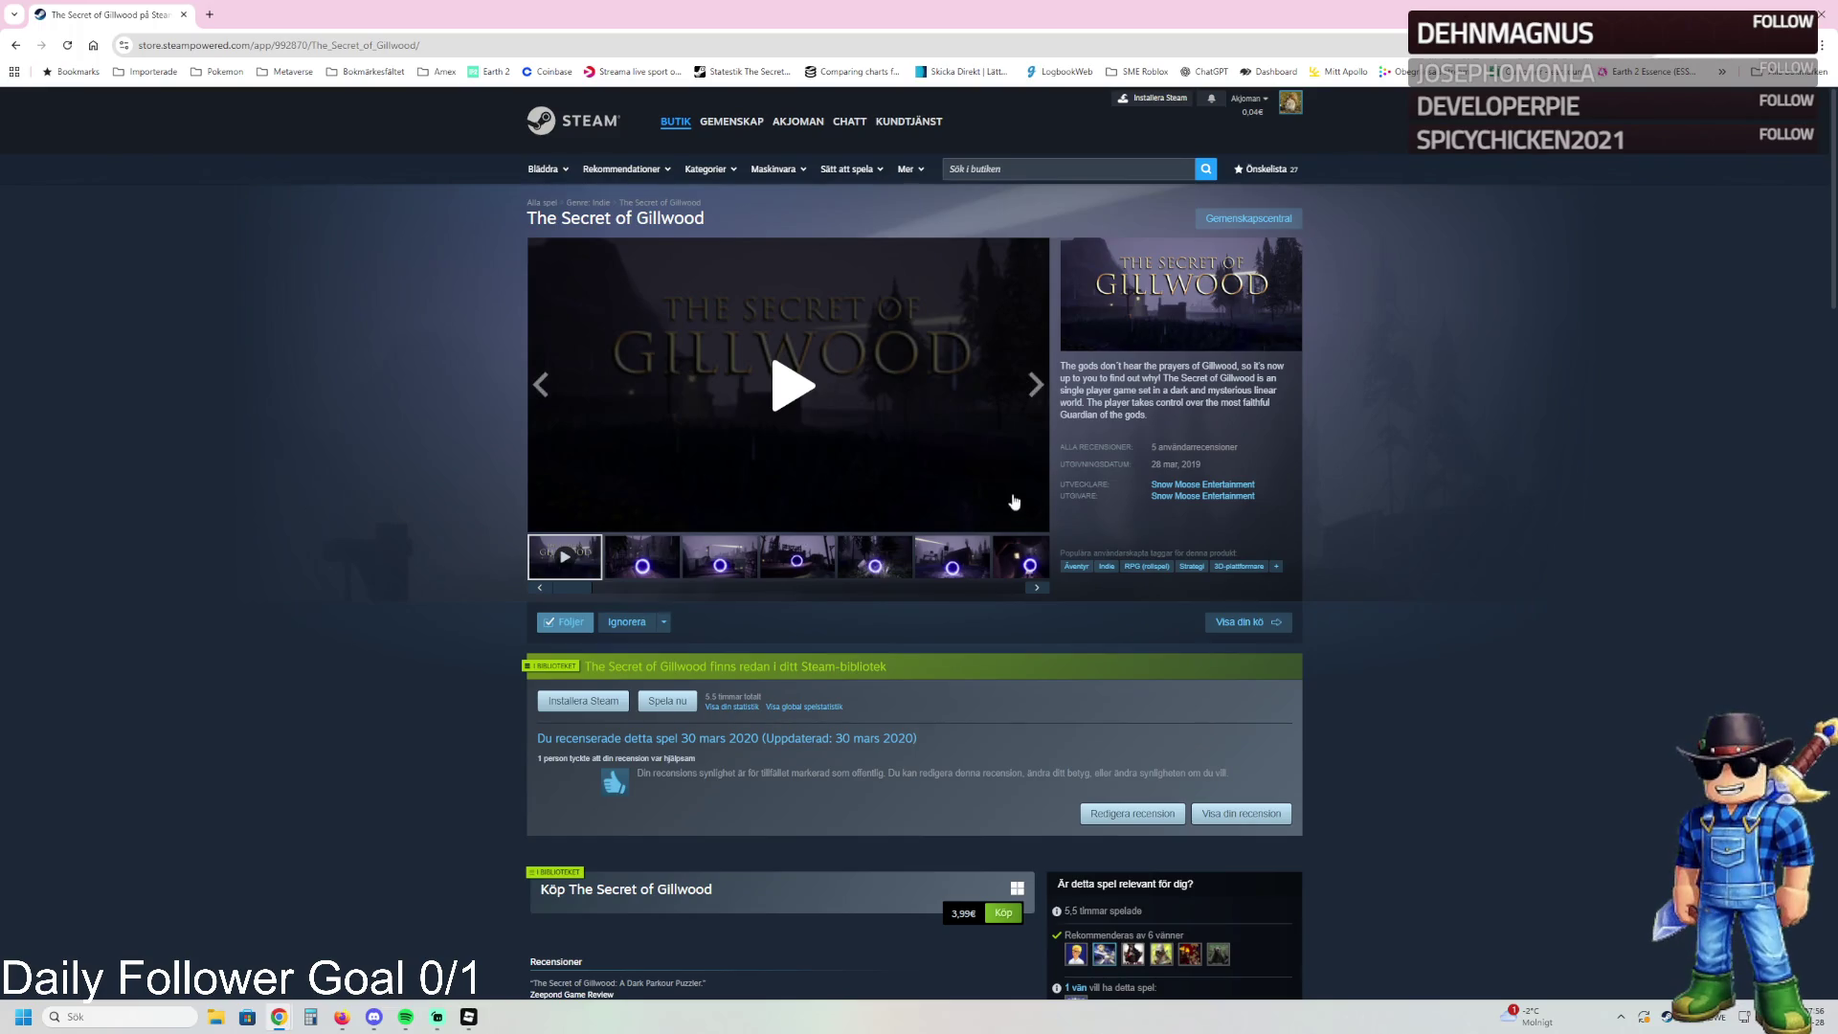
- Start The Secret of Gillwood trailer and switch its video player to fullscreen
click(969, 471)
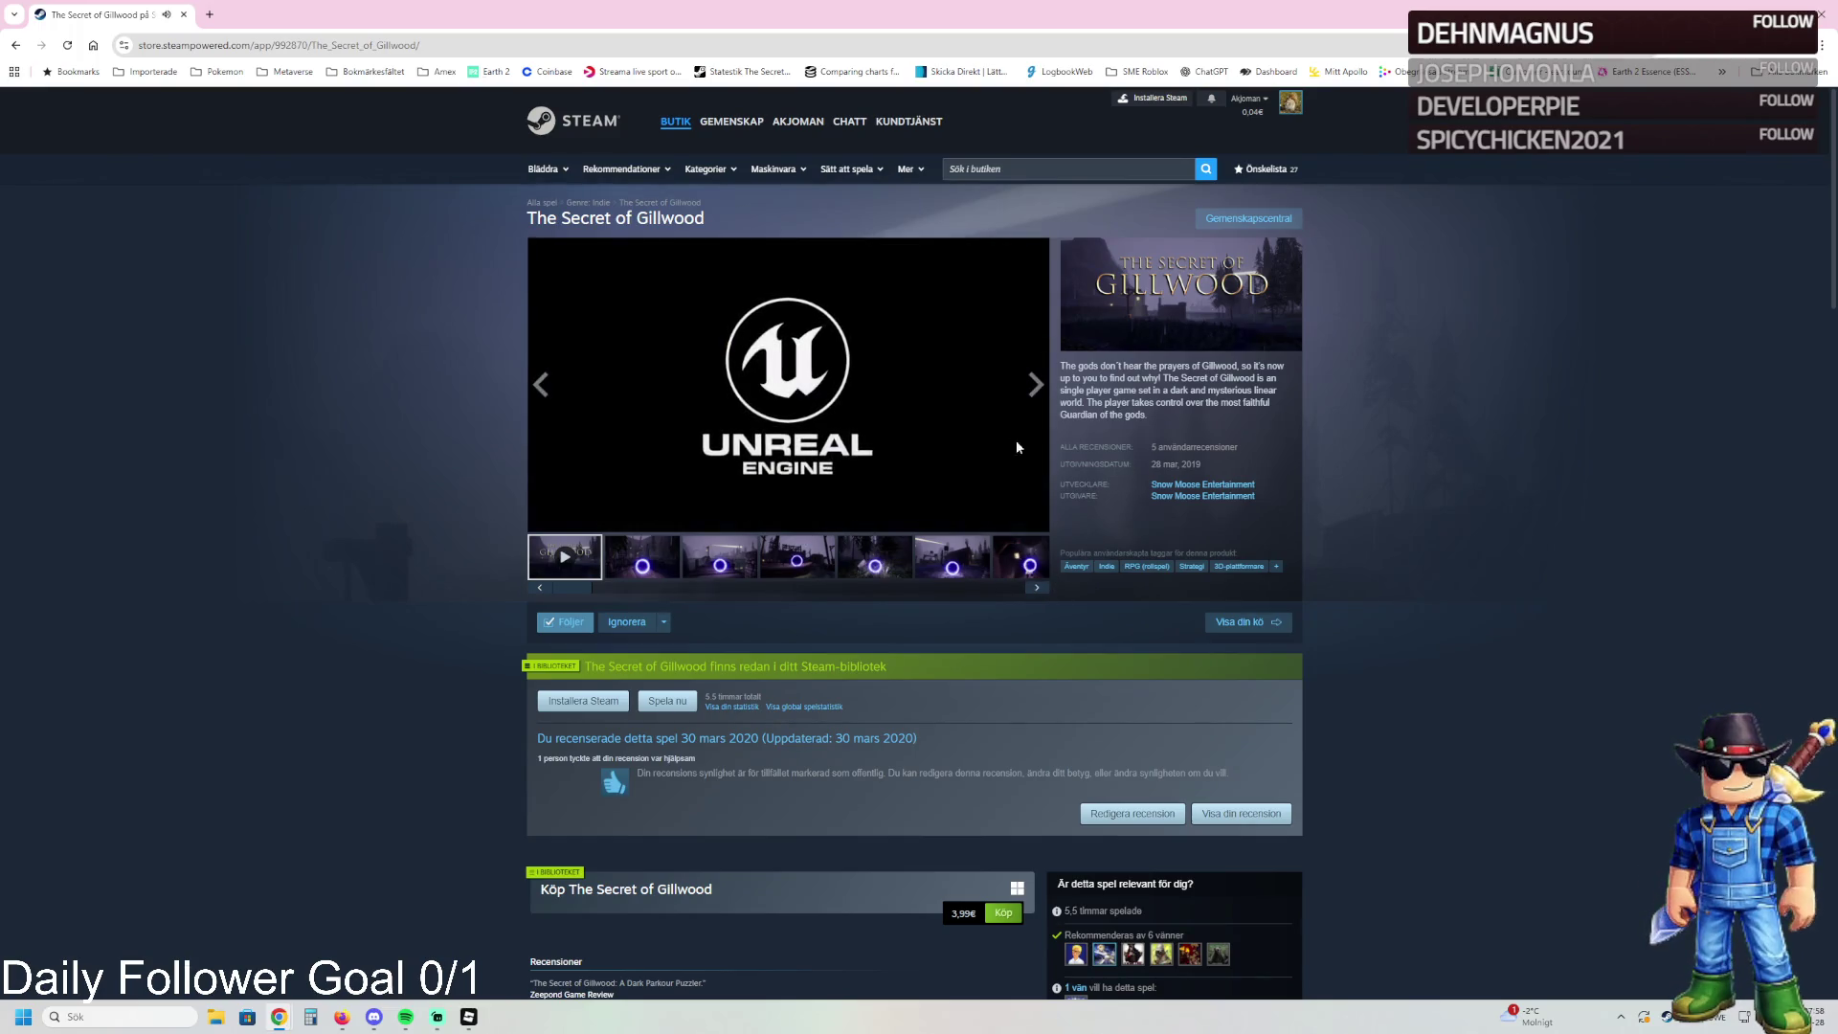
click(1033, 519)
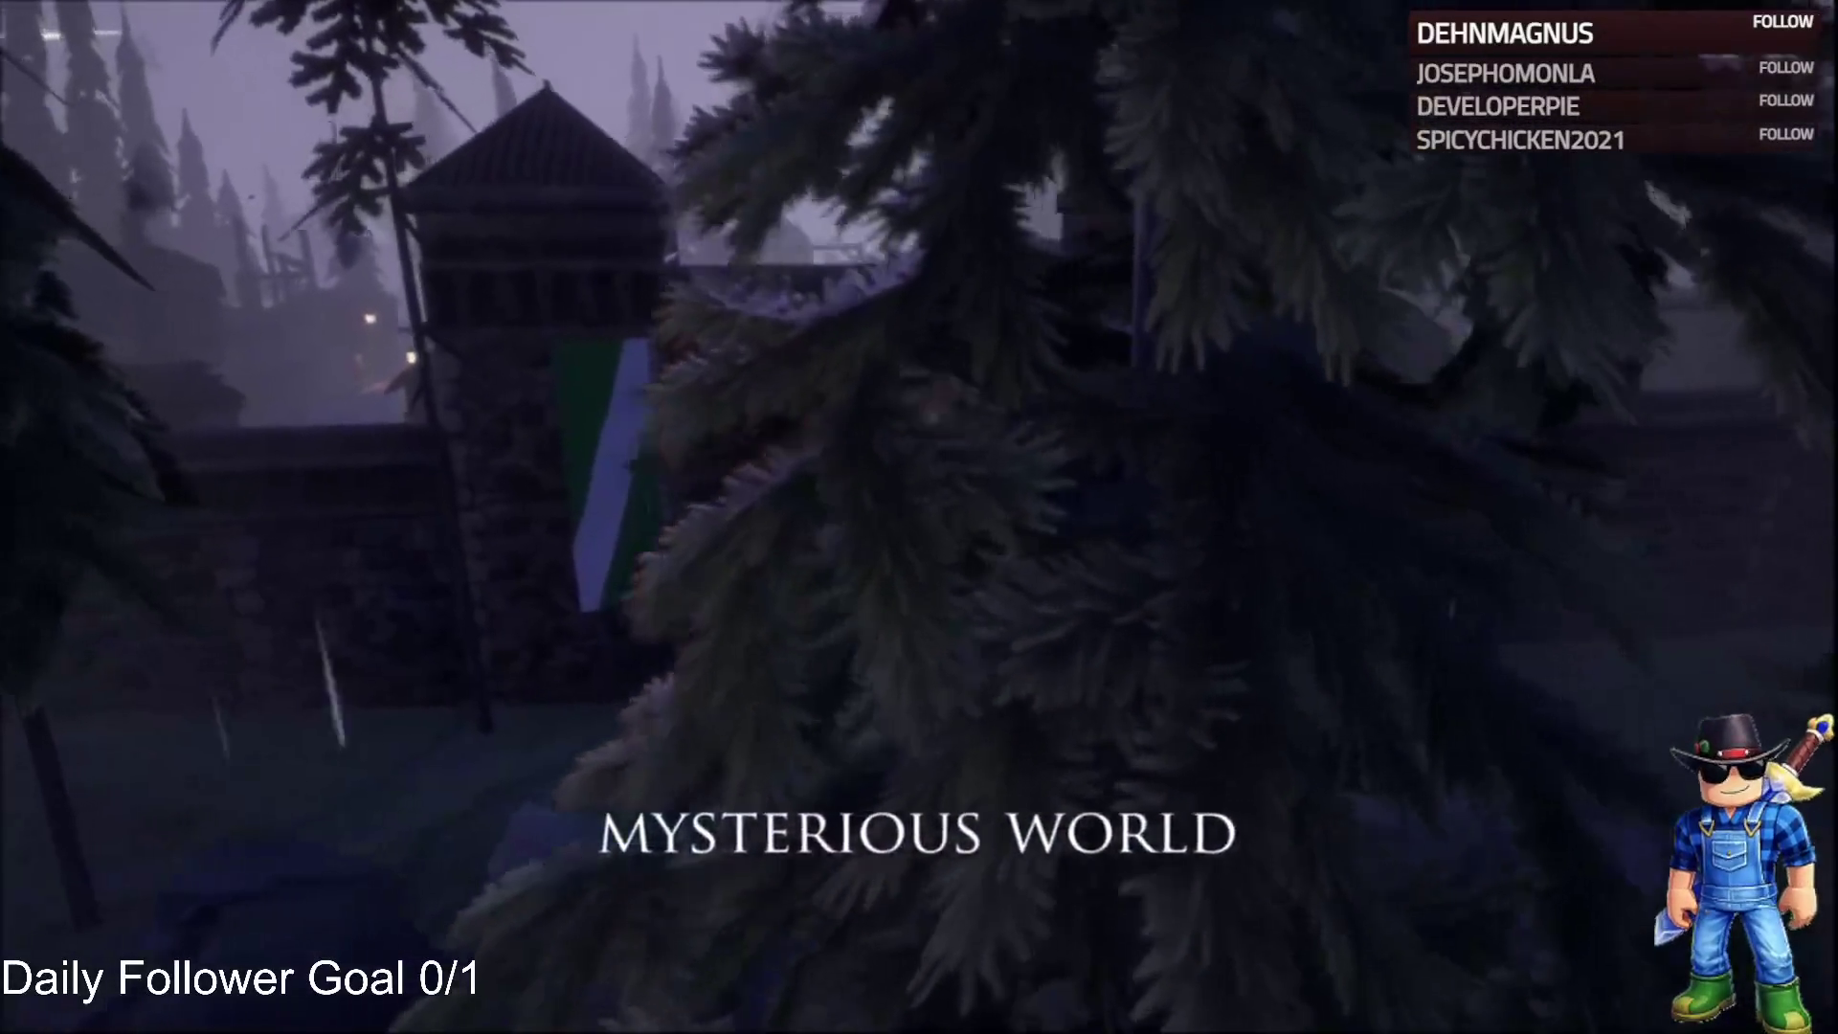
- Exit fullscreen with Esc so the Gillwood trailer keeps playing on the store page
mouse_move(1620, 383)
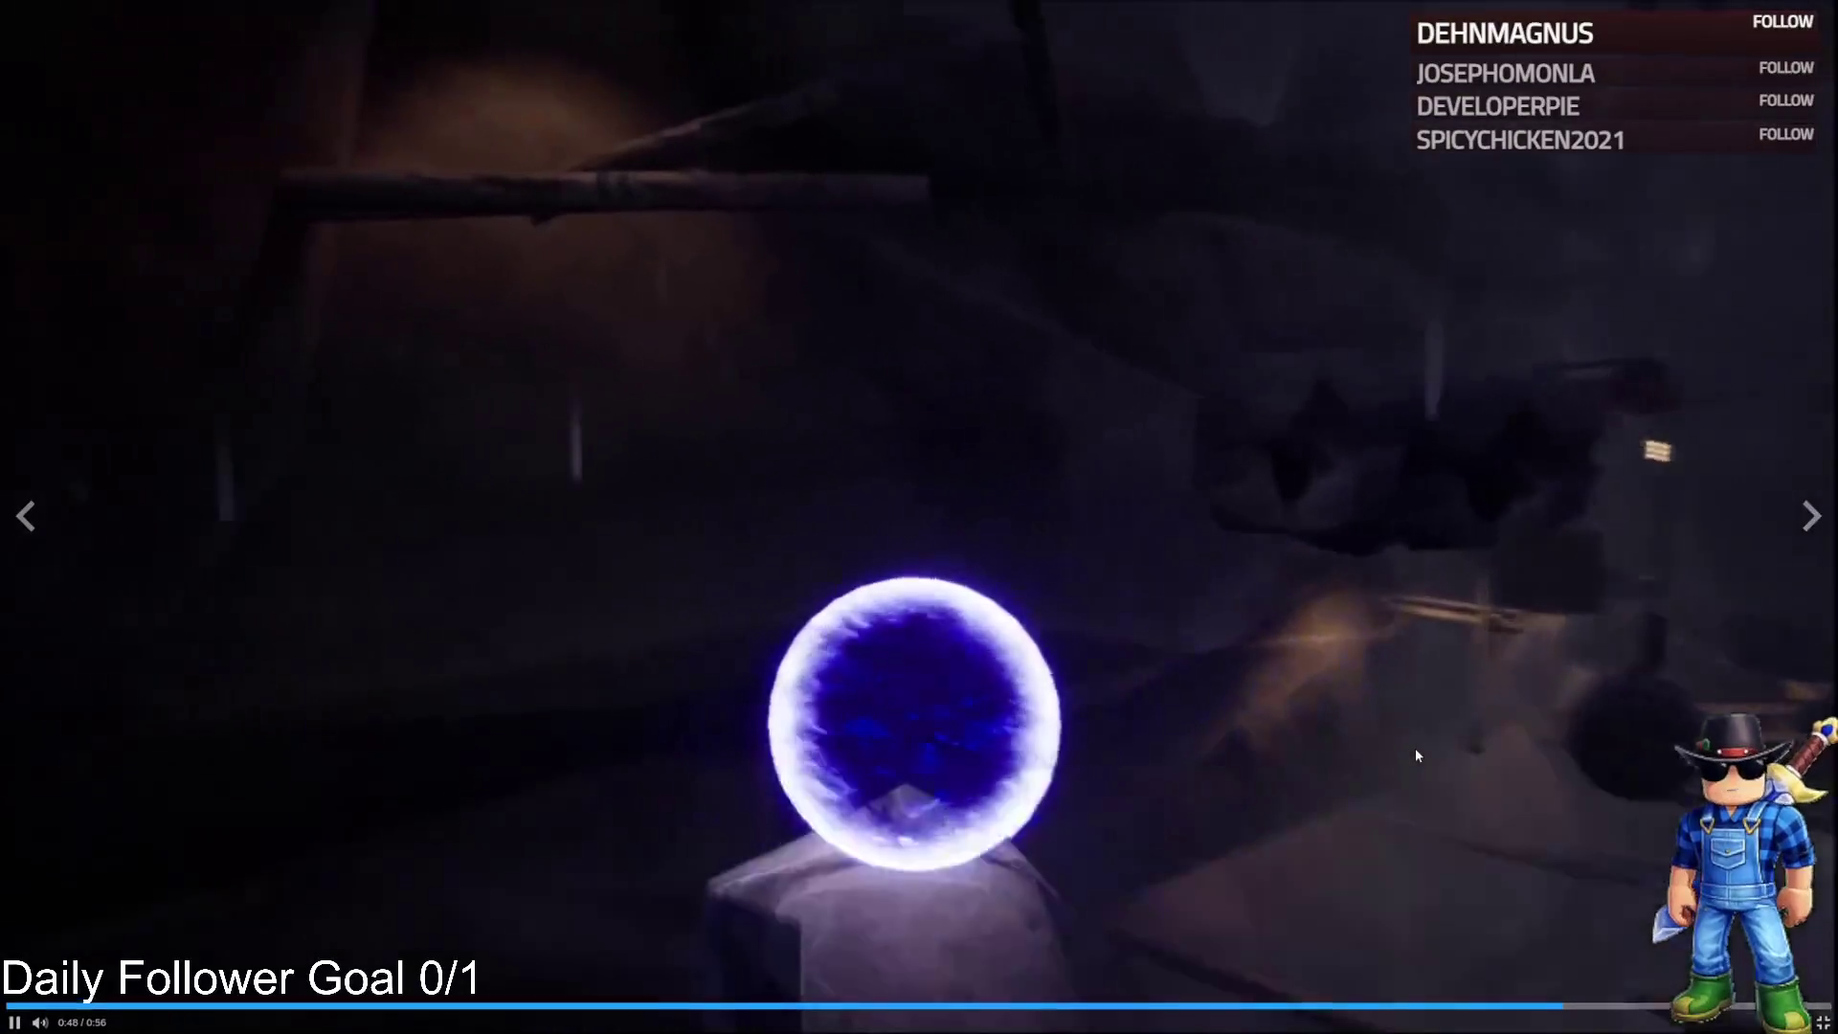
key(Escape)
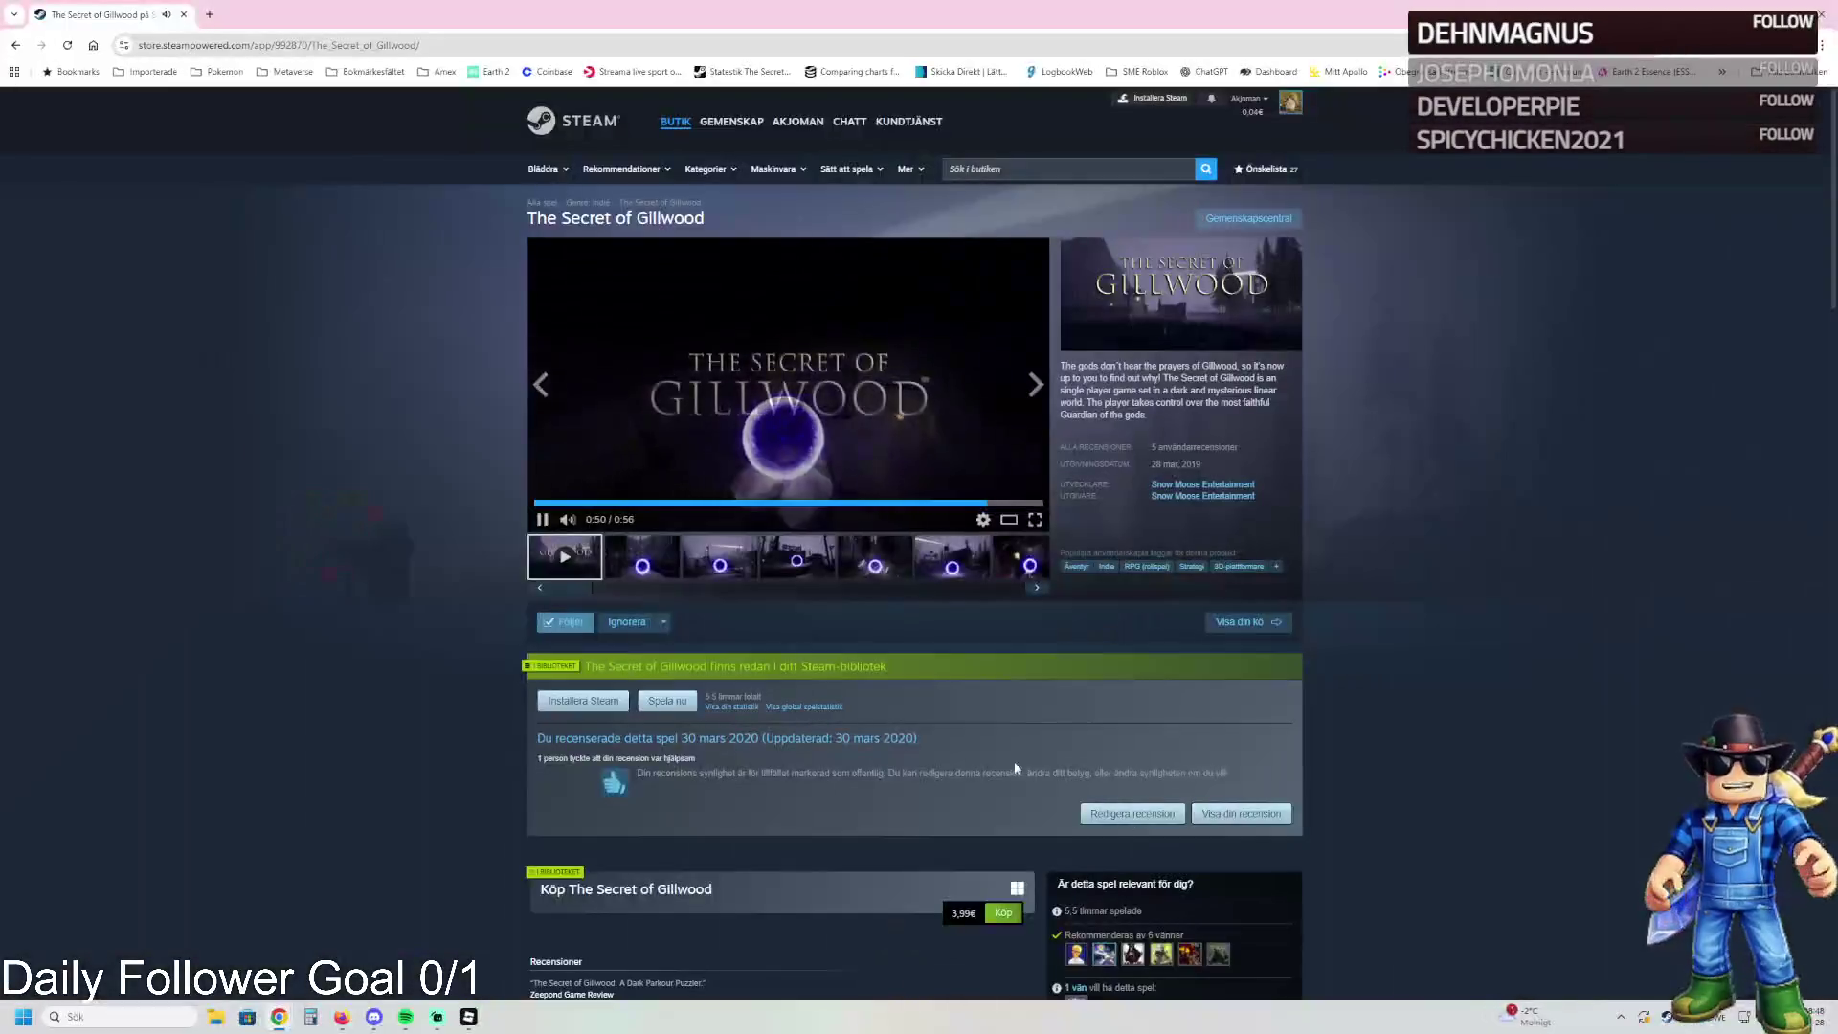
- Pause the trailer, seek back to 0:36, and show the second screenshot
click(542, 519)
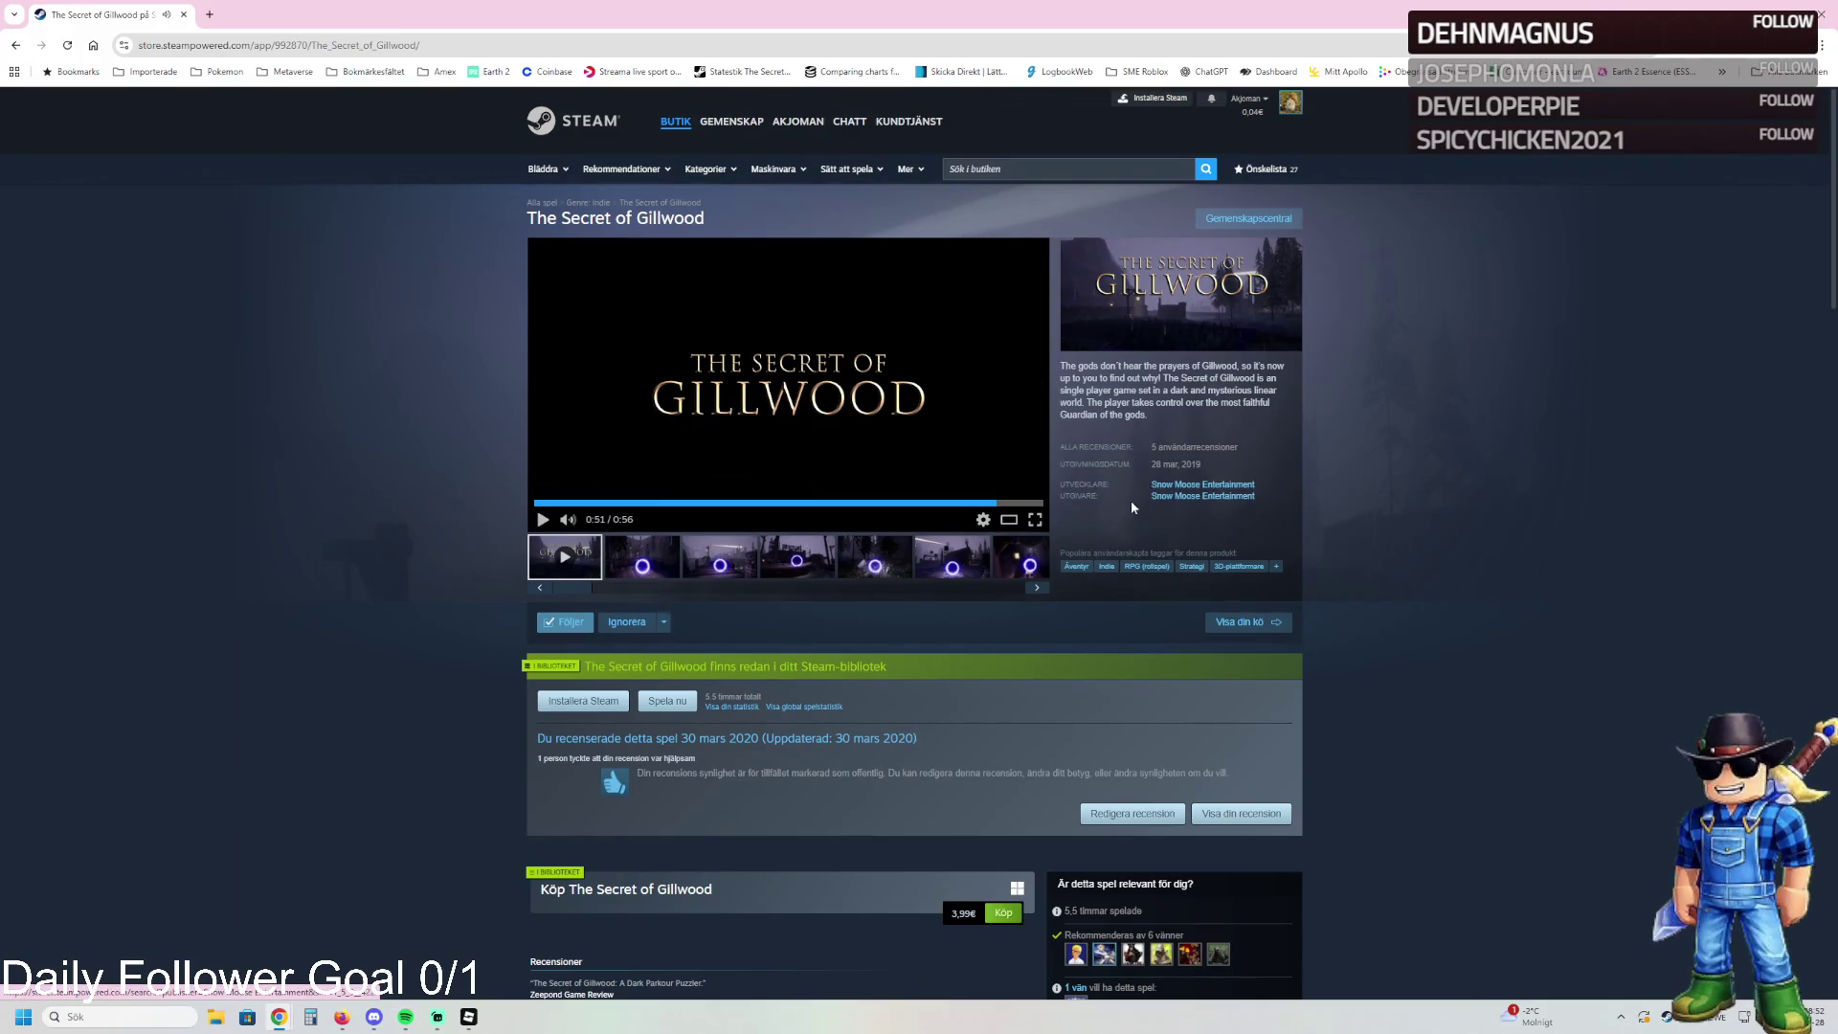
click(857, 502)
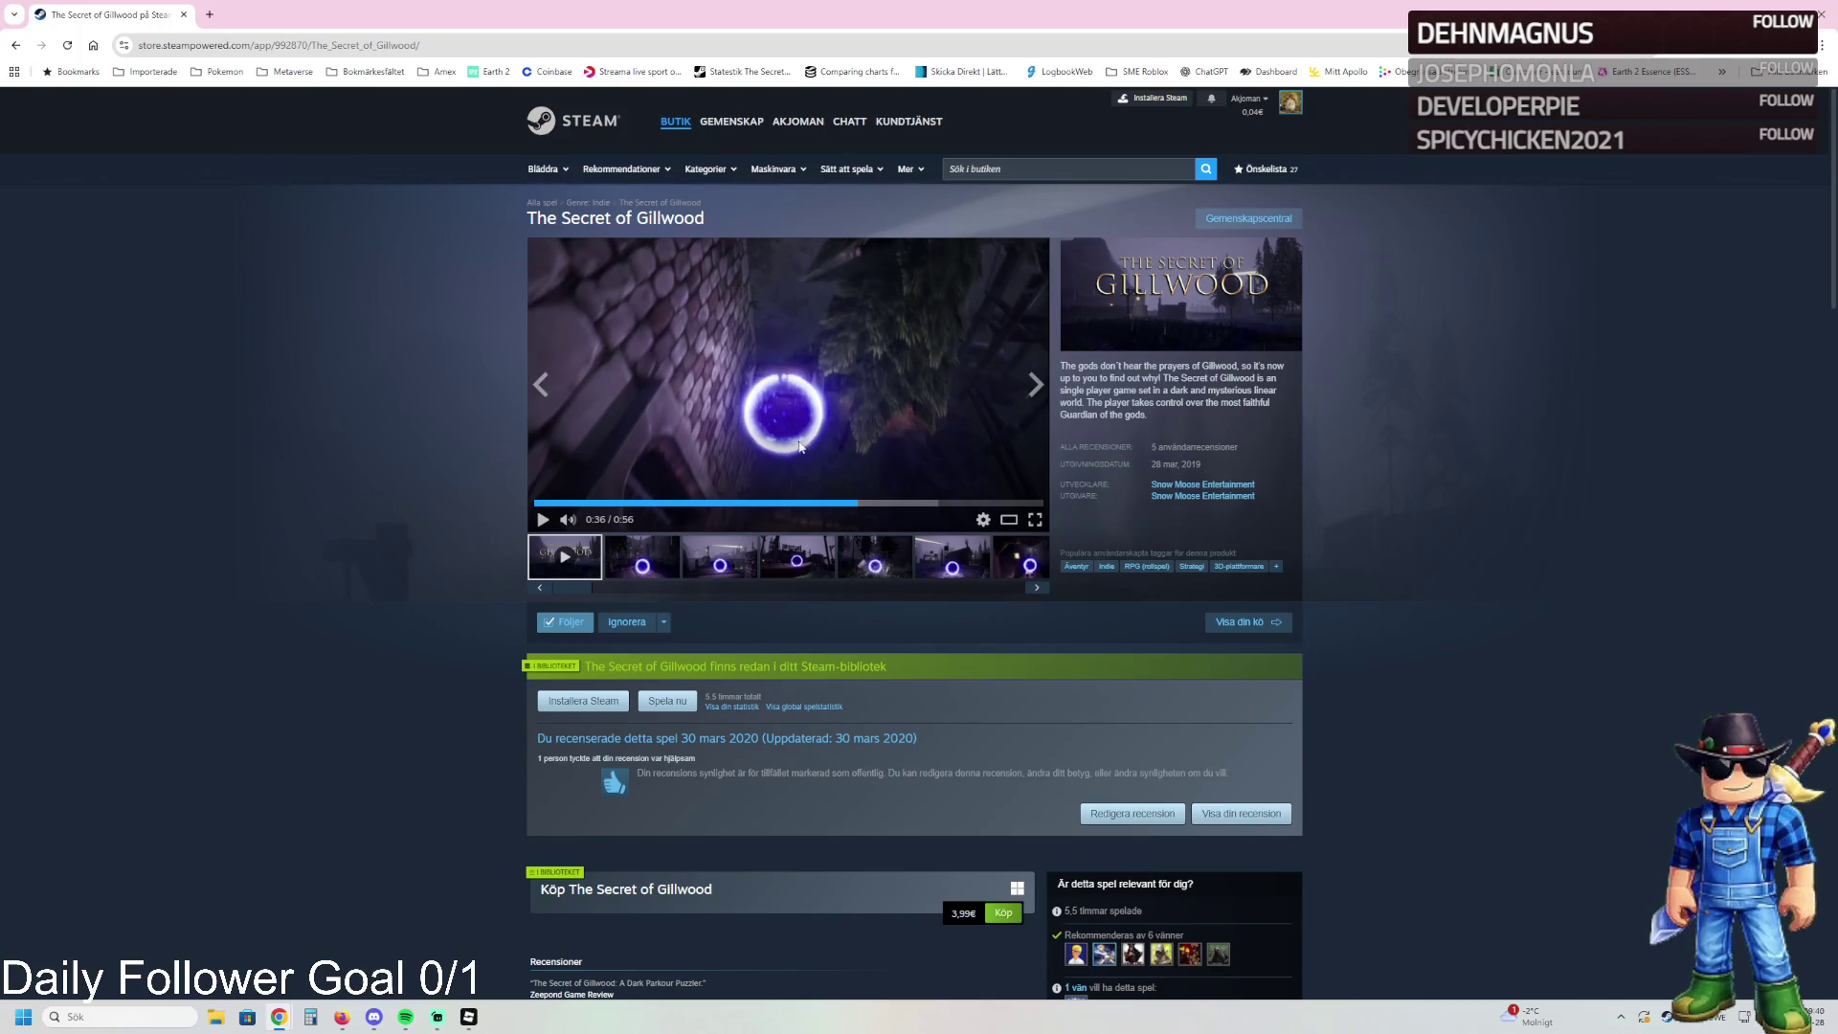
click(645, 558)
- Browse the pier, boat-and-portal and forest-portal screenshots to the village scene with the orb
click(708, 560)
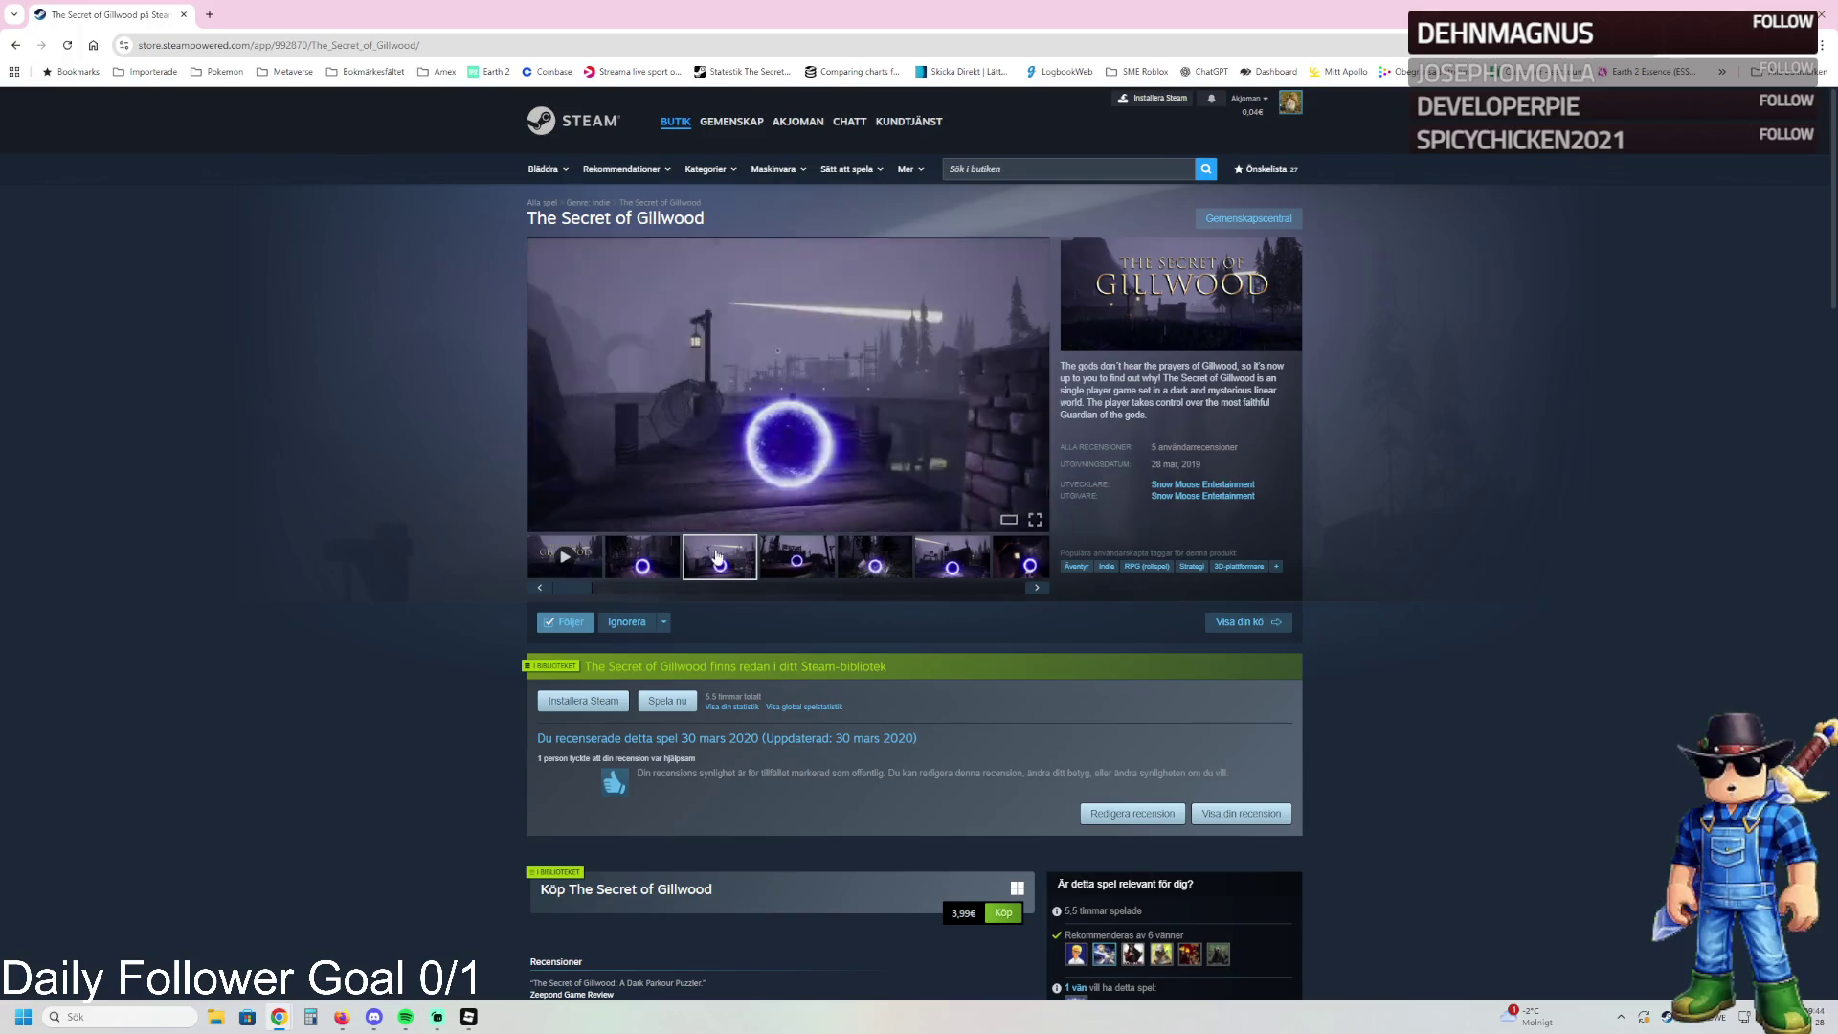
click(782, 563)
click(872, 563)
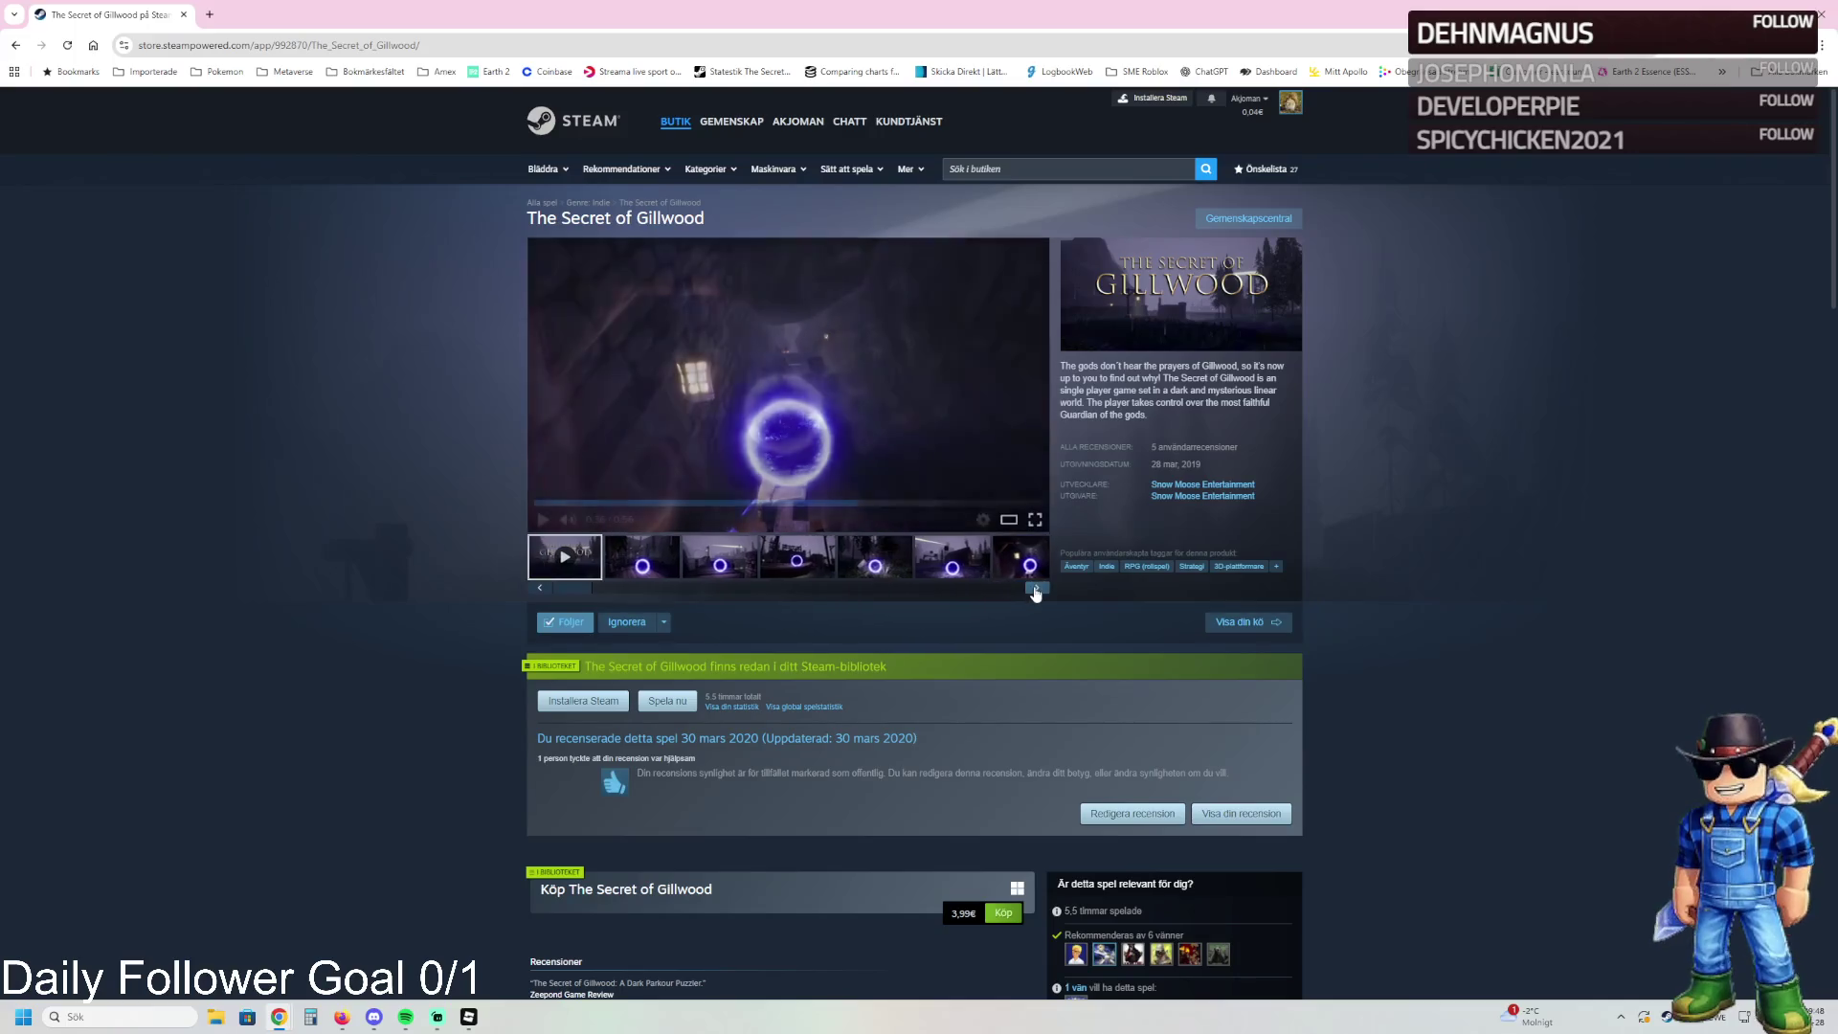
click(796, 558)
click(875, 565)
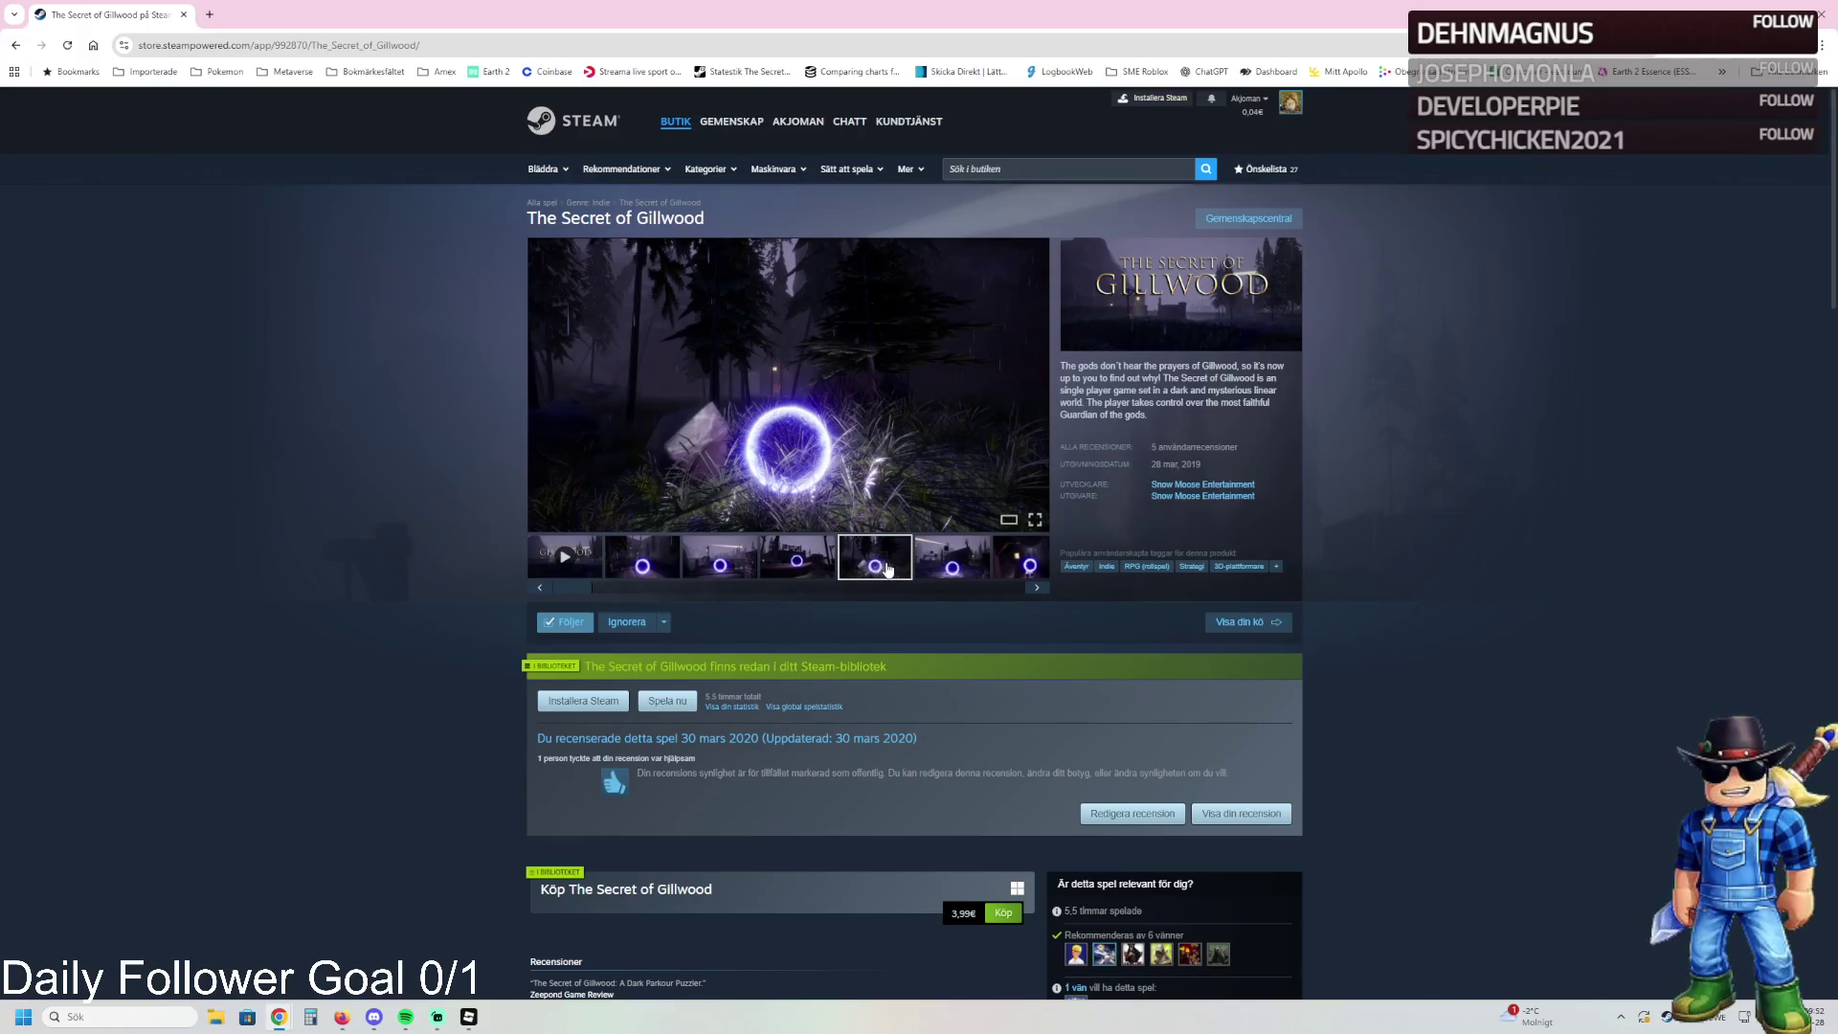
click(940, 575)
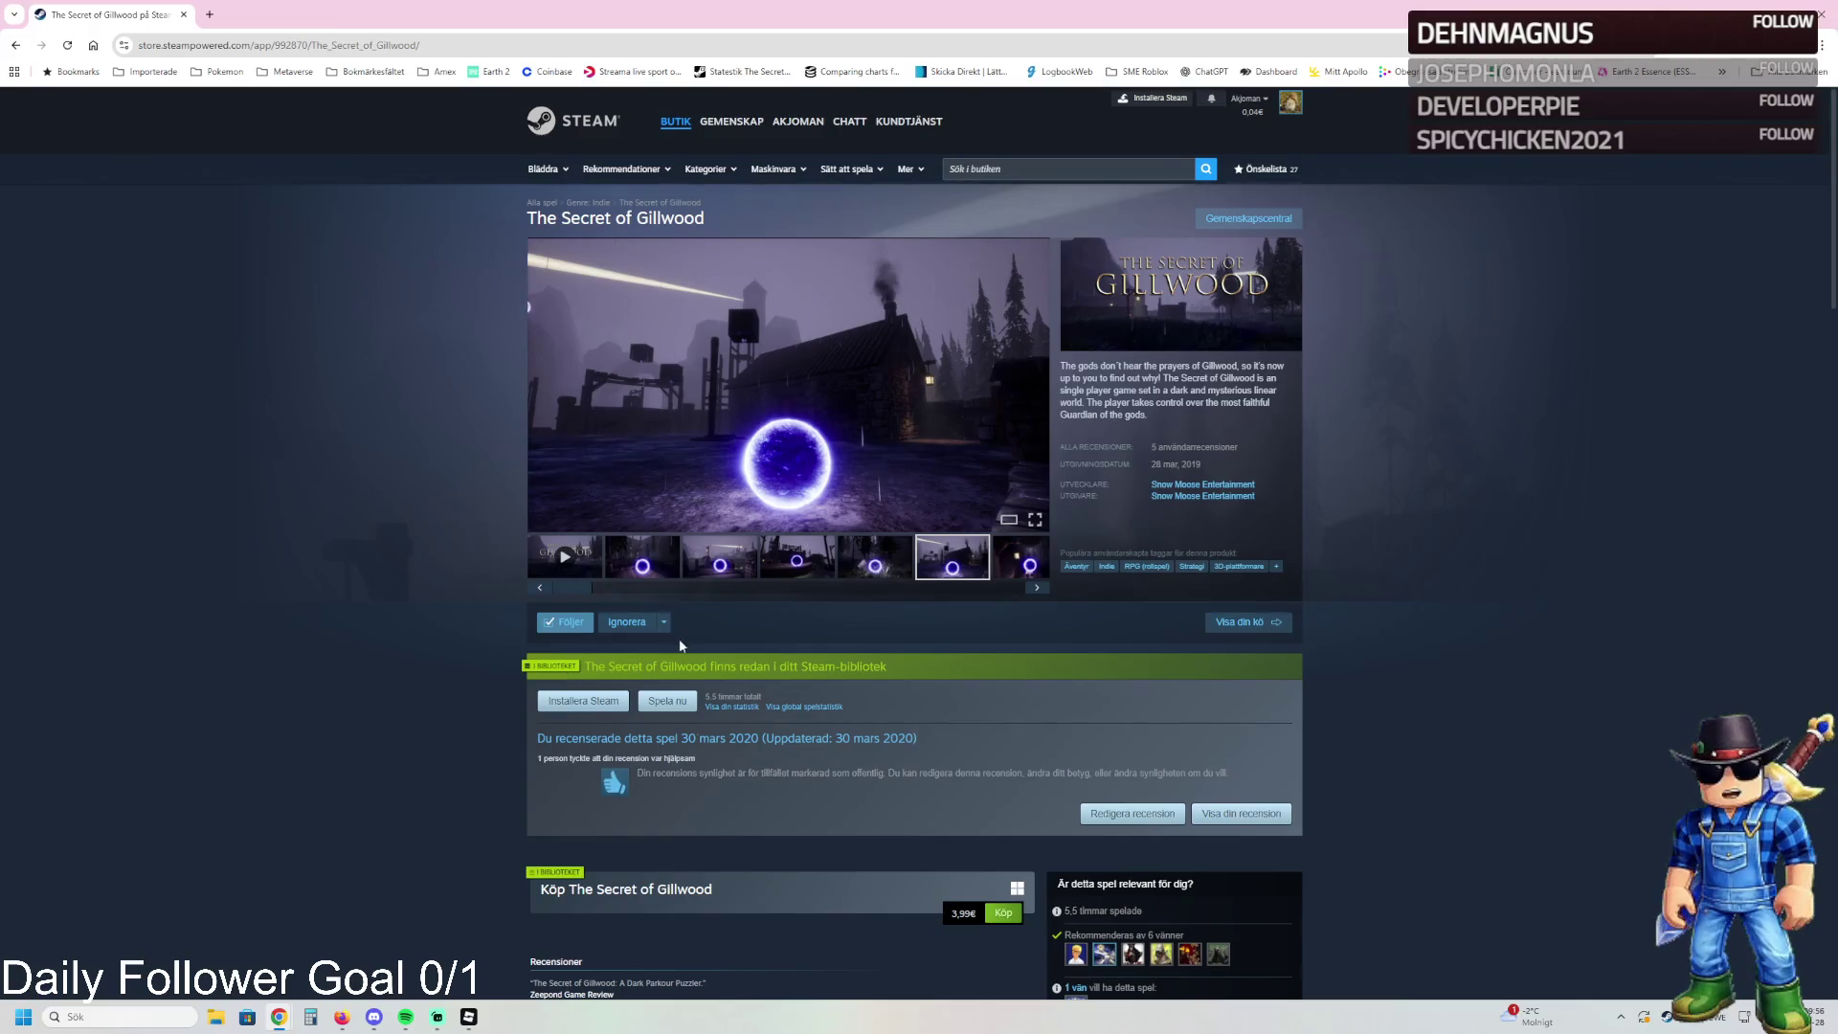
drag(576, 588, 689, 589)
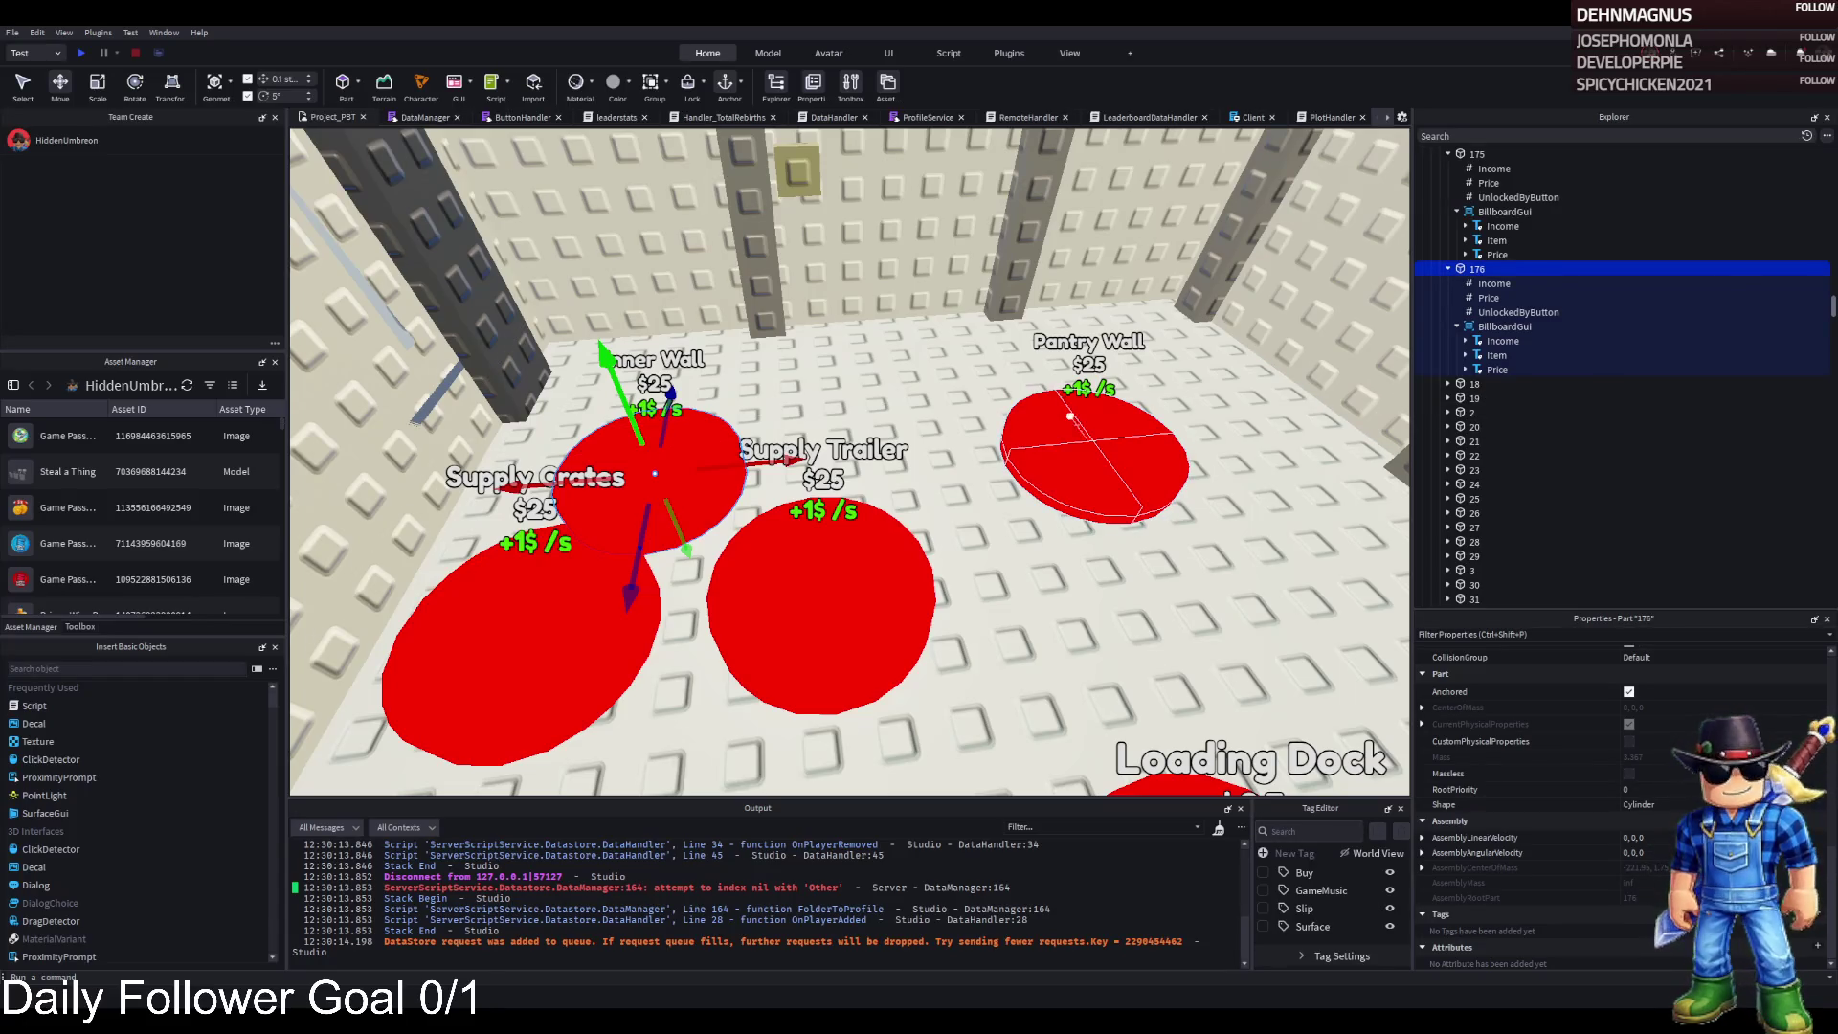
- Move the Inner Wall purchase pad toward the back wall
key(a)
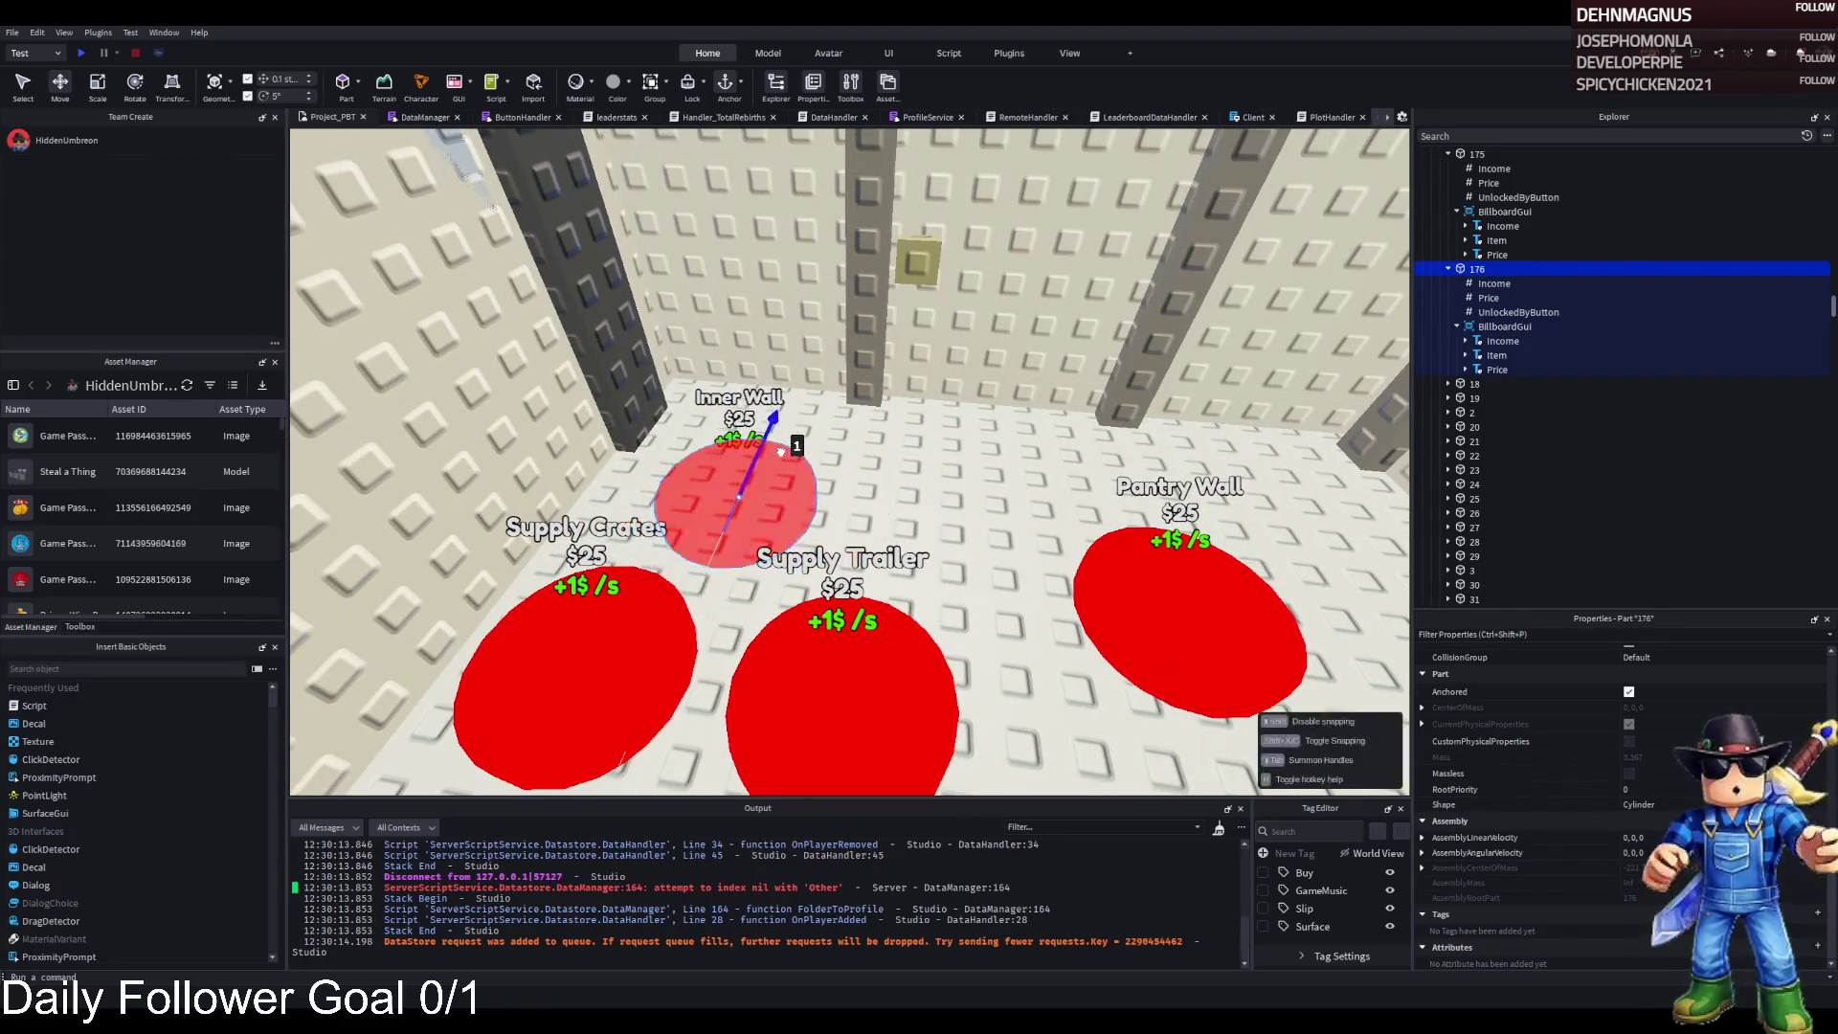
scroll(811, 446, up, 3)
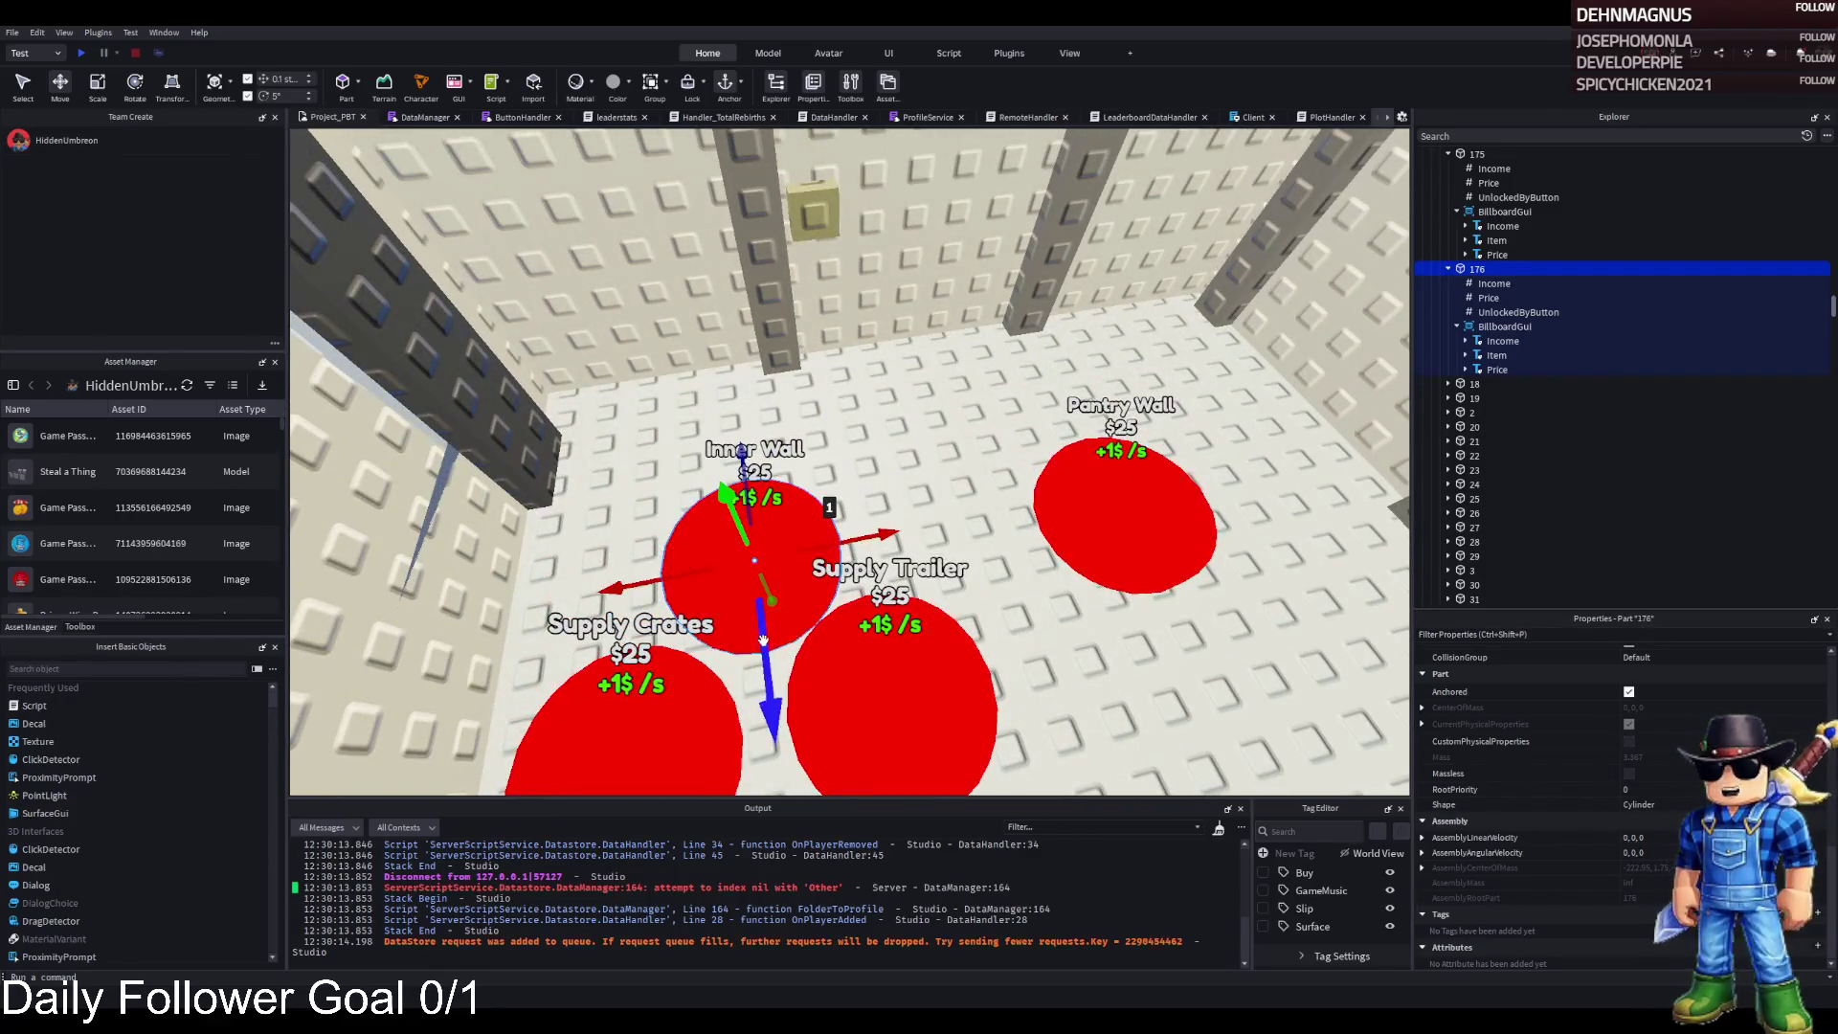
mouse_move(766, 627)
mouse_down()
mouse_move(759, 596)
mouse_move(902, 505)
mouse_up()
scroll(902, 506, down, 5)
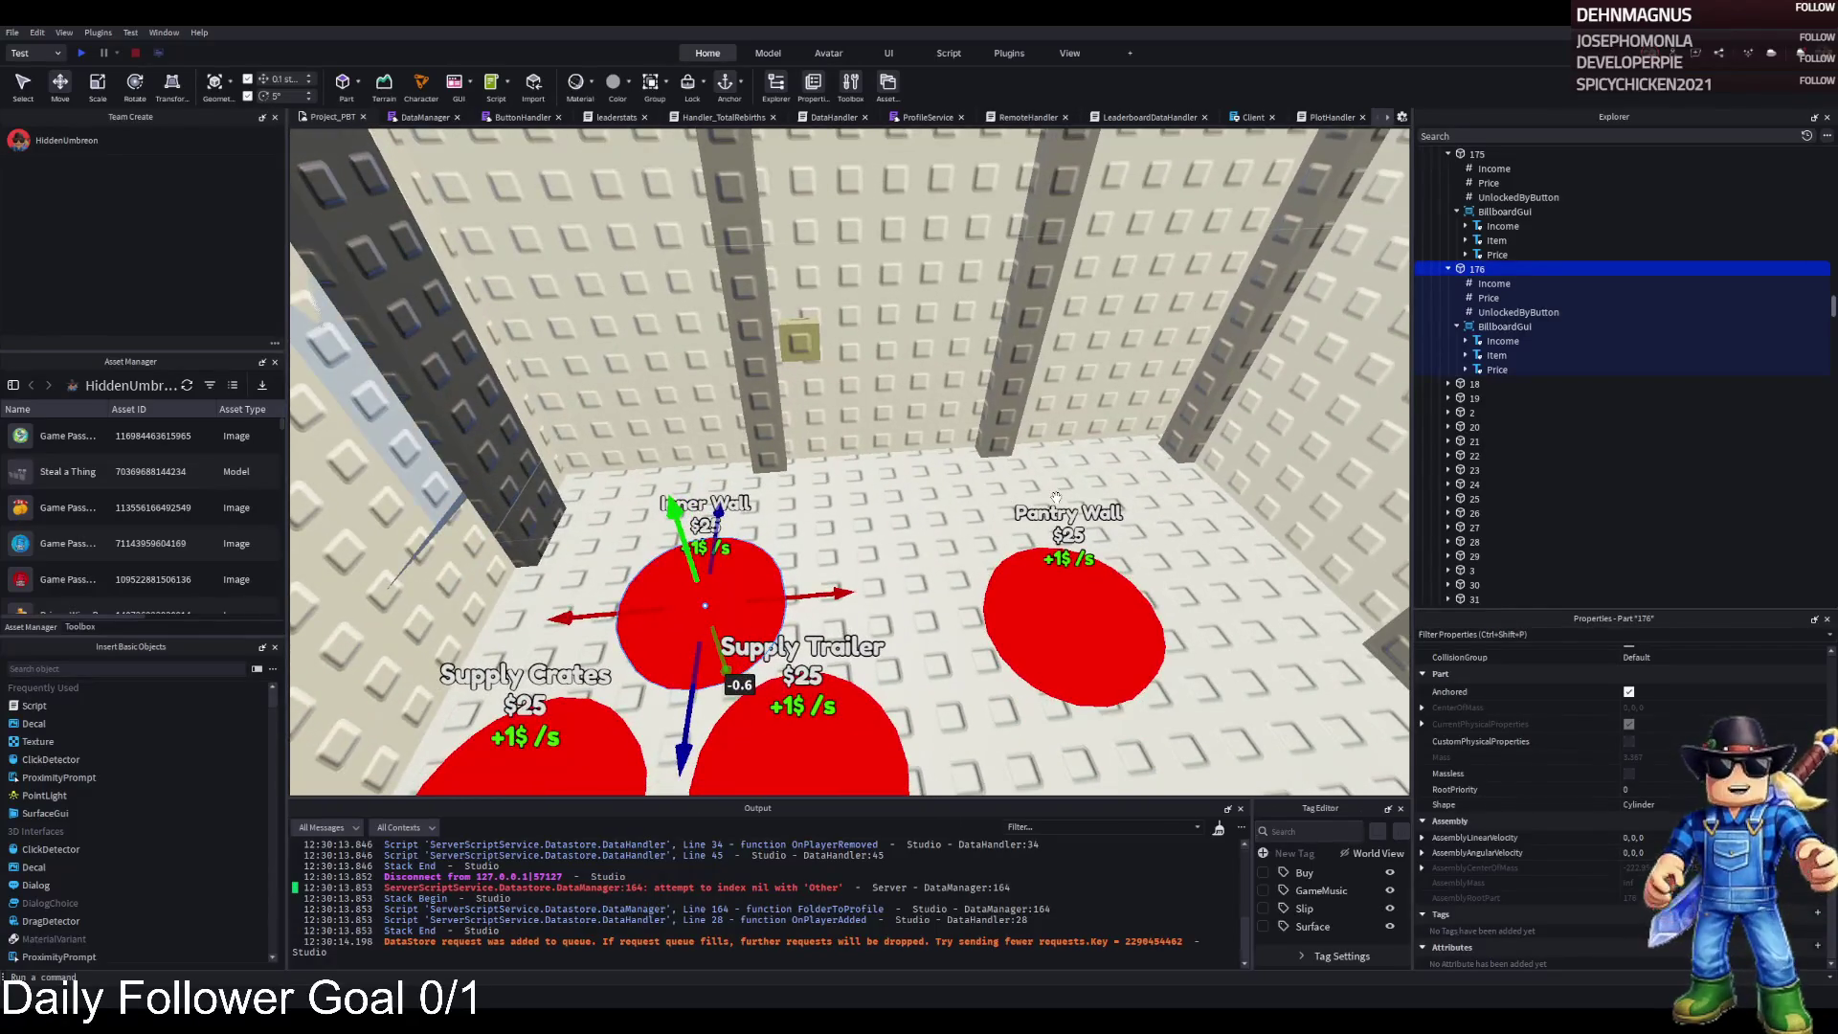
- Duplicate the Inner Wall pad, rename the copy 177, and slide it away from the original
key(ctrl+d)
key(F2)
text(177)
key(Return)
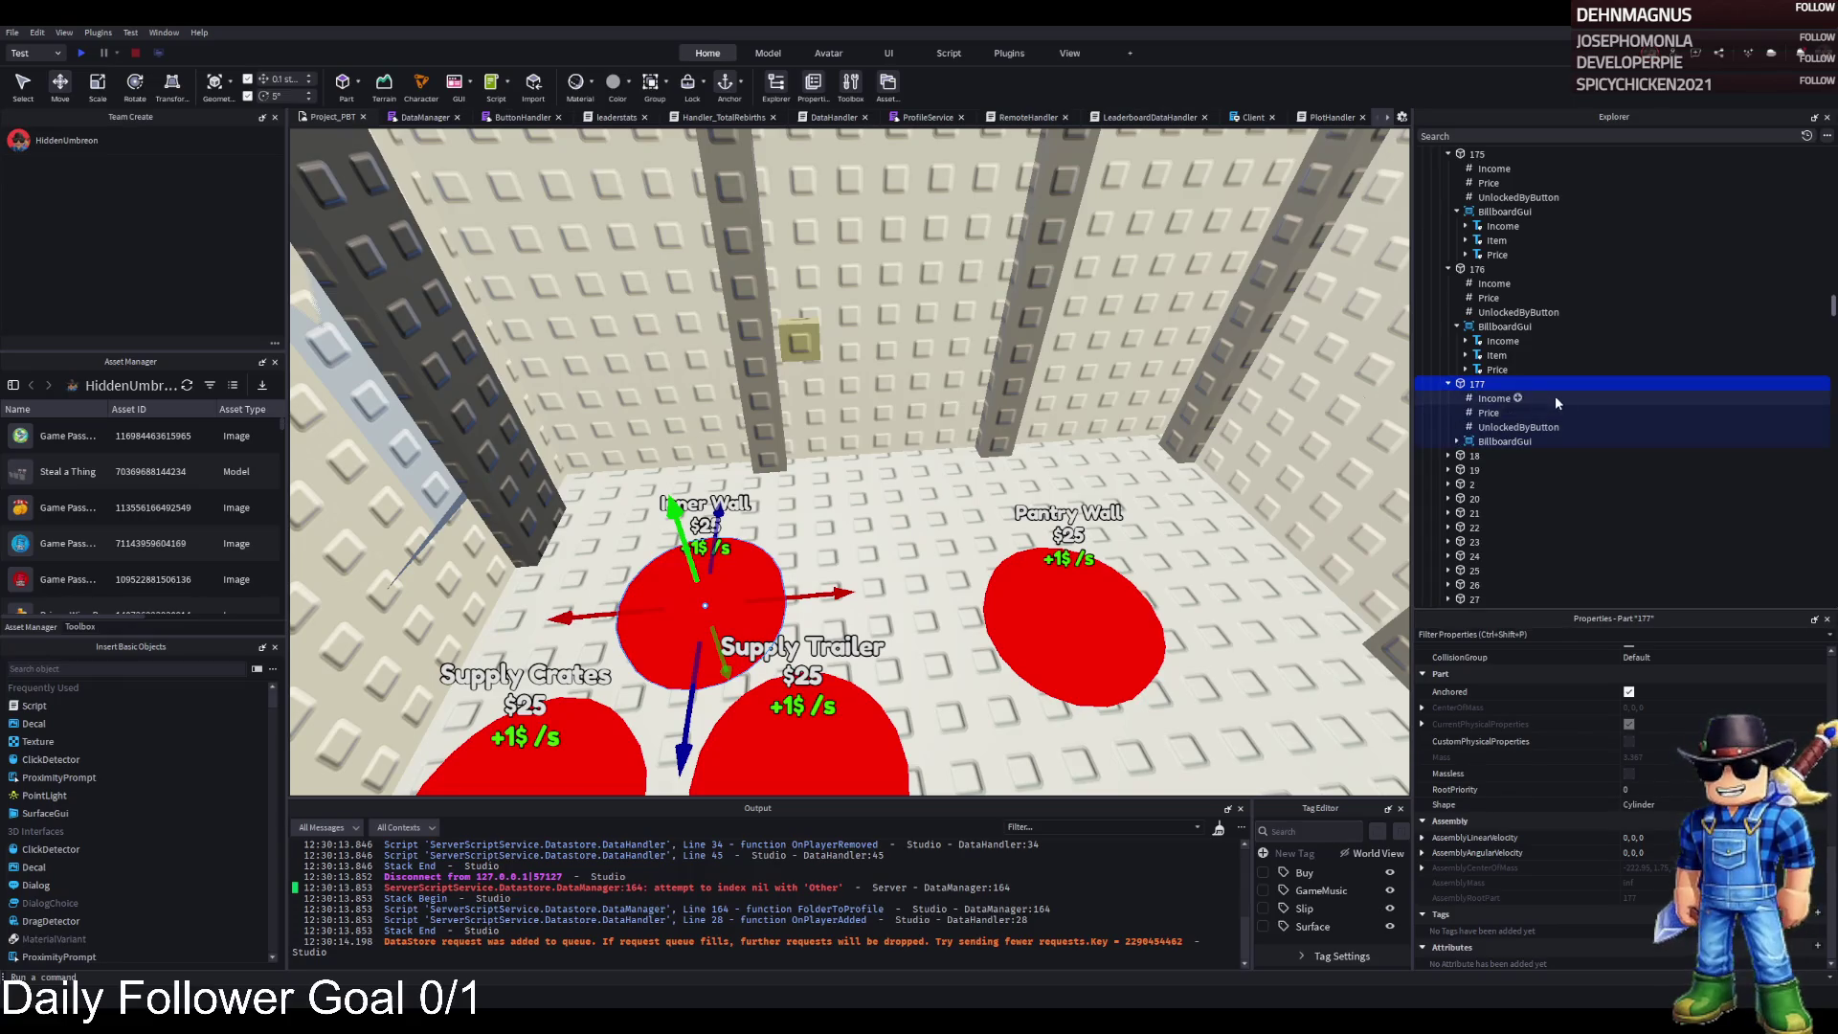
drag(825, 593, 925, 598)
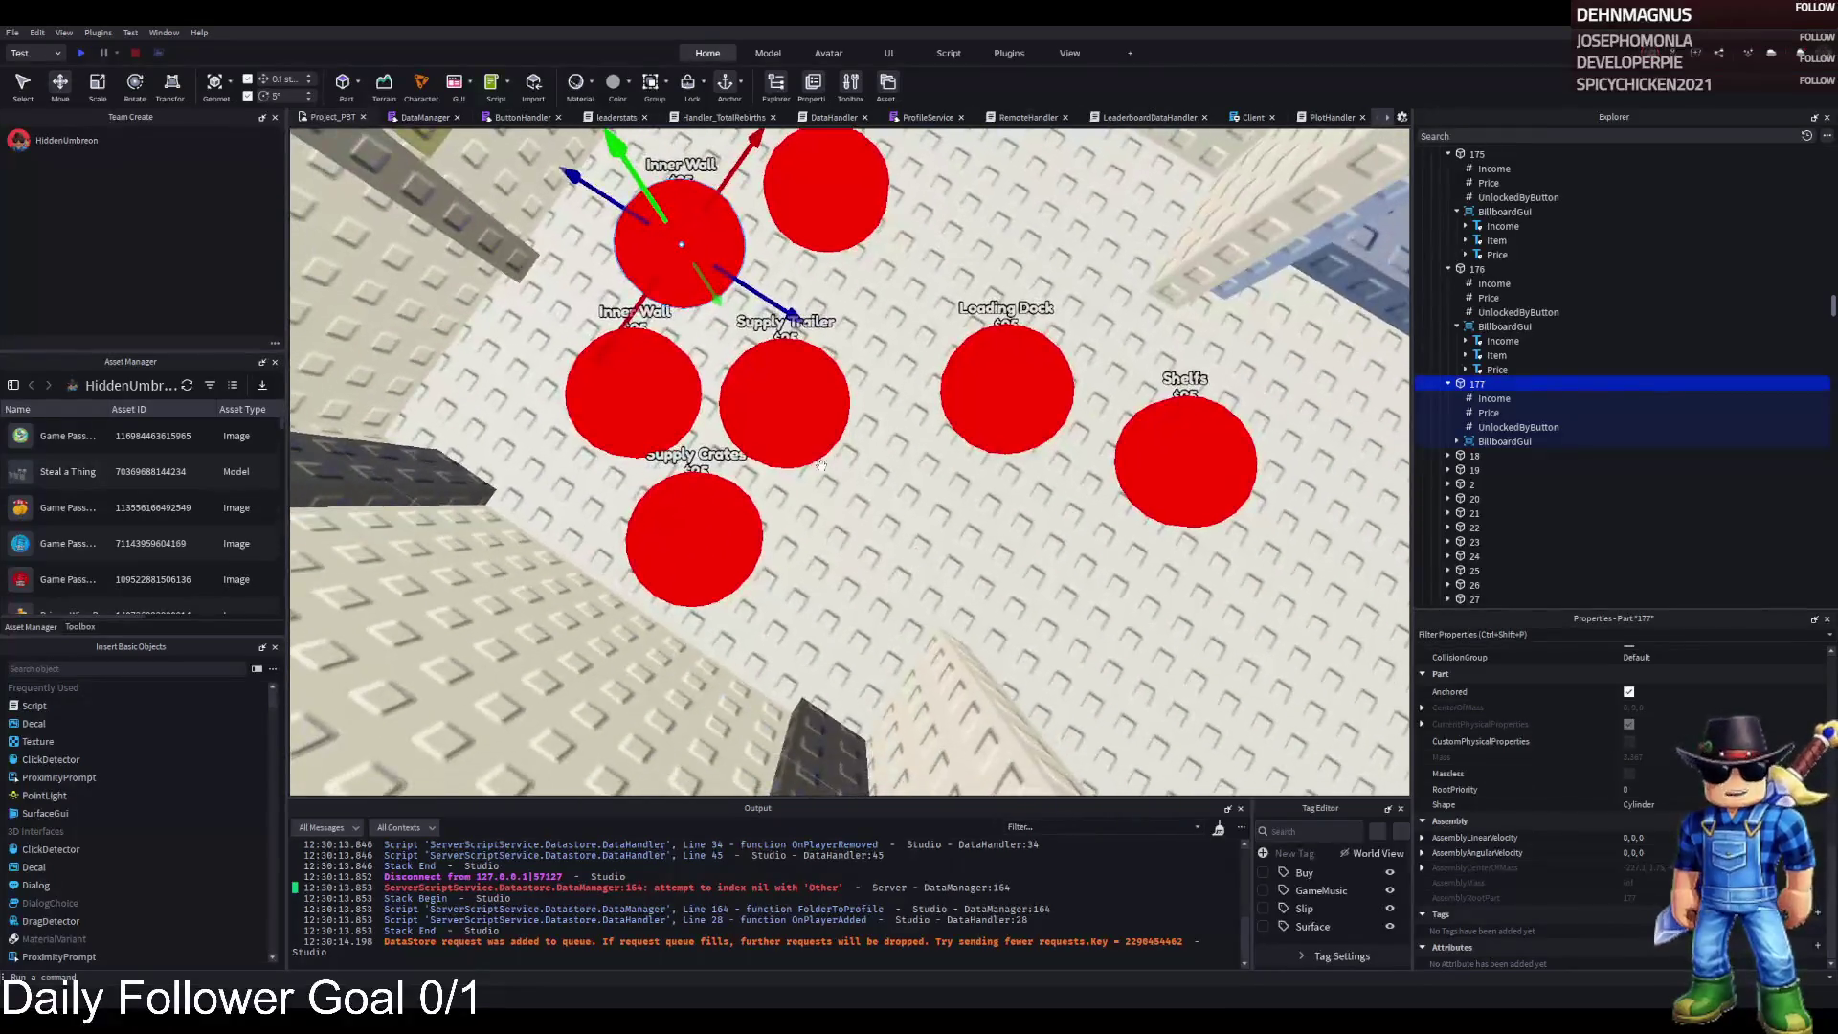
- Shift the Loading Dock, Supply Trailer and Supply Crates pads apart and reposition copy 177 among them
drag(973, 390, 1025, 388)
mouse_move(801, 400)
mouse_down()
mouse_move(829, 421)
mouse_move(890, 390)
mouse_up()
drag(694, 531, 777, 522)
drag(637, 395, 627, 397)
mouse_move(707, 251)
mouse_down()
mouse_move(719, 287)
mouse_move(742, 279)
mouse_up()
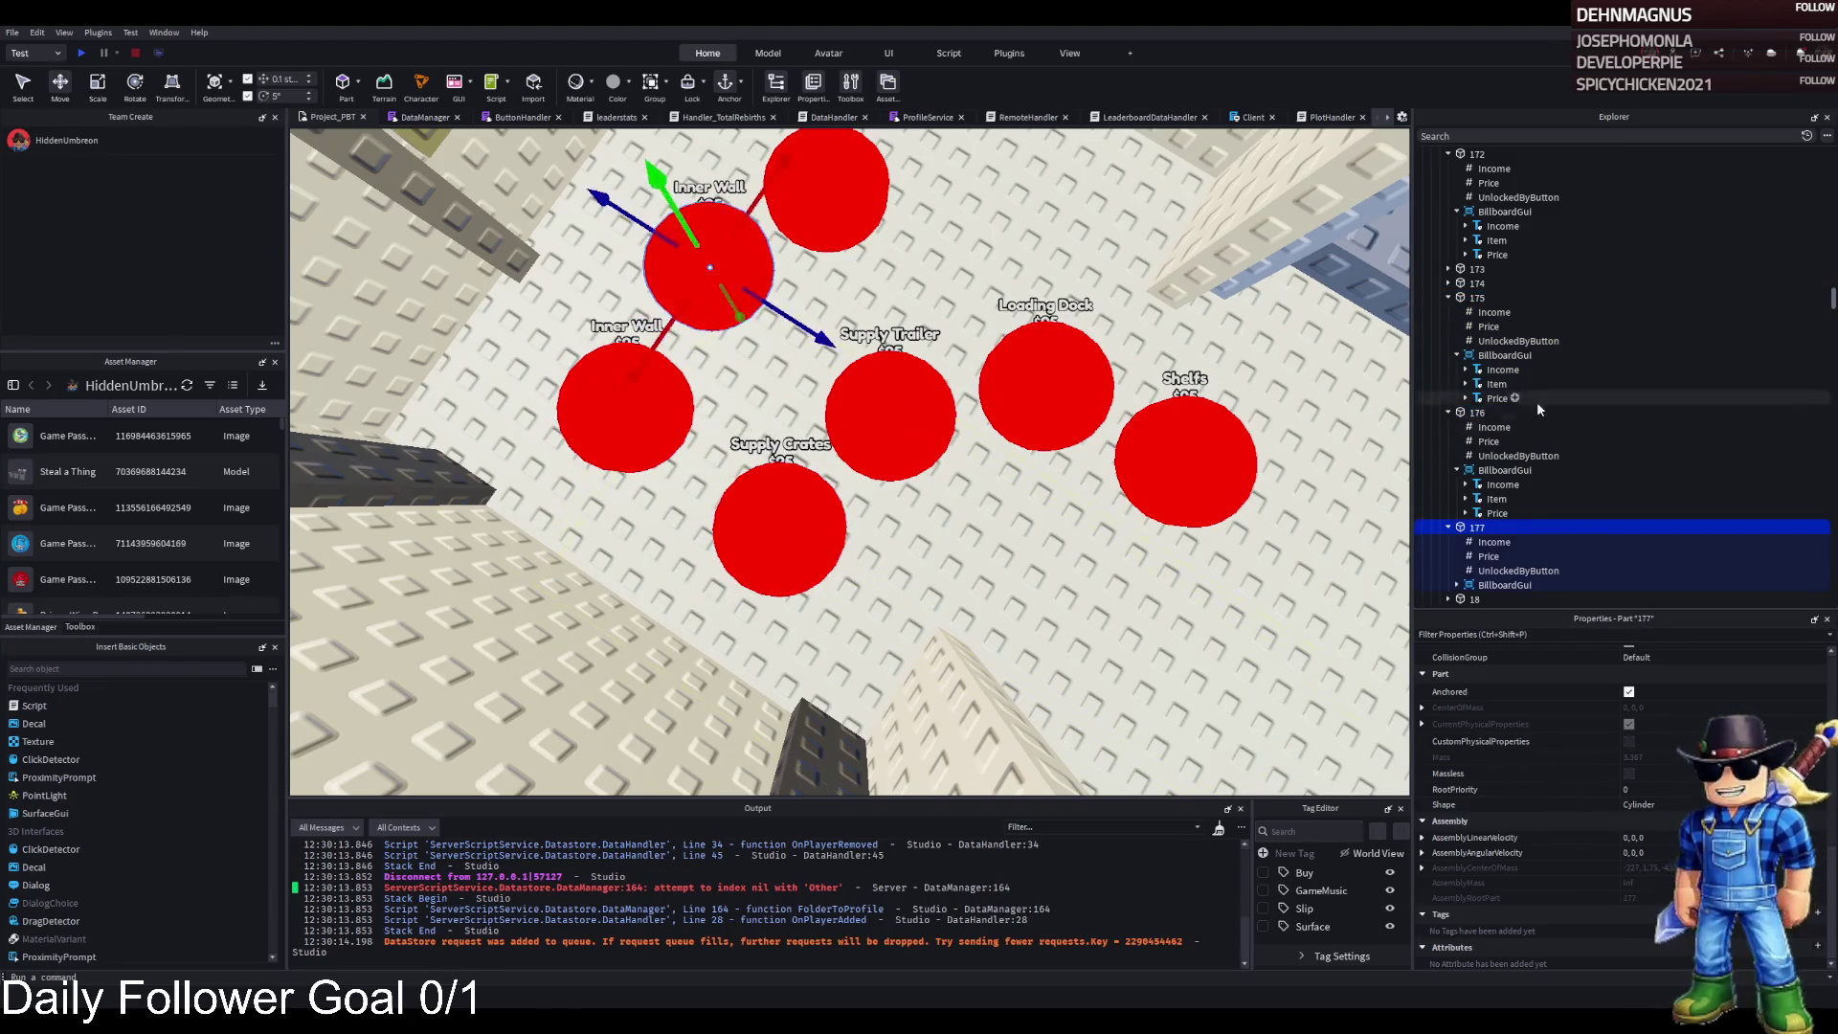
- Set the Text of part 177's BillboardGui Item label to 'Wooden Frame'
click(1457, 585)
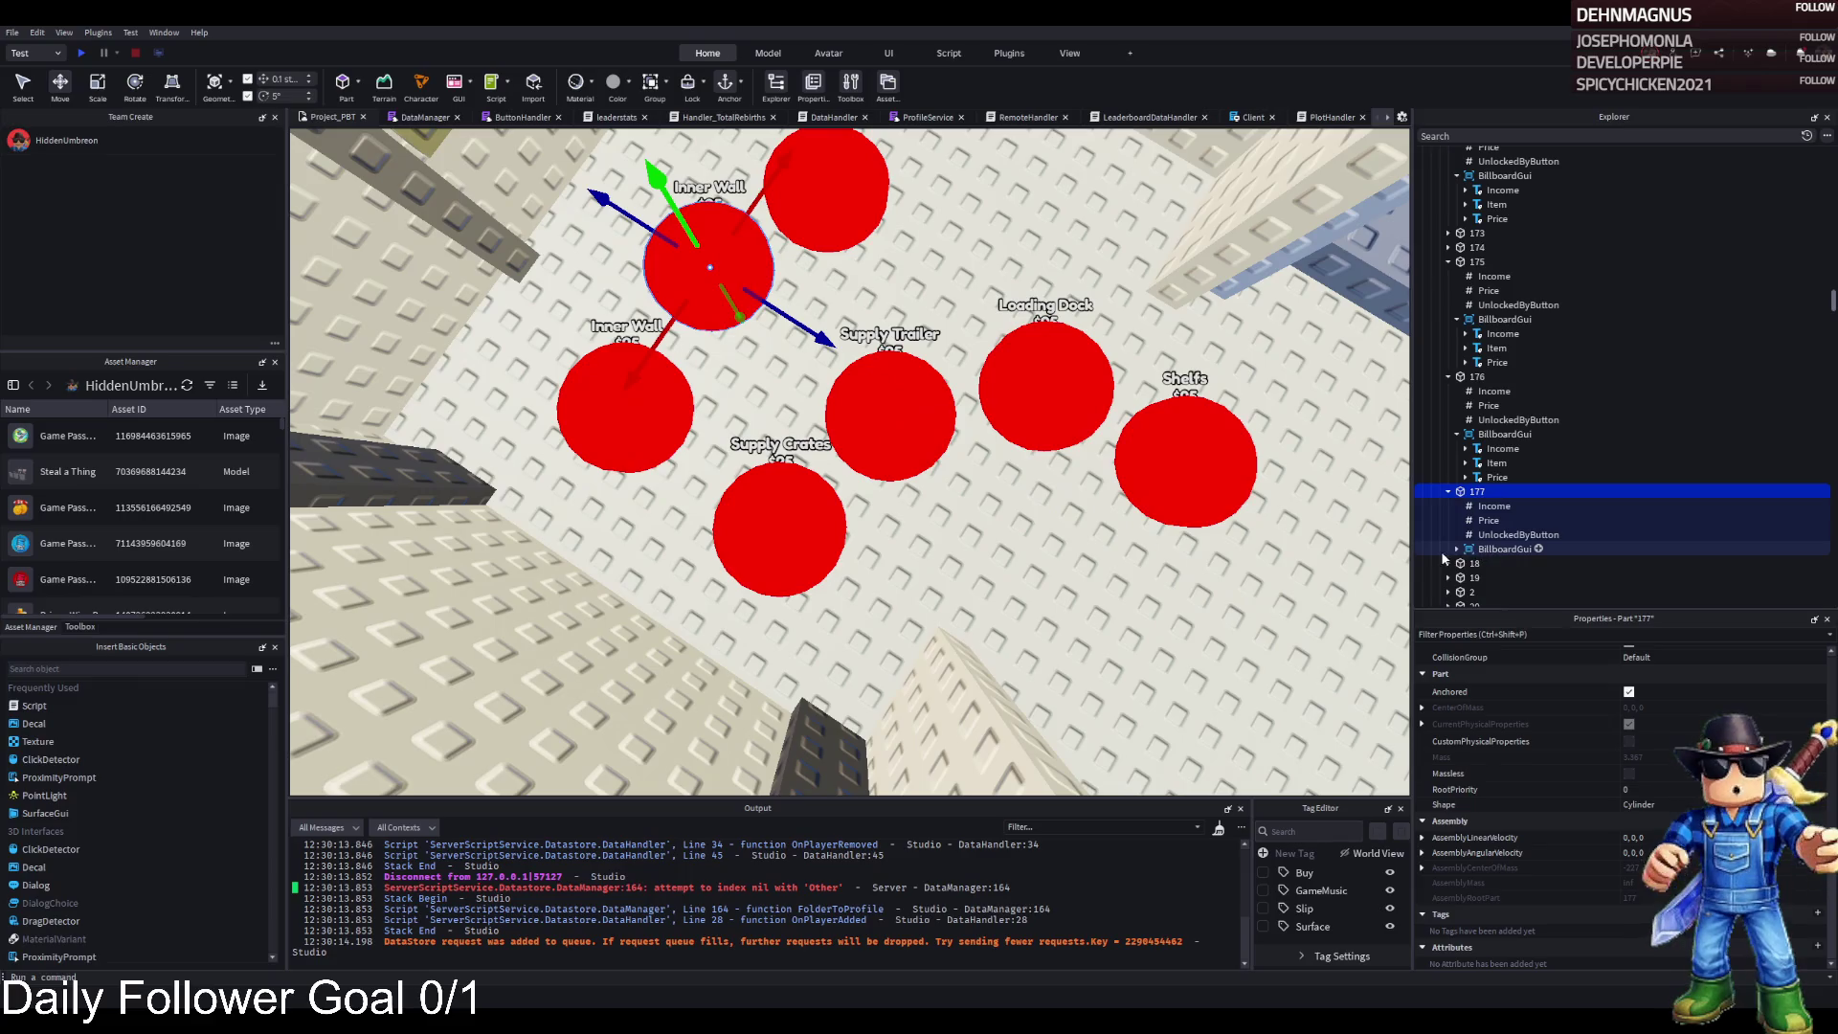
scroll(1463, 550, down, 1)
click(1497, 543)
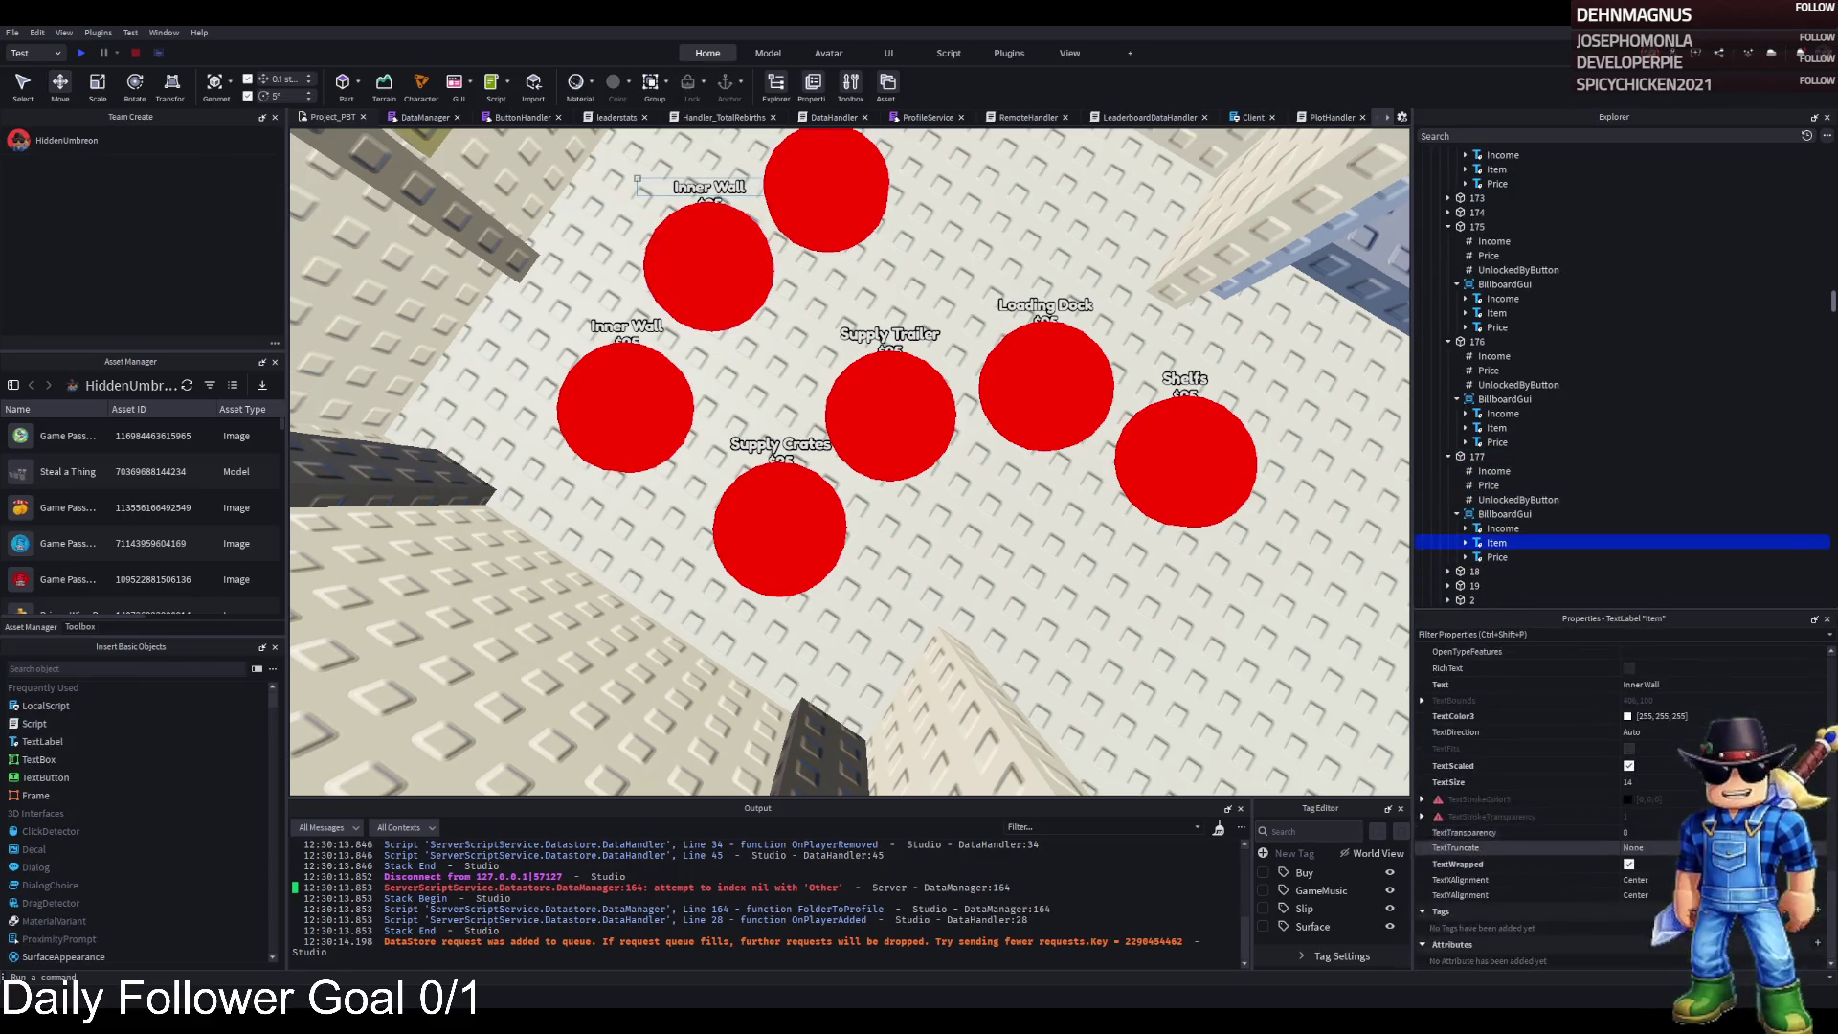
click(1726, 687)
text(Wooden Frame)
key(Return)
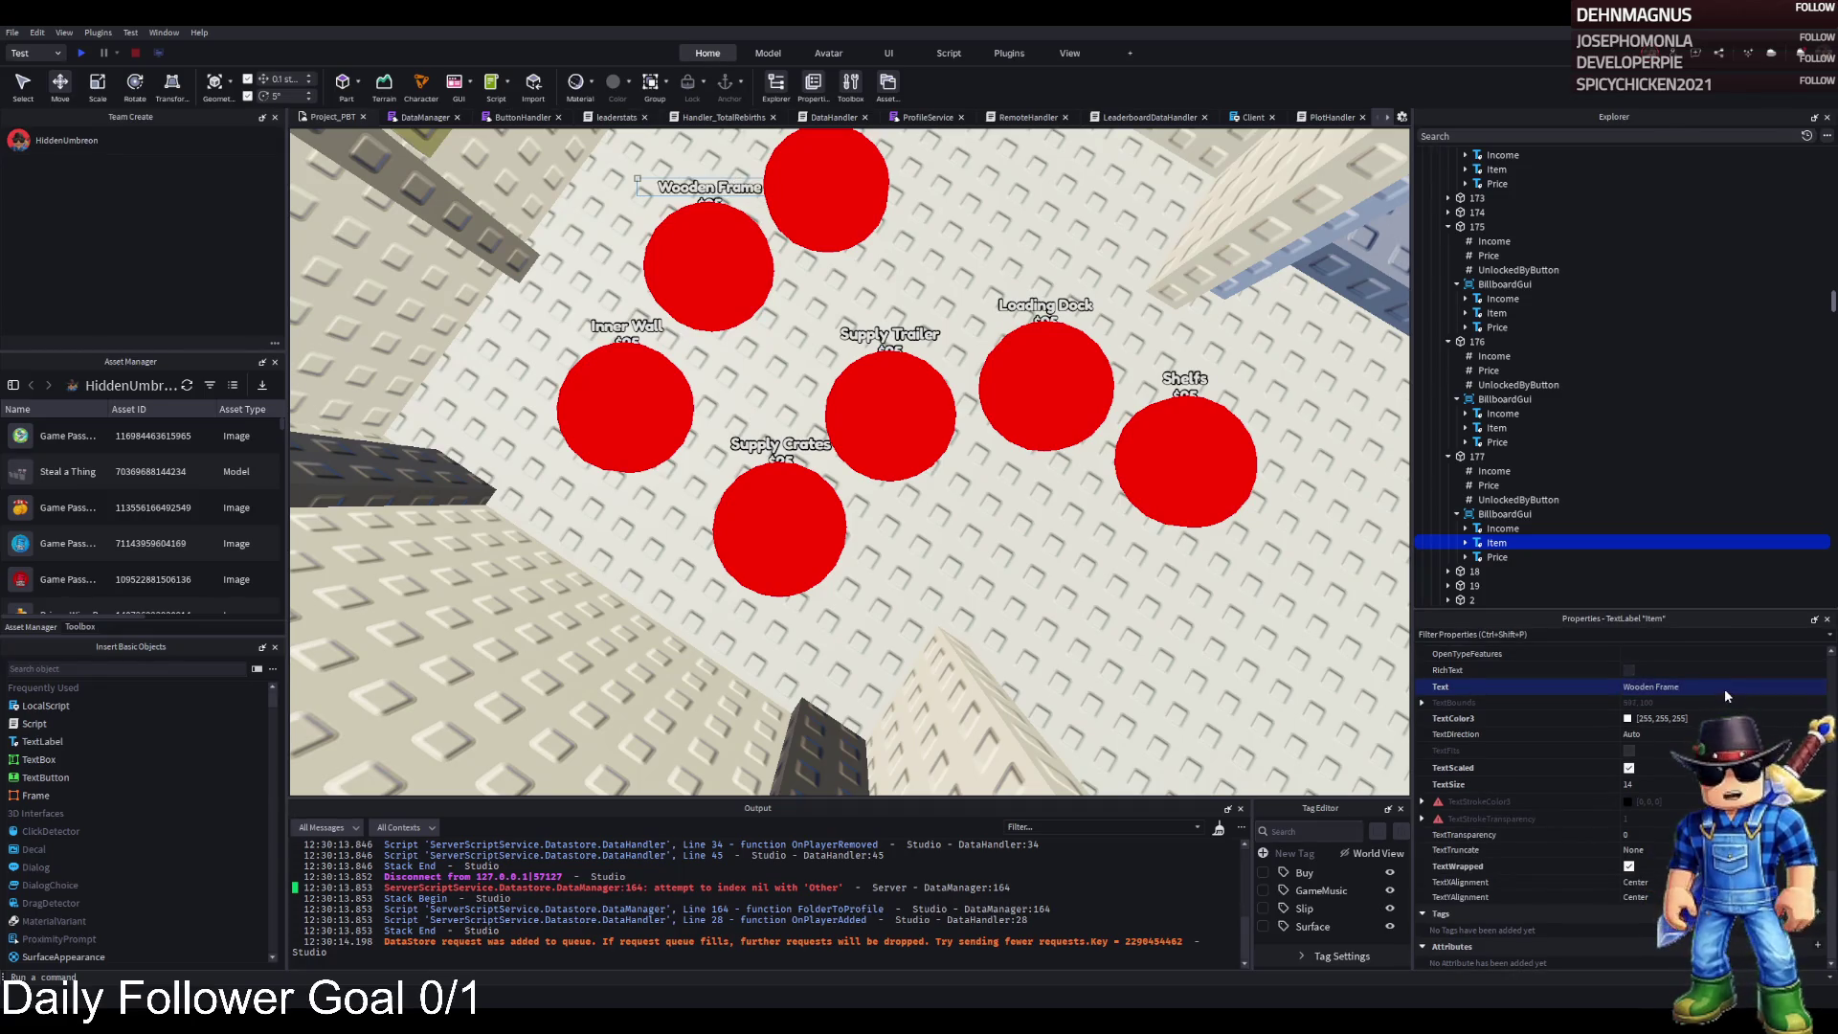
- Select the Wooden Frame pad and open its Price value
scroll(1320, 539, down, 5)
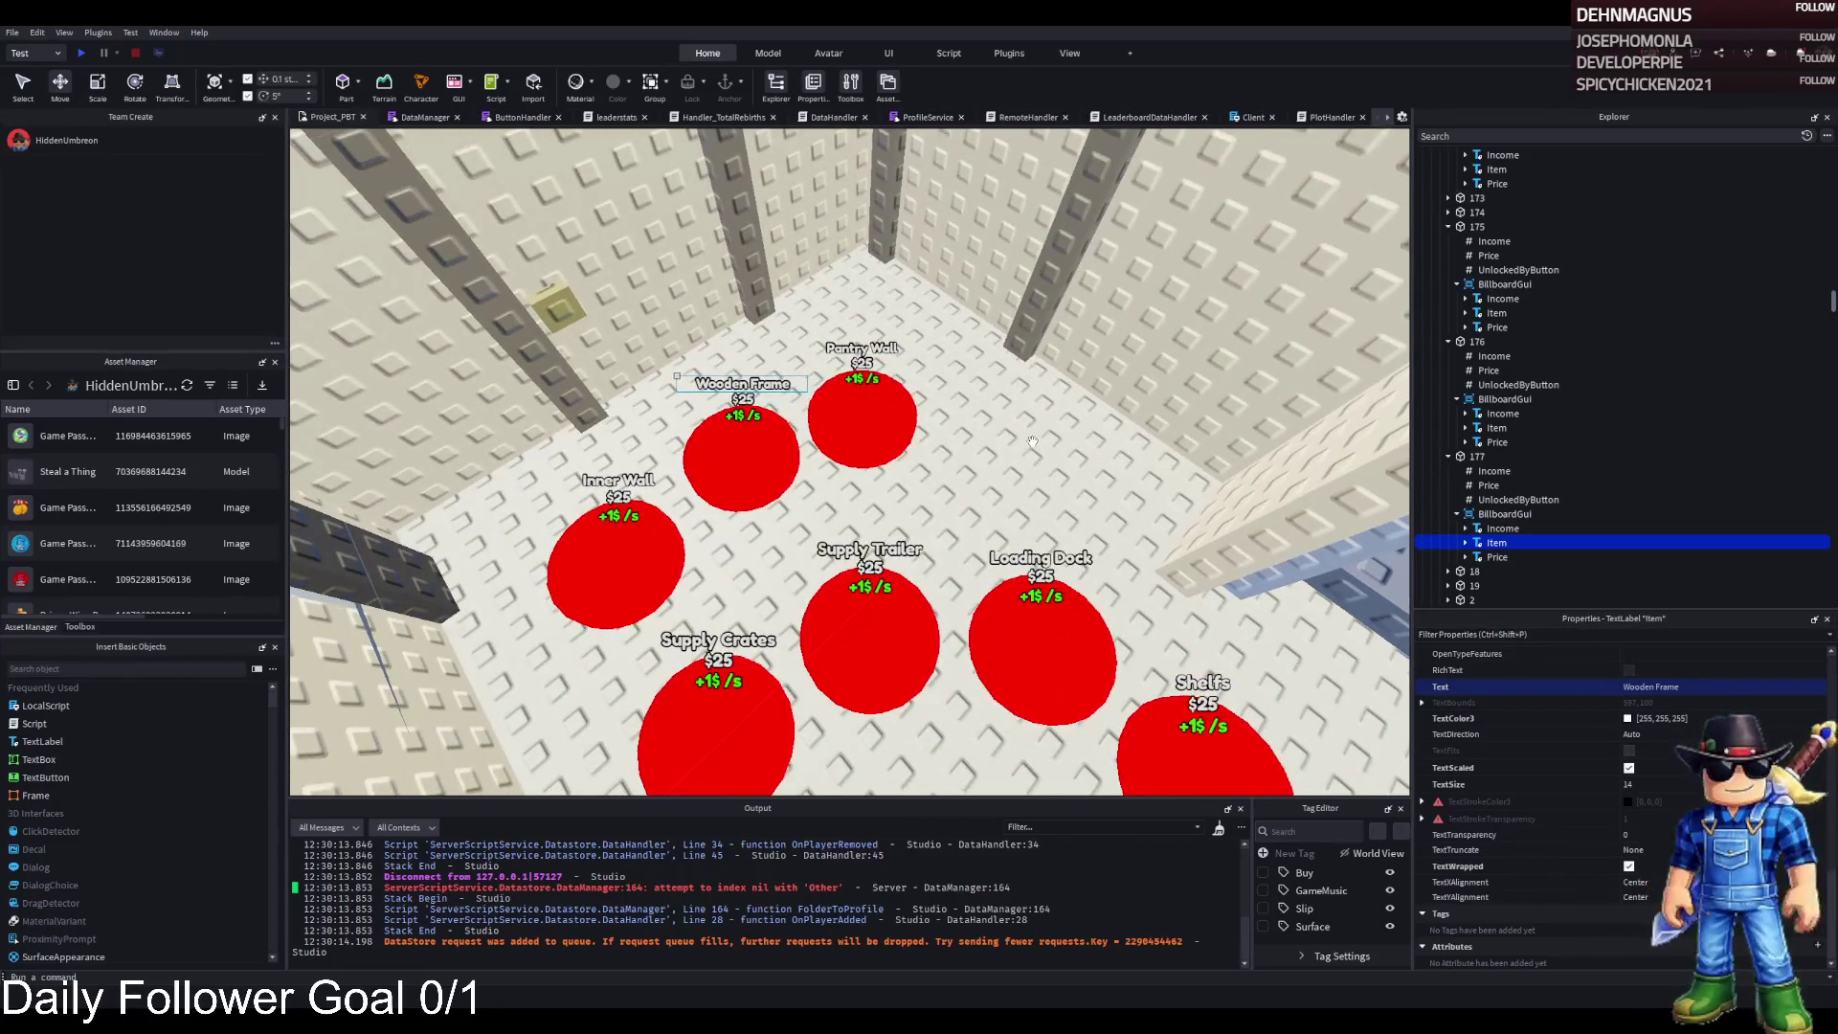
key(a)
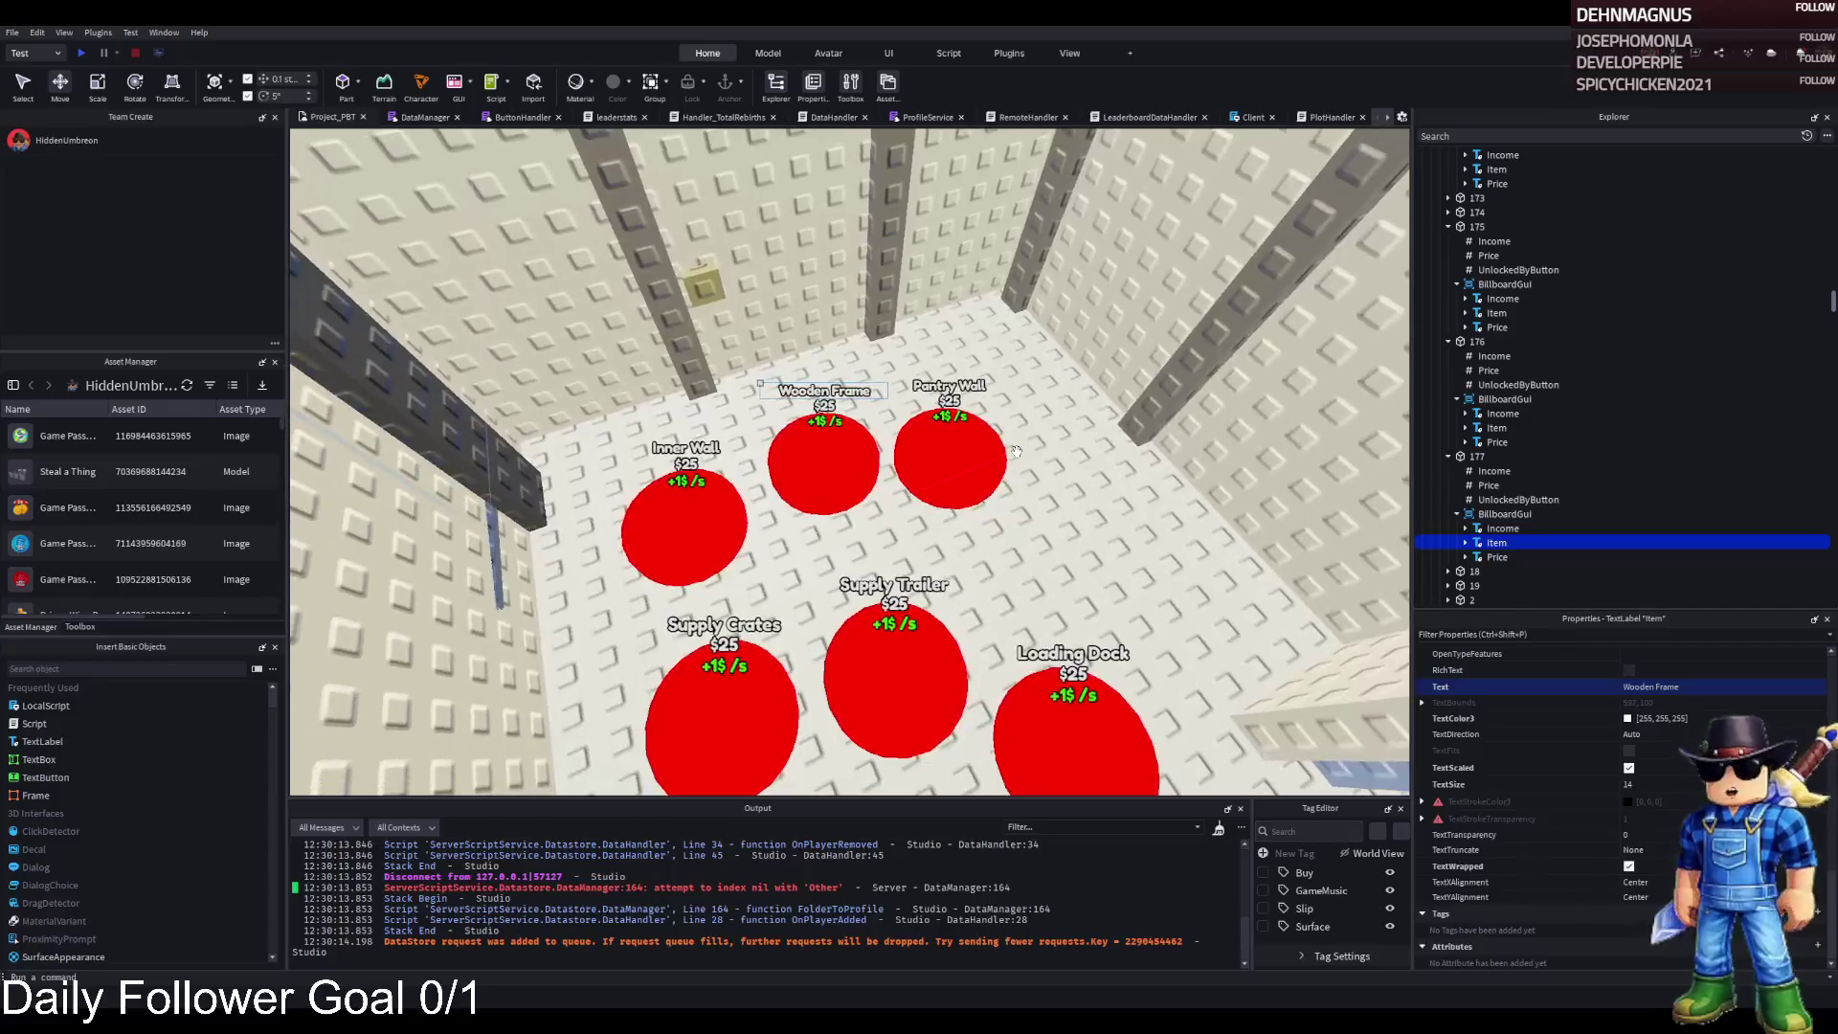
click(843, 437)
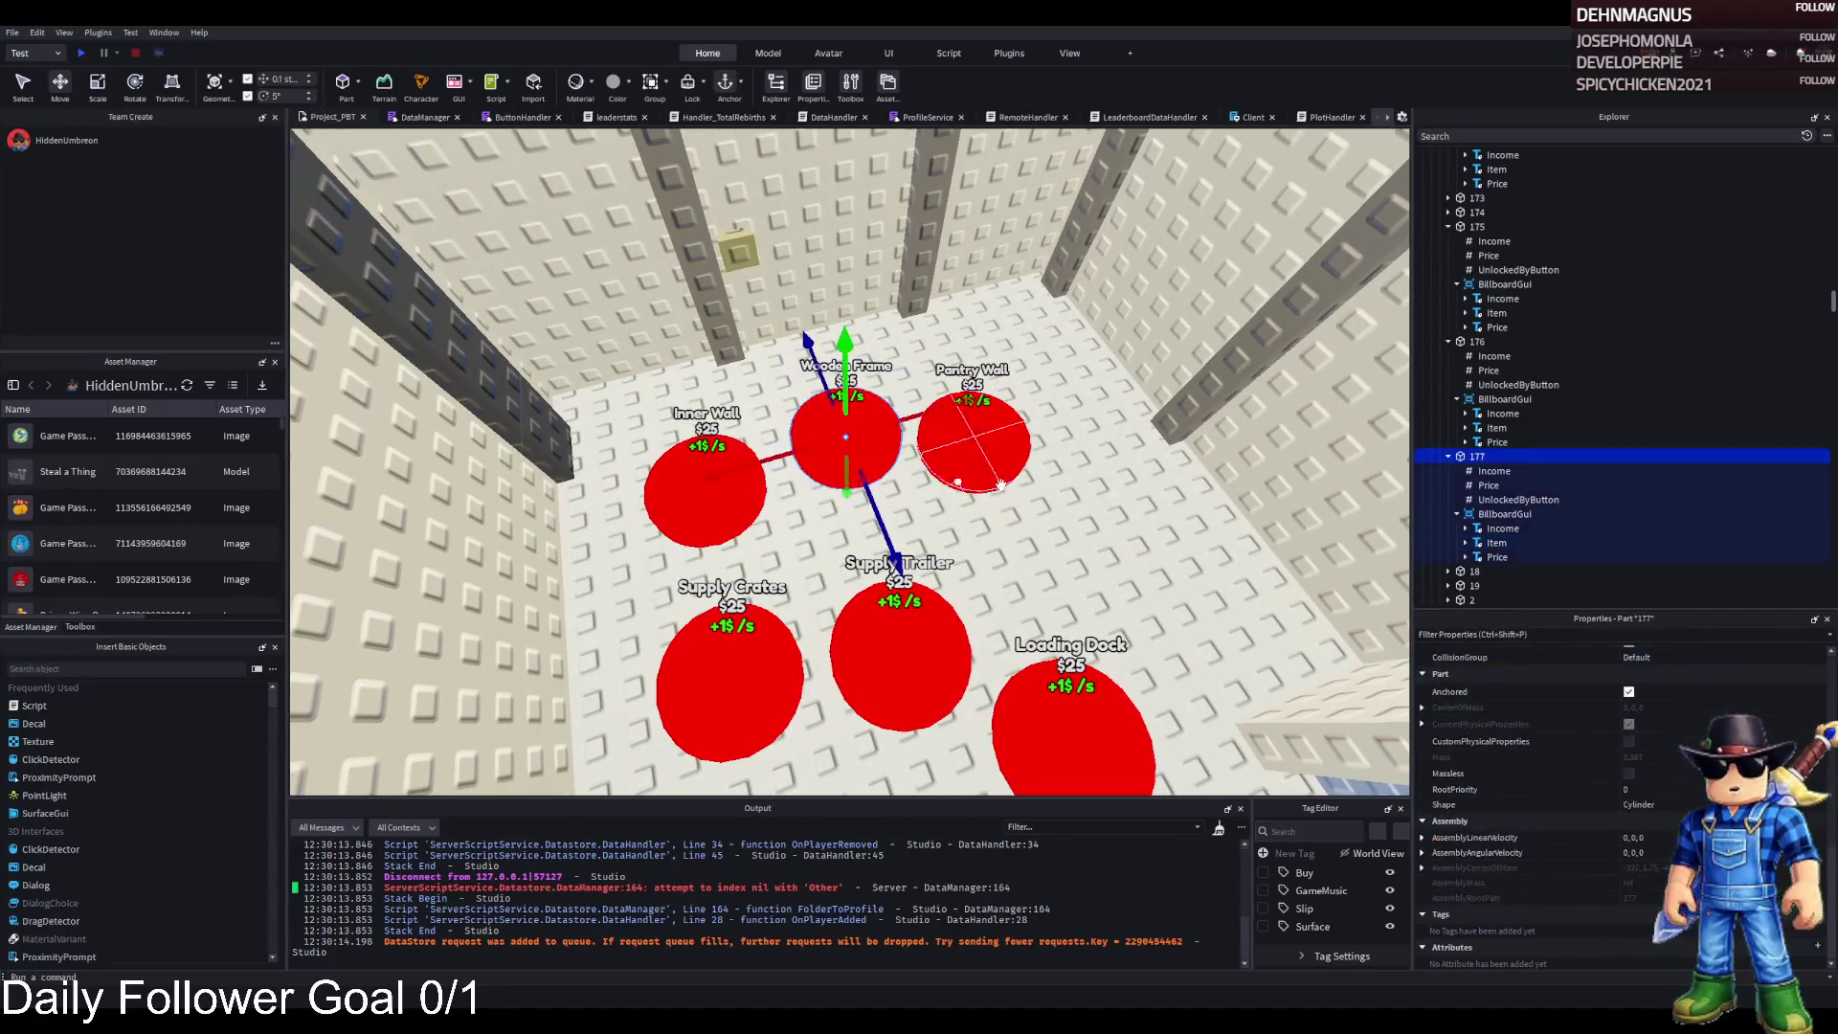
click(1479, 488)
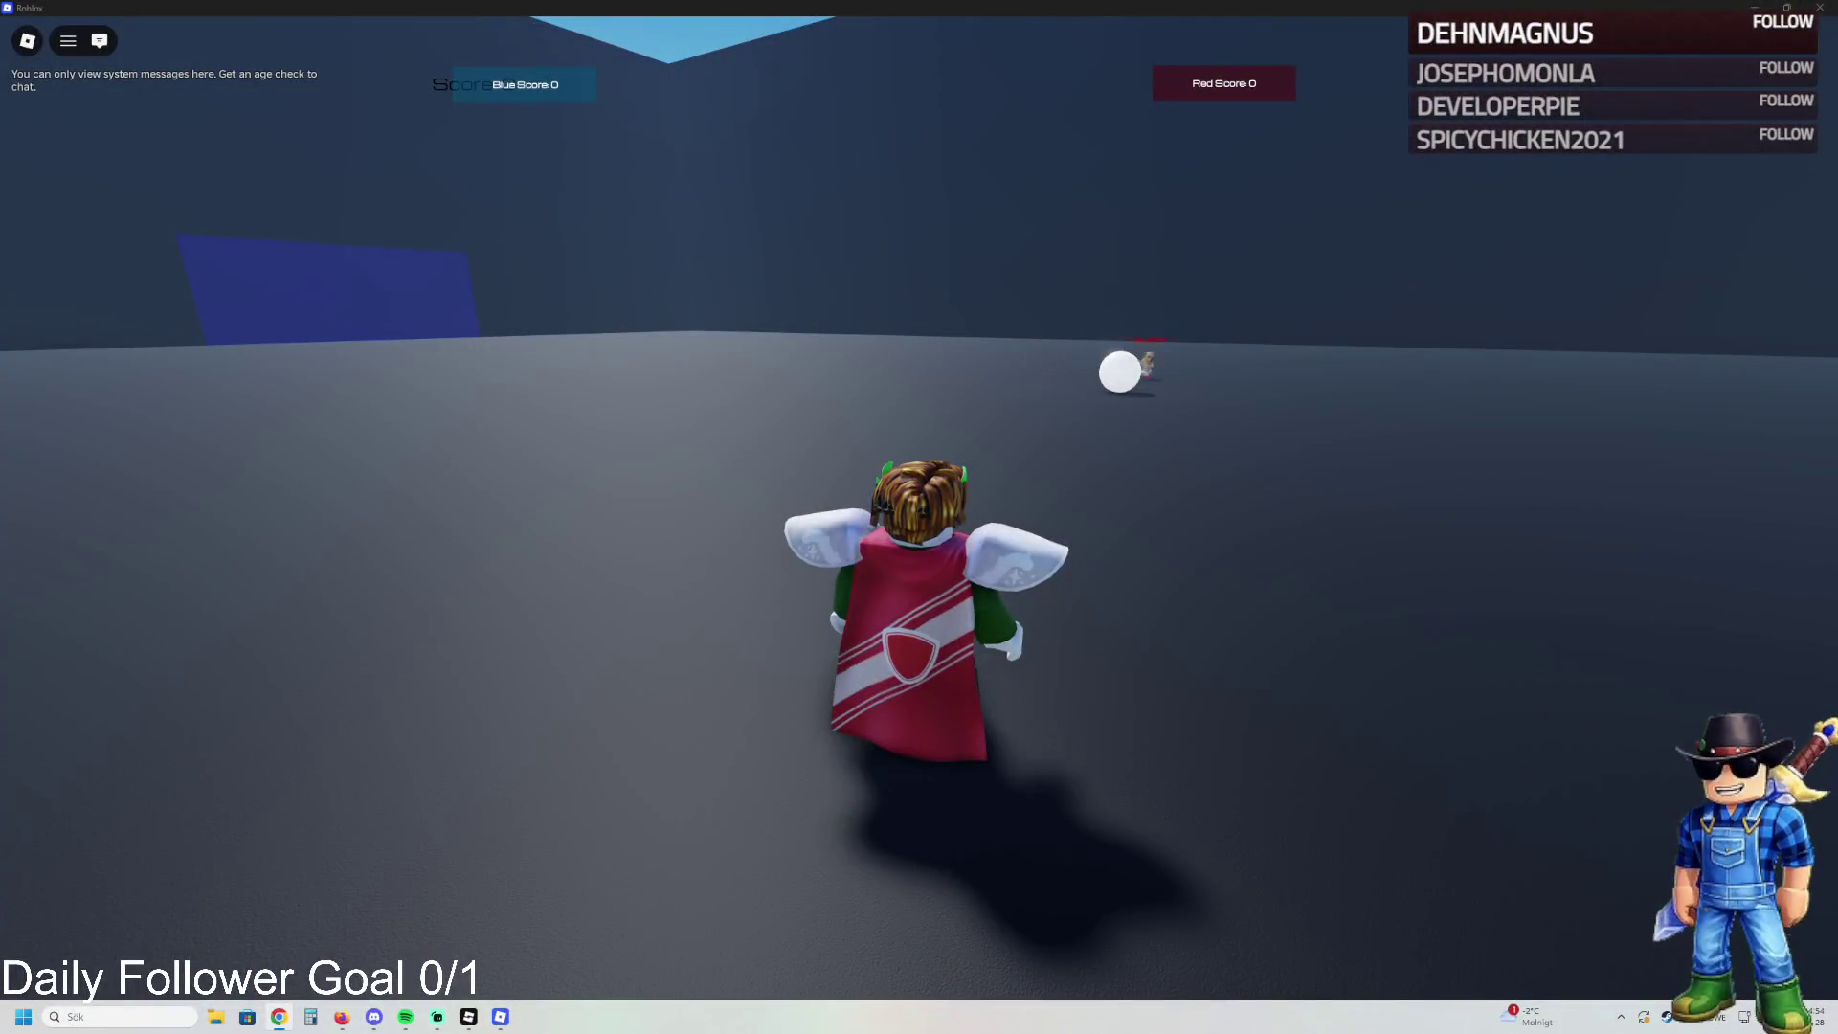
- Walk around the arena, briefly opening chat, and approach the ball by the red wall
key(w)
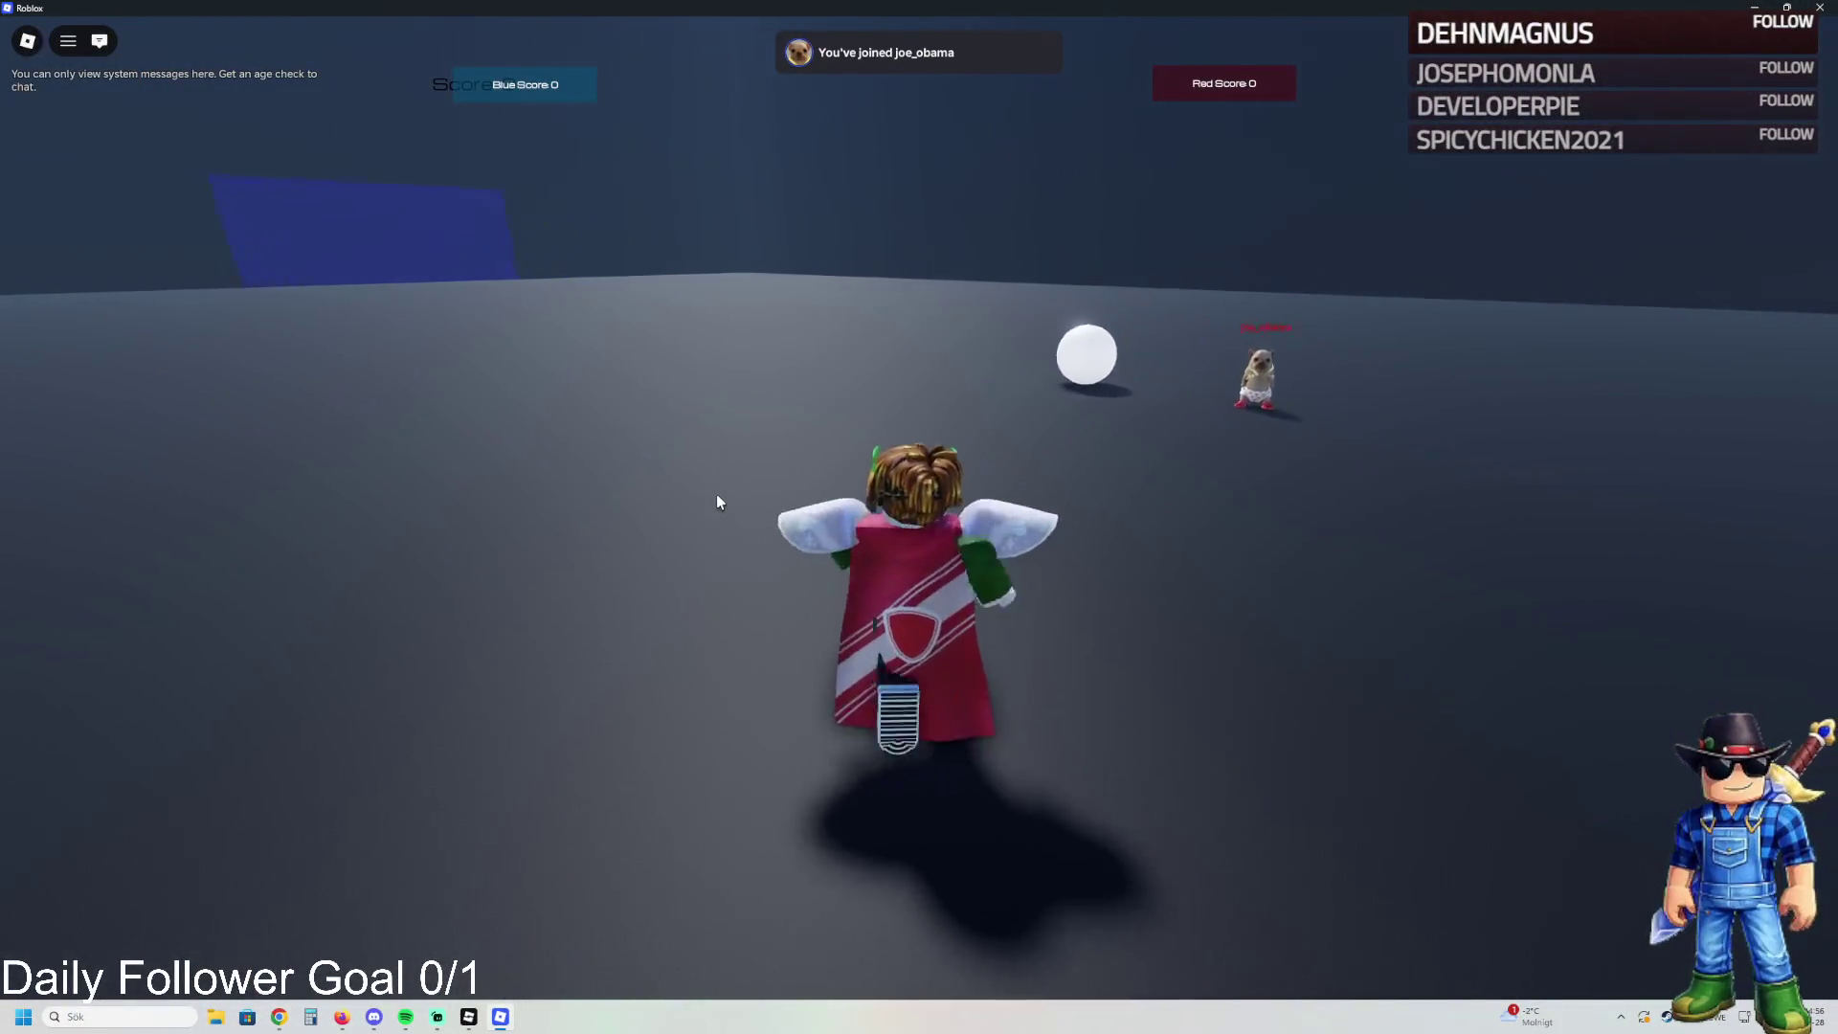
key(s)
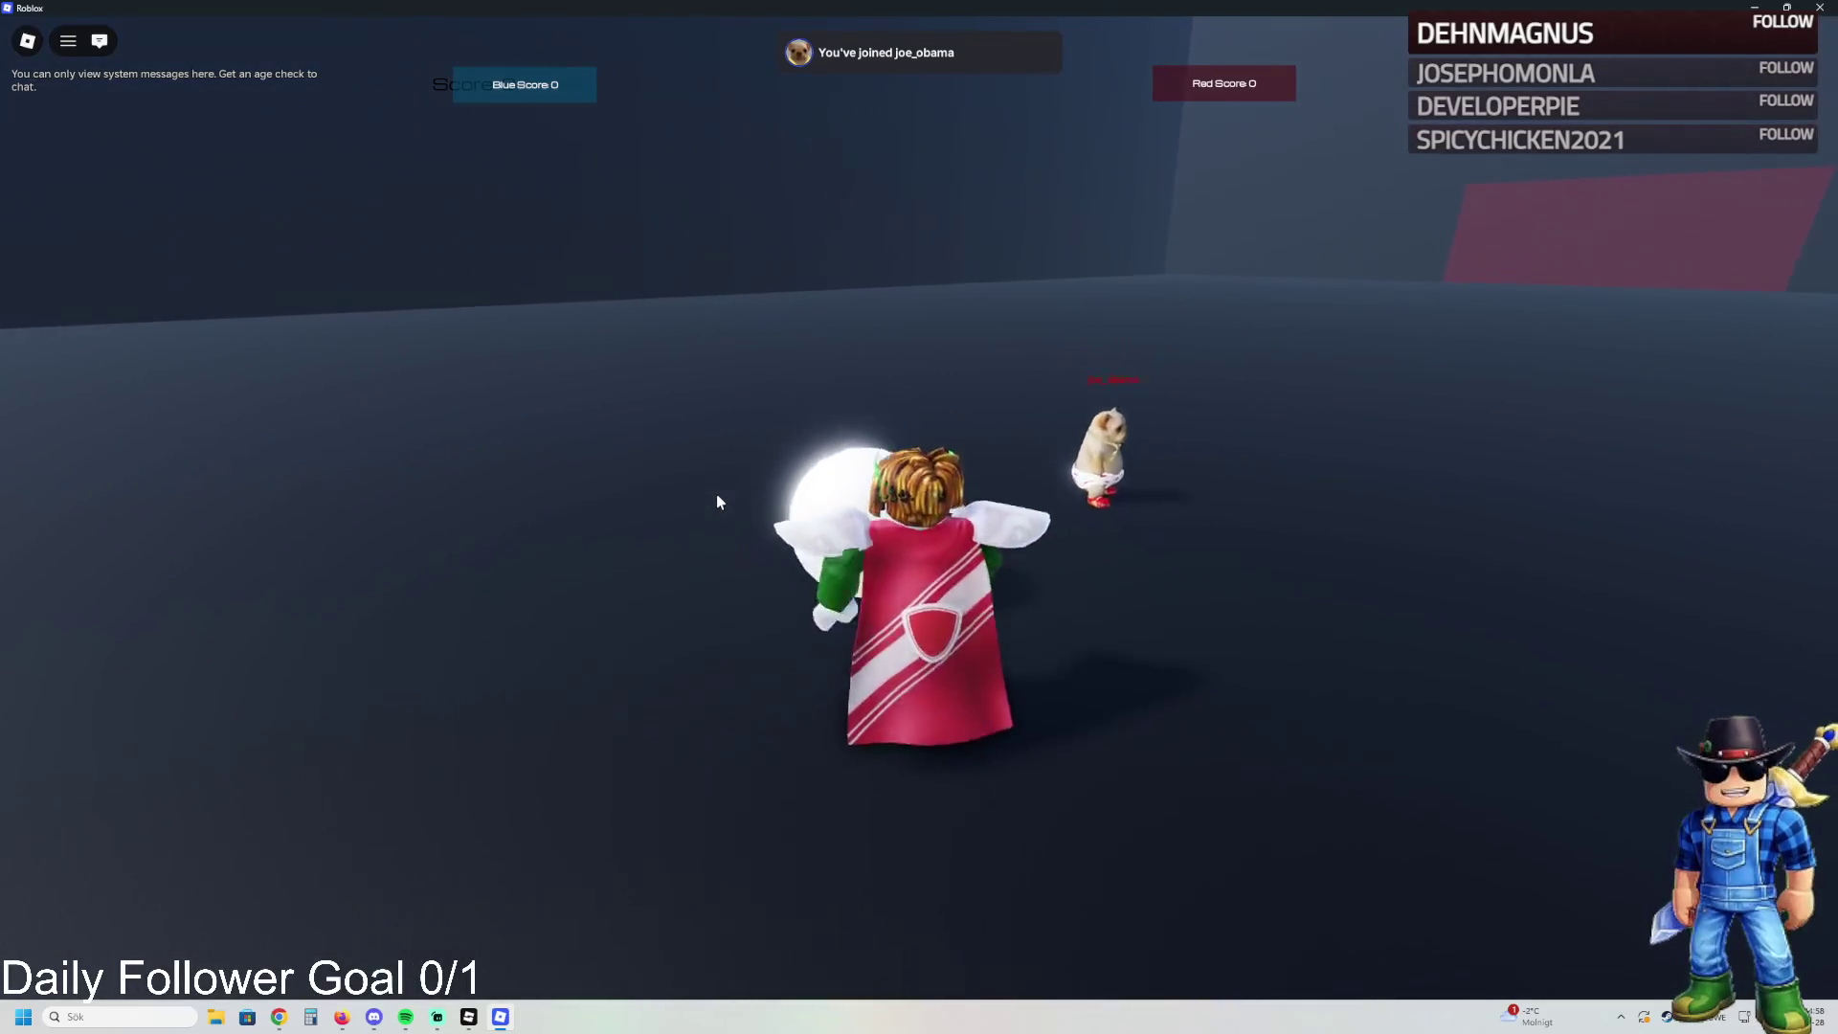
key(w)
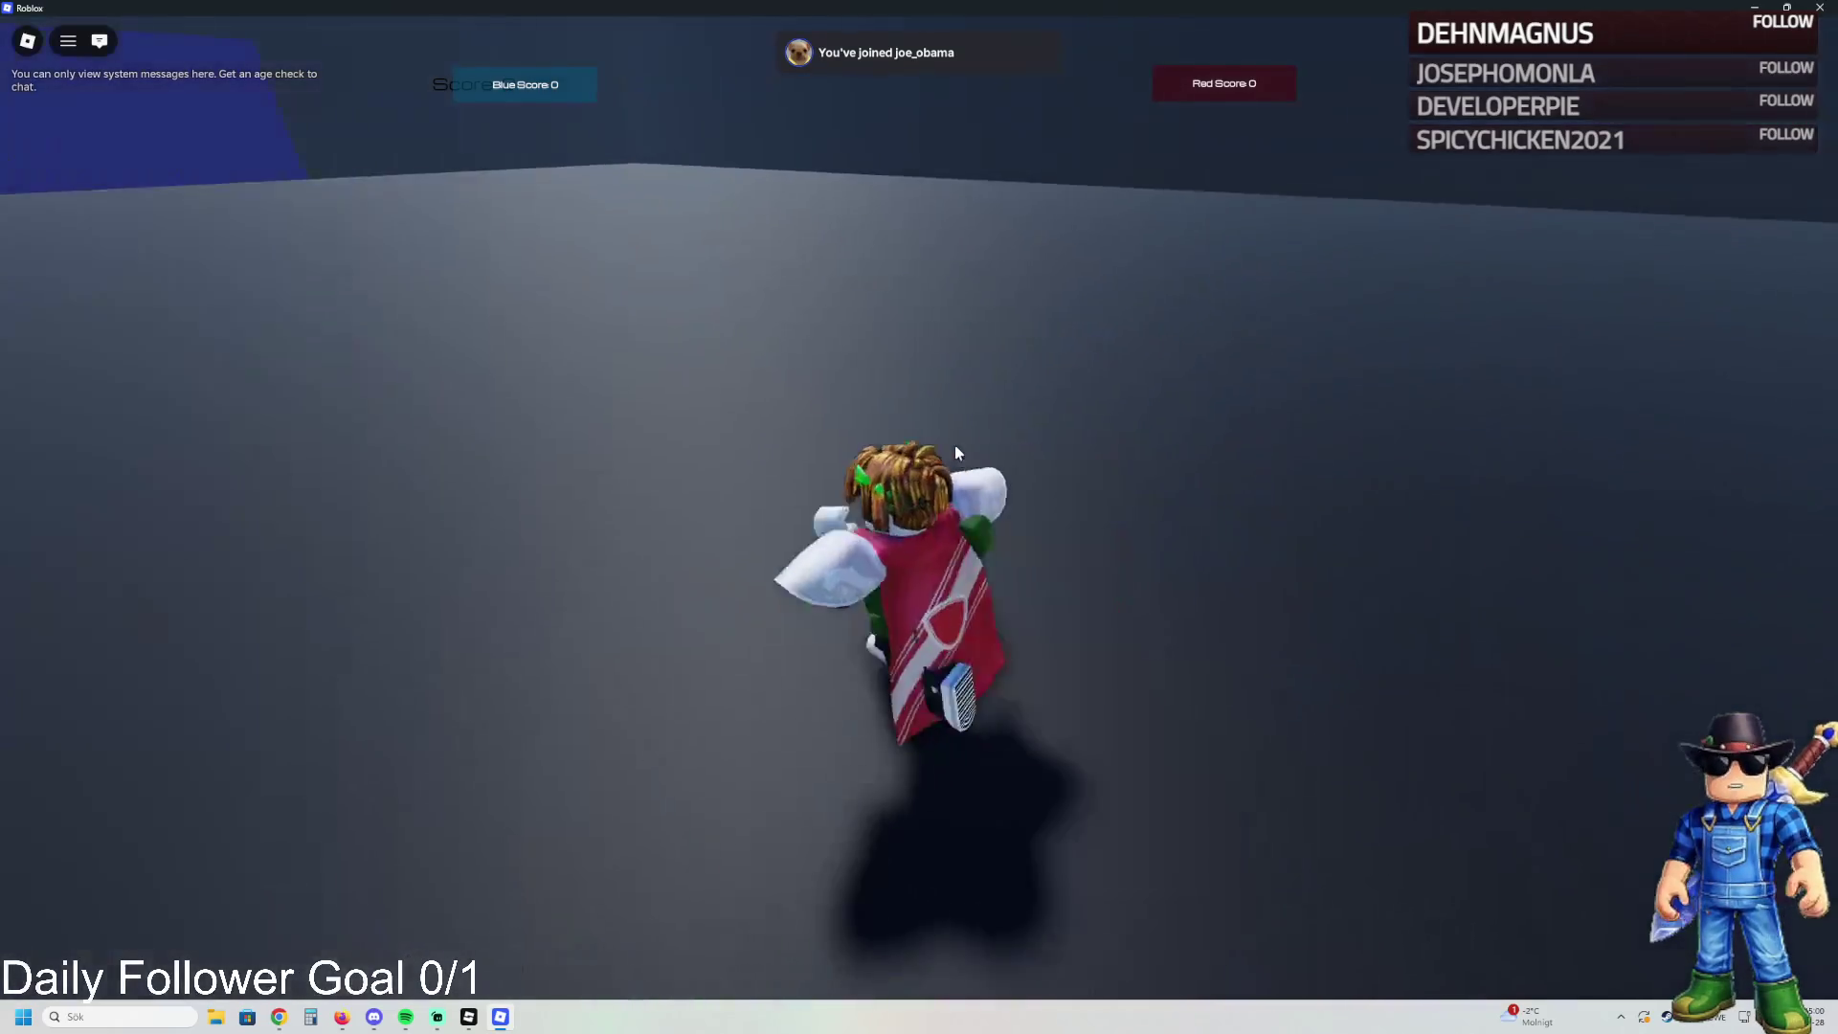
key(s)
key(slash)
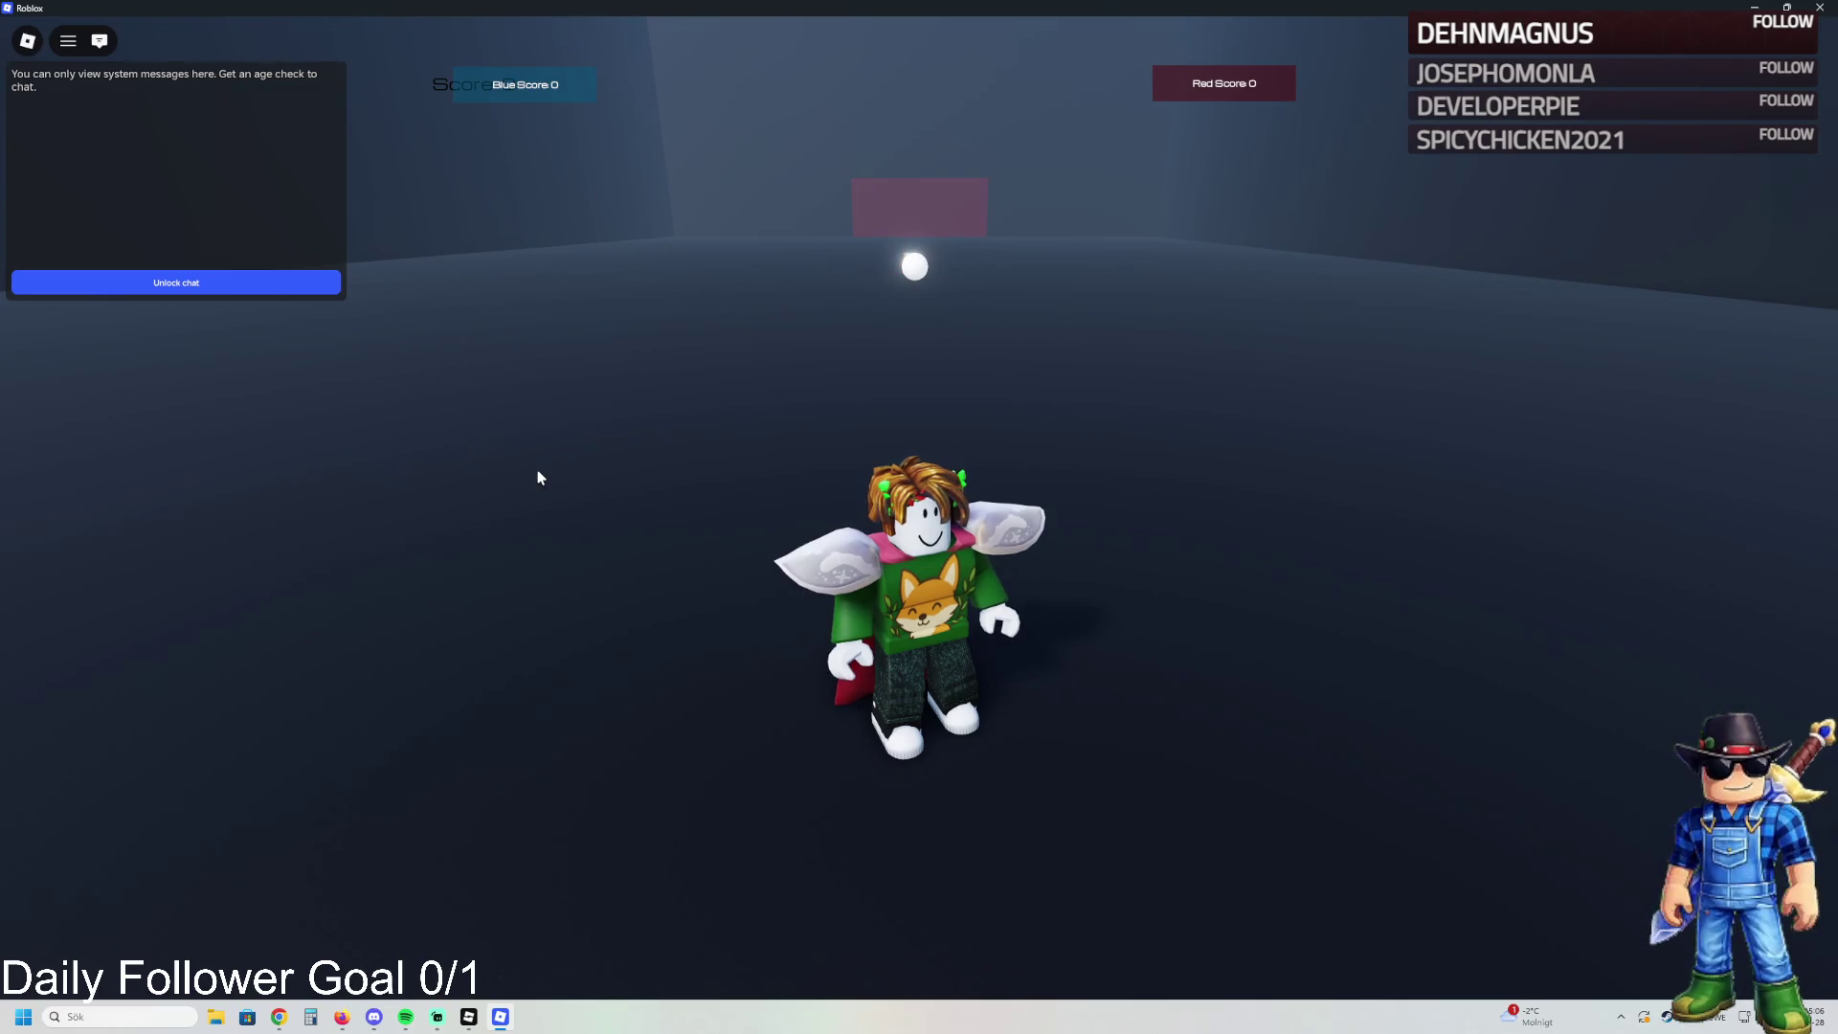
key(w)
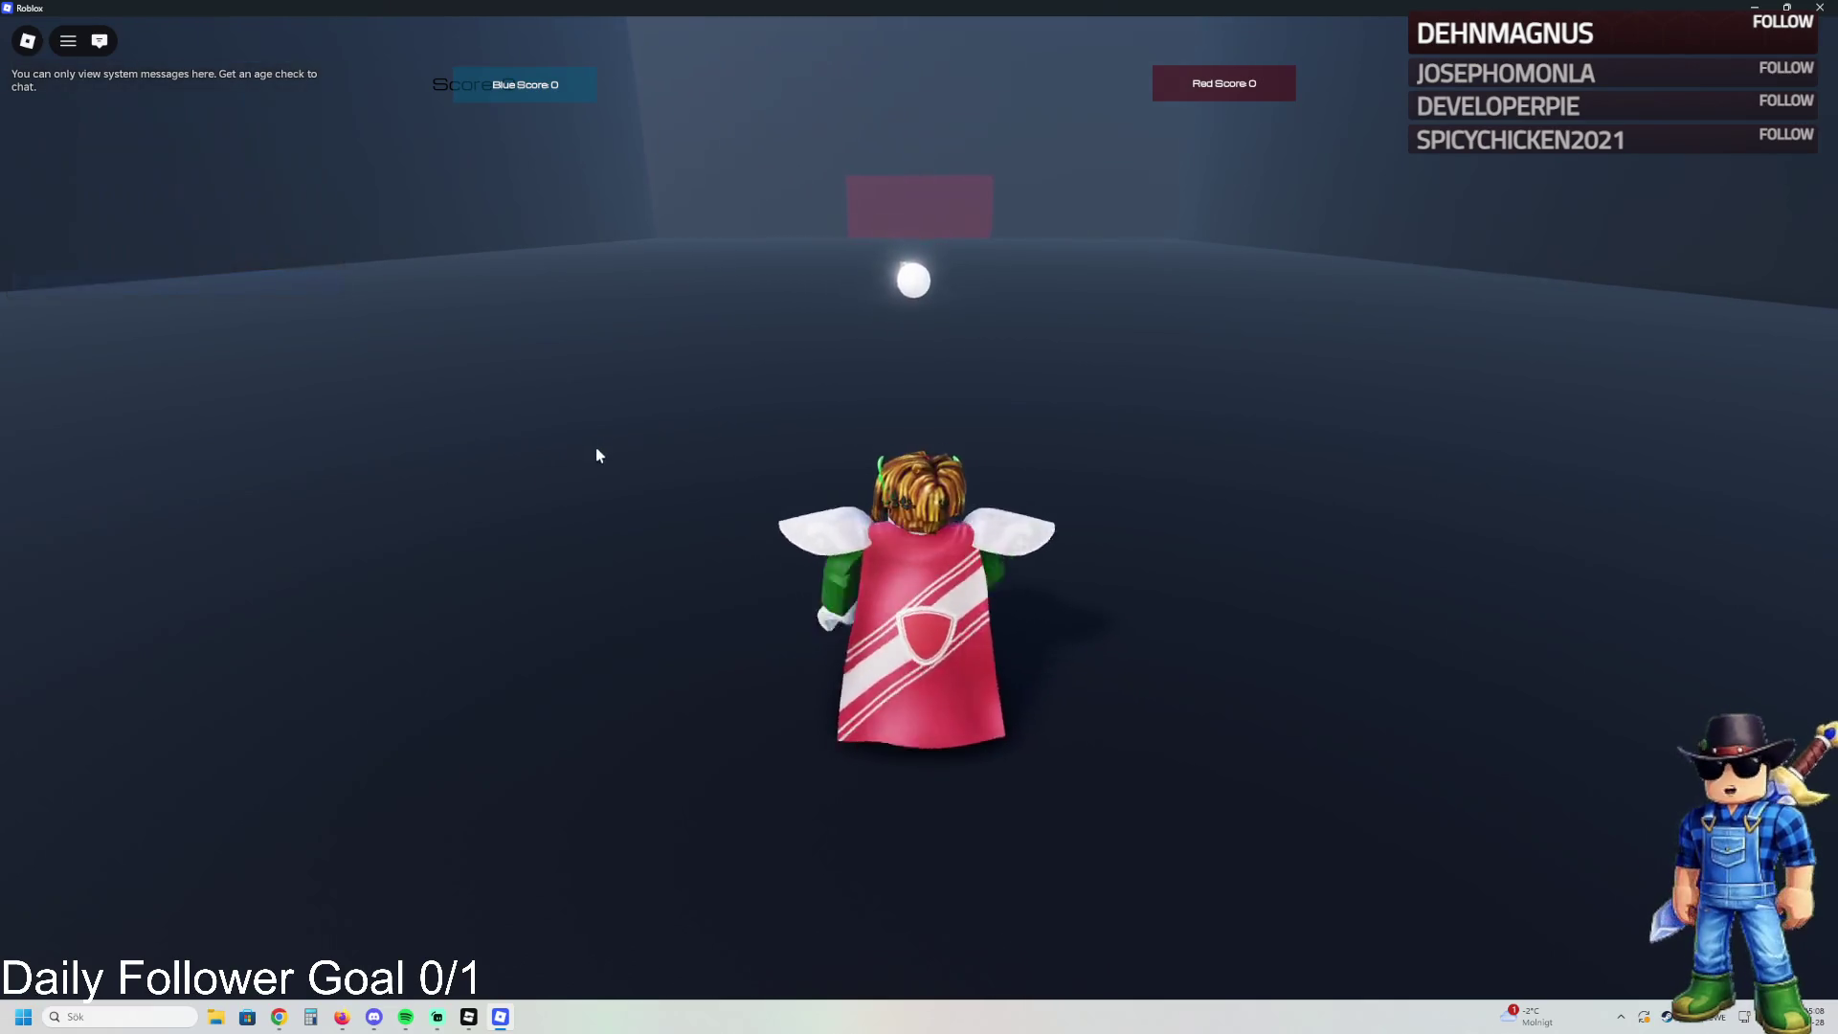
key(w)
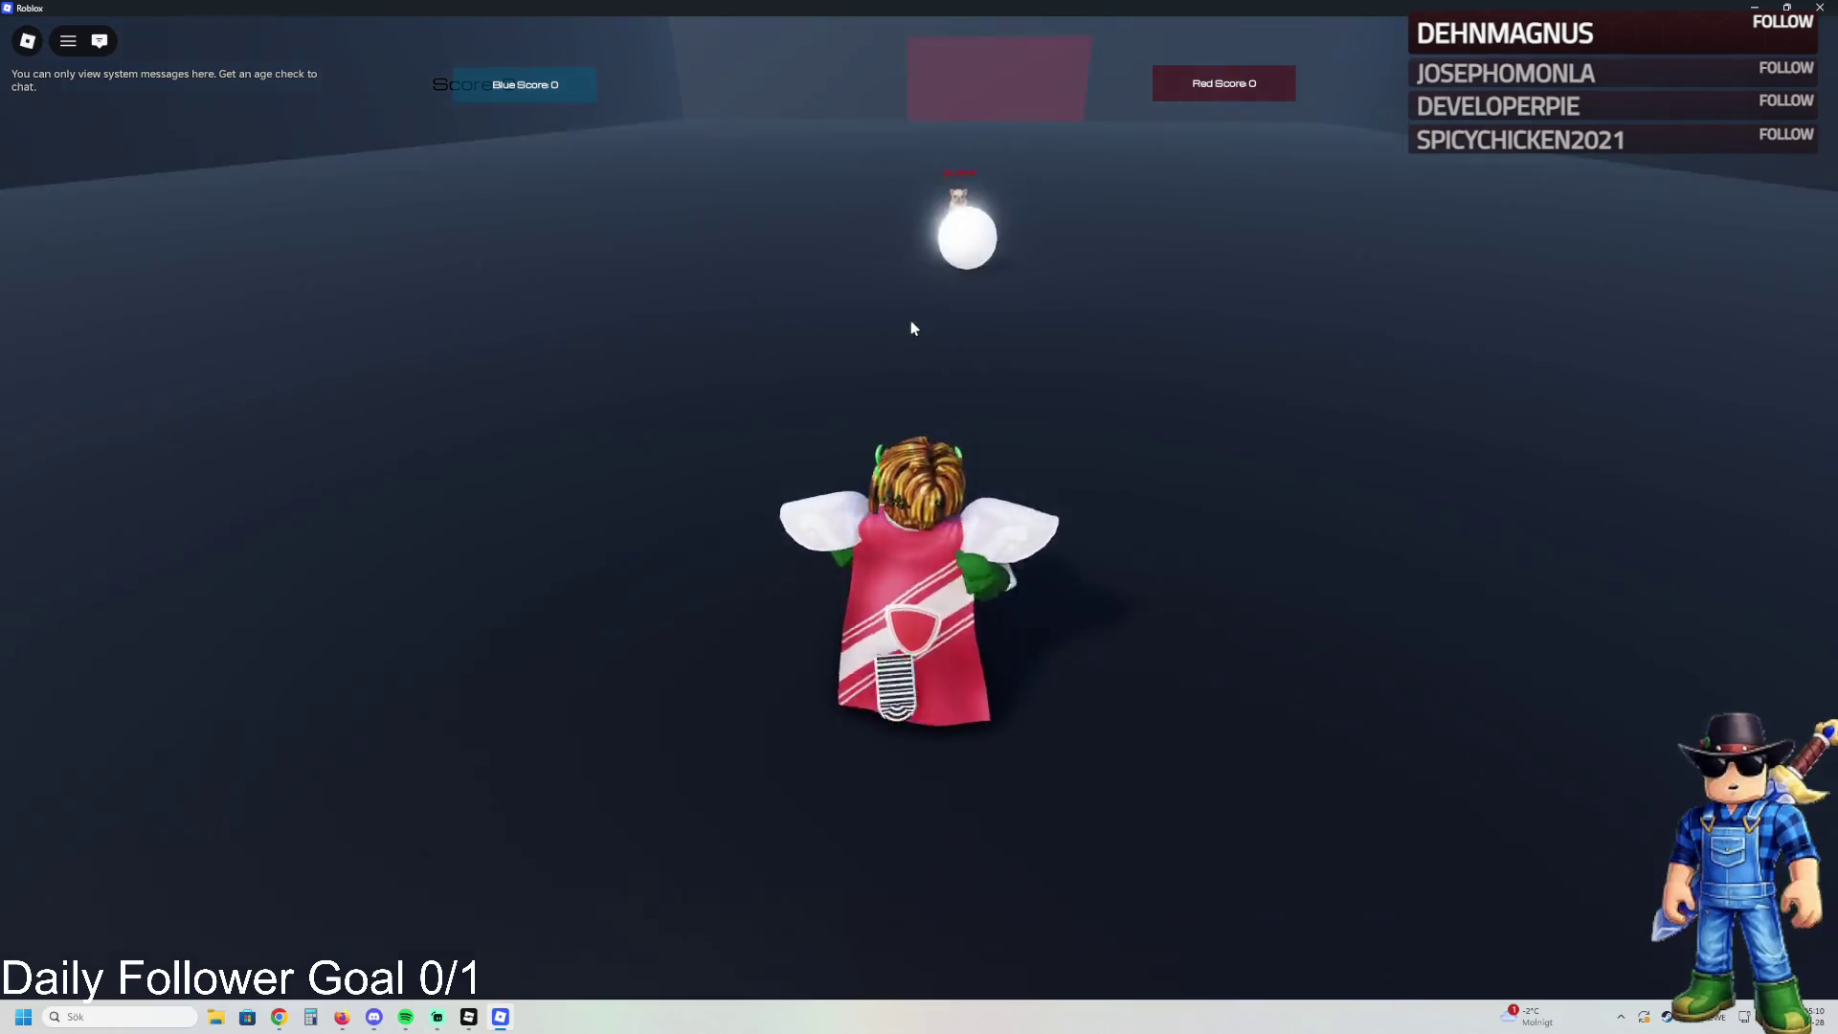
key(s)
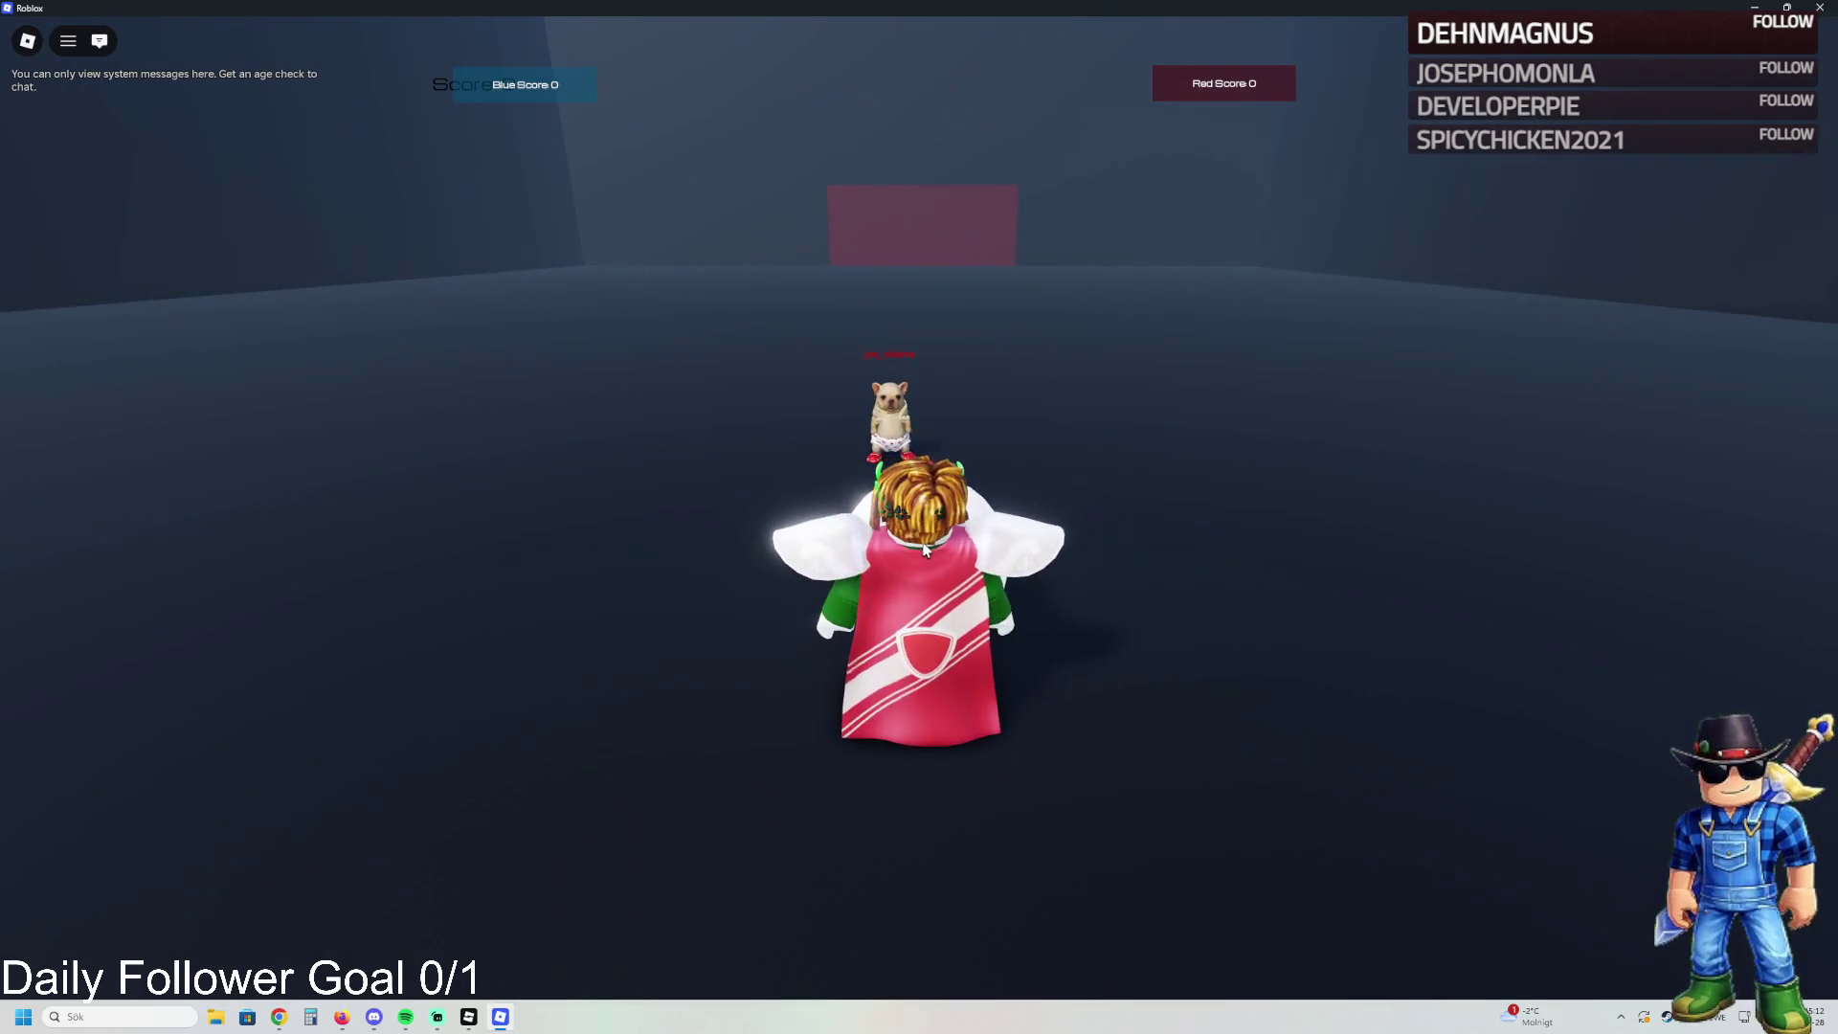
- Knock the ball toward the red wall repeatedly until Red scores a point
key(a)
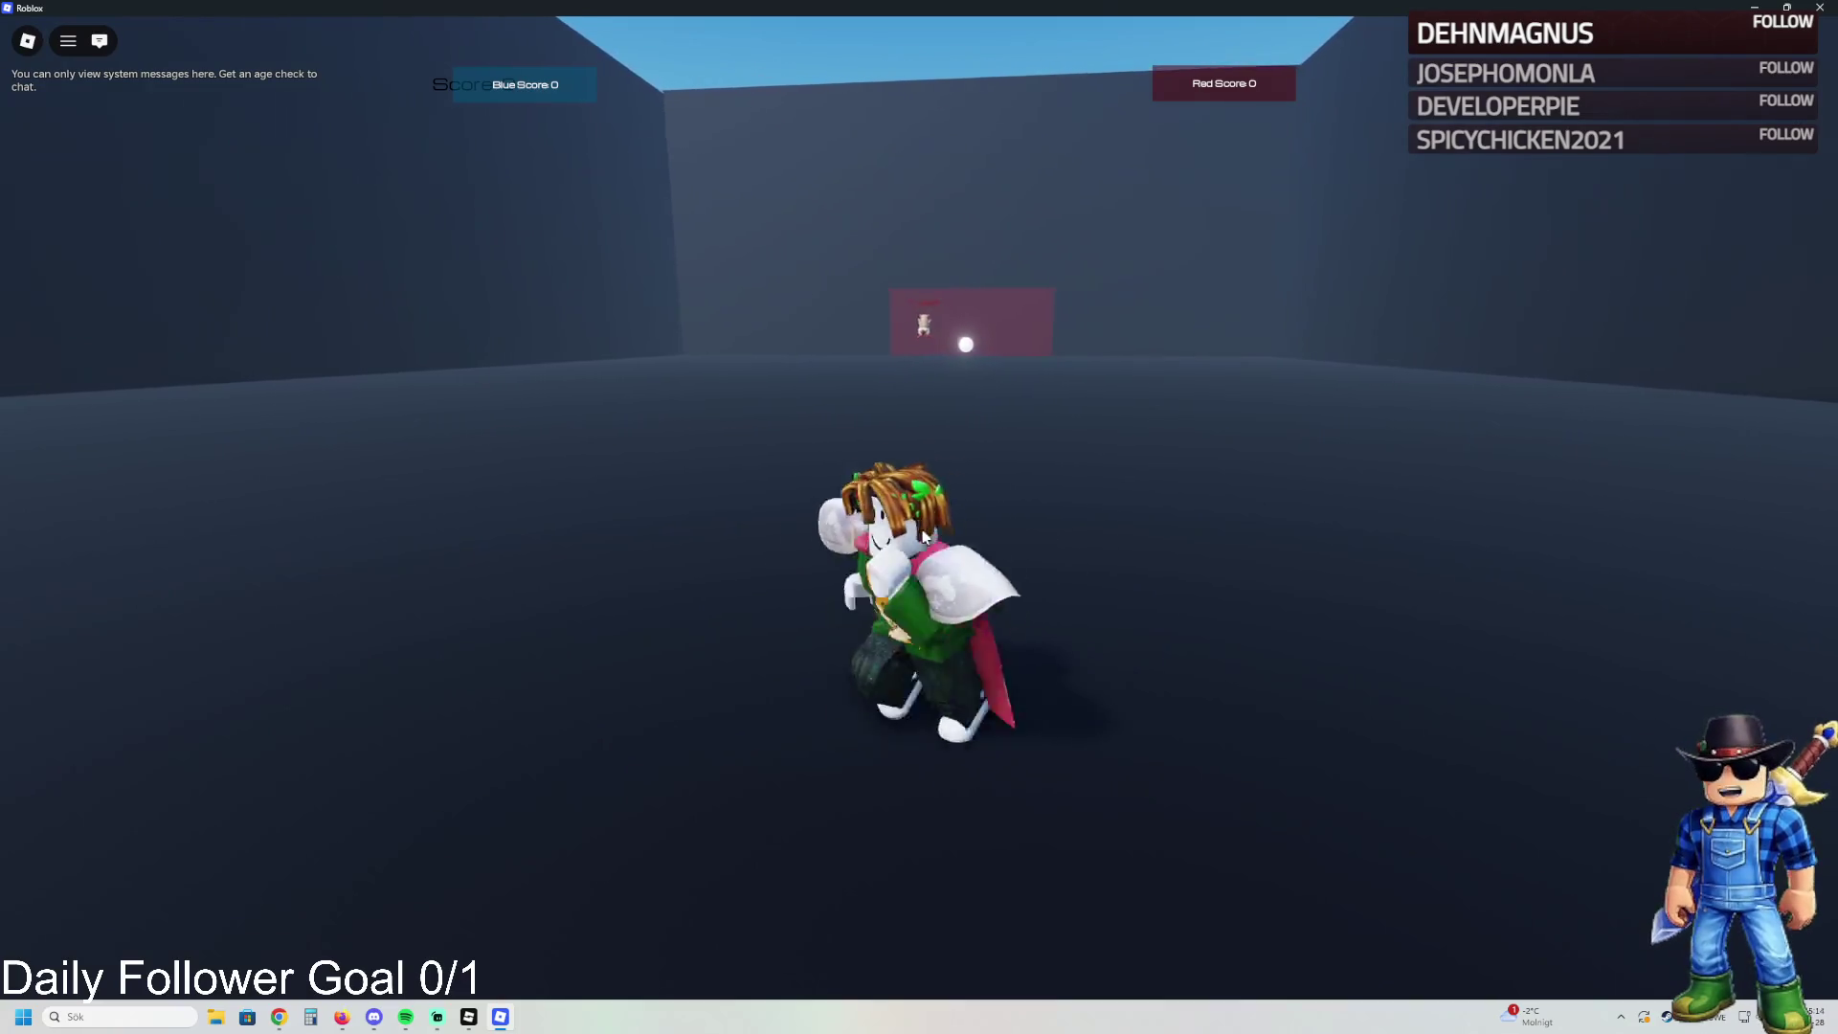
key(w)
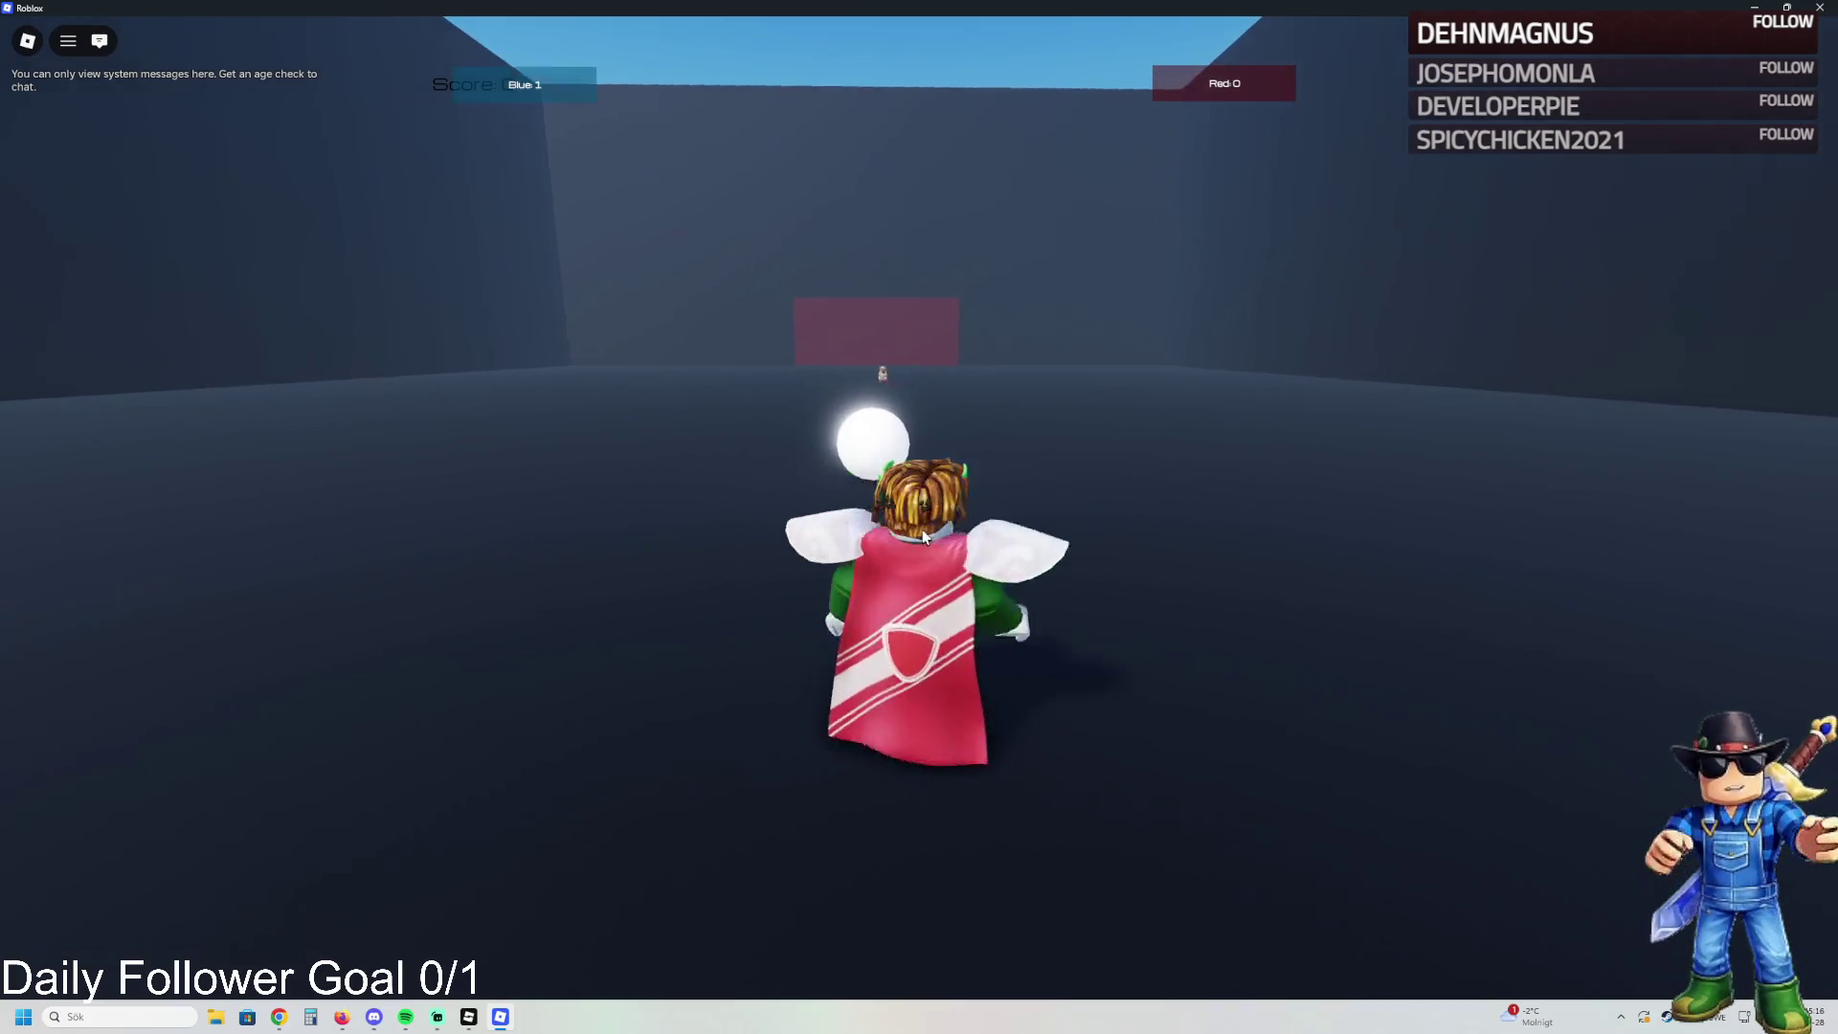
key(s)
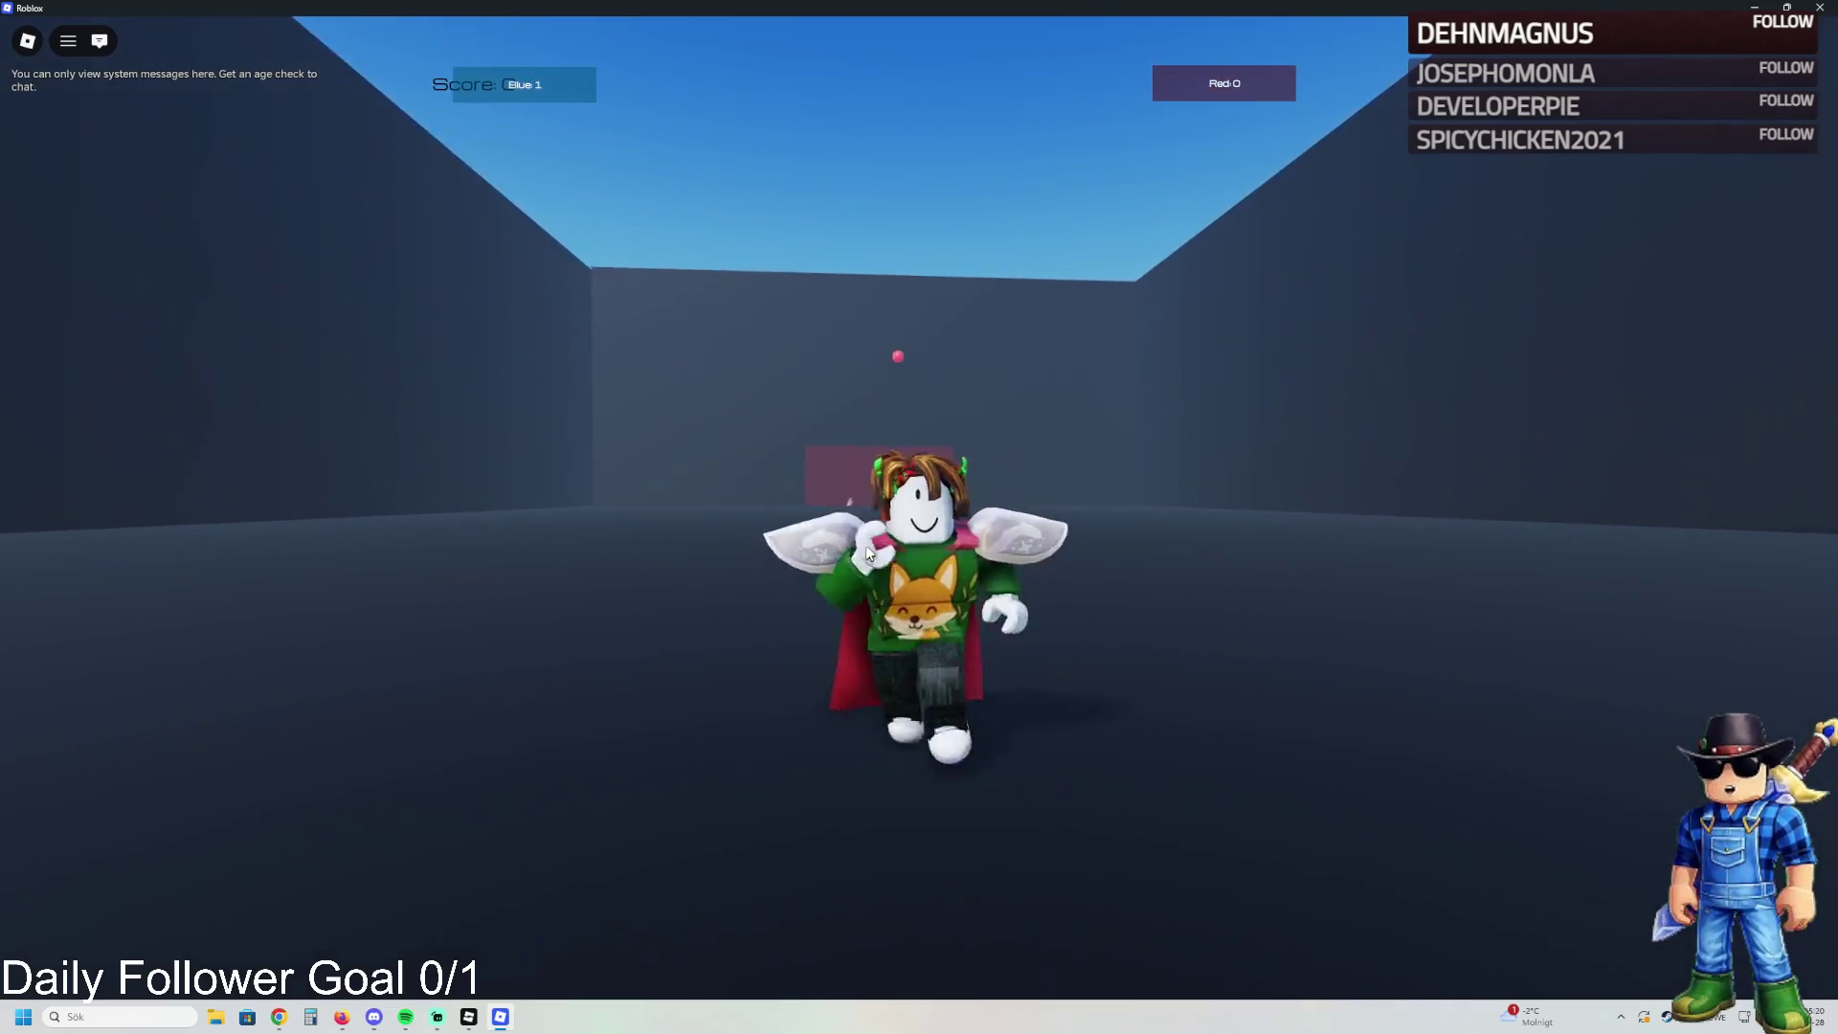
key(w)
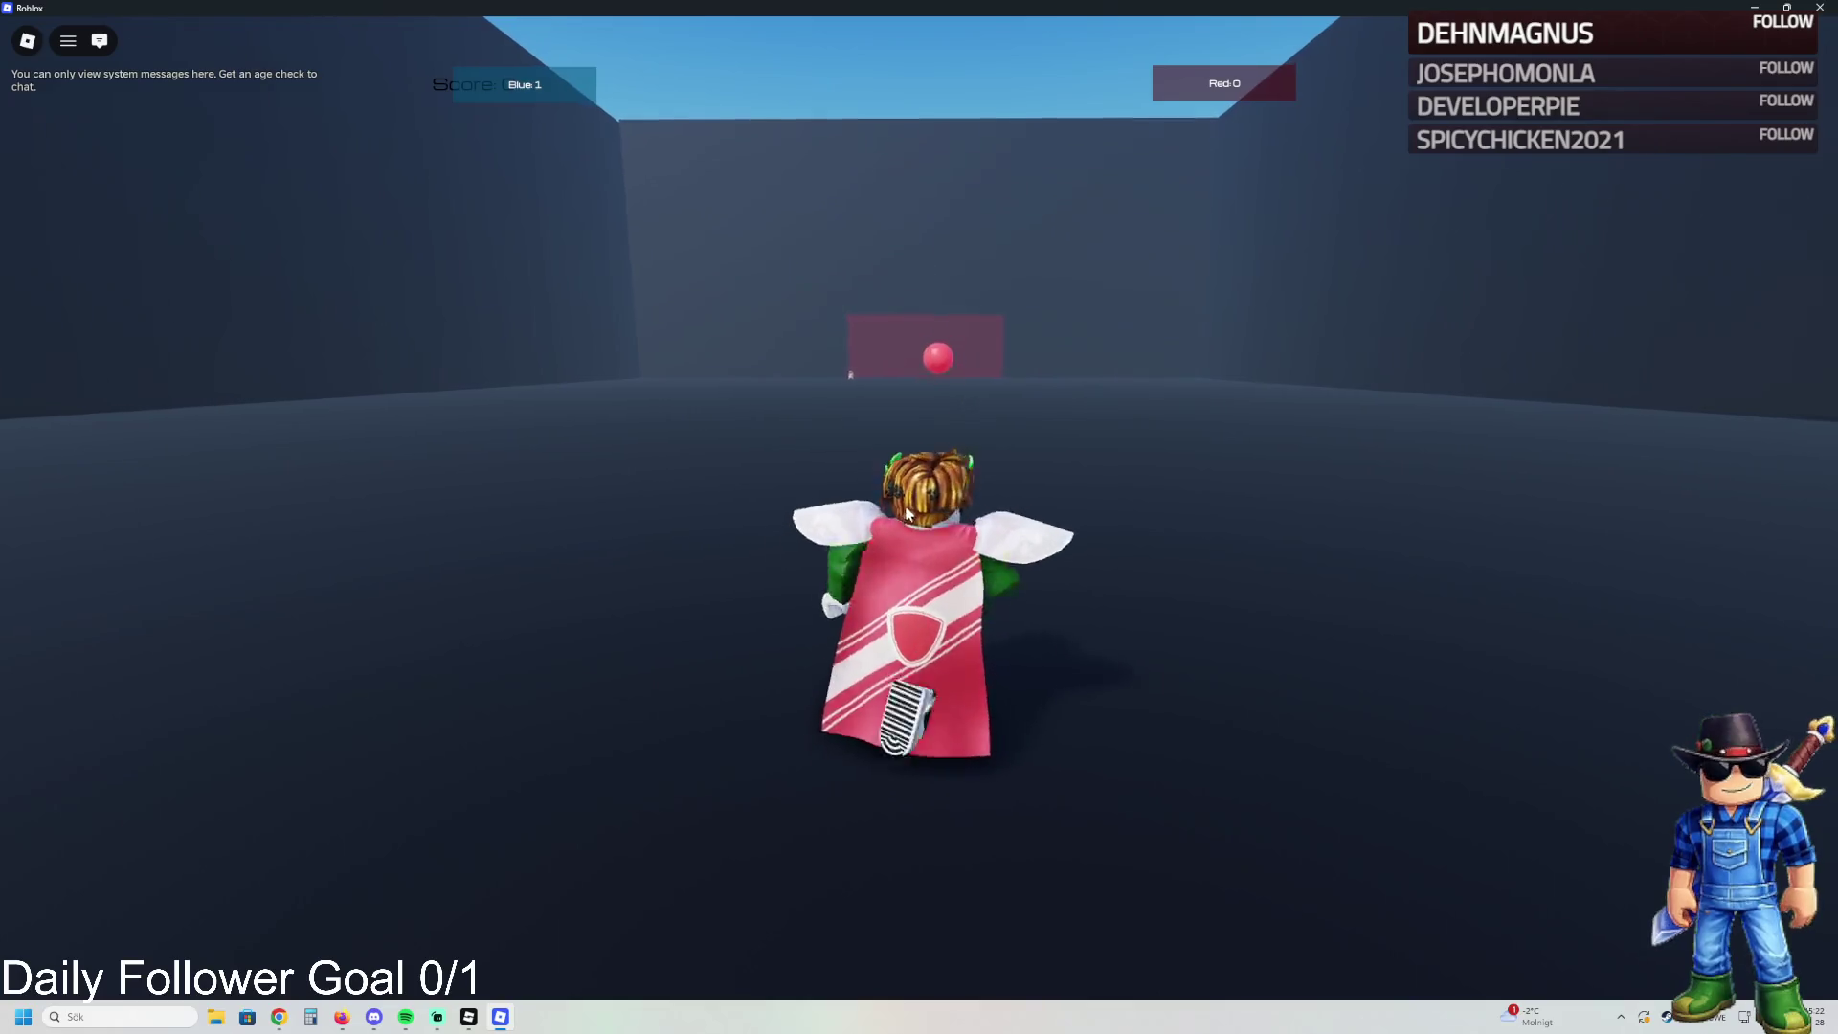
key(s)
key(w)
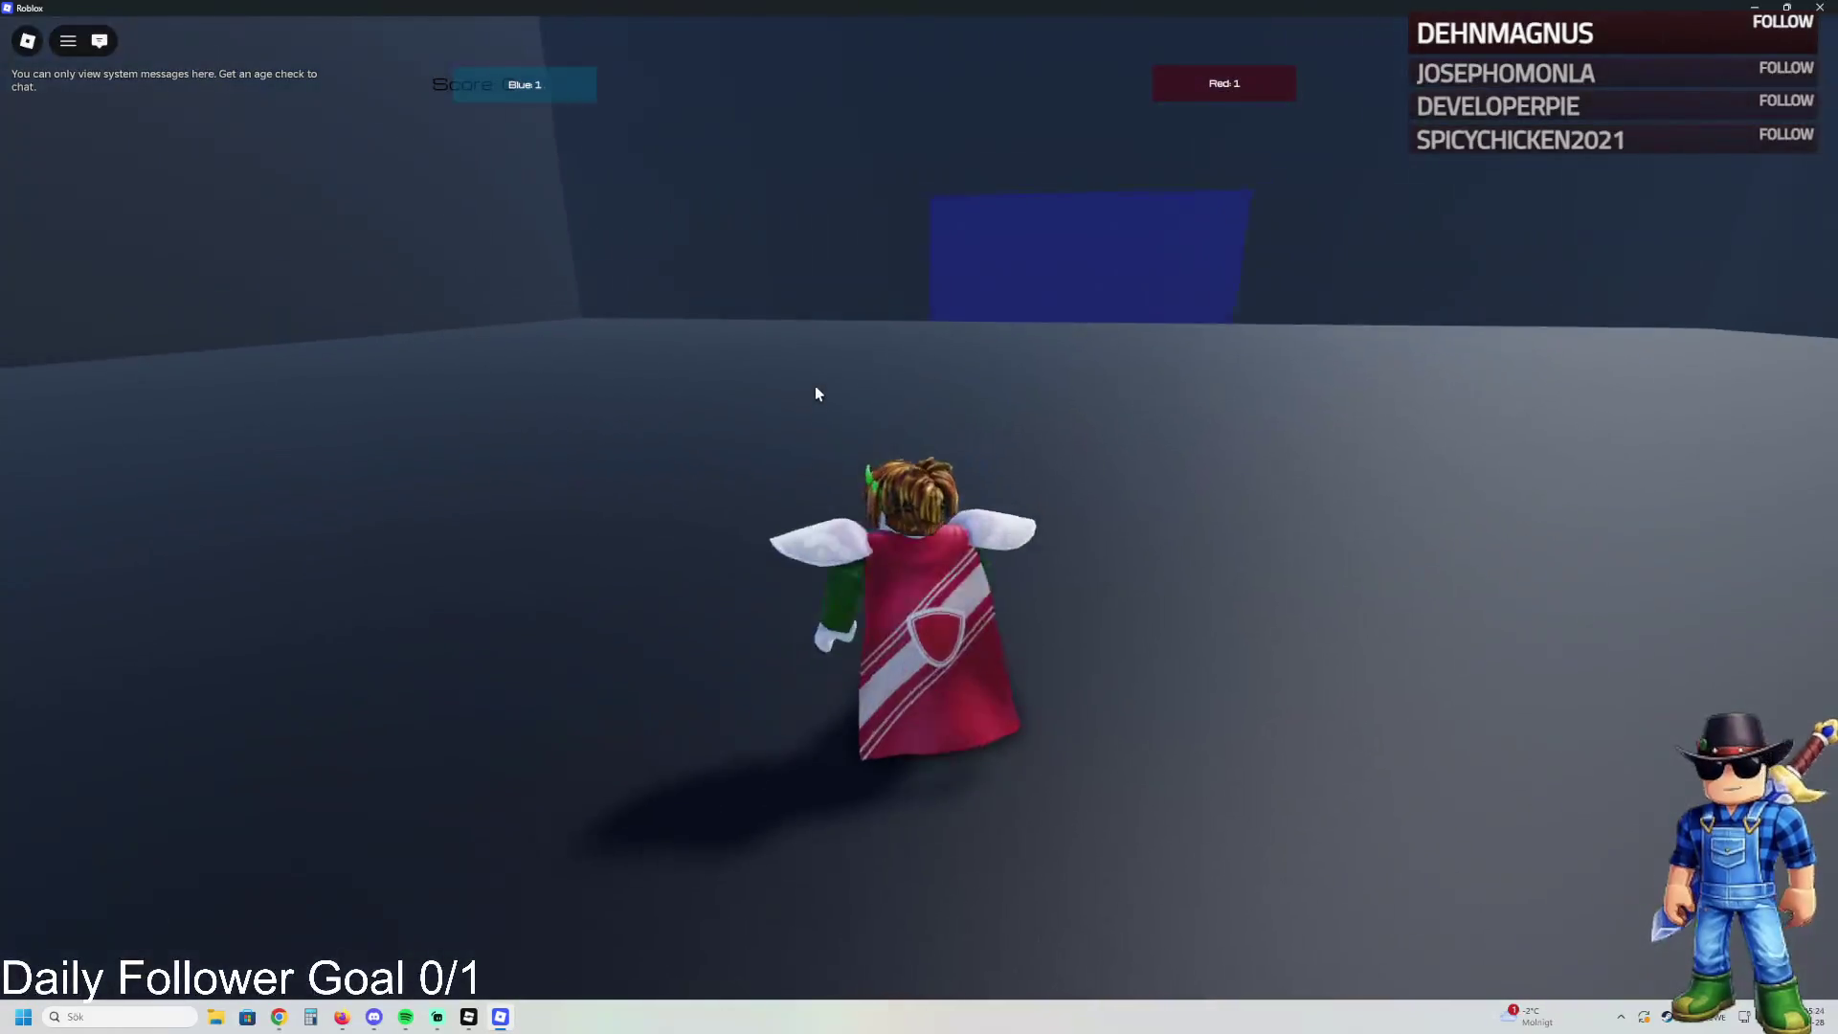
key(w)
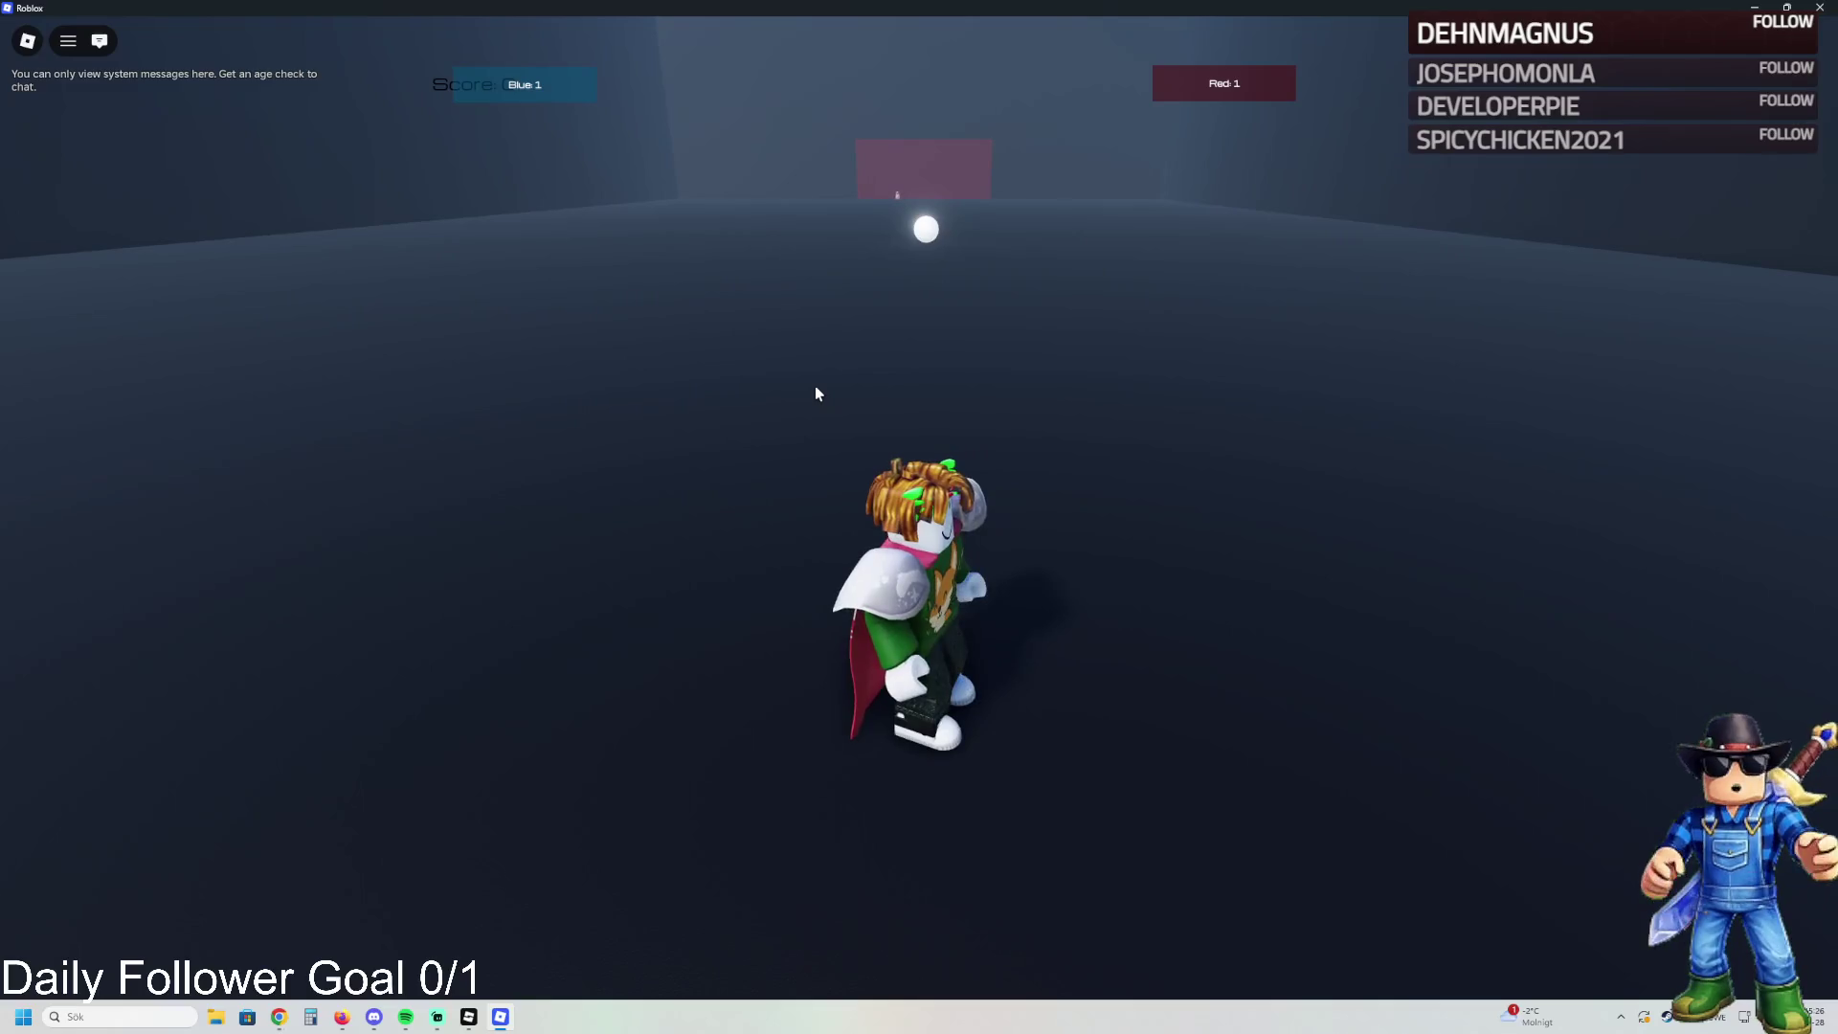
key(w)
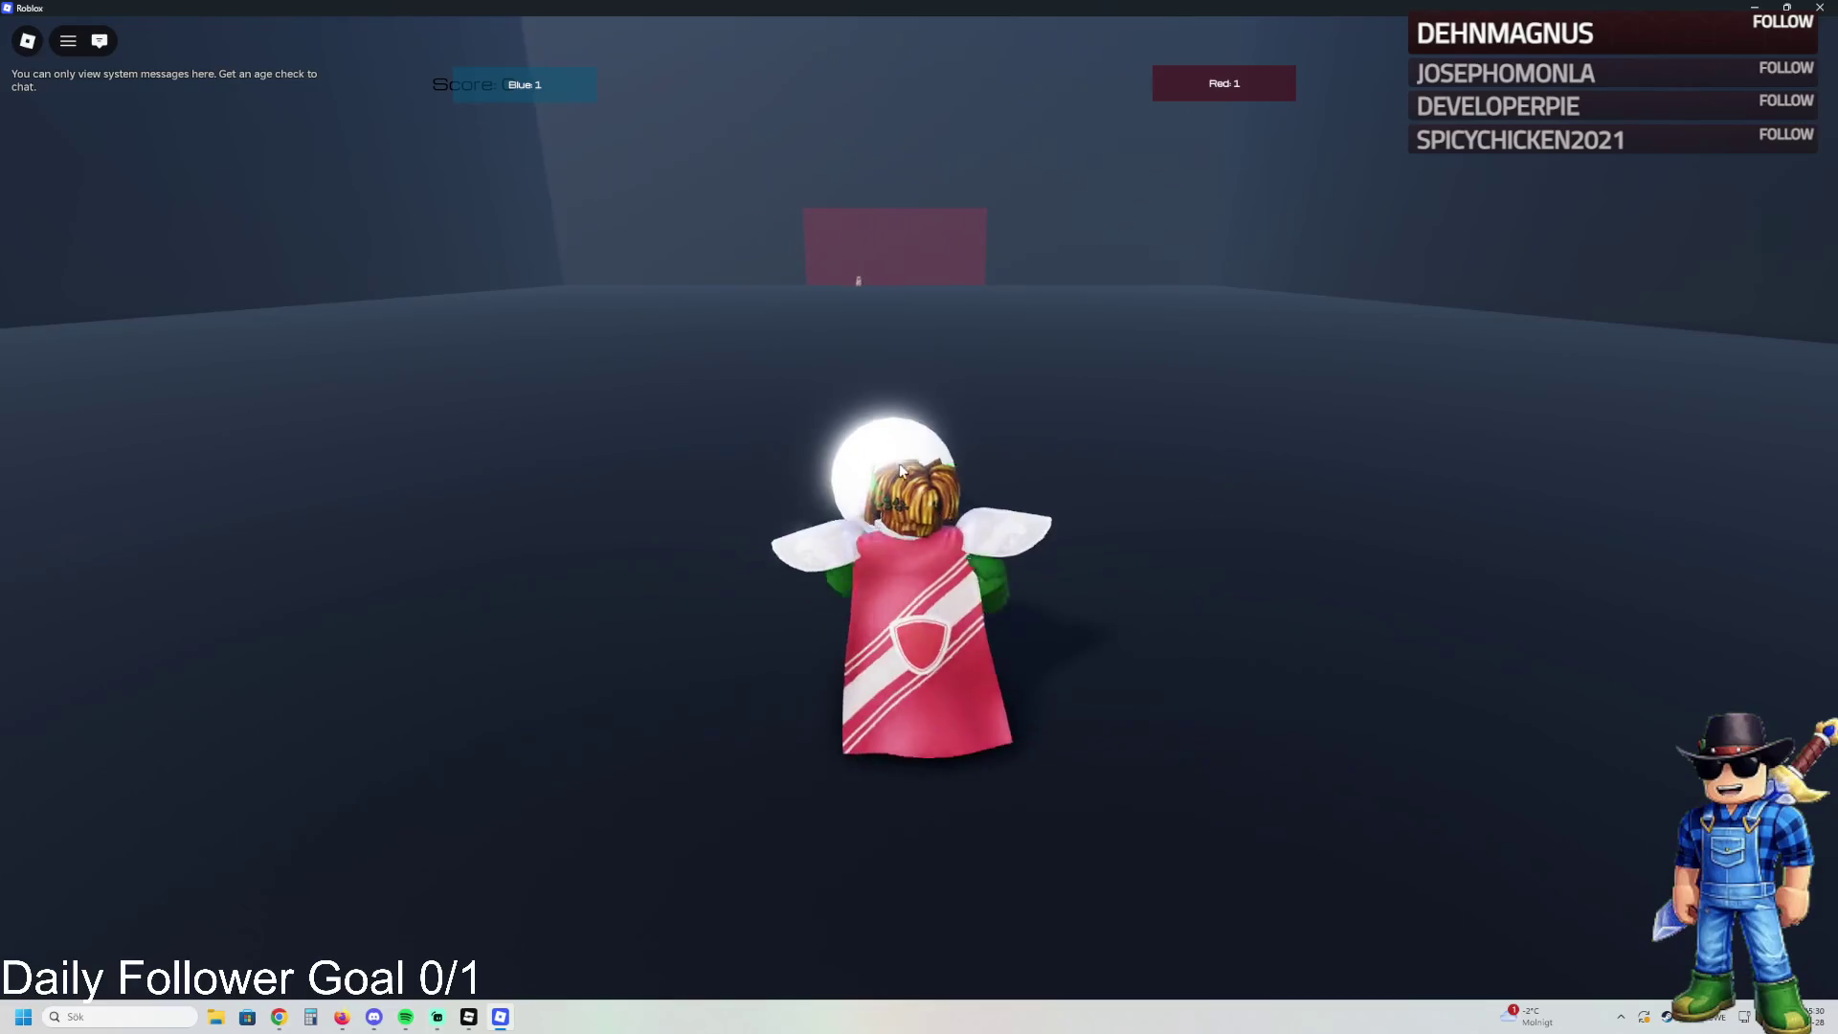
key(s)
key(s)
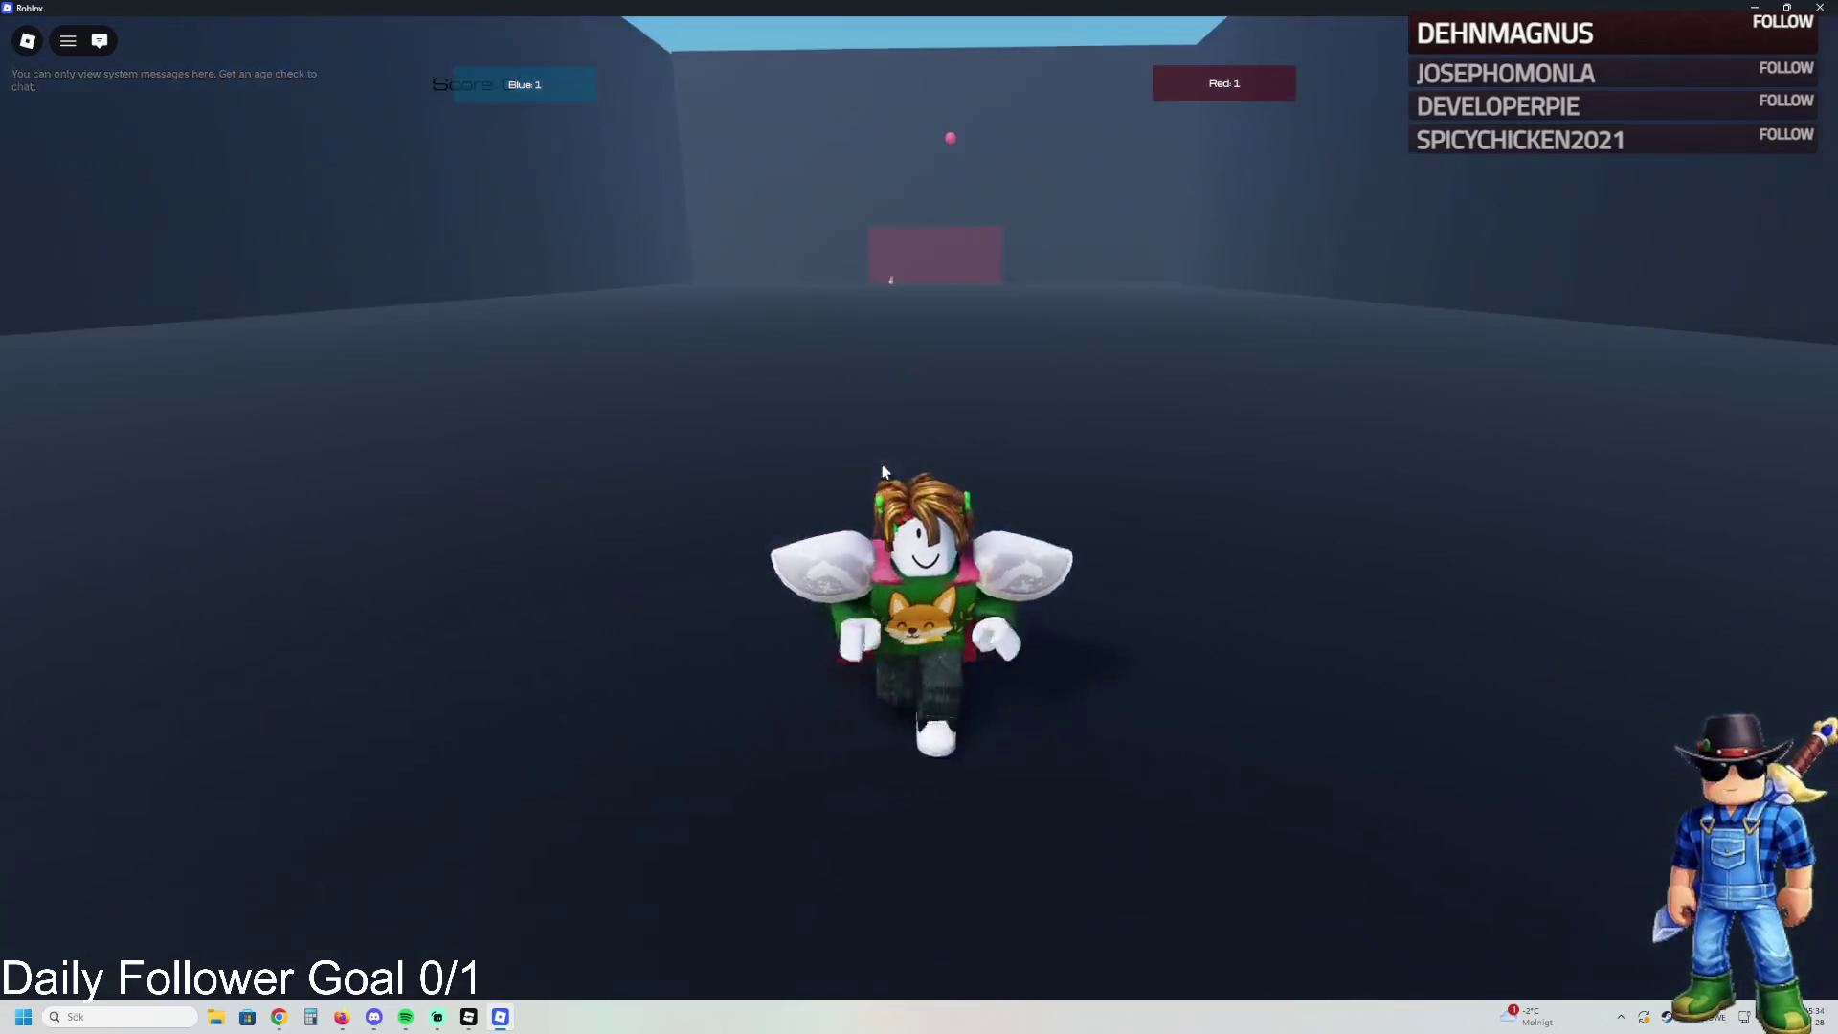
key(a)
key(w)
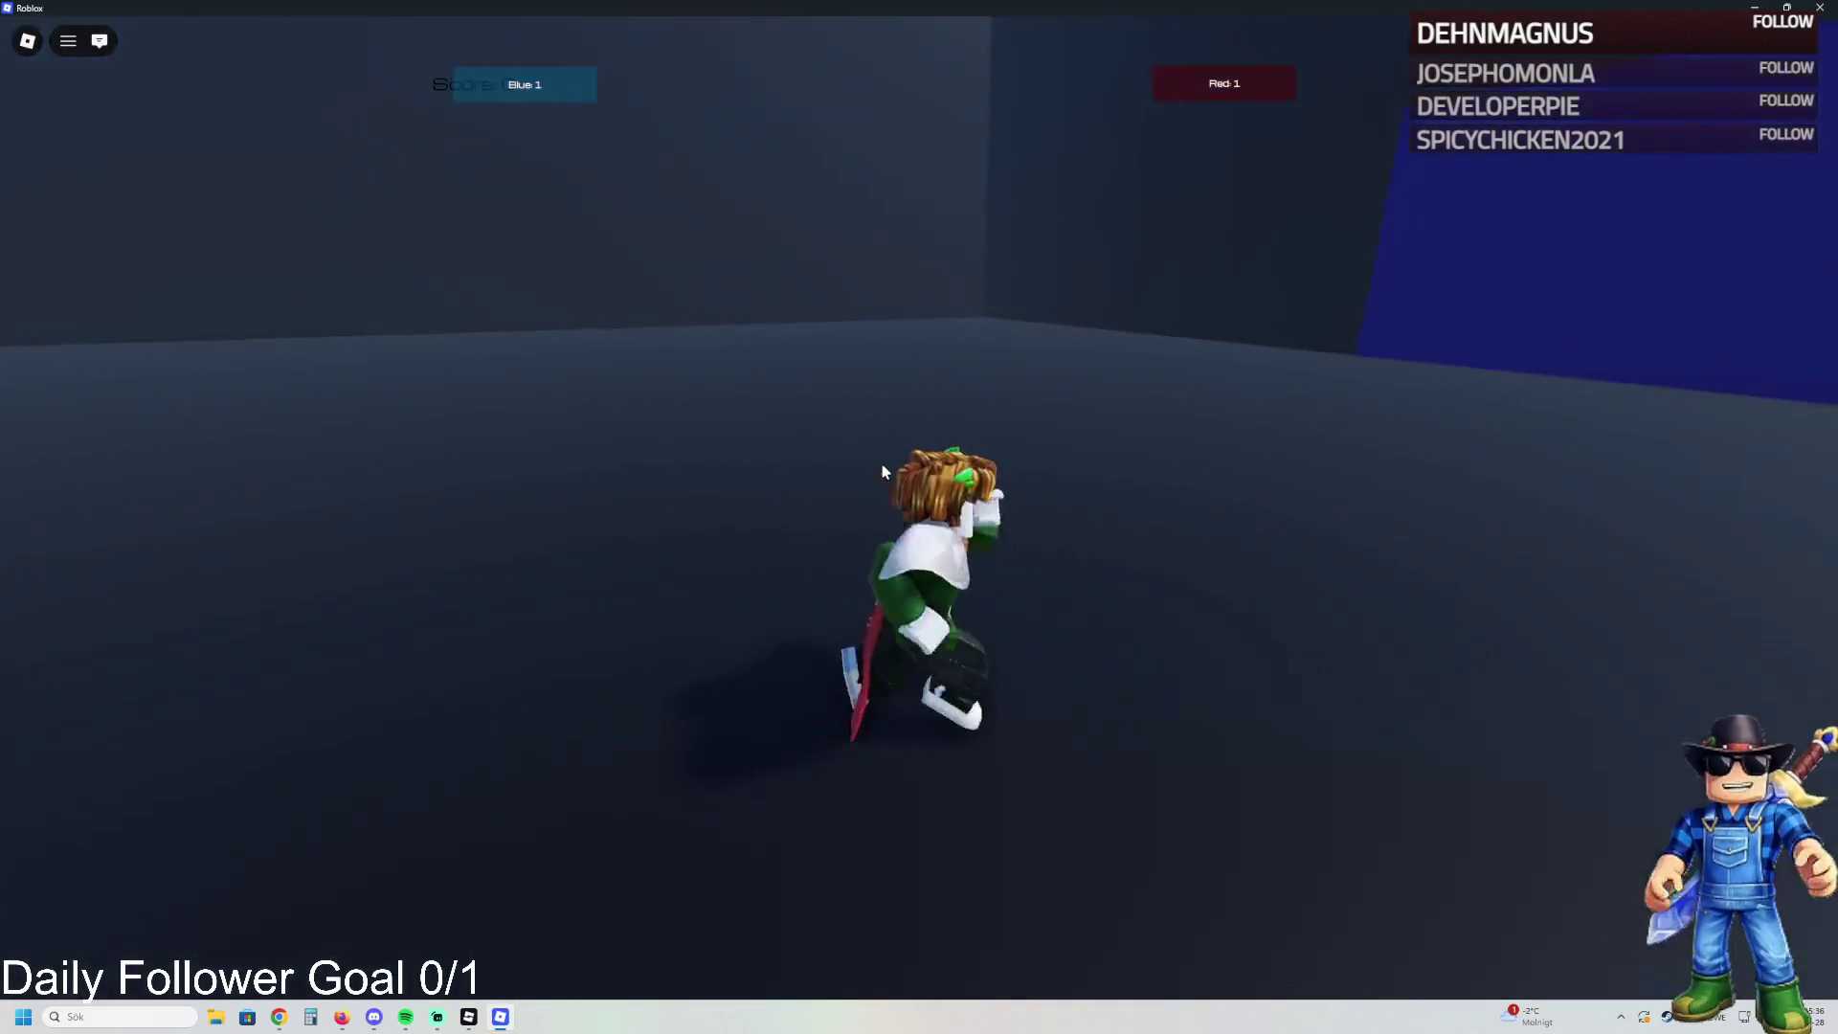
key(d)
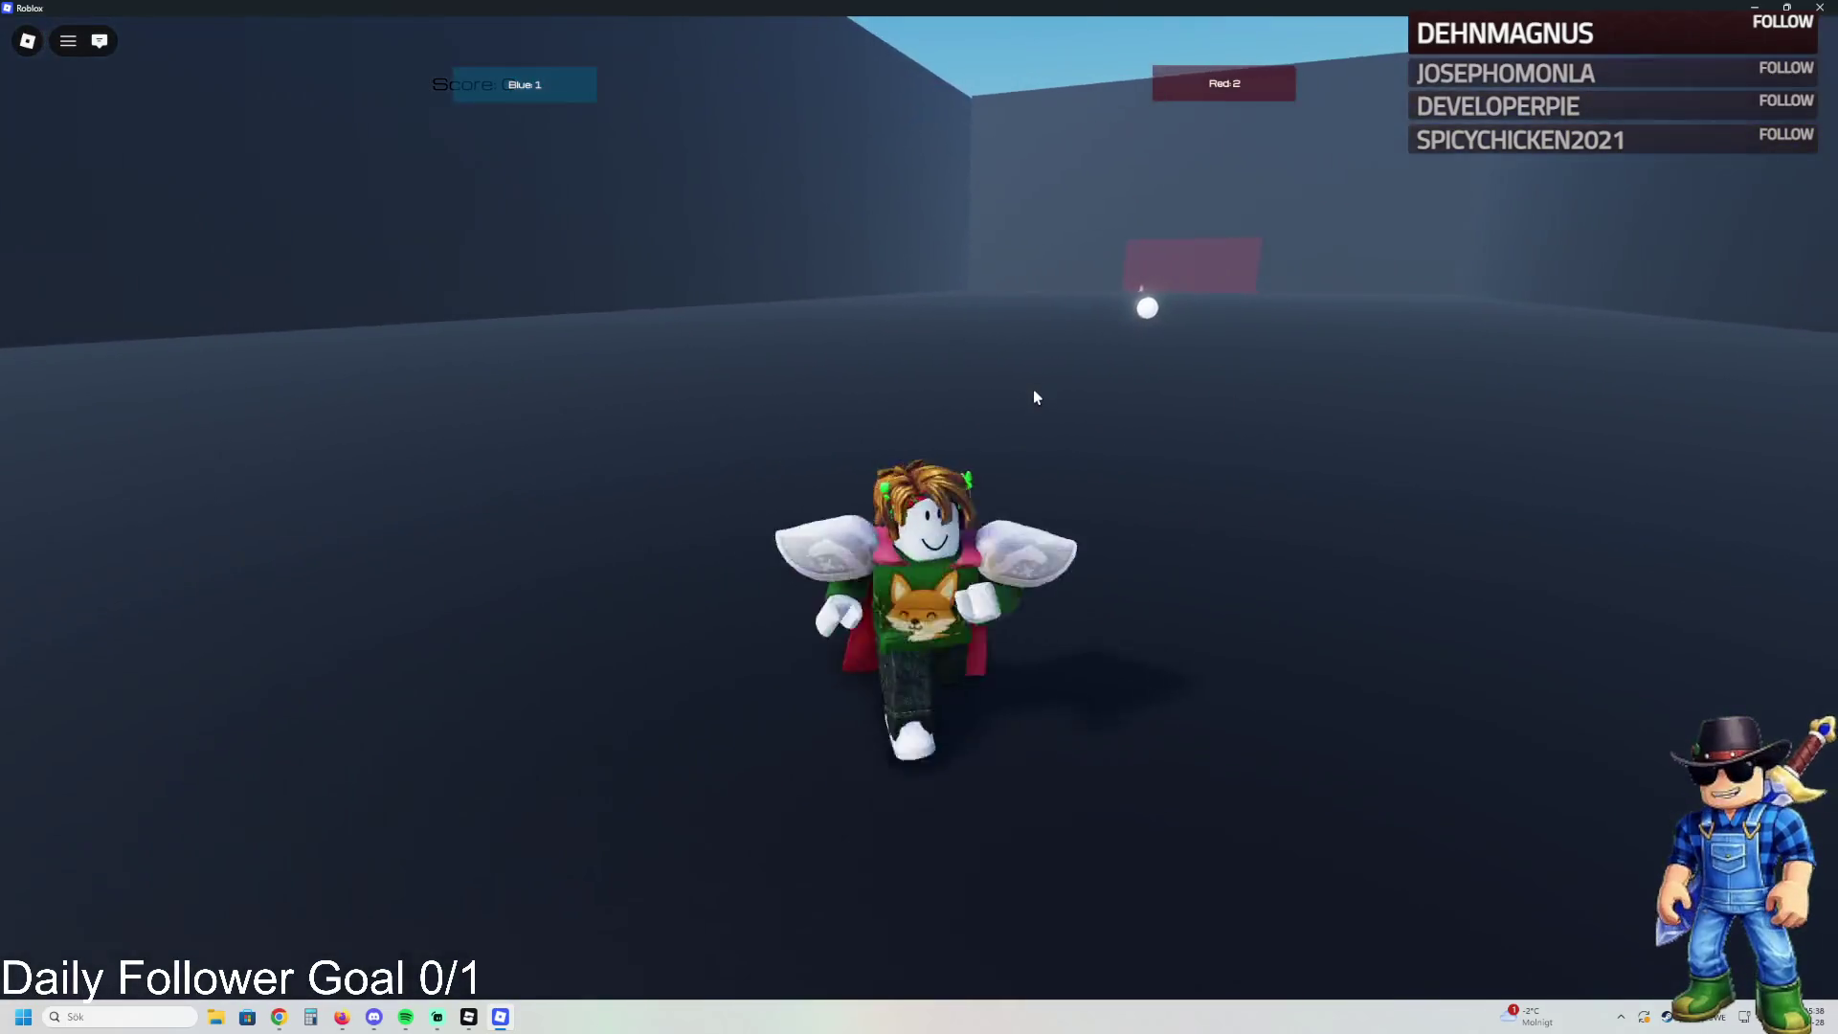
- Reach the white ball and chase it across the arena until Blue scores
key(w)
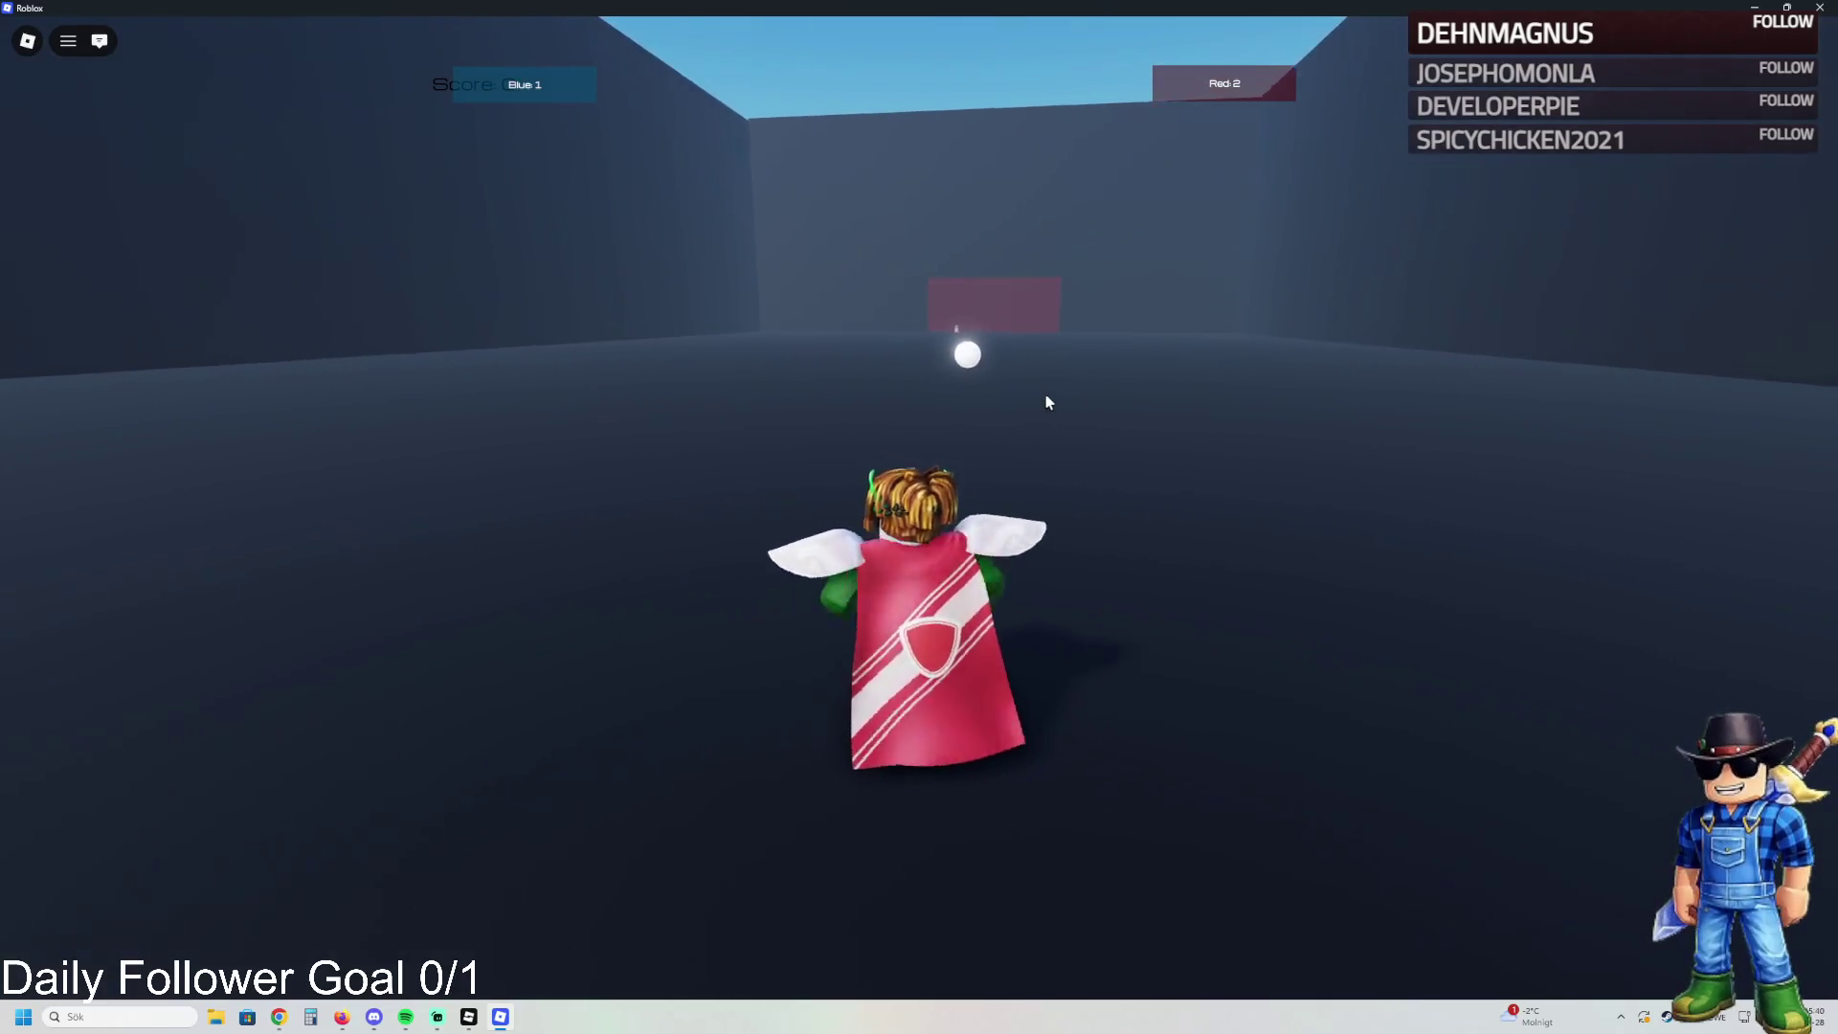
key(w)
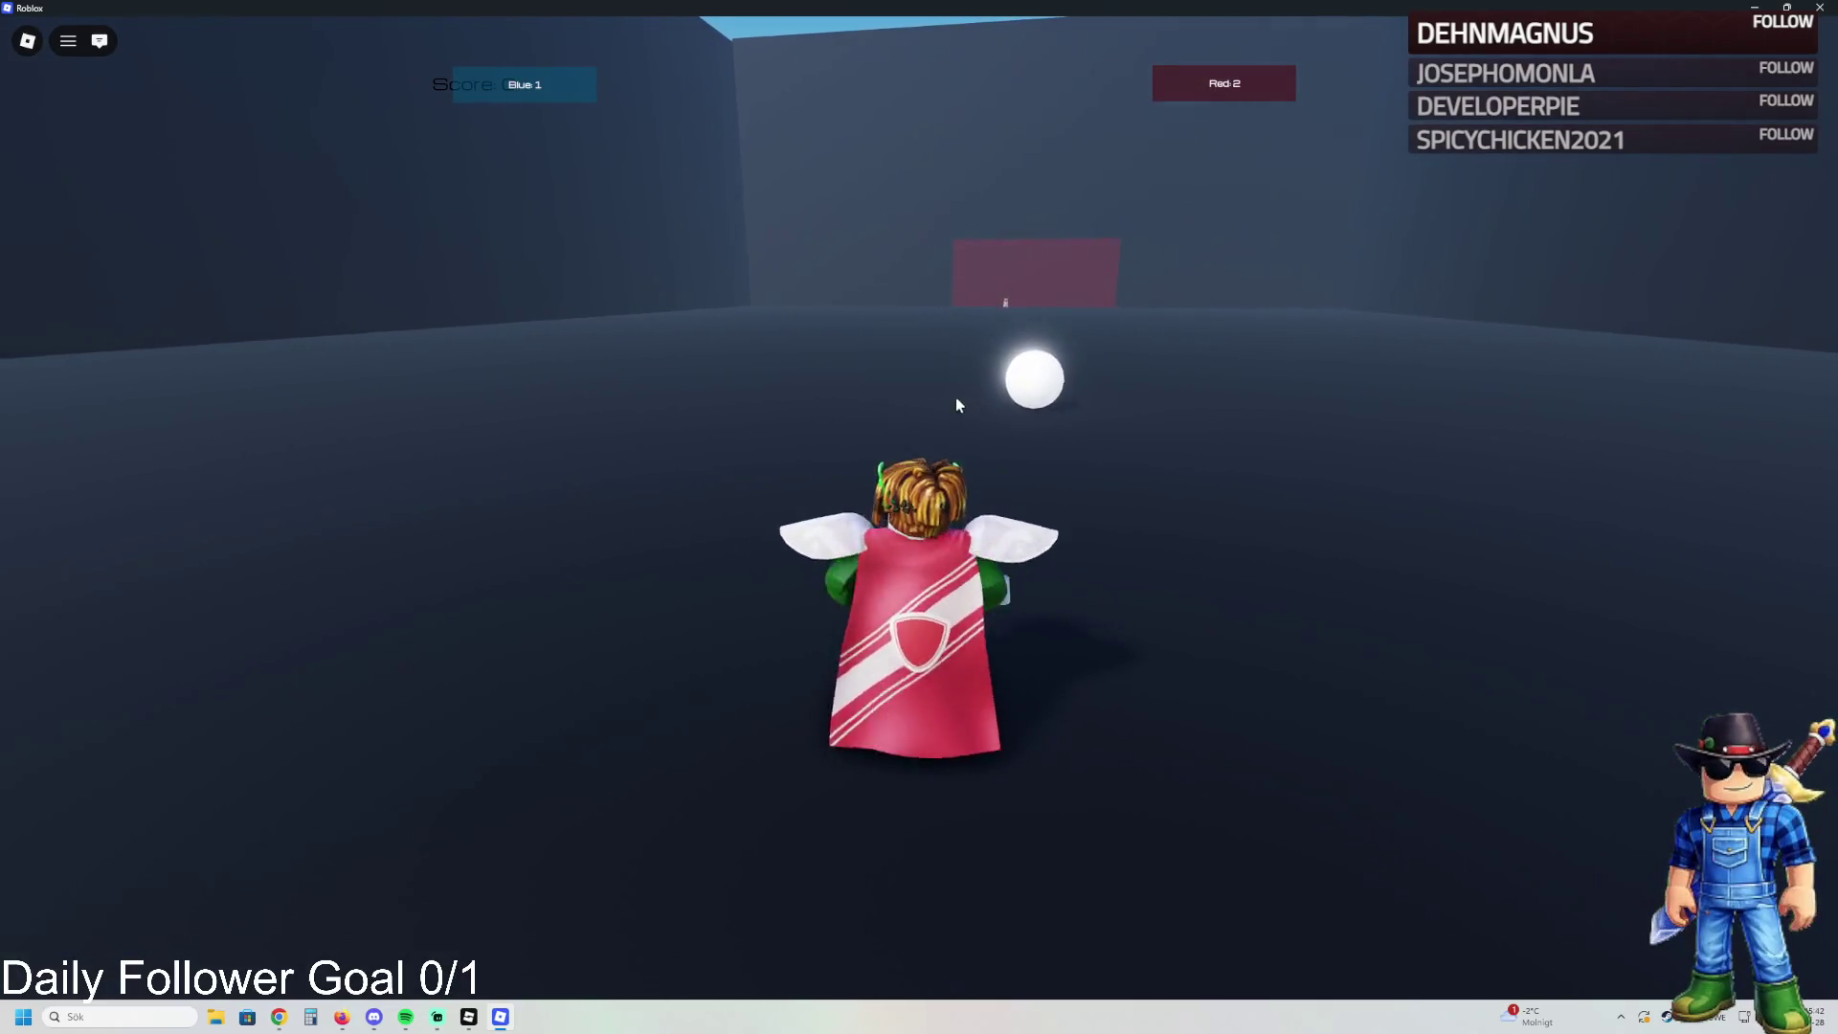
key(s)
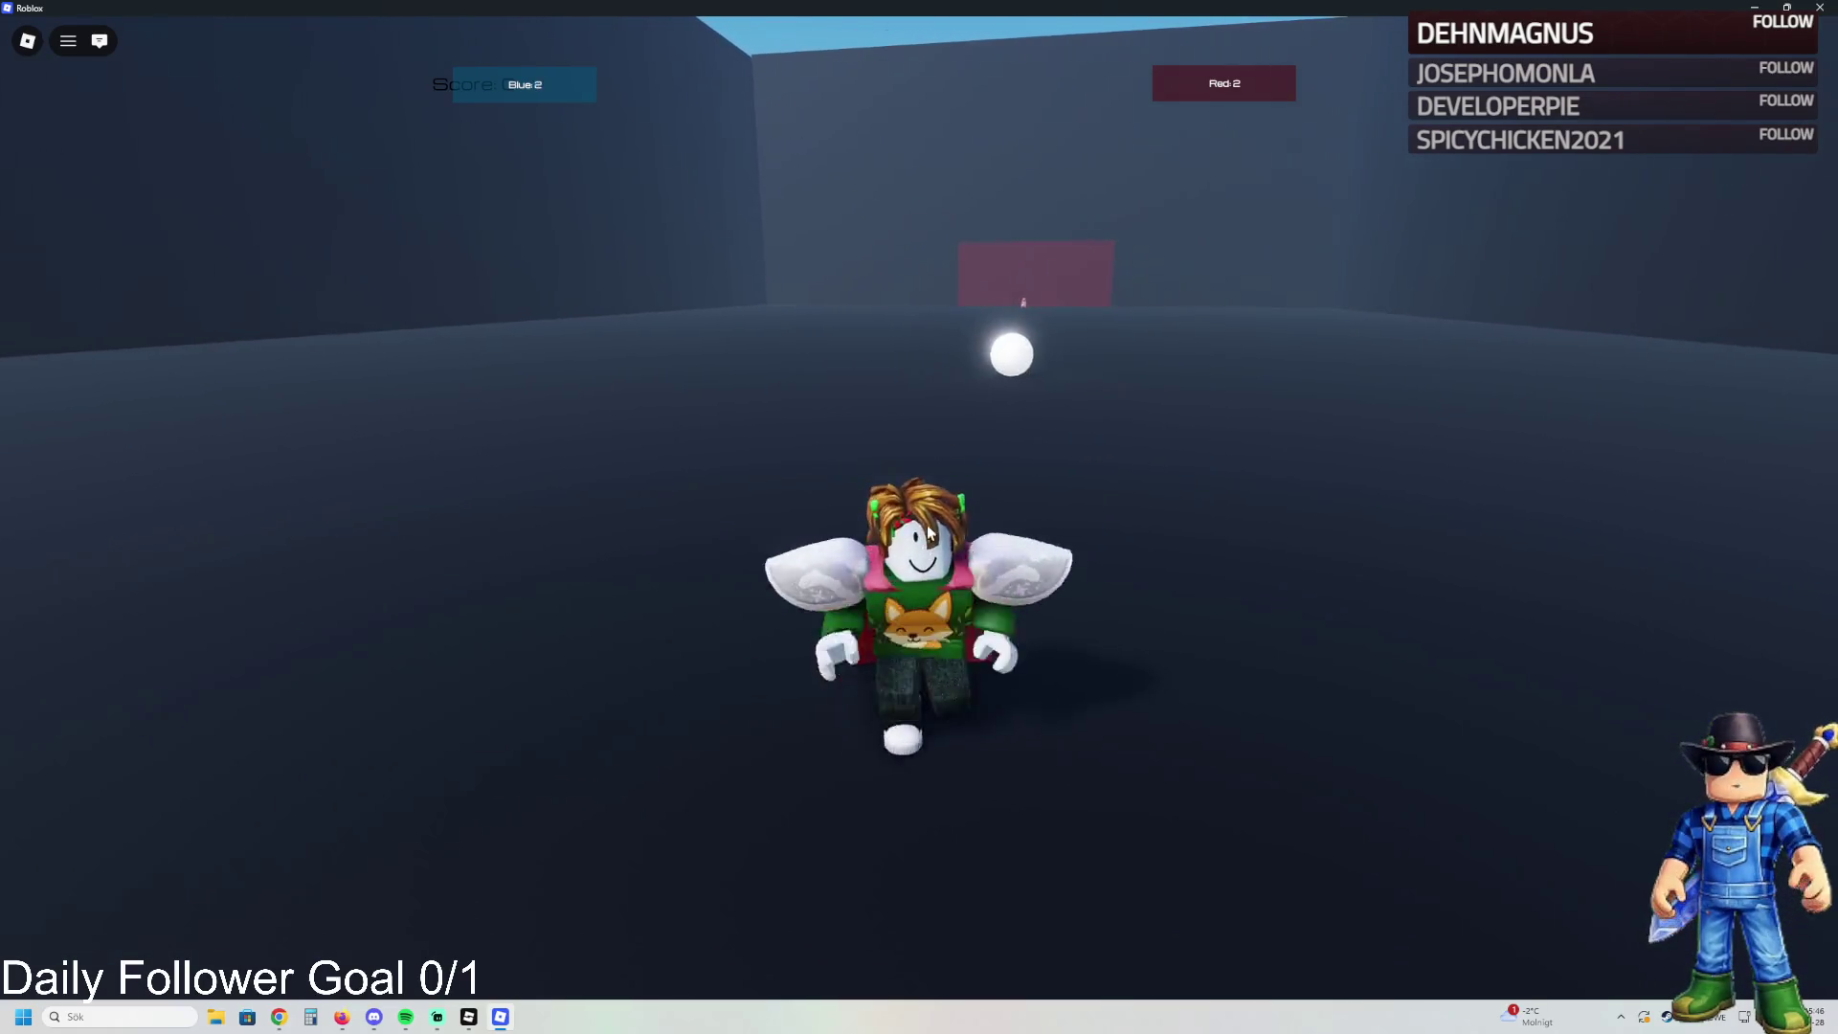
key(w)
key(w)
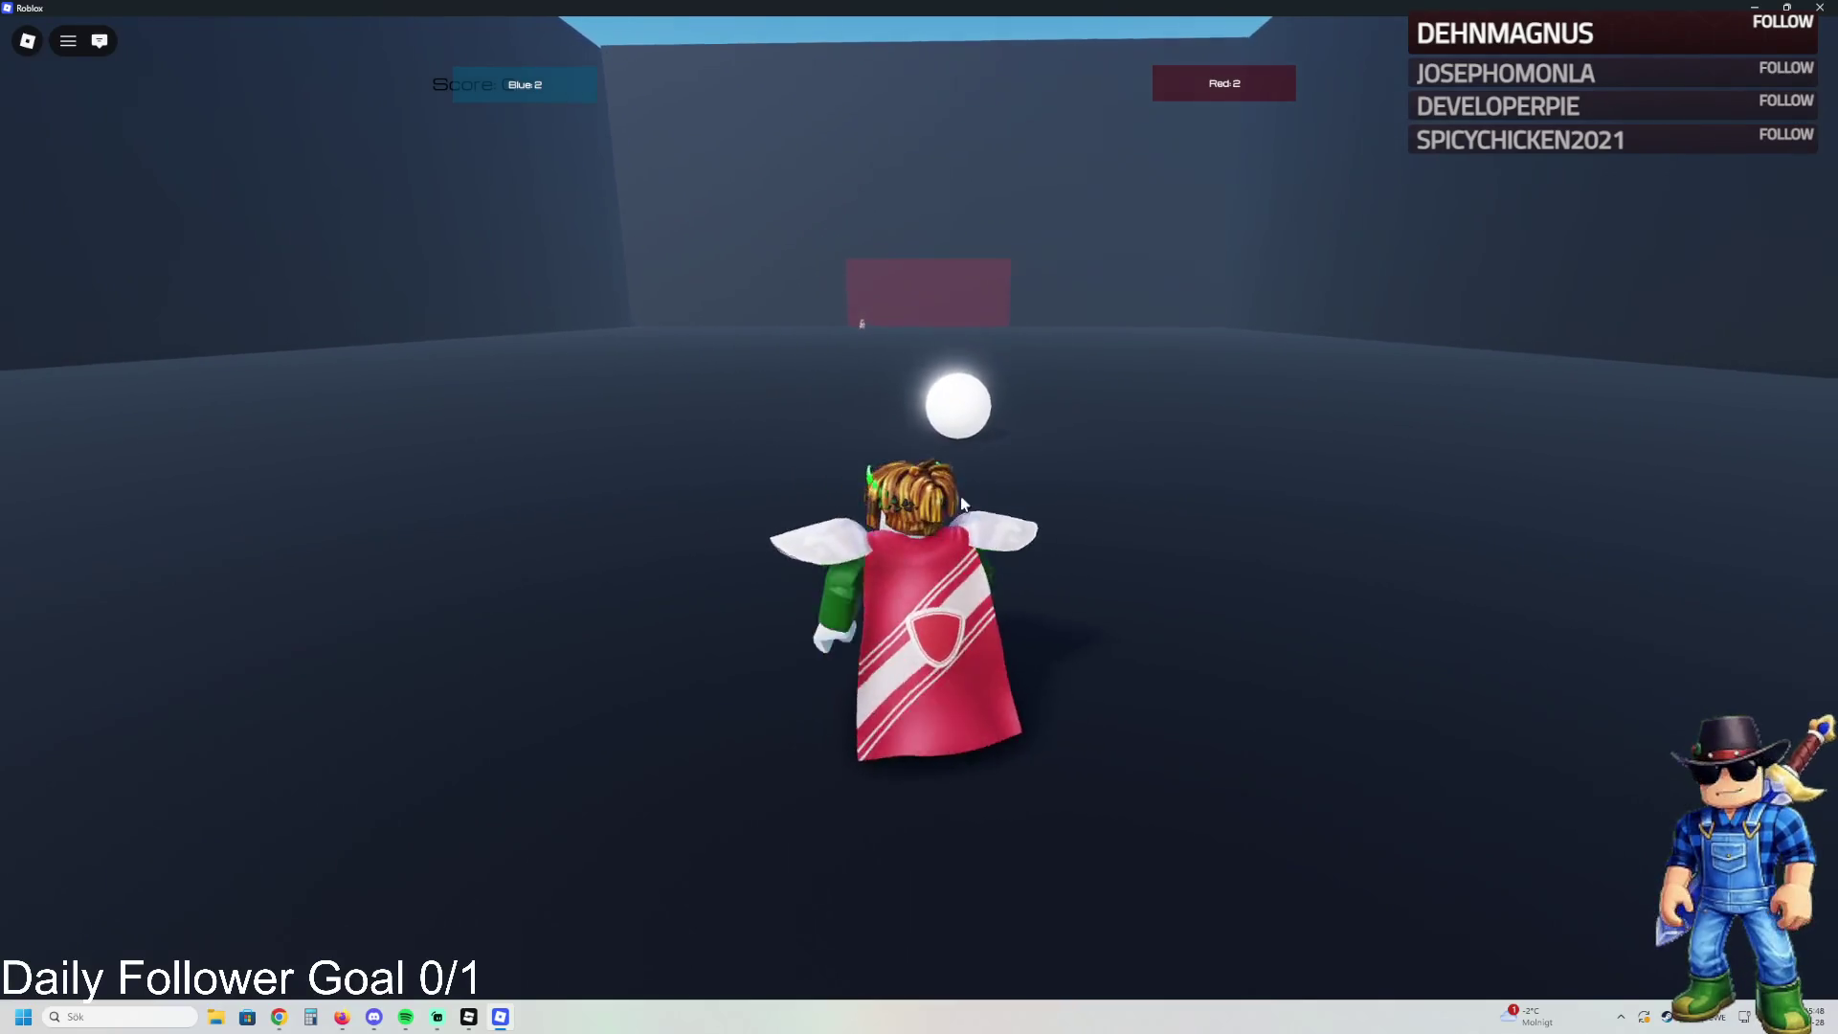
key(s)
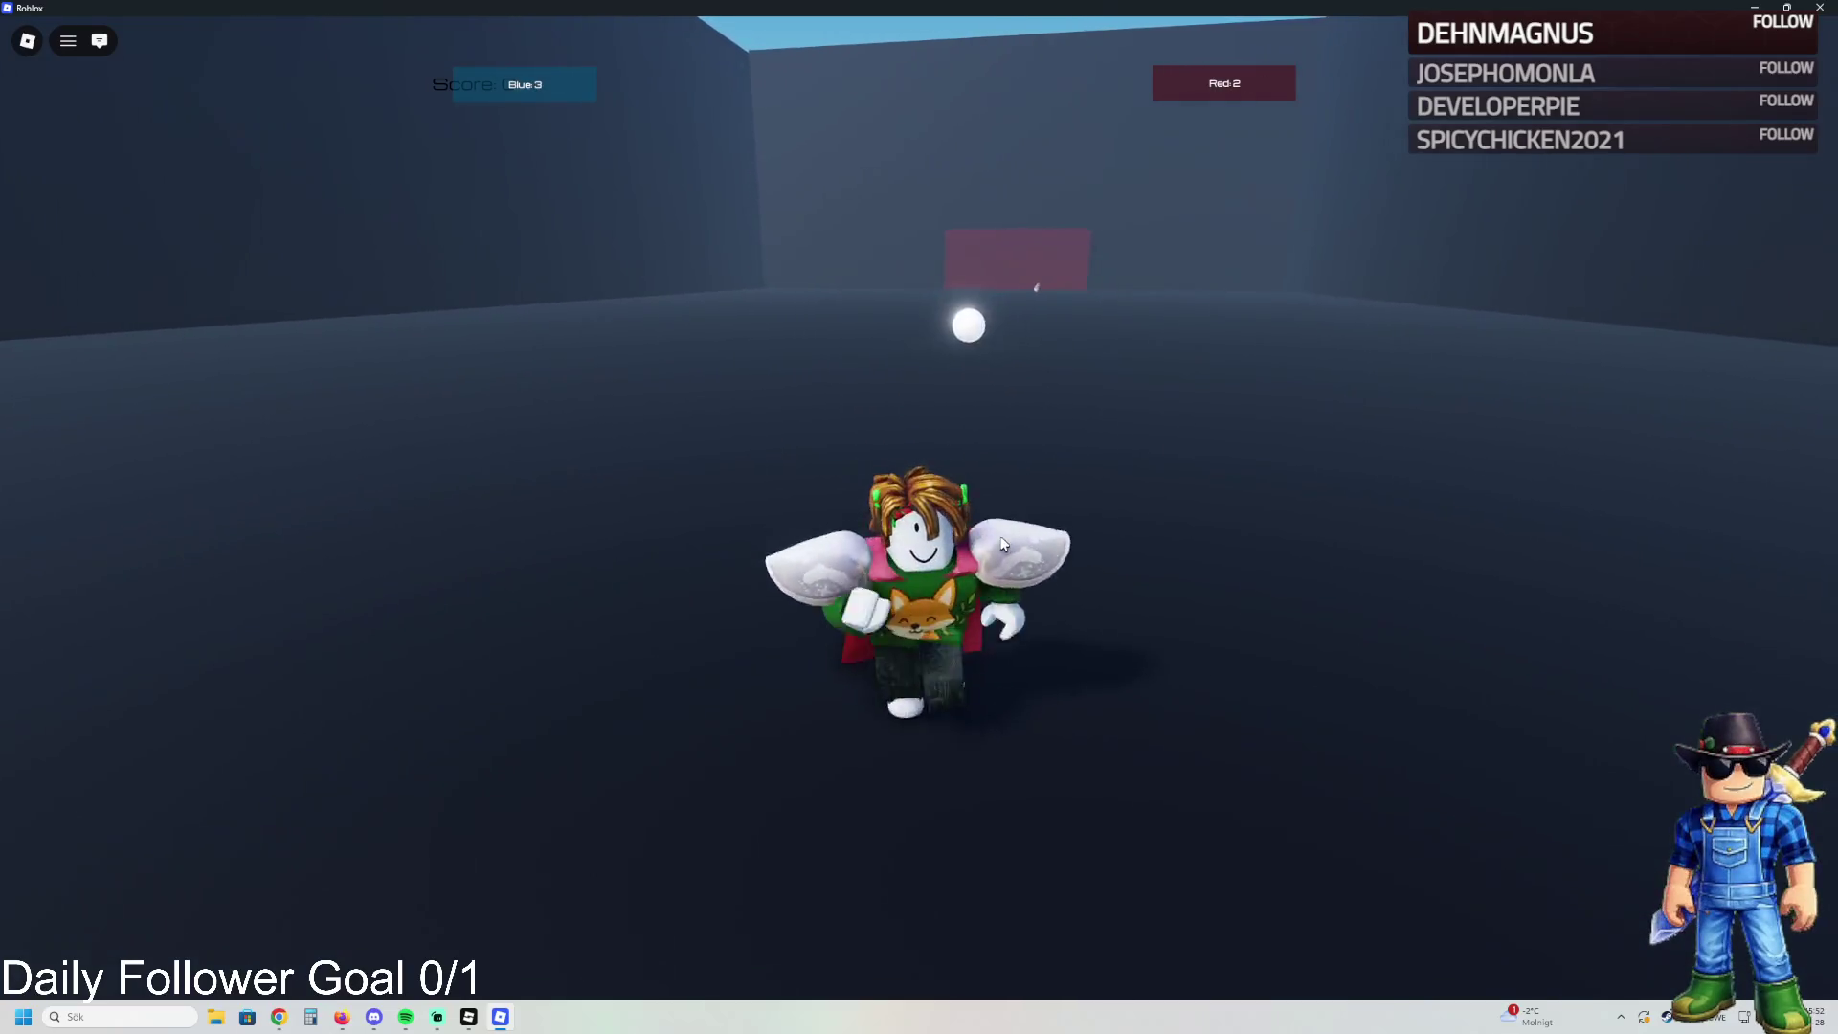
key(w)
key(w)
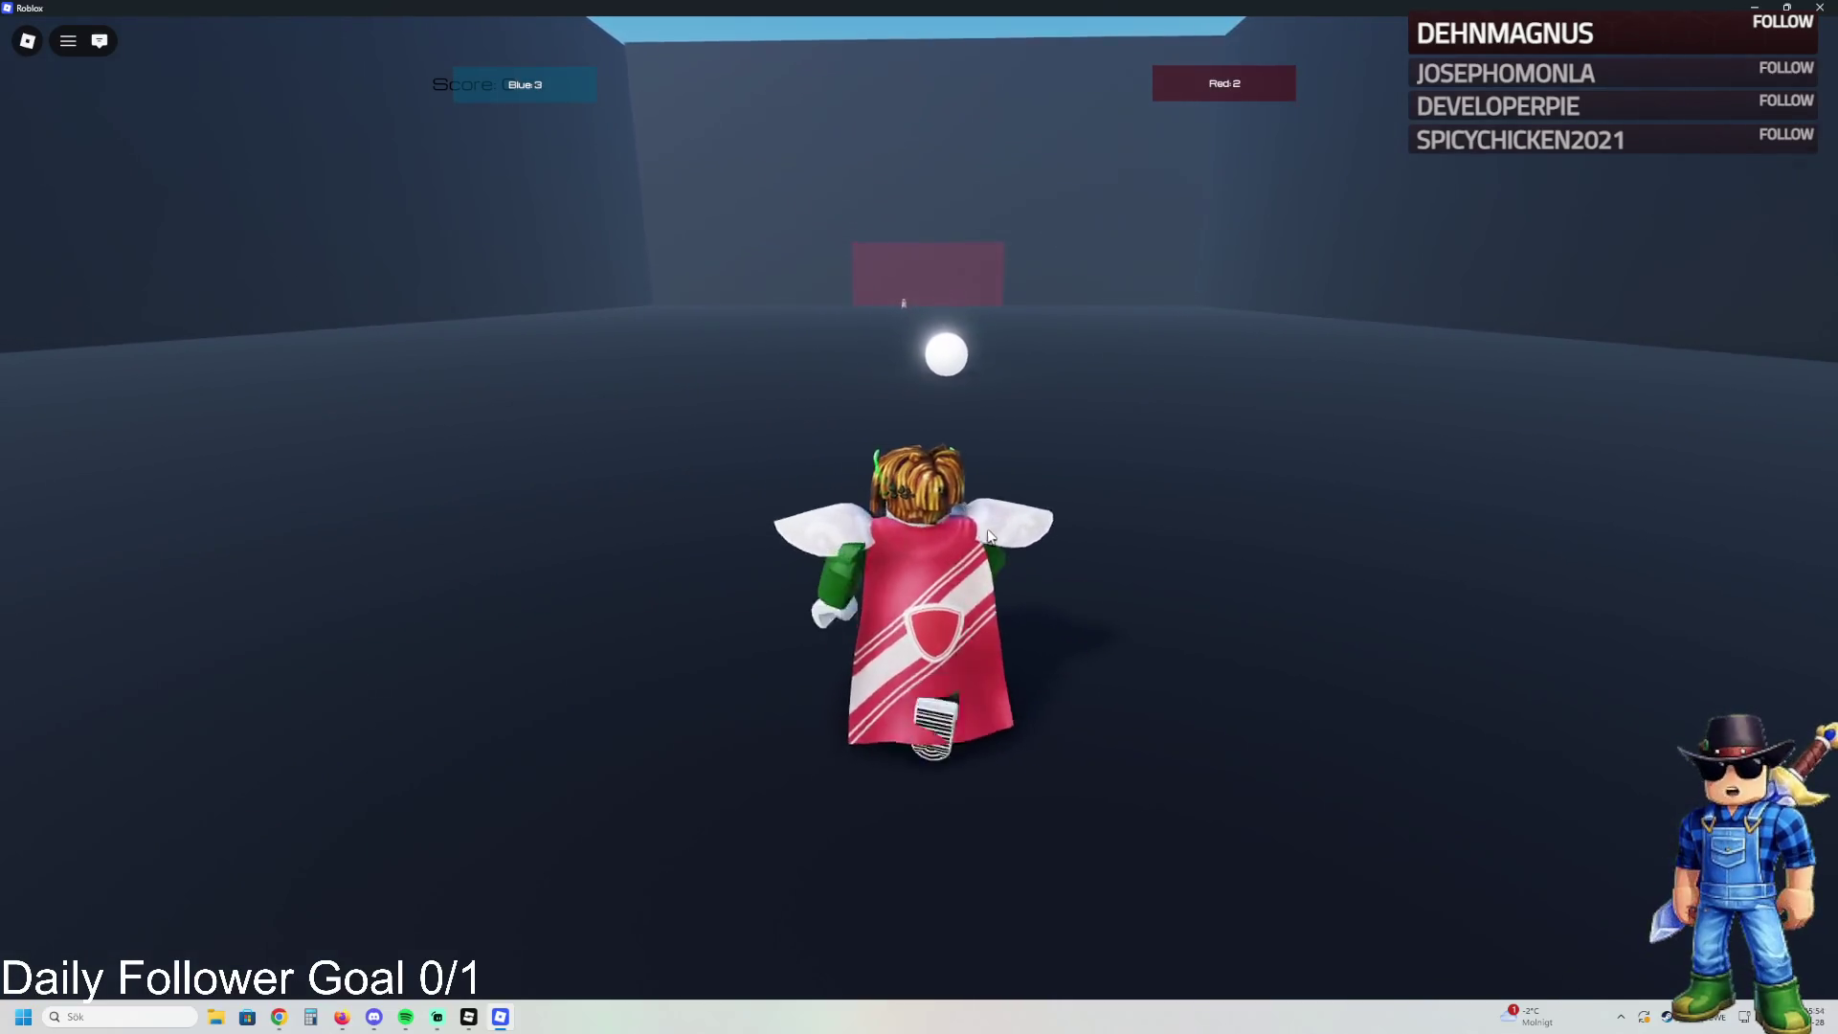
- Dodge and circle the arena chasing the ball until Red scores again
key(s)
key(s)
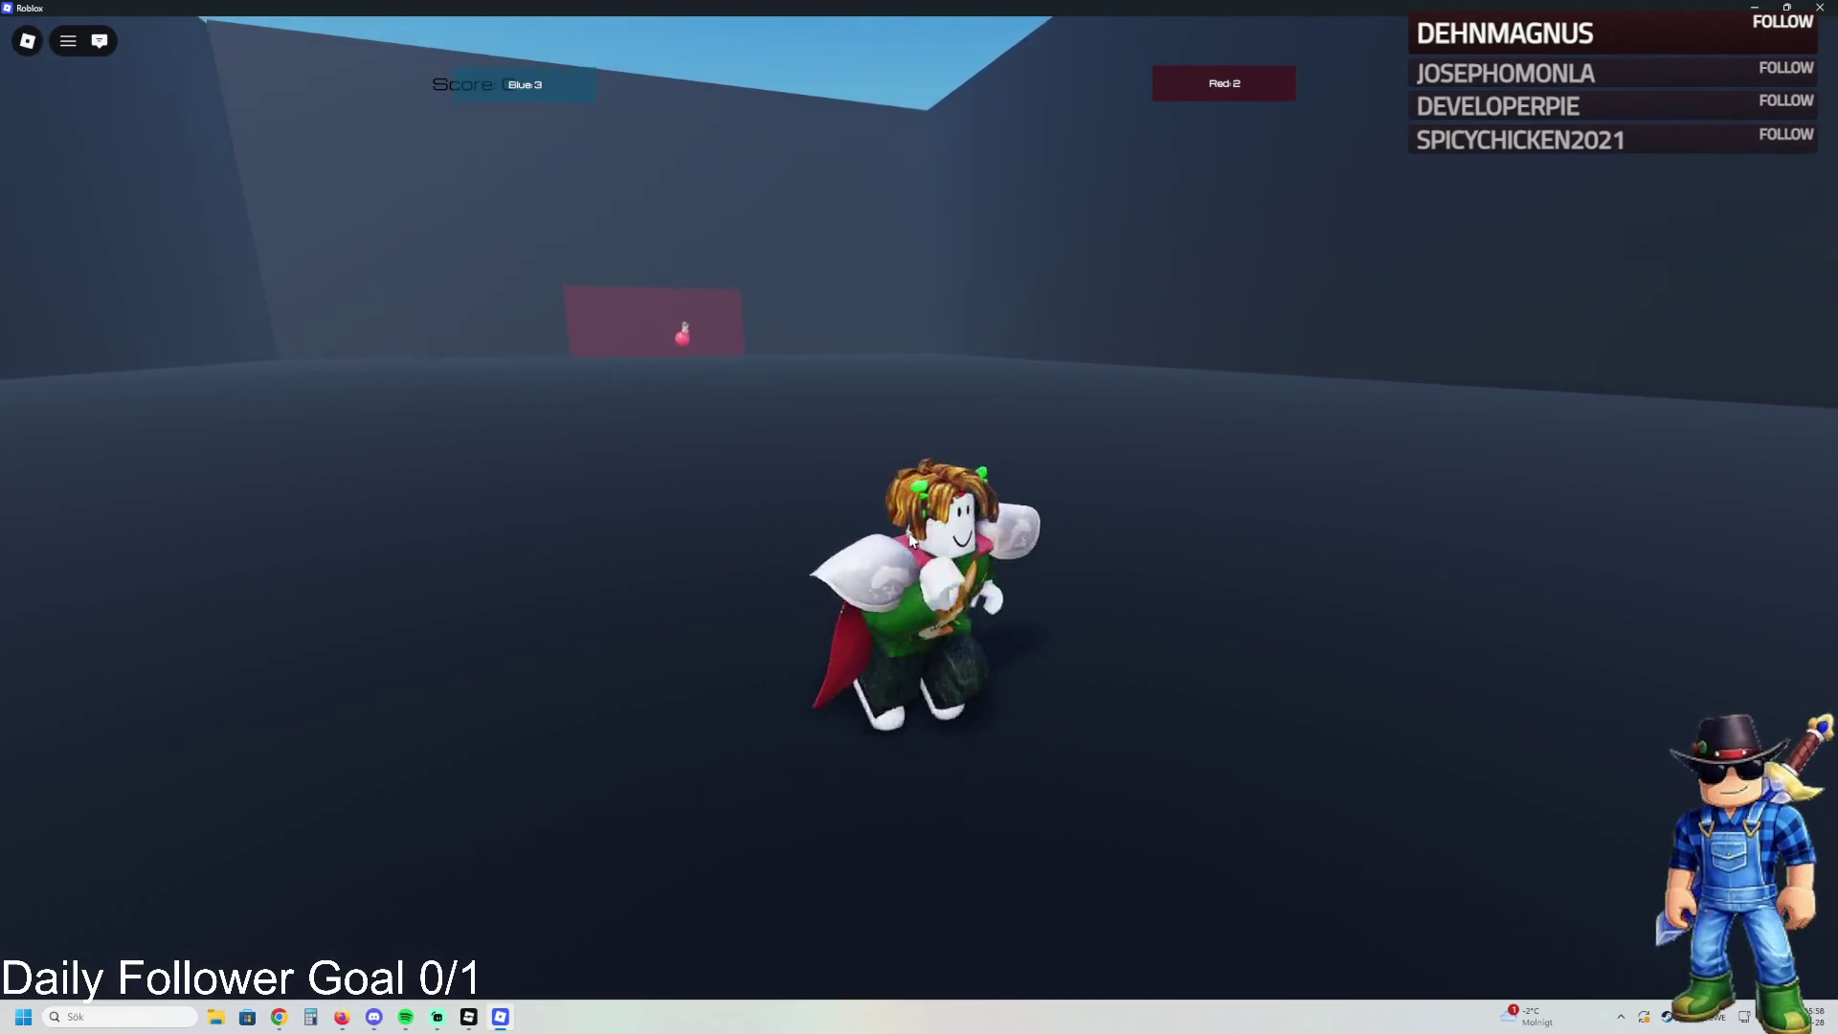
key(w)
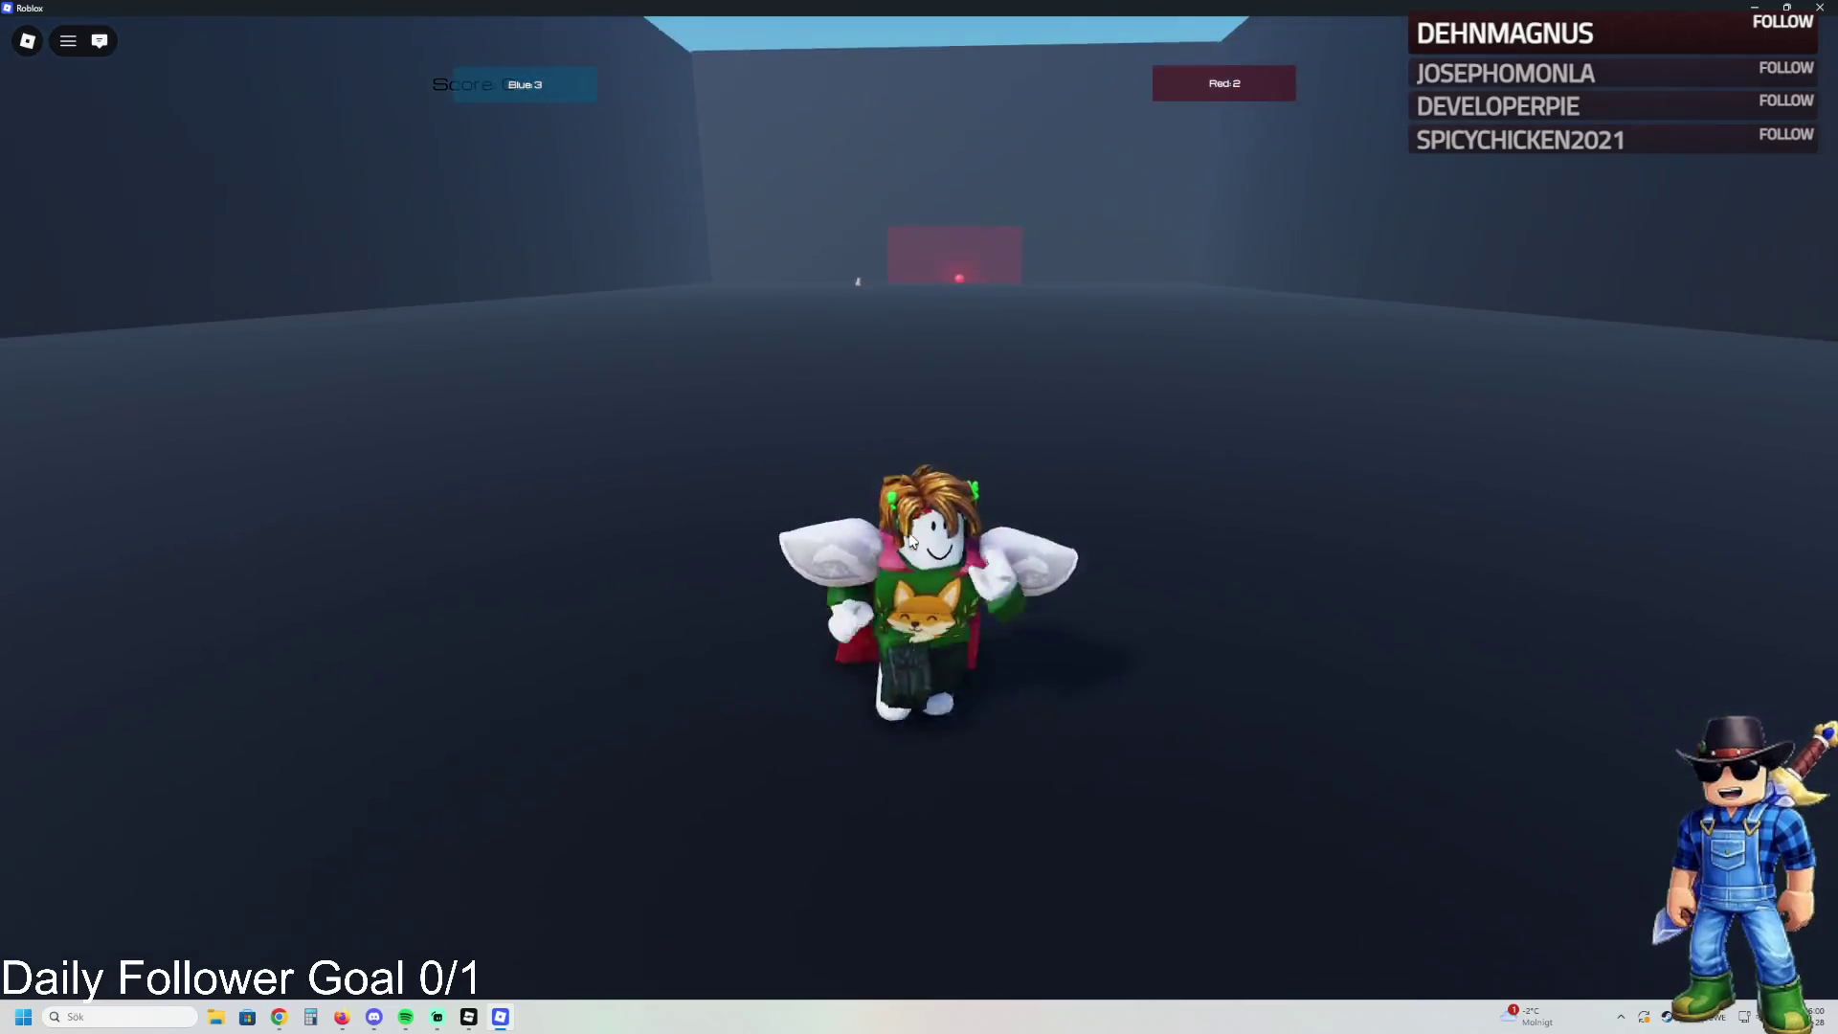
key(s)
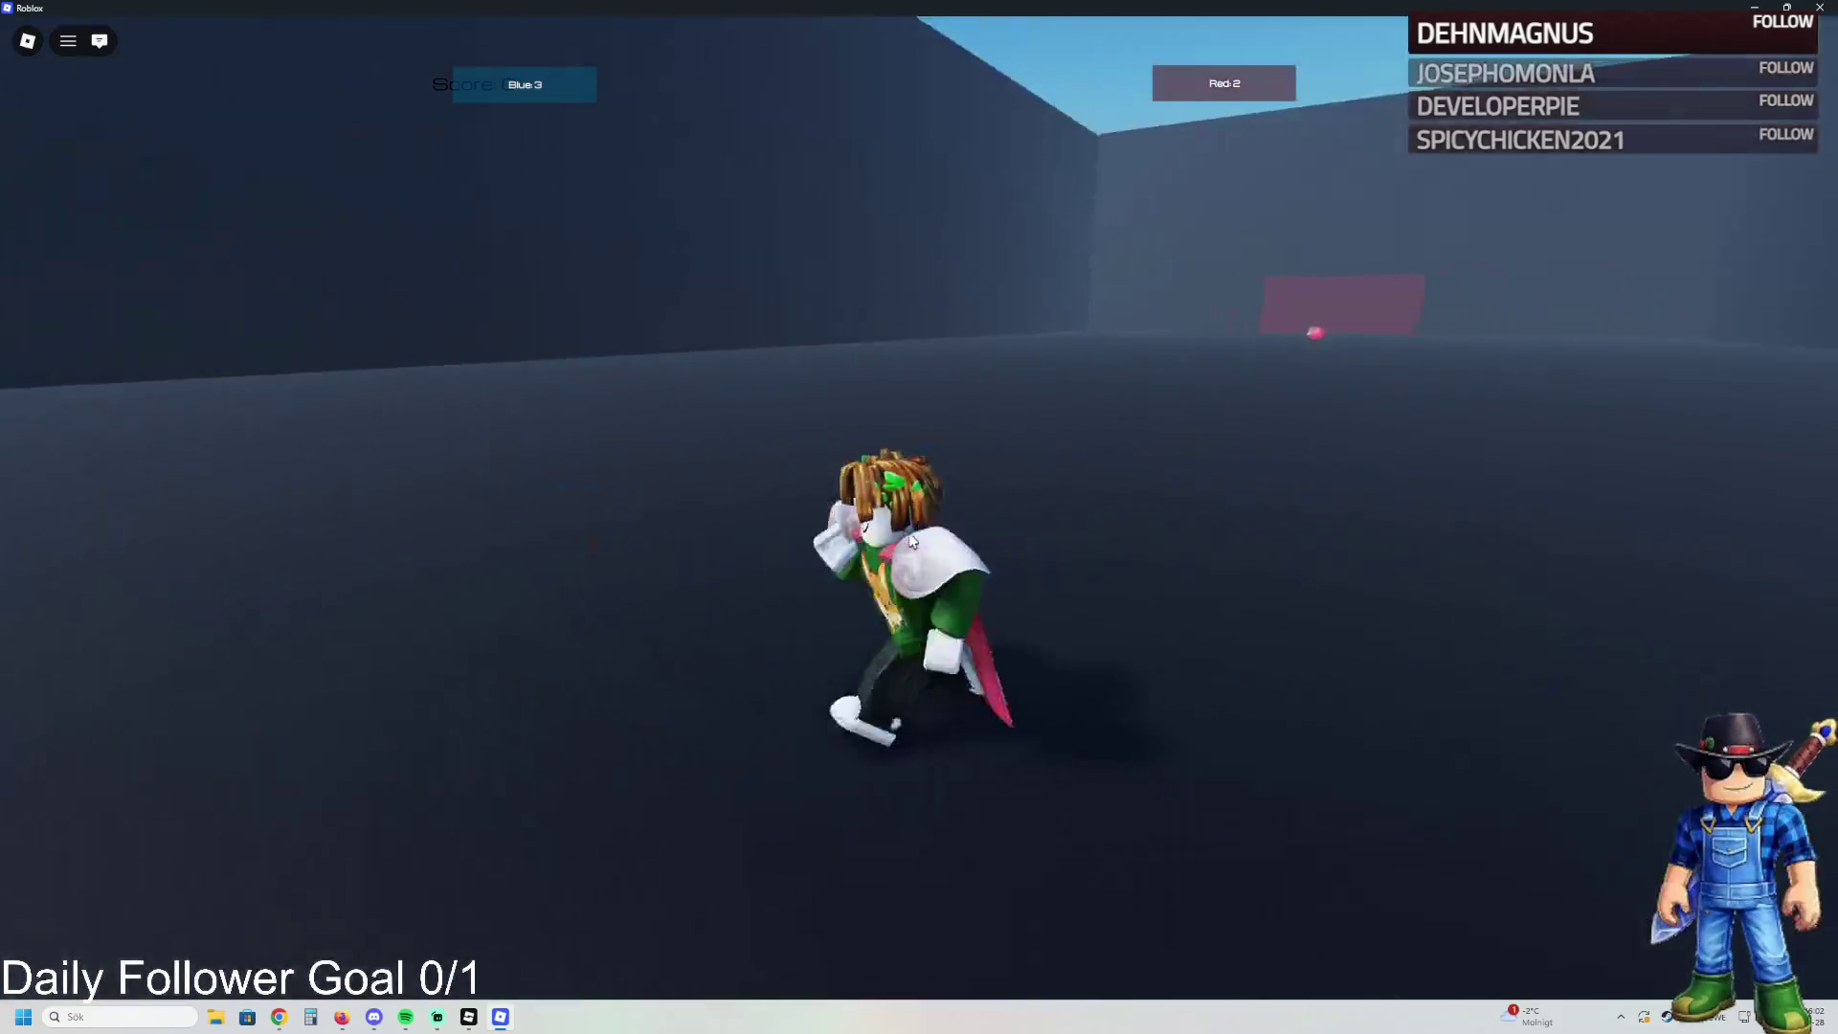
key(w)
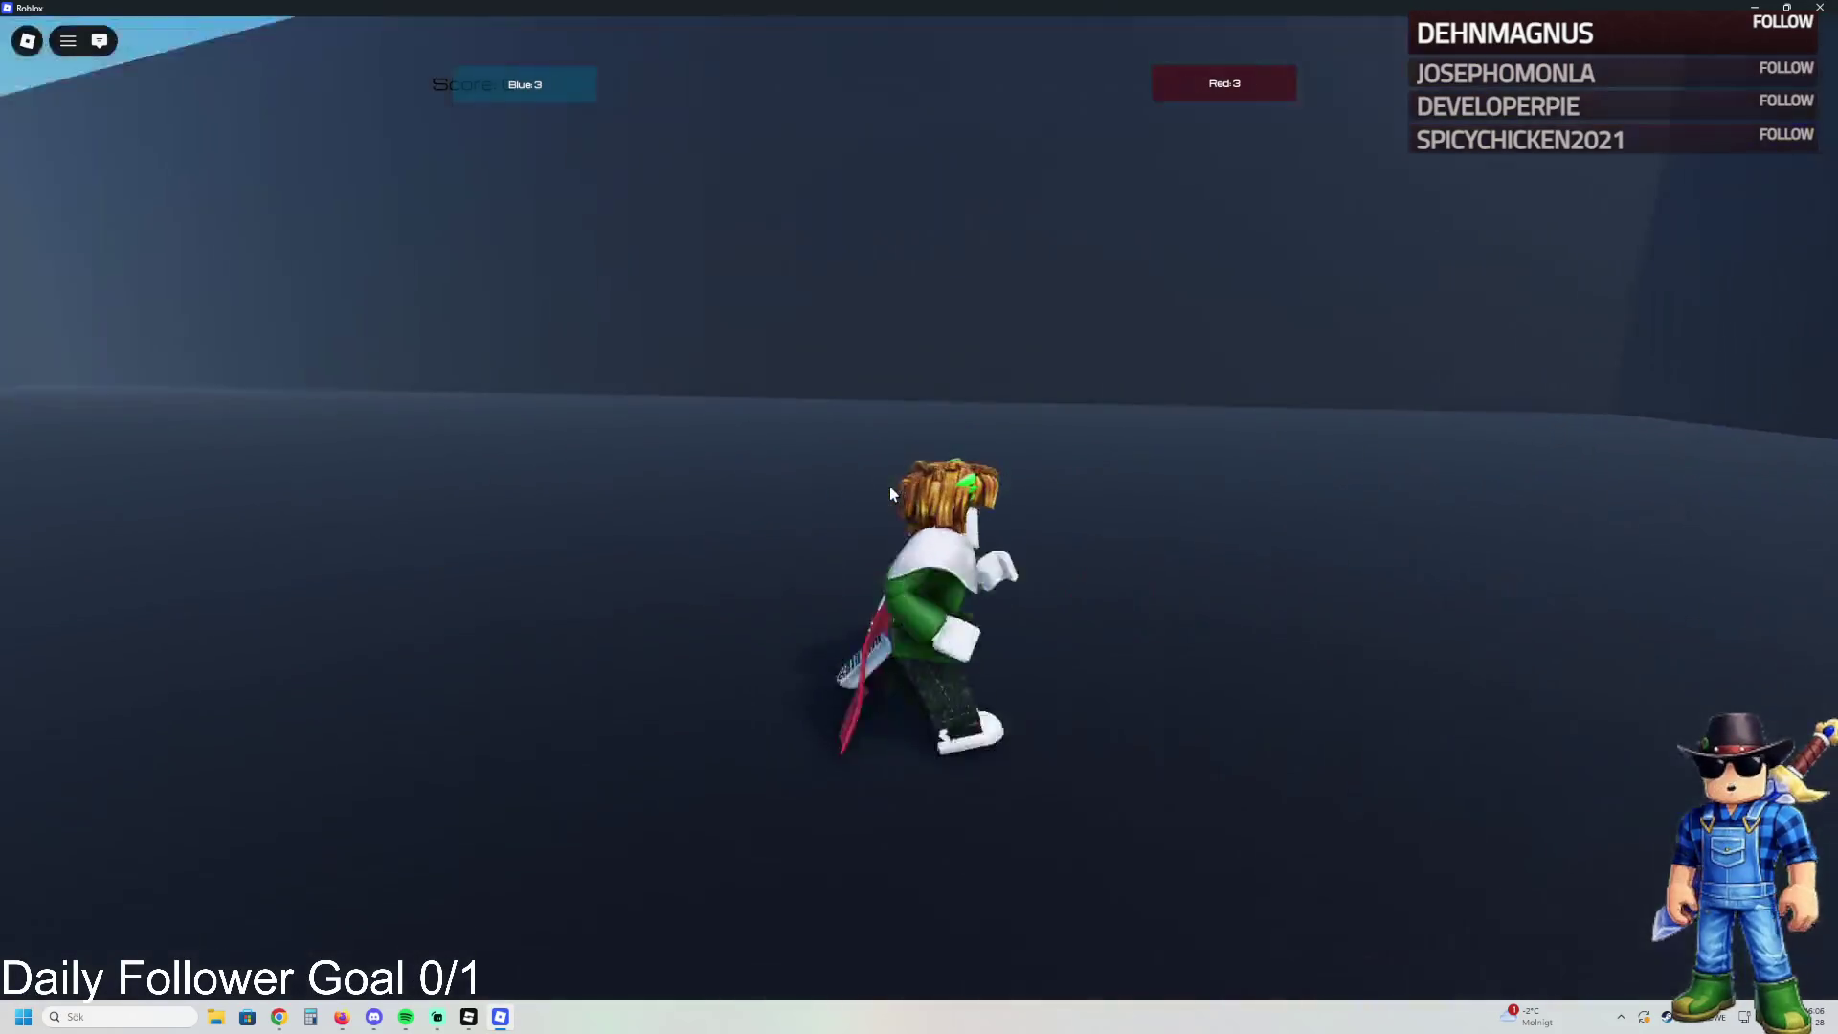
key(s)
key(w)
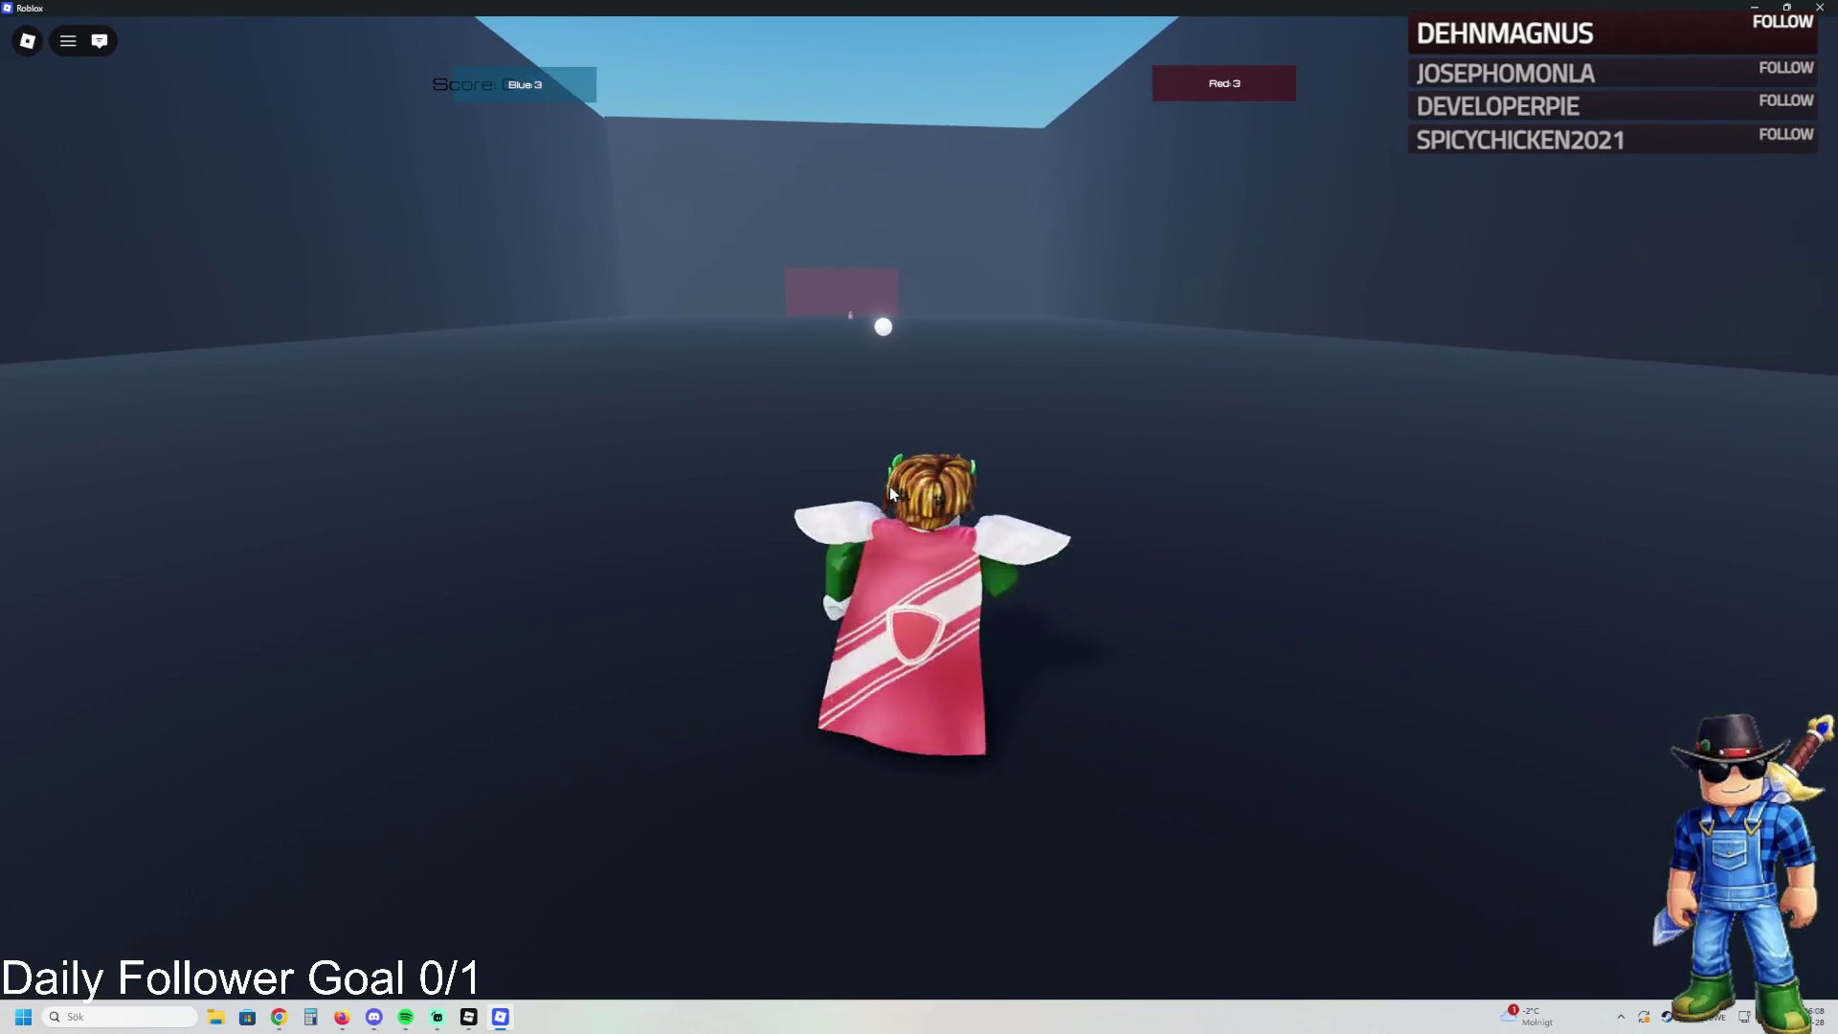
key(s)
key(s)
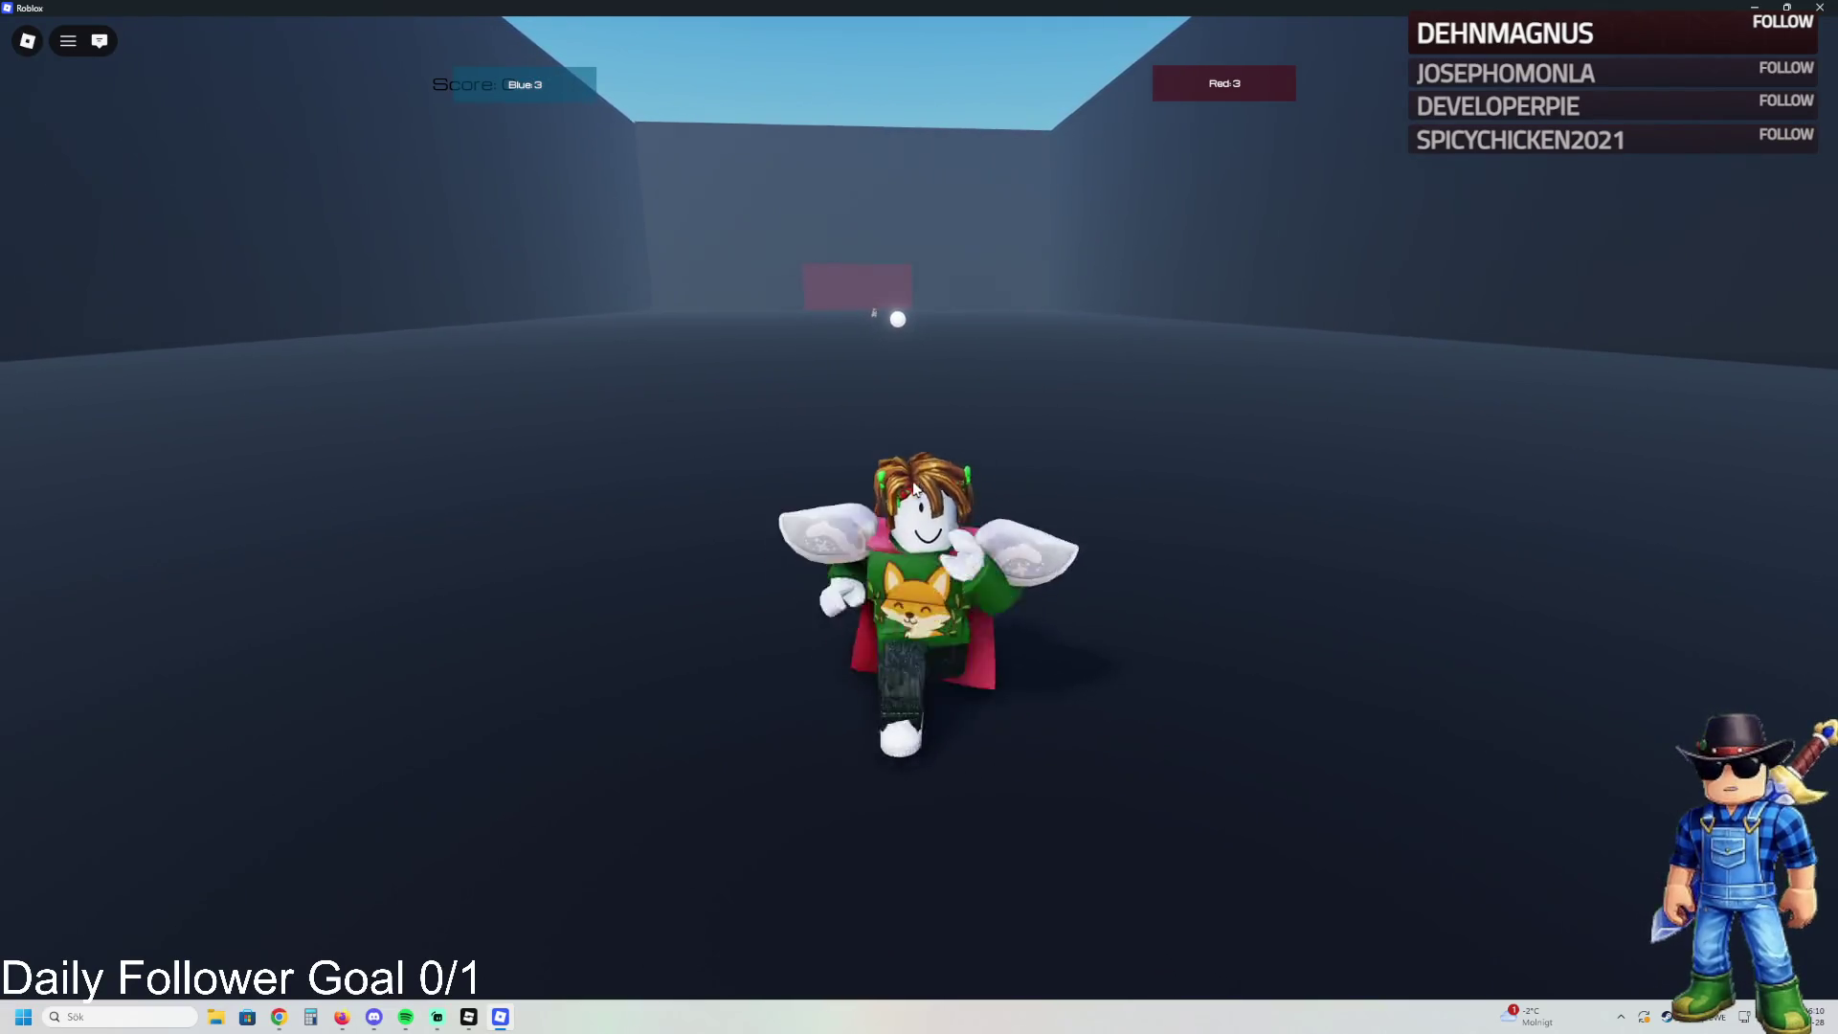
key(w)
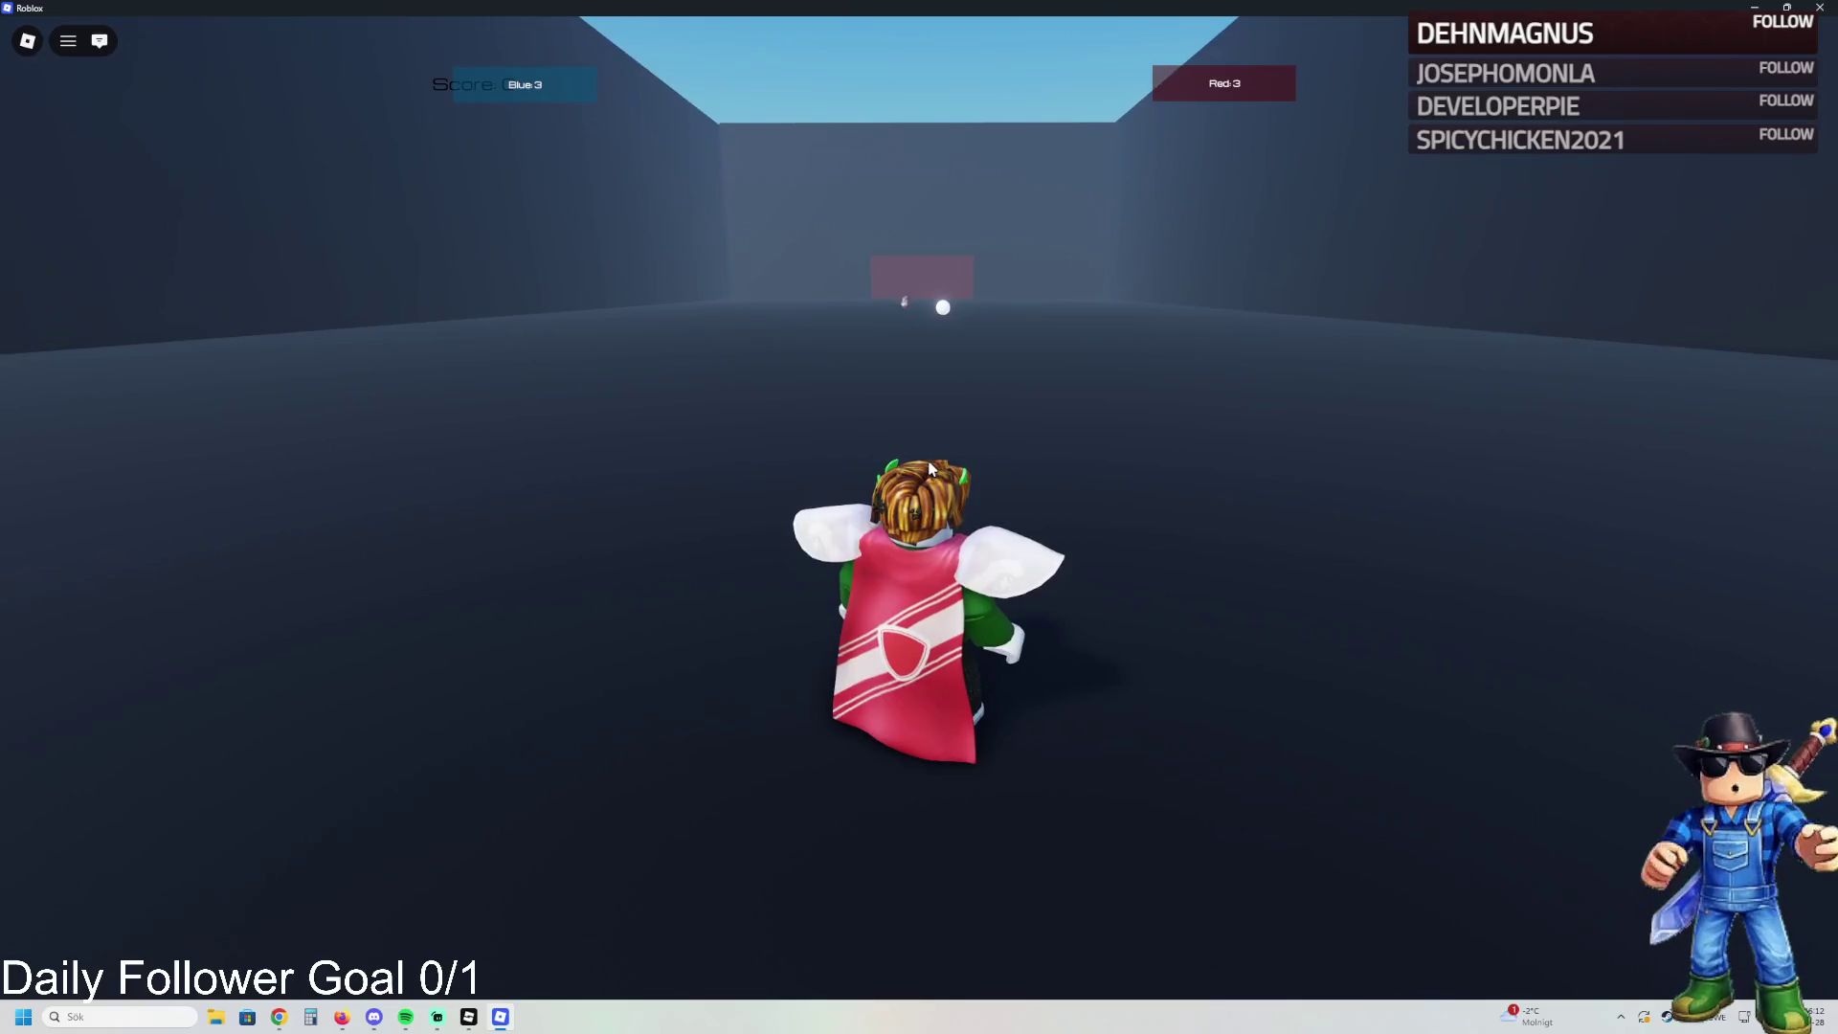
key(s)
key(w)
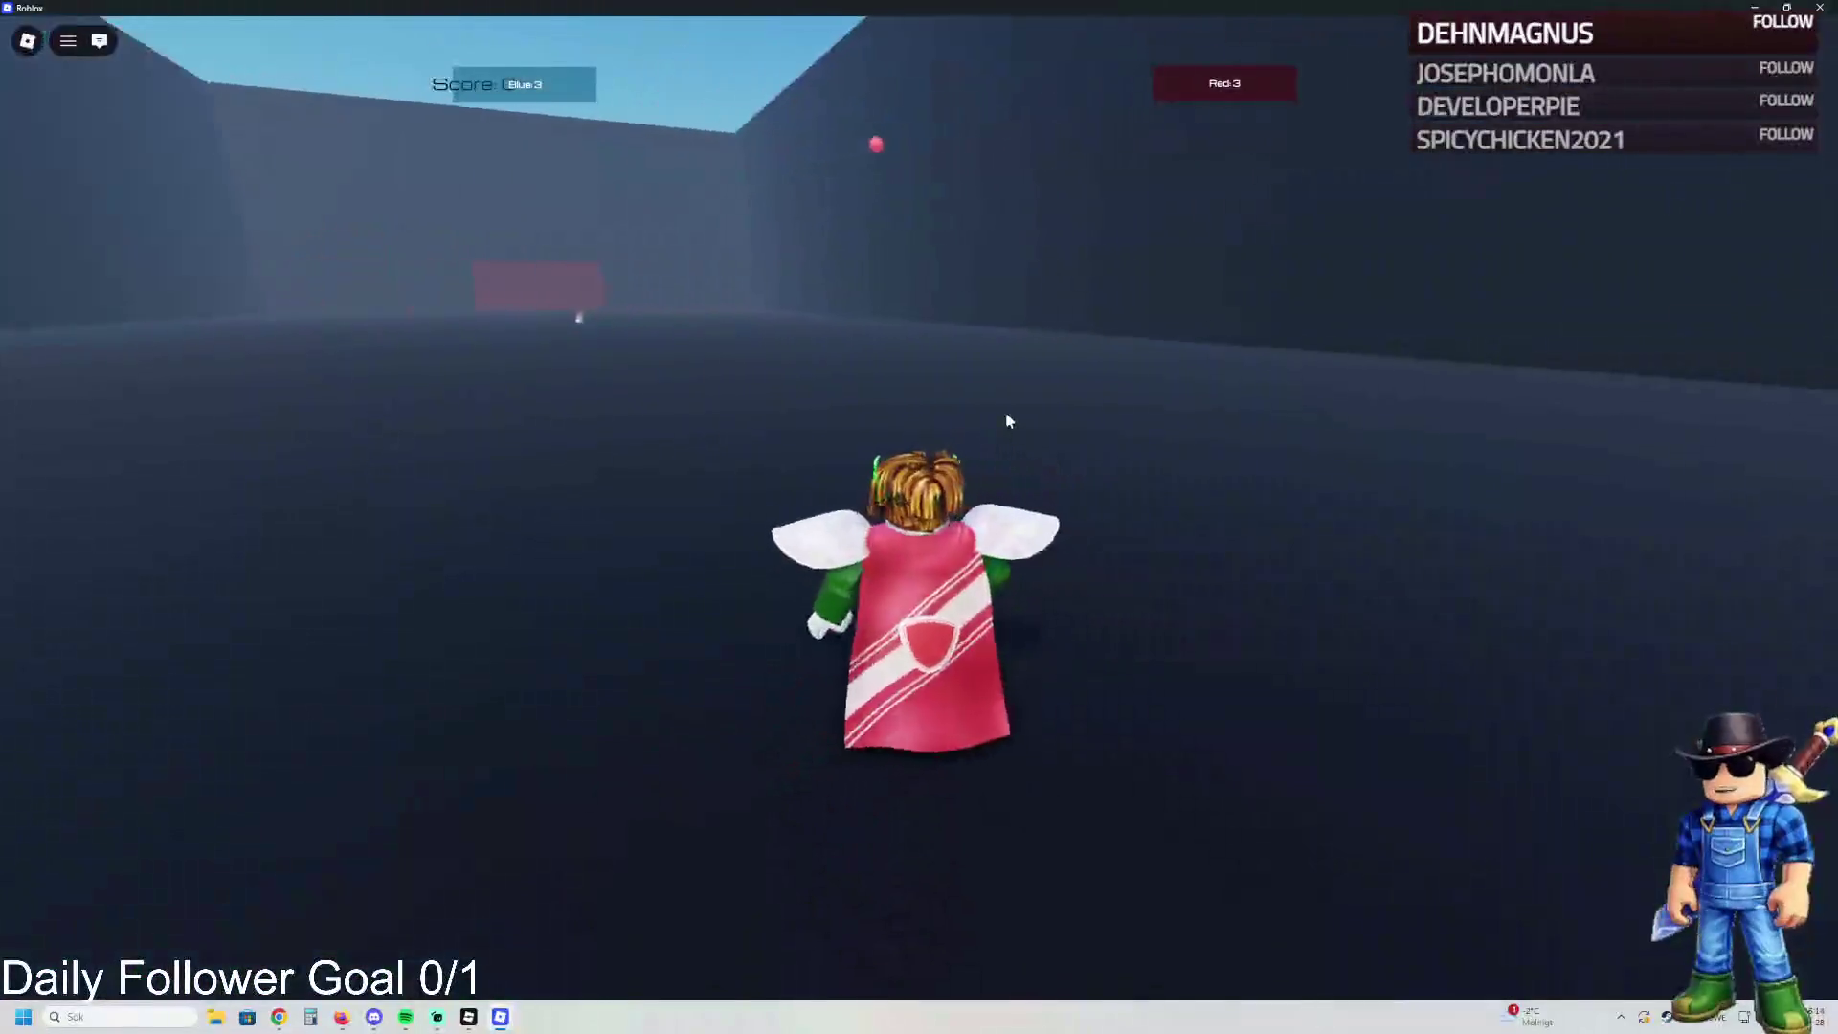
key(w)
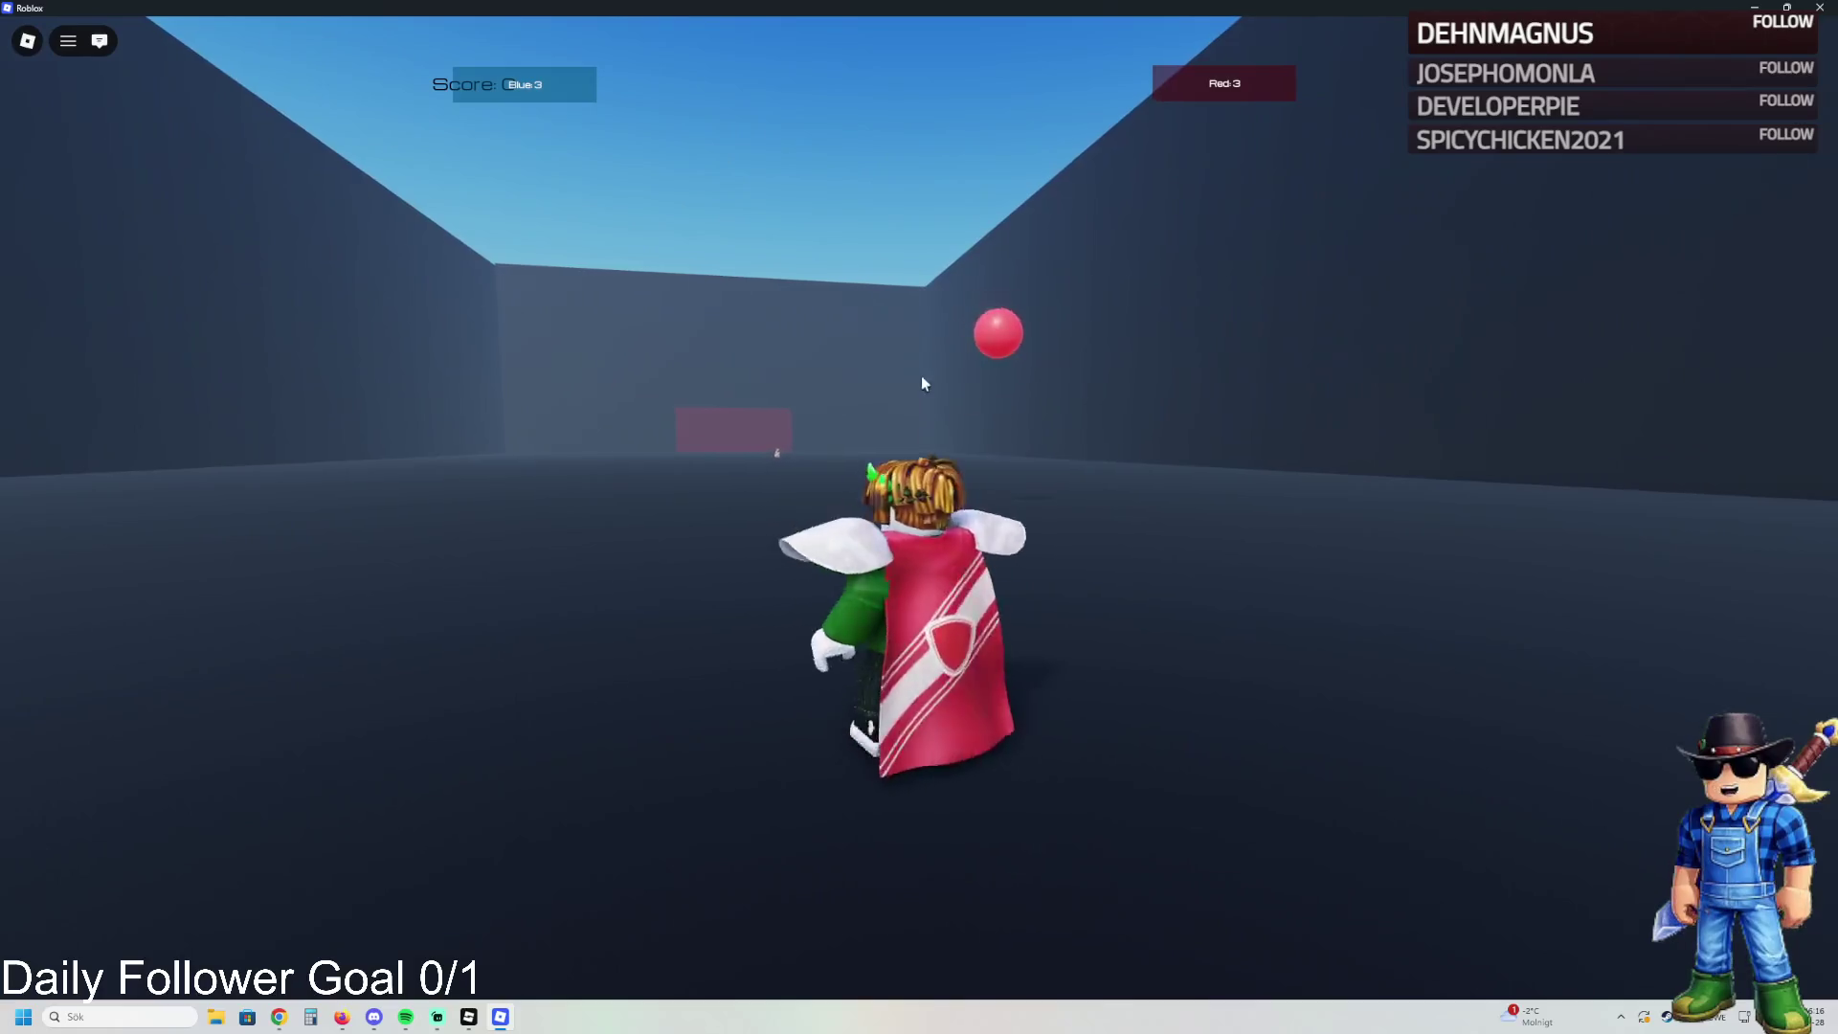
key(w)
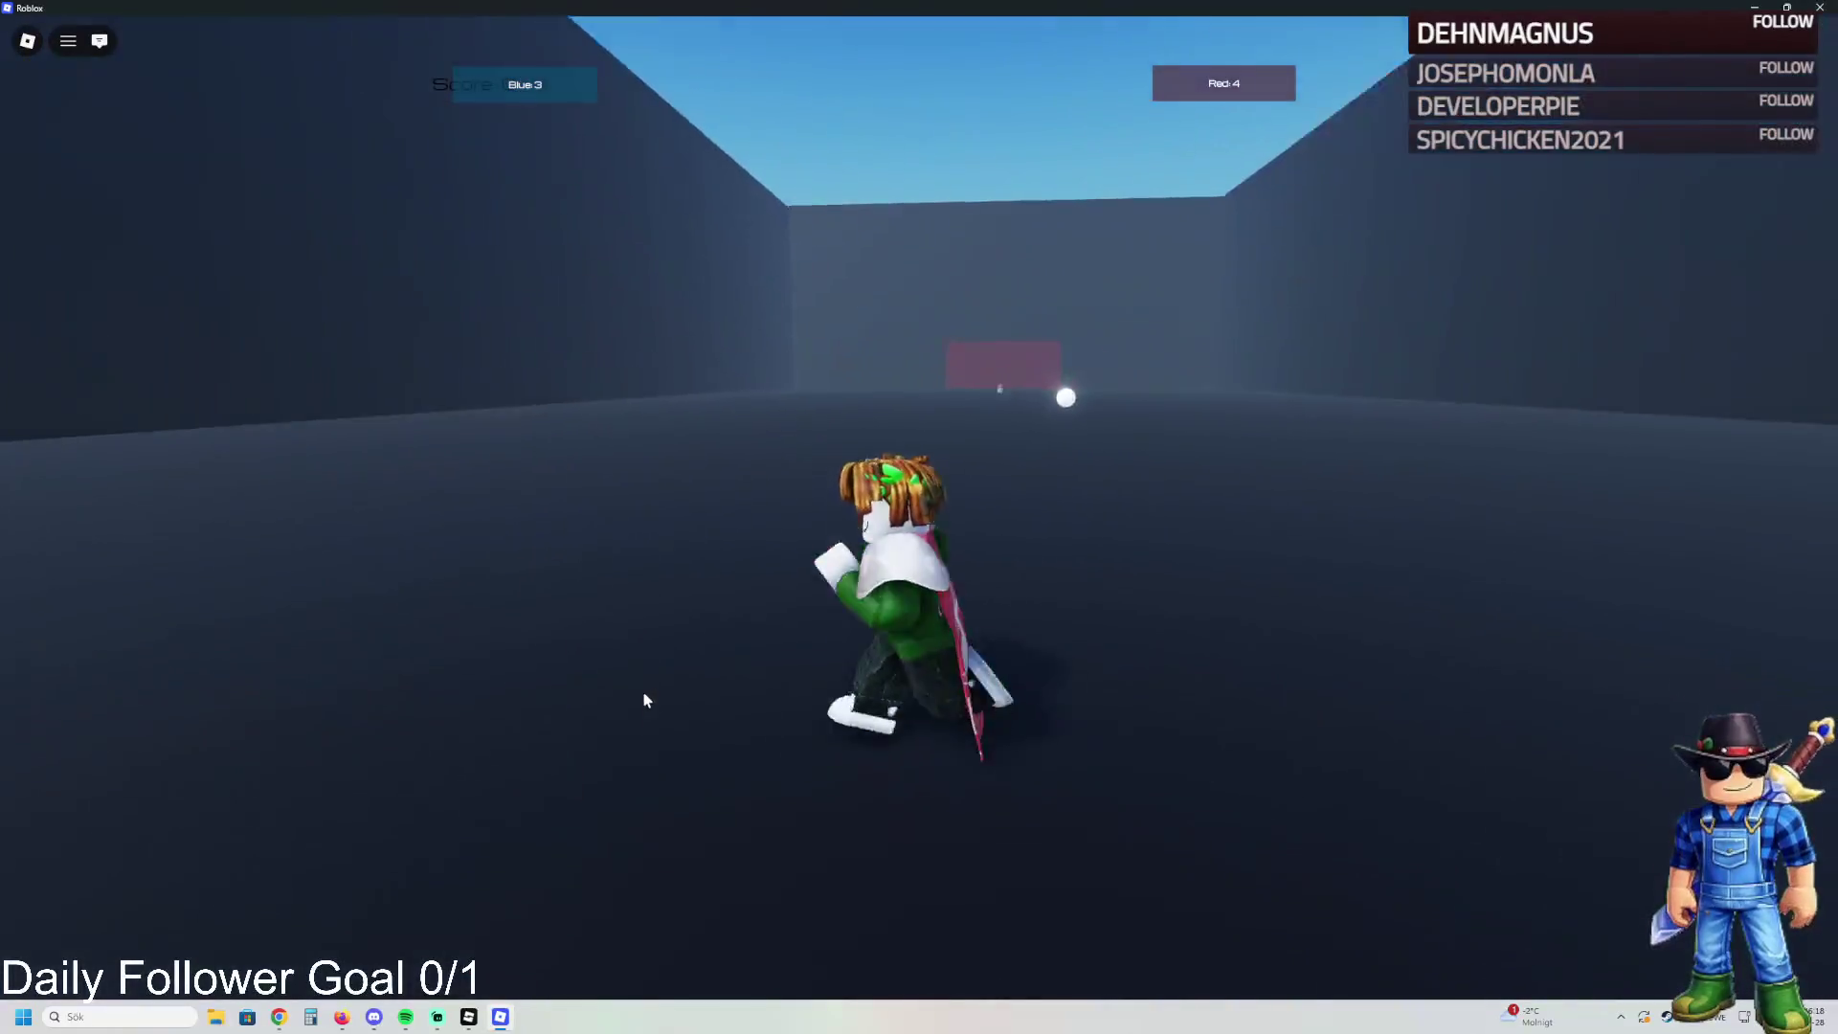
- Turn around and run back up beside the ball
key(s)
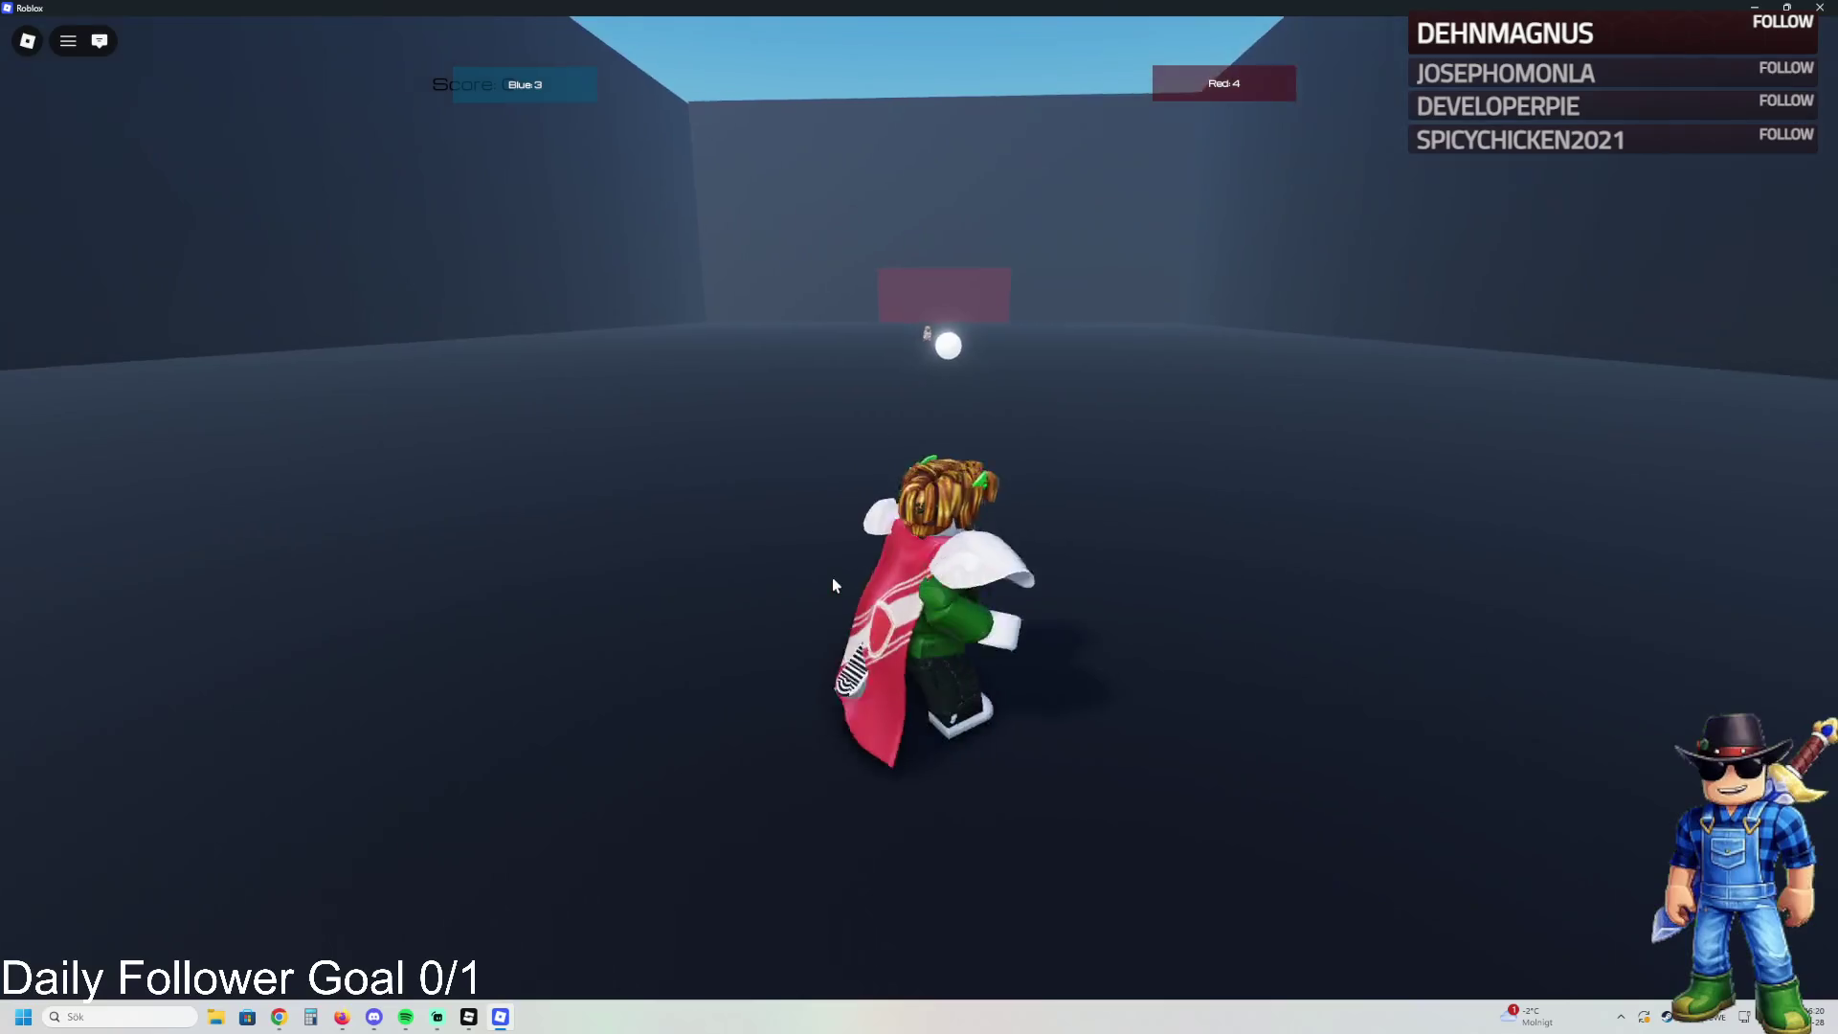
key(d)
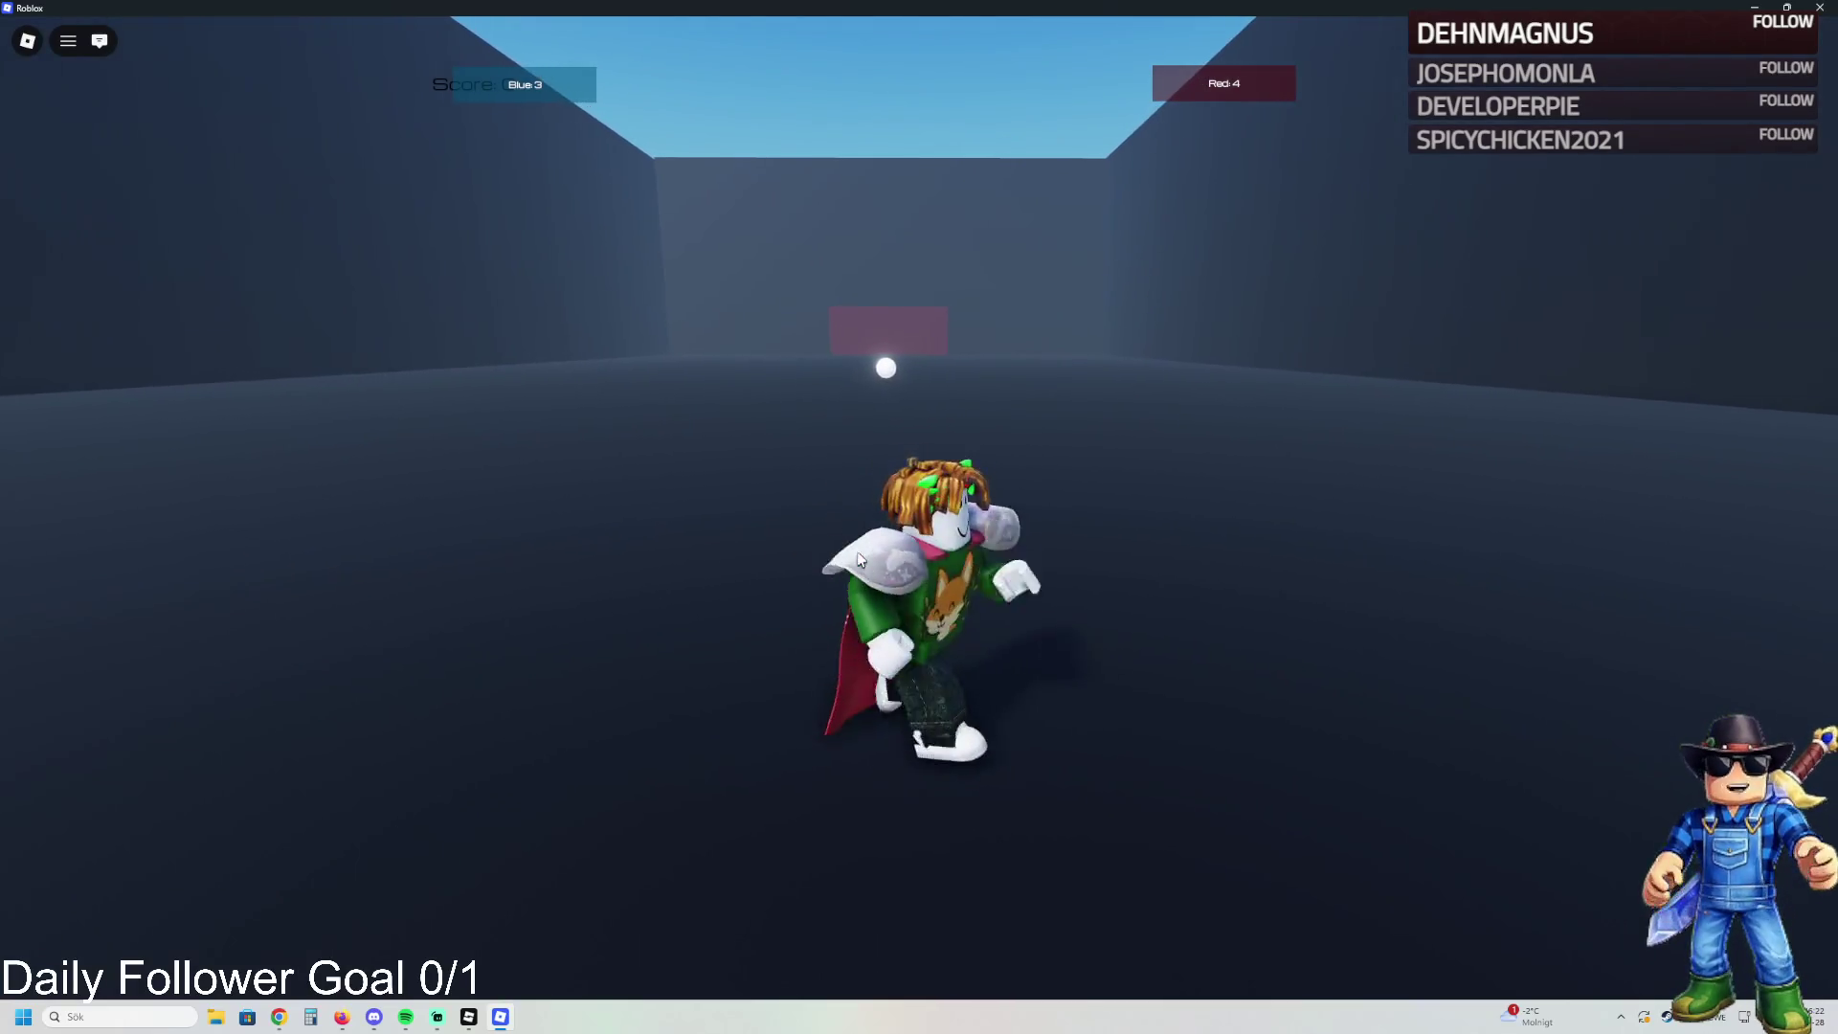
key(w)
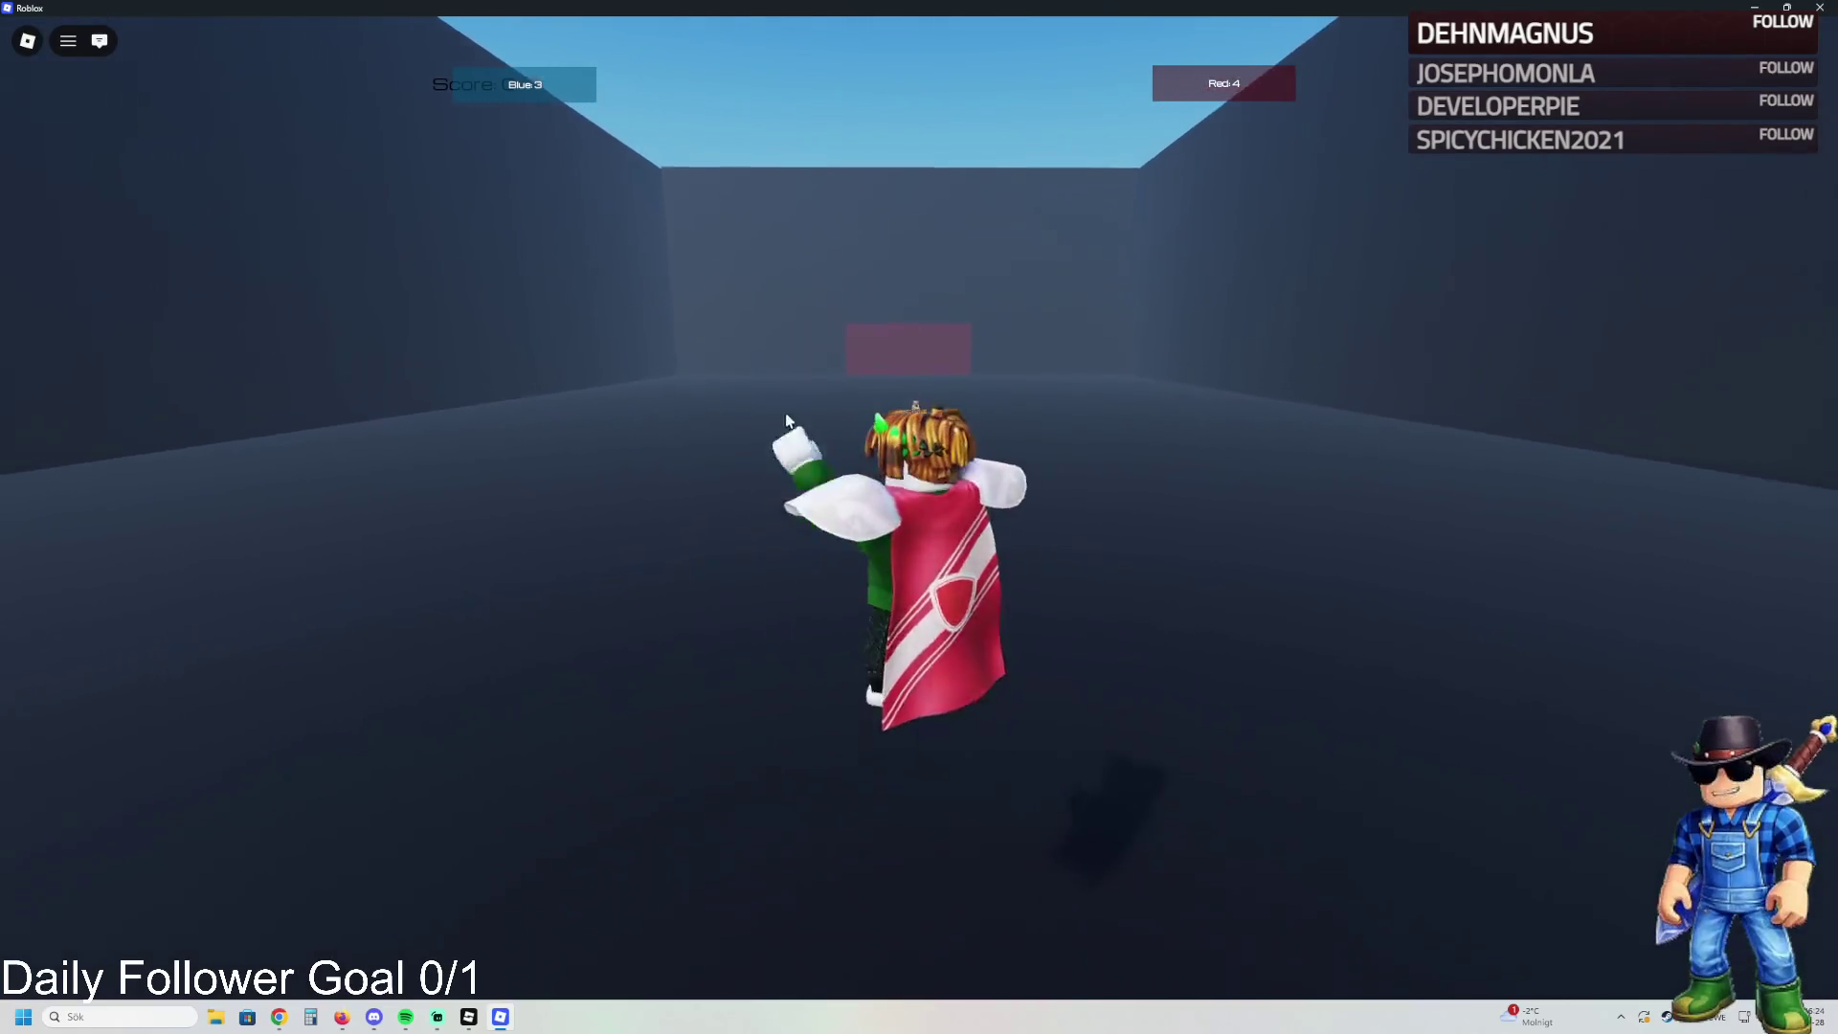
key(a)
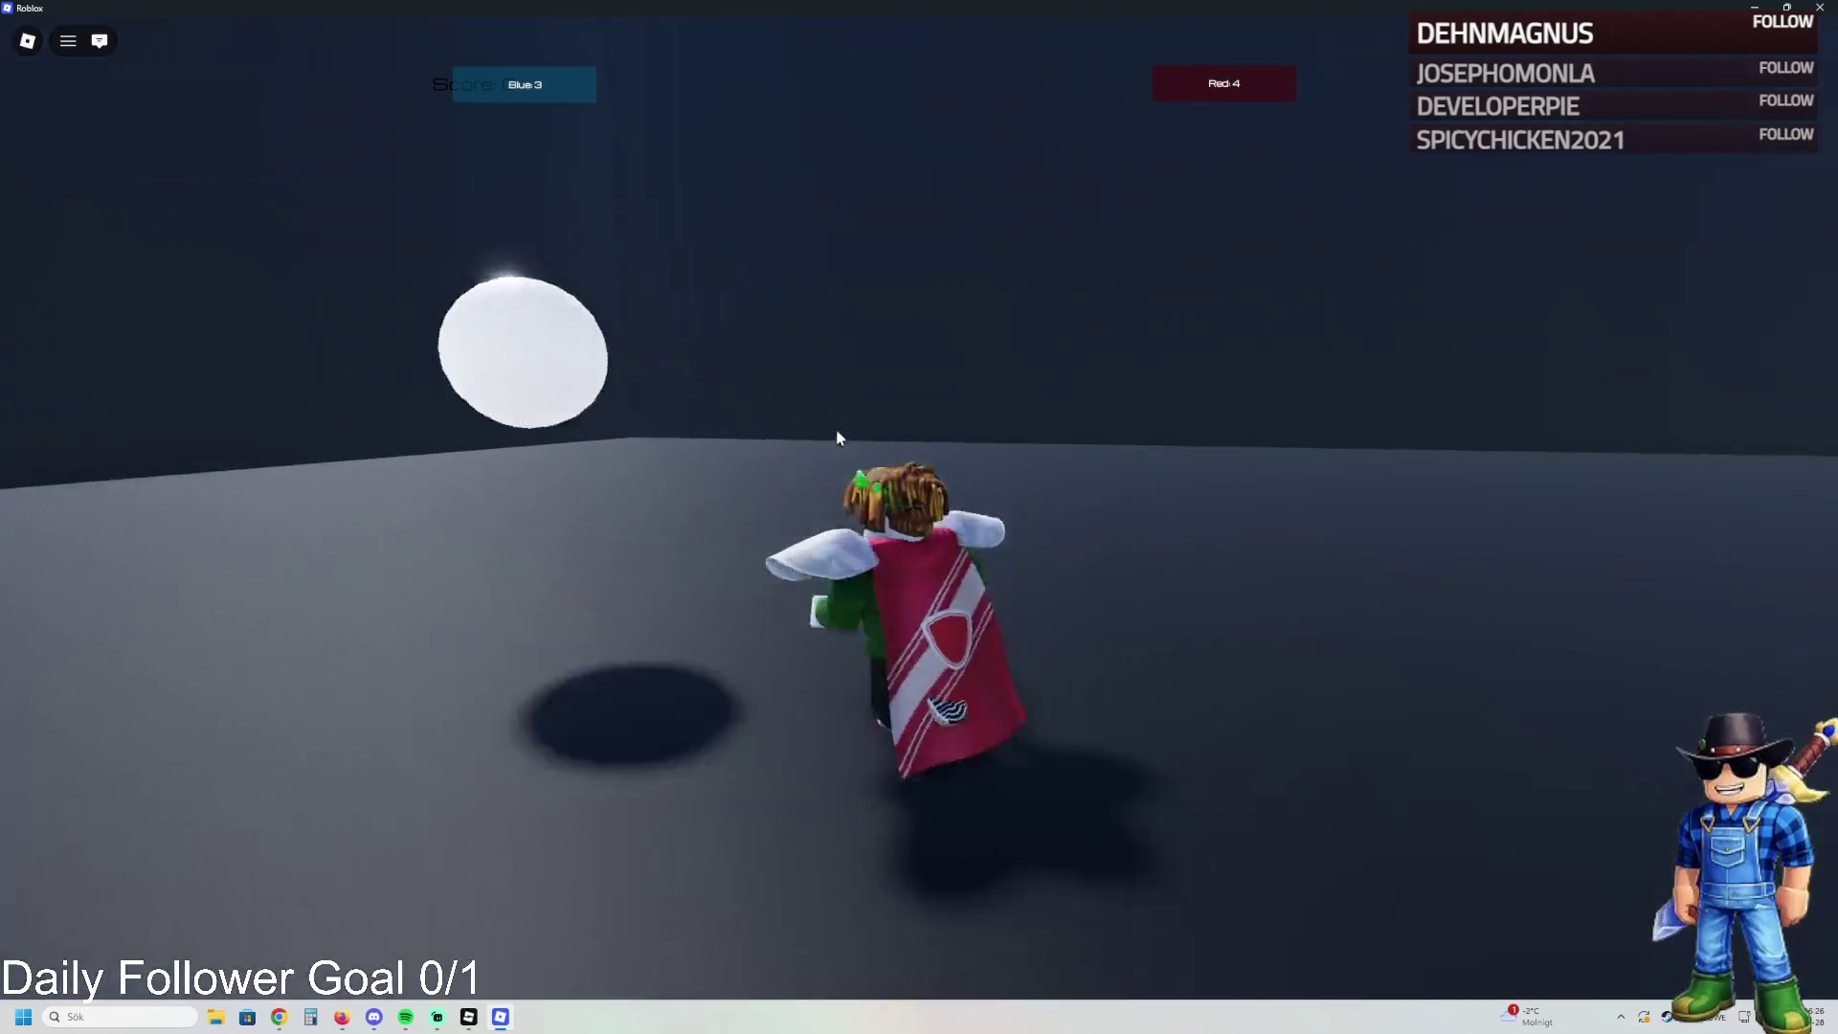
- Run the ball toward the red goal and send it in
key(s)
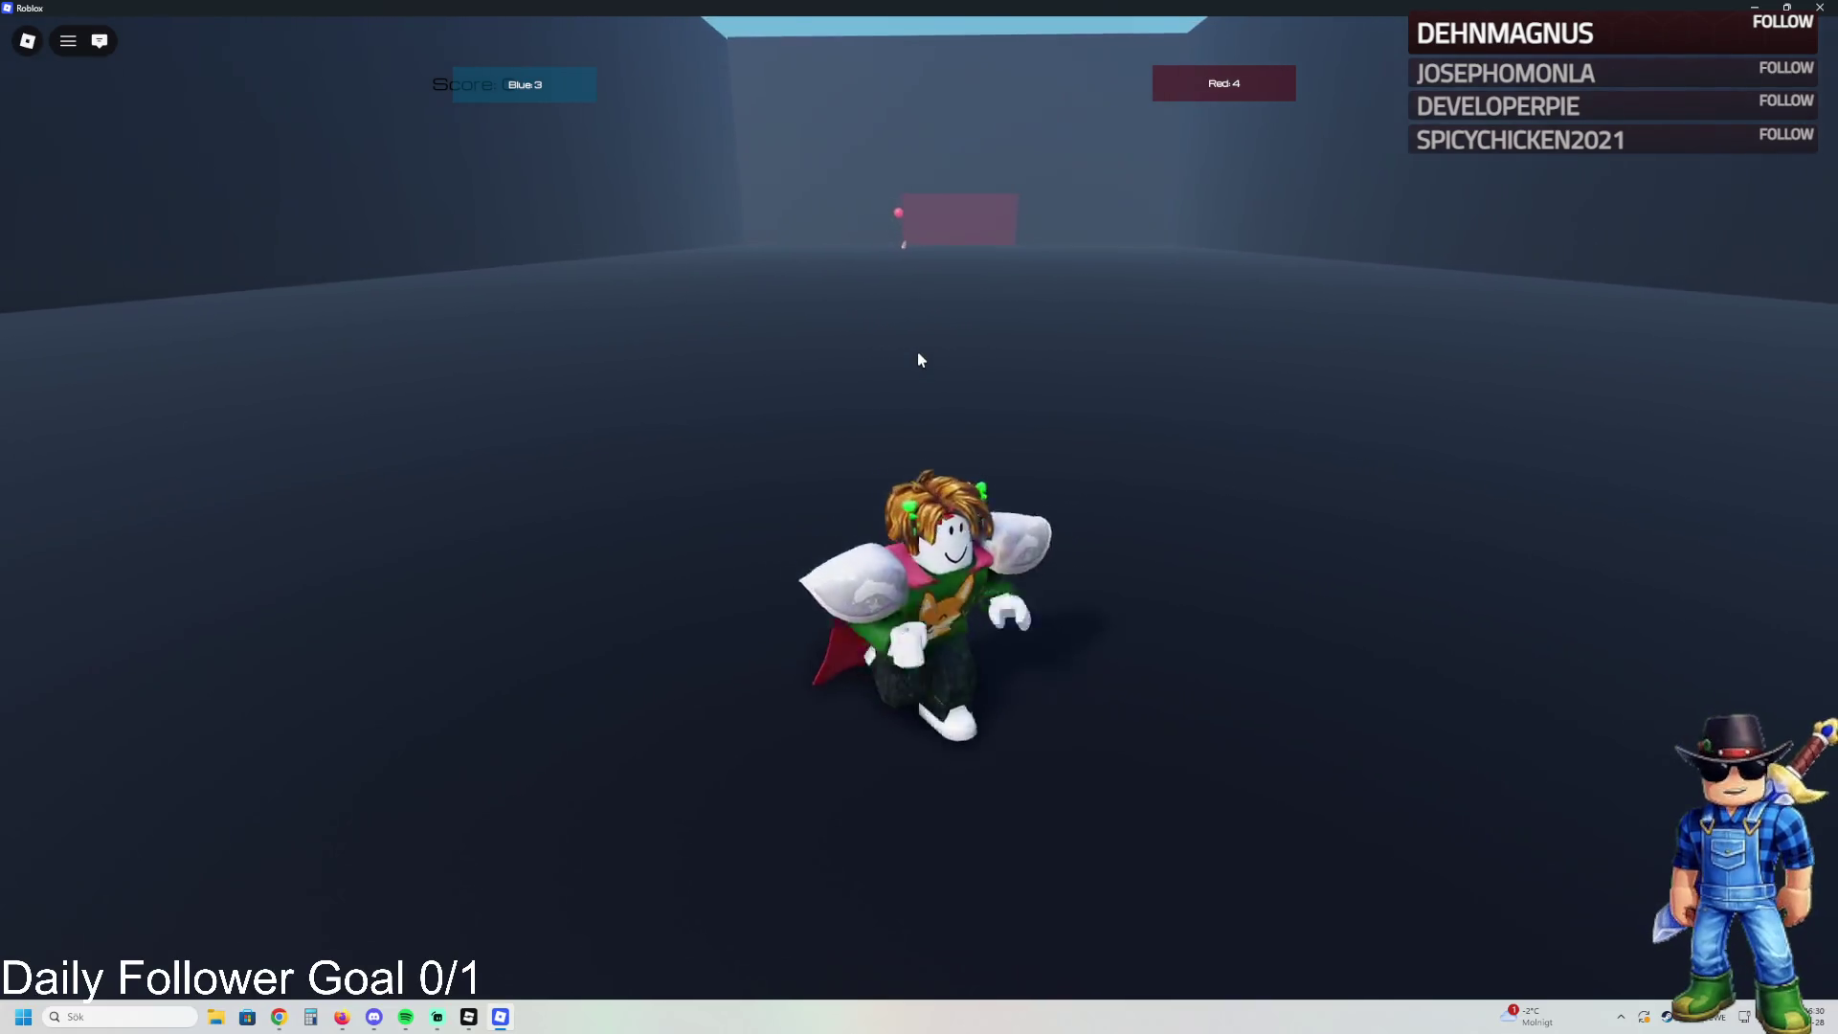
key(w)
key(w)
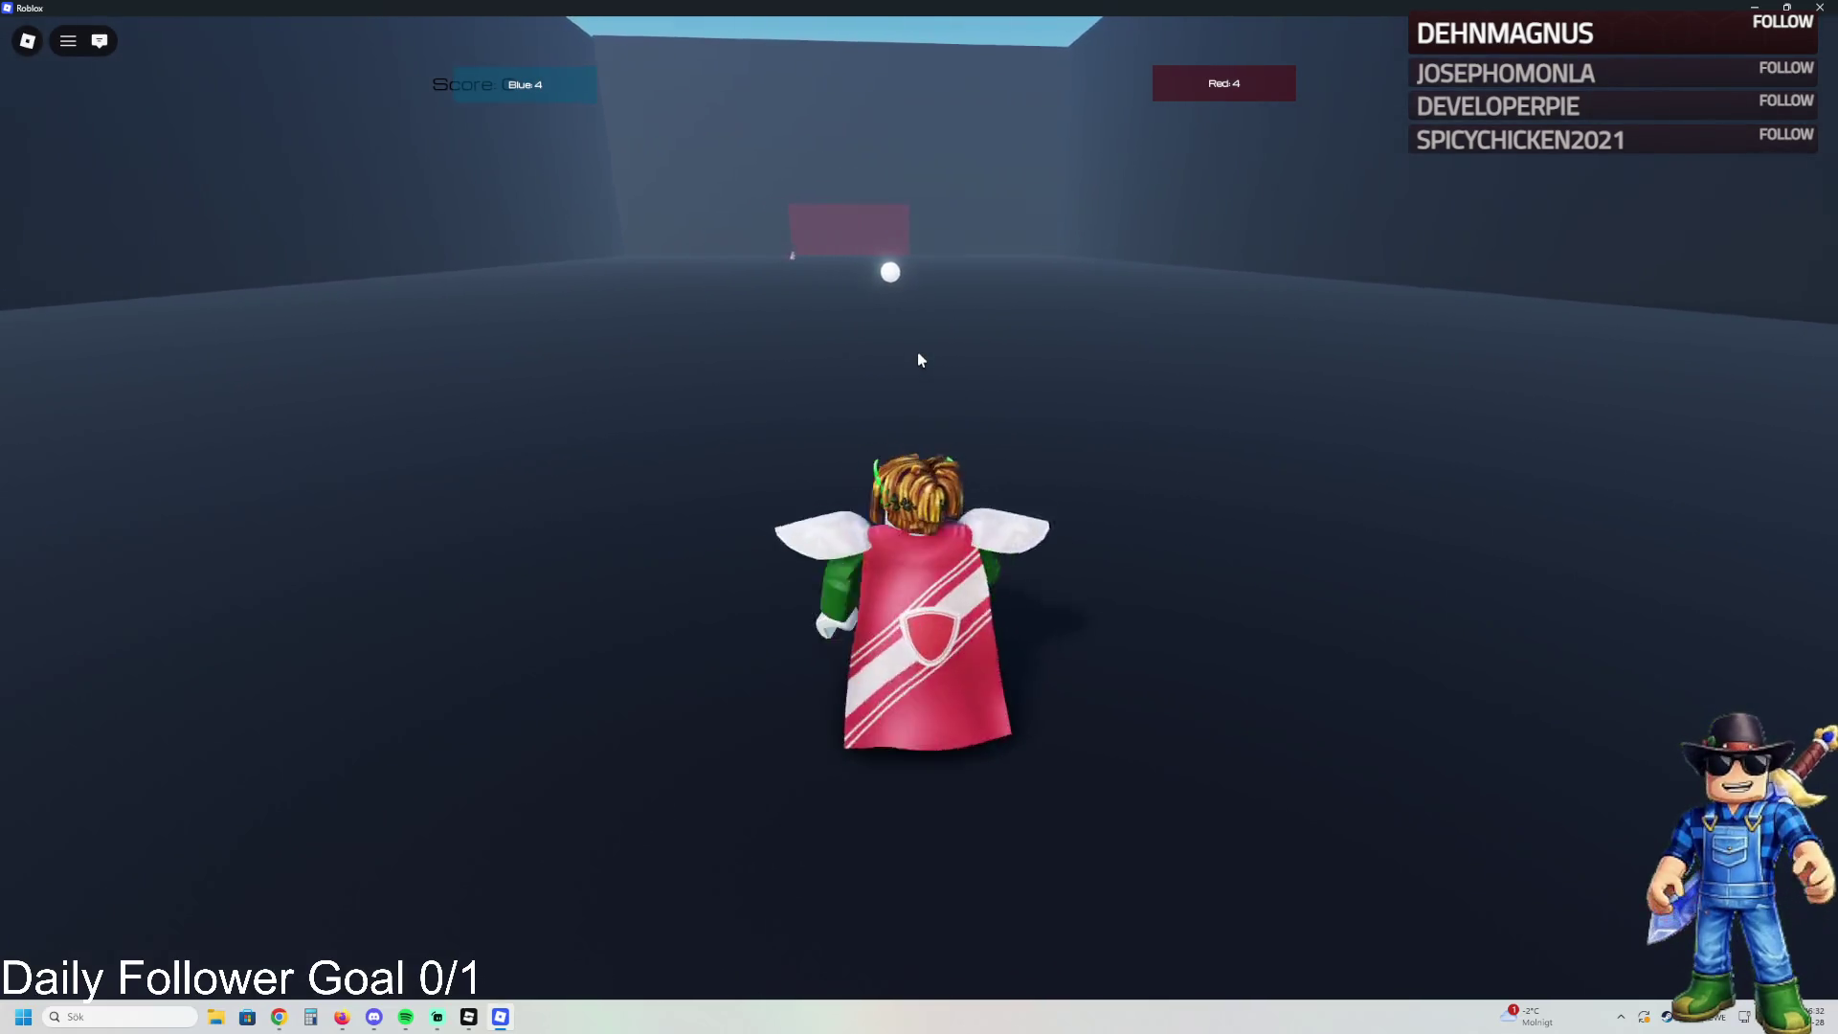
key(w)
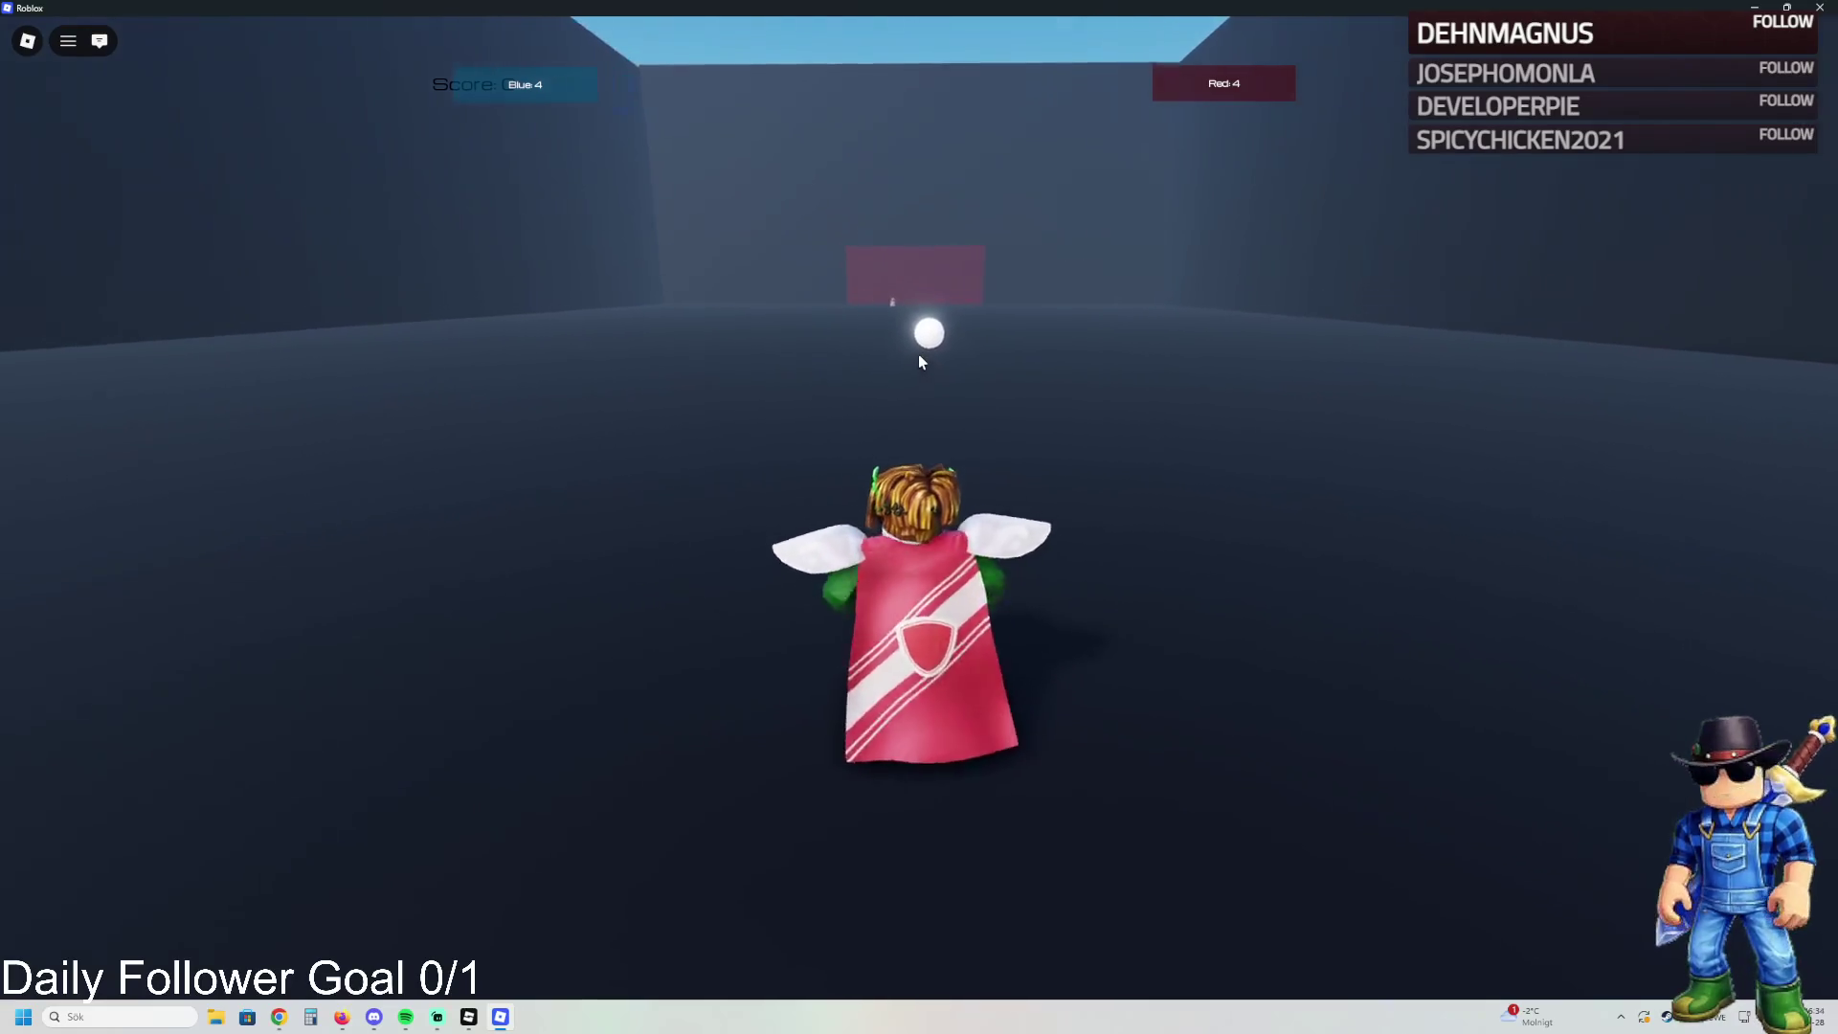
key(w)
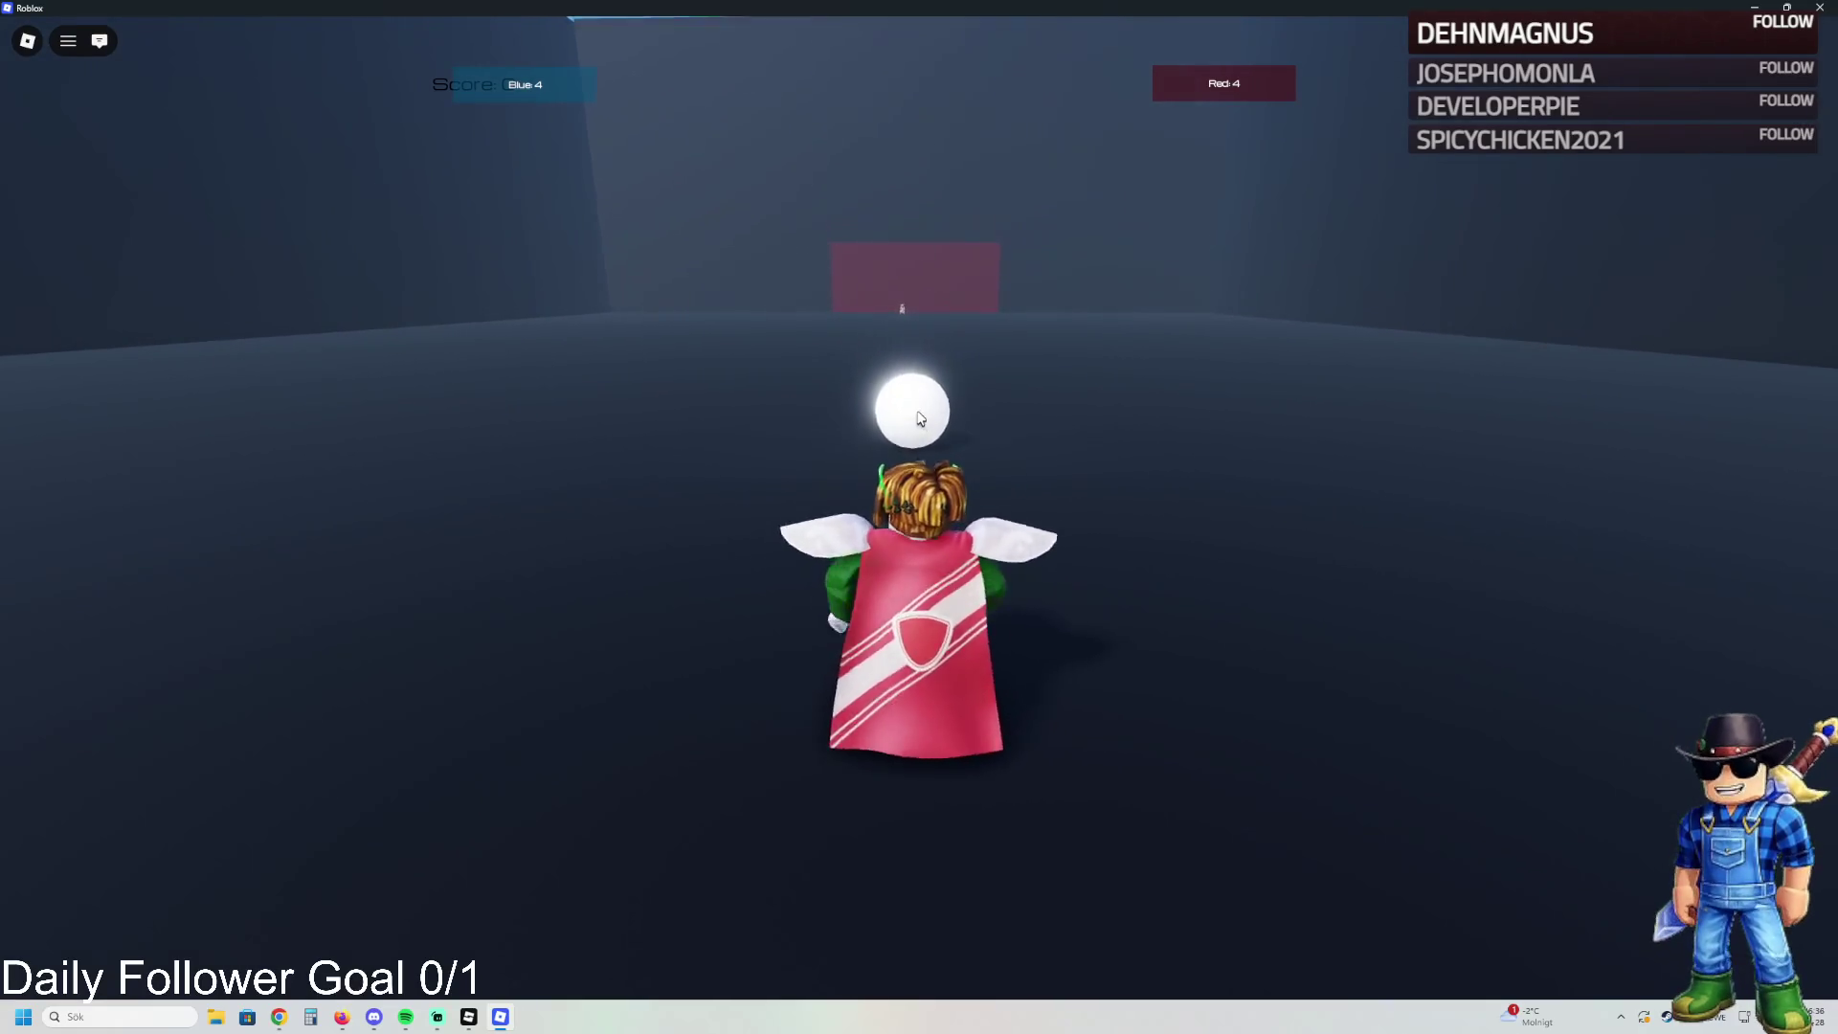
key(s)
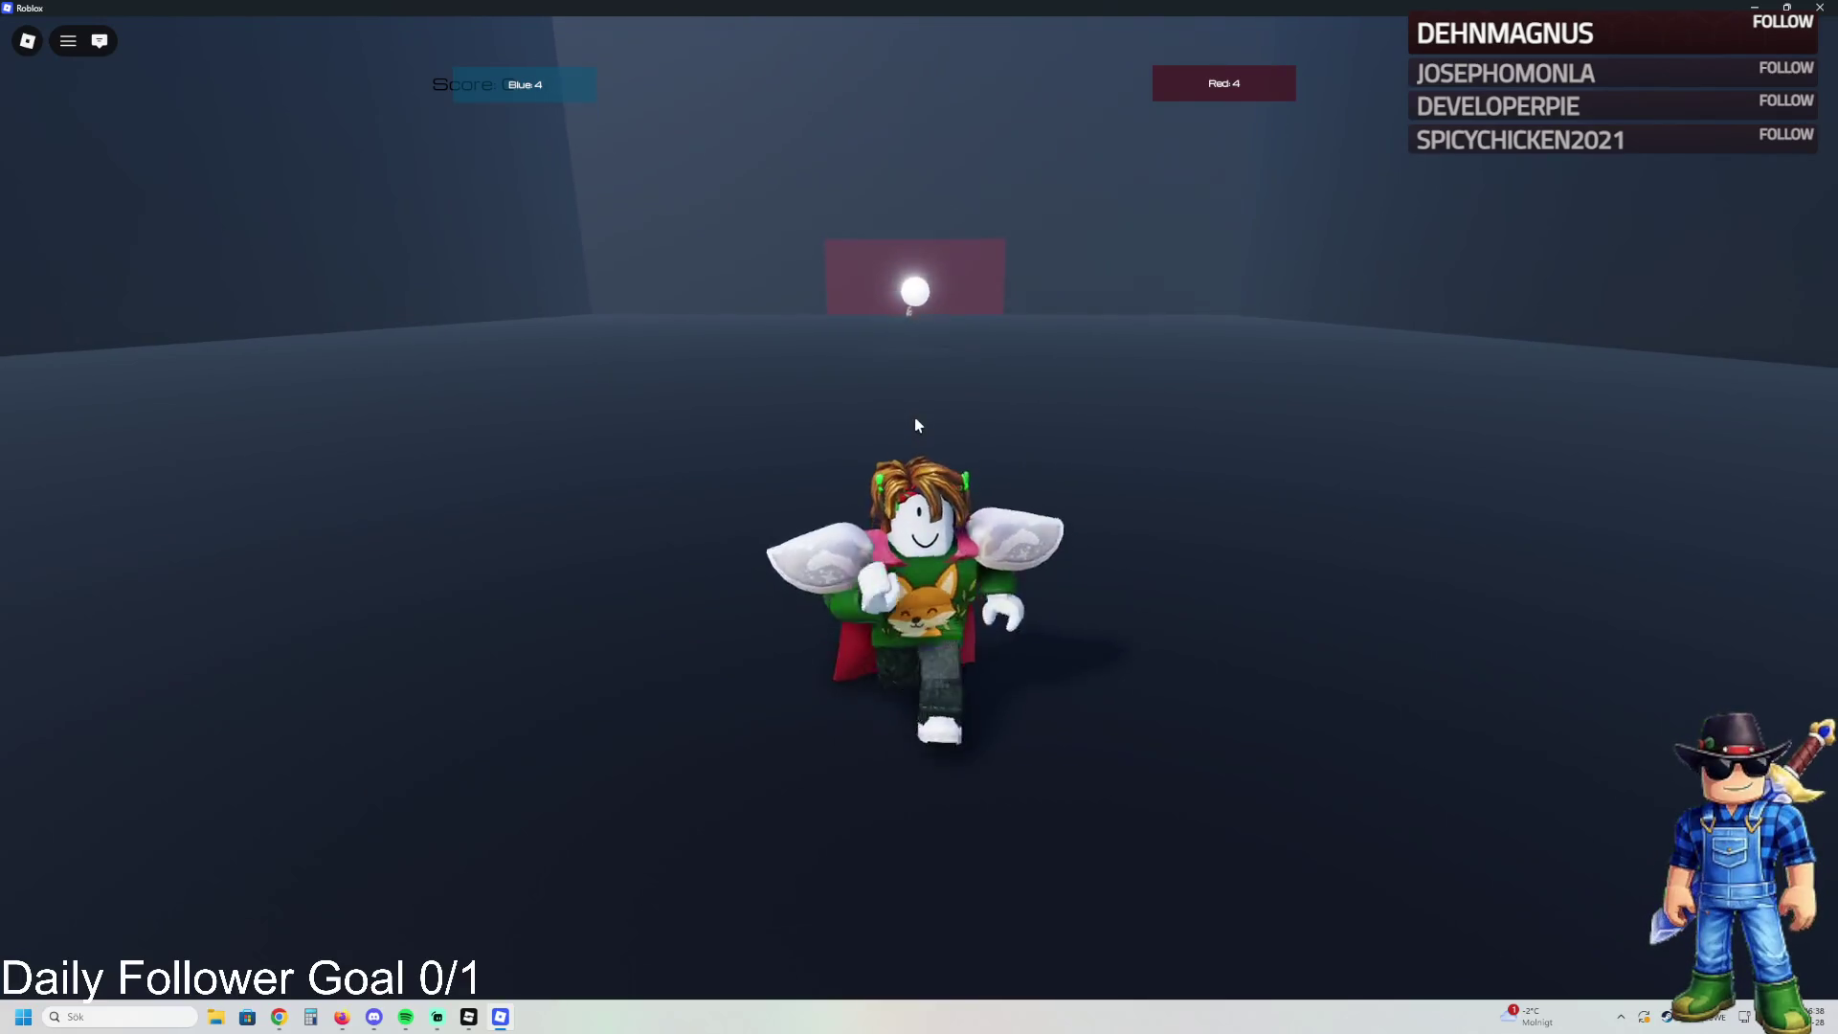
- Circle around the ball and push it into the goal, raising Red to 5
key(d)
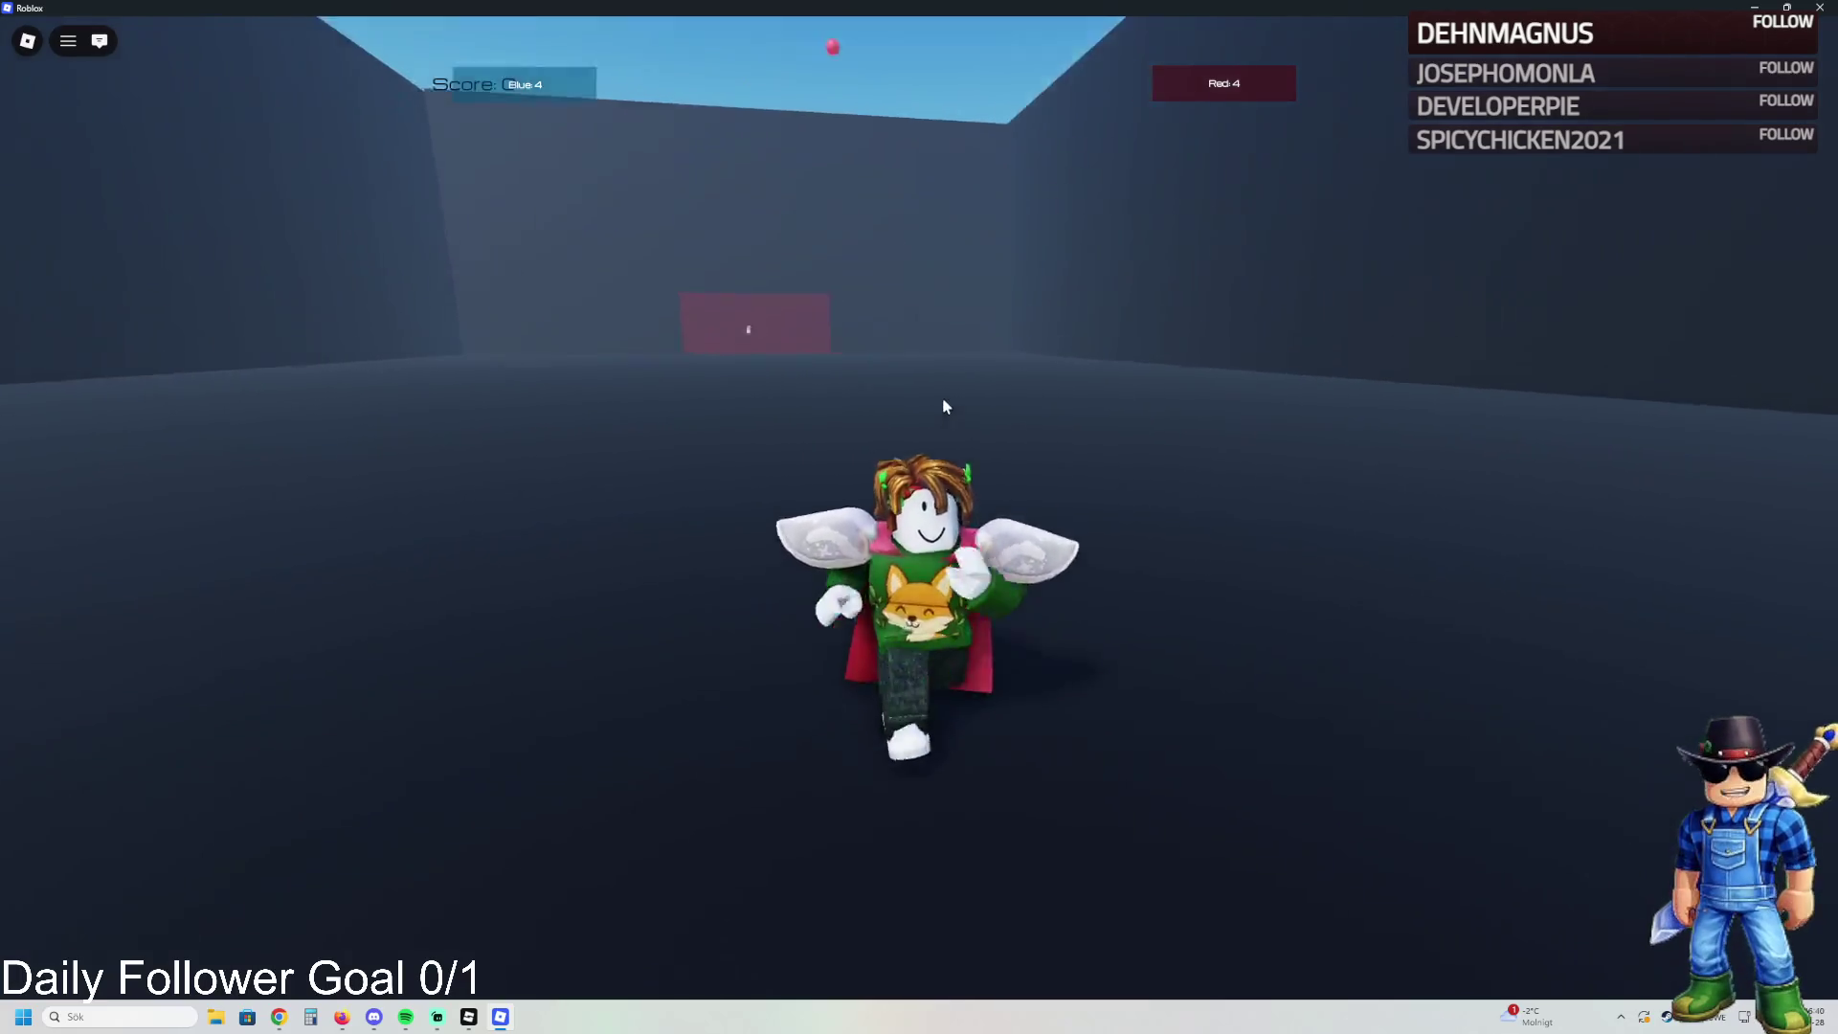
key(w)
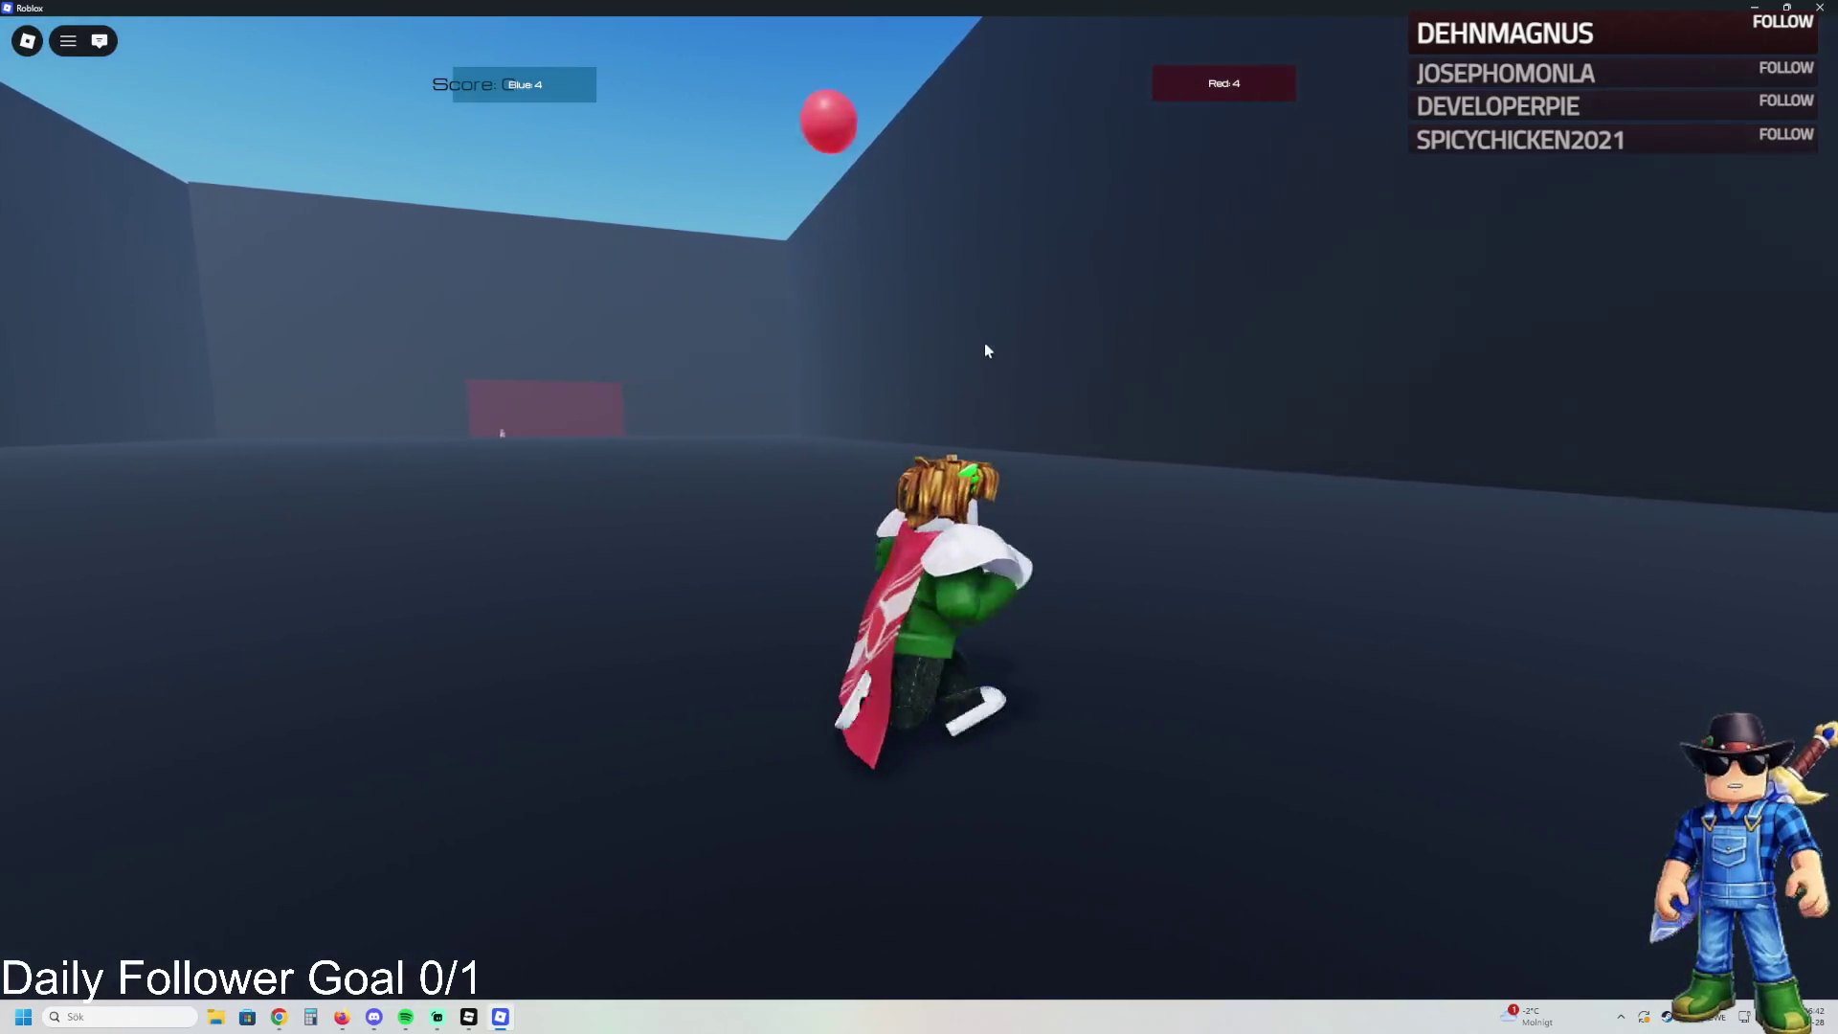
key(w)
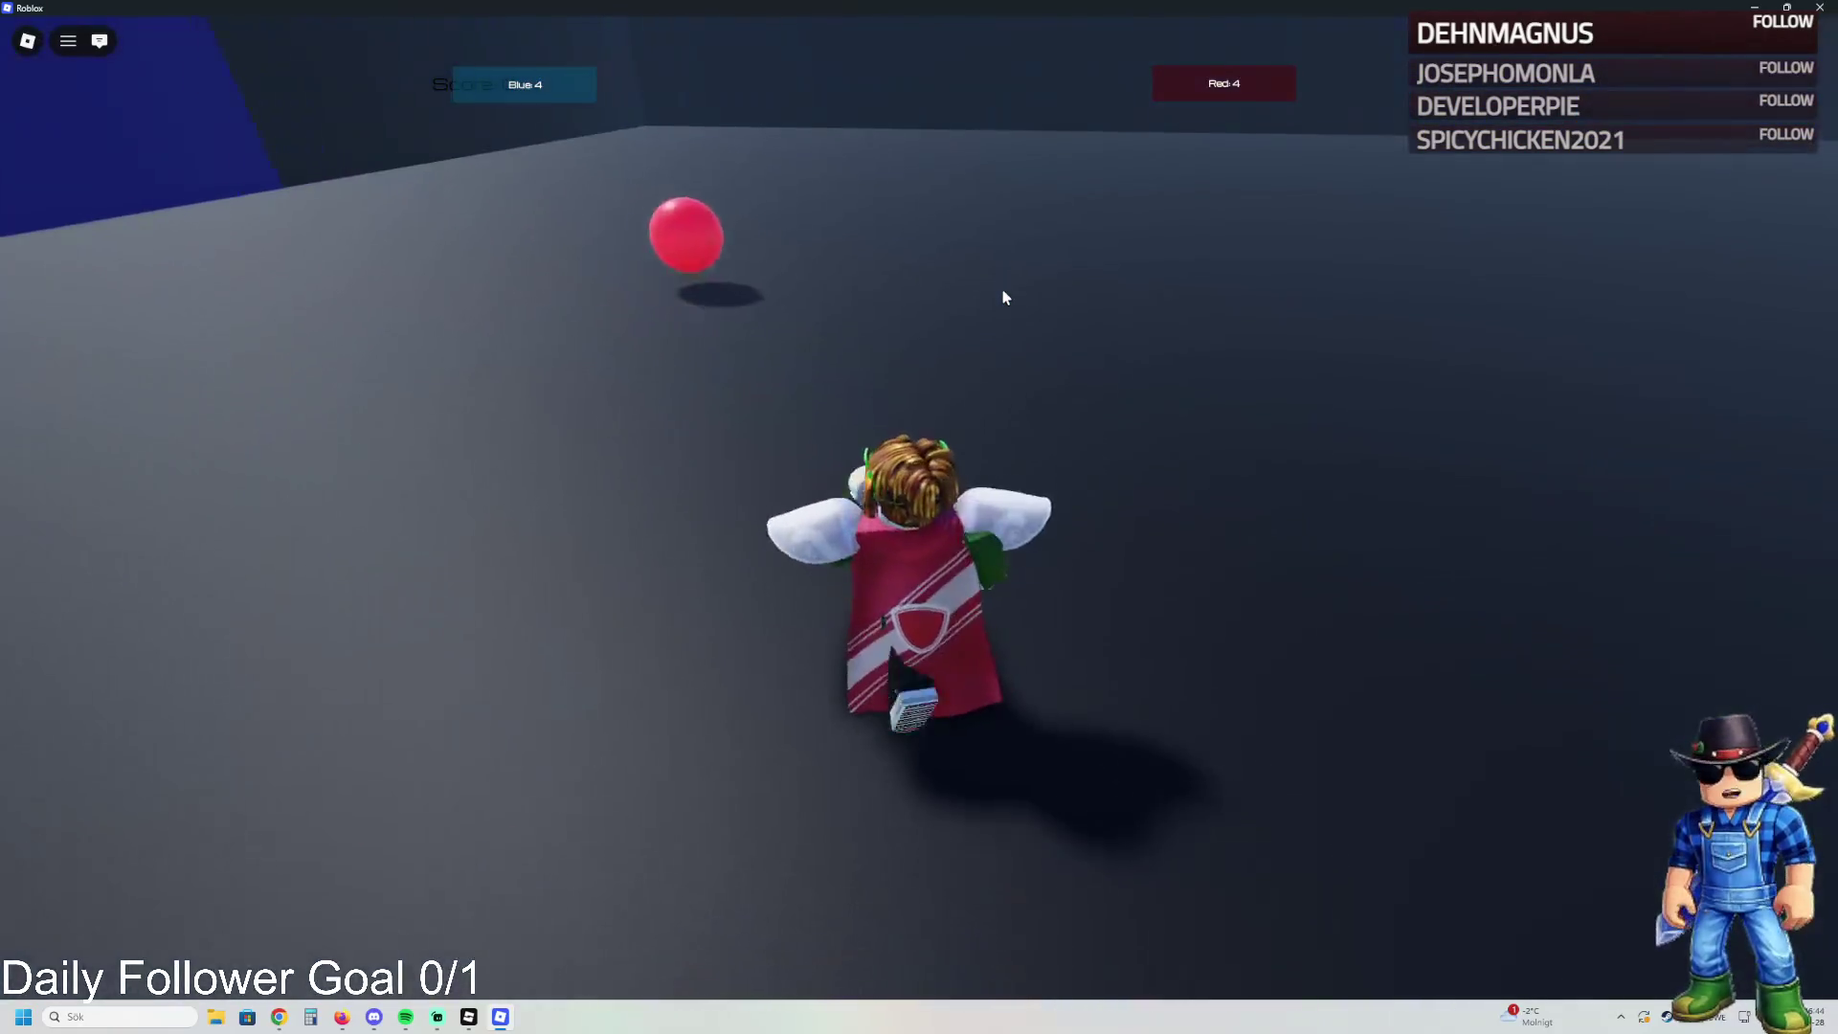
key(d)
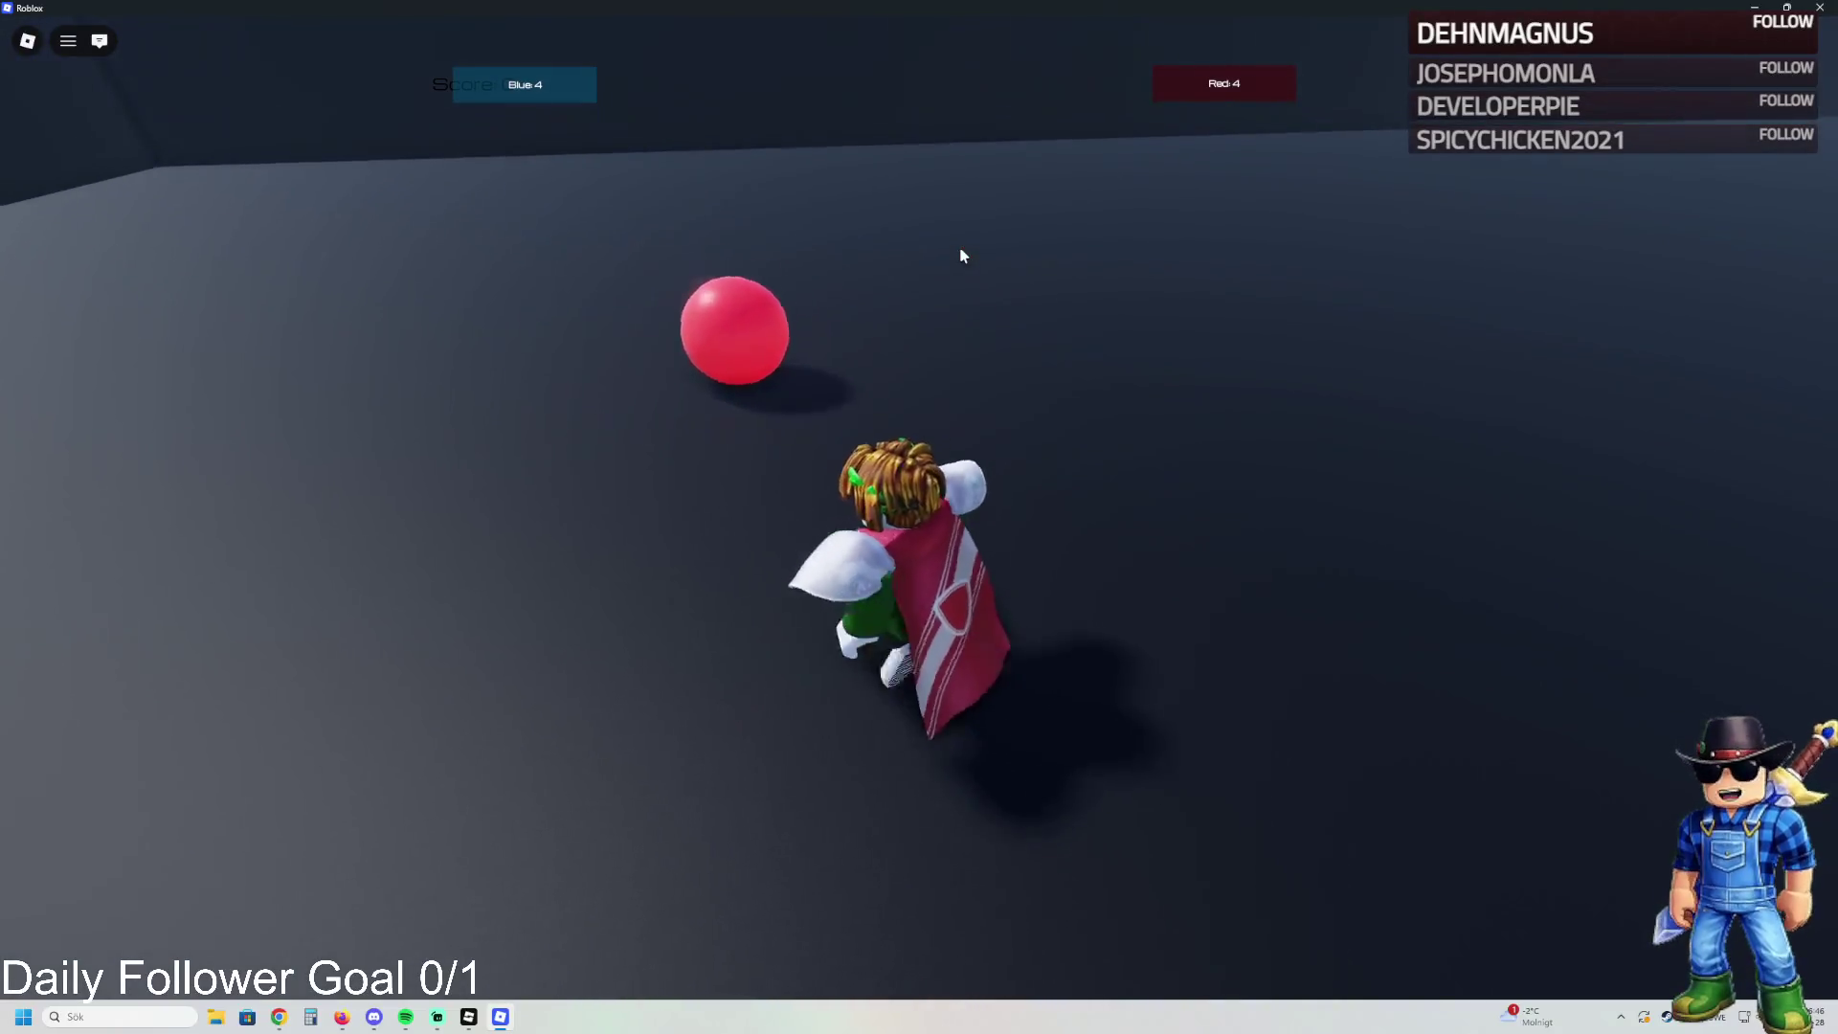
key(w)
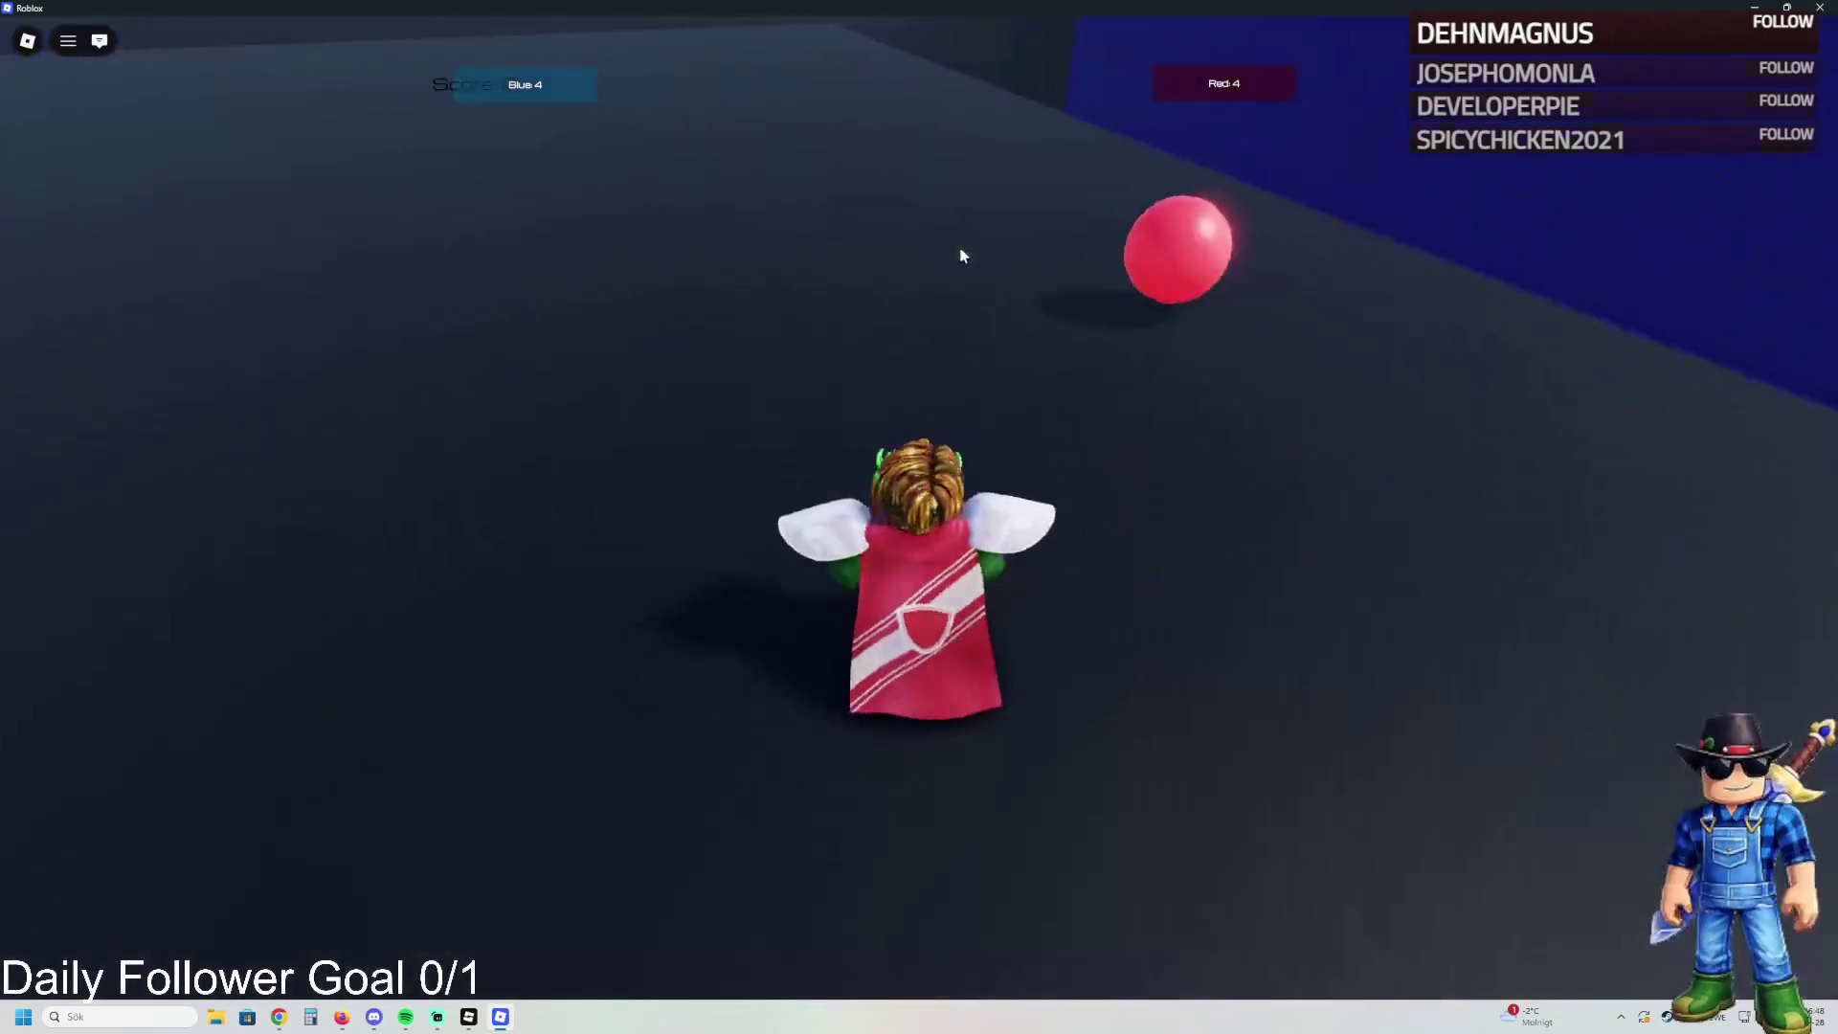
key(w)
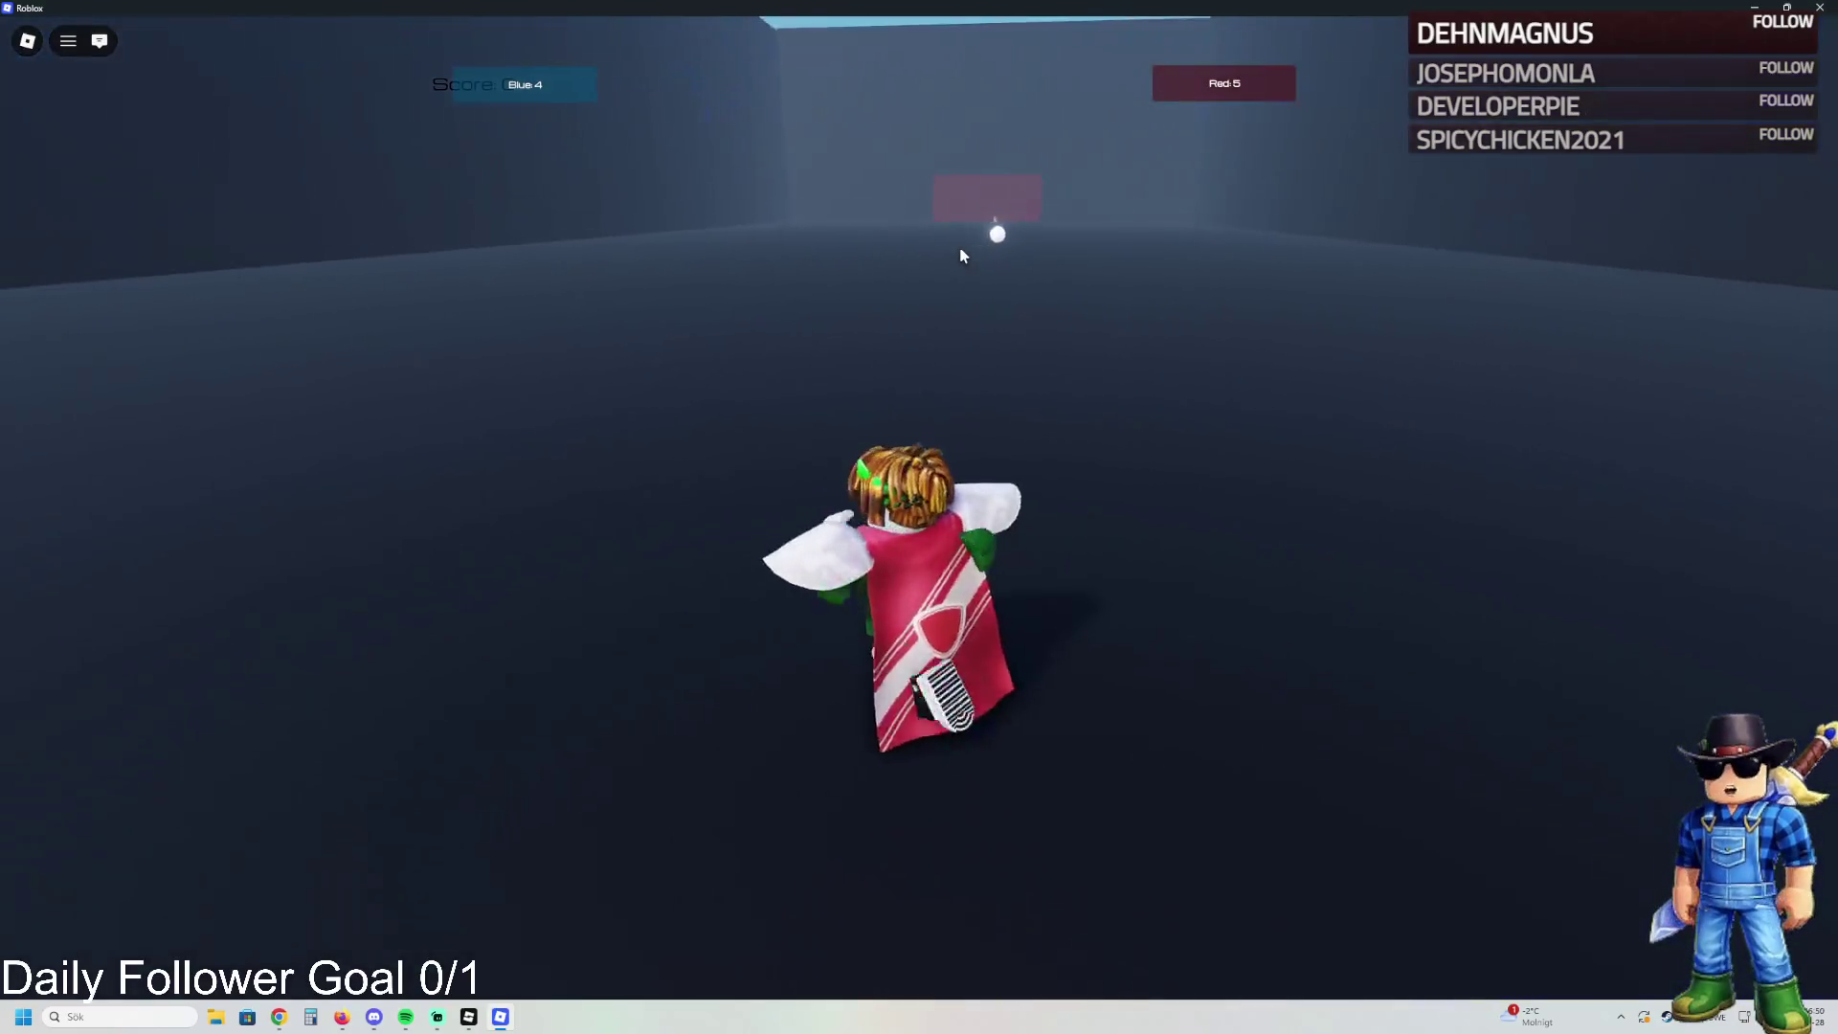
- Carry and shoot the white ball at the far red goal until Red reaches 7
key(d)
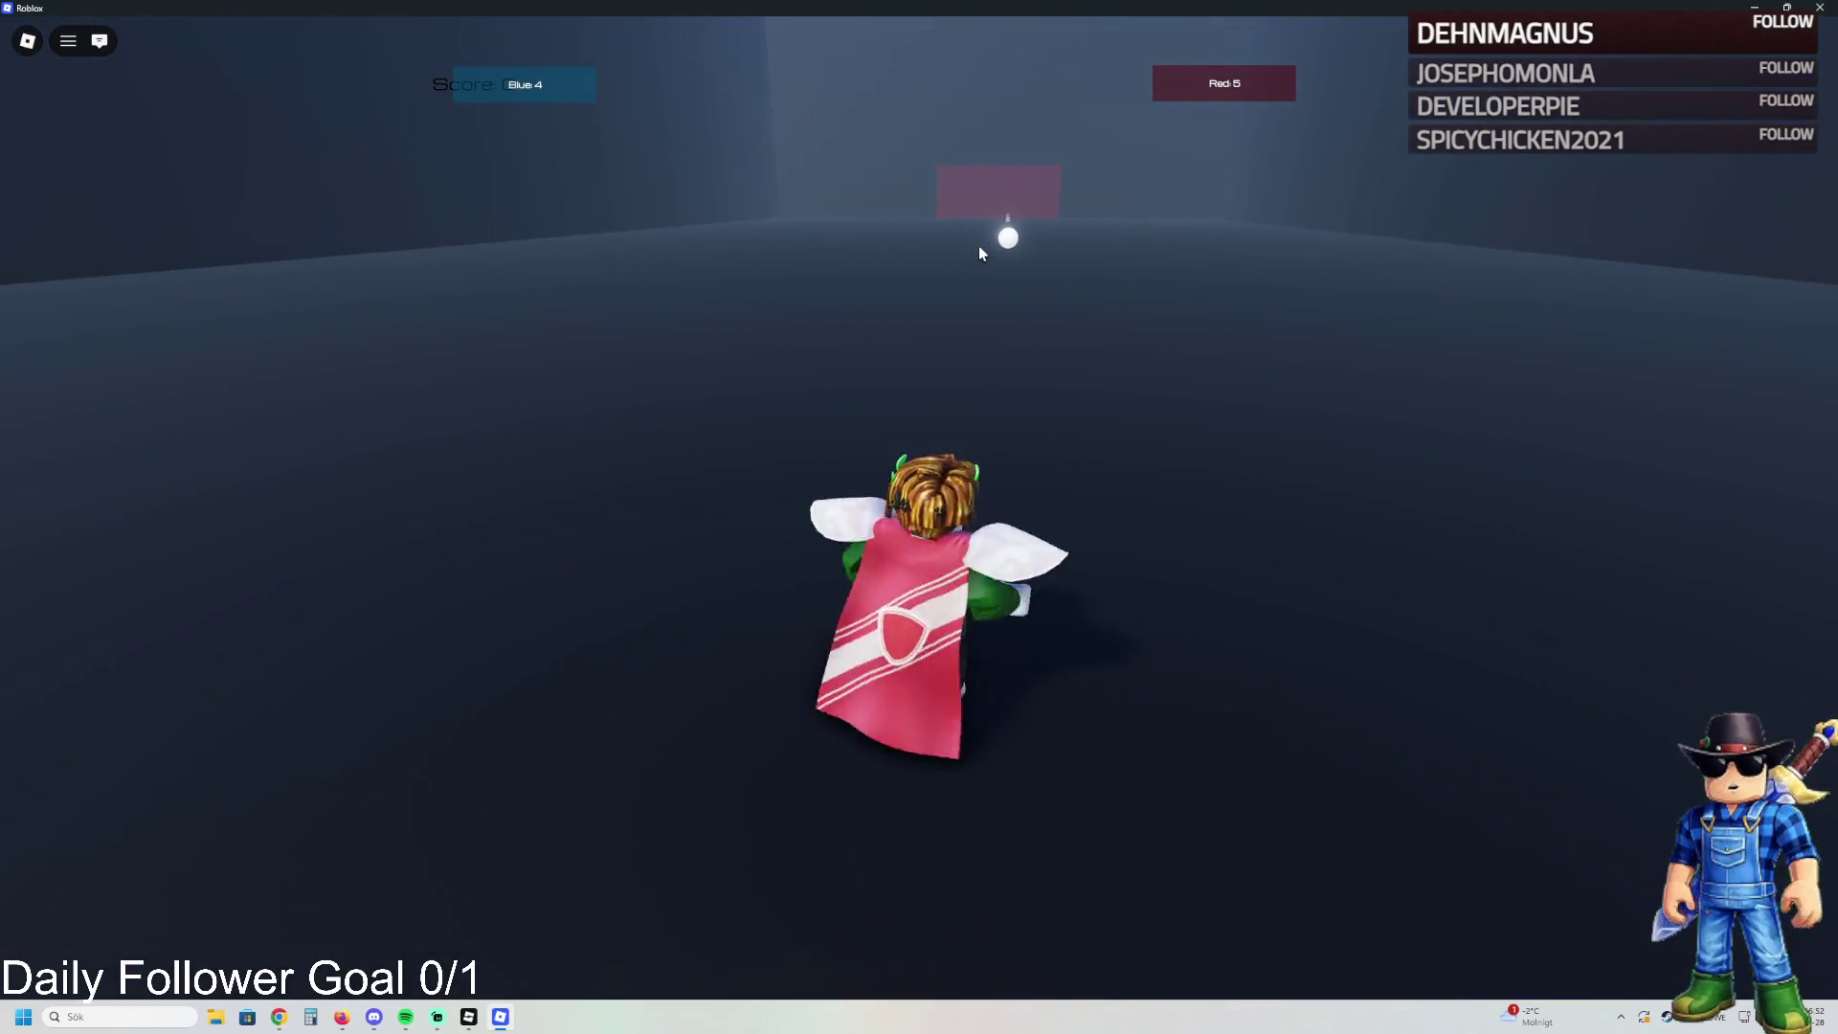
key(w)
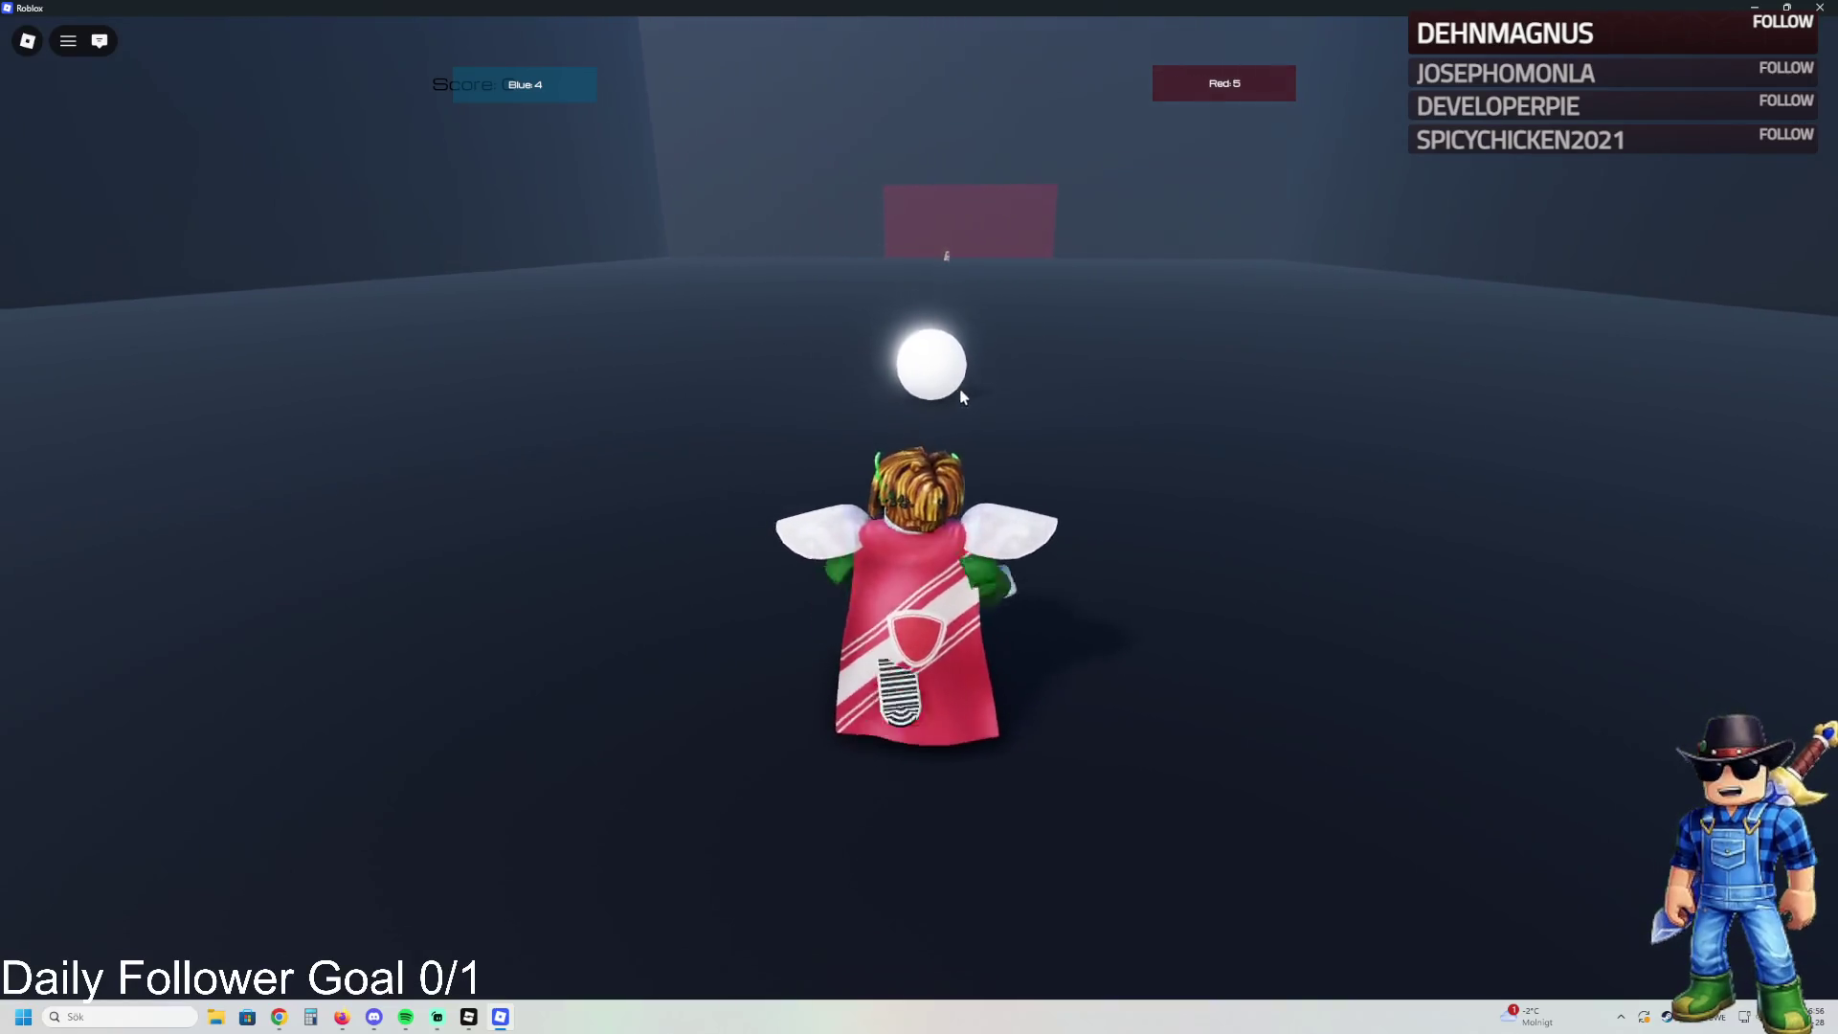
key(w)
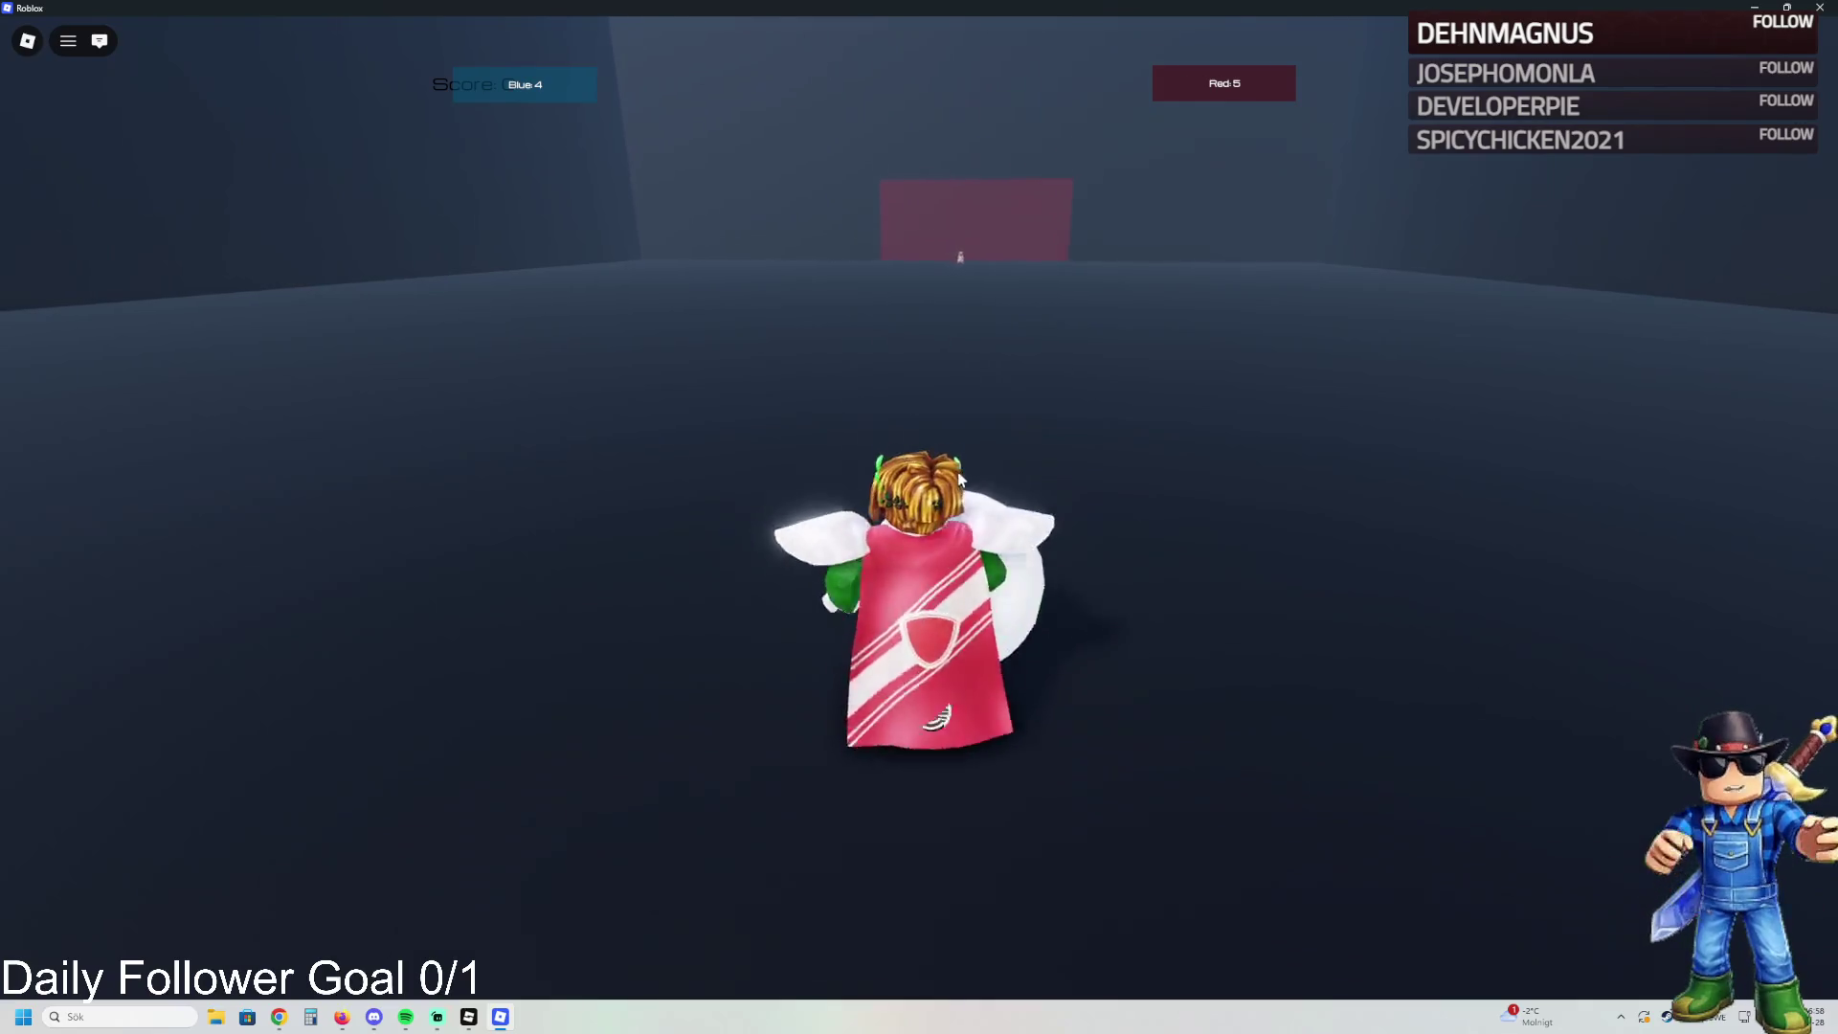
key(s)
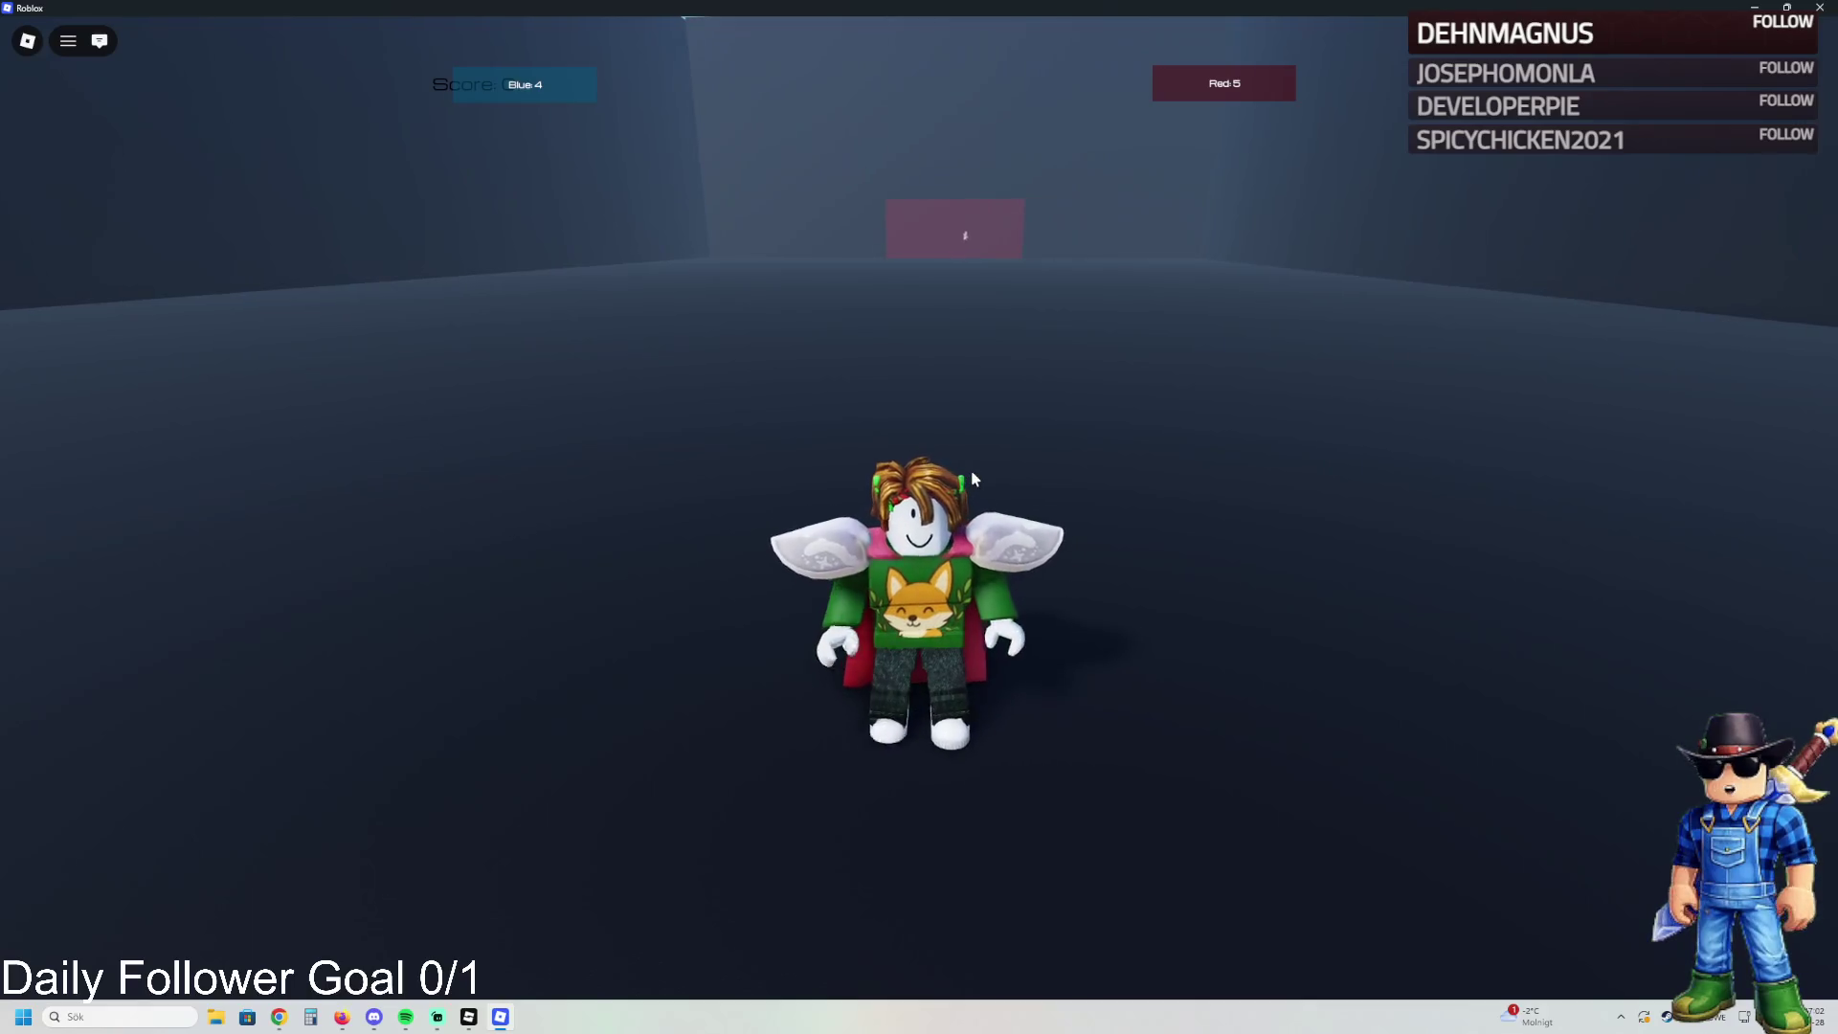
key(w)
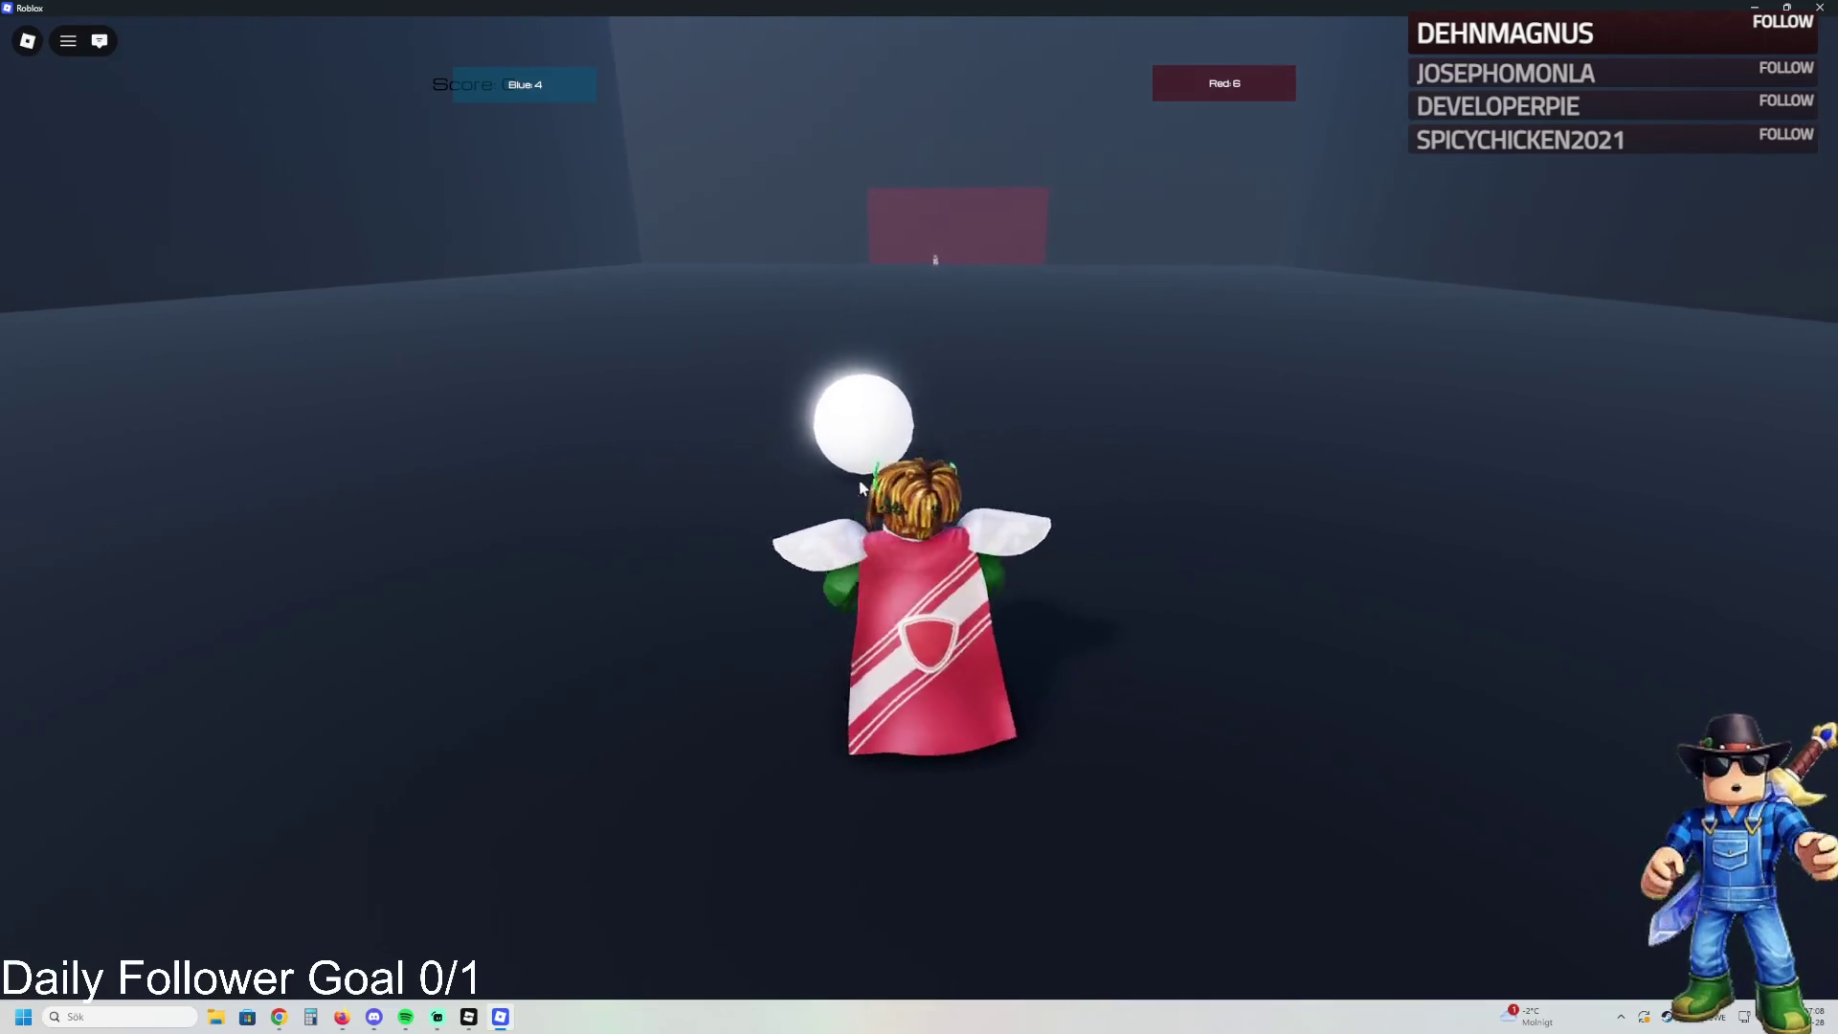
key(s)
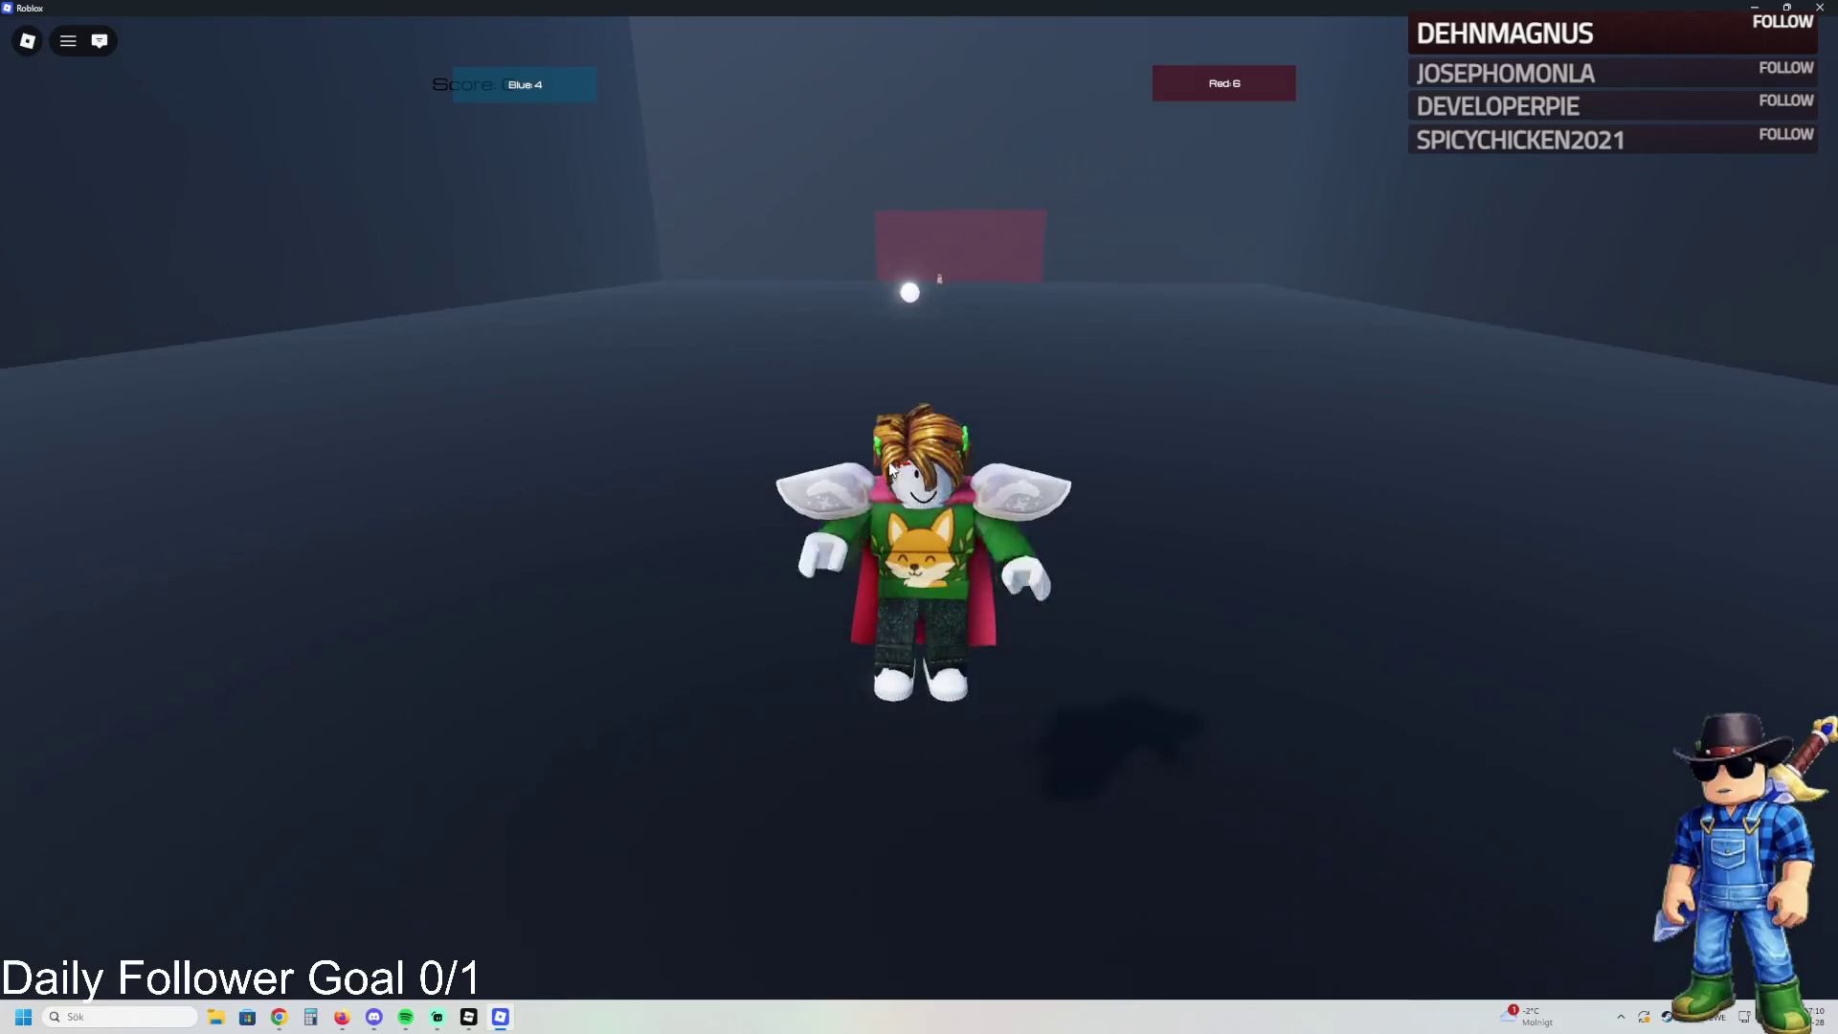
key(w)
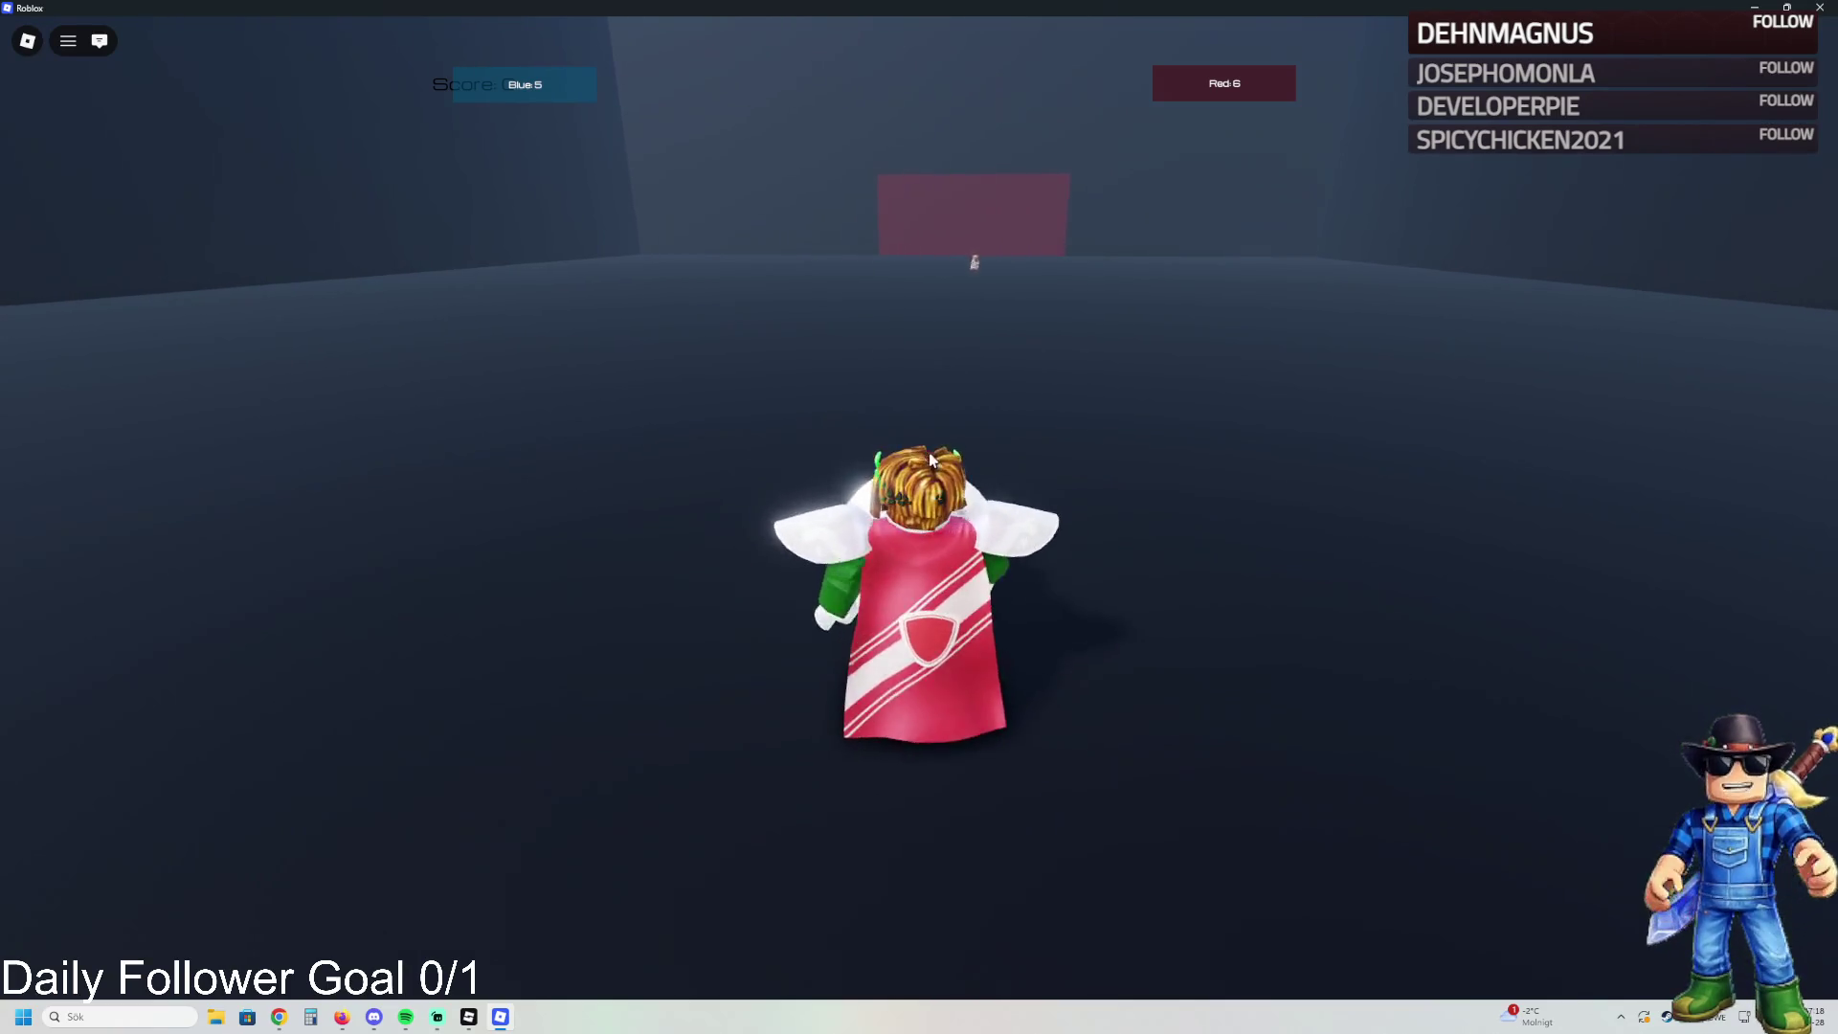
key(s)
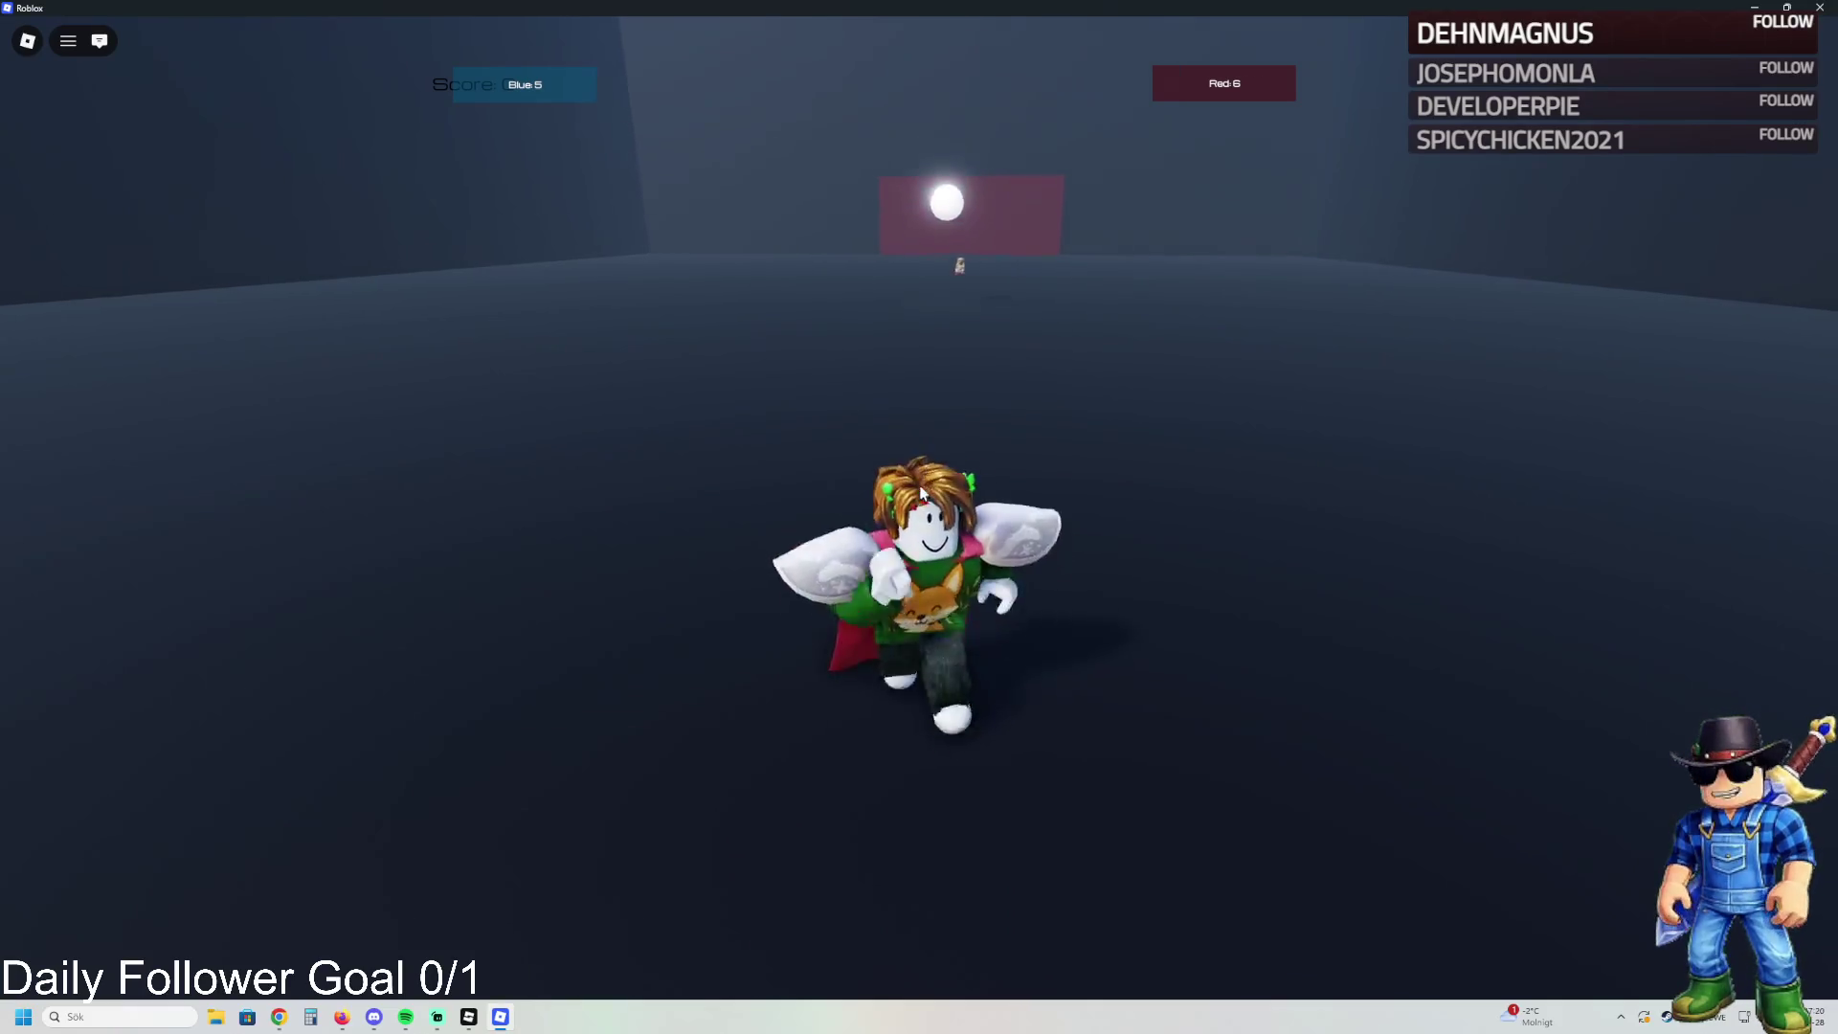
key(a)
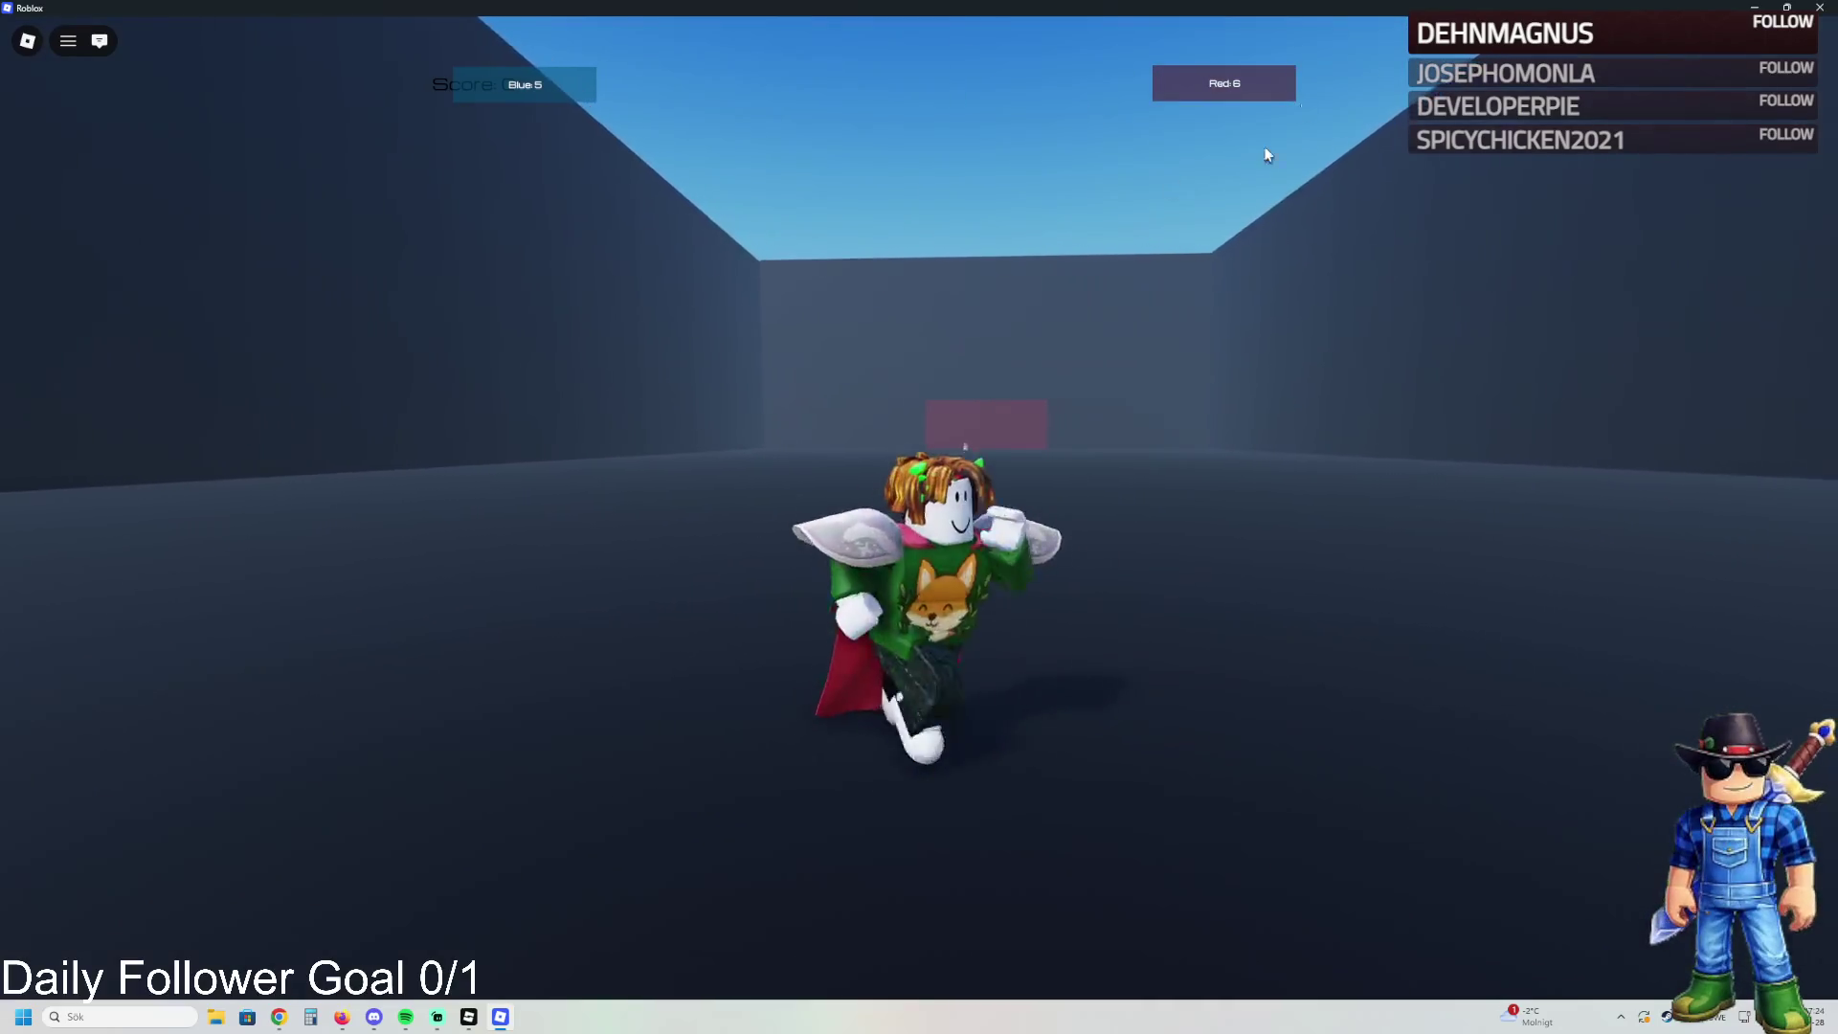
key(w)
- Walk to the ball and run it back across the arena toward the red goal
key(a)
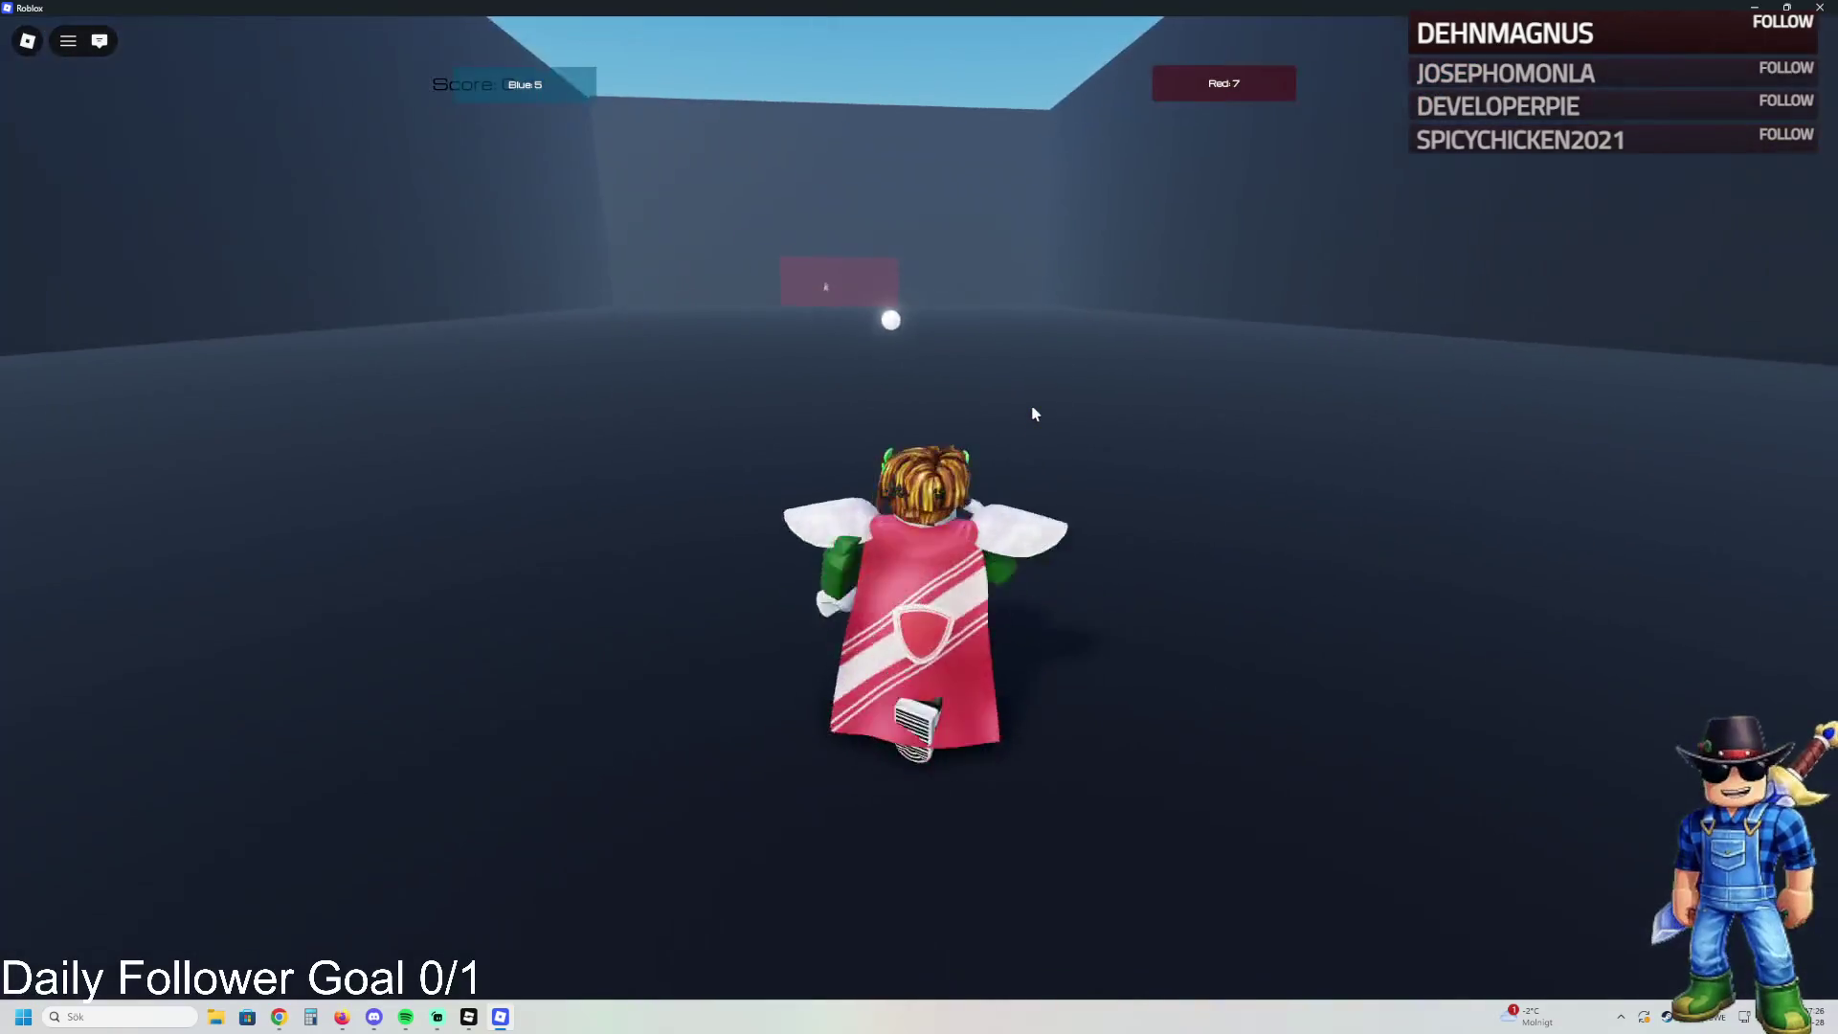
key(w)
key(w)
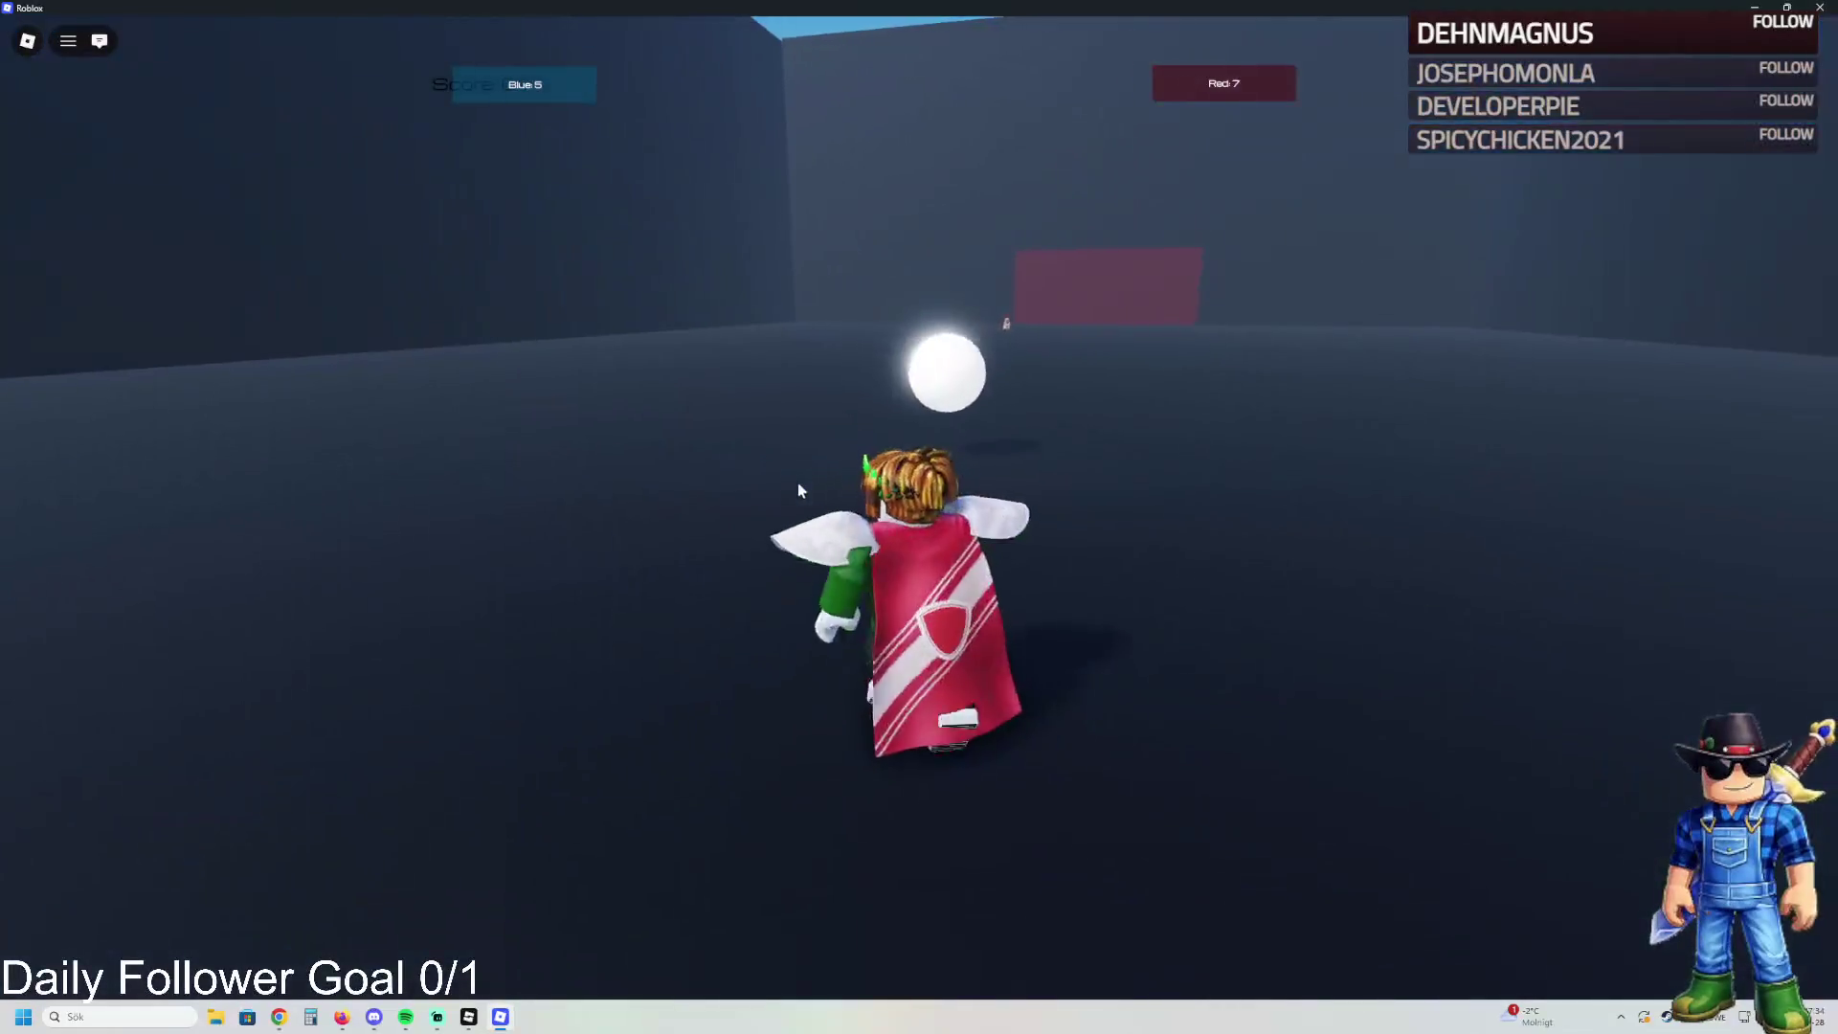
key(s)
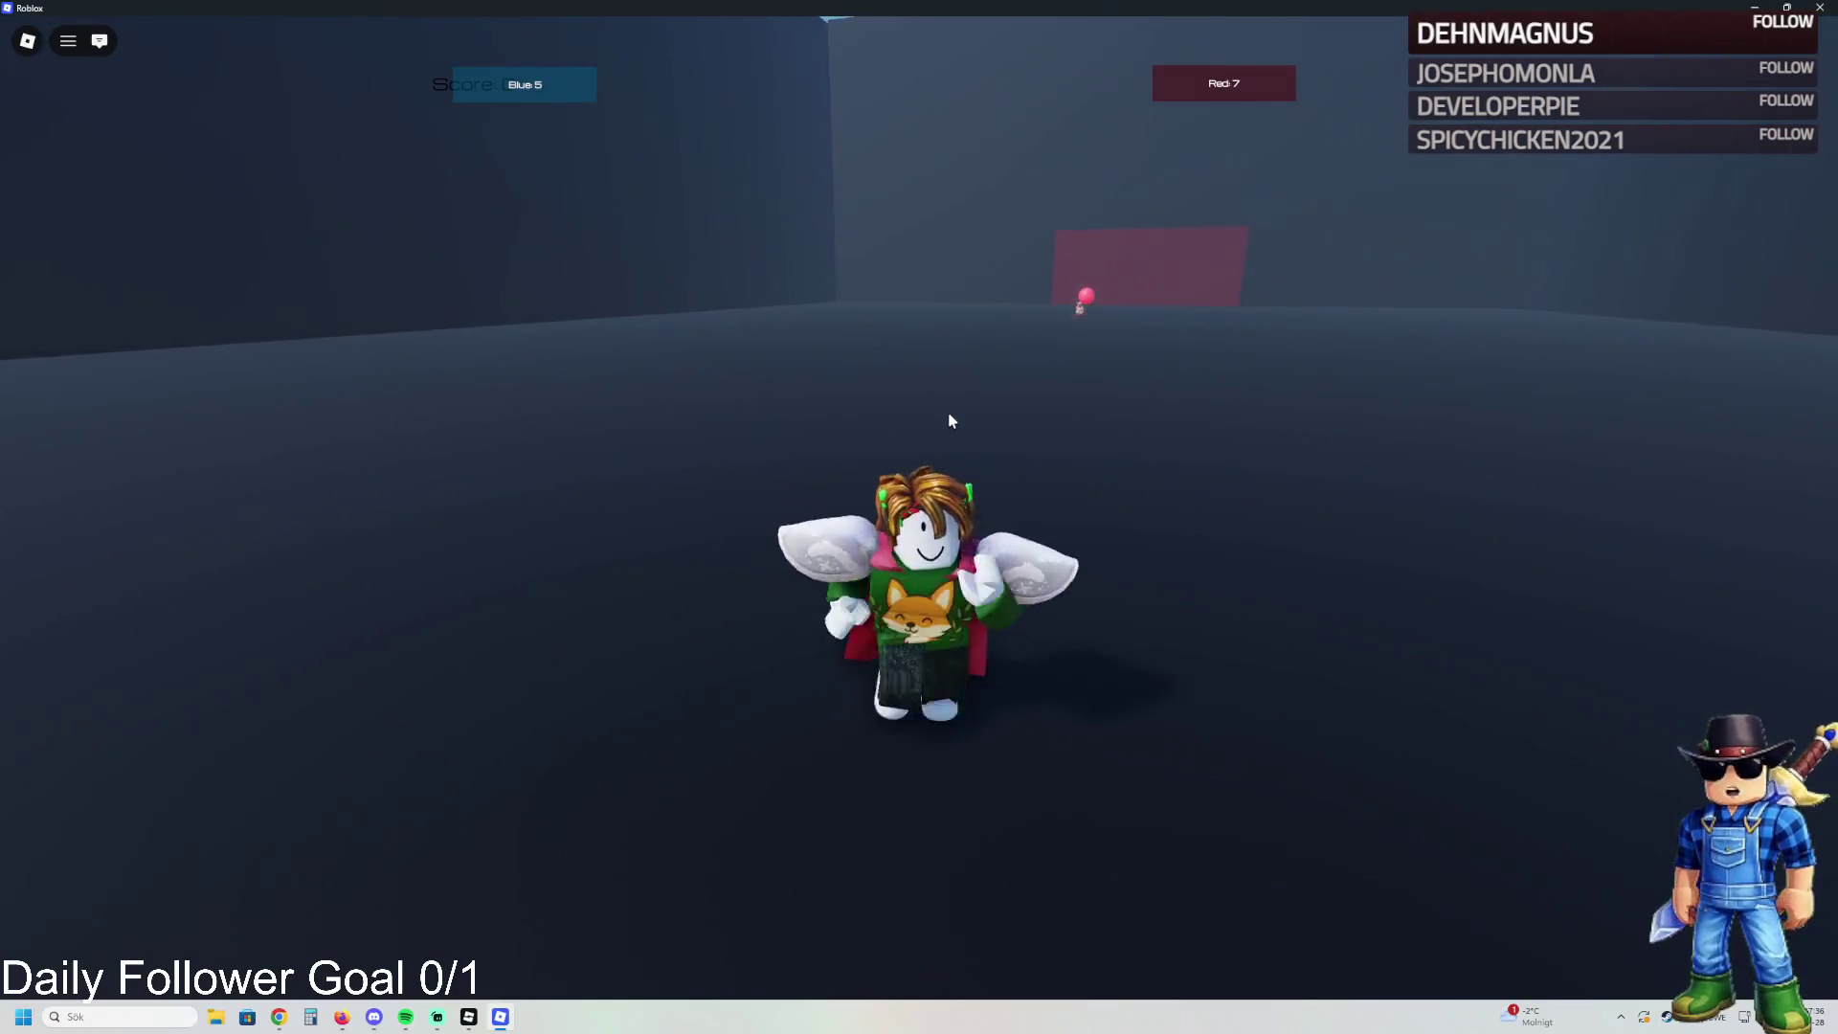
key(a)
key(d)
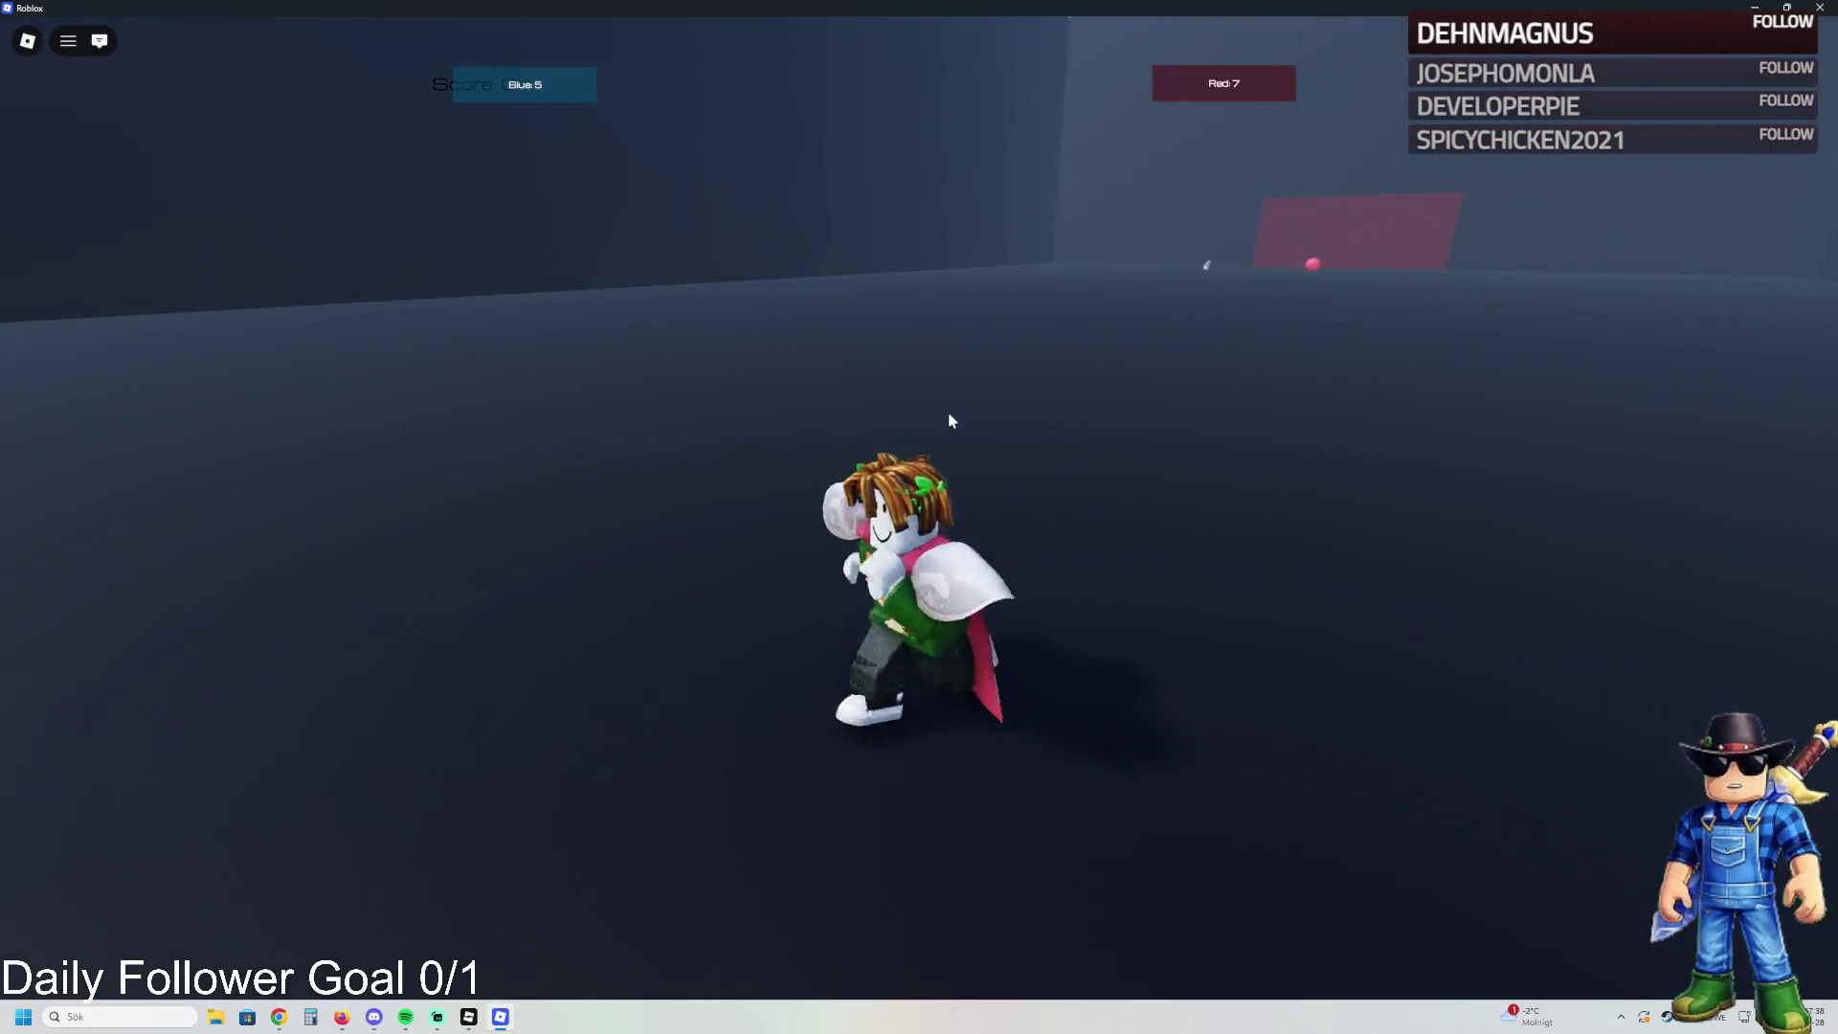
key(w)
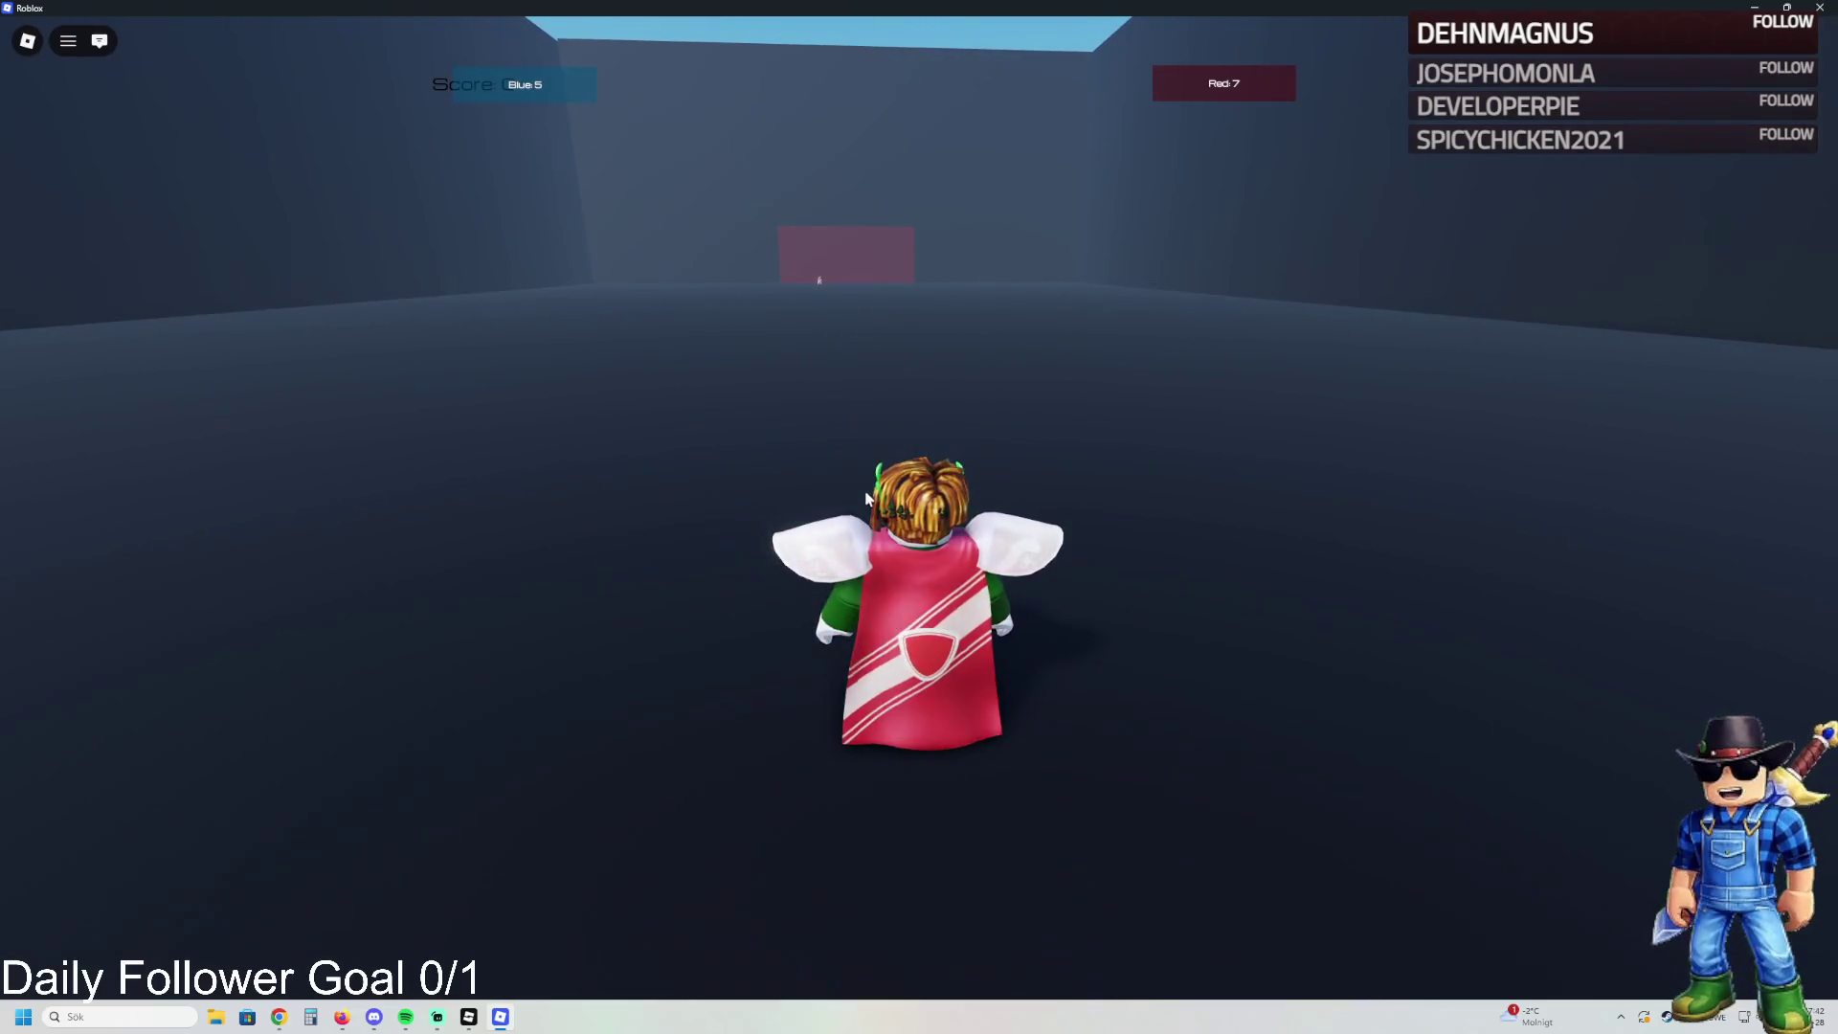
- Kick the ball high toward the red goal, then run back to the left
key(s)
key(w)
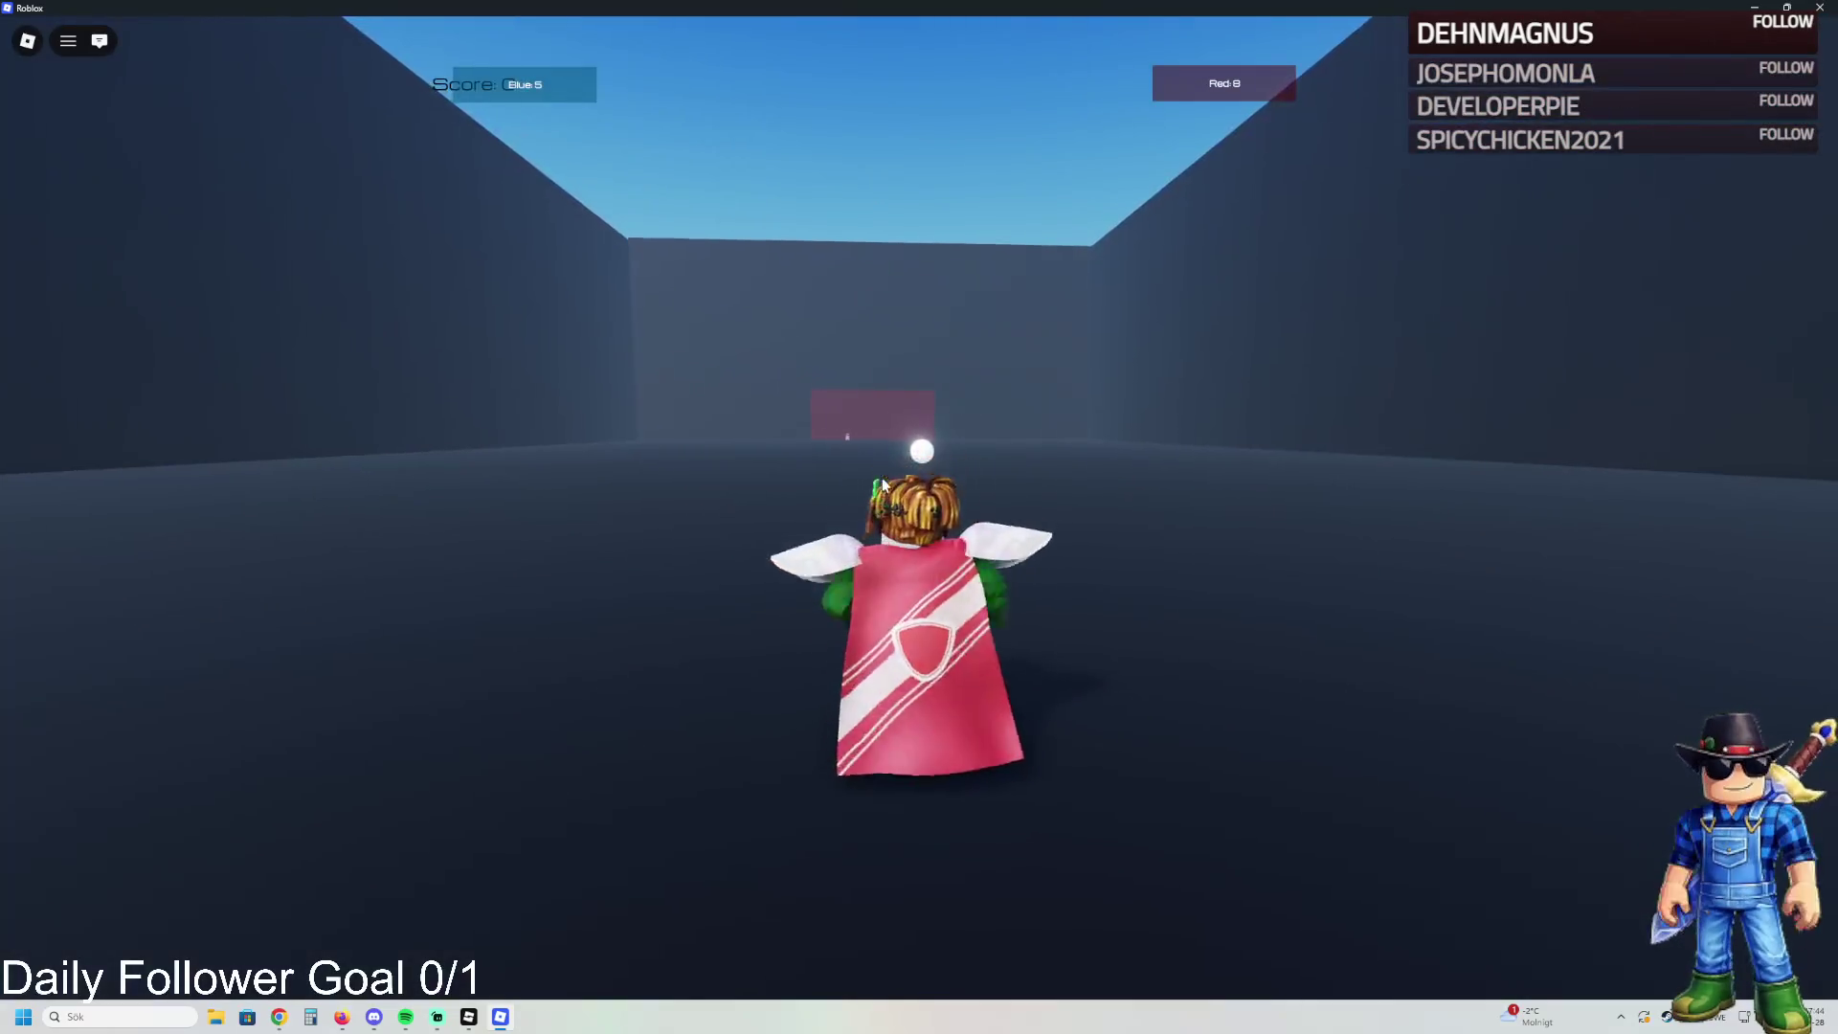
key(w)
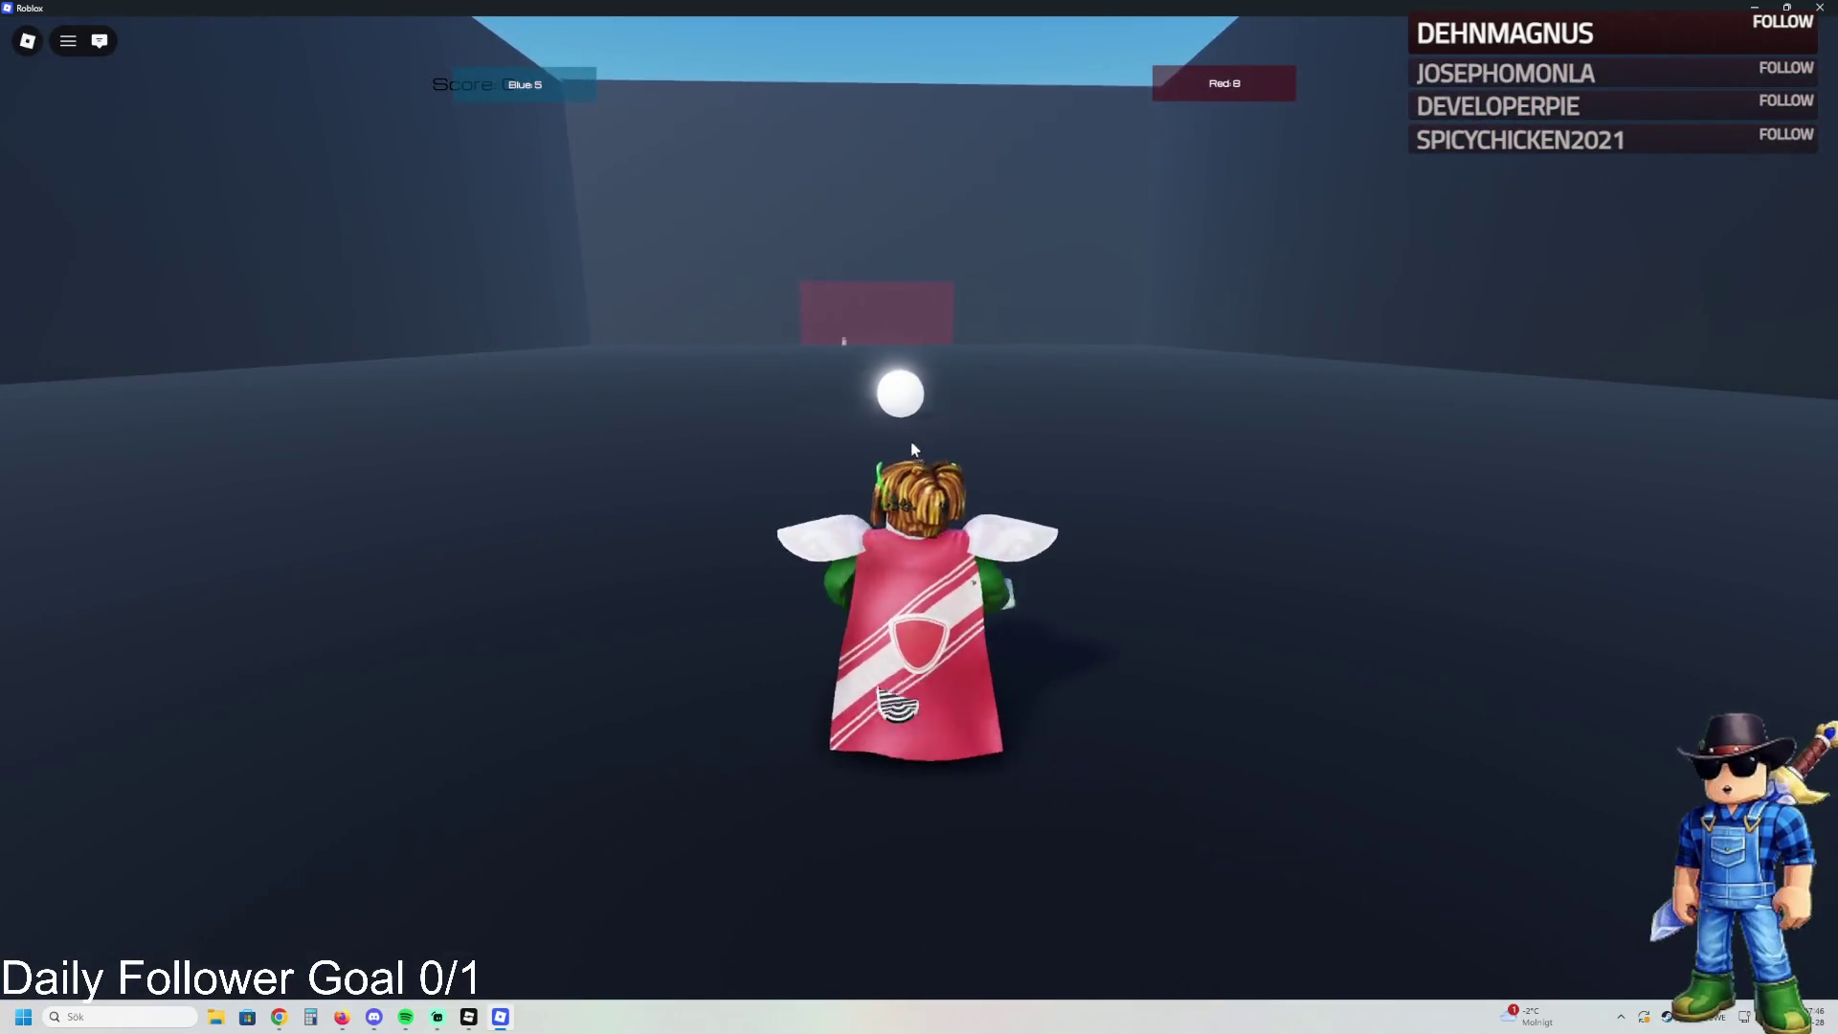
click(866, 503)
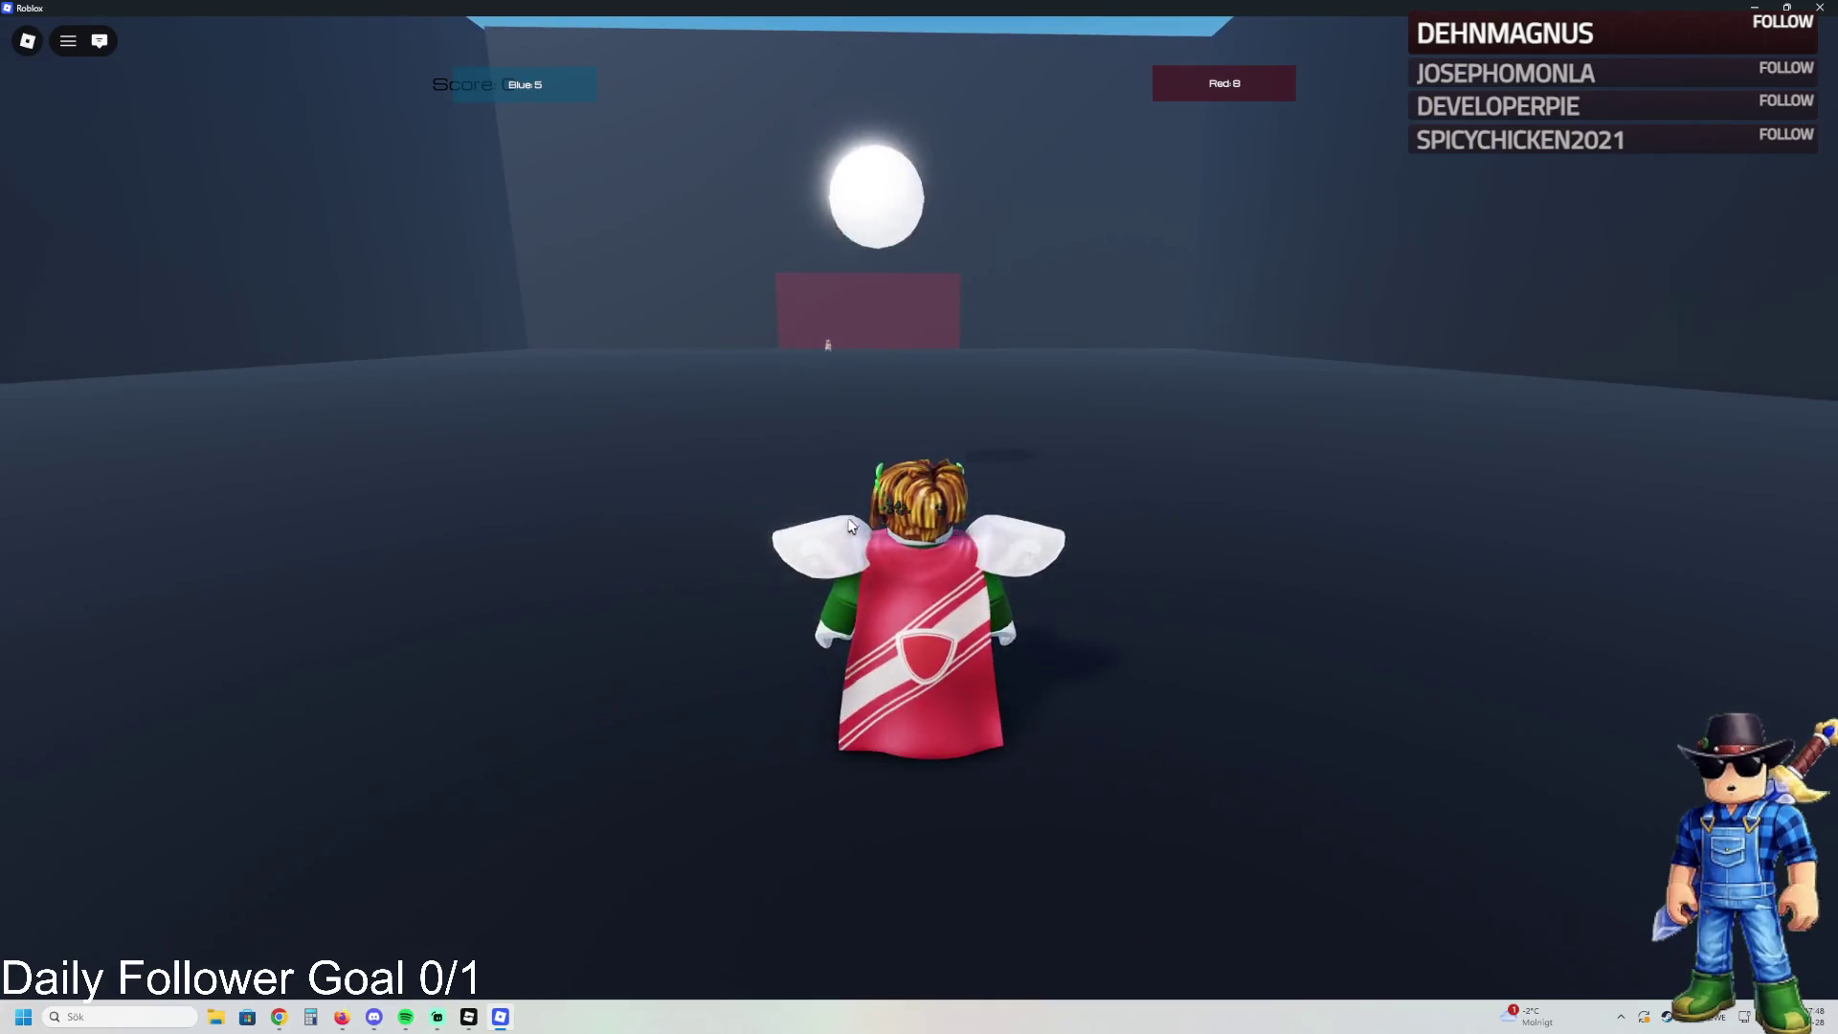
key(s)
key(s)
key(a)
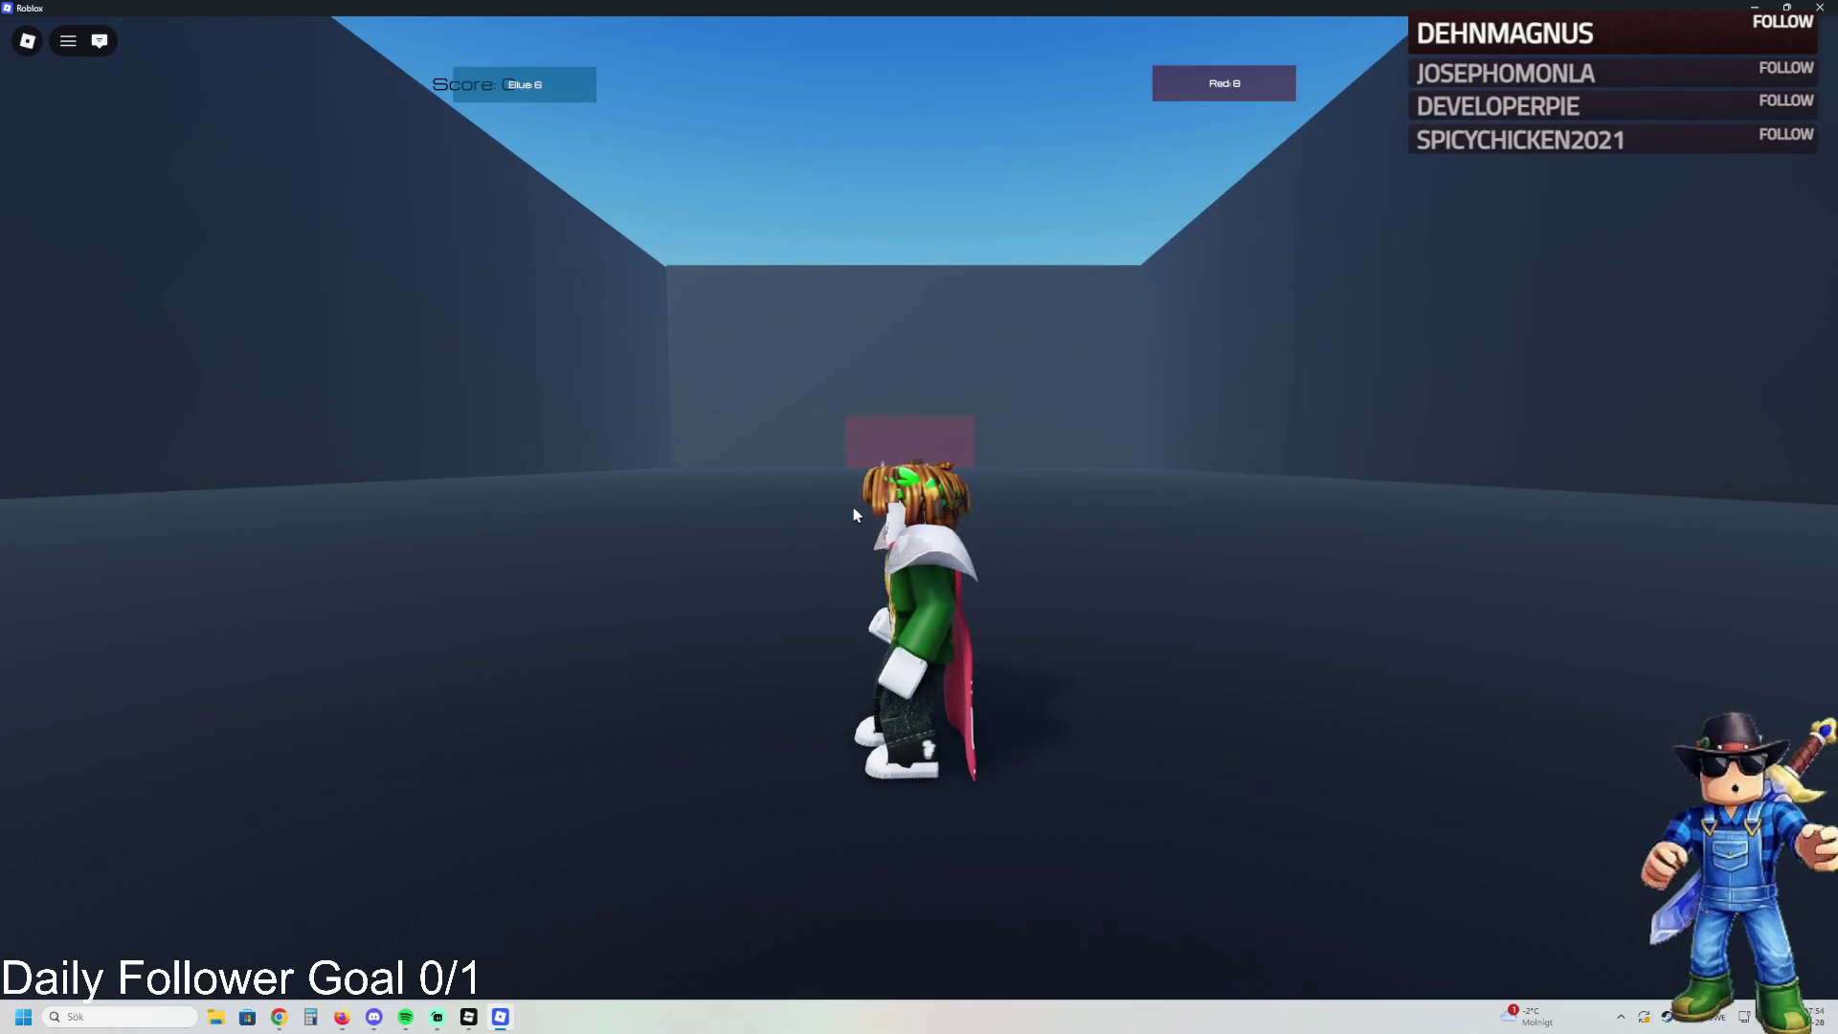
- Walk back, then advance on the ball near the far goal and push it in for Blue
key(s)
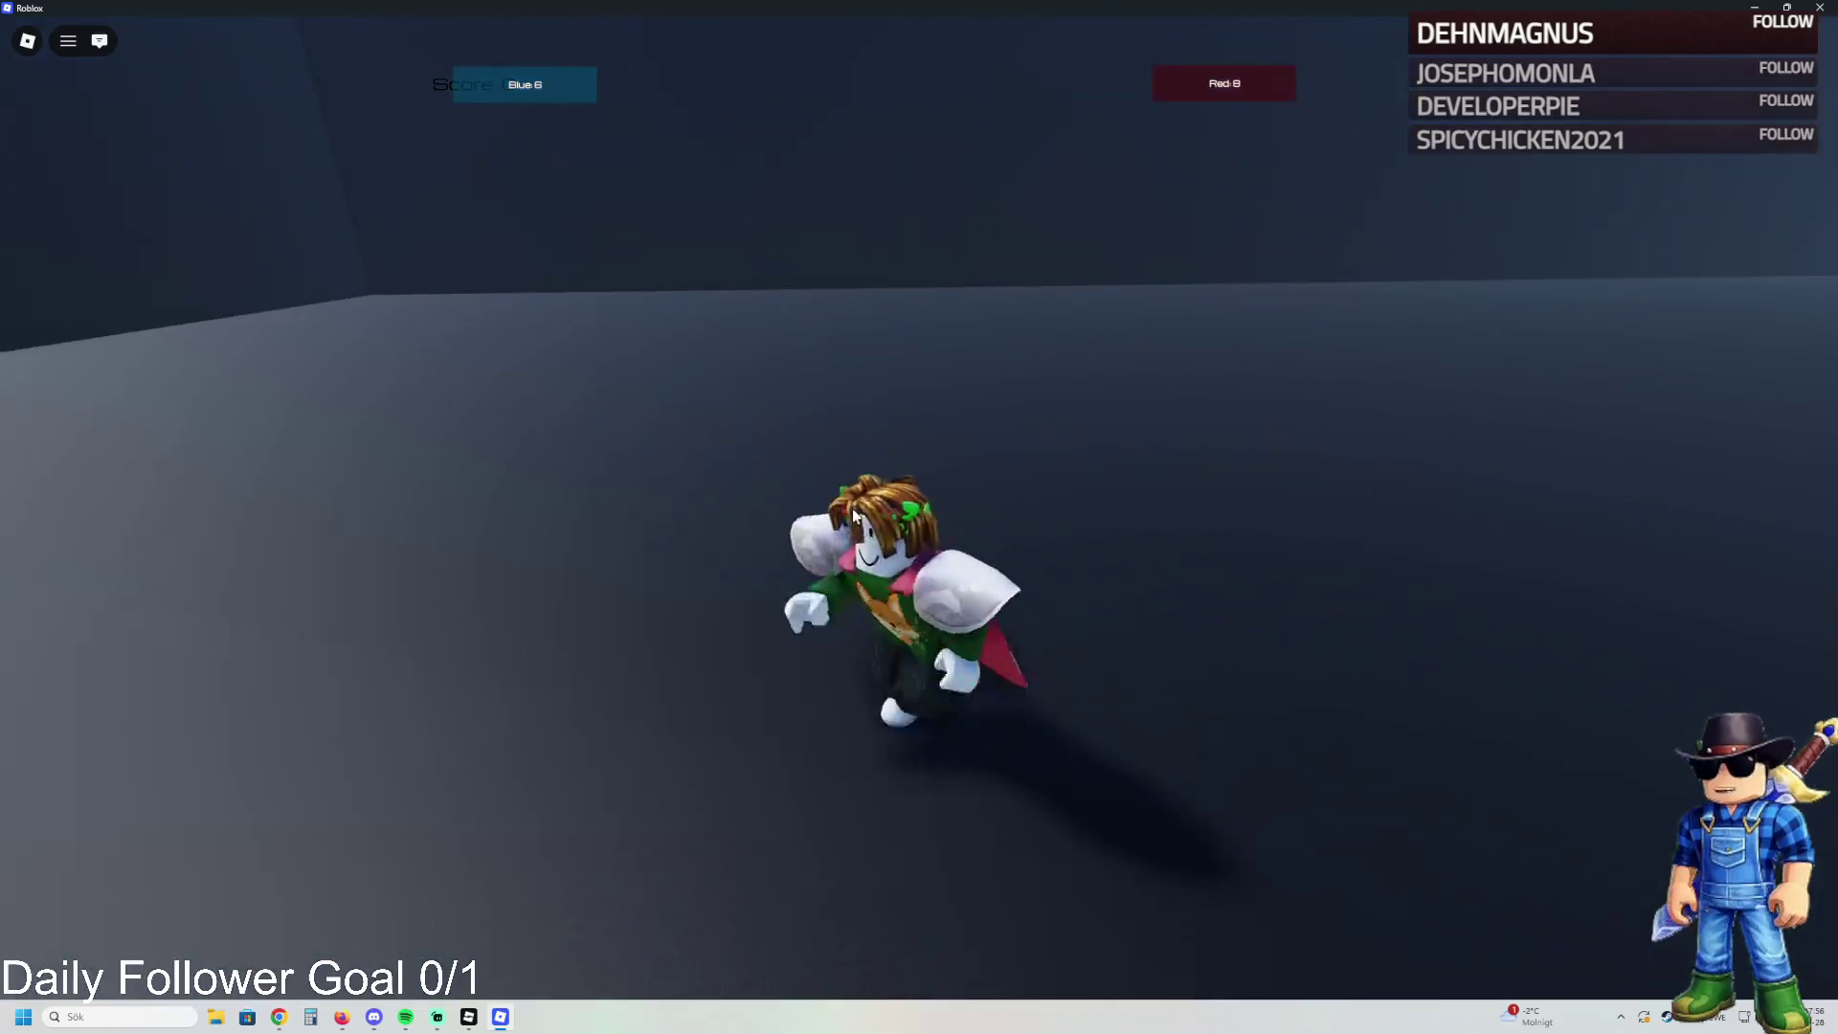
key(s)
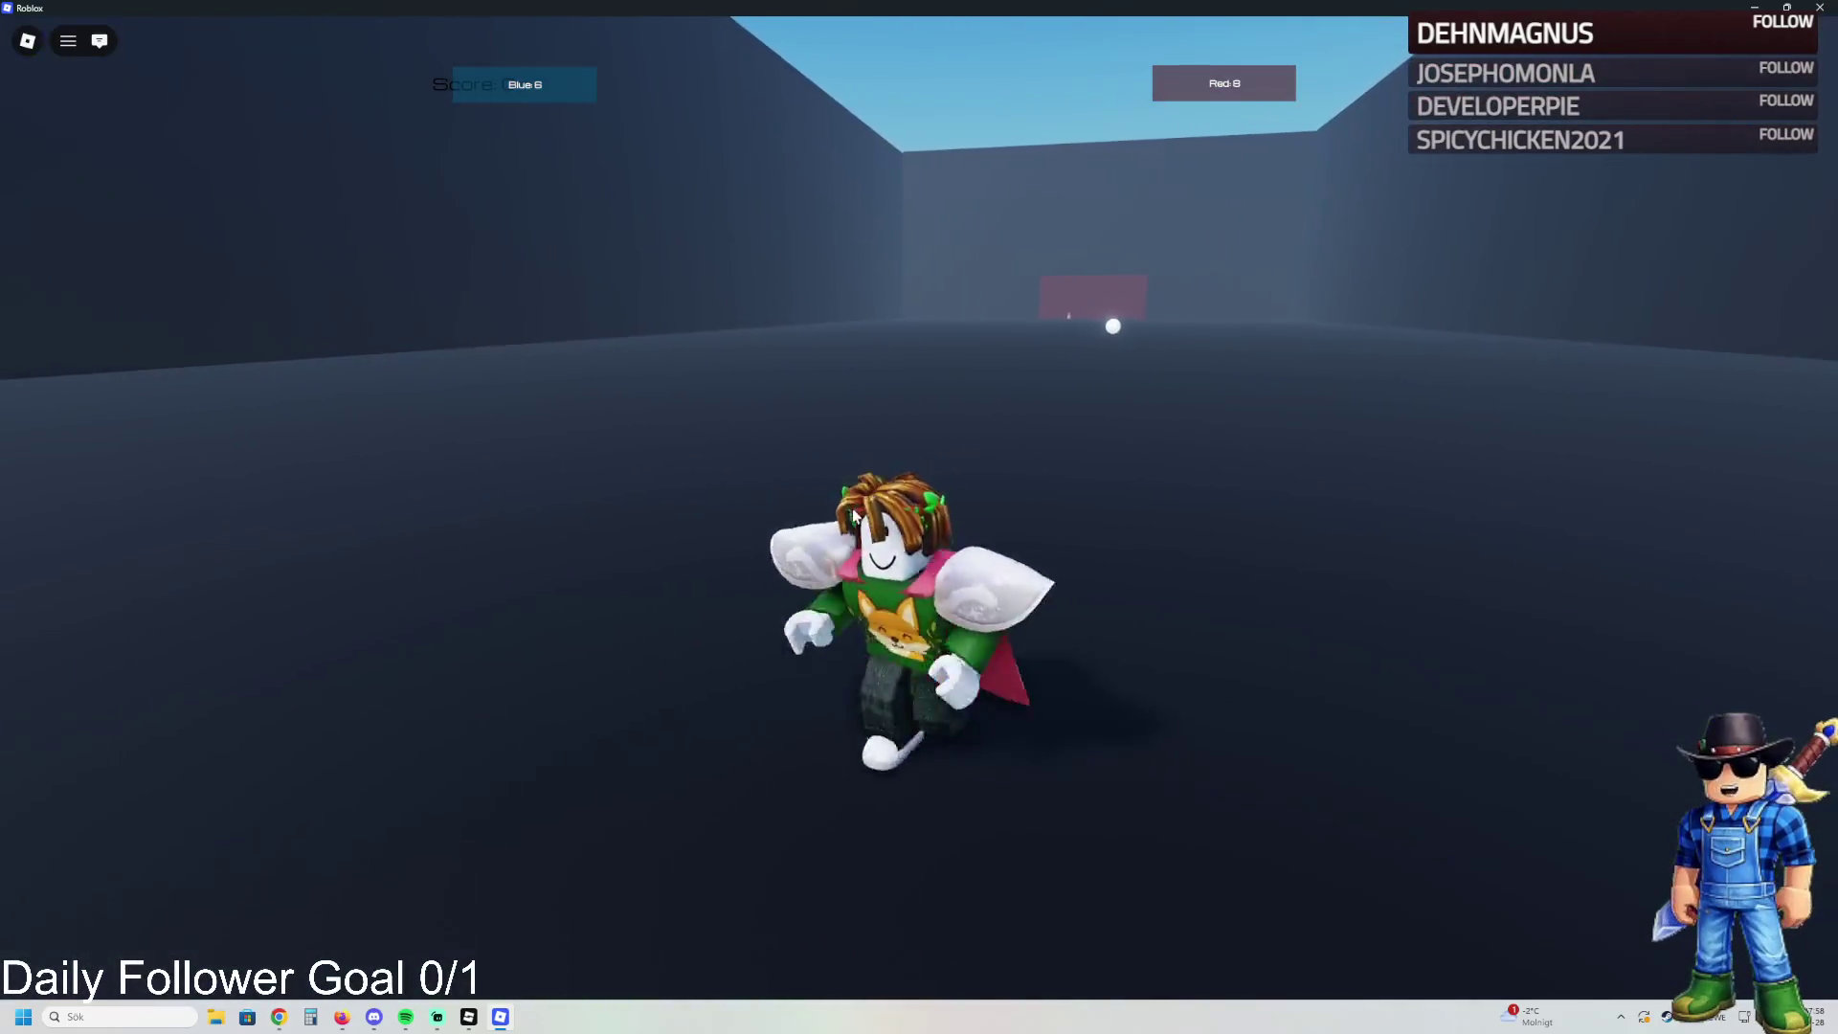
key(s)
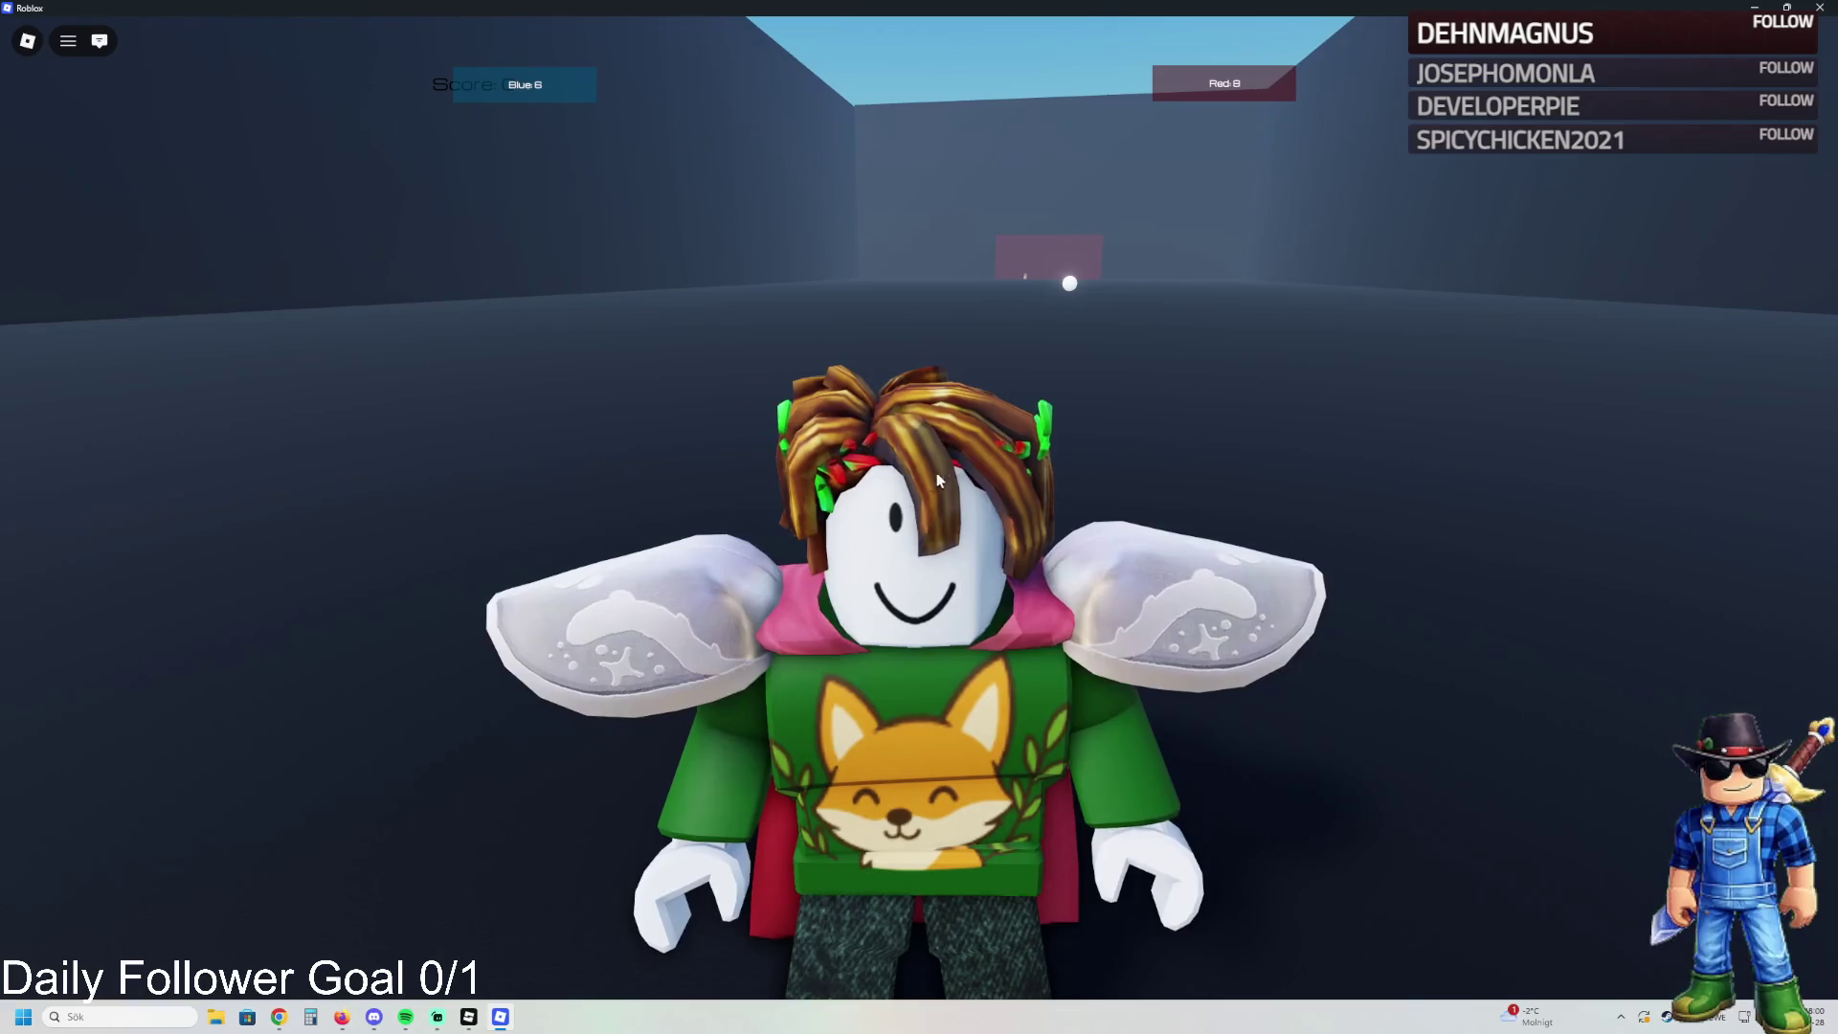
key(w)
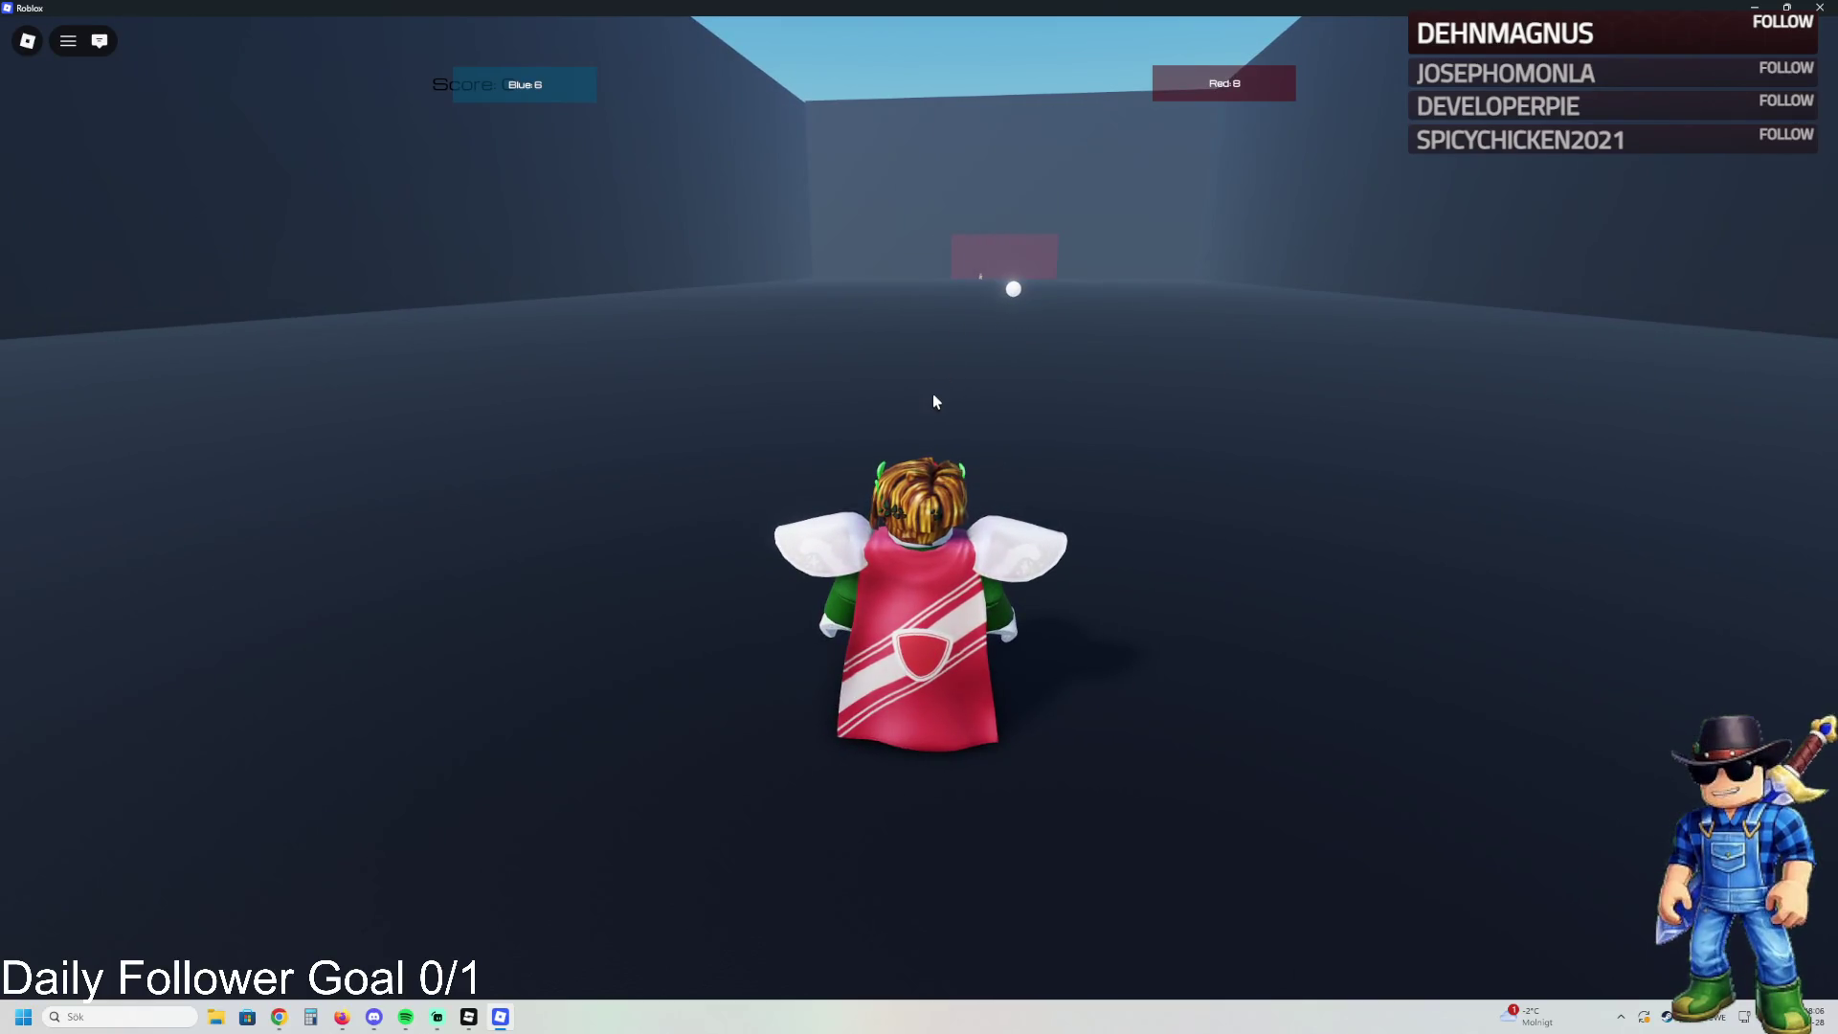
key(w)
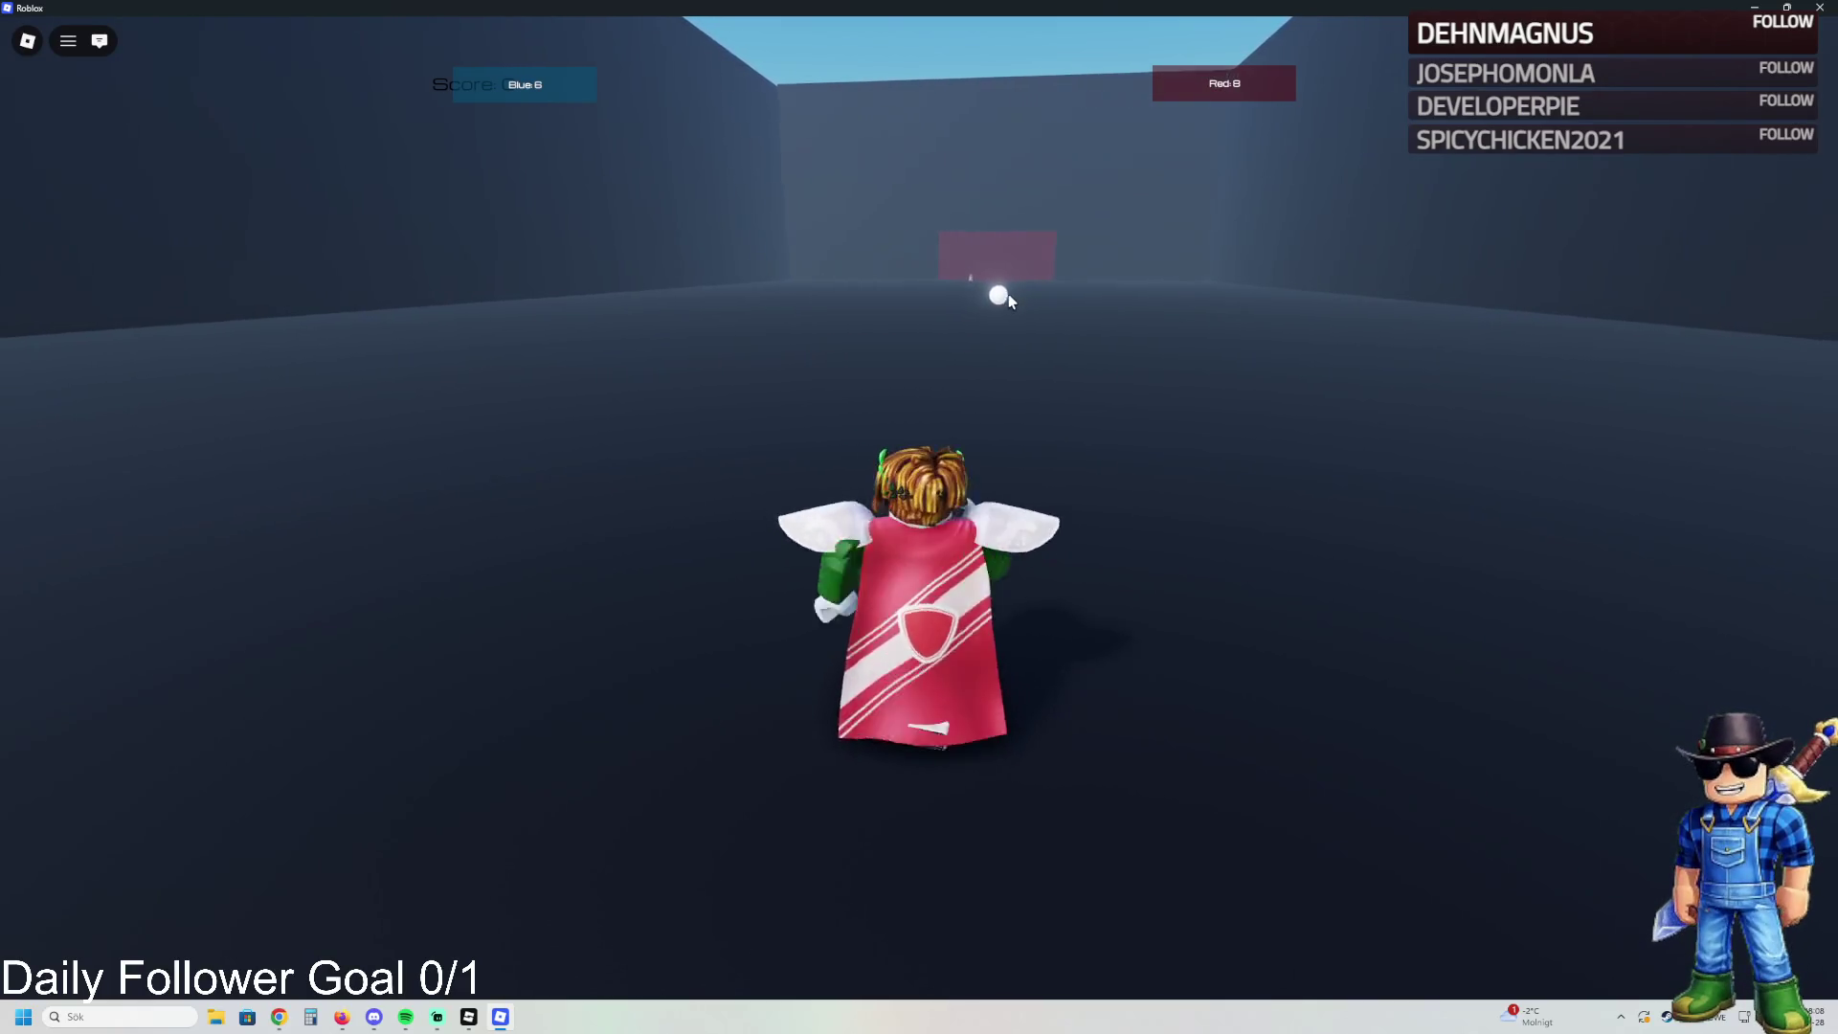
key(w)
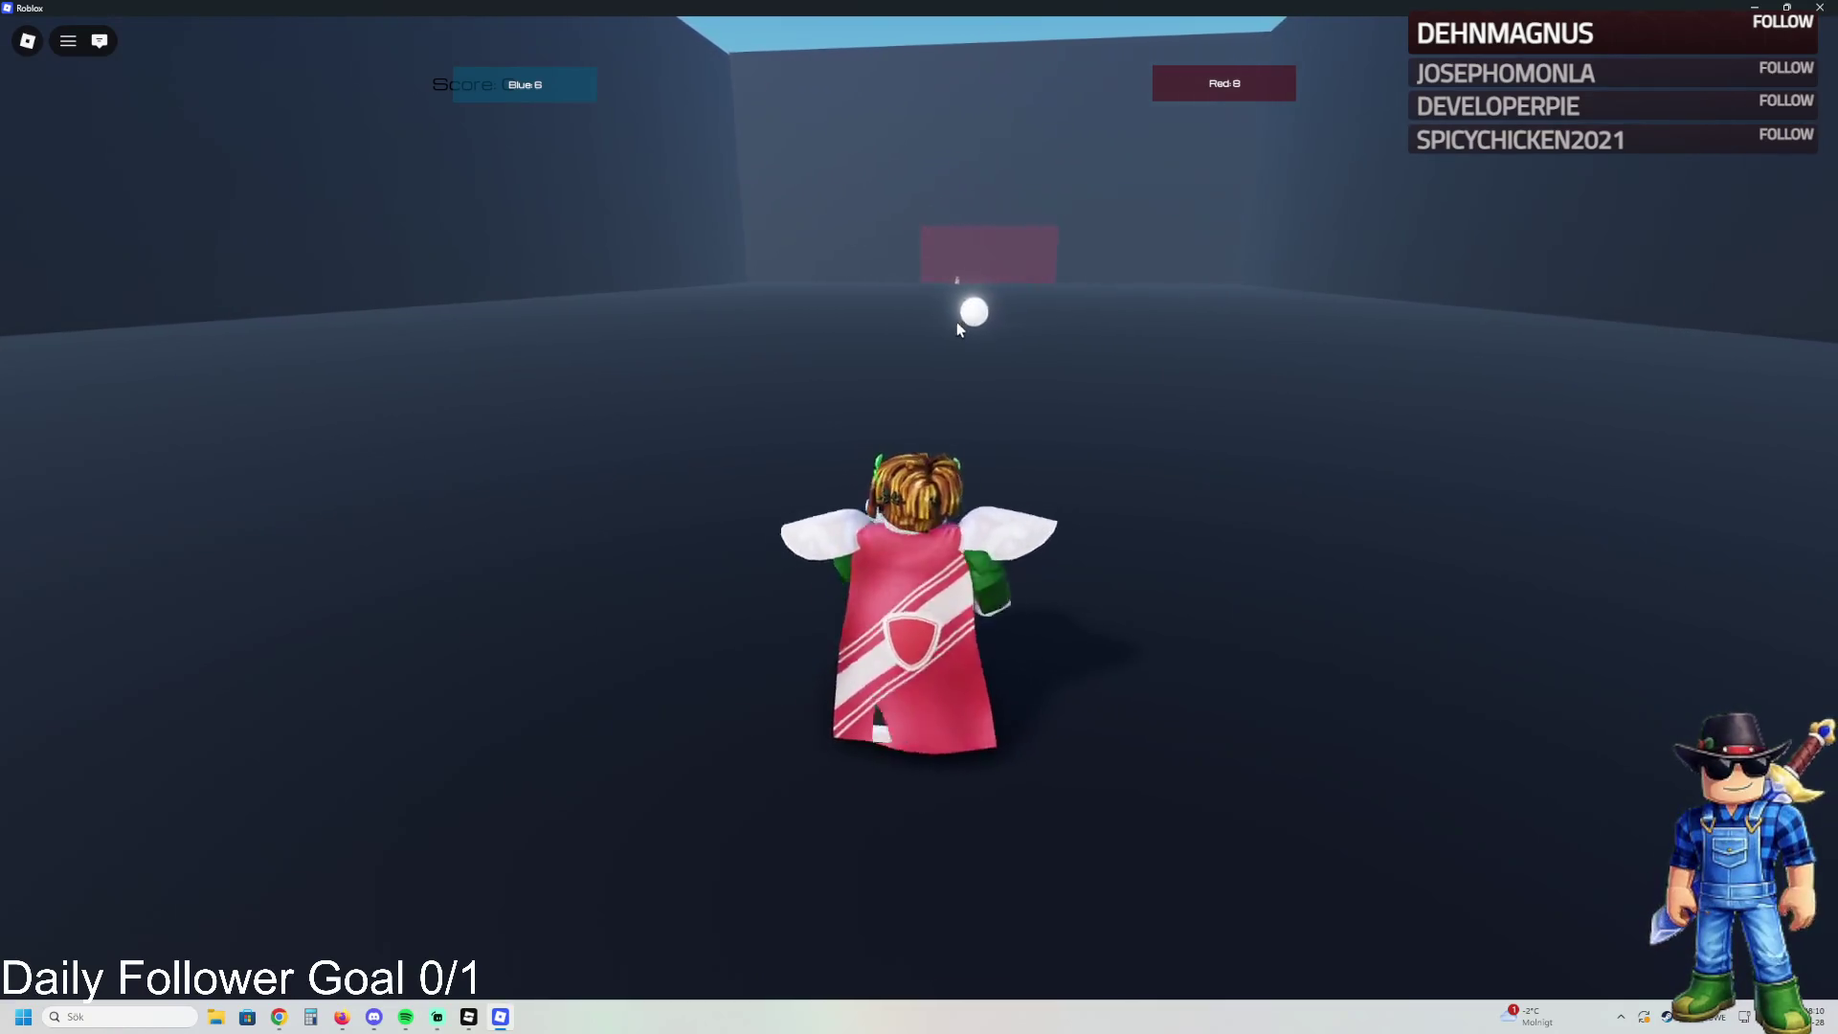
key(w)
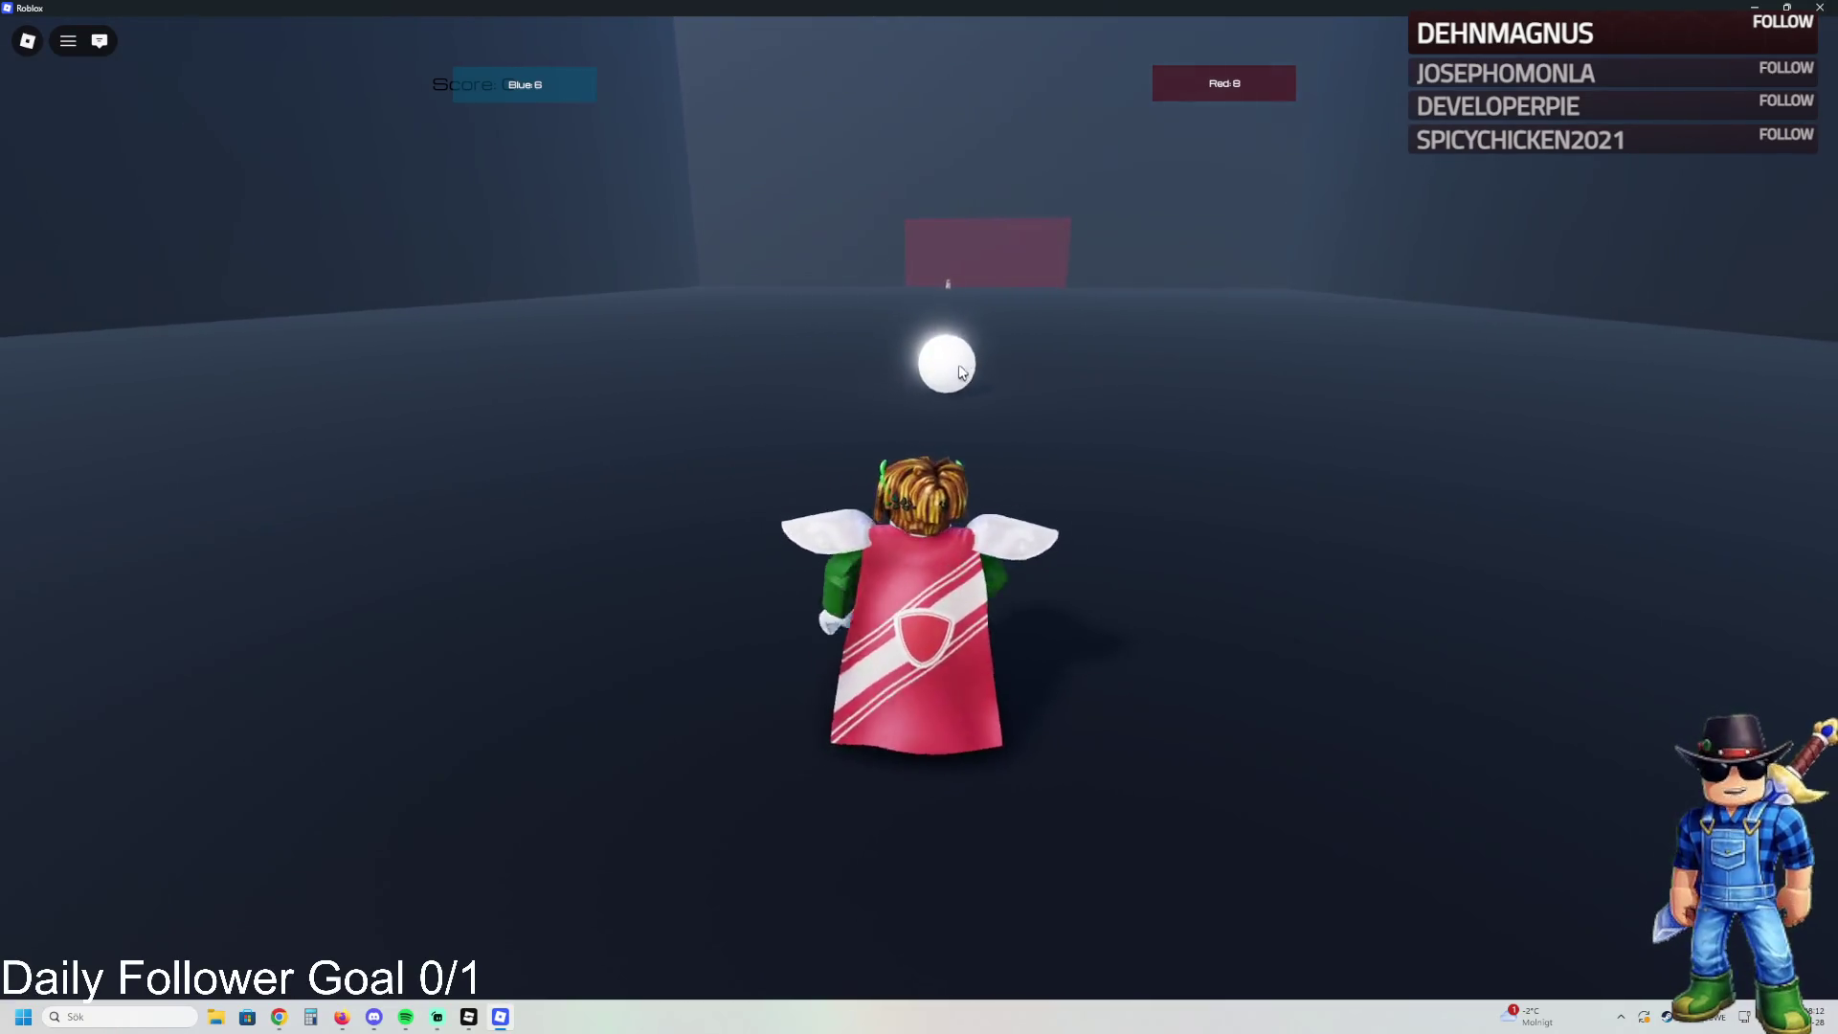
key(d)
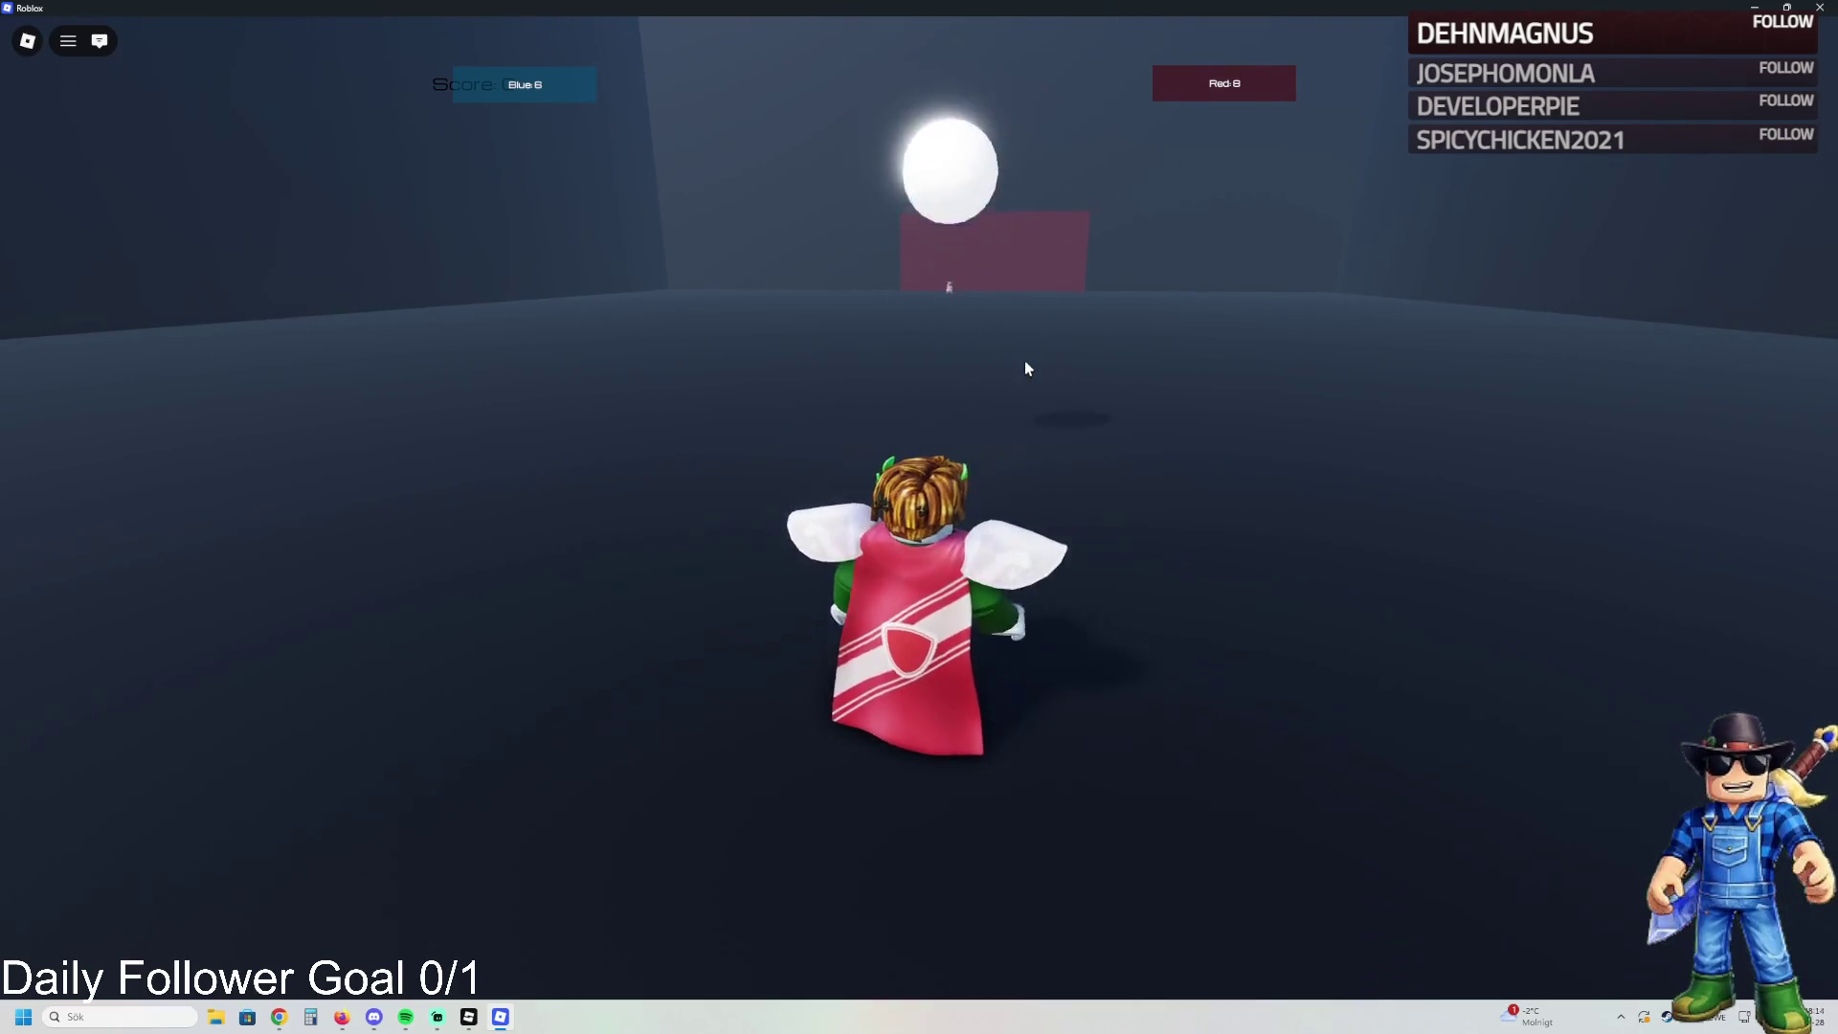
key(s)
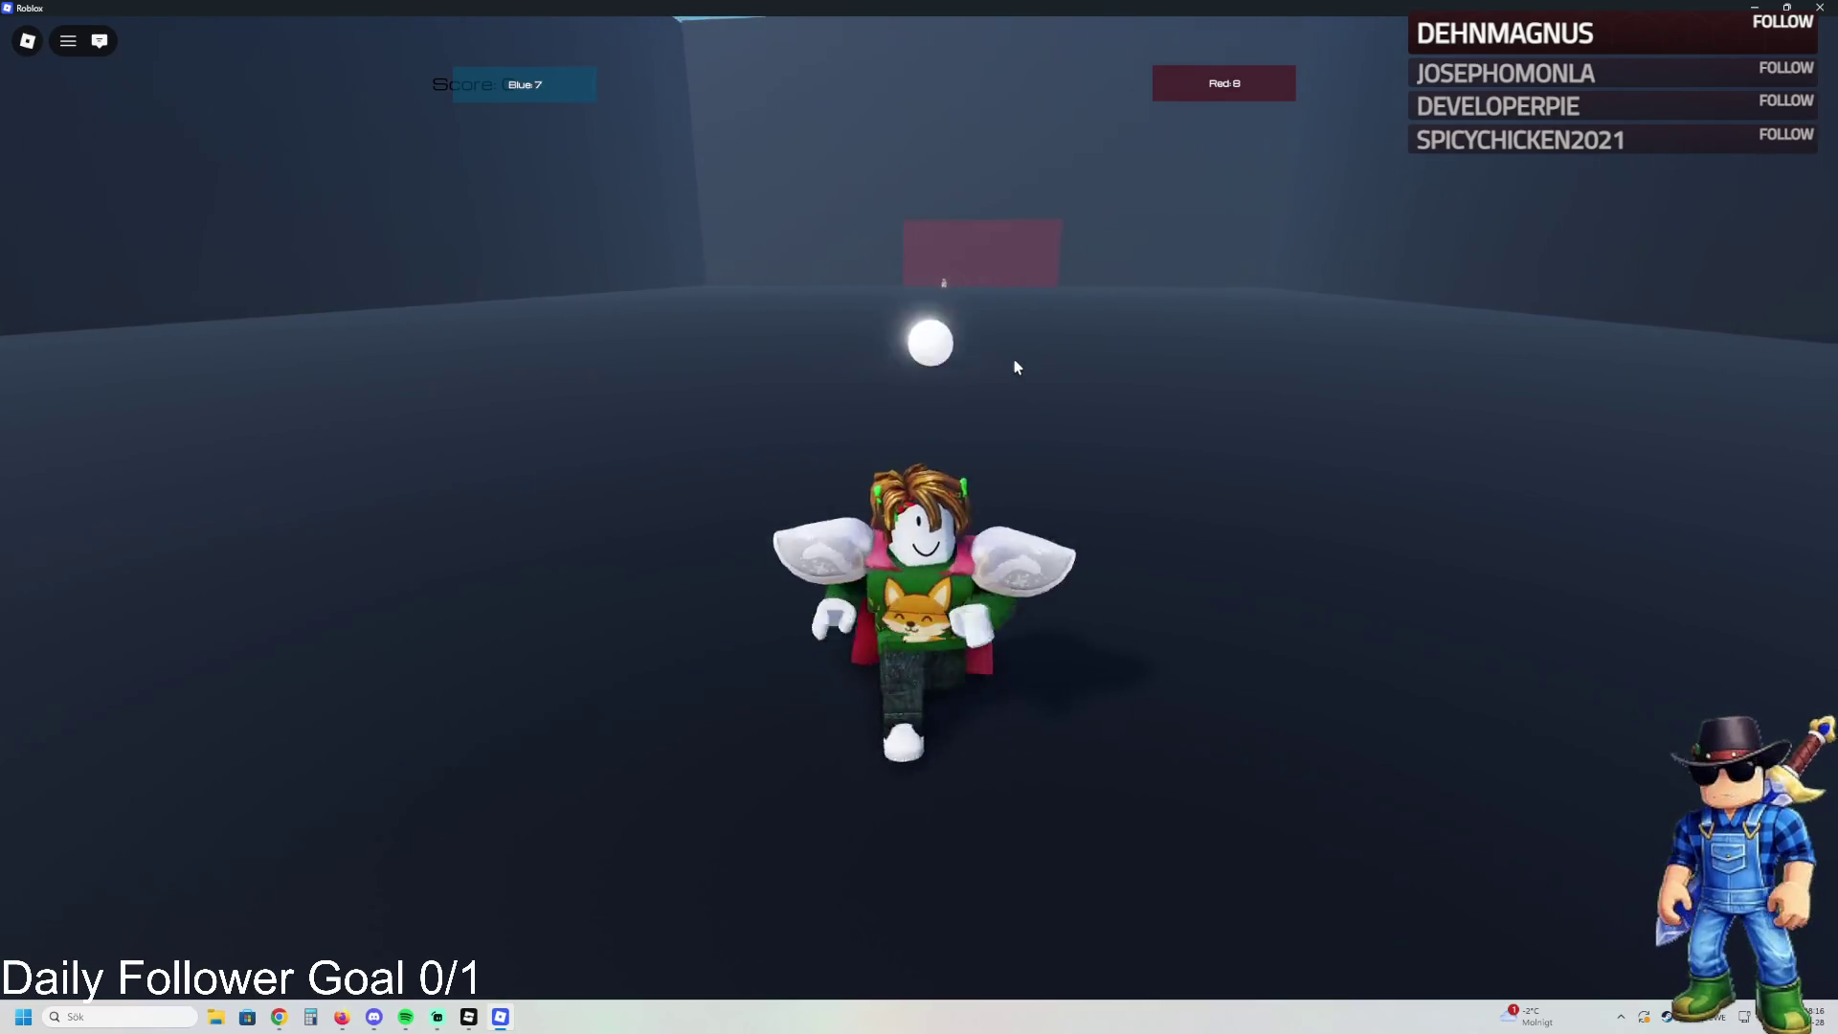
- Kick the ball high into the pink goal to score Blue's second goal, reaching 8
key(w)
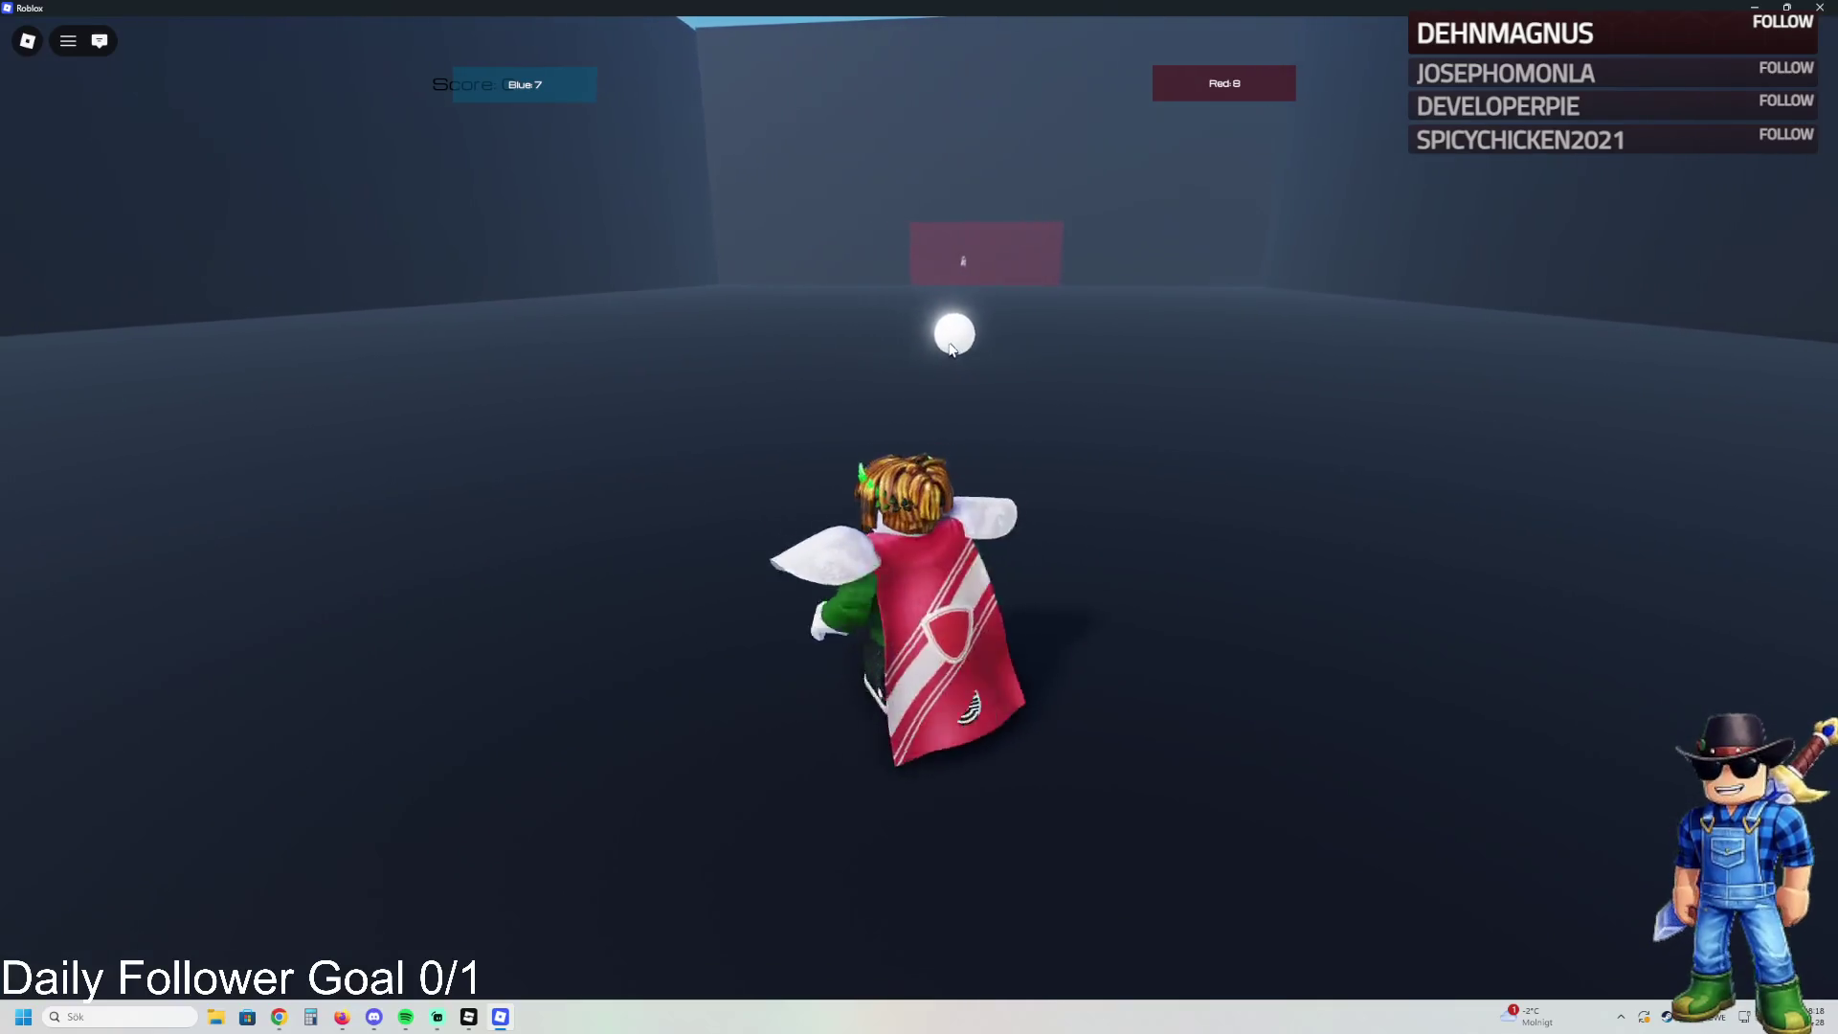
click(1006, 496)
key(s)
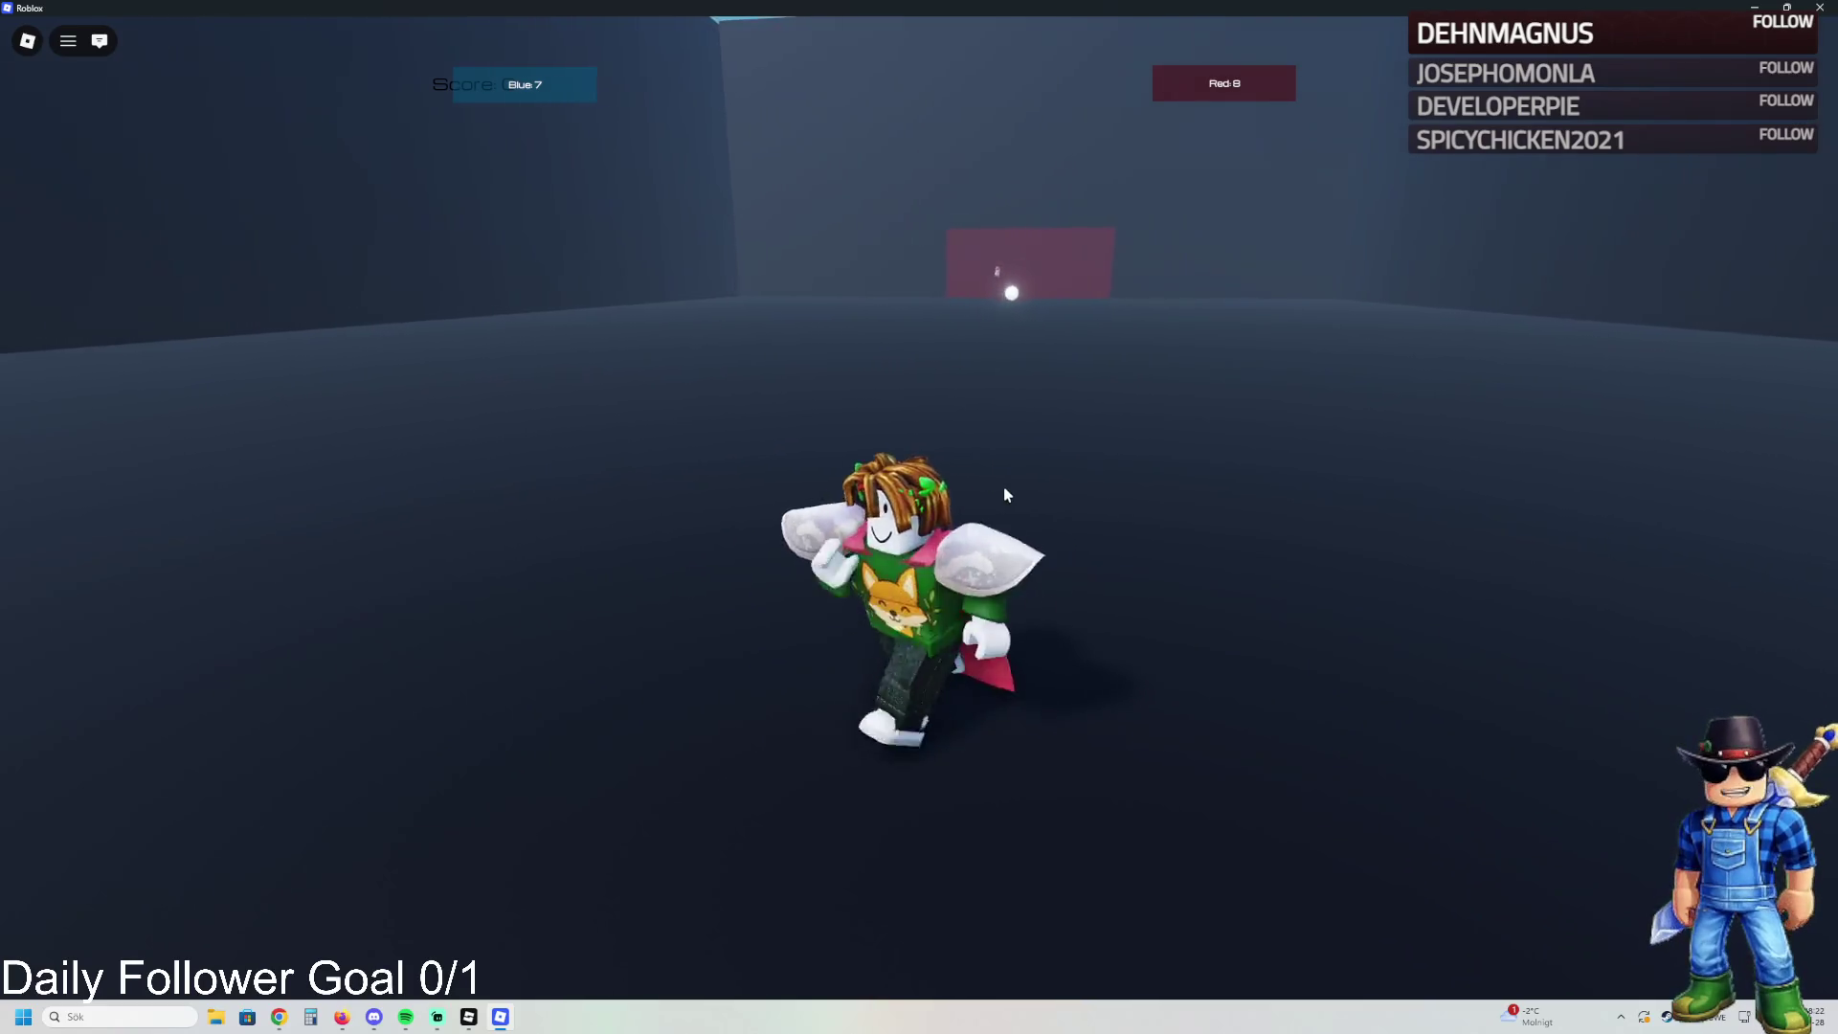
key(w)
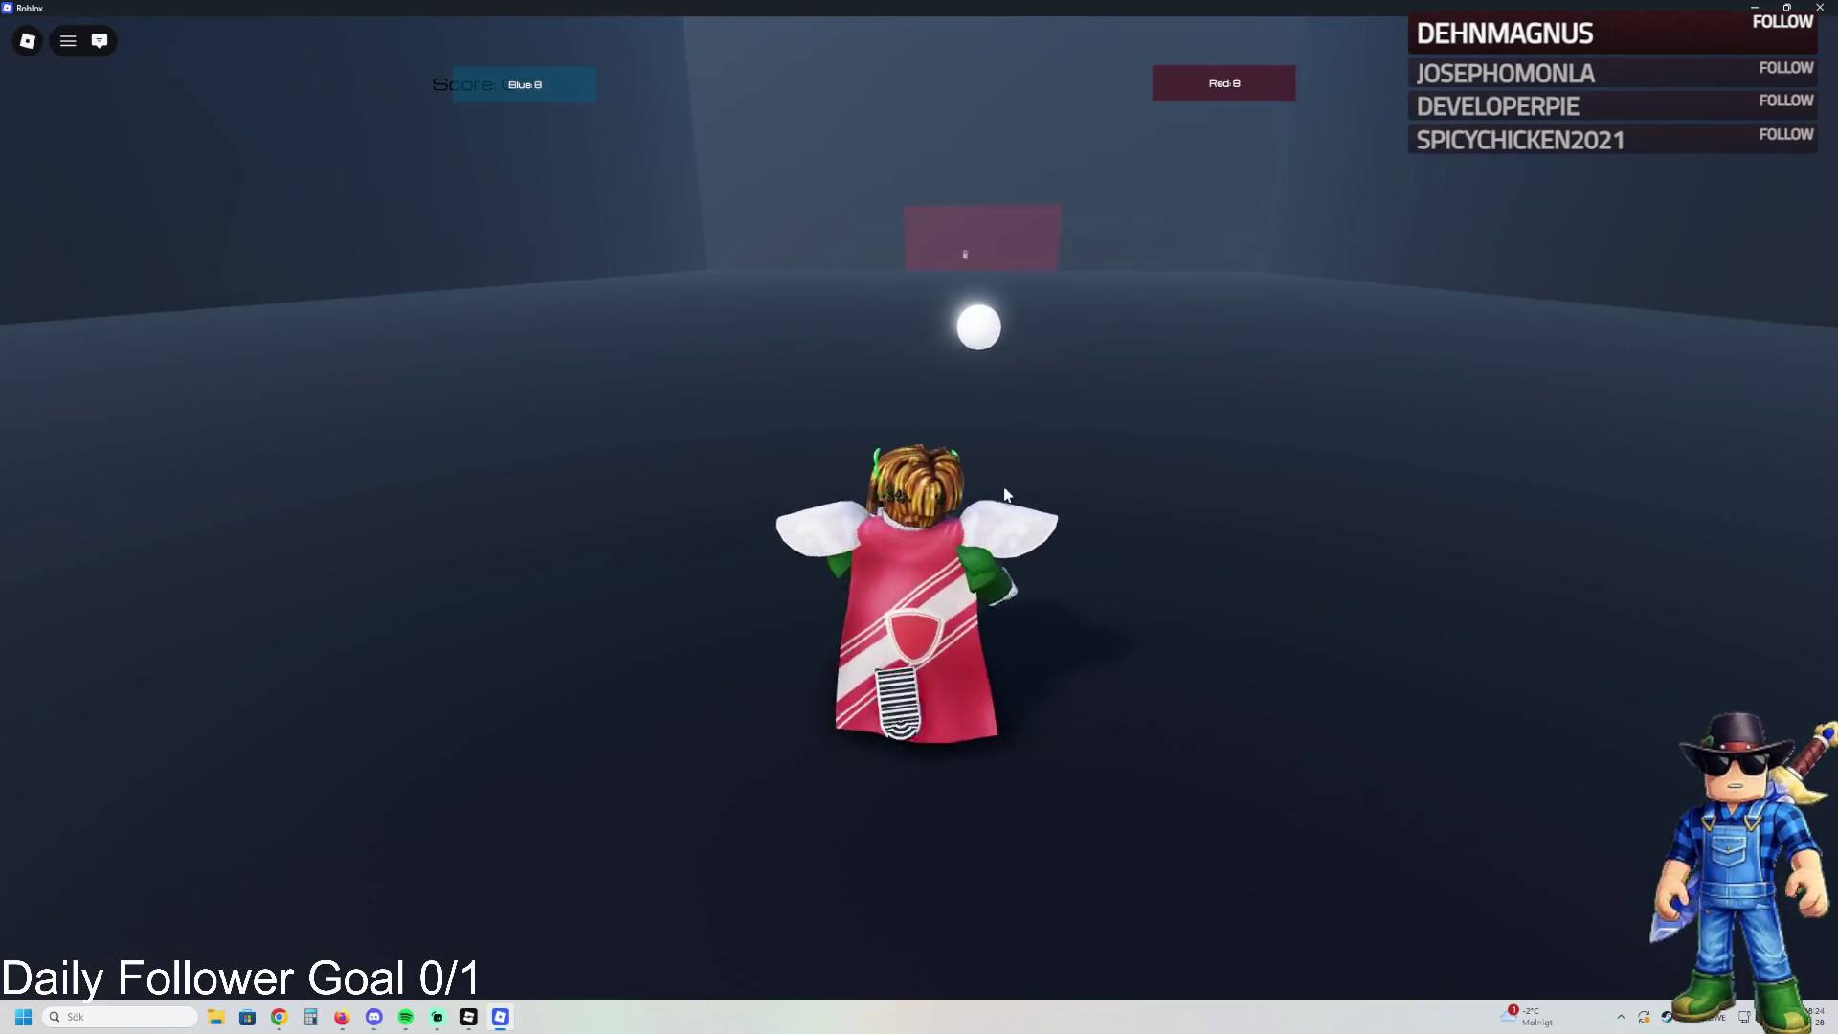
click(961, 469)
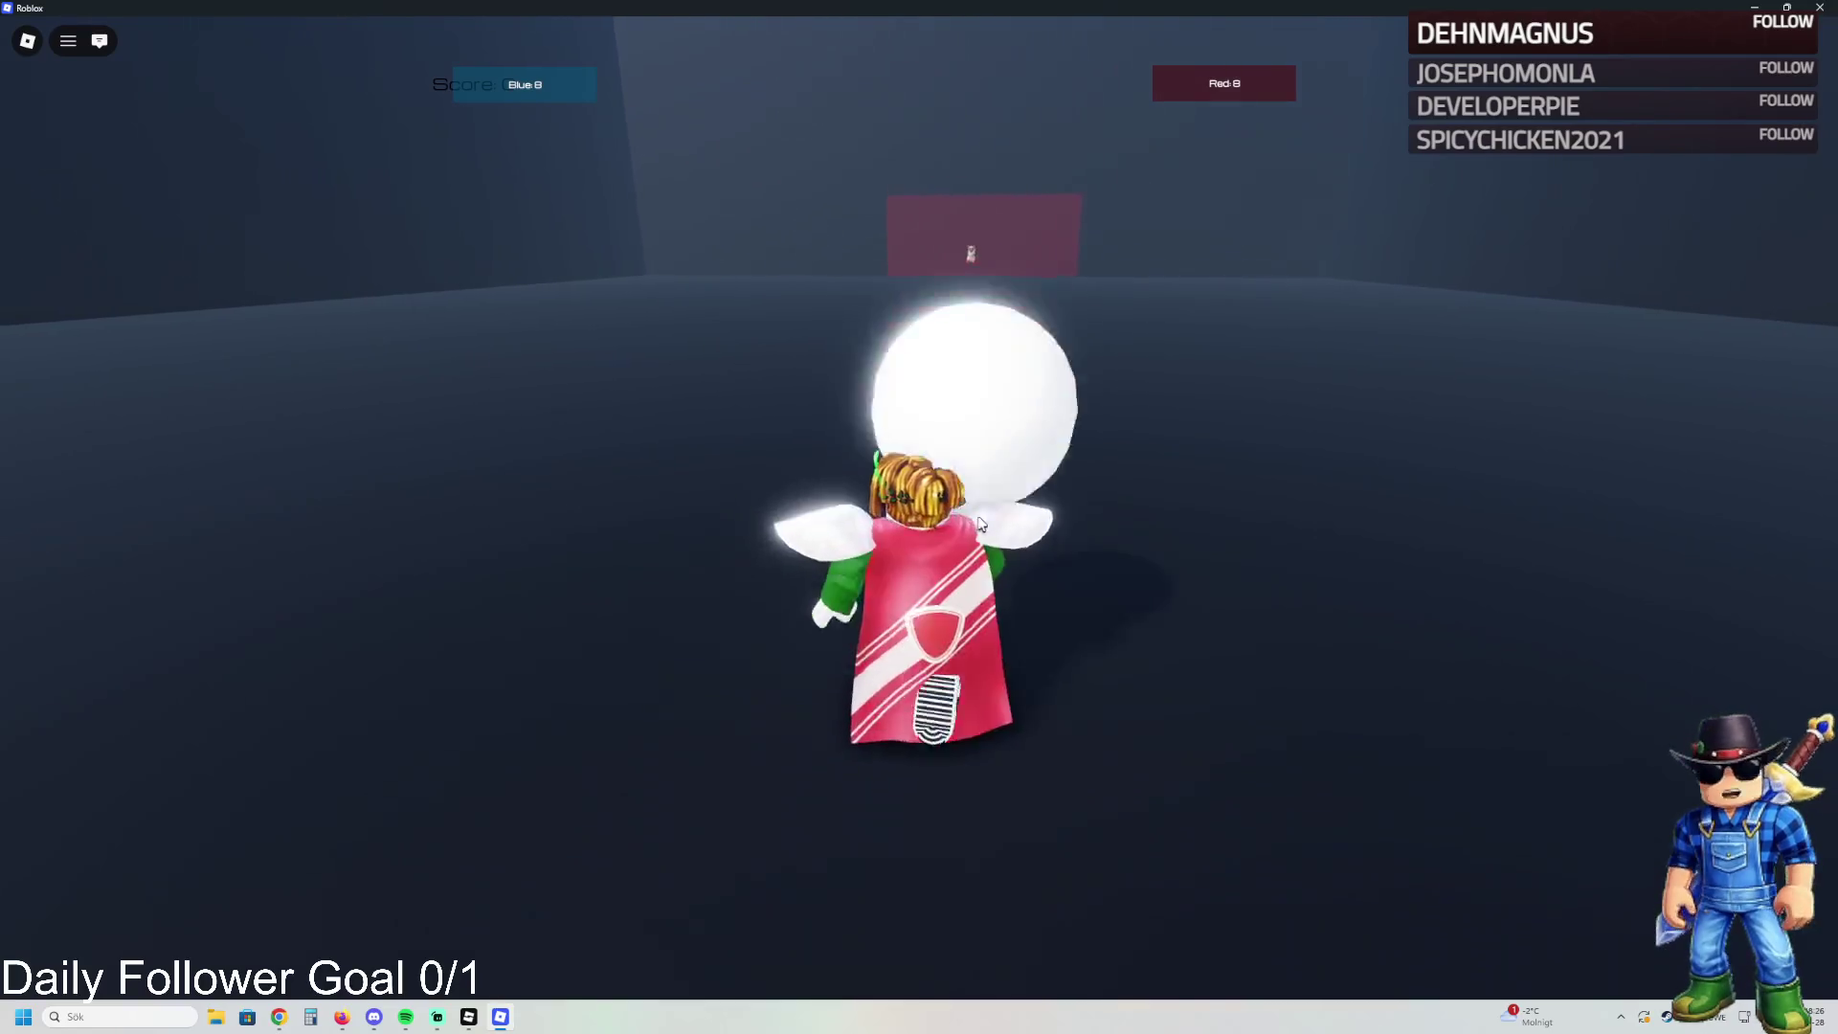
key(s)
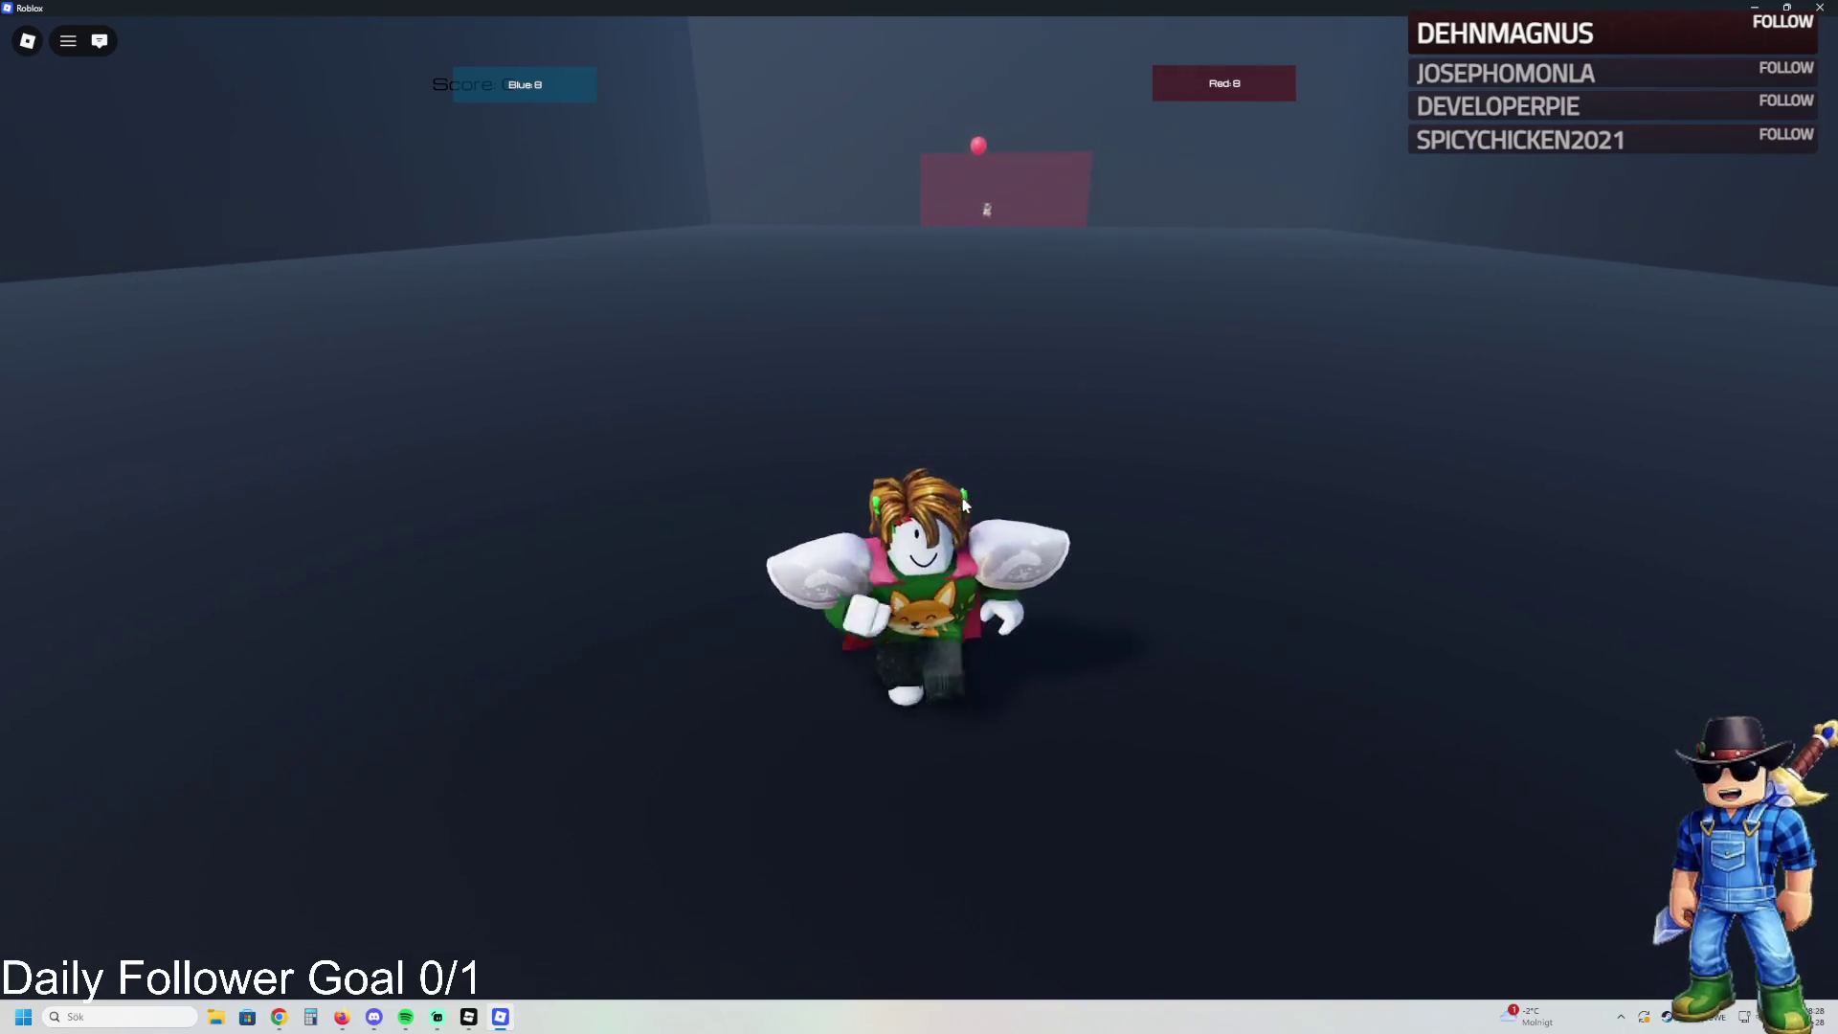
- Turn toward the upper left and walk to the white ball near the blue wall
key(a)
key(s)
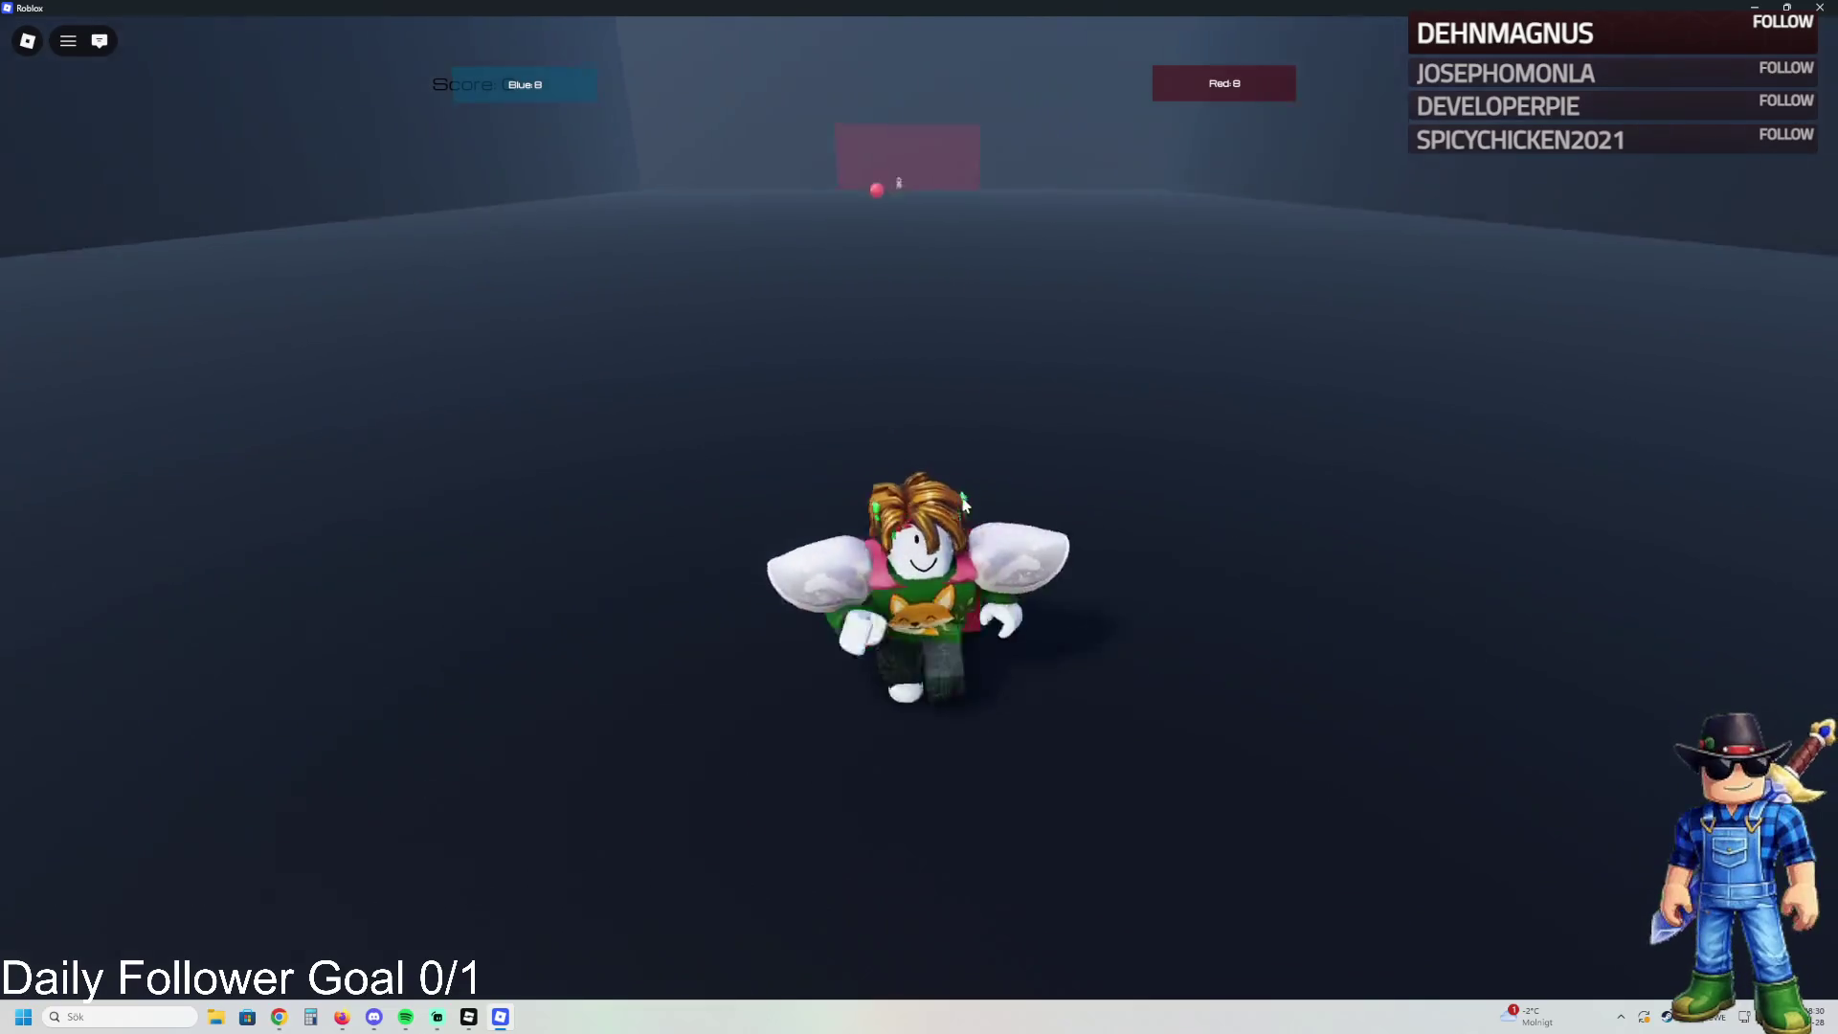
key(w)
key(w)
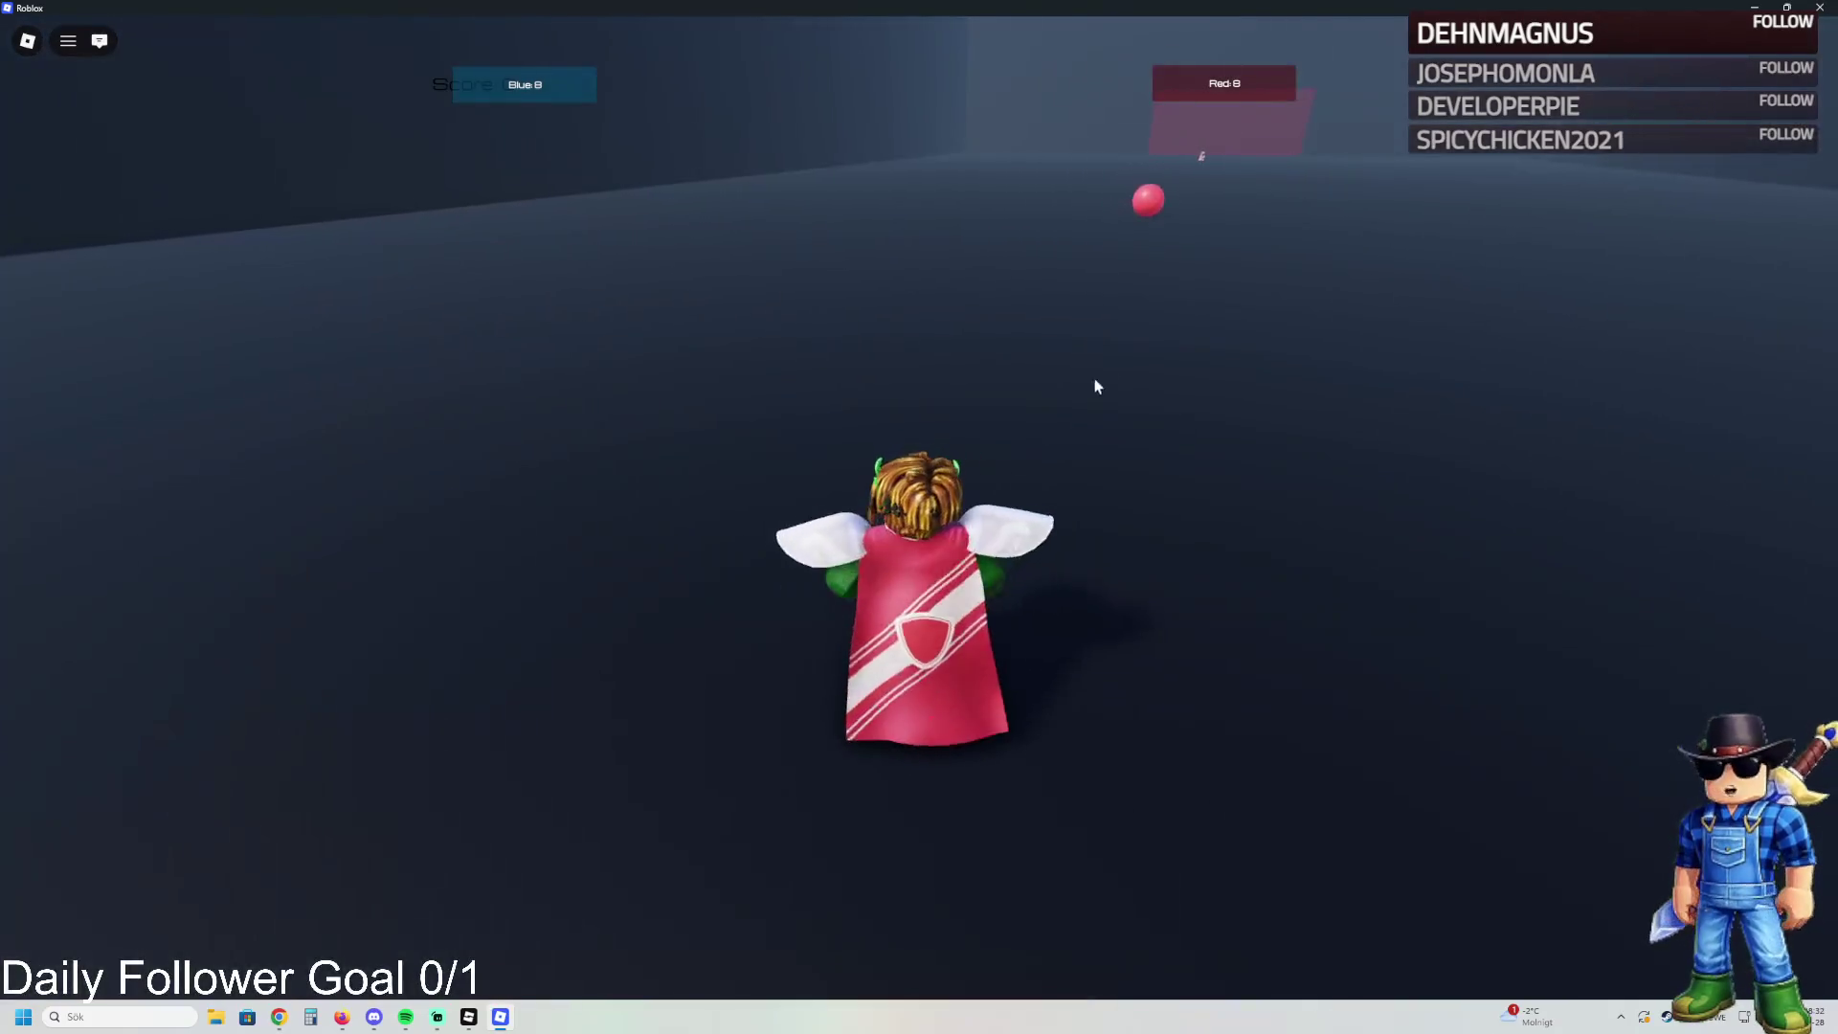
key(w)
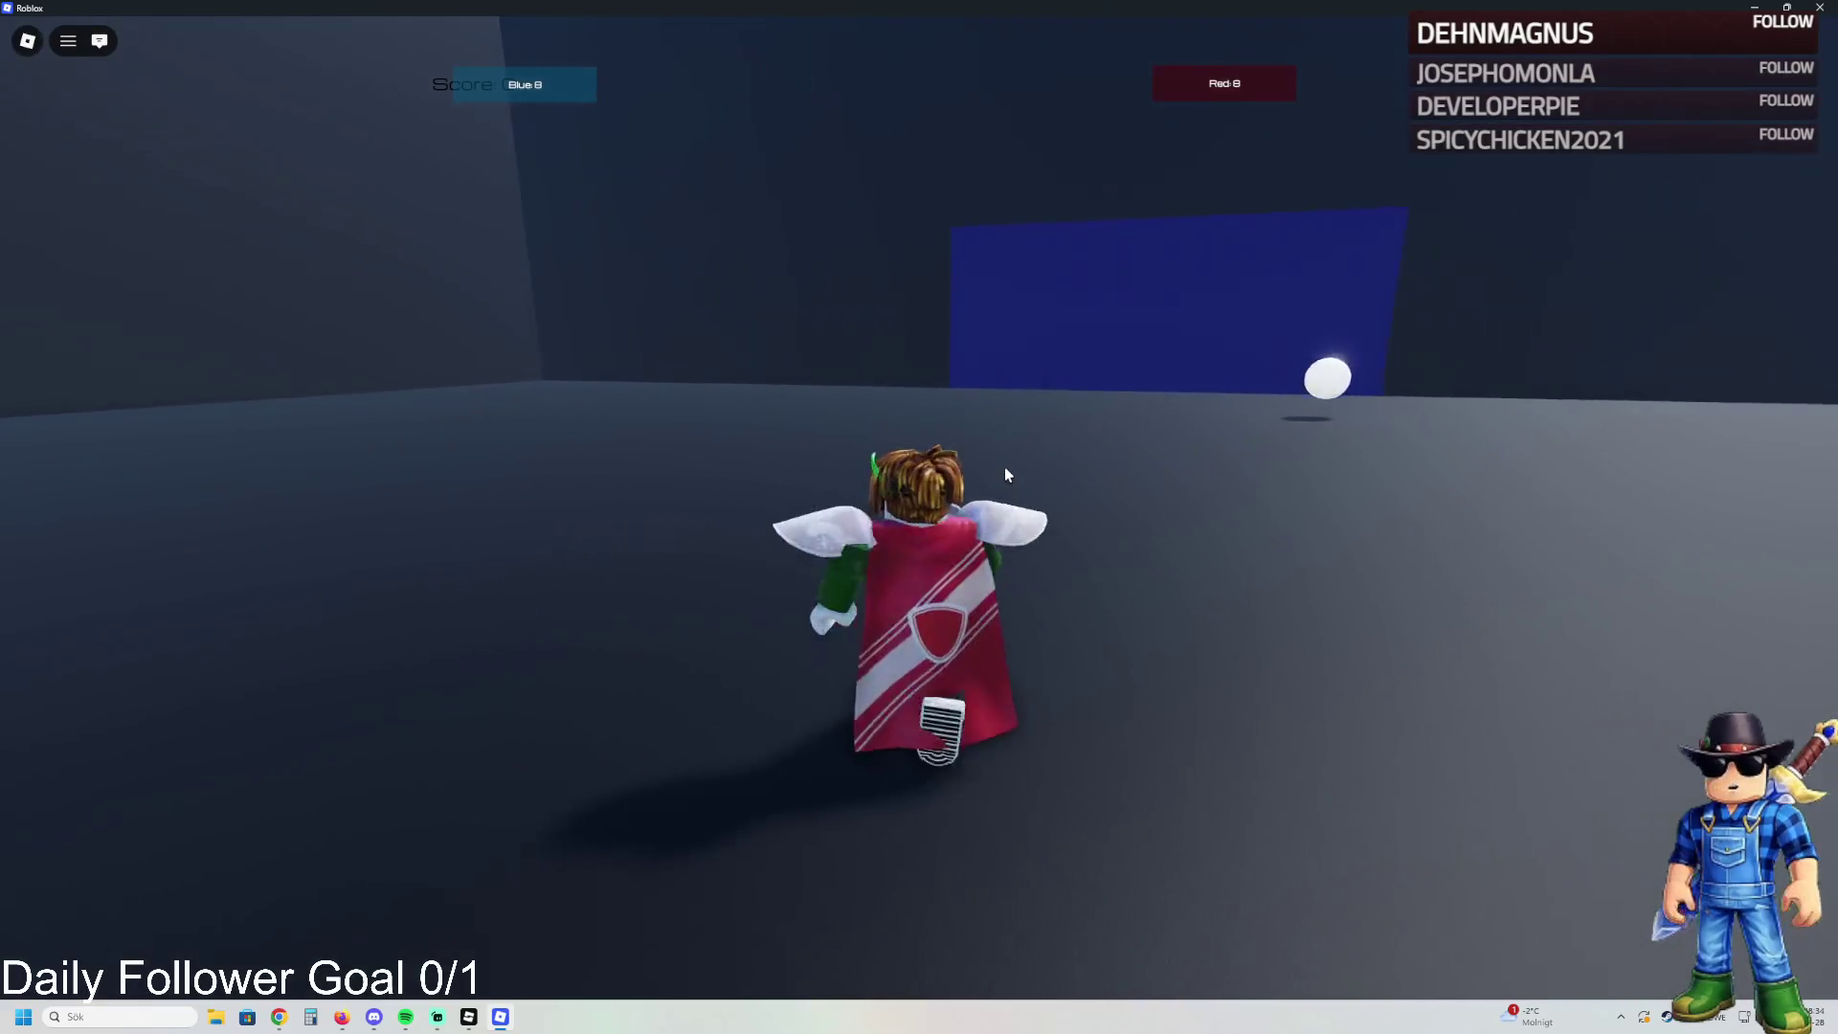
key(w)
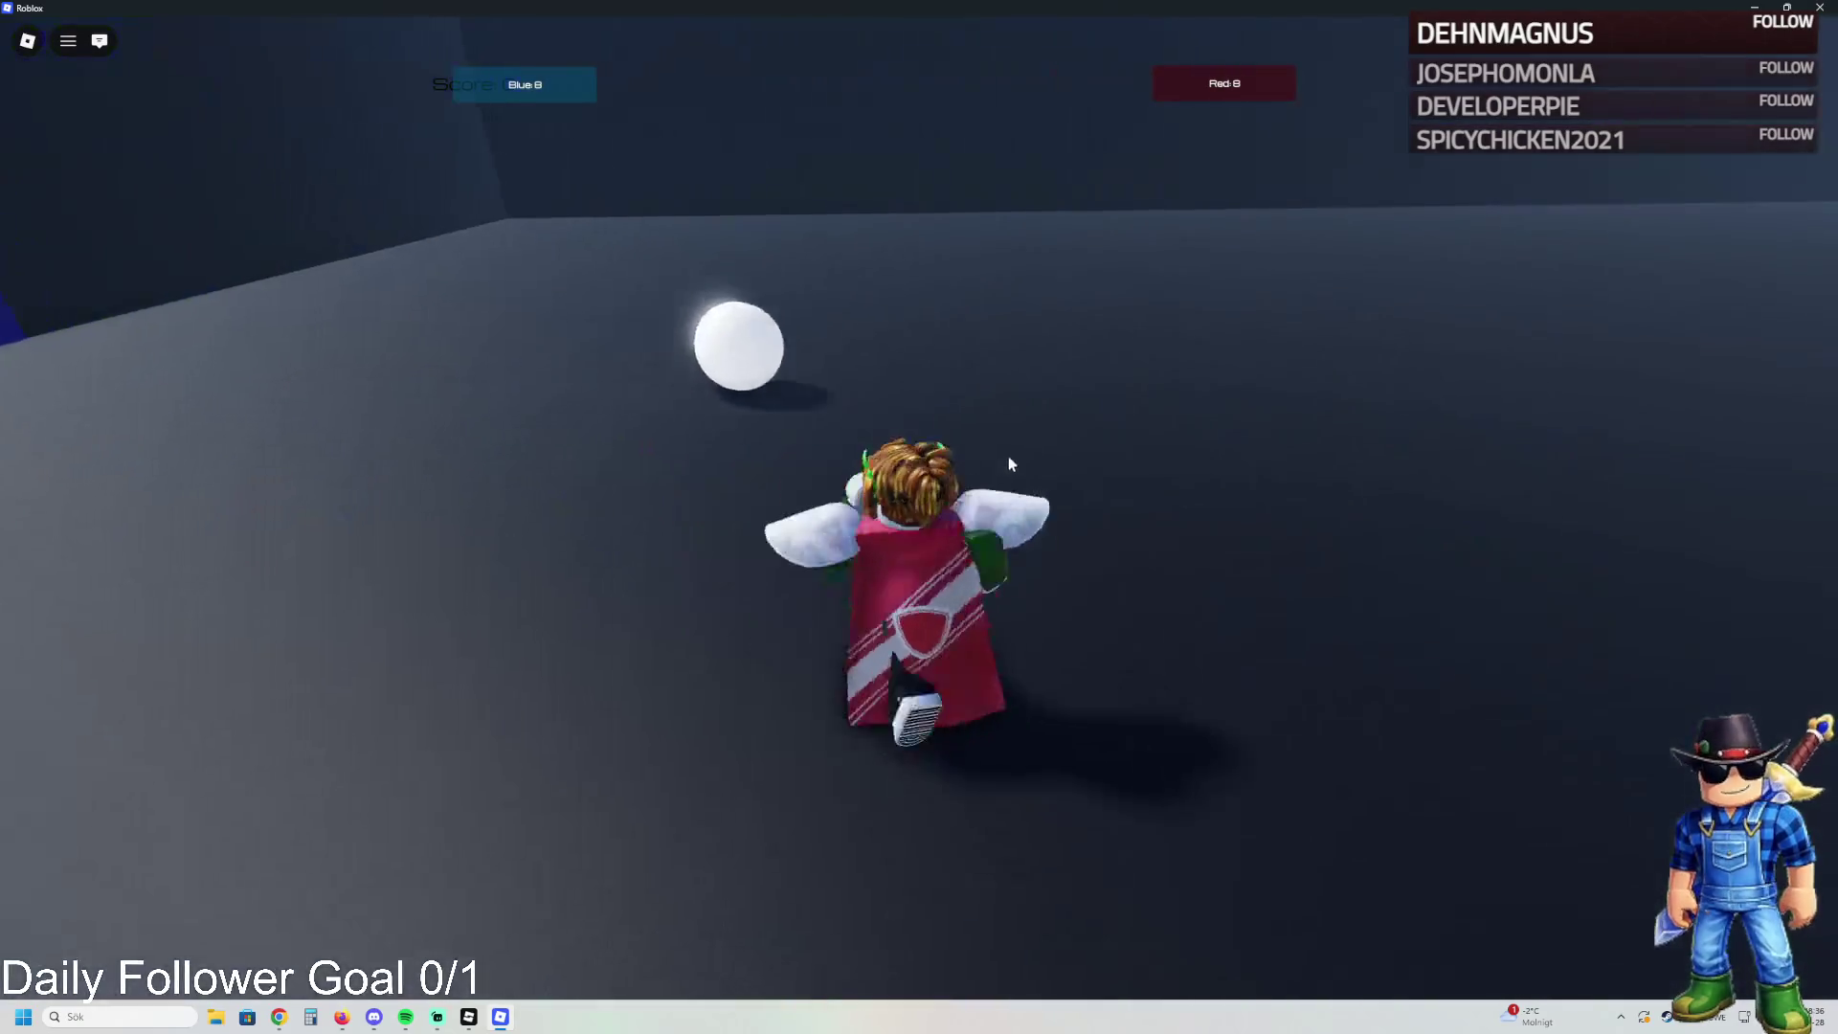
- Chase the ball around the arena and send it toward the red goal
key(s)
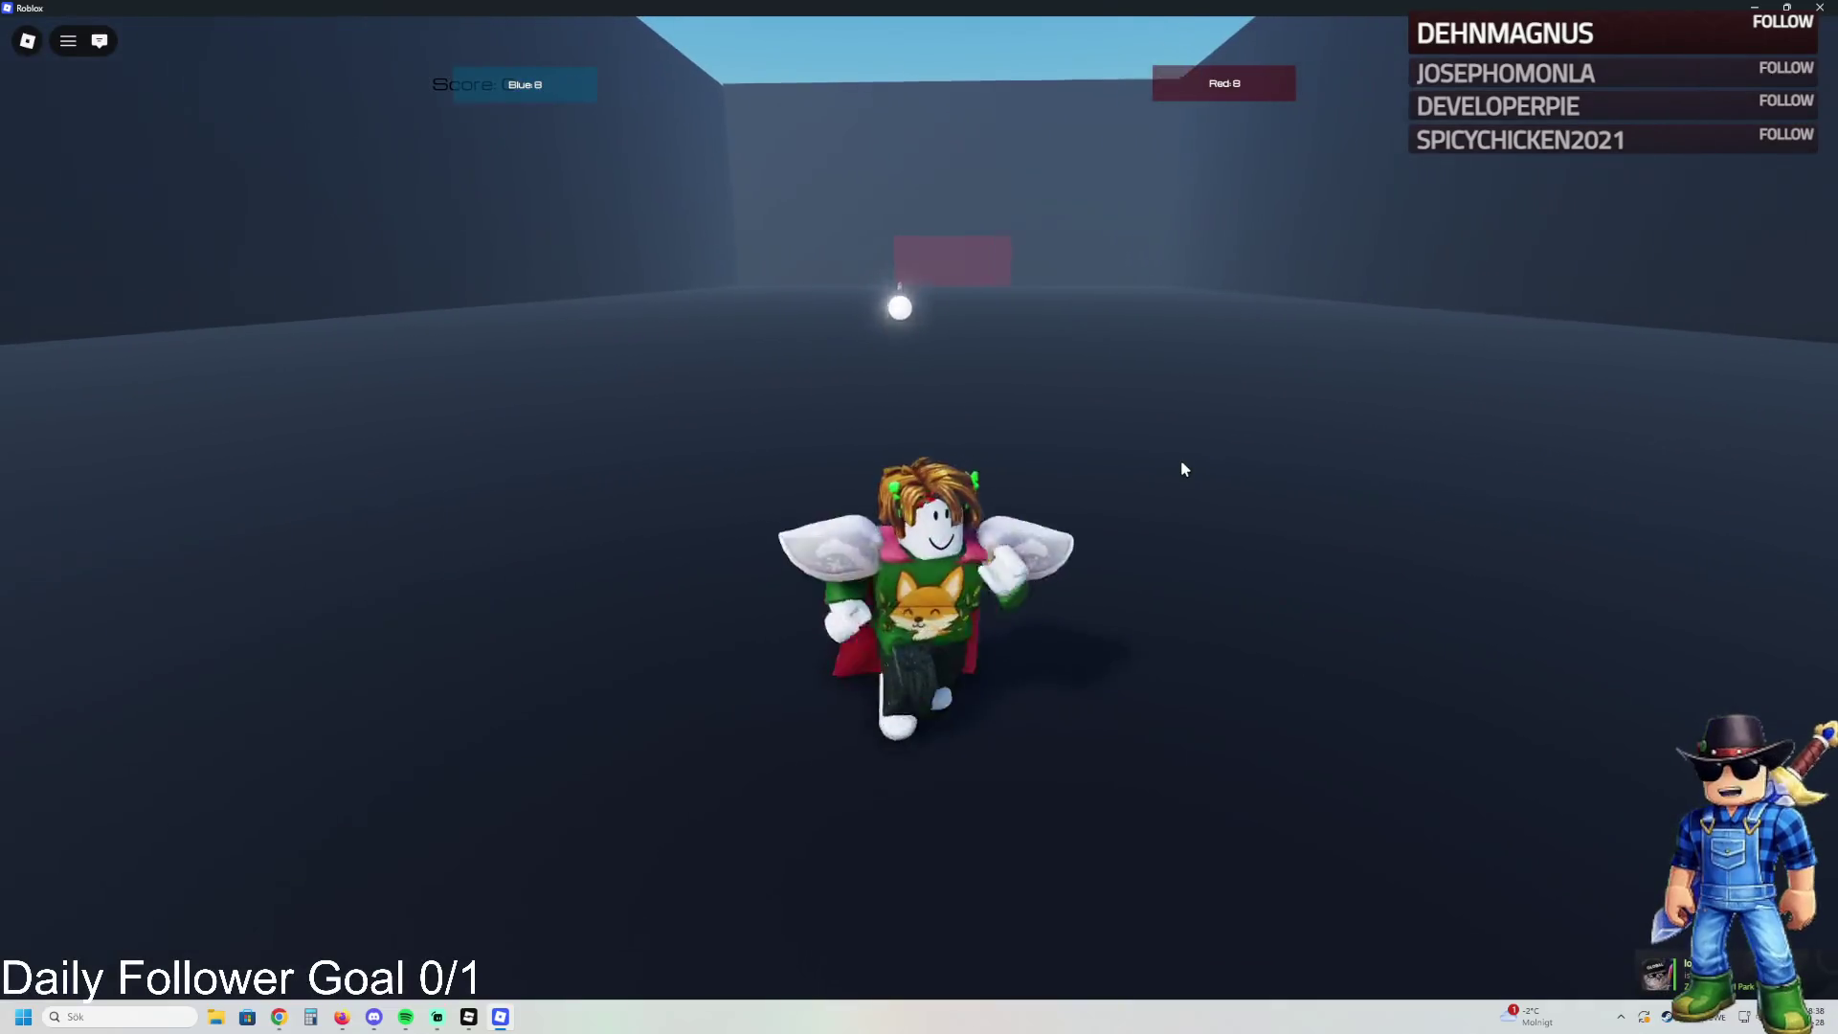
key(w)
key(s)
key(w)
key(s)
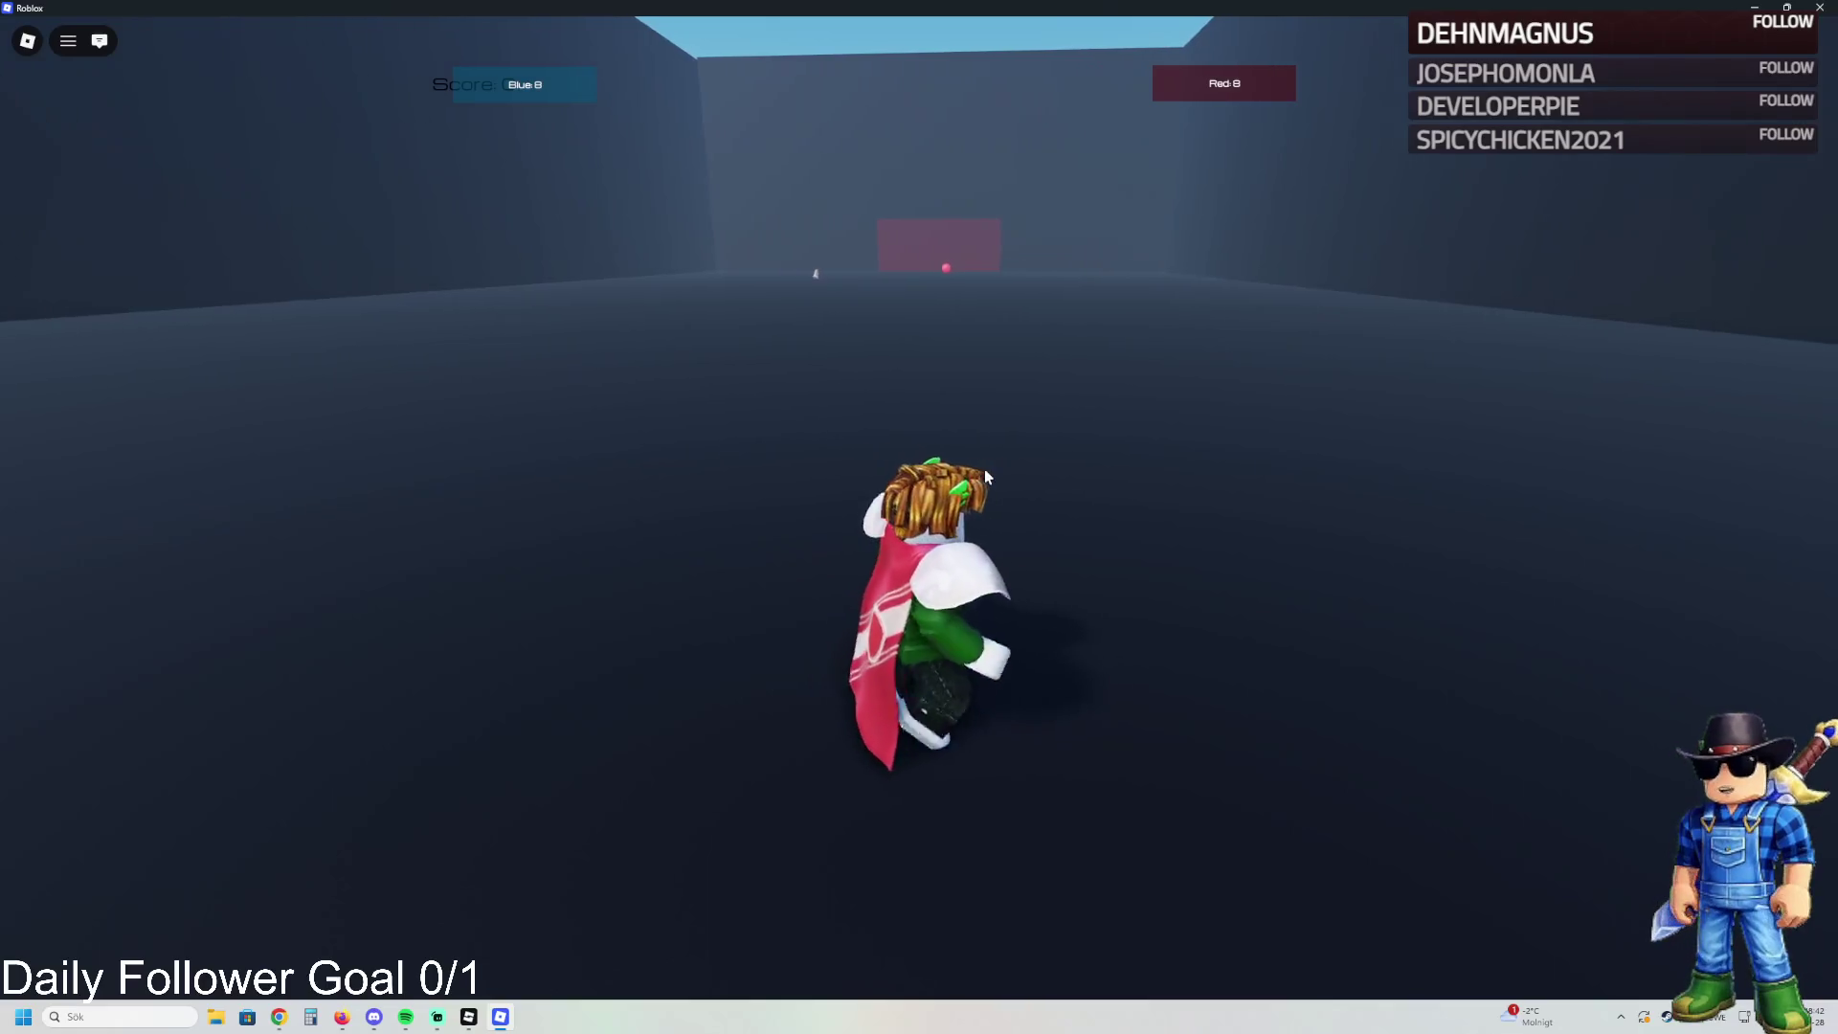
key(w)
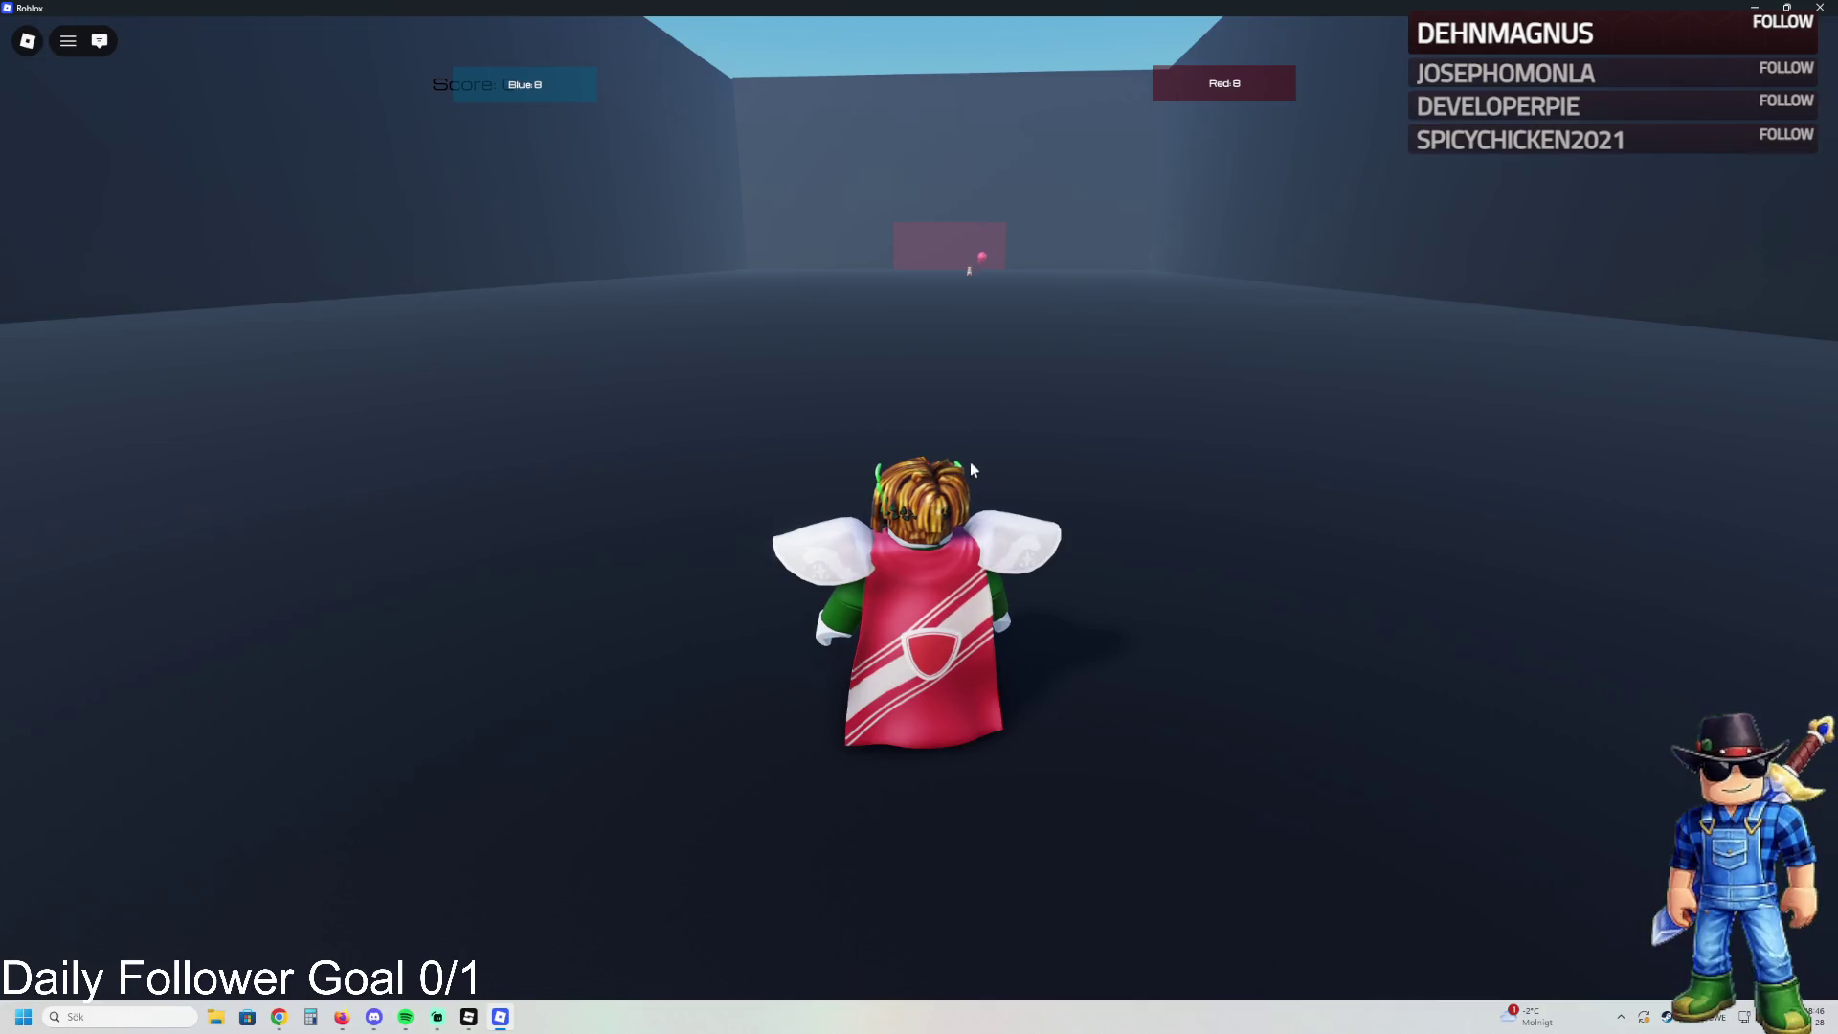
key(w)
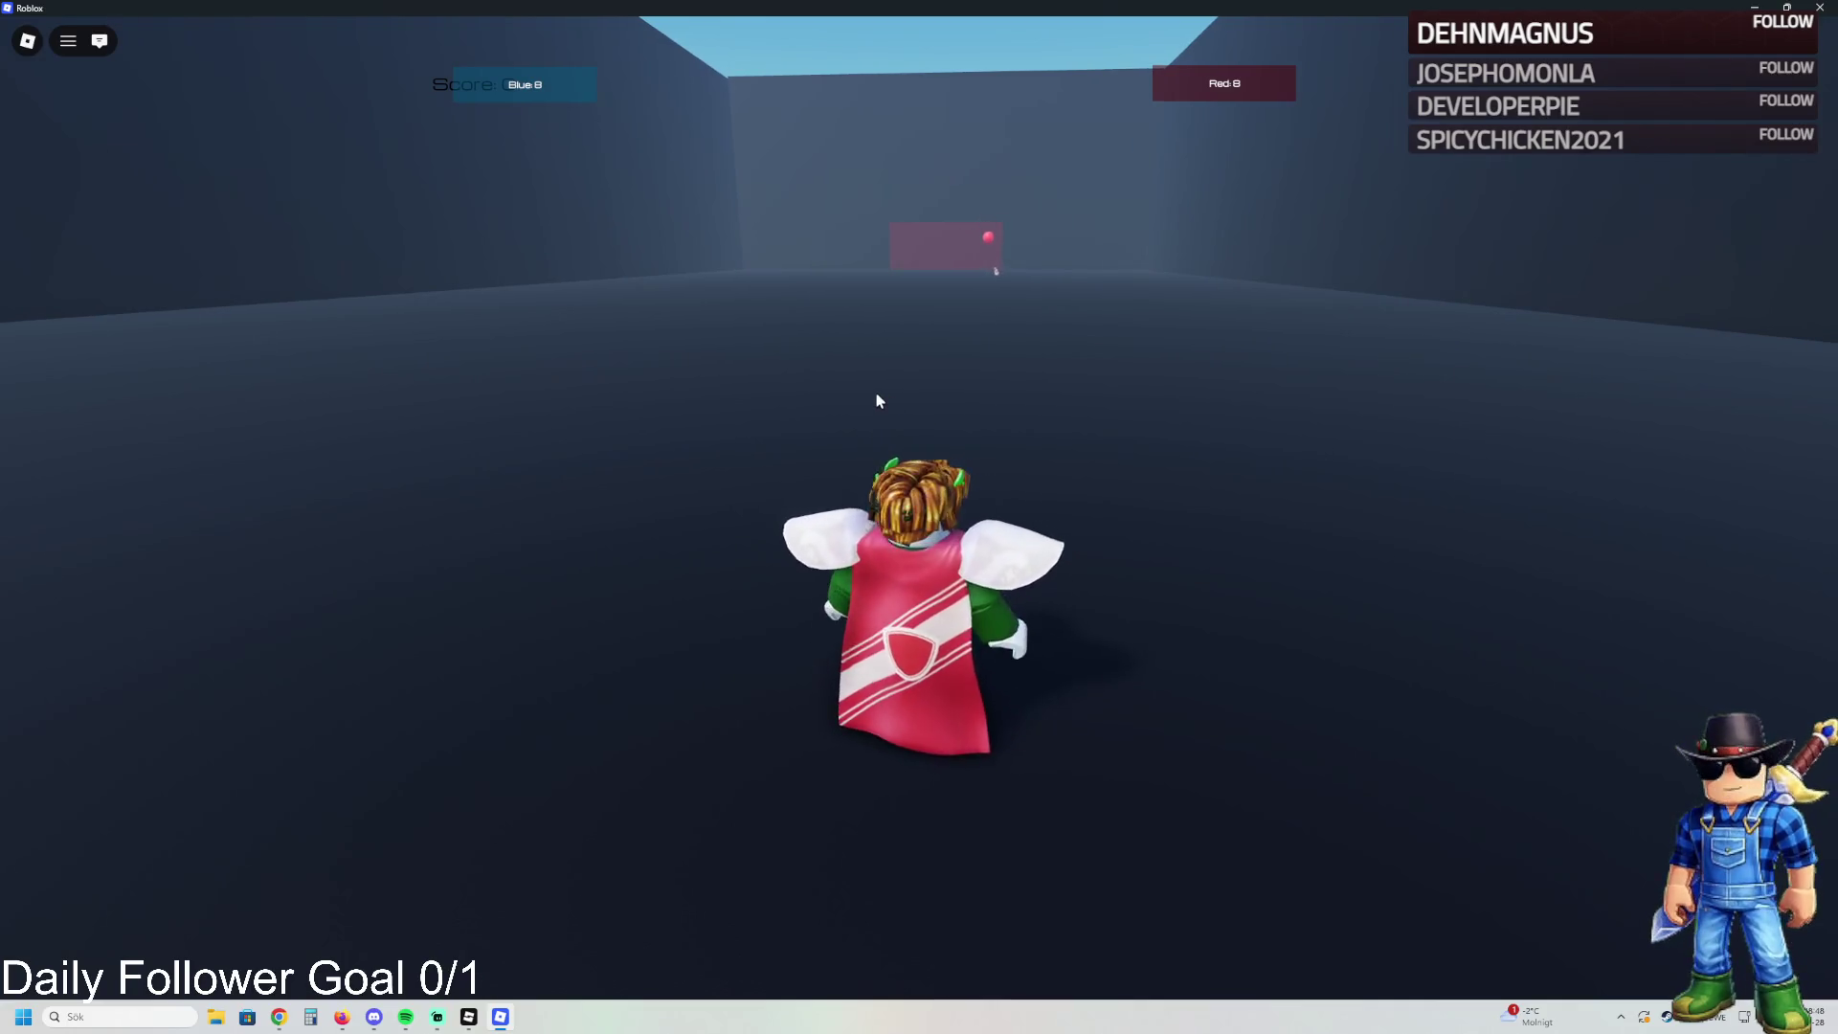
key(s)
key(w)
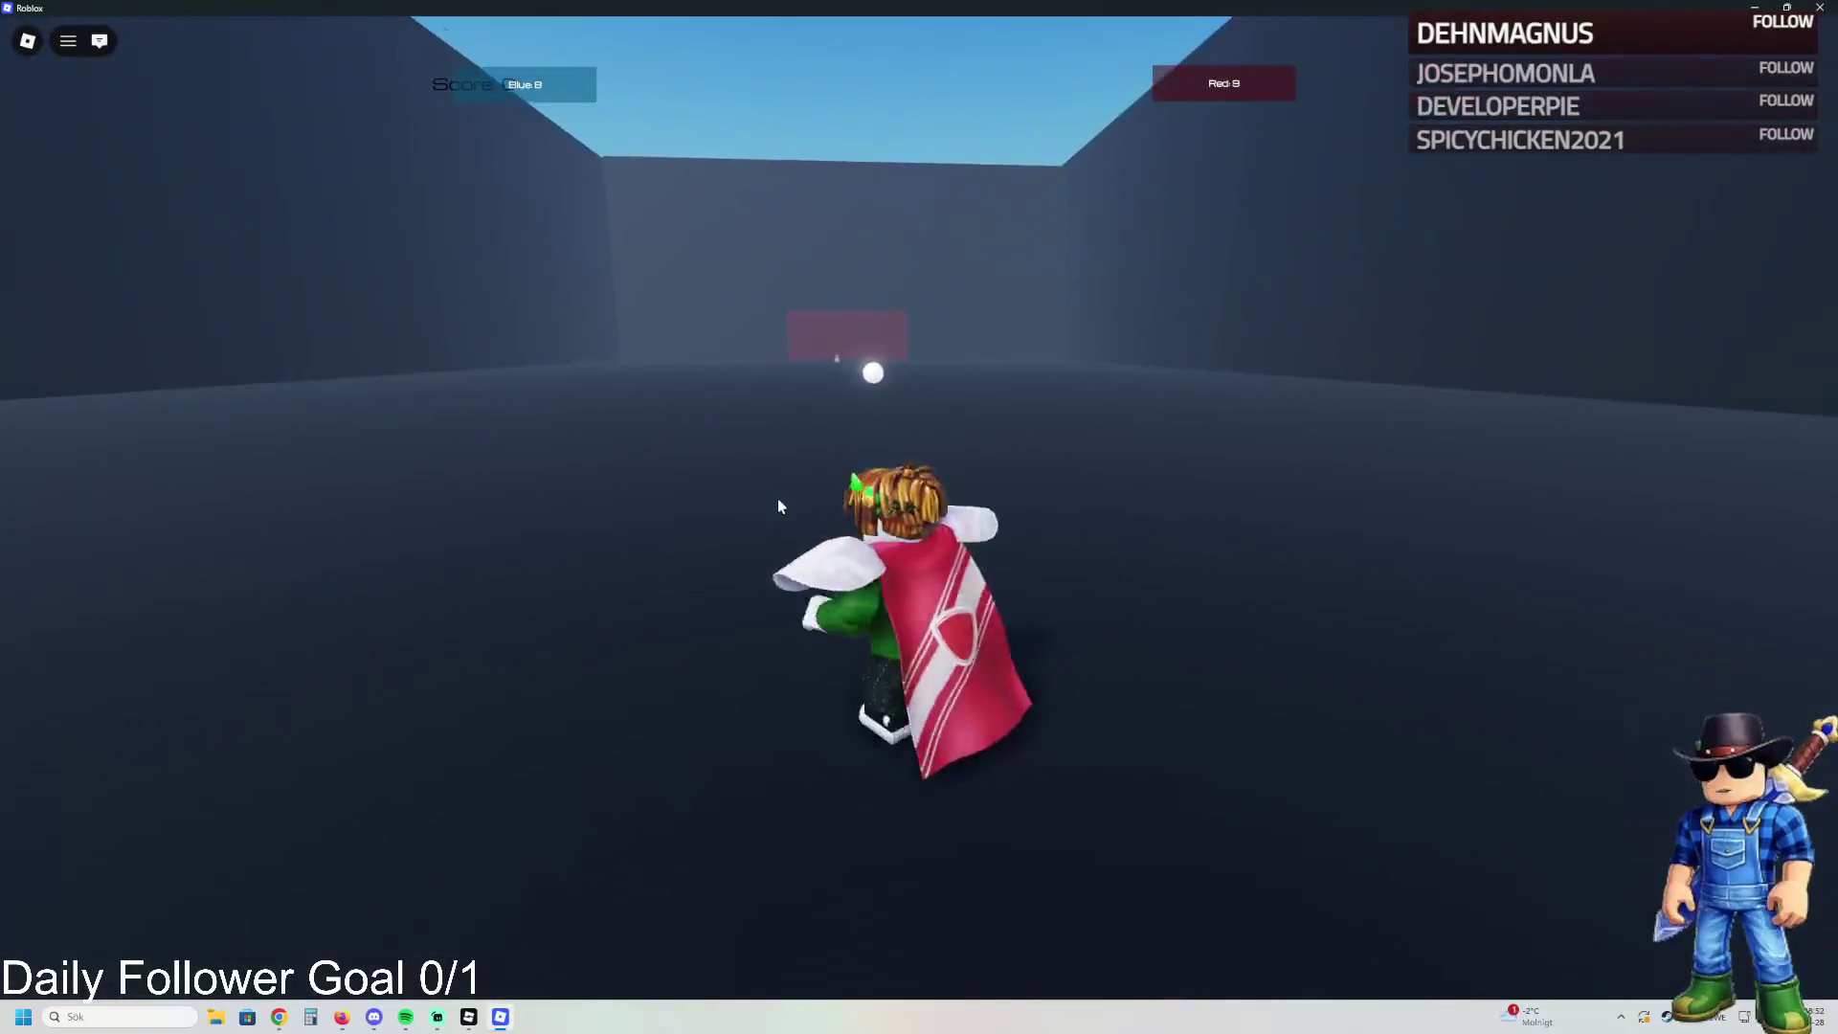
key(w)
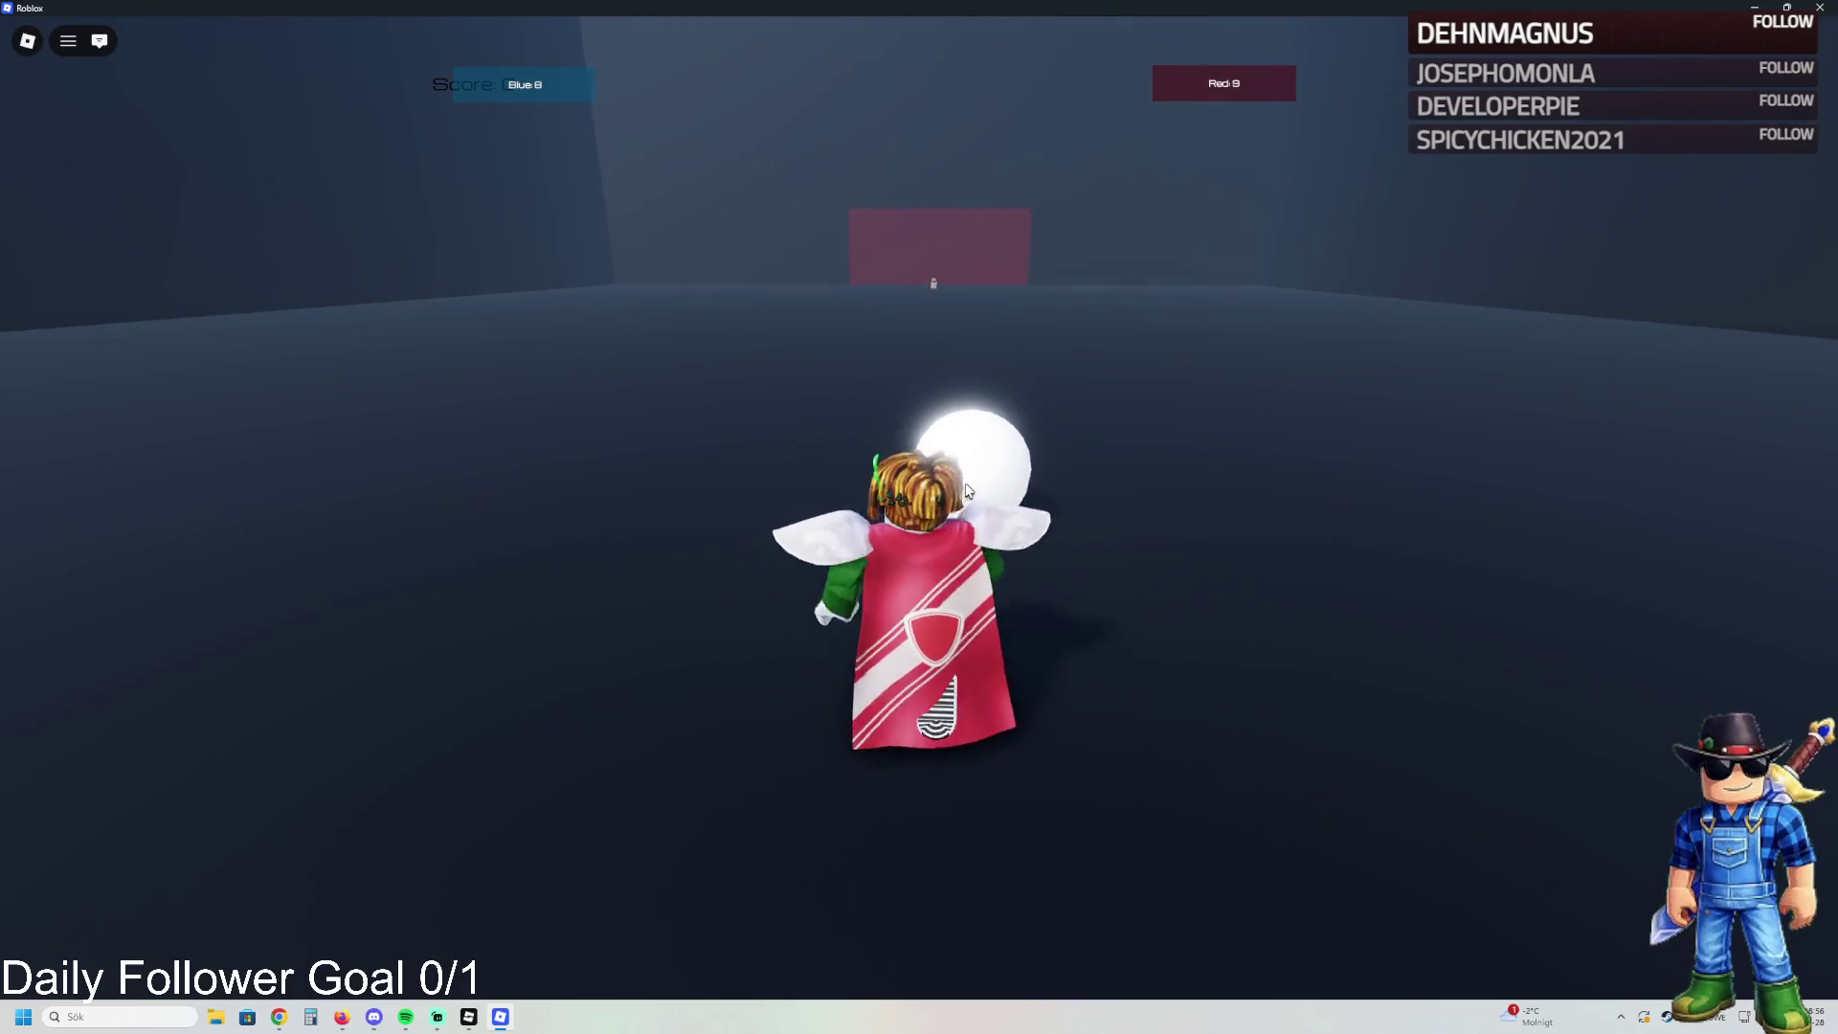
key(s)
key(s)
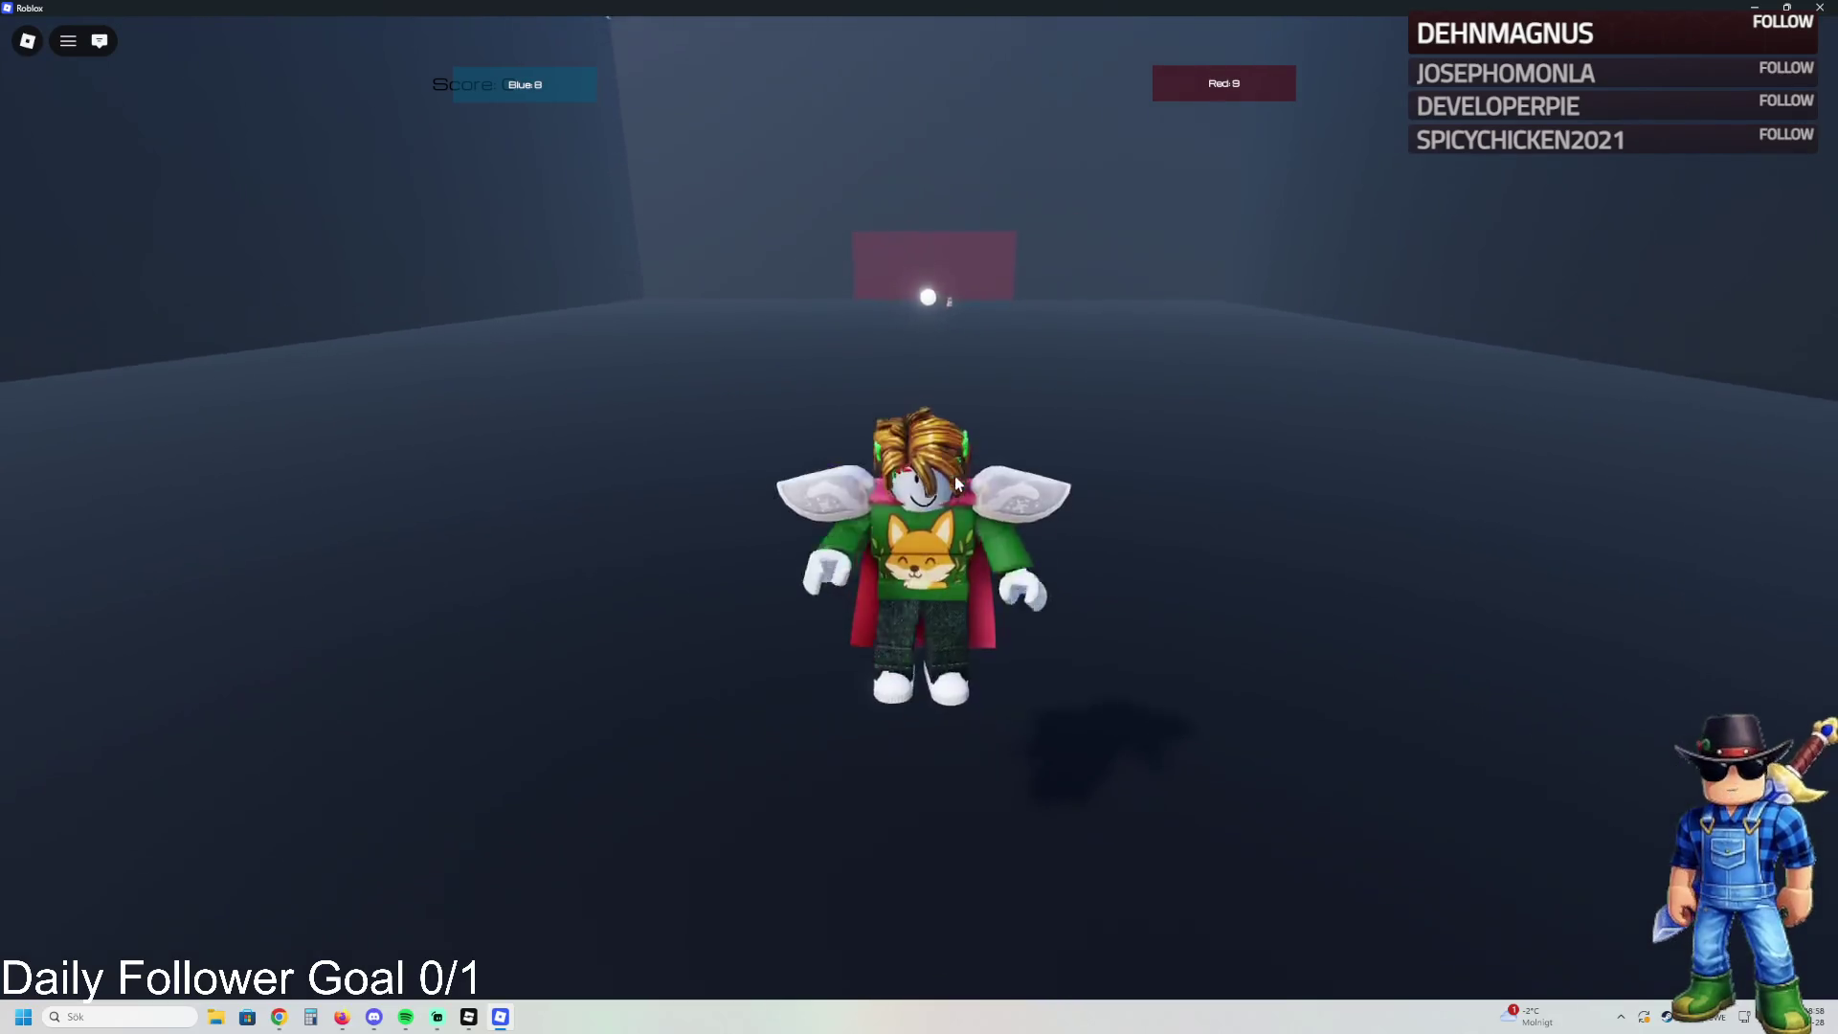
key(w)
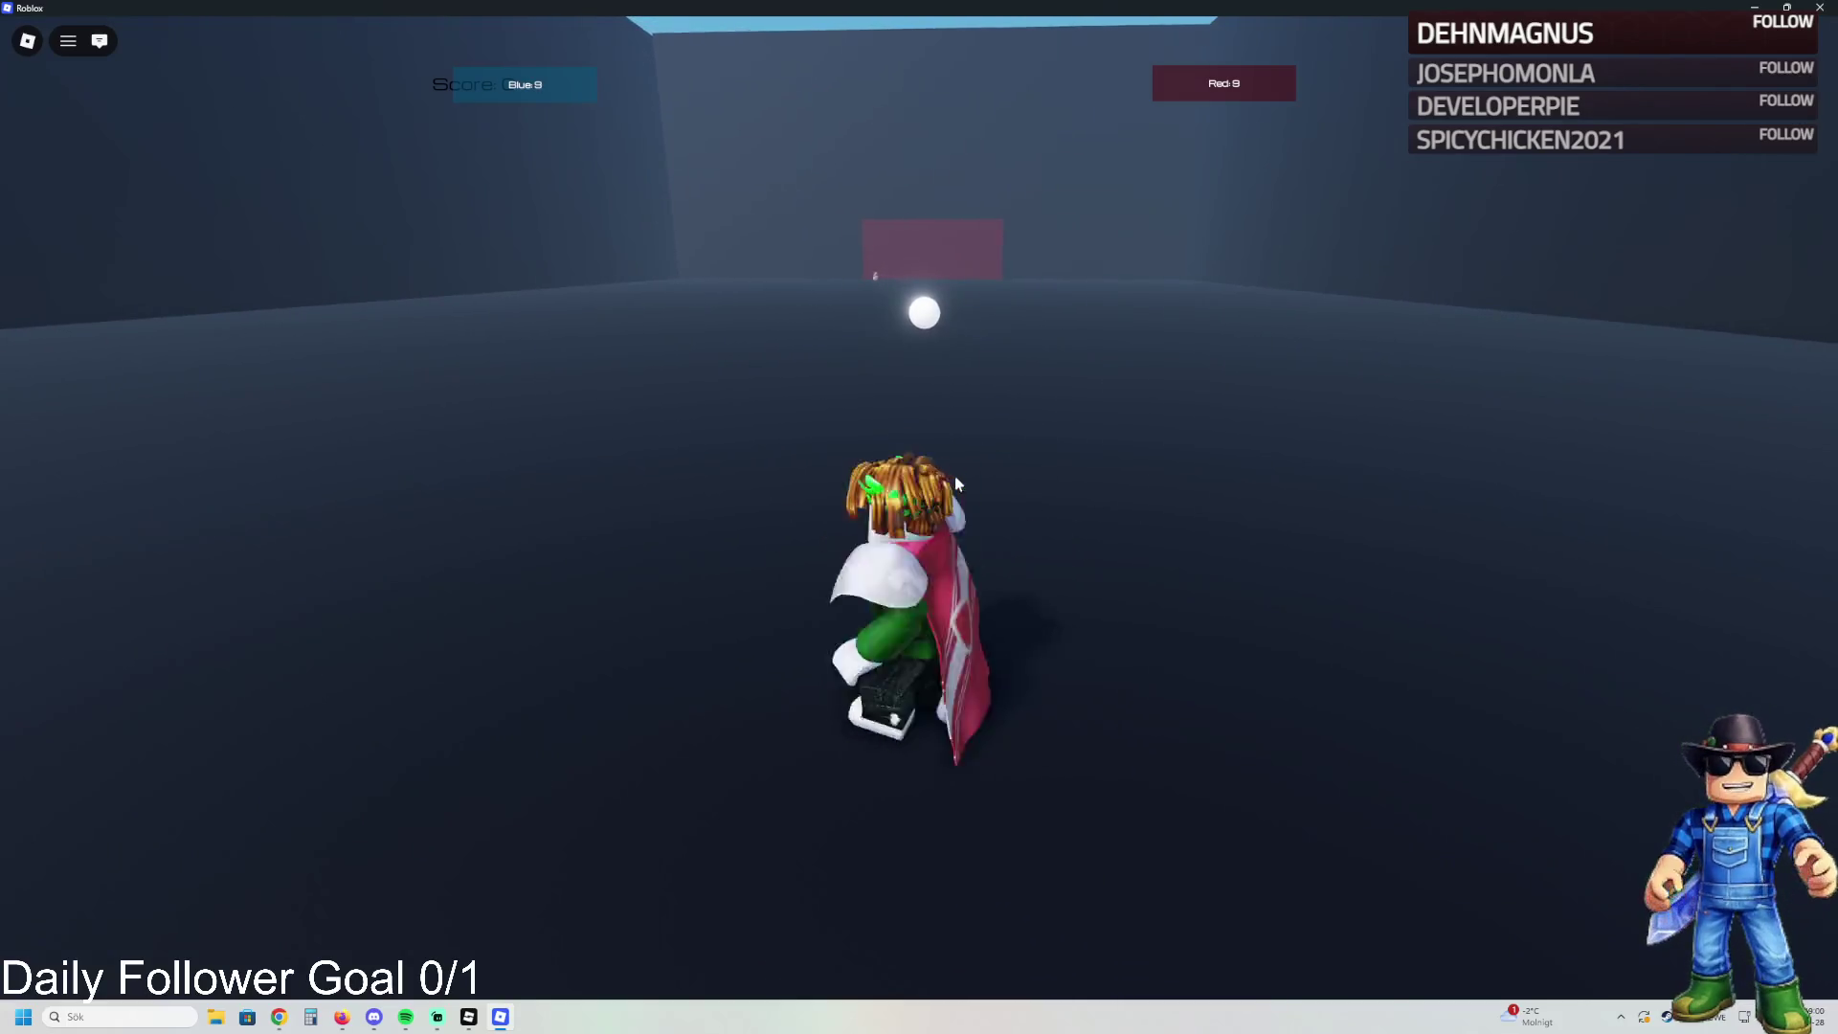
key(w)
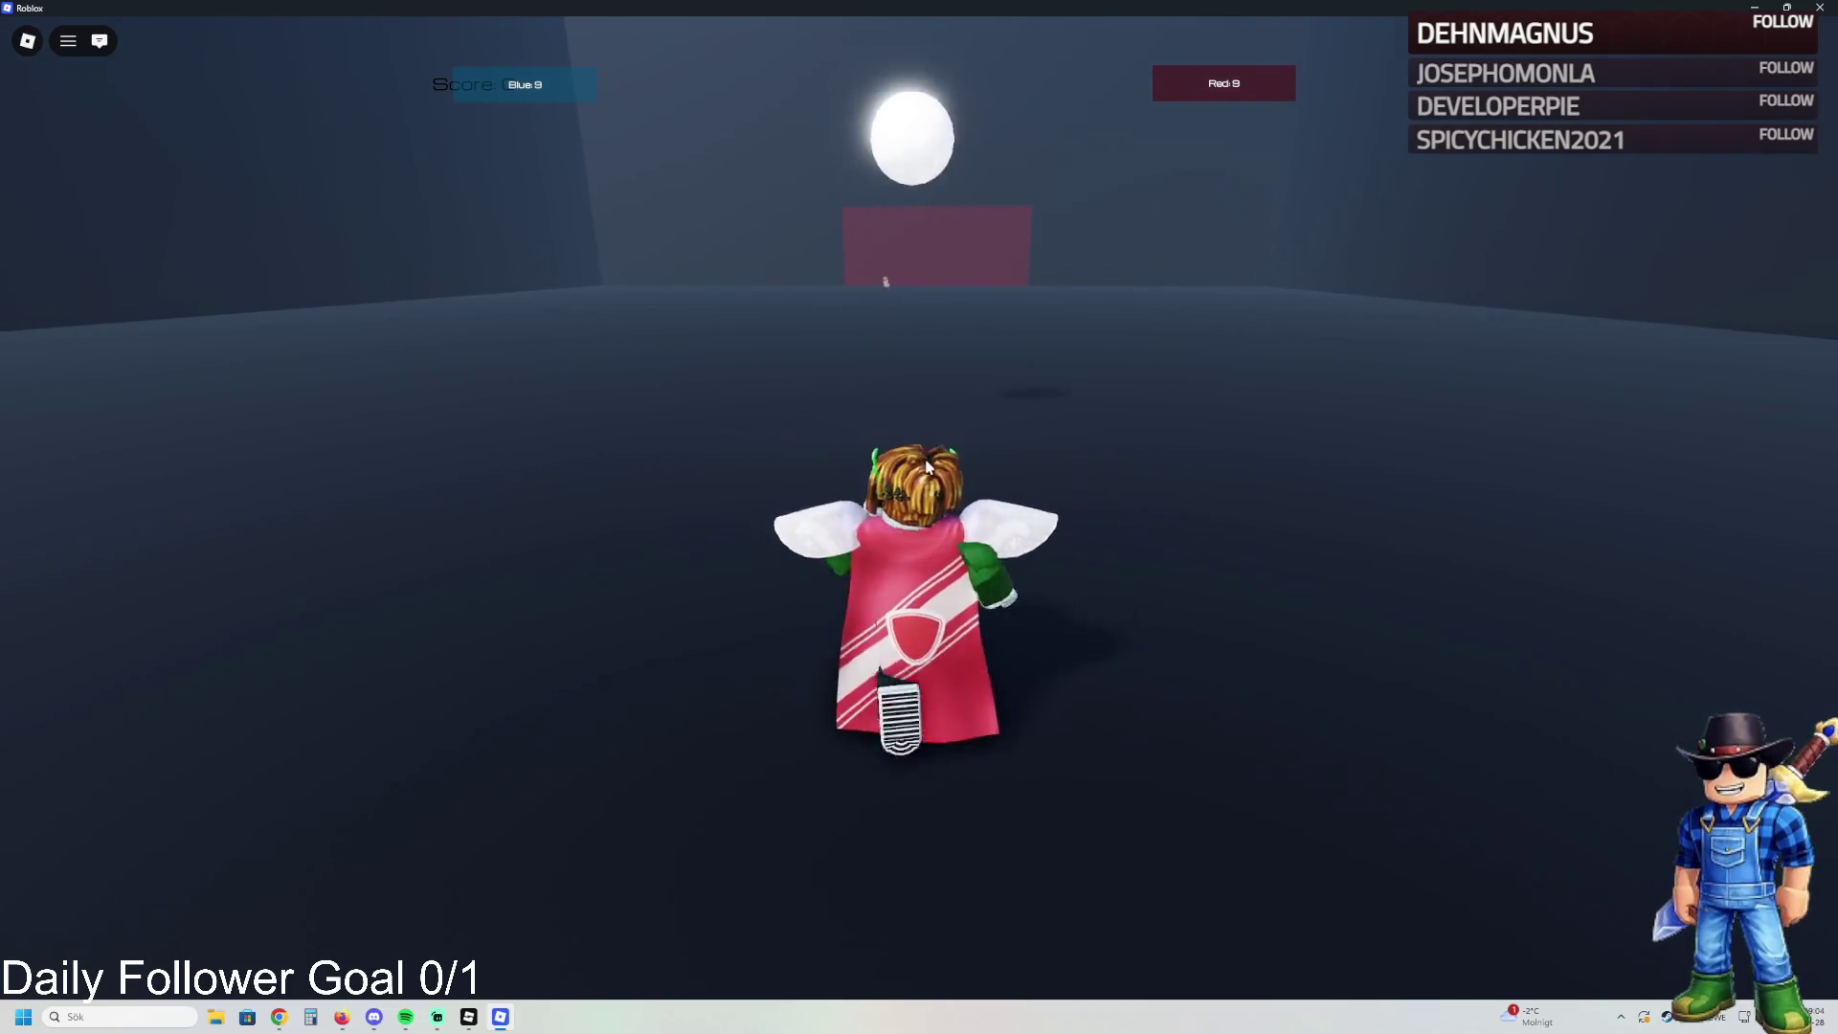
key(s)
key(s)
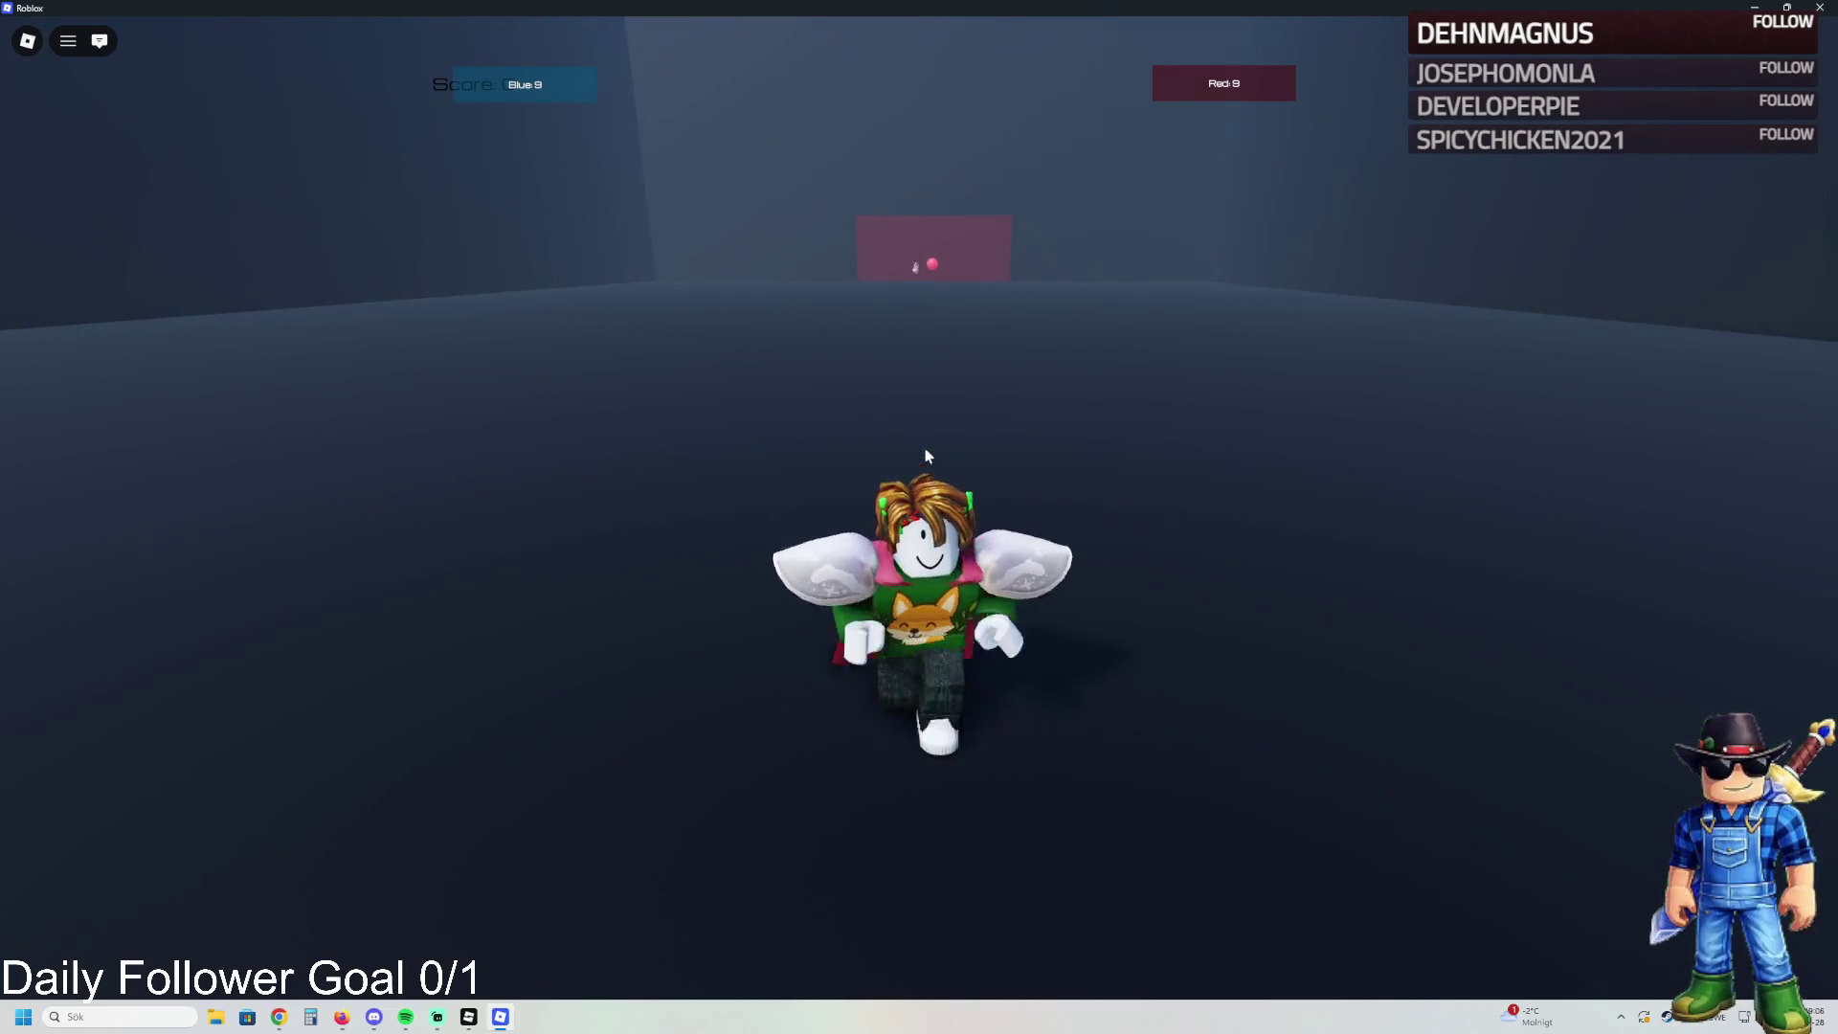
- Run into the ball and launch it into the red goal, making Red's score 10
key(w)
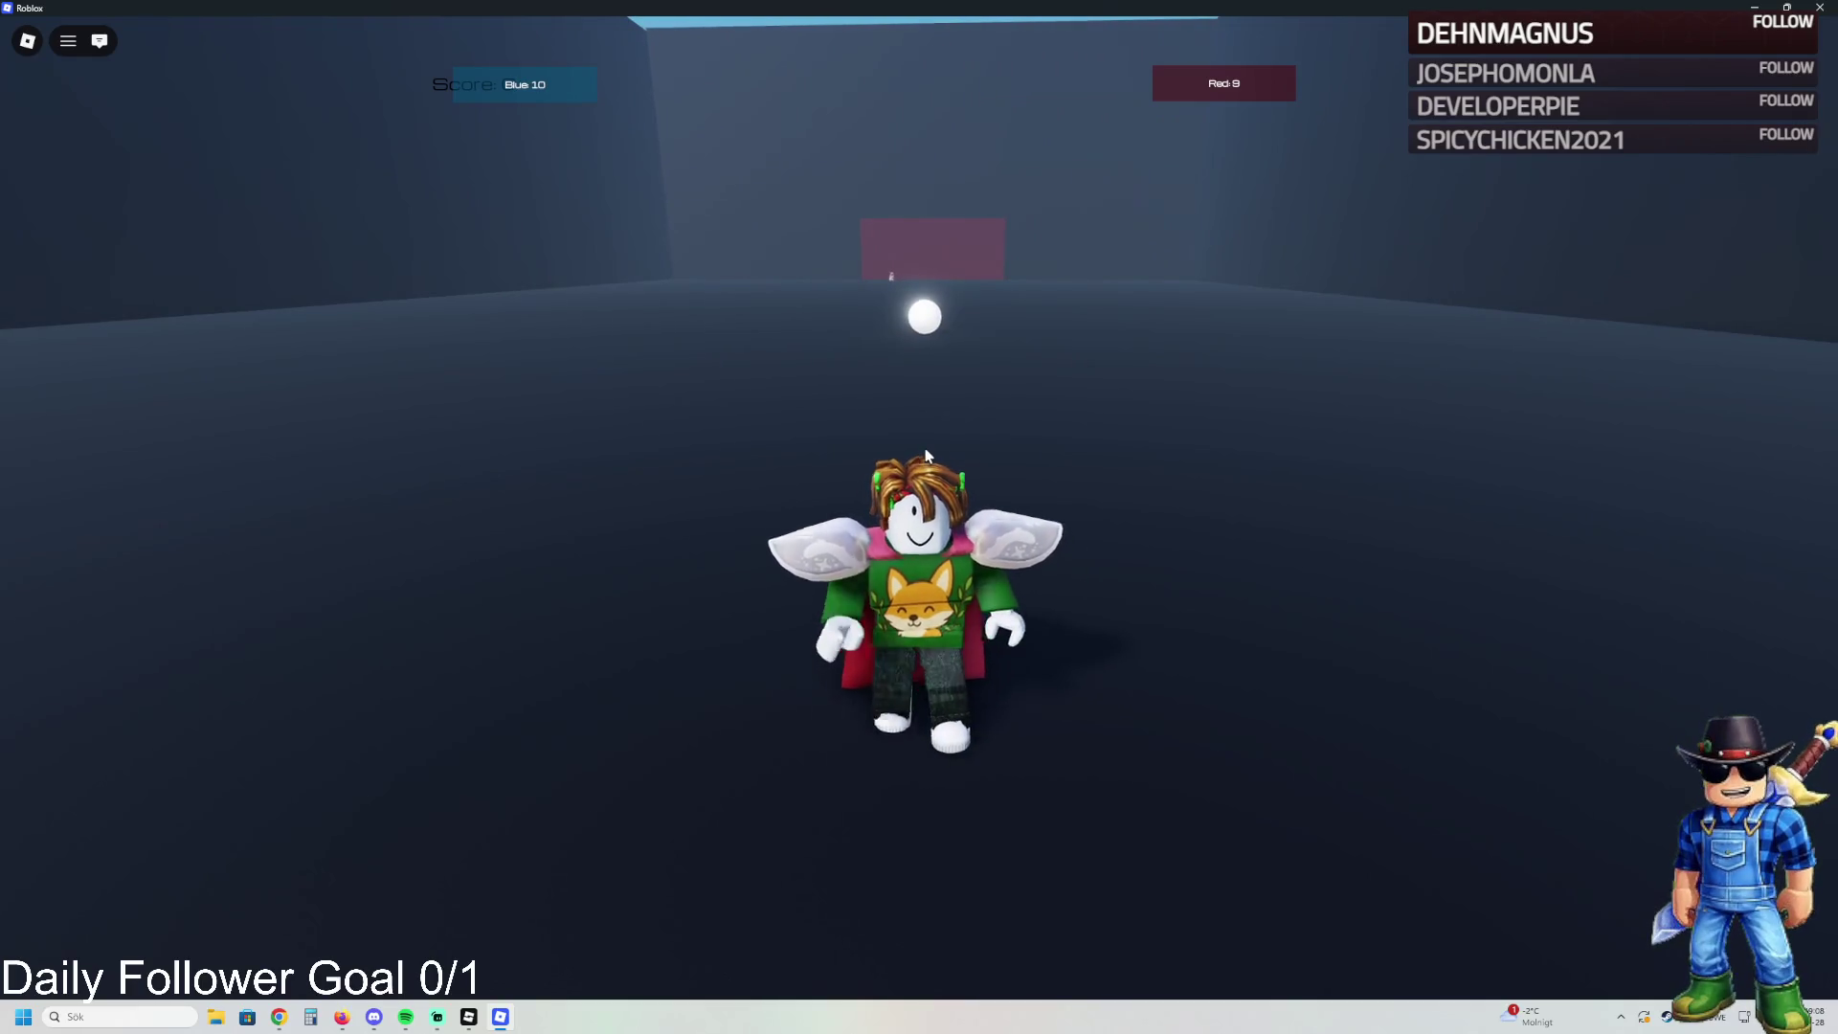
key(w)
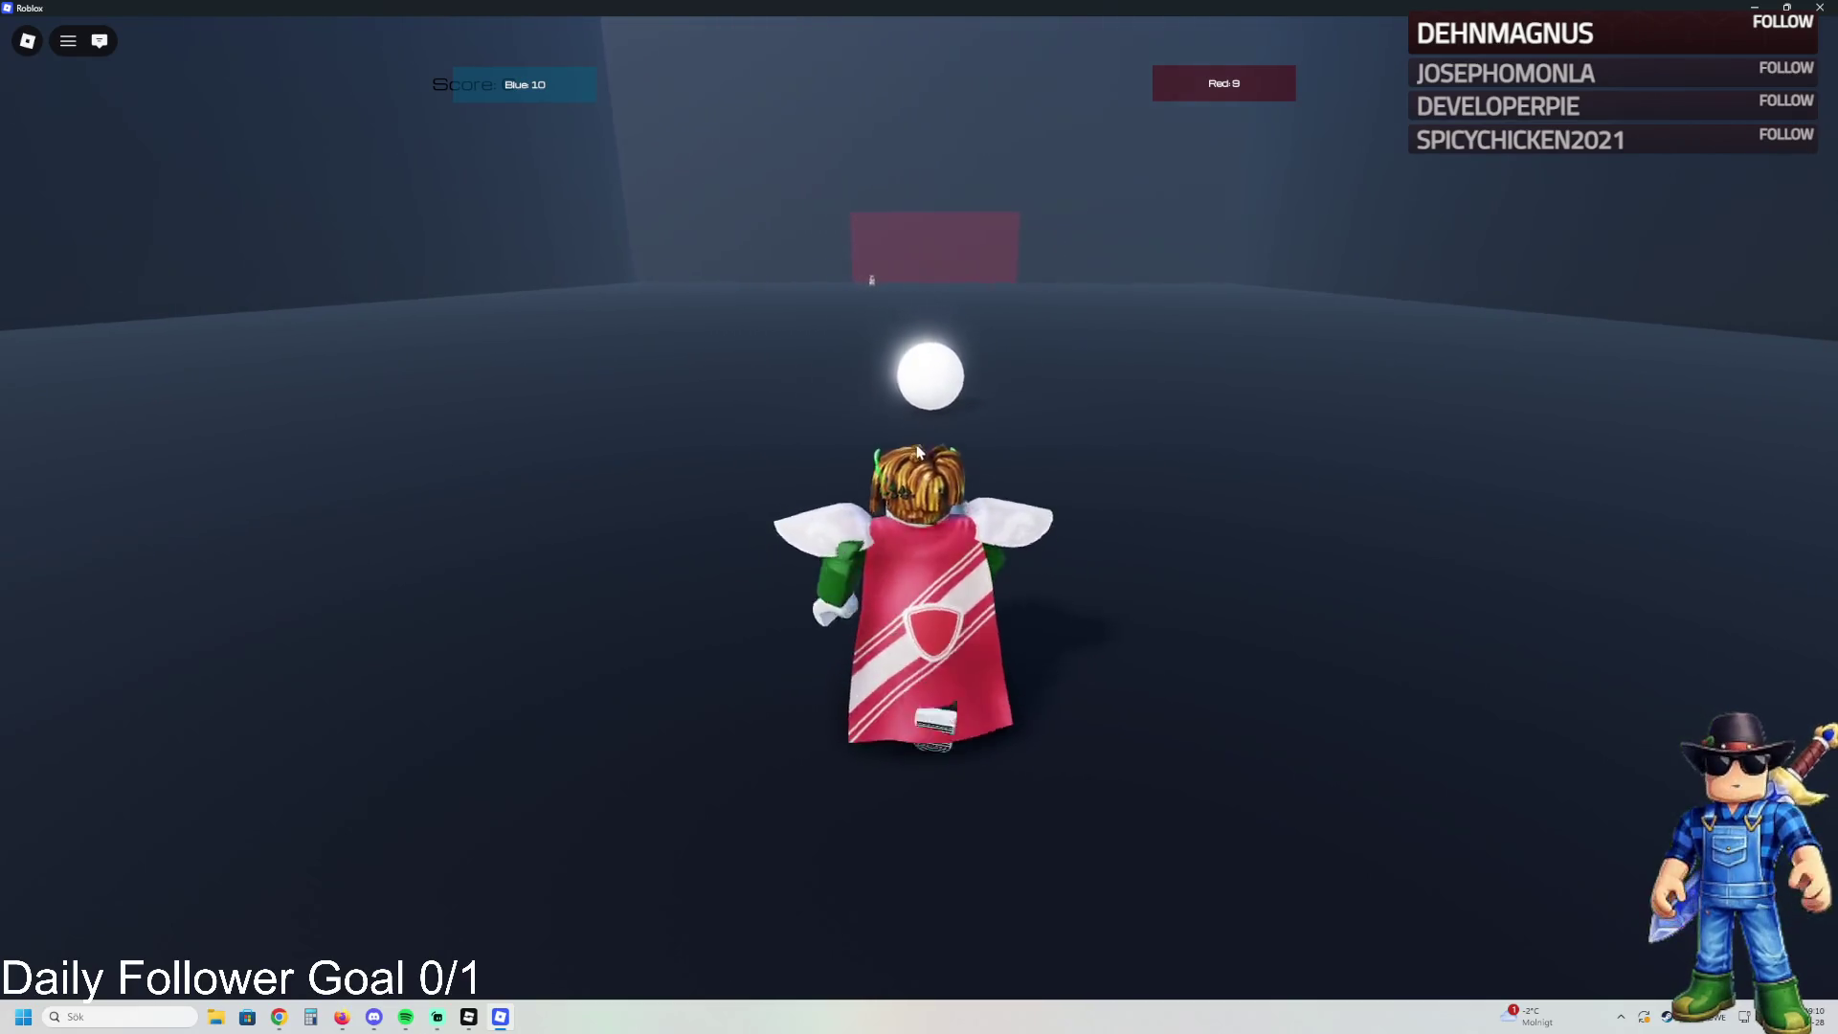
key(s)
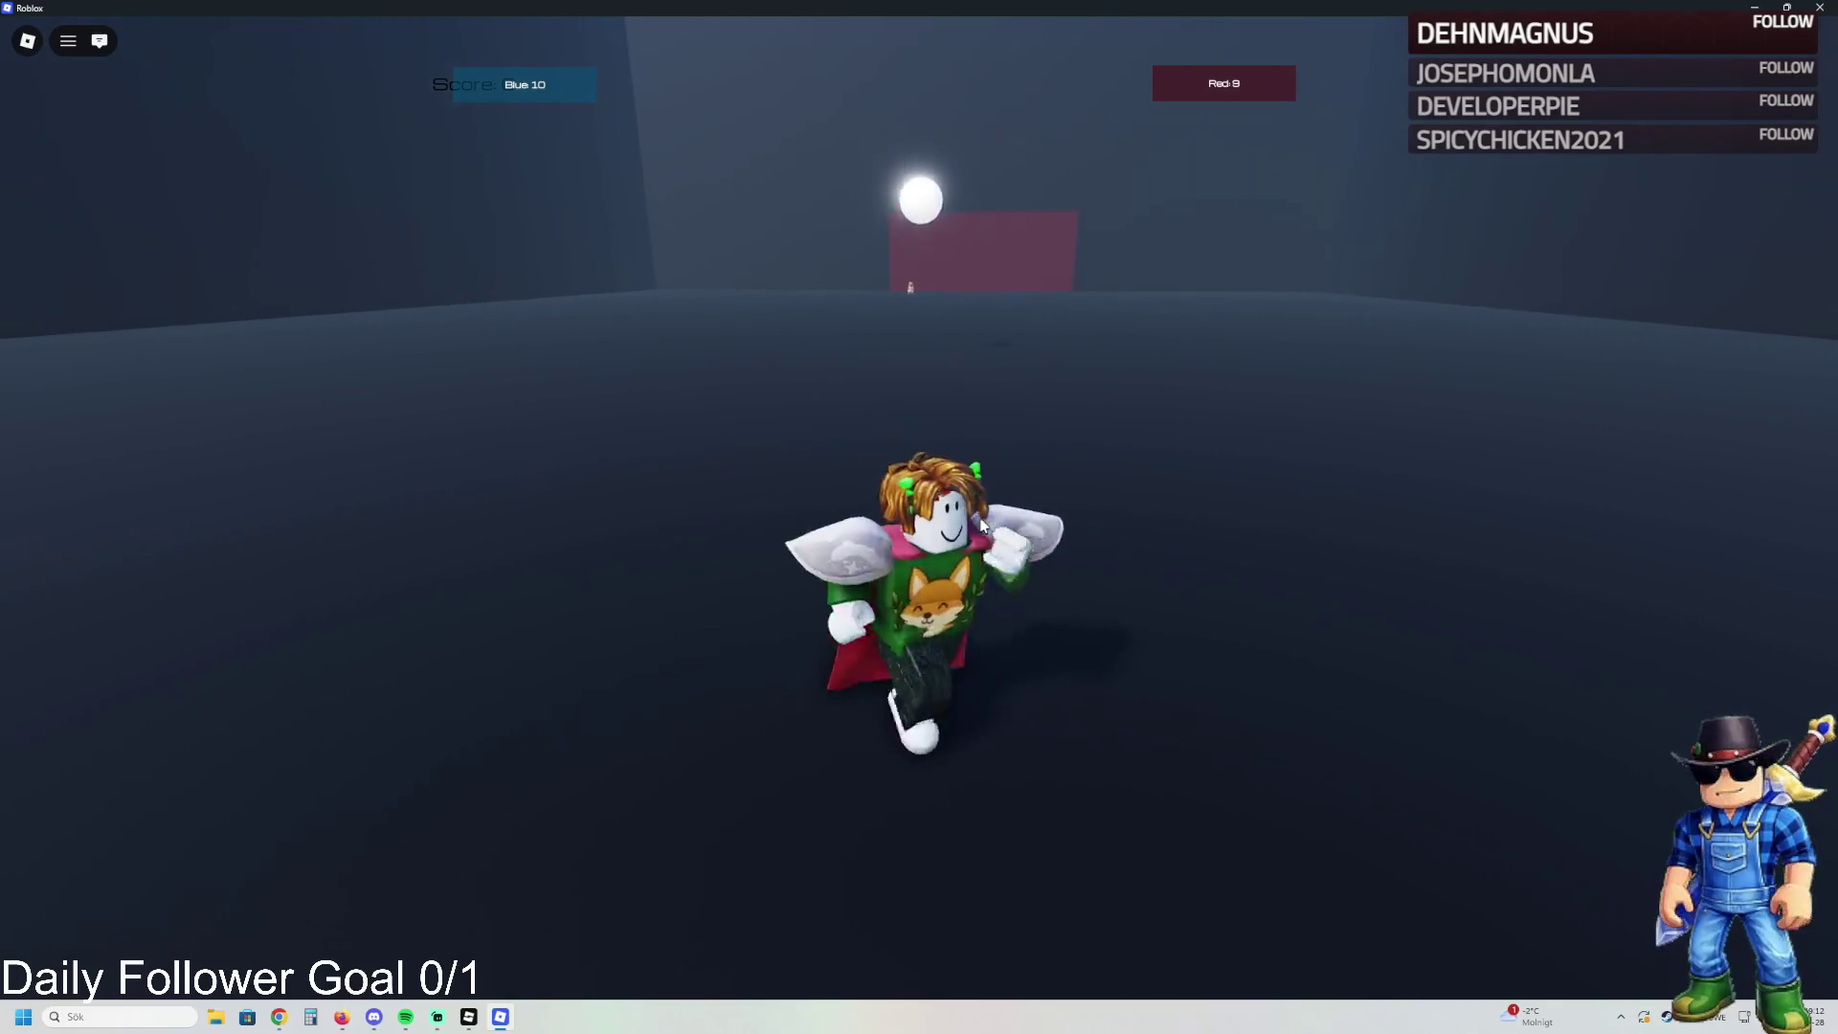
key(w)
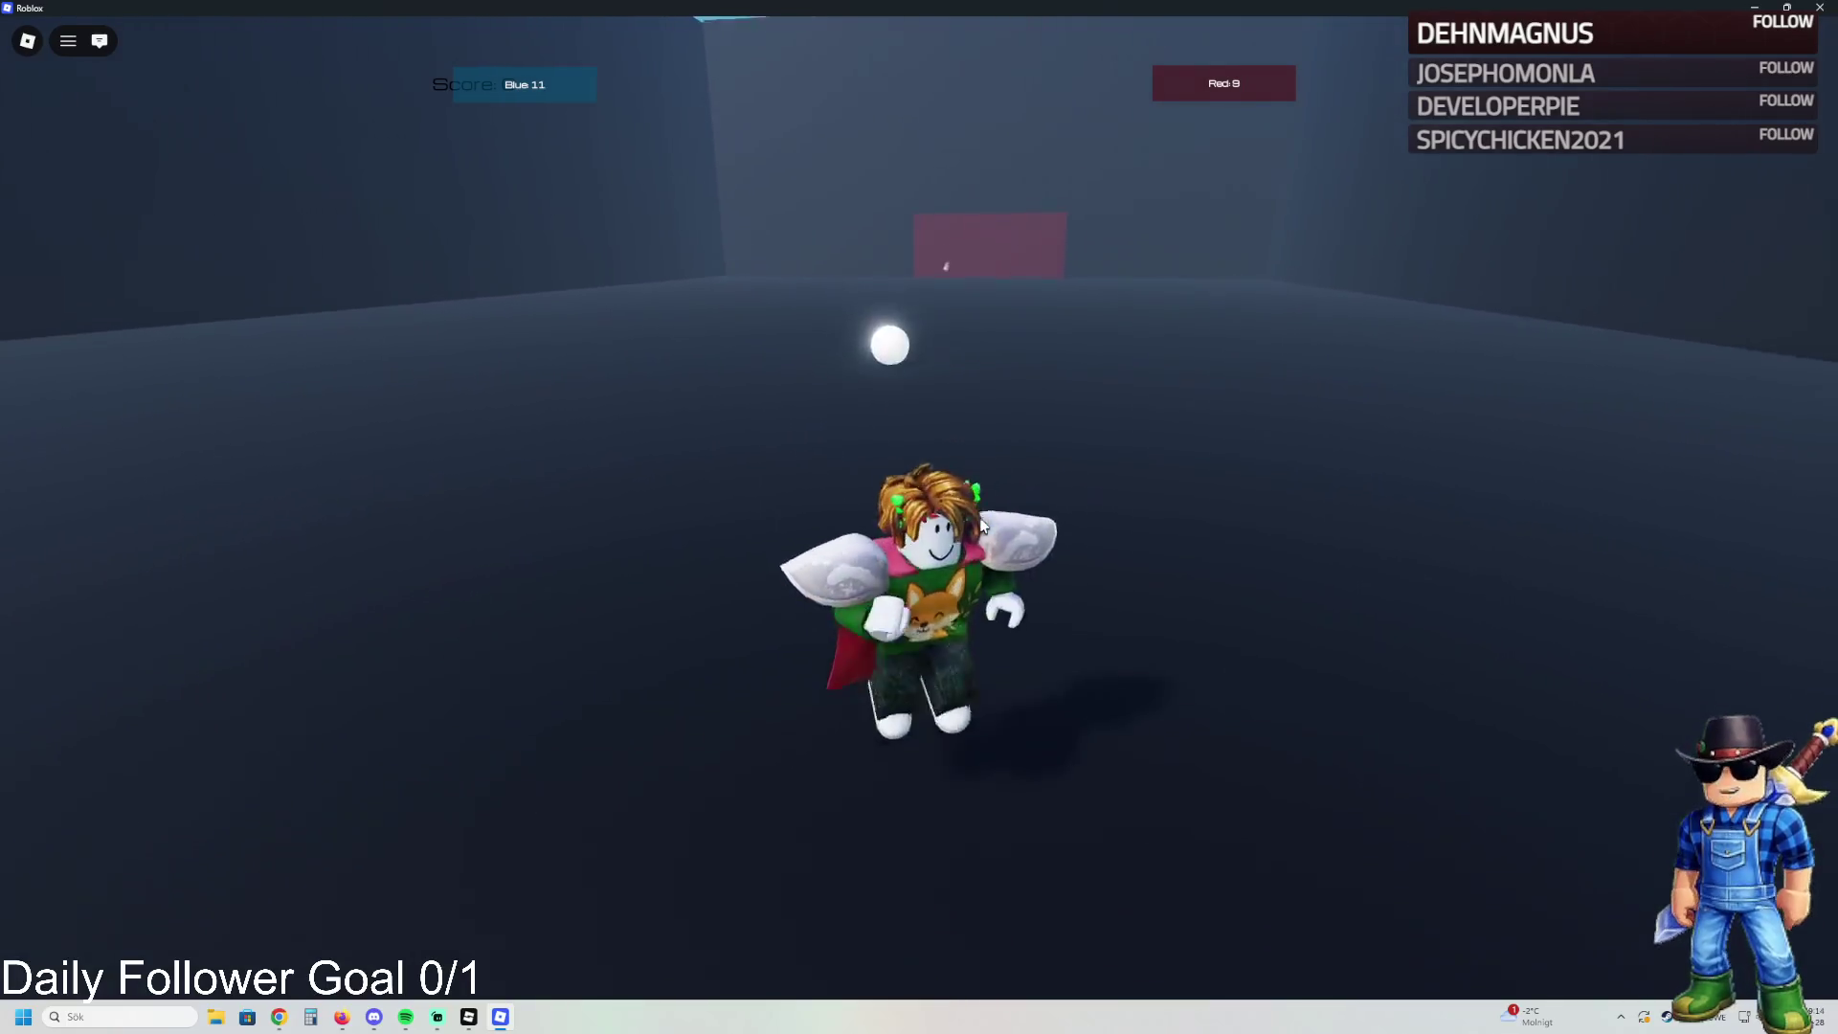
key(w)
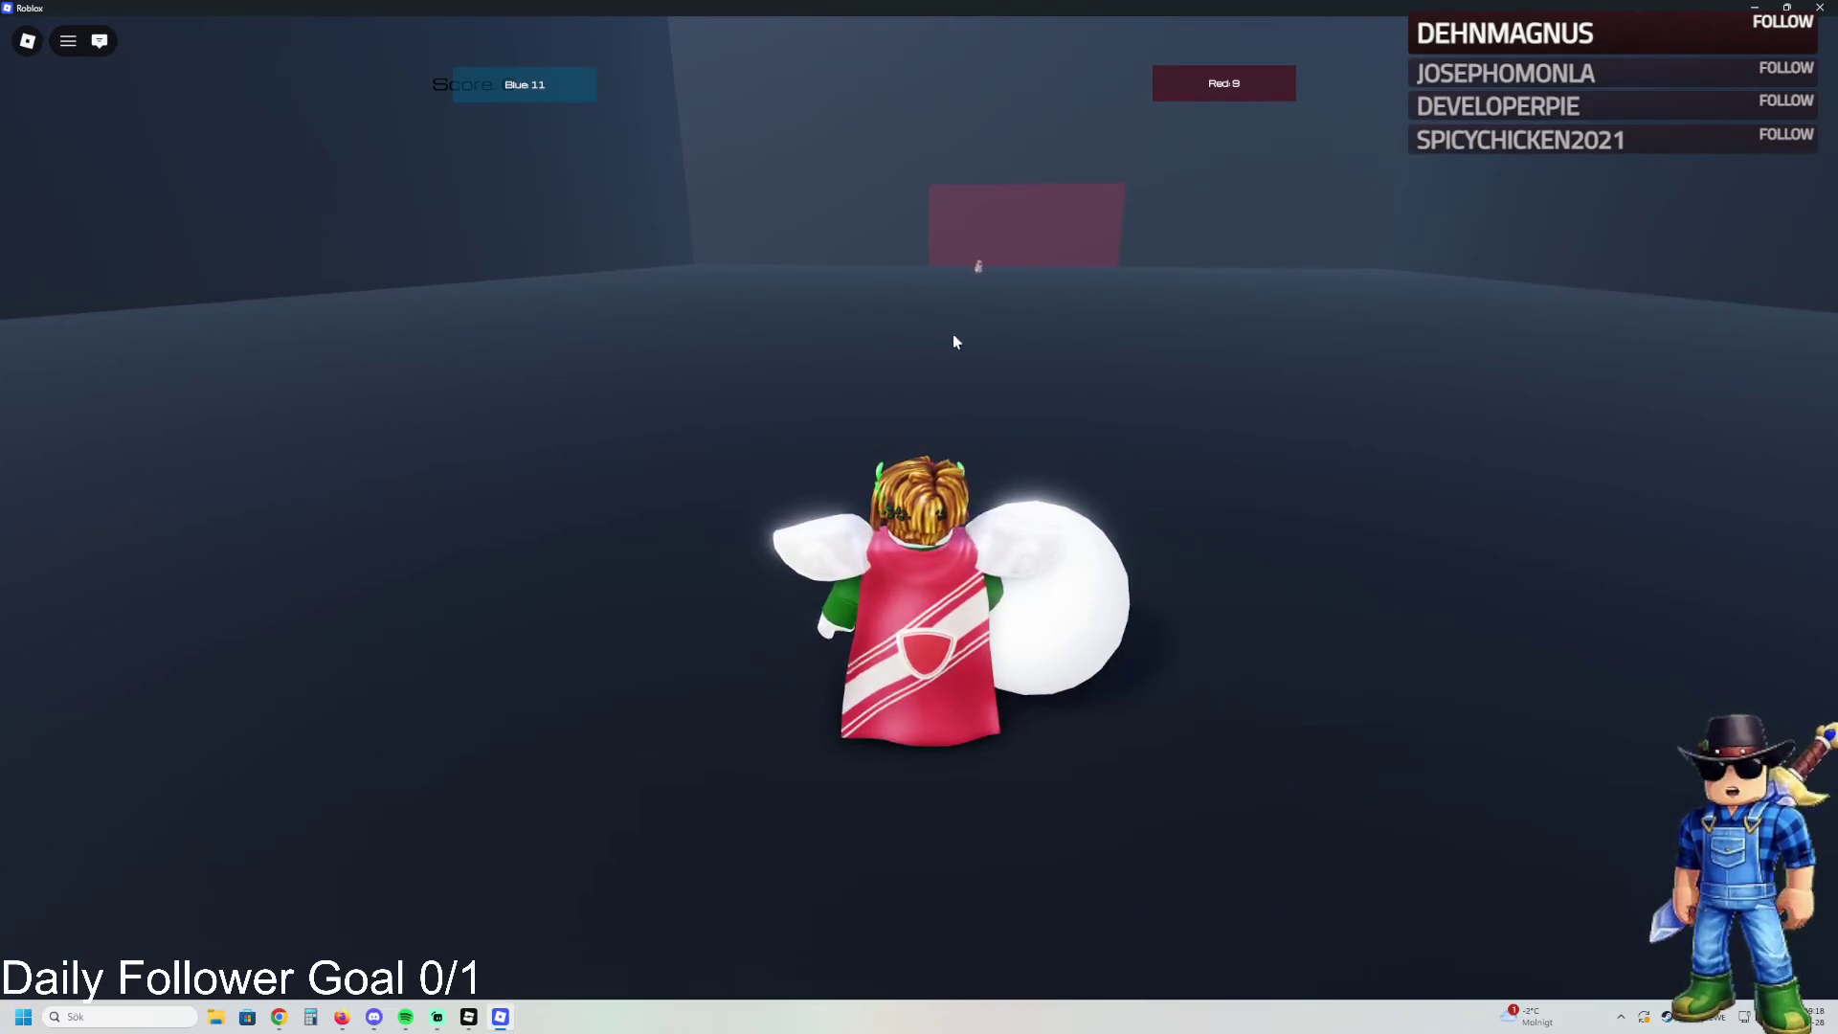
click(1037, 566)
key(s)
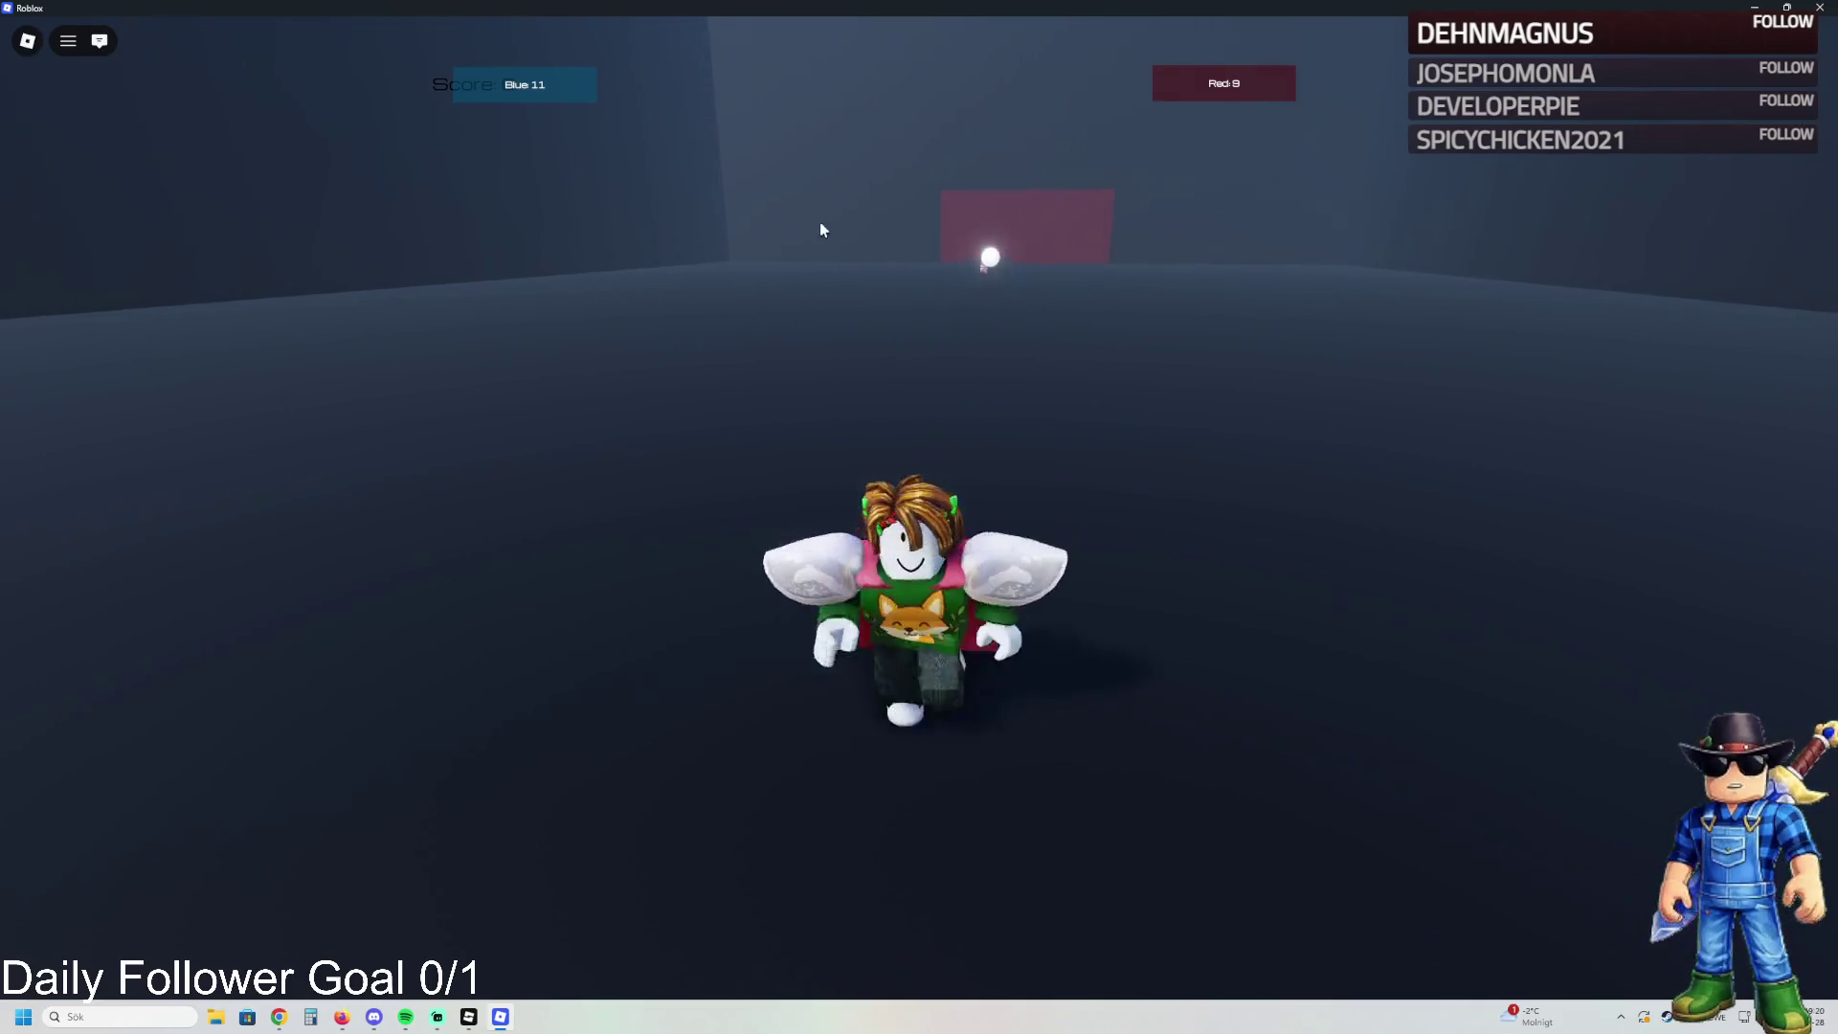
- Walk the avatar back across the arena, then close the test game
key(space)
key(s)
key(d)
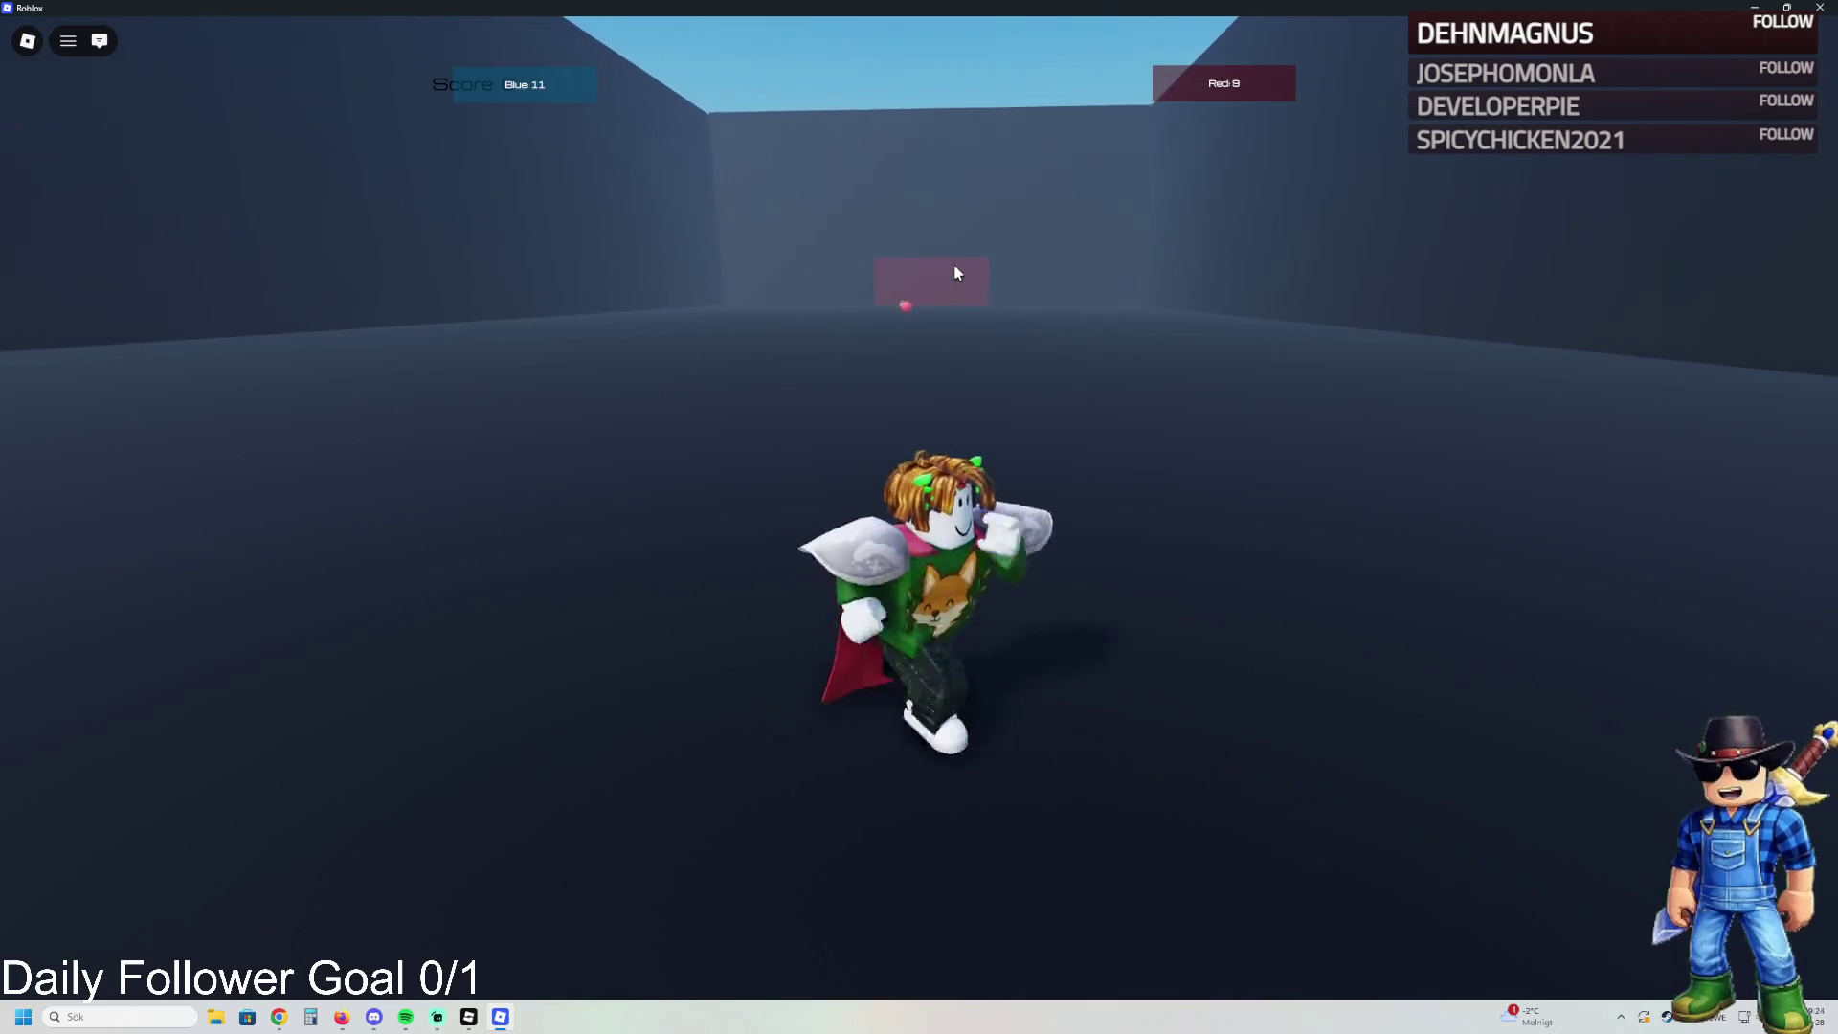
key(w)
key(a)
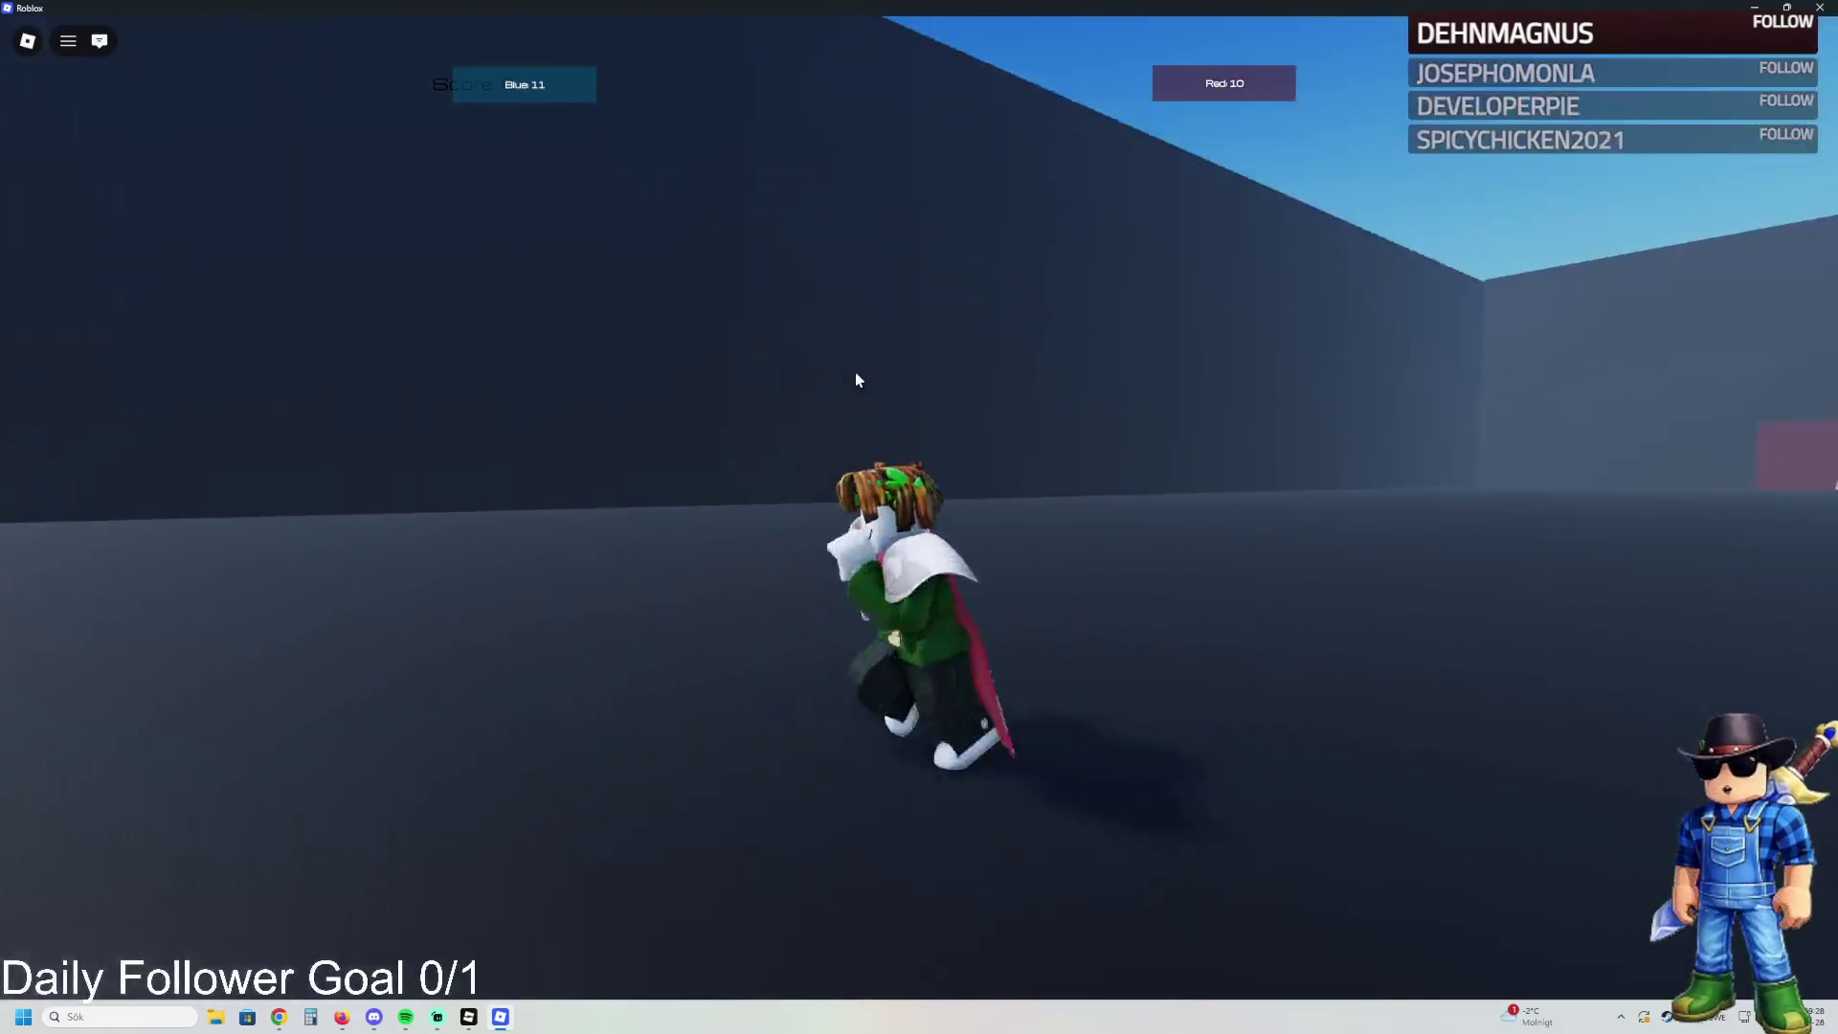
key(d)
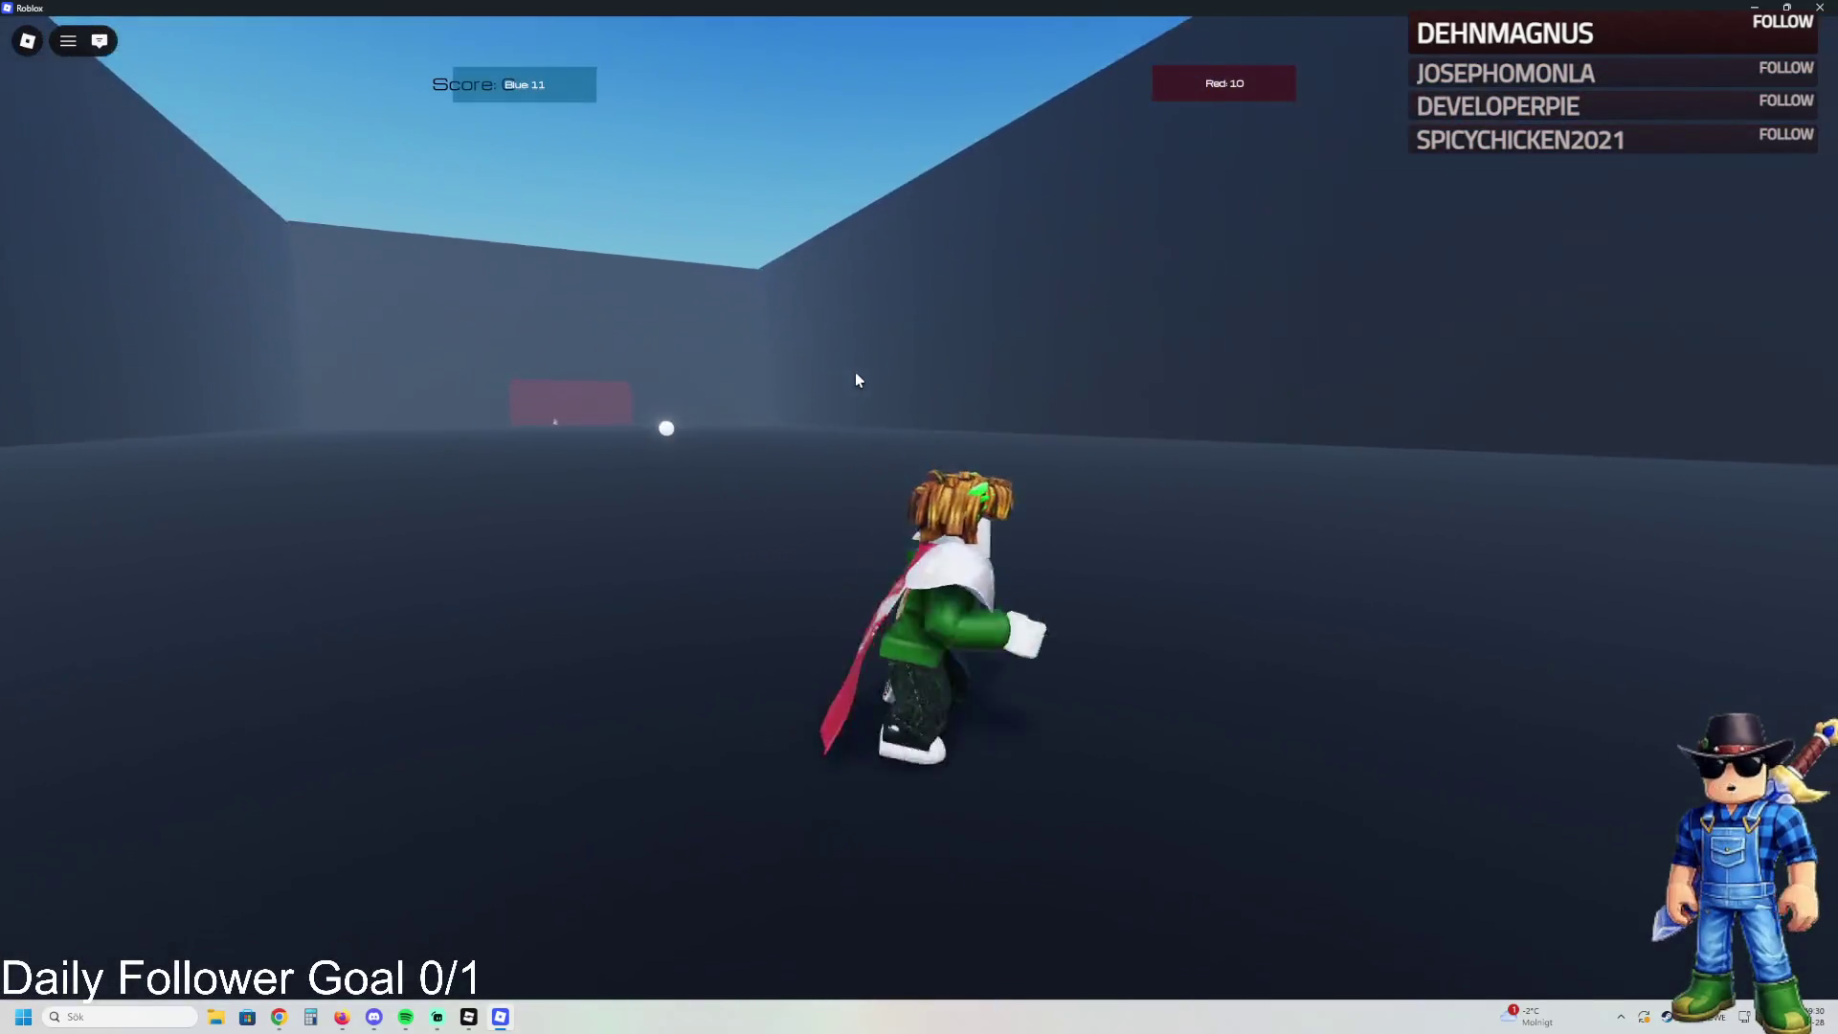
key(w)
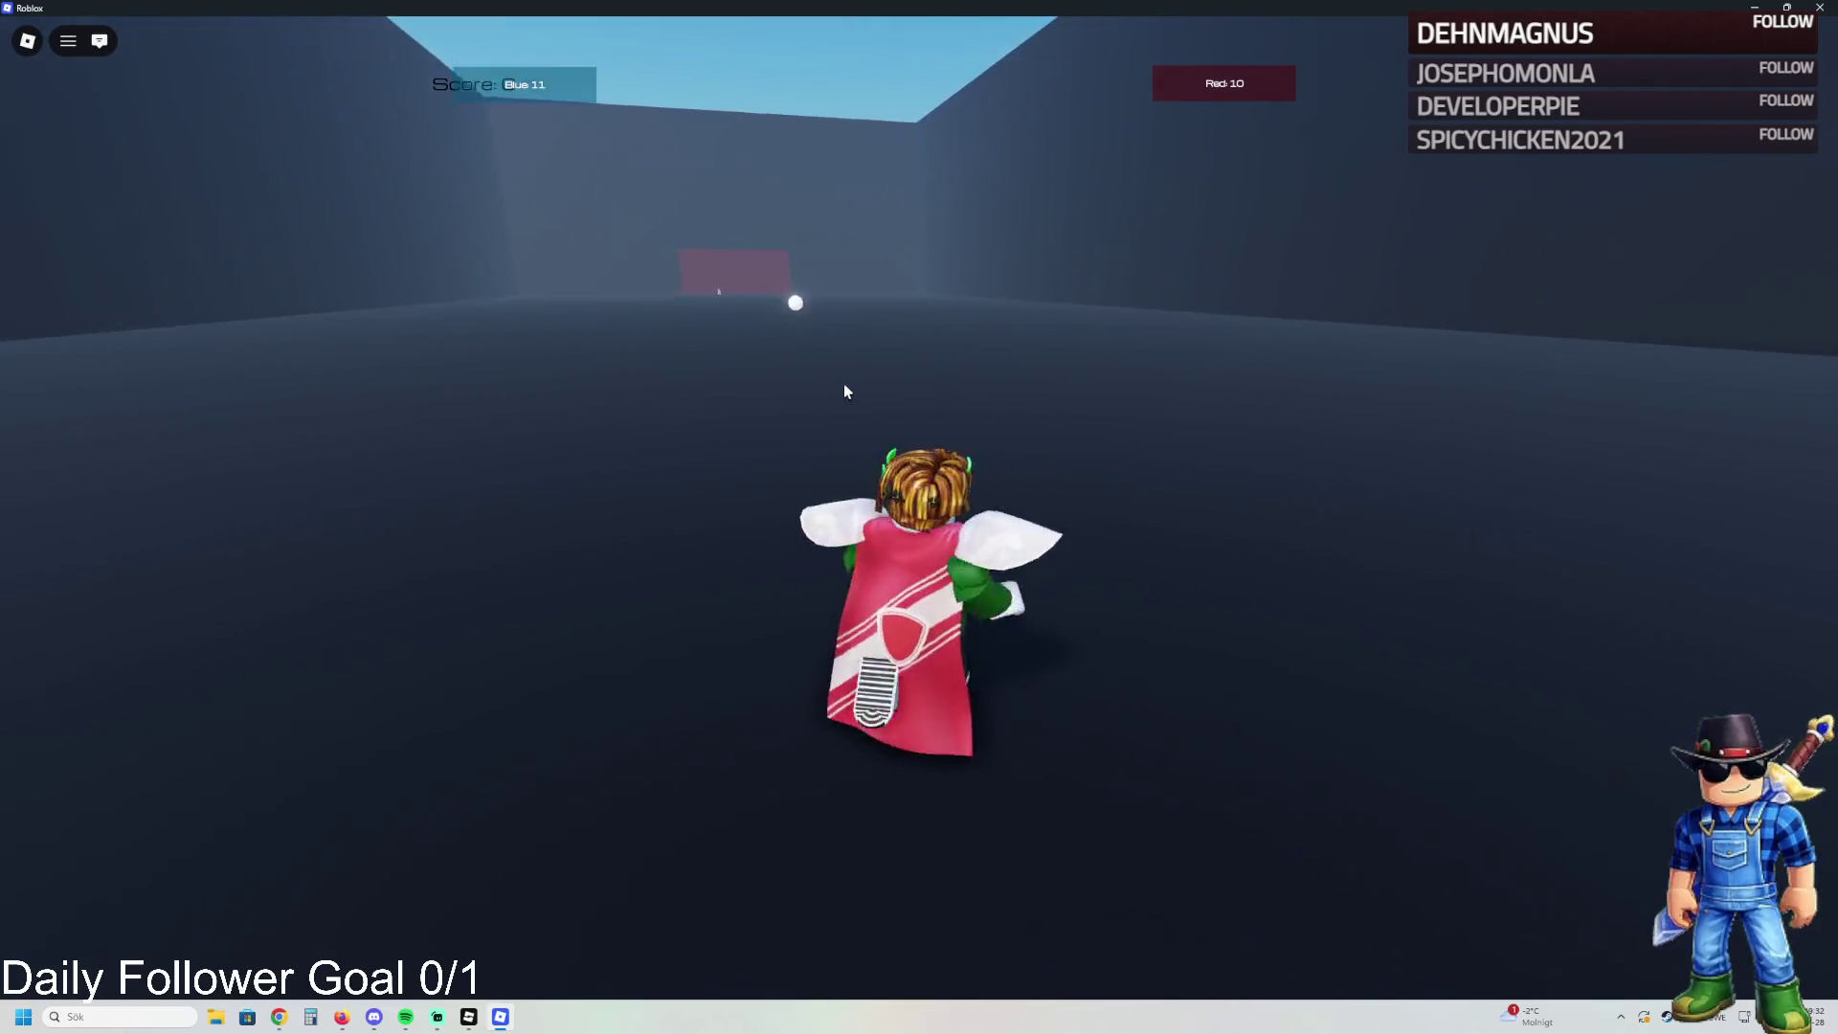
key(d)
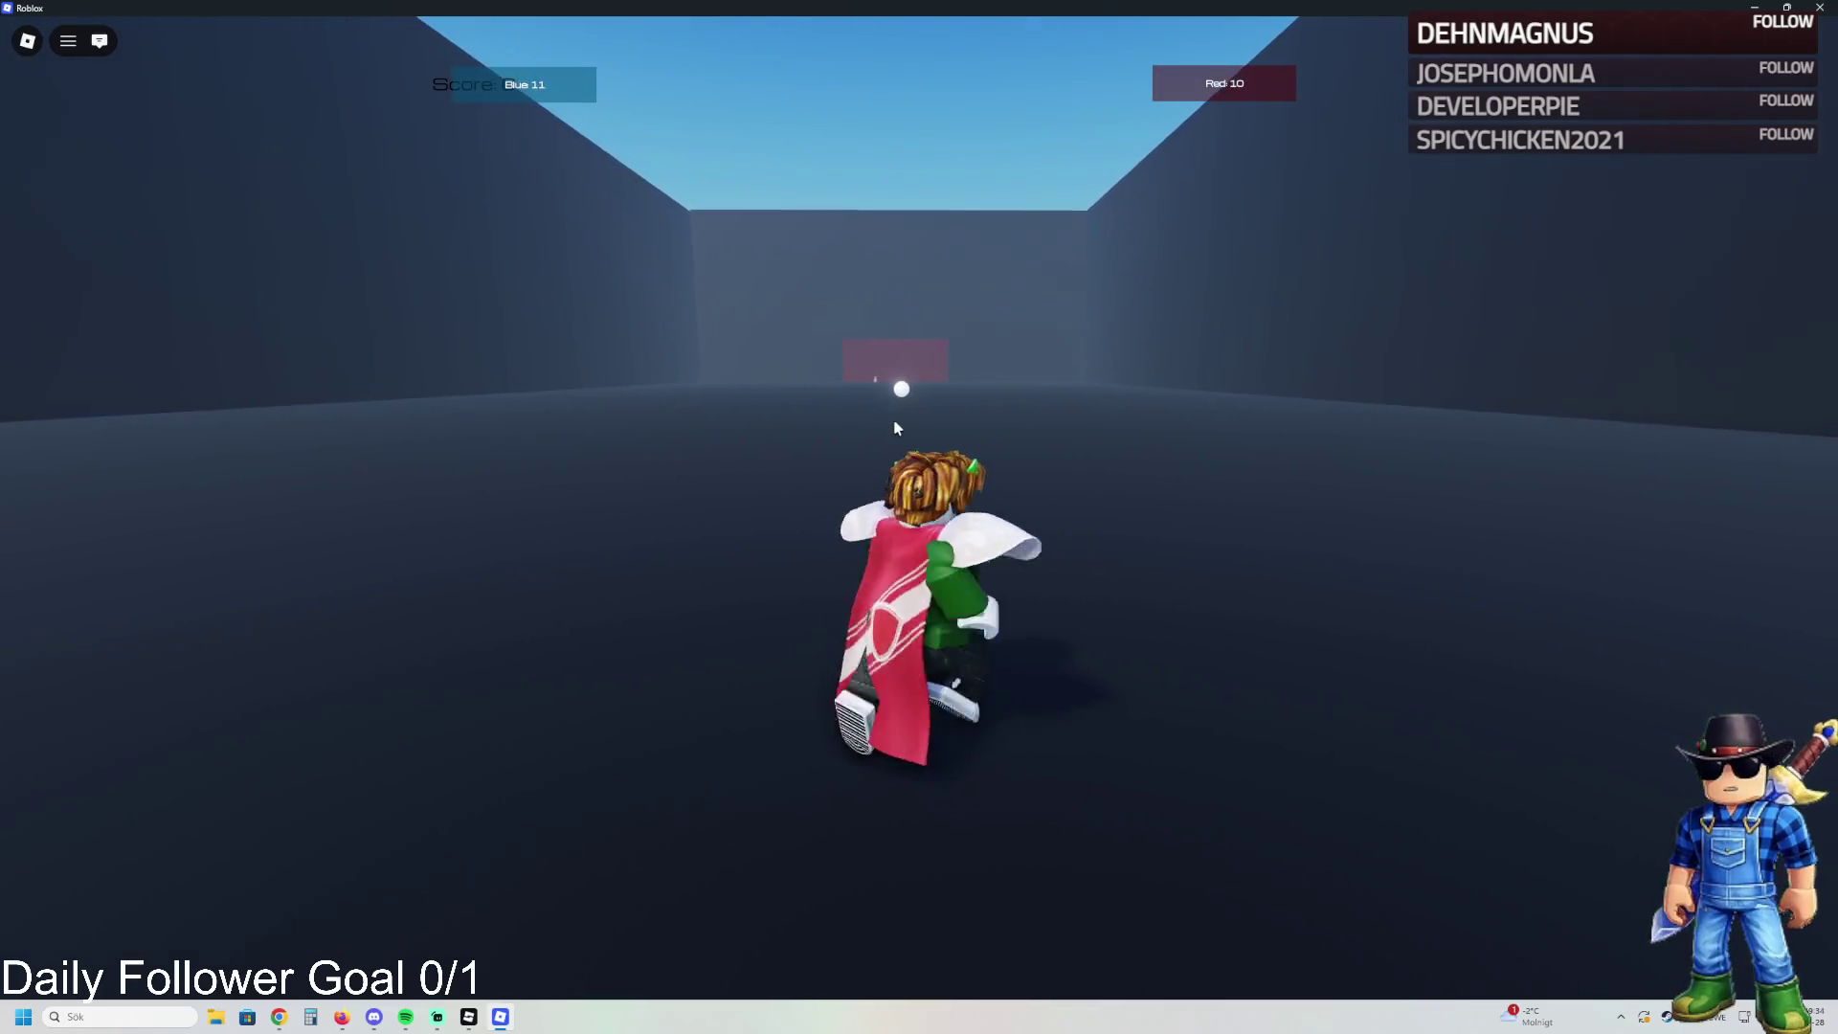
key(w)
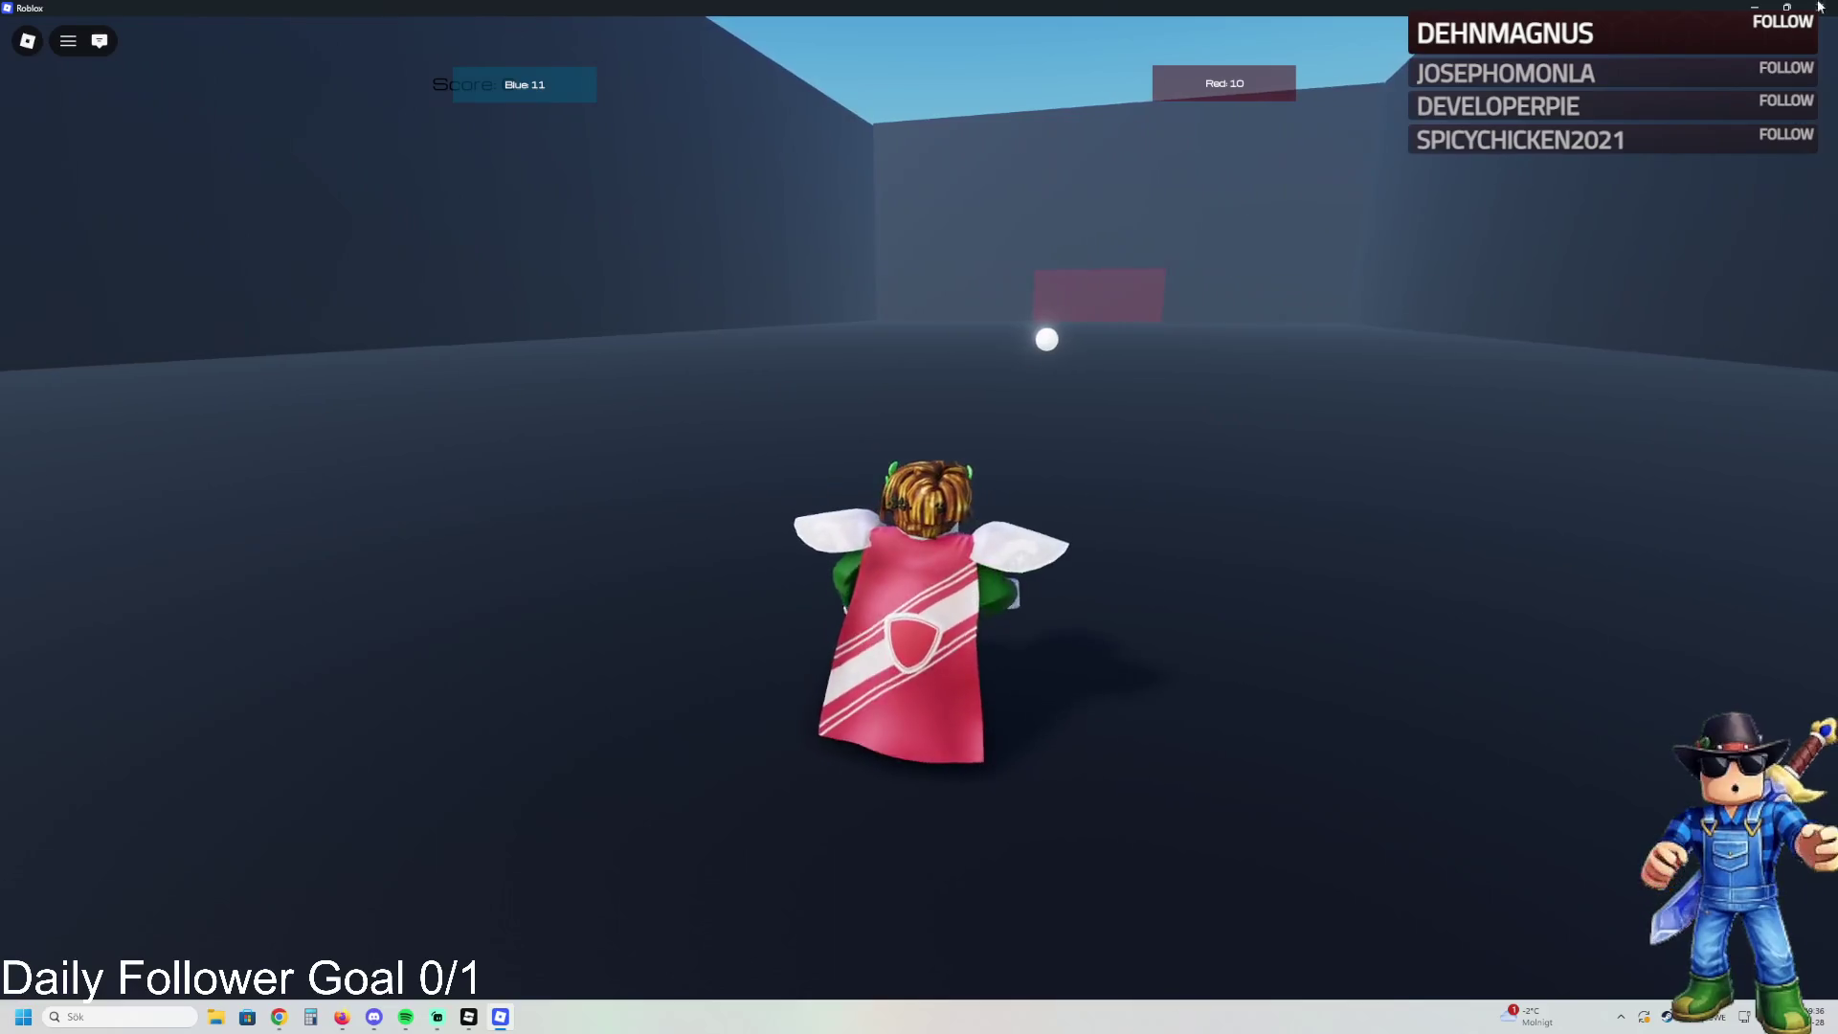
click(1819, 7)
- Dismiss the 'New to the Roblox App' prompt and return to the Studio tycoon plot
click(759, 608)
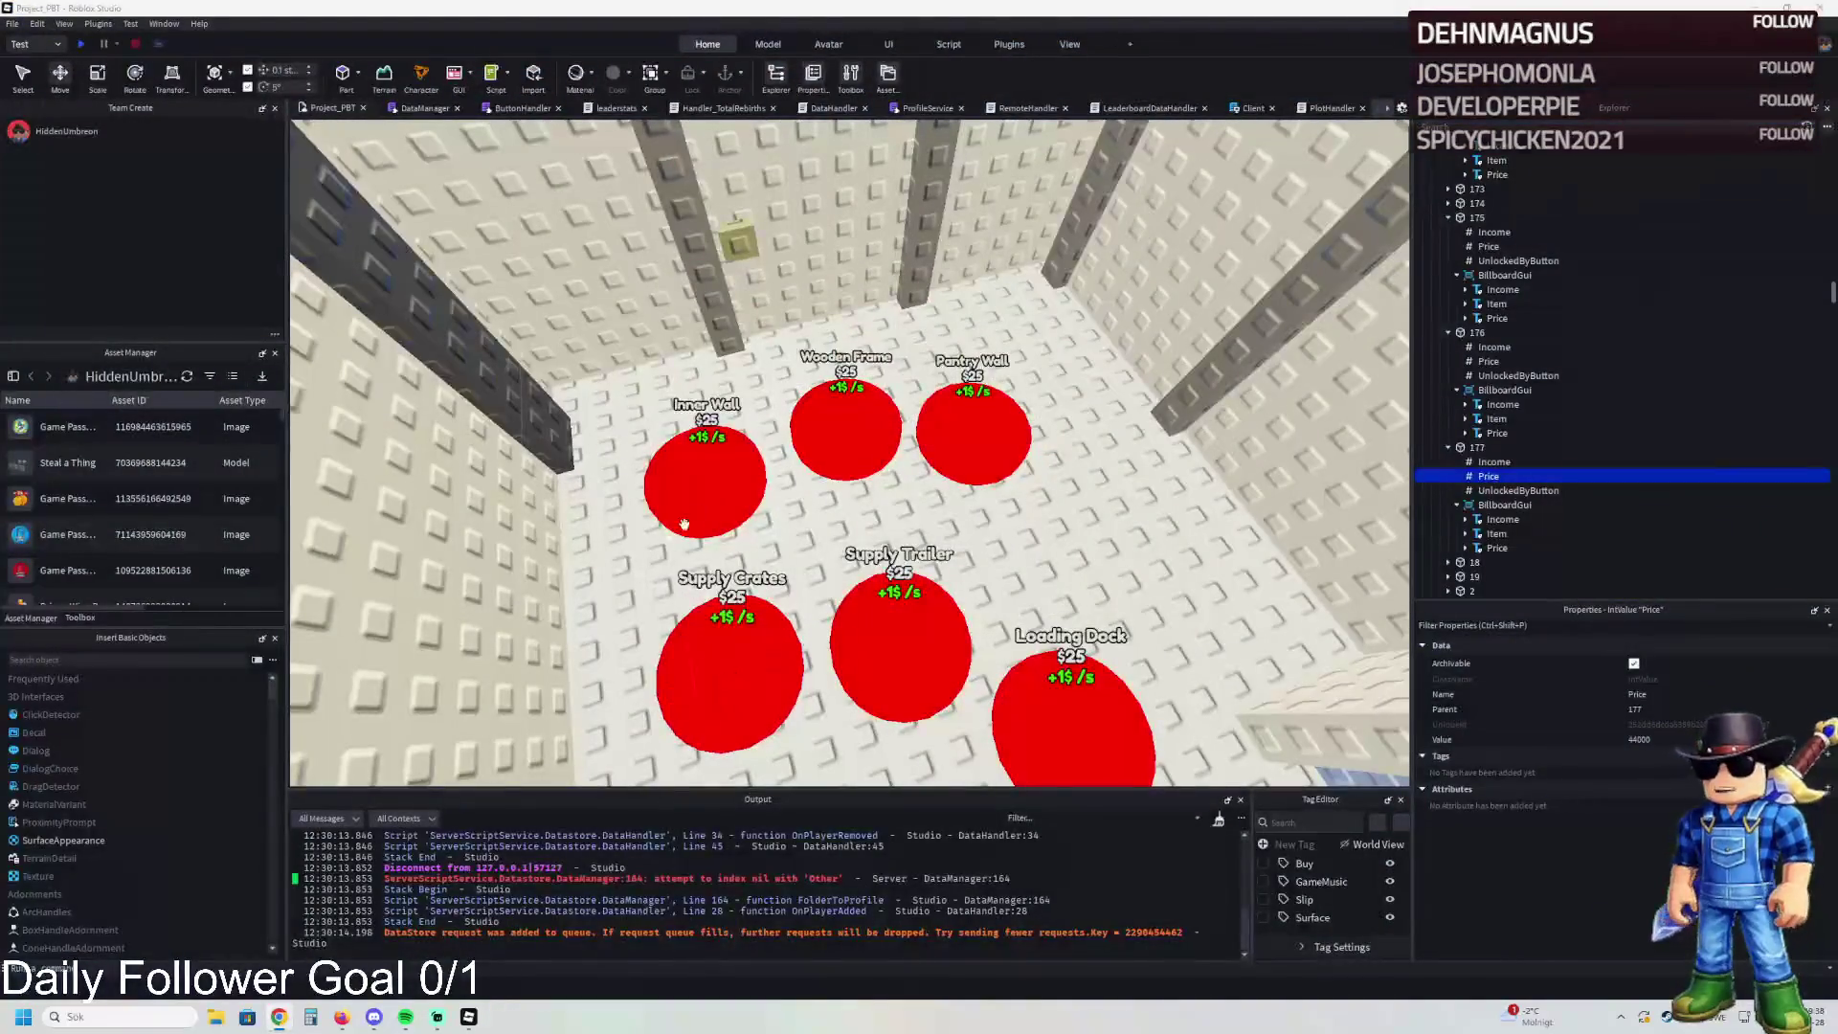
scroll(683, 524, up, 5)
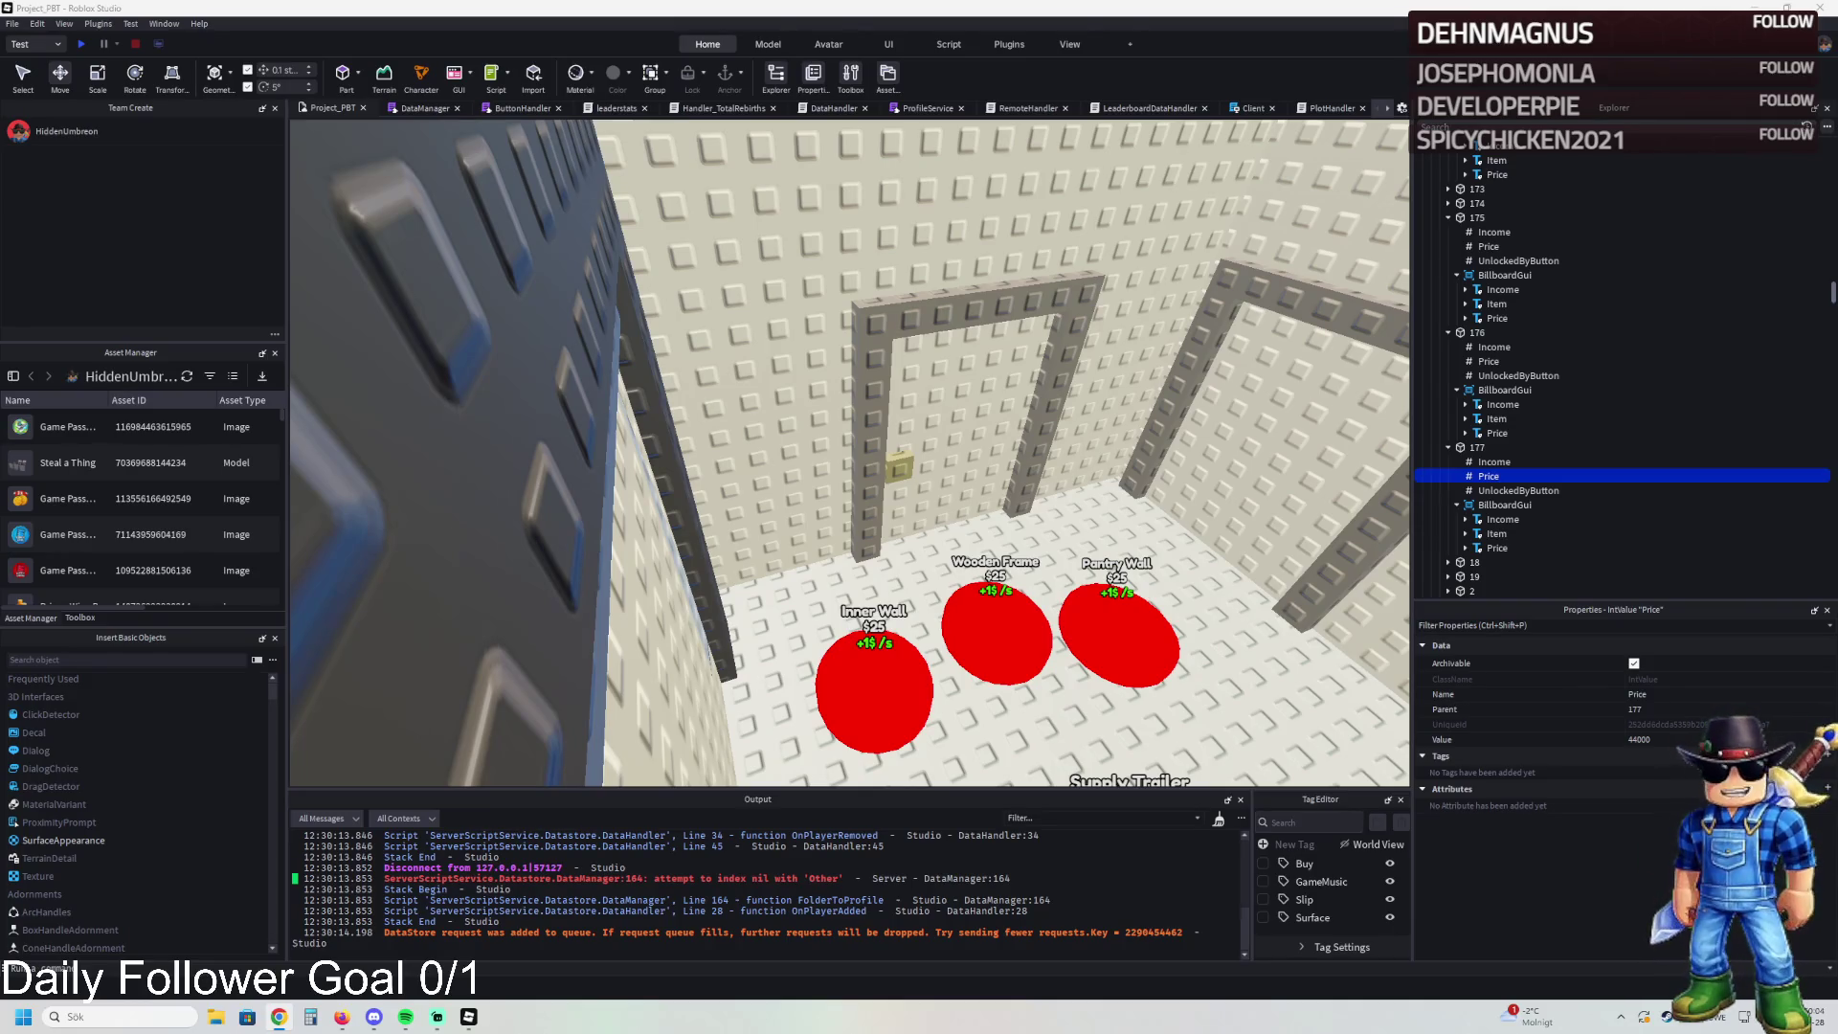
scroll(675, 447, up, 5)
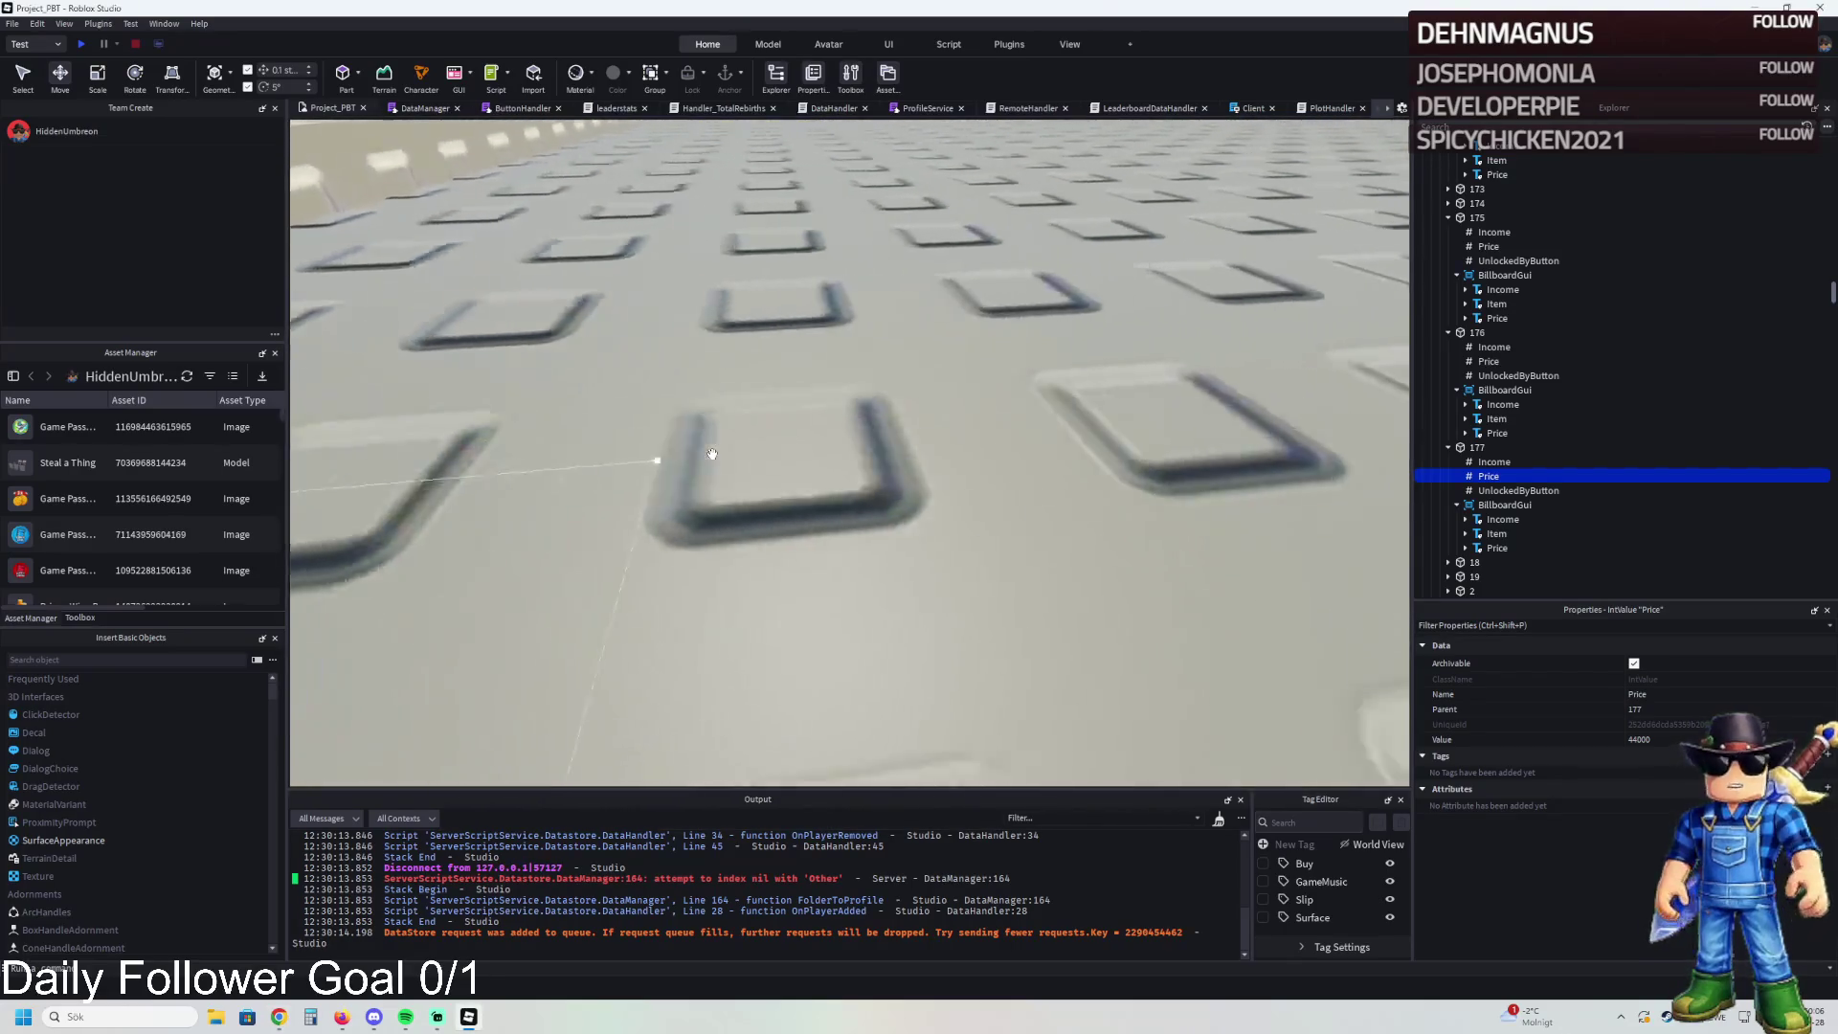
key(w)
key(d)
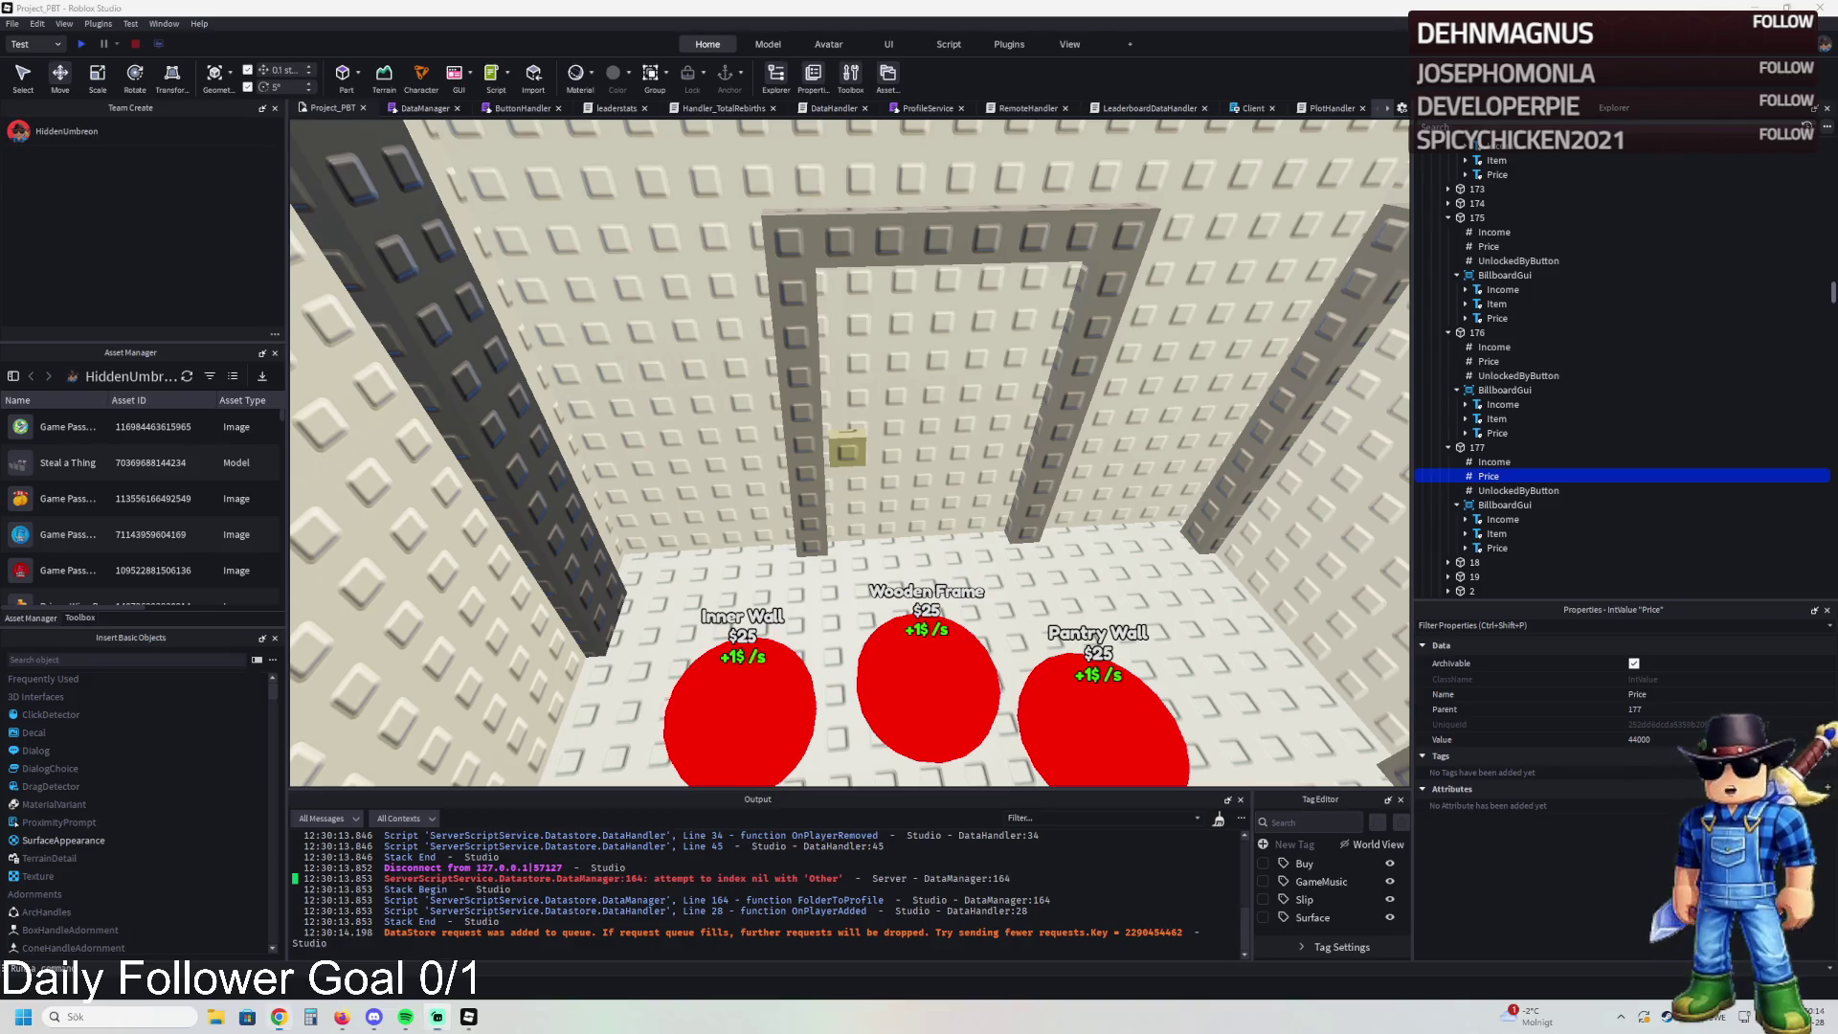
key(s)
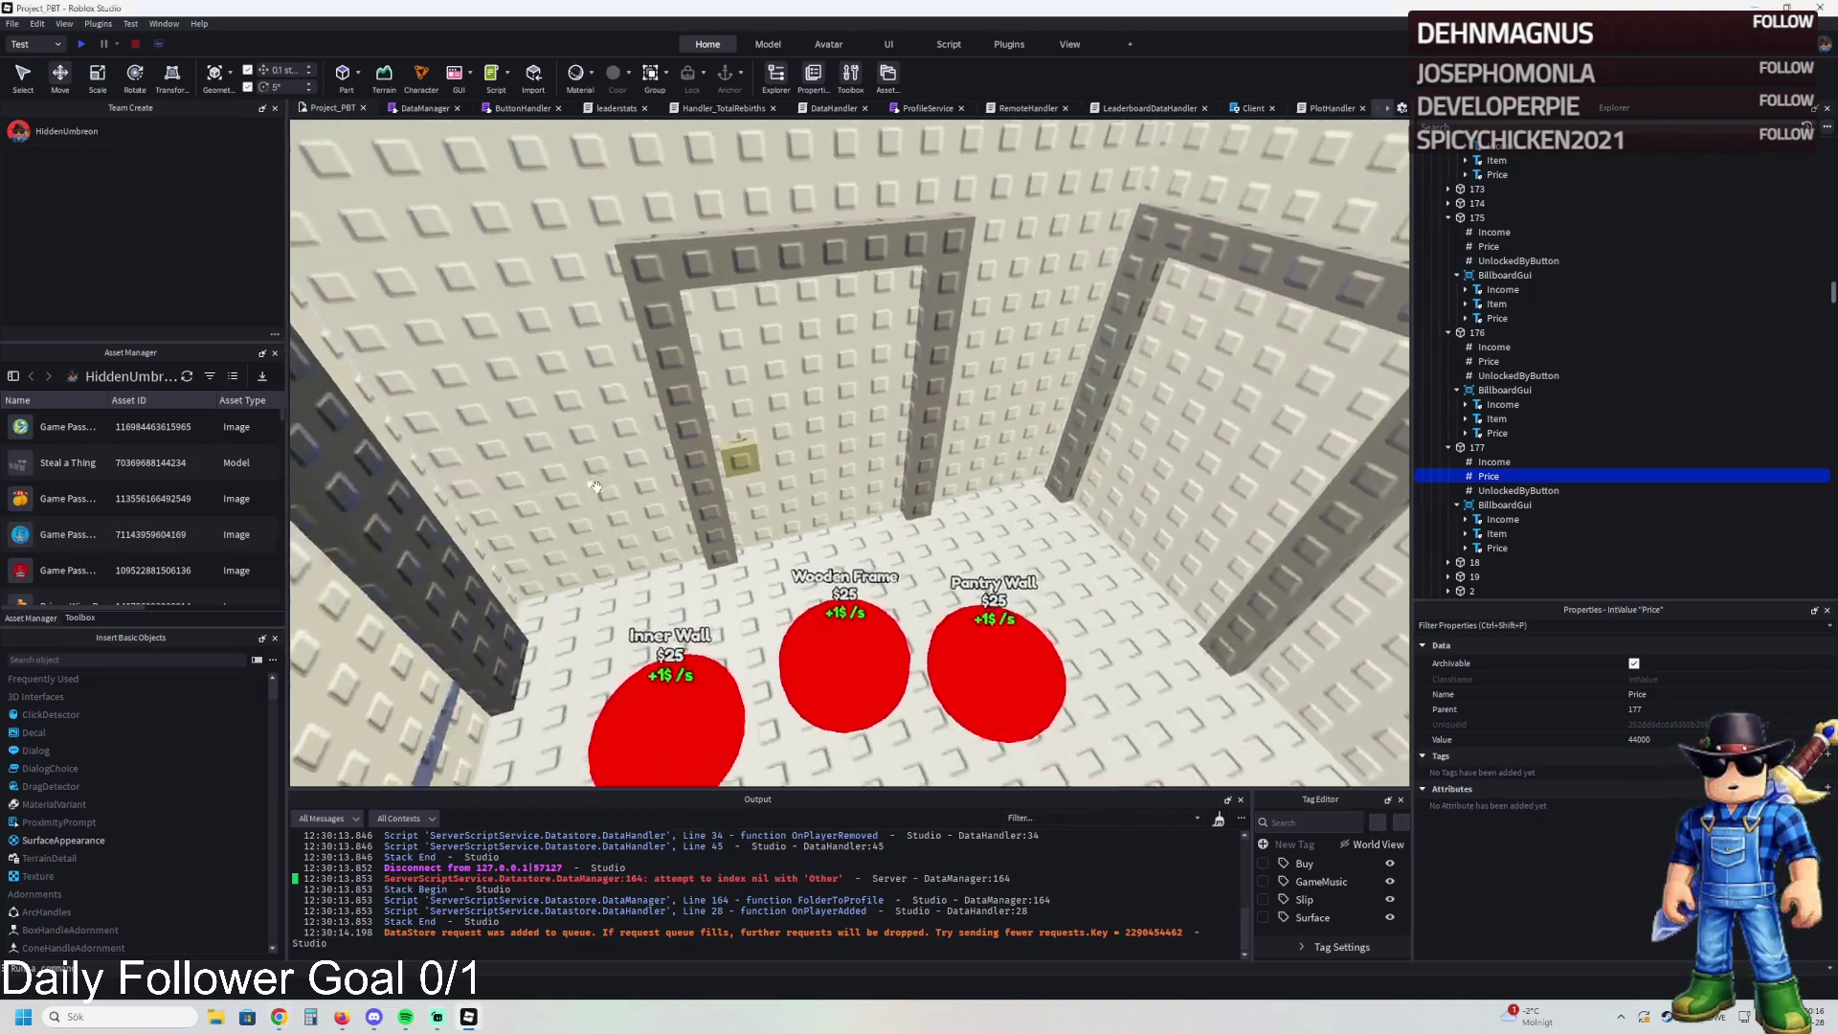
key(s)
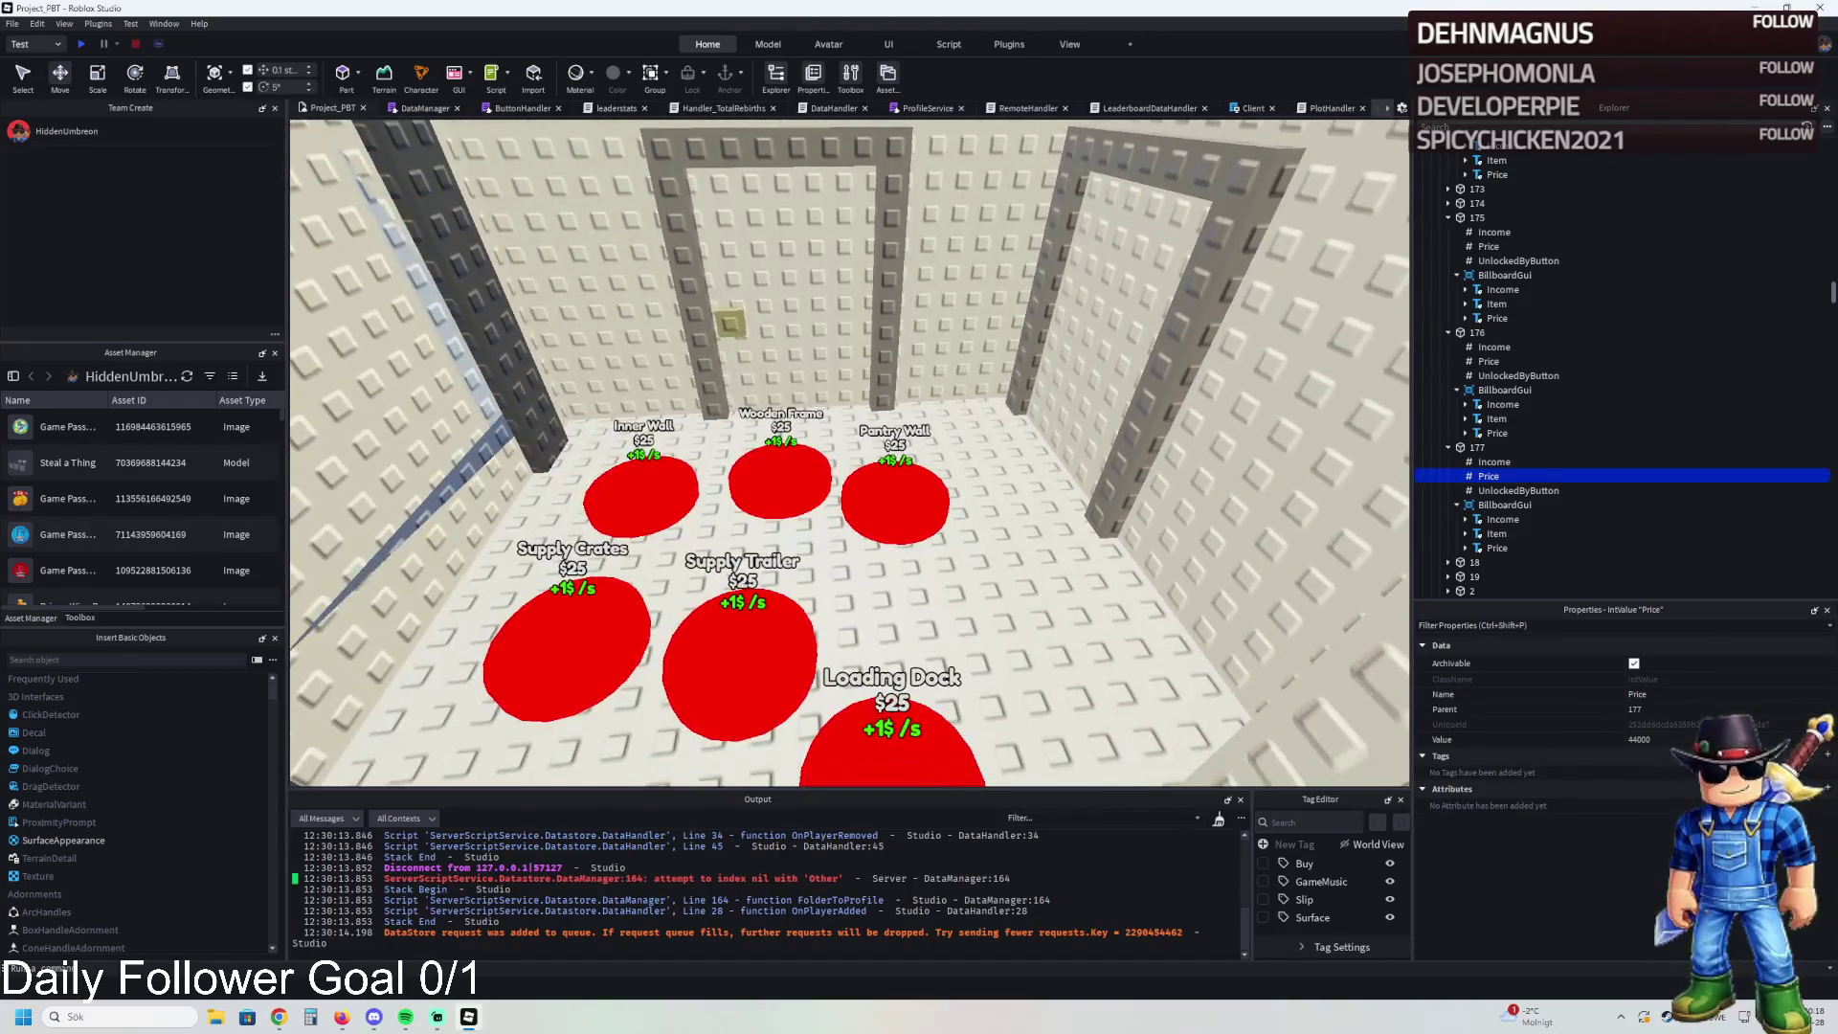
key(w)
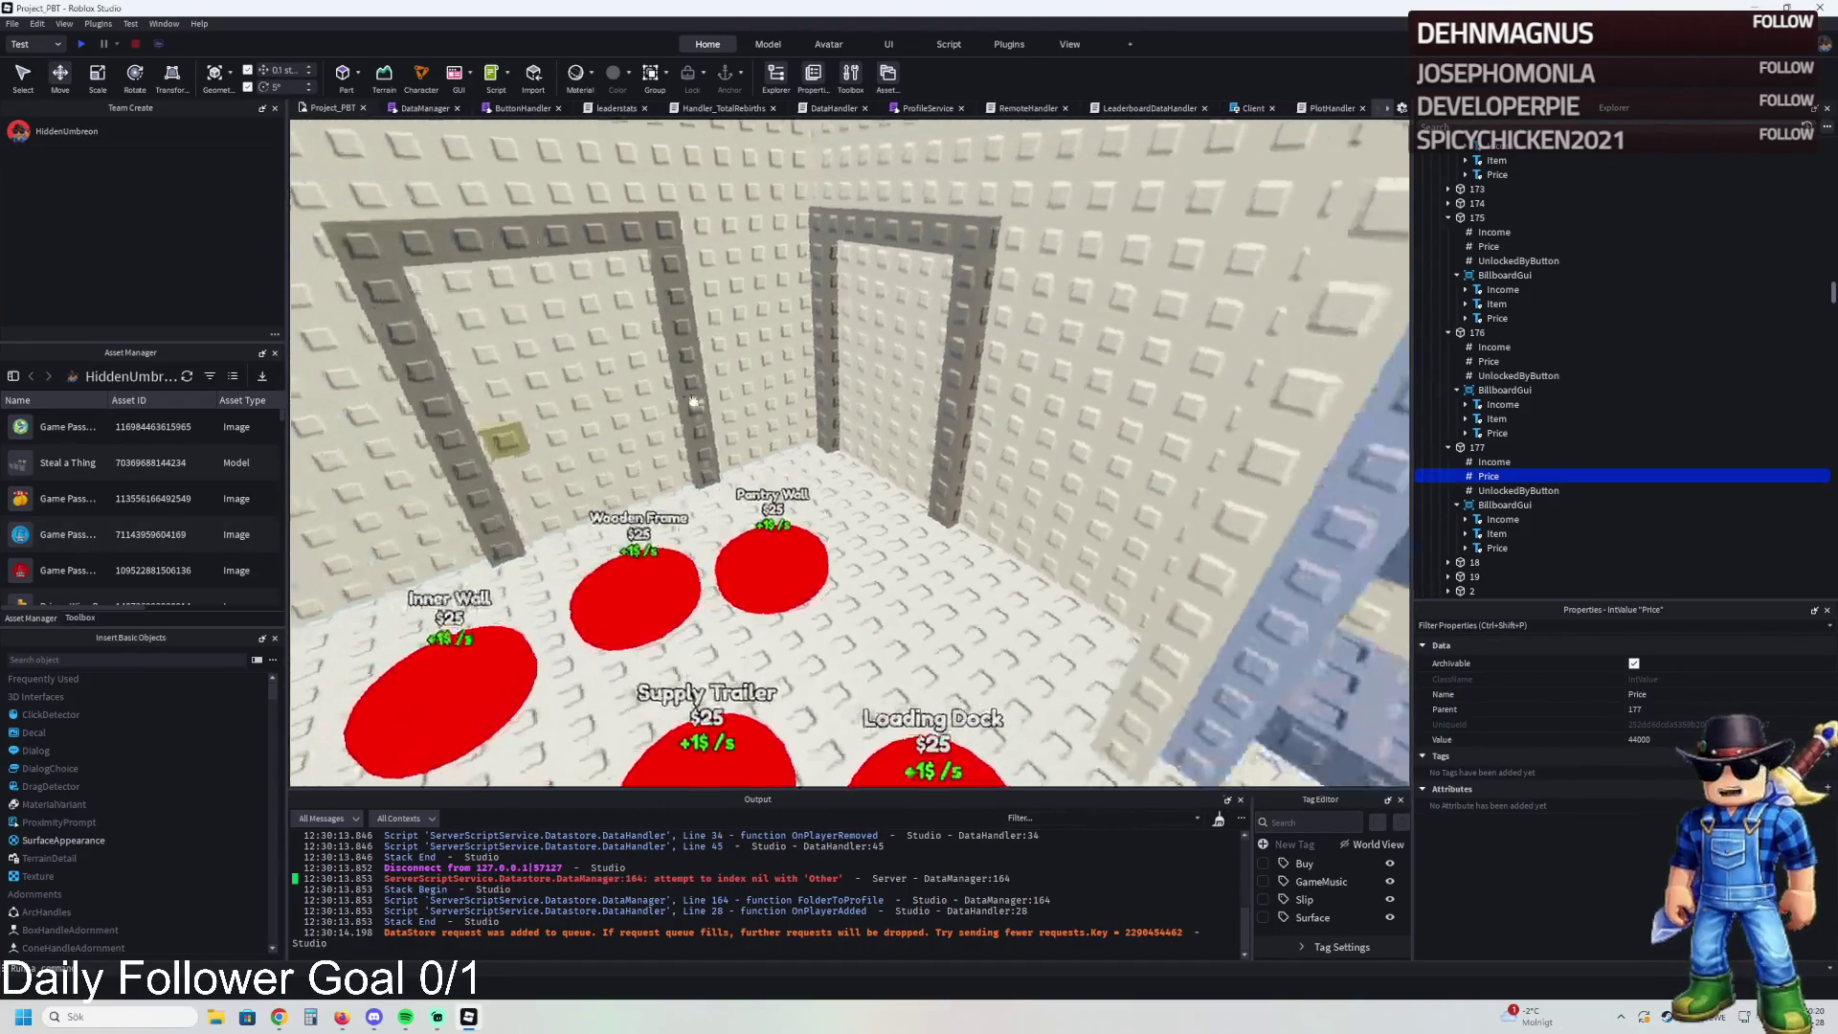
click(824, 517)
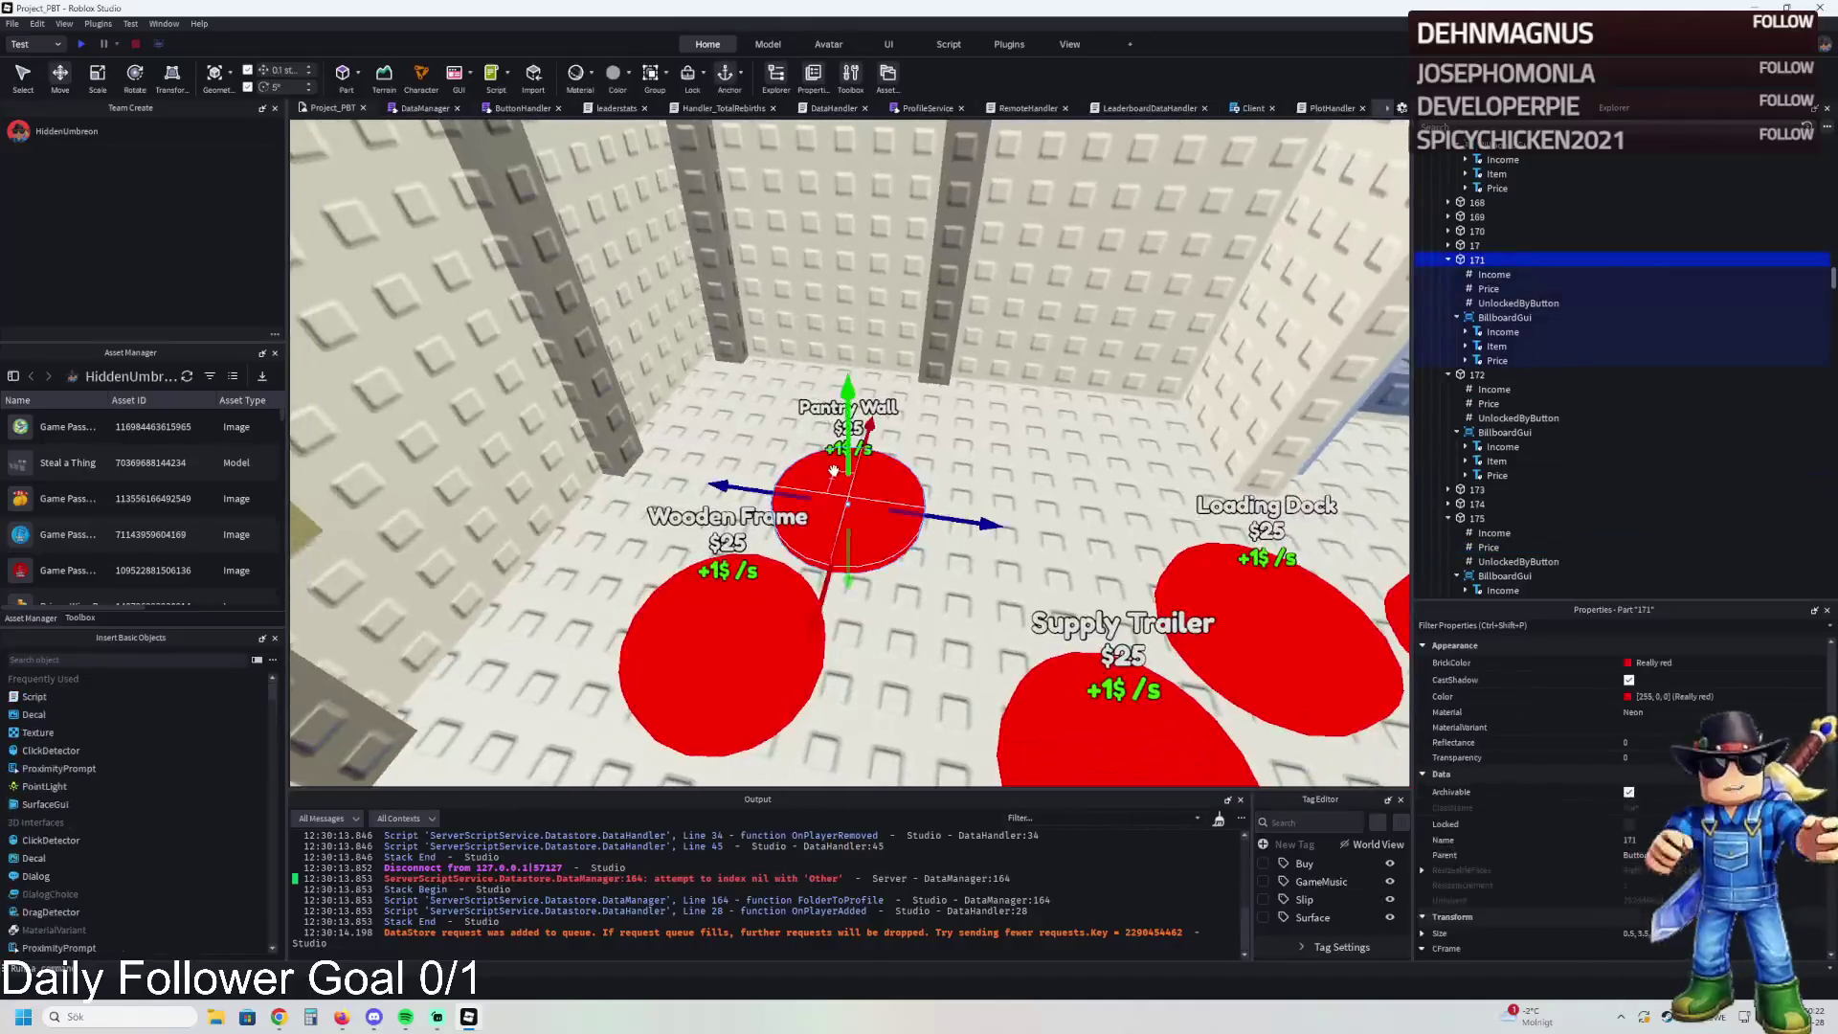
- Select the Wooden Frame button and duplicate it
key(d)
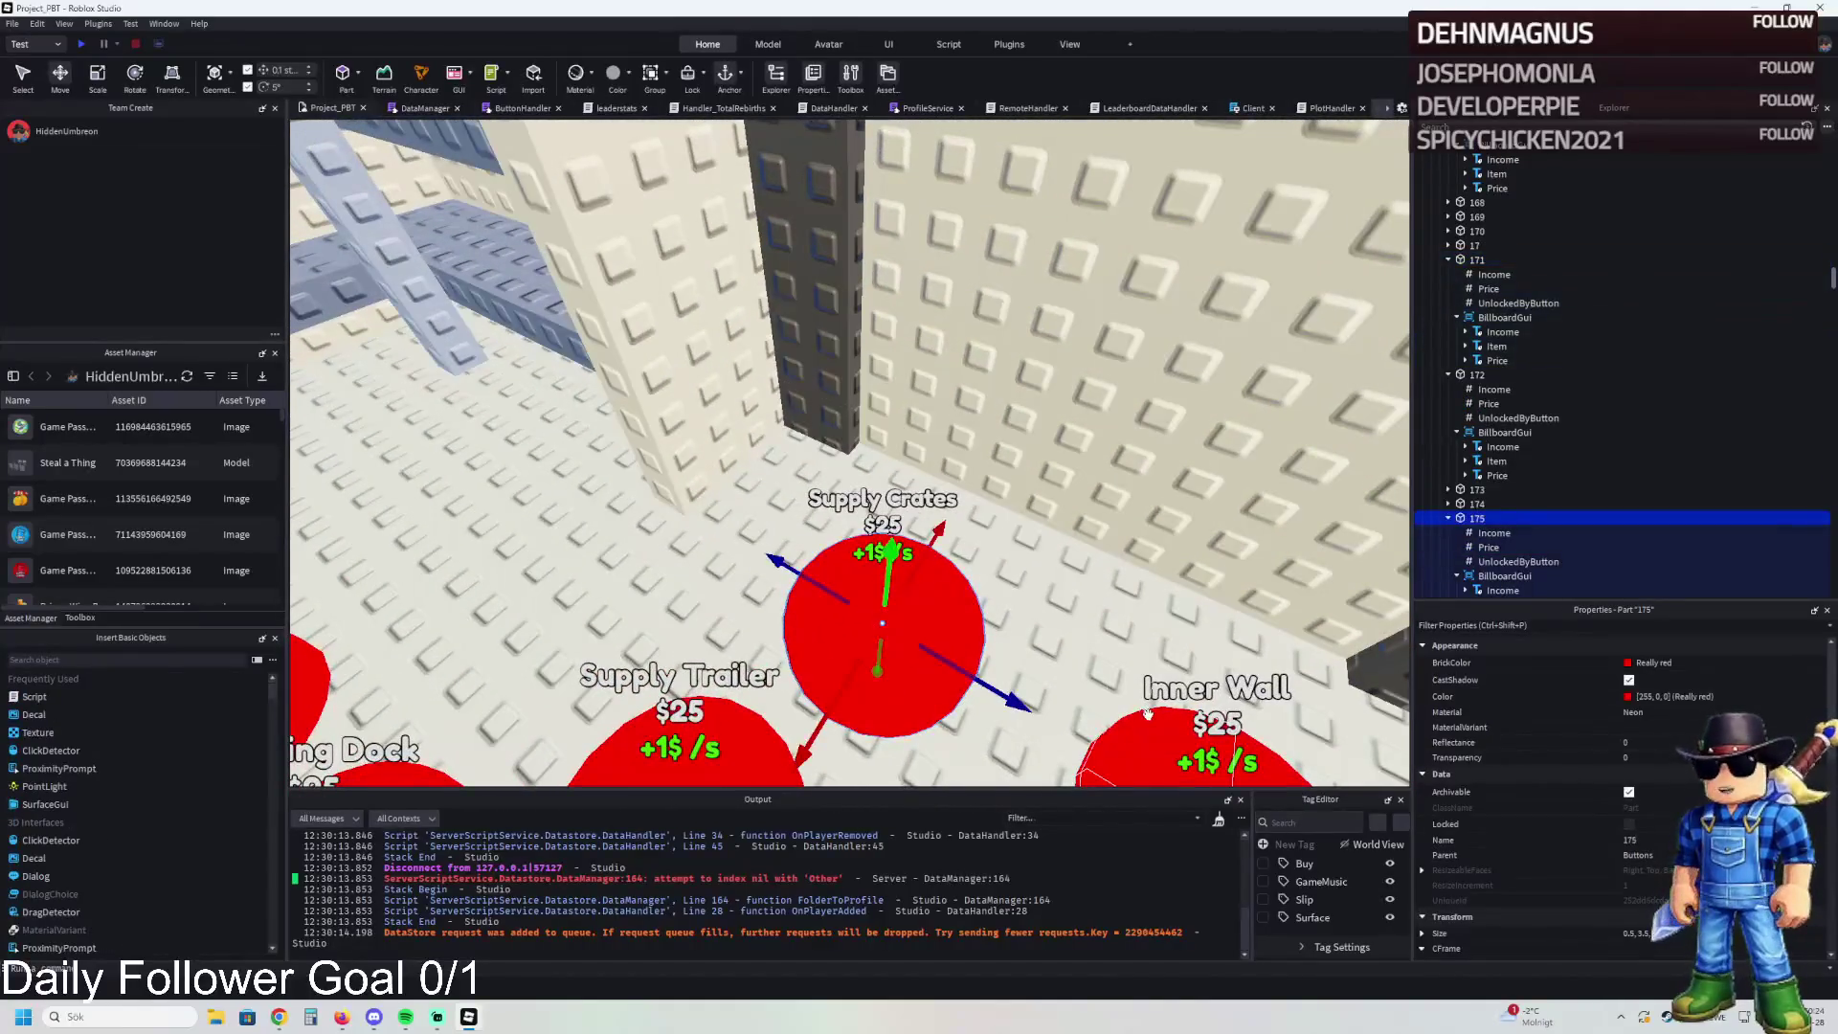
click(1149, 716)
click(1173, 752)
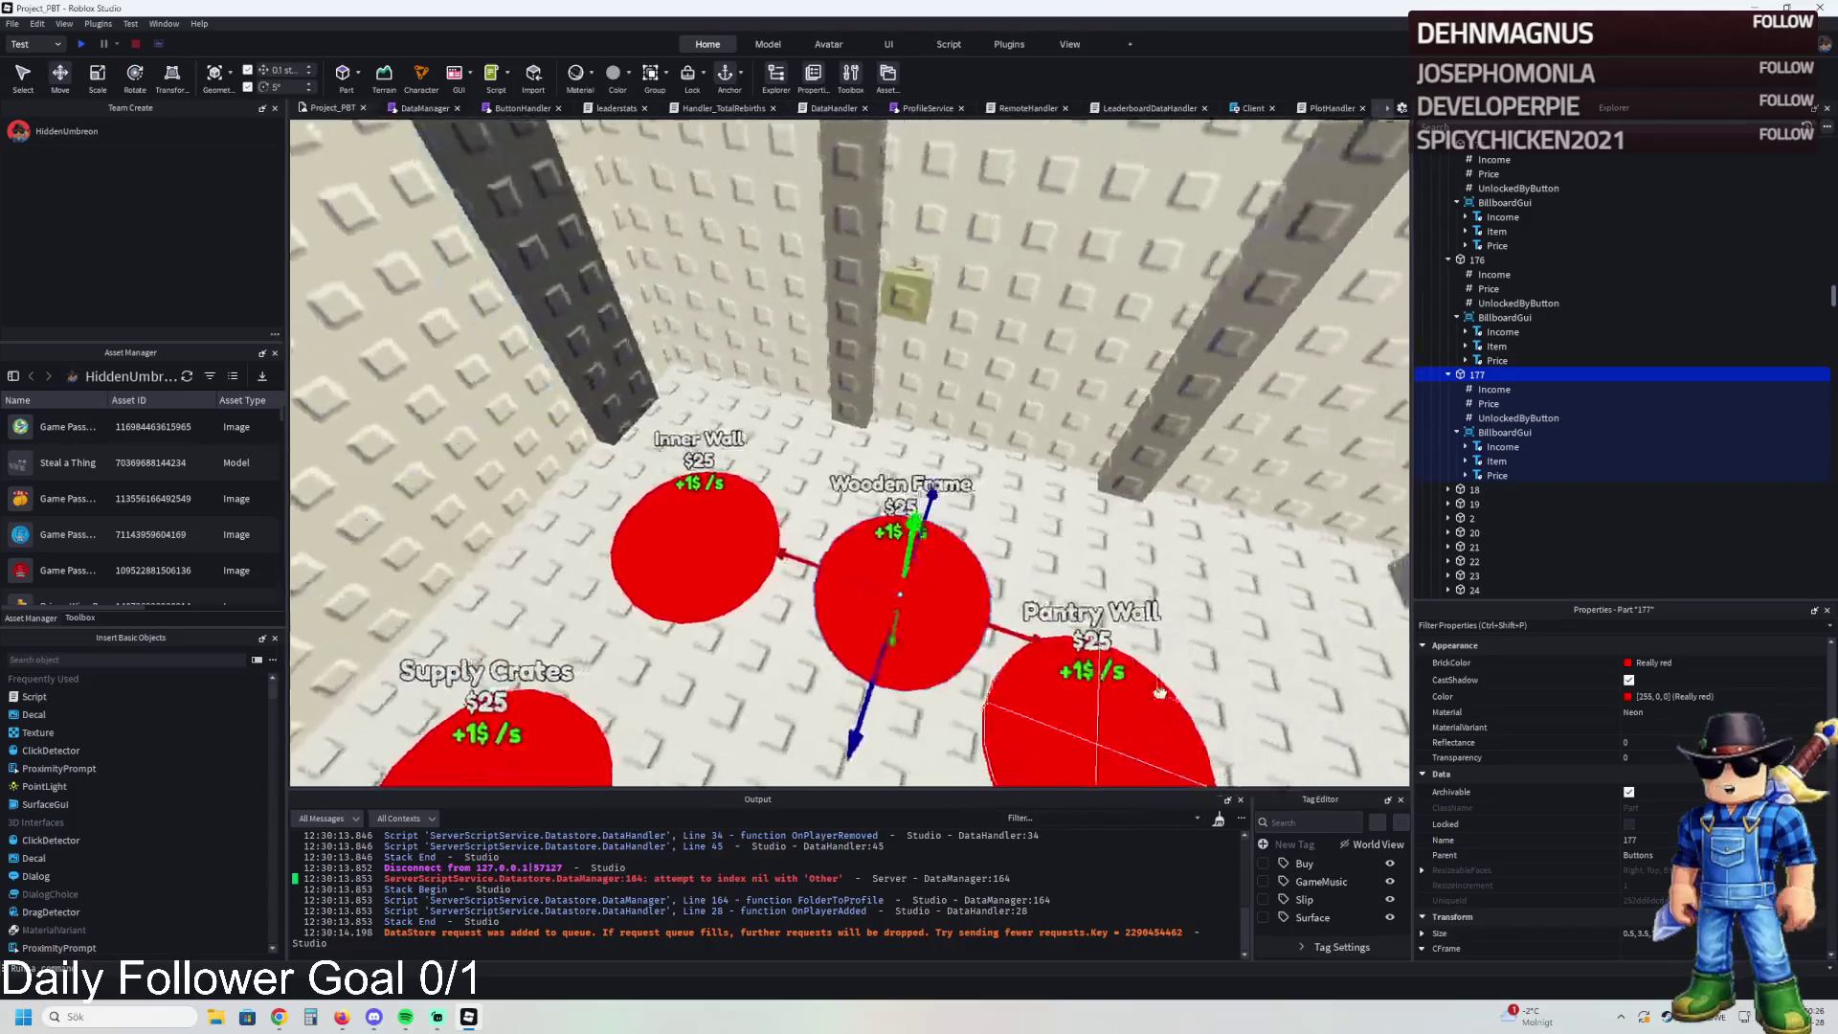
key(d)
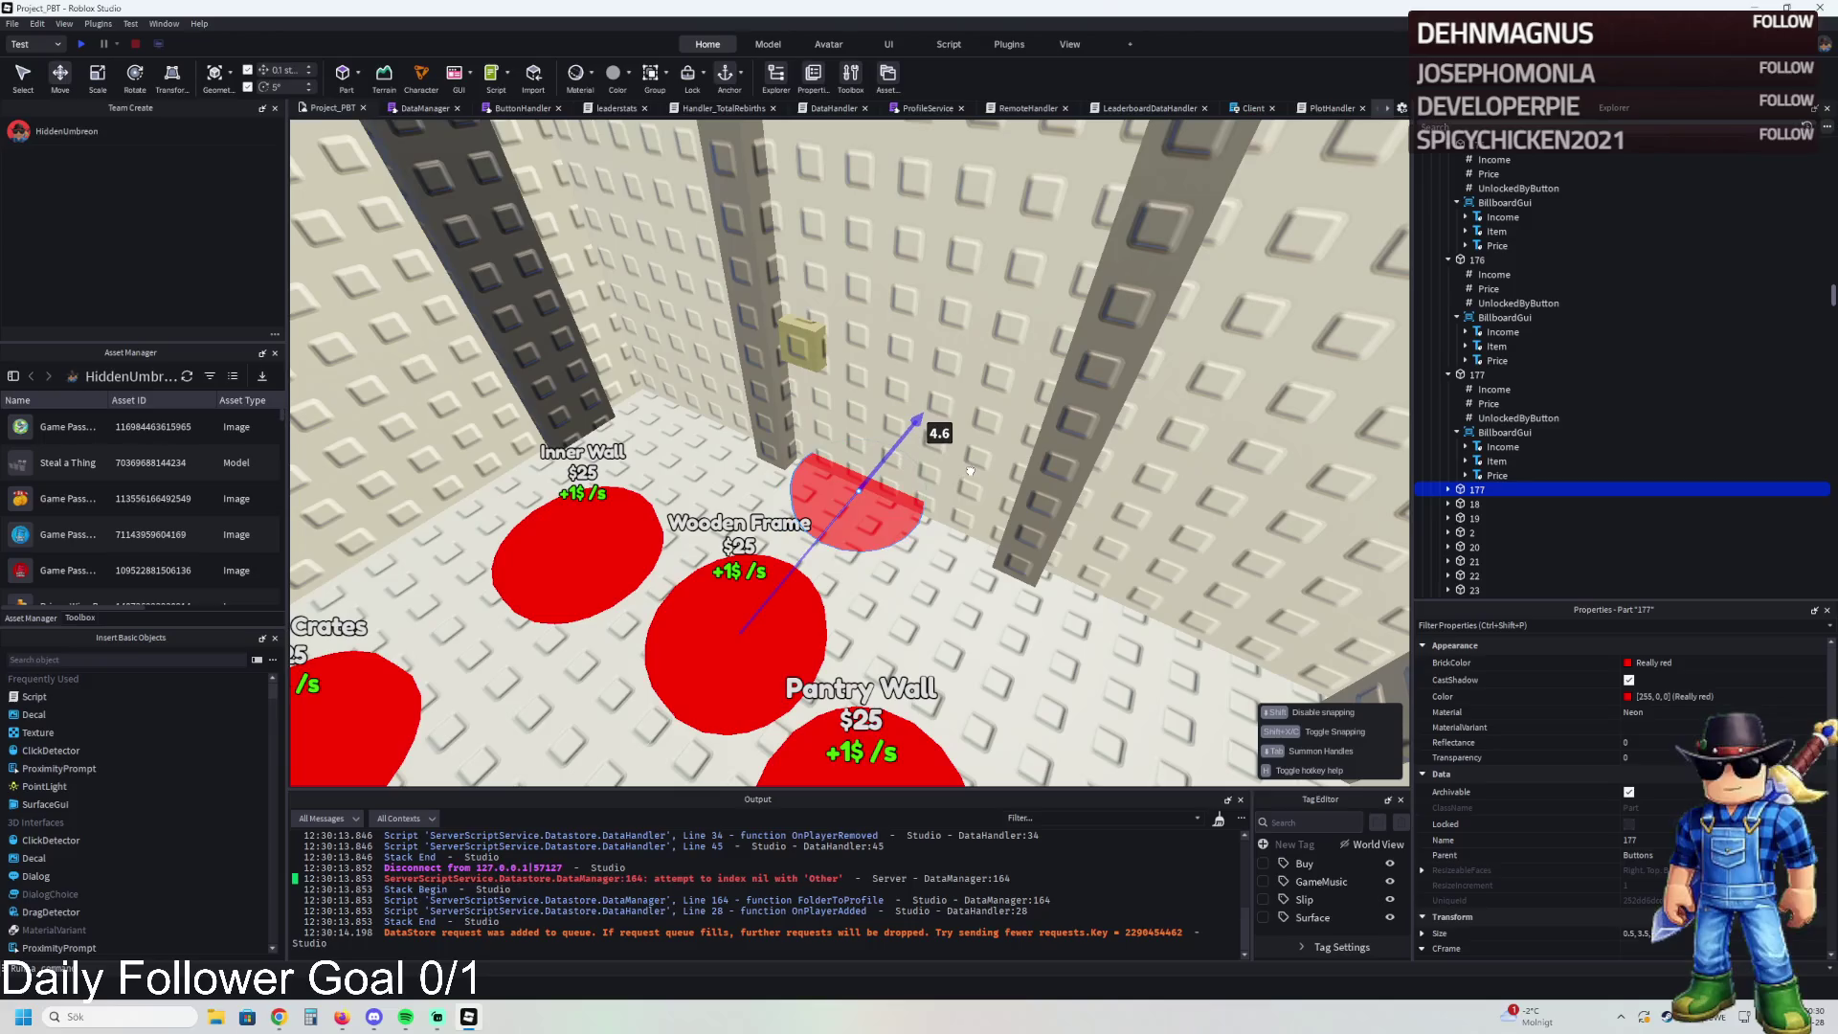
- Move the Shelfs, Loading Dock and Supply Trailer buttons next to each other
key(s)
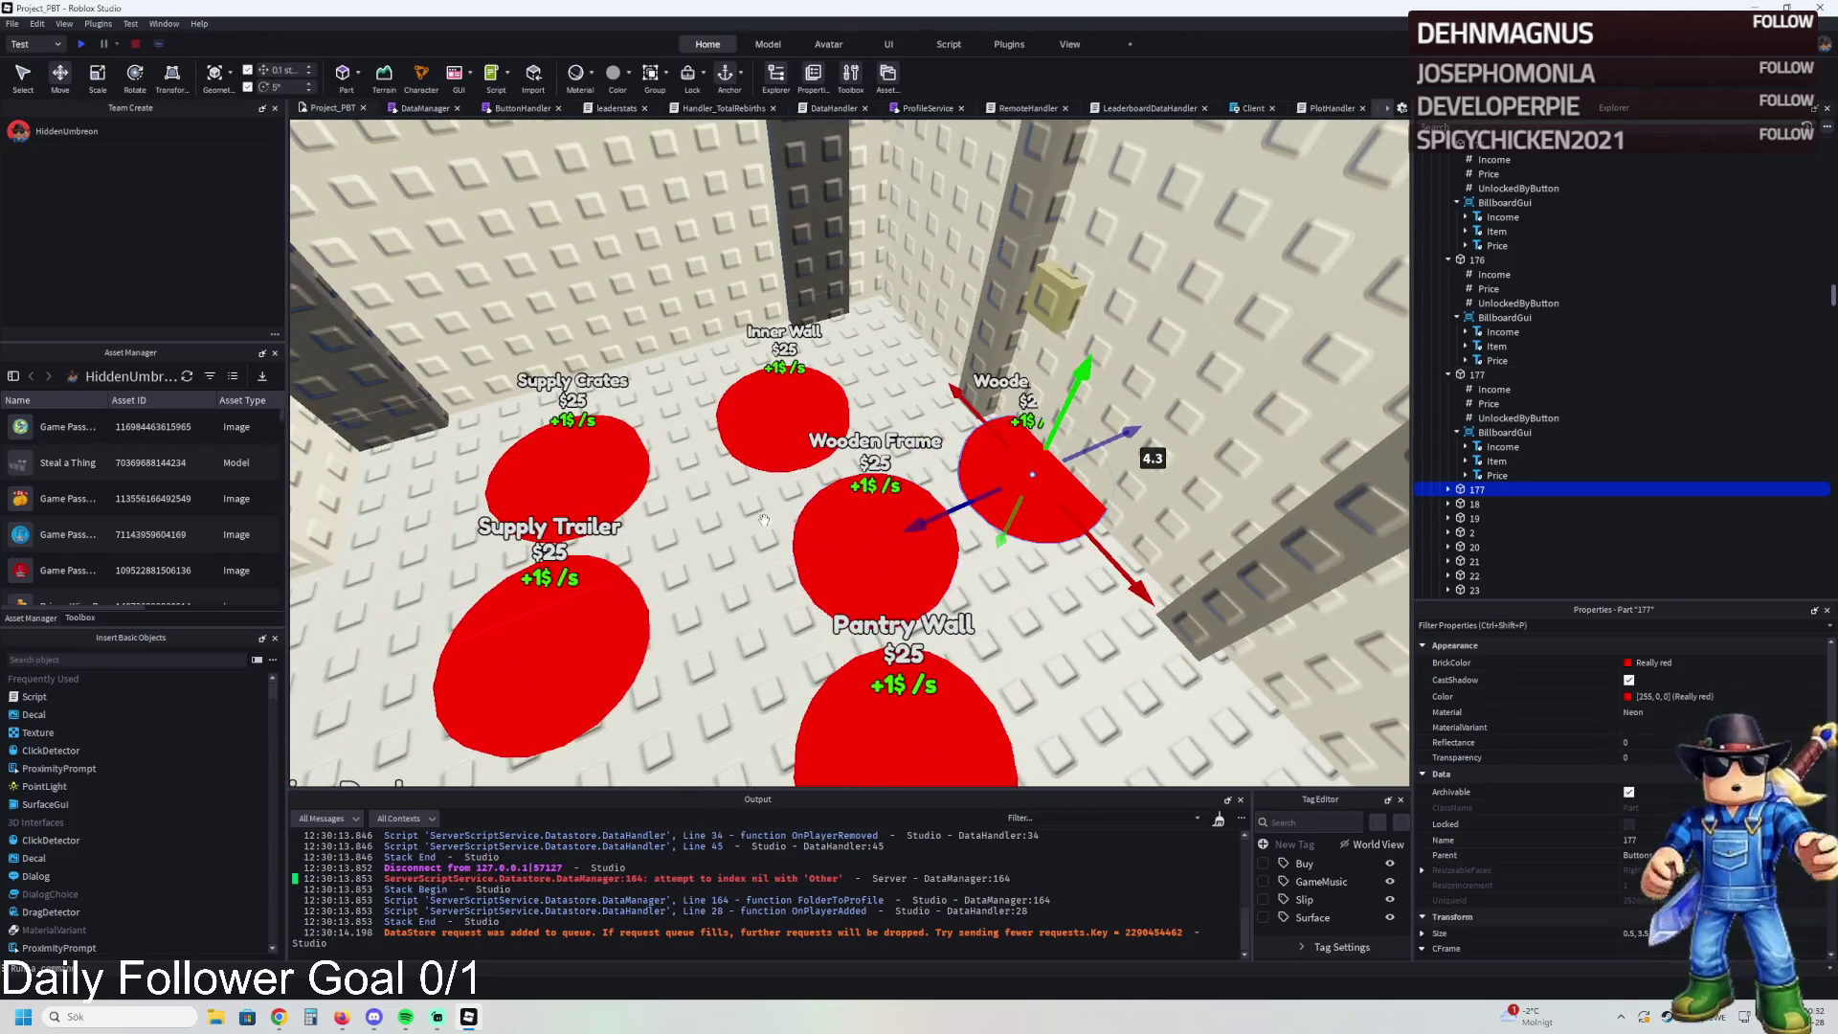
key(a)
click(750, 571)
key(a)
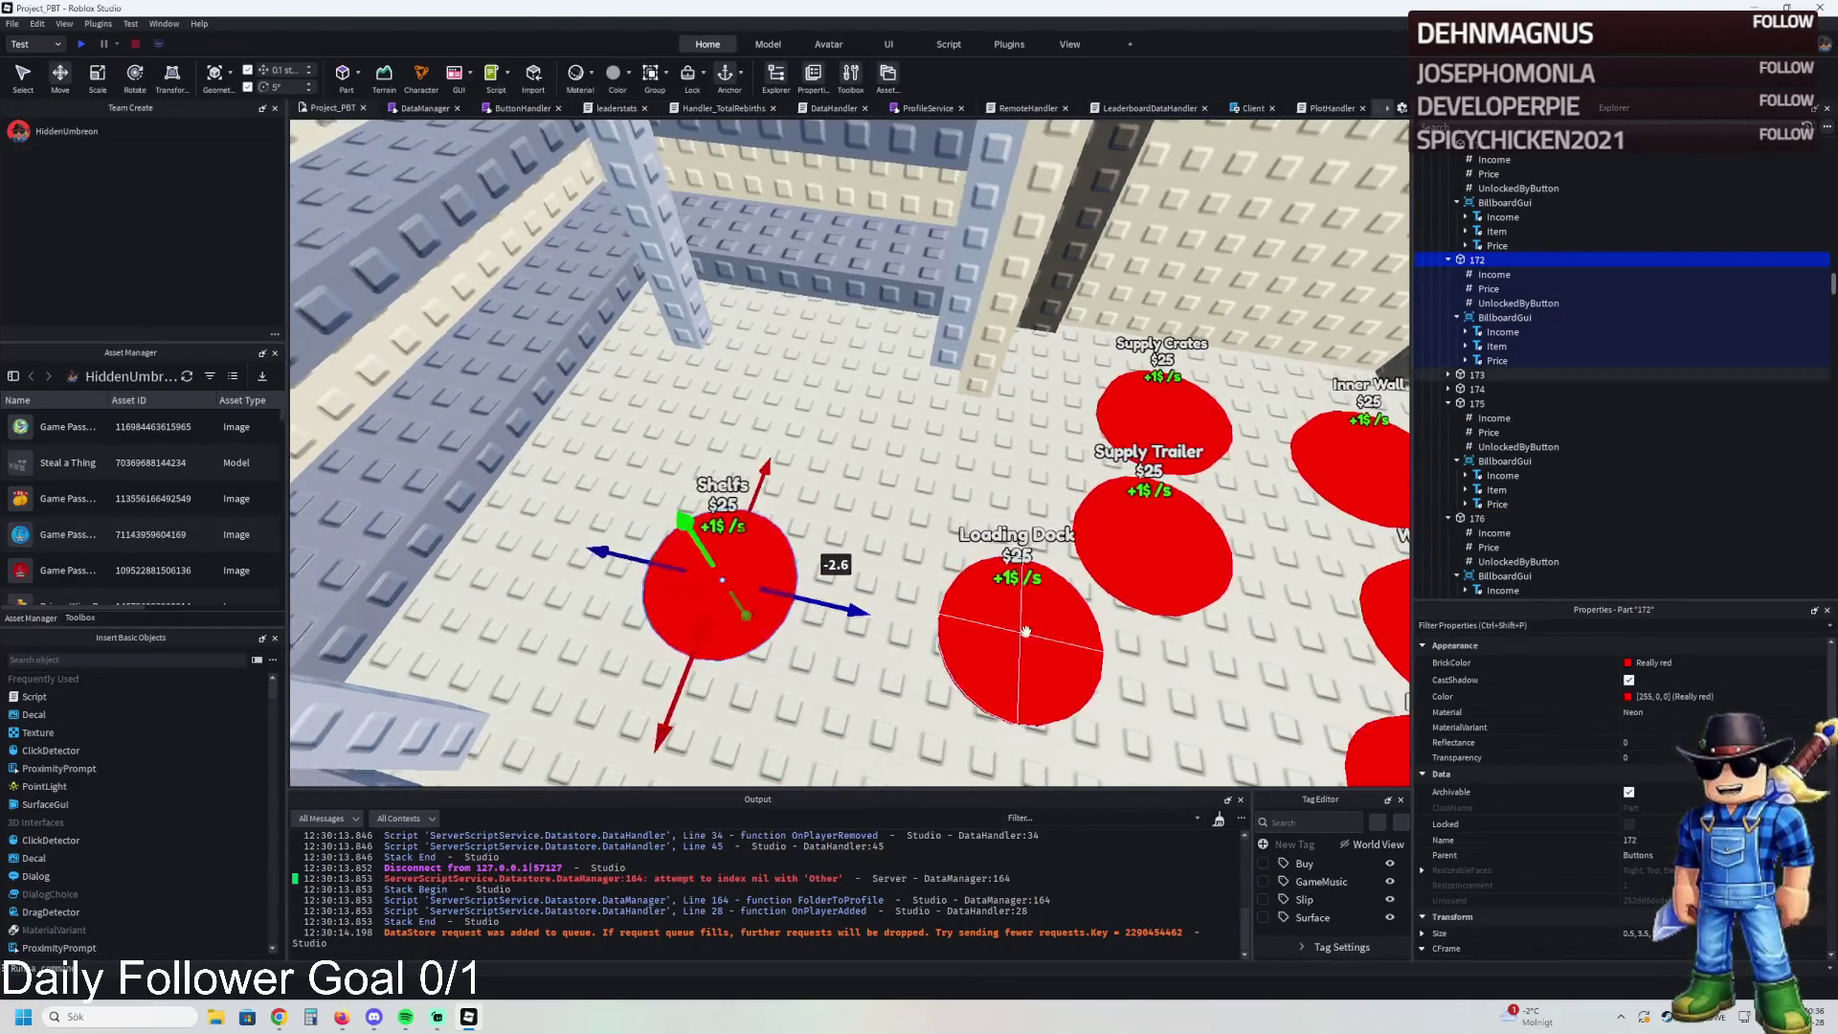
drag(976, 642, 976, 642)
key(d)
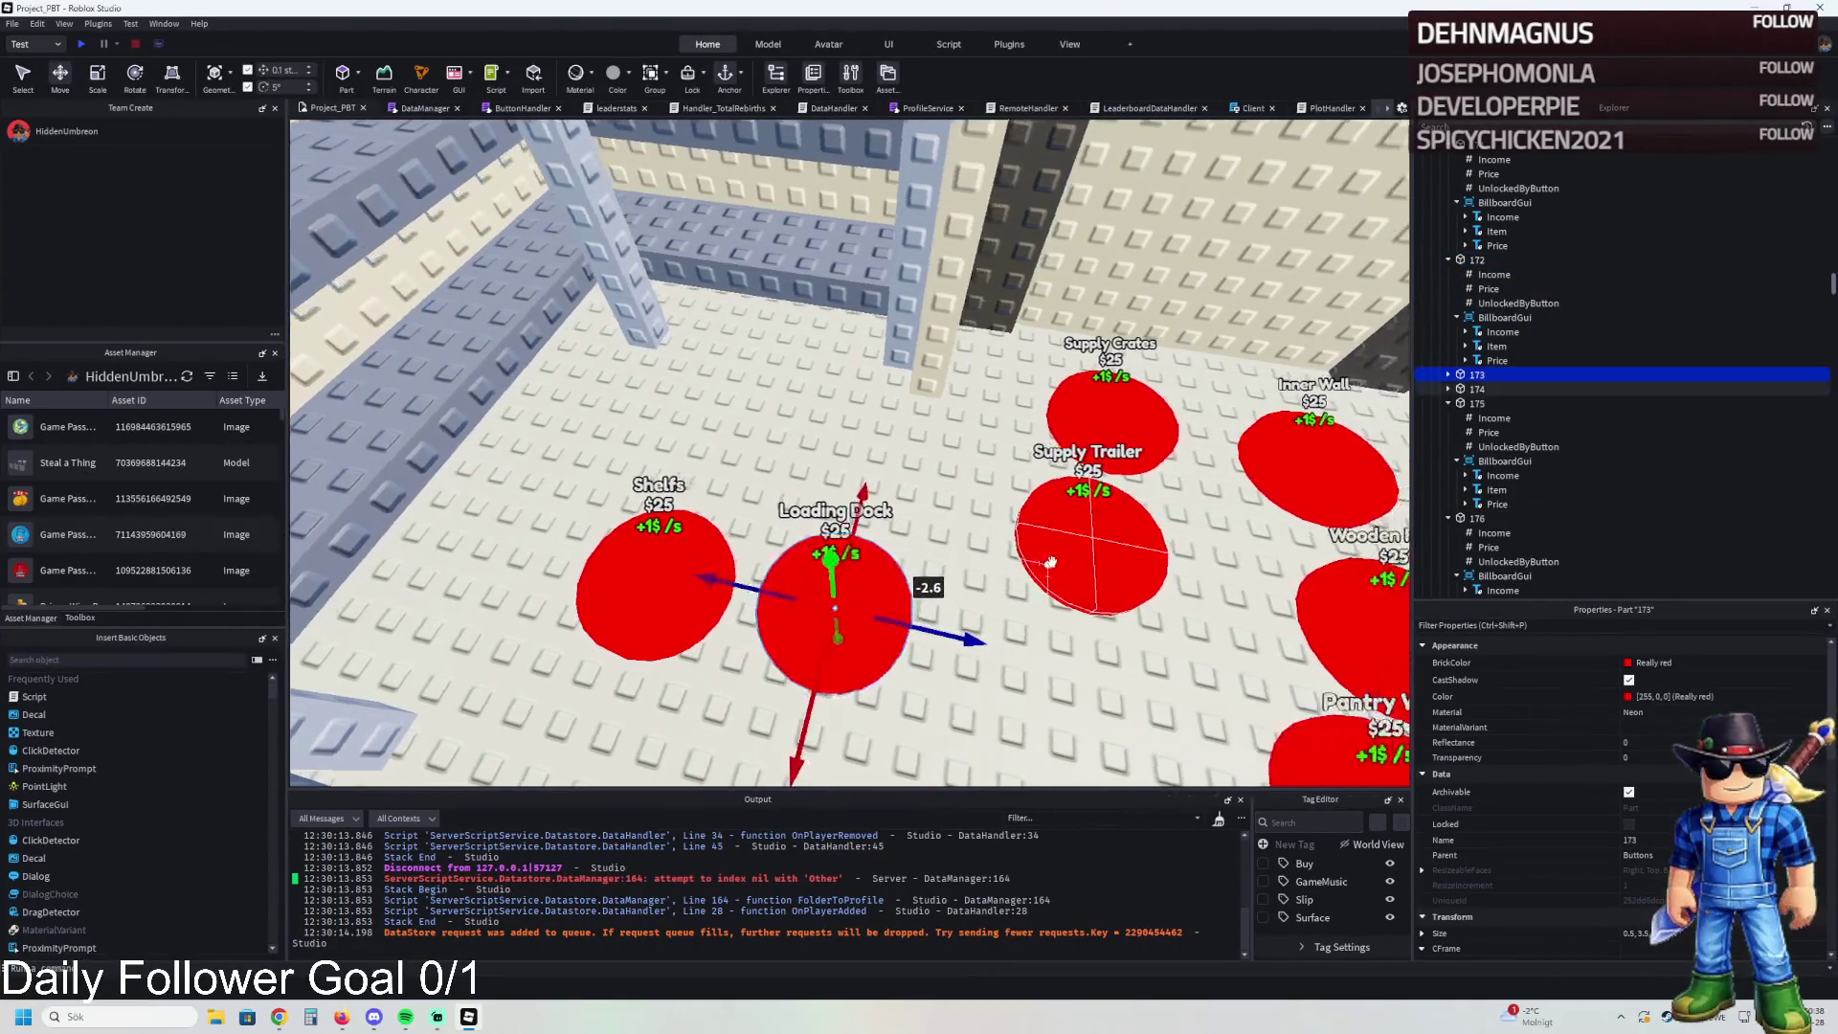
click(1039, 541)
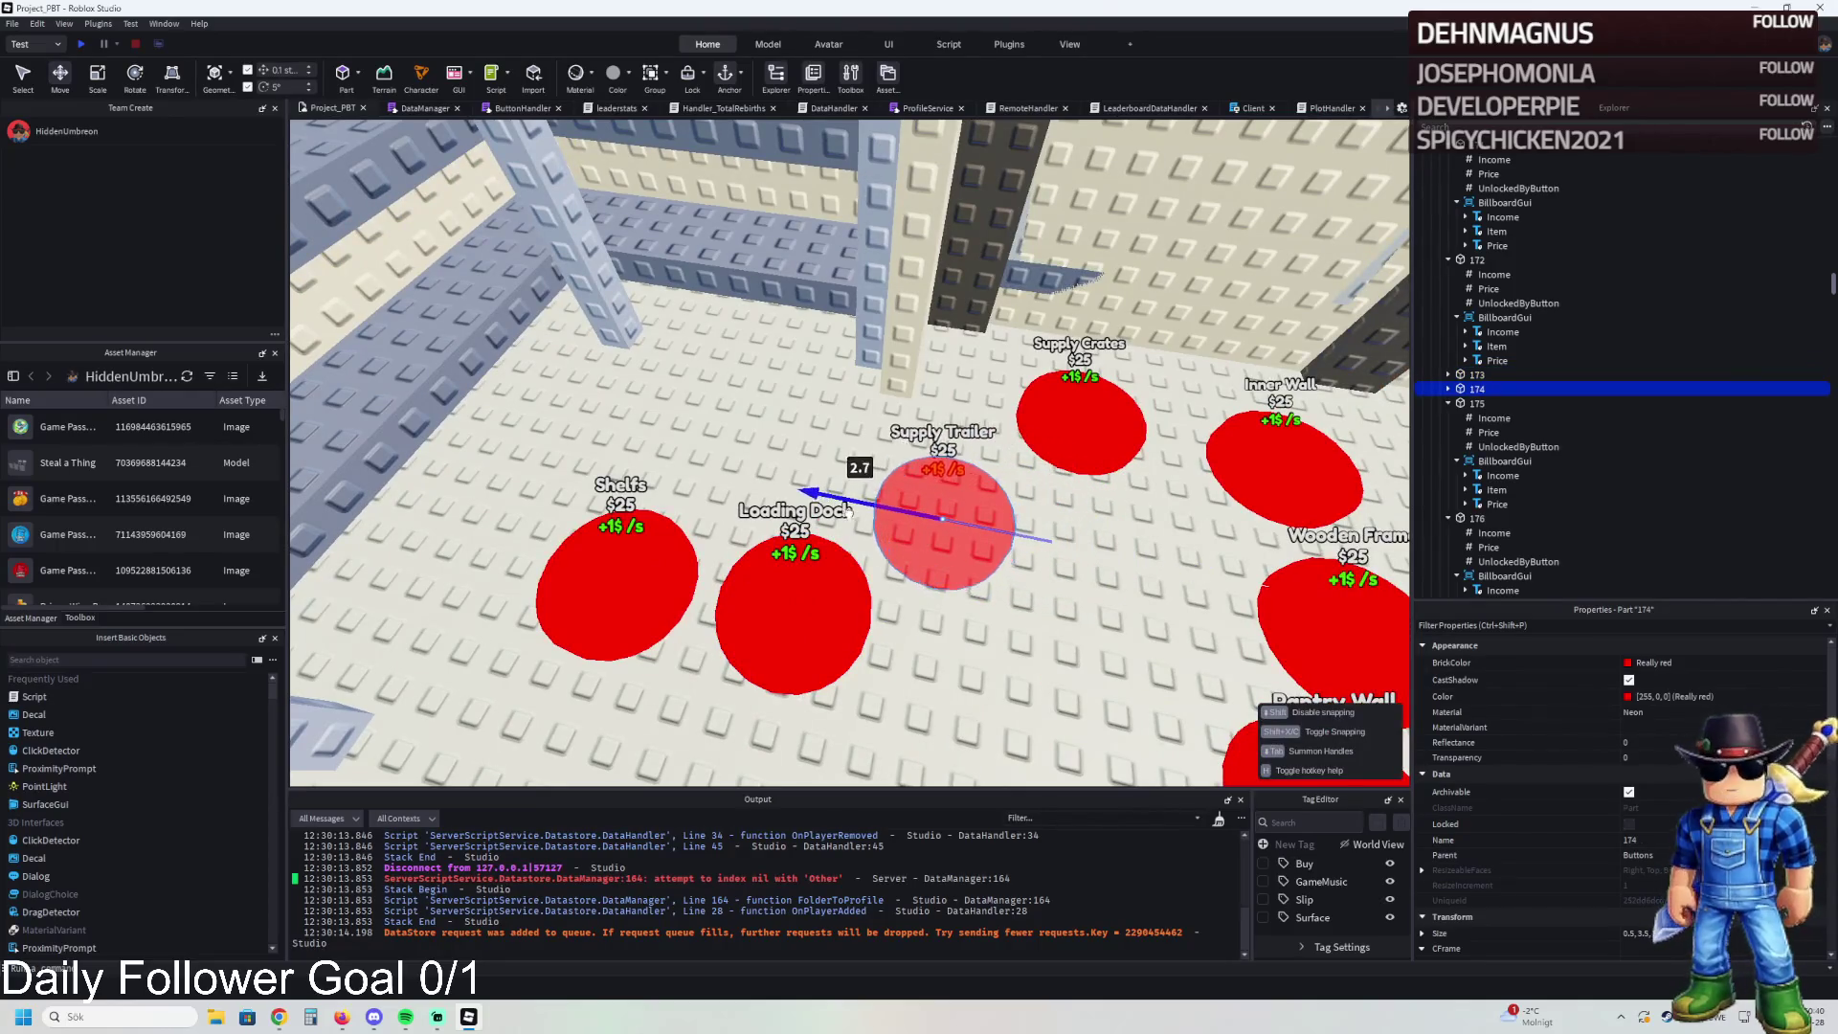
drag(838, 515, 862, 513)
- Move Supply Crates, Inner Wall and Wooden Frame into the back row, the copy by the right wall
key(d)
drag(964, 455, 965, 456)
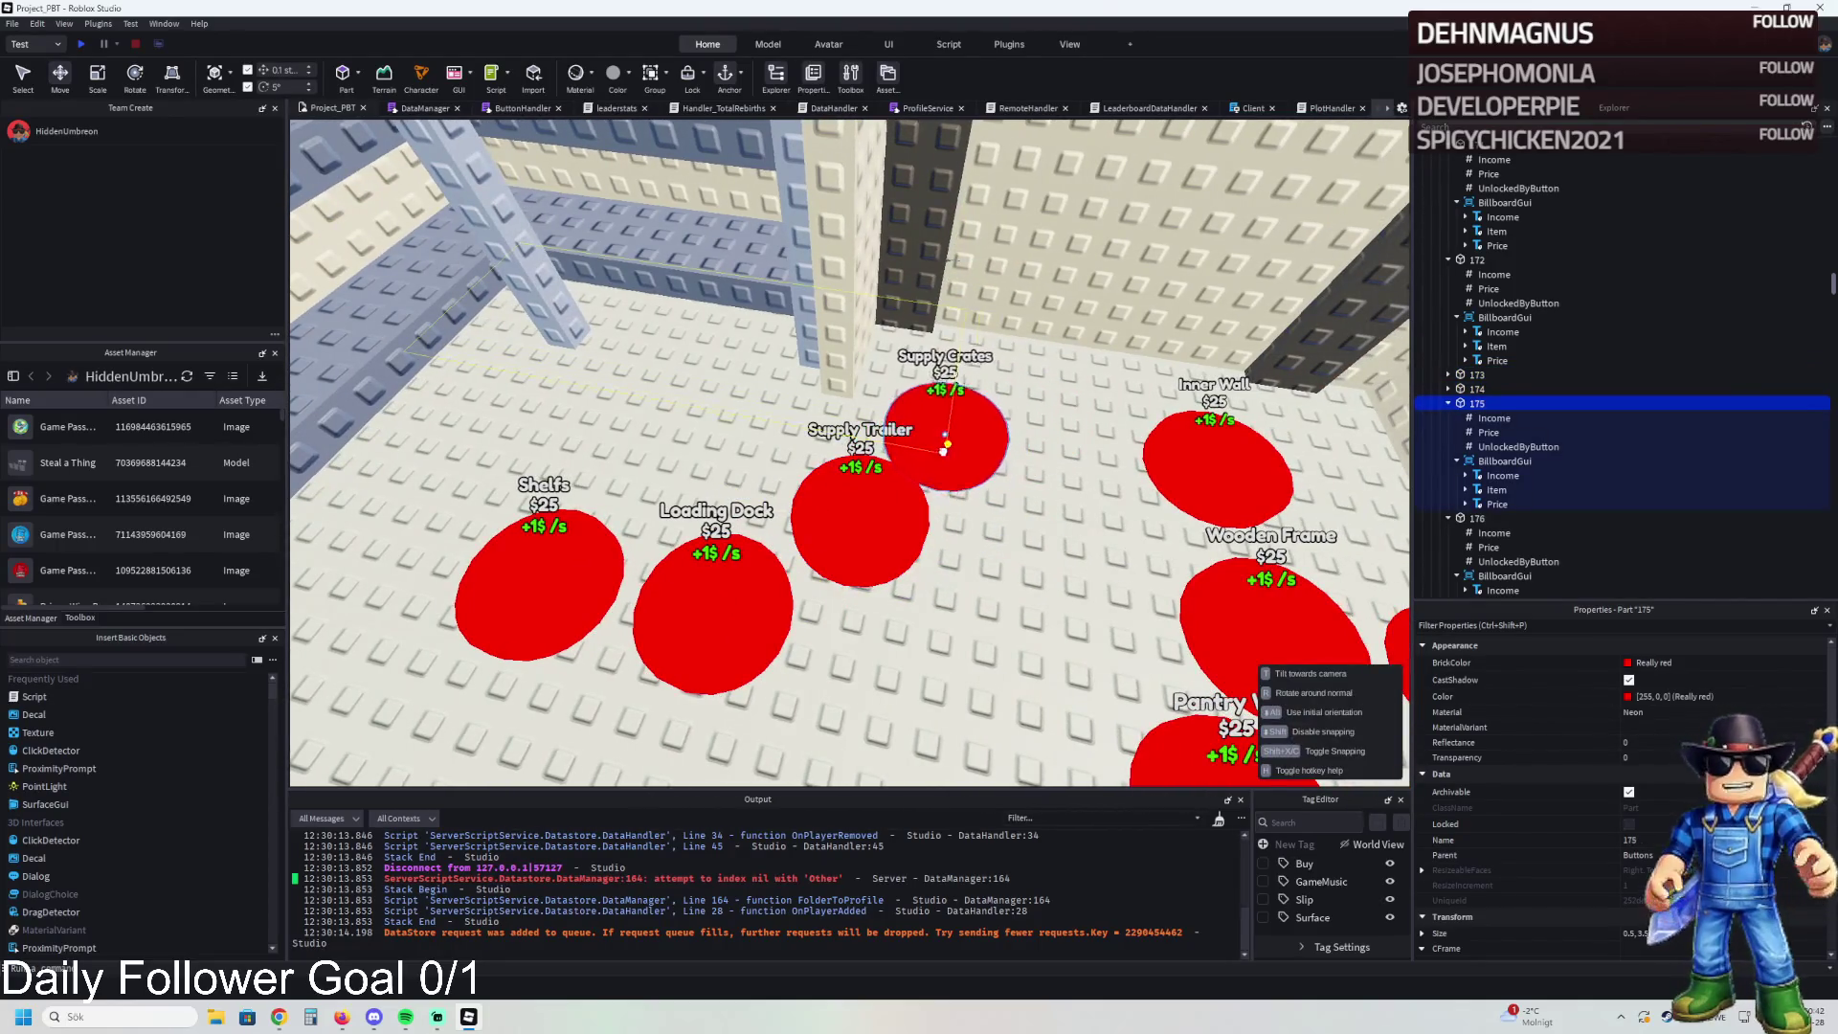
key(d)
drag(1096, 439, 1098, 439)
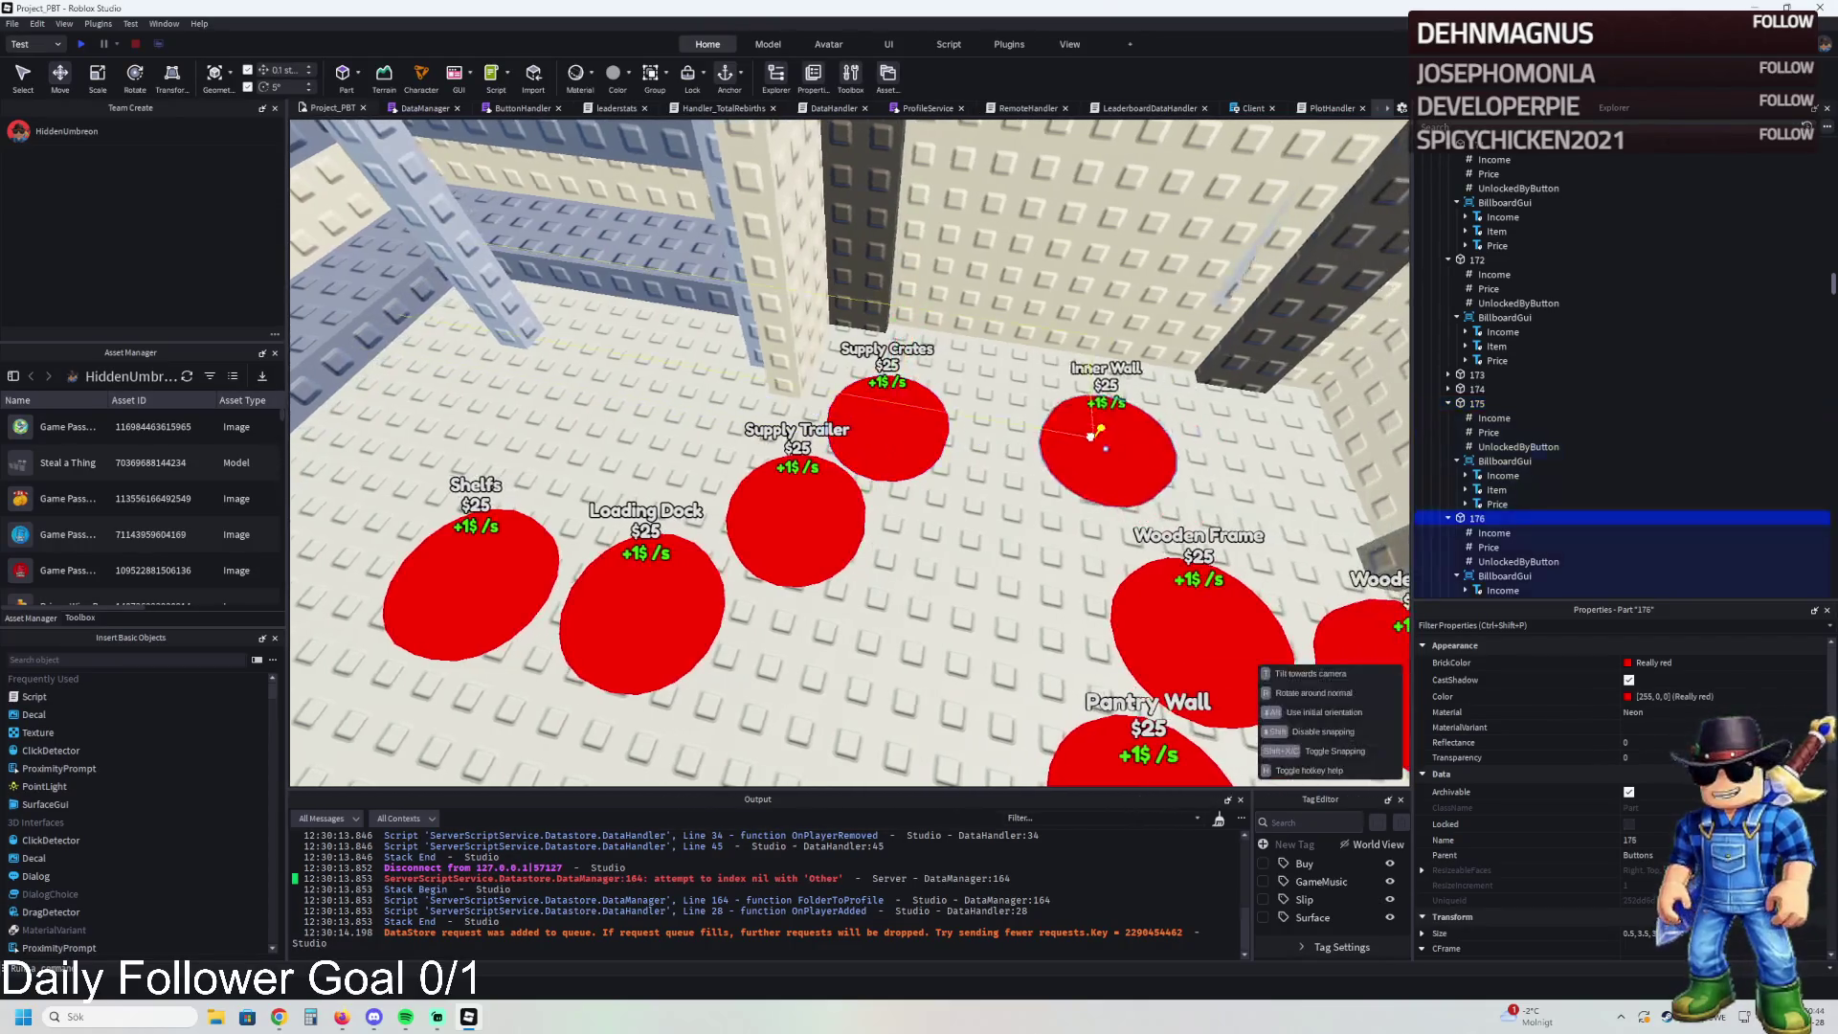
key(d)
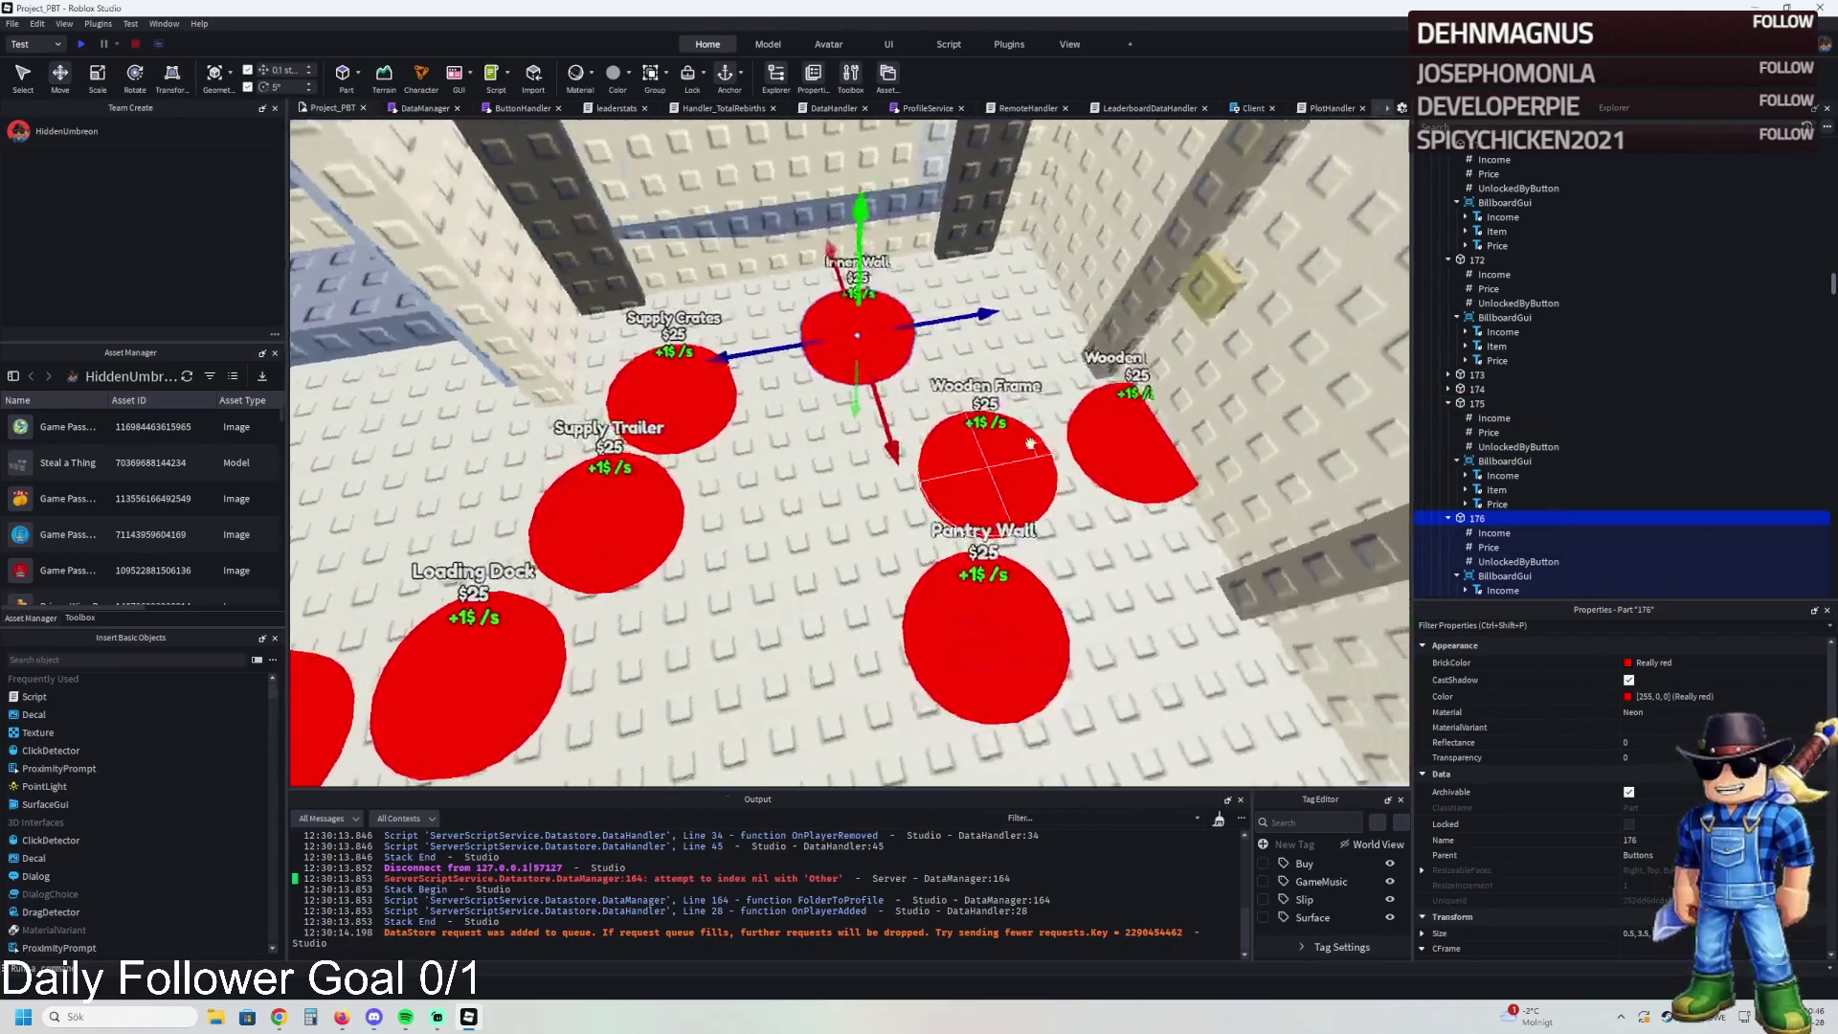
drag(950, 443, 950, 443)
drag(1098, 459, 1097, 459)
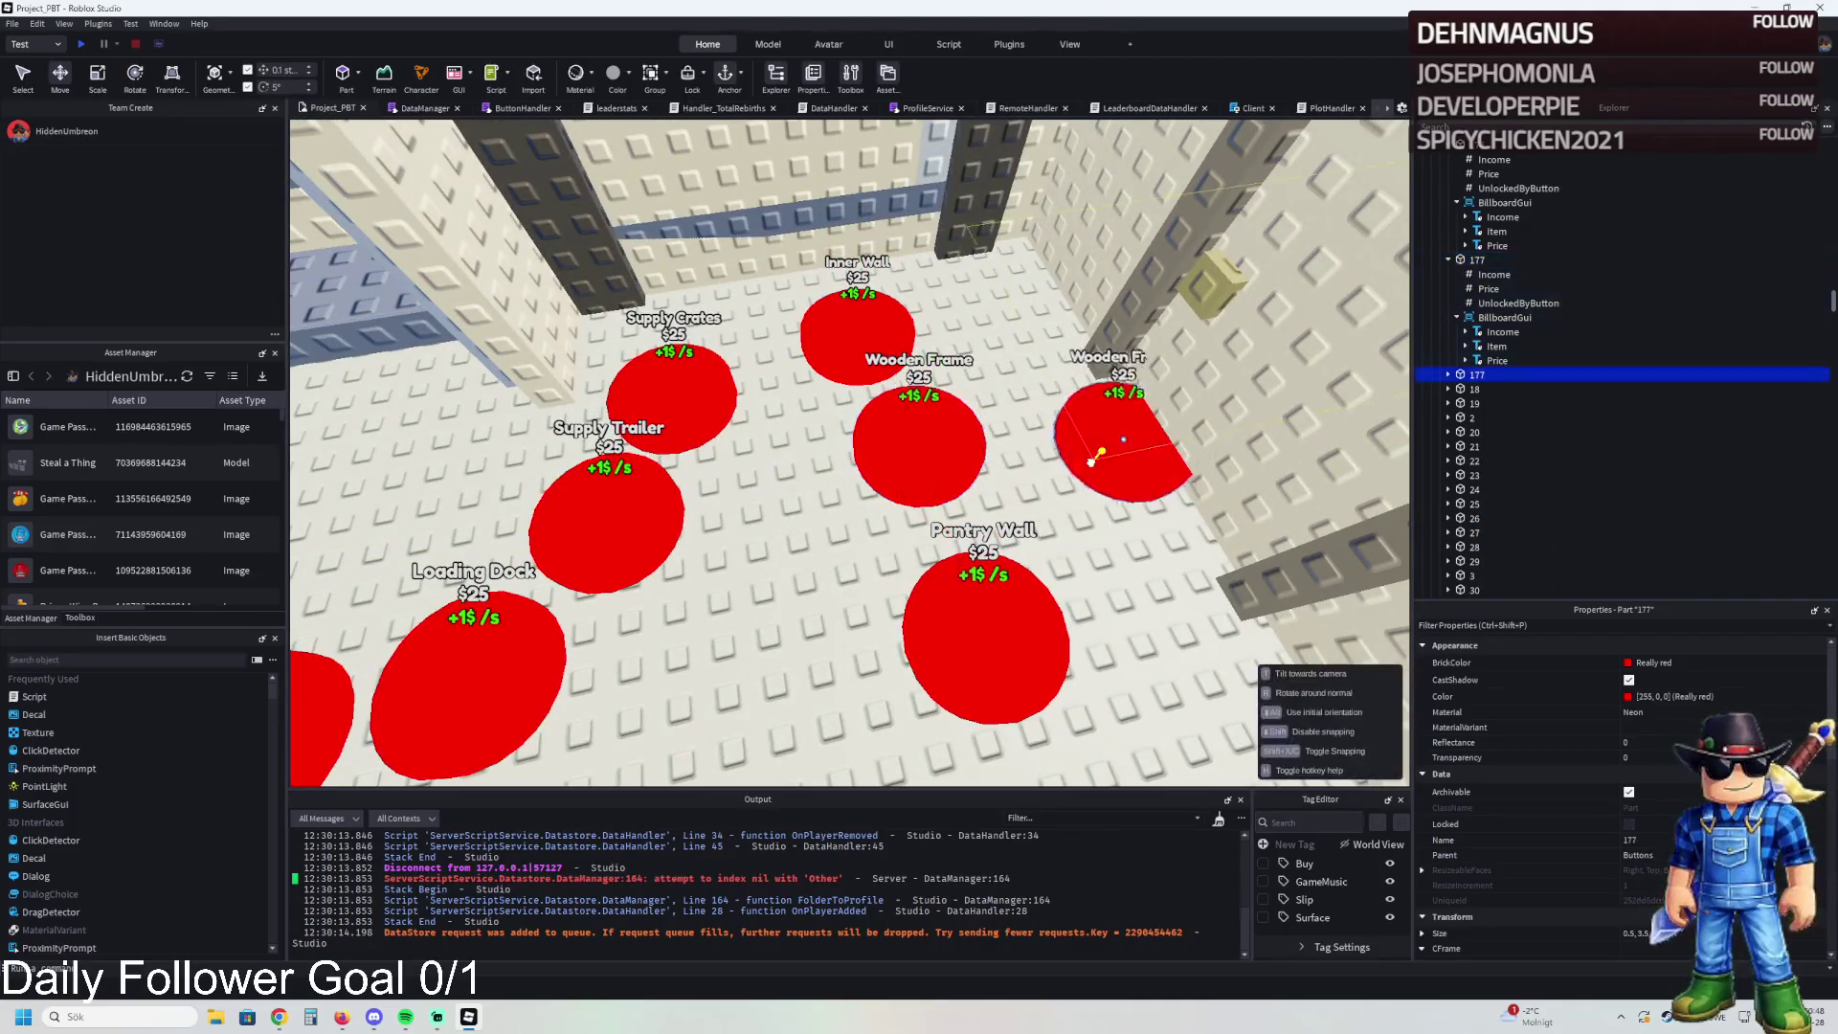
key(d)
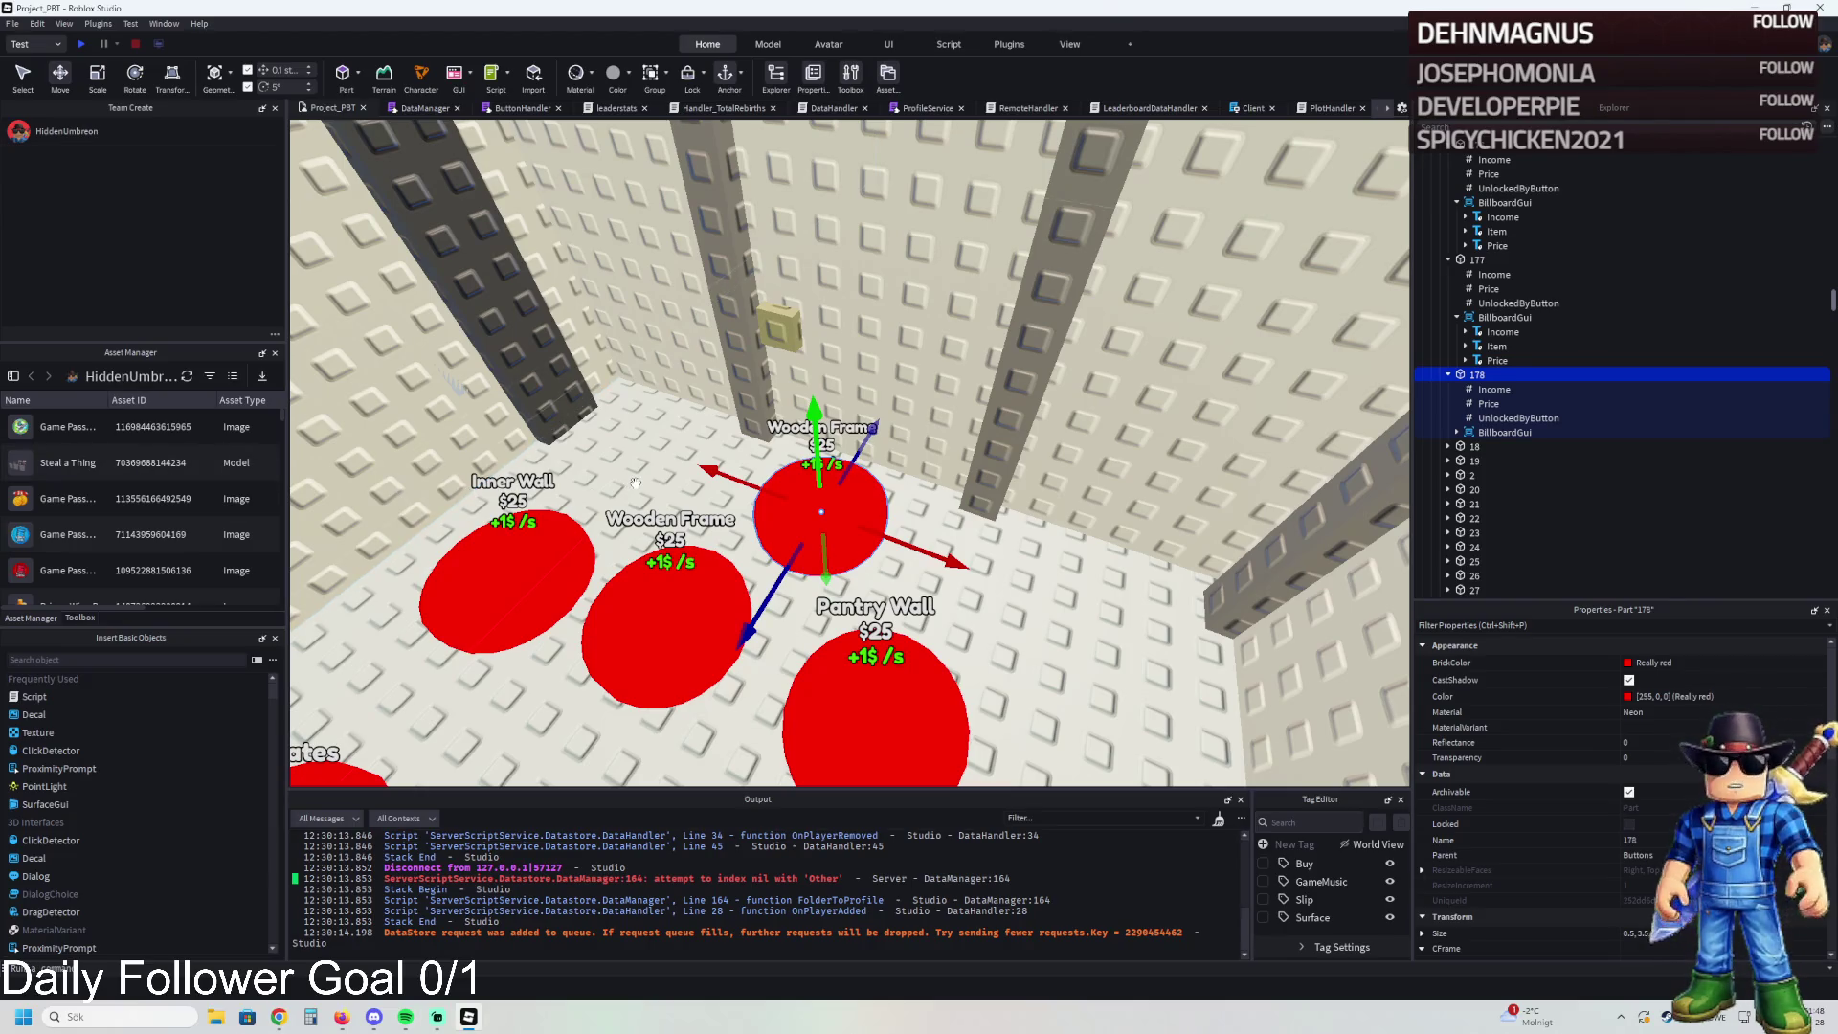
- Set the copied pad's Item label text to 'Wooden Door', then select InnerWall2
key(w)
key(w)
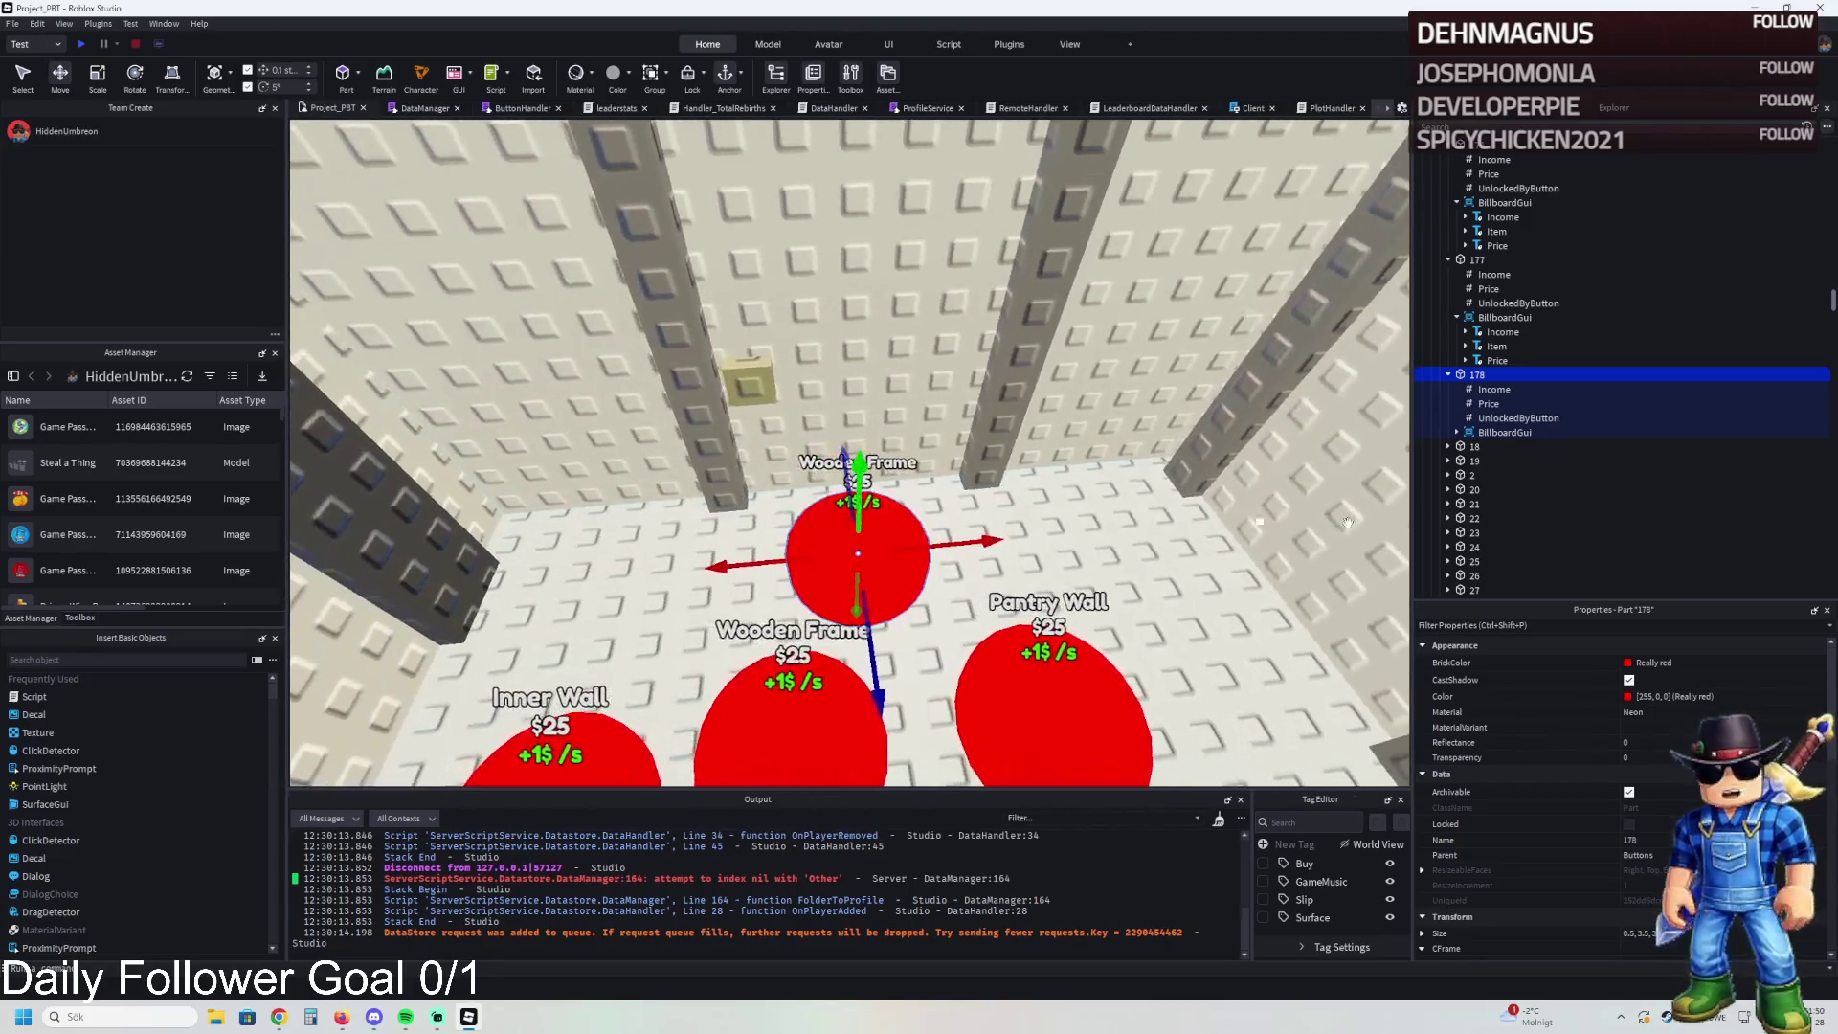
click(1474, 404)
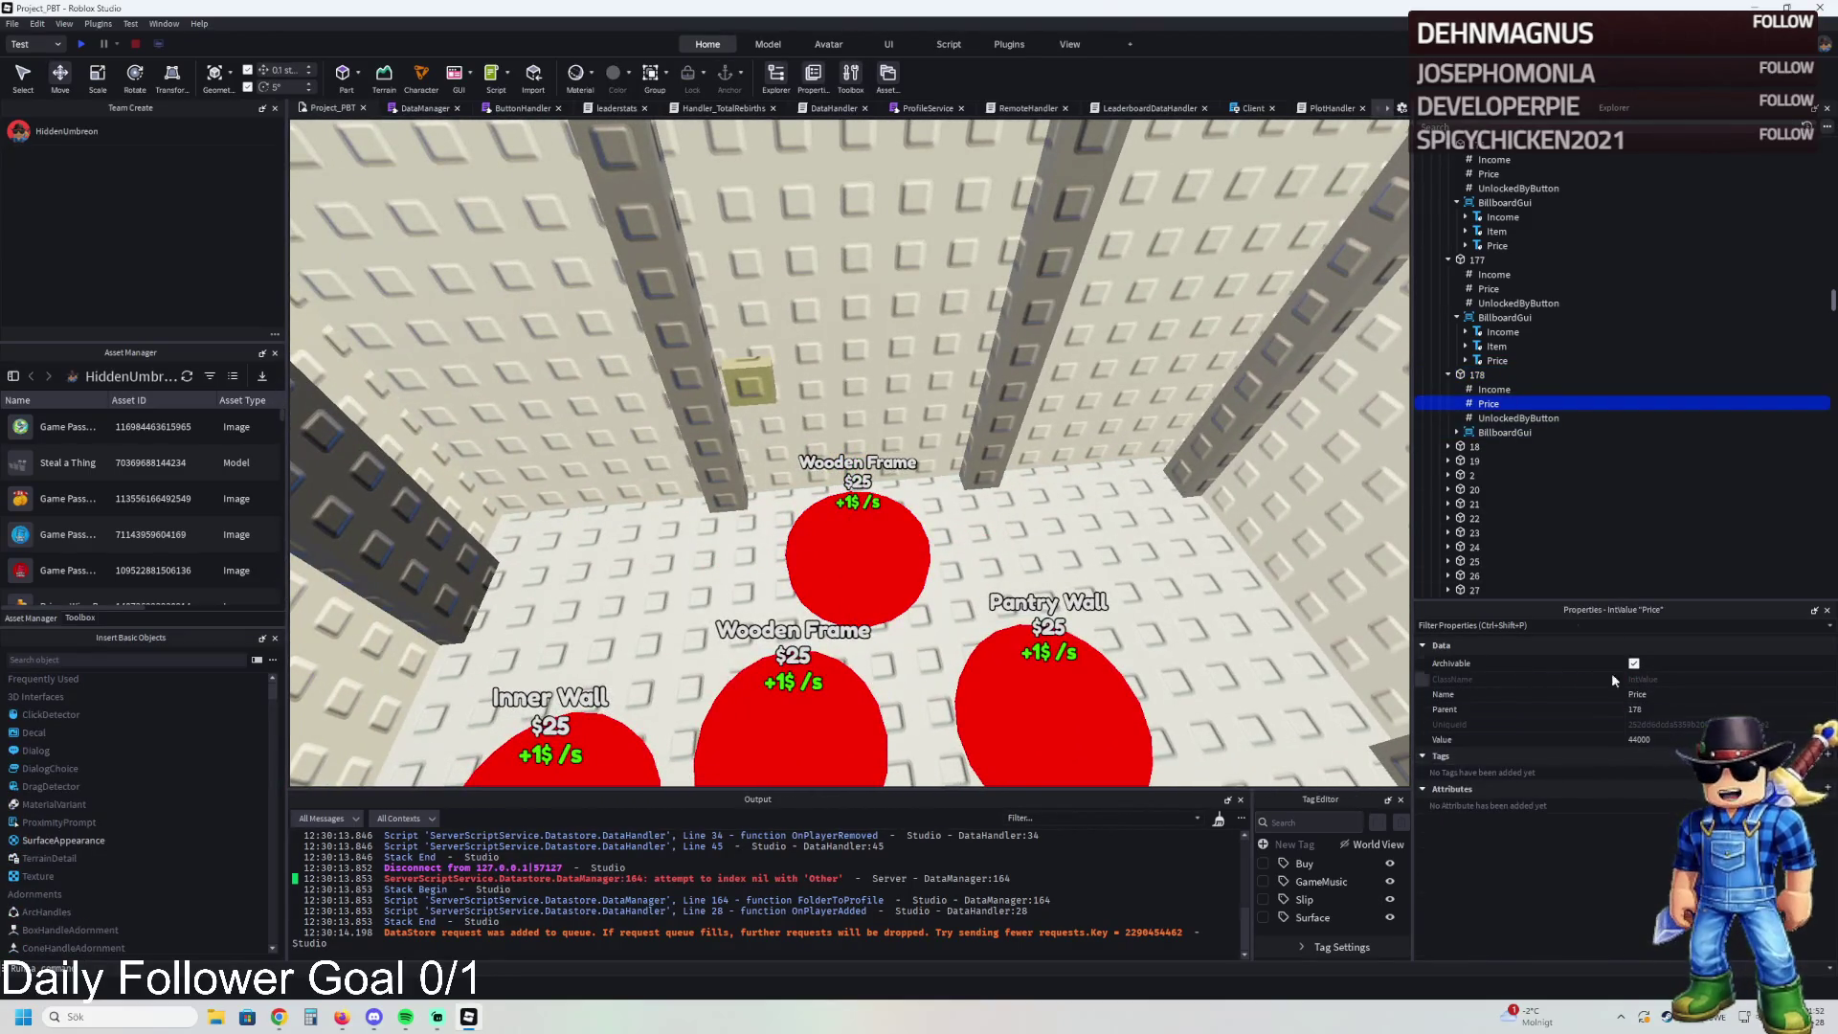
click(1457, 431)
click(1497, 460)
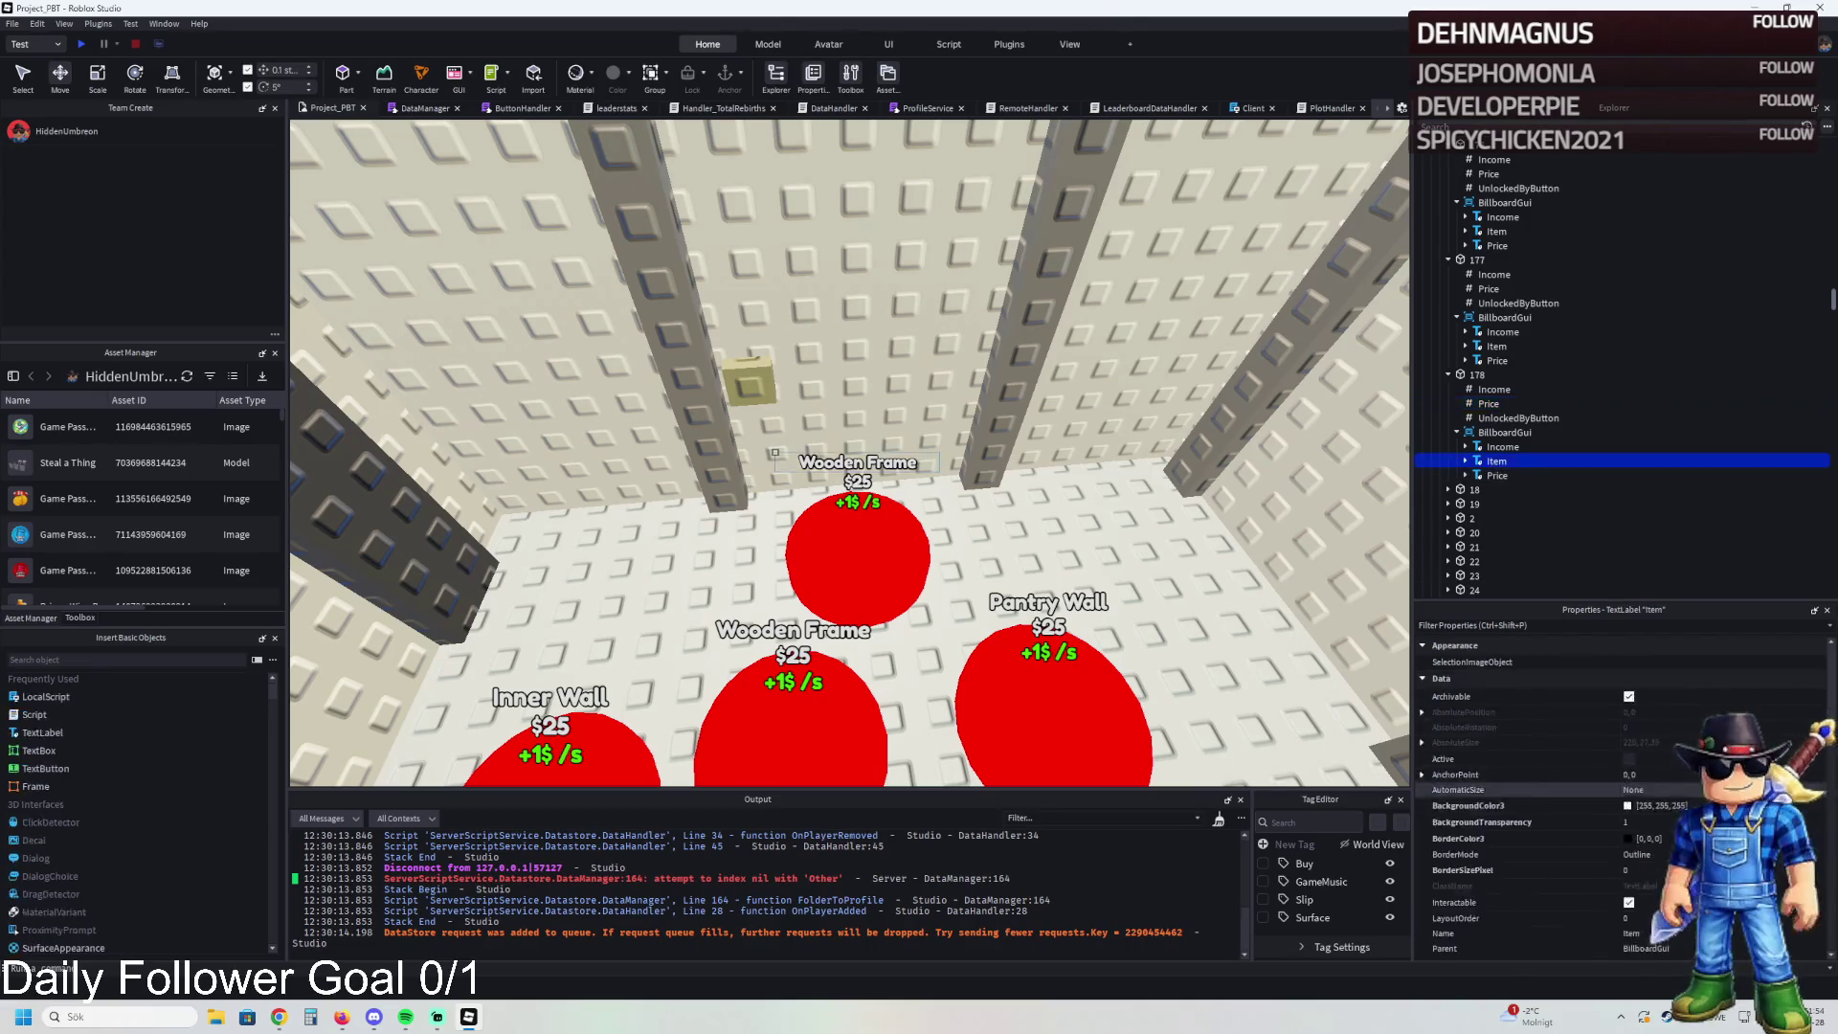
scroll(1647, 810, down, 5)
click(1647, 843)
text(Wooden Frame)
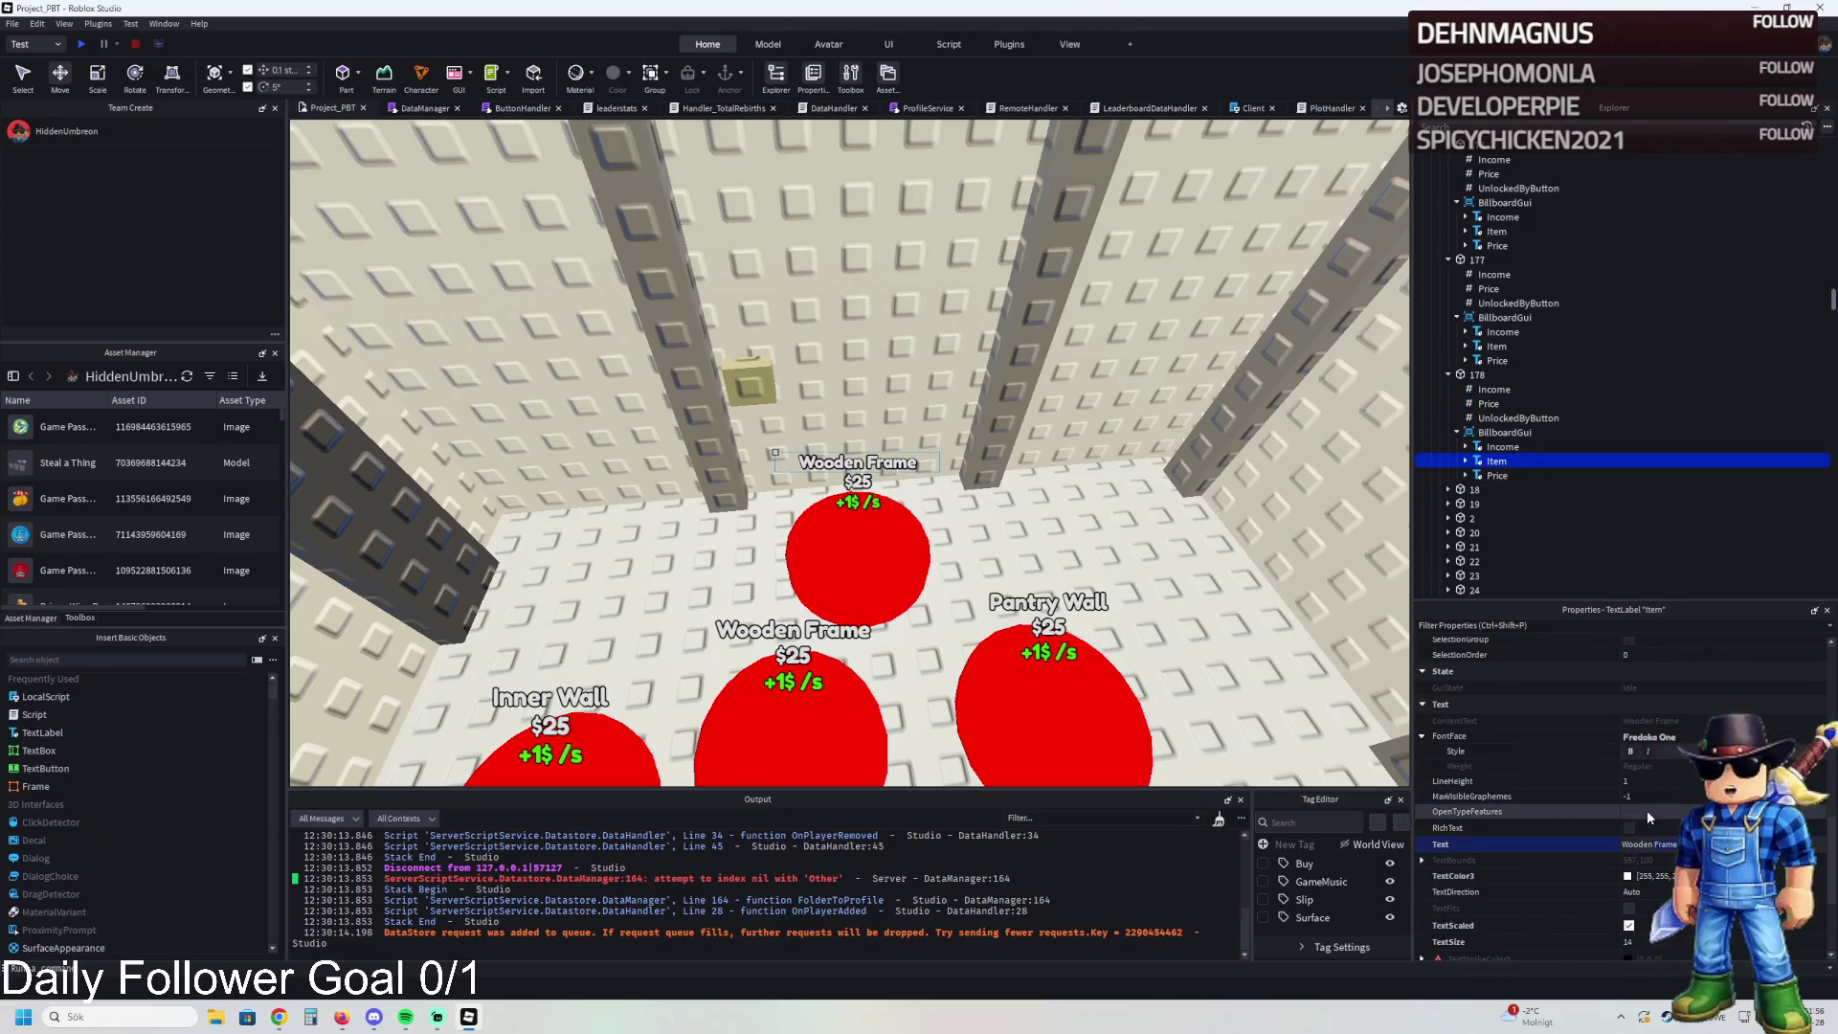
key(BackSpace)
key(BackSpace)
key(BackSpace)
key(BackSpace)
key(BackSpace)
text(Door)
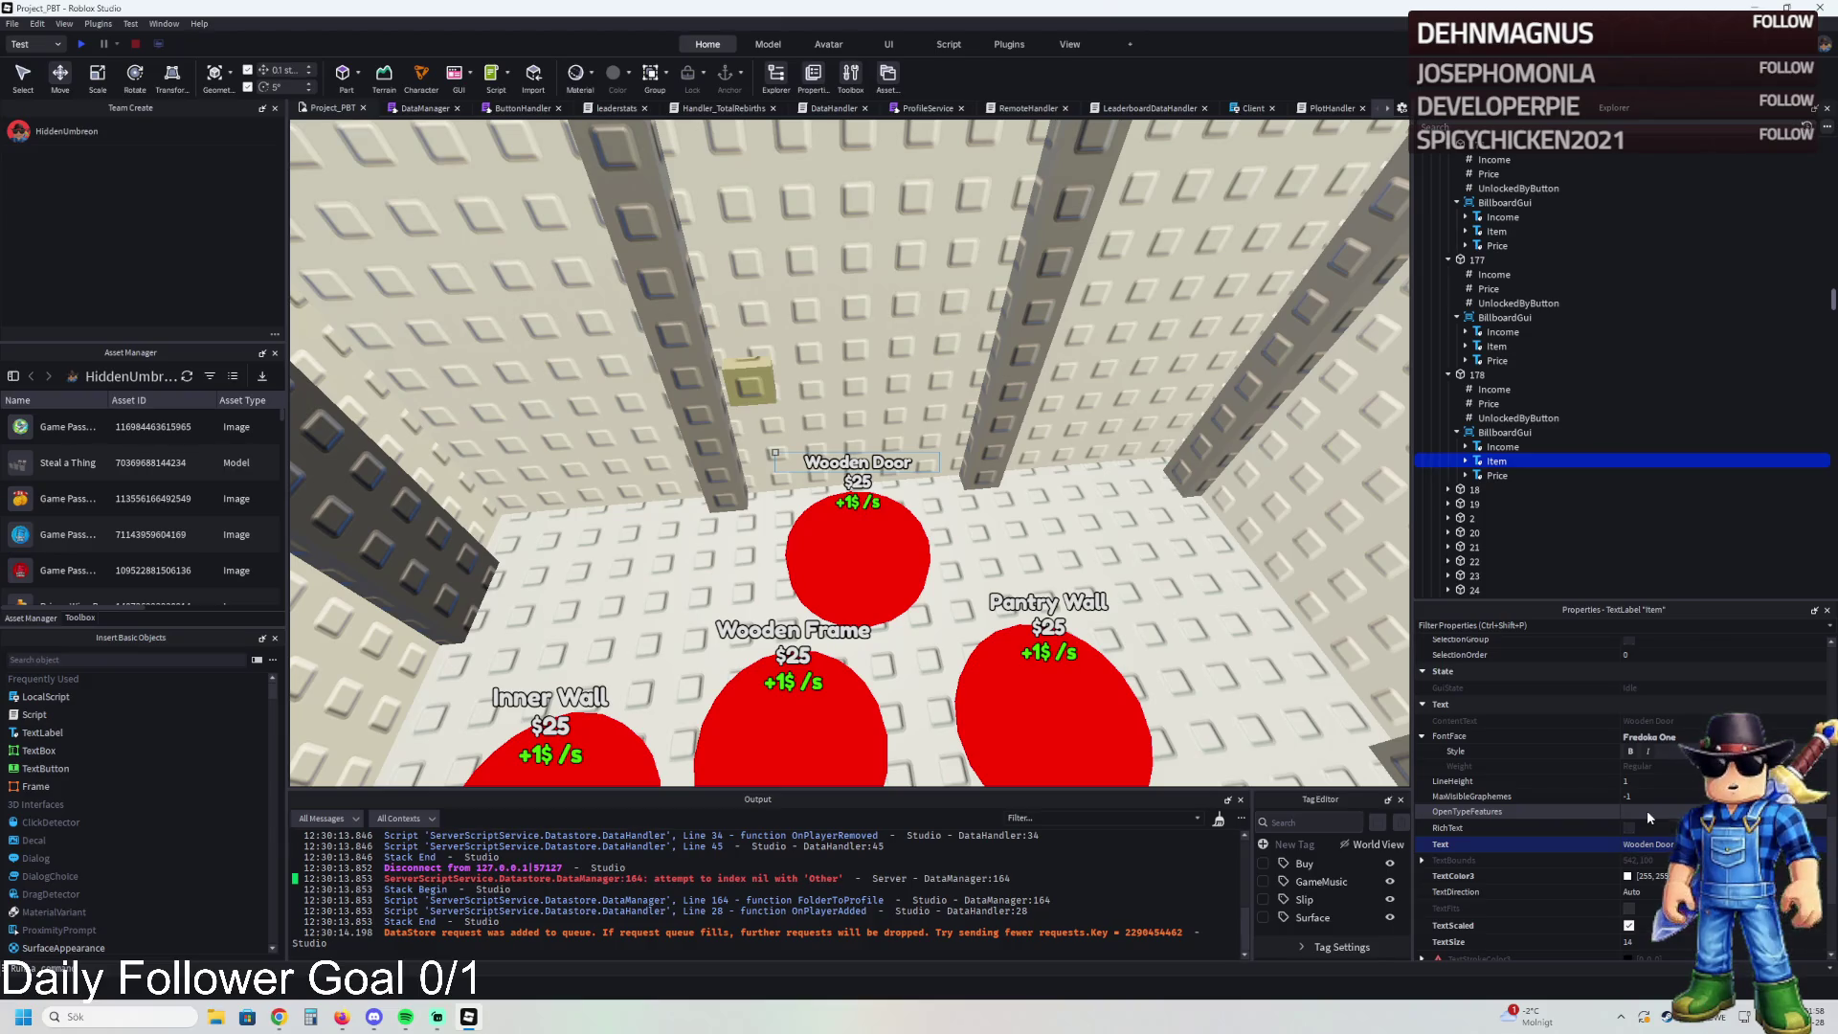
key(Return)
click(1368, 504)
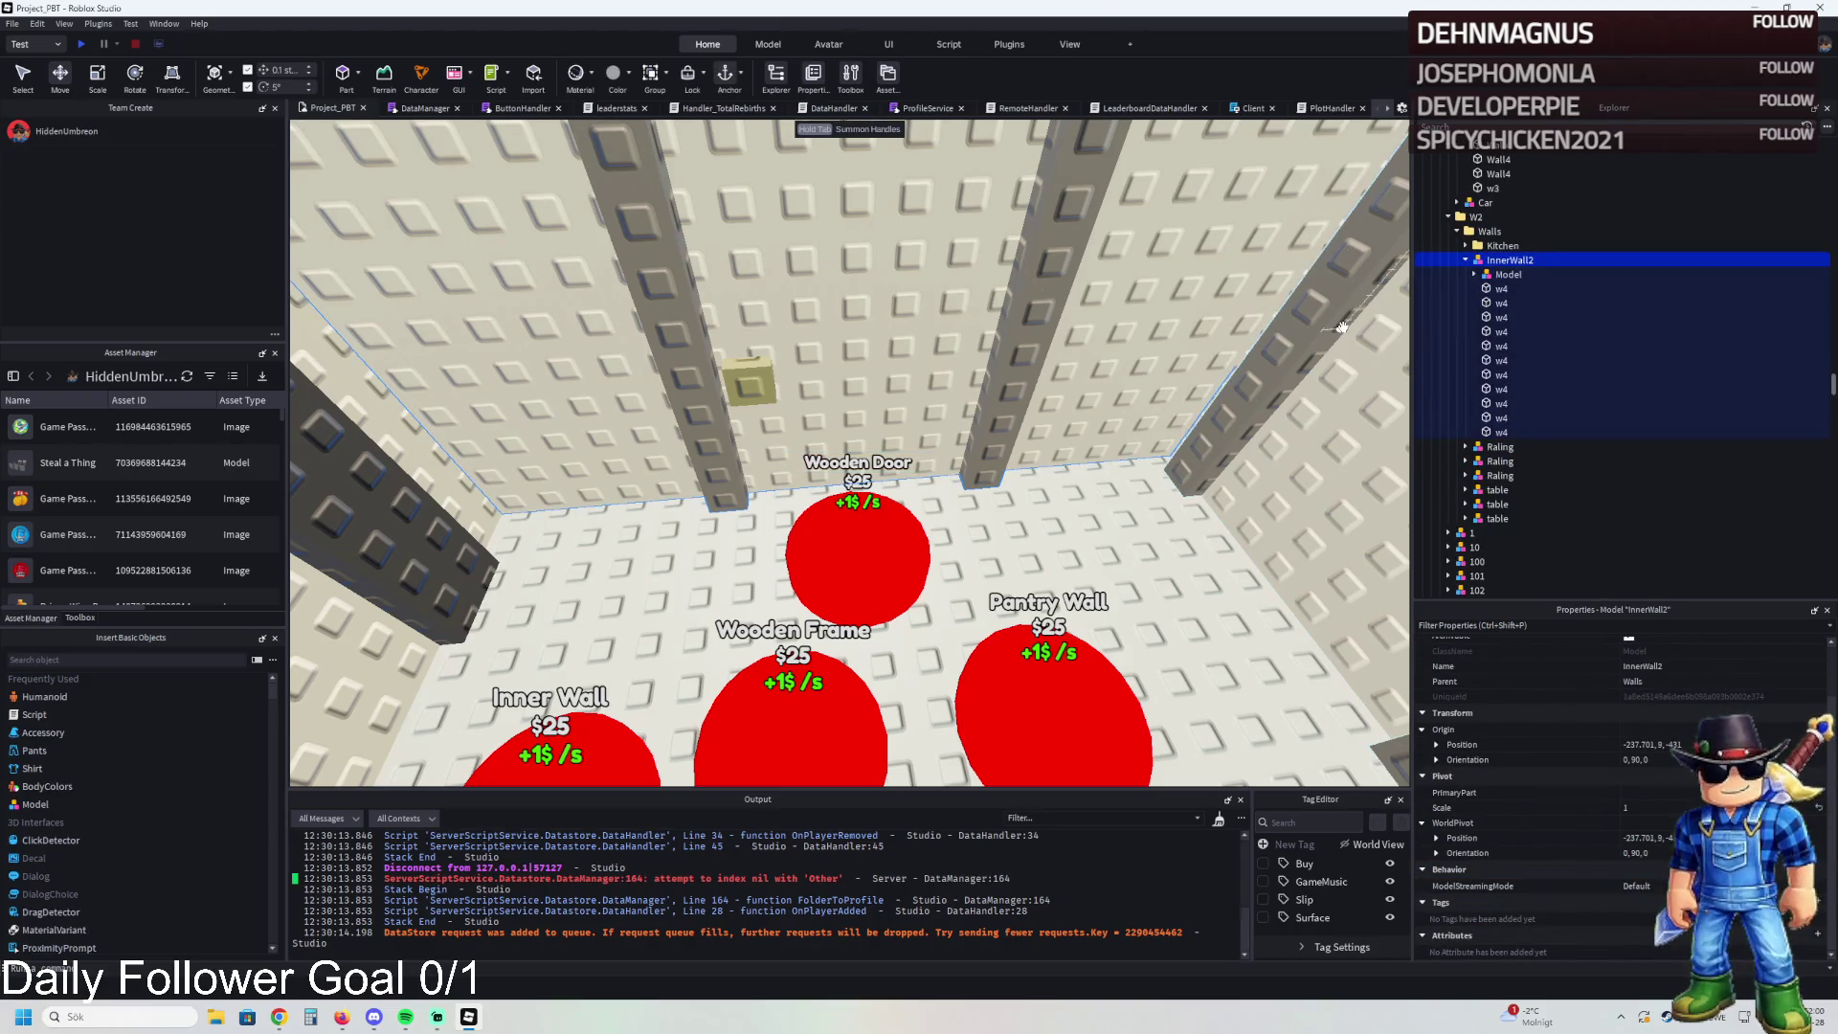
click(1469, 261)
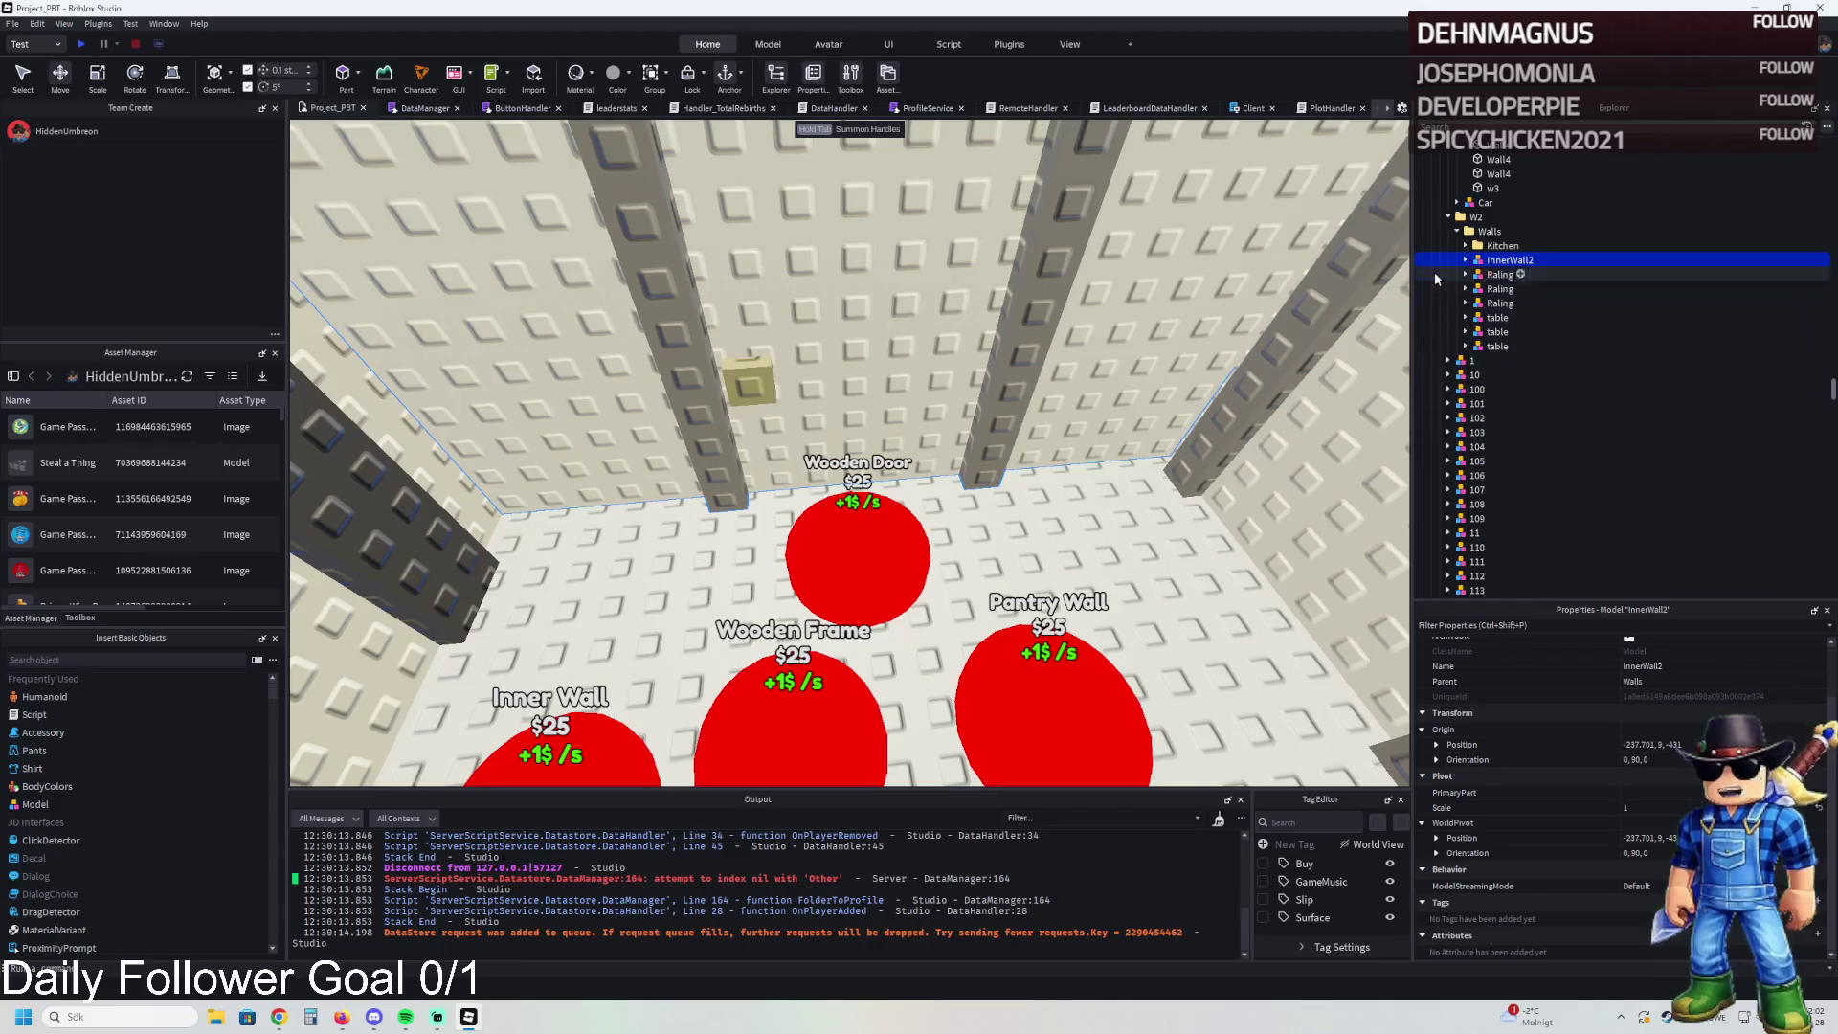
key(f)
key(Tab)
drag(1197, 402, 1188, 125)
scroll(1187, 125, up, 10)
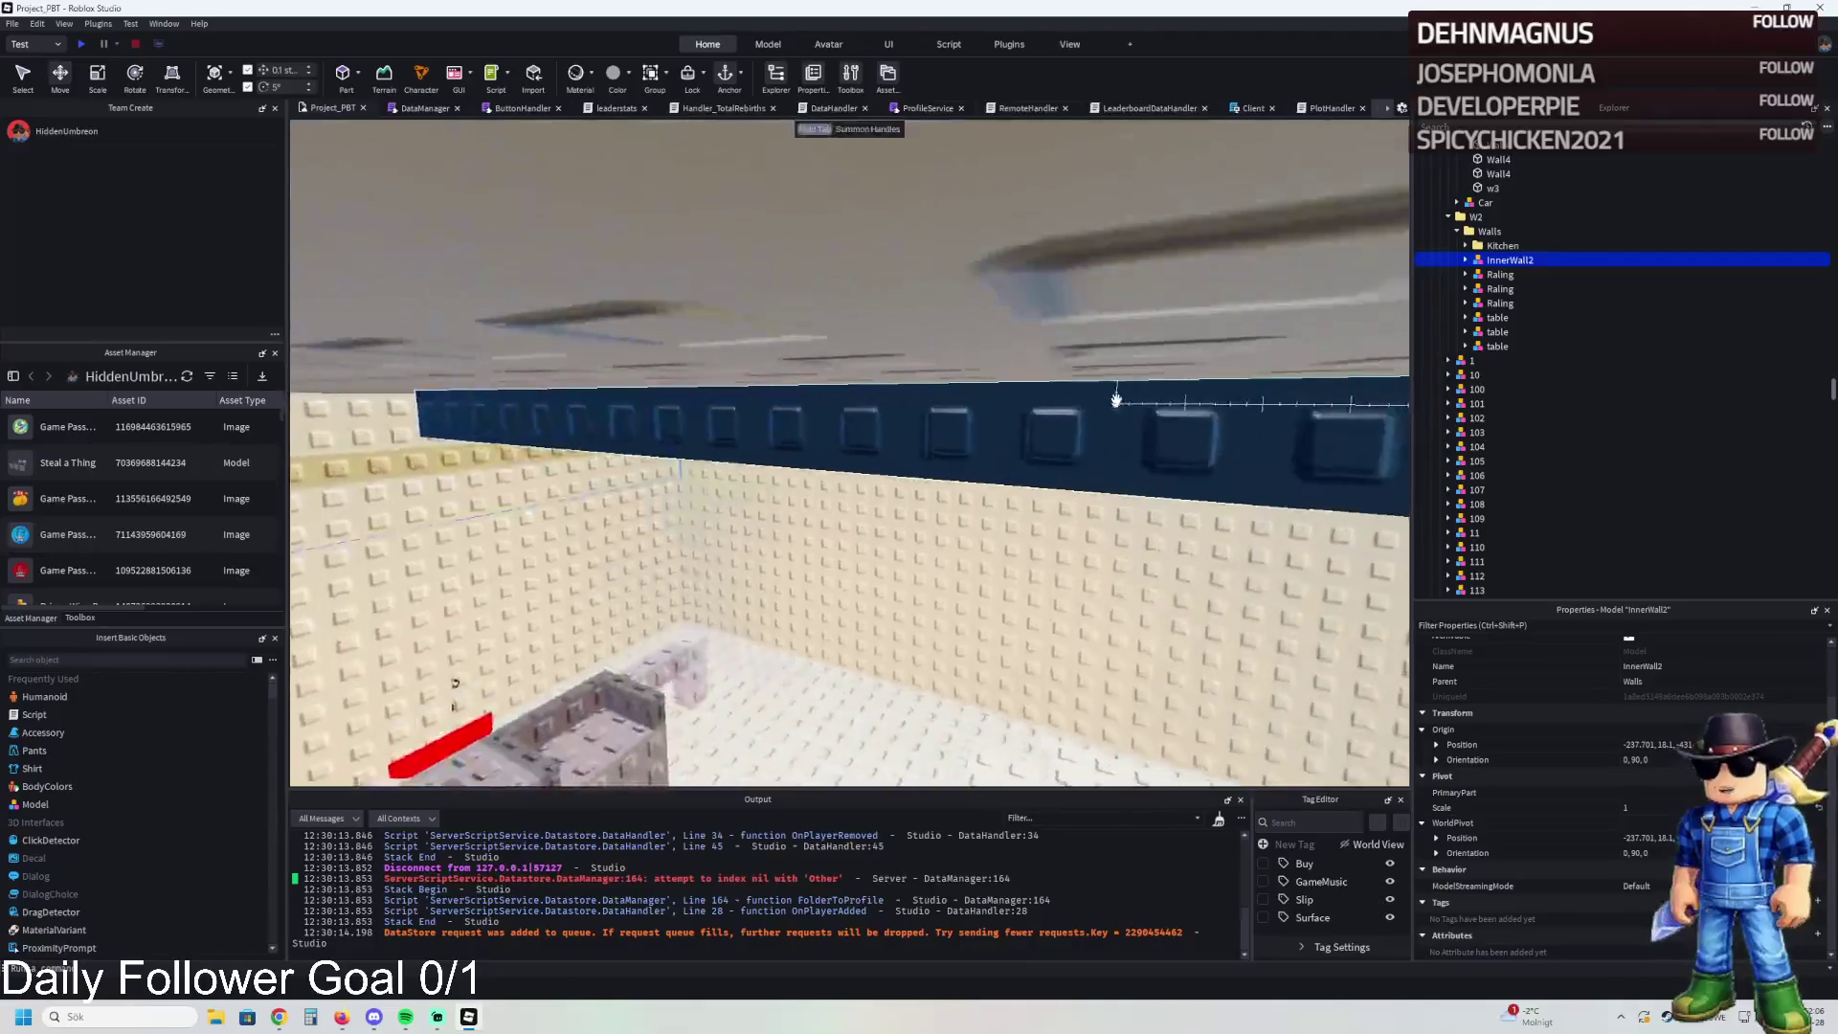
key(ctrl+z)
scroll(1116, 400, down, 10)
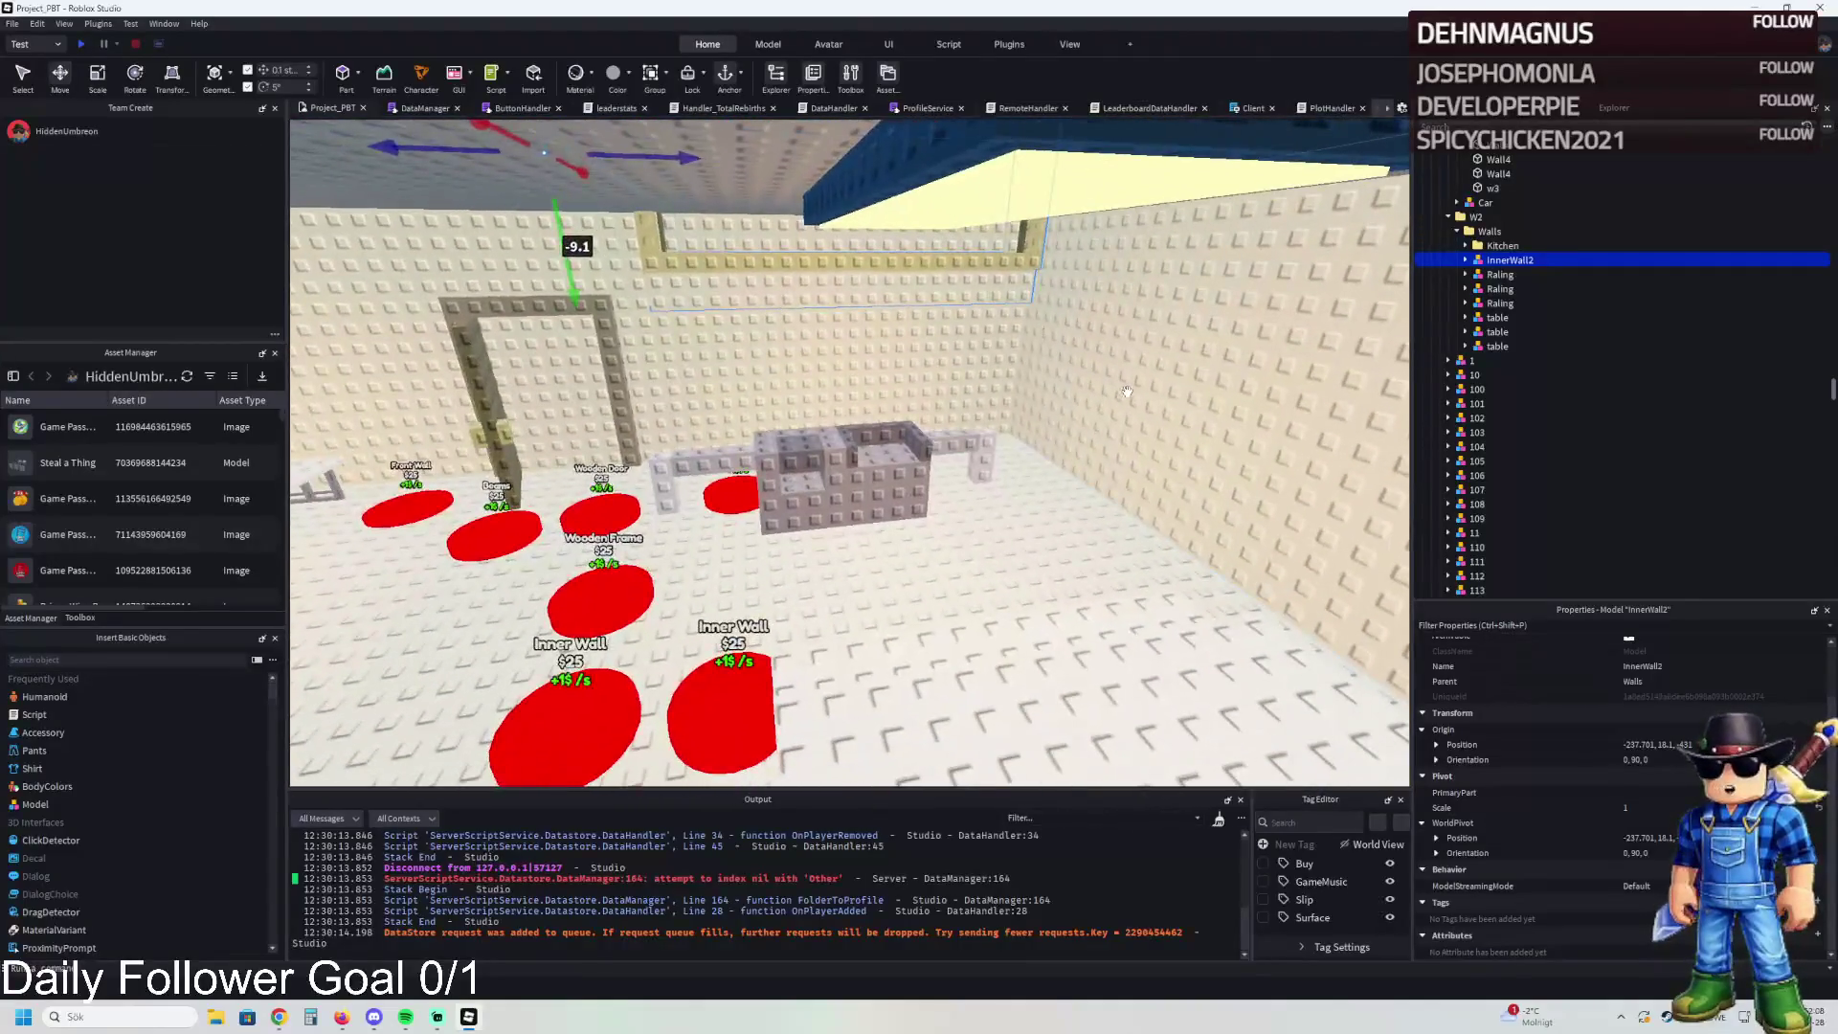
scroll(1113, 392, up, 10)
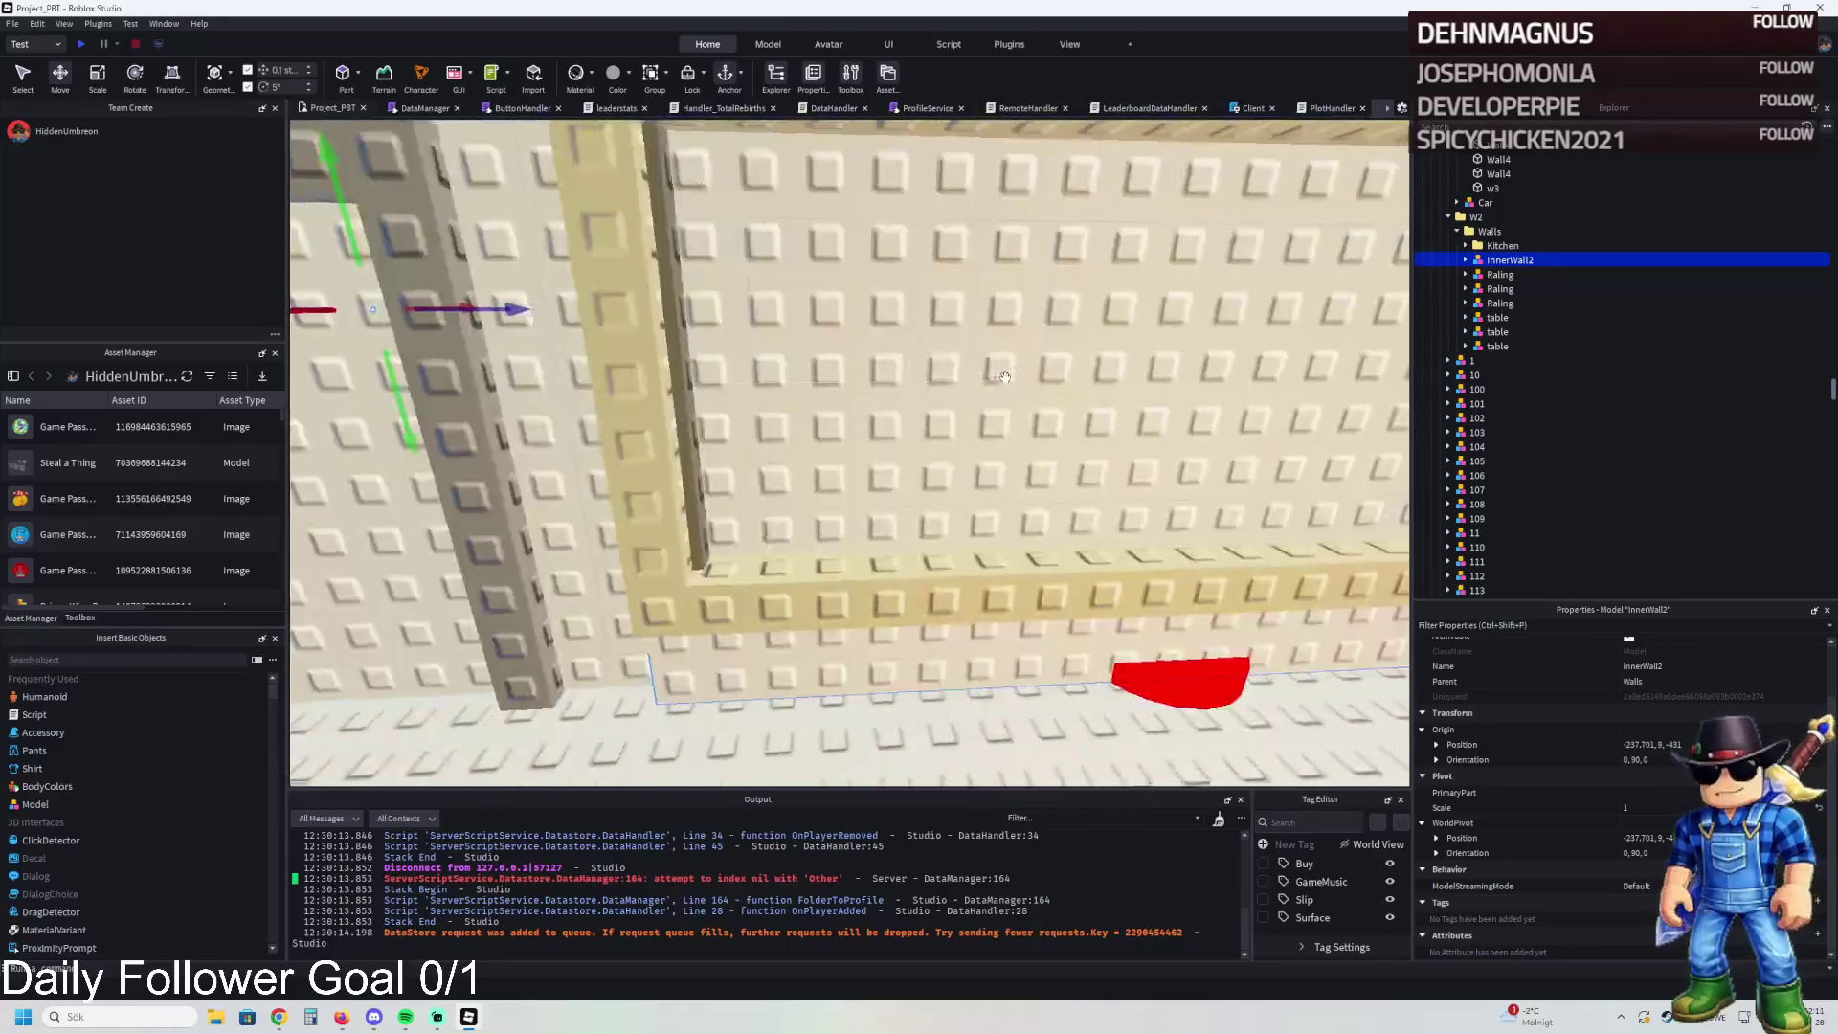
scroll(1004, 377, up, 10)
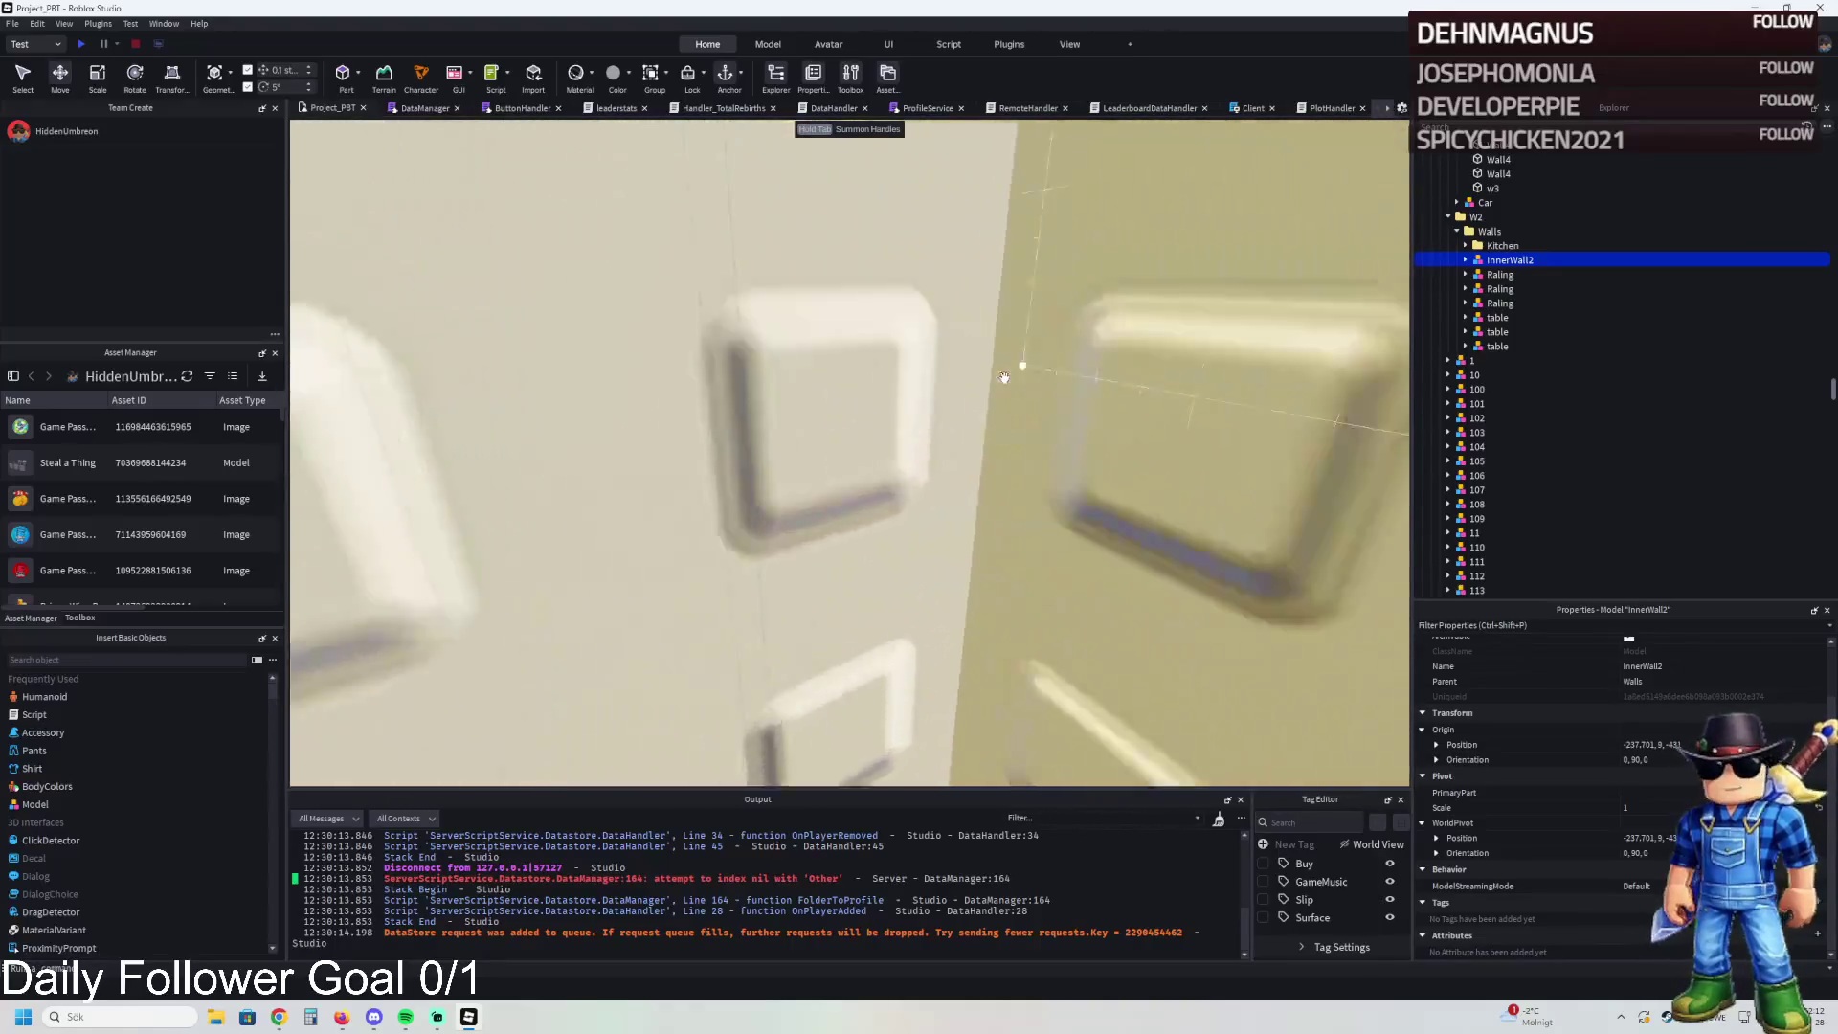
scroll(1005, 377, up, 5)
click(927, 369)
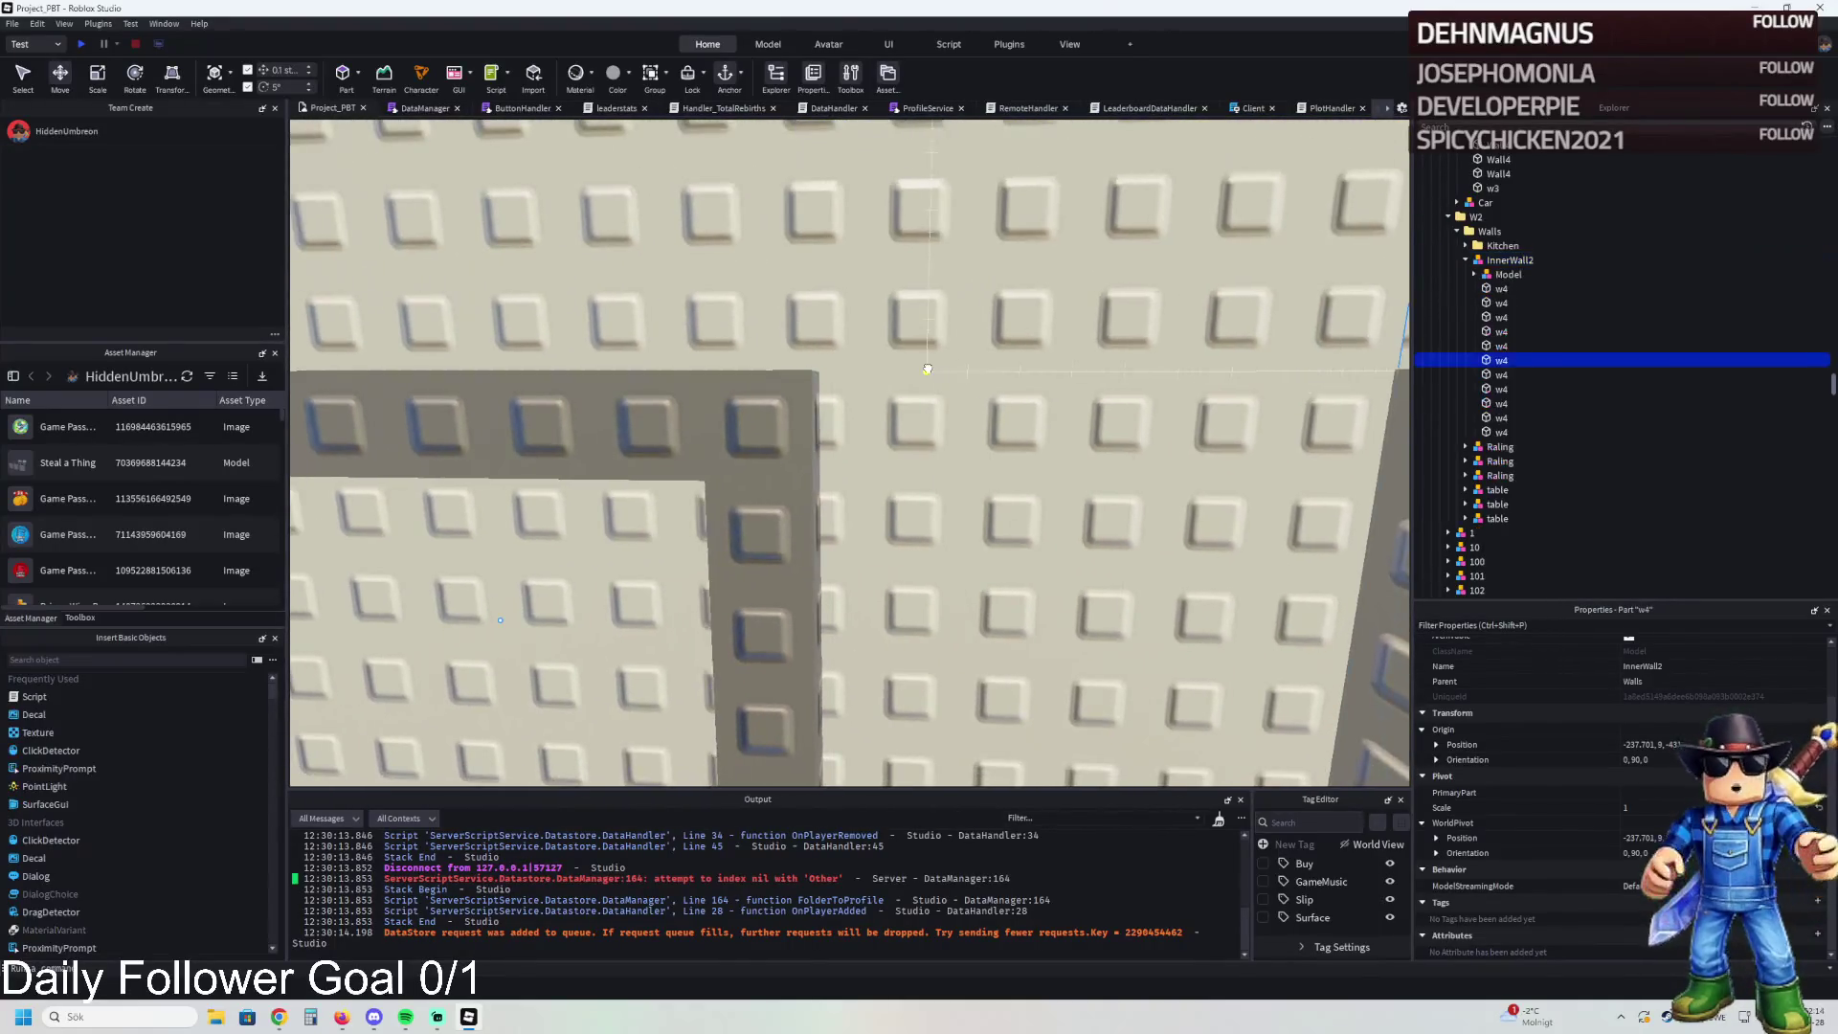
- Scale two wall pieces beside the door frame, the second to size 1,14,6
scroll(932, 338, down, 5)
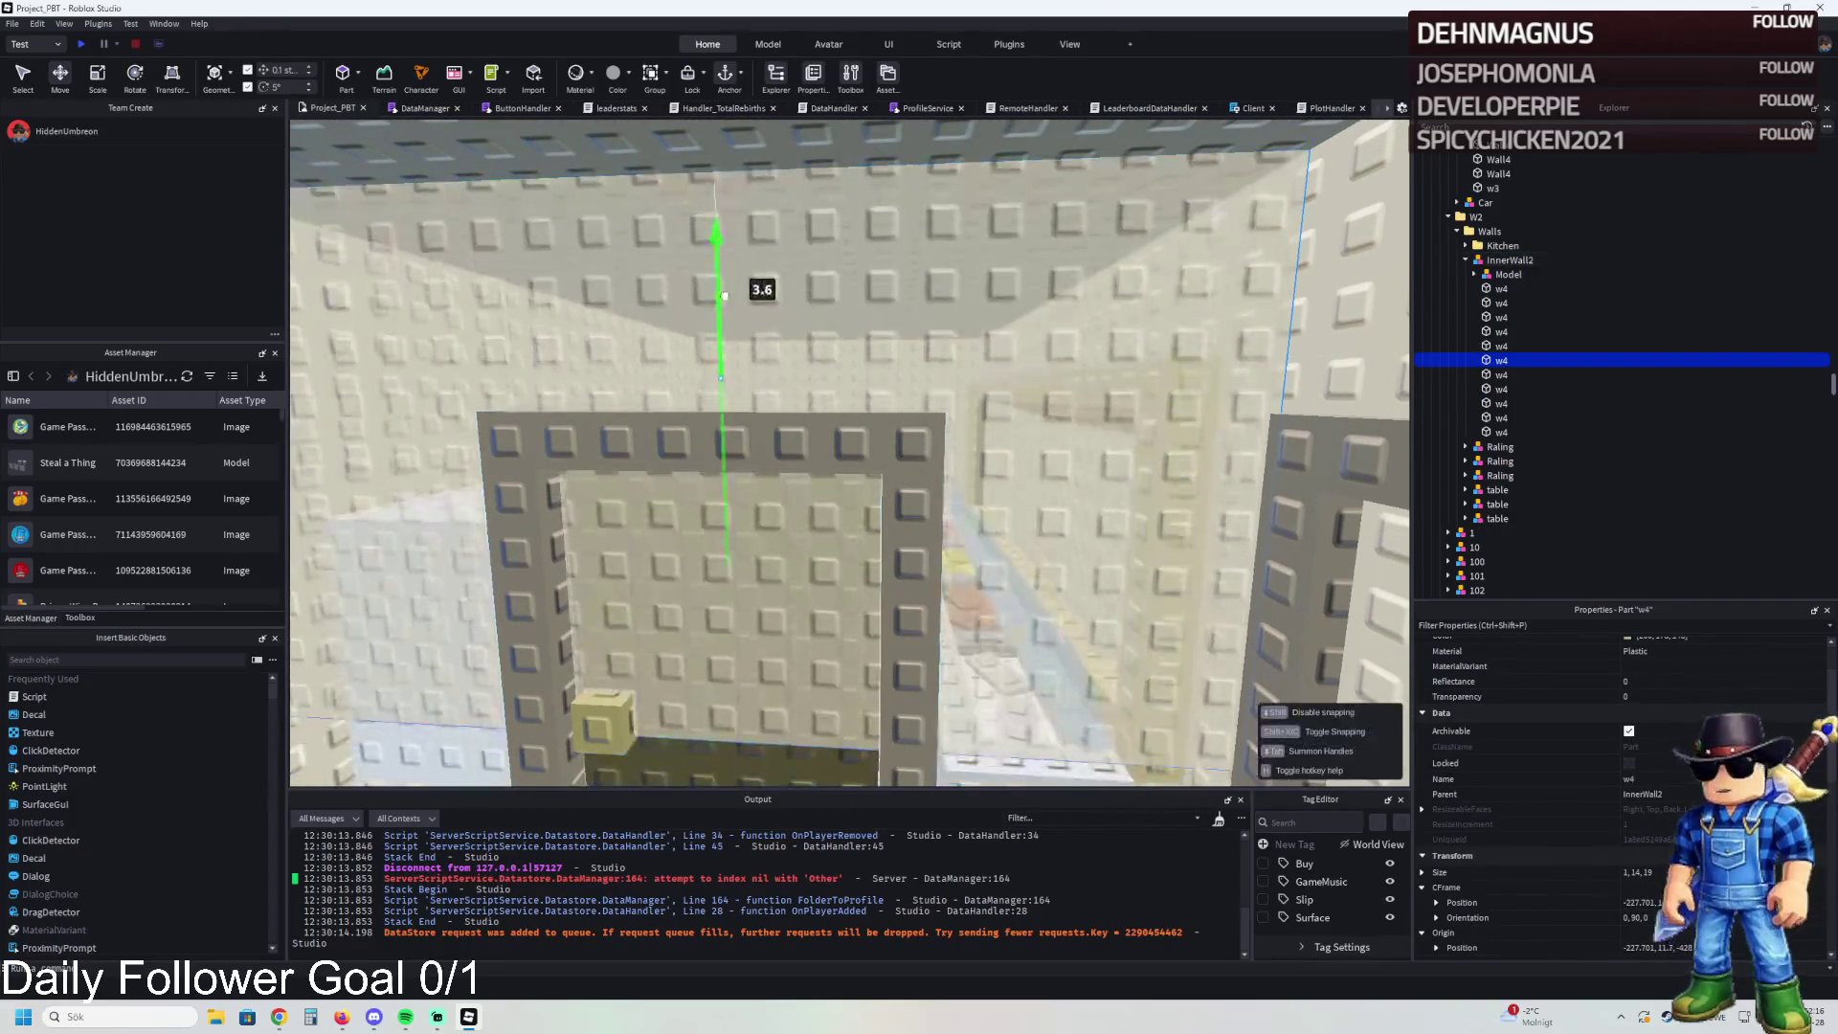
scroll(850, 407, down, 3)
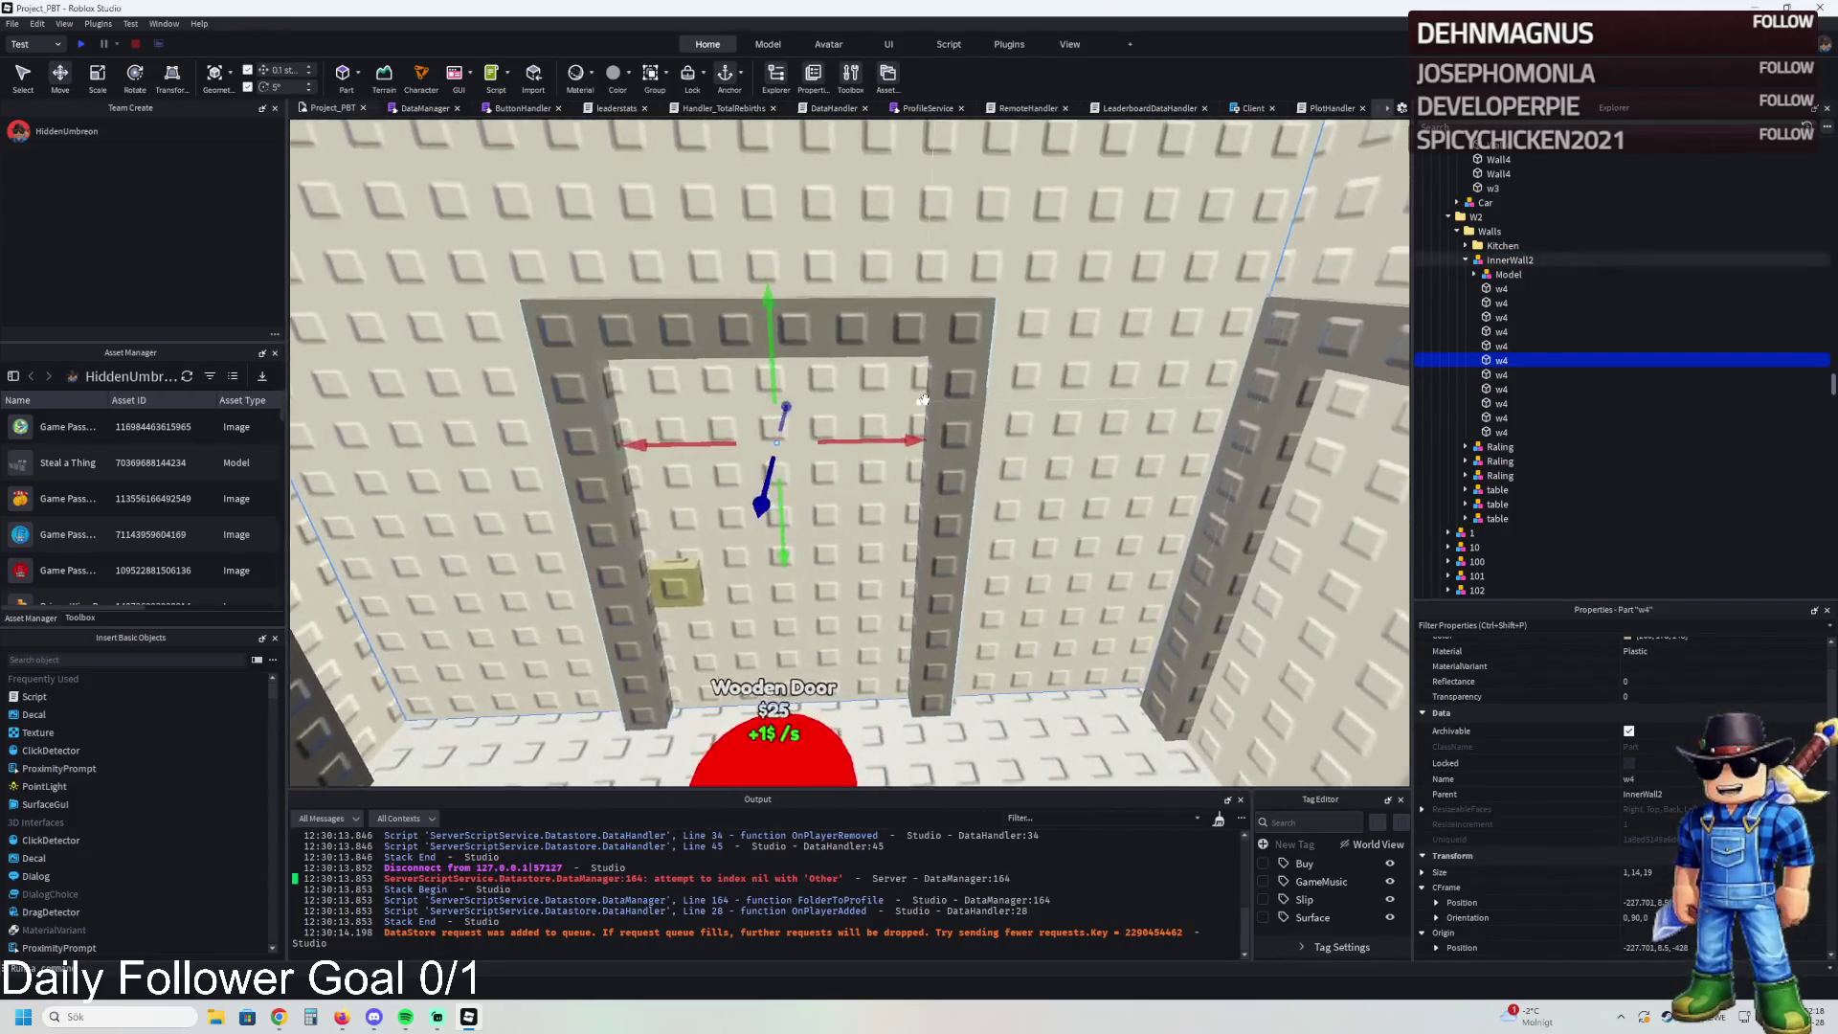
click(924, 397)
key(ctrl+3)
scroll(1245, 427, up, 2)
drag(1245, 427, 823, 462)
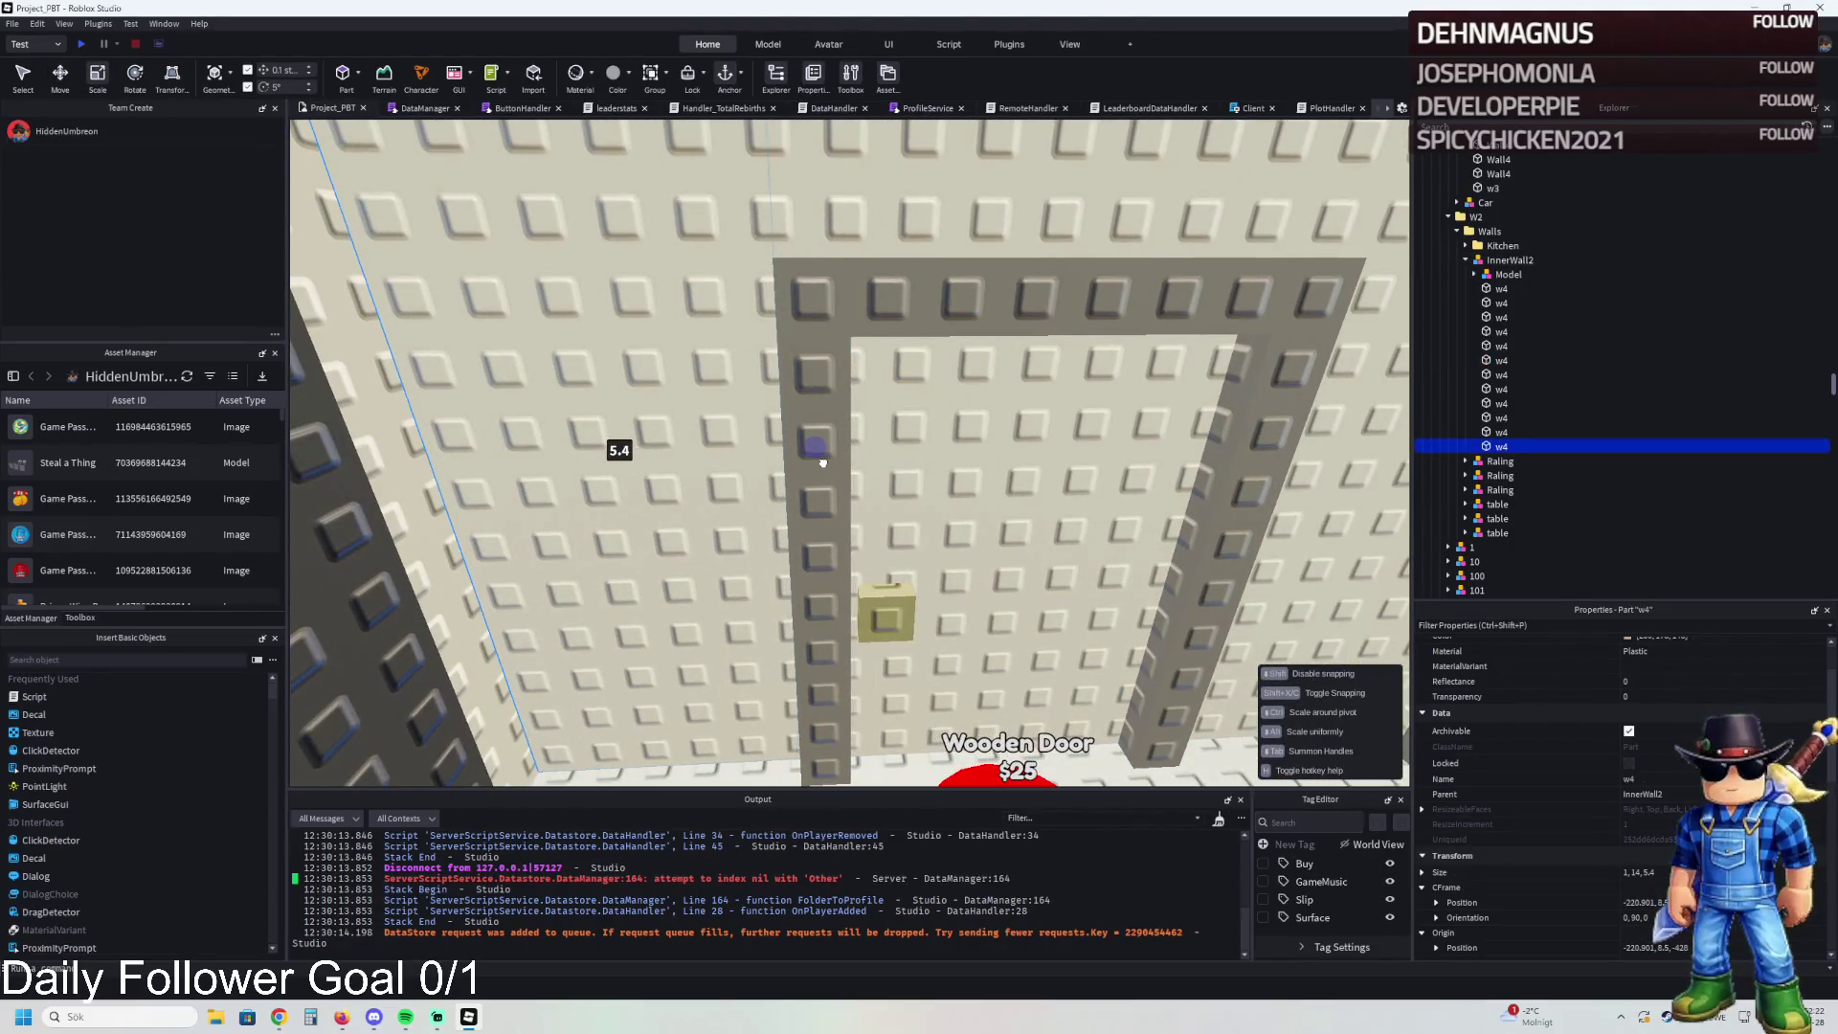
scroll(802, 564, up, 3)
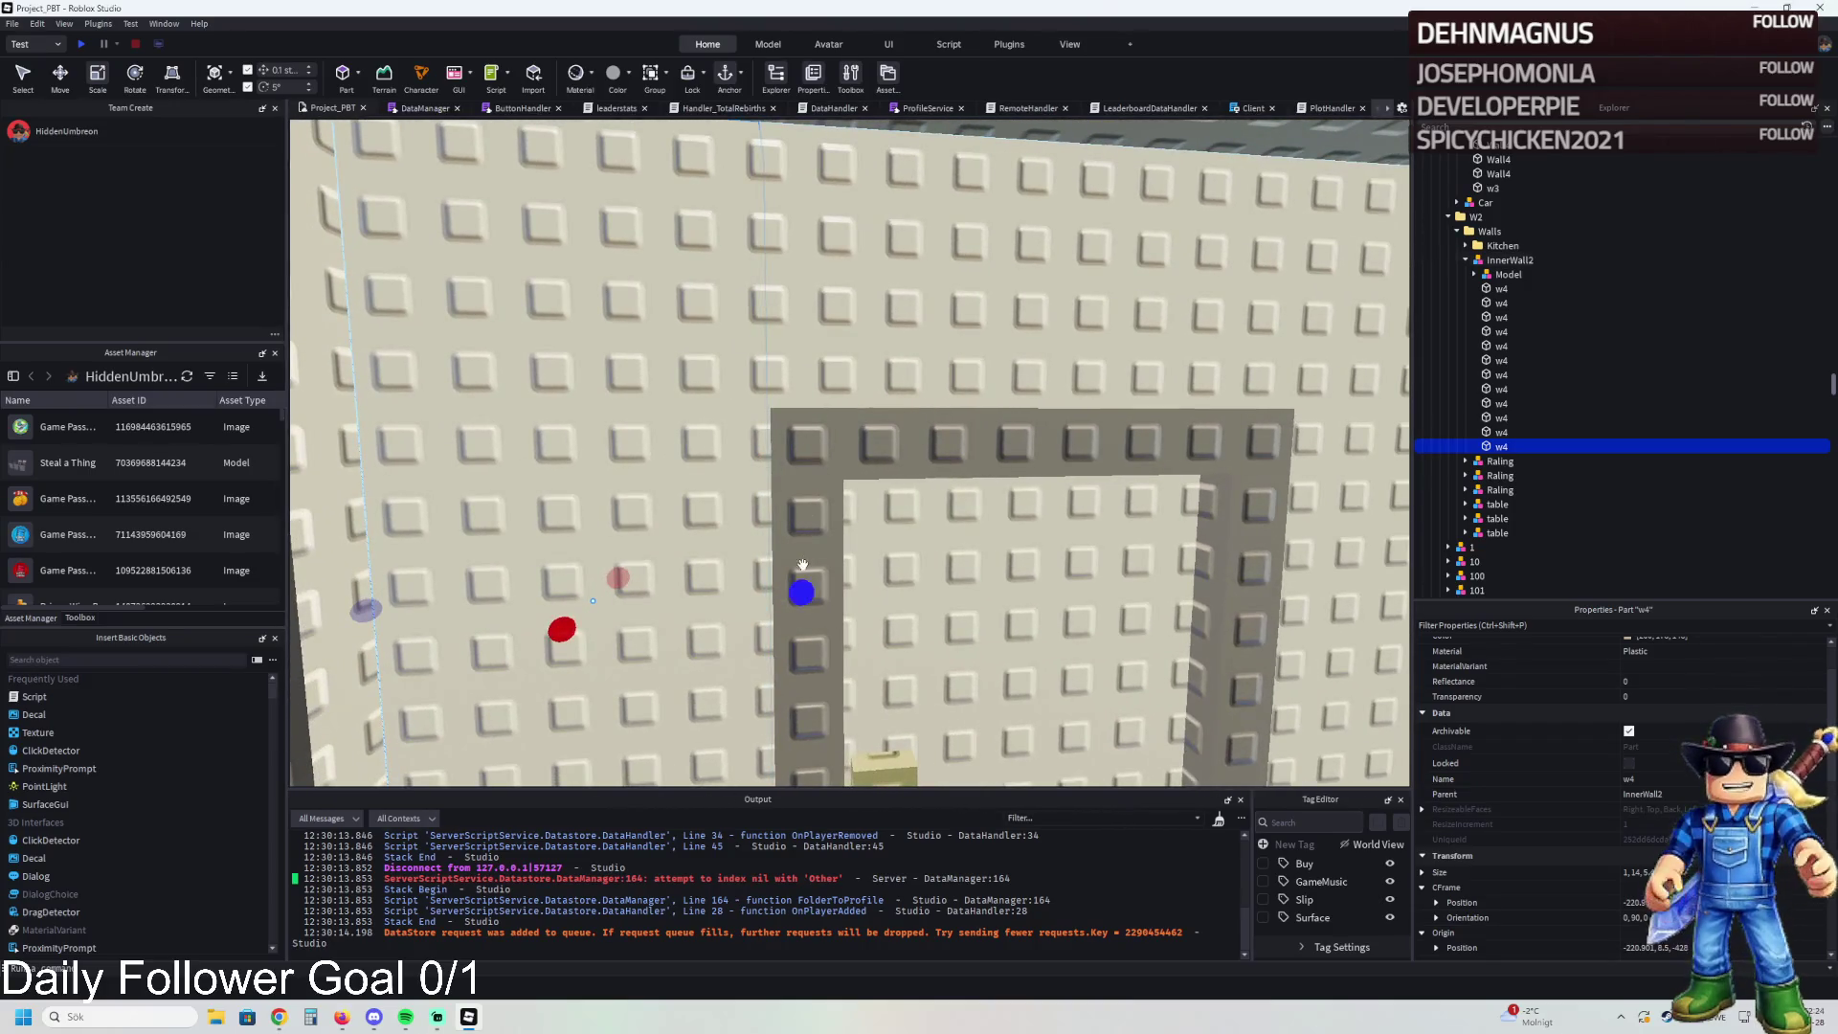
click(847, 353)
mouse_move(491, 553)
mouse_down()
mouse_move(827, 525)
mouse_move(861, 578)
mouse_up()
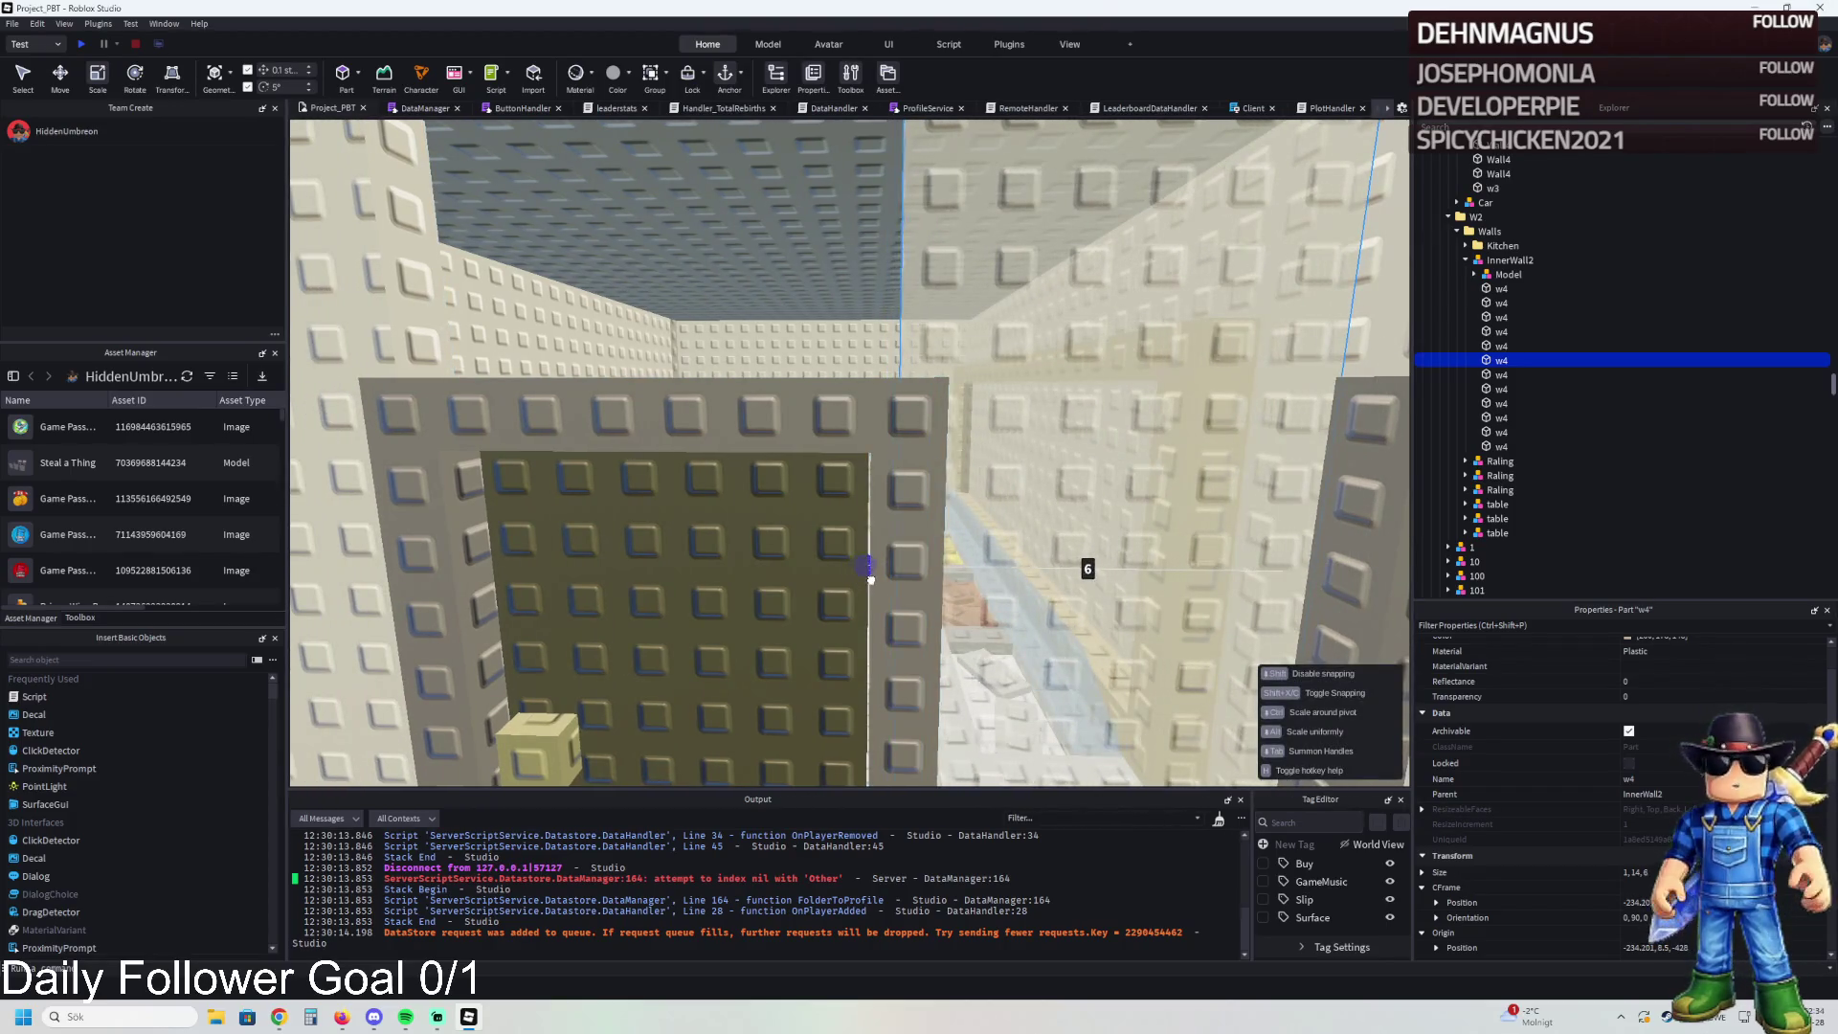
drag(871, 579, 872, 578)
- Stretch a third wall piece toward the door frame and check the room from above
key(a)
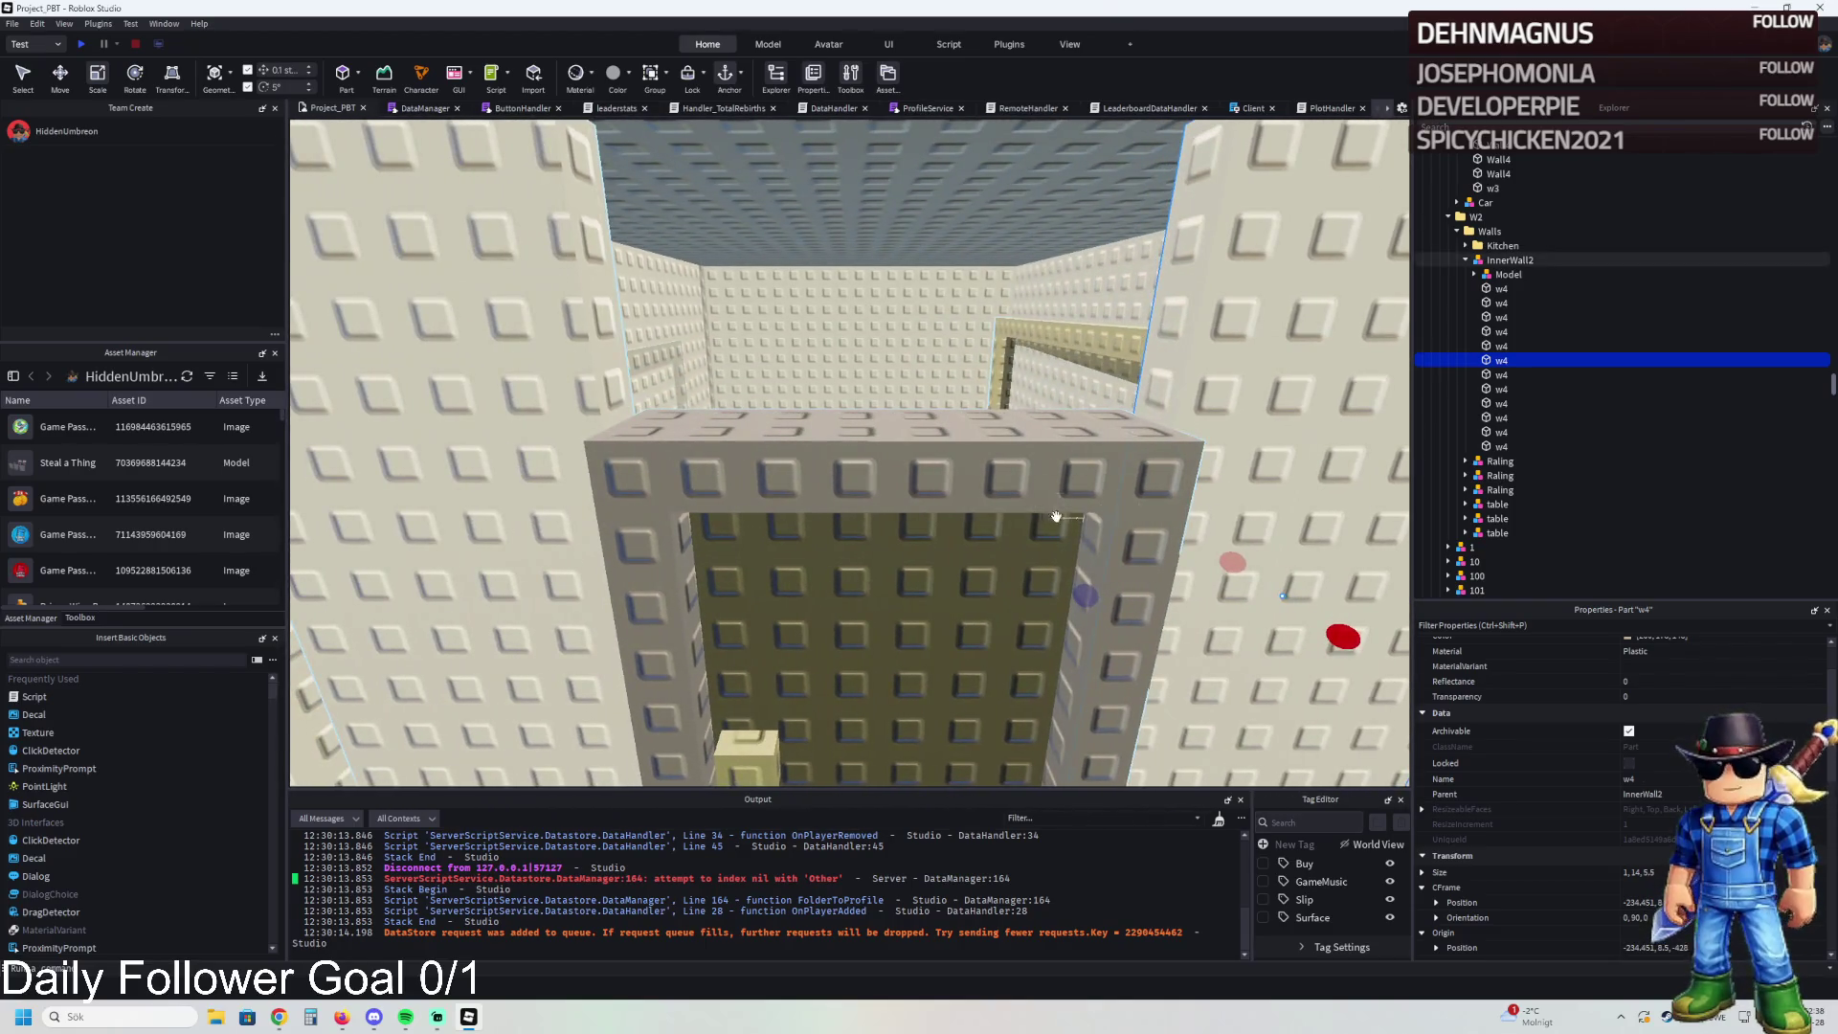
click(1056, 517)
drag(1084, 596, 800, 589)
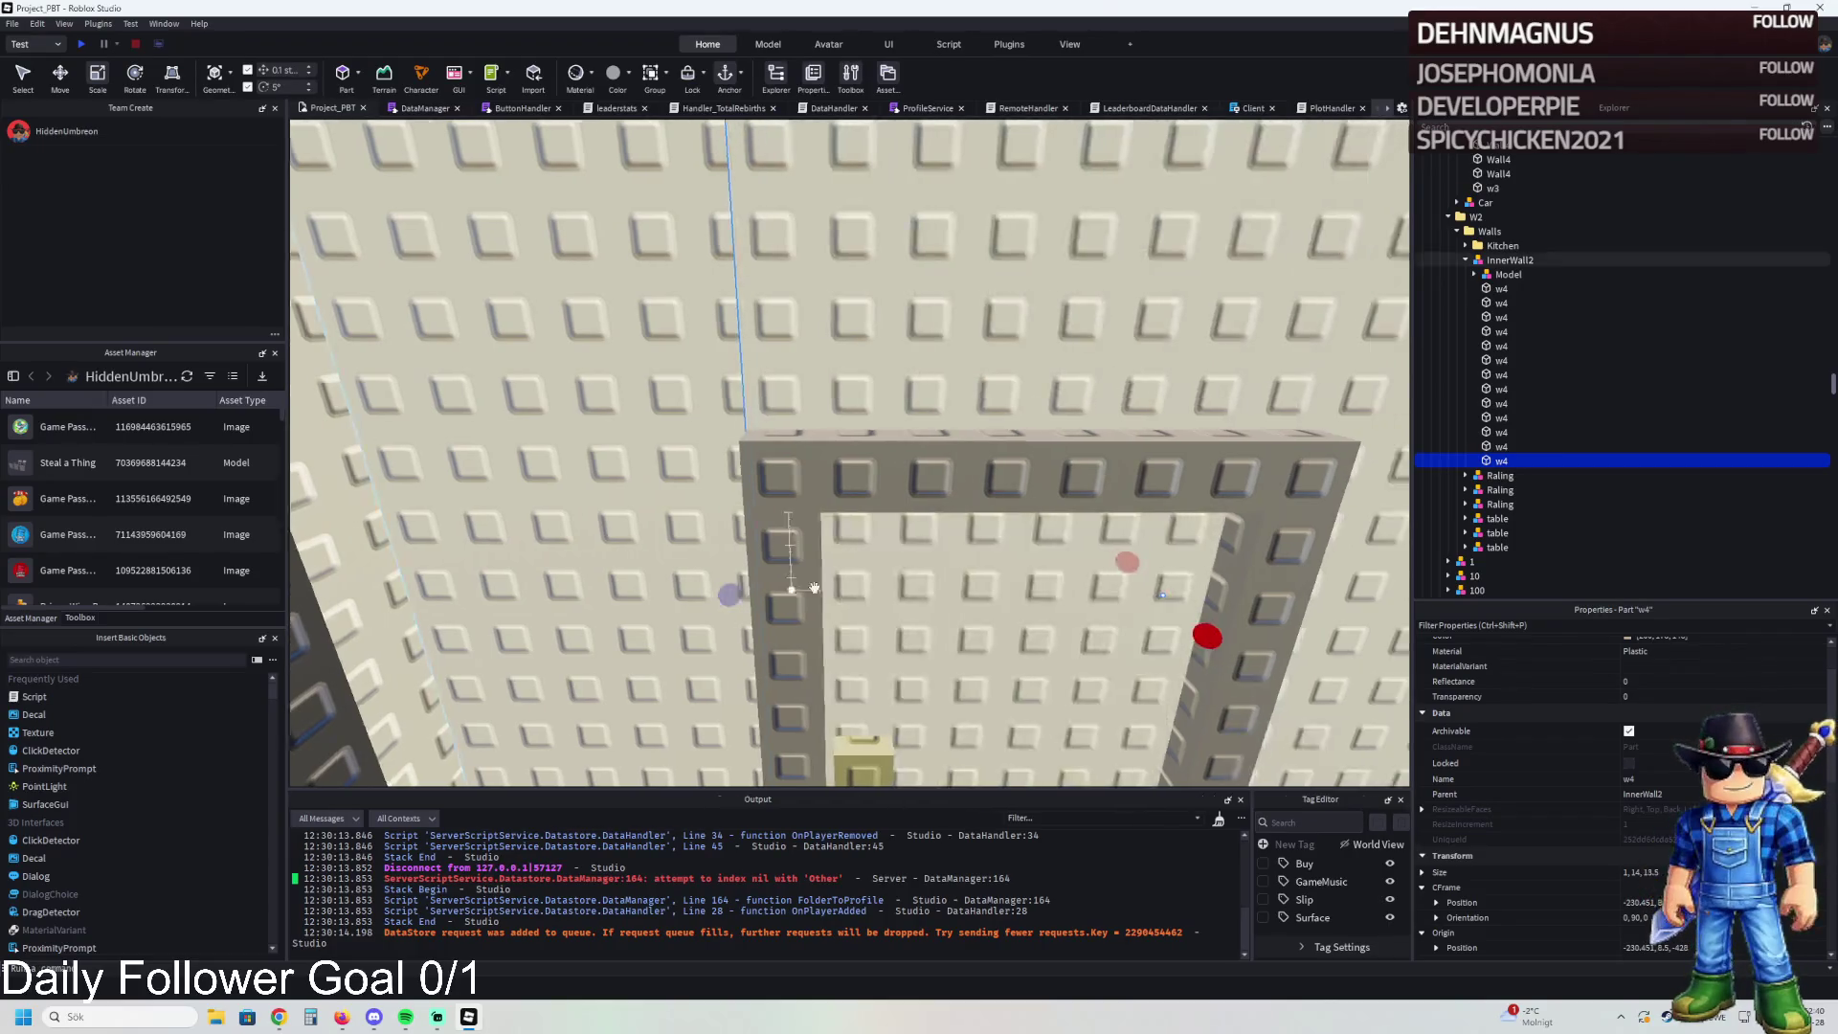
key(d)
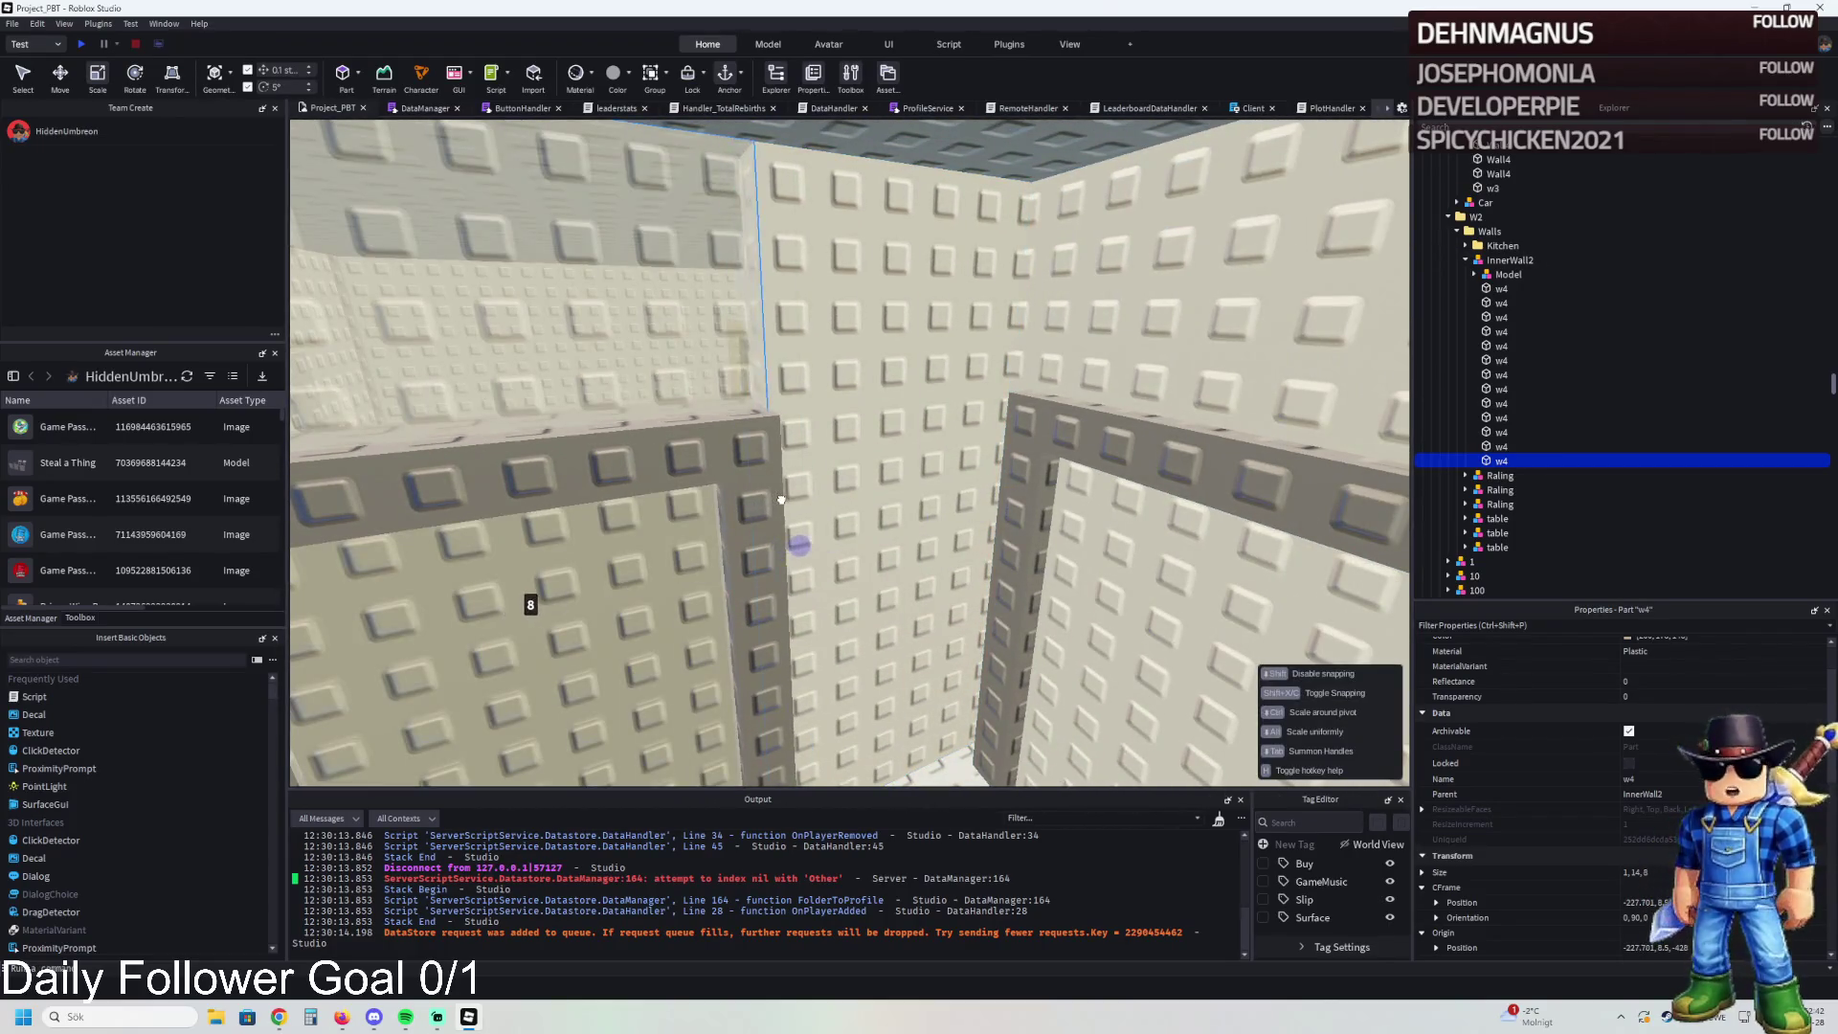
key(s)
key(e)
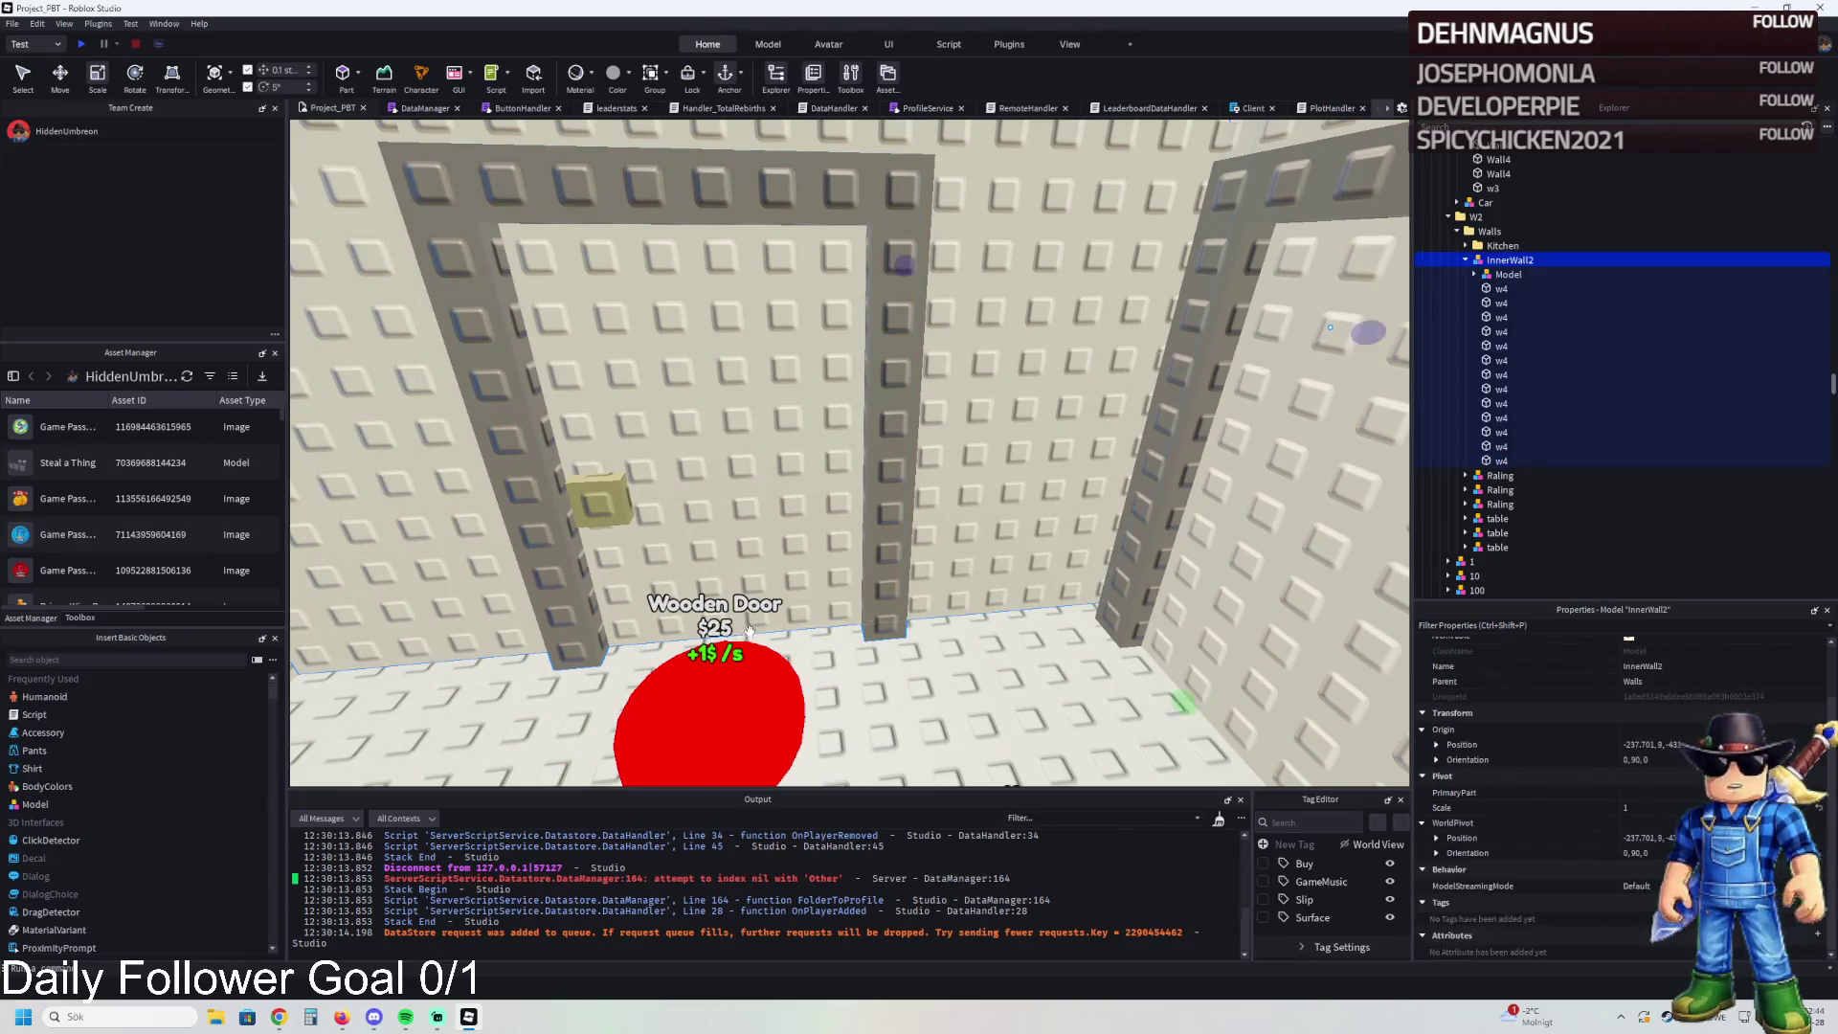
key(q)
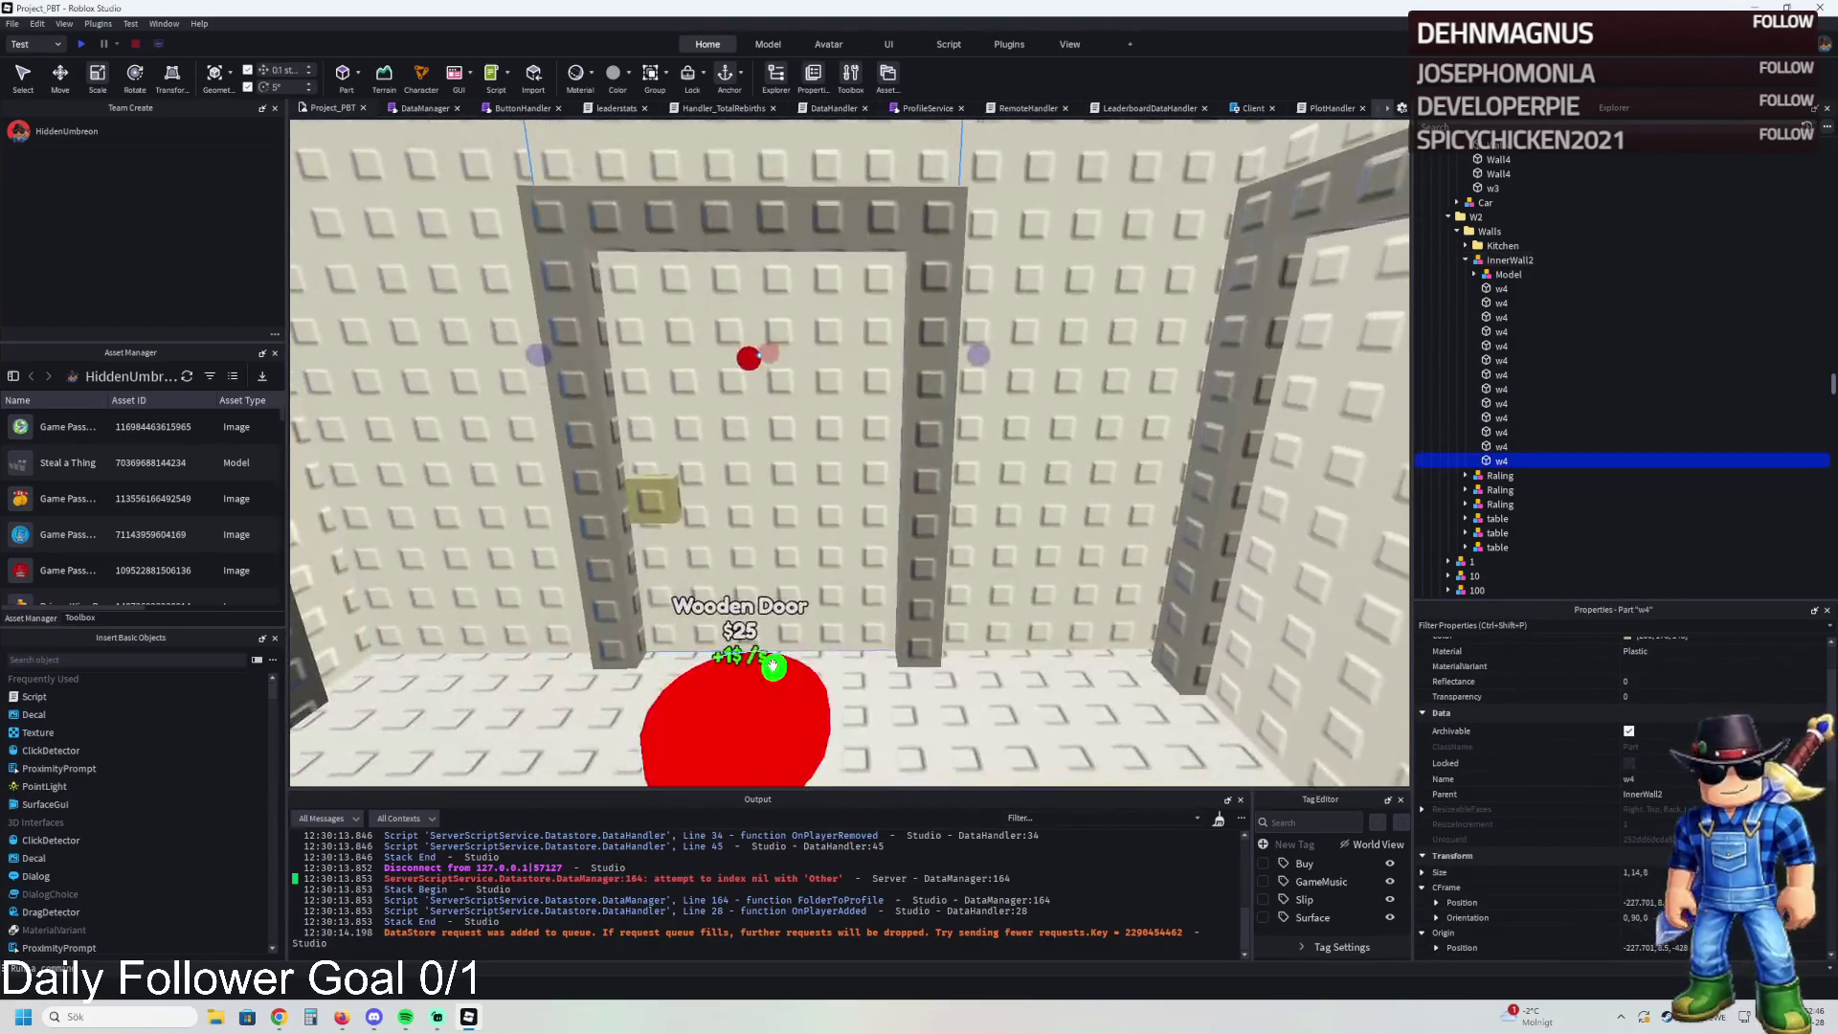
key(a)
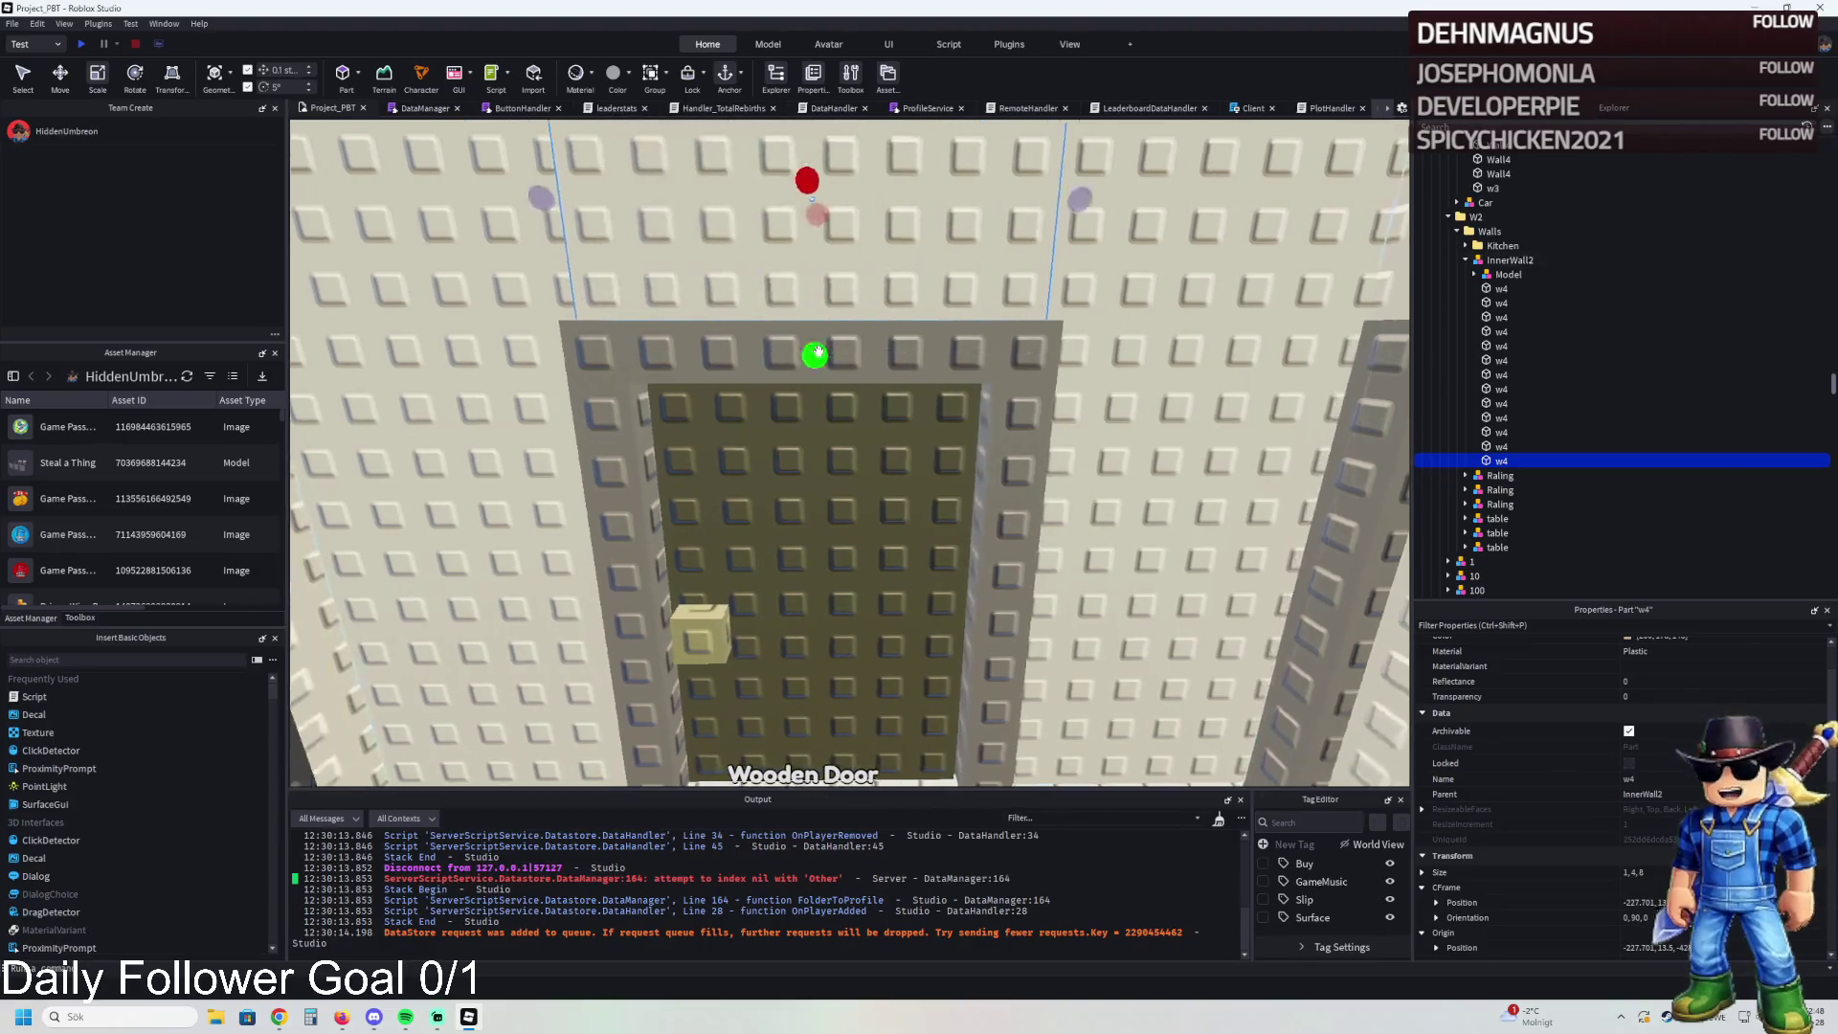
- Inspect the remaining wall pieces around the doorway and the top door frame piece
click(738, 441)
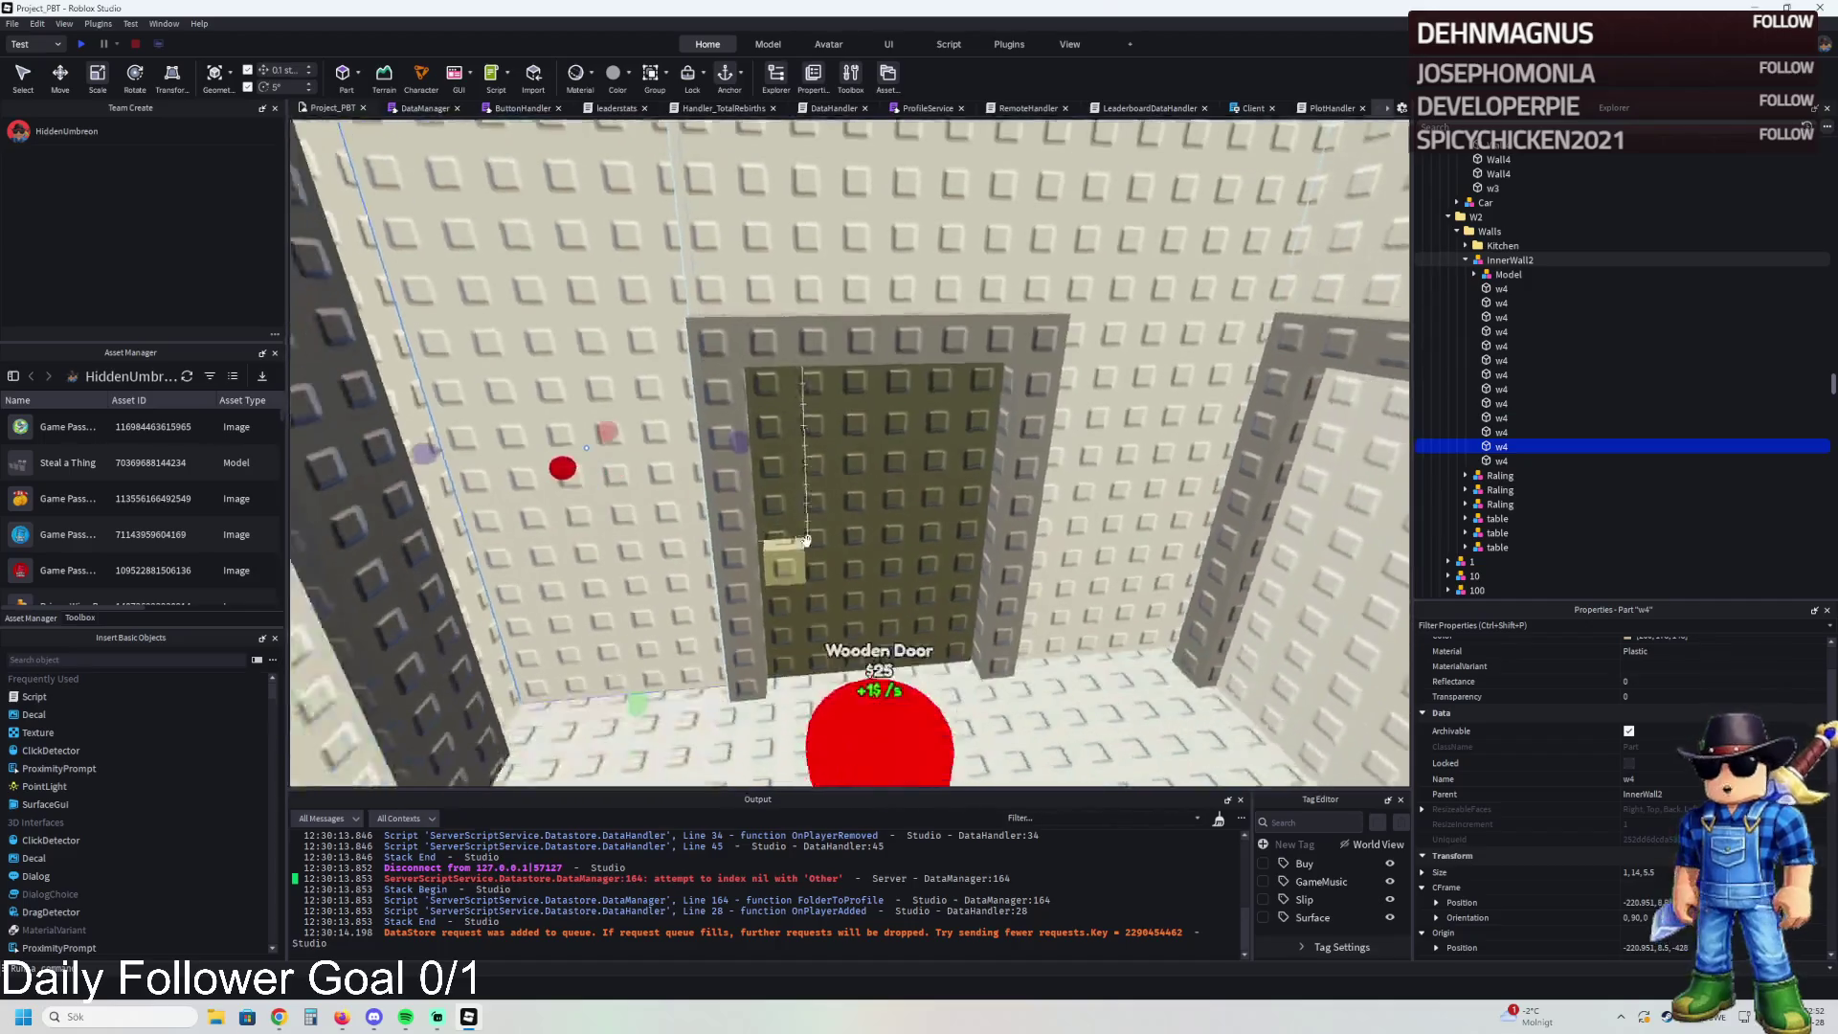
key(d)
click(1020, 476)
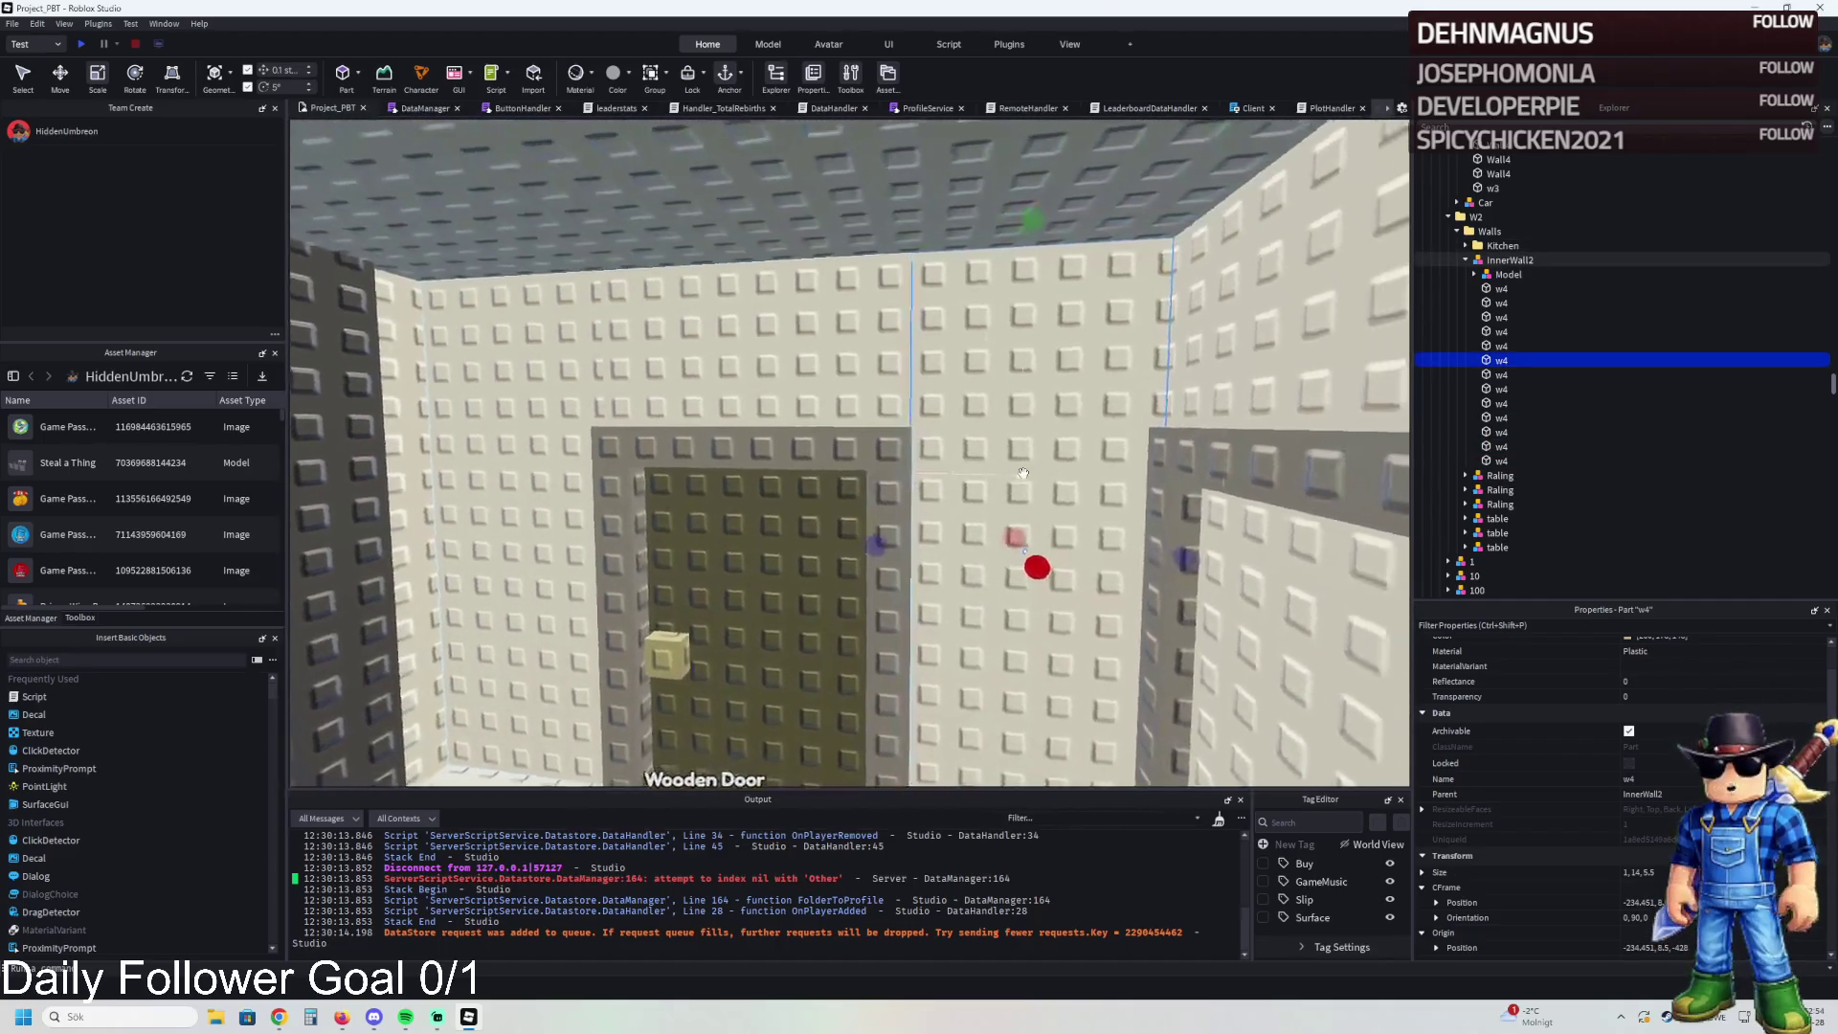
click(745, 546)
key(d)
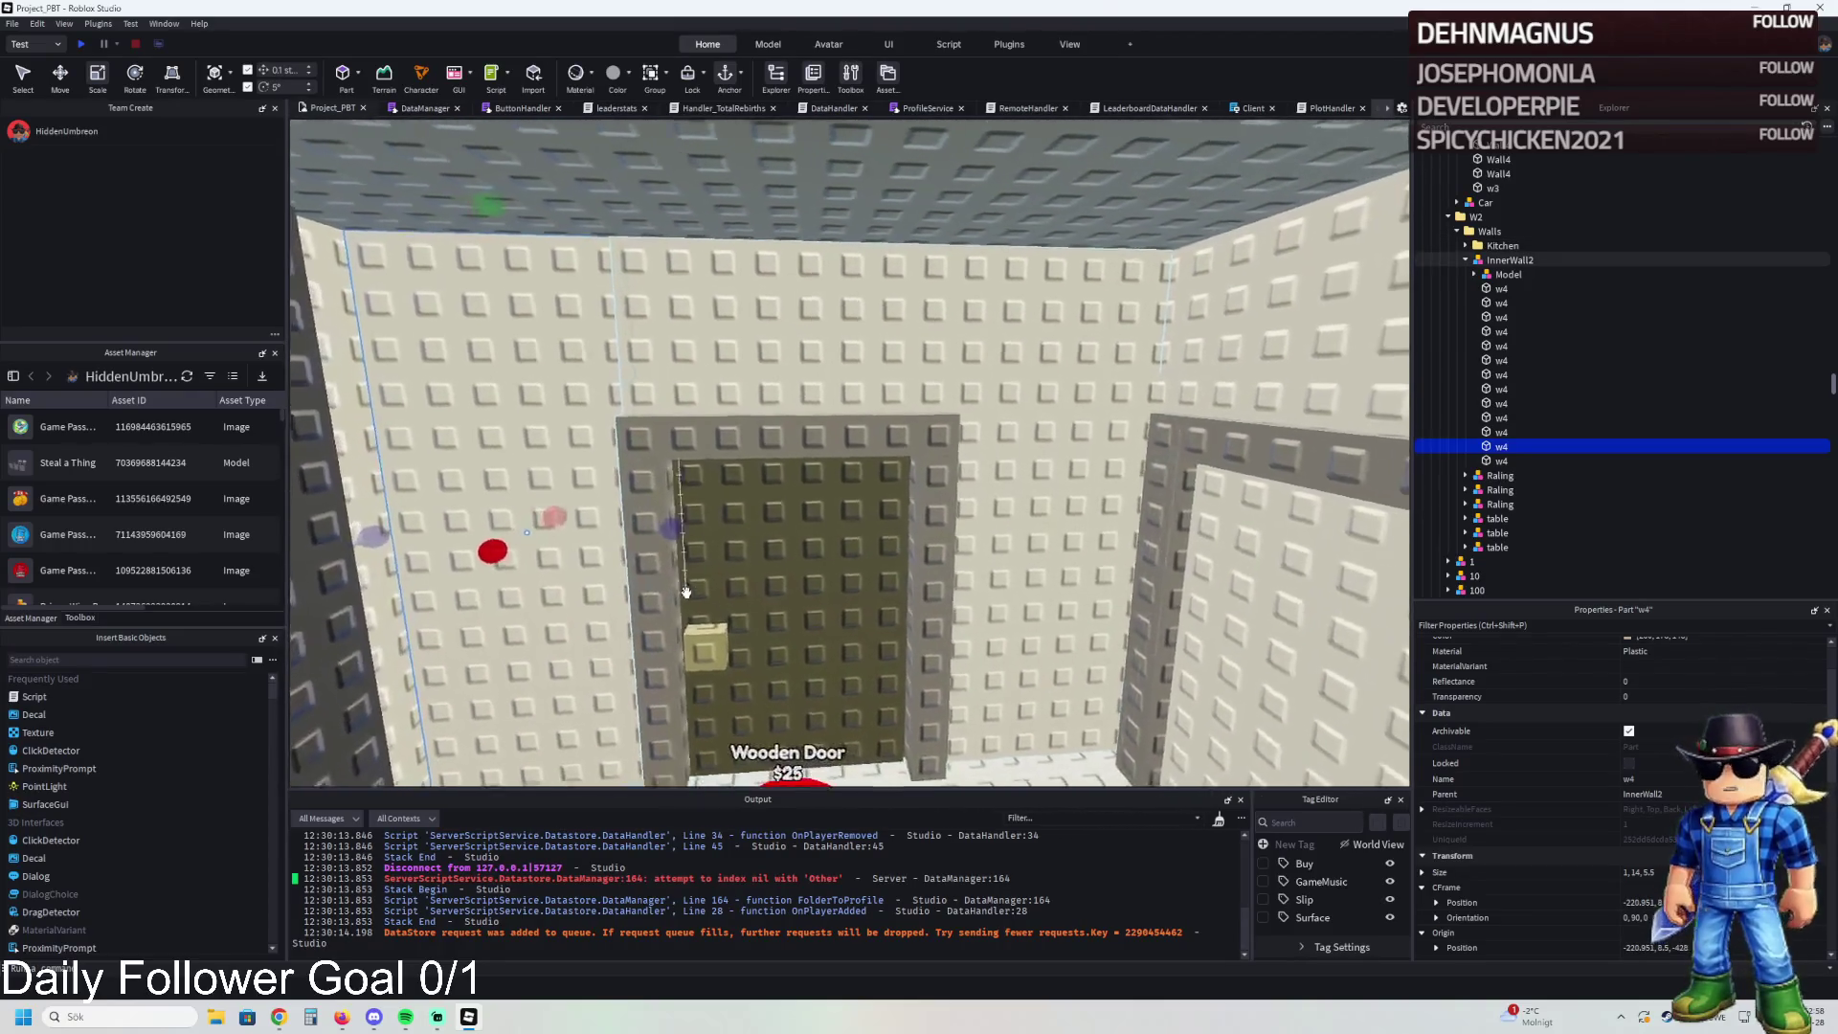
key(d)
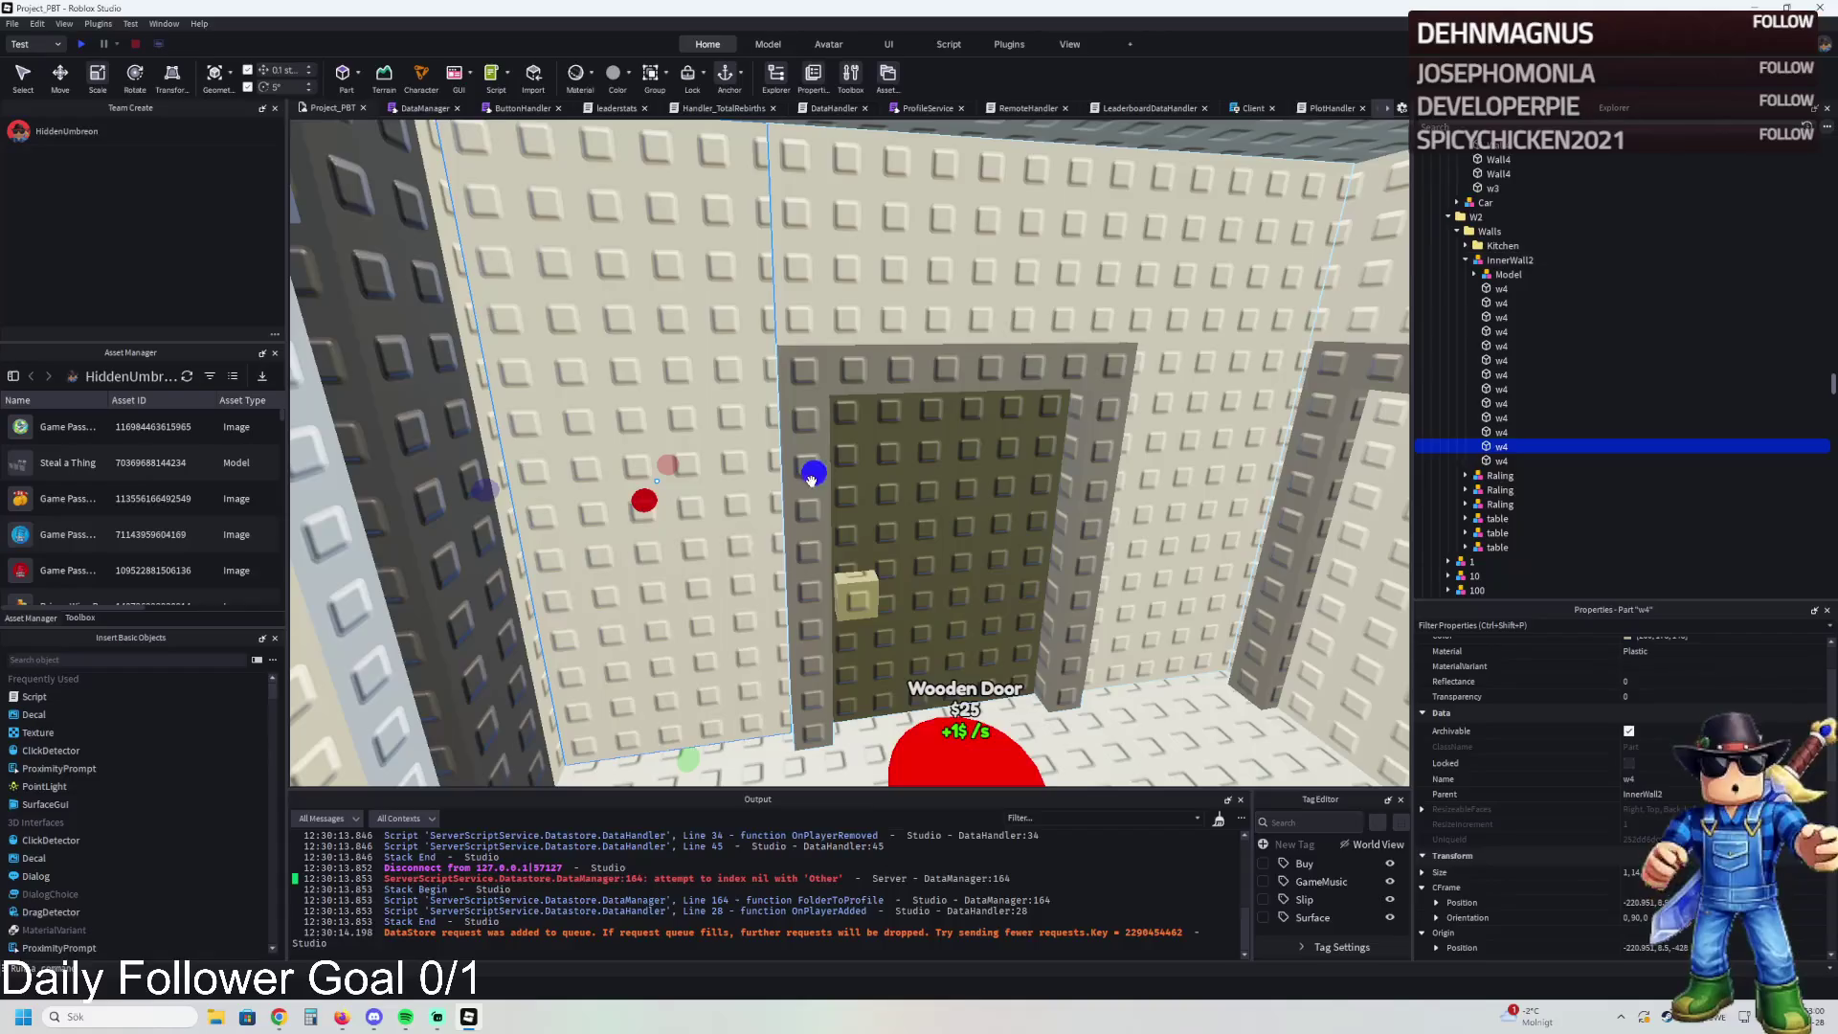
click(1020, 469)
scroll(1019, 470, up, 3)
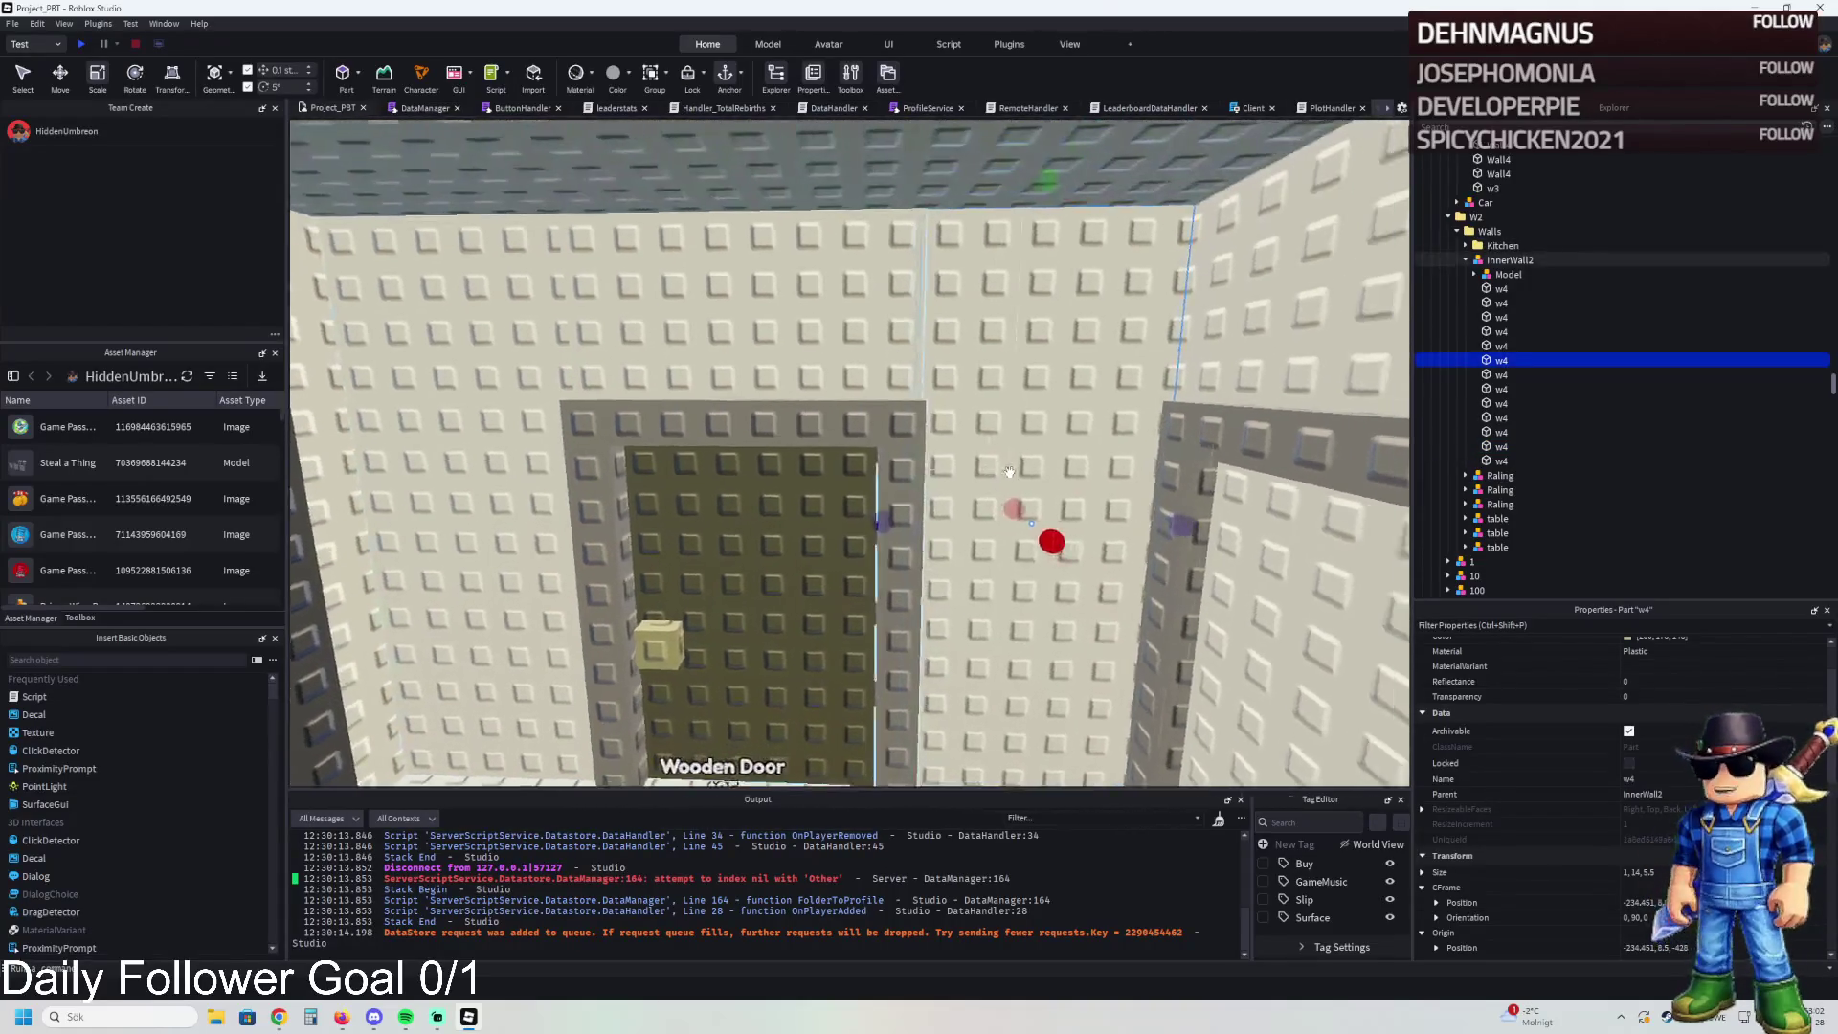
click(840, 511)
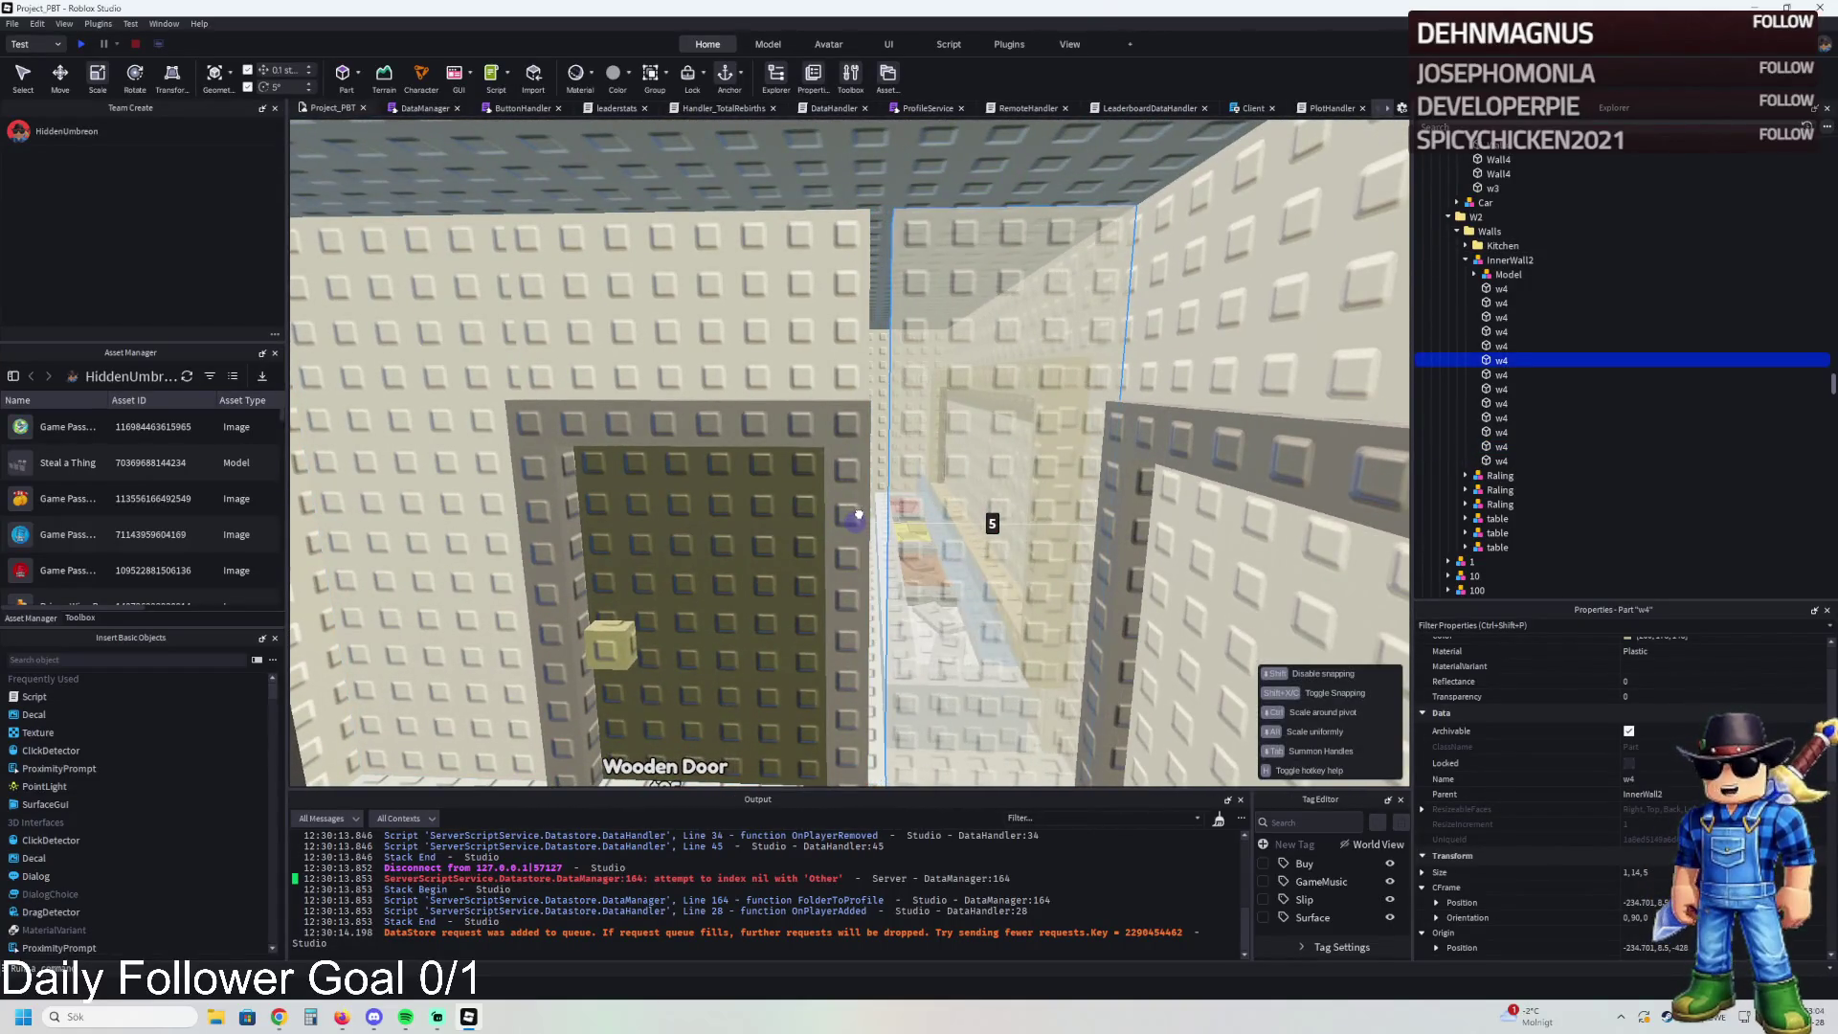
click(1561, 303)
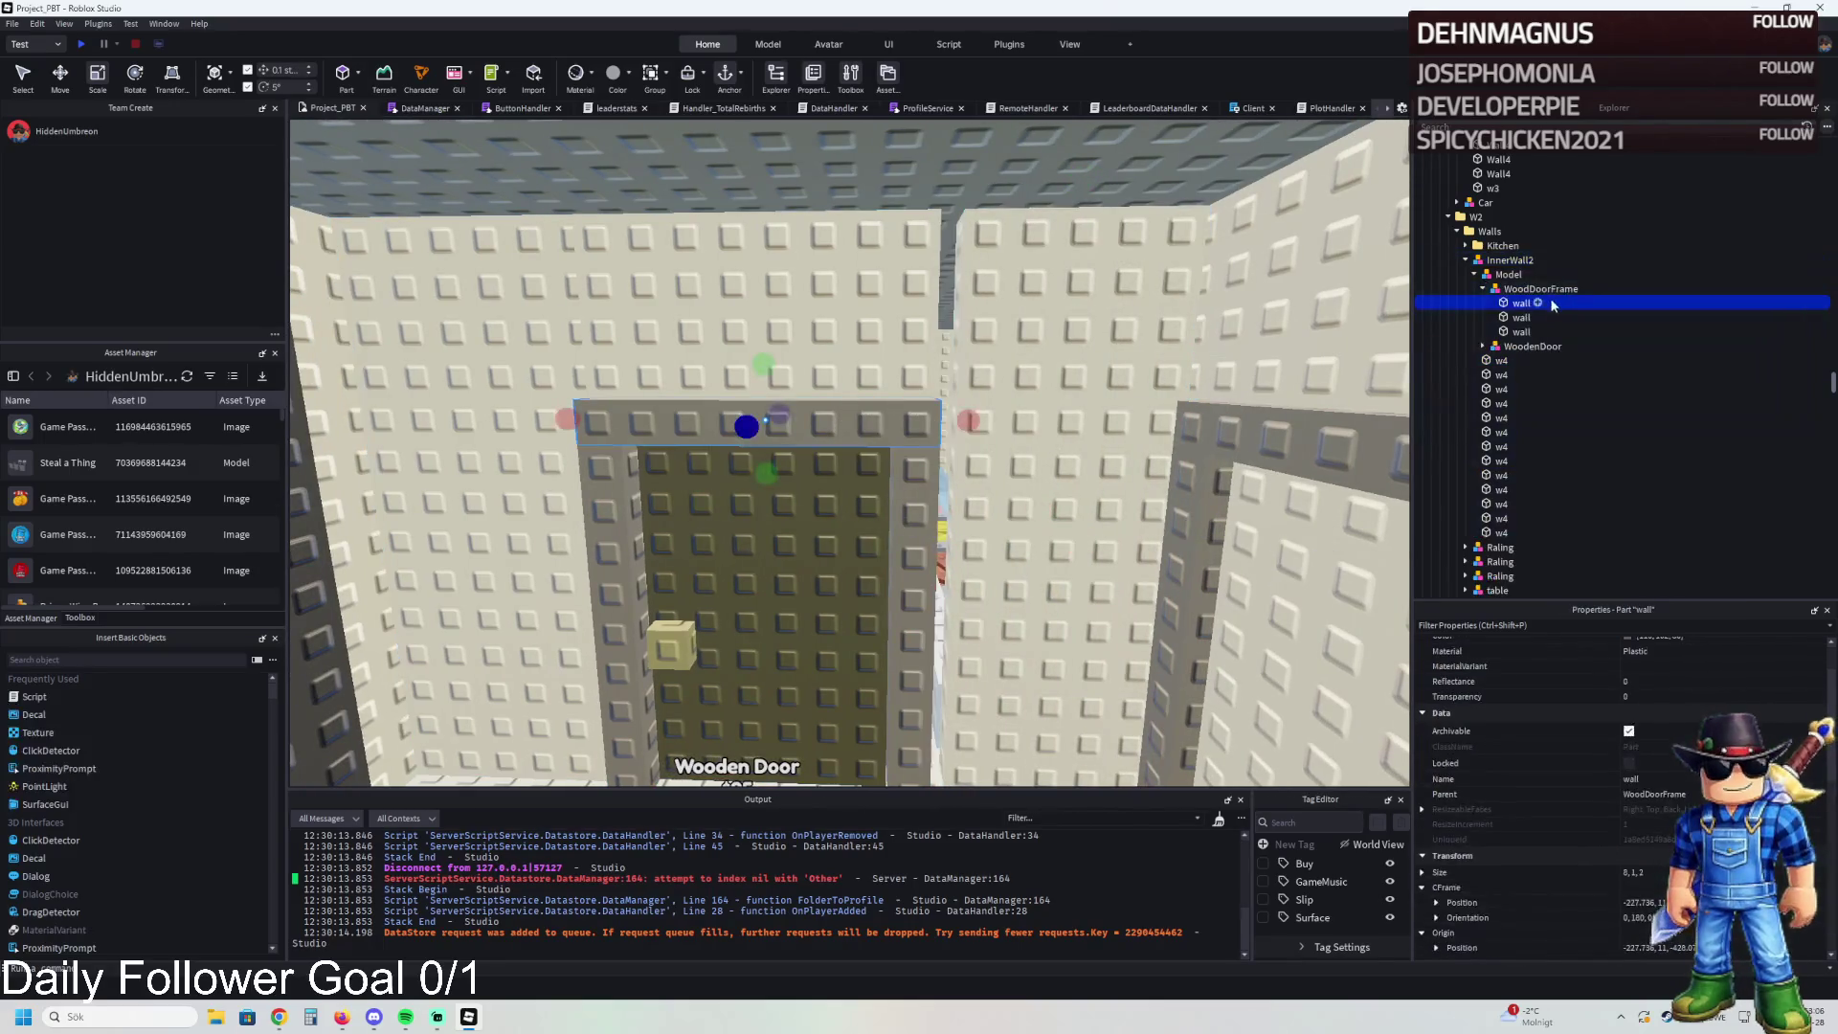
click(1509, 274)
click(1475, 273)
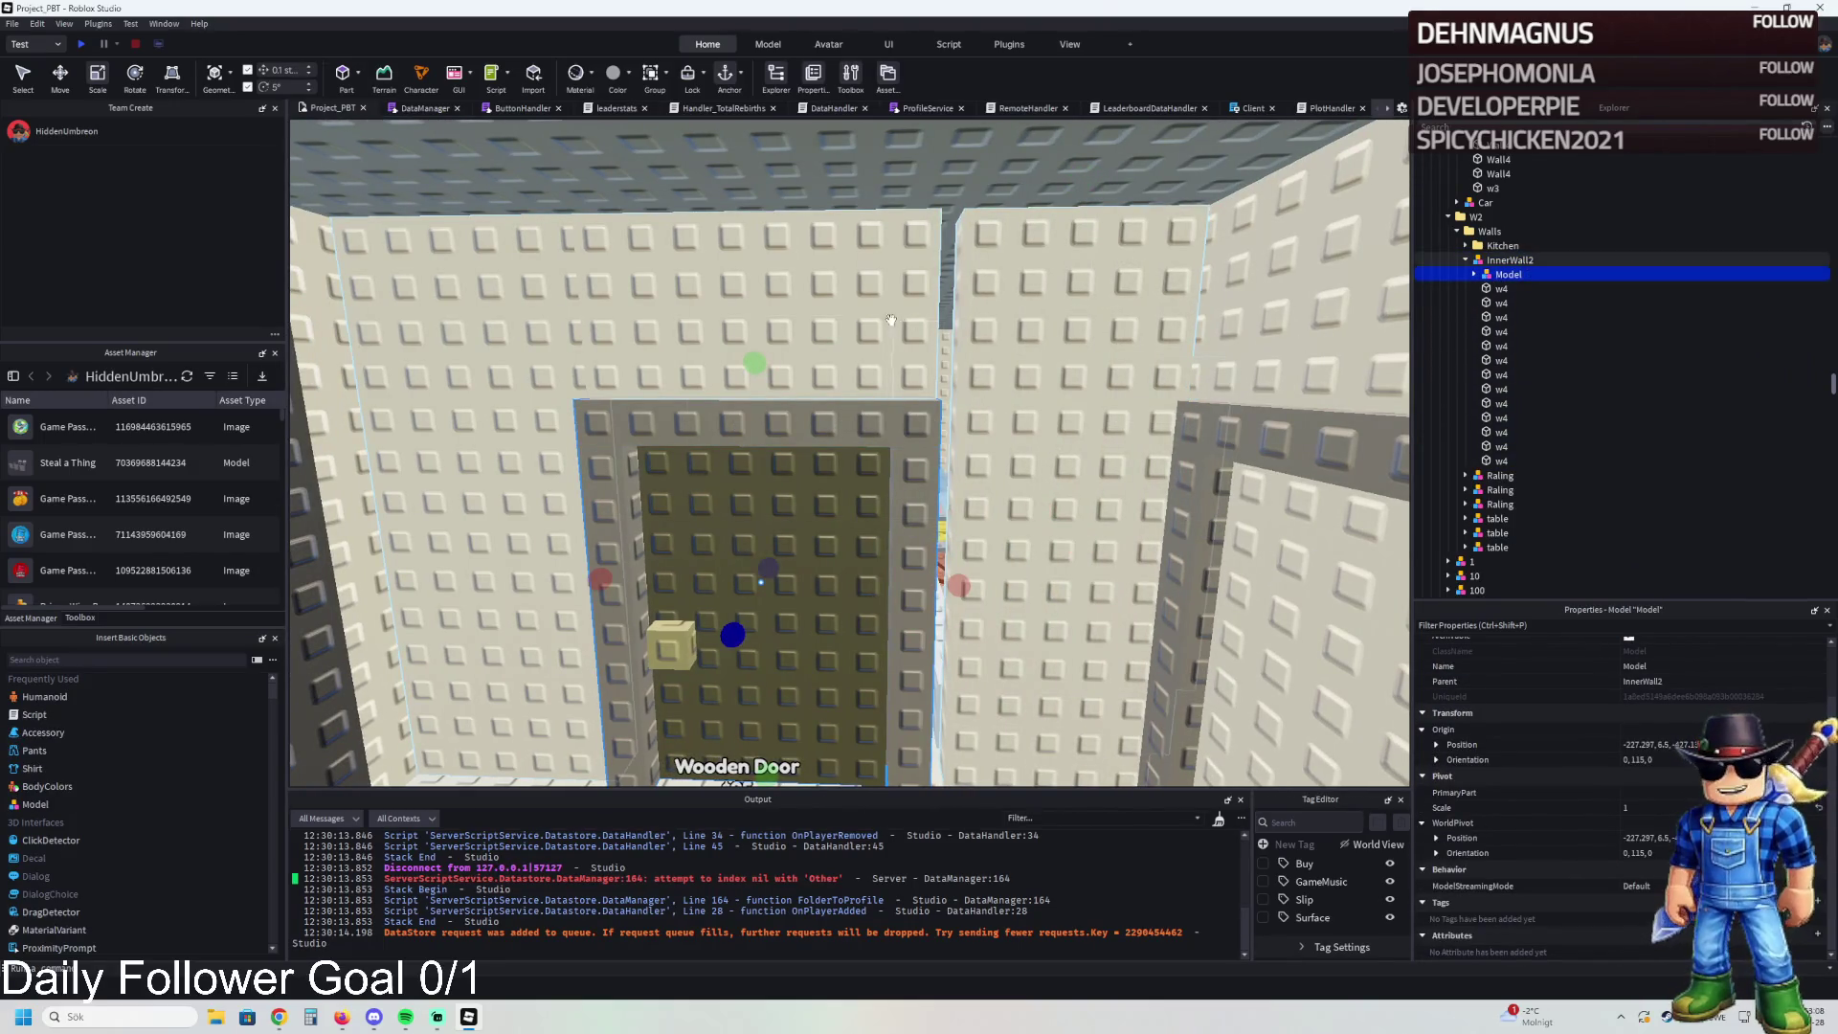
ctrl+click(766, 575)
key(ctrl+2)
drag(874, 513, 879, 520)
scroll(878, 522, up, 3)
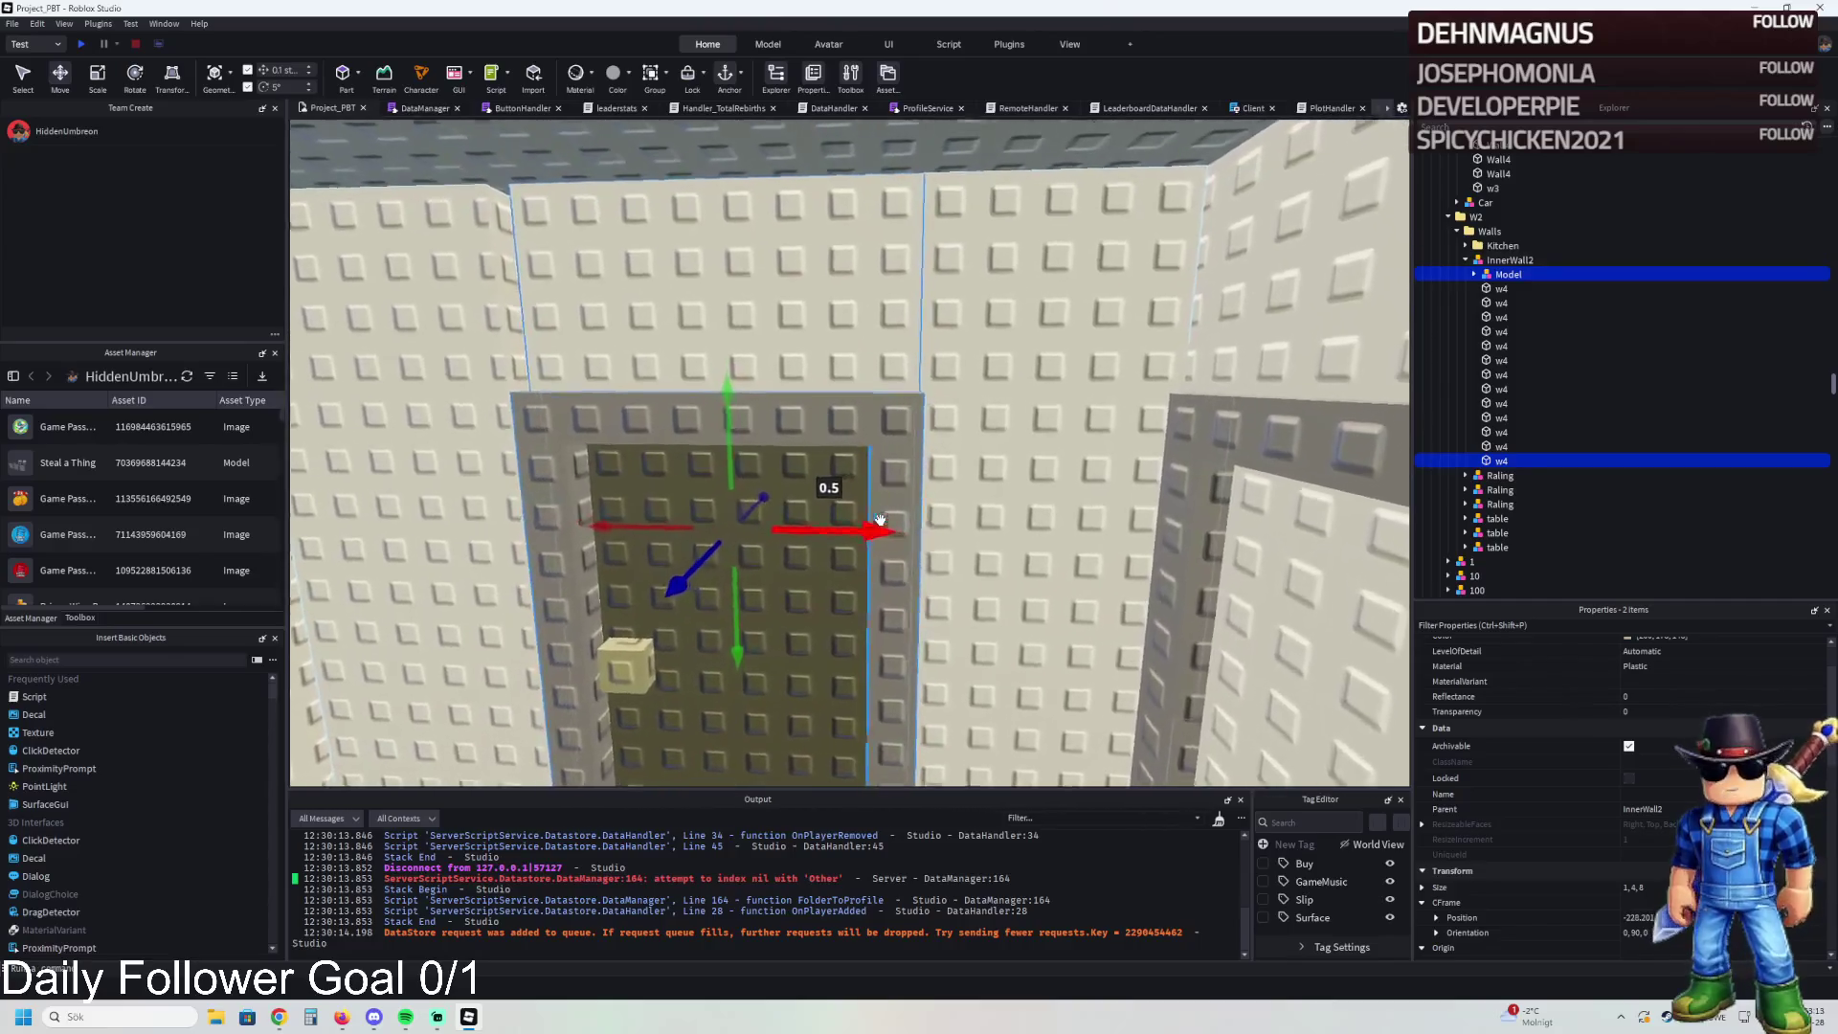
scroll(879, 520, up, 5)
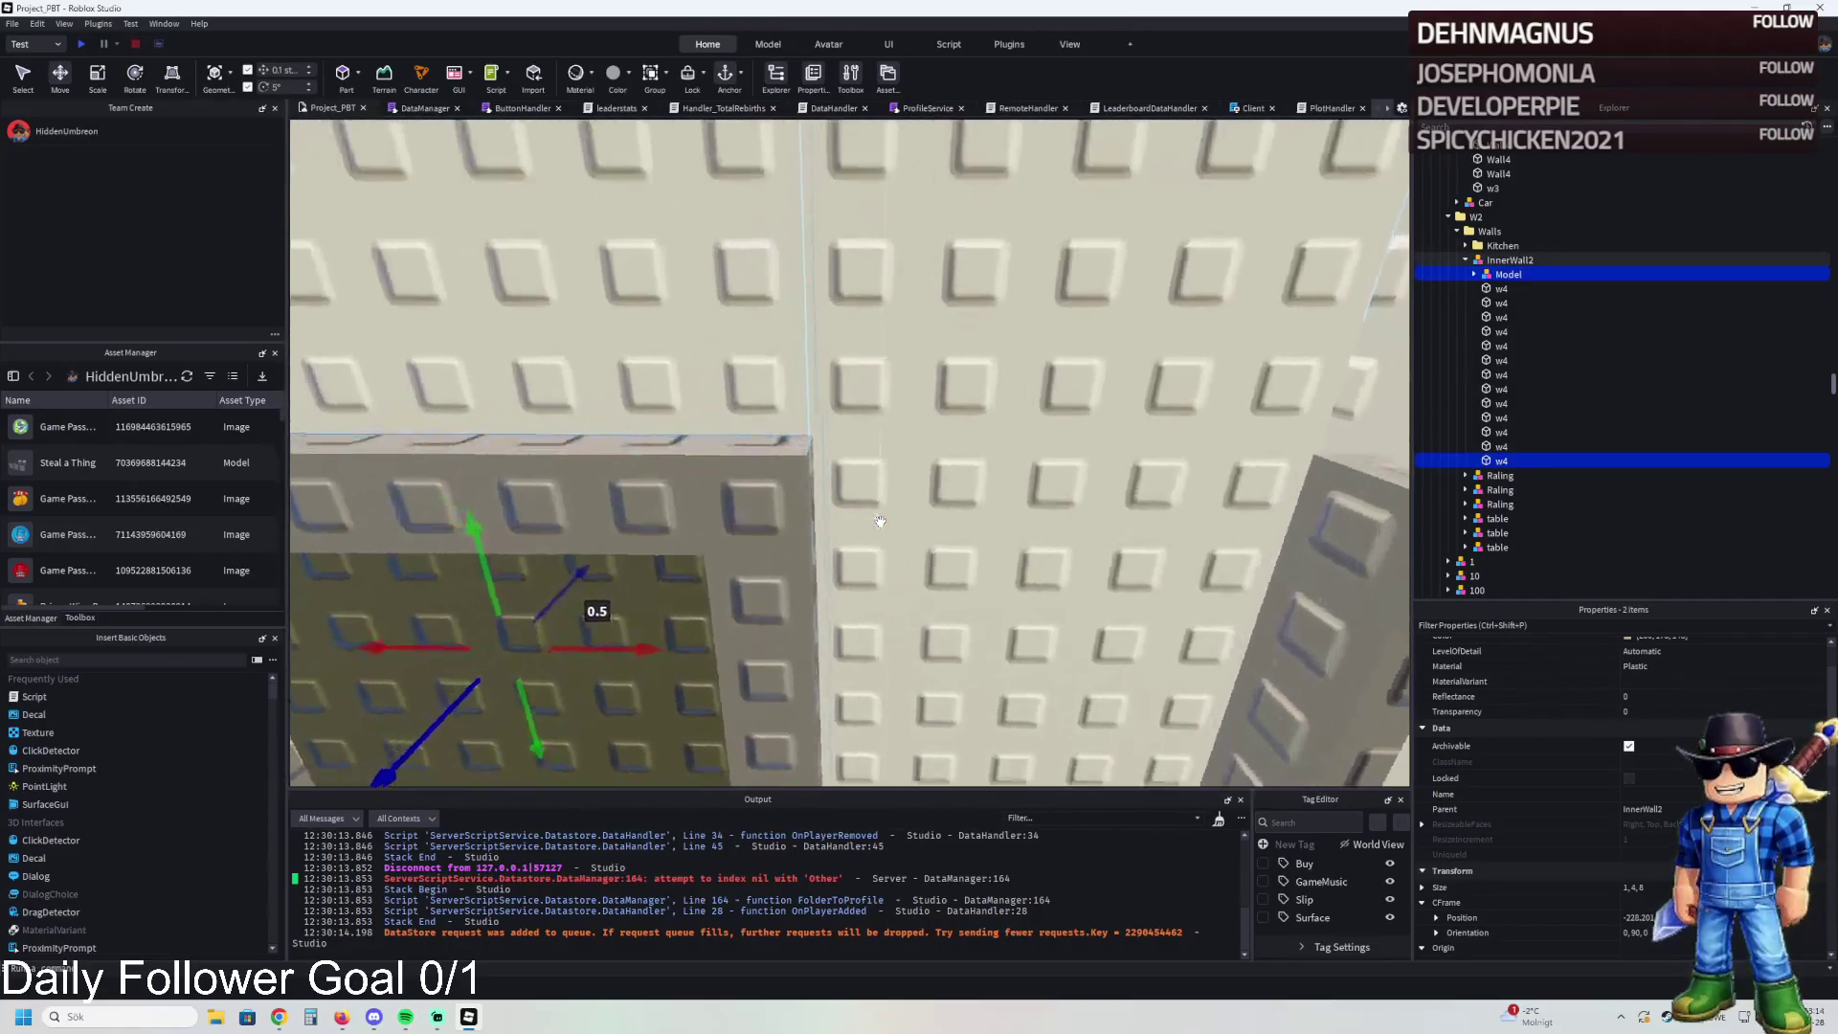
click(811, 527)
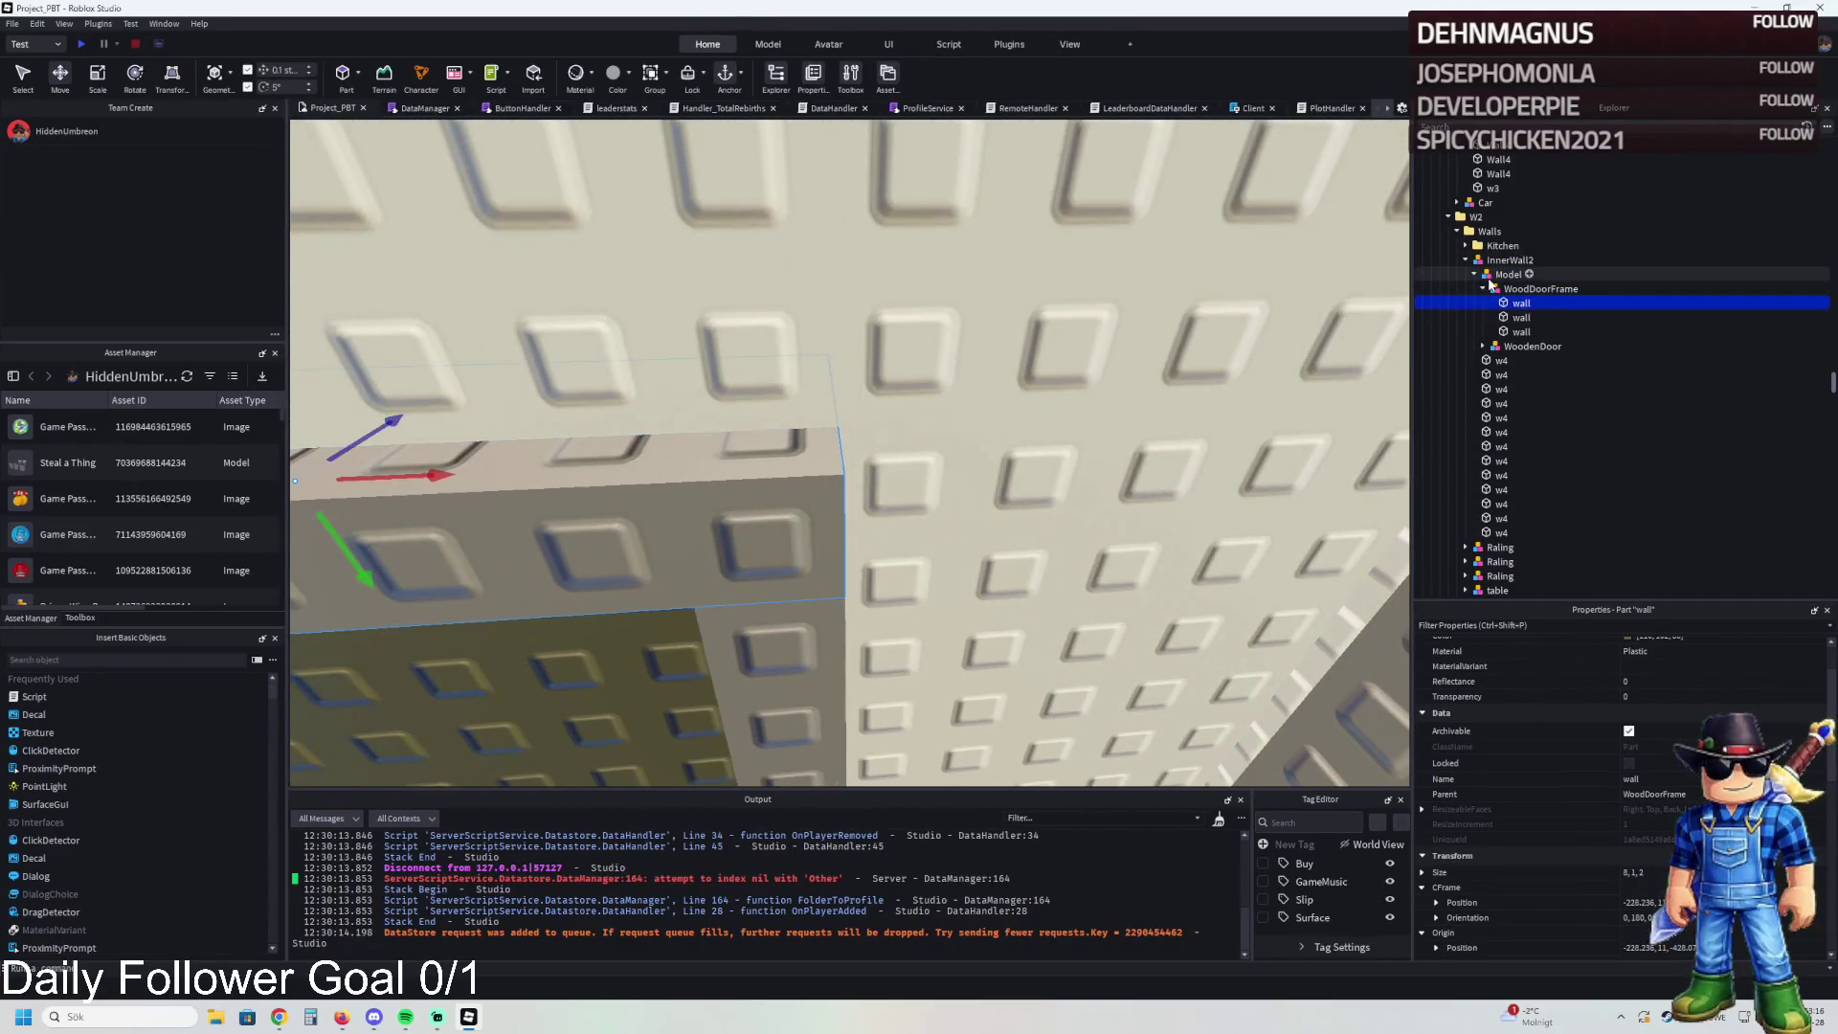
drag(641, 703, 647, 704)
scroll(836, 573, up, 5)
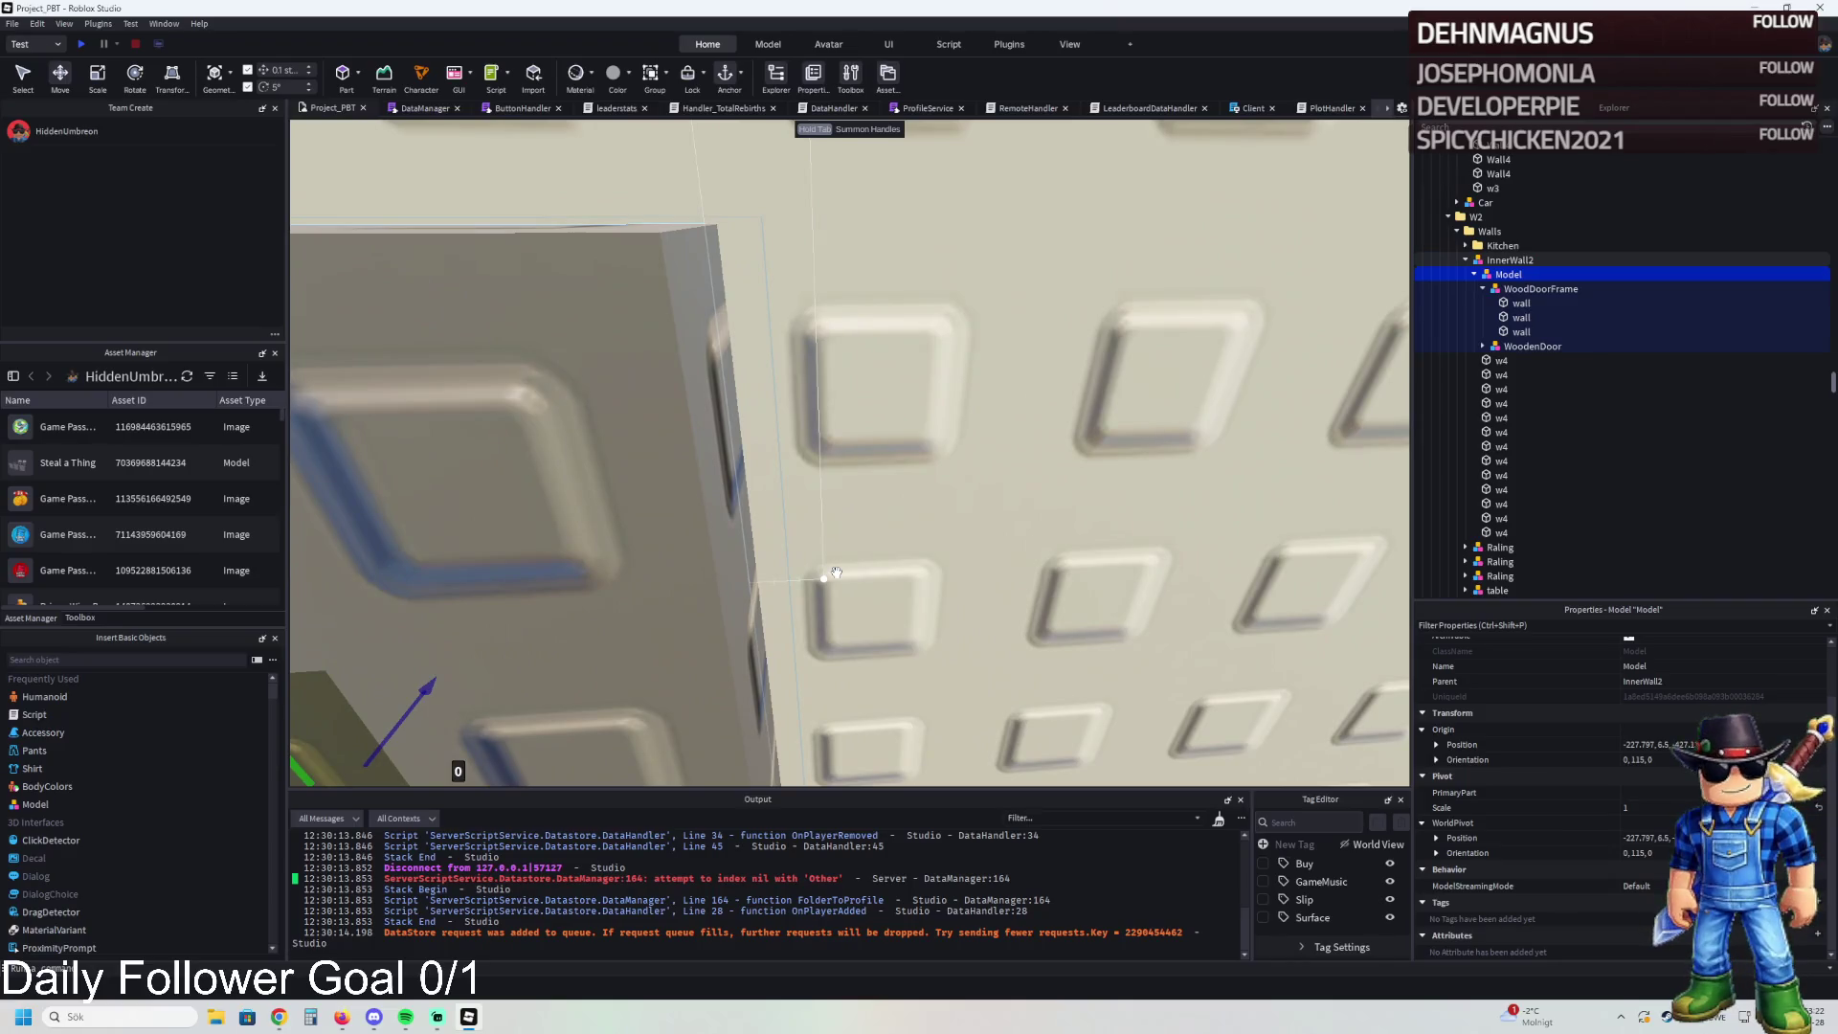
scroll(836, 573, down, 5)
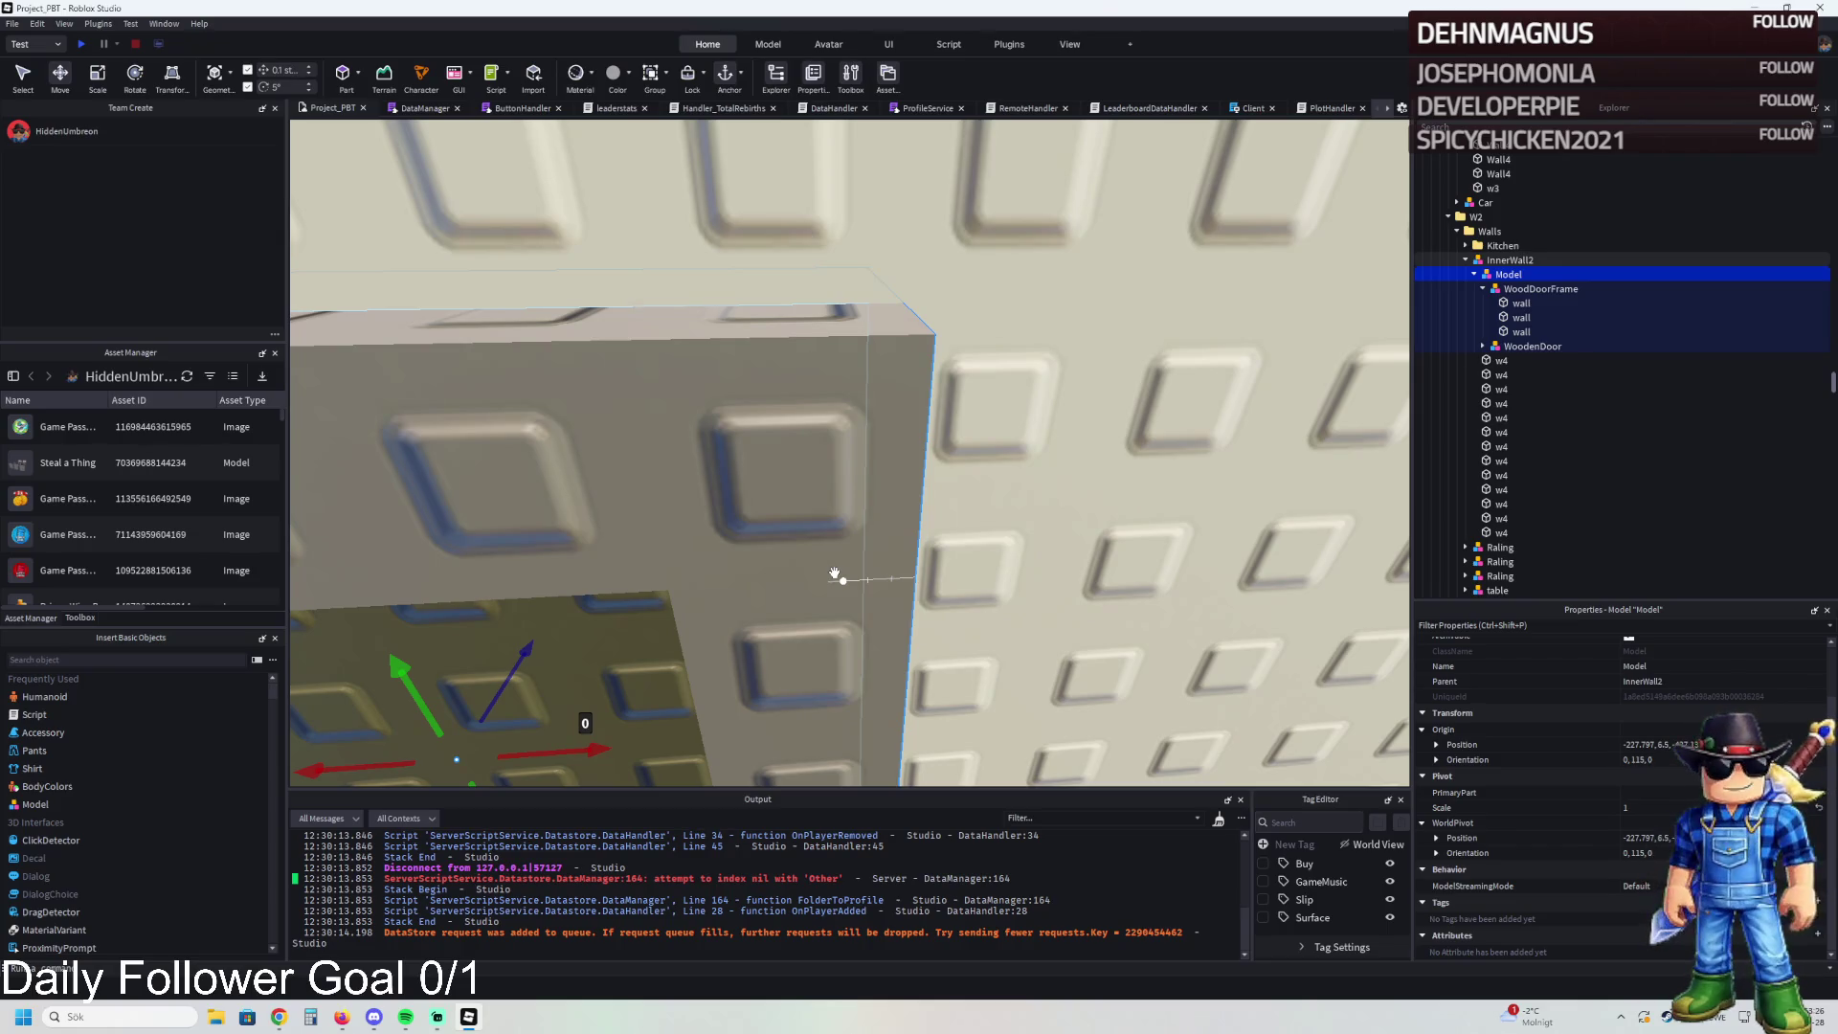
scroll(814, 412, up, 5)
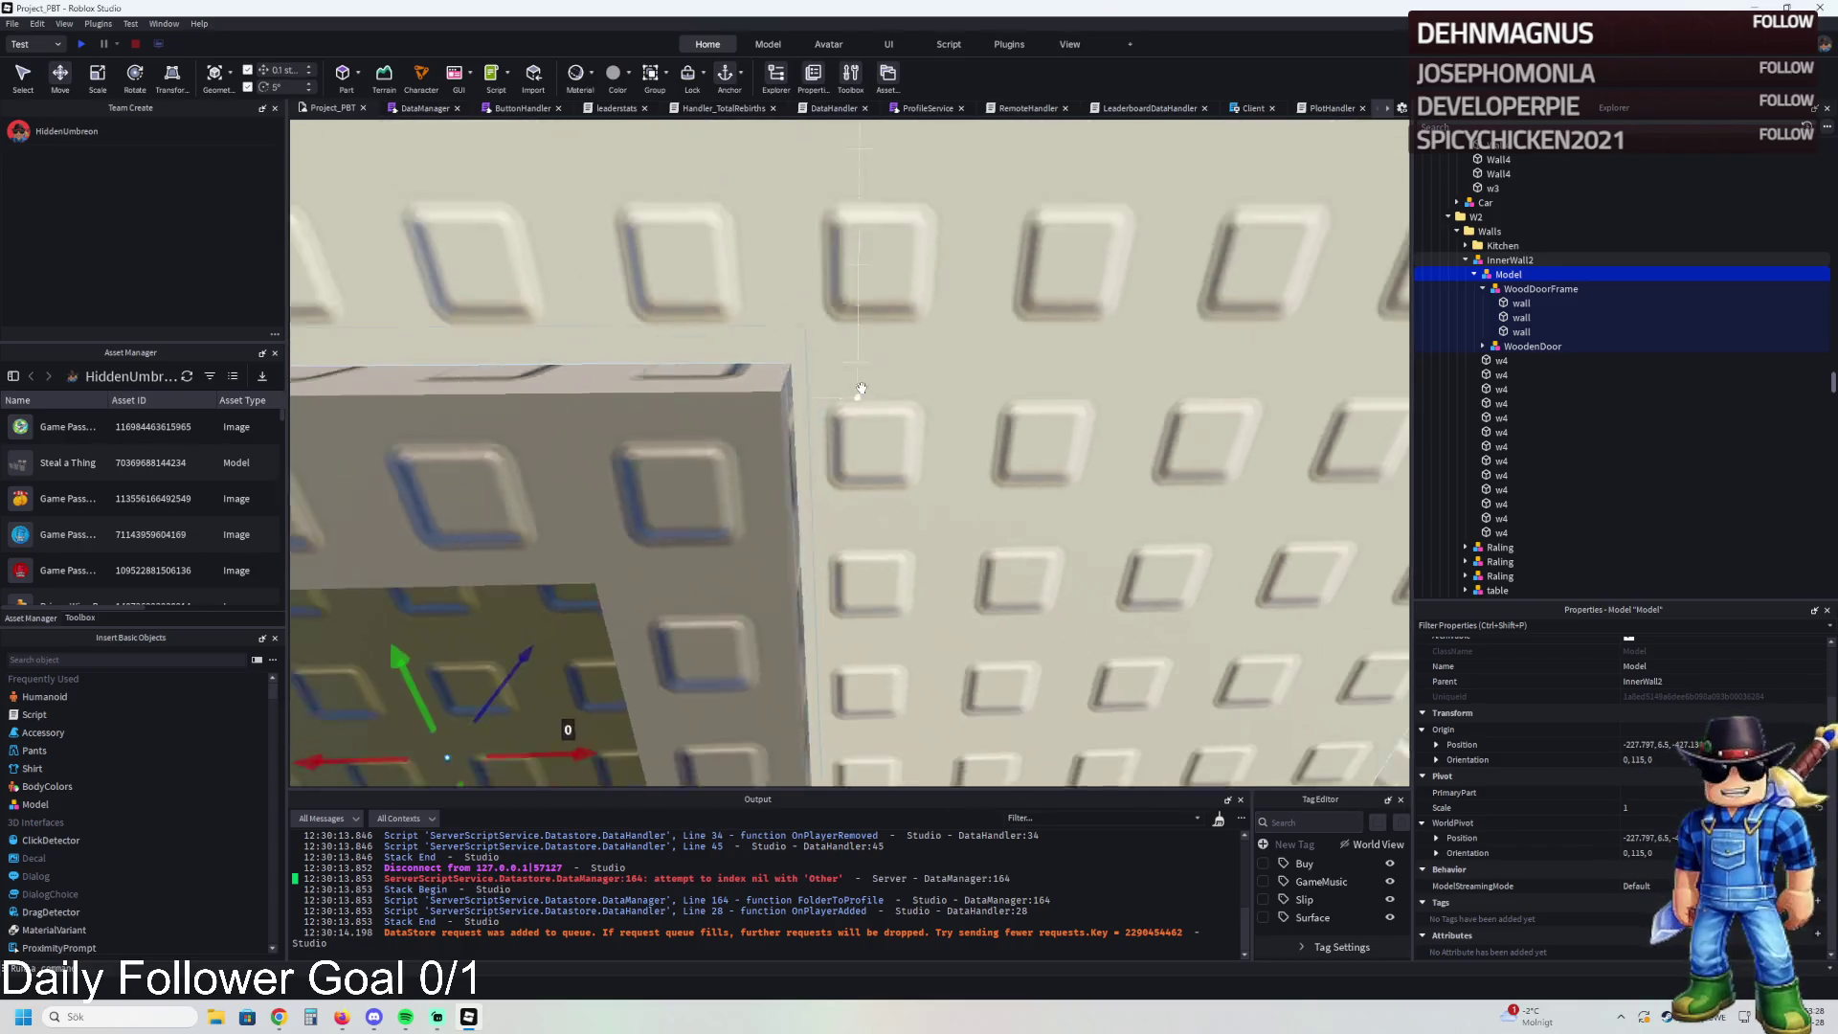
click(819, 431)
scroll(819, 431, down, 5)
click(819, 517)
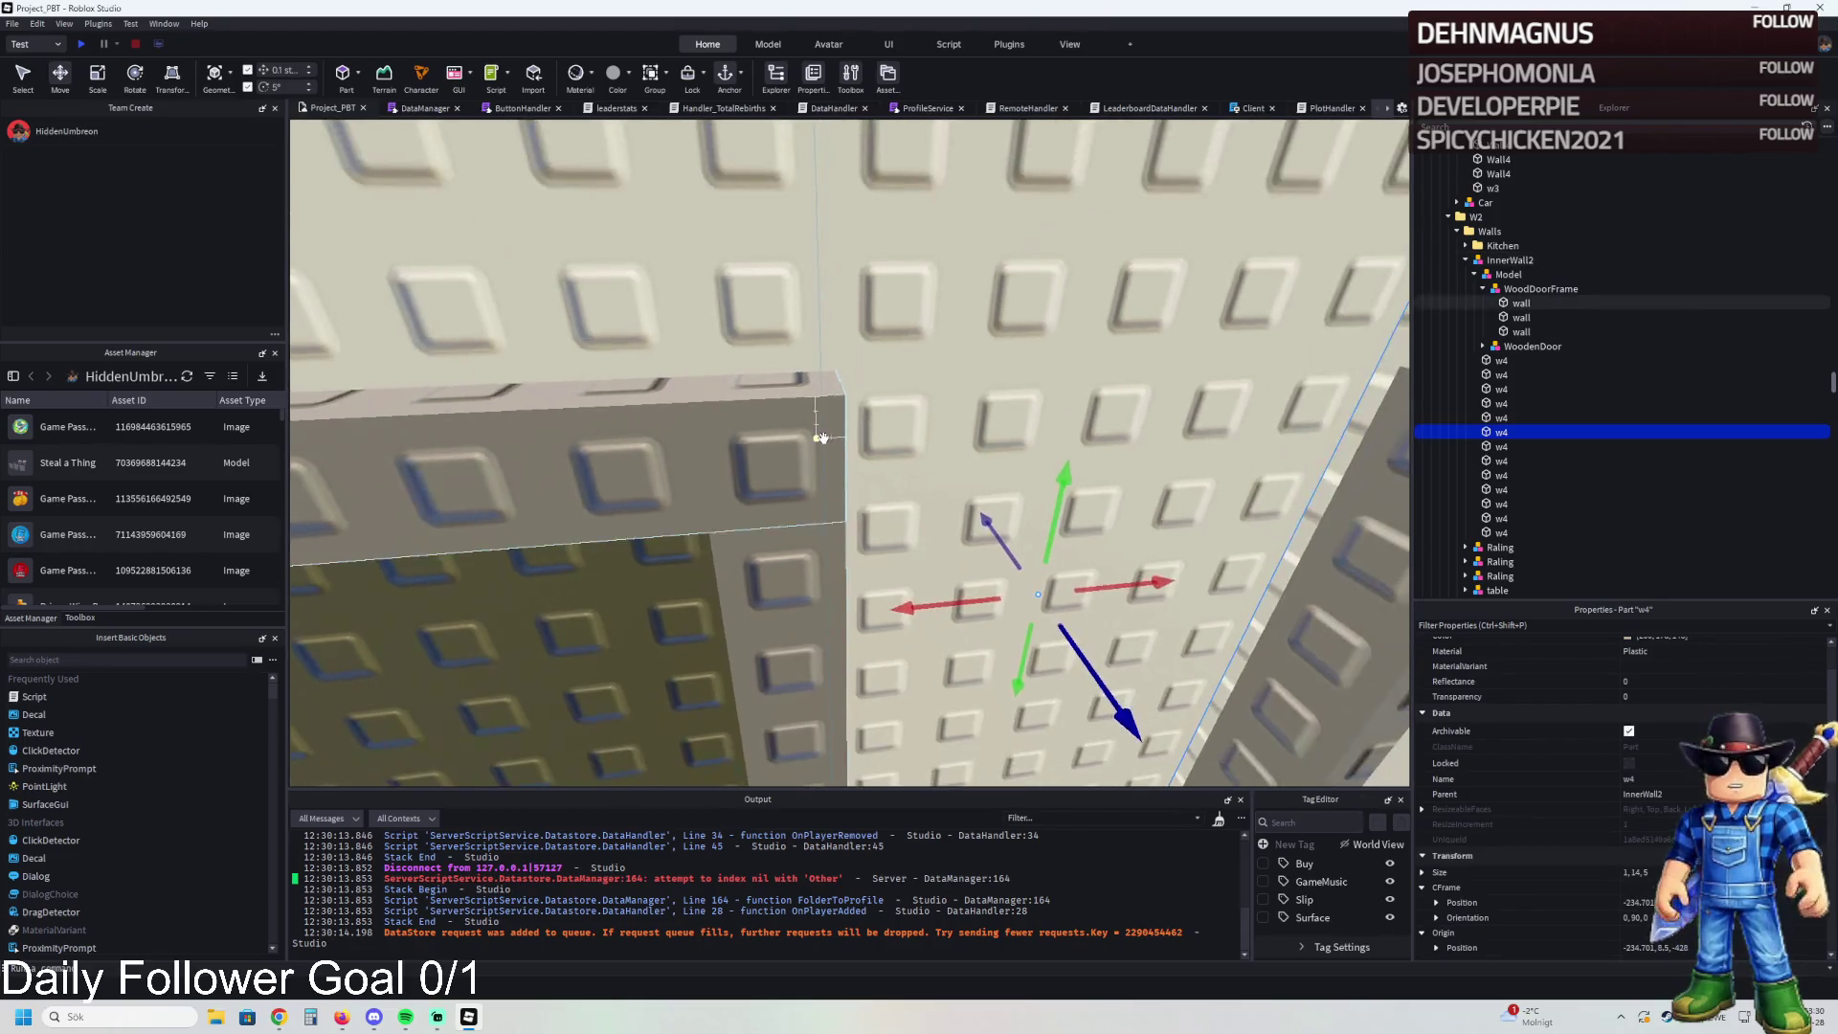
click(821, 574)
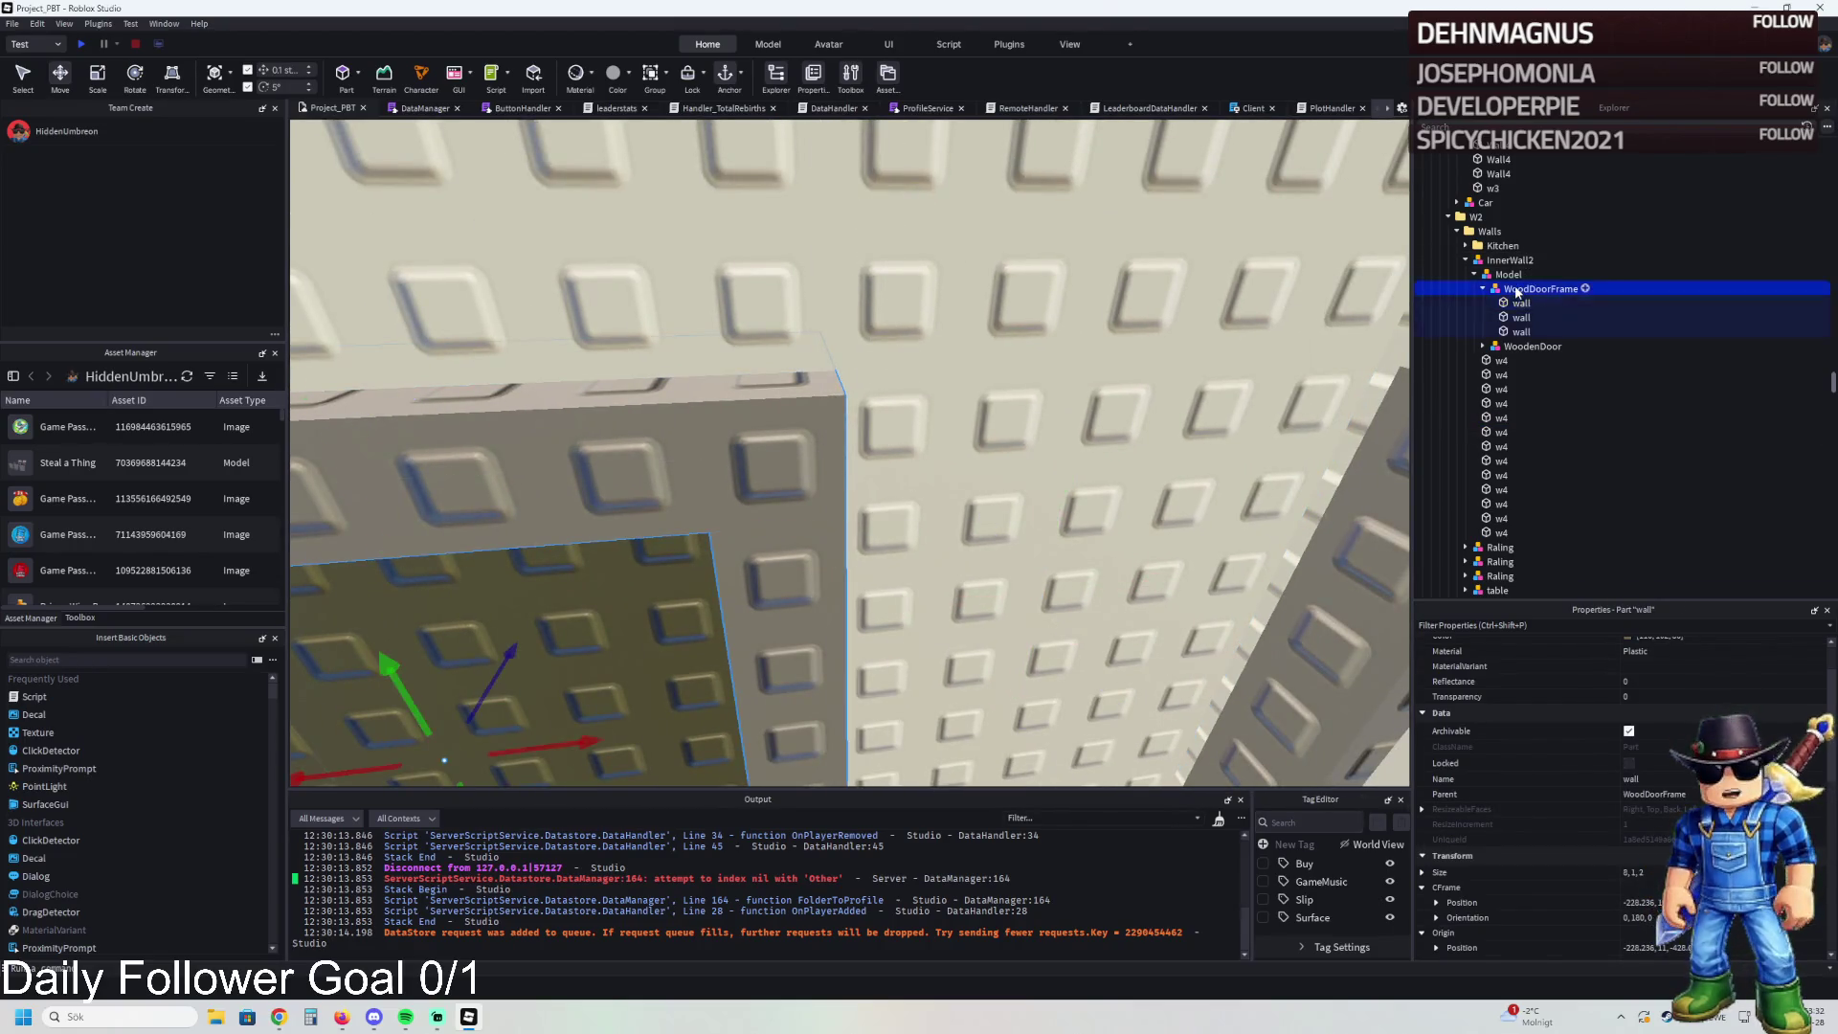
drag(688, 620, 683, 620)
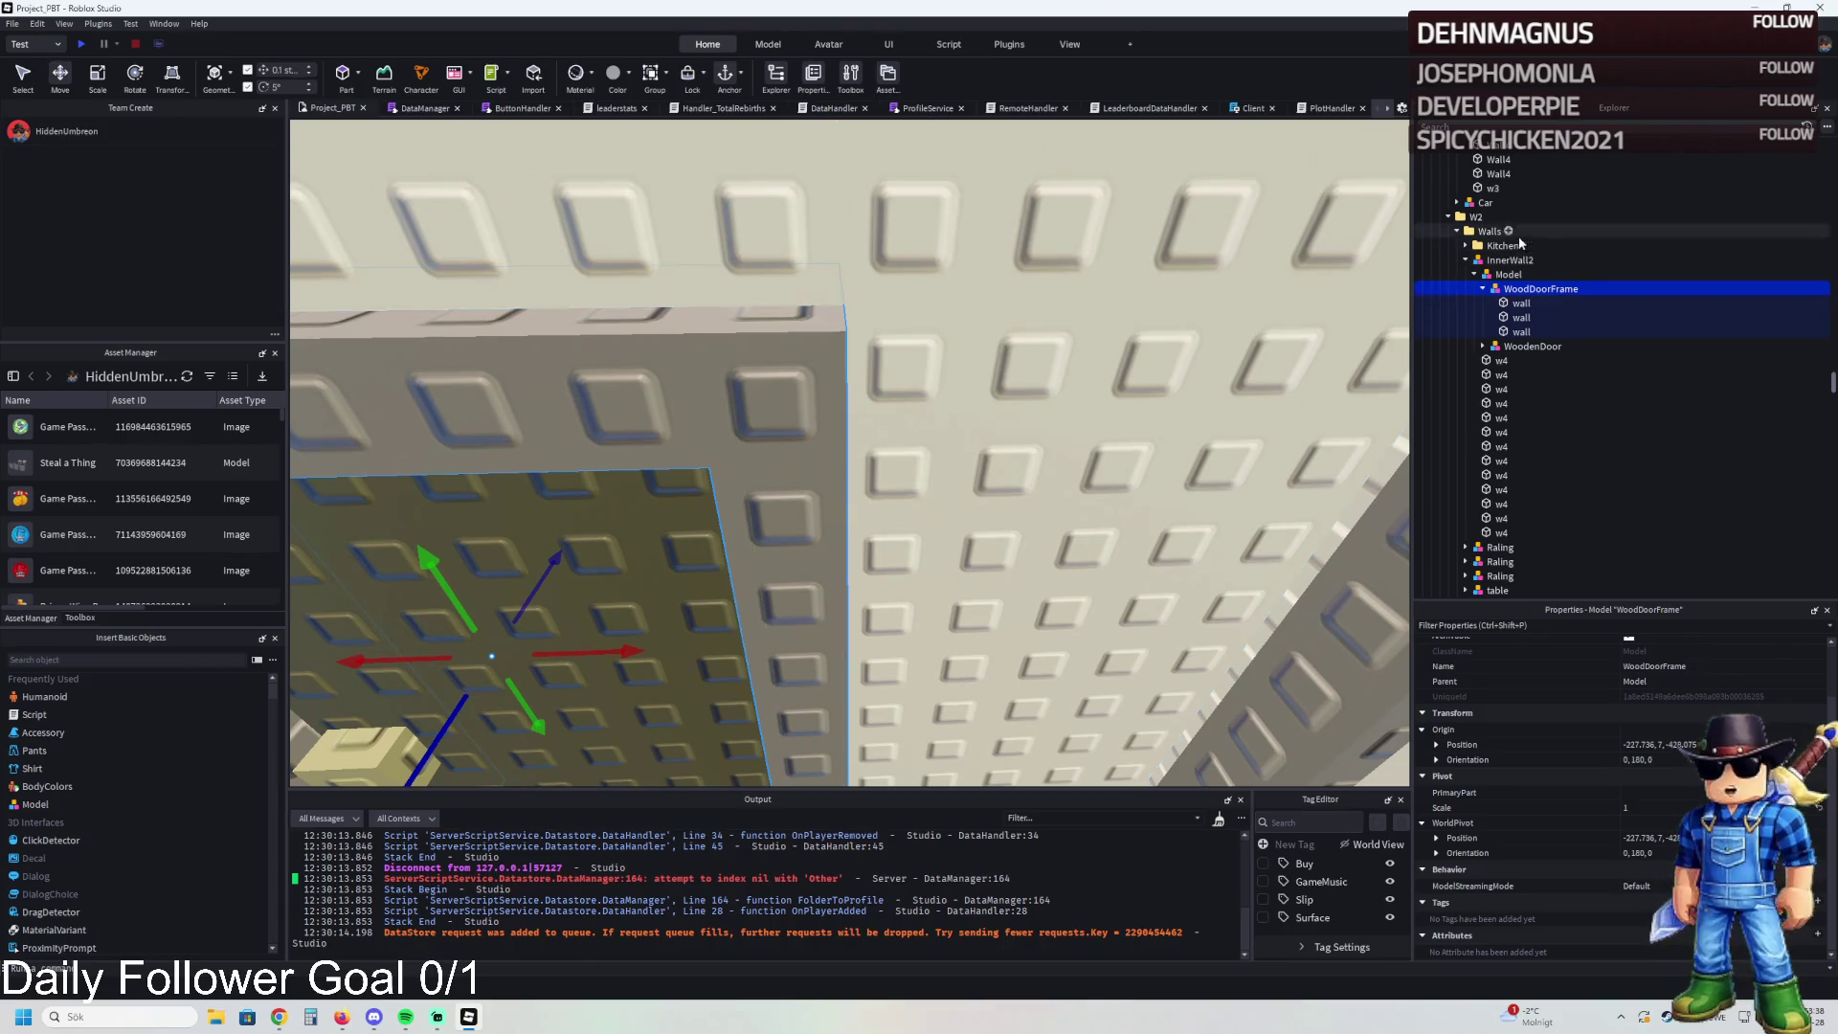
click(1508, 274)
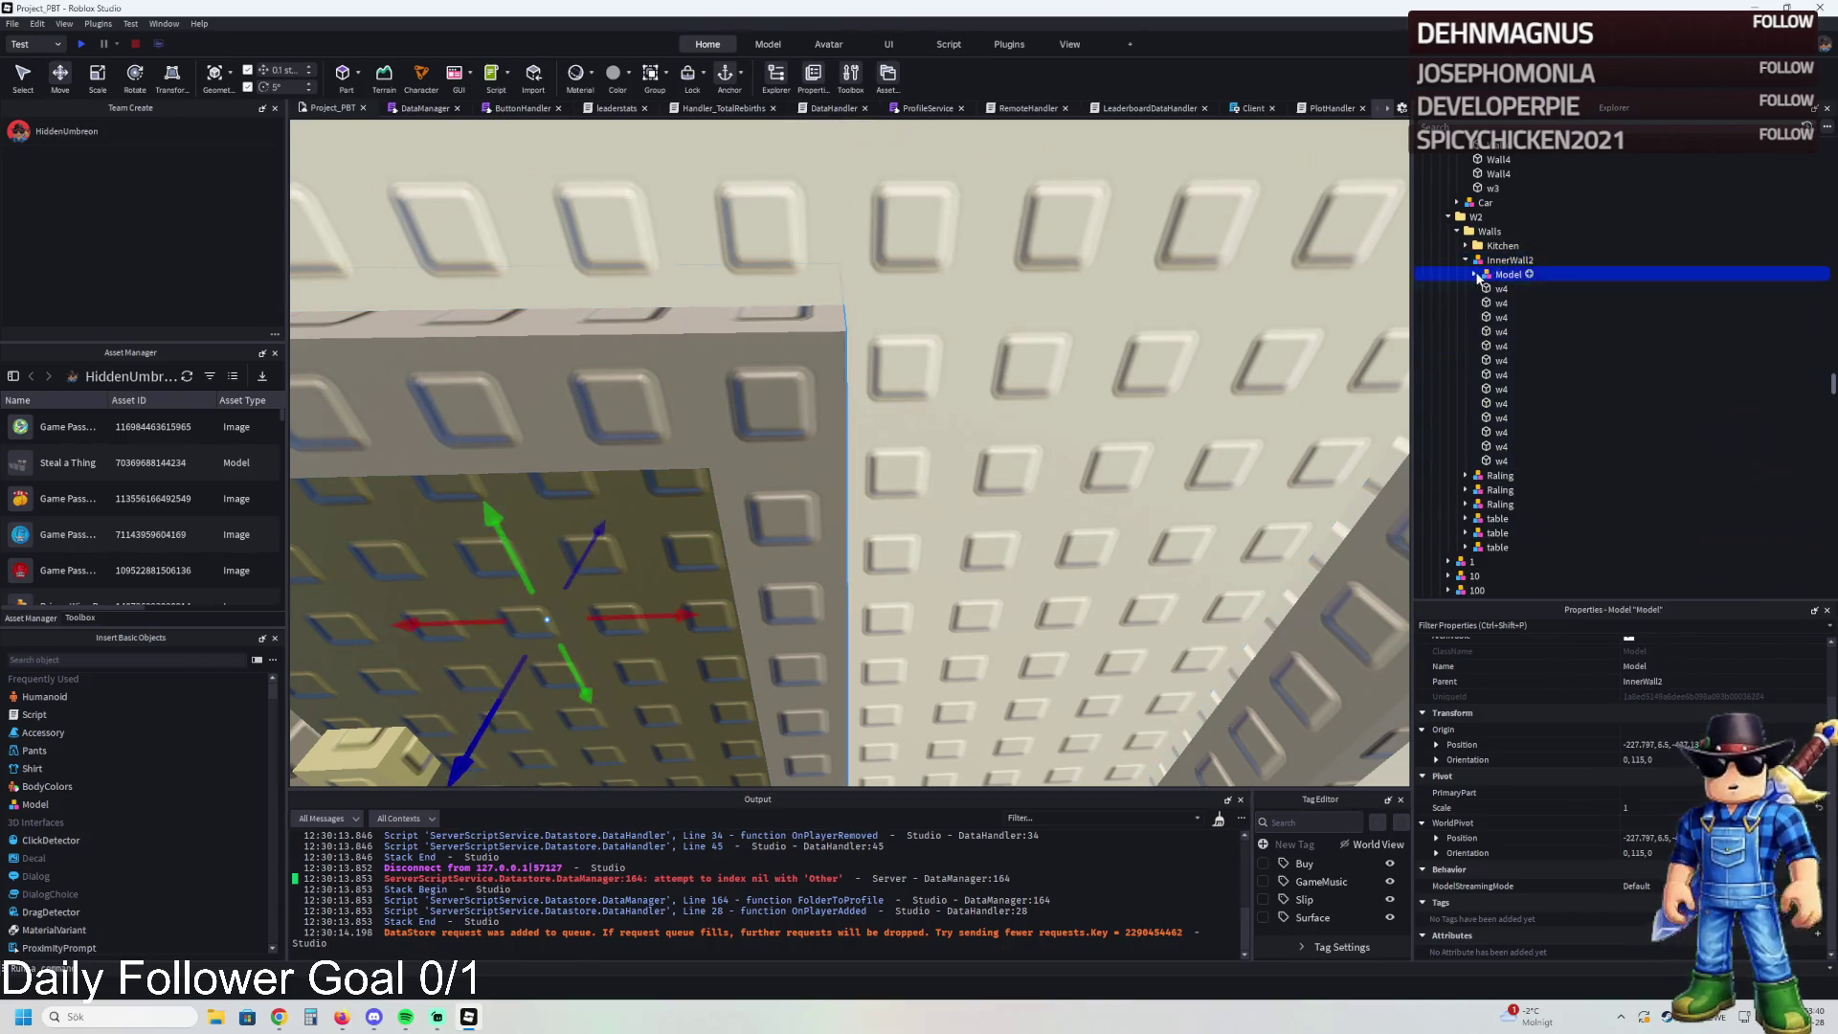
click(1474, 274)
key(f)
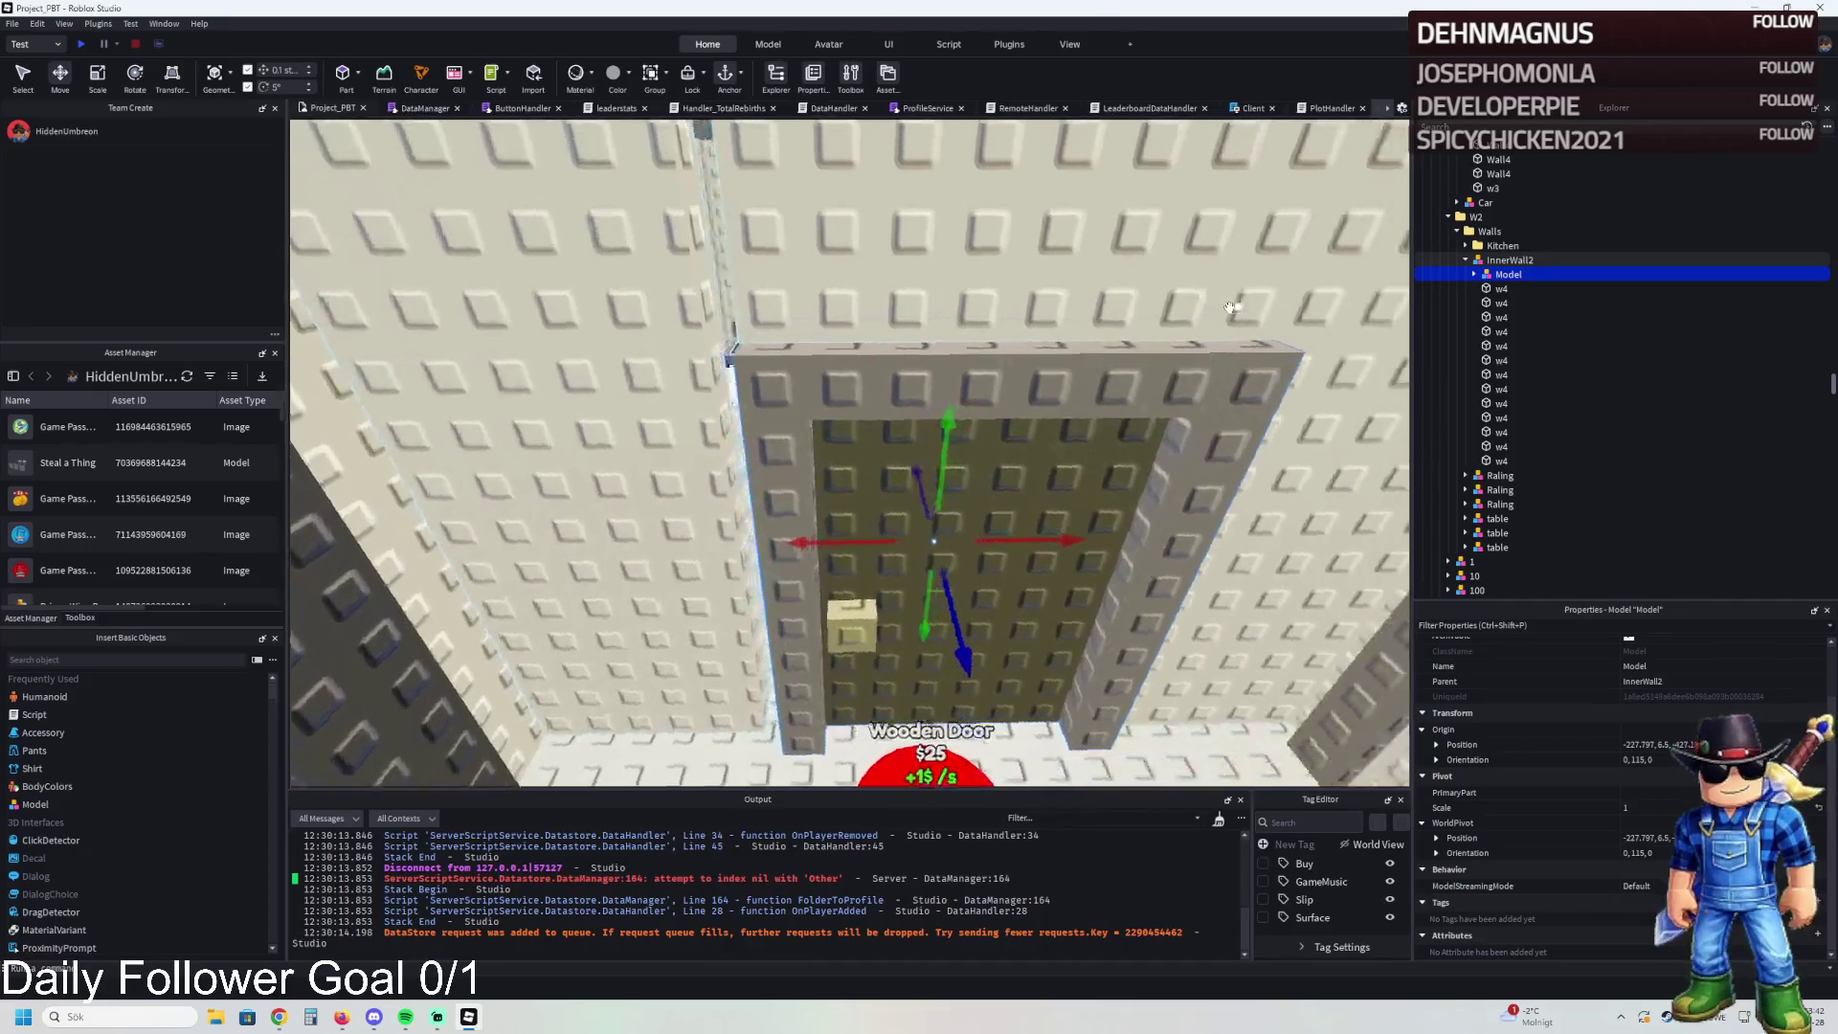
scroll(1230, 307, up, 5)
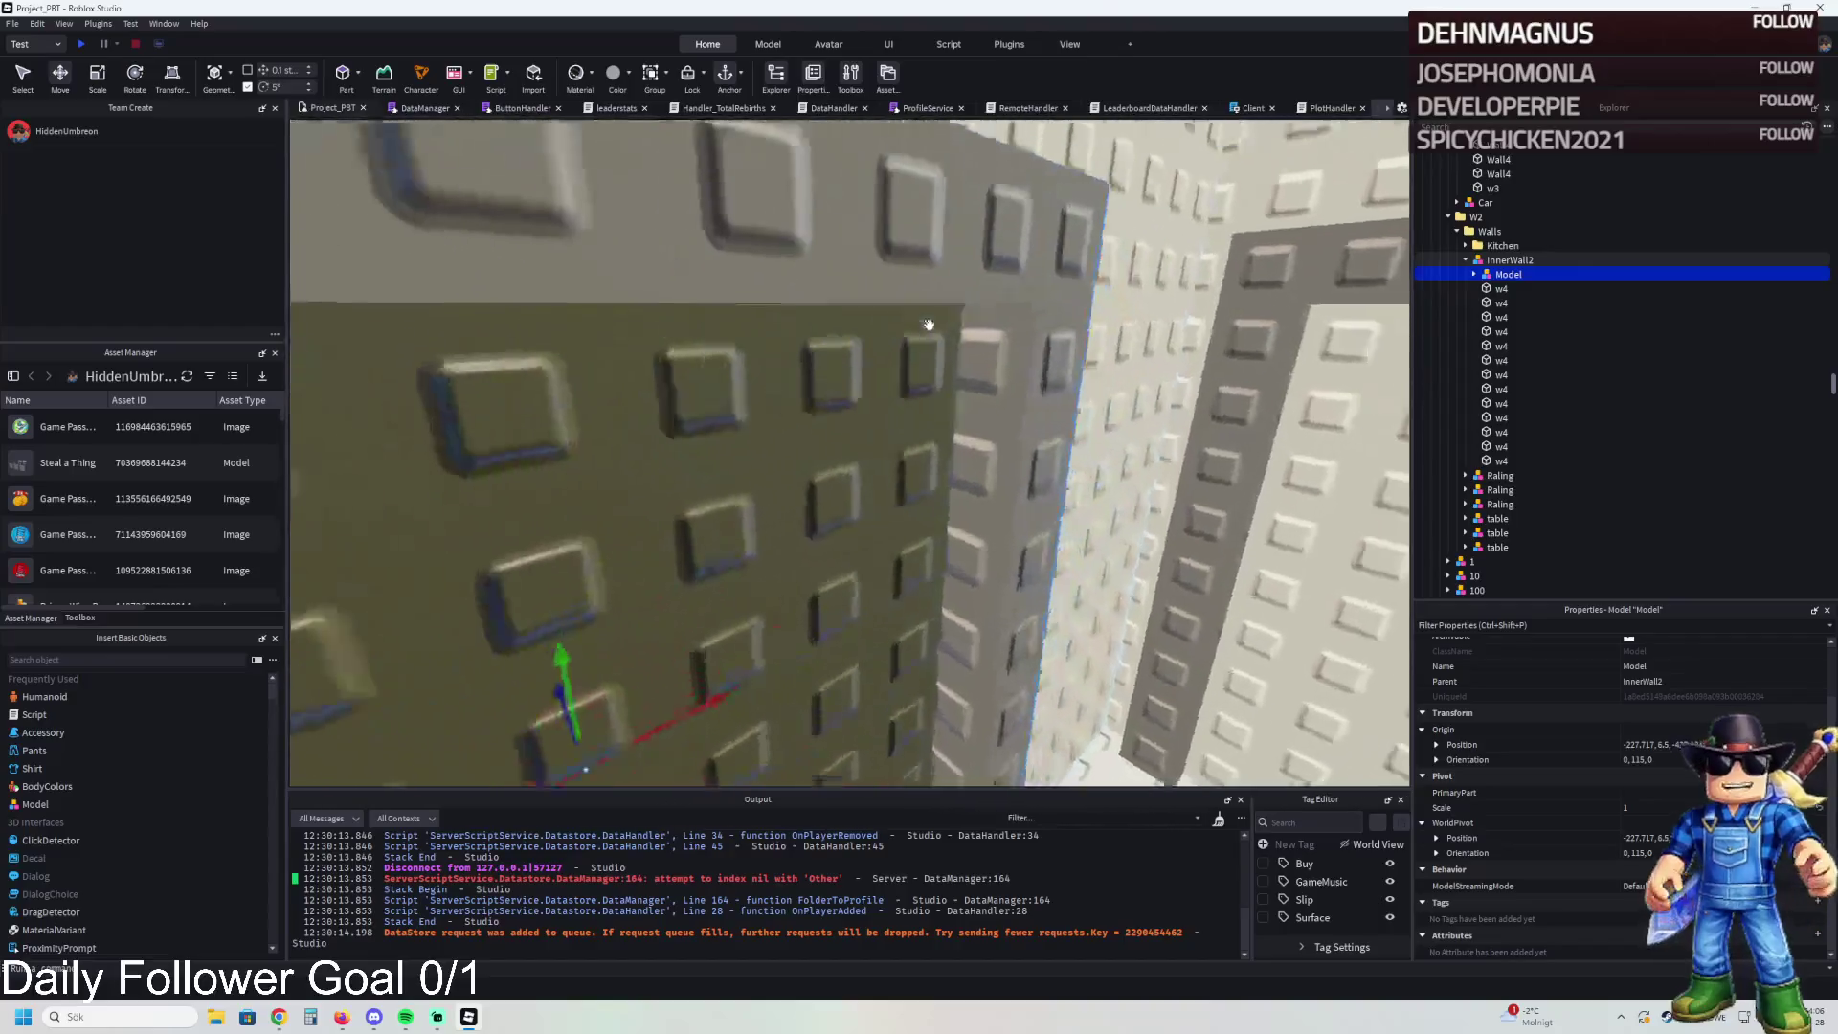
scroll(928, 325, down, 5)
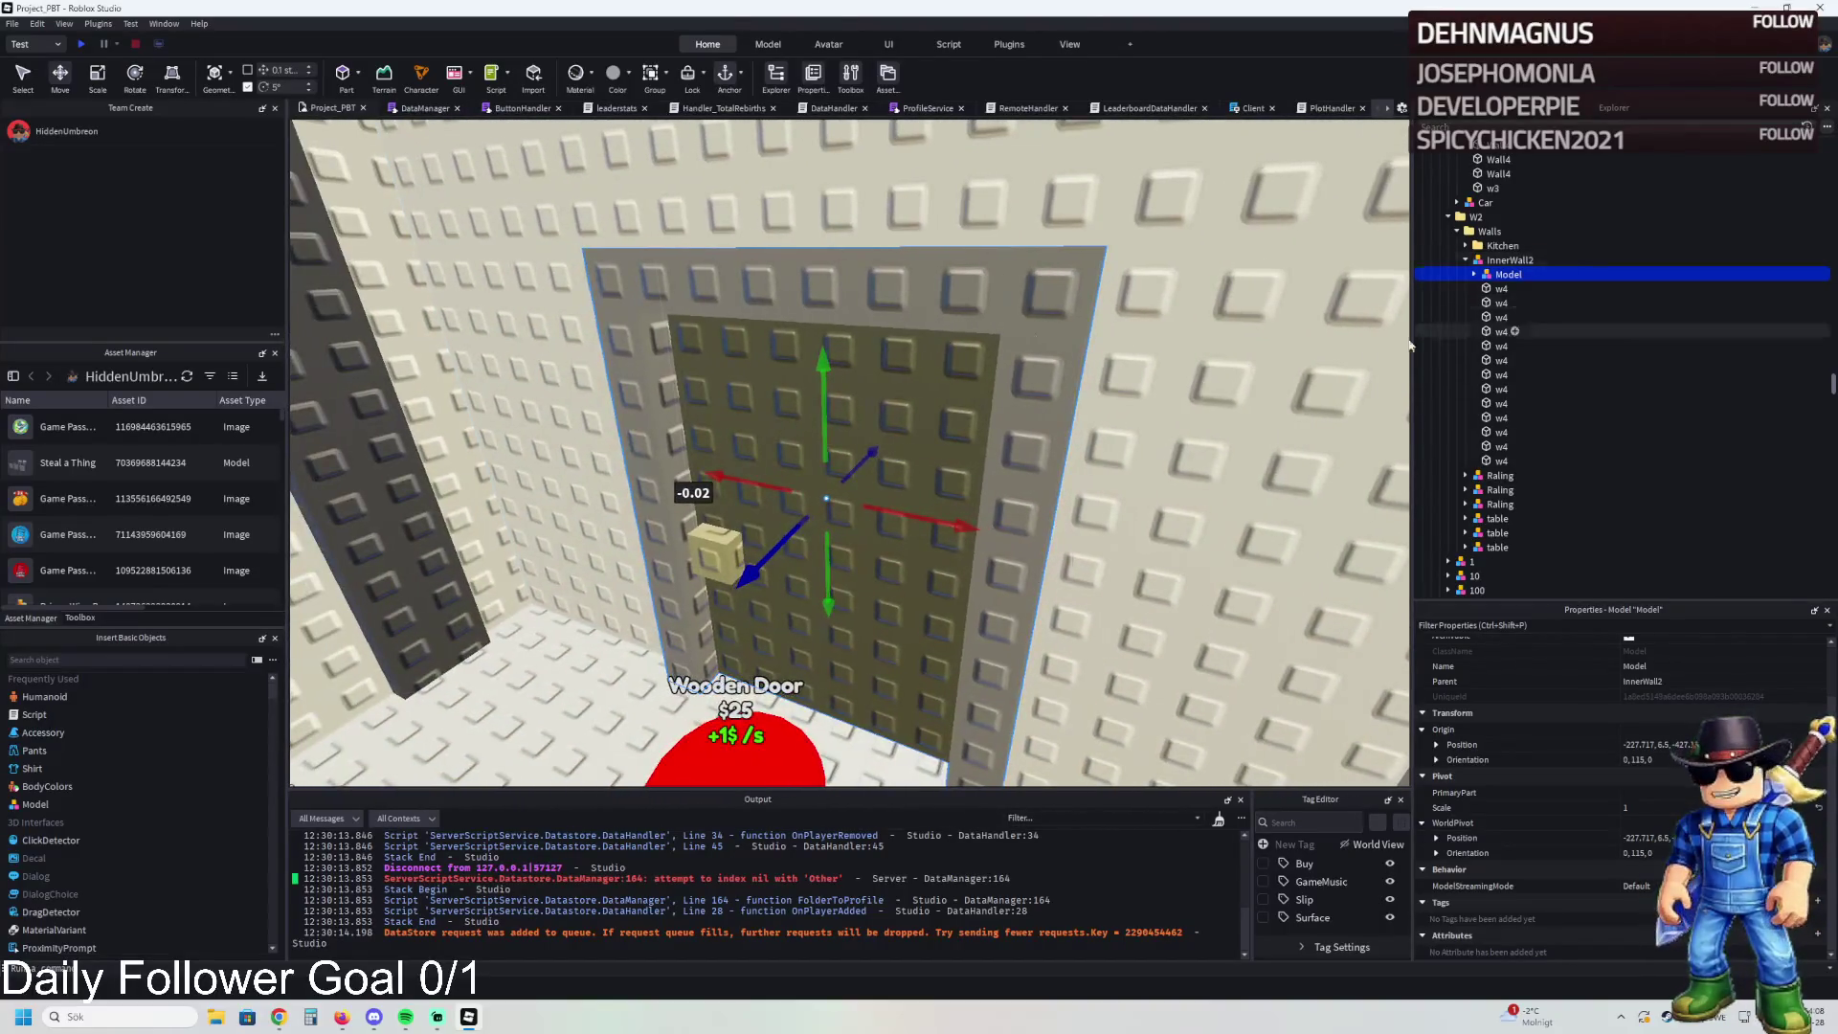
scroll(1260, 371, down, 3)
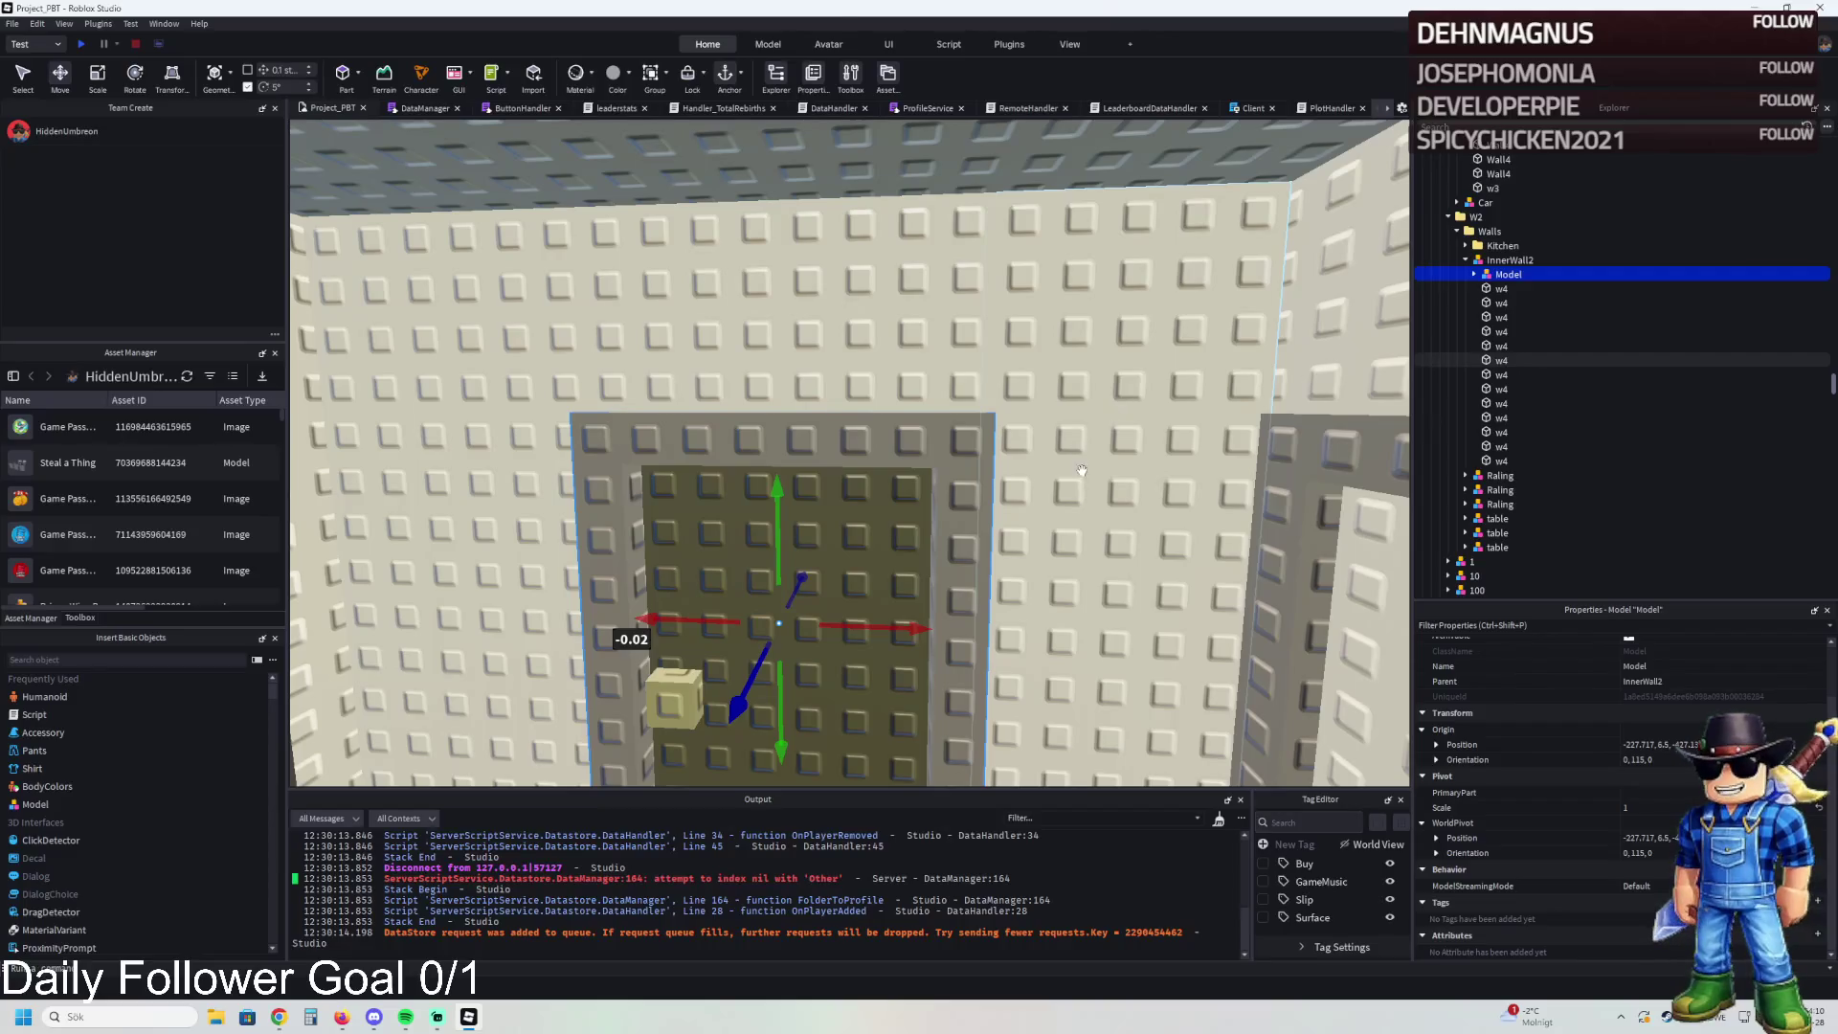
click(1081, 470)
key(a)
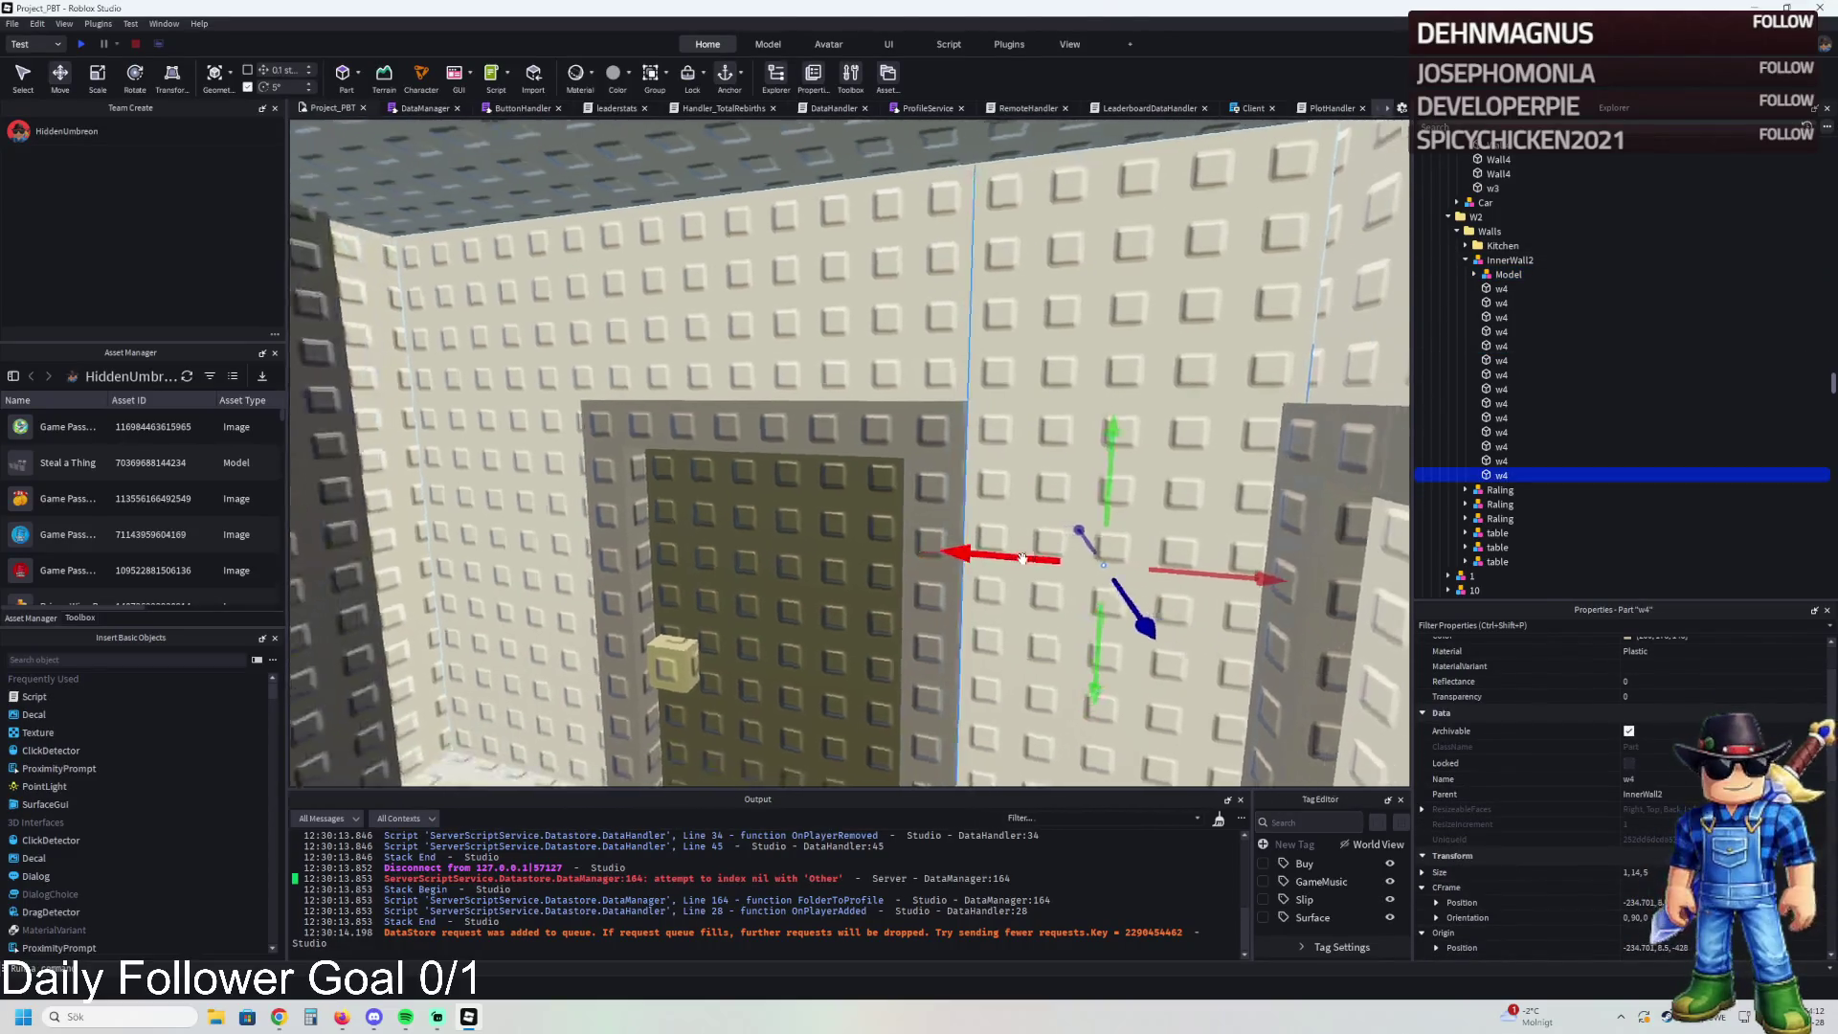
- With snapping toggled, resize the wall part to about 10 high and 8 long
click(248, 71)
scroll(972, 492, up, 3)
key(ctrl+3)
mouse_move(805, 480)
mouse_down()
mouse_move(781, 485)
mouse_move(841, 487)
mouse_move(808, 484)
mouse_up()
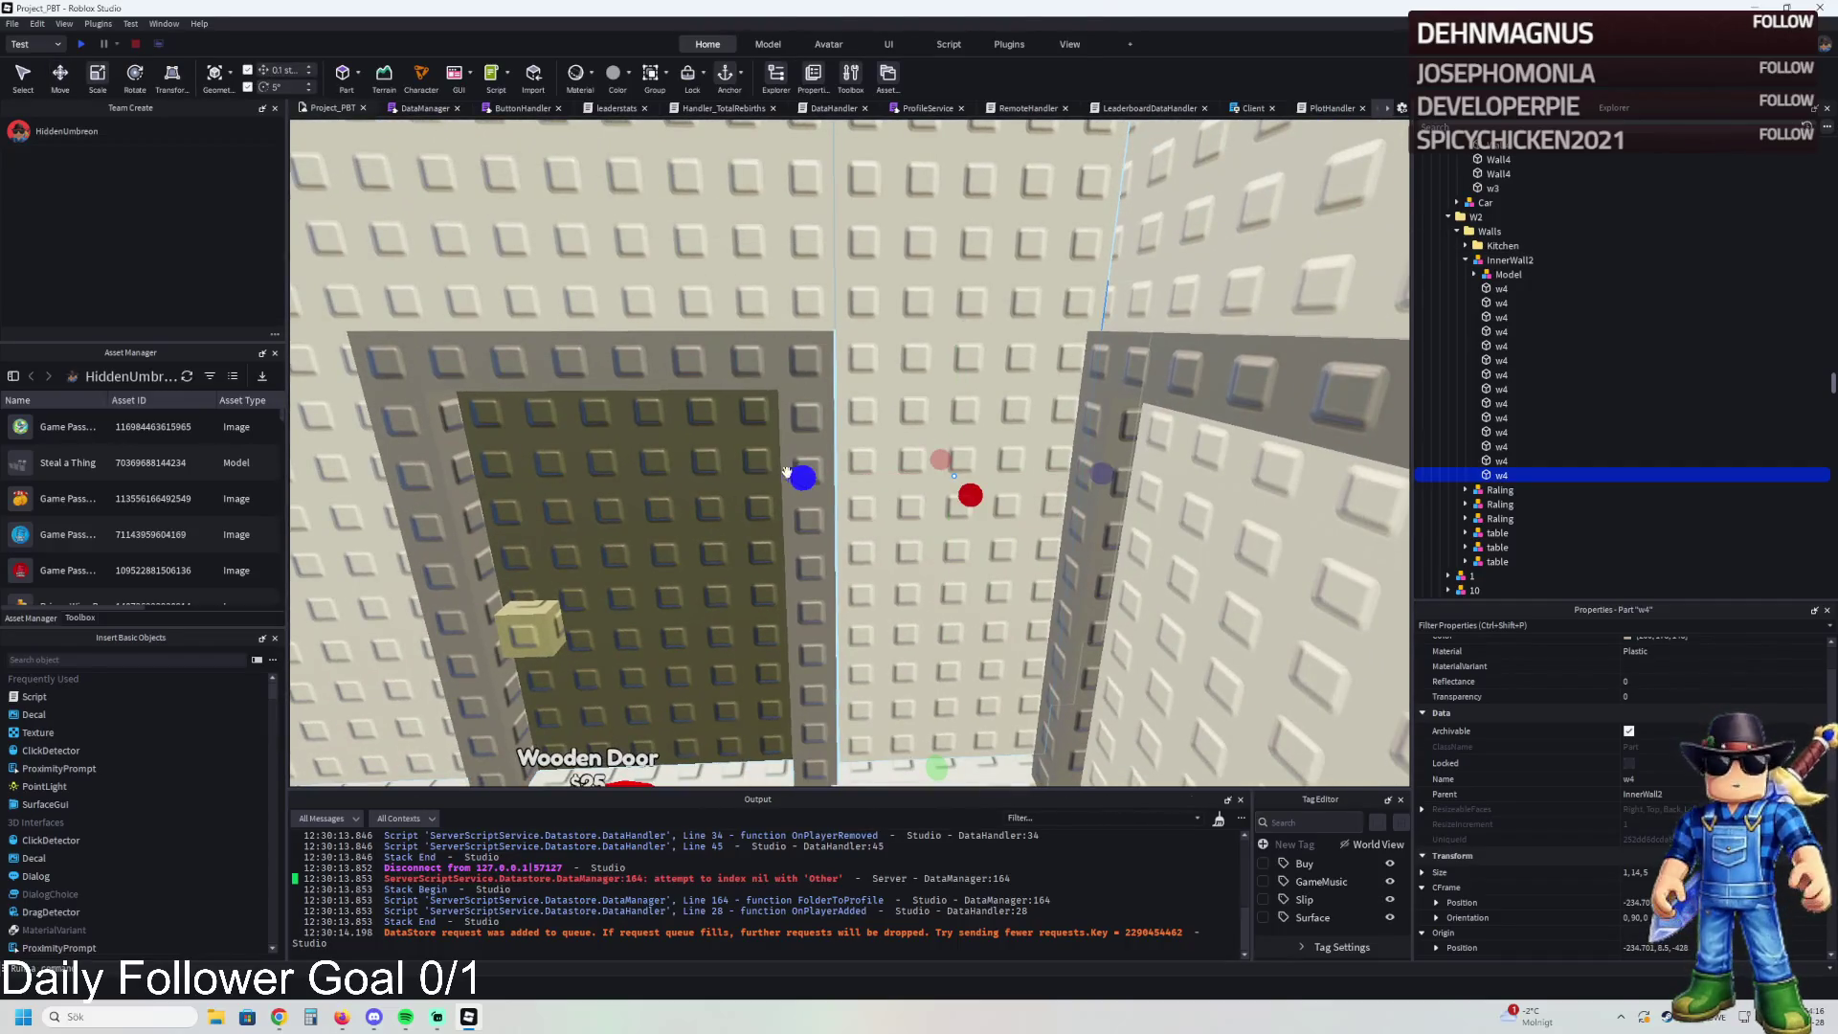
key(a)
key(s)
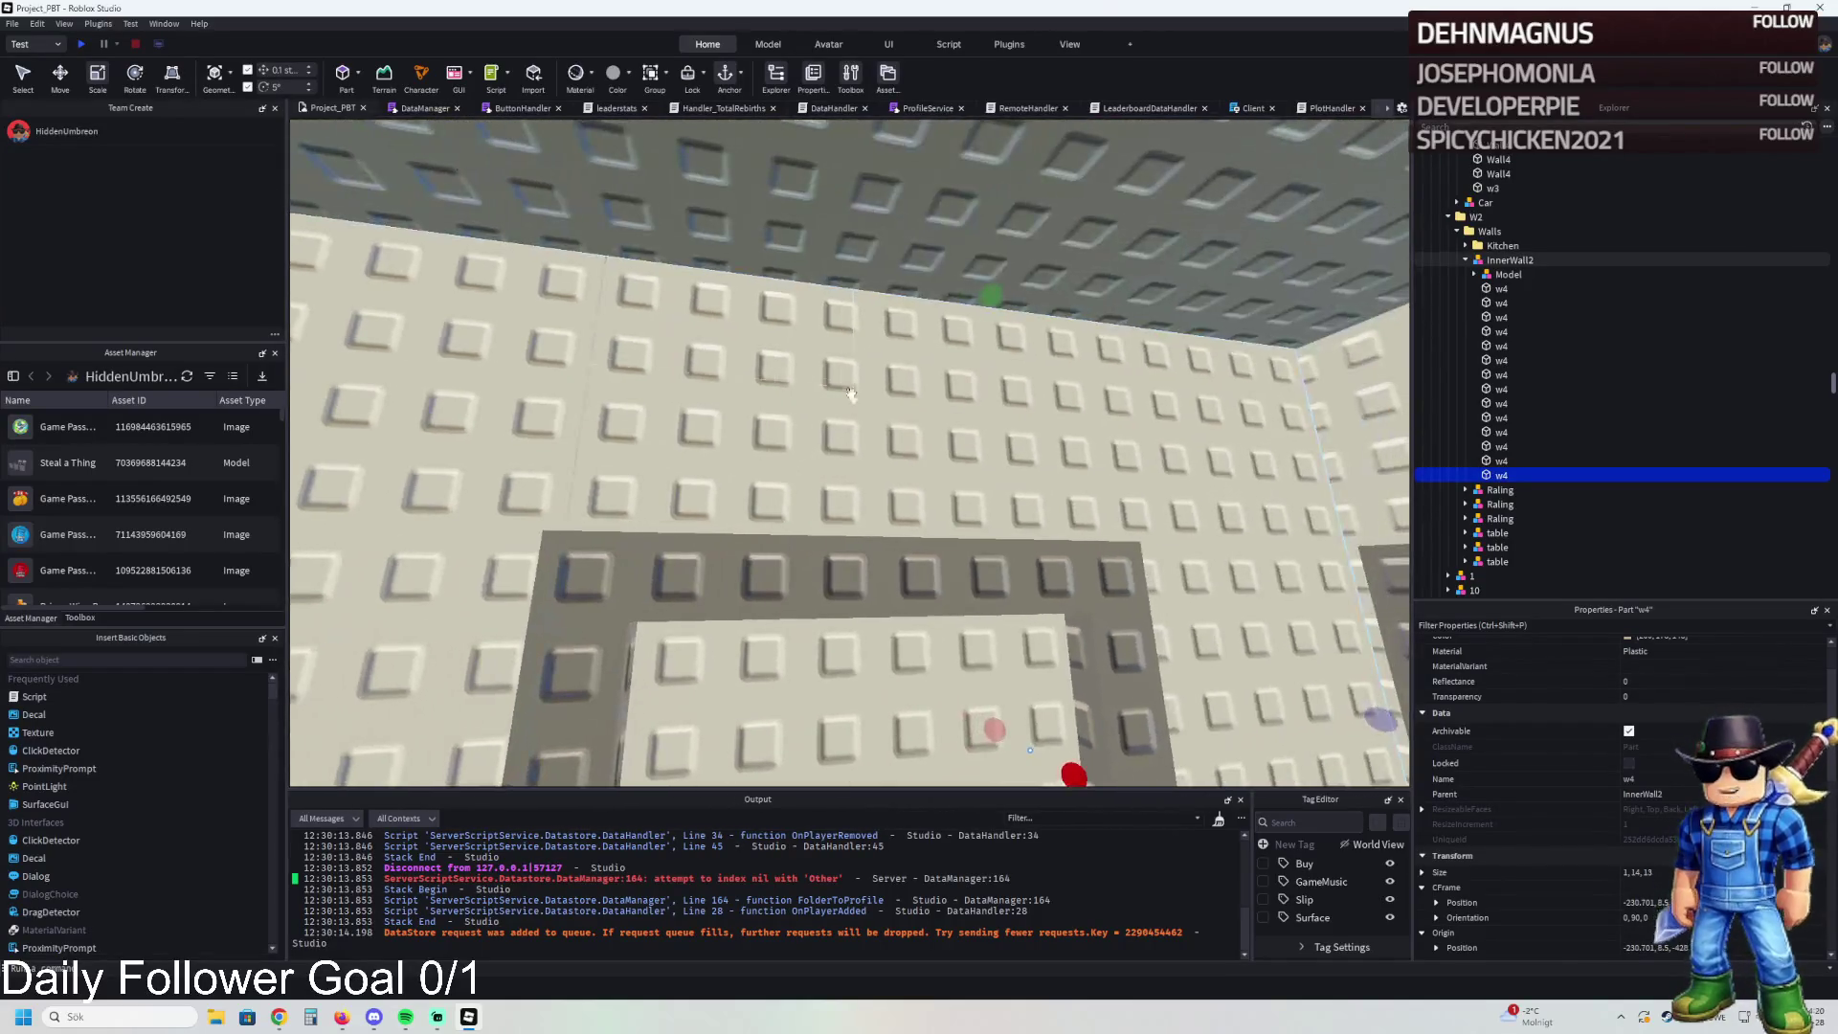
mouse_move(989, 298)
mouse_down()
mouse_move(910, 484)
mouse_move(924, 546)
mouse_up()
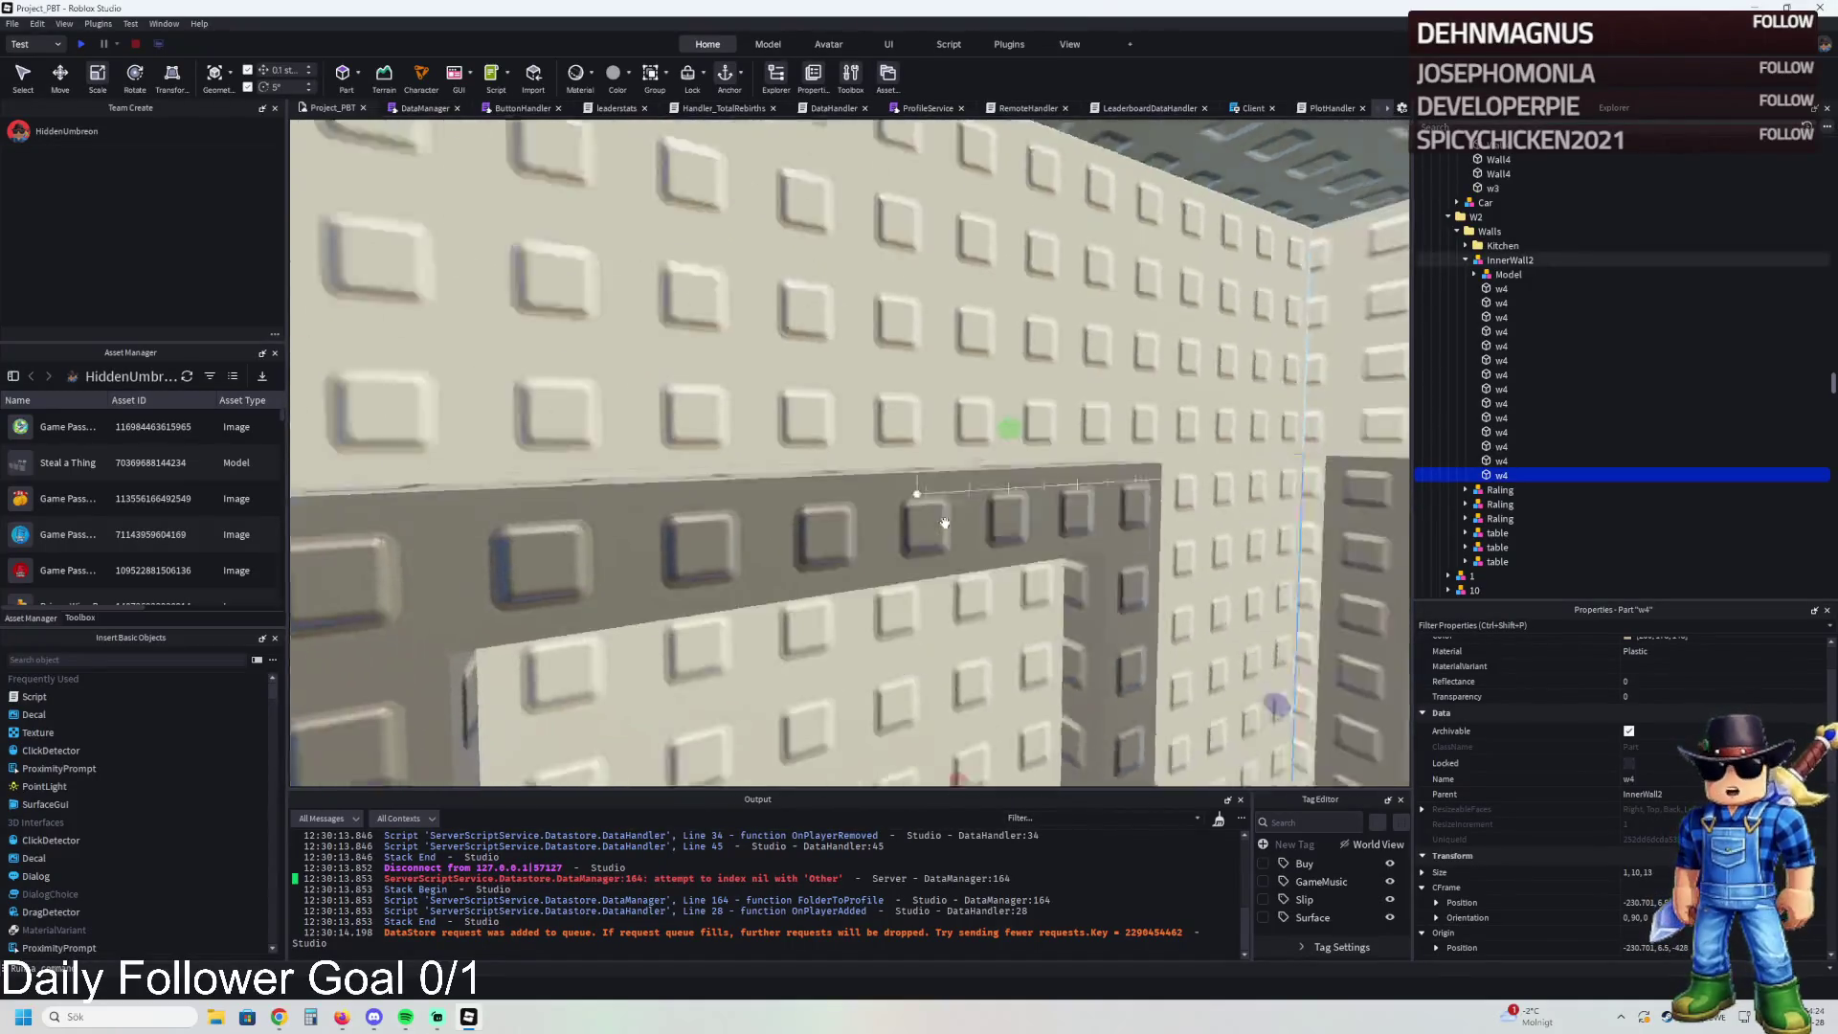
drag(1116, 525, 836, 555)
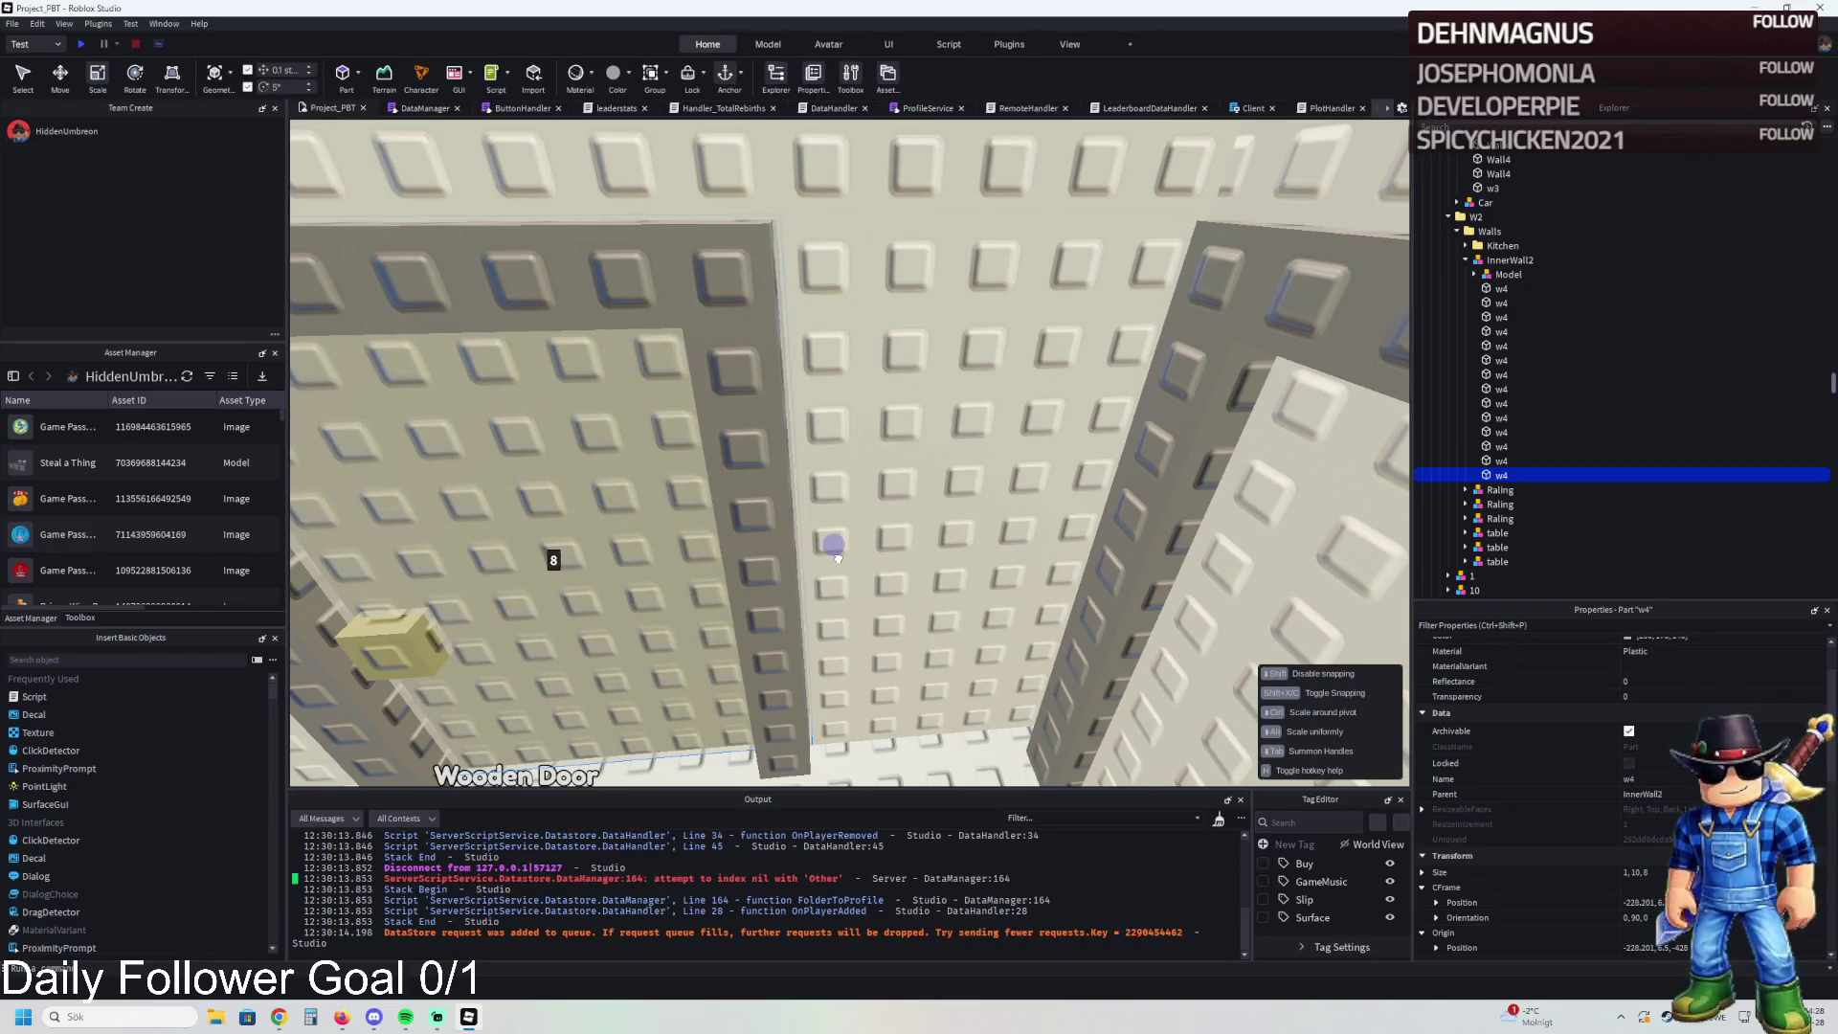
scroll(838, 554, up, 3)
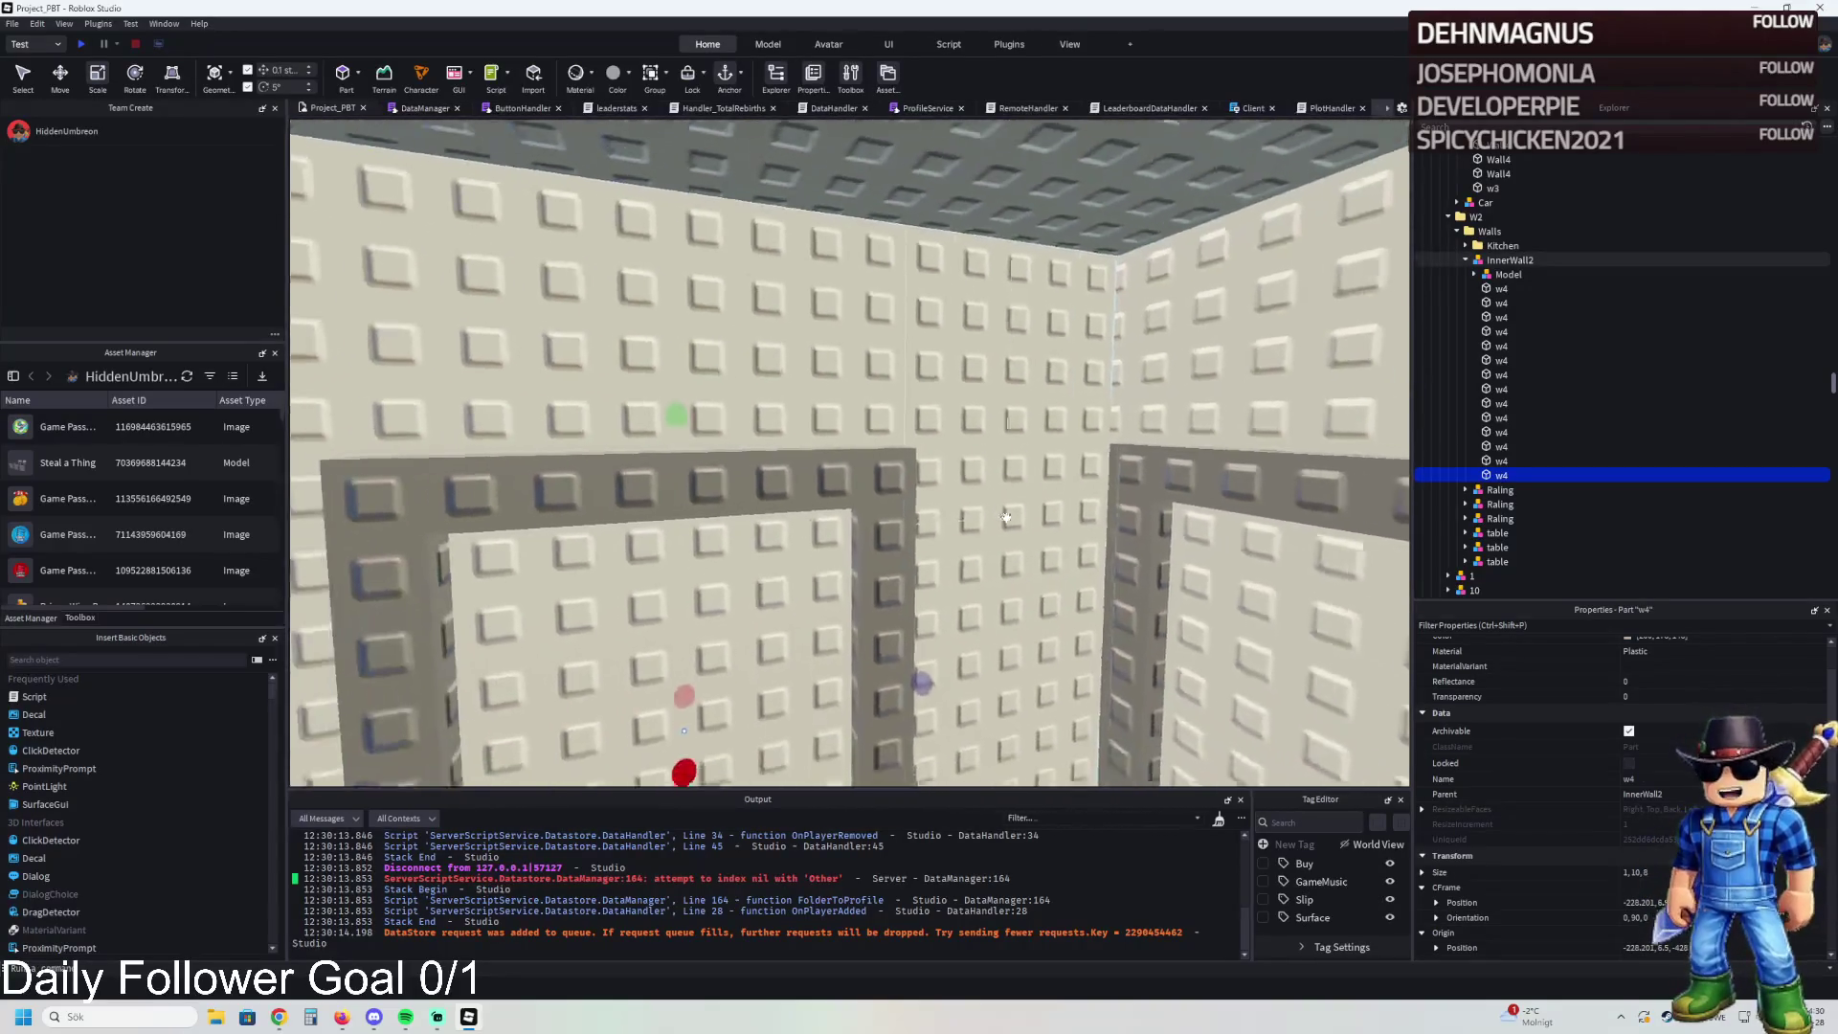
- Rename the resized part 'RemoveOn' and group it with two wall sections into a model
key(F2)
text(RemoveOn)
key(Return)
ctrl+click(995, 479)
ctrl+click(767, 374)
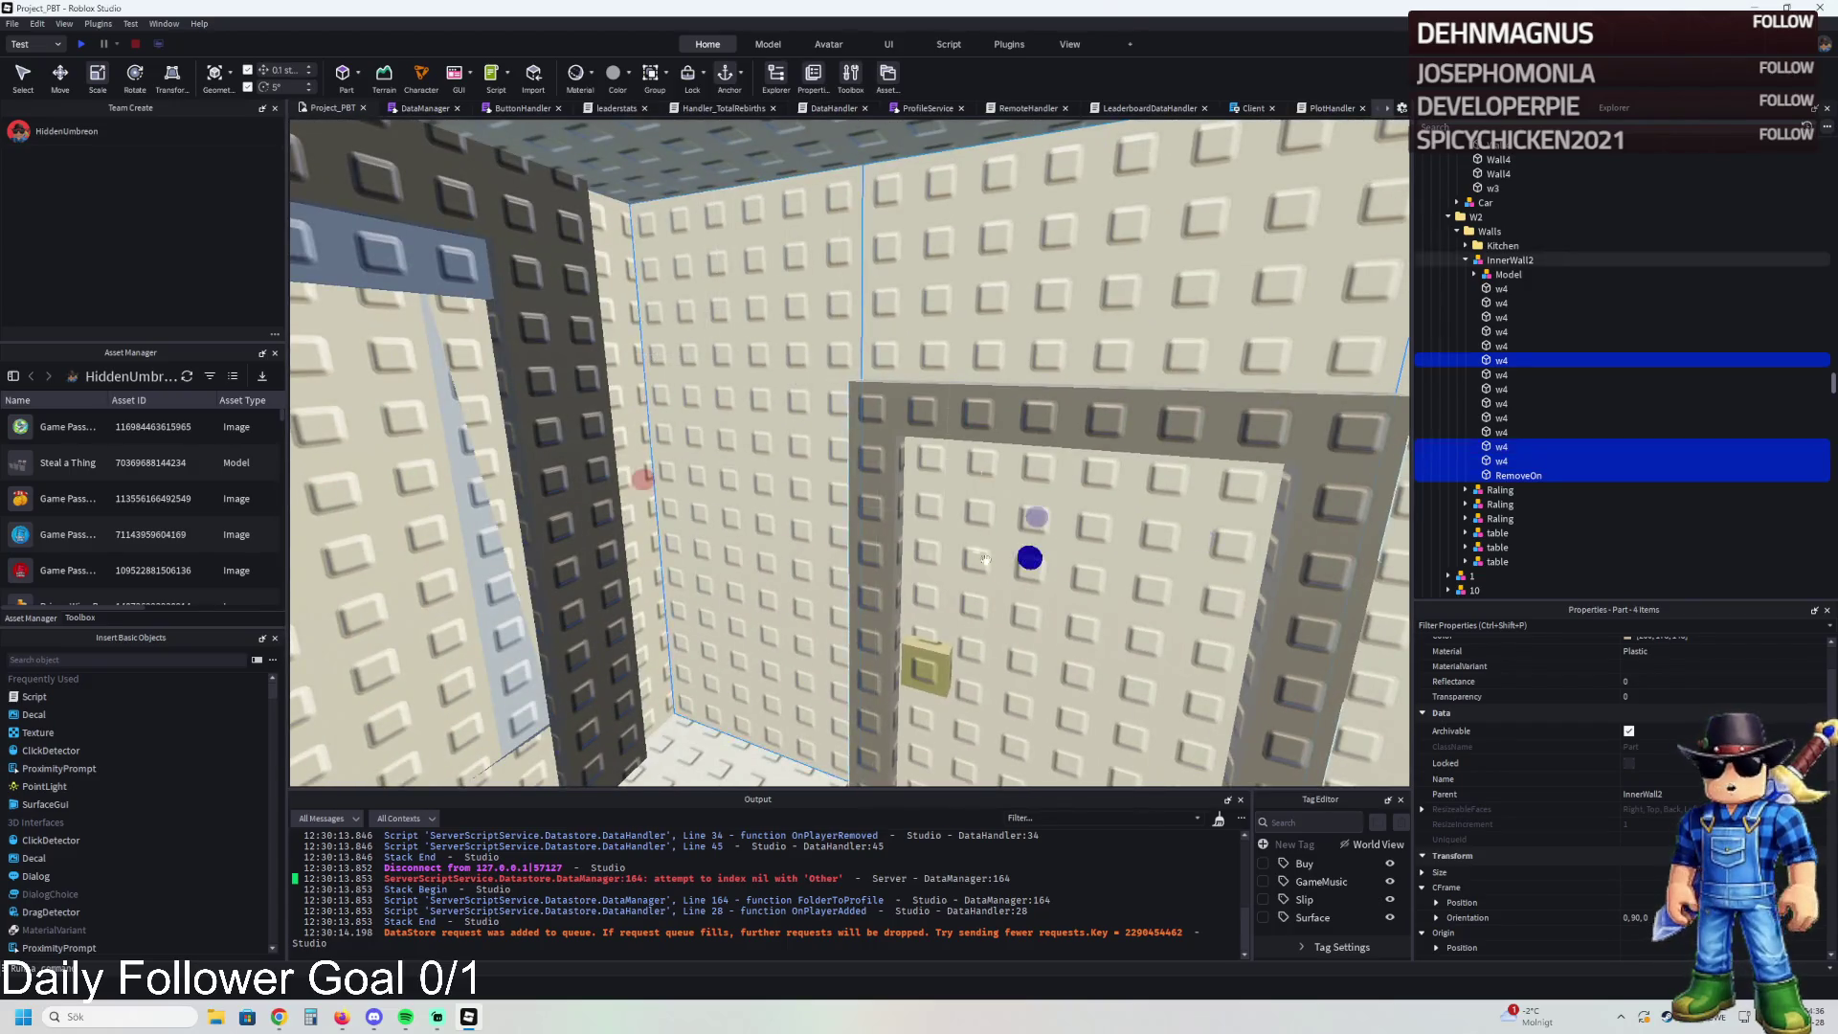
key(ctrl+g)
- Group four doorway parts, including the wall above the door and RemoveOn, into a model
key(a)
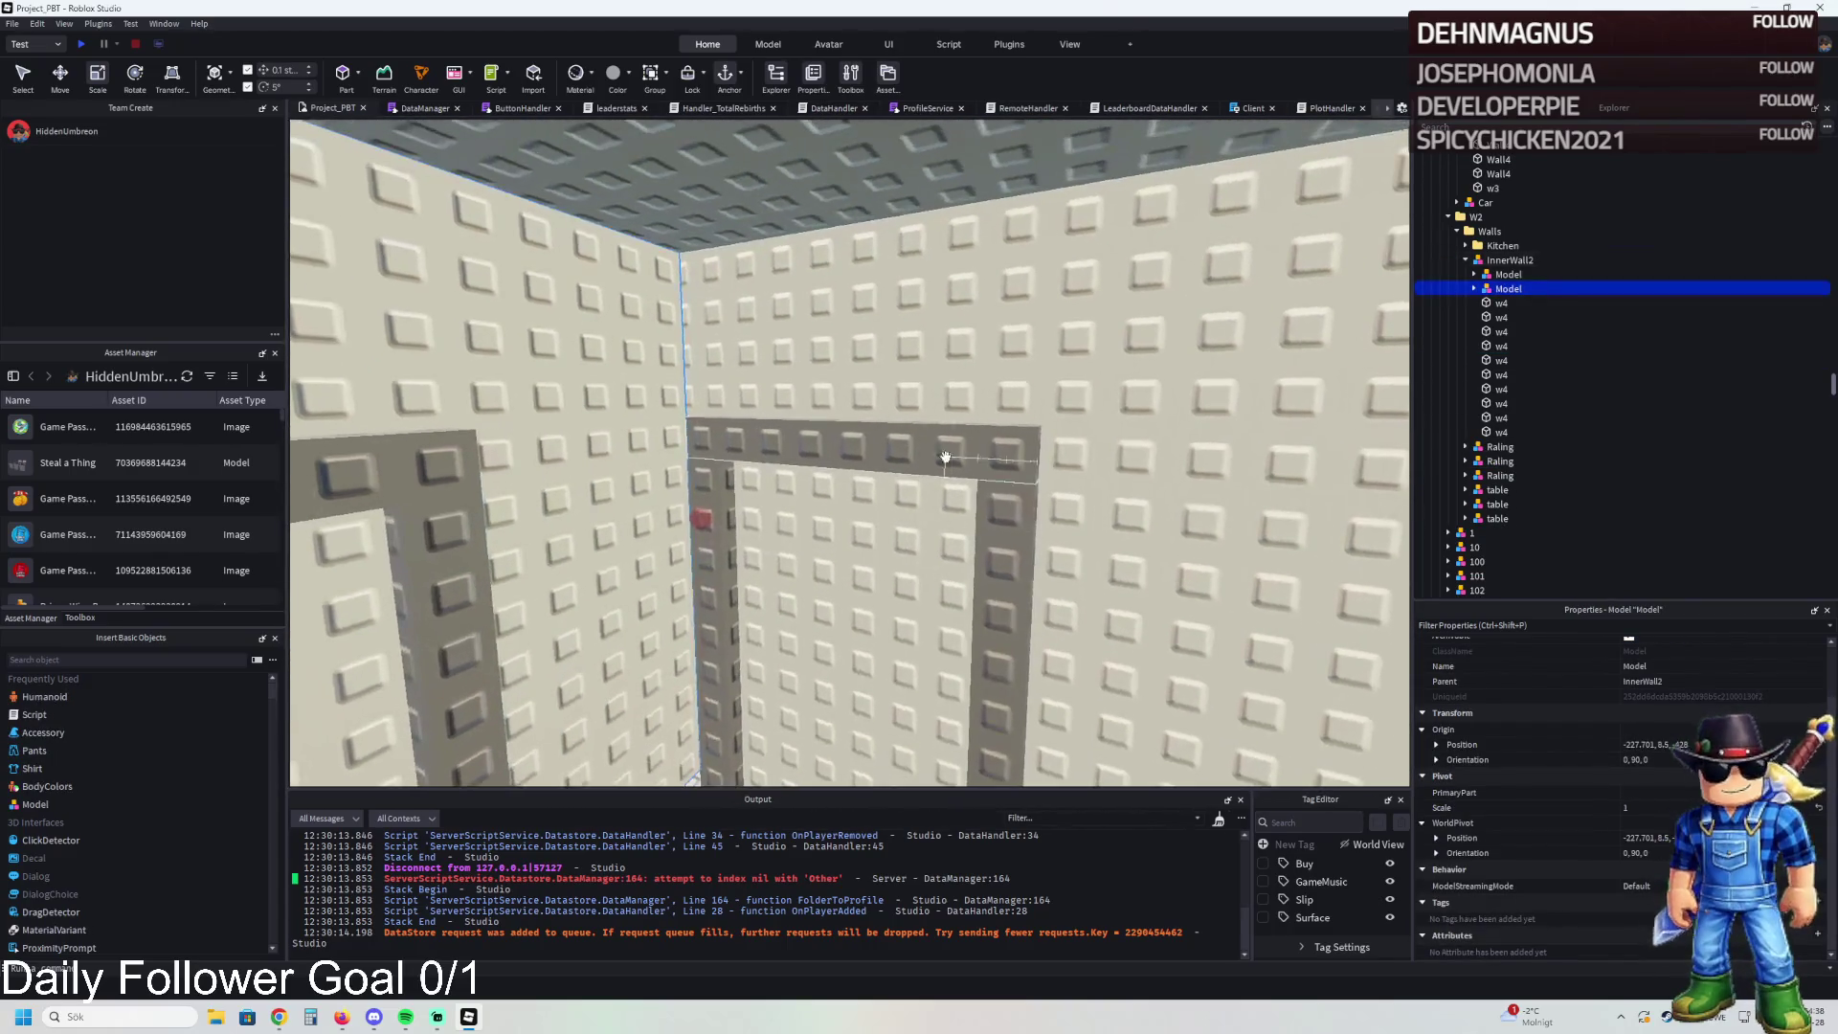
click(946, 457)
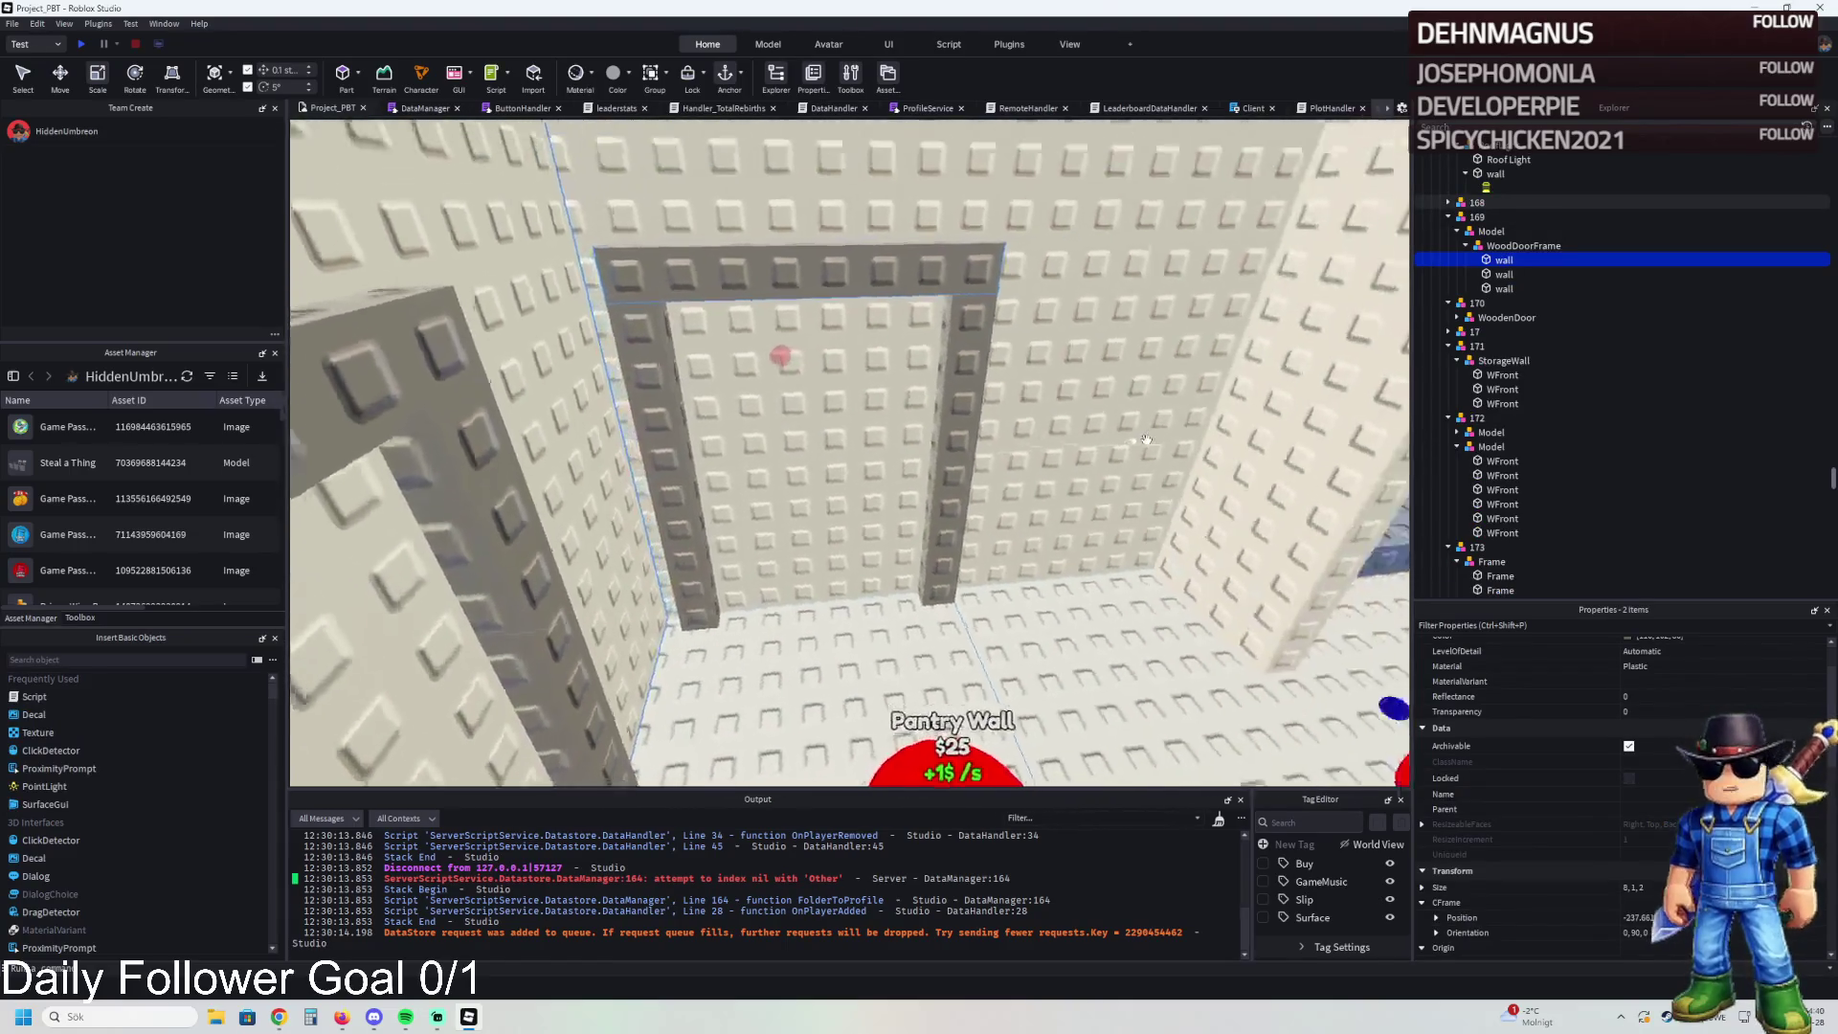
key(s)
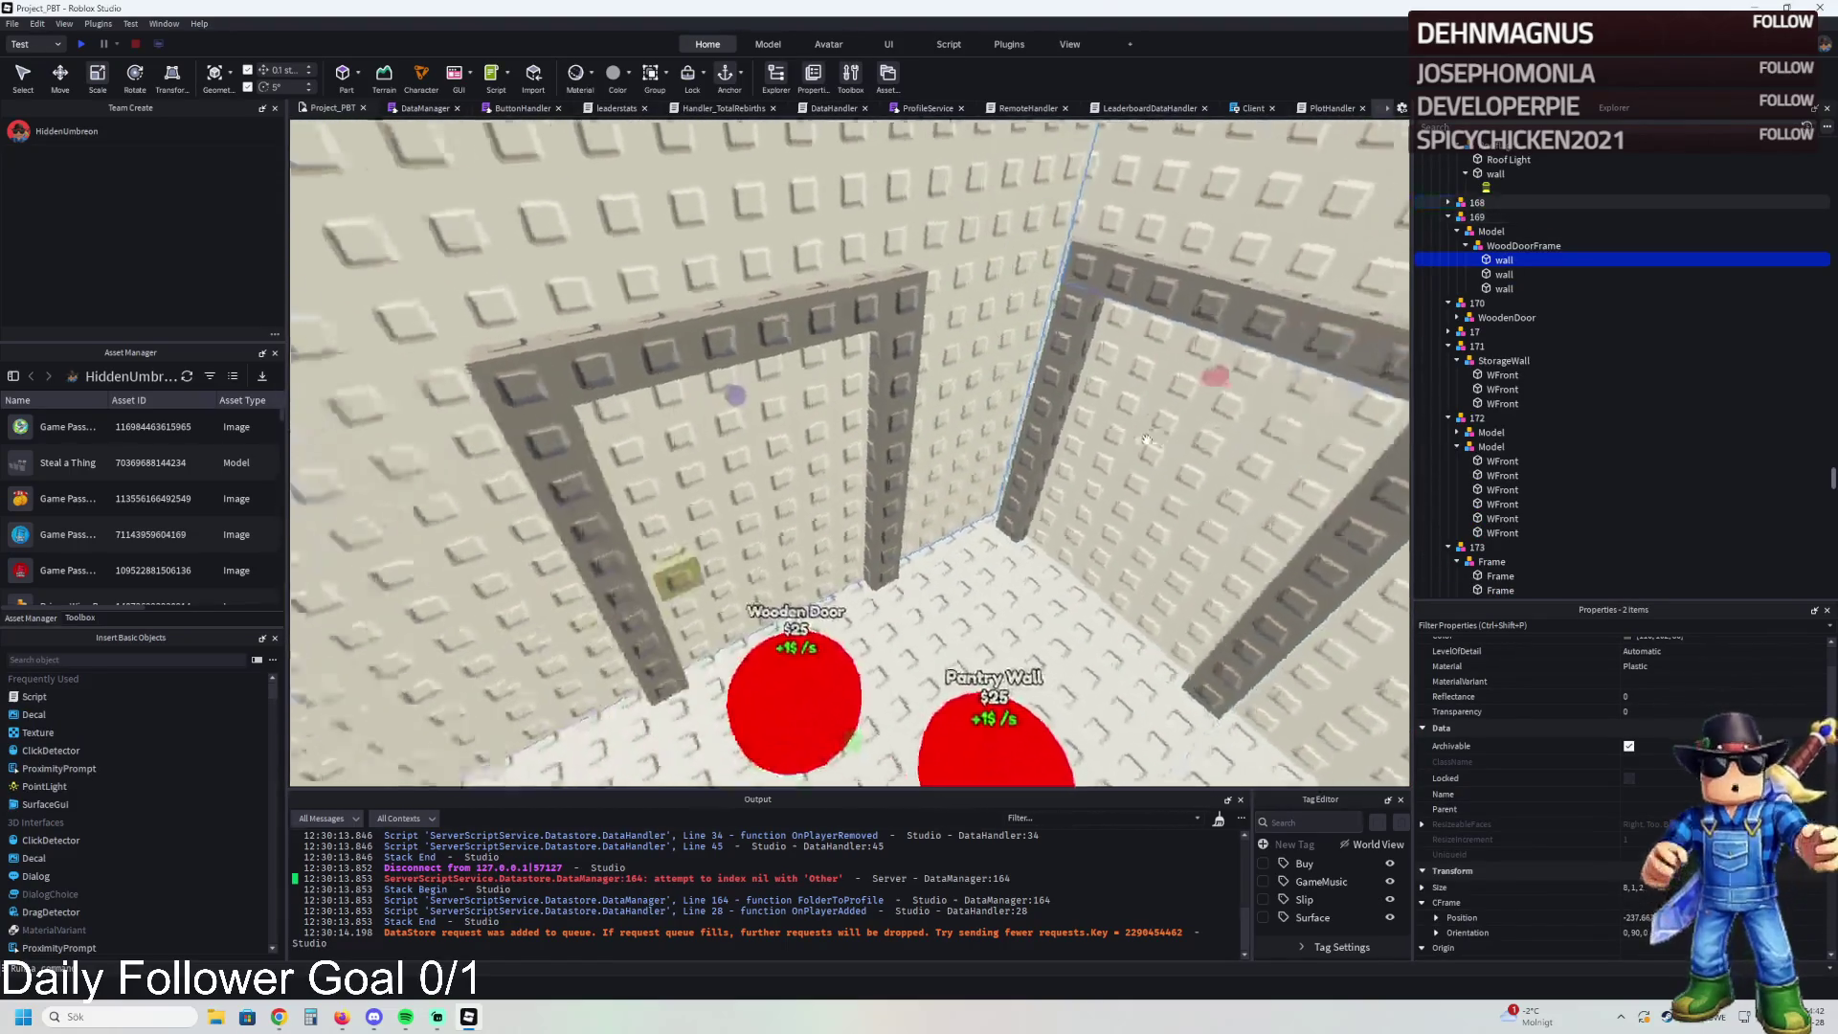
key(s)
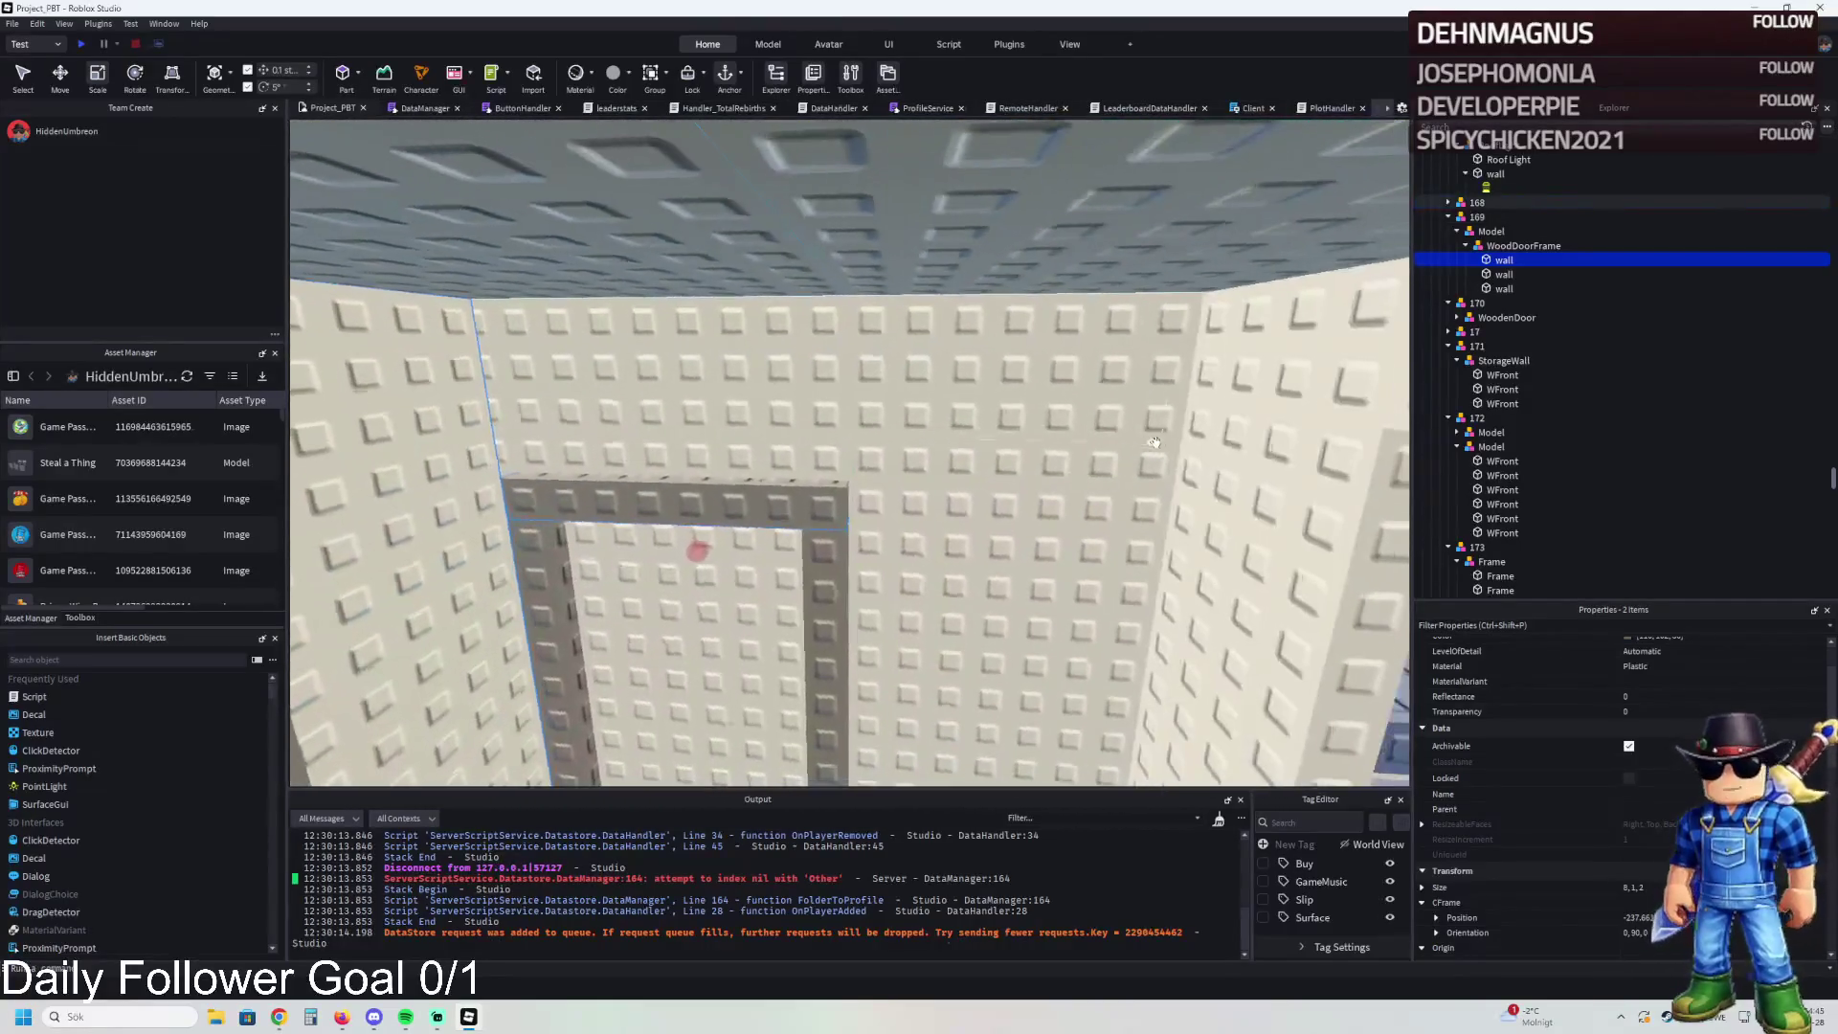
click(1139, 465)
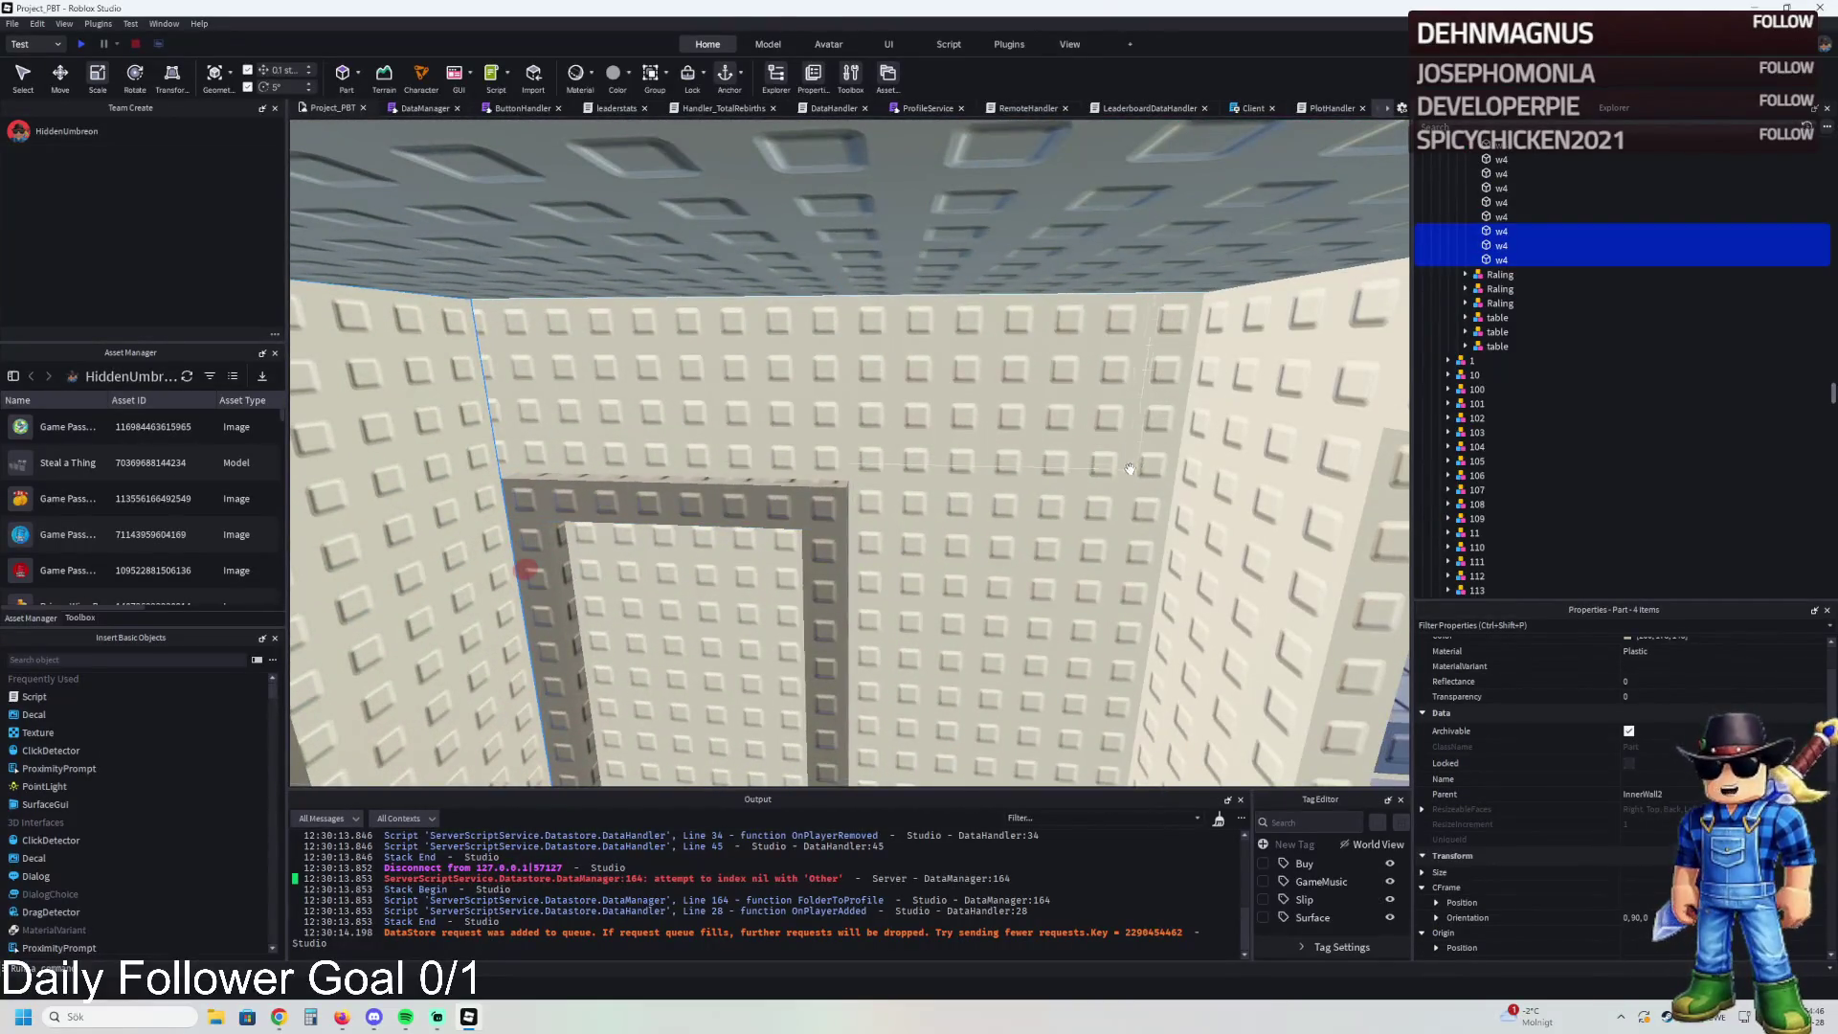
key(s)
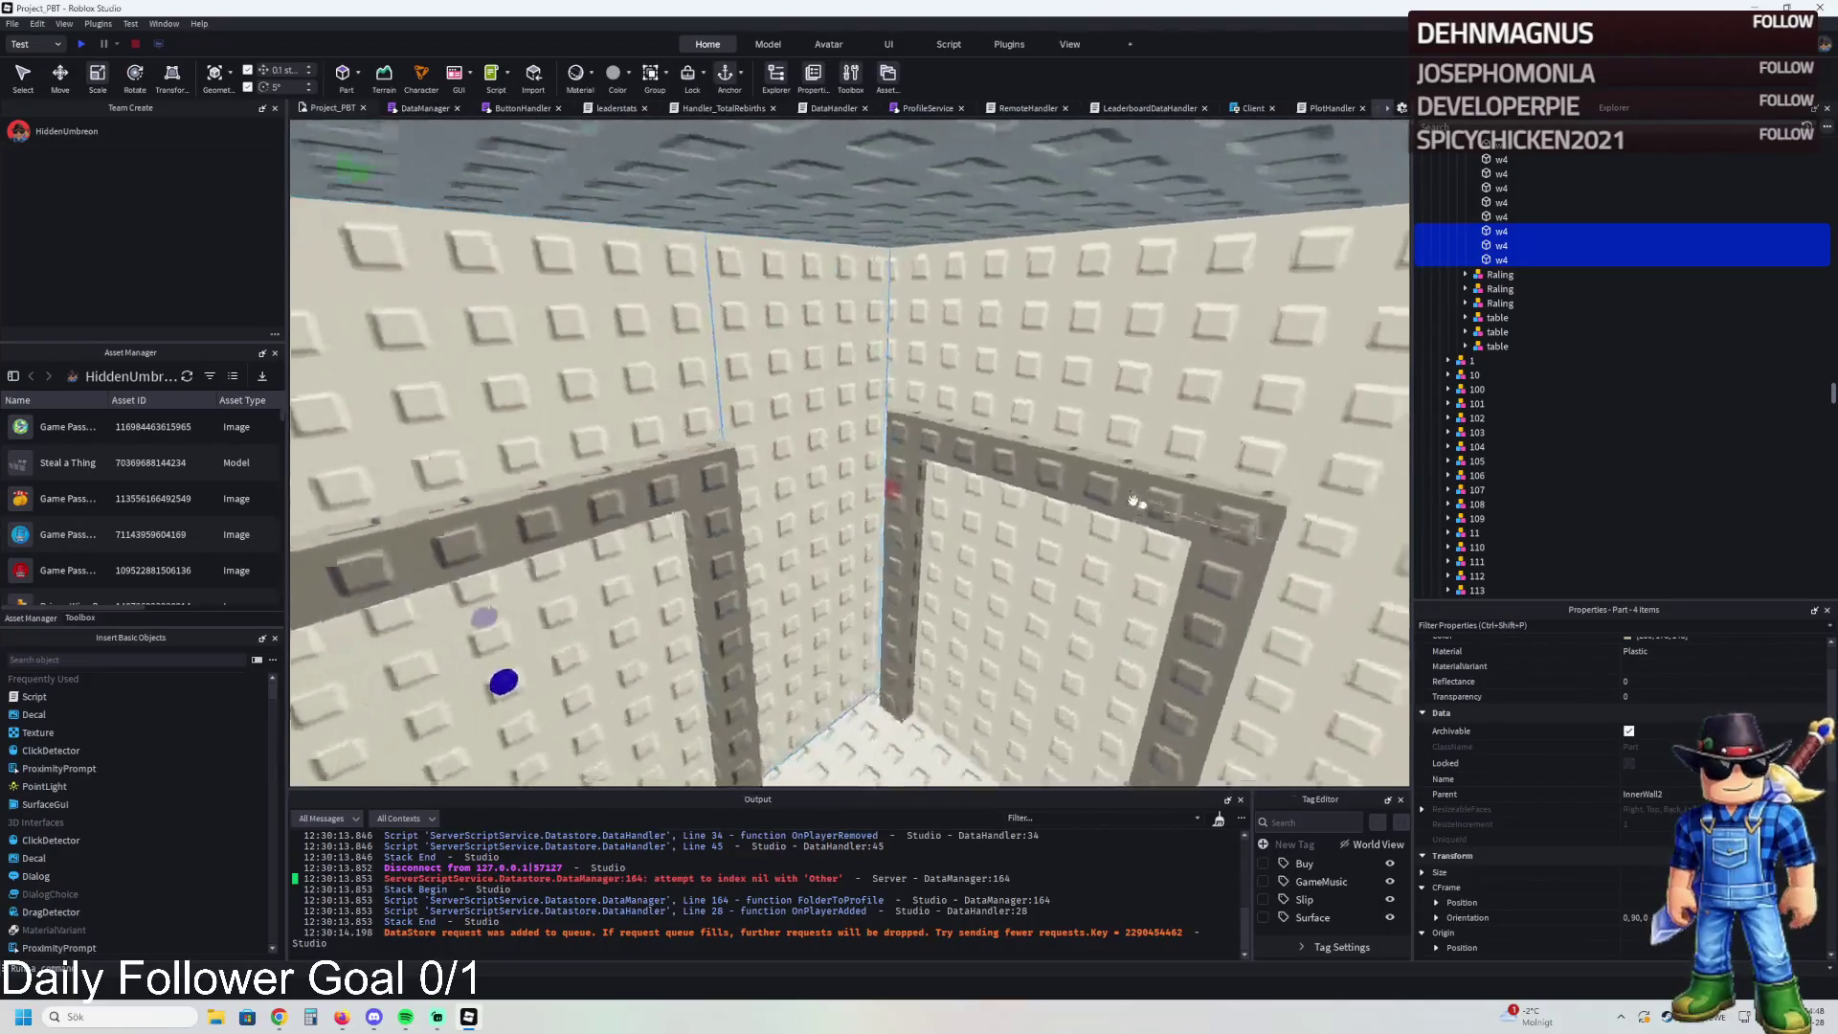
ctrl+click(766, 431)
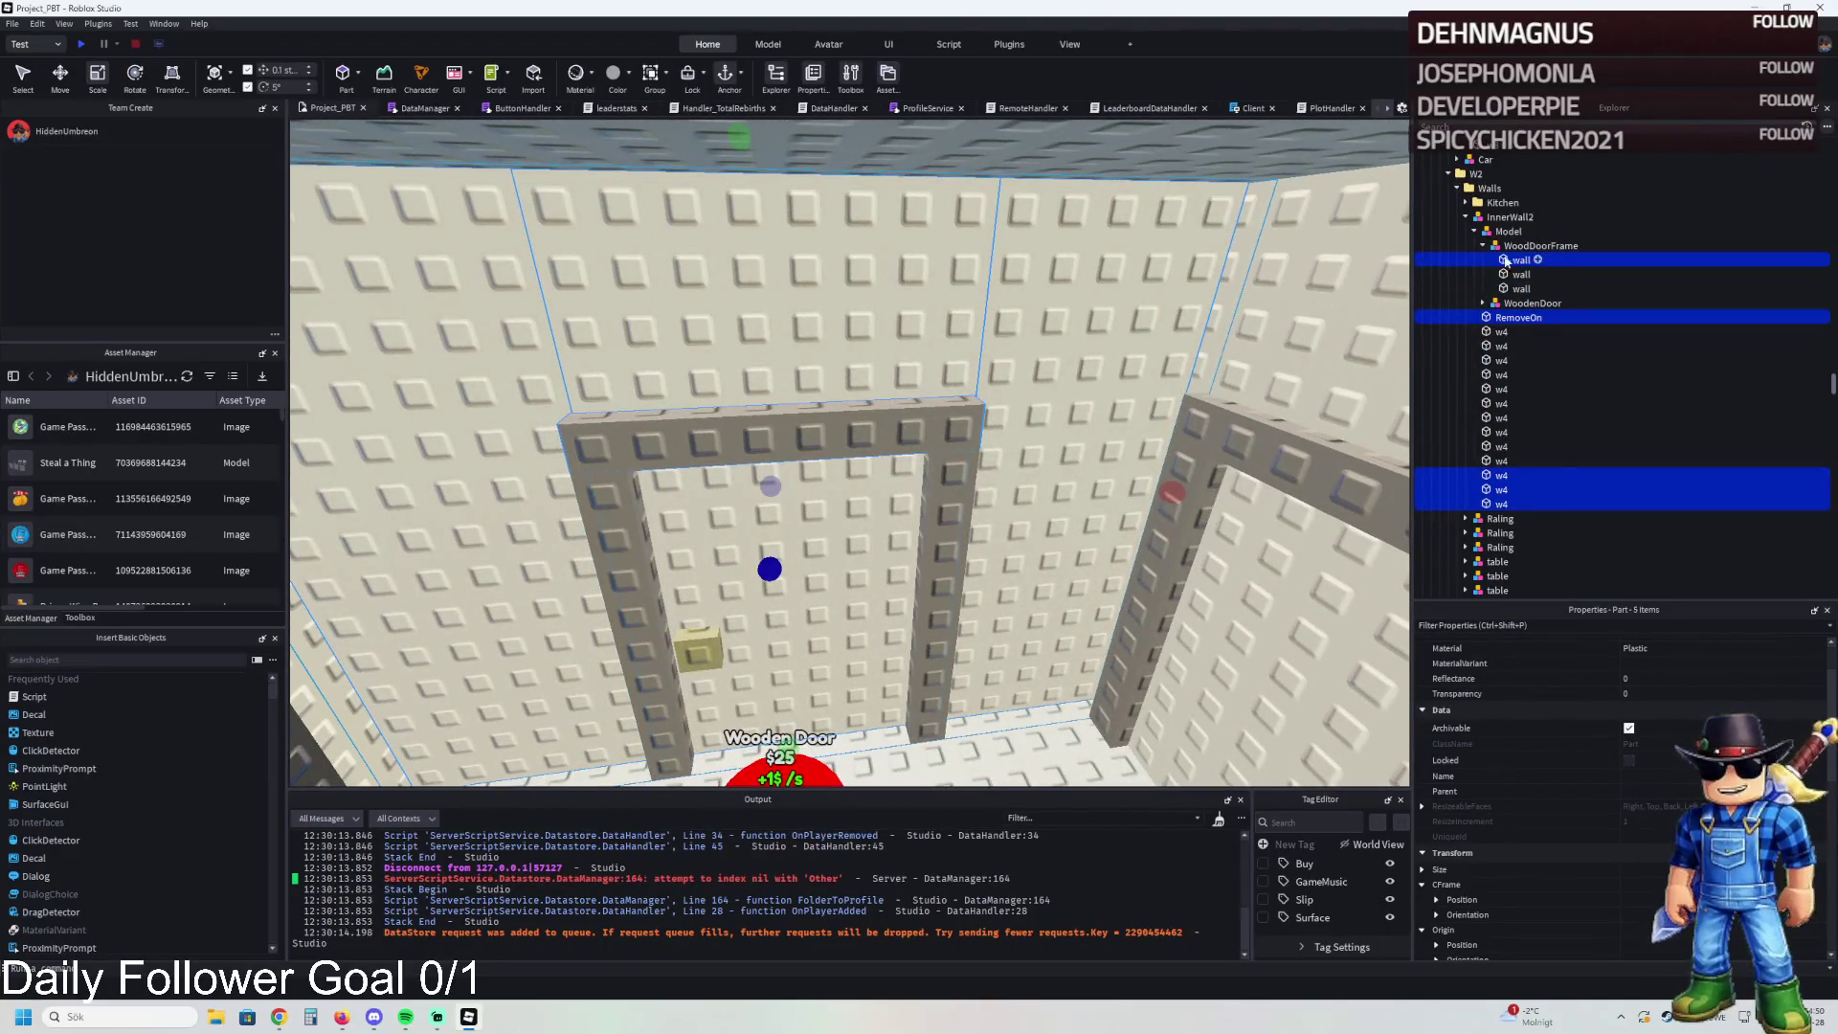
click(1096, 400)
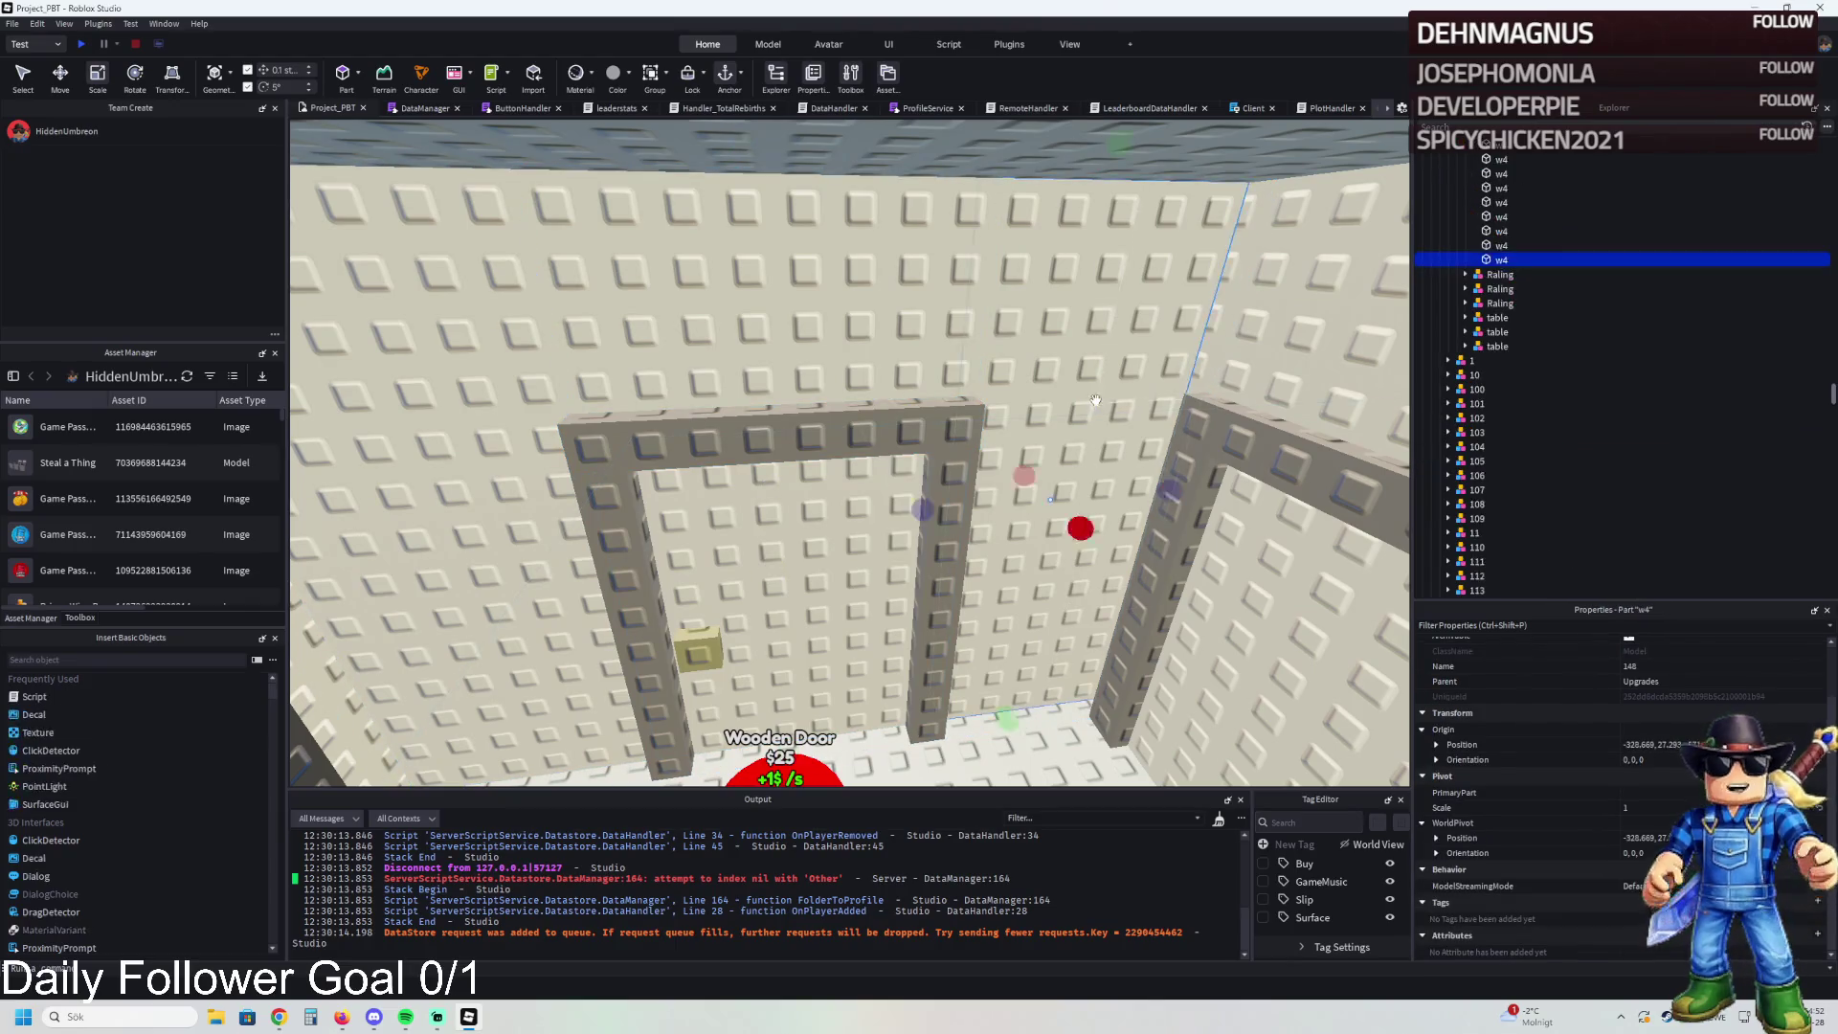
ctrl+click(822, 312)
ctrl+click(763, 553)
ctrl+click(909, 541)
key(ctrl+g)
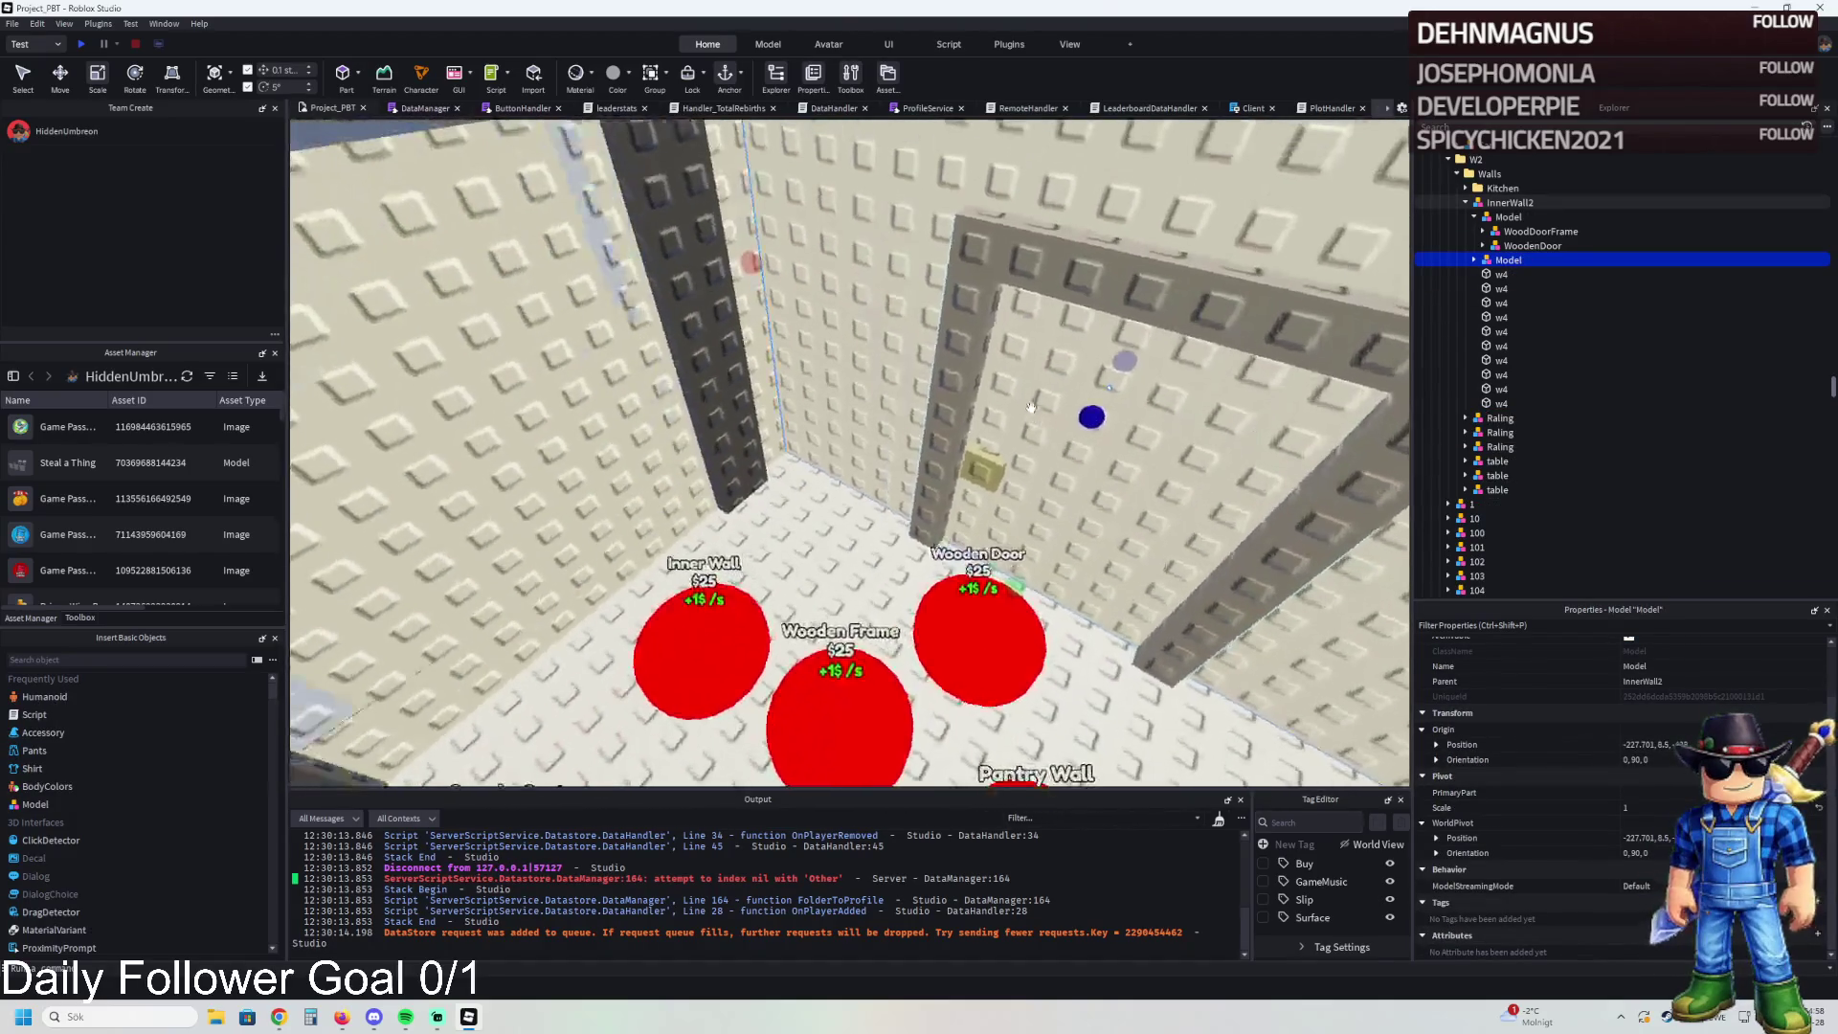
- Move the door frame piece and new wall model into item 173's Frame group
ctrl+click(958, 402)
ctrl+click(1508, 216)
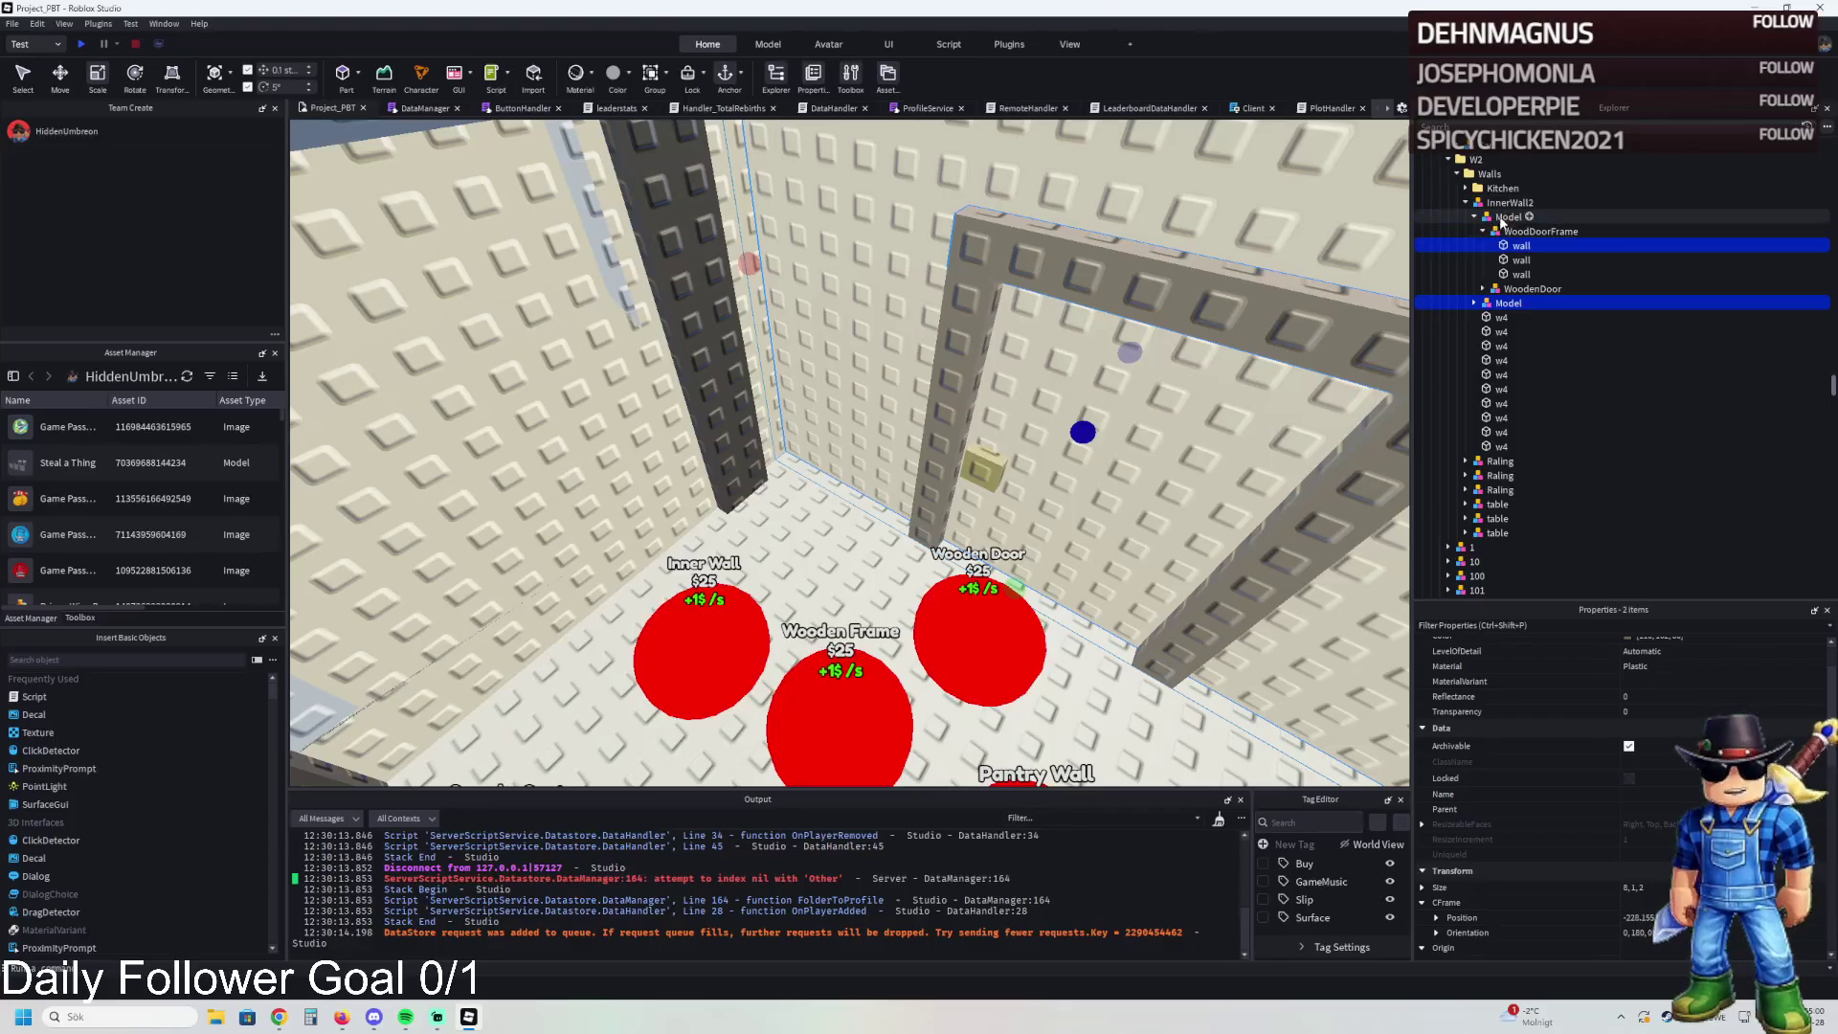
scroll(766, 302, up, 2)
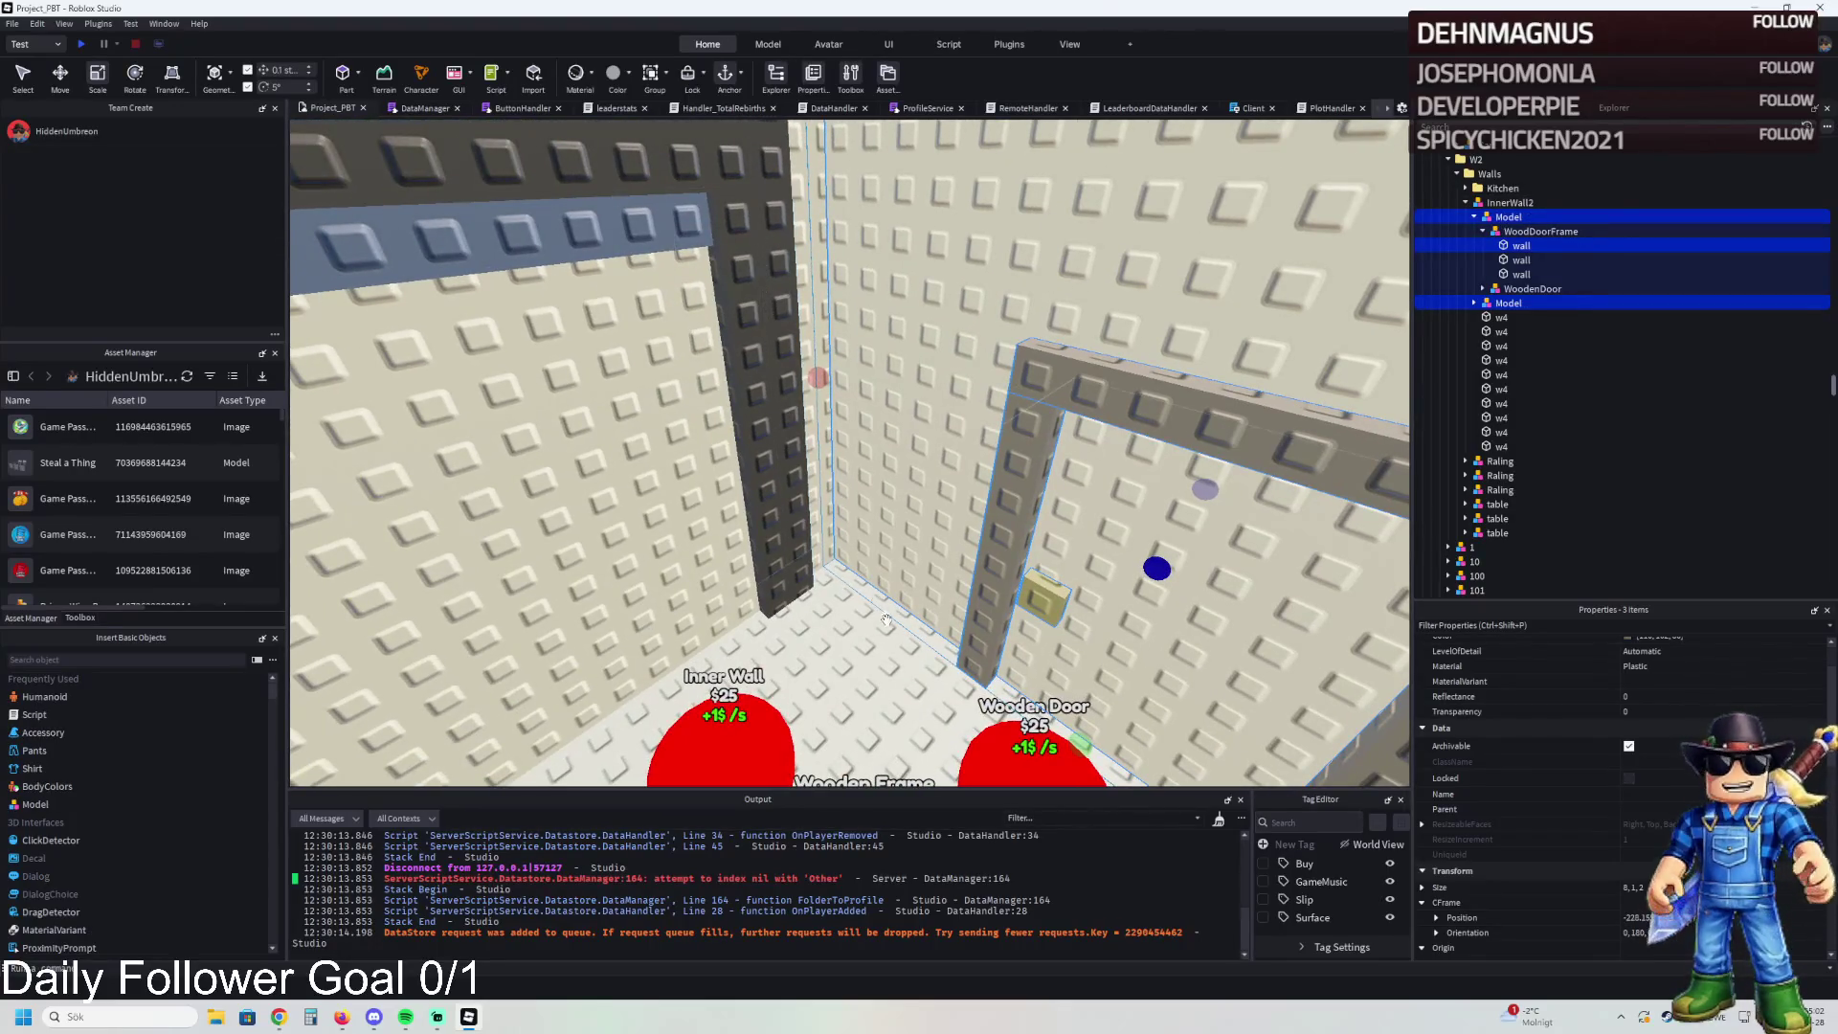
scroll(881, 594, up, 2)
ctrl+click(1494, 259)
- Move the selected items into 173's Frame and focus the view on the lone wall part
drag(1494, 259, 1491, 205)
click(1466, 240)
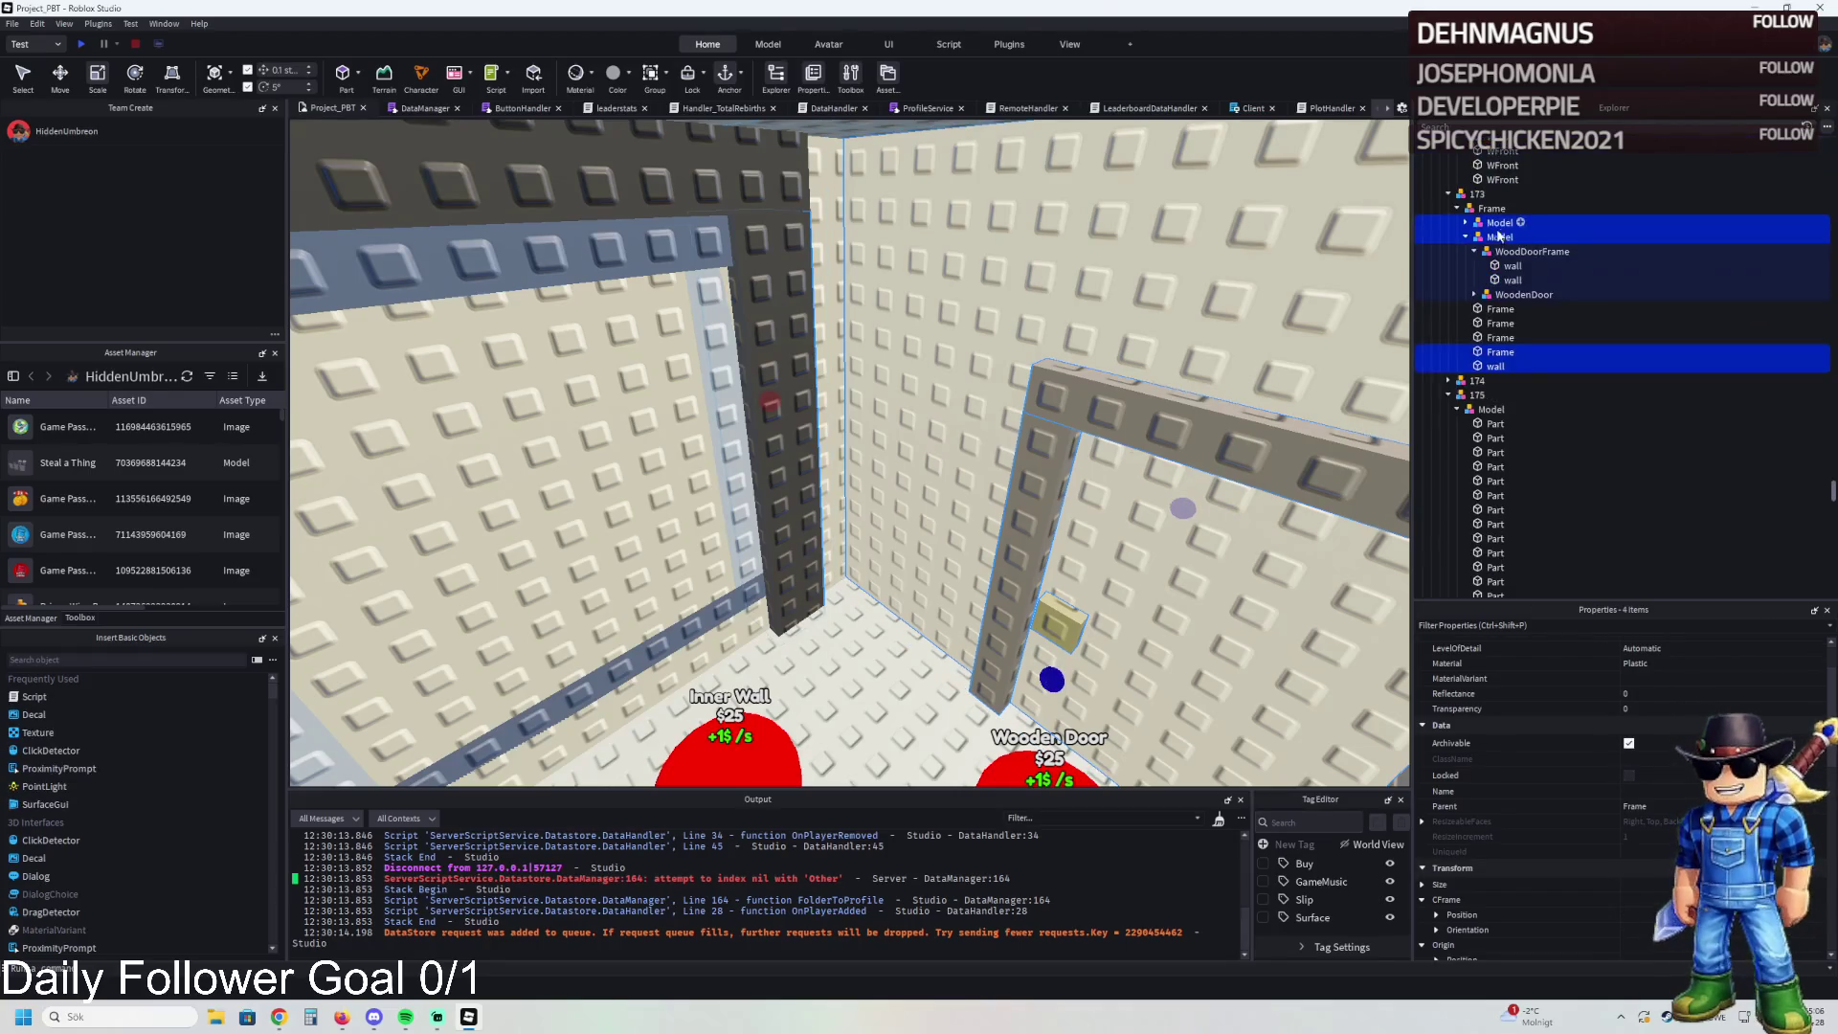
click(1466, 238)
click(1496, 308)
key(F2)
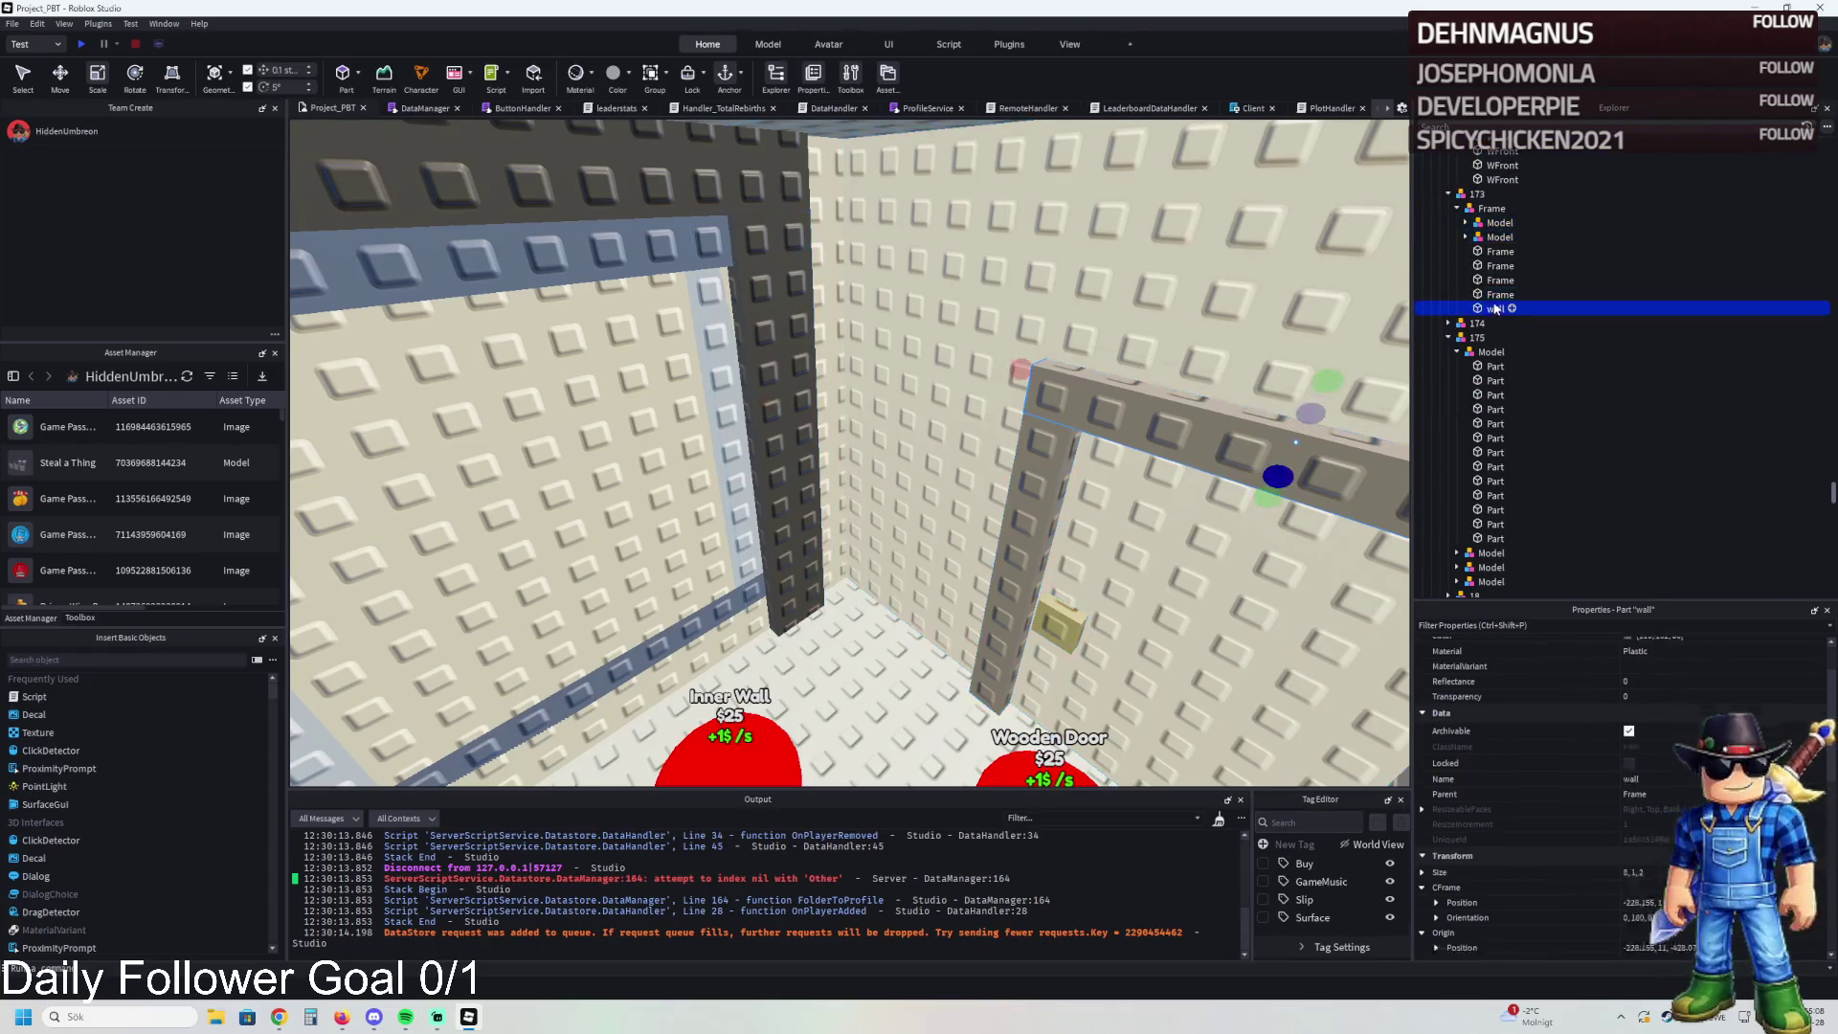
key(Return)
key(f)
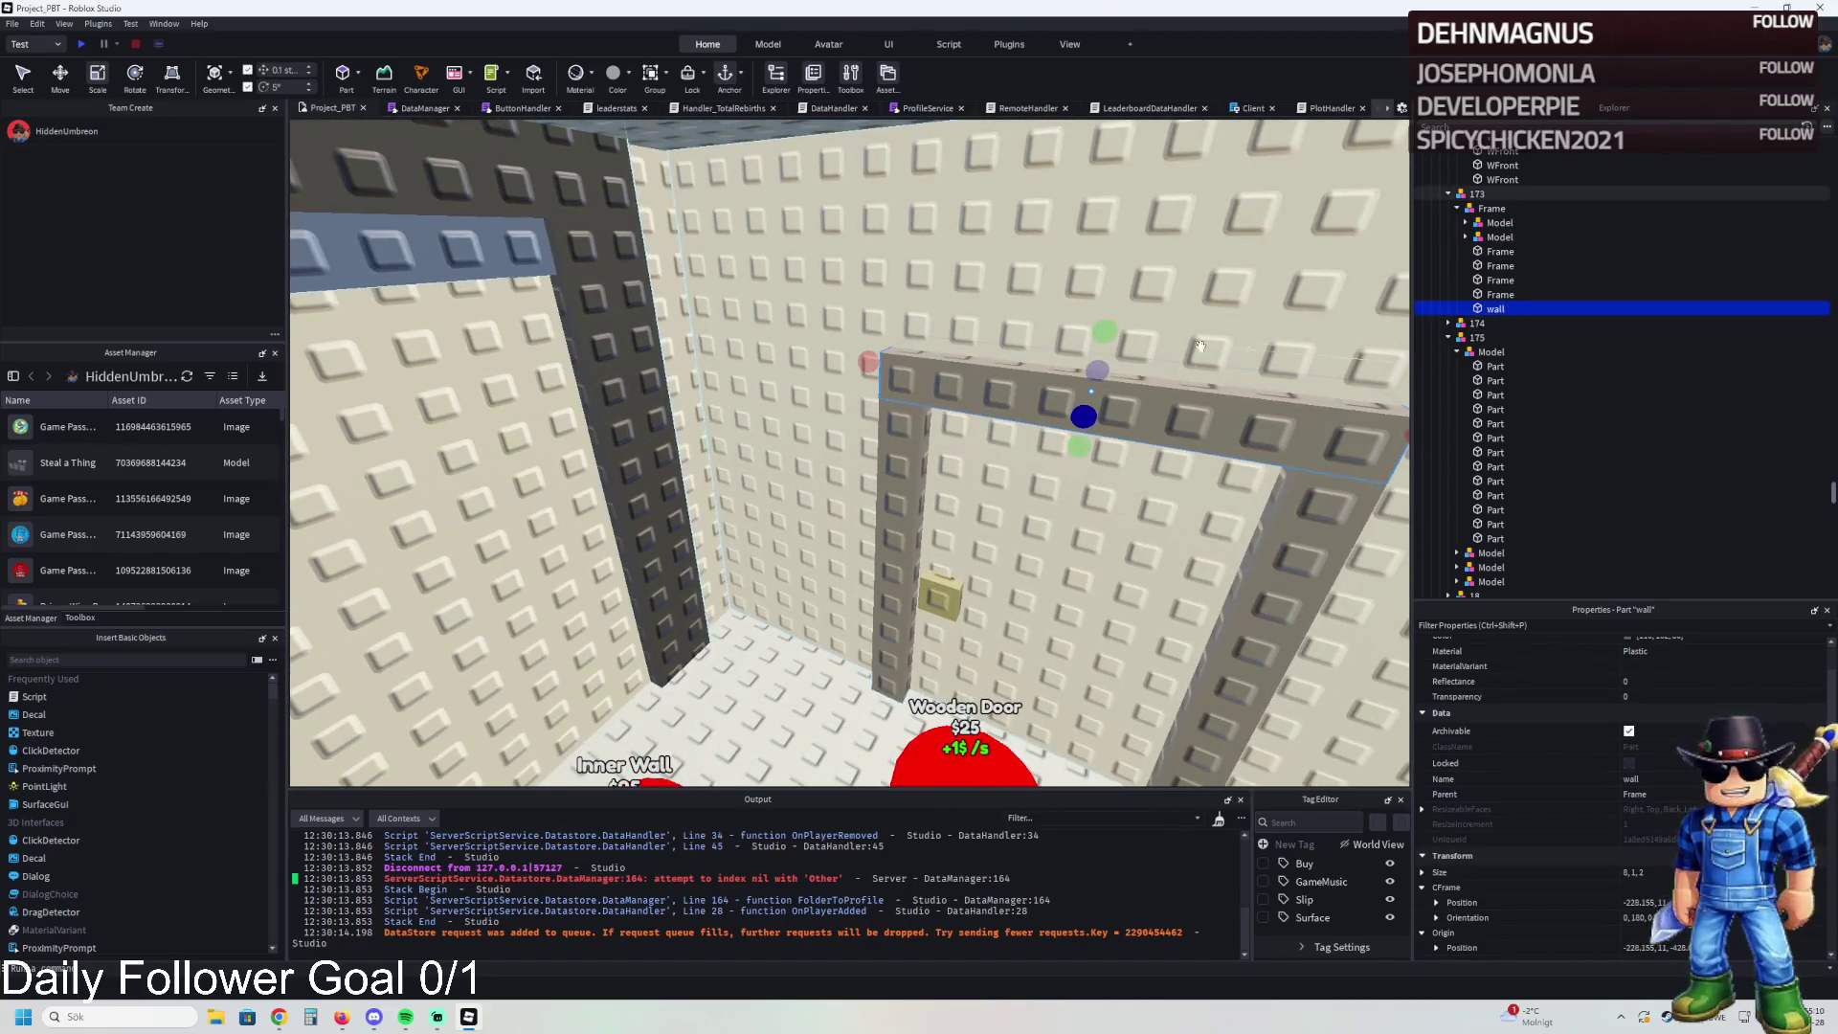
key(ctrl+2)
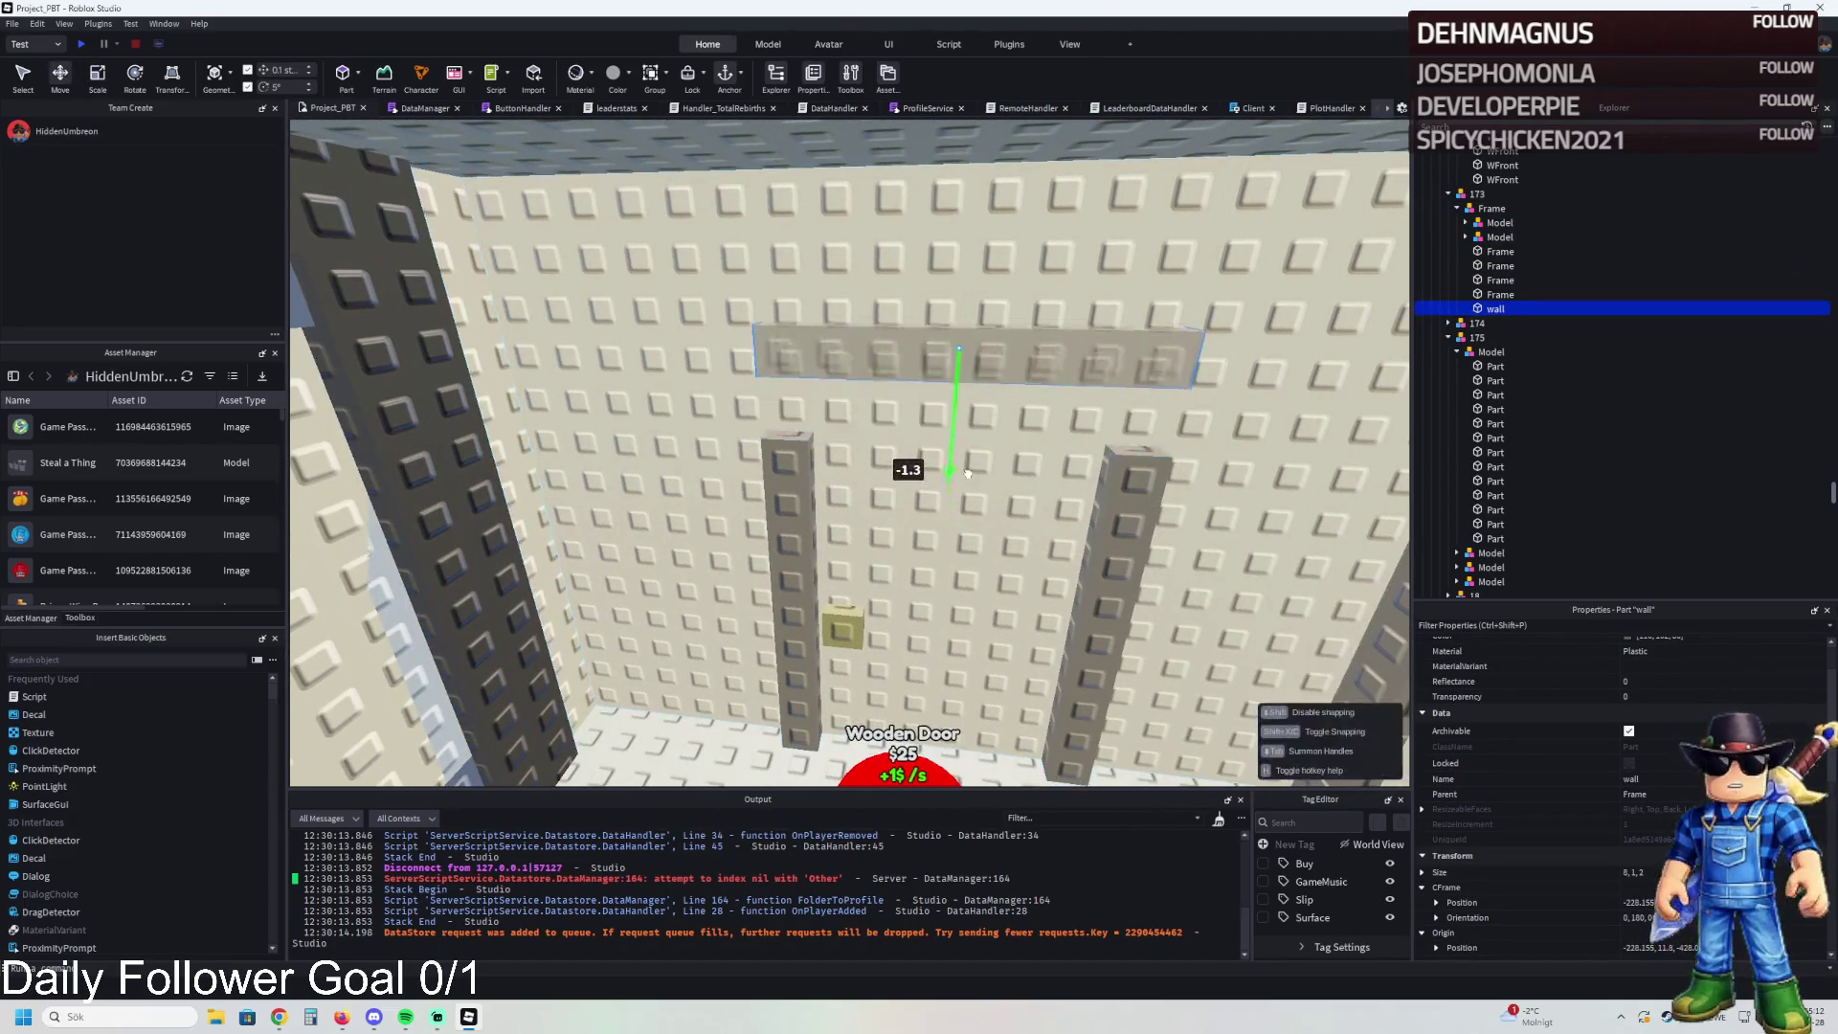
- Select both door frame pieces, undoing an accidental 5.1-stud raise of the frame
click(1466, 237)
click(1509, 267)
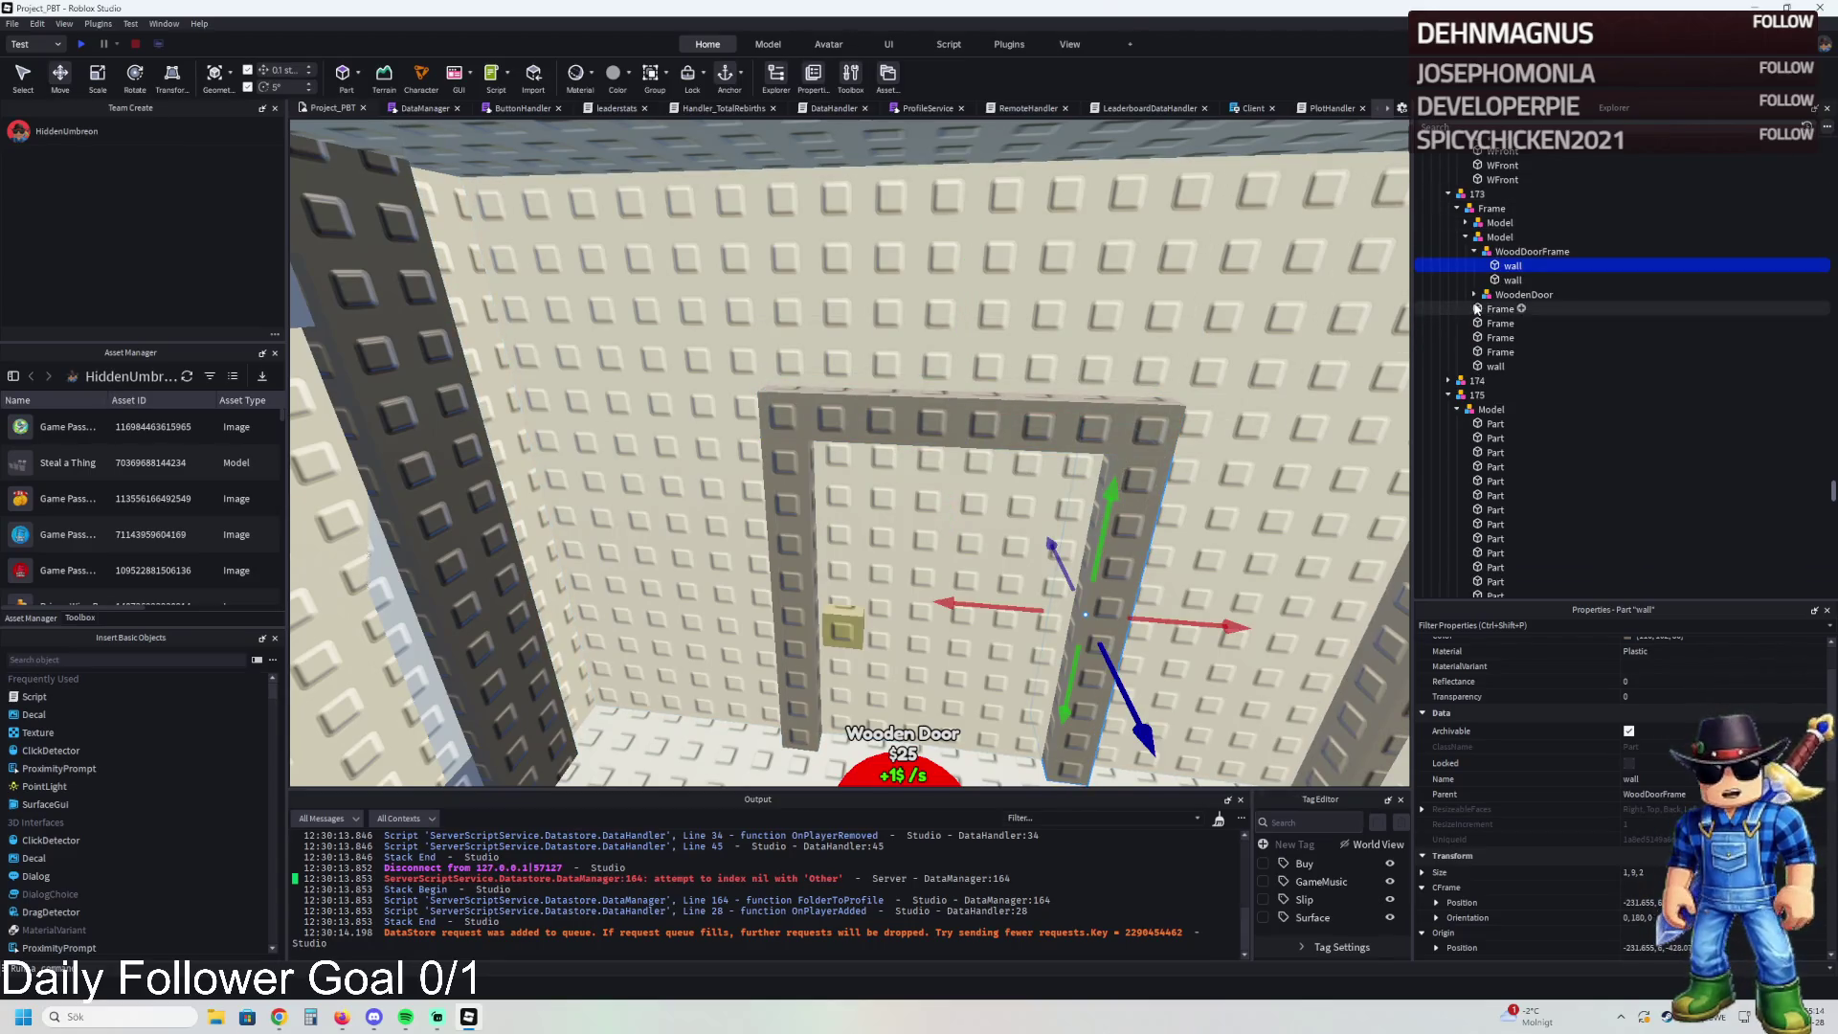
click(1522, 252)
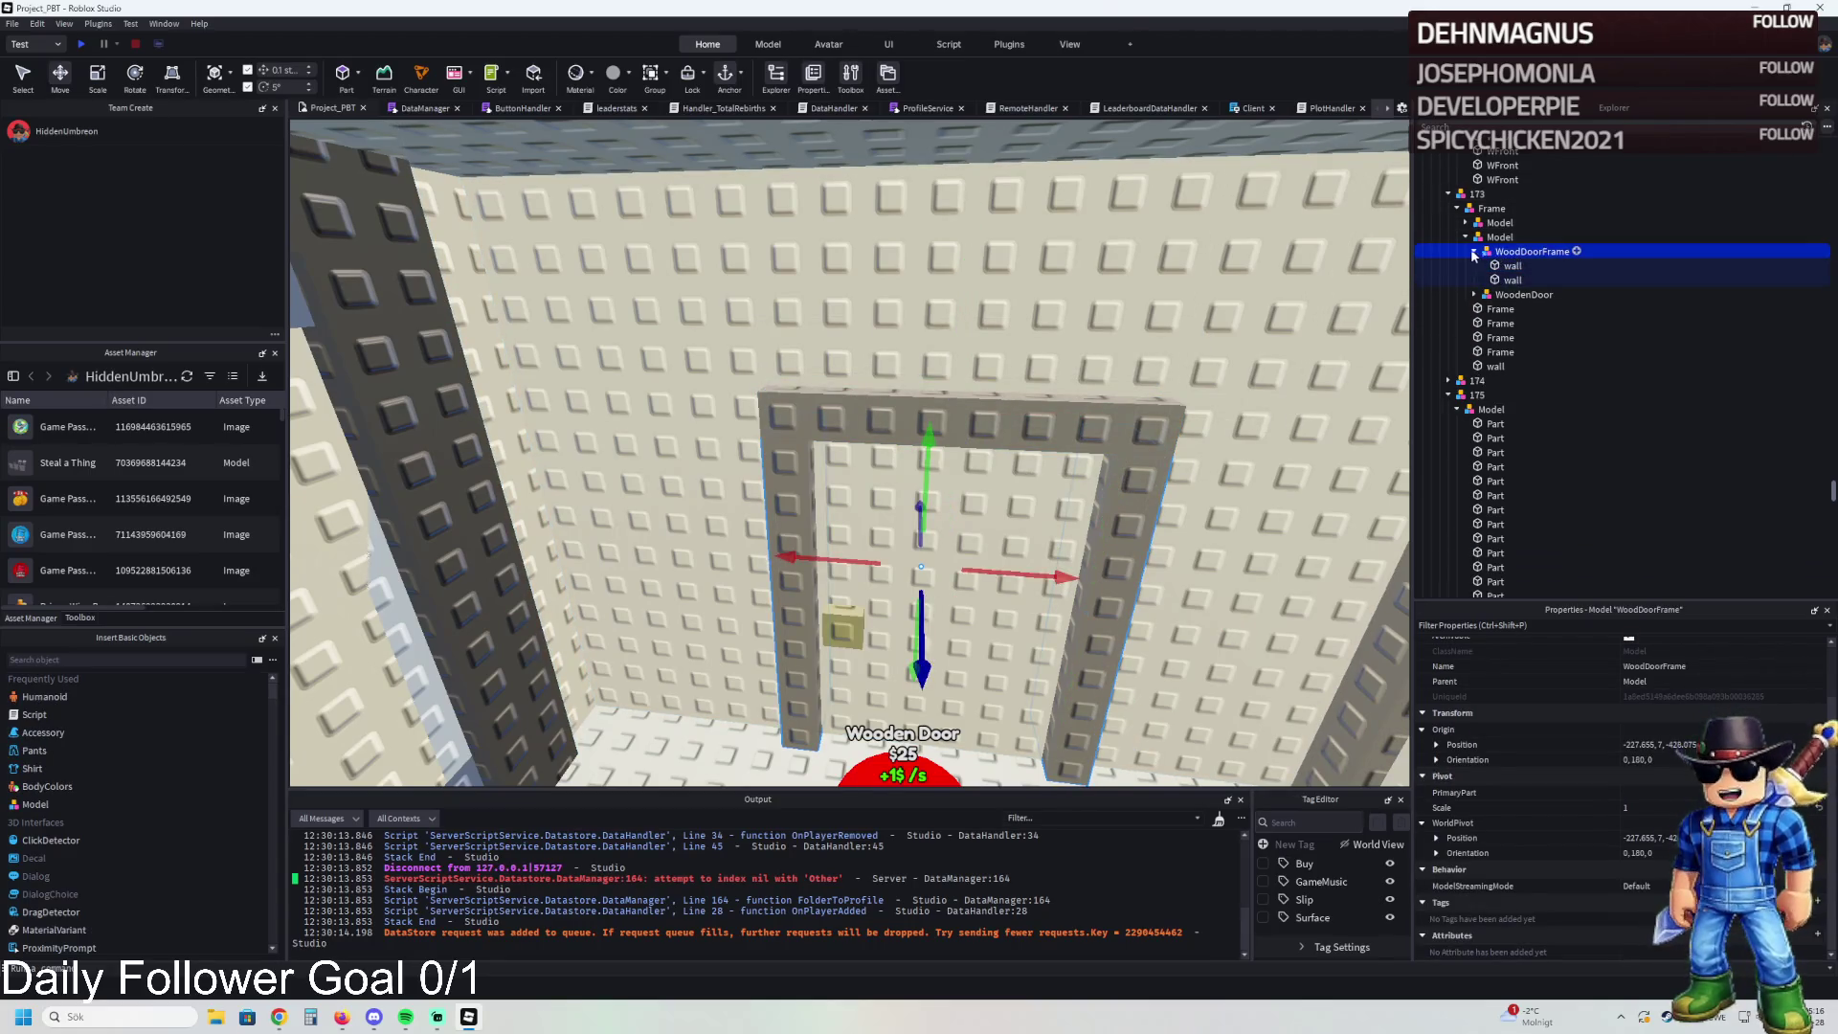
click(1466, 237)
click(1500, 222)
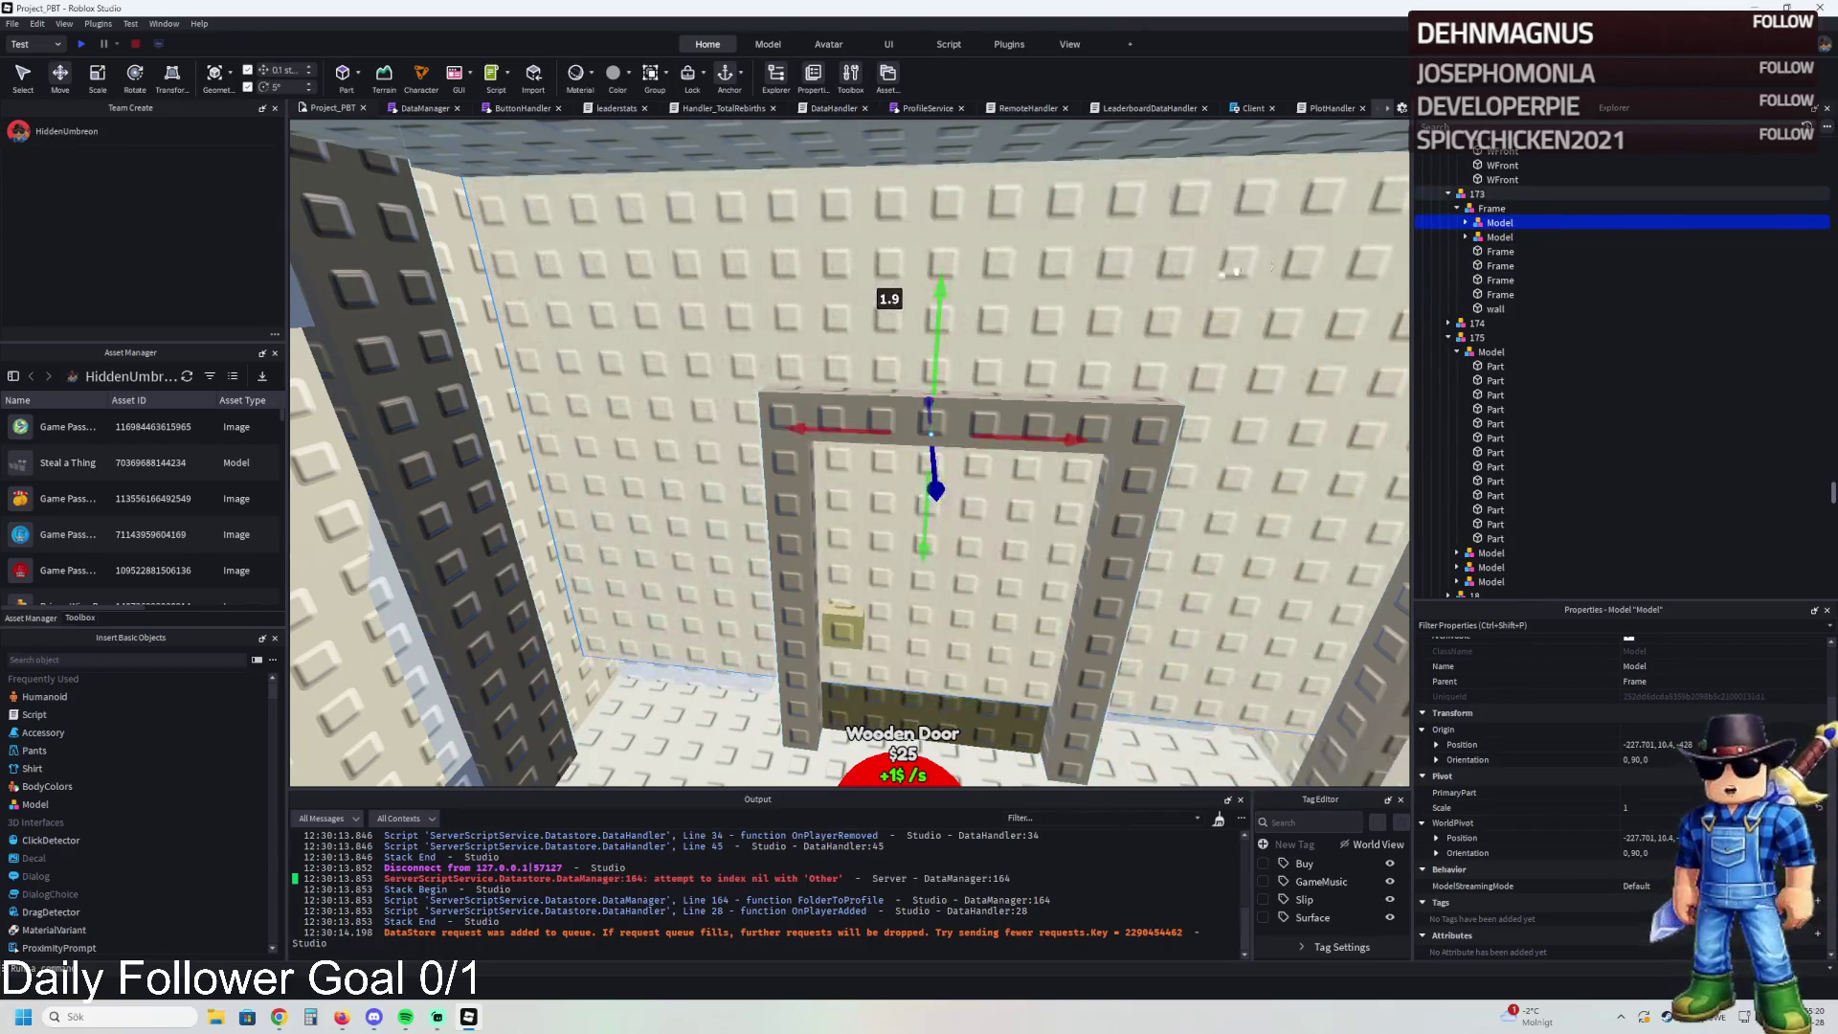
ctrl+click(1499, 238)
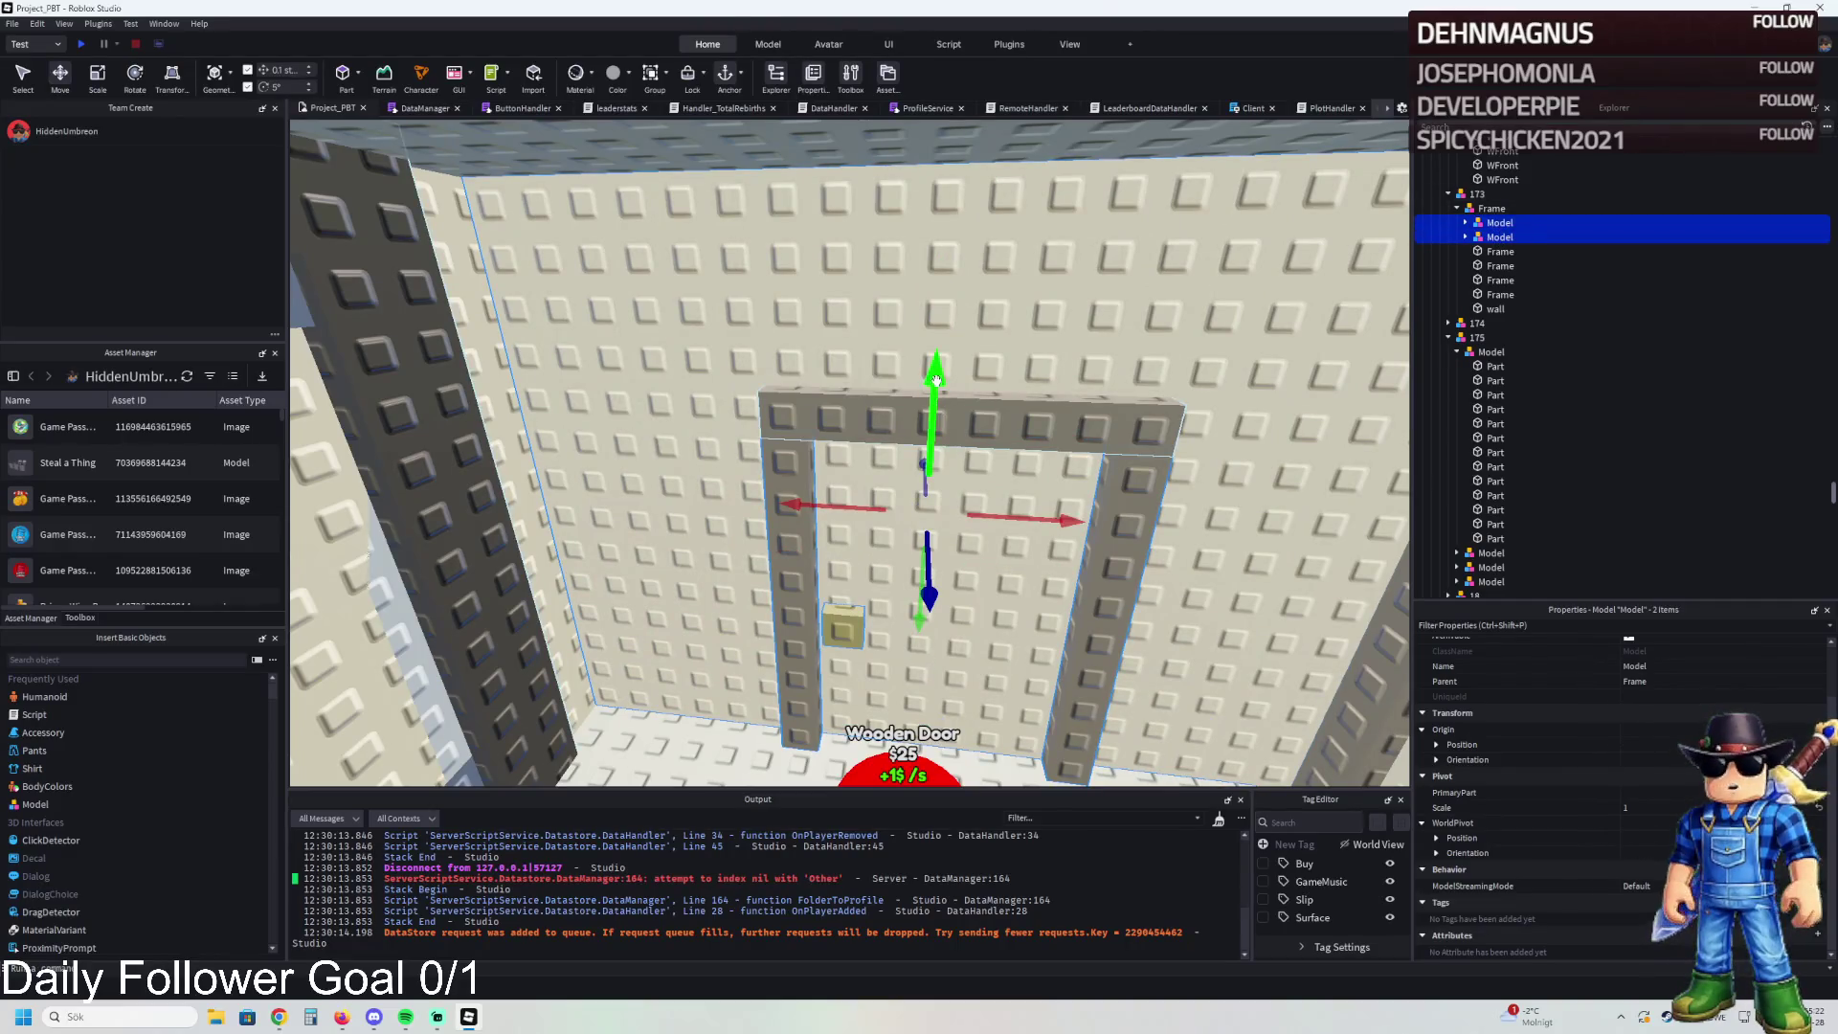
drag(937, 378, 991, 118)
key(ctrl+z)
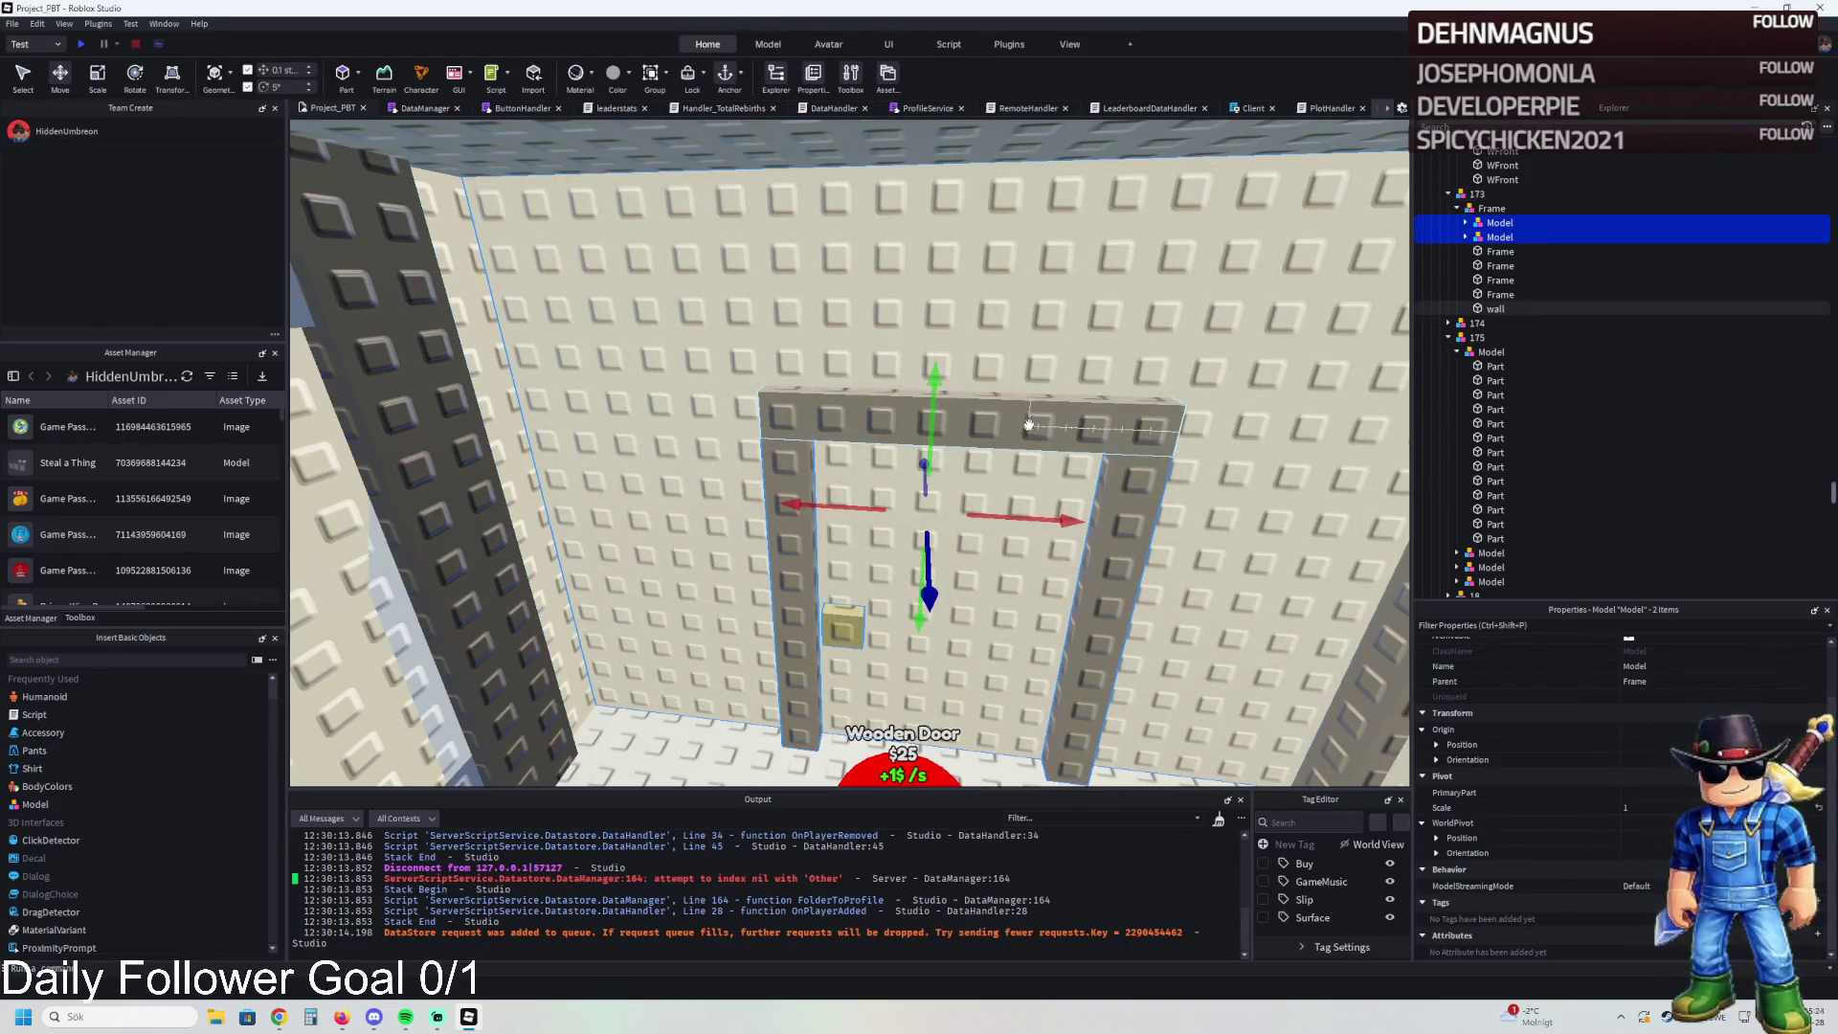
- Put both doorway wall beams inside WoodDoorFrame, then focus on upgrade model 173
click(1072, 426)
ctrl+click(1103, 518)
drag(1513, 266, 1524, 252)
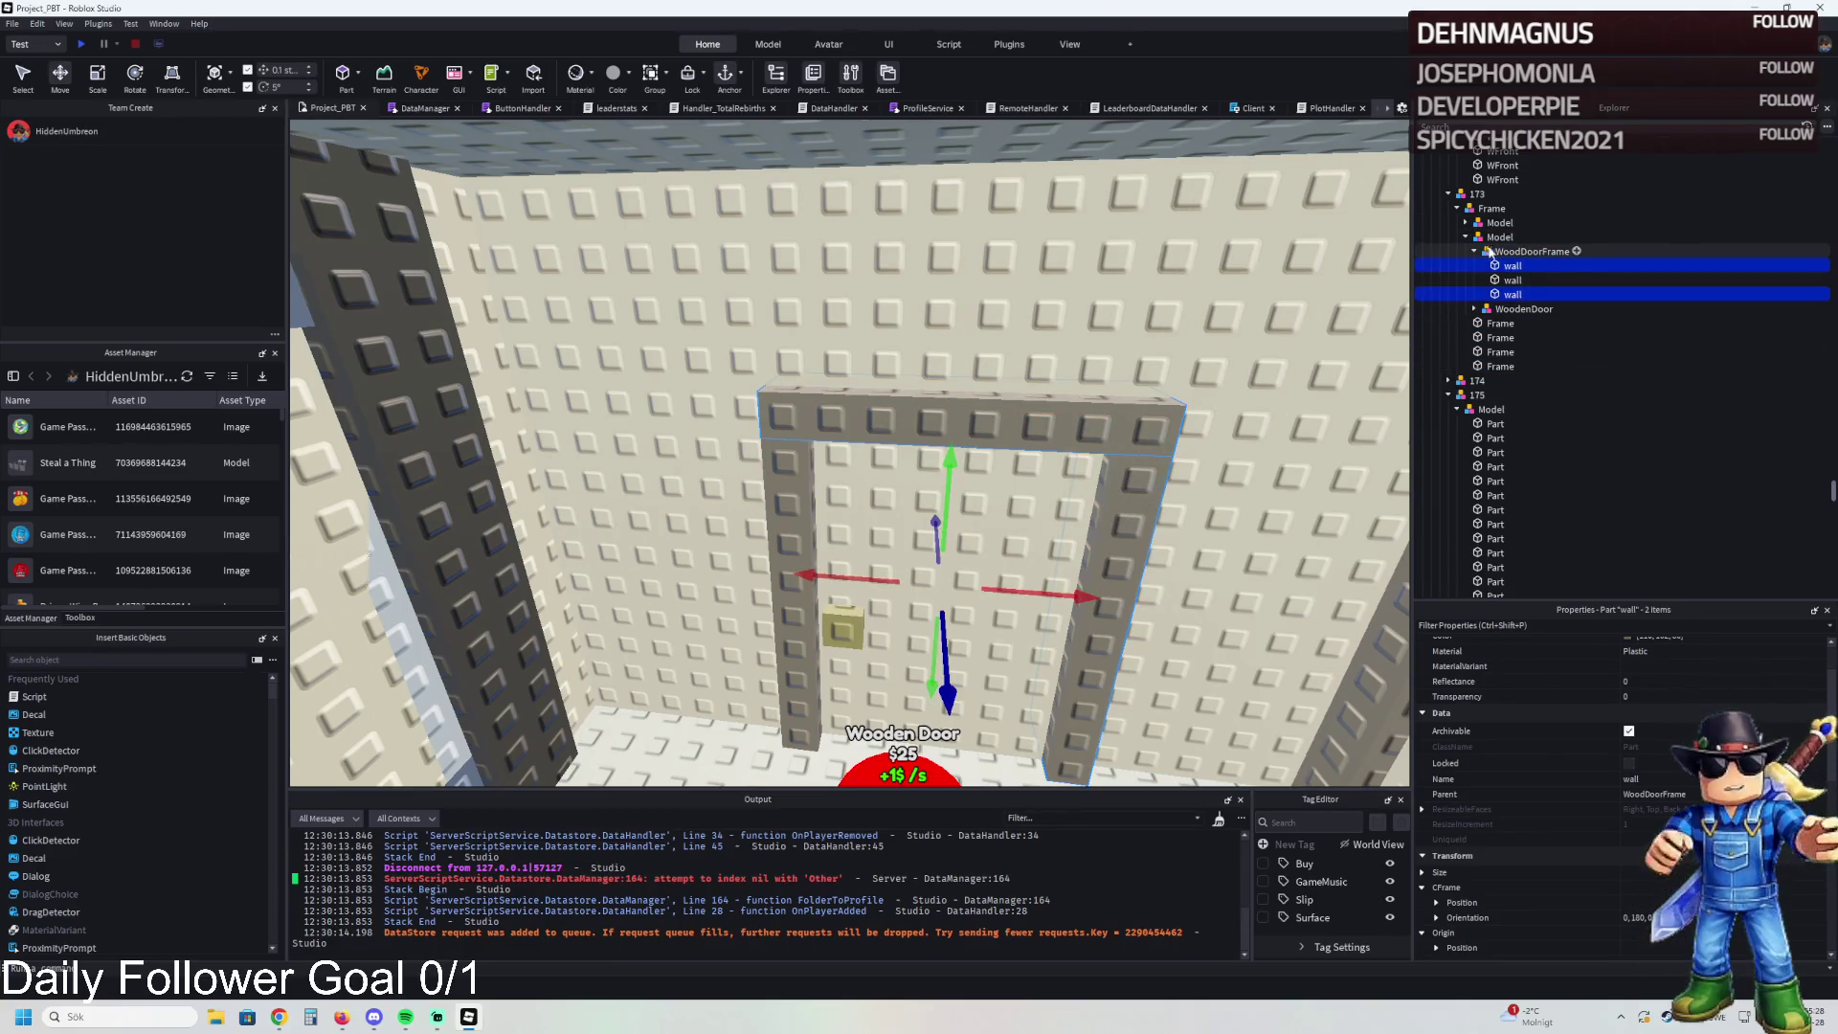
click(1466, 238)
click(1478, 194)
key(f)
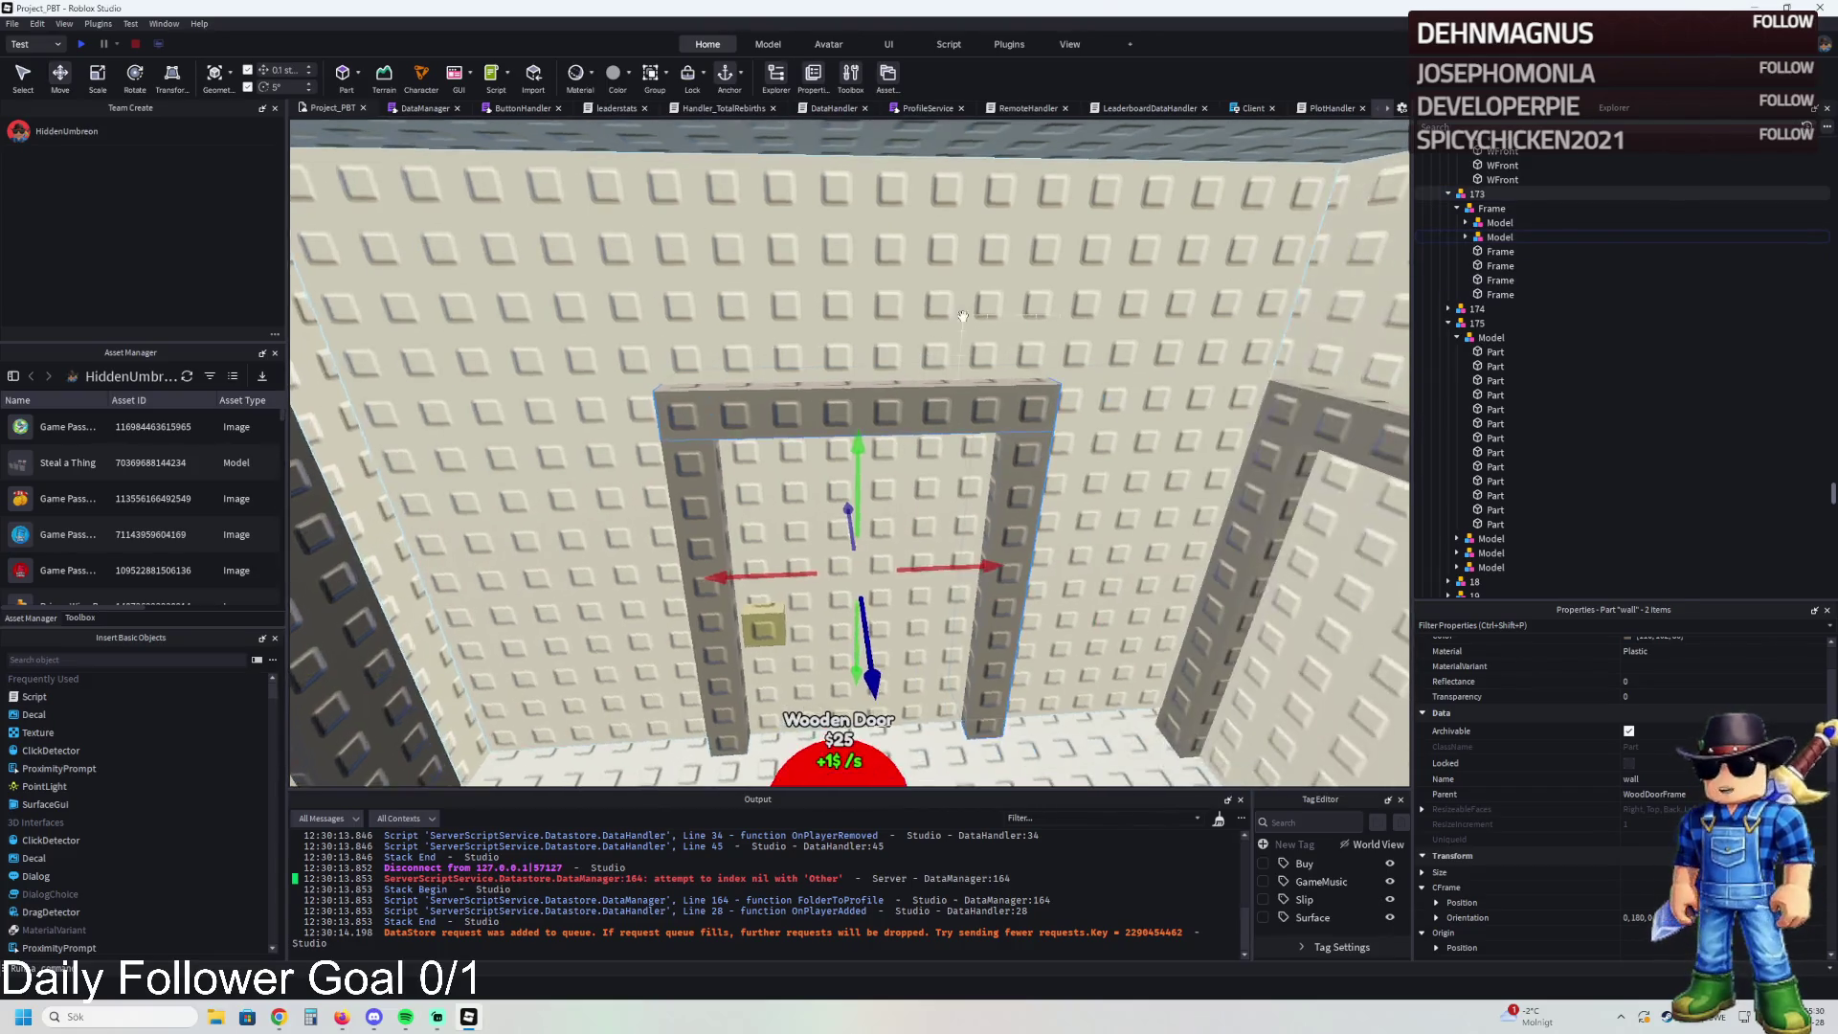
- Duplicate upgrade 175 as 176 and delete its four copied child models
click(1494, 222)
click(1448, 323)
click(1476, 324)
key(ctrl+d)
key(F2)
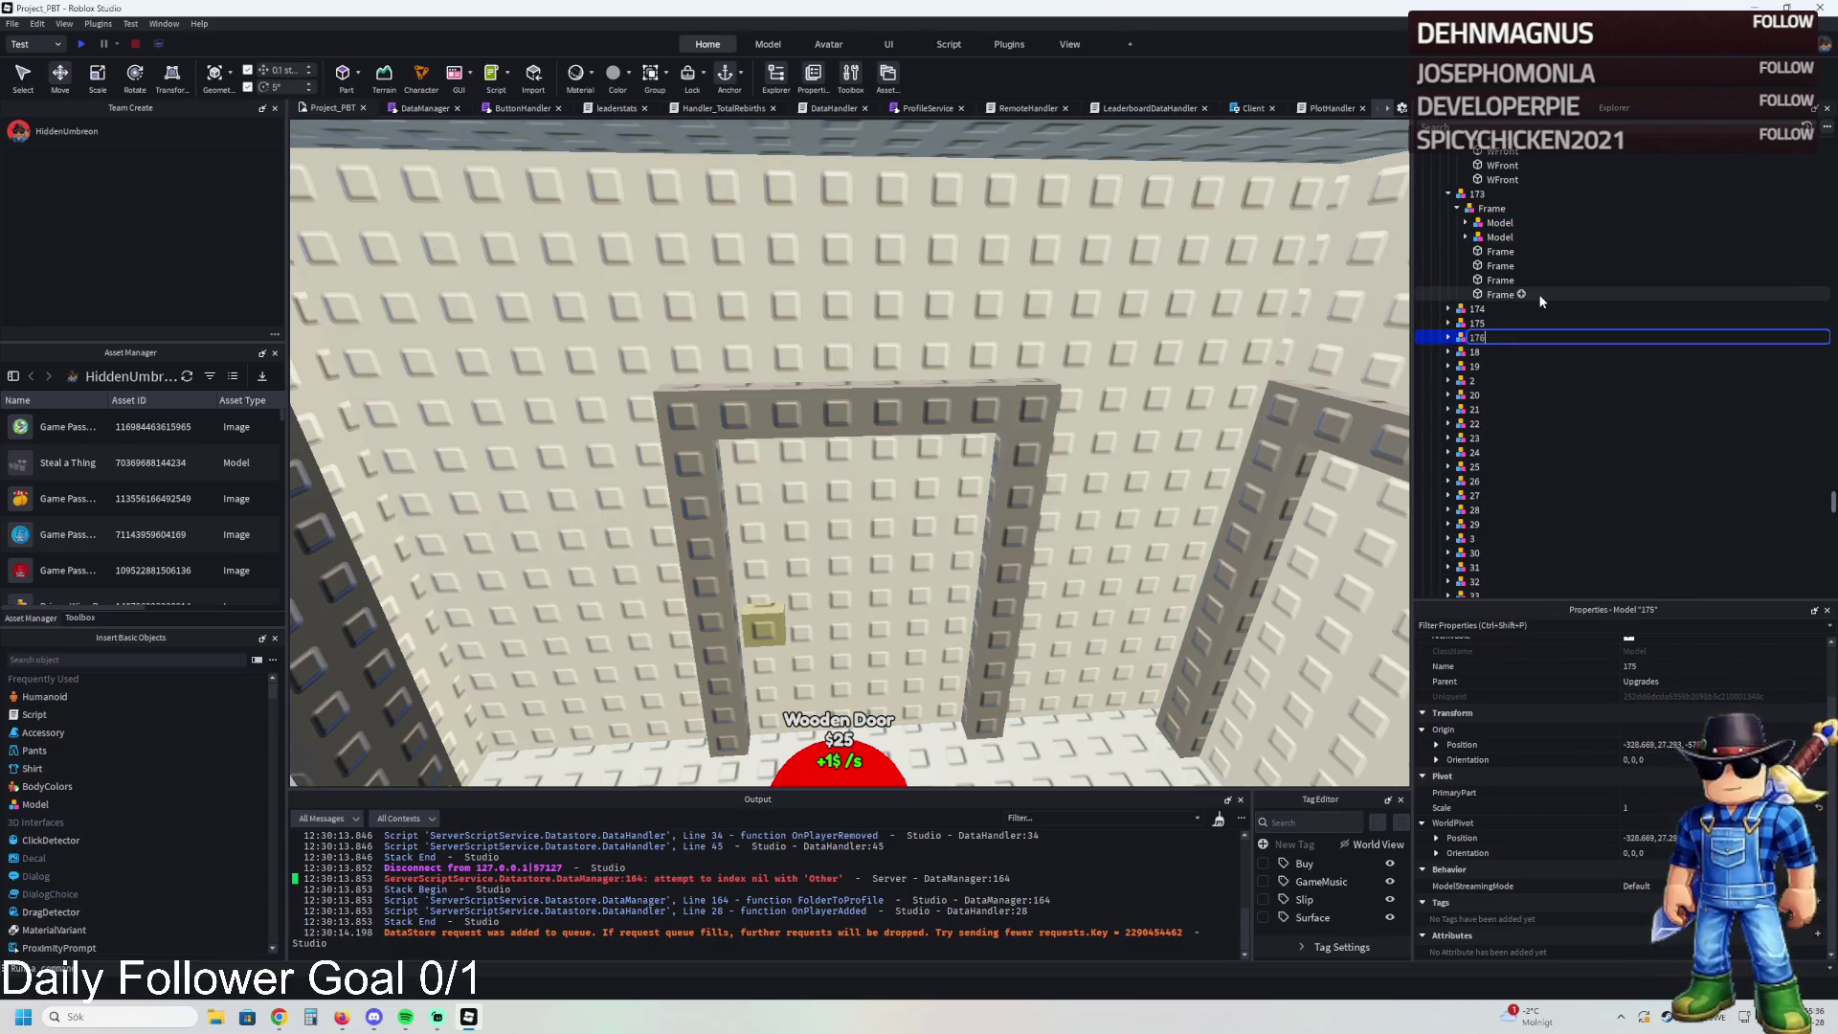
key(Return)
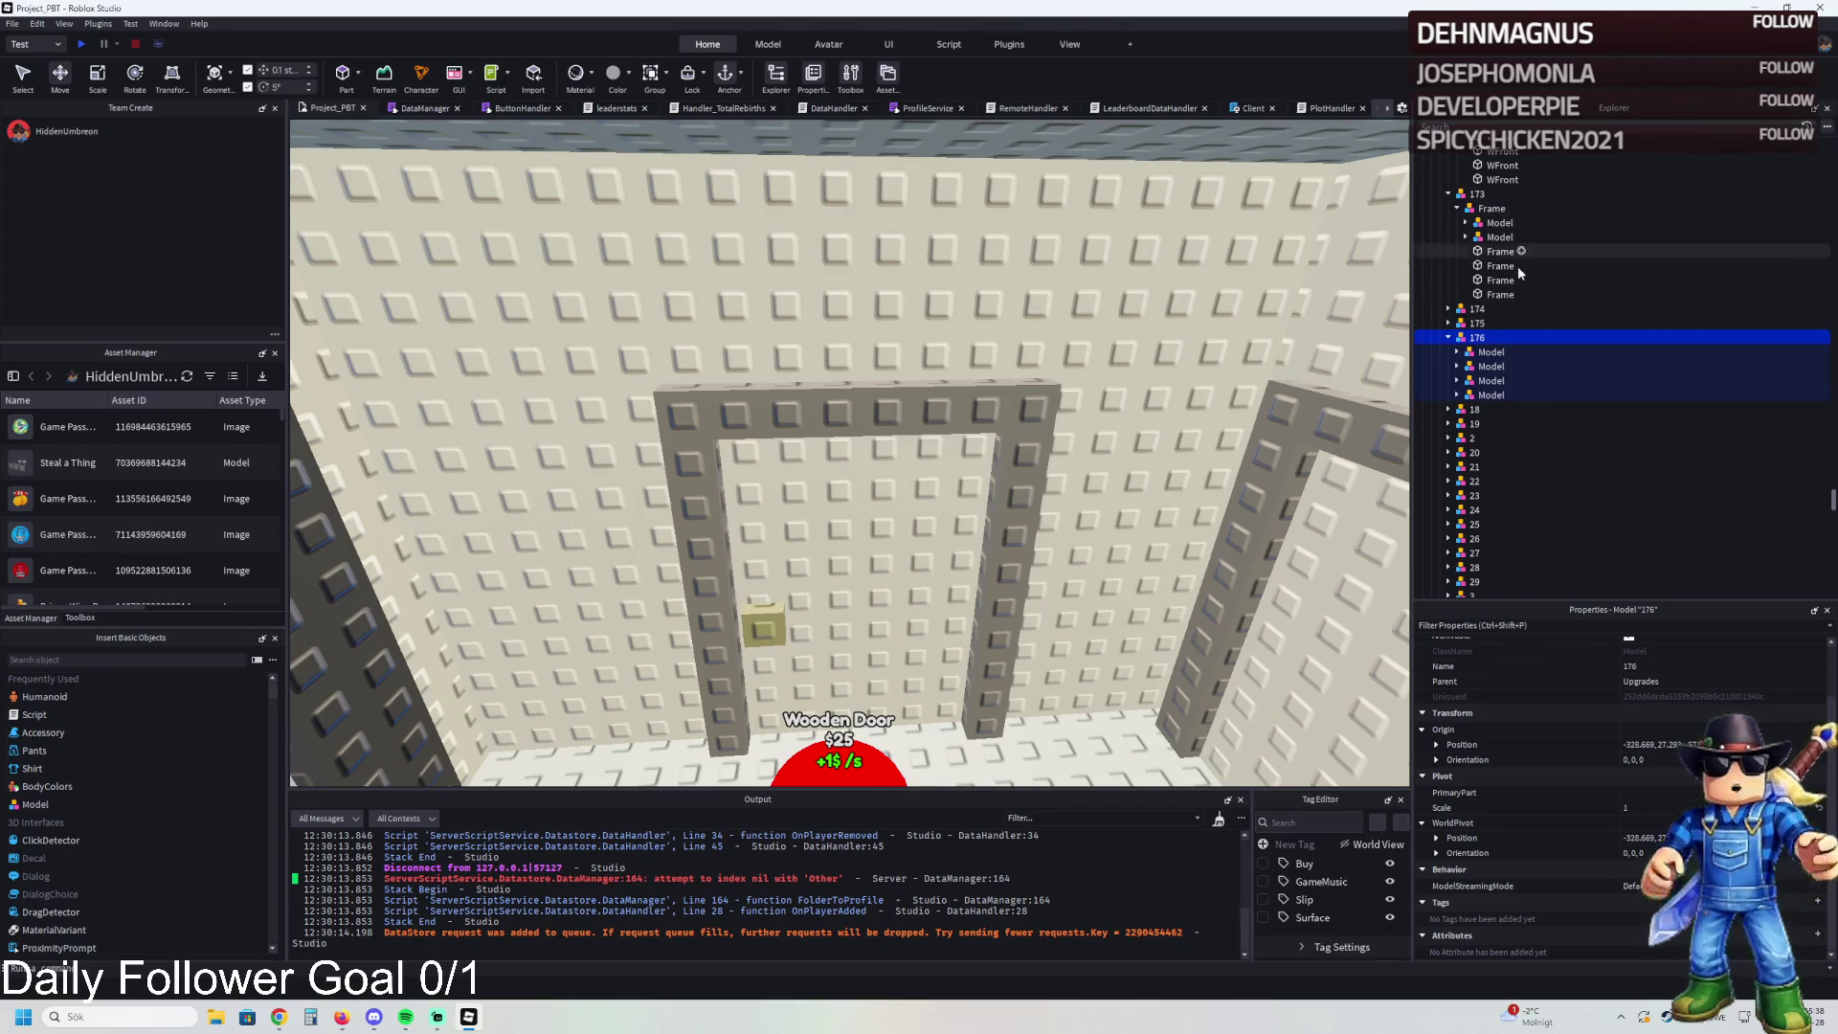
click(1492, 458)
shift+click(1492, 501)
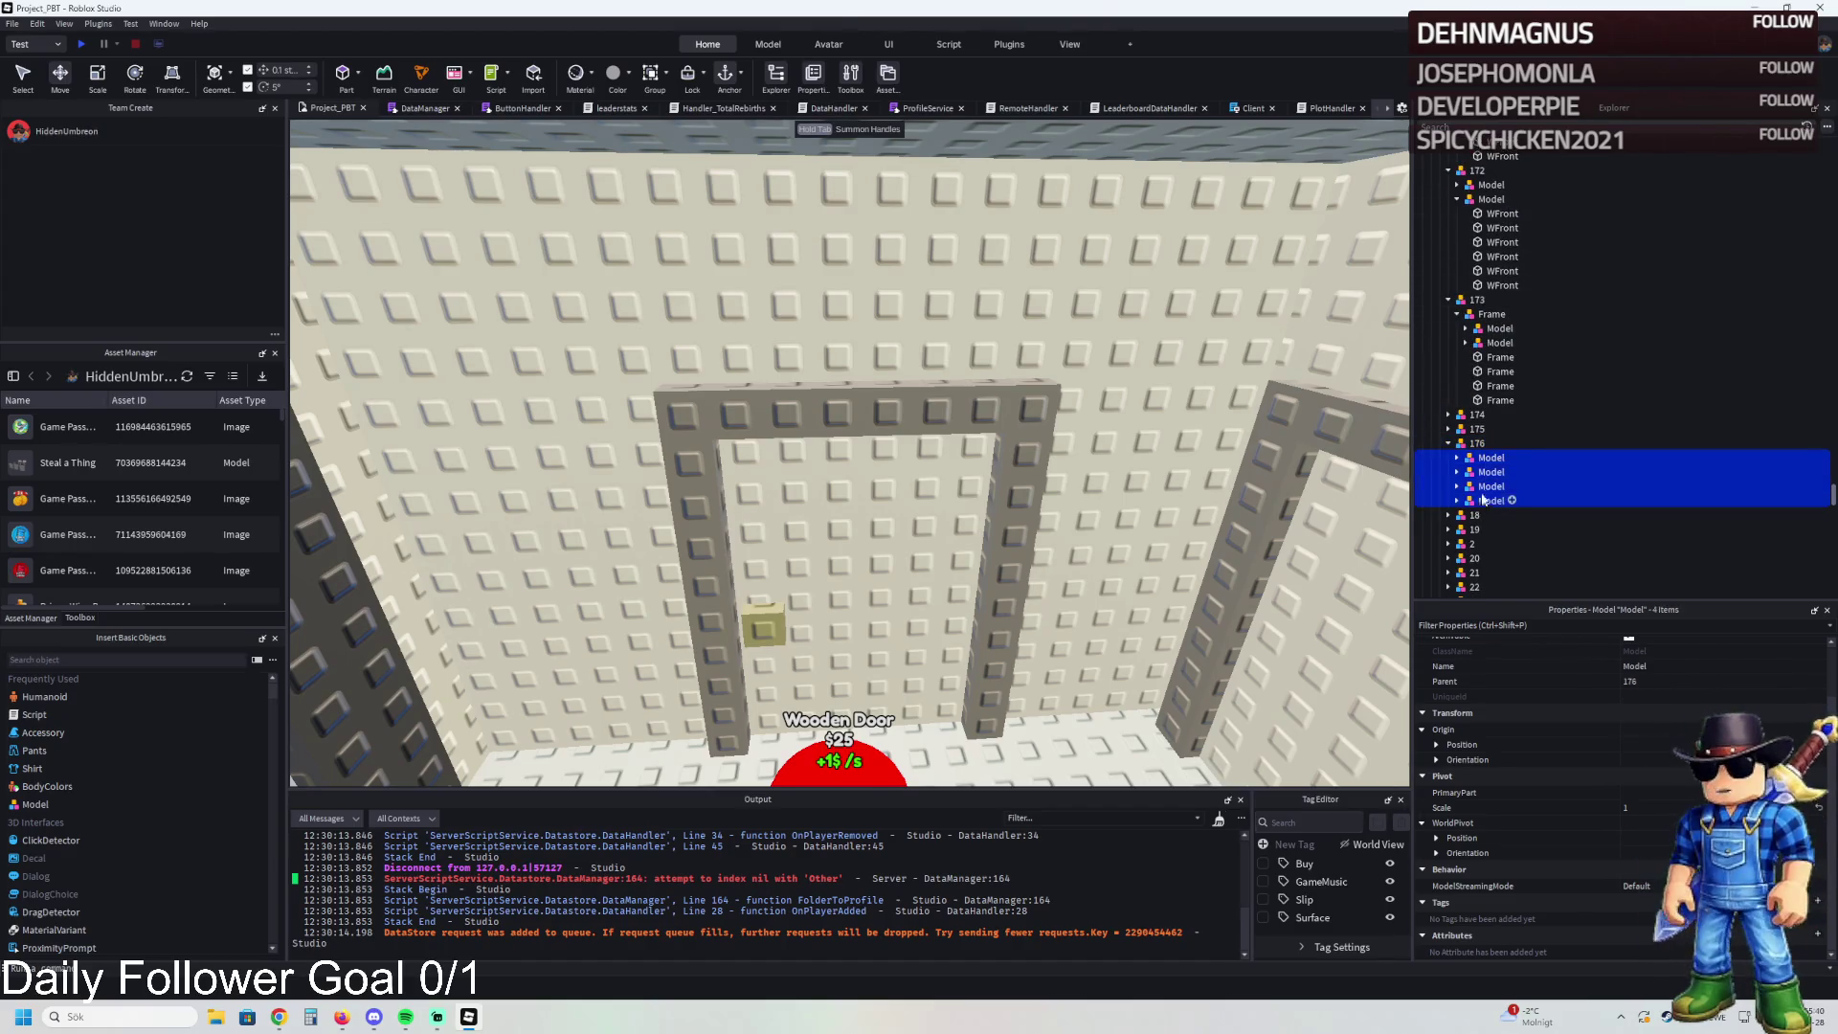
key(Delete)
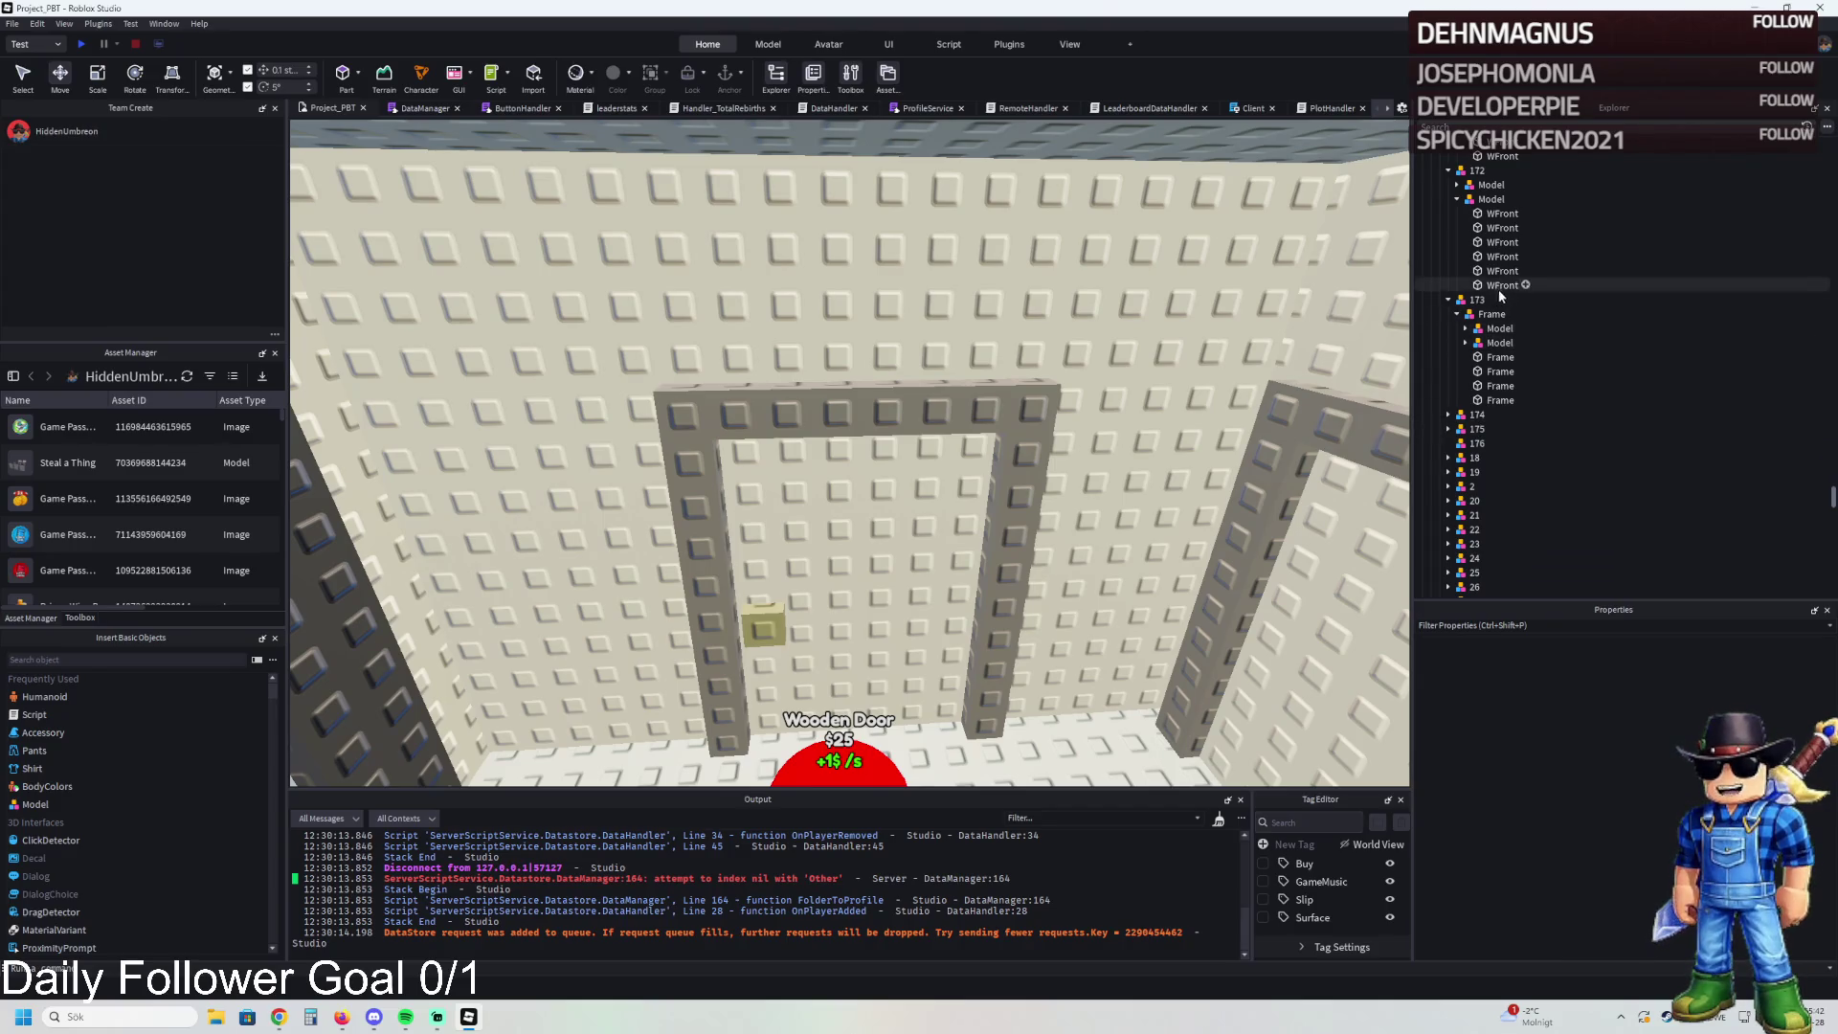
- Move both door frame models from 173's Frame into upgrade 176
click(1491, 198)
shift+click(1492, 185)
click(1457, 199)
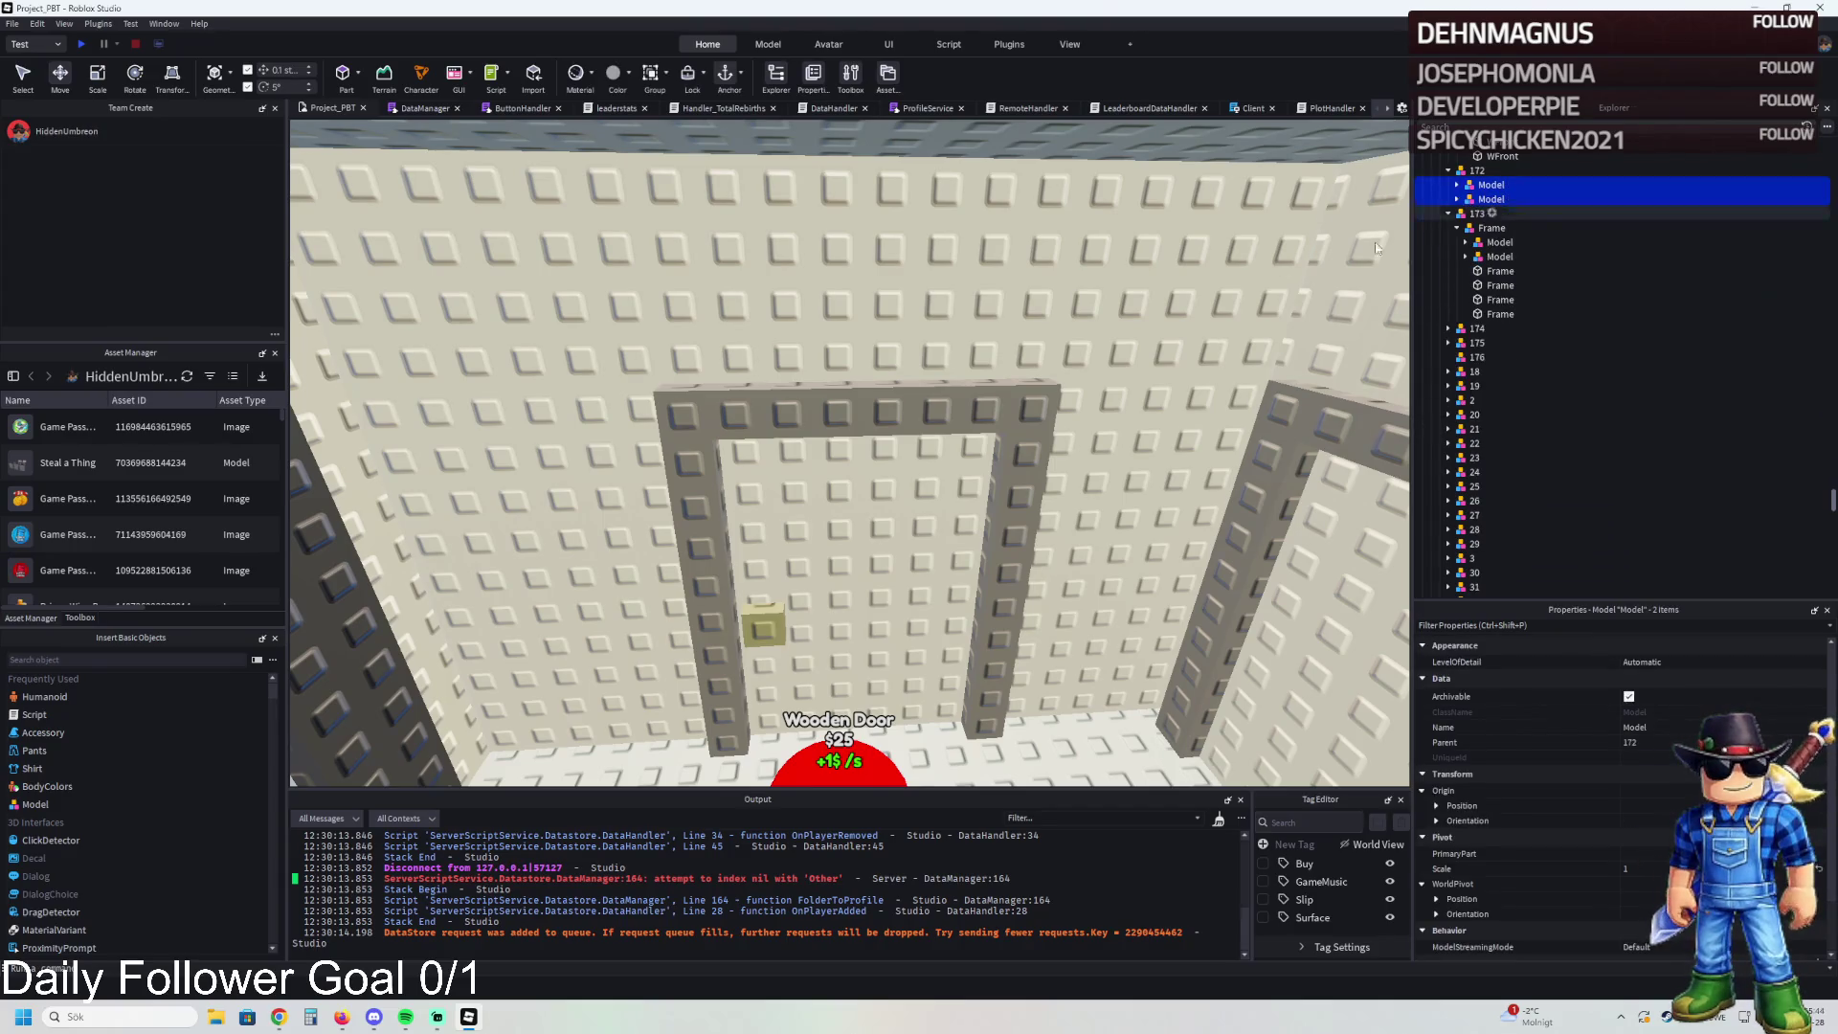
click(1005, 321)
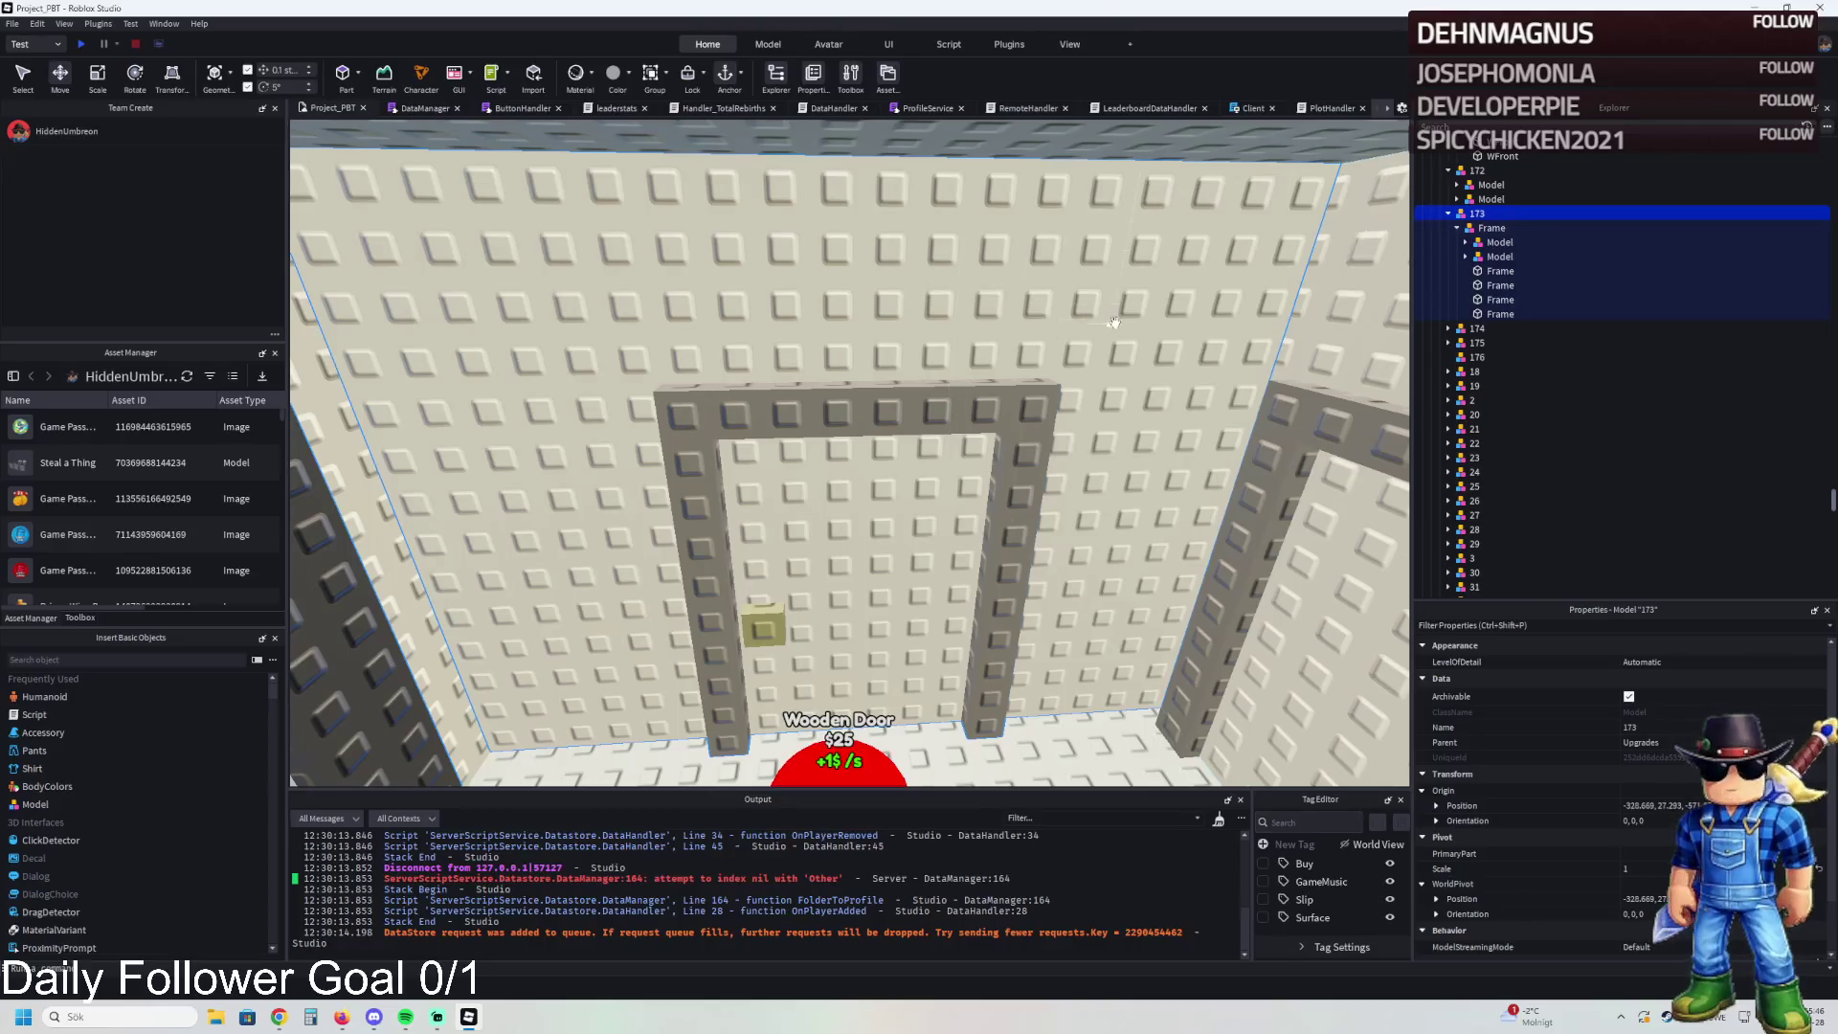
click(1465, 242)
click(1500, 242)
shift+click(1499, 256)
mouse_move(1500, 251)
mouse_down()
mouse_move(1483, 356)
mouse_move(1477, 332)
mouse_up()
- Select an existing wall's RemoveOnButton value to reuse it
key(q)
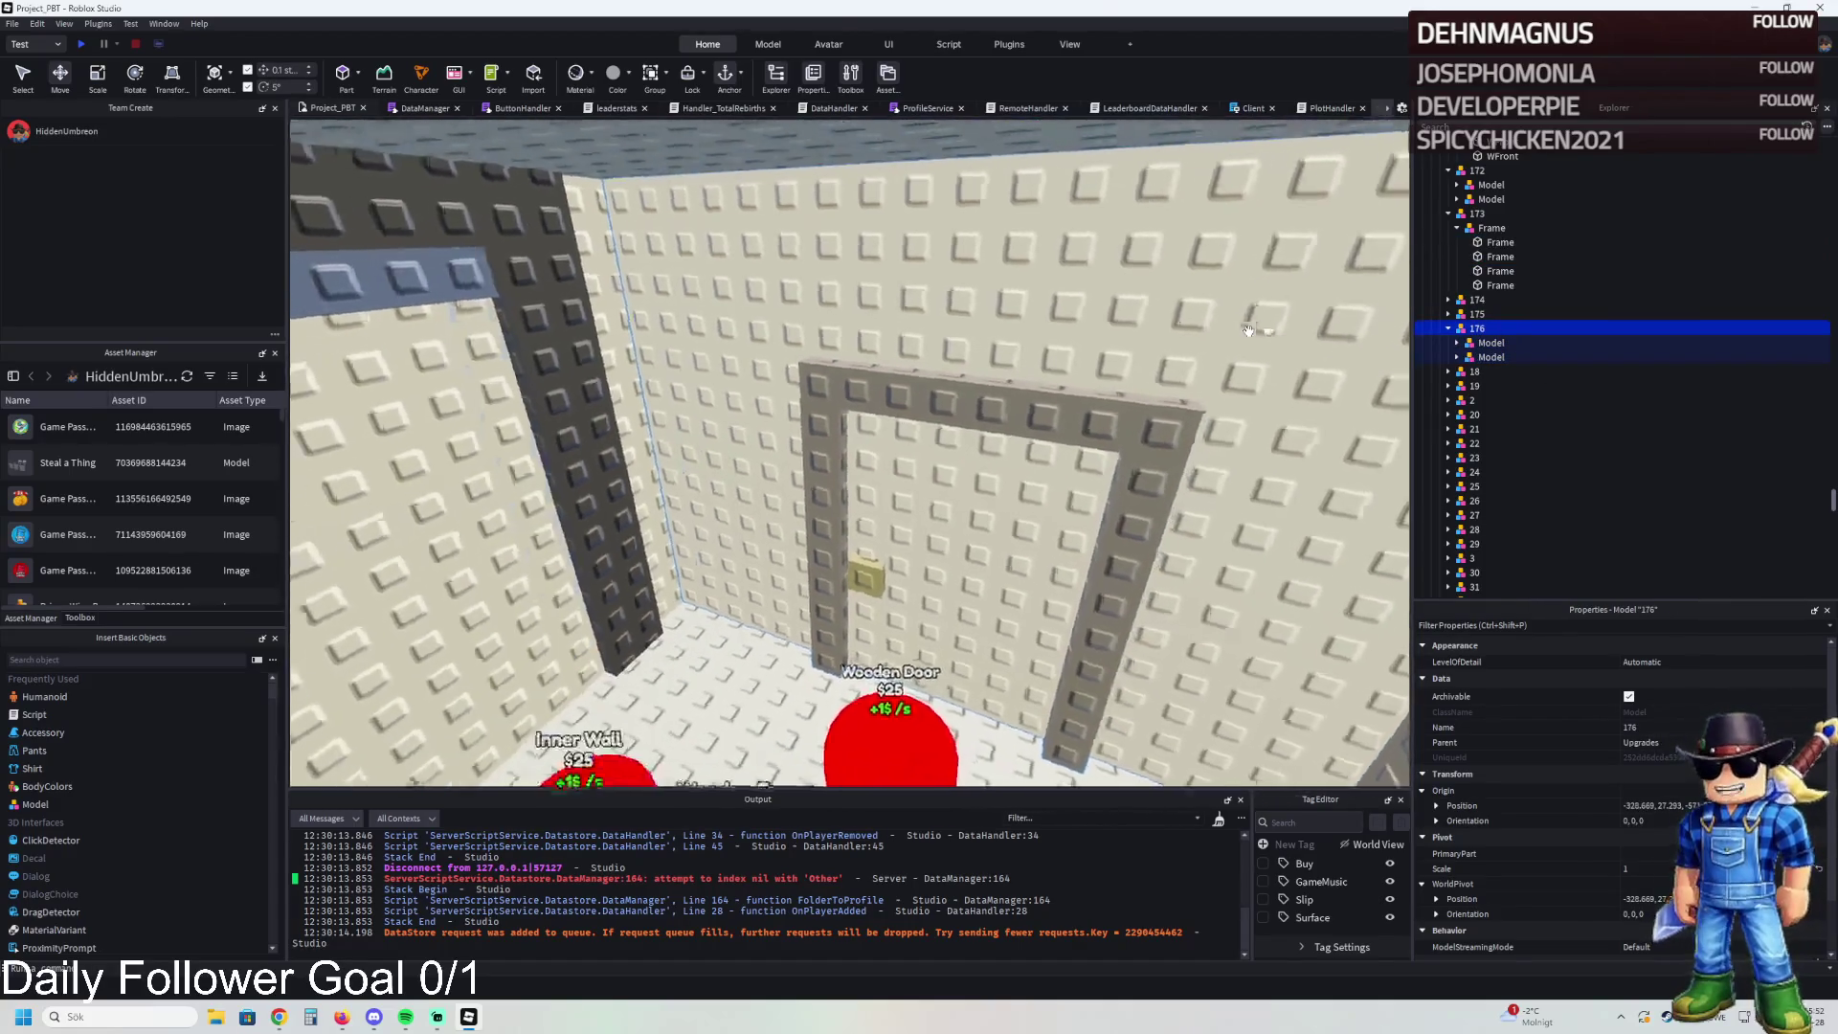
key(a)
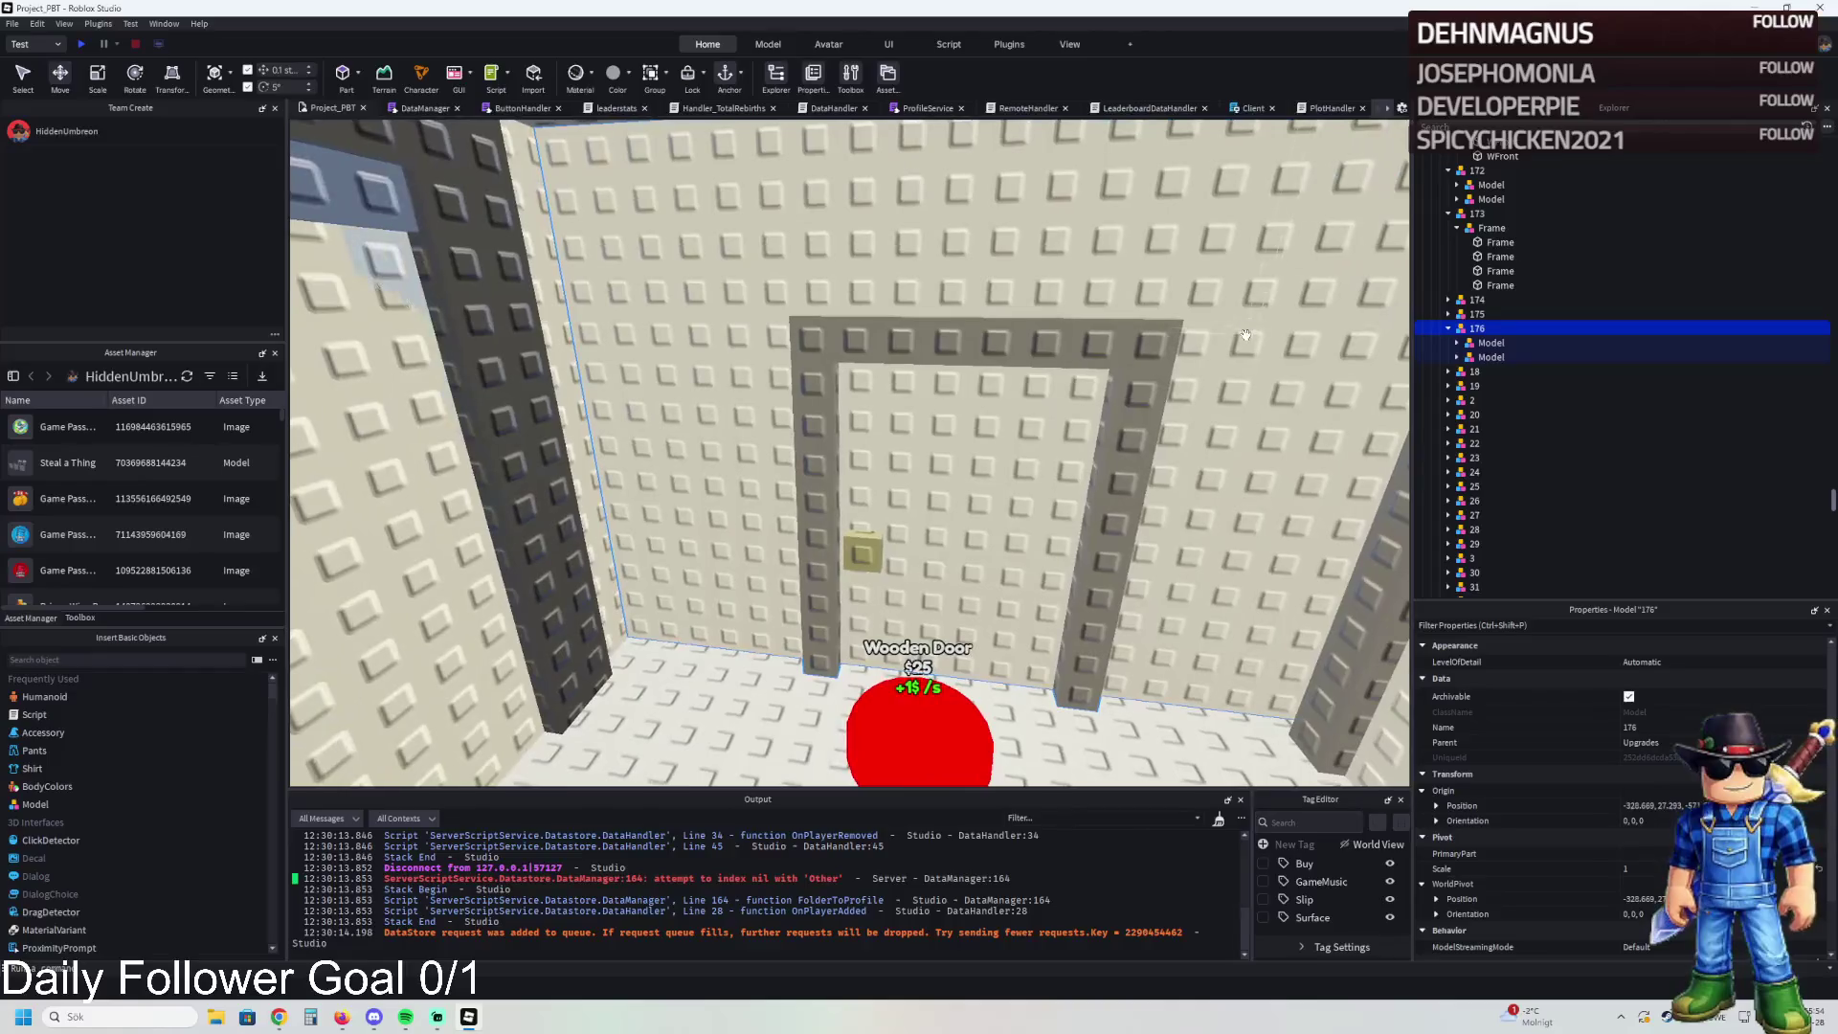
key(a)
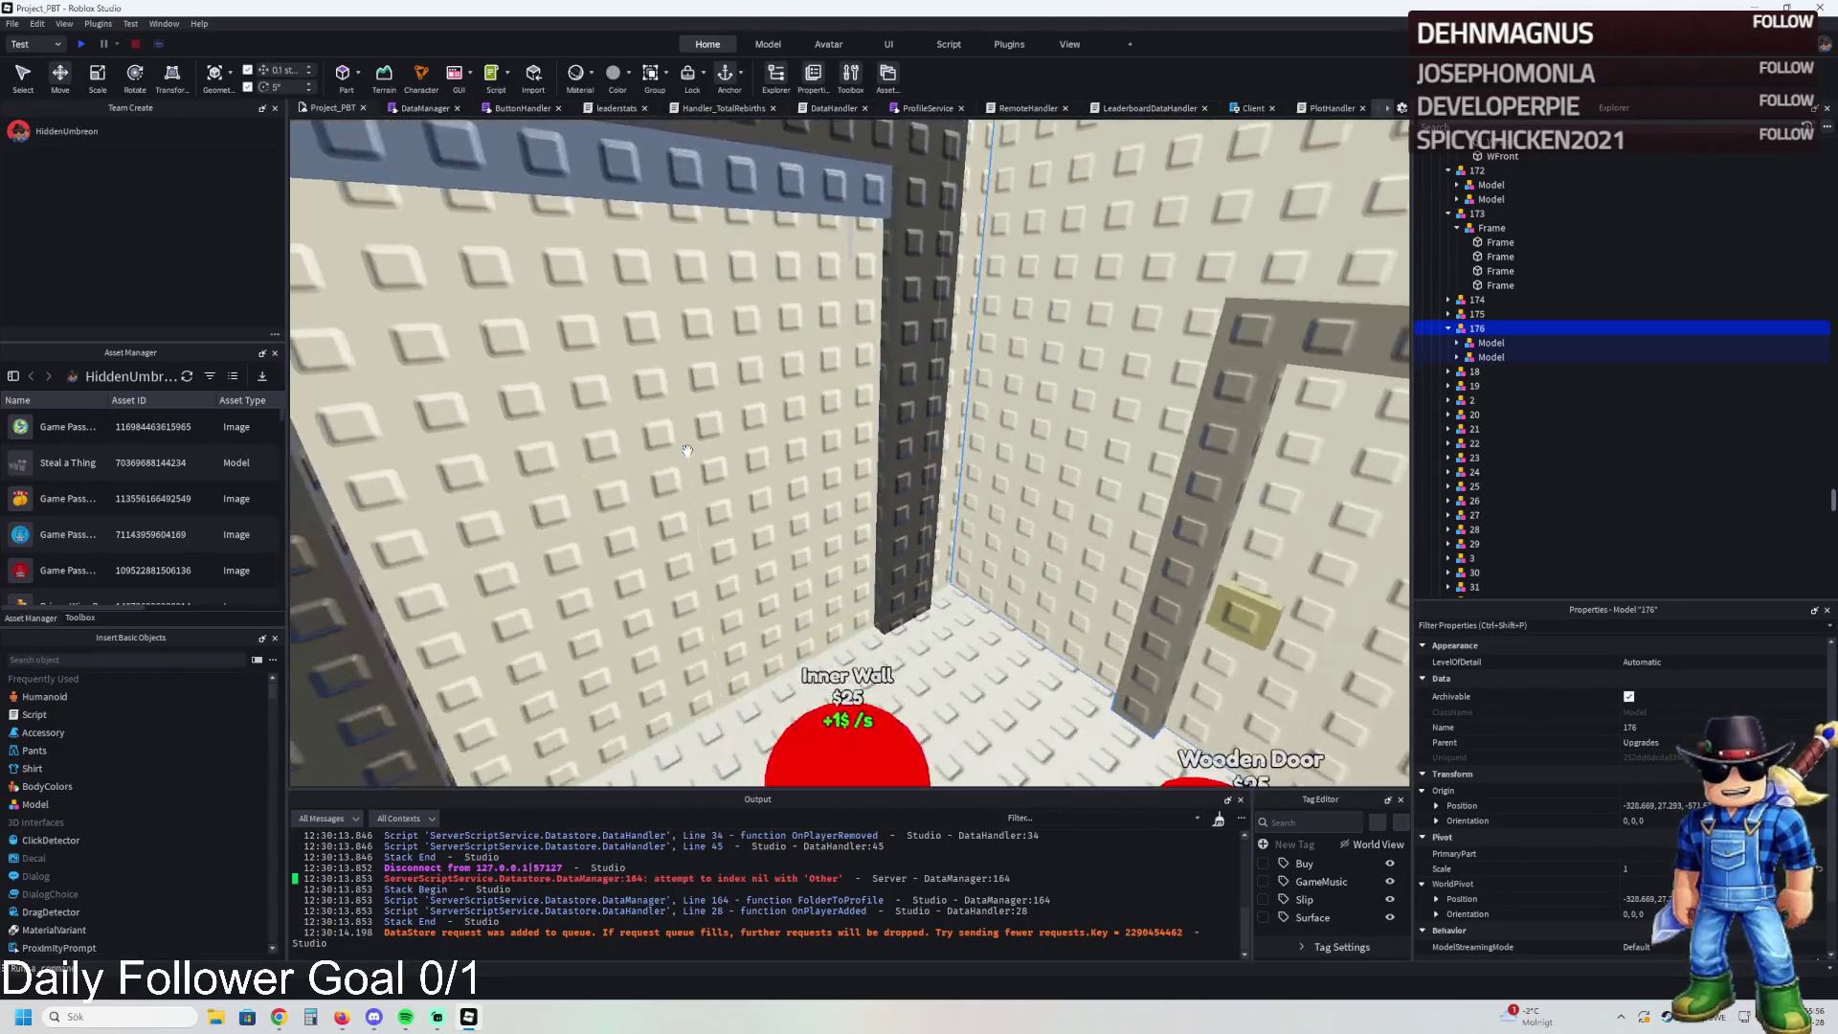
click(675, 426)
click(1532, 273)
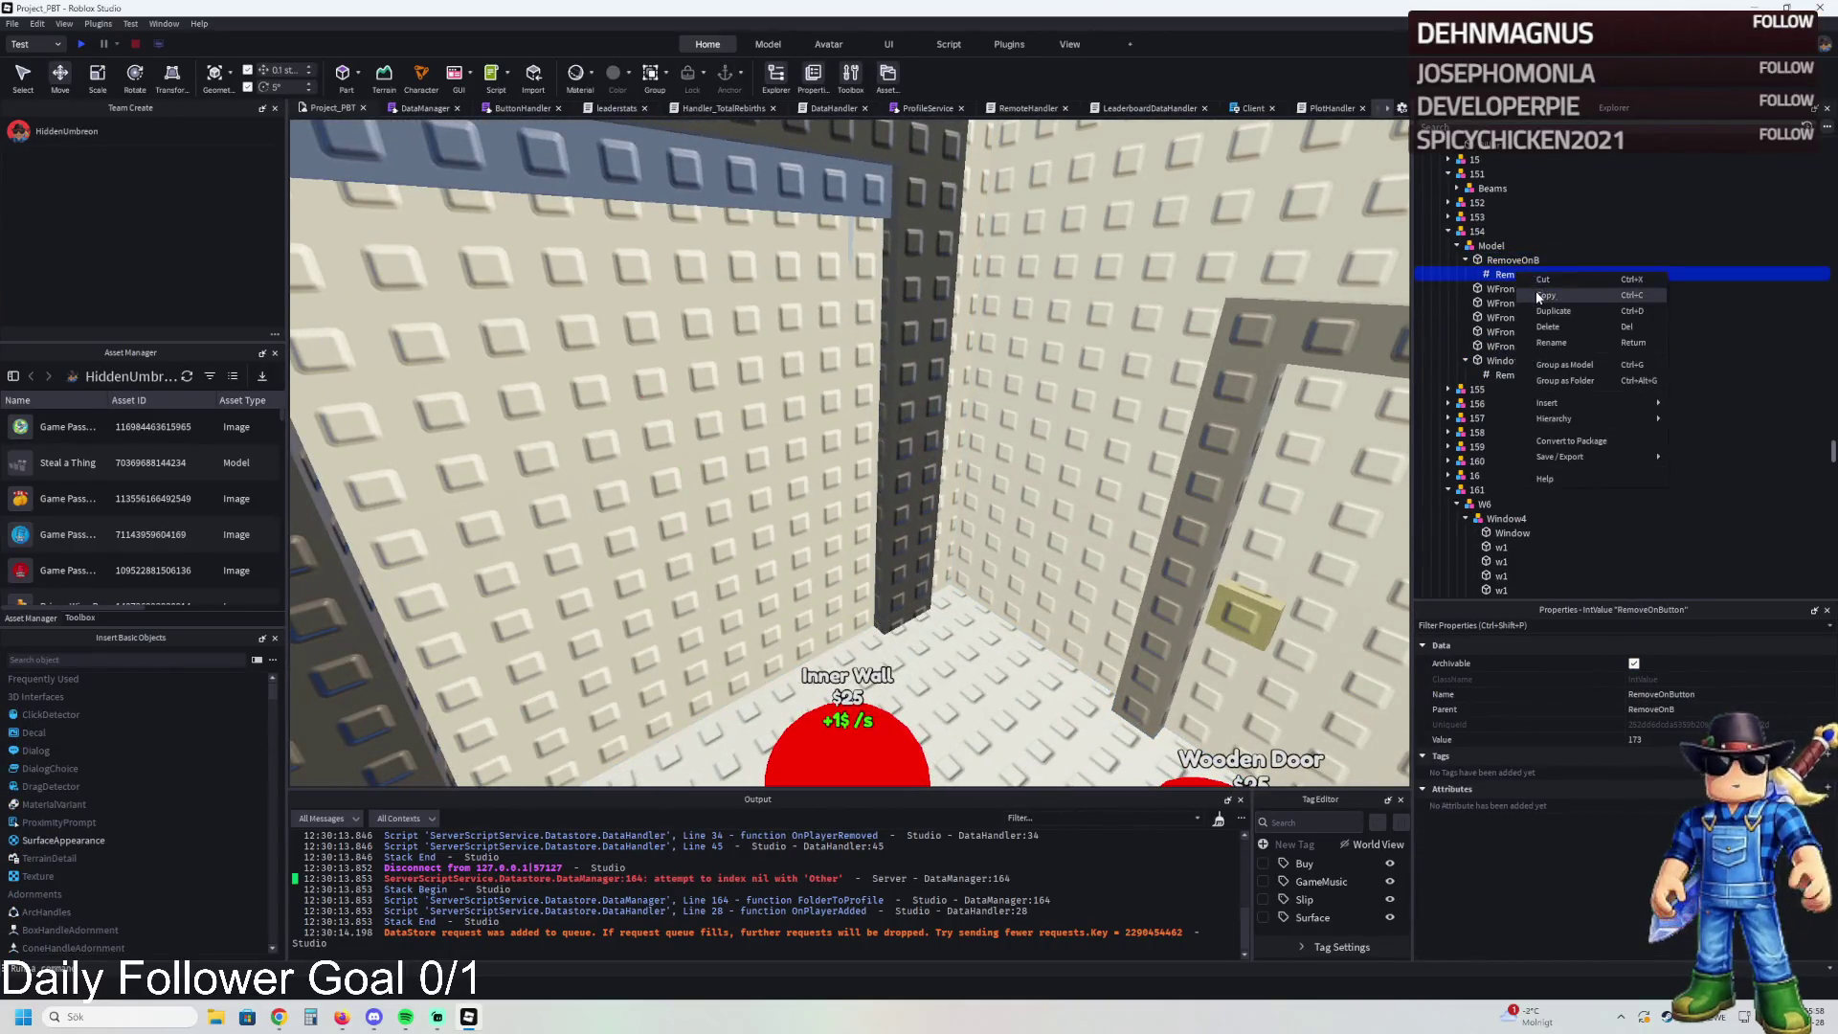
- Paste RemoveOnButton into 176's RemoveOn group and set its value to 177
click(1054, 531)
right_click(1530, 216)
click(1551, 257)
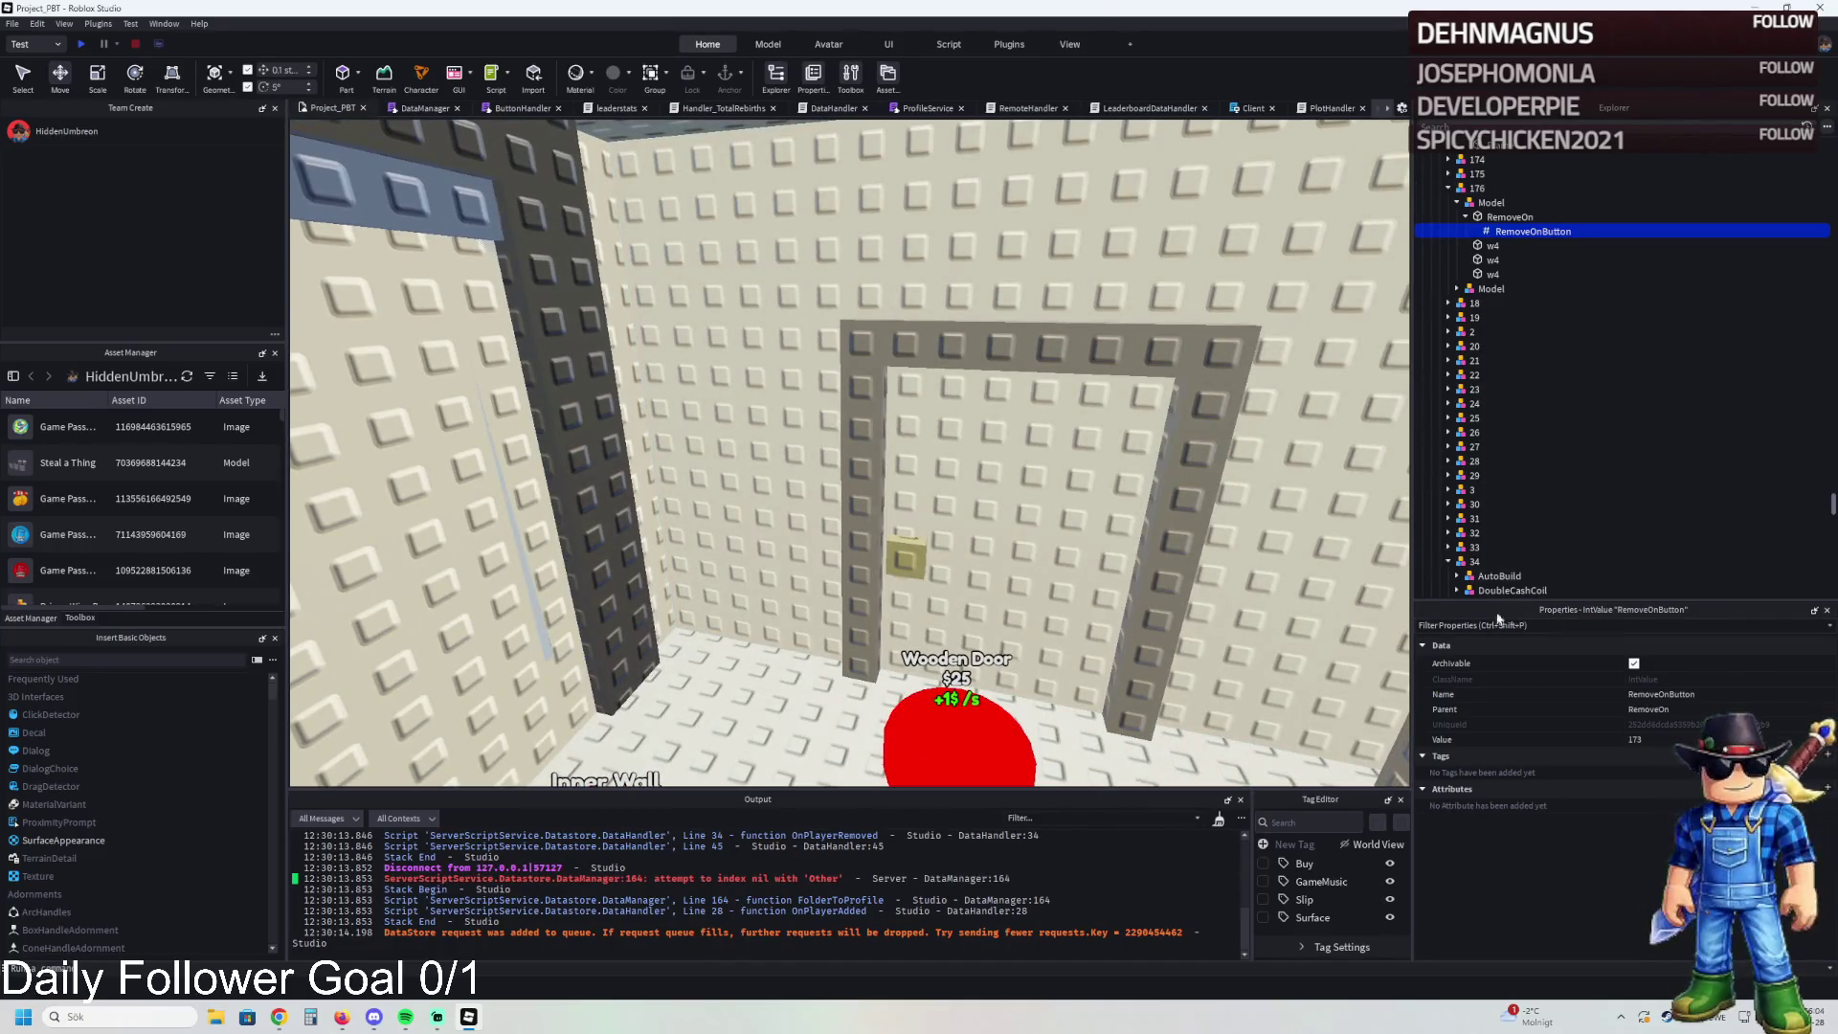
click(1637, 739)
text(1)
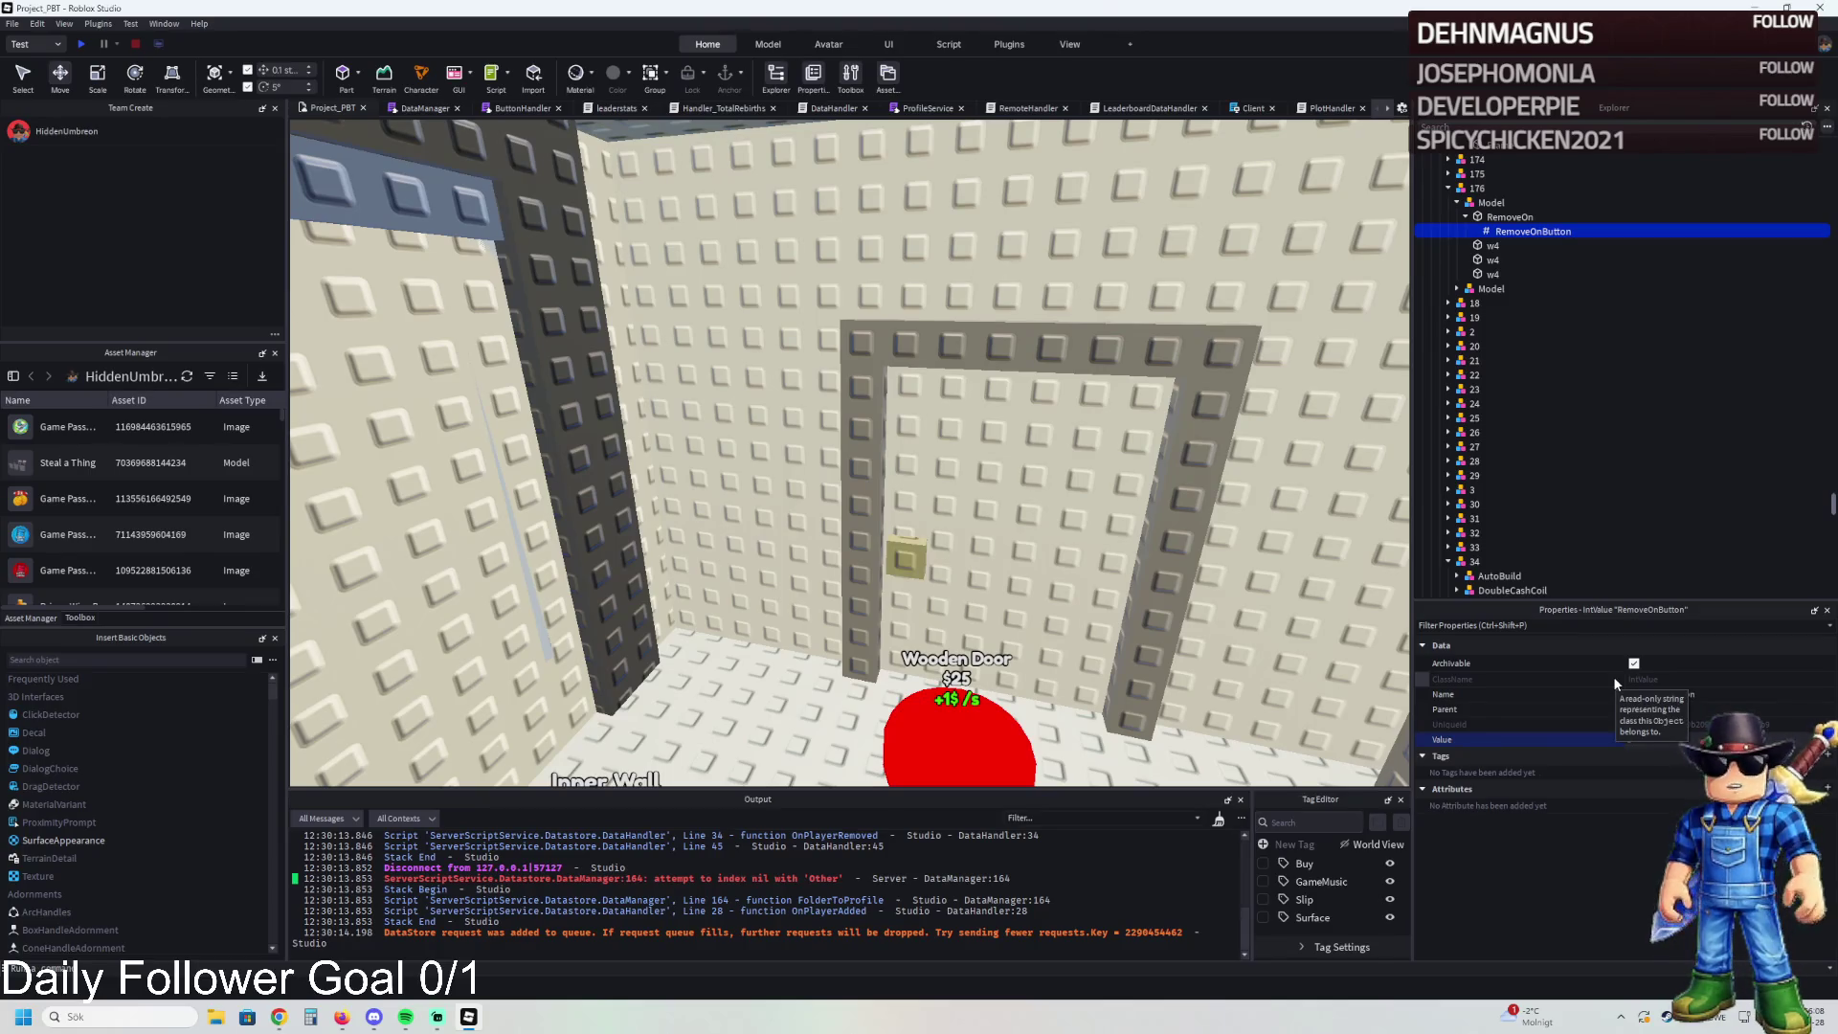
text(77)
key(Return)
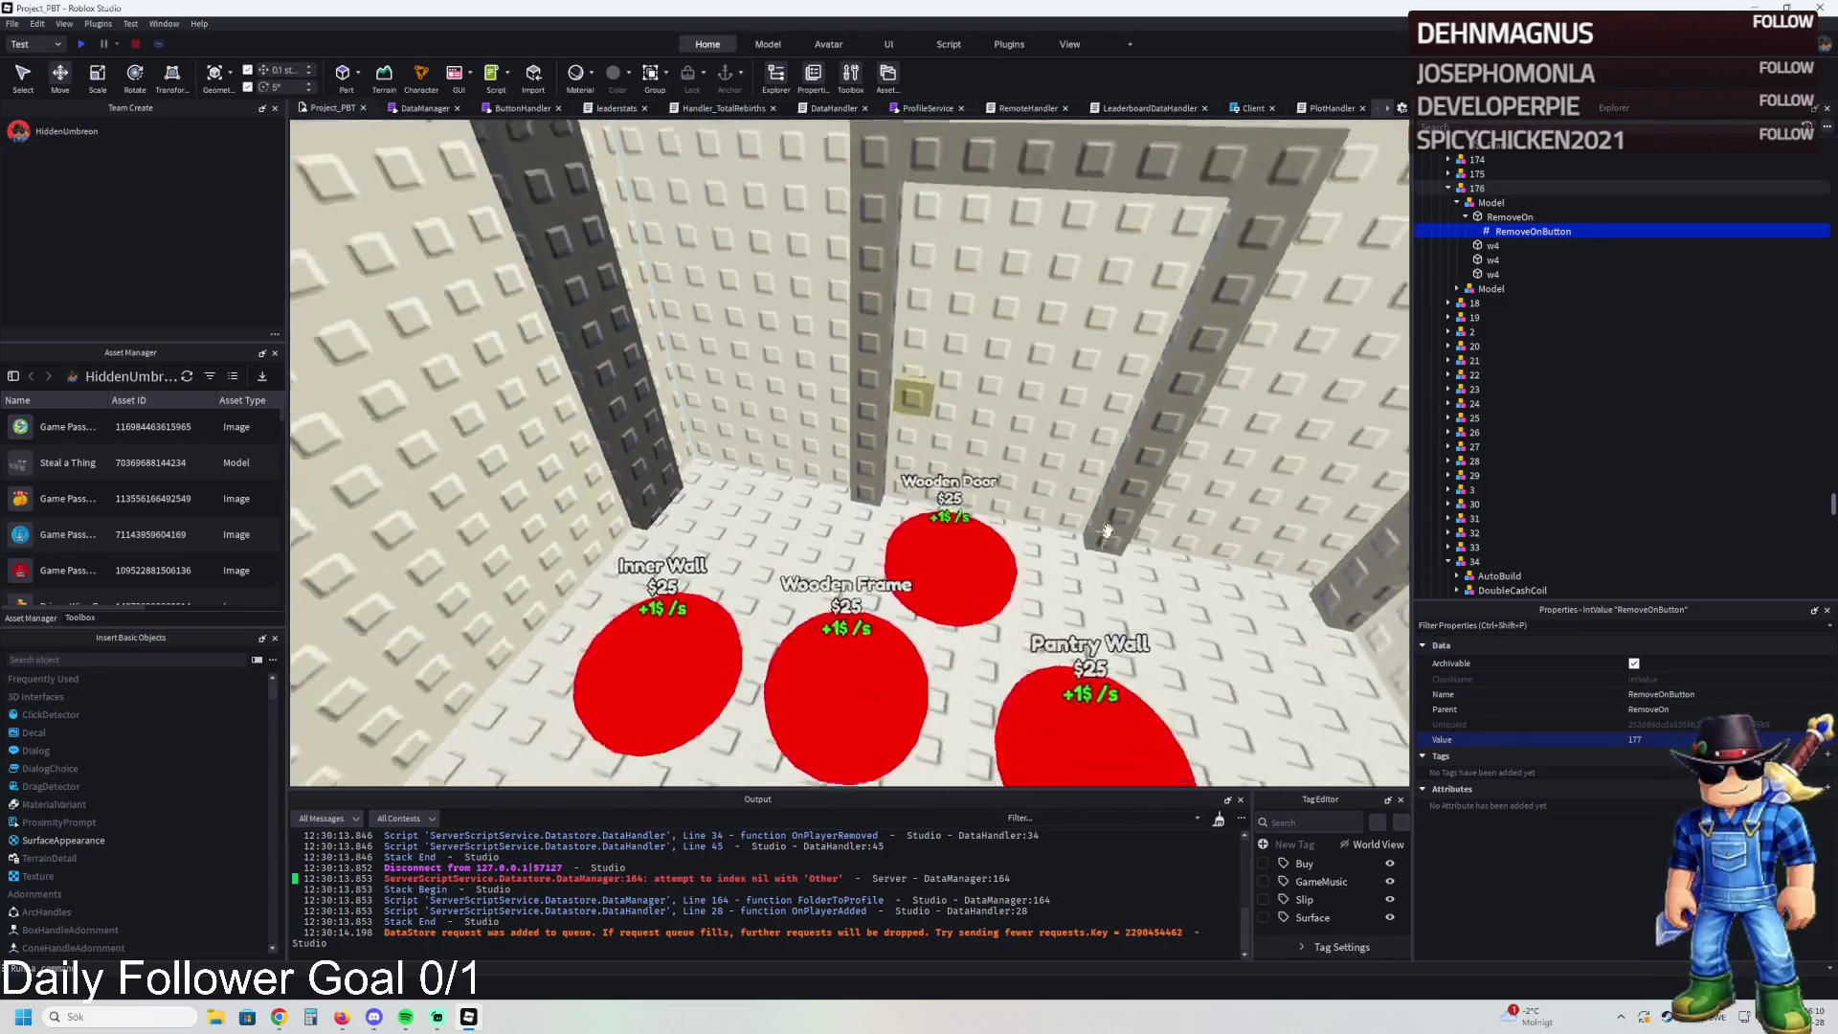
- Check the Inner Wall and Wooden Frame pads and nudge the door frame slightly down
click(735, 590)
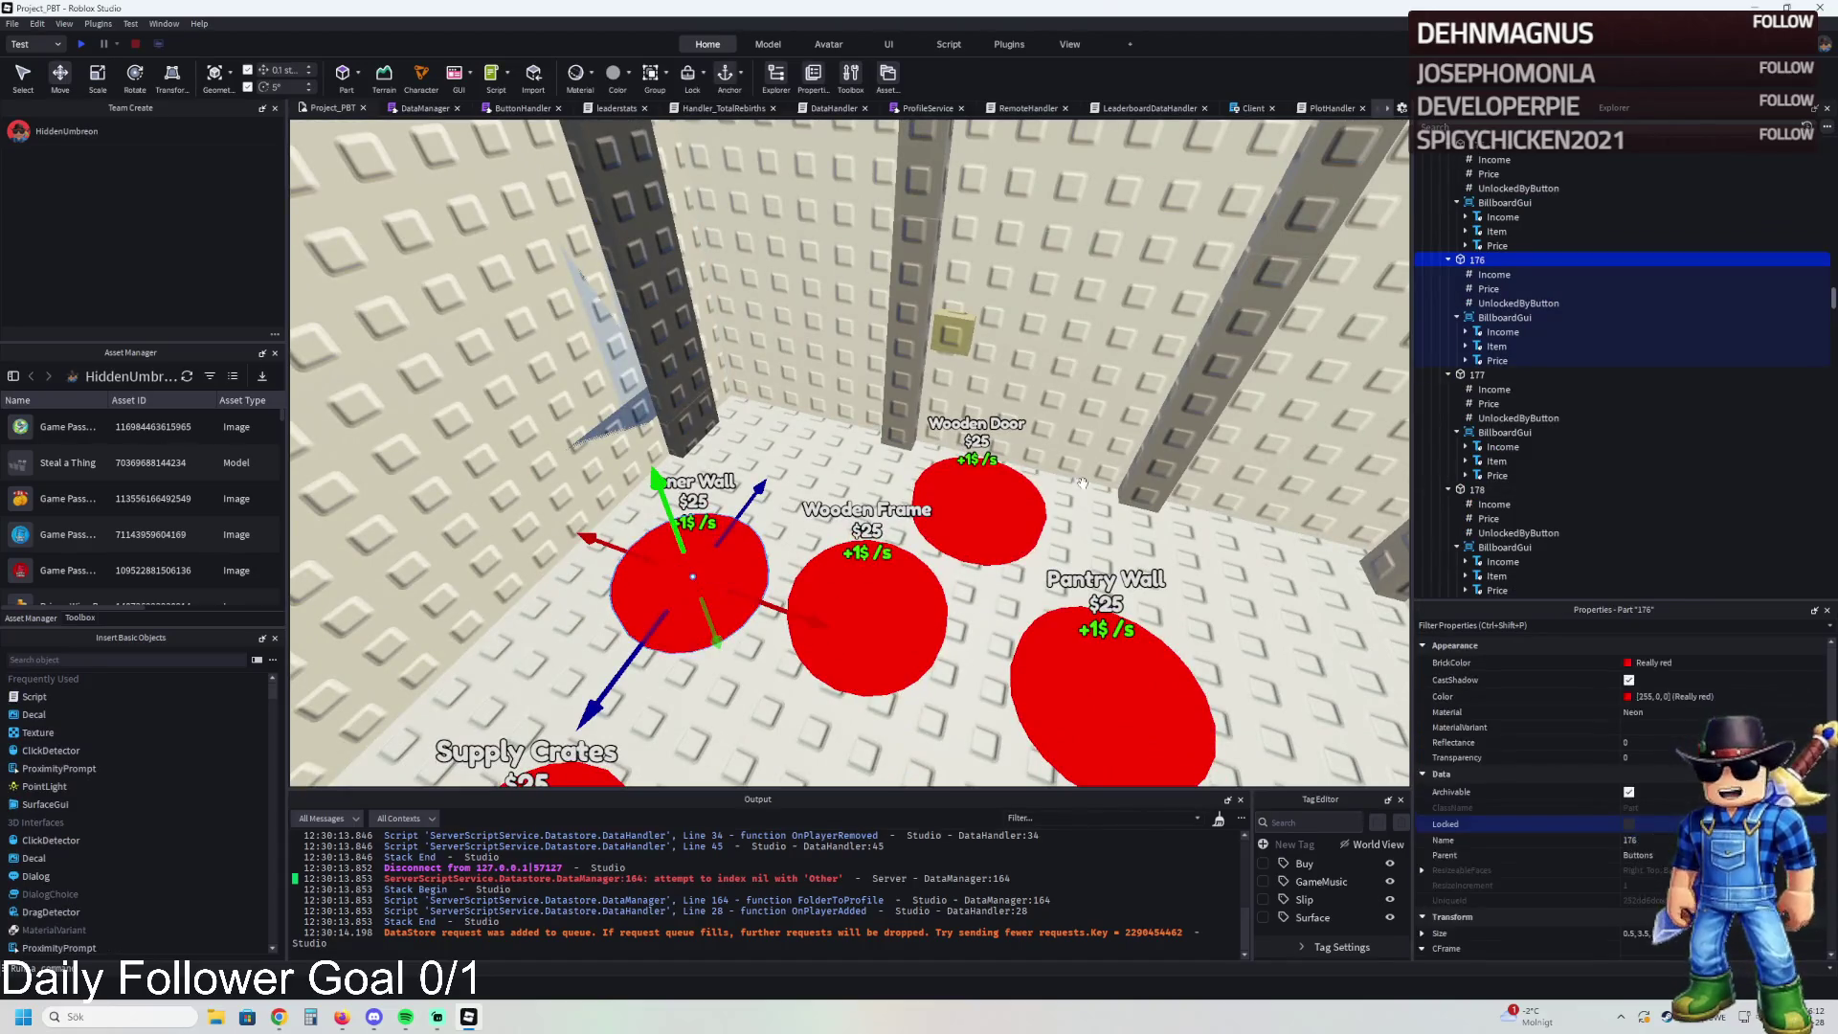
scroll(1079, 252, up, 5)
scroll(1079, 251, down, 5)
click(843, 584)
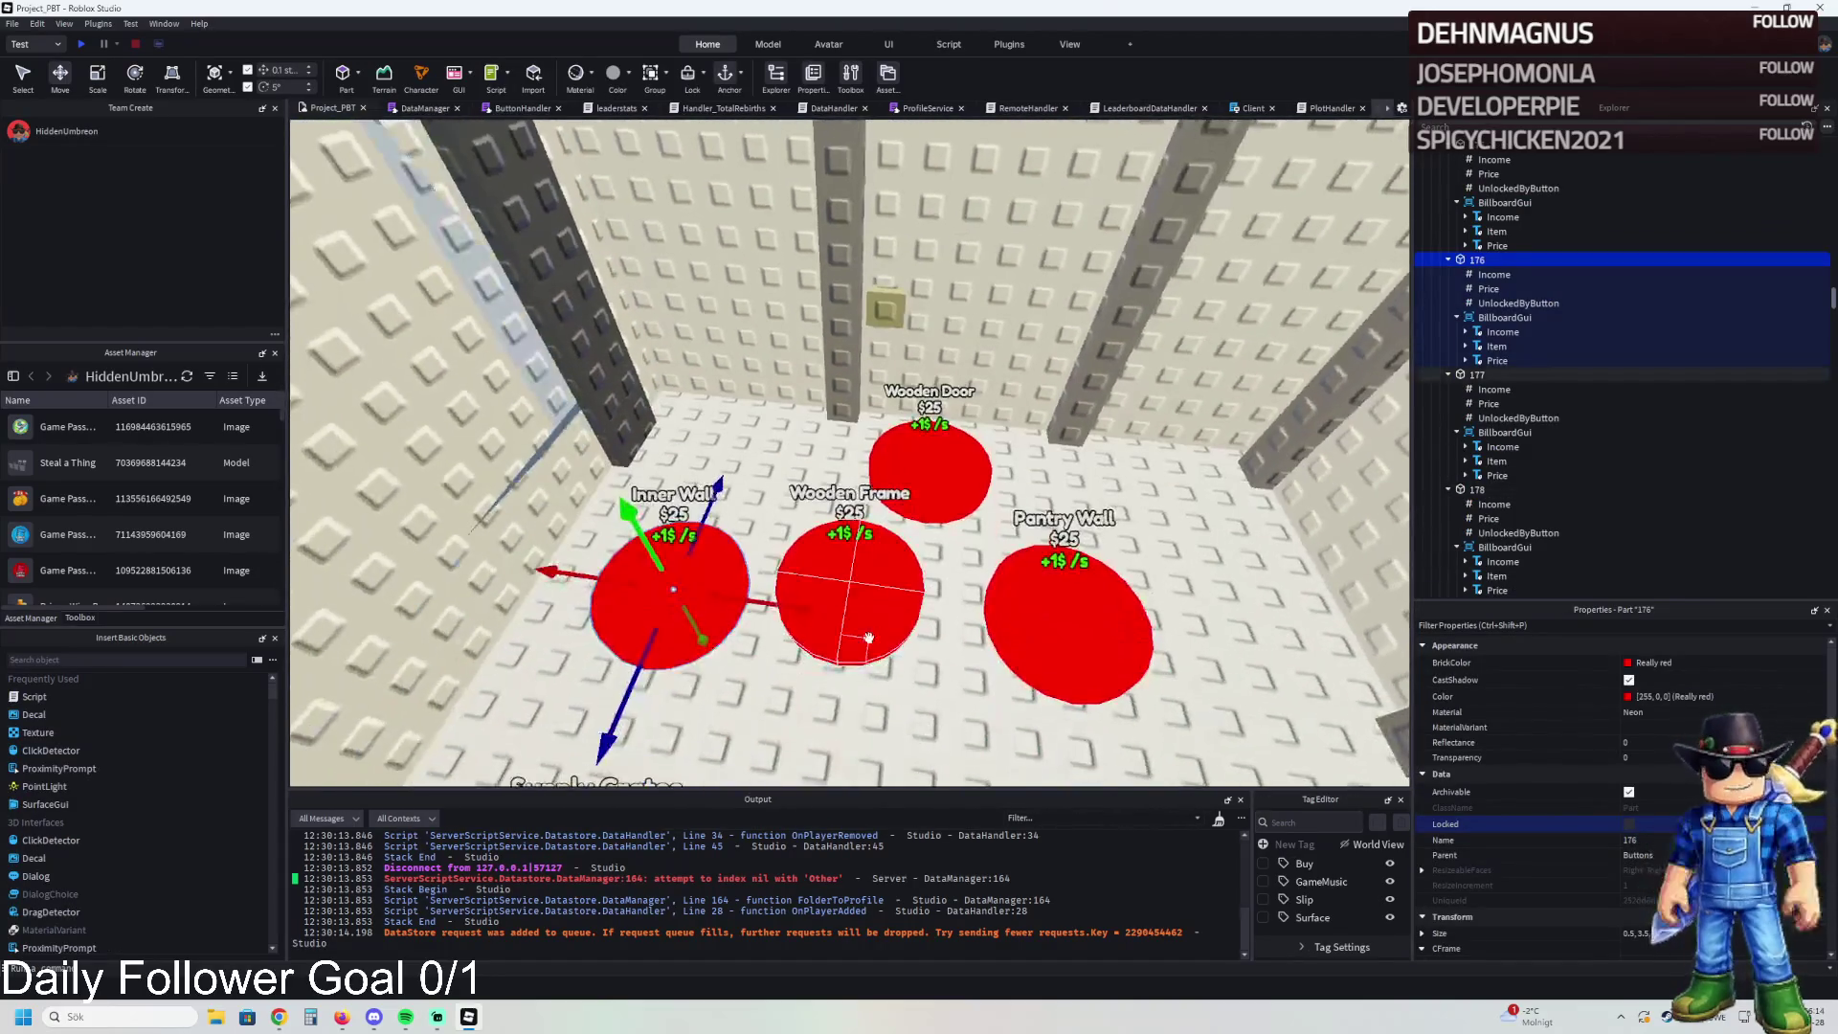
scroll(1049, 377, up, 3)
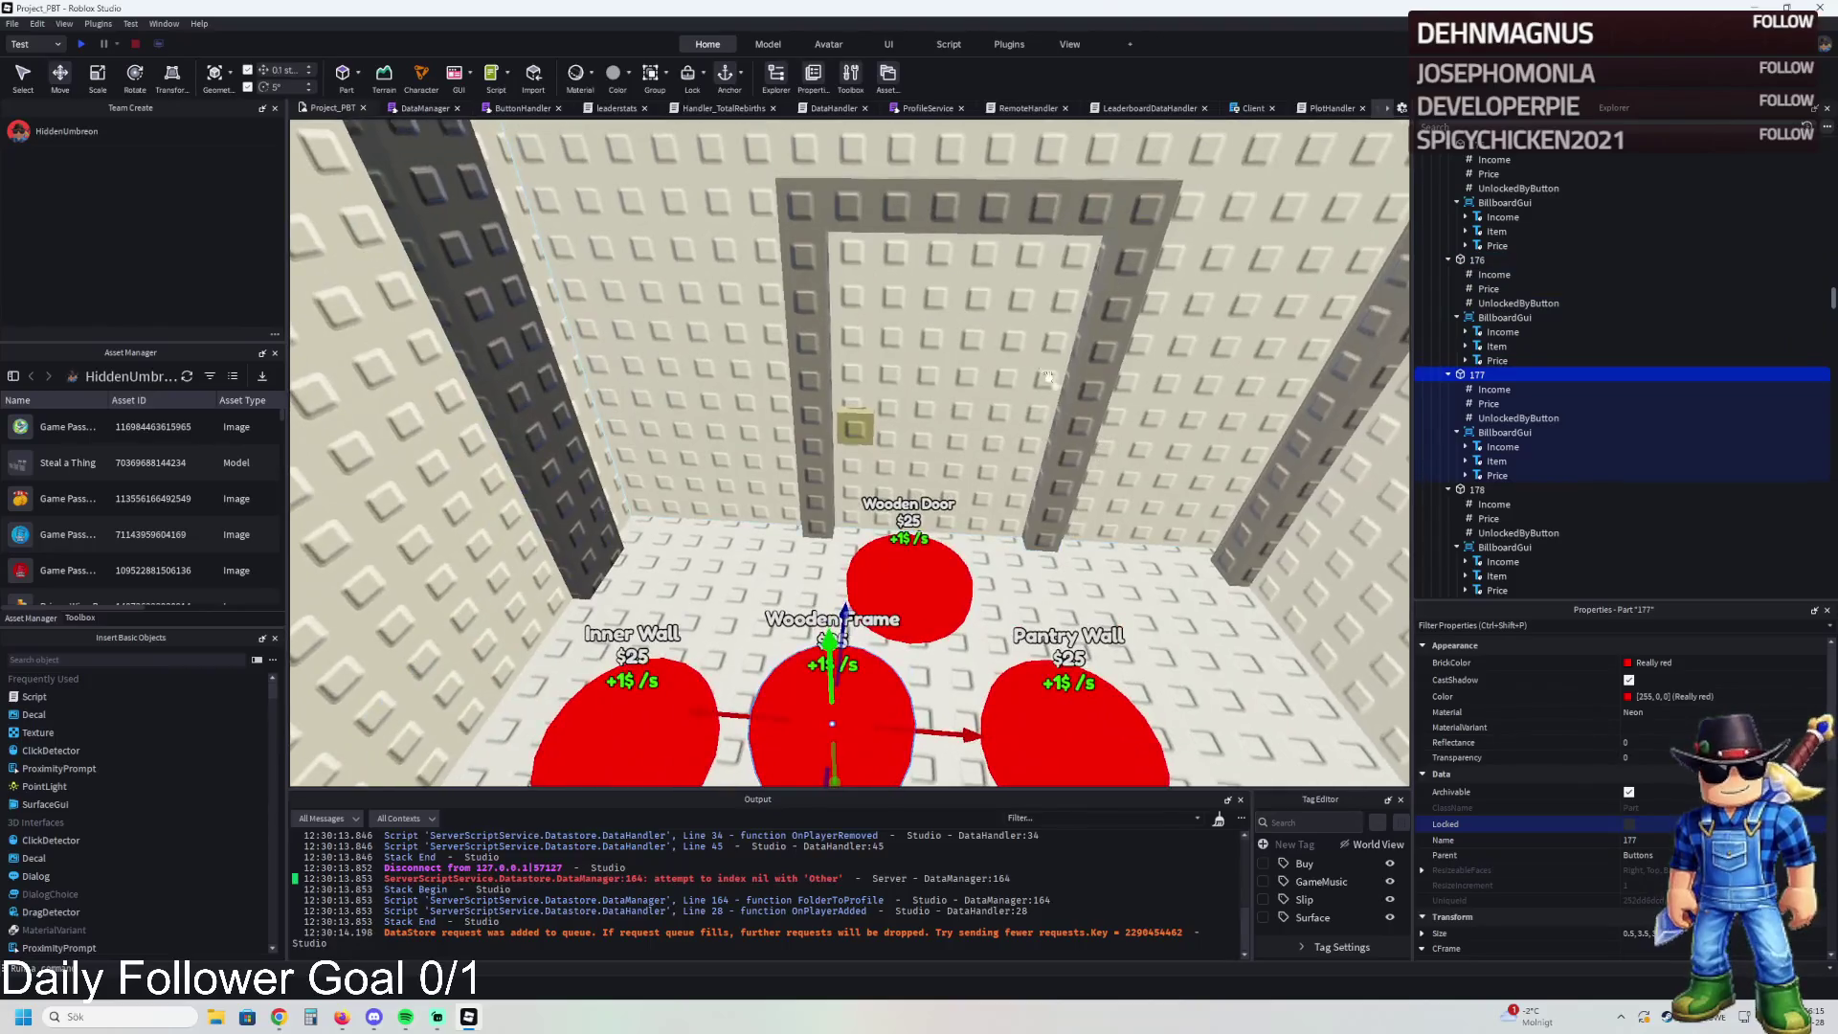
click(1049, 378)
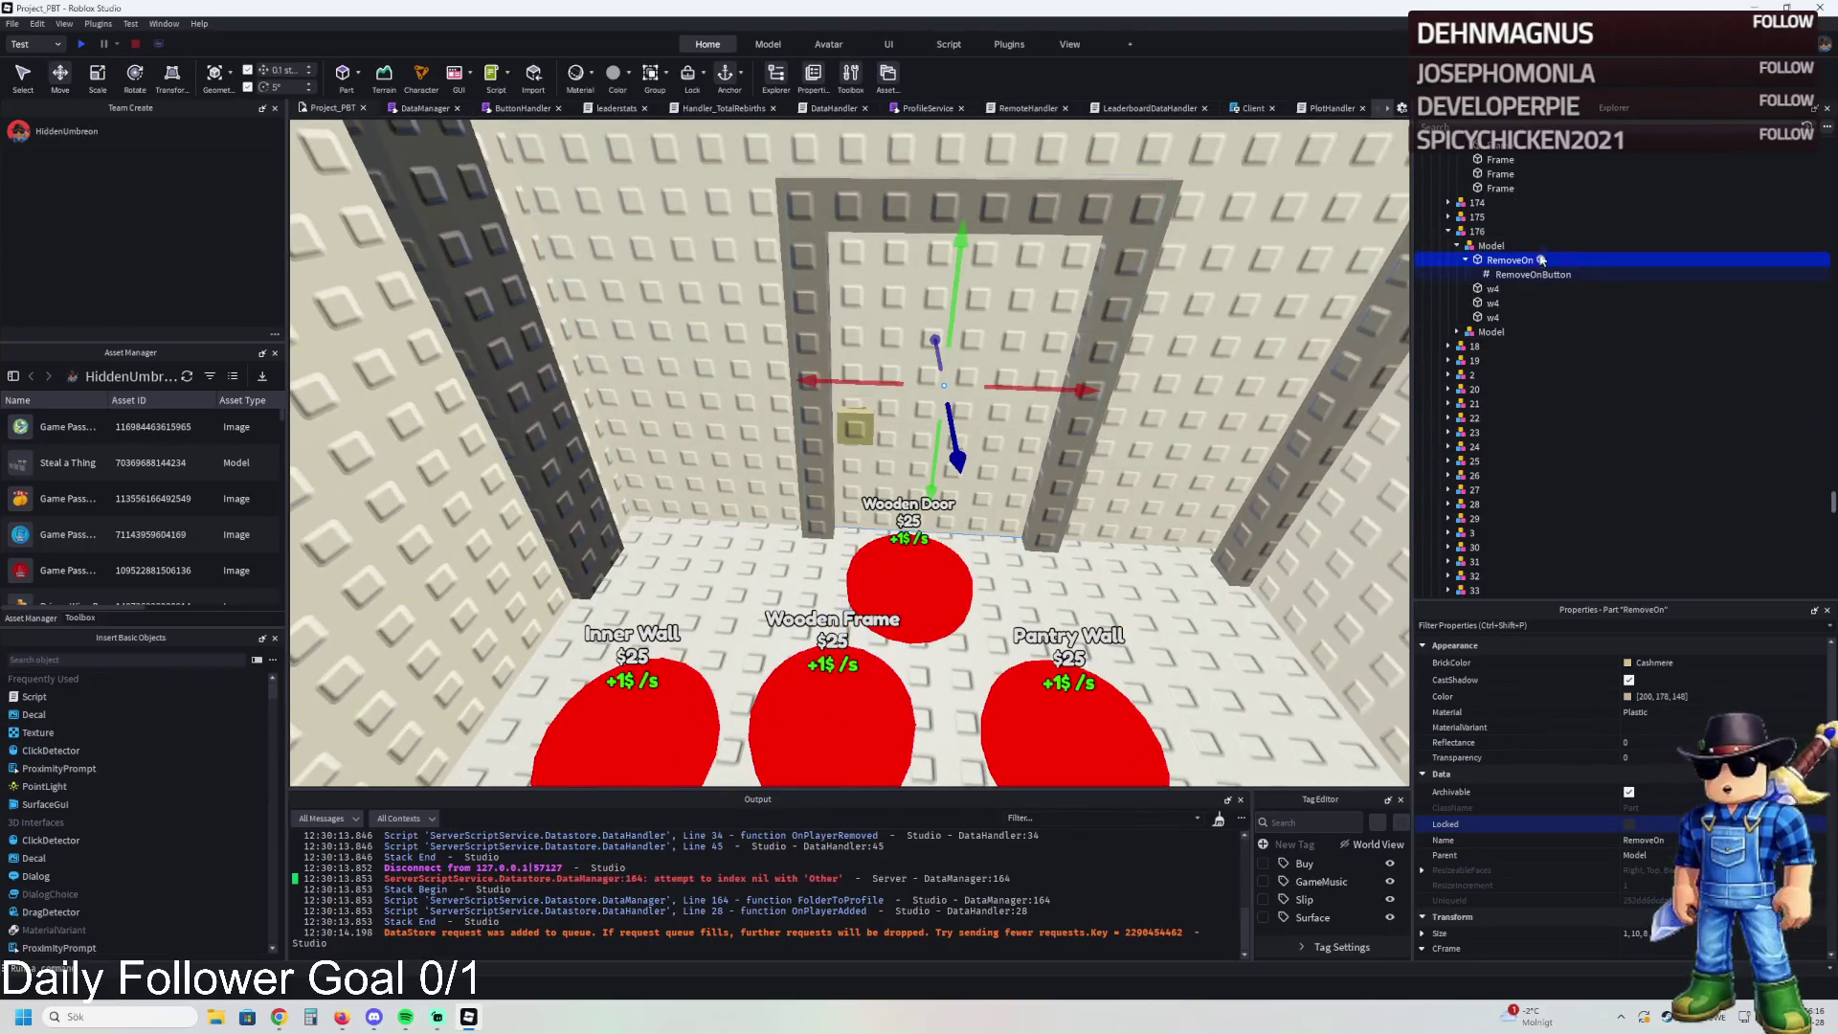
click(1479, 246)
click(1457, 246)
scroll(1235, 302, up, 2)
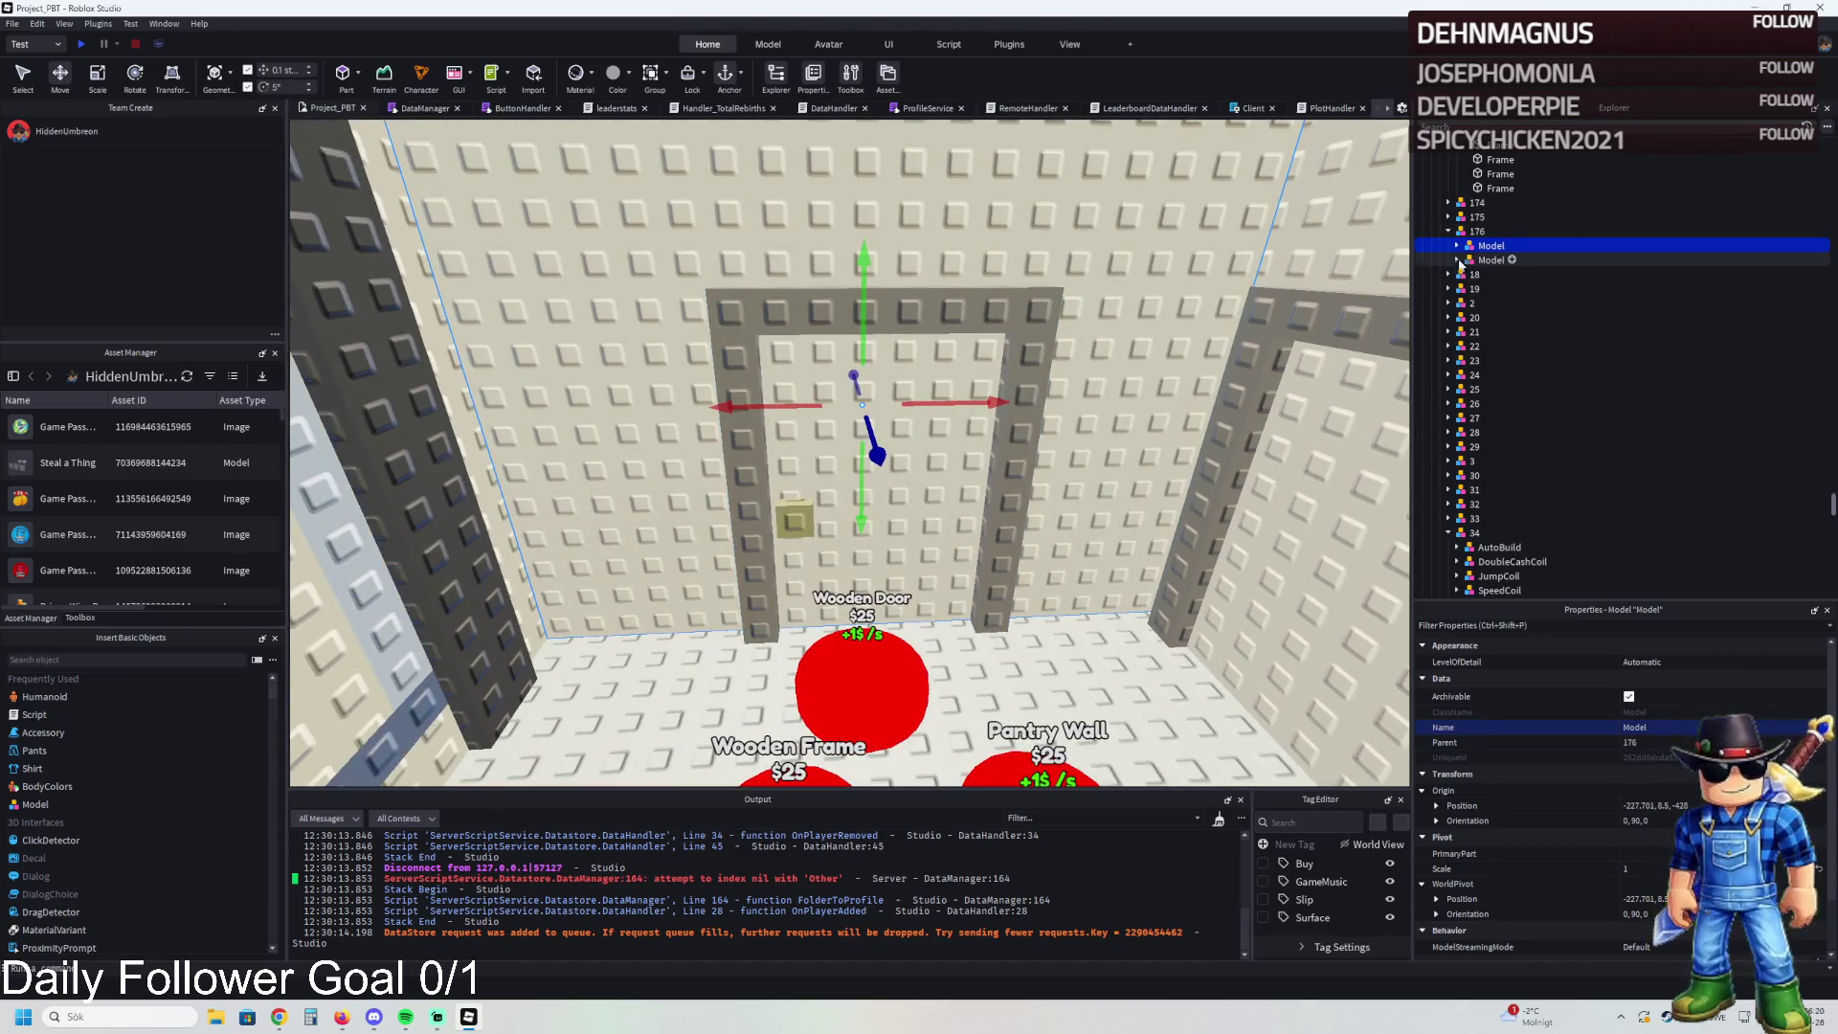
drag(861, 490, 860, 497)
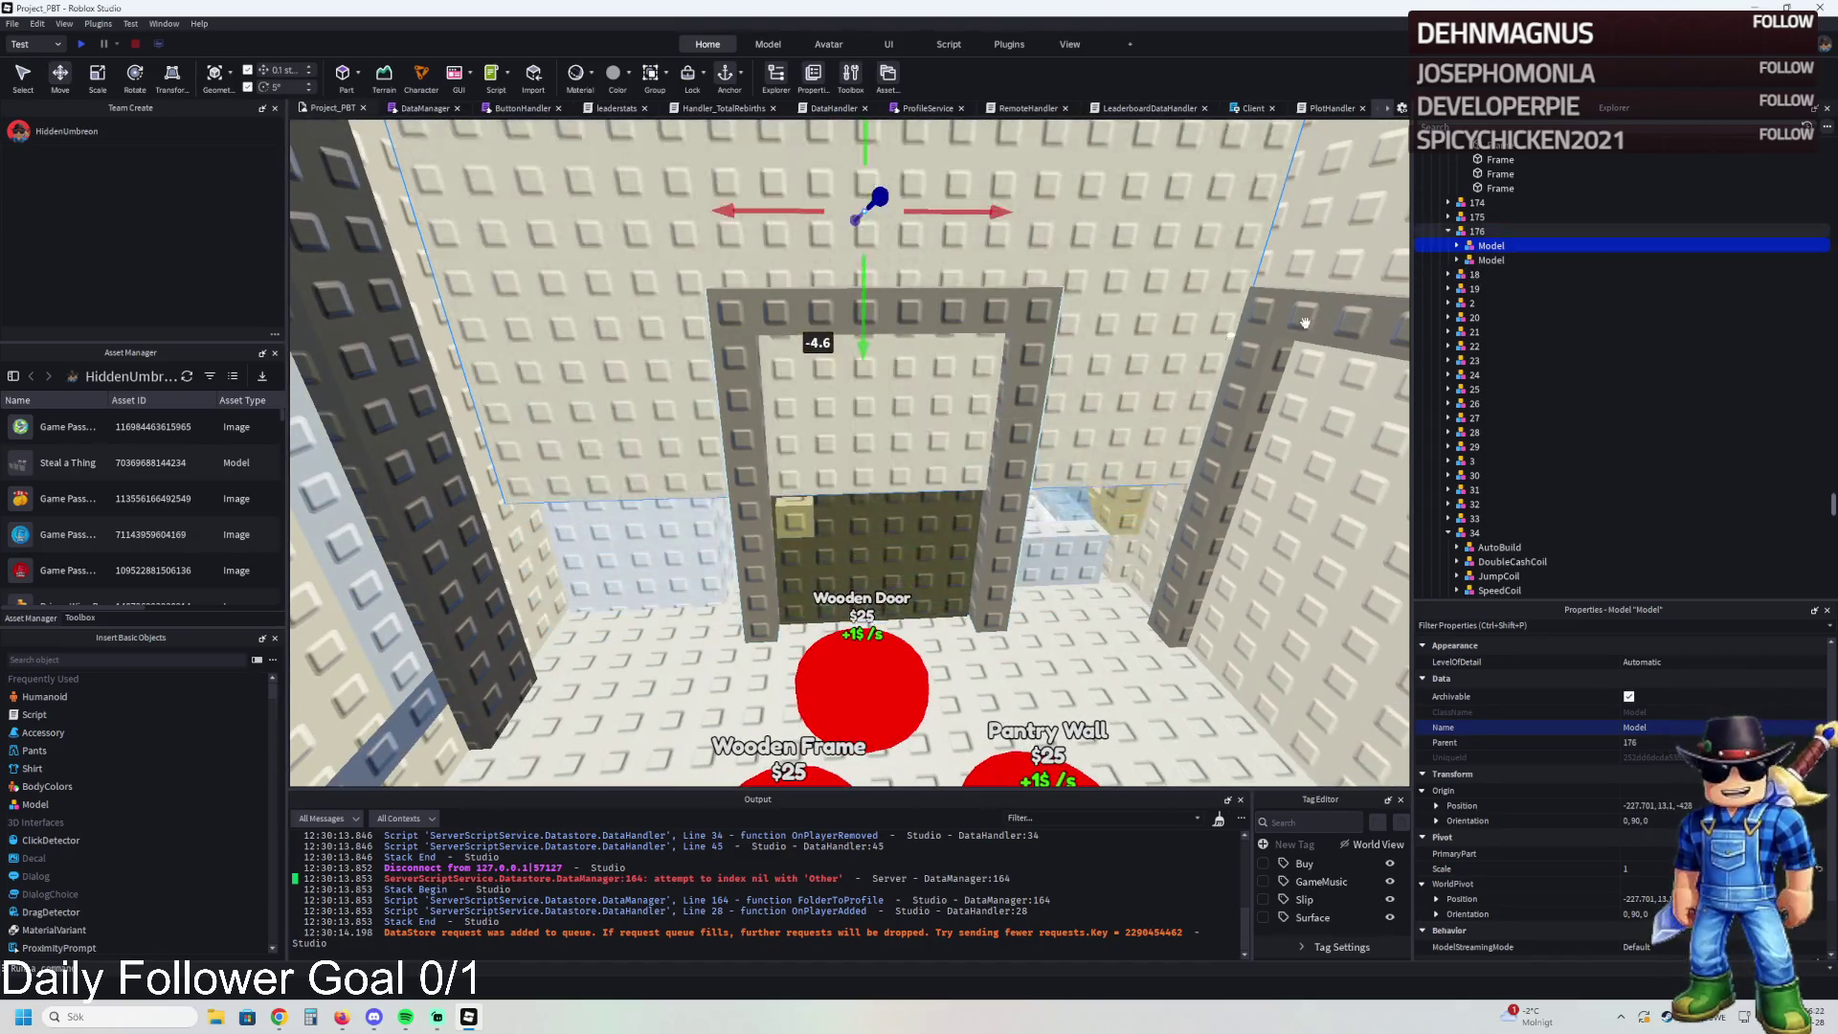
- Duplicate upgrade 176 and name the copy 177
click(1457, 259)
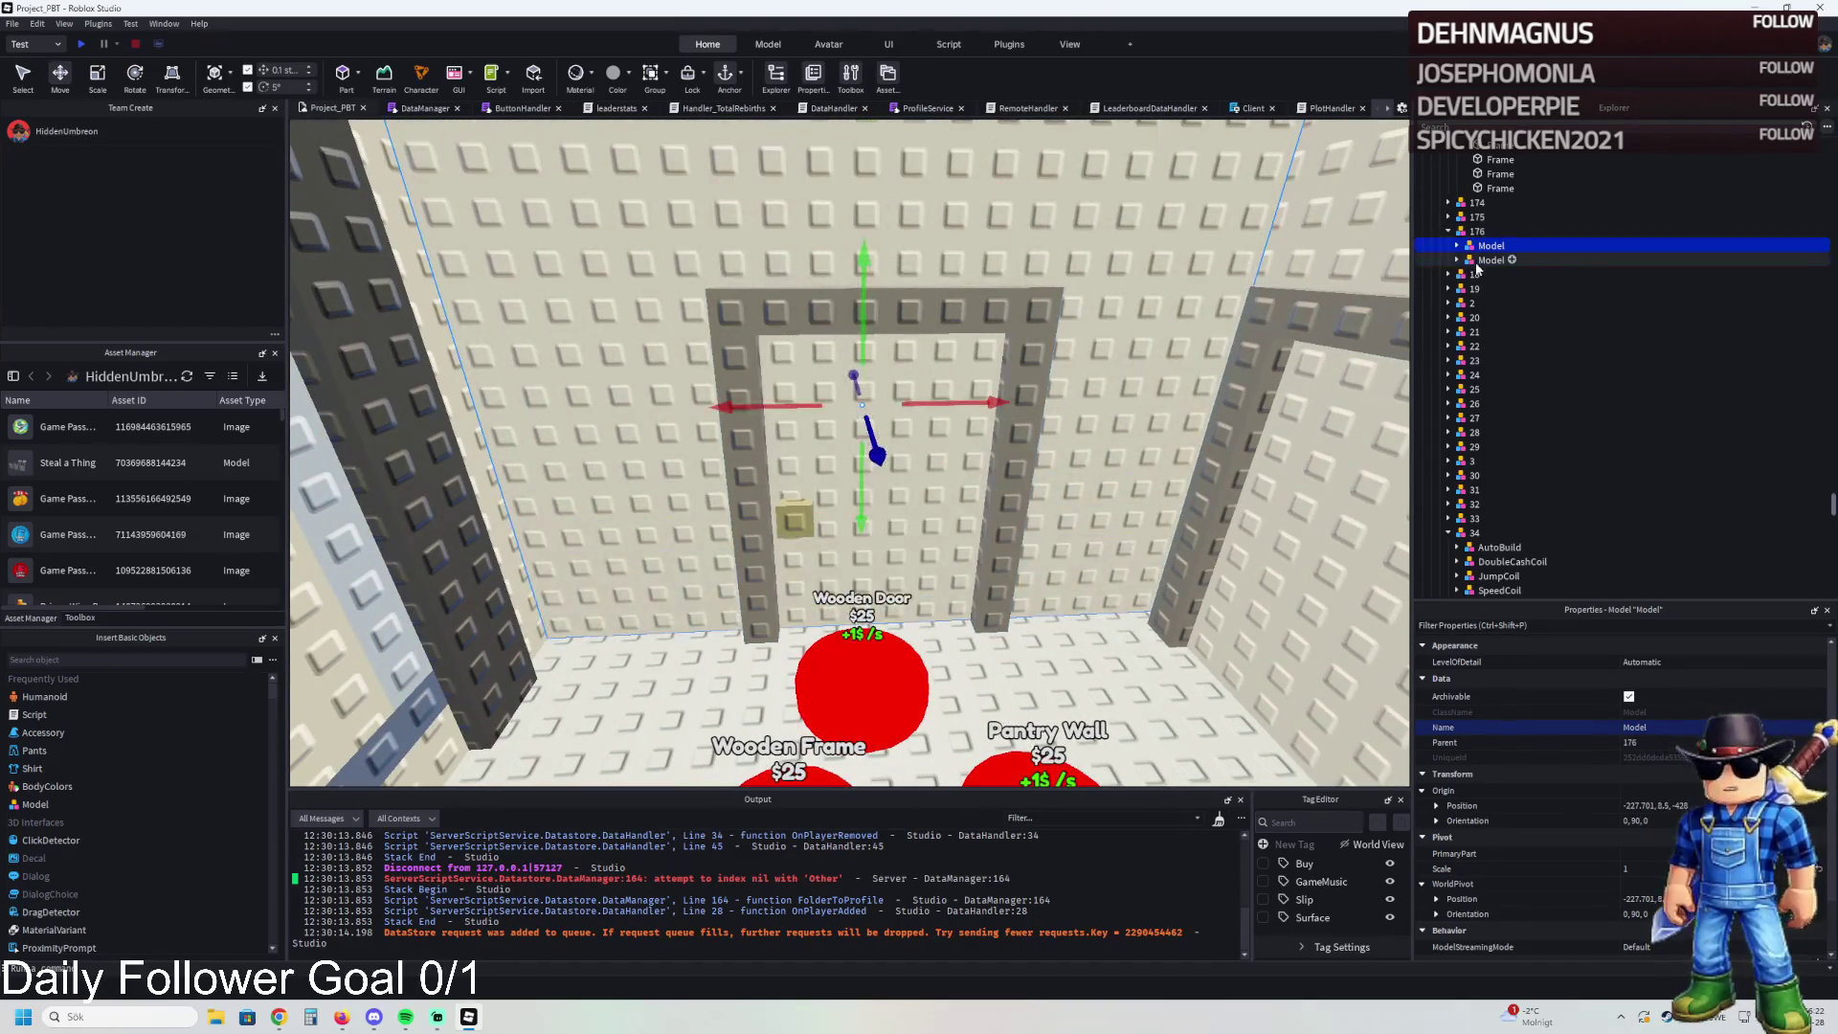
click(1491, 260)
click(1456, 259)
click(1477, 231)
key(ctrl+d)
key(F2)
text(177)
key(Return)
- Remove the second model from 176 and the first model from 177
click(1491, 260)
key(Delete)
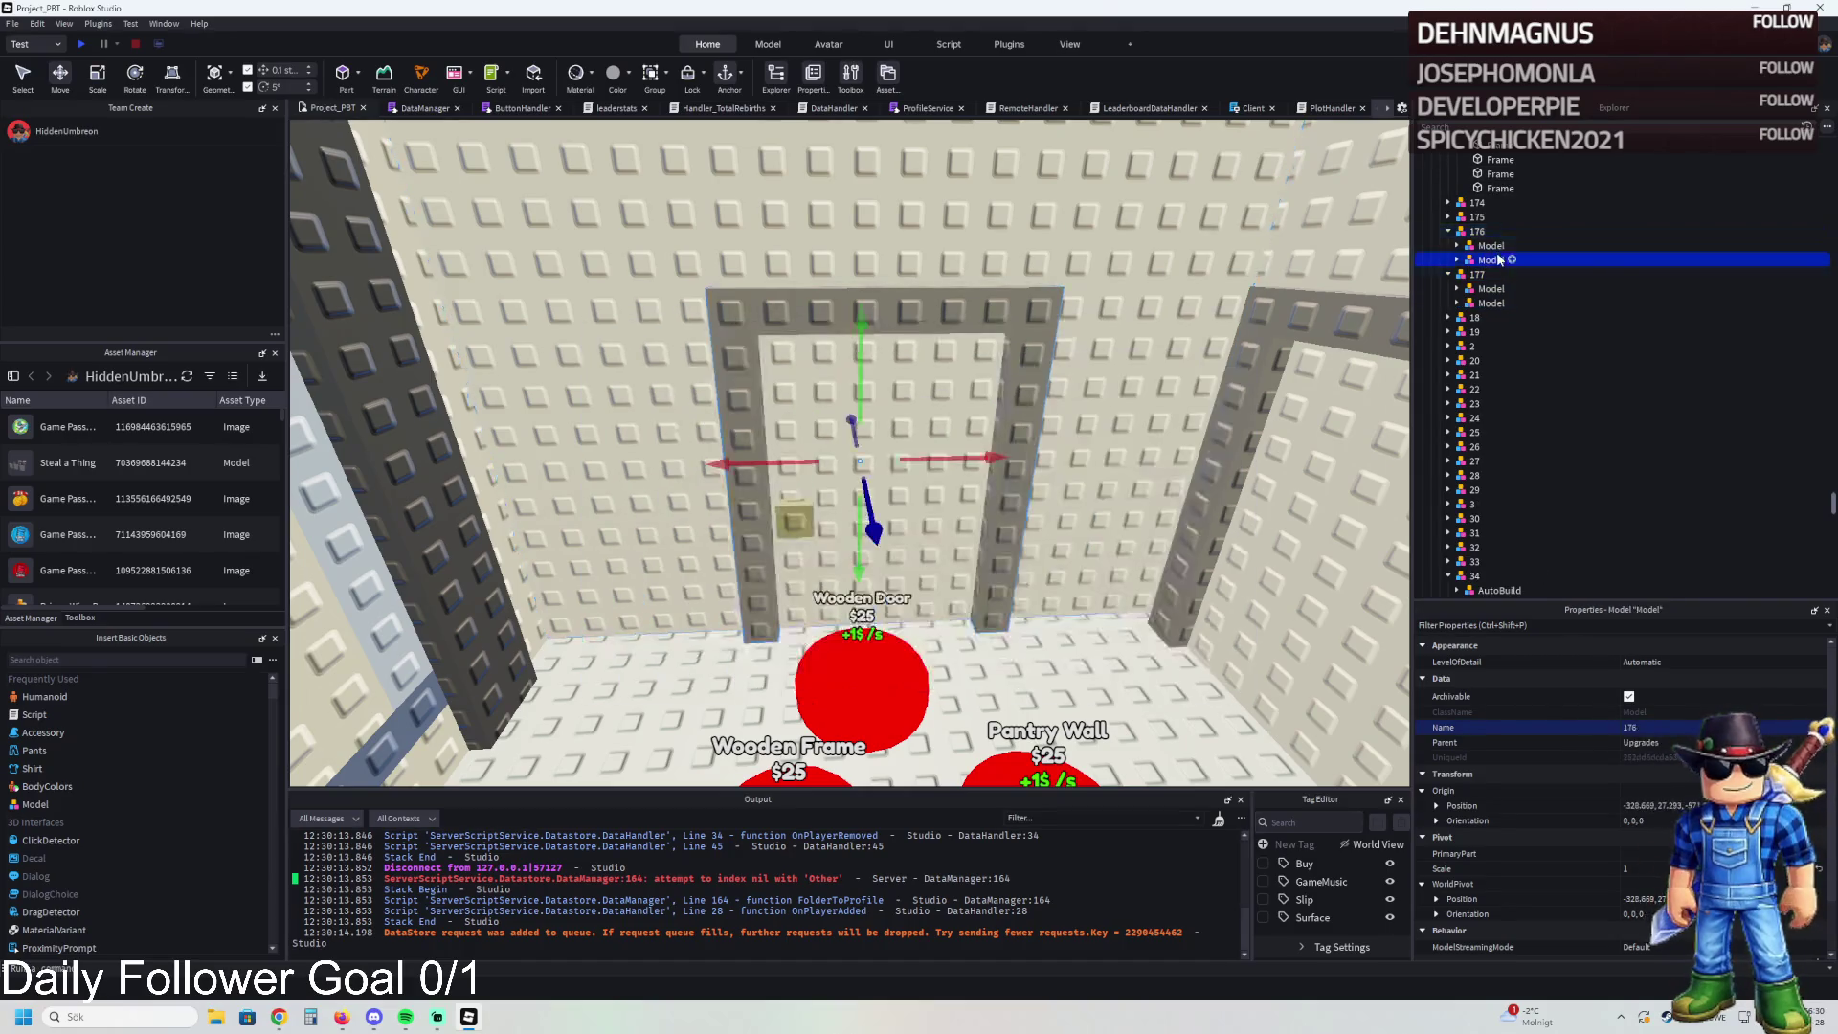
click(1490, 275)
key(Delete)
click(1490, 287)
click(1478, 259)
- Duplicate upgrade 177 as 178 and expand 177 to reveal WoodDoorFrame and WoodenDoor
key(ctrl+d)
key(F2)
text(8)
key(Return)
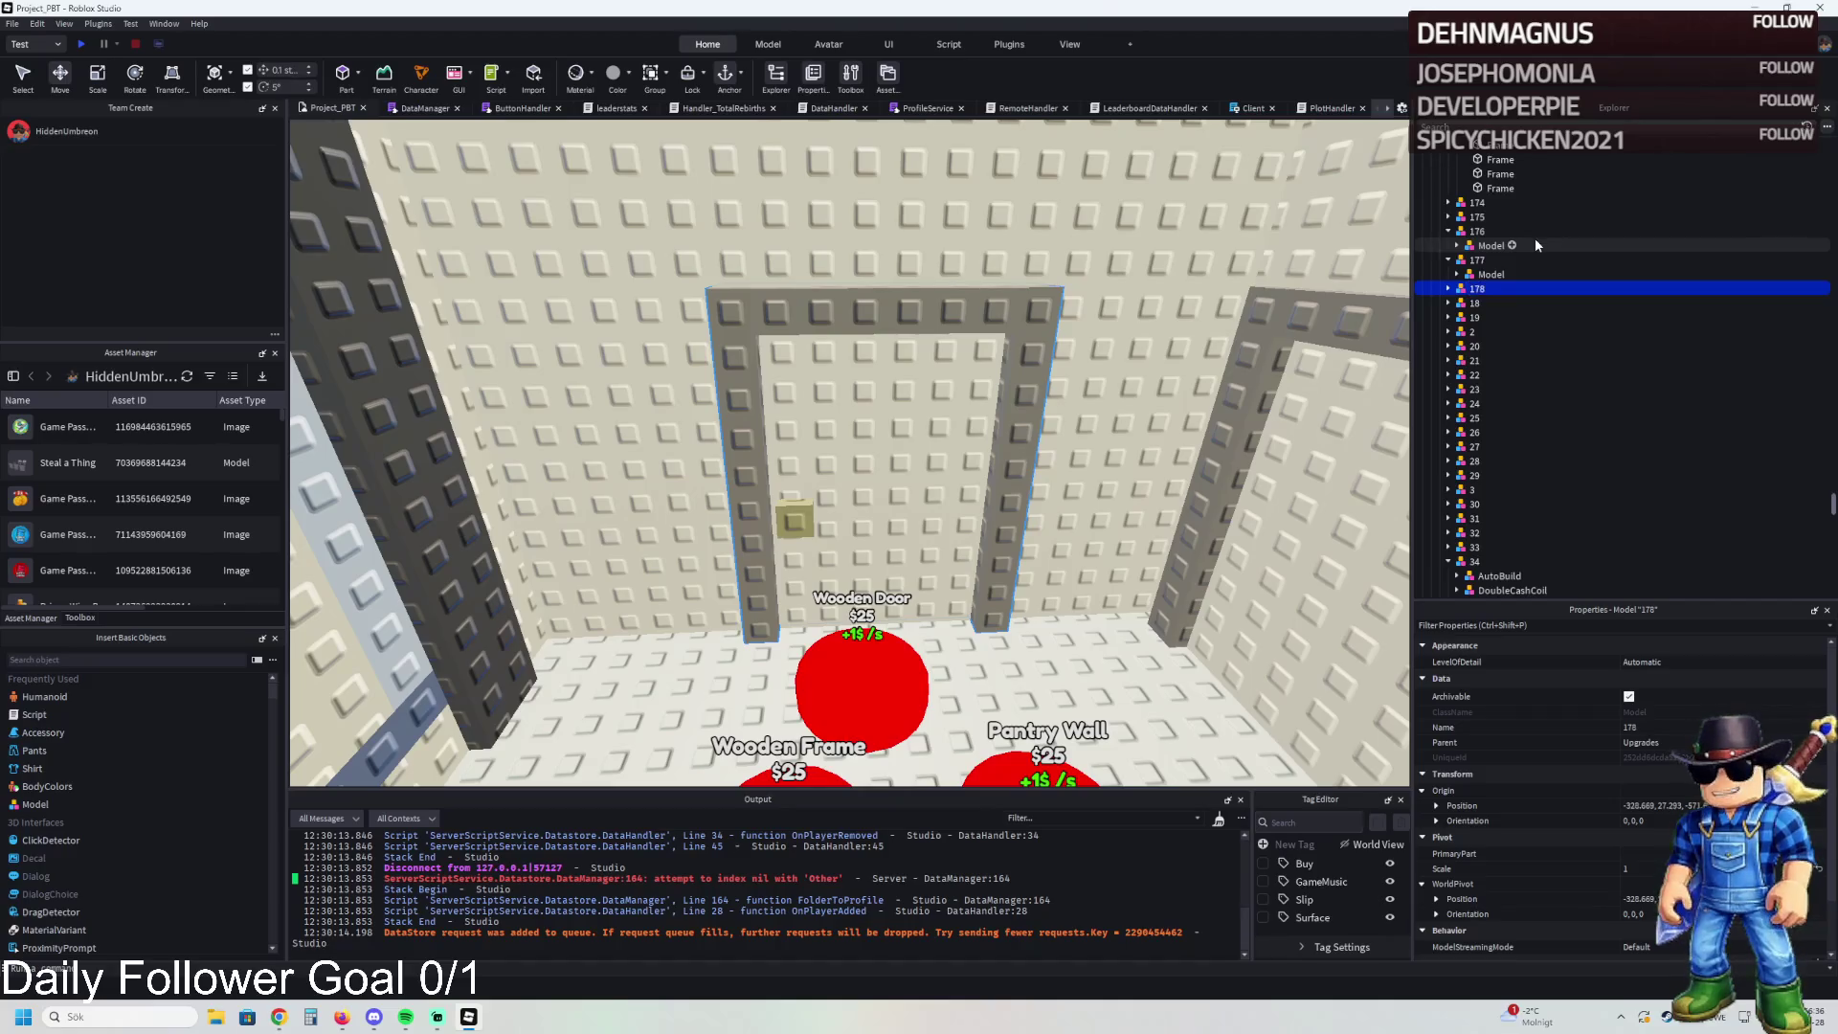
double_click(1482, 289)
double_click(1483, 302)
- Move WoodenDoor into 178 and delete the empty model under 177
click(1492, 305)
mouse_move(1492, 304)
mouse_down()
mouse_move(1479, 318)
mouse_move(1477, 259)
mouse_up()
click(1513, 288)
click(1492, 274)
key(Delete)
click(1494, 303)
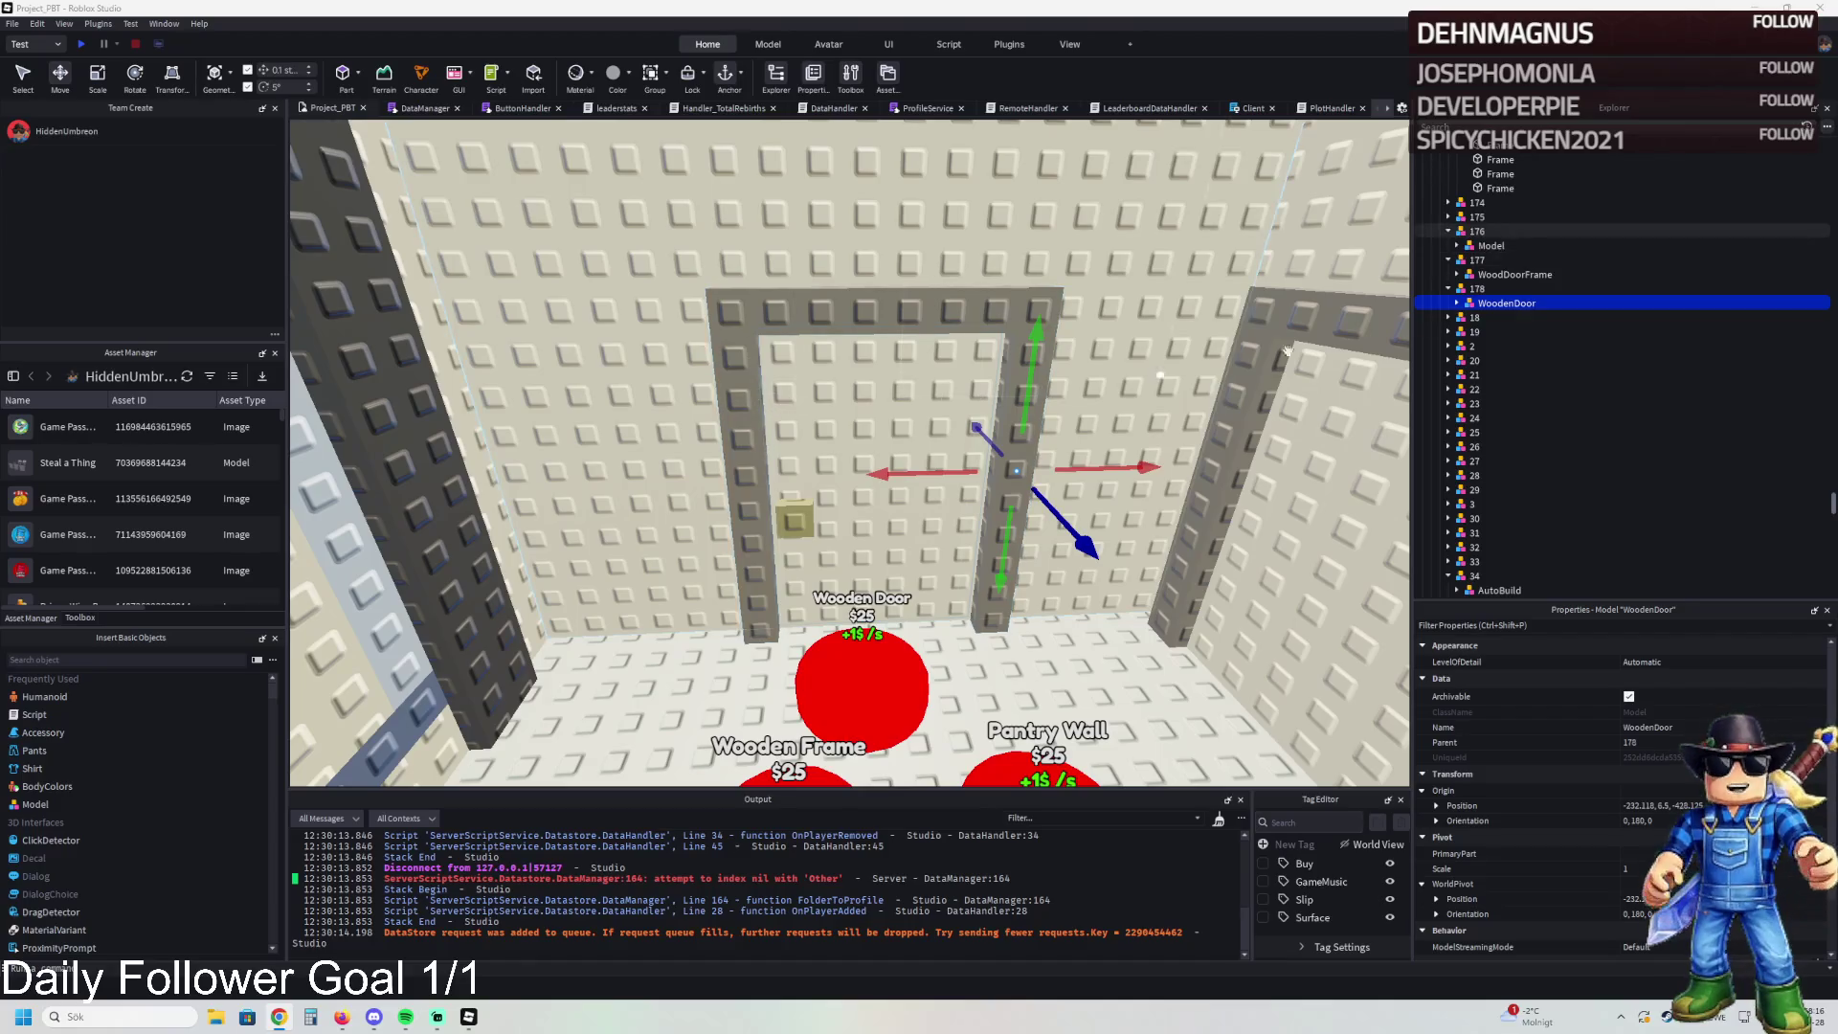
- Bring the wooden door into view and rotate it 55 degrees
key(w)
key(d)
key(w)
key(a)
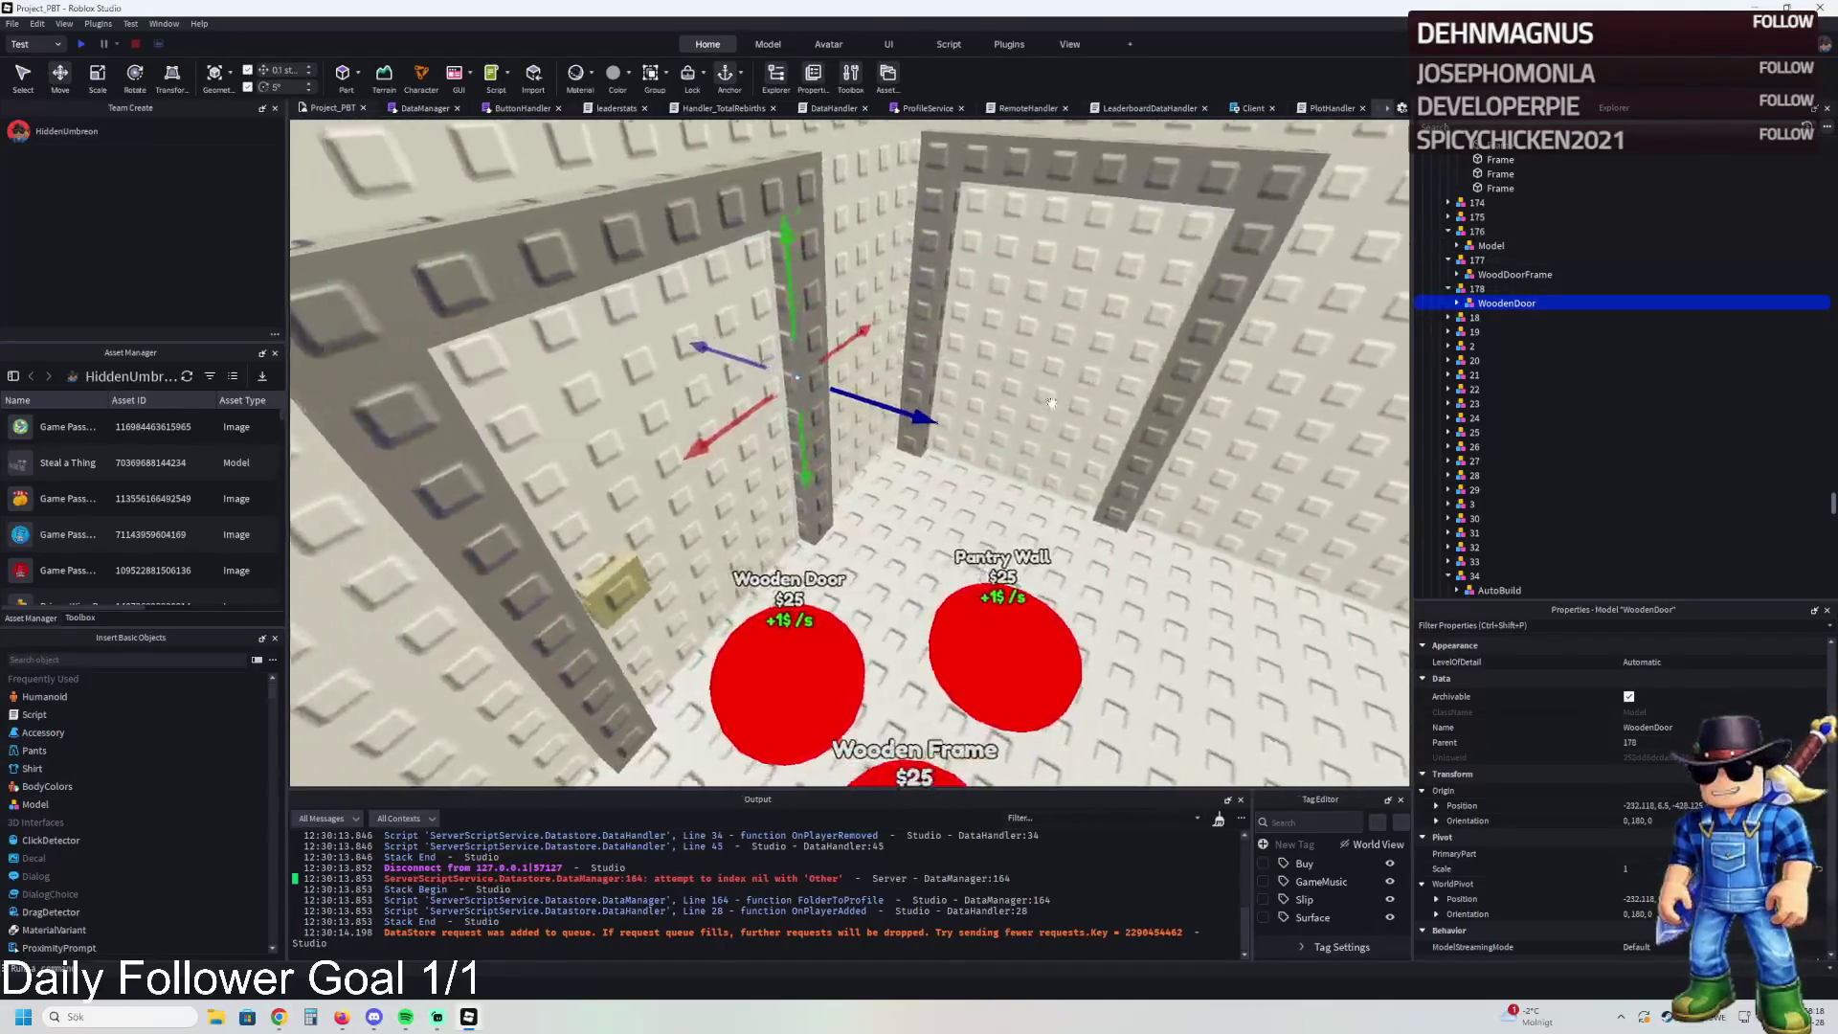
key(w)
key(a)
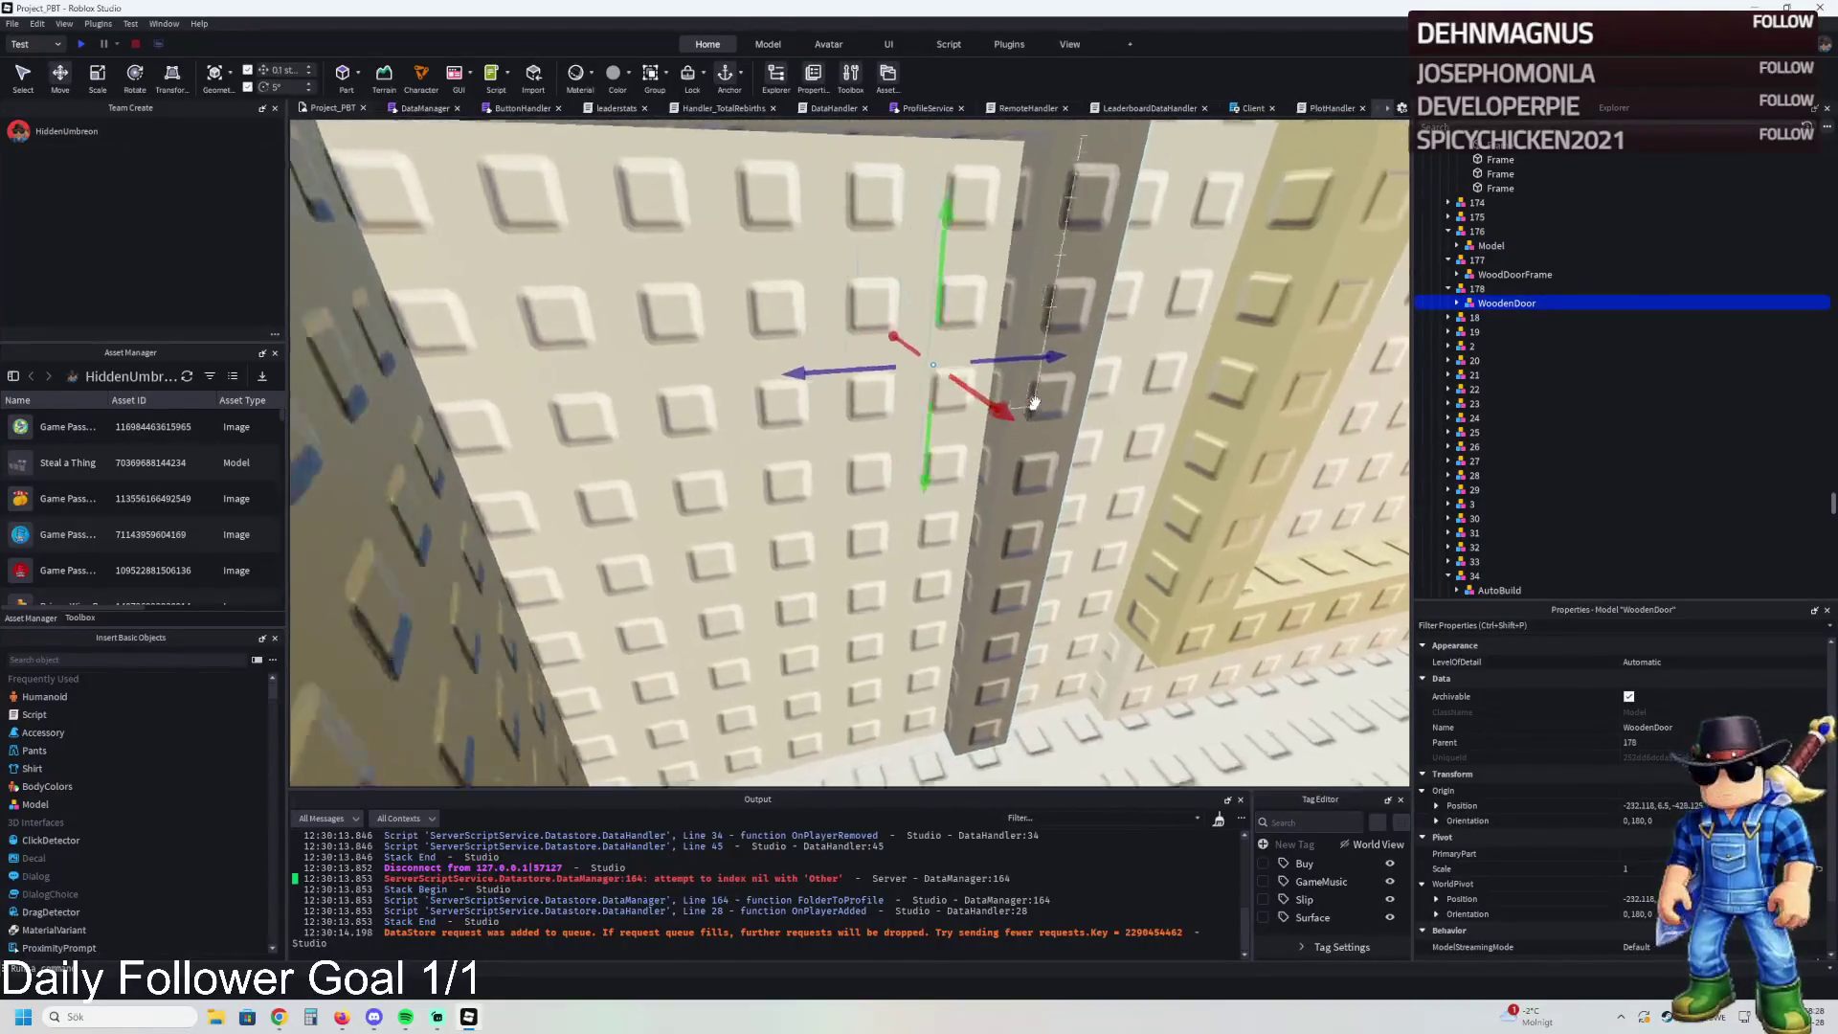
scroll(1037, 402, down, 5)
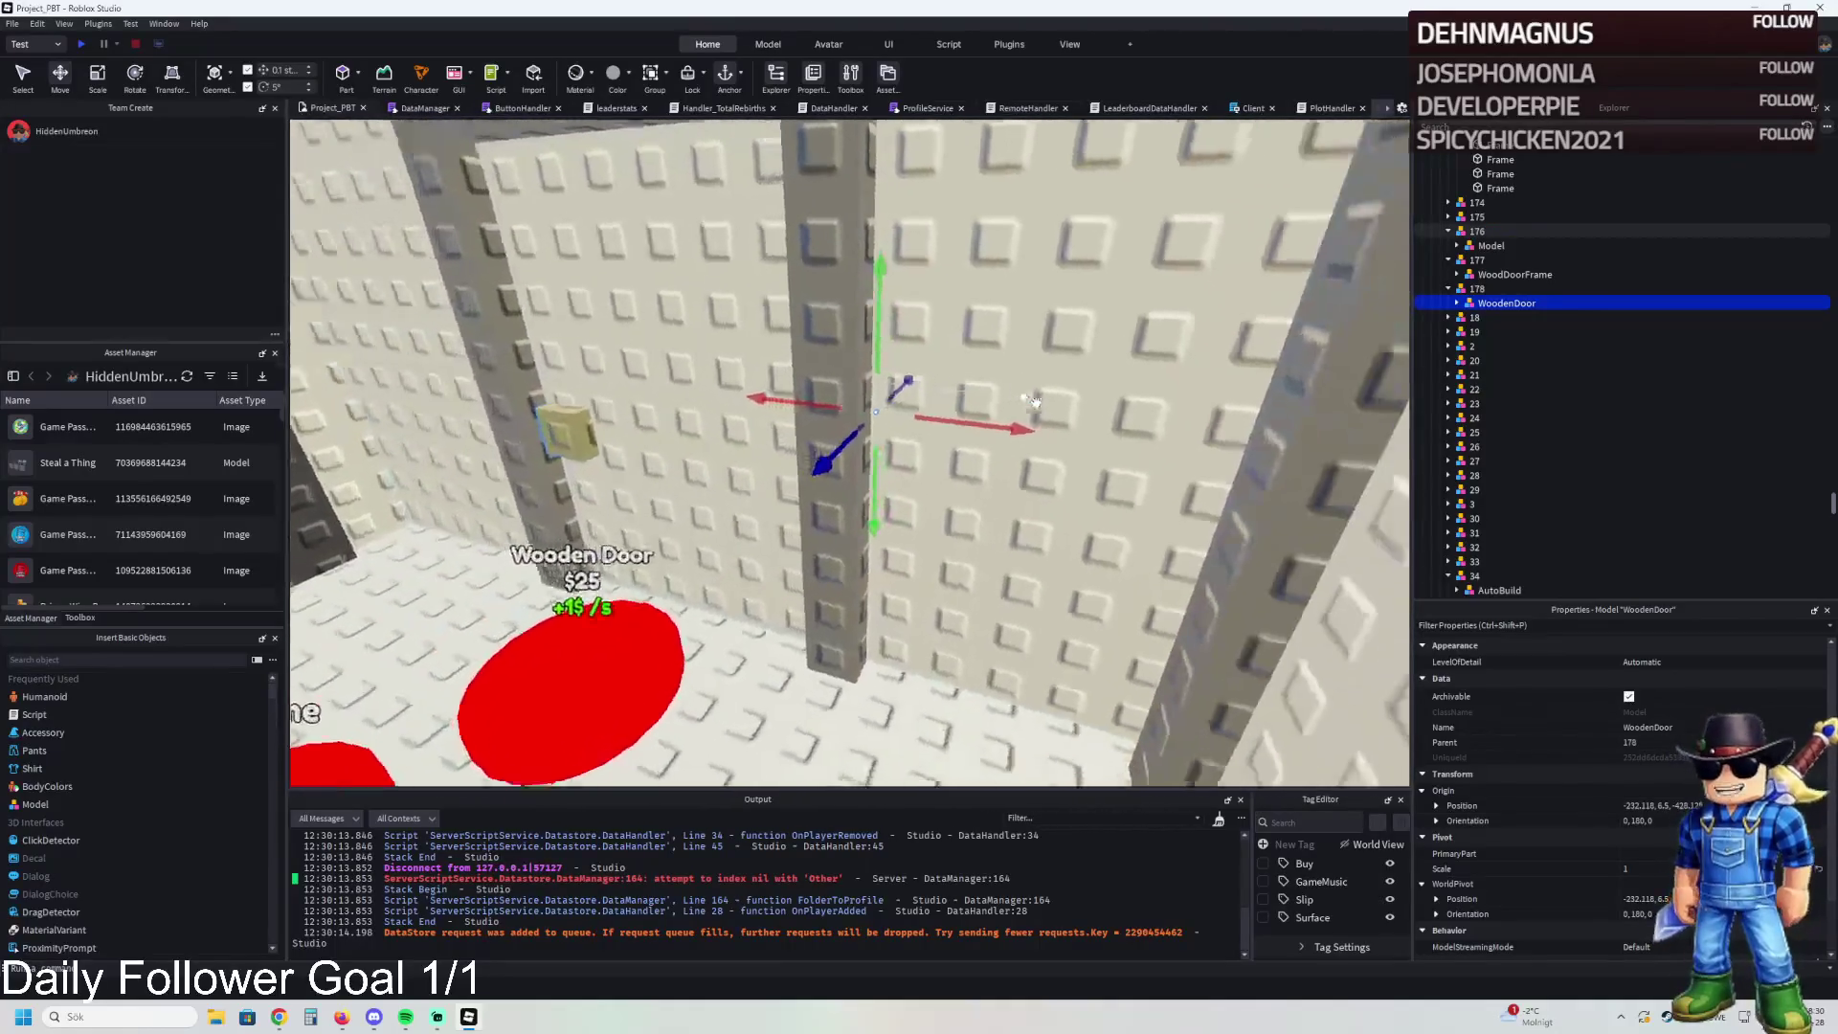
key(a)
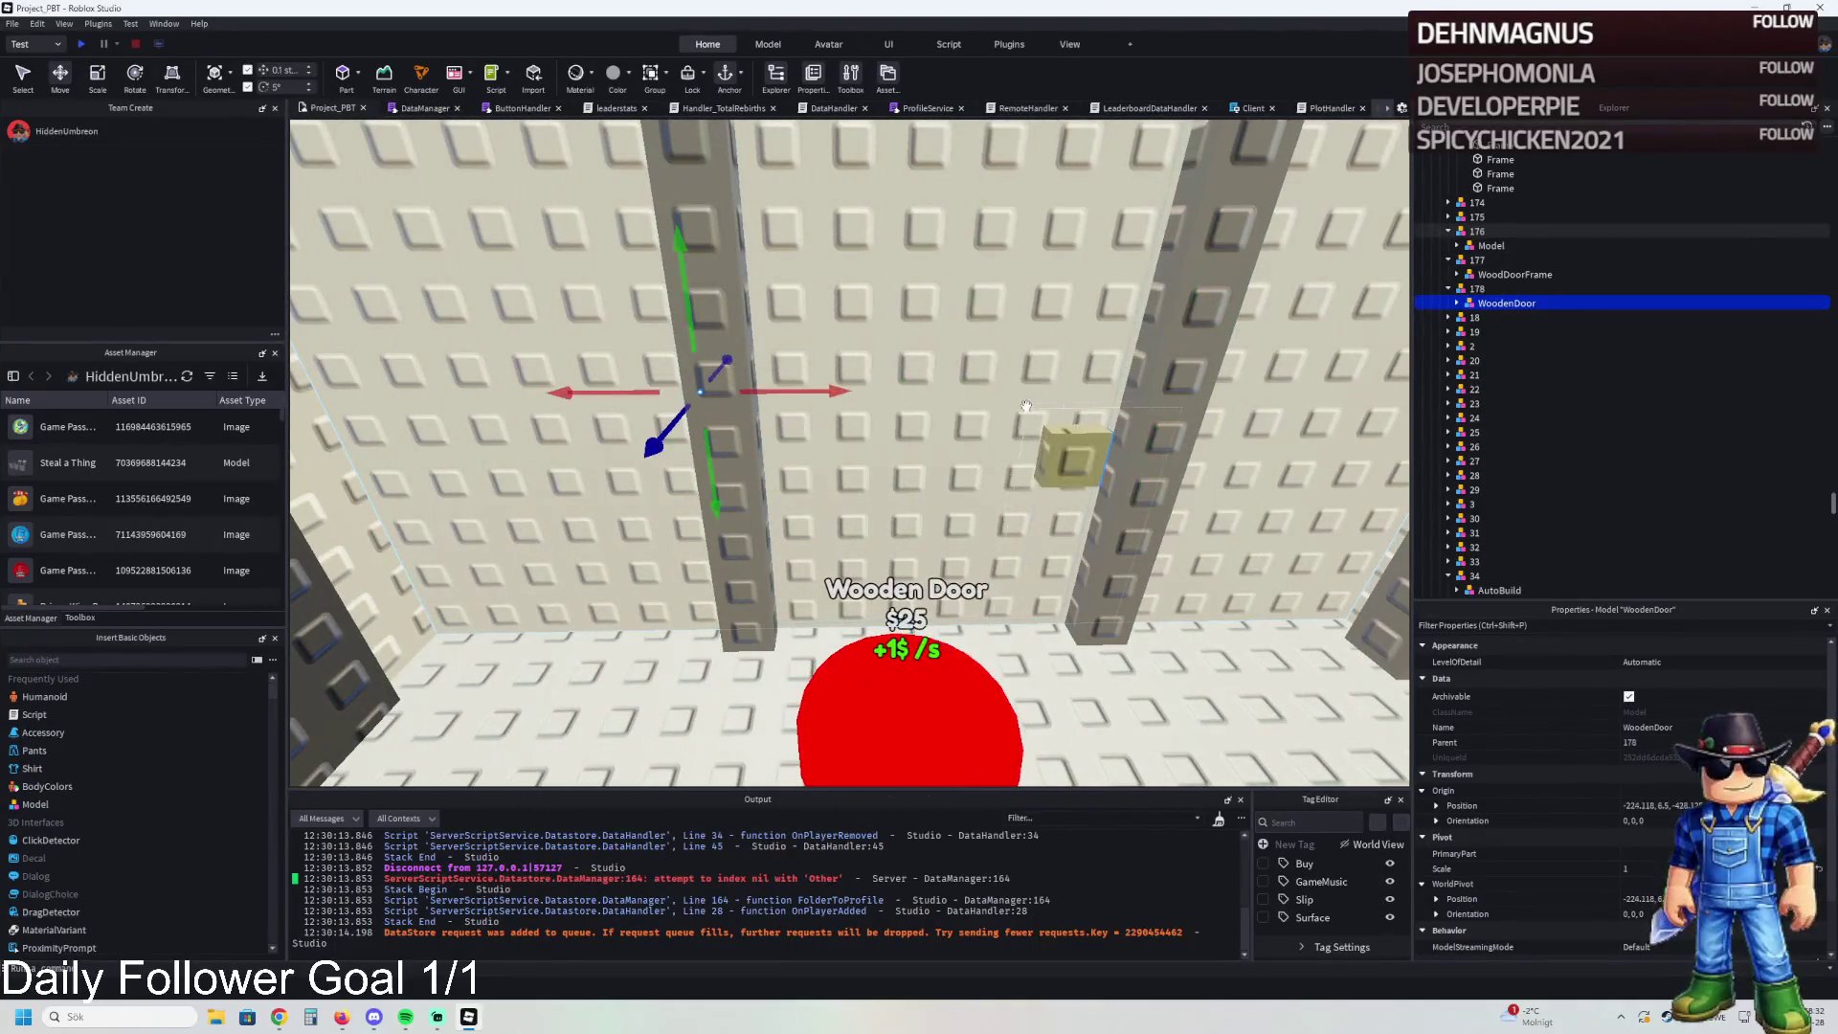
key(d)
key(w)
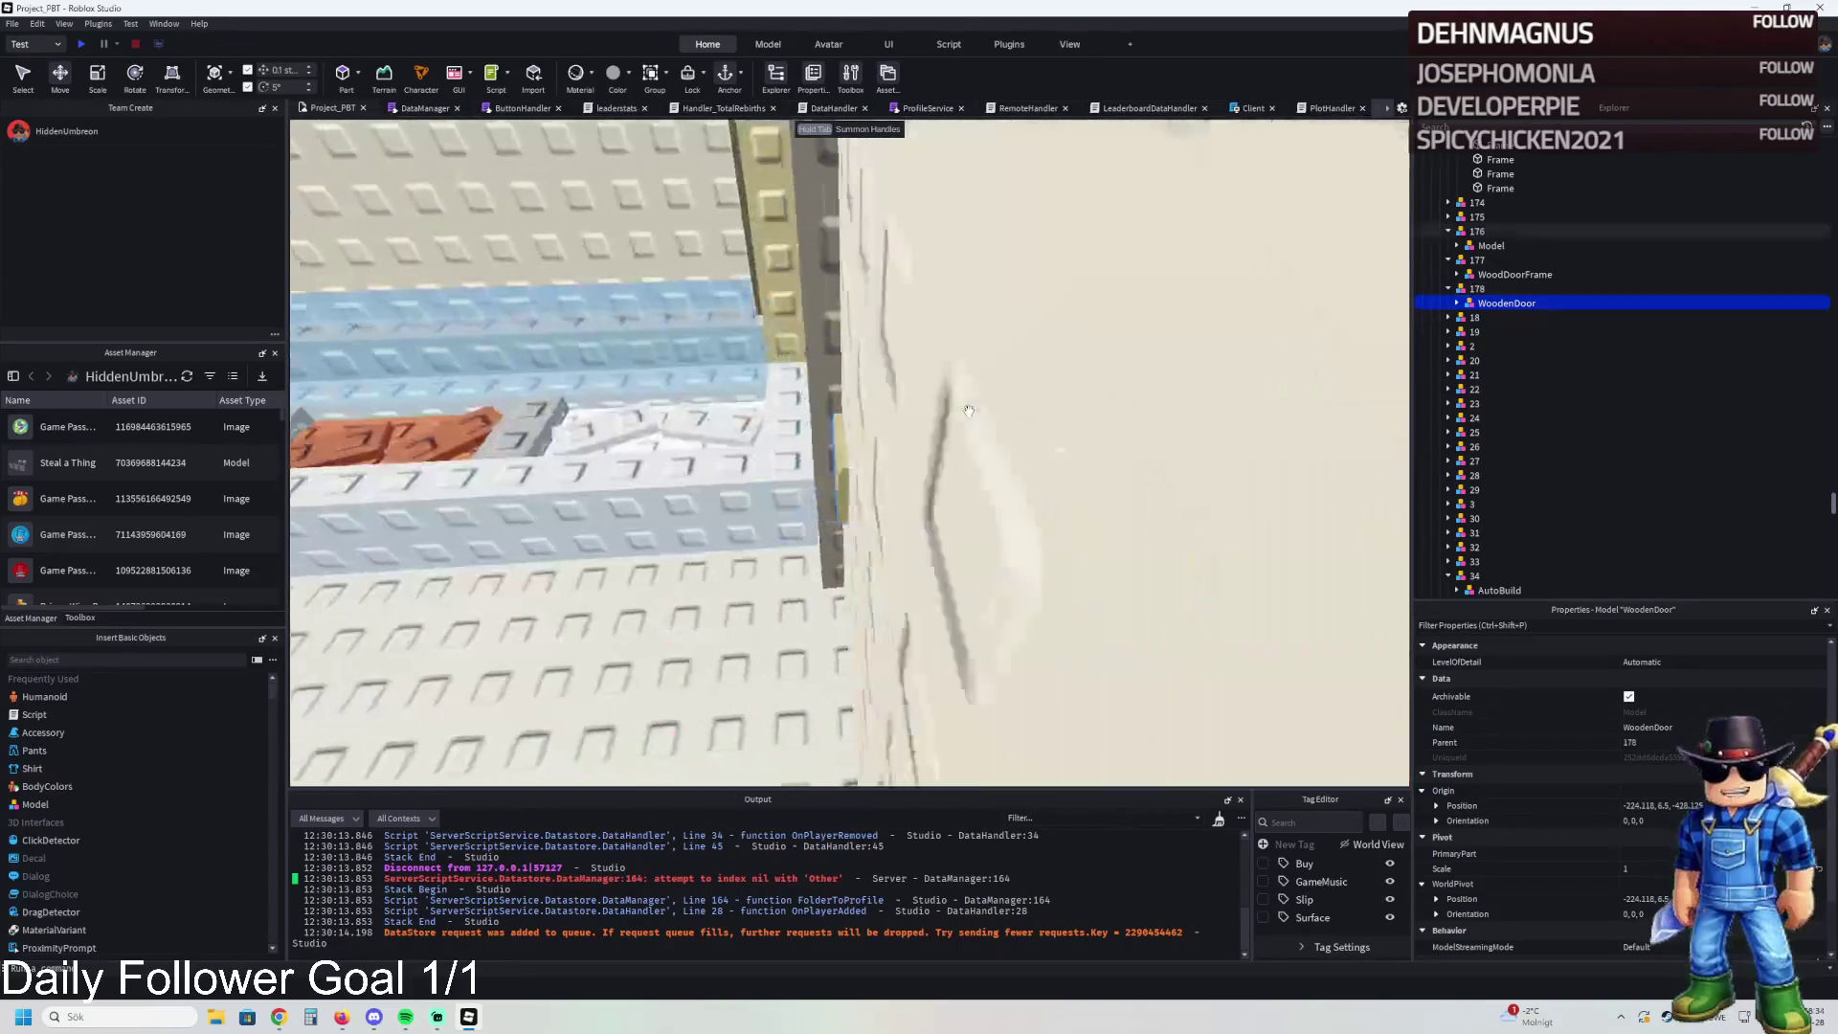
key(f)
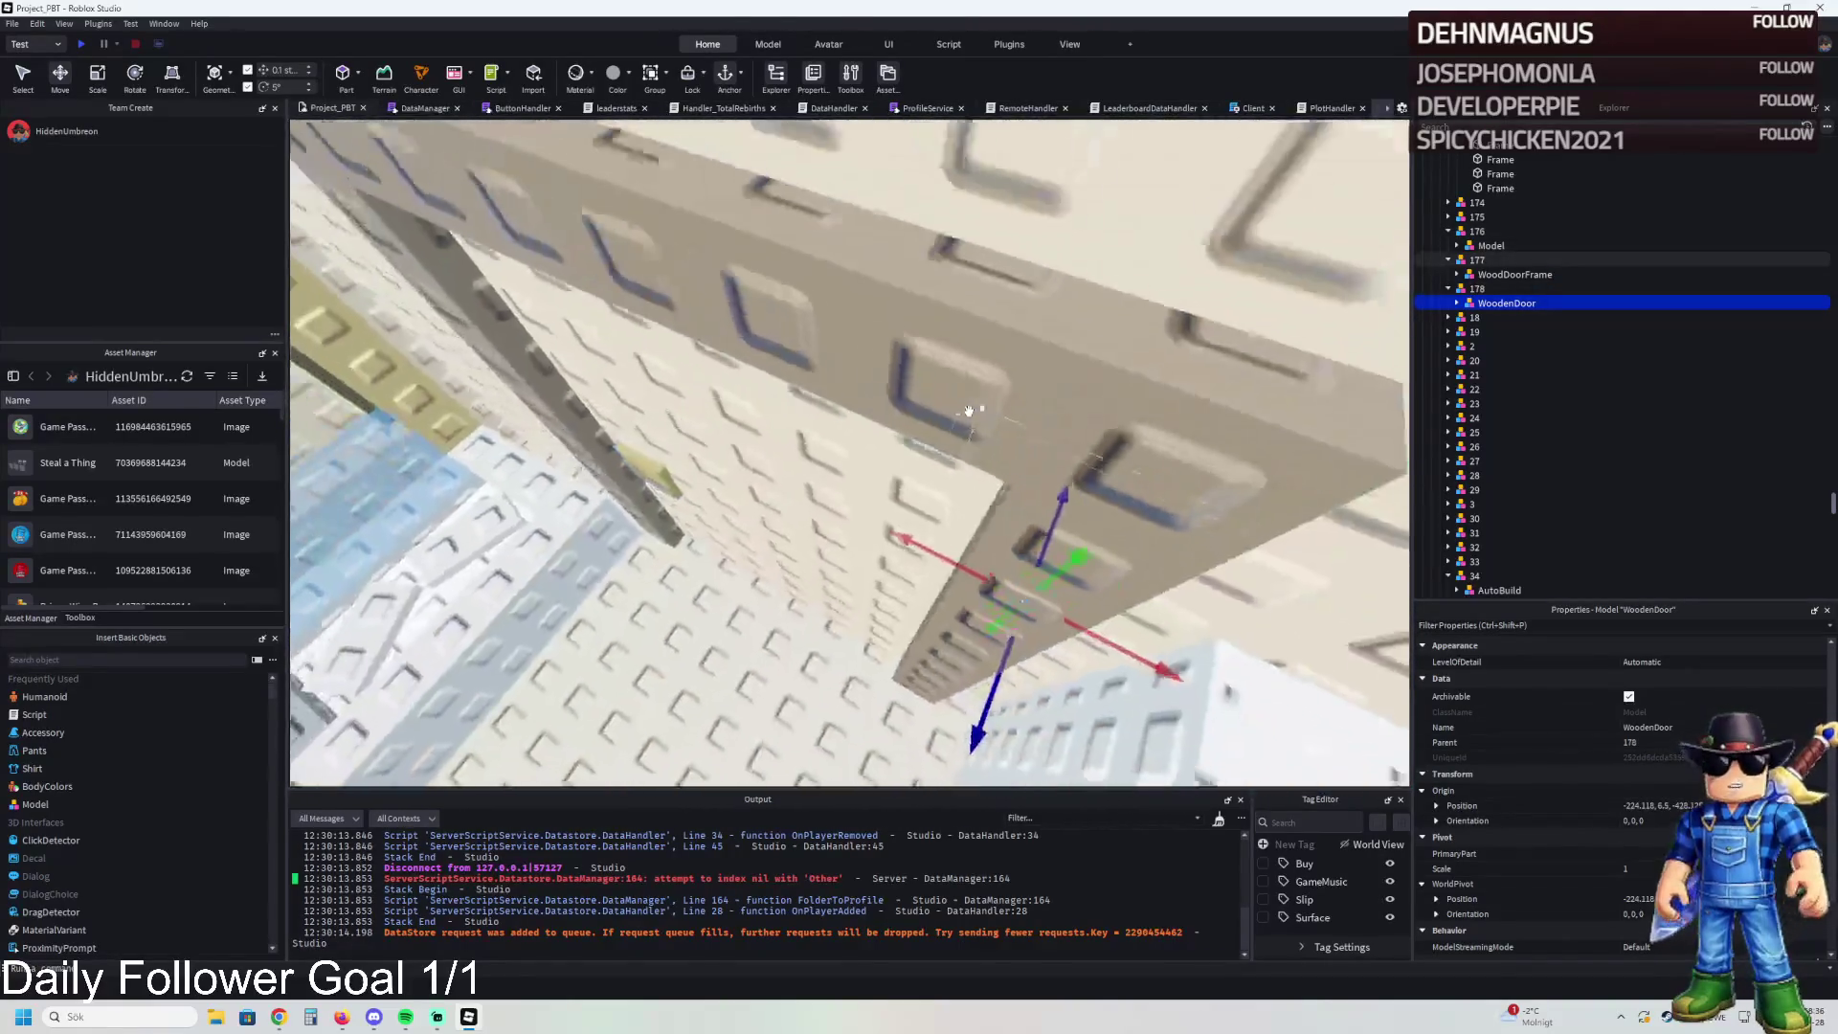
key(ctrl+4)
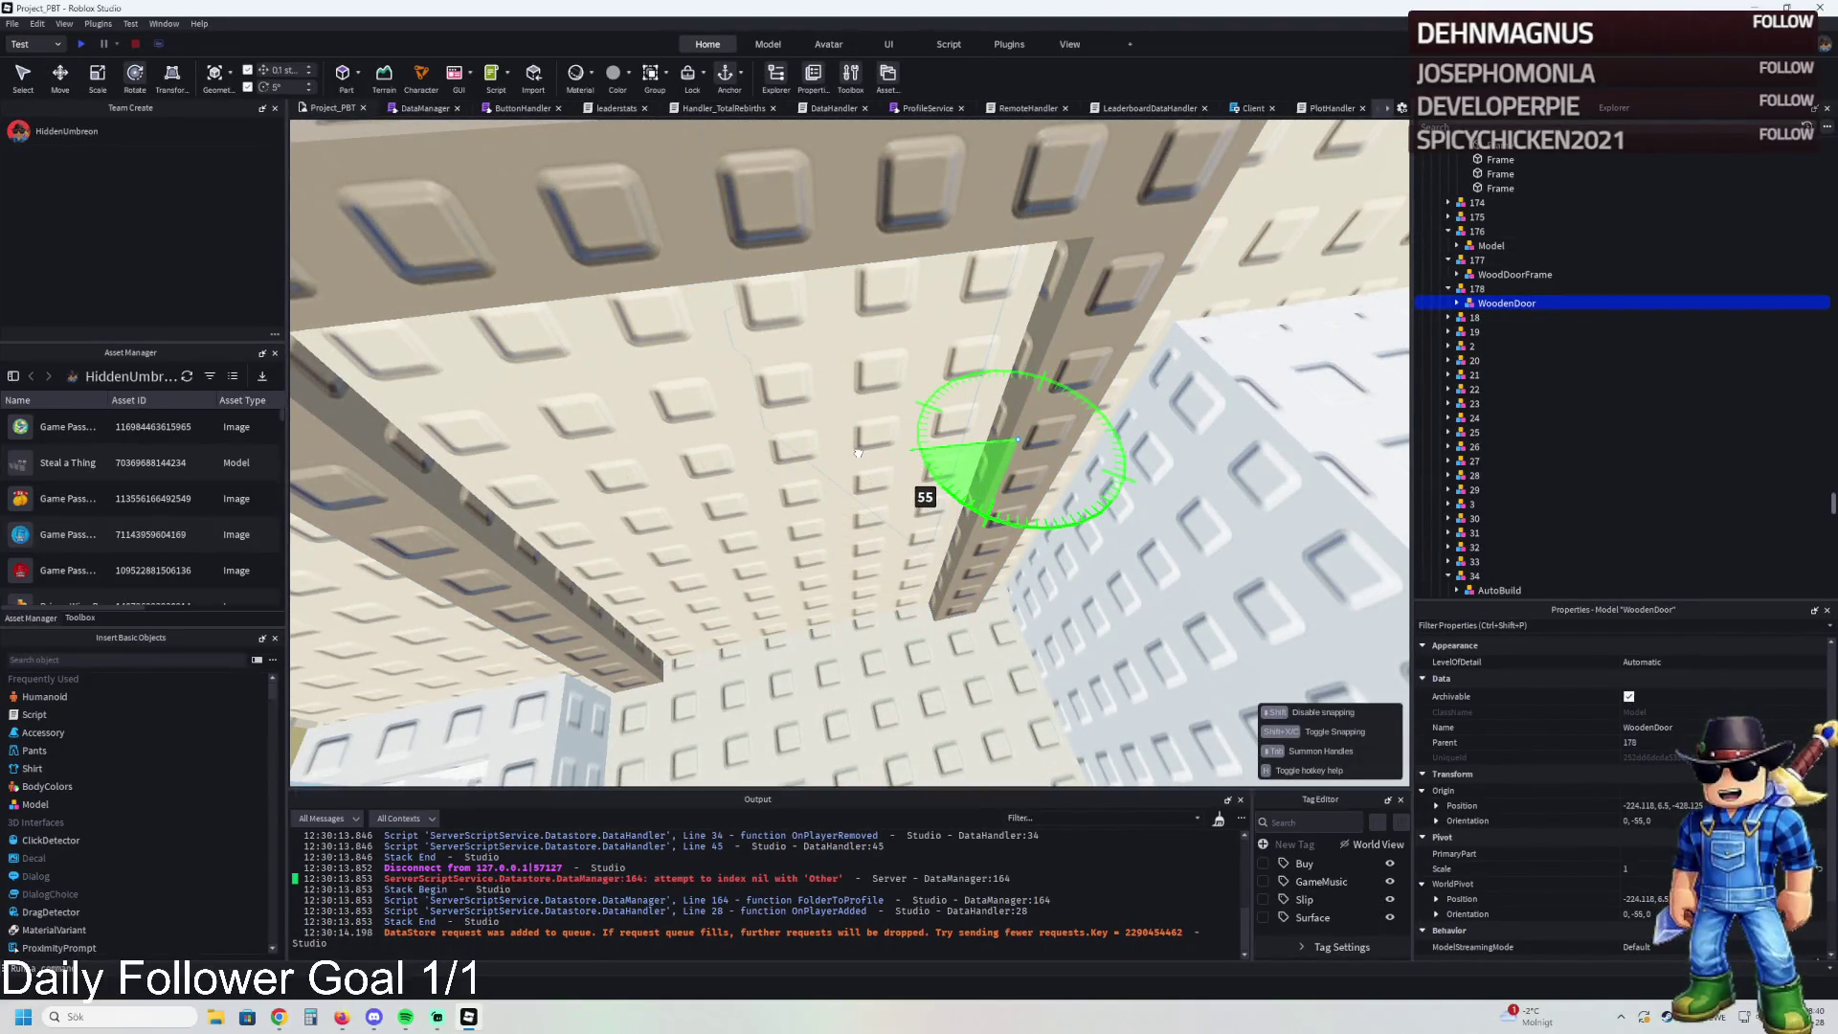
drag(857, 453, 858, 452)
- Slide the door along its red and blue axes into place beside the pillar wall
key(w)
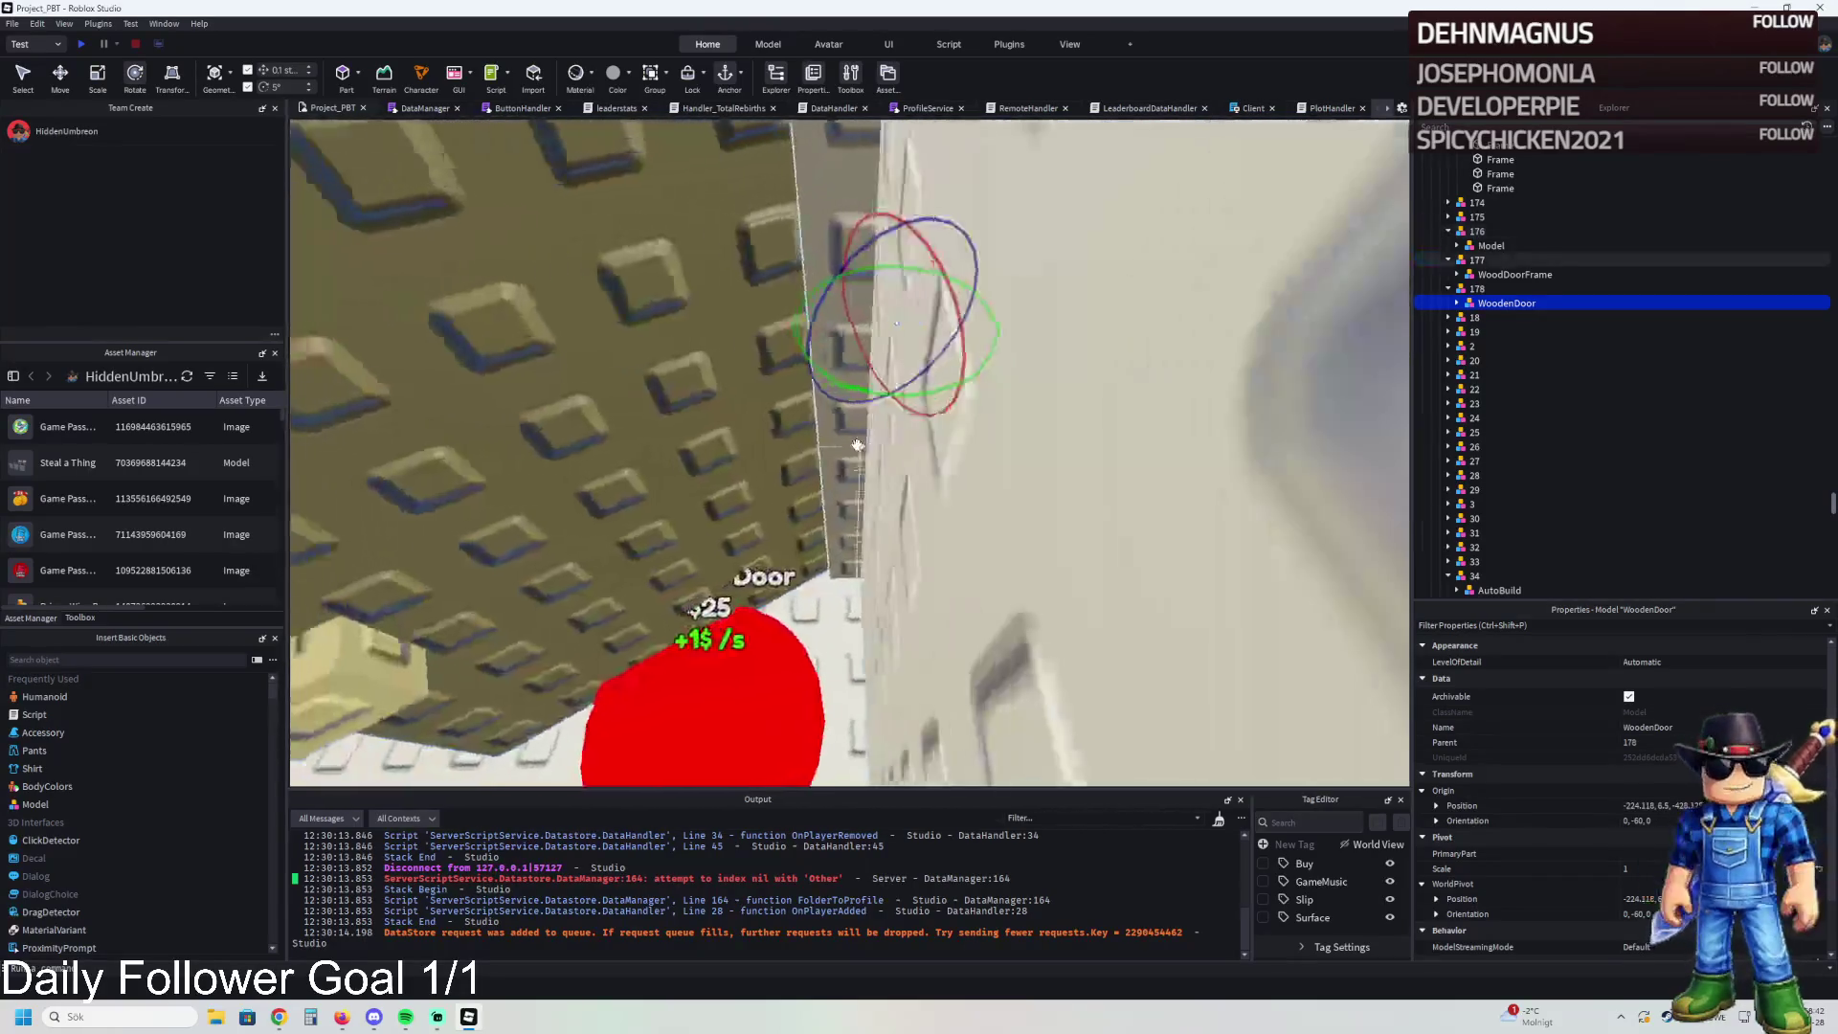
key(ctrl+2)
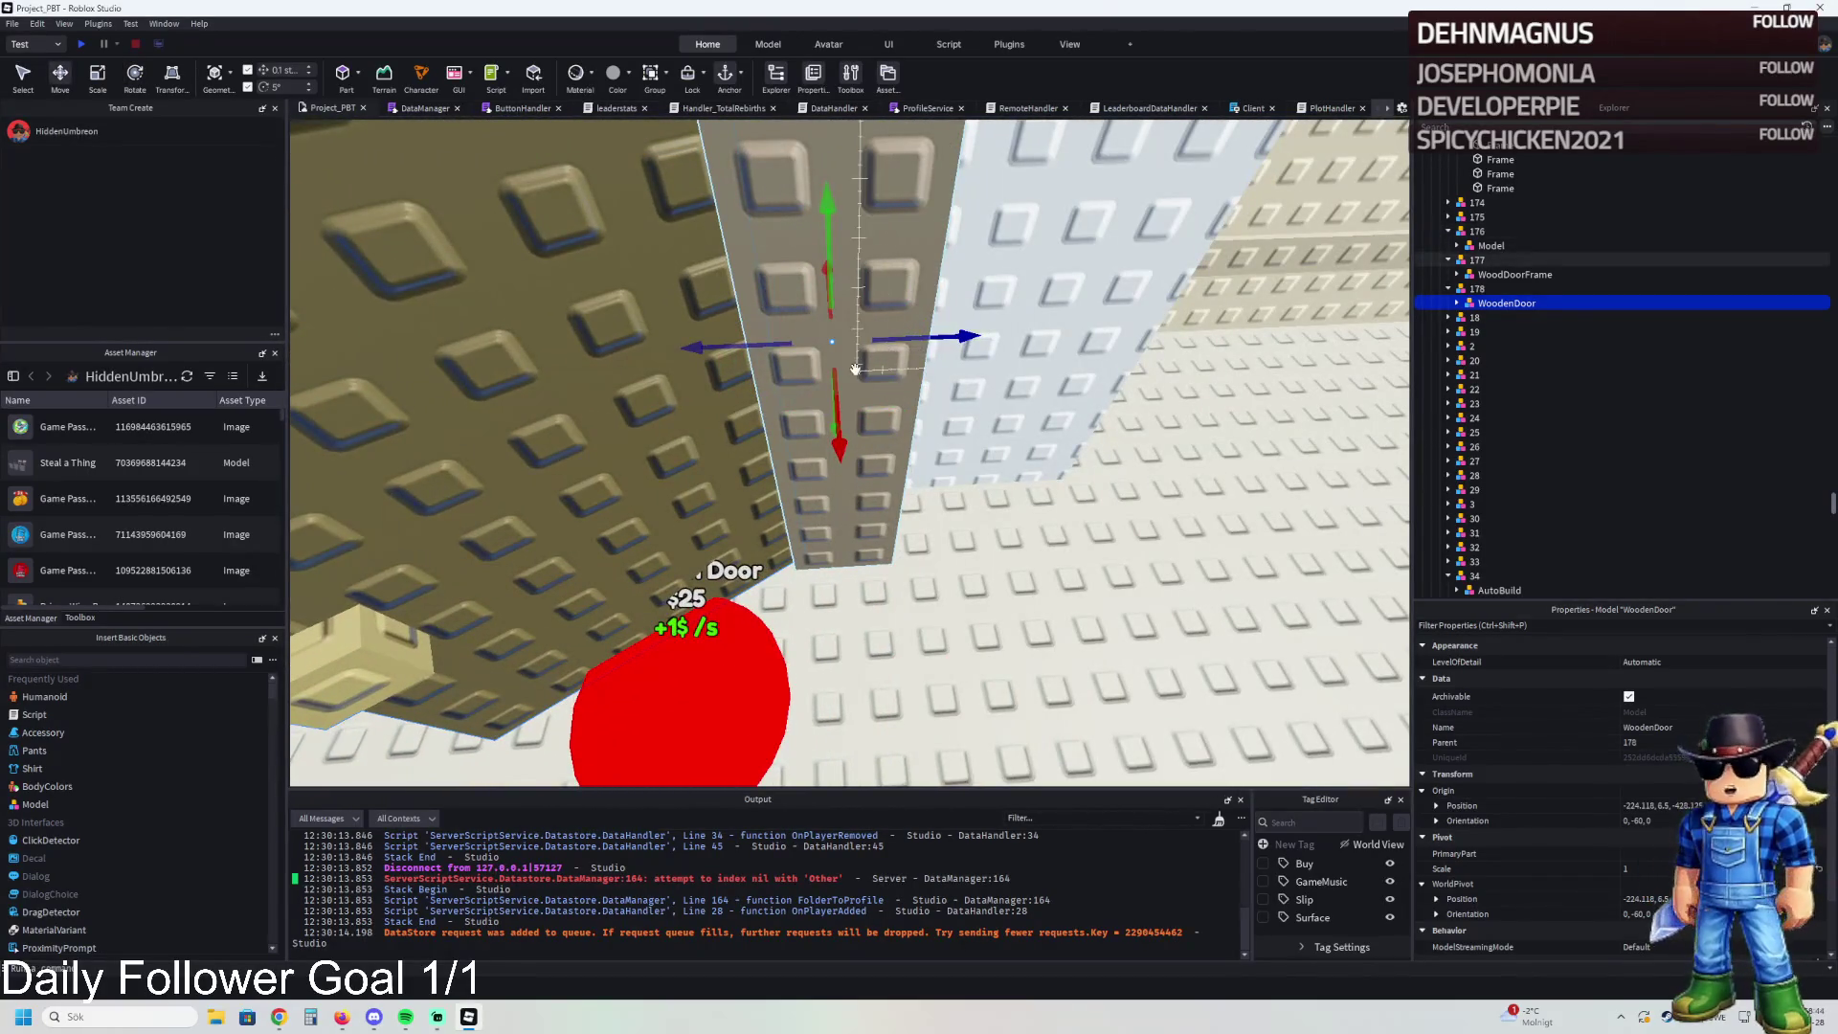
mouse_move(846, 390)
mouse_down()
mouse_move(837, 434)
mouse_move(825, 423)
mouse_up()
drag(924, 357, 913, 361)
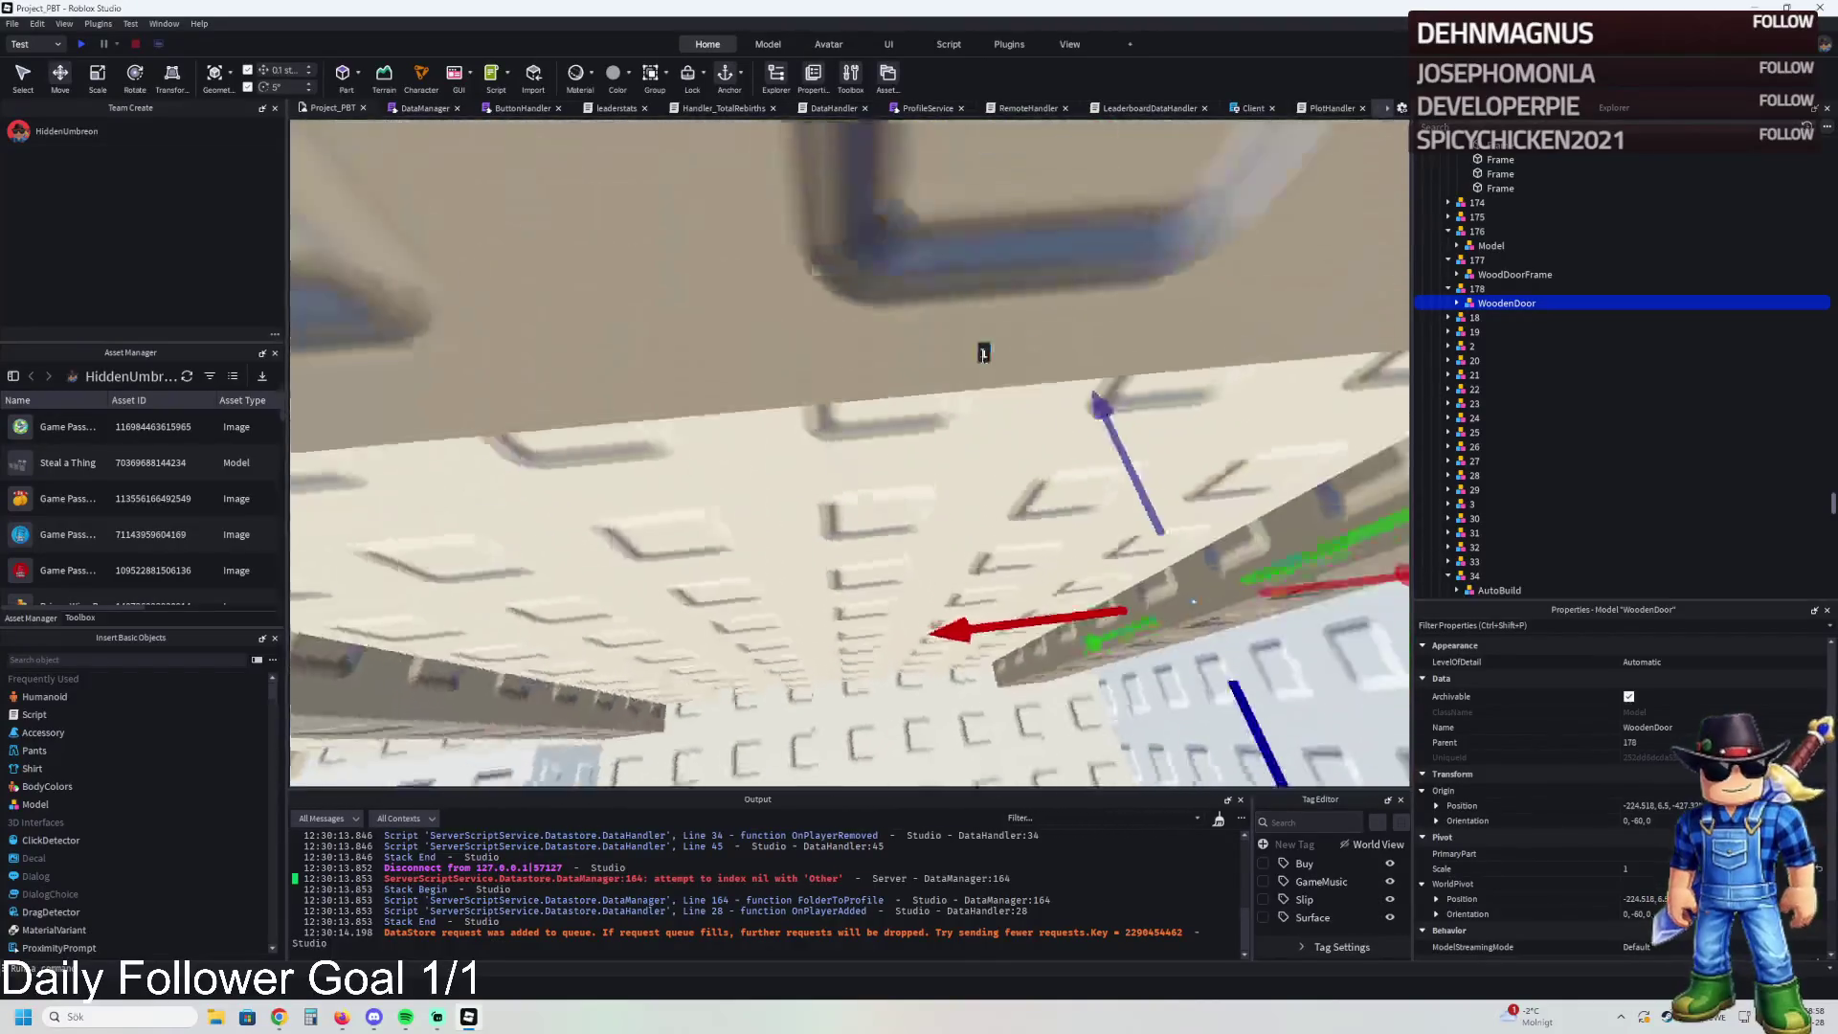
- Fine-tune the door's rotation and position, then view the surrounding buttons
key(ctrl+4)
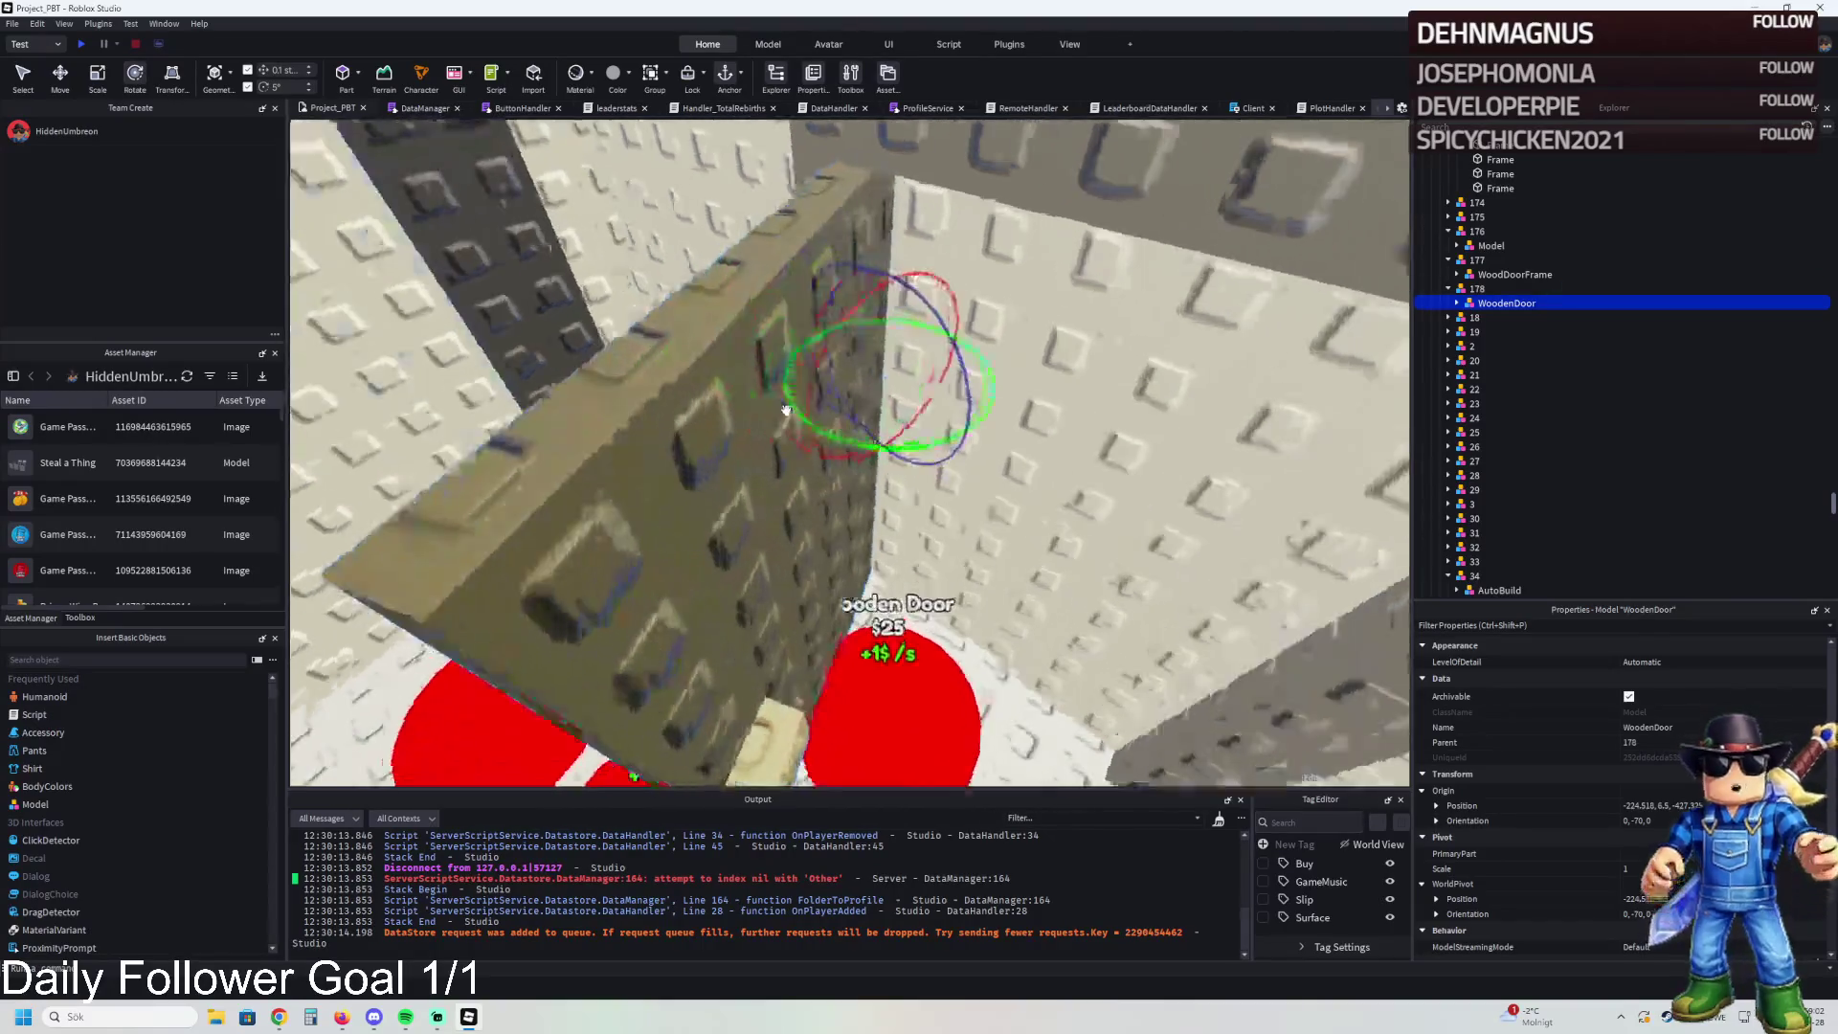
key(ctrl+2)
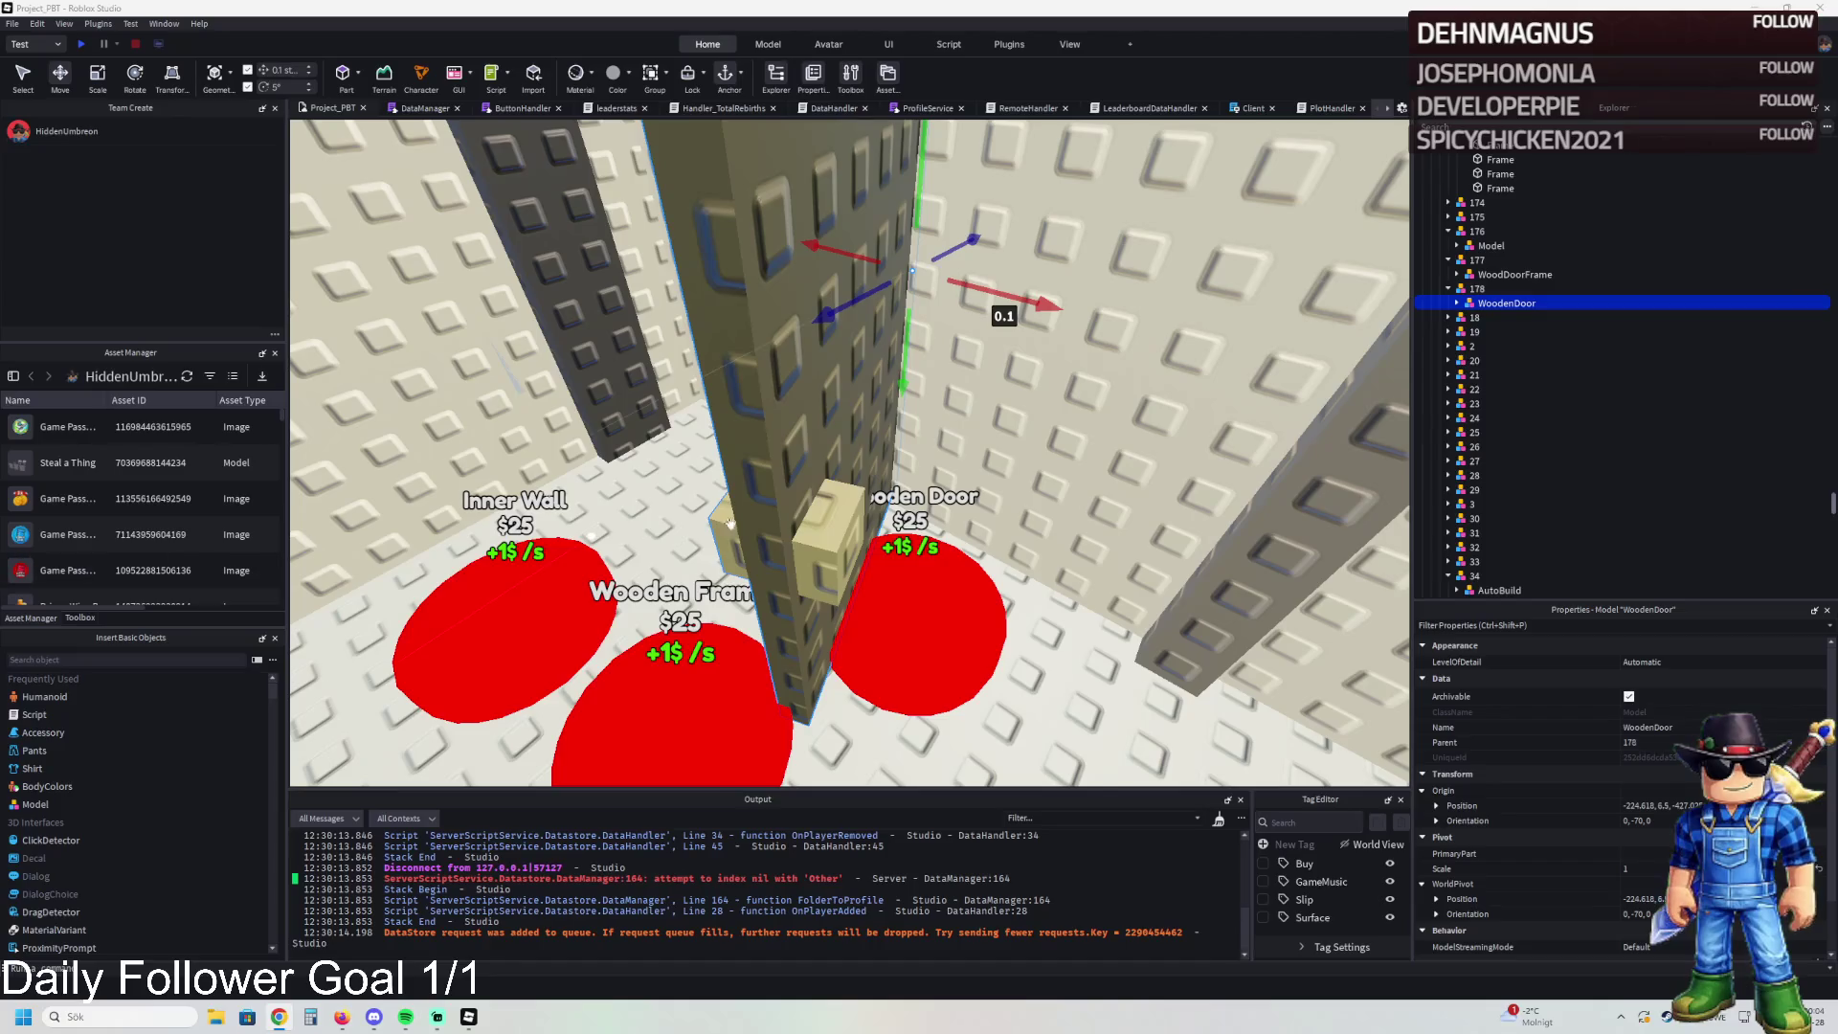
key(w)
key(s)
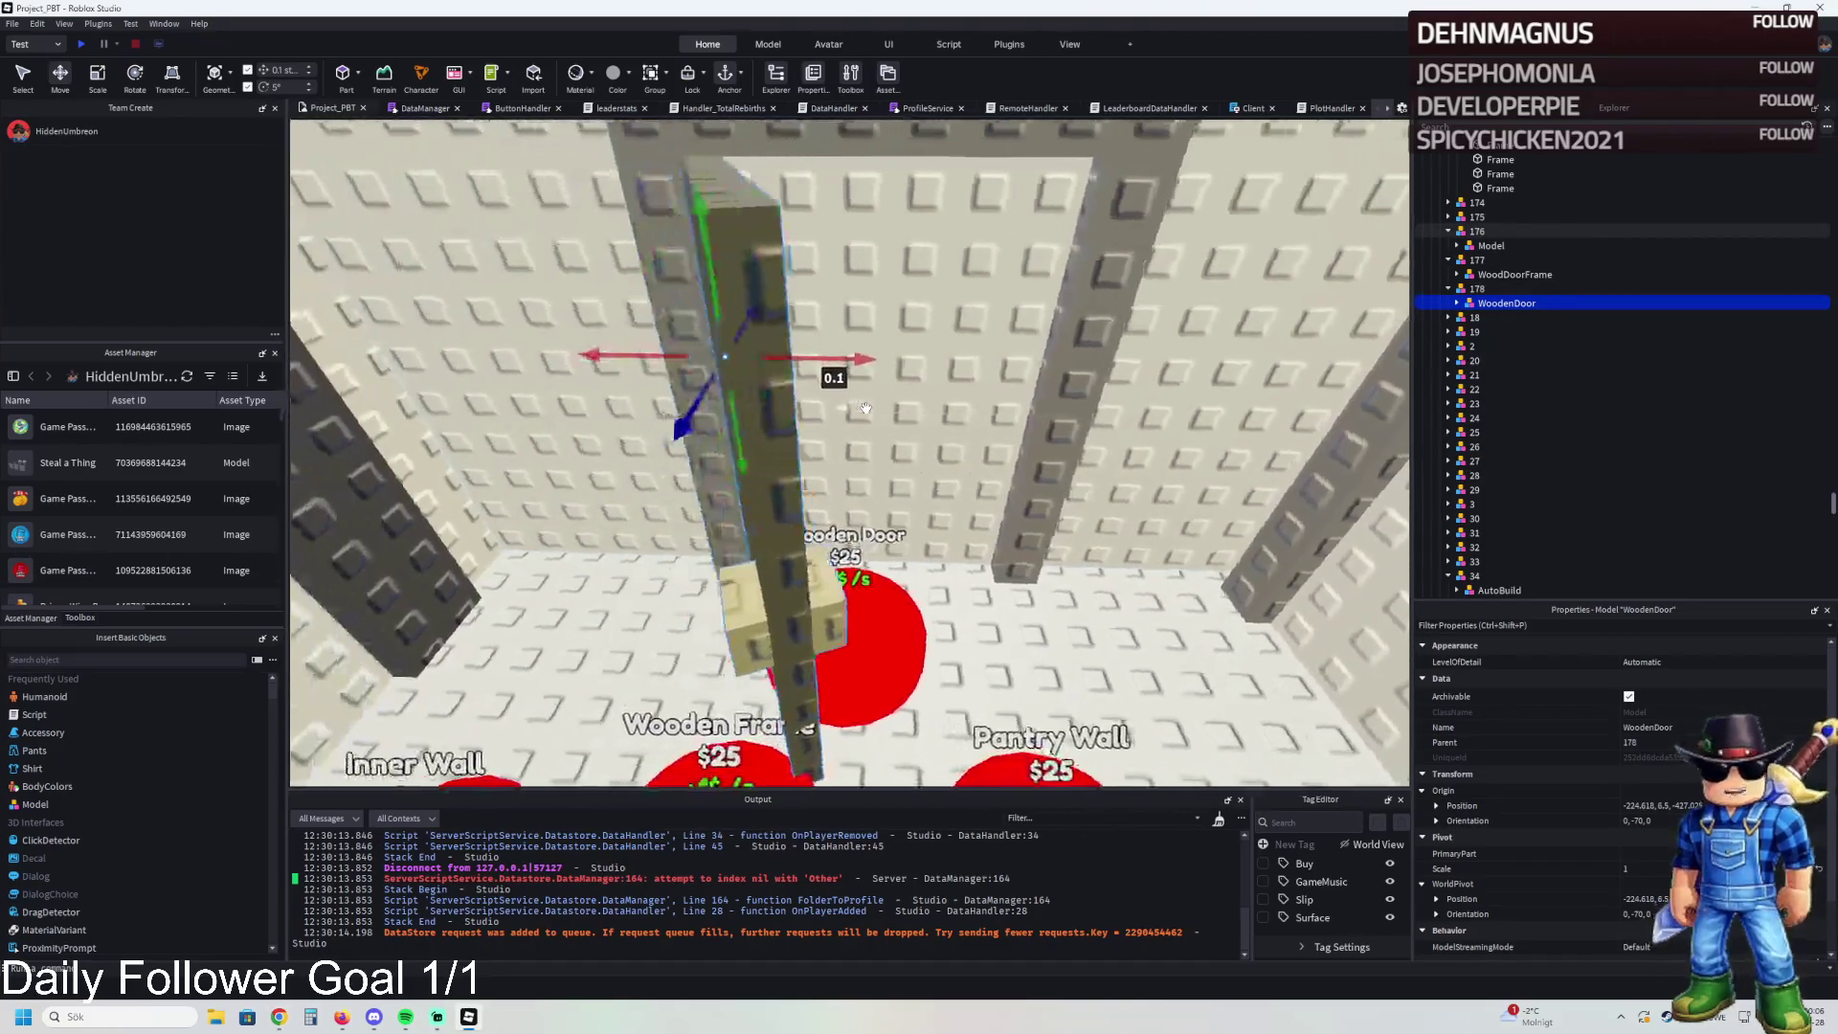
- Move TemplatePlot into ReplicatedStorage and start a playtest with F5
scroll(1432, 267, up, 15)
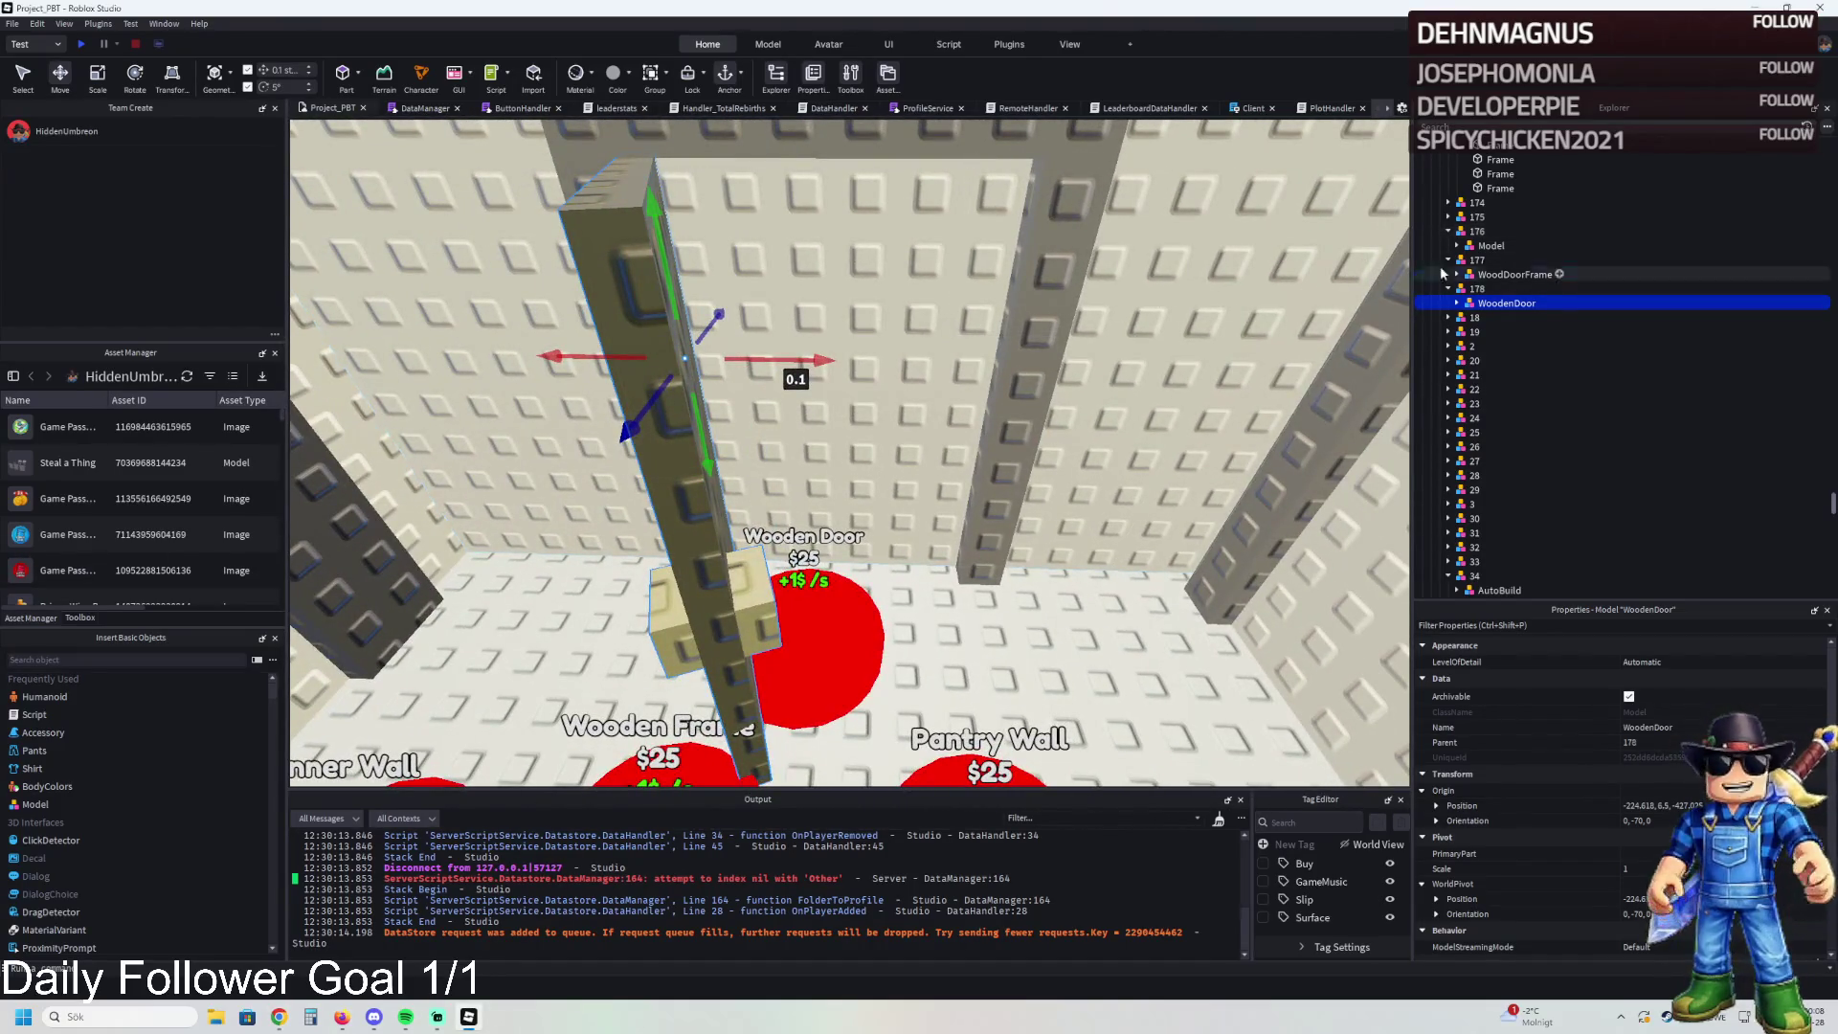
click(1479, 260)
drag(1487, 275, 1484, 417)
key(F5)
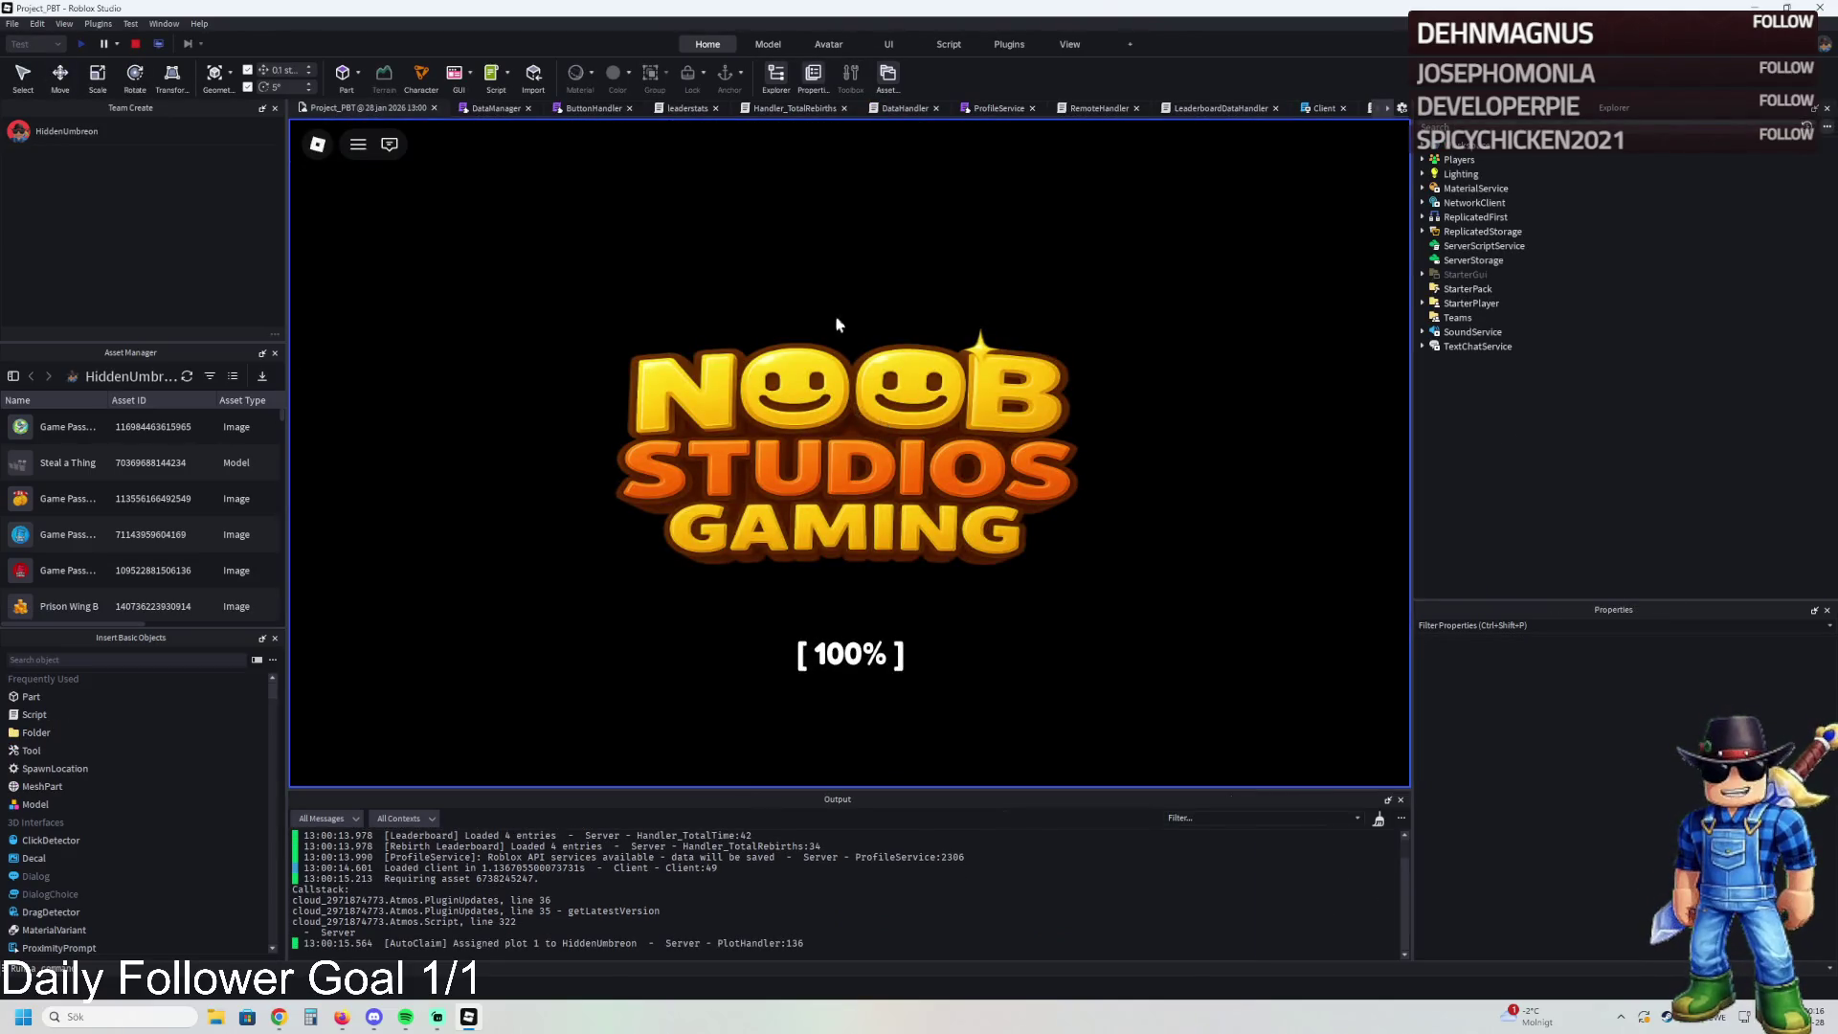
- Walk the character into the plot and along the fence to inspect the build, then stop the test
key(w)
key(w)
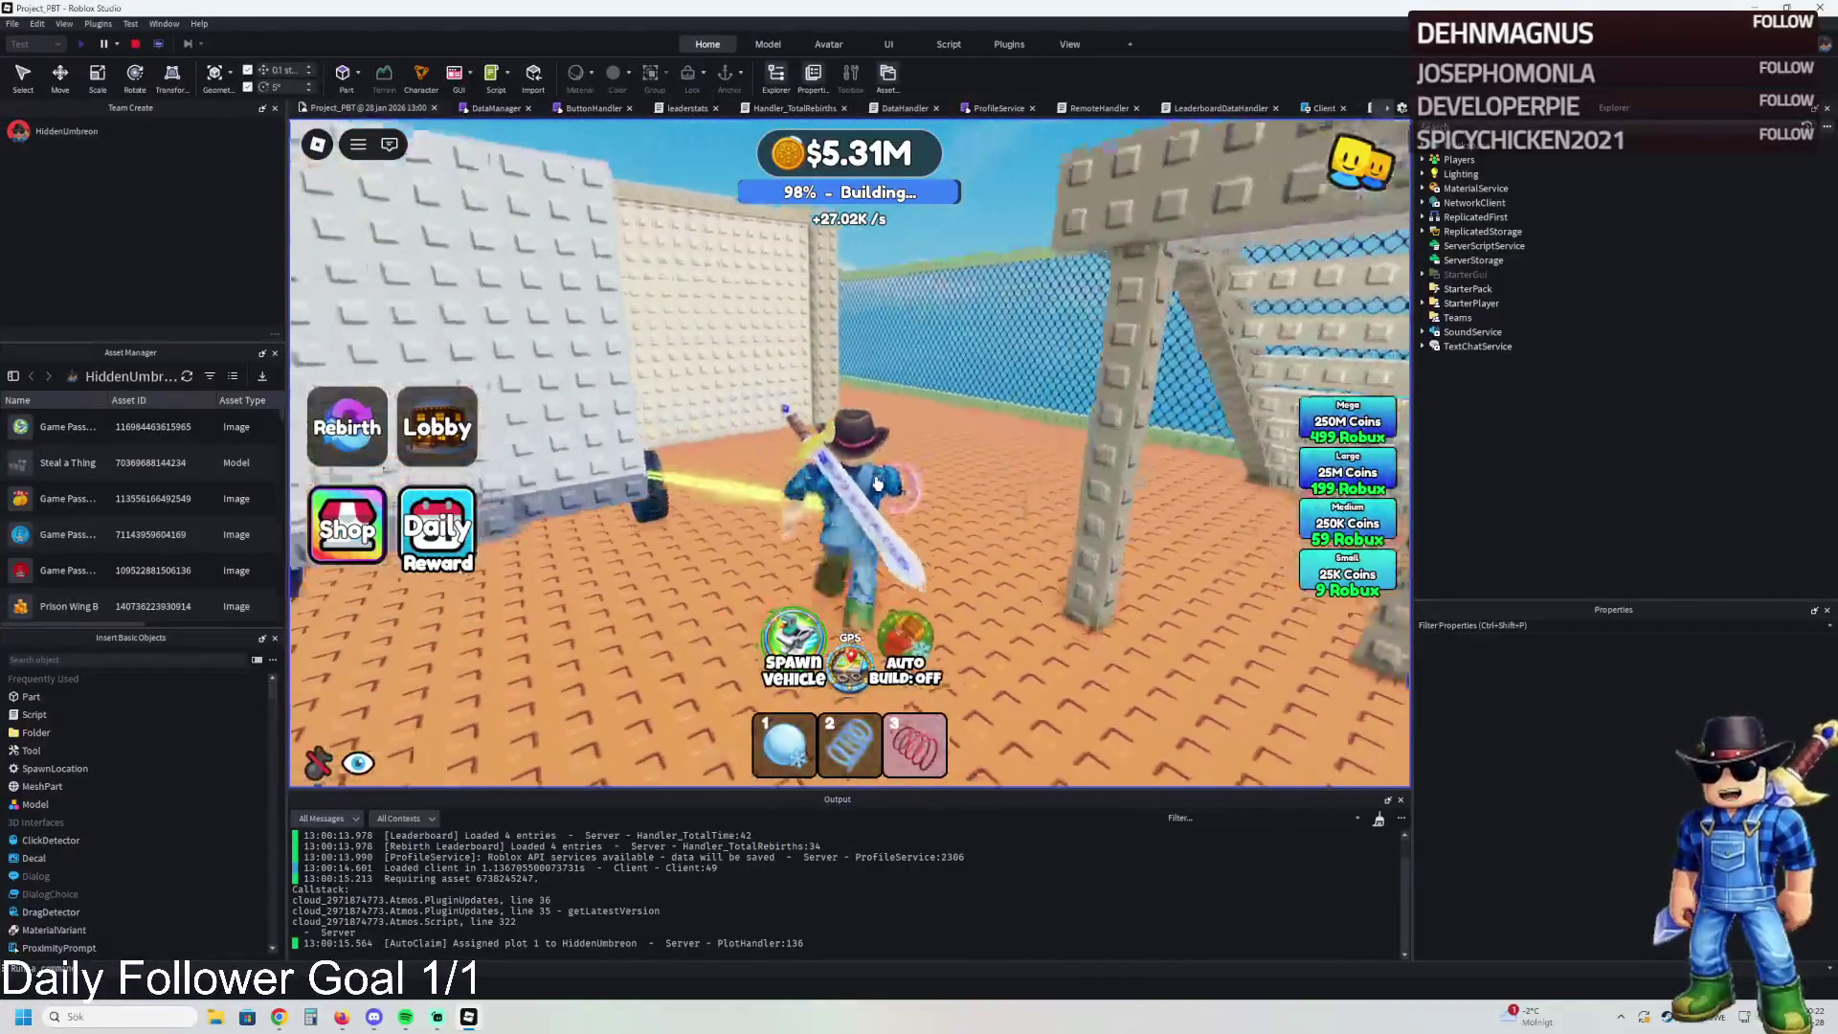
key(w)
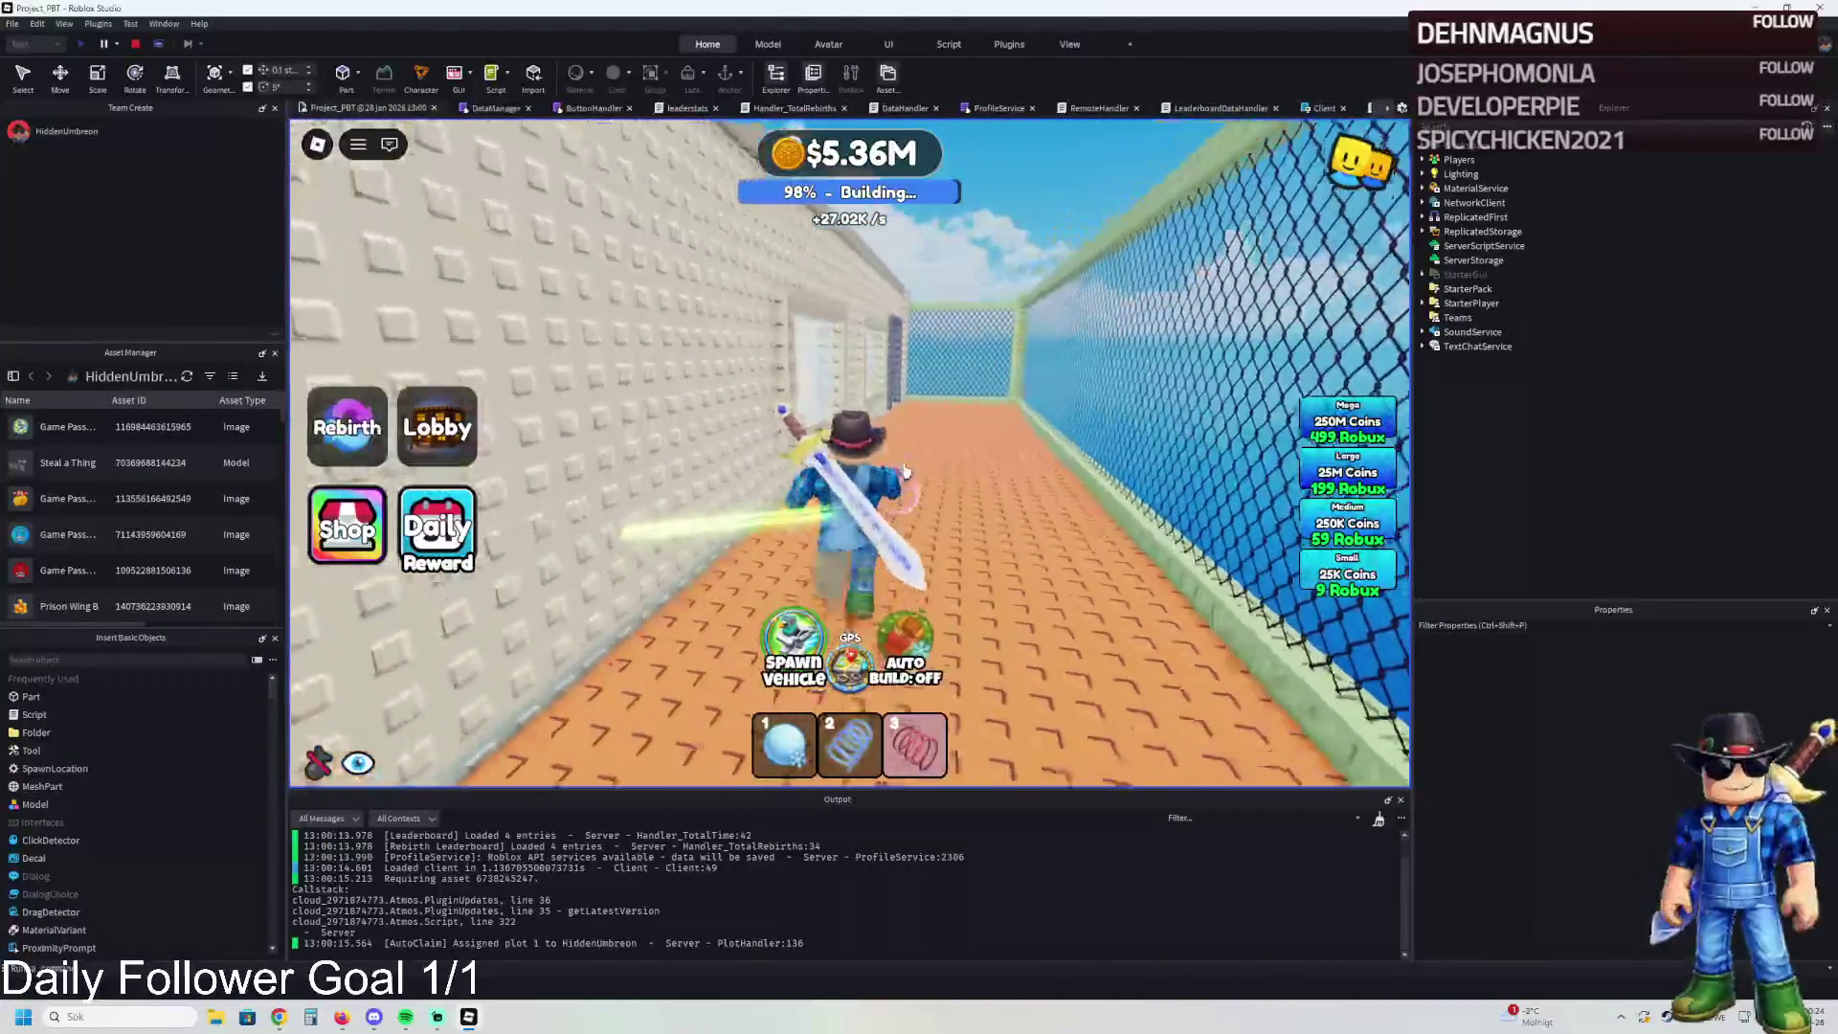
key(a)
key(w)
key(w)
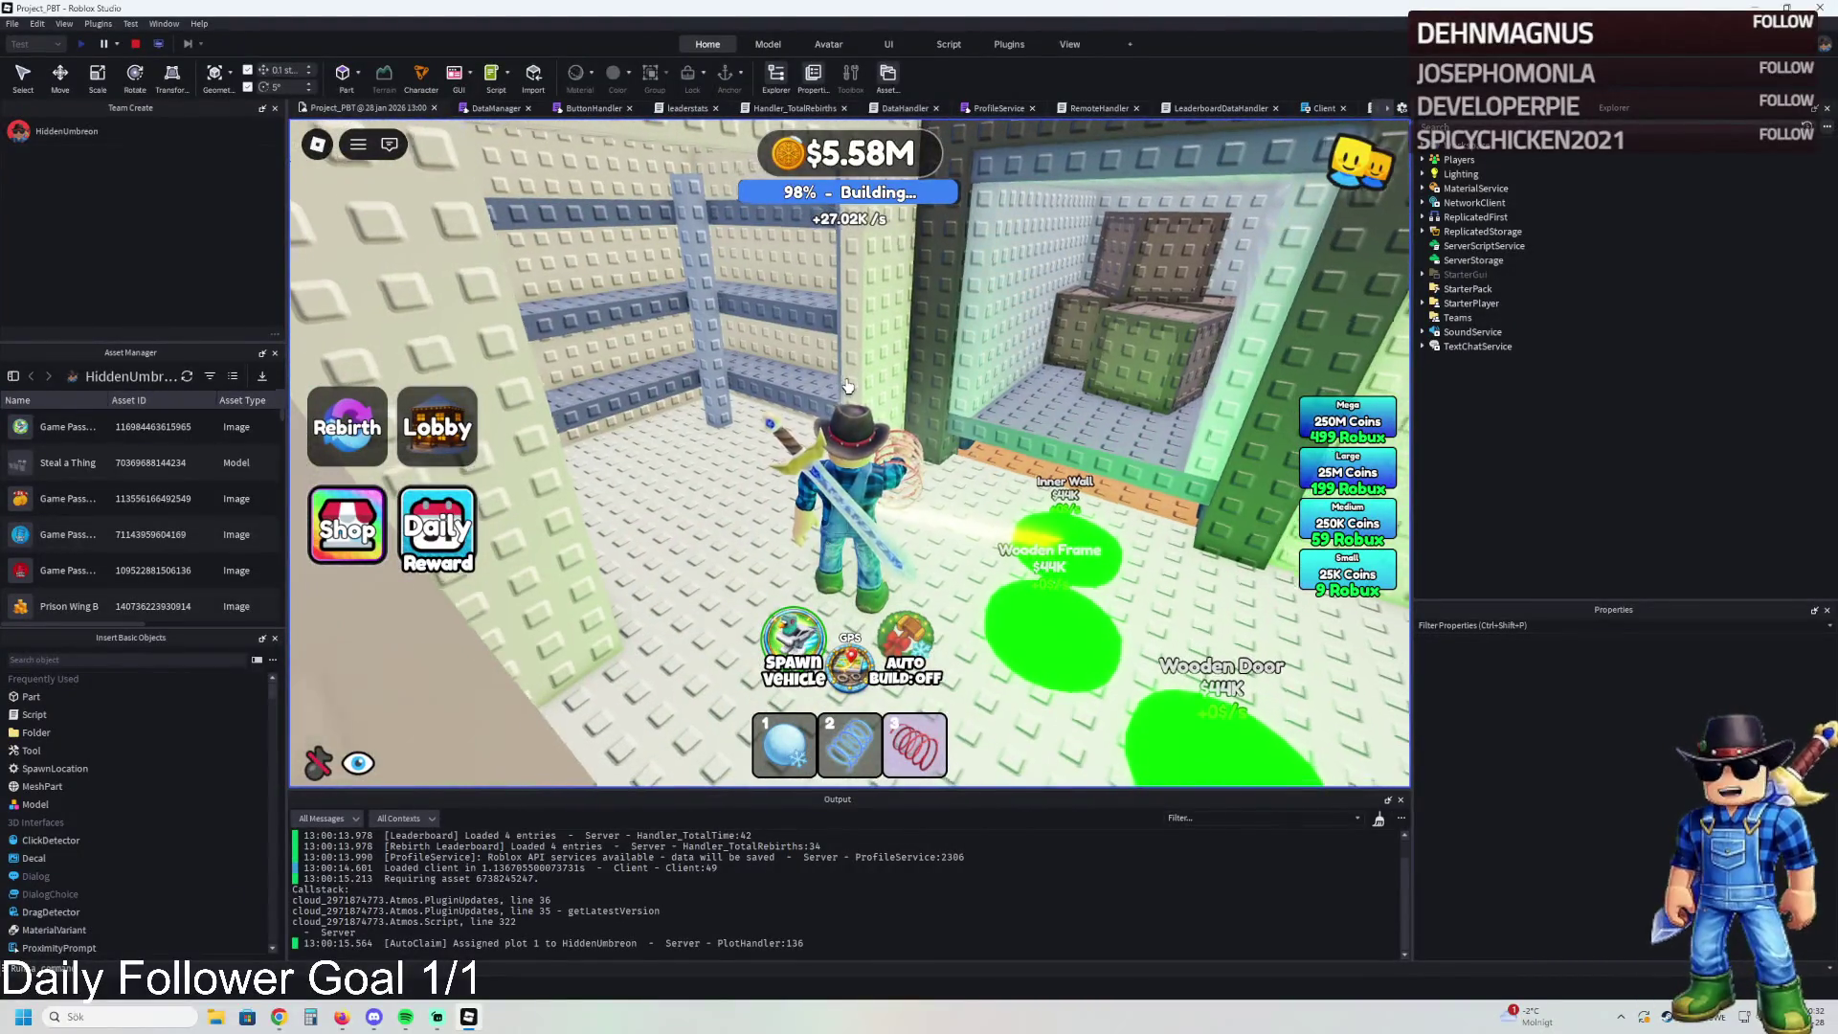
click(135, 44)
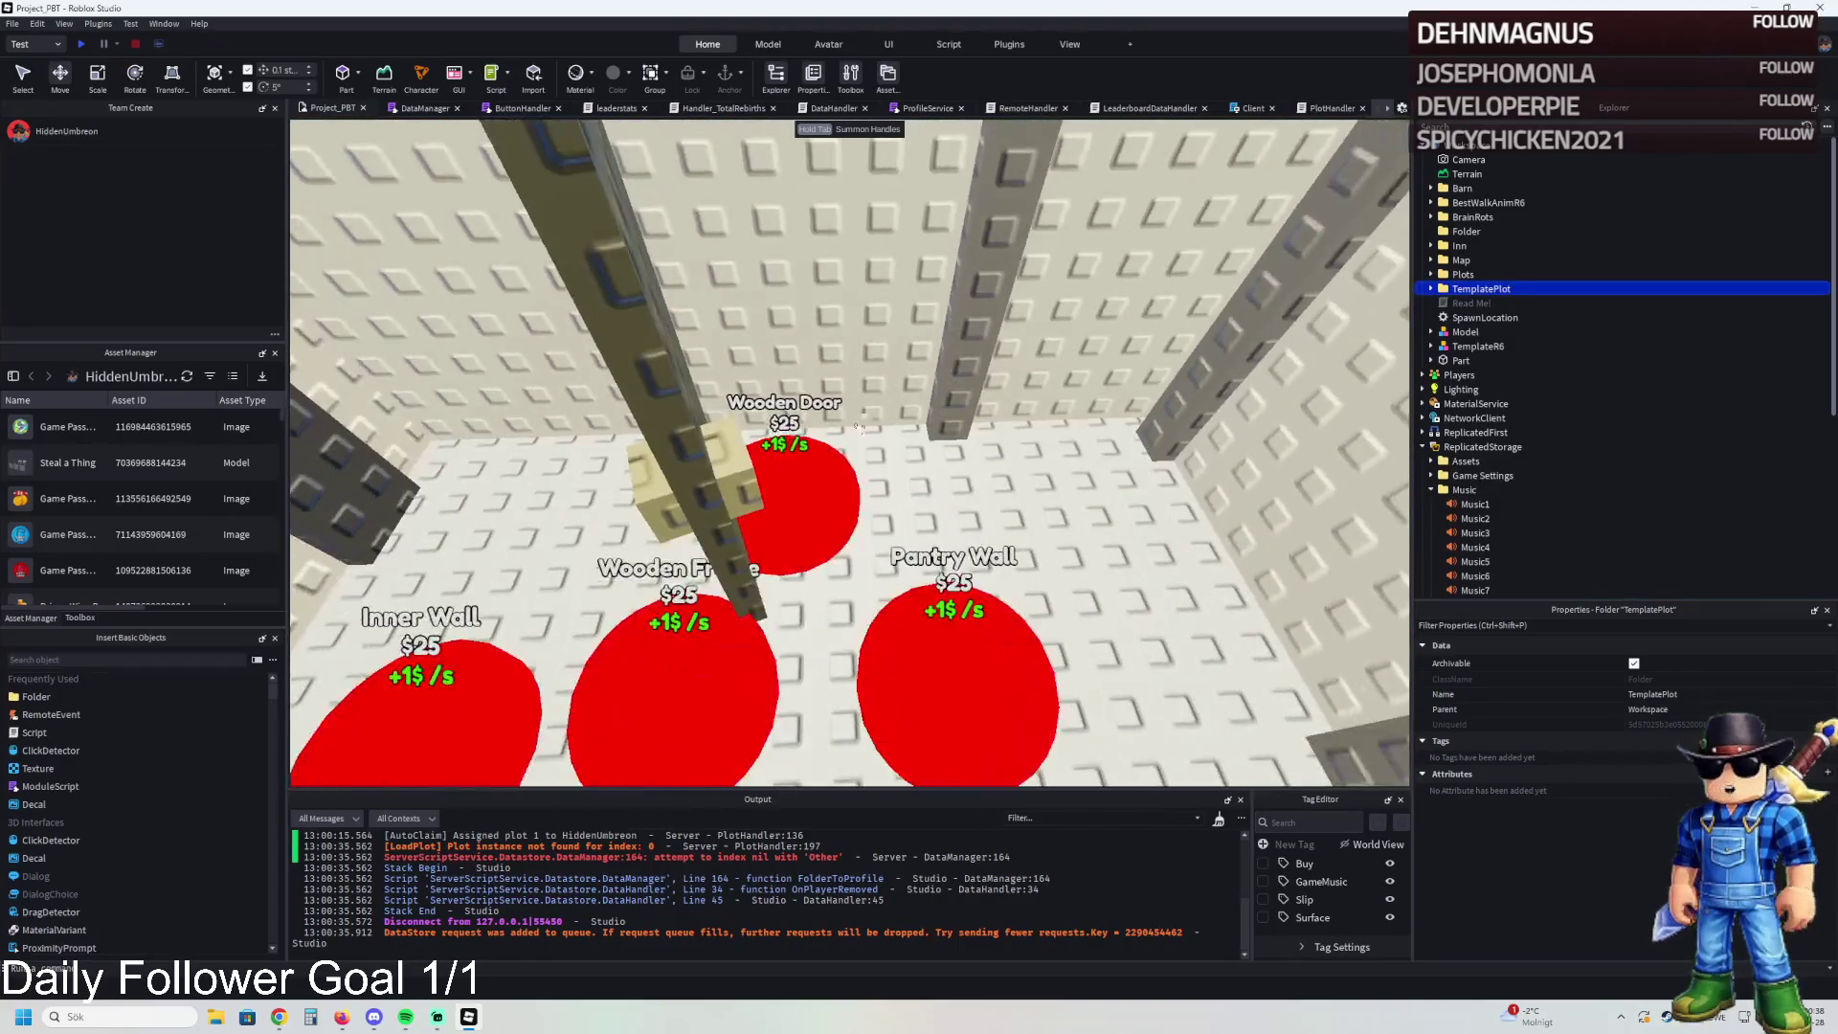
key(s)
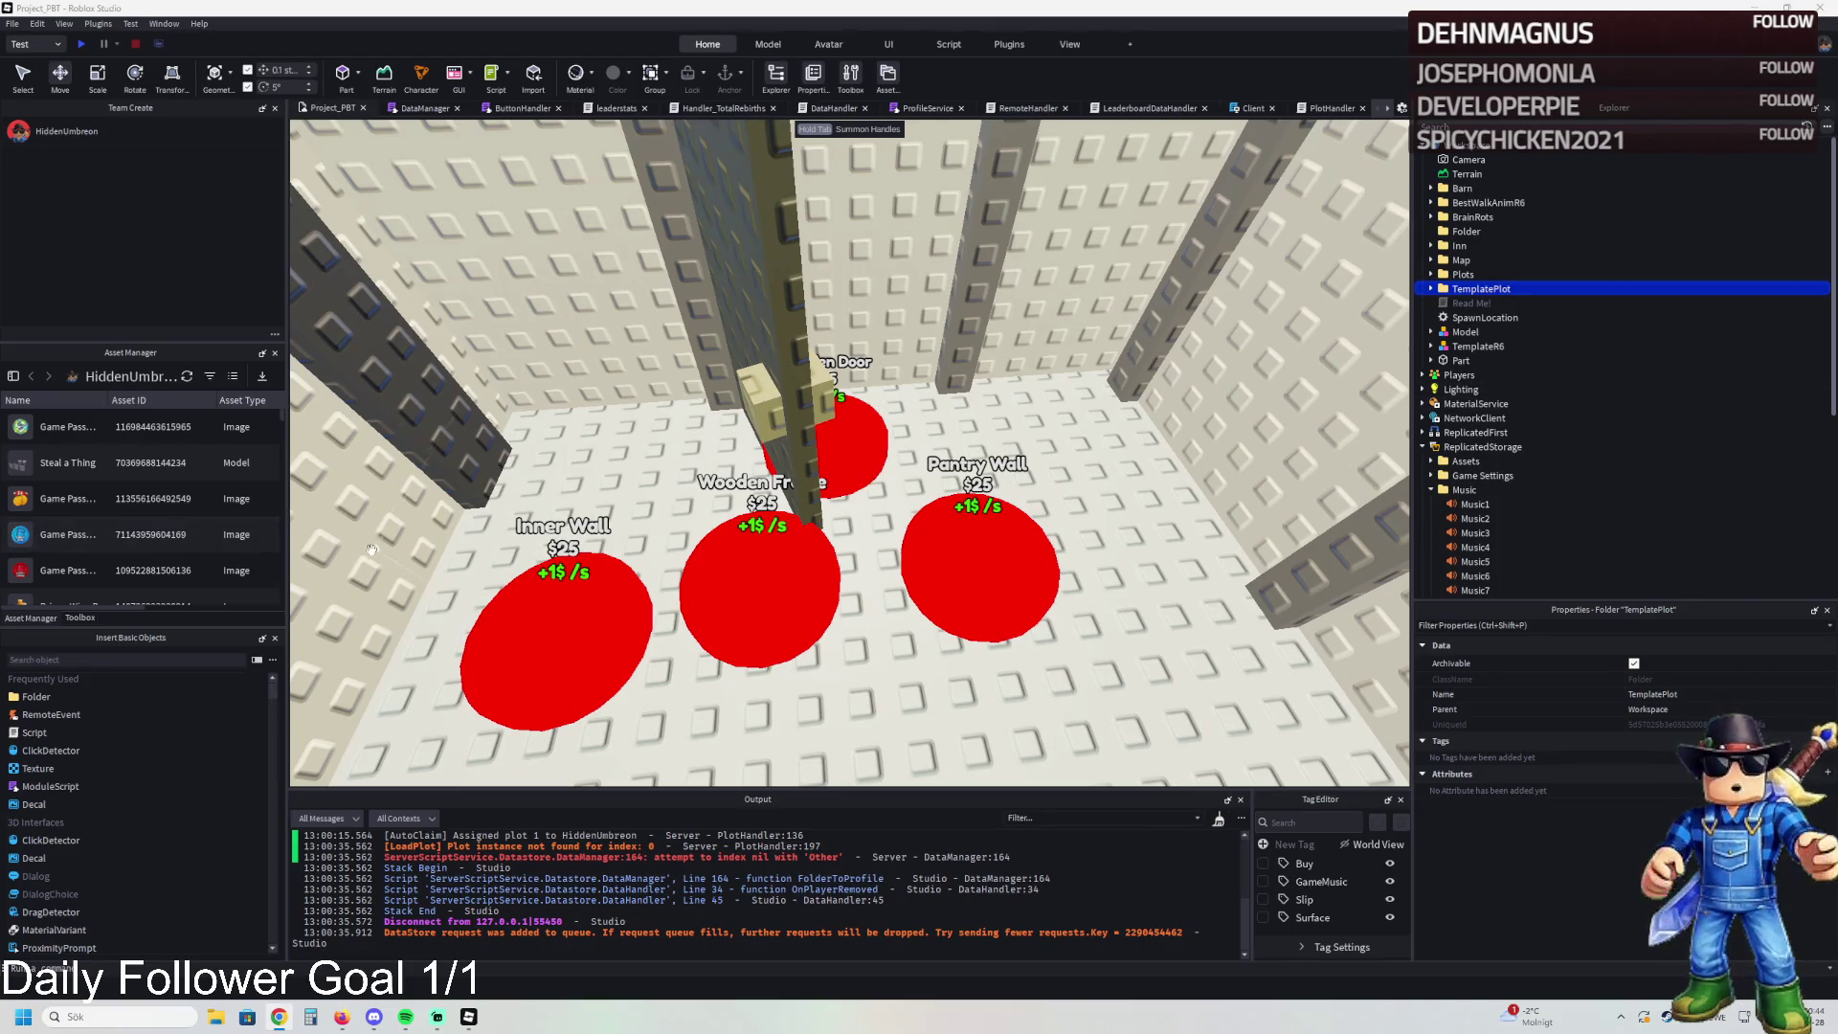
click(766, 574)
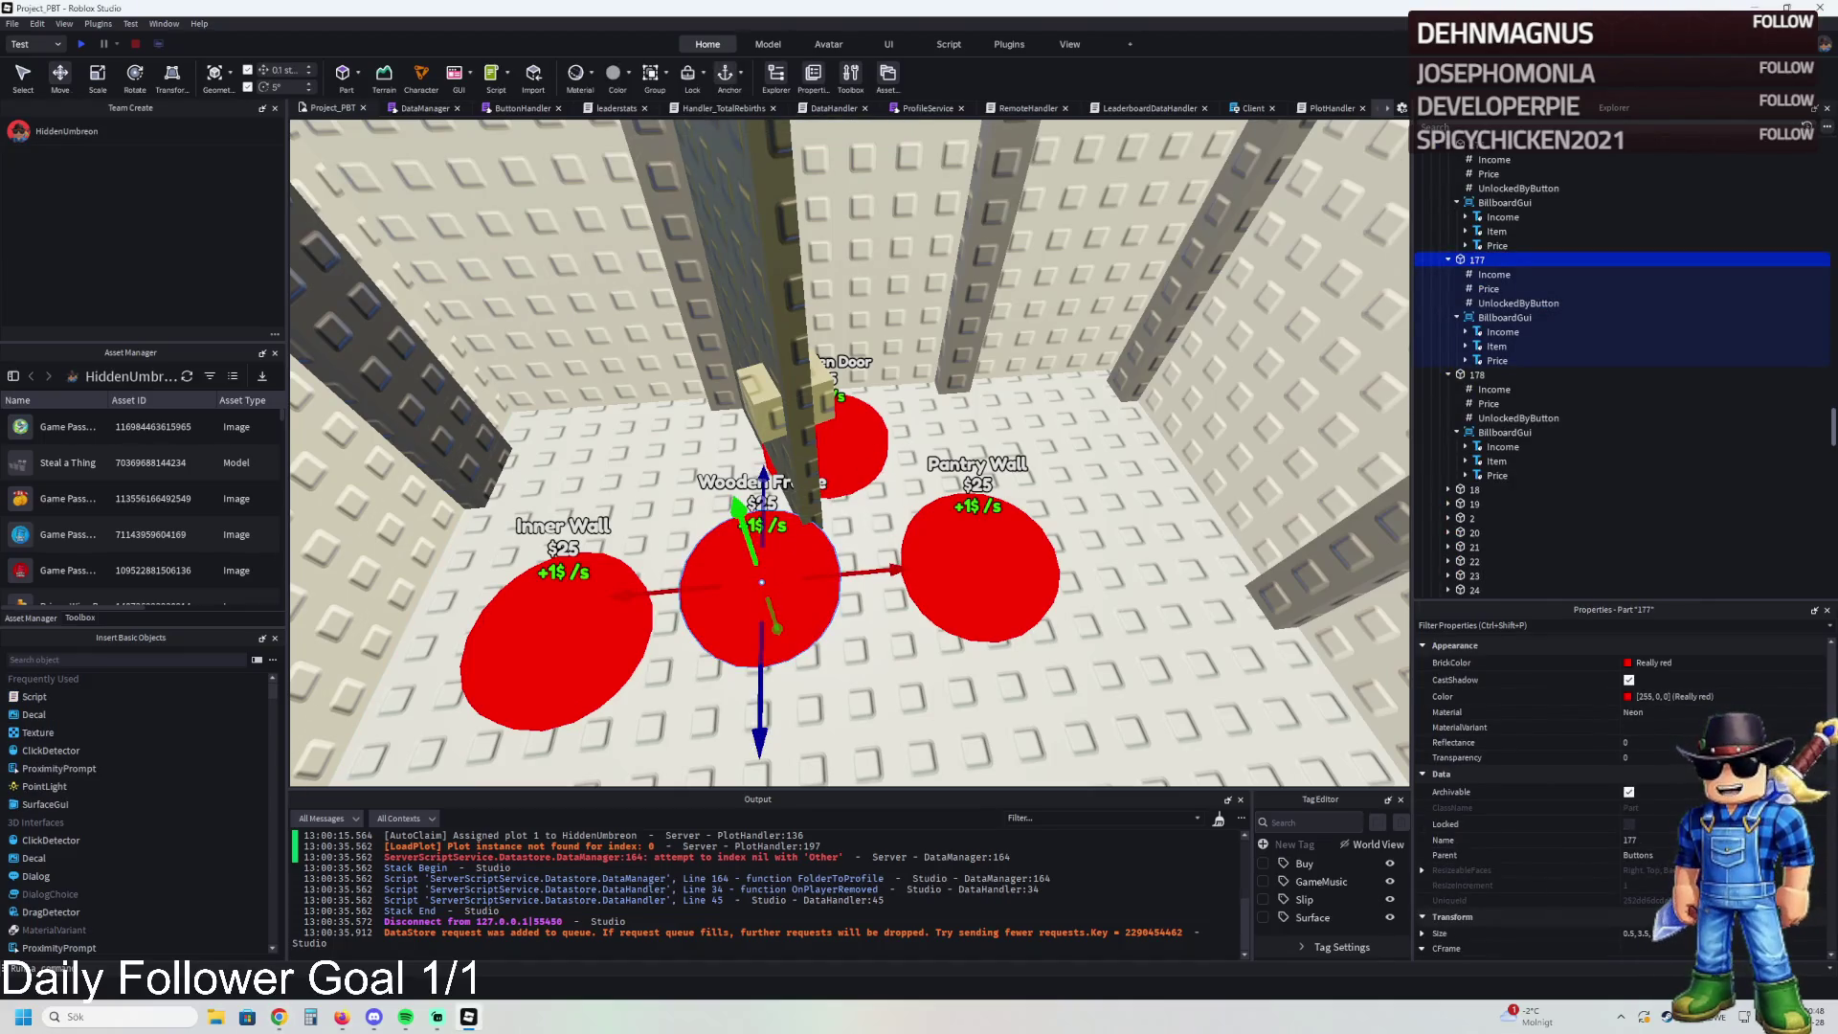
click(598, 613)
key(f)
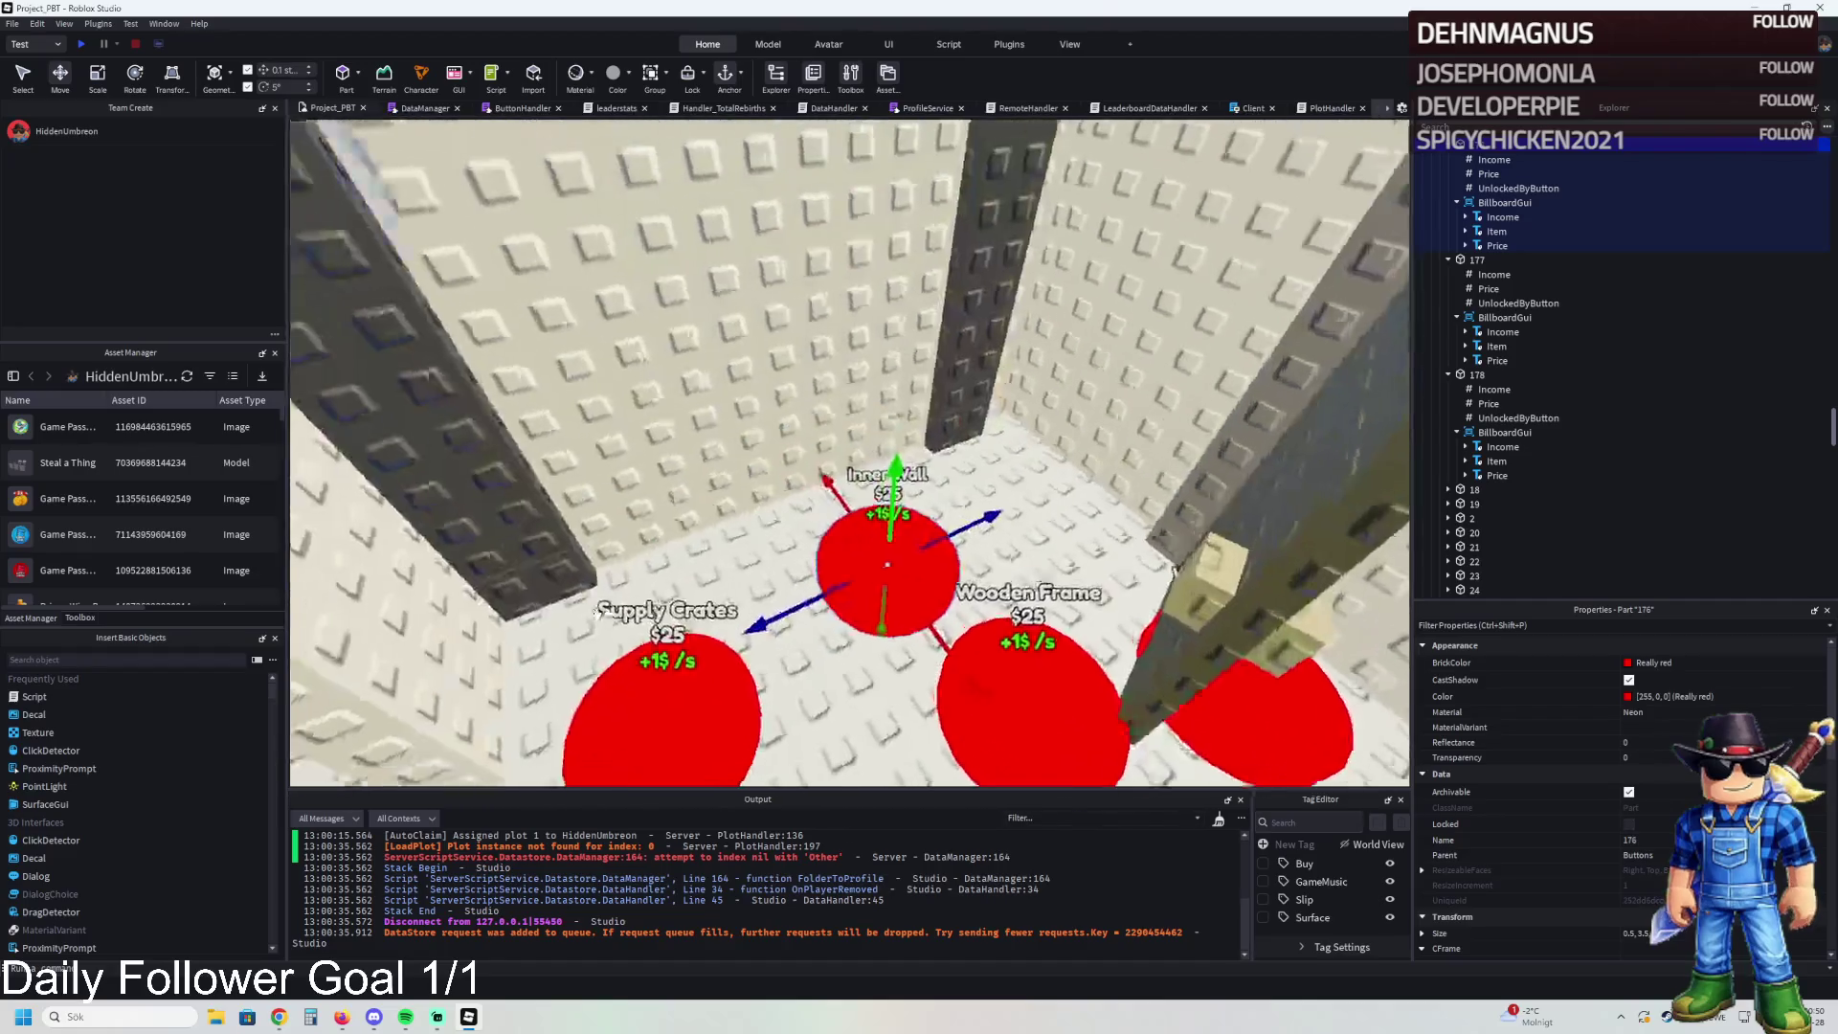
key(s)
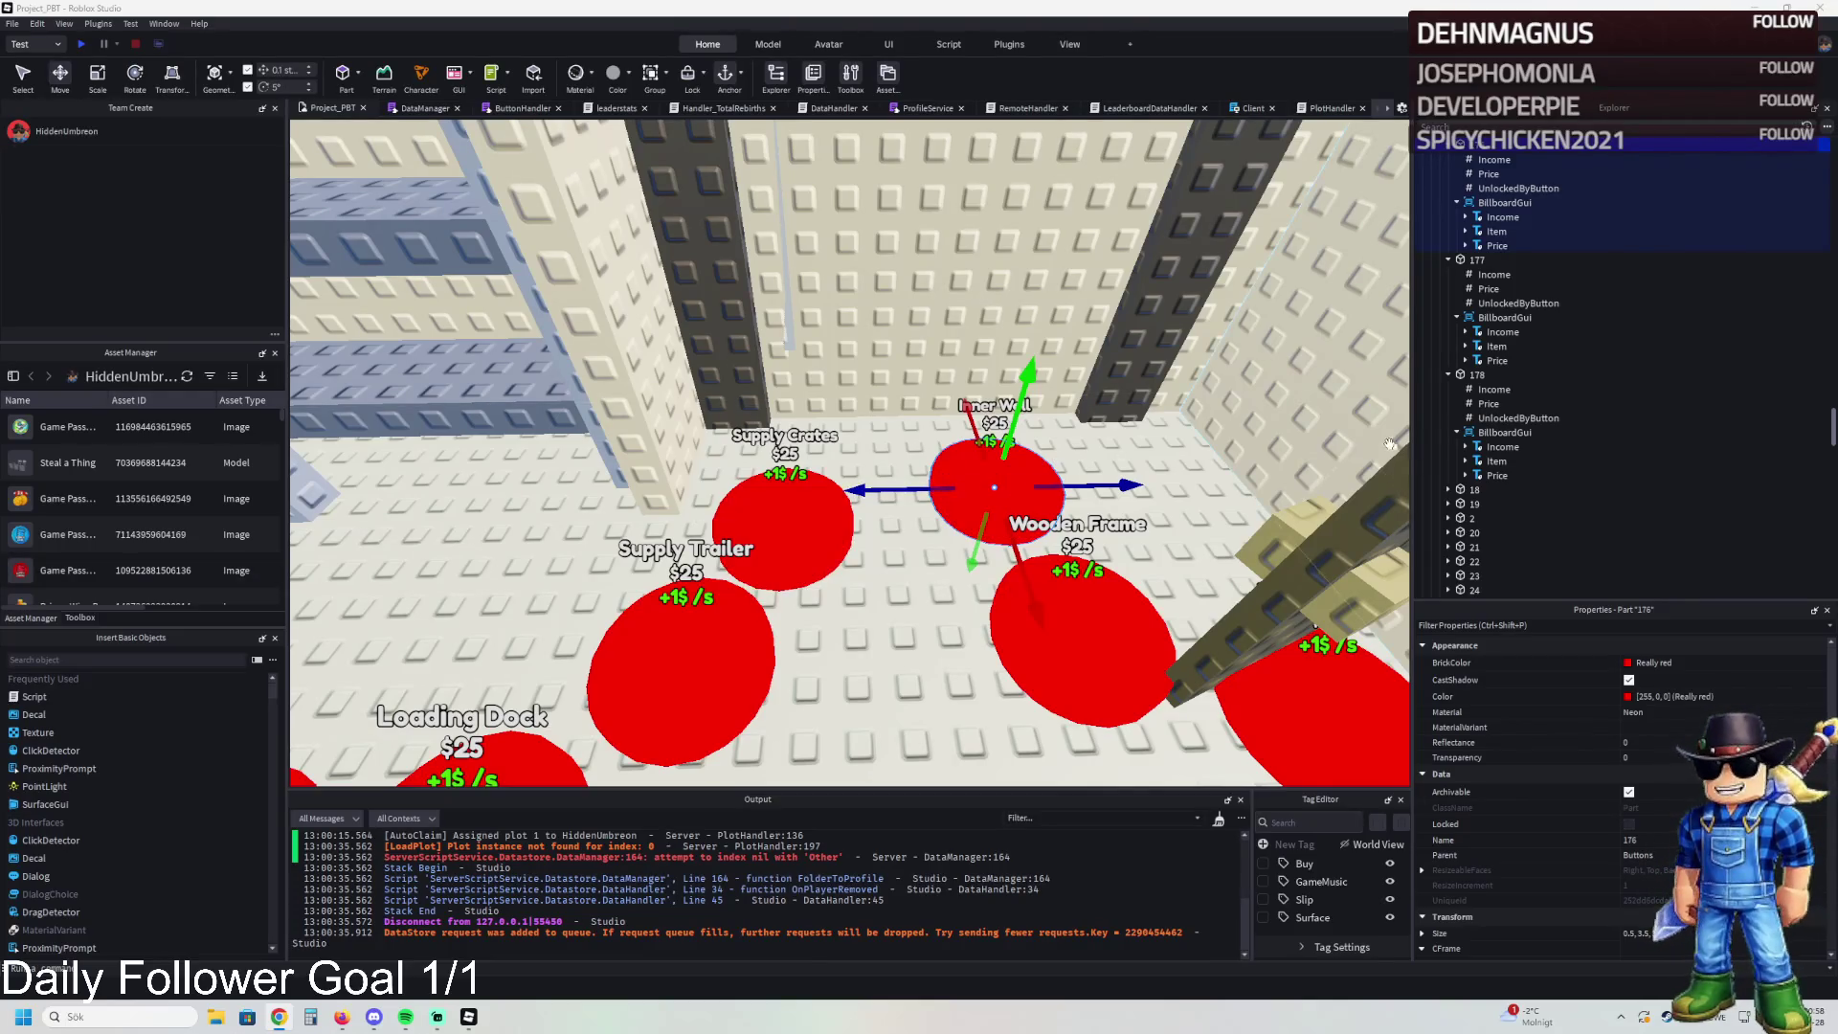
- Give the Wooden Frame button a price of 46000, unlocked by button 176
click(1487, 174)
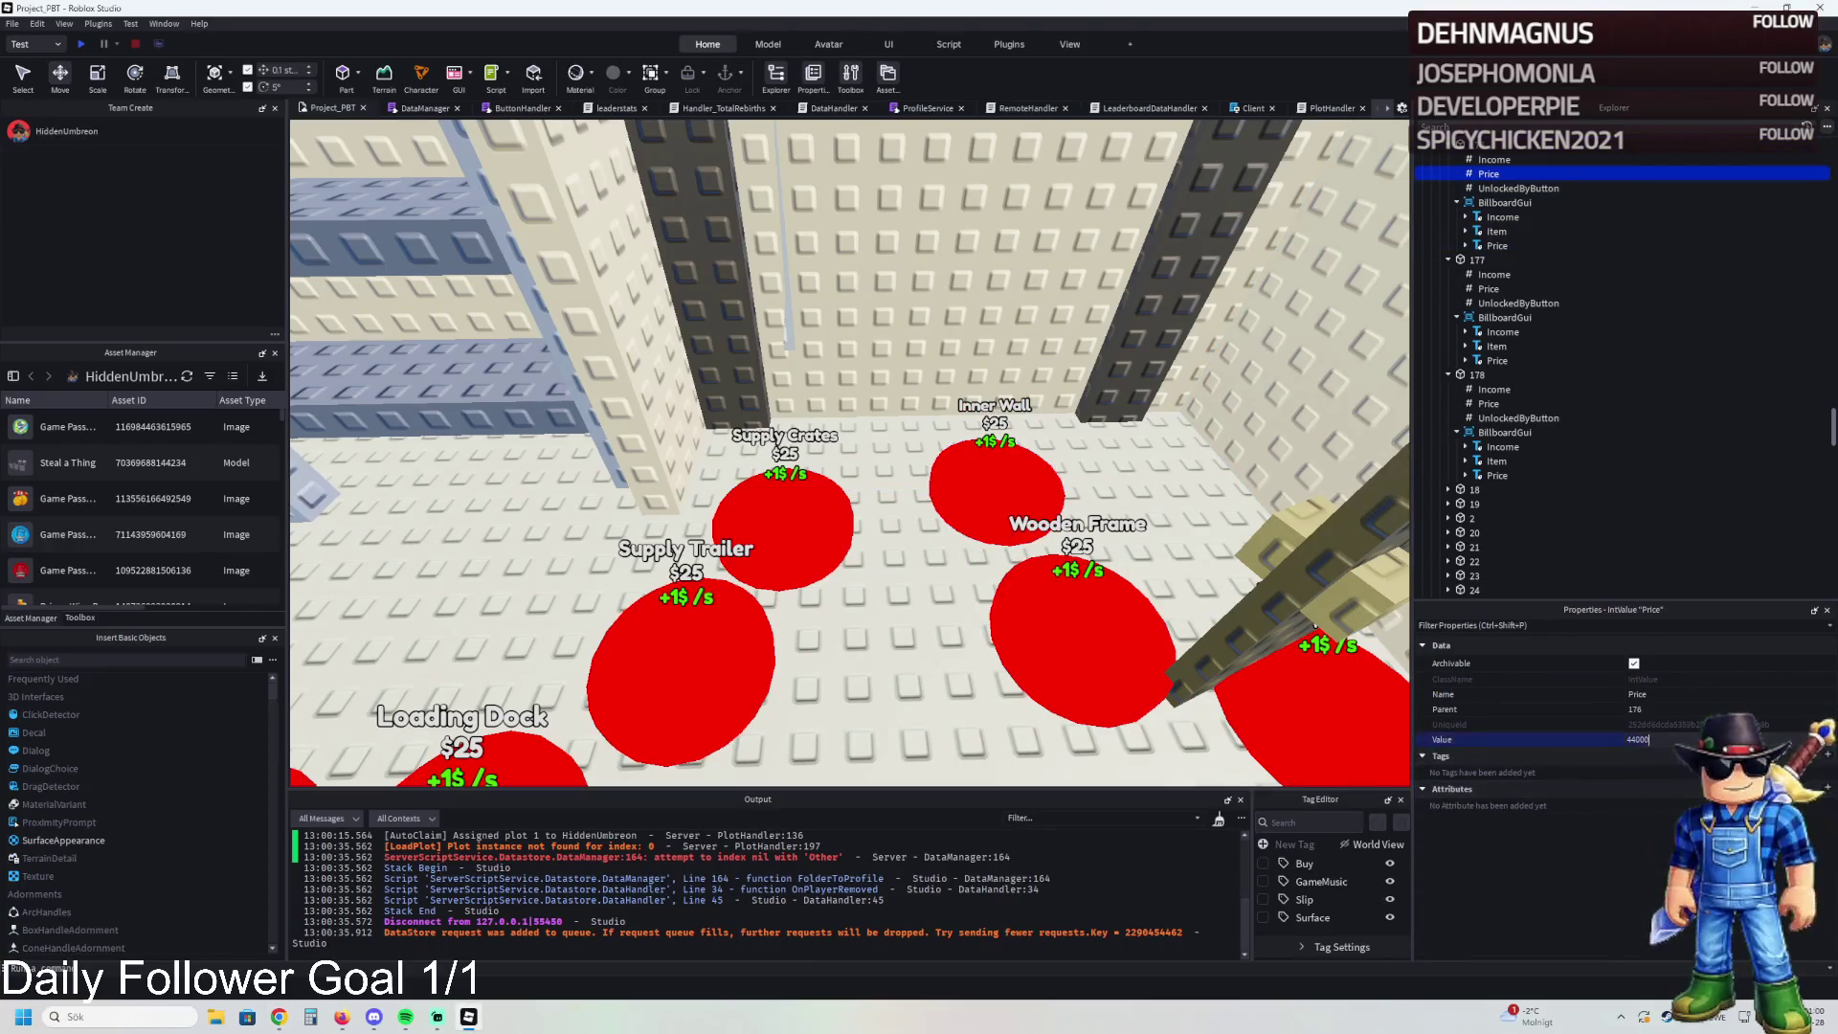
click(1500, 190)
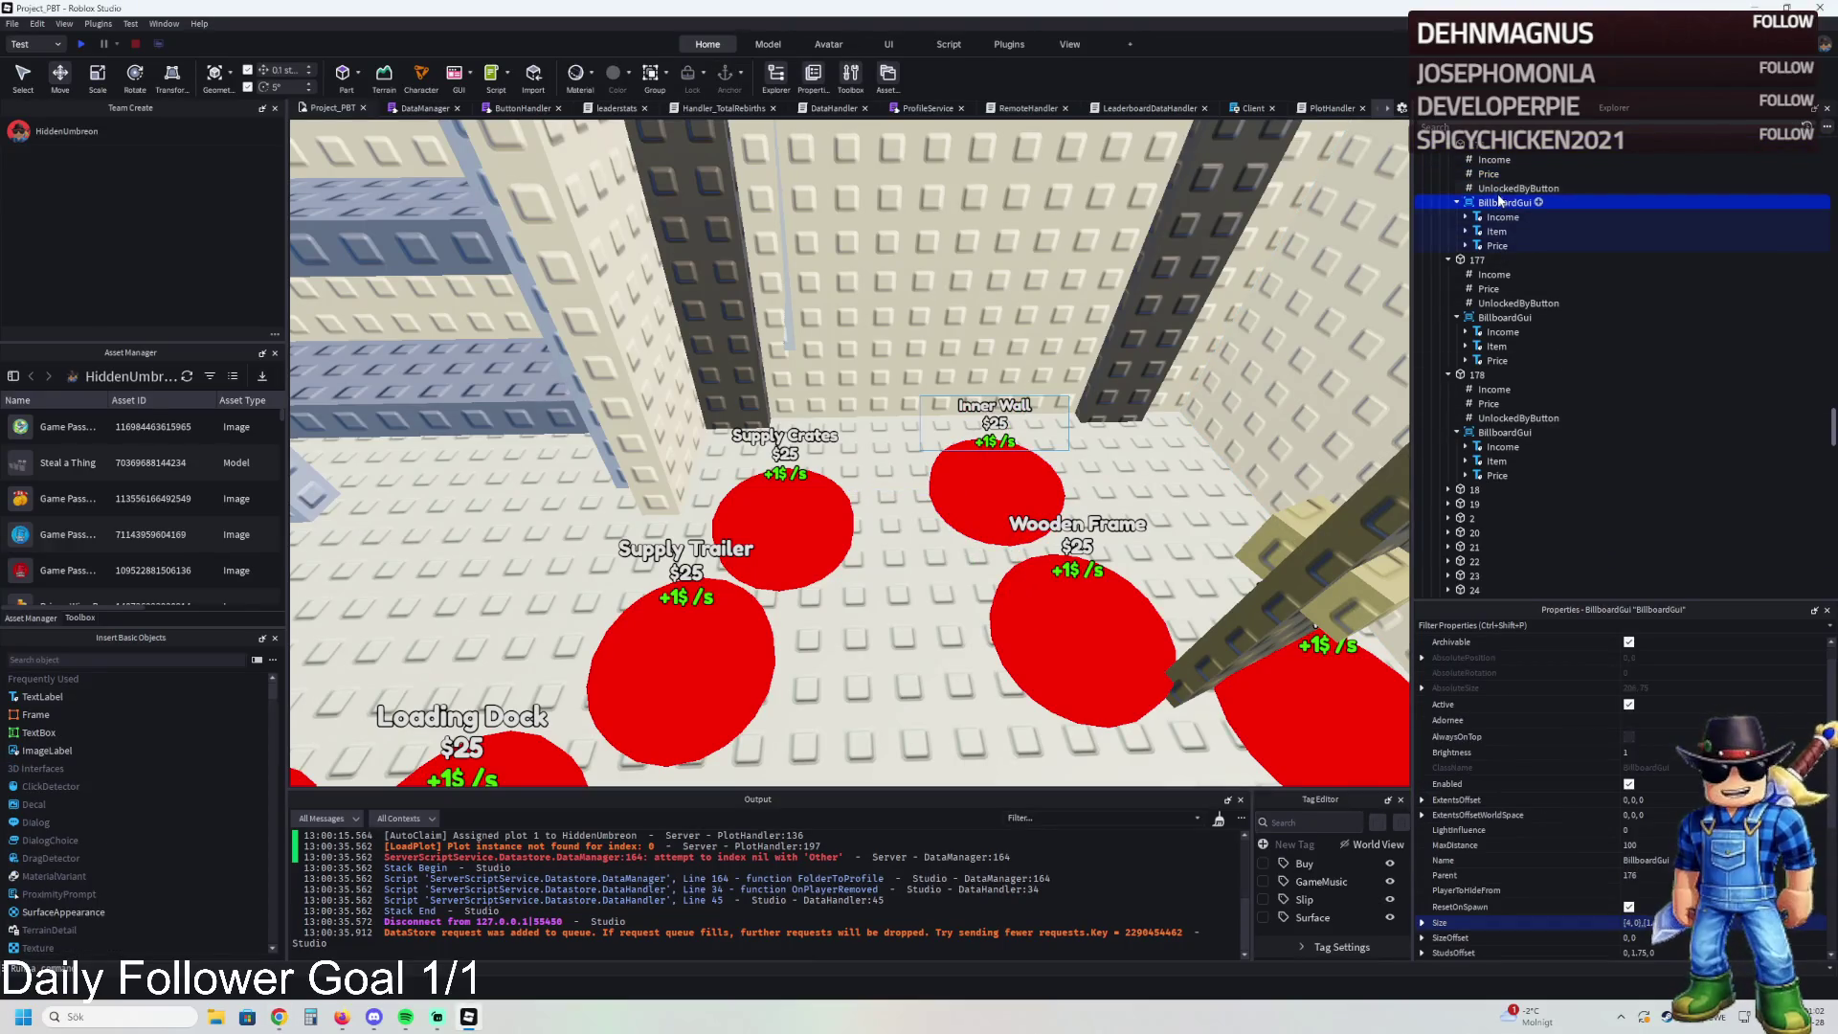
click(1494, 288)
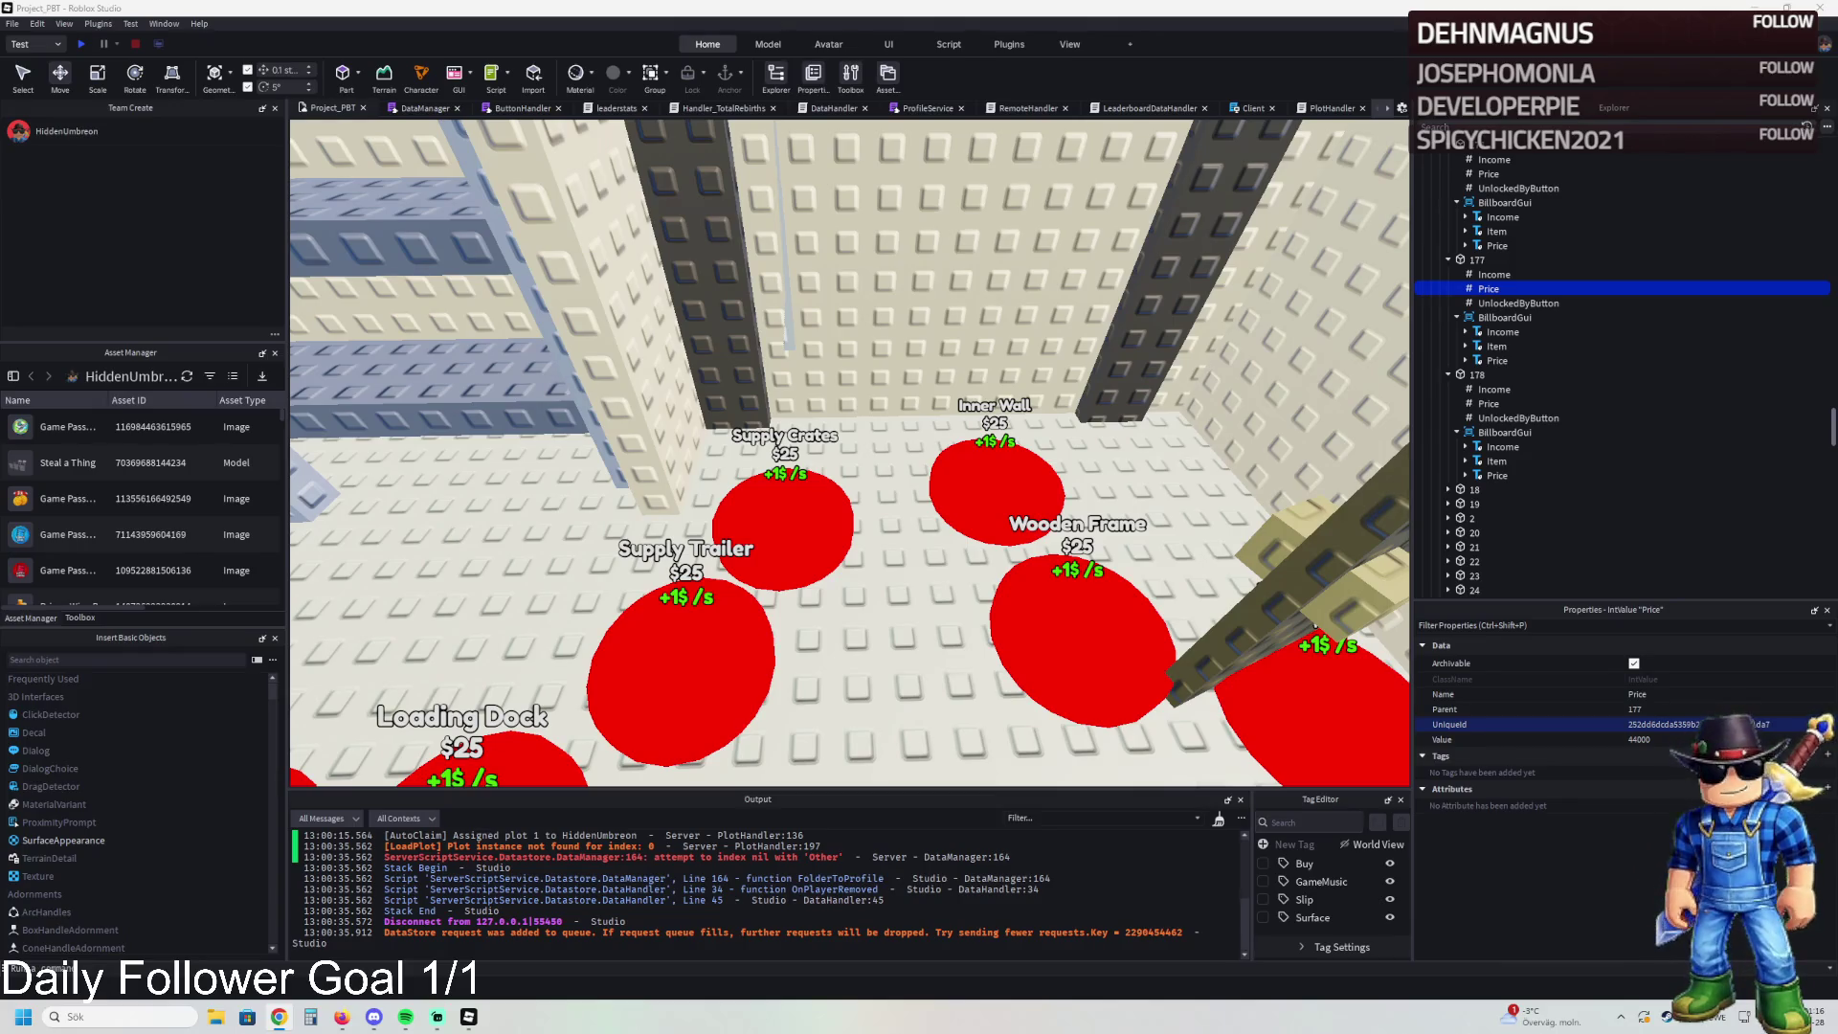
click(1082, 613)
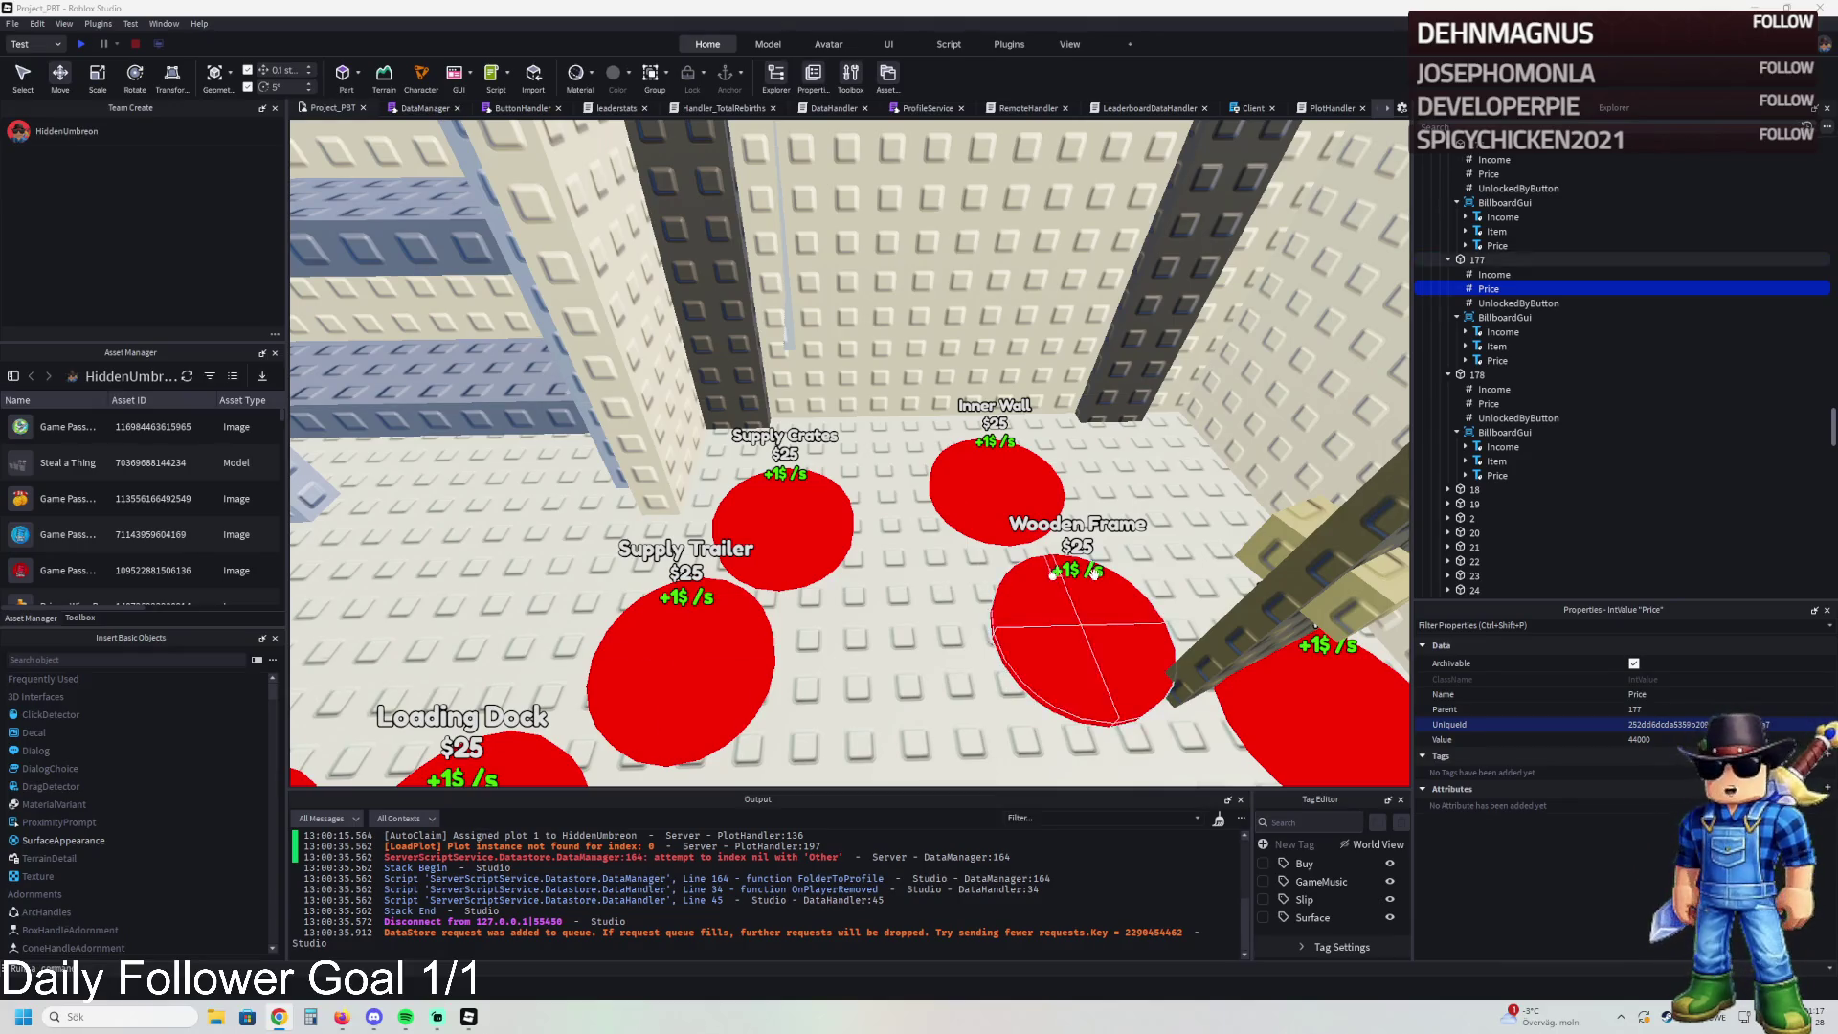
click(1489, 289)
click(1658, 740)
text(46000)
click(1518, 303)
text(176)
key(Return)
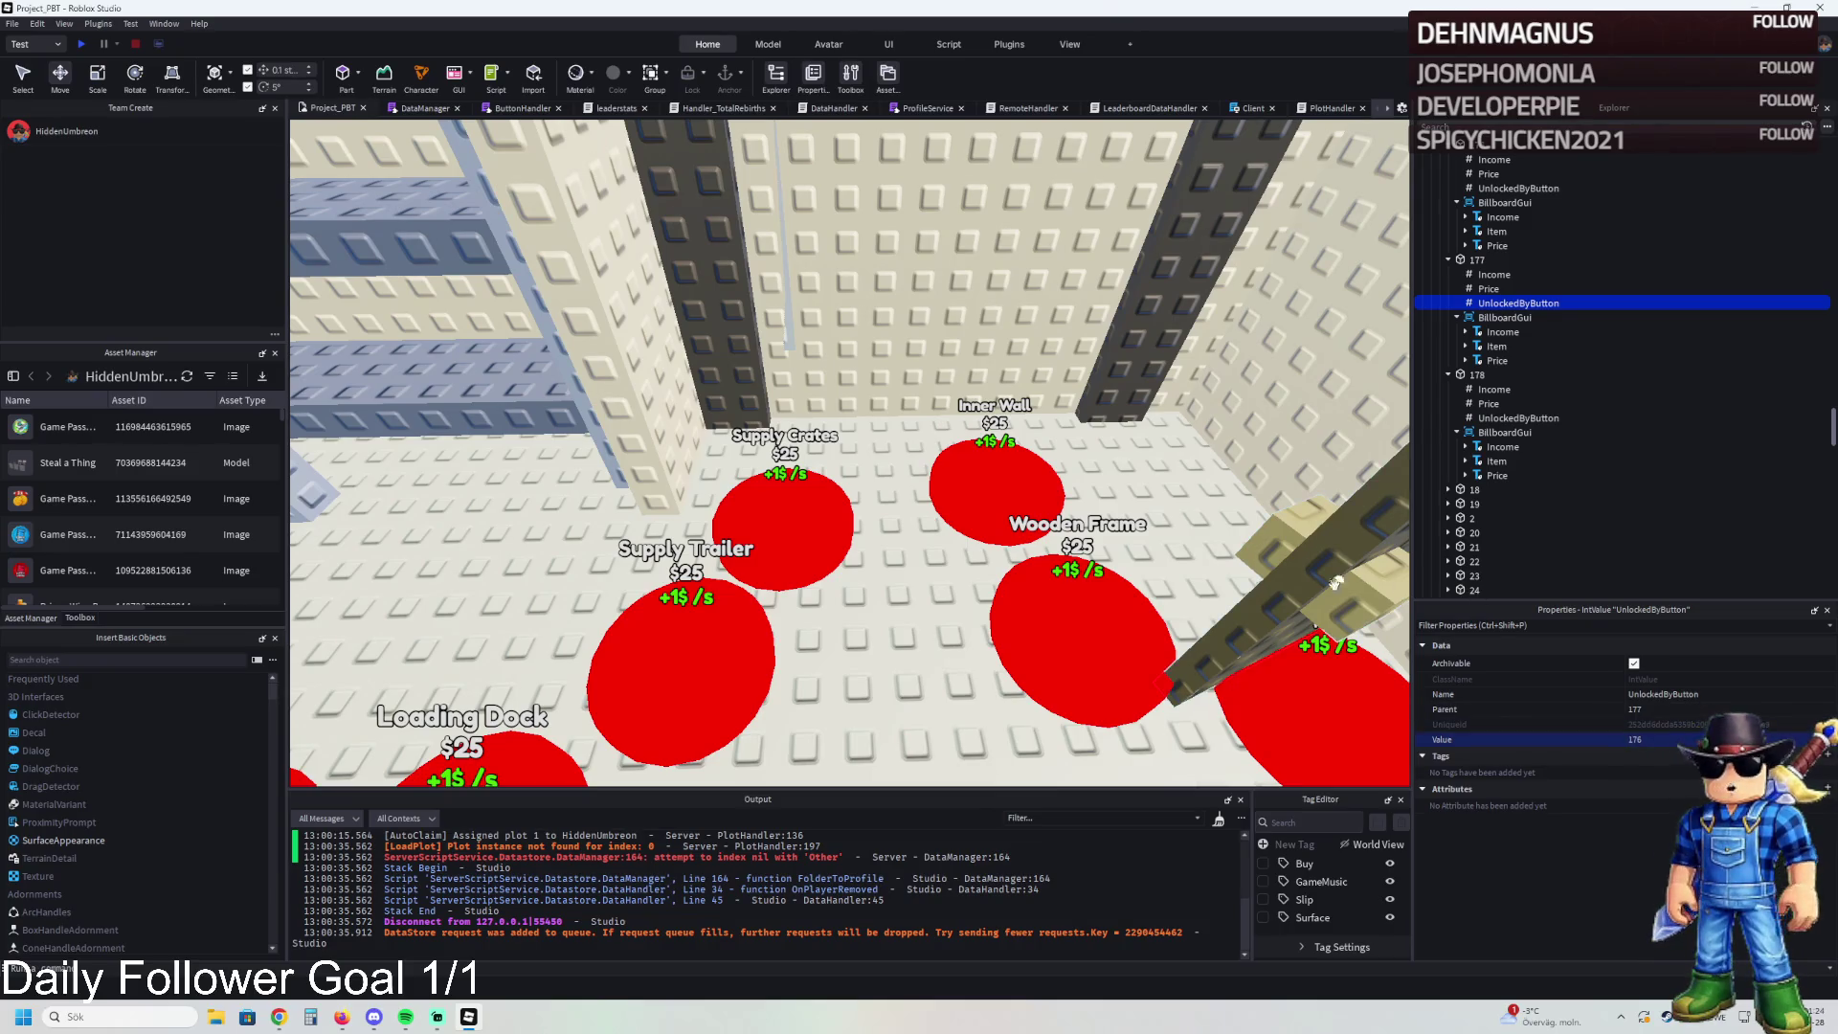
- Set the Wooden Door button's Price value to 47000
click(1477, 260)
key(f)
click(1047, 515)
key(f)
click(1487, 403)
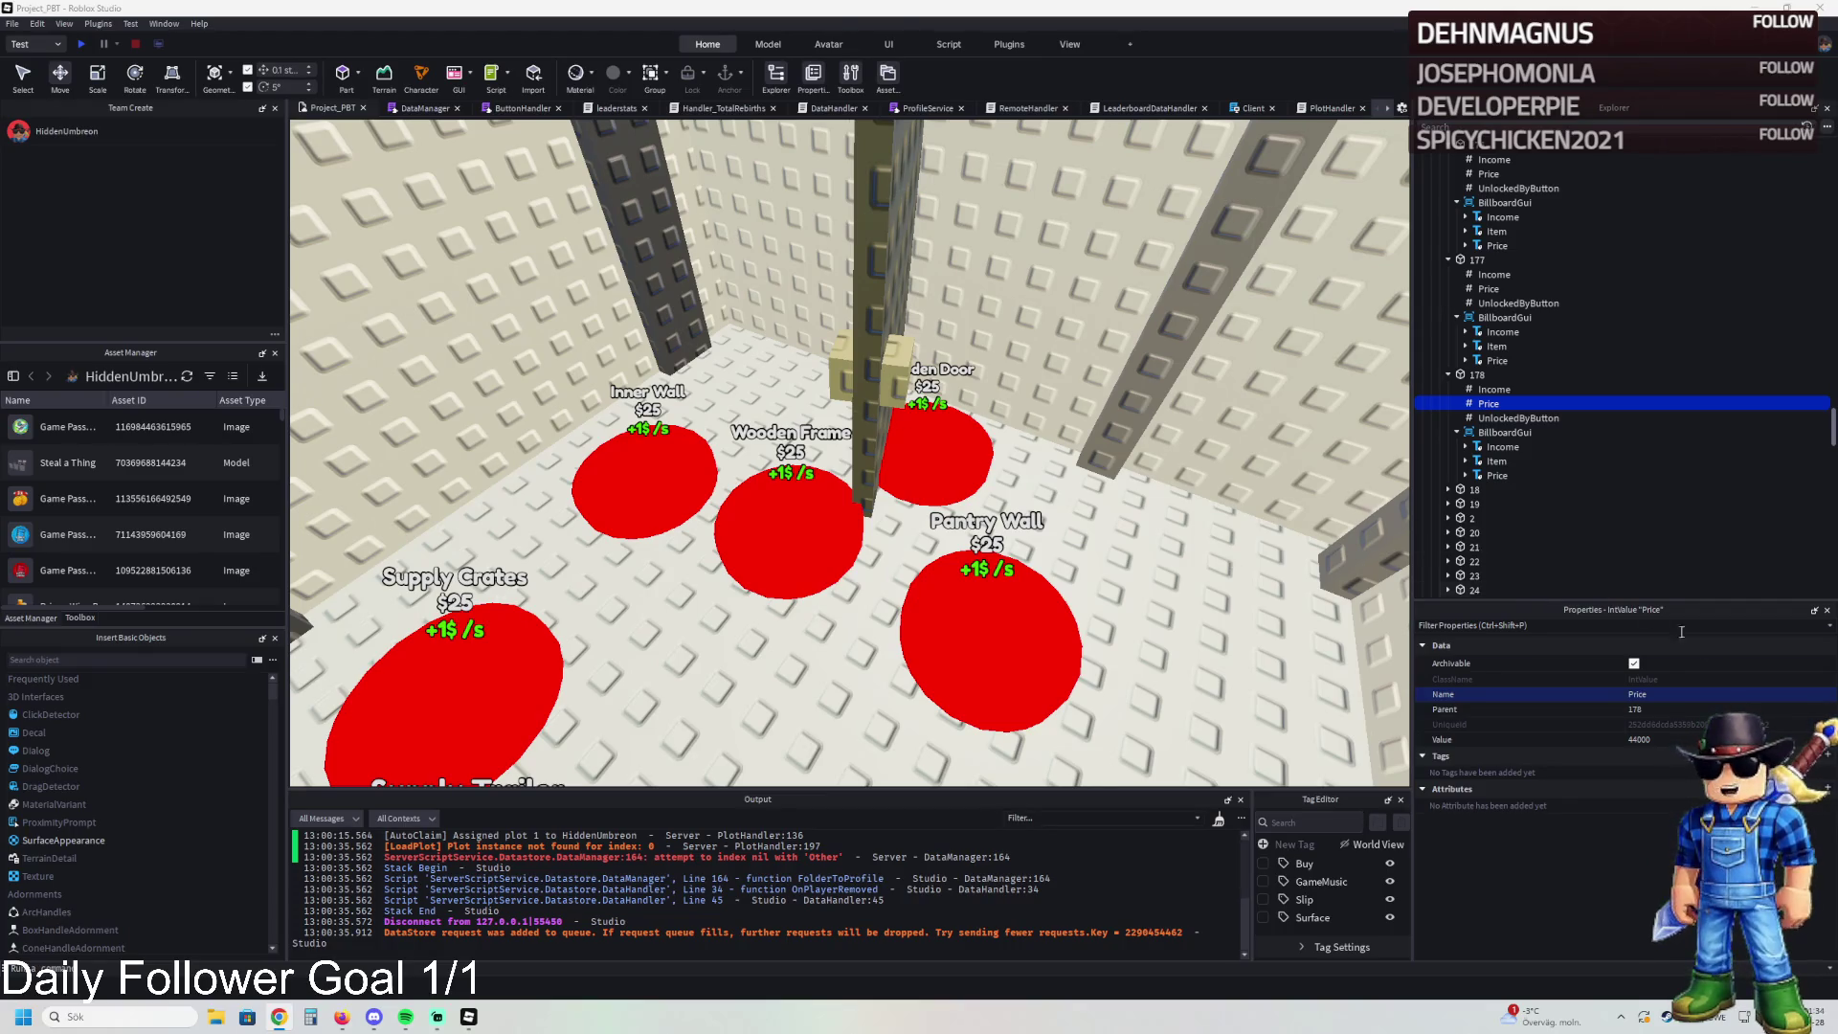
click(1642, 739)
text(47000)
key(Return)
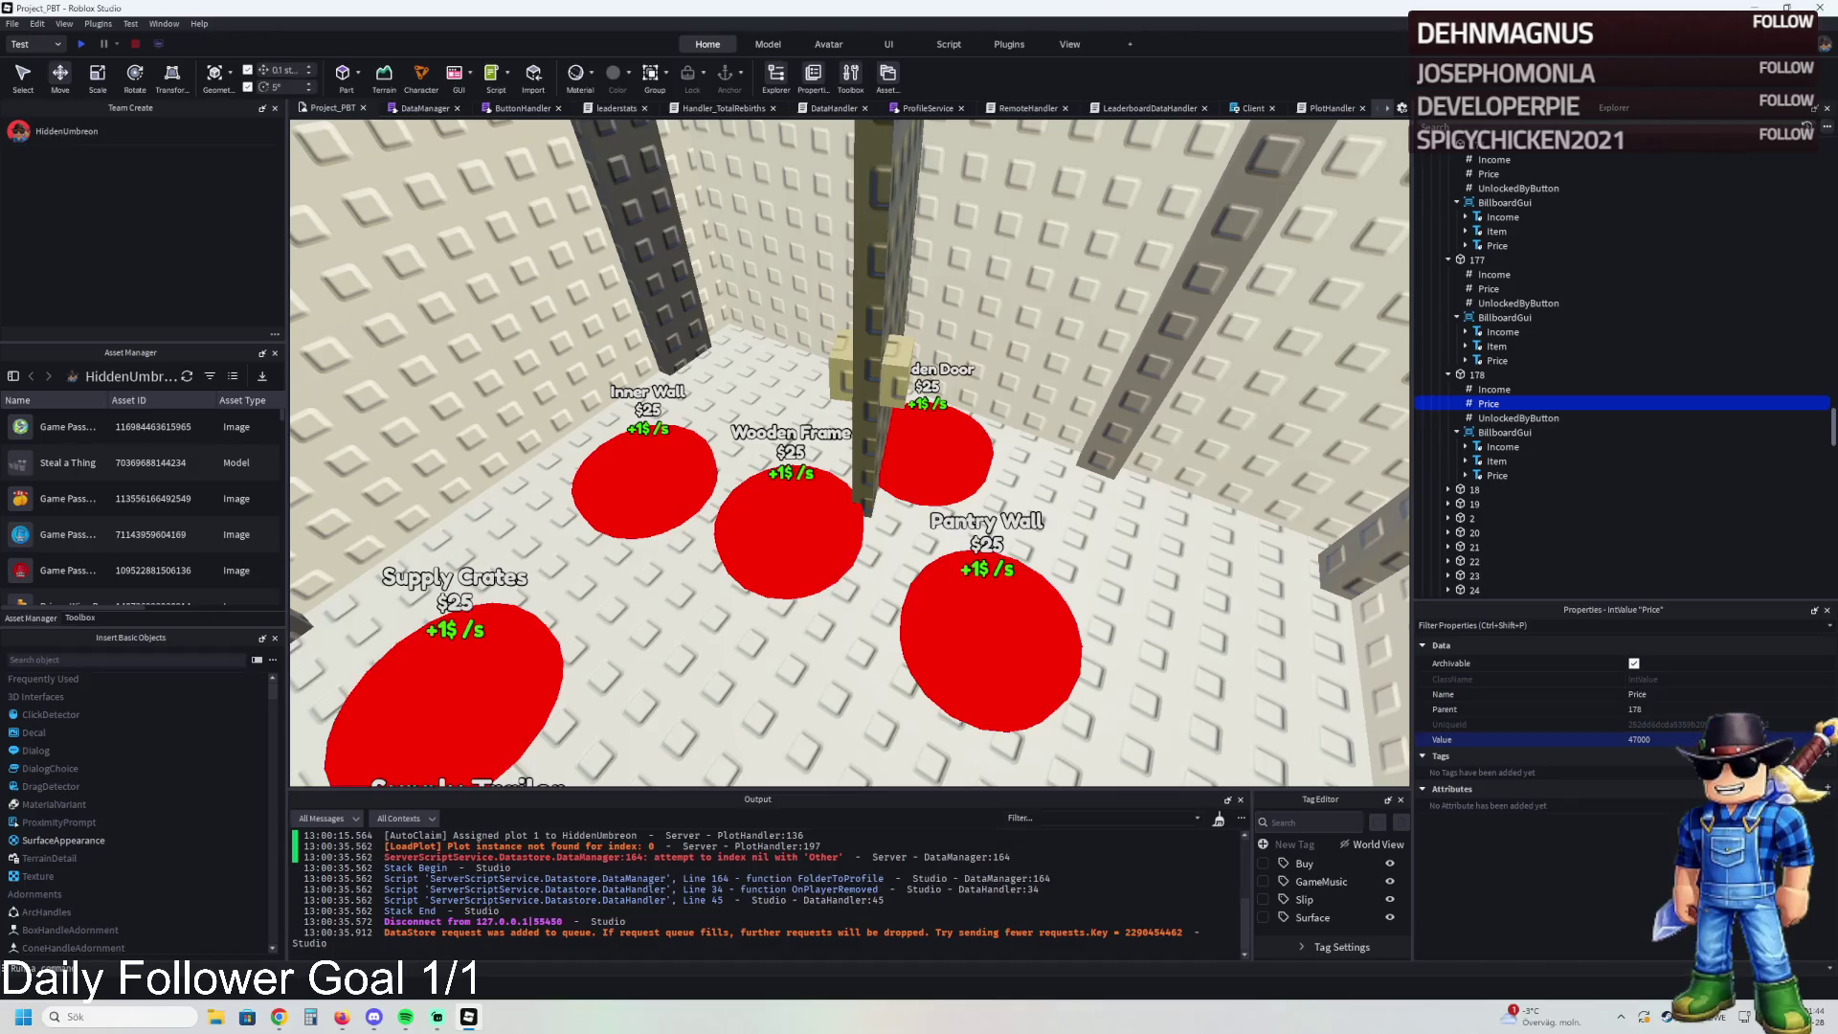
- Change Wooden Door button 178's UnlockedByButton value to 177
click(1479, 375)
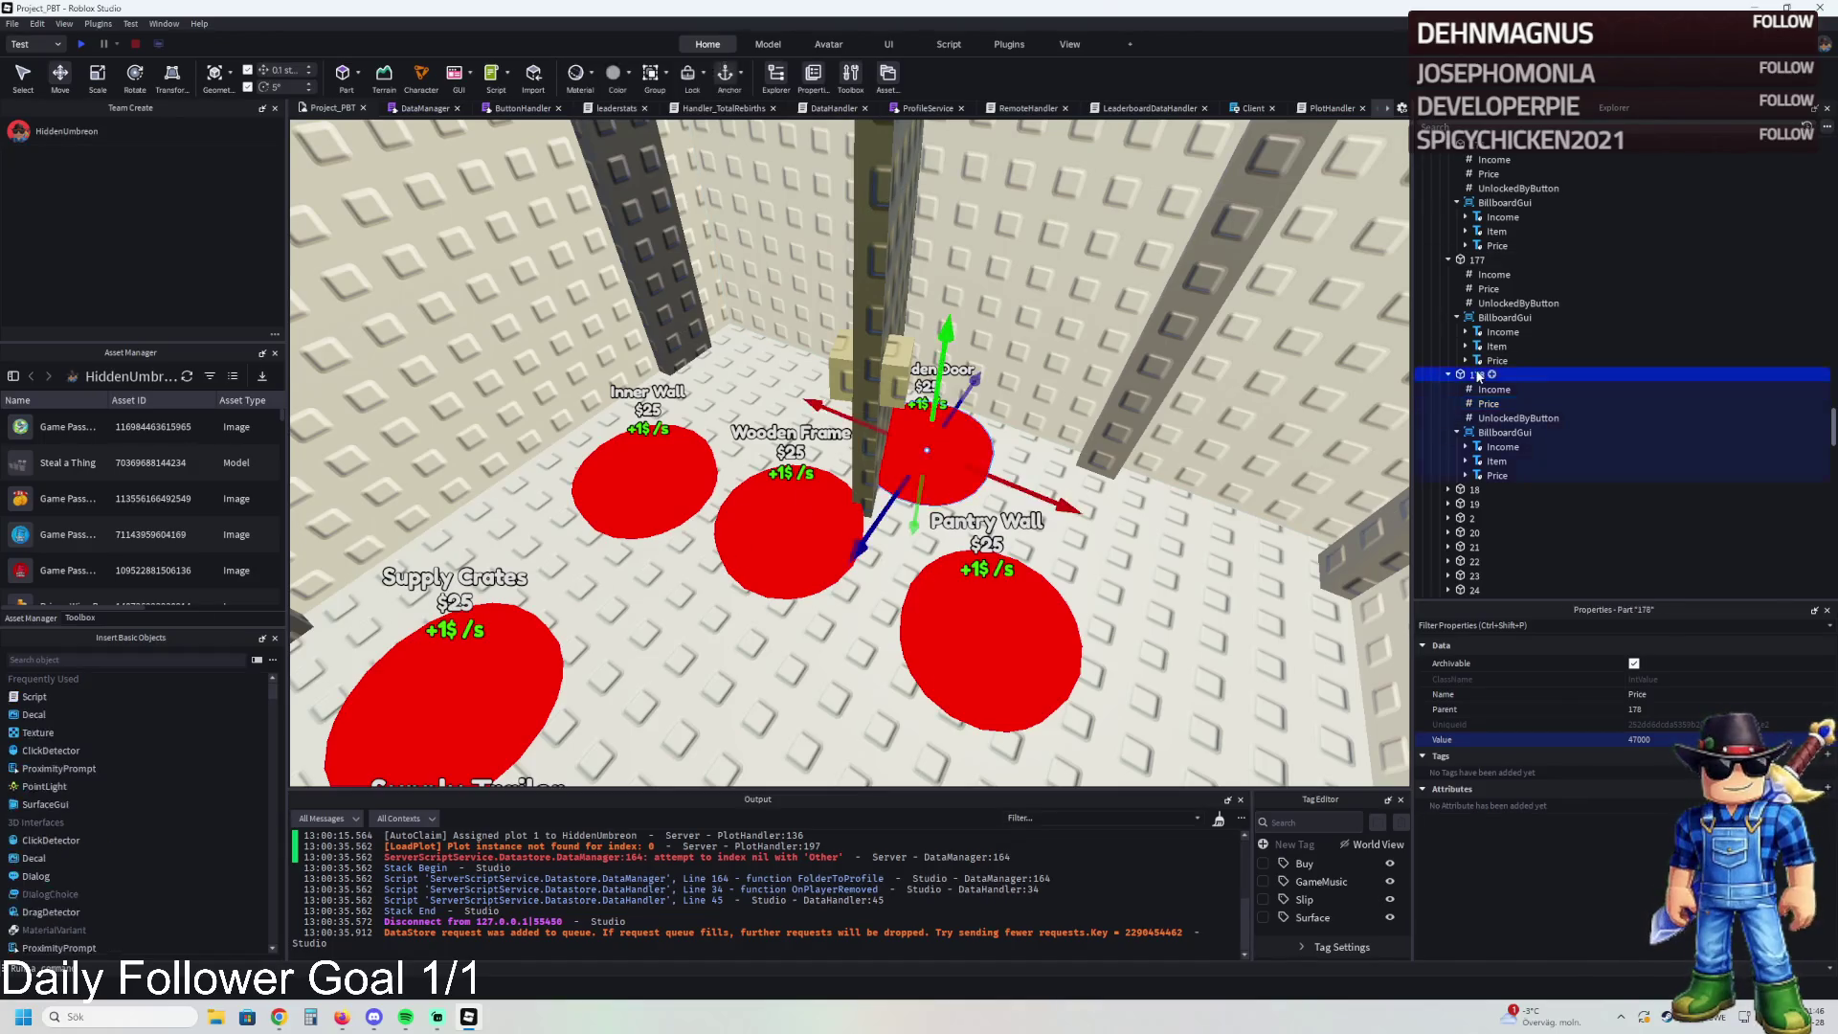
key(1)
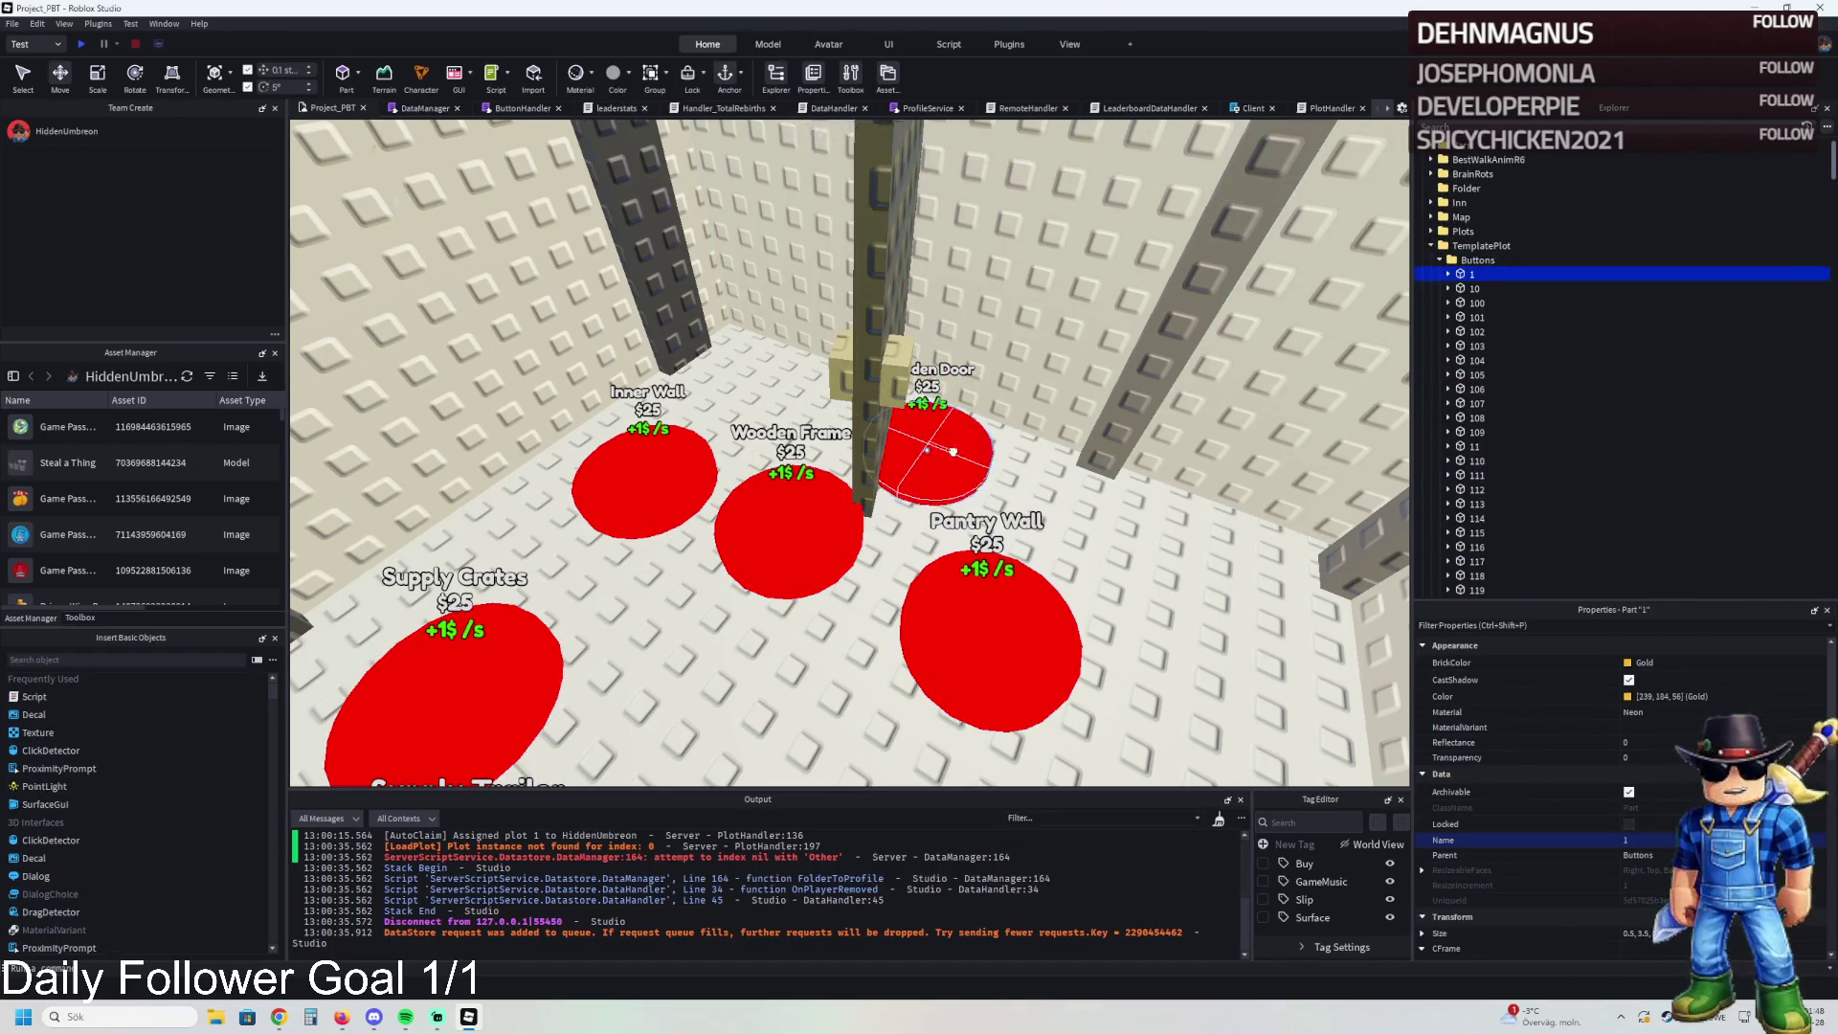
click(934, 452)
double_click(1526, 264)
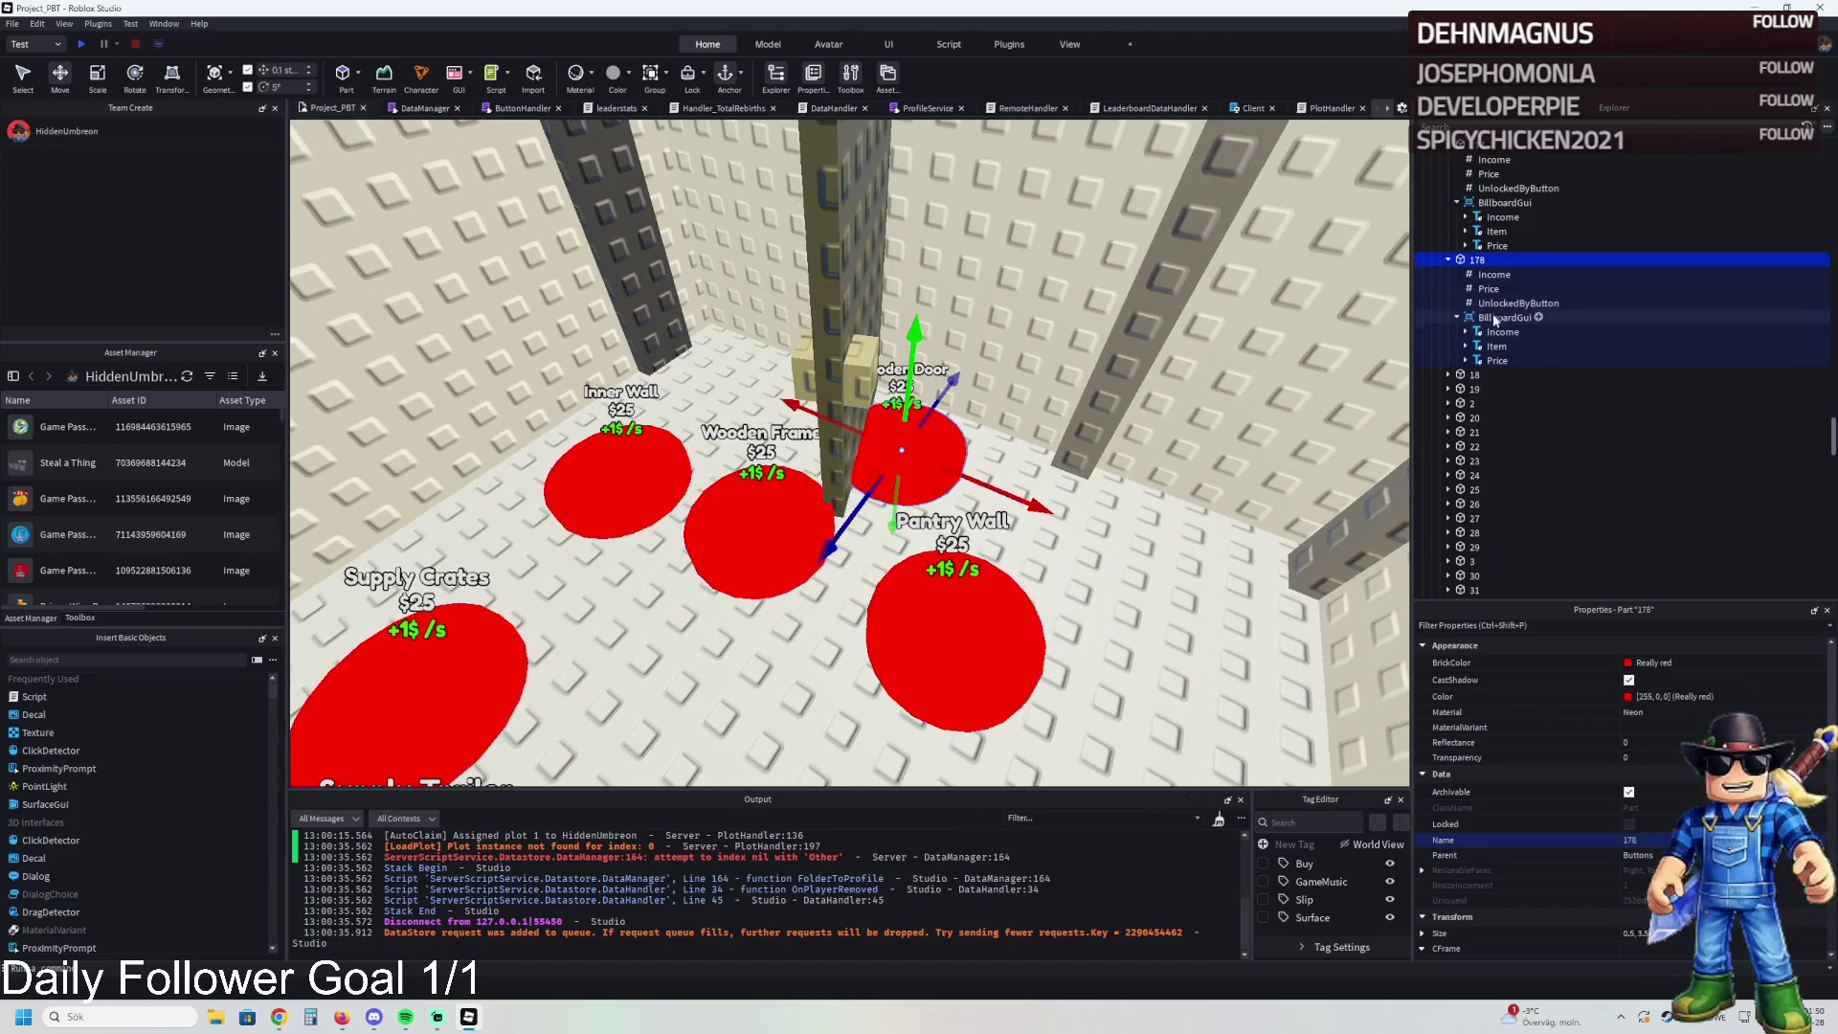
click(1519, 303)
click(1637, 739)
key(BackSpace)
text(7)
key(Return)
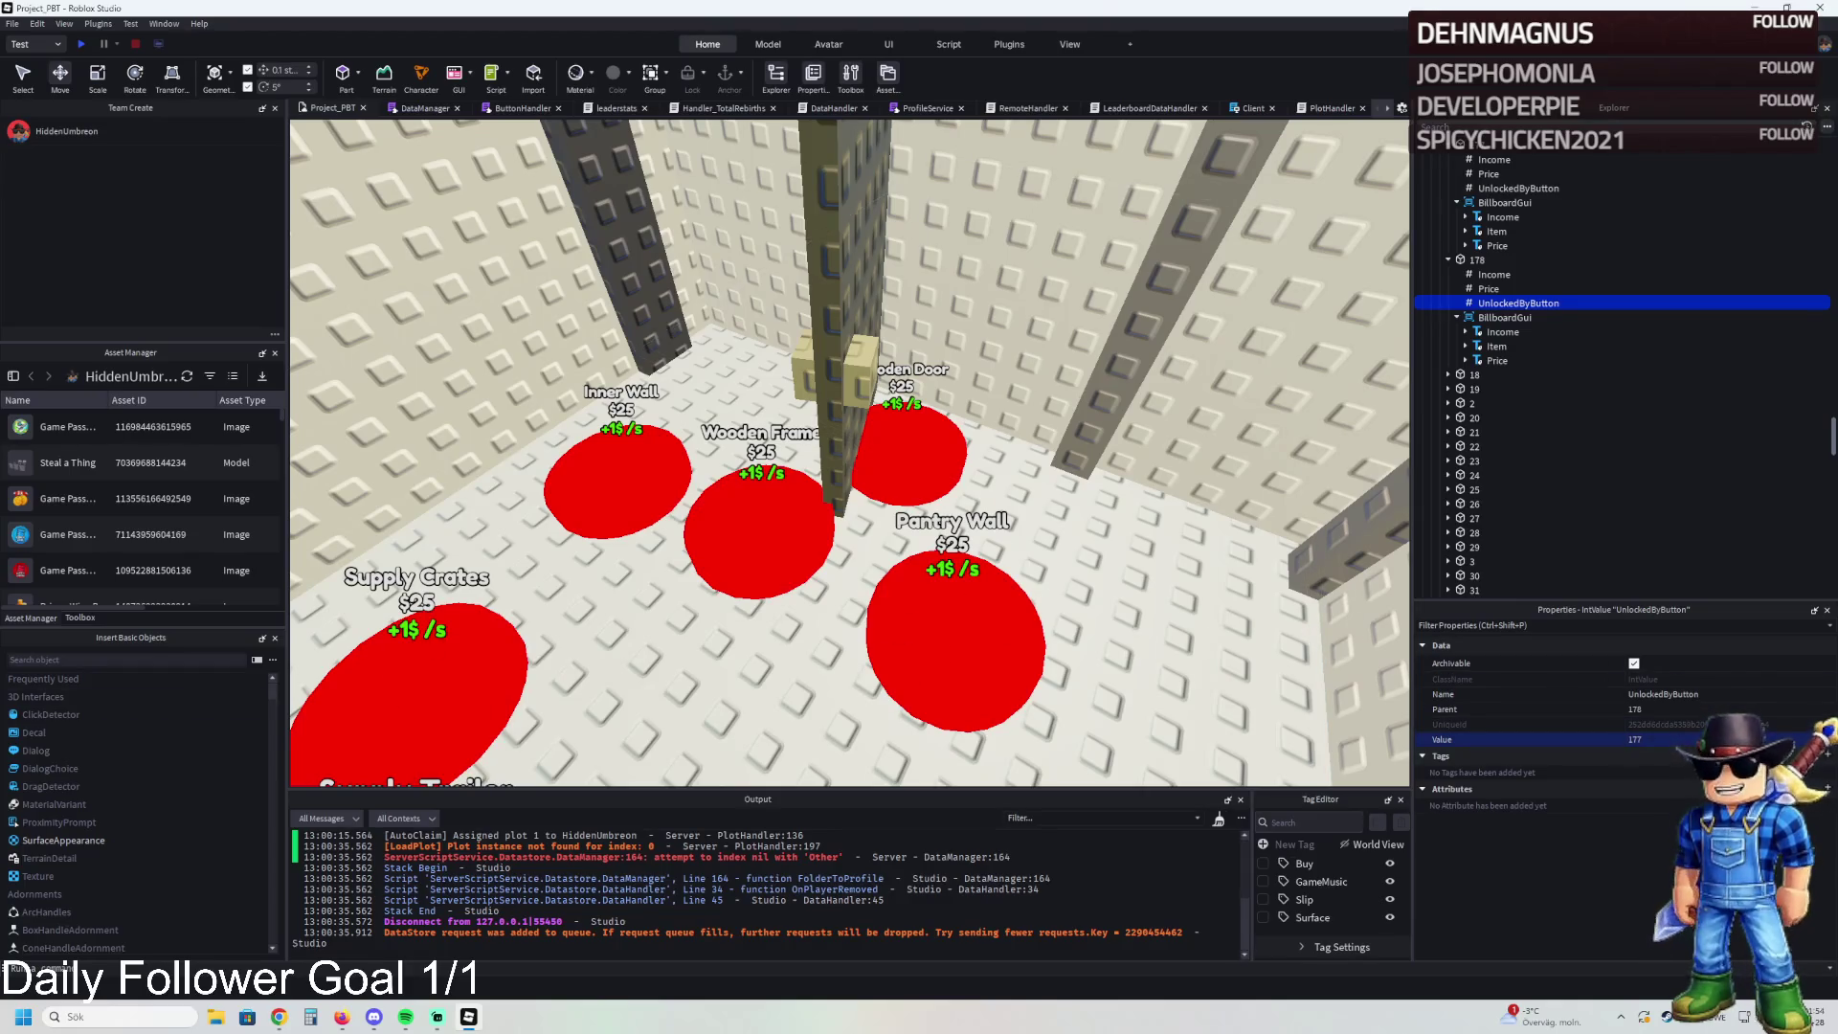
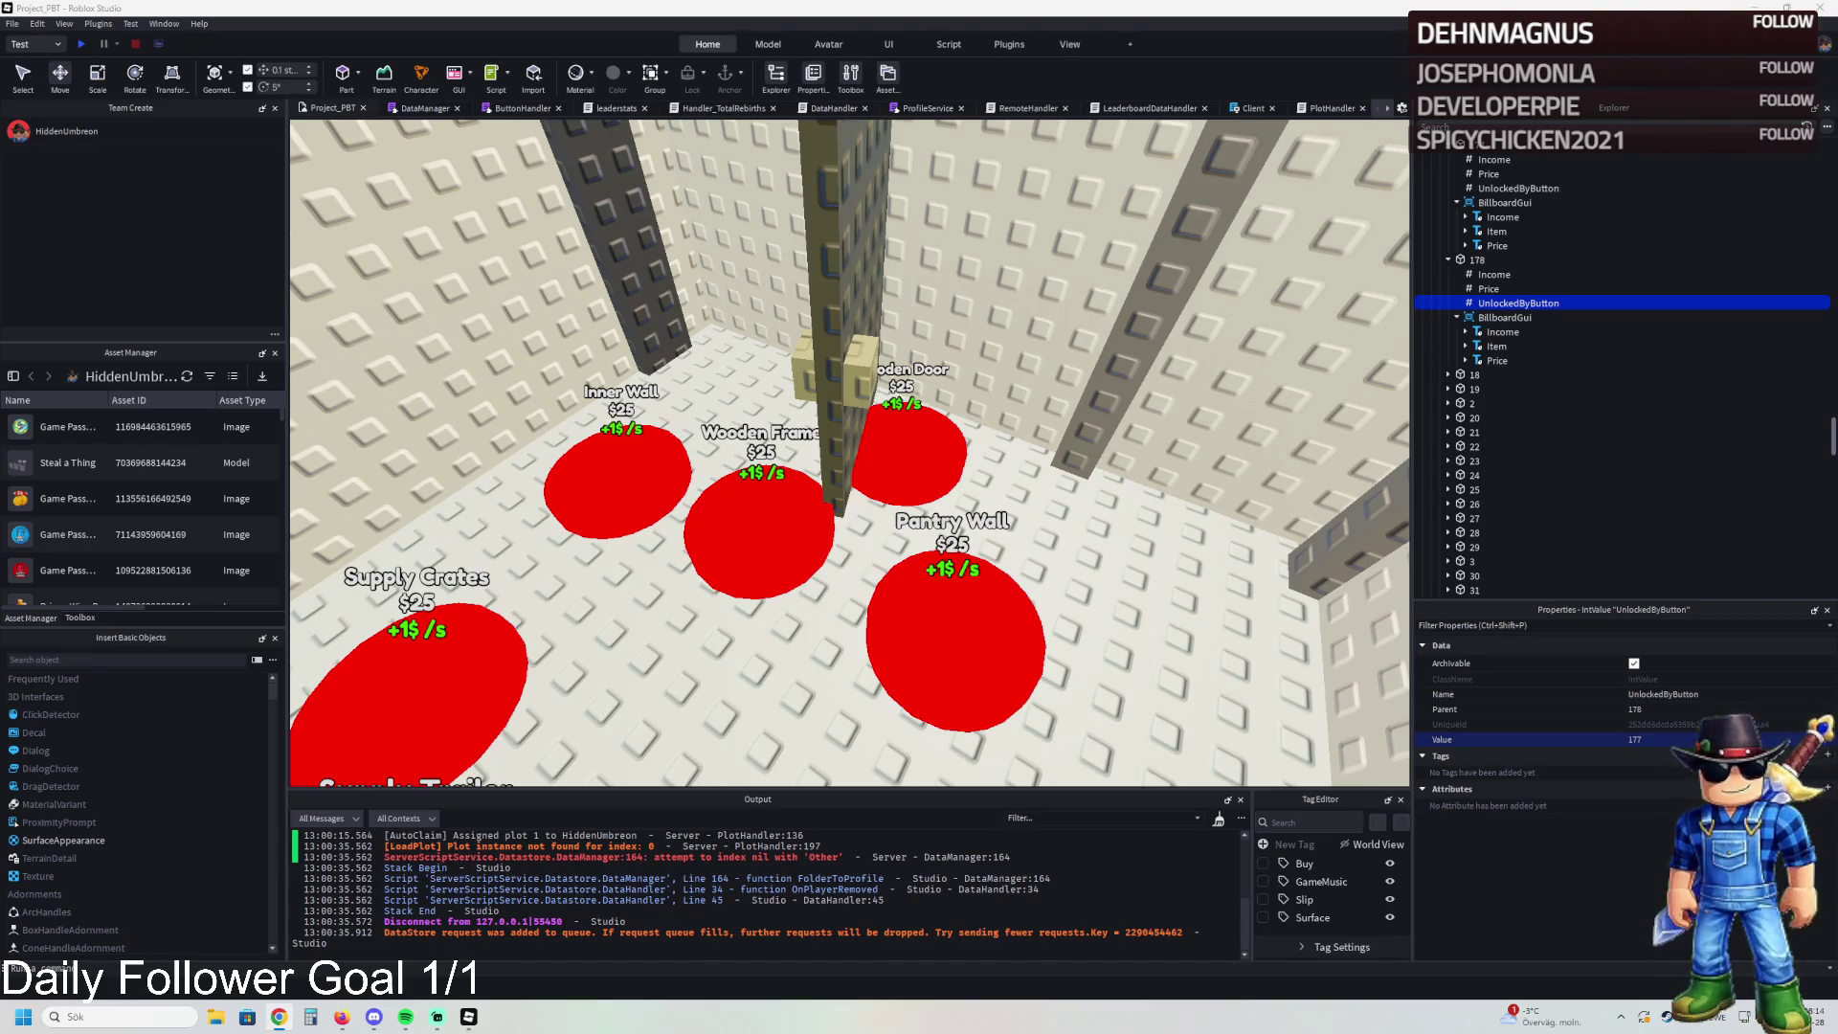
- Drag TemplatePlot from Workspace into ReplicatedStorage and start a play test
click(1476, 259)
key(Left)
key(Left)
key(Left)
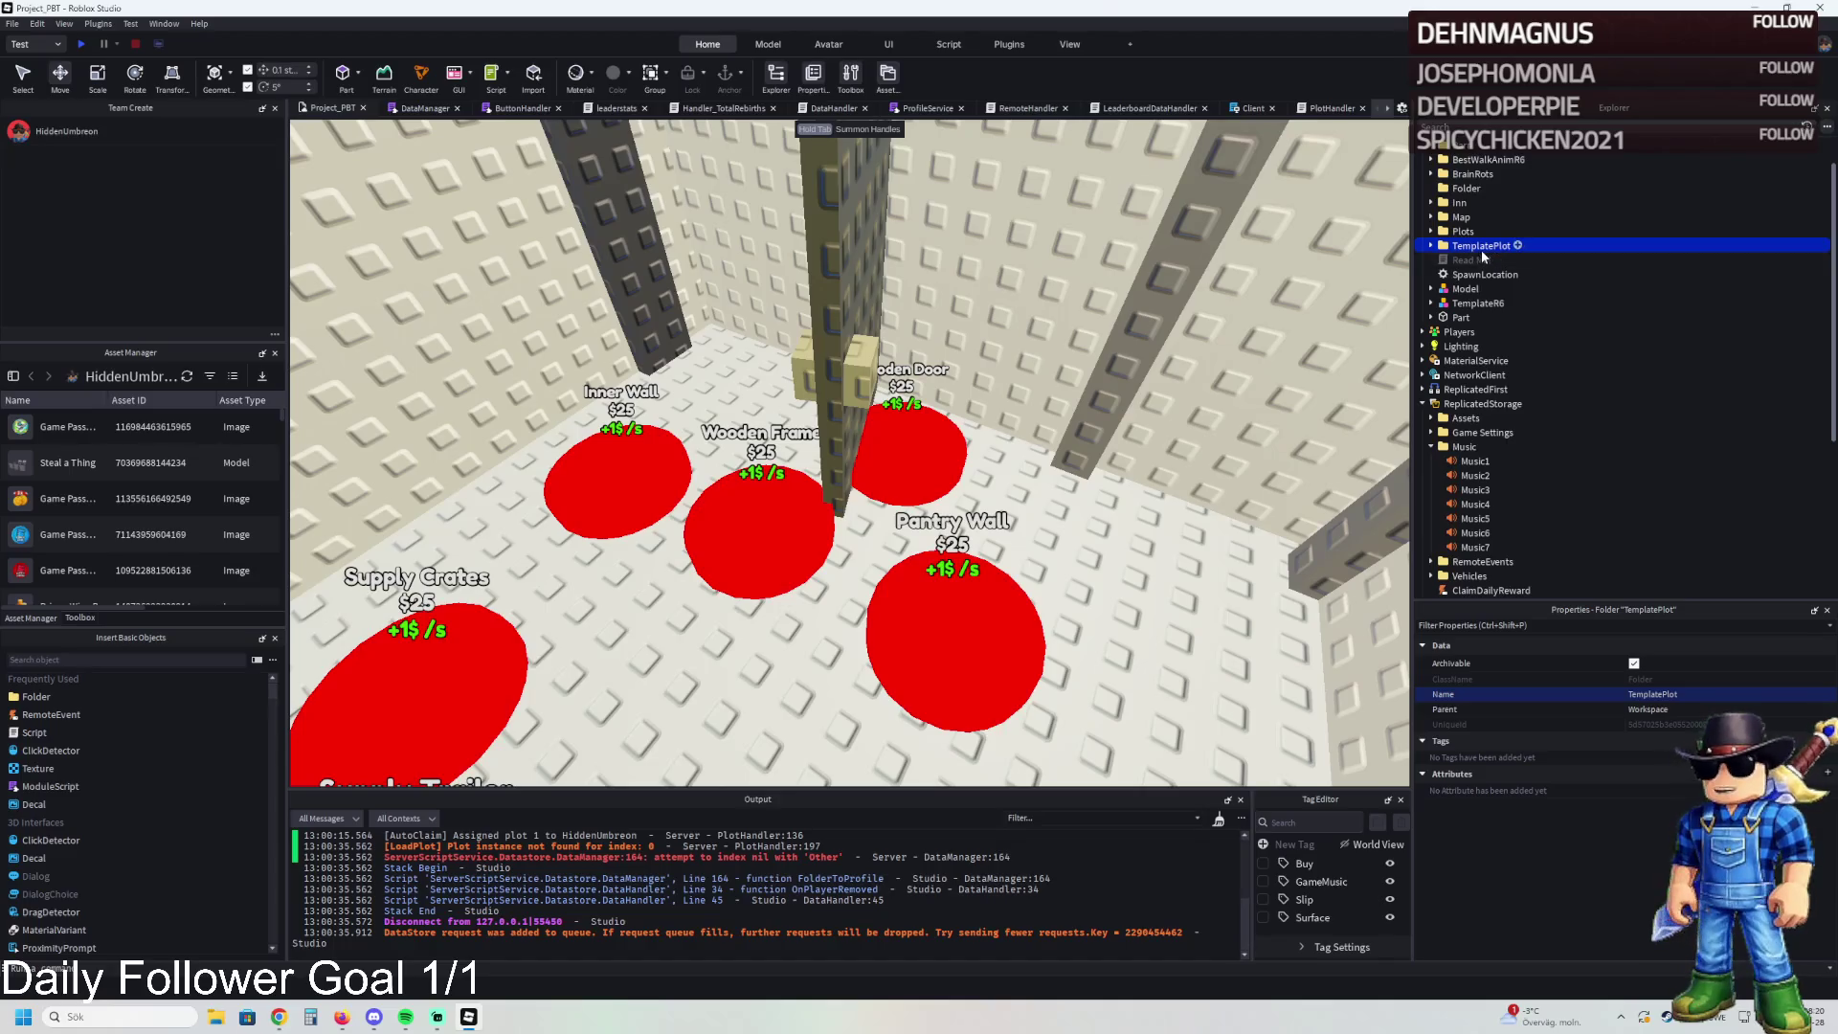
drag(1480, 248, 1465, 410)
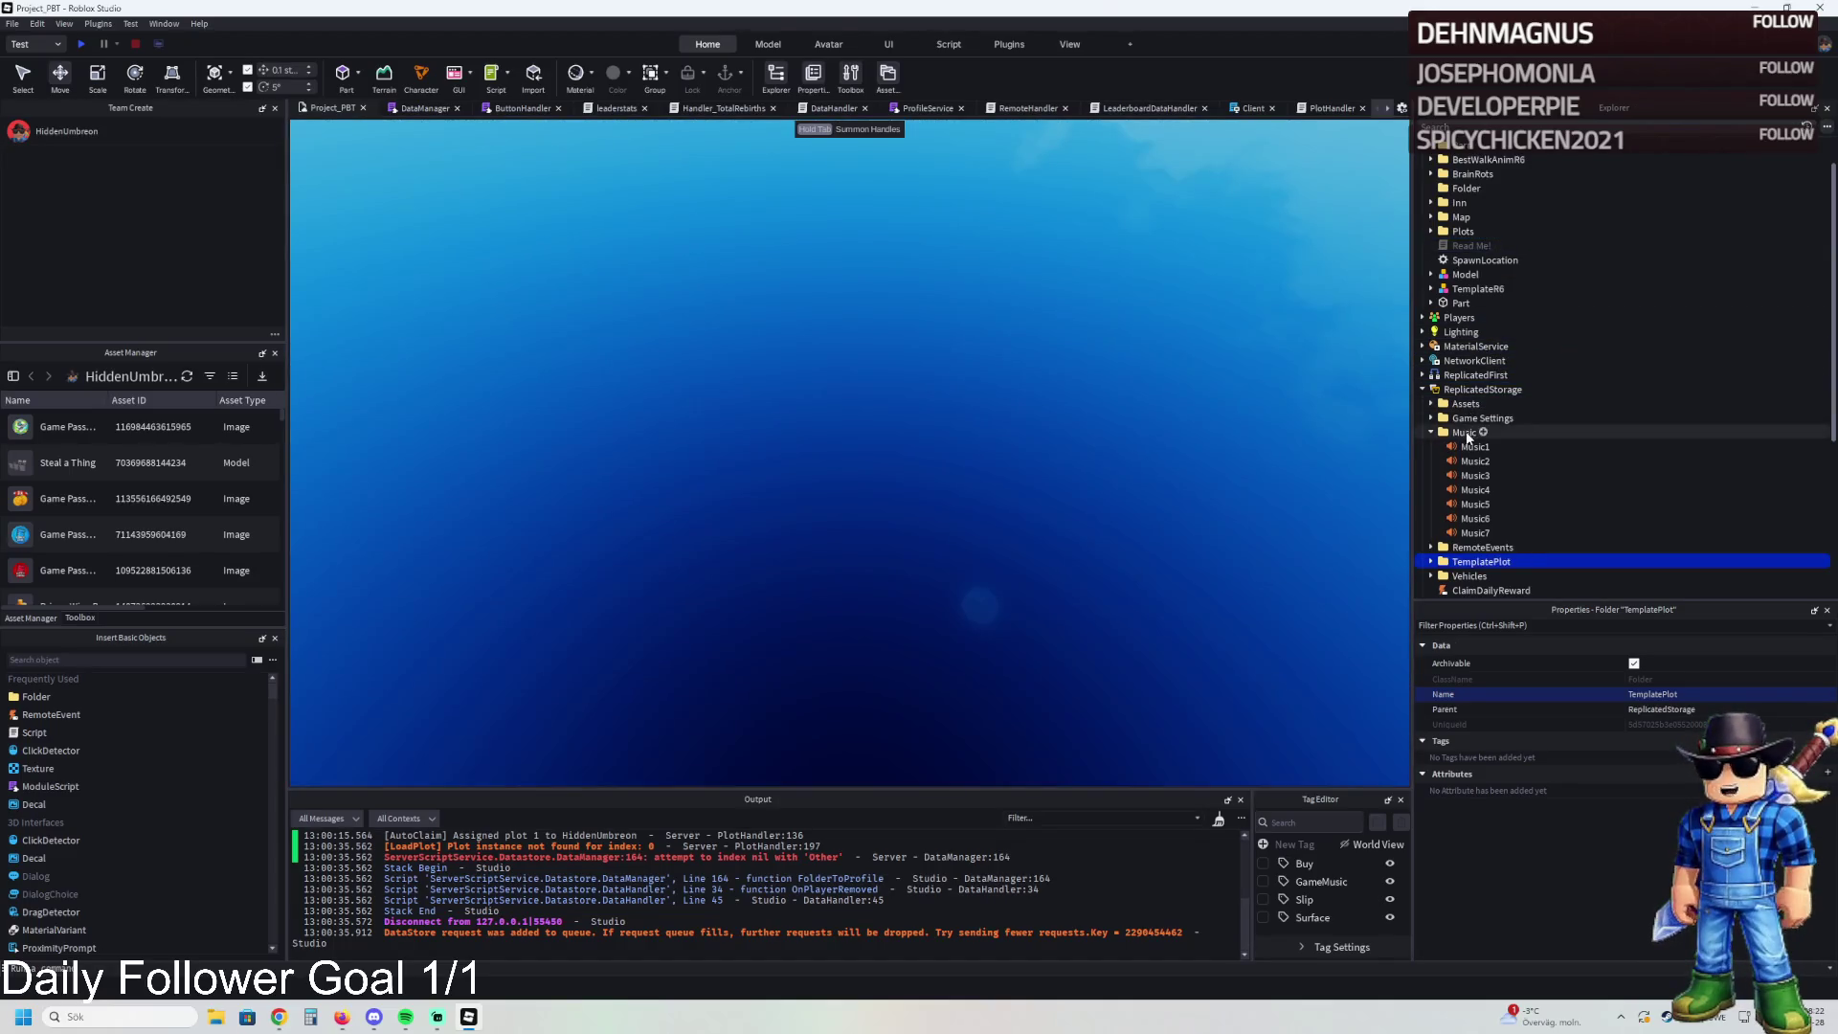
click(80, 44)
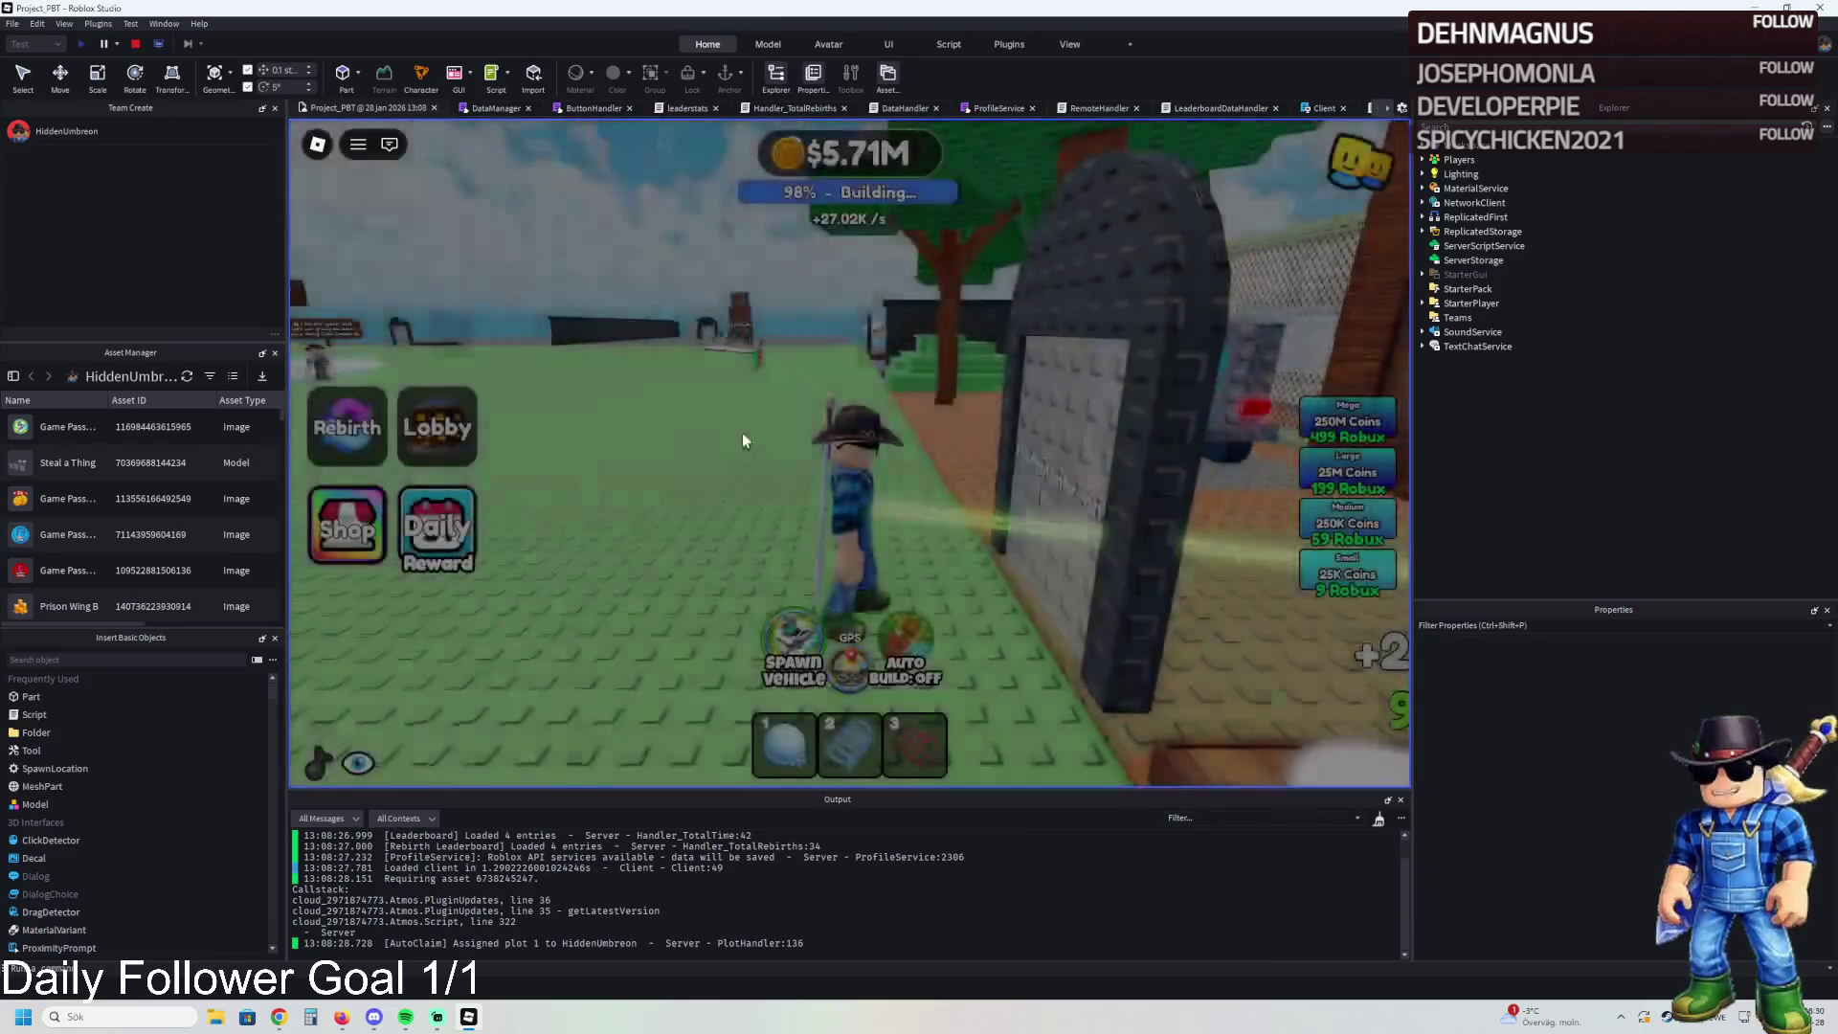
- Walk out the plot gate, through the barred cell and corridor to the wooden doorway
key(w)
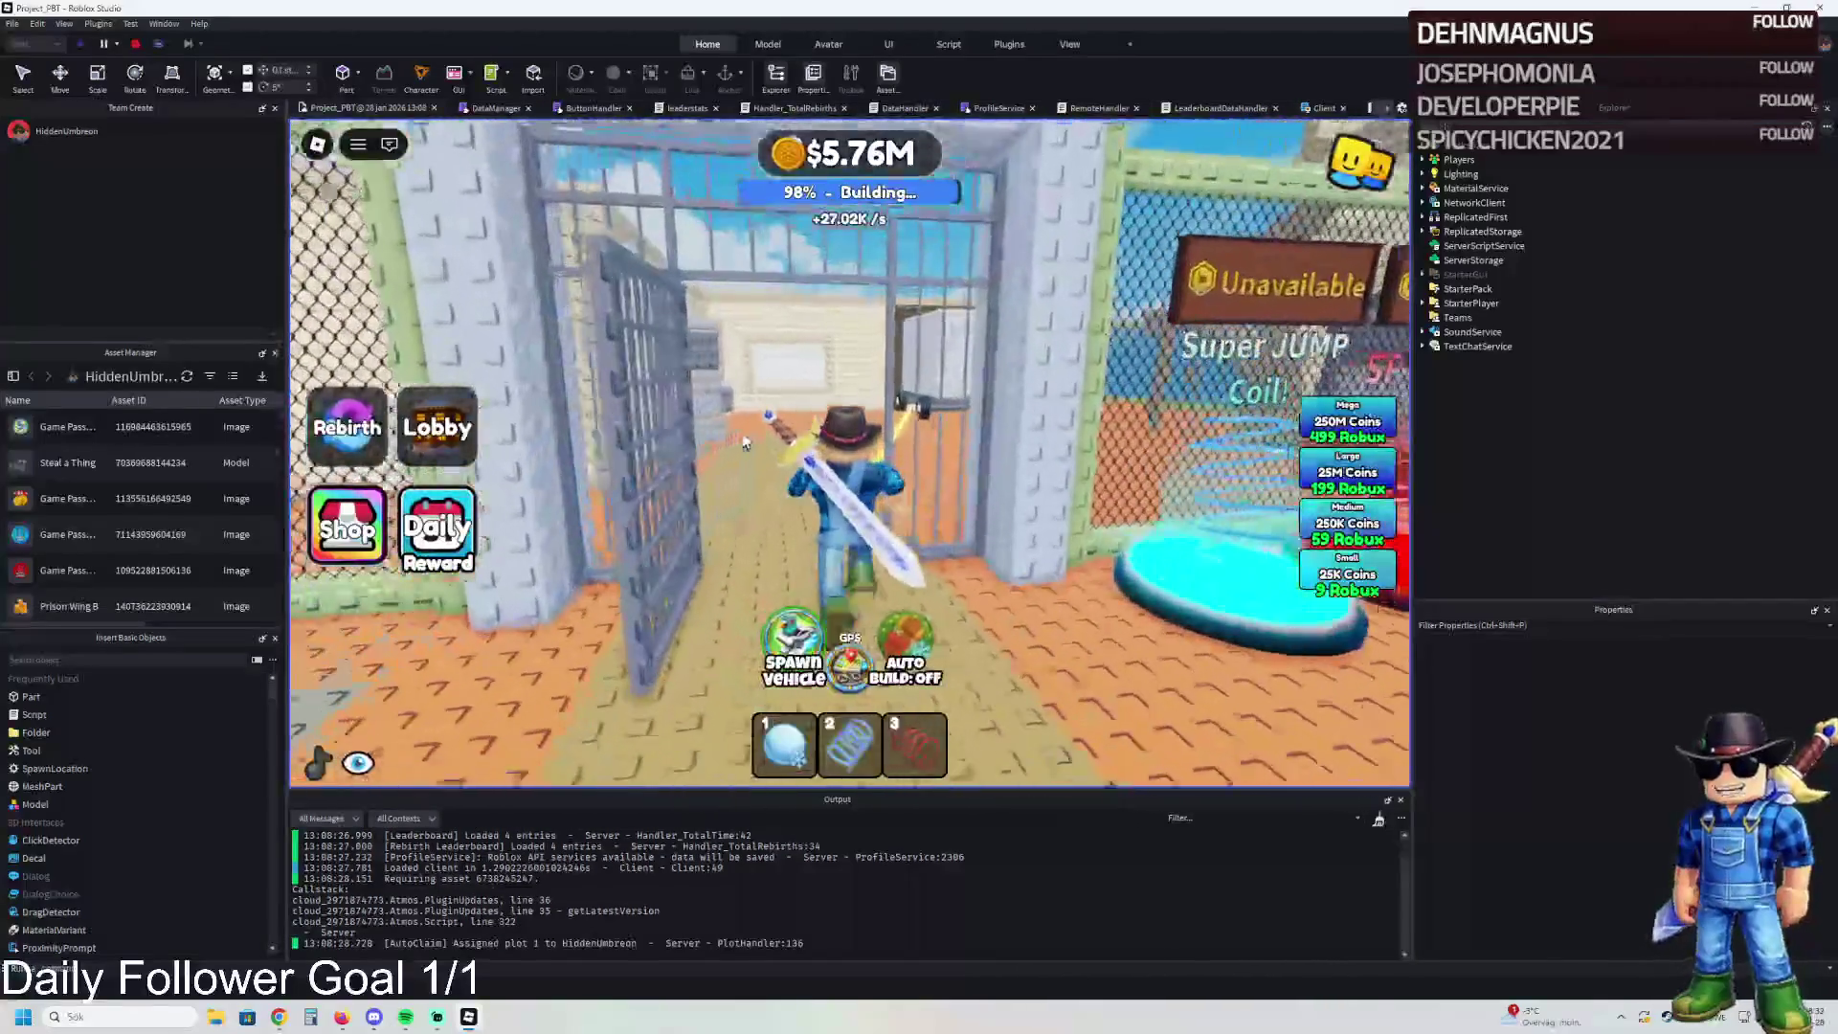
key(a)
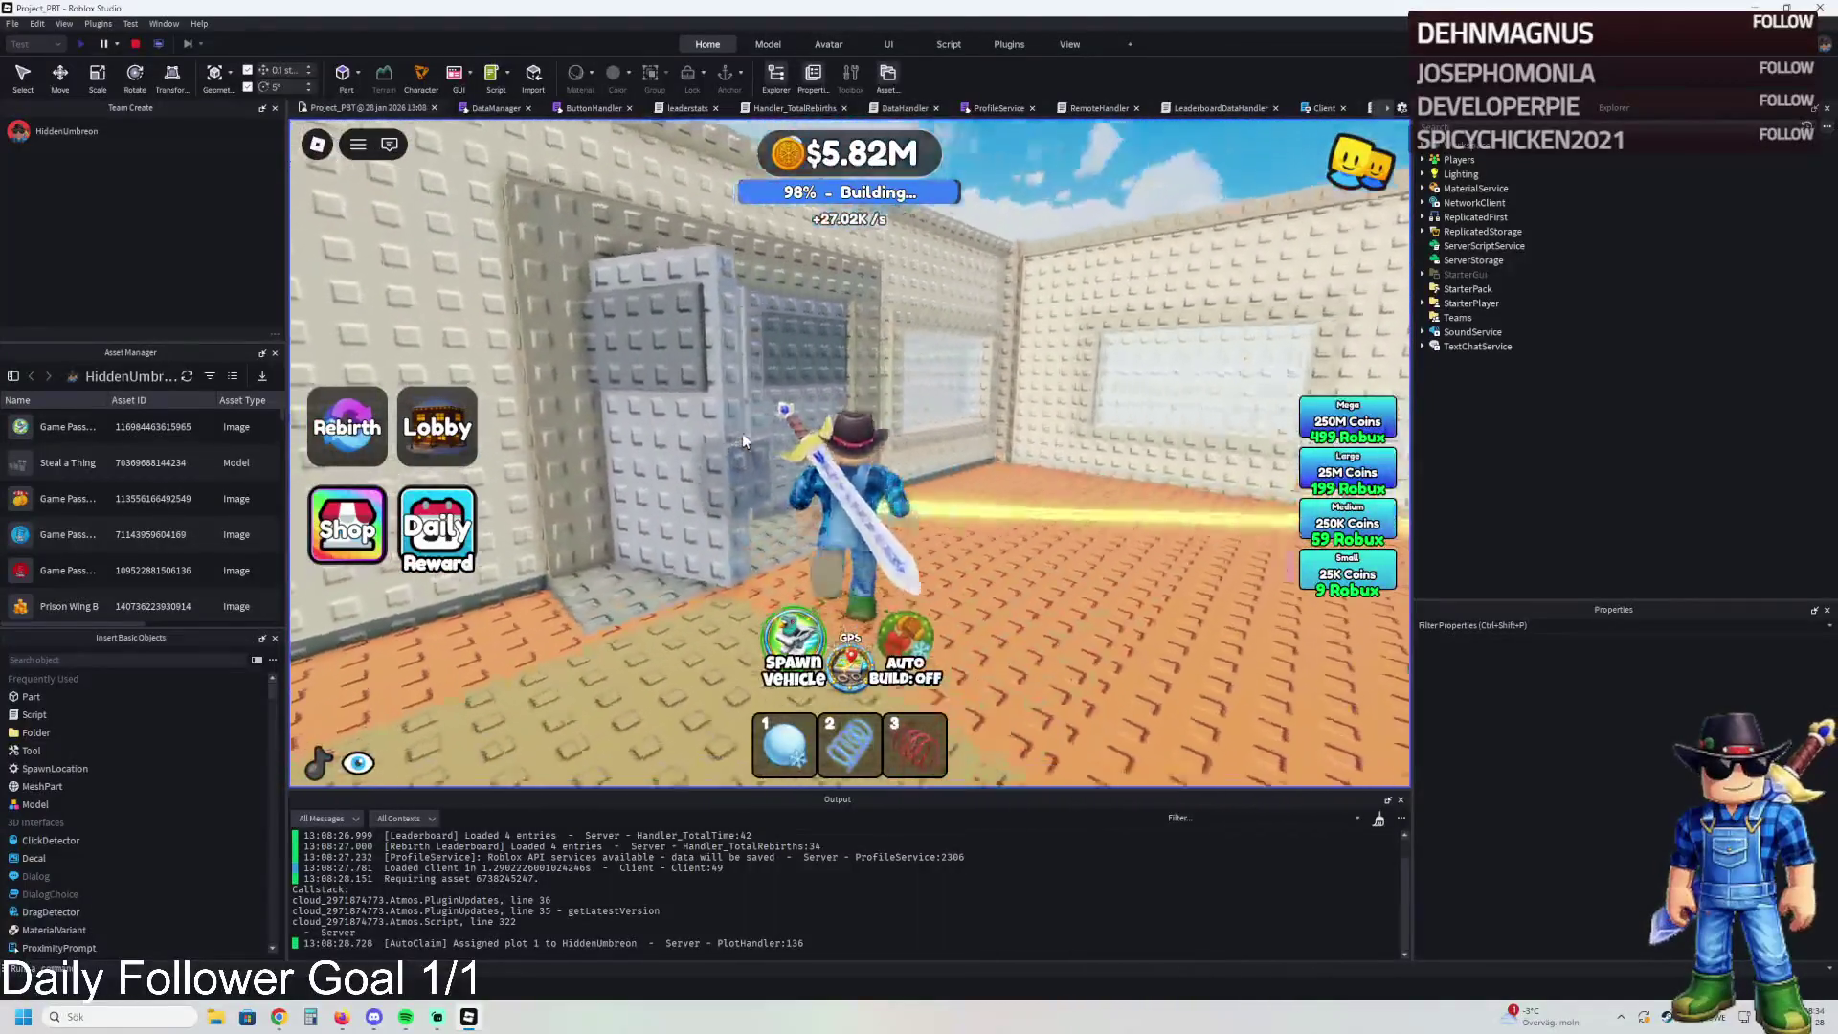
key(s)
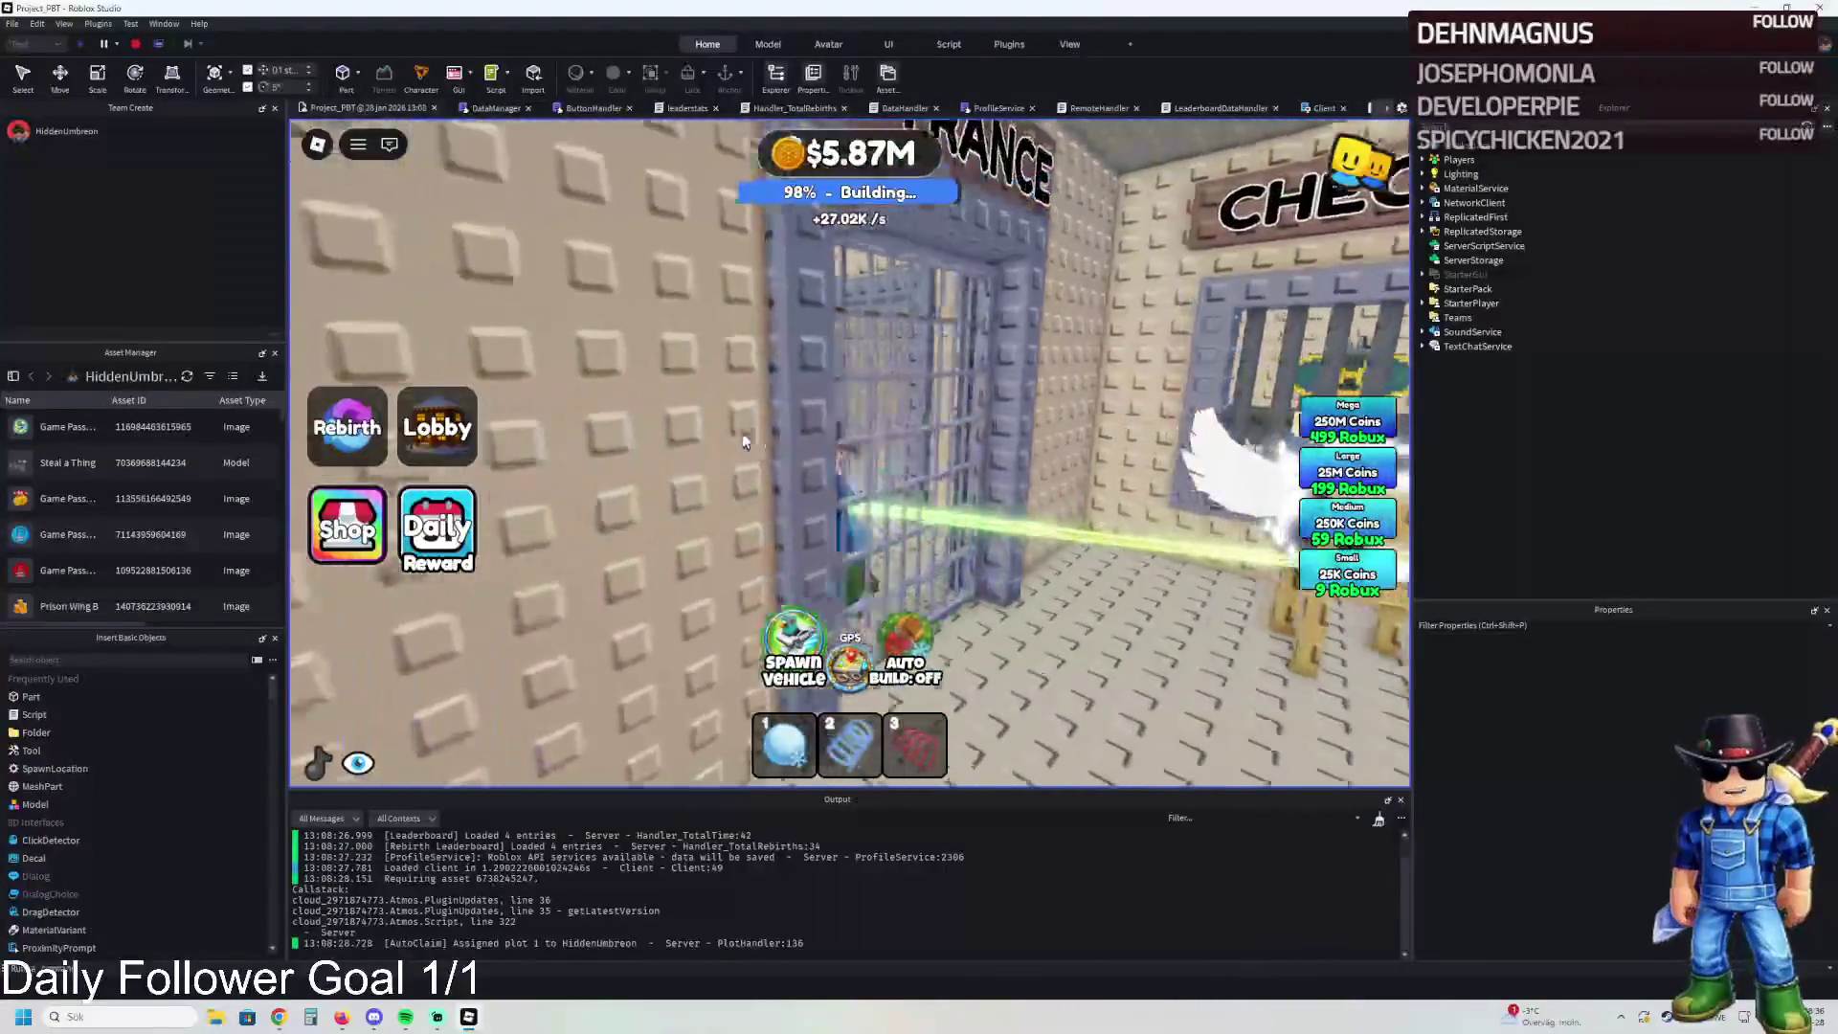
key(w)
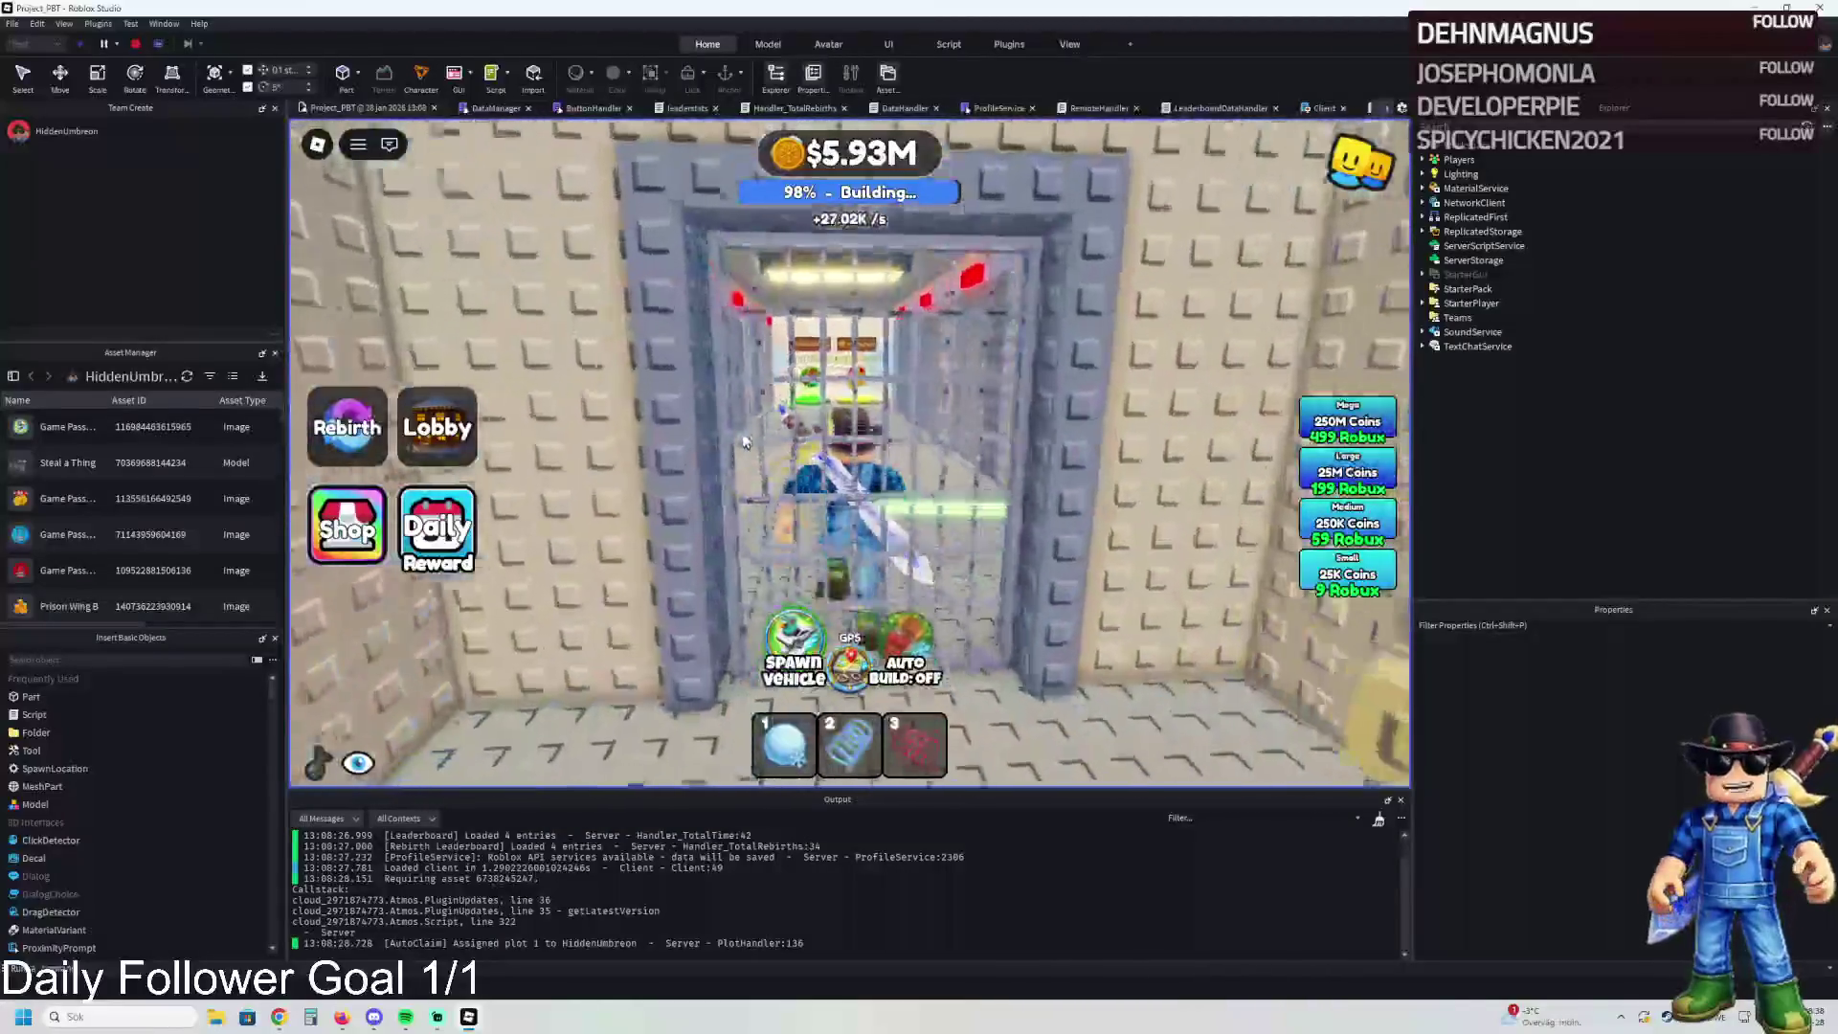
key(s)
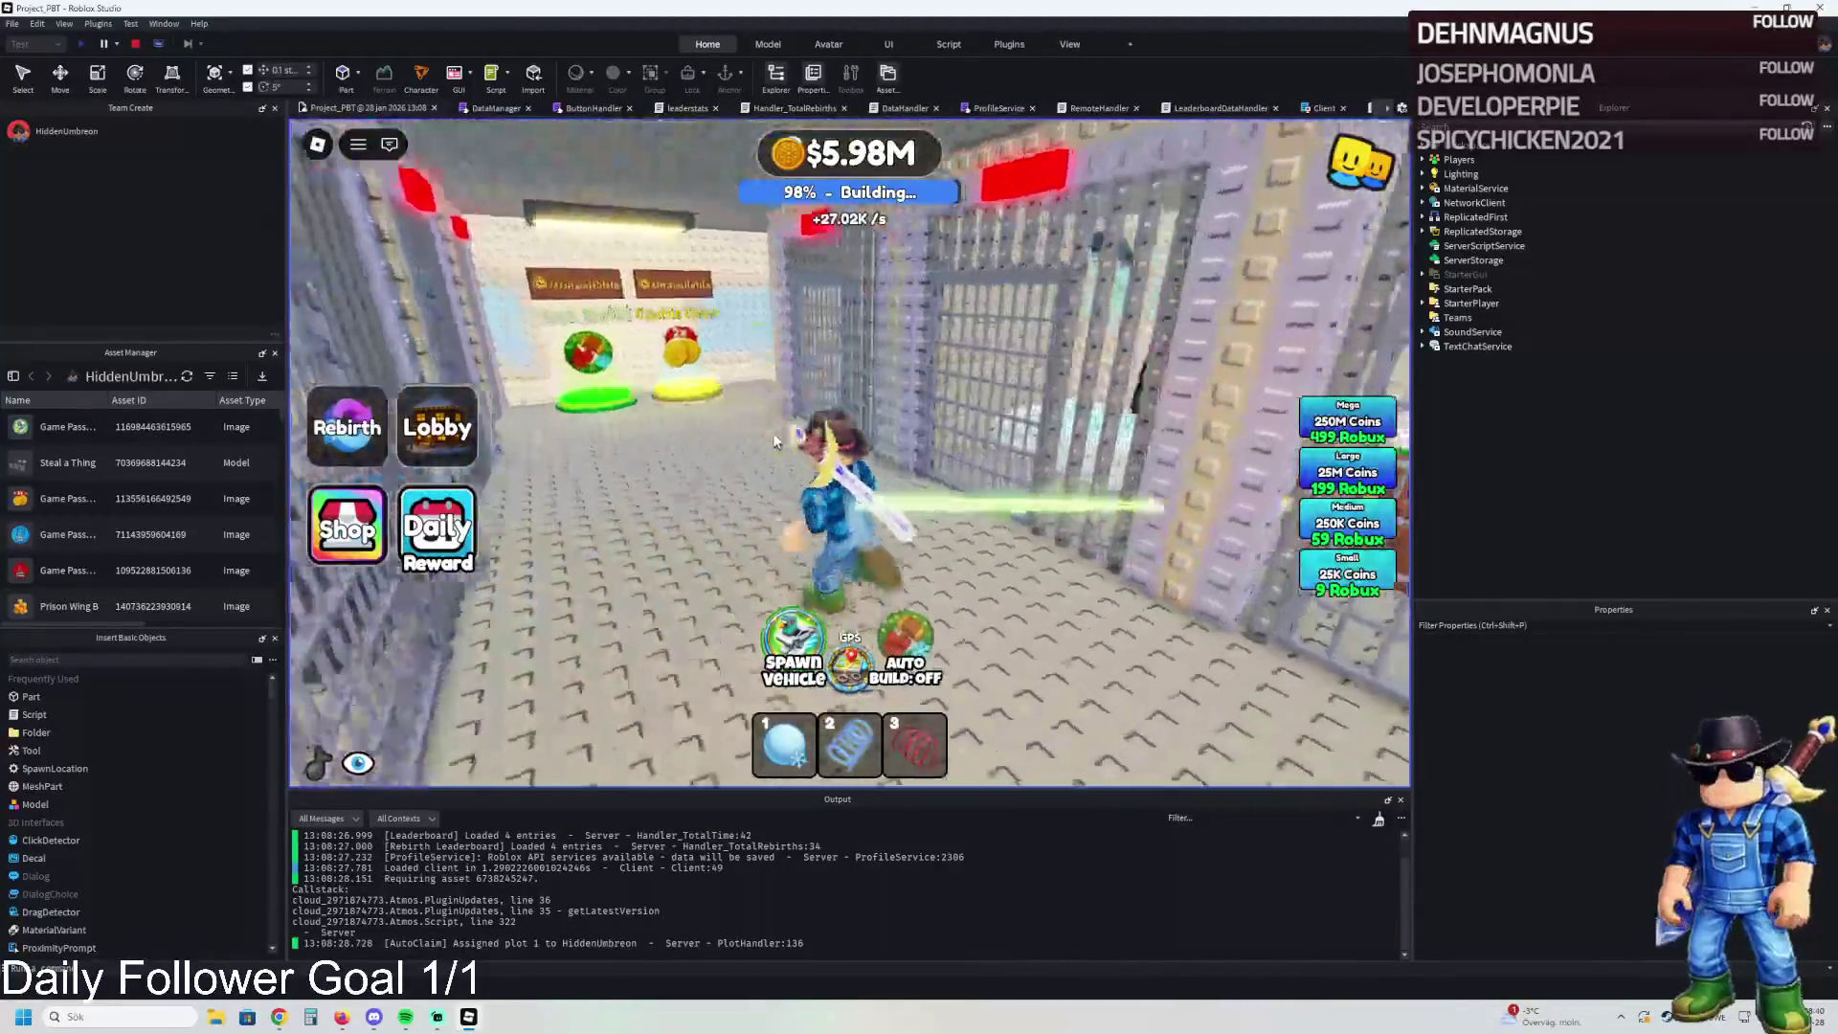
key(w)
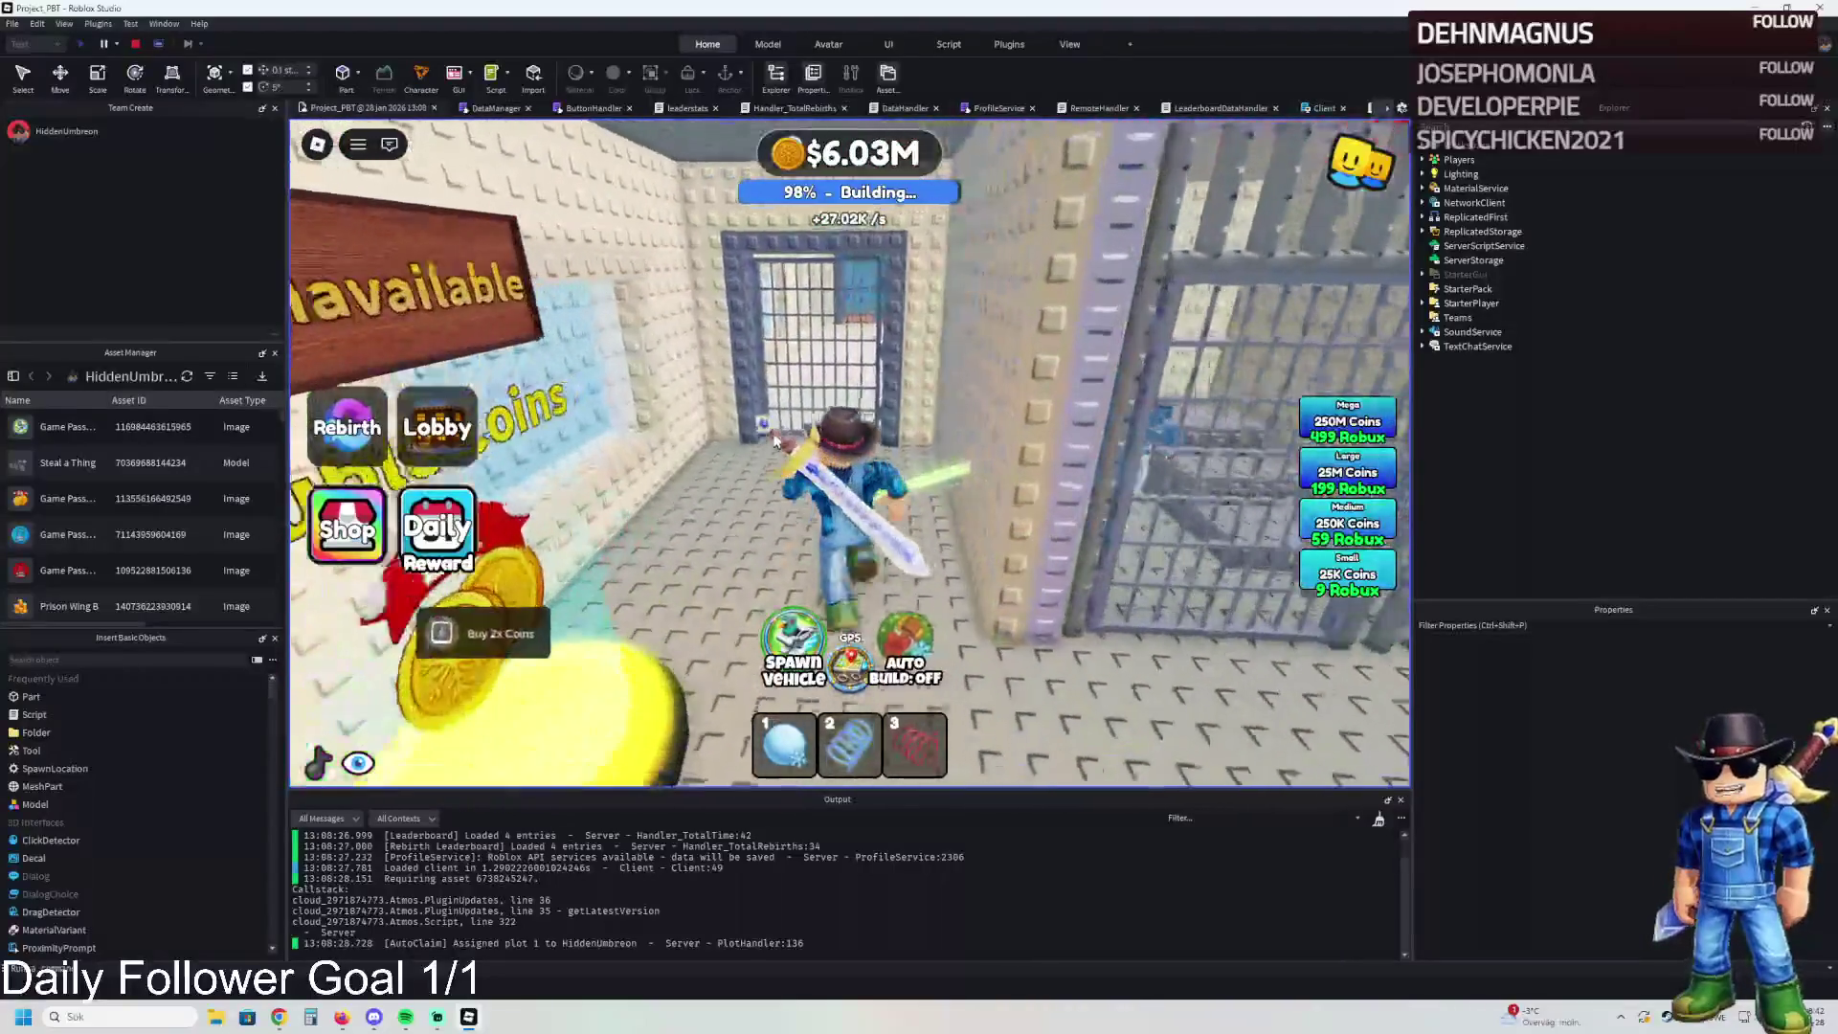
key(w)
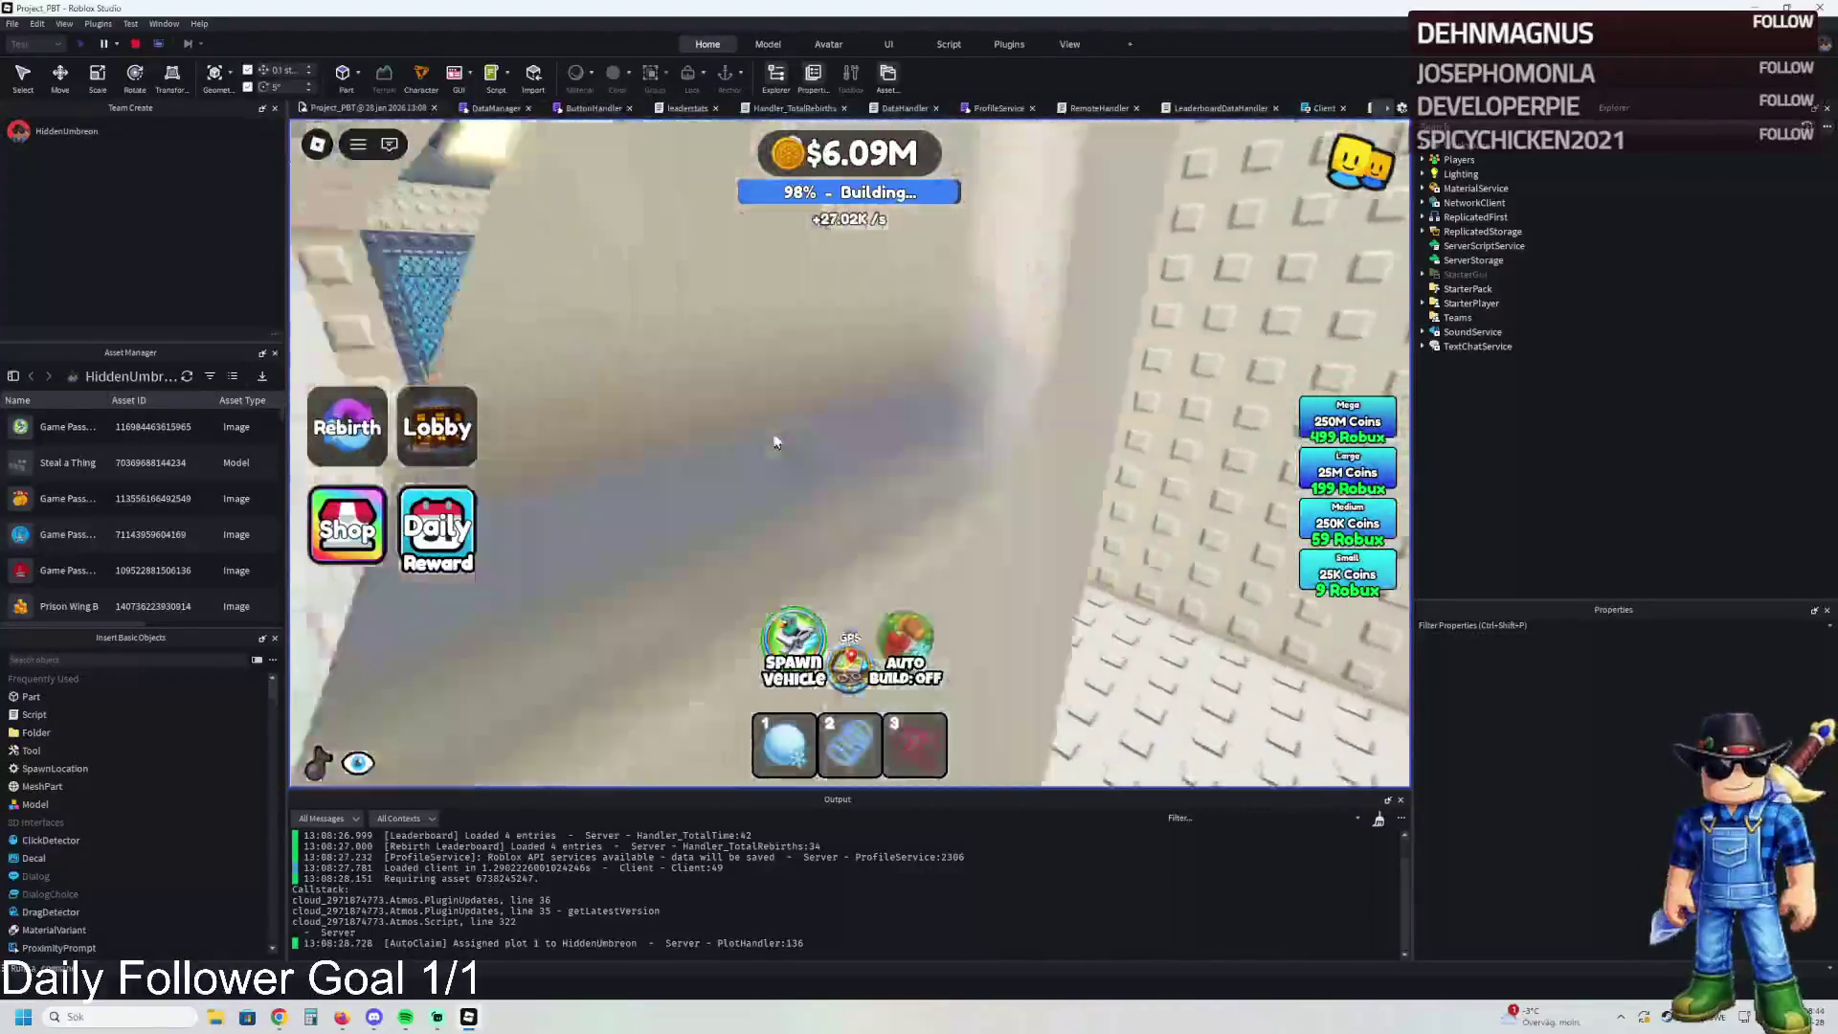
key(w)
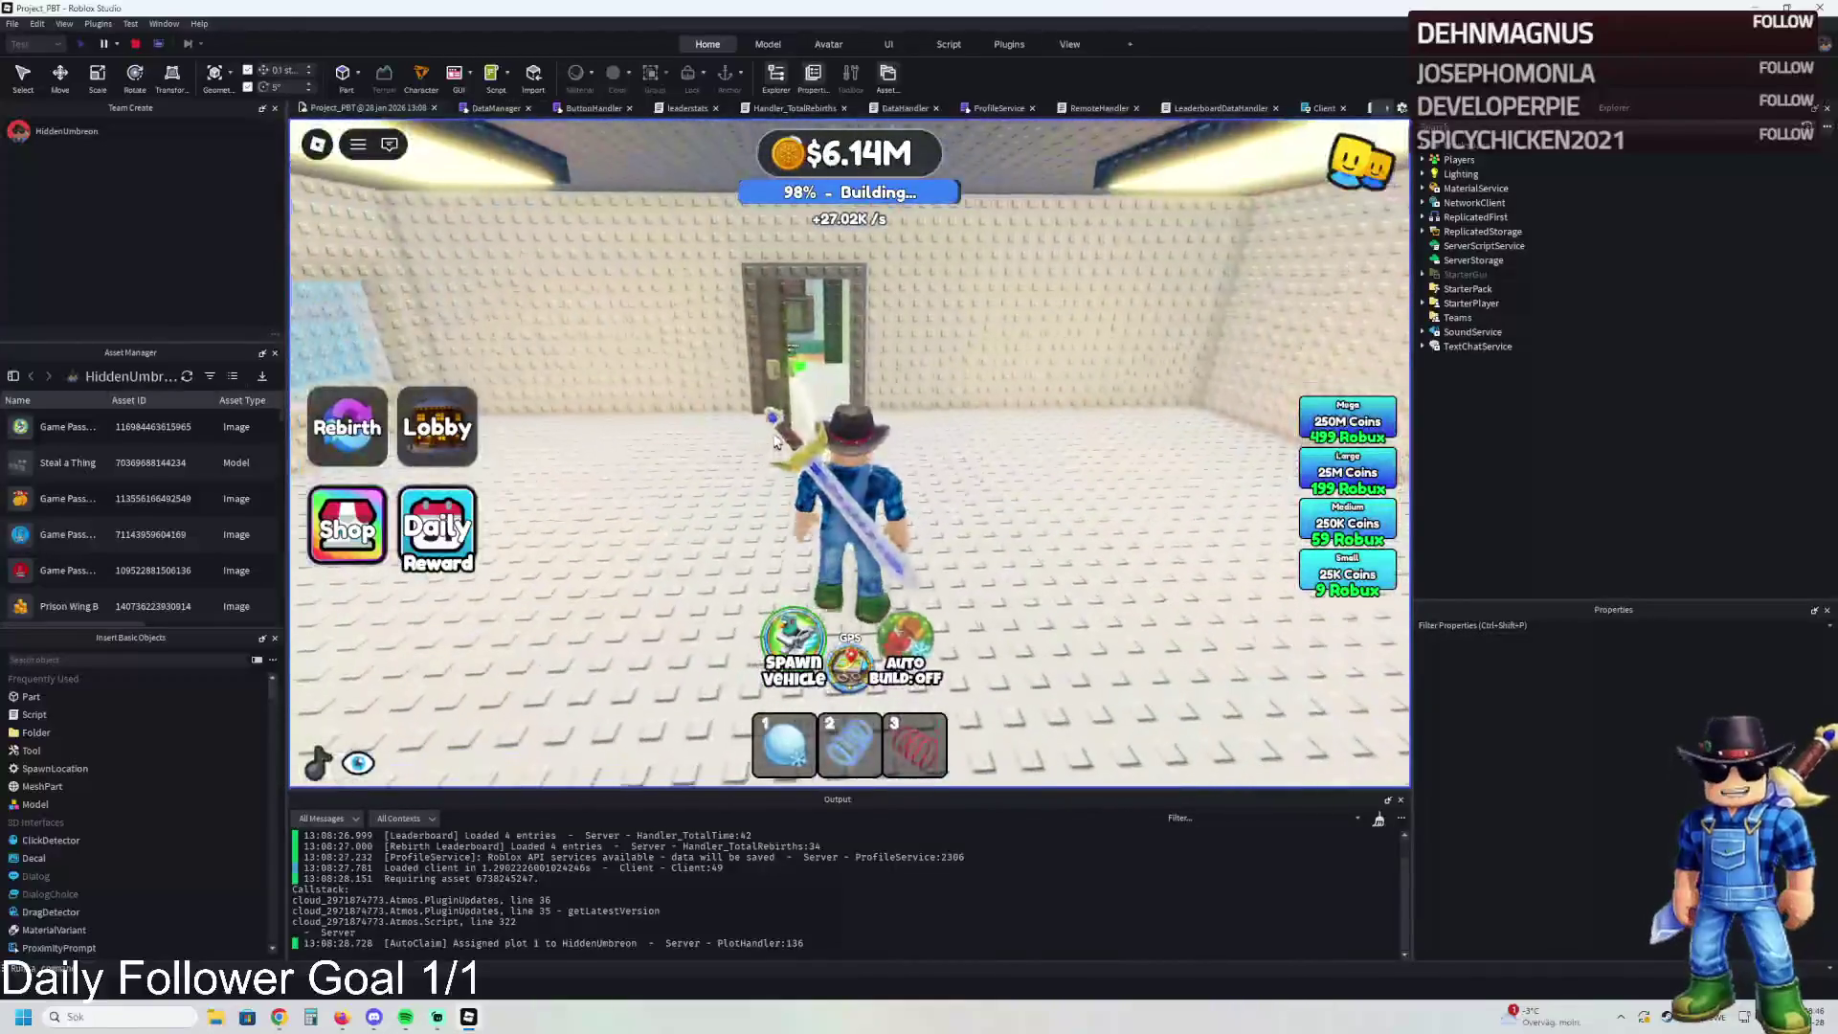
key(w)
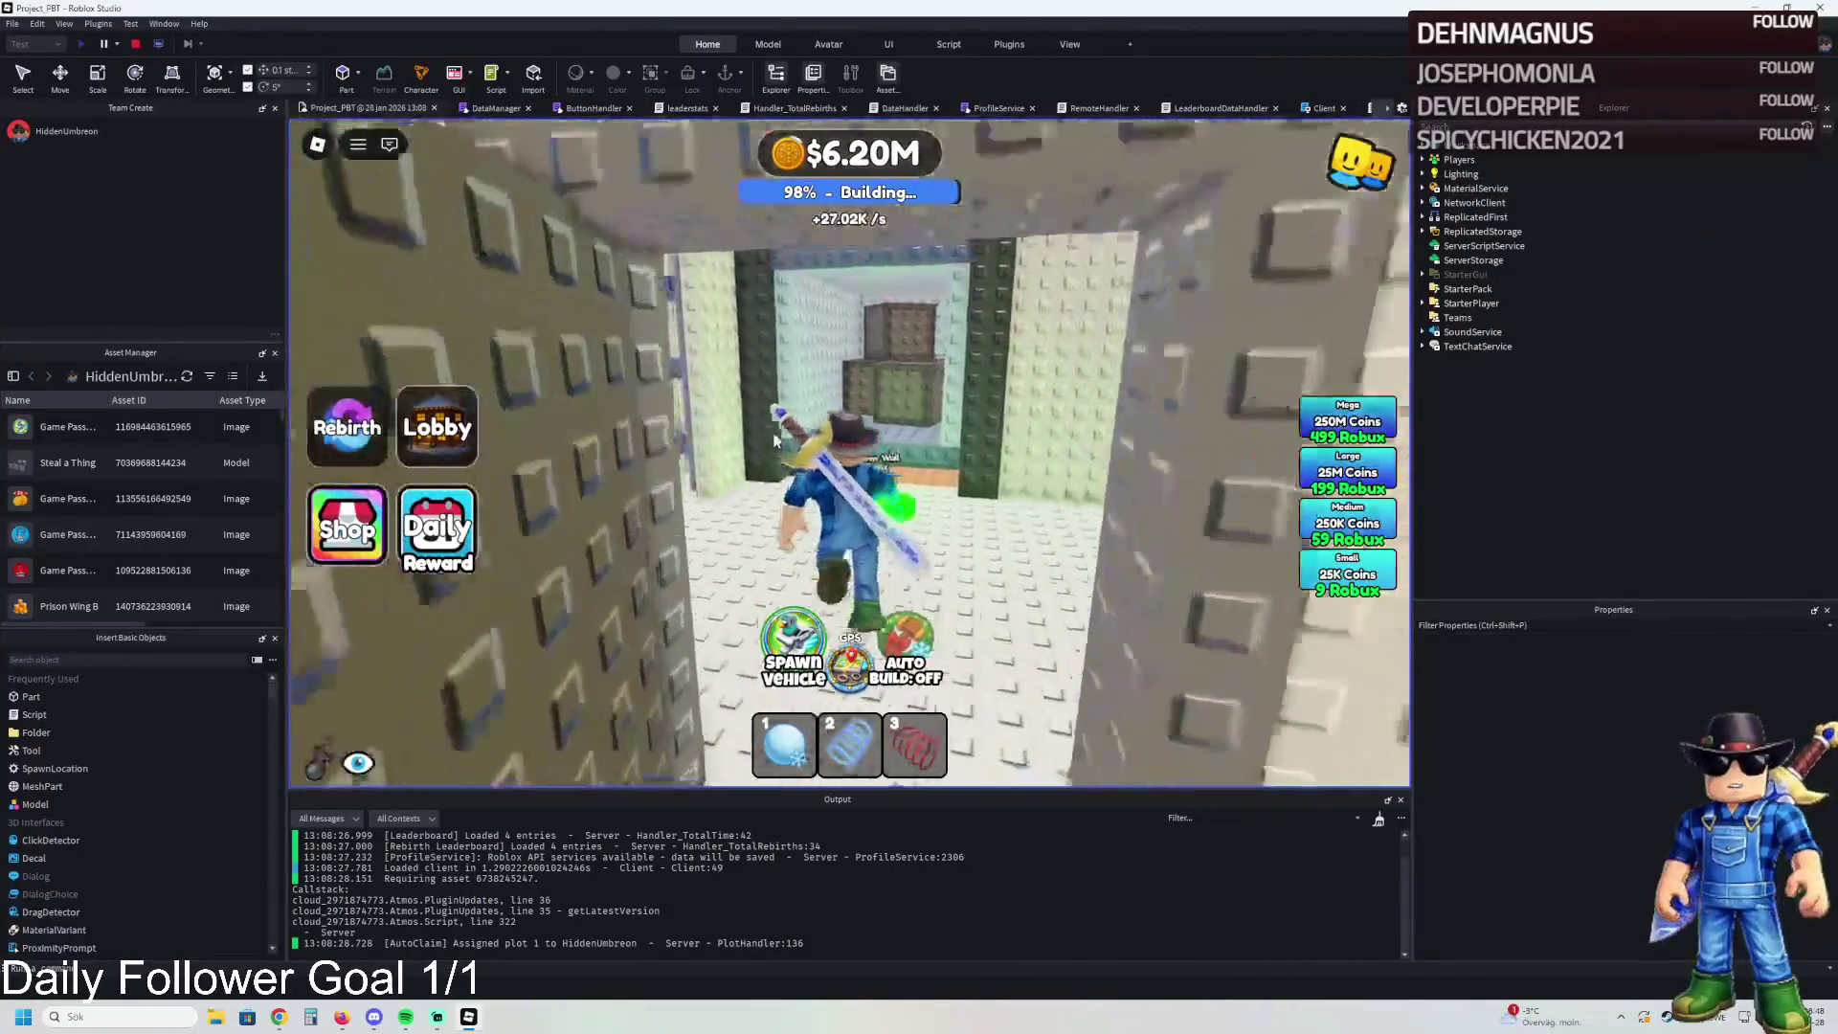
key(w)
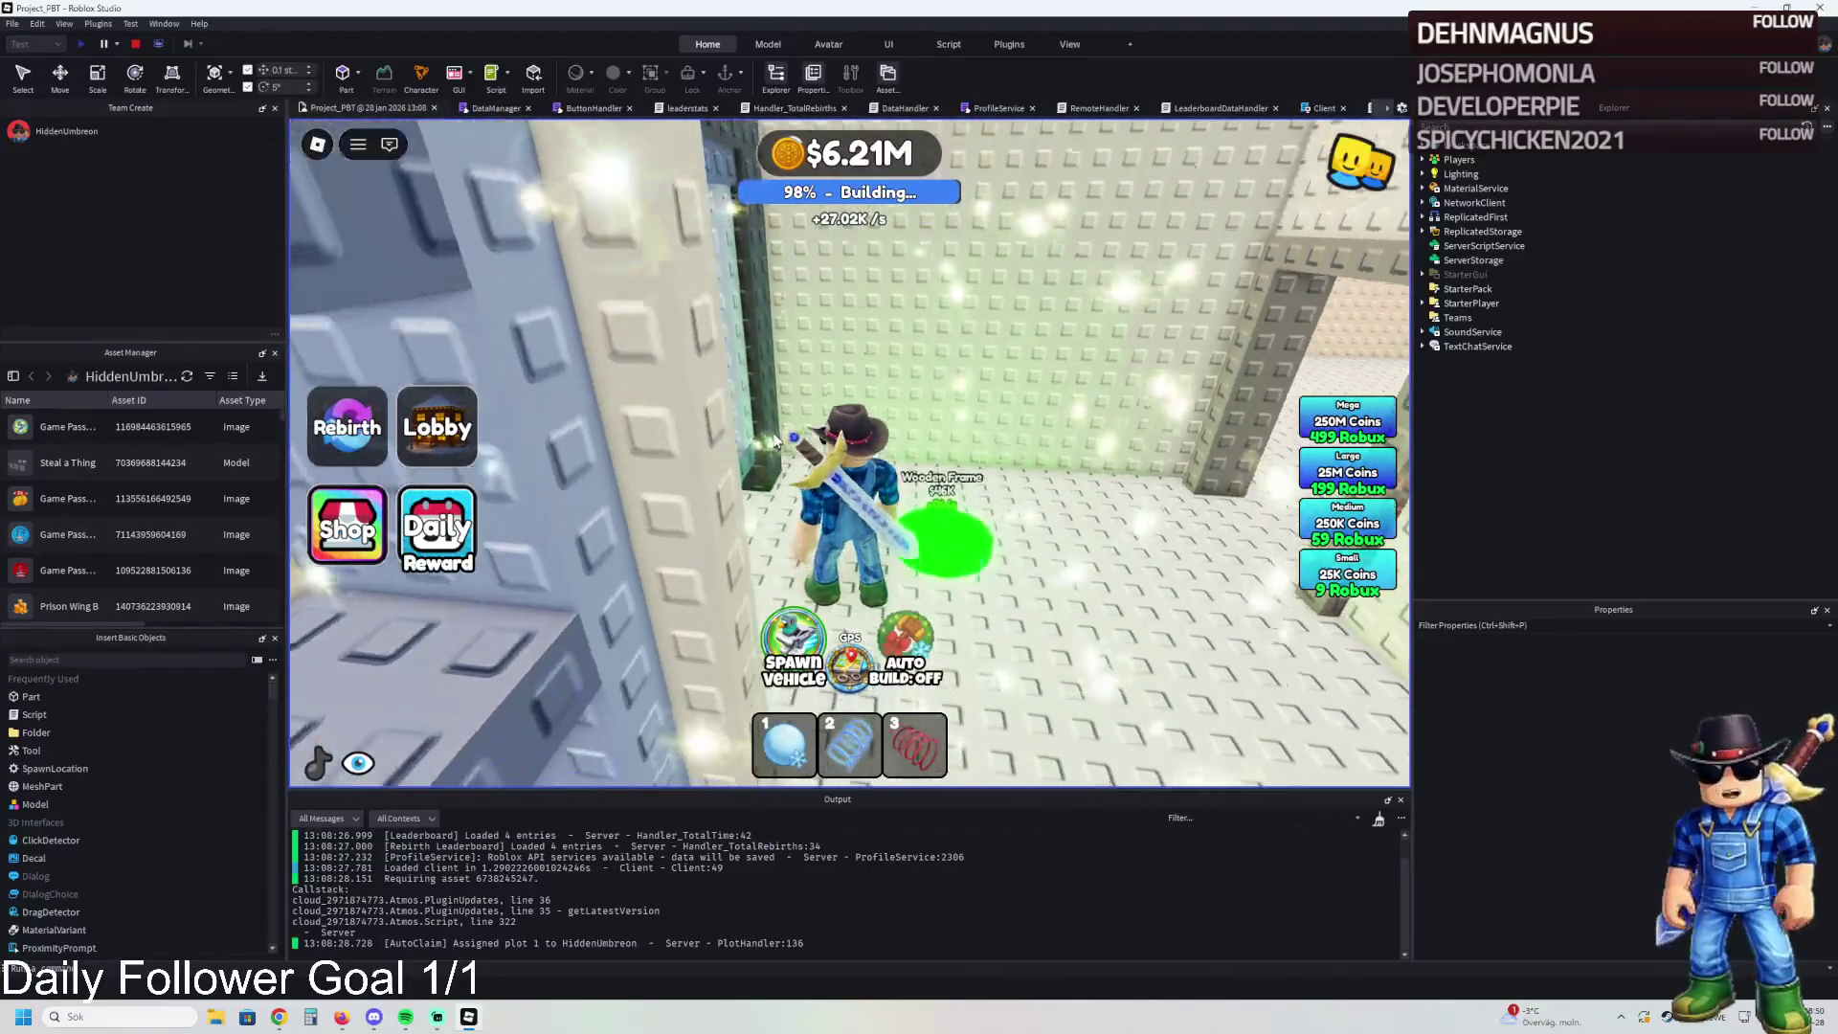
key(w)
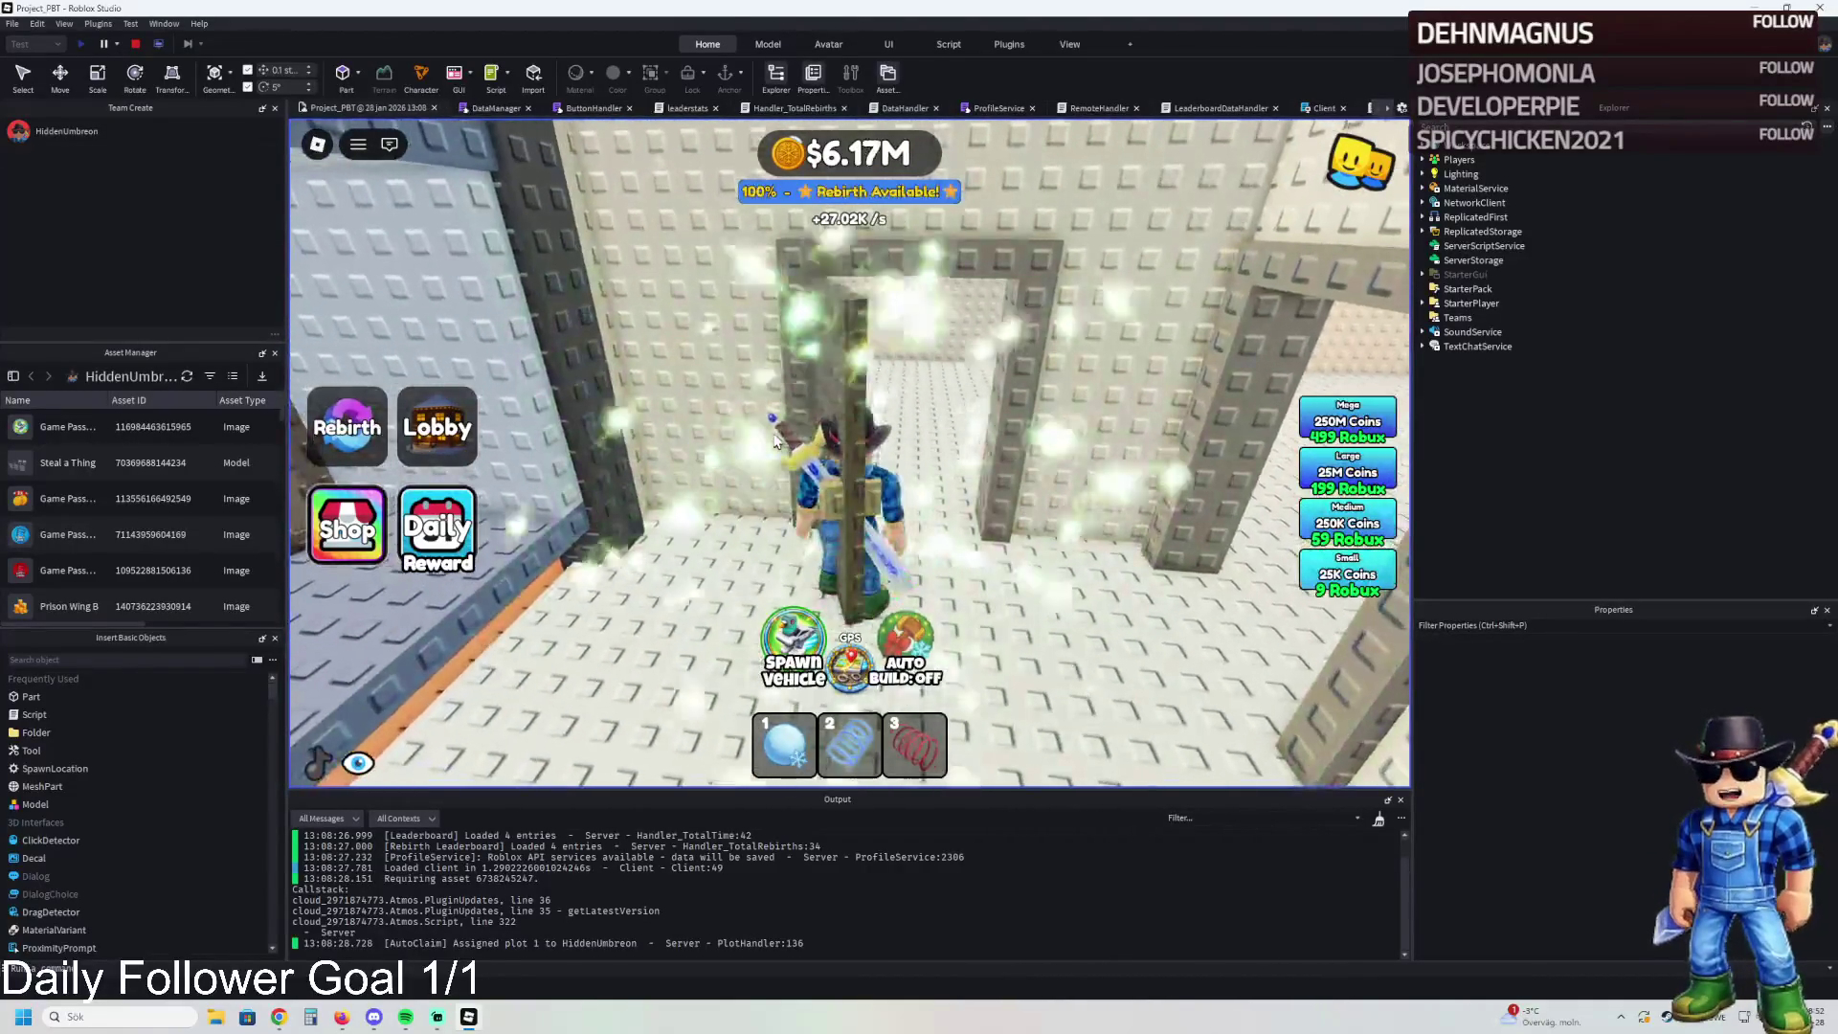
- Walk away from the doorway, back through it into the next room, and to the barred cell gate
key(s)
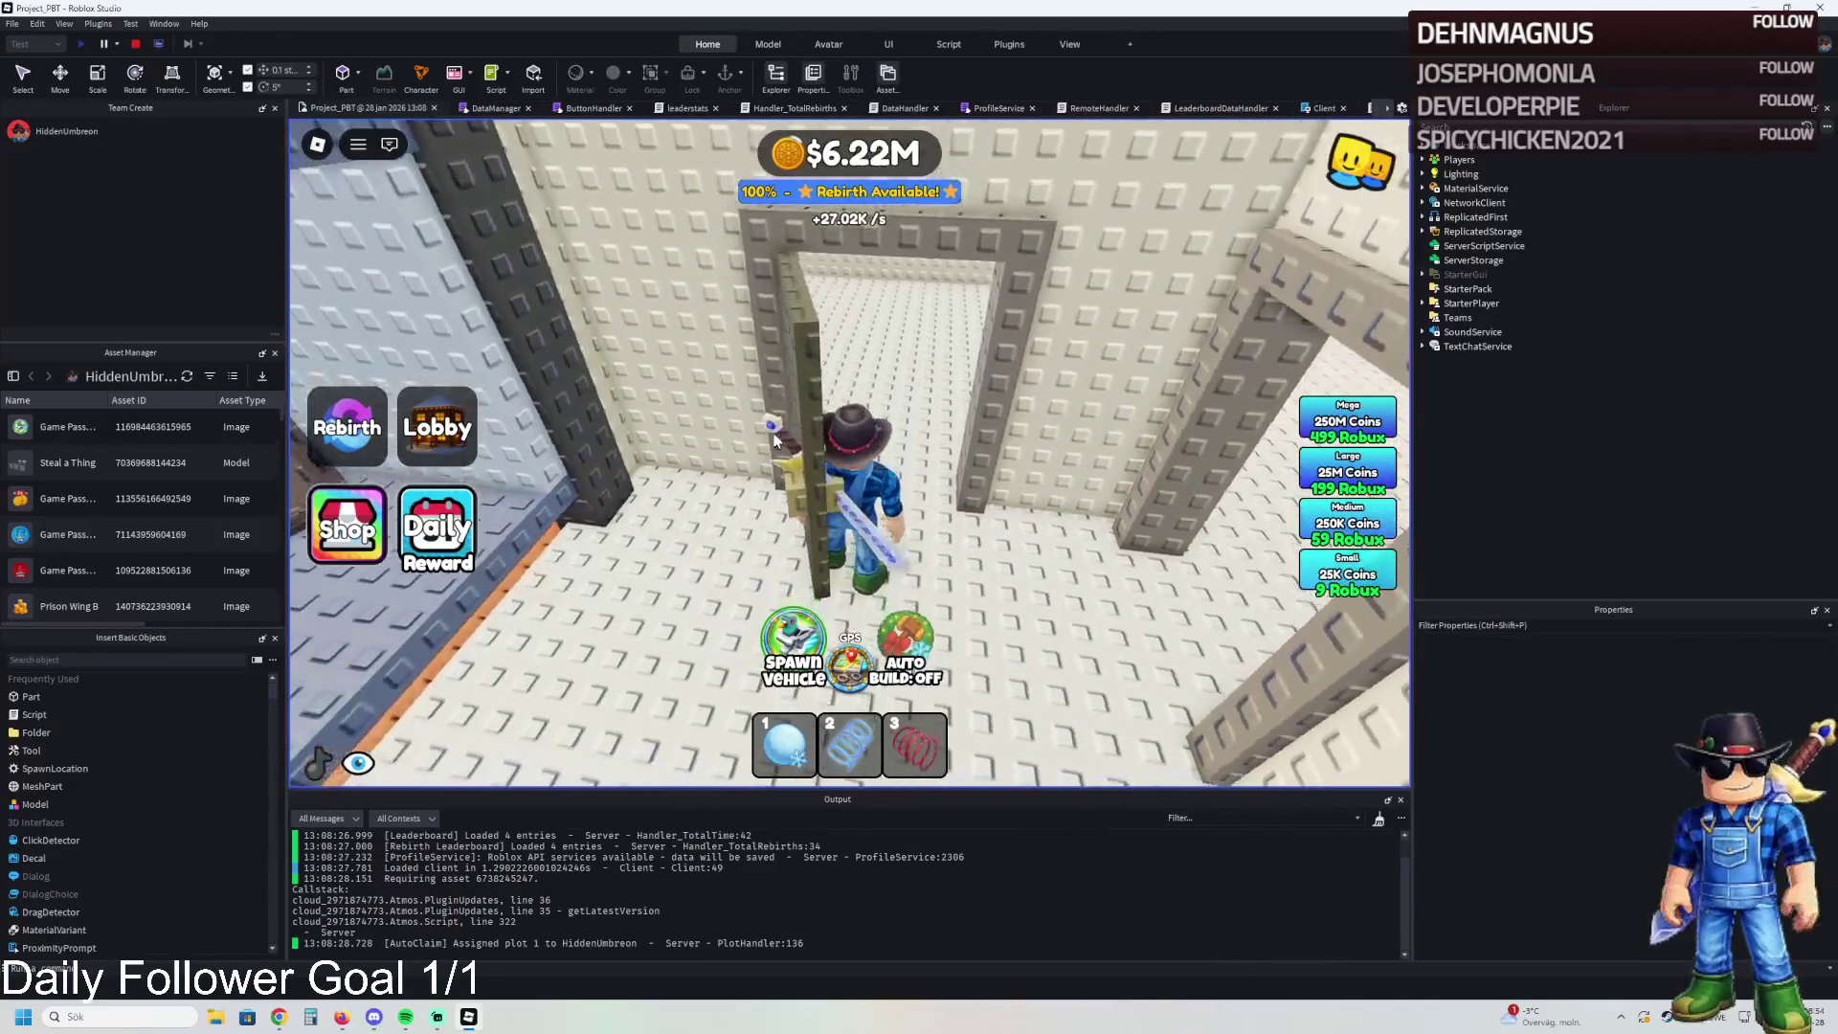
key(s)
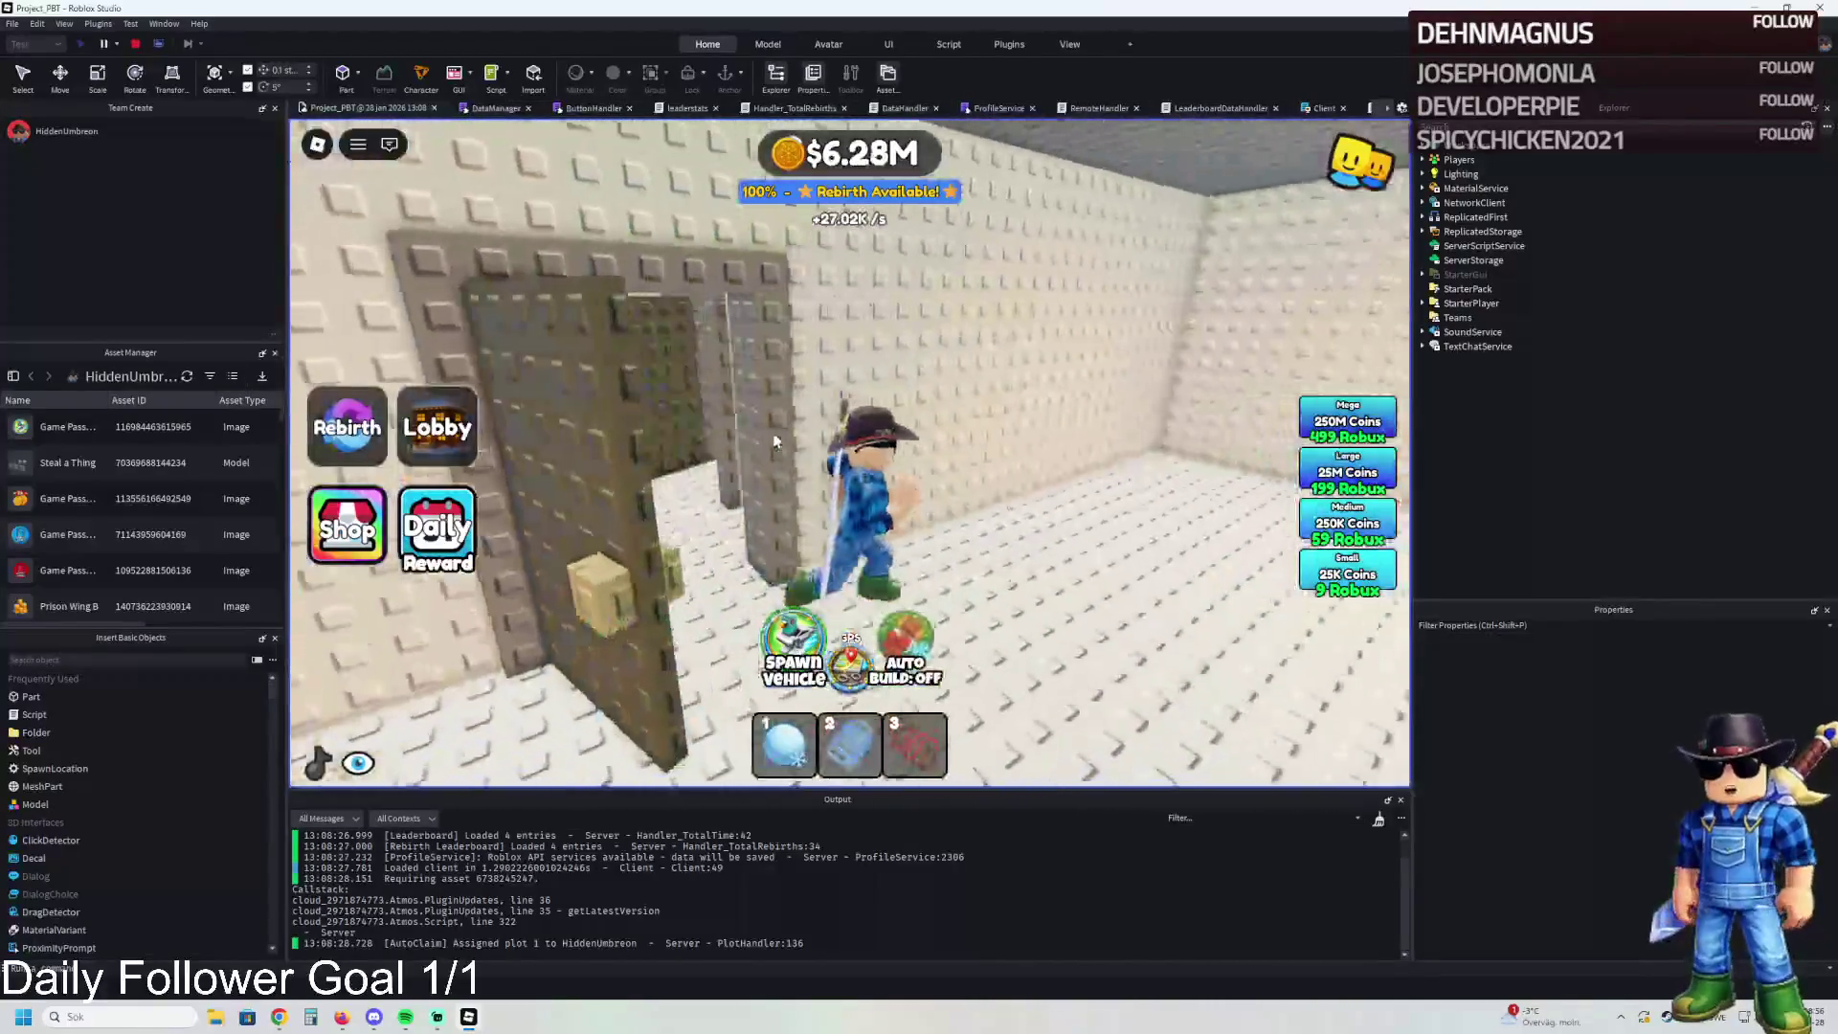
key(w)
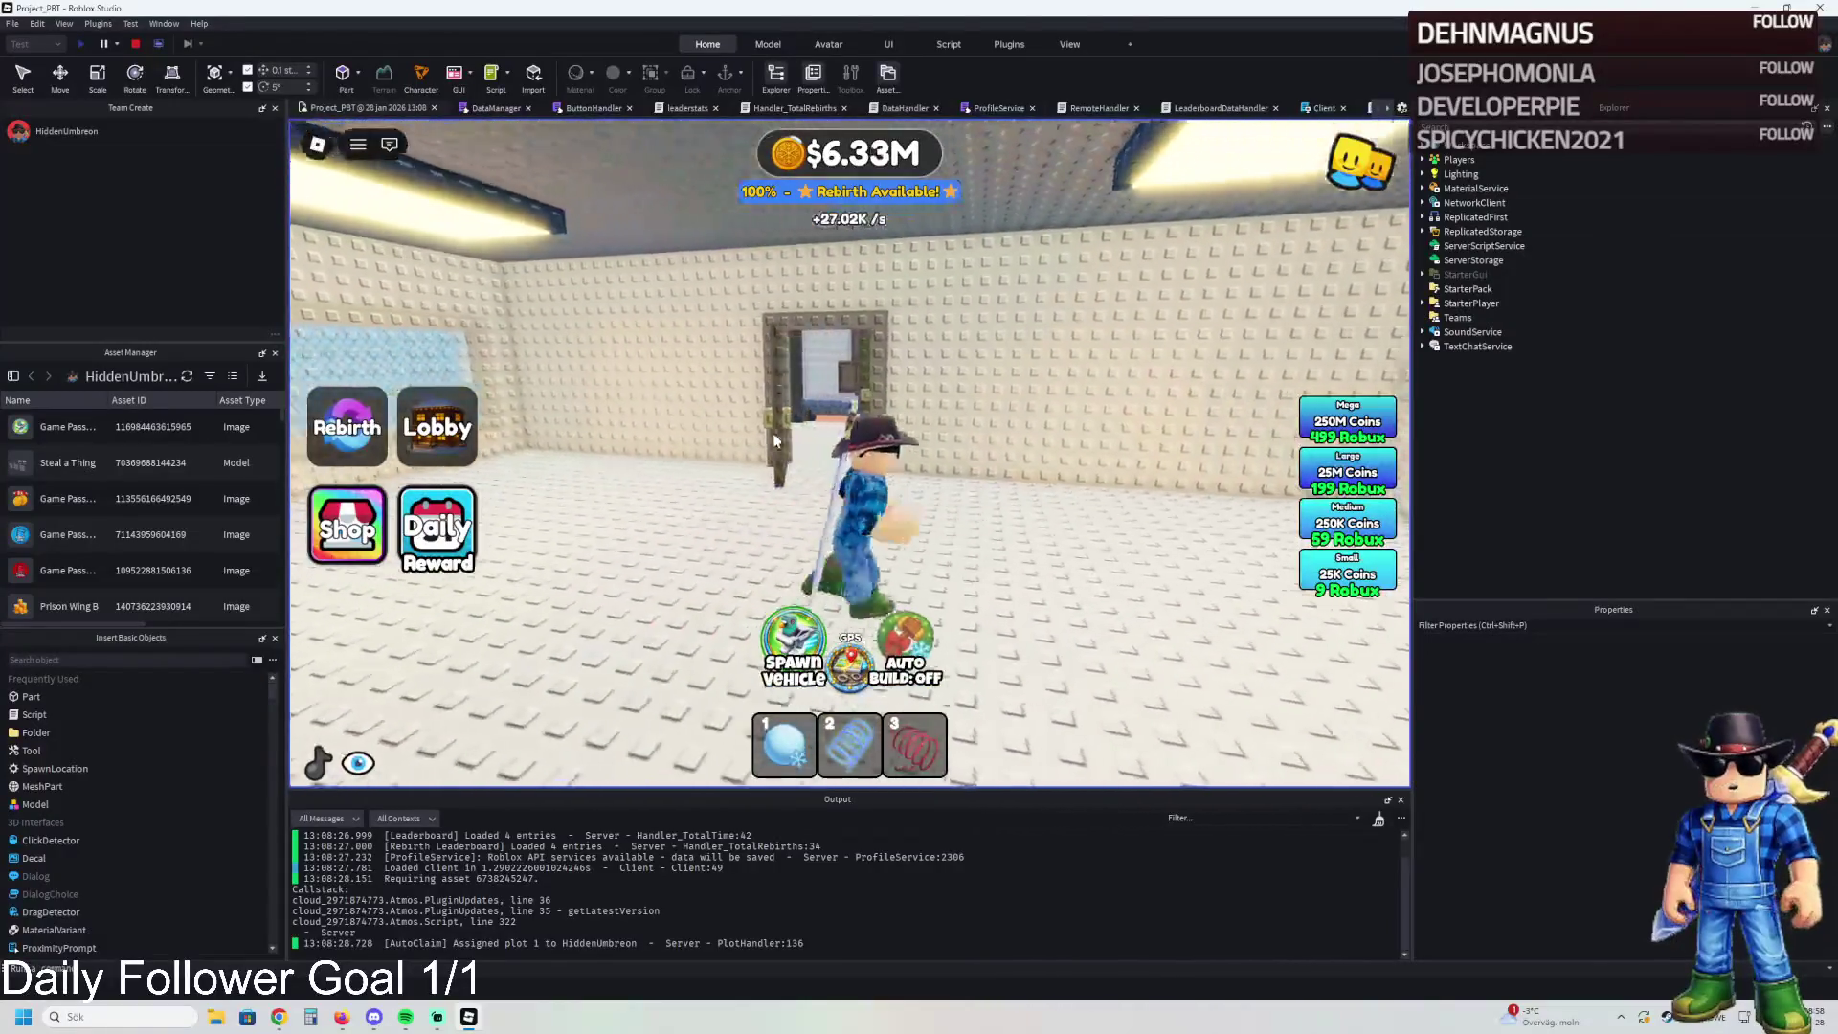
key(w)
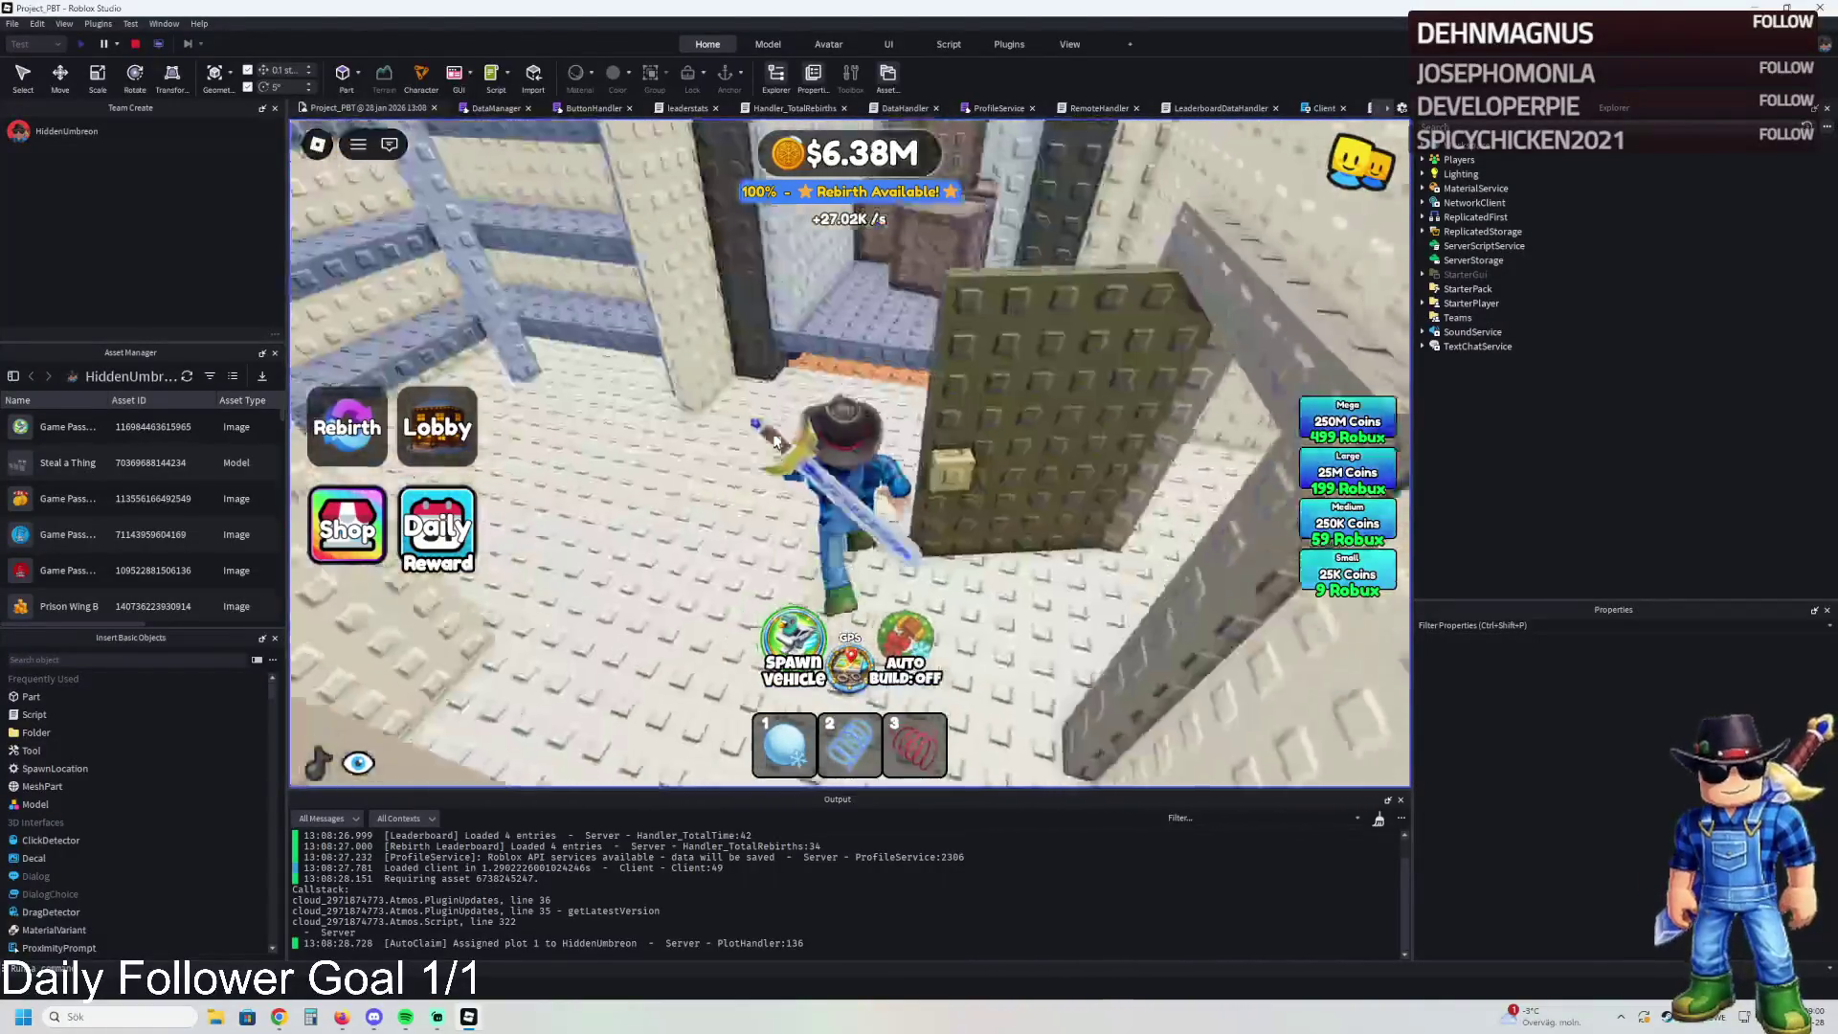
key(s)
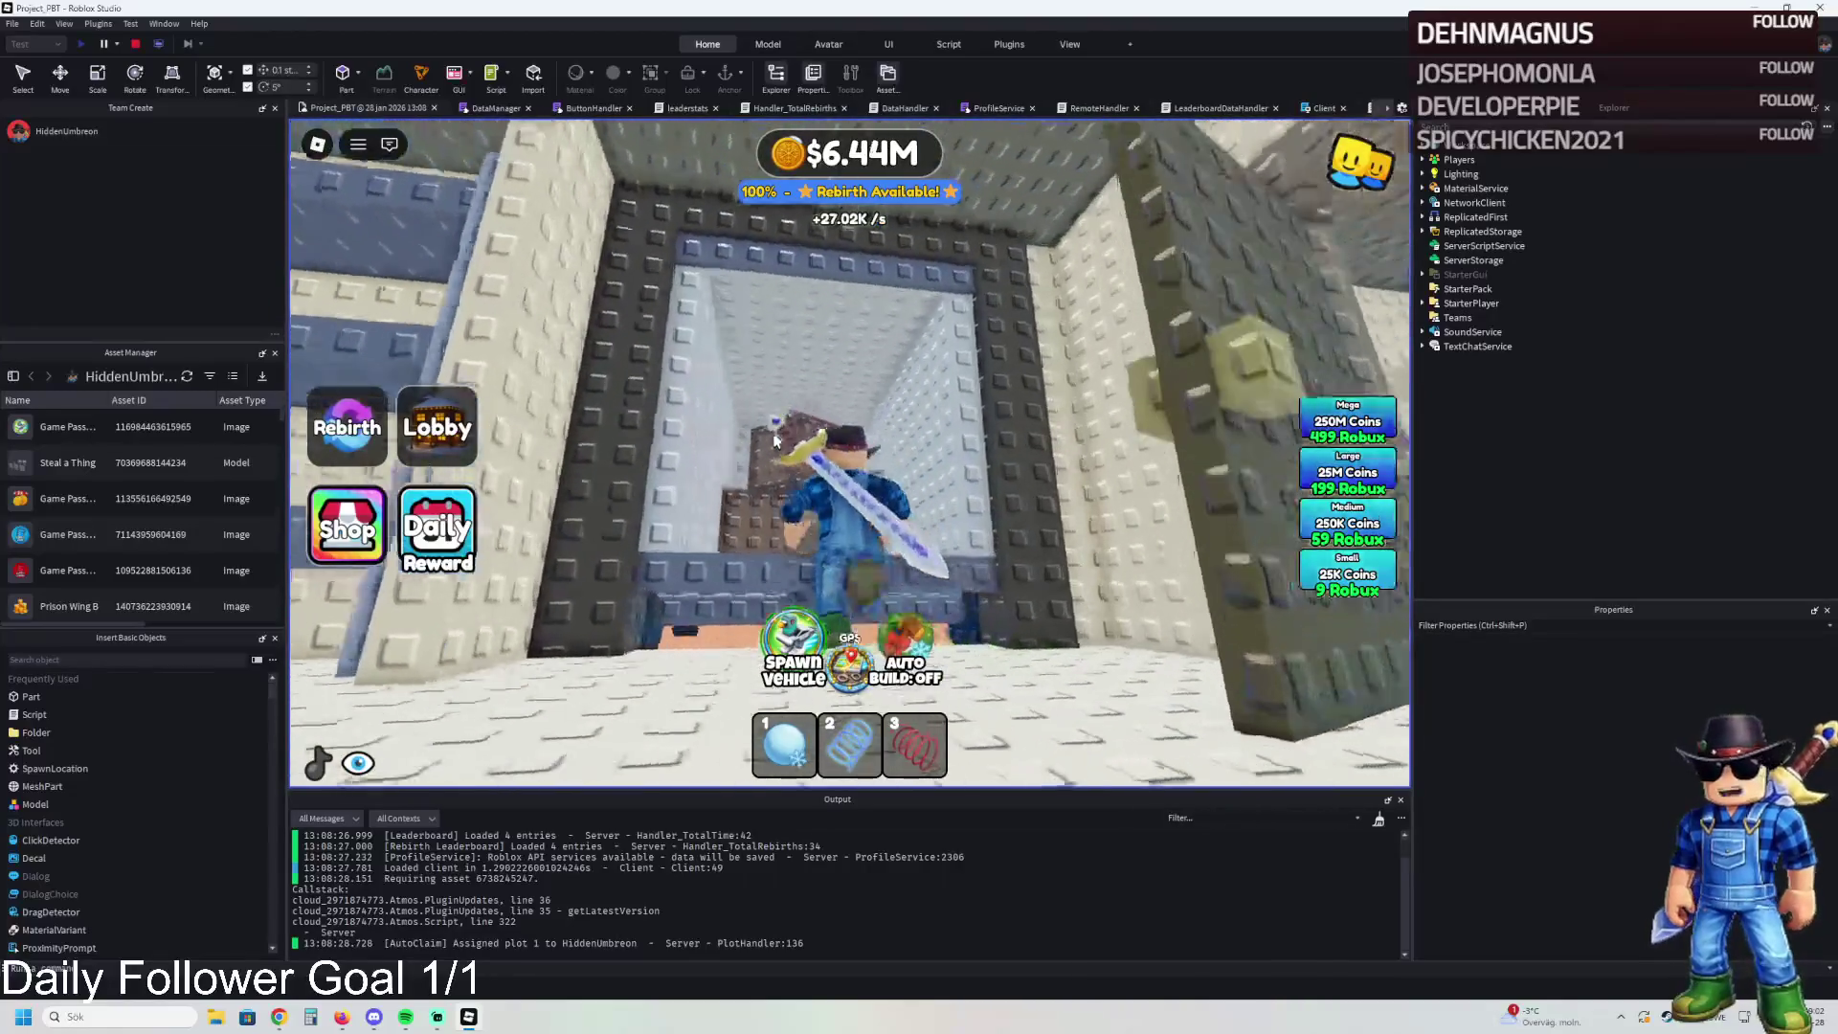
key(w)
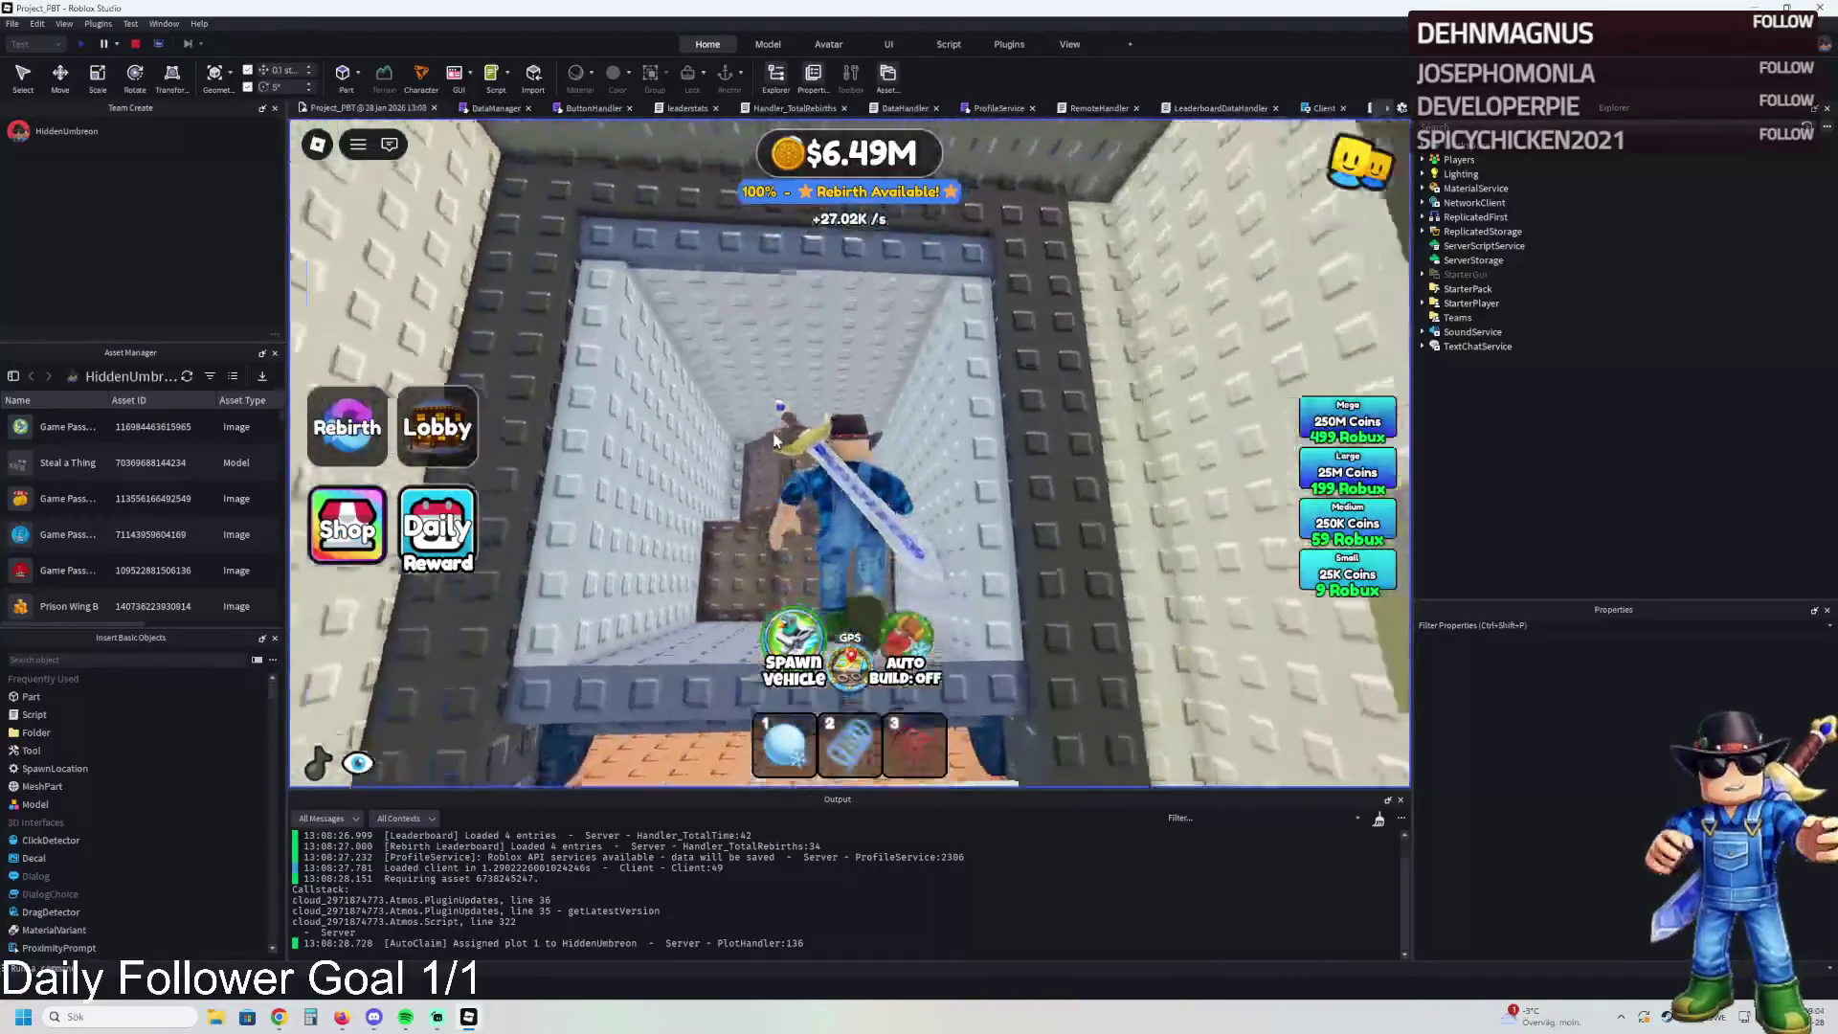
key(w)
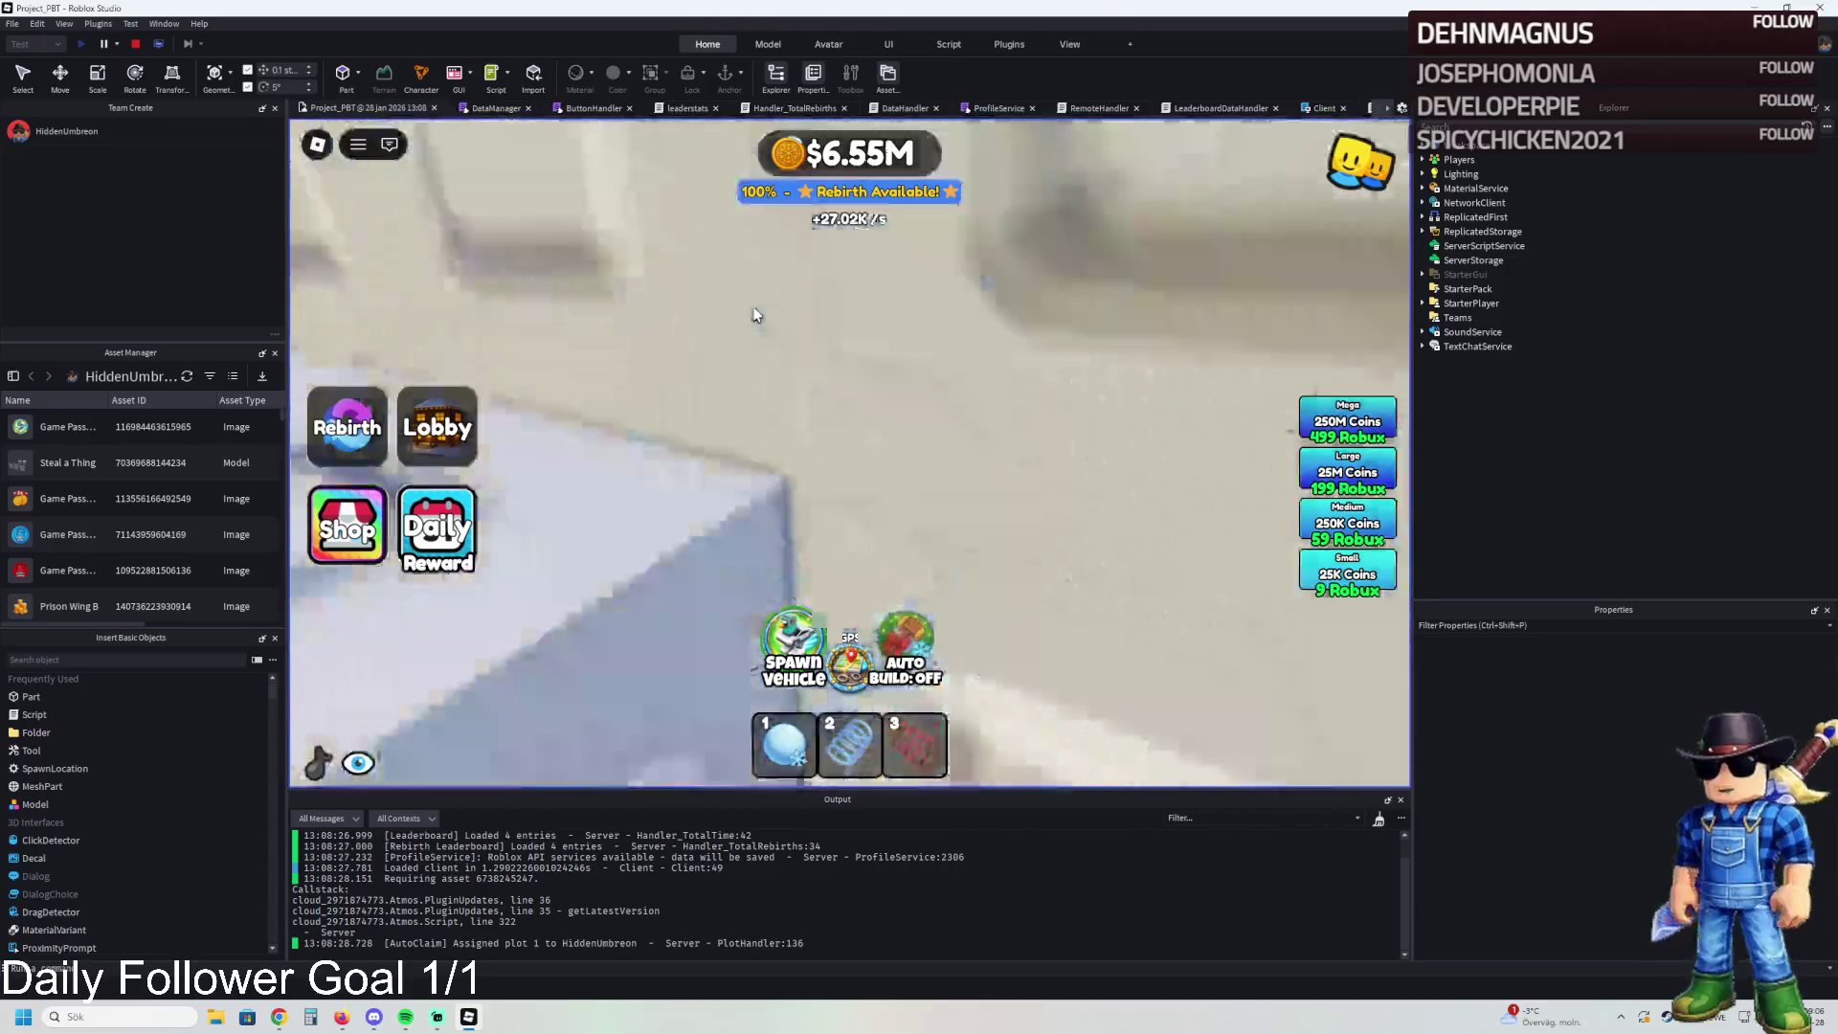
key(w)
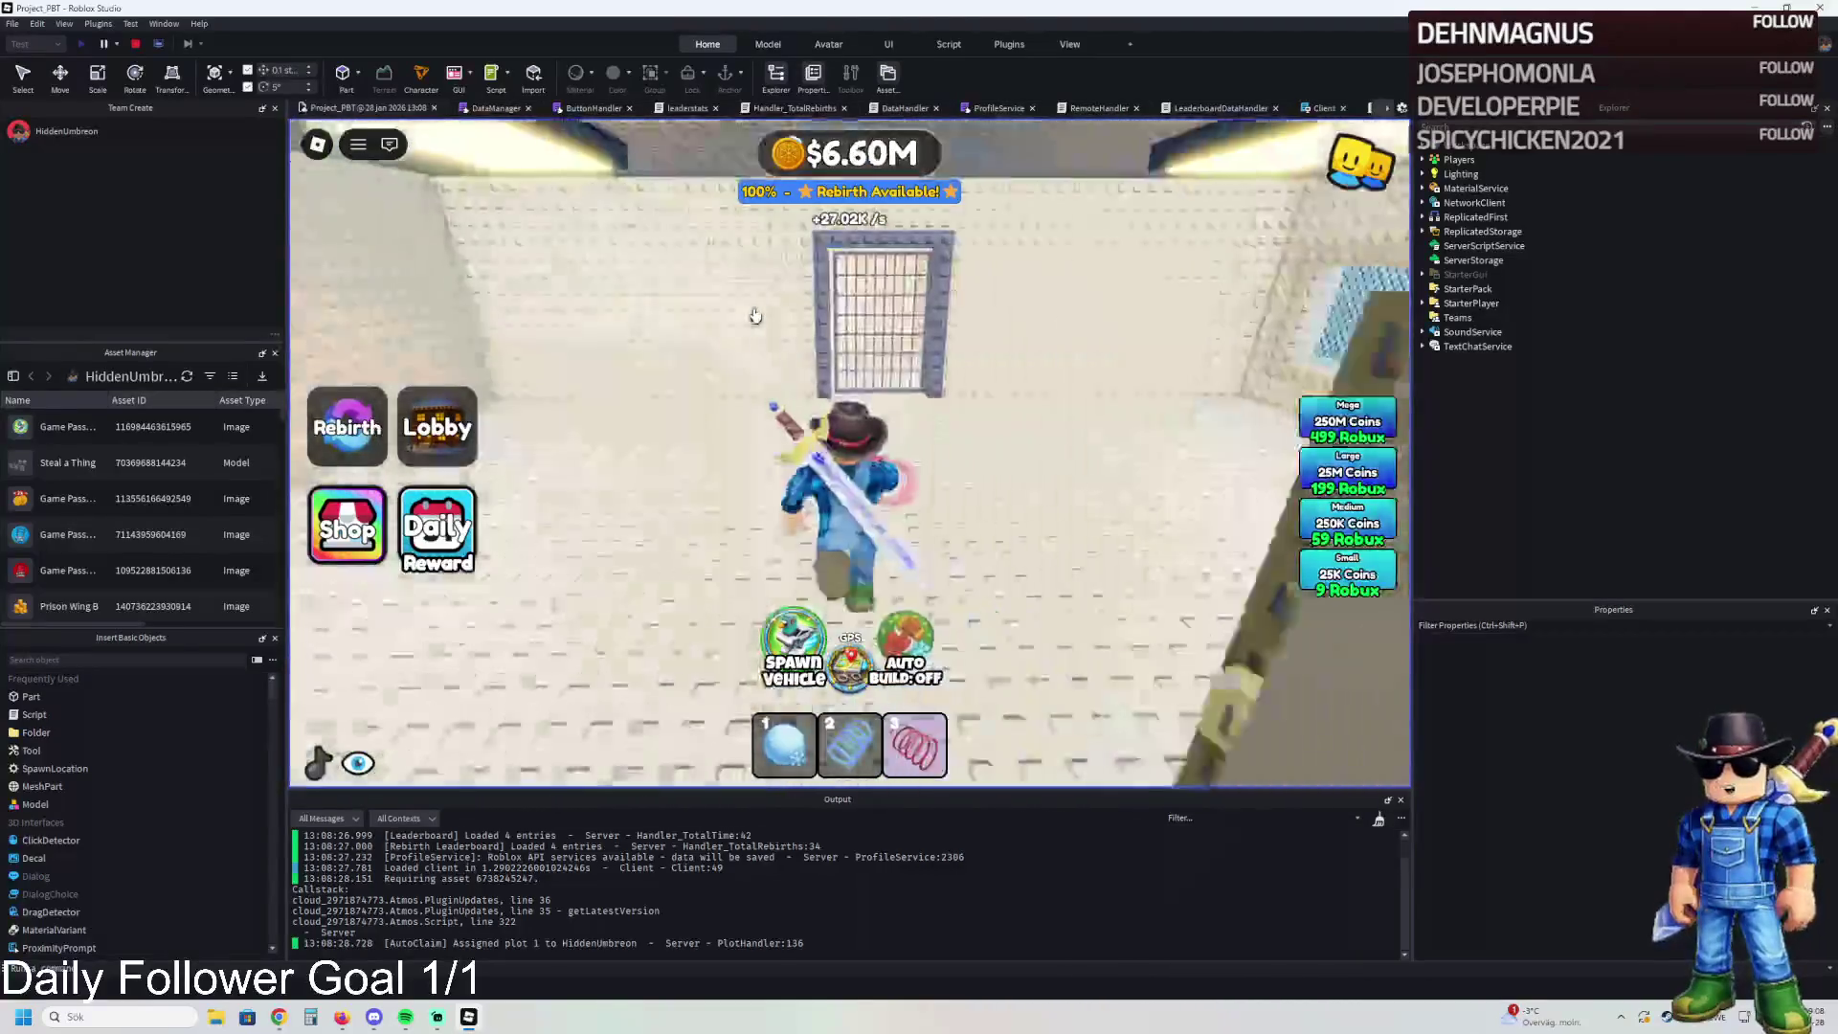
- Run along the fence walkway past the parked vehicle, then stop the play test
key(w)
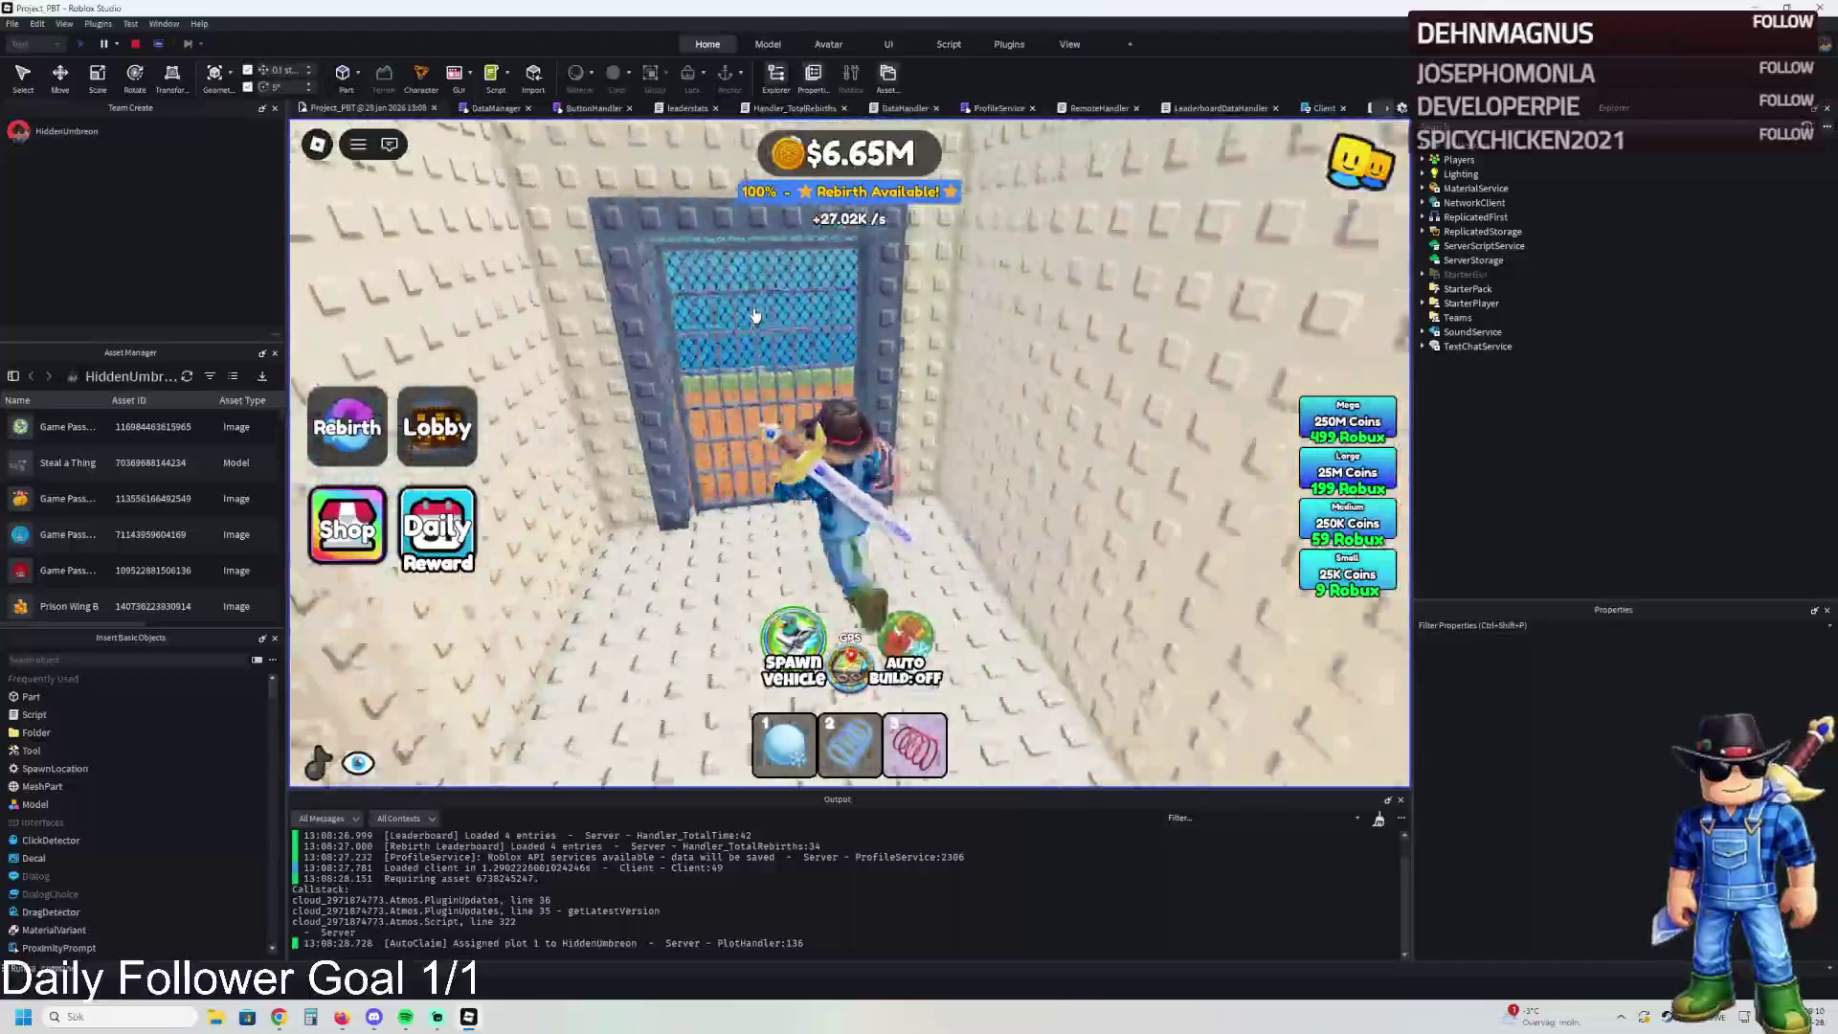
key(w)
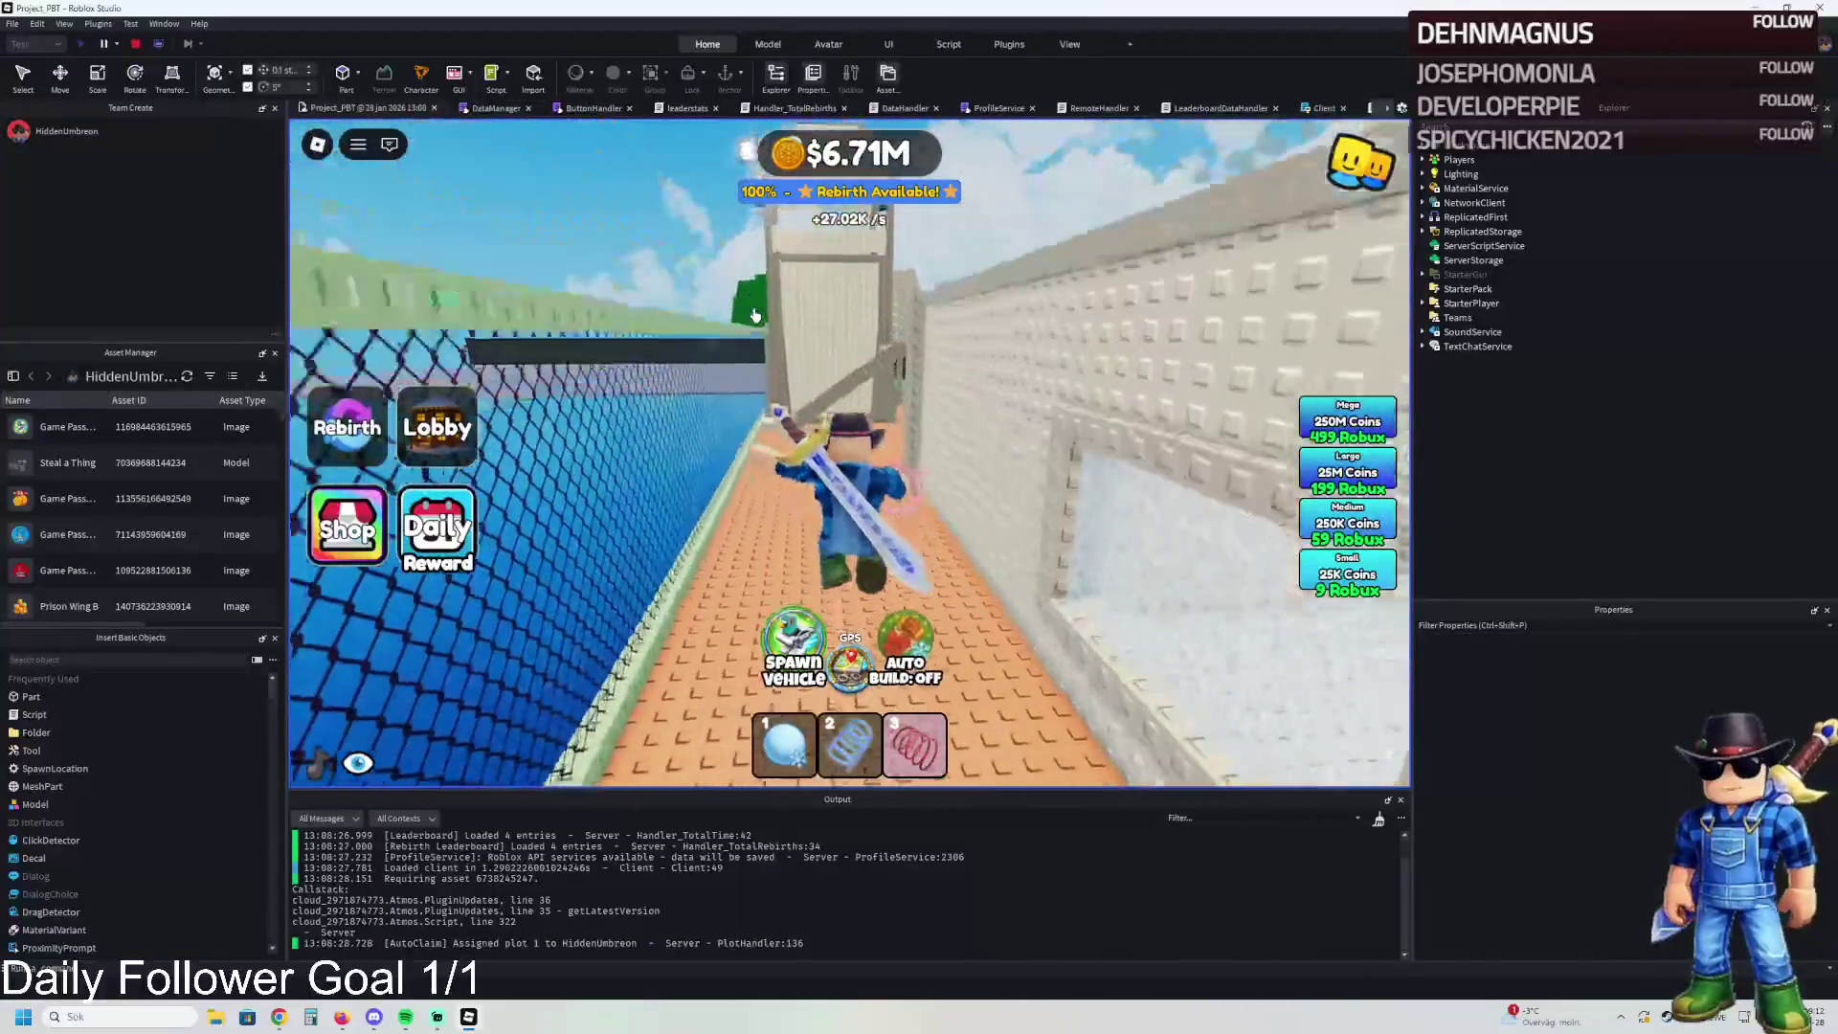
key(w)
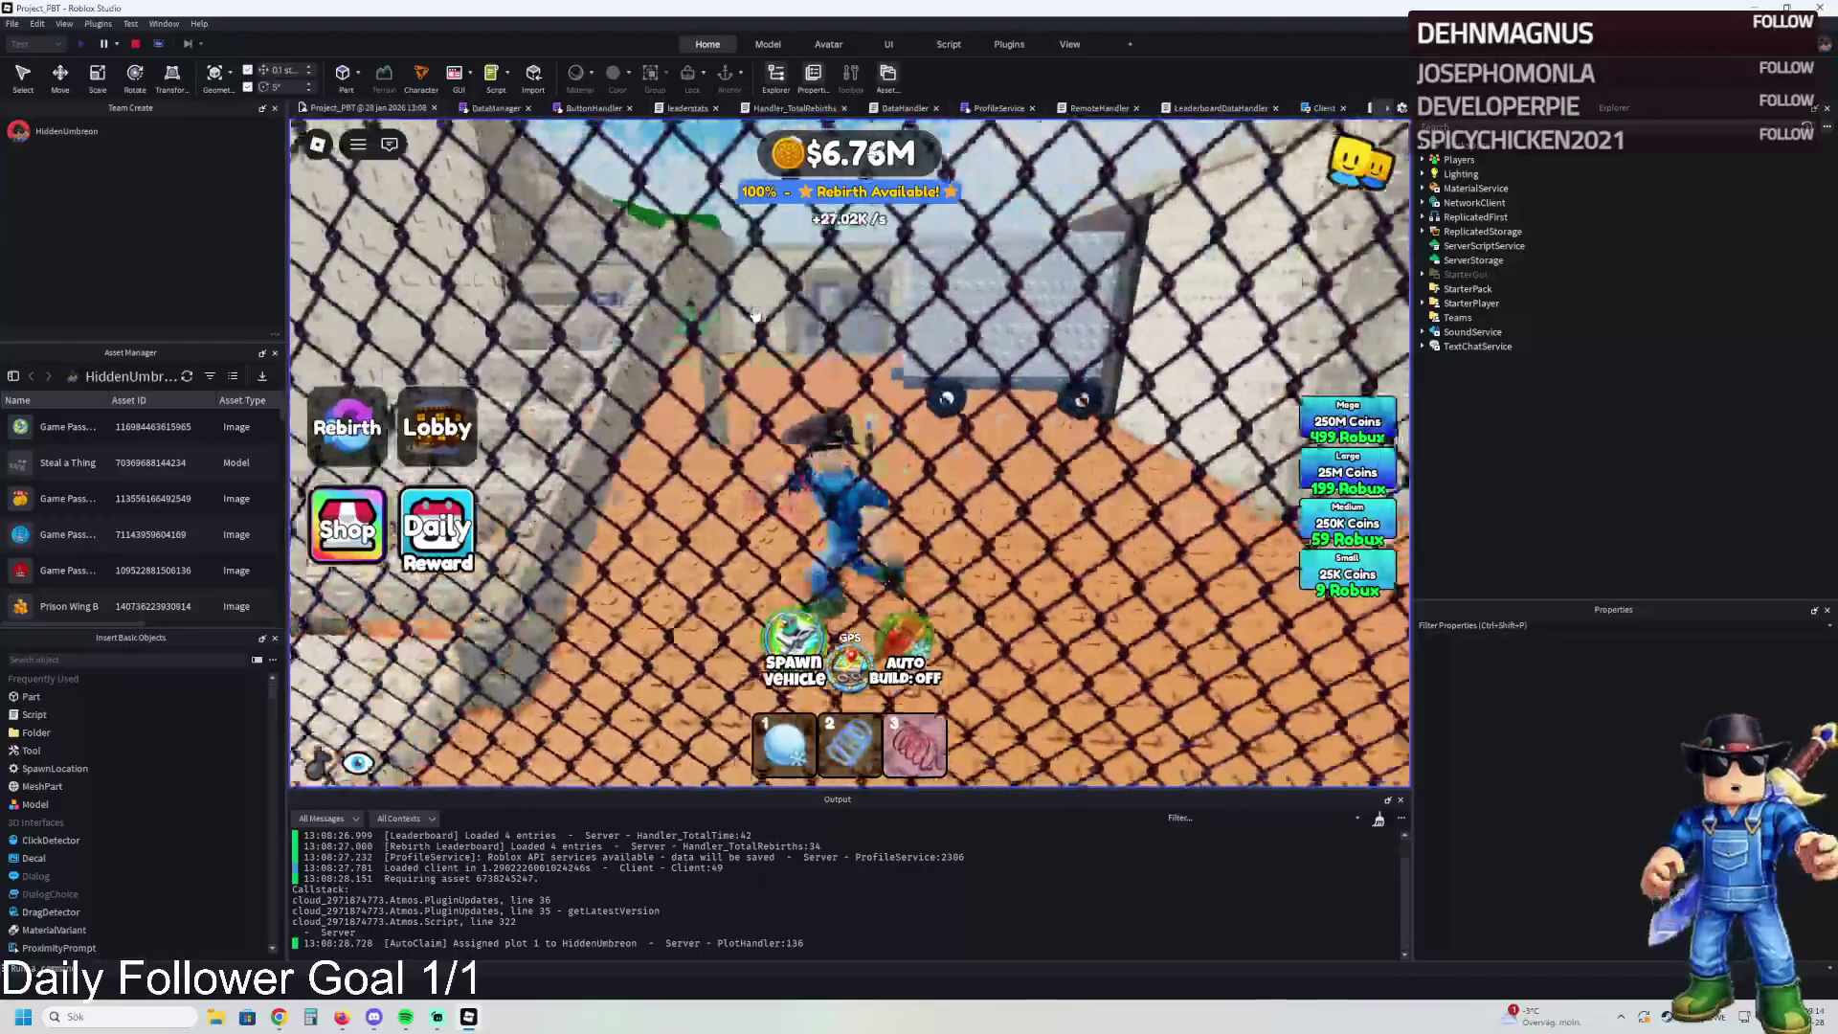
key(w)
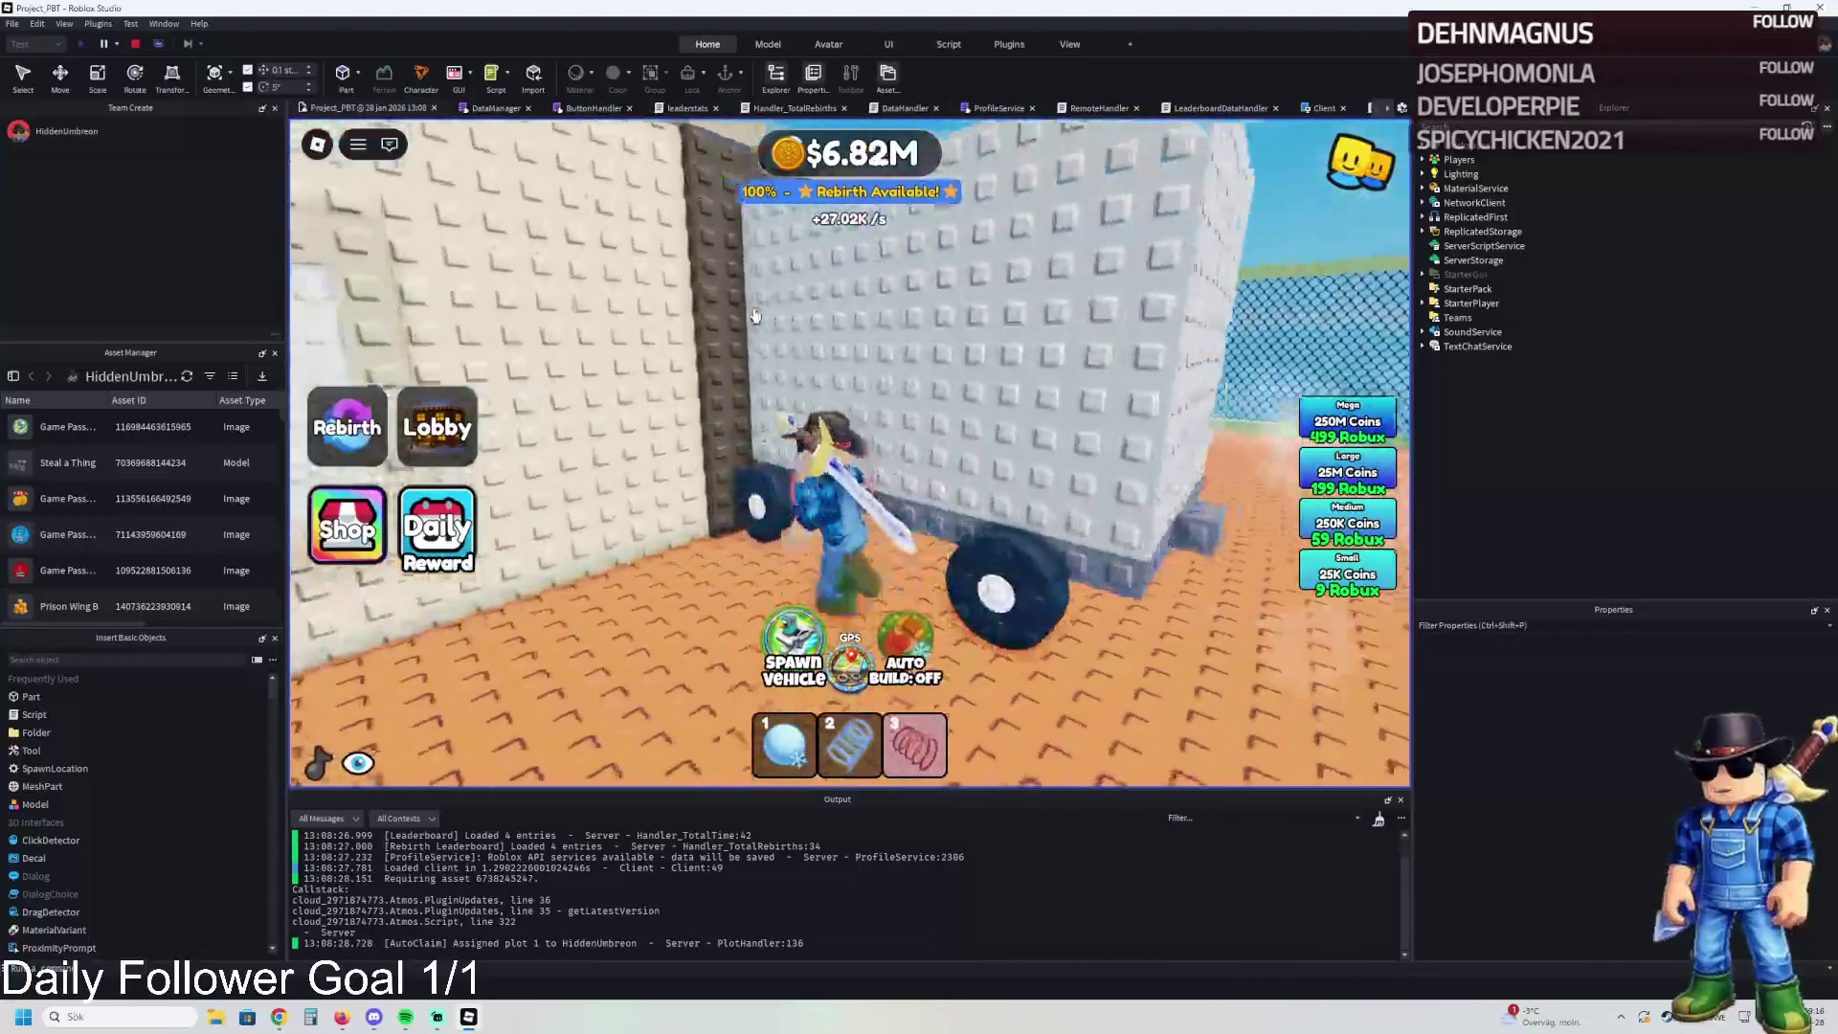
key(w)
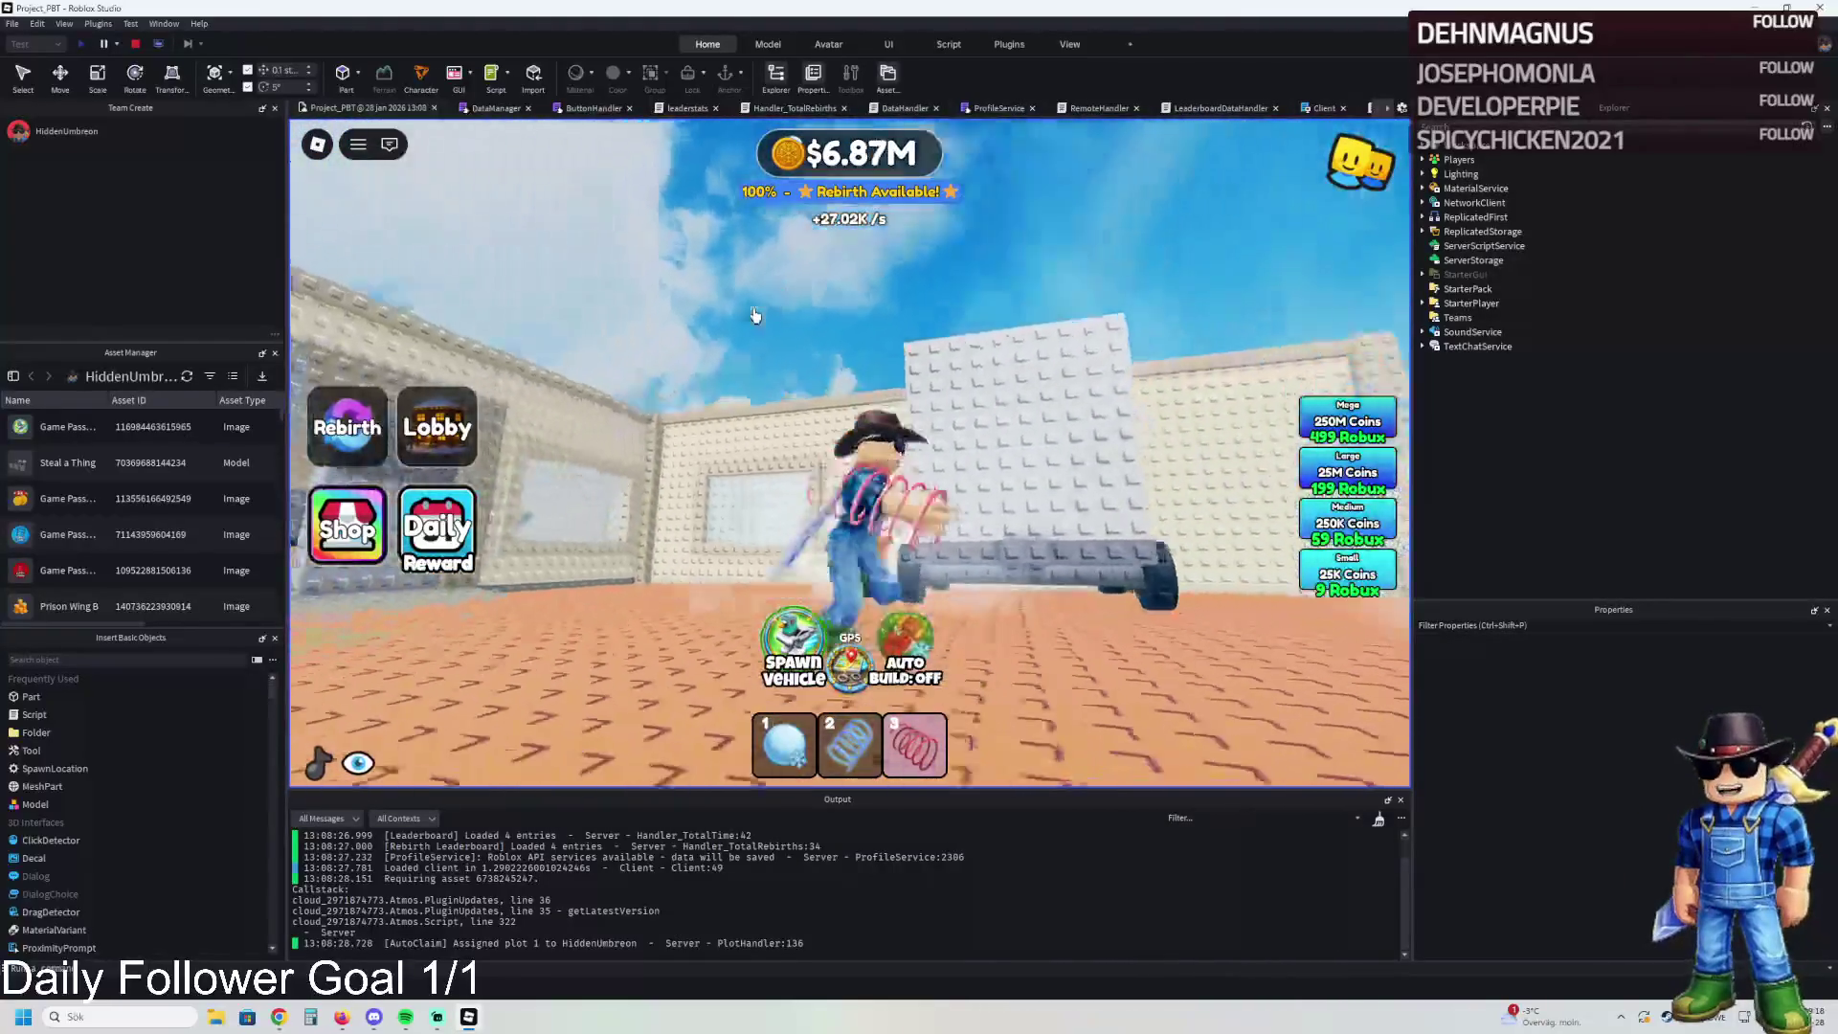
key(s)
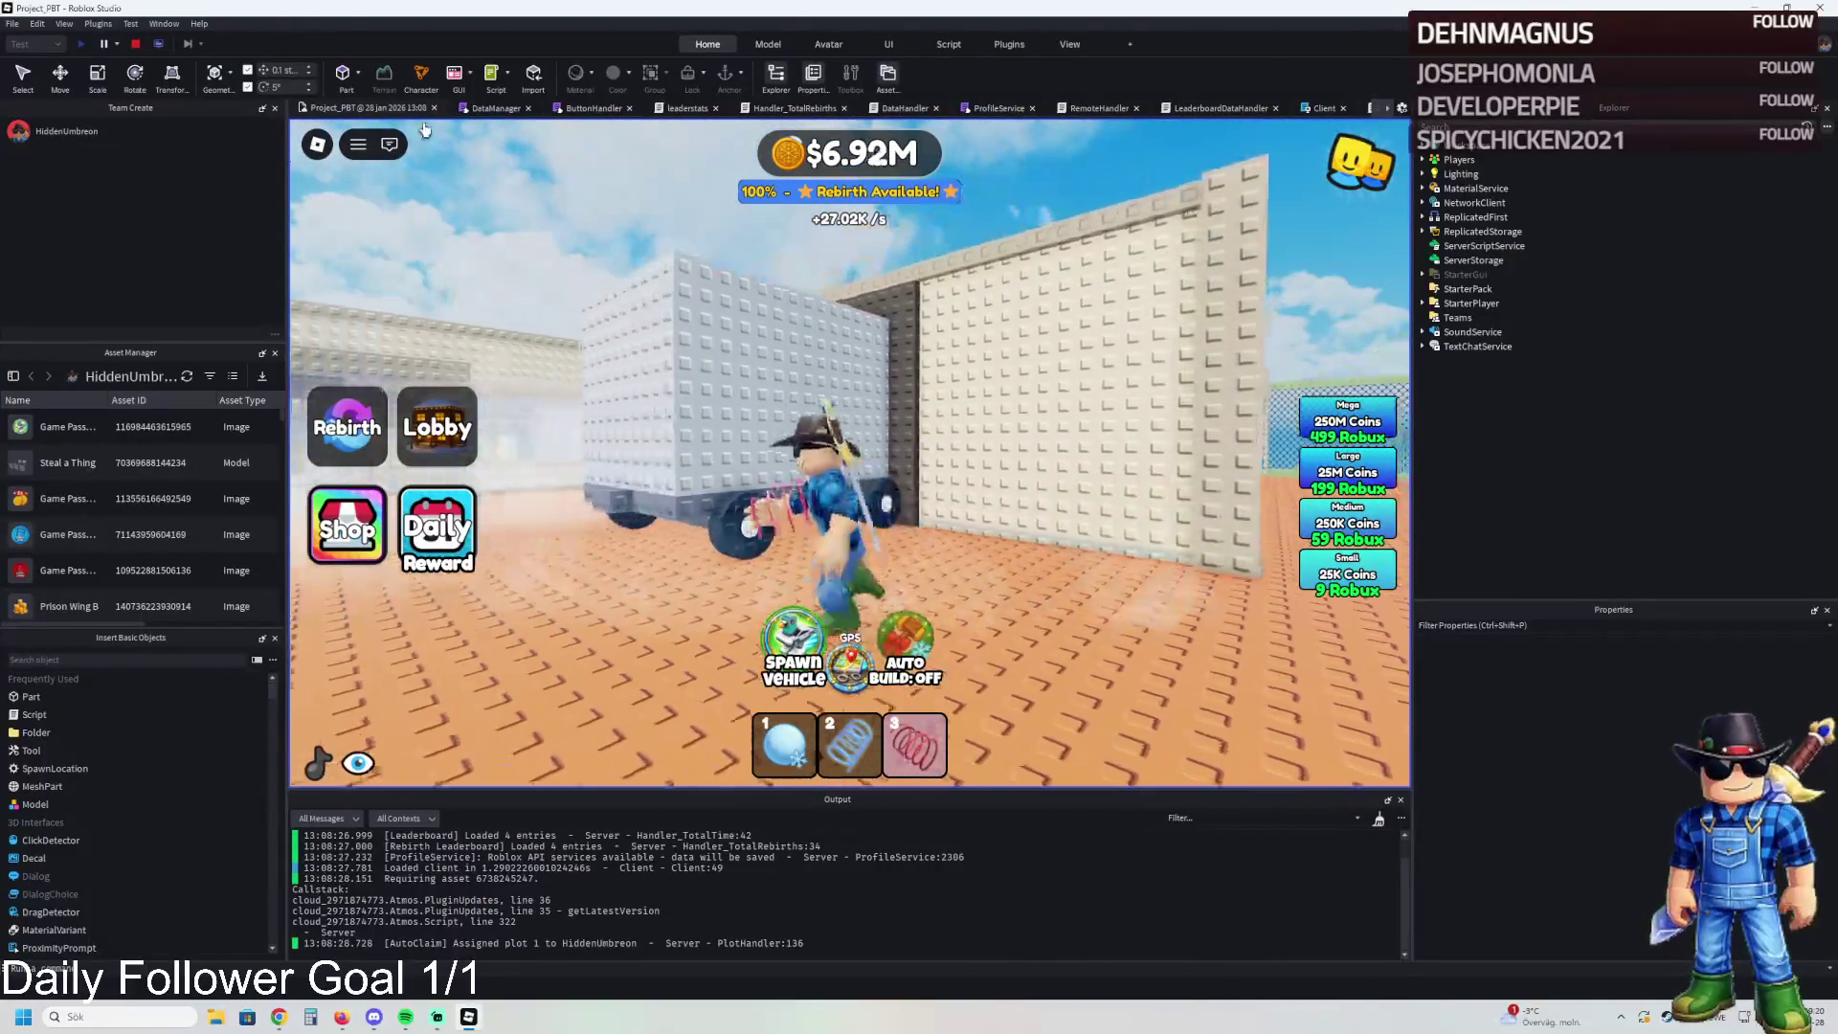
click(135, 44)
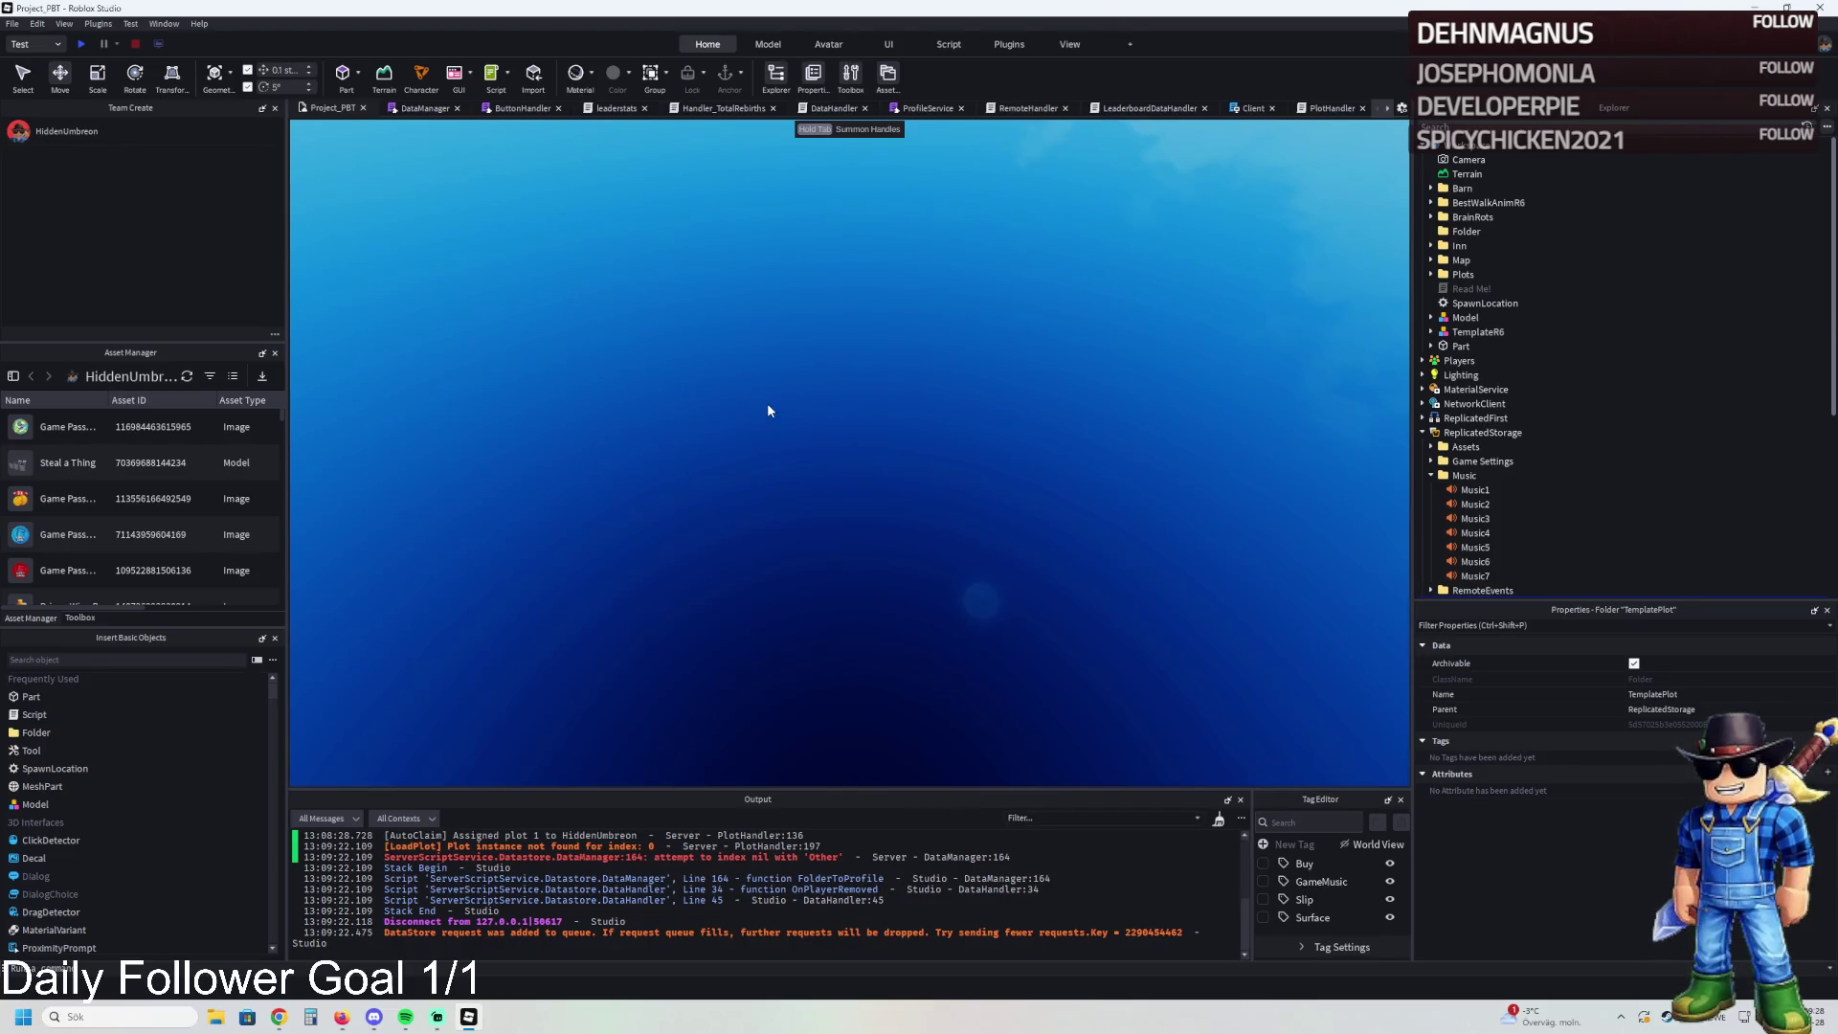
- Undo the move so TemplatePlot returns to Workspace, and select the grey Frame wall piece
key(ctrl+z)
key(f)
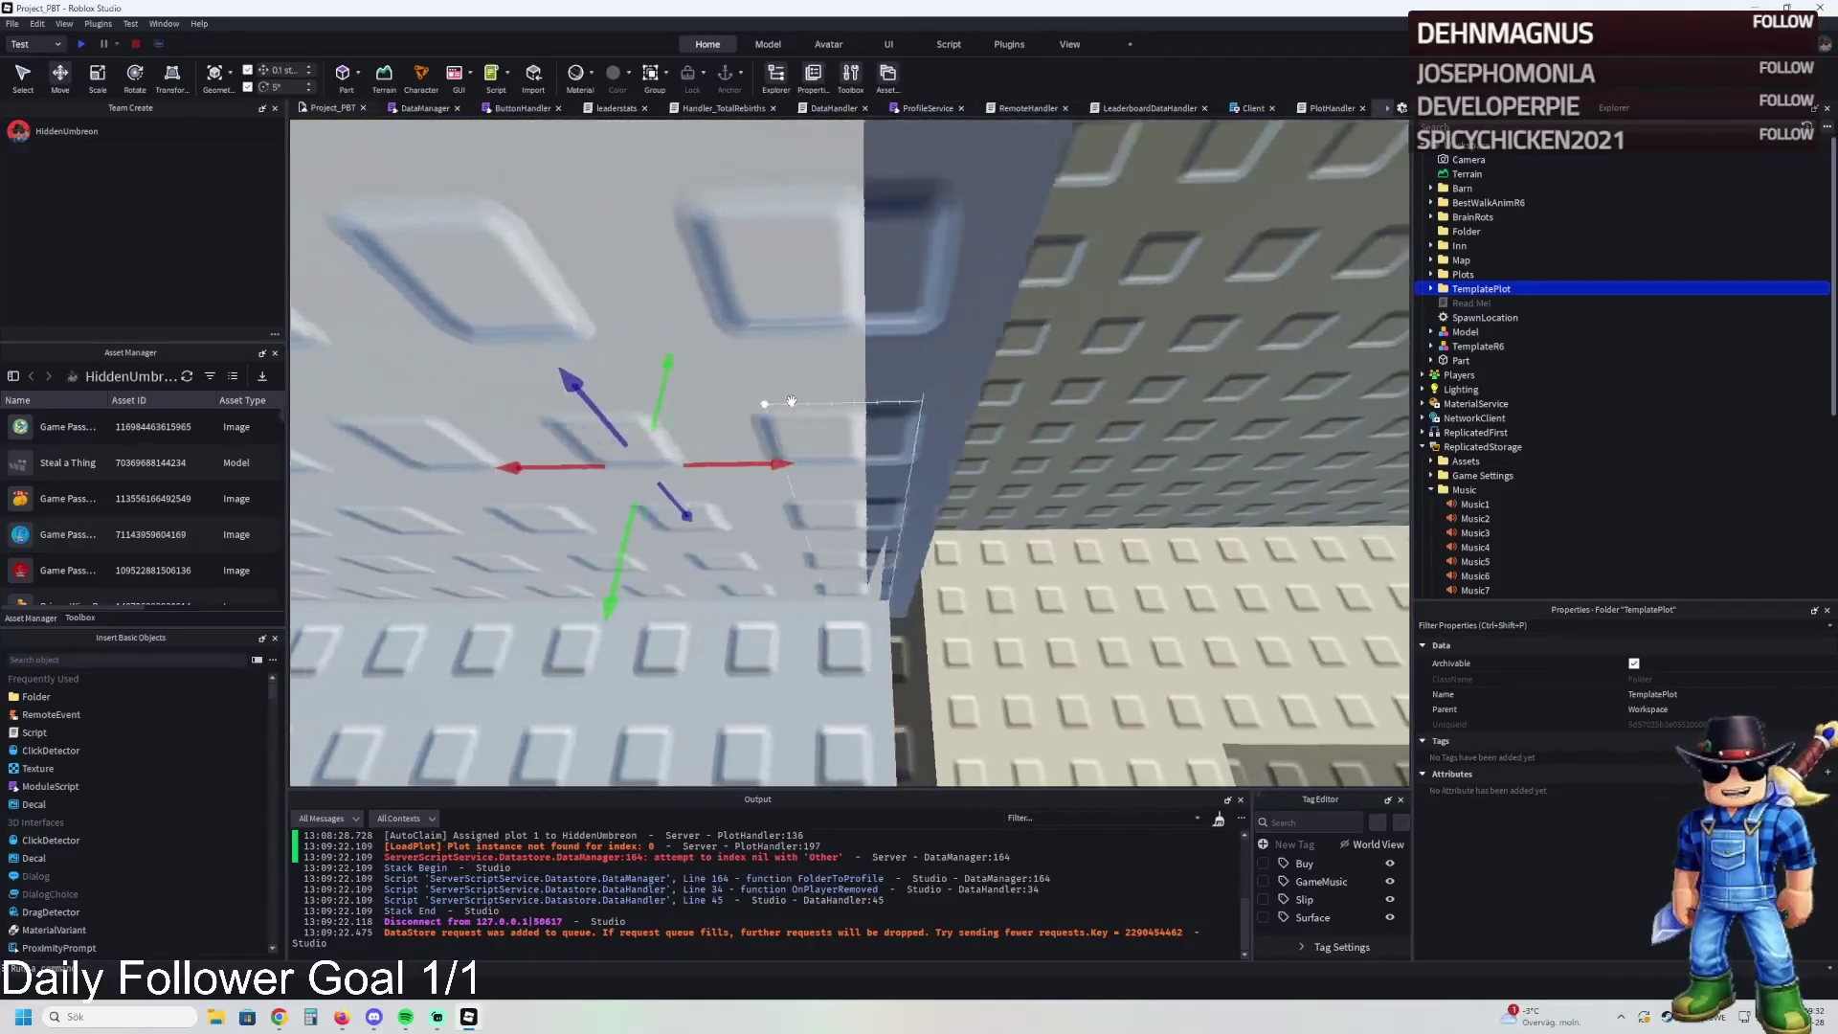
click(859, 415)
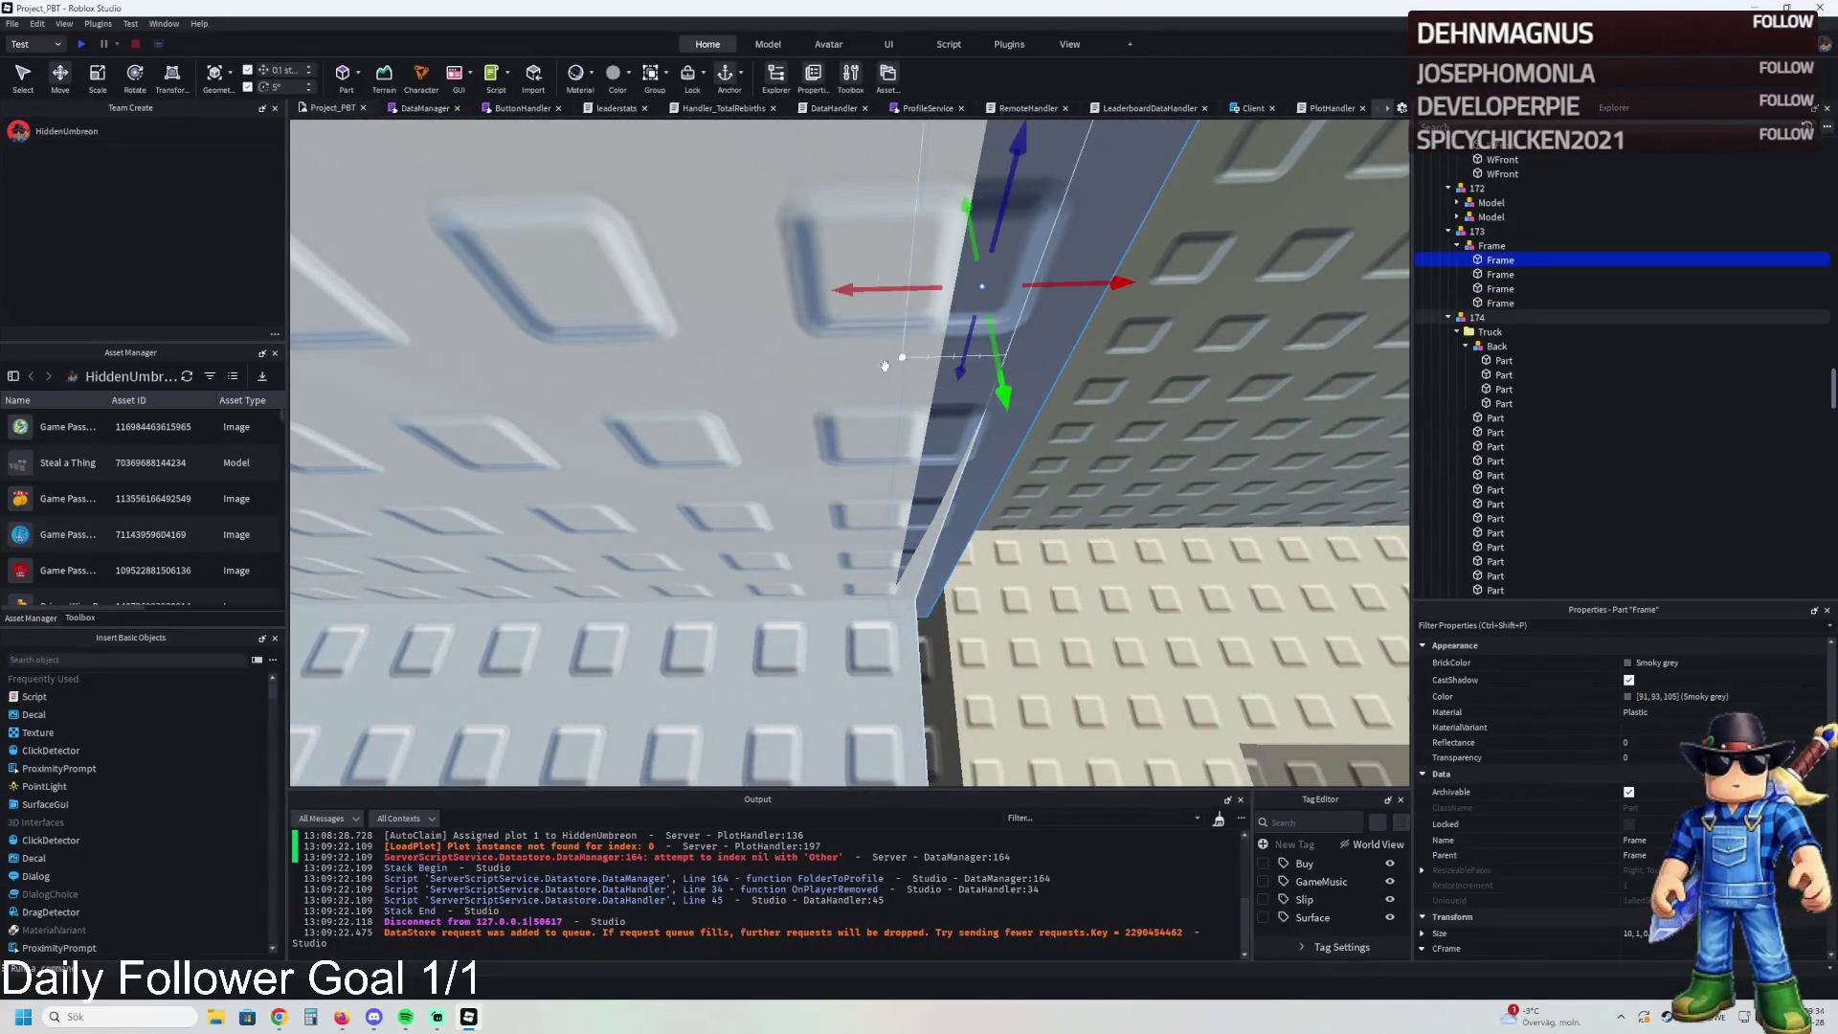
key(a)
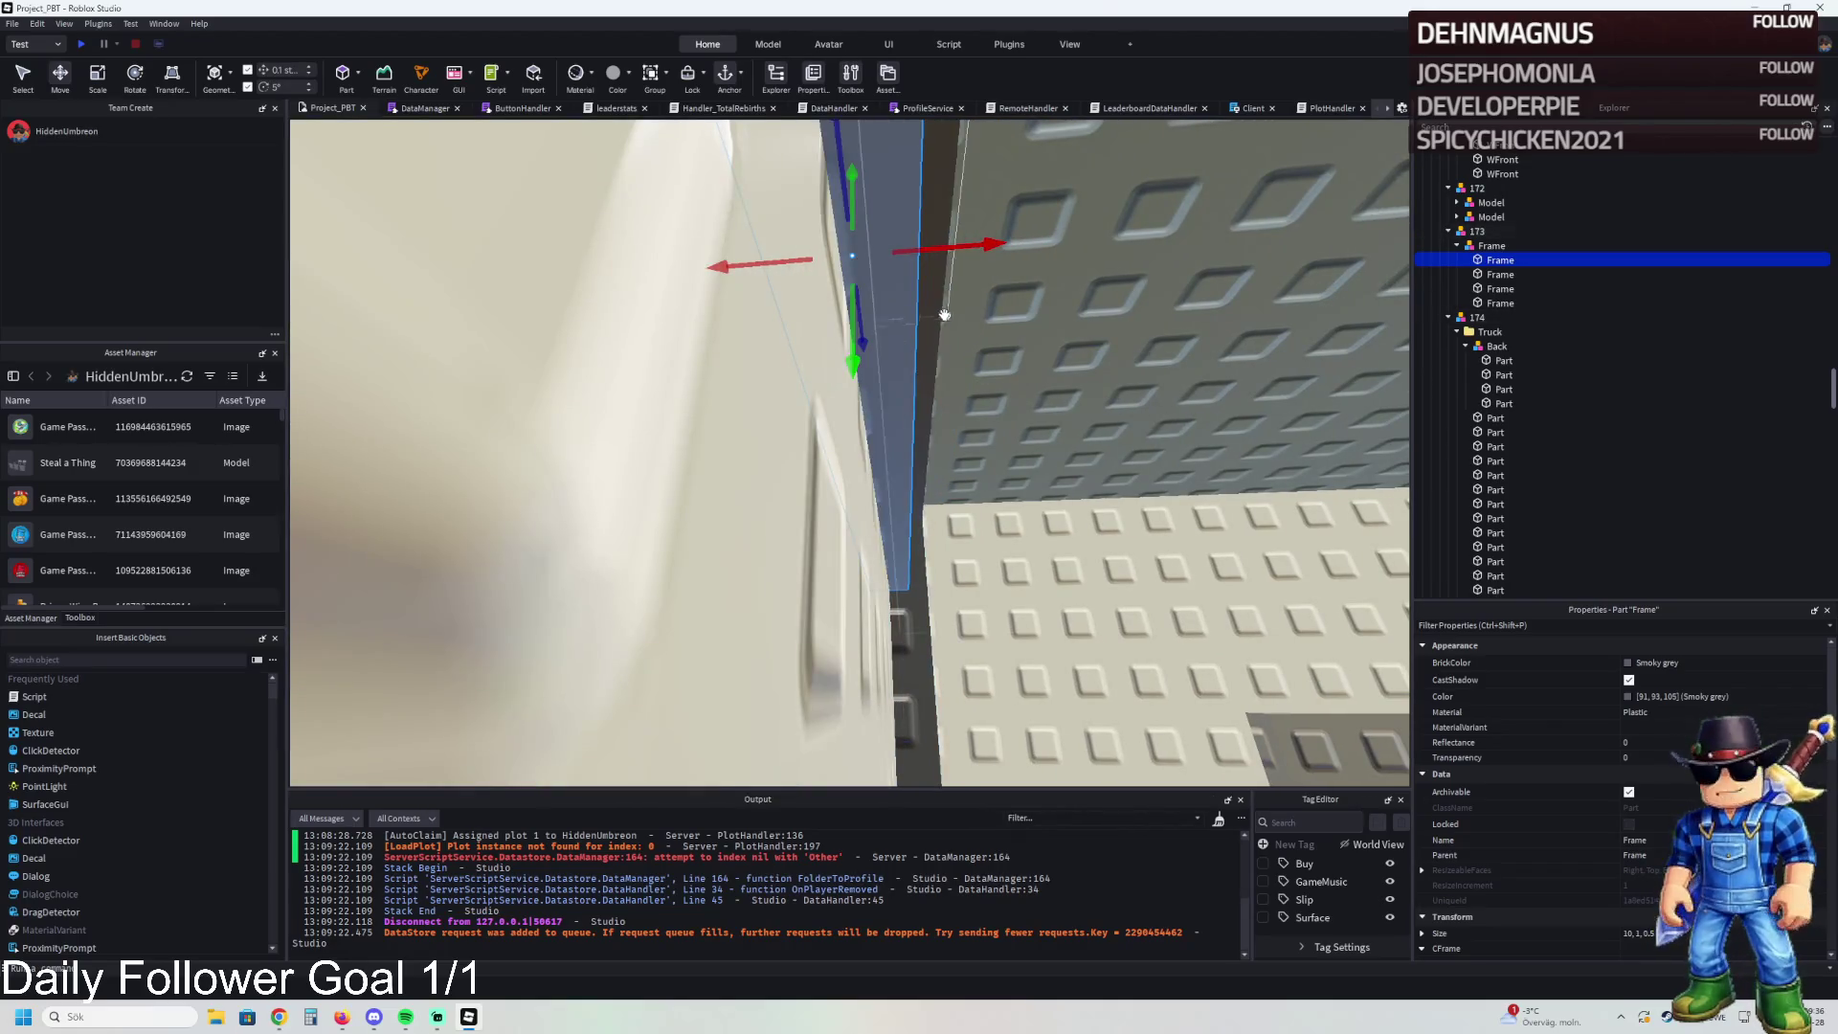
- Nudge the Frame wall 0.1 studs sideways to line up with the neighbouring wall
mouse_move(980, 251)
mouse_down()
mouse_move(1026, 252)
mouse_move(949, 253)
mouse_up()
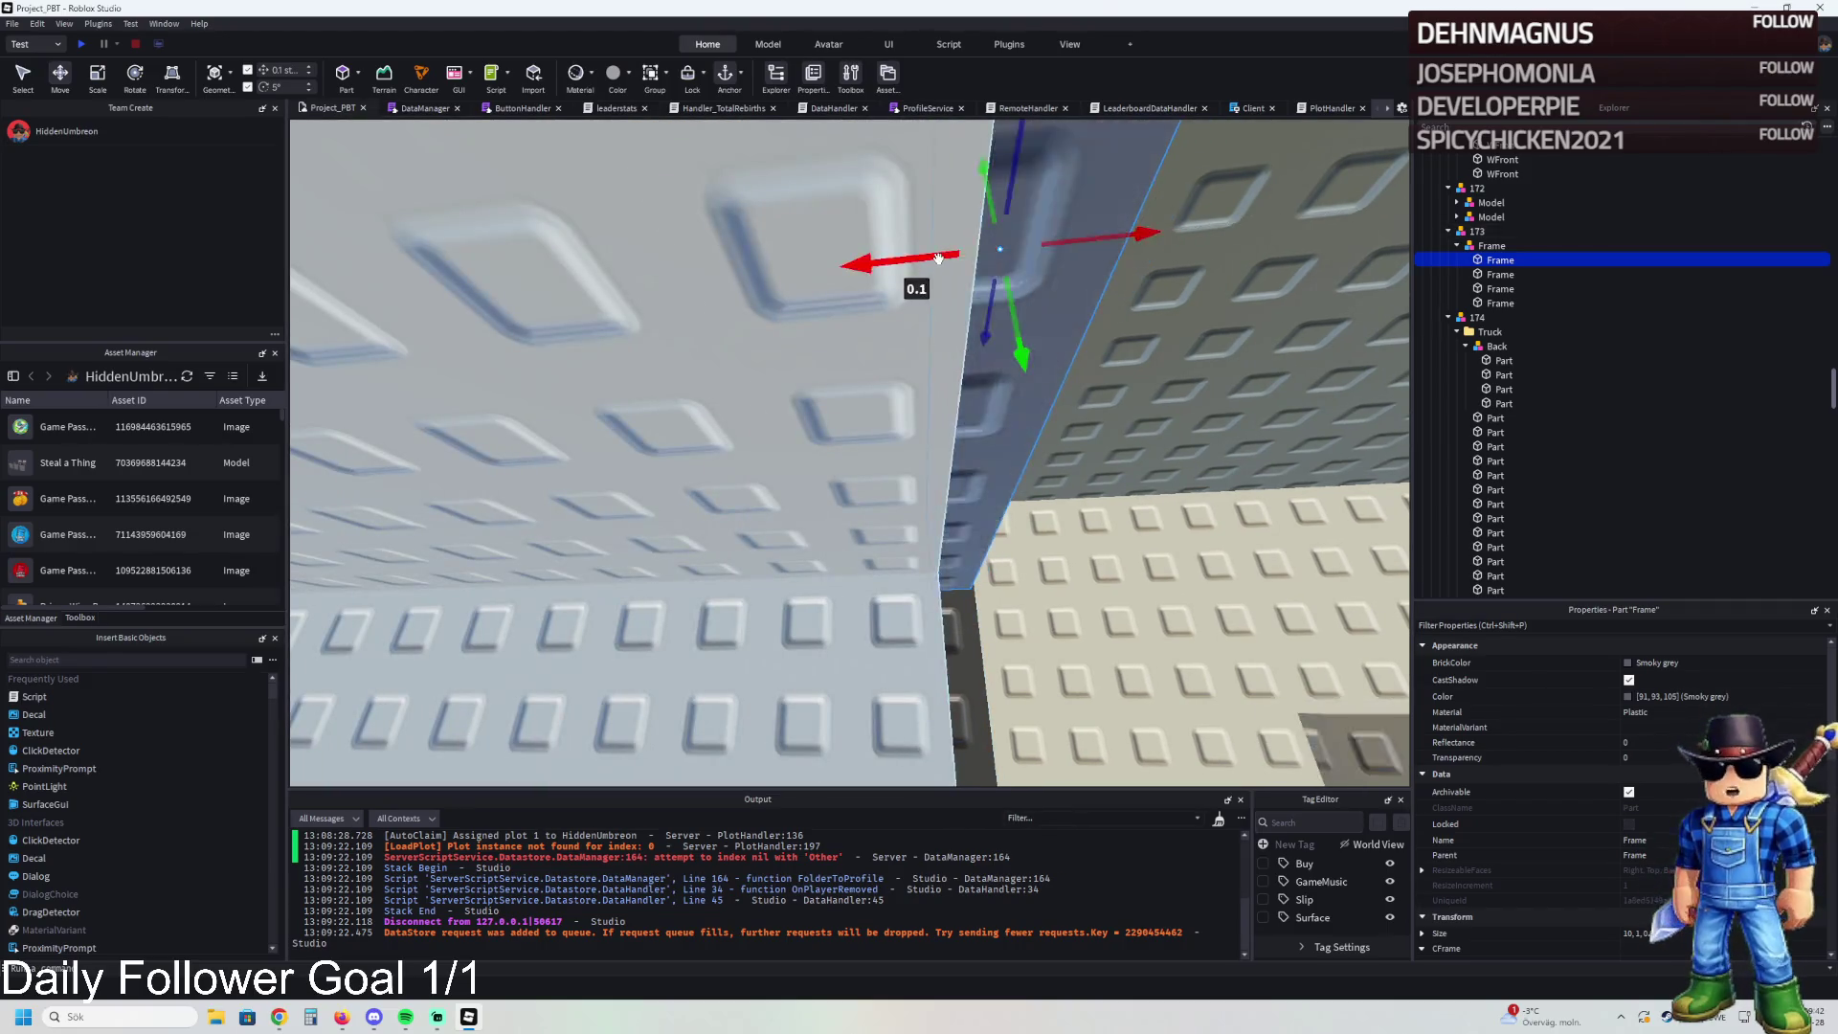
scroll(938, 259, up, 5)
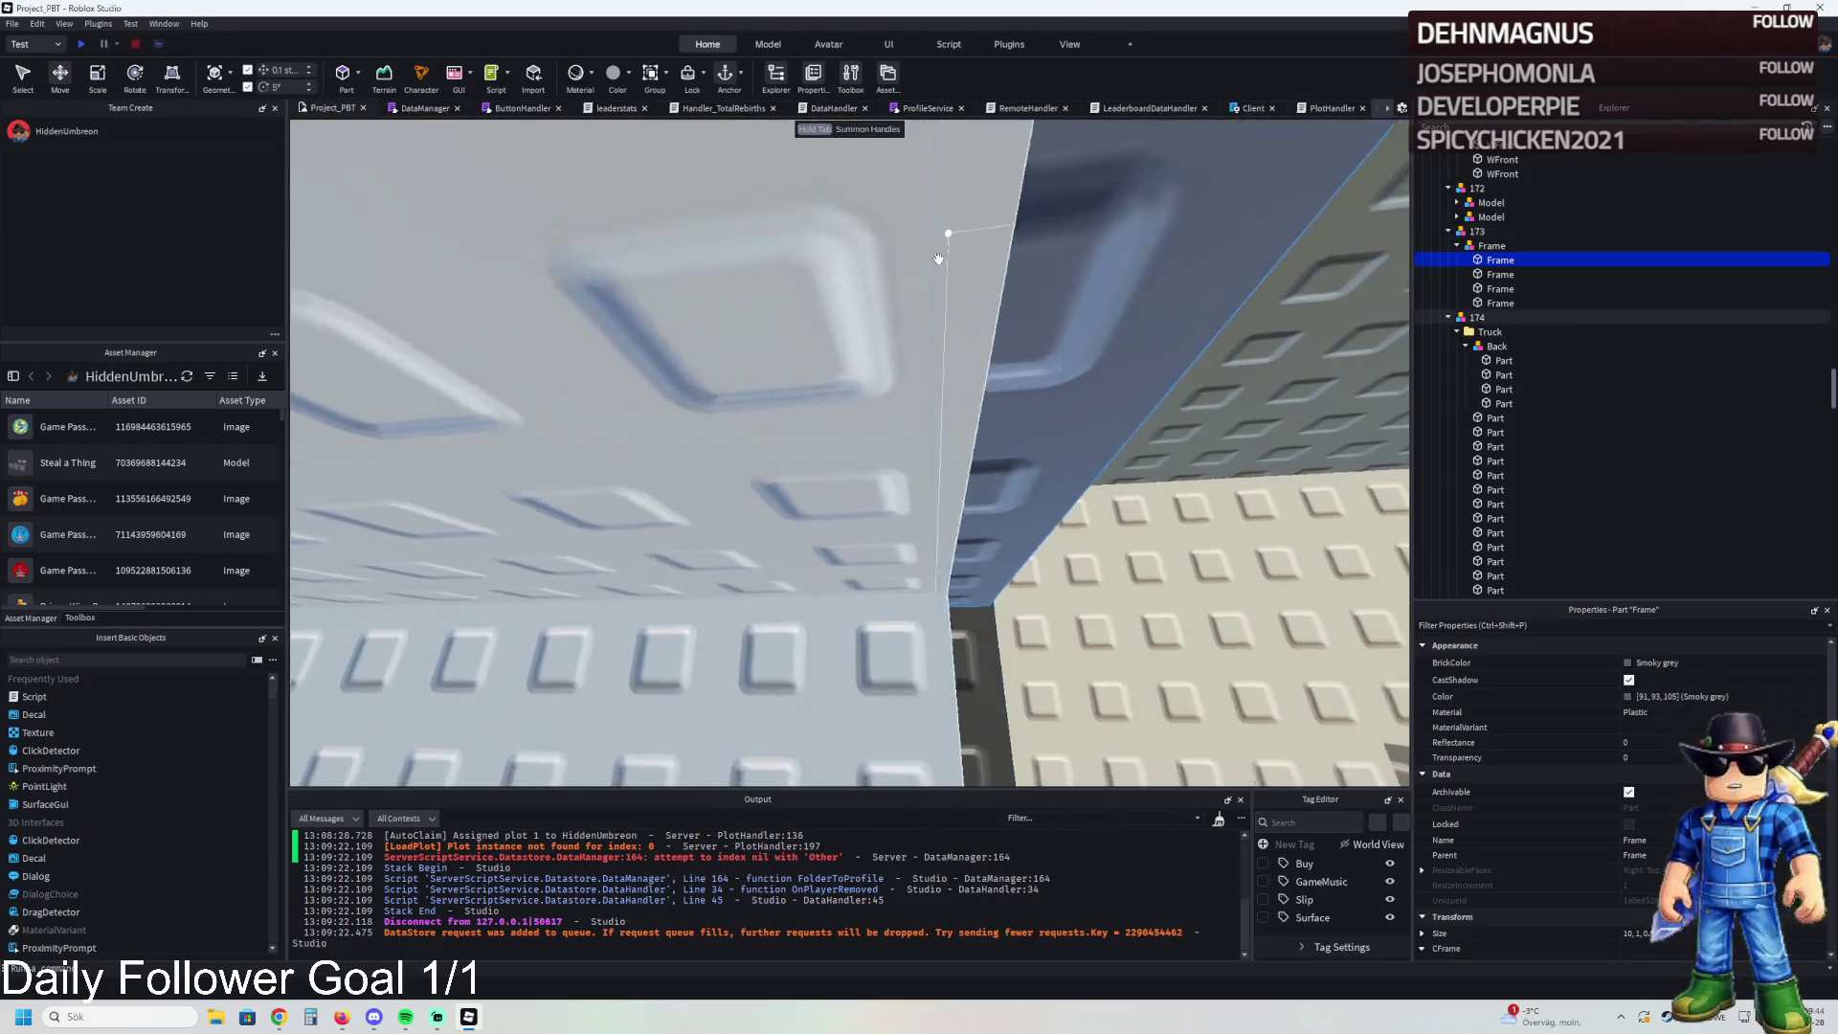
scroll(938, 259, down, 3)
scroll(939, 258, up, 3)
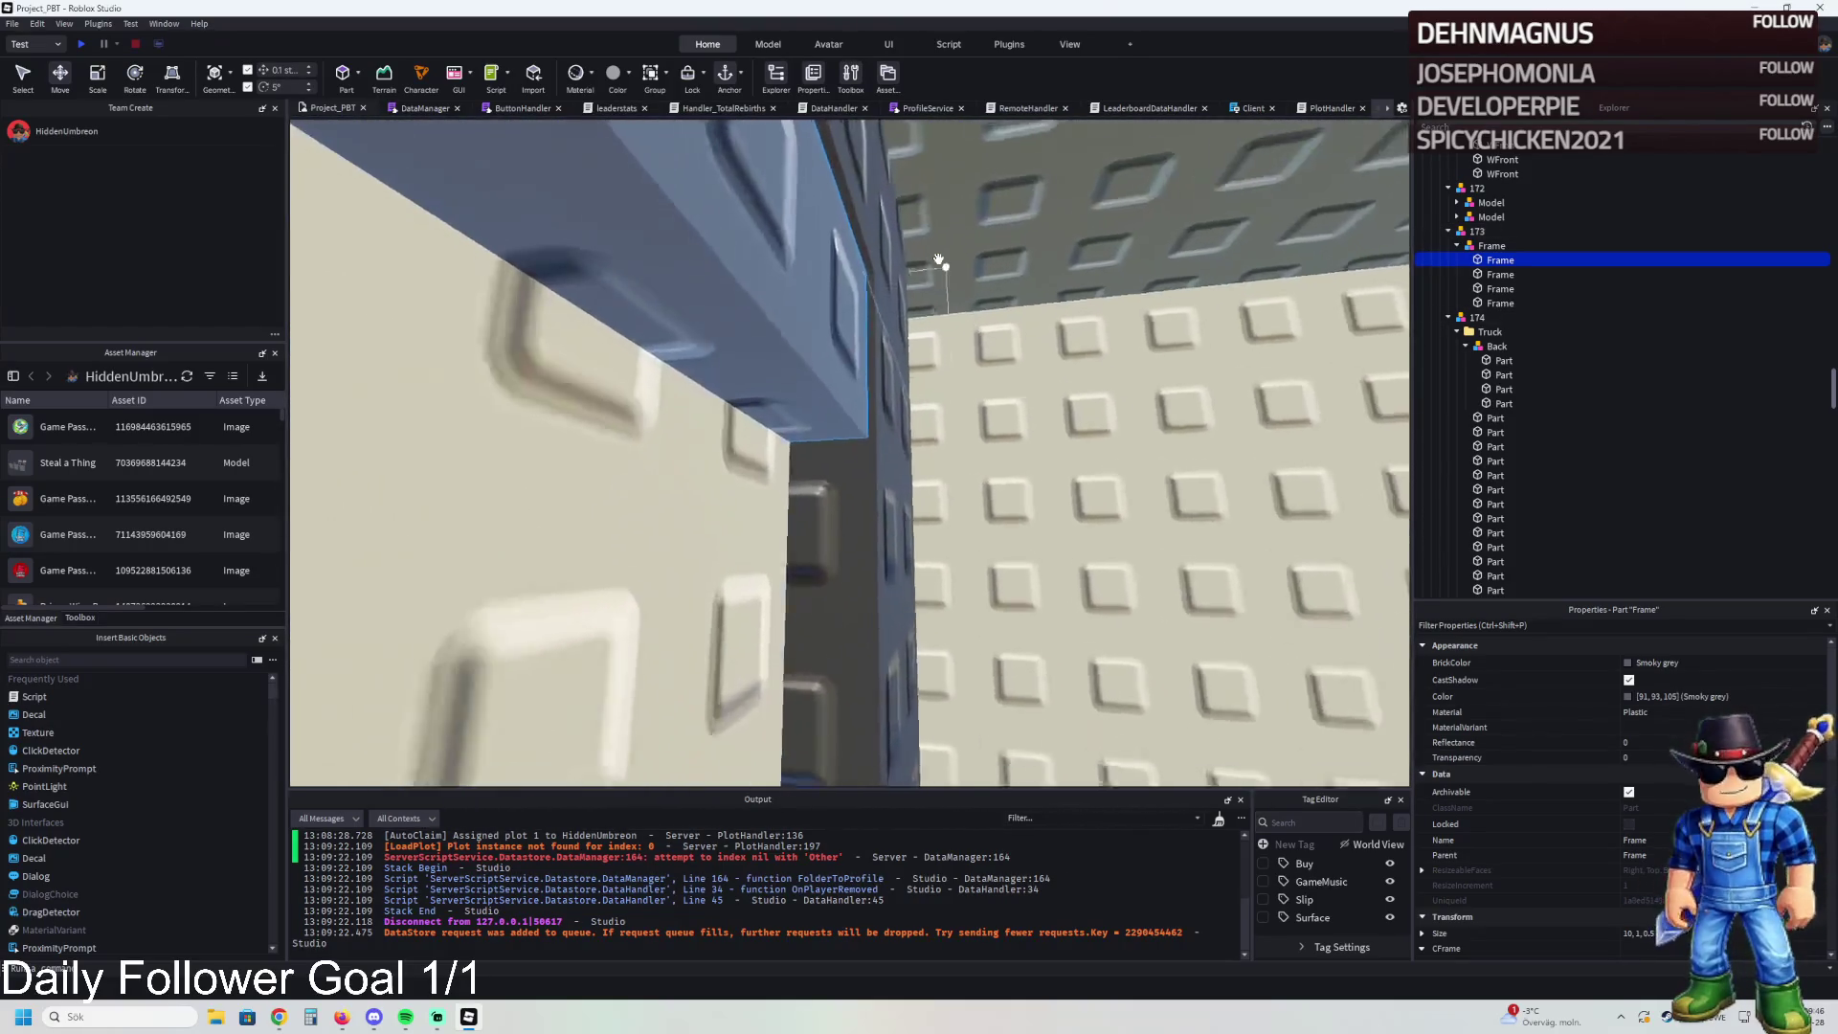
scroll(937, 264, up, 2)
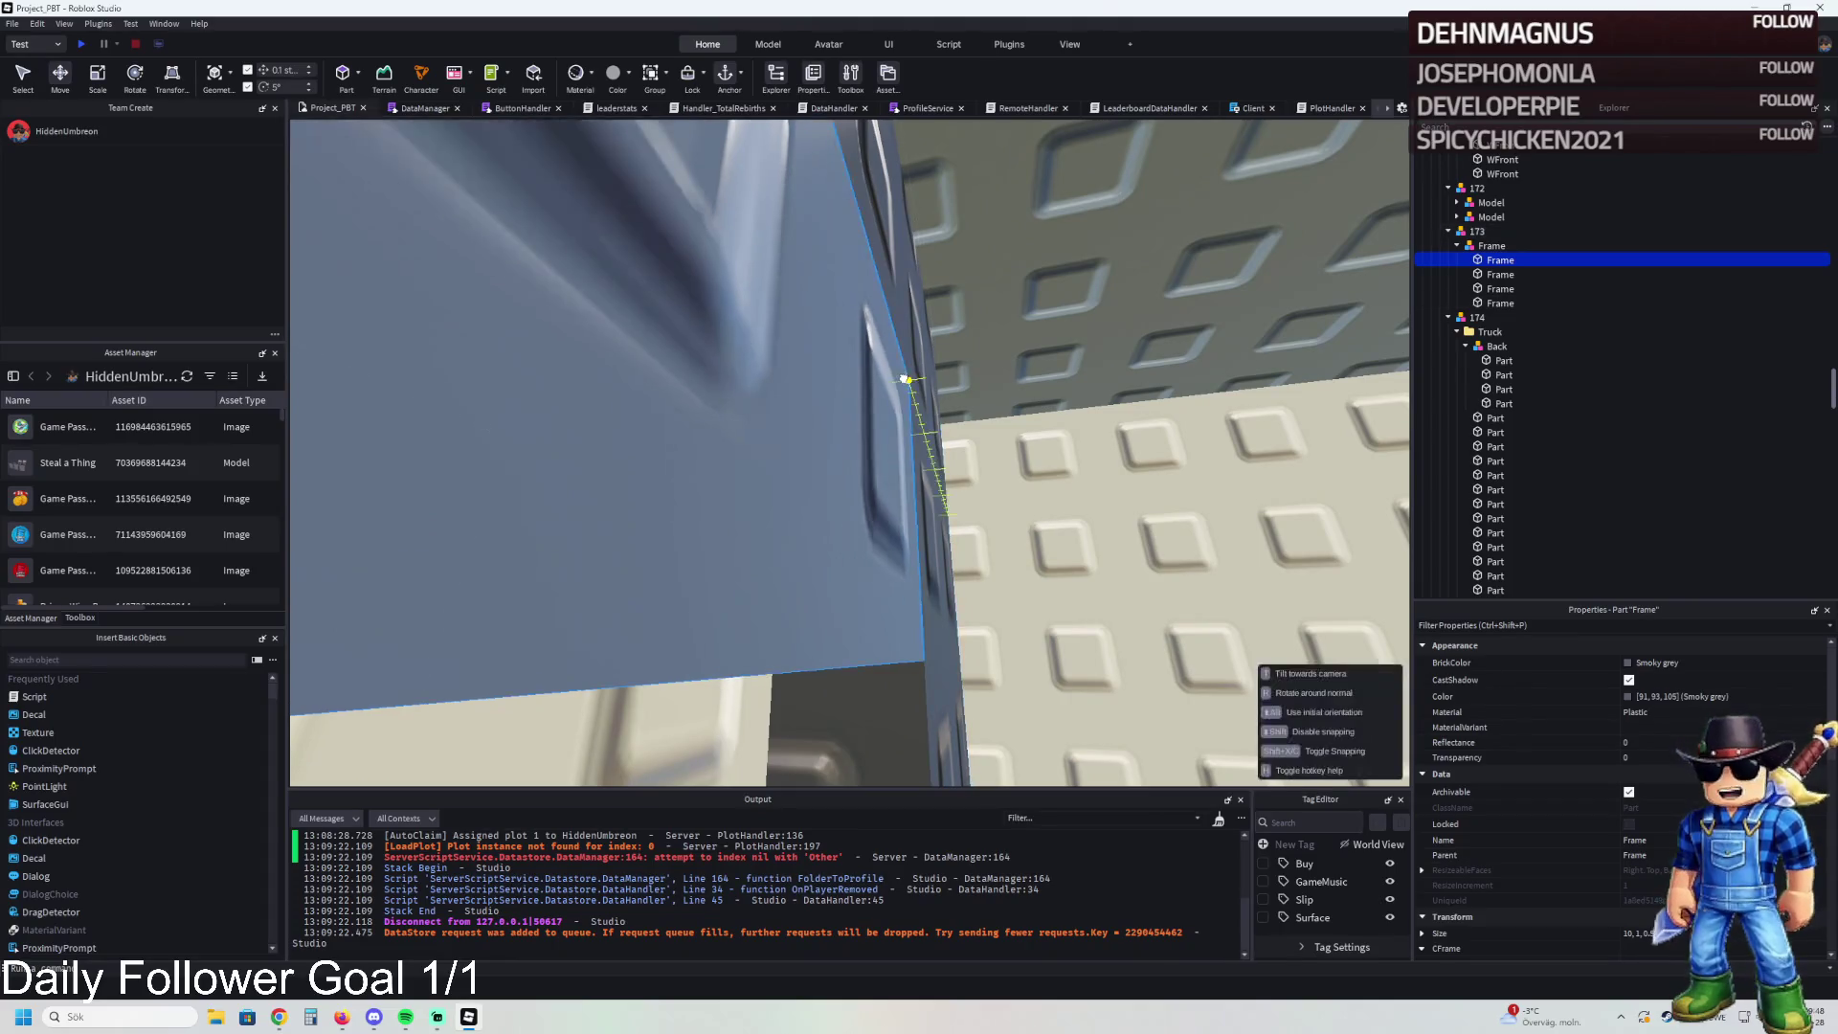
scroll(905, 380, down, 3)
scroll(903, 379, up, 5)
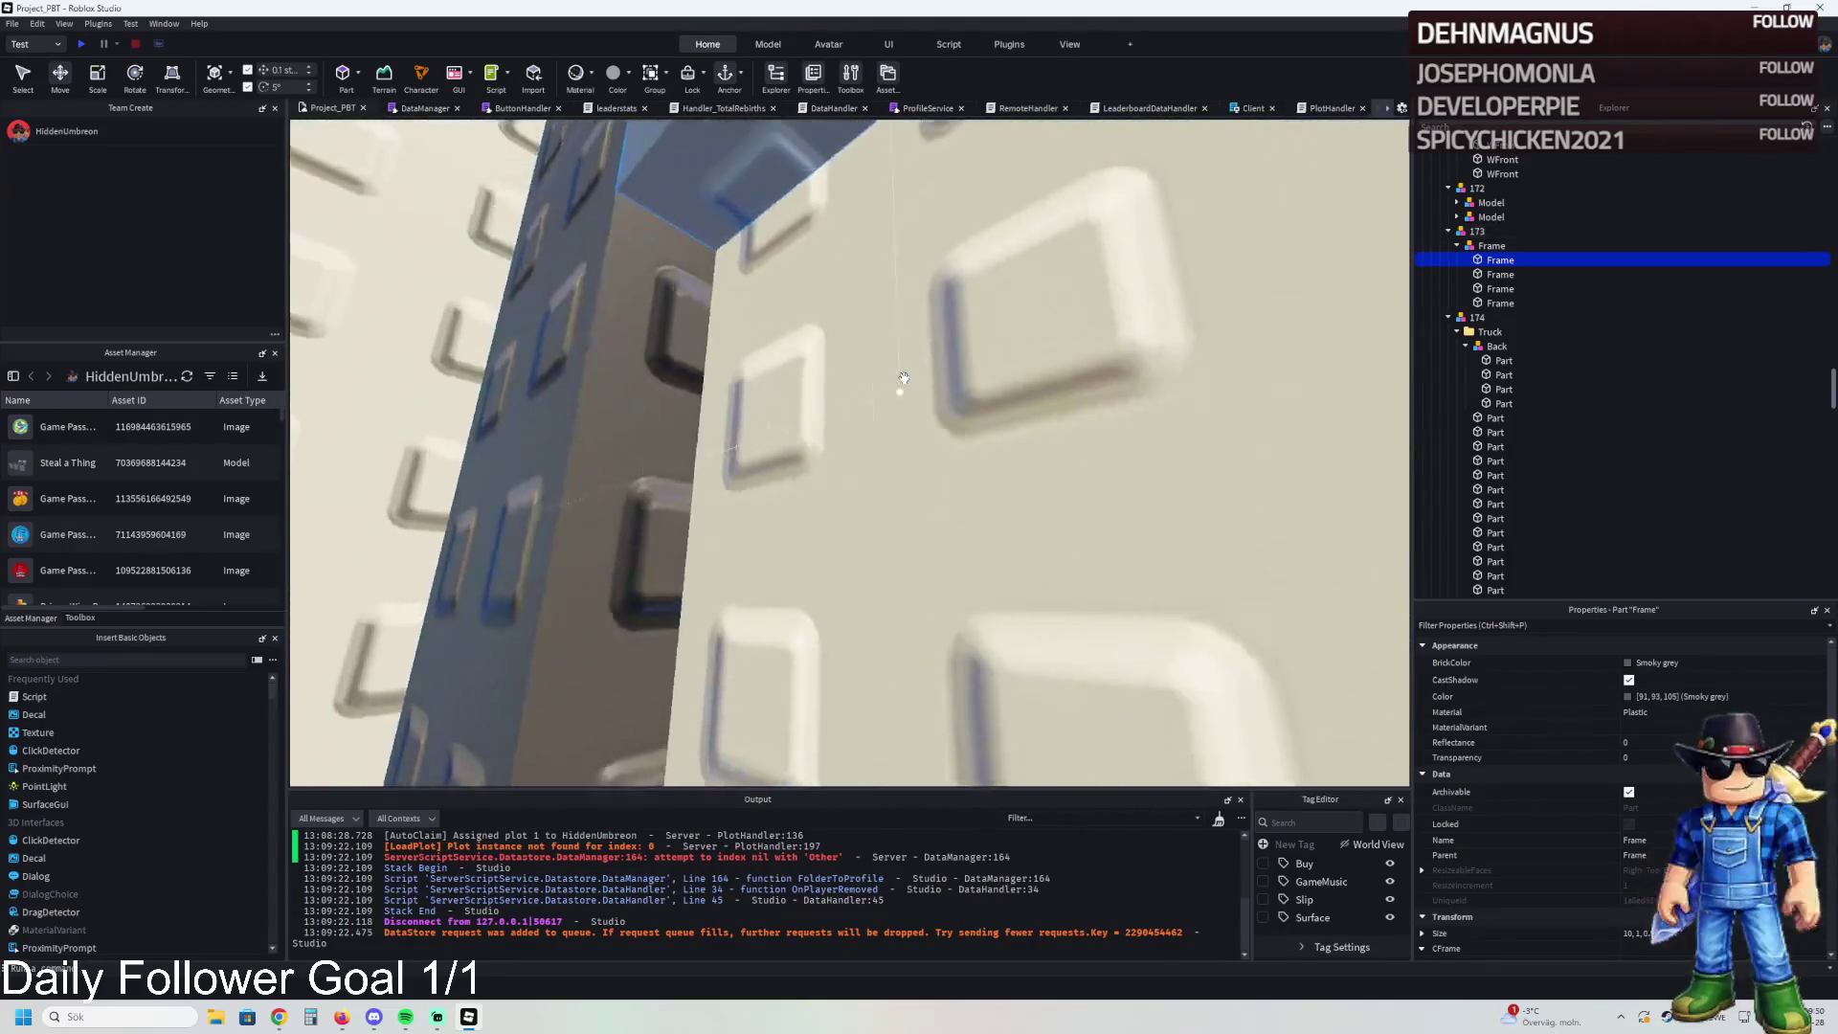
scroll(903, 379, down, 3)
scroll(903, 378, down, 5)
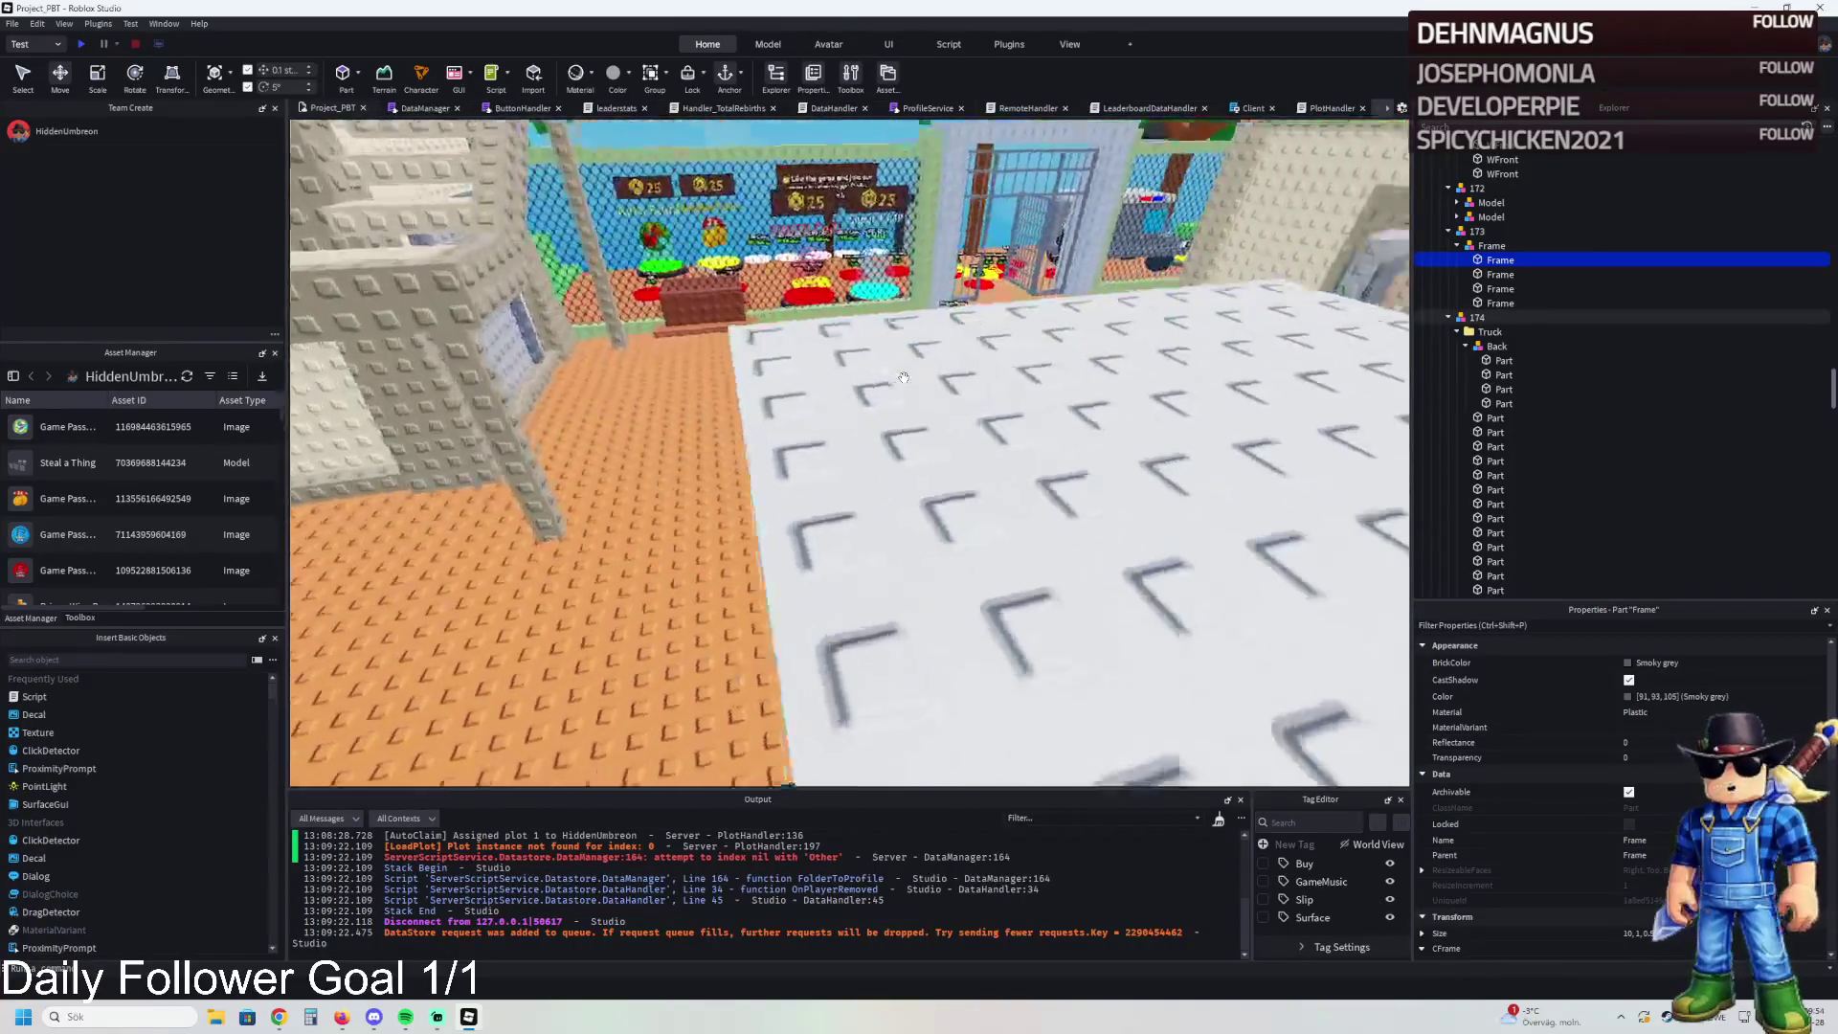
scroll(903, 377, down, 3)
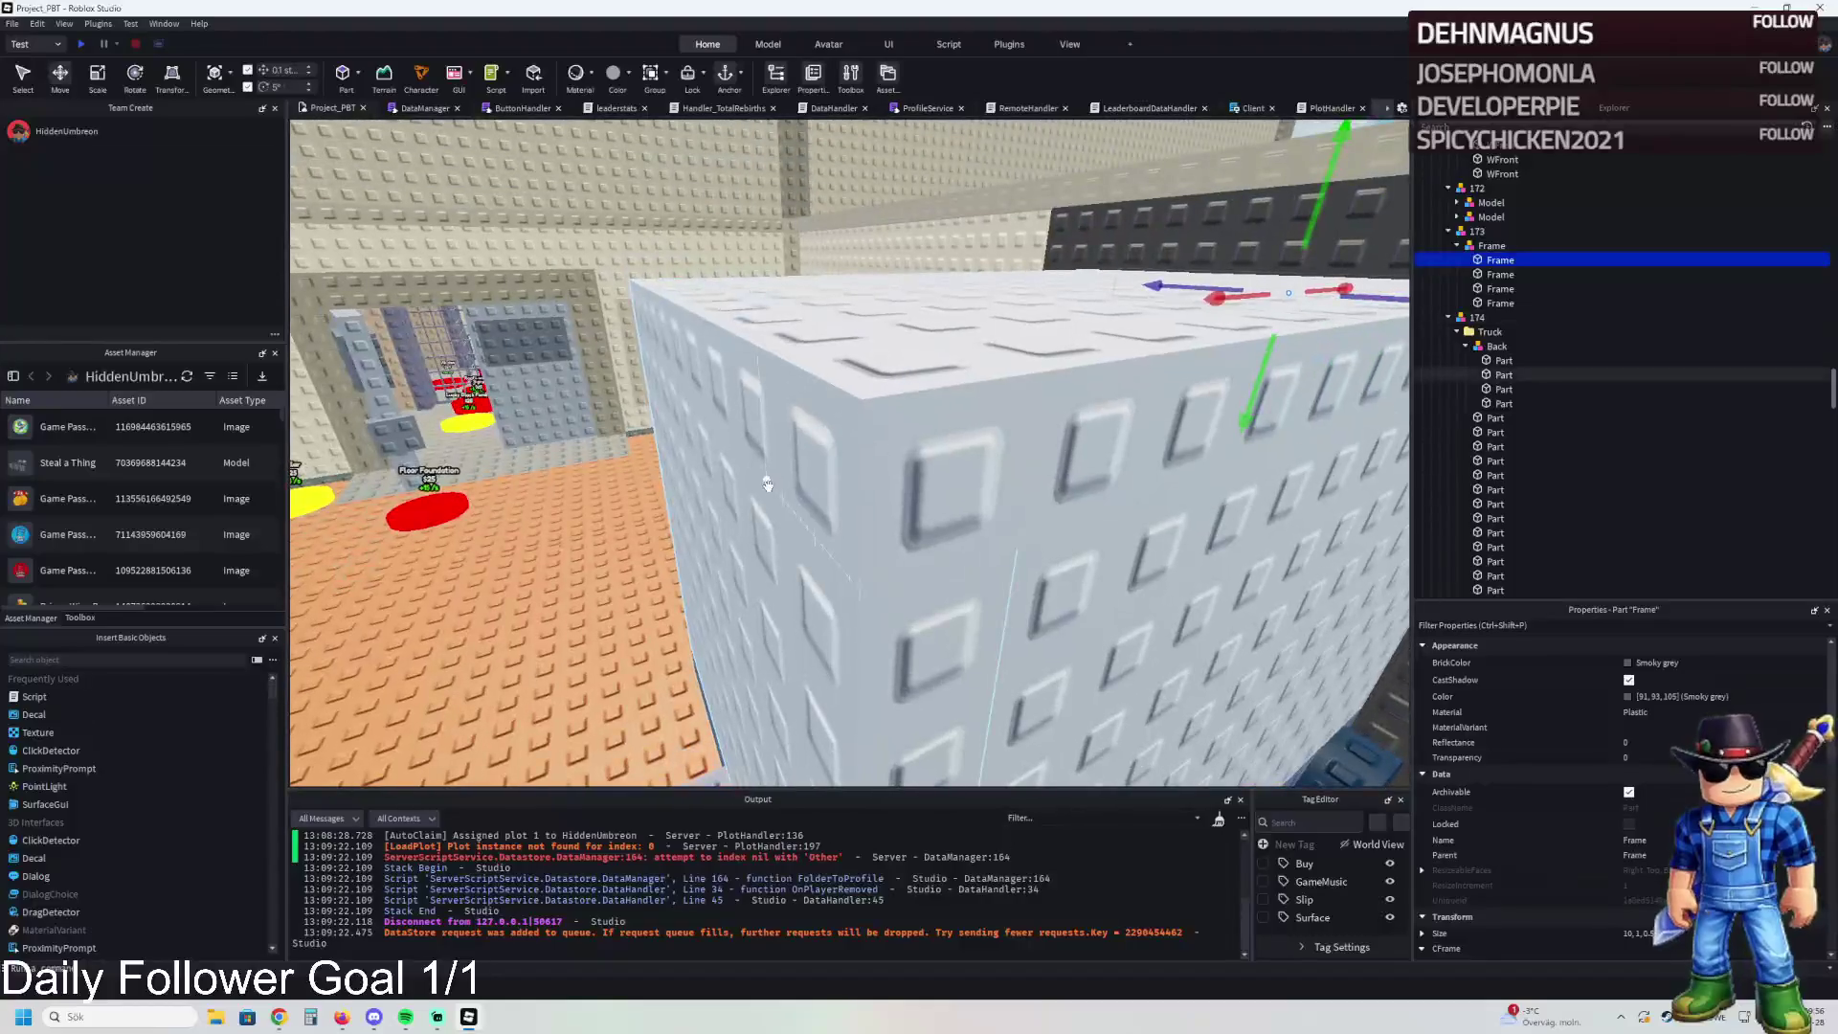
- Stretch the truck's back wall part taller with the Scale tool
click(772, 479)
key(ctrl+3)
drag(669, 312, 677, 328)
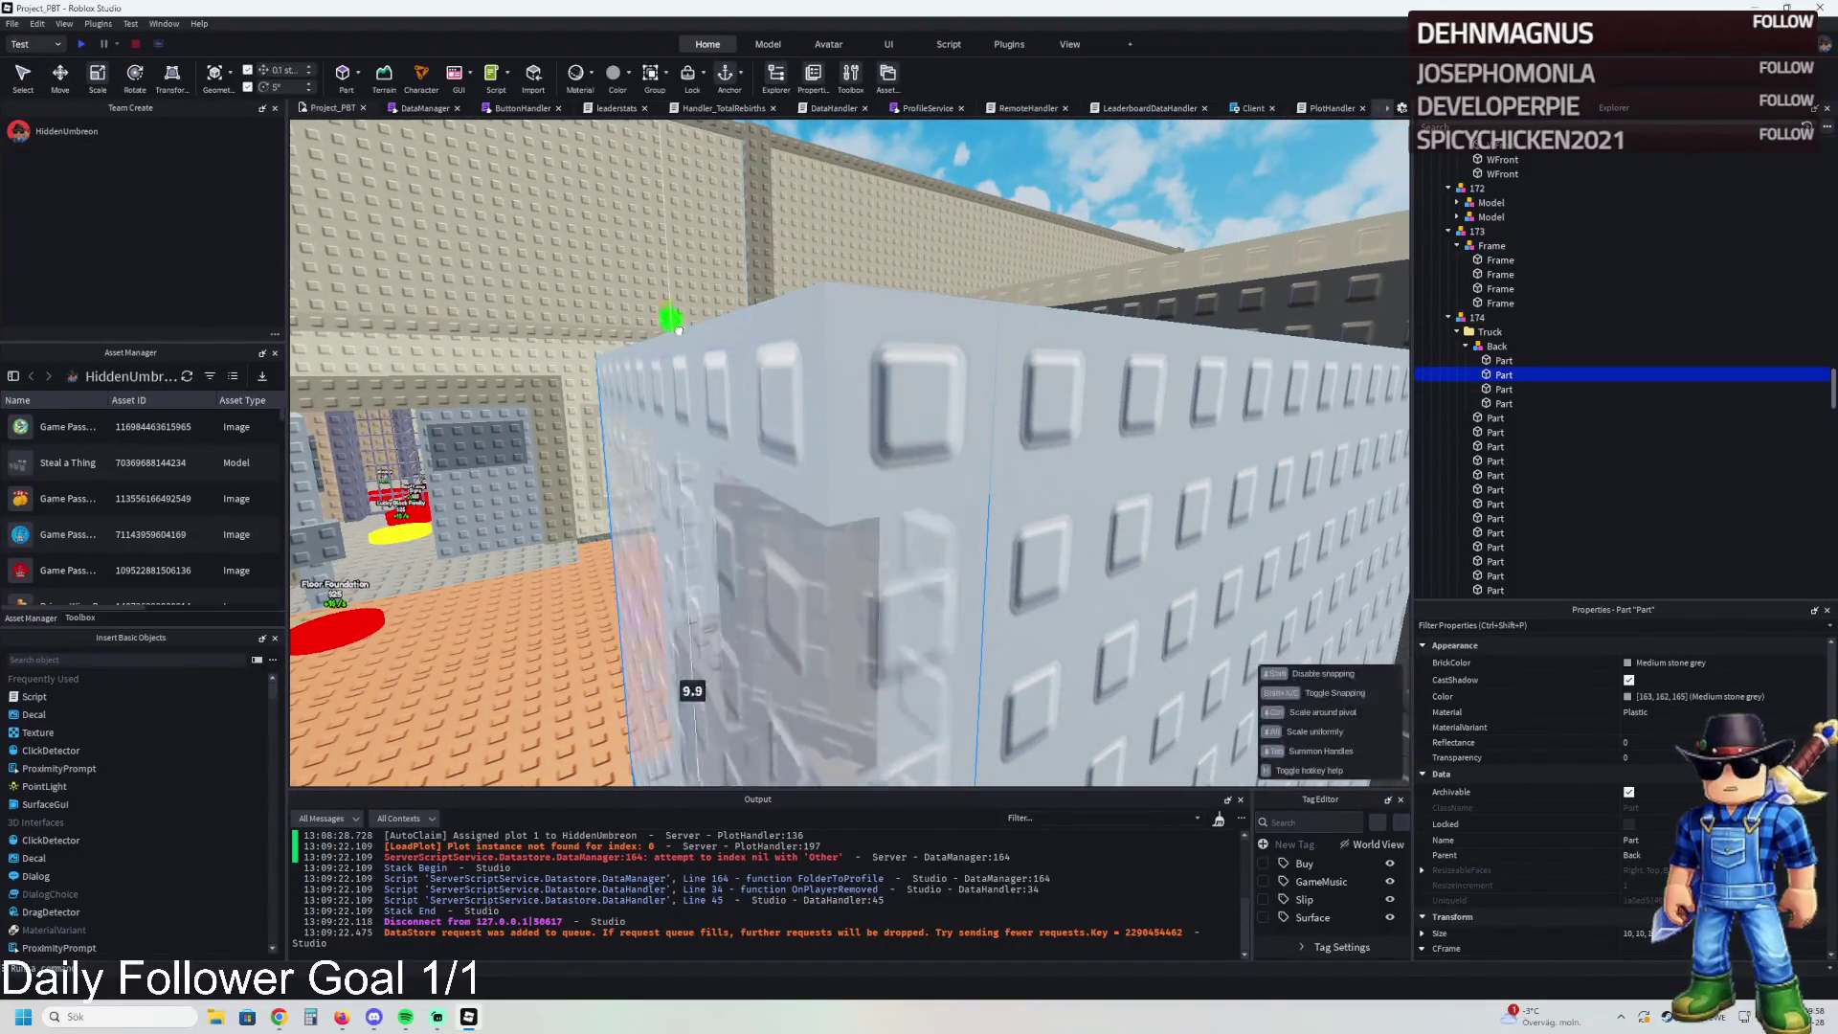
drag(684, 395, 685, 393)
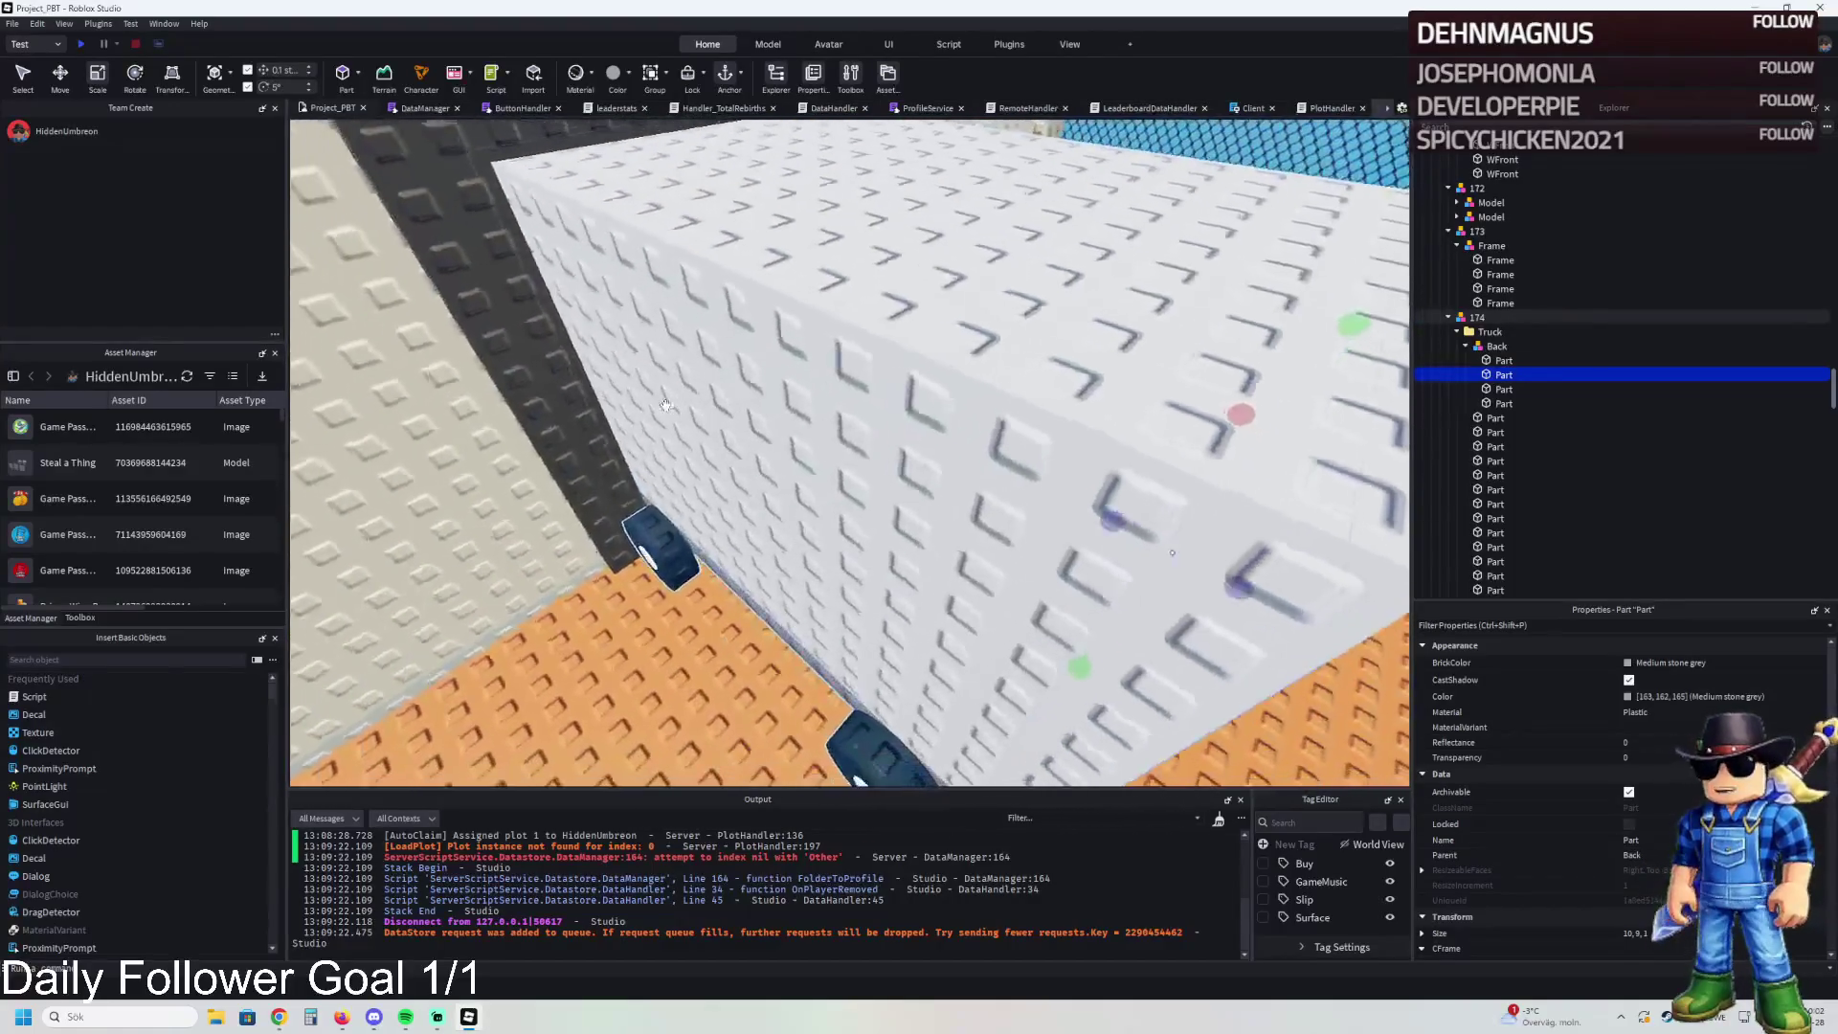
key(s)
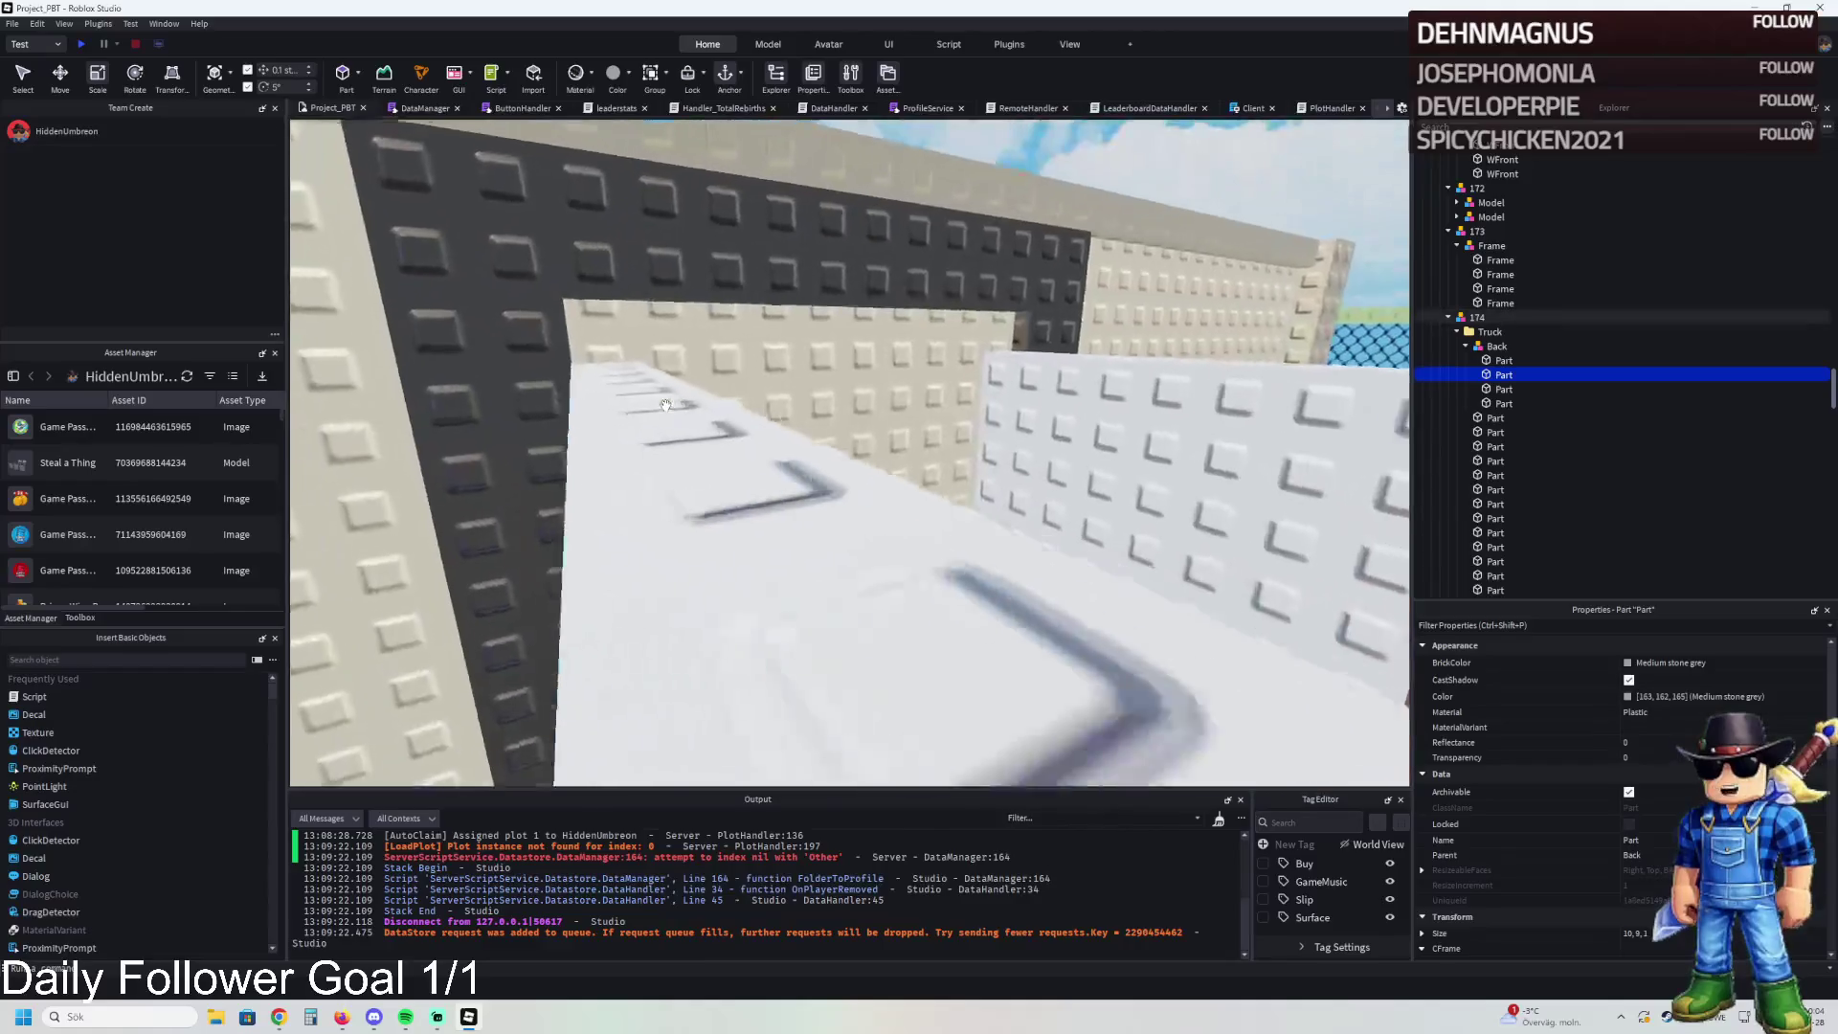
key(w)
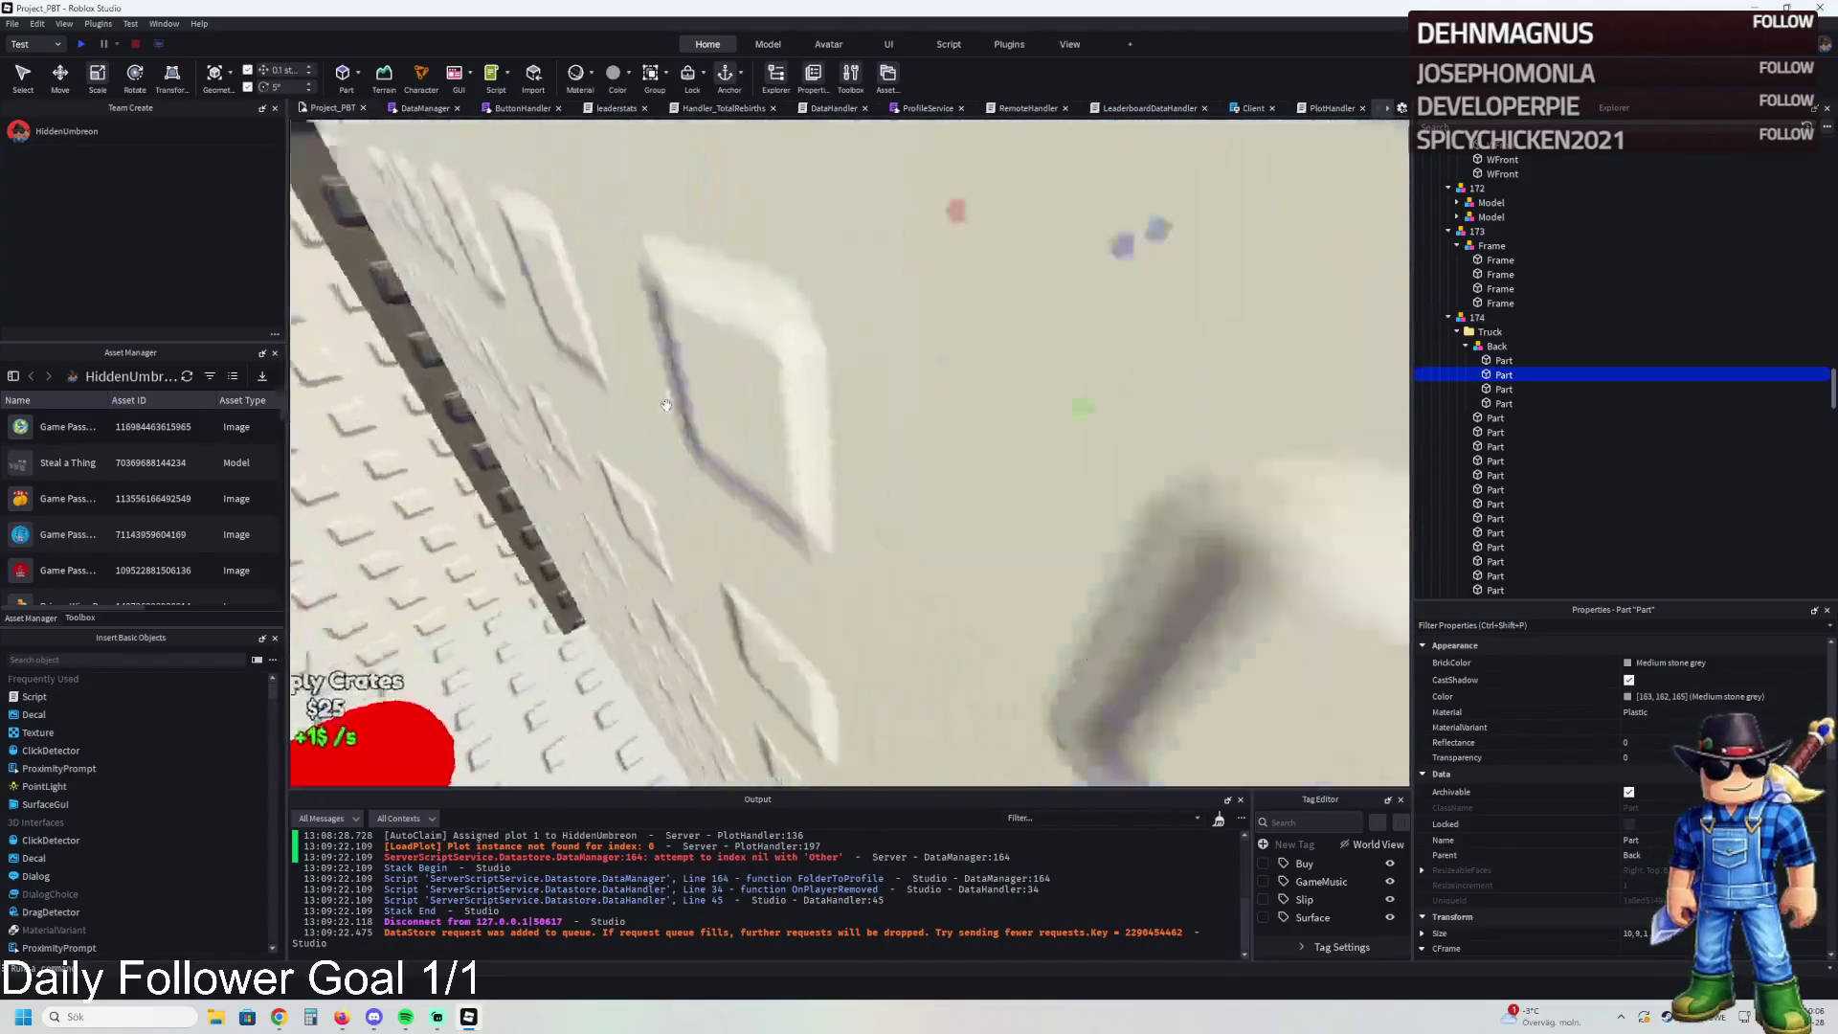
key(s)
key(w)
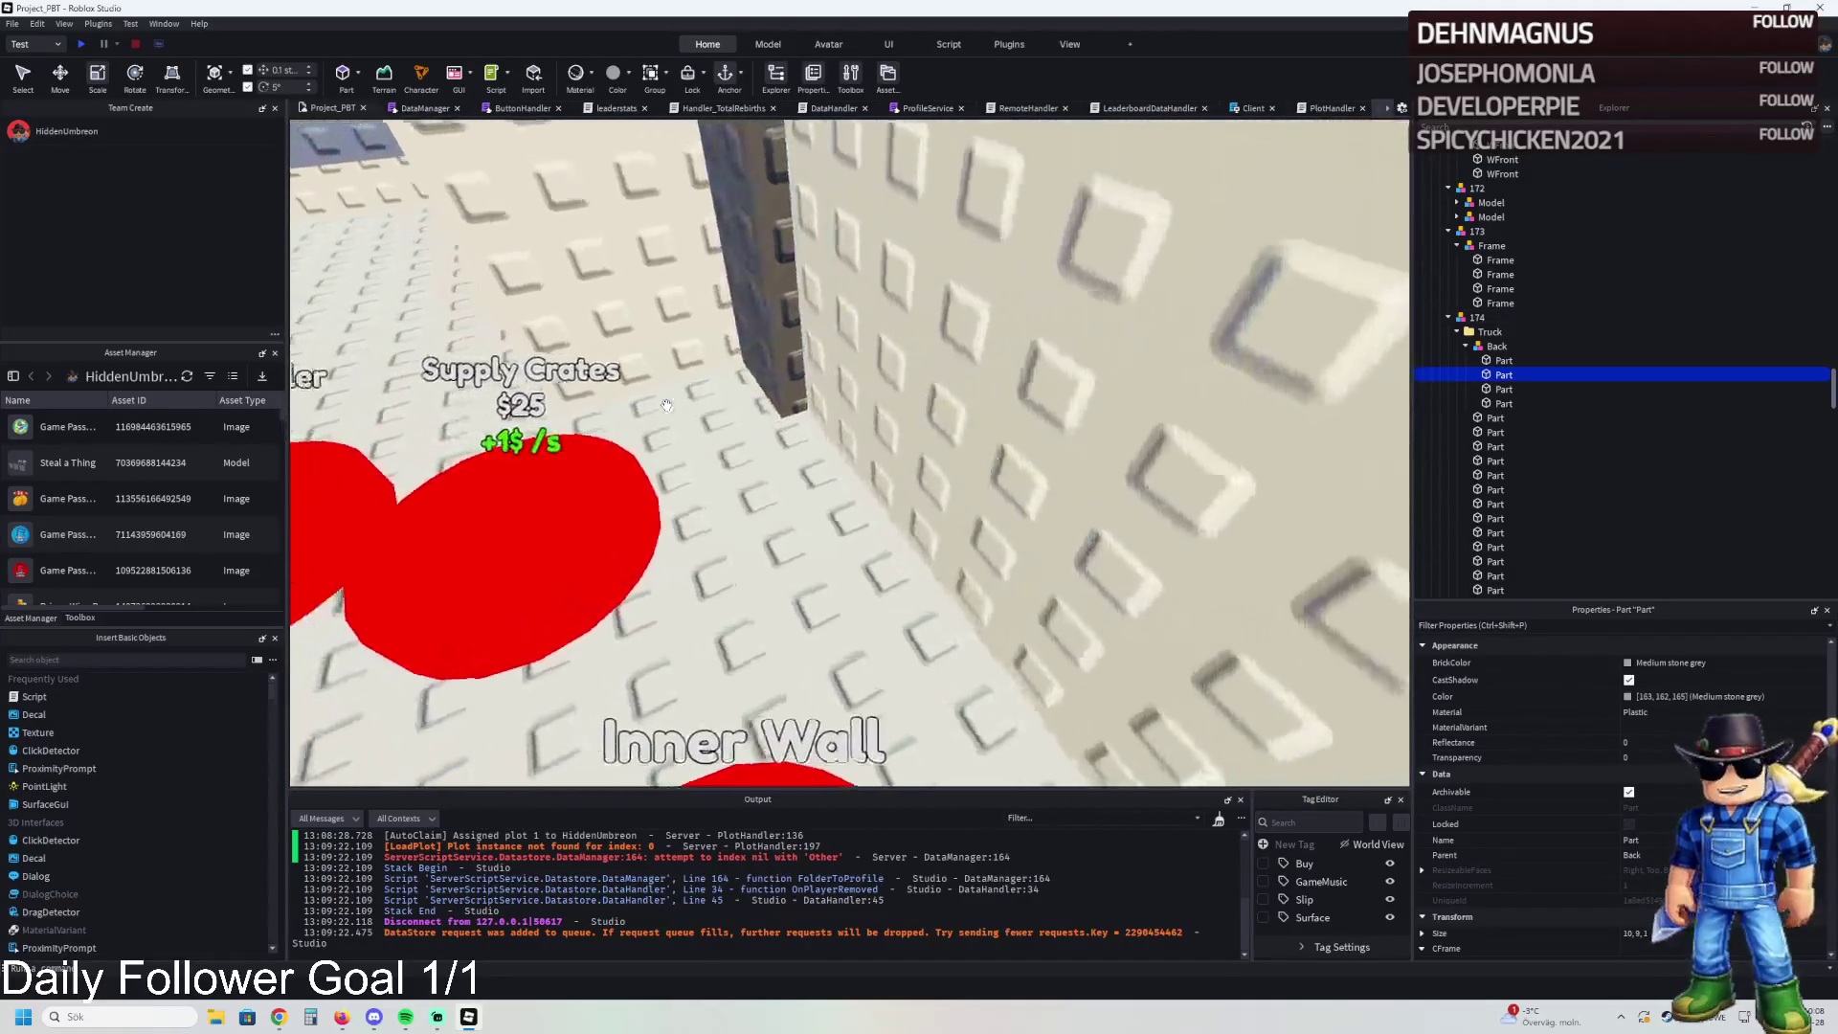
- Delete the extra Frame piece from the wall
click(816, 381)
key(ctrl+2)
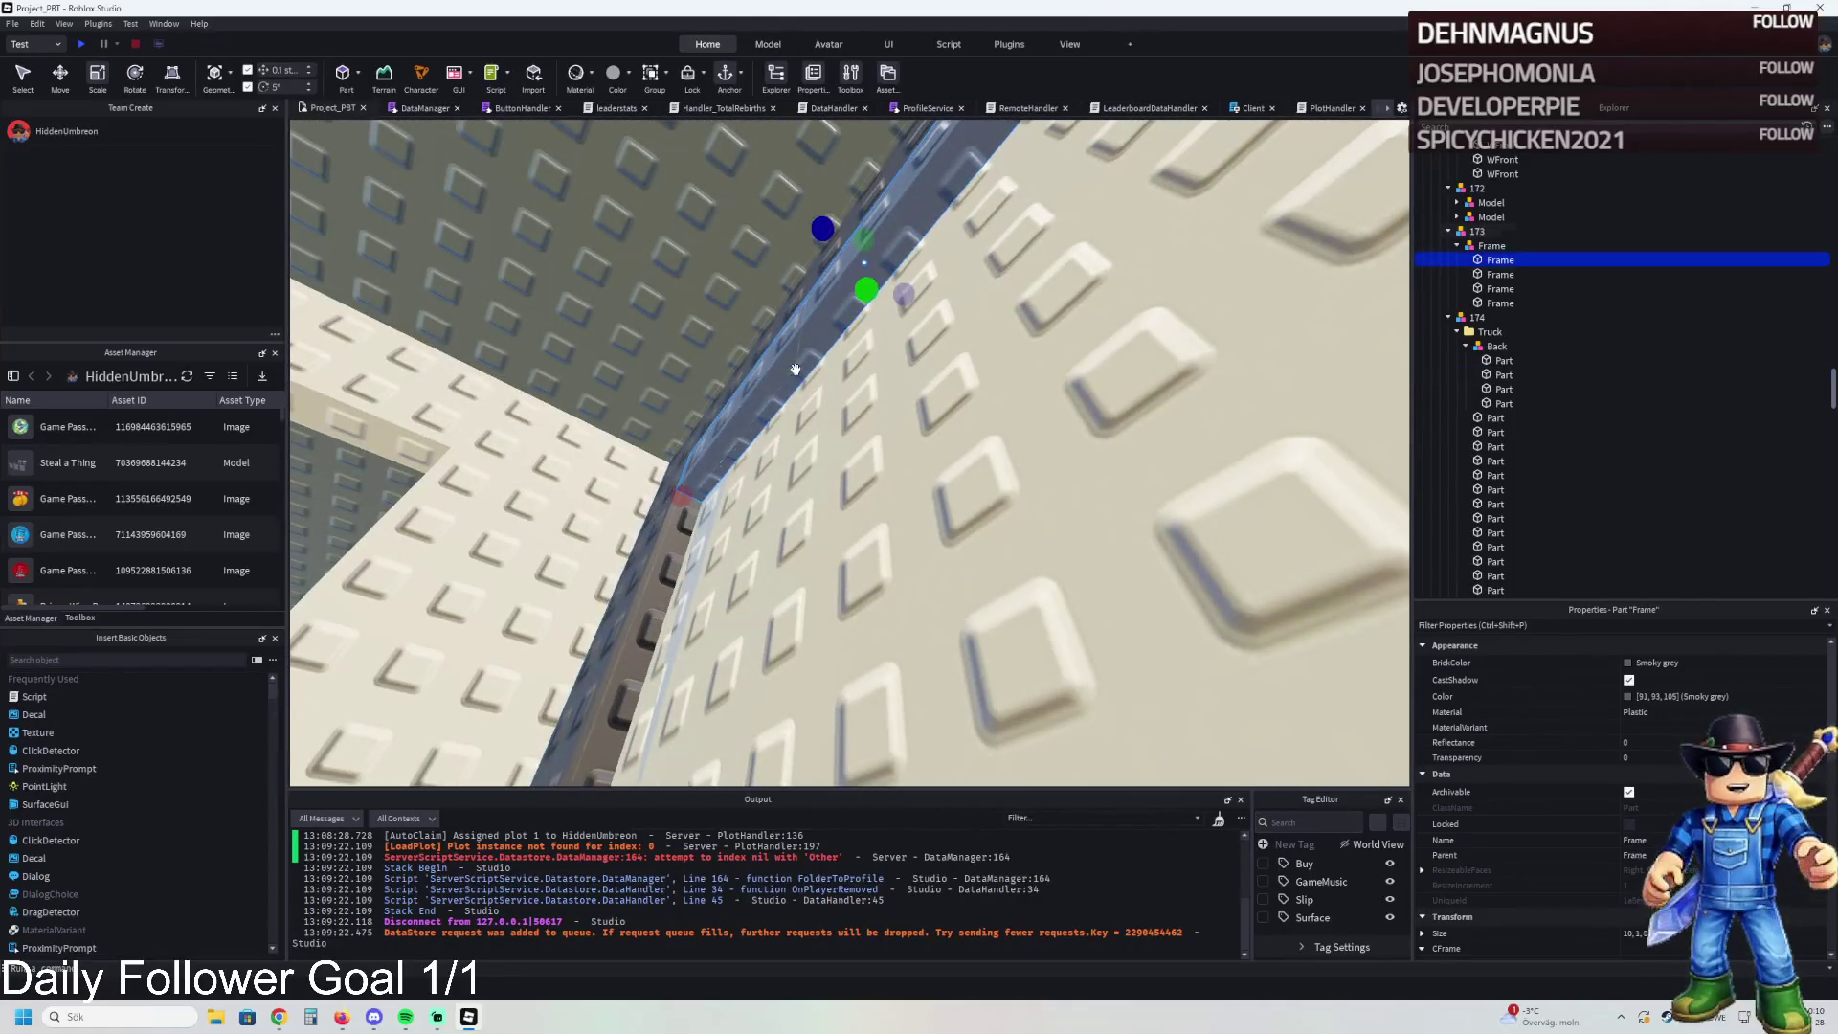
click(817, 381)
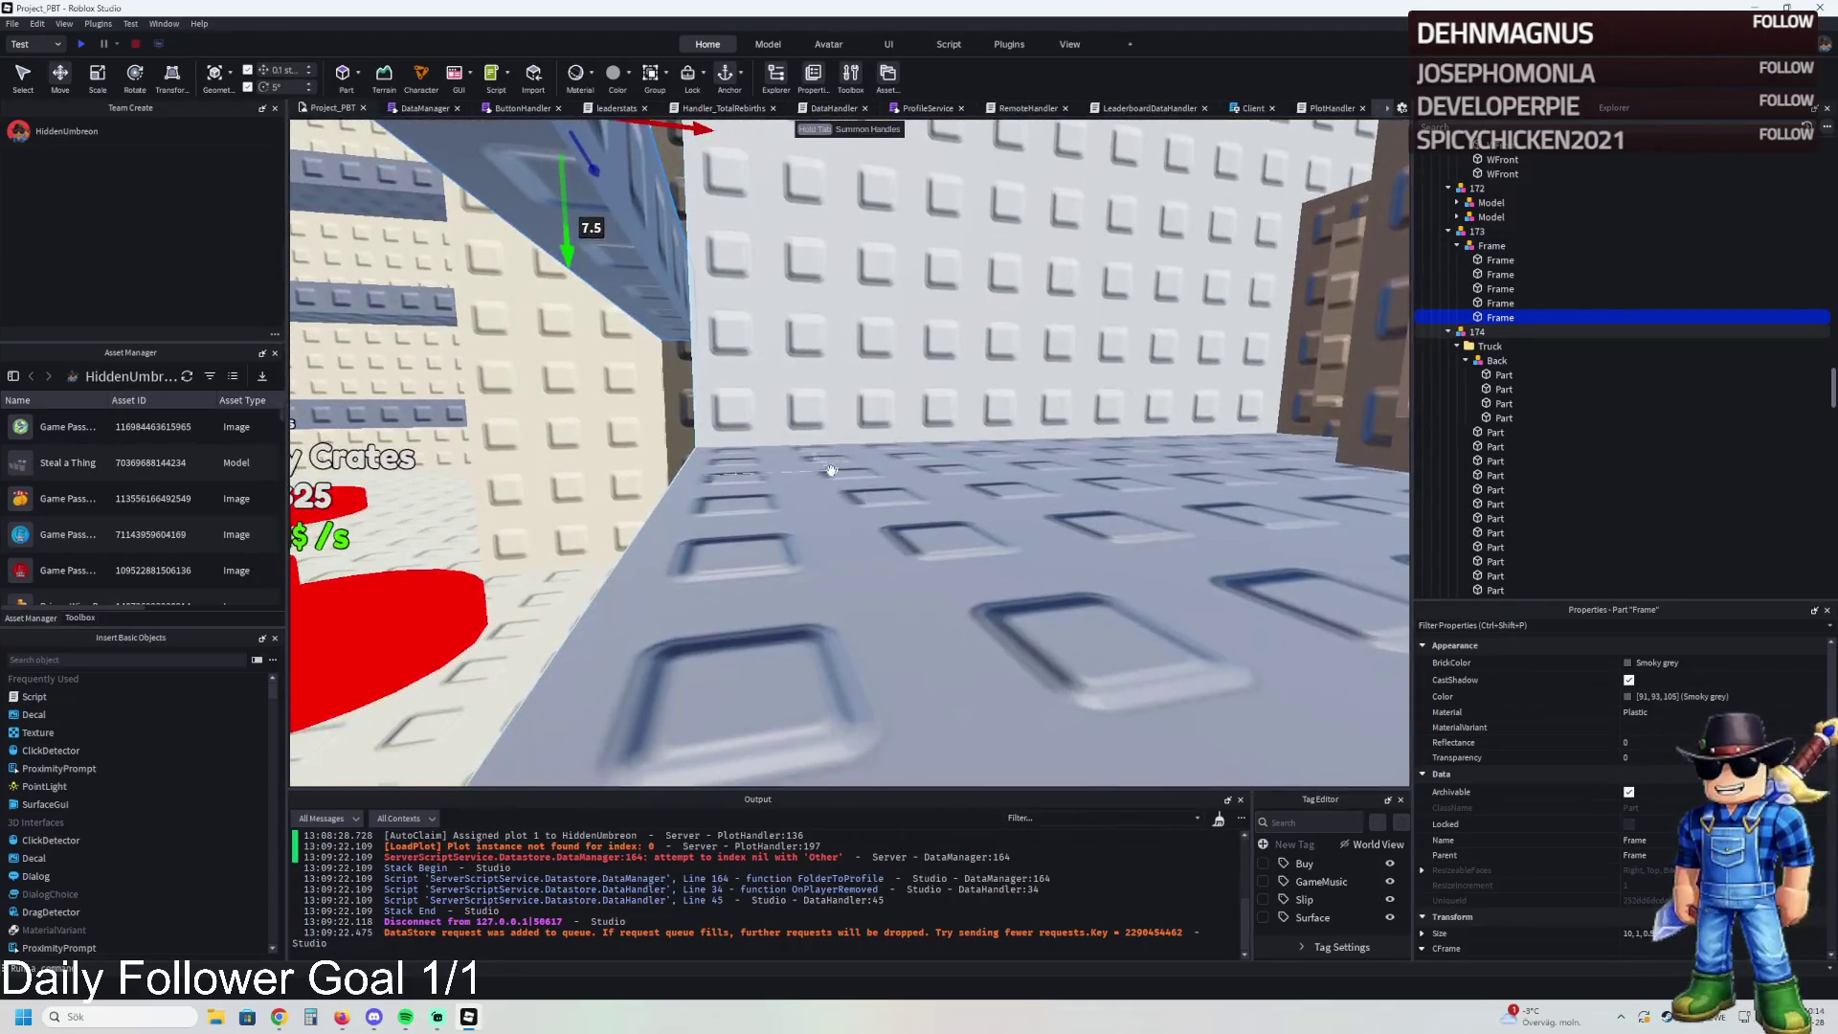
key(Delete)
- Lengthen the Truck part, shift it 0.3 studs vertically, and size it 10, 1.5, 1
click(713, 490)
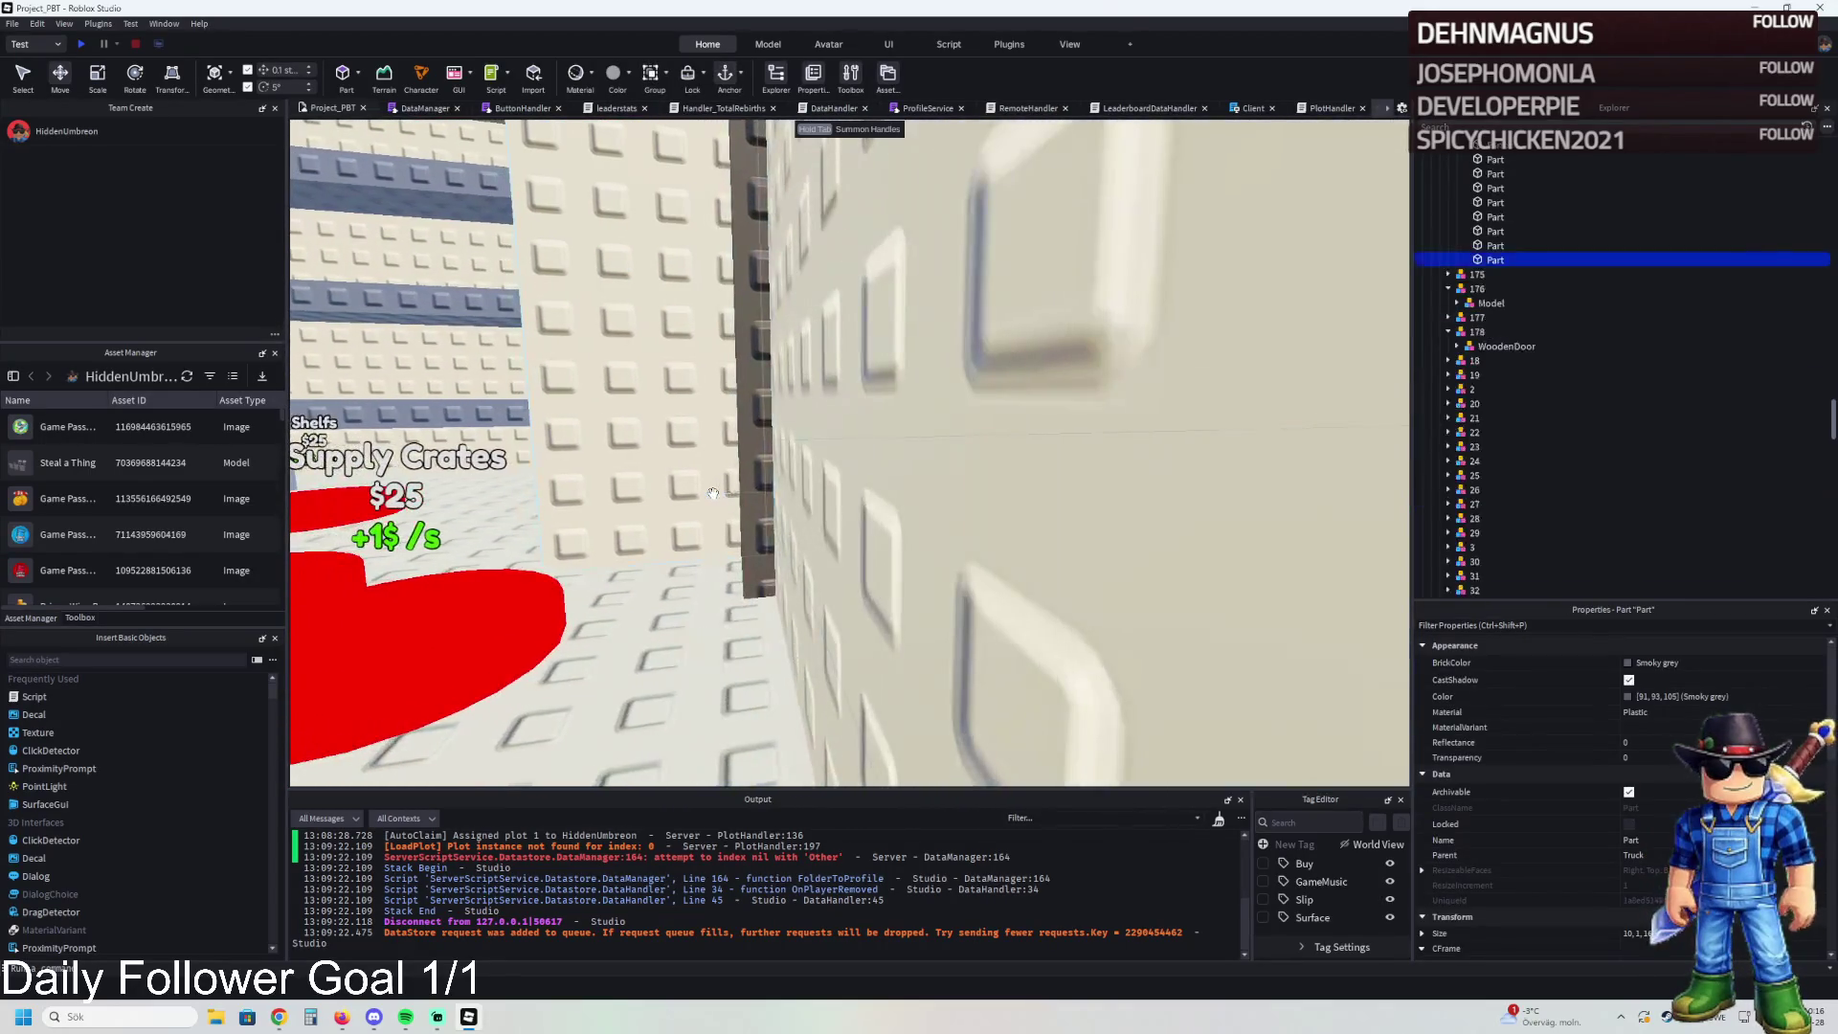
key(s)
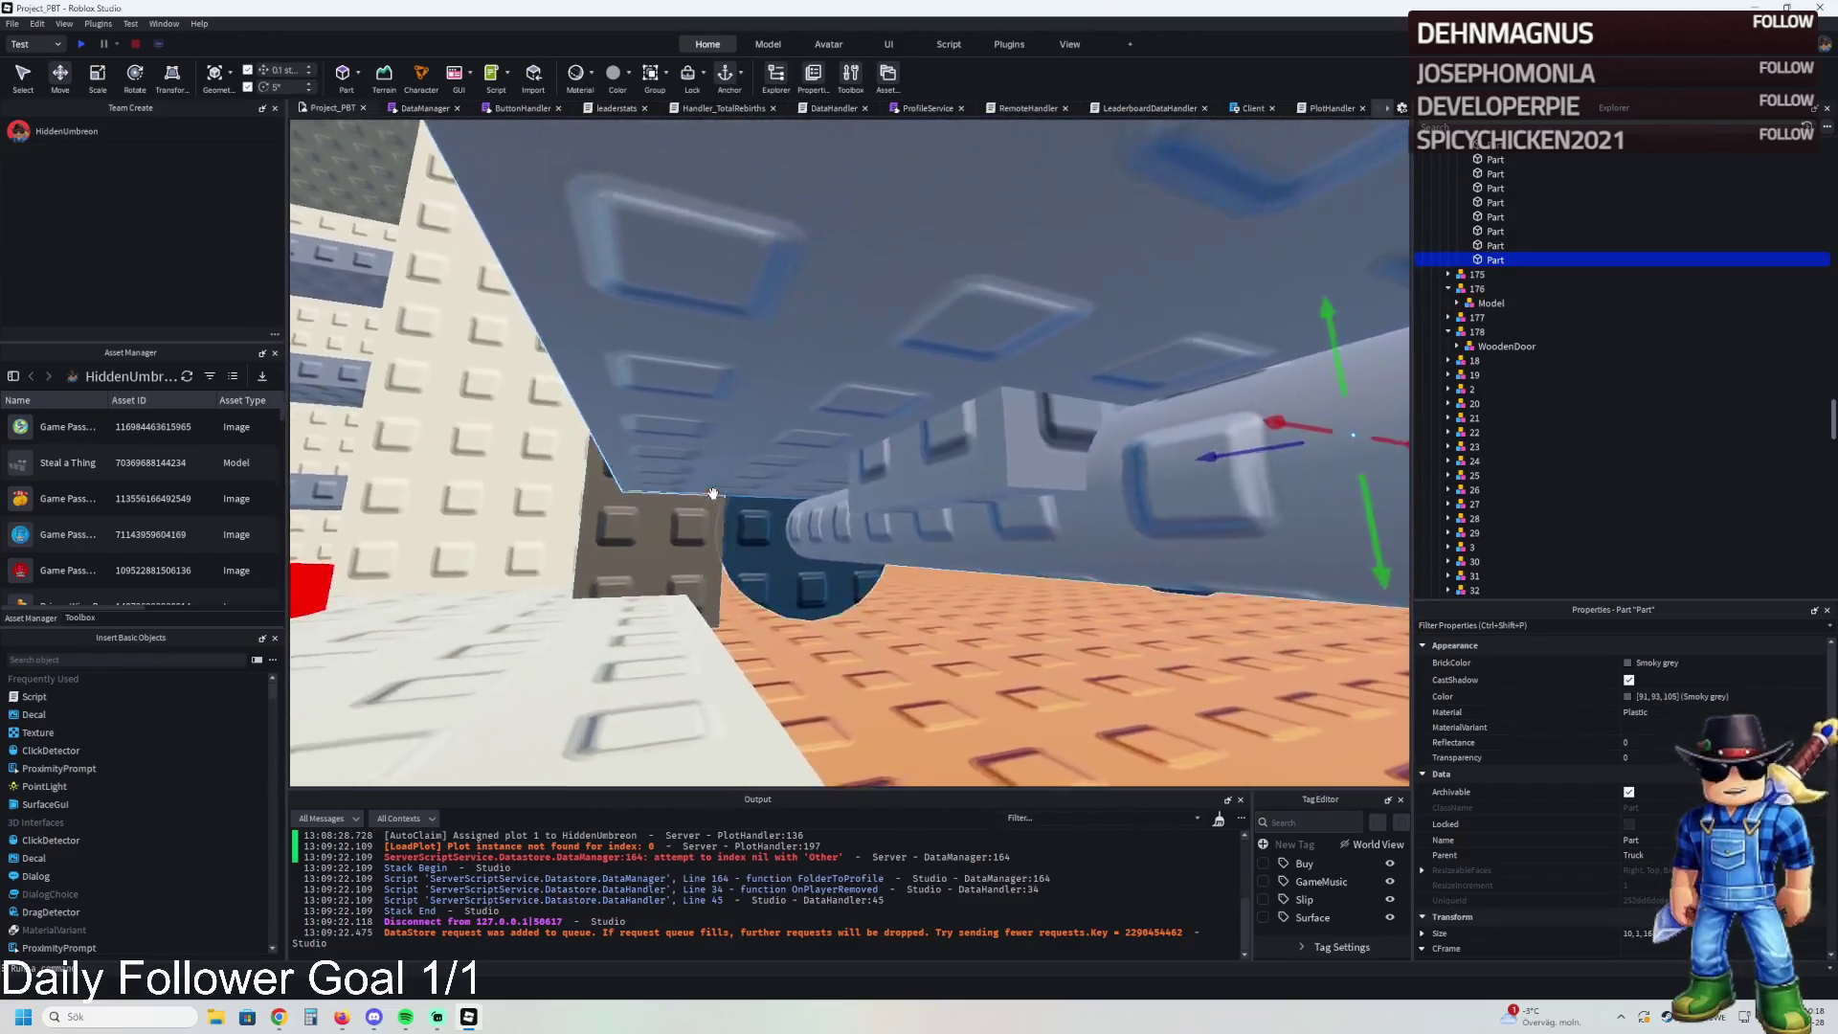
key(ctrl+3)
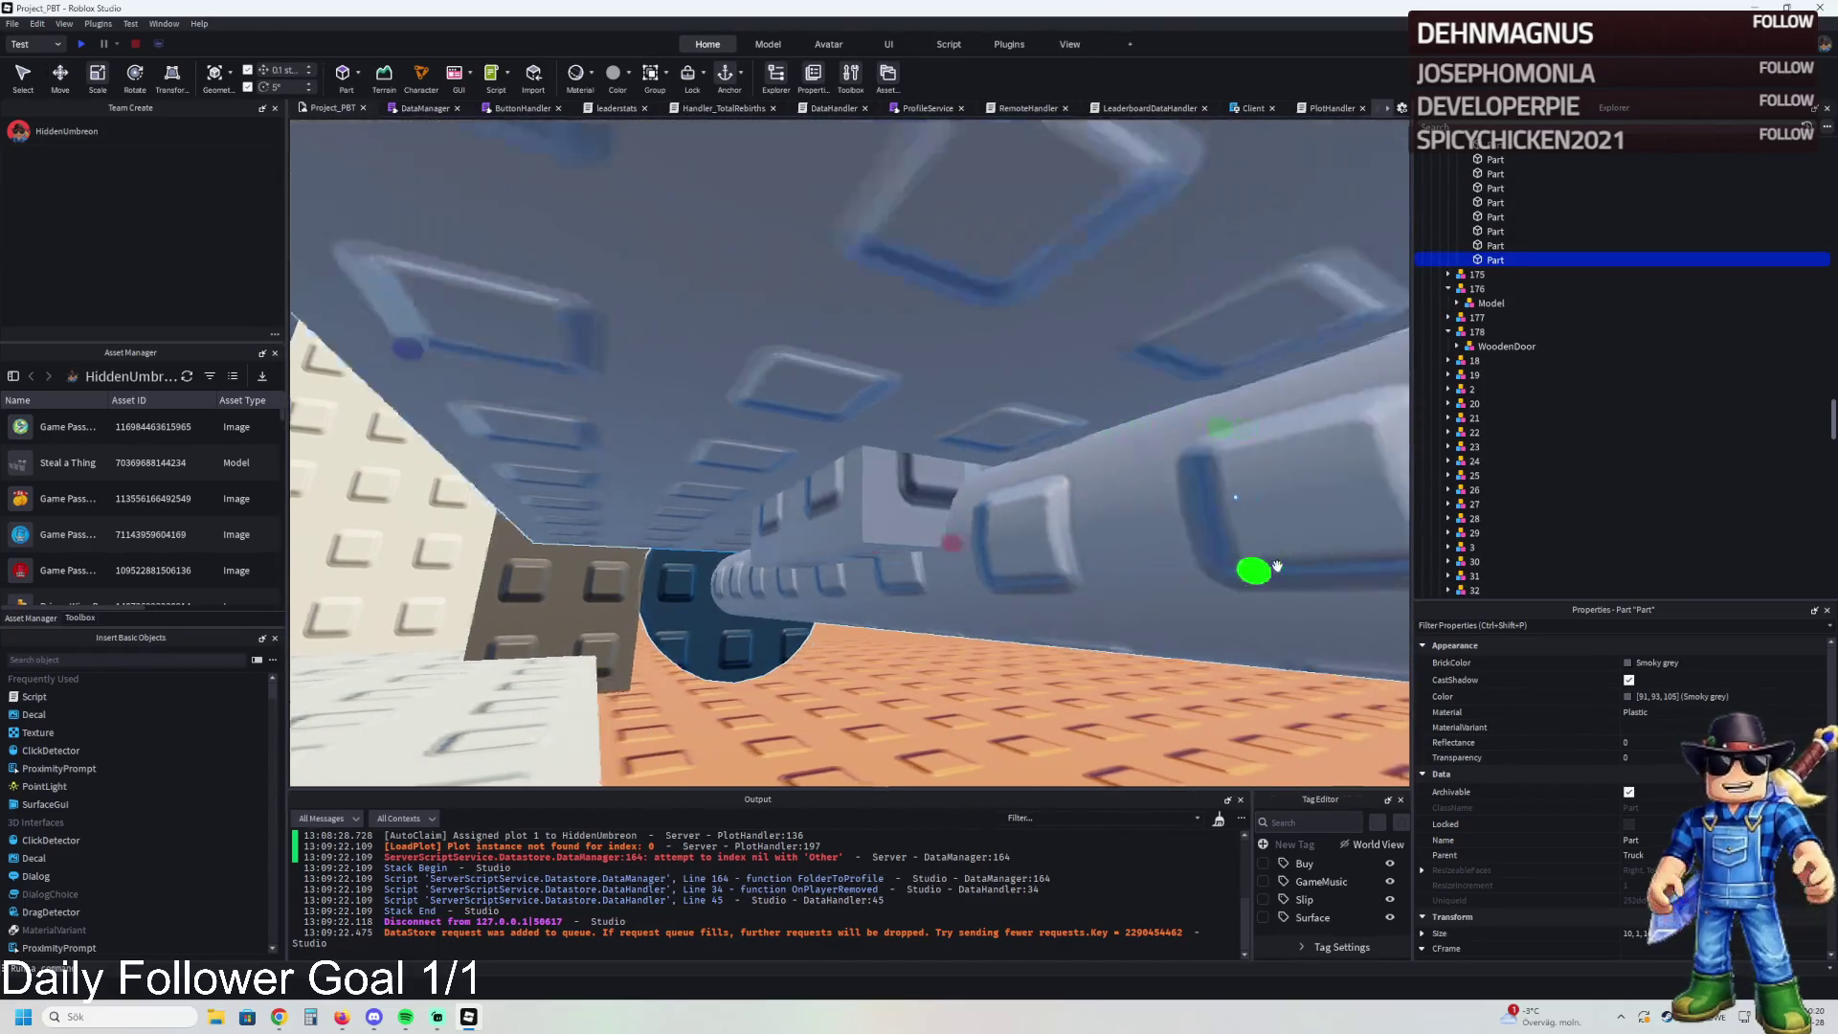
drag(1300, 562, 615, 433)
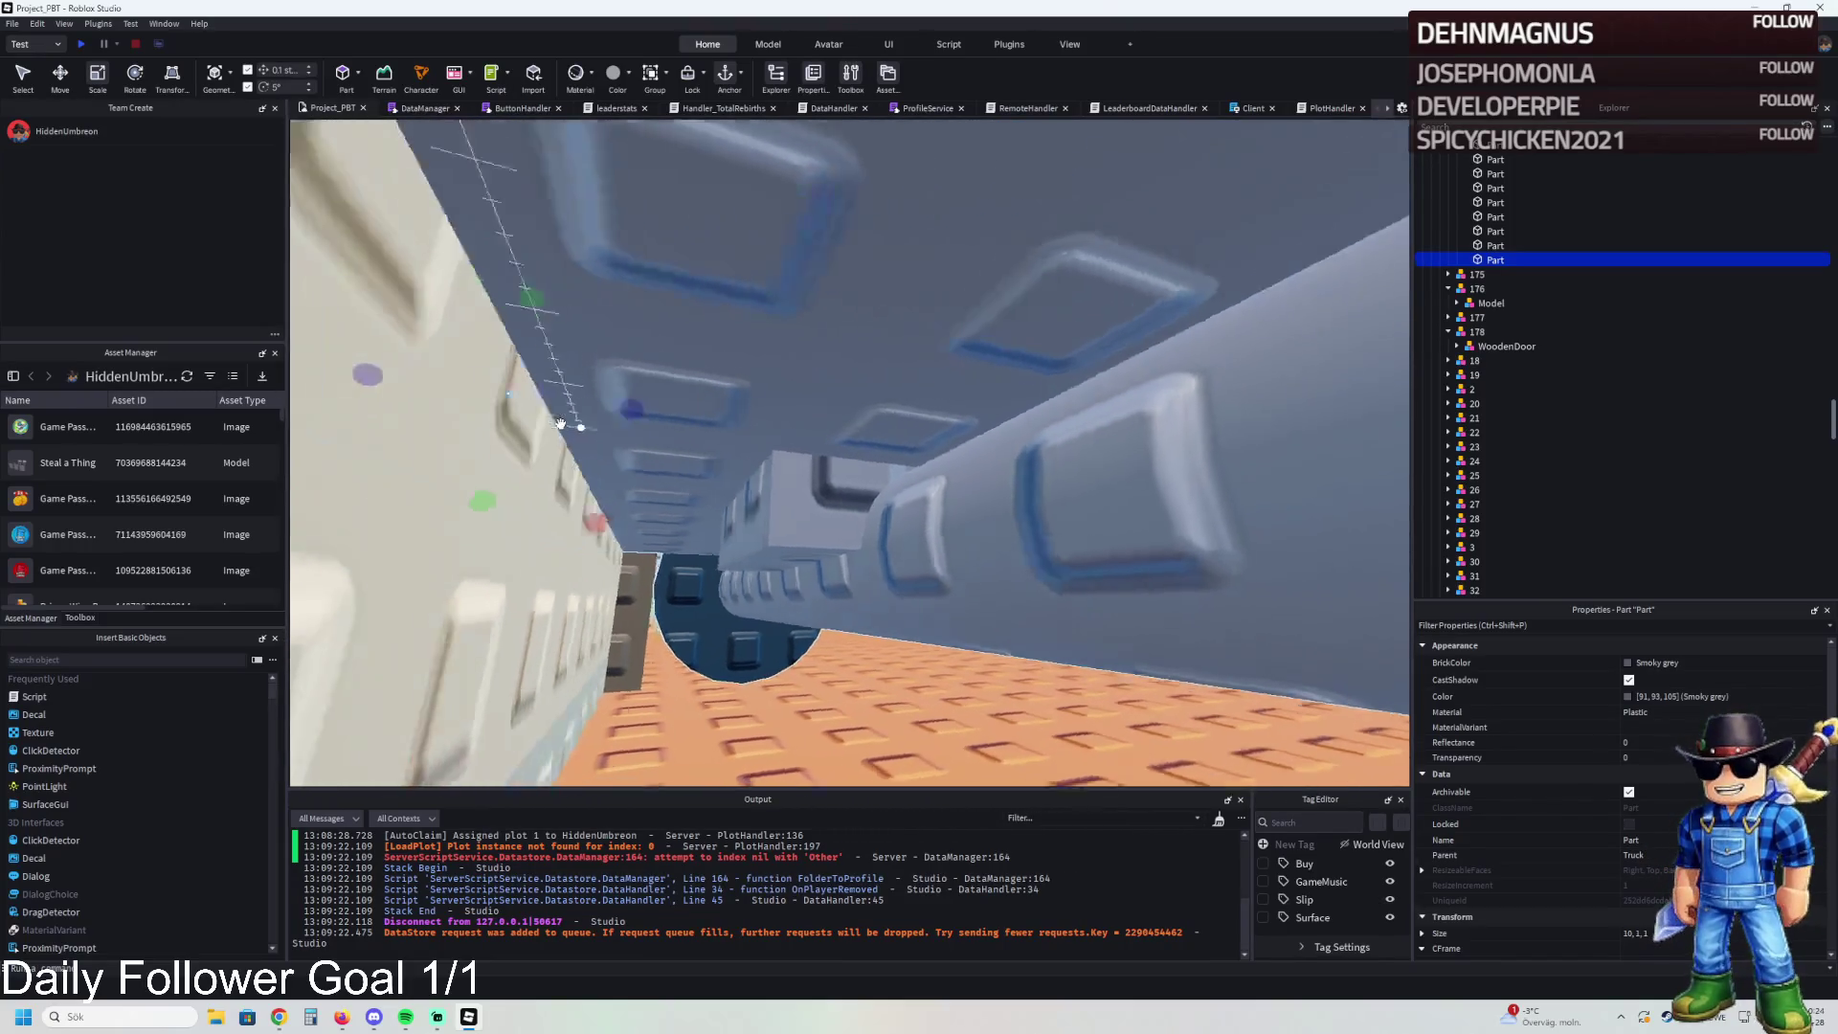
key(ctrl+2)
drag(555, 522, 522, 698)
key(ctrl+3)
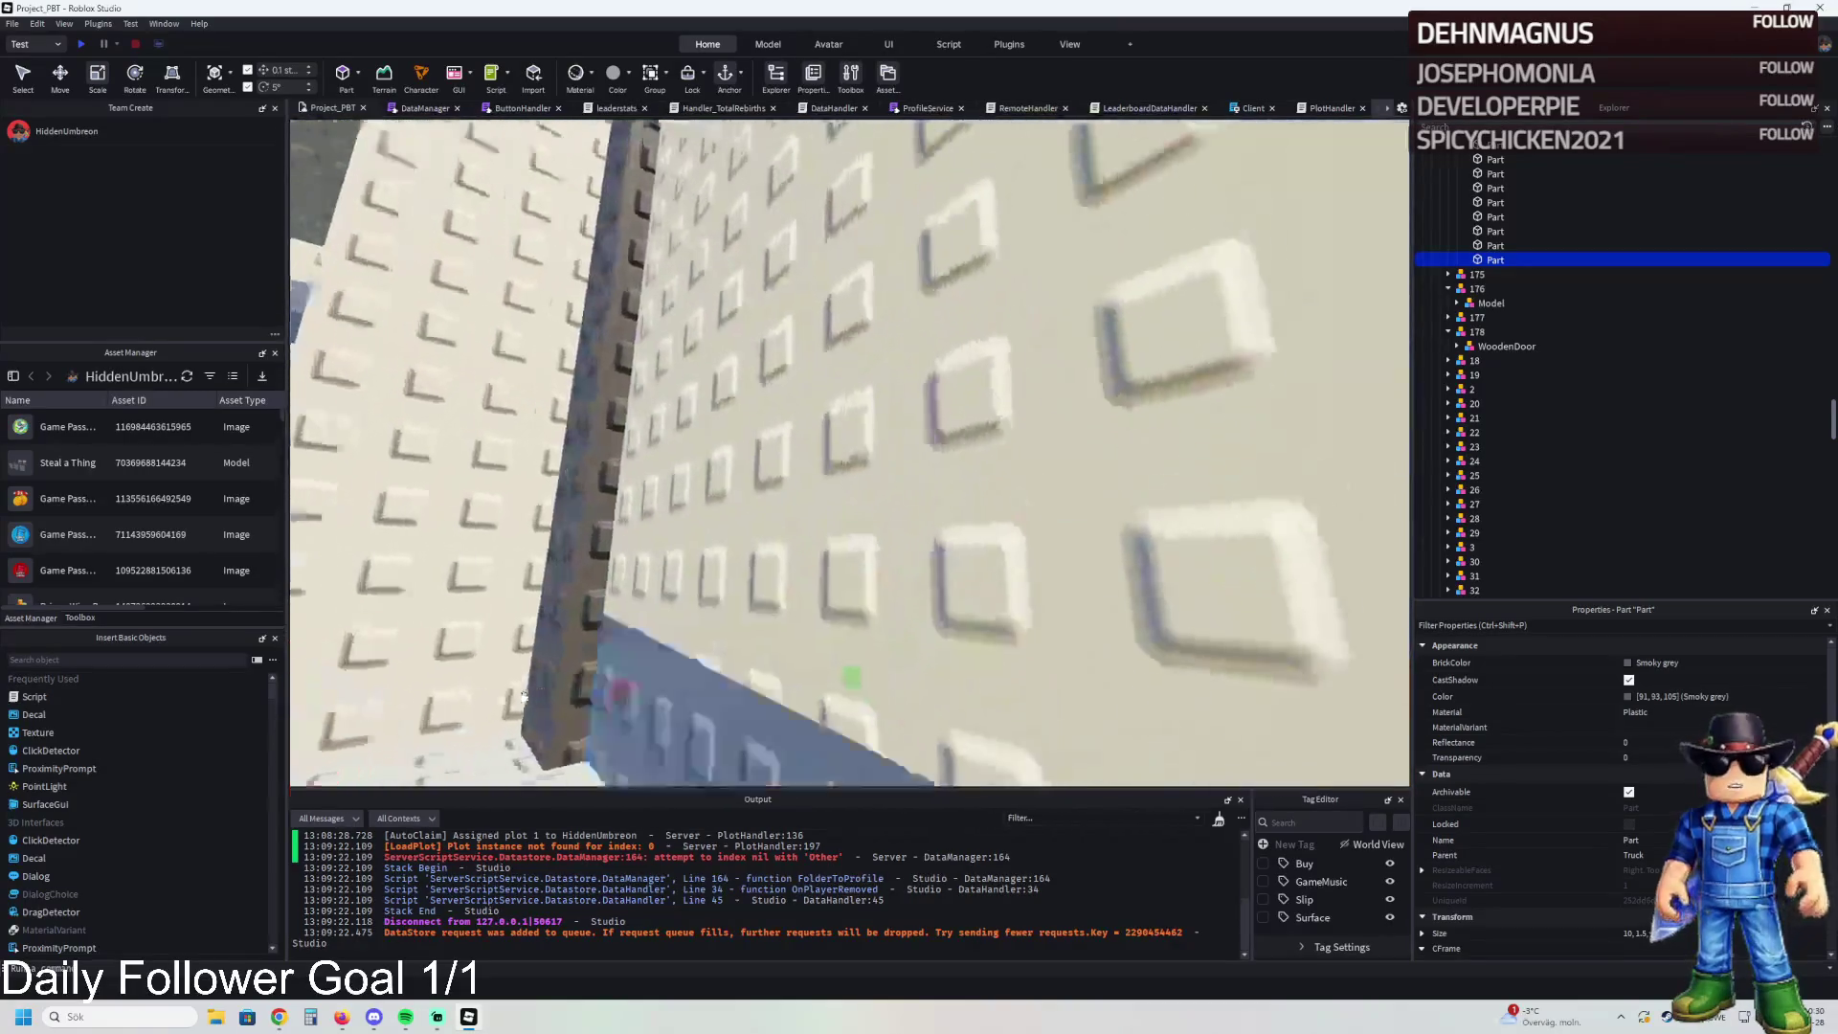
key(s)
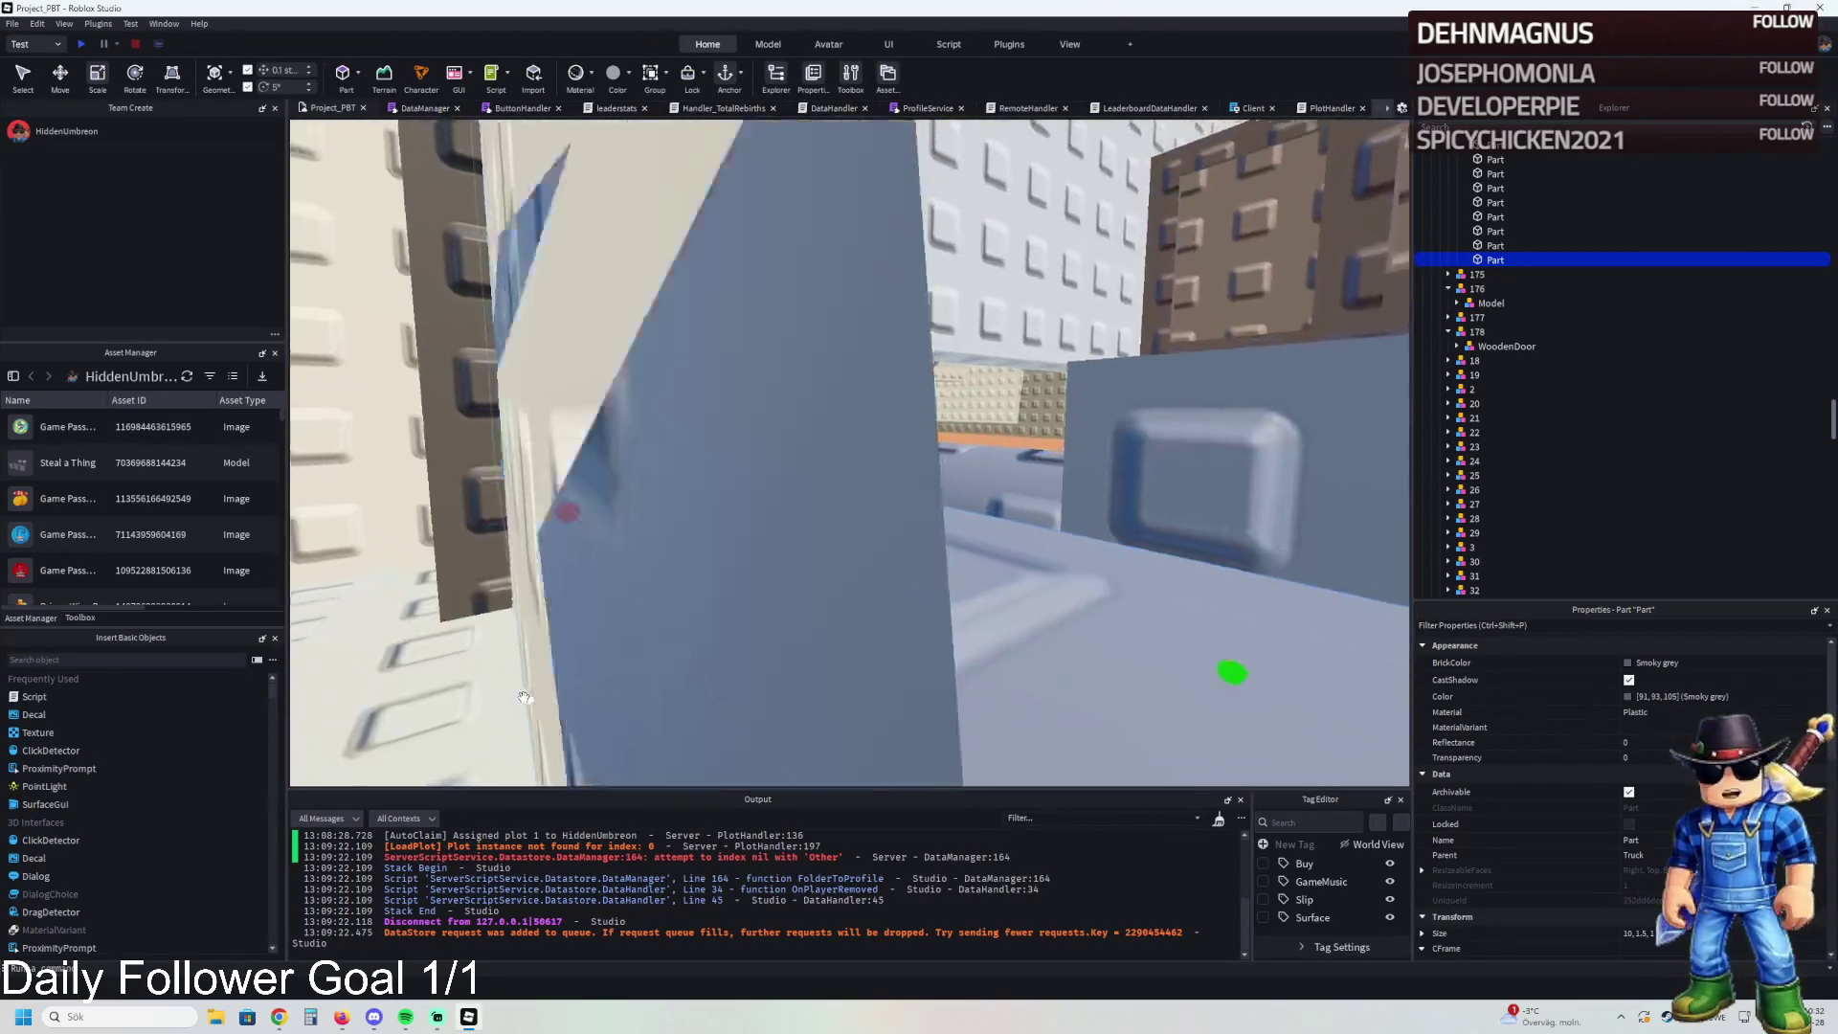
key(f)
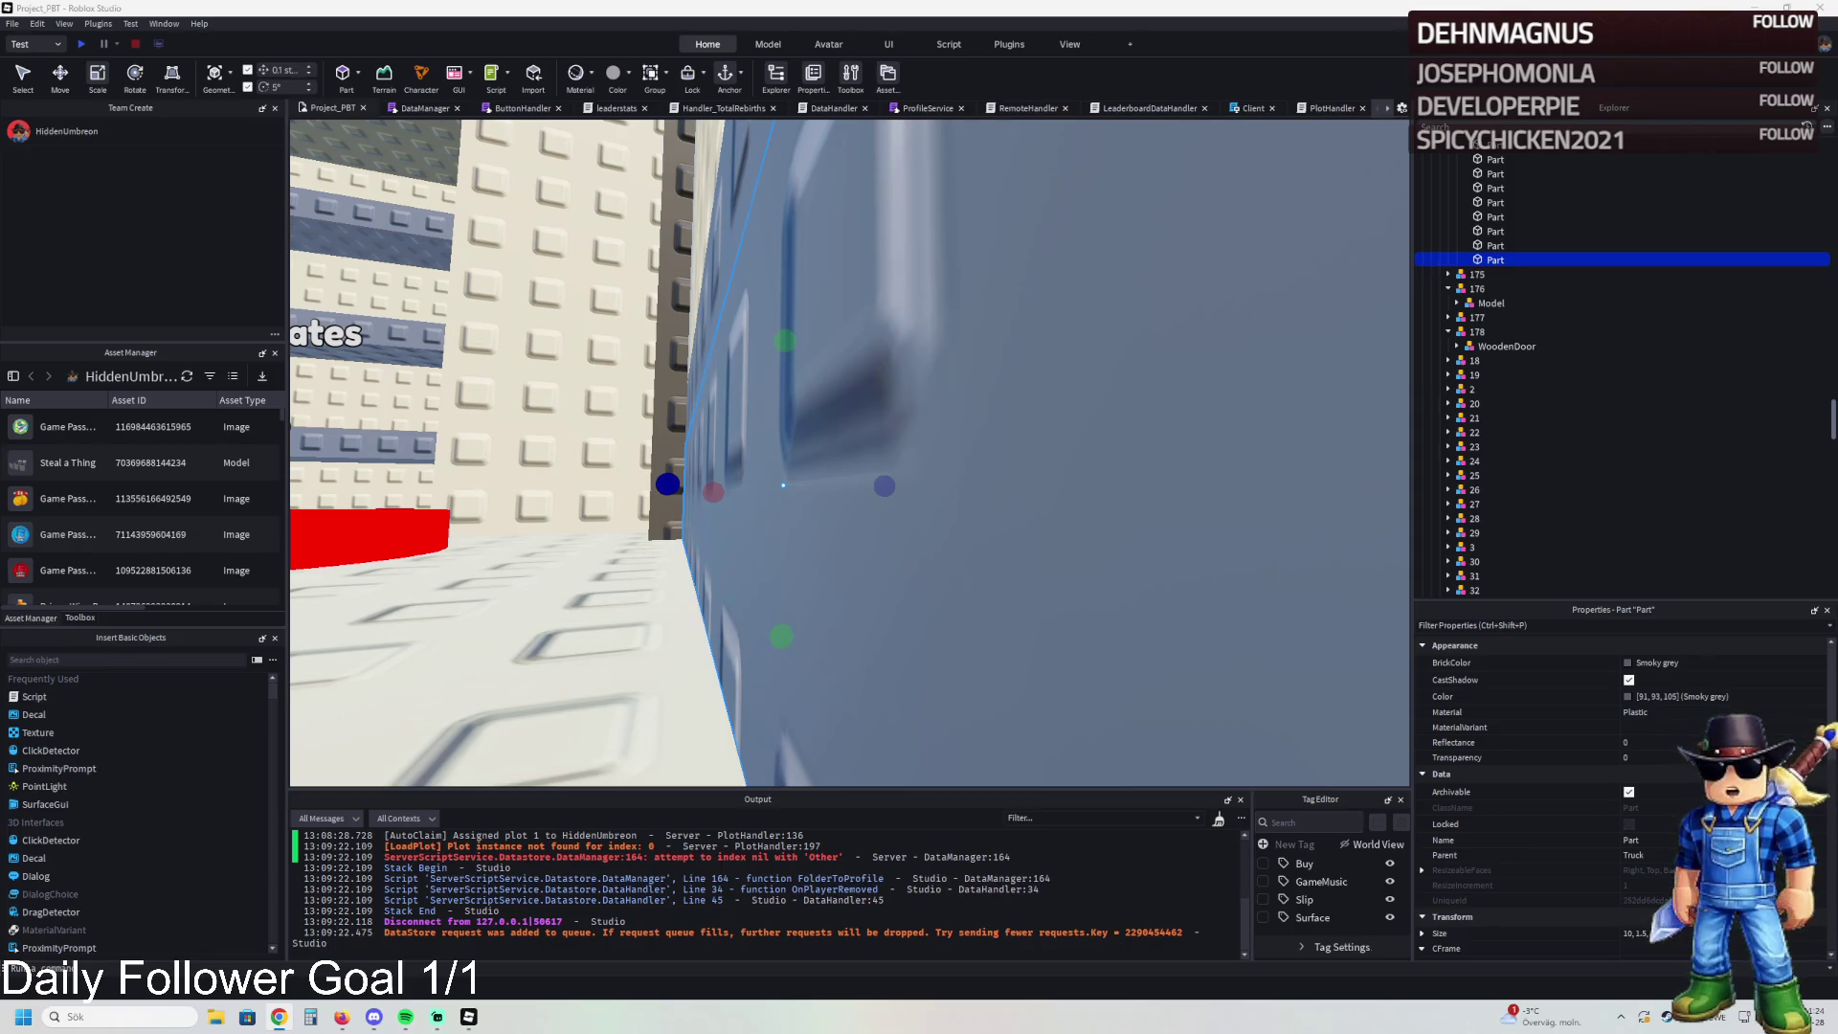
key(s)
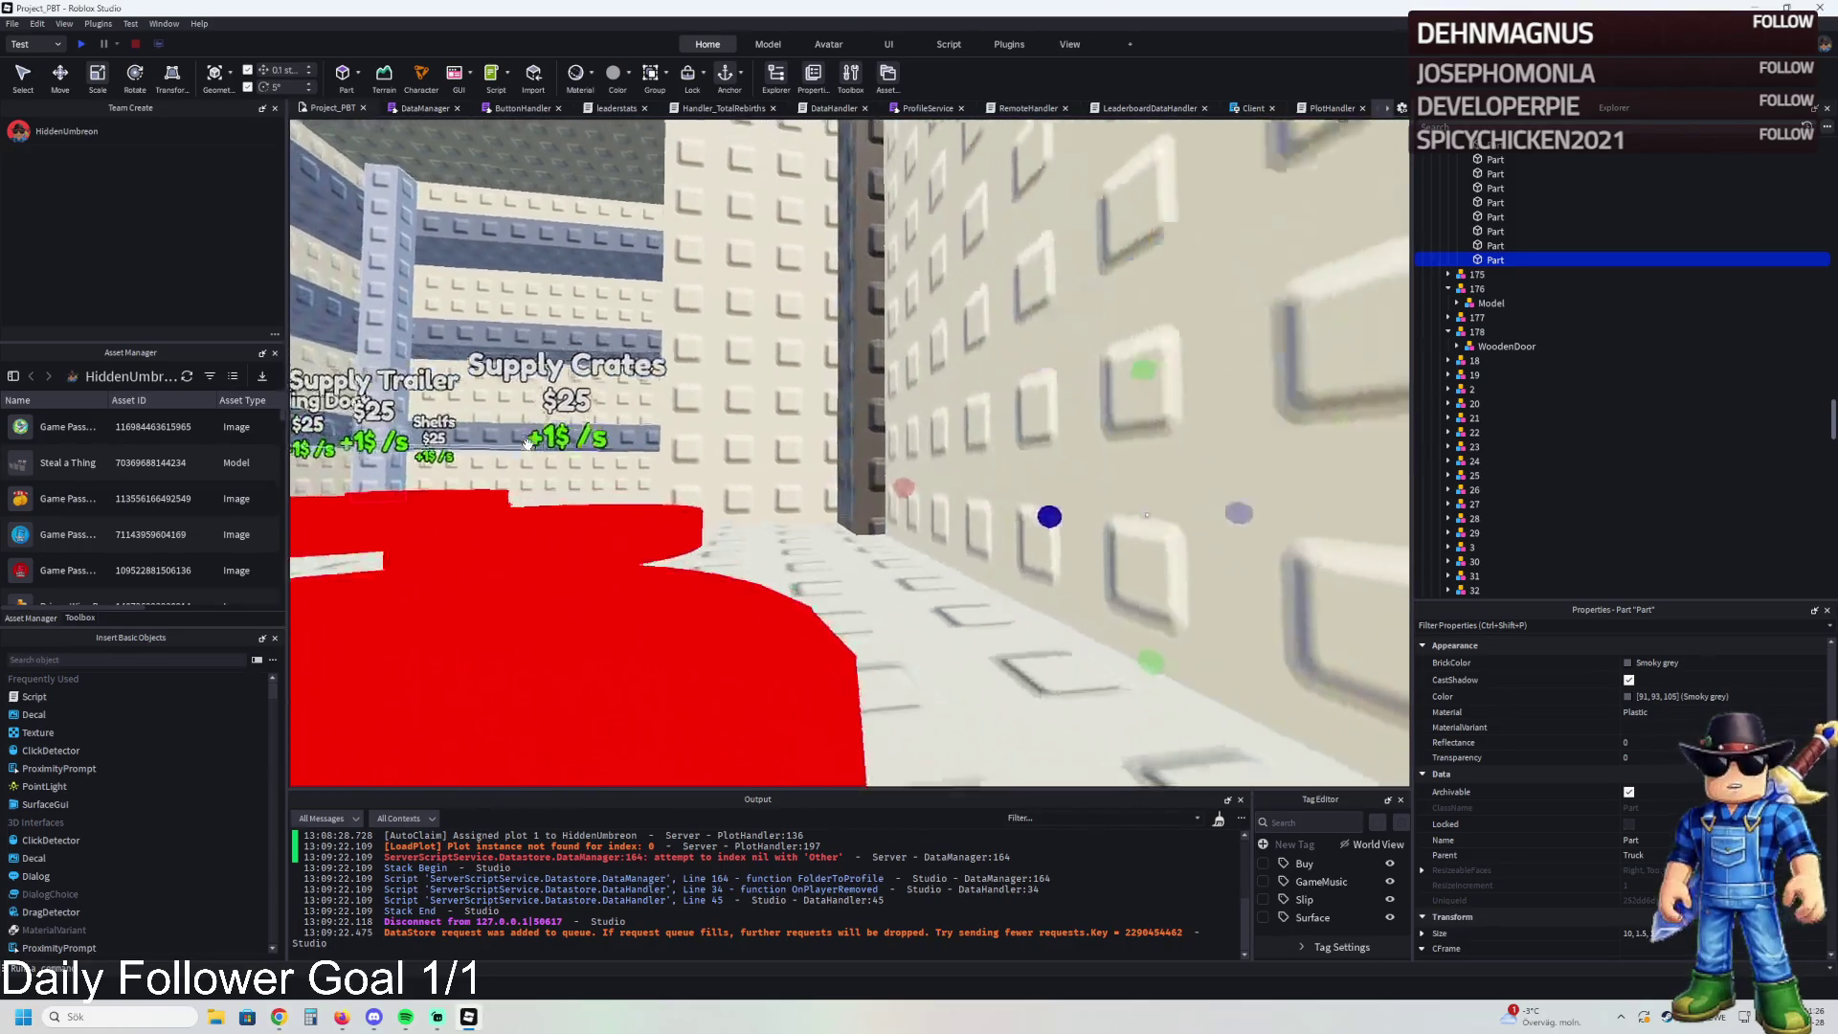
key(w)
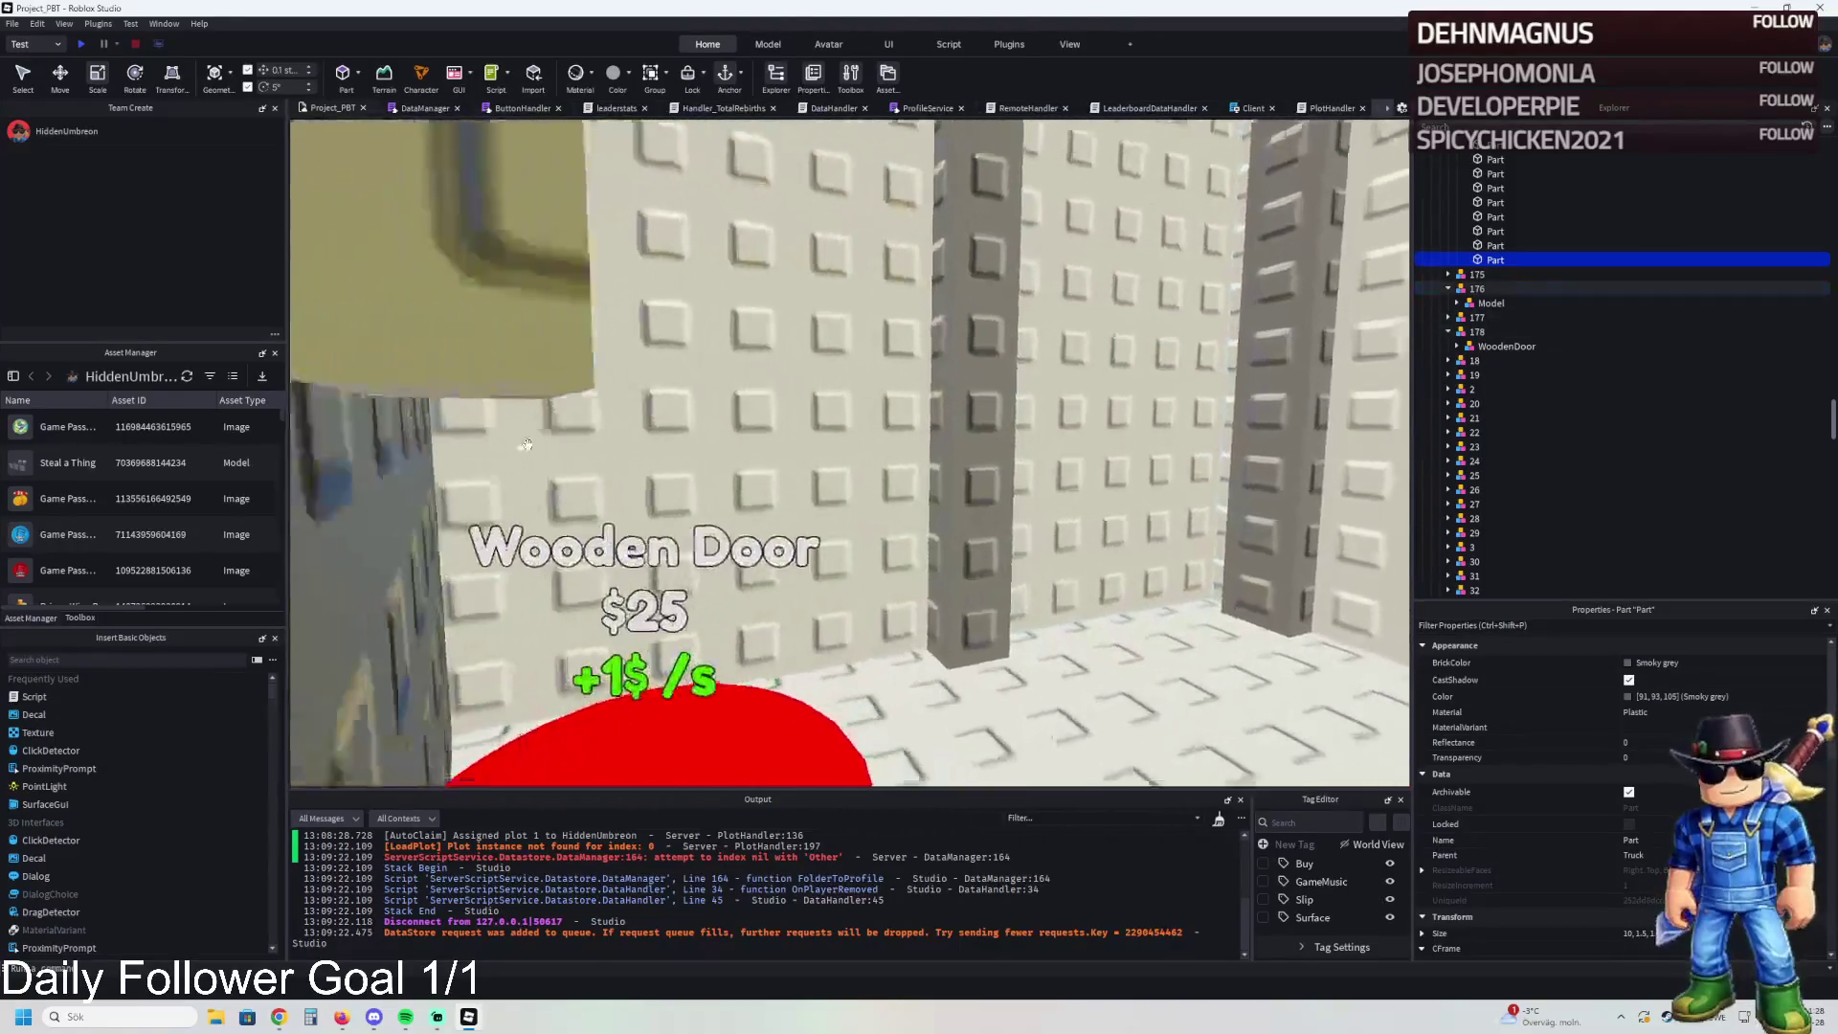
key(w)
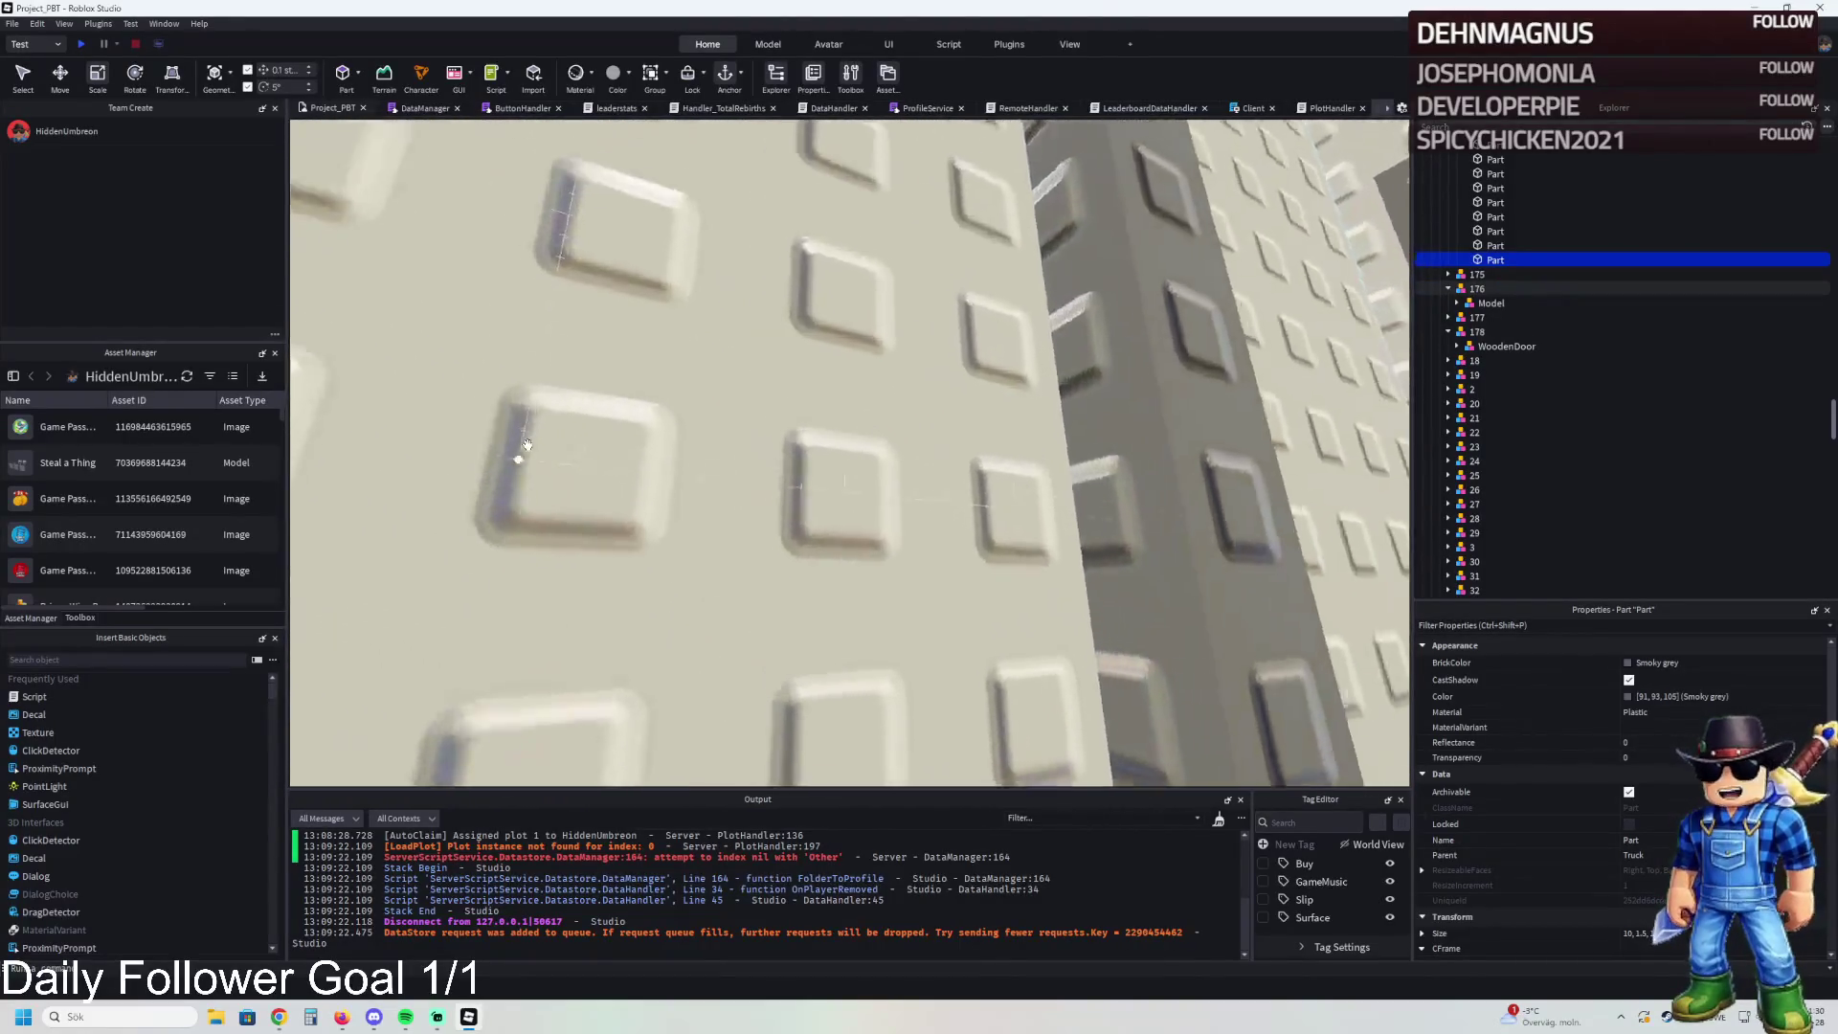
key(s)
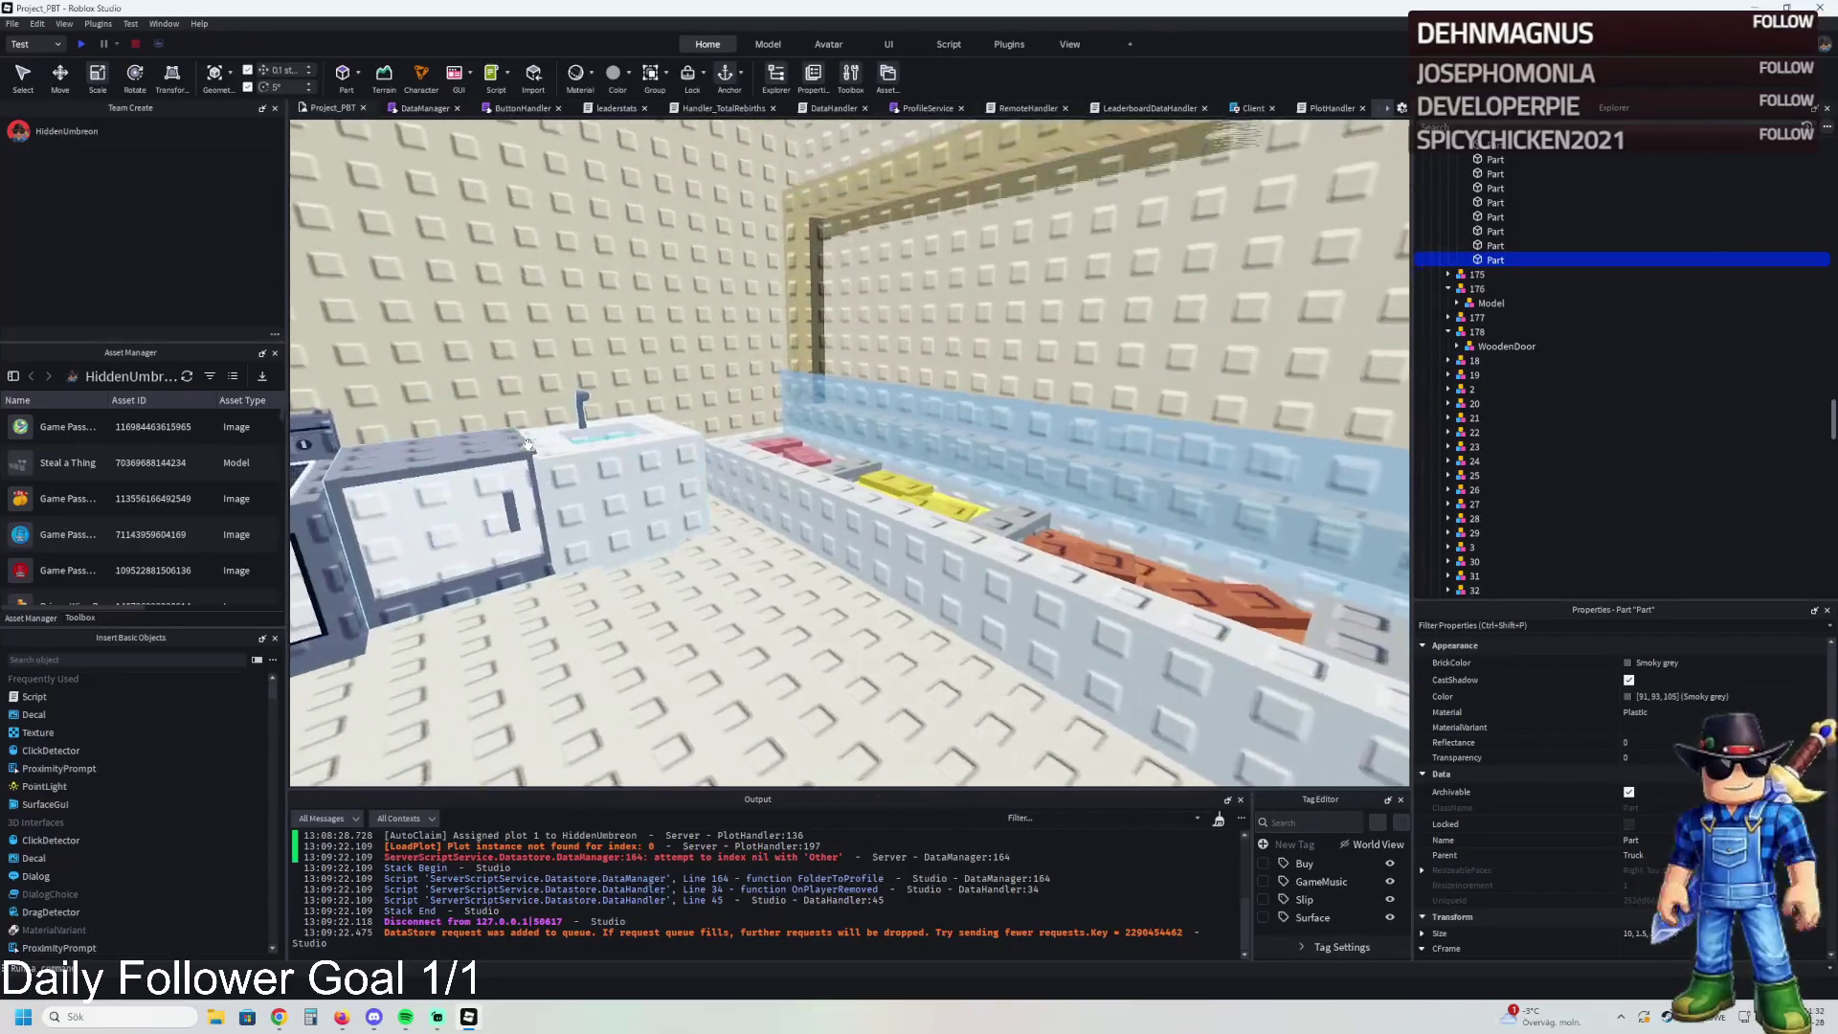
- Select a piece of the kitchen L-Counter and focus the view on it
key(s)
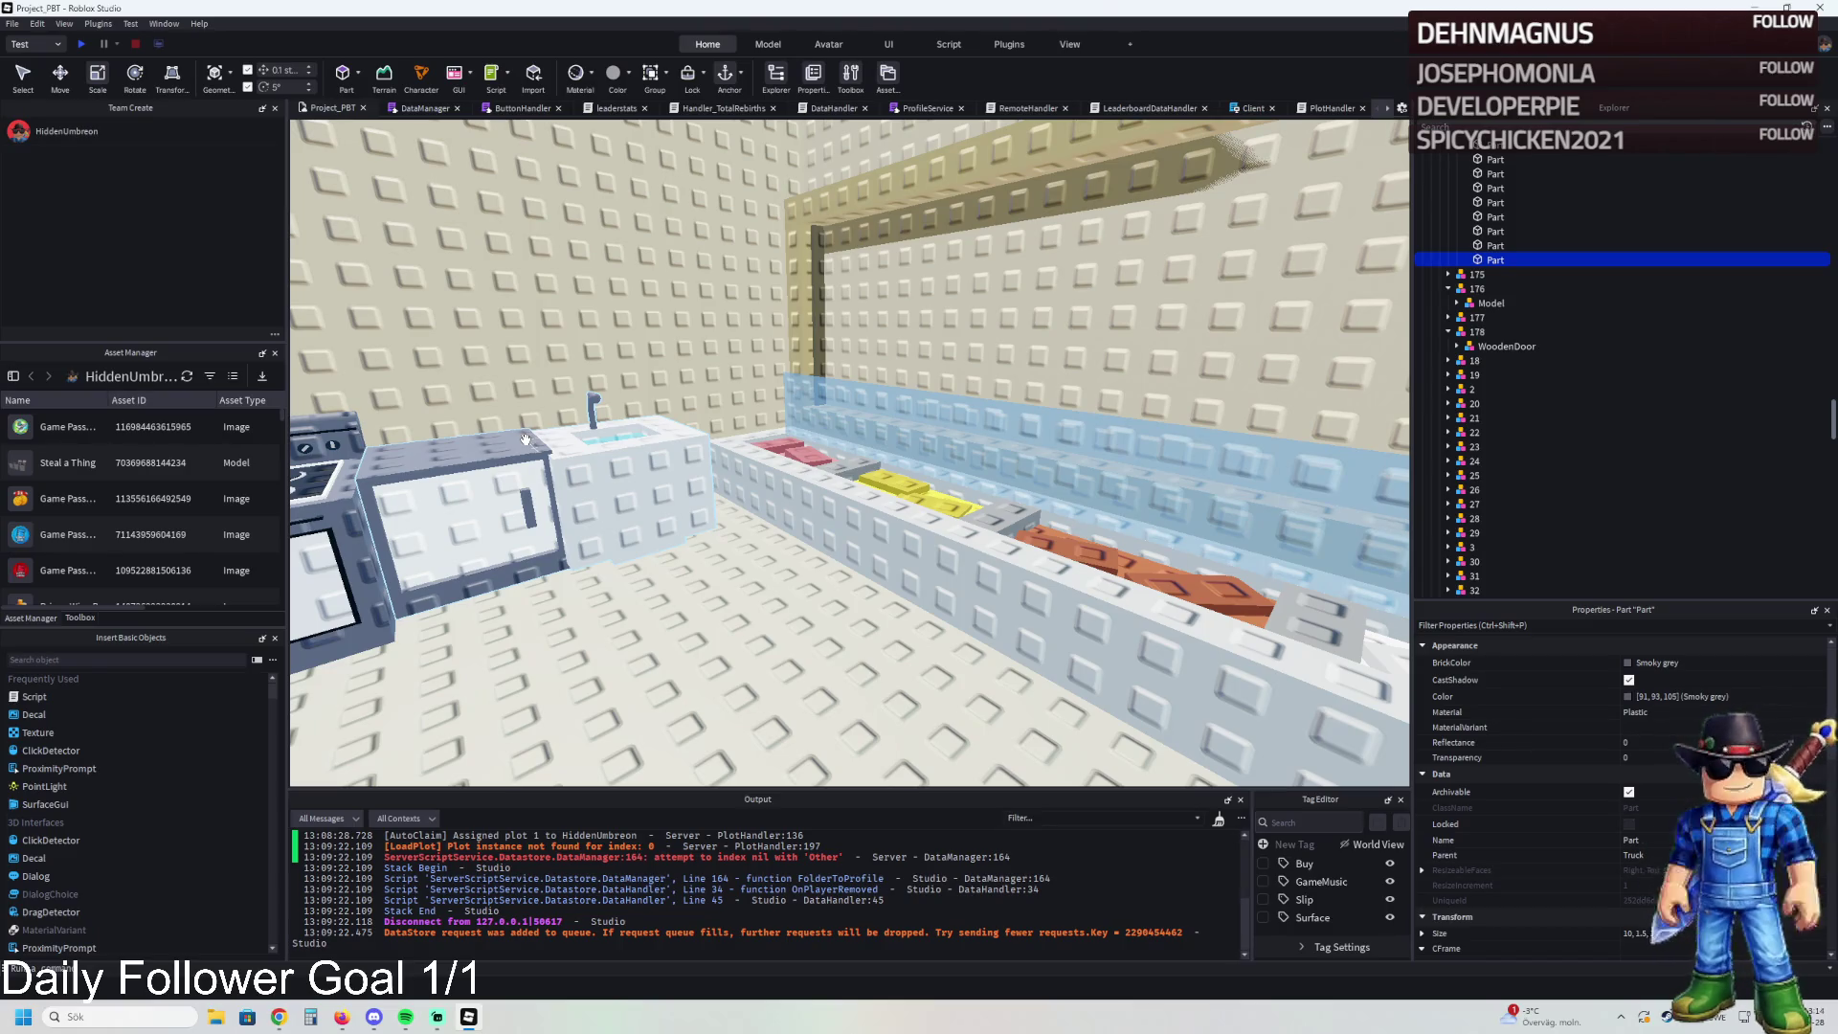
click(526, 440)
key(f)
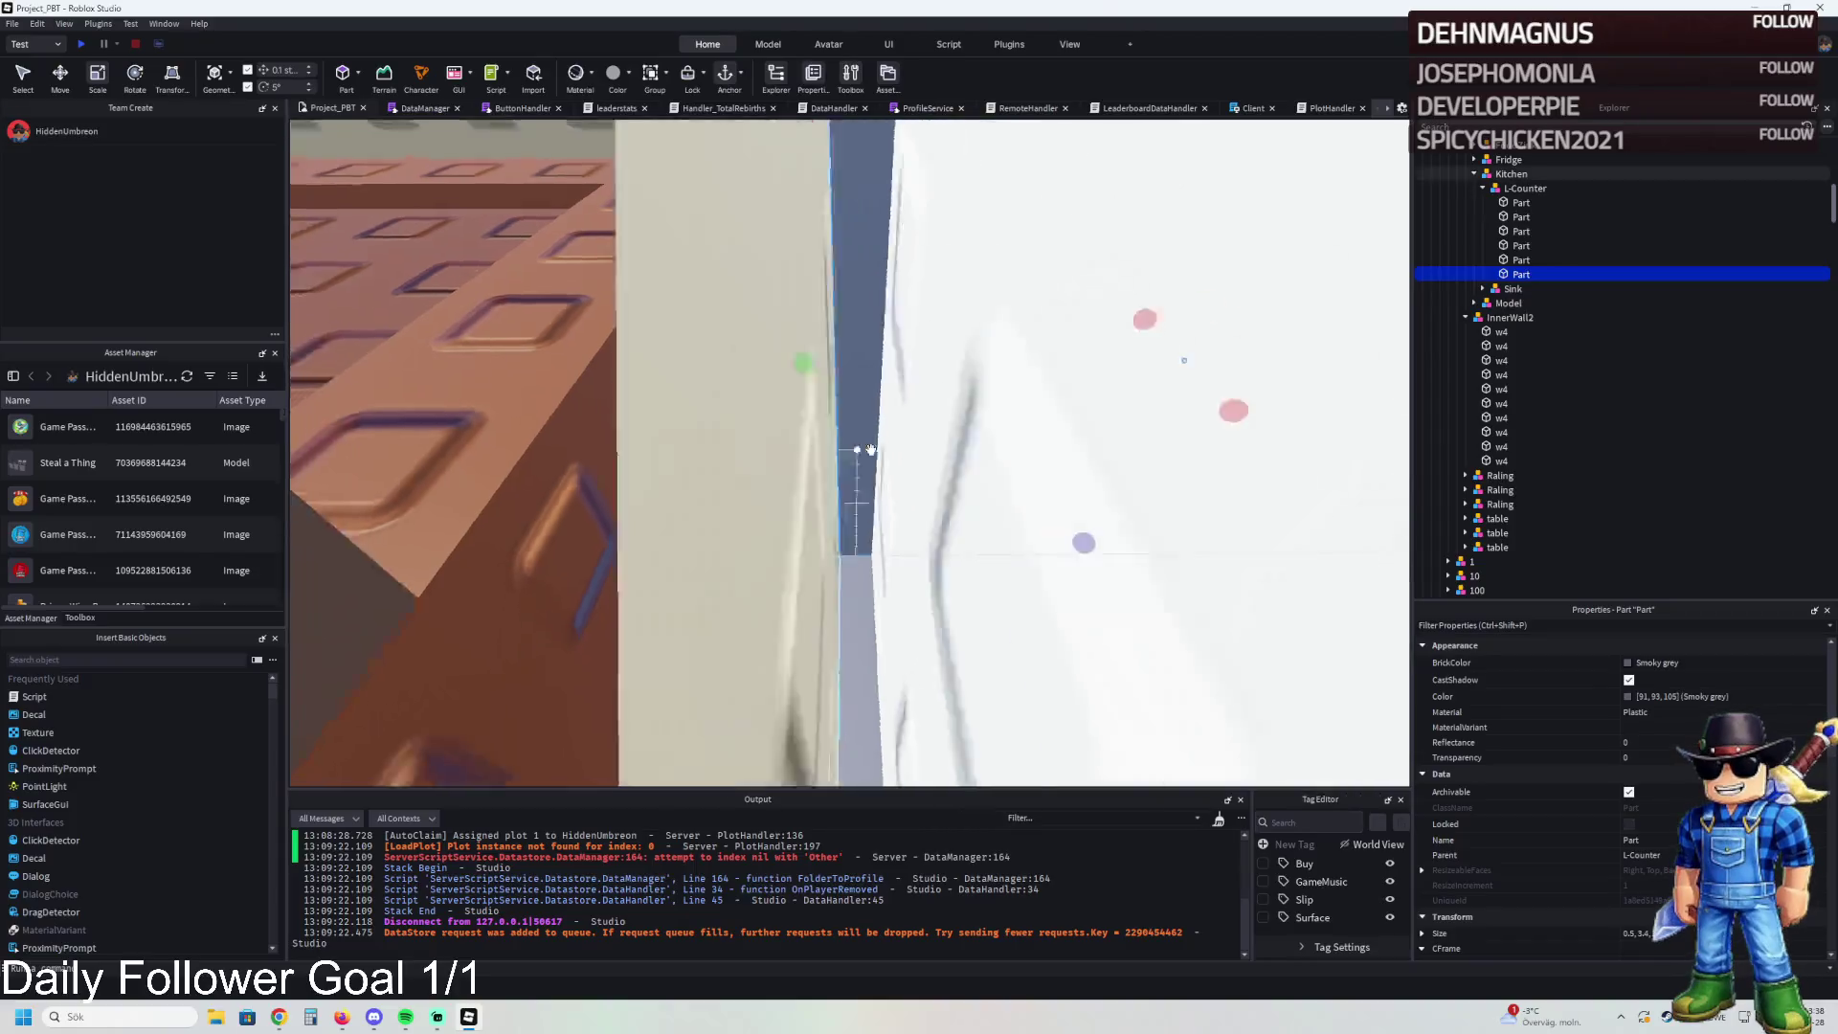
click(824, 383)
drag(893, 331, 847, 350)
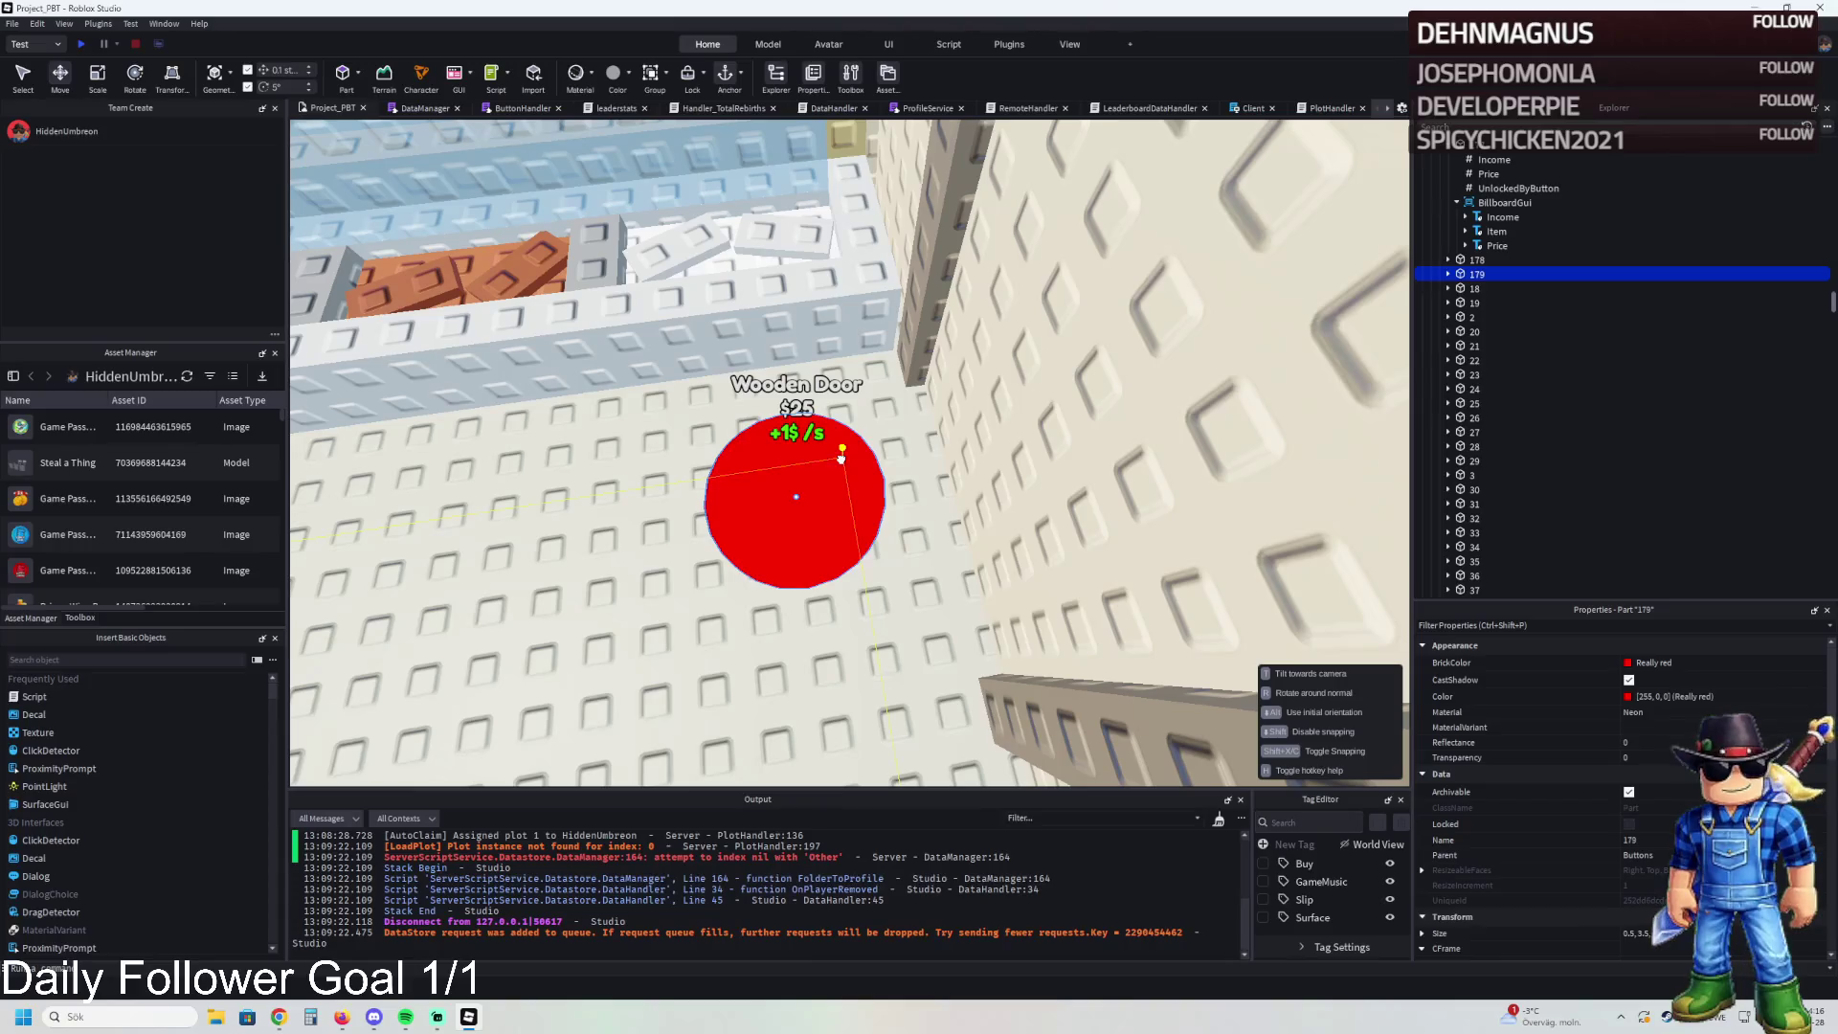
- Nudge the red Wooden Door buy button 179 and open its UnlockedByButton value
click(841, 458)
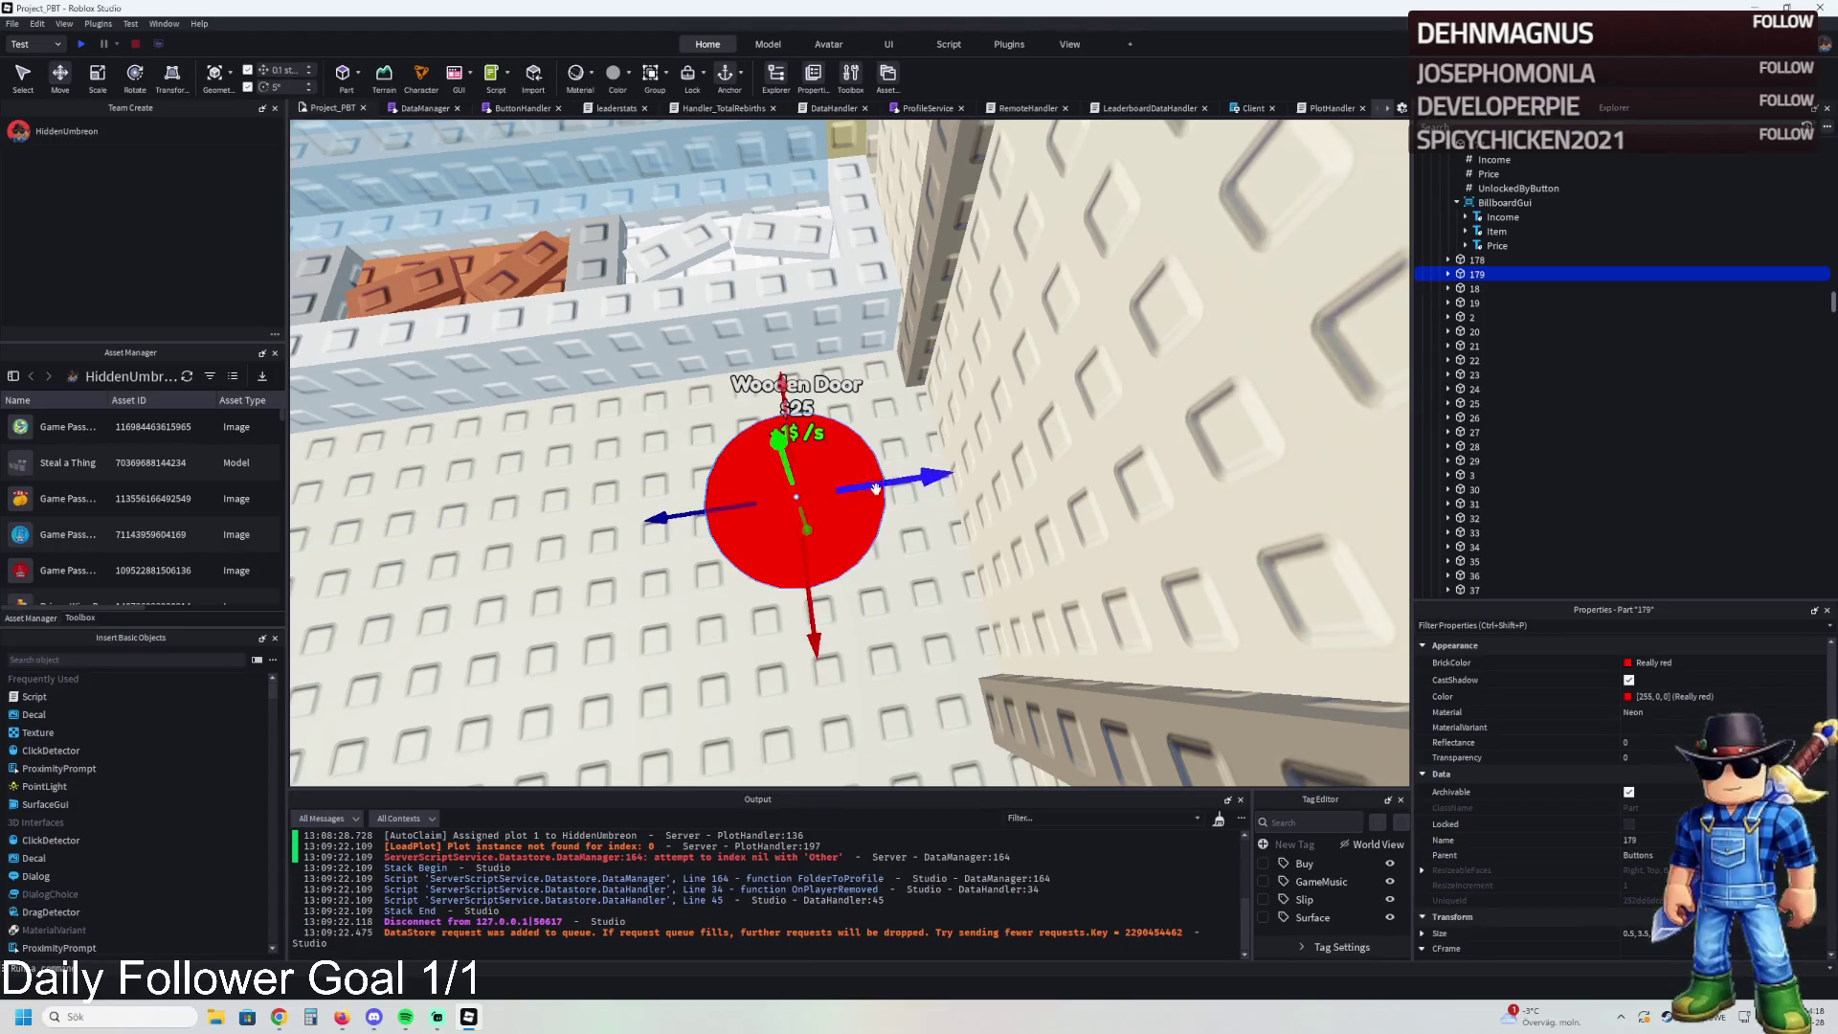
mouse_move(850, 540)
mouse_down()
mouse_move(830, 485)
mouse_move(846, 387)
mouse_up()
click(1448, 274)
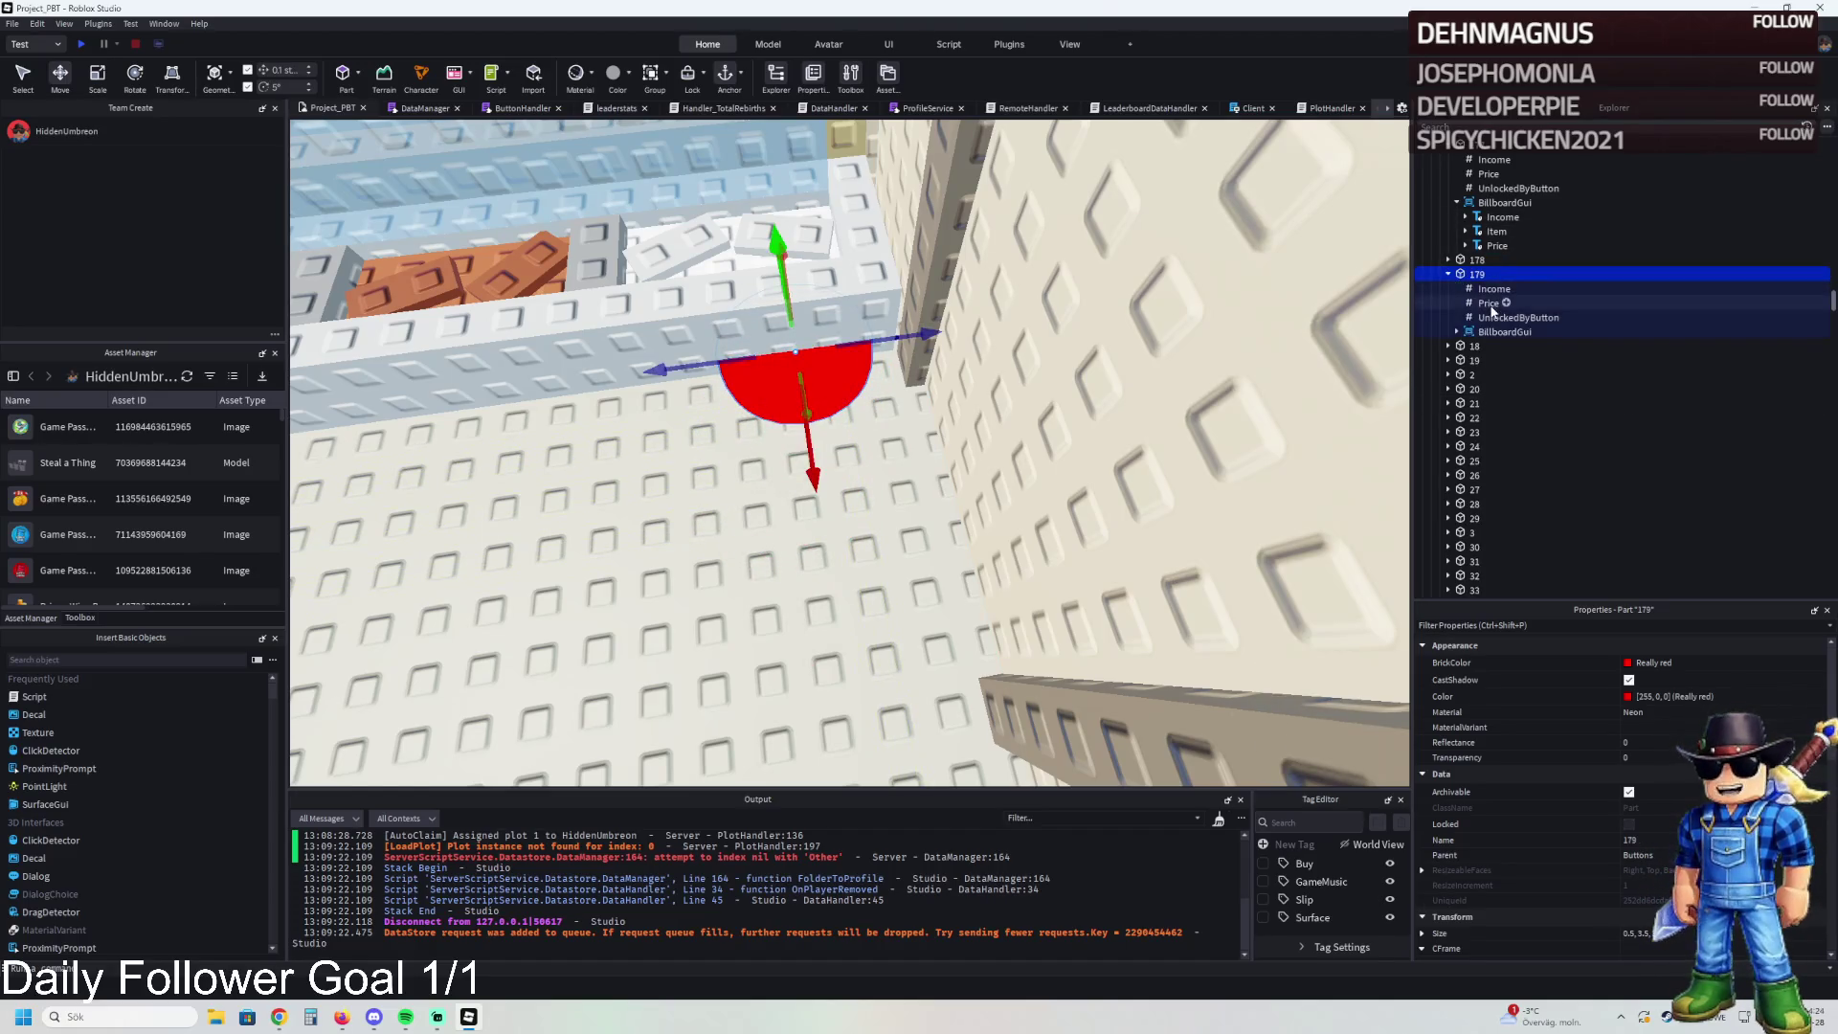
click(1494, 317)
click(1696, 740)
text(178)
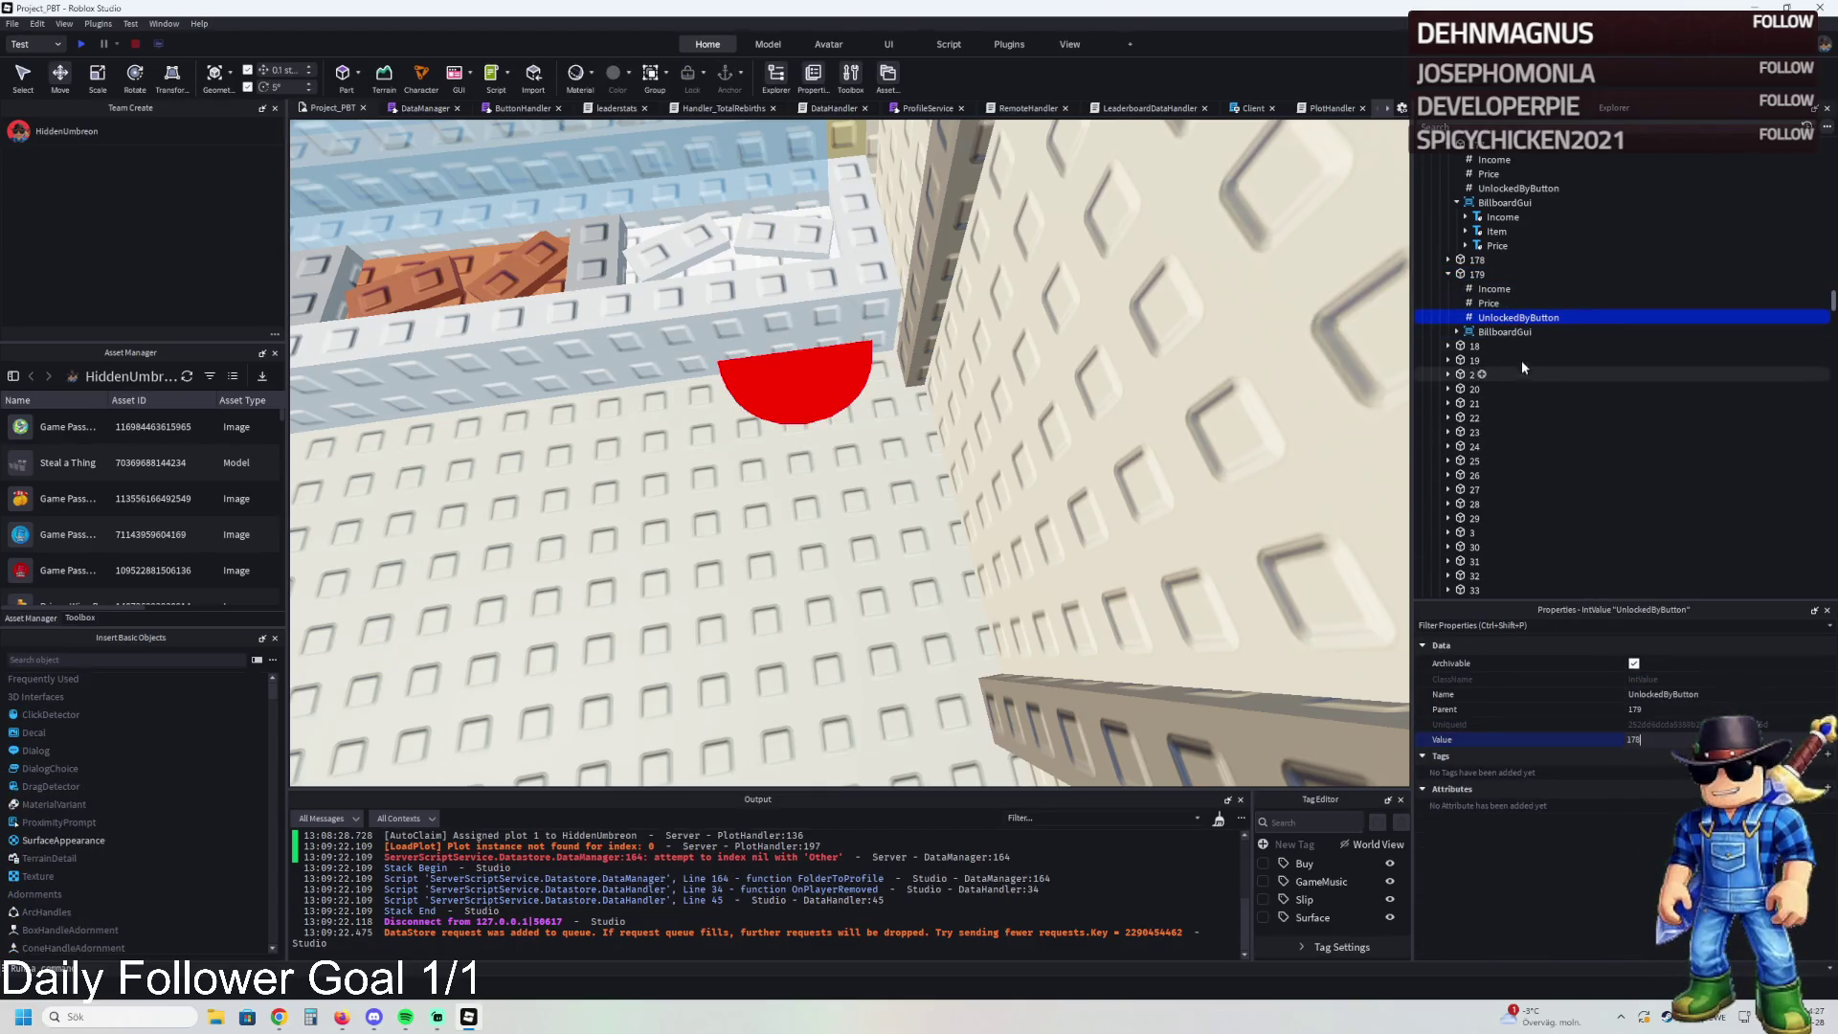
- Change button 179's billboard Item label text to 'Window Frame'
double_click(1505, 331)
click(1497, 360)
scroll(1513, 766, down, 5)
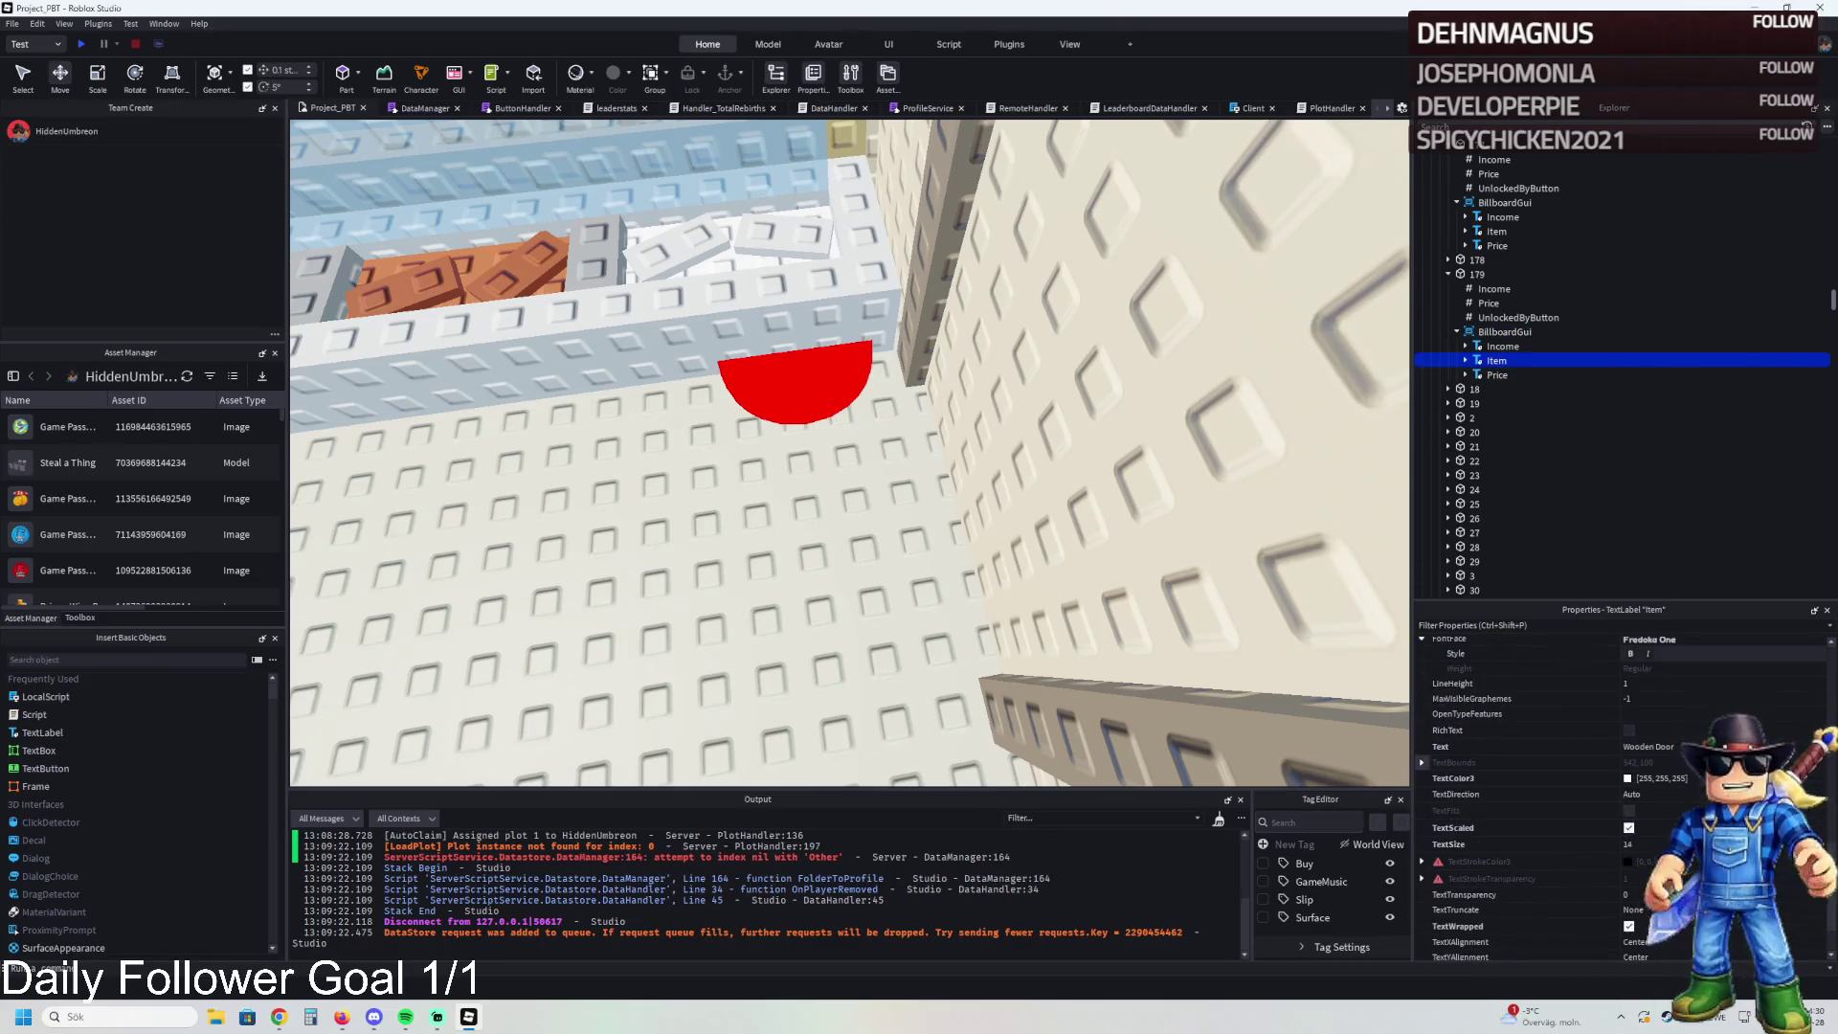
click(1647, 747)
text(Window Frame)
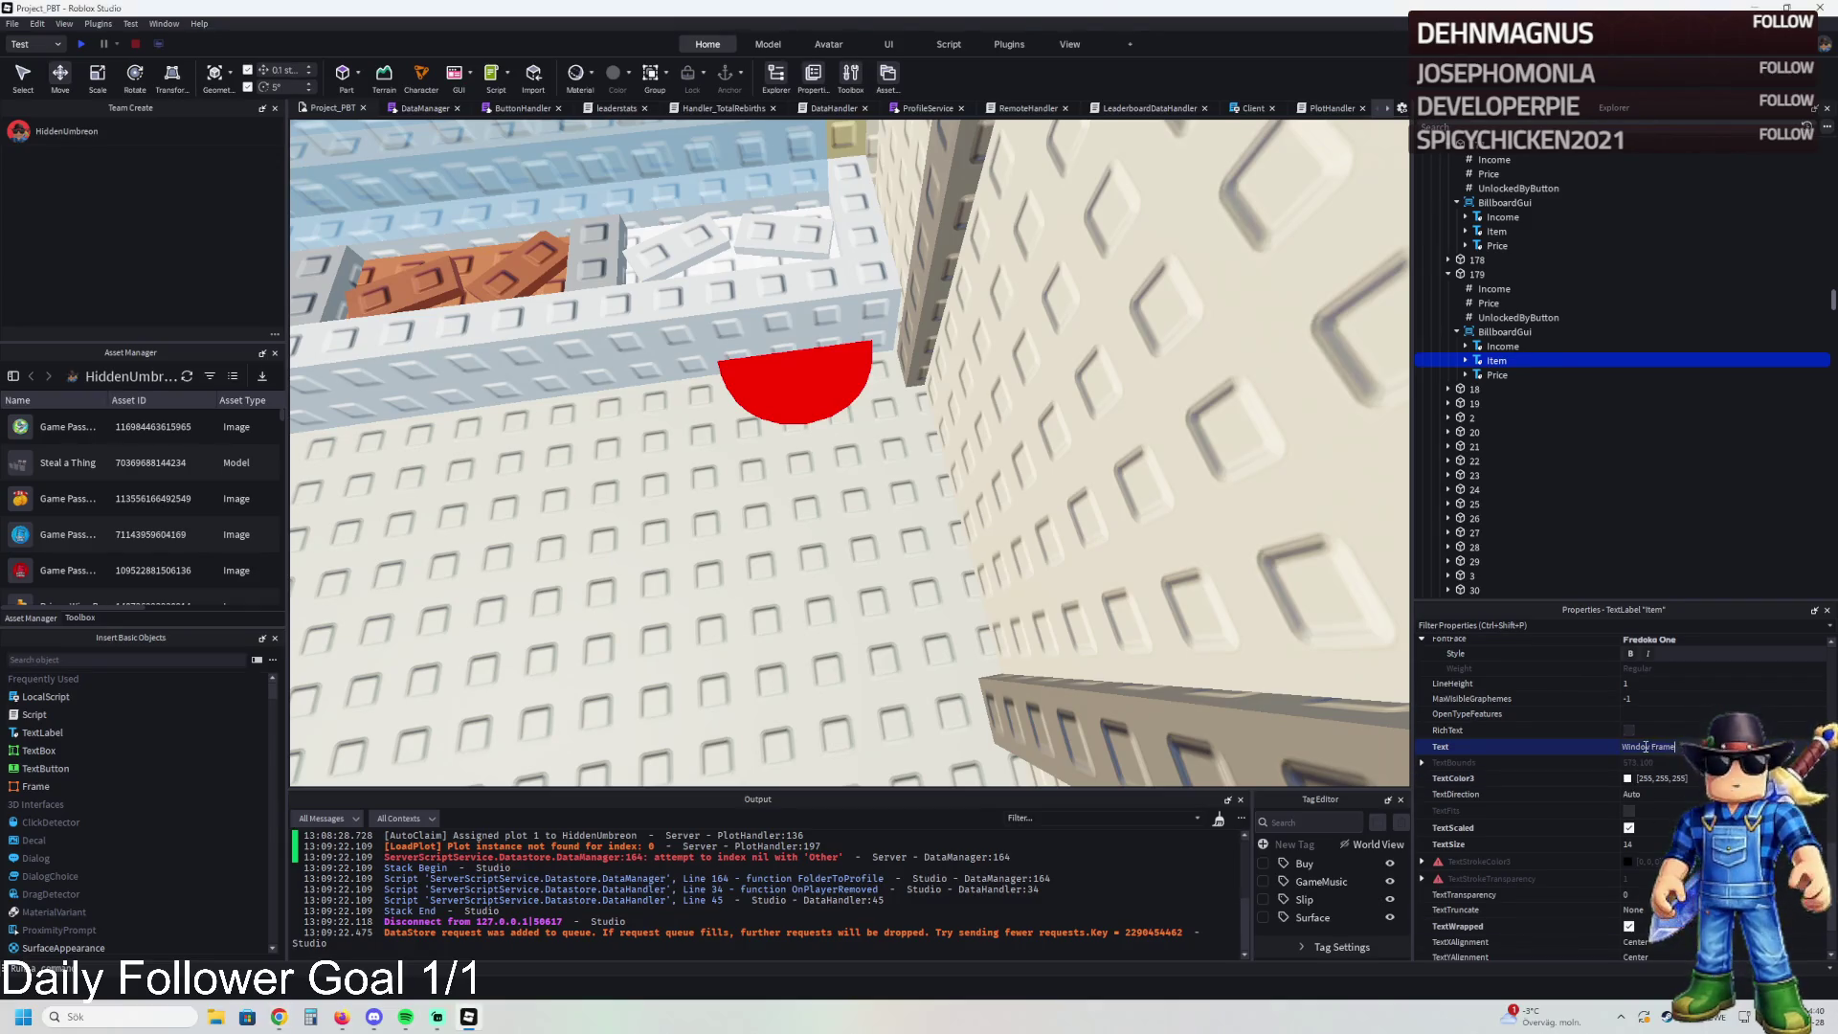
text(w)
key(Return)
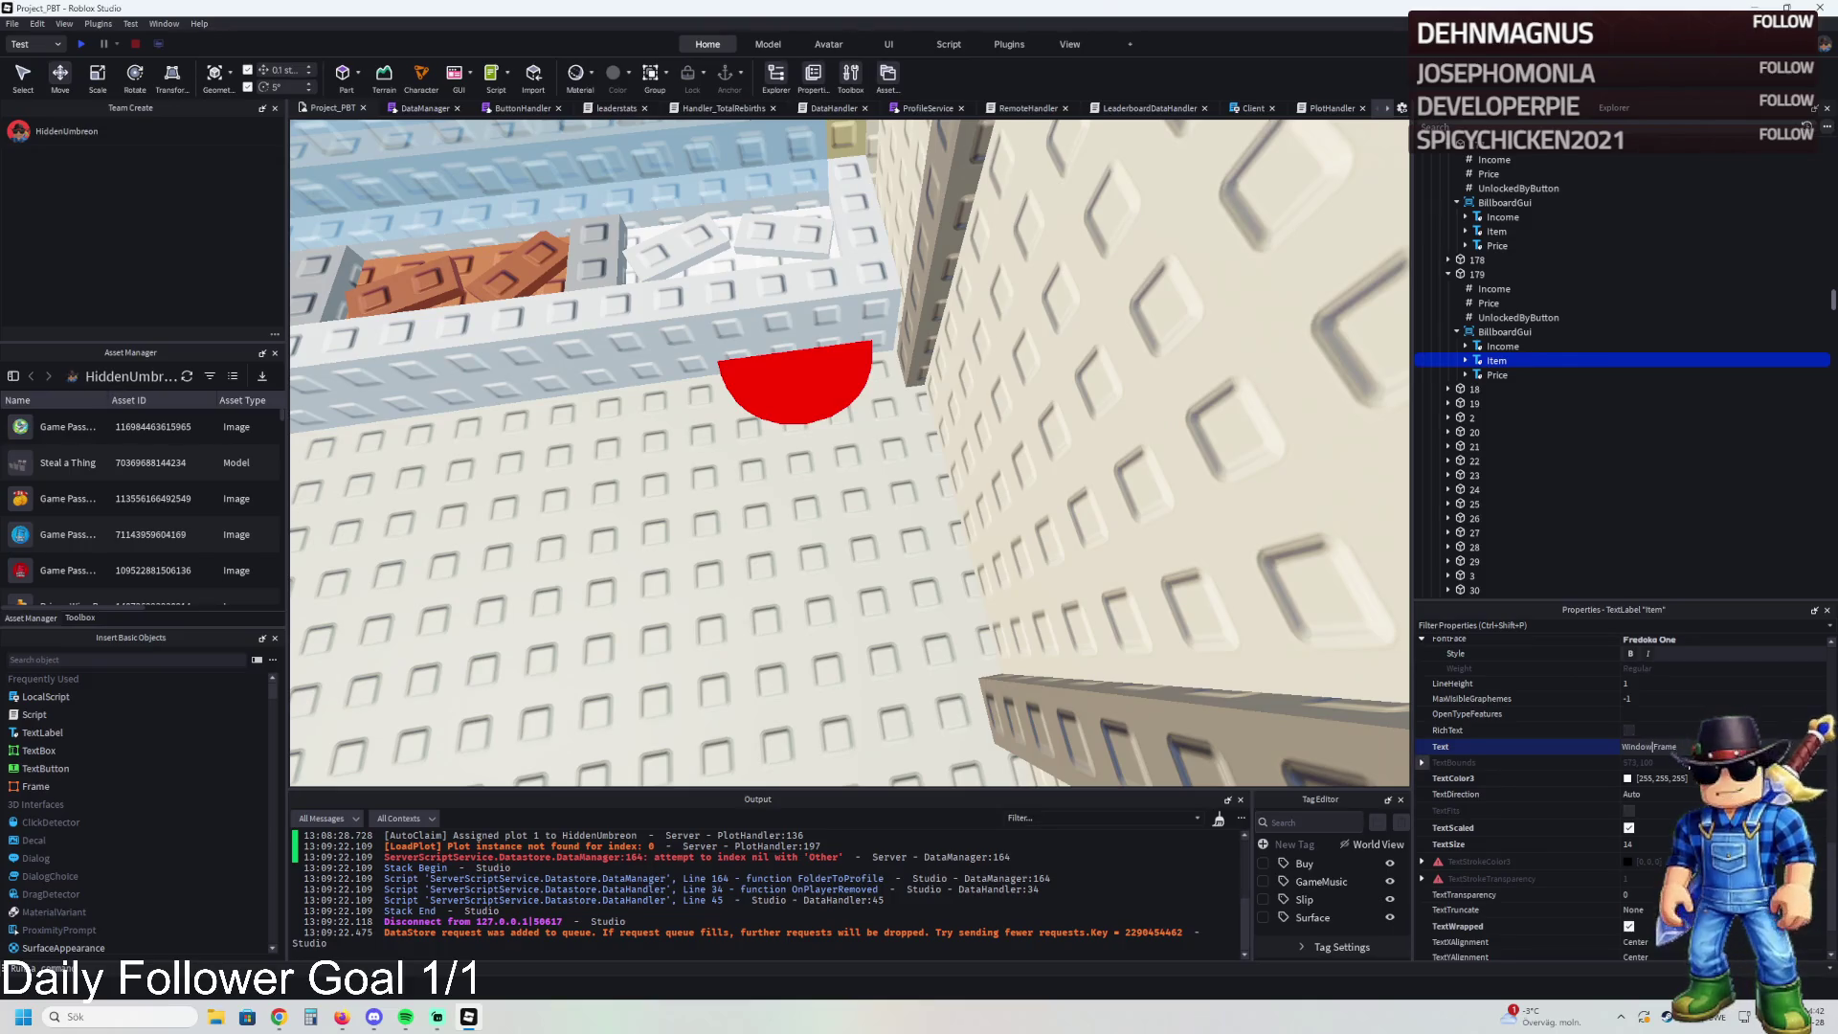
scroll(673, 422, down, 5)
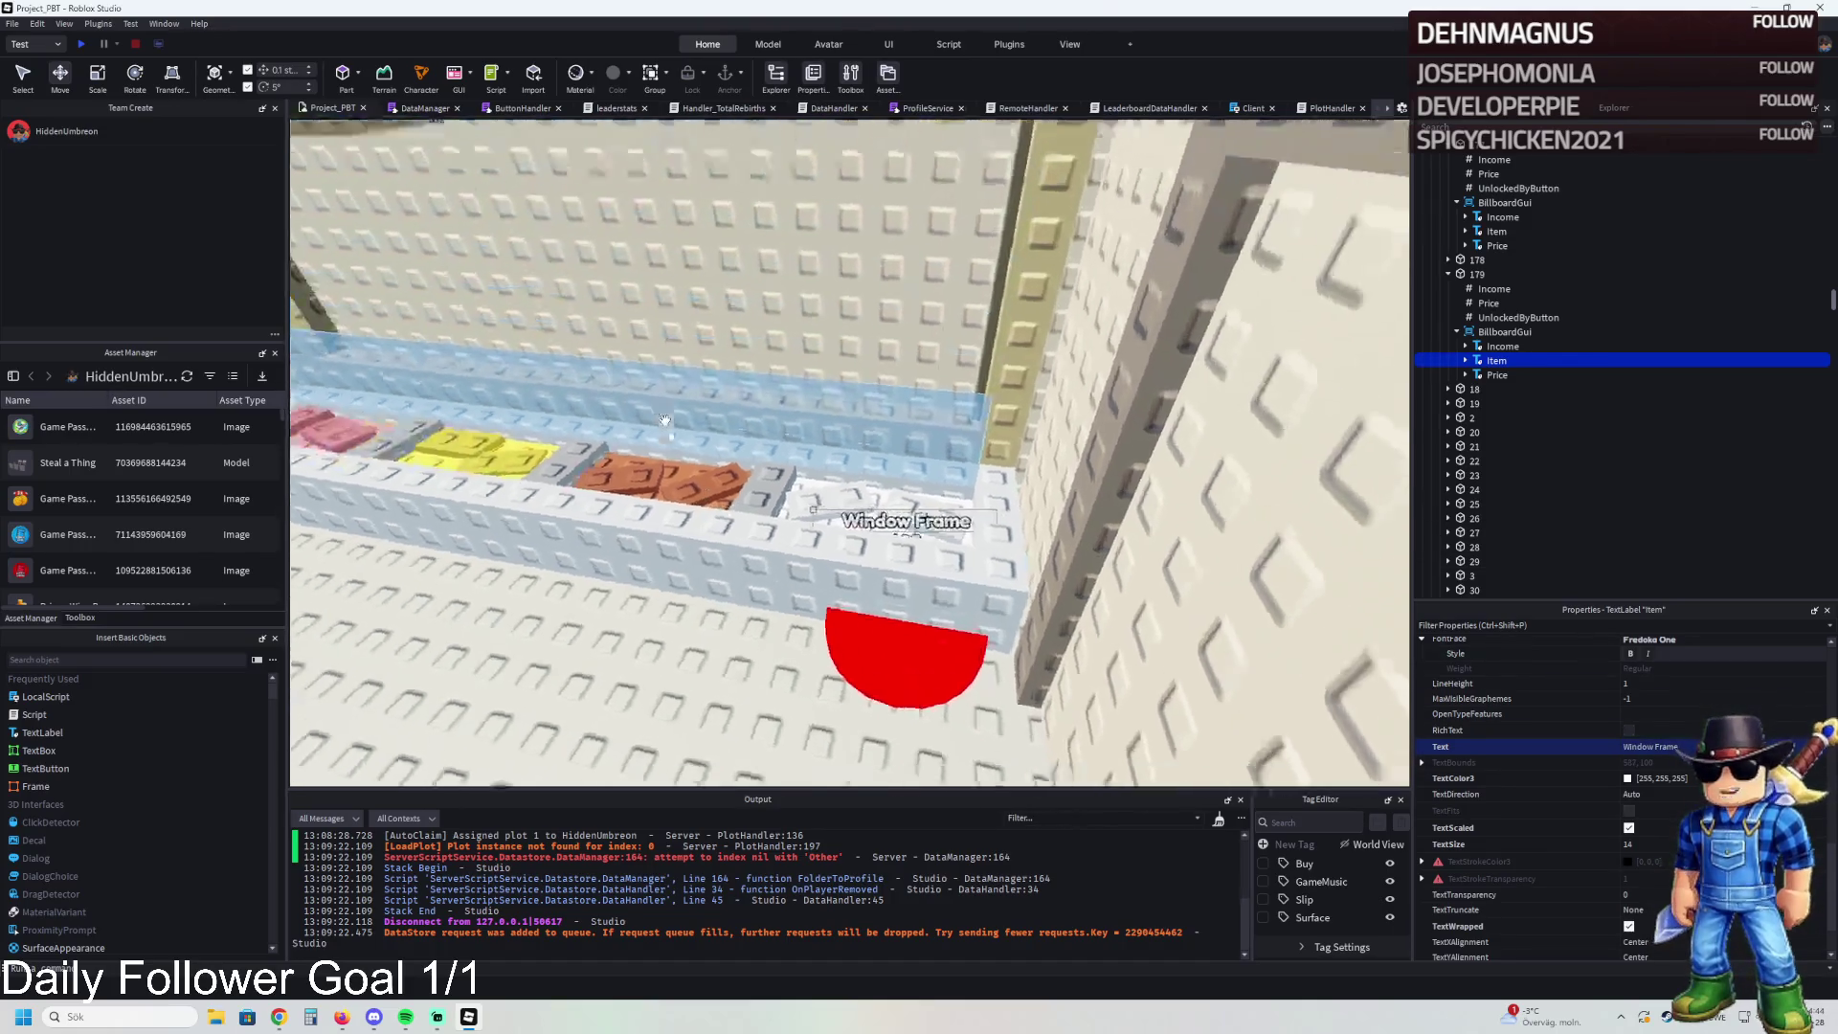
click(994, 316)
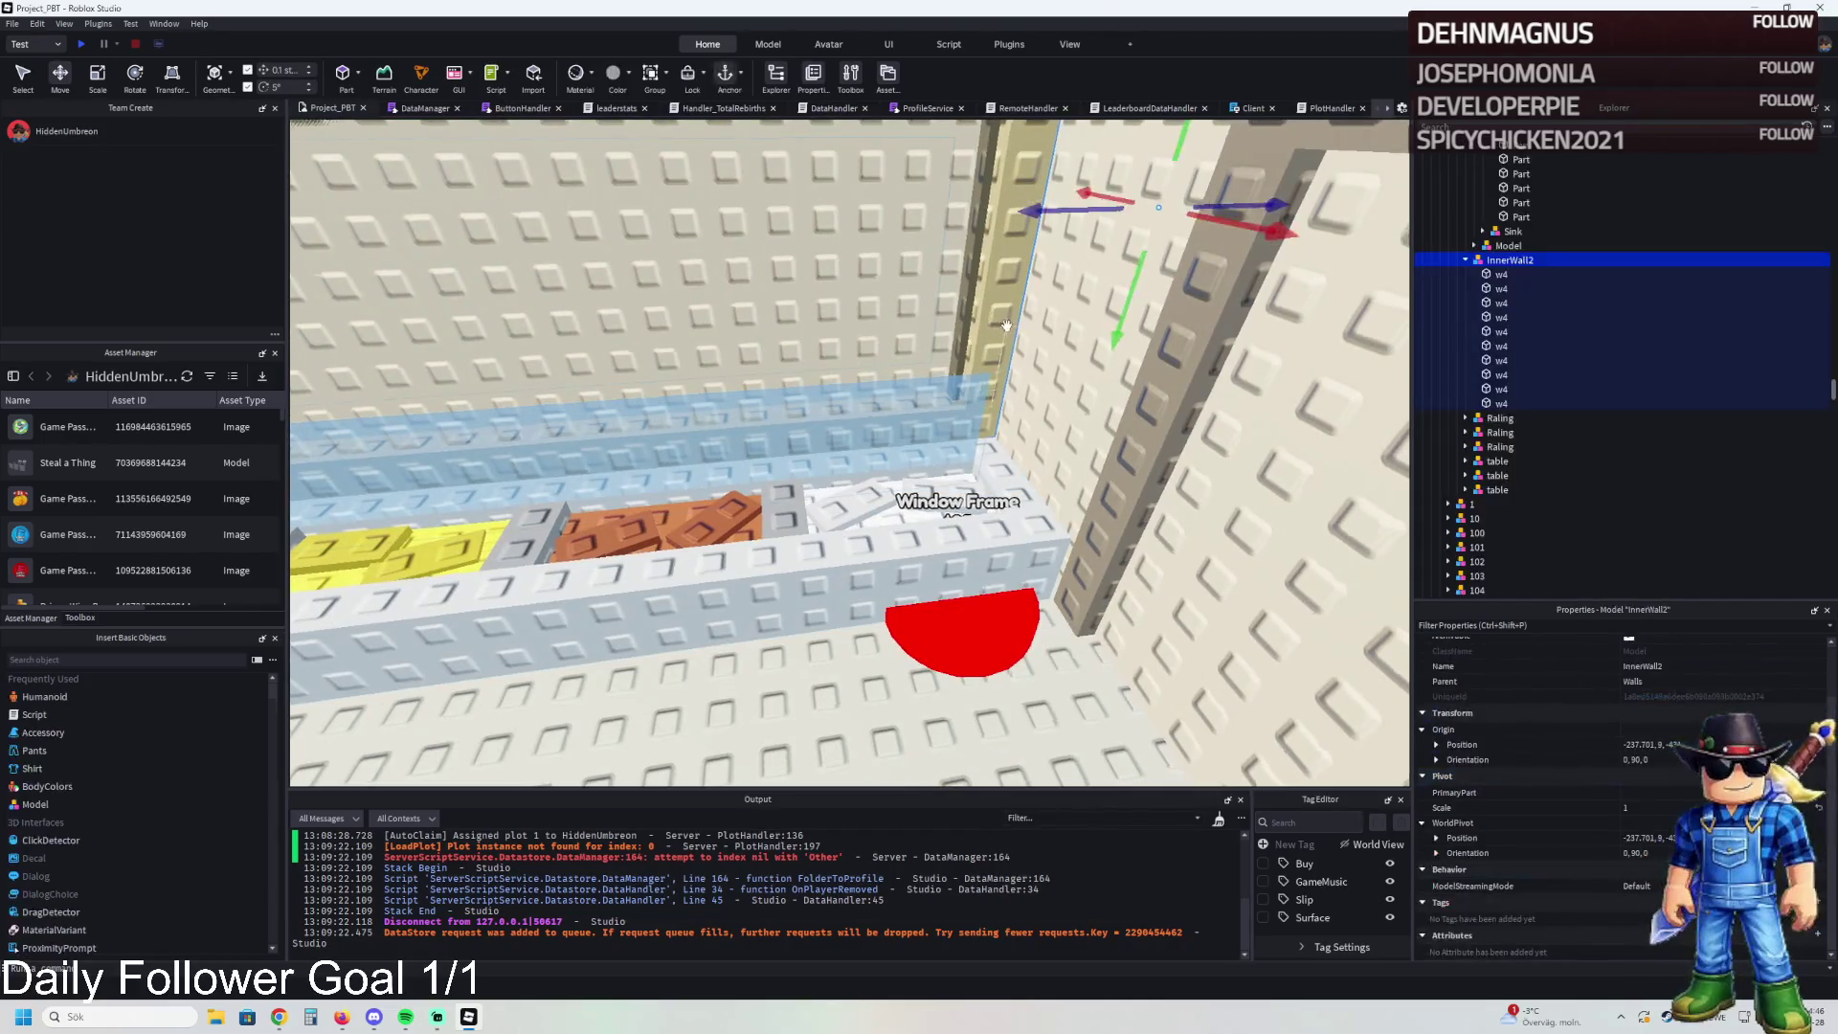
- Lower the InnerWall2 window wall by 4.1 studs
scroll(994, 316, up, 3)
drag(1170, 460, 1163, 304)
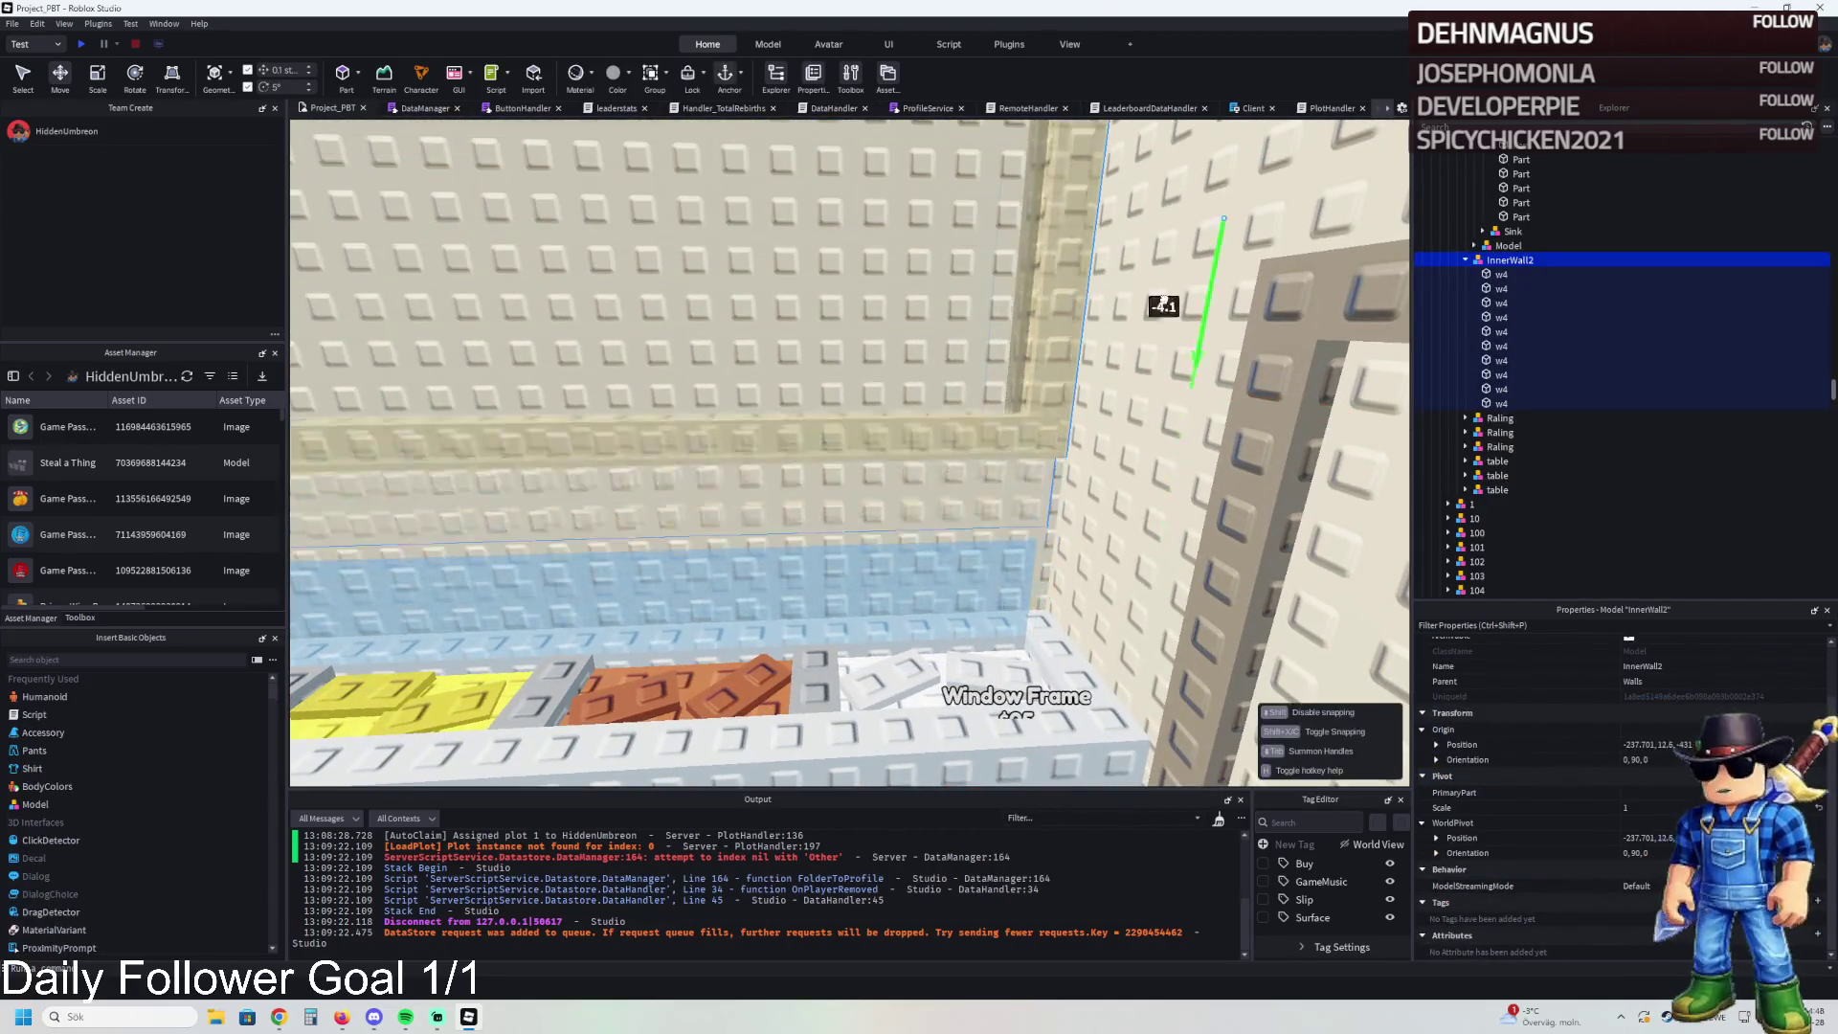
scroll(1101, 335, down, 5)
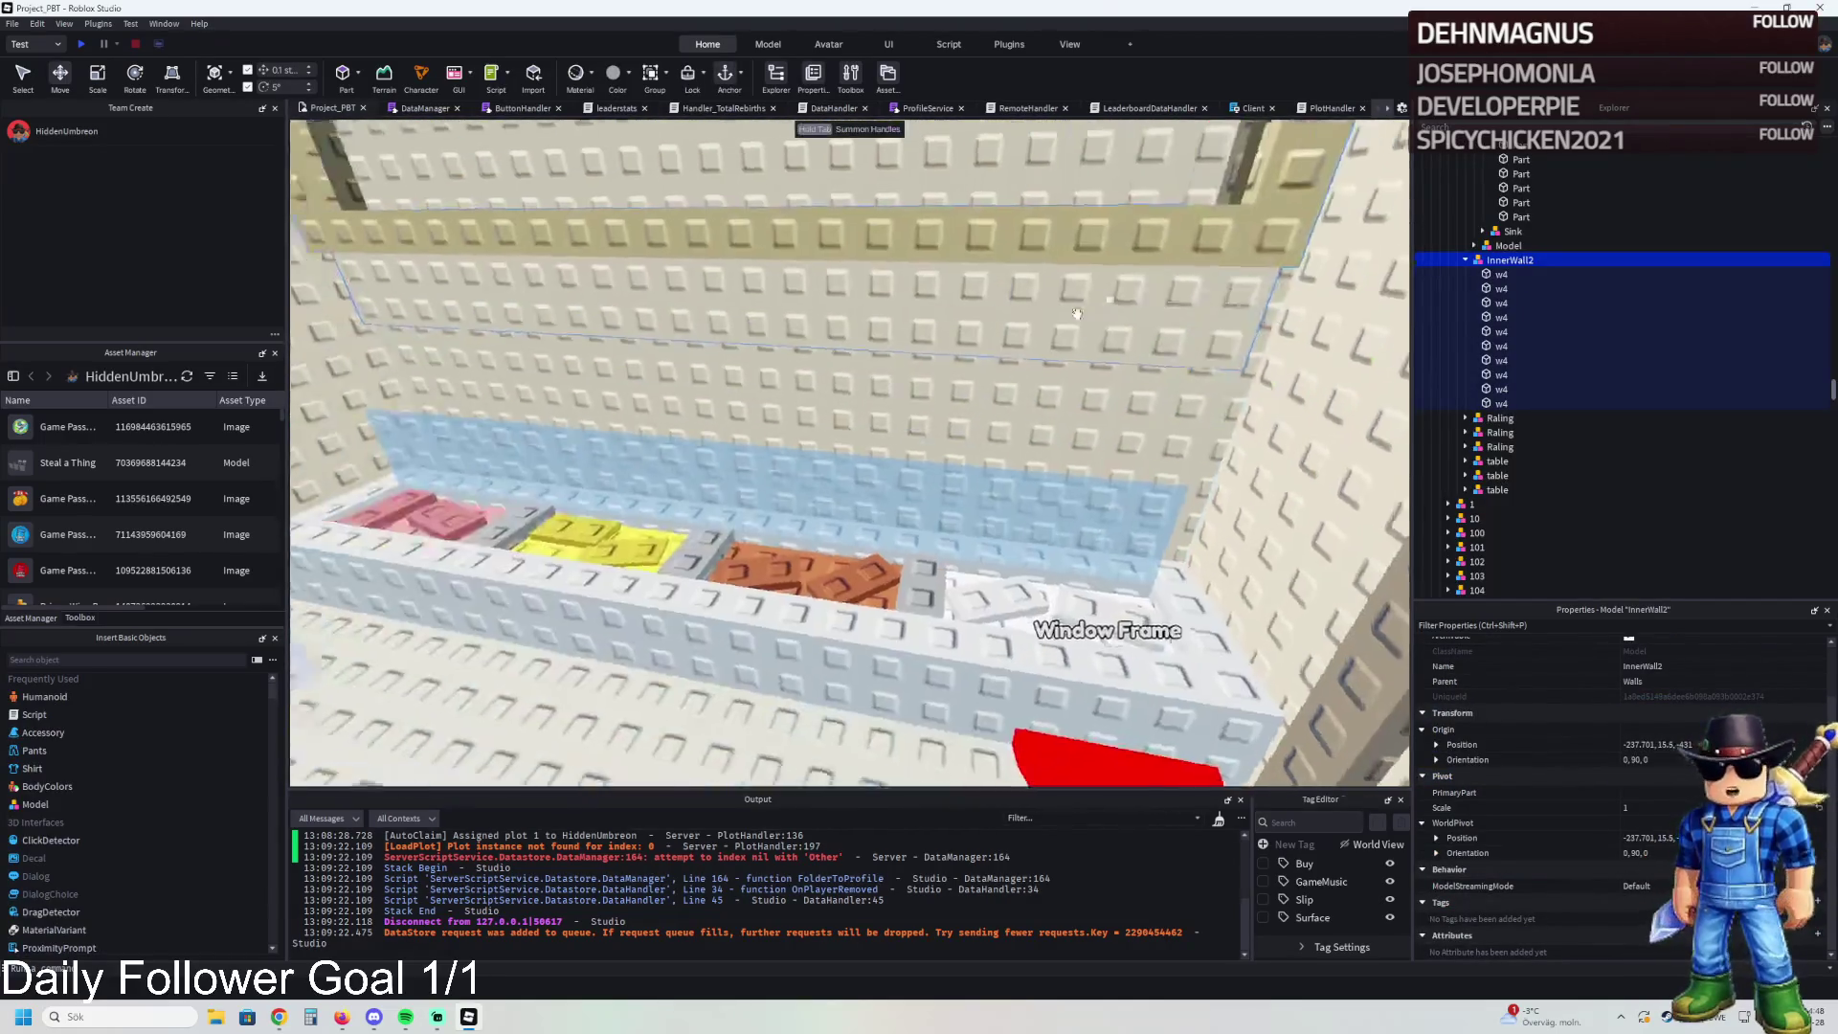
scroll(1035, 368, up, 5)
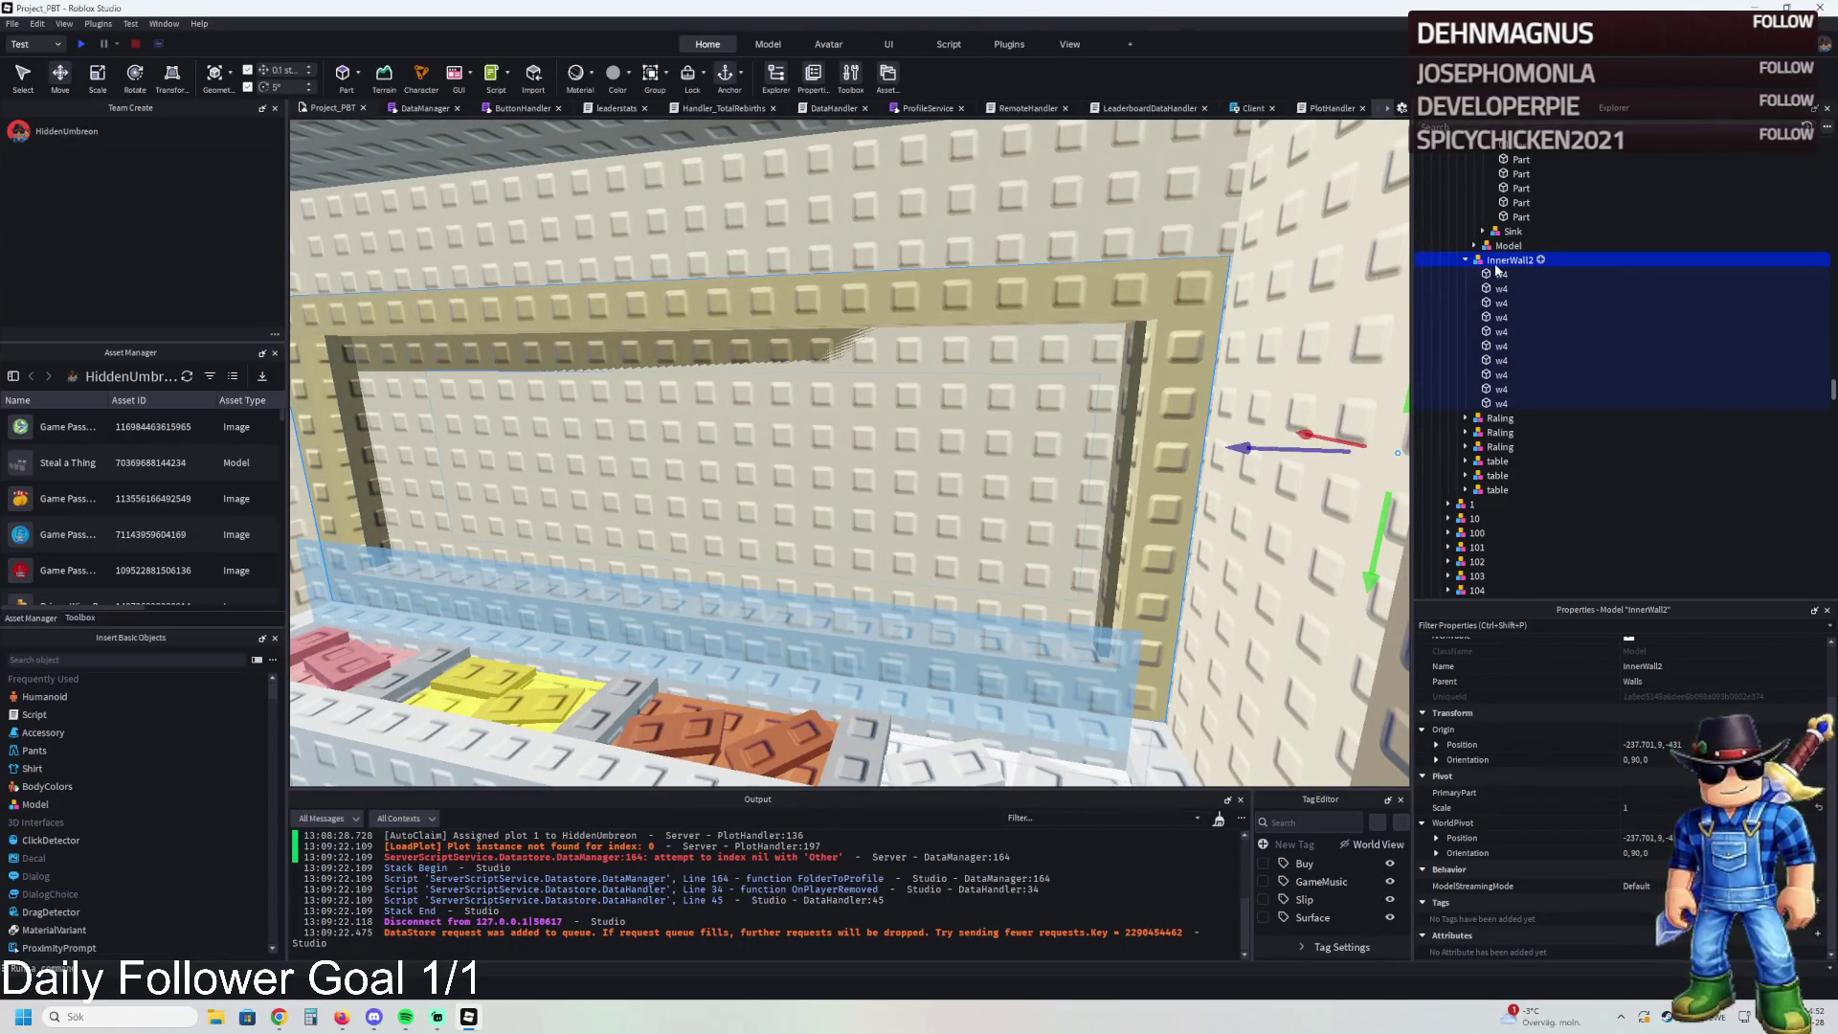
- Select three w4 wall pieces along the window wall
click(1501, 317)
ctrl+click(1501, 303)
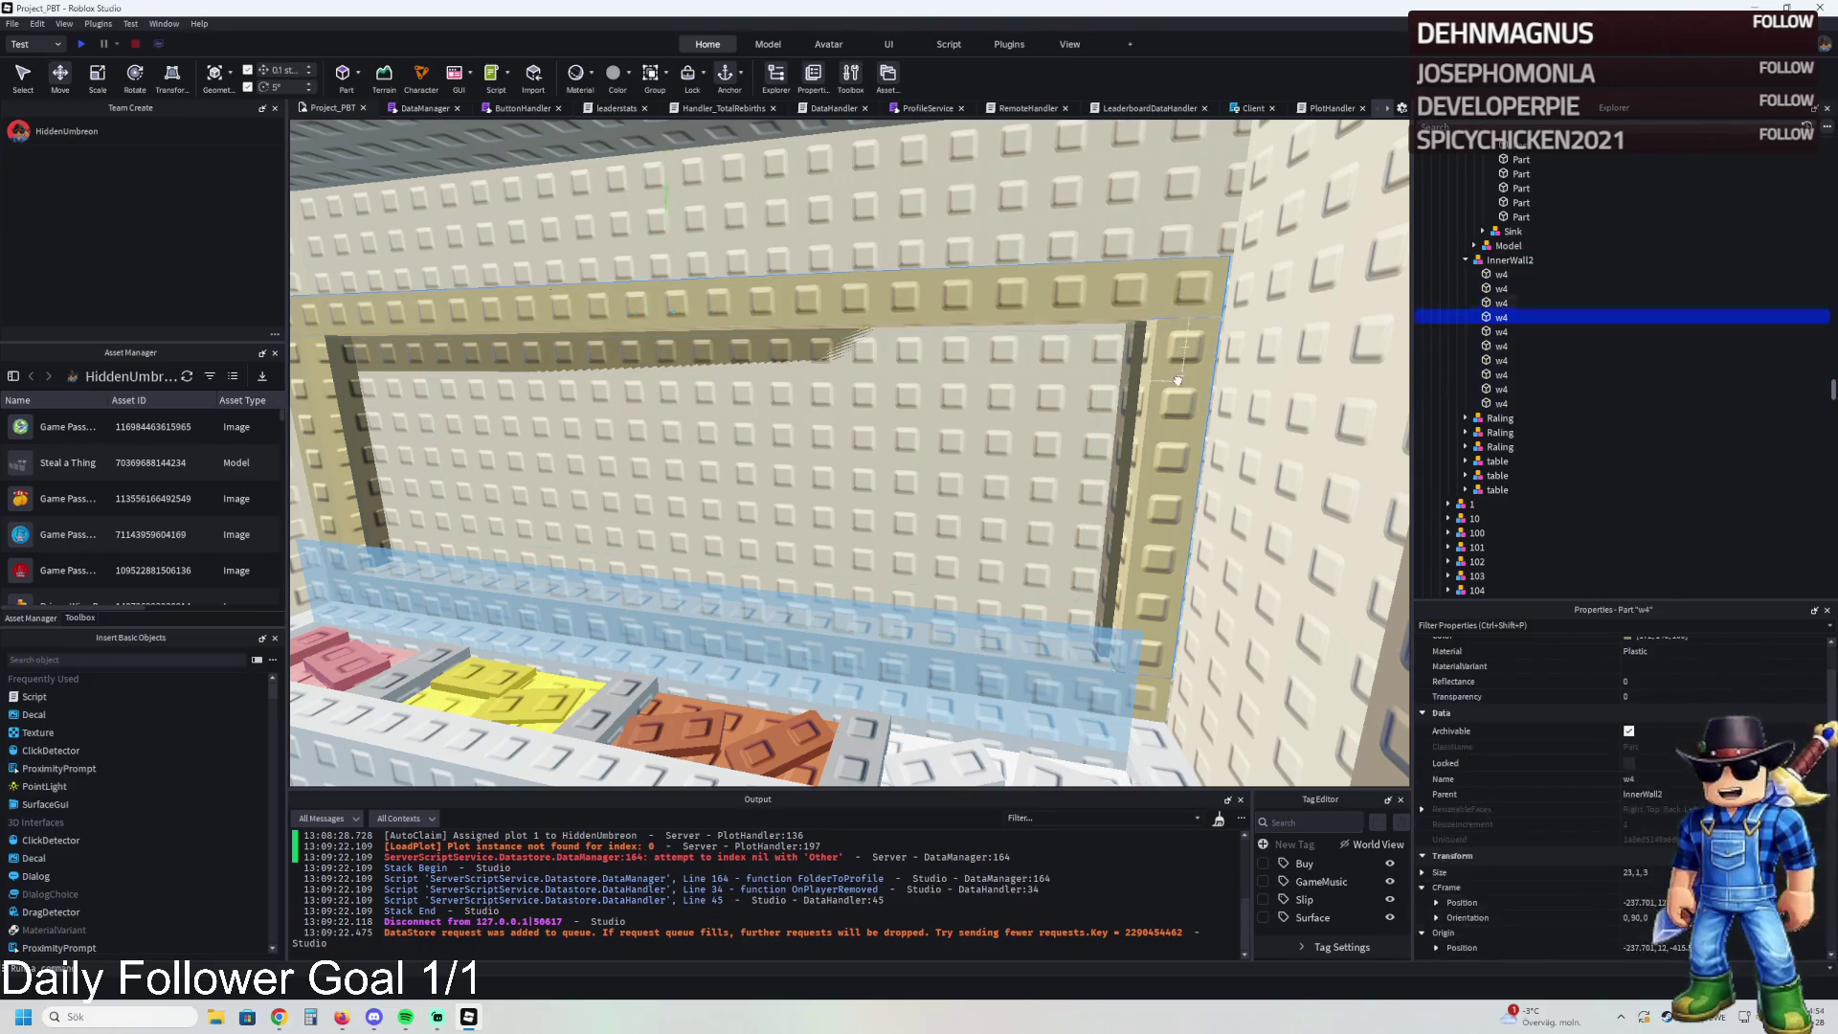
key(a)
key(a)
key(w)
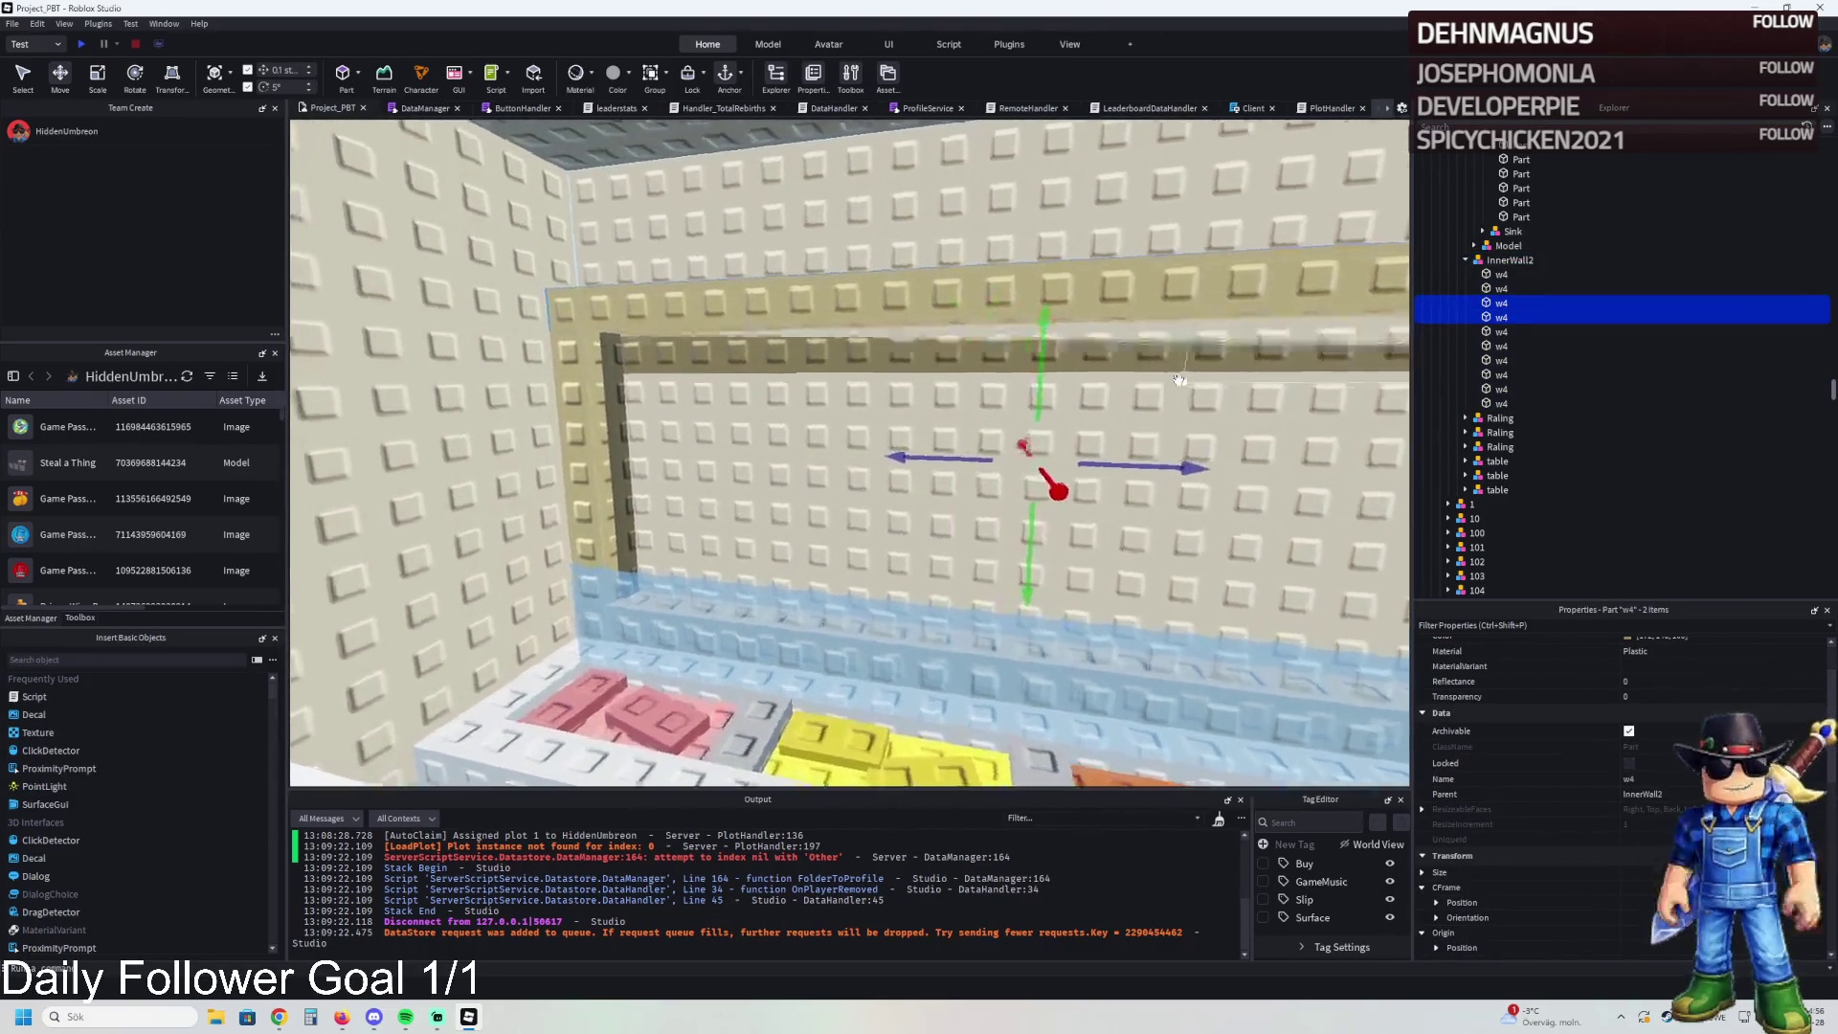
ctrl+click(583, 418)
key(d)
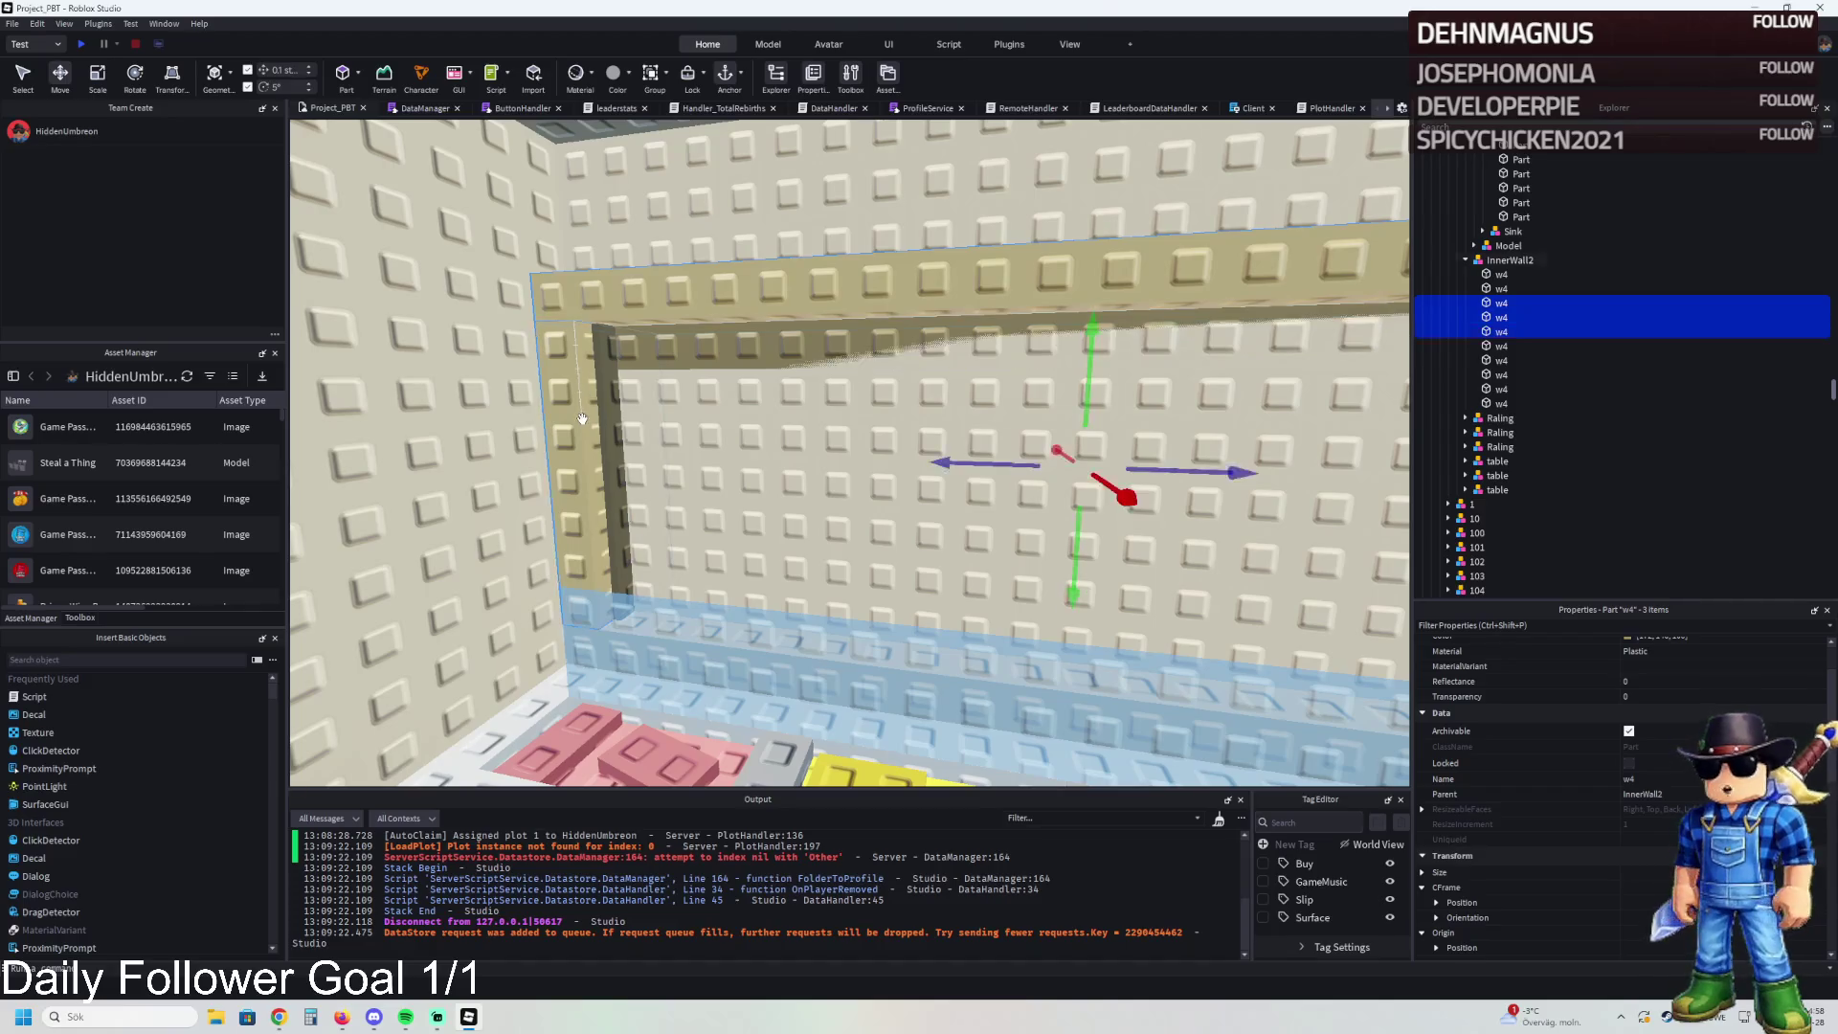
key(w)
key(d)
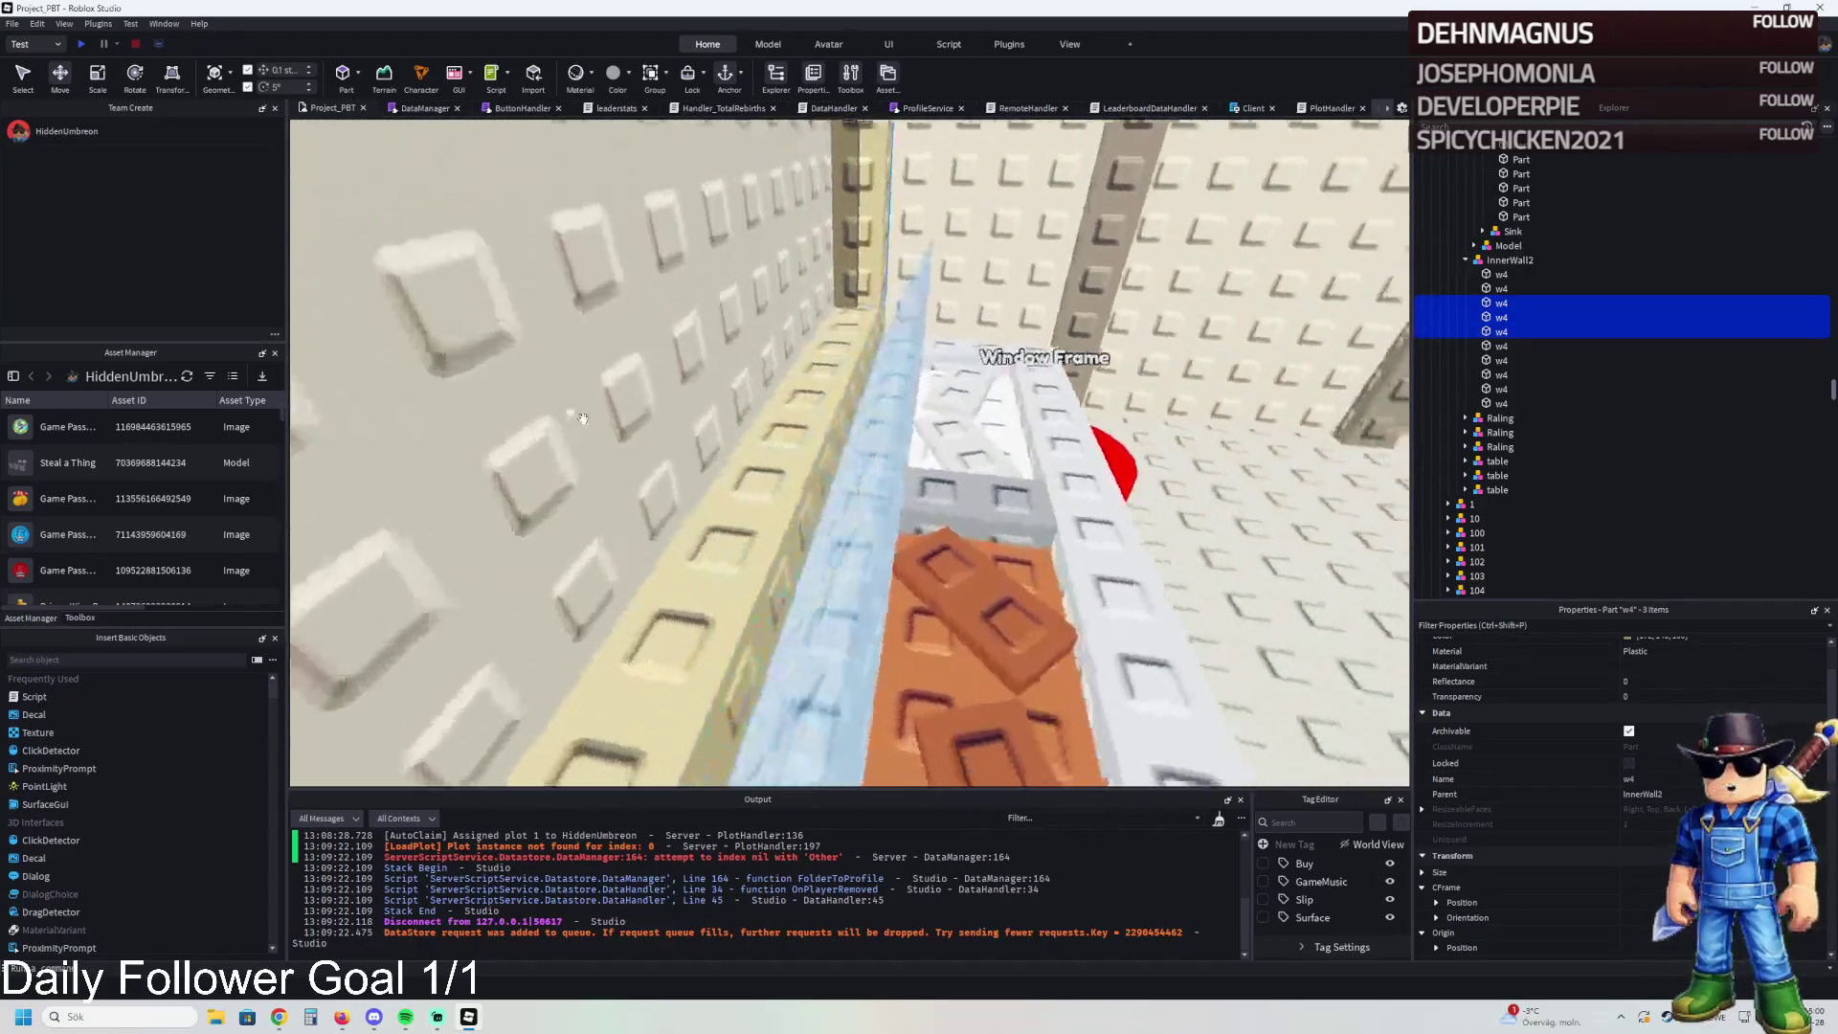
key(s)
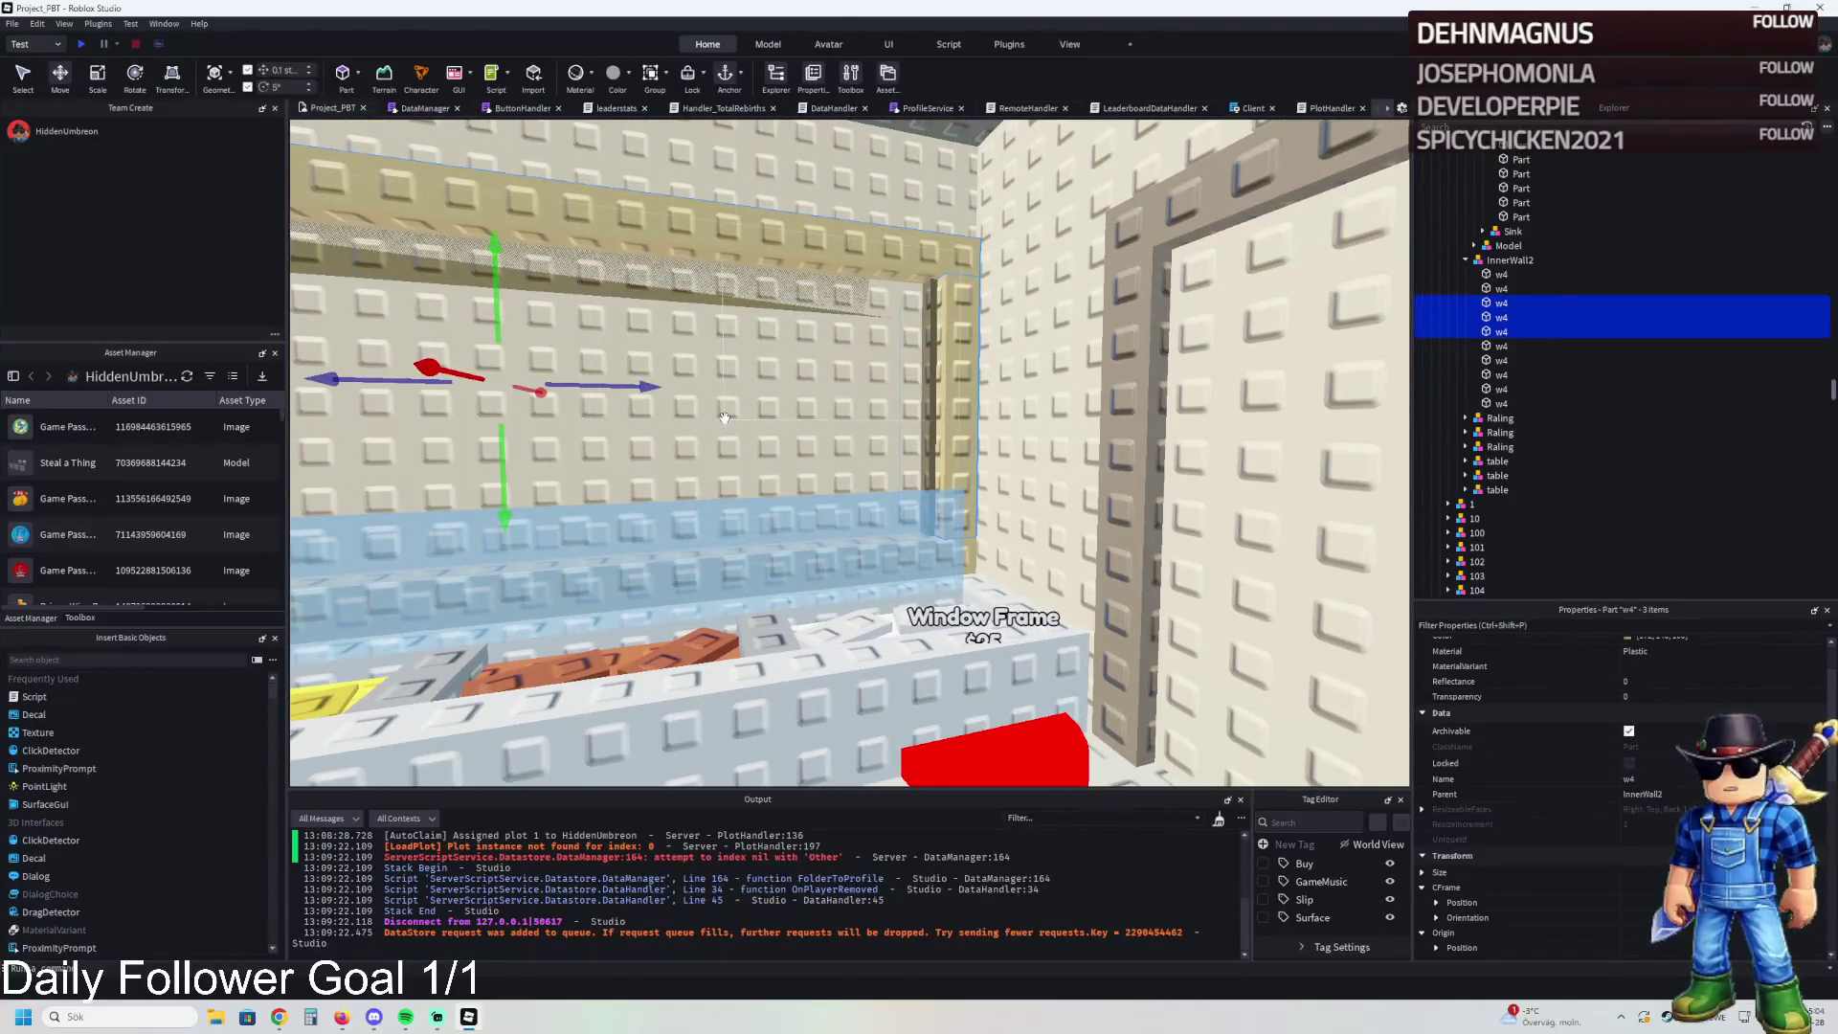
- Select the RemoveOnbutton part and red button 179, then bring up 179's Price value
click(725, 419)
key(w)
key(d)
key(w)
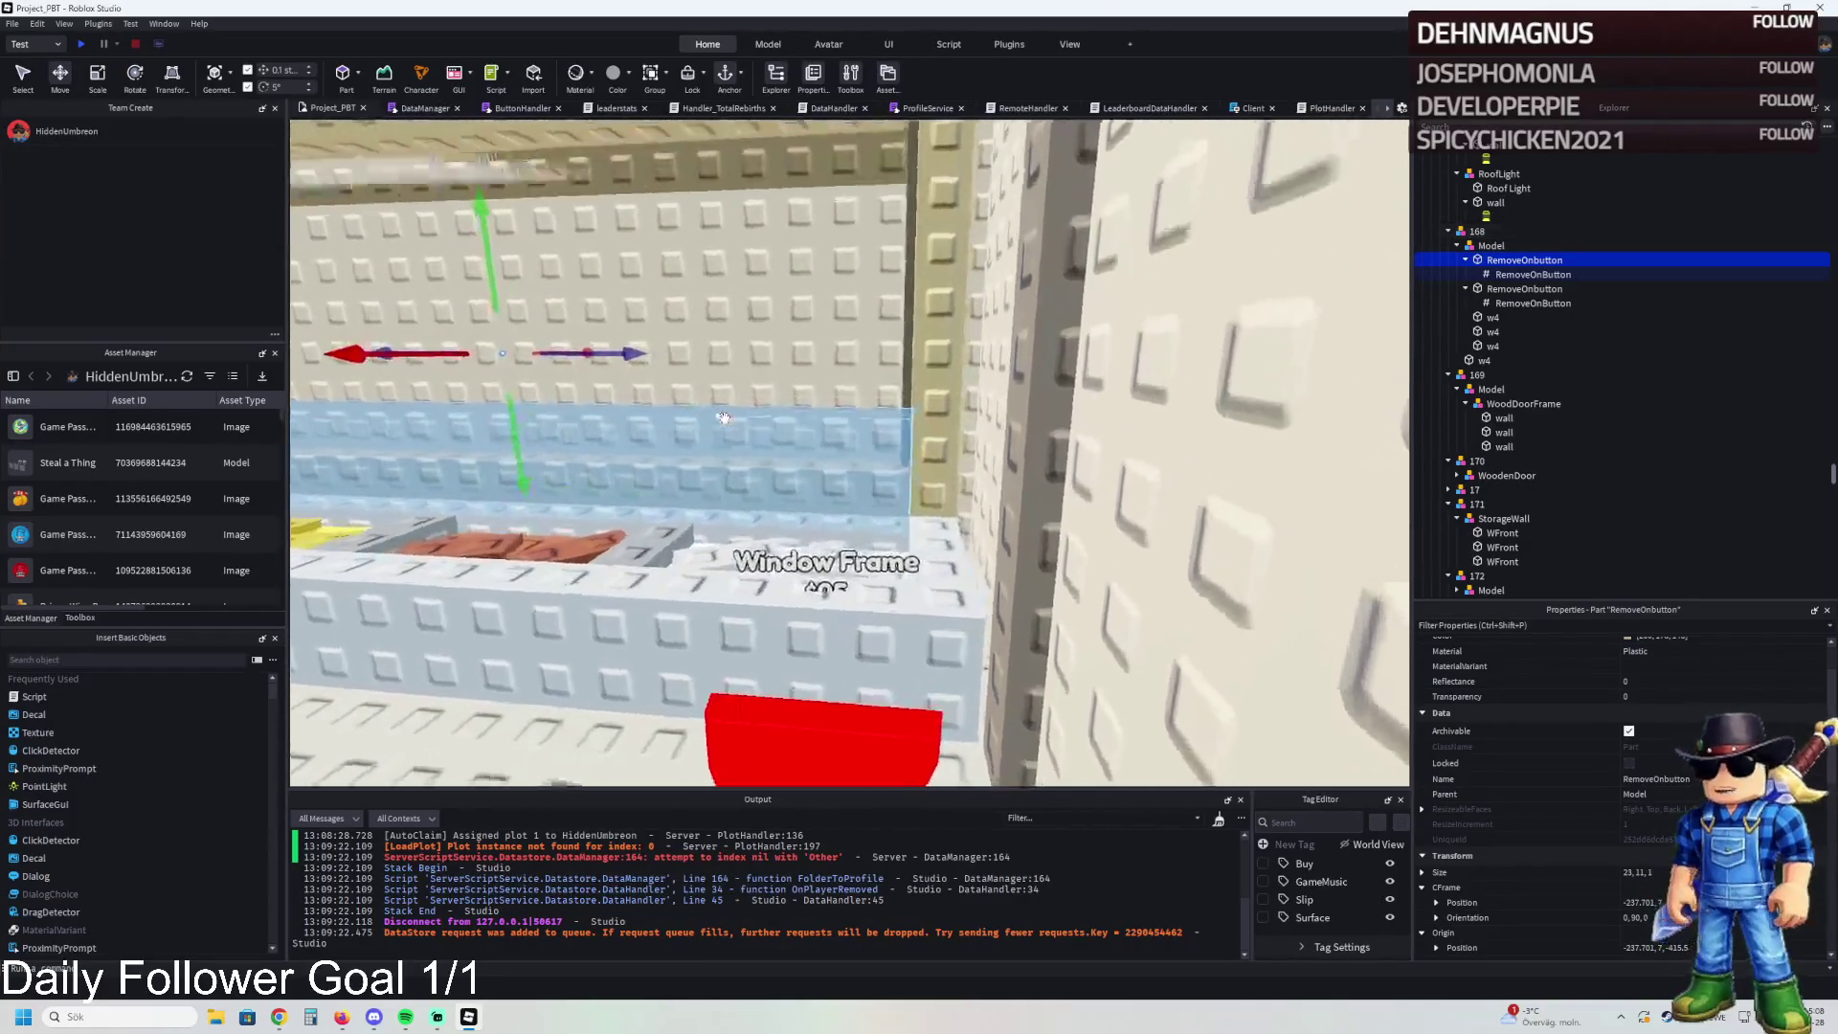
key(e)
click(847, 592)
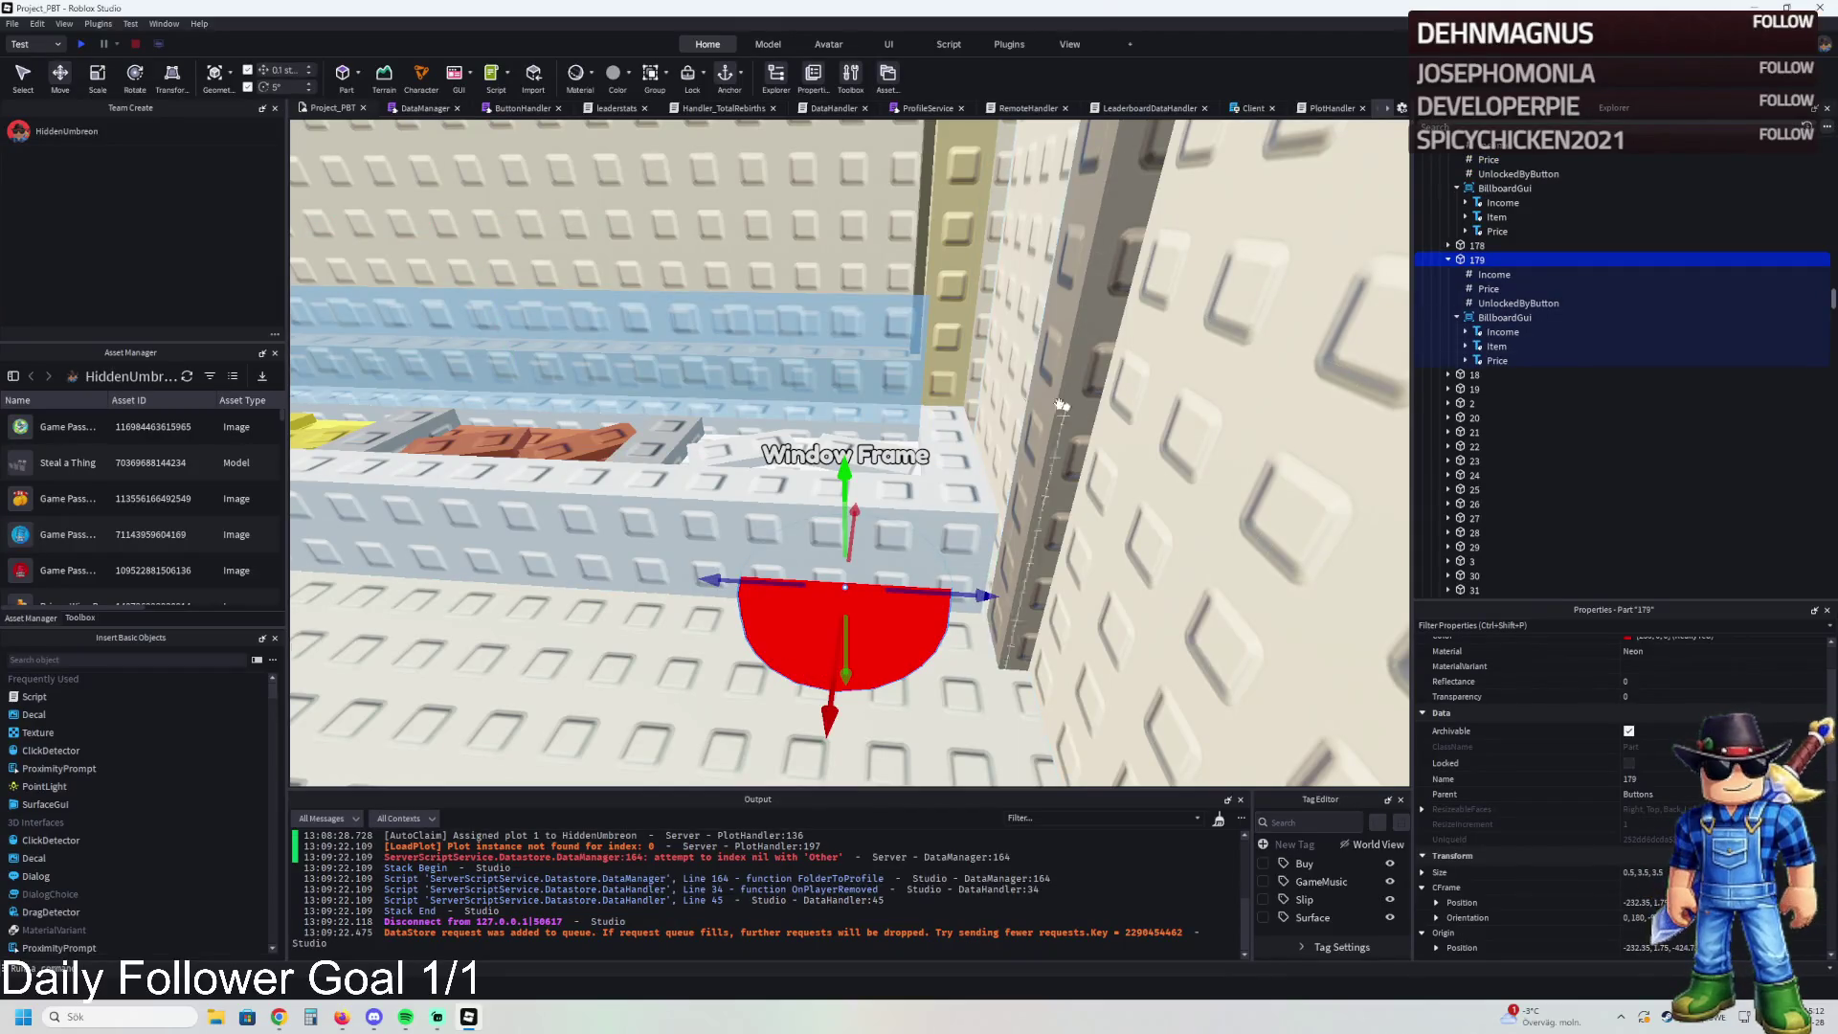
key(e)
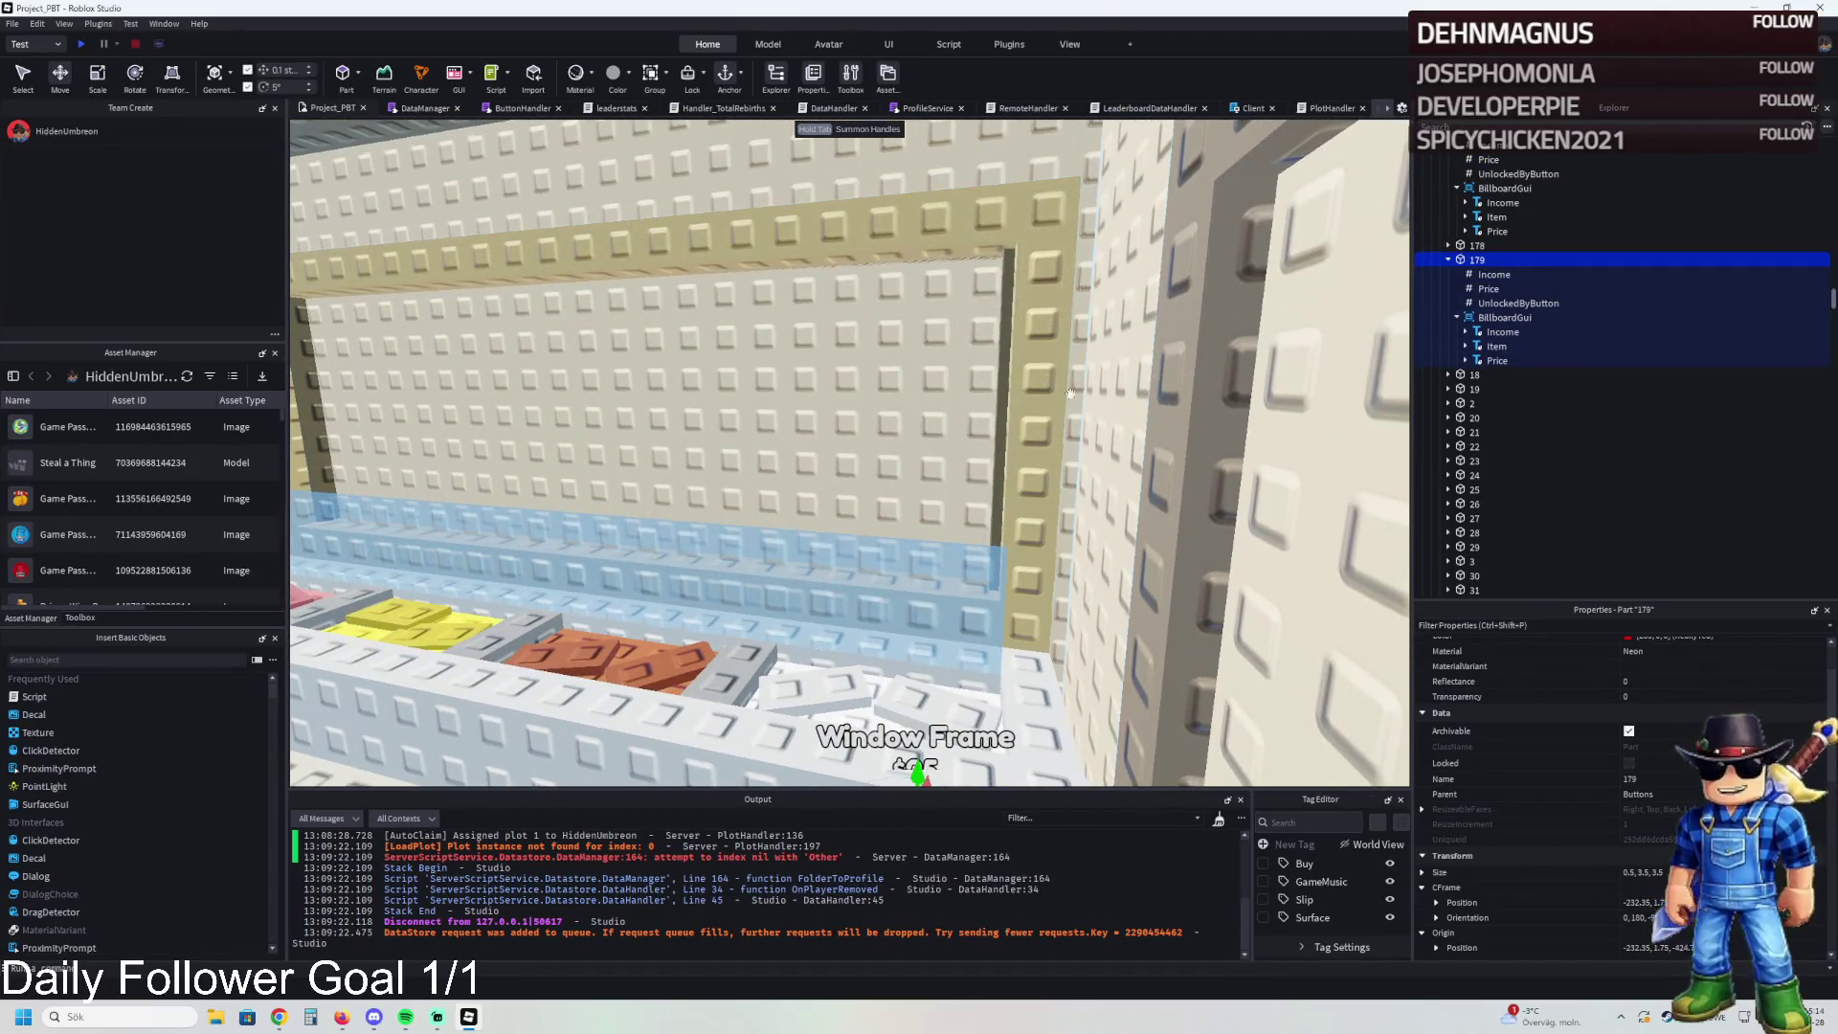
click(1490, 288)
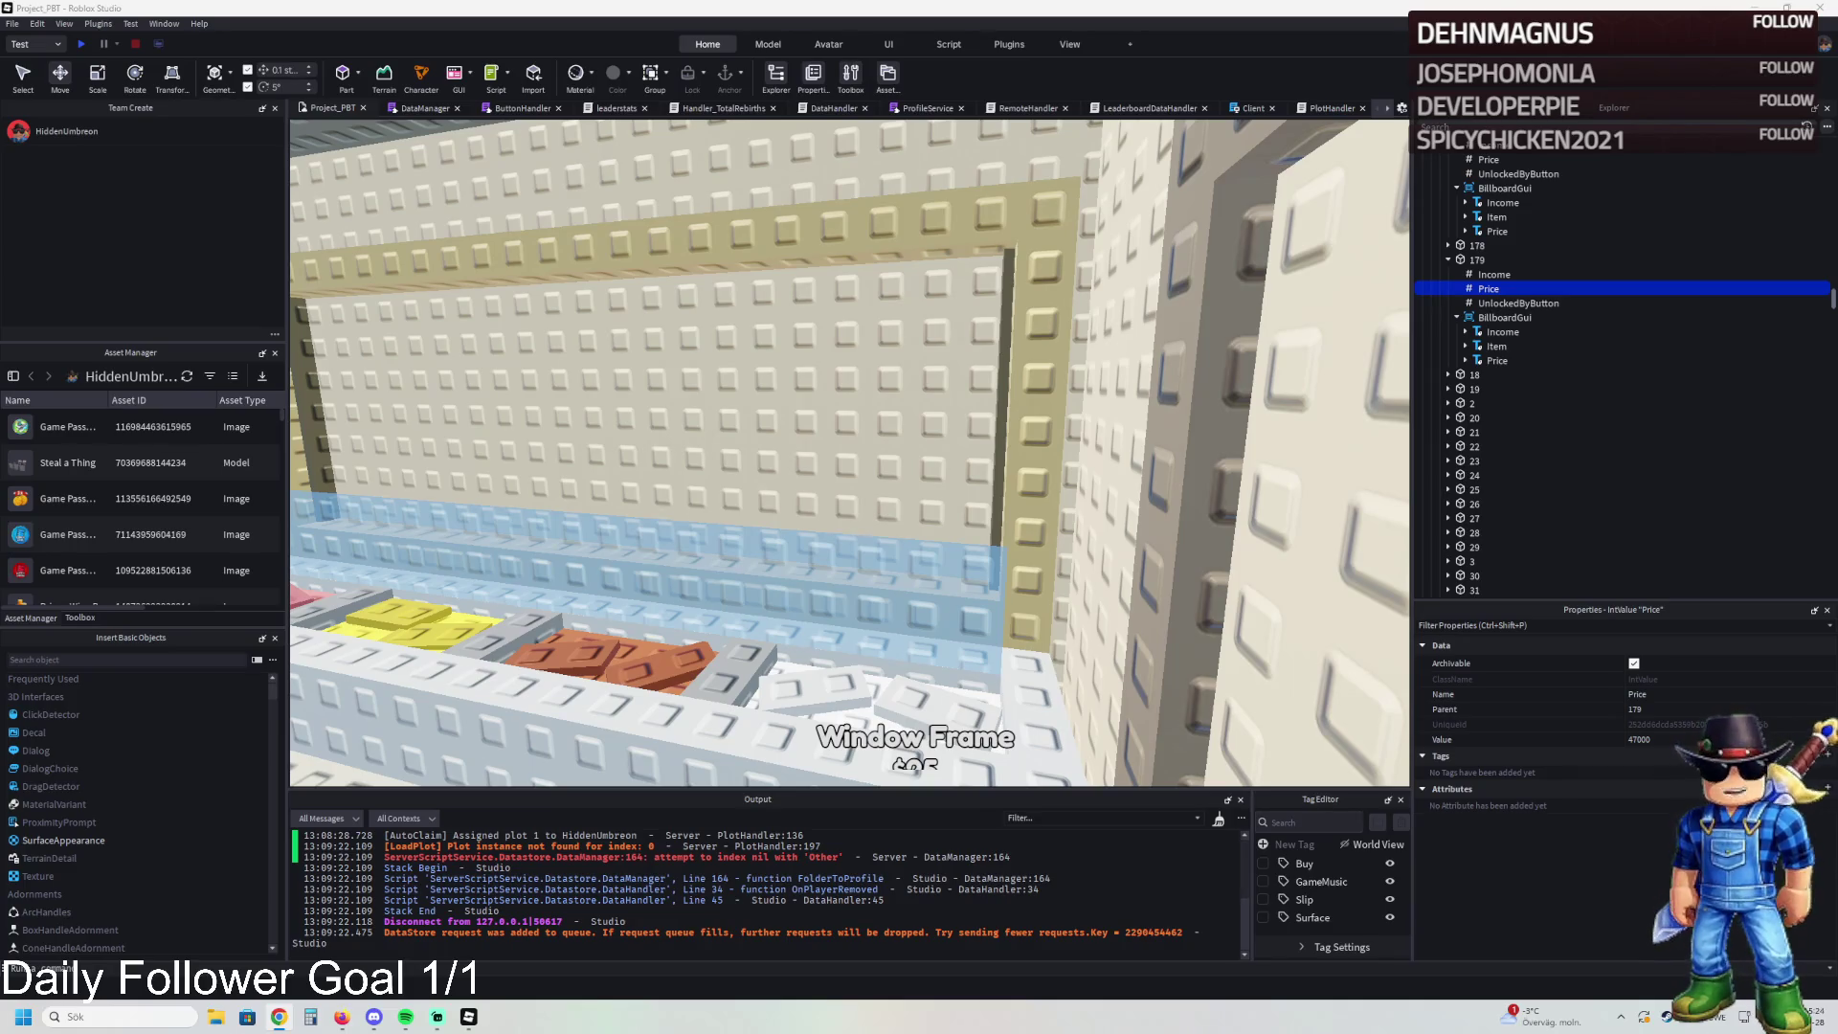
- Set button 179's Price to 49000
click(1639, 739)
text(49000)
key(Return)
scroll(1668, 702, down, 10)
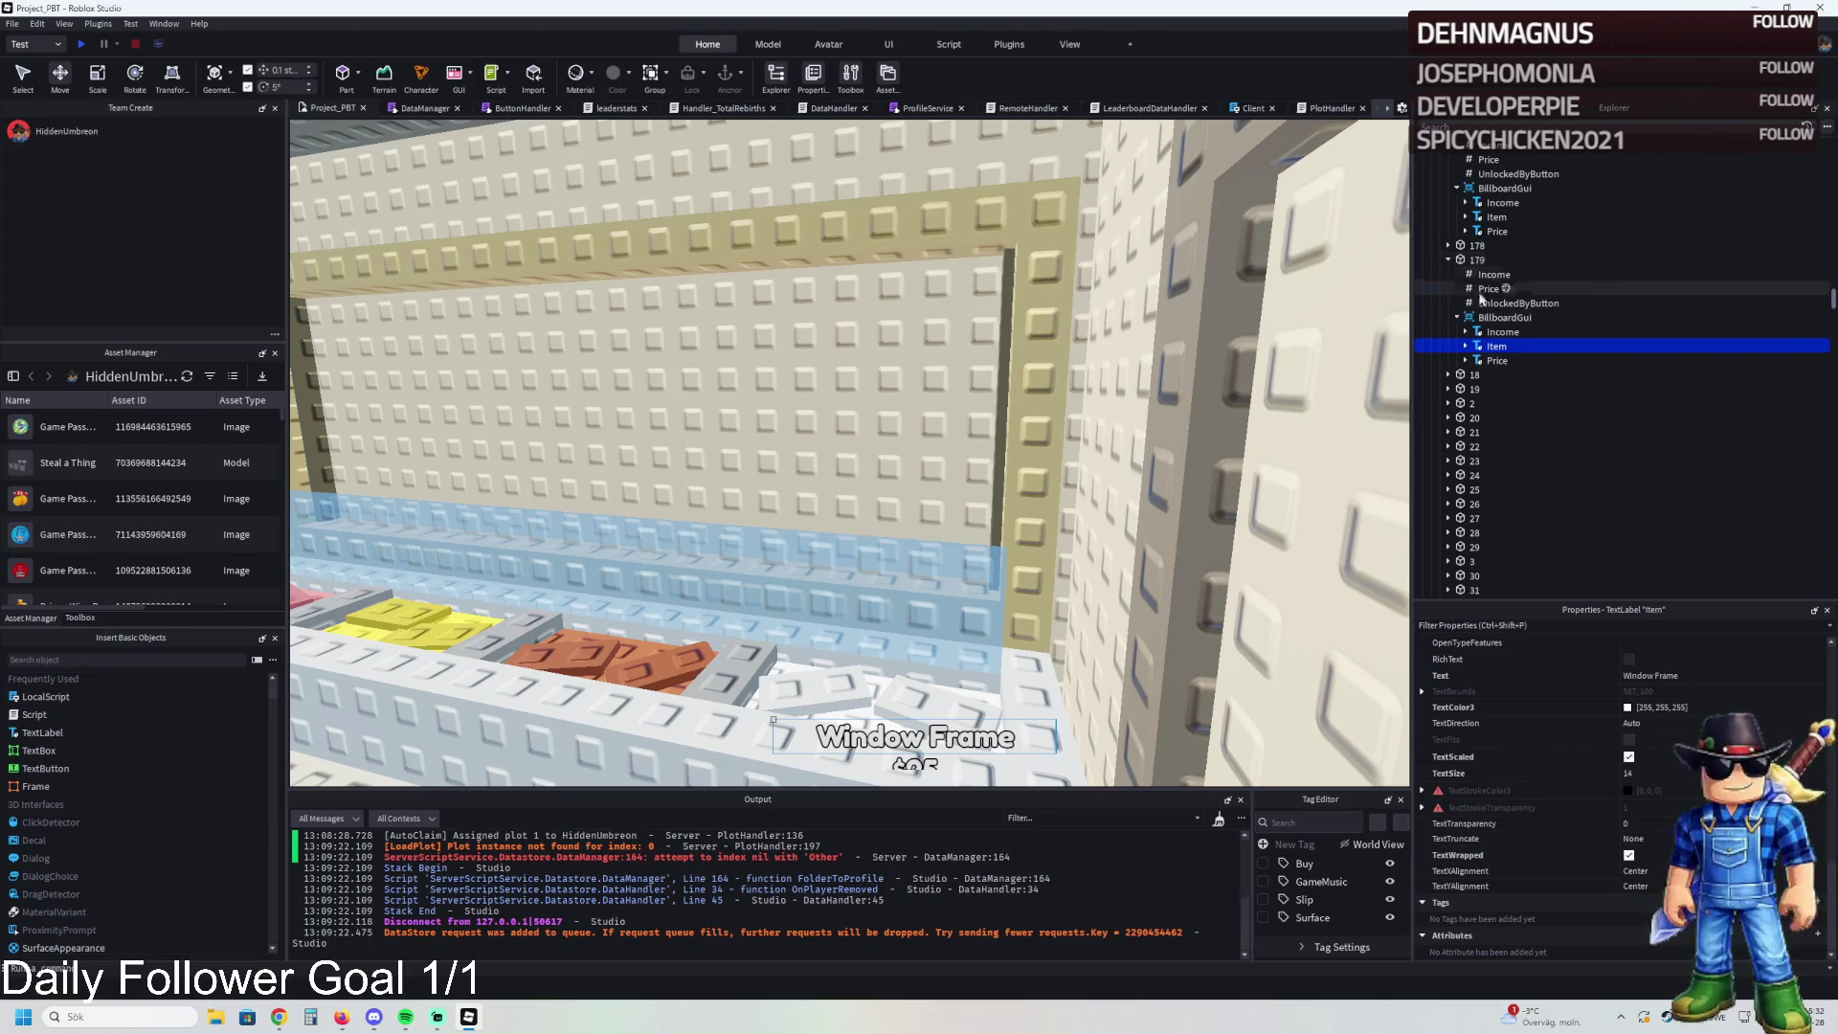
- Rename the billboard Item label text to 'Food Window'
click(1674, 678)
text(Food Window)
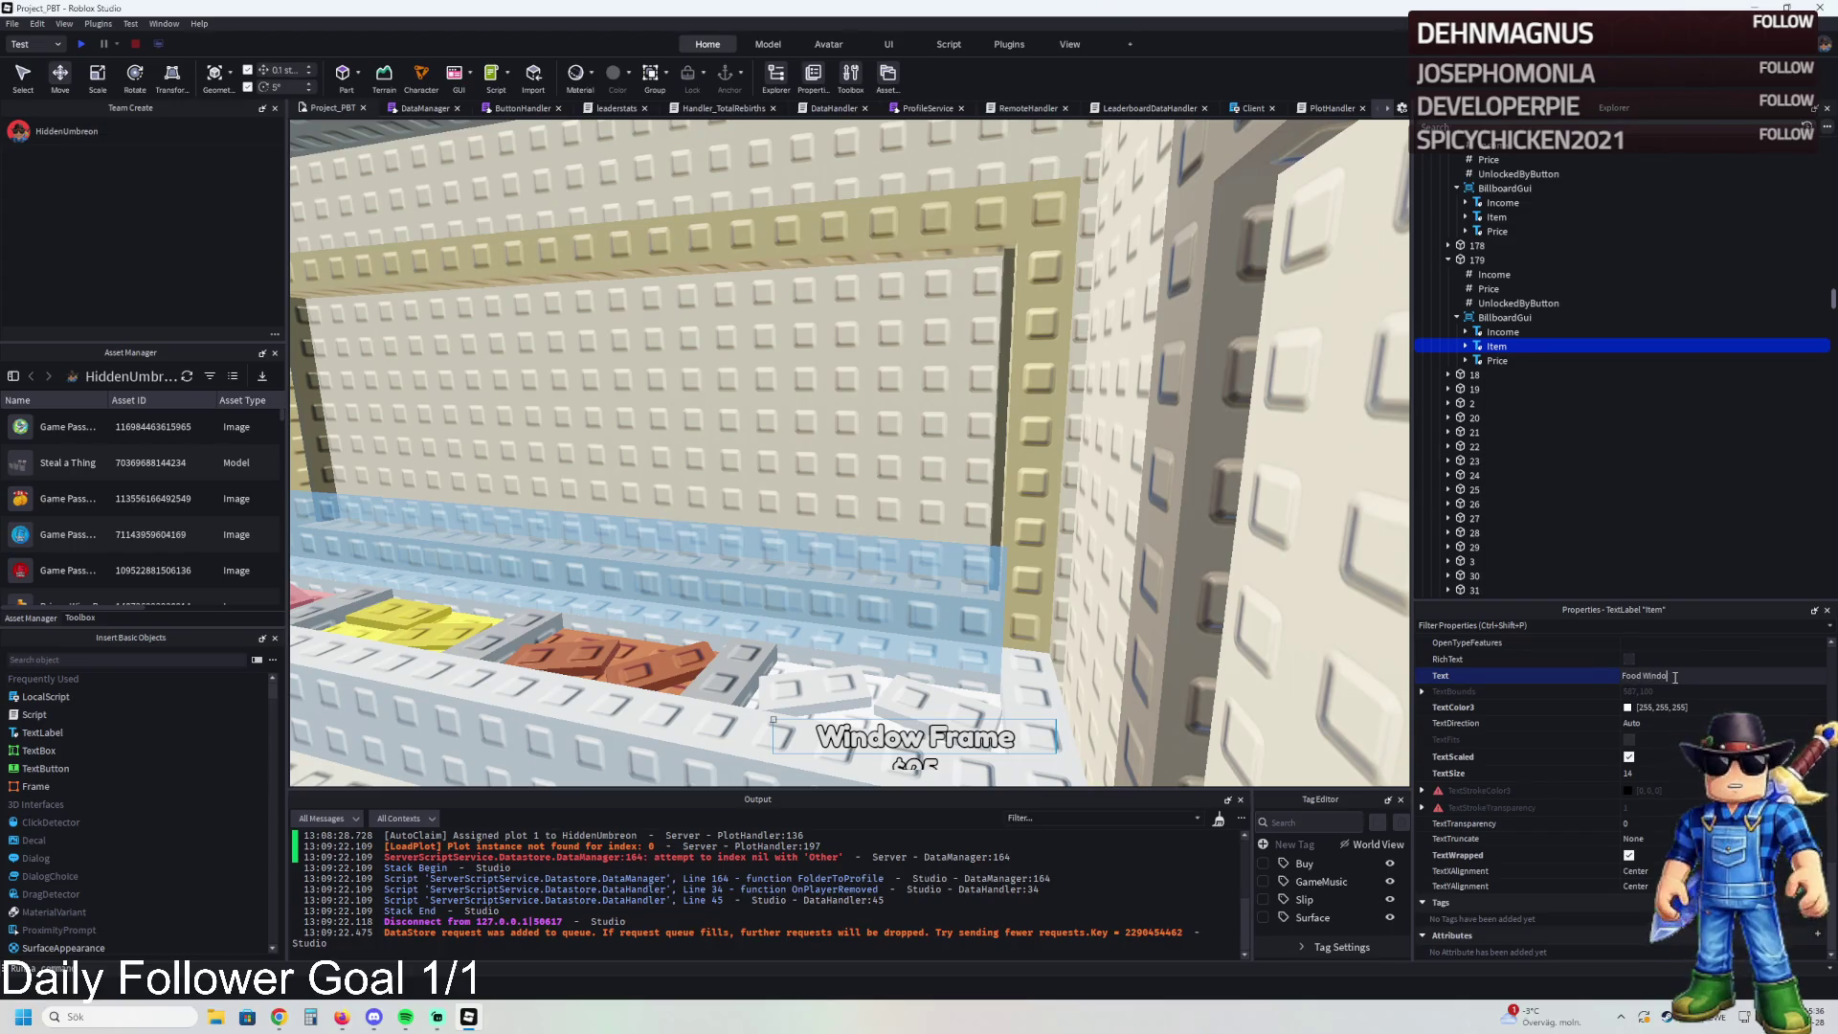
key(Return)
click(1035, 316)
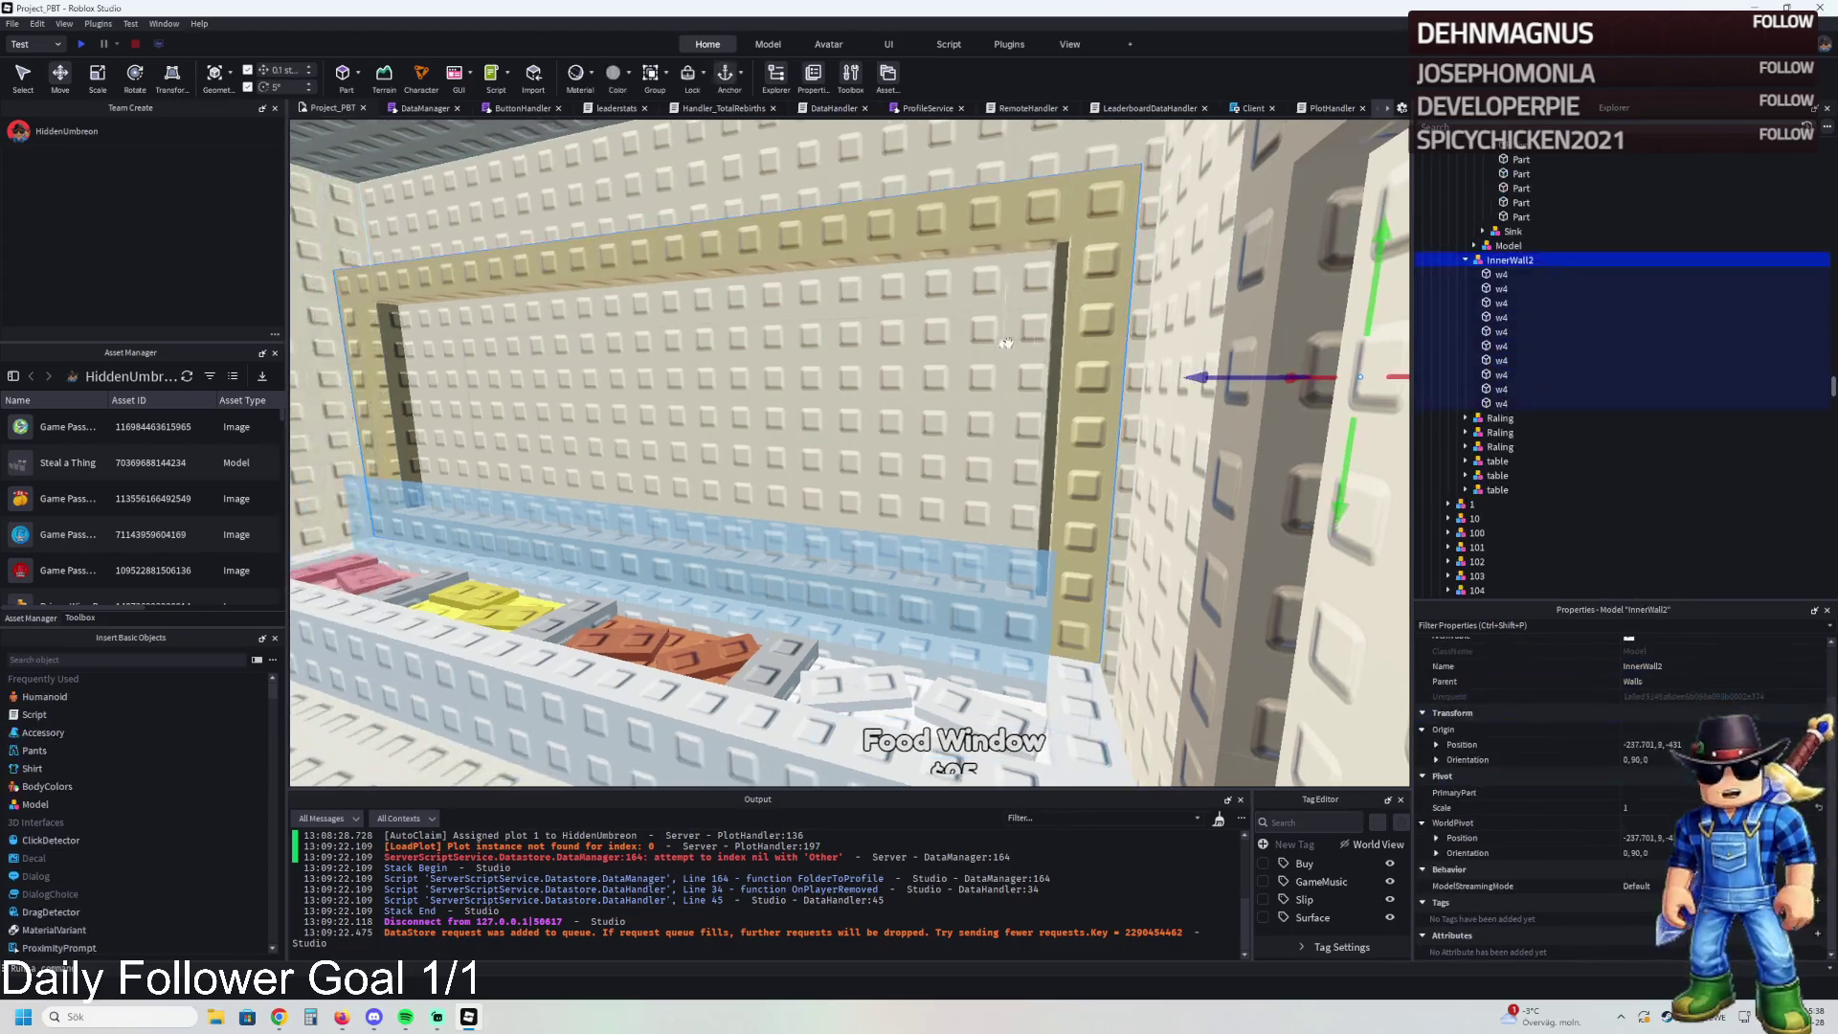
- Lower the InnerWall2 wall by 5.9 studs and select the window frame's top beam
mouse_move(1345, 450)
mouse_down()
mouse_move(1254, 430)
mouse_move(1289, 307)
mouse_move(1341, 239)
mouse_move(1293, 536)
mouse_up()
click(1466, 260)
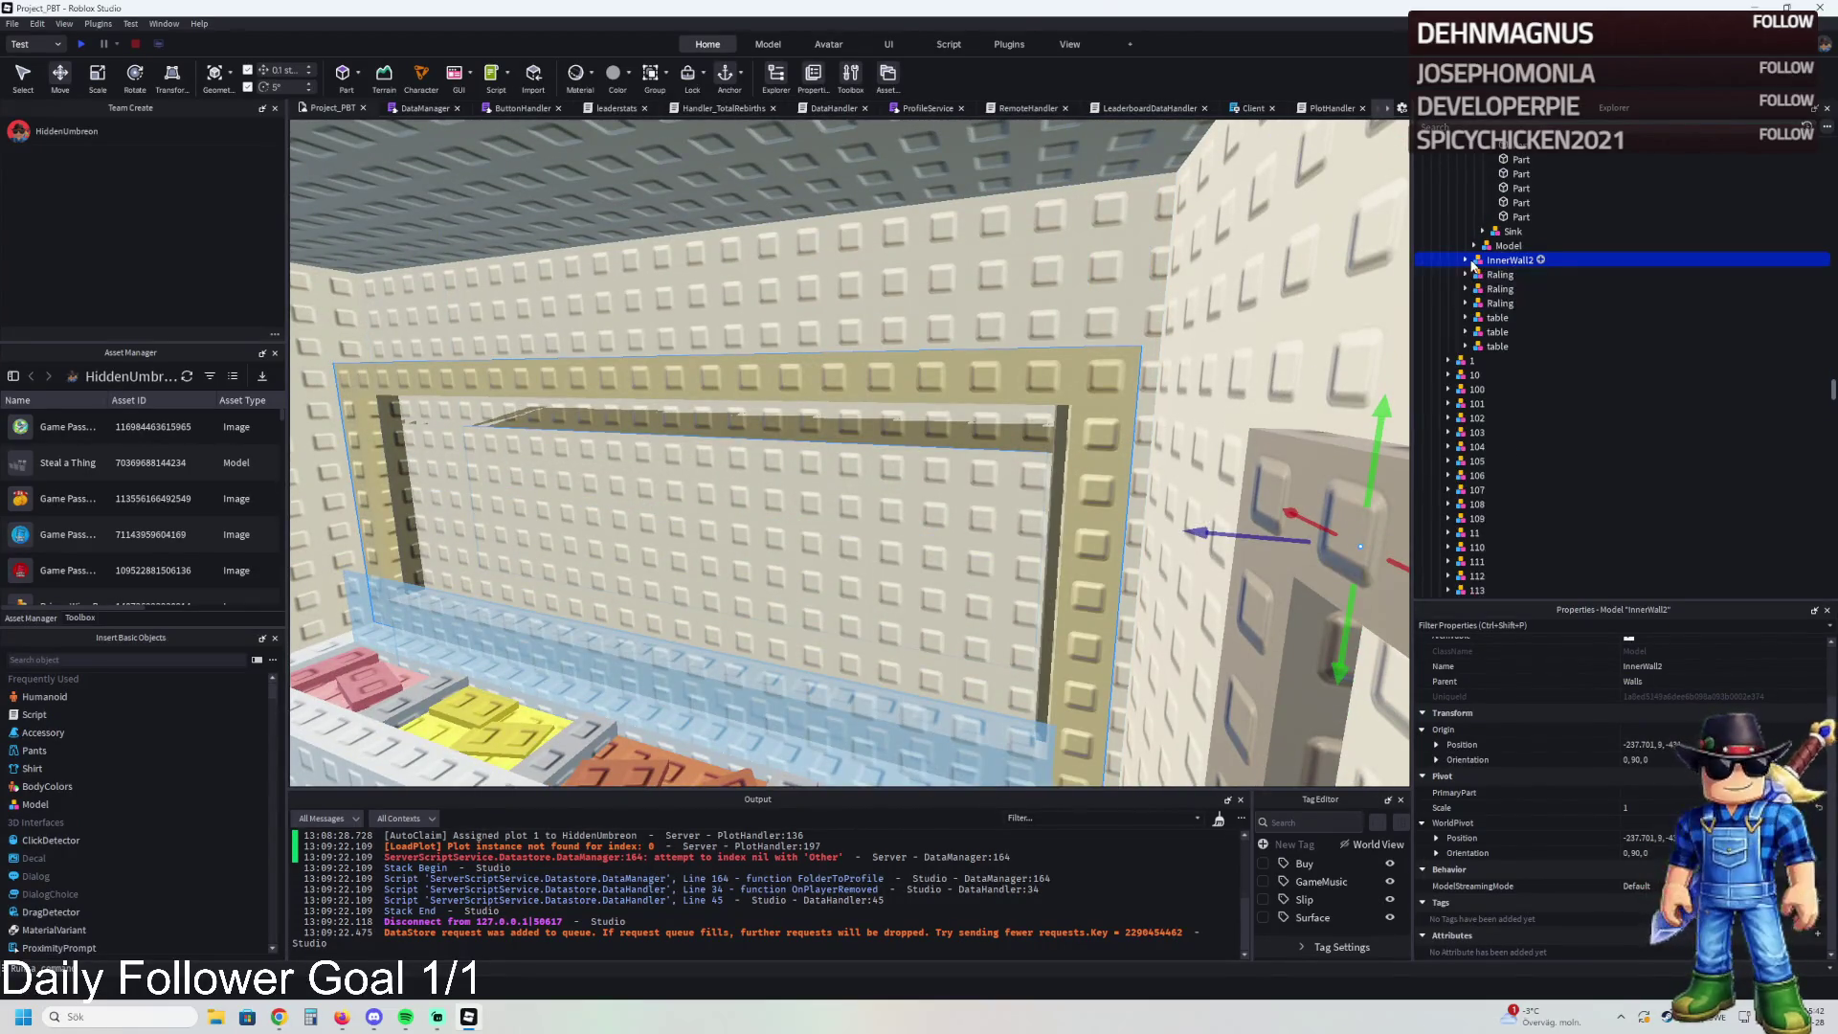
scroll(1162, 378, up, 5)
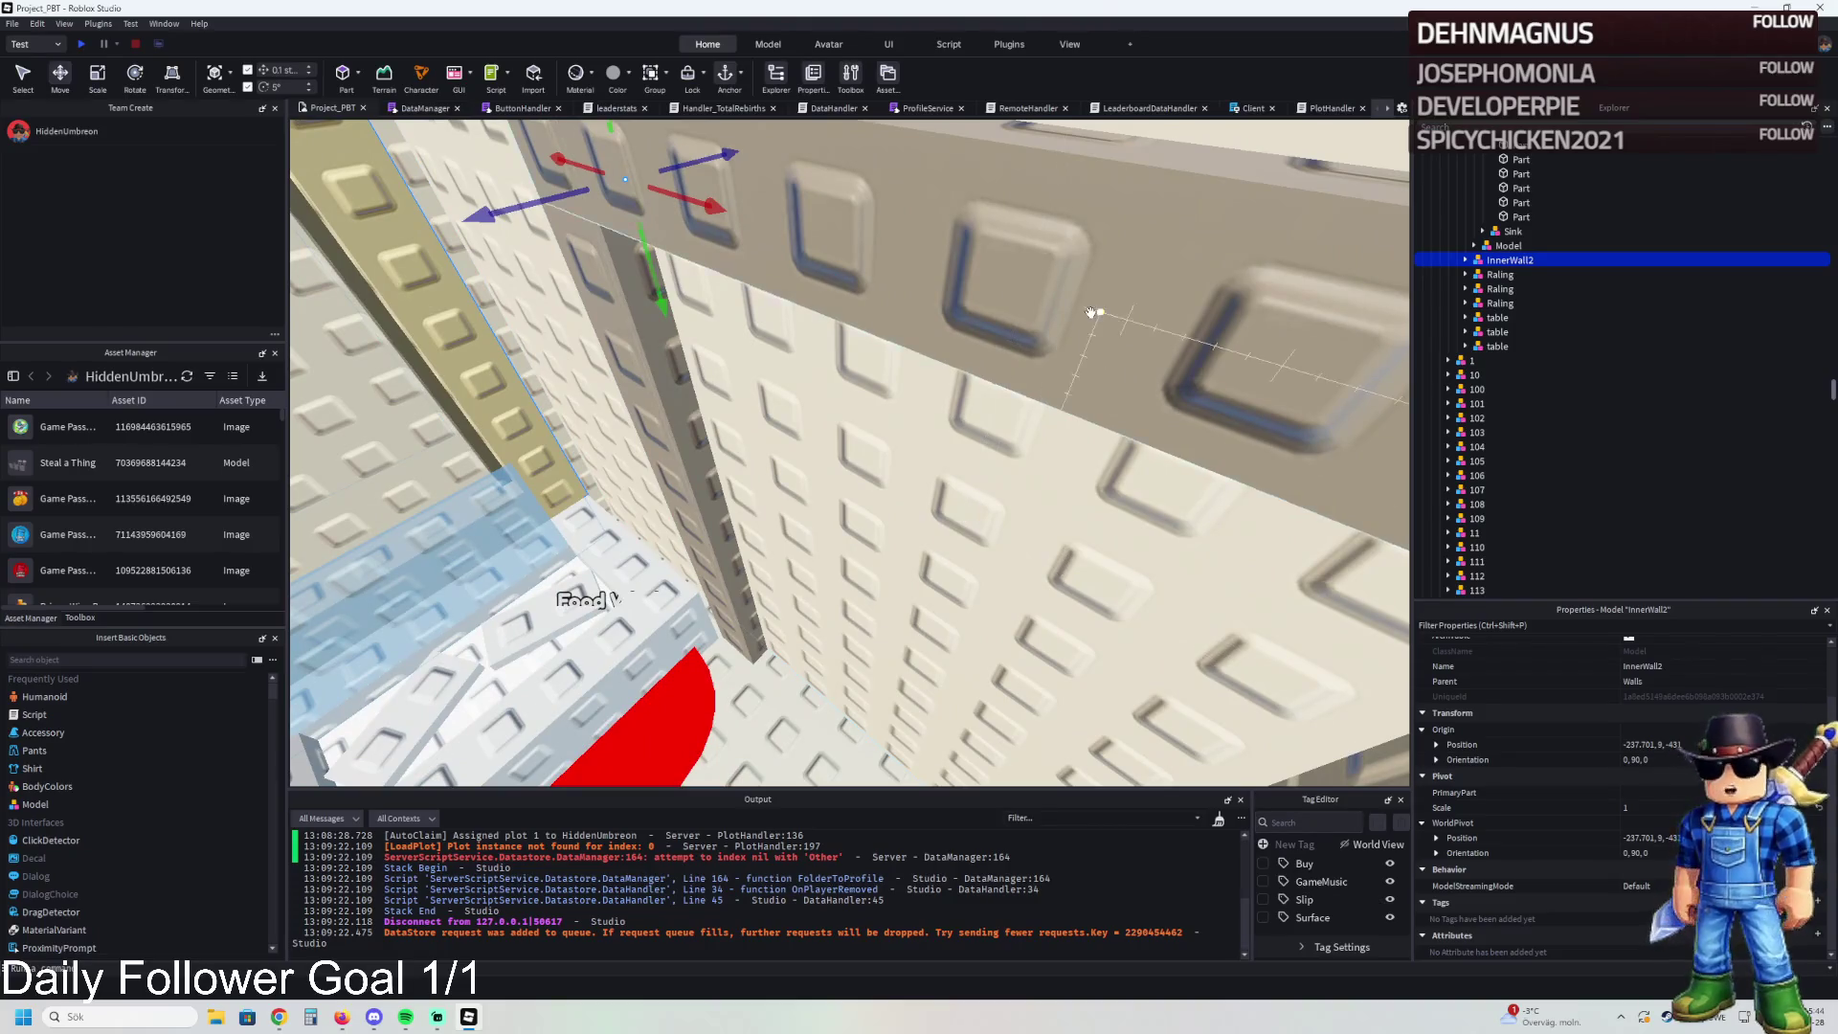
click(1087, 307)
- Move the InnerWall2 model under the 179 model
click(1490, 219)
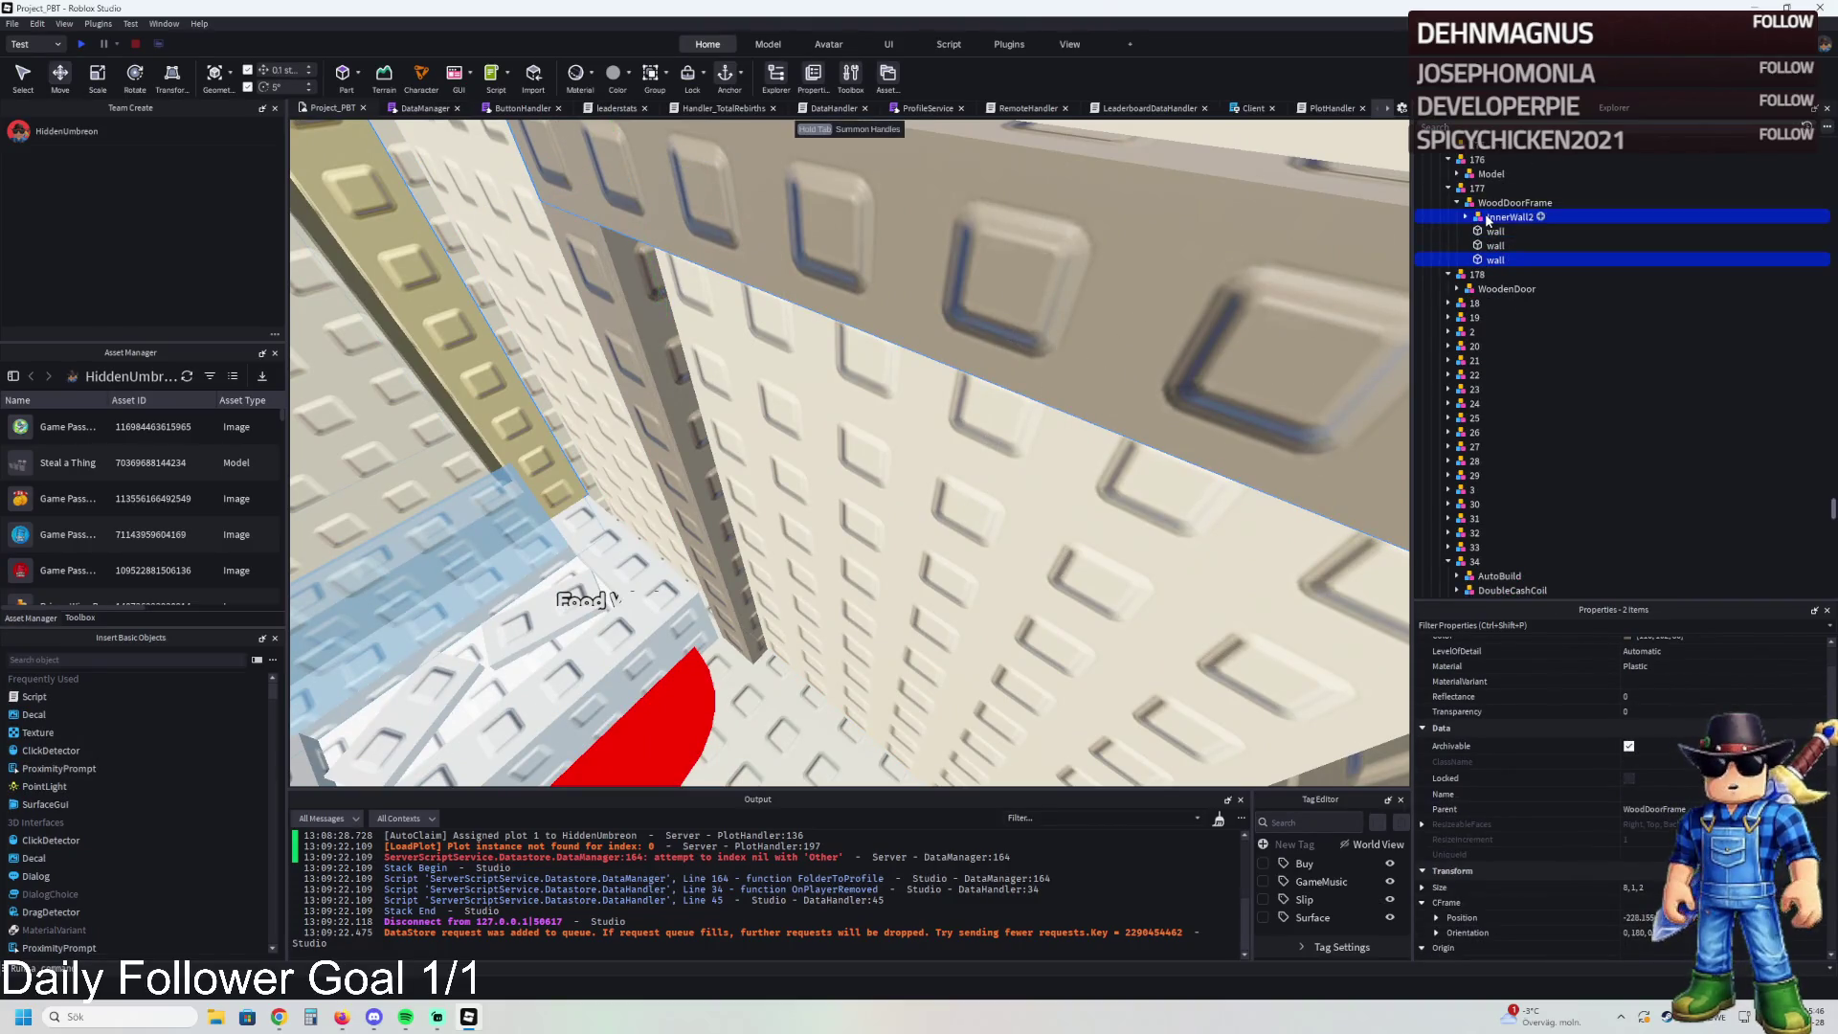
key(ctrl+d)
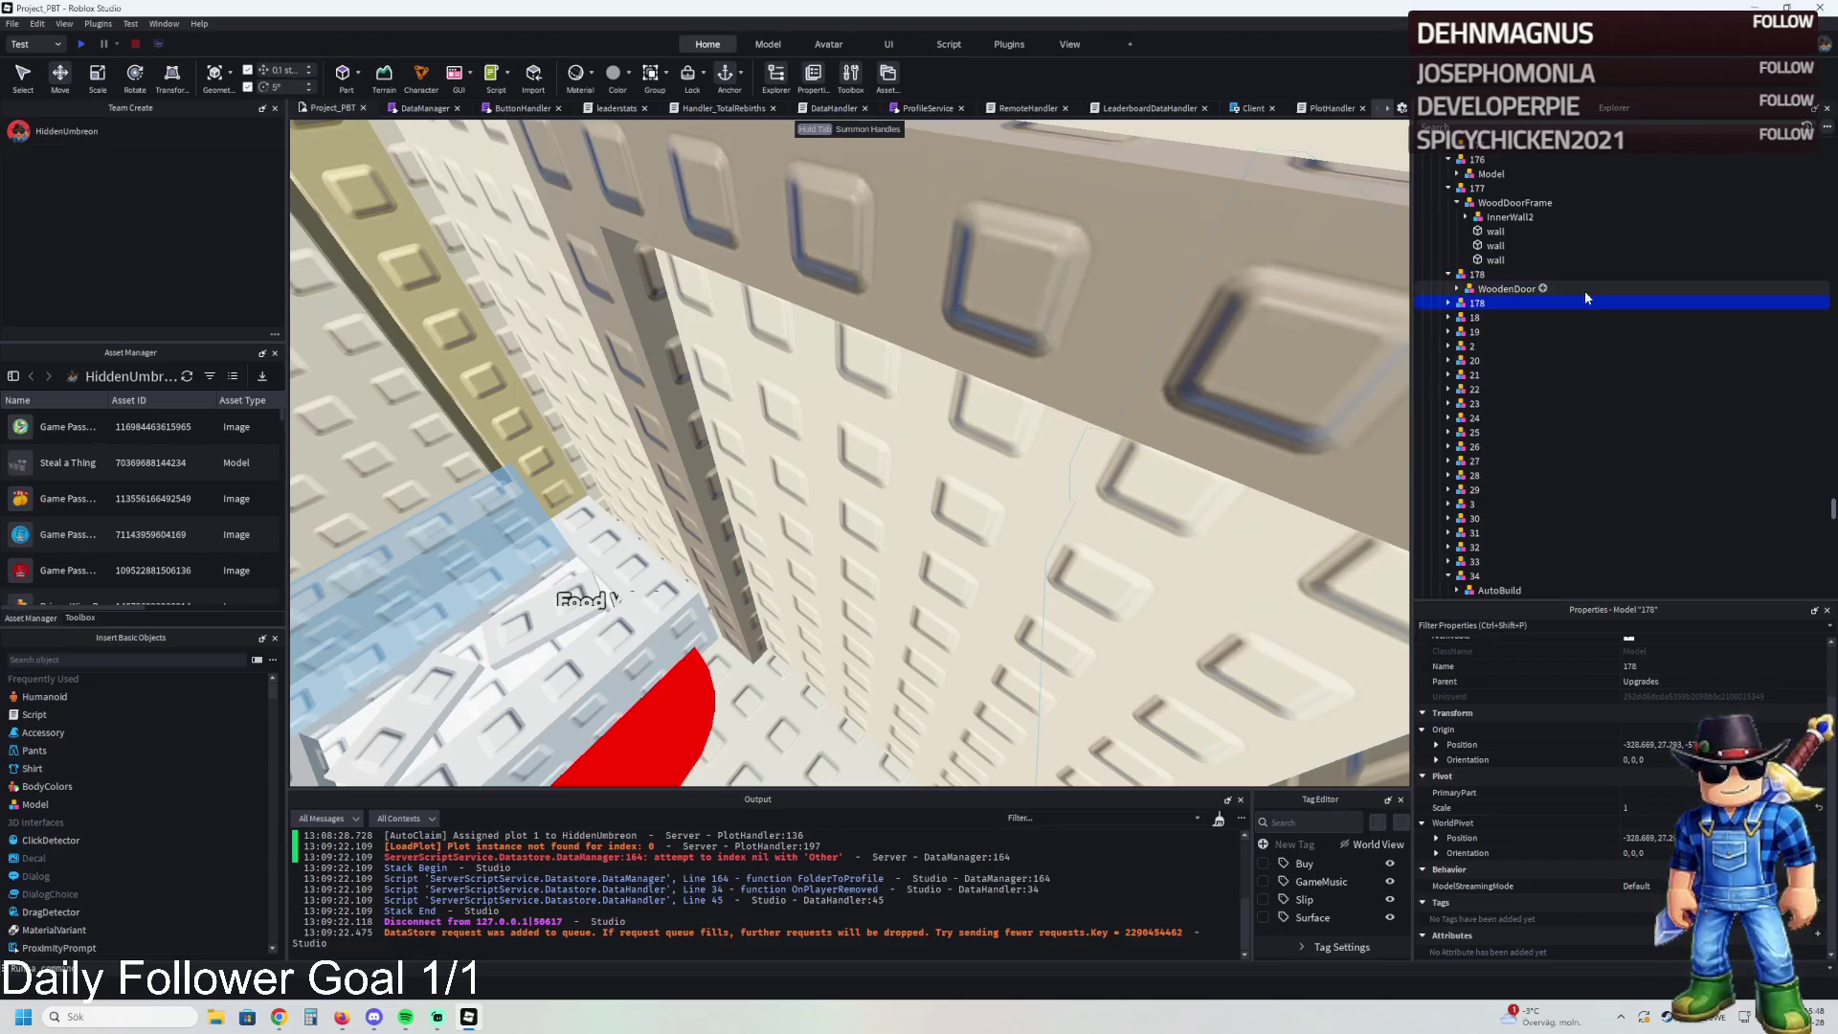
key(ctrl+z)
drag(1510, 218, 1478, 288)
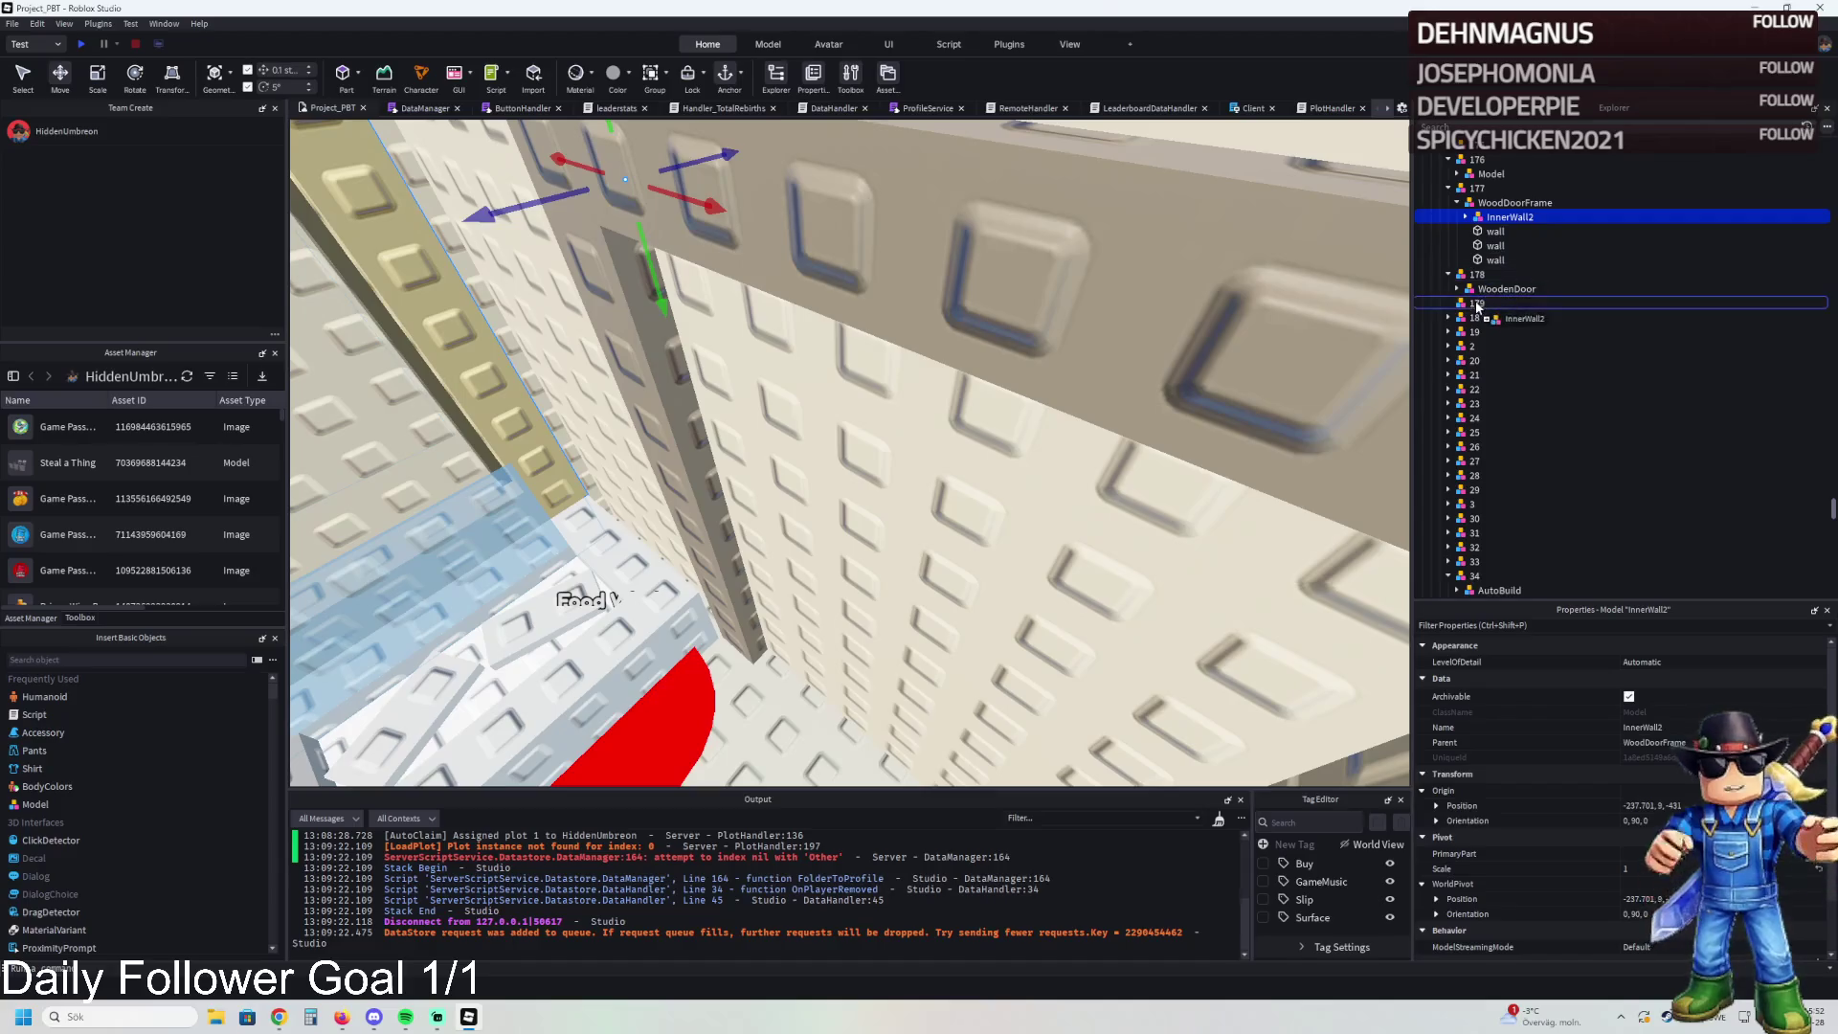
click(1477, 288)
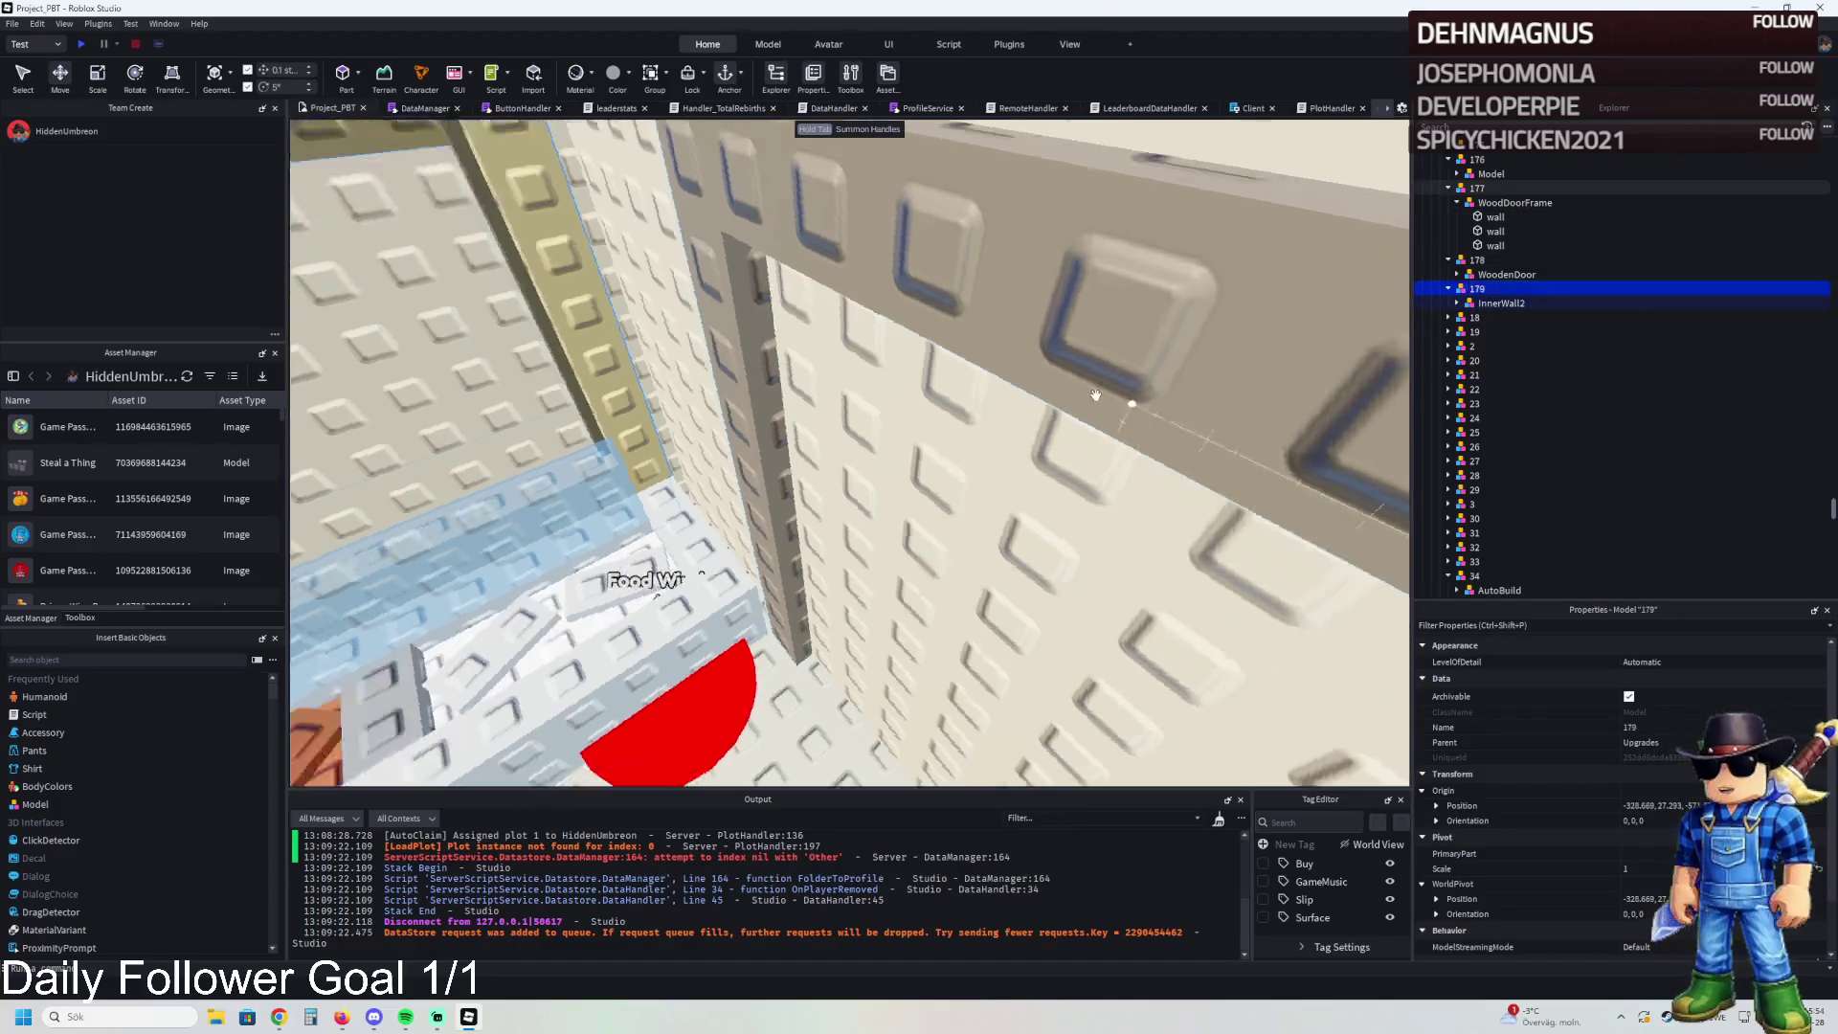
- Set the RemoveOnButton value to 179
scroll(1532, 383, up, 5)
click(1559, 261)
click(1541, 274)
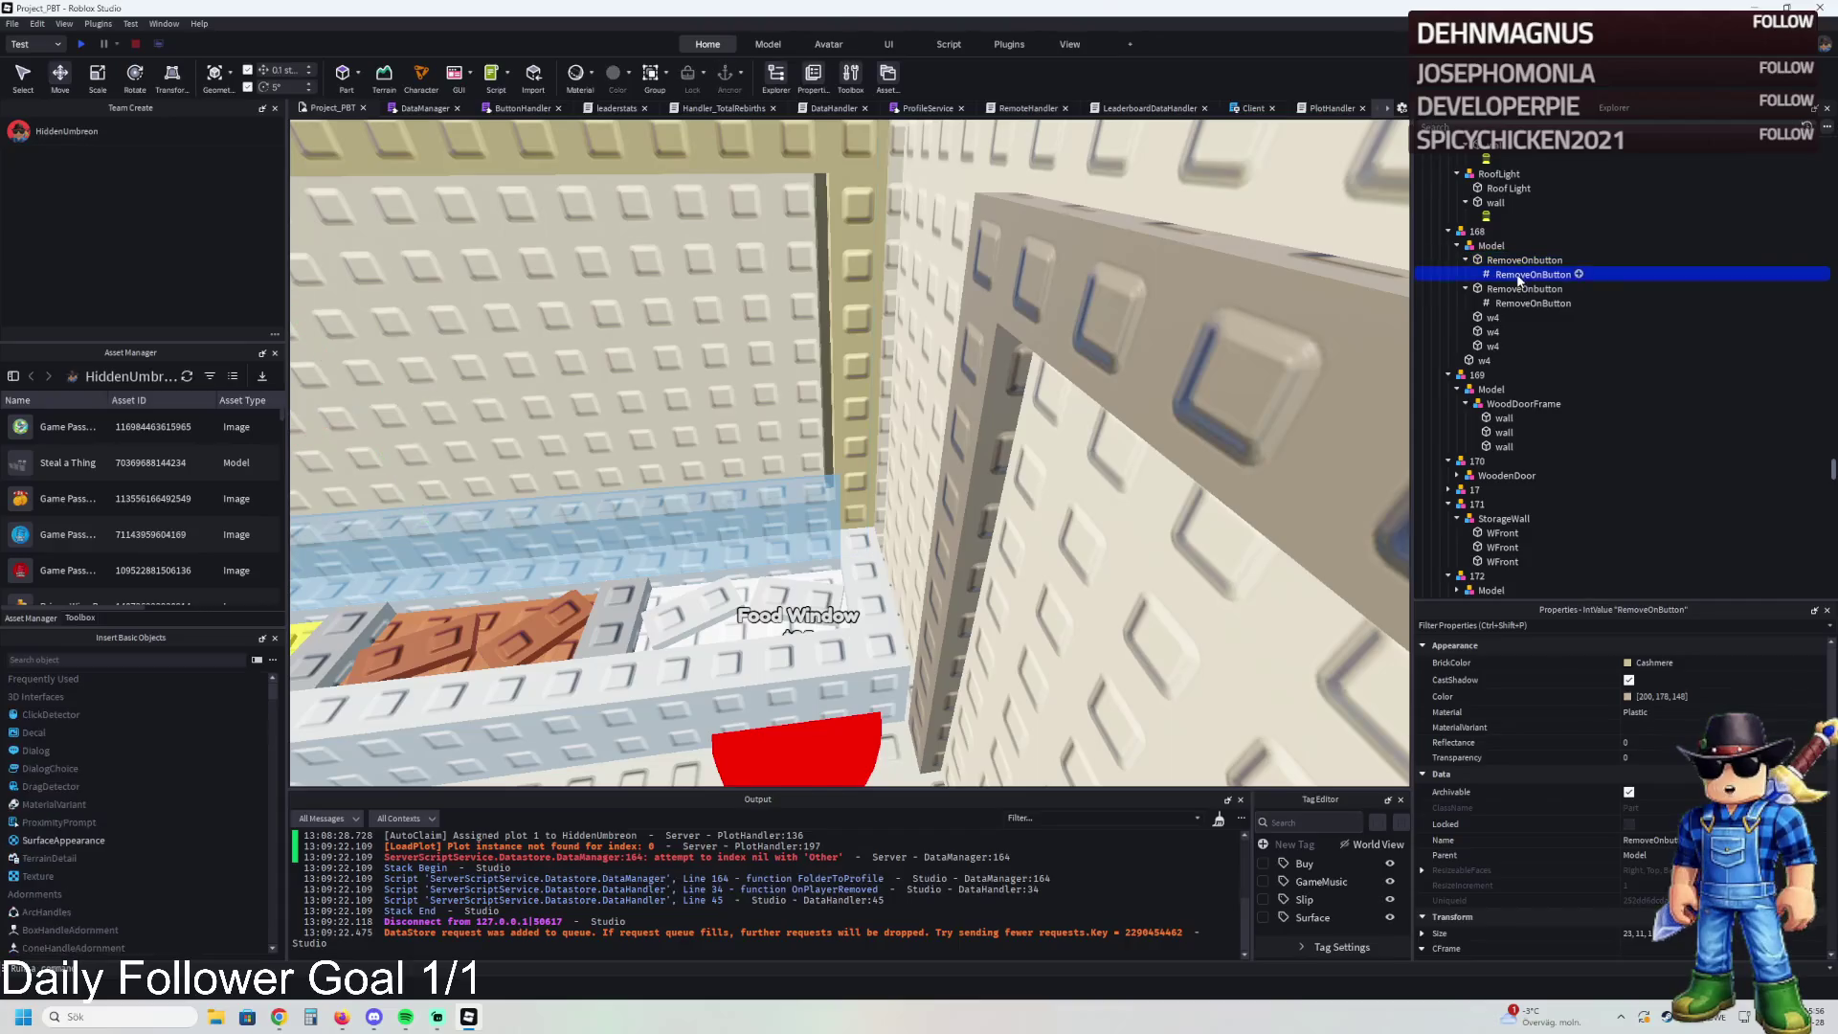
click(1638, 740)
text(179s)
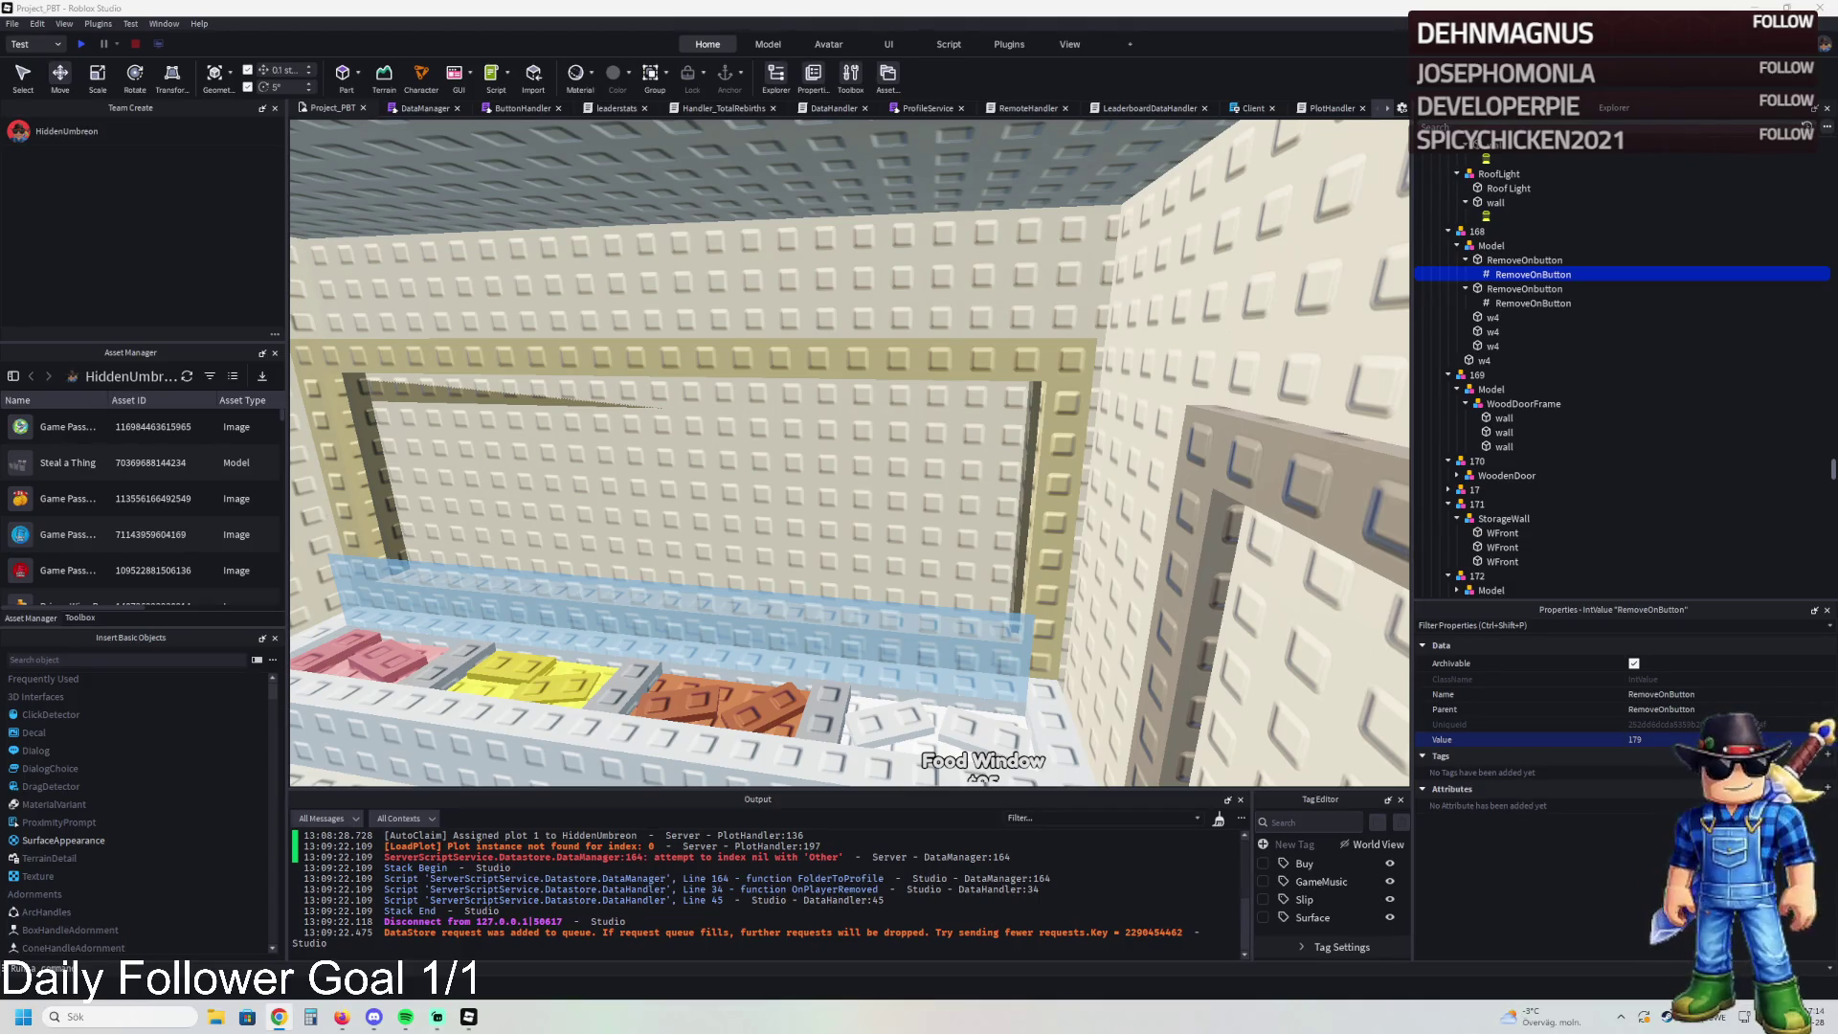
key(s)
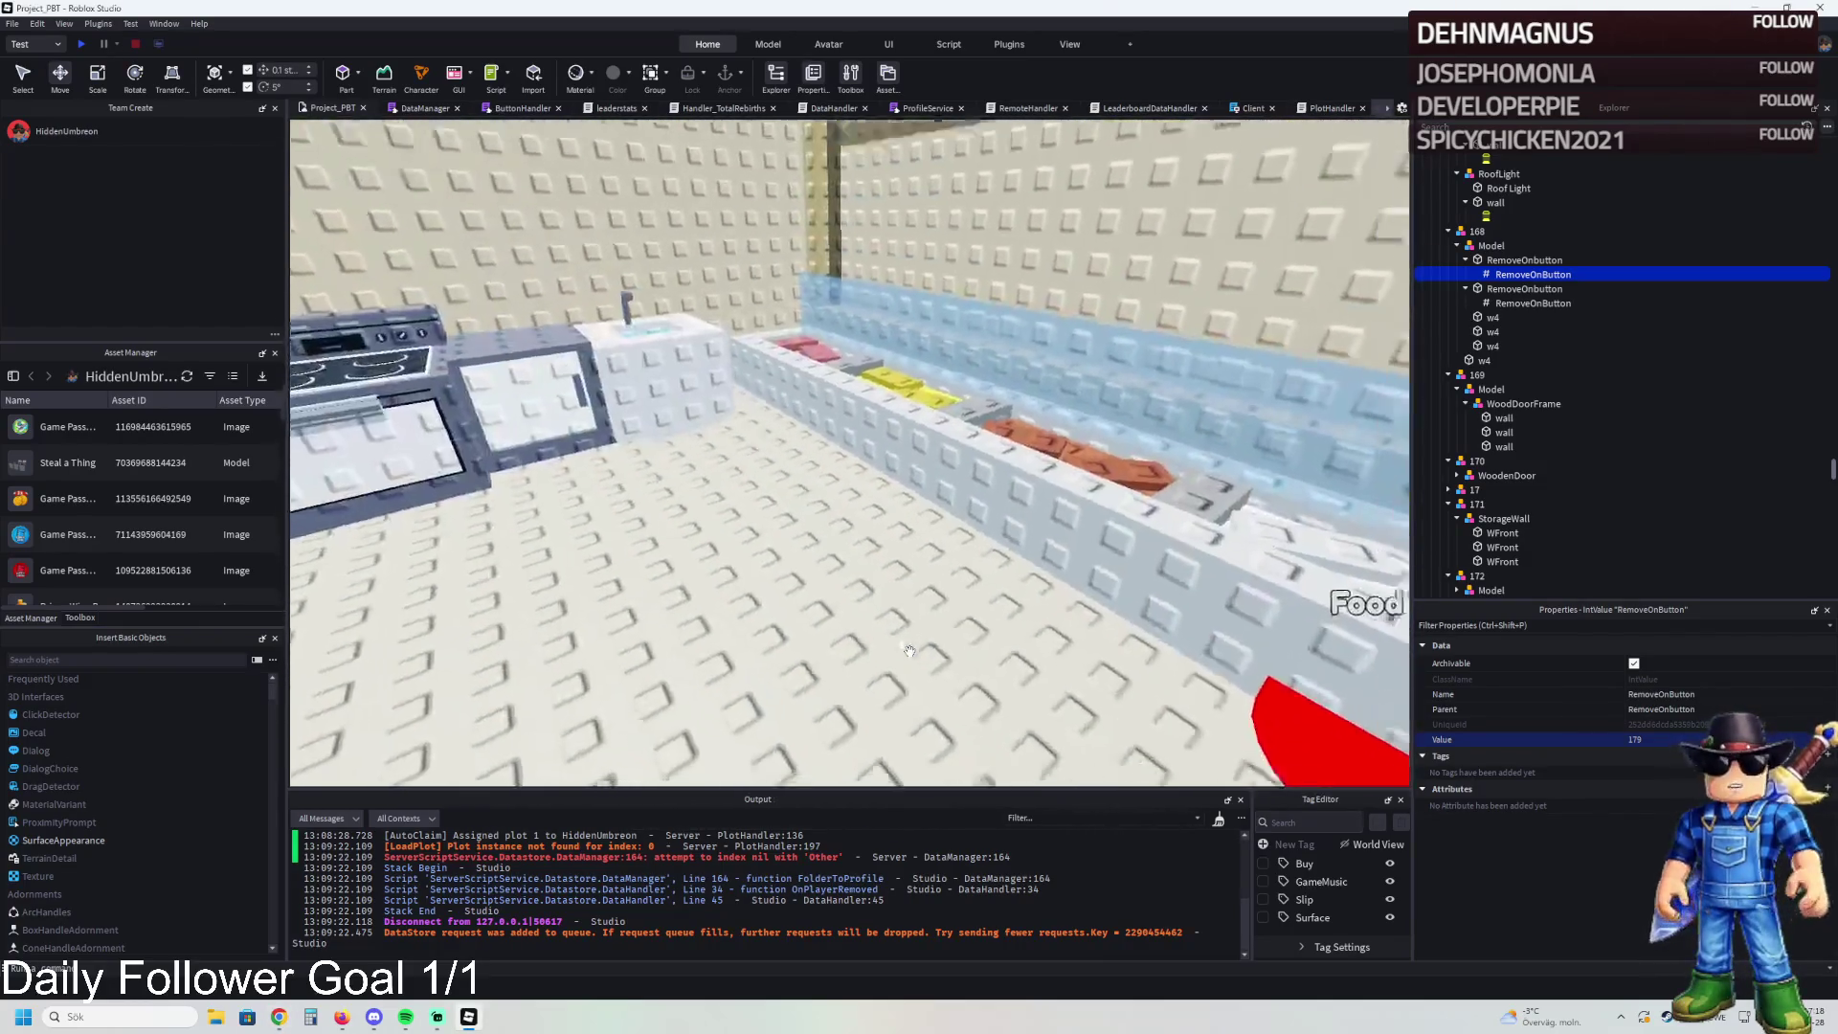
- Duplicate red pad 179, move the copy 5.7 studs left, and rename it 180
click(1005, 619)
key(ctrl+d)
mouse_move(943, 546)
mouse_down()
mouse_move(714, 524)
mouse_move(512, 575)
mouse_move(460, 618)
mouse_up()
key(F2)
text(0)
key(Return)
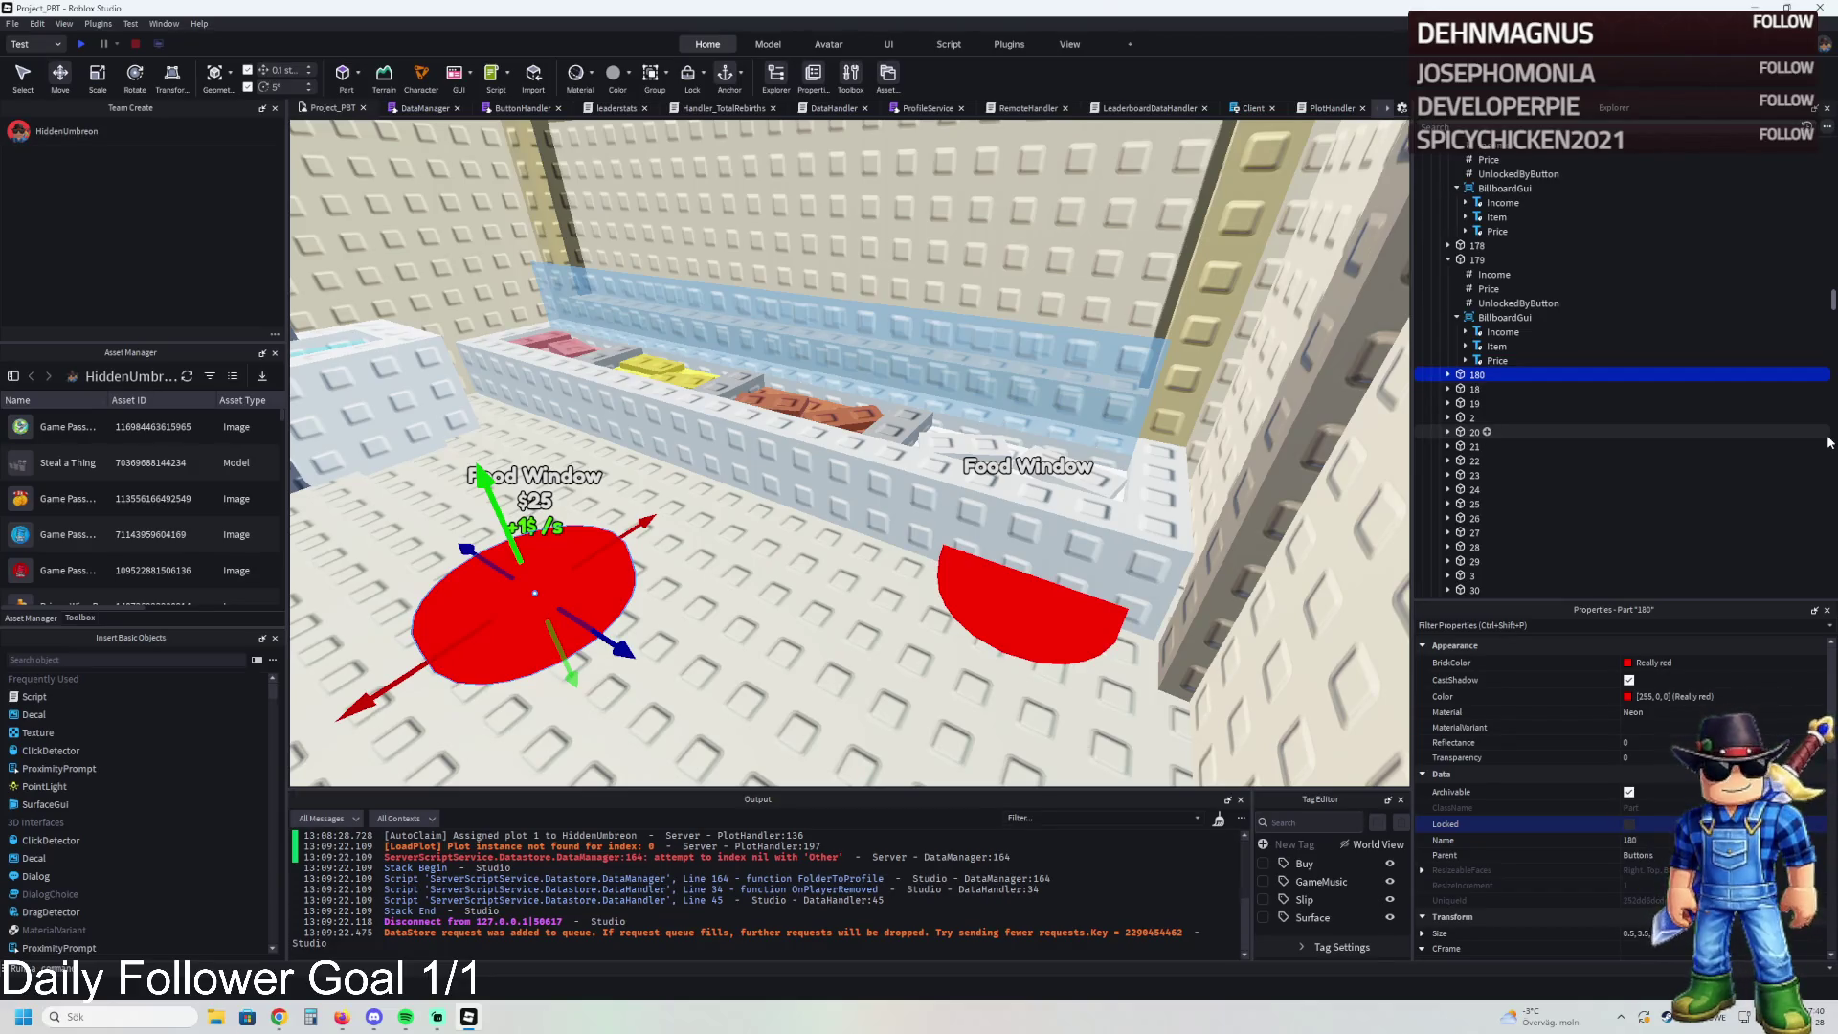
- Set pad 180's UnlockedByButton value to 179 and select the pad
click(1448, 375)
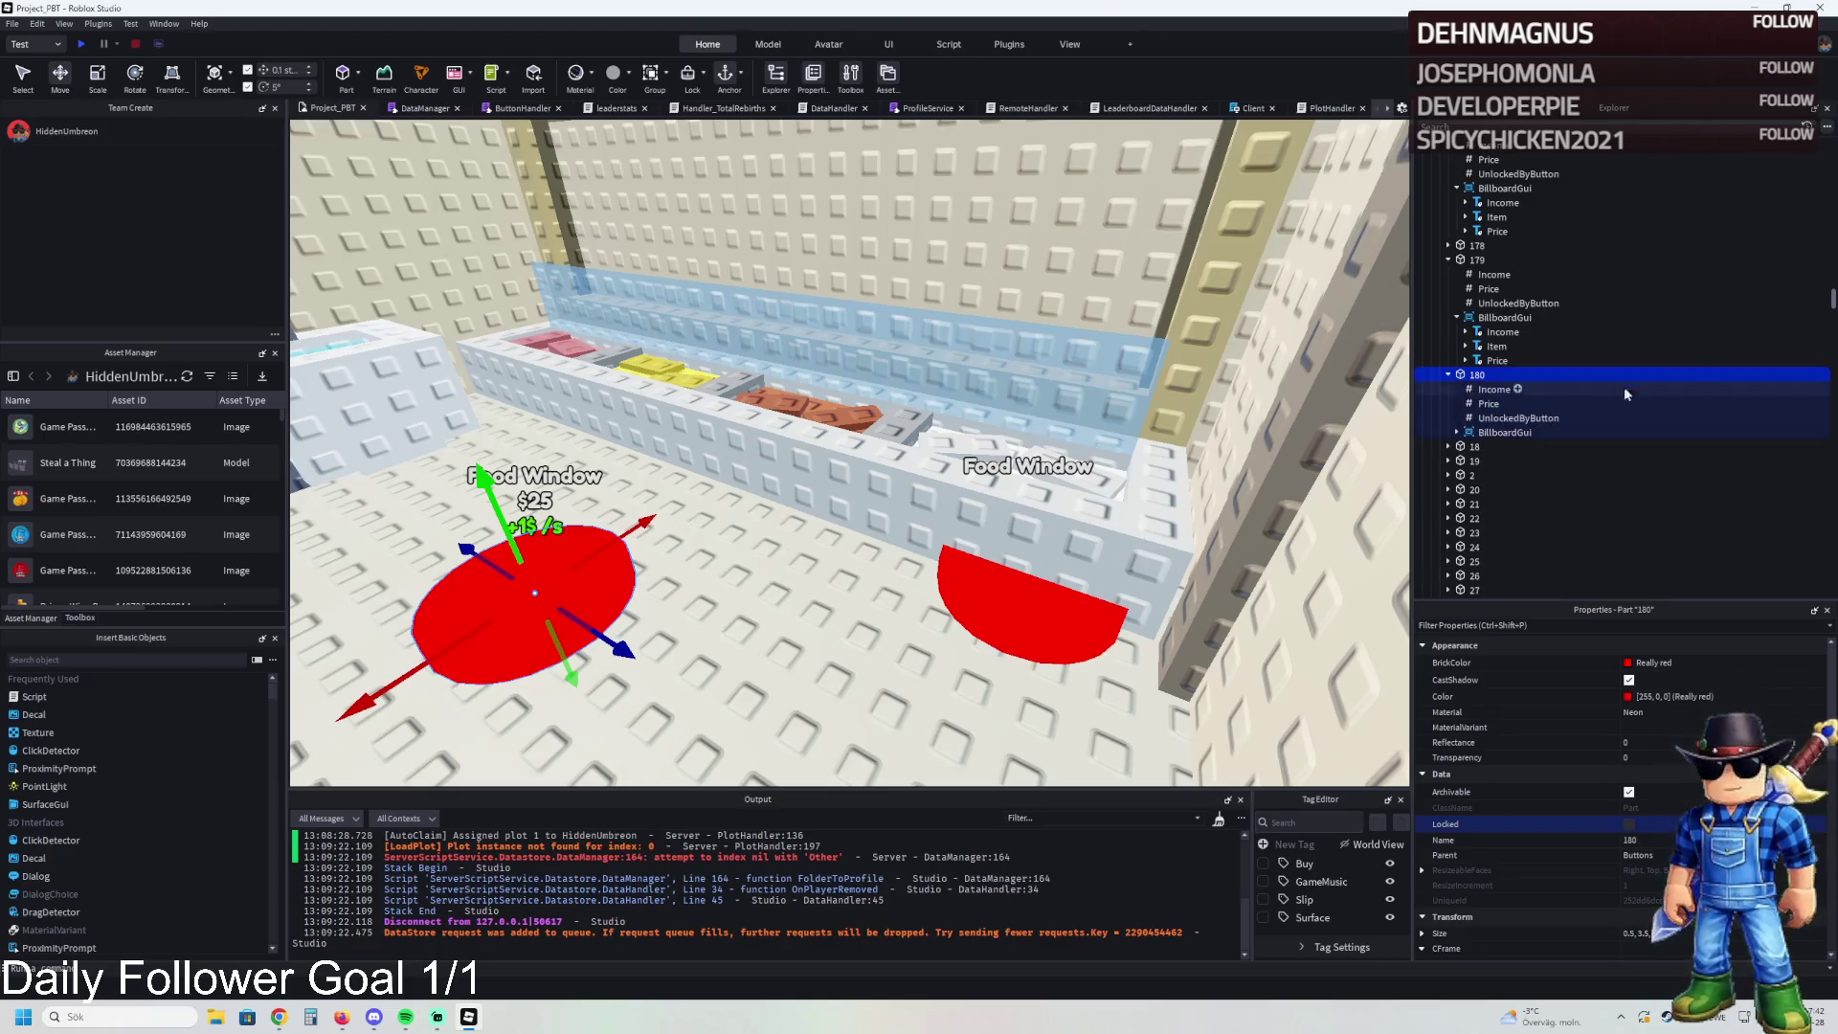
click(1506, 432)
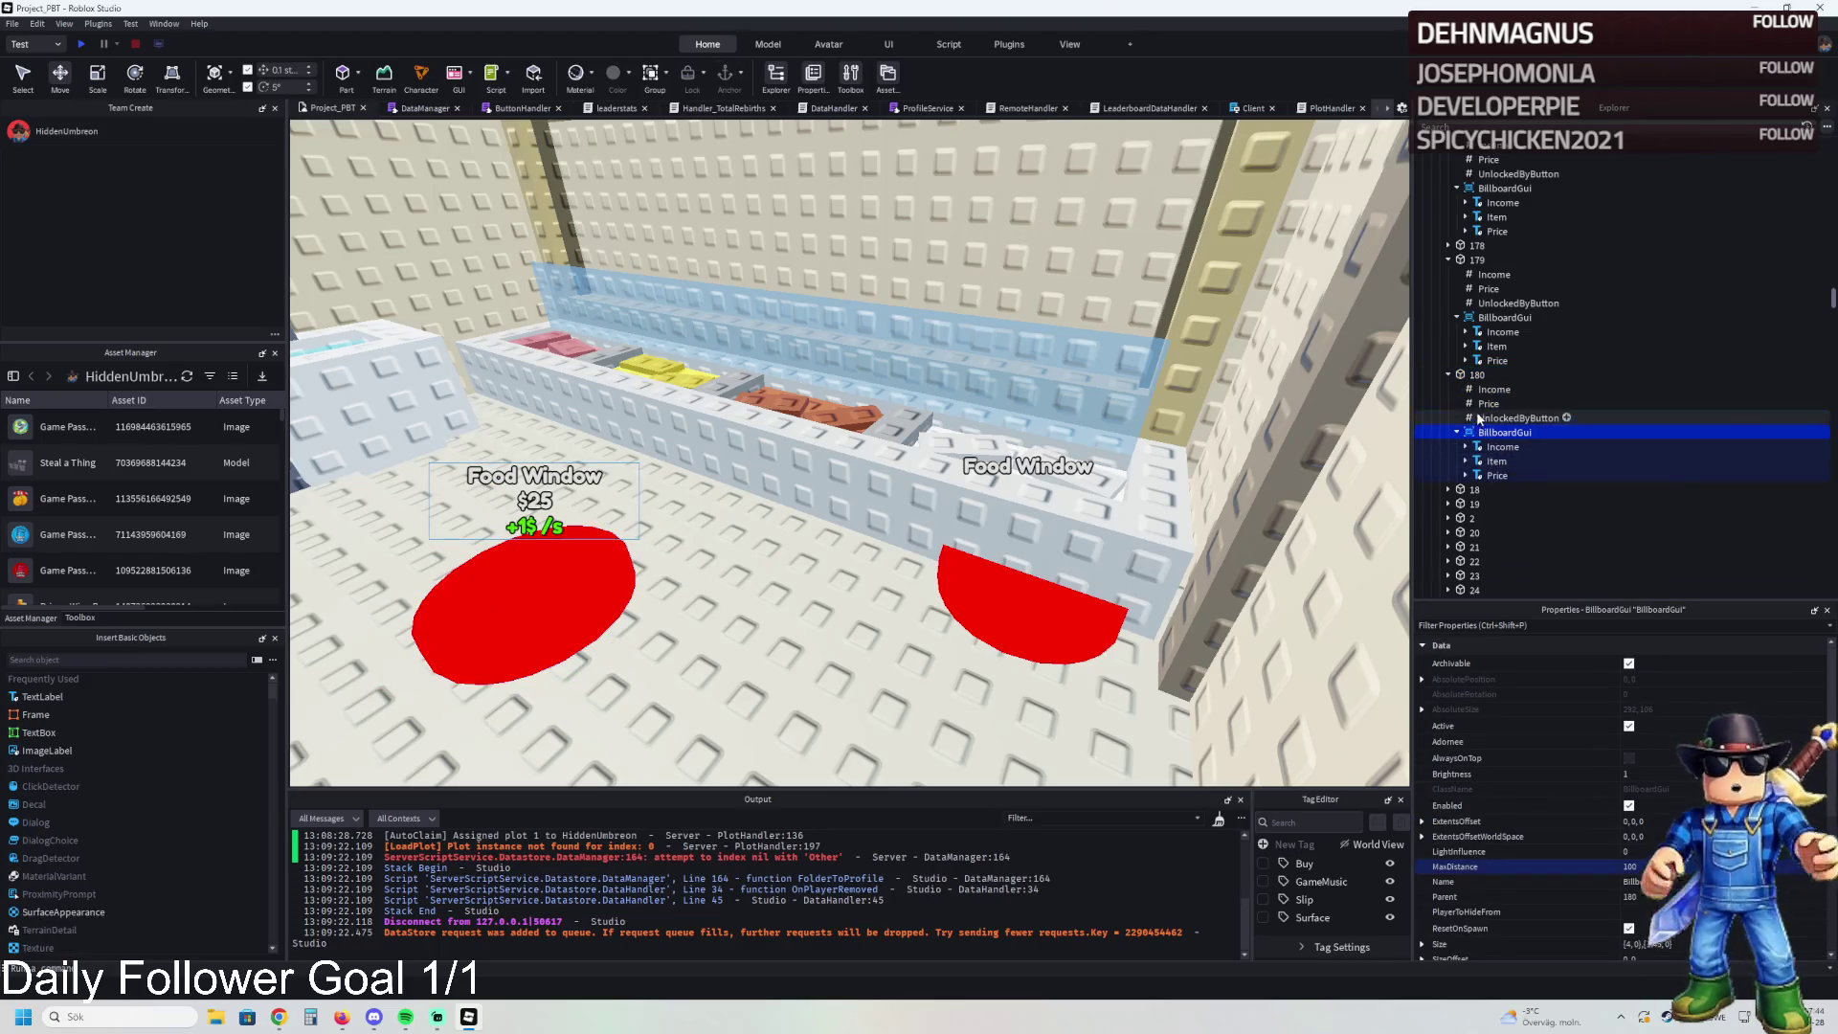
click(1489, 403)
click(1518, 417)
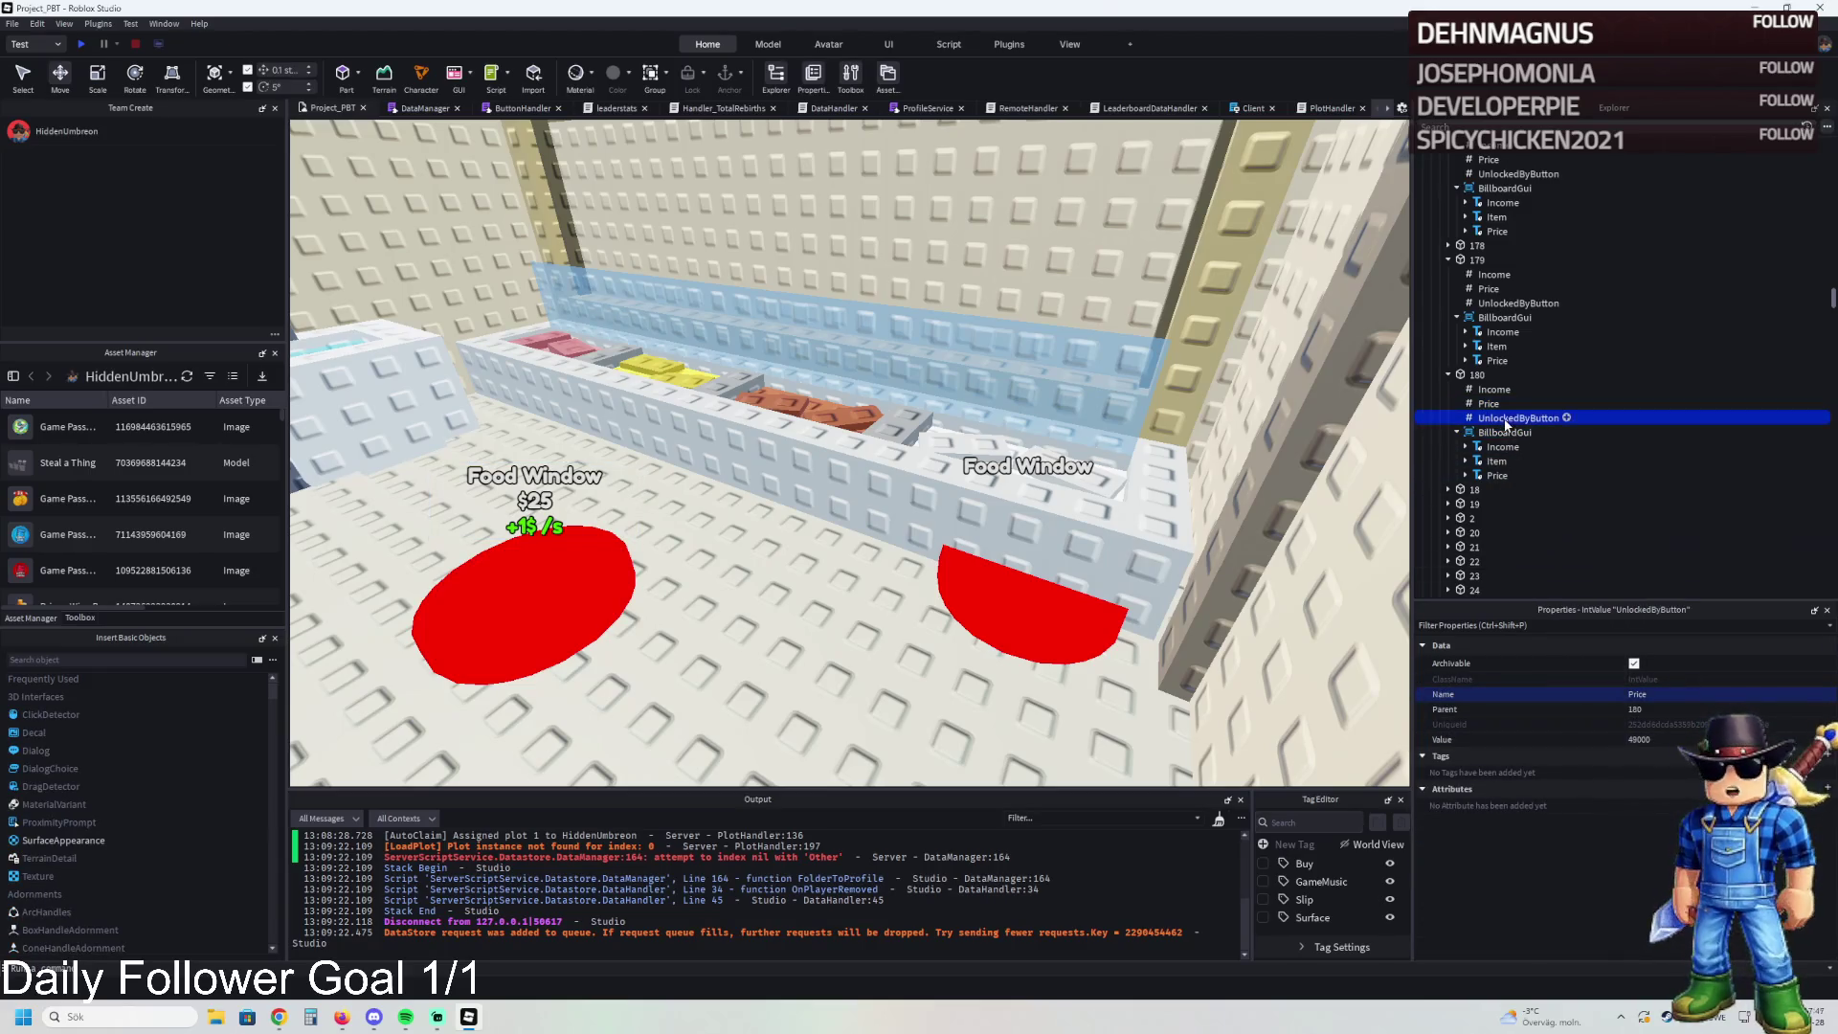
double_click(1675, 742)
text(179)
key(Return)
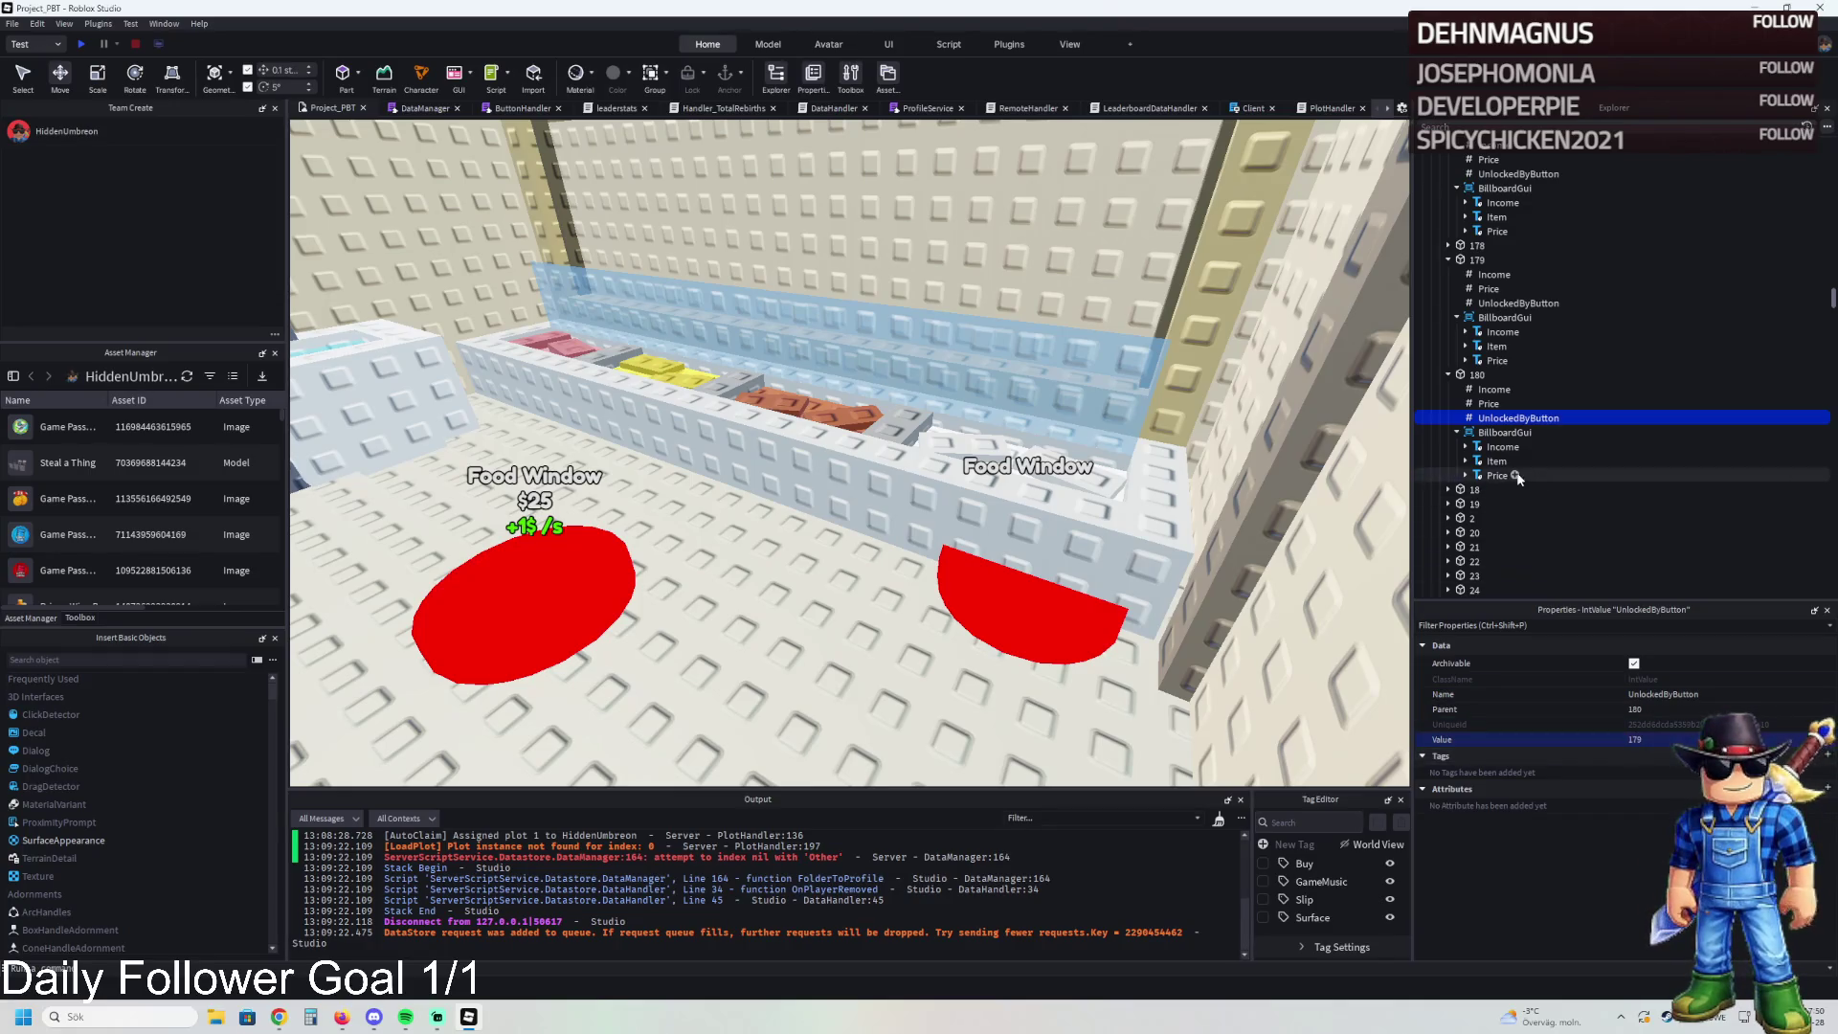
key(f)
click(780, 541)
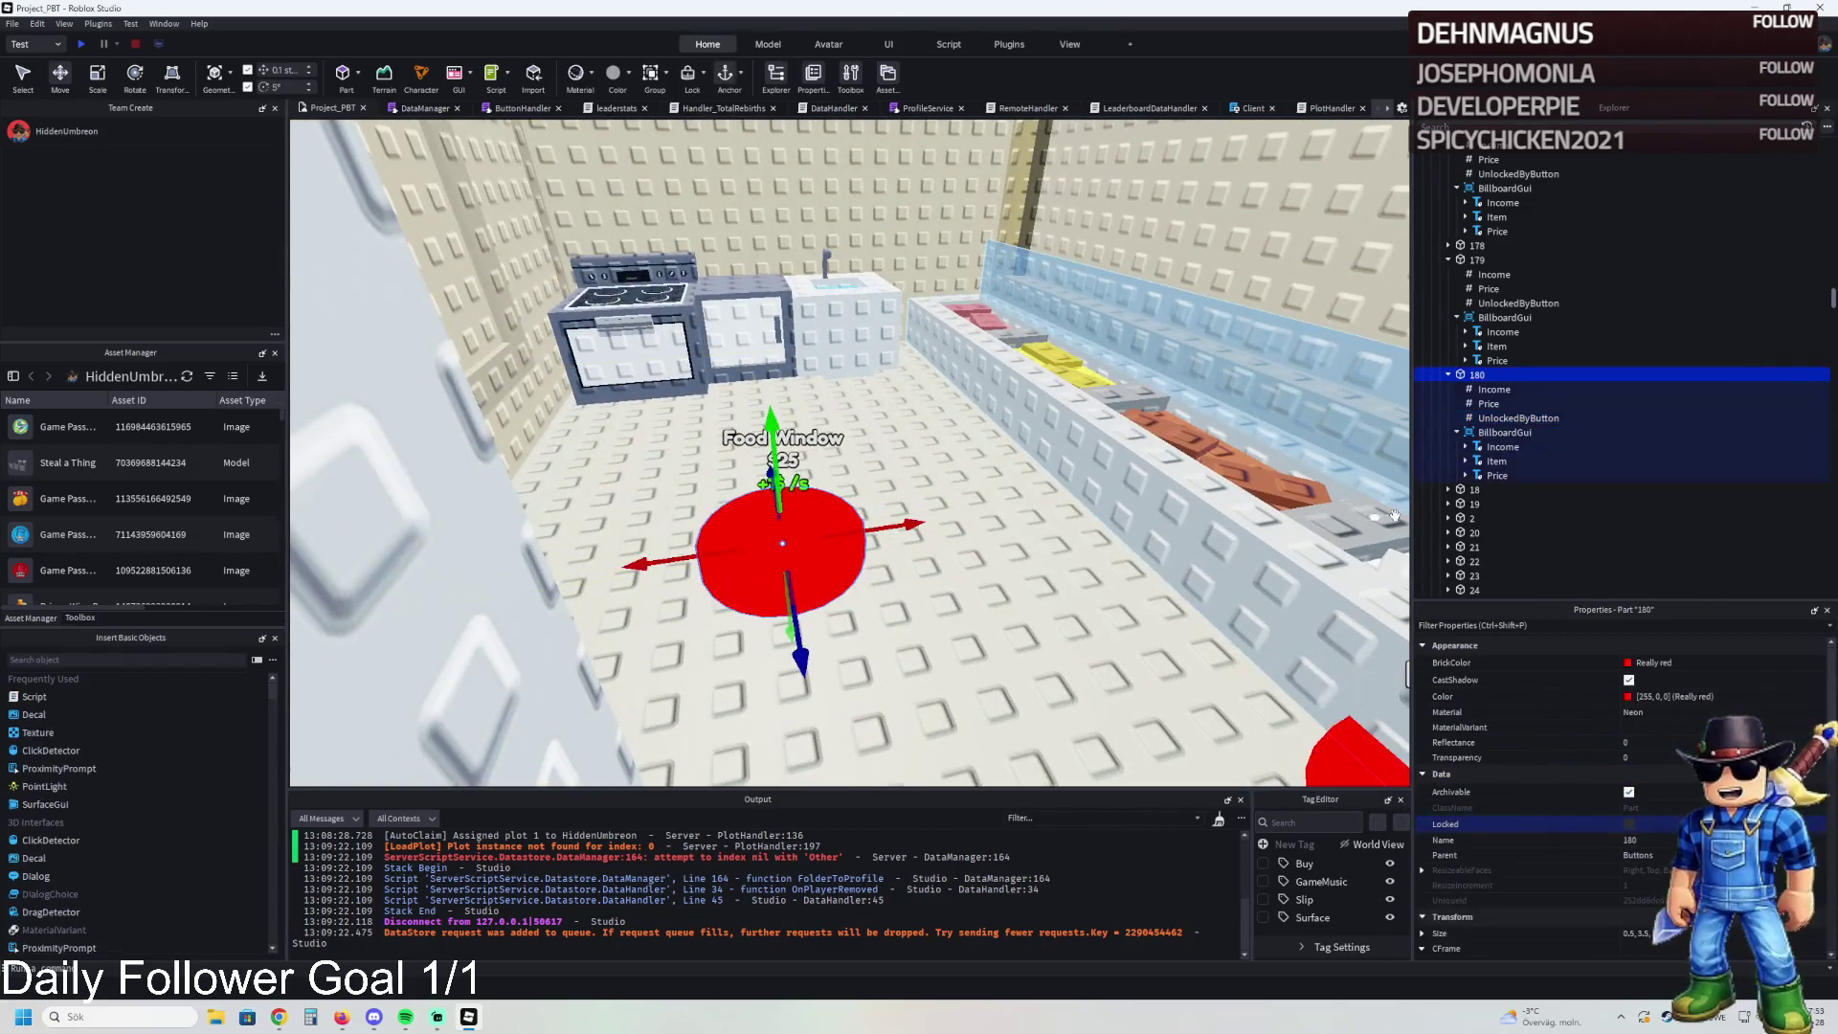
- Set the Item label text on pad 180's billboard to 'Stove'
click(1497, 460)
scroll(1618, 785, down, 10)
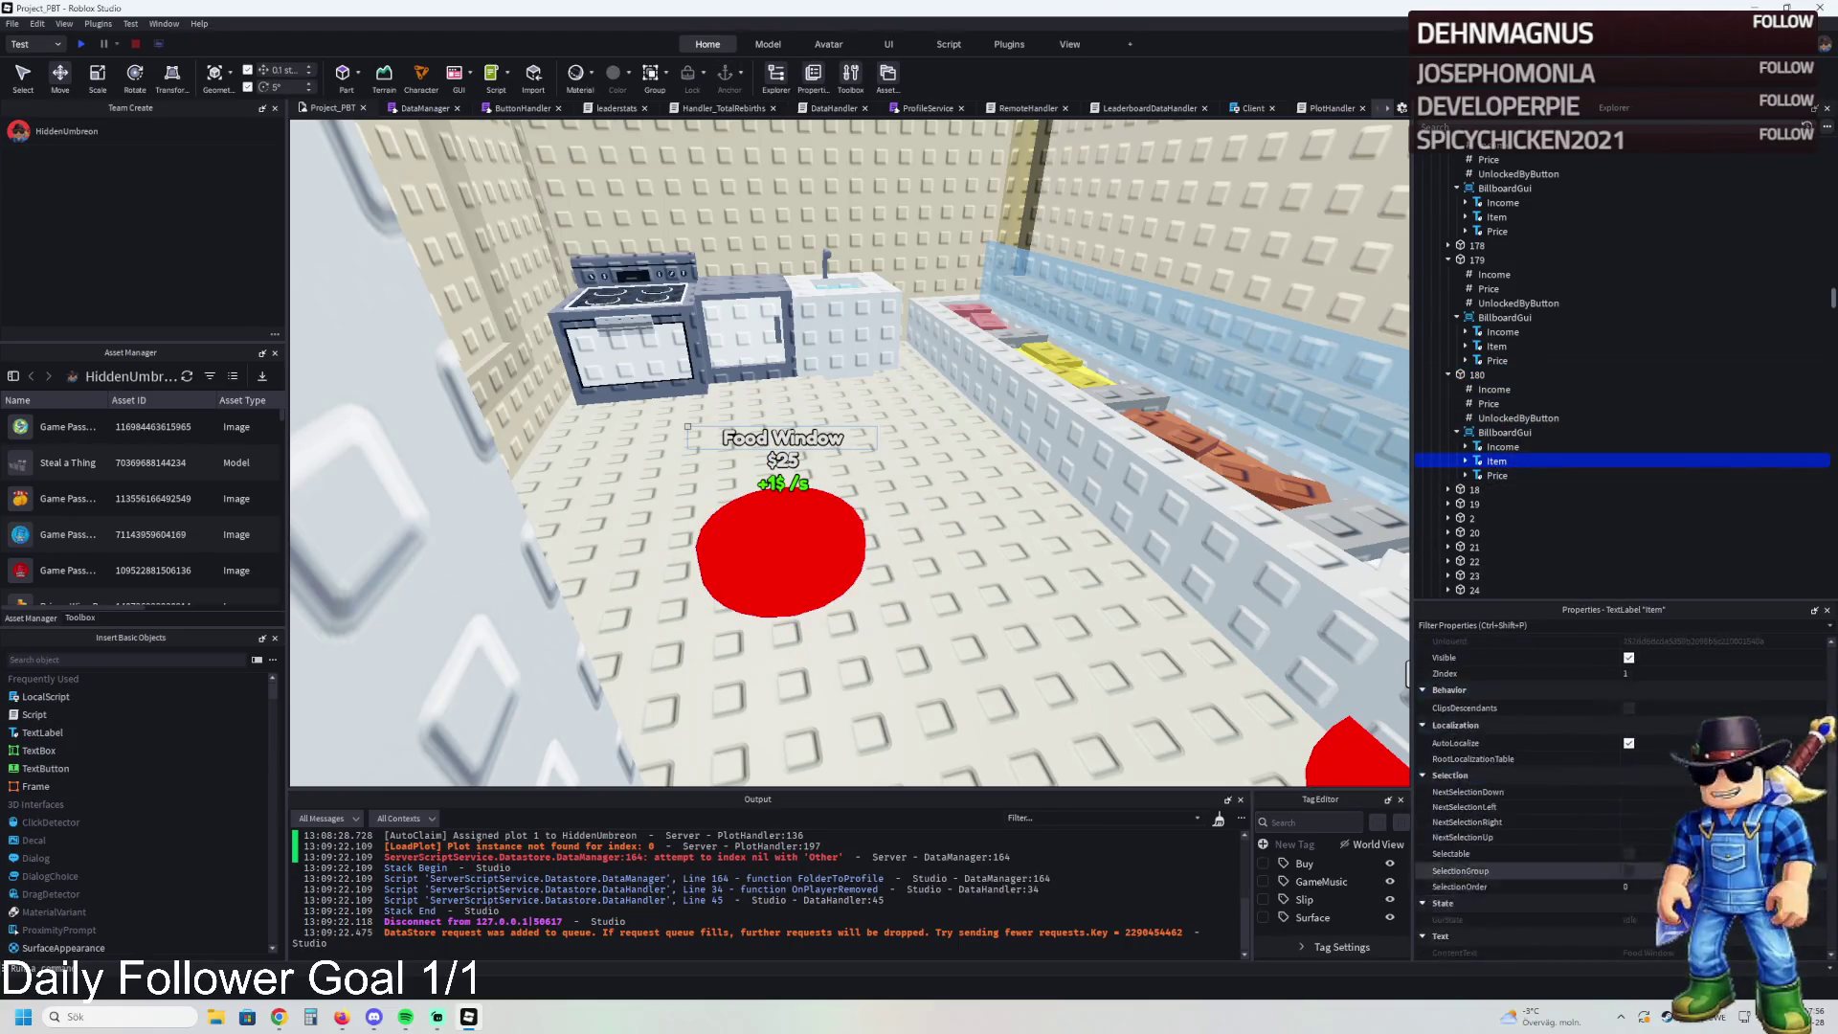
click(1666, 838)
text(Stove)
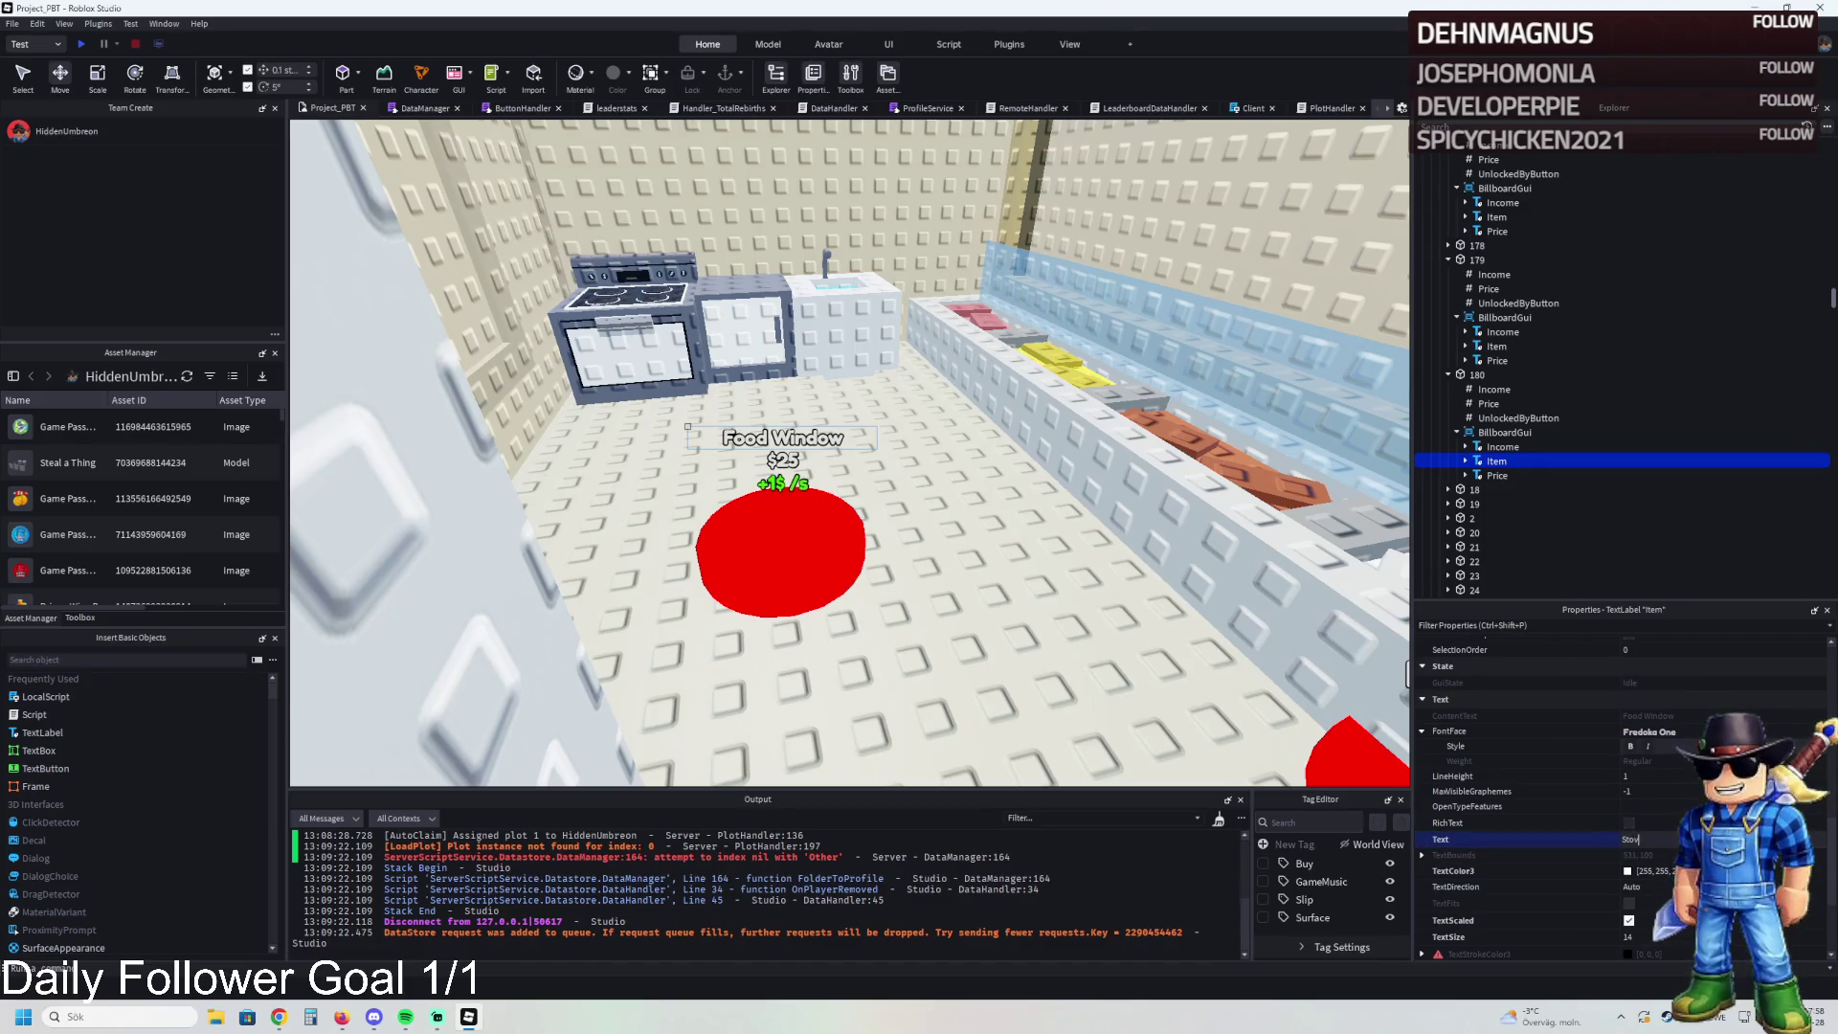
key(Return)
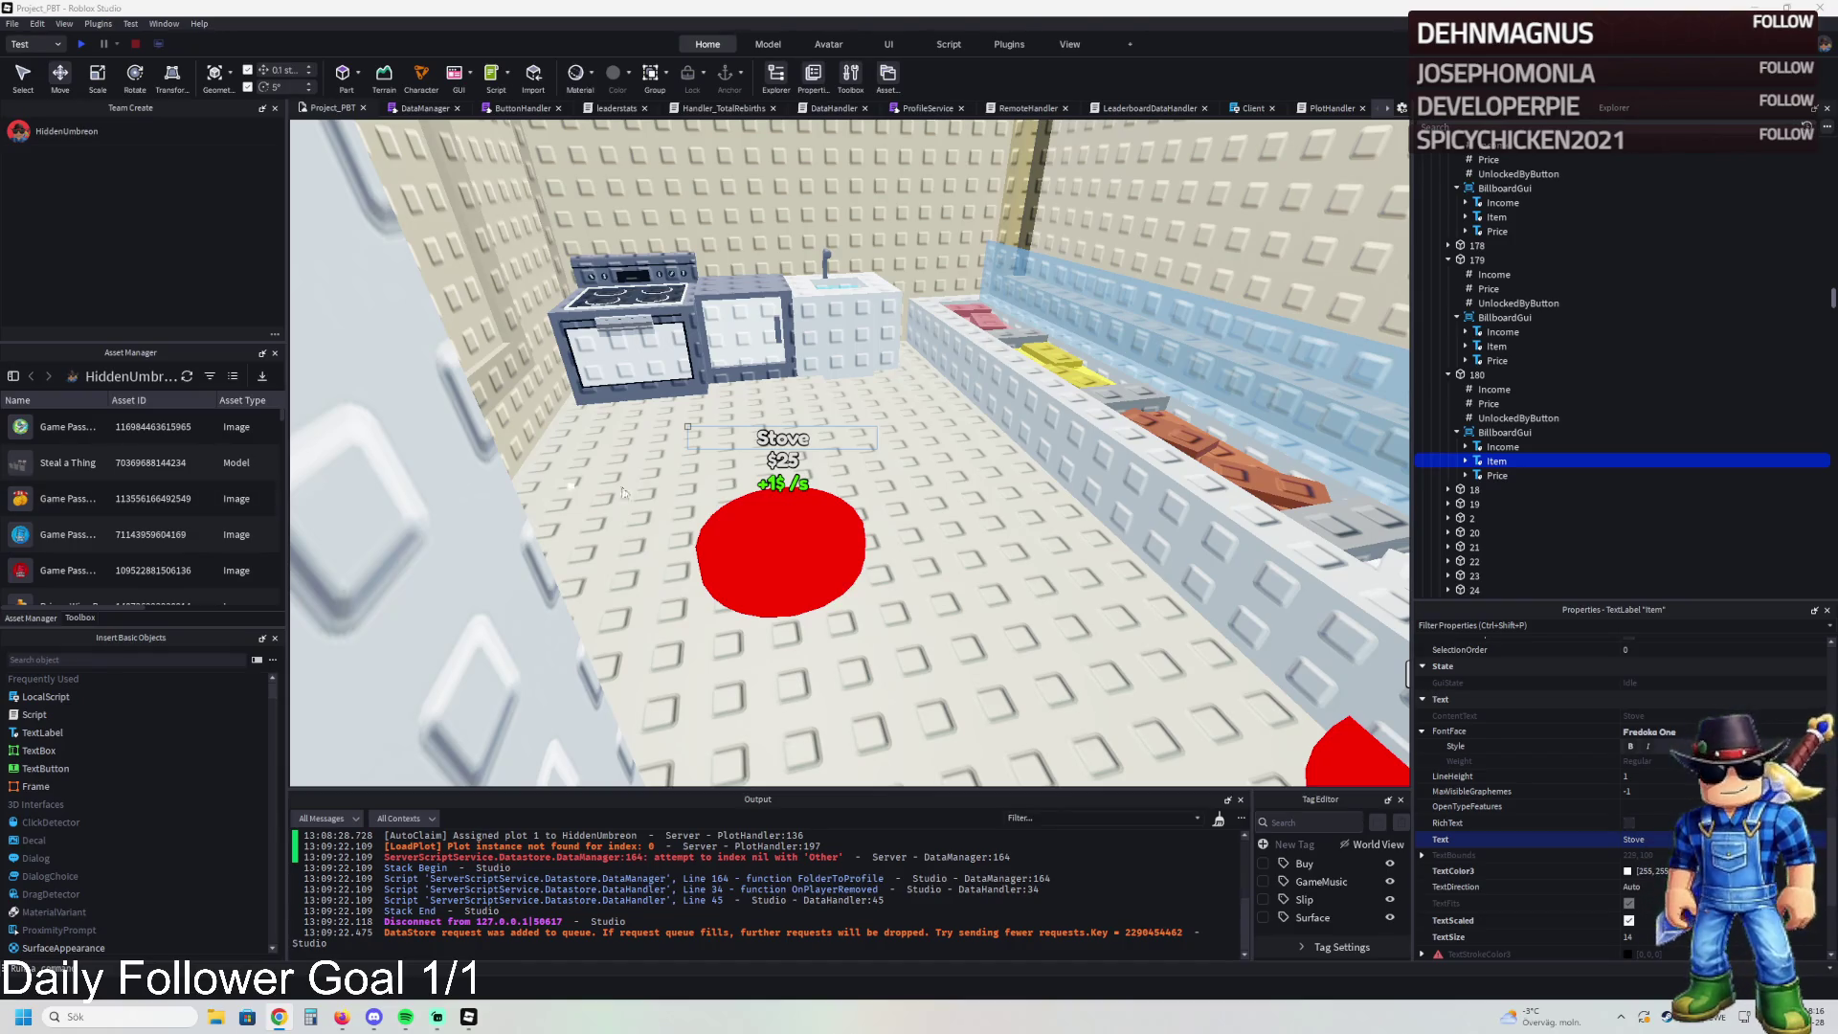
click(787, 529)
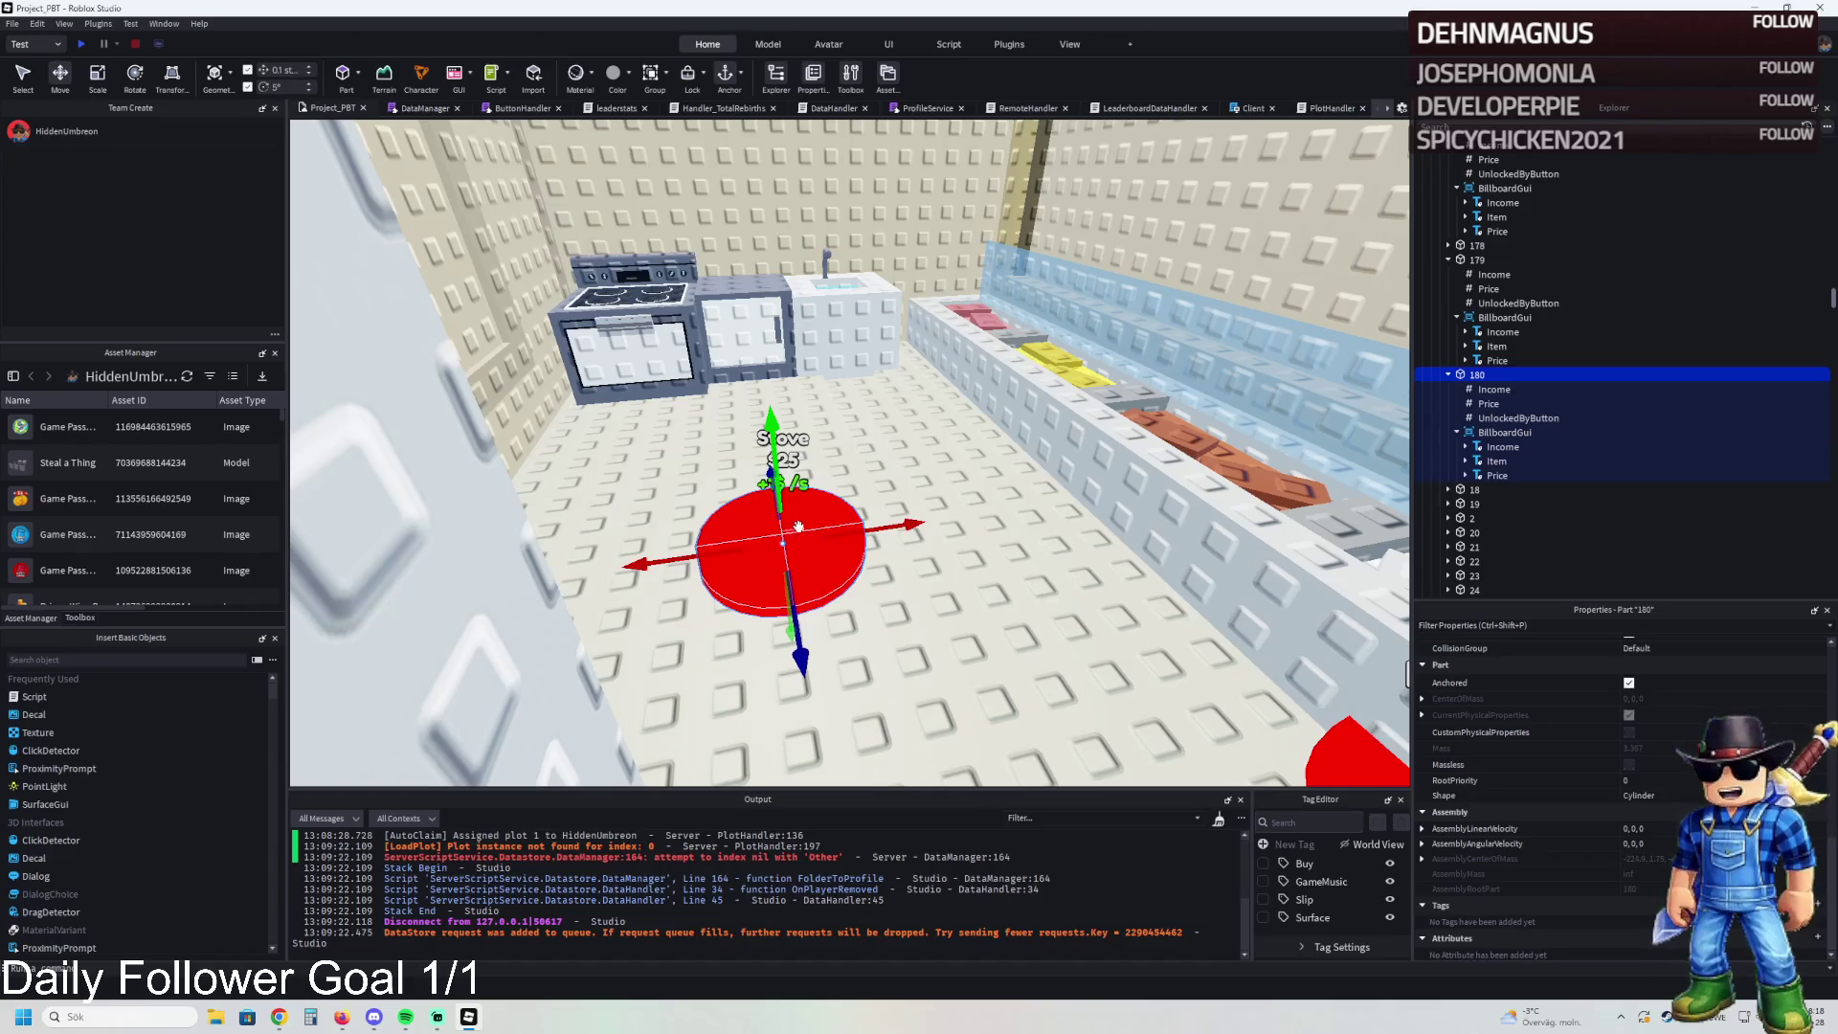
- Stretch two sink wall panels to a height of 3.2 with the Scale tool
scroll(827, 526, up, 10)
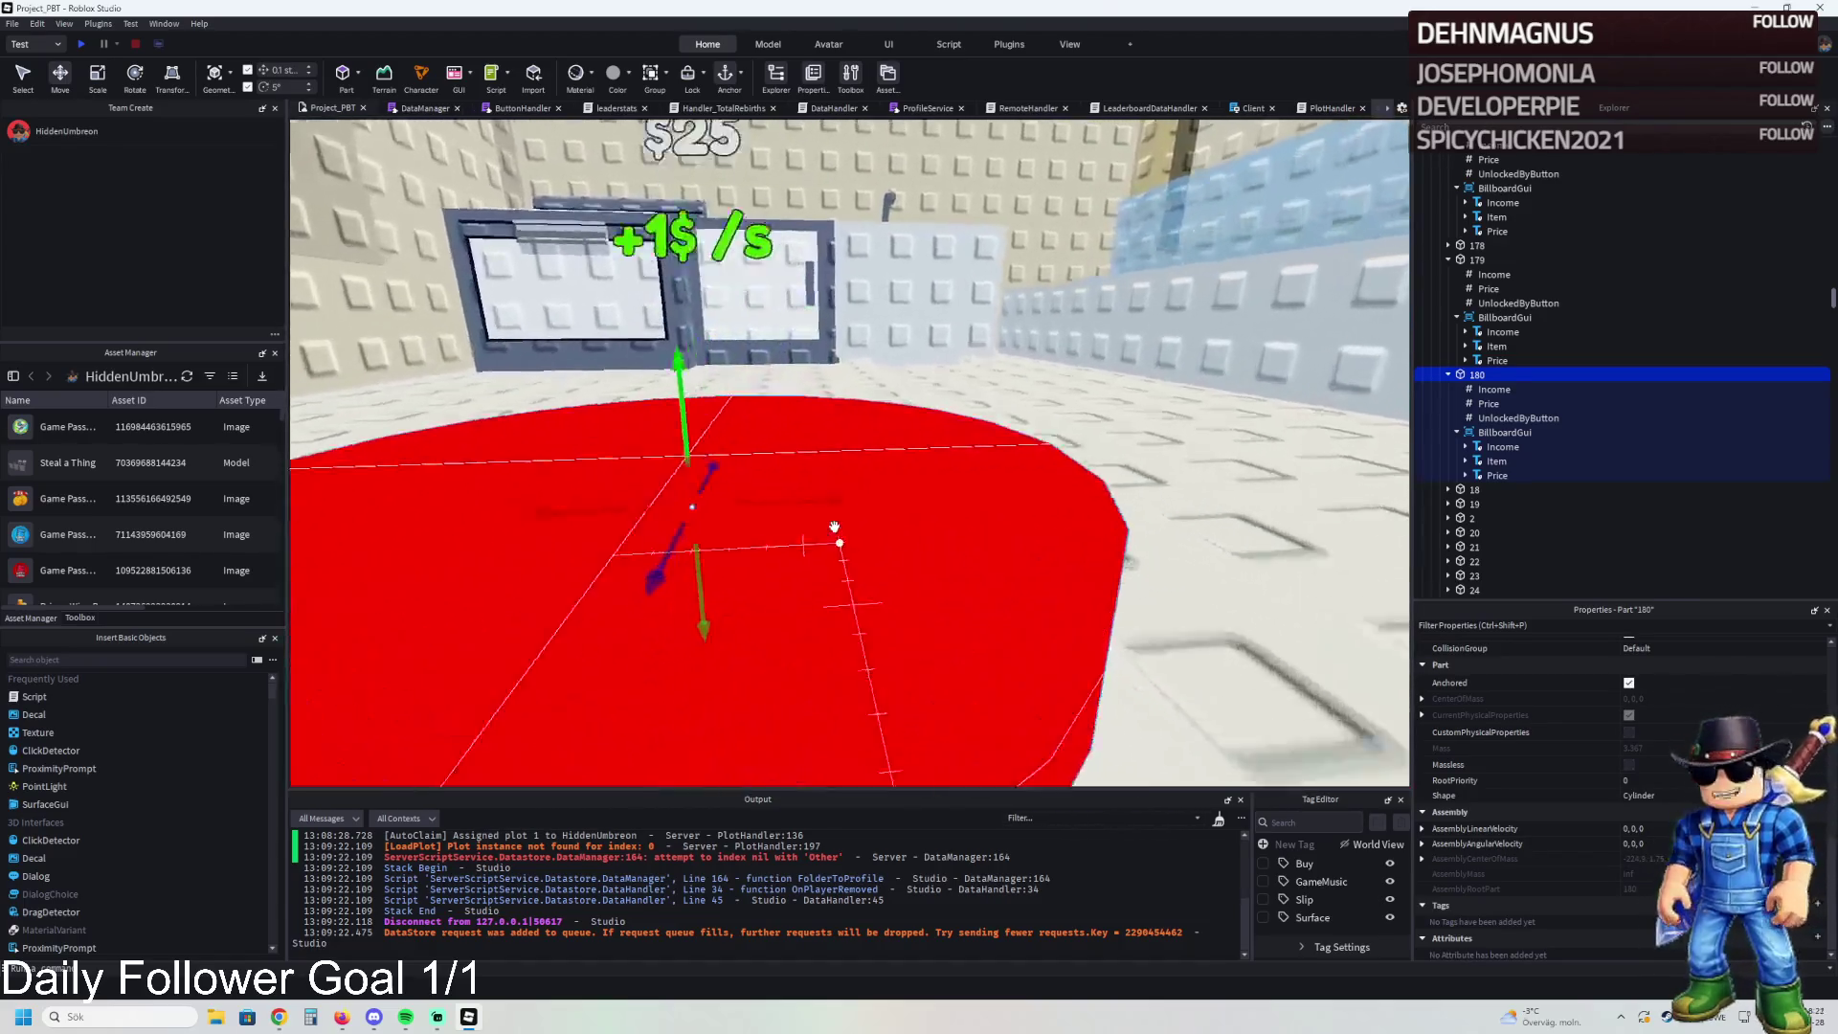
scroll(835, 528, up, 10)
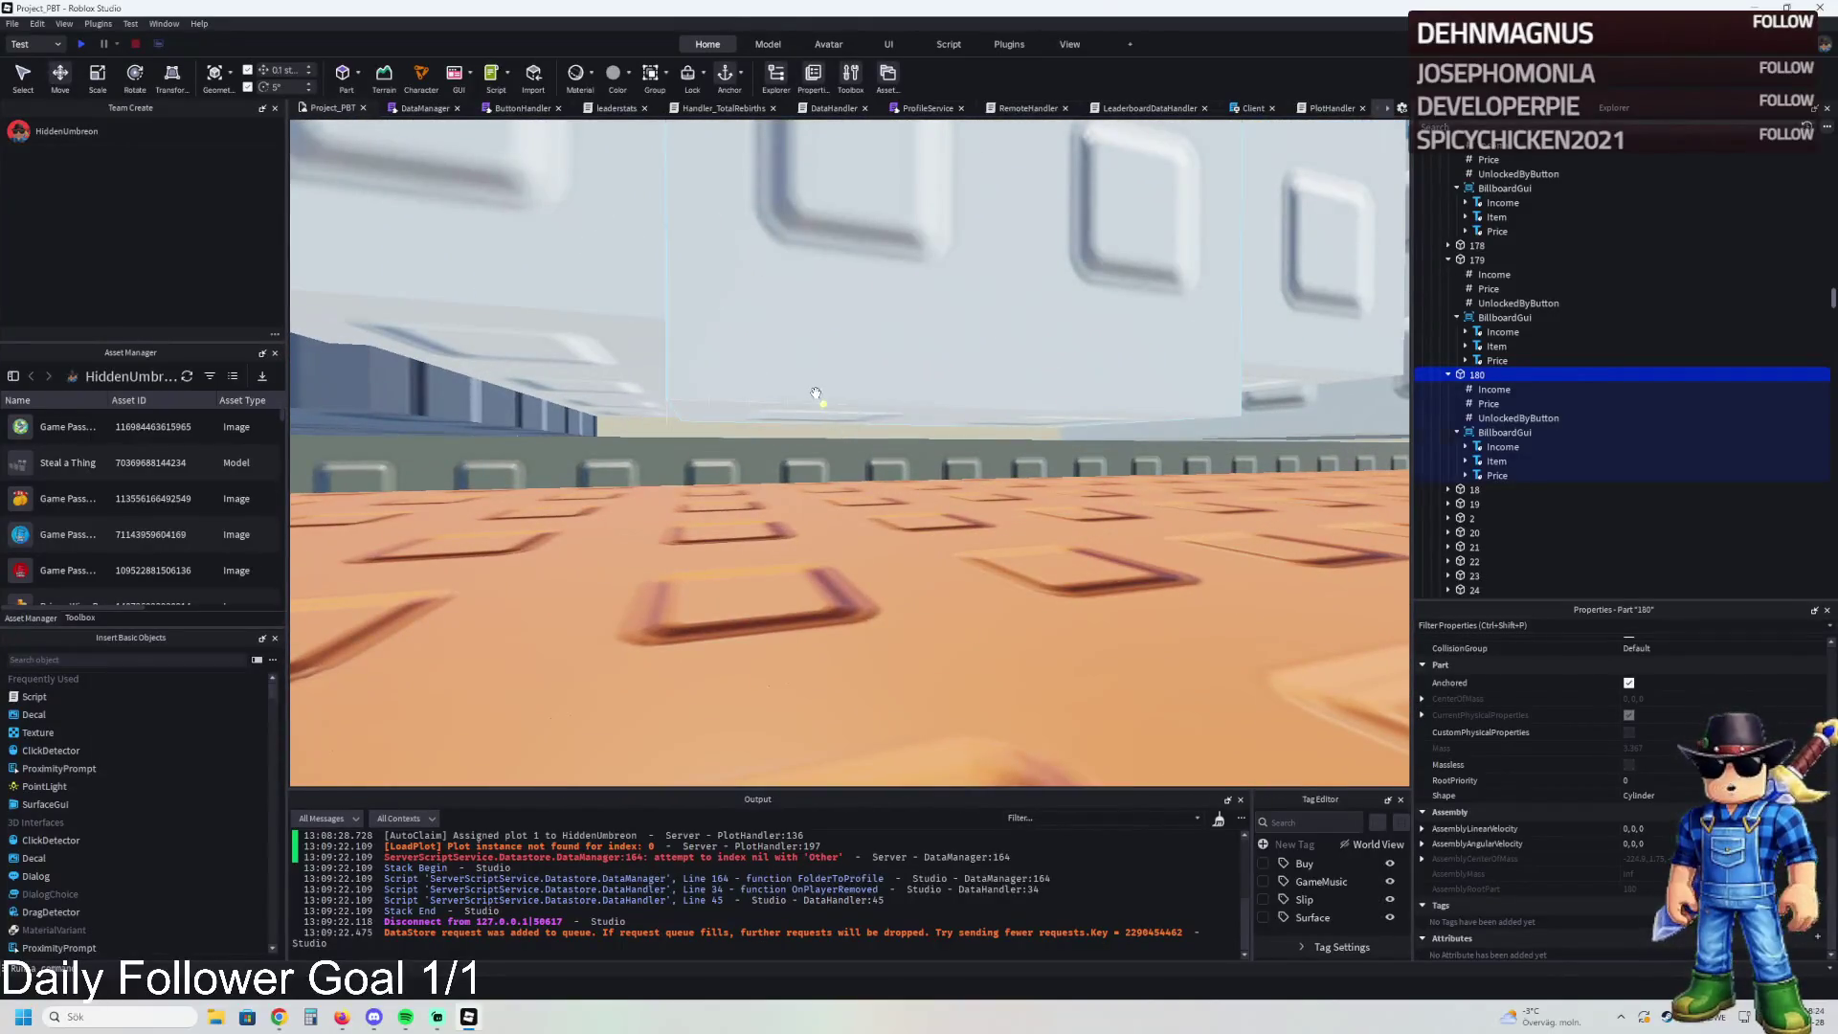
click(816, 392)
scroll(816, 393, up, 5)
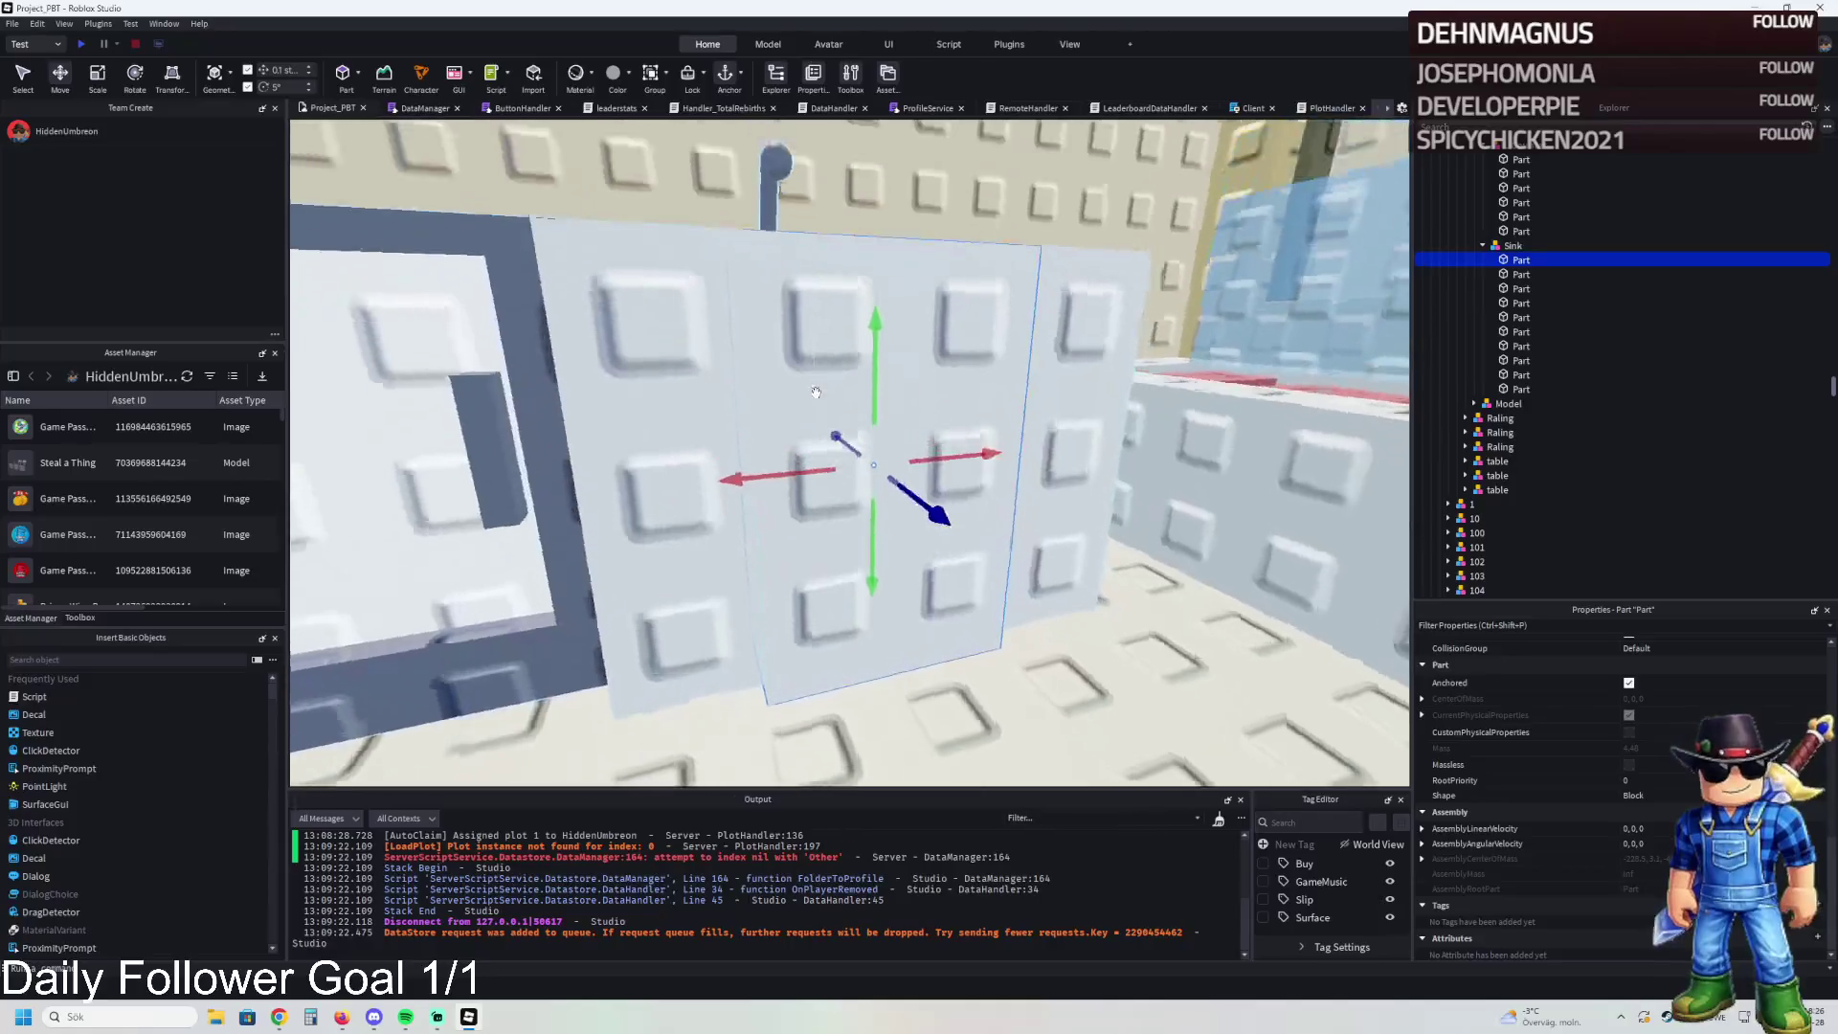
key(ctrl+3)
click(680, 450)
drag(687, 498, 706, 523)
scroll(706, 524, up, 1)
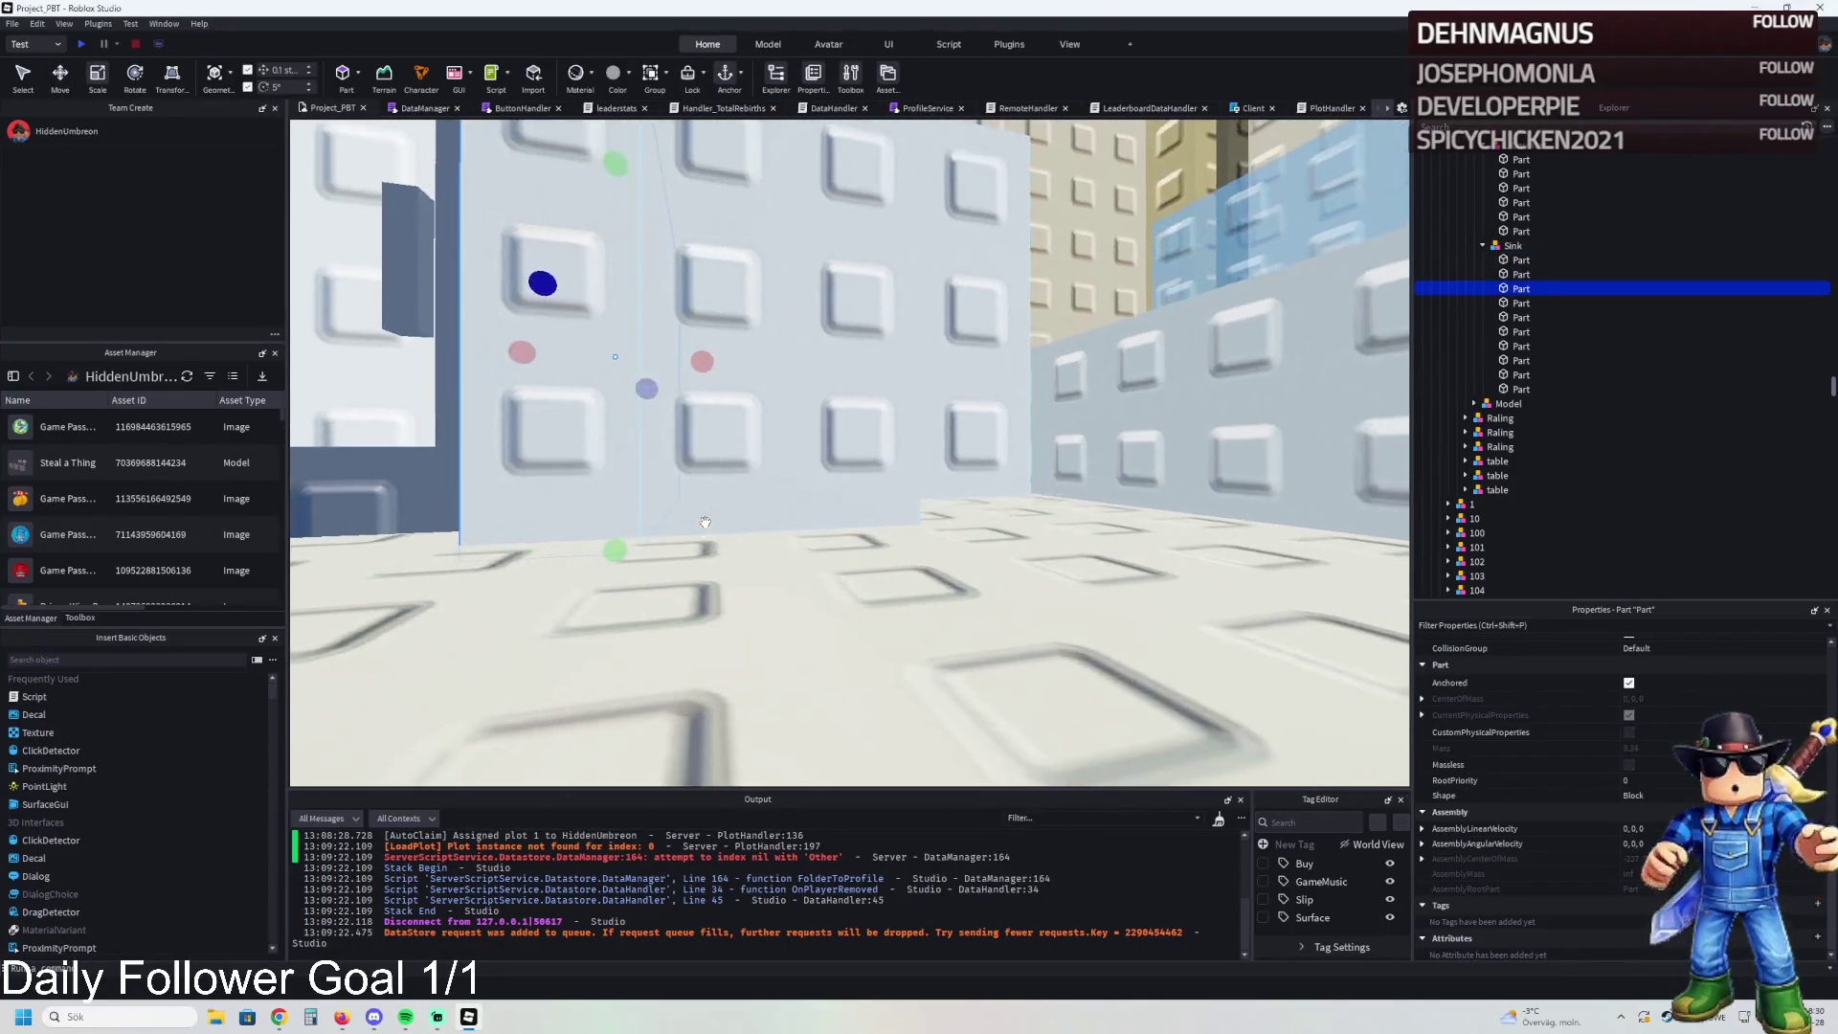
click(723, 517)
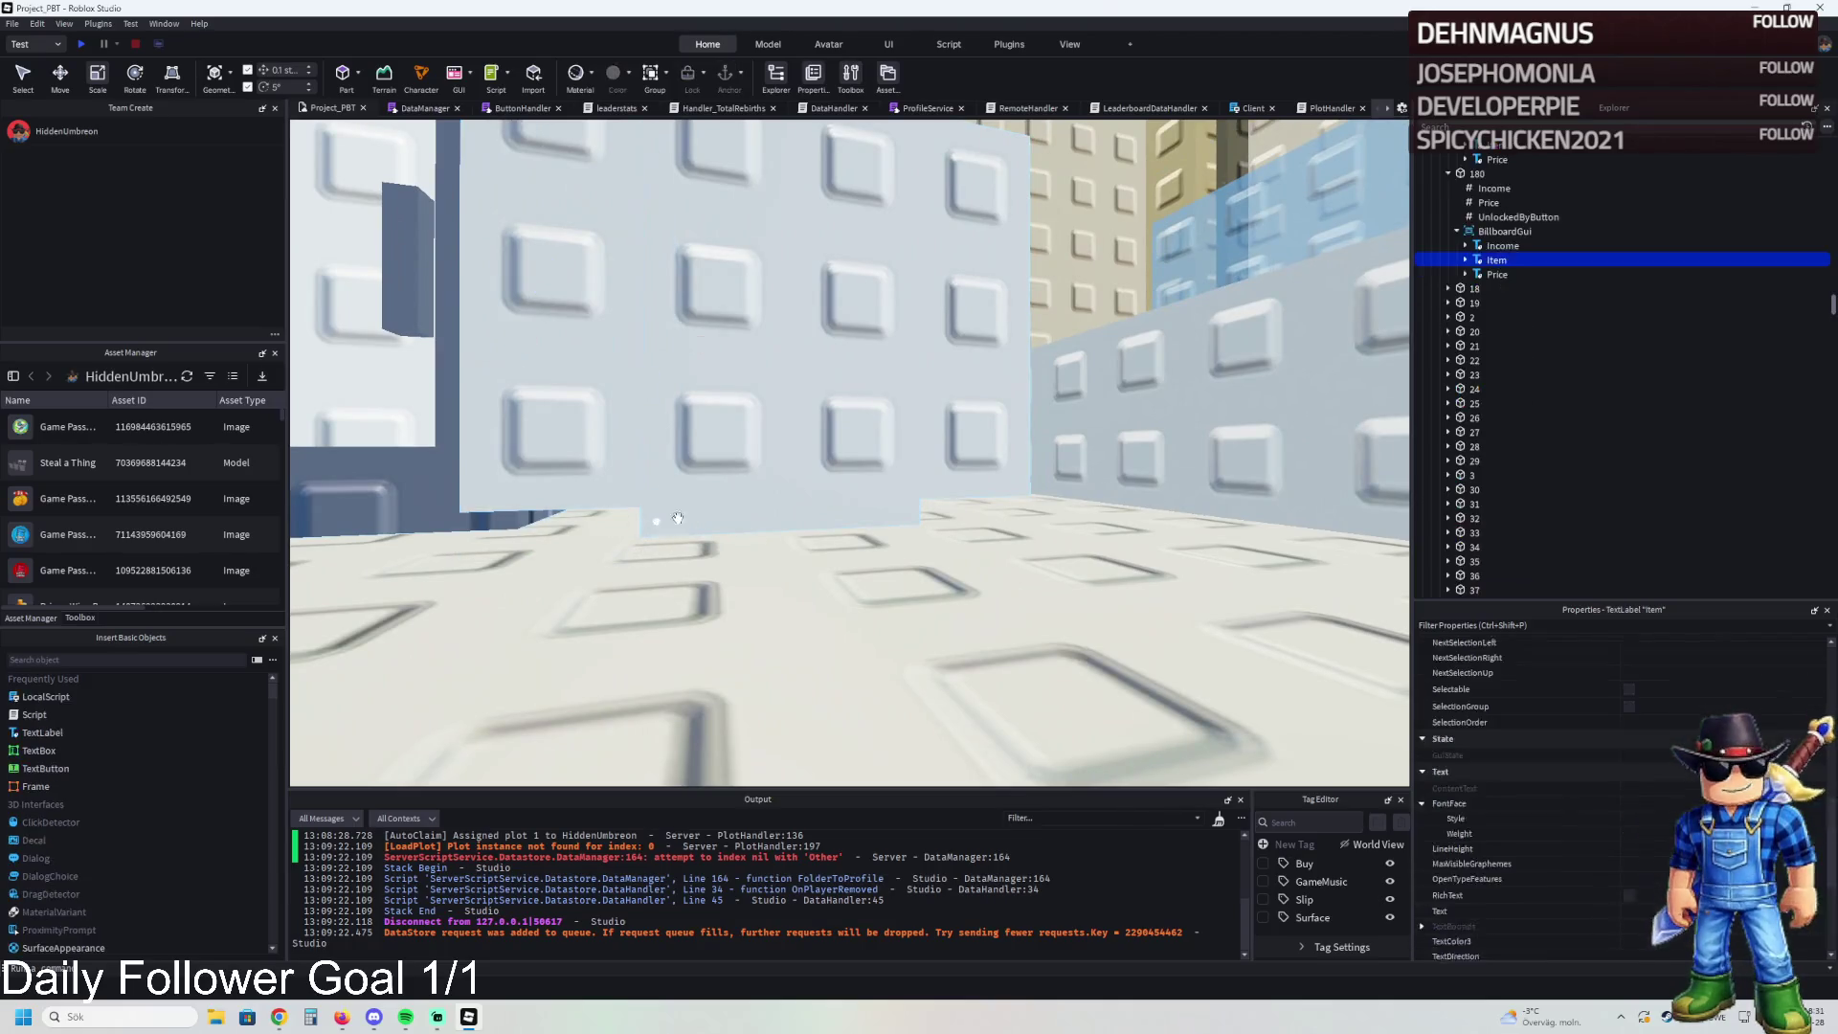
click(778, 512)
click(779, 512)
drag(781, 548, 780, 524)
scroll(1494, 287, up, 4)
- Raise the Sink model 0.2 studs and shift an L-Counter panel 0.1 studs sideways
click(1467, 274)
click(1482, 274)
click(1483, 288)
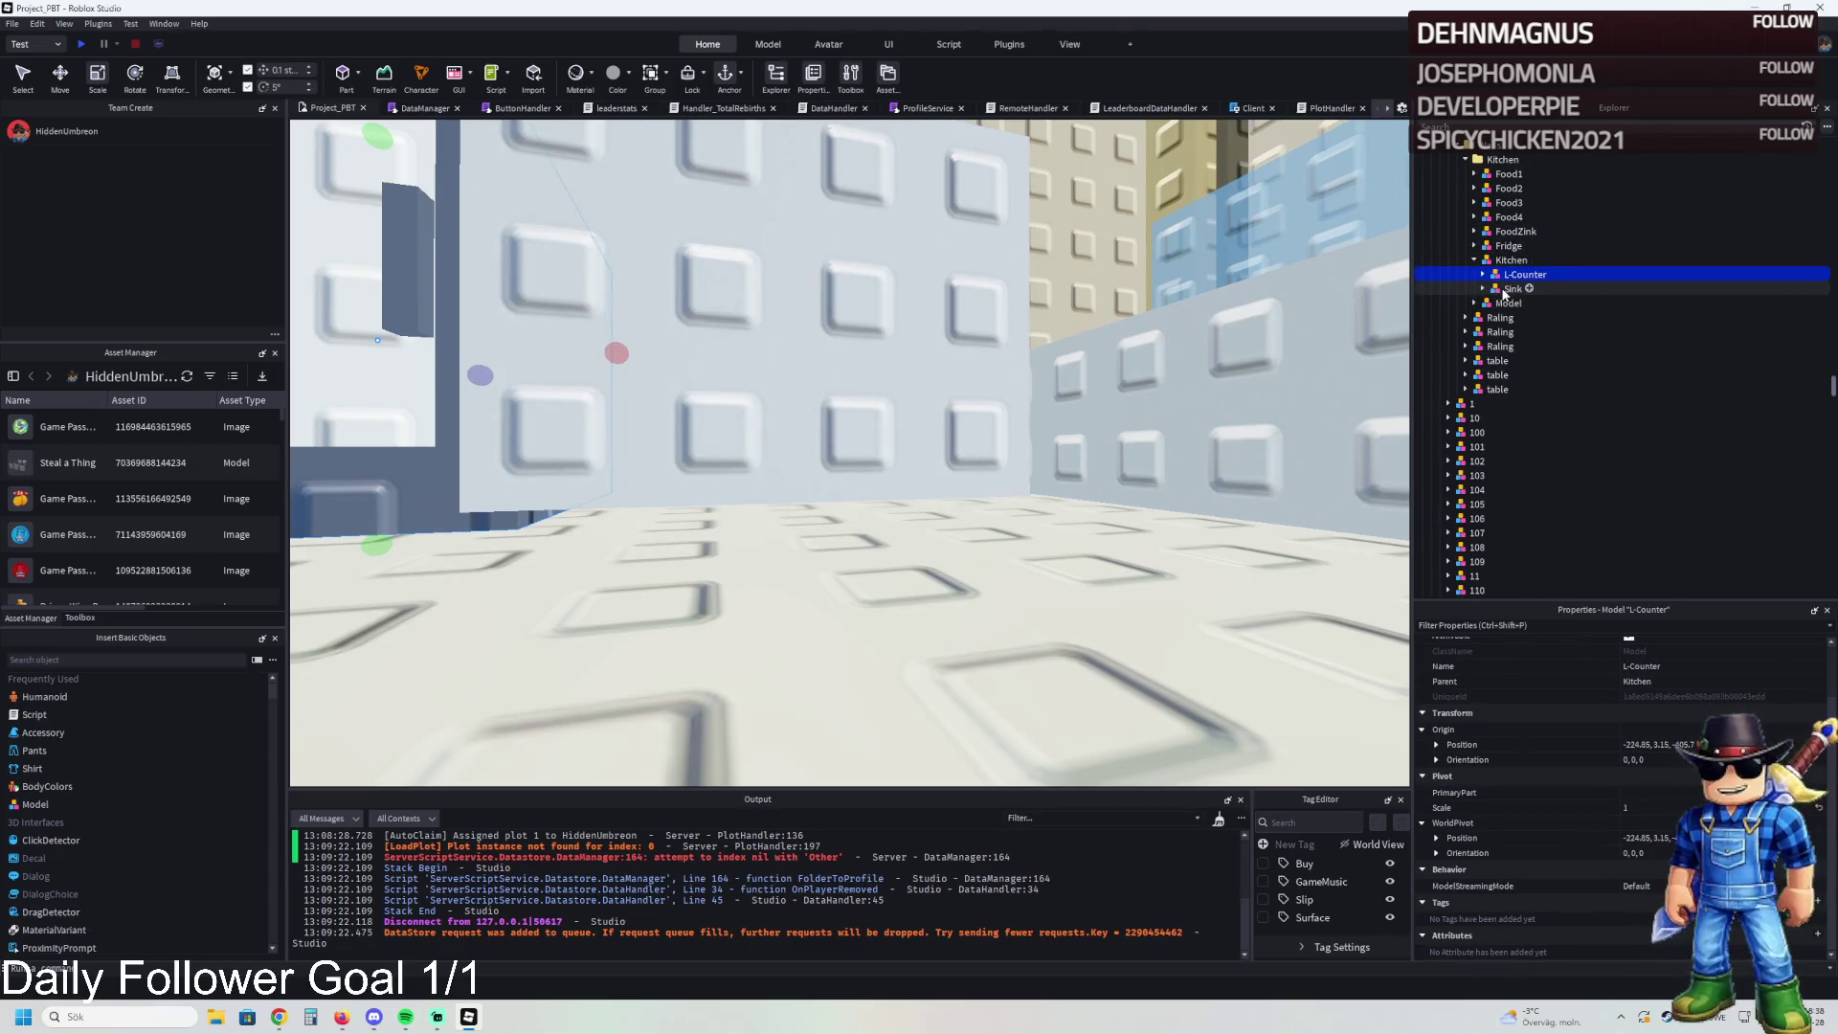
click(1513, 288)
key(ctrl+2)
drag(746, 450, 747, 460)
key(f)
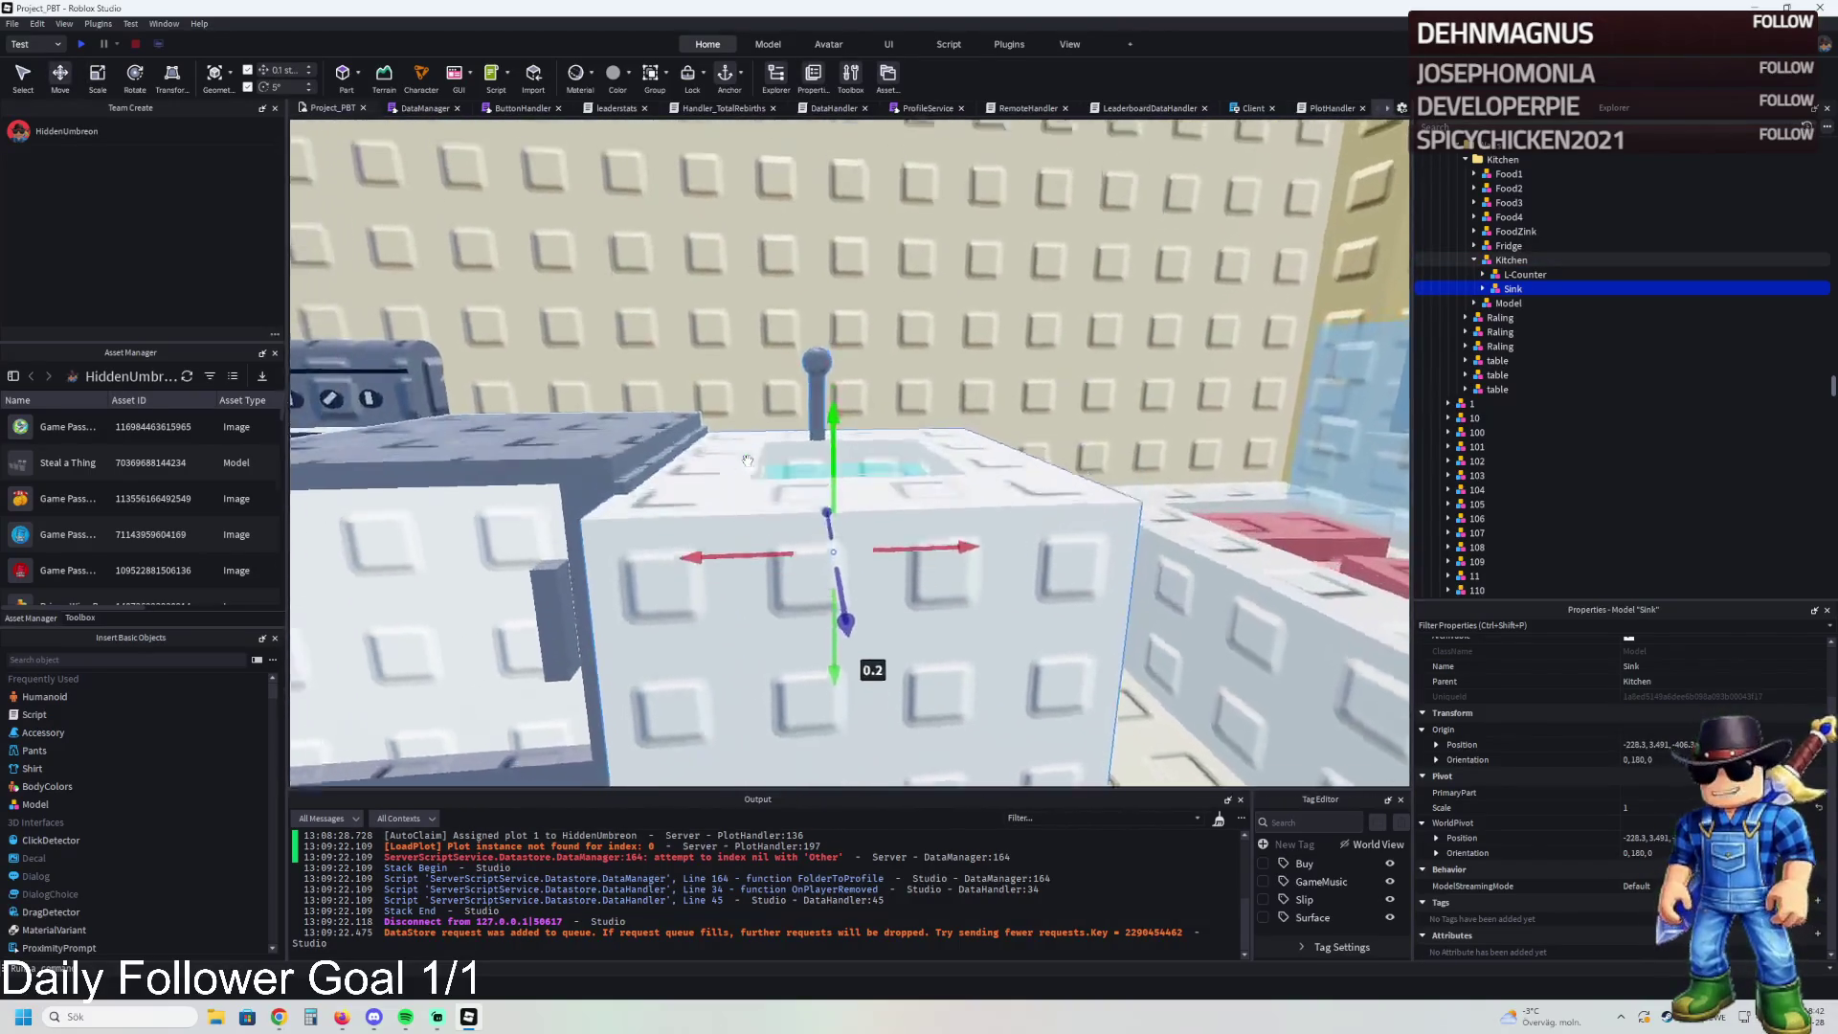
click(755, 505)
drag(825, 561, 820, 566)
key(w)
key(a)
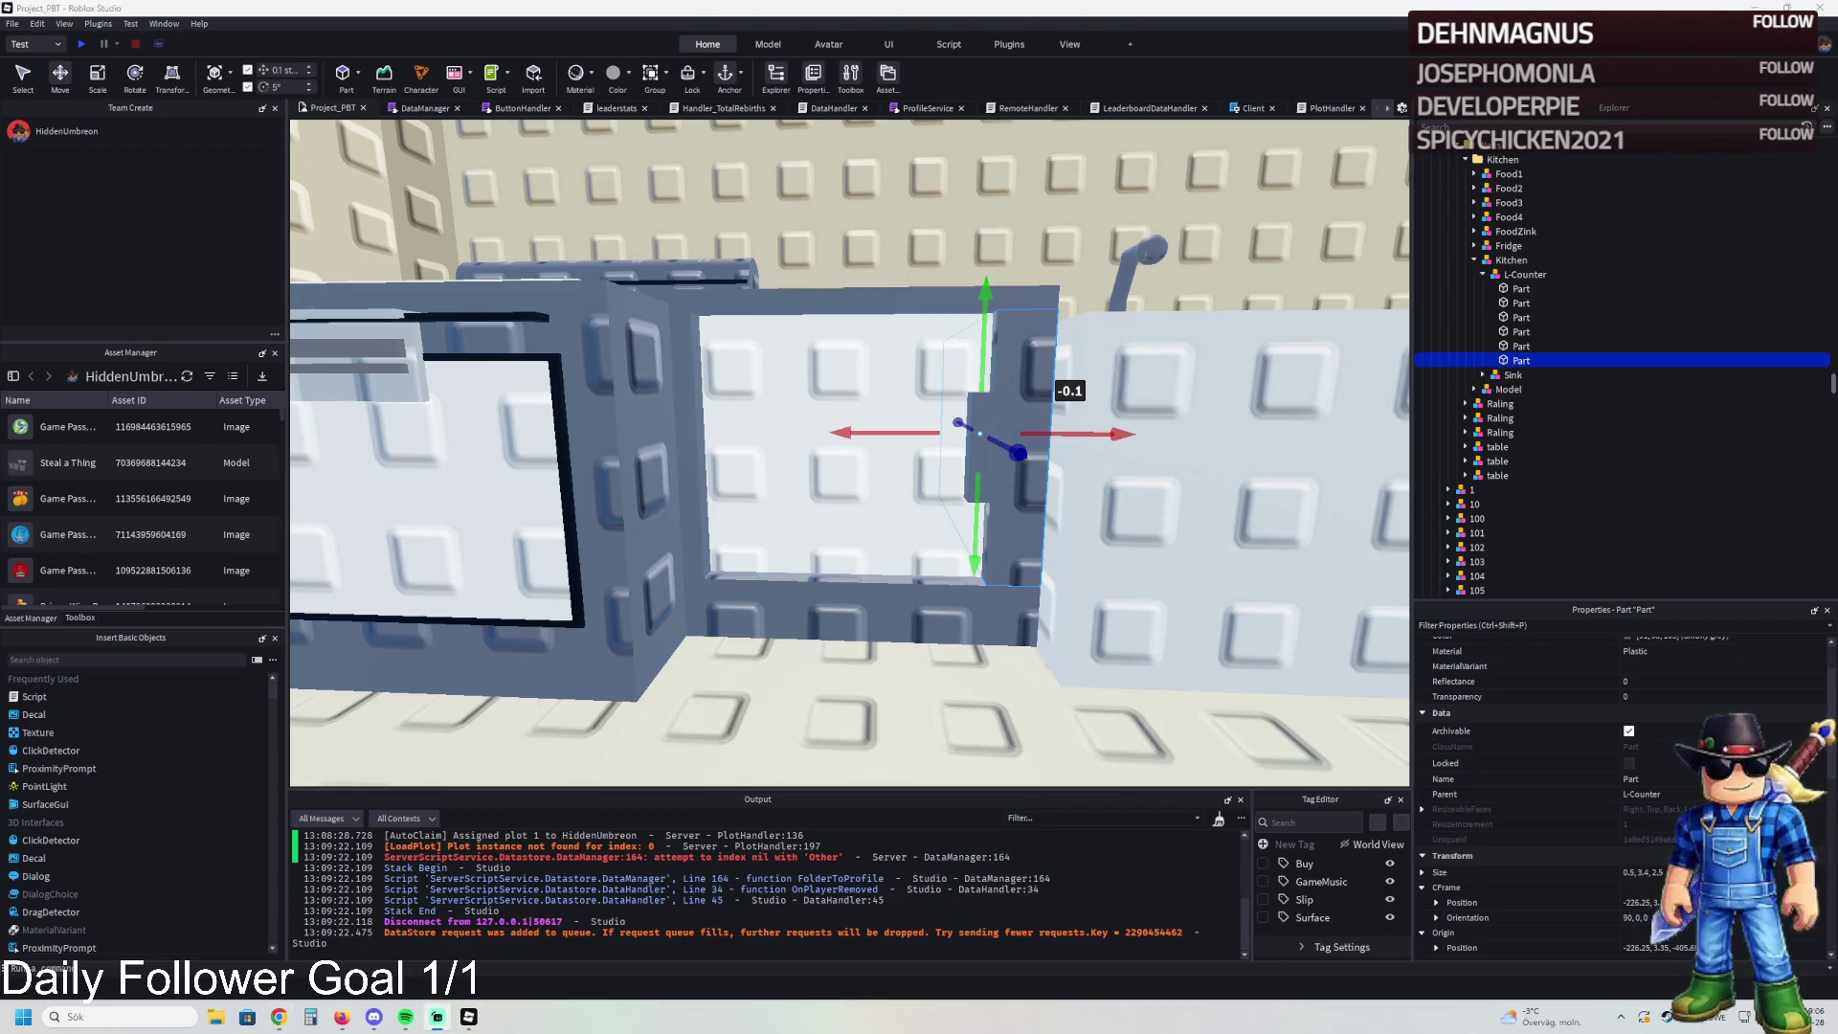
- Resize another L-Counter panel to 2.5 studs tall and orbit around to check it against the sink
key(d)
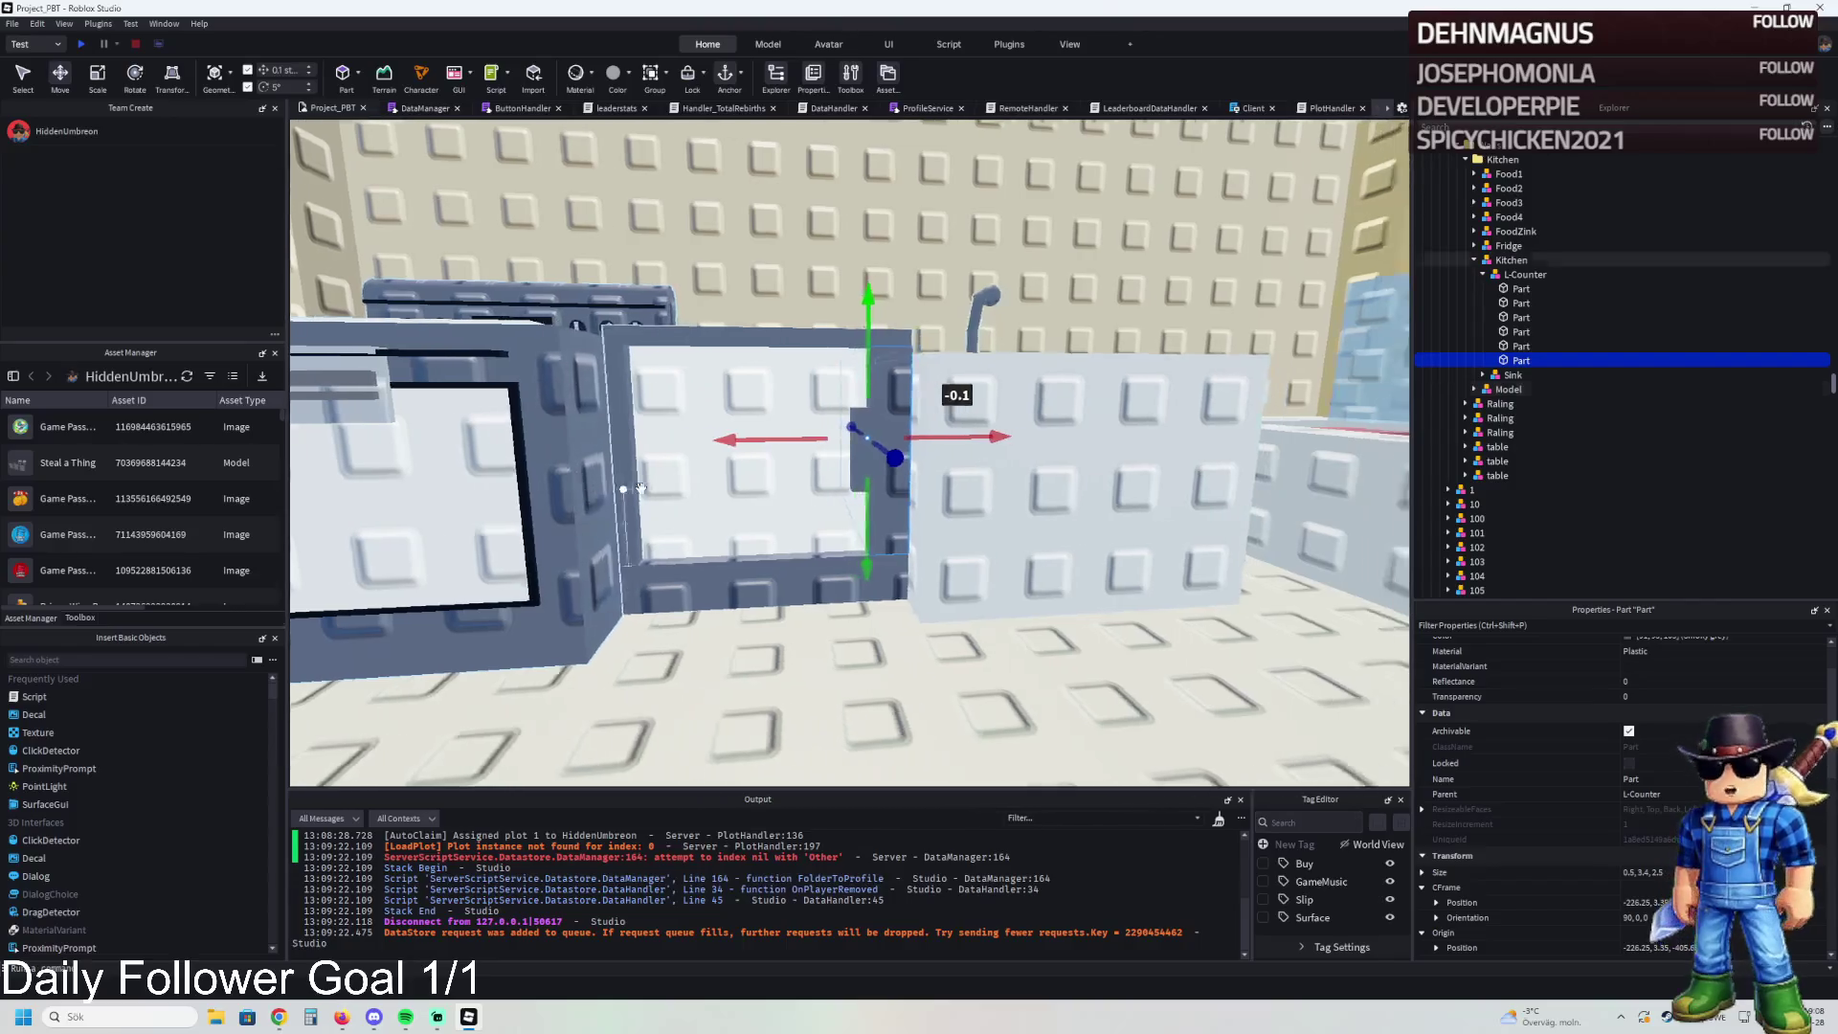
click(778, 318)
key(ctrl+3)
drag(762, 315, 763, 313)
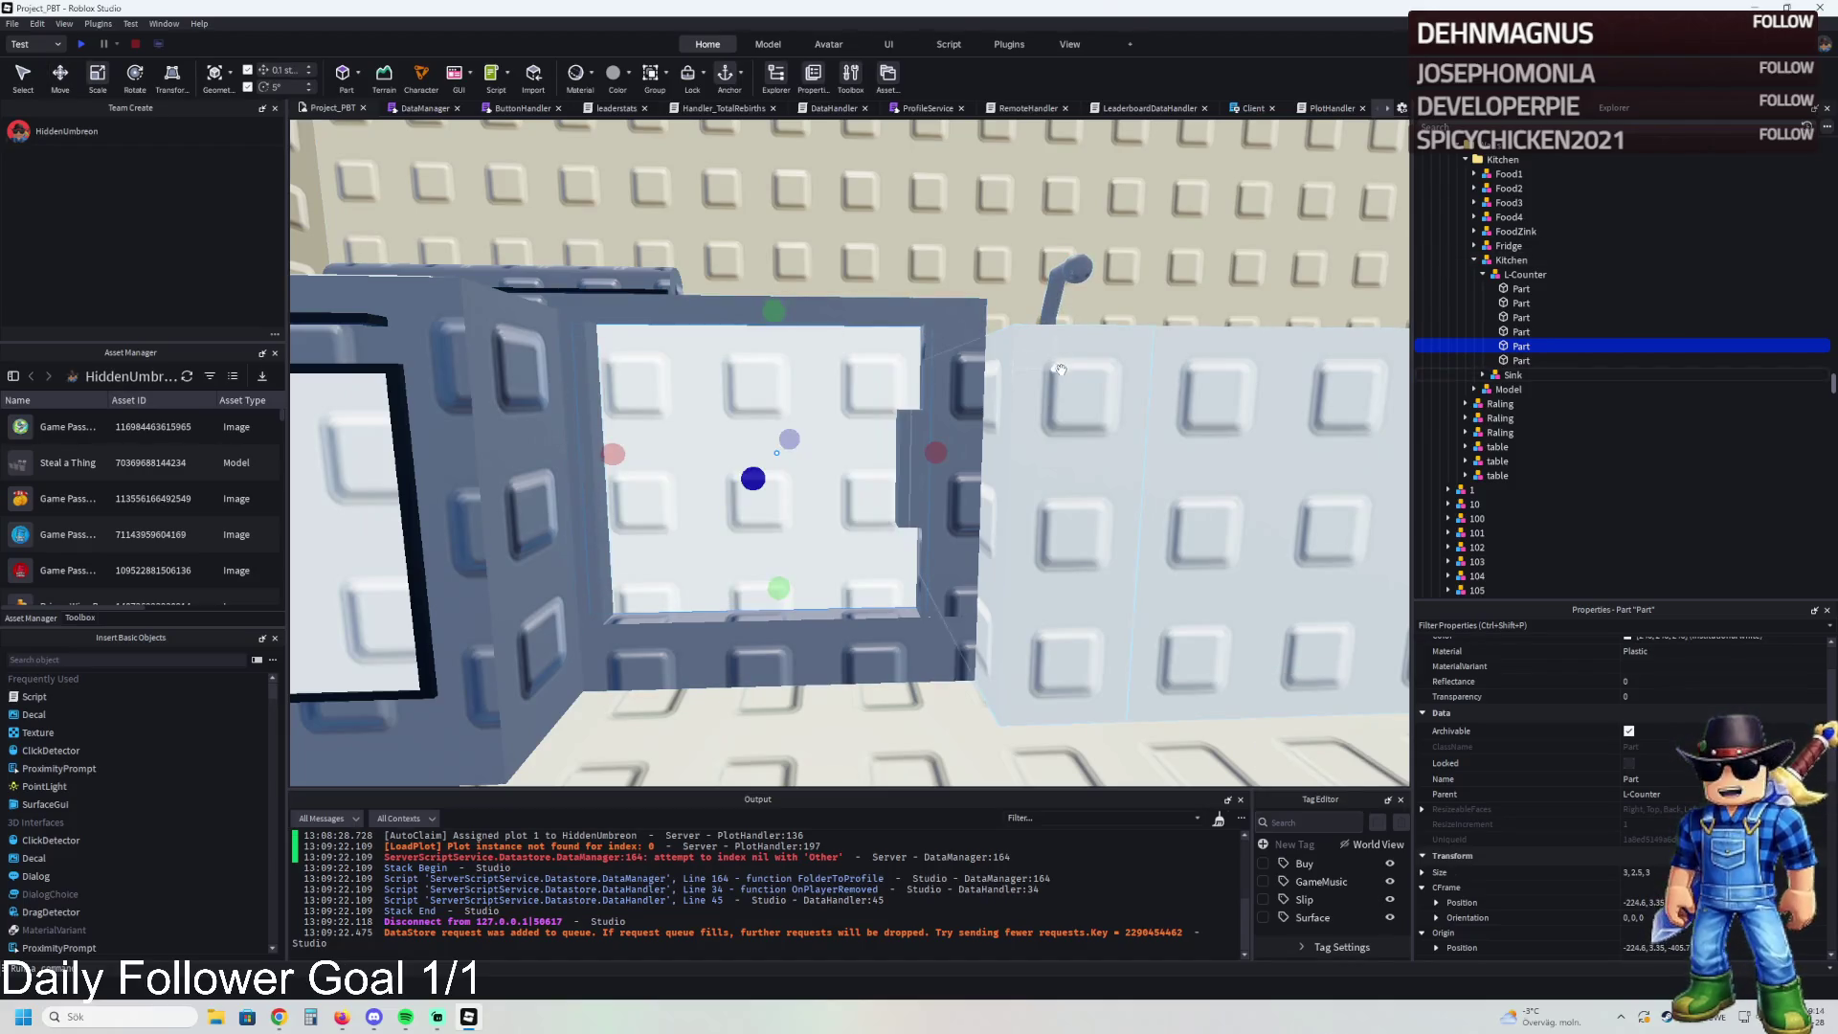
key(e)
key(w)
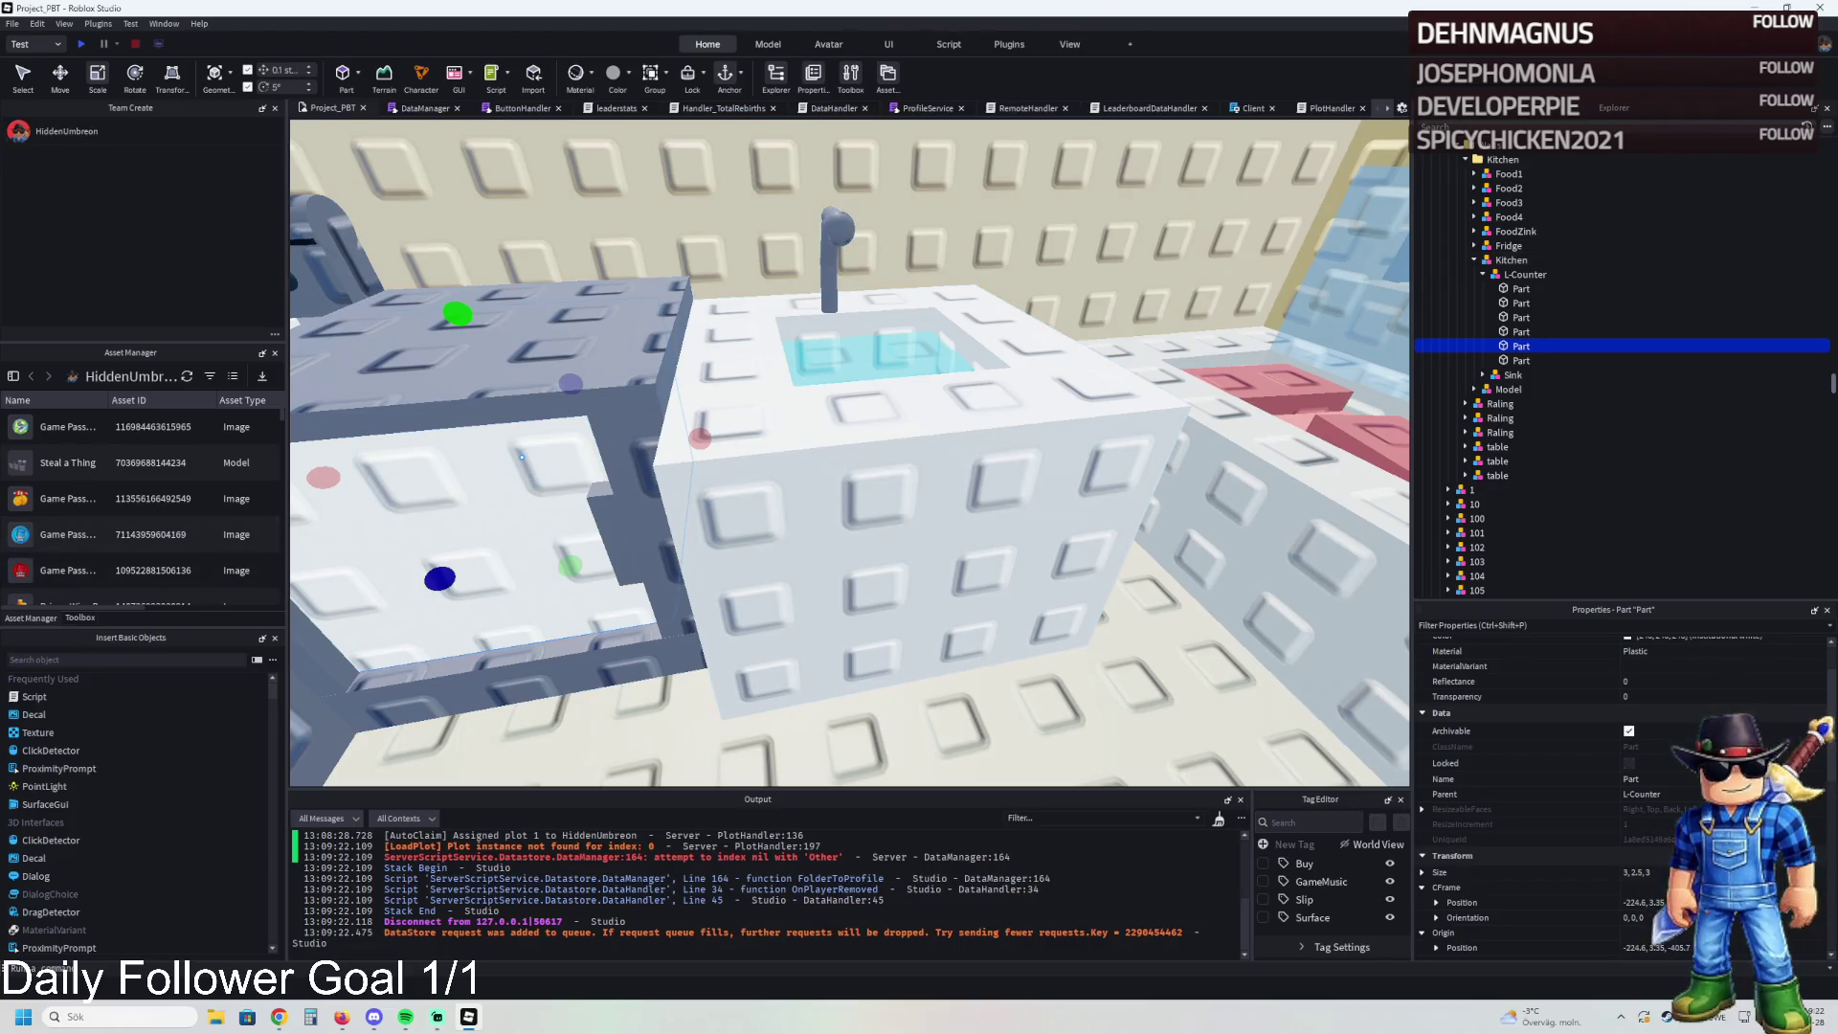
key(q)
key(w)
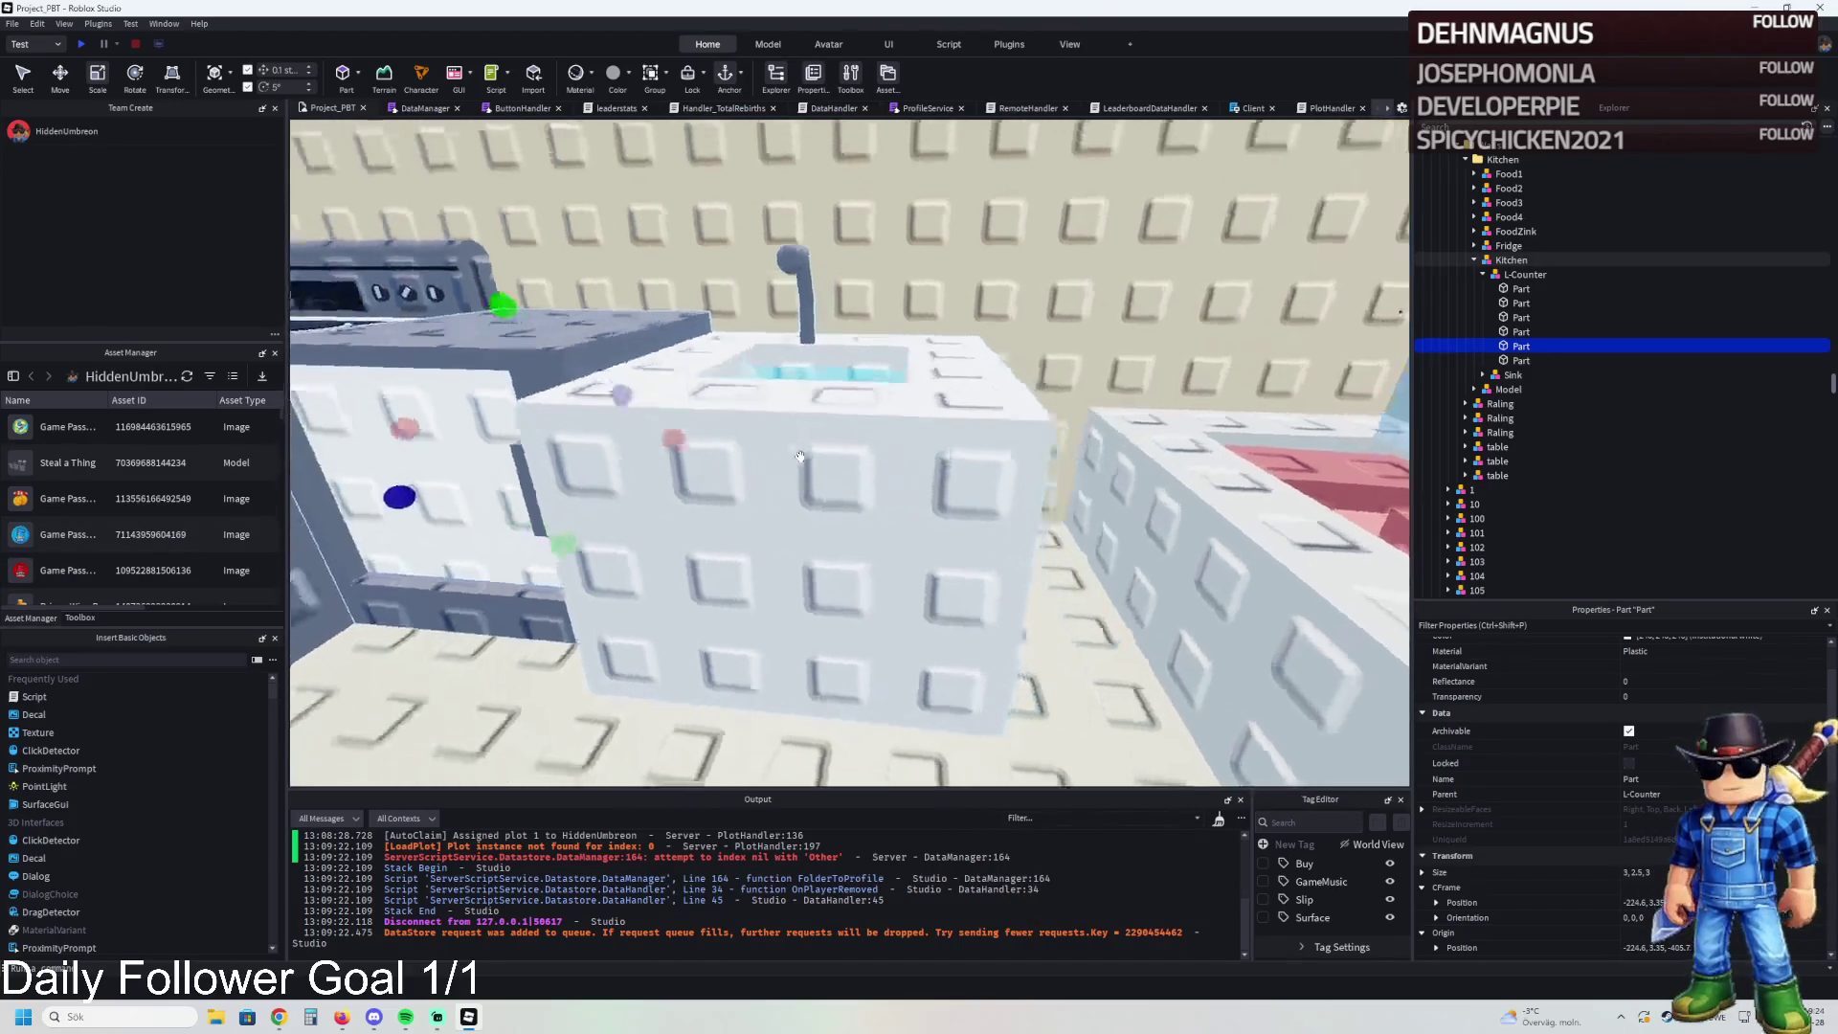
key(e)
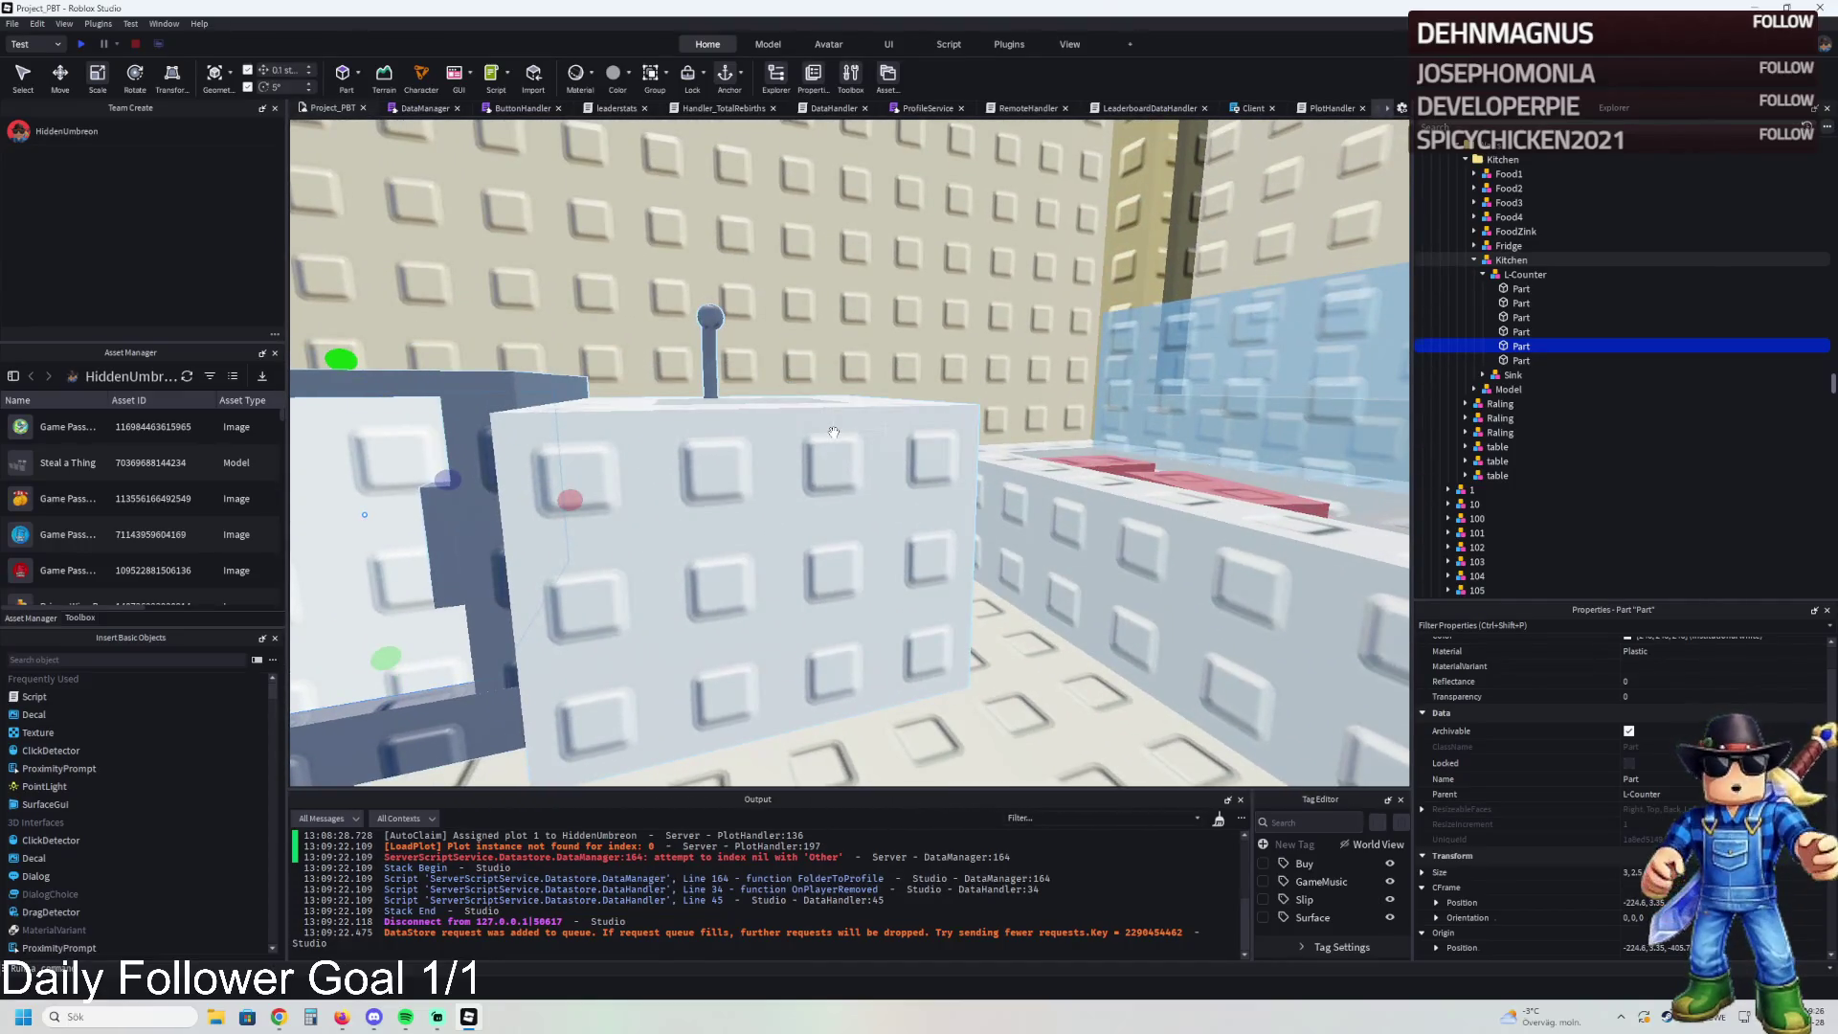
key(s)
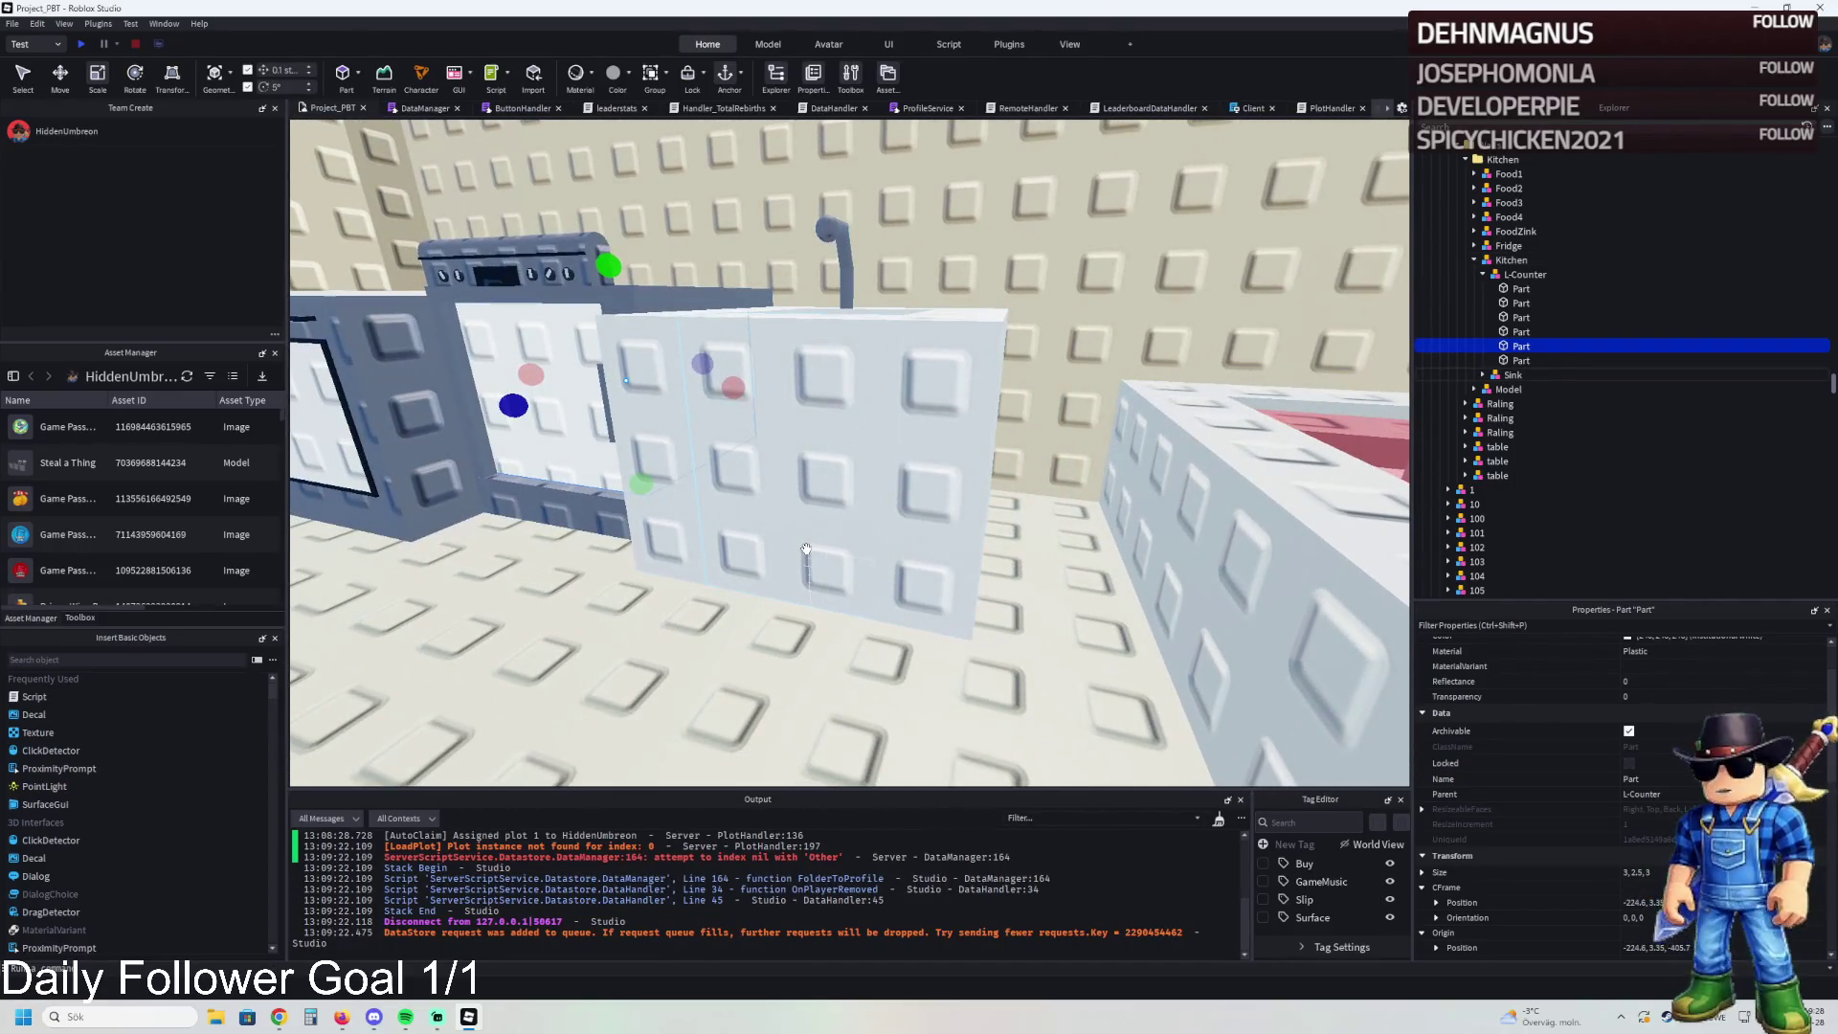
click(806, 549)
key(f)
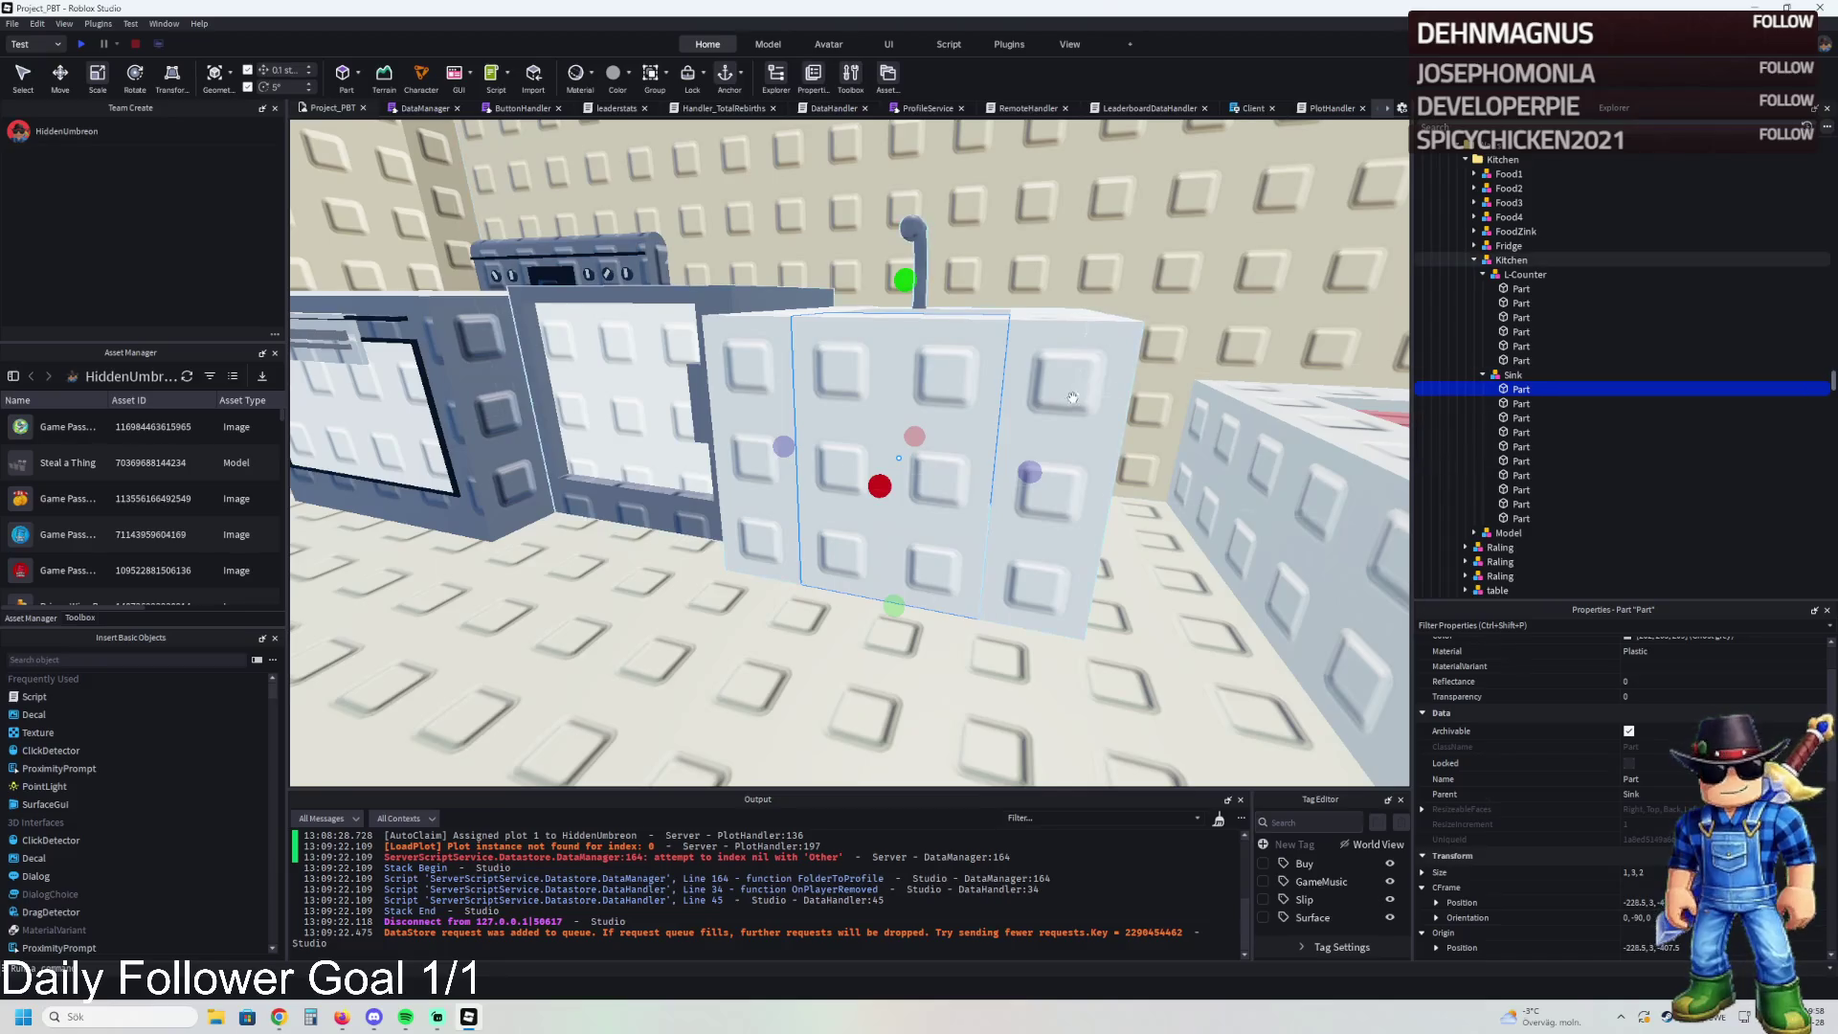
- Shrink the lower L-Counter panel's height to 0.3
scroll(1045, 399, up, 2)
key(a)
click(867, 292)
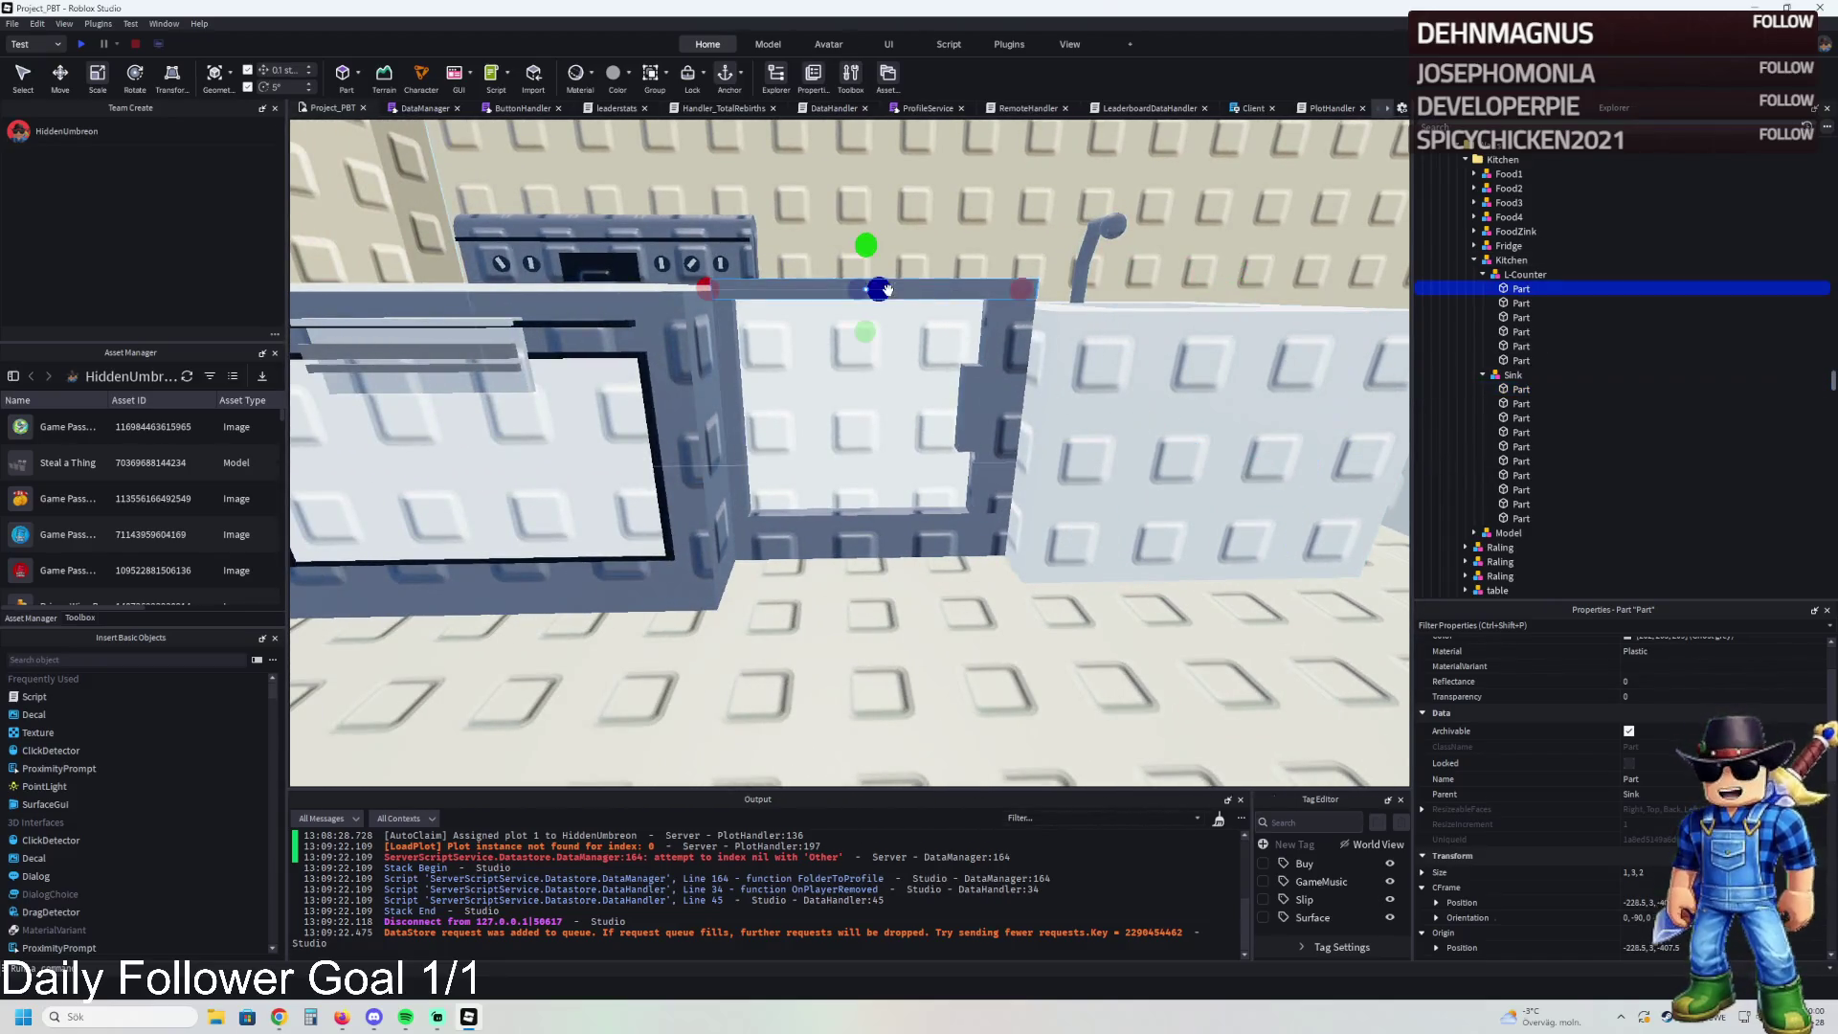
click(874, 558)
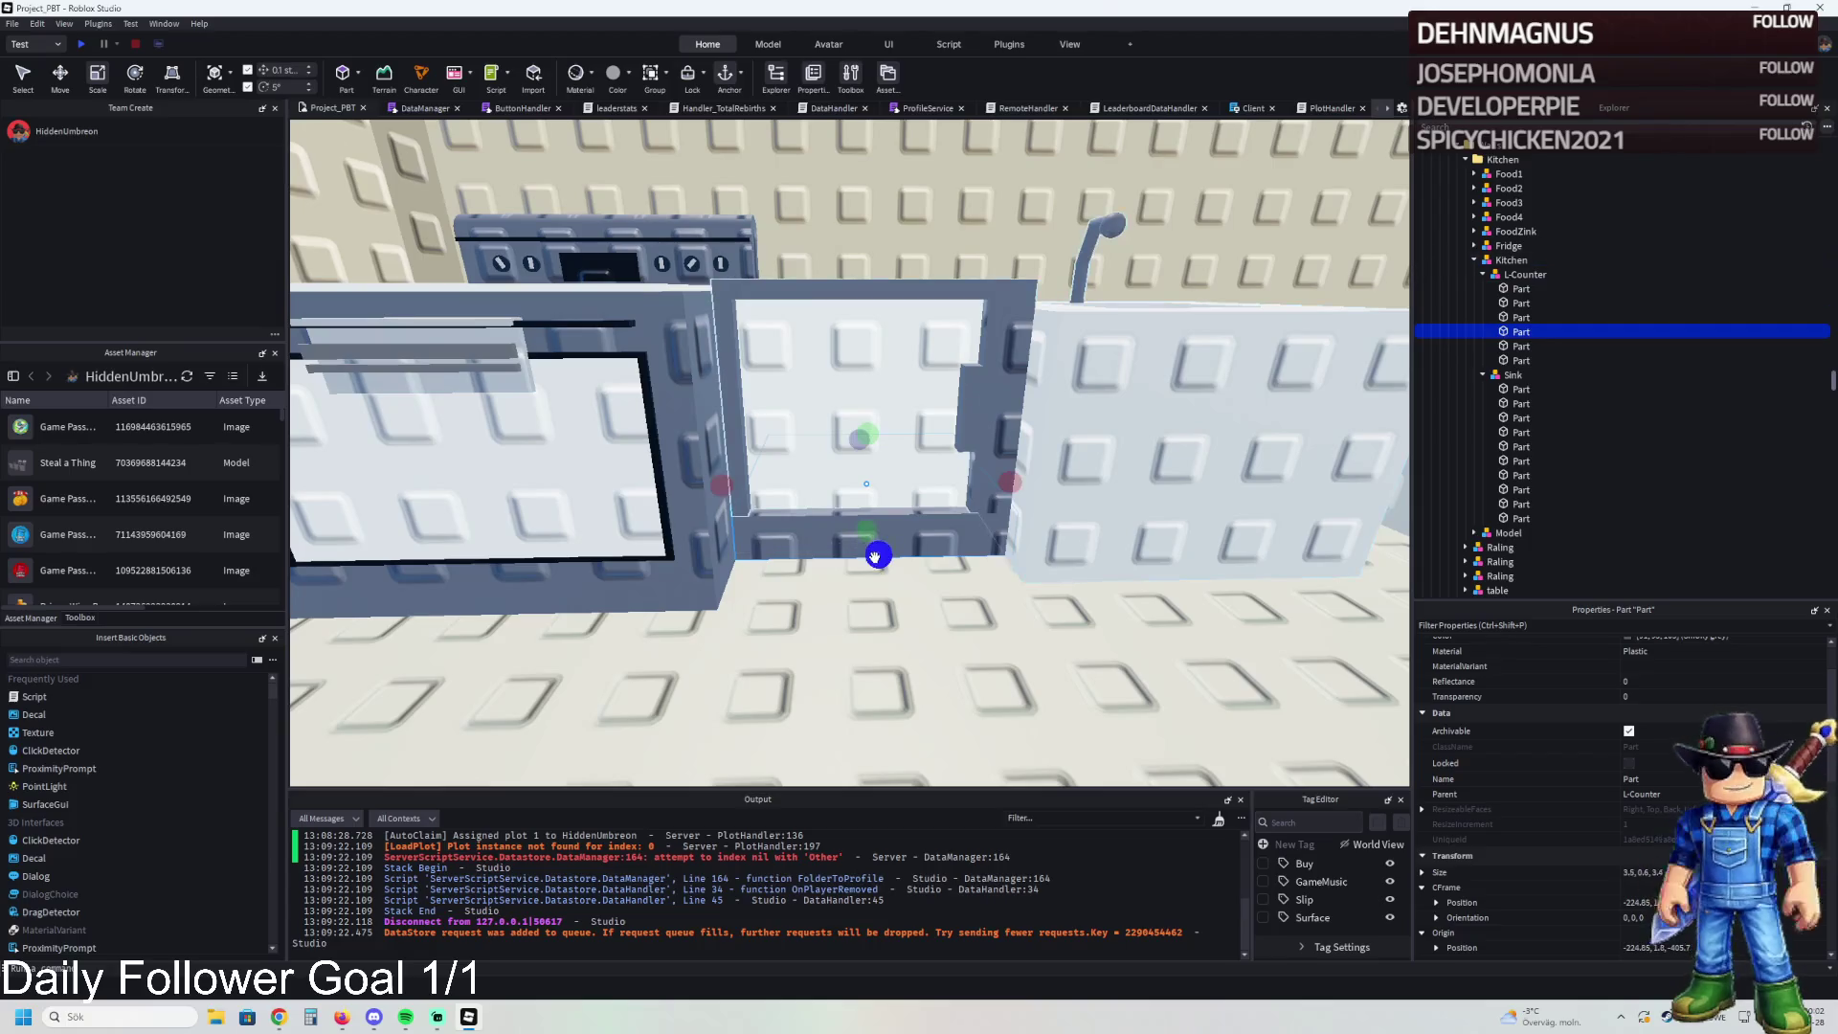
drag(873, 533, 879, 520)
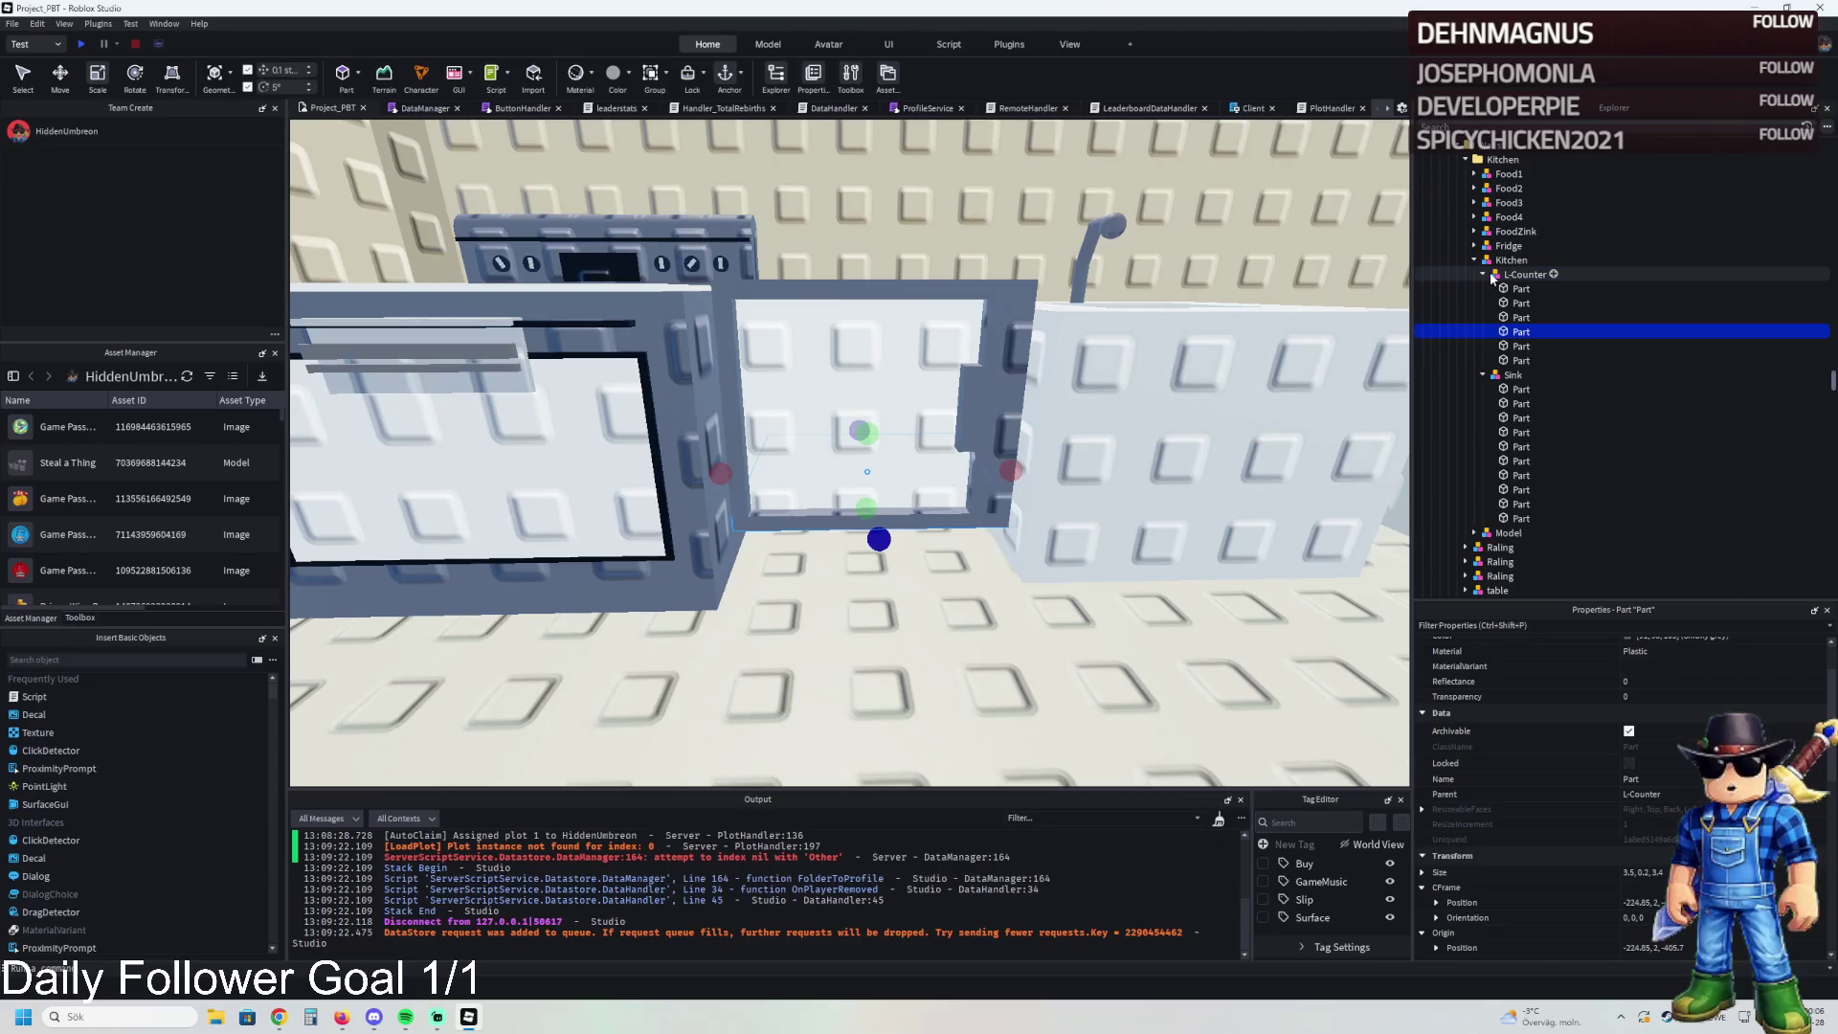
- Lower the L-Counter model by 0.4 studs and drop the Sink model slightly
click(1522, 274)
key(ctrl+2)
scroll(836, 471, up, 5)
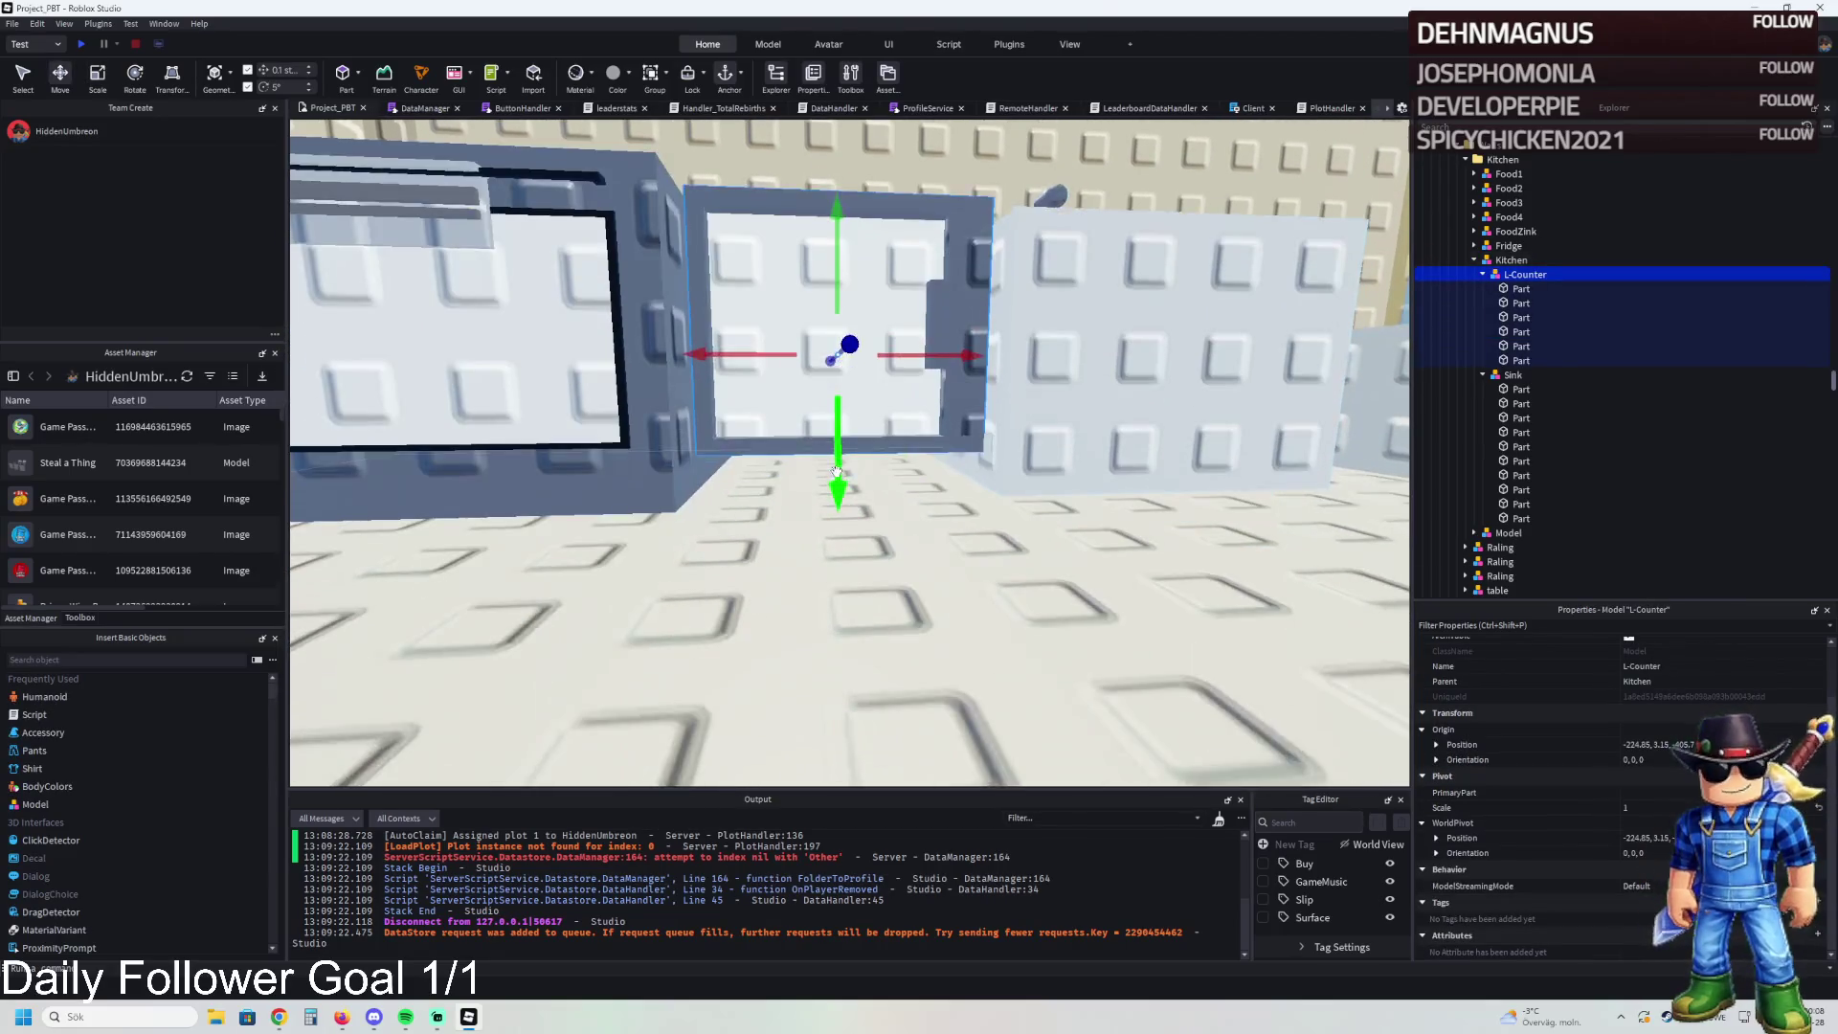
drag(836, 471, 832, 496)
scroll(832, 497, up, 3)
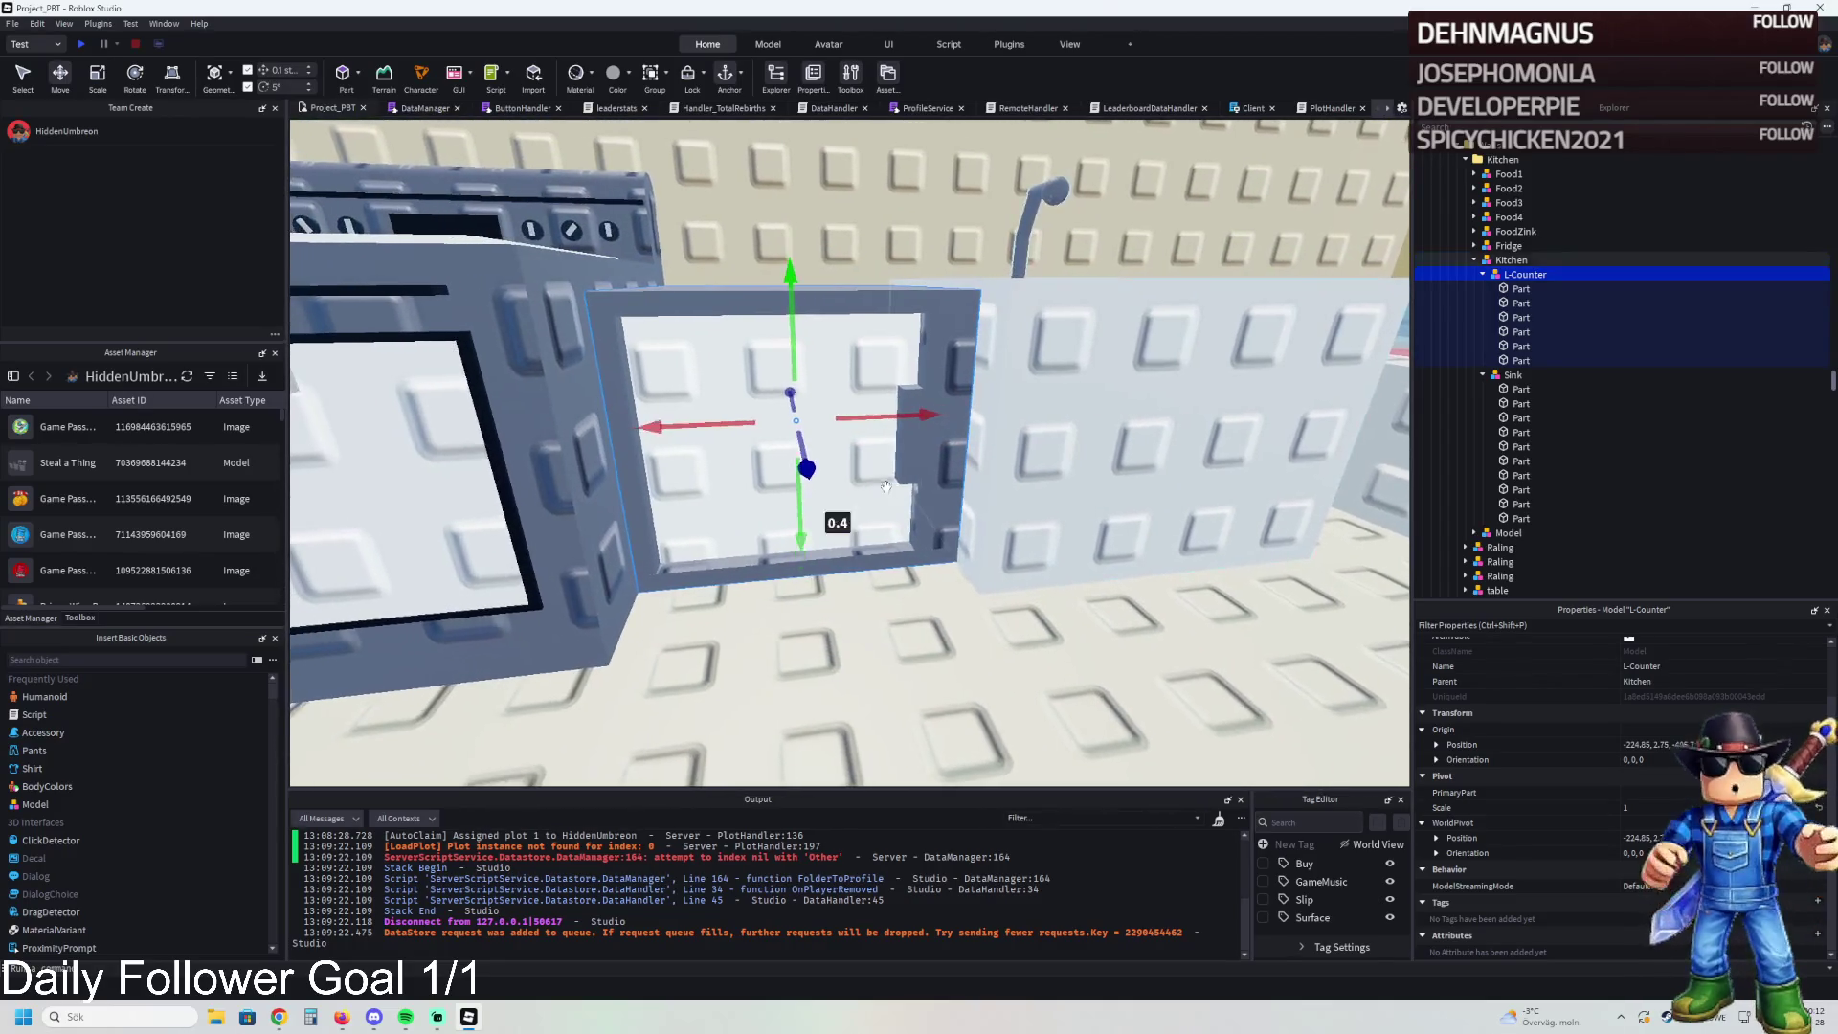
key(e)
drag(787, 381, 788, 323)
key(ctrl+z)
key(d)
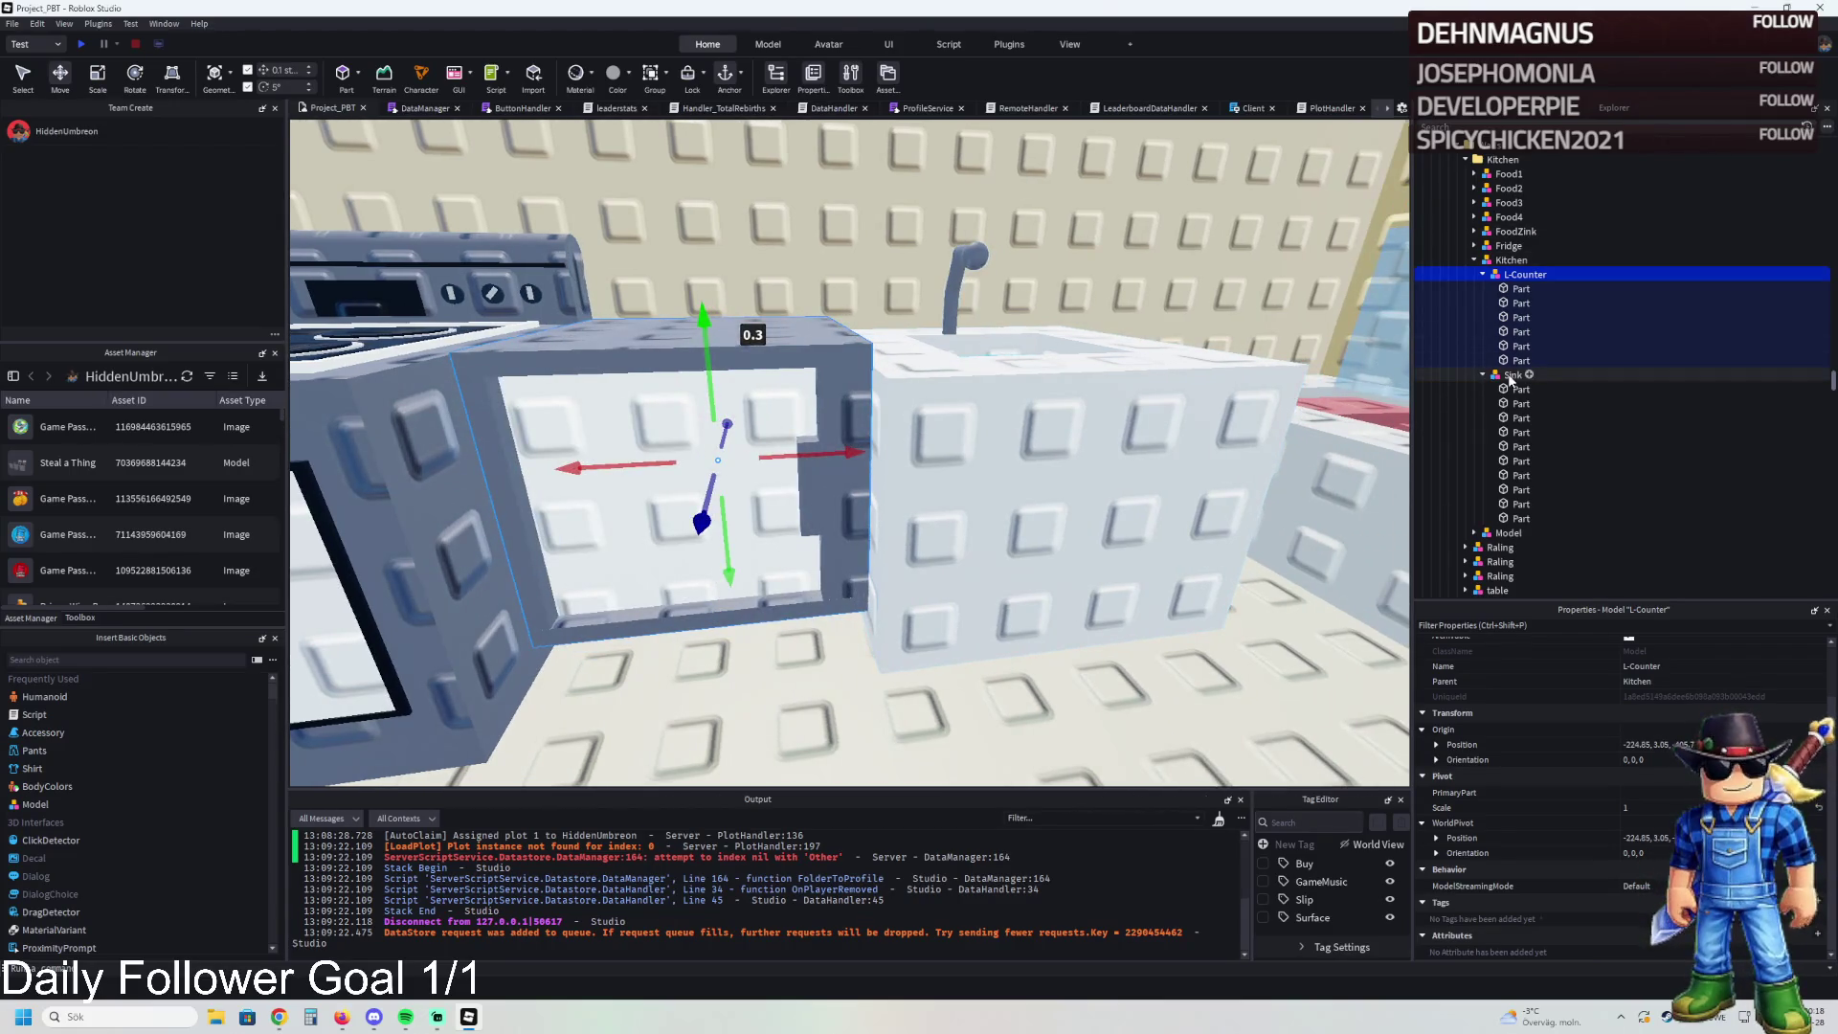
click(1002, 441)
drag(981, 536, 981, 512)
- Thicken an L-Counter part to 0.5 and stretch two sink parts to 3.1
scroll(981, 513, up, 5)
click(764, 504)
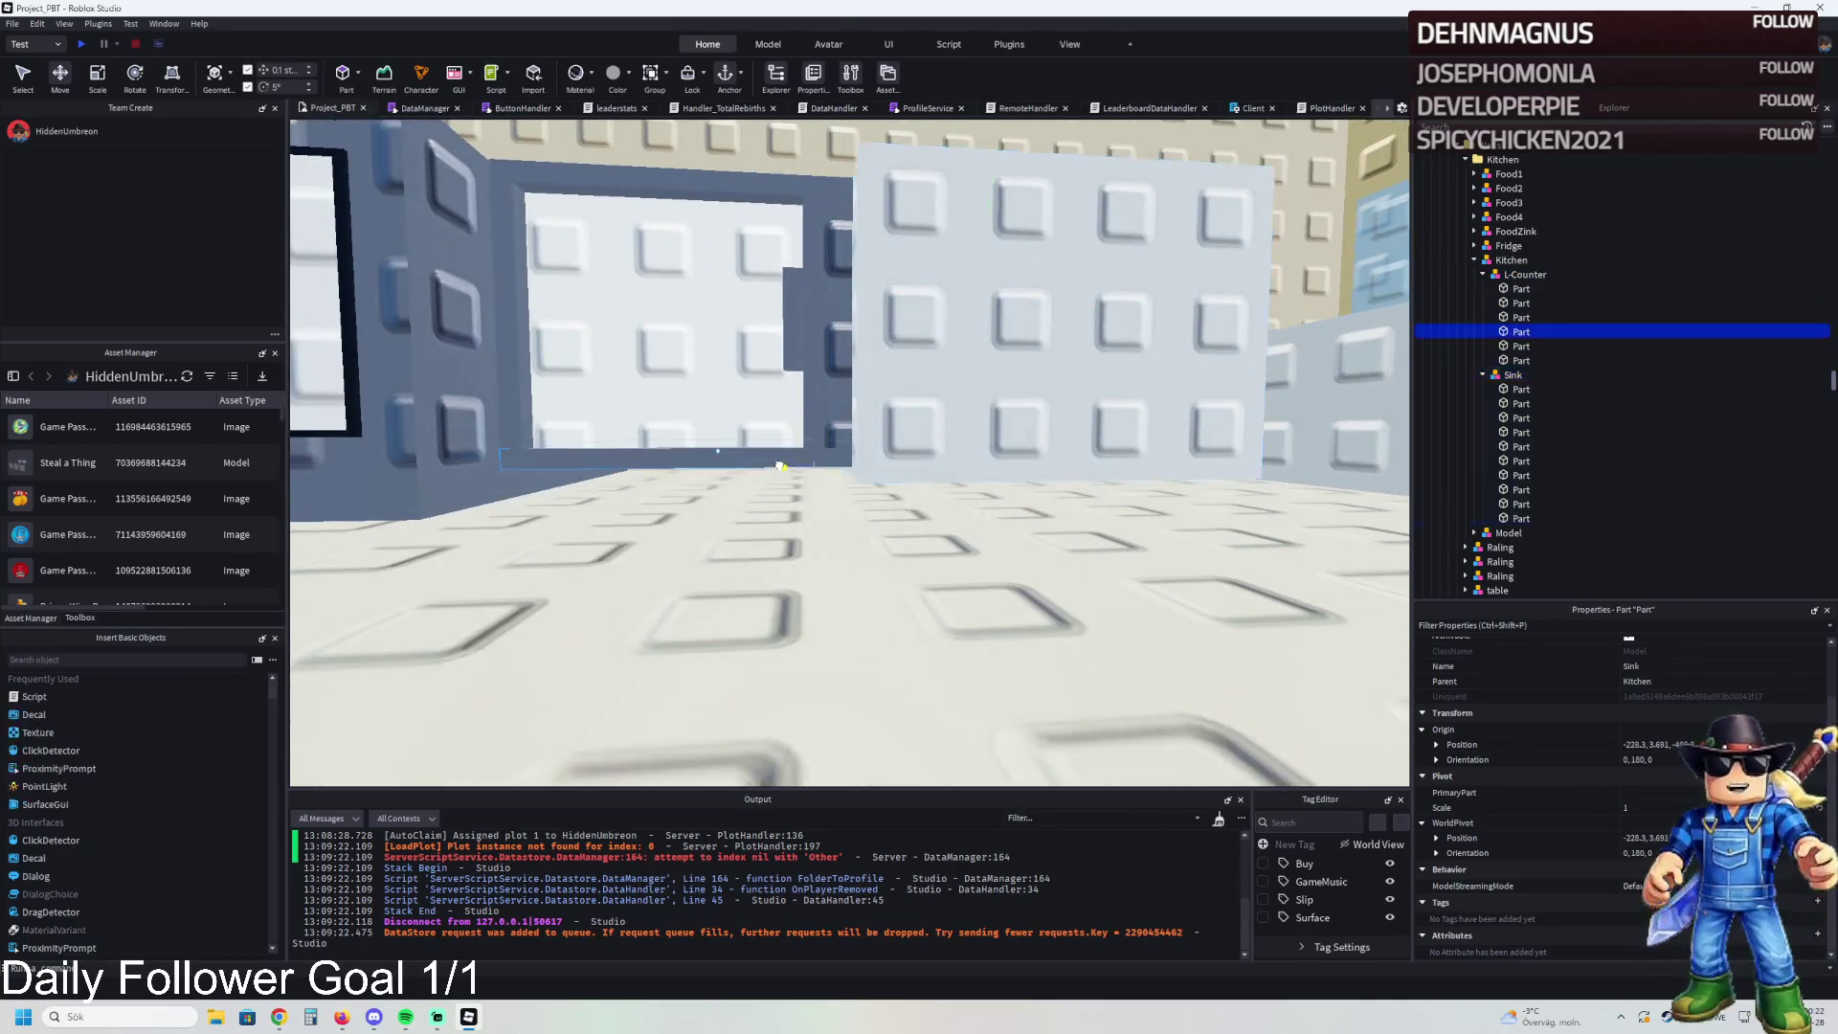
key(ctrl+3)
drag(720, 494, 715, 520)
click(986, 498)
drag(985, 509, 990, 538)
click(842, 450)
drag(834, 496, 855, 520)
click(862, 431)
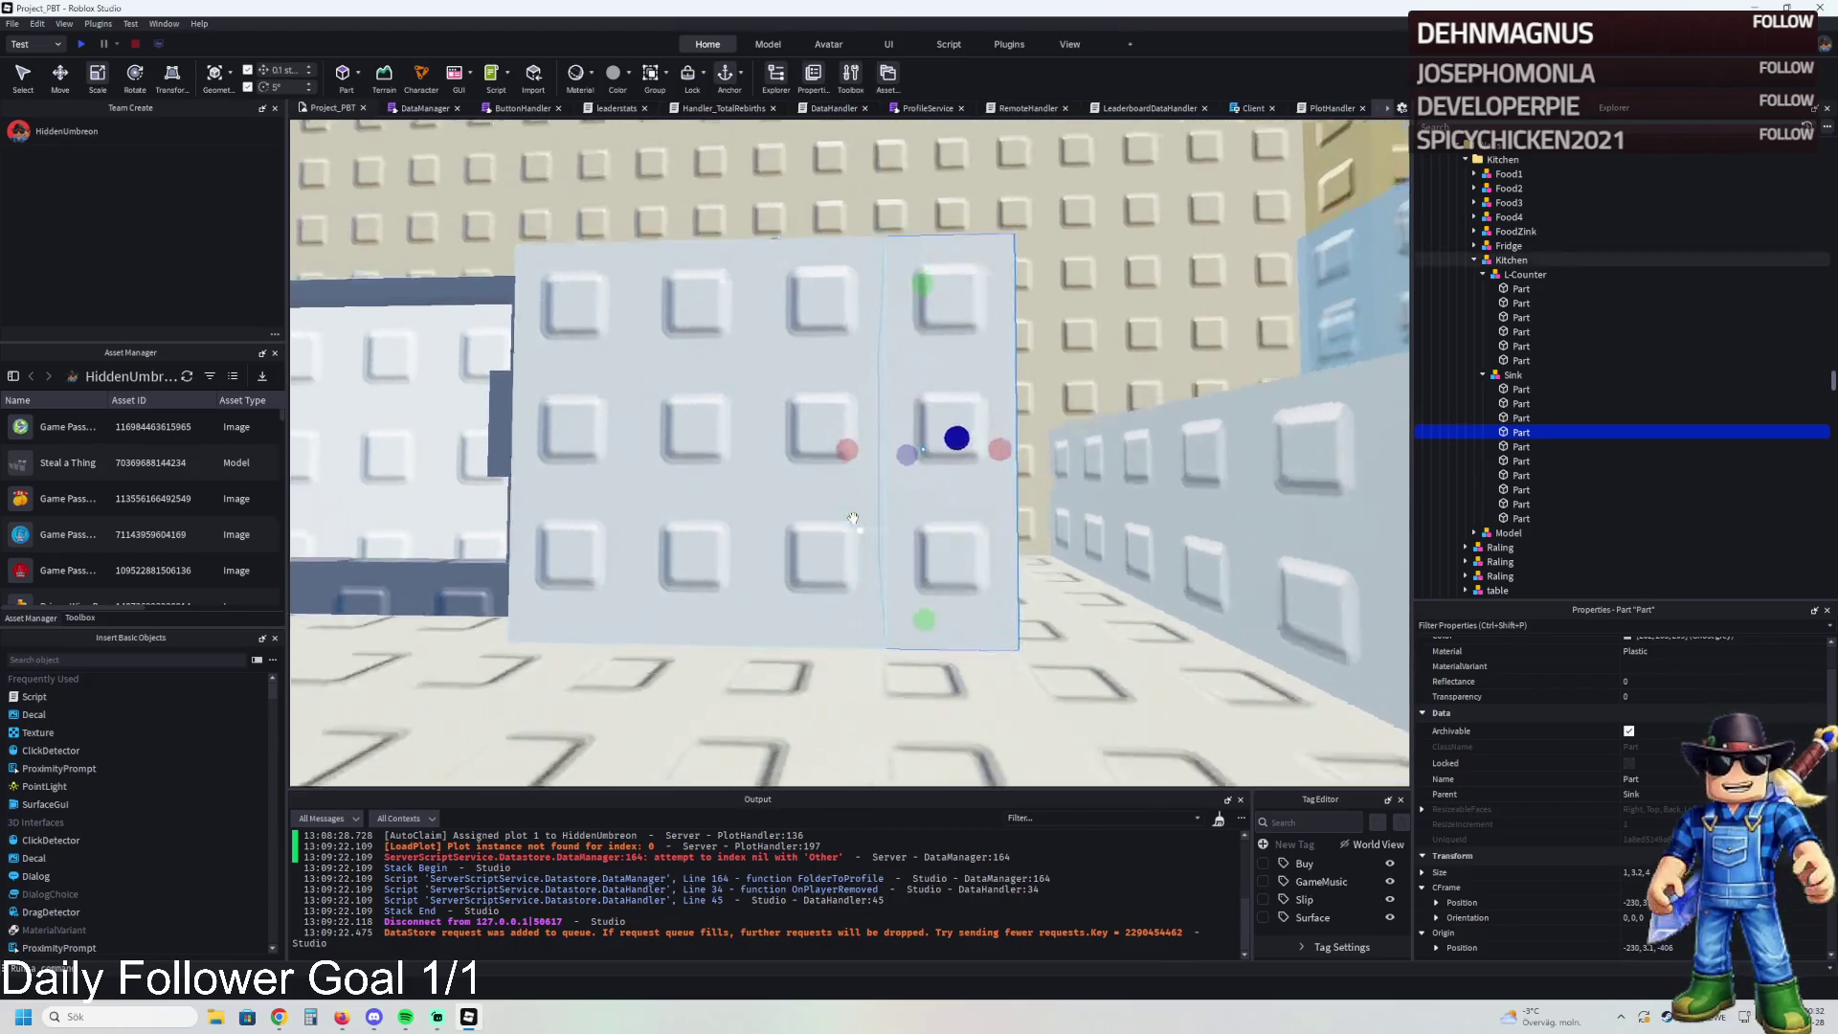
scroll(854, 518, down, 5)
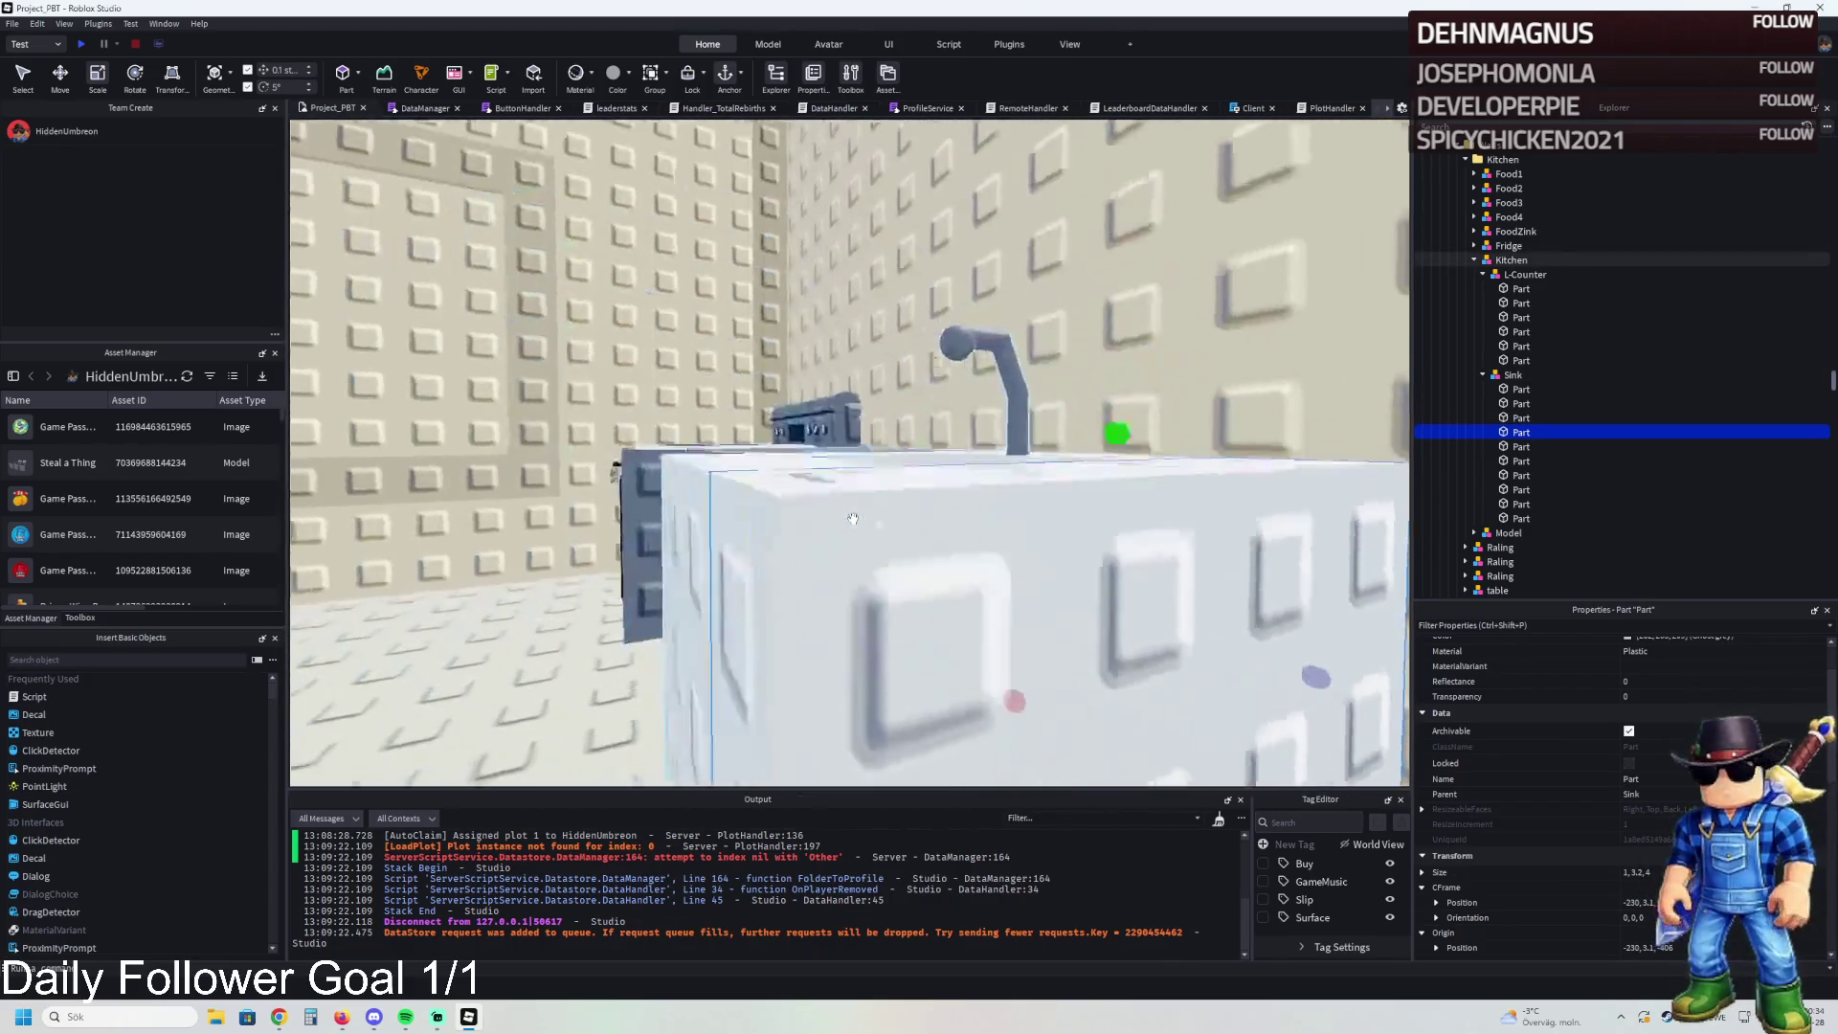
scroll(853, 518, down, 10)
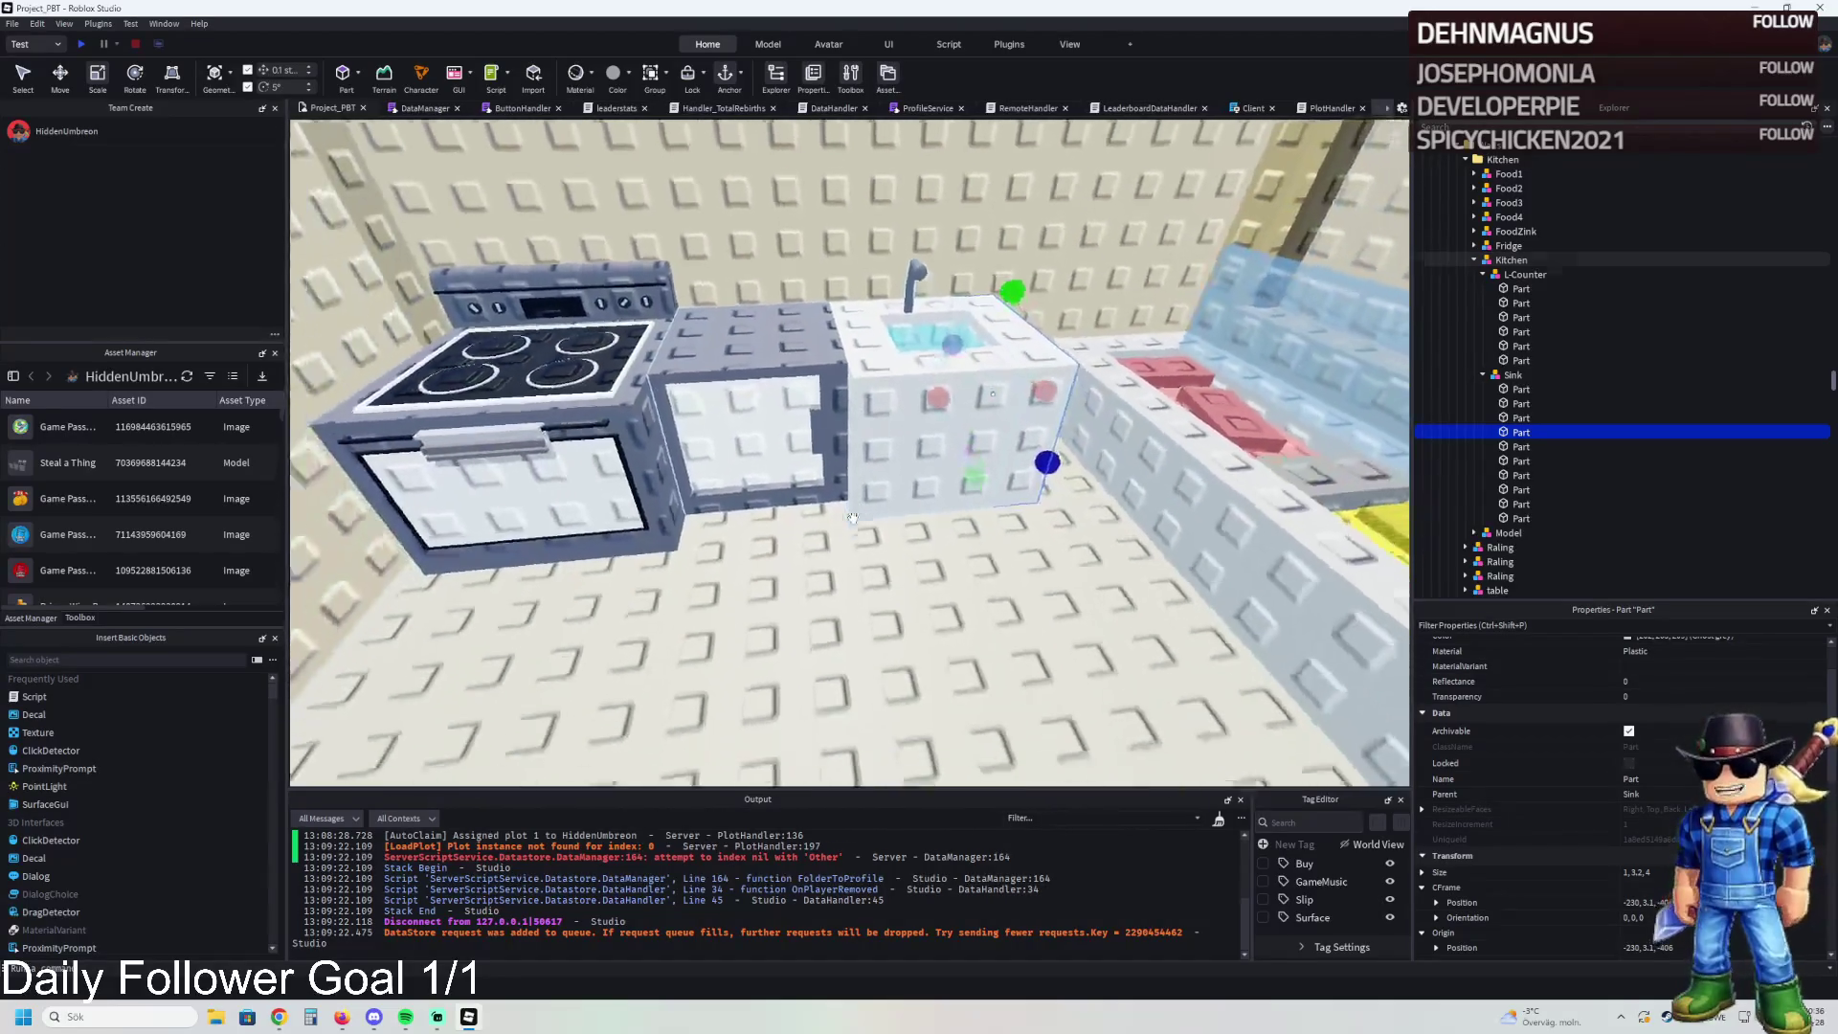
click(862, 553)
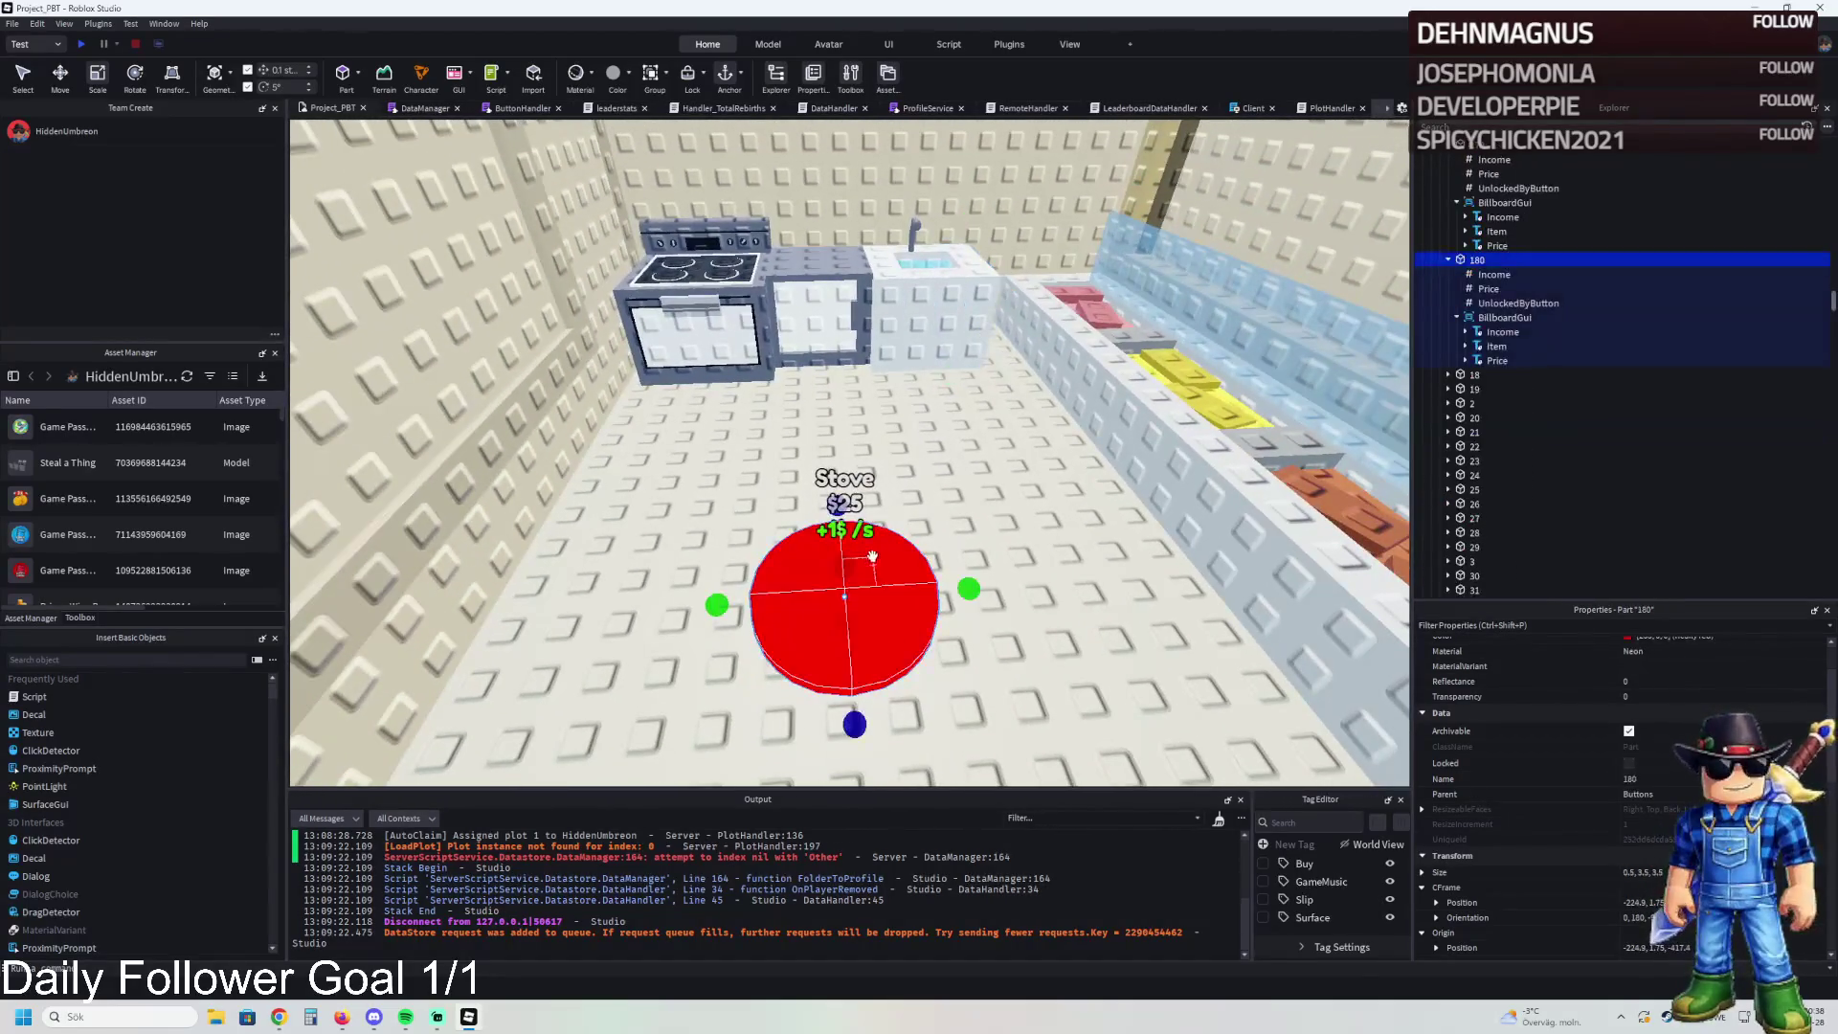
- Reposition the Stove pad, duplicate it to the right, and rename the copy 181
mouse_move(876, 573)
mouse_down()
mouse_move(900, 484)
mouse_move(698, 434)
mouse_up()
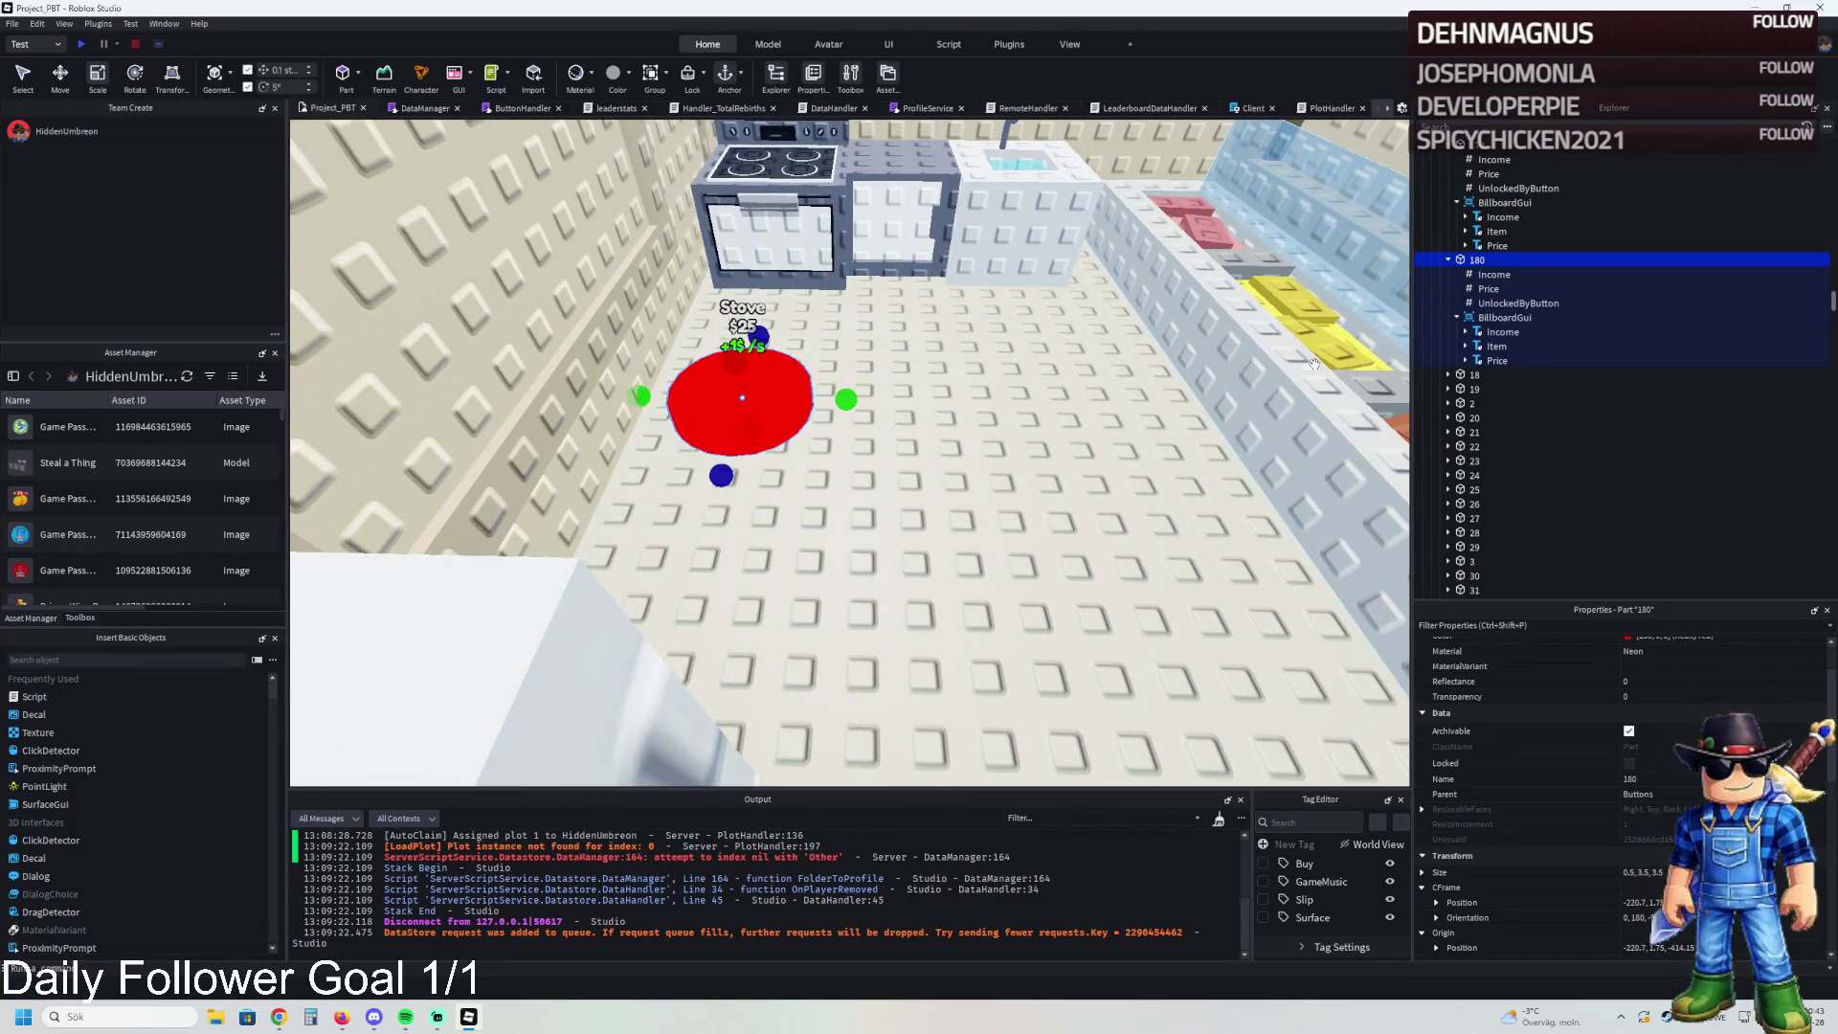
click(1492, 304)
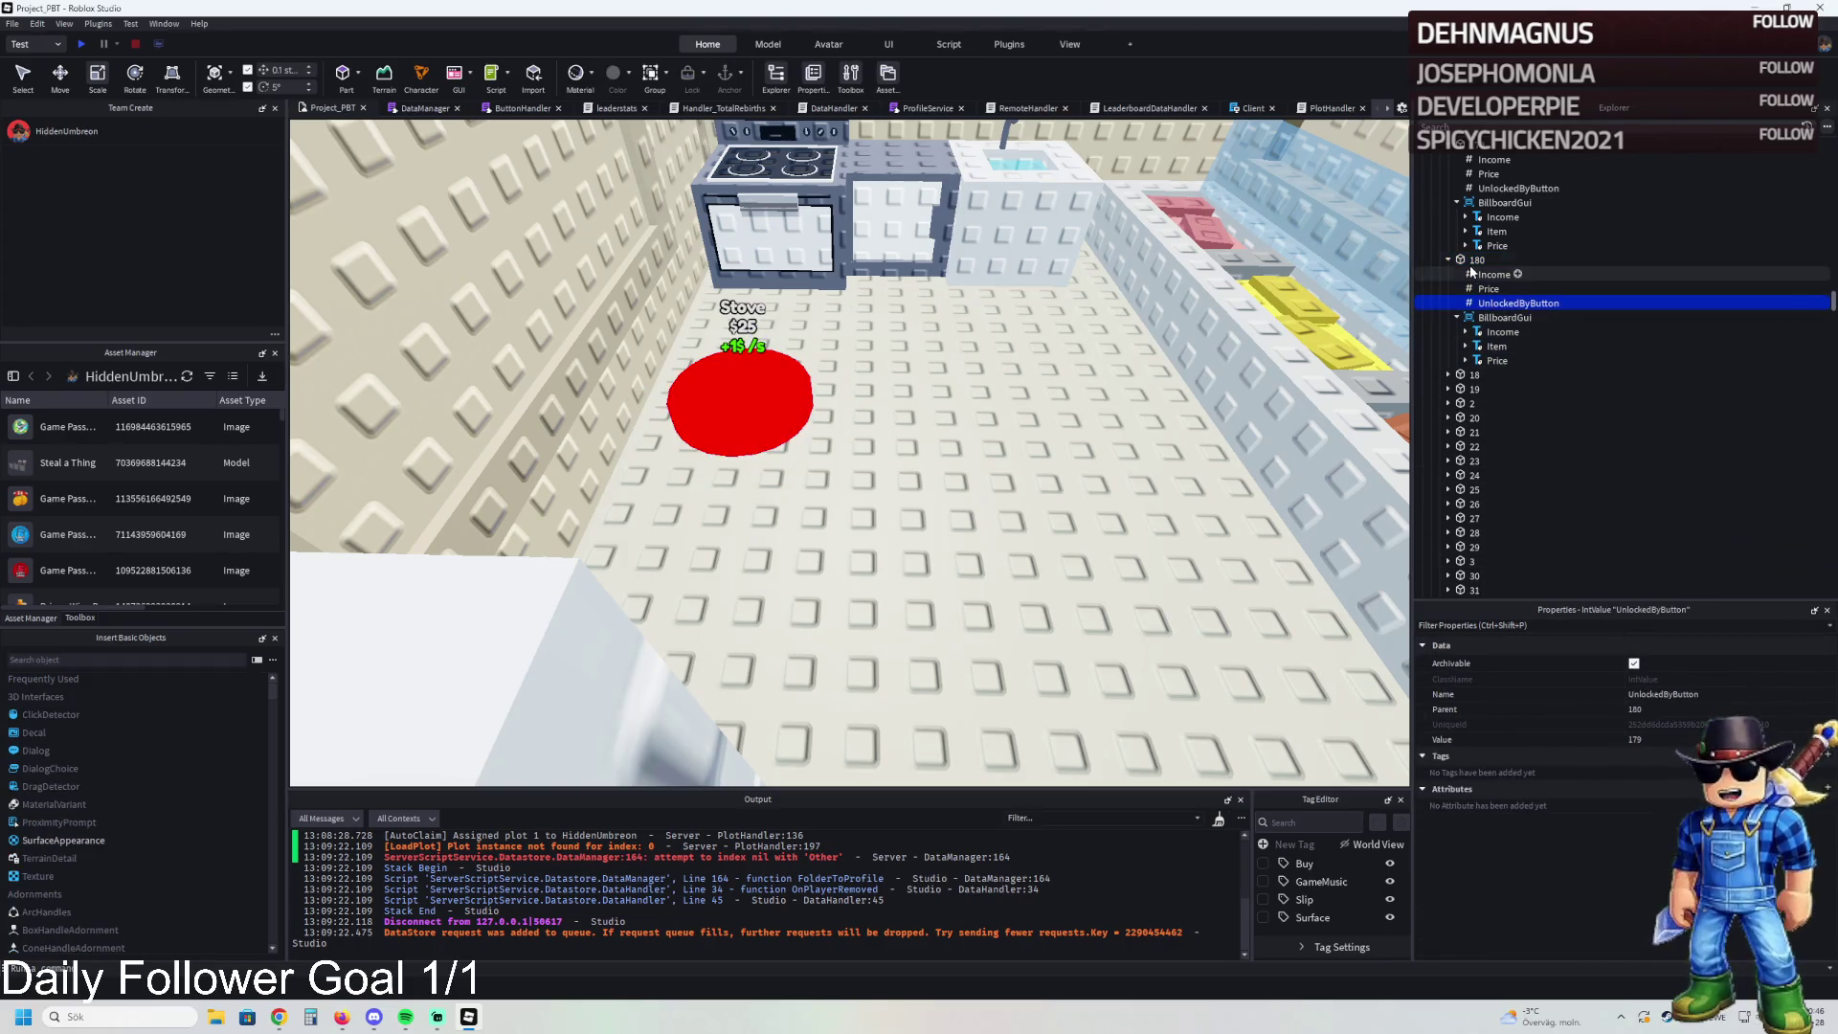
click(810, 397)
key(ctrl+d)
mouse_move(831, 395)
mouse_down()
mouse_move(1034, 422)
mouse_move(951, 400)
mouse_up()
drag(739, 402, 730, 428)
click(926, 405)
click(1561, 388)
text(181)
key(Return)
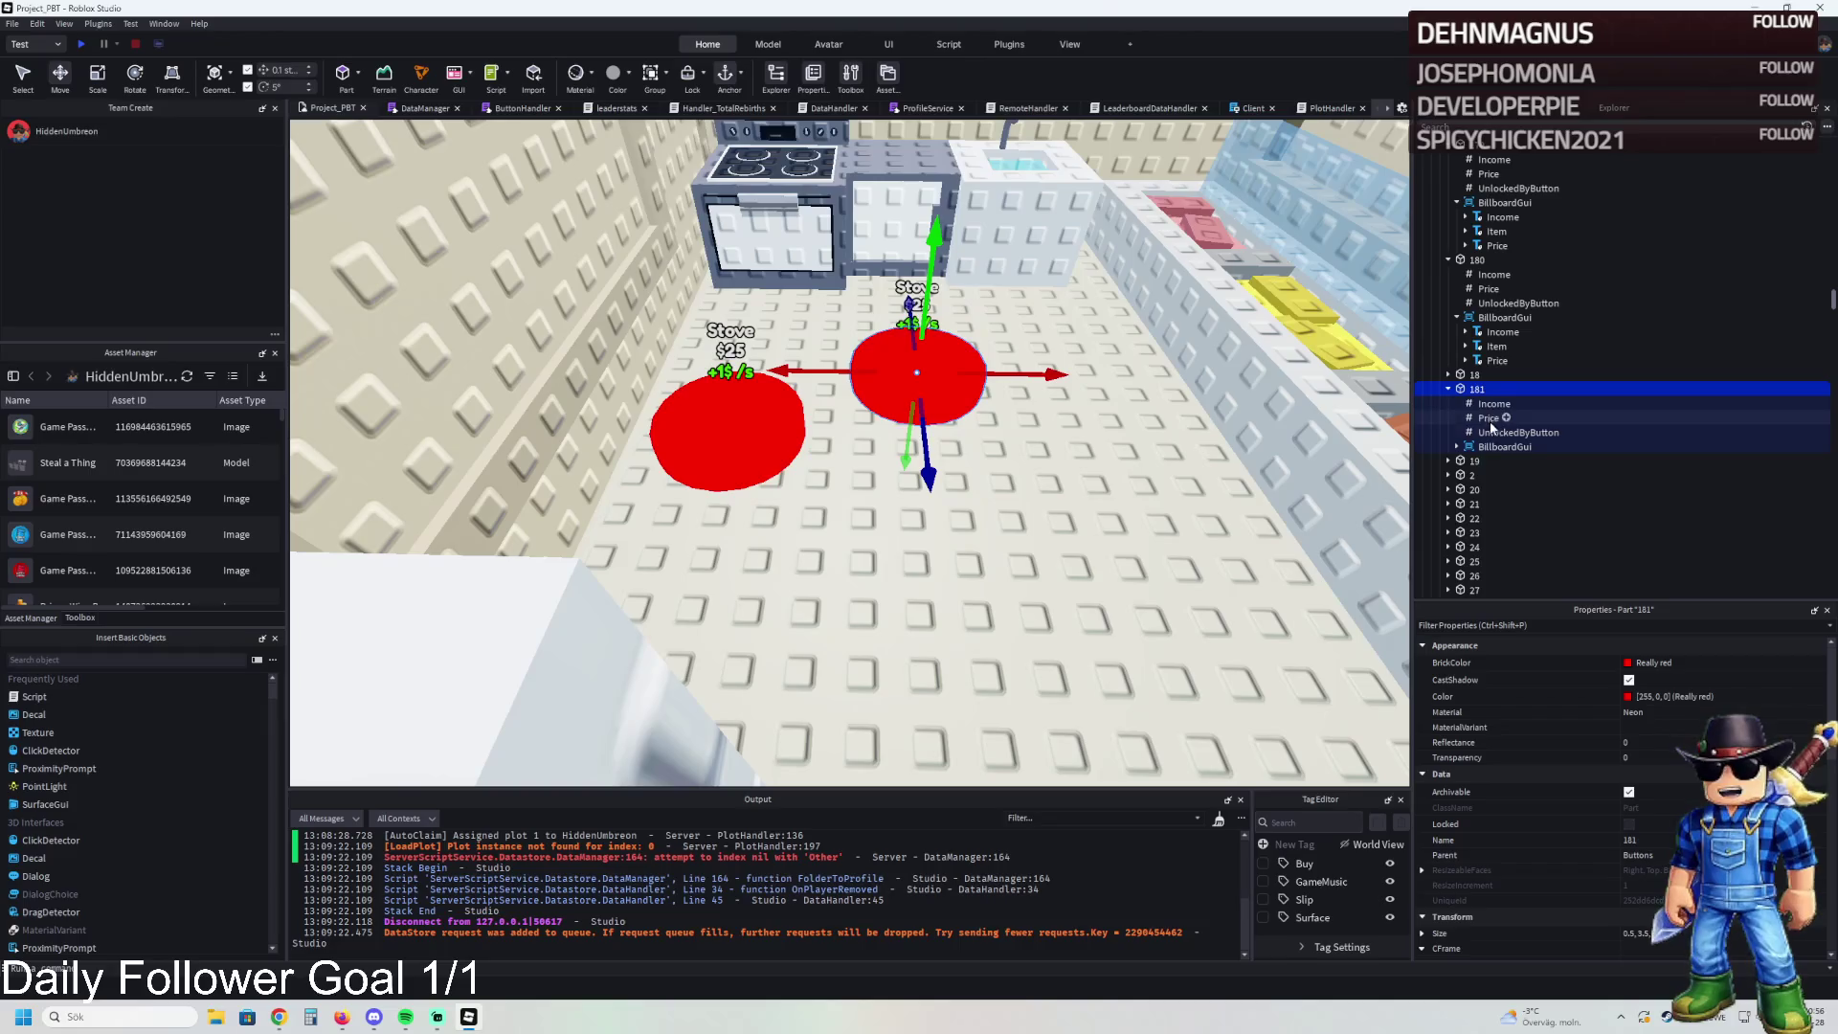
- Set pad 181's Price value to 49500
click(1489, 420)
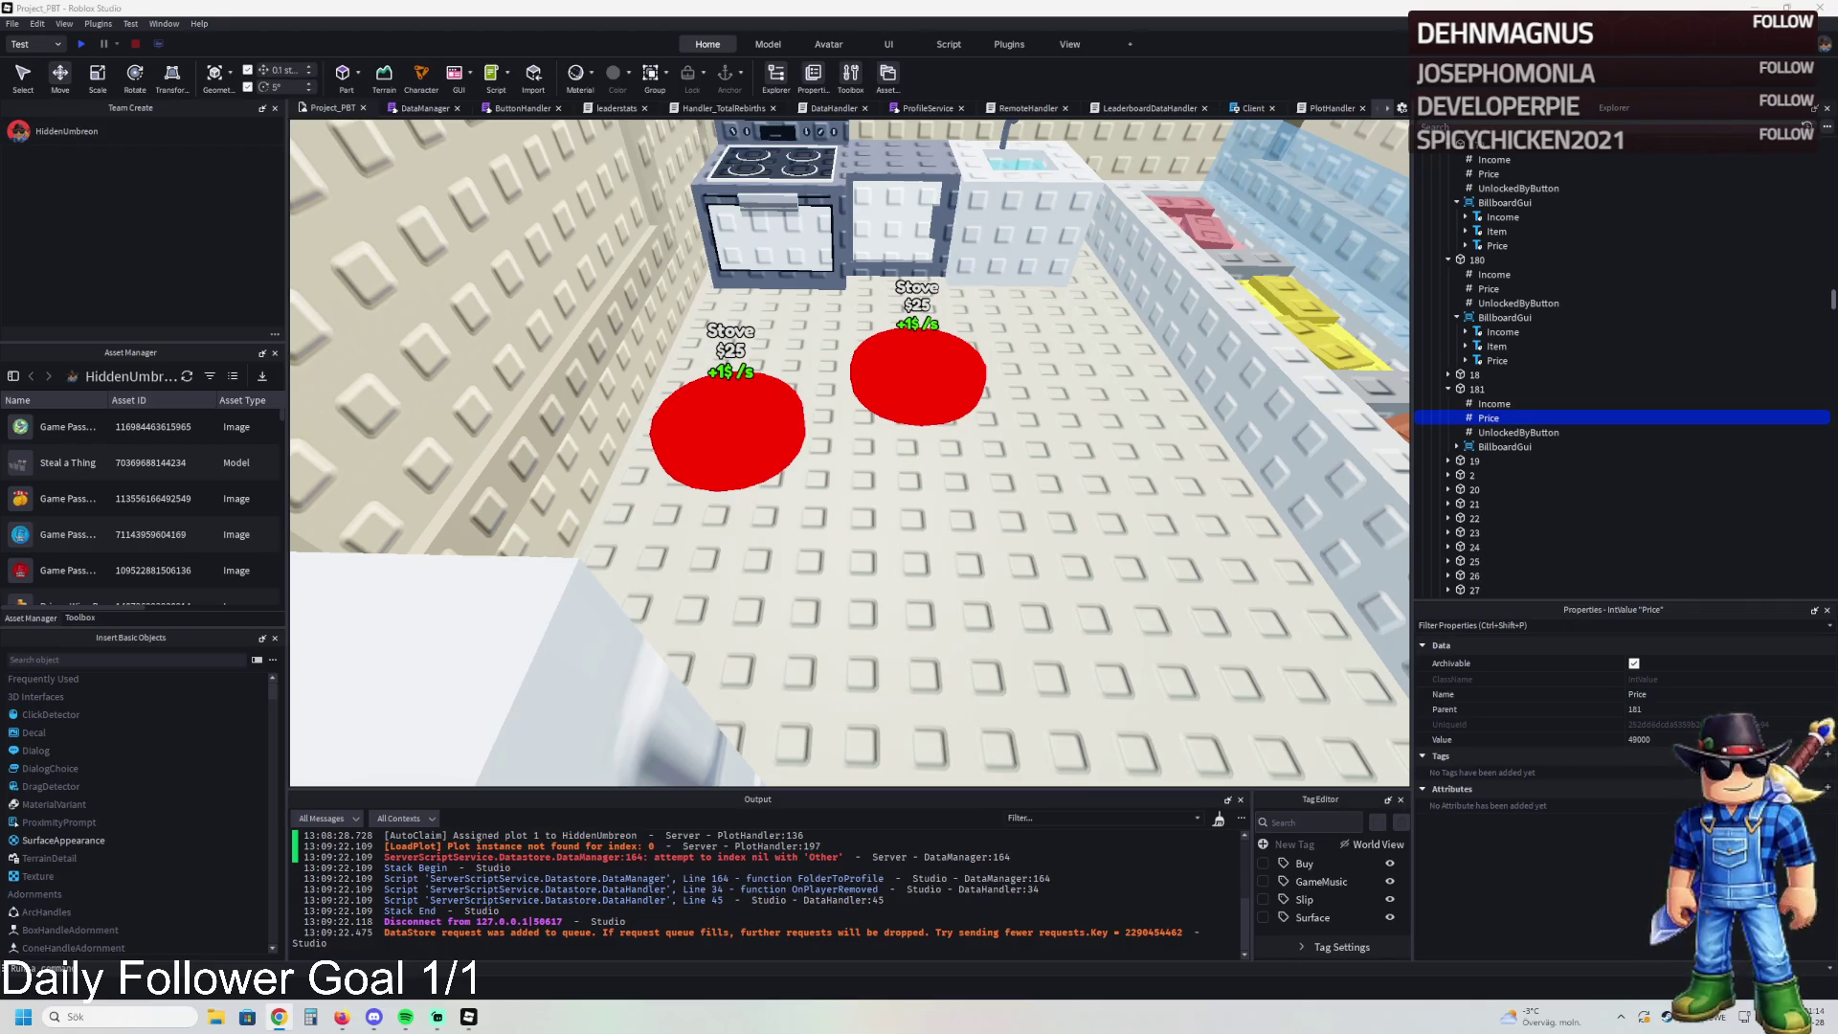
click(702, 407)
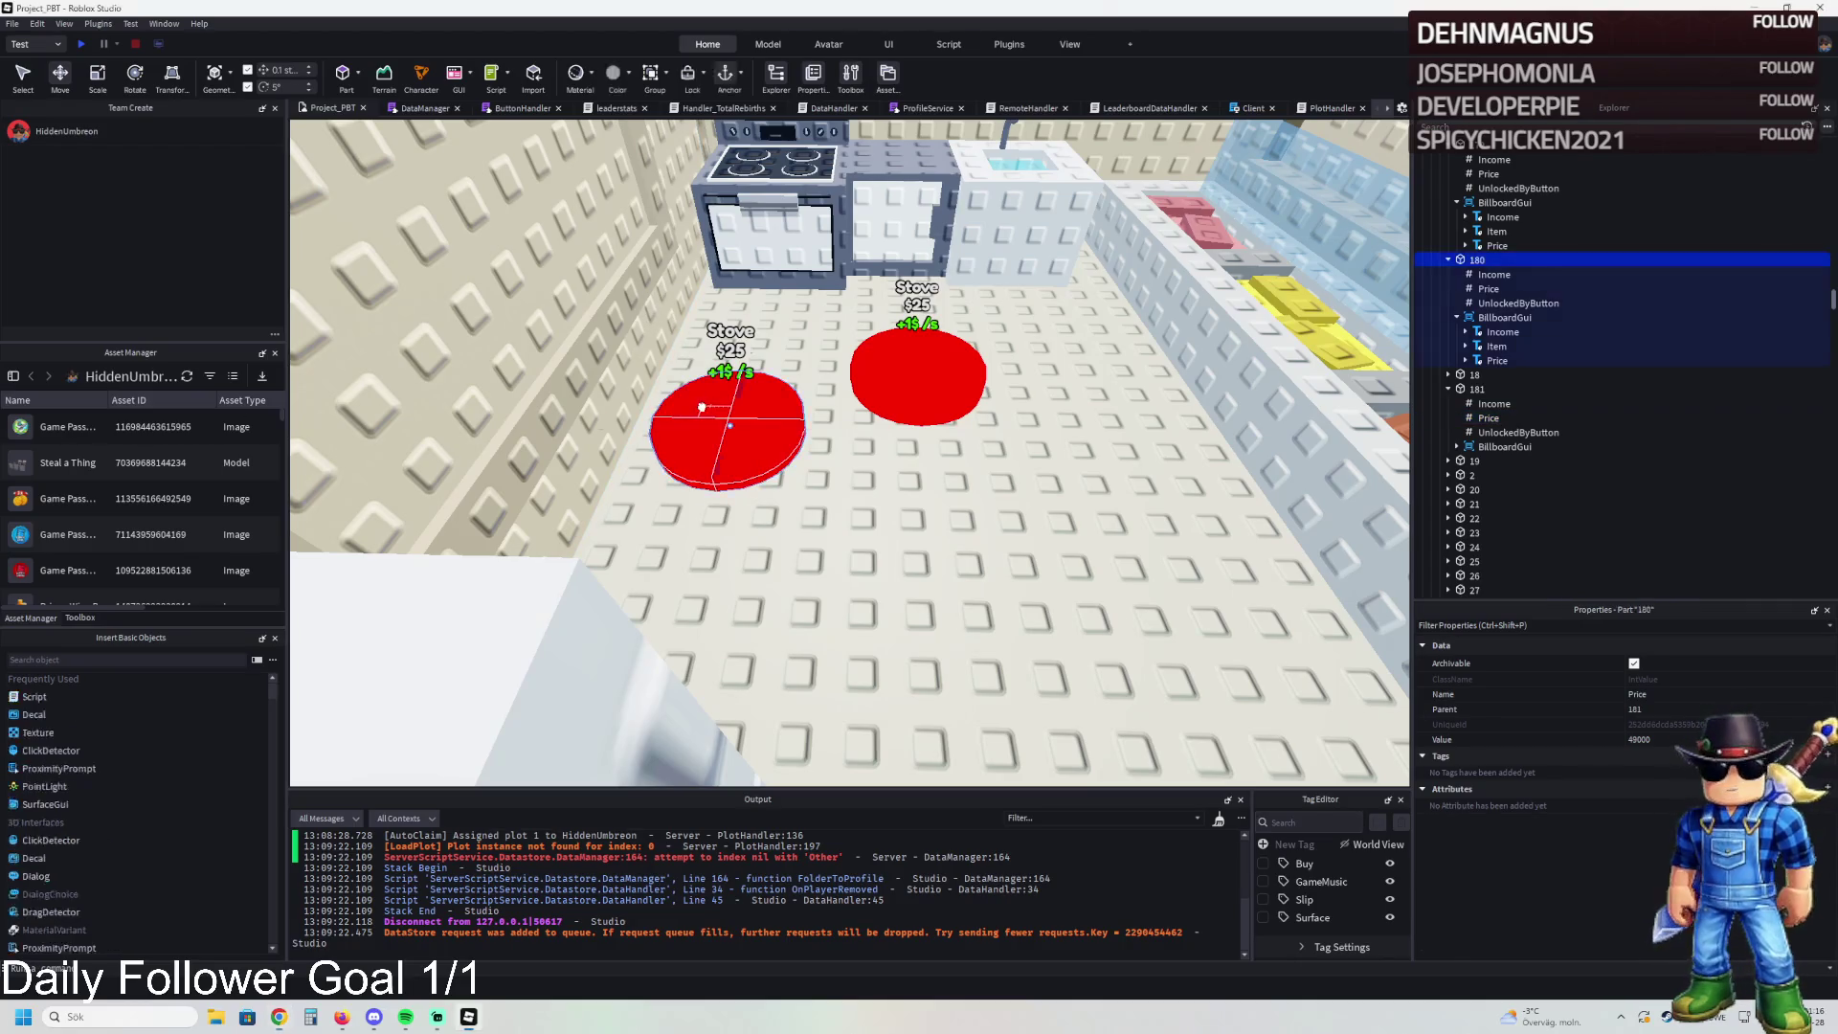
click(1490, 288)
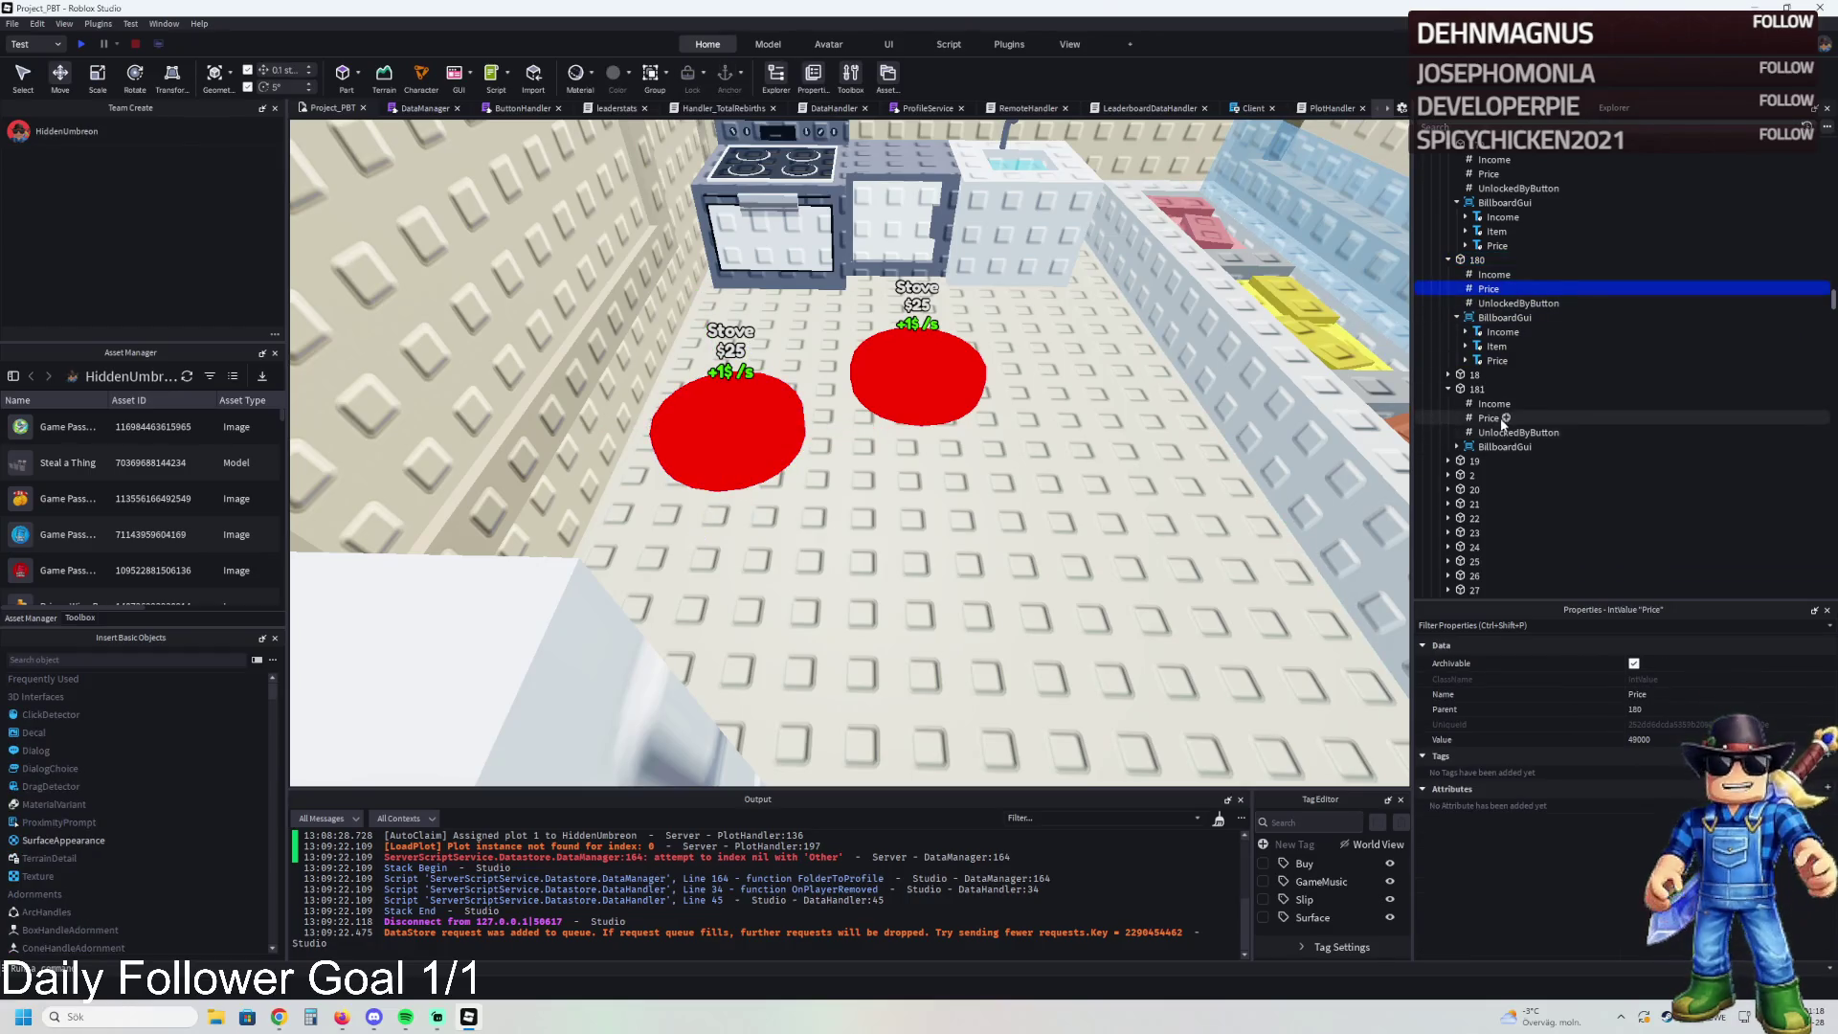
click(1506, 419)
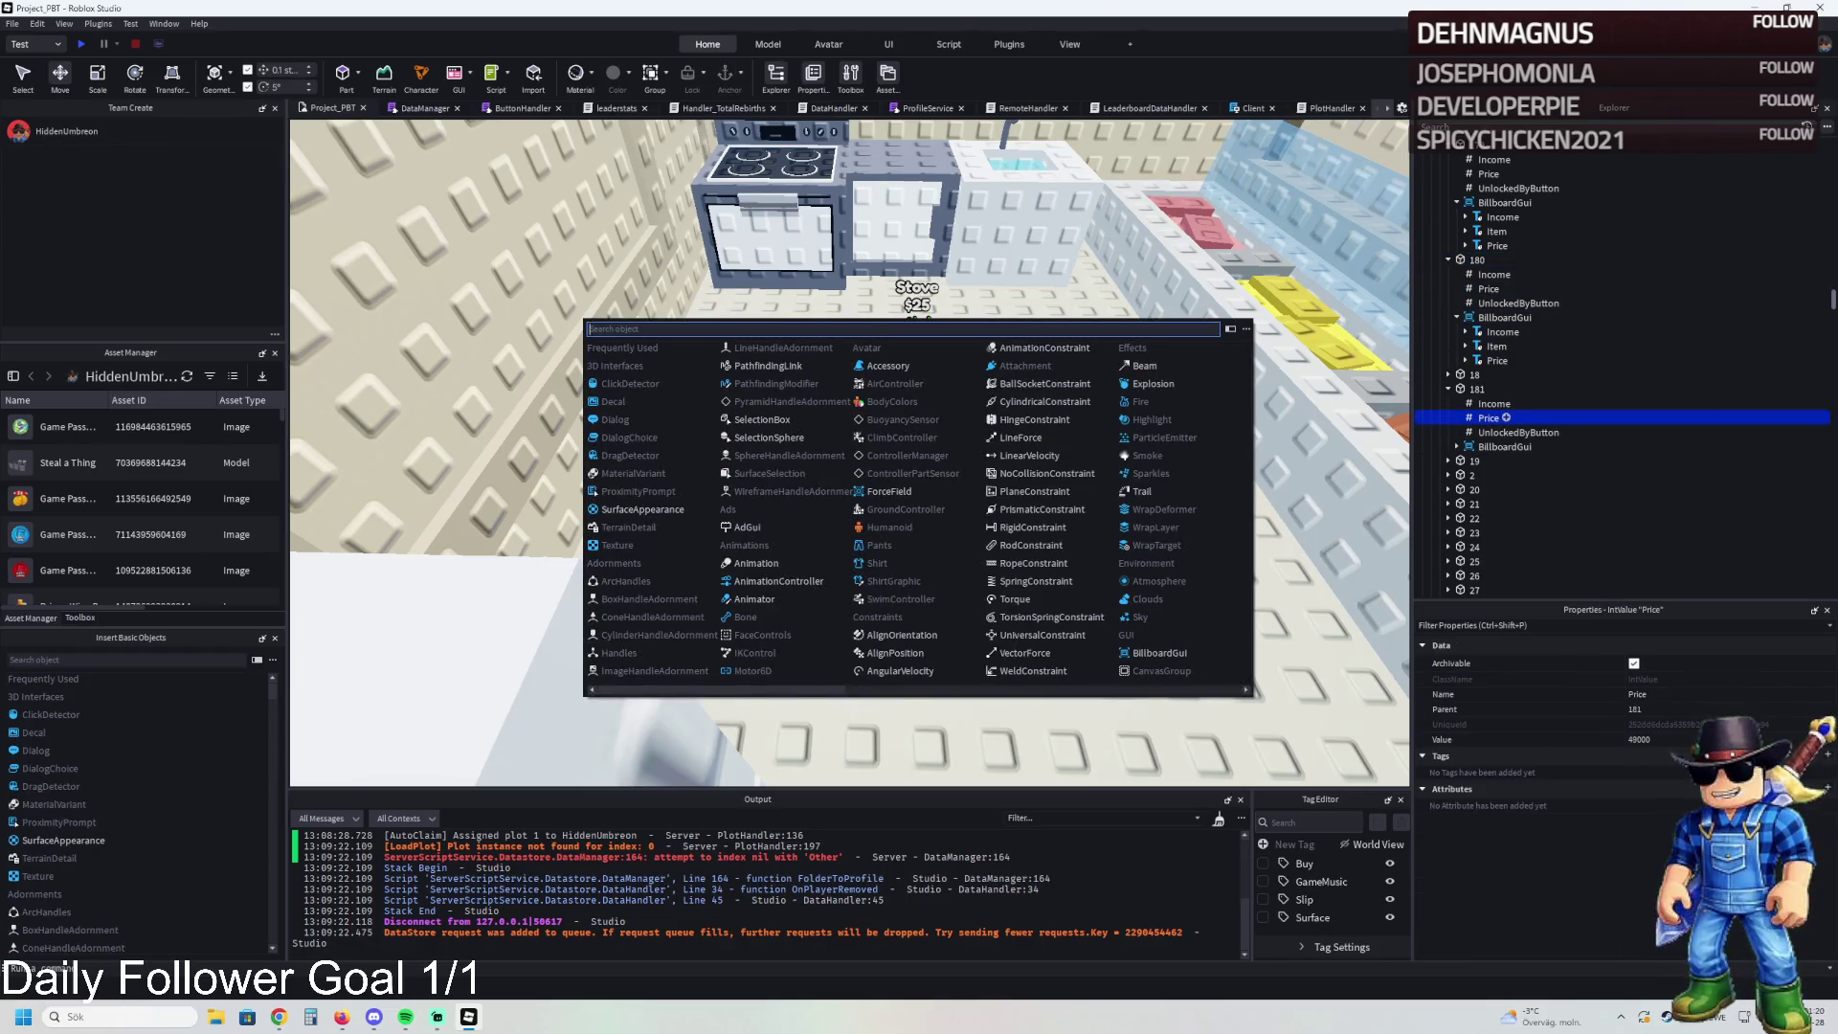
click(1639, 740)
text(49500)
click(1518, 432)
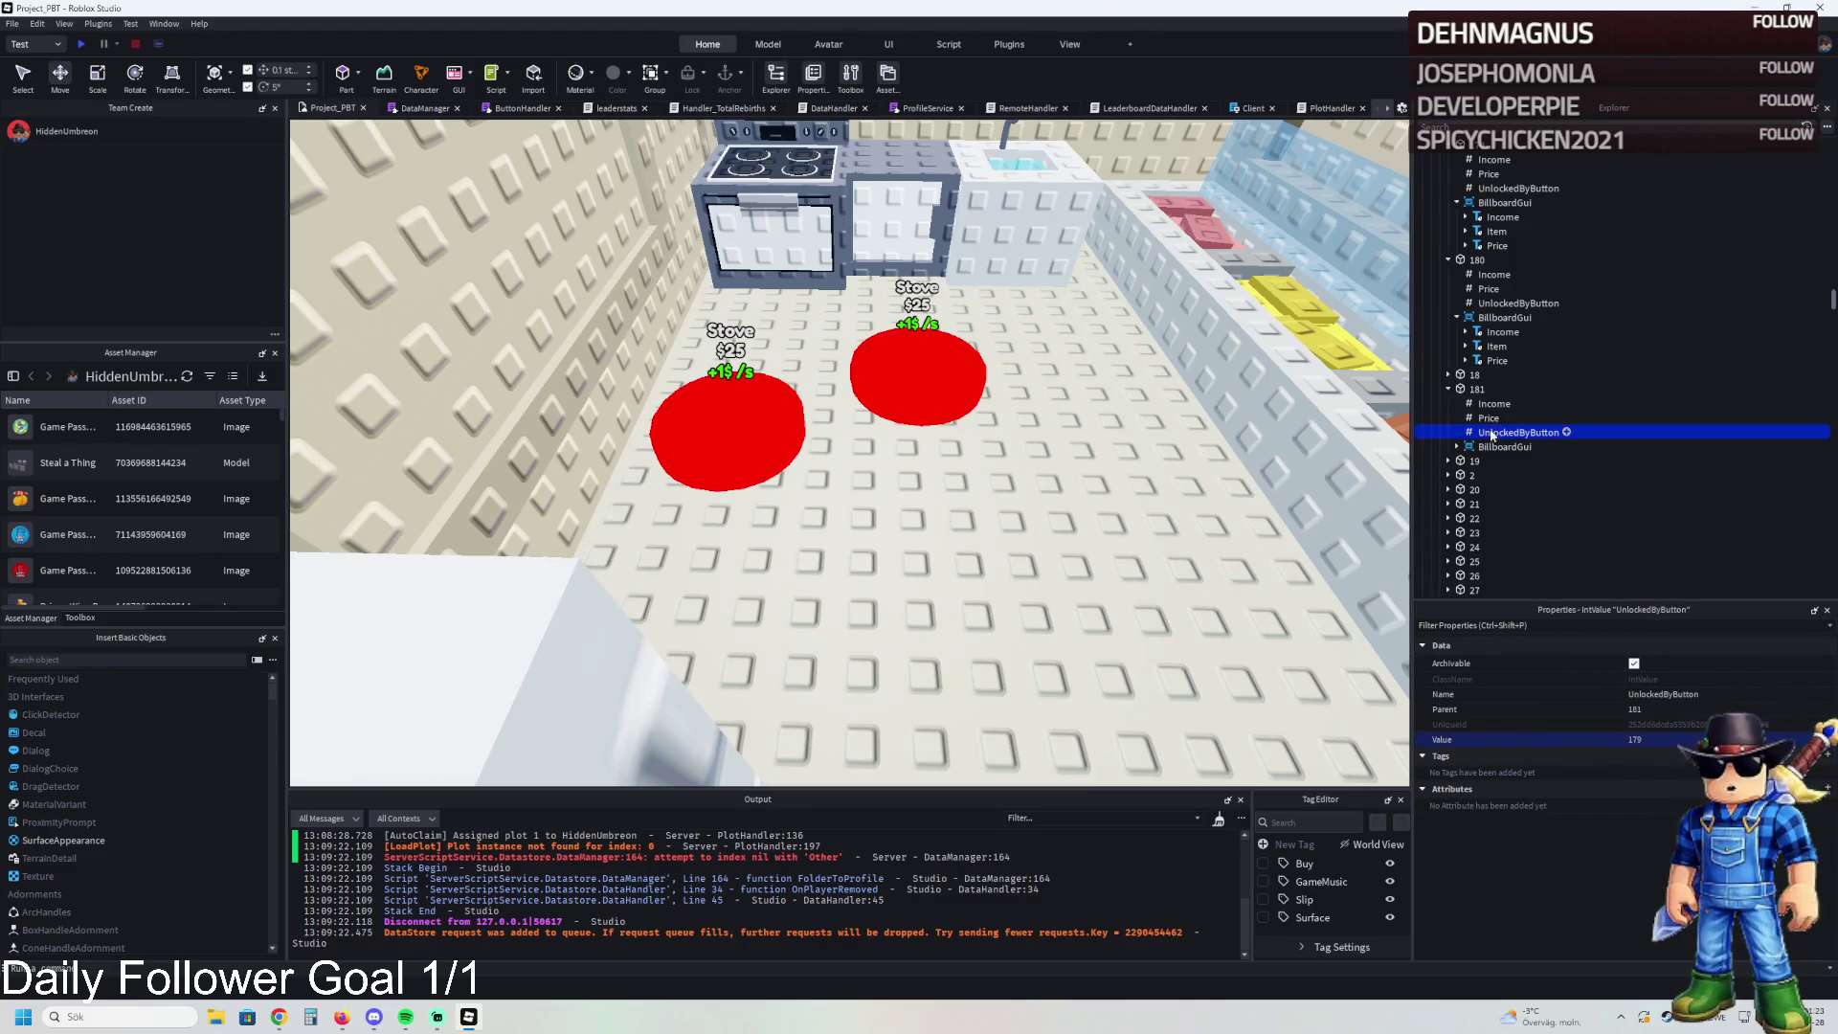
- Change pad 181's billboard Item label text from Stove to 'Counter'
click(922, 386)
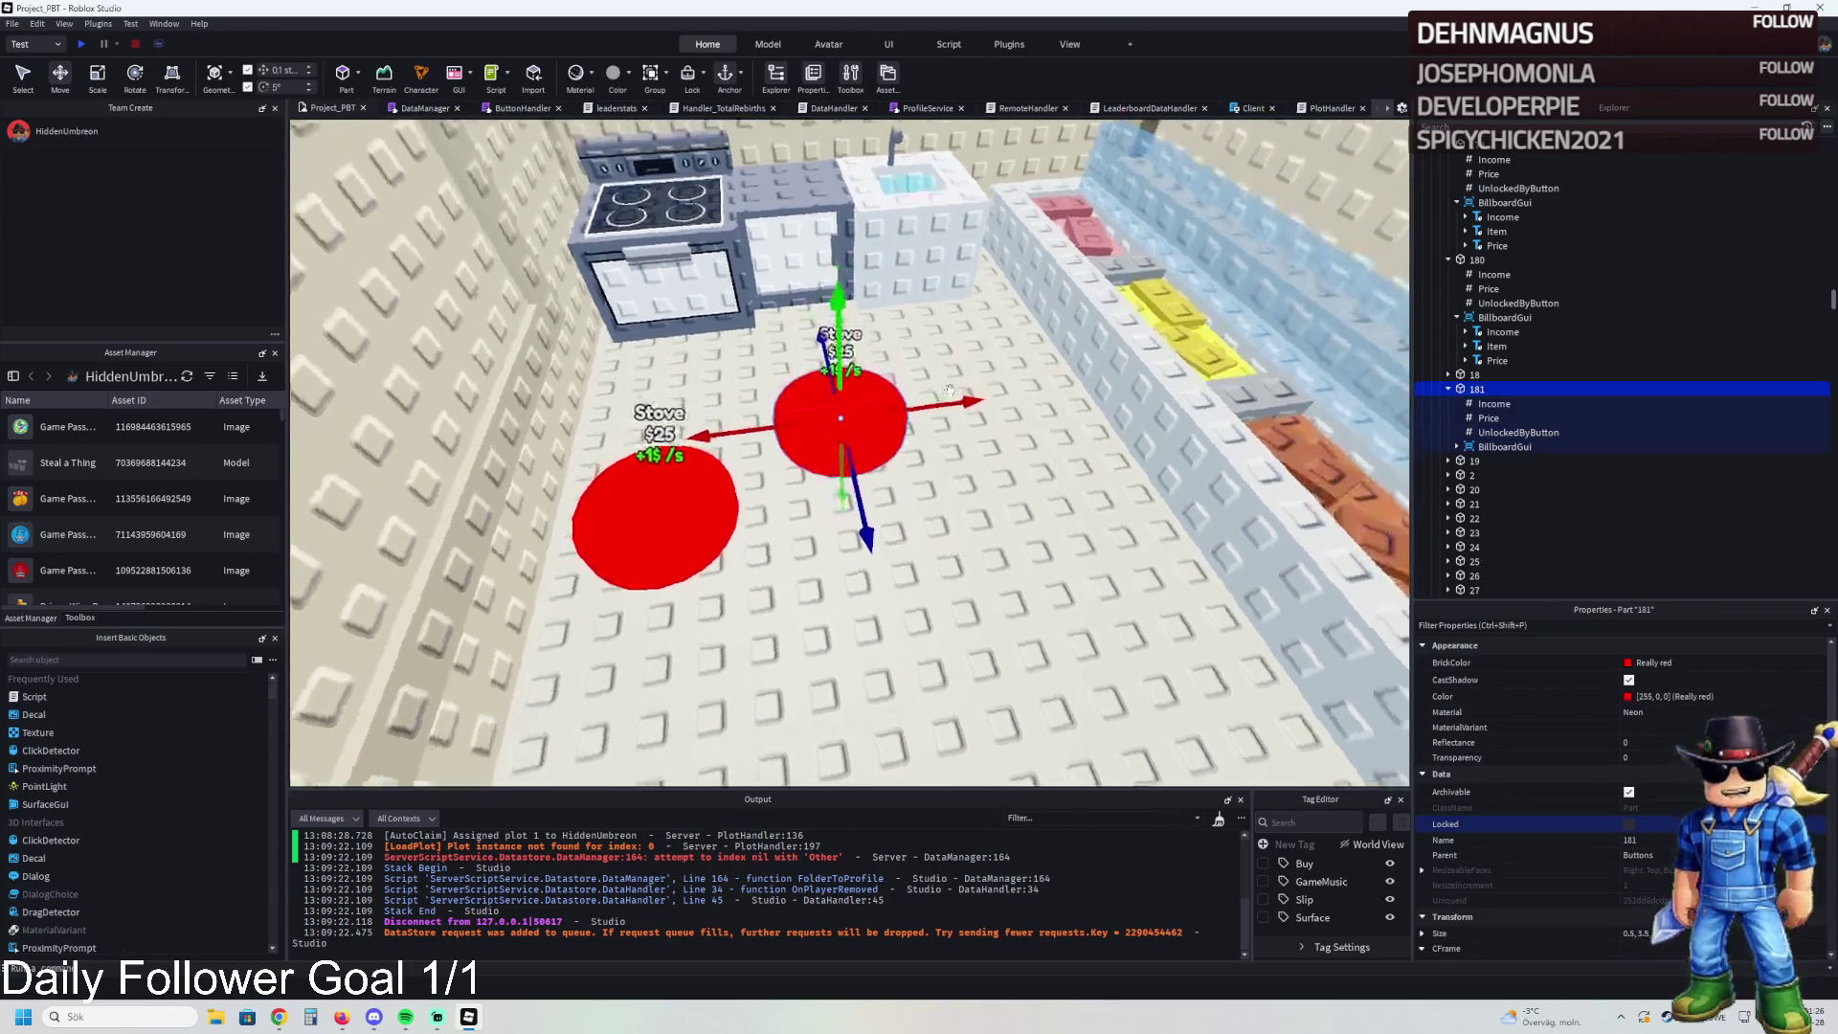
click(1457, 446)
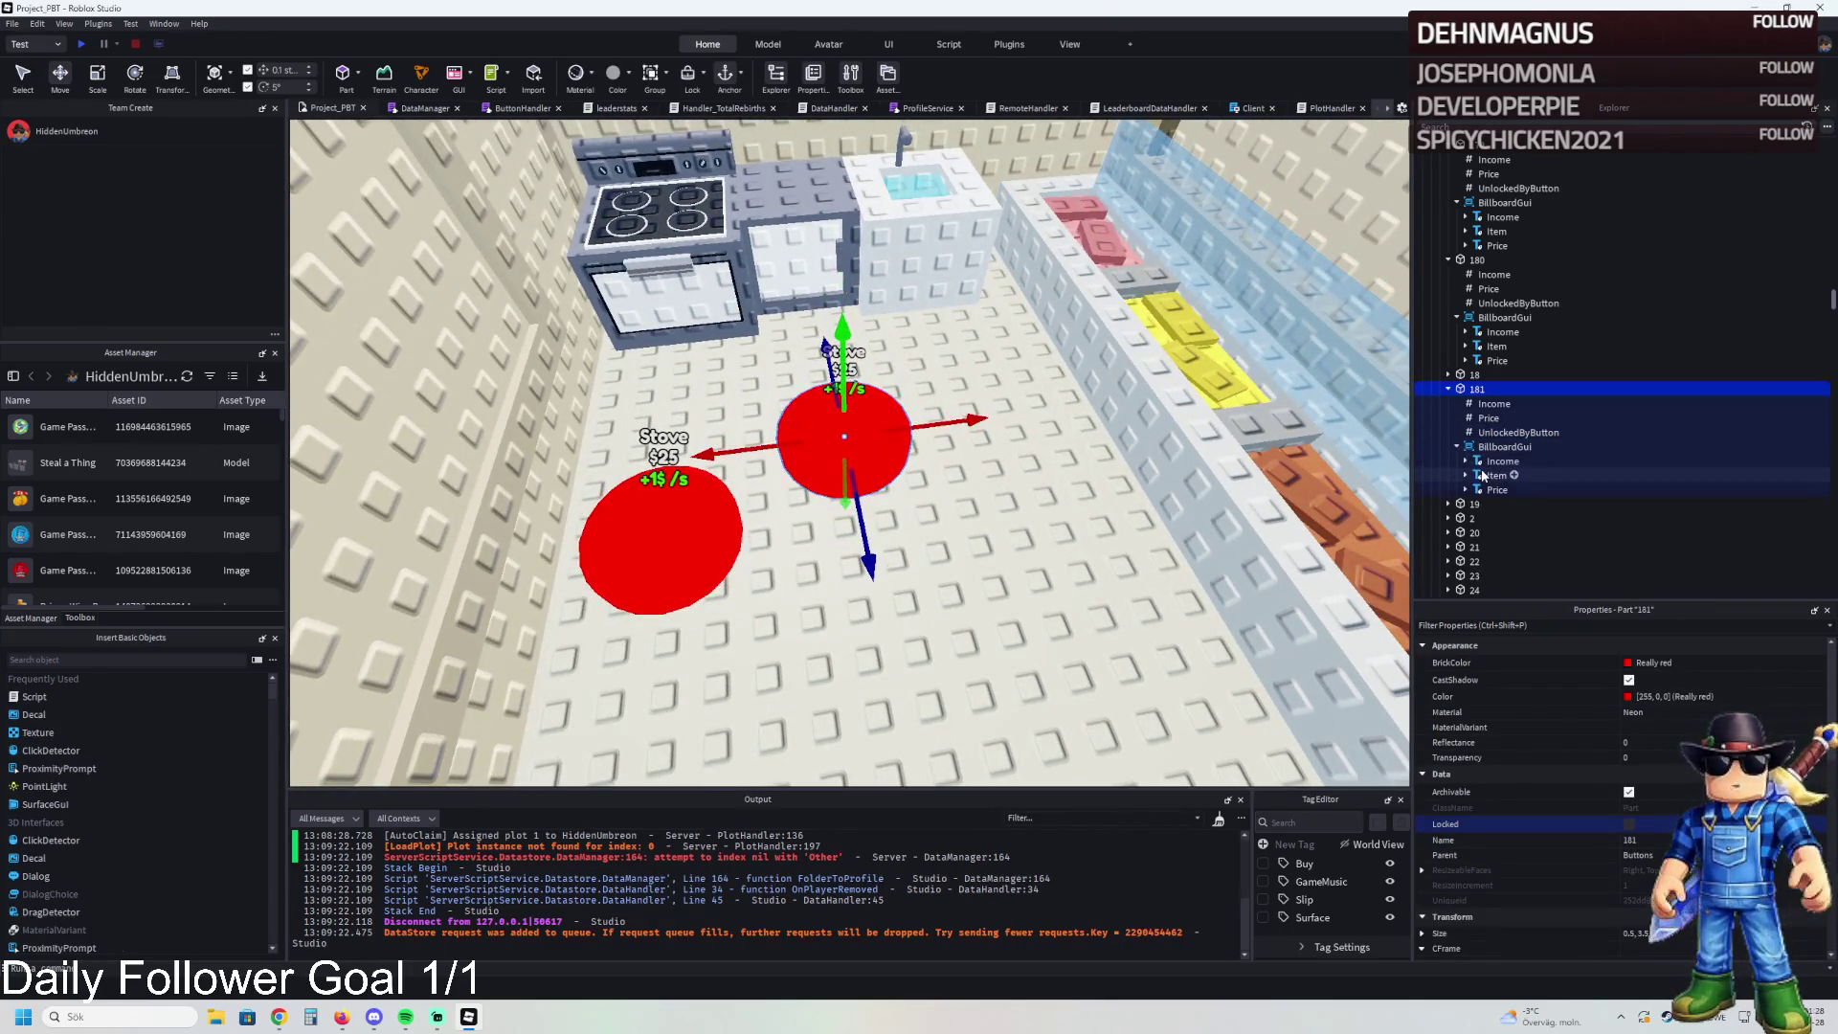
click(1496, 475)
scroll(1618, 814, down, 5)
click(1637, 933)
key(BackSpace)
key(BackSpace)
key(BackSpace)
text(Counter)
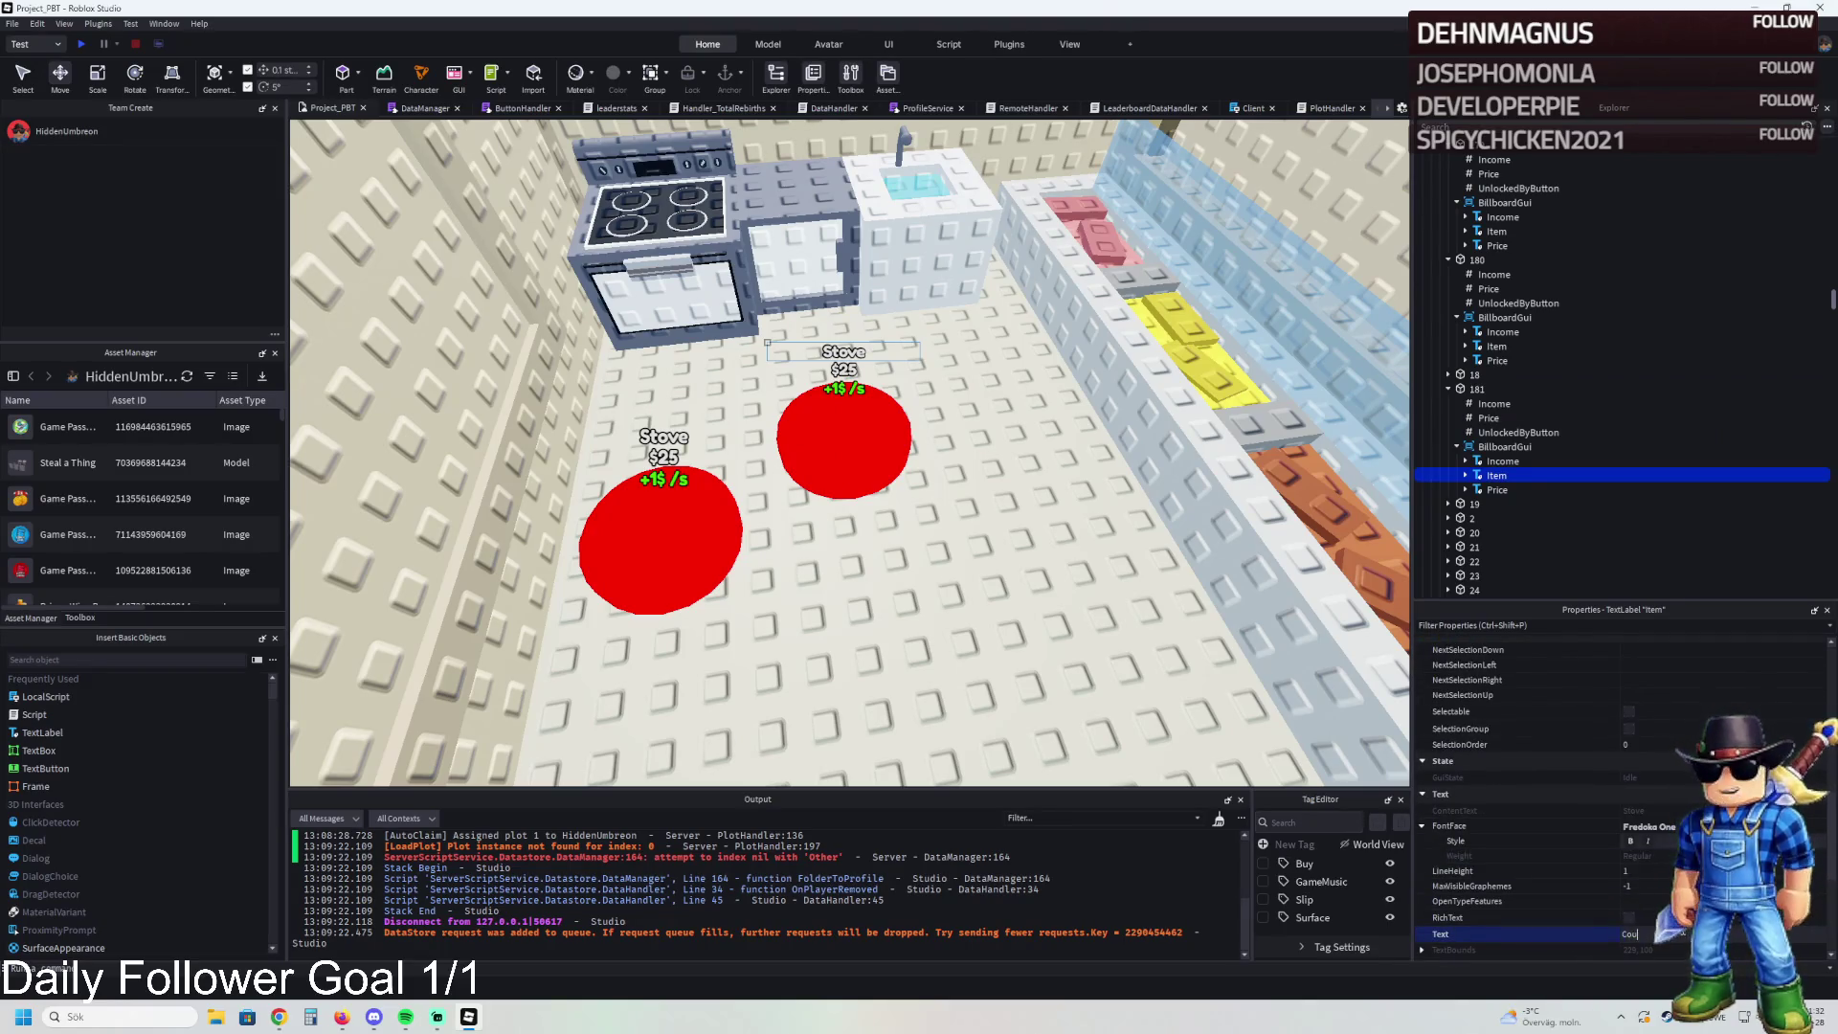
key(Return)
- Duplicate pad 181, place the copy further right, and rename it 182
click(842, 451)
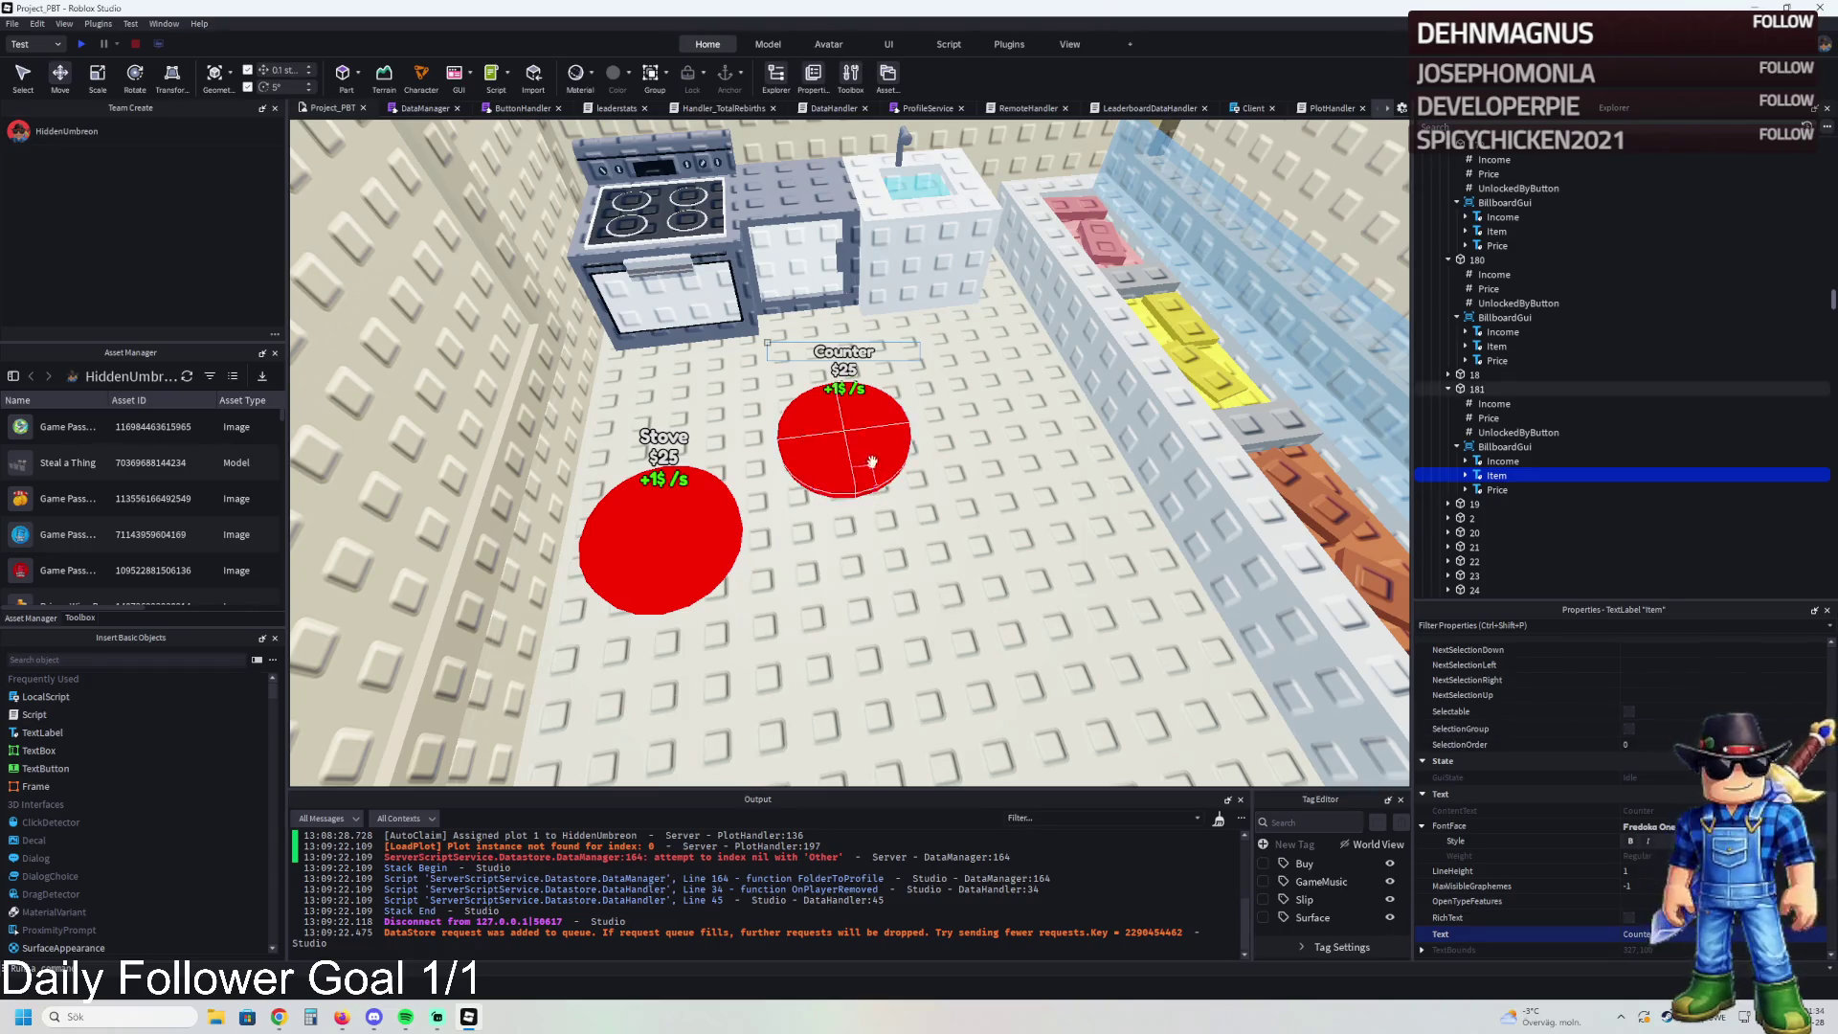
key(ctrl+d)
mouse_move(842, 450)
mouse_down()
mouse_move(1005, 408)
mouse_move(1040, 463)
mouse_up()
key(F2)
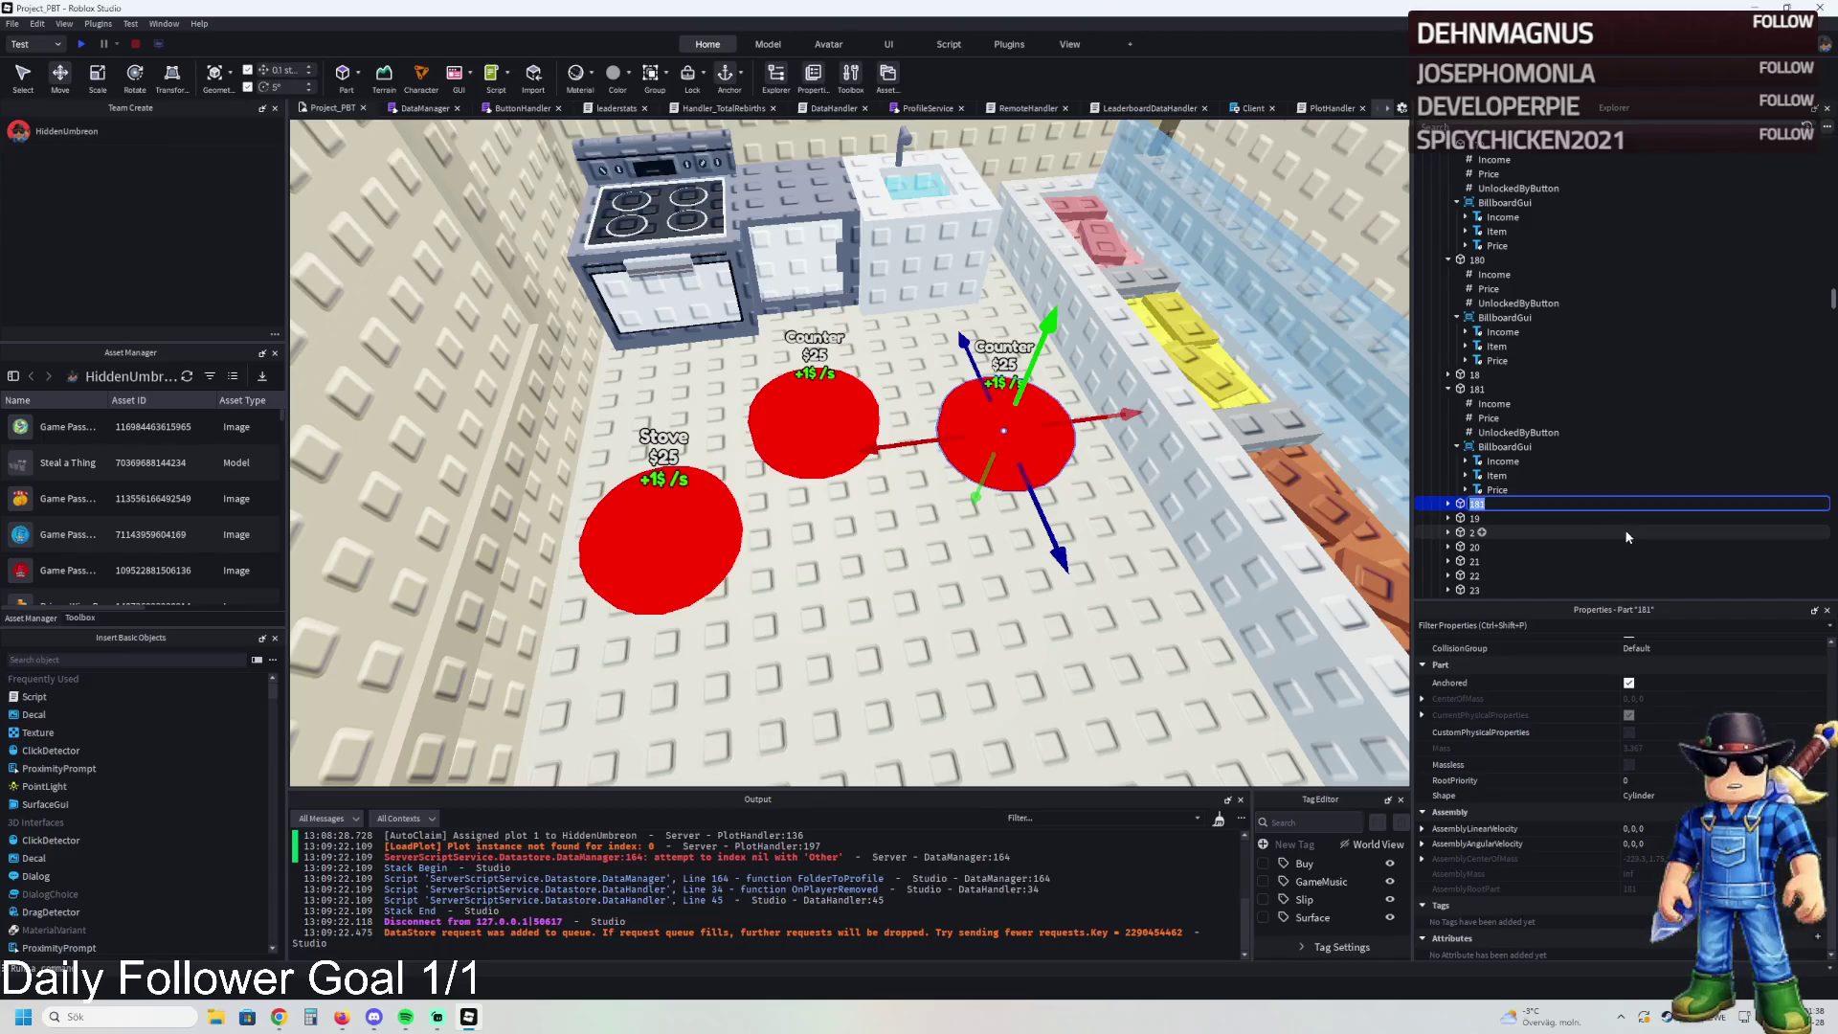
key(BackSpace)
text(2)
key(Return)
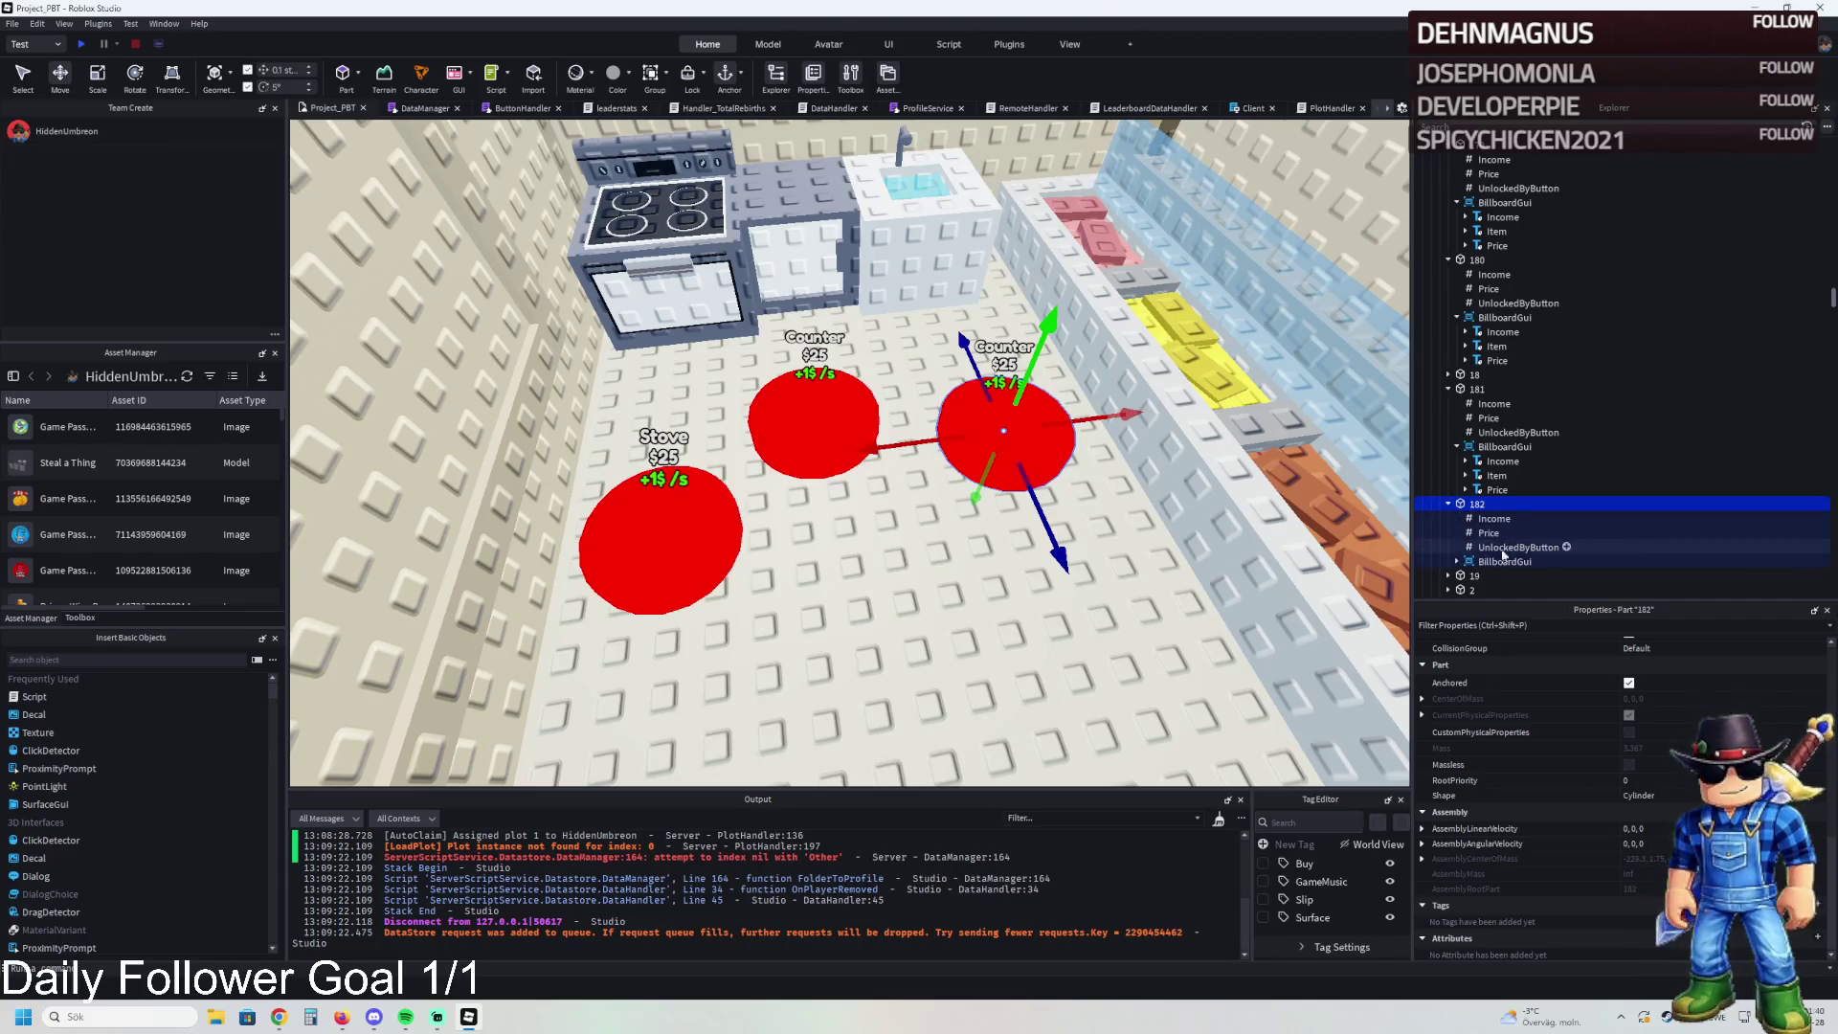
click(1456, 561)
scroll(1490, 562, down, 3)
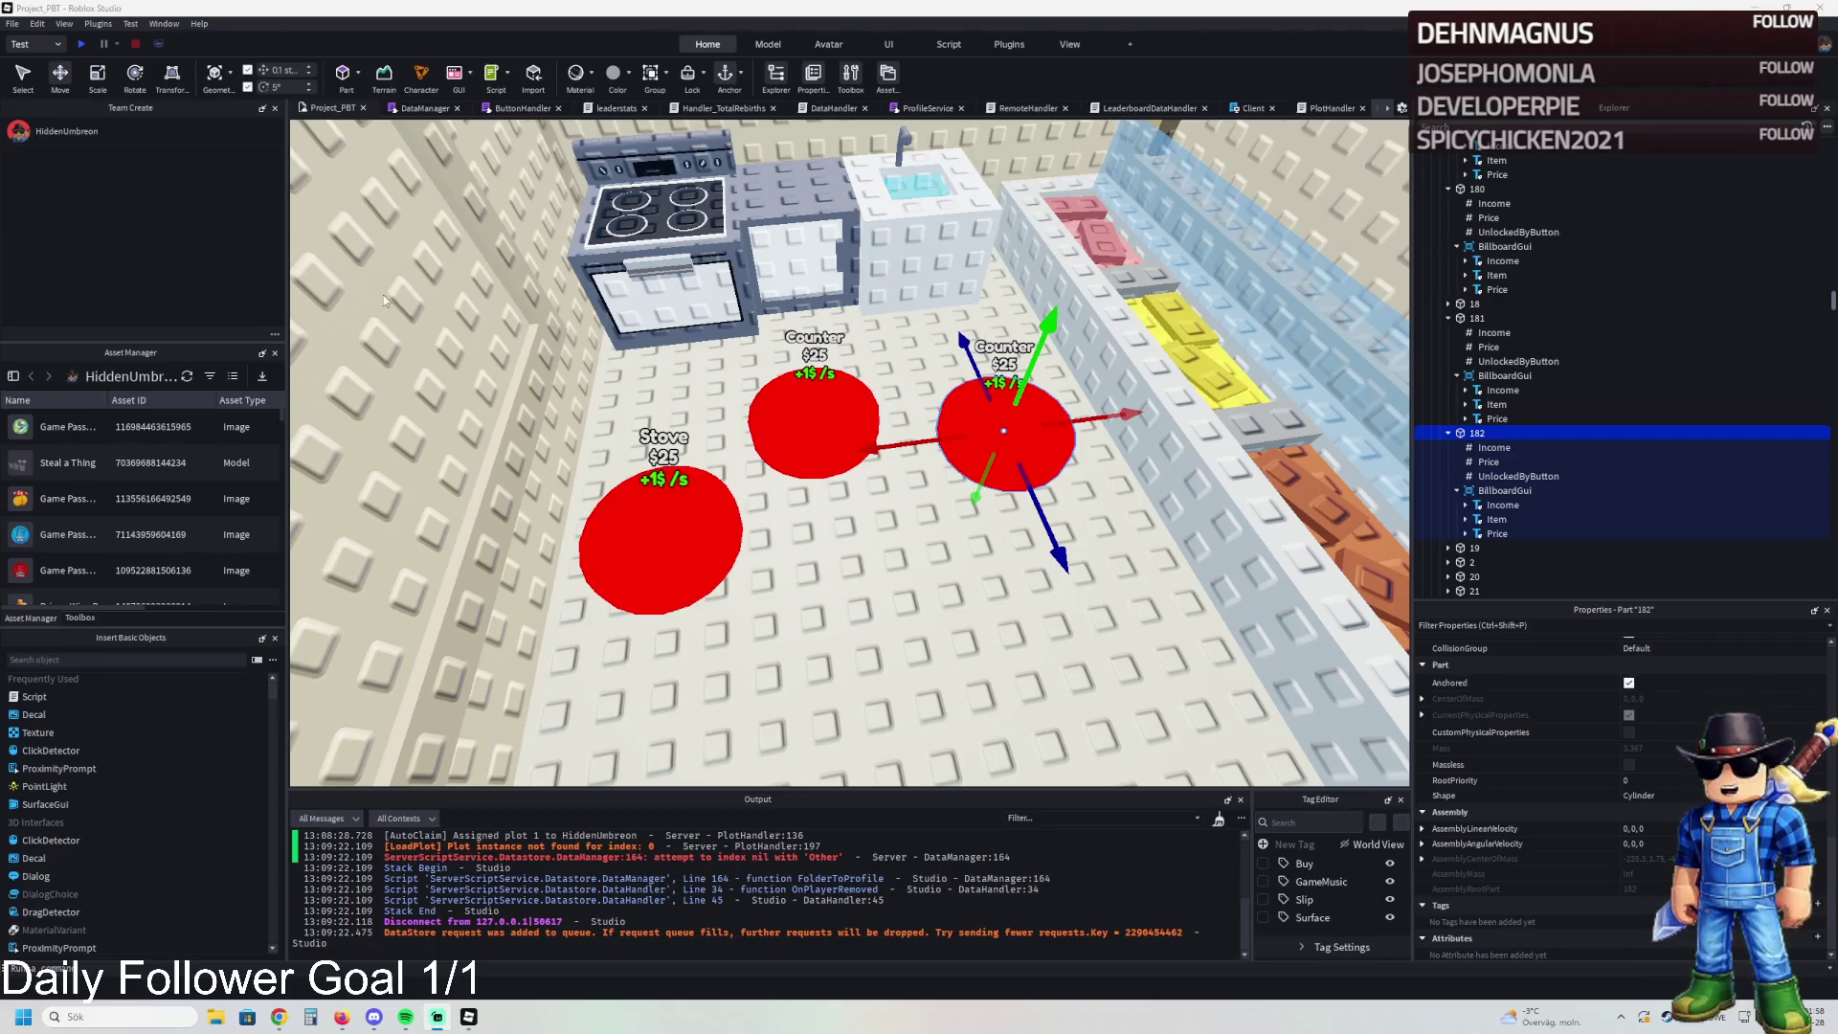
key(d)
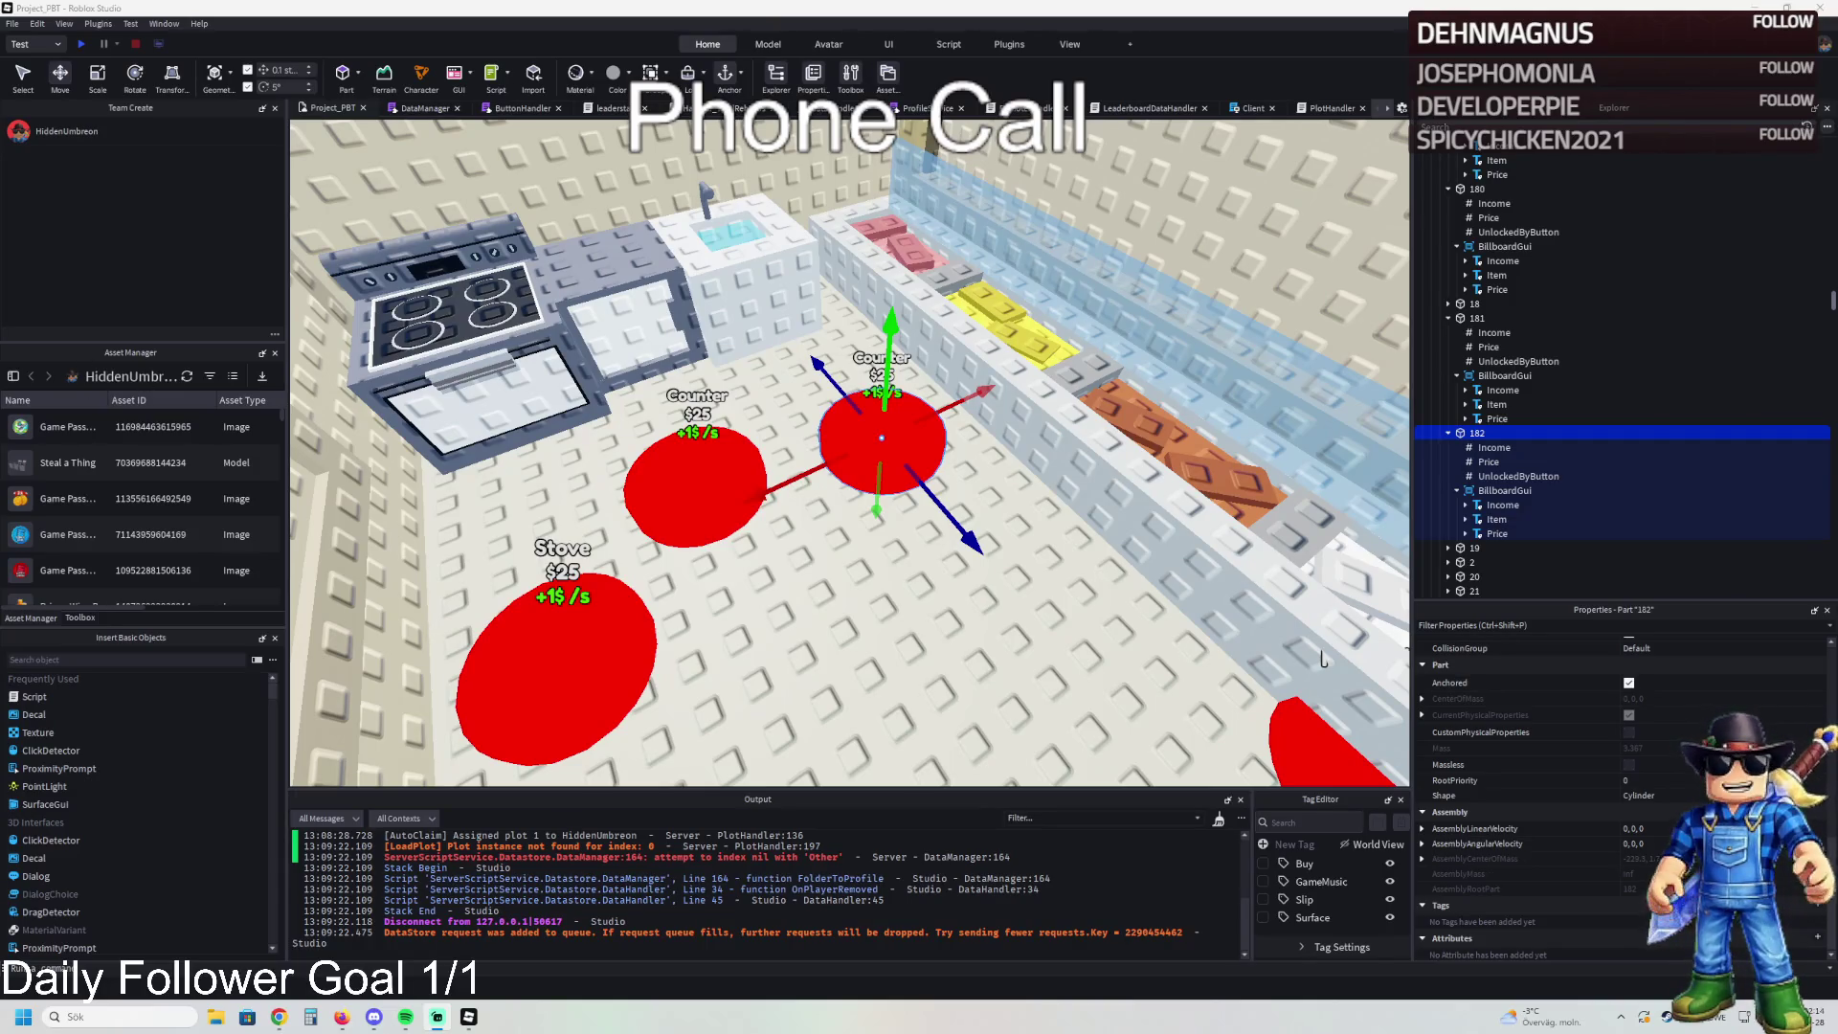
- Duplicate pad 182 as 183 and move it to the front left
key(s)
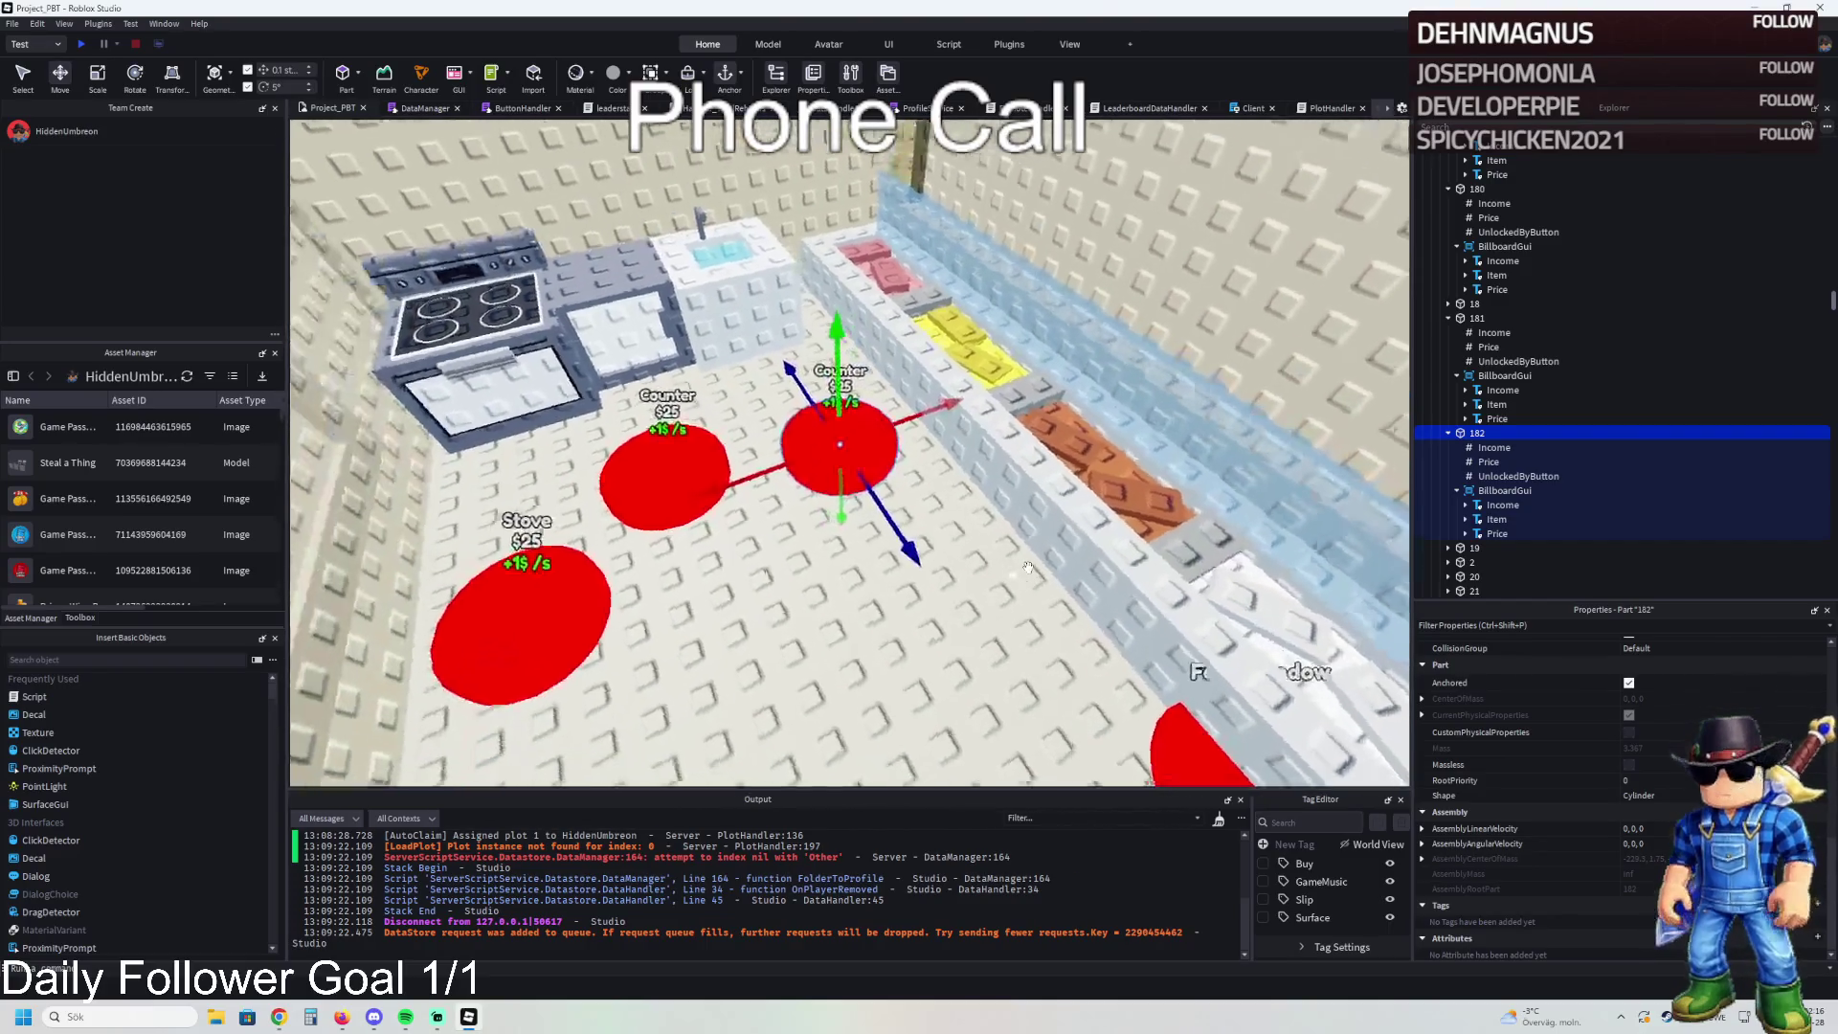
key(w)
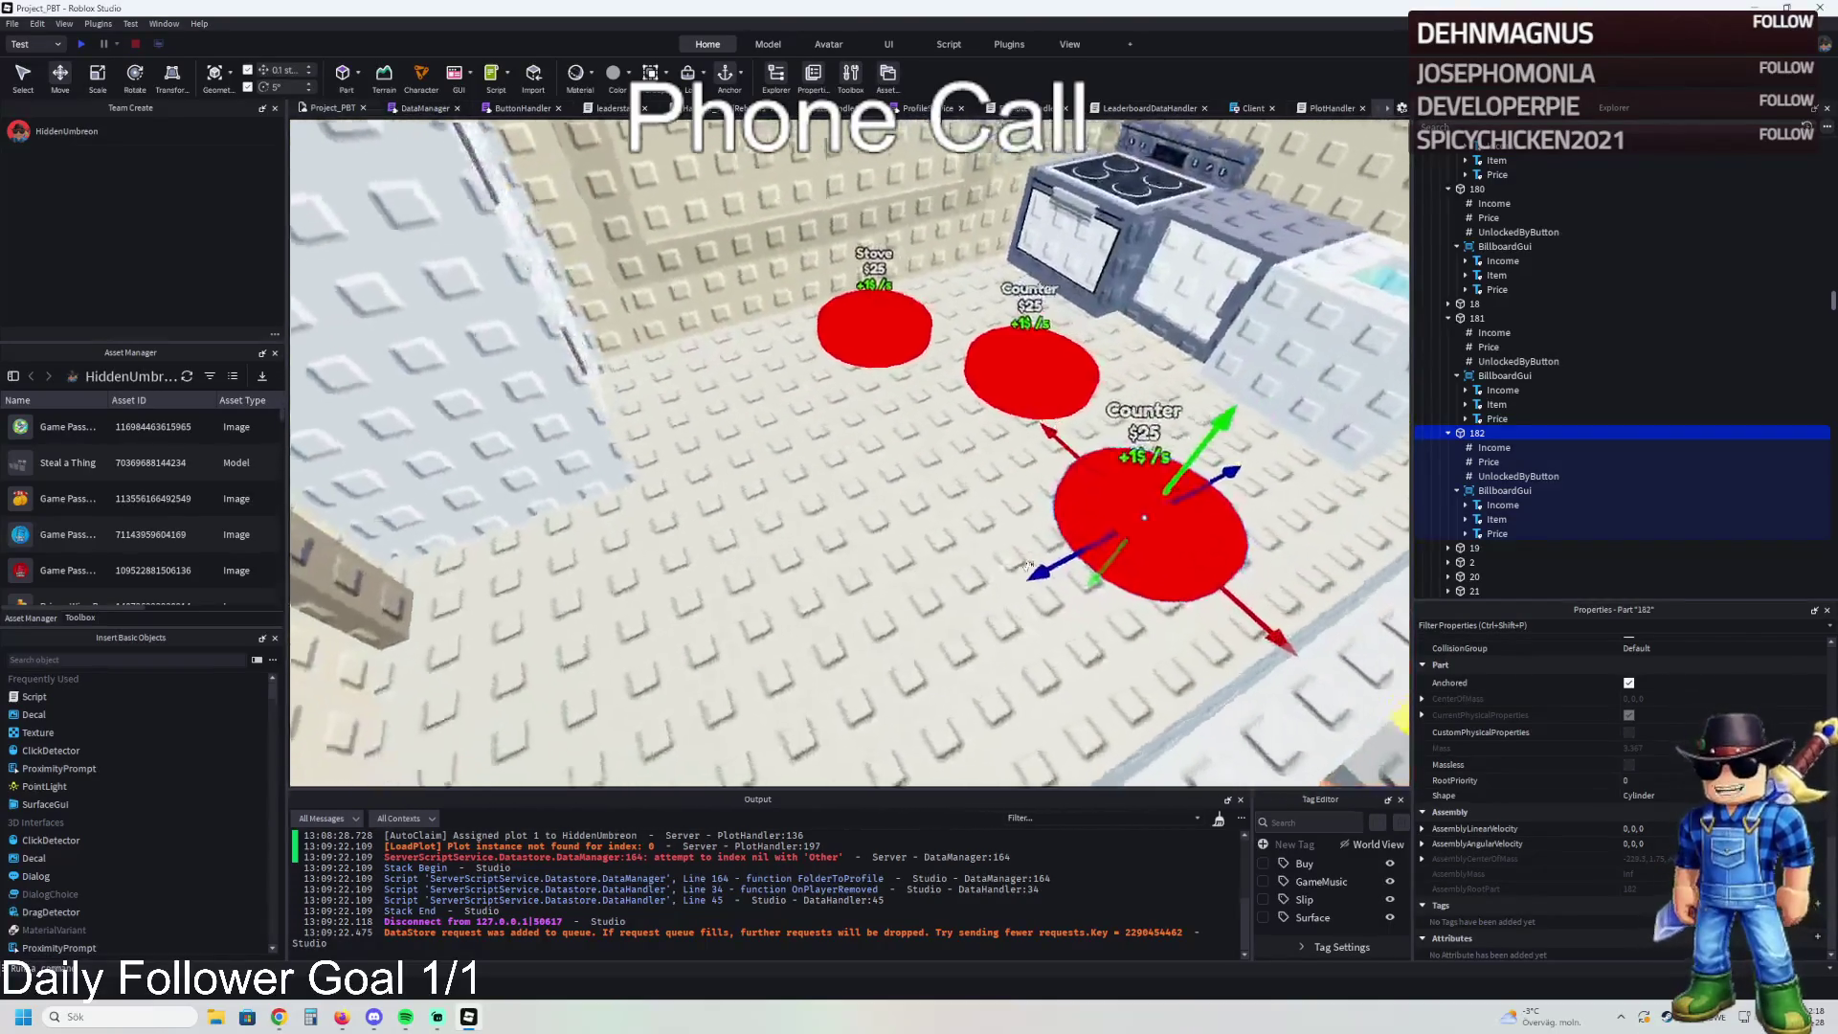
key(ctrl+d)
key(F2)
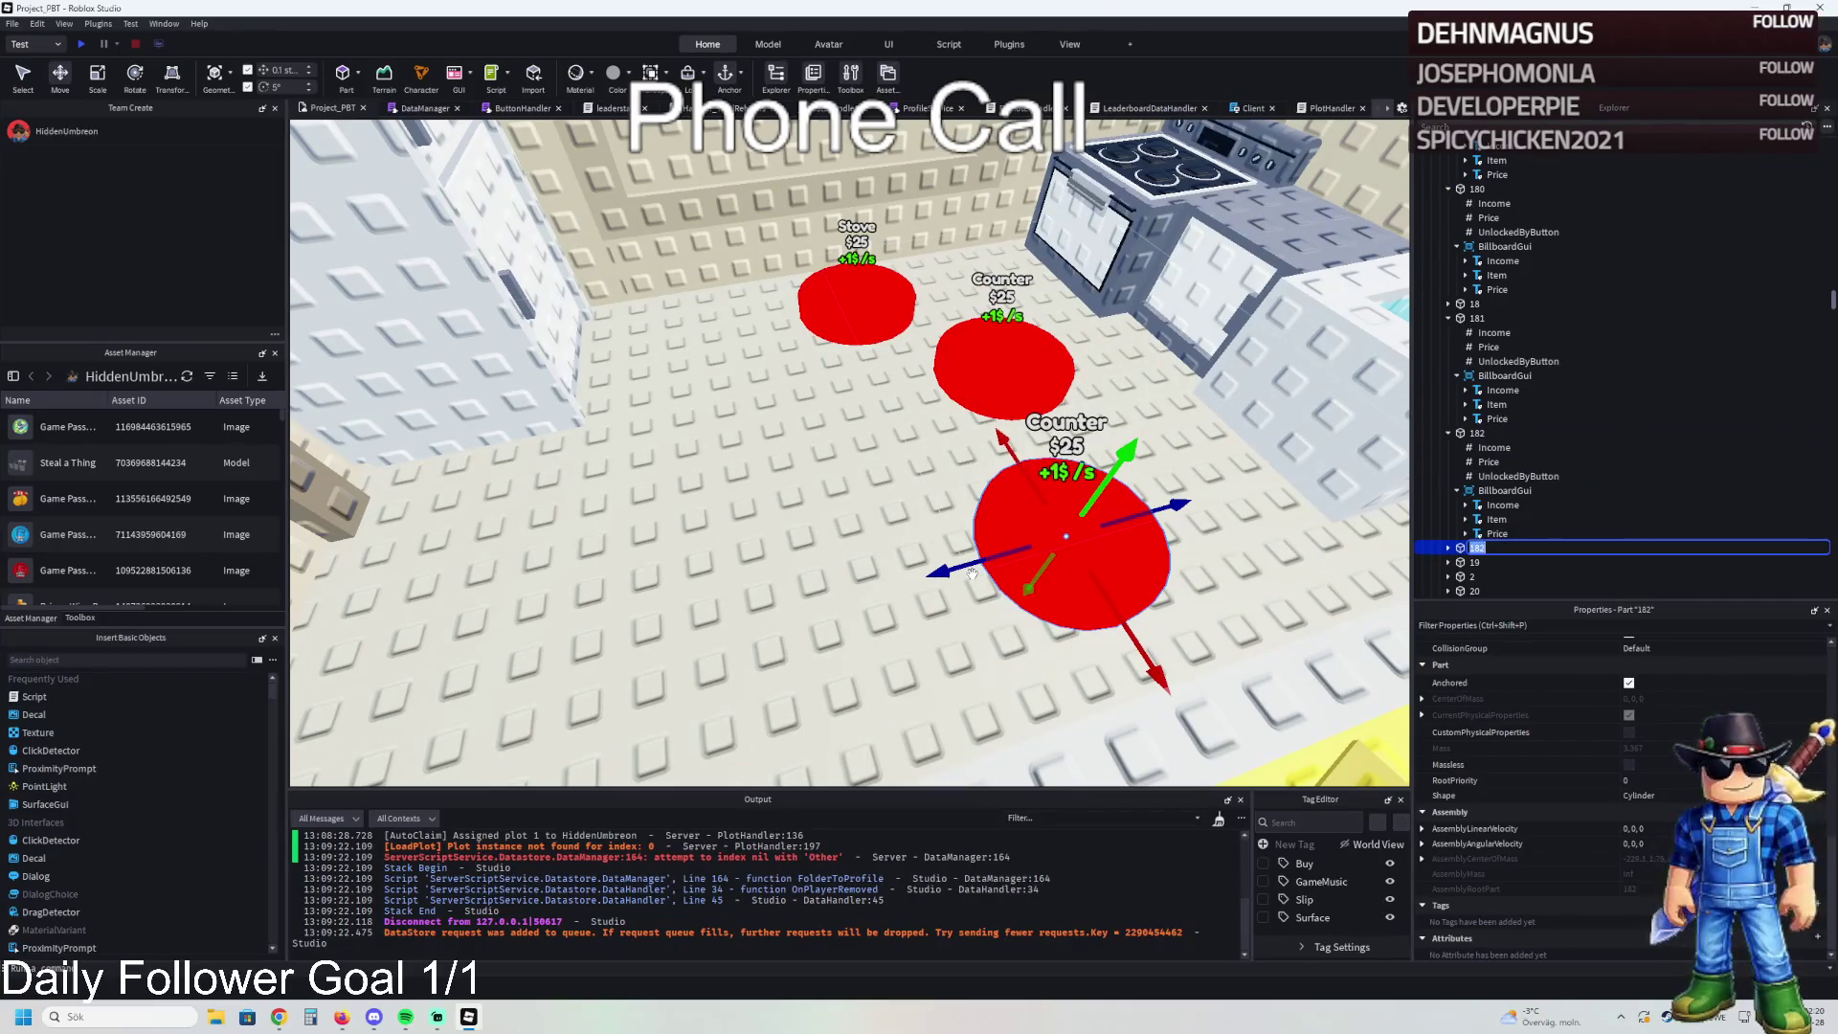
text(183)
key(Return)
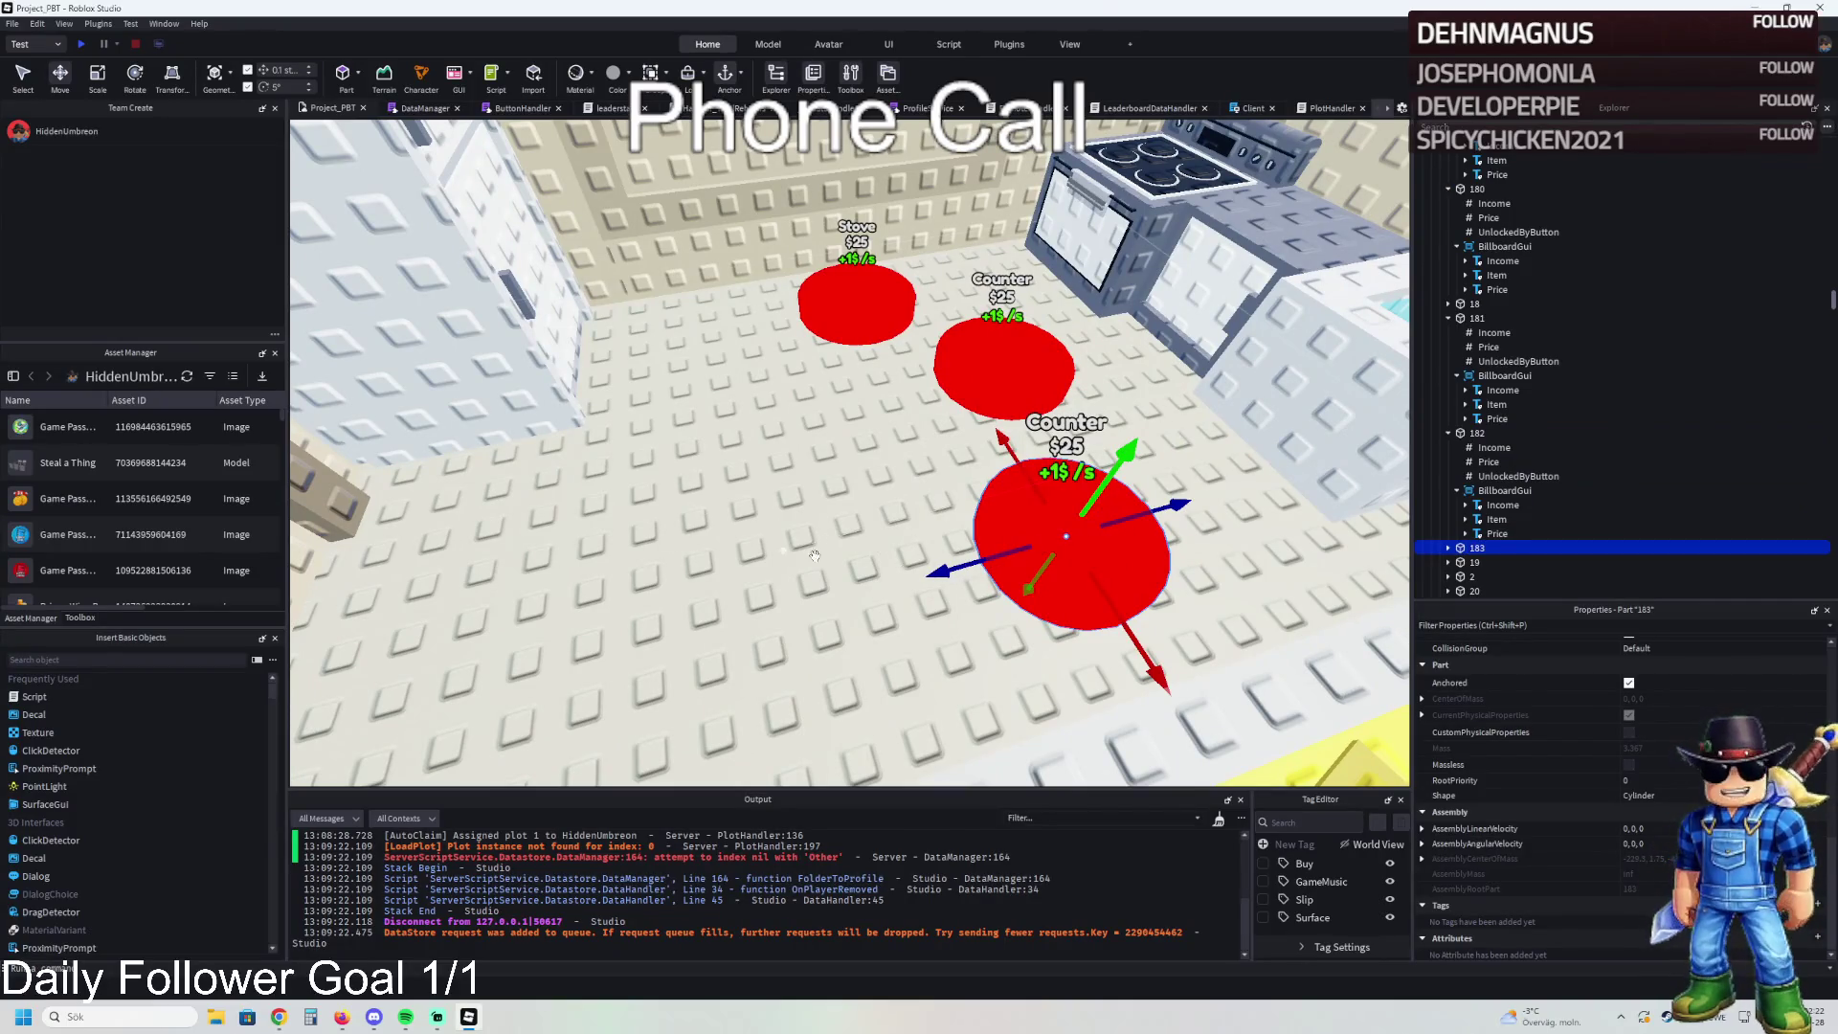
mouse_move(975, 565)
mouse_down()
mouse_move(780, 617)
mouse_move(689, 419)
mouse_up()
- Change pad 182's billboard Item label text from Counter to 'Sink'
click(1478, 433)
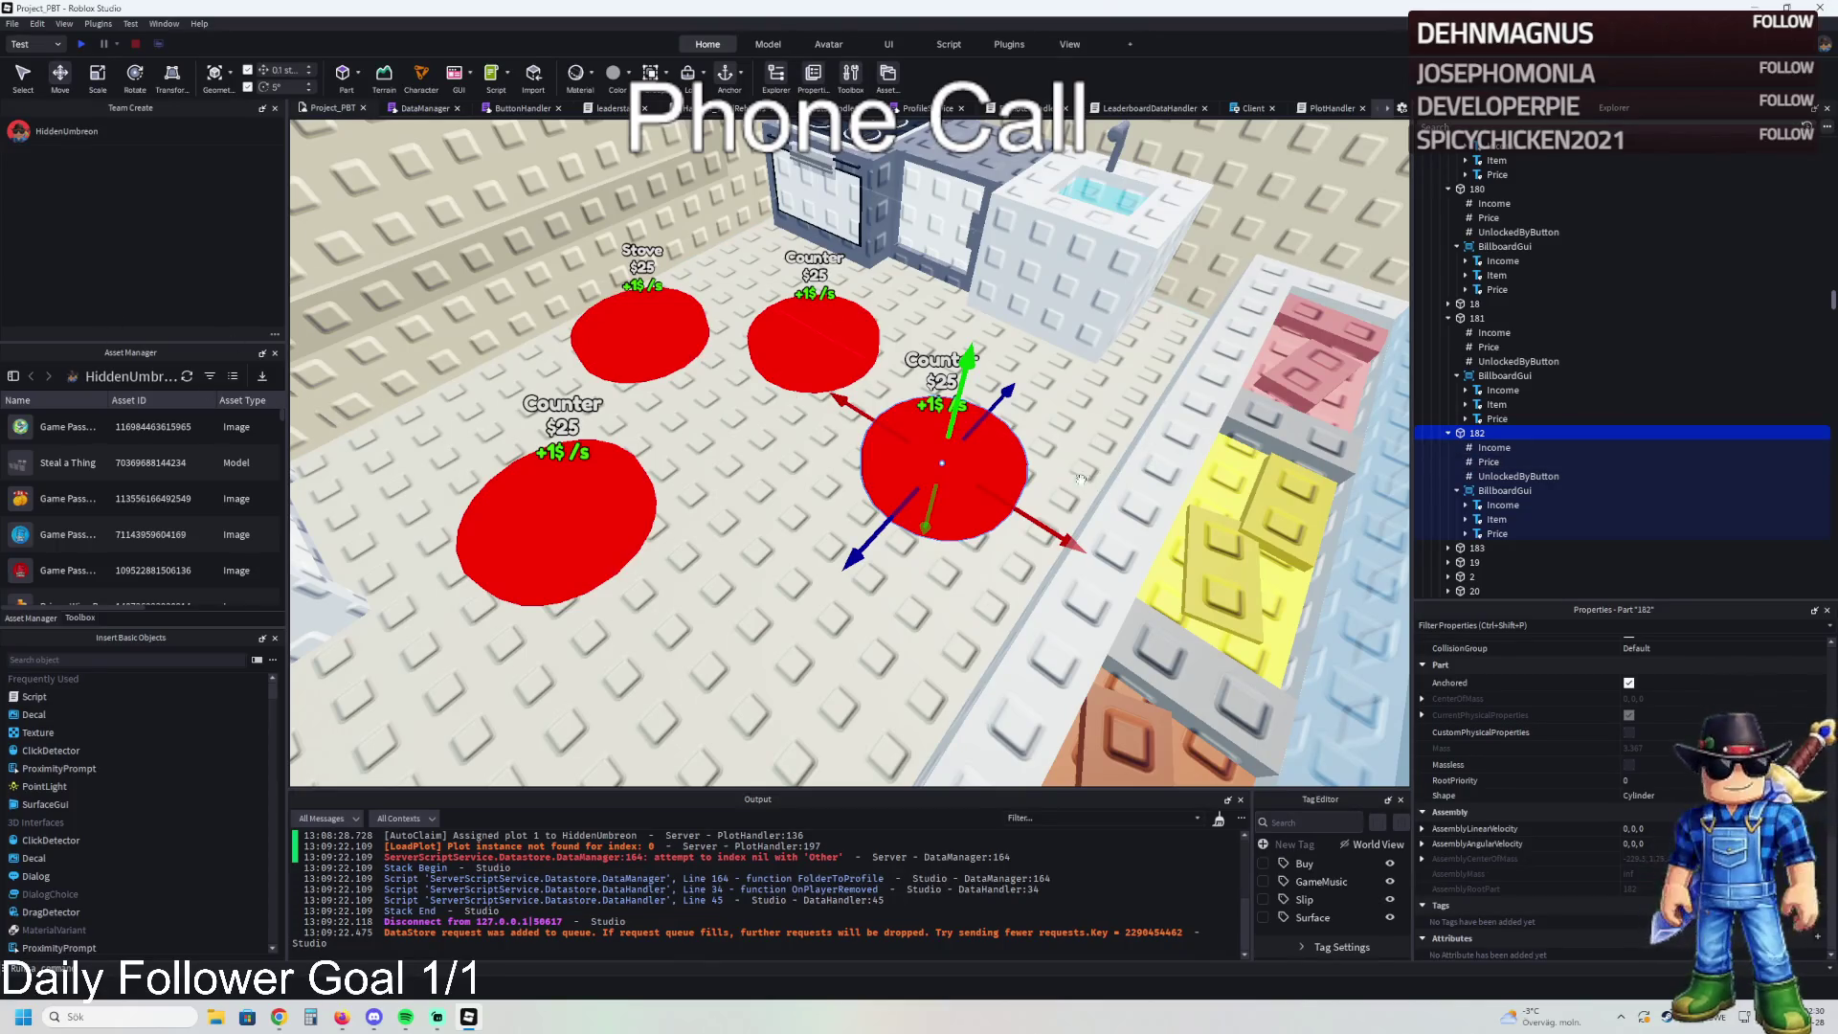
click(1496, 520)
scroll(1580, 766, down, 3)
click(1687, 776)
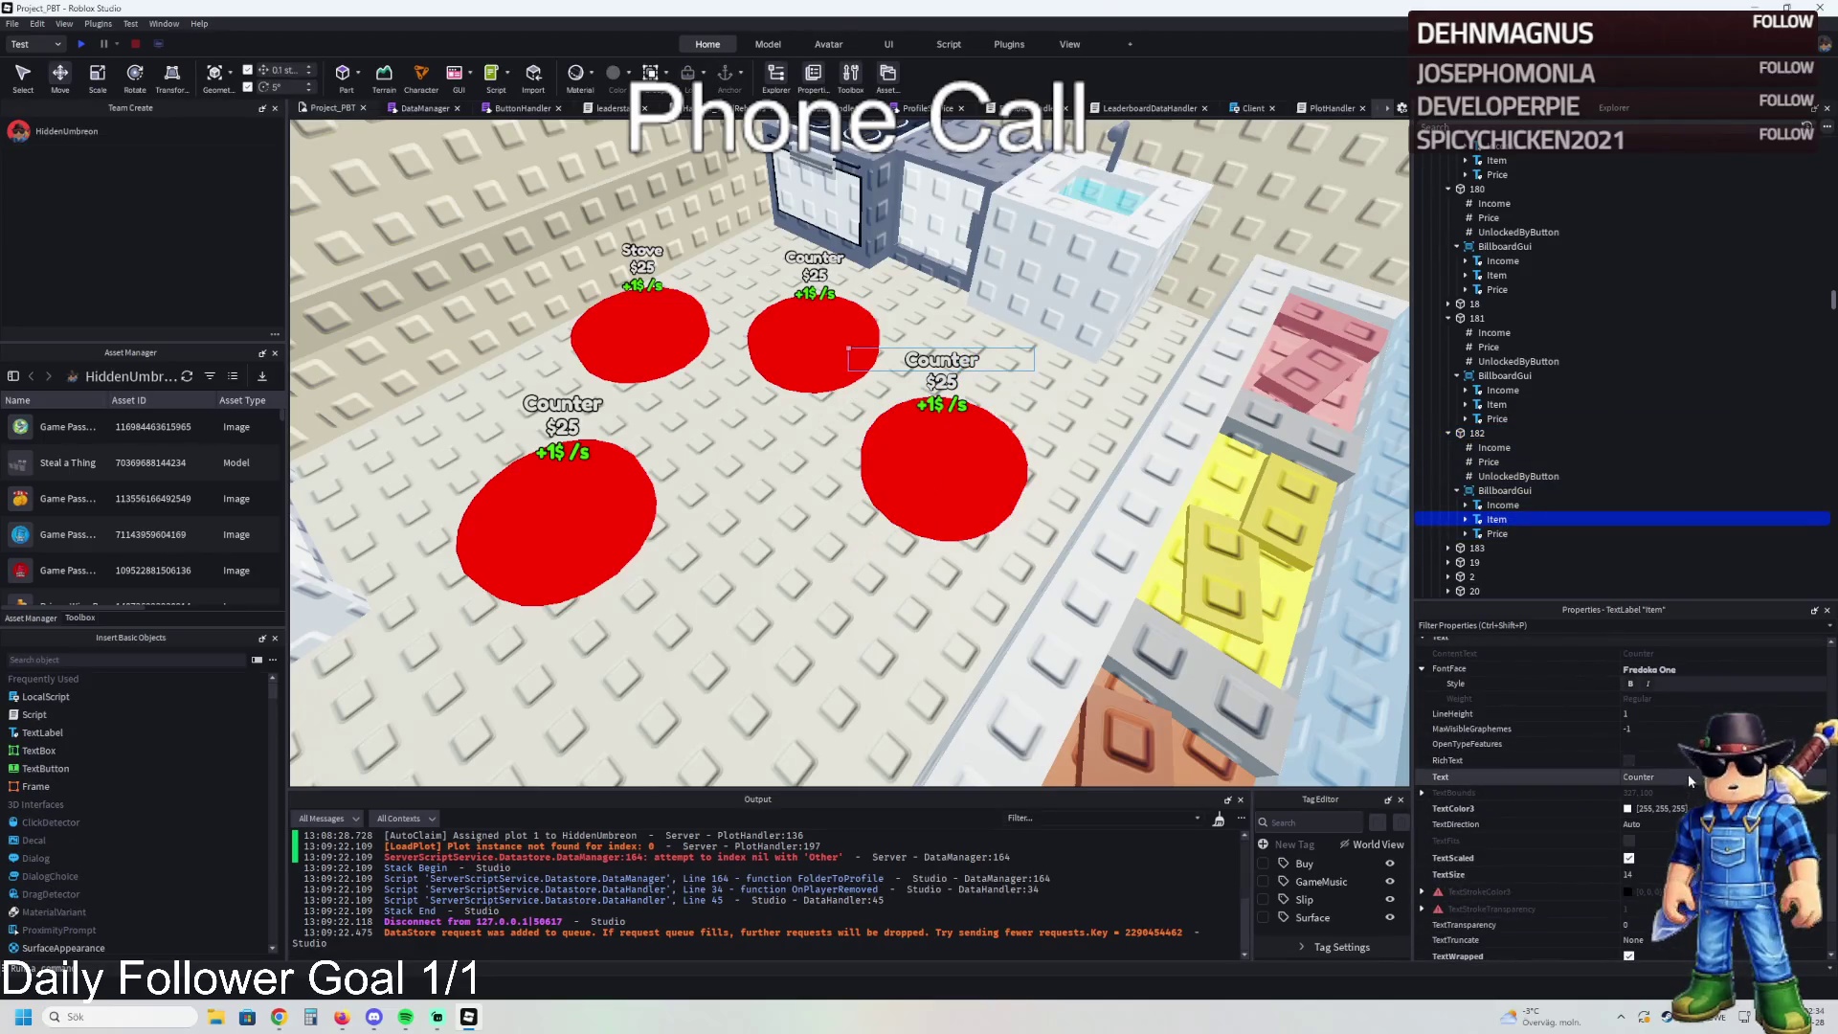
key(ctrl+a)
text(Sink)
key(Return)
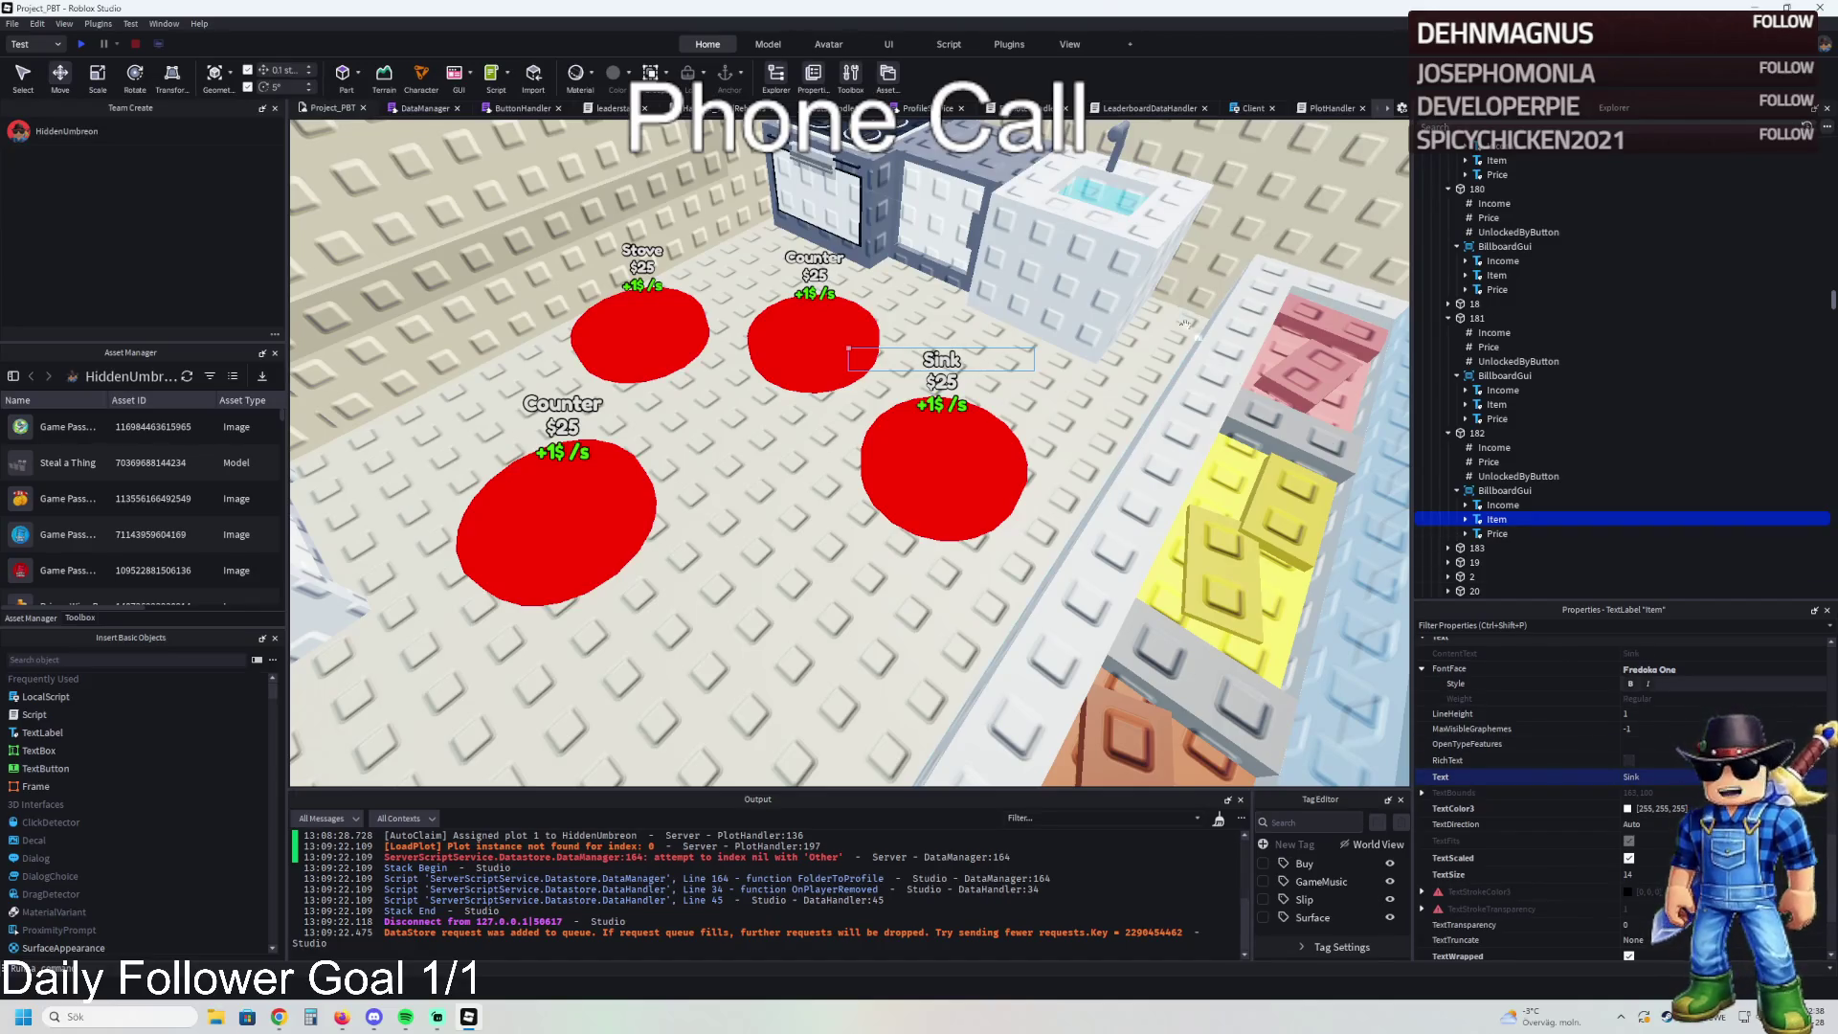
click(1099, 251)
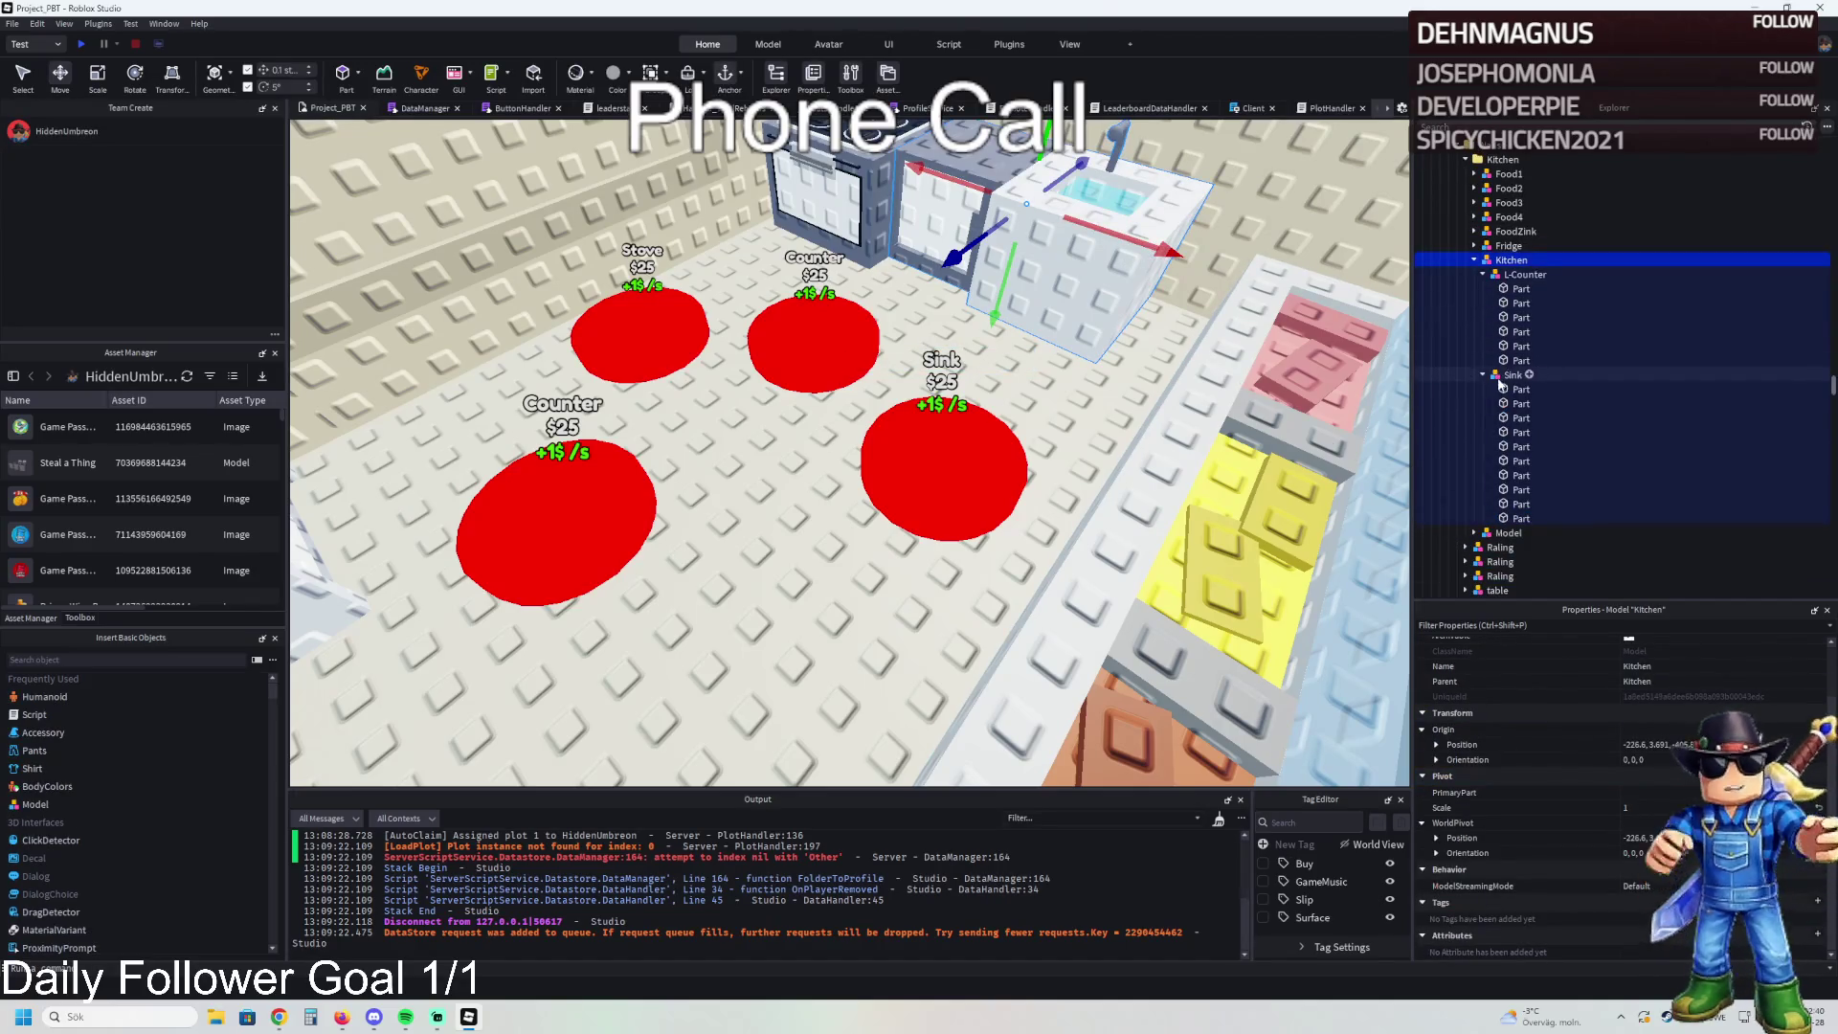
- Set pad 183's billboard Item label text to 'Fridge'
click(1522, 274)
click(1483, 274)
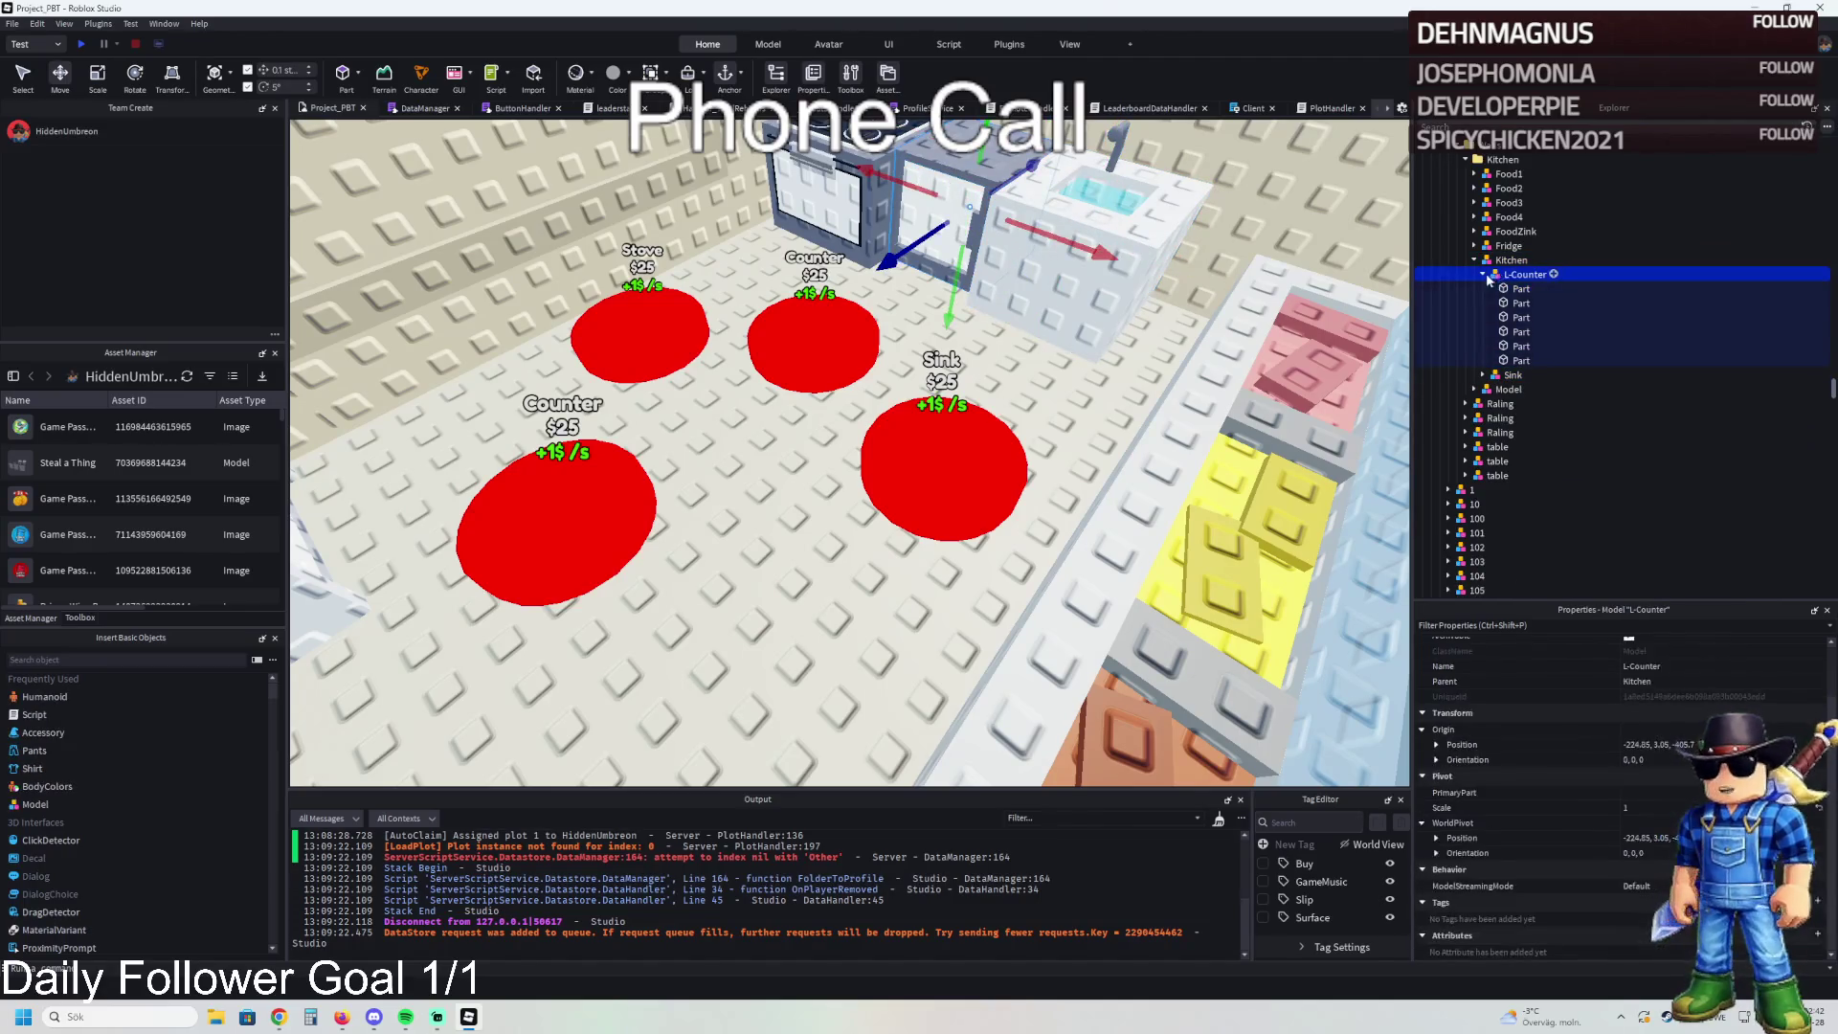
click(617, 451)
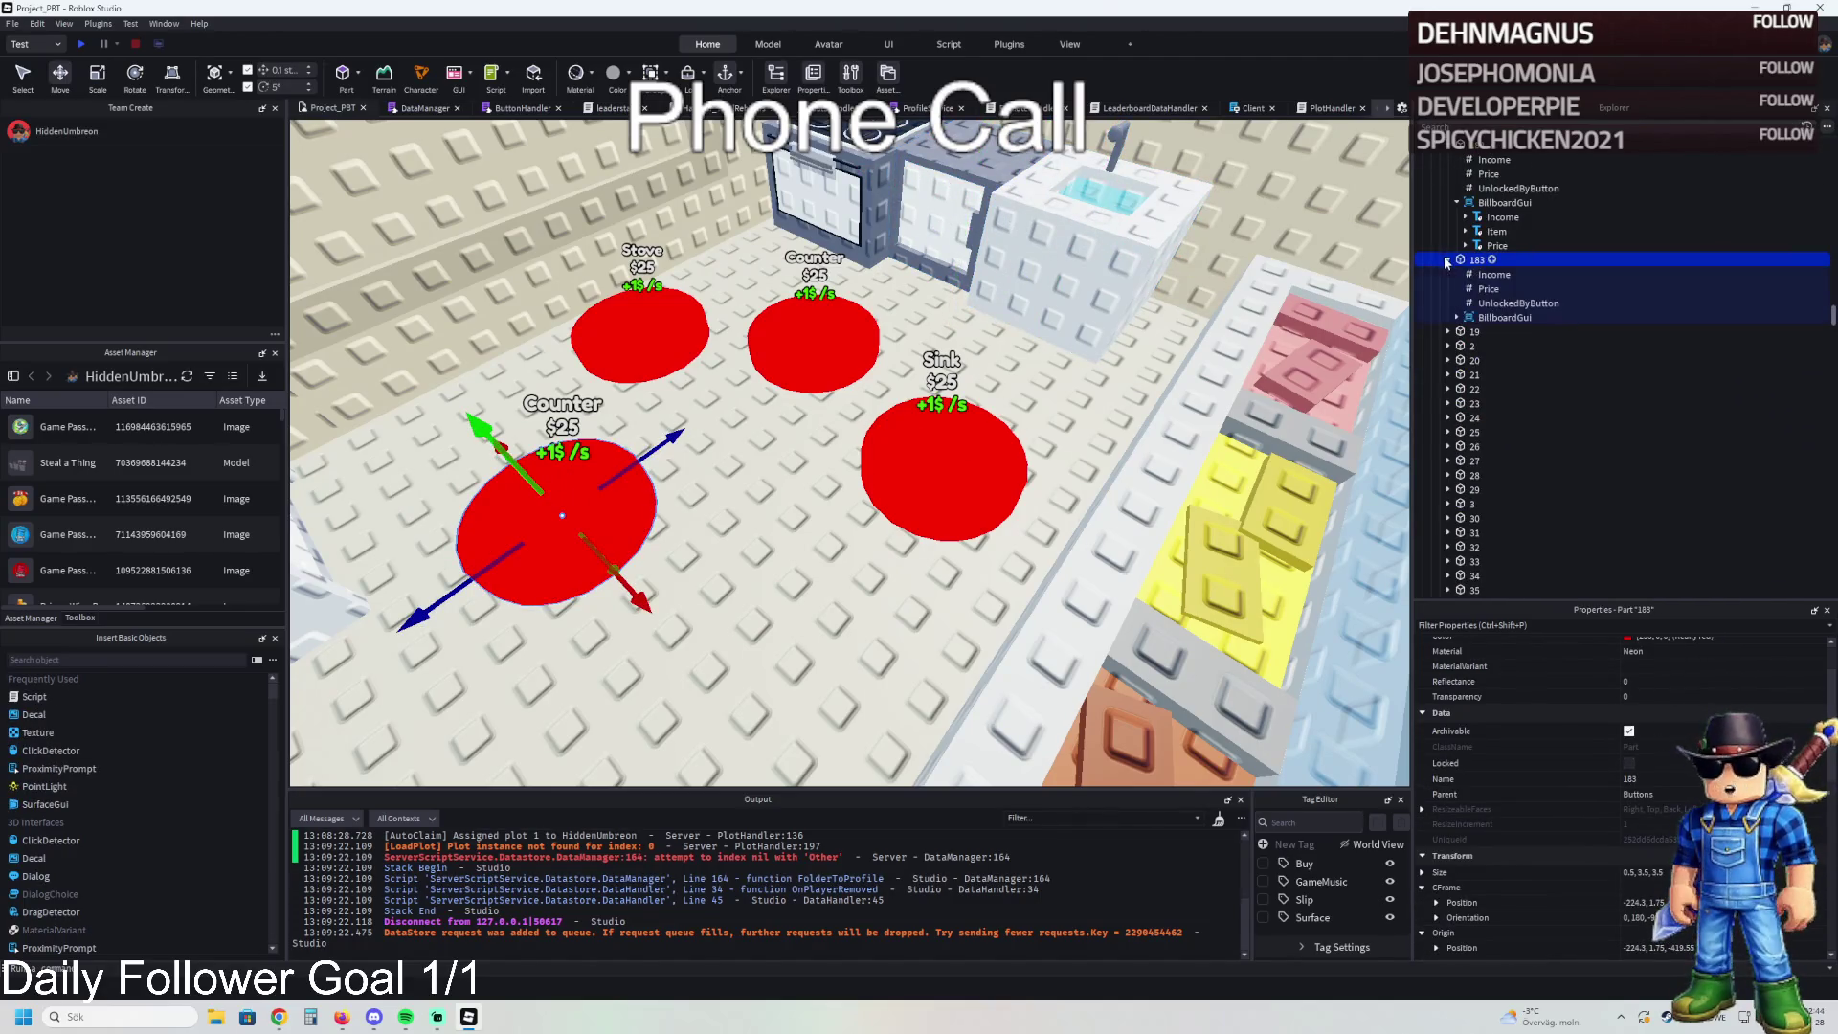
click(1457, 317)
click(1497, 346)
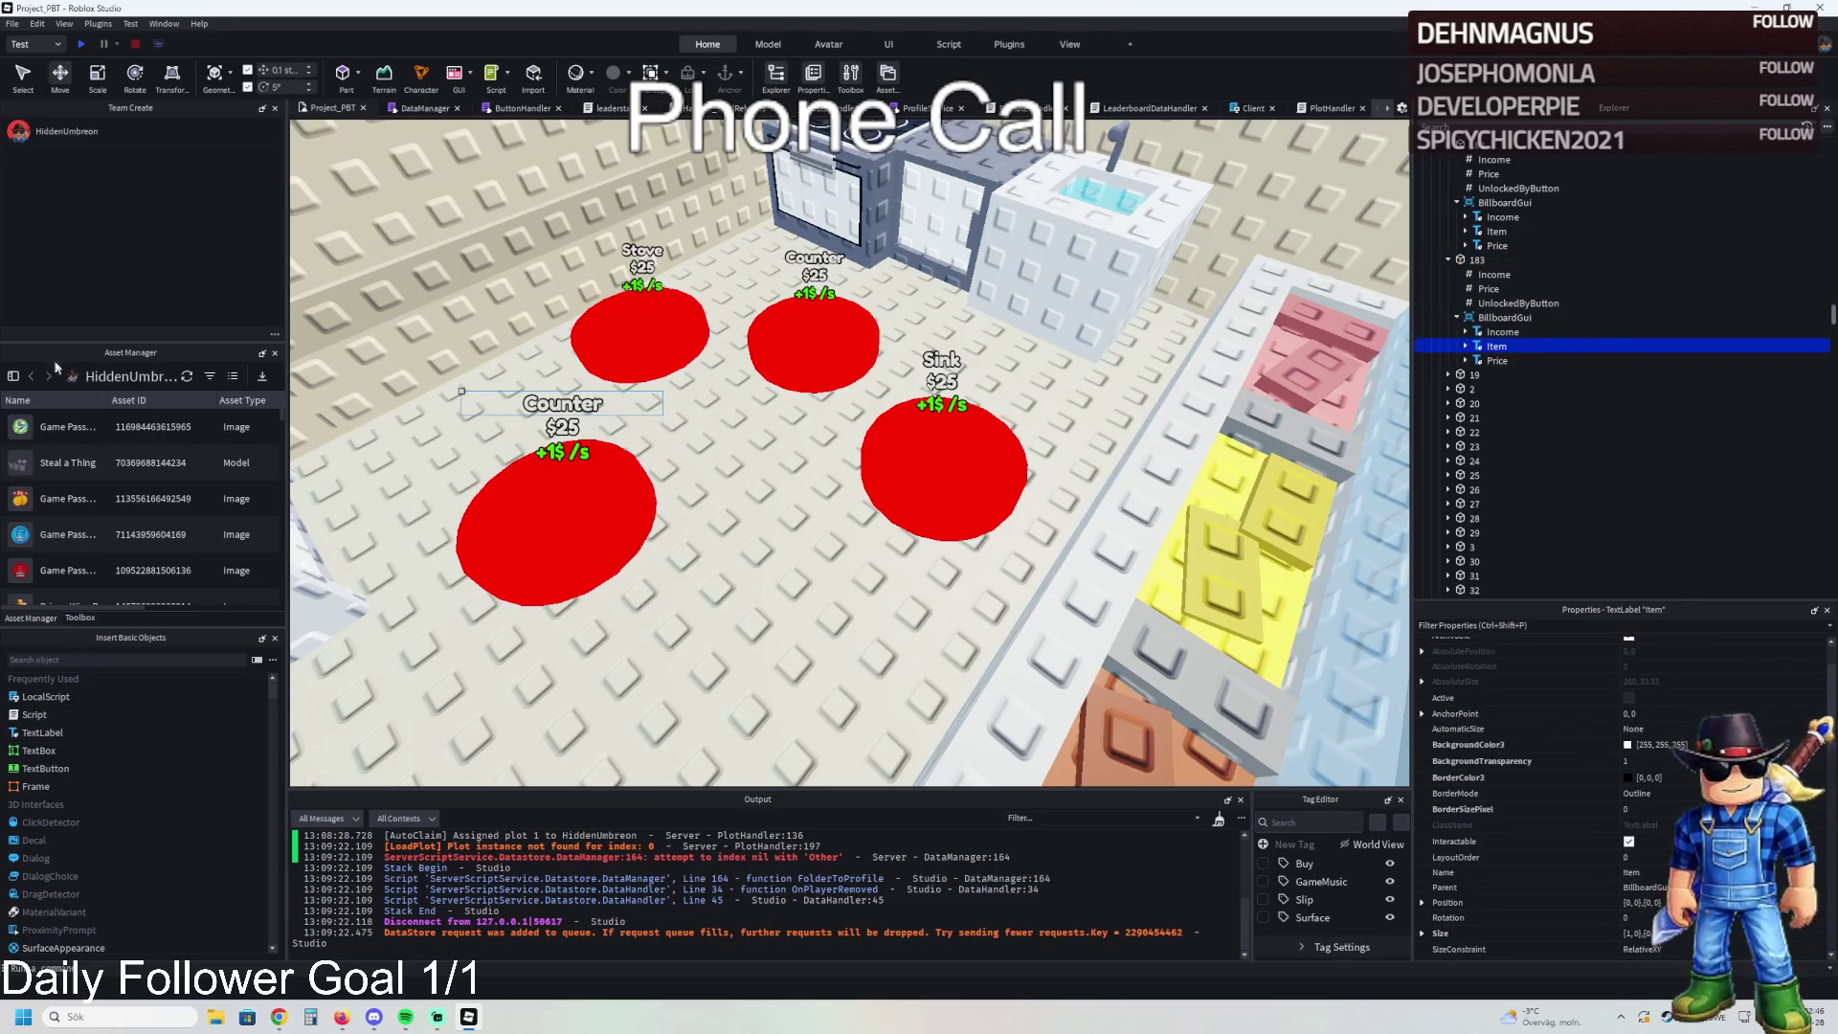
key(f)
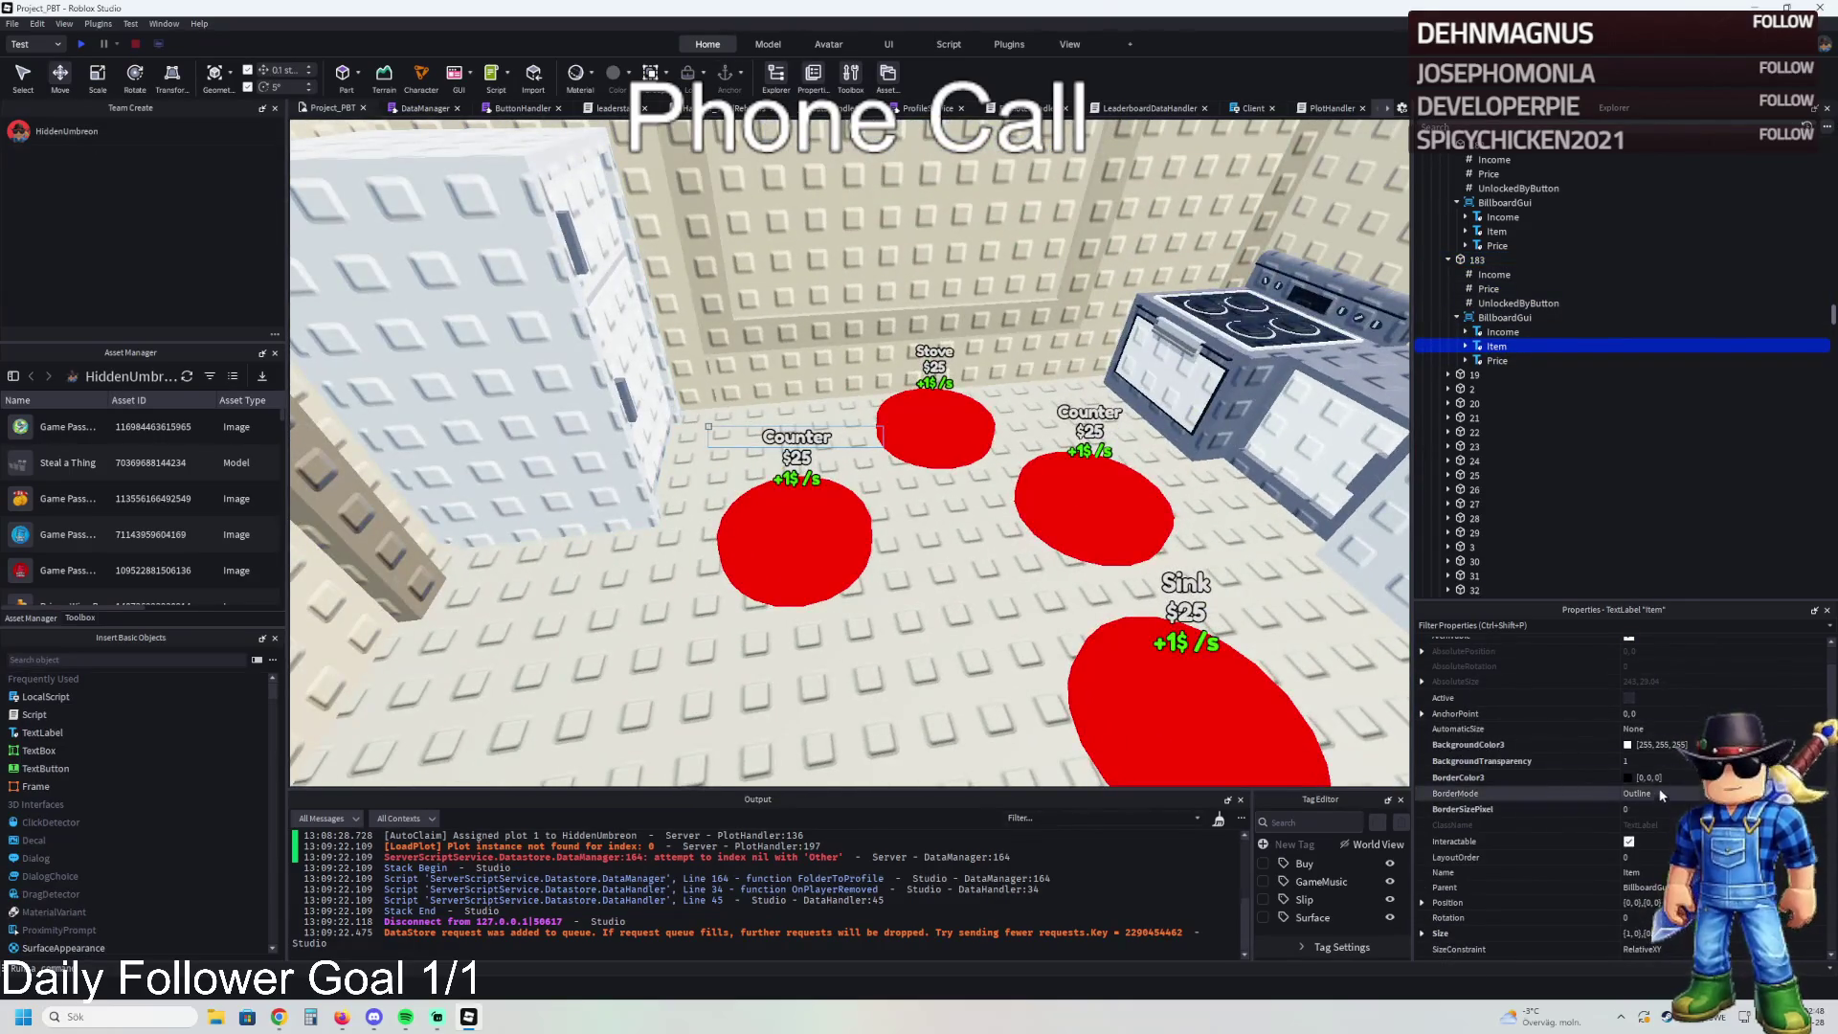
scroll(1679, 766, down, 10)
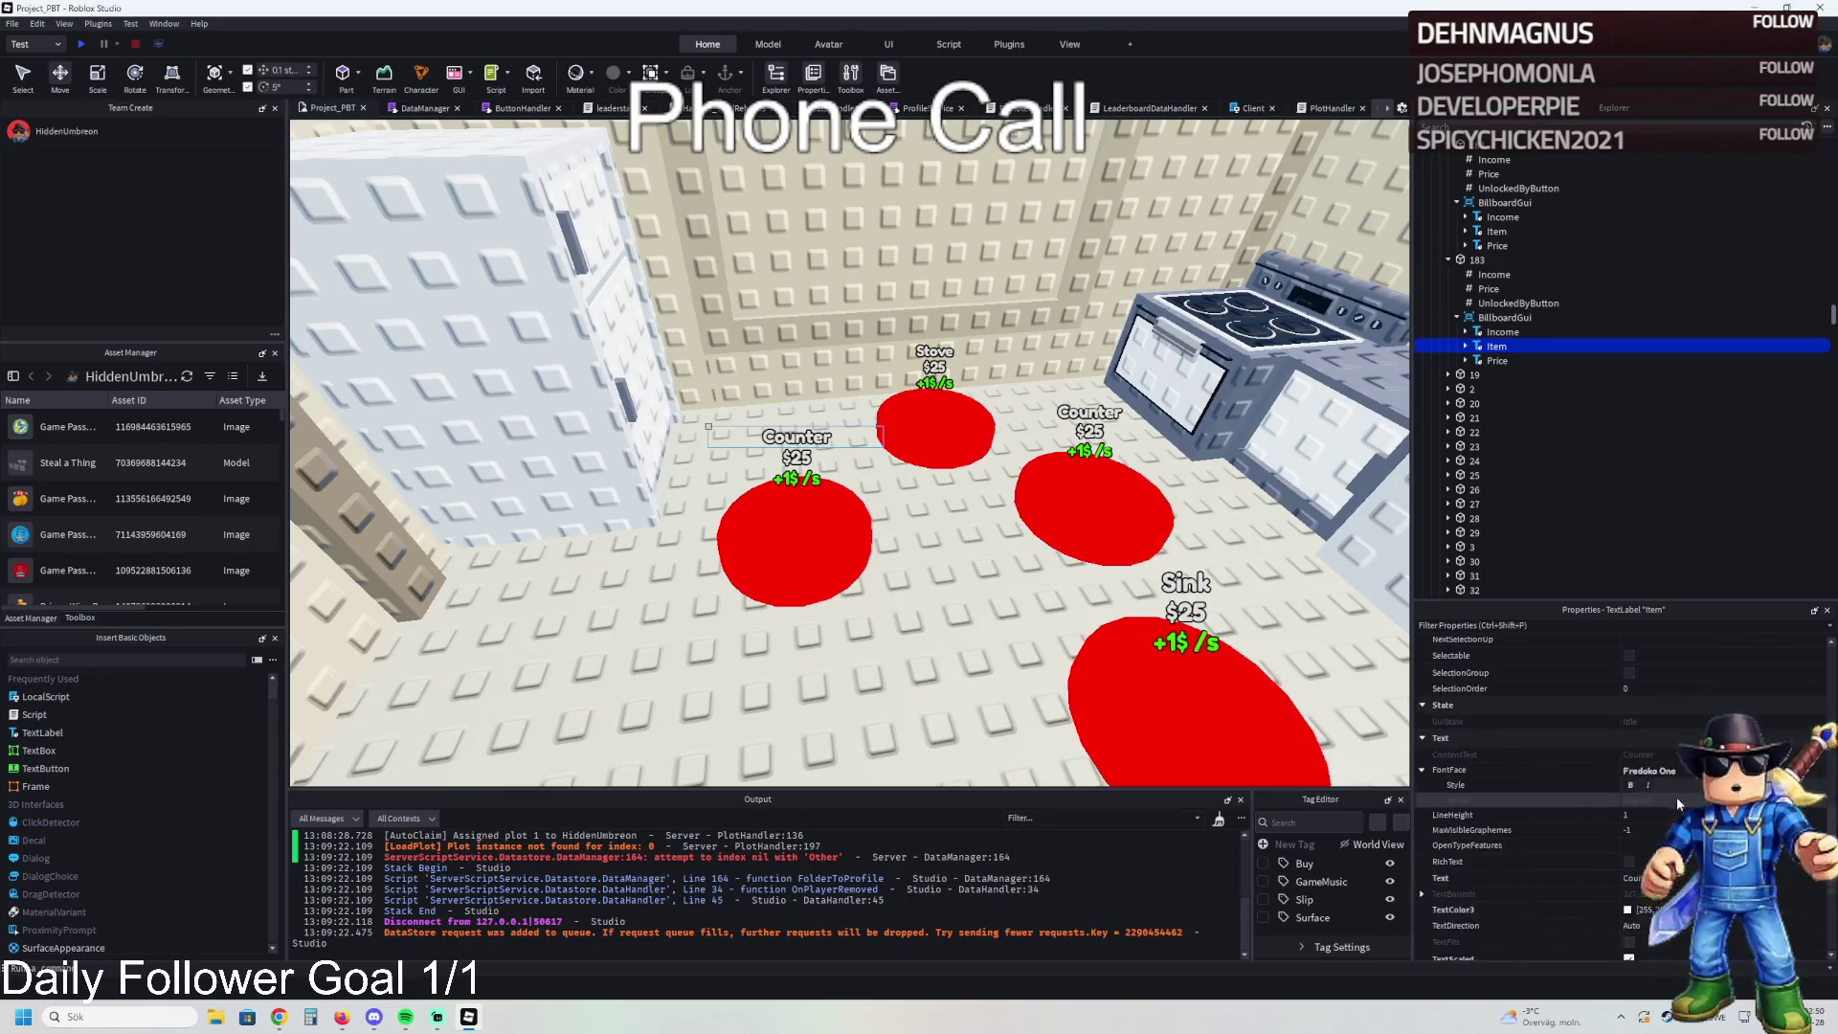
click(1638, 878)
text(Fridge)
key(Return)
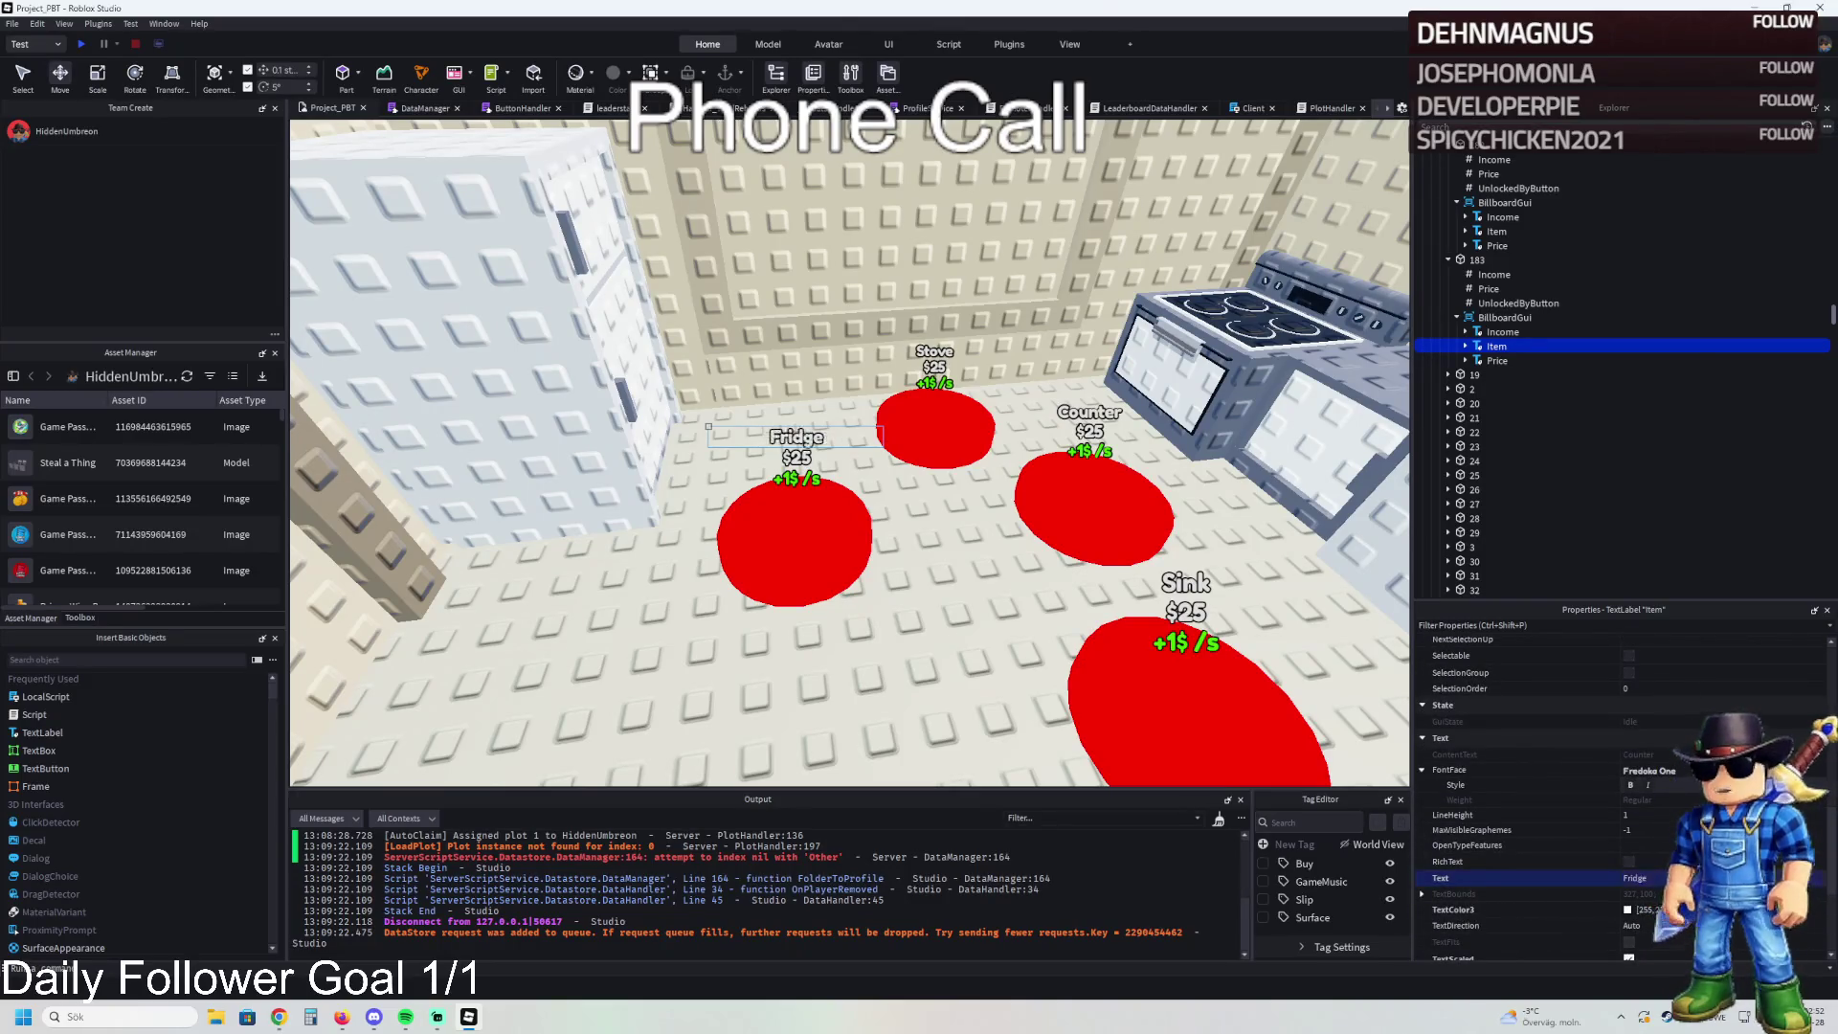
- Check pad 183's Price value and turn the view toward the fridge
click(1477, 259)
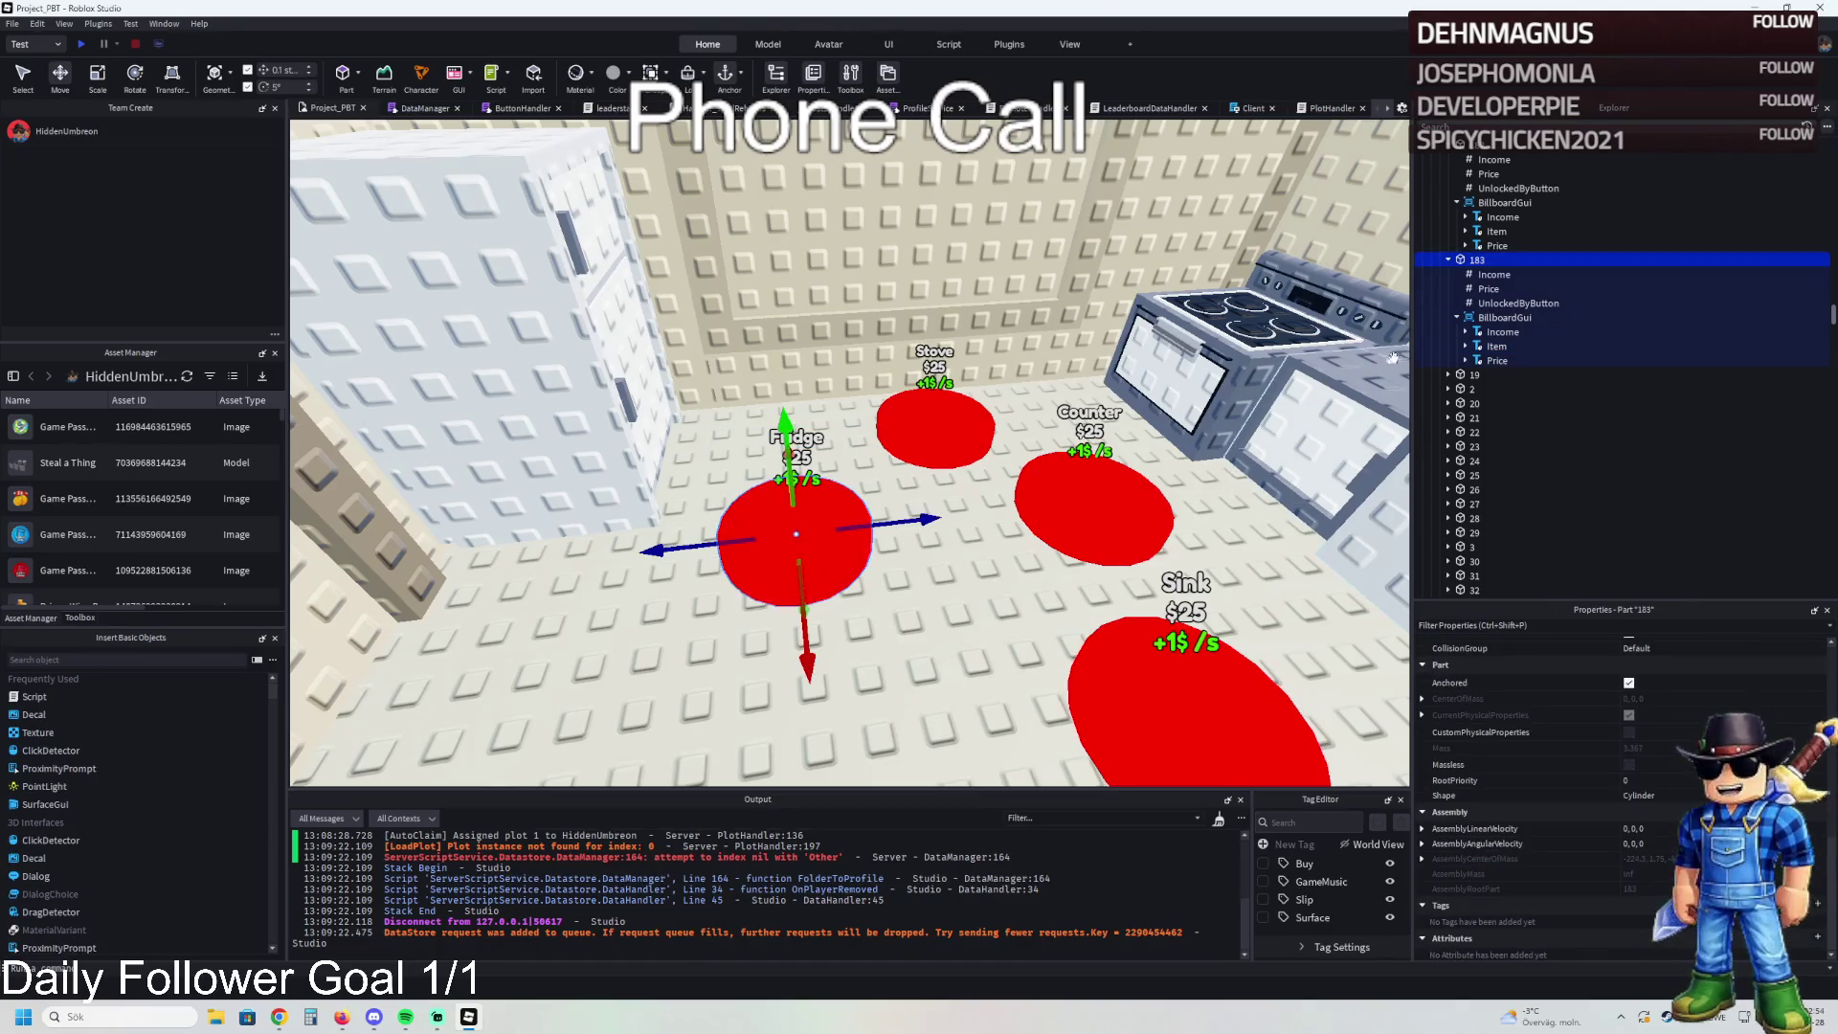
click(1497, 303)
click(1490, 288)
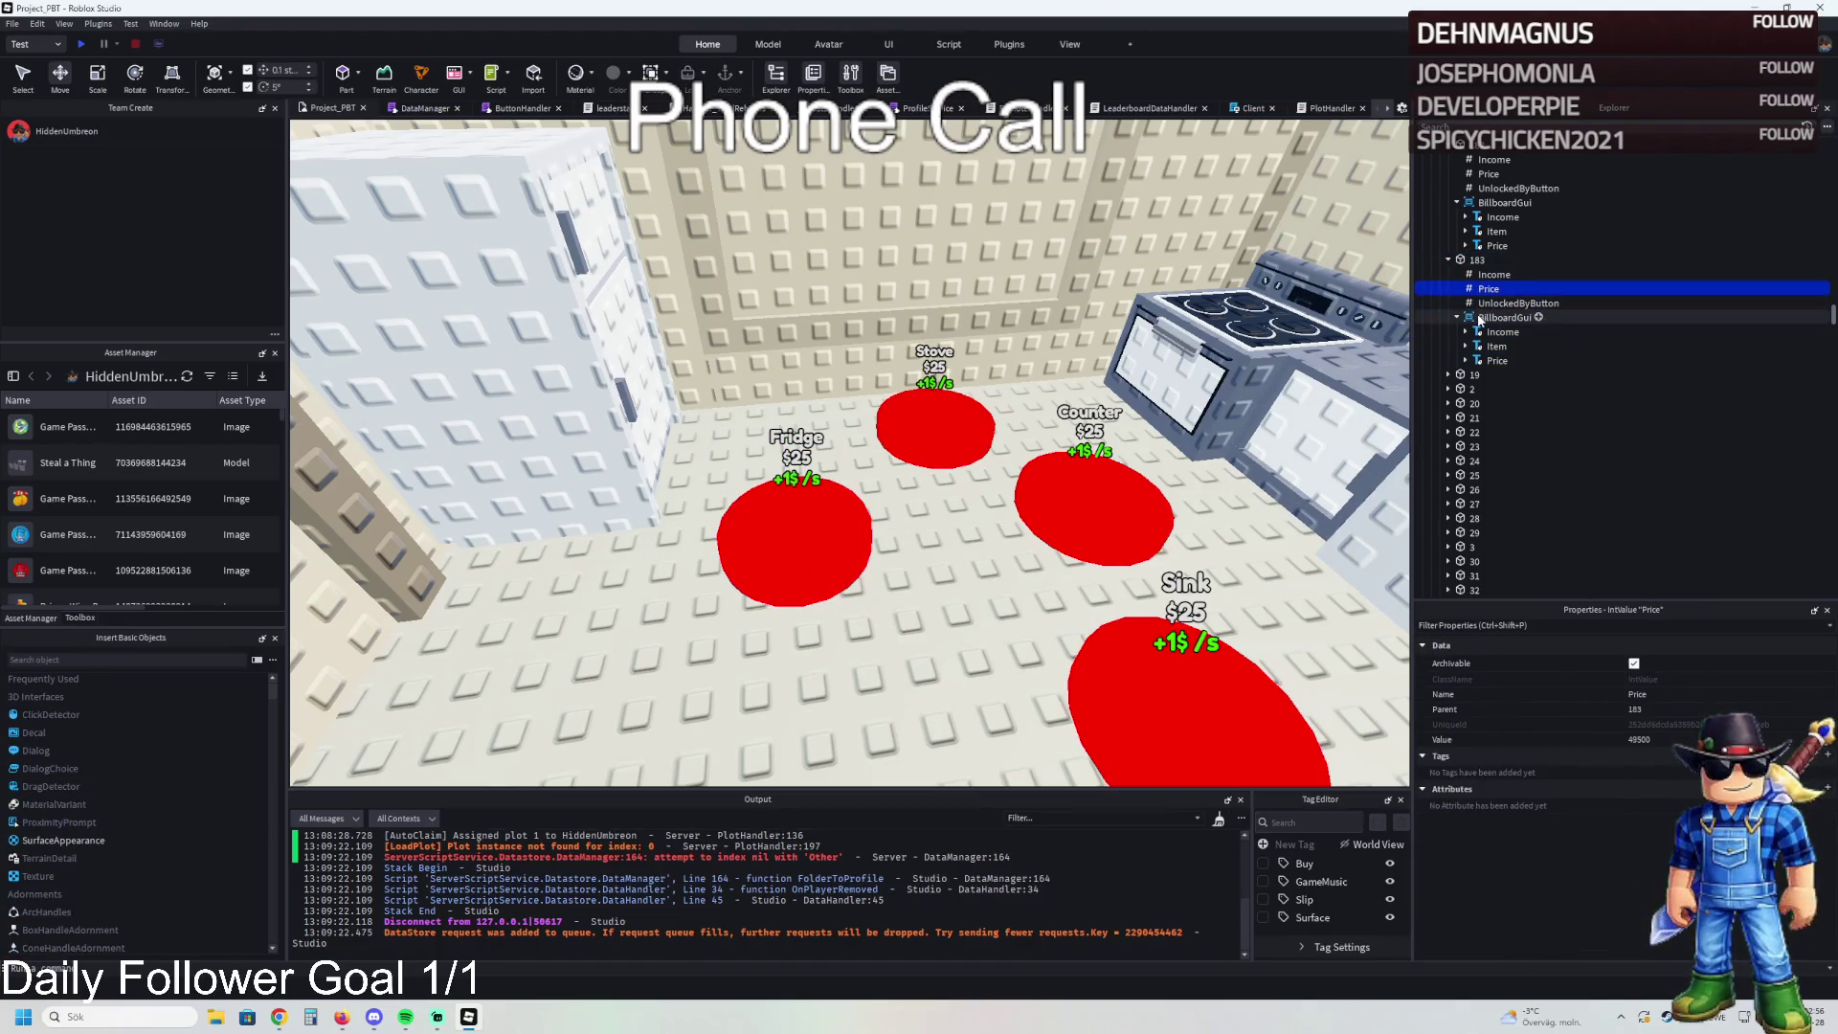
click(1477, 260)
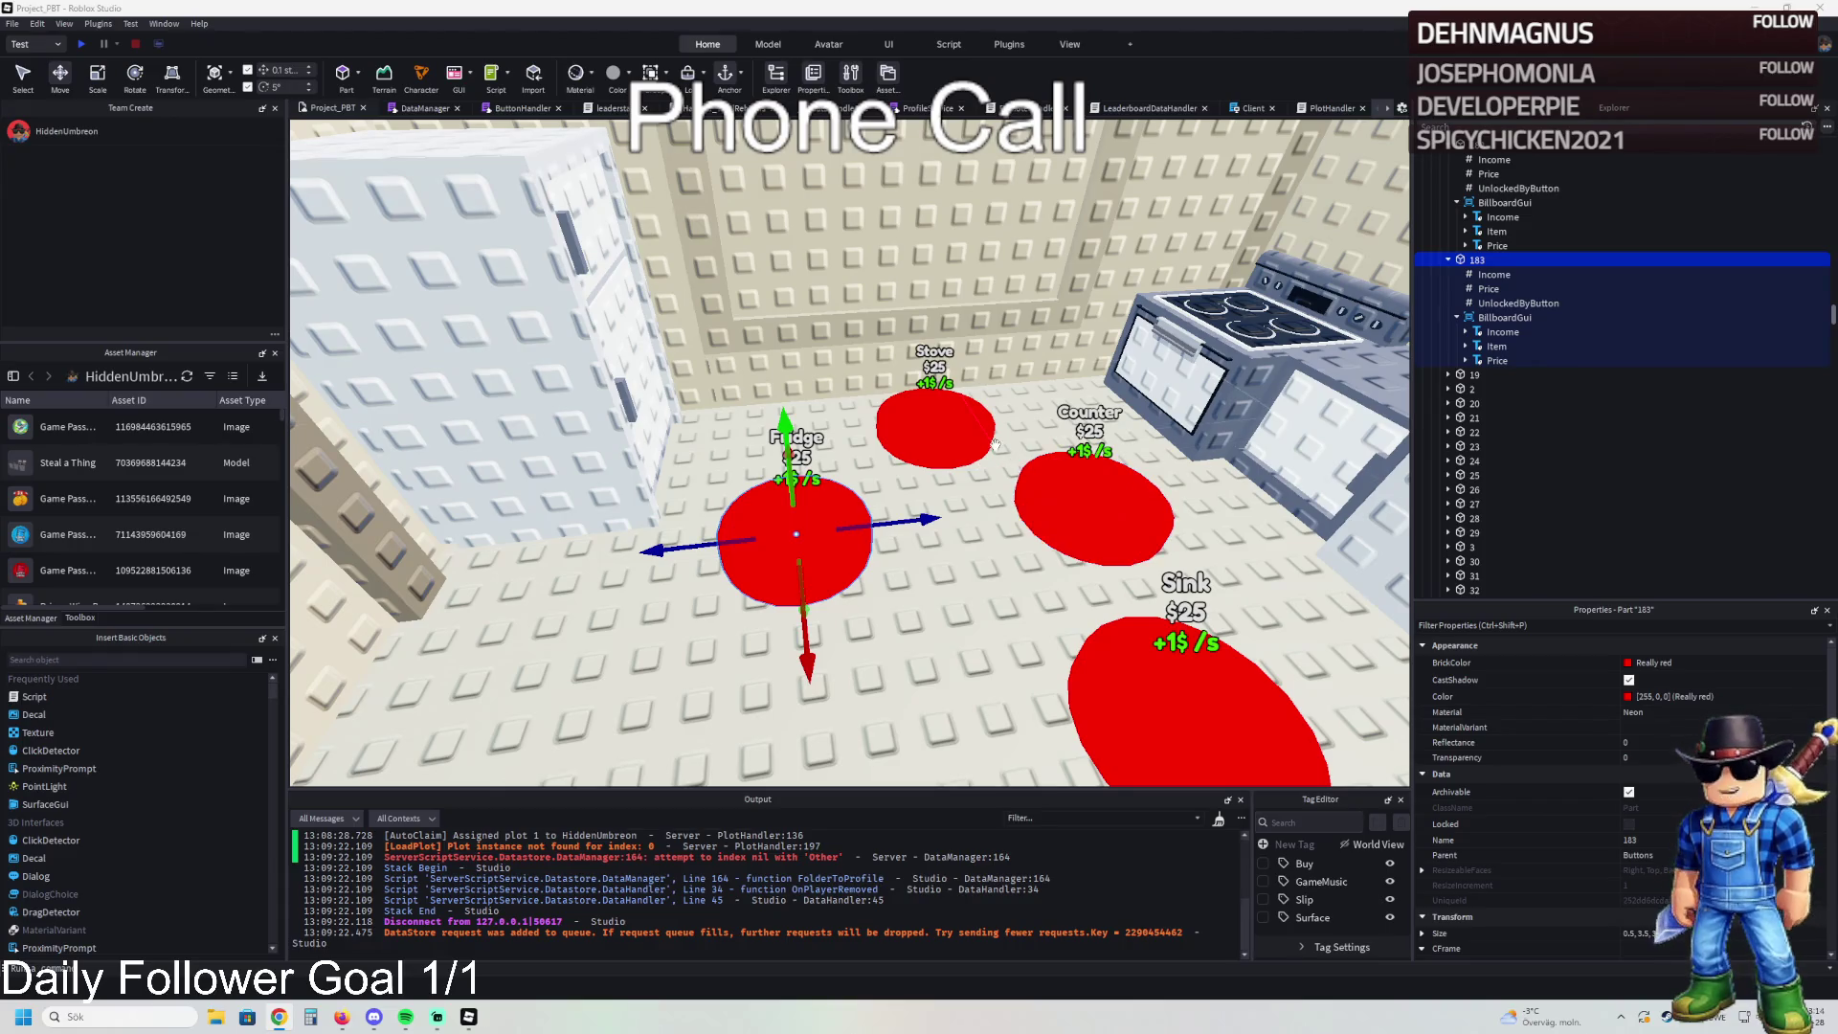
key(a)
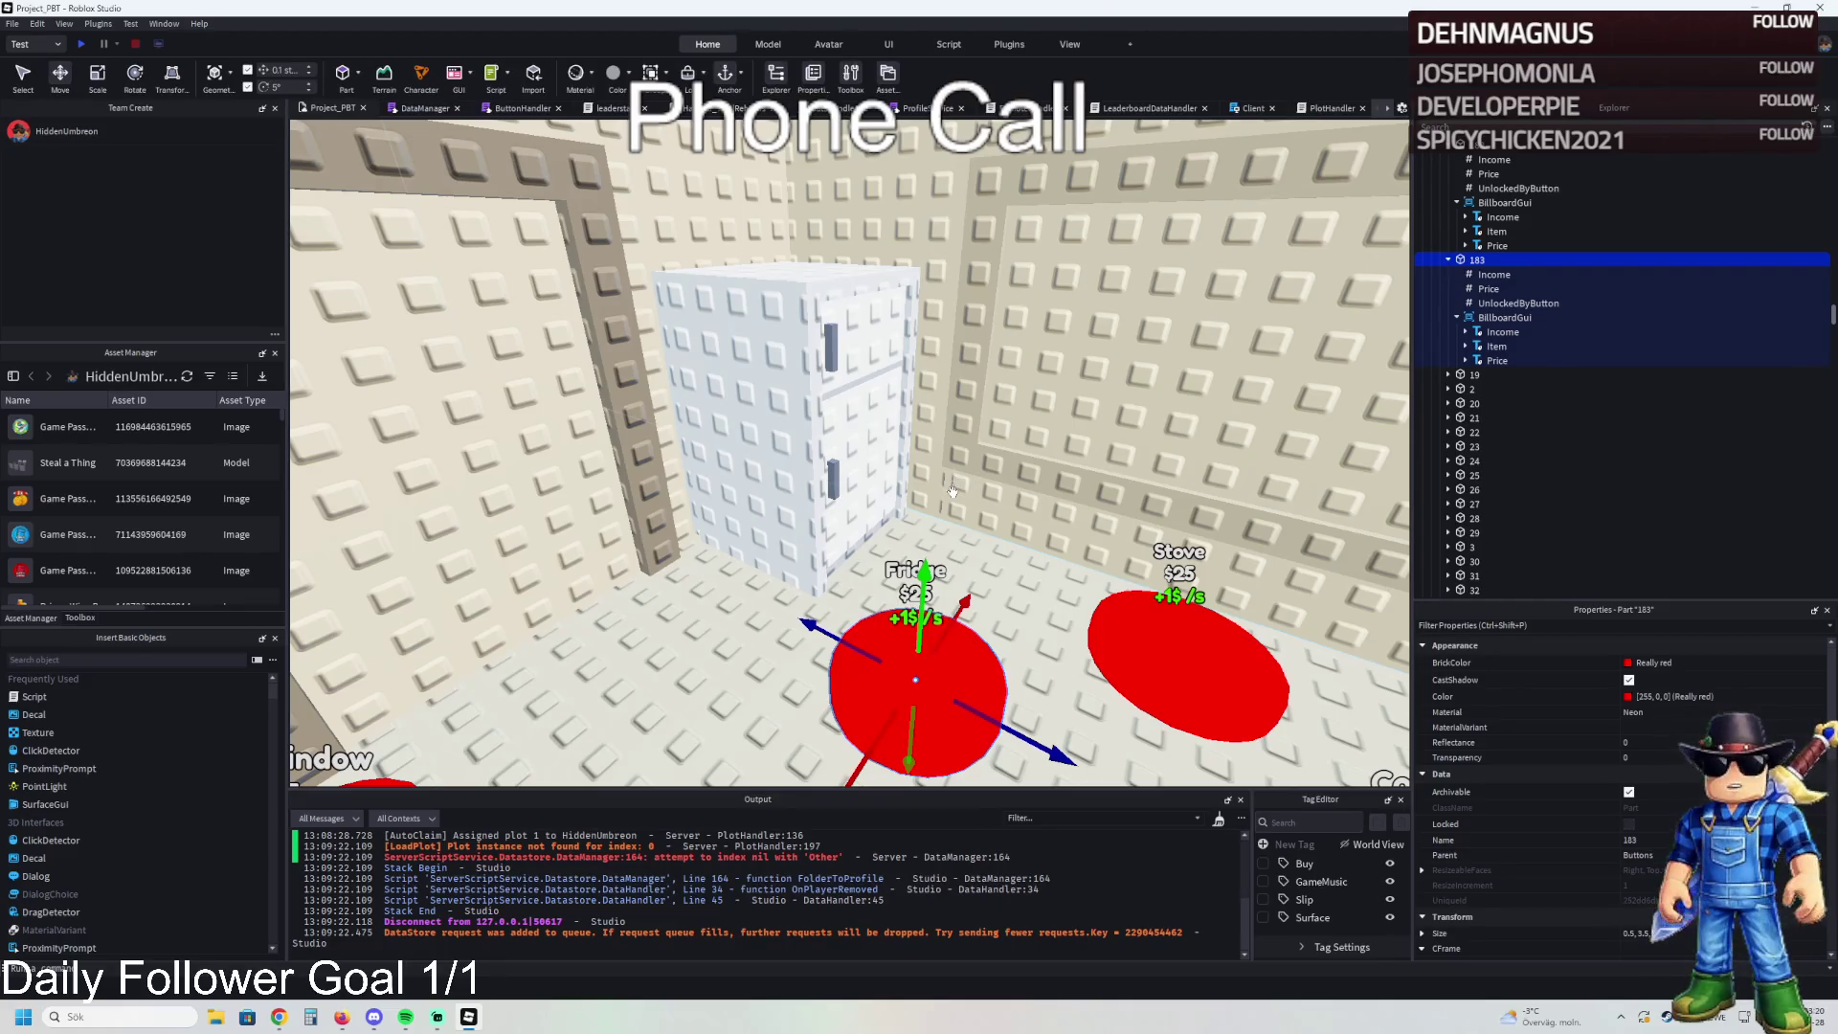
- Select the stove model, then the whole Kitchen group, then the Fridge model
key(s)
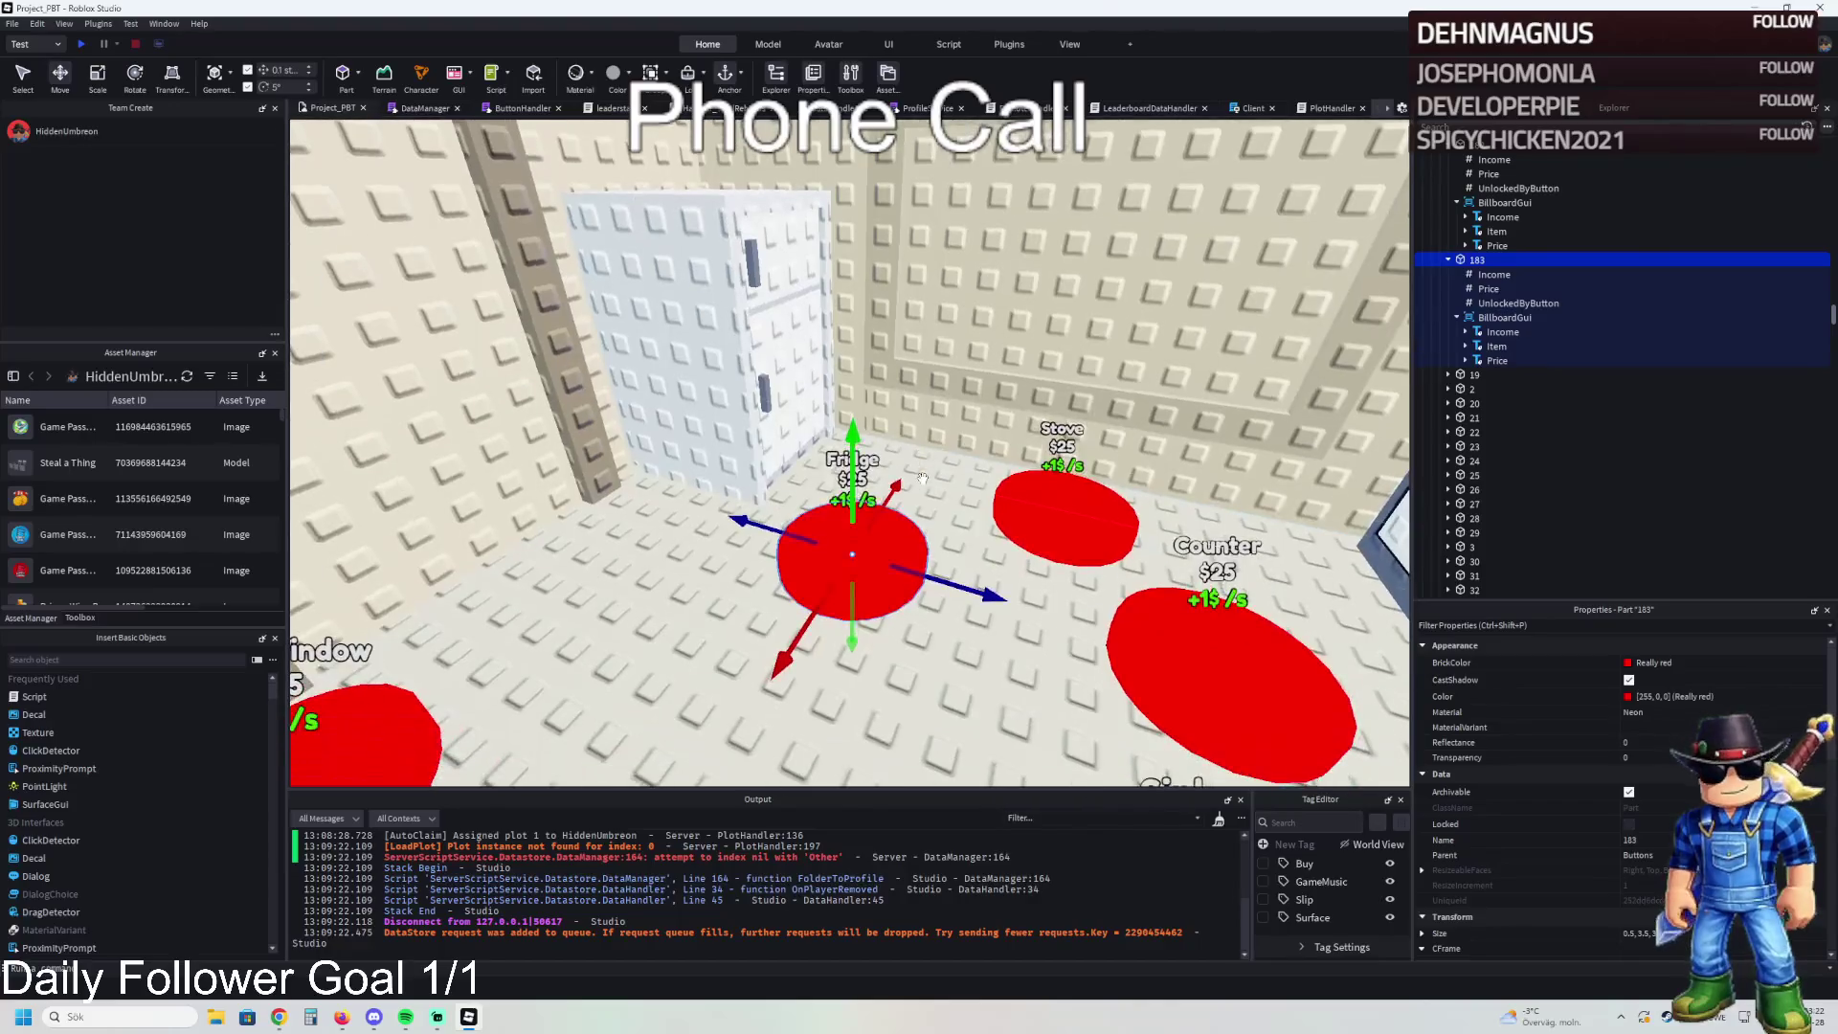
key(d)
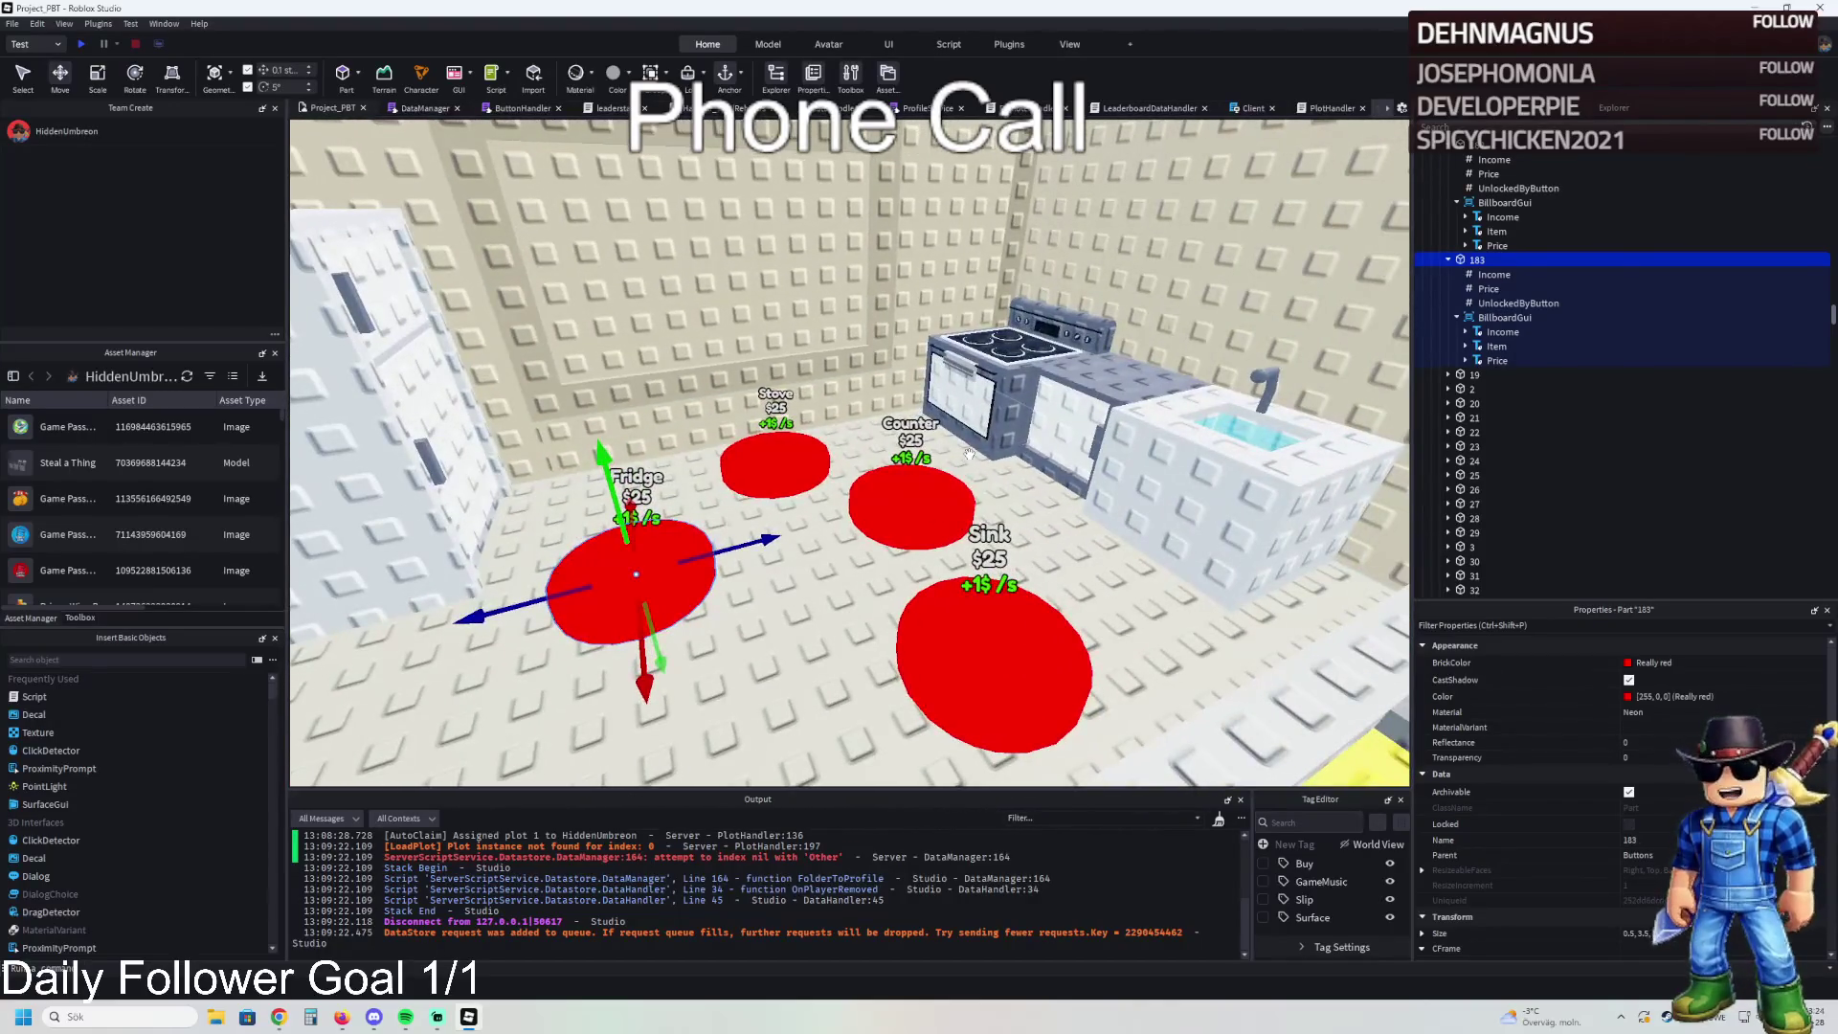
click(971, 382)
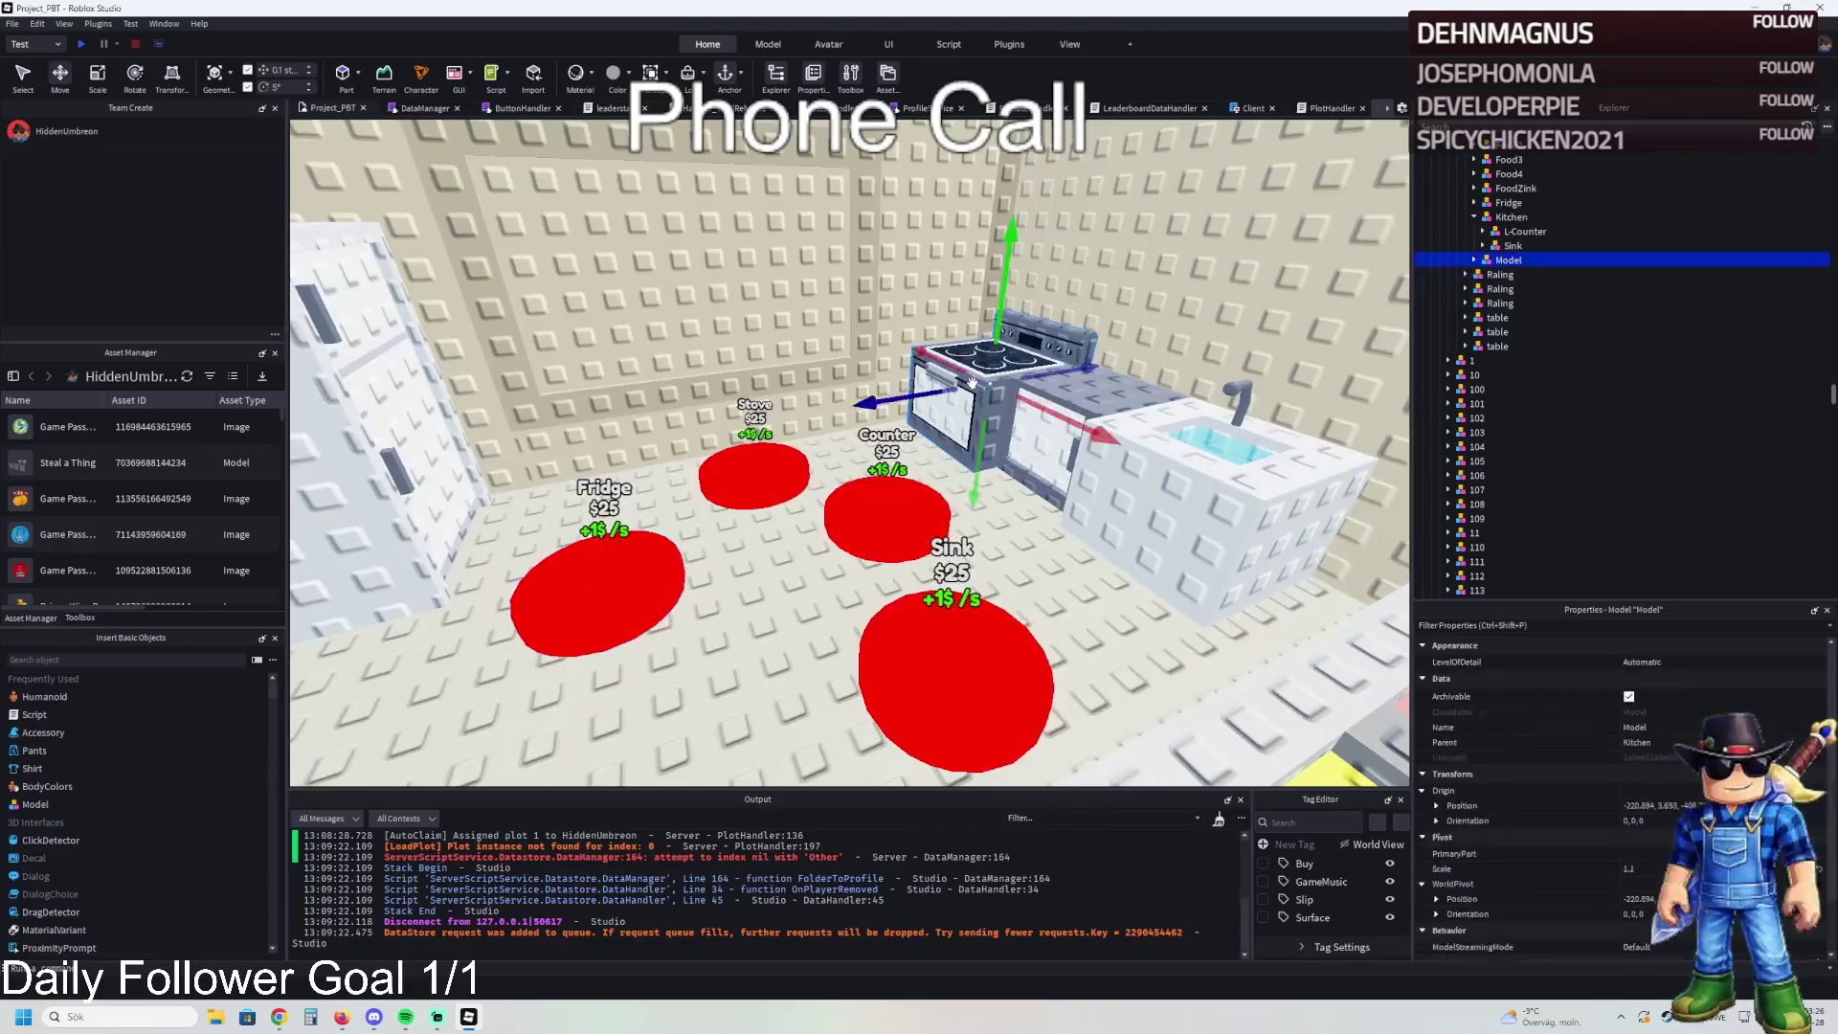
click(1498, 218)
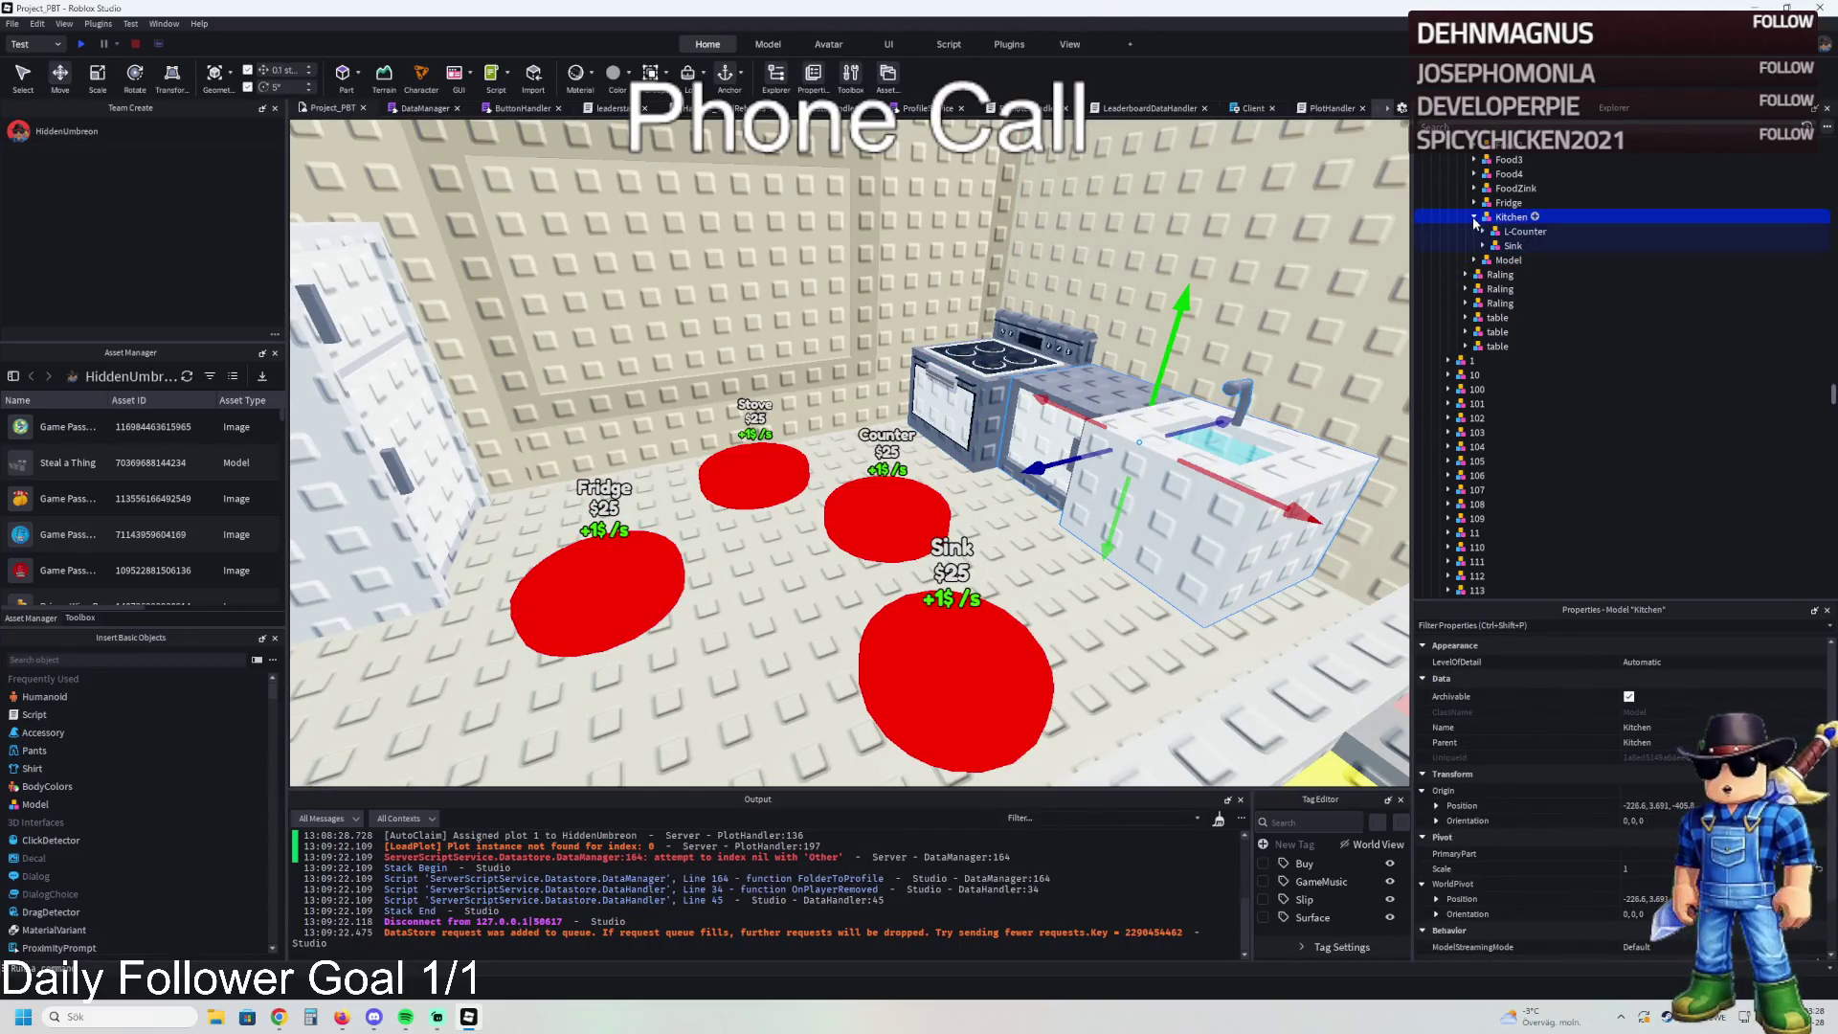
key(a)
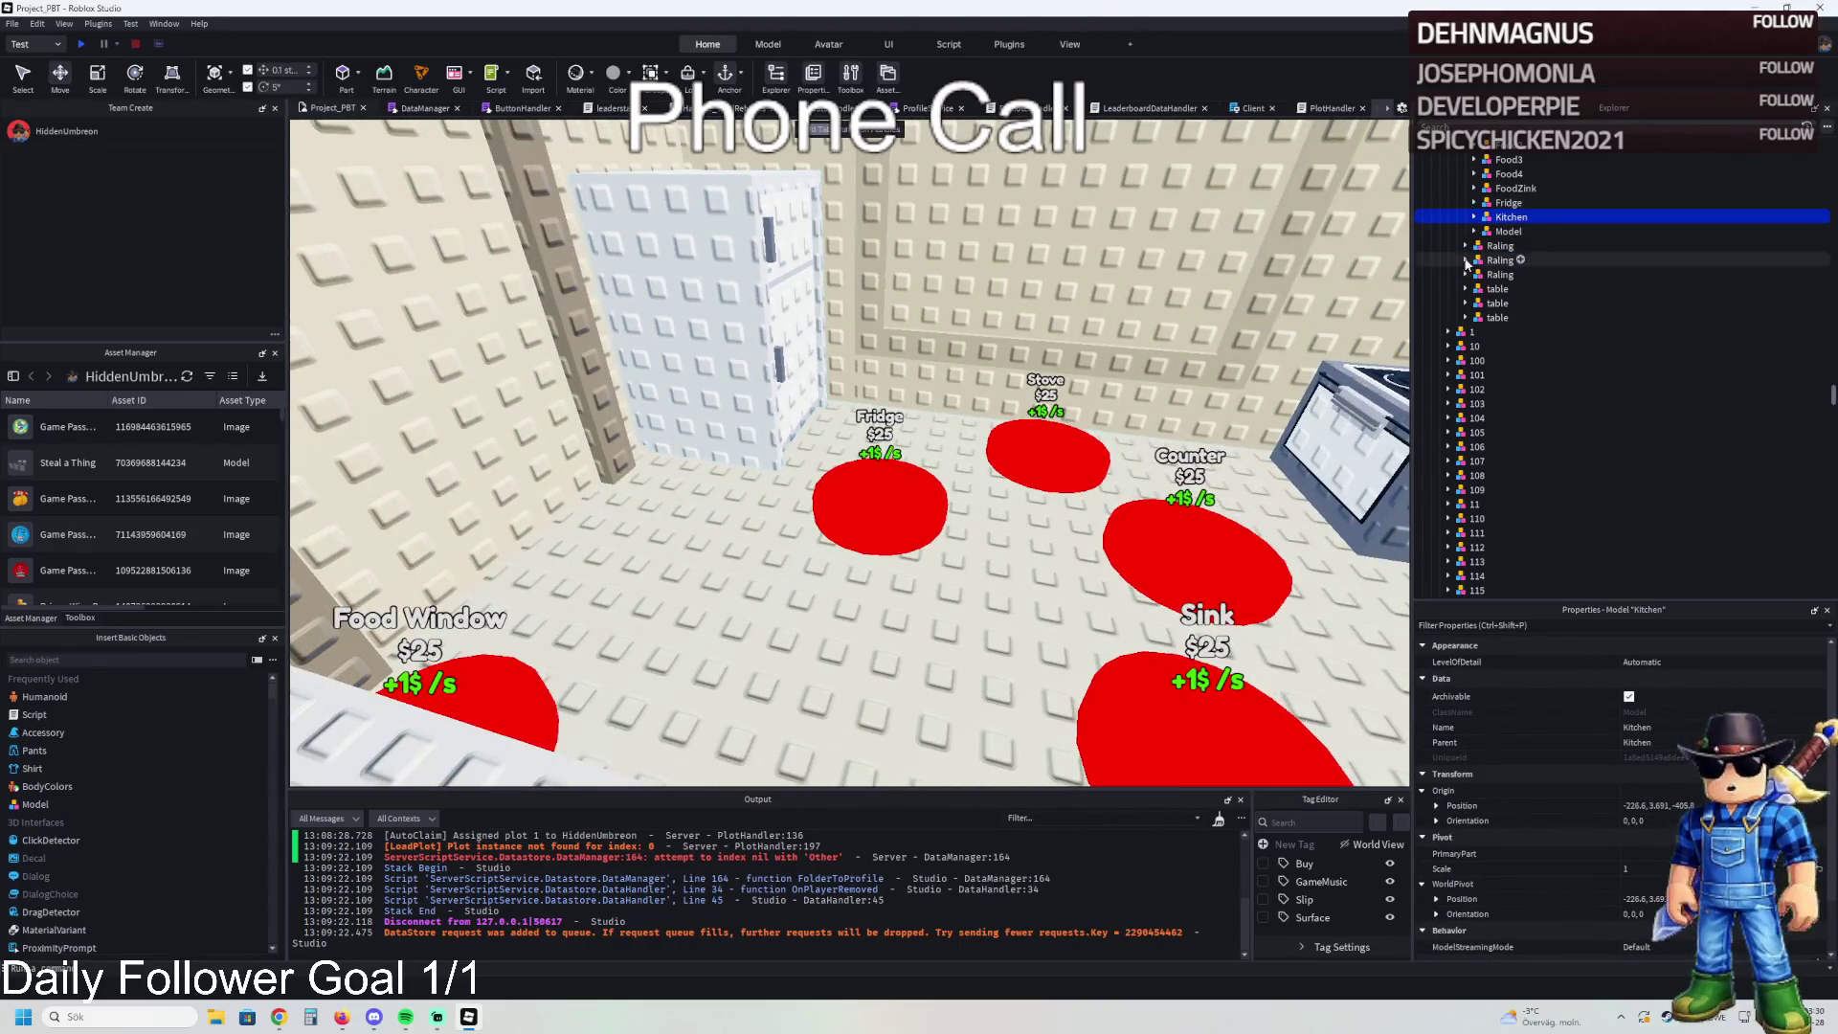
click(690, 316)
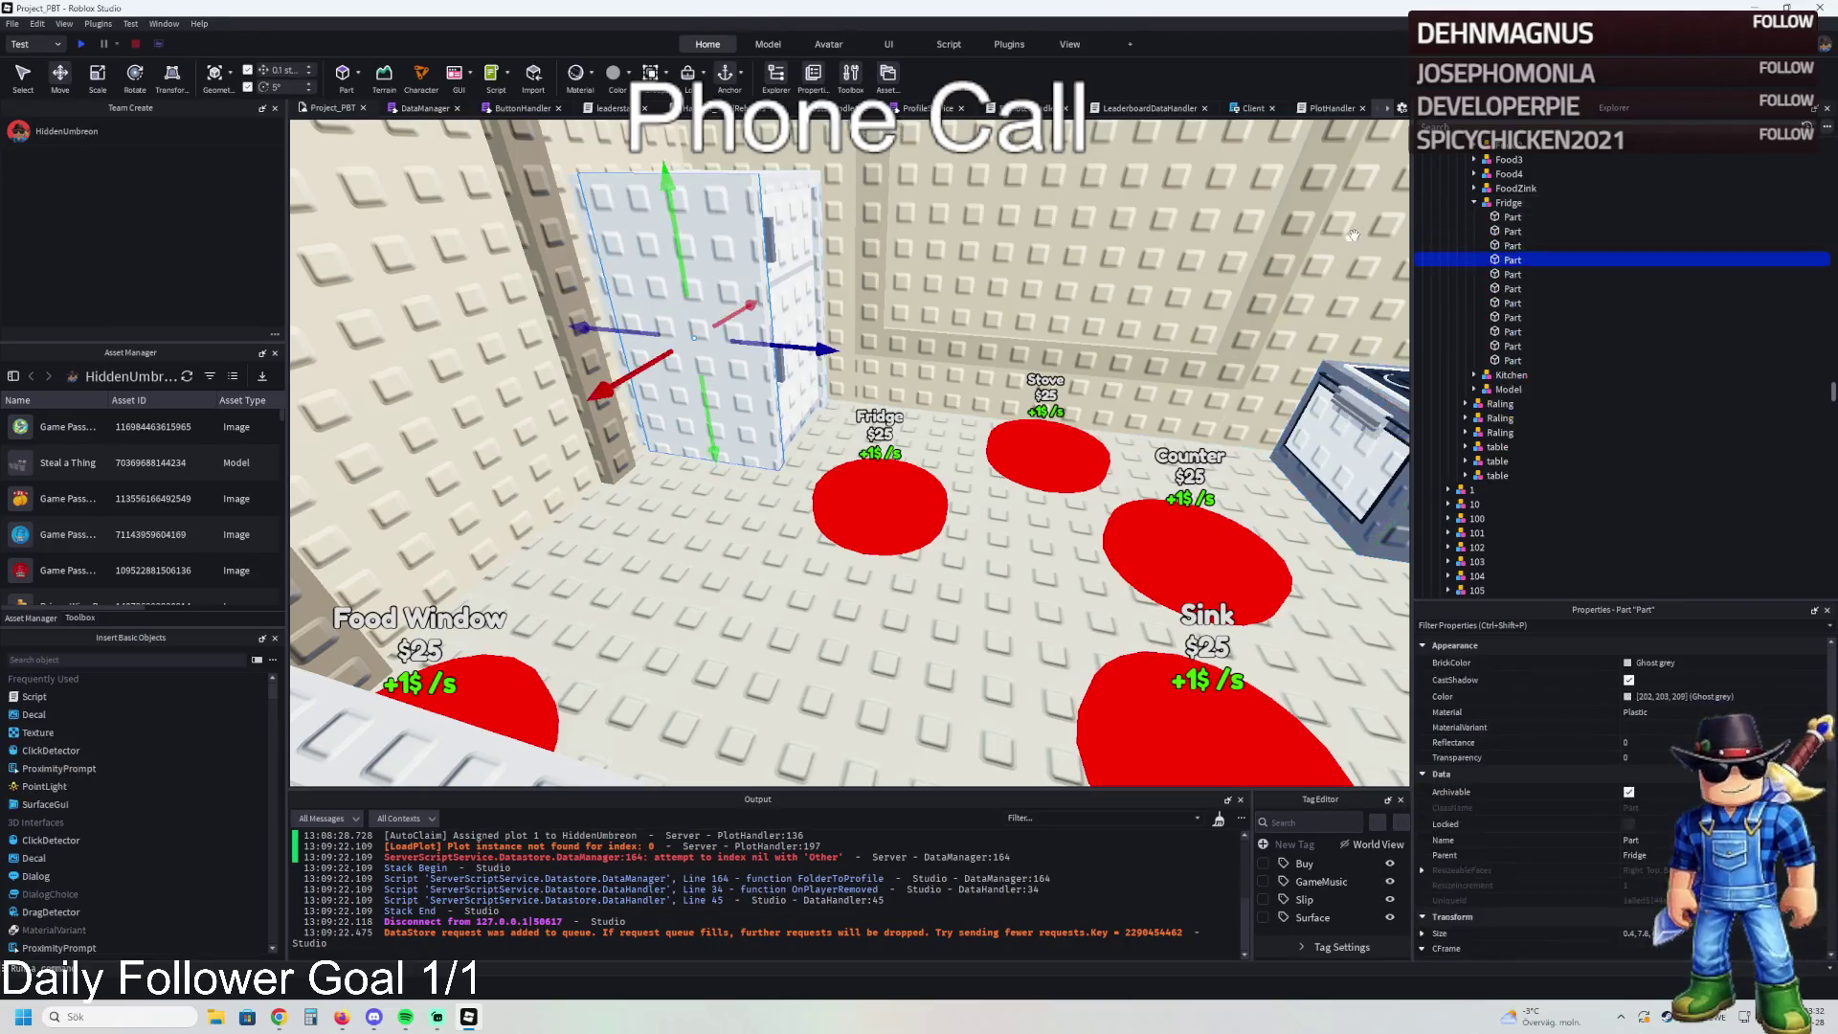
click(1501, 202)
click(1475, 202)
- Multi-select Fridge, Kitchen and the stove Model in Explorer, collapse the Model, and pick the food window wall
key(d)
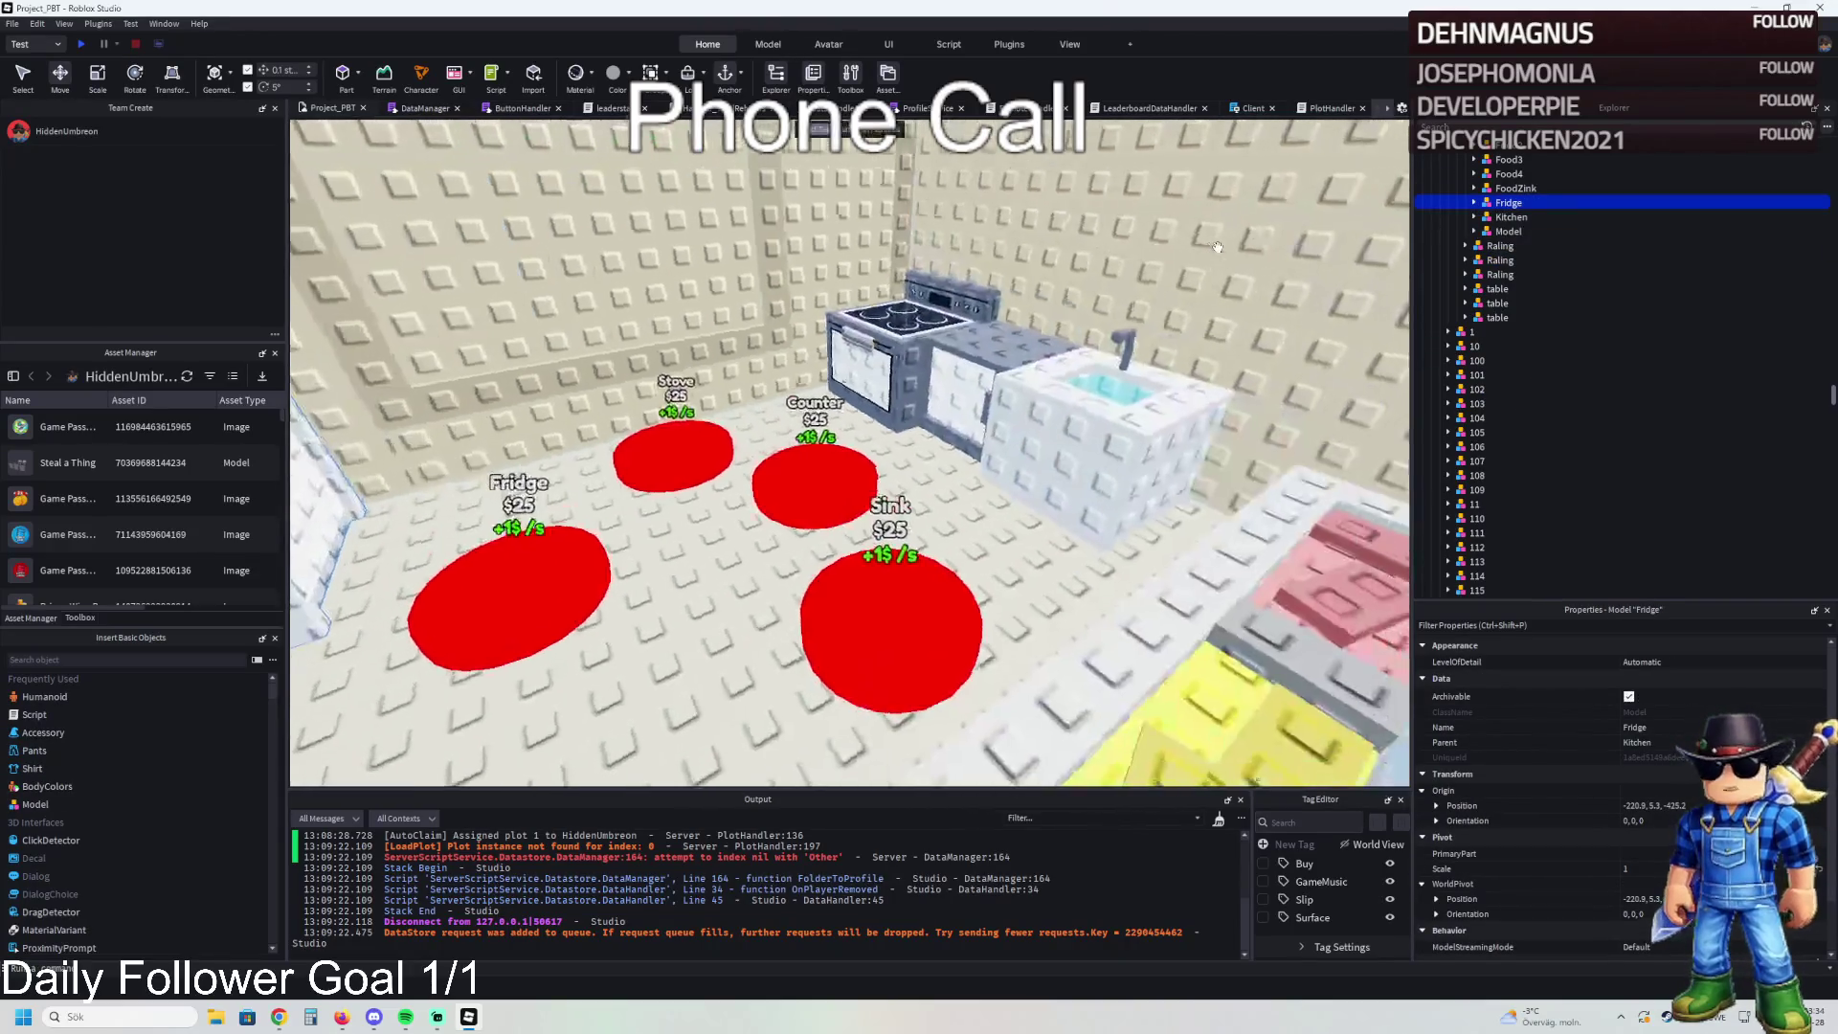
ctrl+click(943, 325)
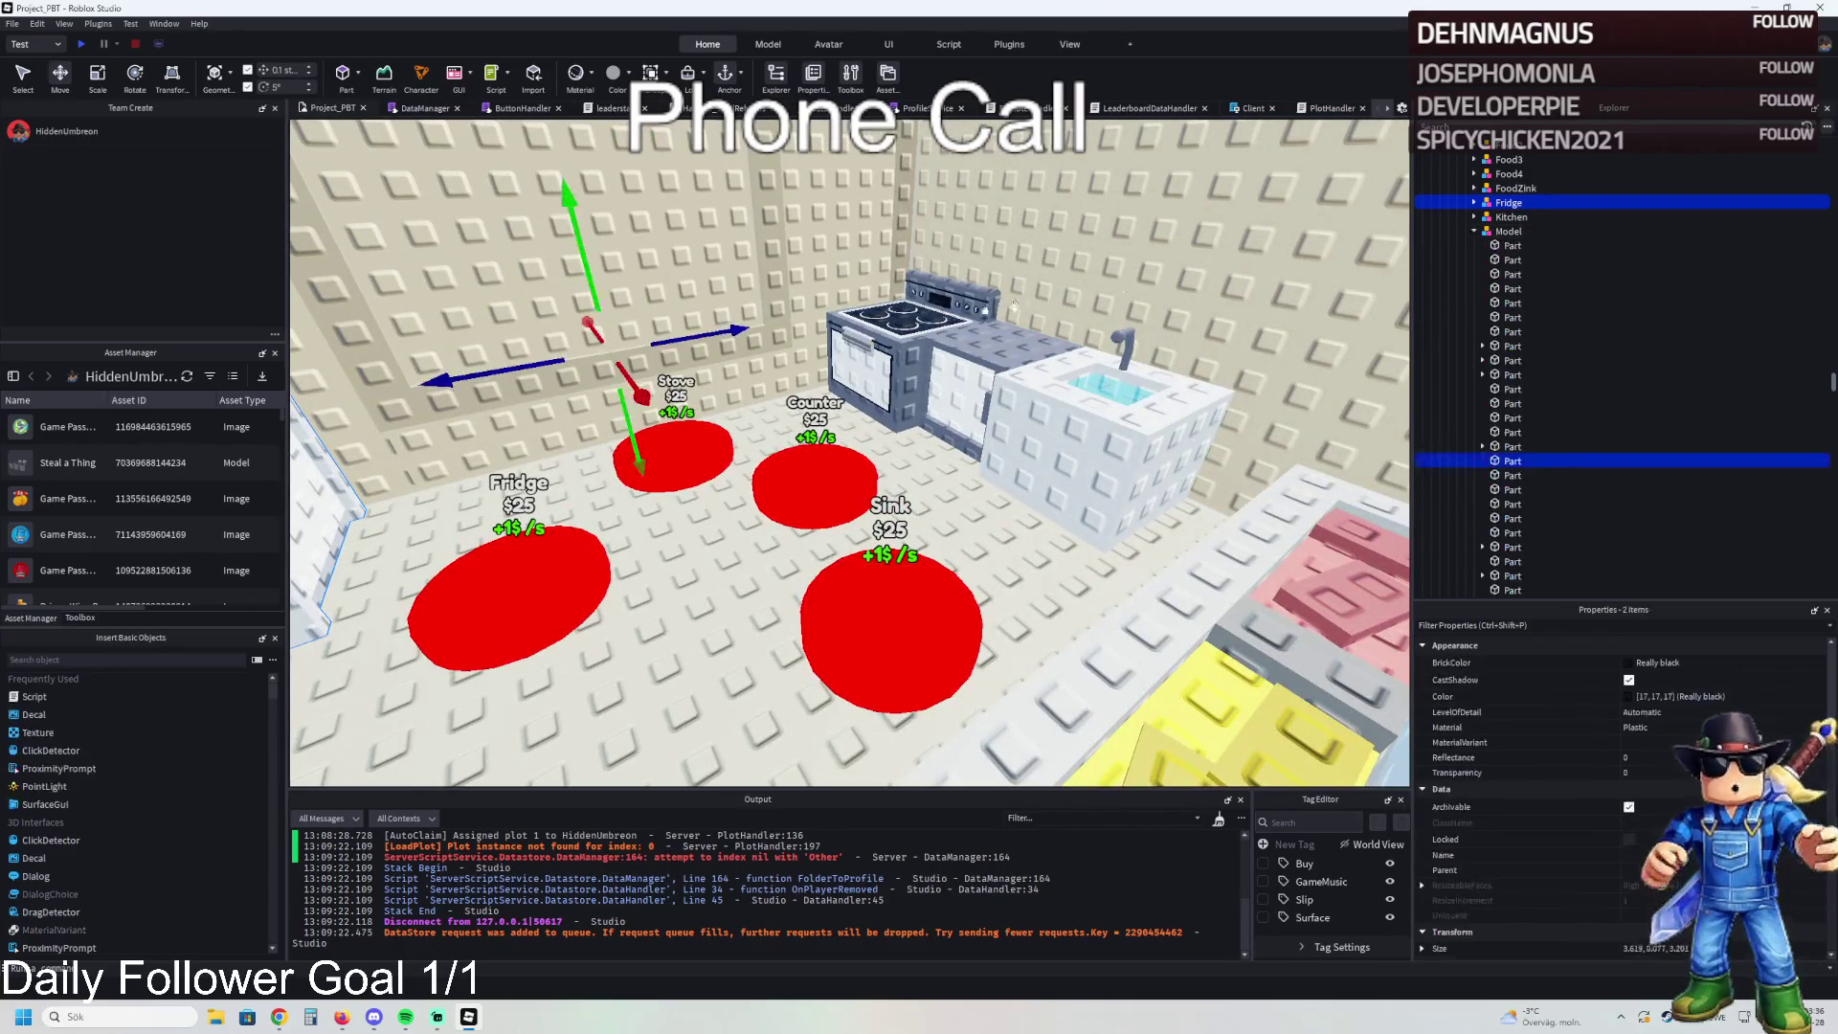
scroll(1477, 236, up, 2)
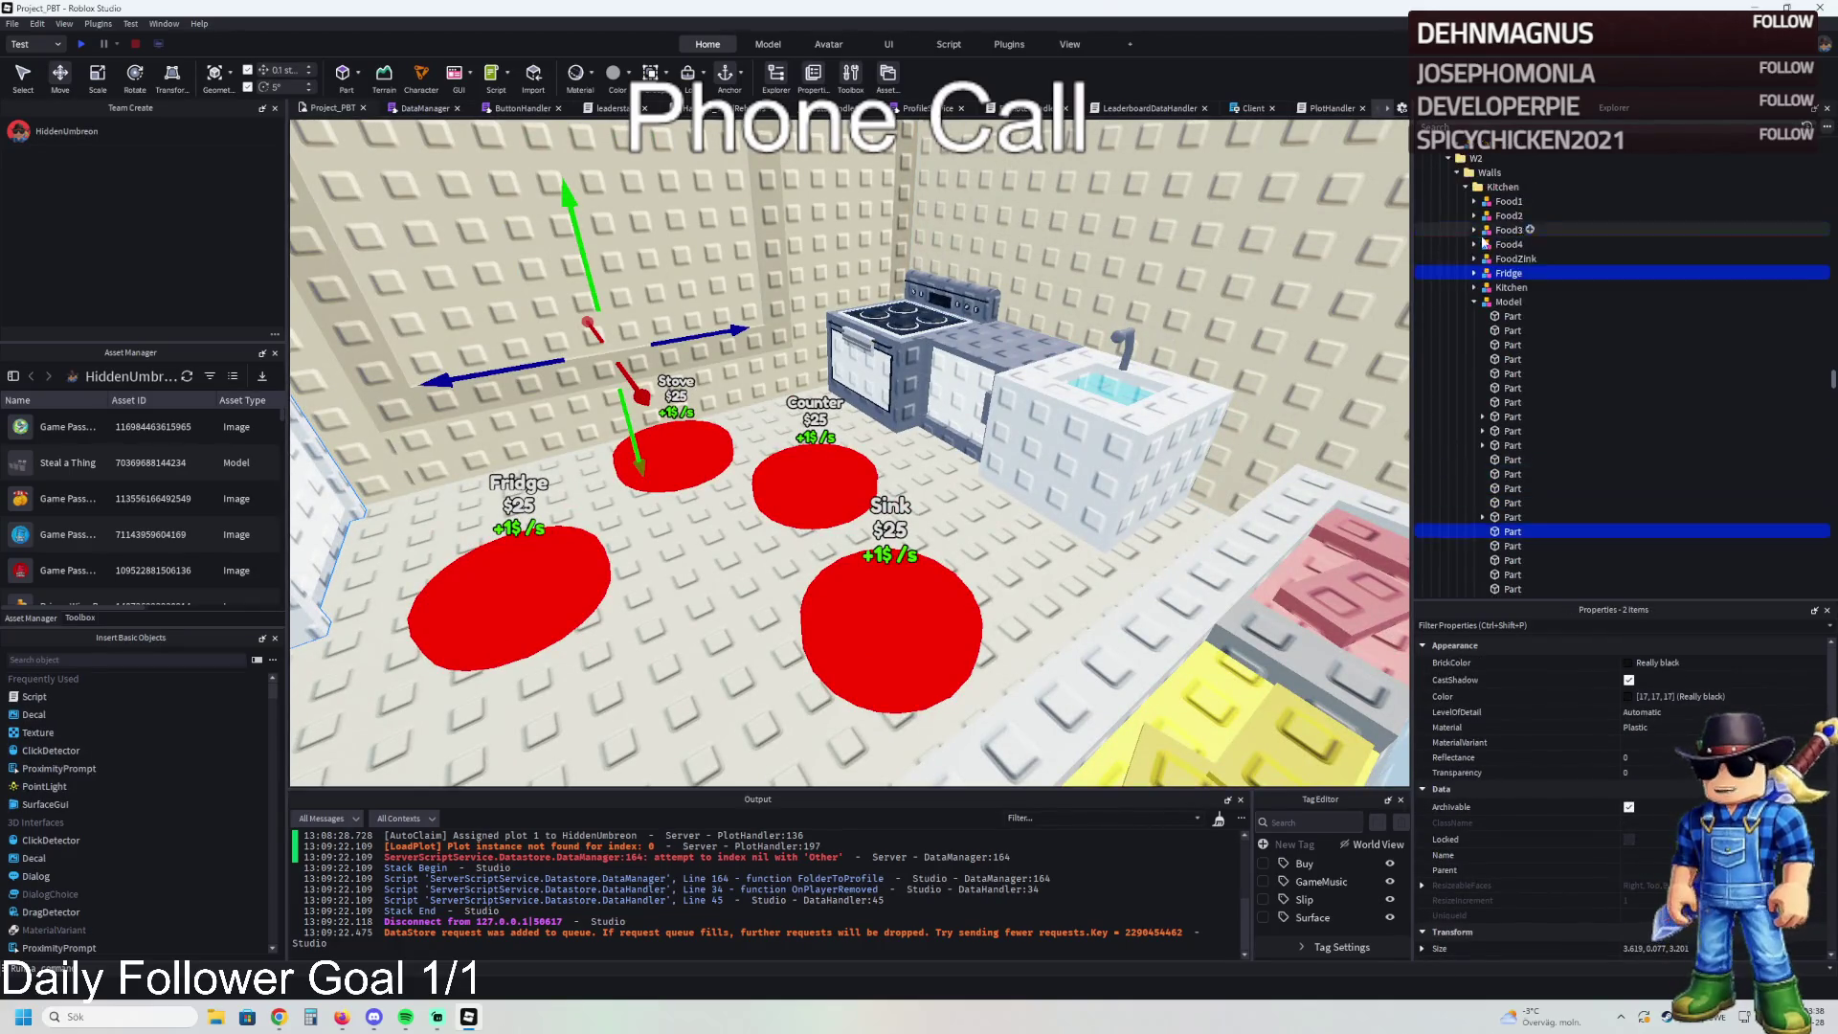
click(1474, 303)
shift+click(1509, 300)
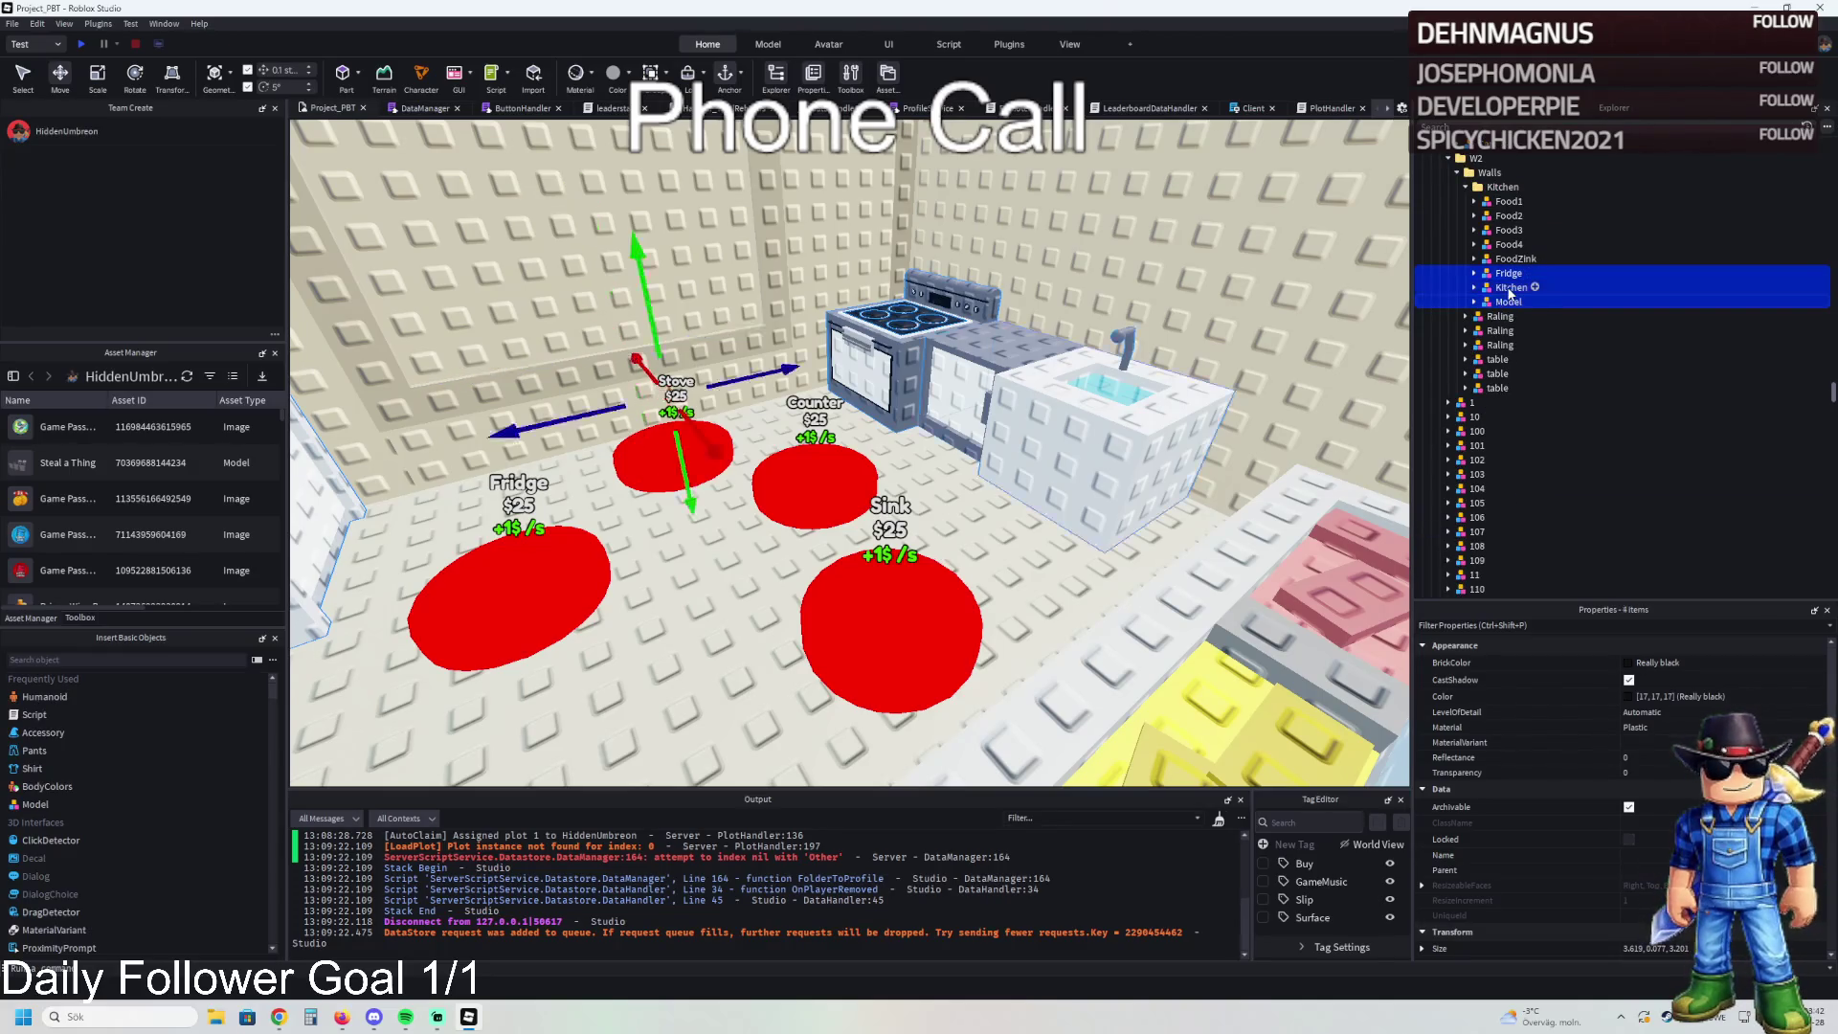
key(w)
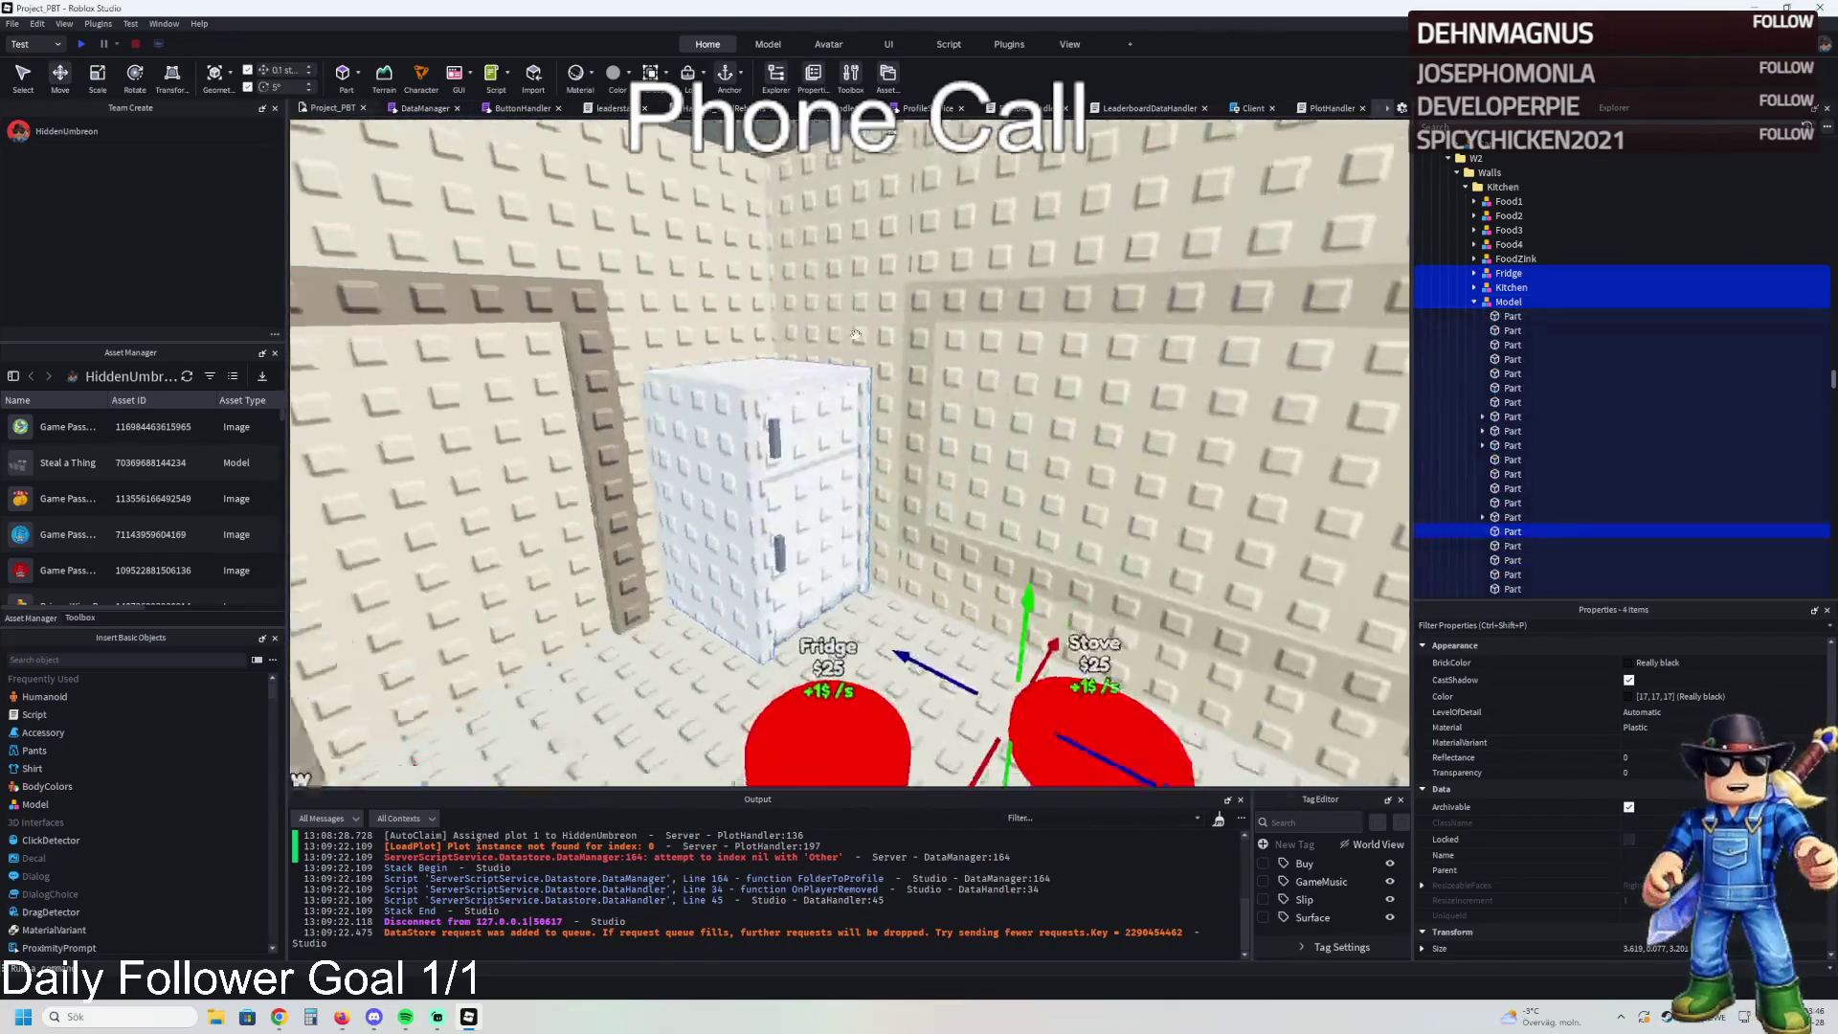
click(1475, 301)
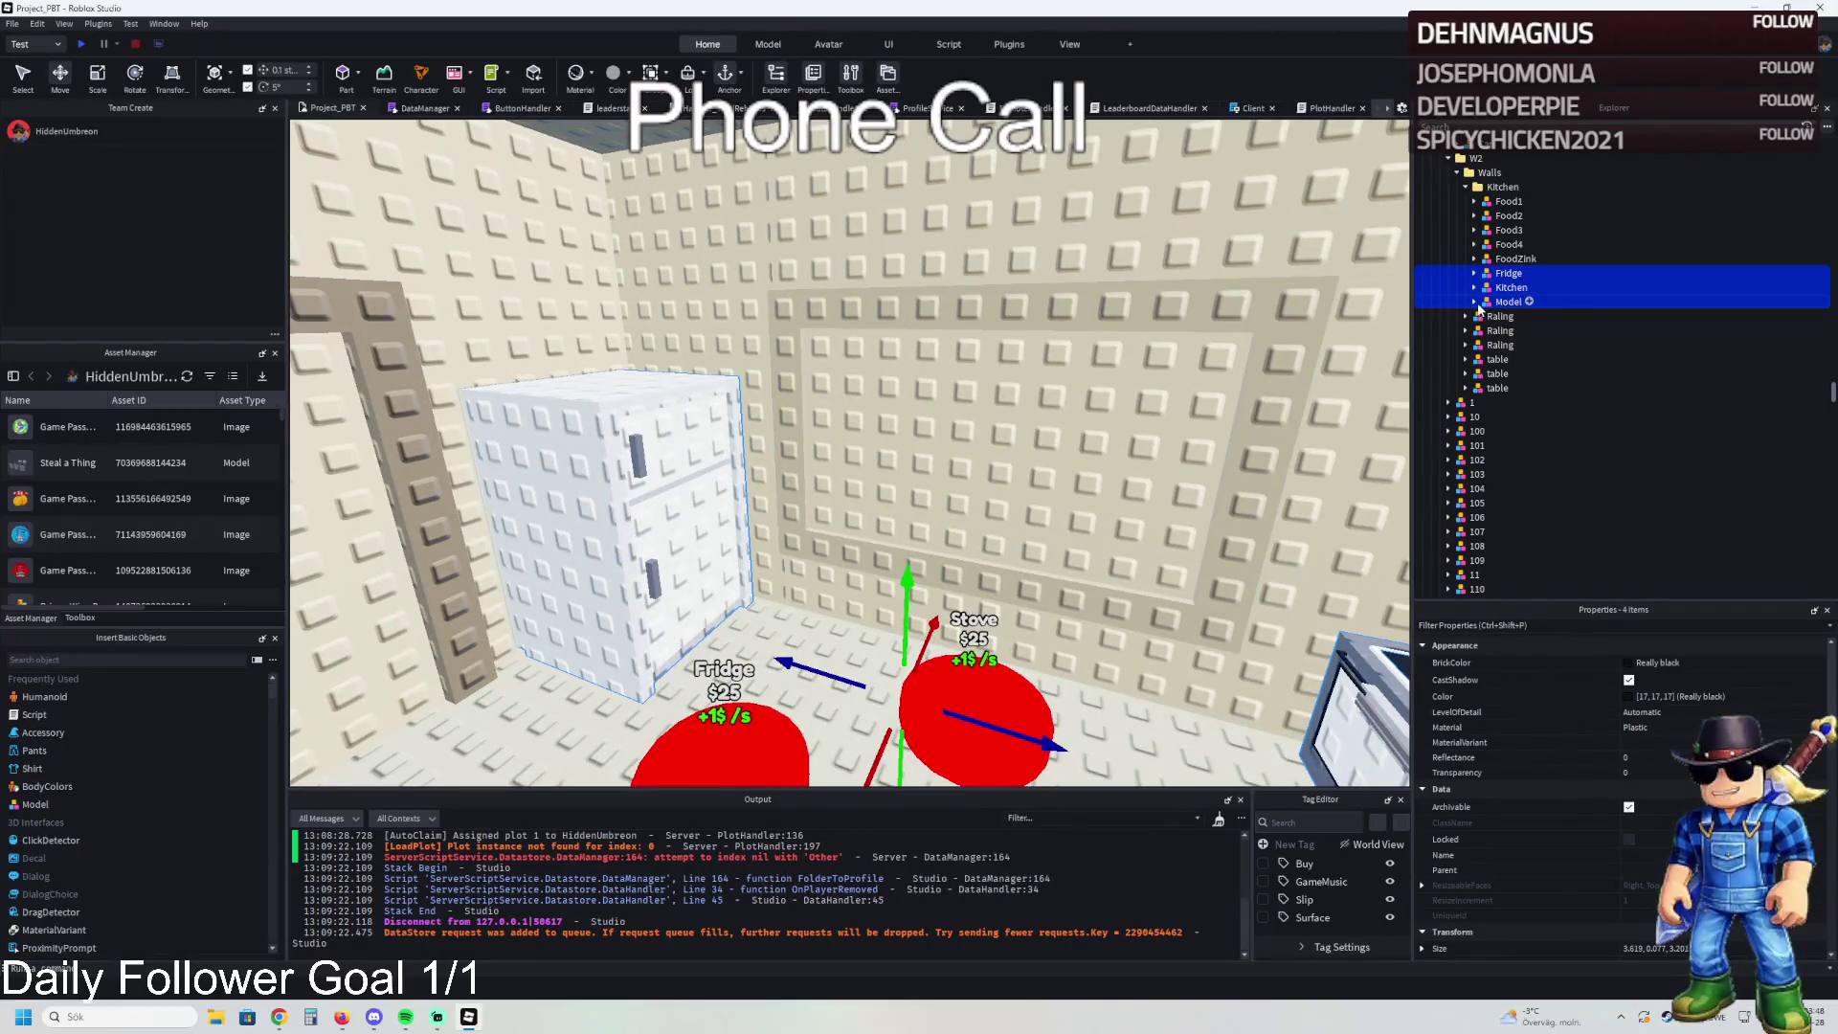
click(1475, 302)
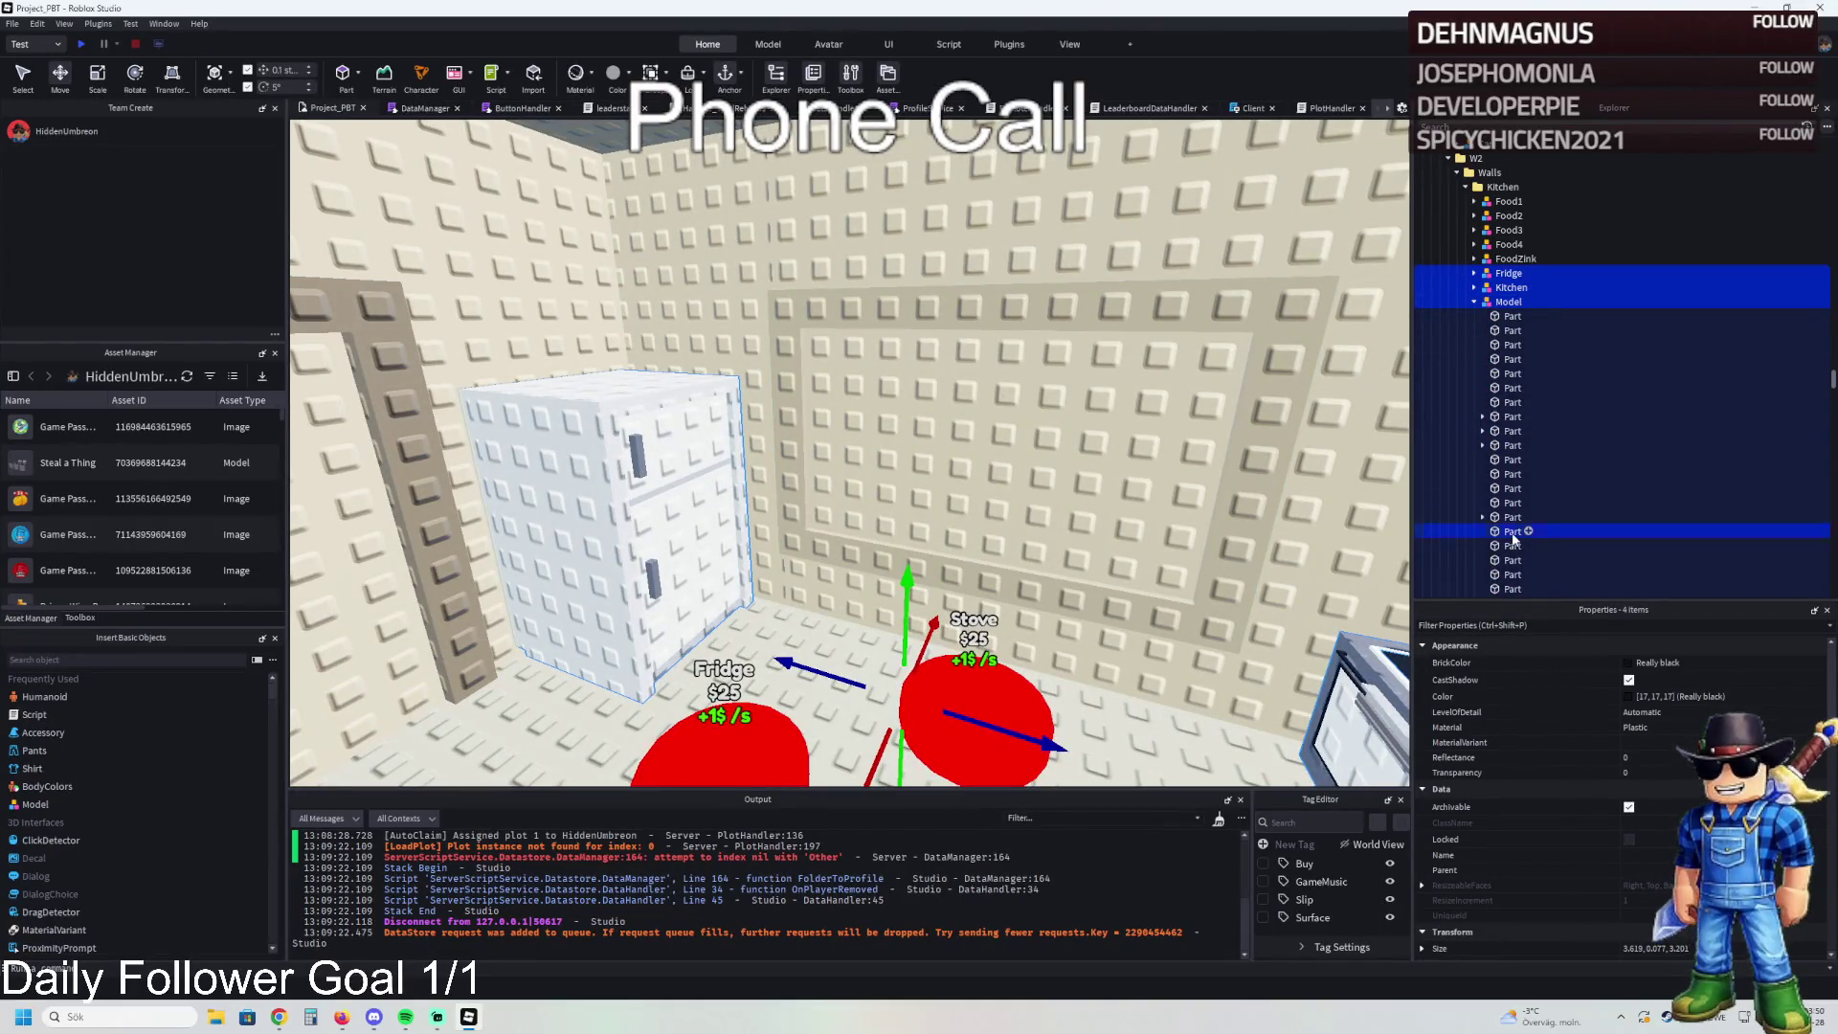
click(1475, 301)
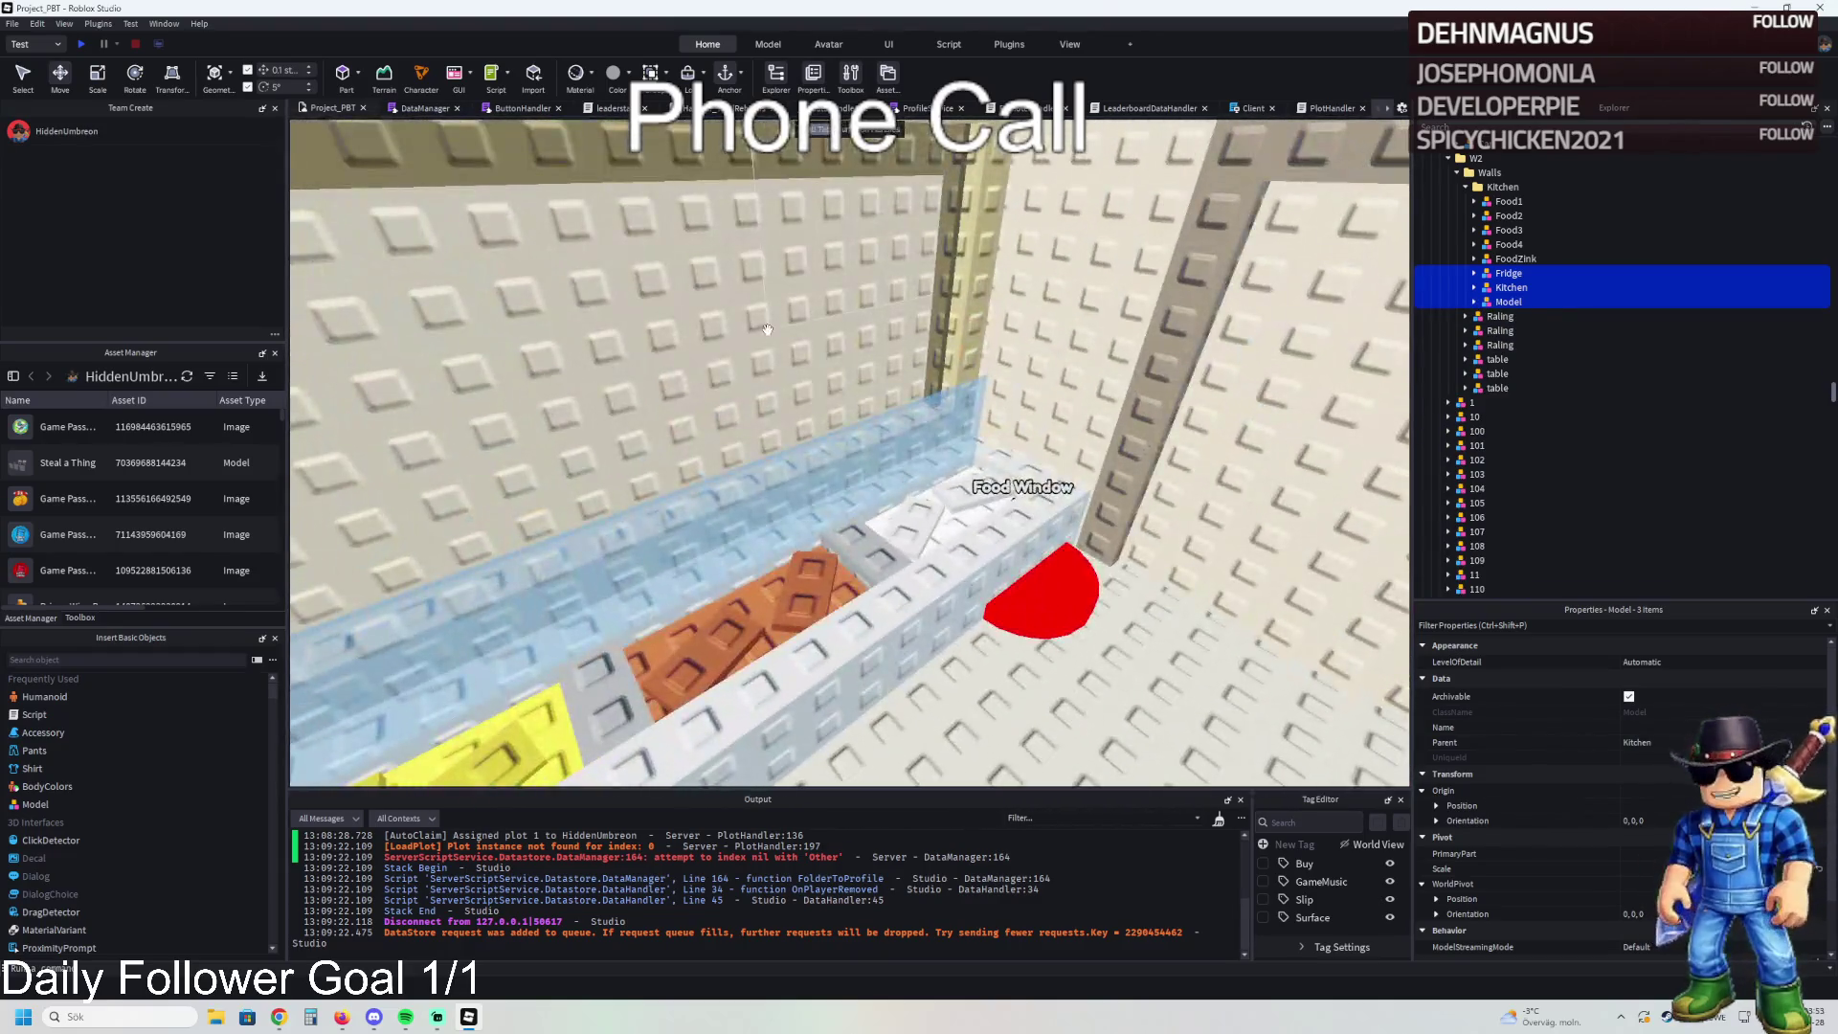
click(768, 330)
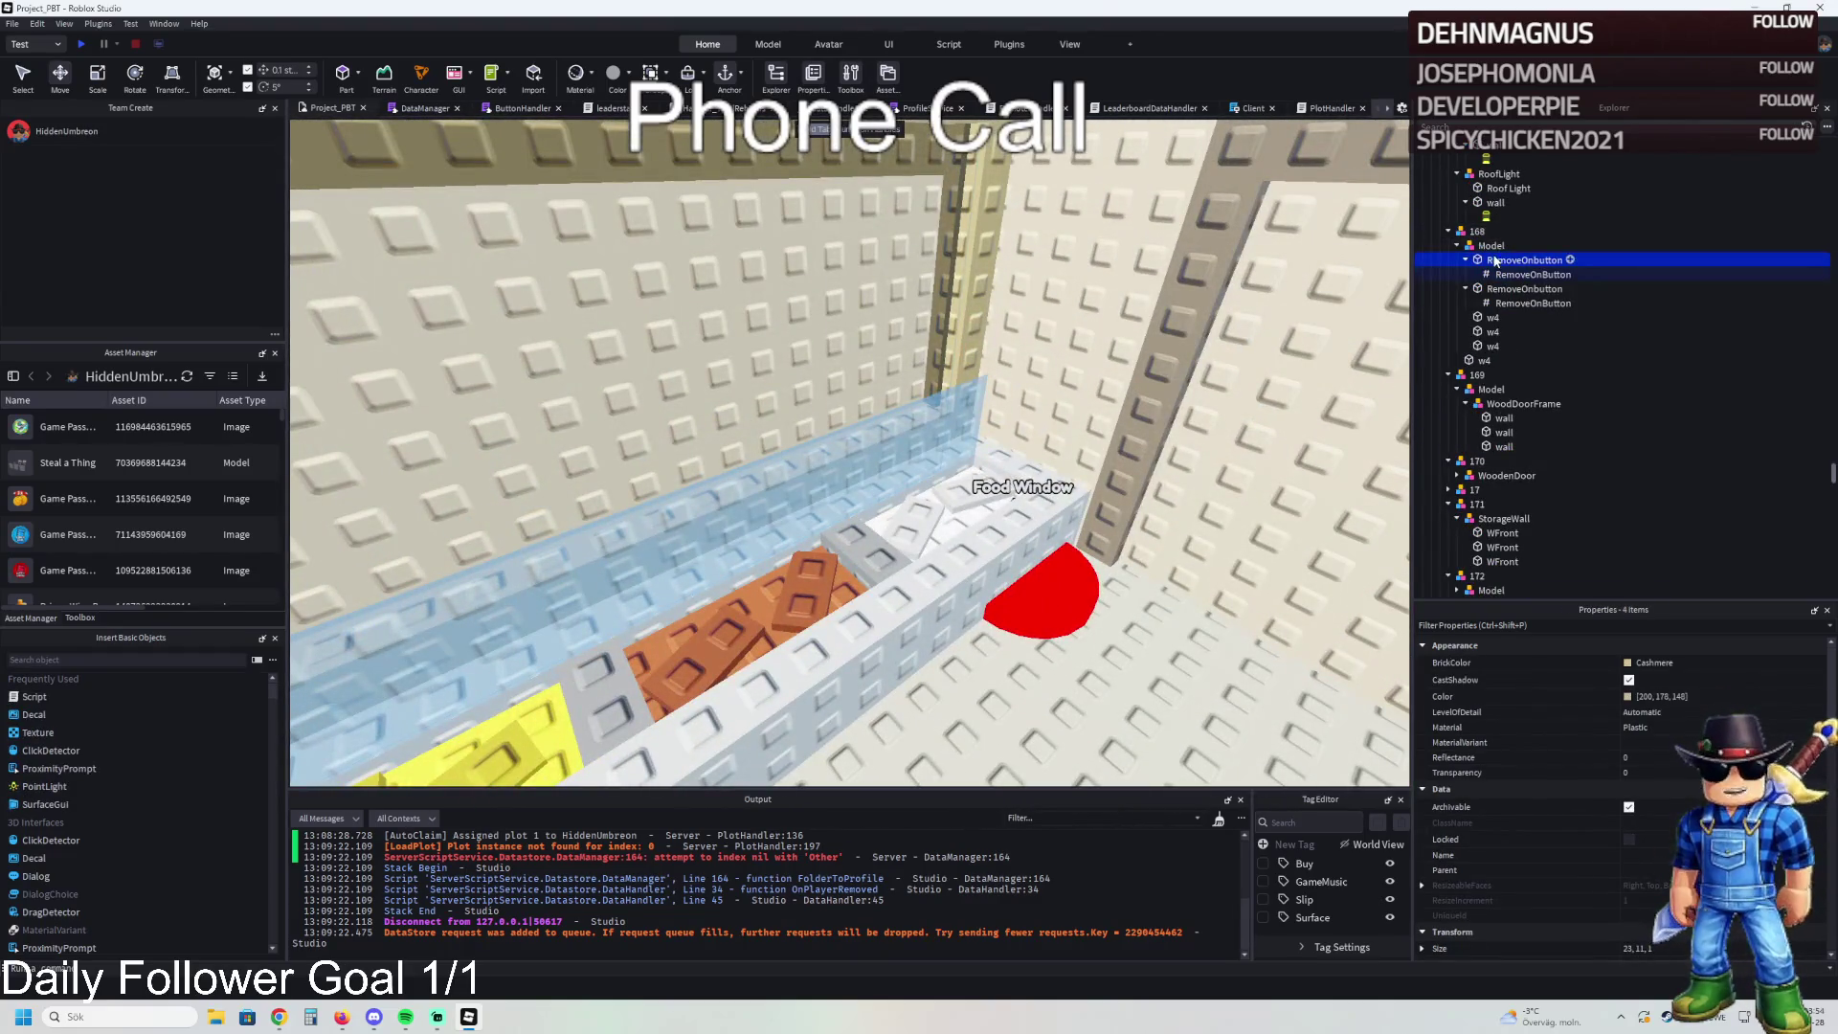
- Move the kitchen models into model 168 and rename the duplicated upgrade folder to 180
drag(1490, 248, 1487, 252)
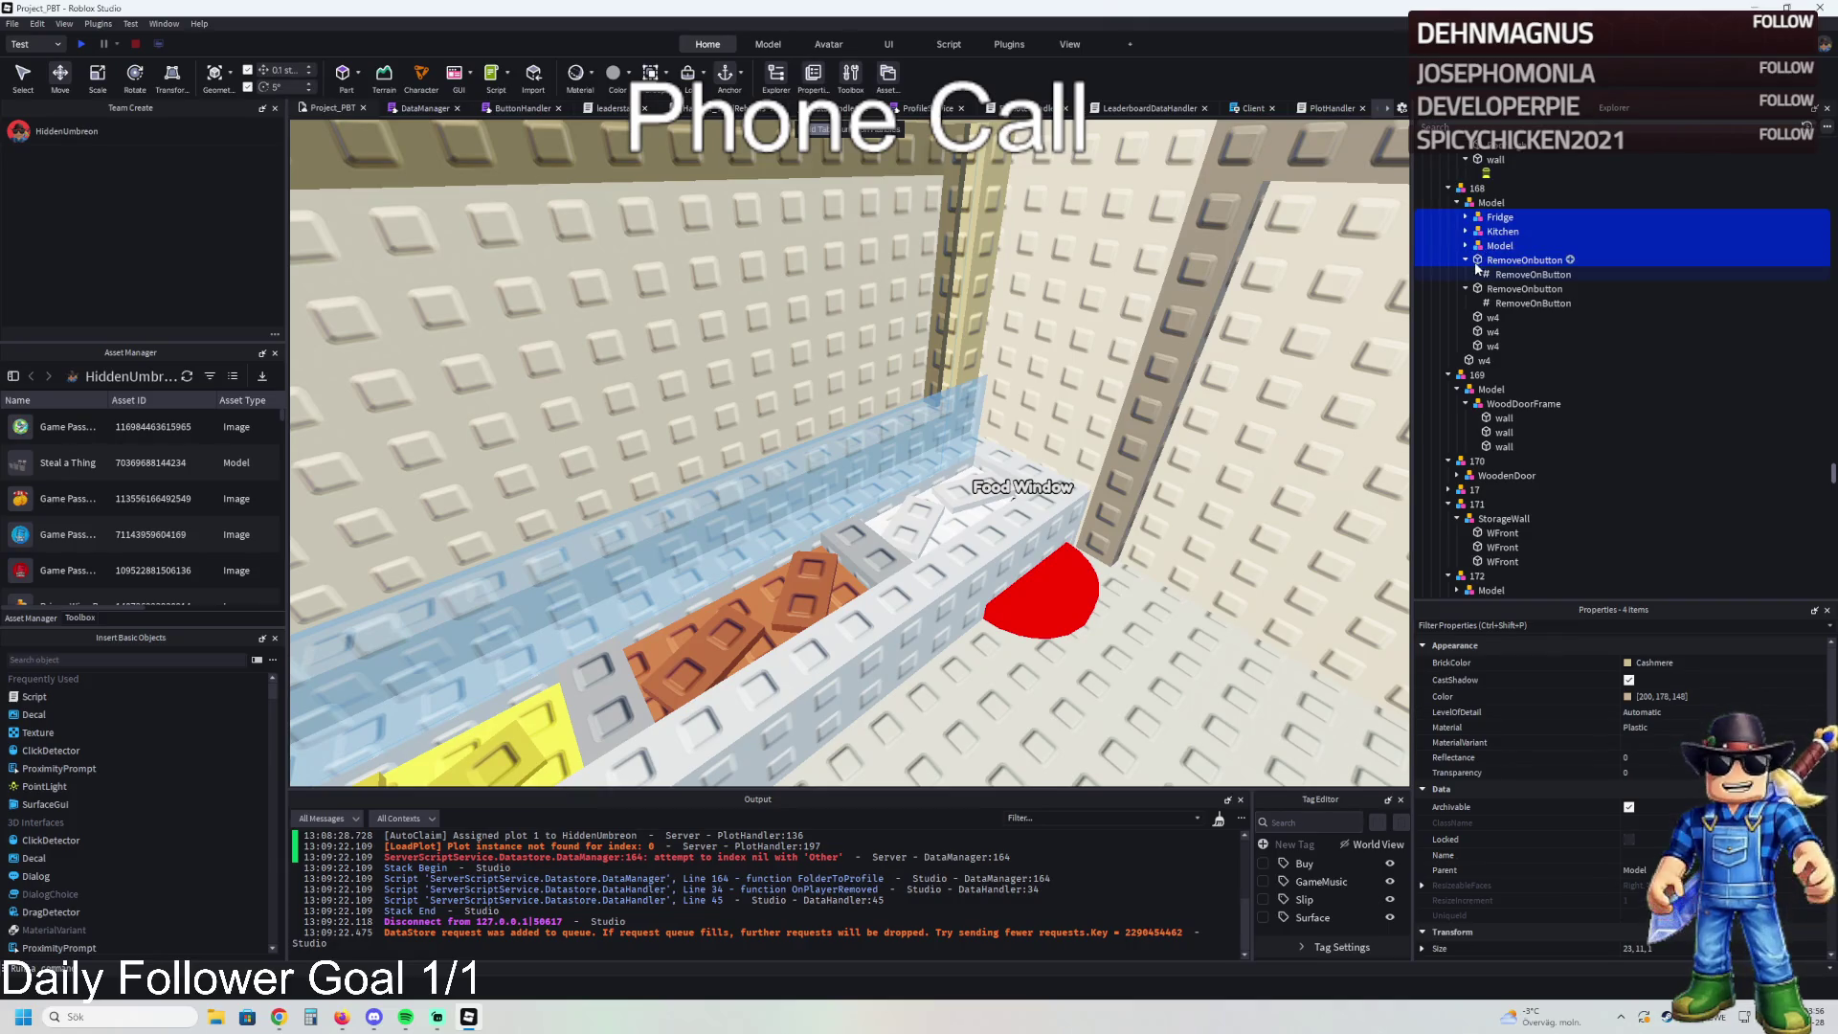
click(1466, 260)
ctrl+click(1474, 260)
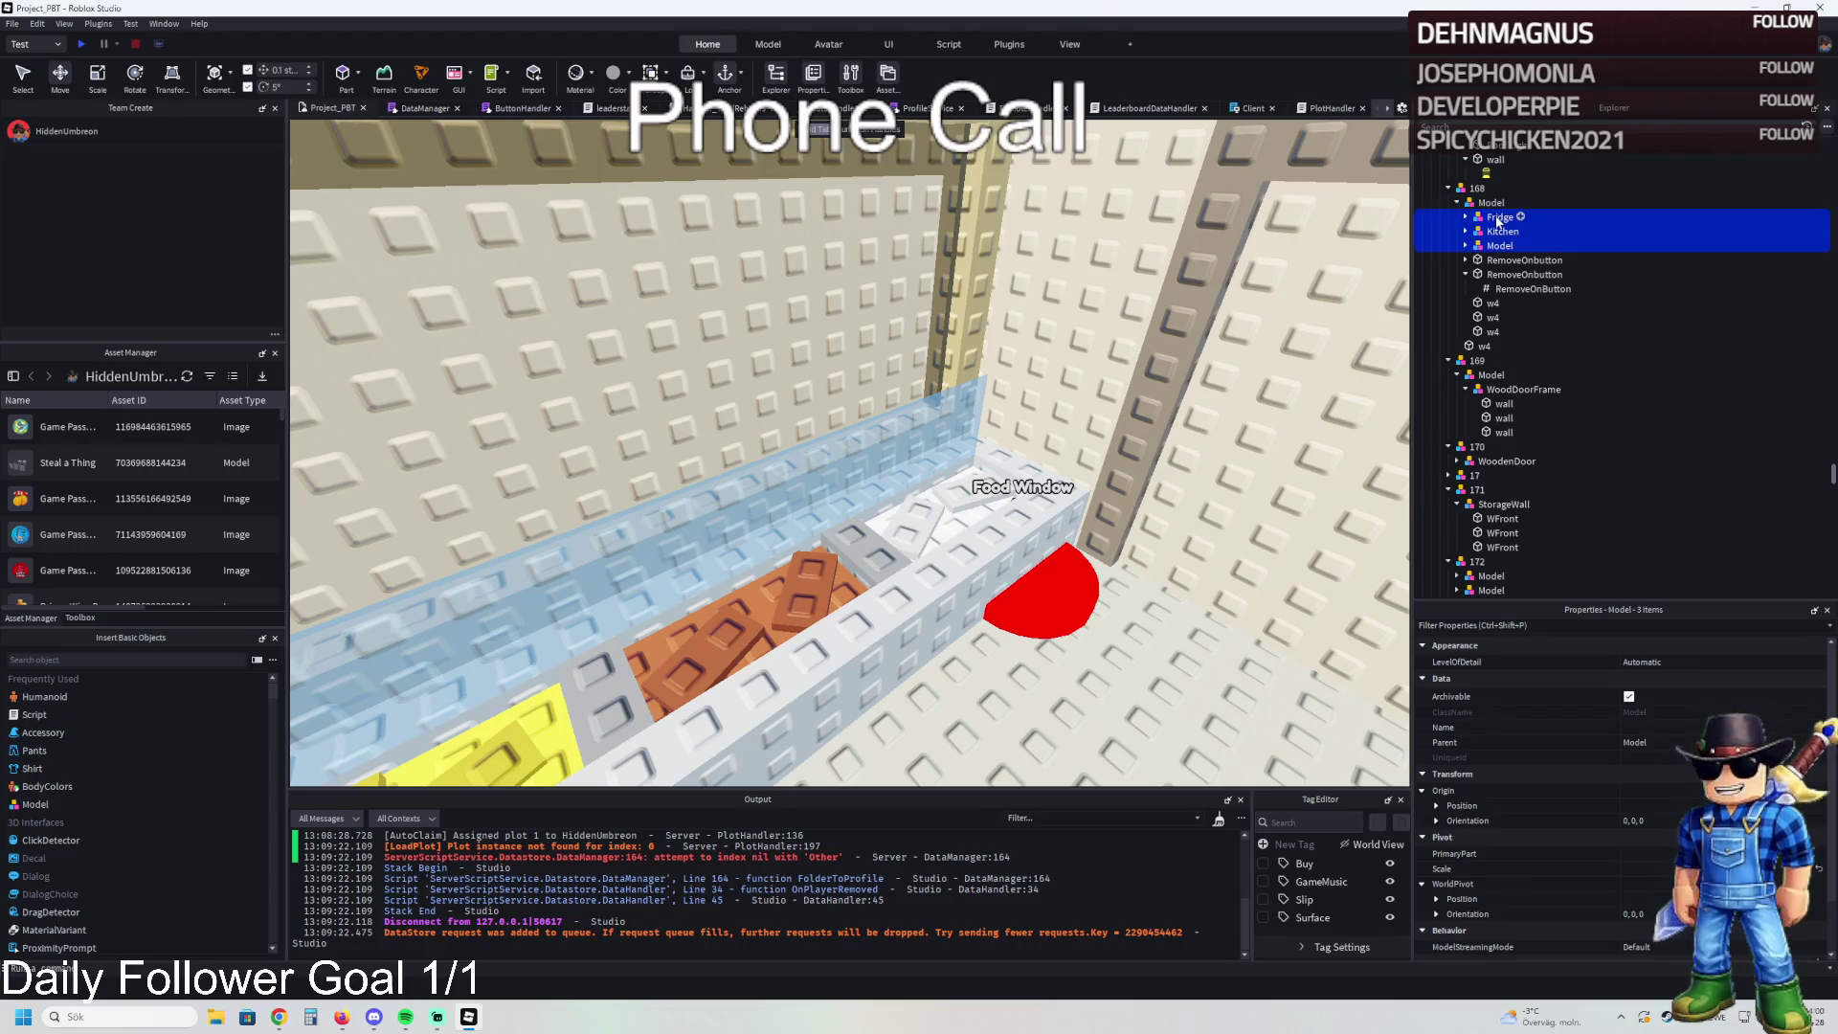
scroll(1513, 249, down, 1)
drag(1506, 240, 1566, 368)
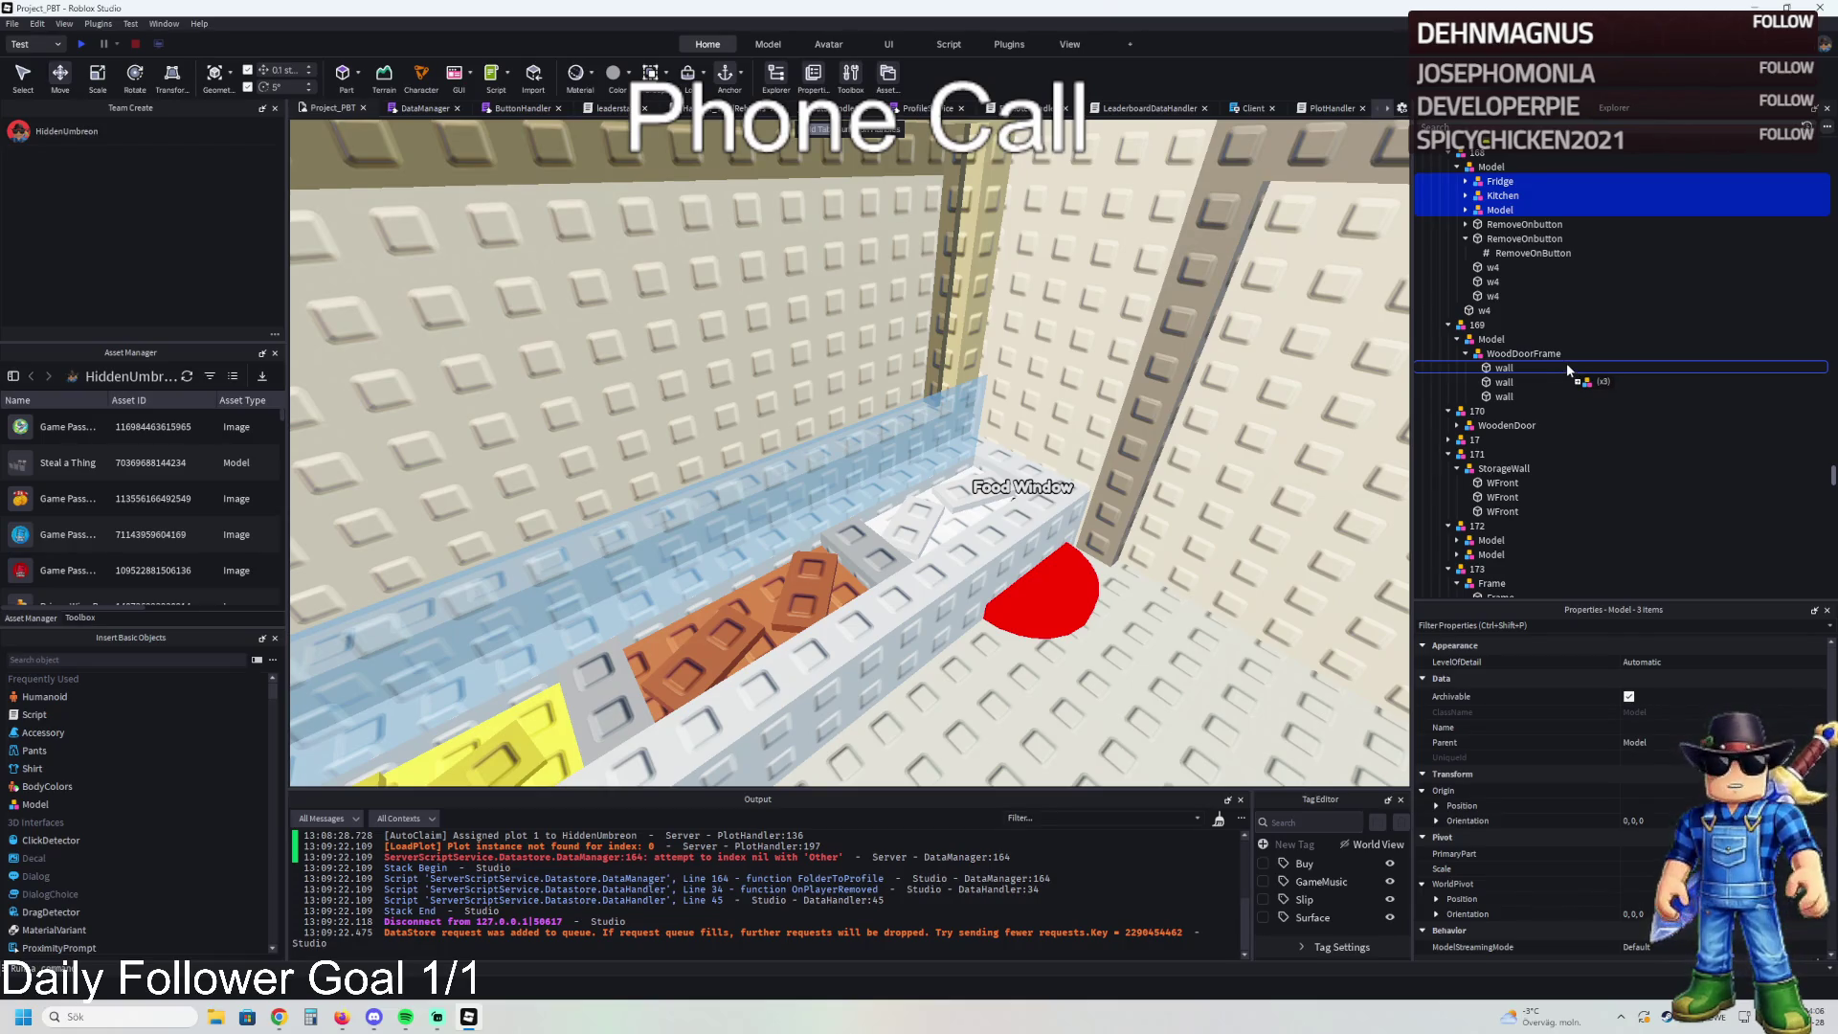
scroll(1568, 373, down, 7)
mouse_move(1566, 364)
mouse_down()
mouse_move(1564, 389)
mouse_move(1496, 342)
mouse_up()
scroll(1568, 376, down, 10)
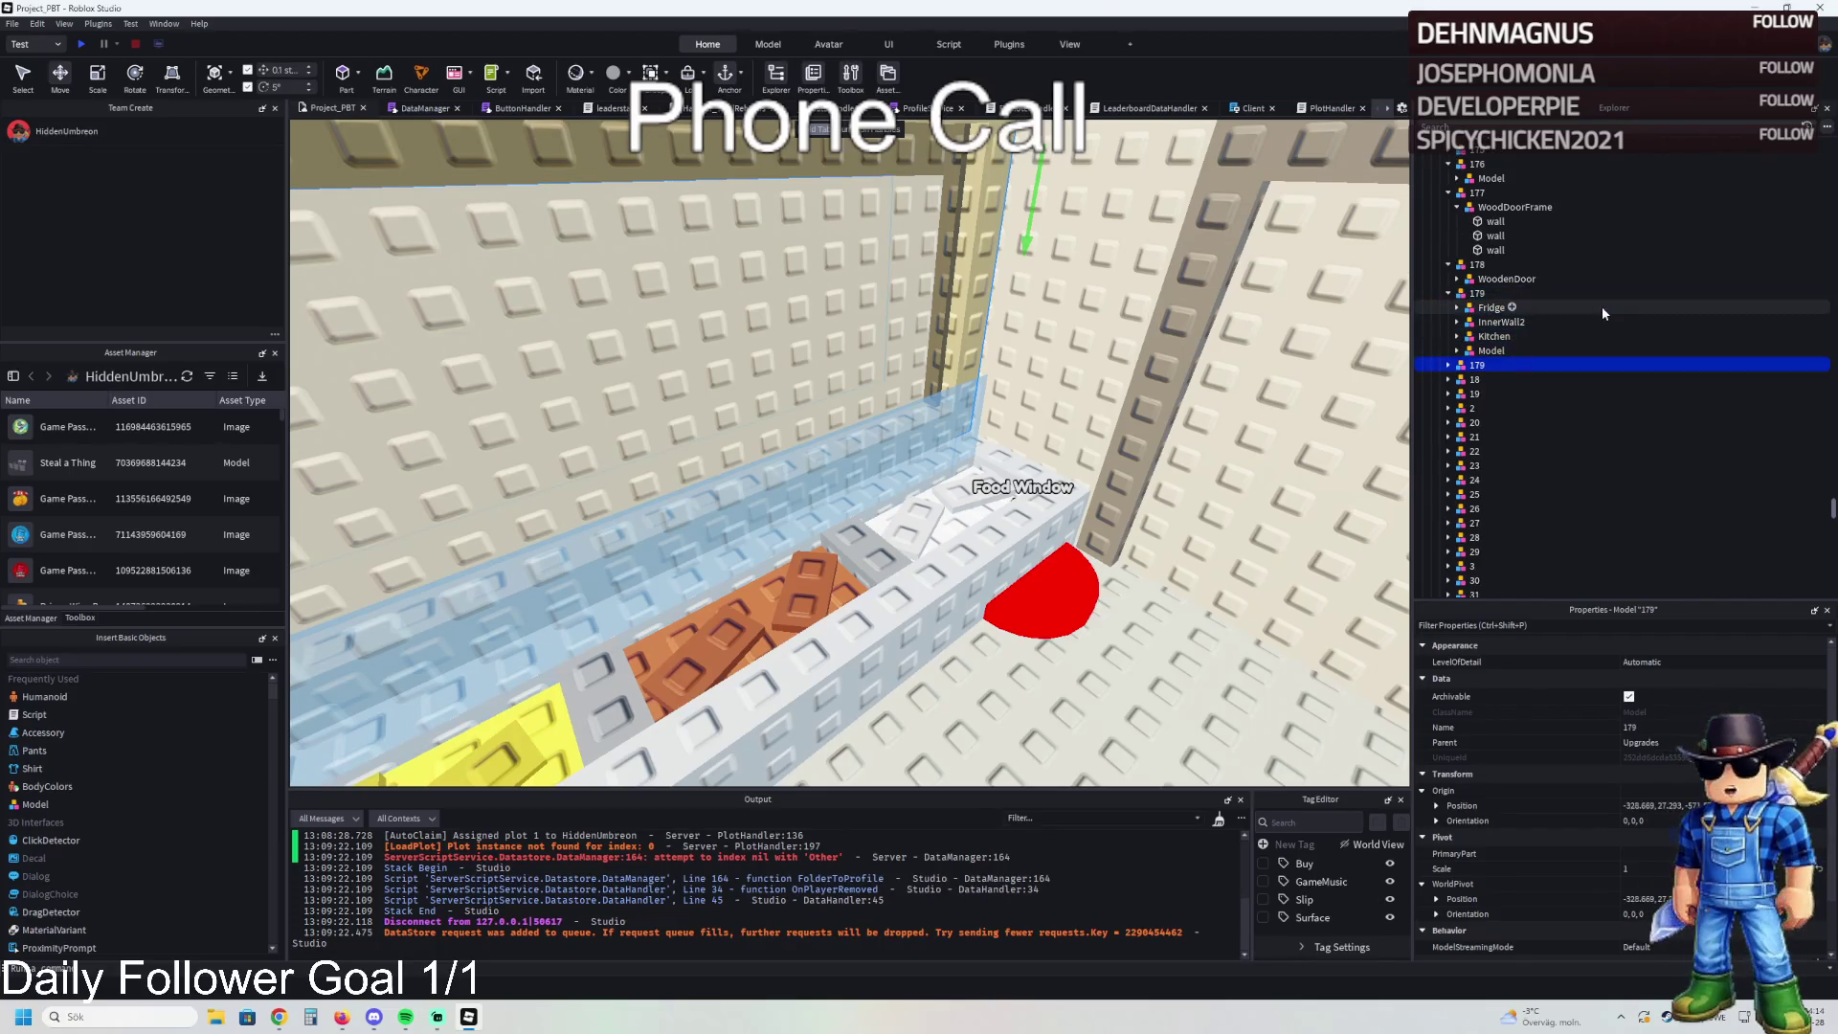
text(180)
key(Return)
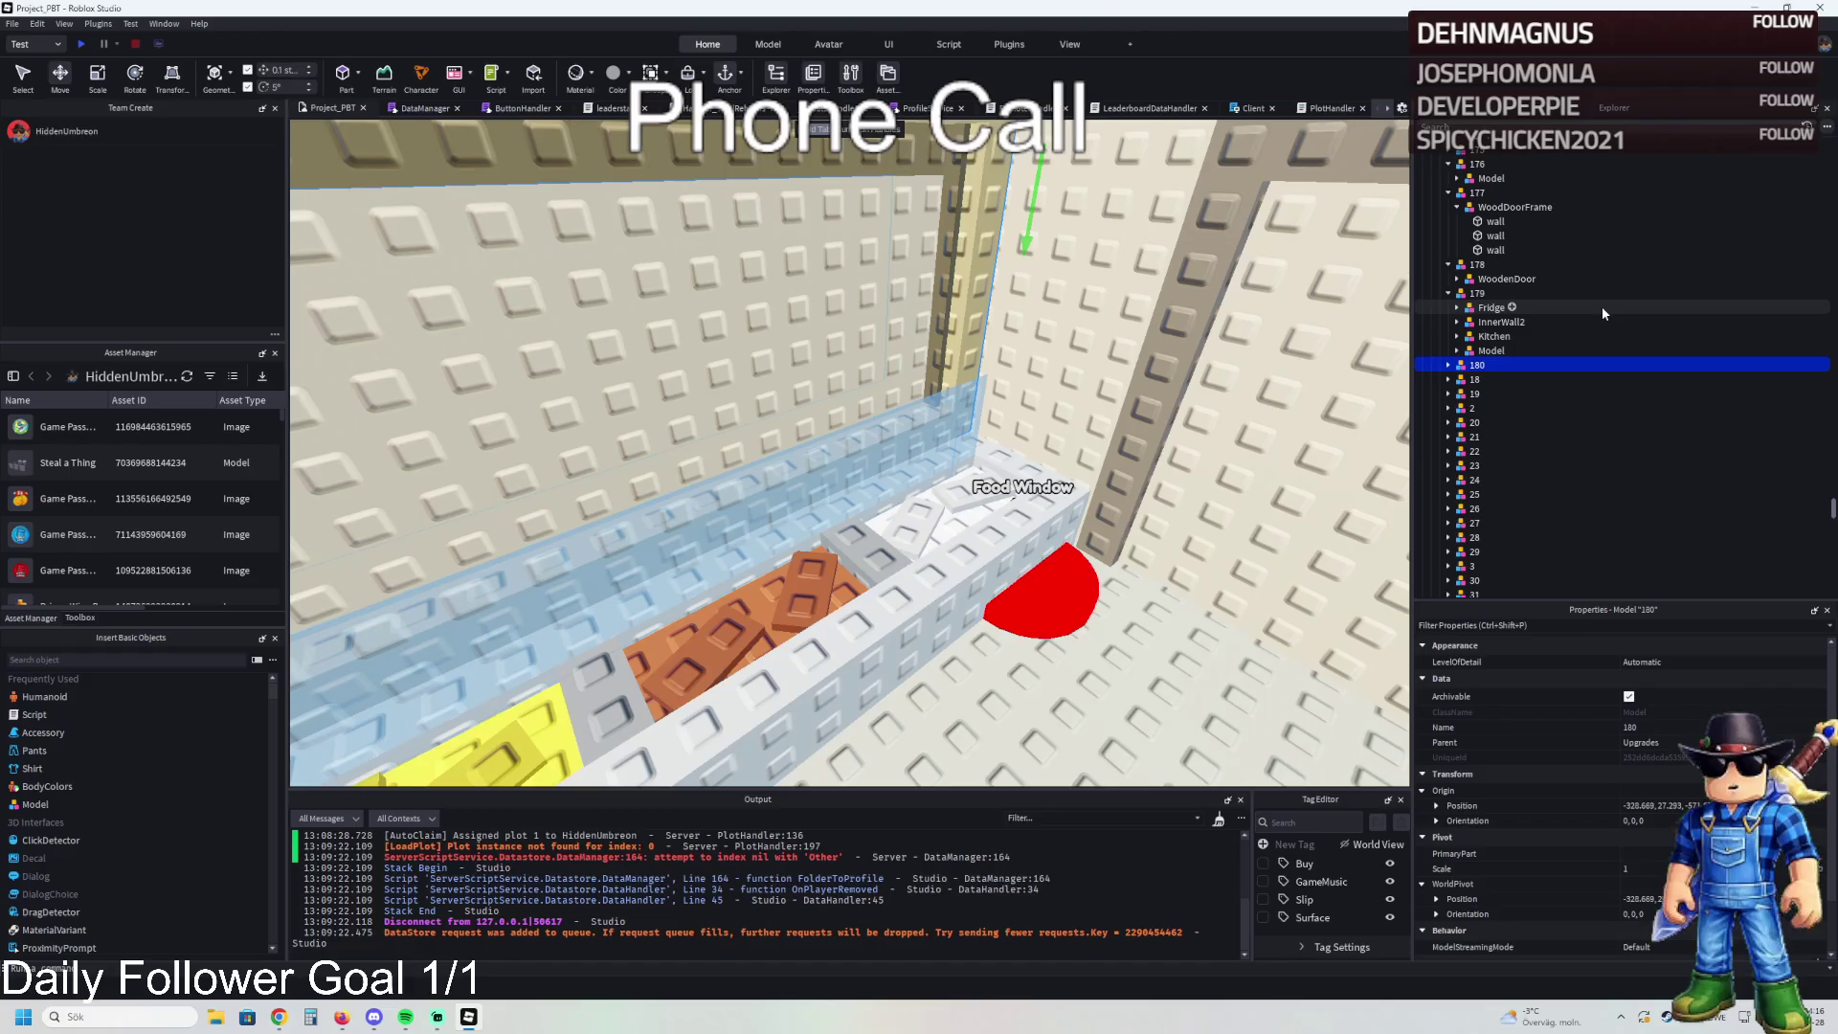
- Delete Fridge, Kitchen and the stove Model from folder 179, and InnerWall2 from folder 180
click(1489, 350)
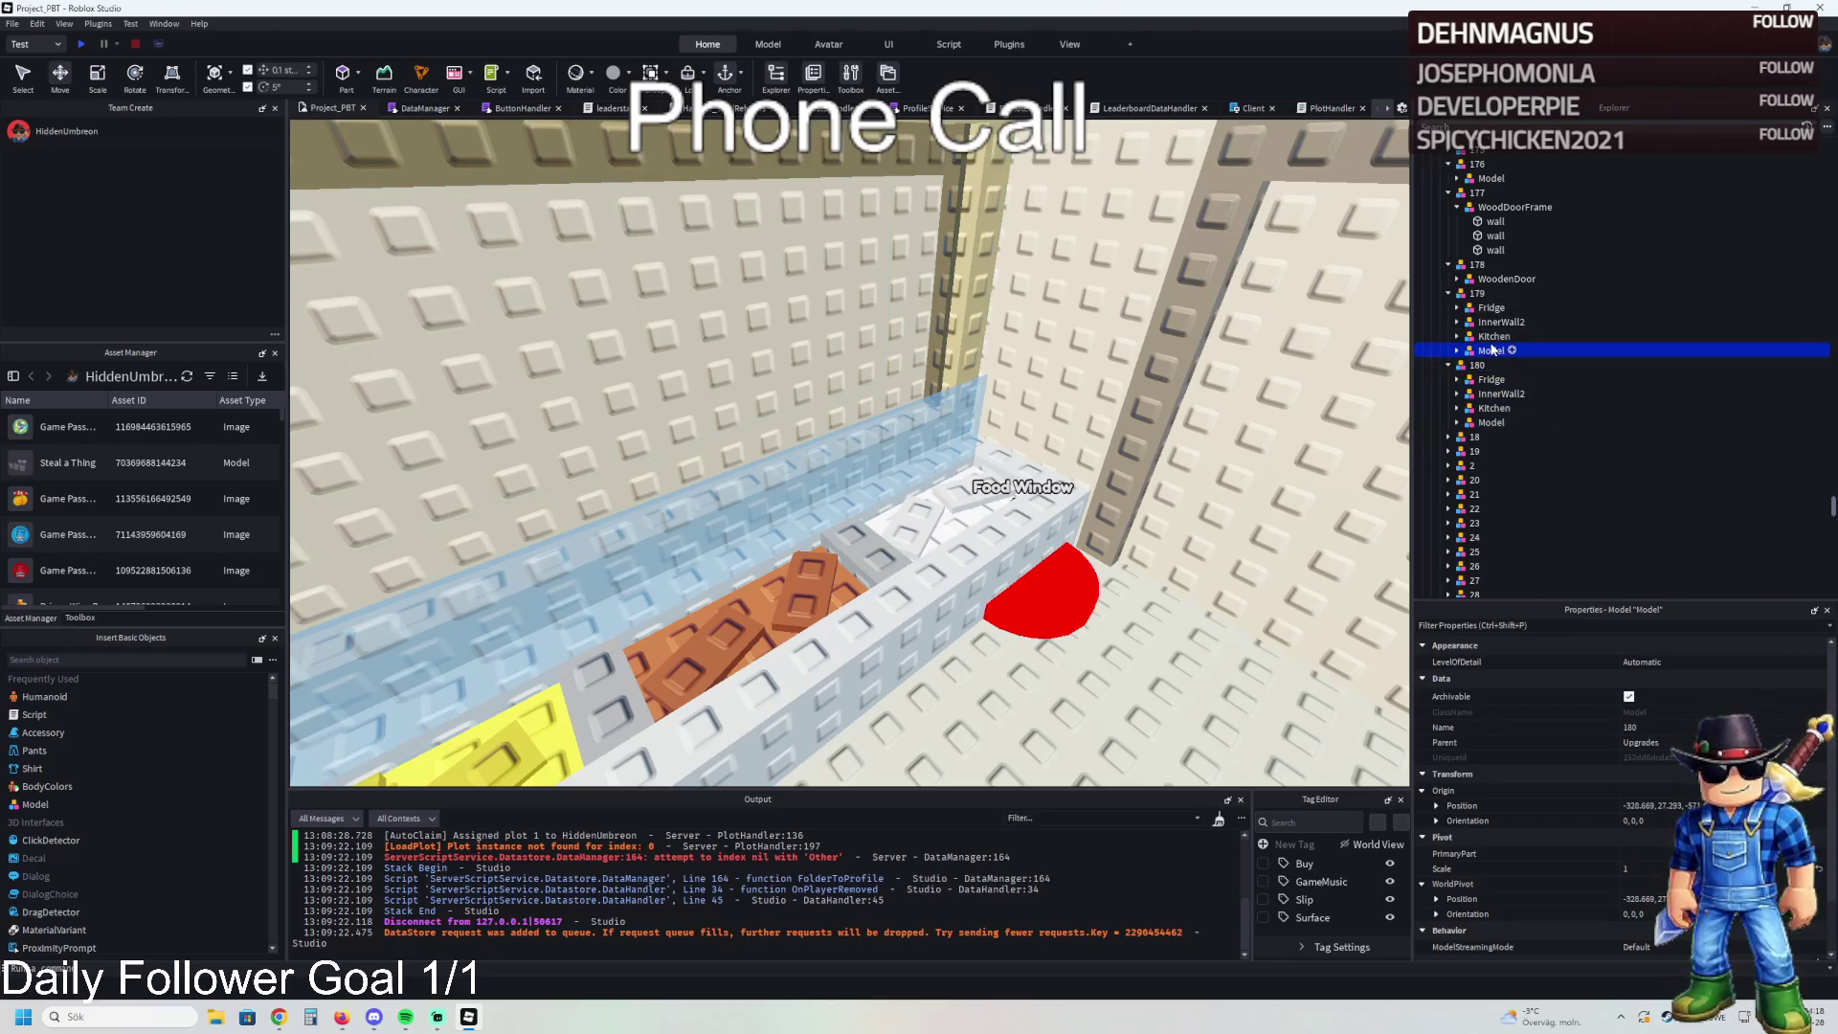
click(1494, 324)
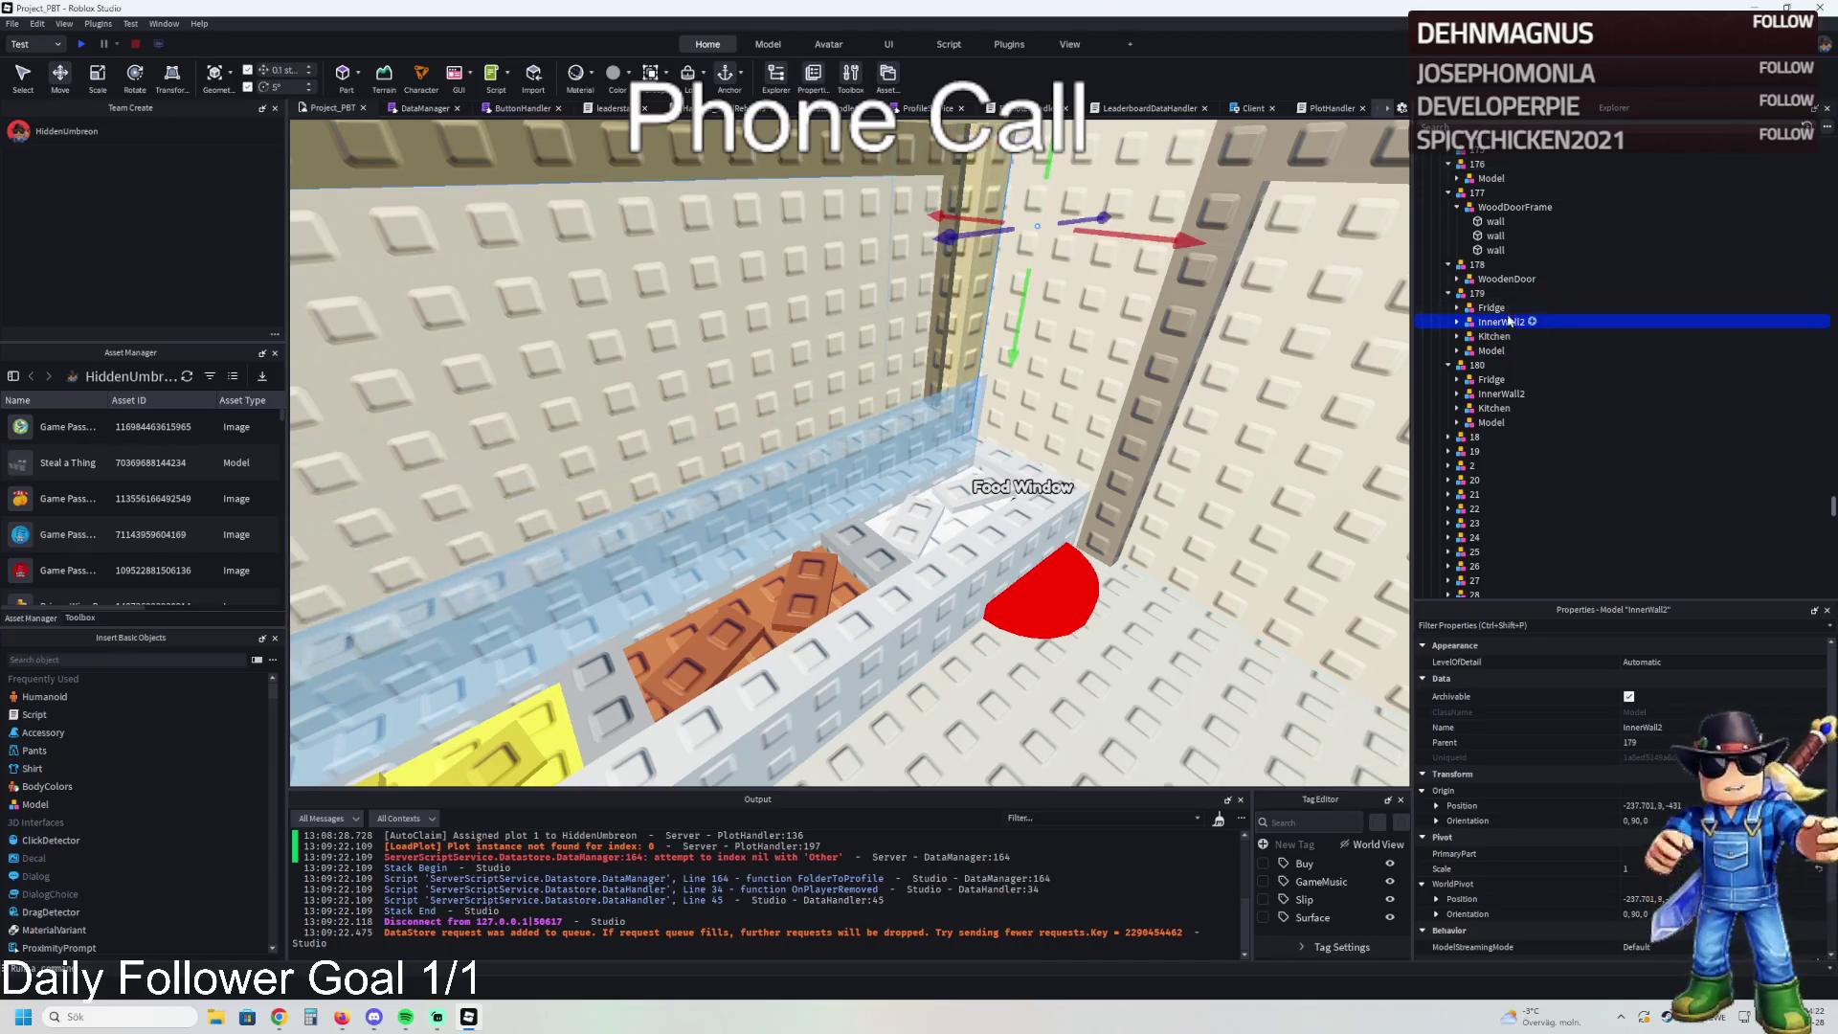
click(1492, 307)
key(Delete)
click(1492, 322)
key(Delete)
click(1490, 323)
key(Delete)
click(1491, 351)
key(Delete)
- Duplicate upgrade folder 180 and name the copy 181
click(1492, 324)
key(ctrl+d)
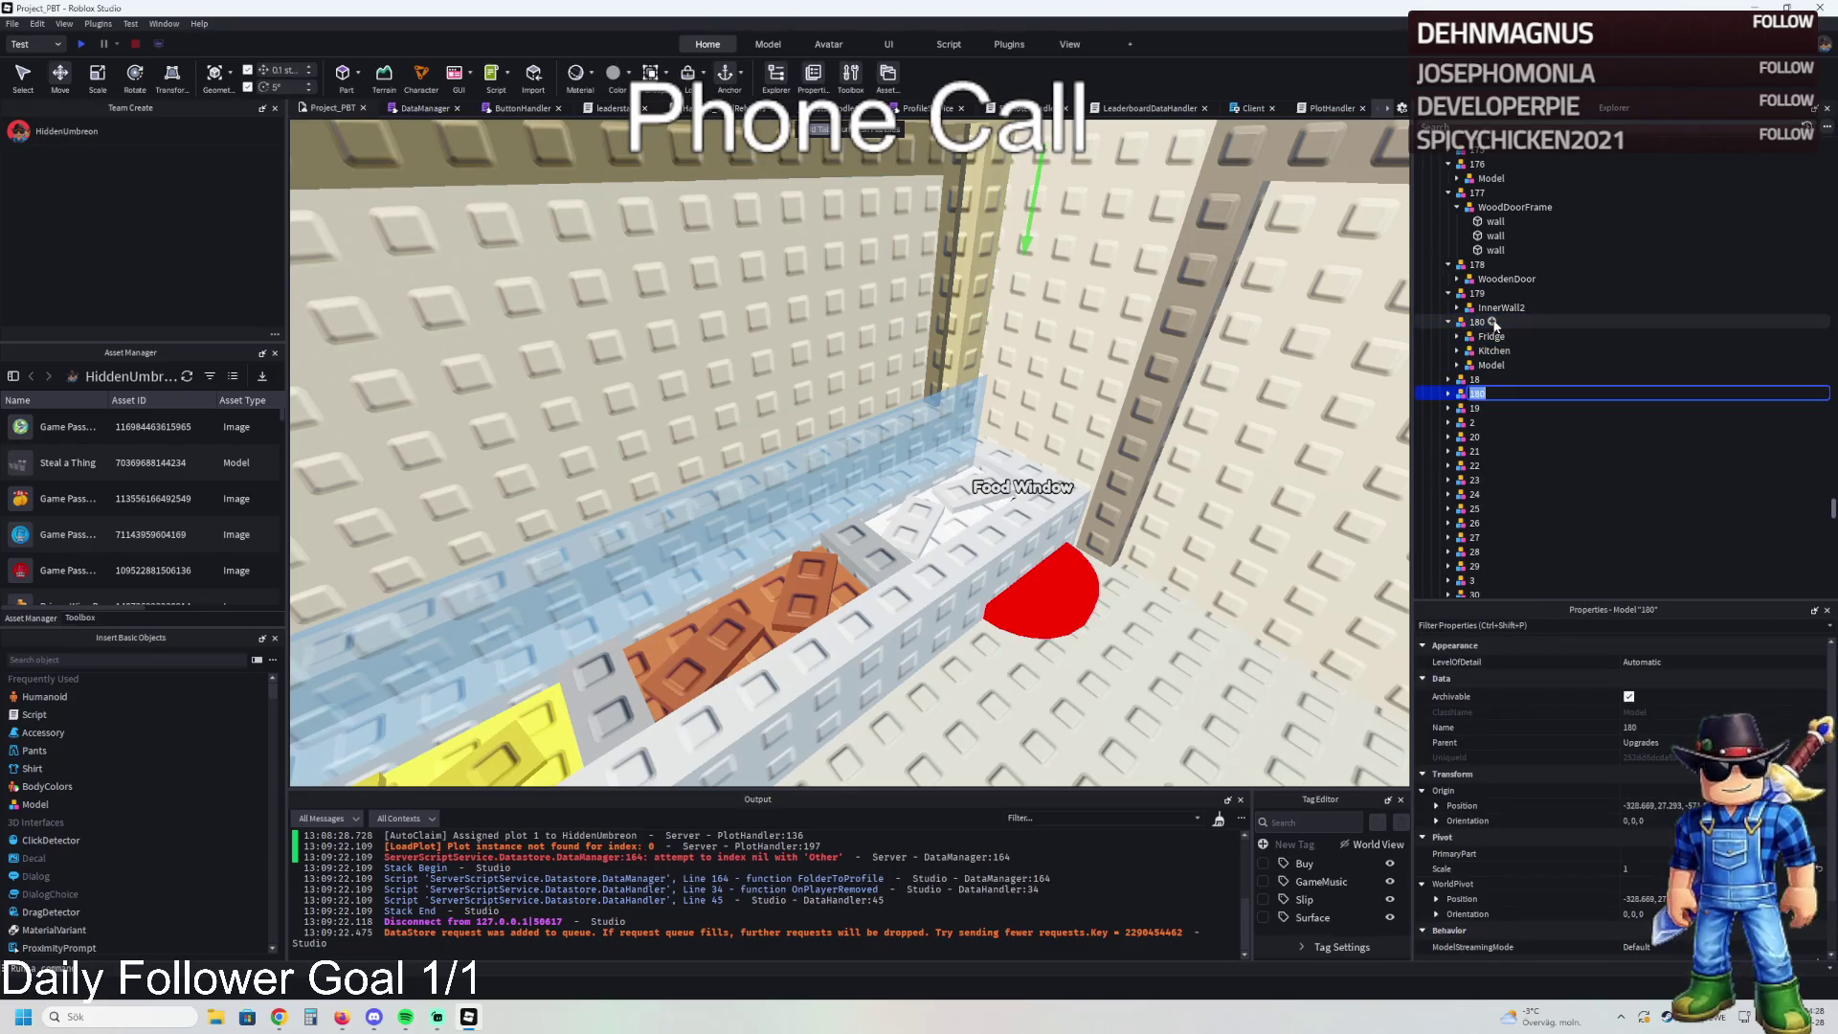
text(181)
key(Return)
- Inspect the Stove, Counter and Sink buy pads and the stove appliance in the viewport
key(f)
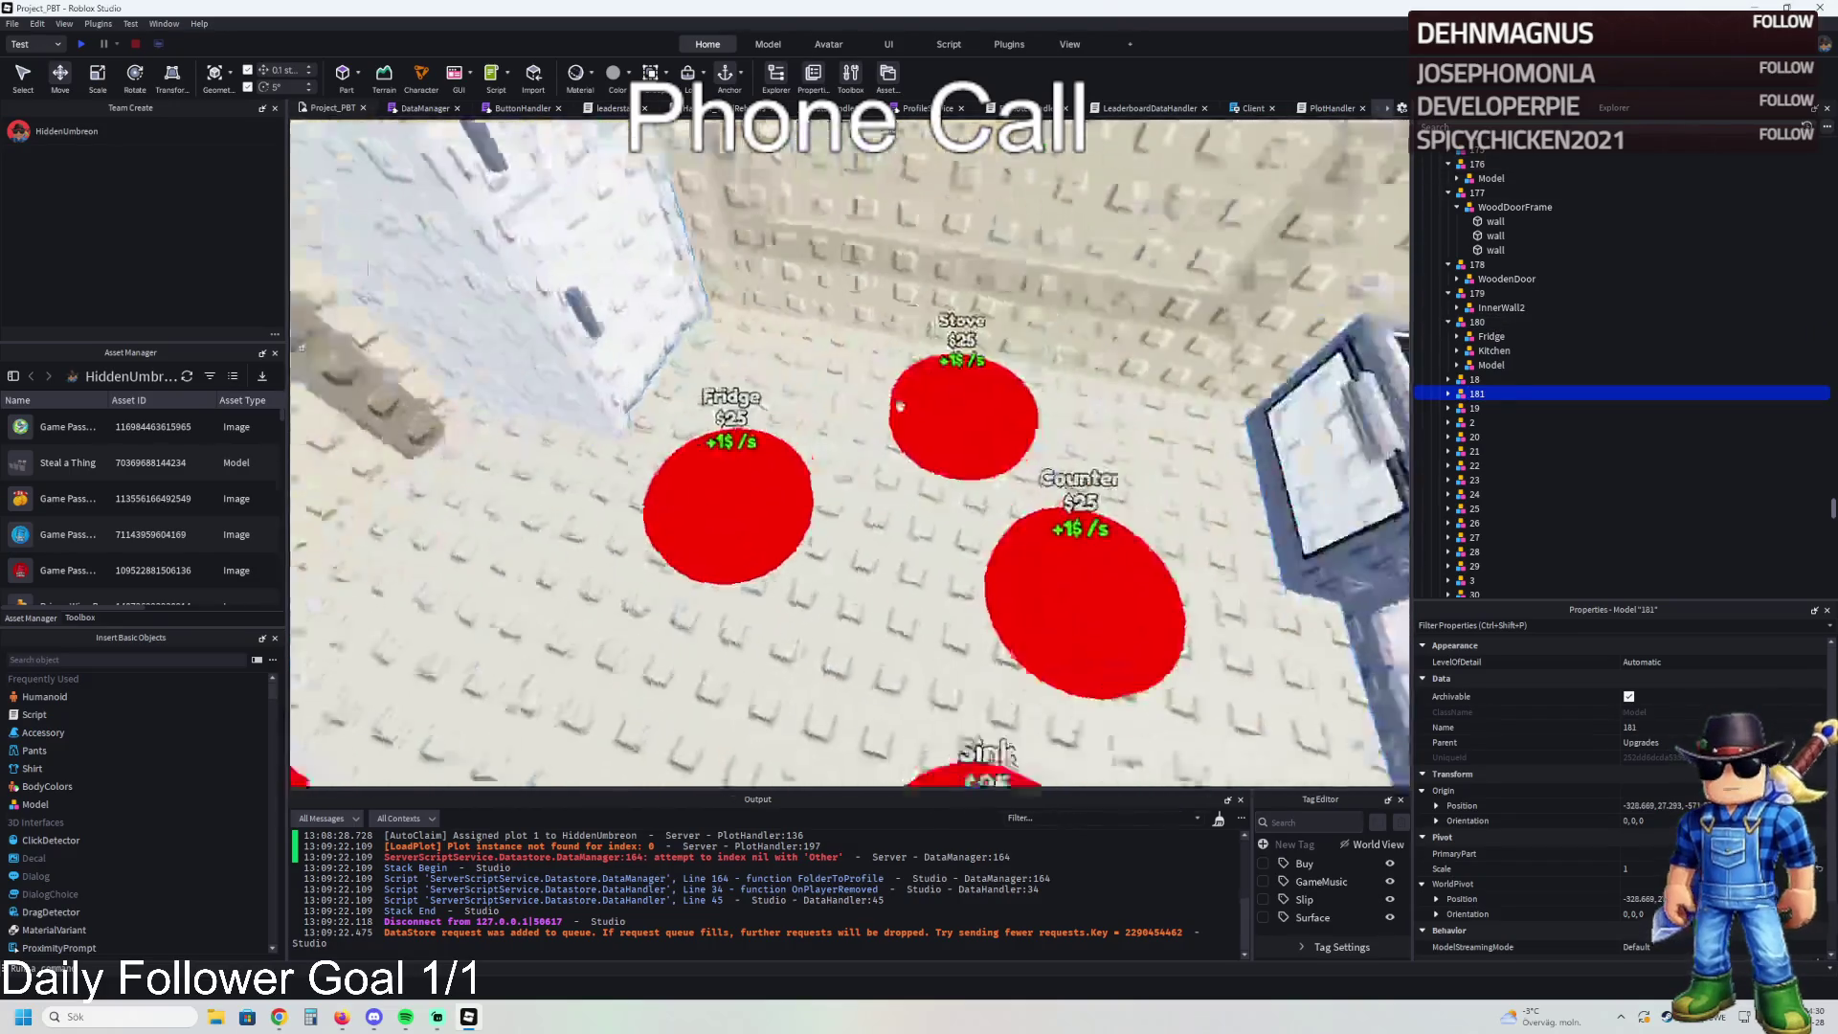
click(578, 390)
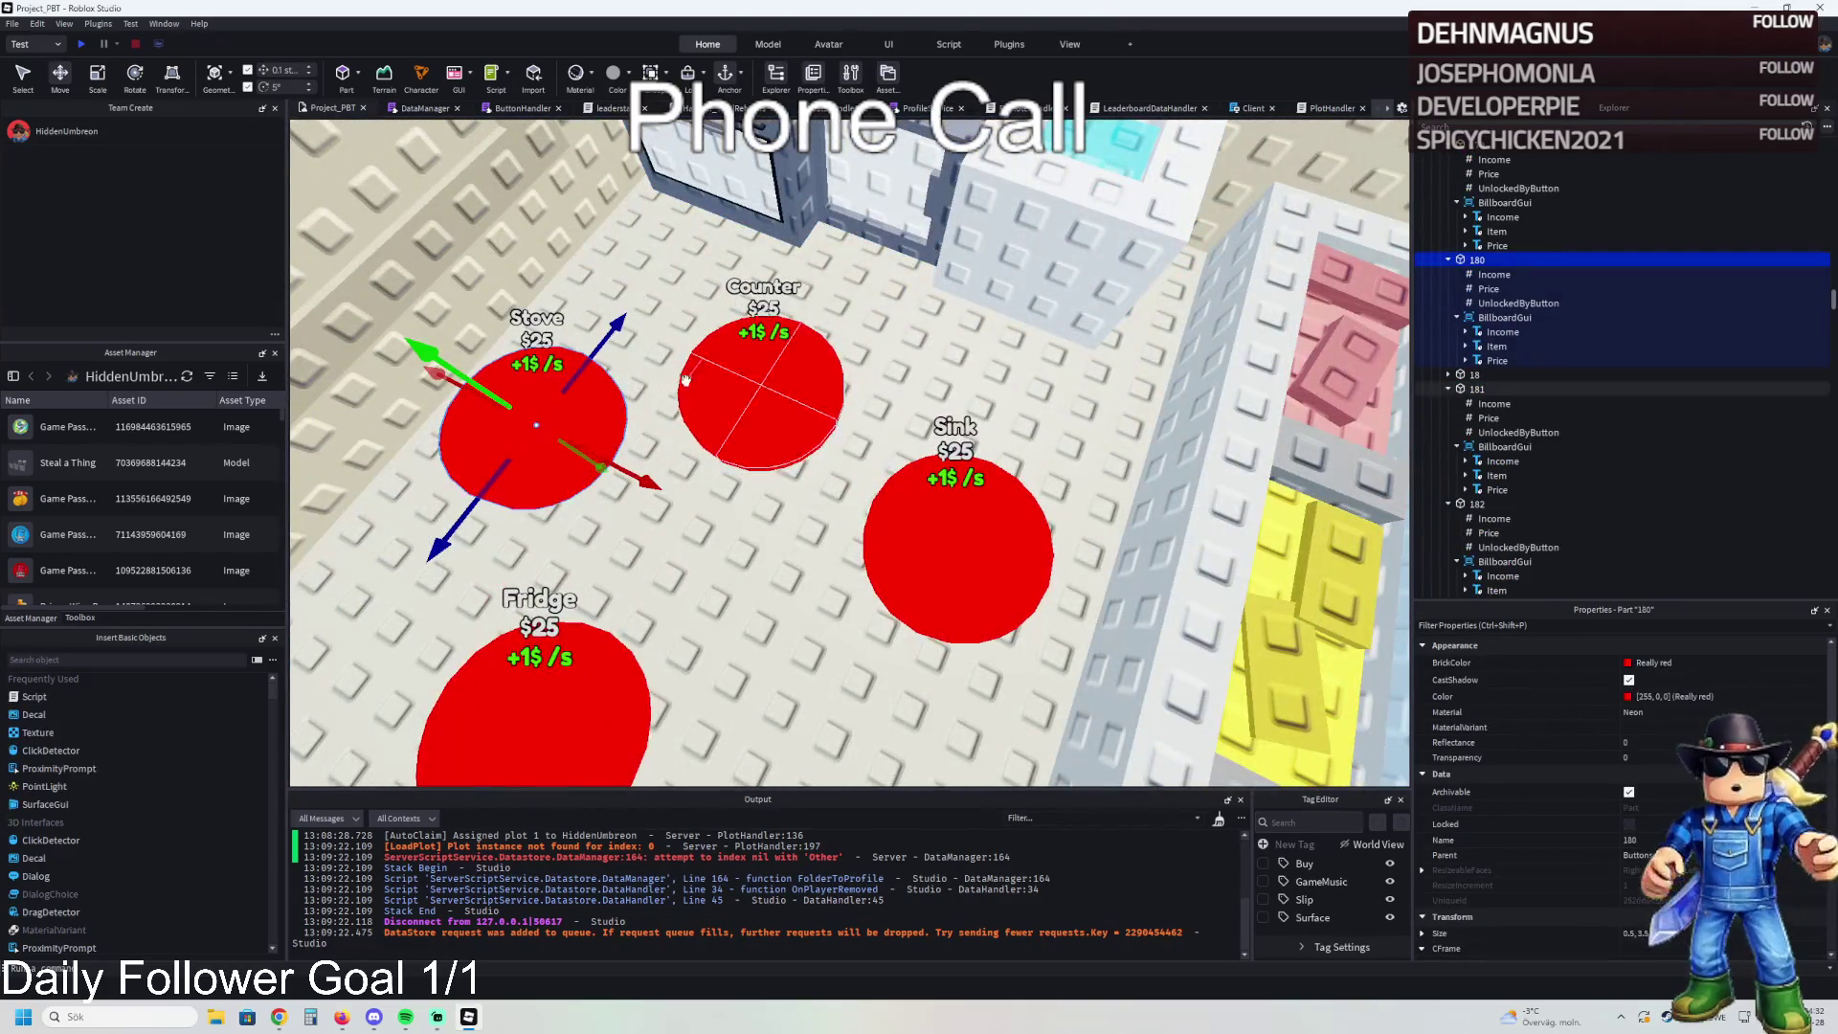
click(756, 380)
click(984, 514)
click(533, 412)
key(f)
- Duplicate upgrade folder 181 and name the copy 182
click(1477, 260)
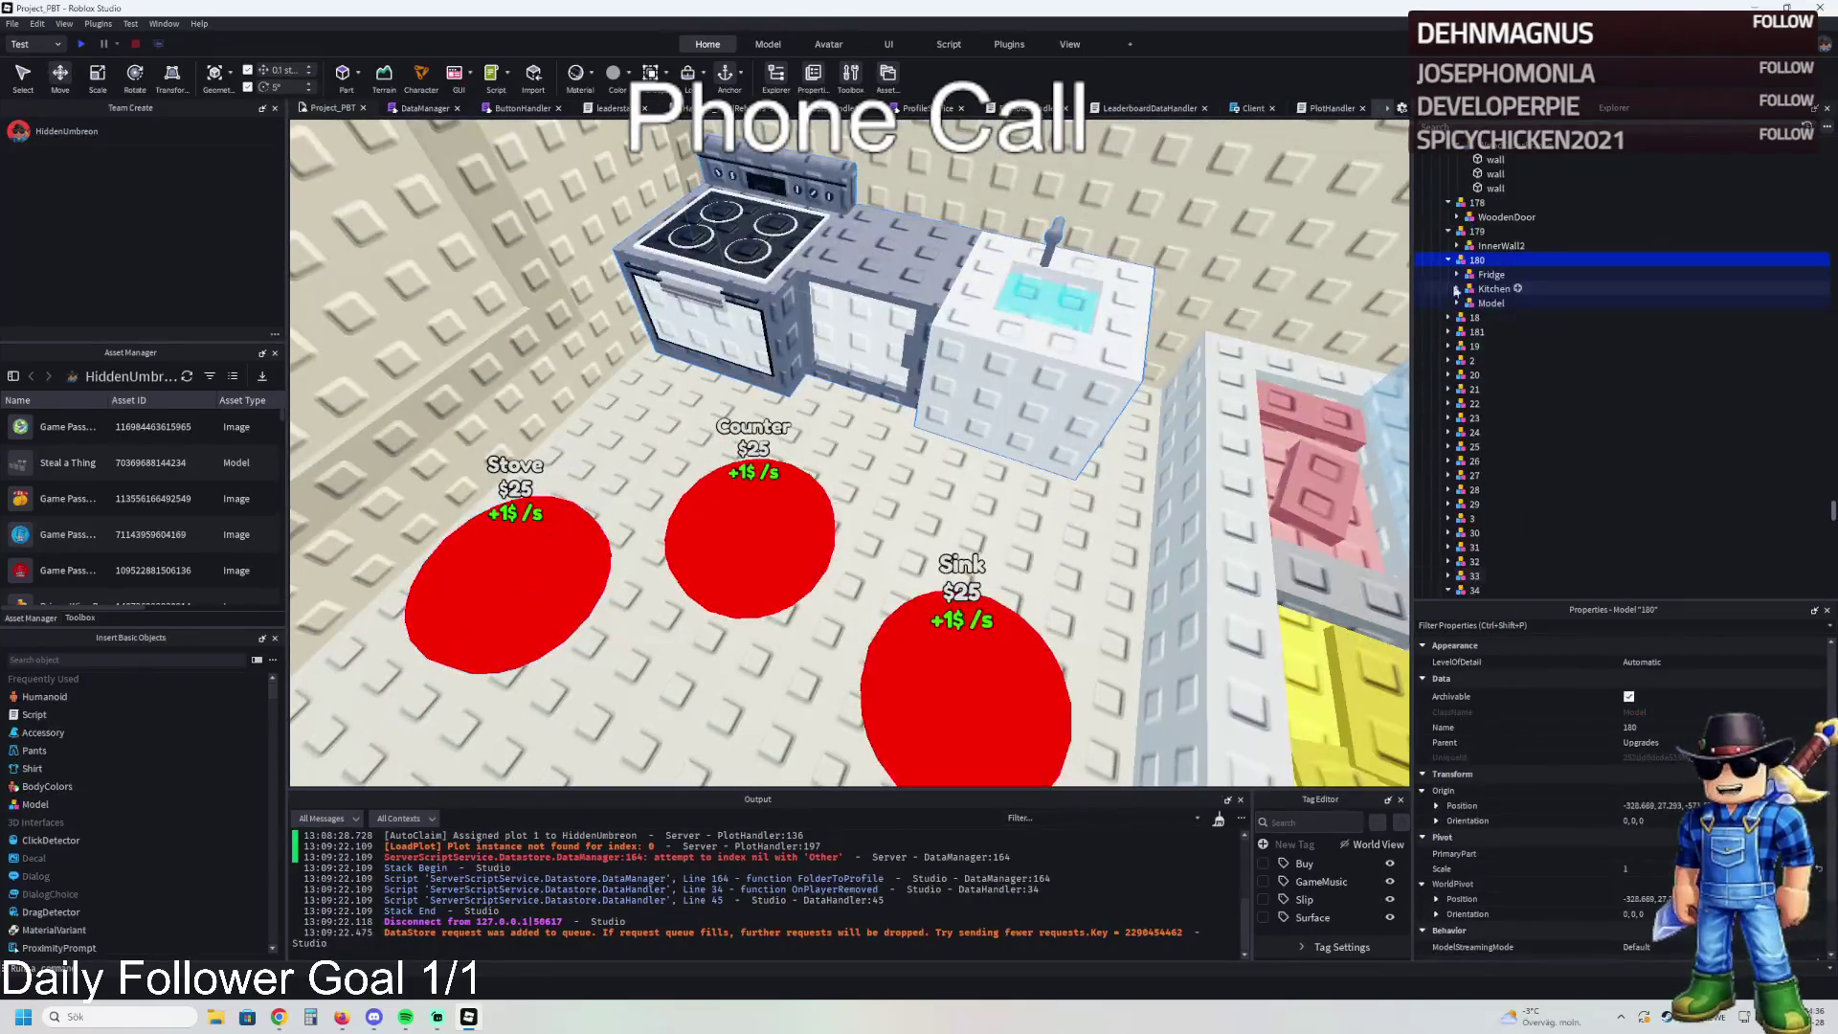
click(1477, 331)
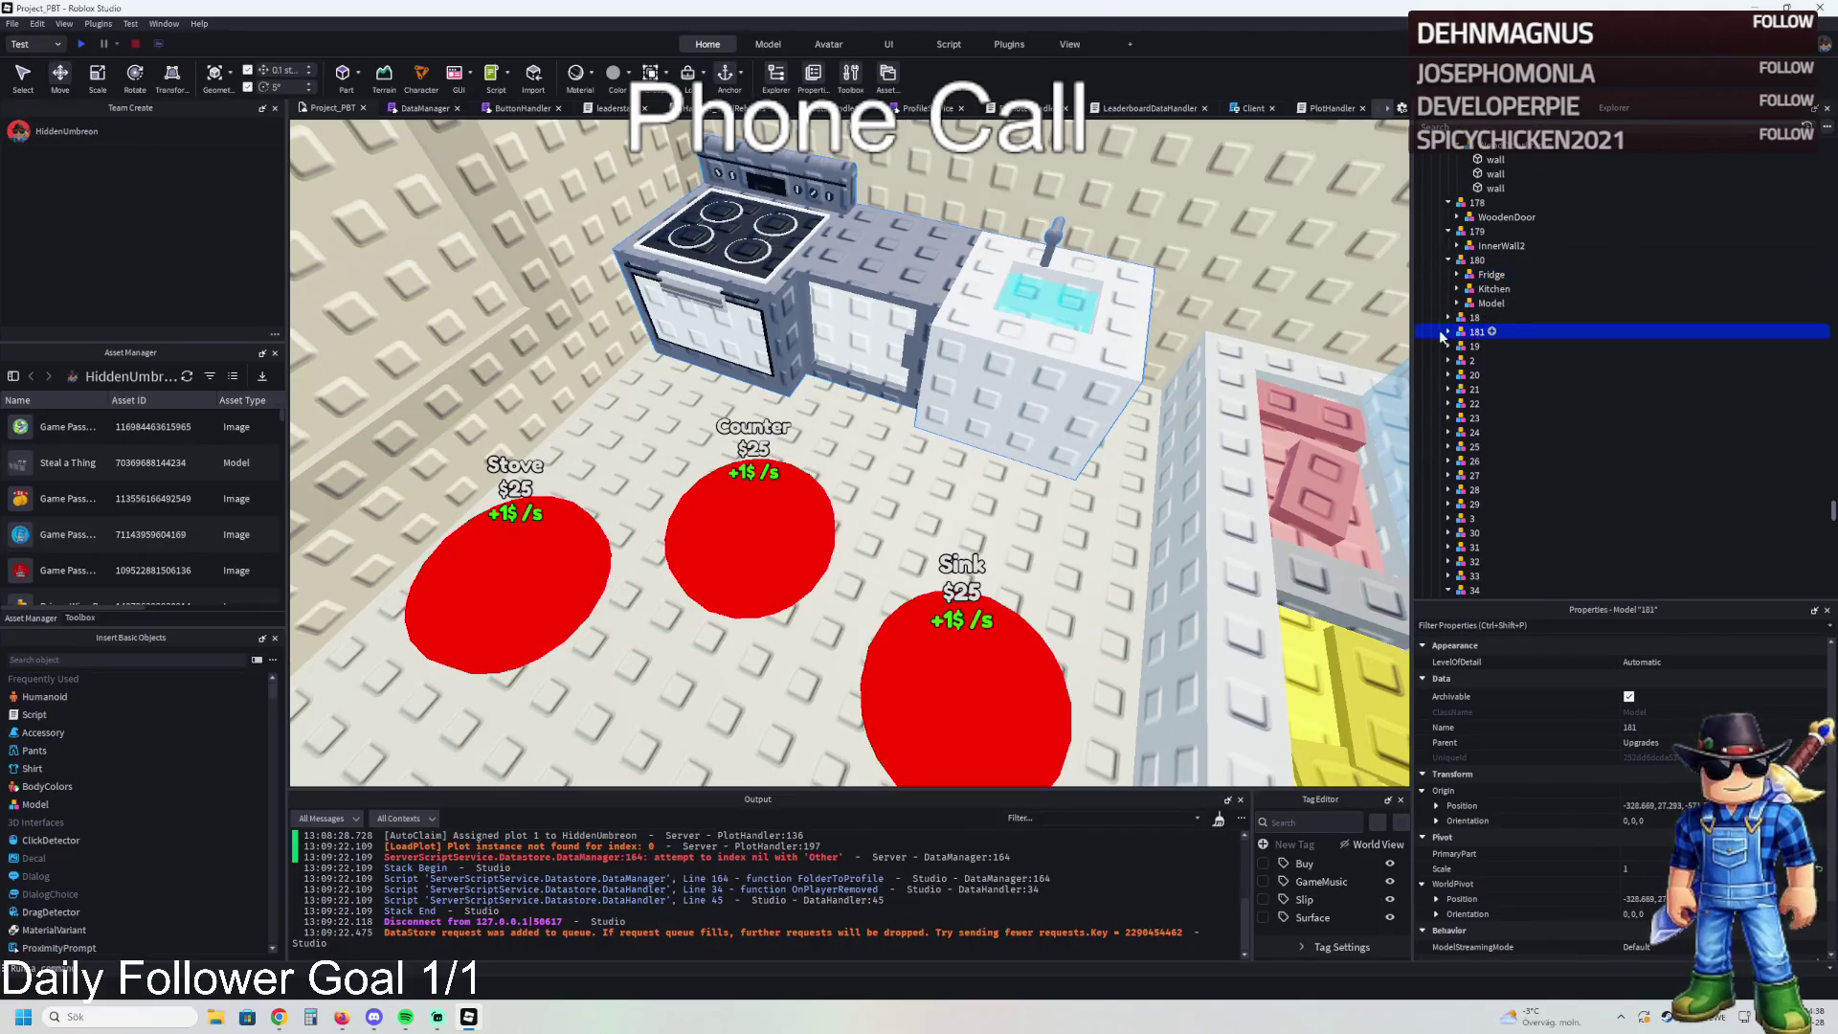
ctrl+click(1472, 335)
click(1532, 331)
key(ctrl+d)
key(F2)
text(182)
key(Return)
- Expand the stove Model and Kitchen in Explorer and select the Sink
click(1489, 302)
click(1457, 303)
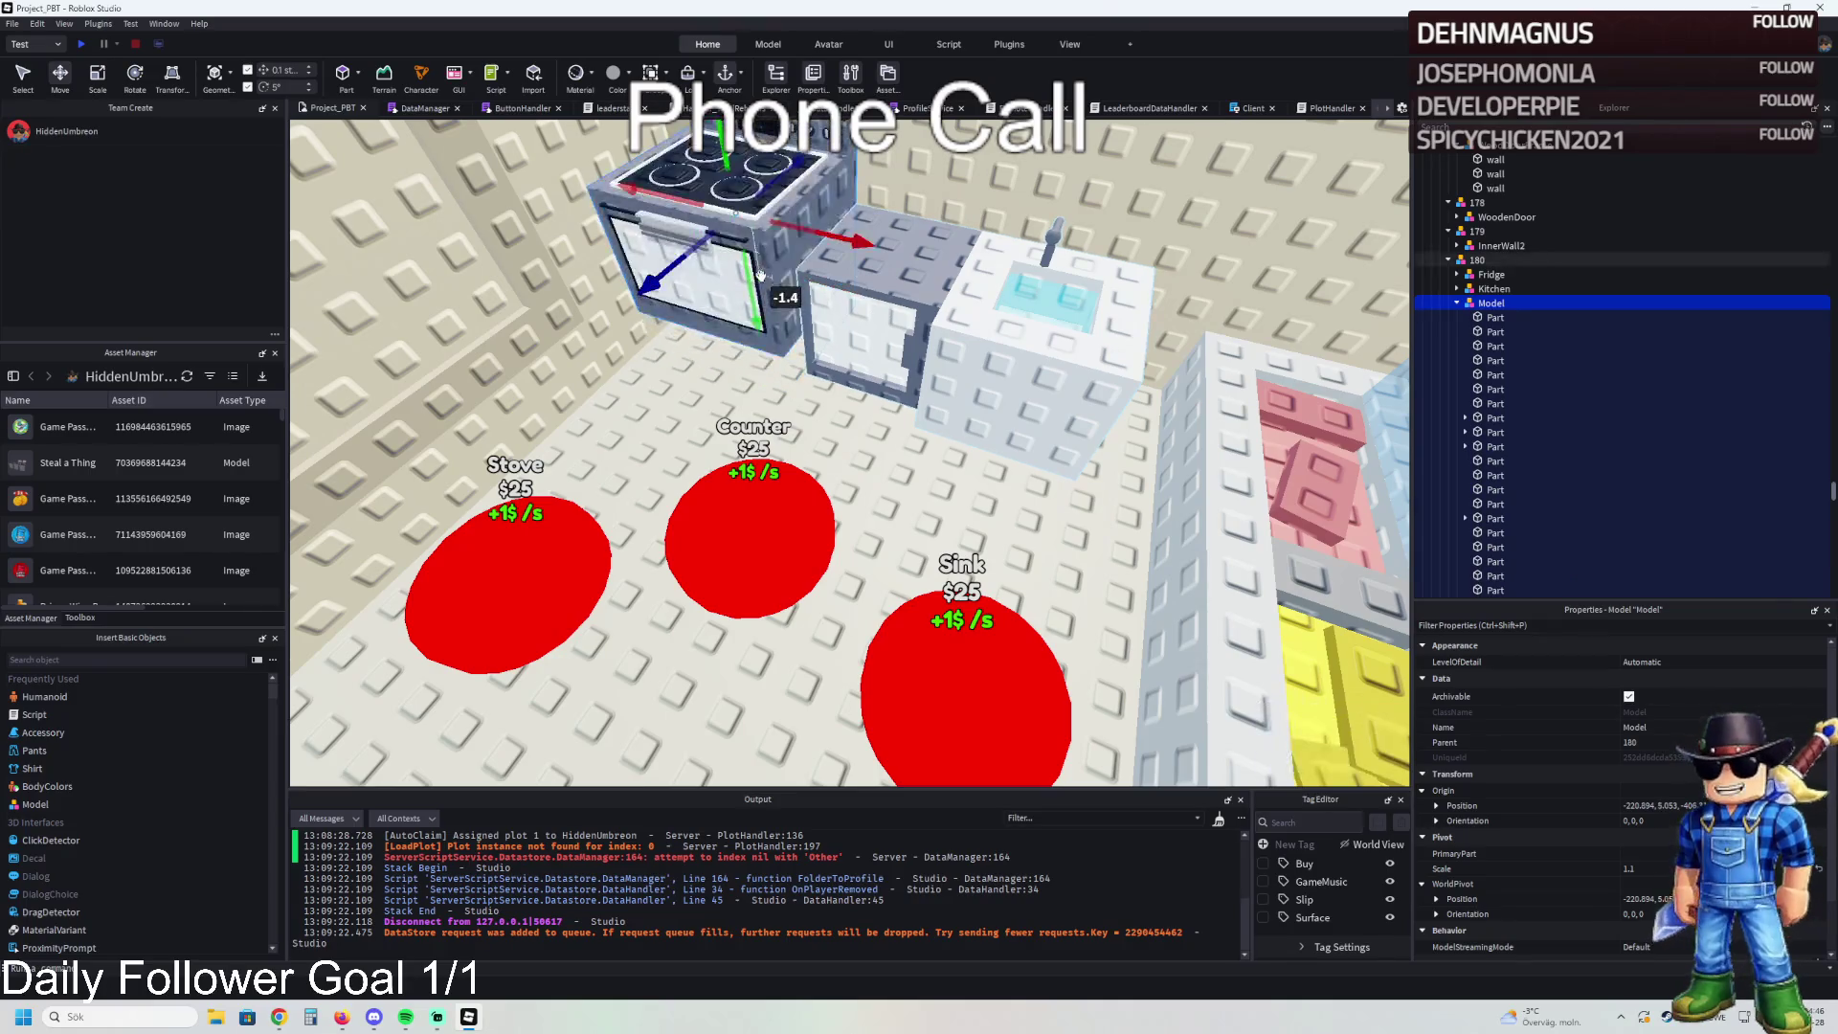
click(1457, 302)
click(1458, 288)
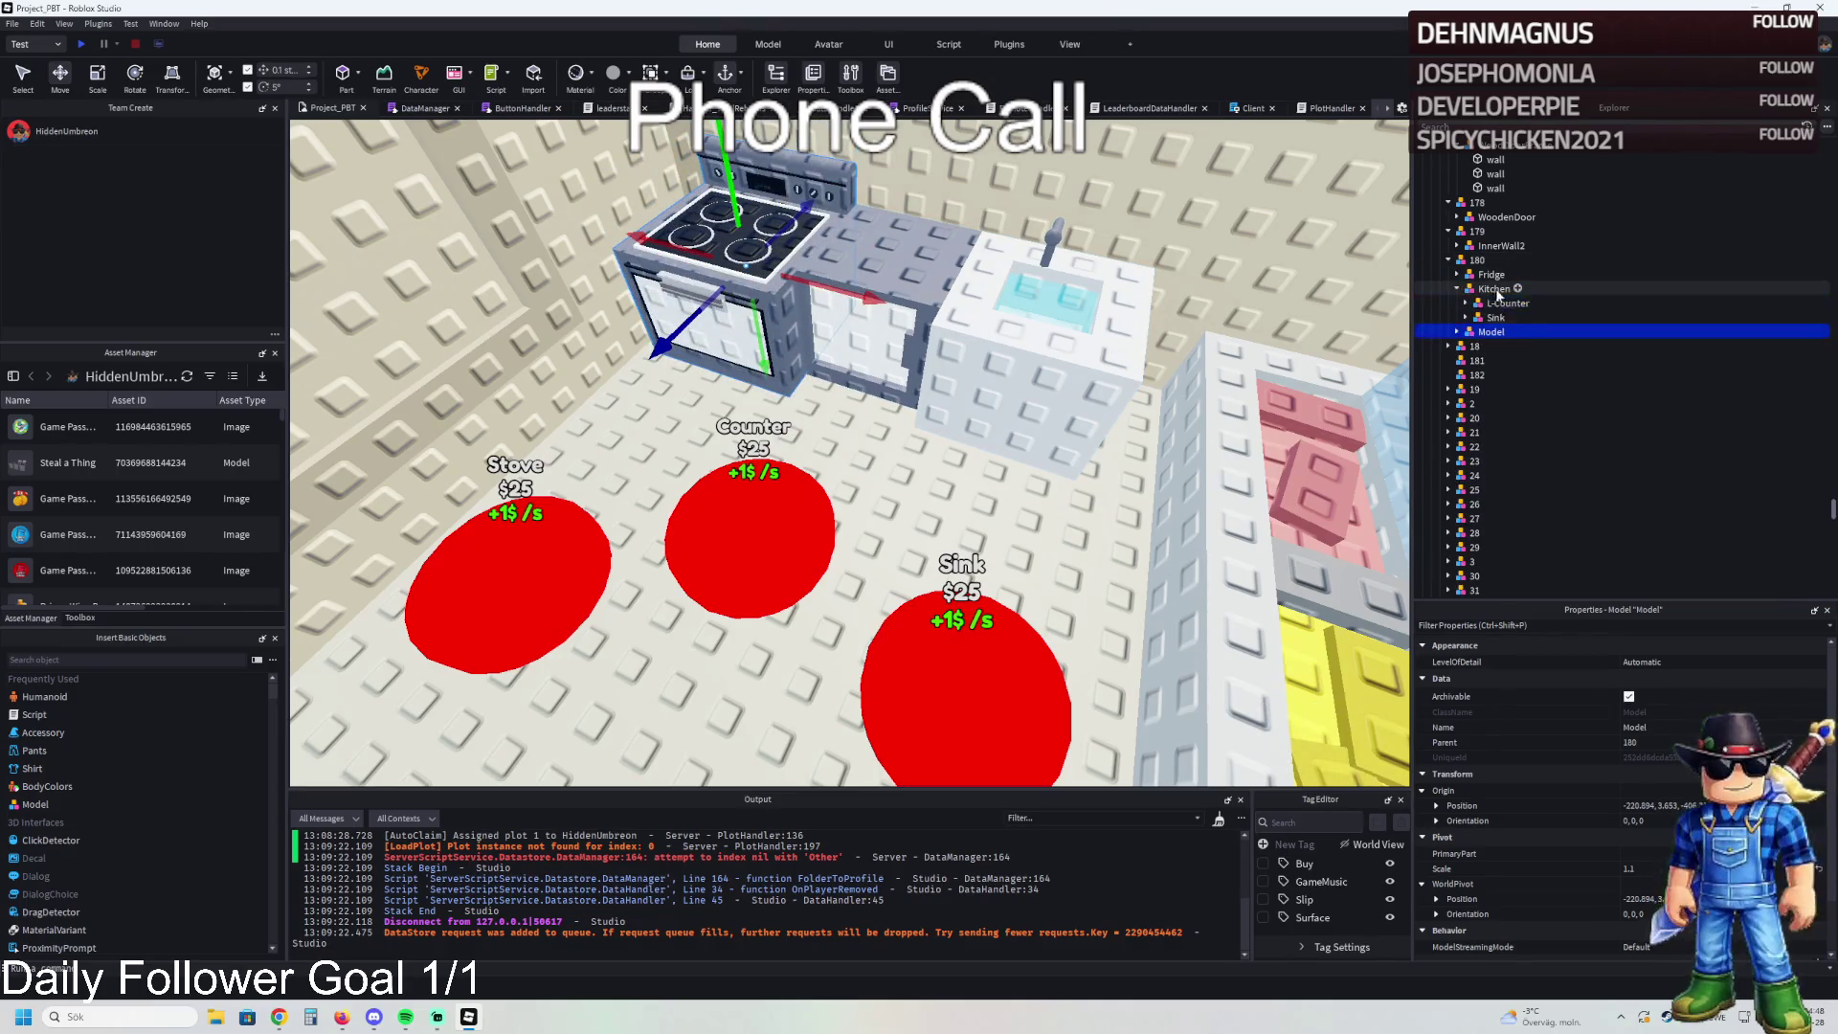
click(1497, 317)
- Duplicate folder 182 into new folders 183 and 184, then move the Sink into 182
click(1524, 374)
key(ctrl+d)
text(183)
key(Return)
key(ctrl+d)
text(184)
key(Return)
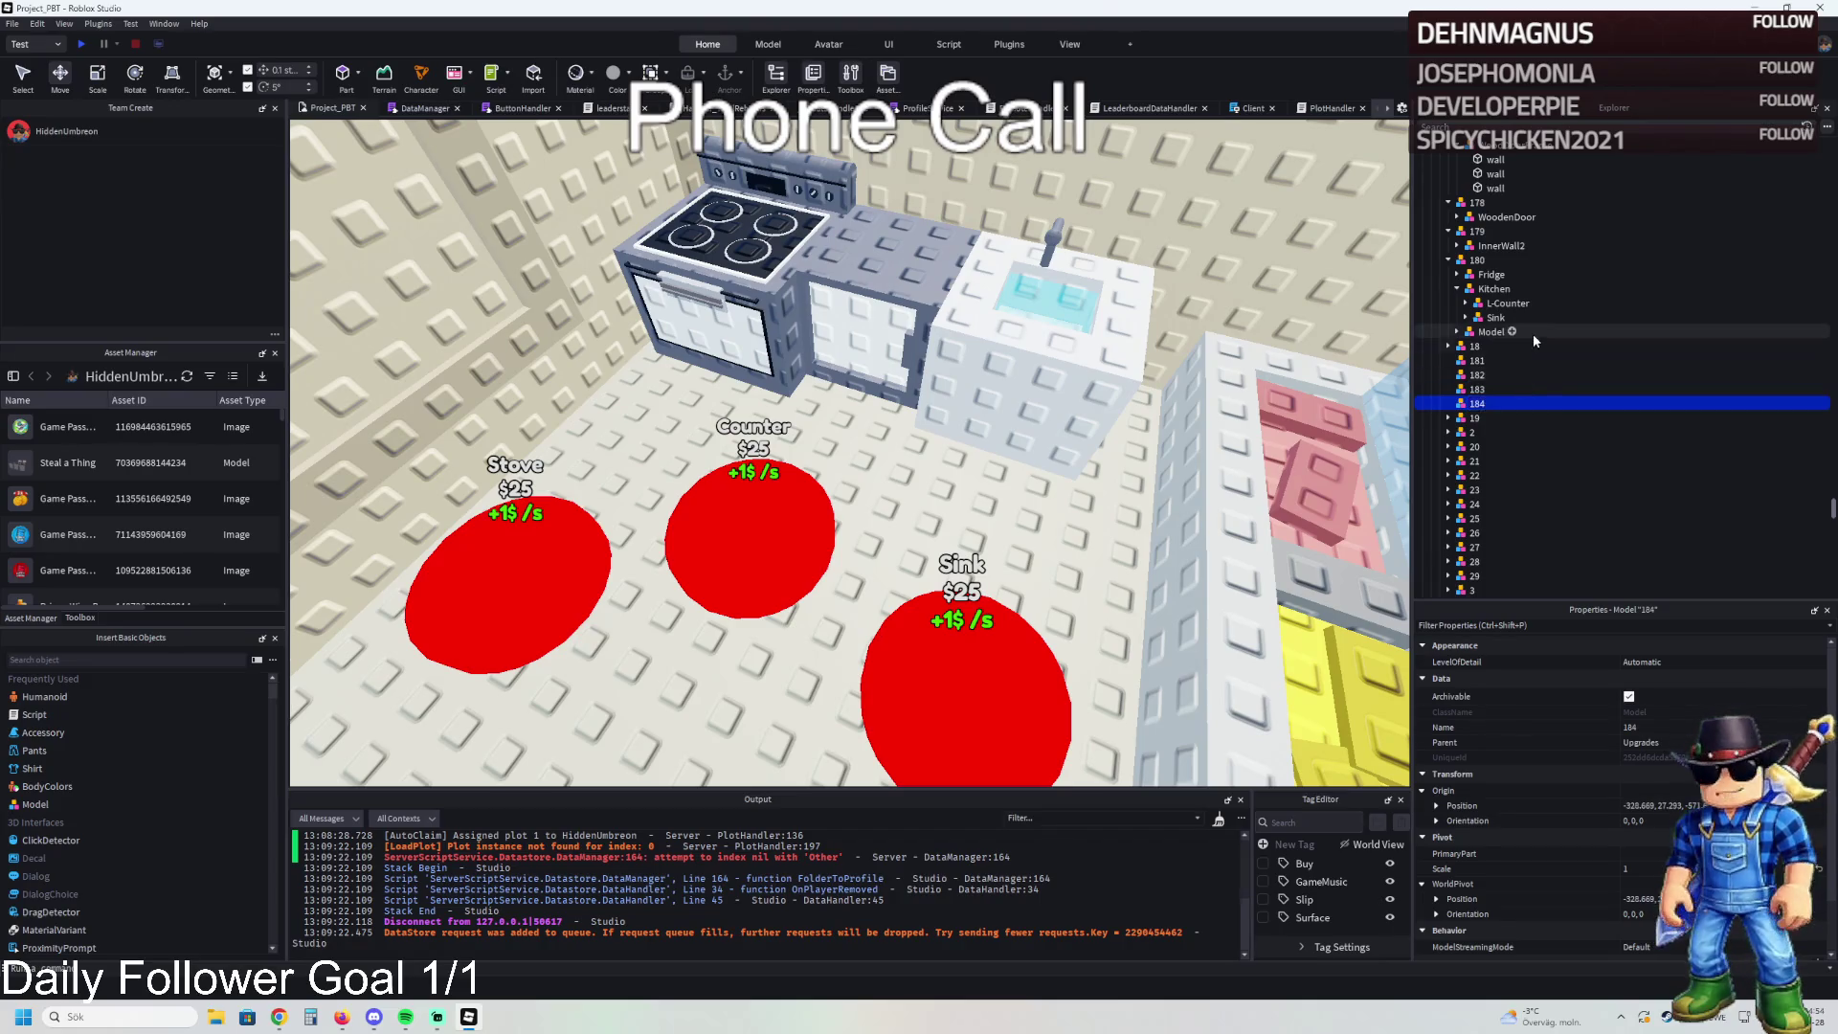
drag(1496, 317, 1483, 379)
- Move the L-Counter into upgrade 181 and the Fridge into upgrade 183
click(1489, 304)
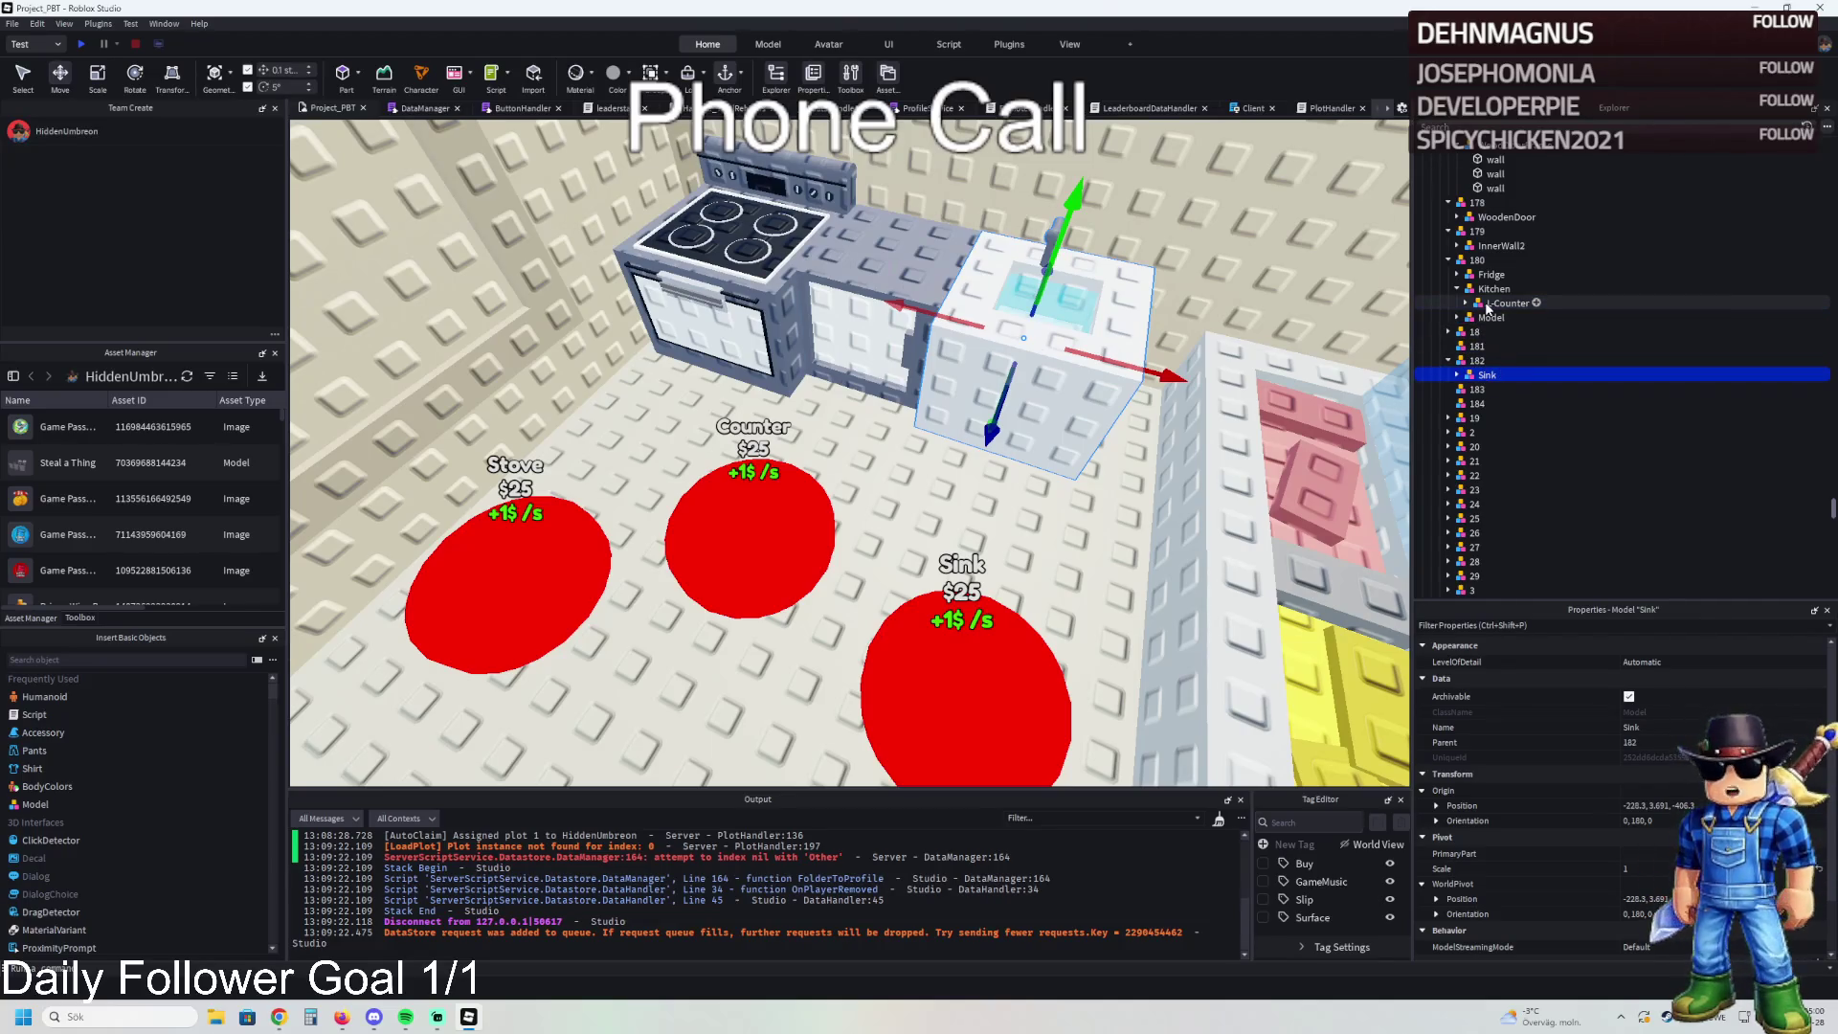
drag(1500, 358, 1499, 347)
click(1483, 280)
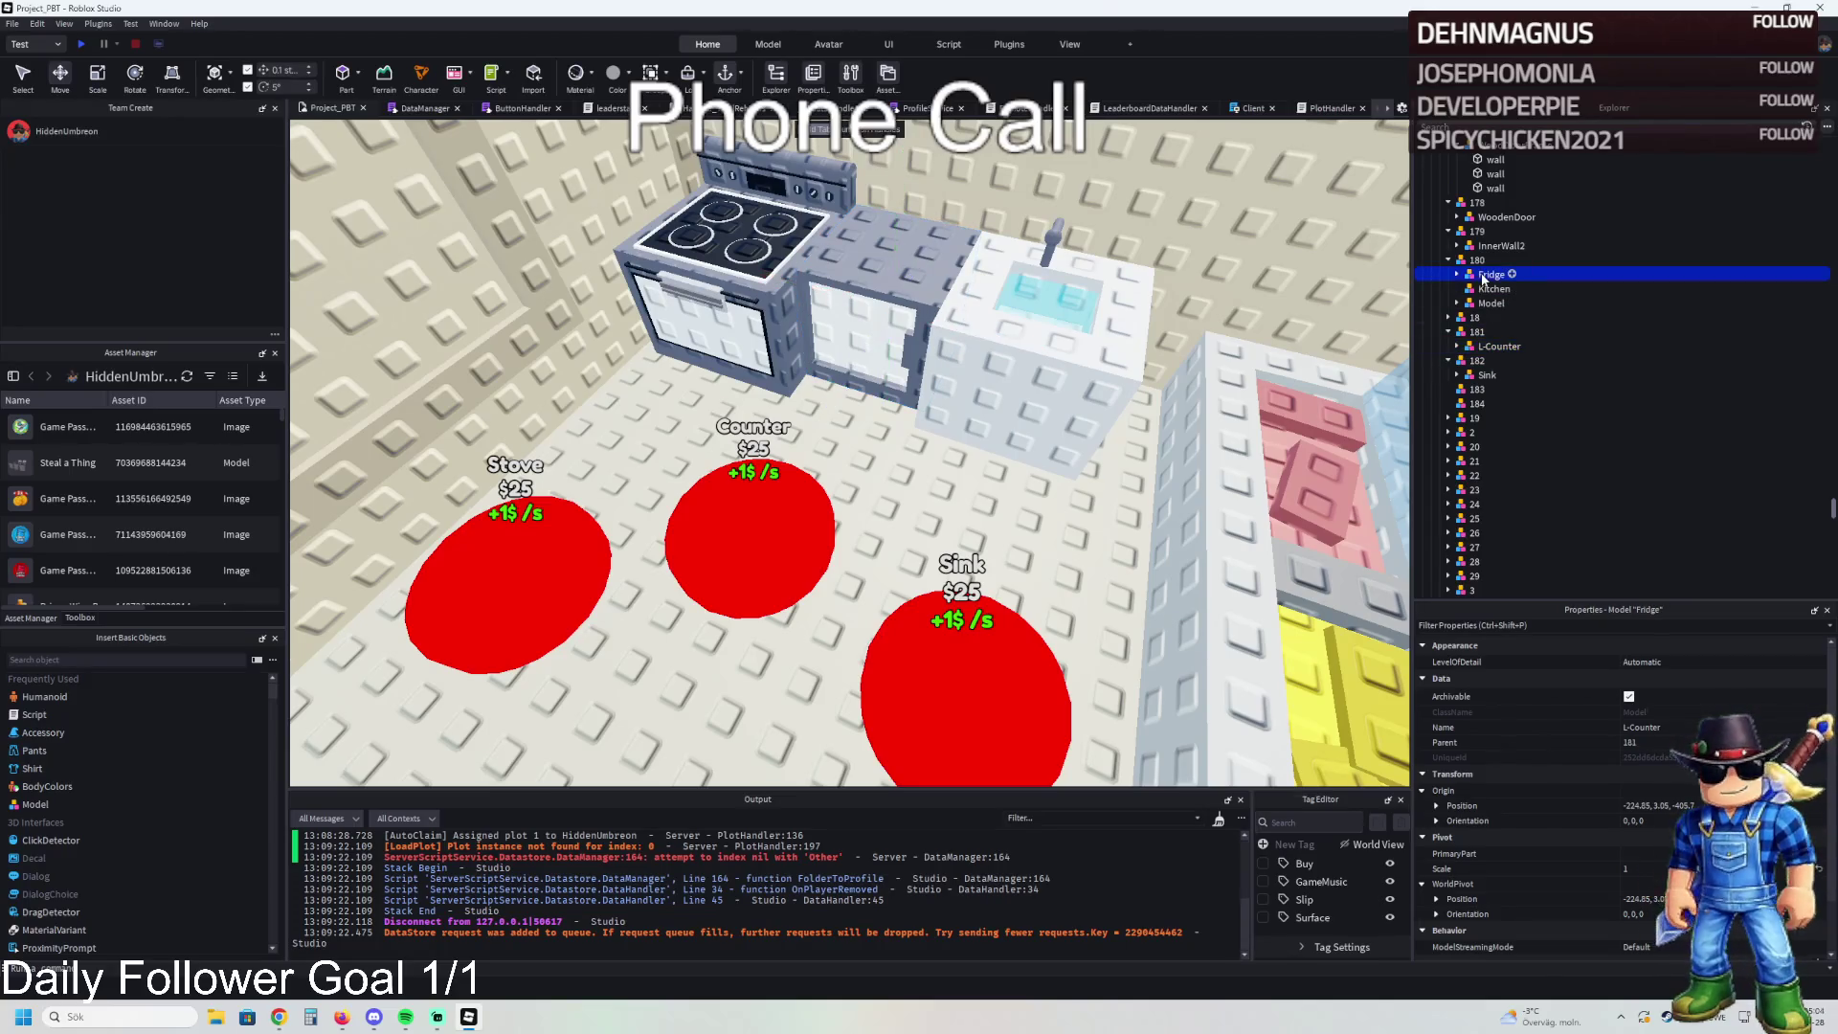
drag(1489, 392, 1489, 391)
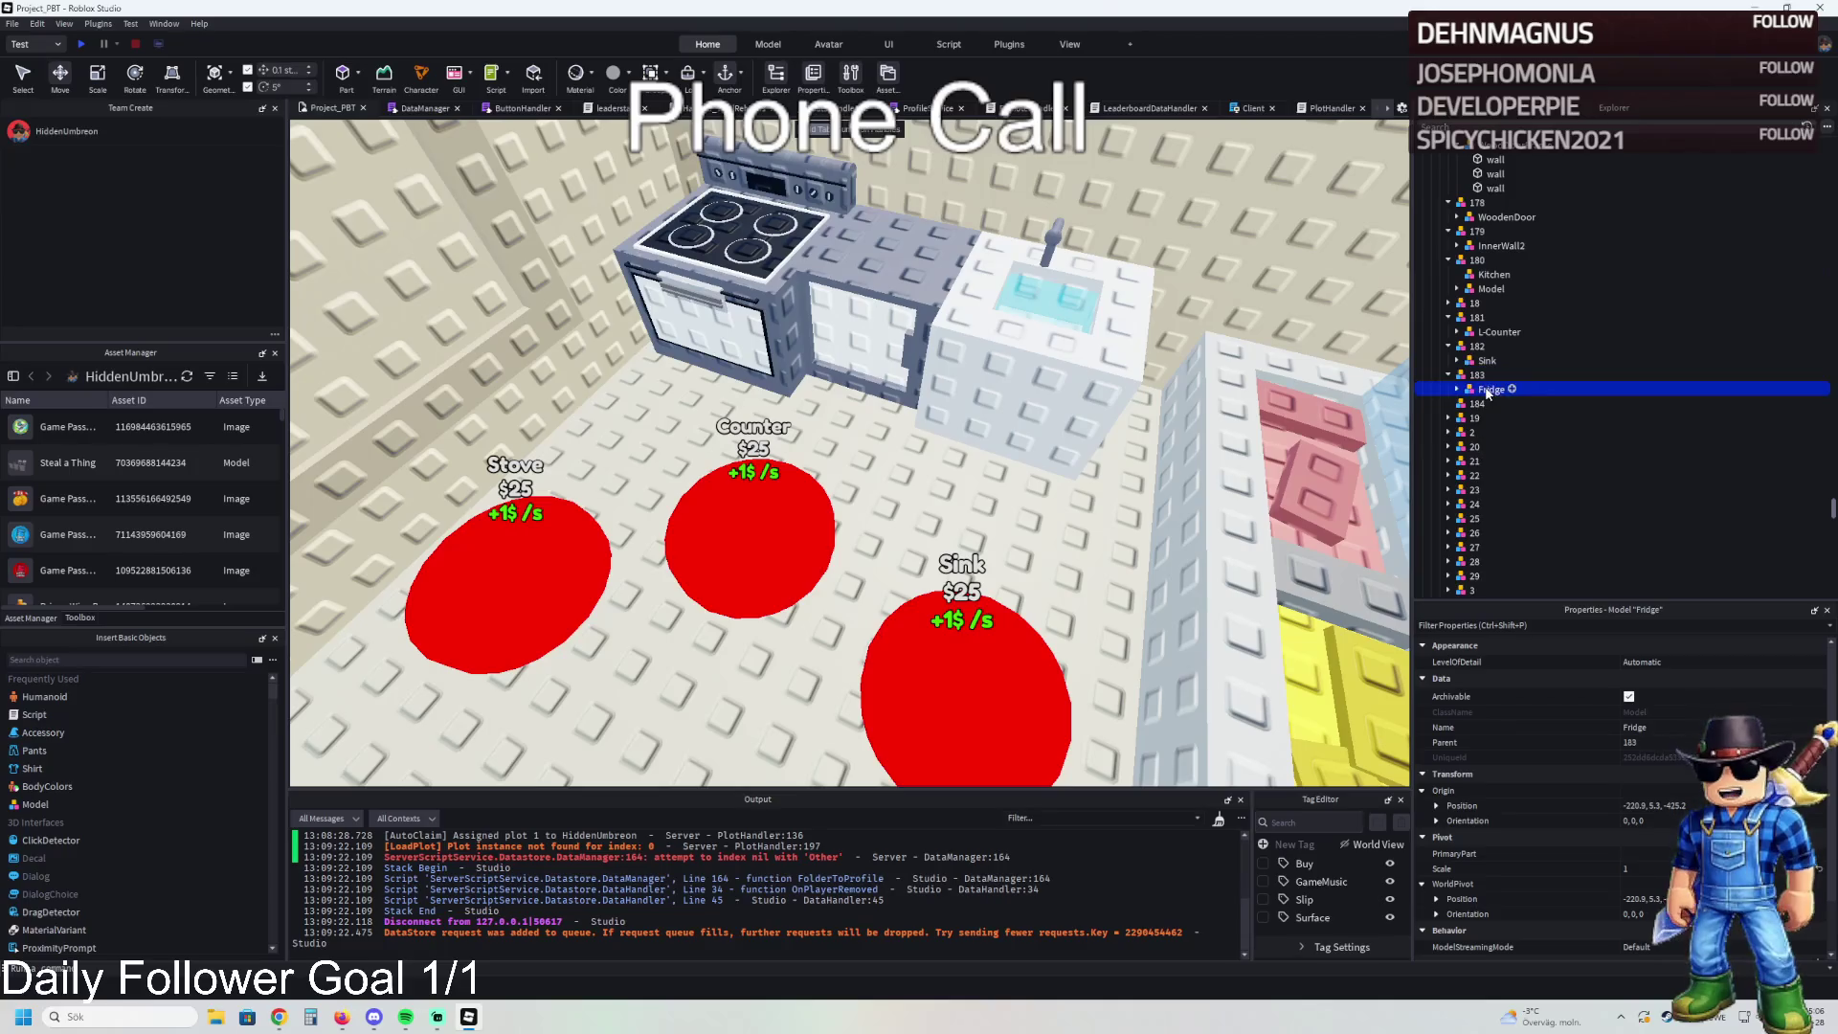
key(f)
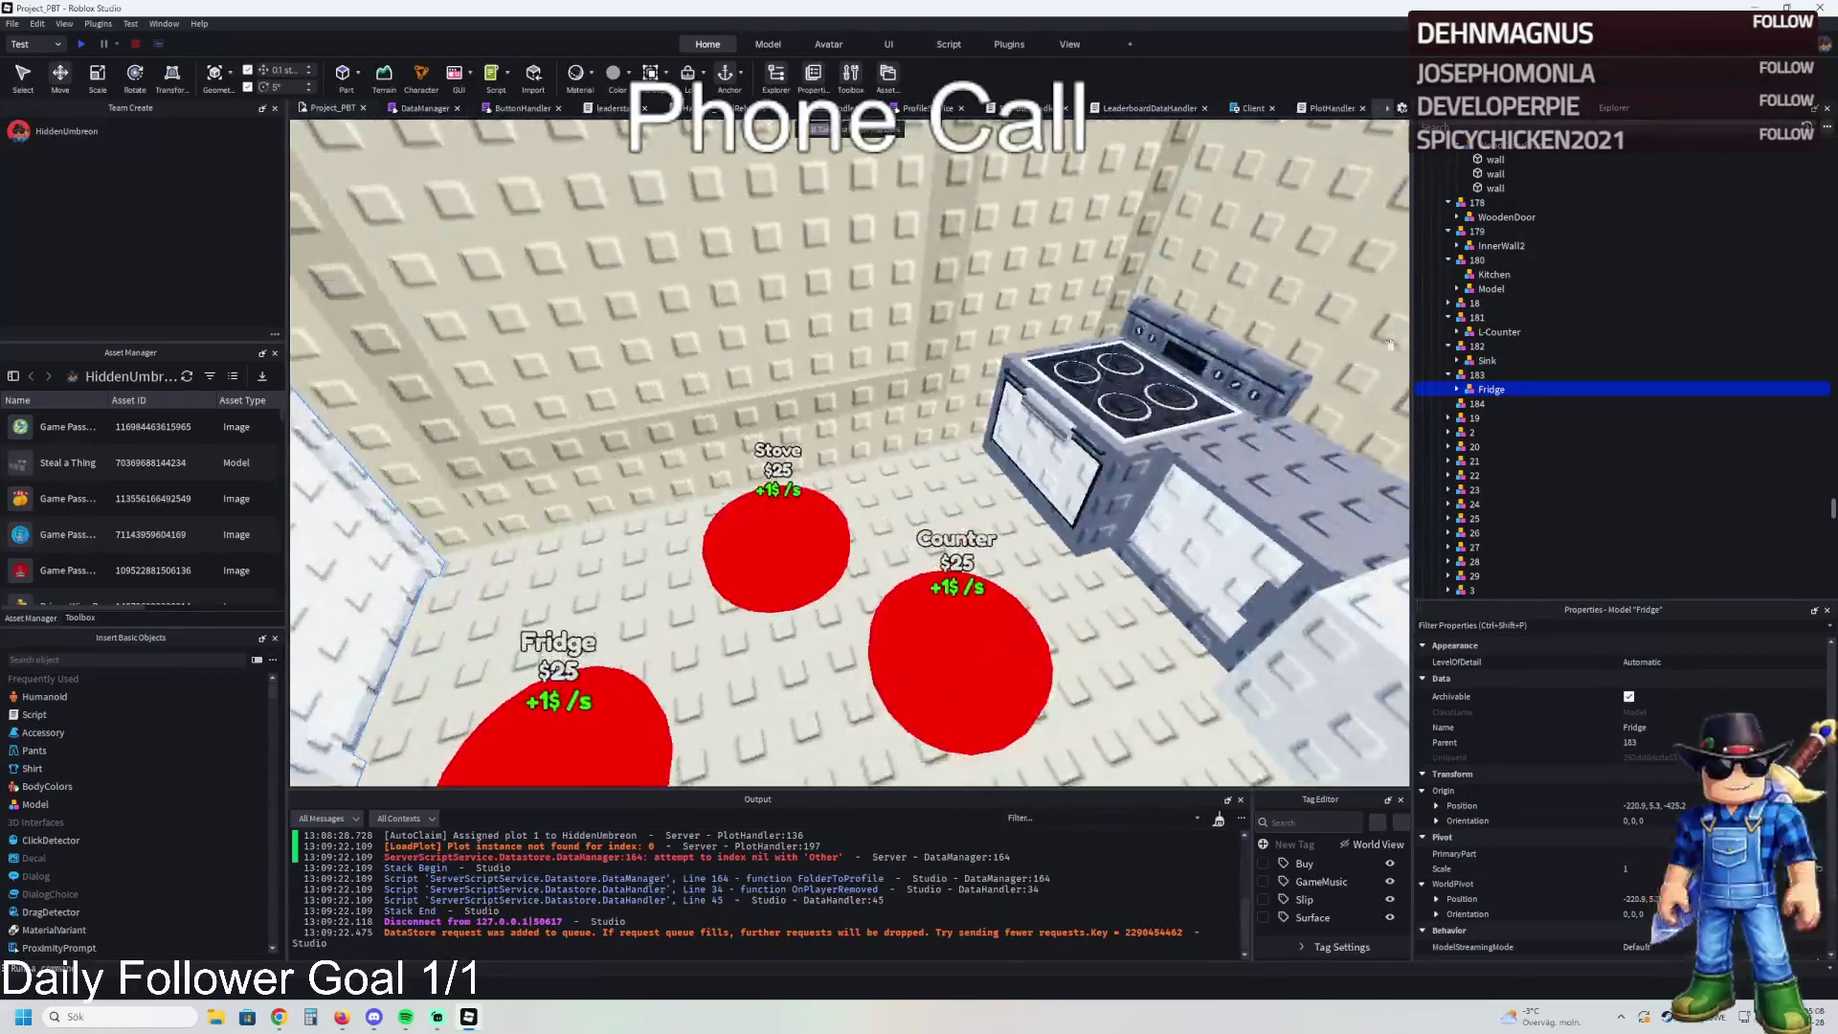
click(1467, 401)
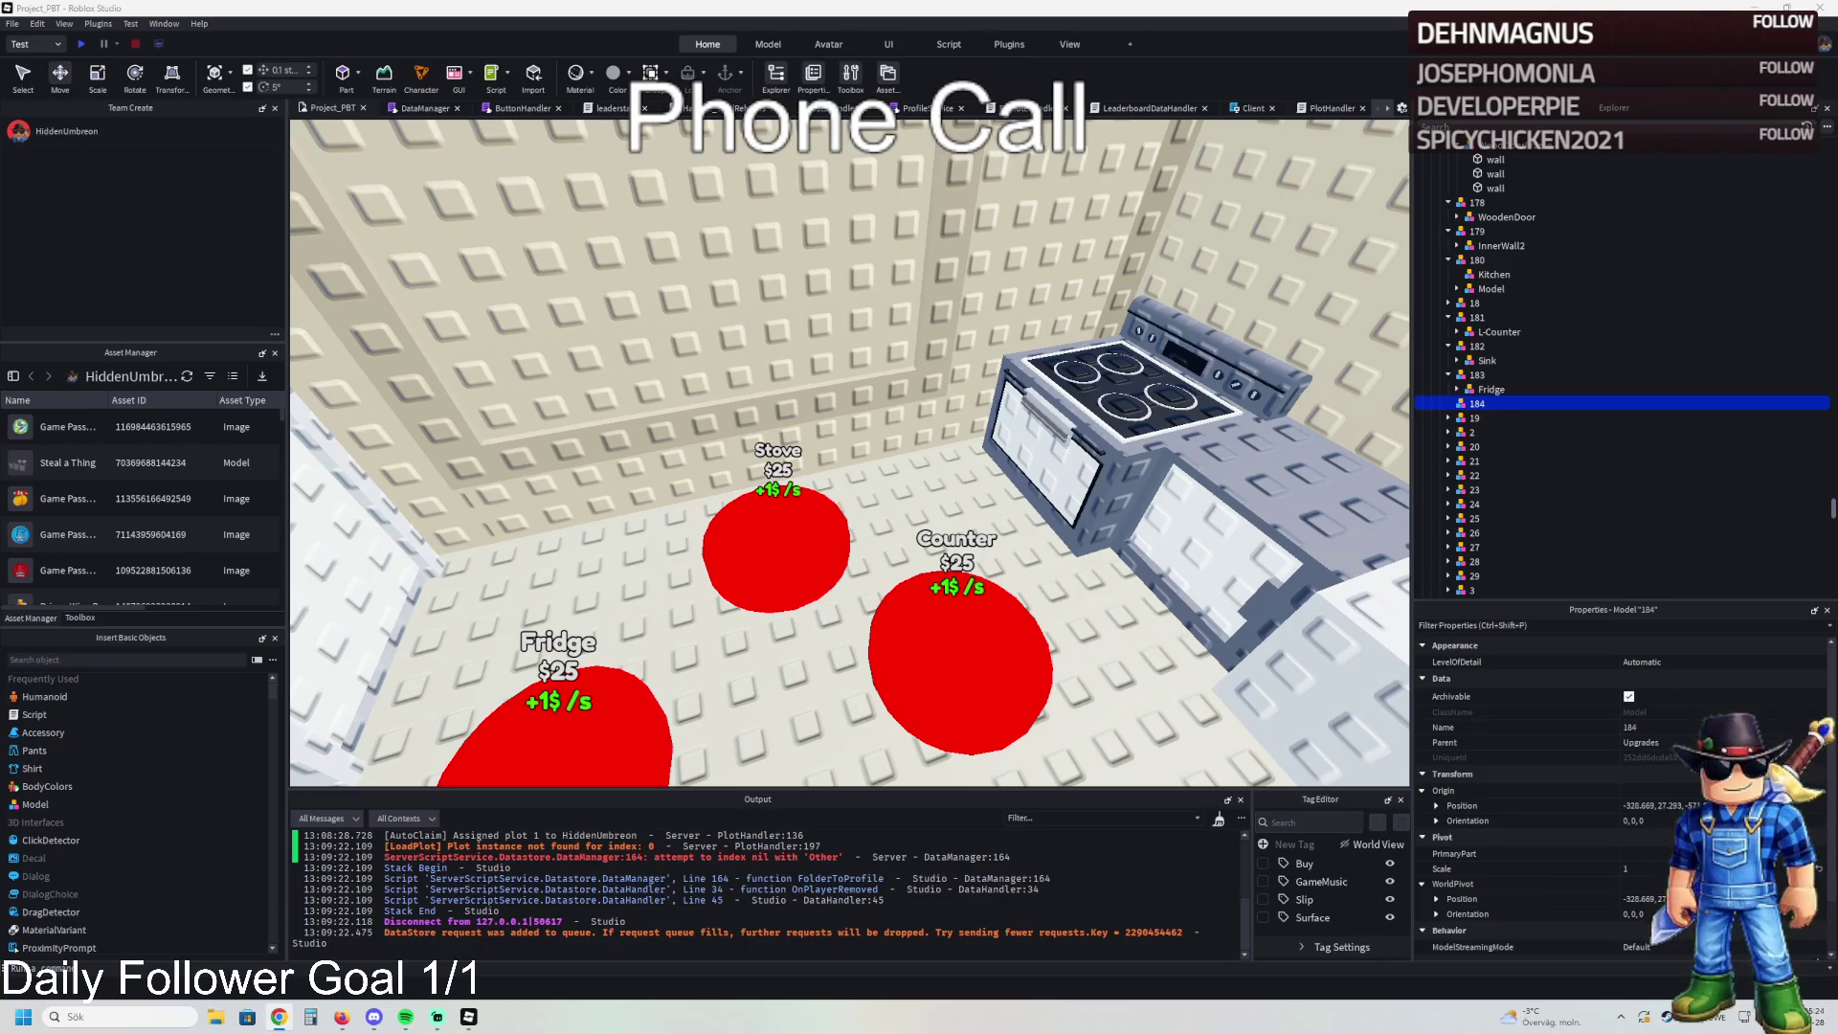
- Fly the camera over to the Fridge buy pad and select it
key(d)
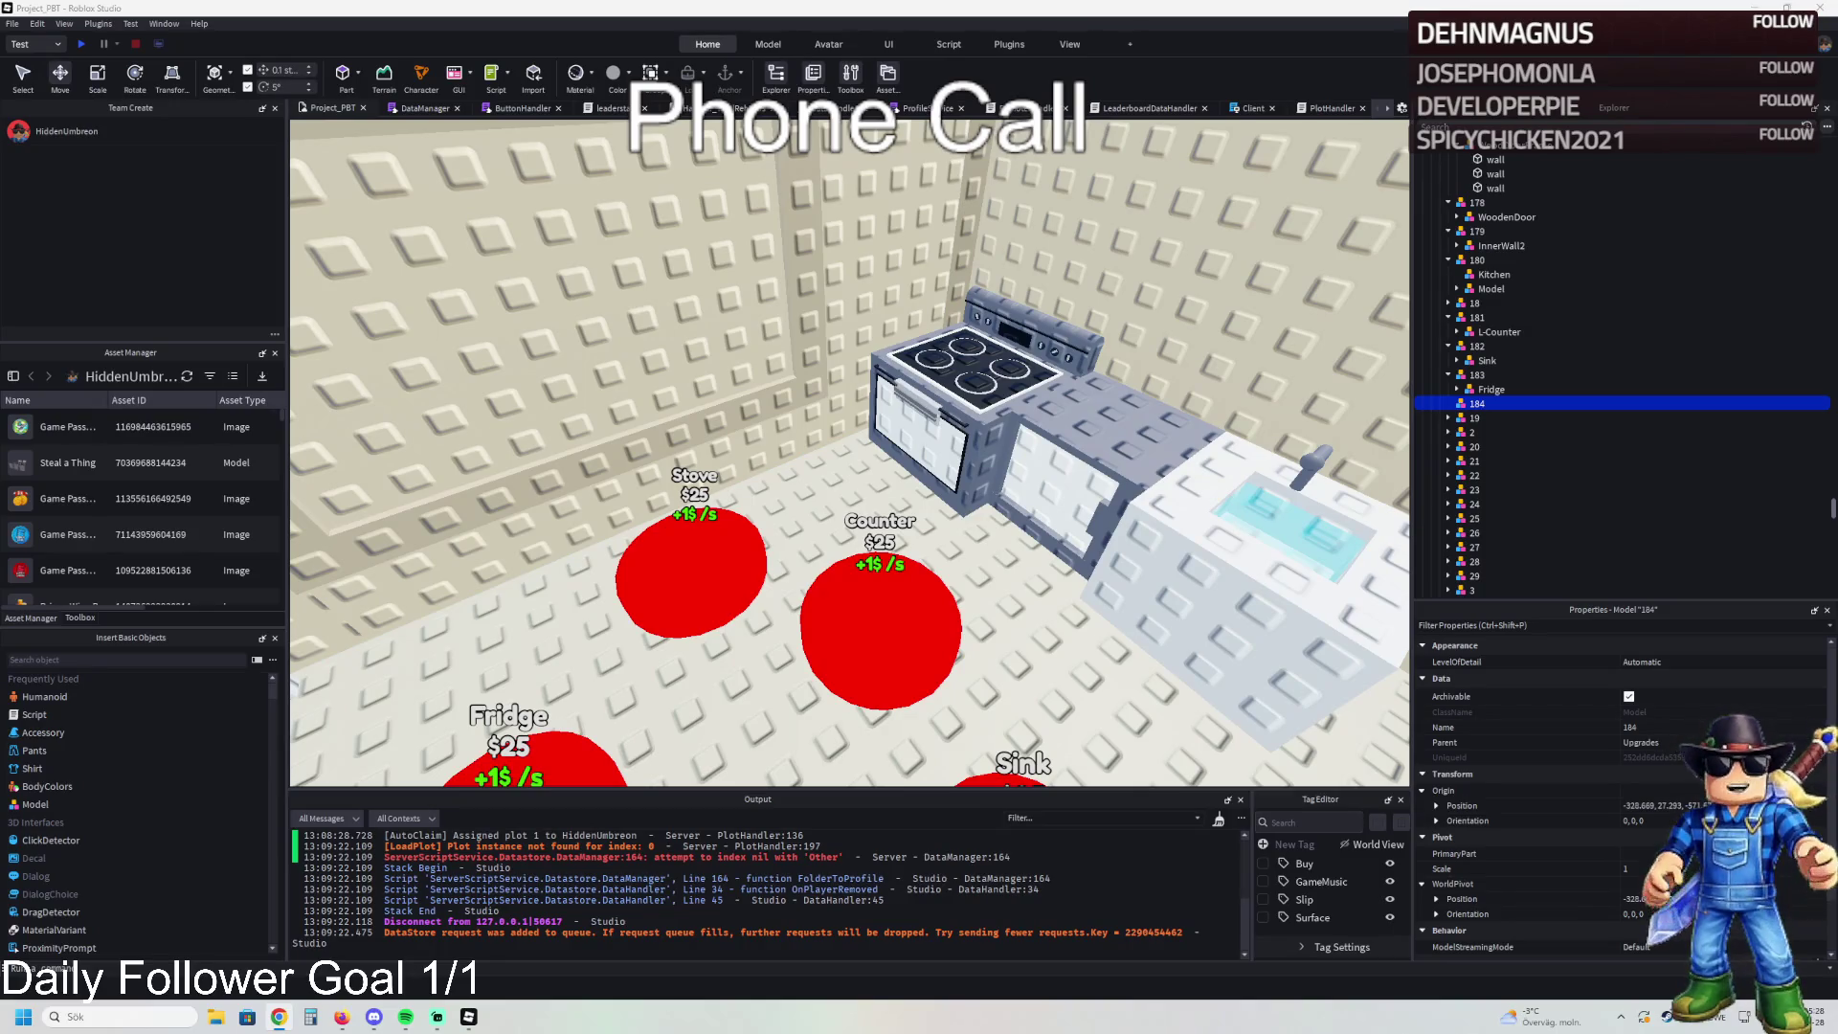
key(s)
key(d)
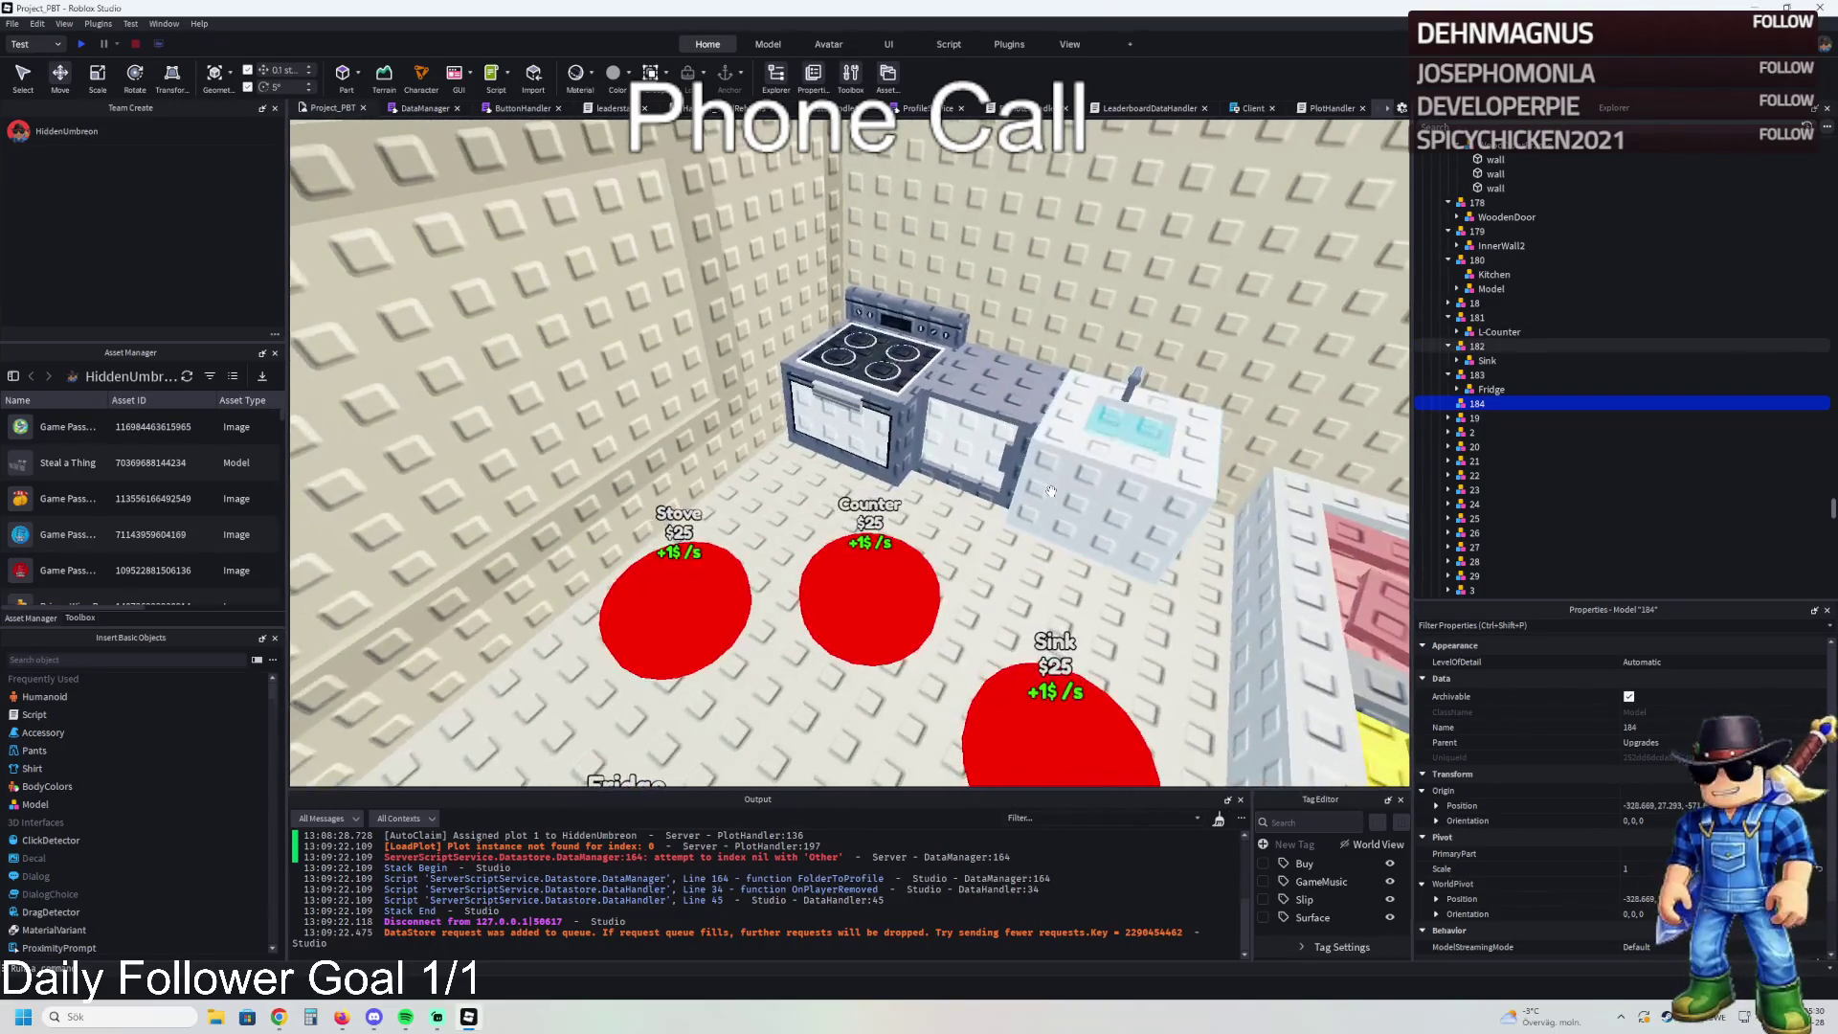
key(d)
key(w)
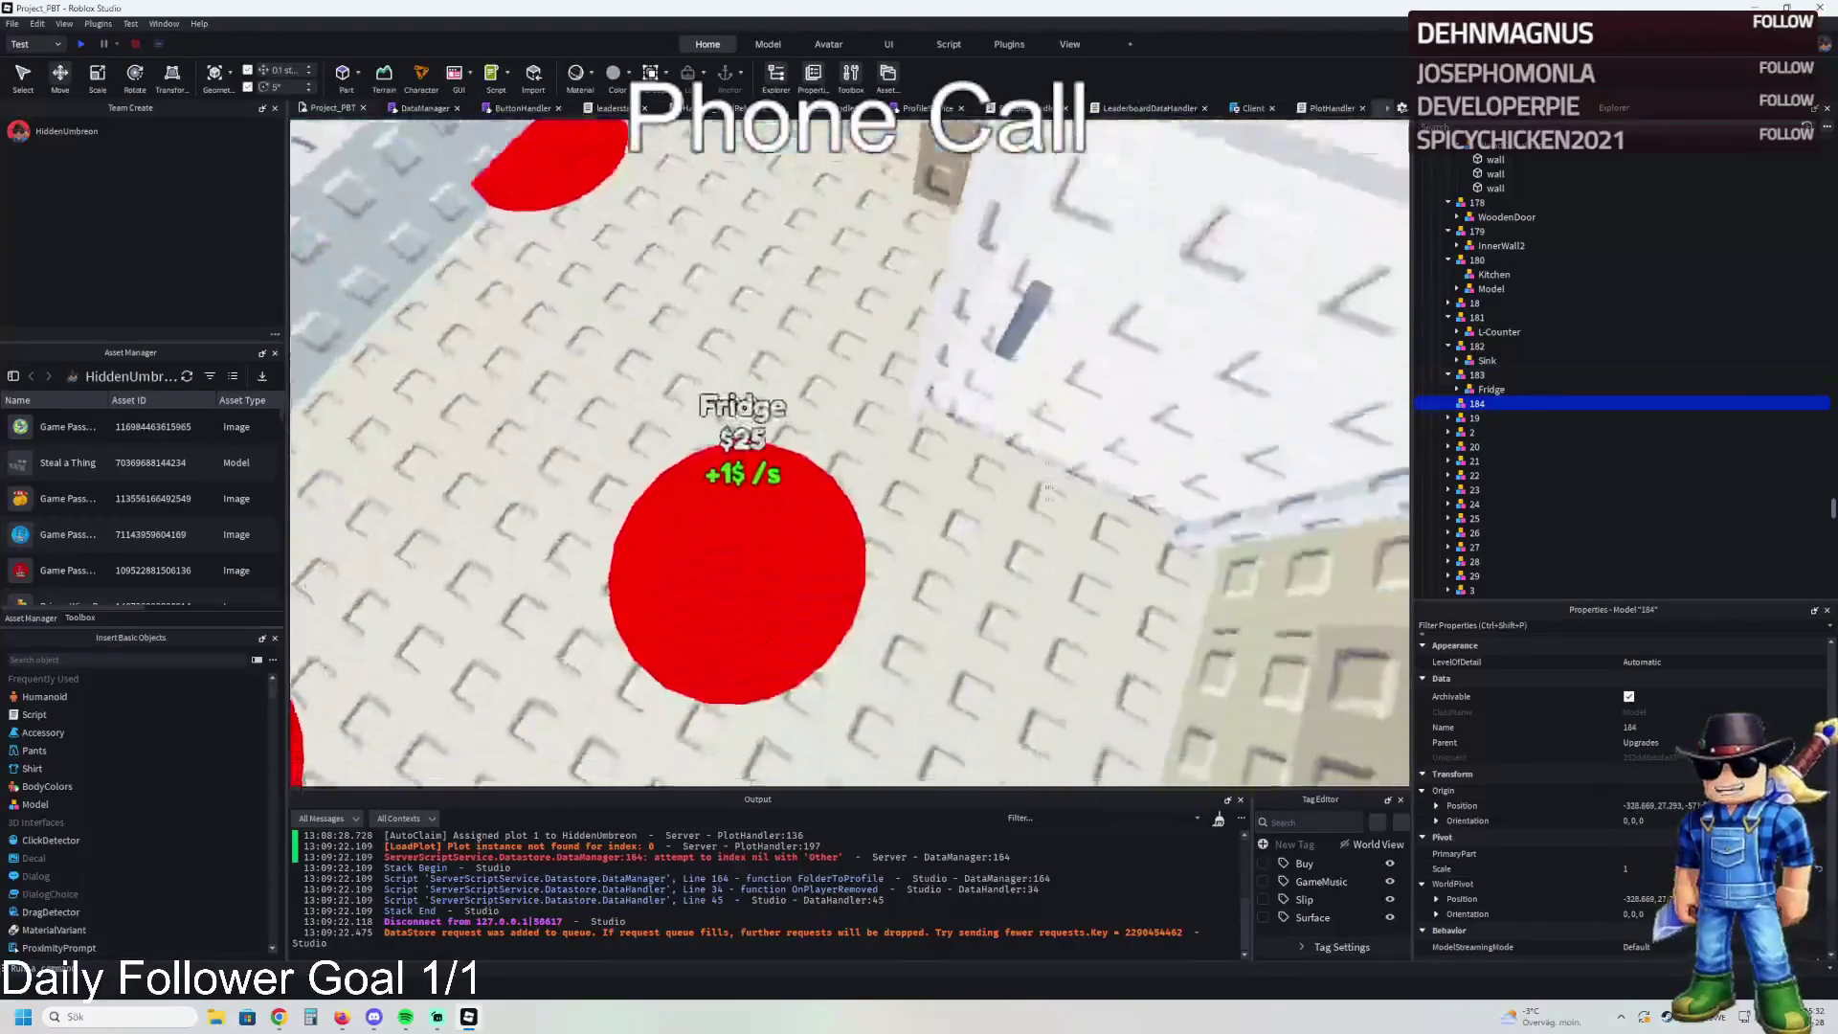
click(847, 484)
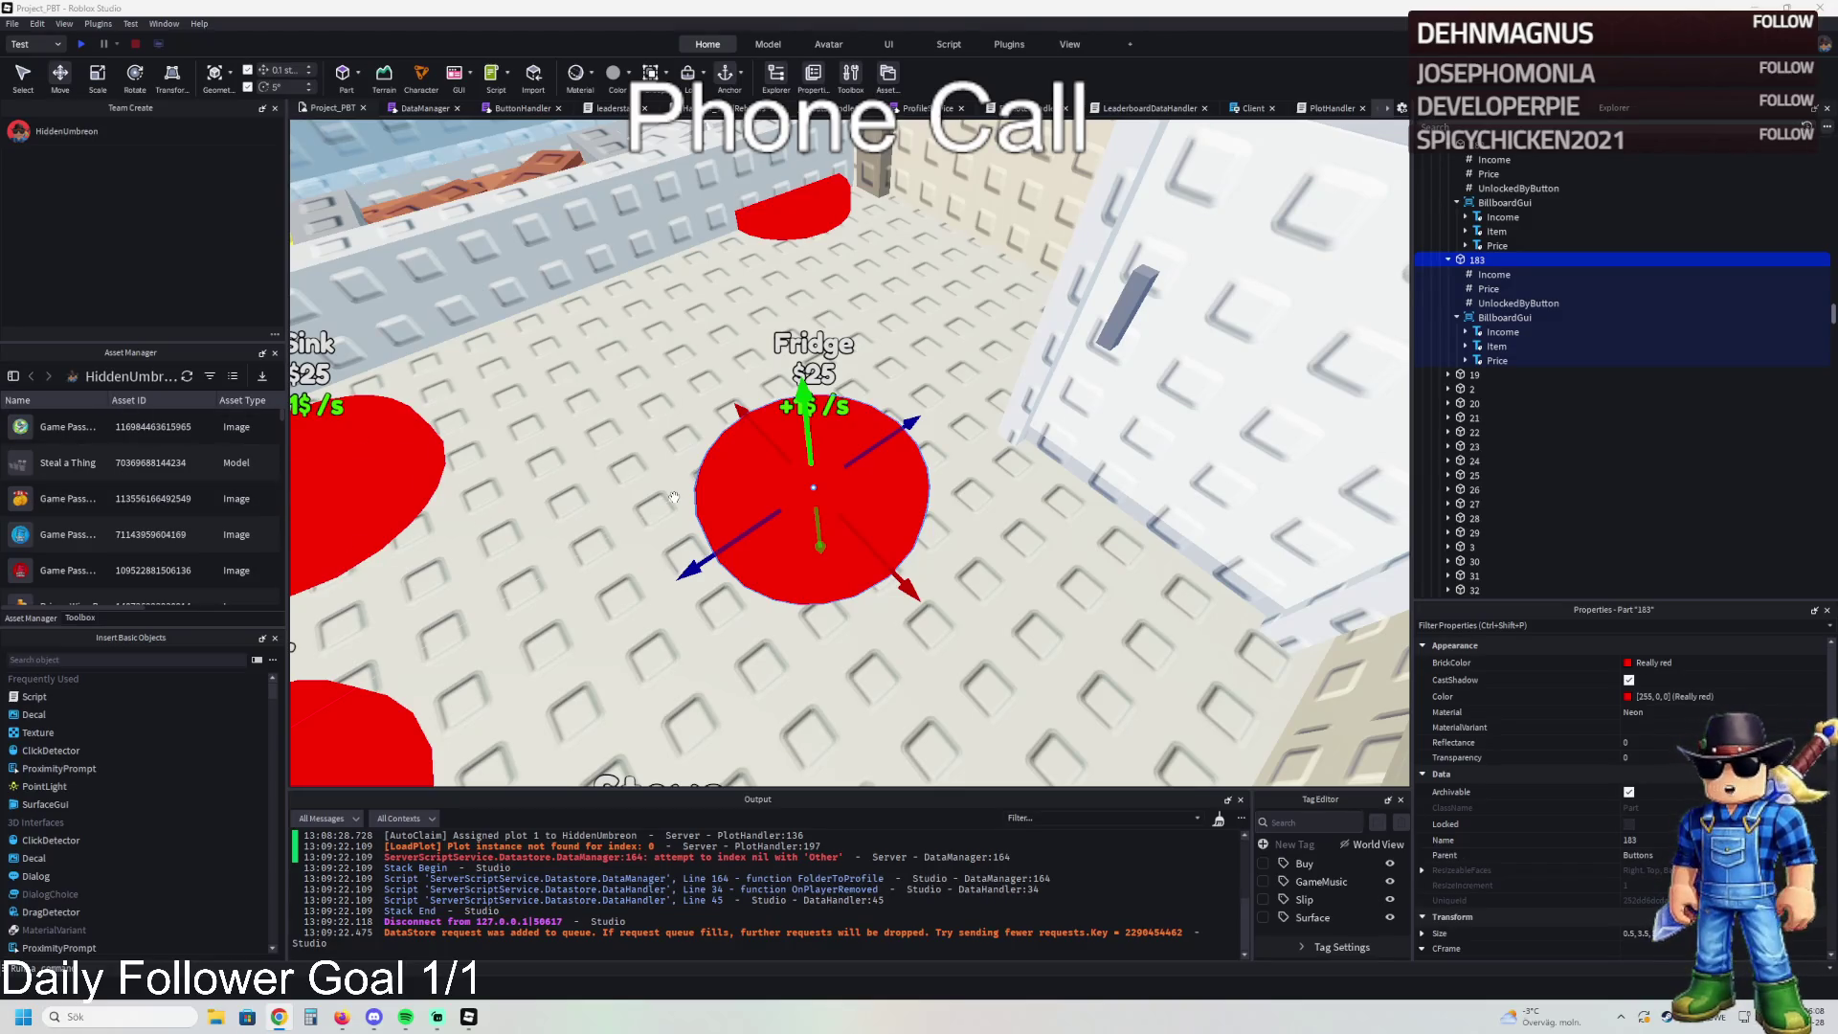
- Fly the camera around the kitchen to view the Food Window, Stove, Counter and Sink pads
key(a)
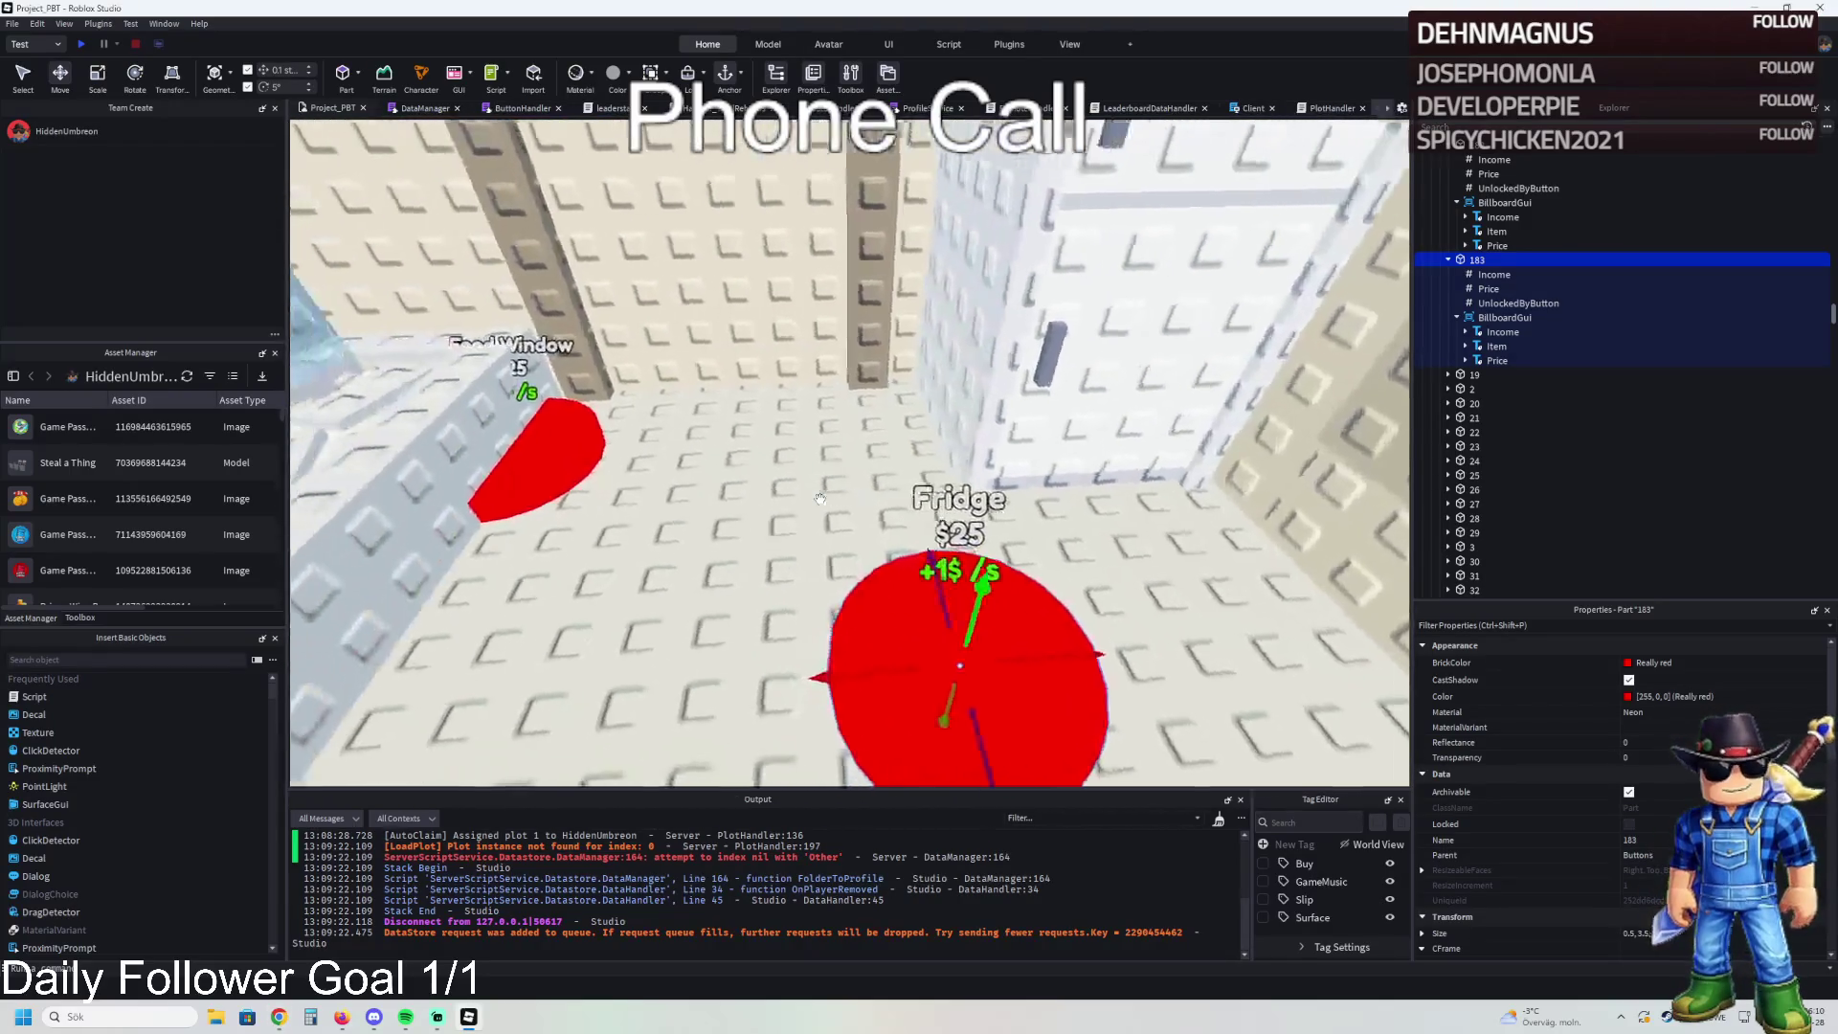
key(s)
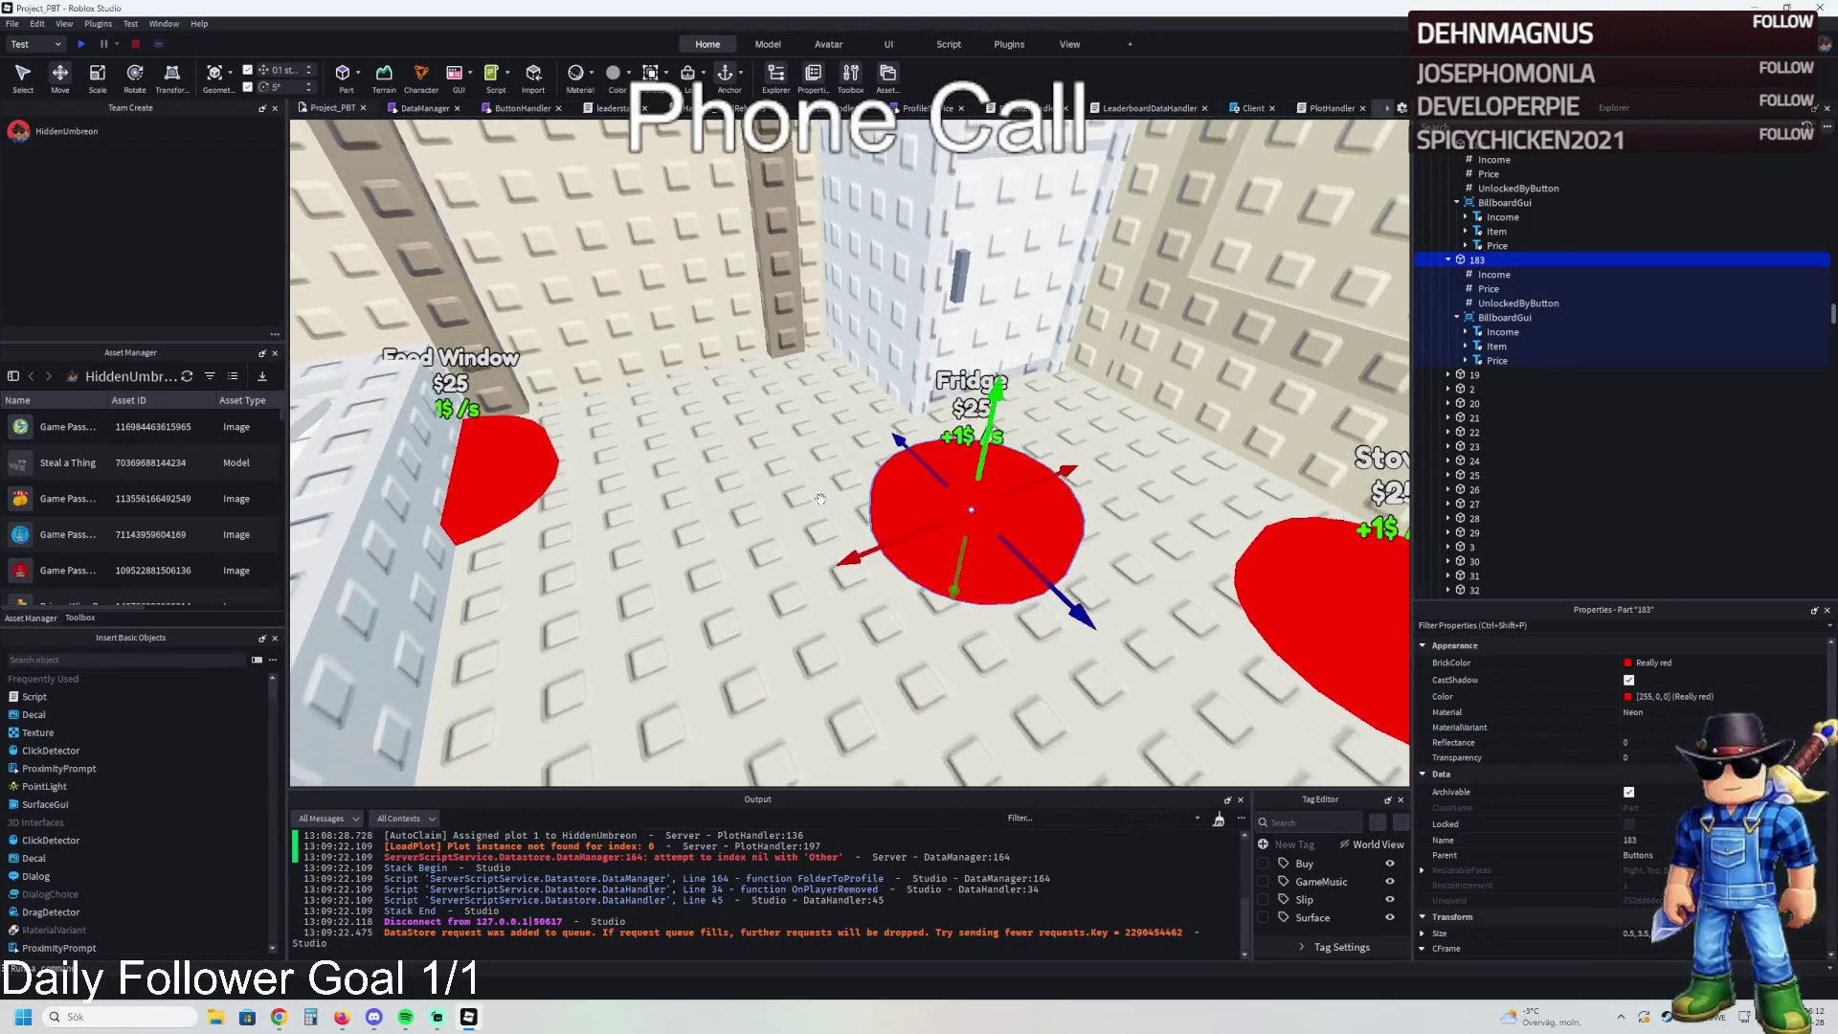
key(d)
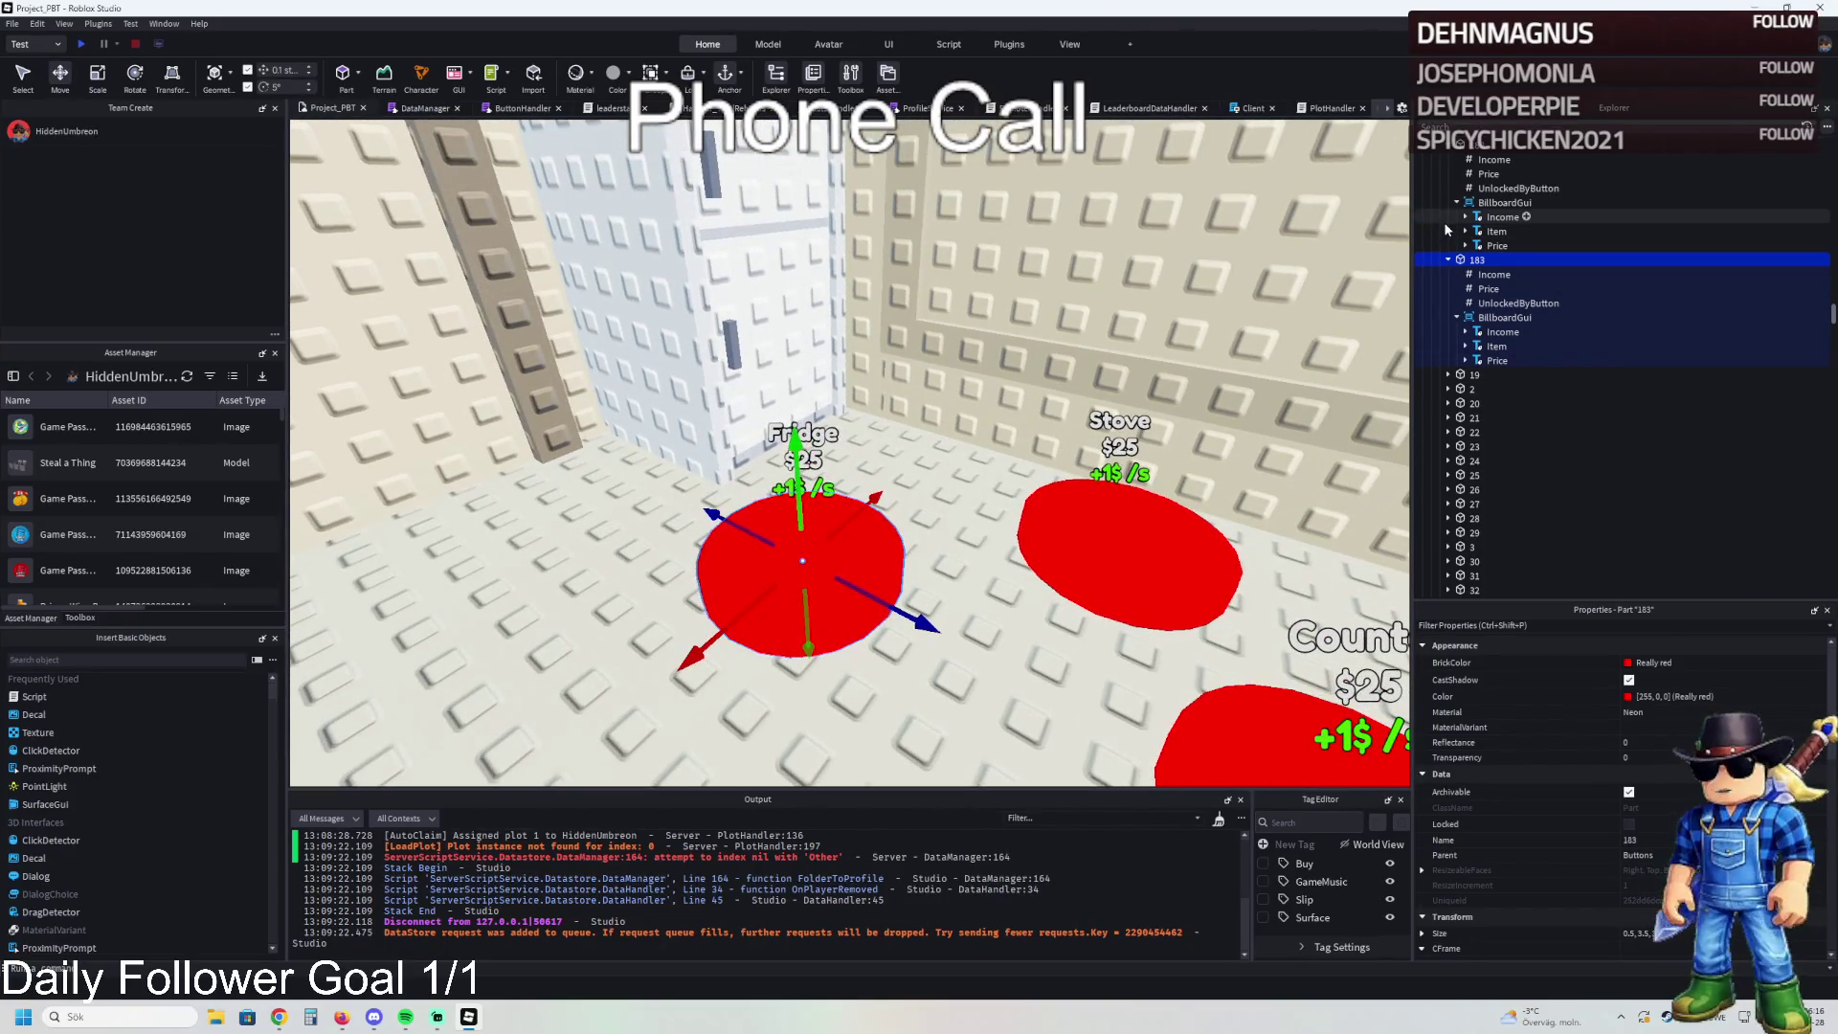
key(s)
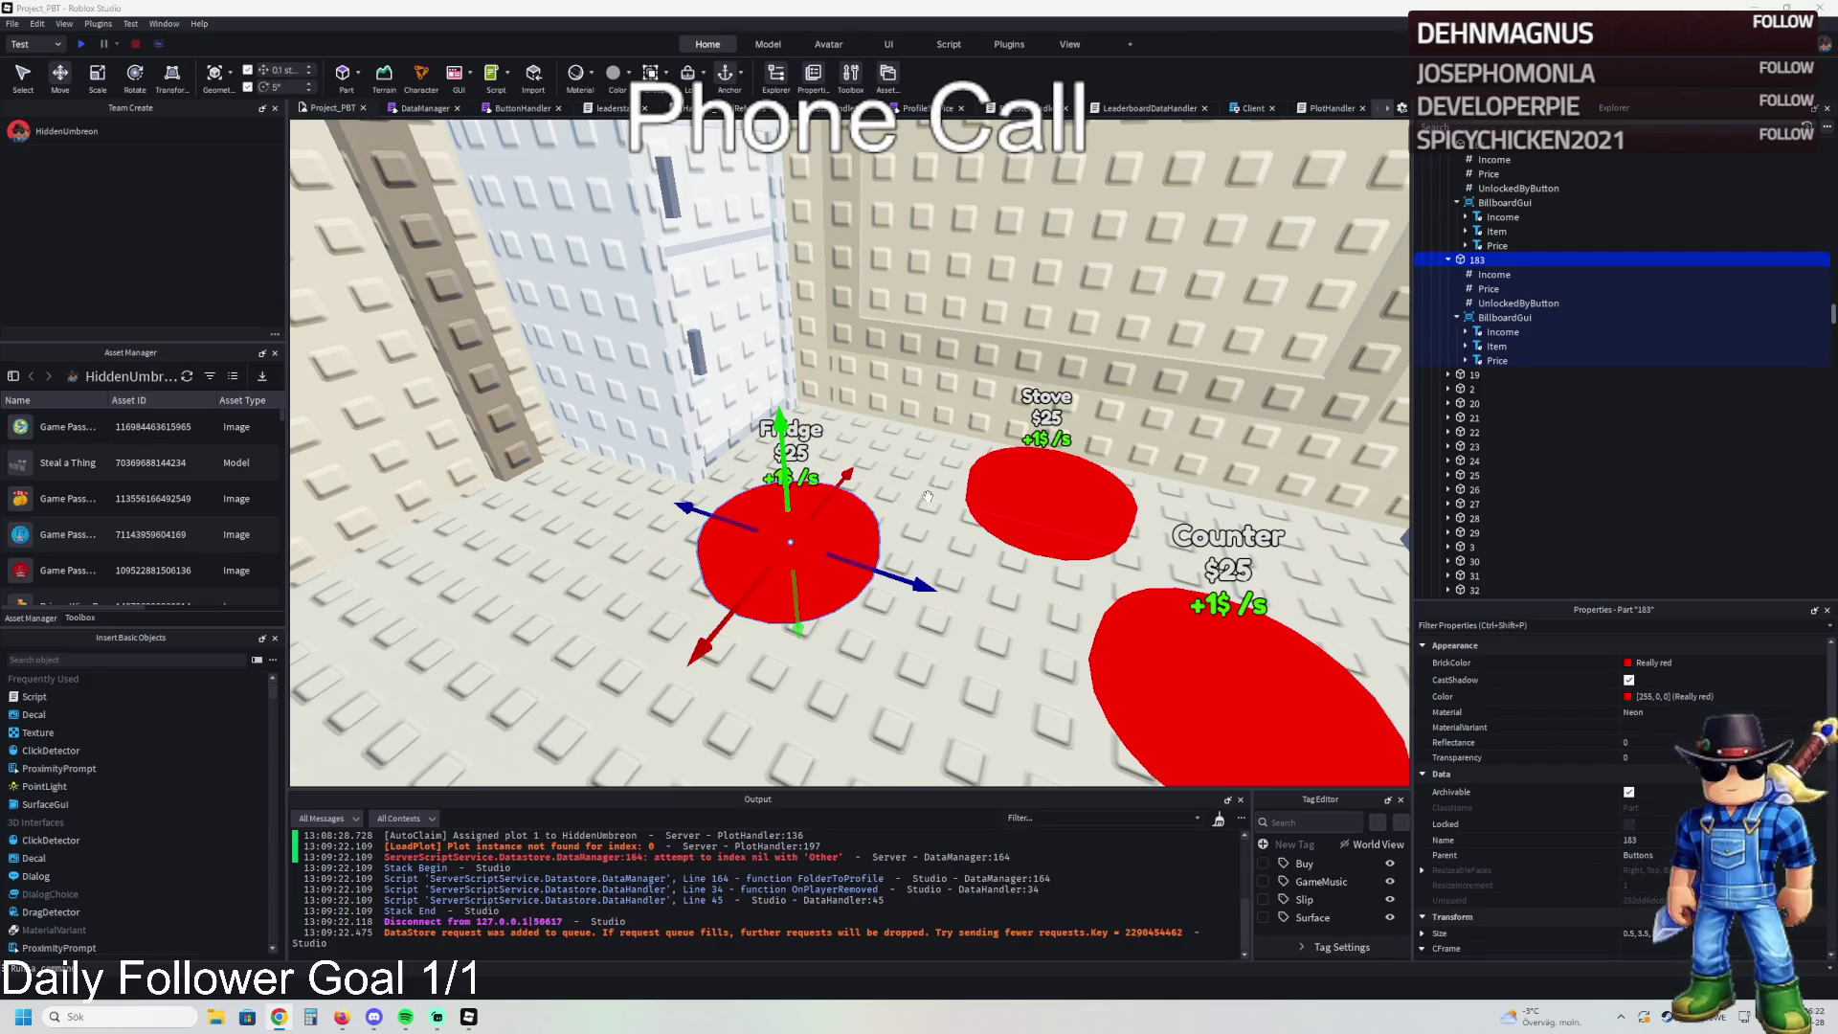
key(q)
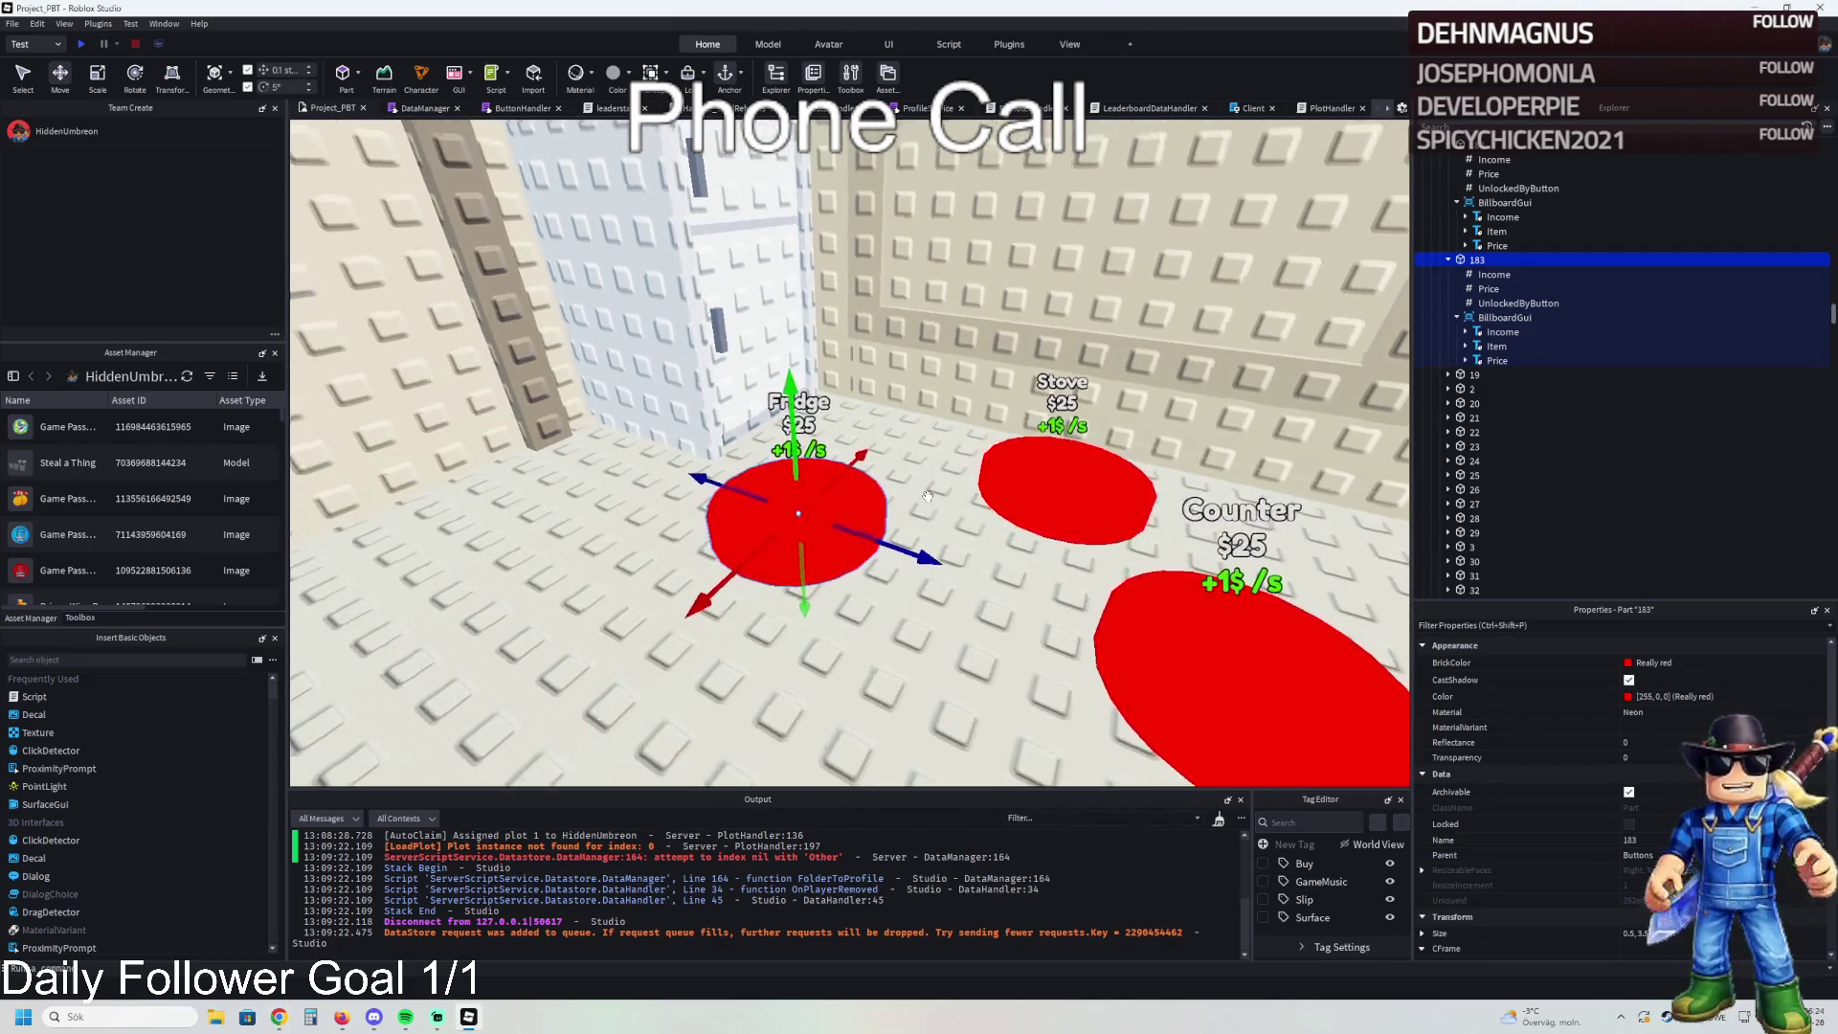
key(a)
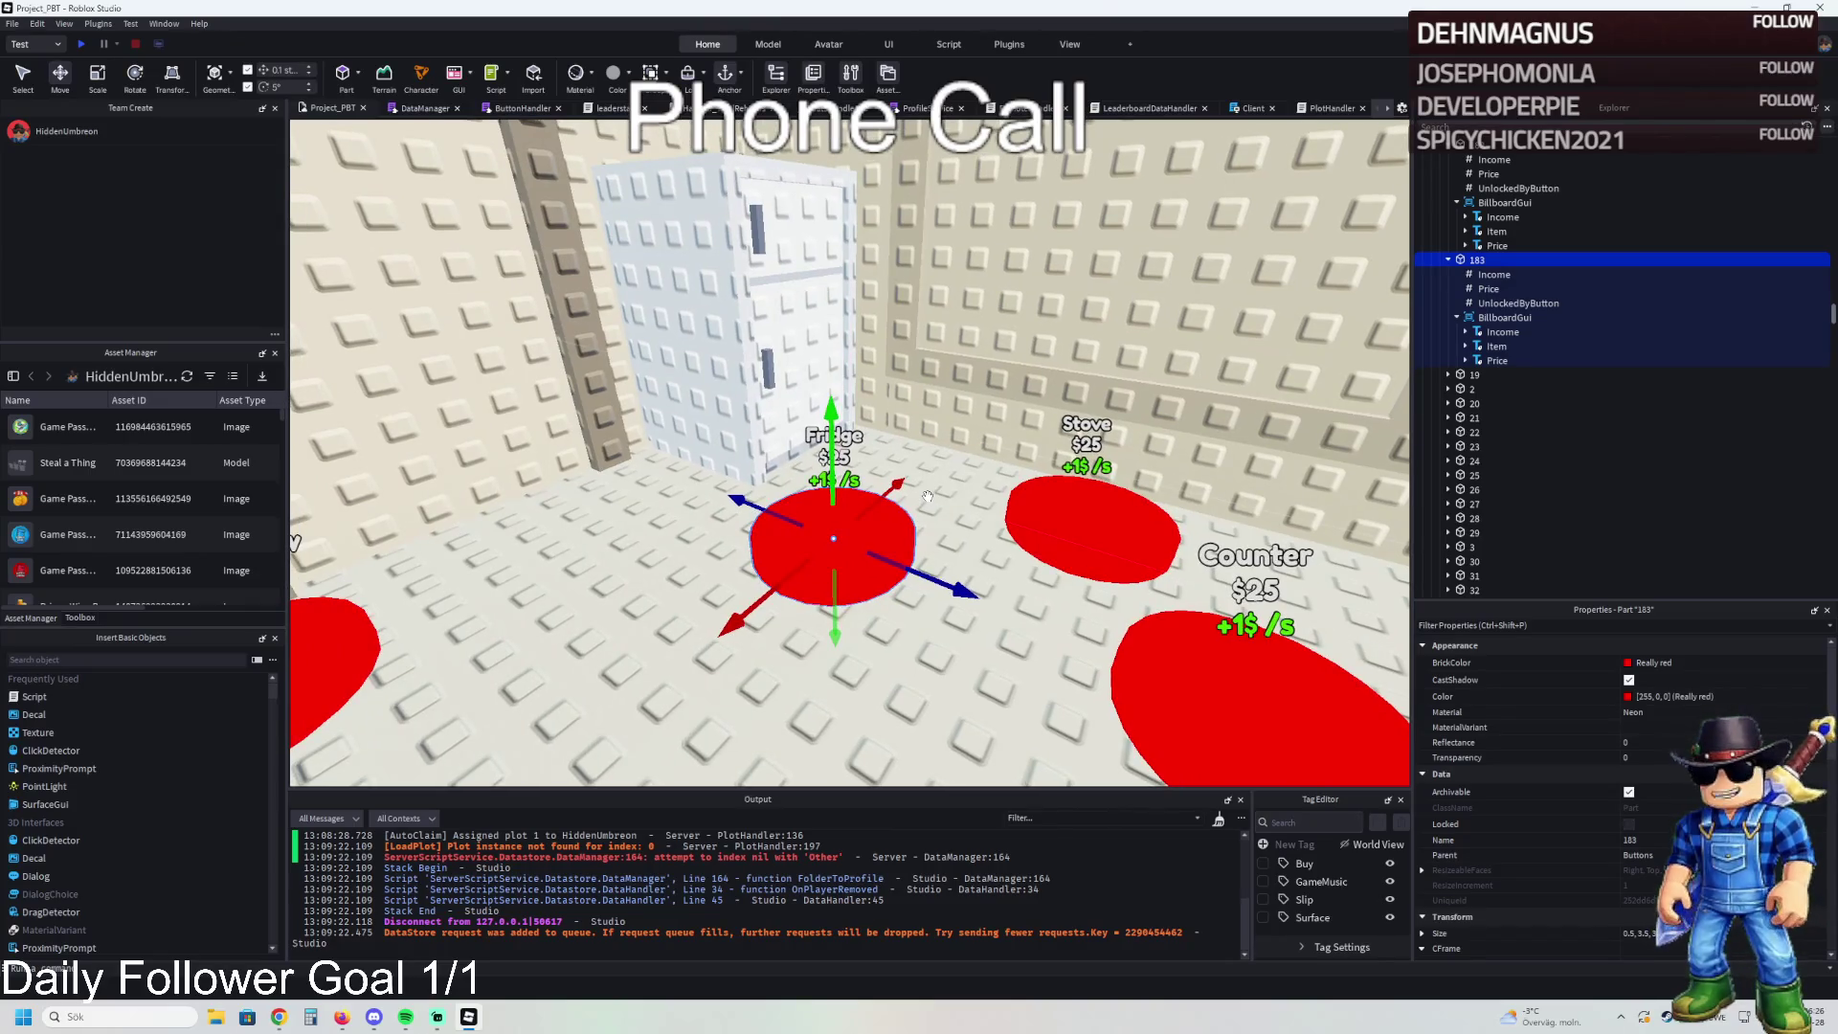
key(a)
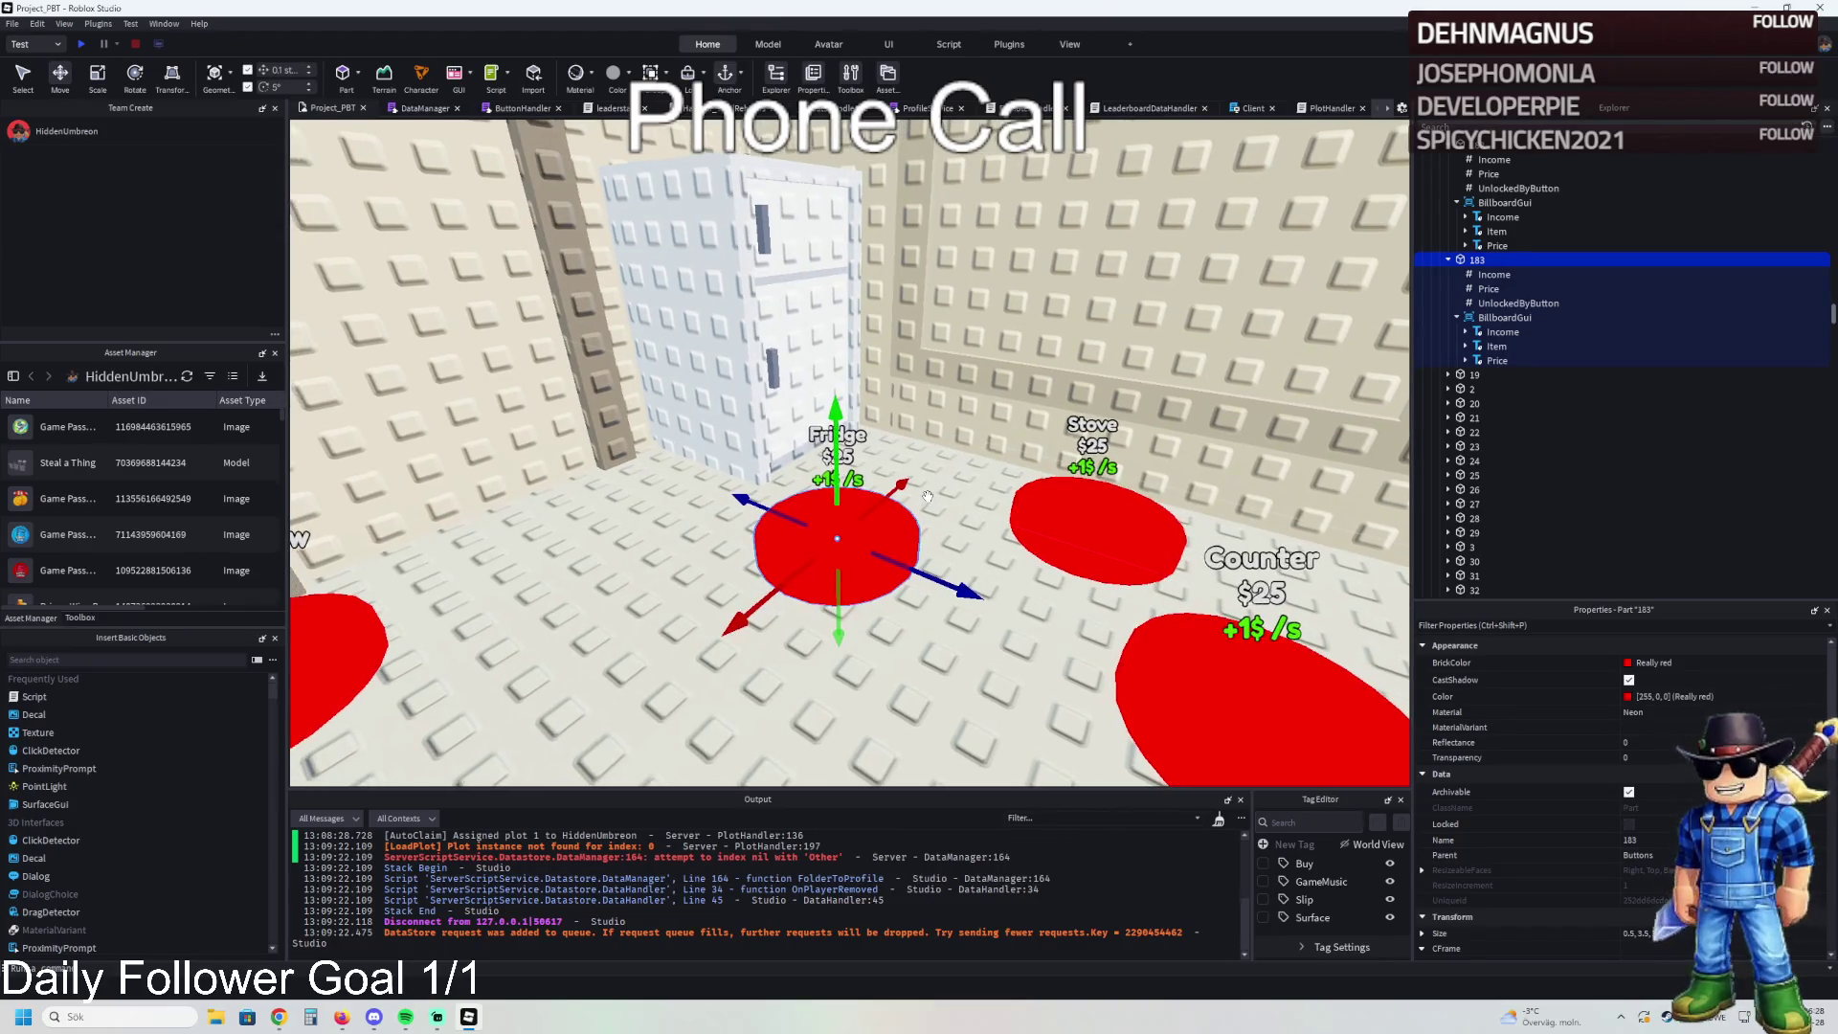
key(q)
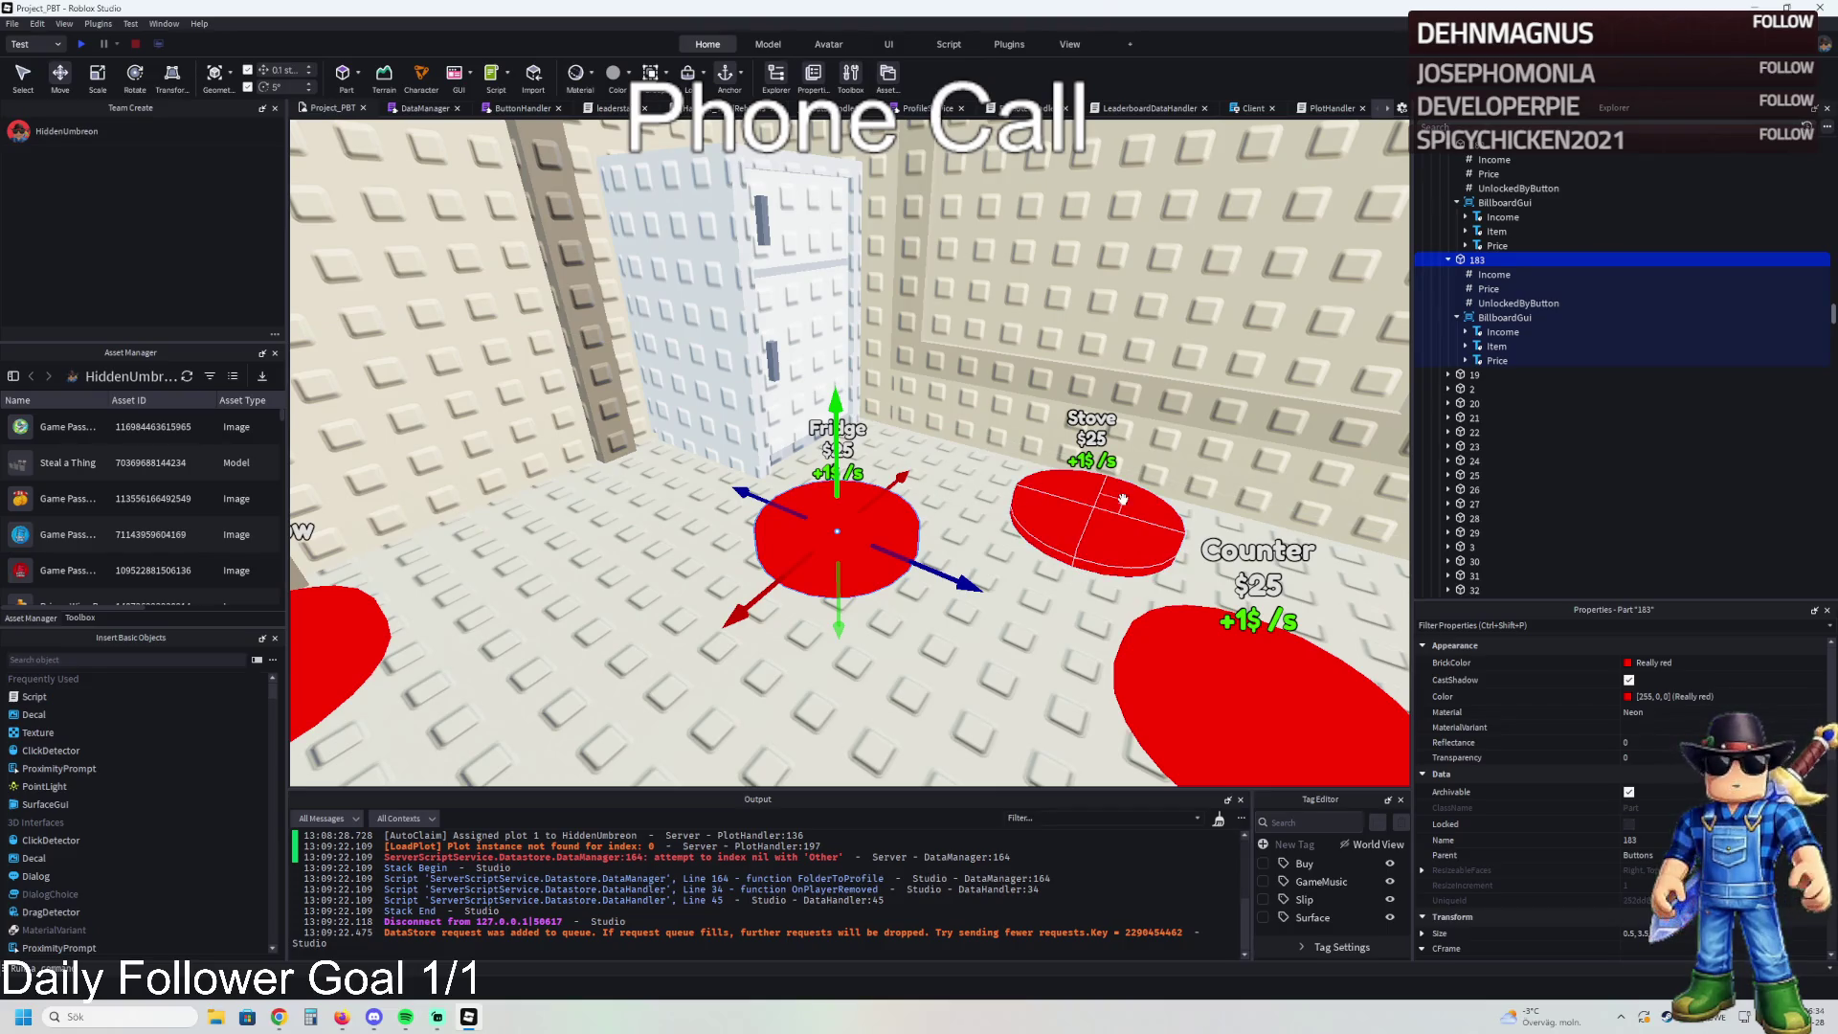
- Bring all kitchen pads into view and check the Fridge button's Price value
key(q)
key(a)
key(s)
key(w)
key(d)
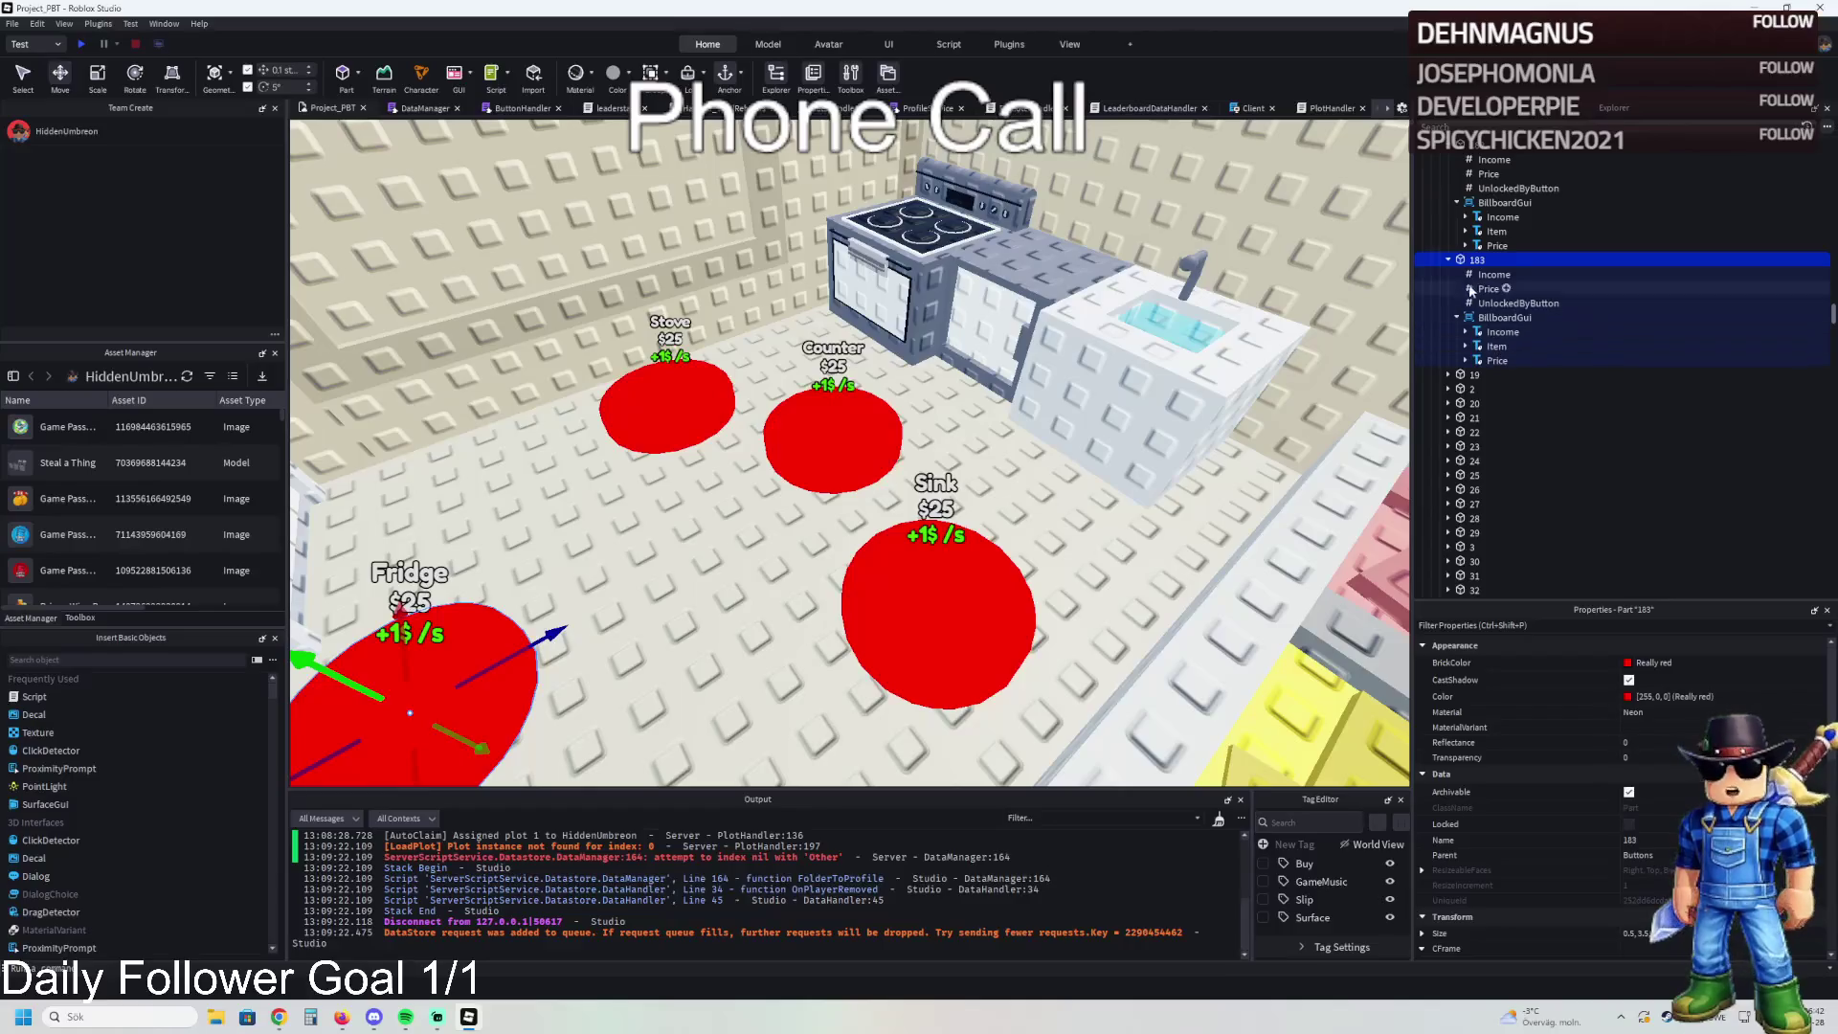
click(1489, 288)
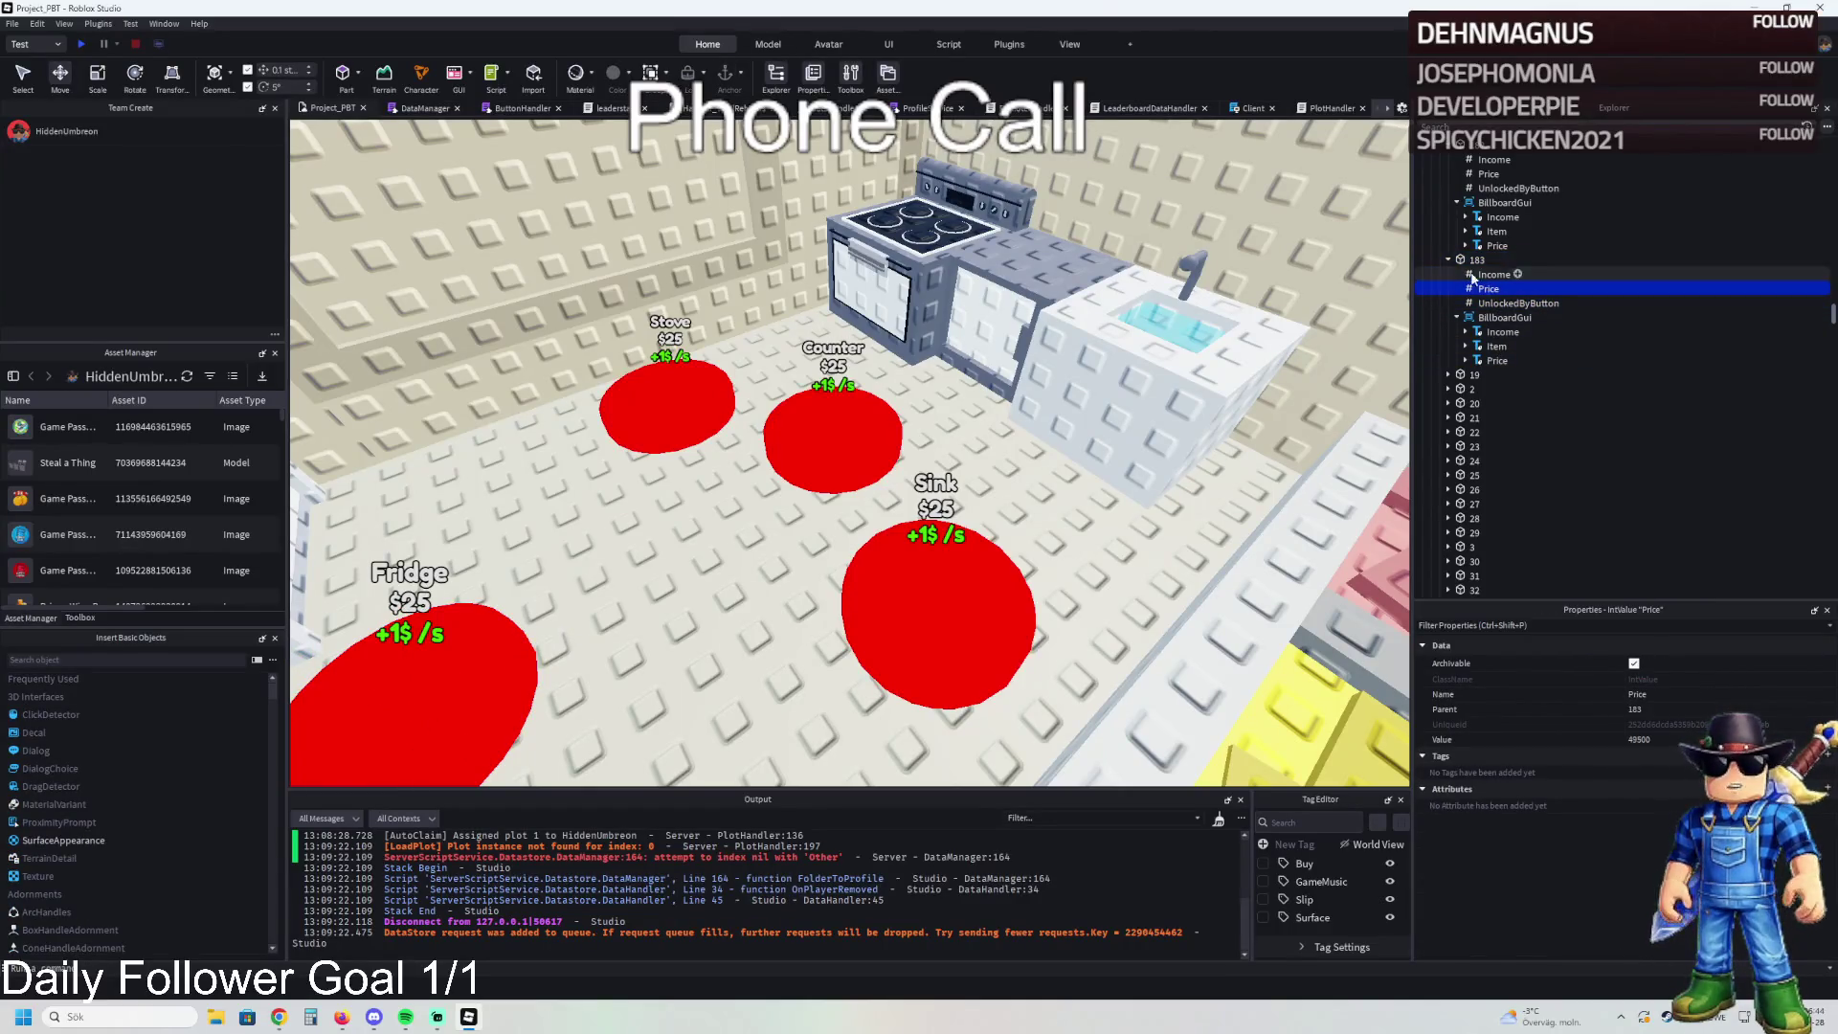
- Collapse TemplatePlot and move it from Workspace into ReplicatedStorage
click(1461, 261)
click(1450, 260)
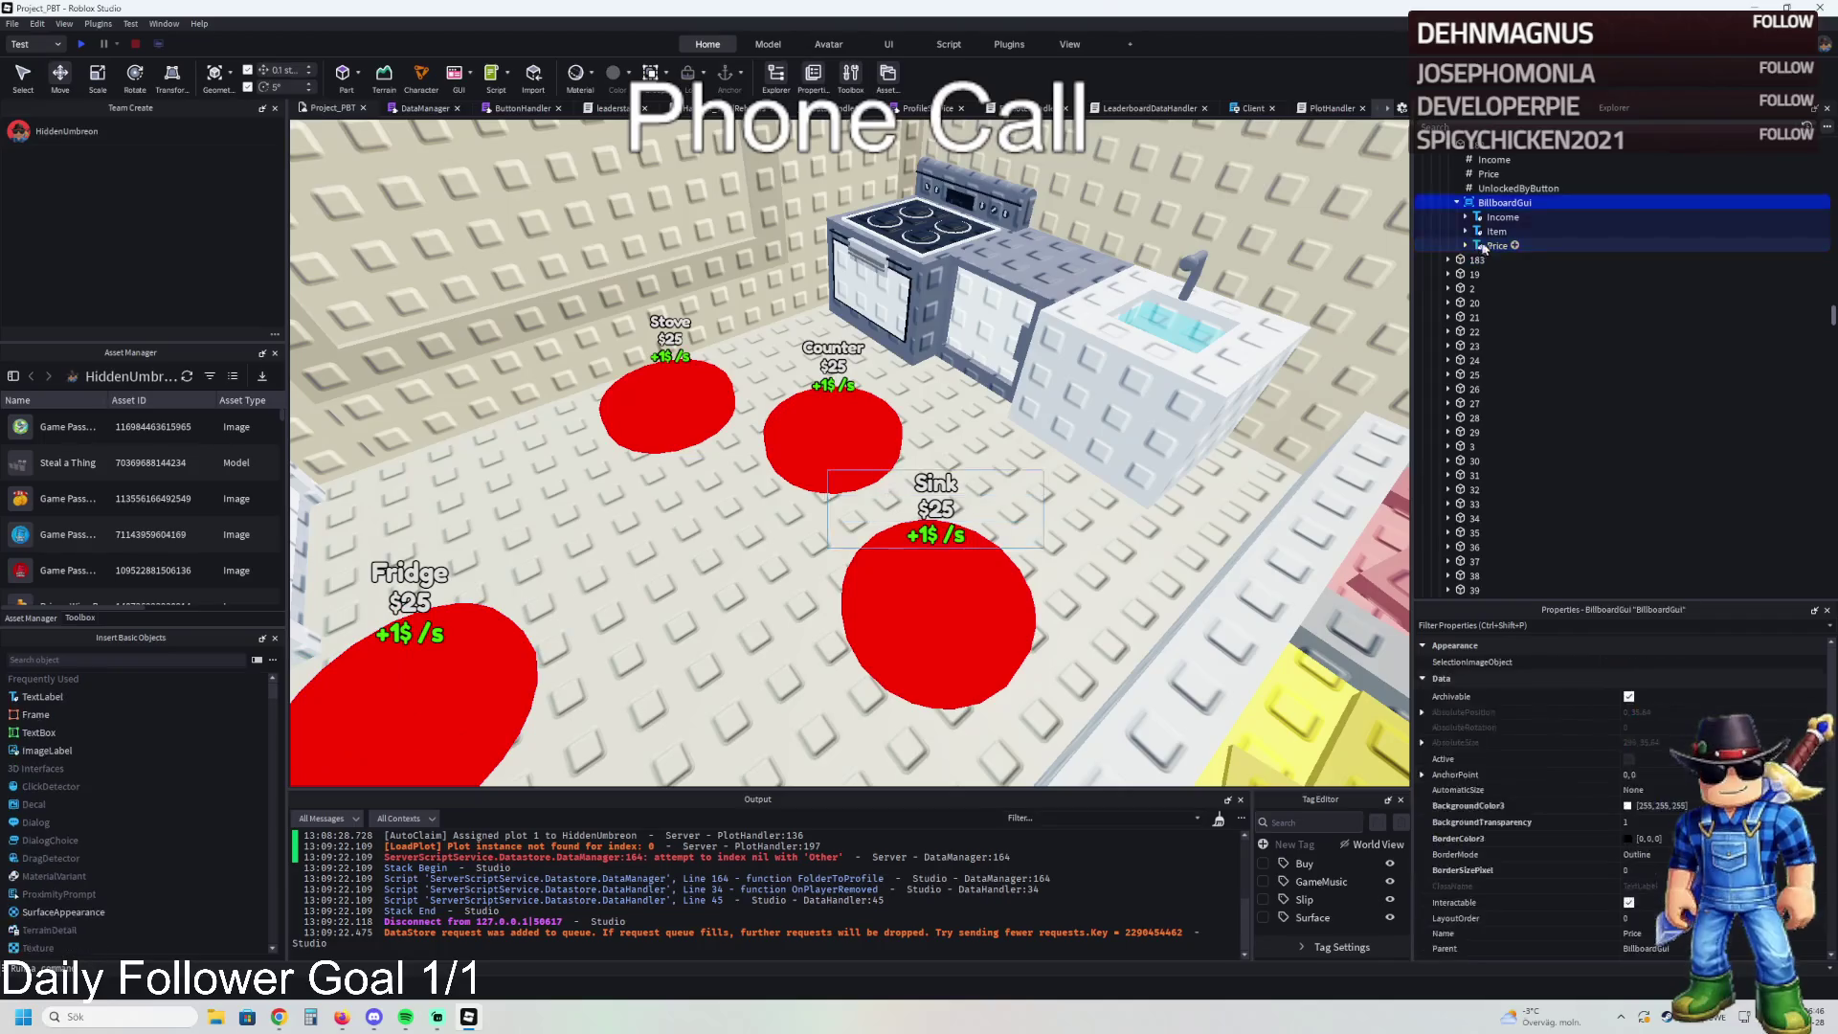
click(1529, 260)
double_click(1488, 247)
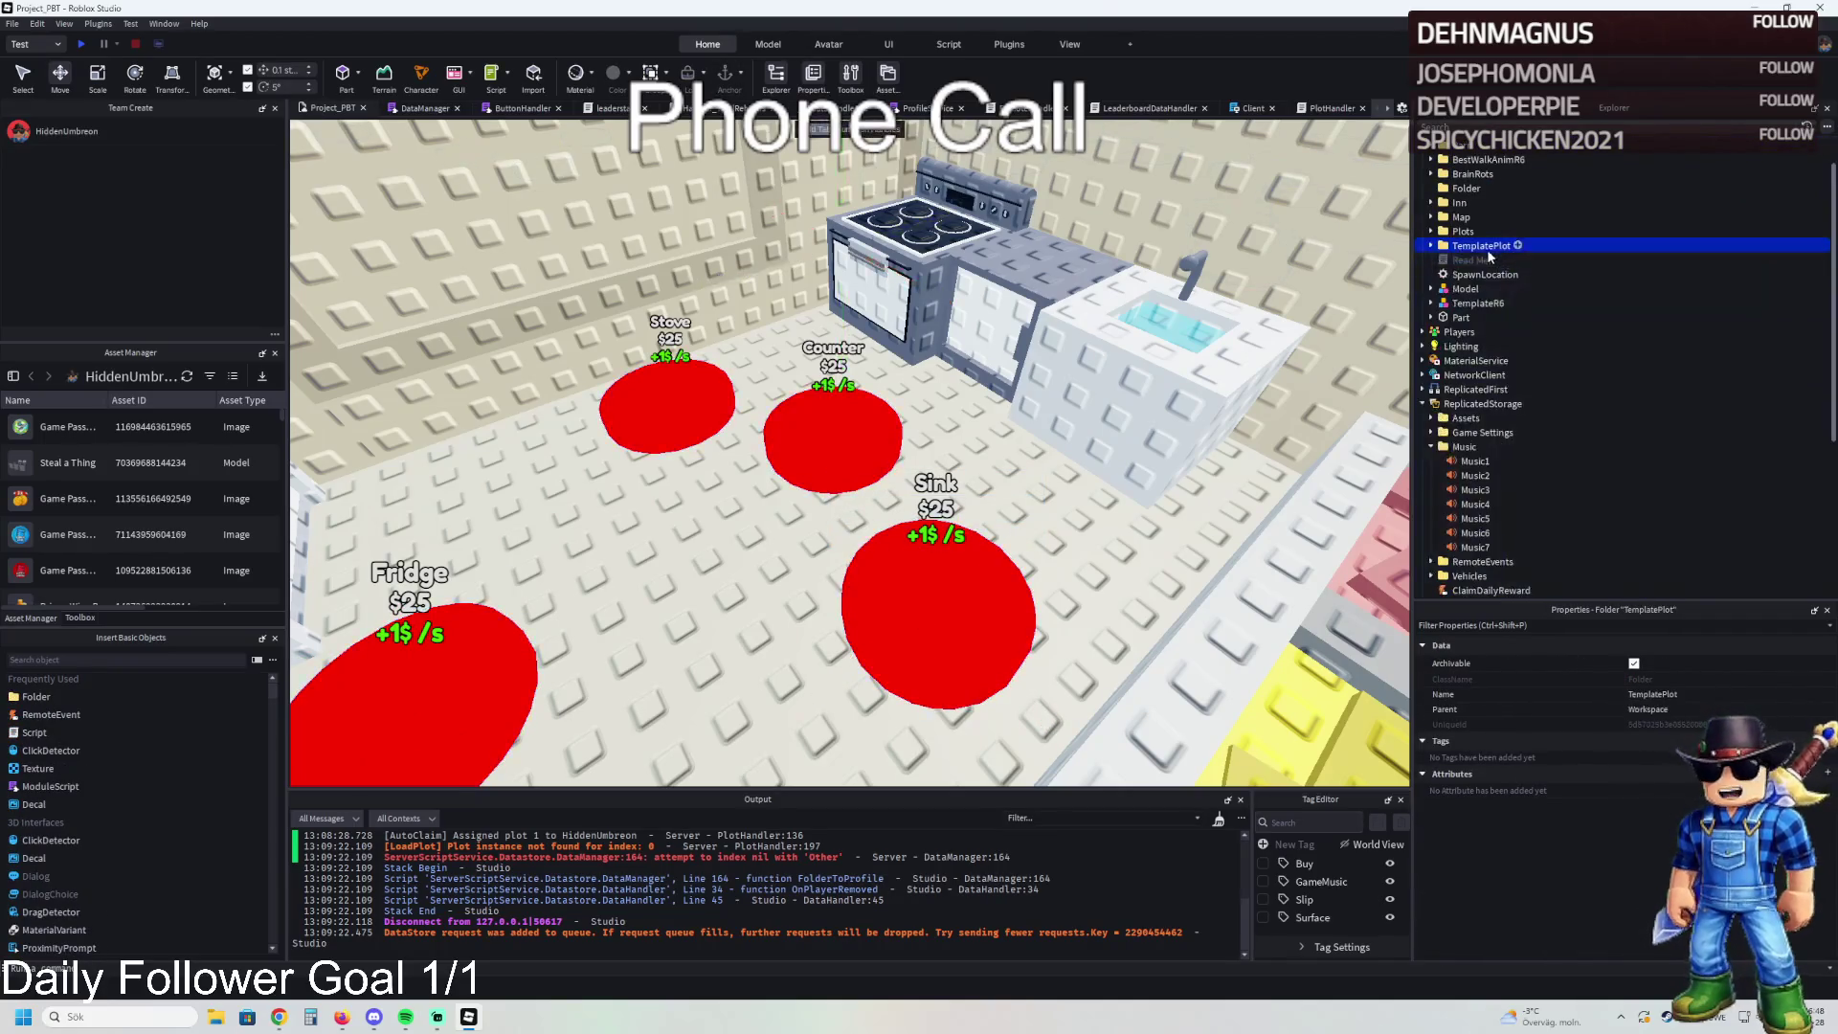
drag(1484, 250, 1484, 404)
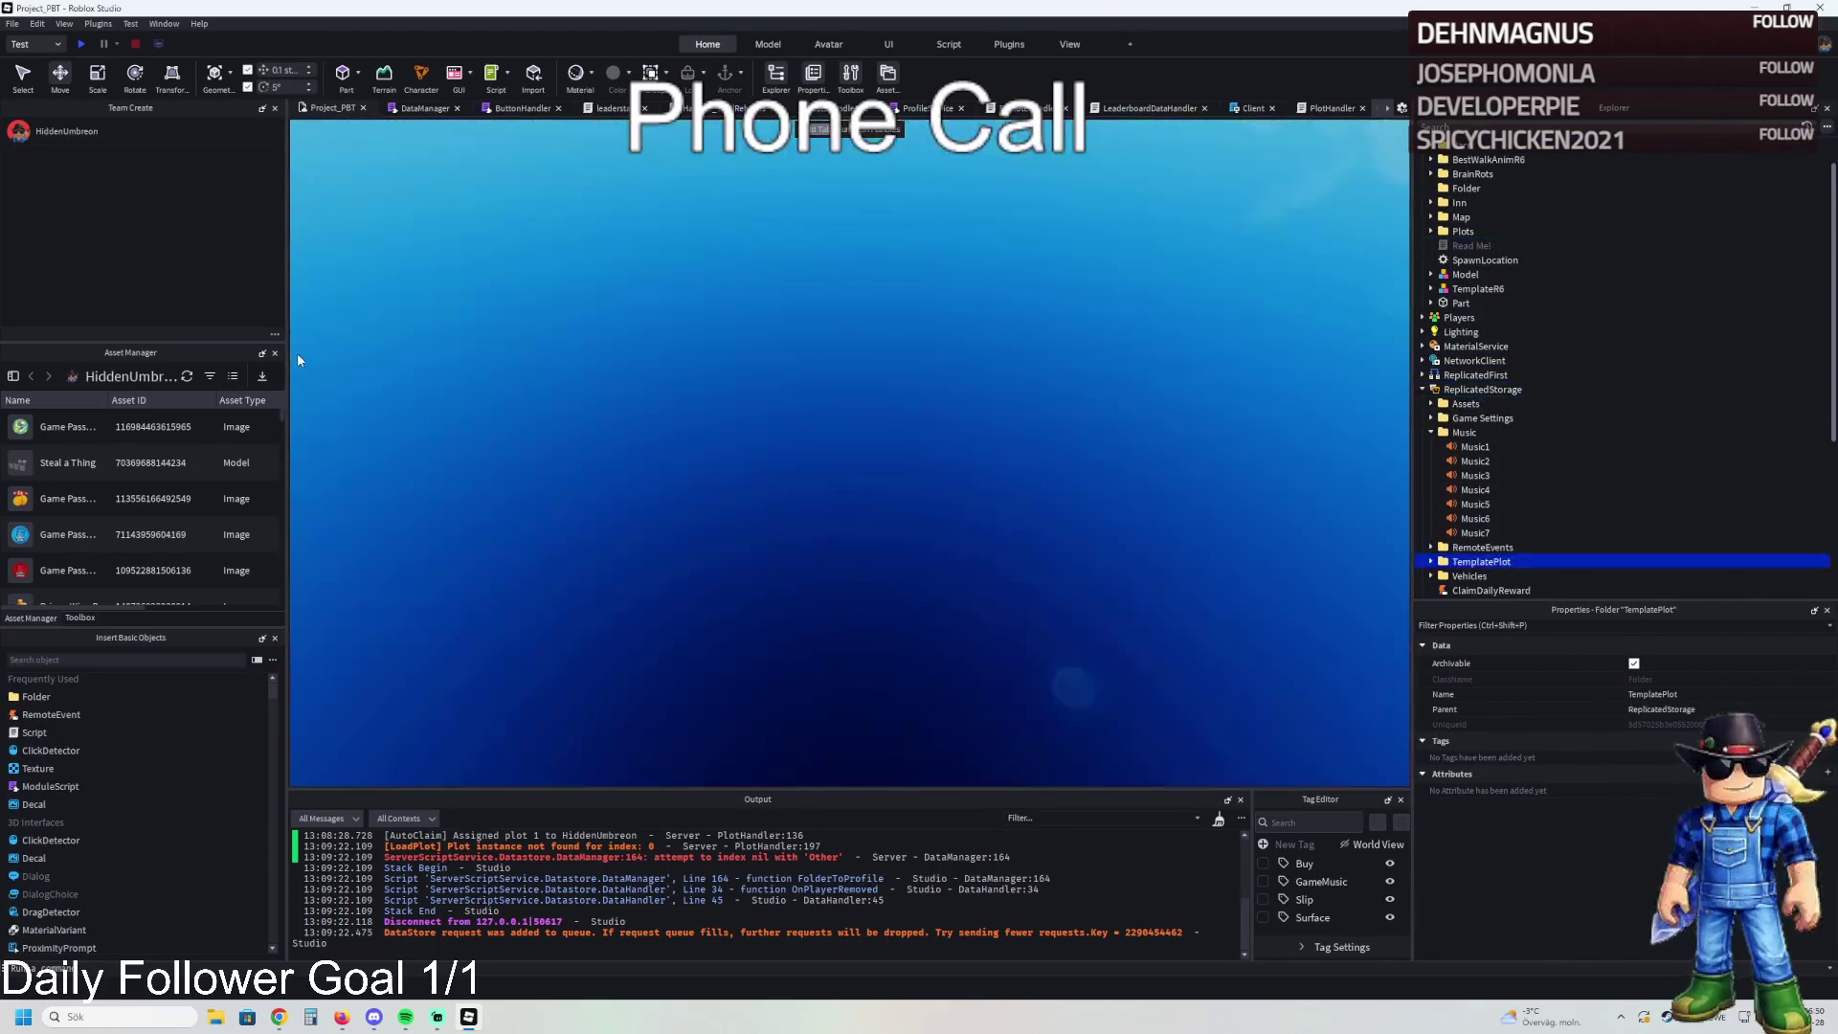
- Play-test with F5, walk through the jail onto the orange kitchen floor toward the Sink pad, then stop
key(F5)
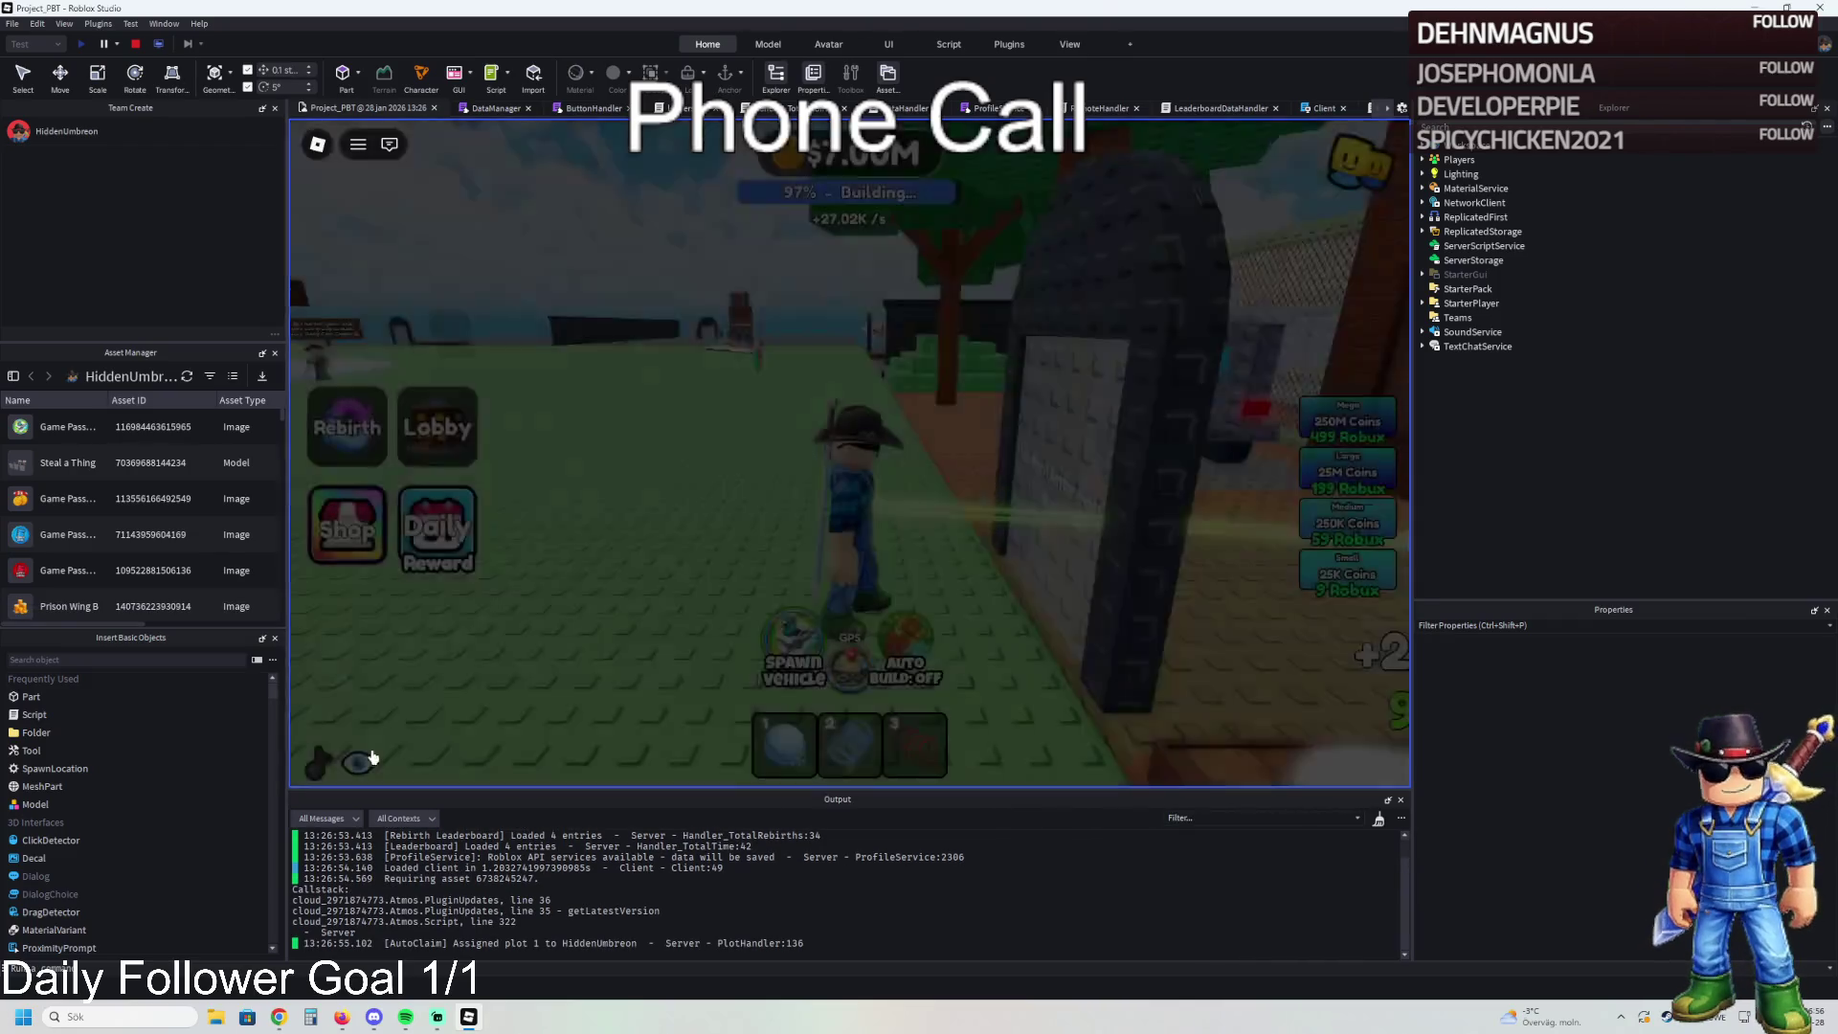
key(w)
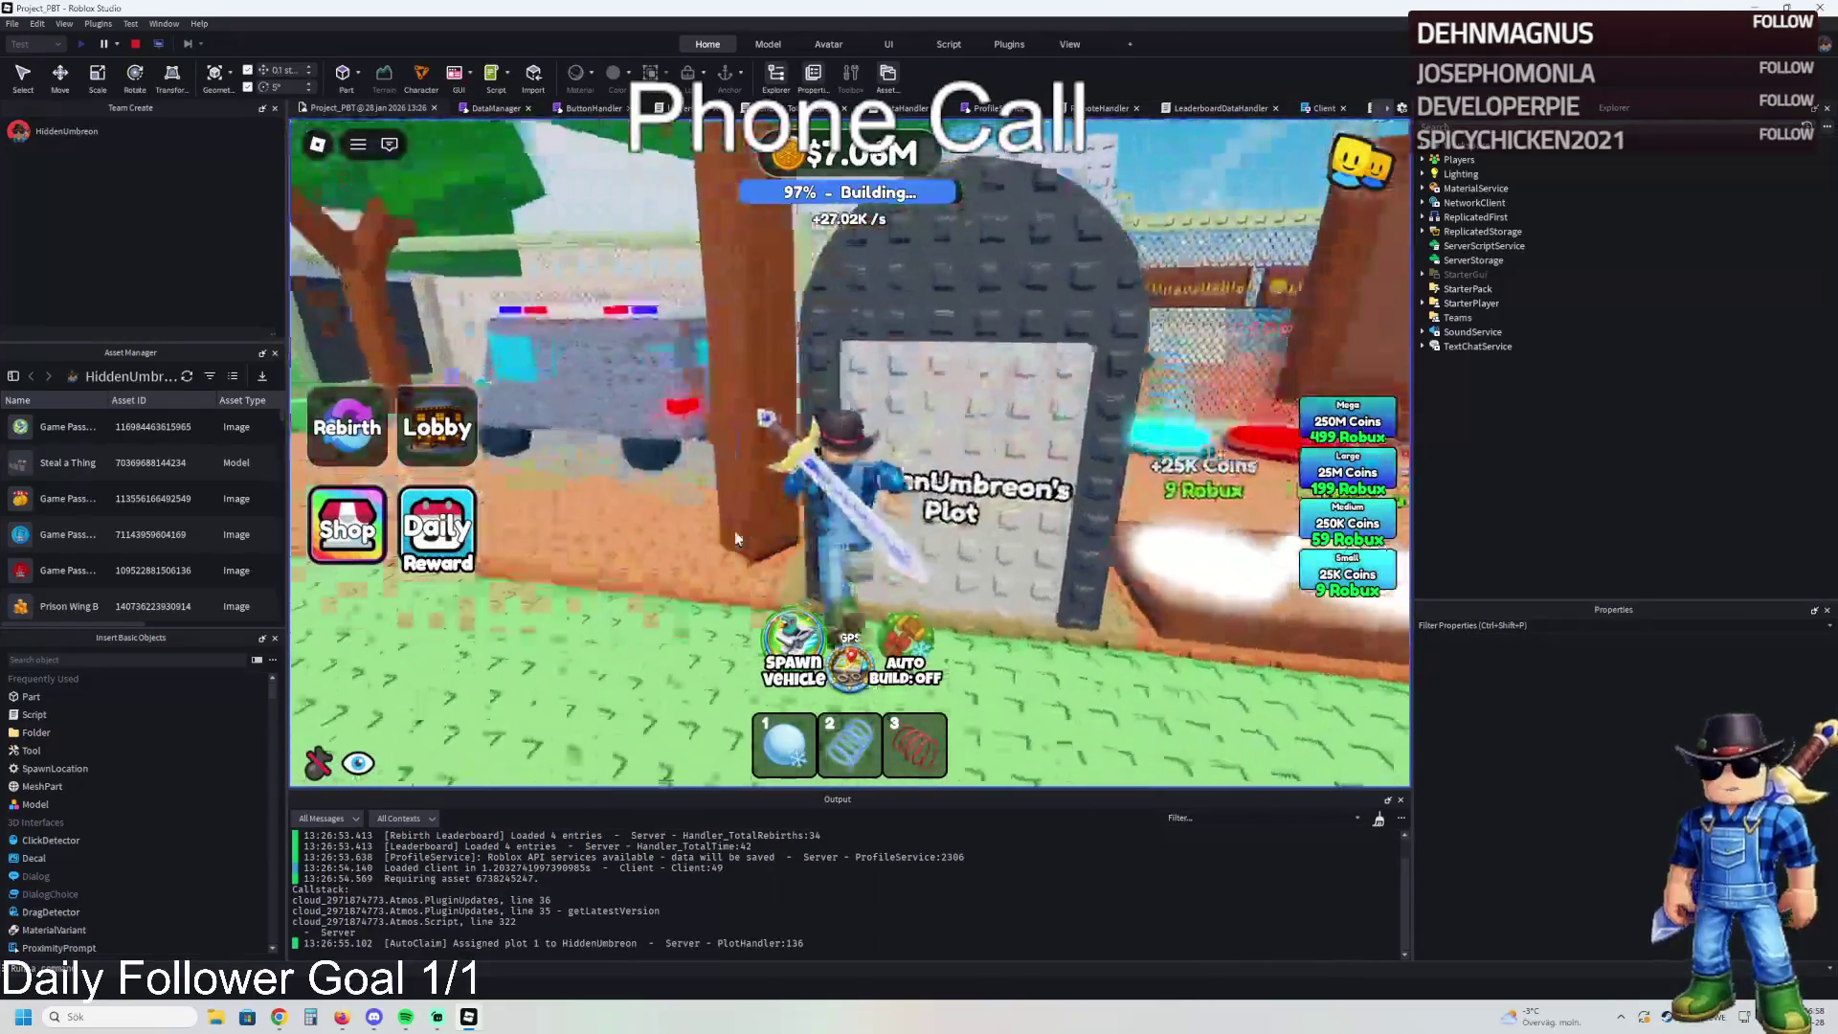
key(w)
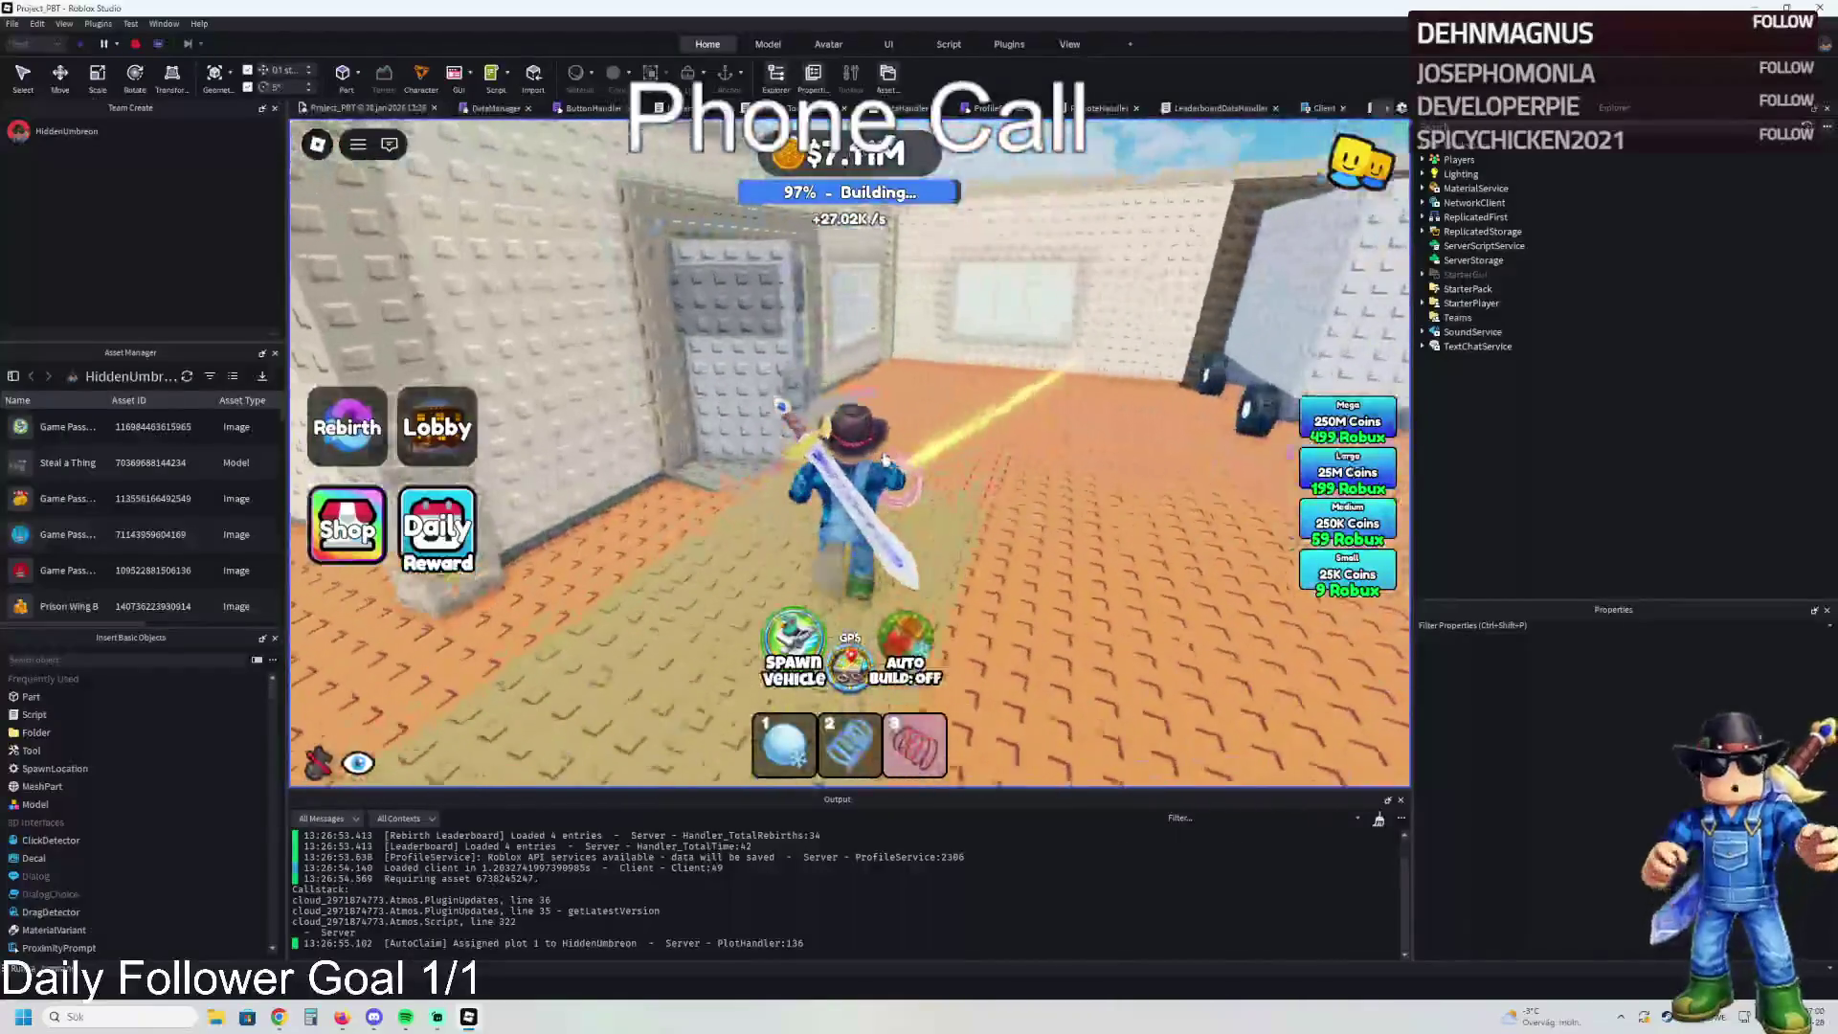
key(w)
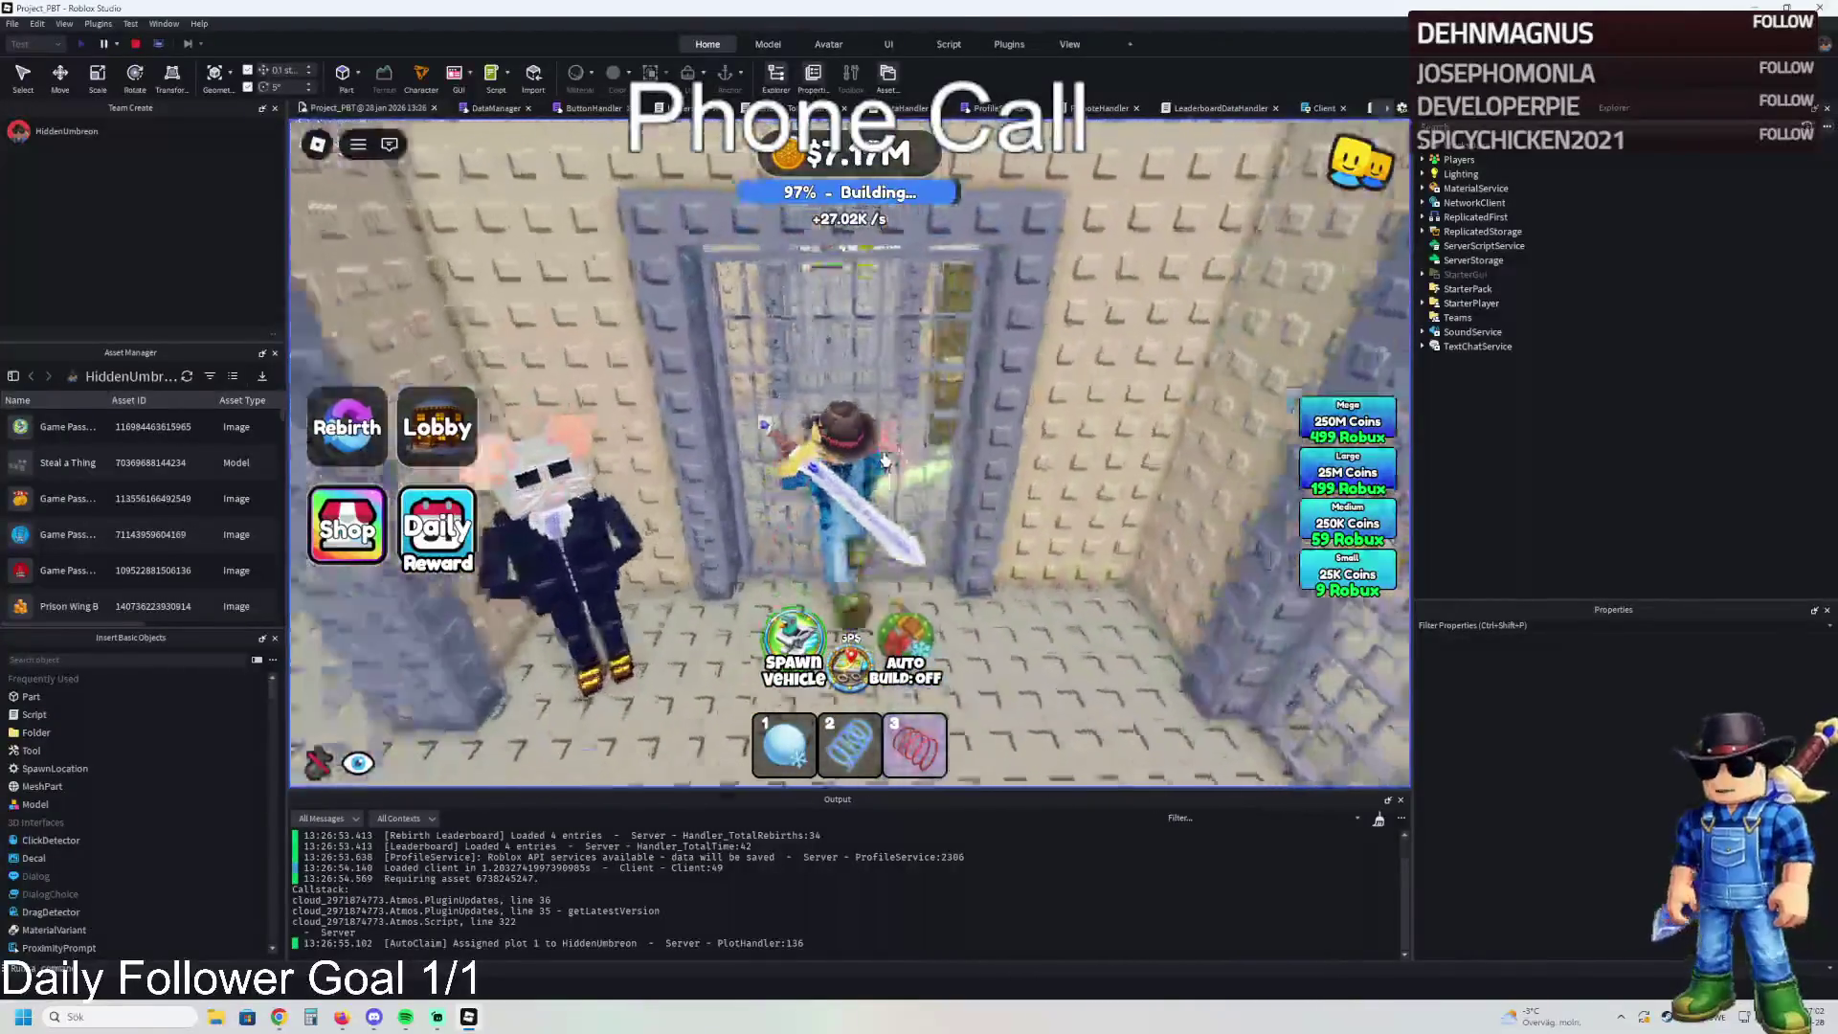
key(w)
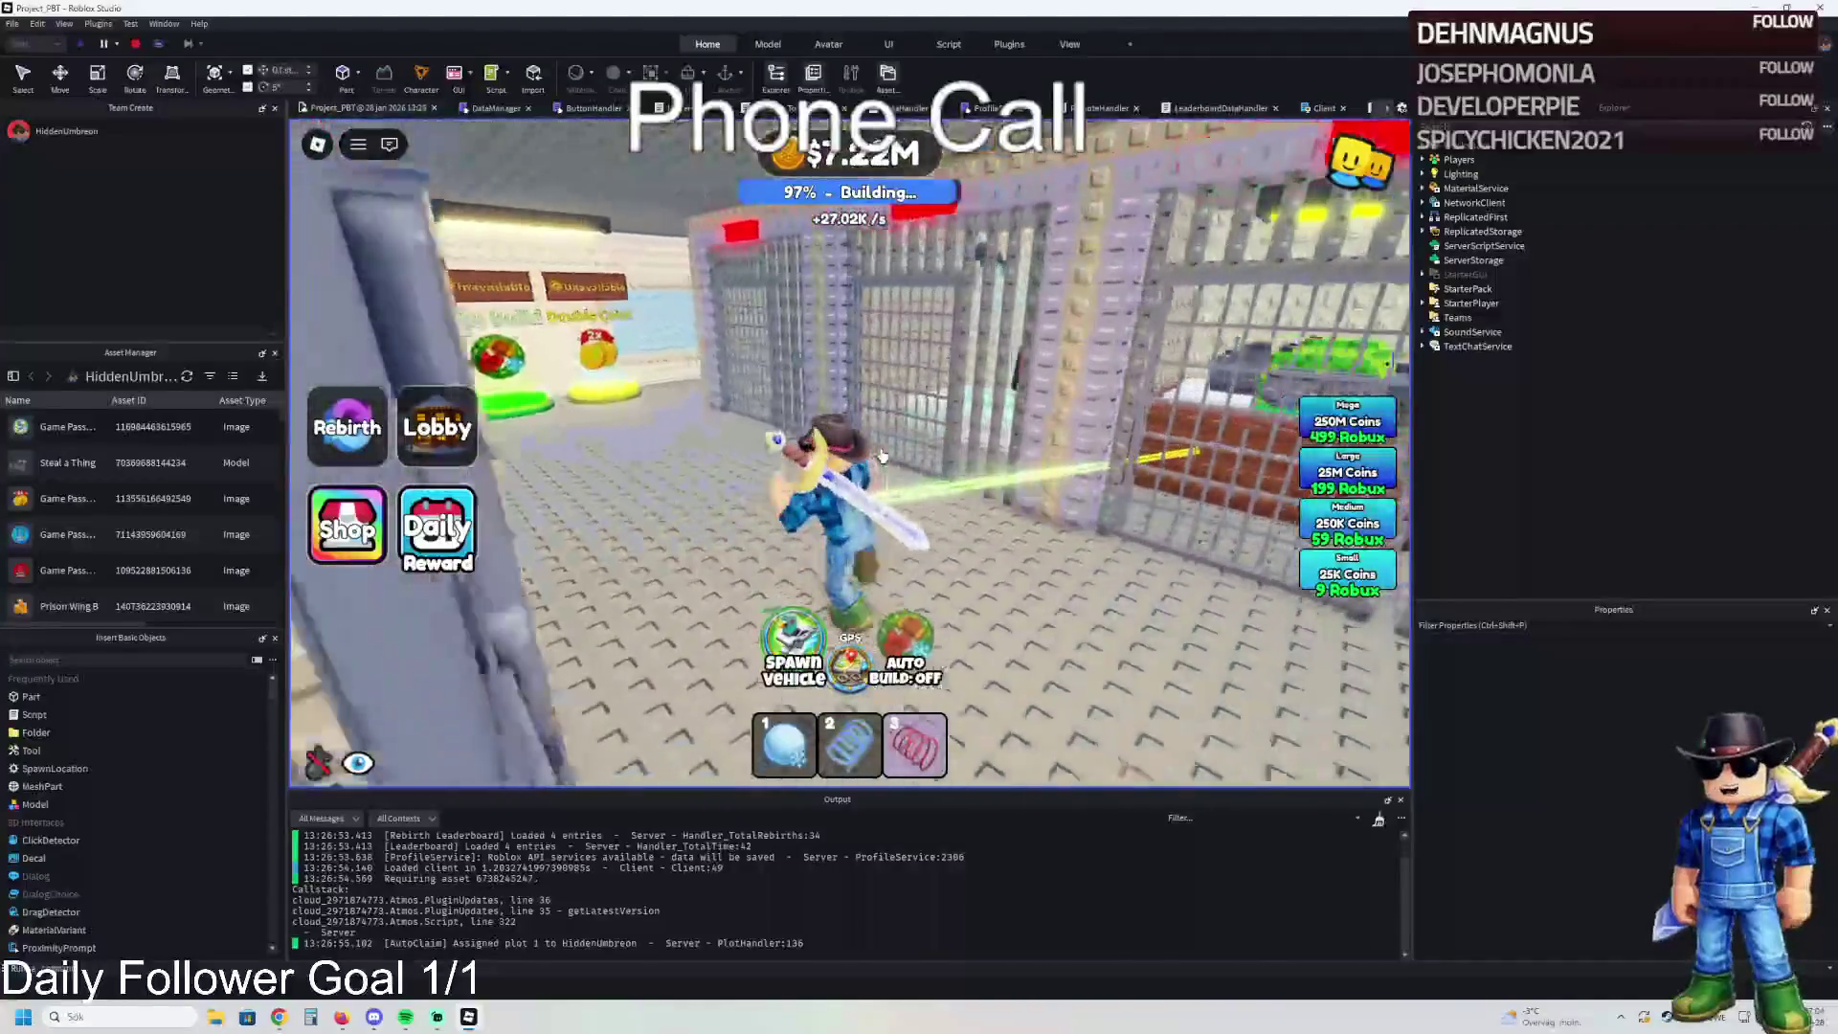
key(w)
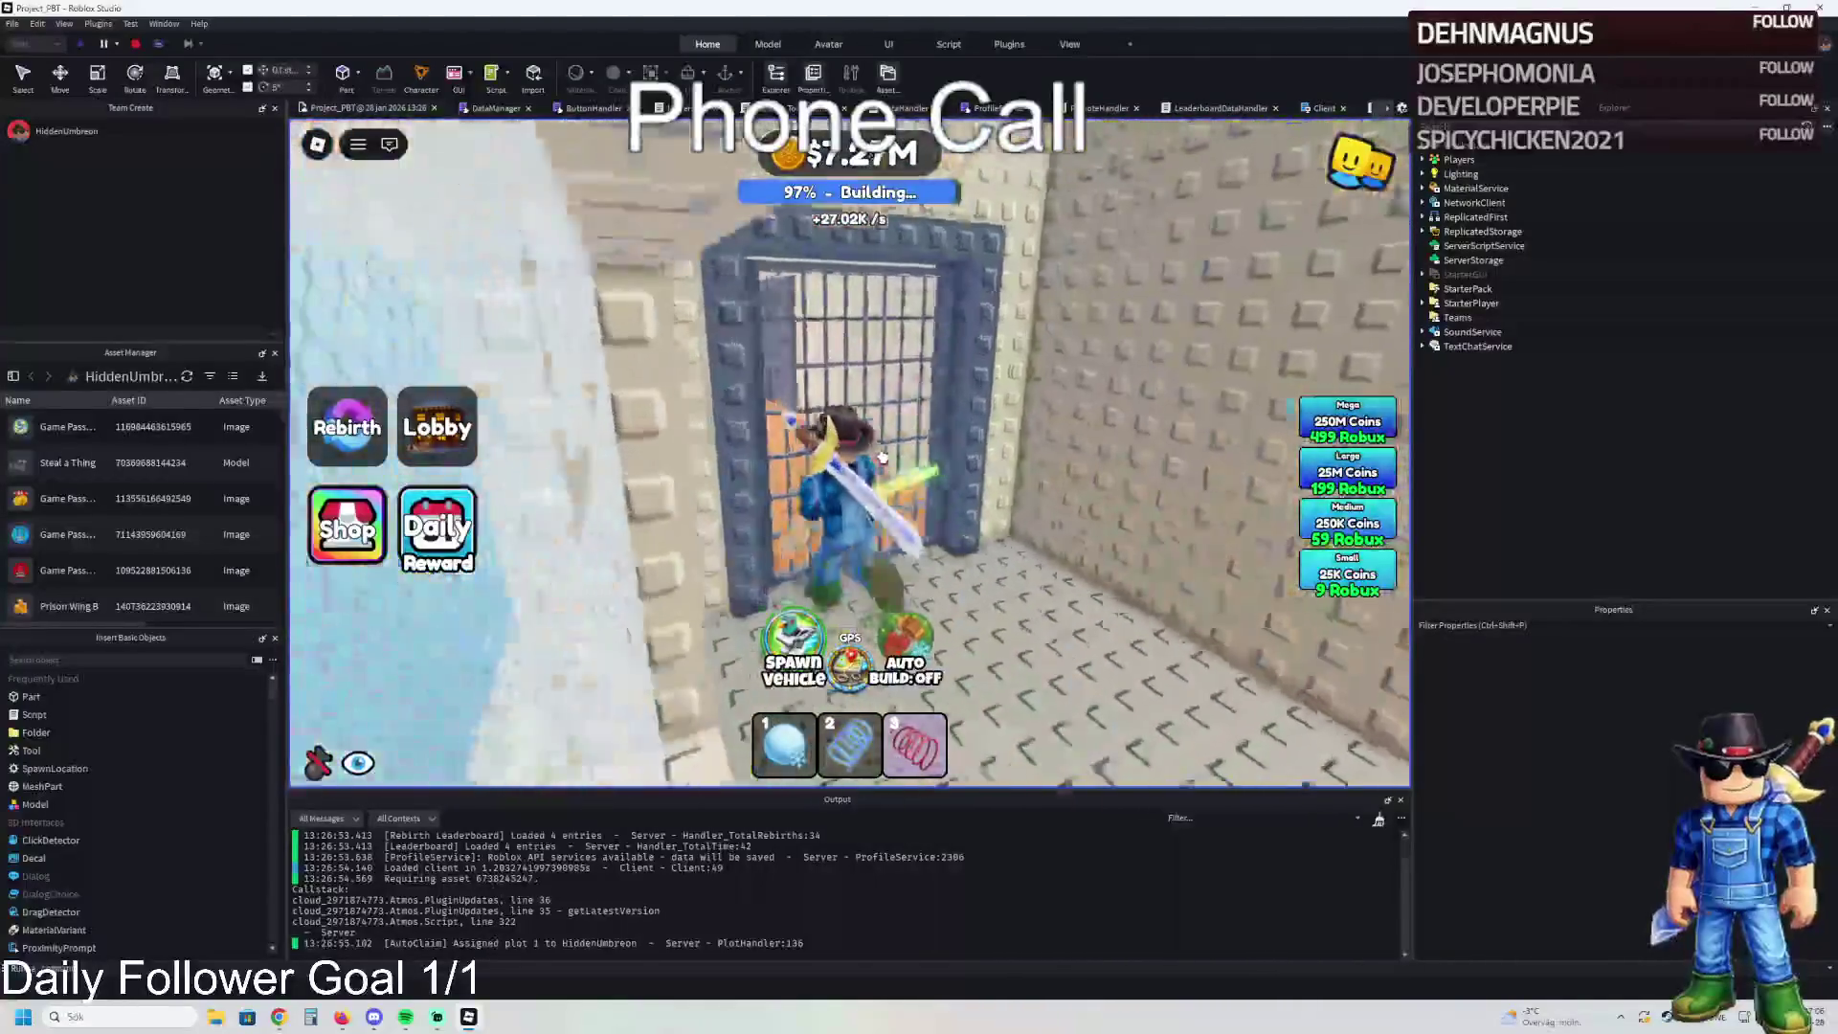
key(s)
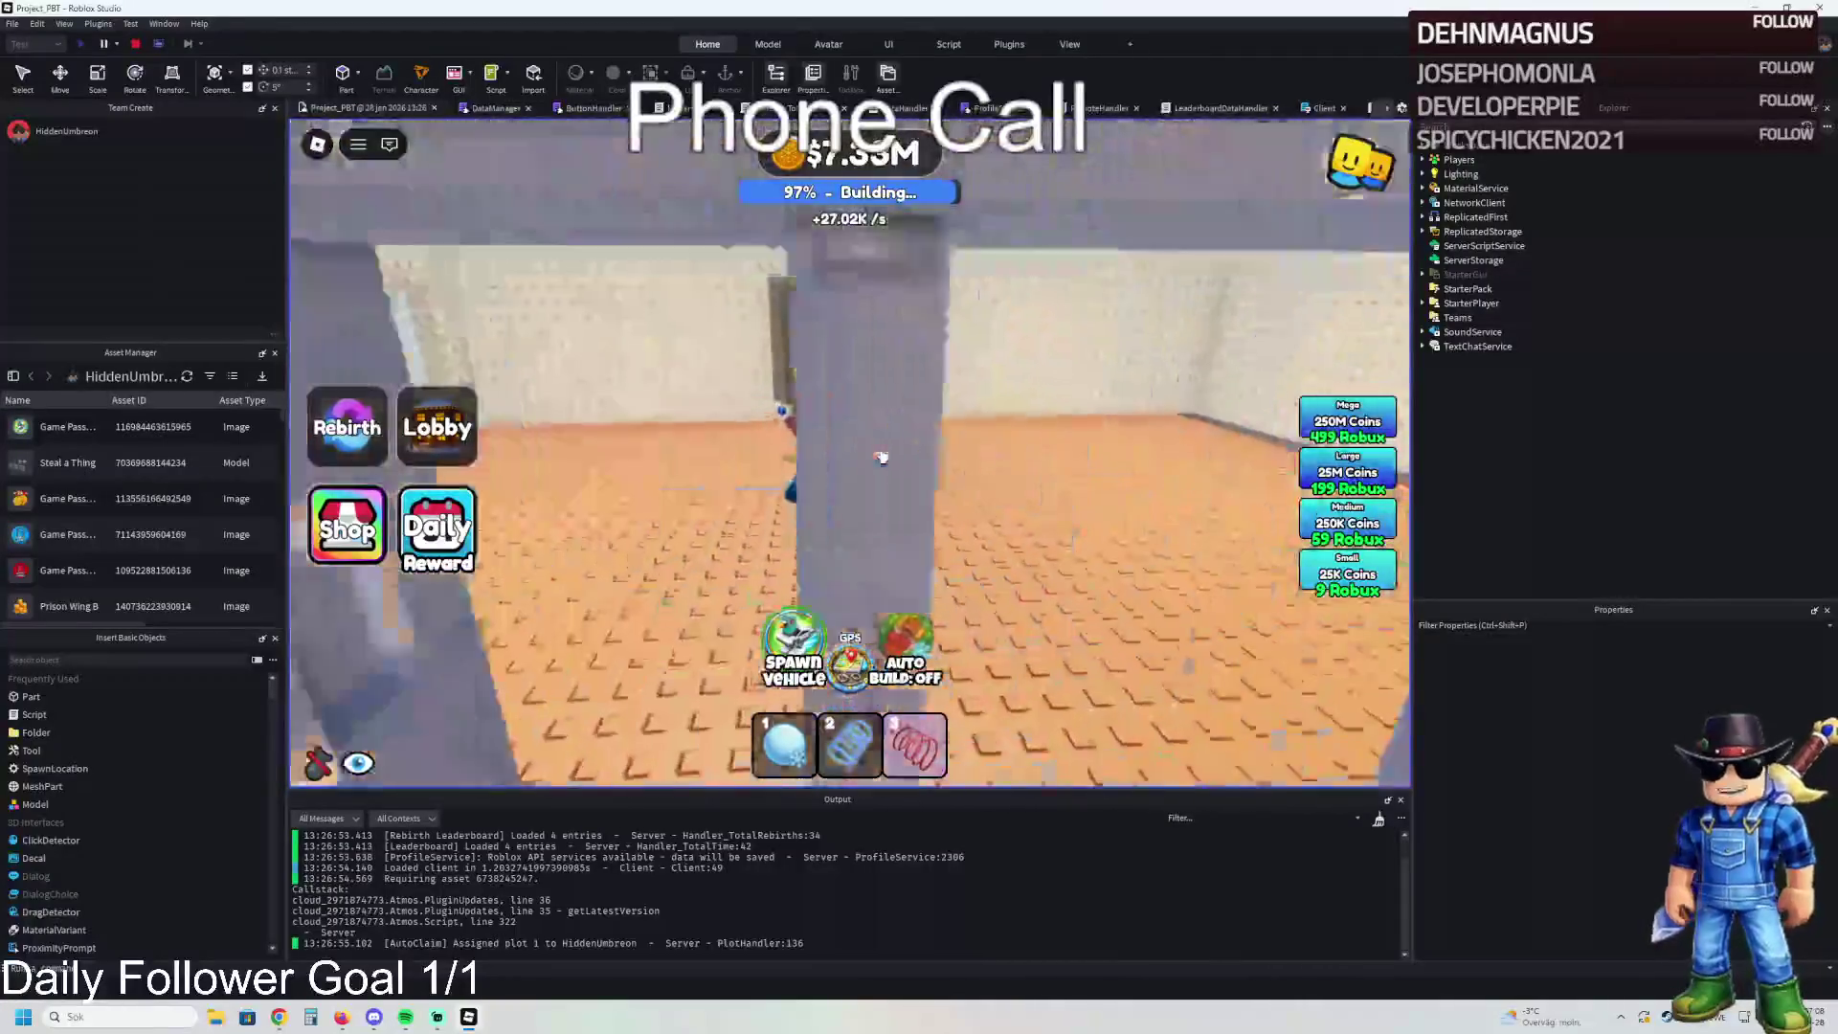
key(w)
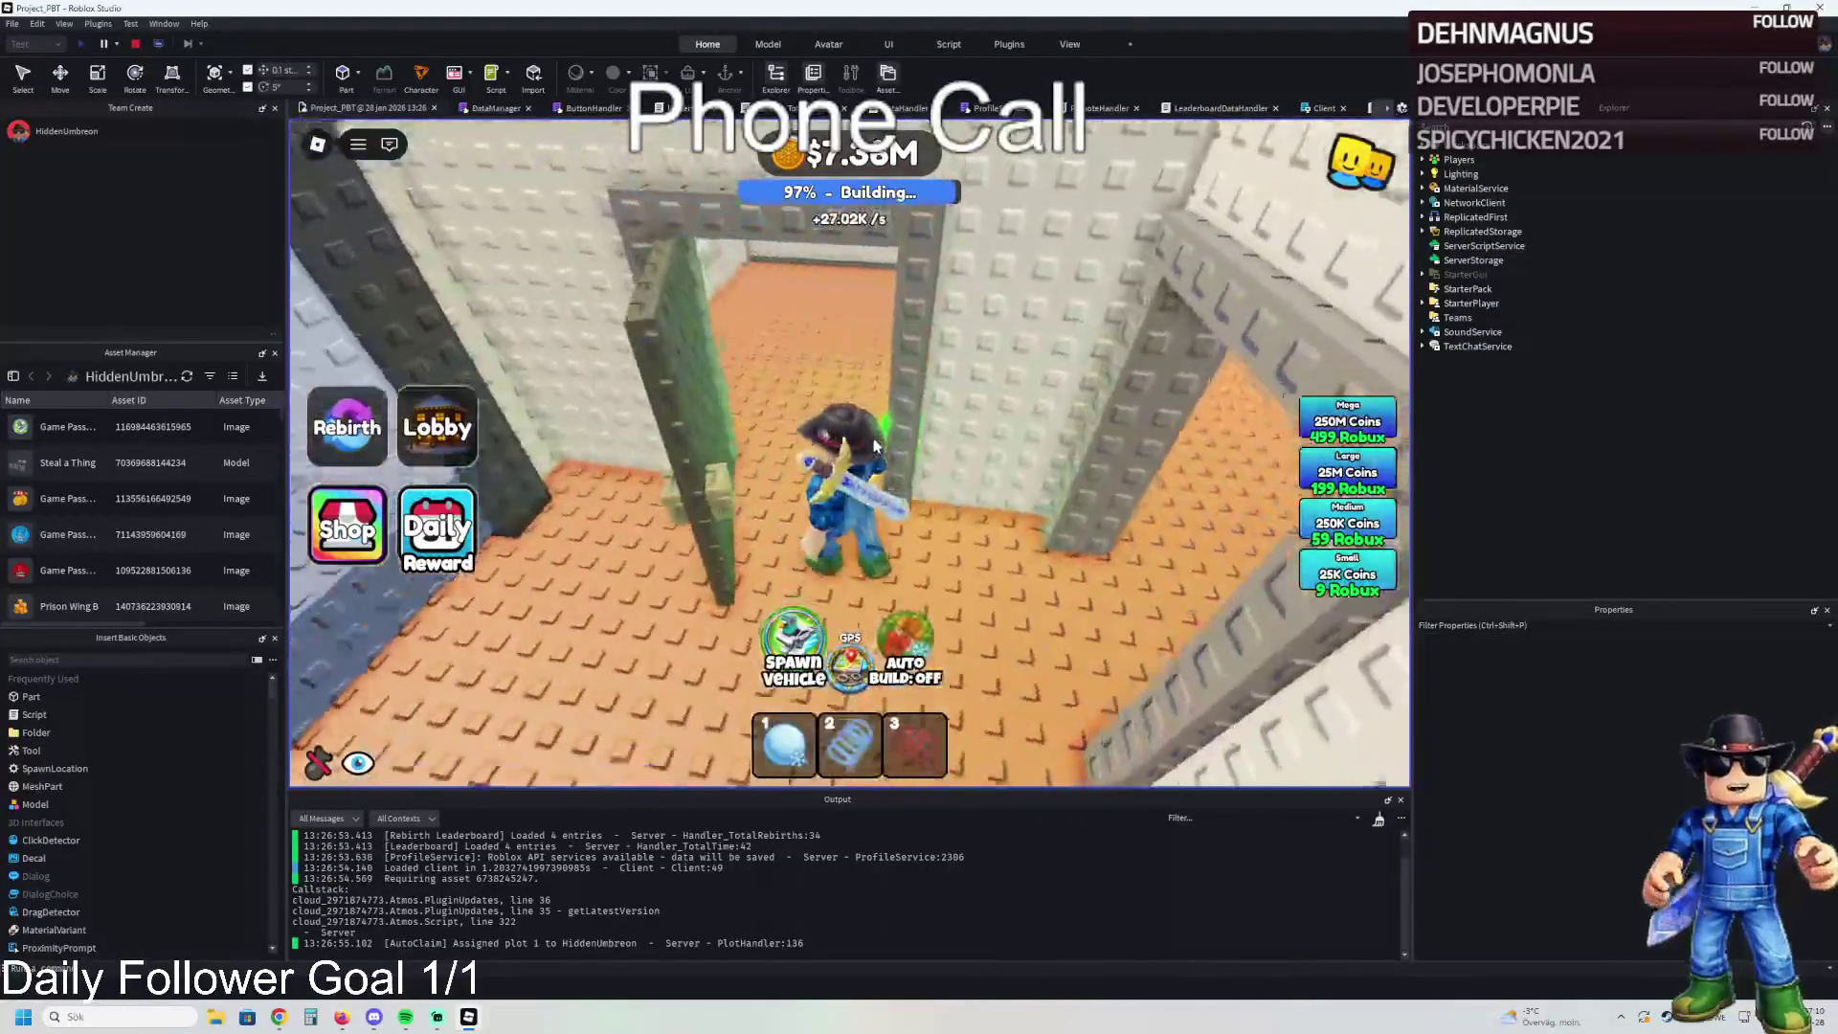
key(s)
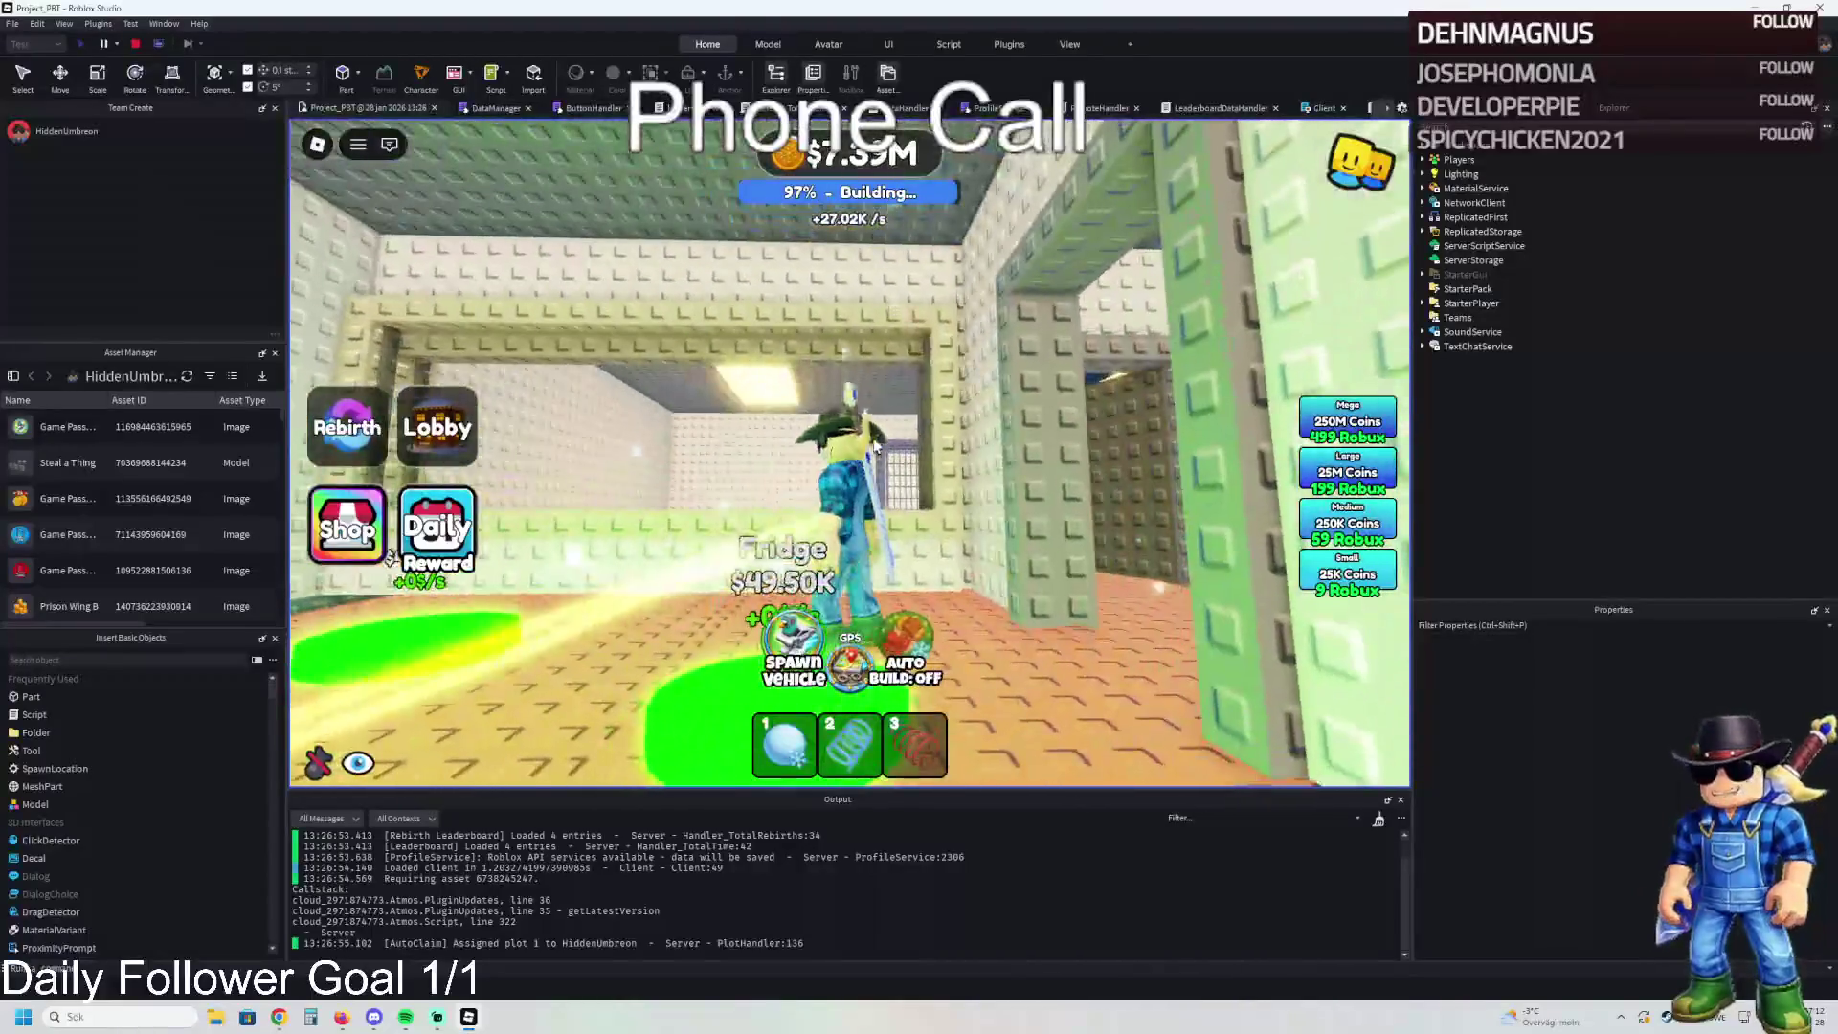
key(w)
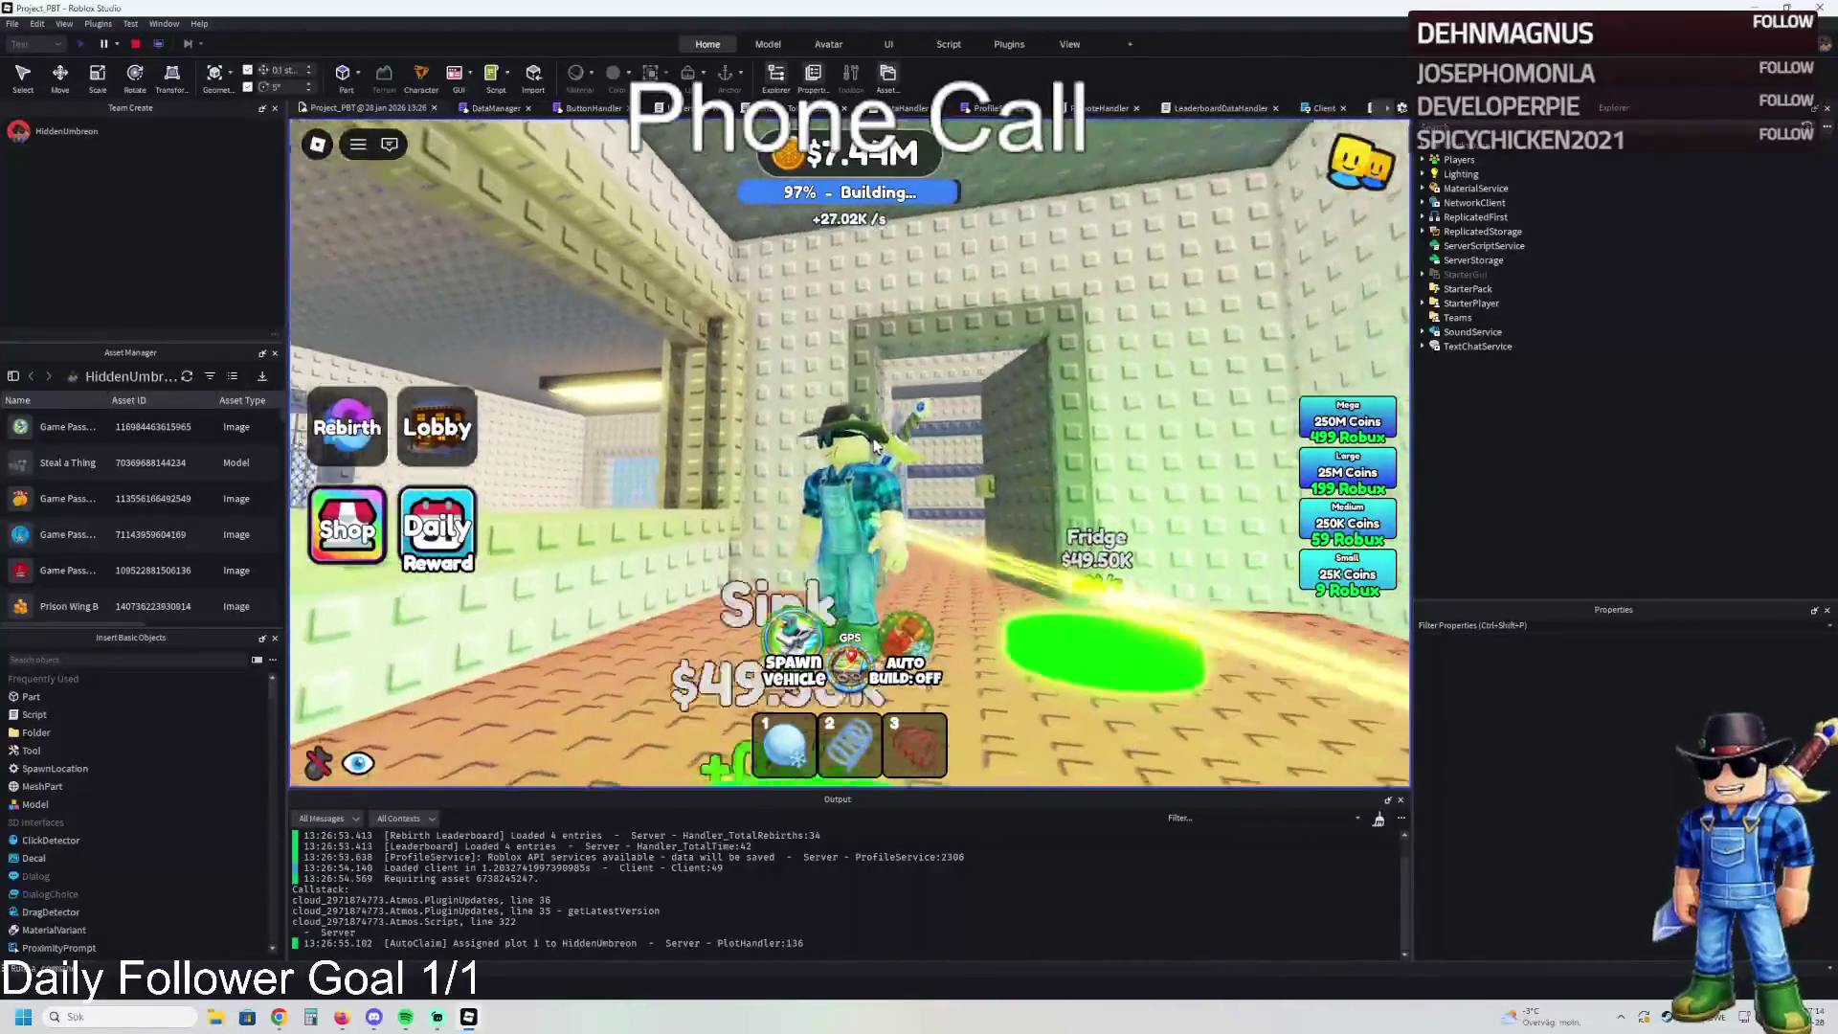
key(a)
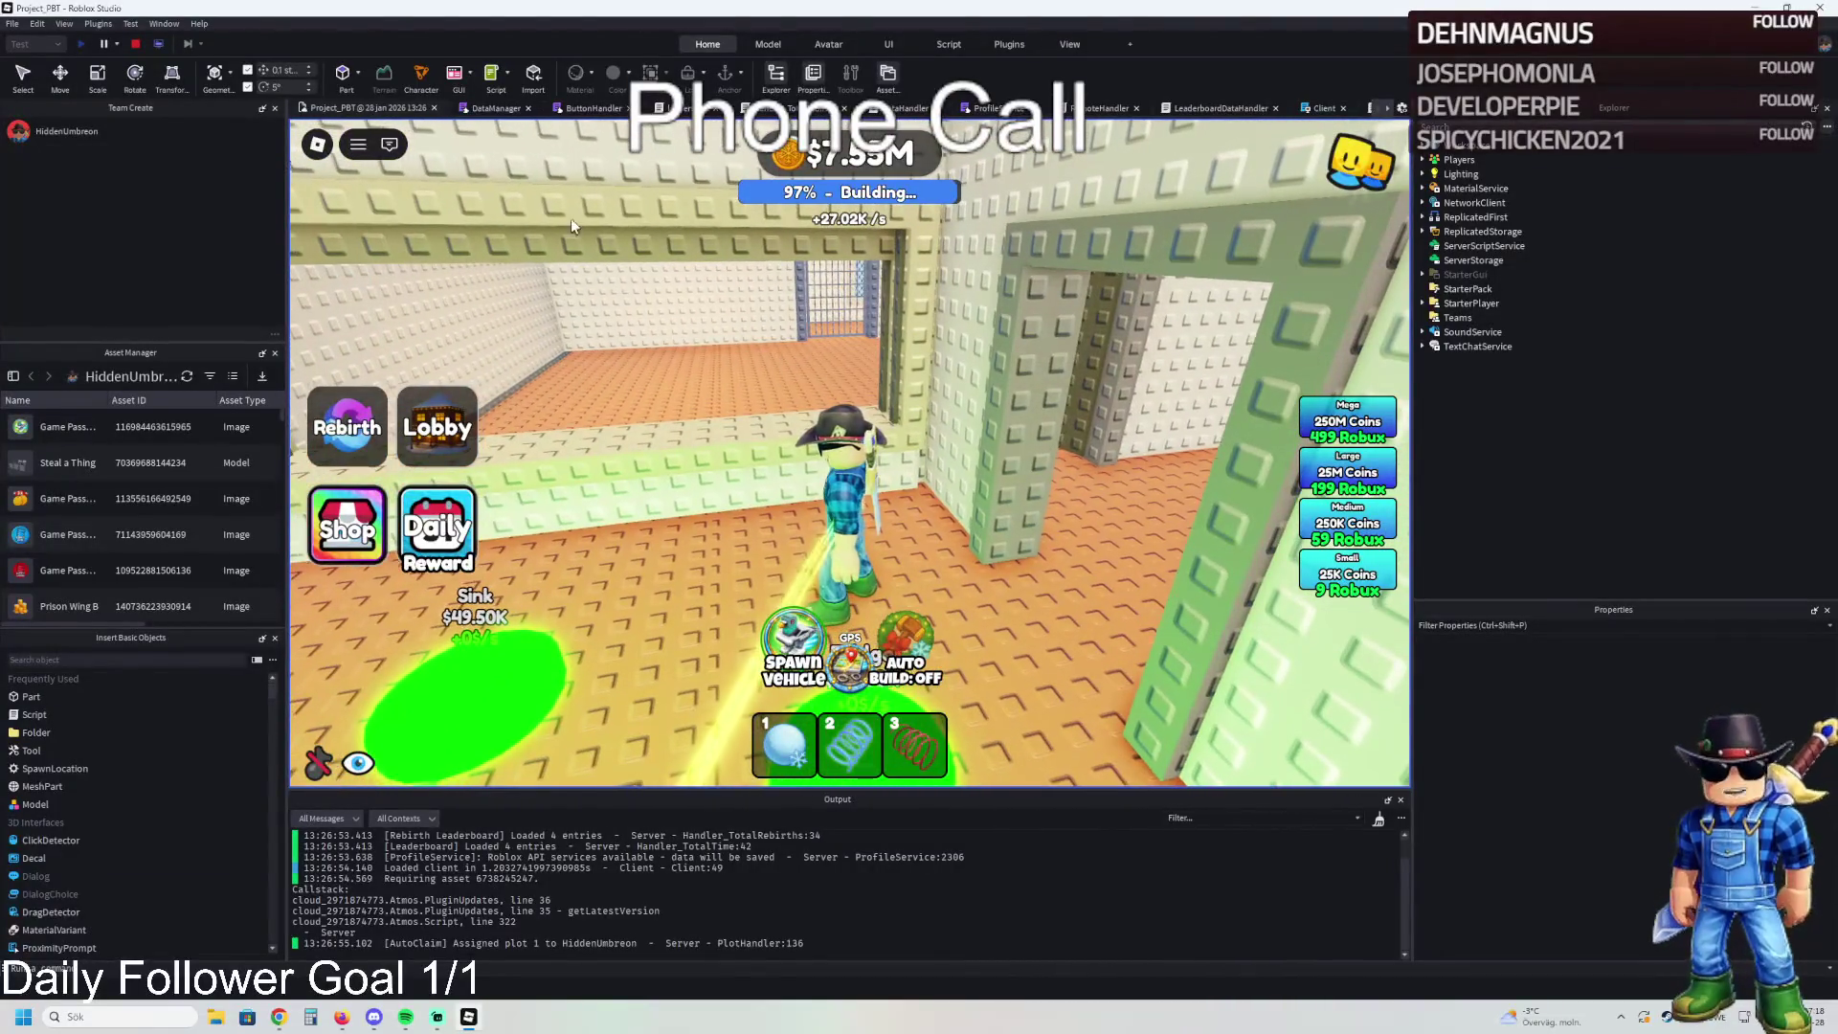
click(136, 44)
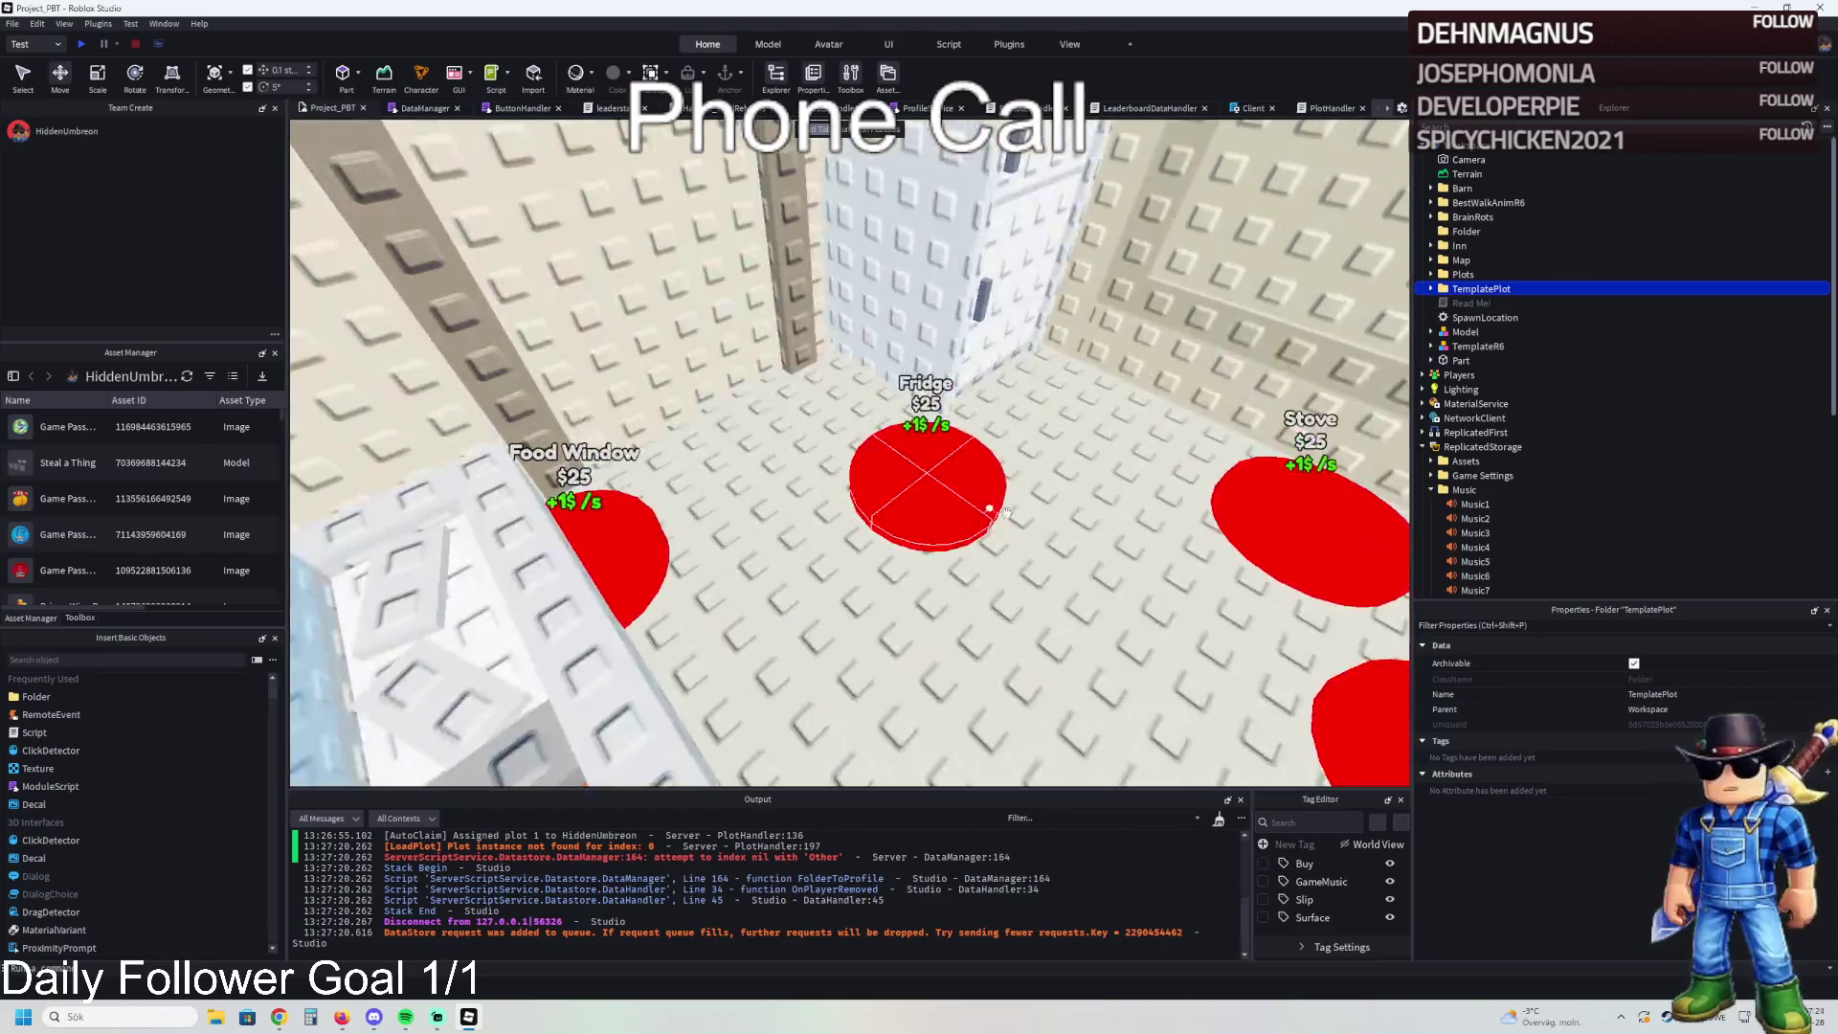
- Select the Ground and fly the camera to the kitchen doorway and white fridge model
click(1006, 515)
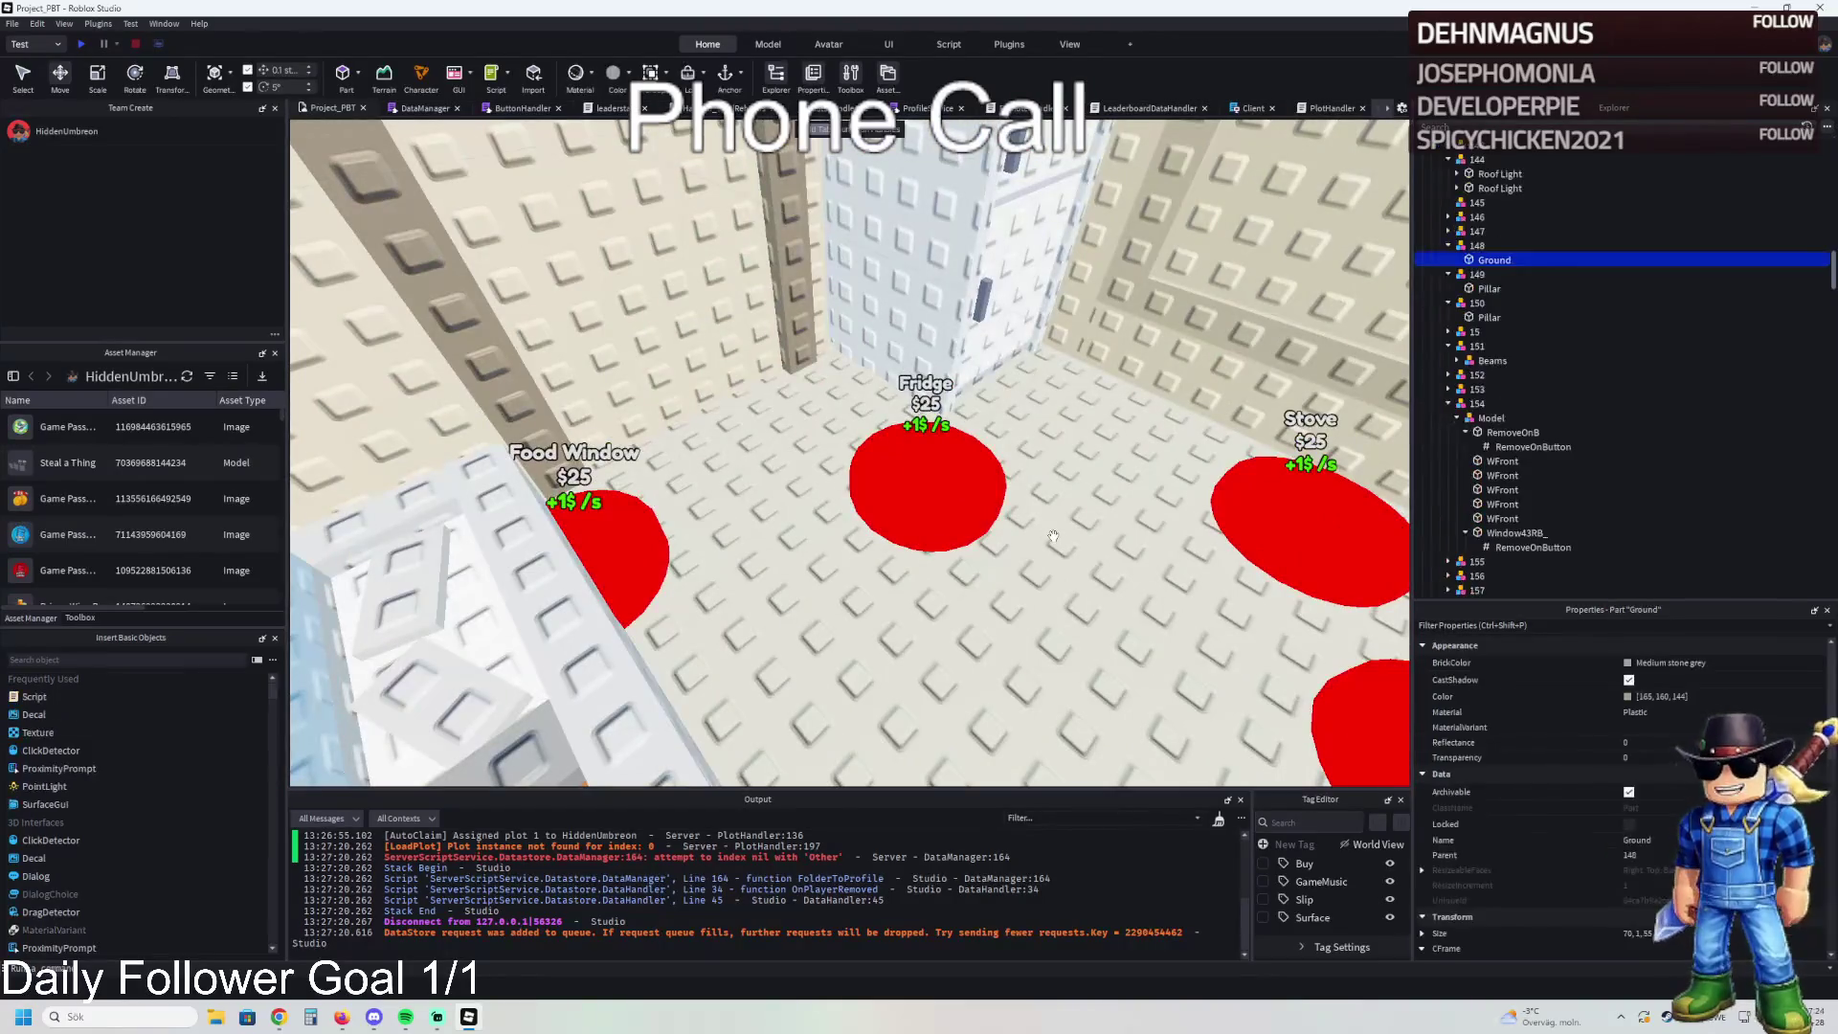
key(w)
mouse_move(1092, 530)
mouse_down()
mouse_move(807, 185)
mouse_move(858, 262)
mouse_up()
key(w)
key(d)
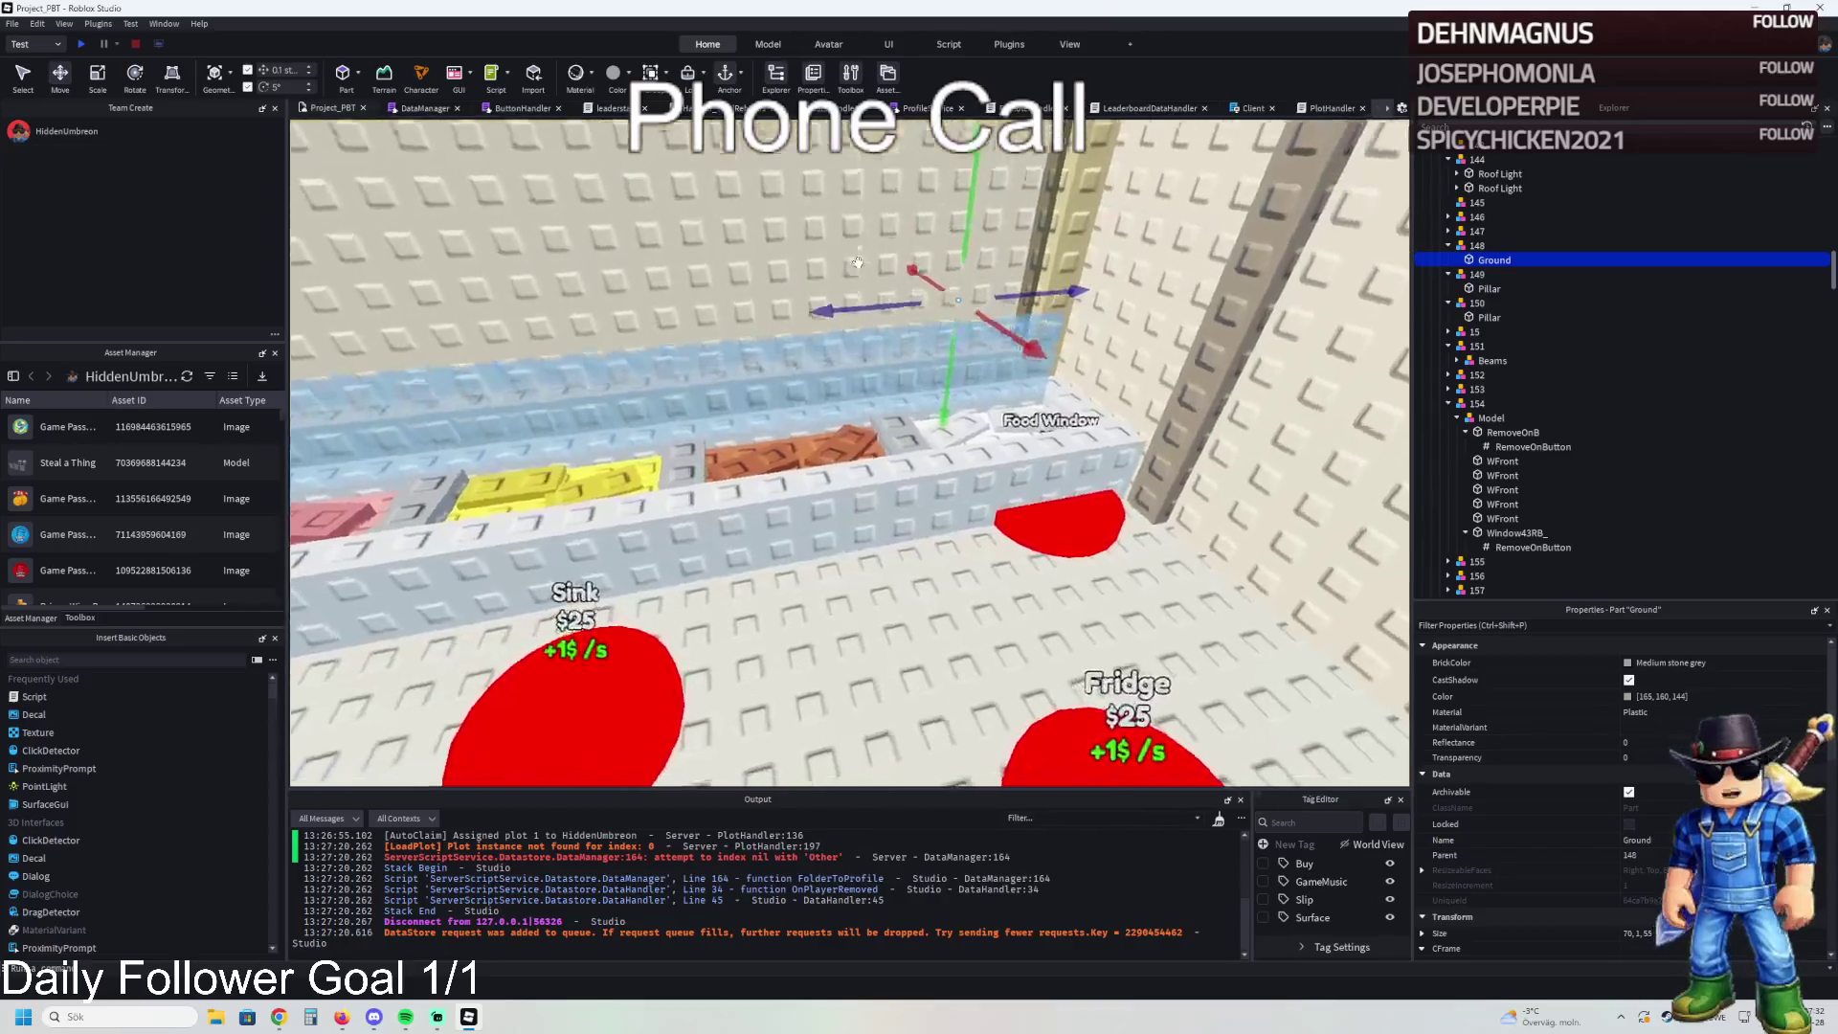
key(a)
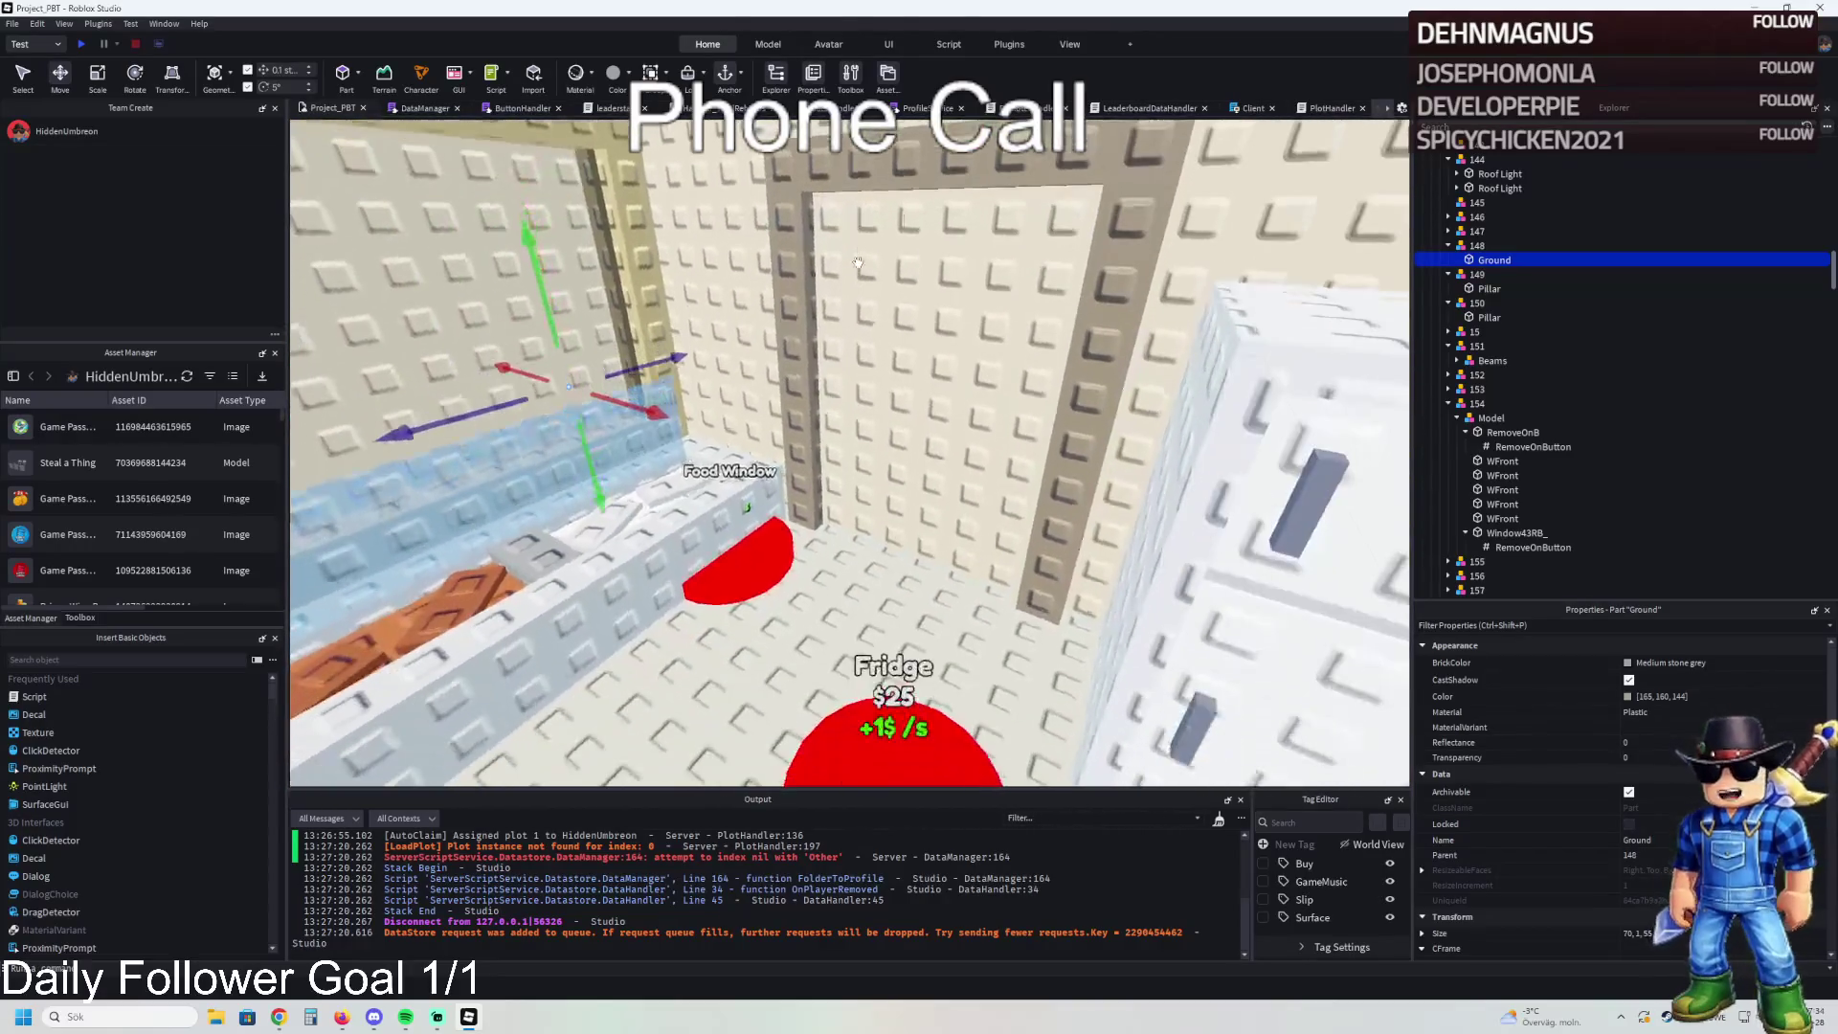
key(s)
key(d)
key(w)
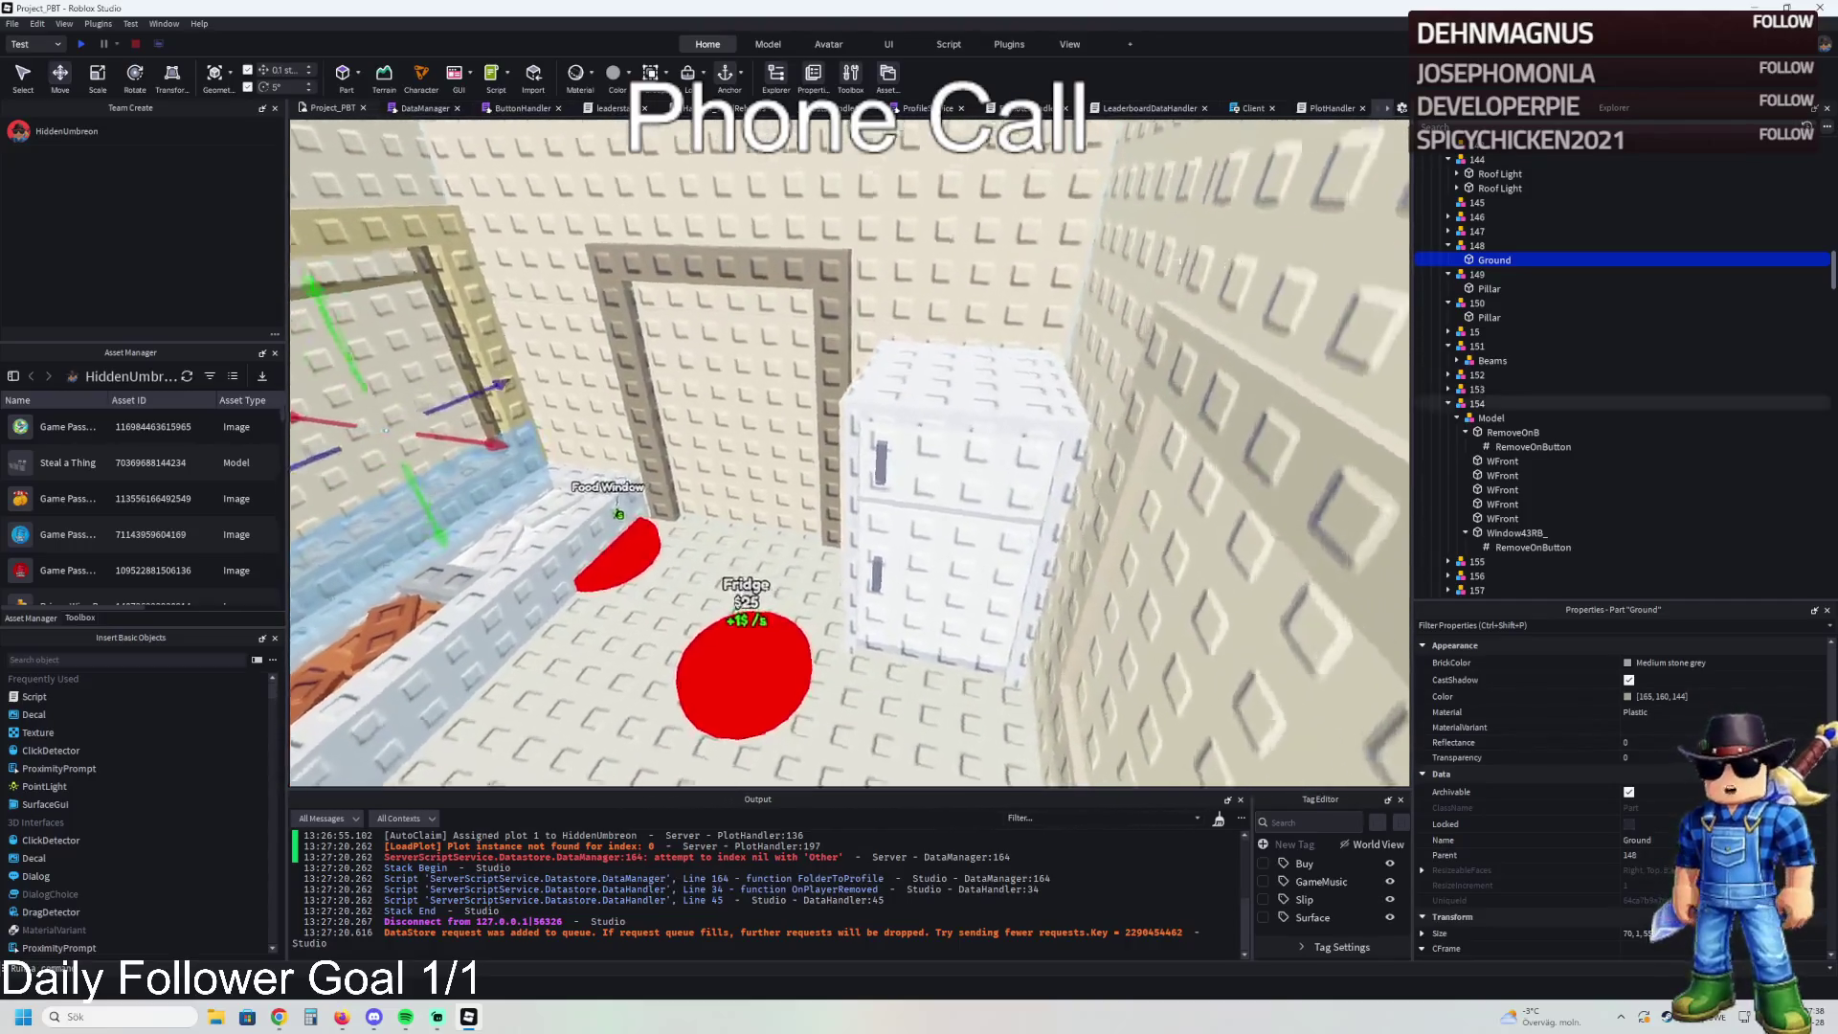
- Collapse the tree back to TemplatePlot and move it into ReplicatedStorage
click(1474, 246)
key(Left)
key(Left)
key(Left)
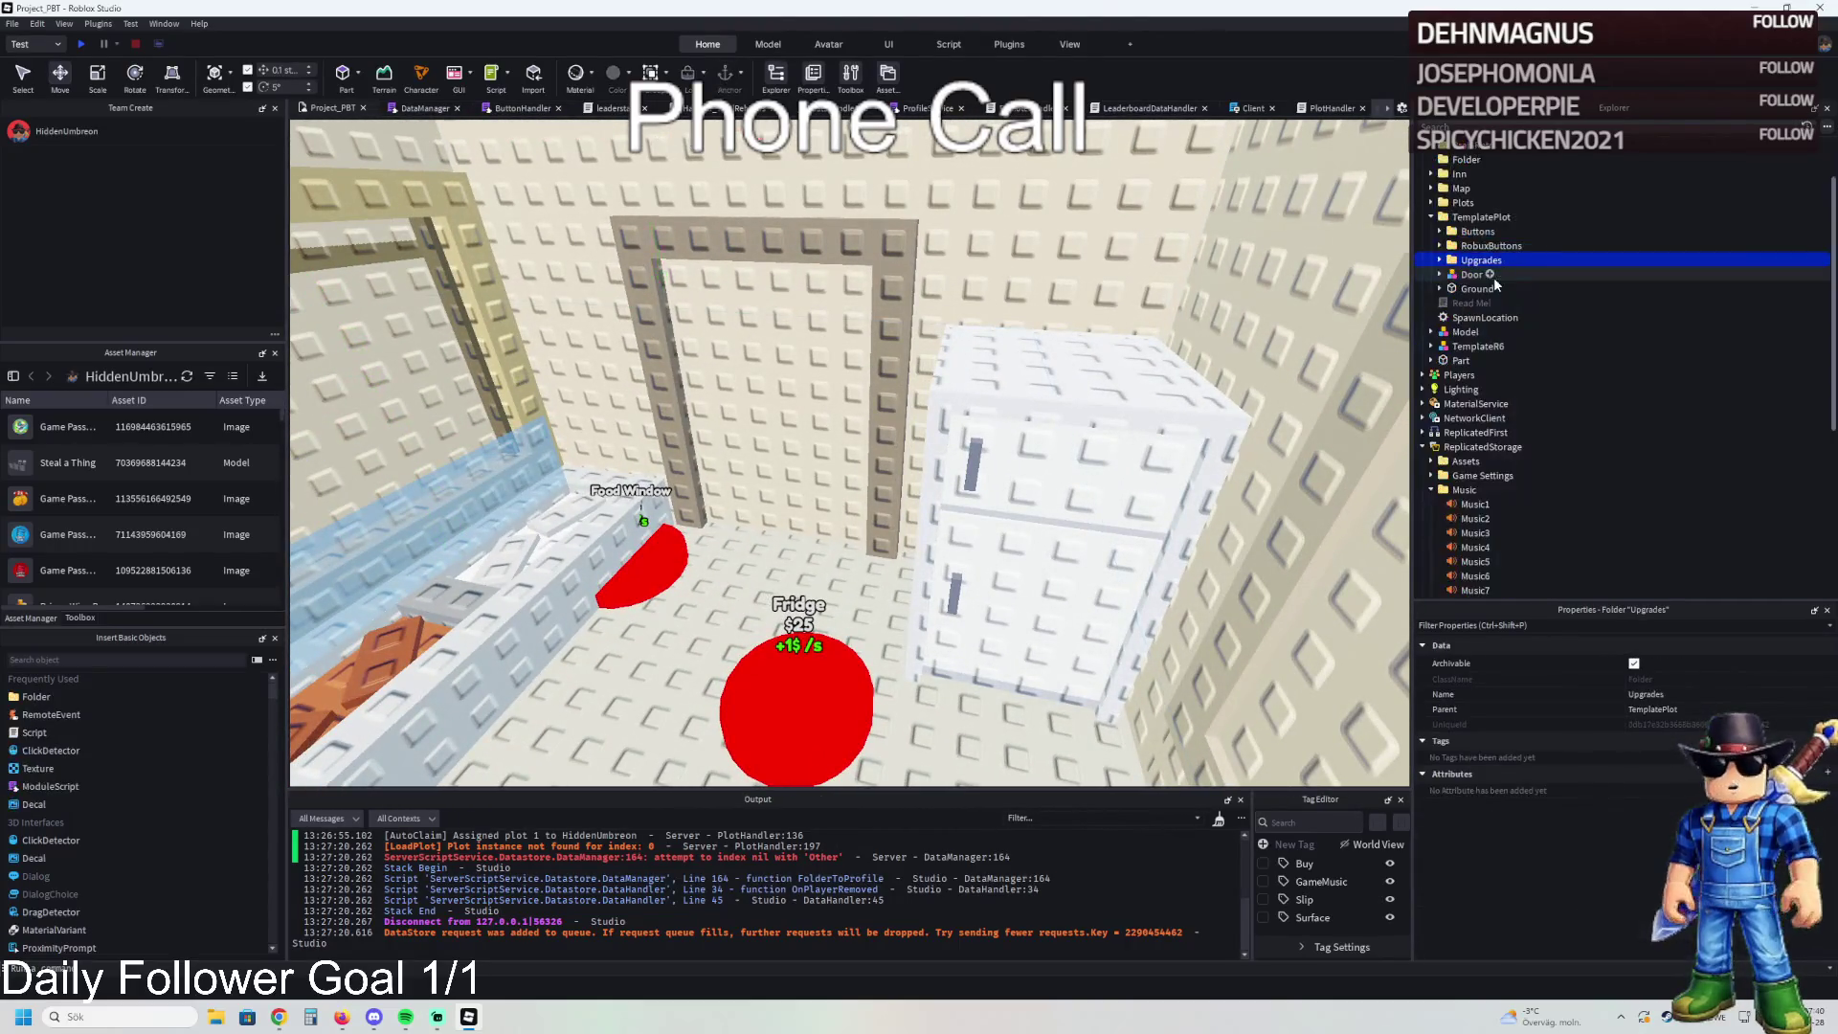
drag(1480, 361, 1475, 372)
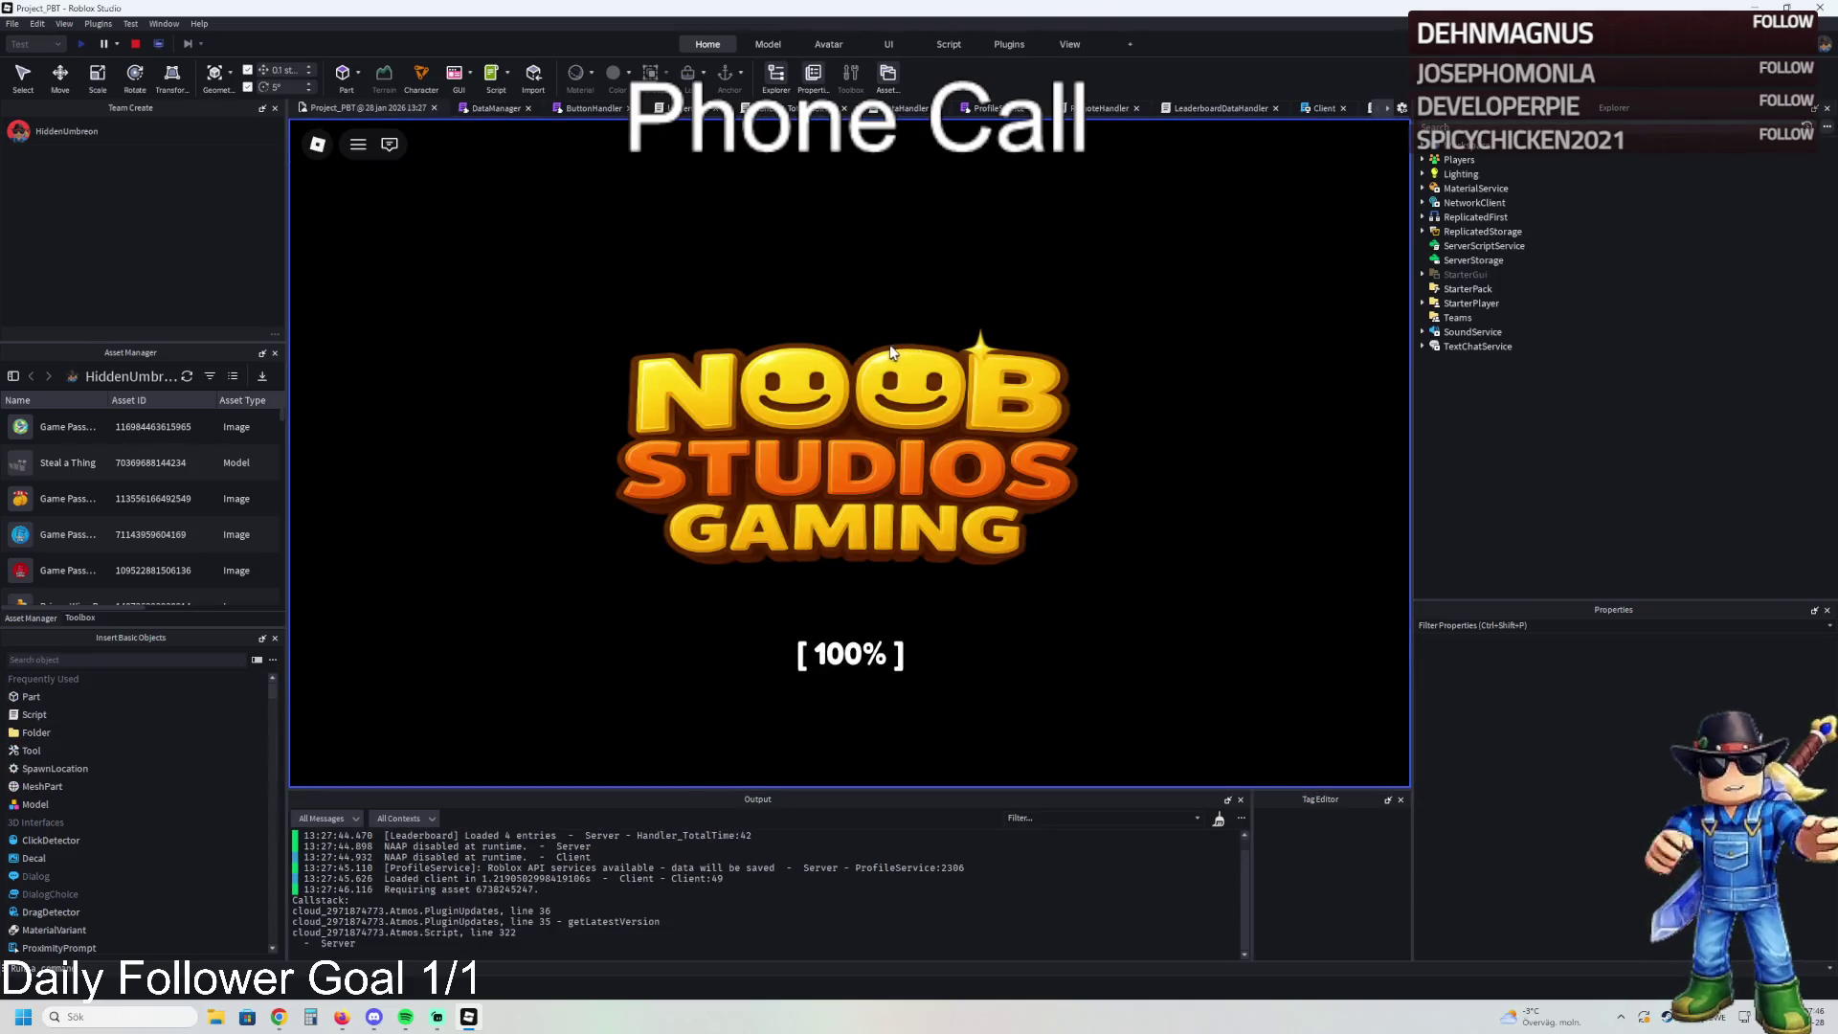
- Walk the avatar through the plot gate, past the cells and white corridor, into the kitchen
key(w)
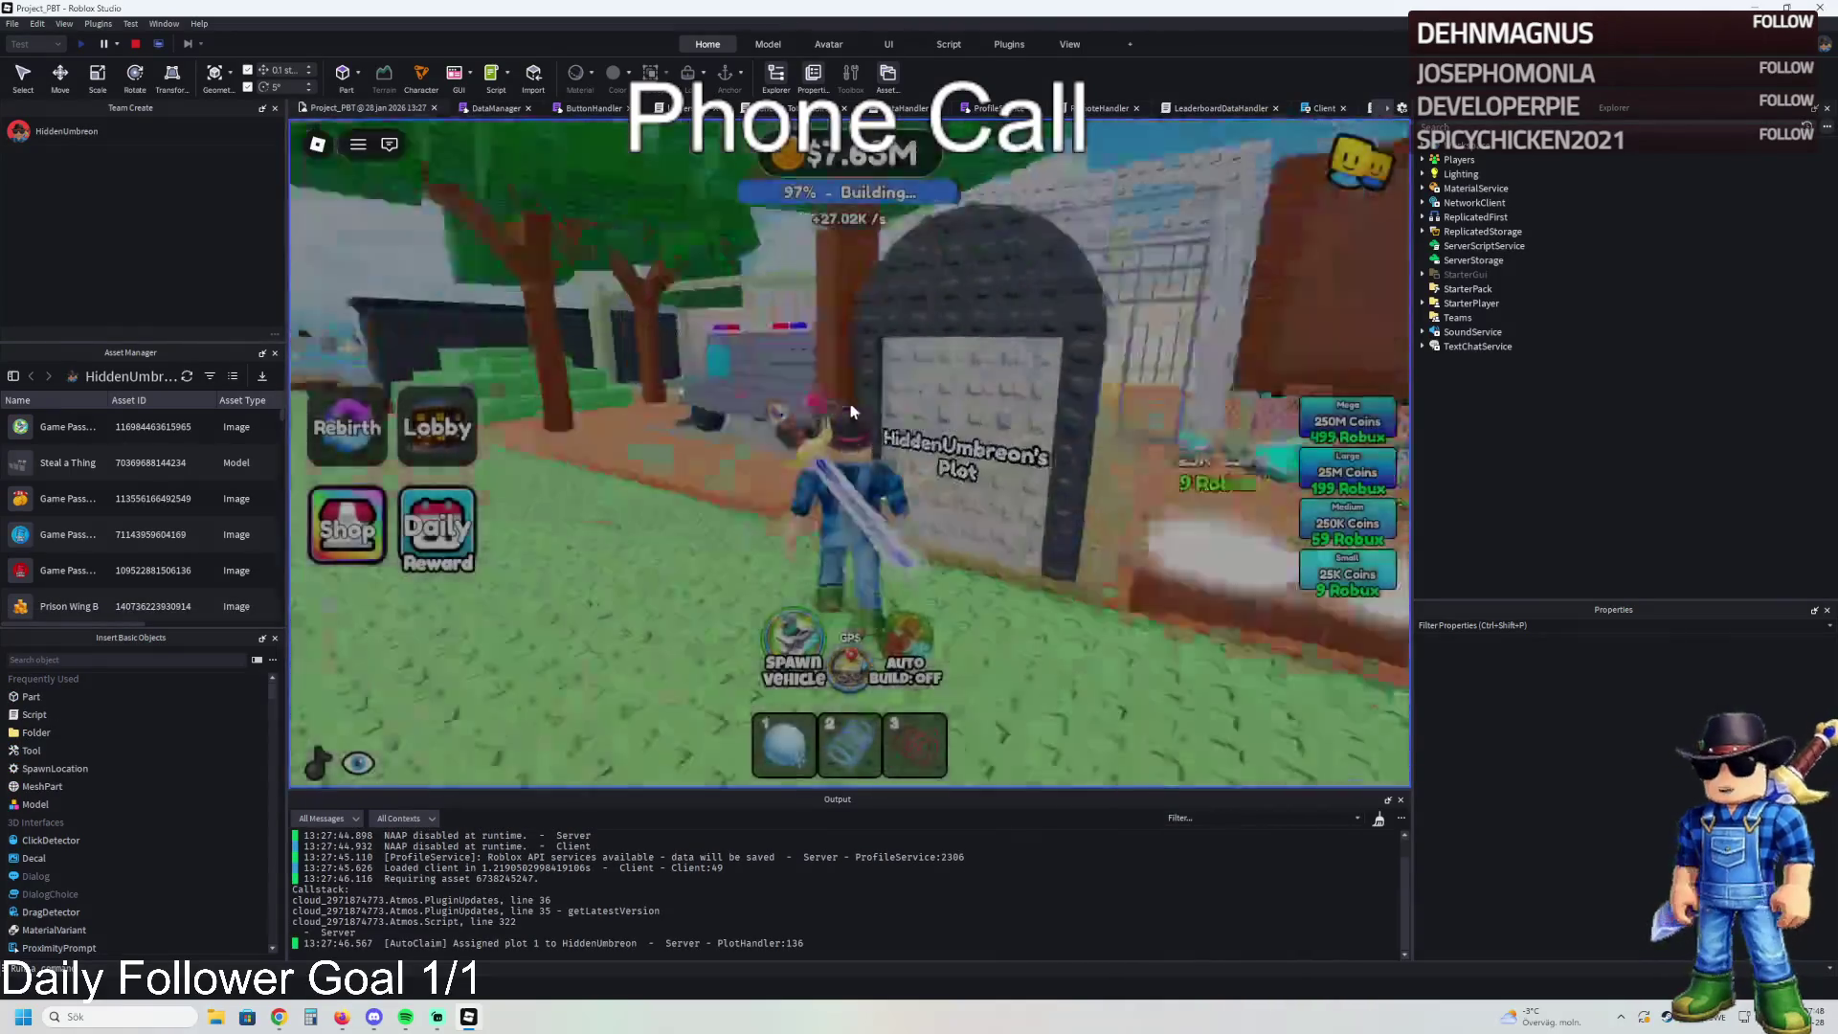
key(w)
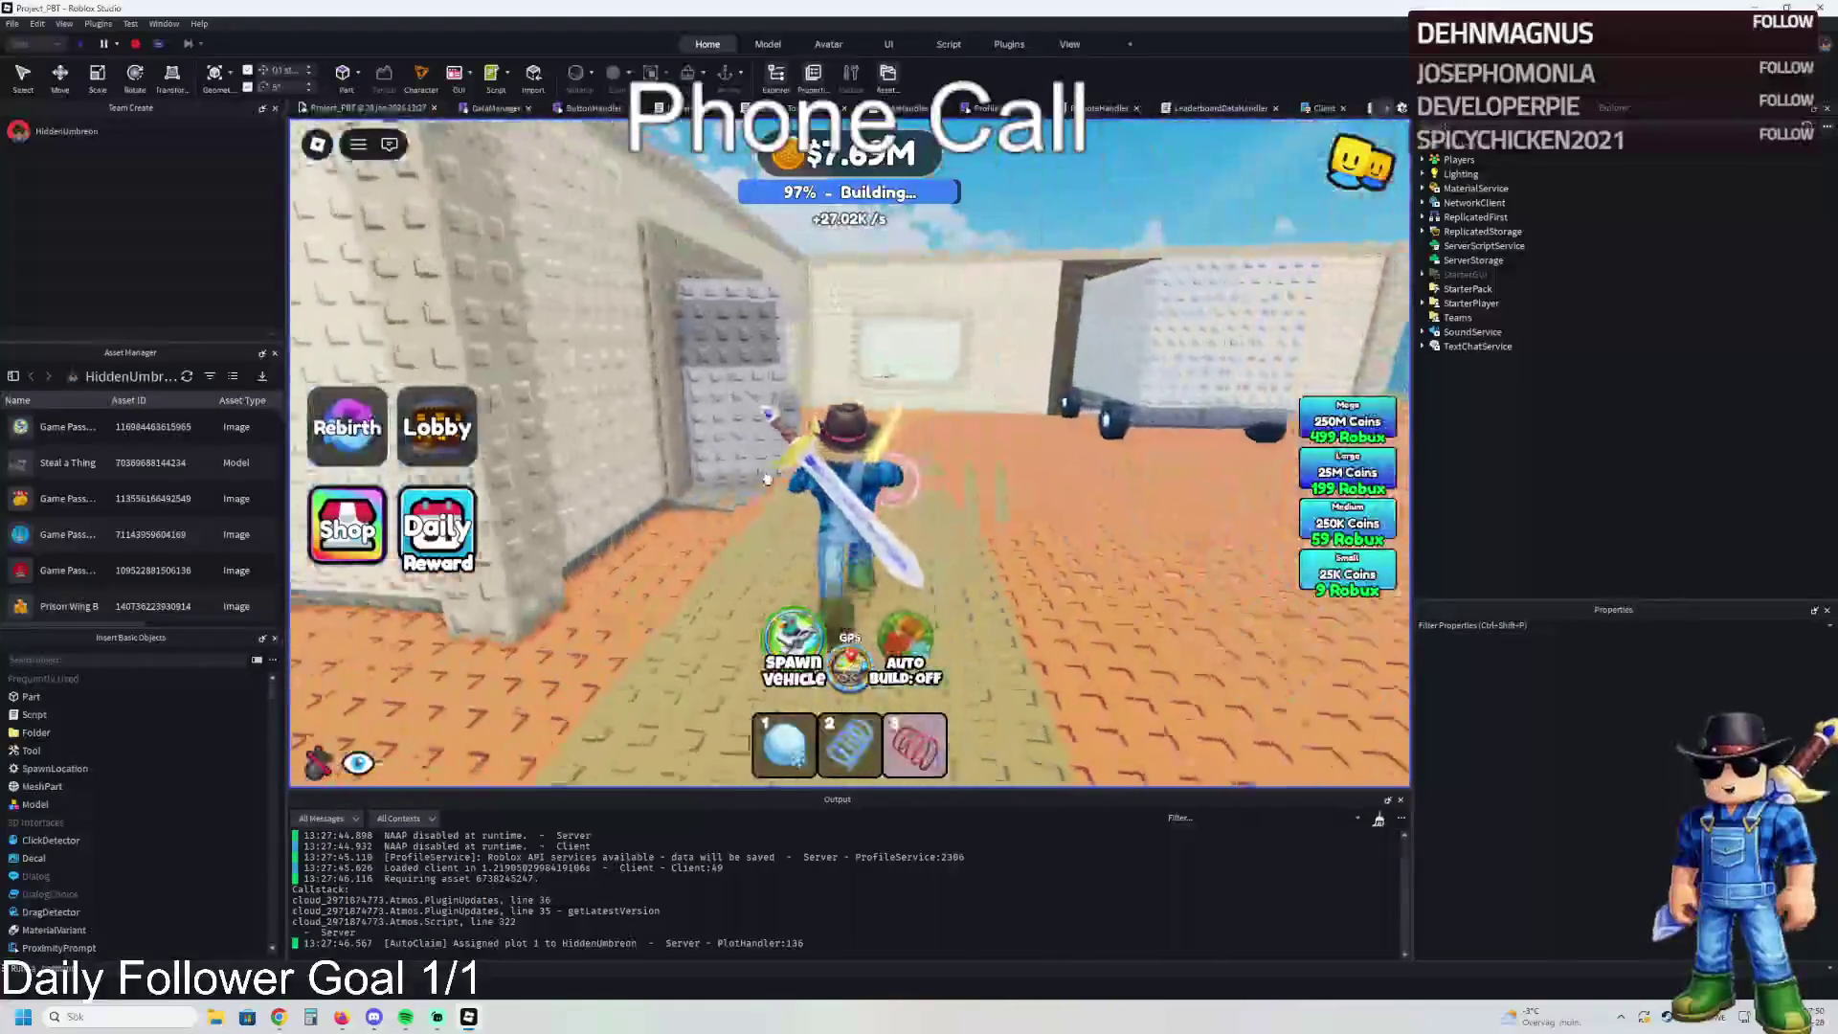
key(w)
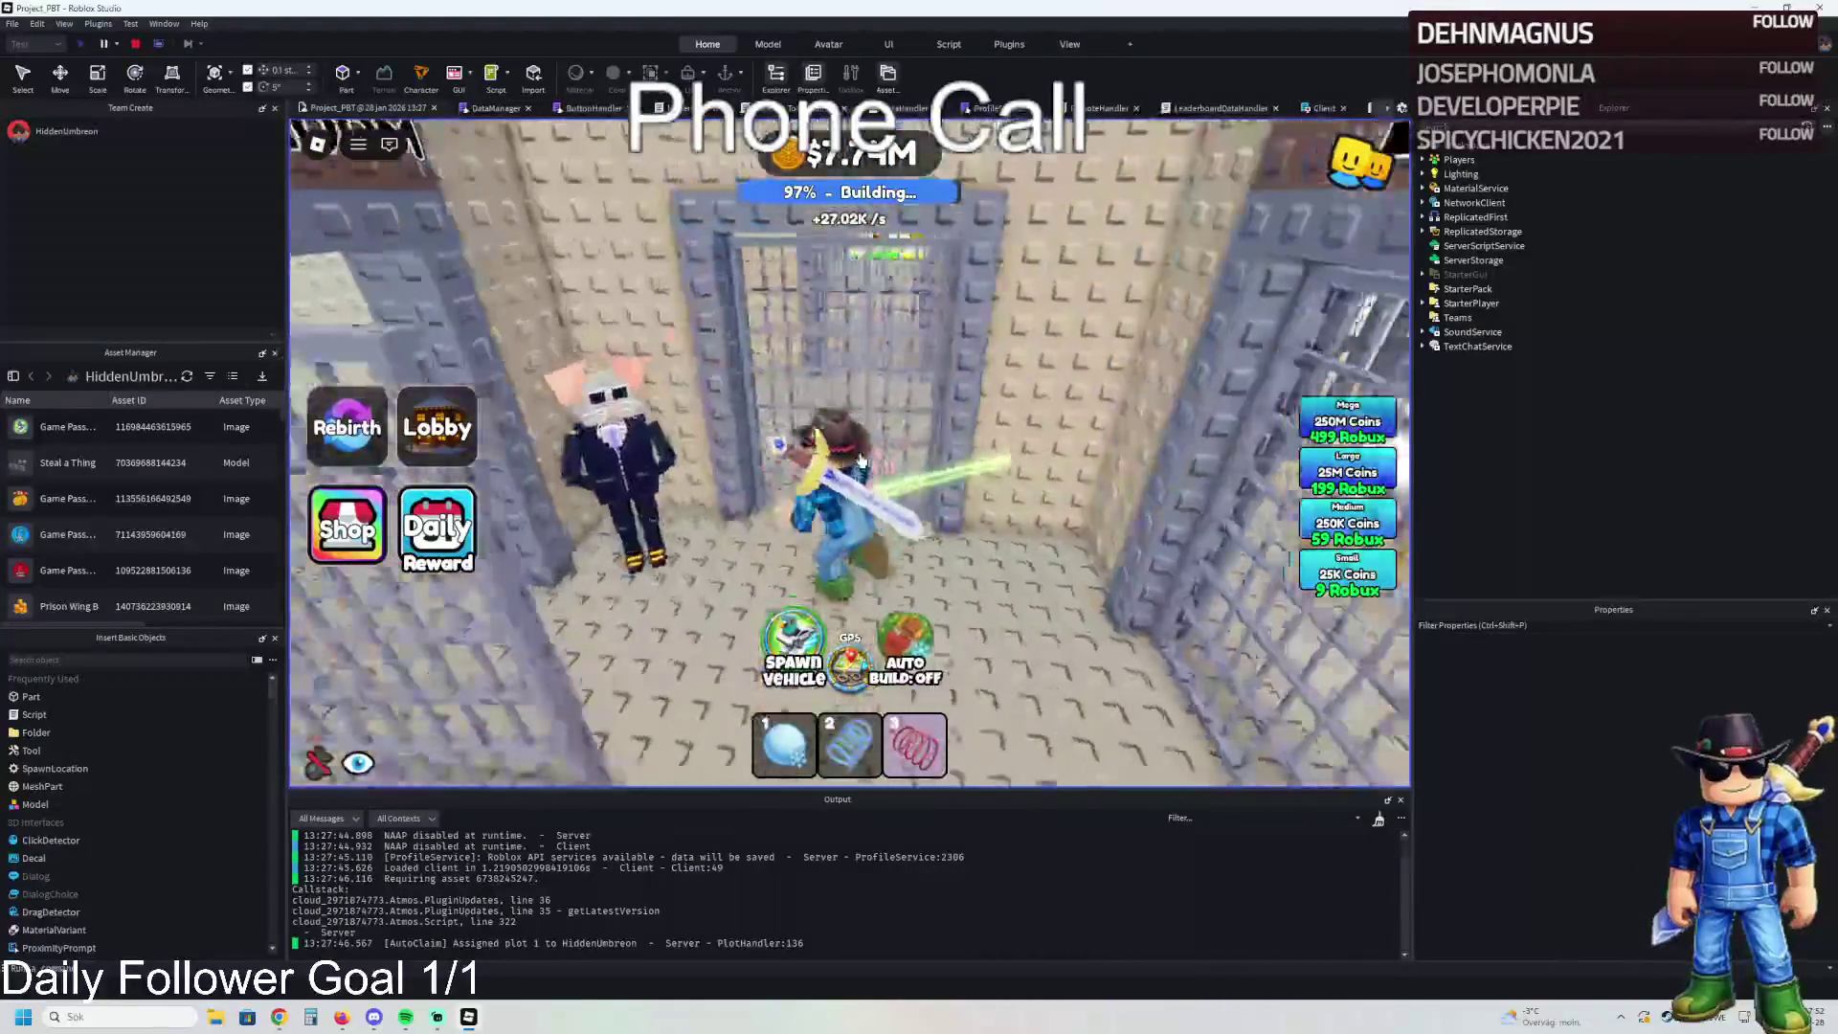
key(w)
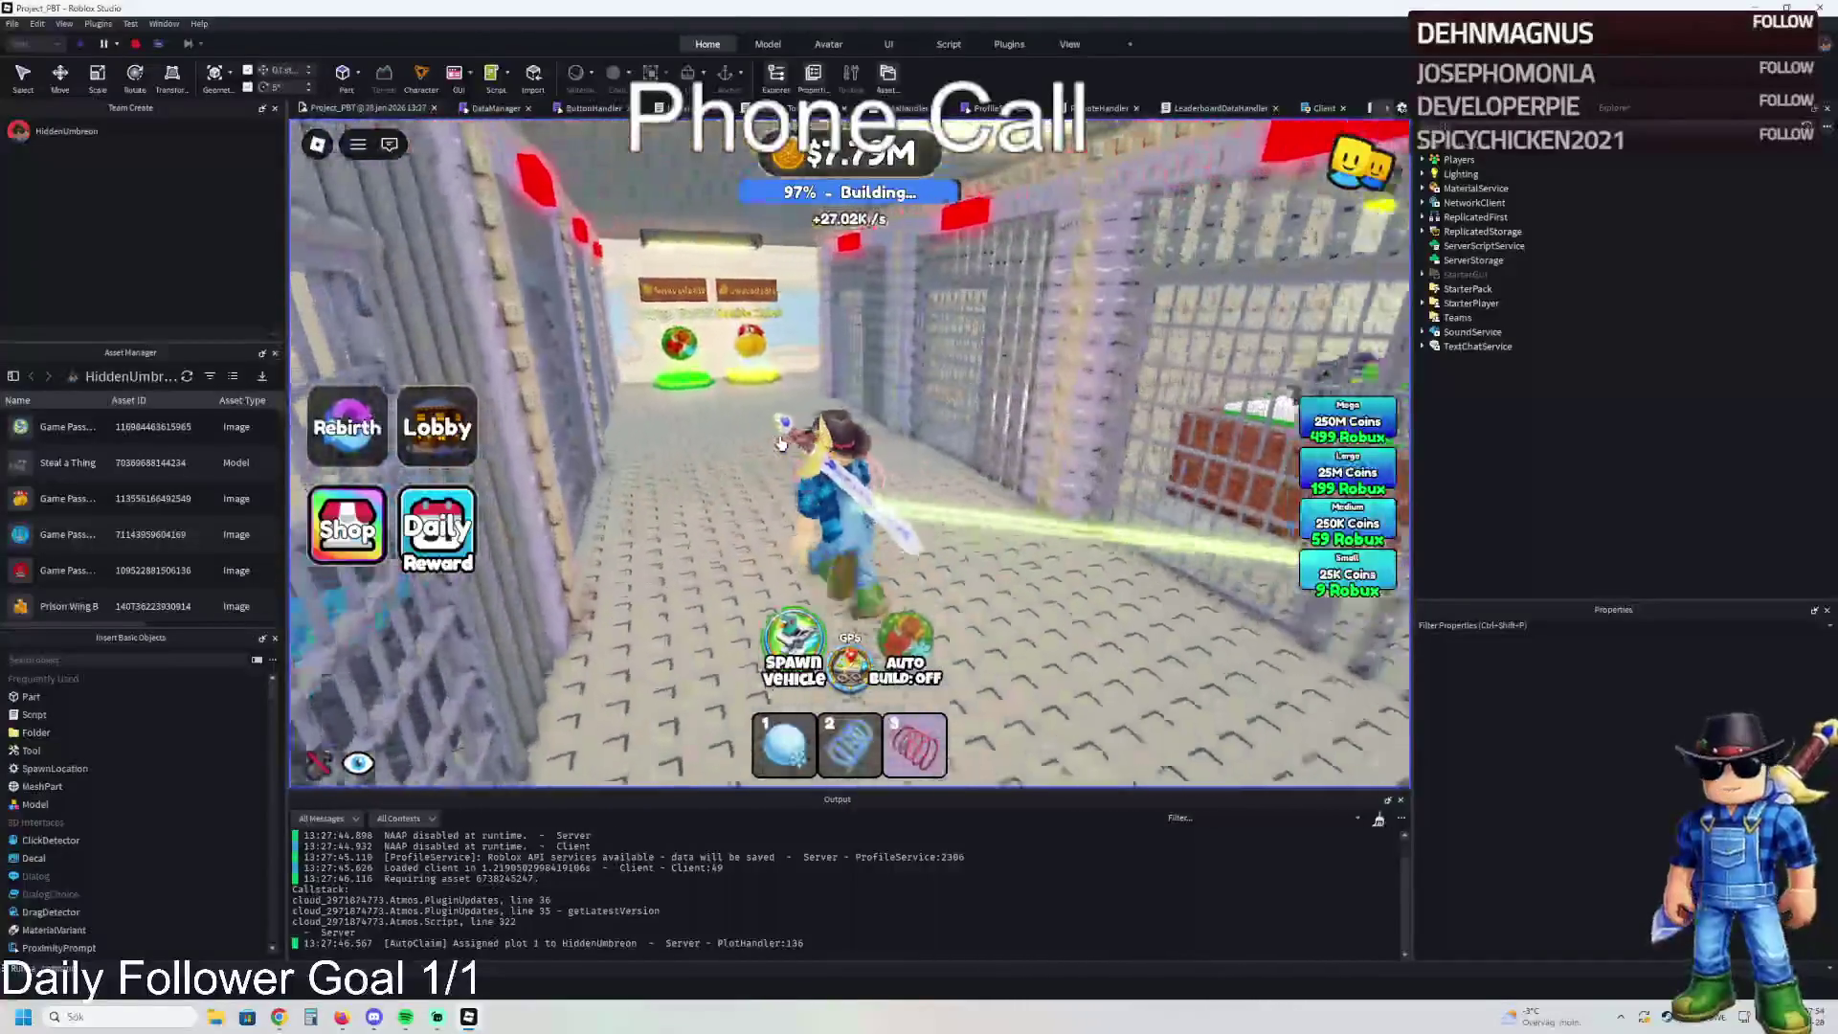
key(w)
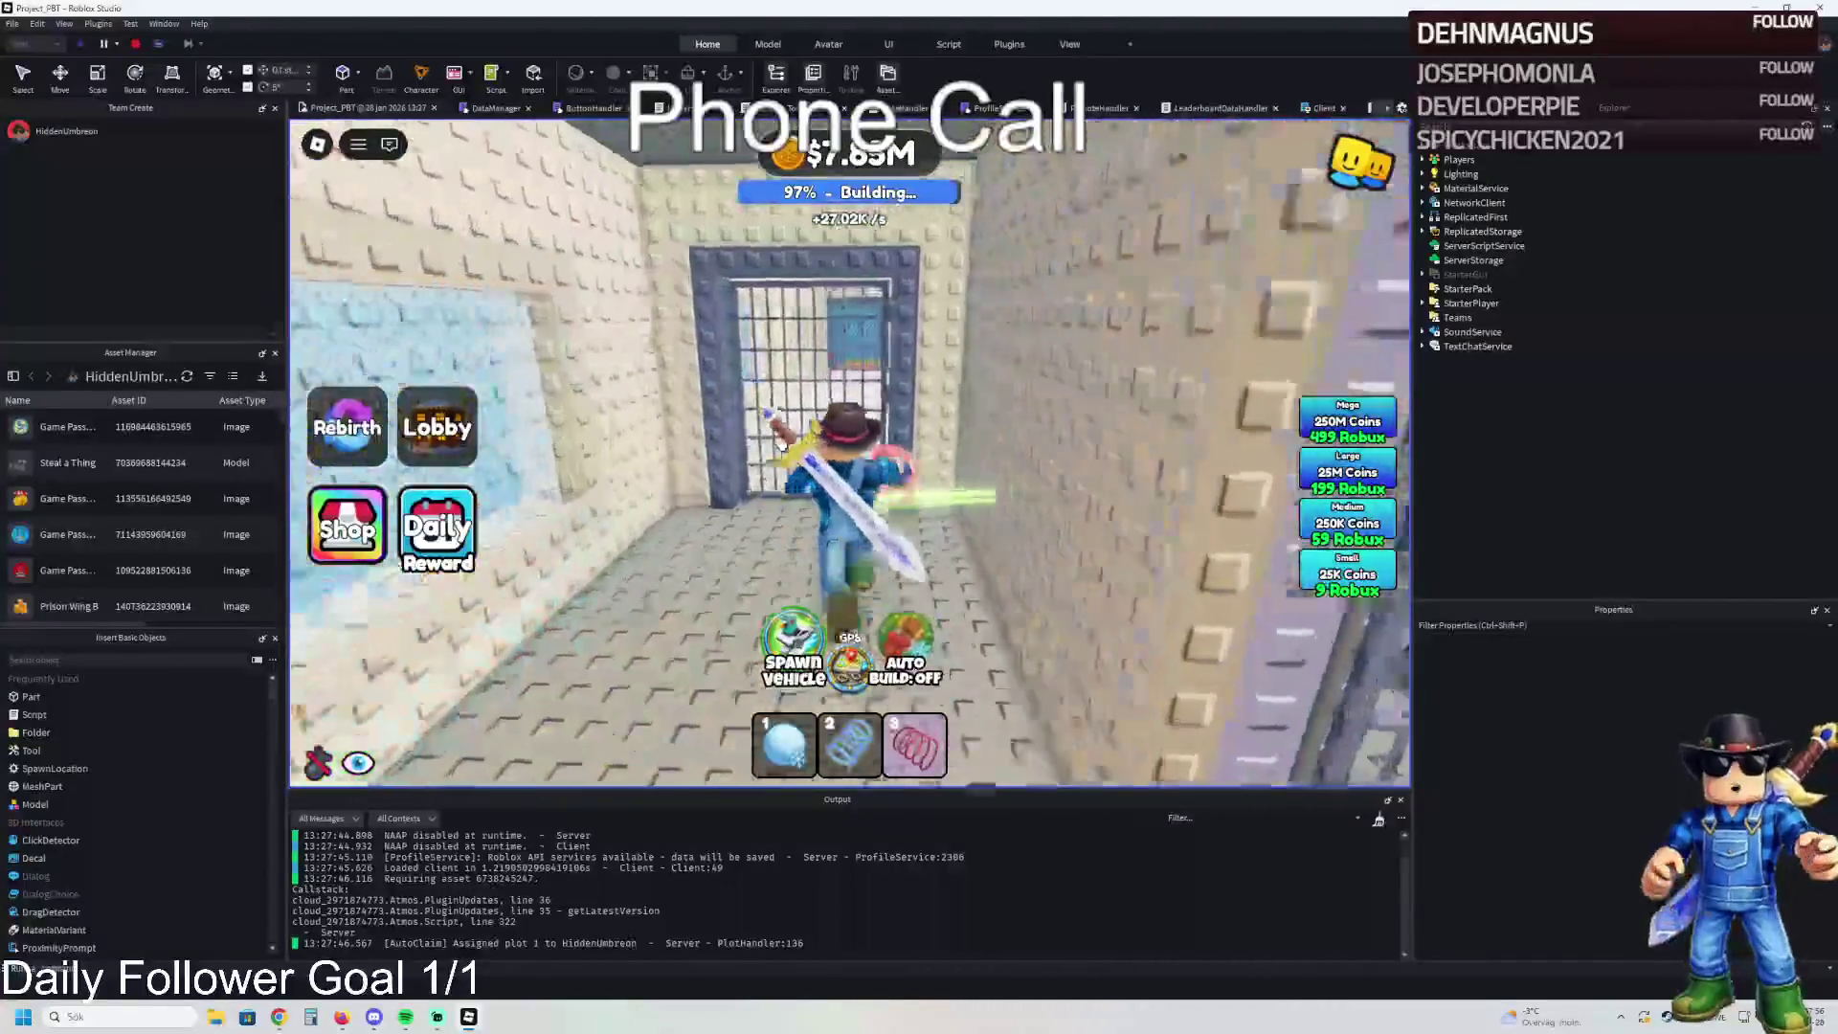
key(w)
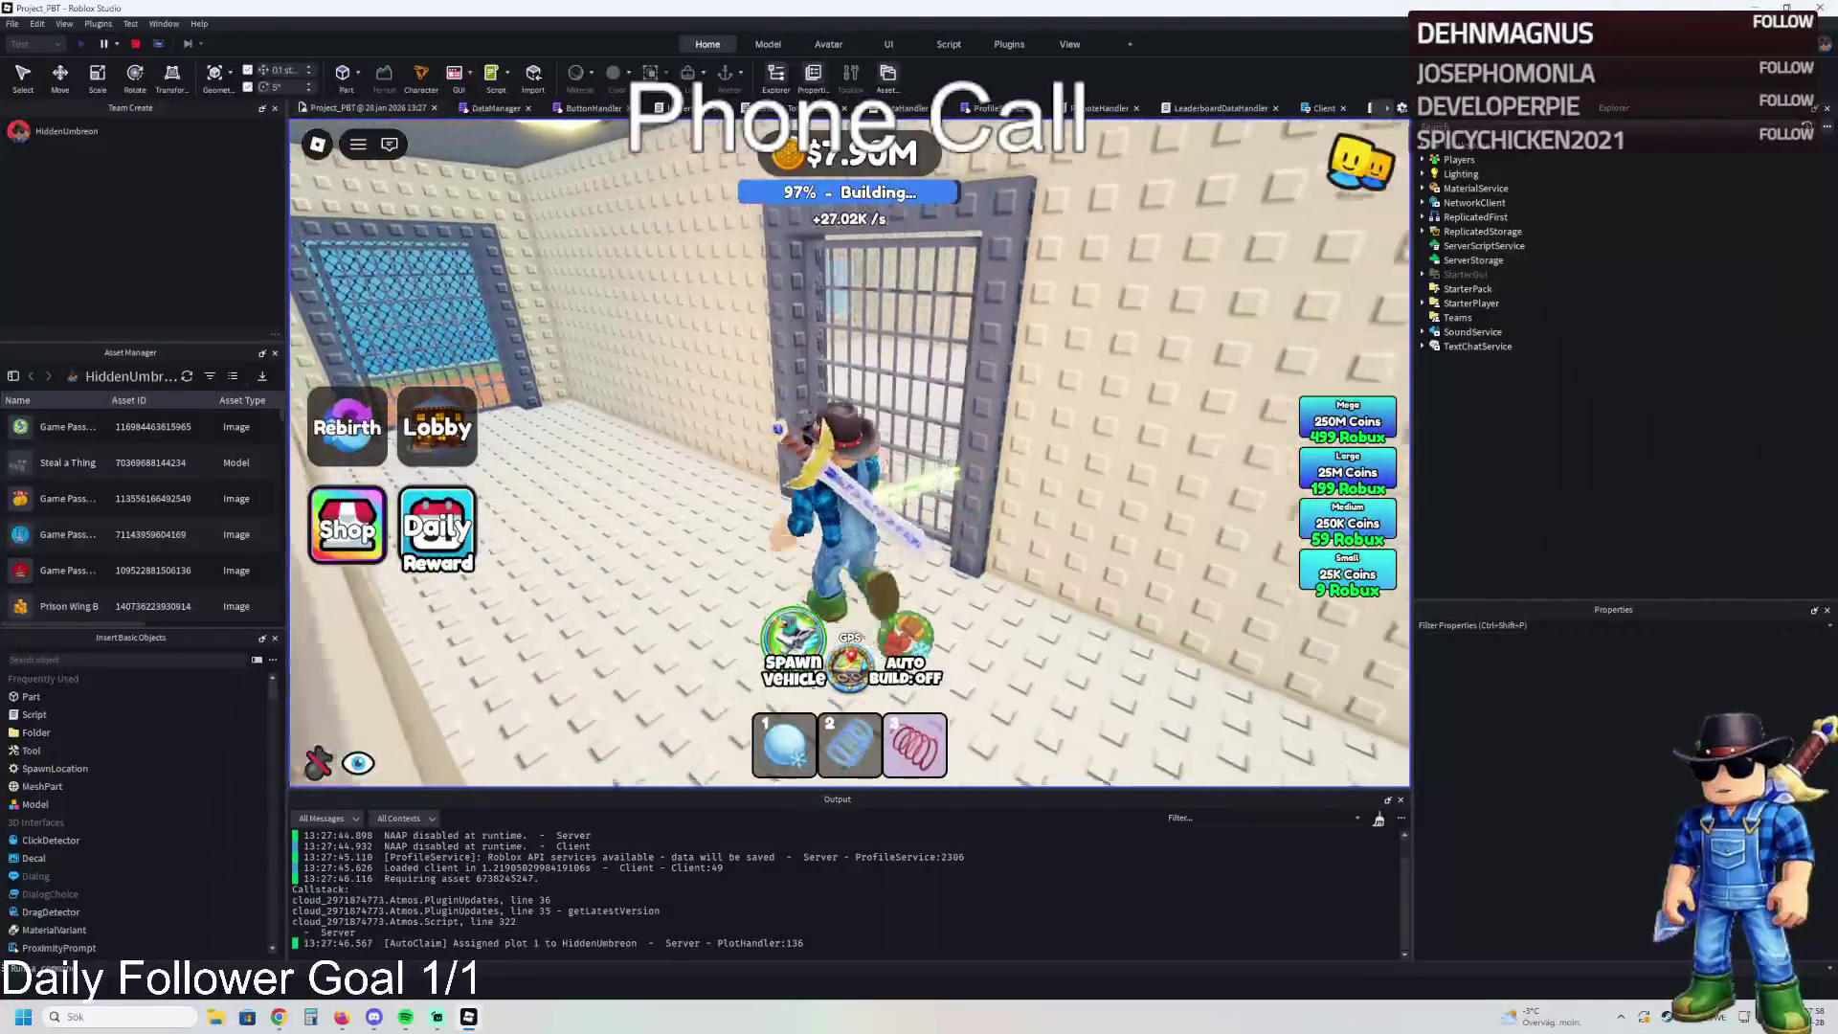
key(w)
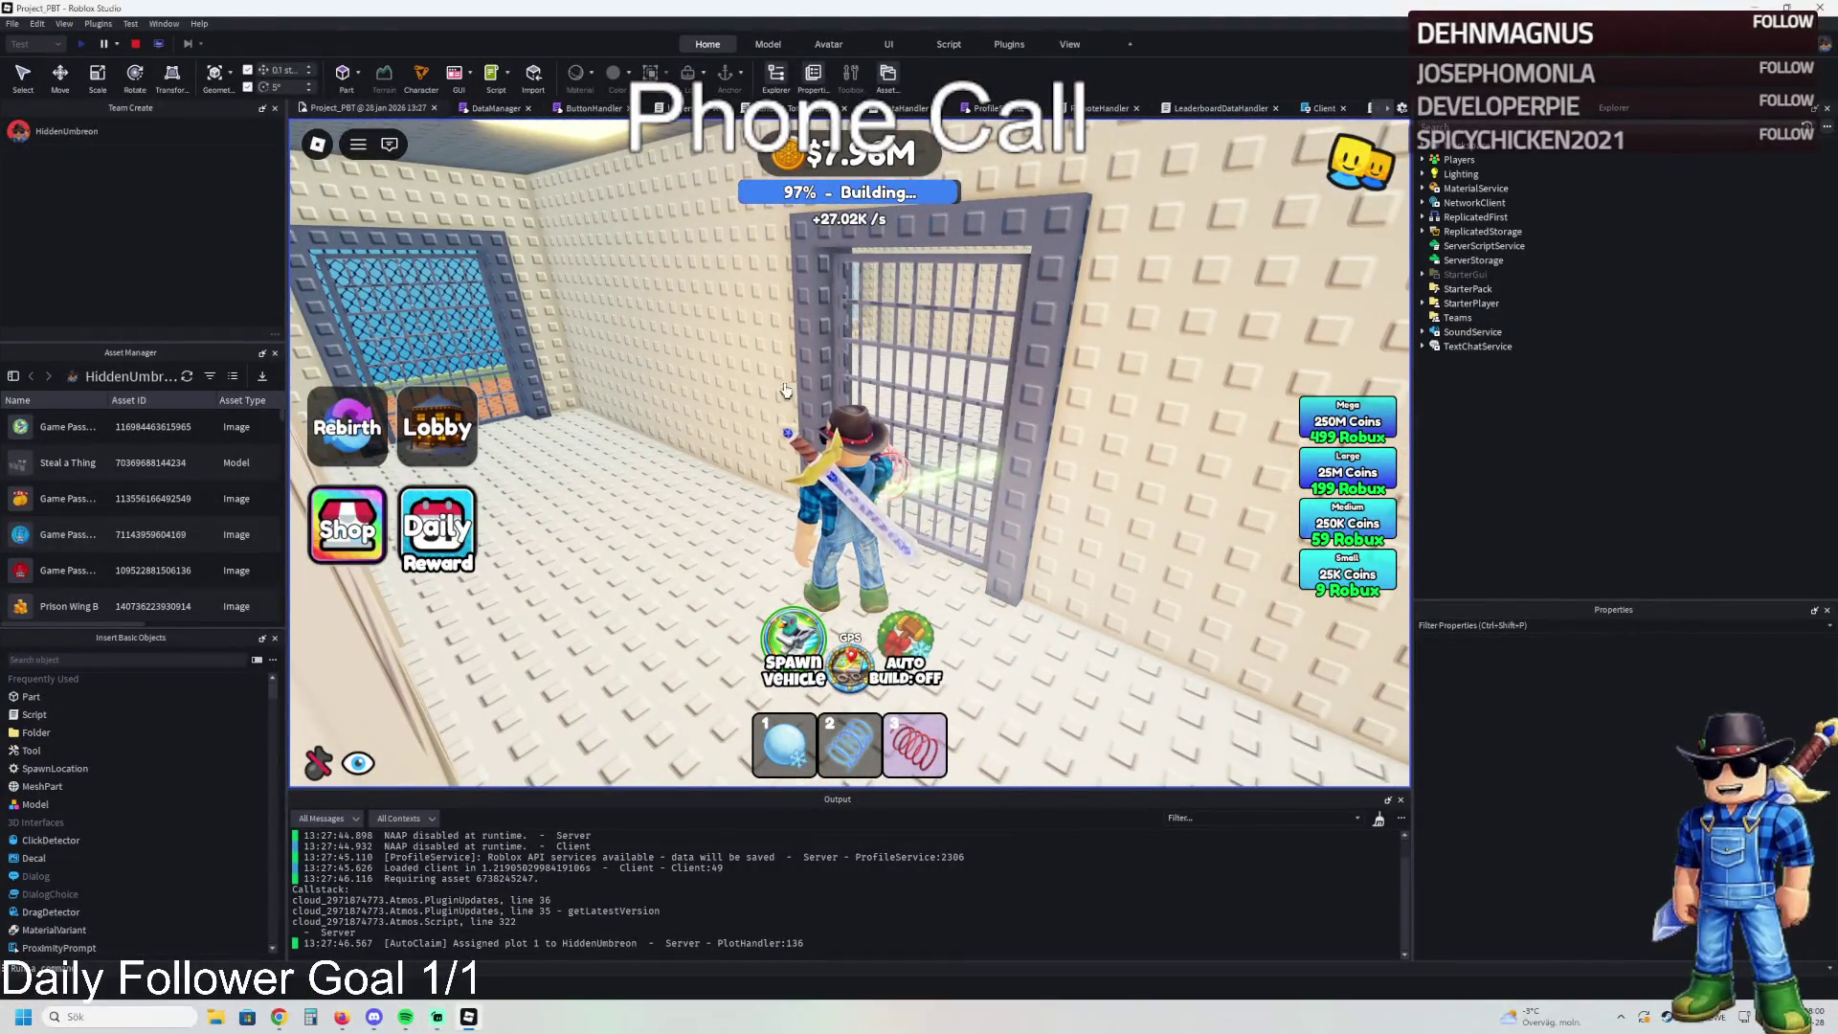
key(w)
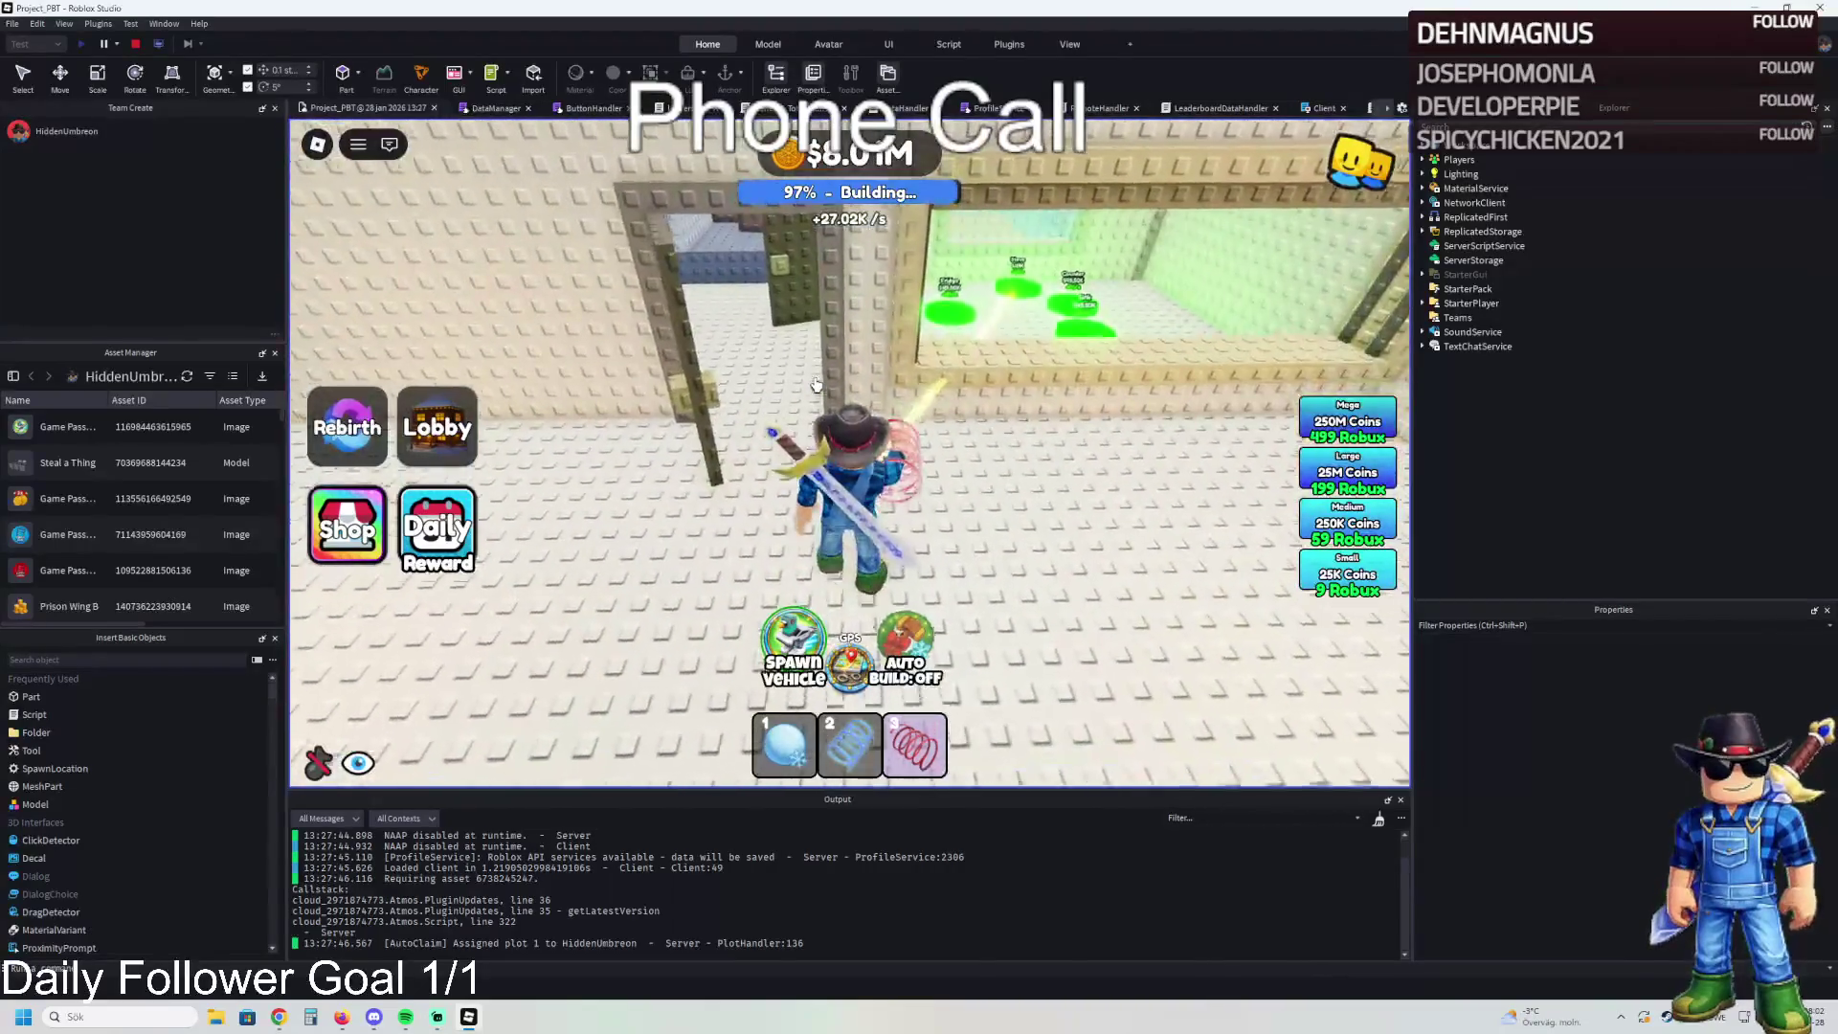
key(w)
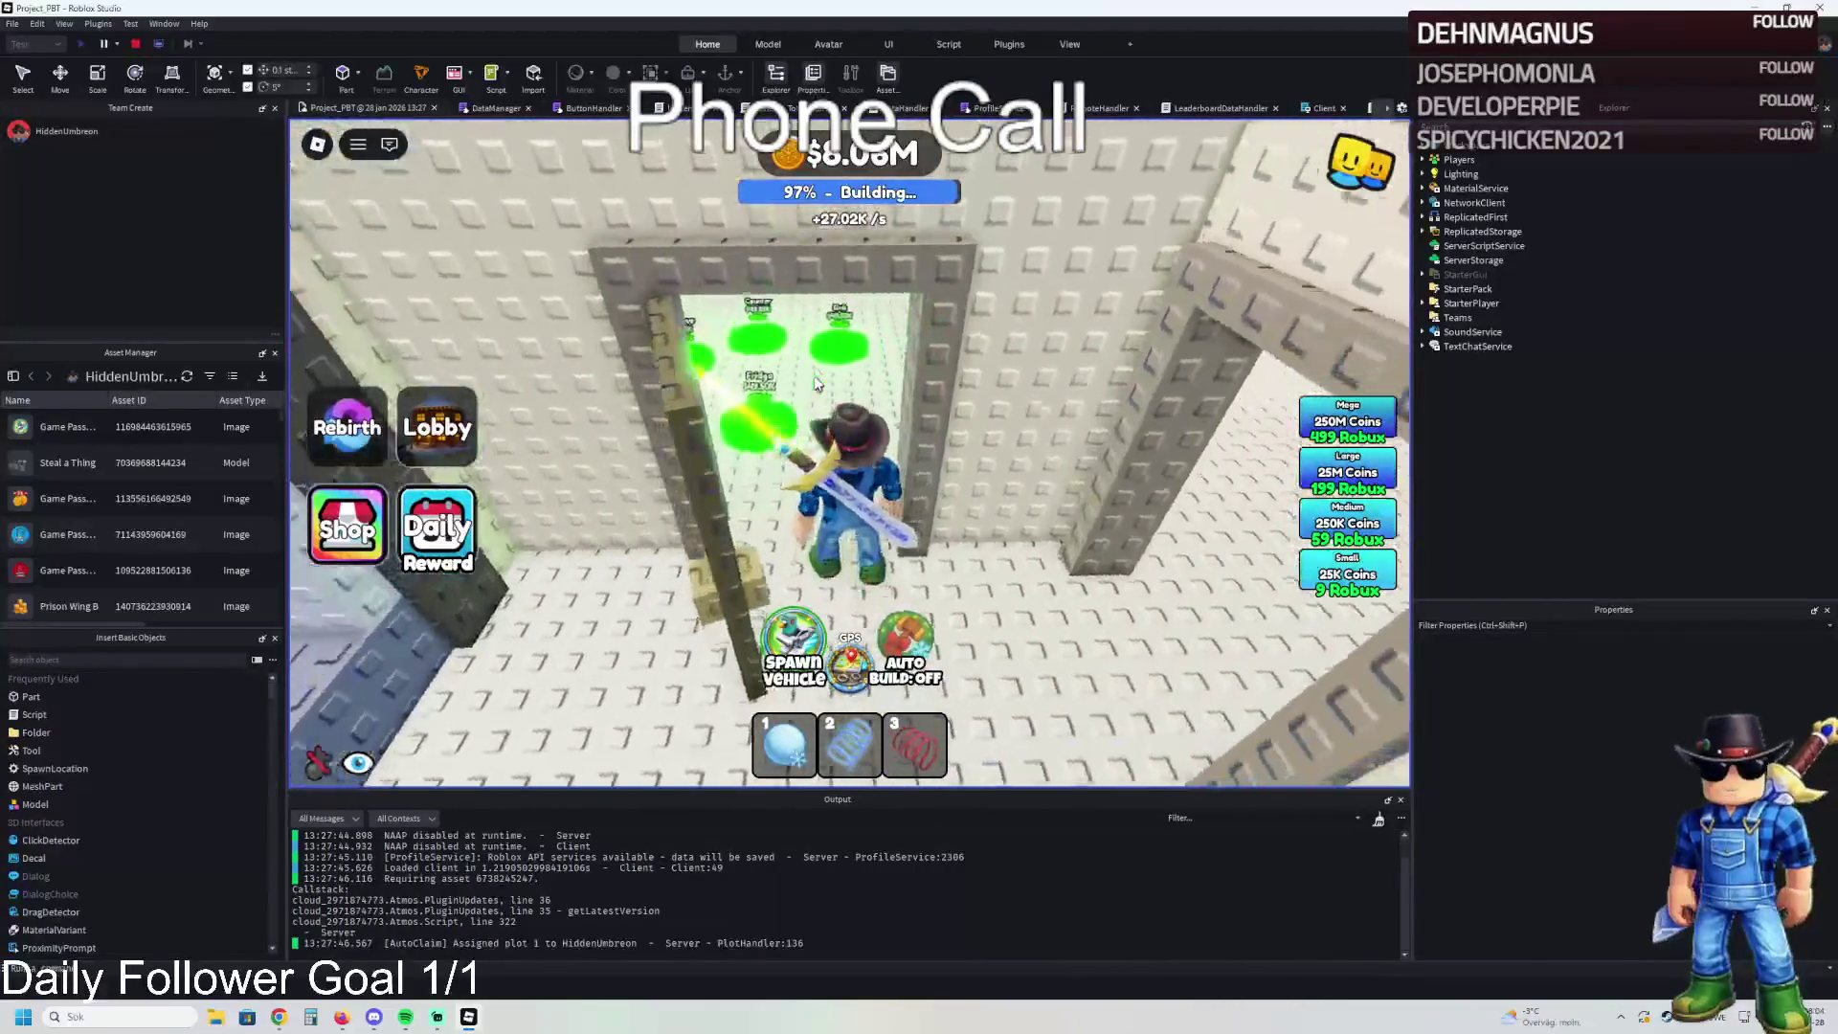
- Leave the stove room and walk along the corridor and through the doorways to the barred cell door
key(w)
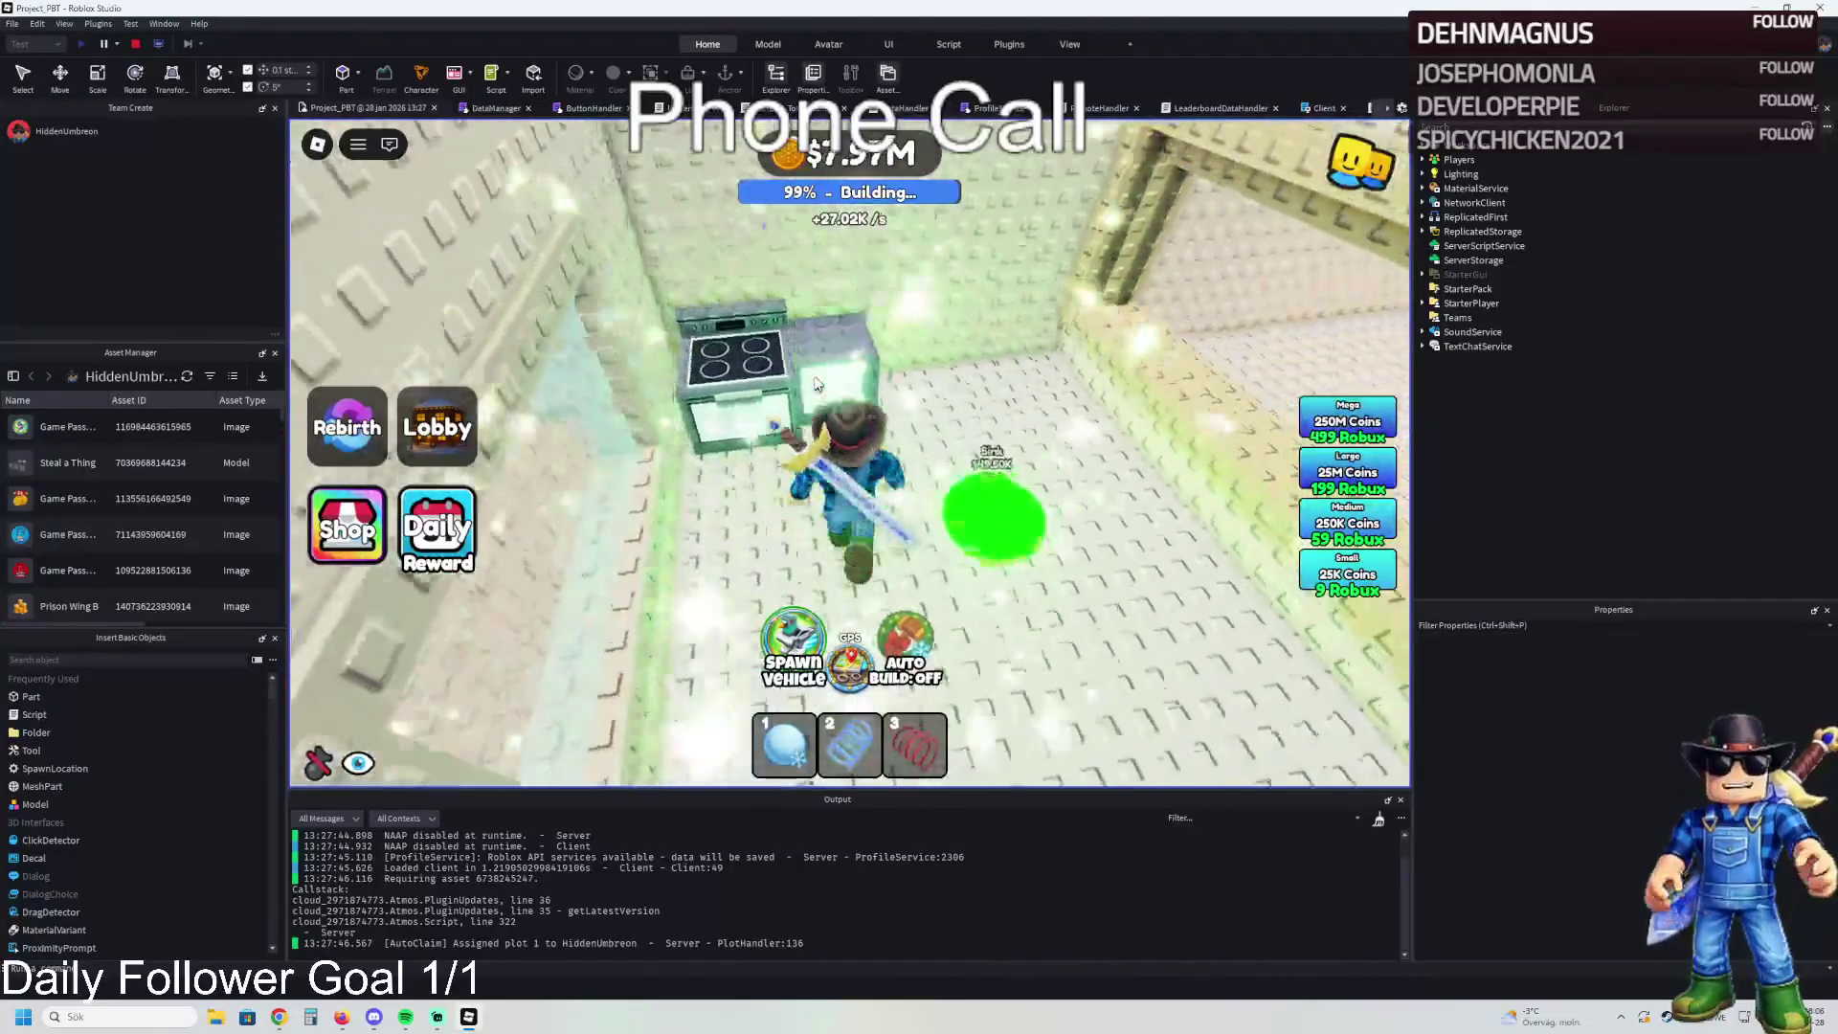
key(w)
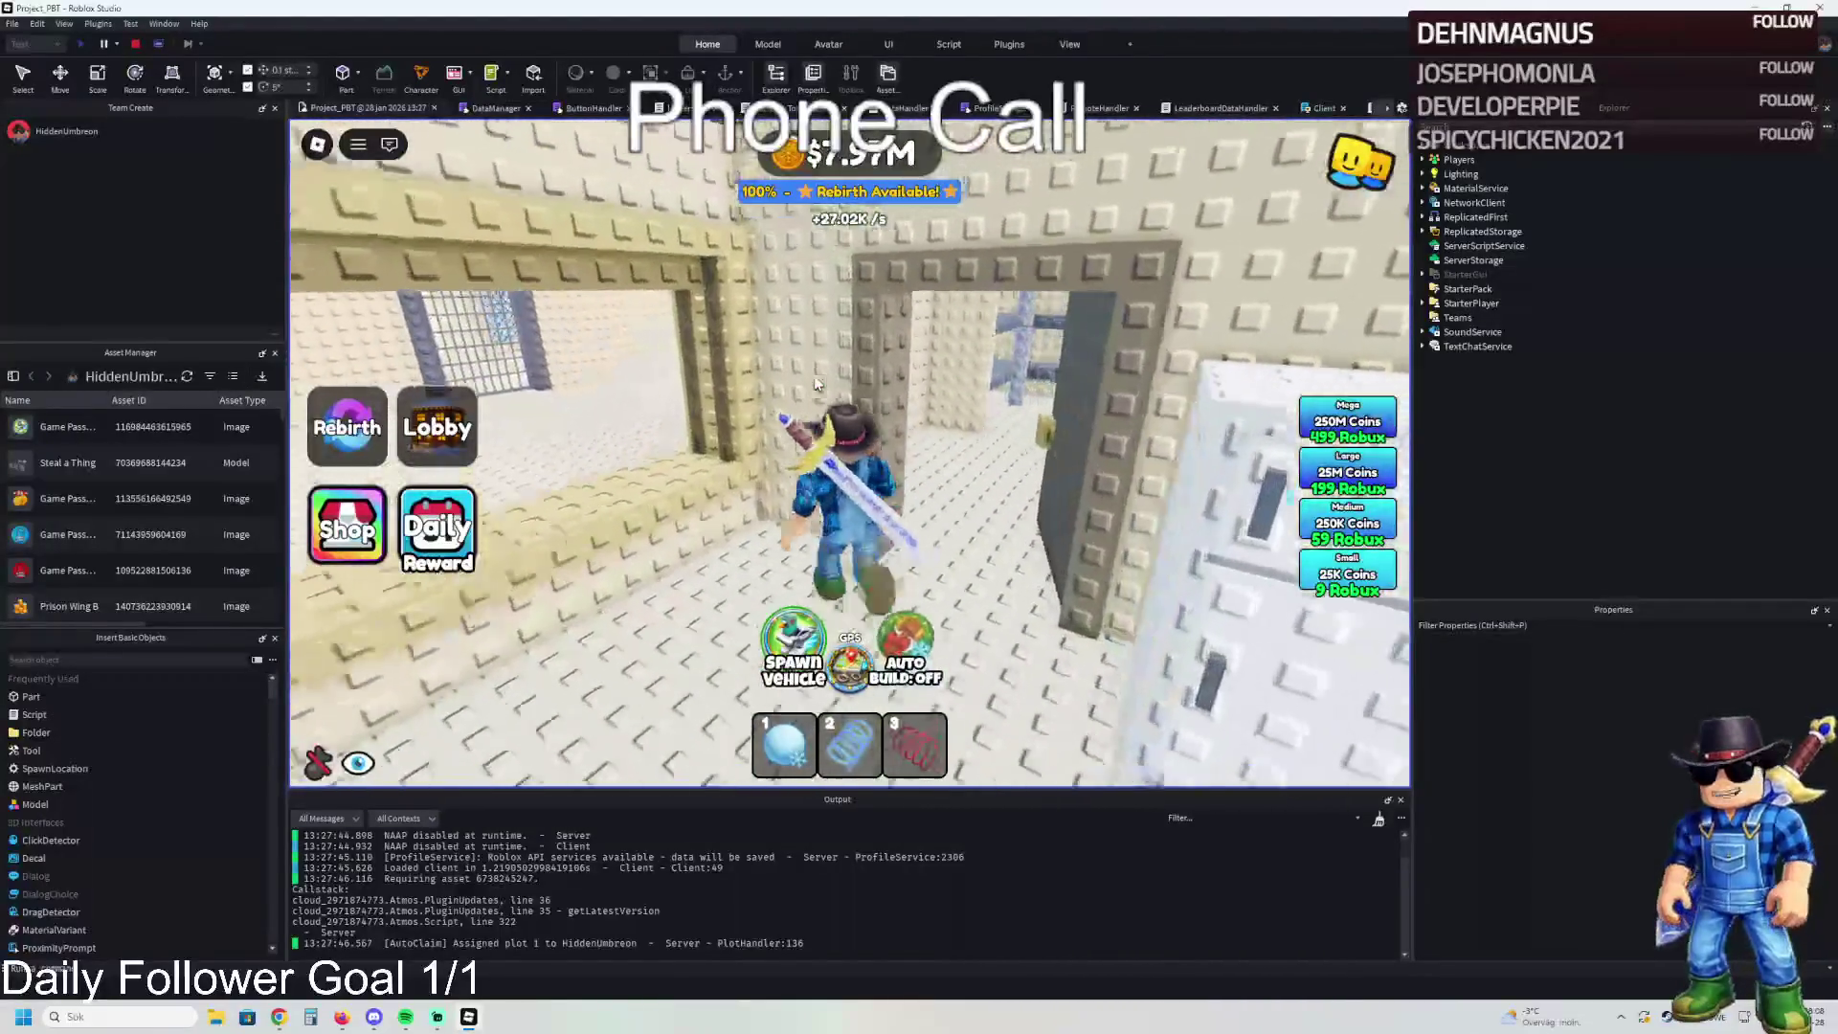
key(w)
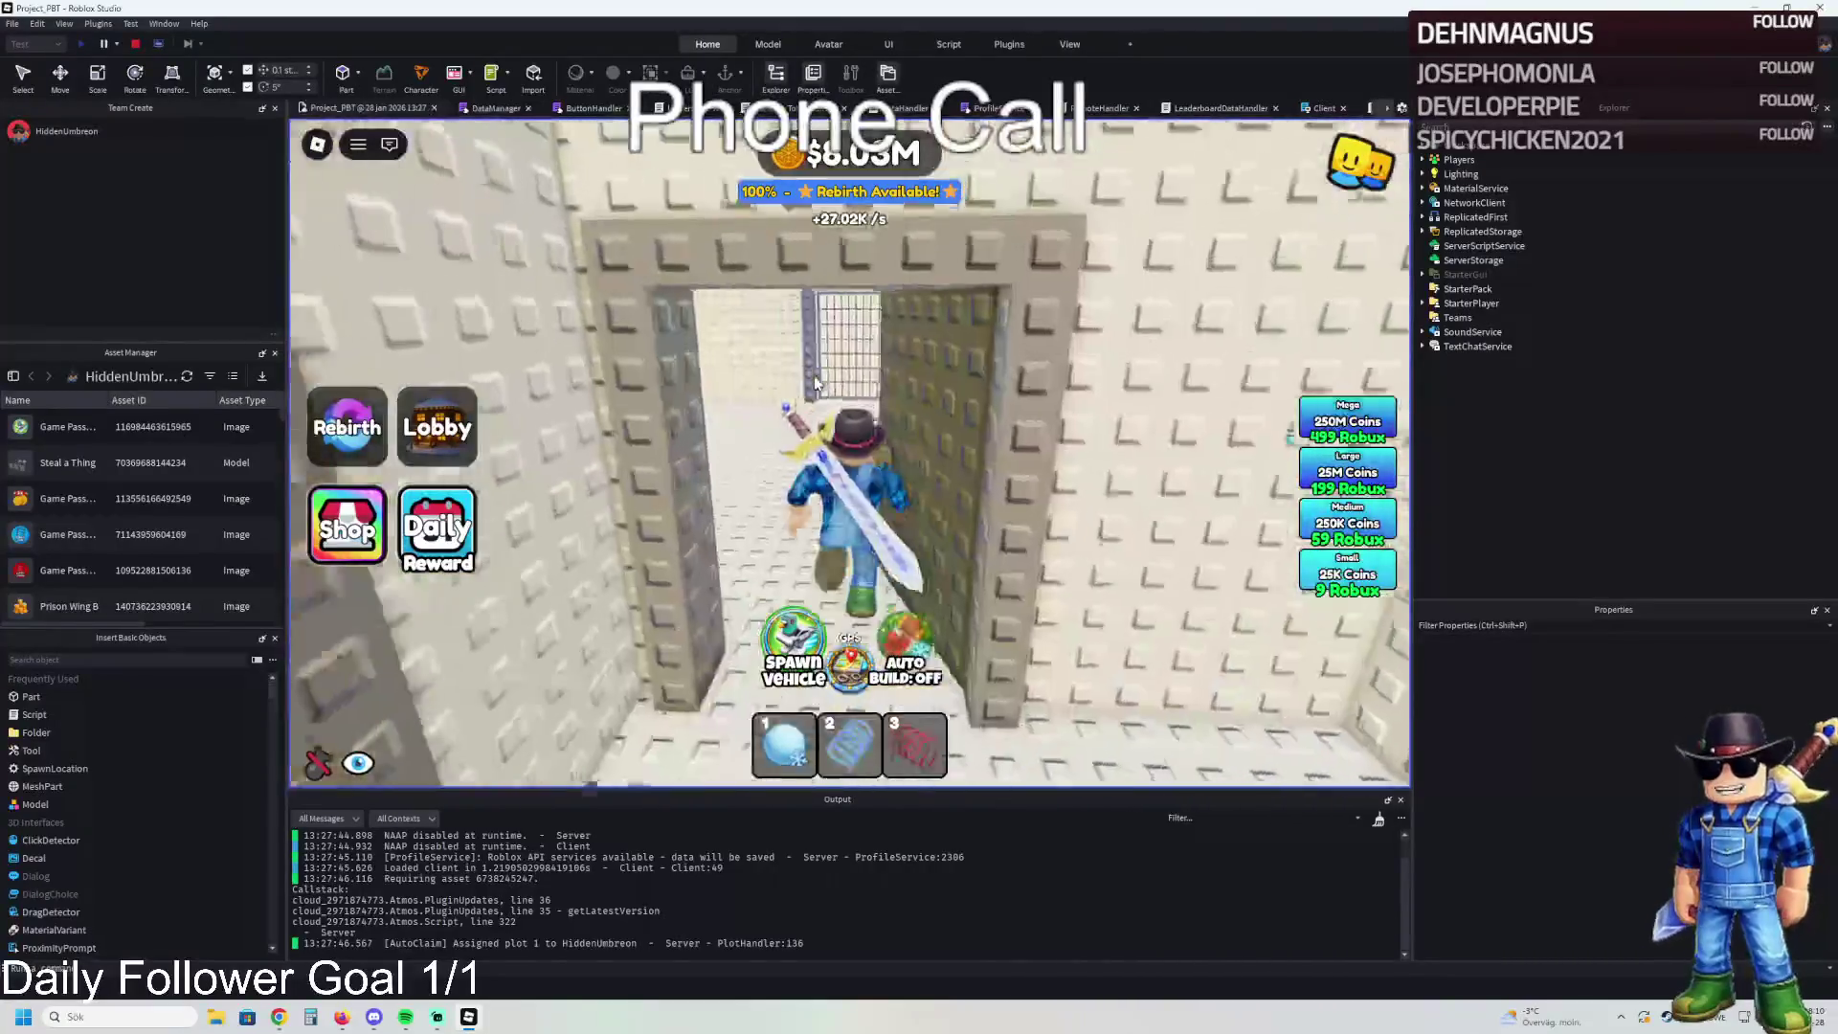
key(a)
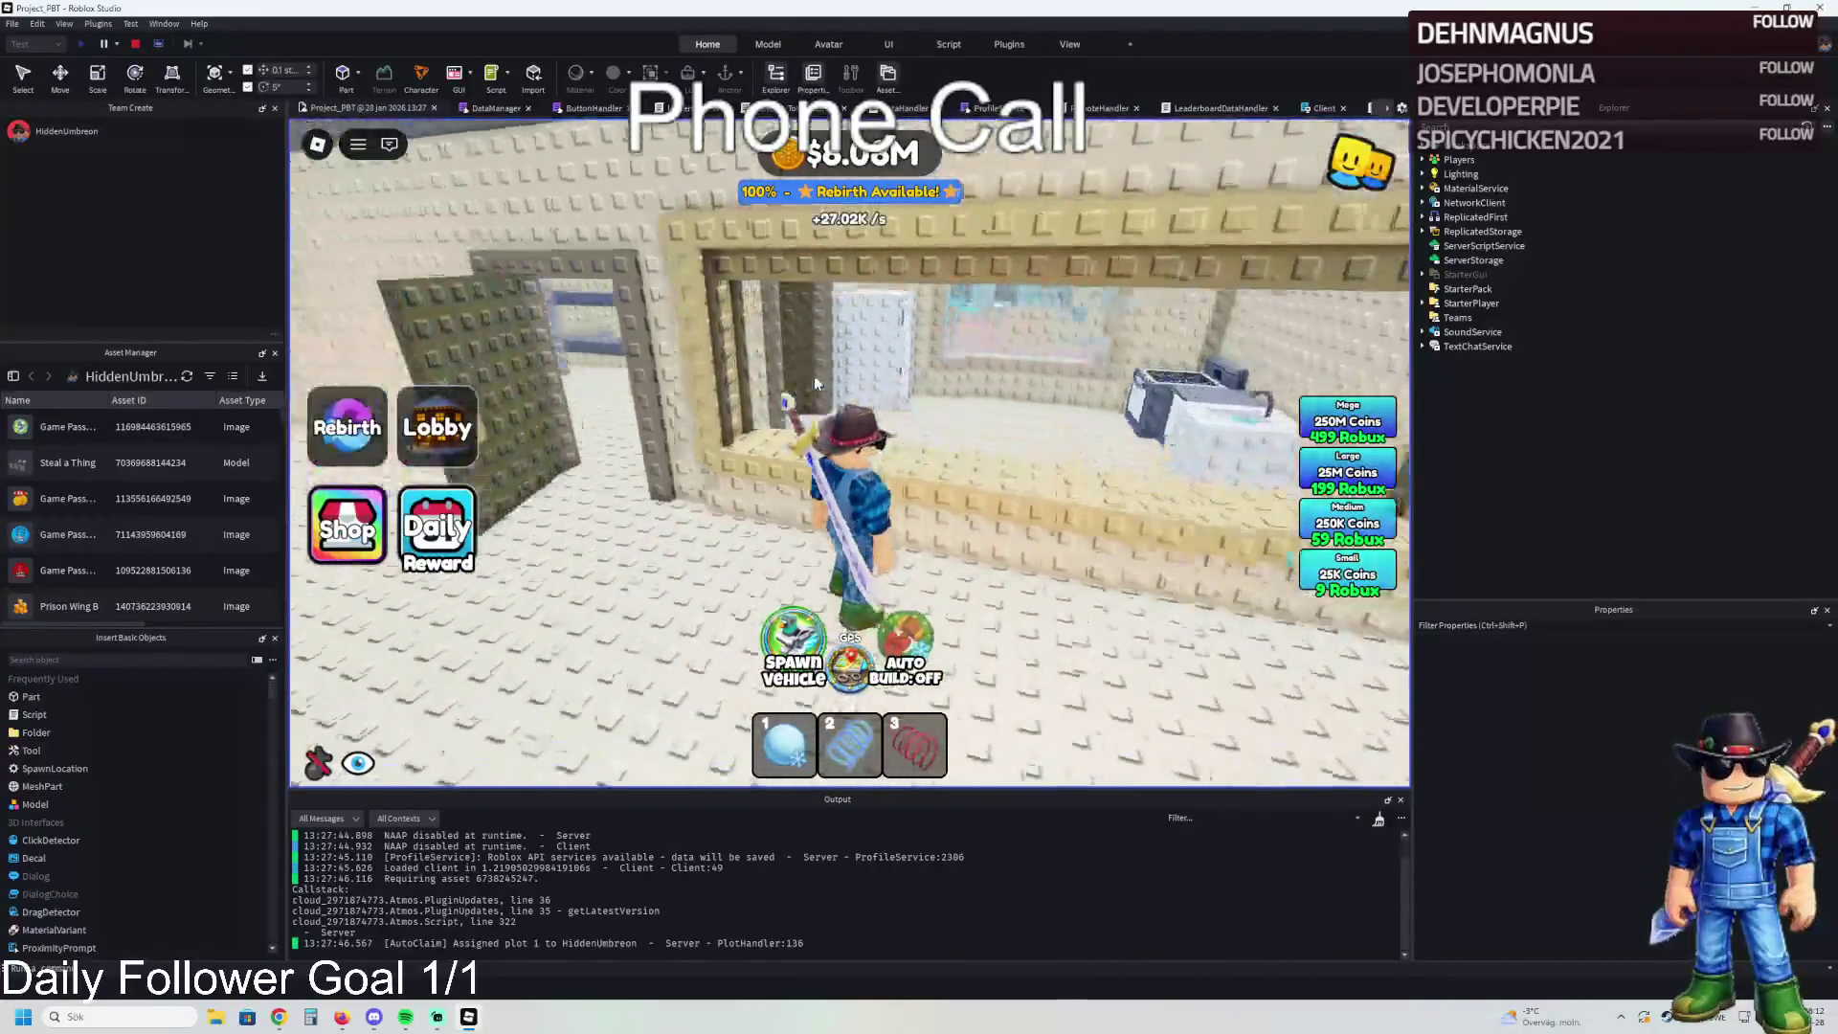
key(w)
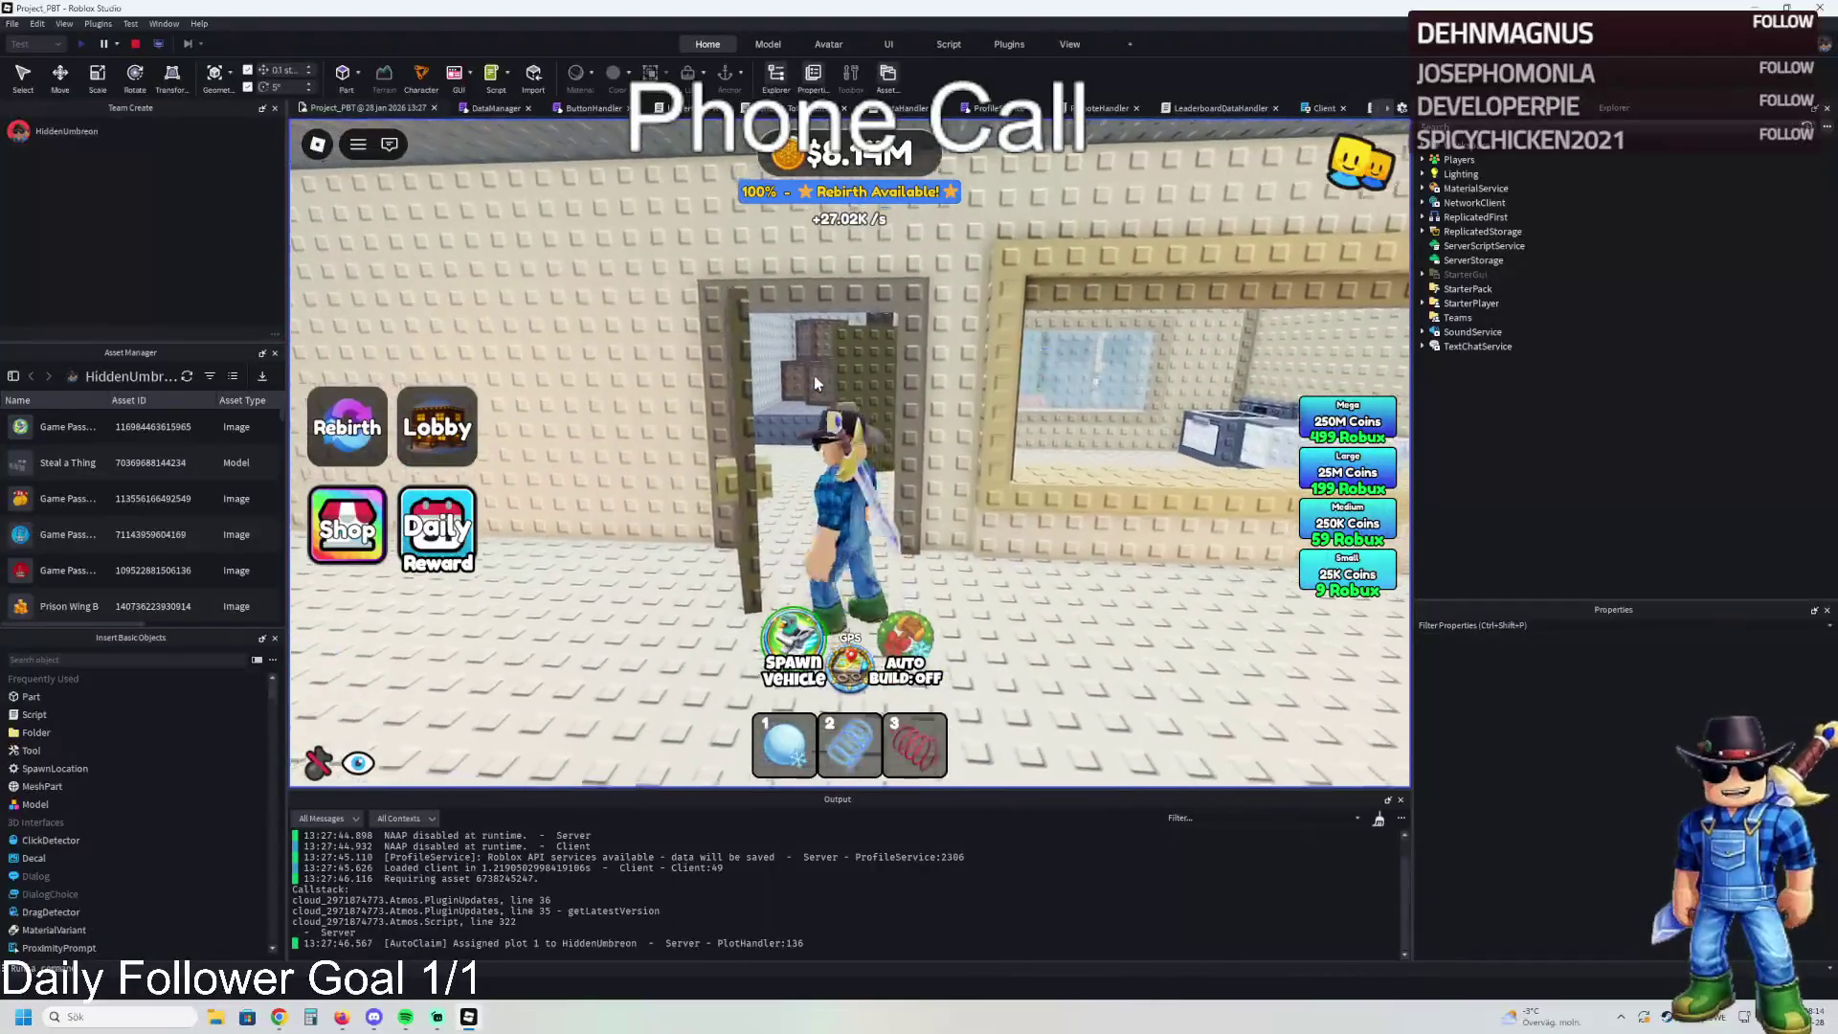
key(w)
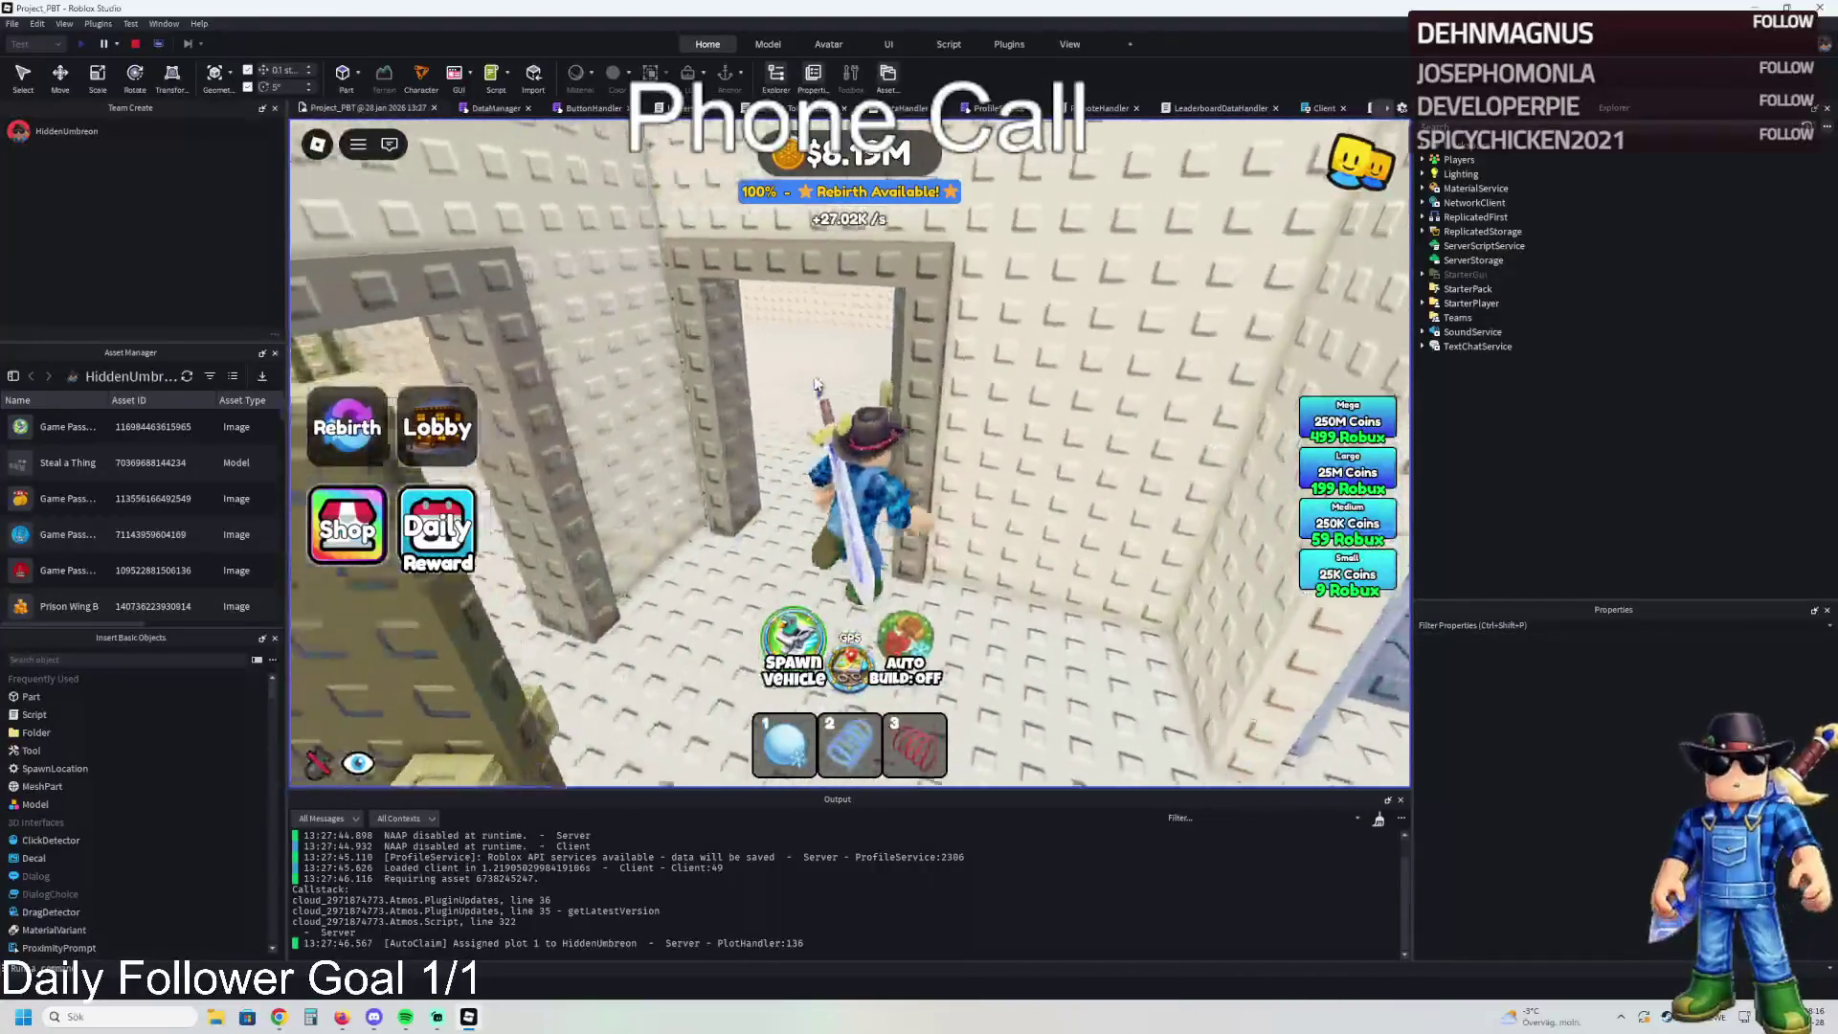
key(d)
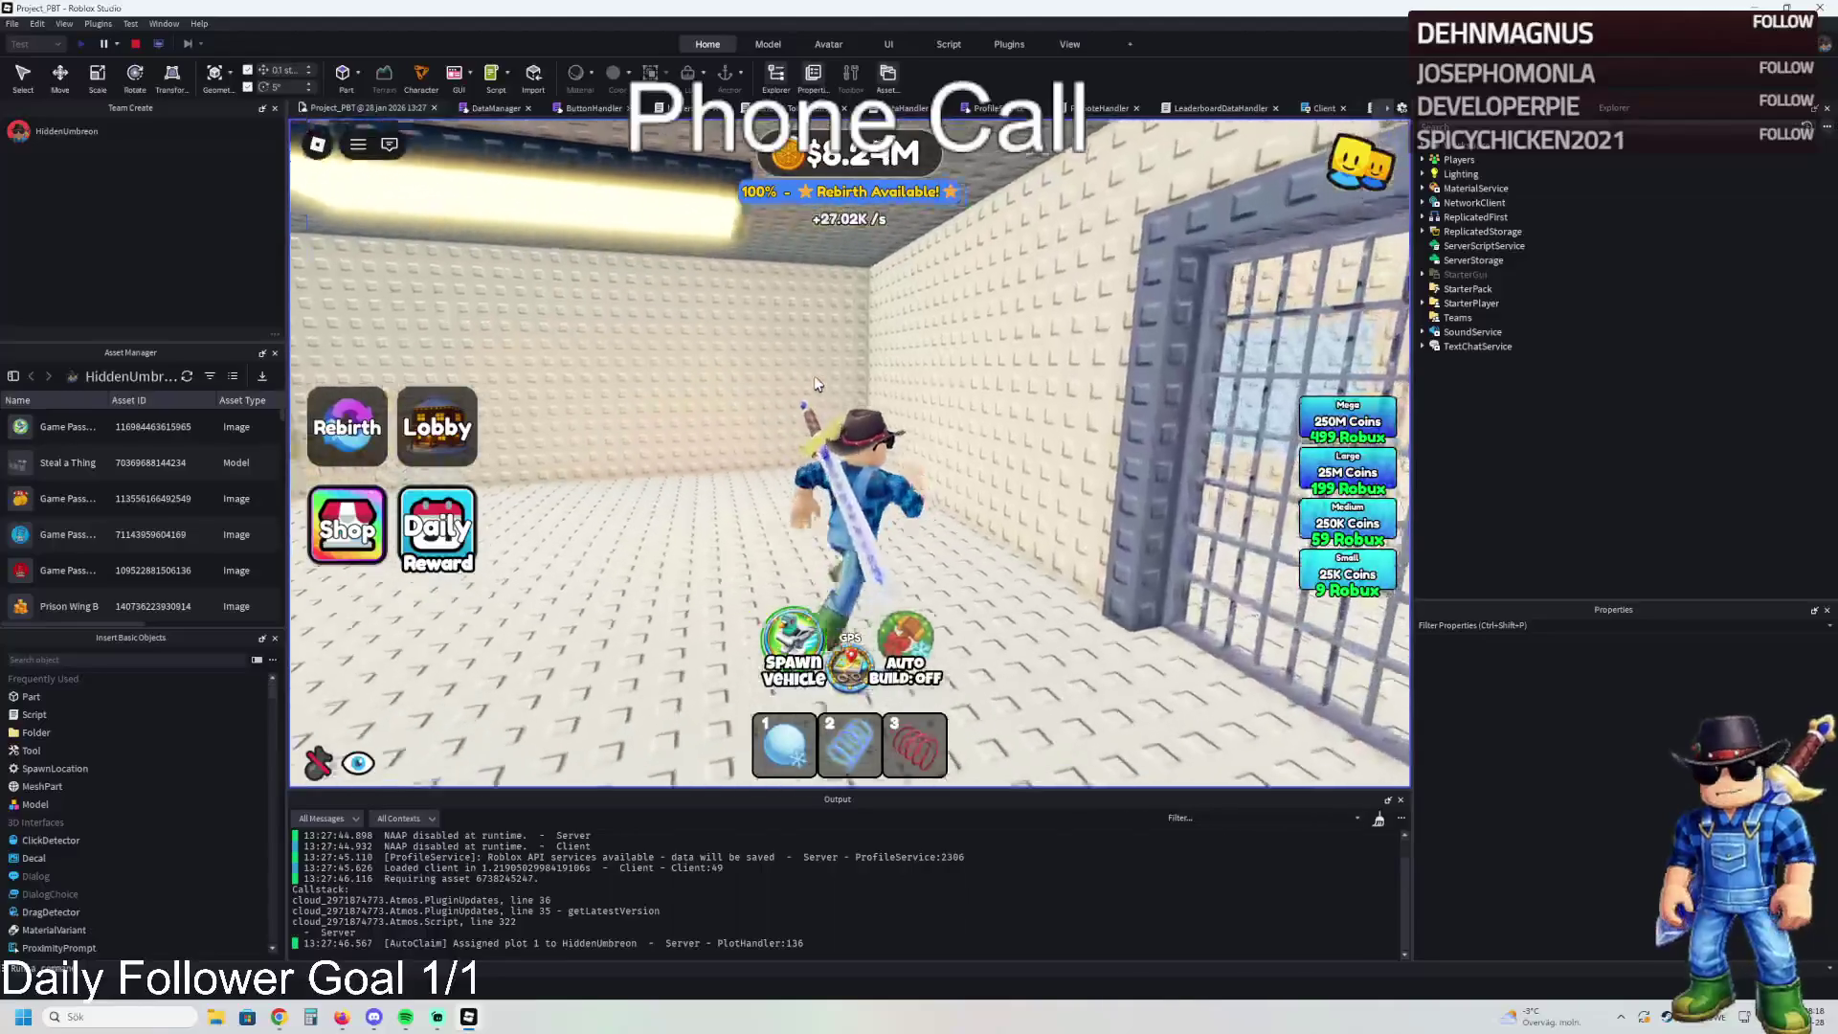
key(a)
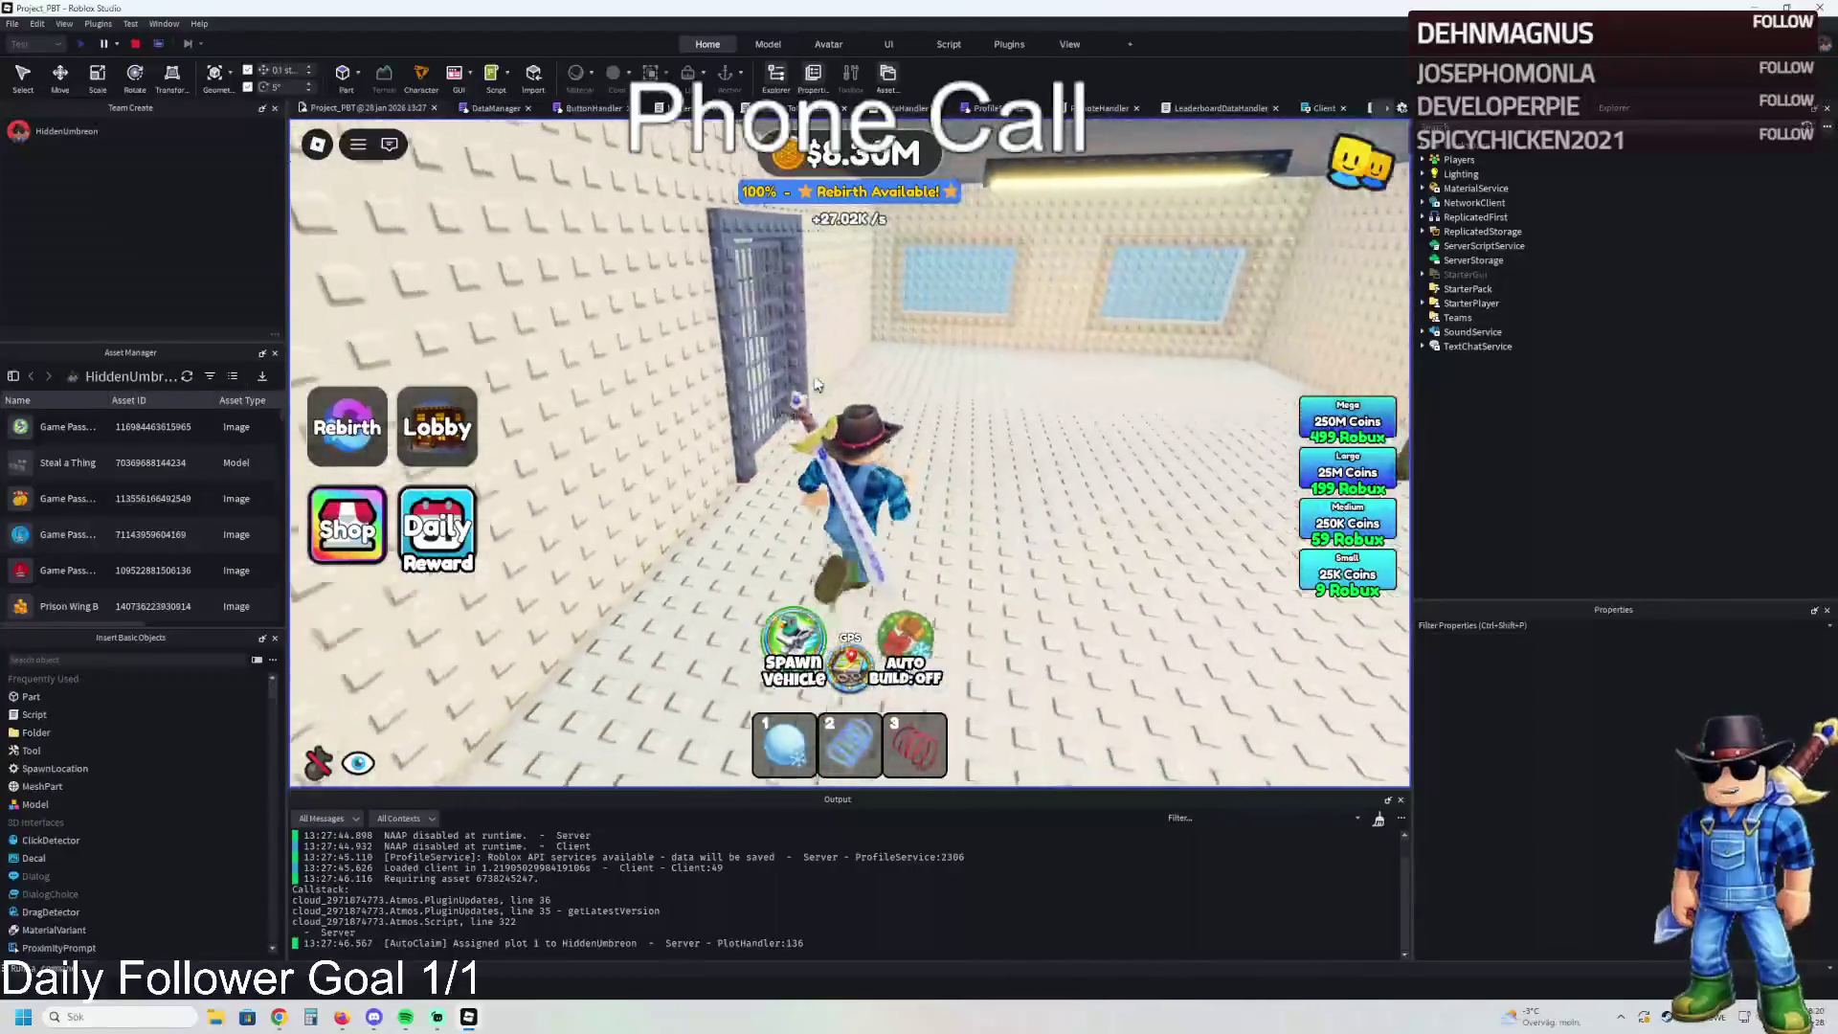
key(w)
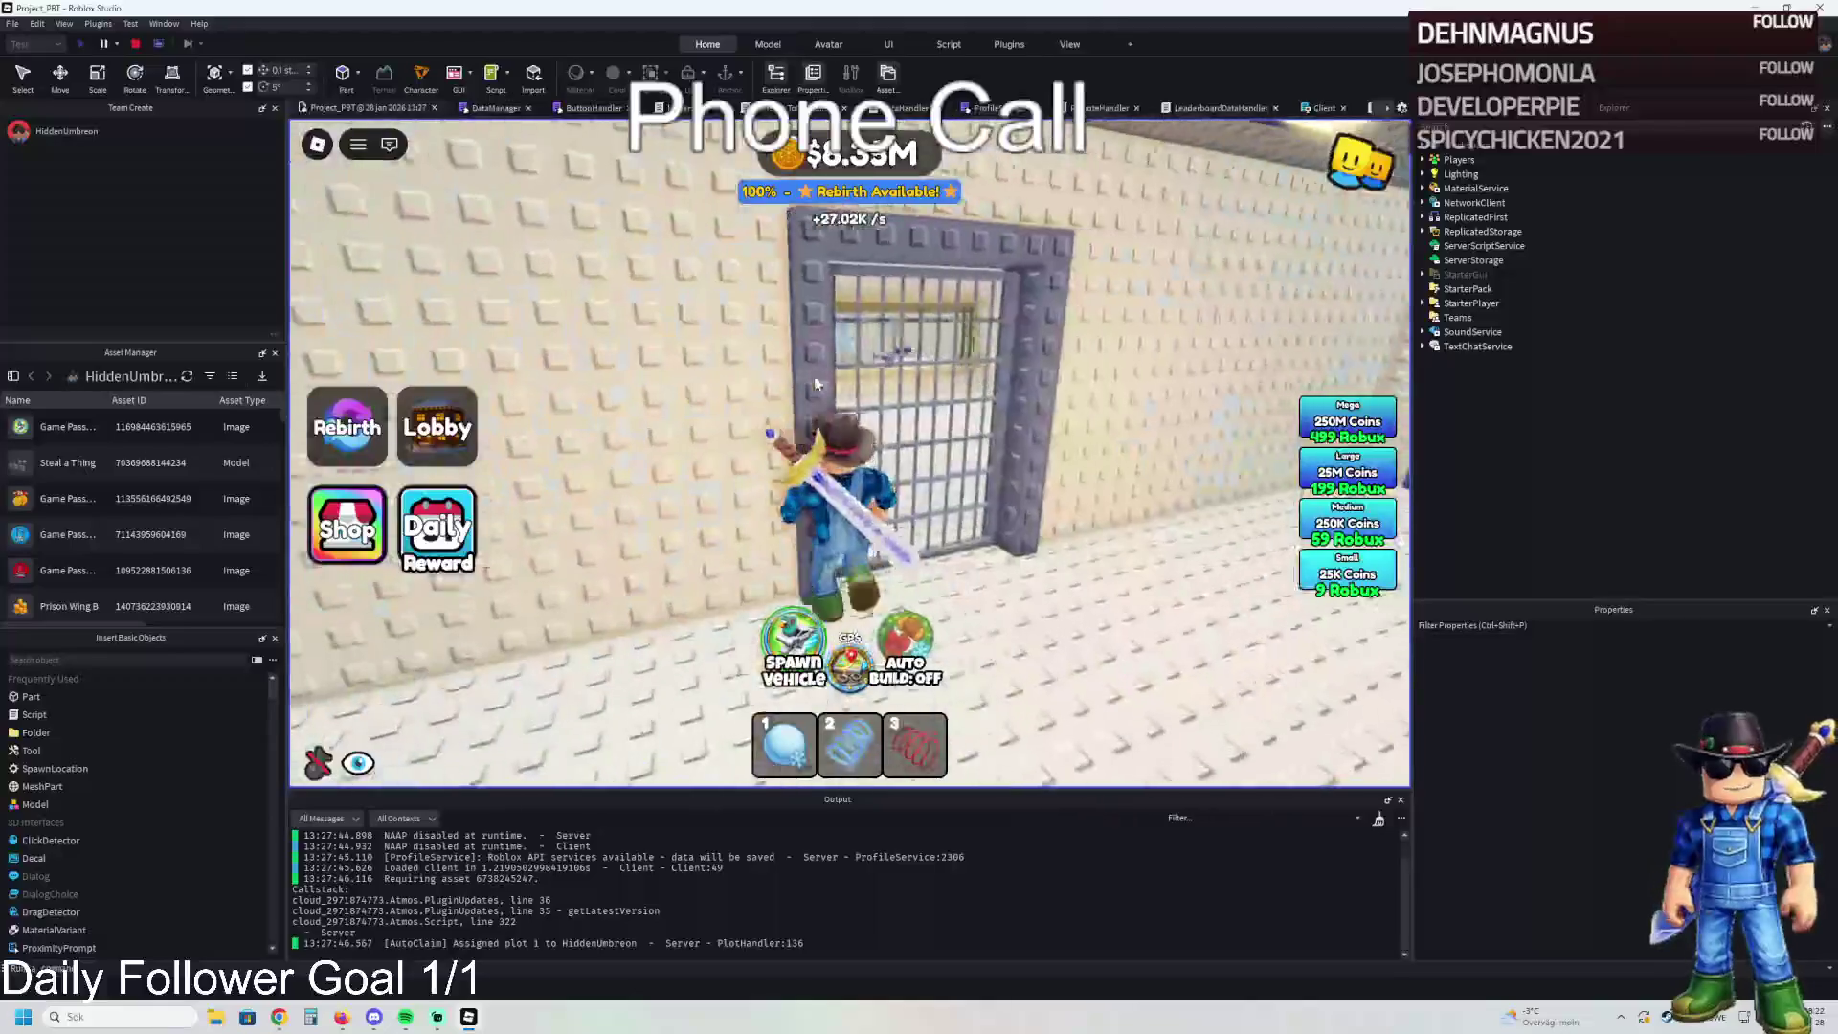
key(s)
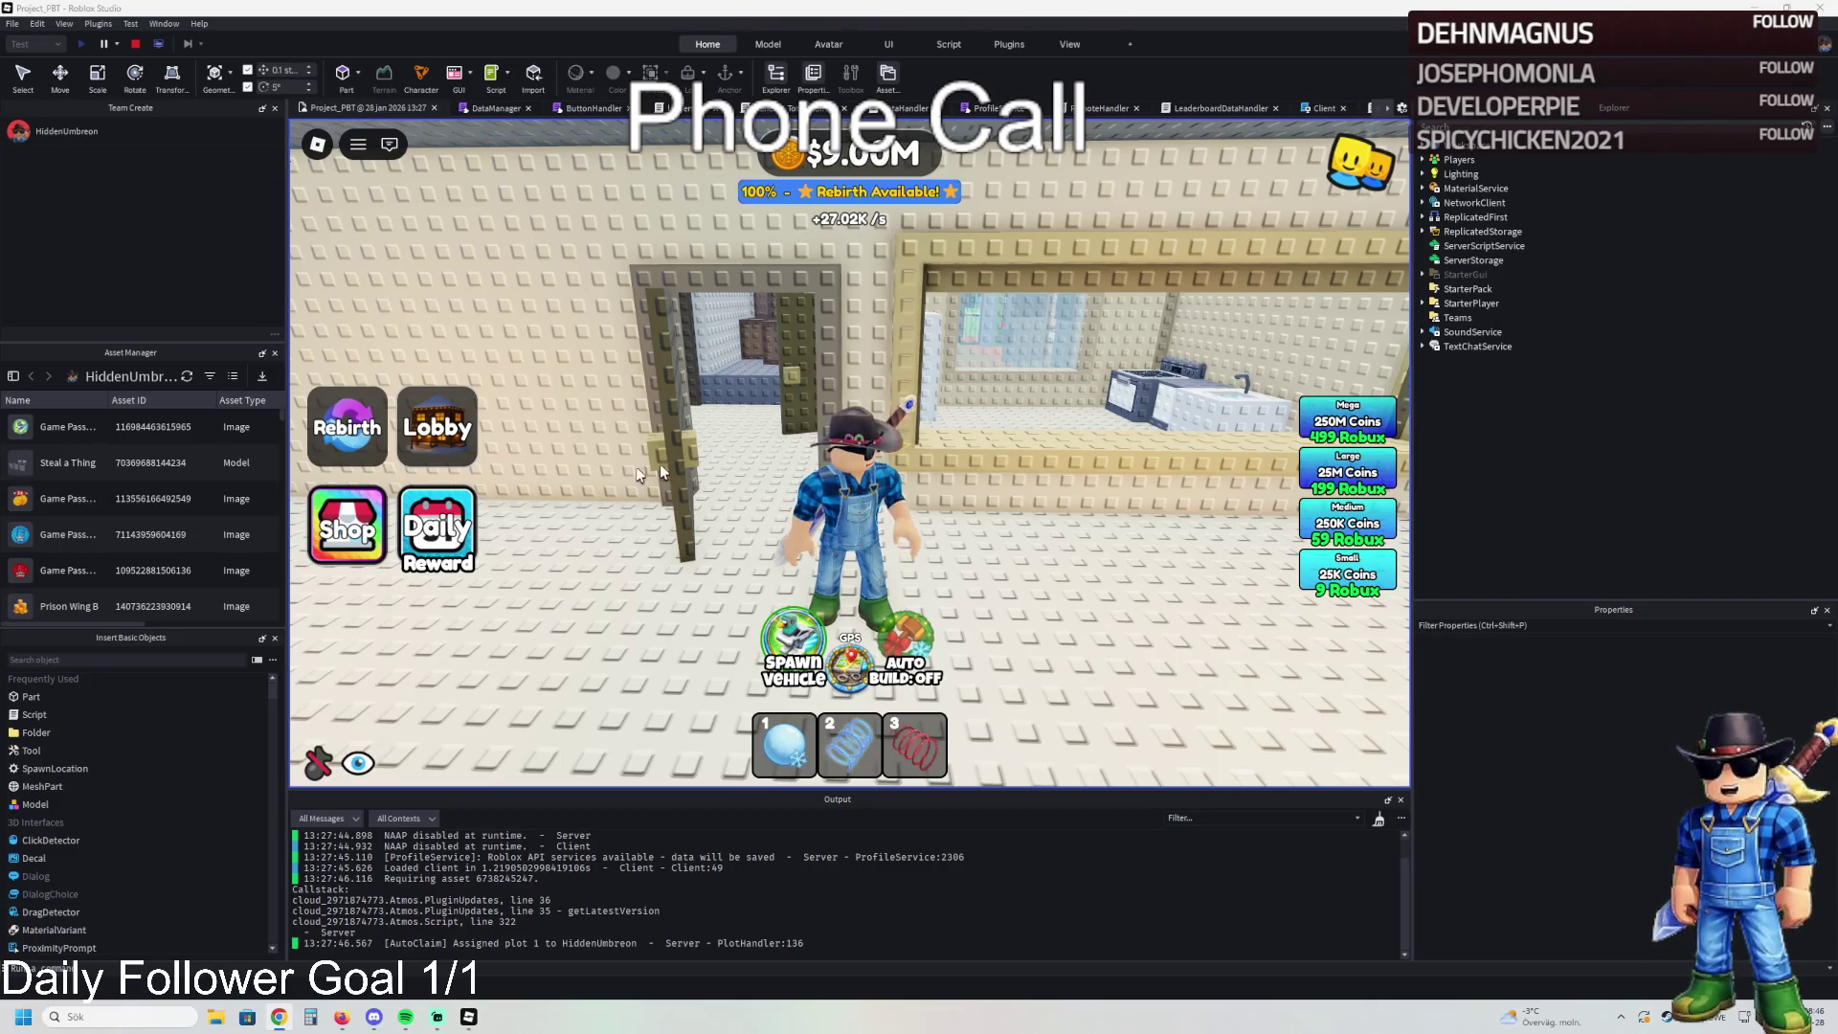
- Walk past the barred gate into the kitchen and jump onto the sink counter beside the stove
key(a)
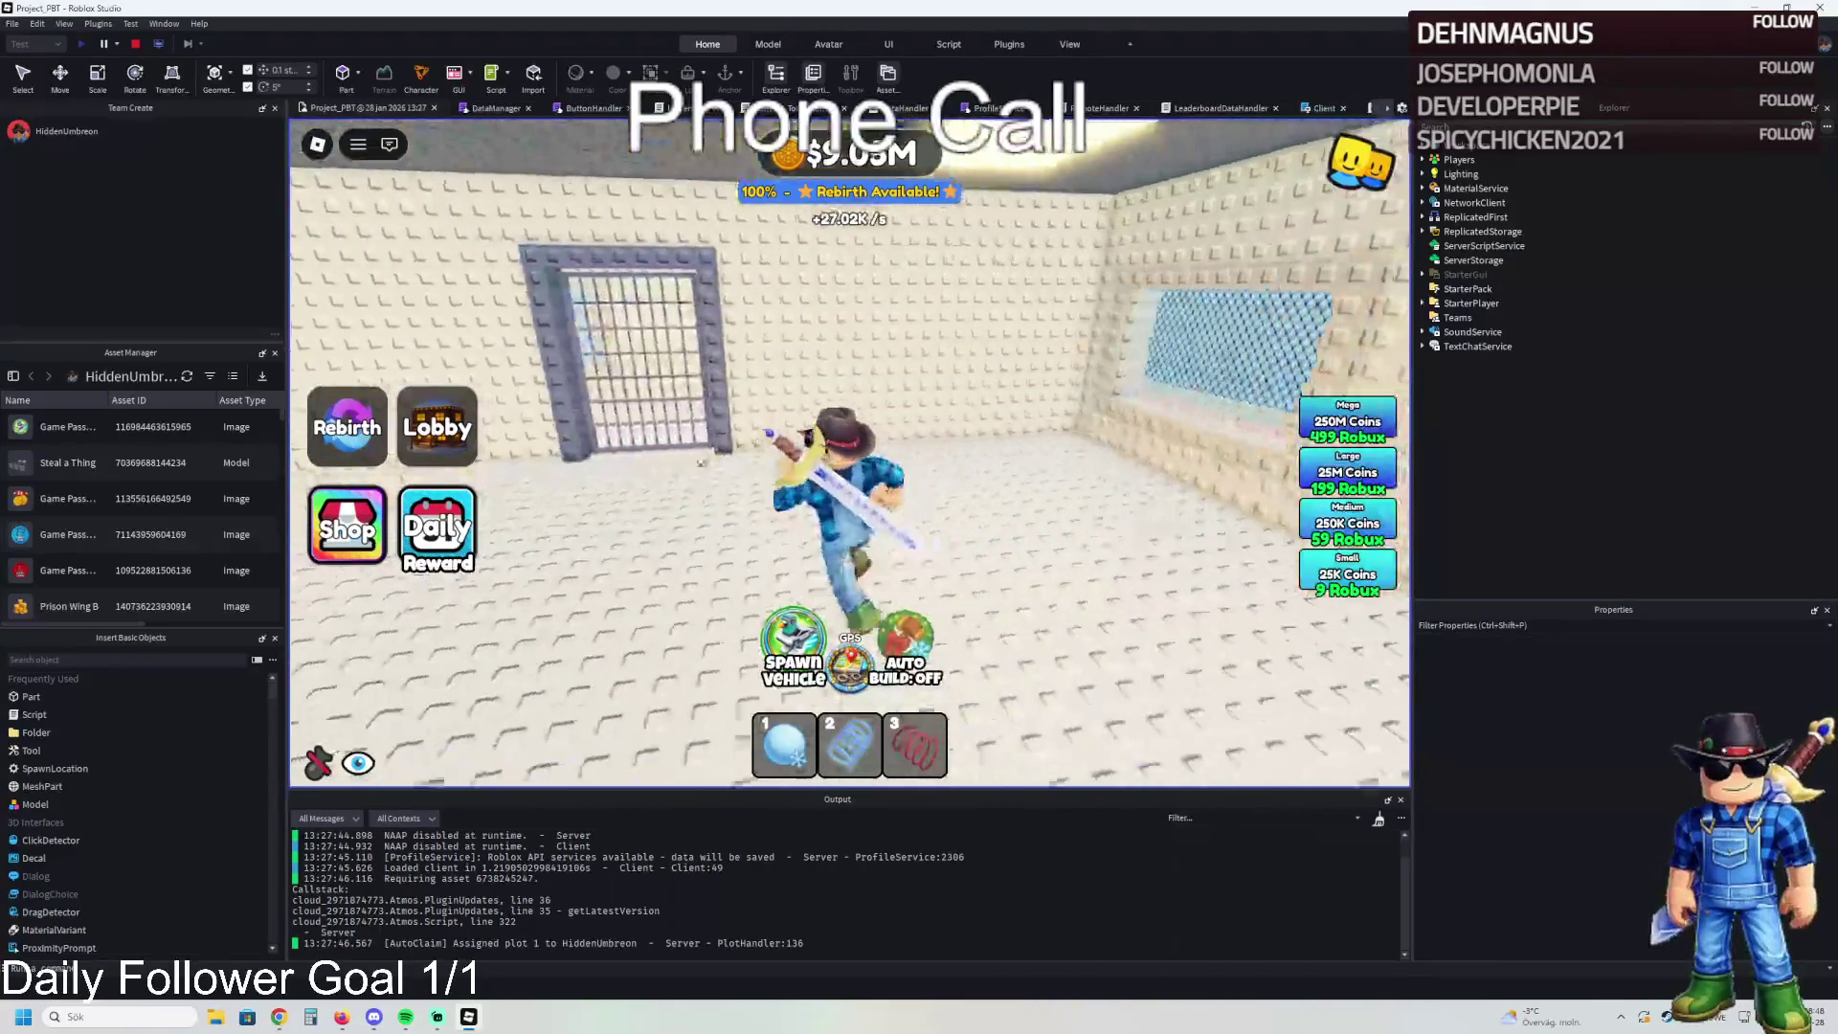
key(w)
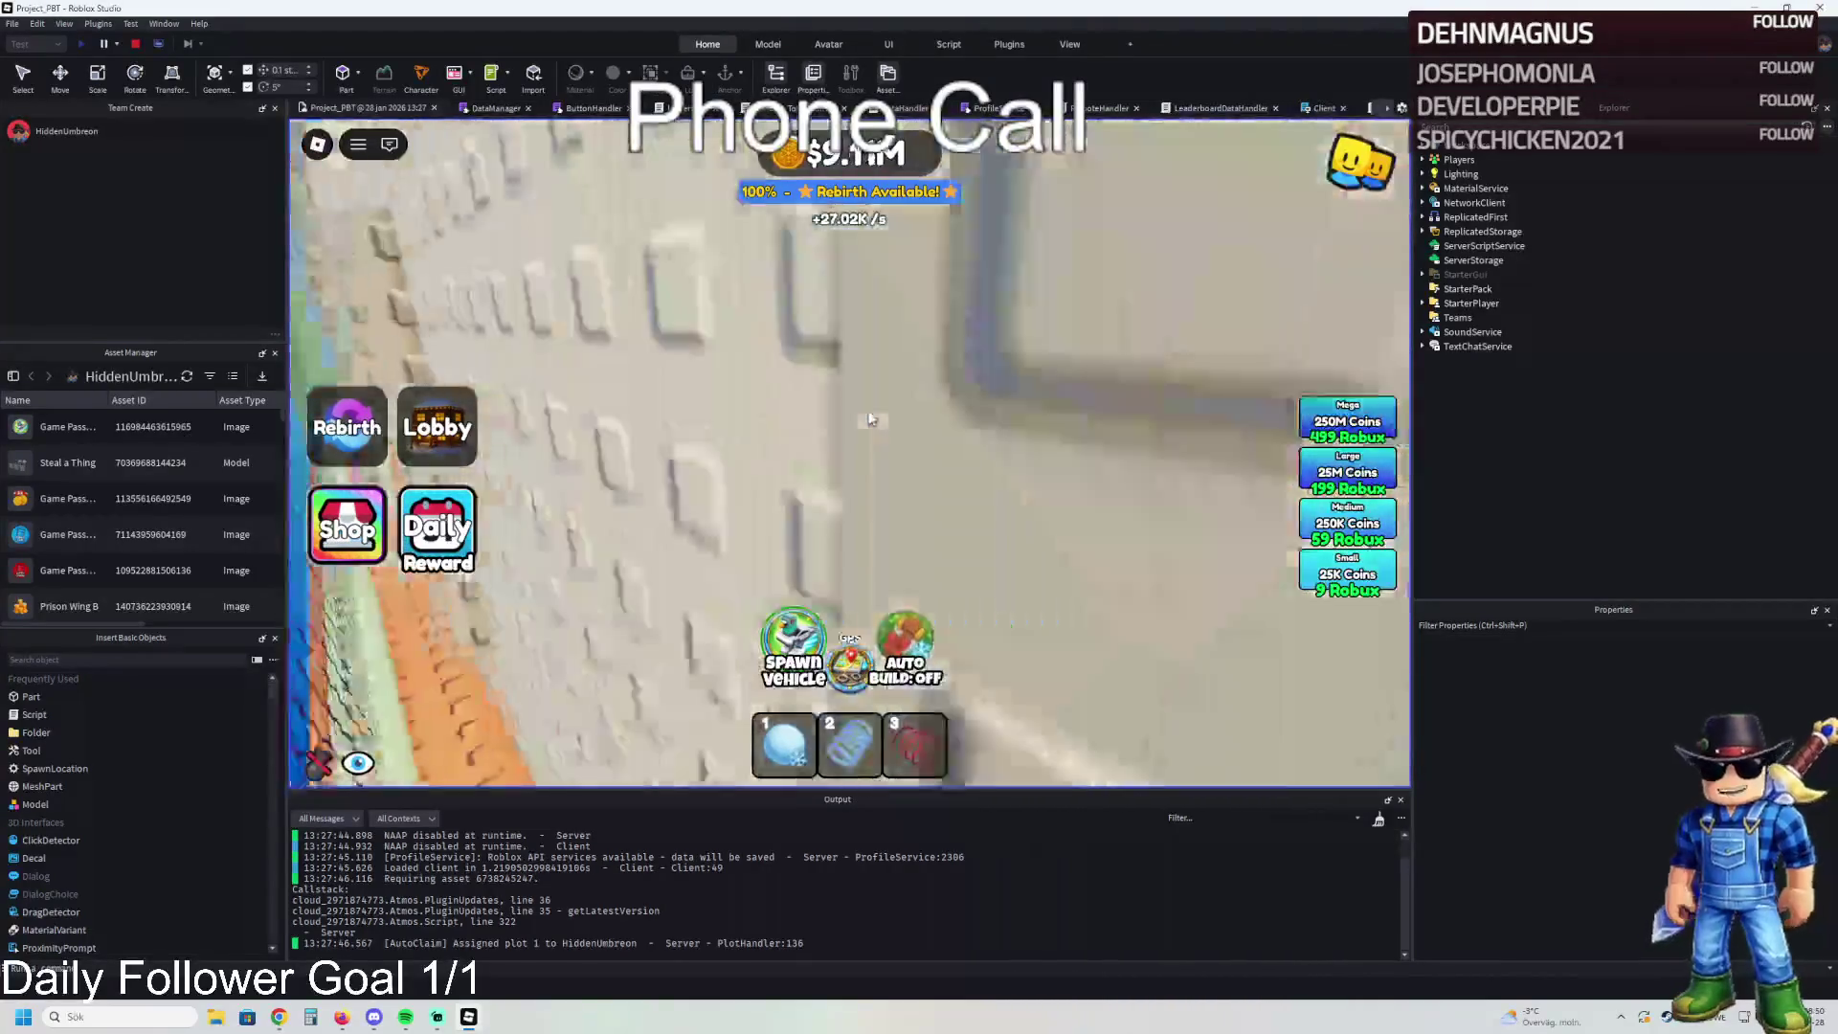
key(w)
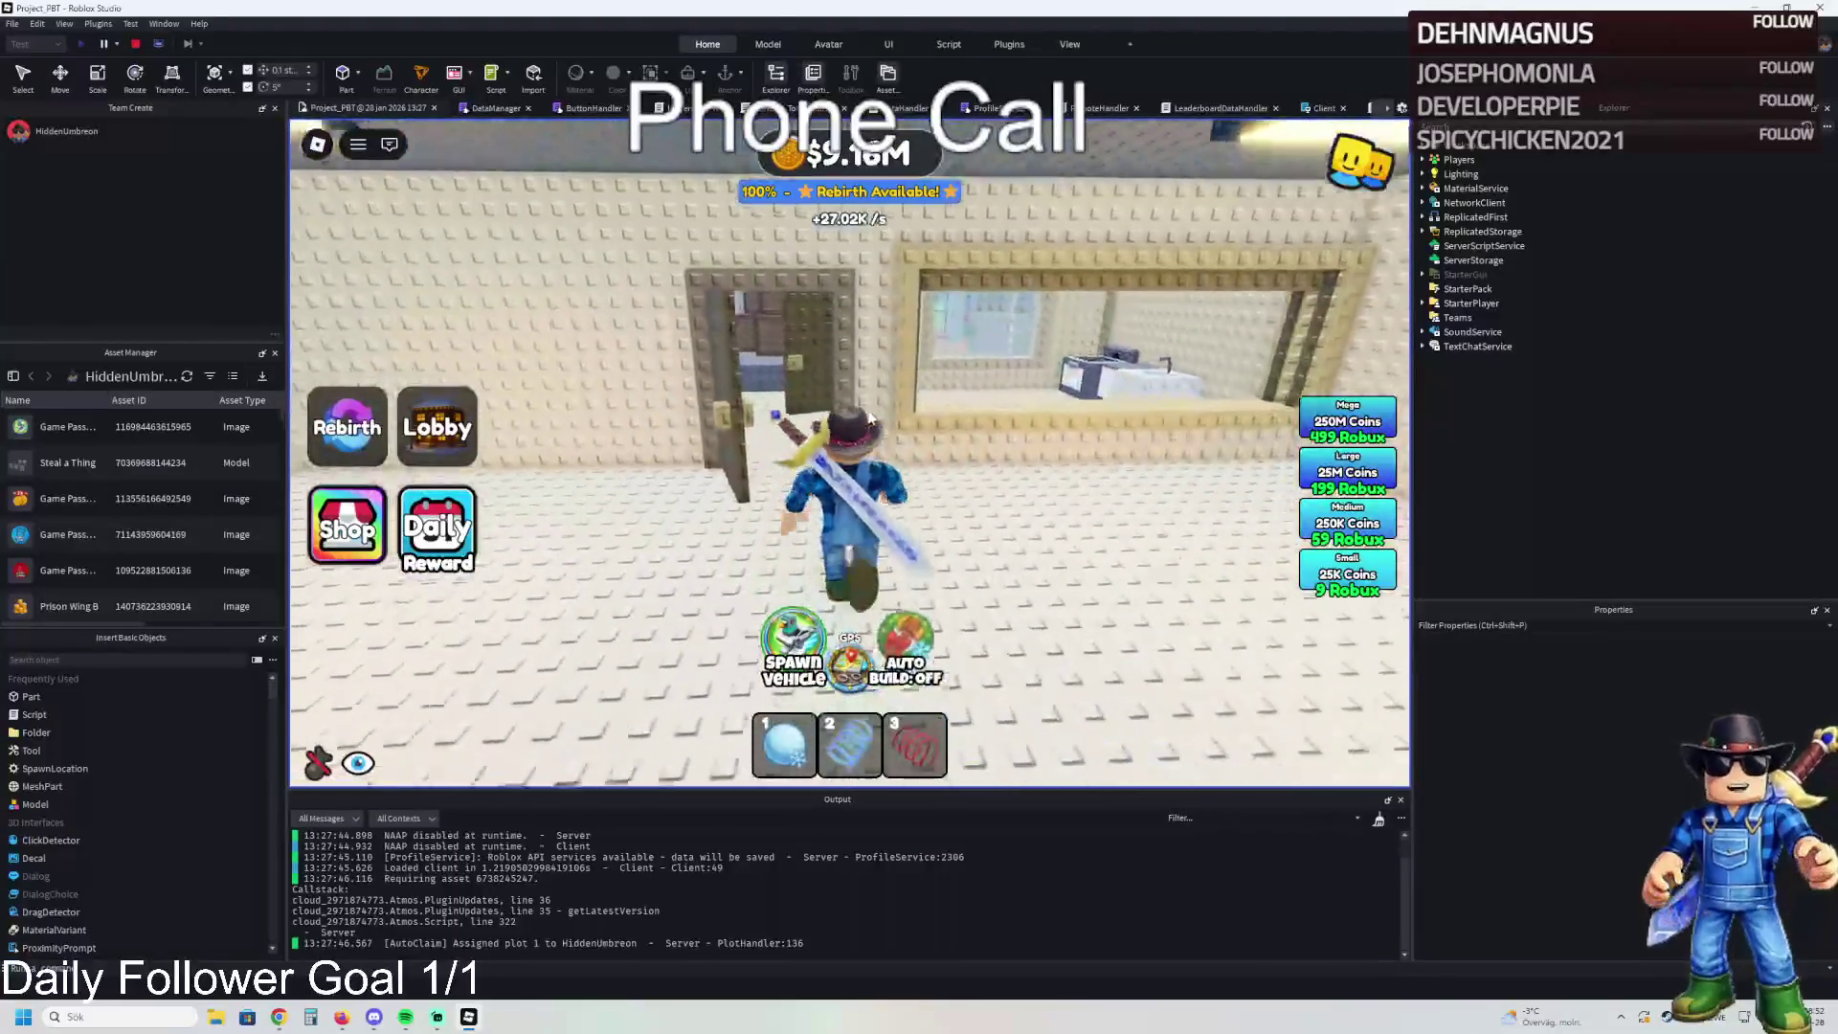
key(w)
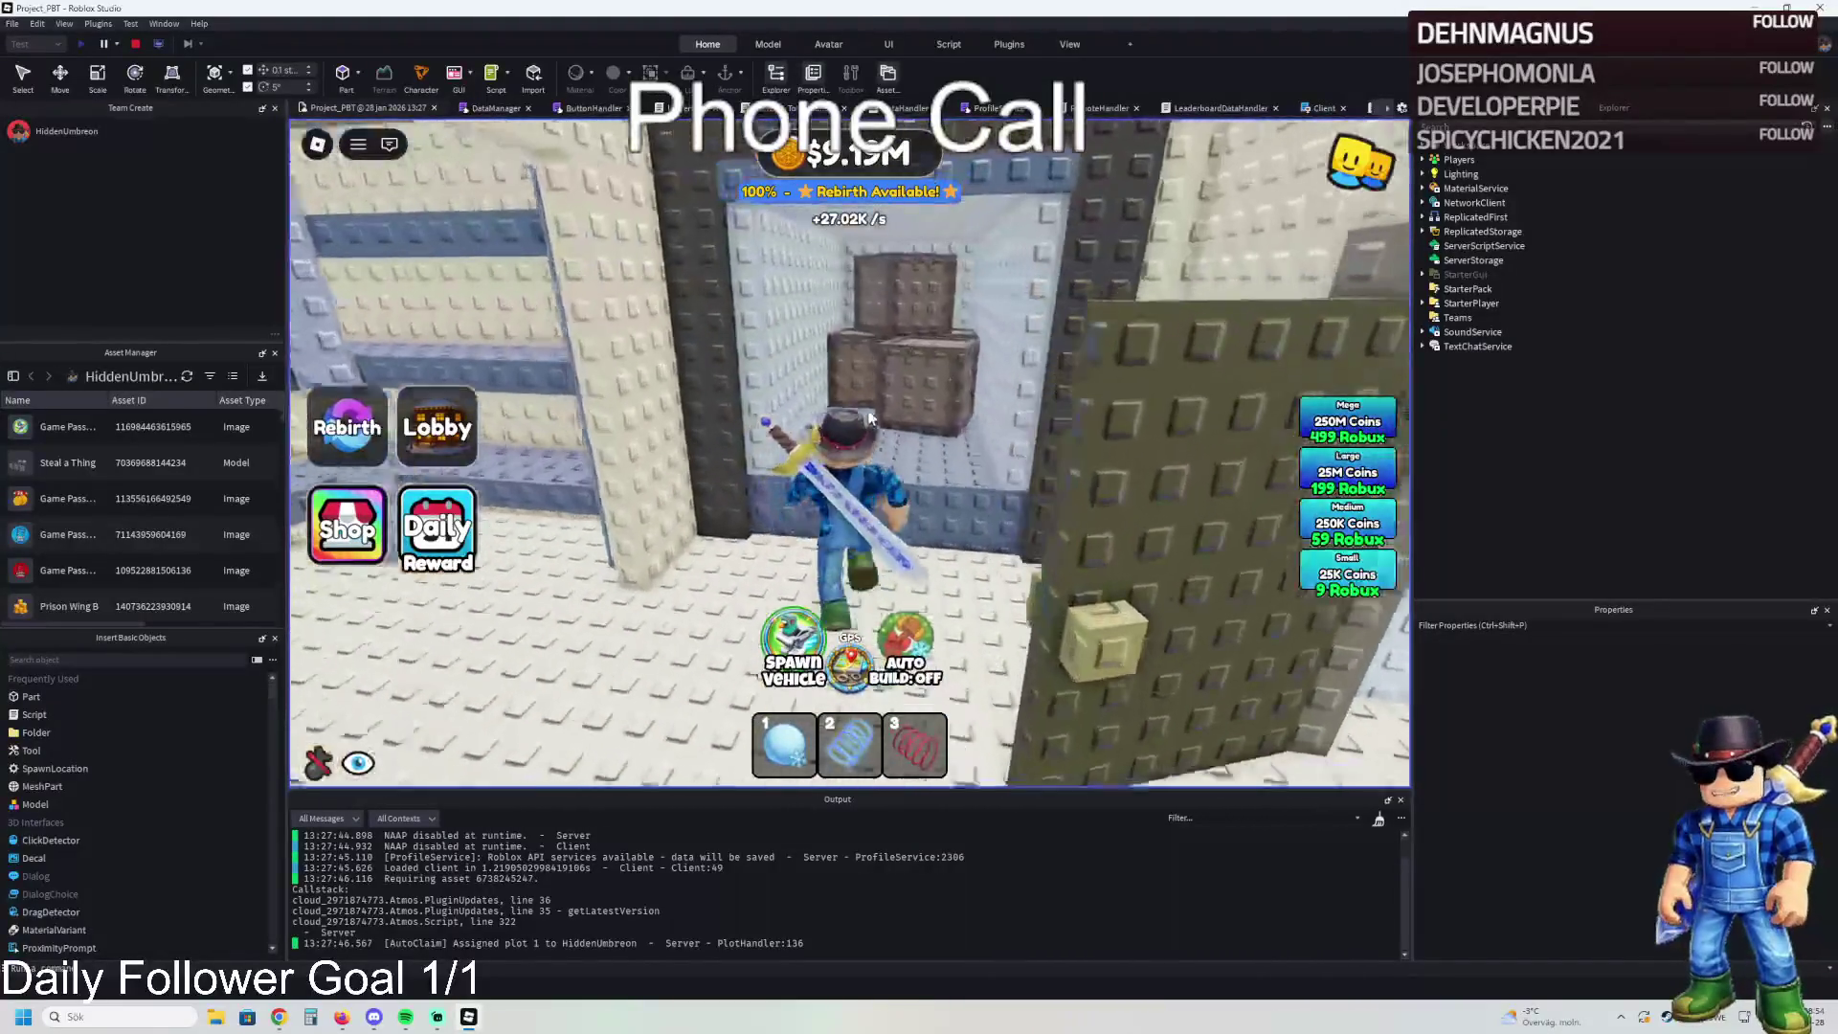
key(w)
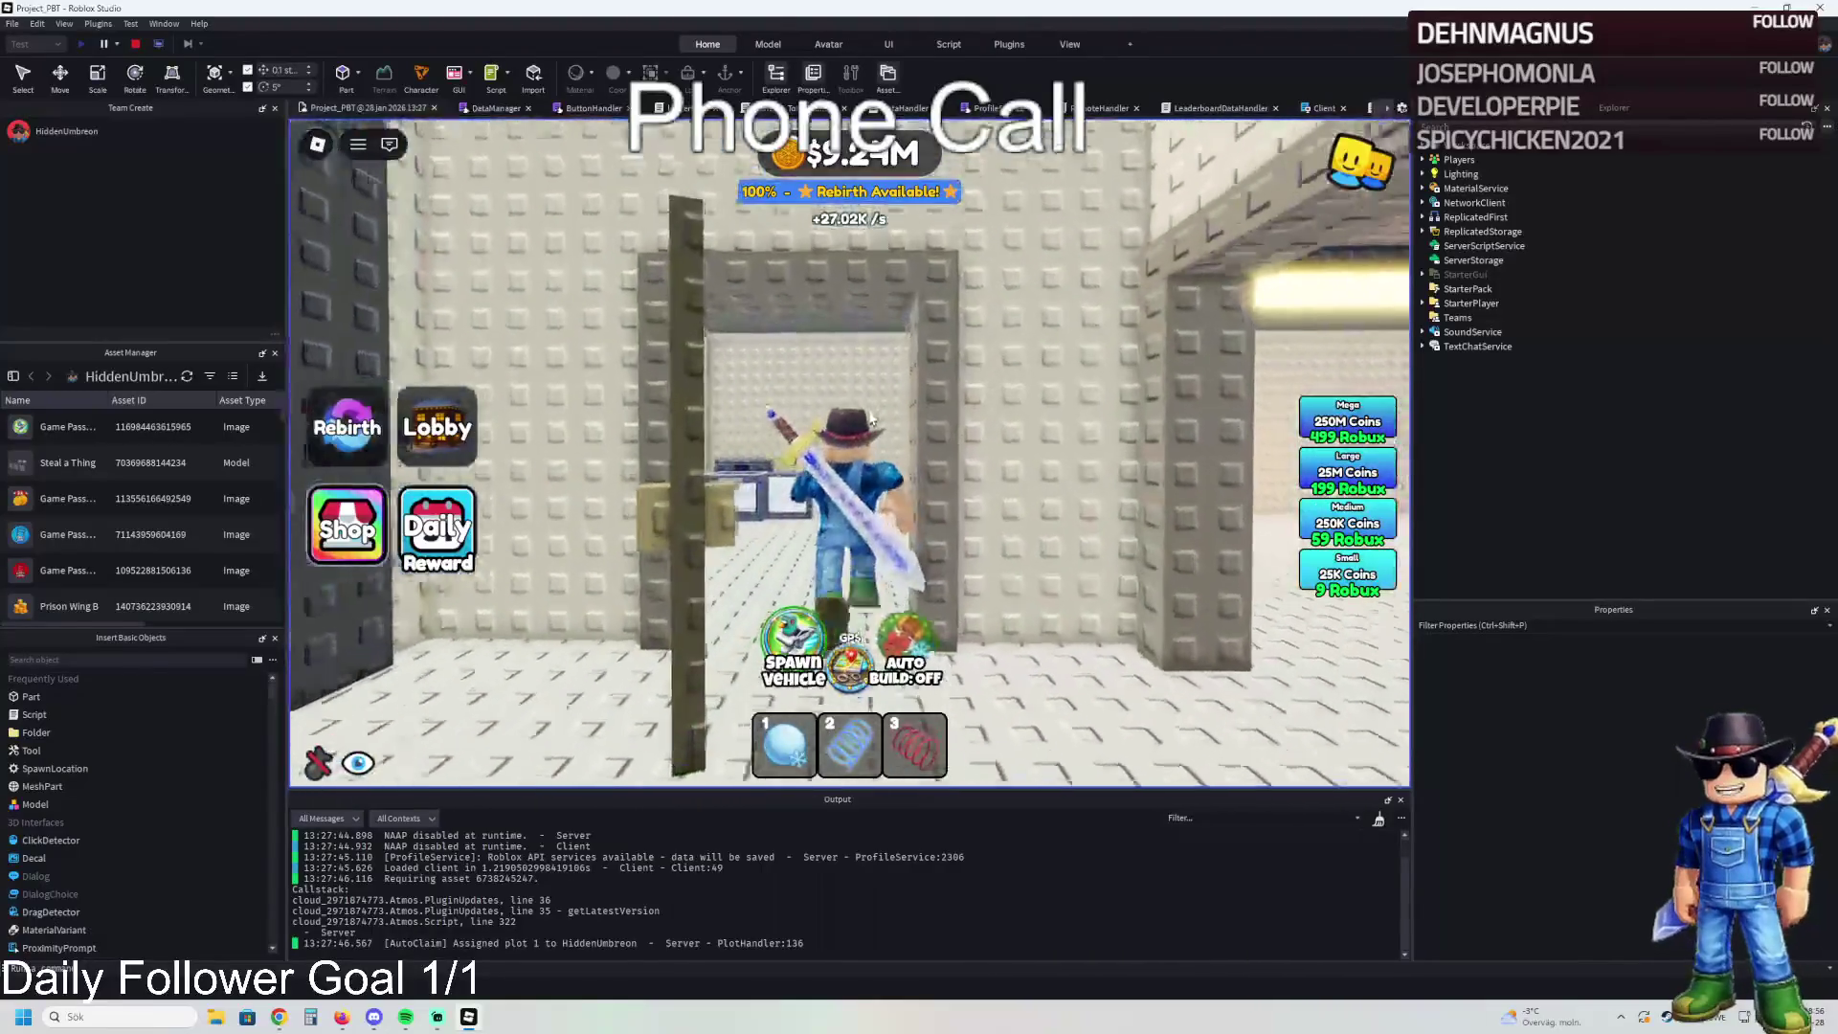
key(w)
key(space)
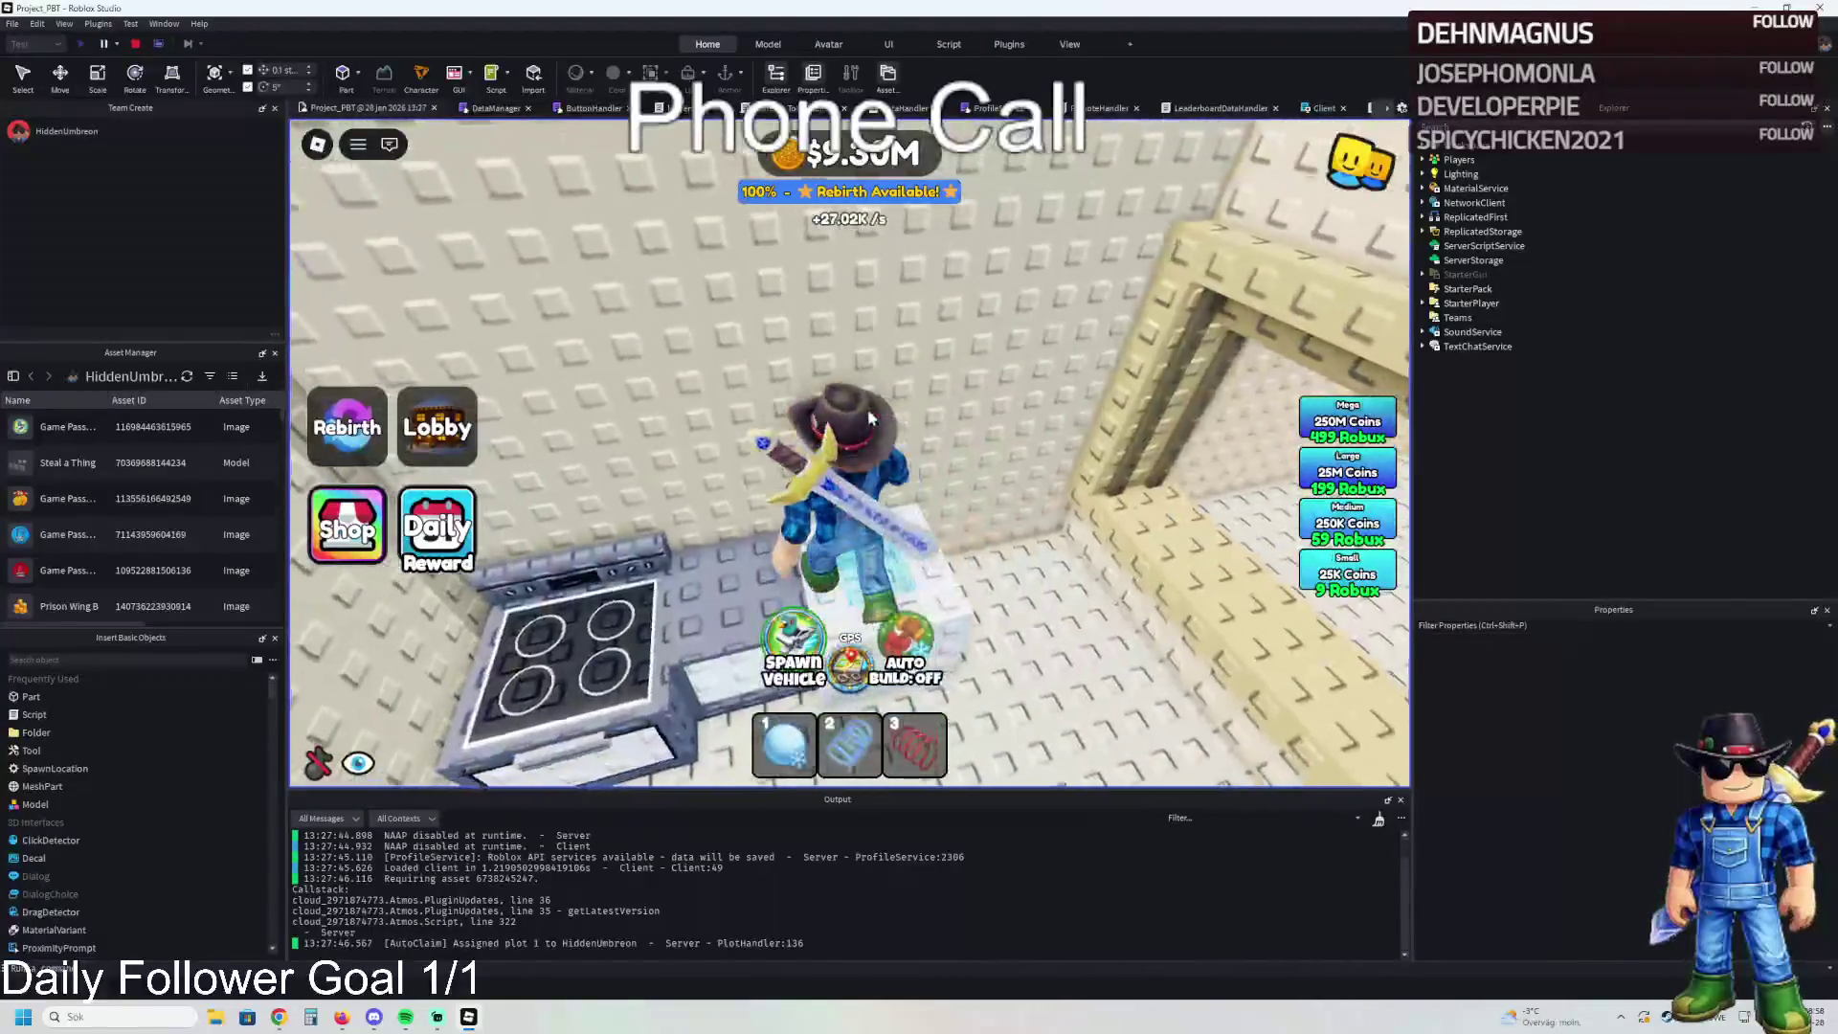
- Walk on through the windowed room and side passage, then stop the play test
key(w)
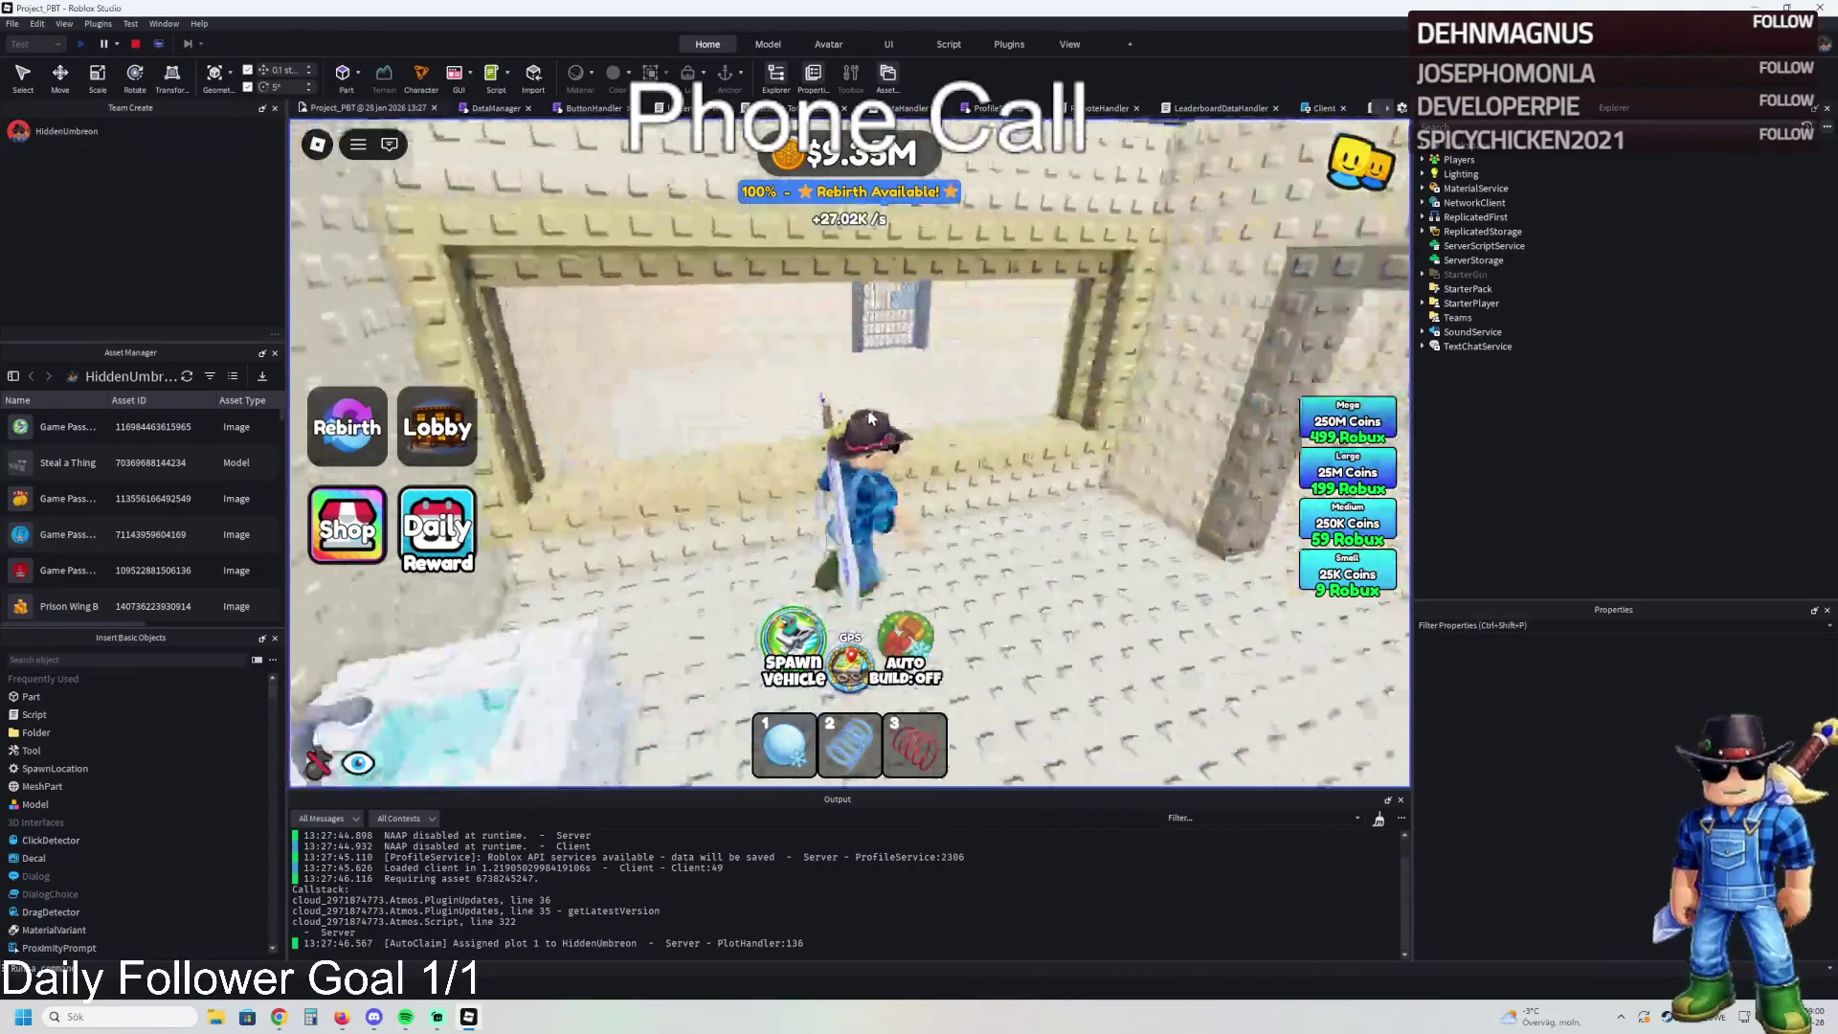
key(w)
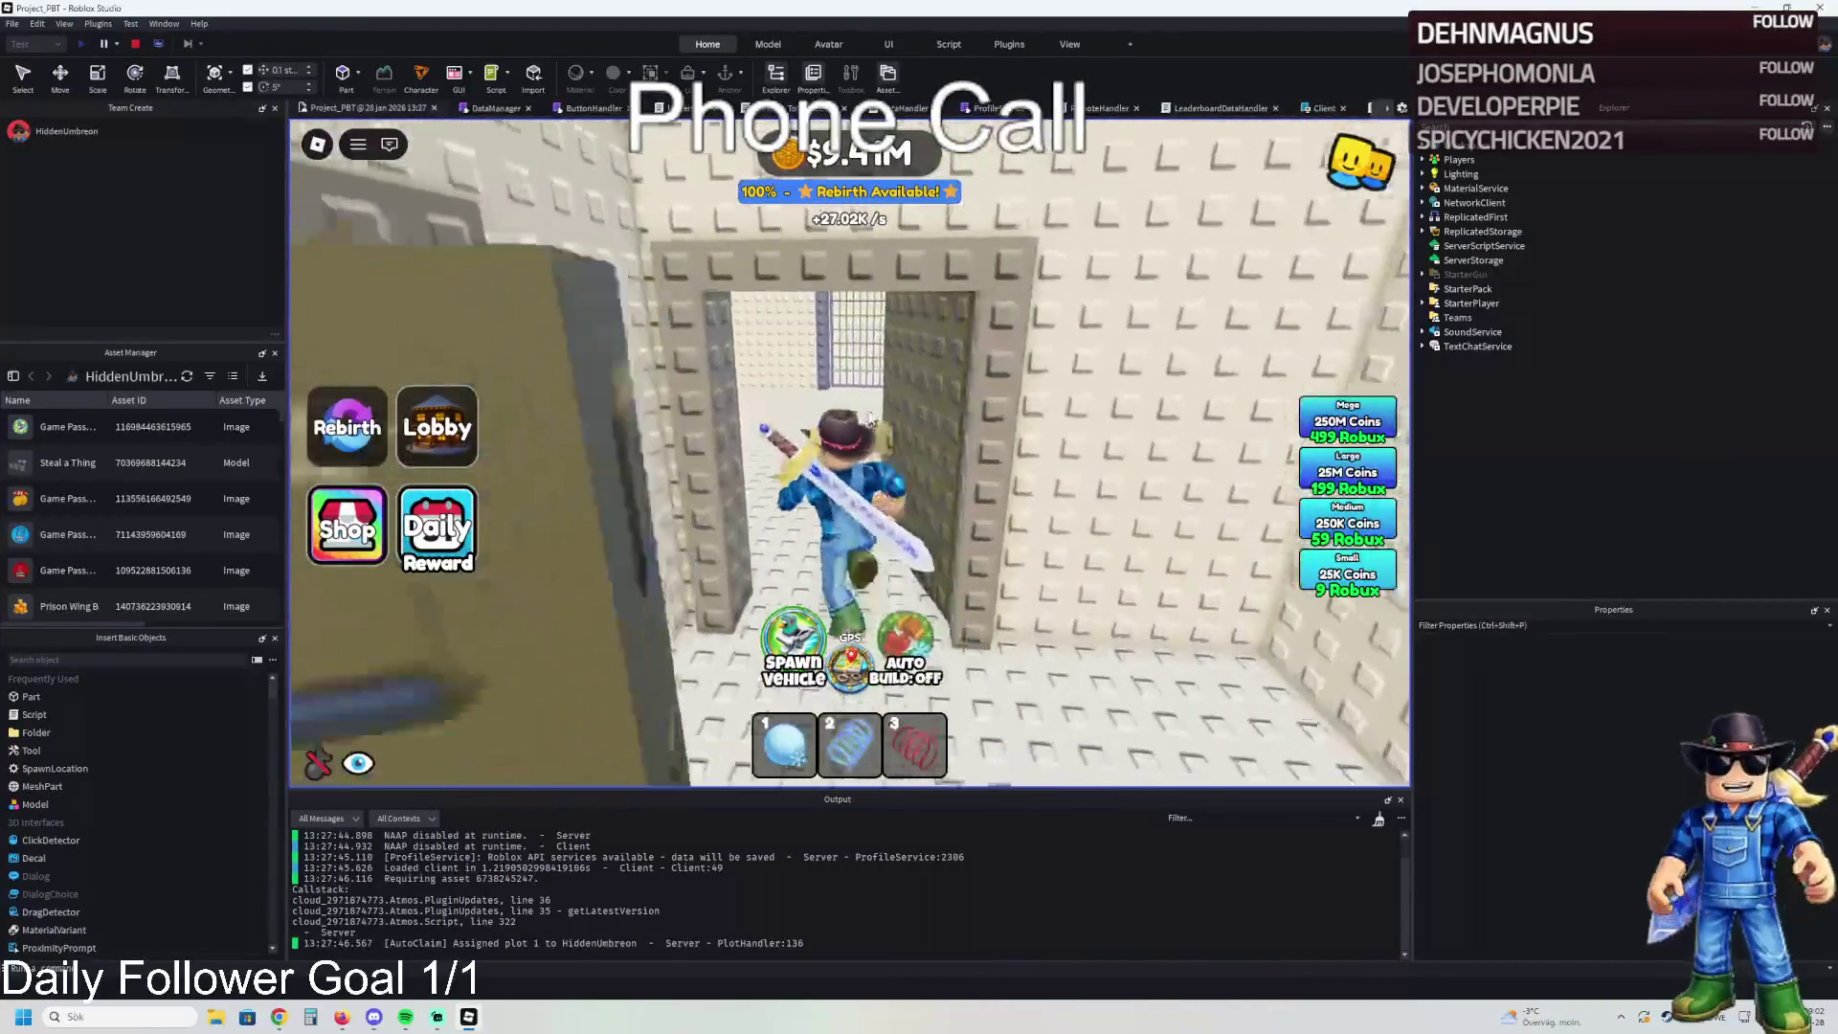
key(w)
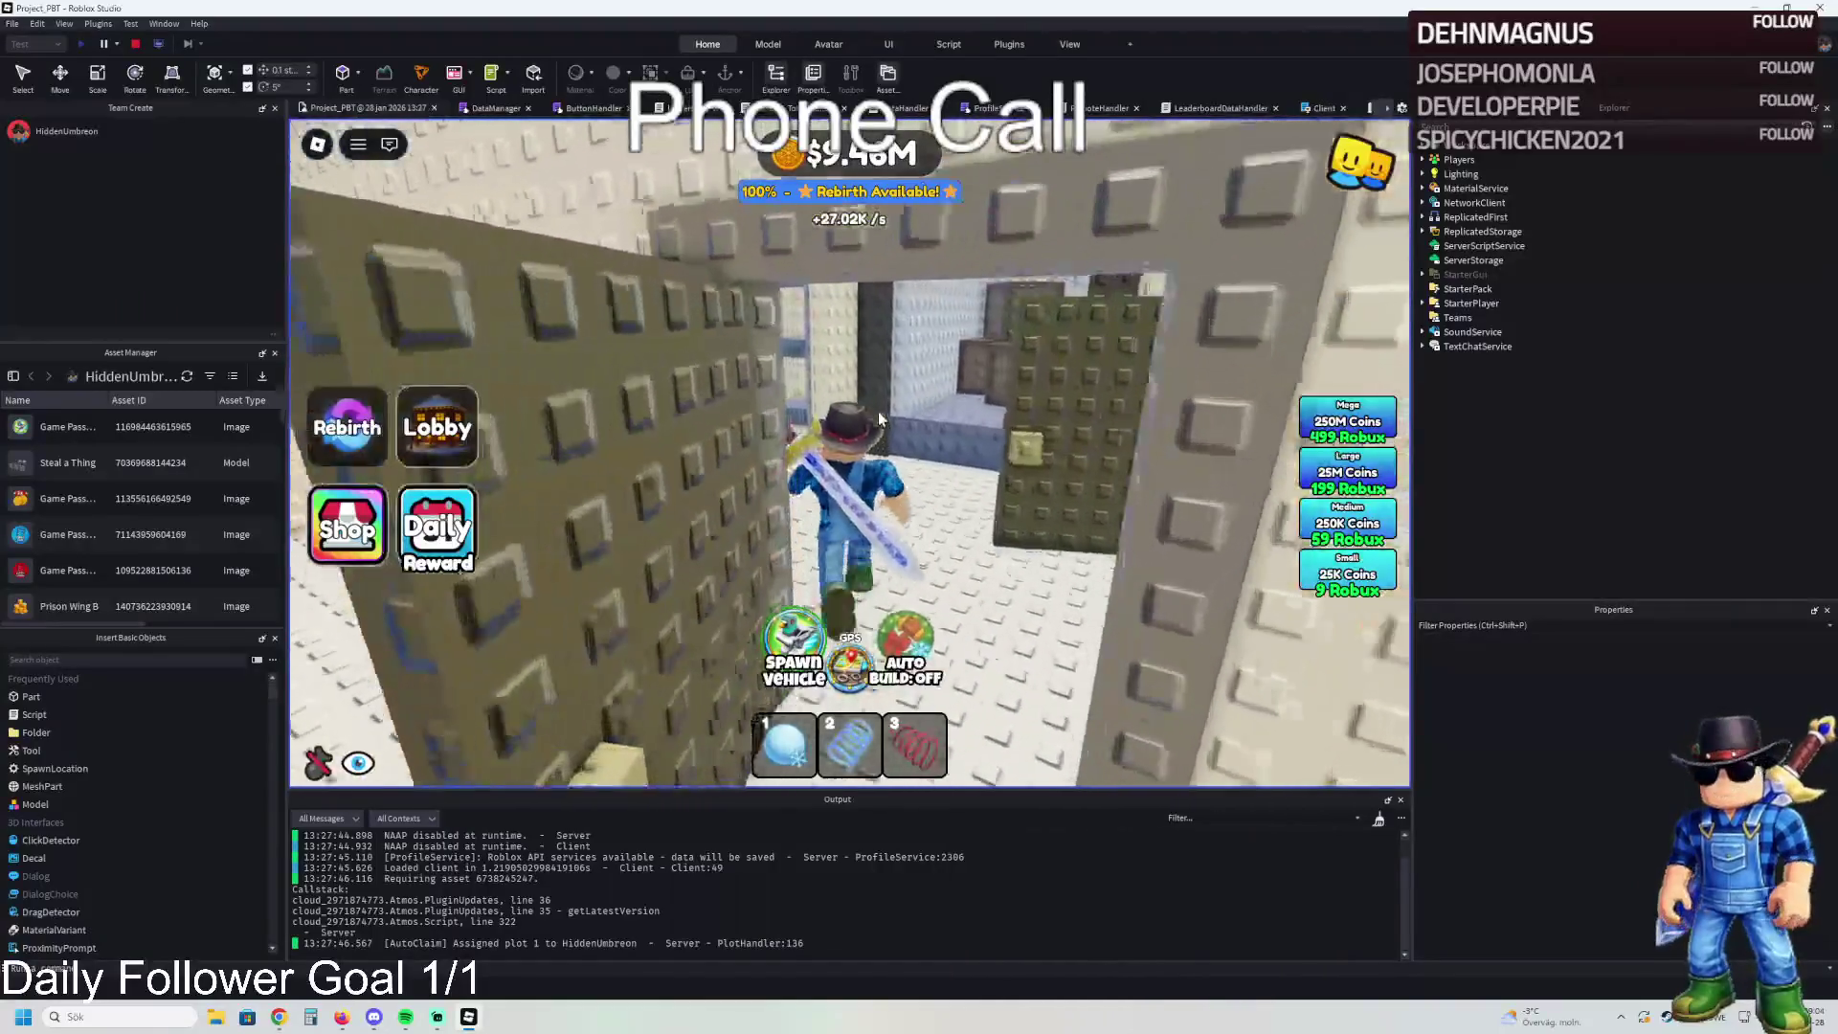
key(w)
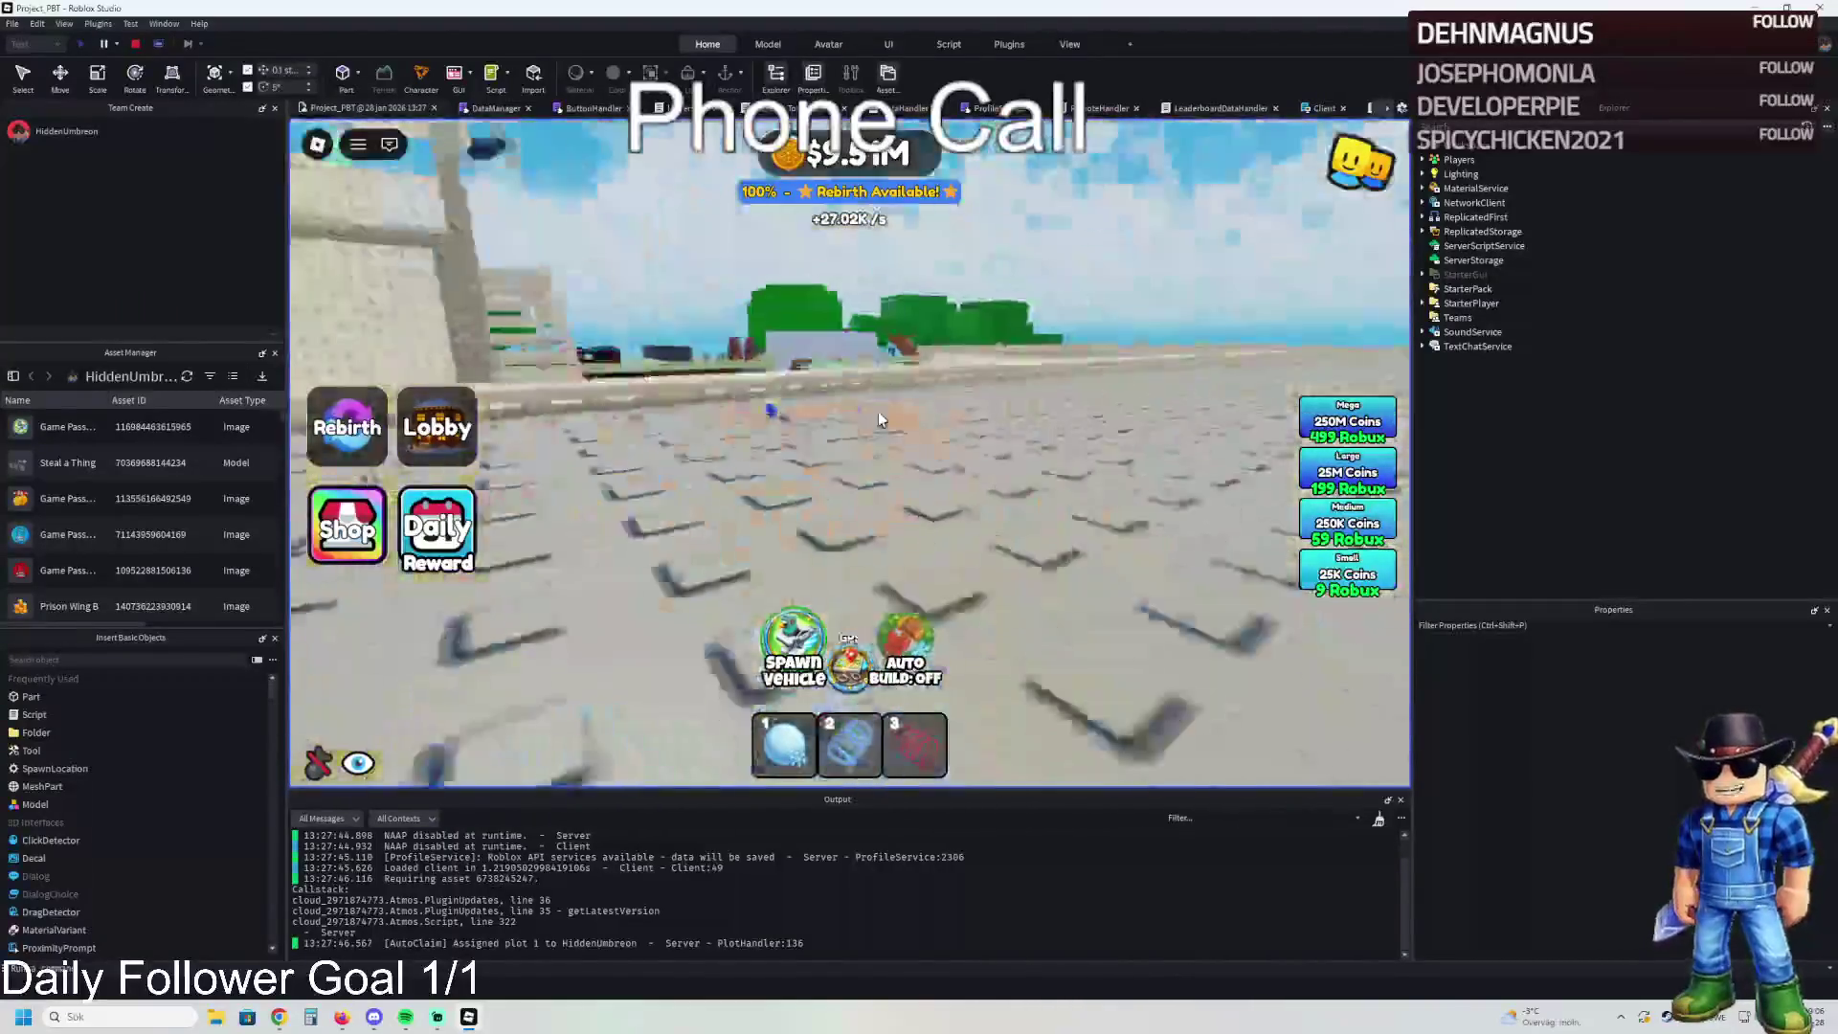
key(w)
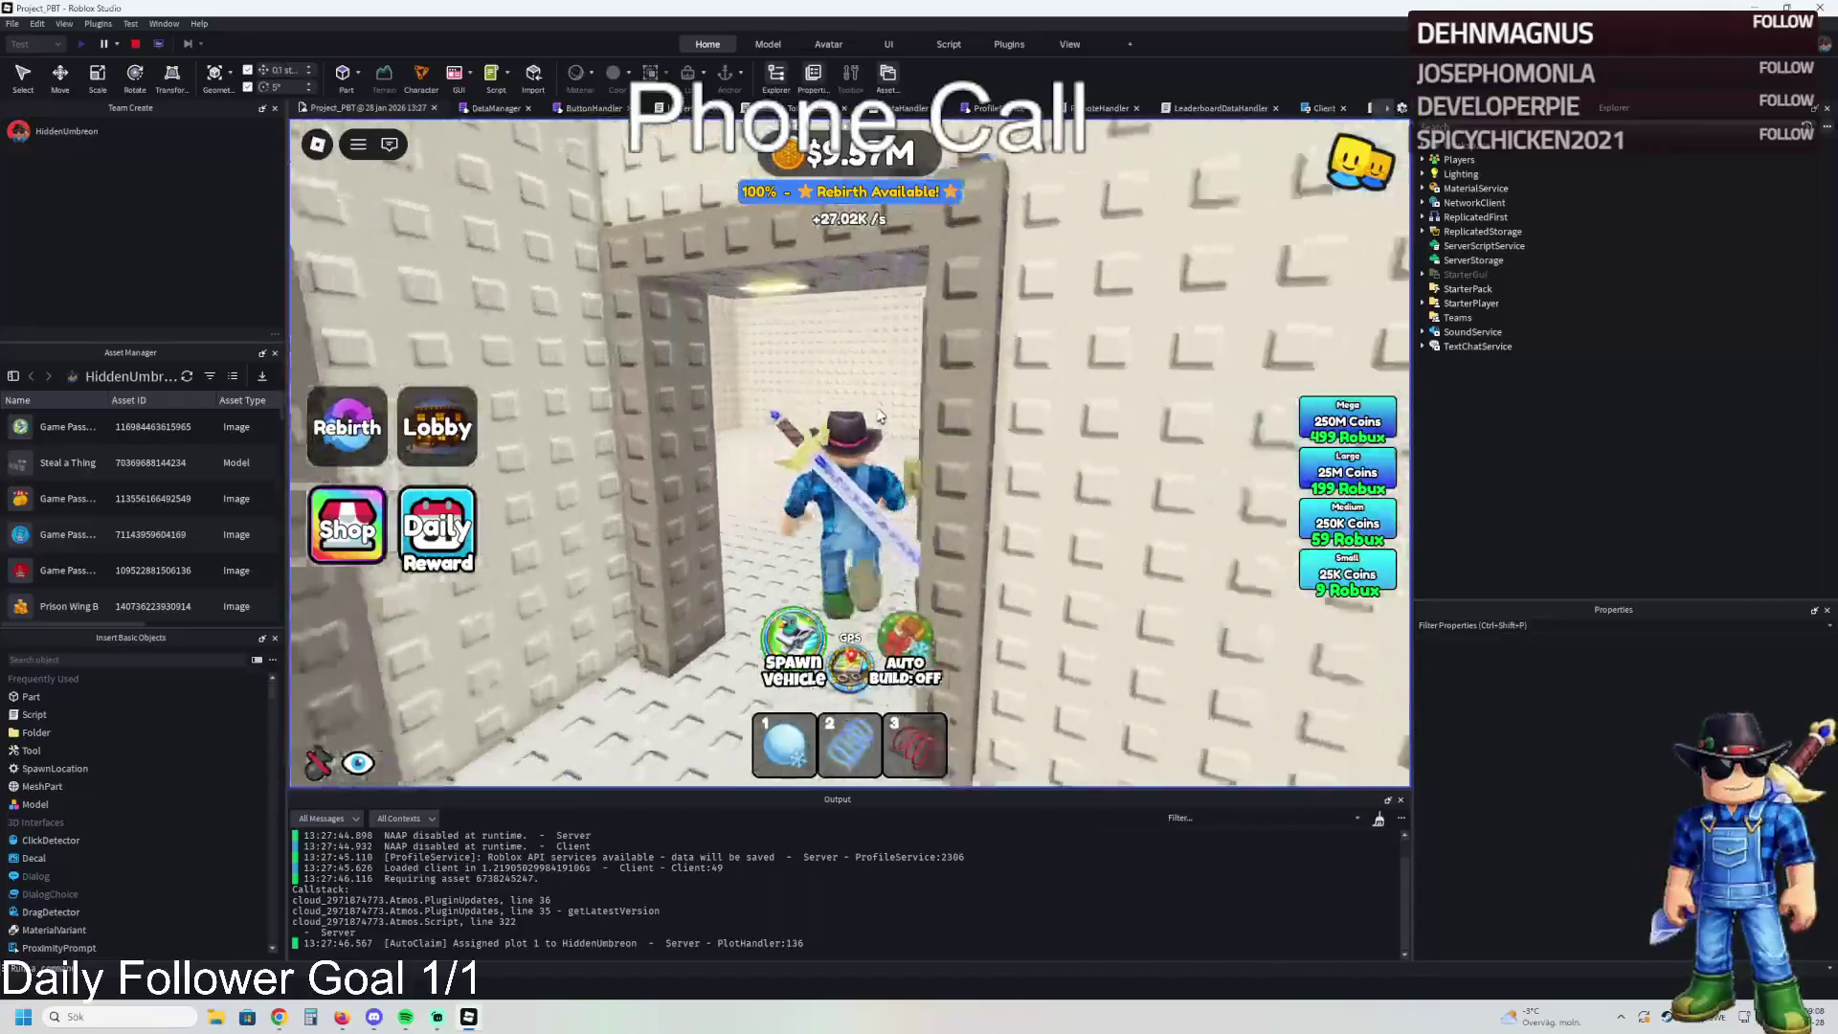
key(s)
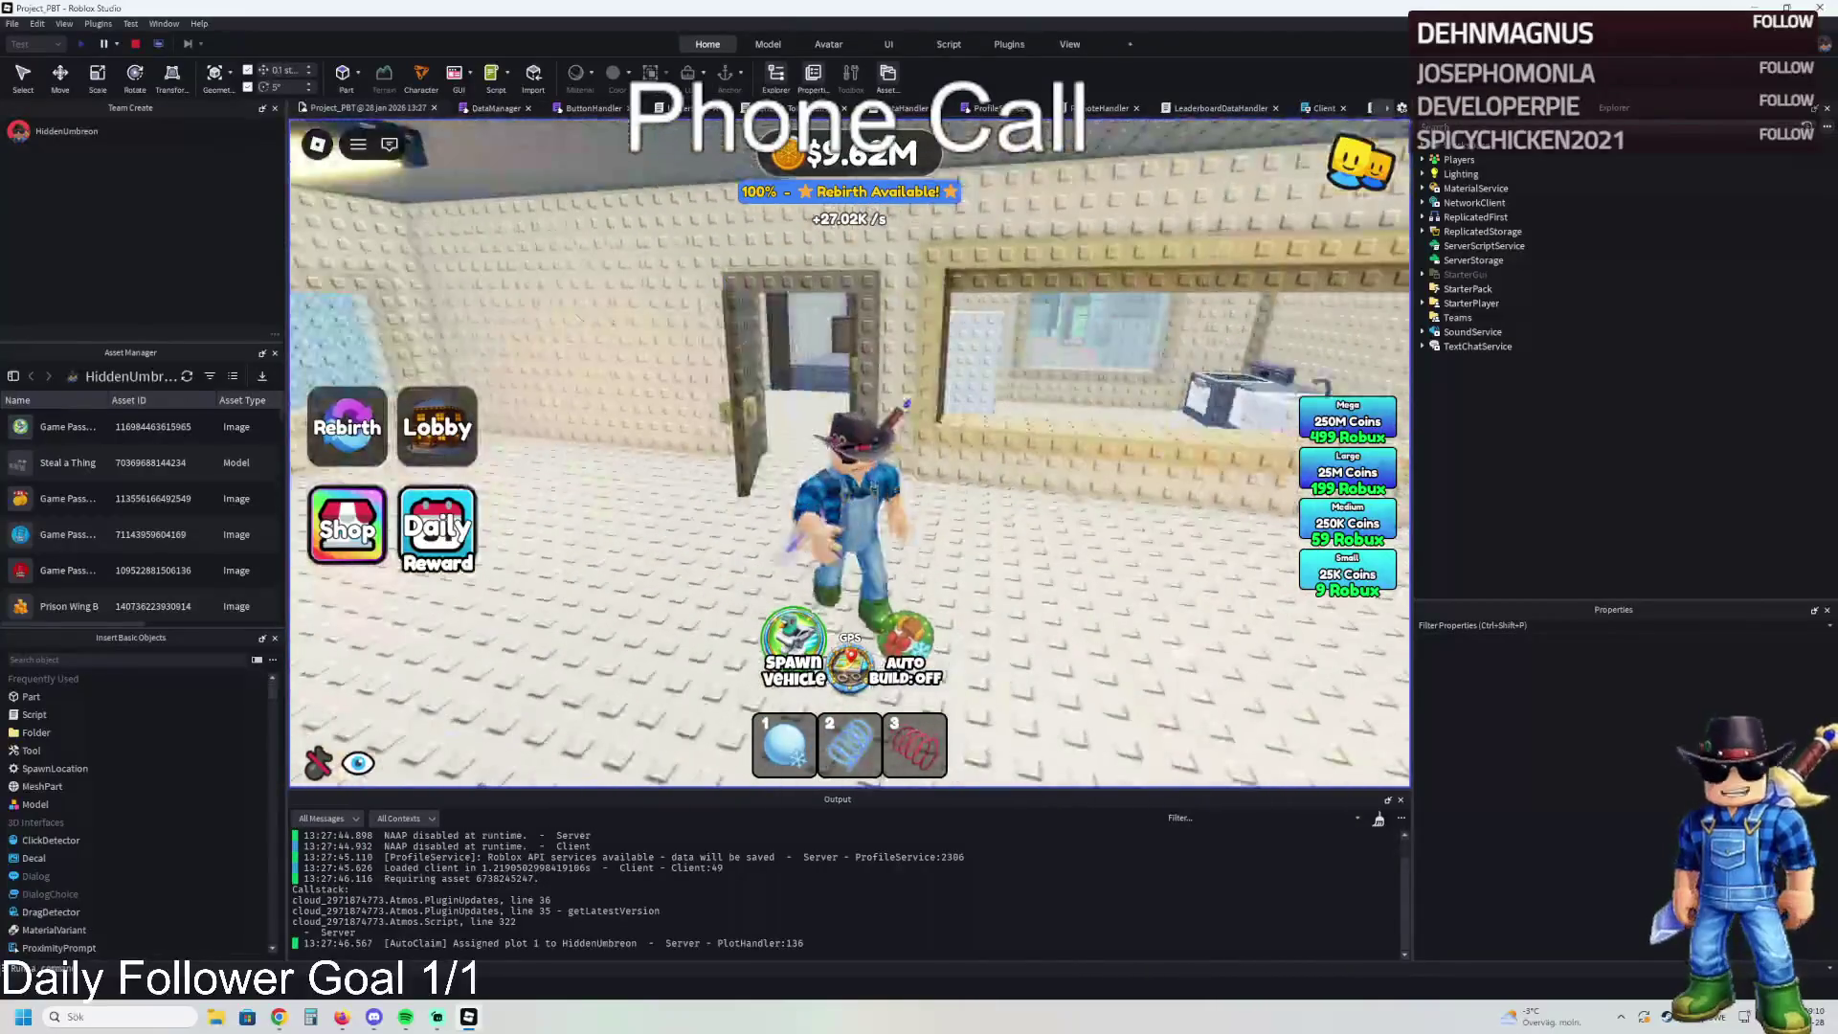
click(135, 44)
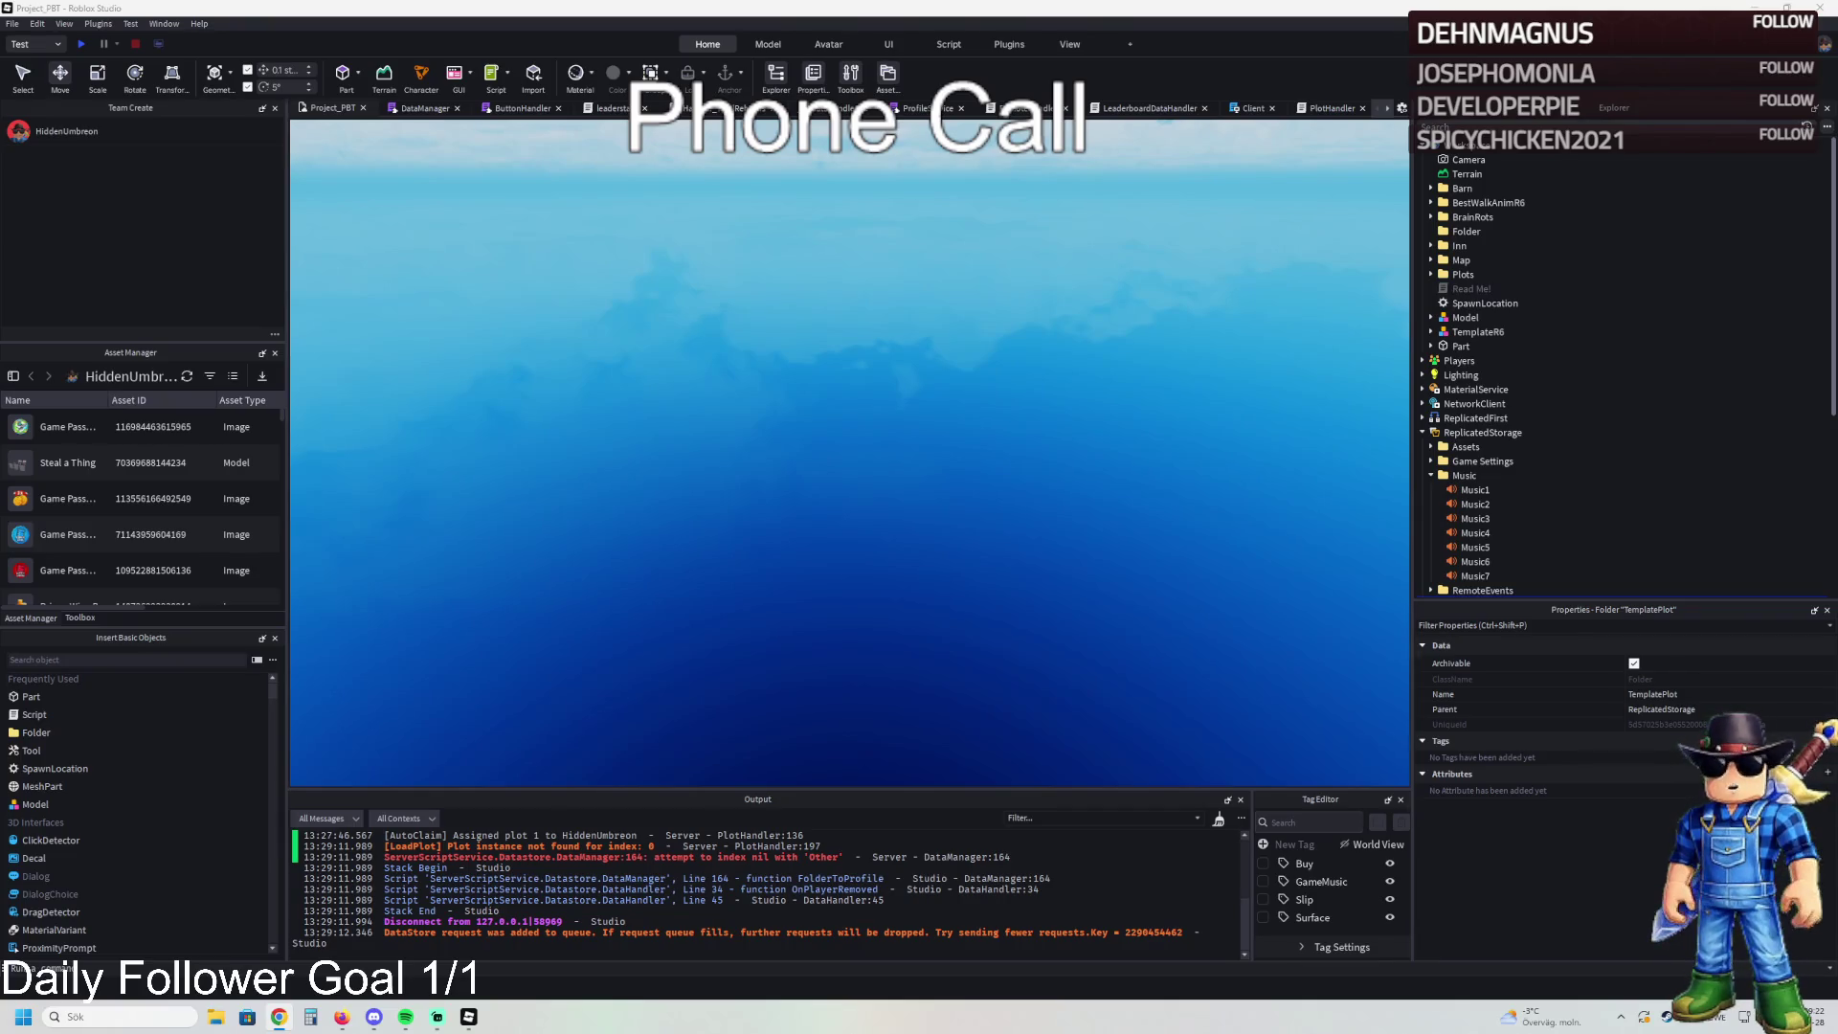
- Undo to restore TemplatePlot under Workspace, then fly into the plot to view its $25 Pillar, Metal Gate, Inner Wall and Roof Lamps pads
key(ctrl+z)
key(w)
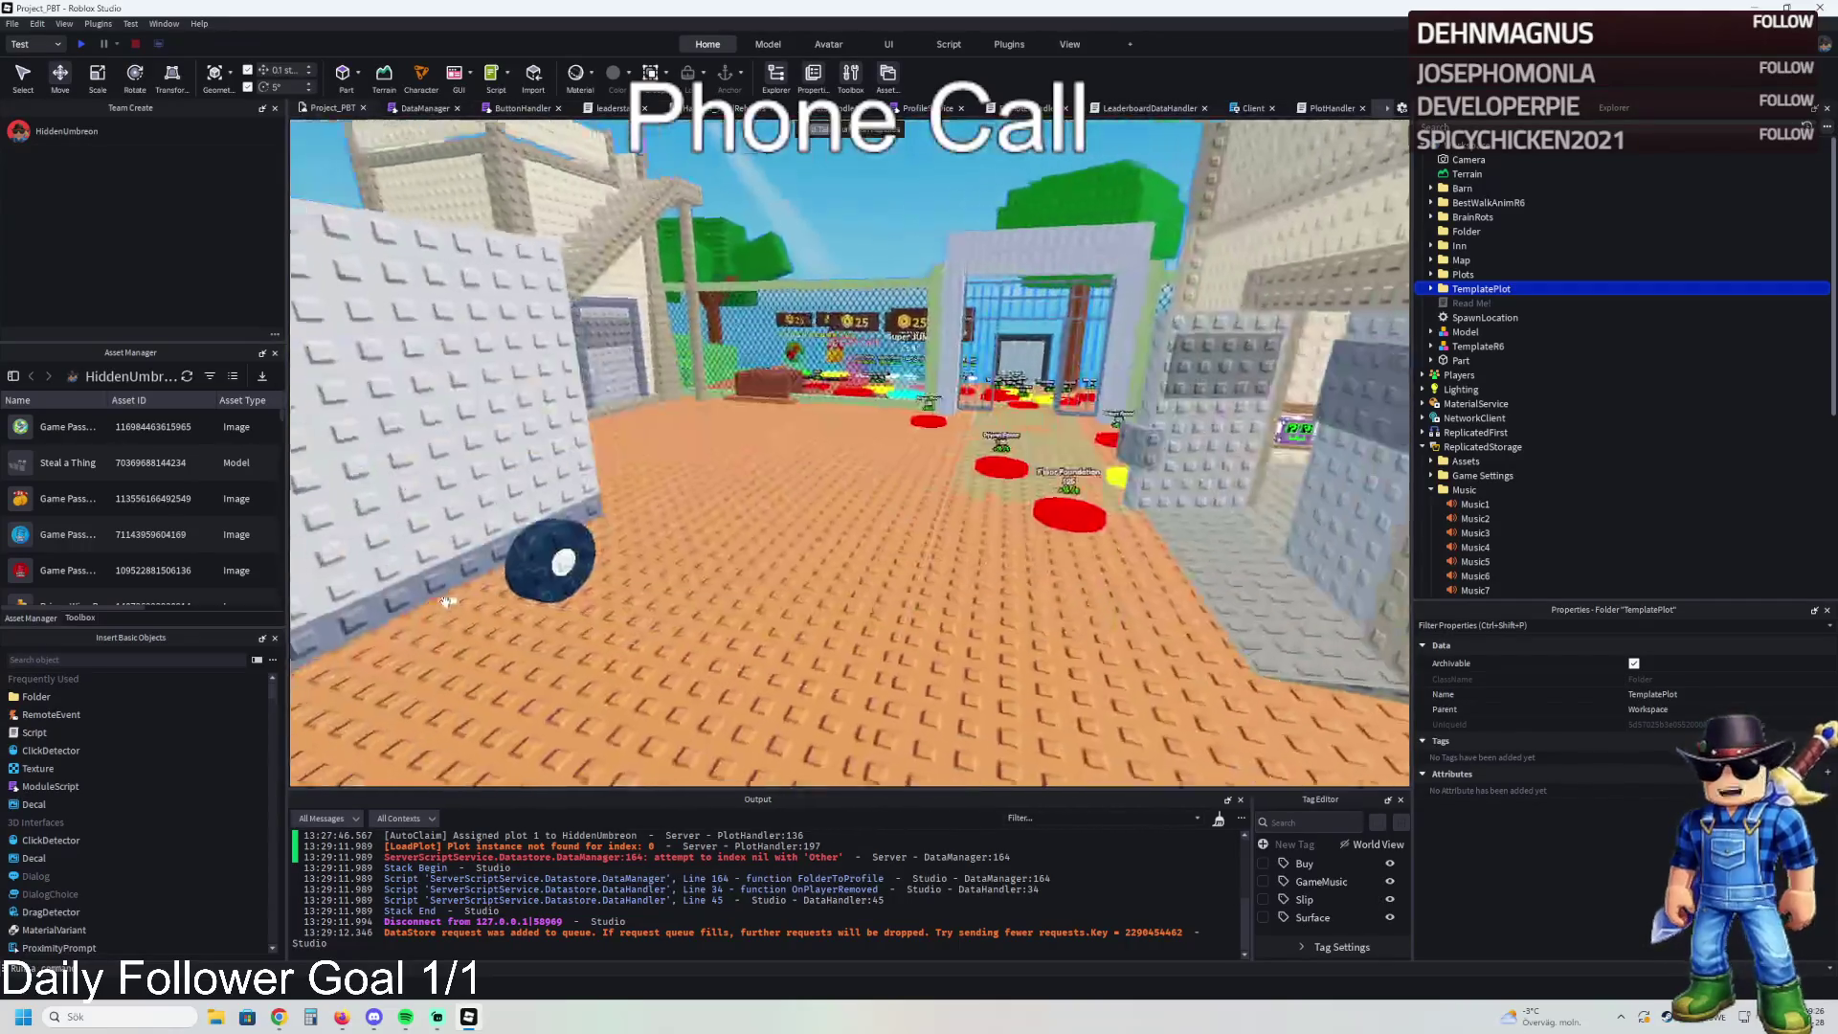
key(w)
key(s)
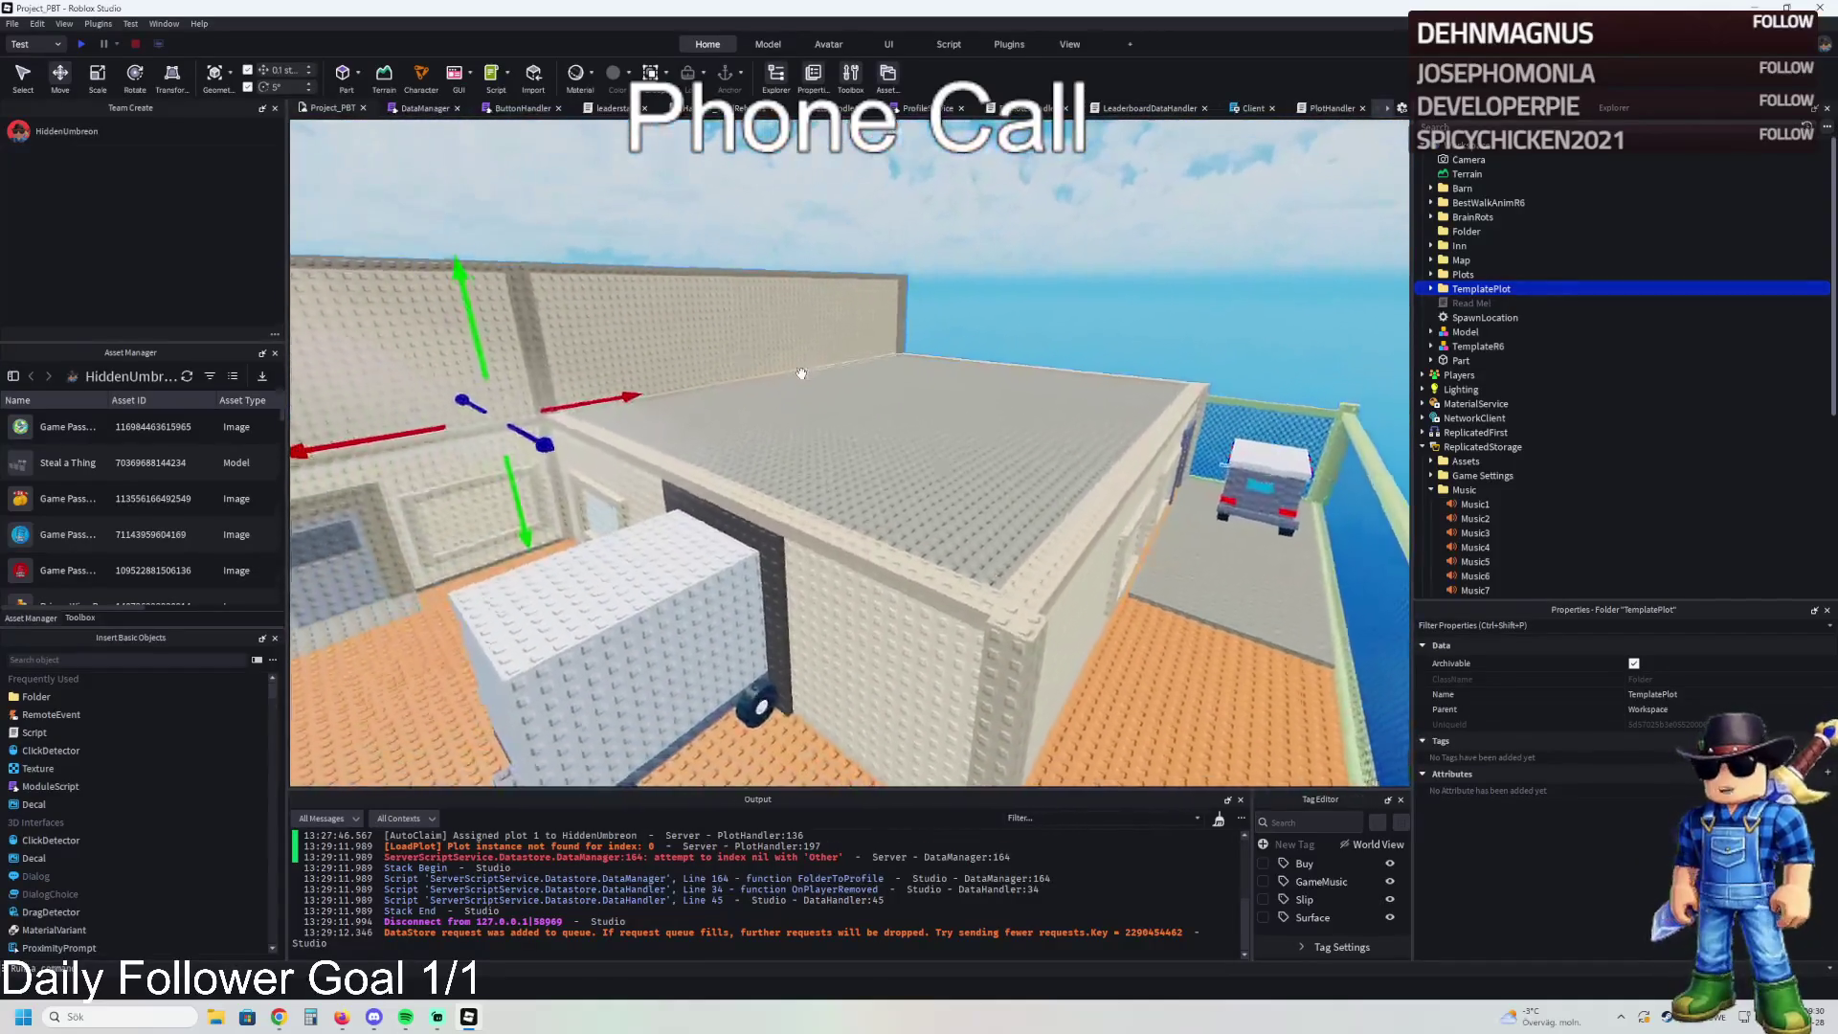
key(w)
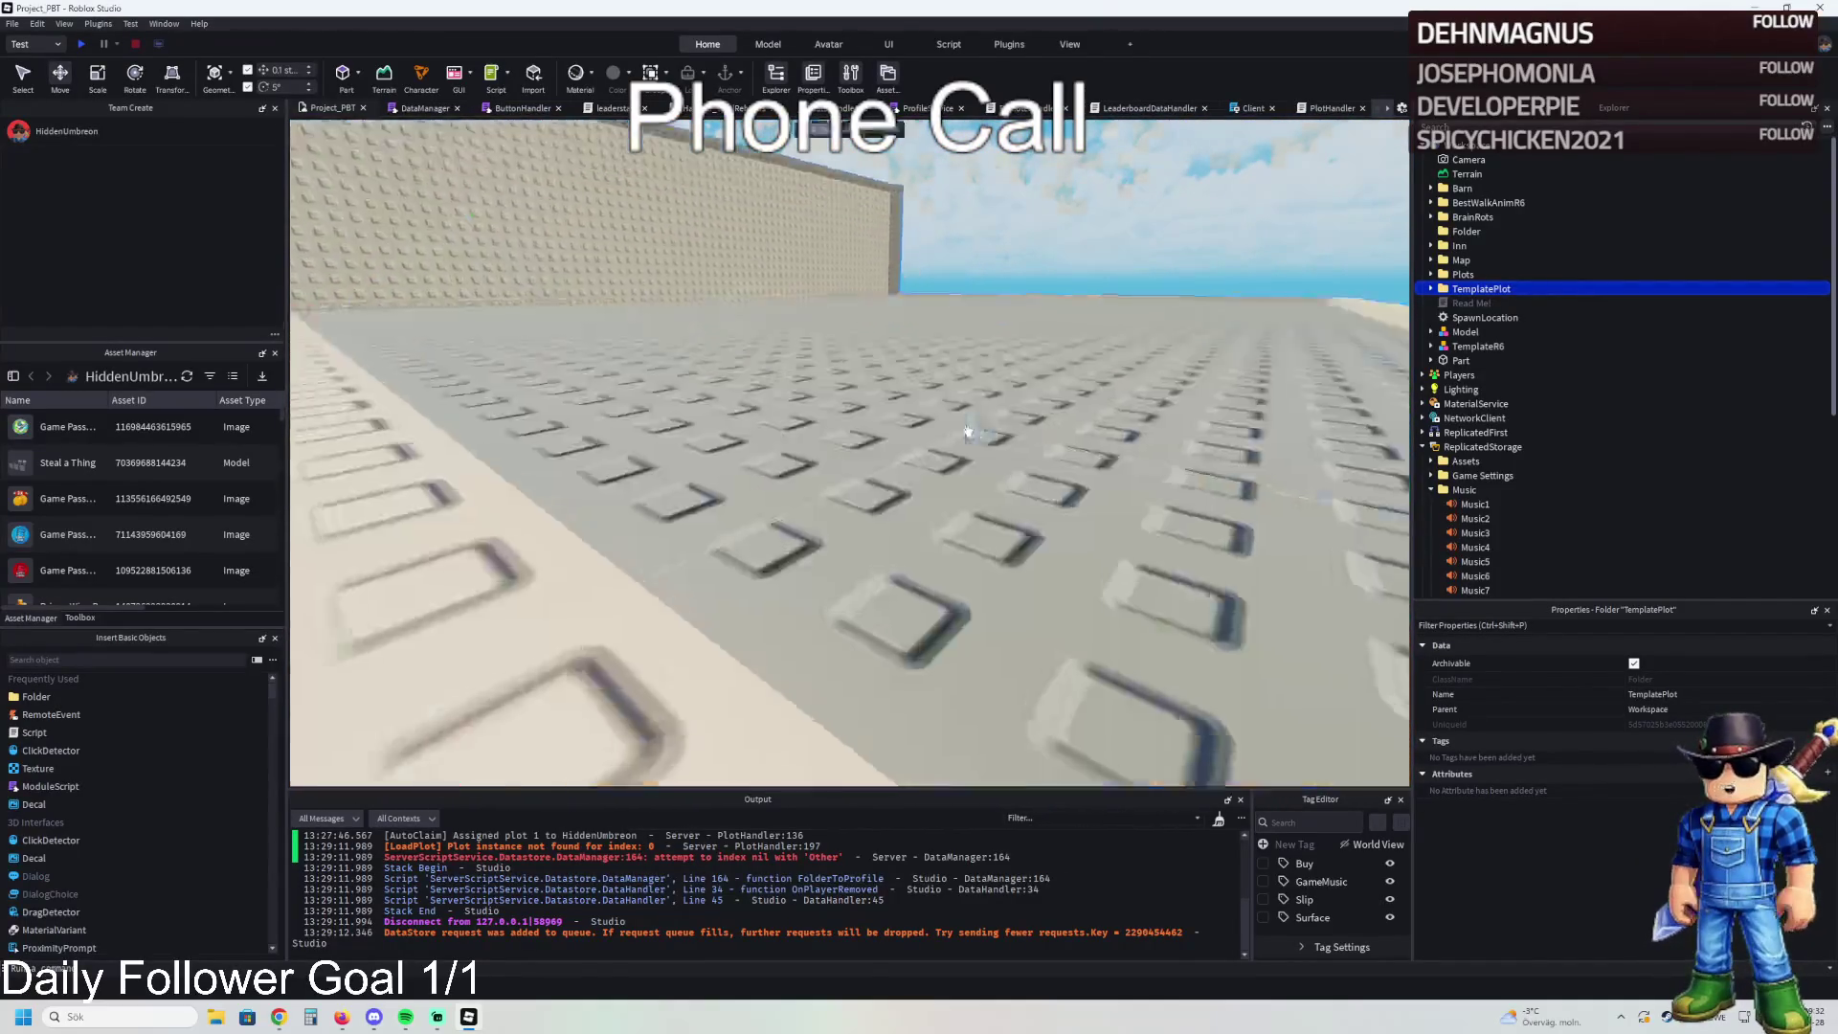
key(w)
key(w)
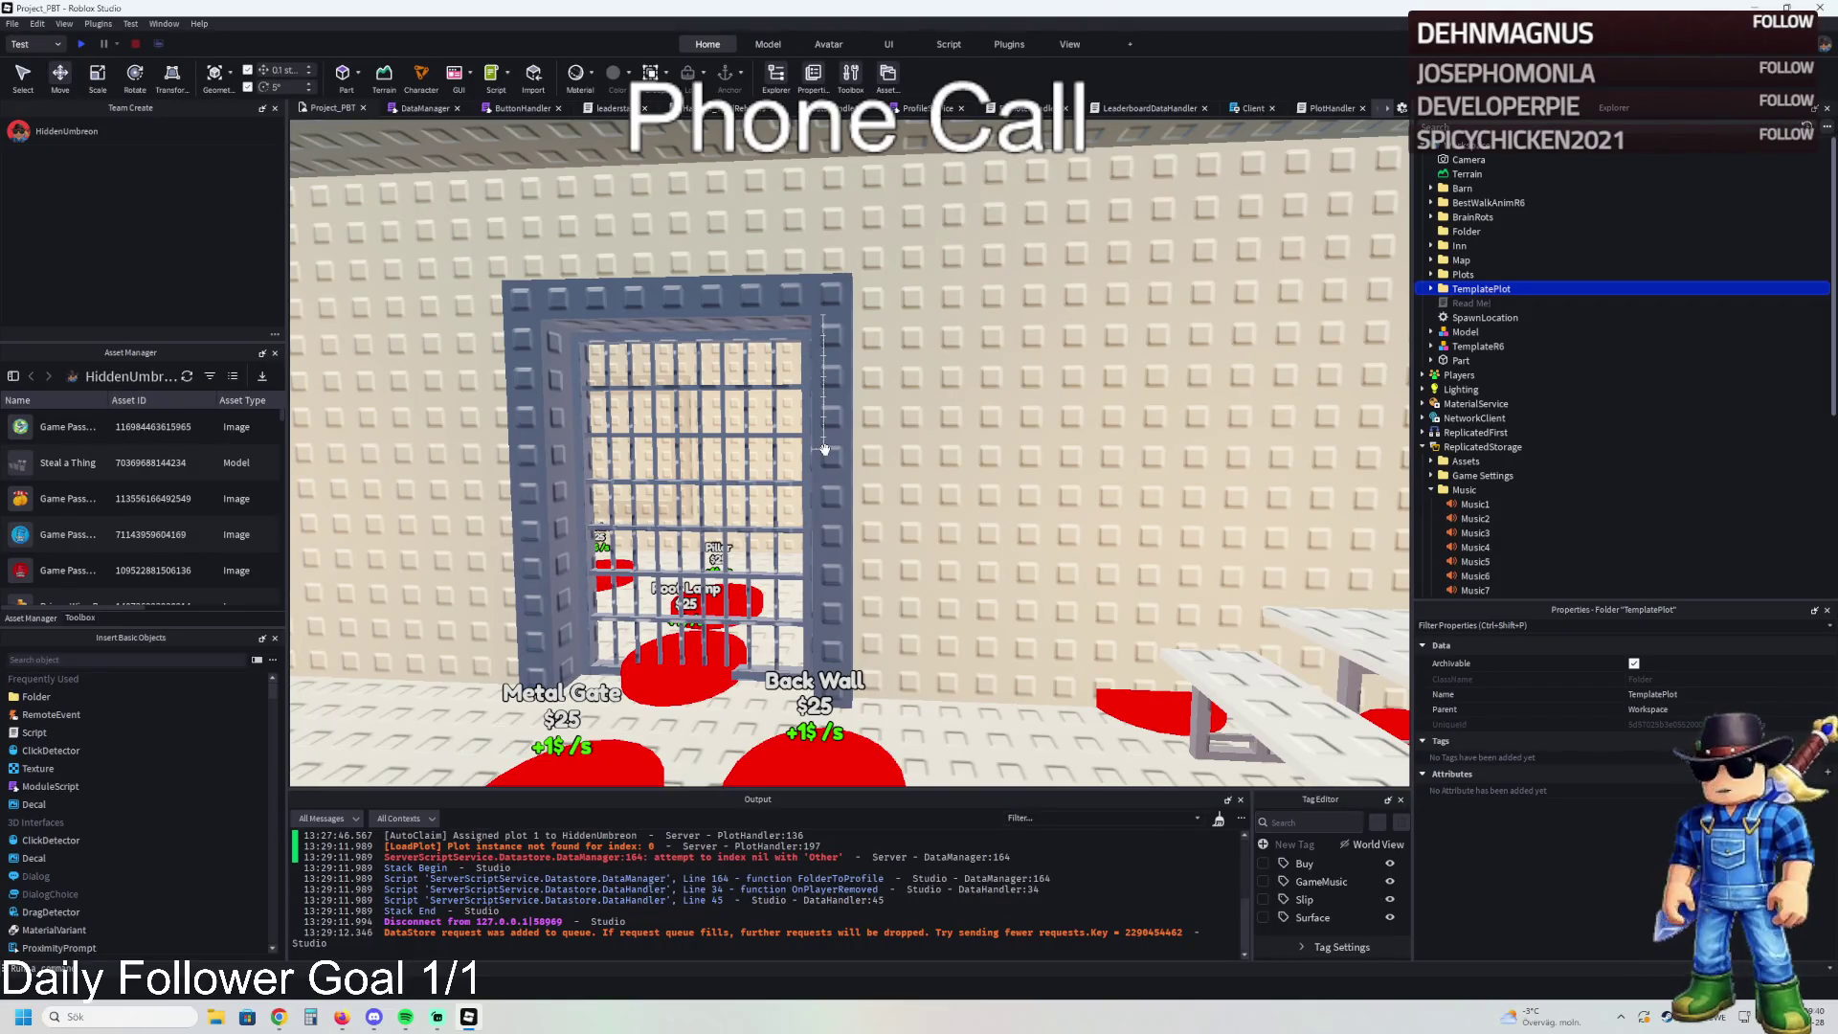
key(s)
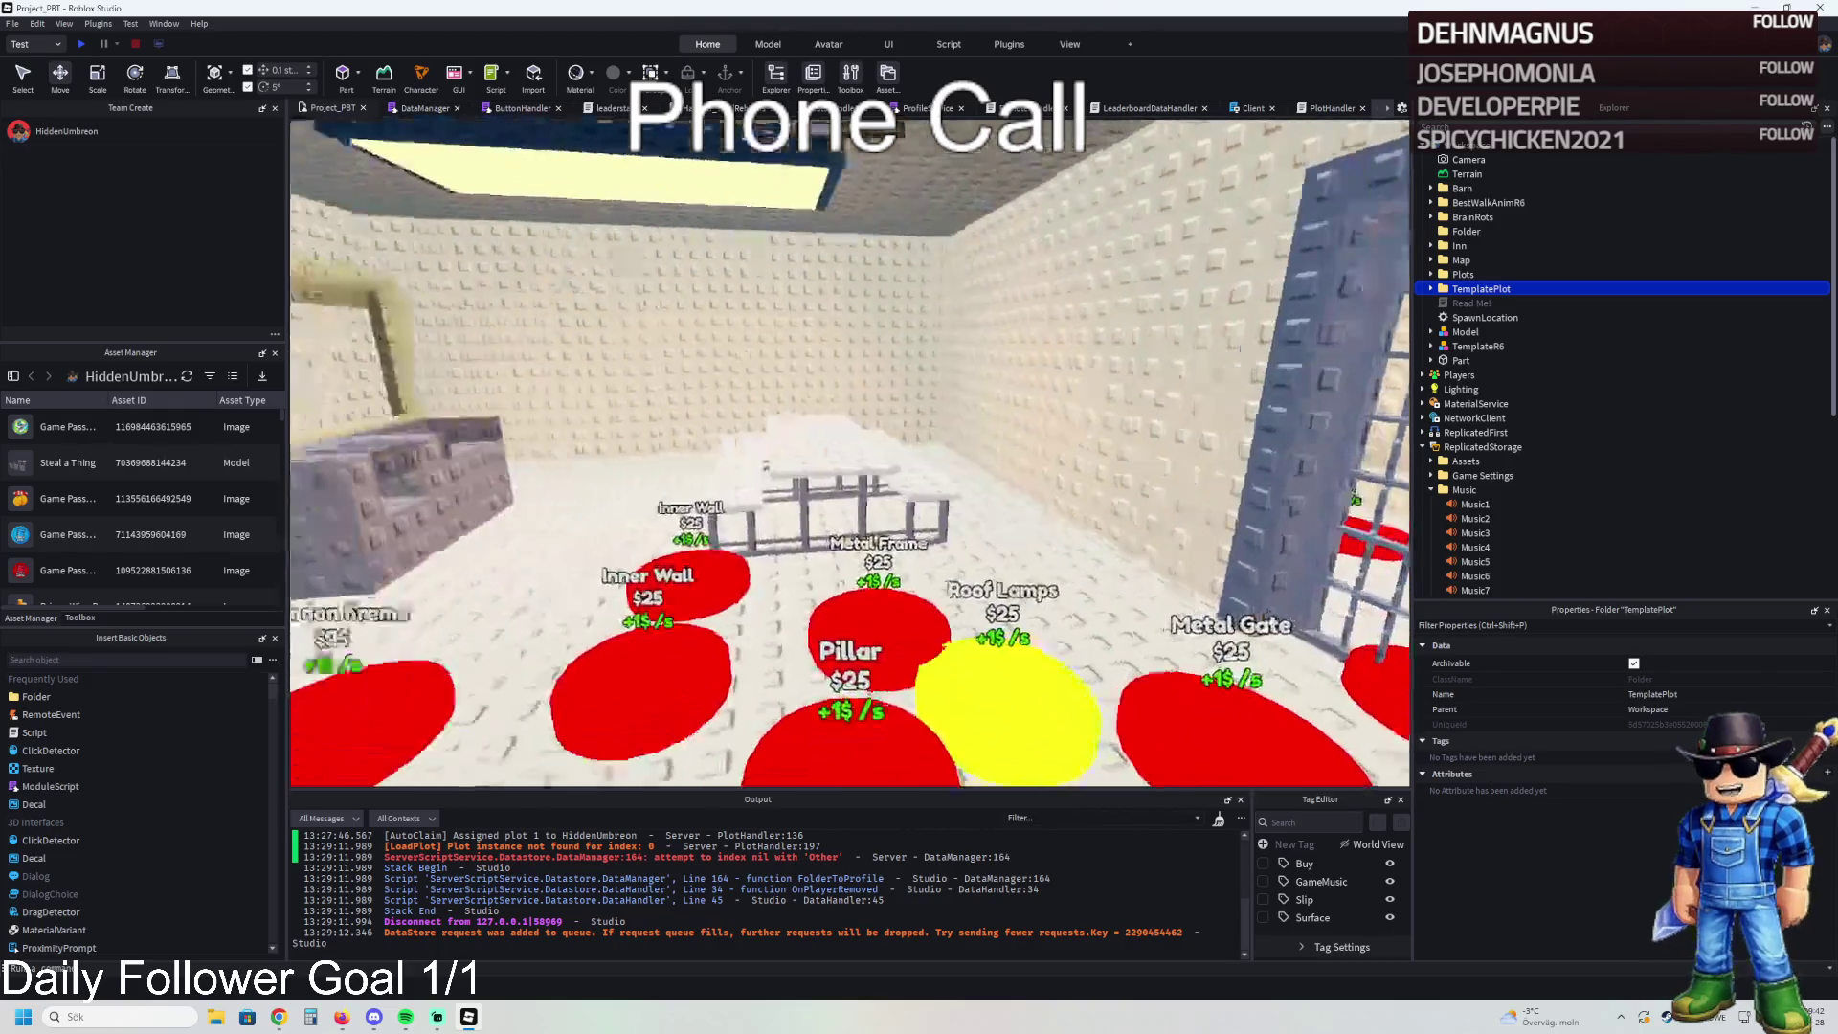
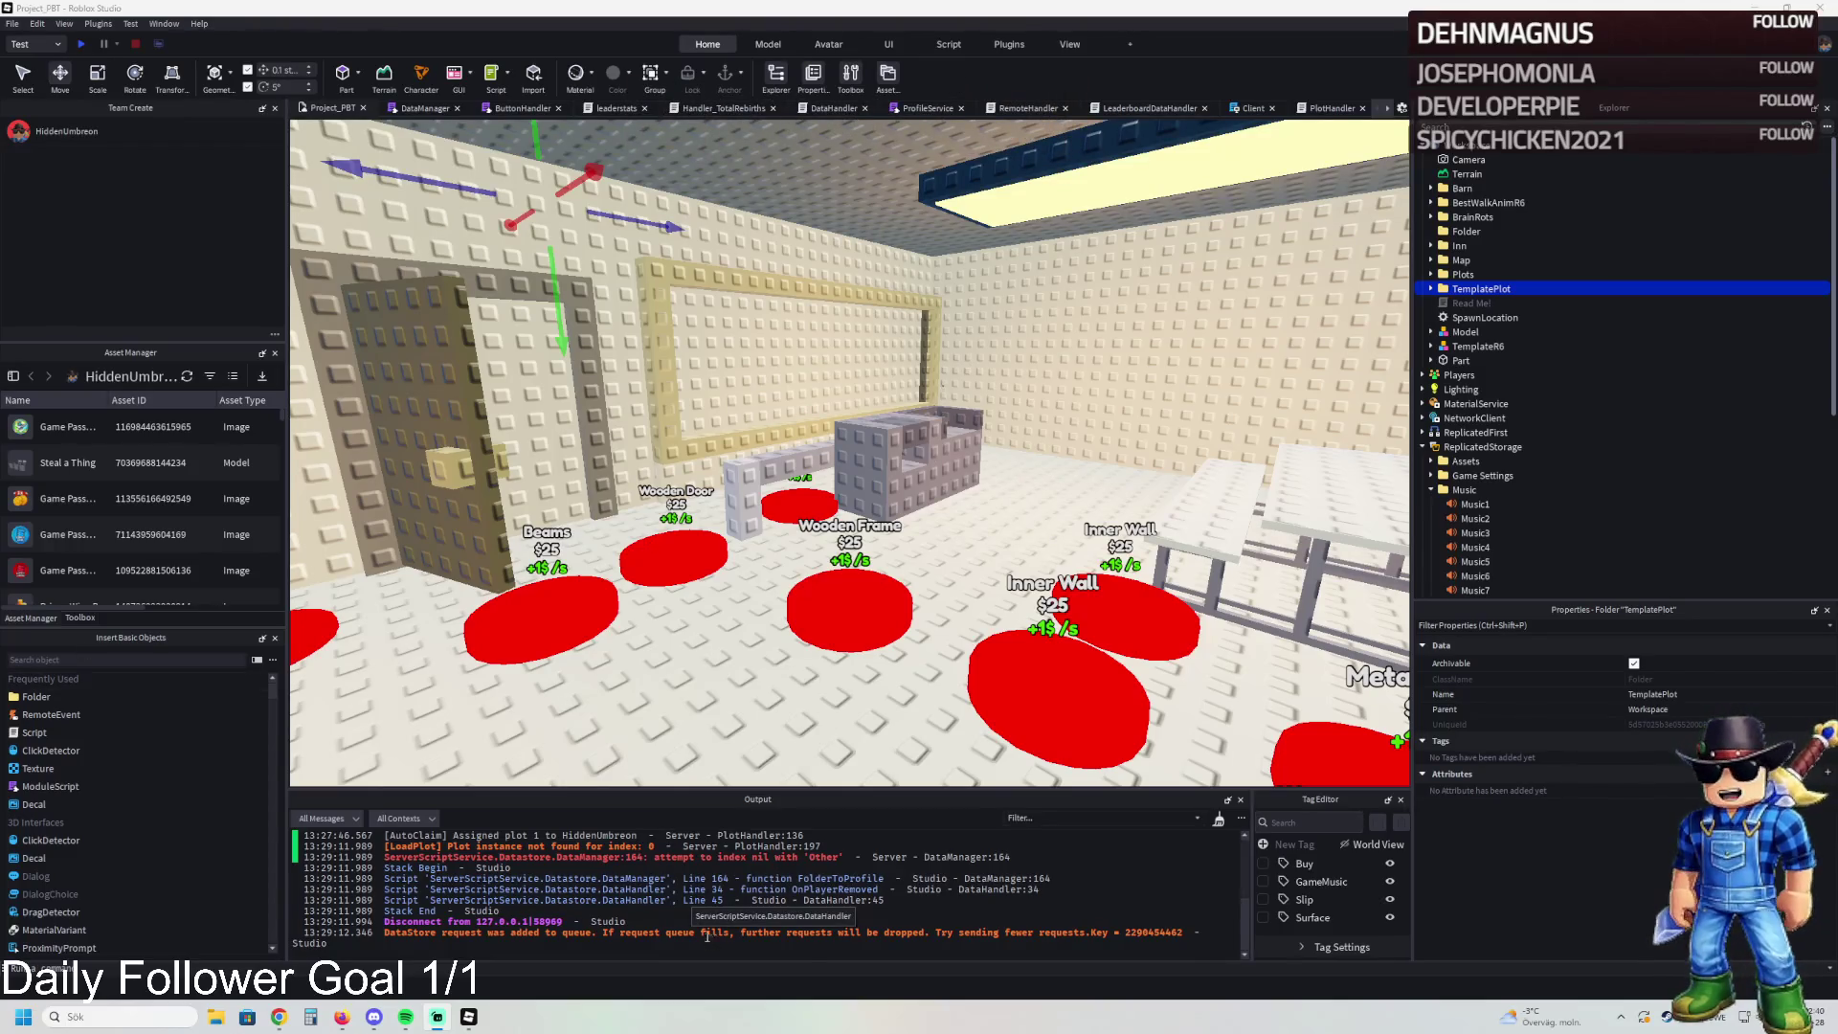
- Select the Fridge buy-pad and name its copy 184
scroll(974, 443, up, 10)
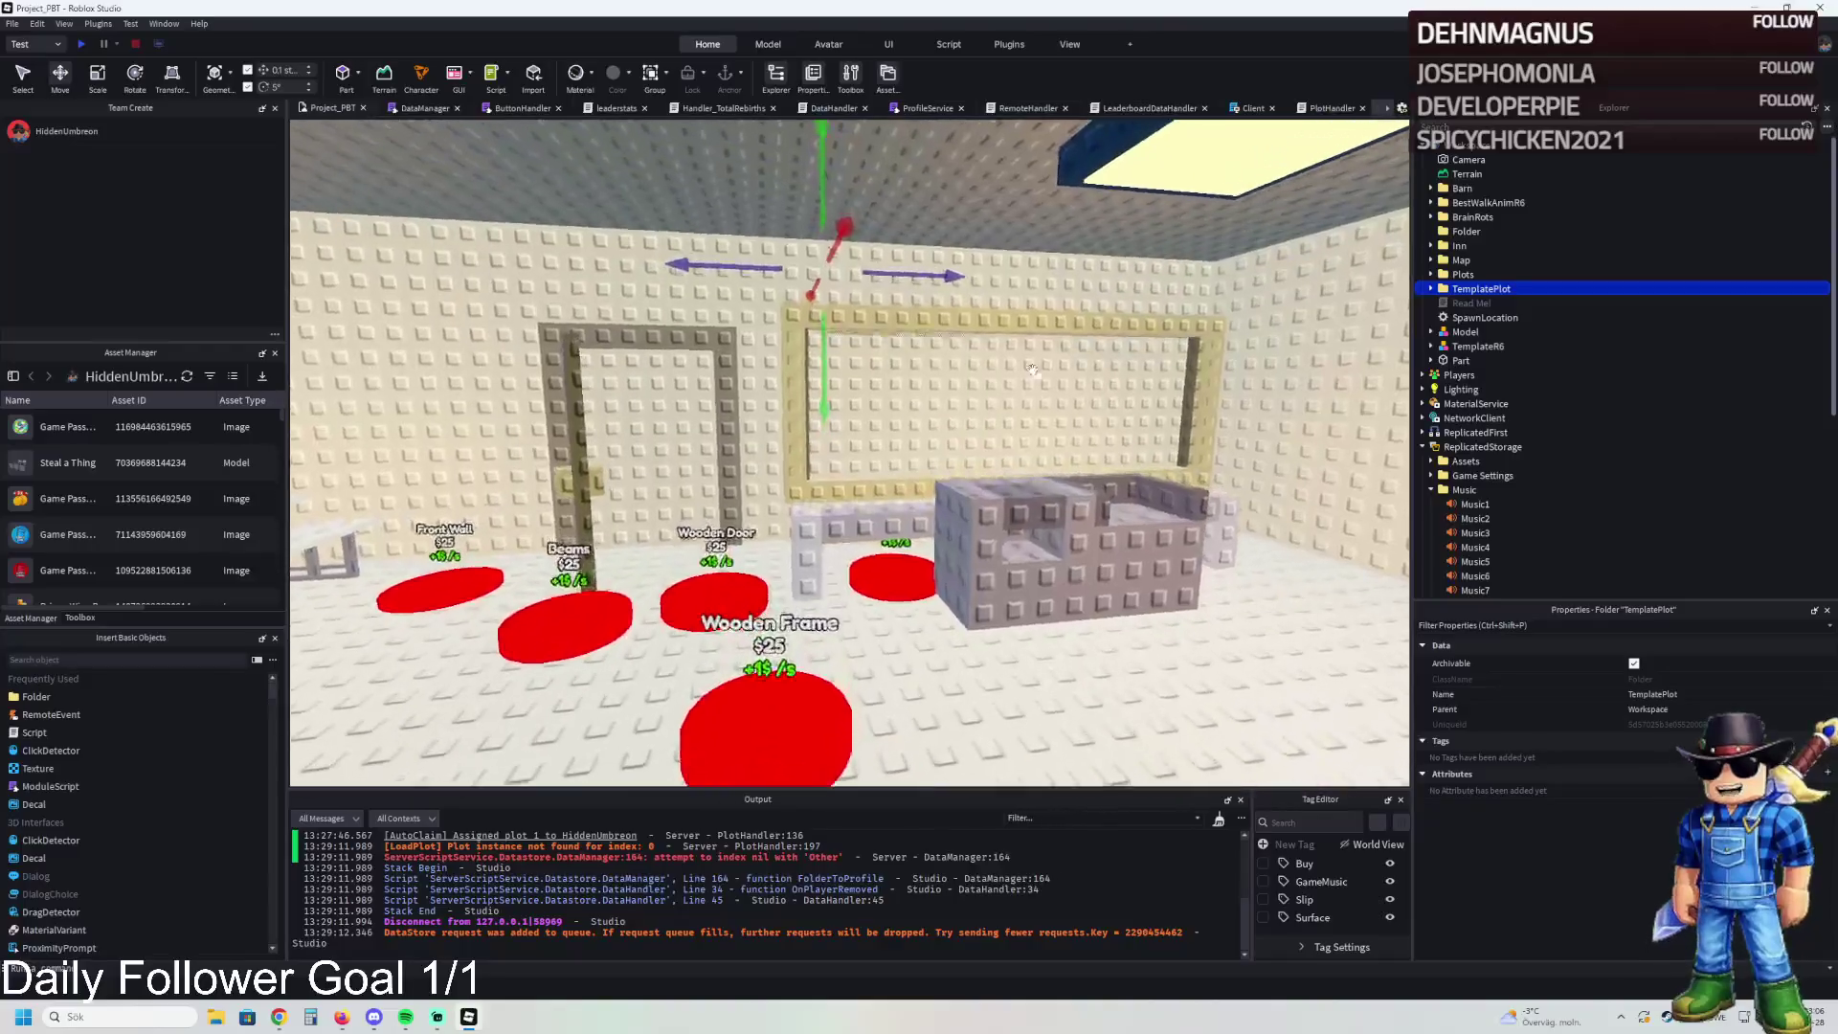
scroll(974, 443, down, 5)
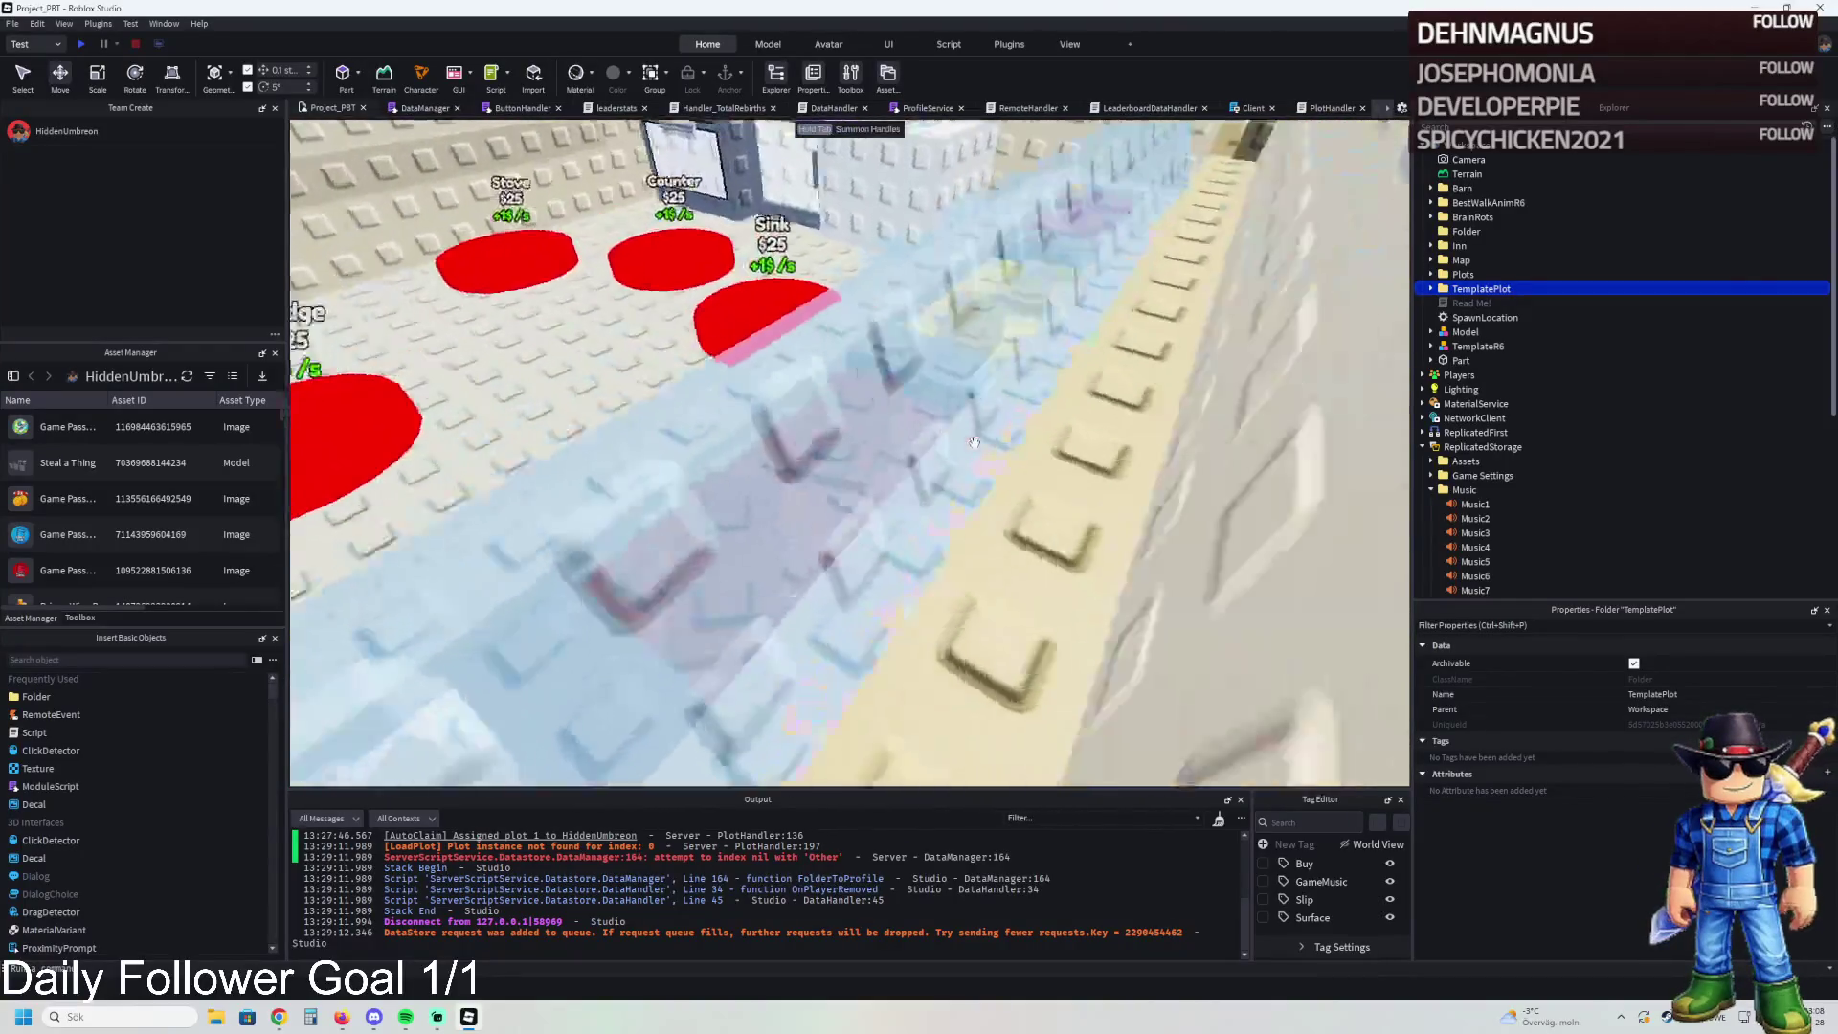
scroll(804, 427, down, 6)
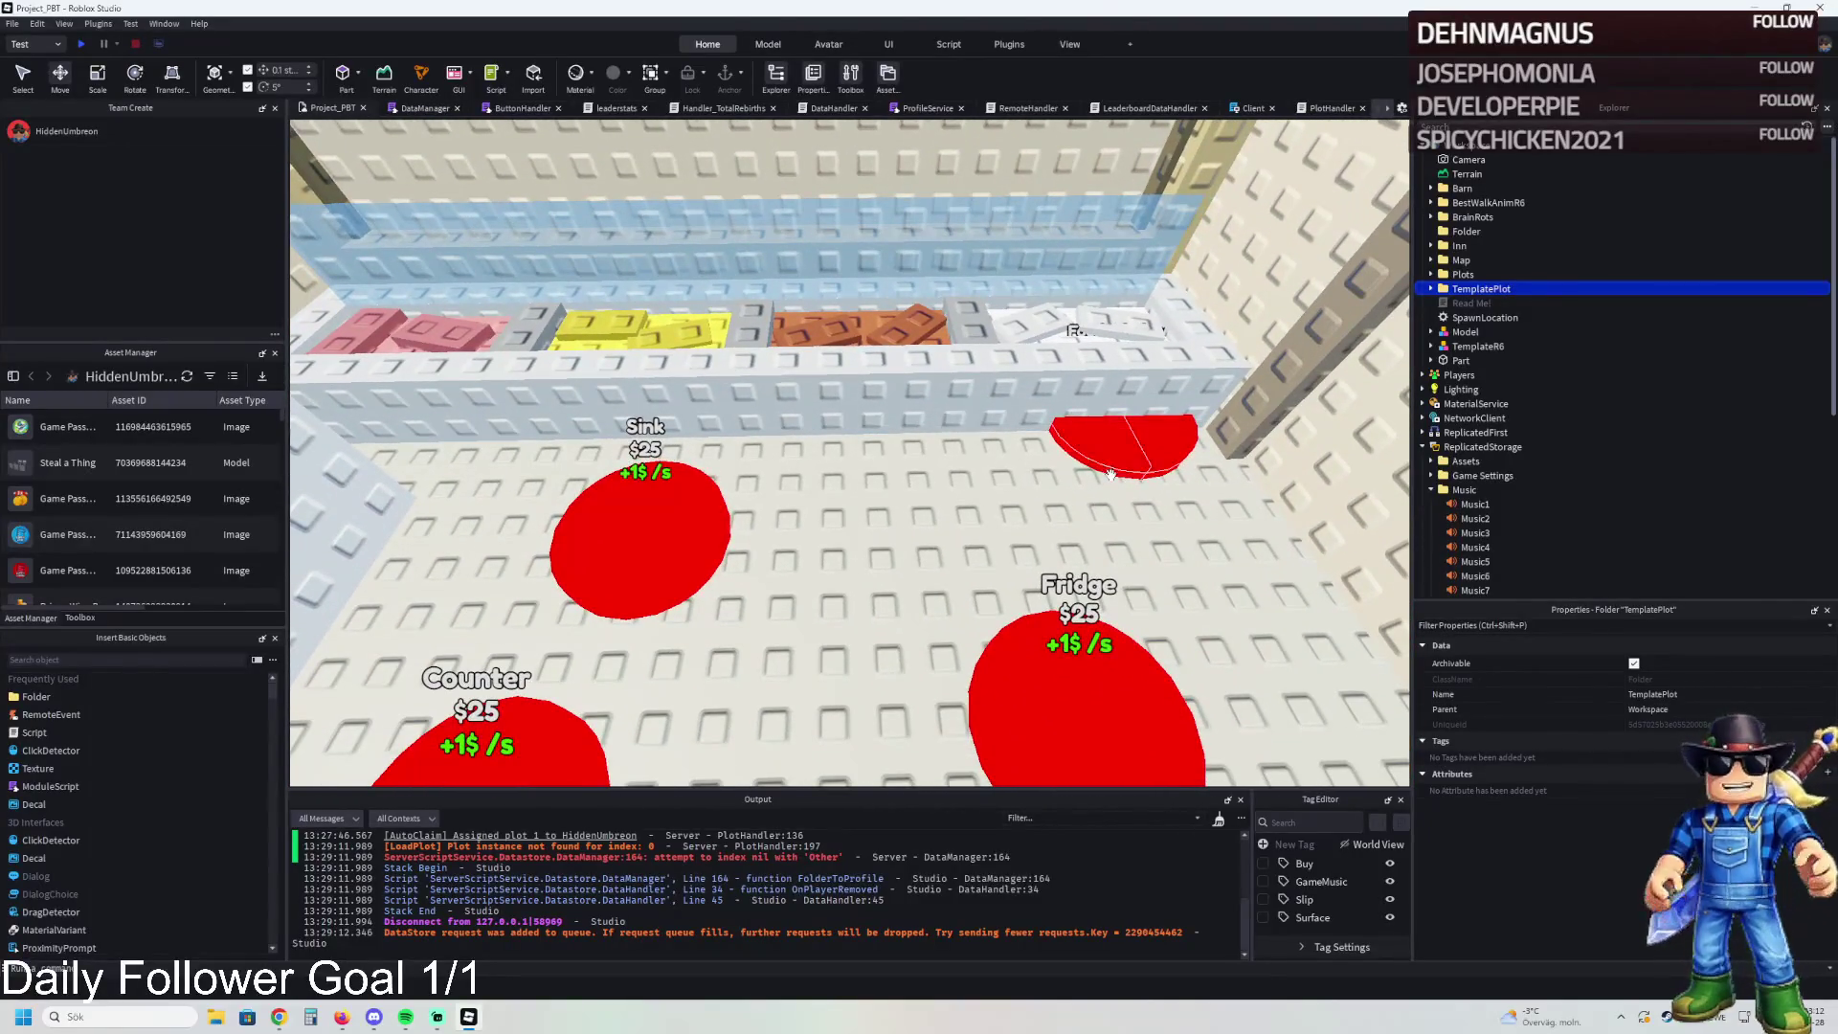
scroll(1111, 475, up, 2)
click(986, 541)
key(F2)
key(Return)
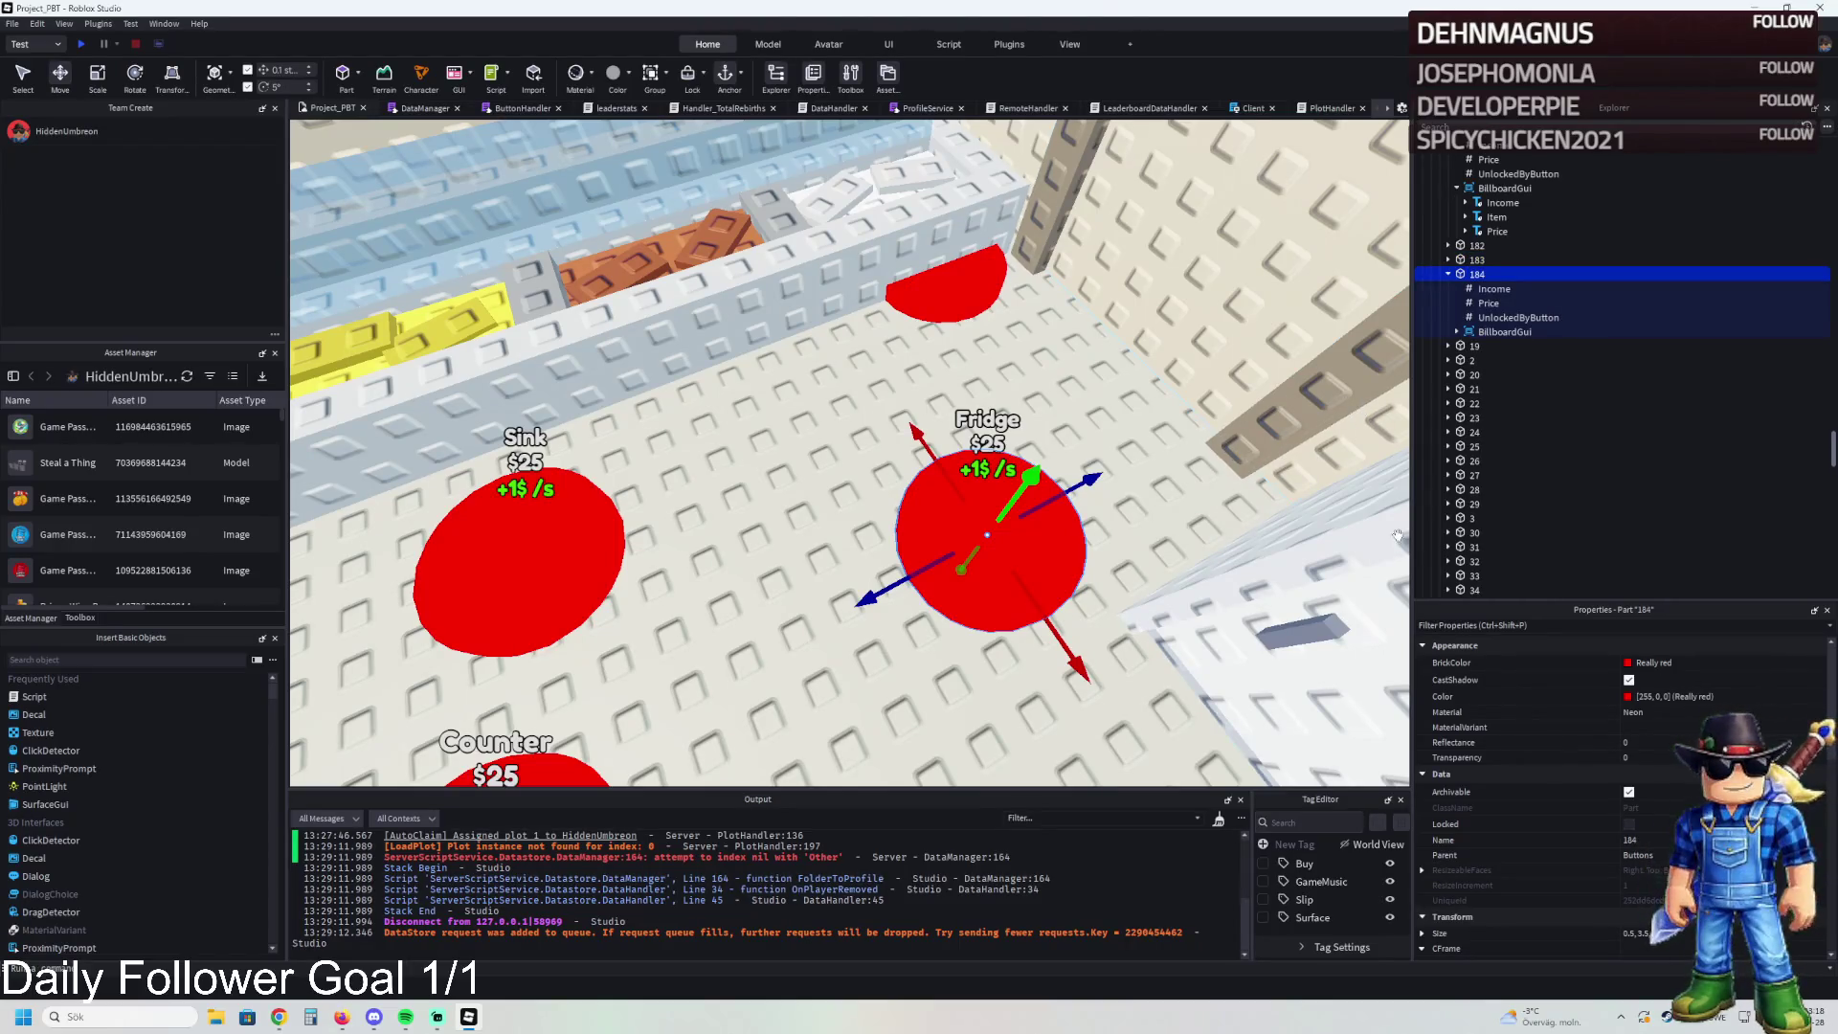
- Colour the copied pad Gold and move it over toward the Sink pad
click(1633, 663)
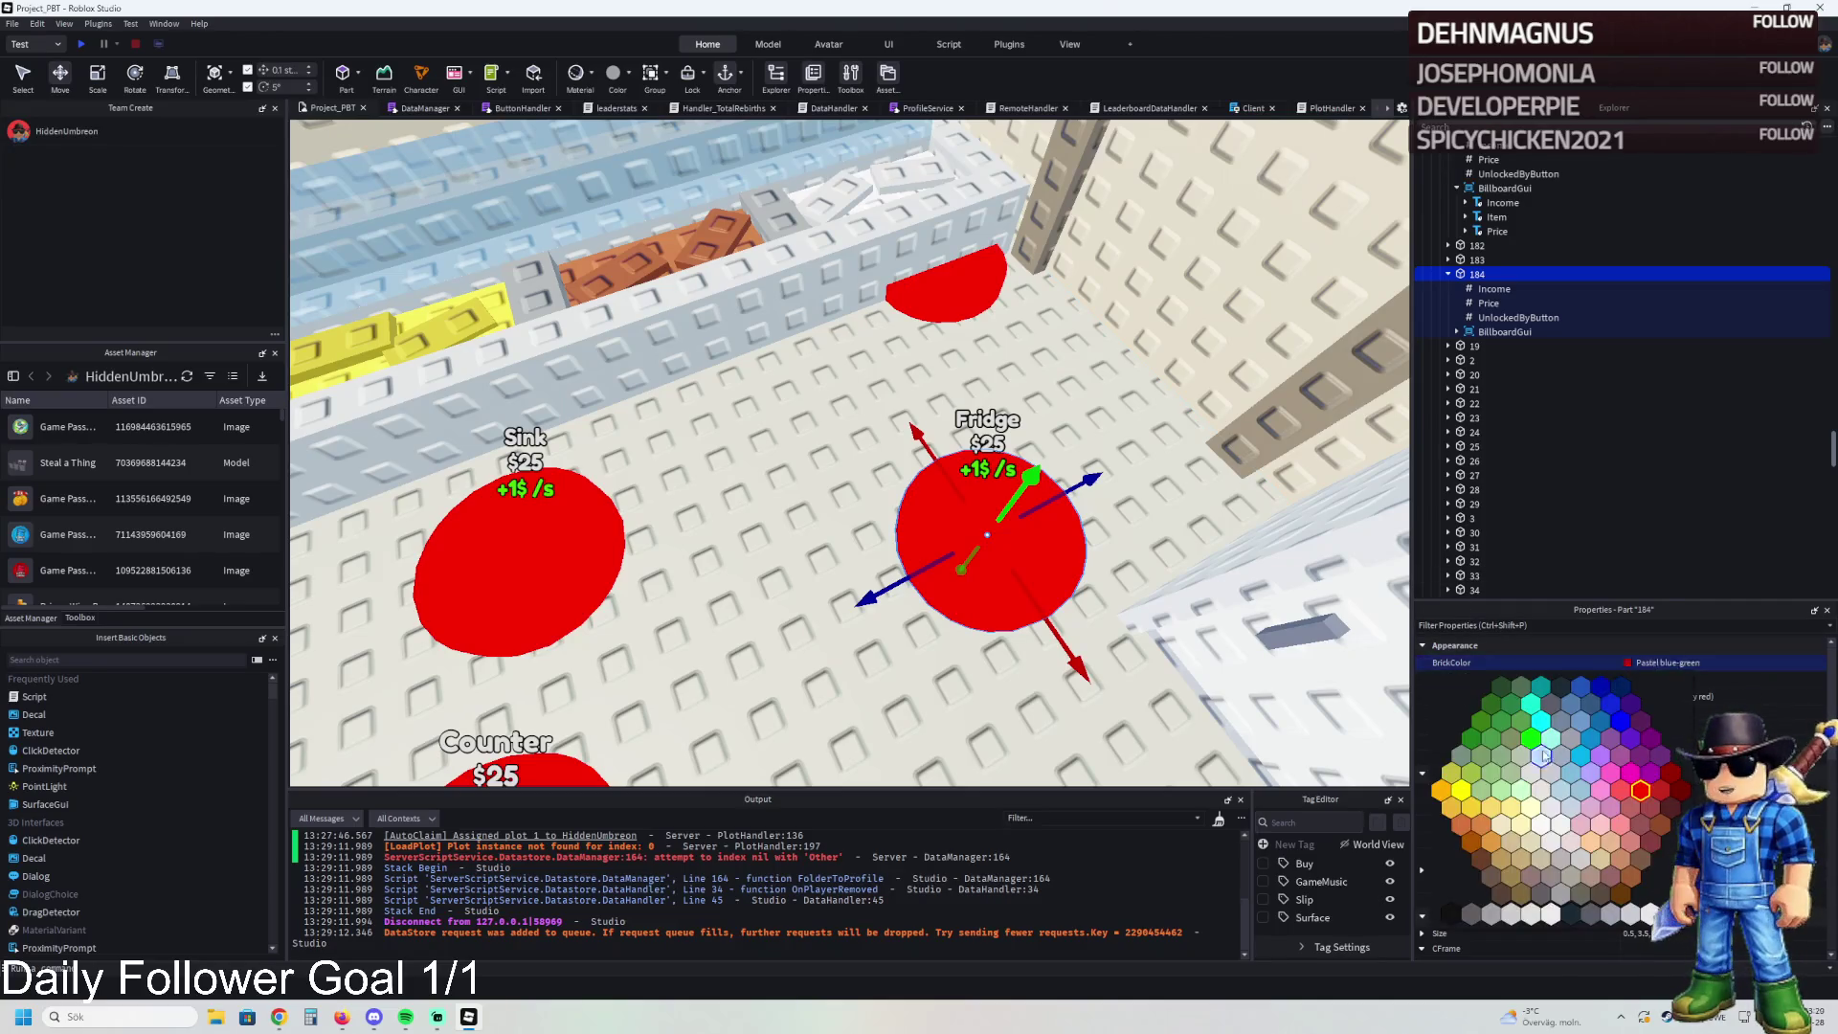
click(1452, 812)
drag(964, 471, 836, 334)
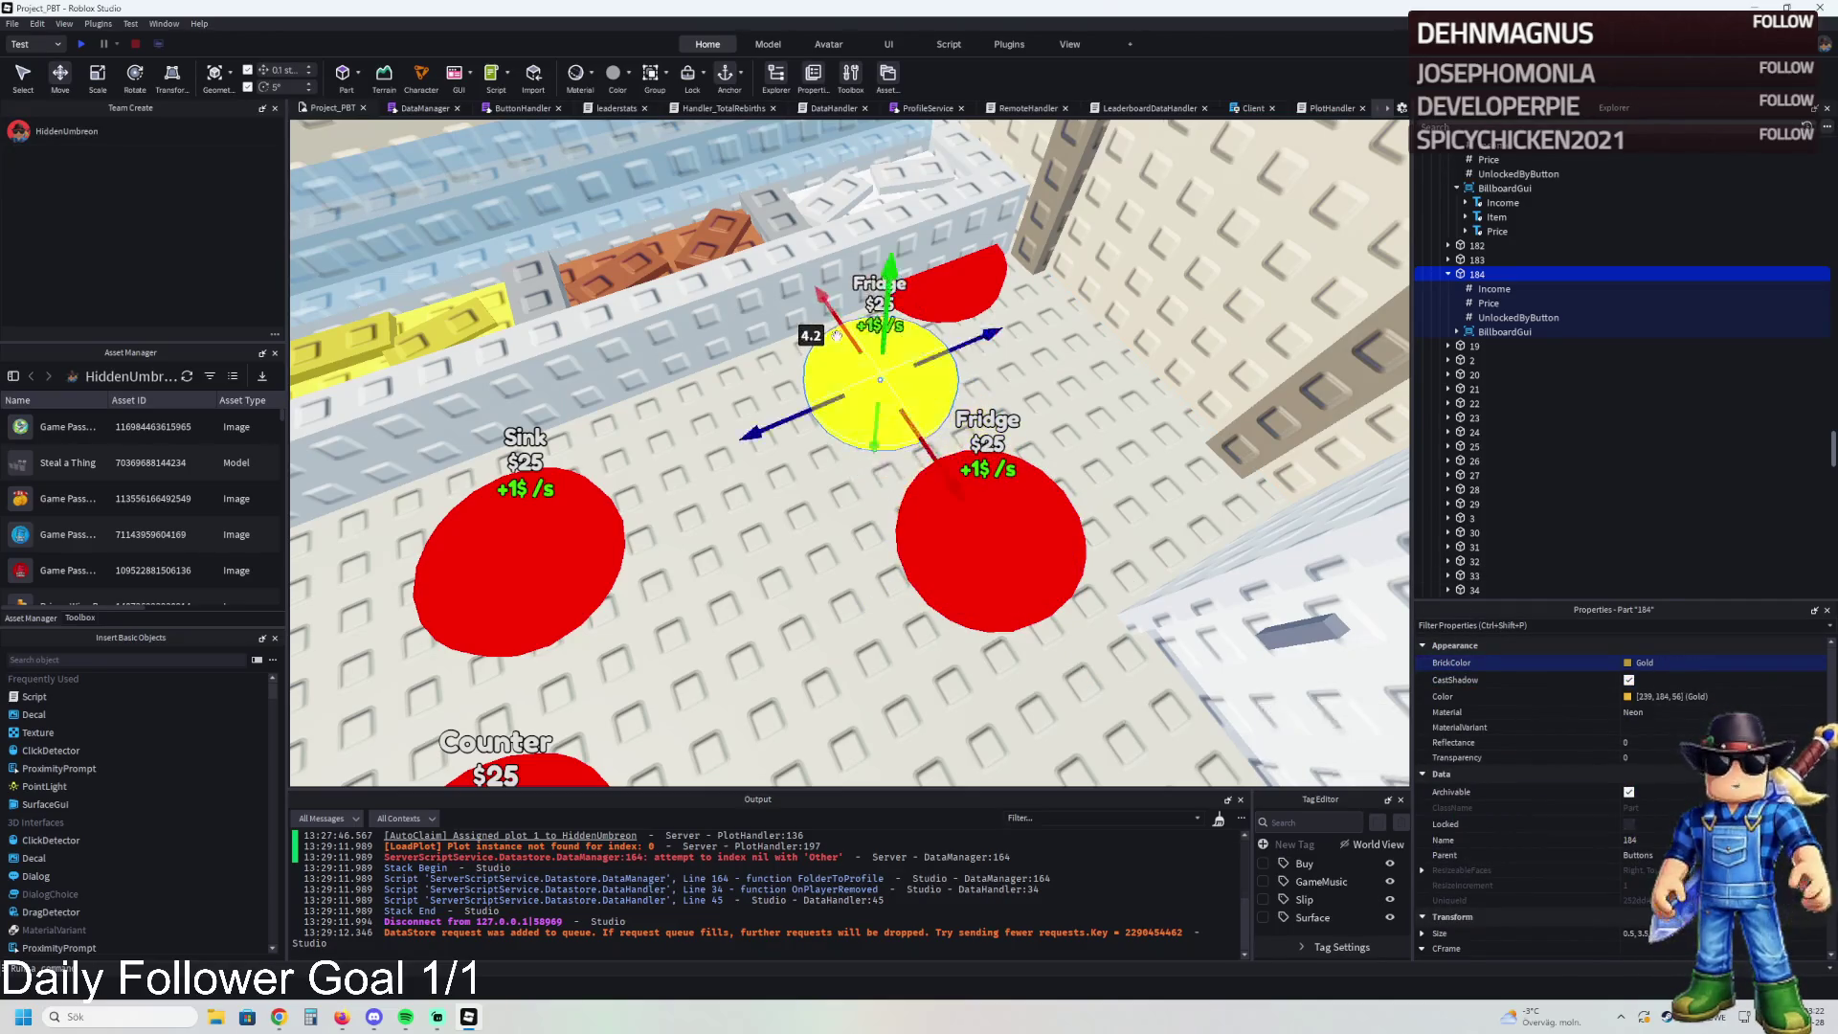
drag(810, 399, 628, 475)
- Change the pad's BillboardGui Item label text to 'Food Sink'
click(1456, 332)
click(1497, 360)
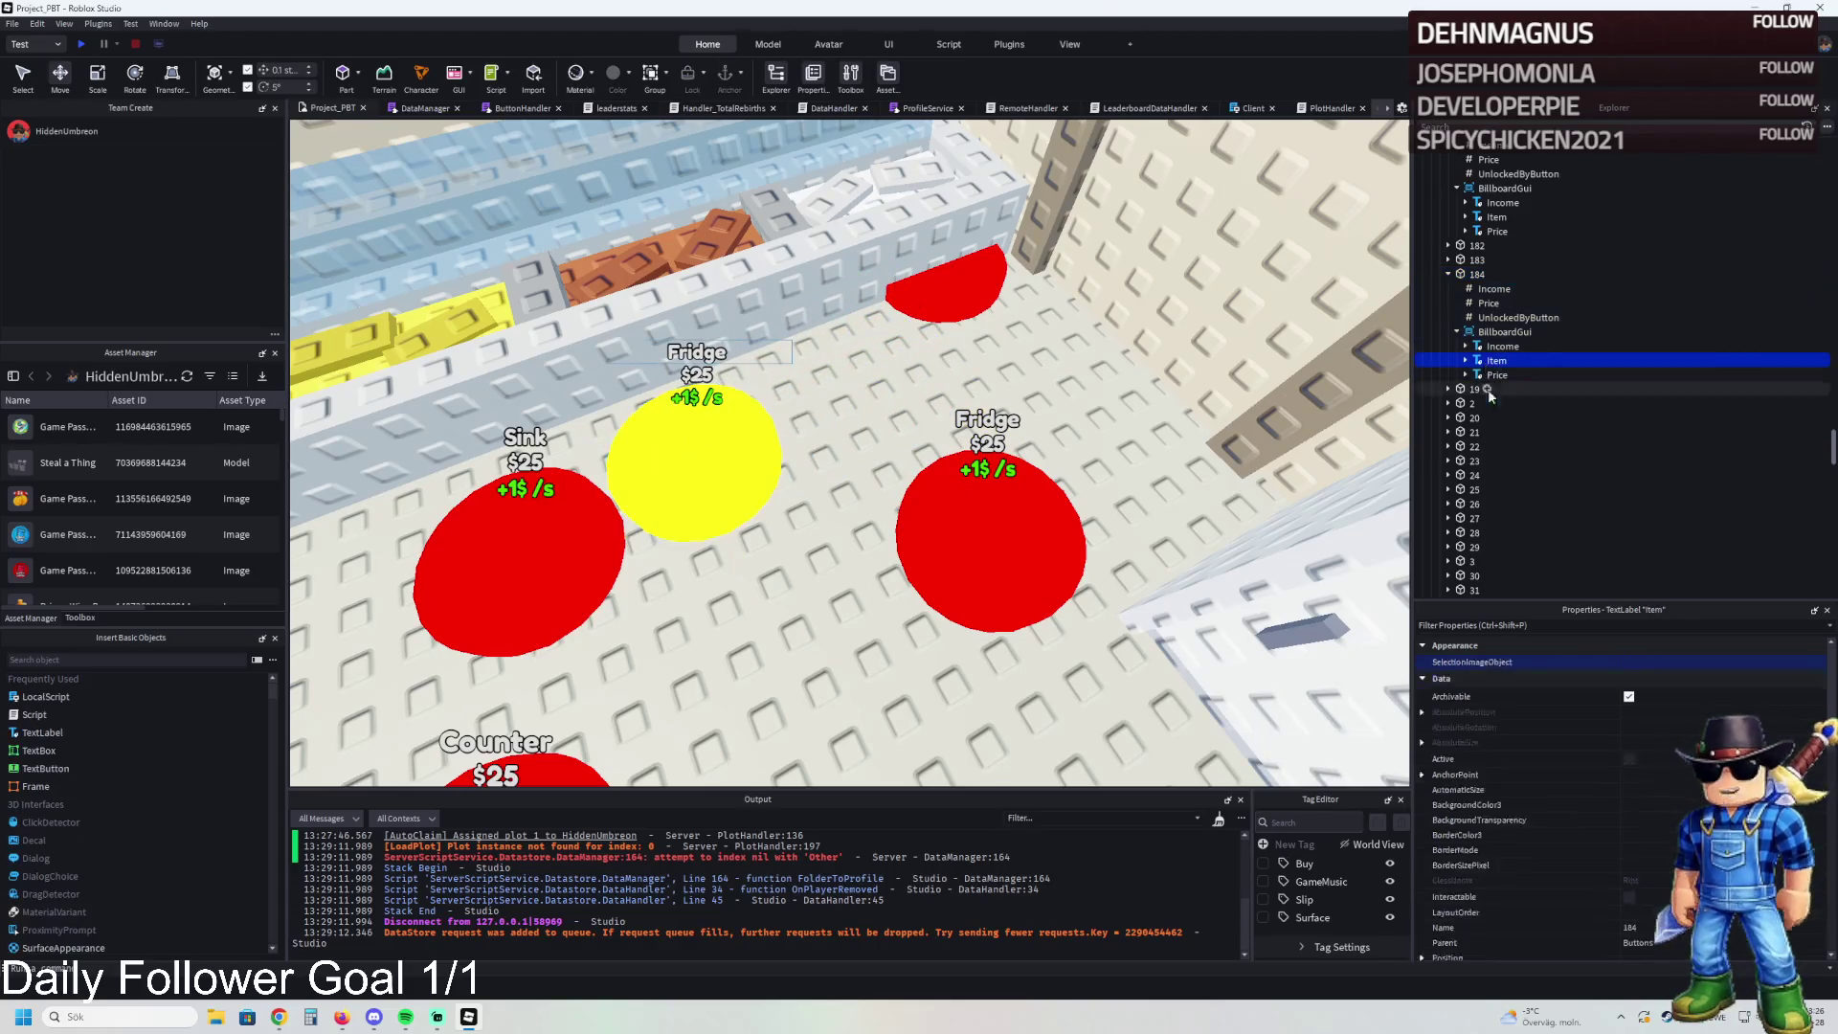
scroll(1701, 780, down, 10)
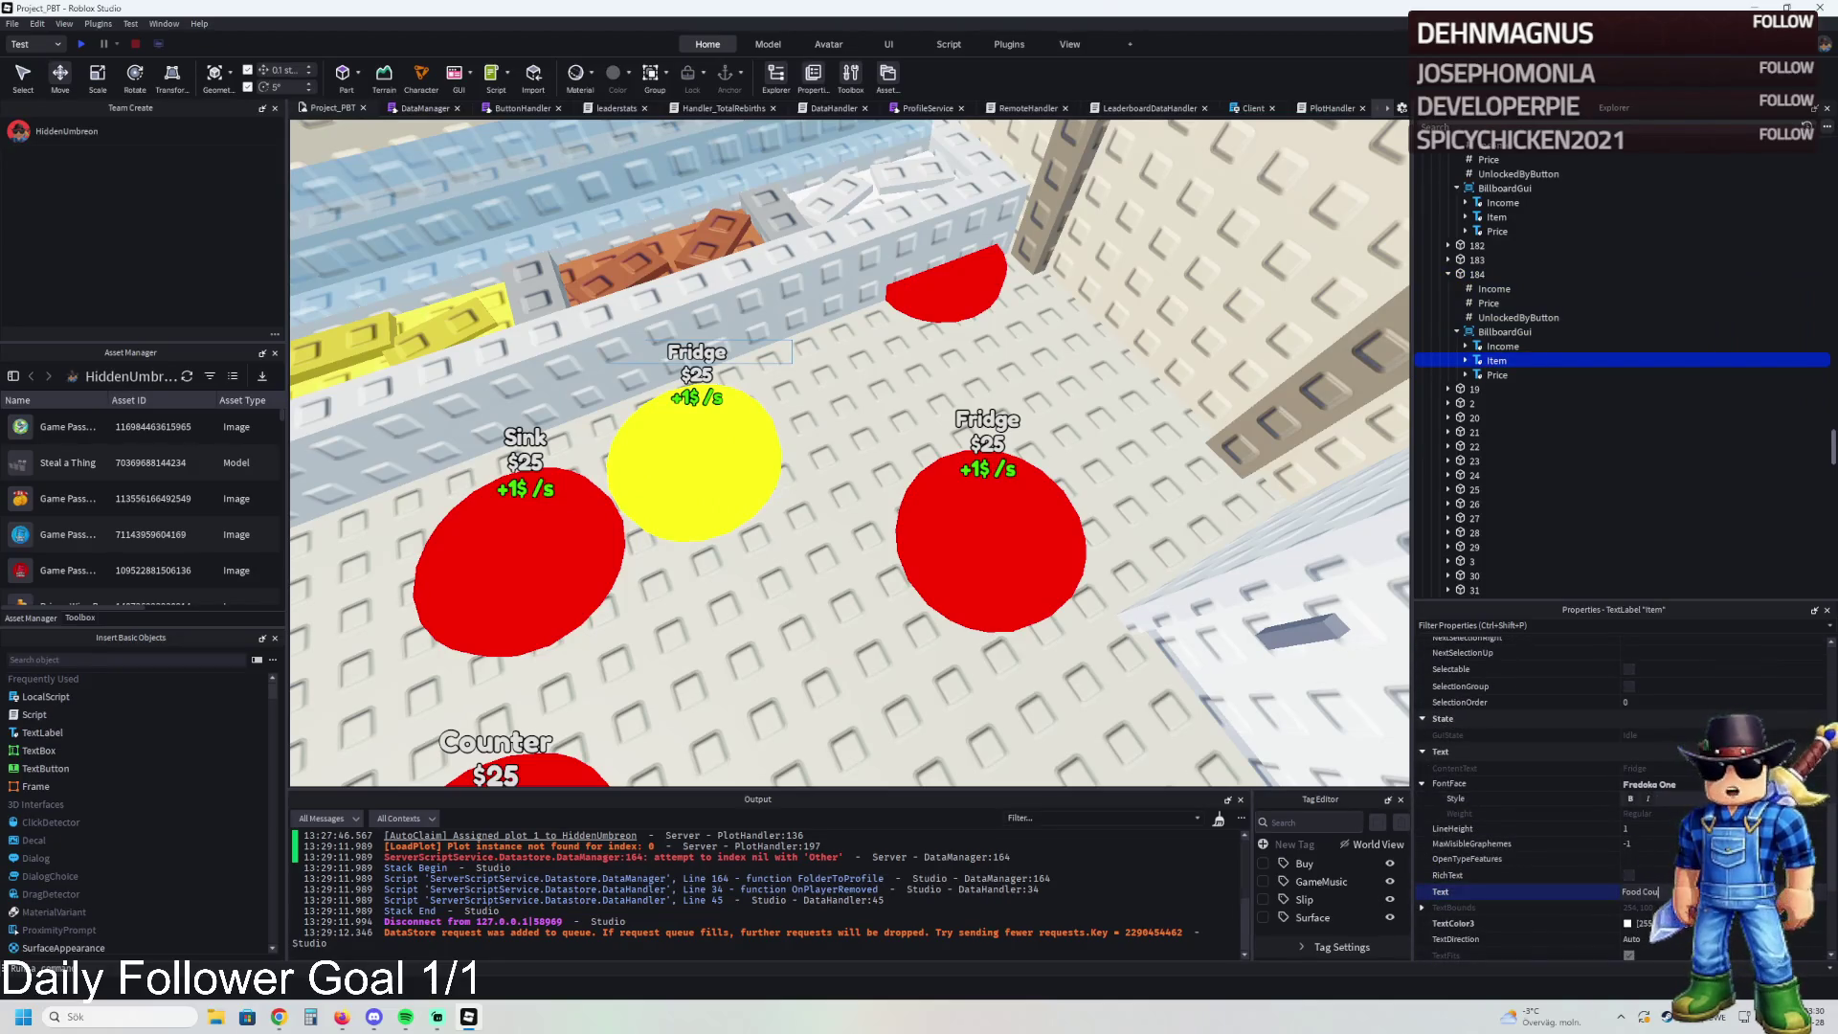
text(Sink)
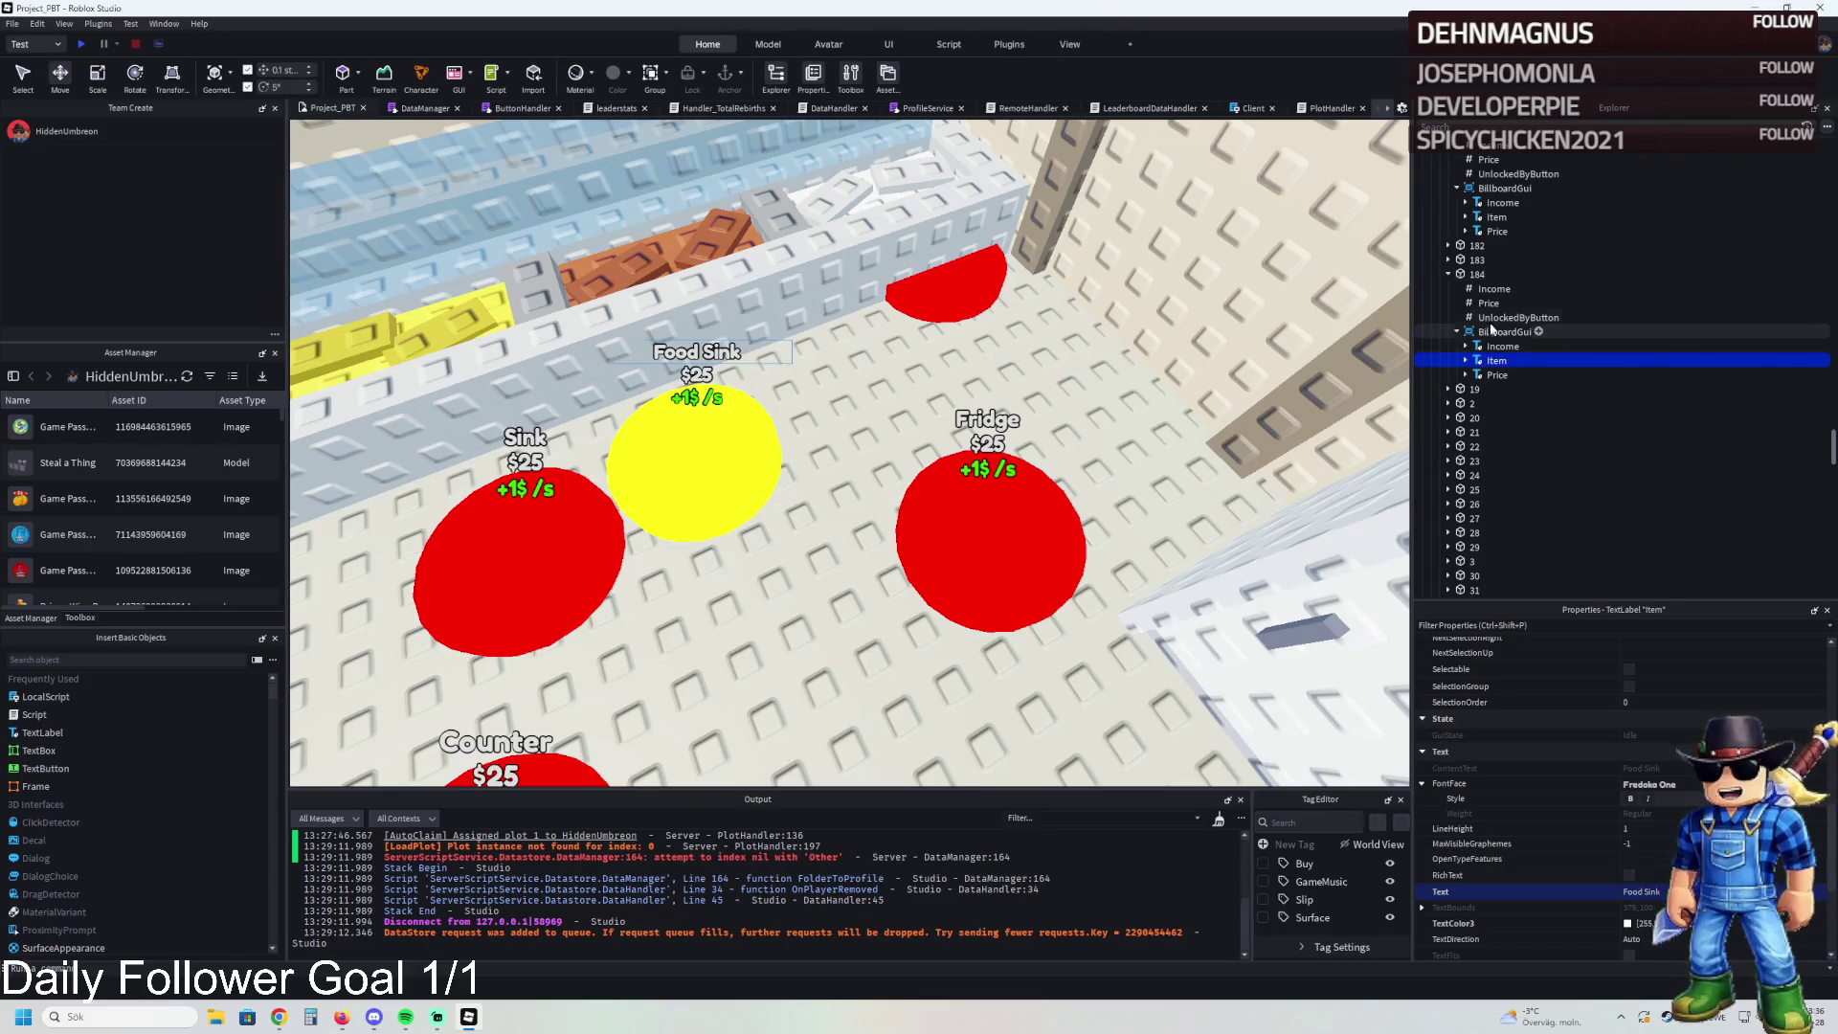
click(1492, 274)
text(f)
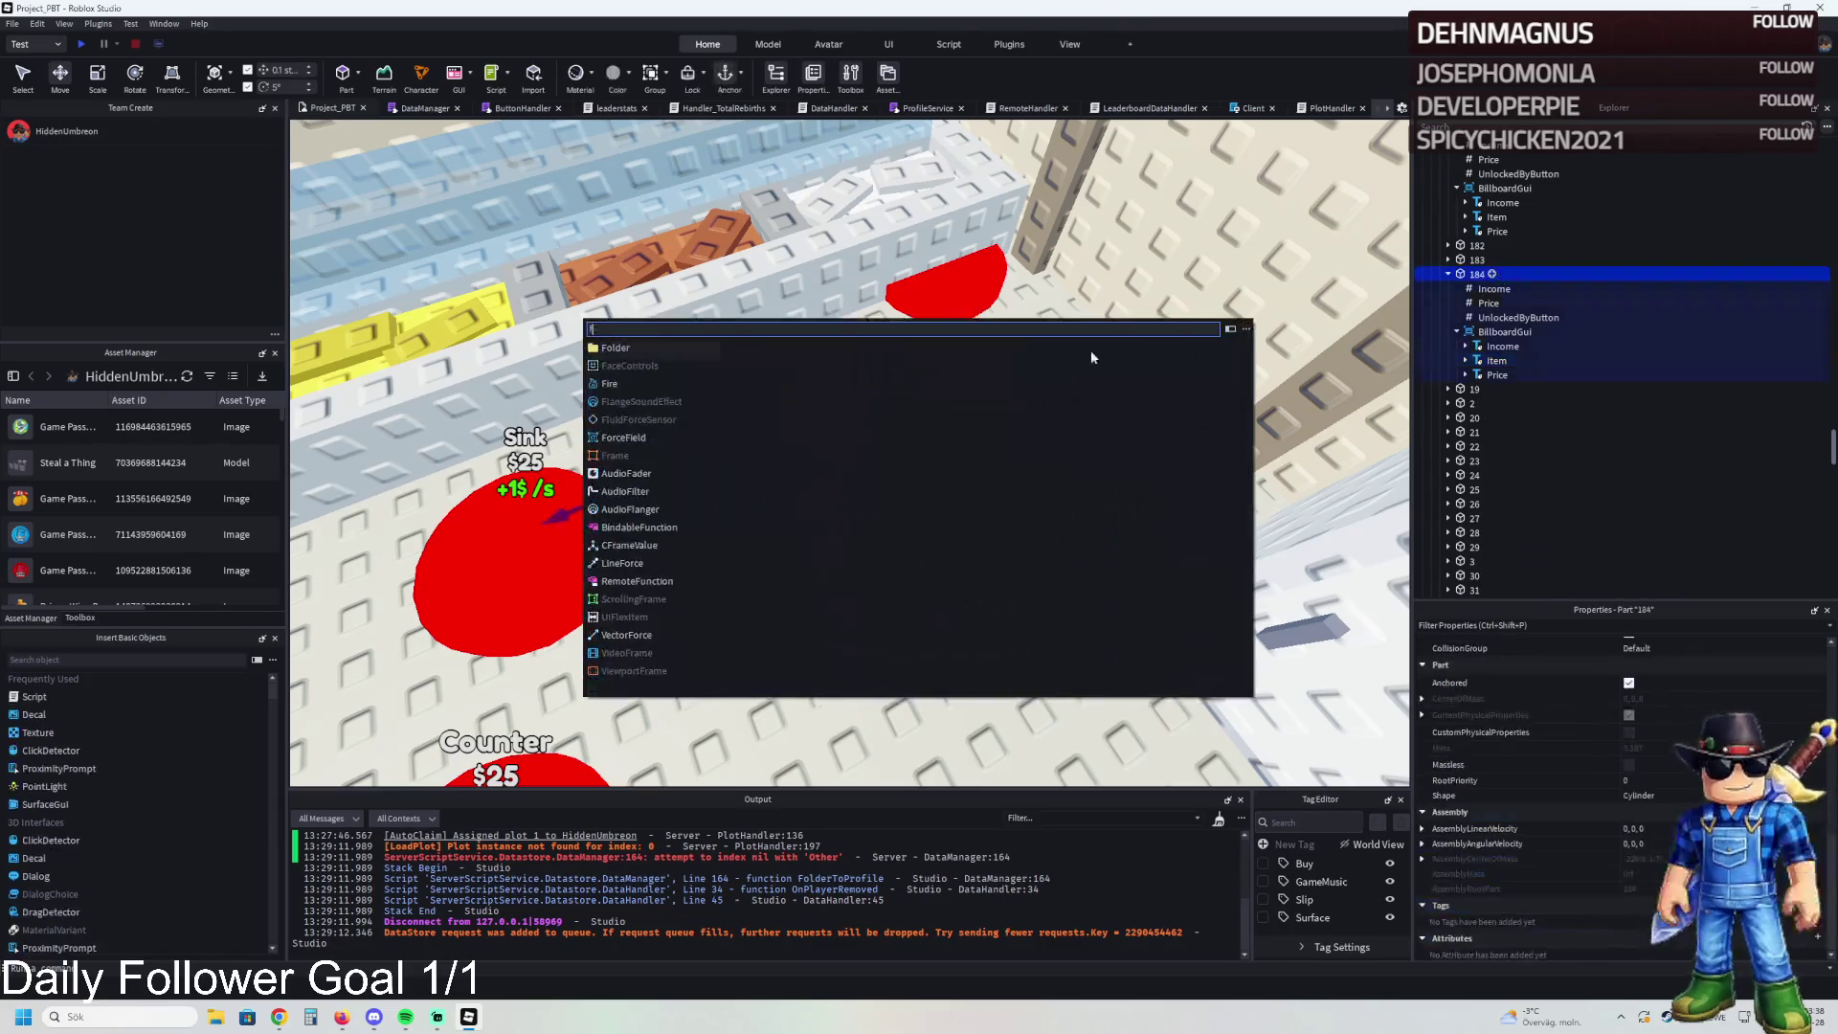
- Insert a Folder into part 184 and name it UnlockedByButton
click(618, 349)
click(1525, 331)
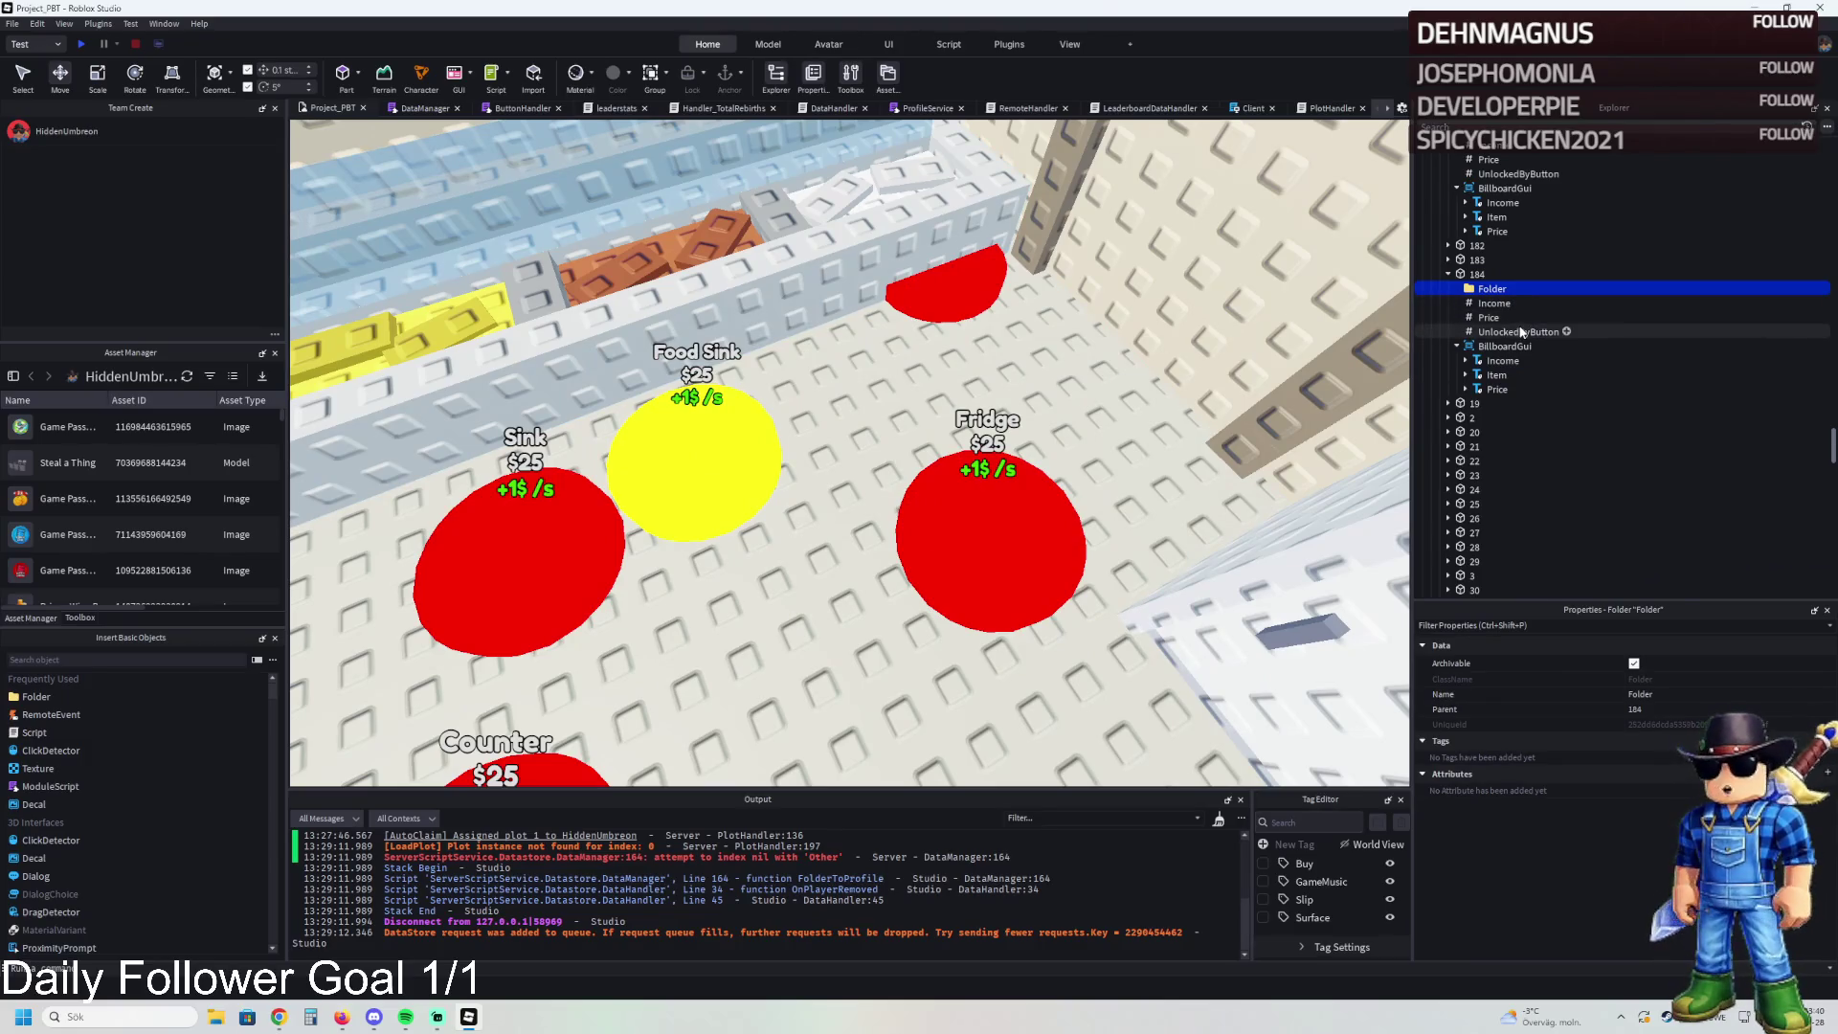
click(1522, 332)
key(ctrl+c)
key(Return)
key(Up)
key(Up)
key(Up)
key(F2)
key(ctrl+v)
key(Return)
- Move the IntValue into the folder, rename it Value, and set it to 180
drag(1522, 331, 1520, 288)
key(F2)
text(Value)
key(Return)
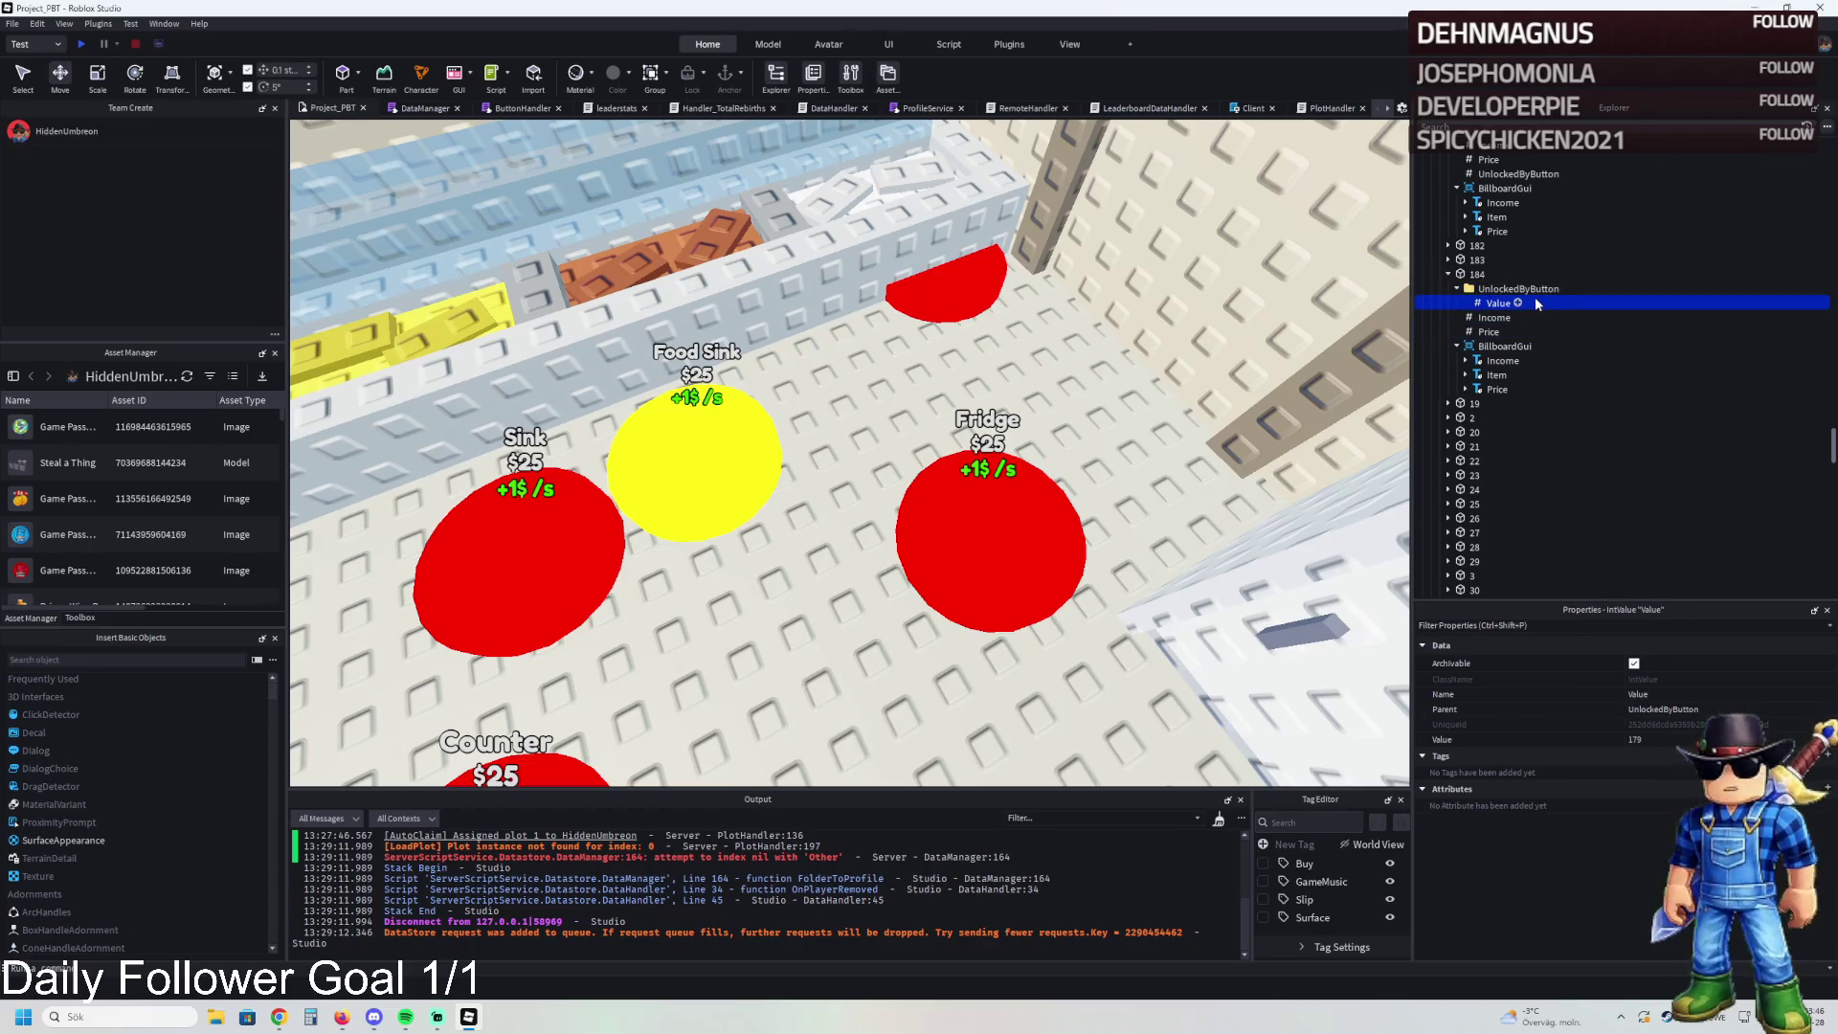
click(1684, 740)
text(180)
key(Return)
- Duplicate the value twice, setting the copies to 181 and 182
key(ctrl+d)
click(1678, 741)
text(181)
key(Return)
key(ctrl+d)
key(BackSpace)
text(2)
key(Return)
- Add a fourth duplicate value set to 183
key(ctrl+d)
click(1678, 740)
key(BackSpace)
text(3)
key(Return)
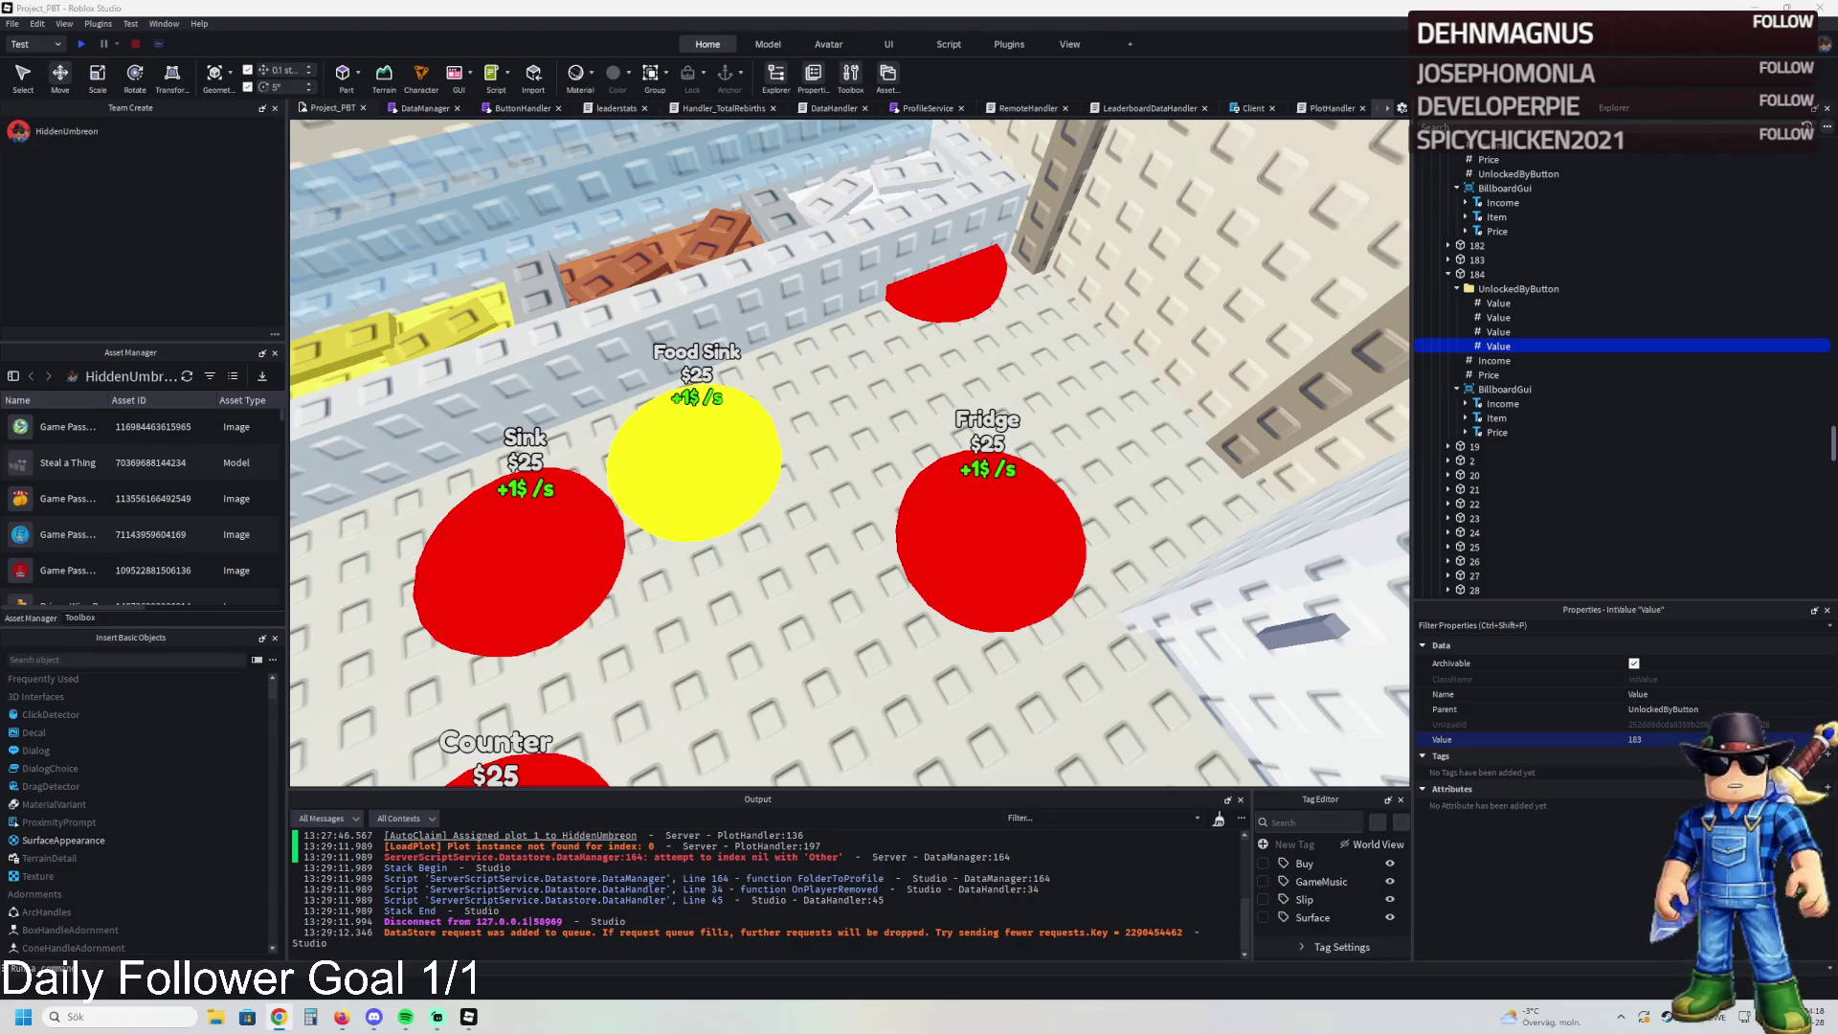
click(1478, 274)
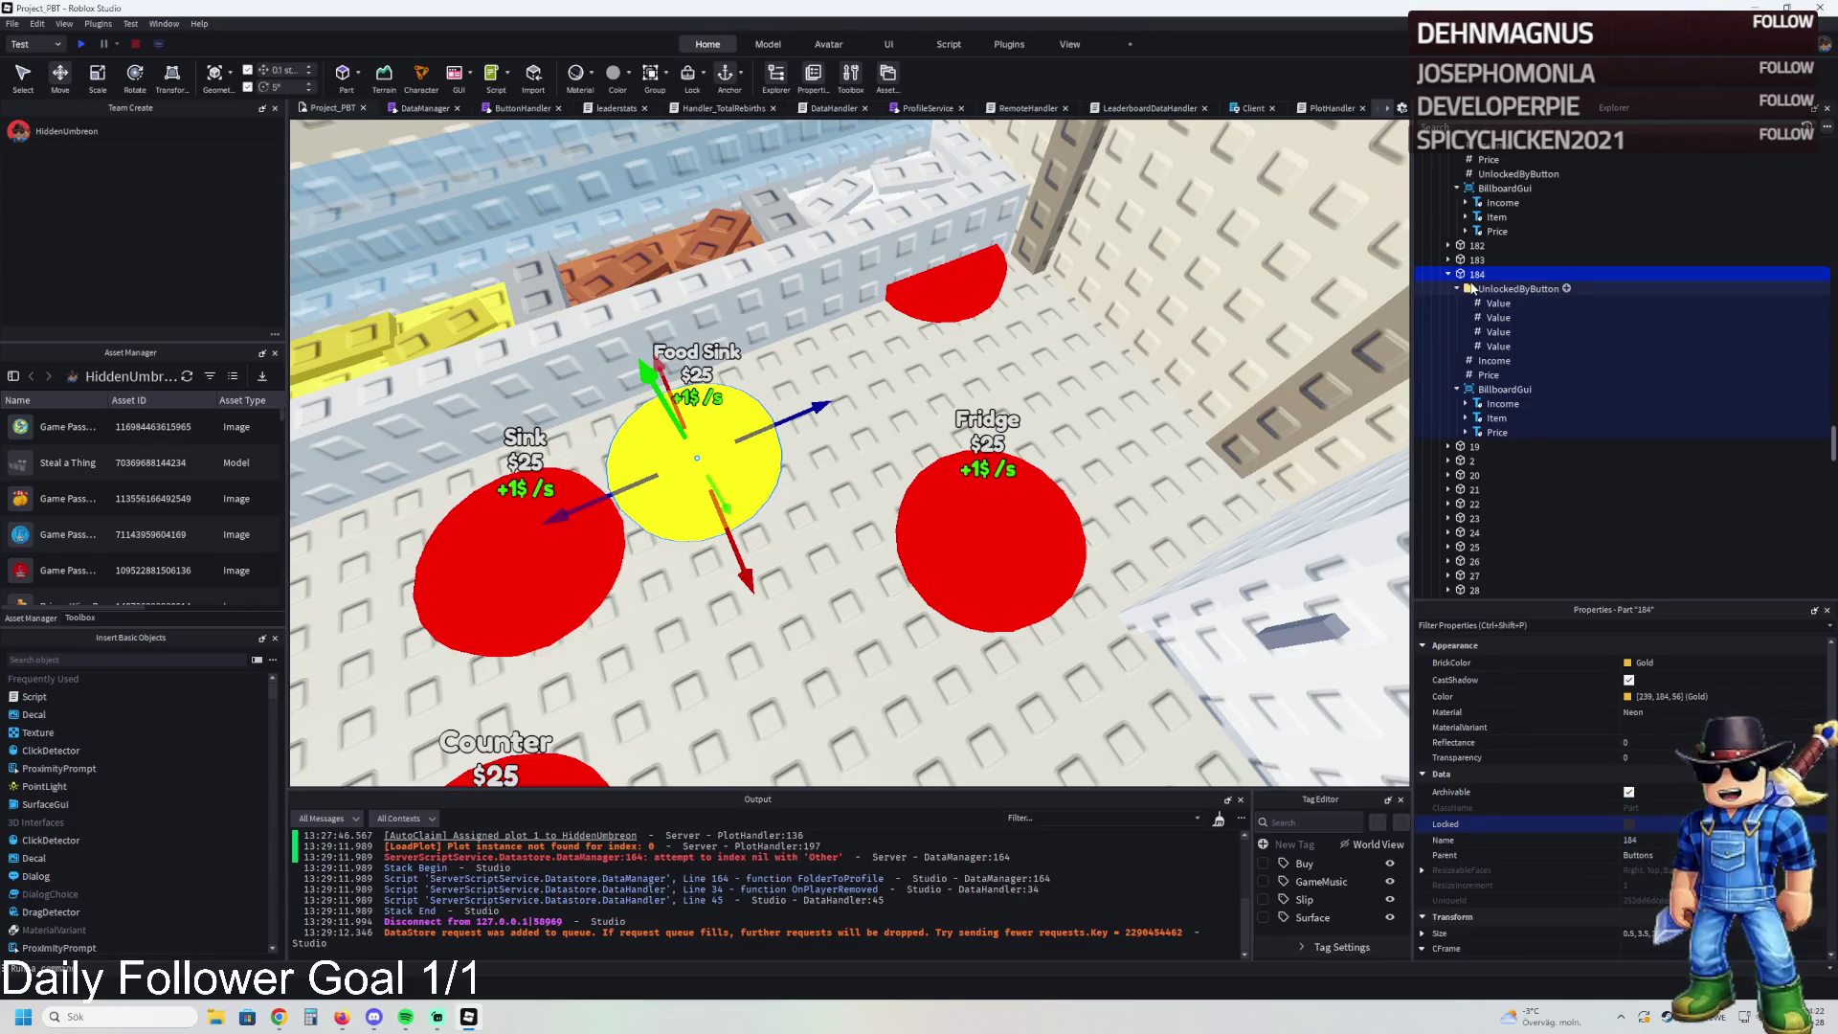
- Keep the Food Sink pad's price at 50000 and colour it Really red
scroll(1668, 766, down, 3)
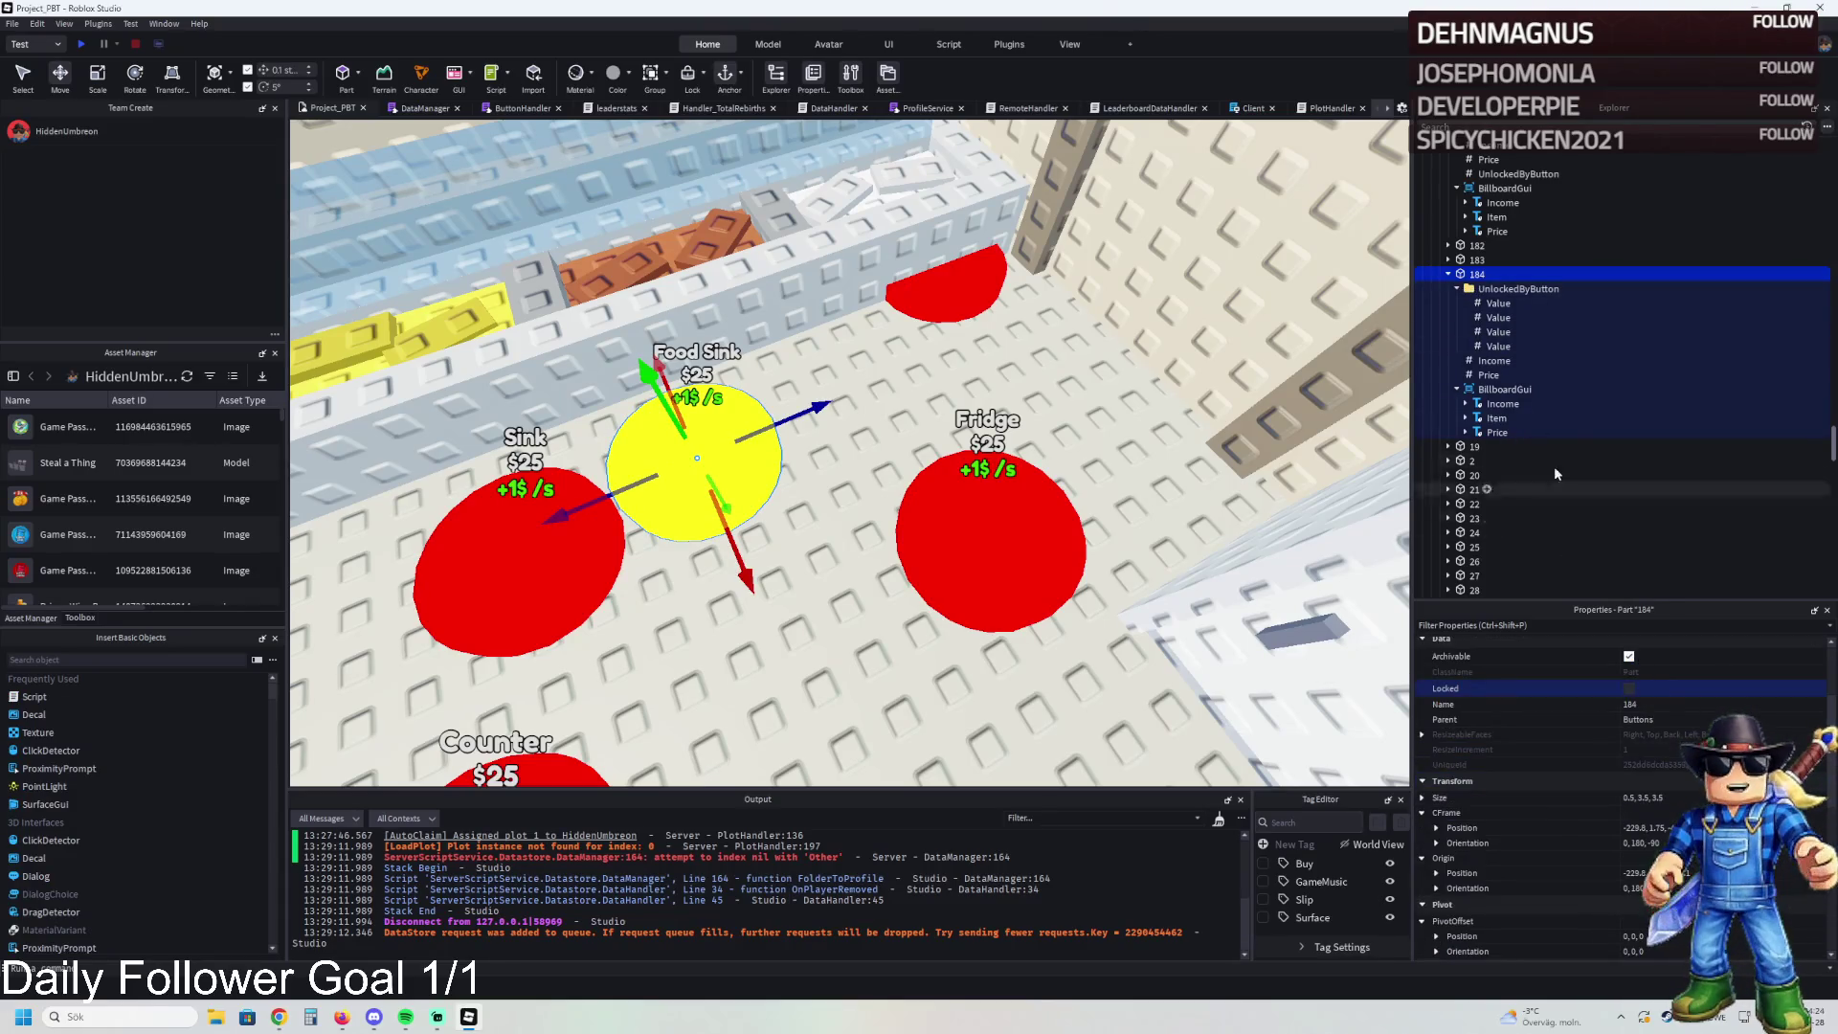
click(1489, 375)
click(1639, 739)
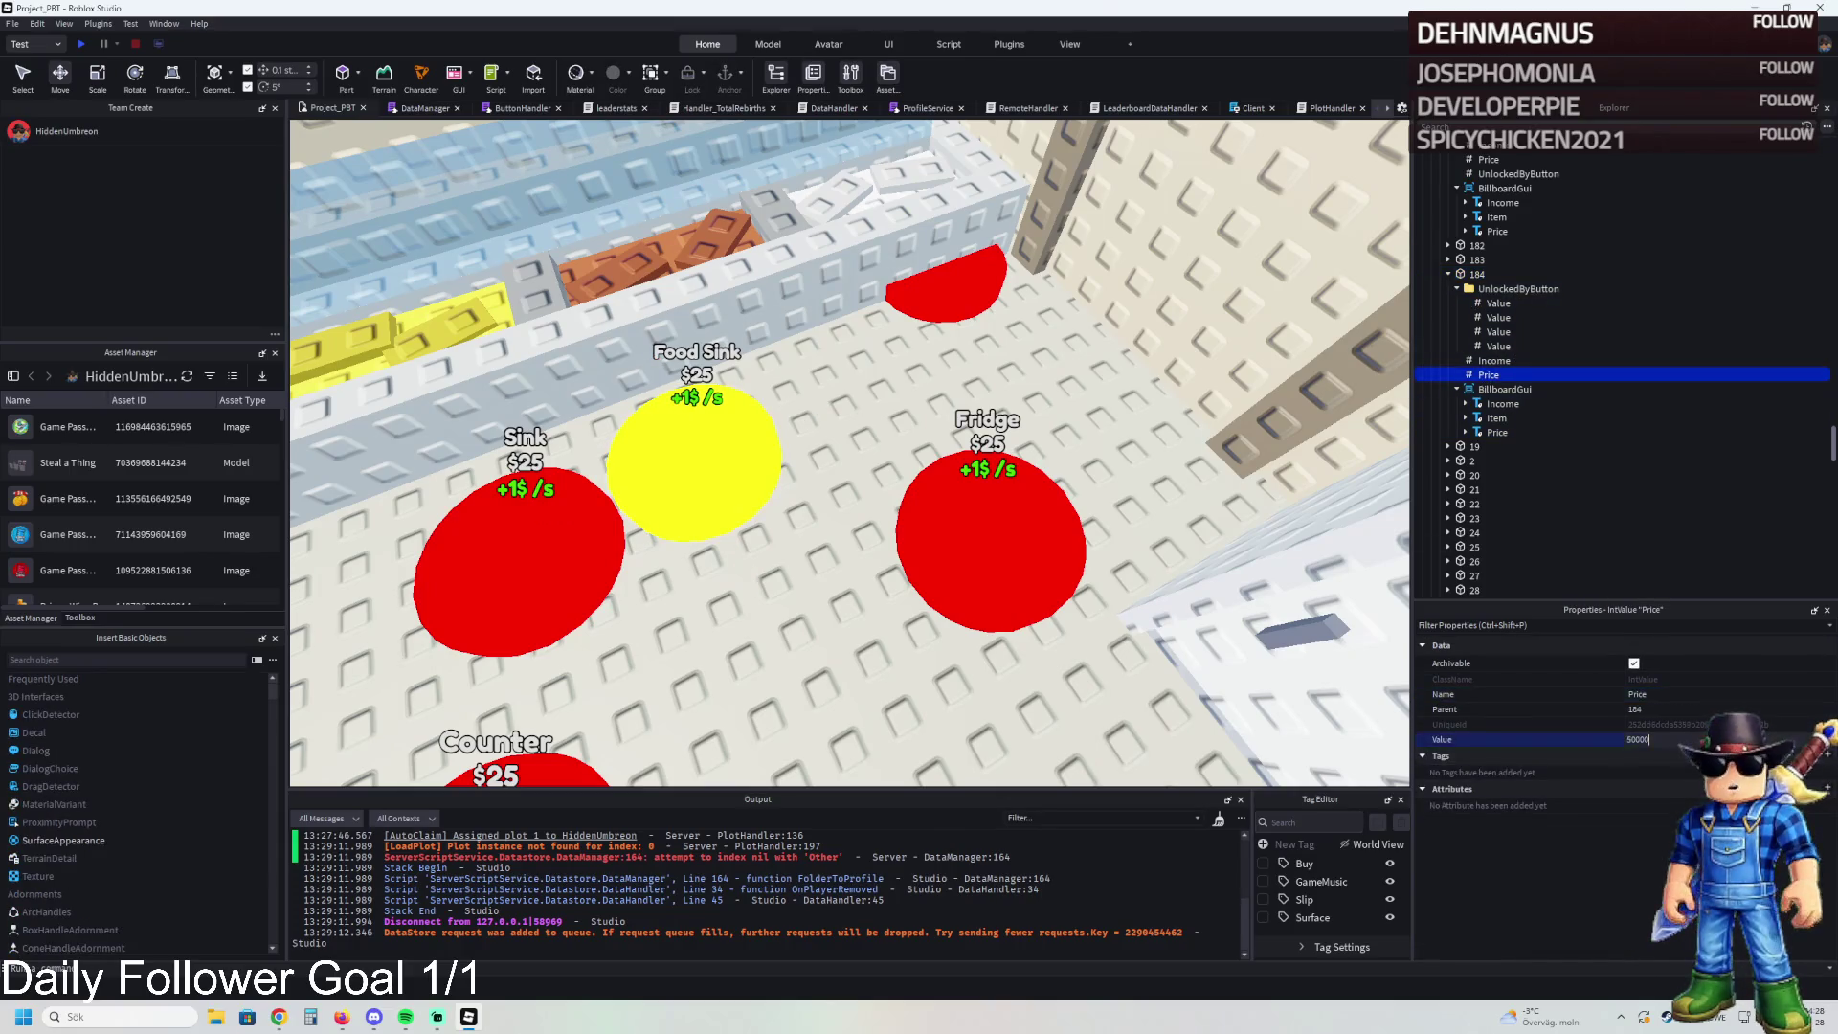
key(Return)
click(1478, 274)
click(1628, 662)
click(1756, 760)
key(f)
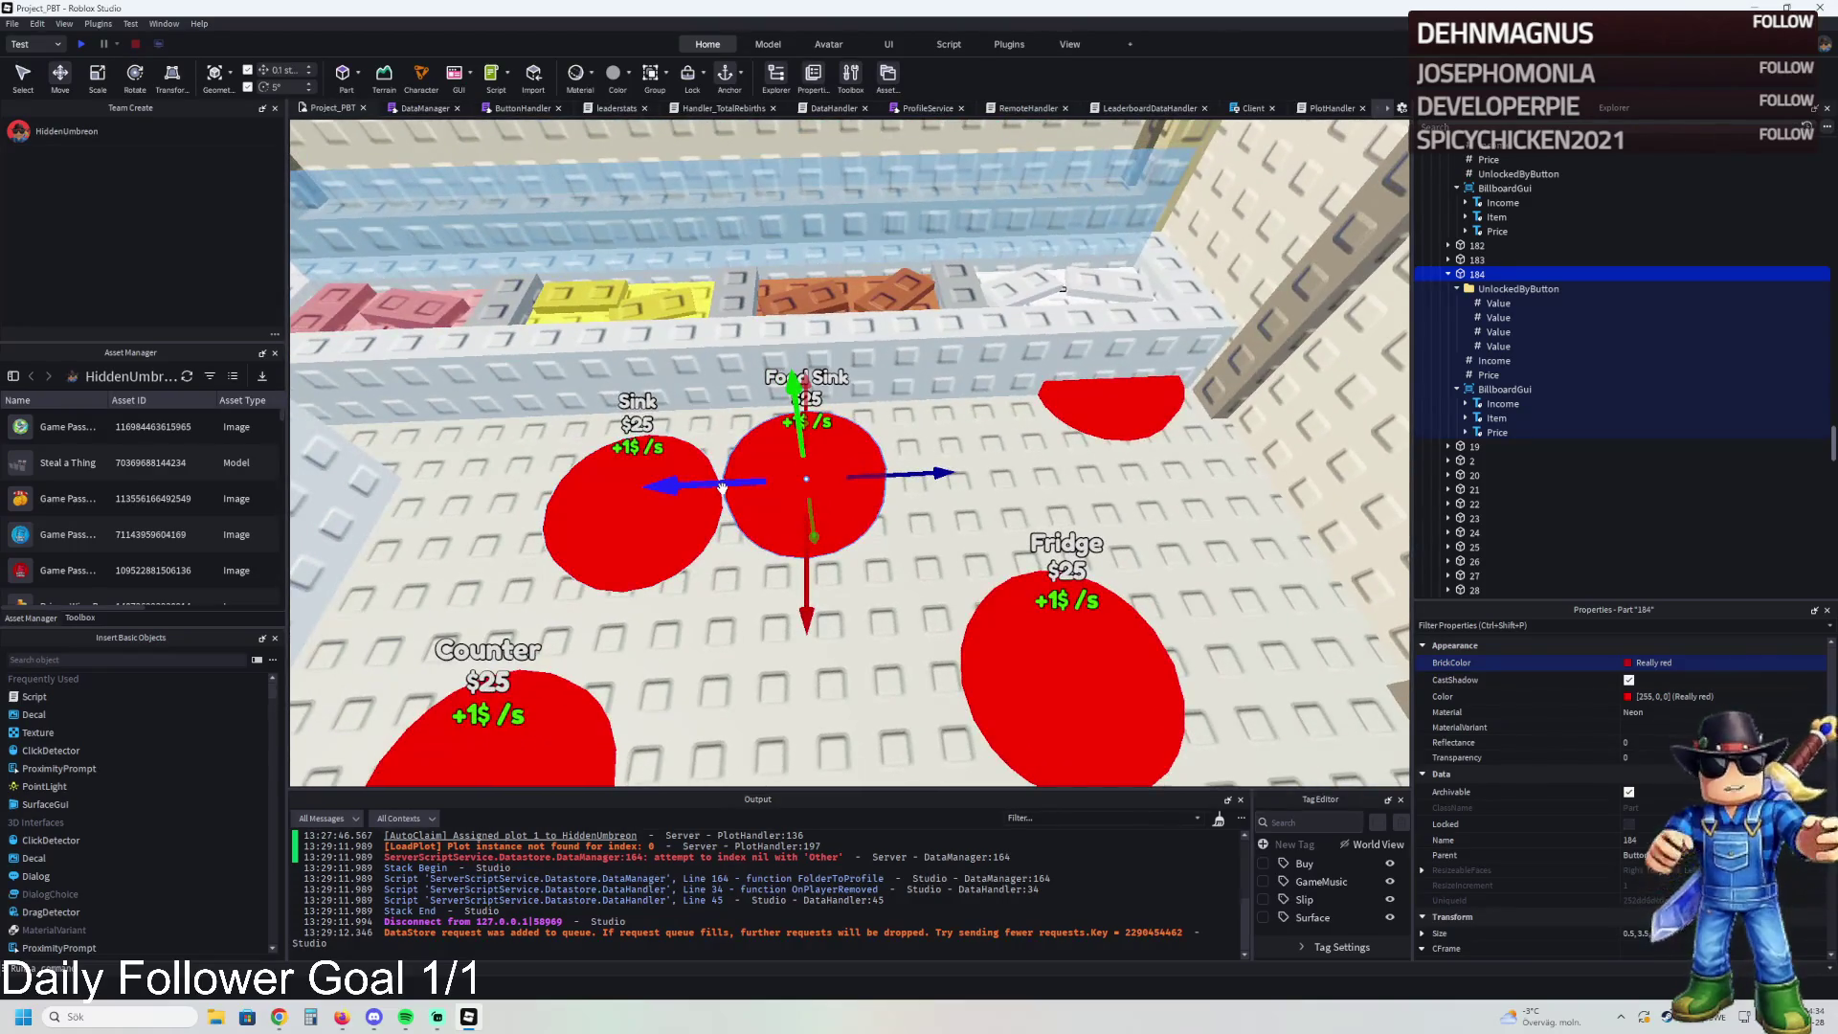
key(f)
- Duplicate the pad, reposition both, rename the copy 185 and delete its UnlockedByButton folder
key(ctrl+d)
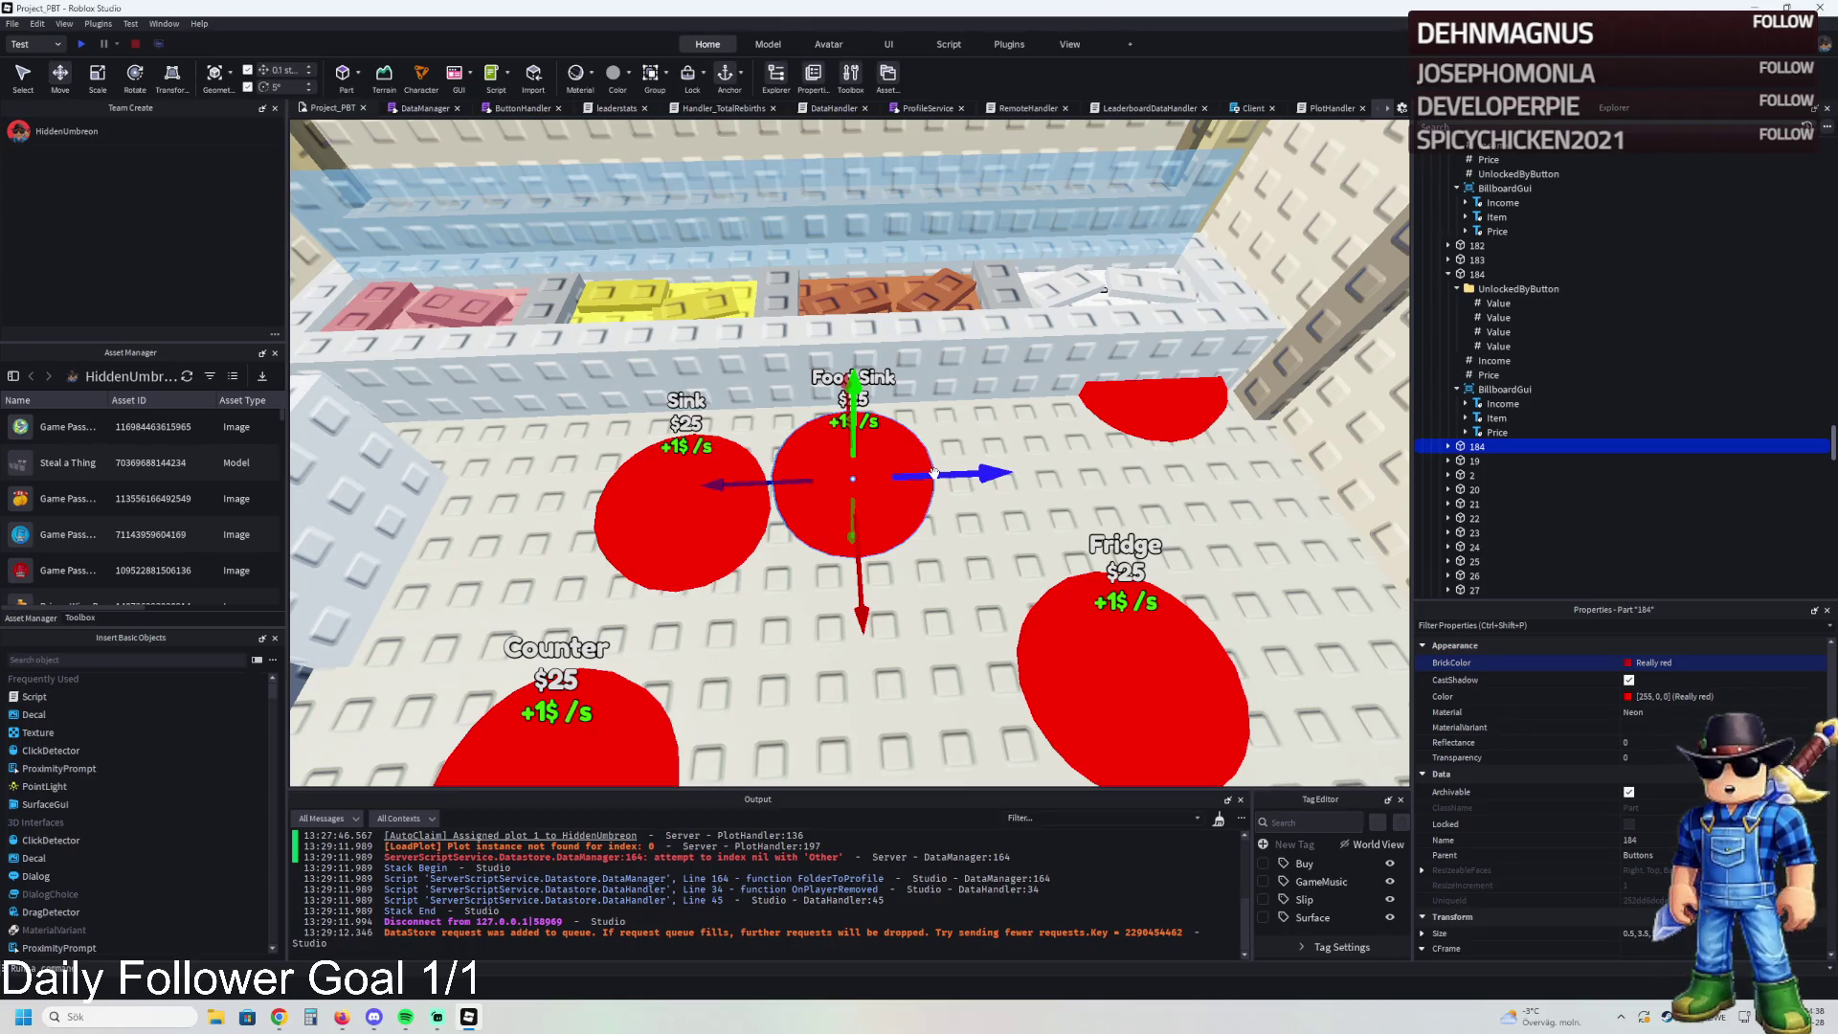
drag(934, 473, 1214, 466)
drag(855, 502, 848, 717)
drag(1139, 455, 986, 471)
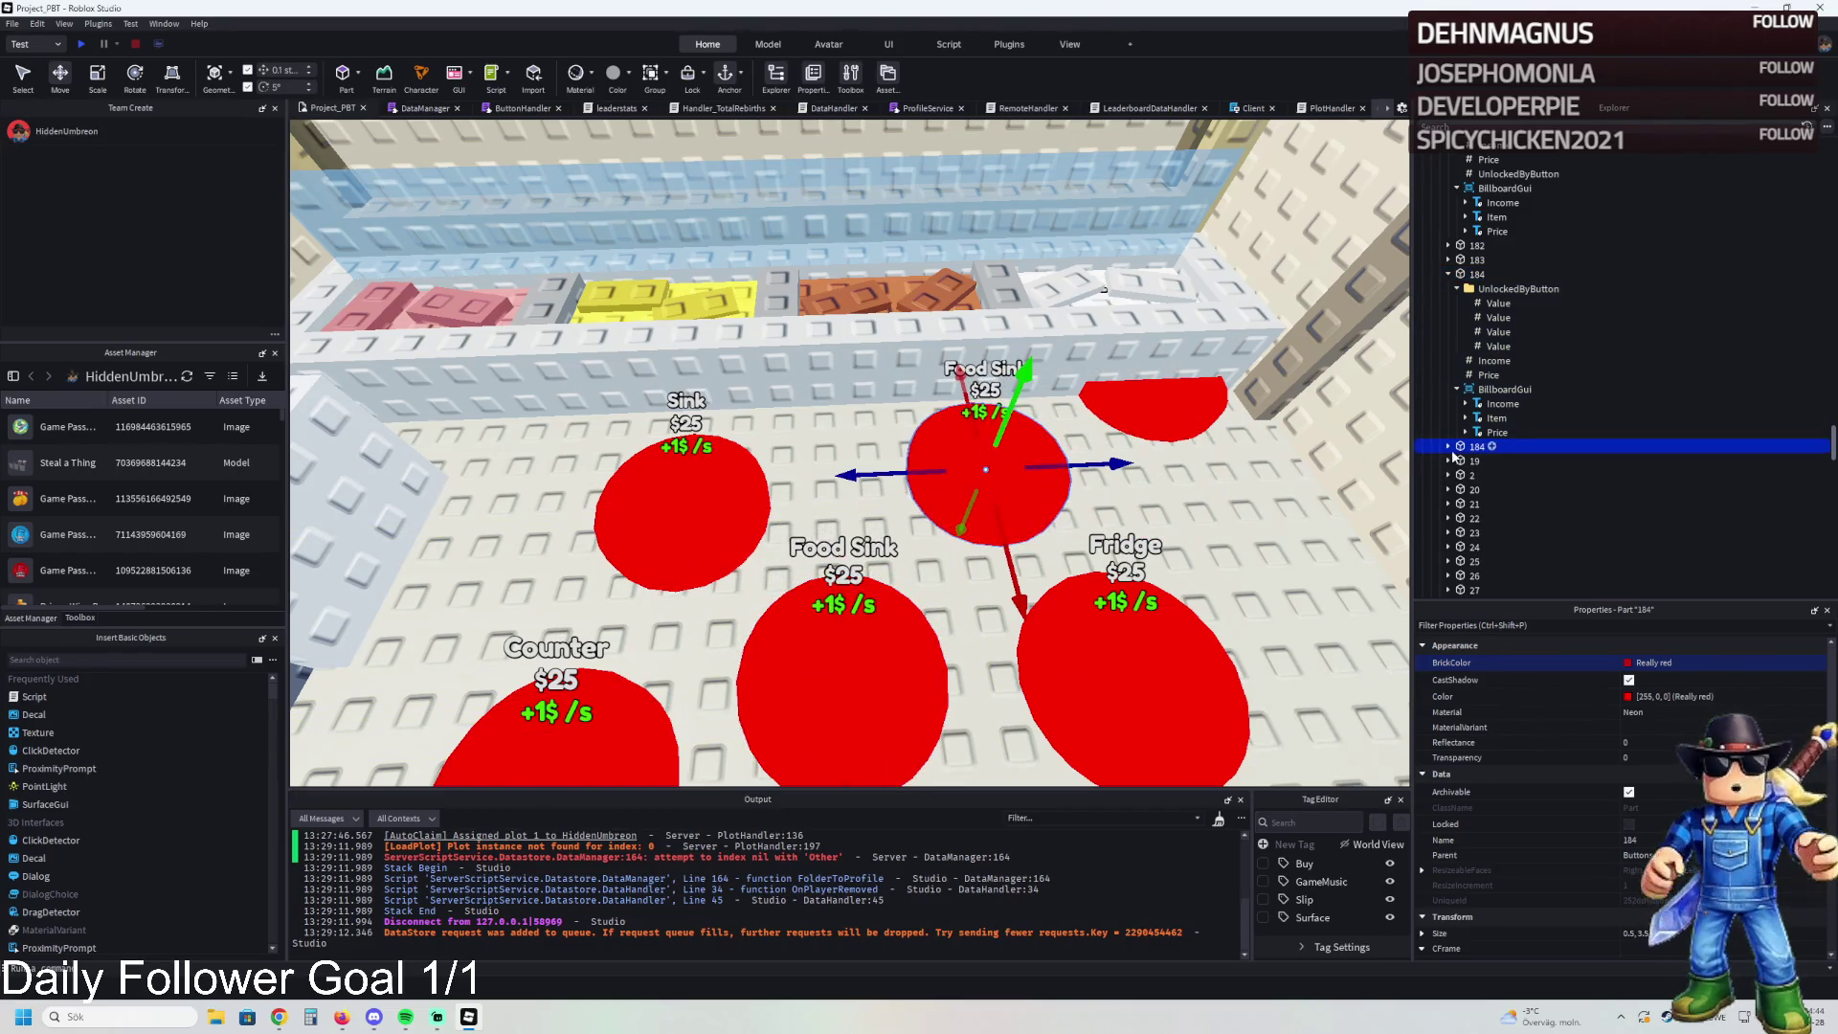
key(F2)
text(185)
key(Return)
click(1496, 463)
key(Delete)
click(1492, 476)
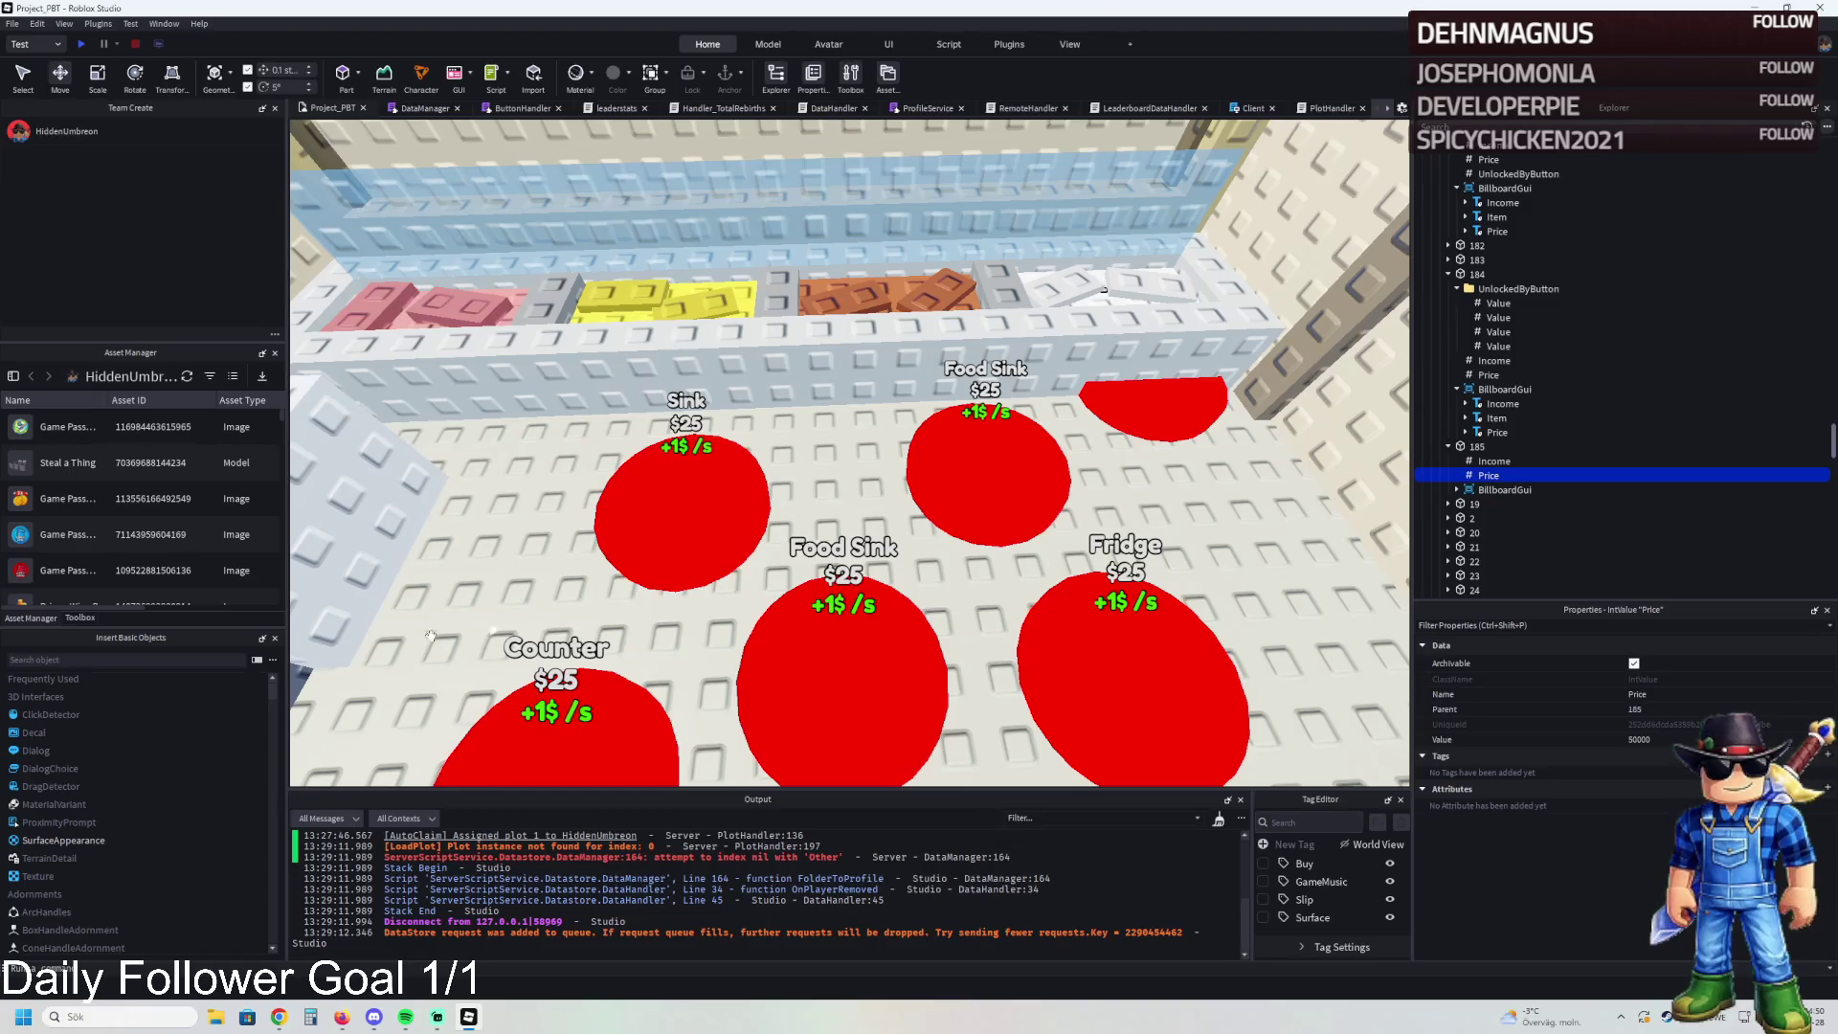
click(1652, 739)
- Set pad 185's Price value to 52000 and its Income value to 500
text(52000)
key(Return)
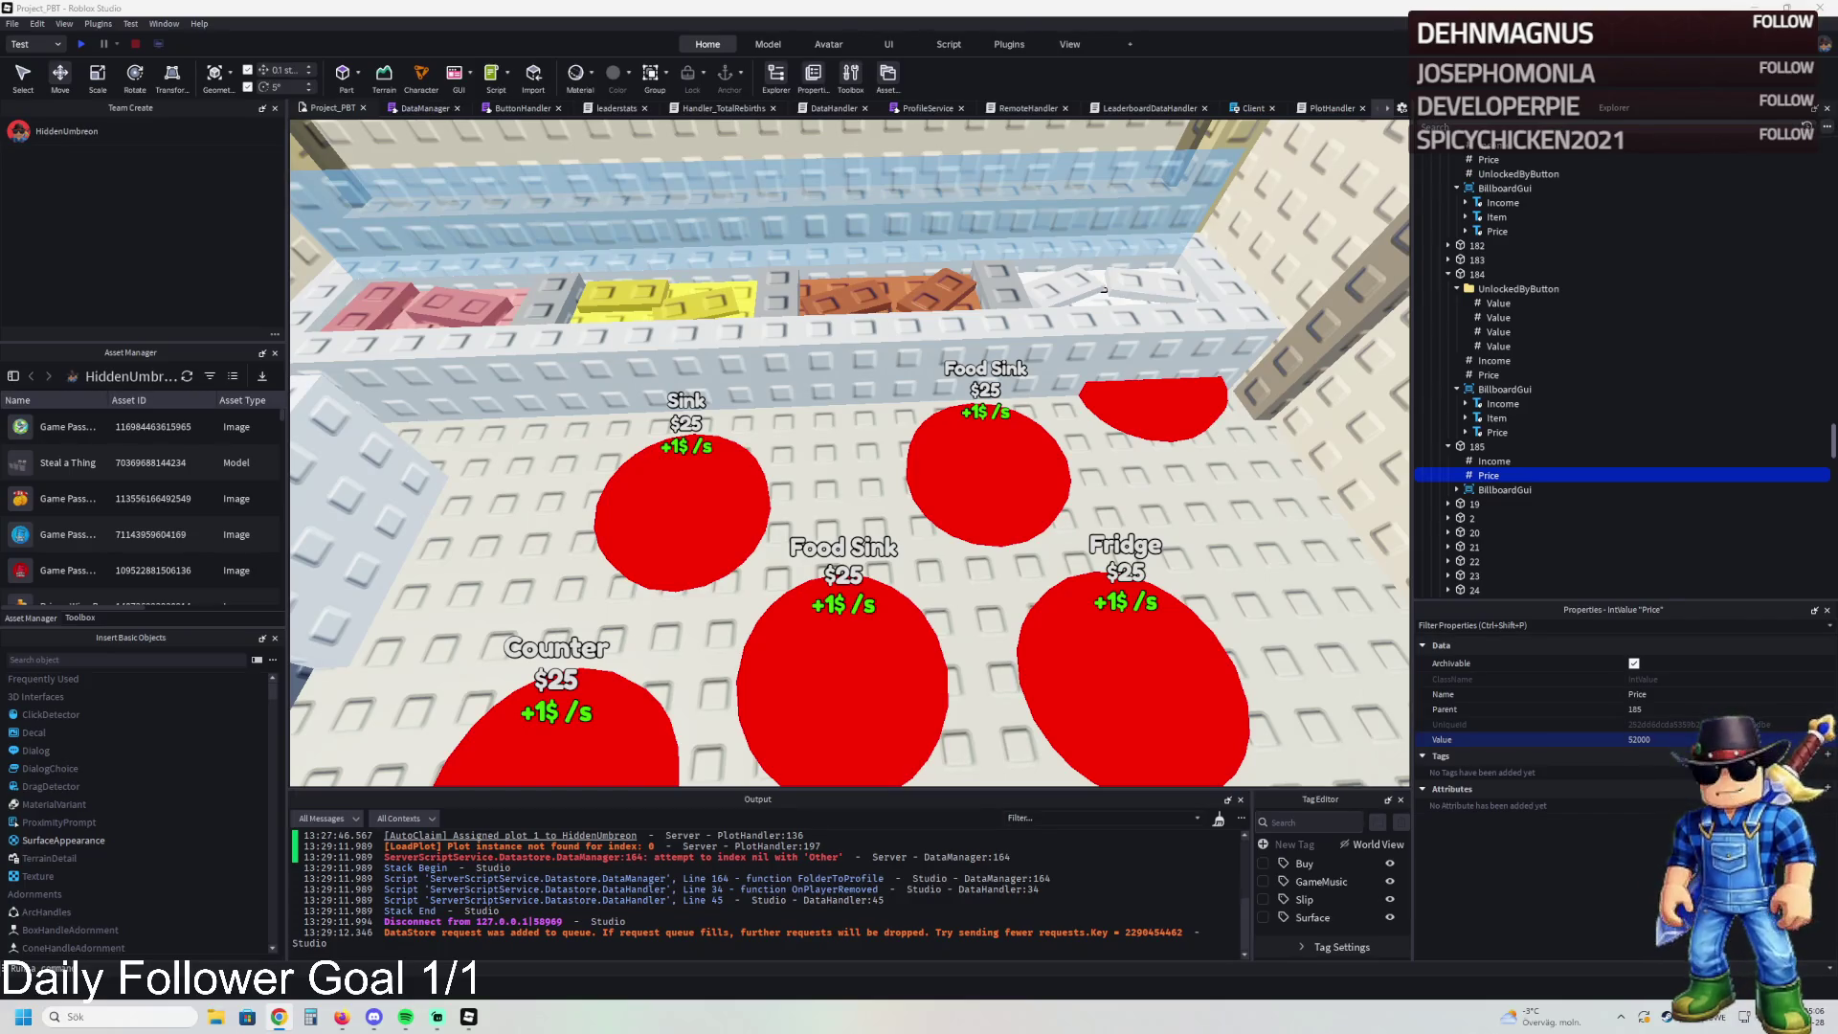
click(1495, 461)
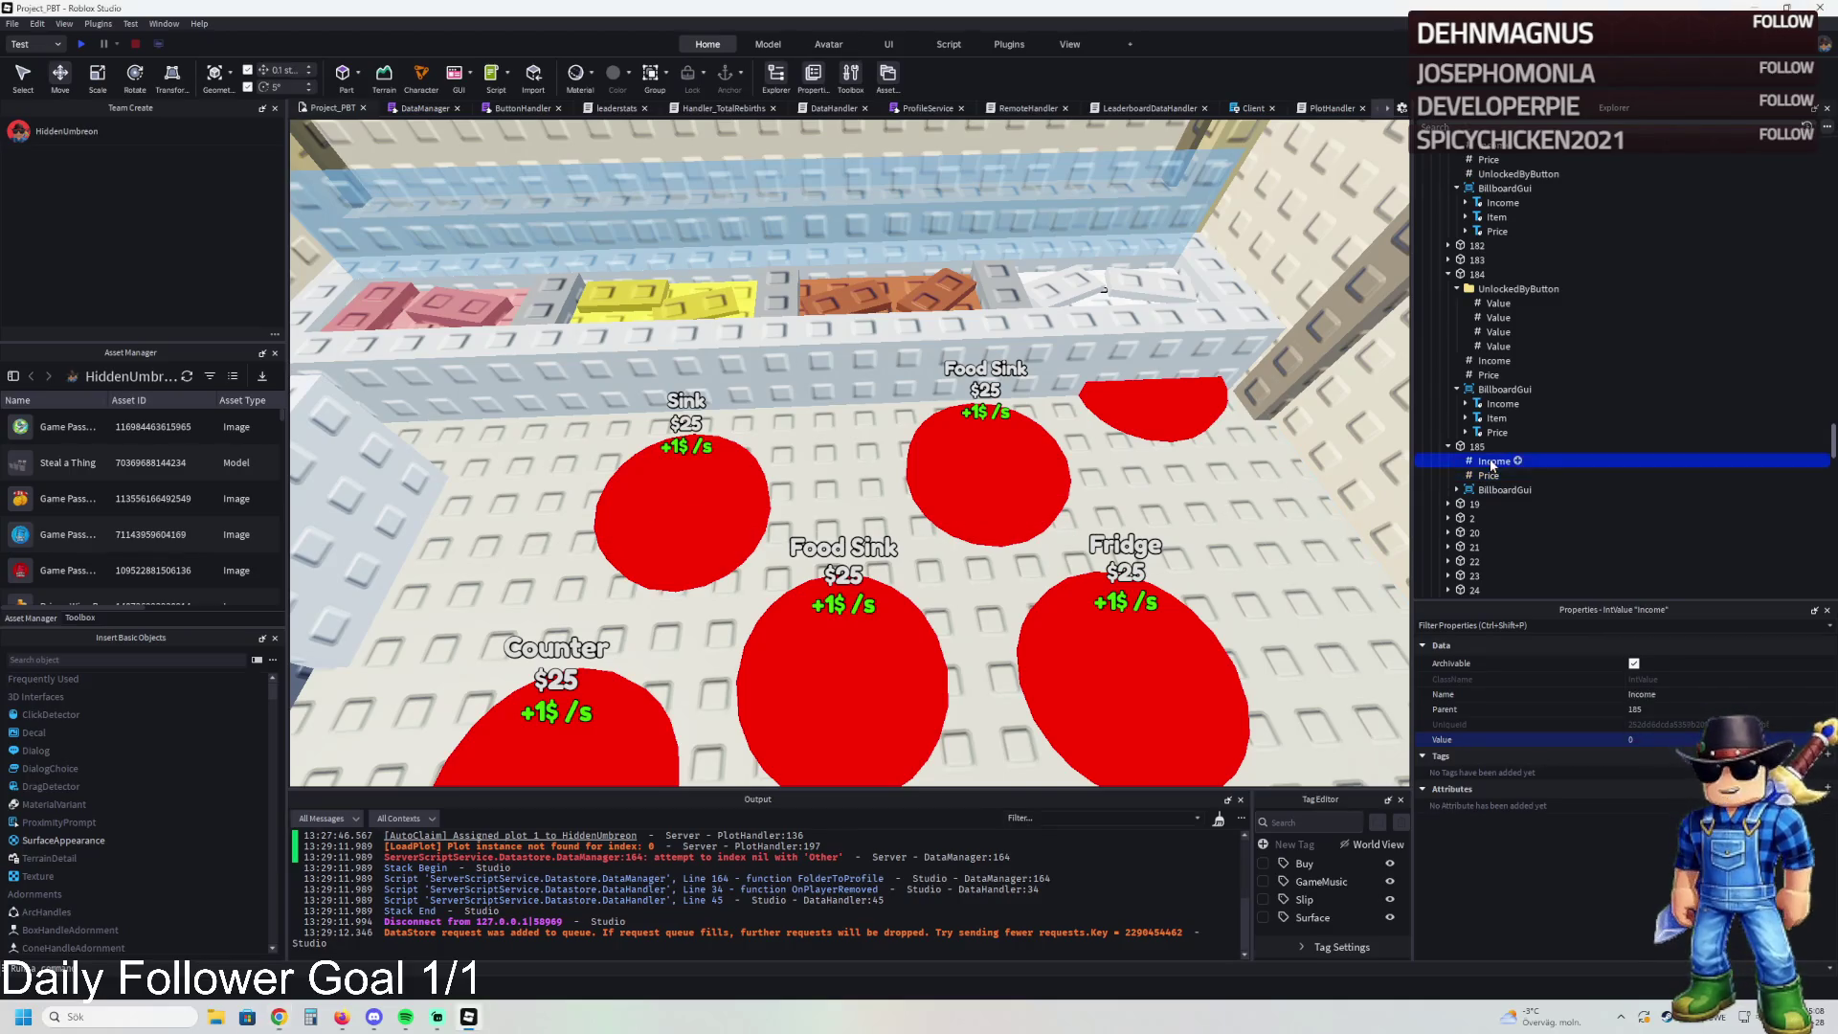
click(1642, 740)
text(00)
key(Return)
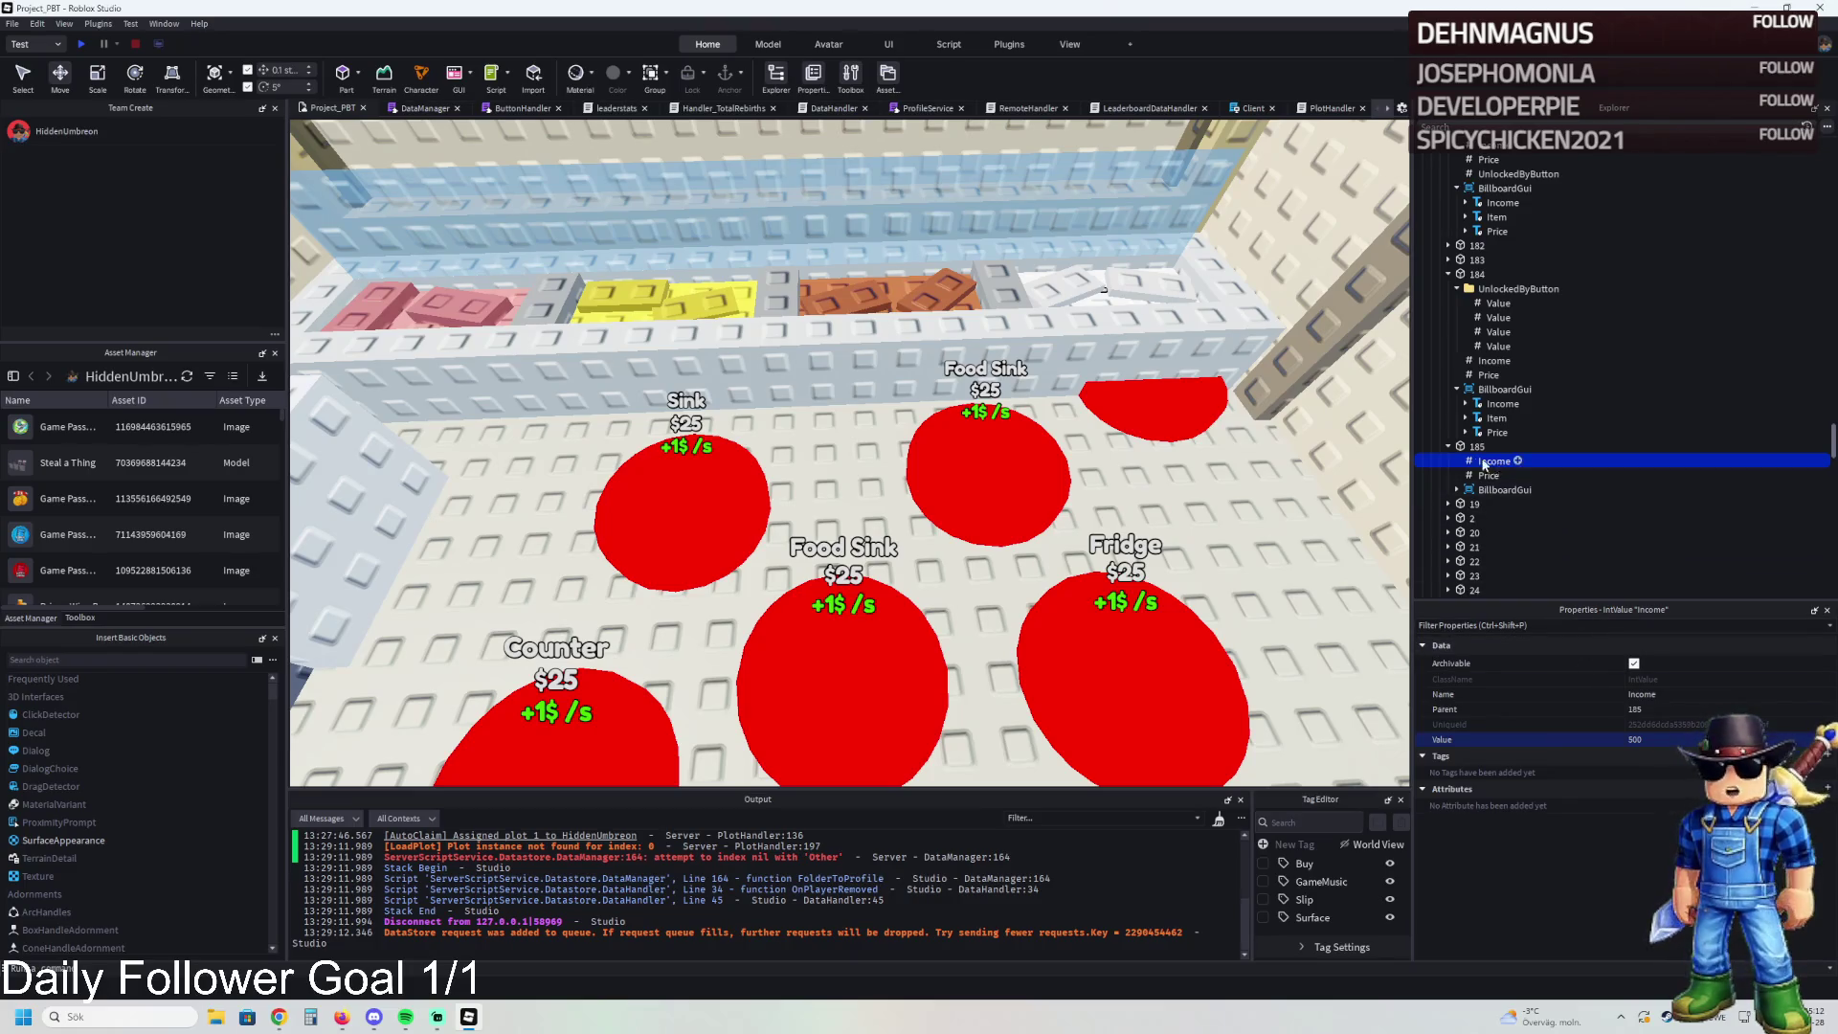
click(1477, 446)
click(1657, 662)
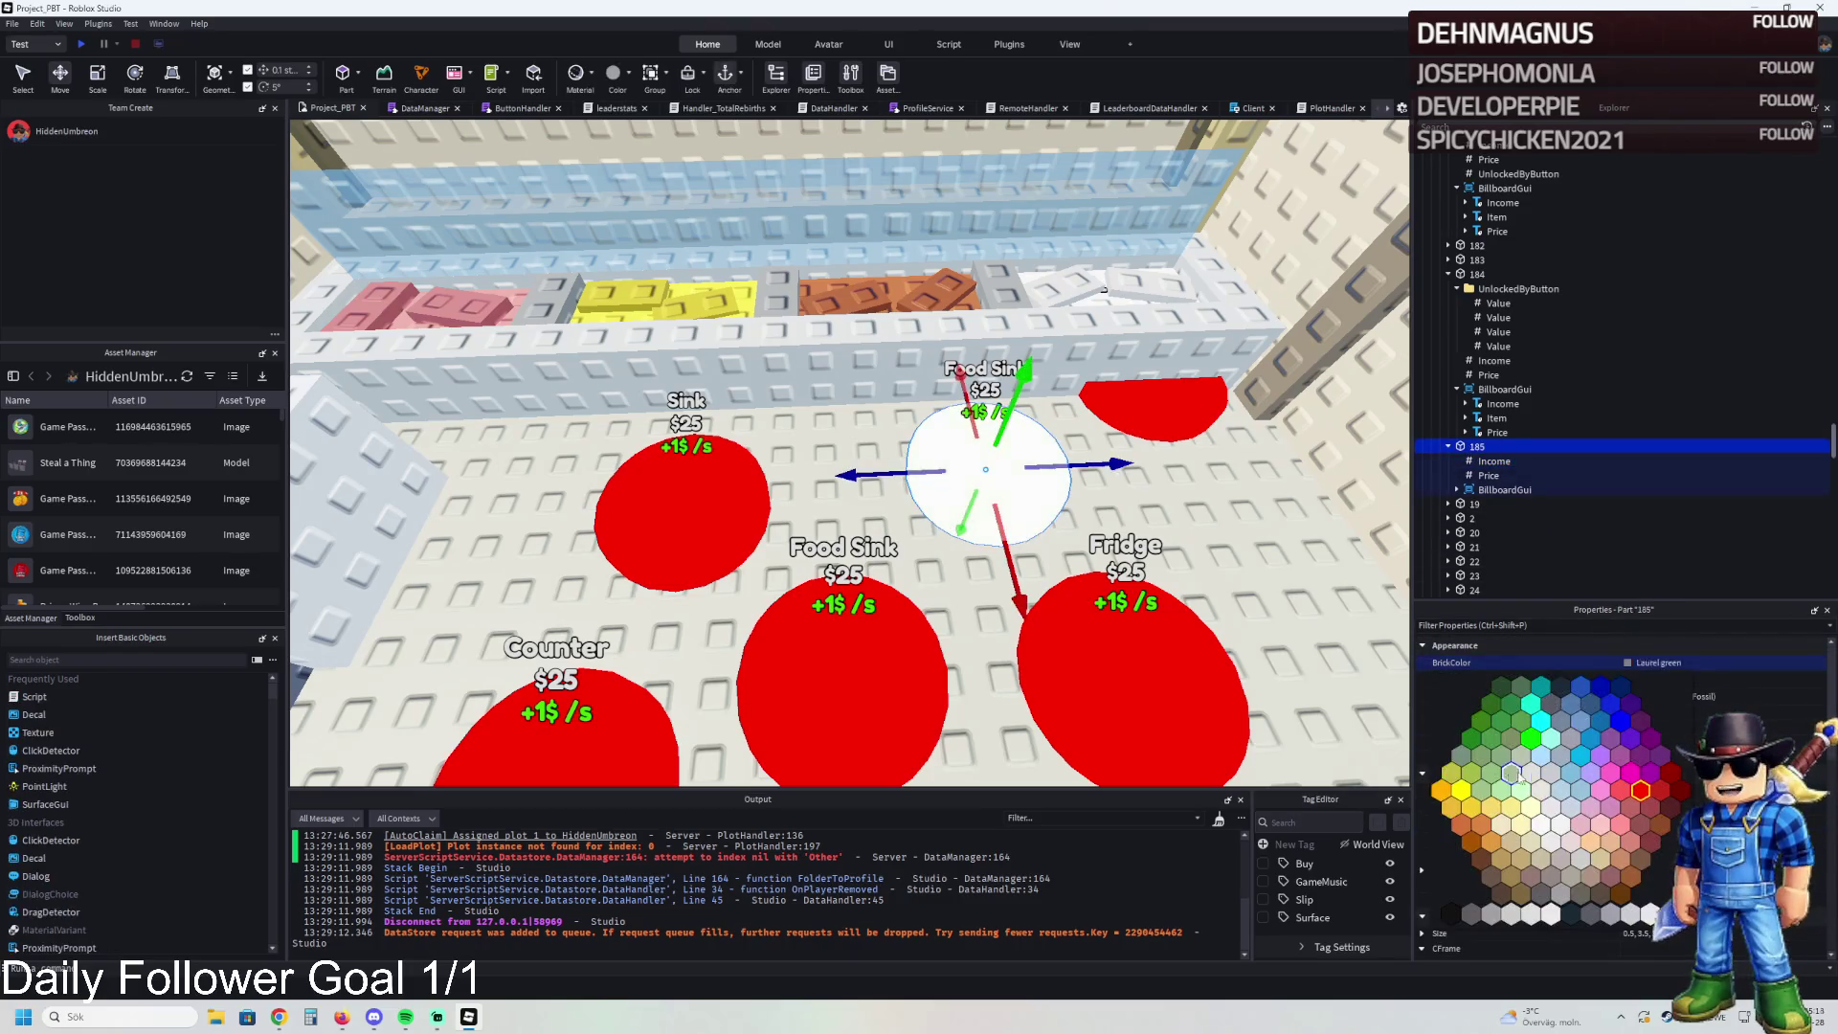
- Turn pad 185 gold and give it a copied UnlockedByButton value of 184
click(1442, 790)
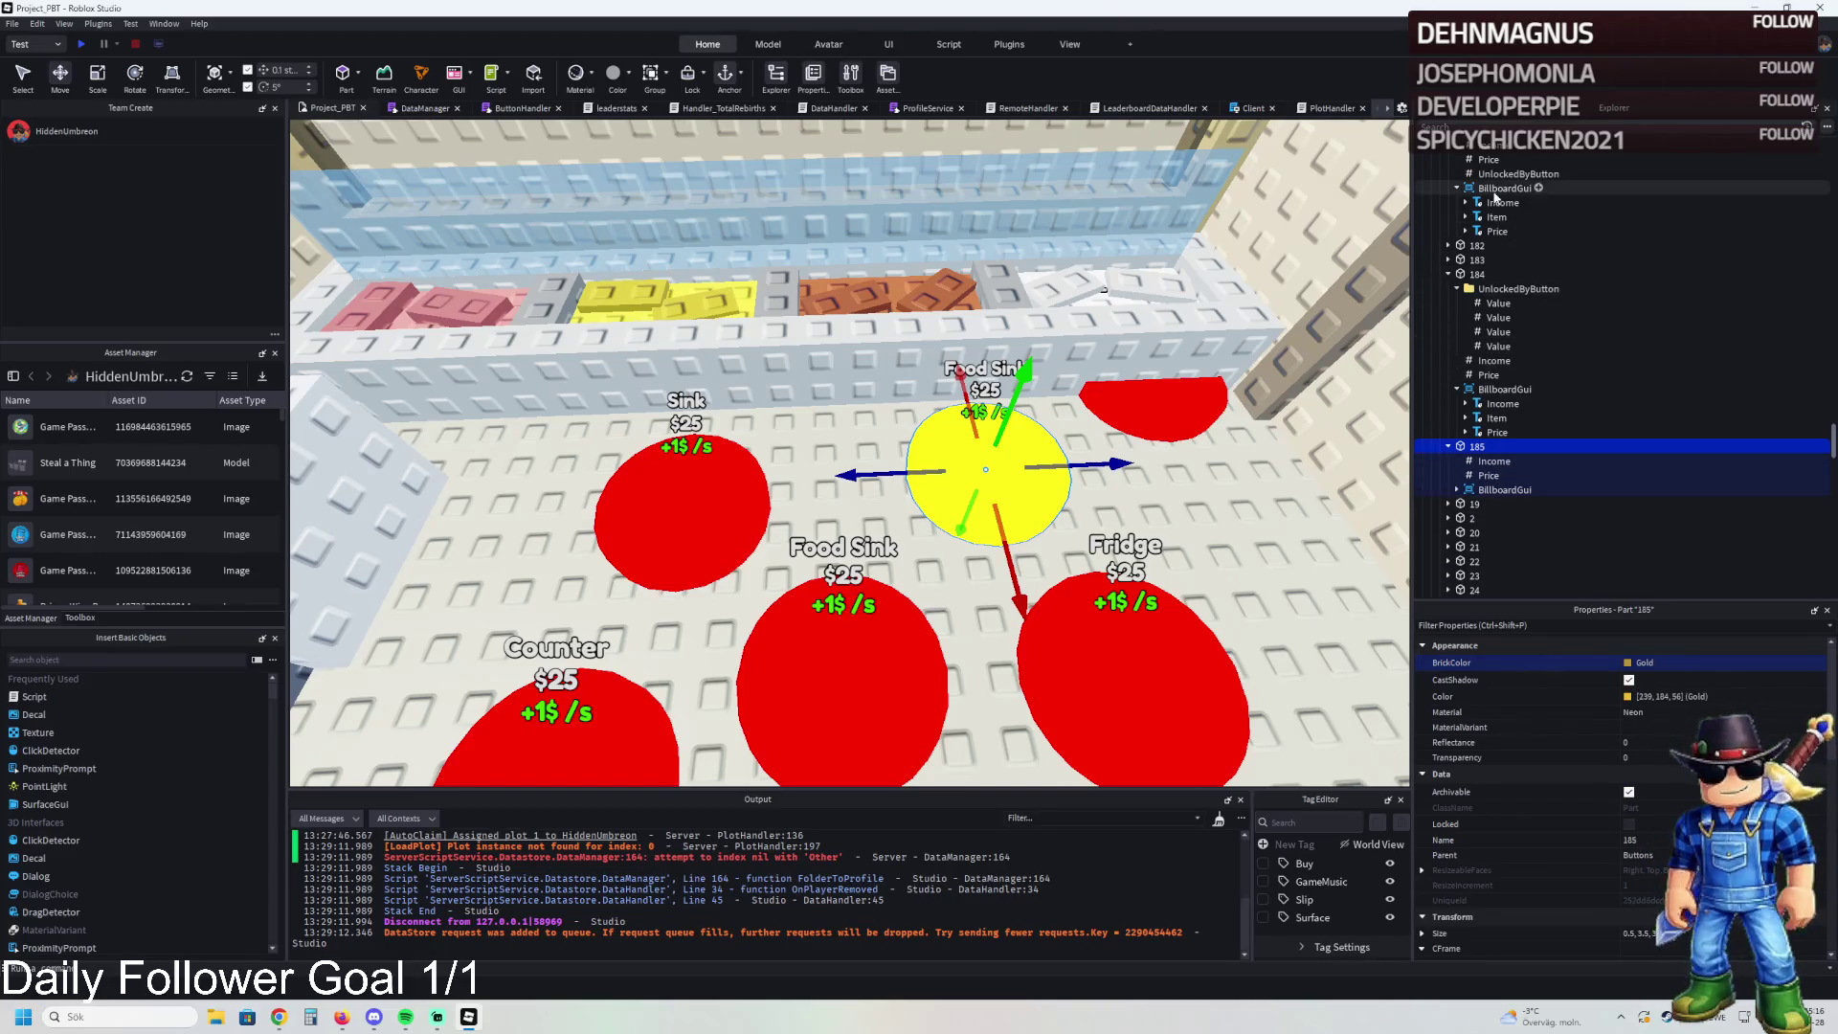
click(1518, 174)
key(ctrl+d)
drag(1518, 187, 1480, 461)
click(1685, 739)
text(1)
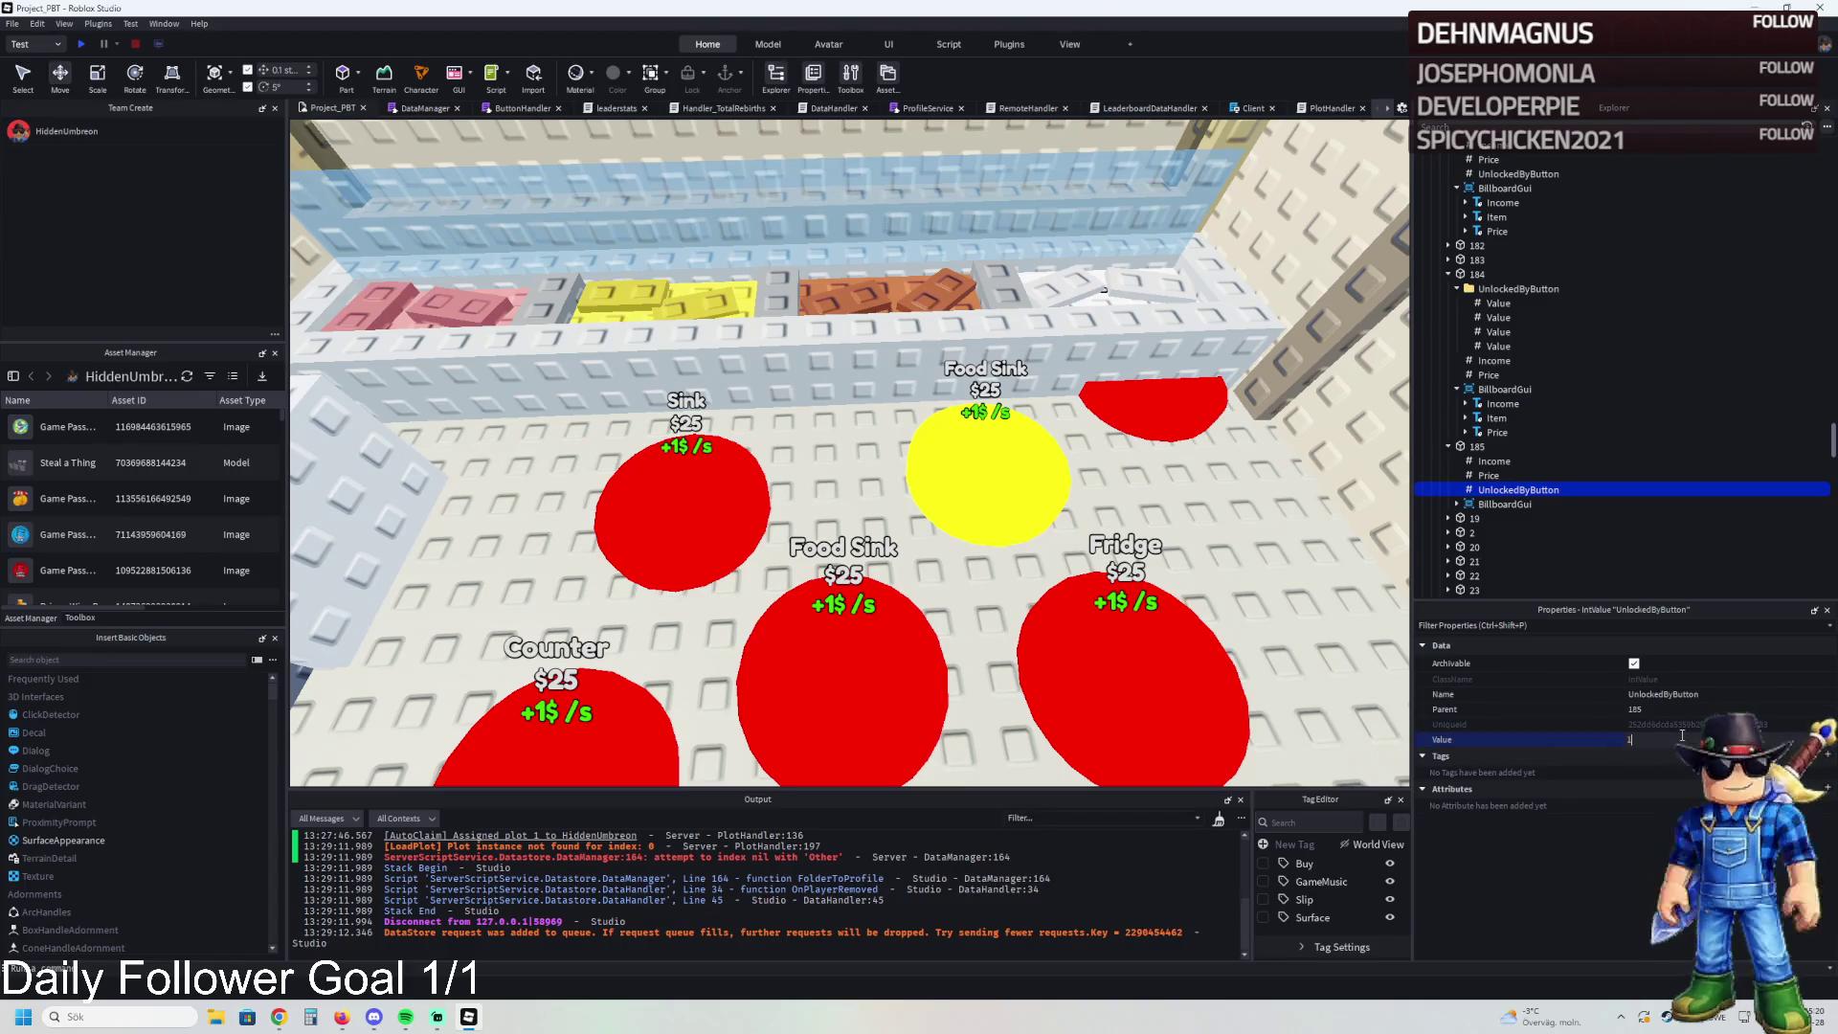
text(84)
key(Return)
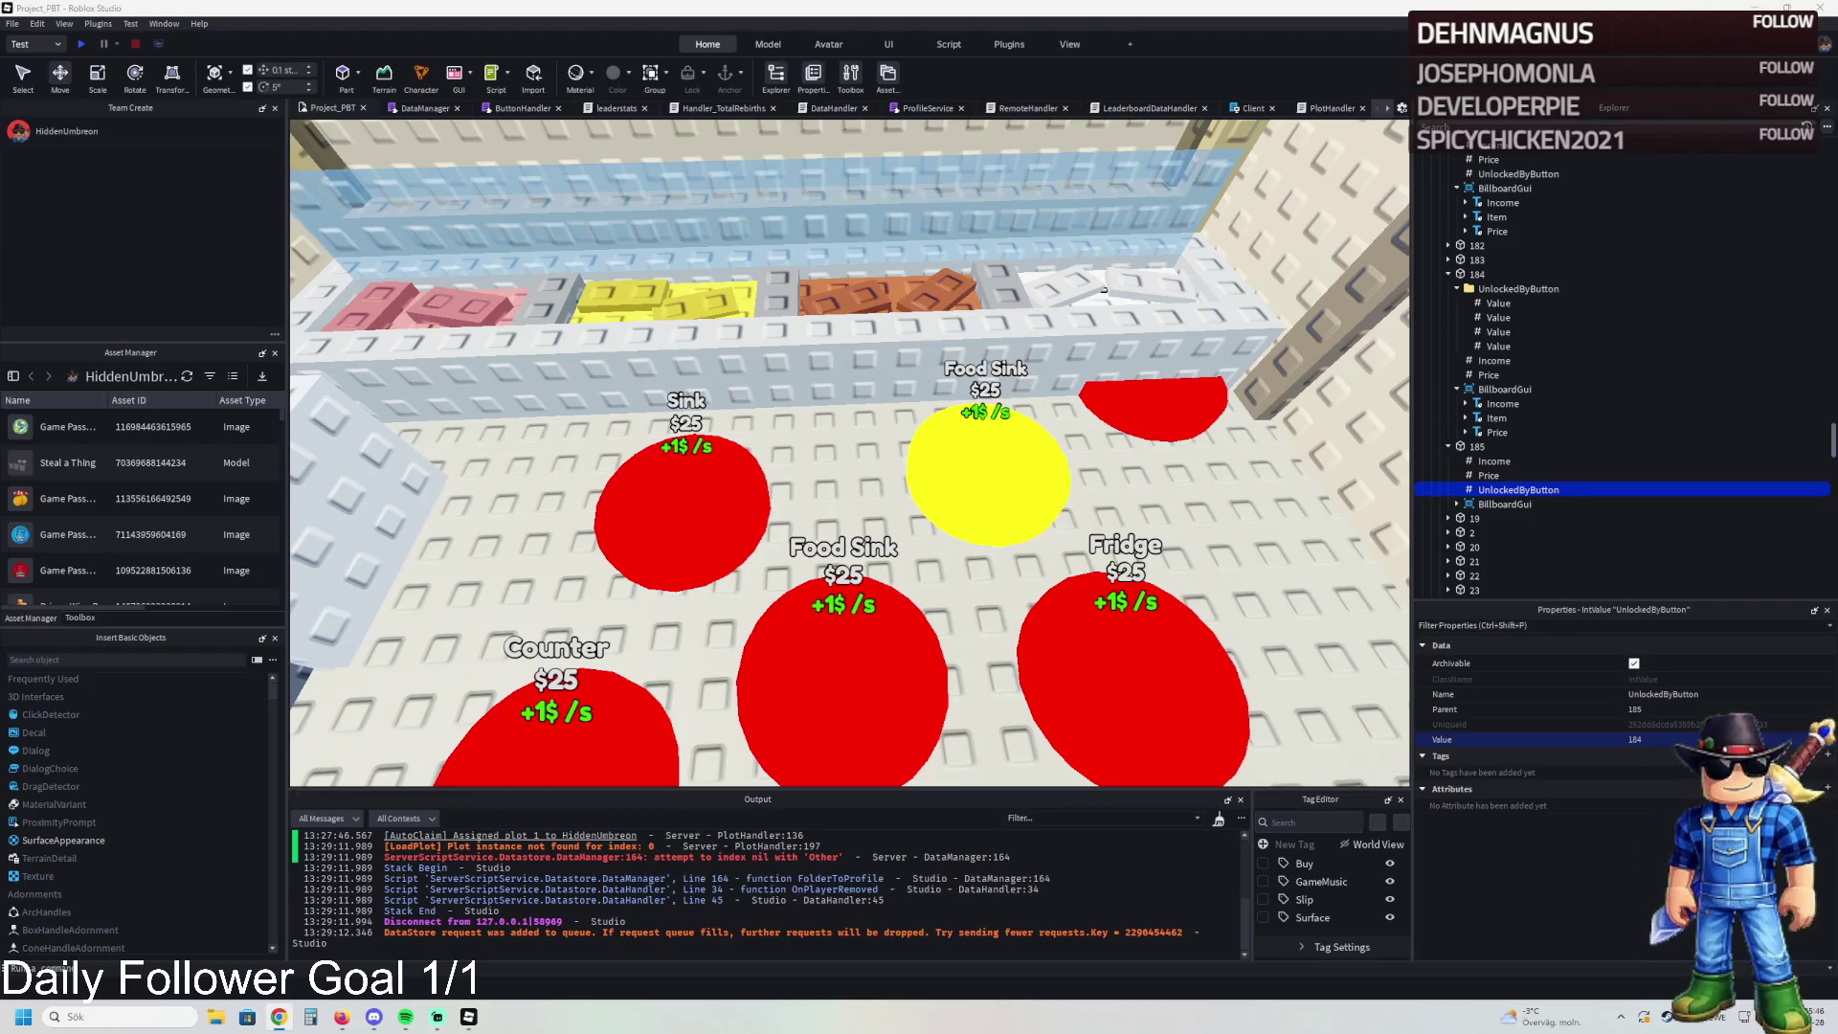
click(991, 464)
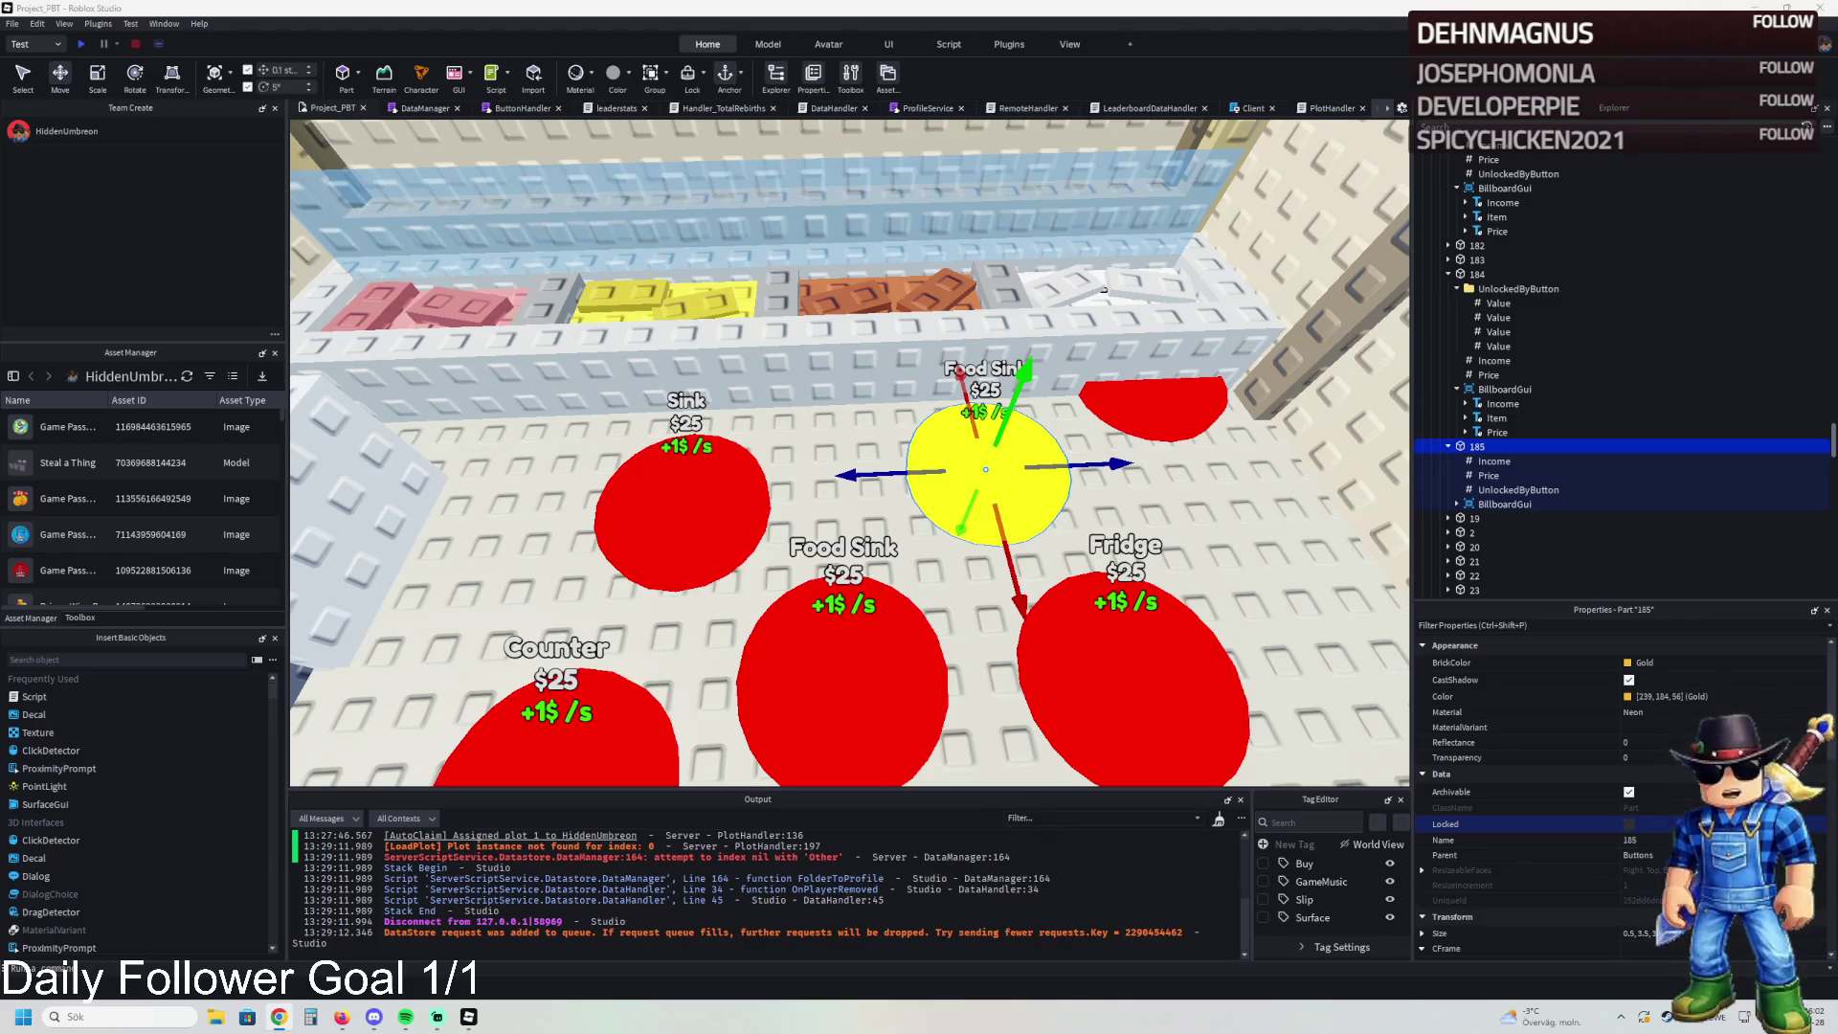
- Change pad 185's Income value from 500 to 750
click(1491, 461)
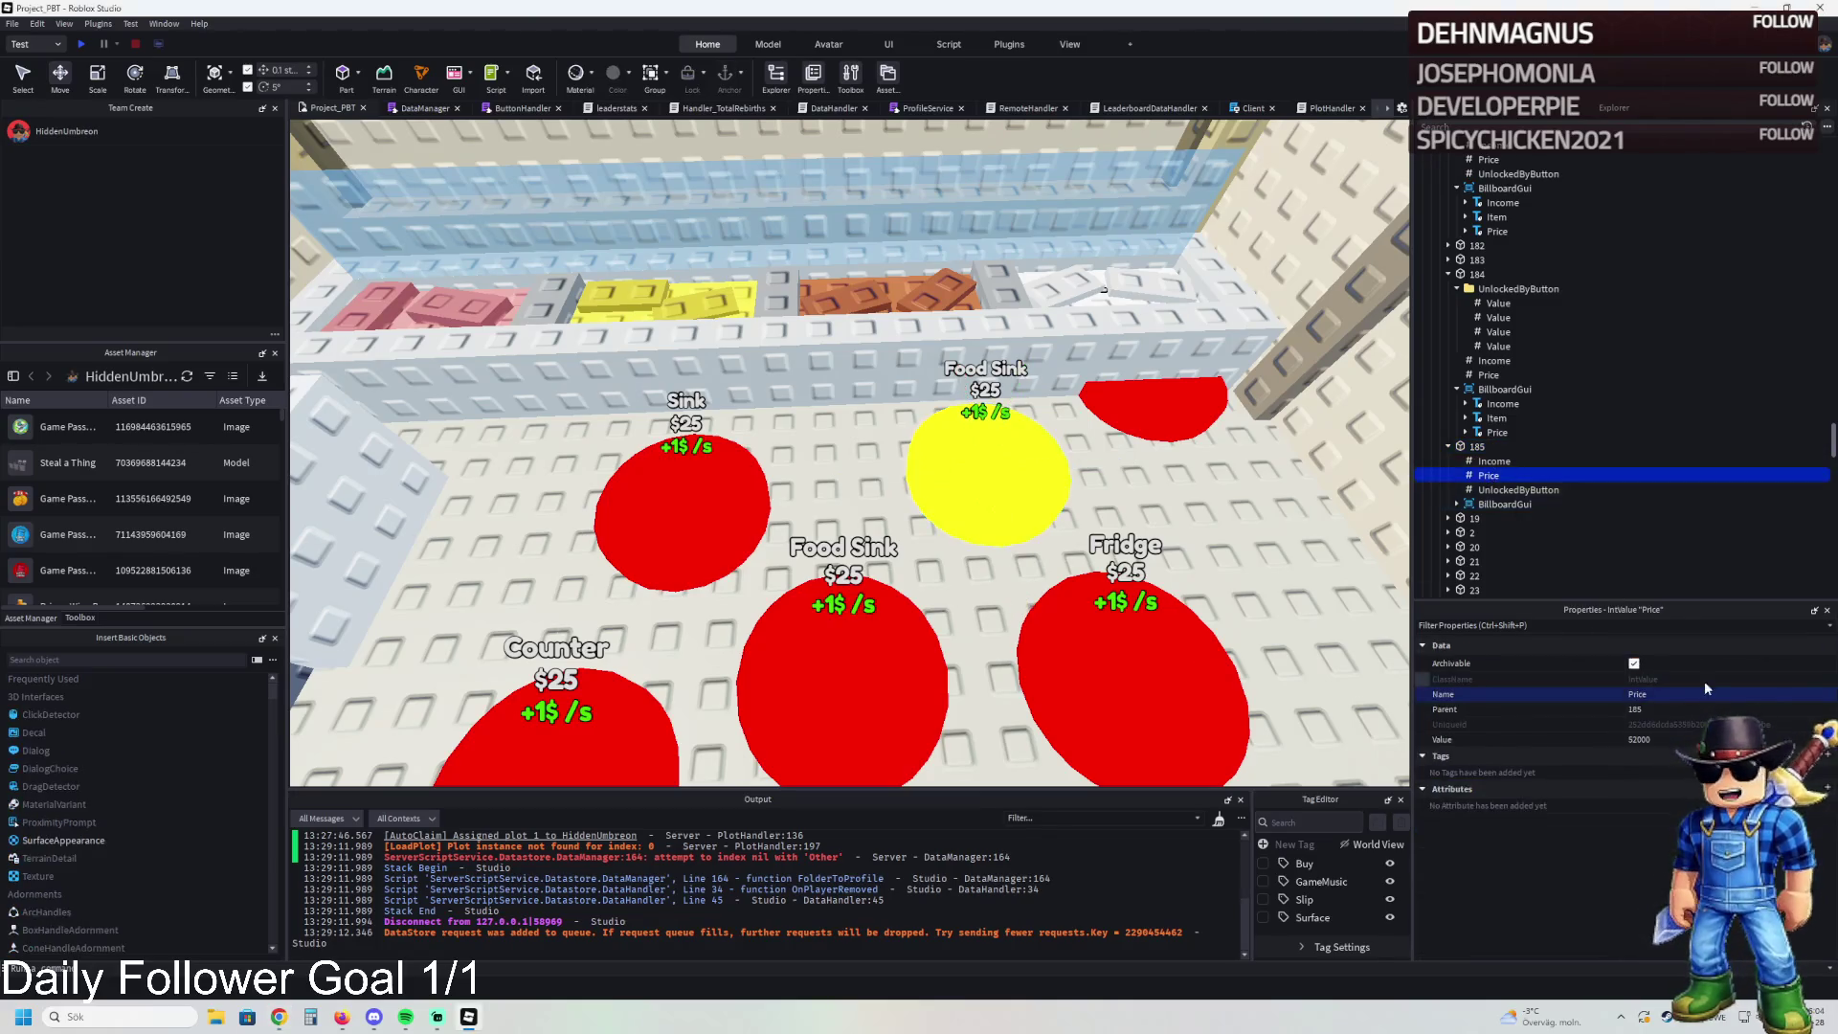
click(1655, 740)
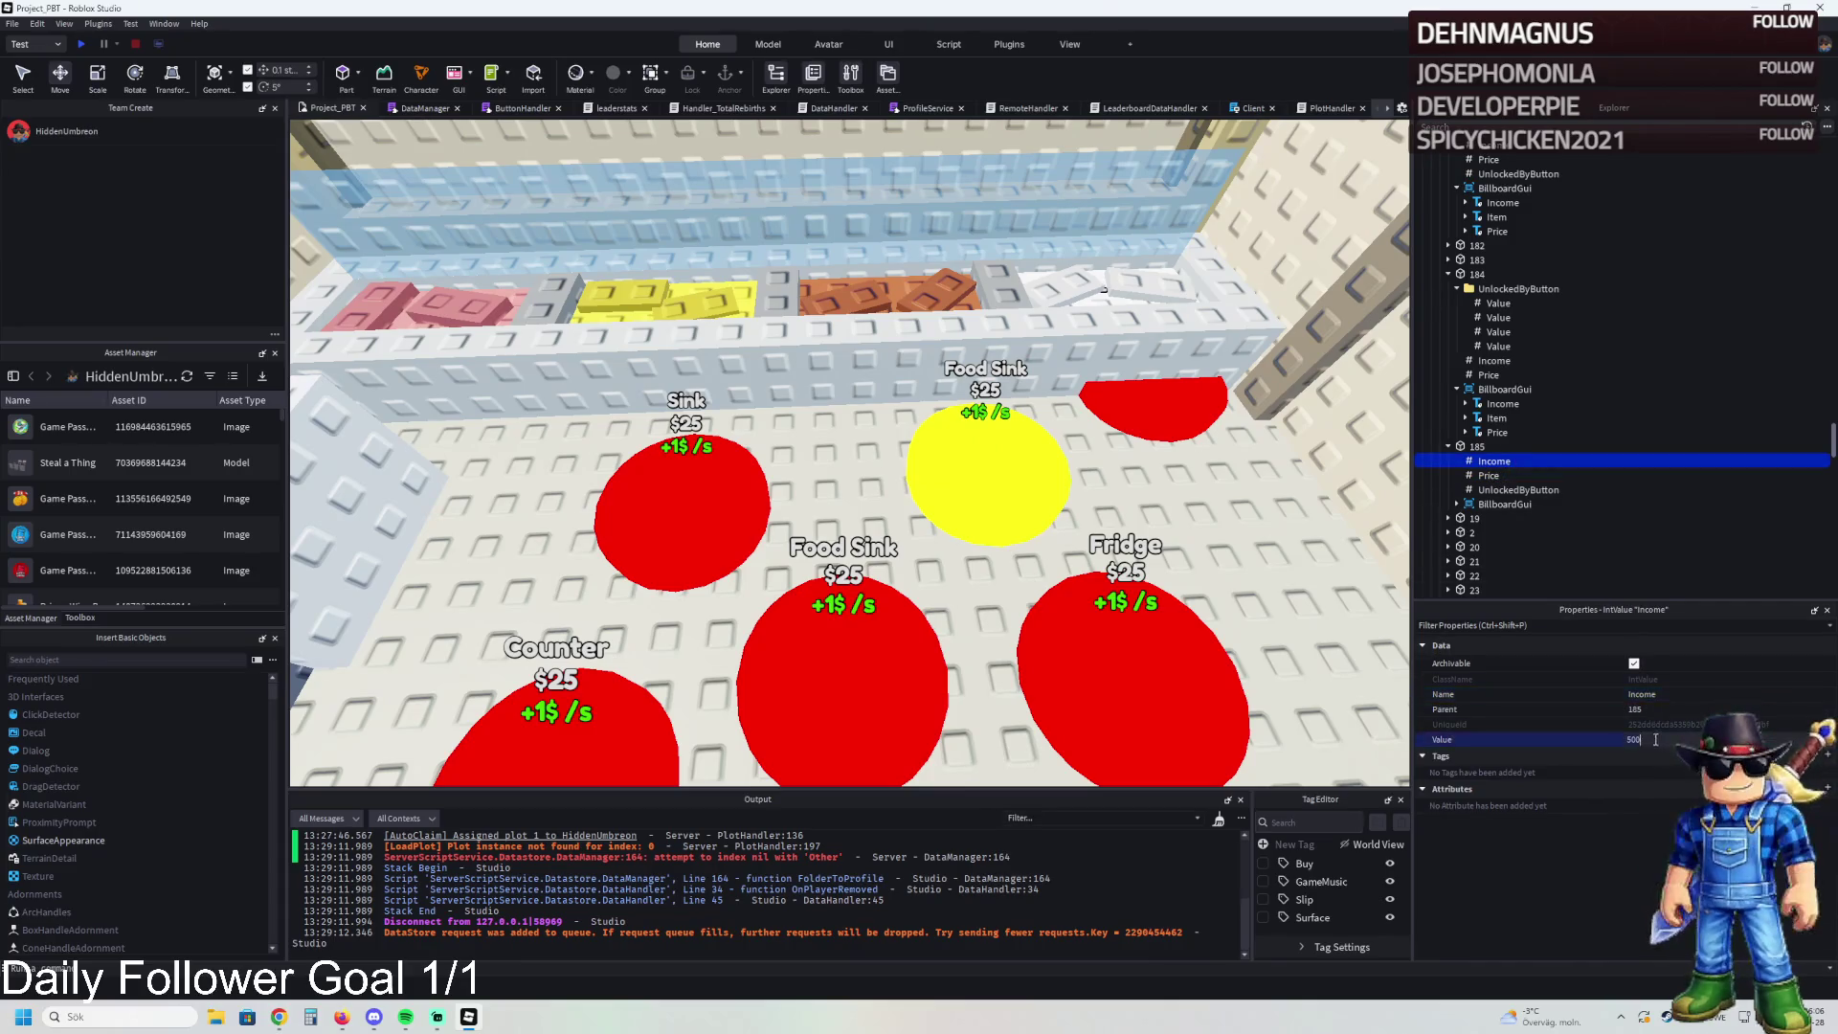
text(50)
key(Return)
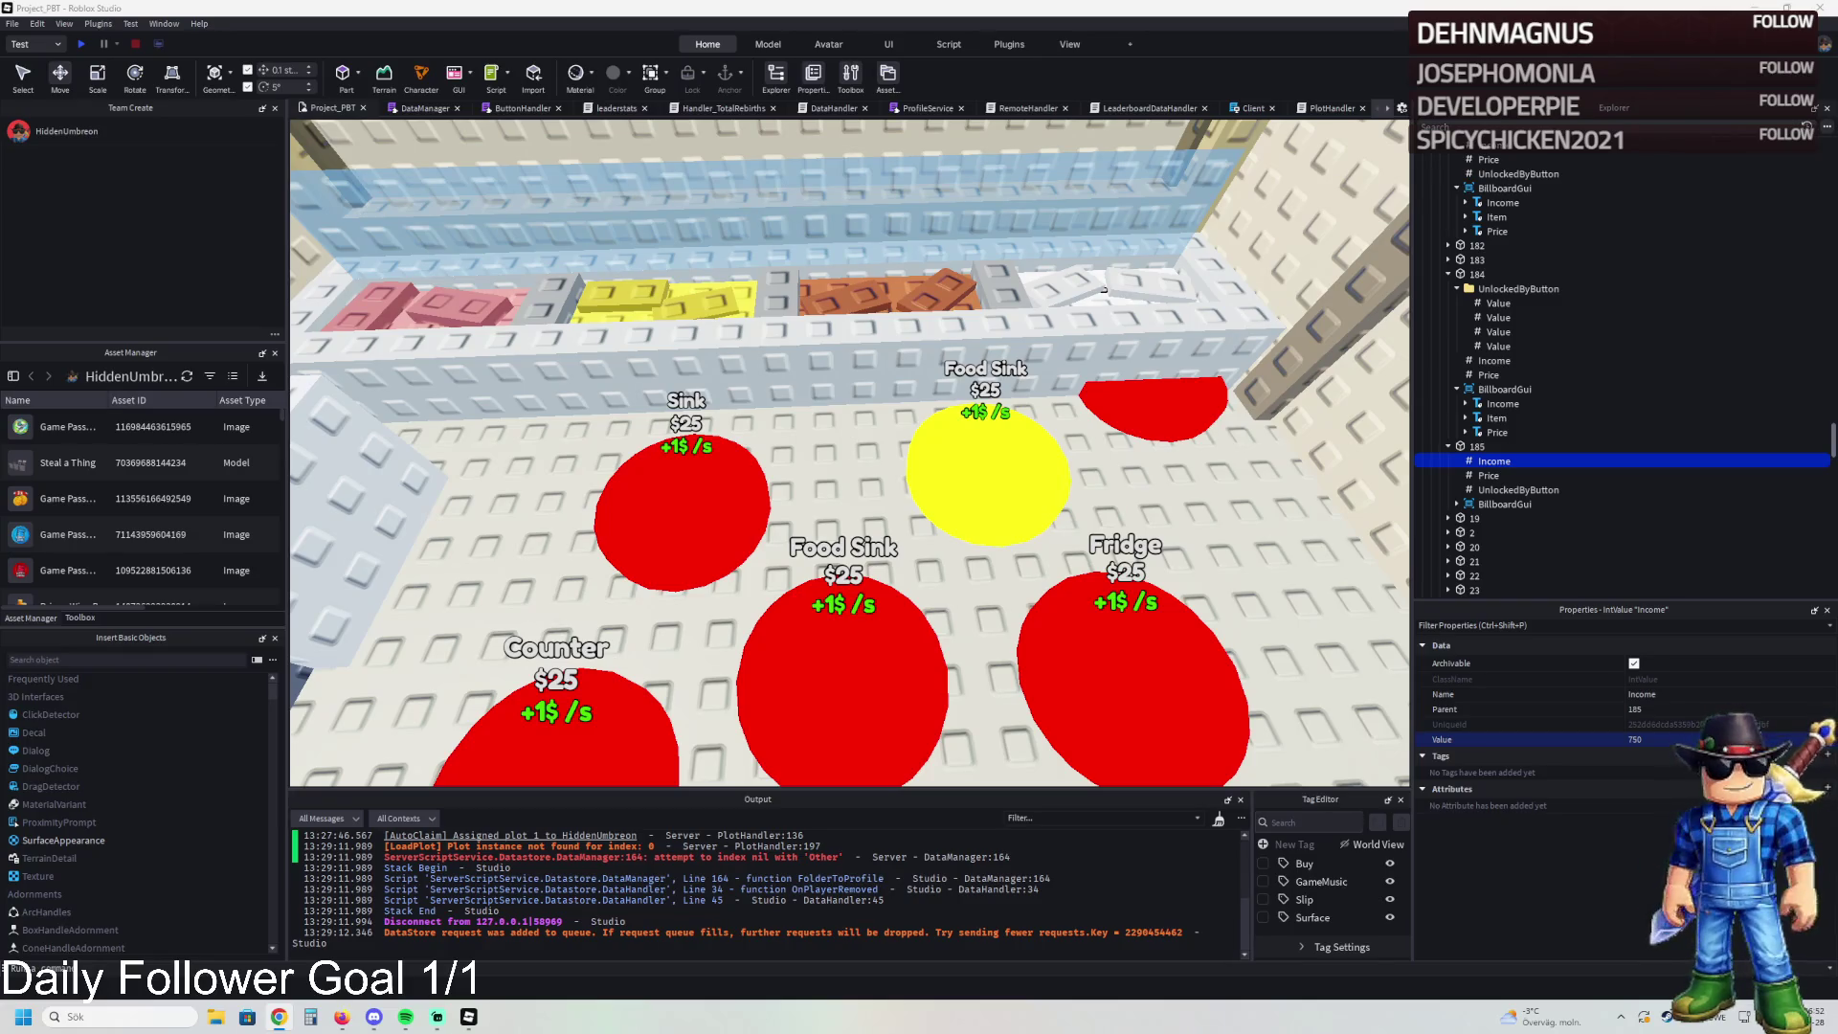
- Change the yellow pad's BillboardGui Item text from 'Food Sink' to 'Food'
key(e)
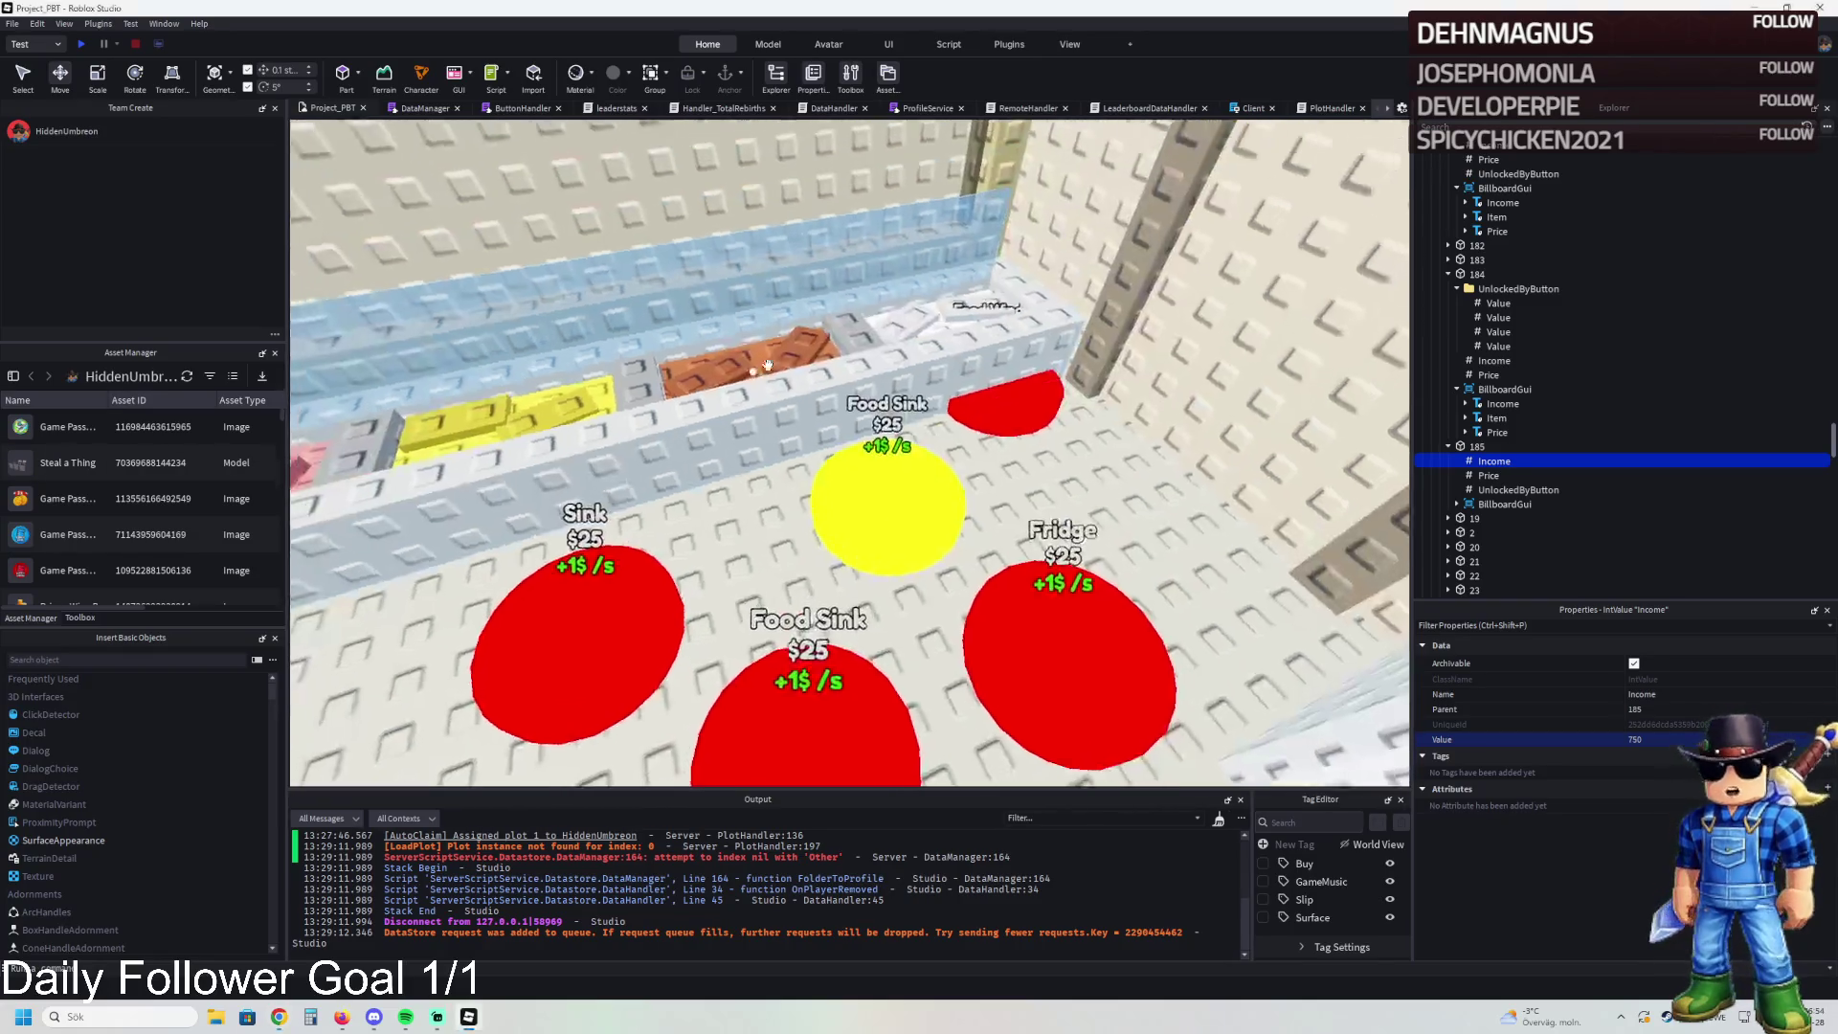
click(939, 595)
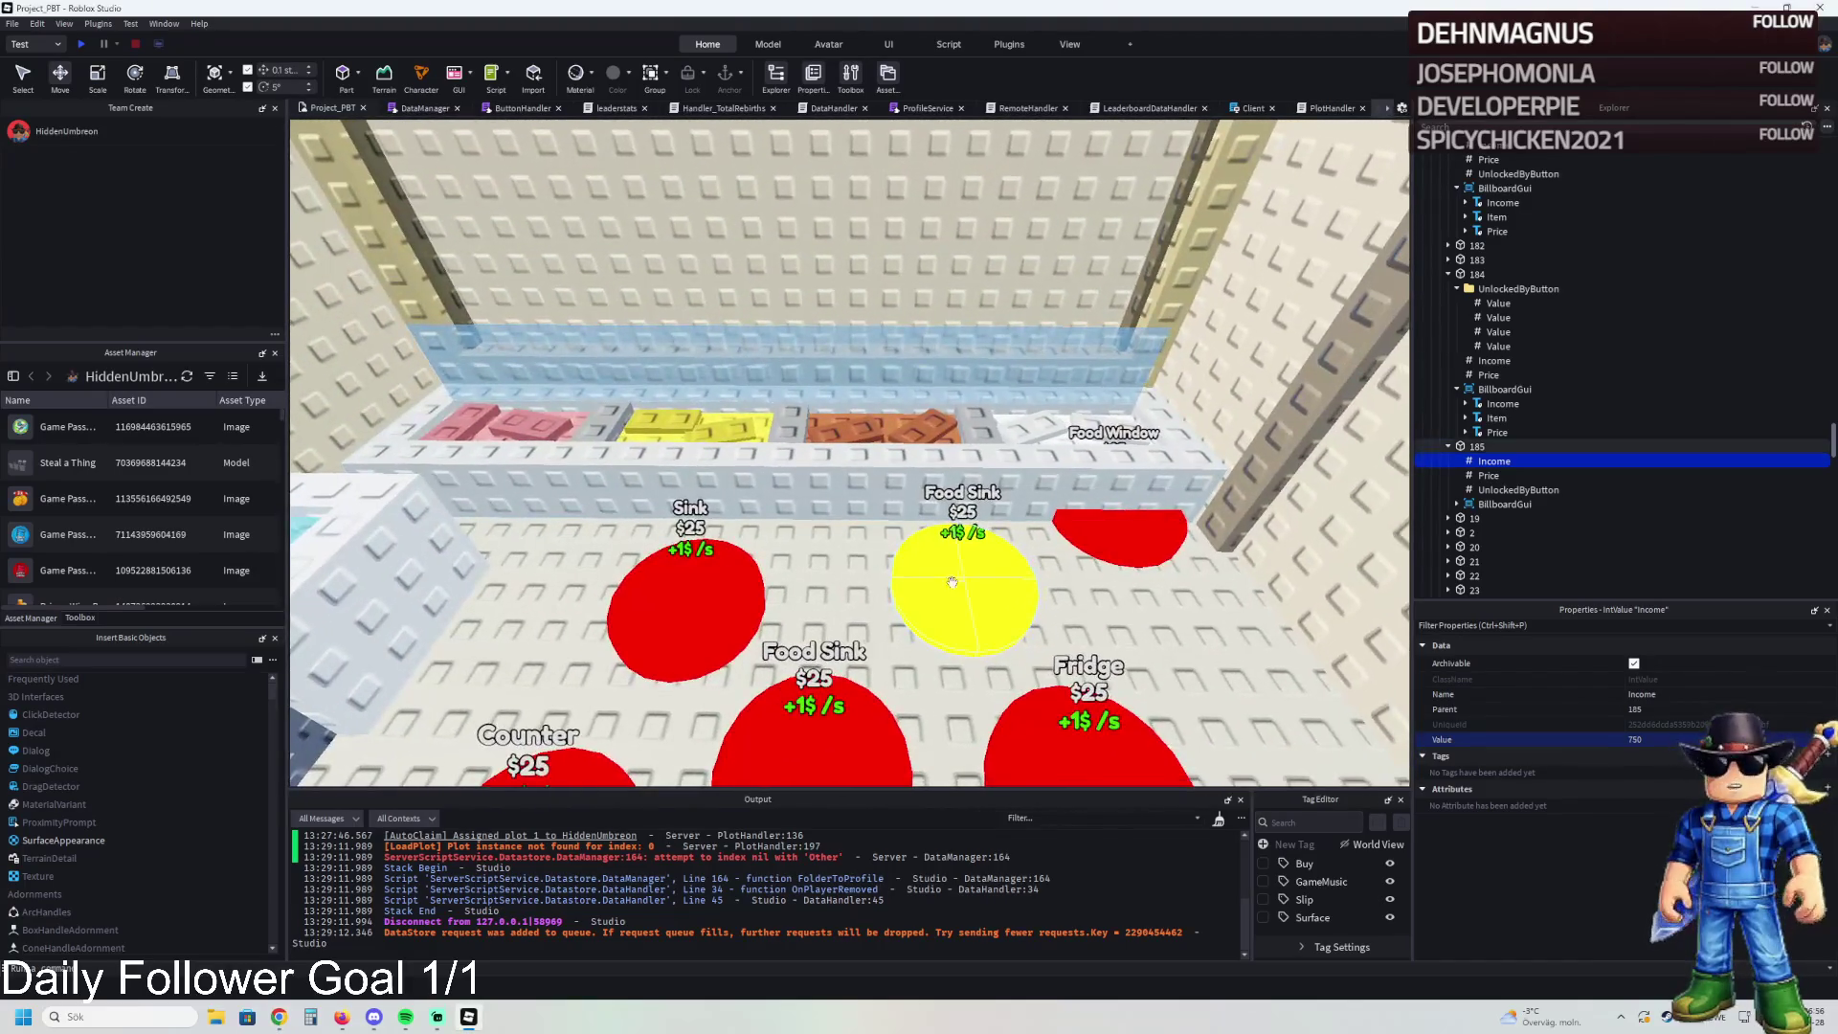
click(1490, 476)
click(1458, 505)
click(1497, 532)
scroll(1666, 781, down, 10)
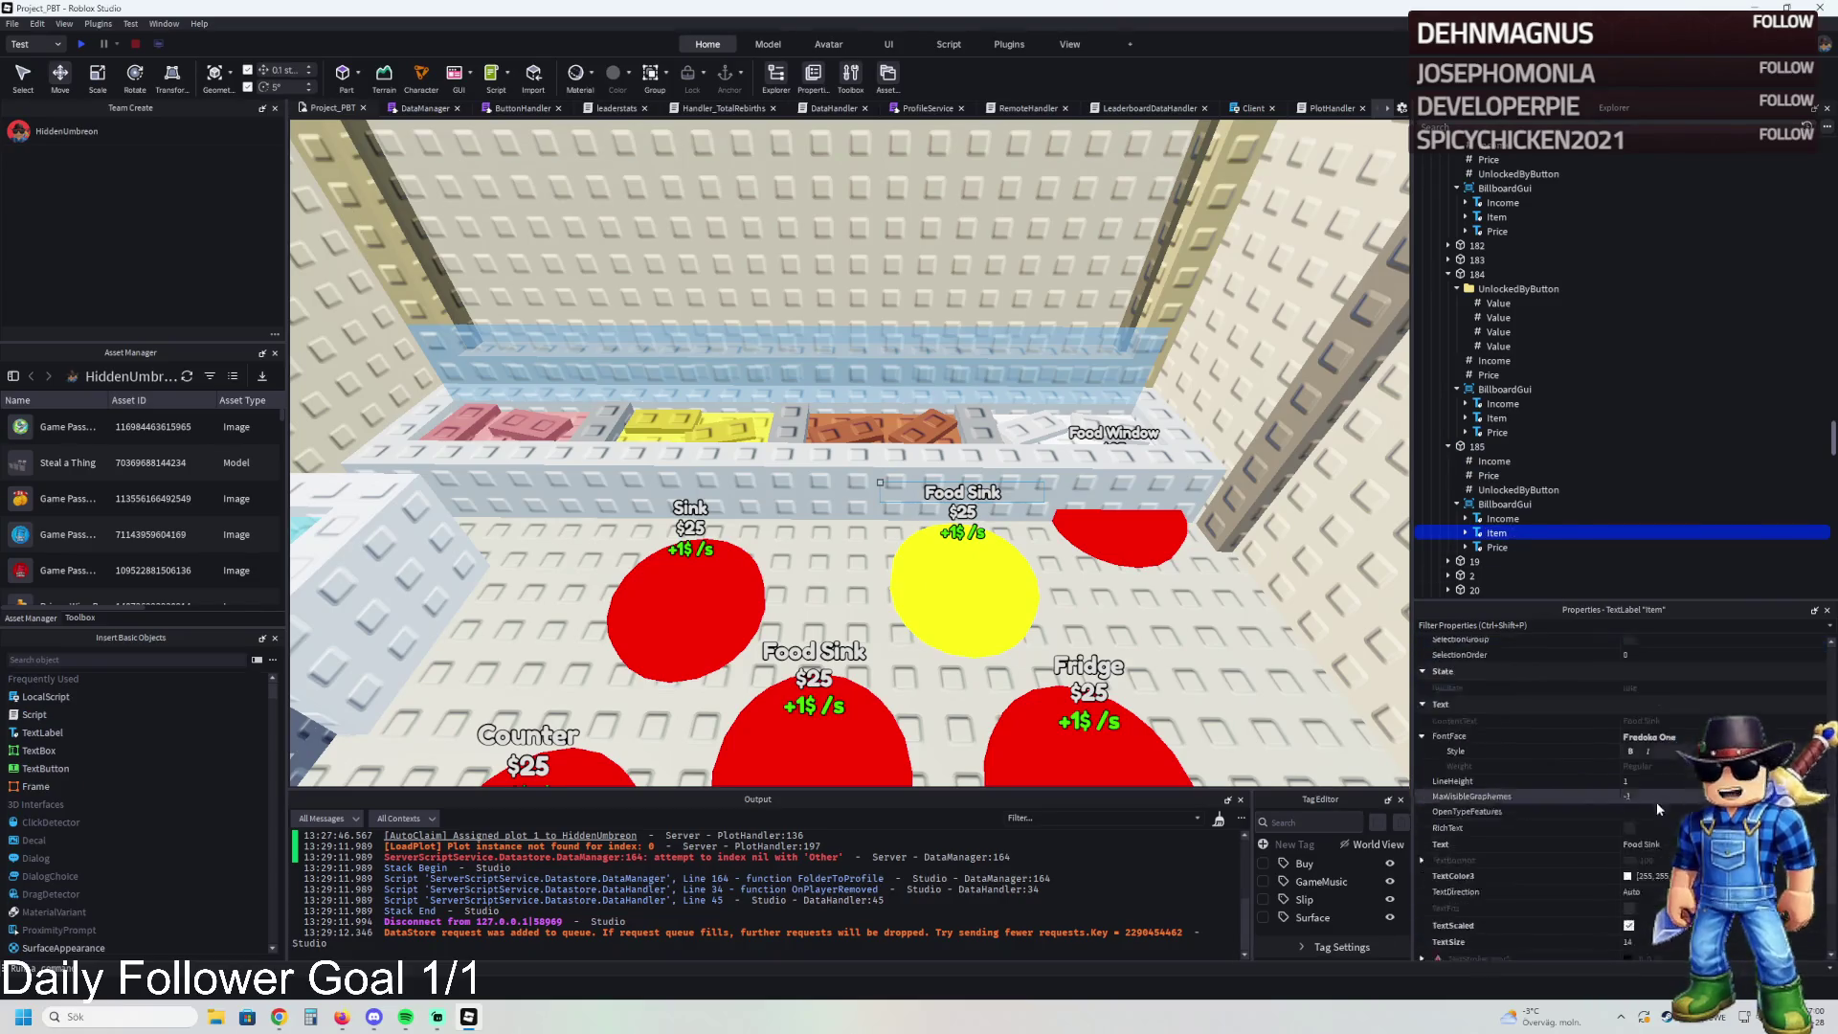
click(1669, 843)
text(Food)
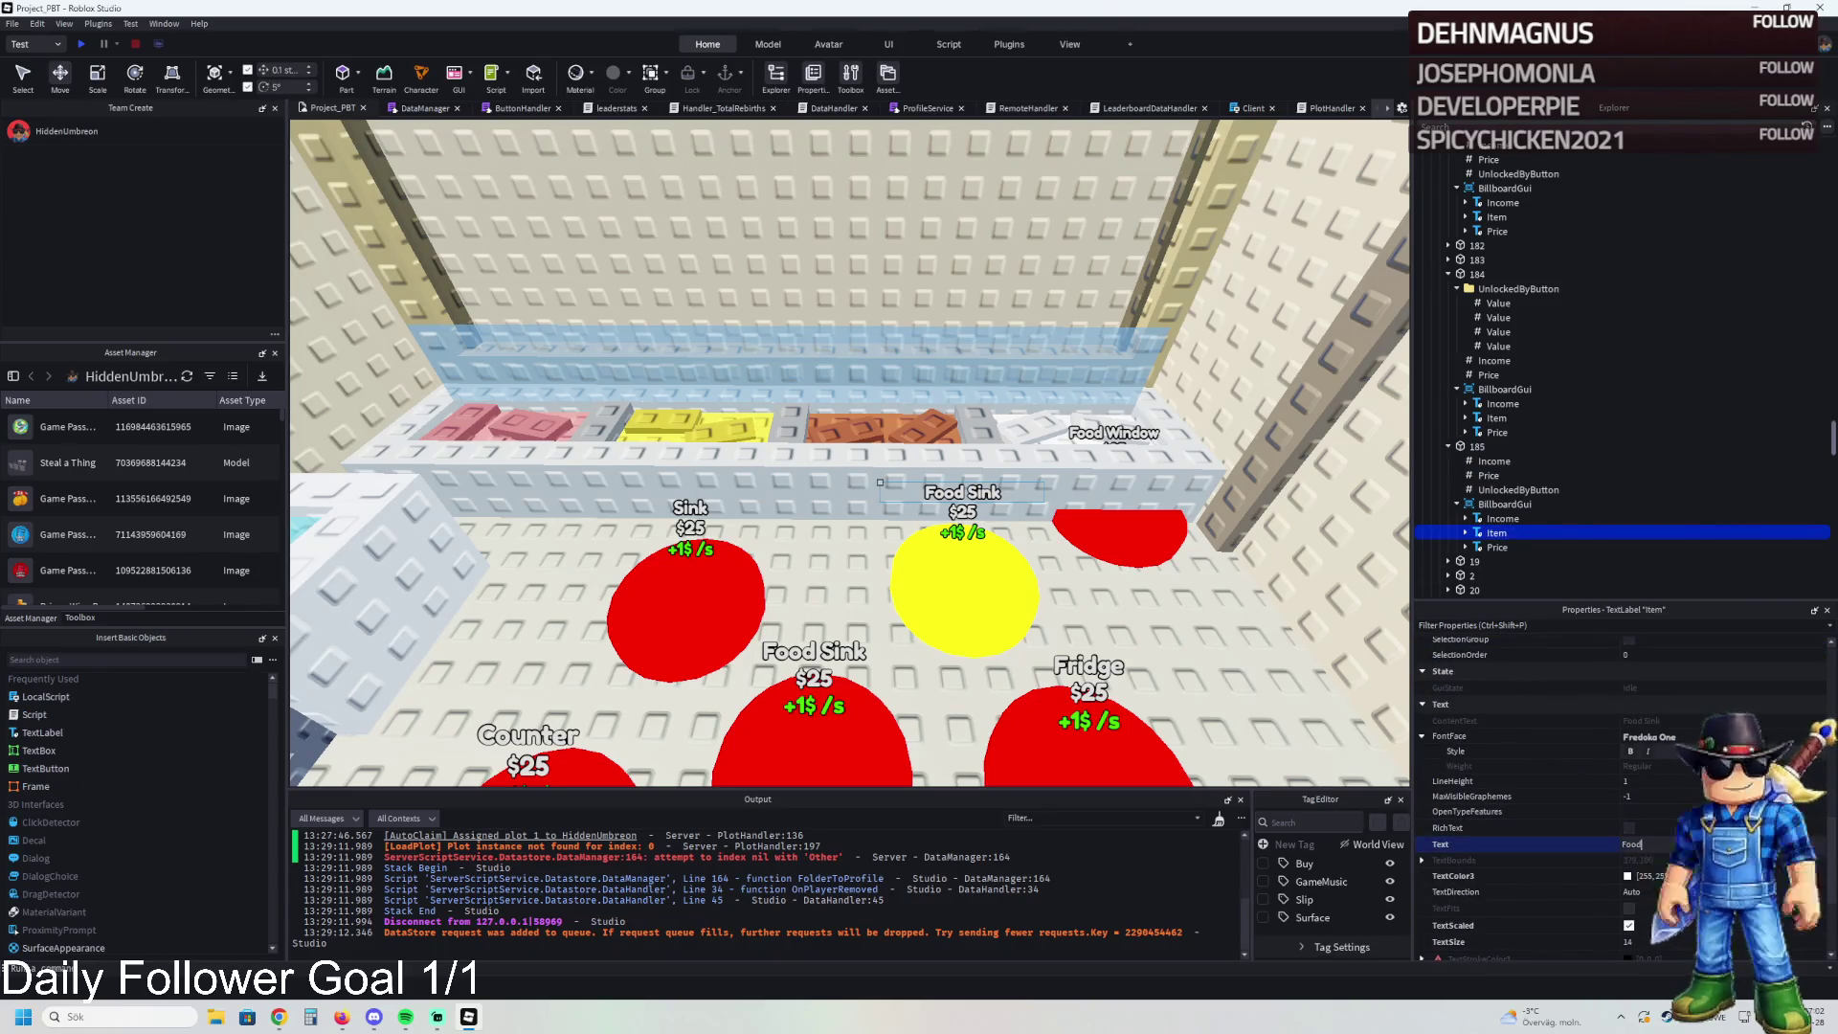
key(Return)
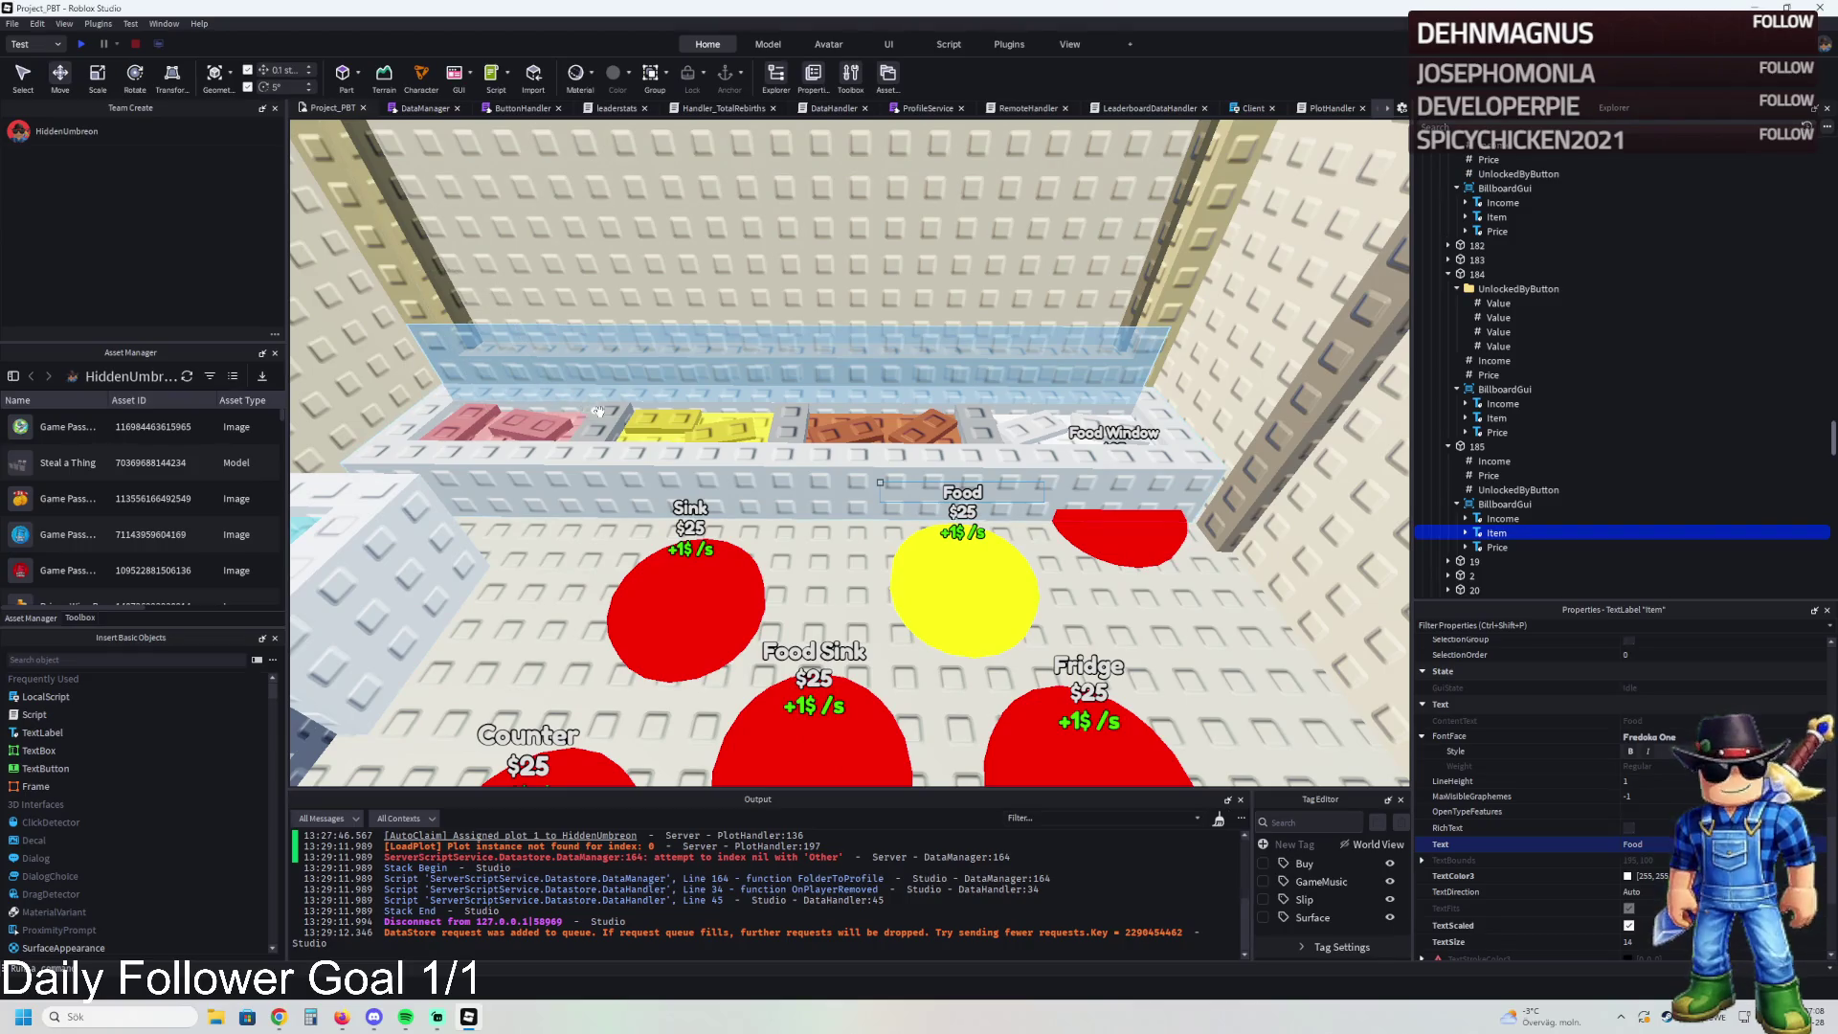
- Duplicate the yellow Food pad
key(a)
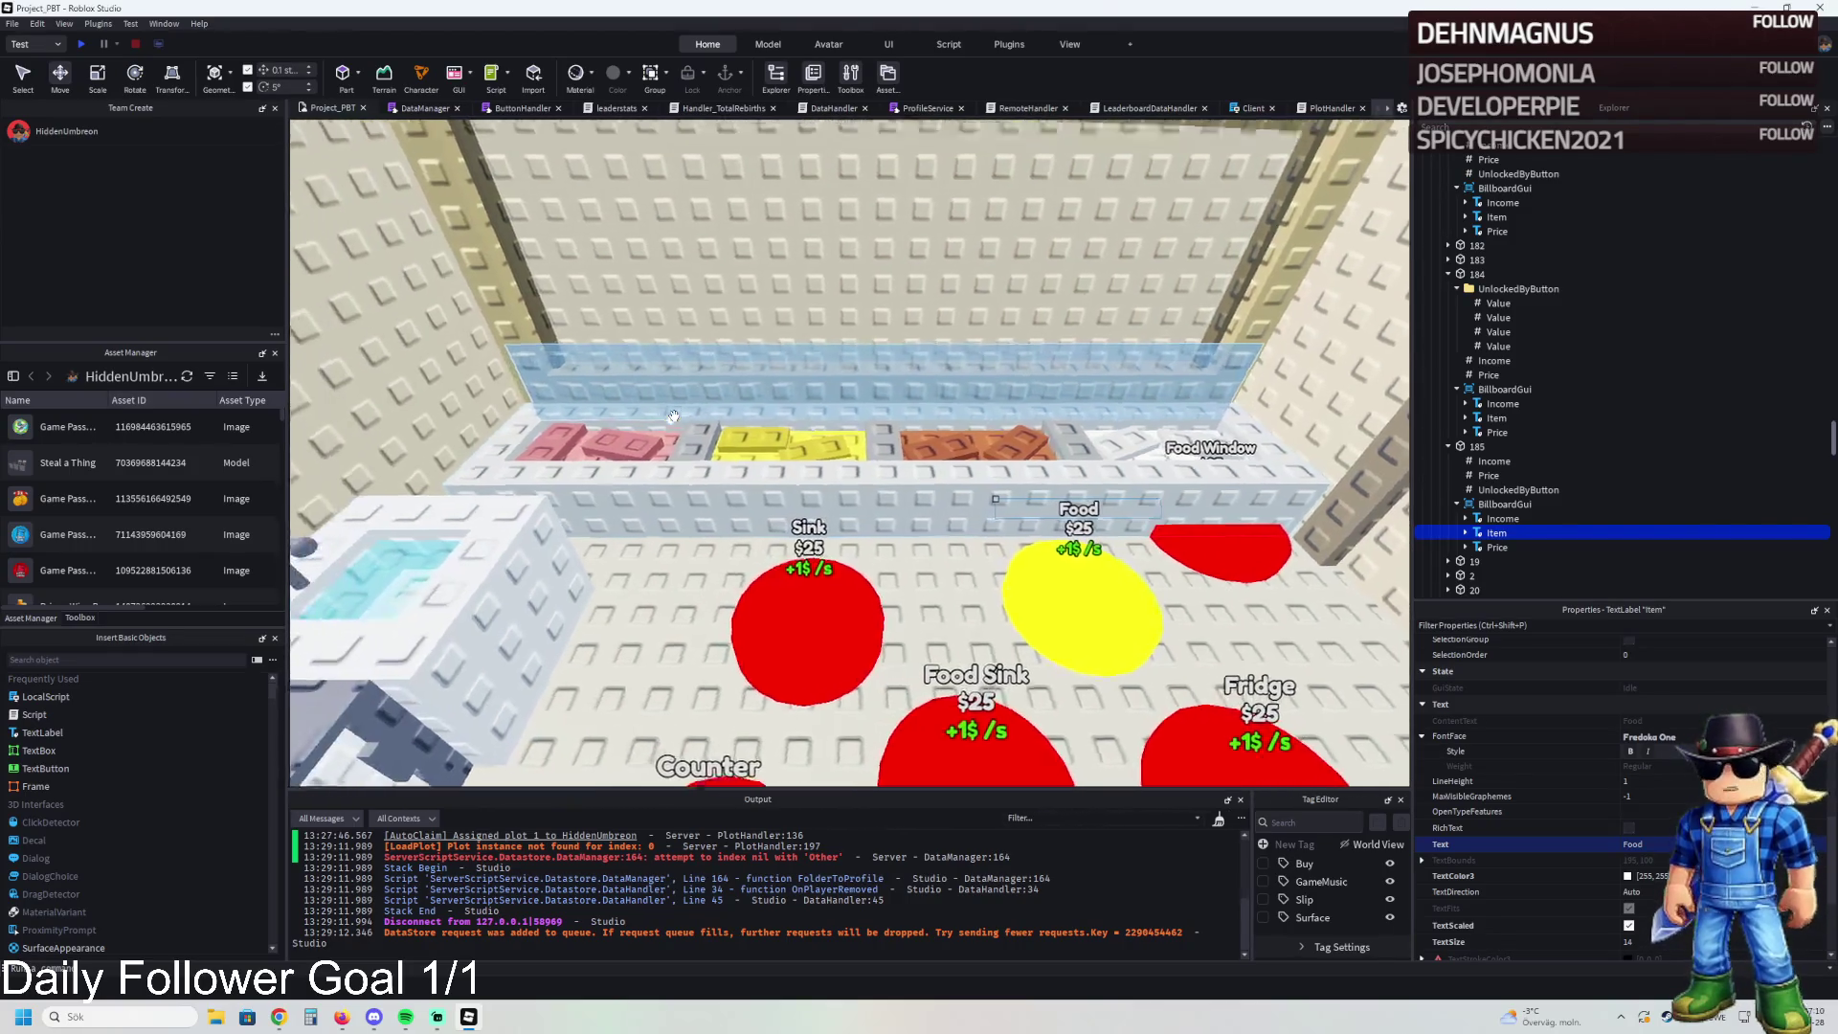
key(d)
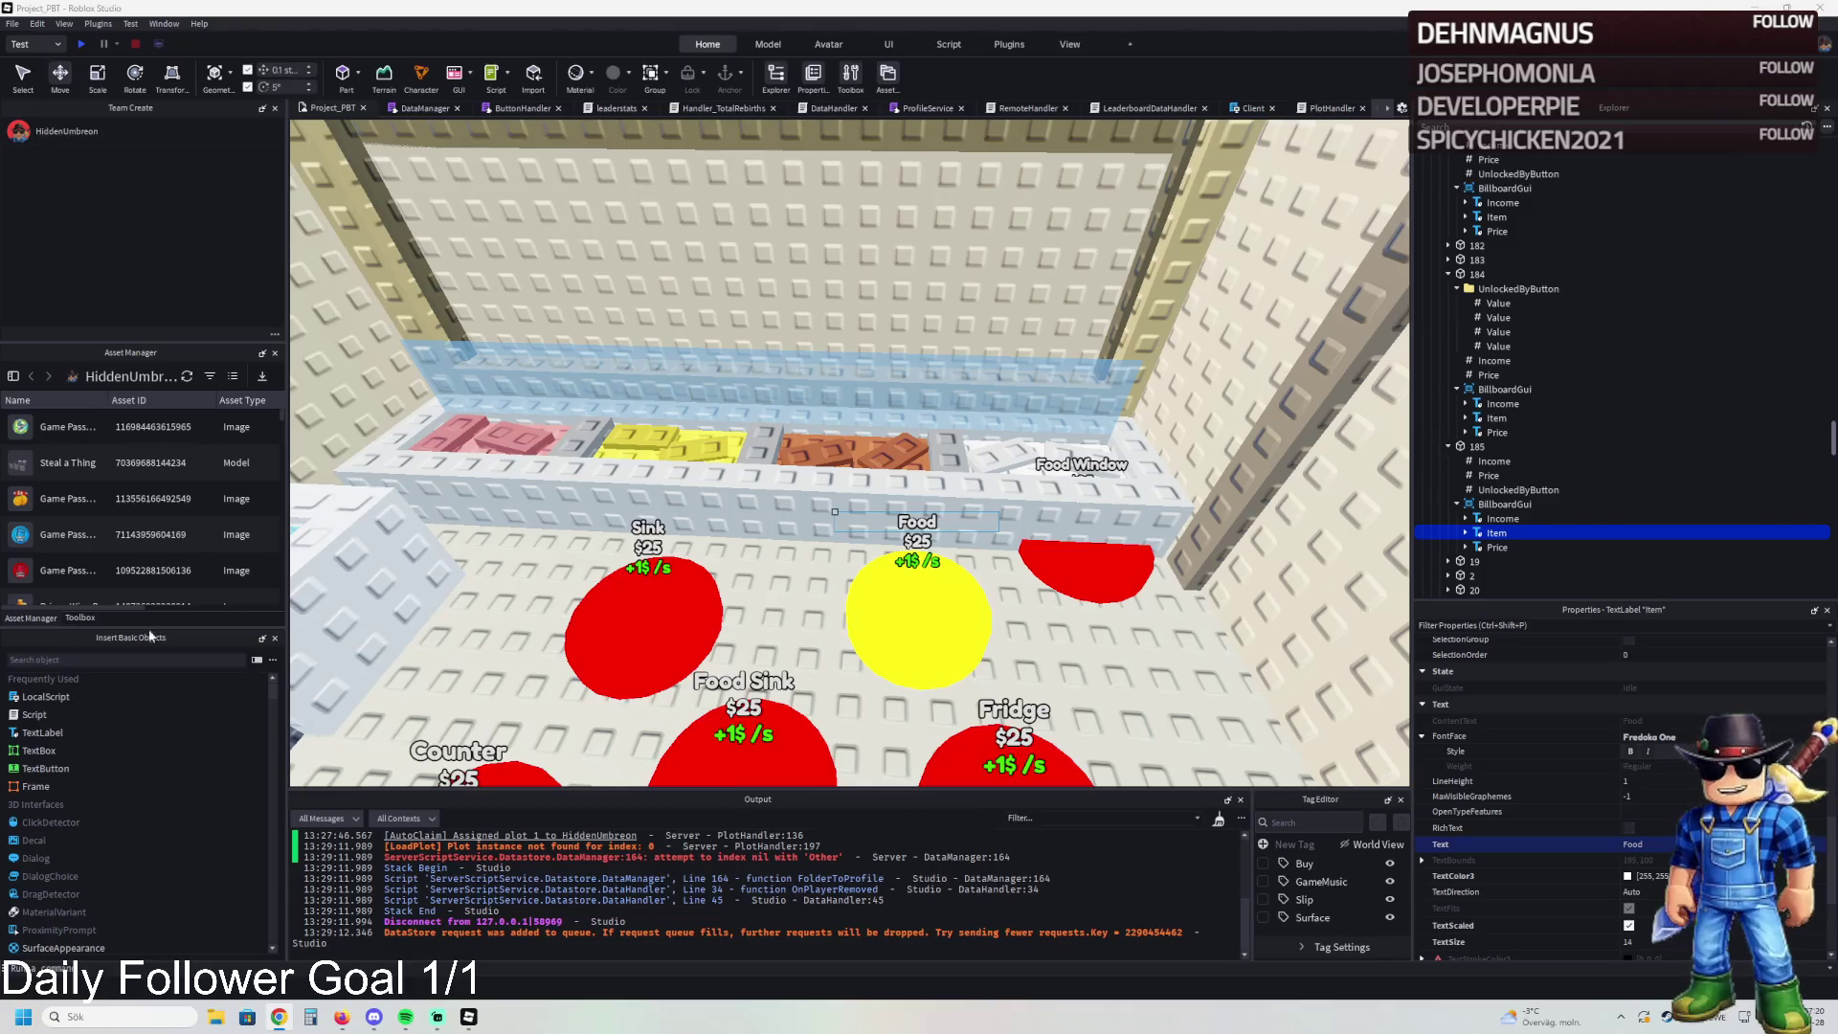
key(w)
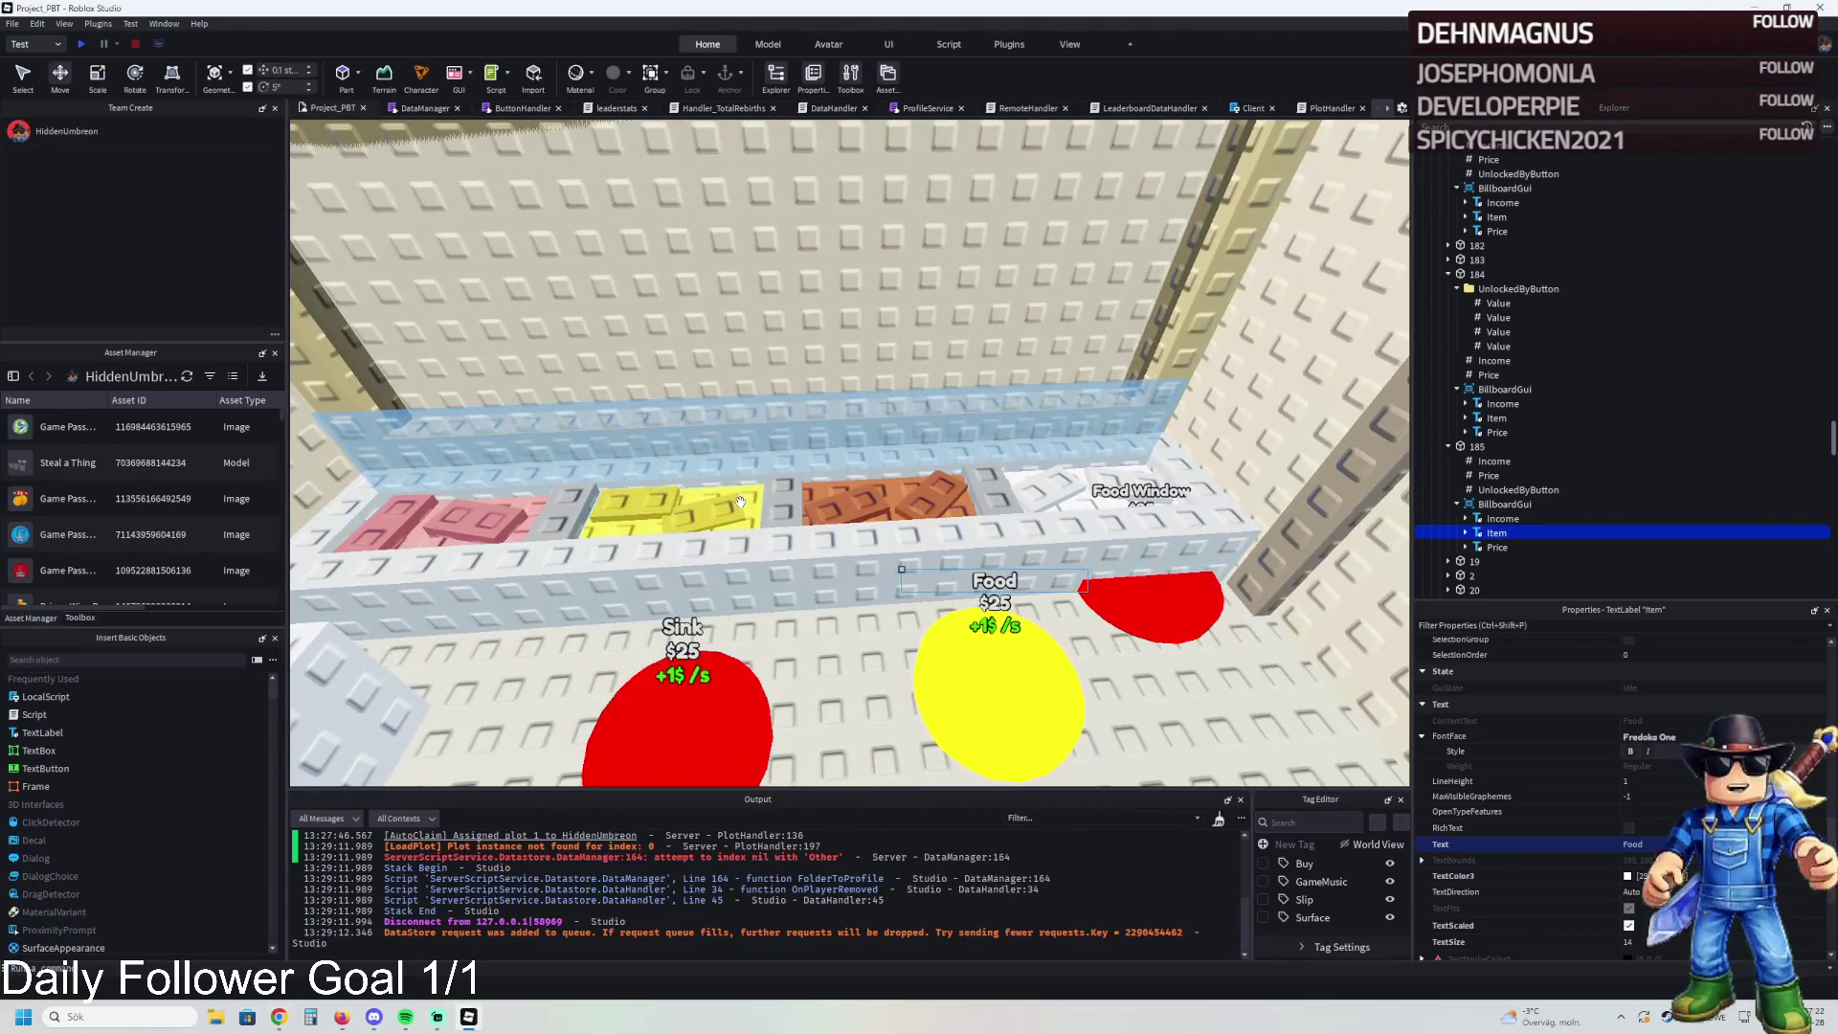
key(w)
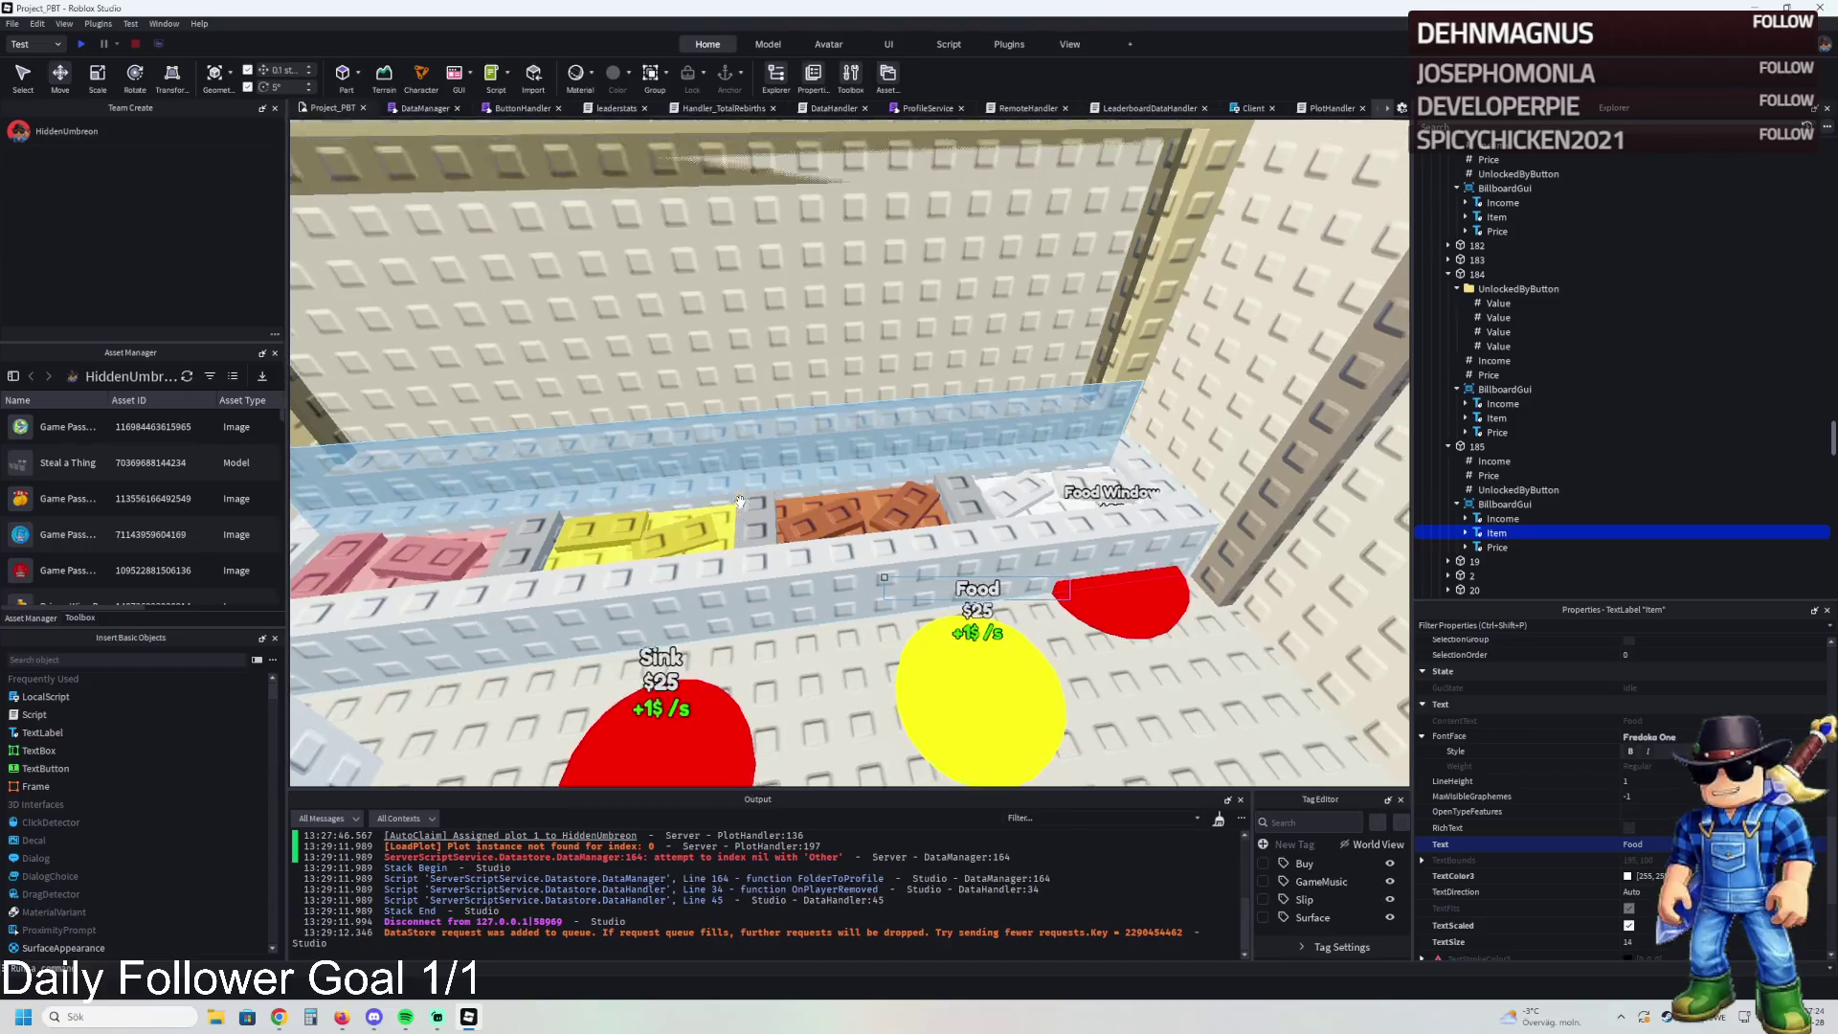
key(s)
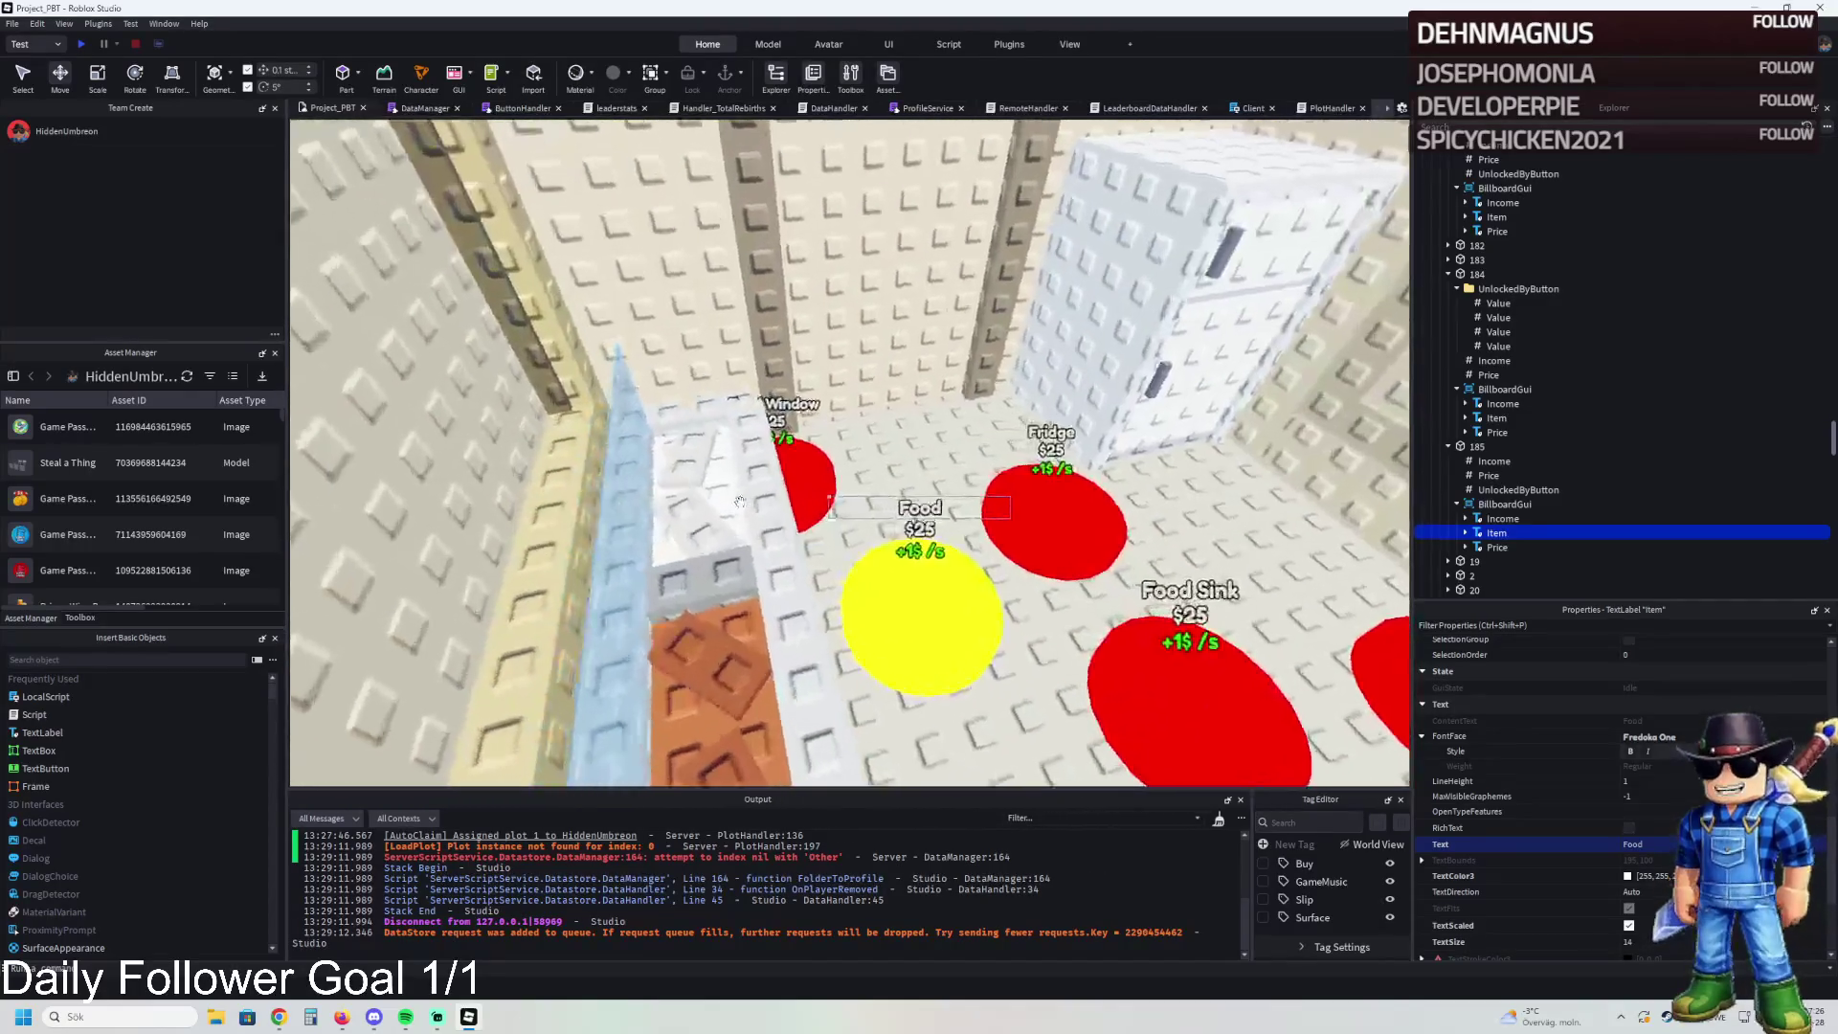
key(s)
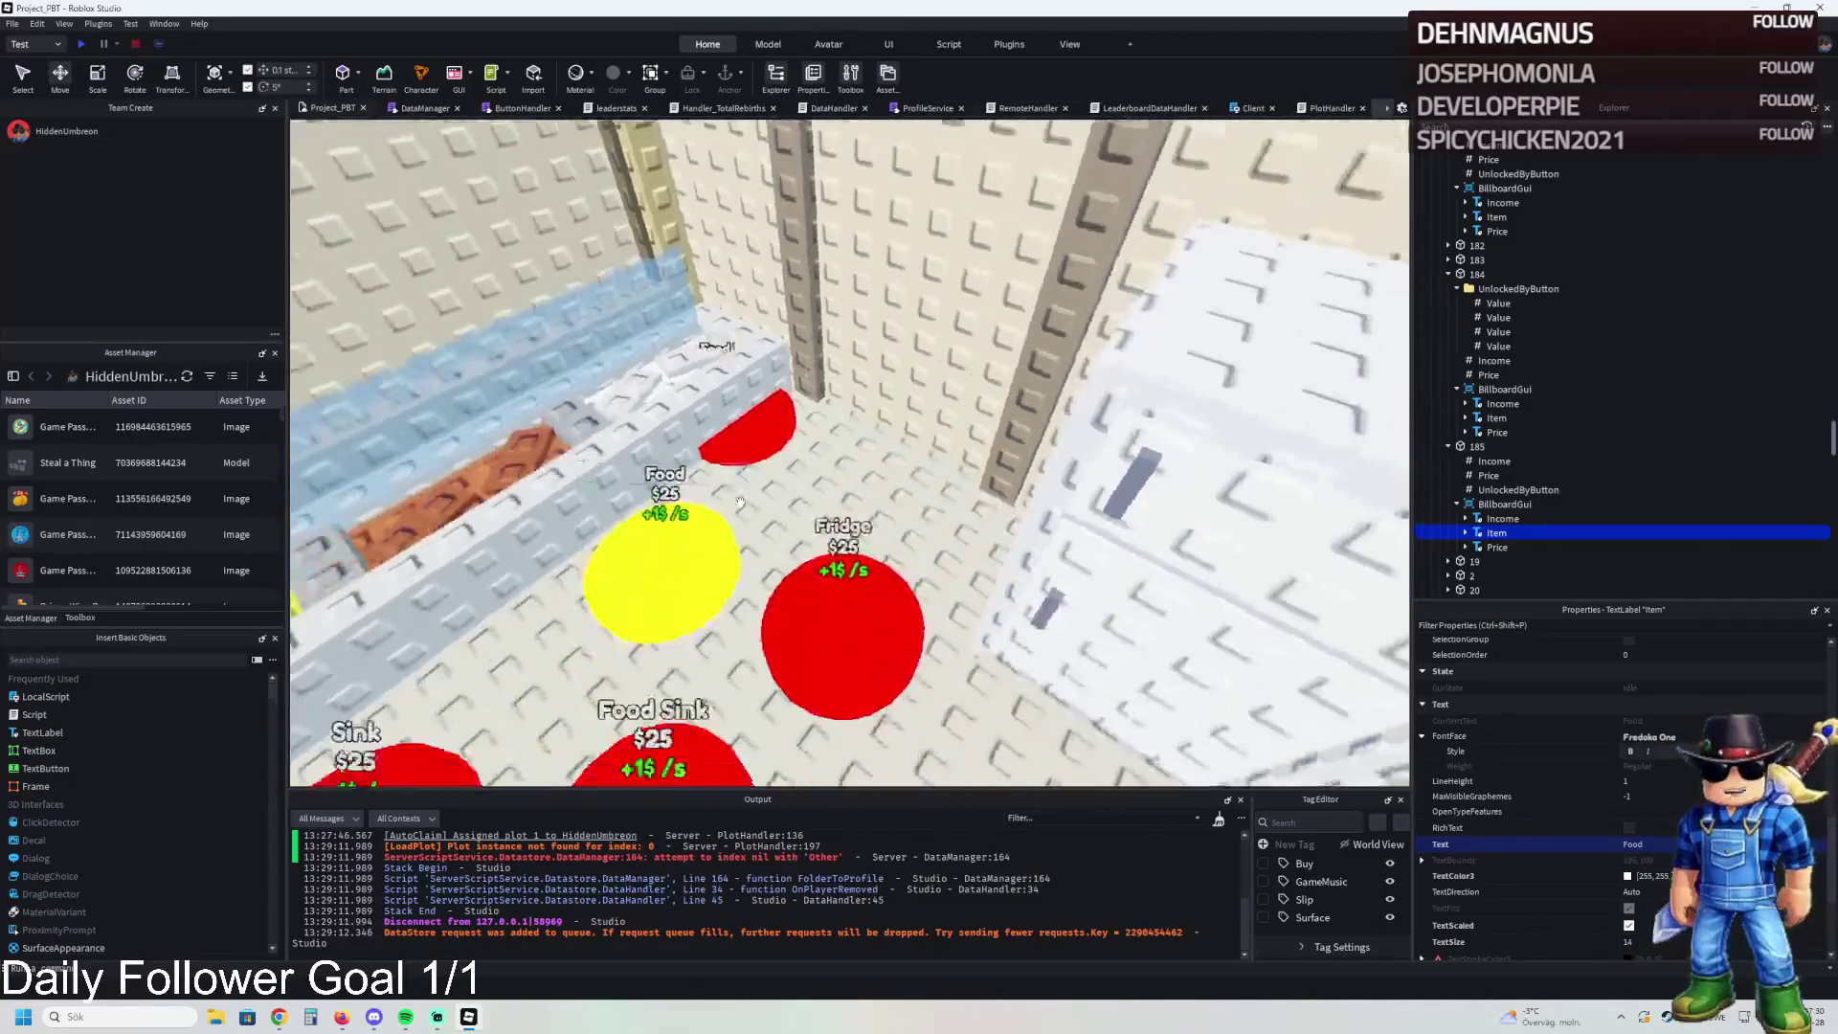
click(704, 529)
key(ctrl+d)
key(F2)
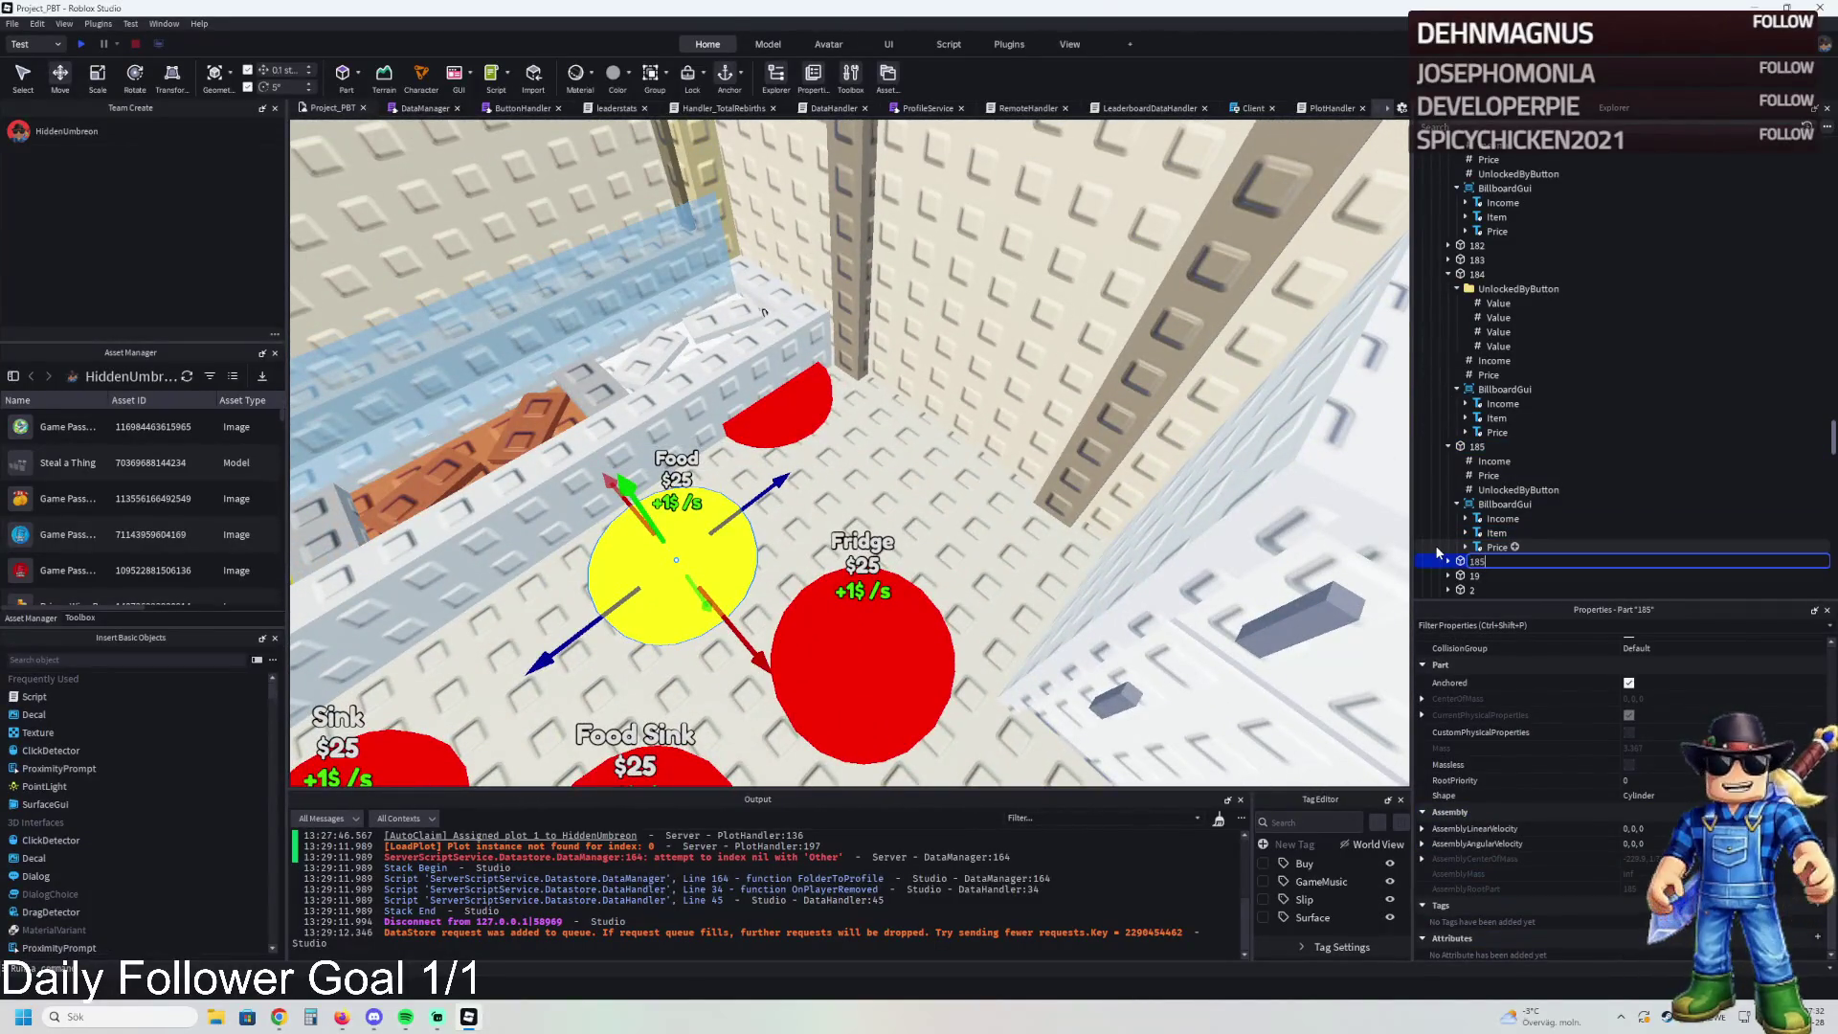
- Set the Item label text of copied pad 186 to 'Roof Lamps'
click(1447, 561)
scroll(1451, 537, down, 2)
click(1491, 525)
click(1494, 505)
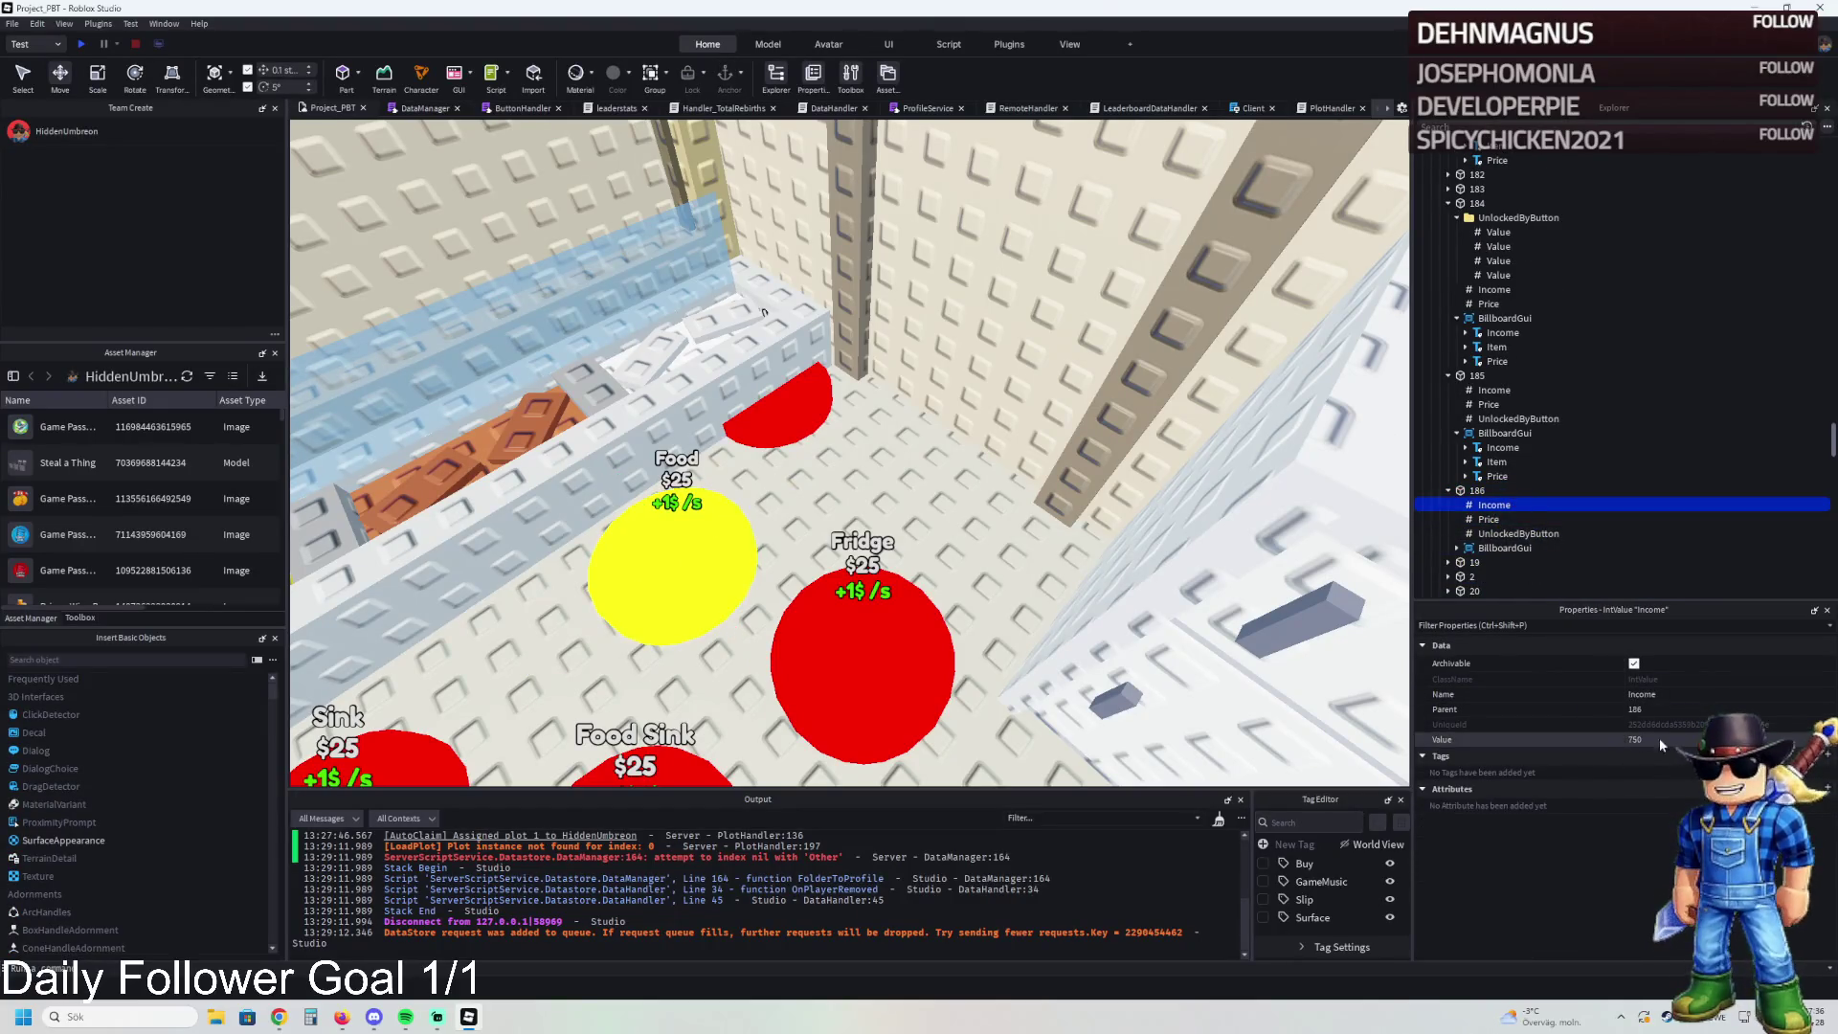
click(1489, 549)
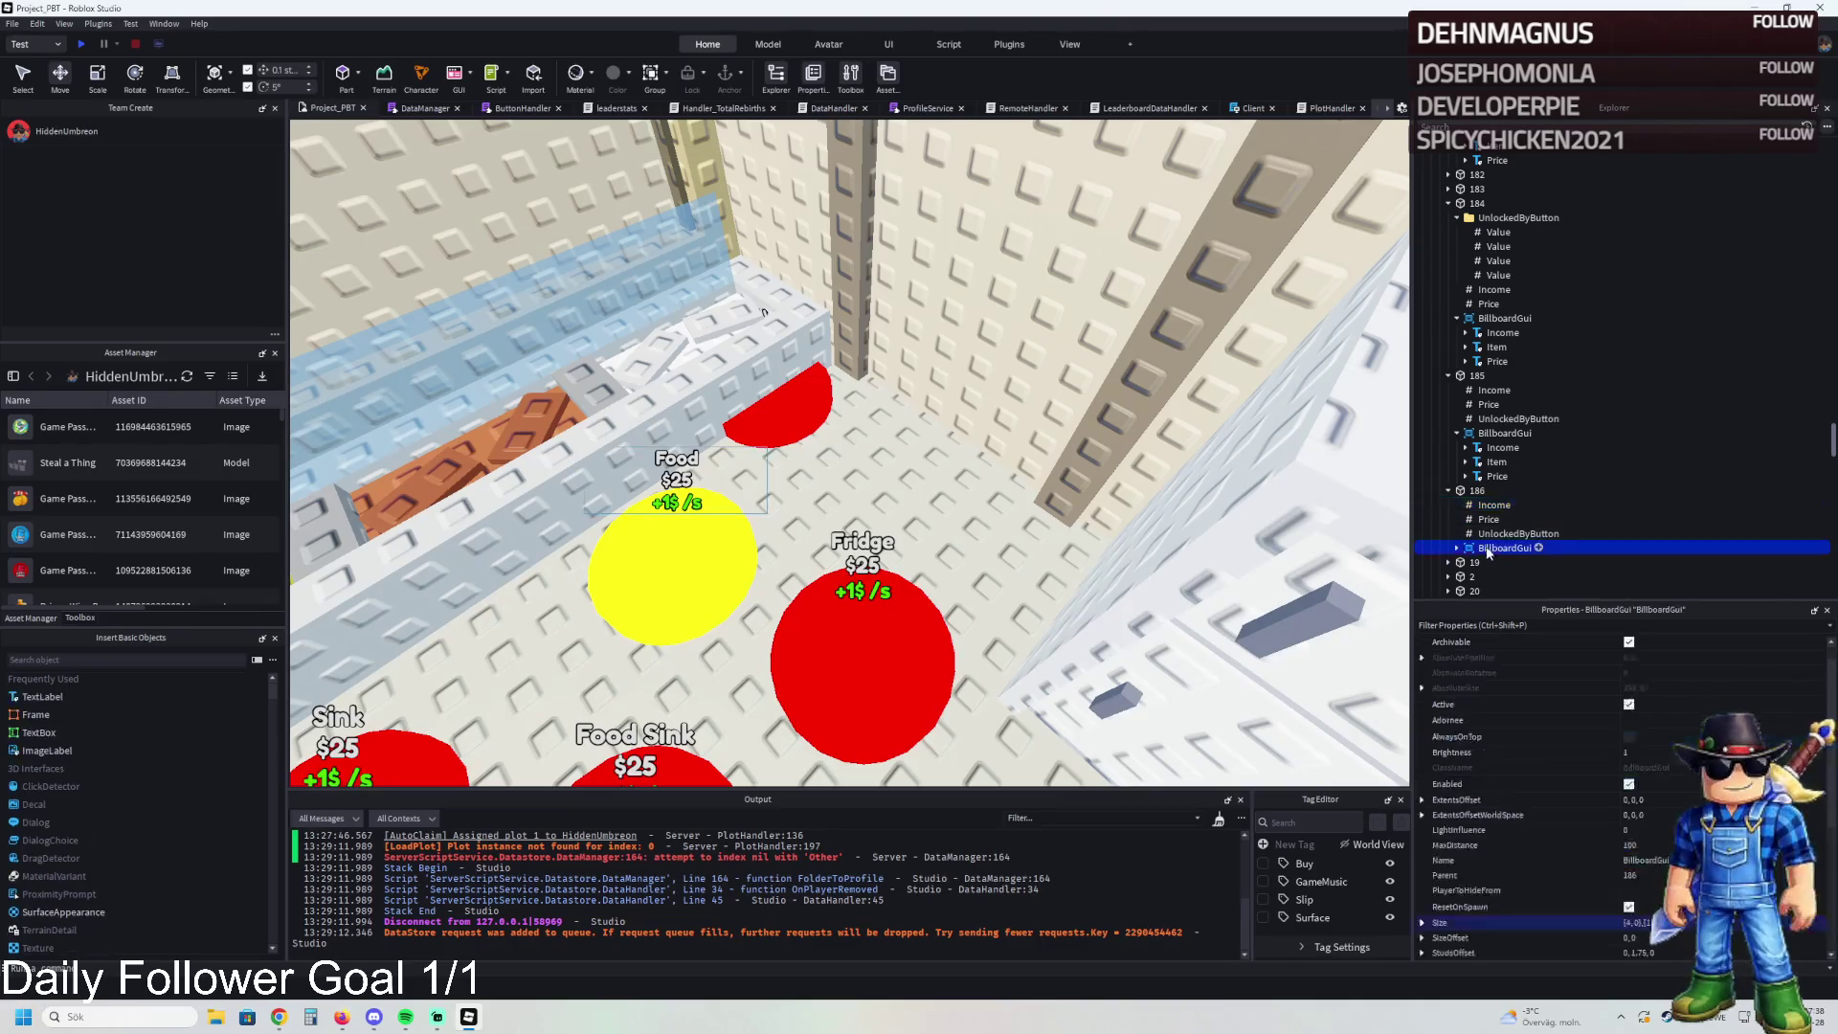
click(1496, 576)
scroll(1666, 747, down, 10)
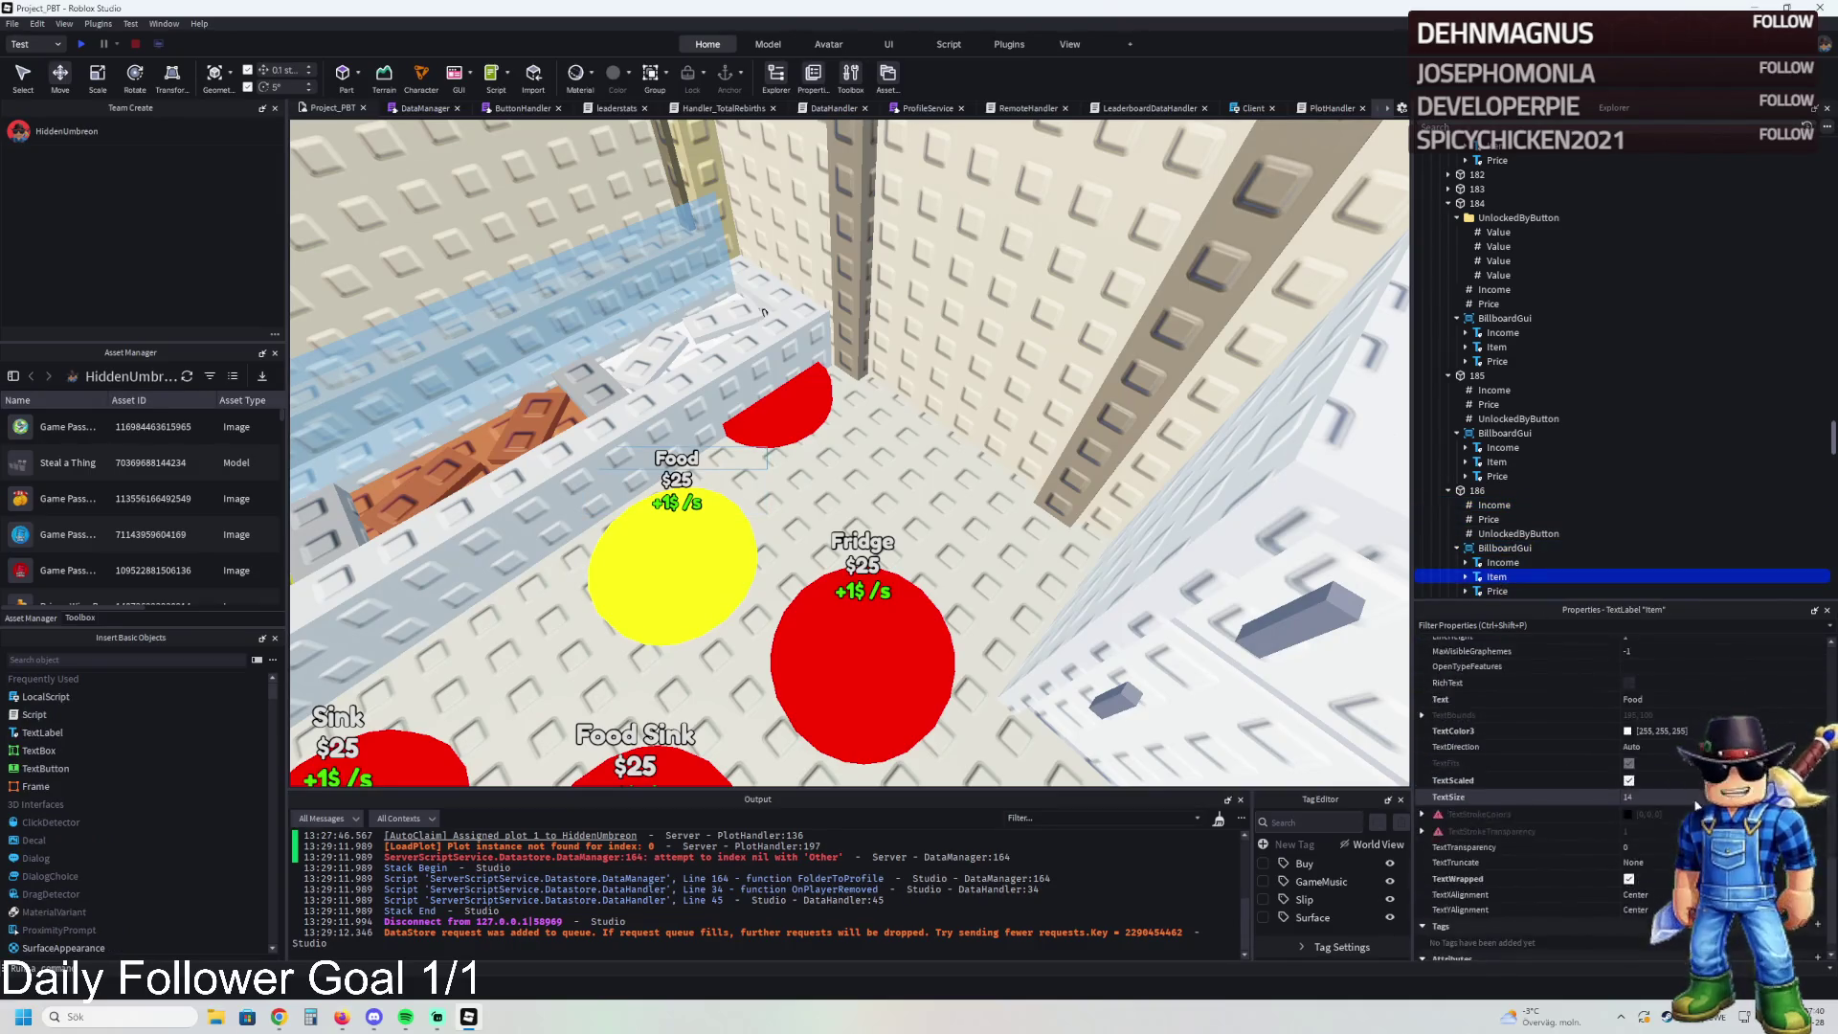
click(1646, 699)
key(f)
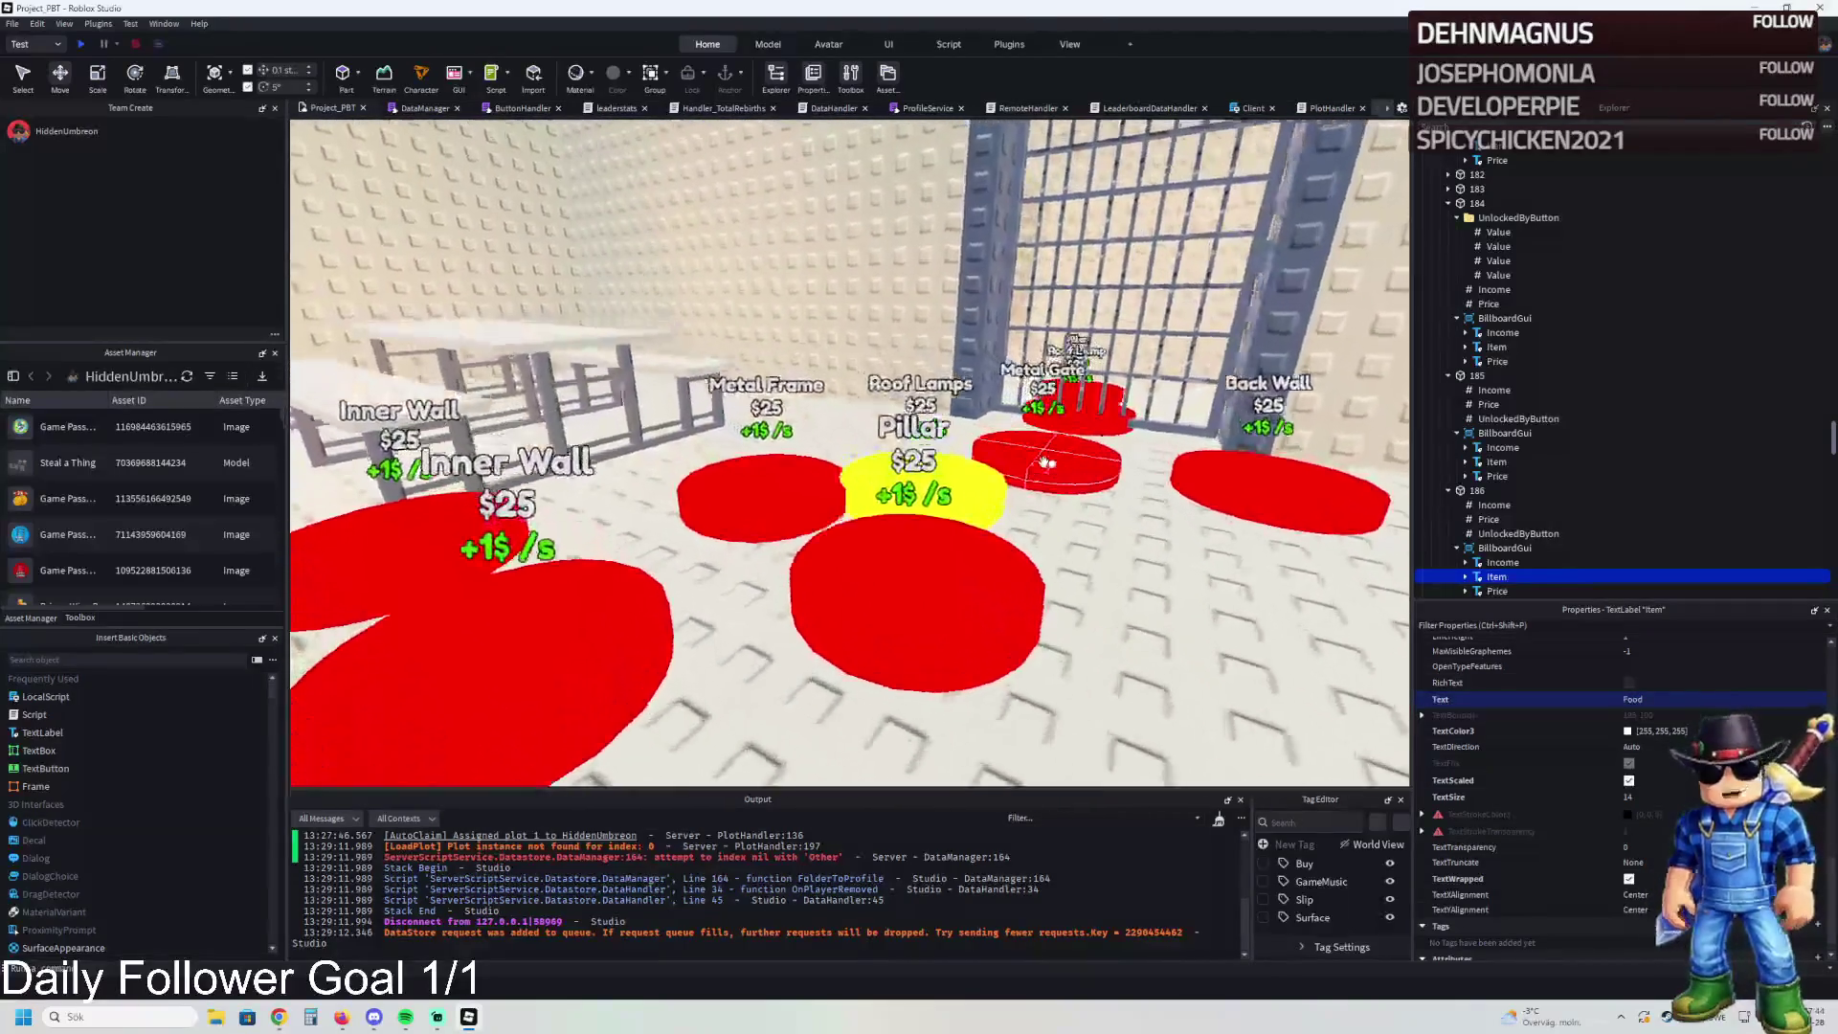
click(1704, 700)
text(Lamps)
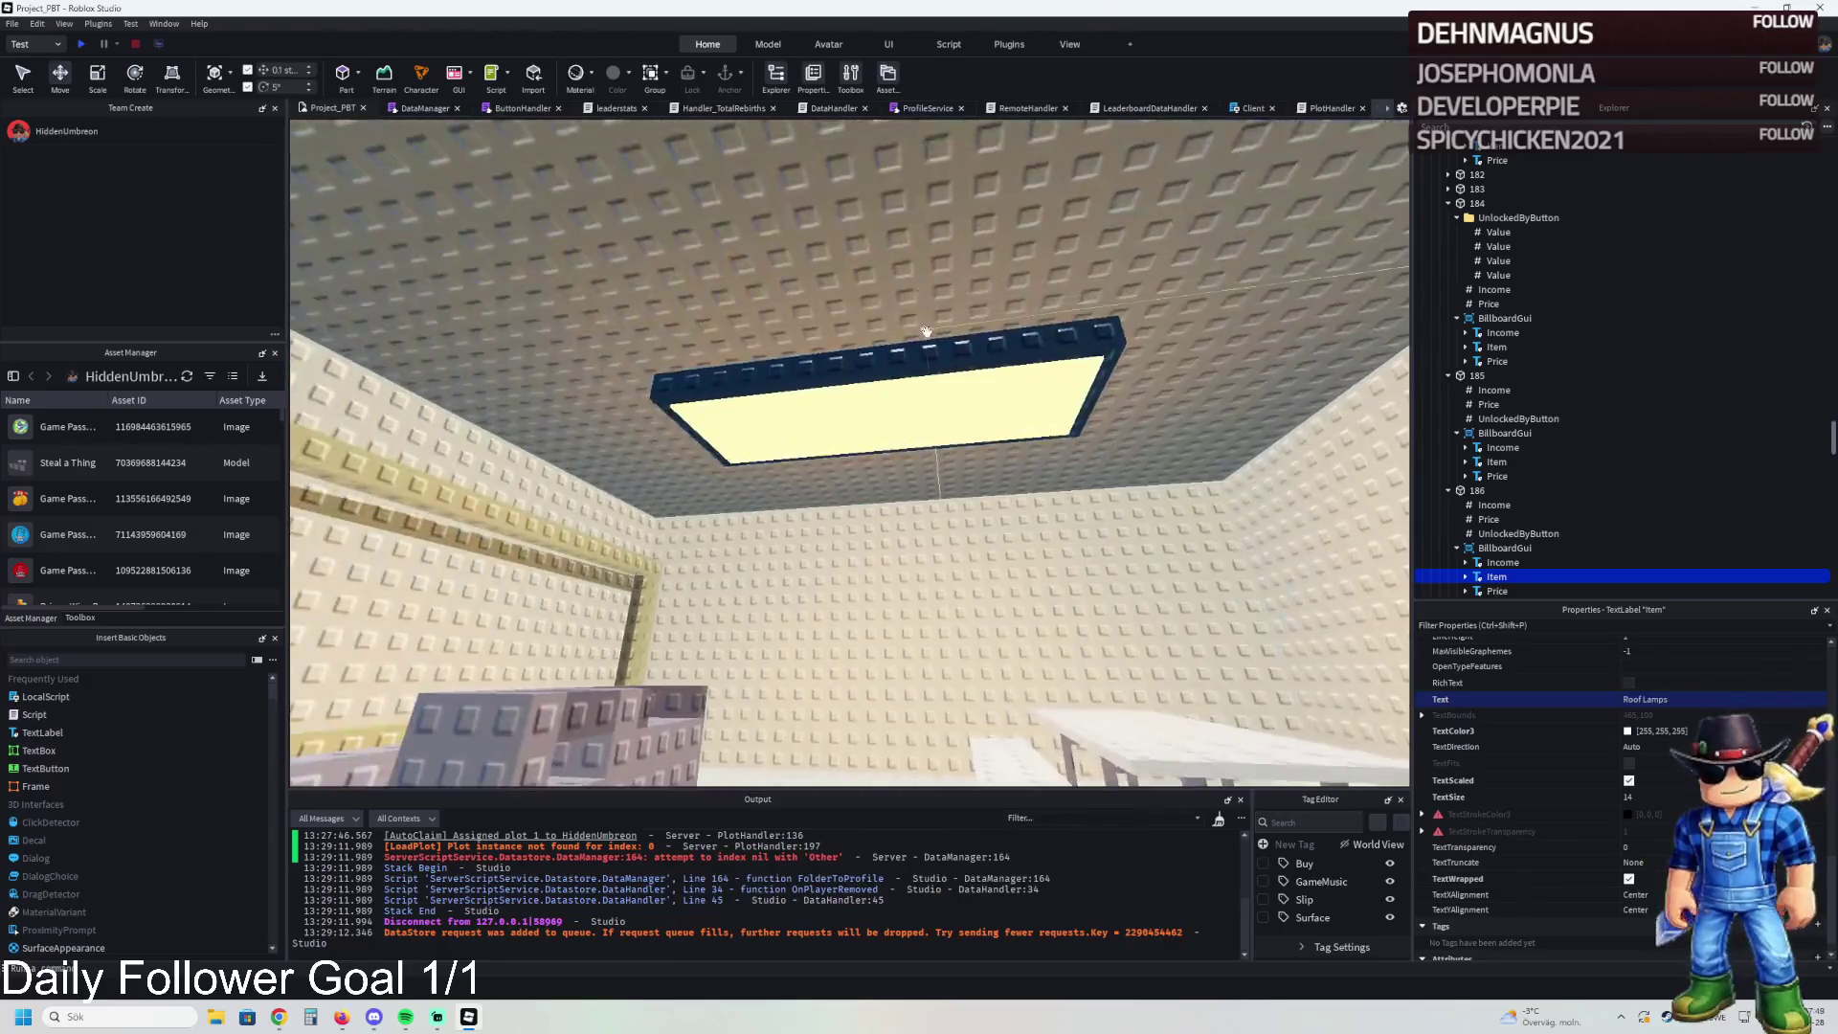
click(890, 403)
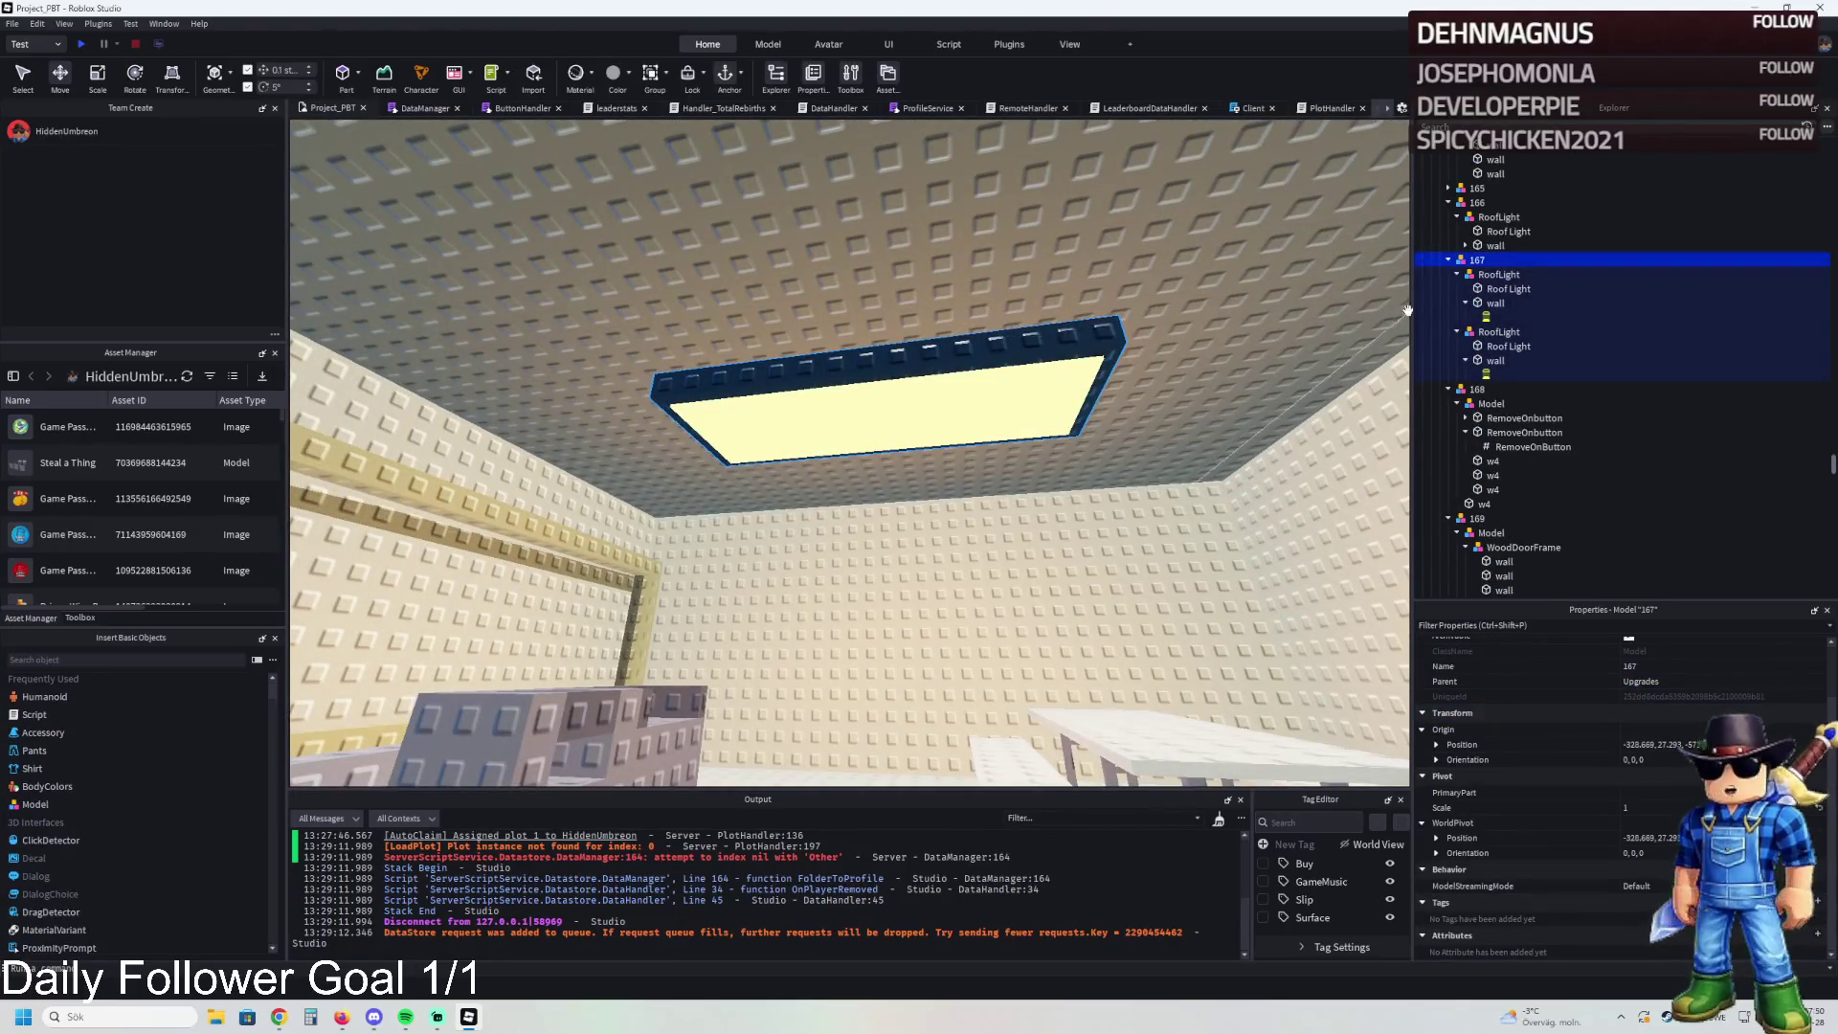
- Duplicate the RoofLight in model 167 and slide the copy along the ceiling
click(1059, 384)
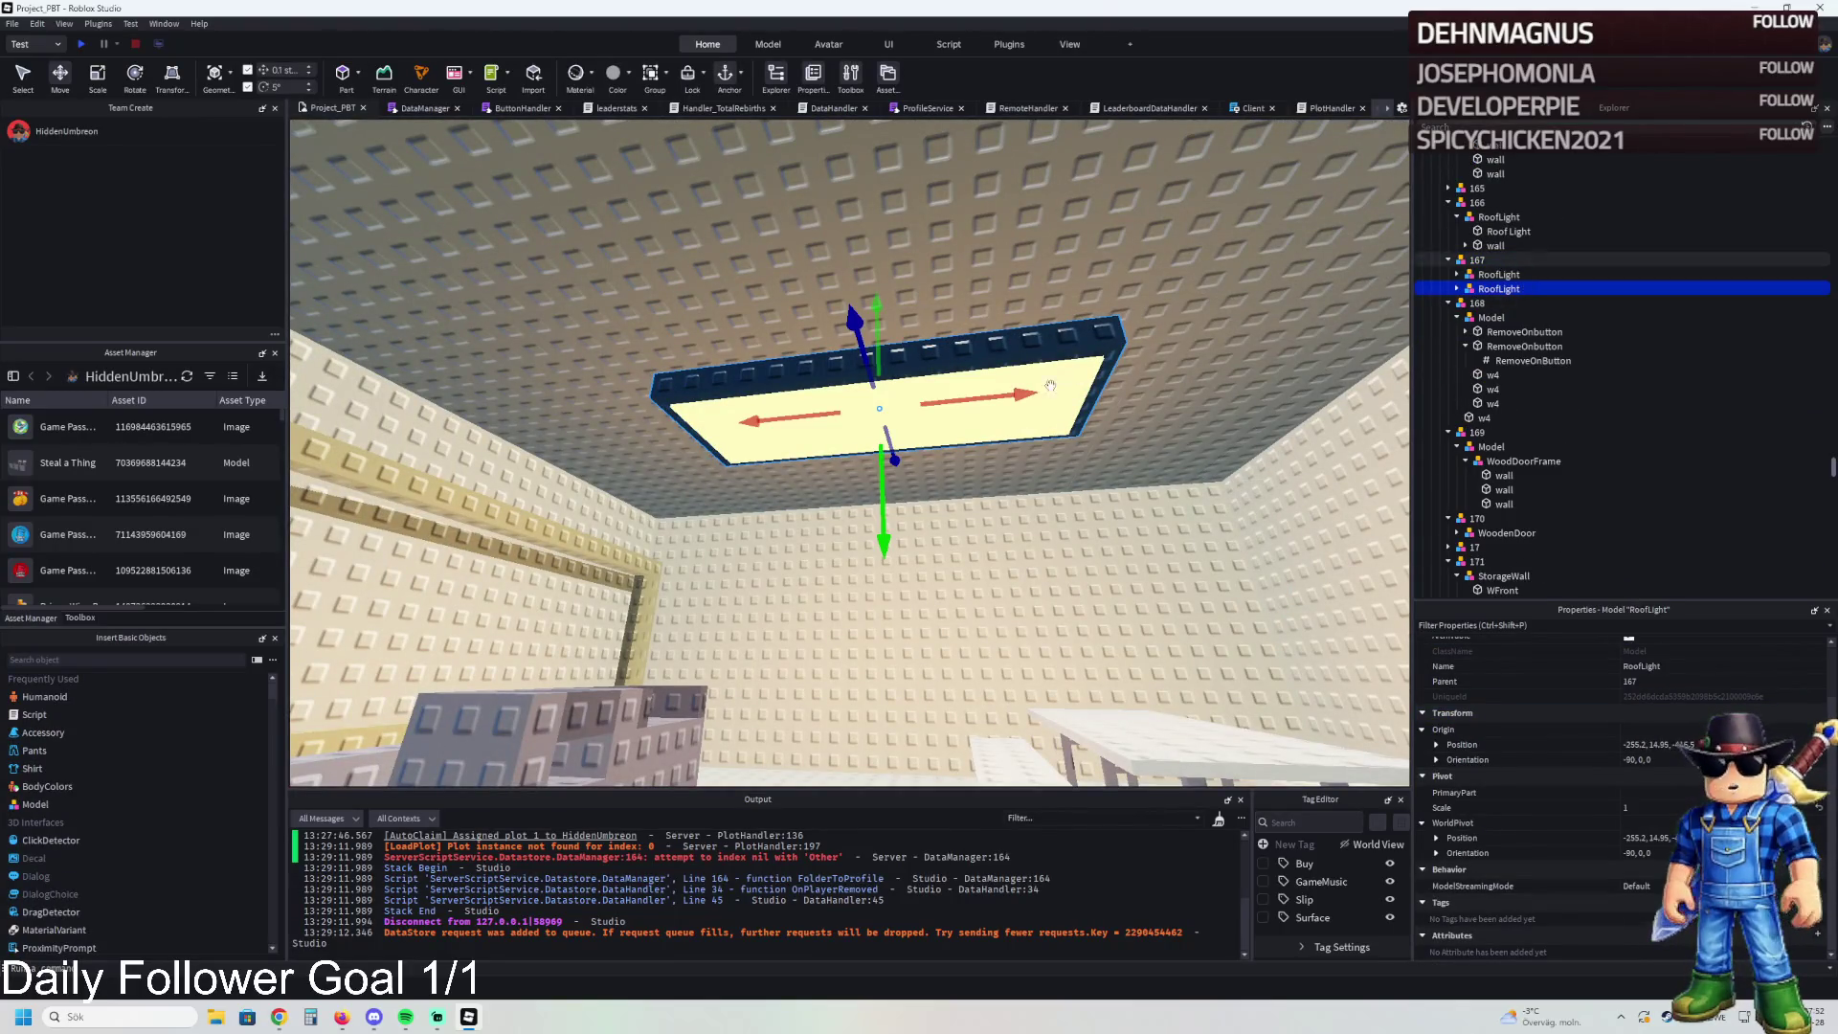
key(ctrl+d)
mouse_move(1059, 384)
mouse_down()
mouse_move(867, 340)
mouse_move(636, 422)
mouse_move(498, 421)
mouse_move(623, 410)
mouse_move(661, 302)
mouse_move(709, 383)
mouse_move(747, 335)
mouse_move(696, 387)
mouse_up()
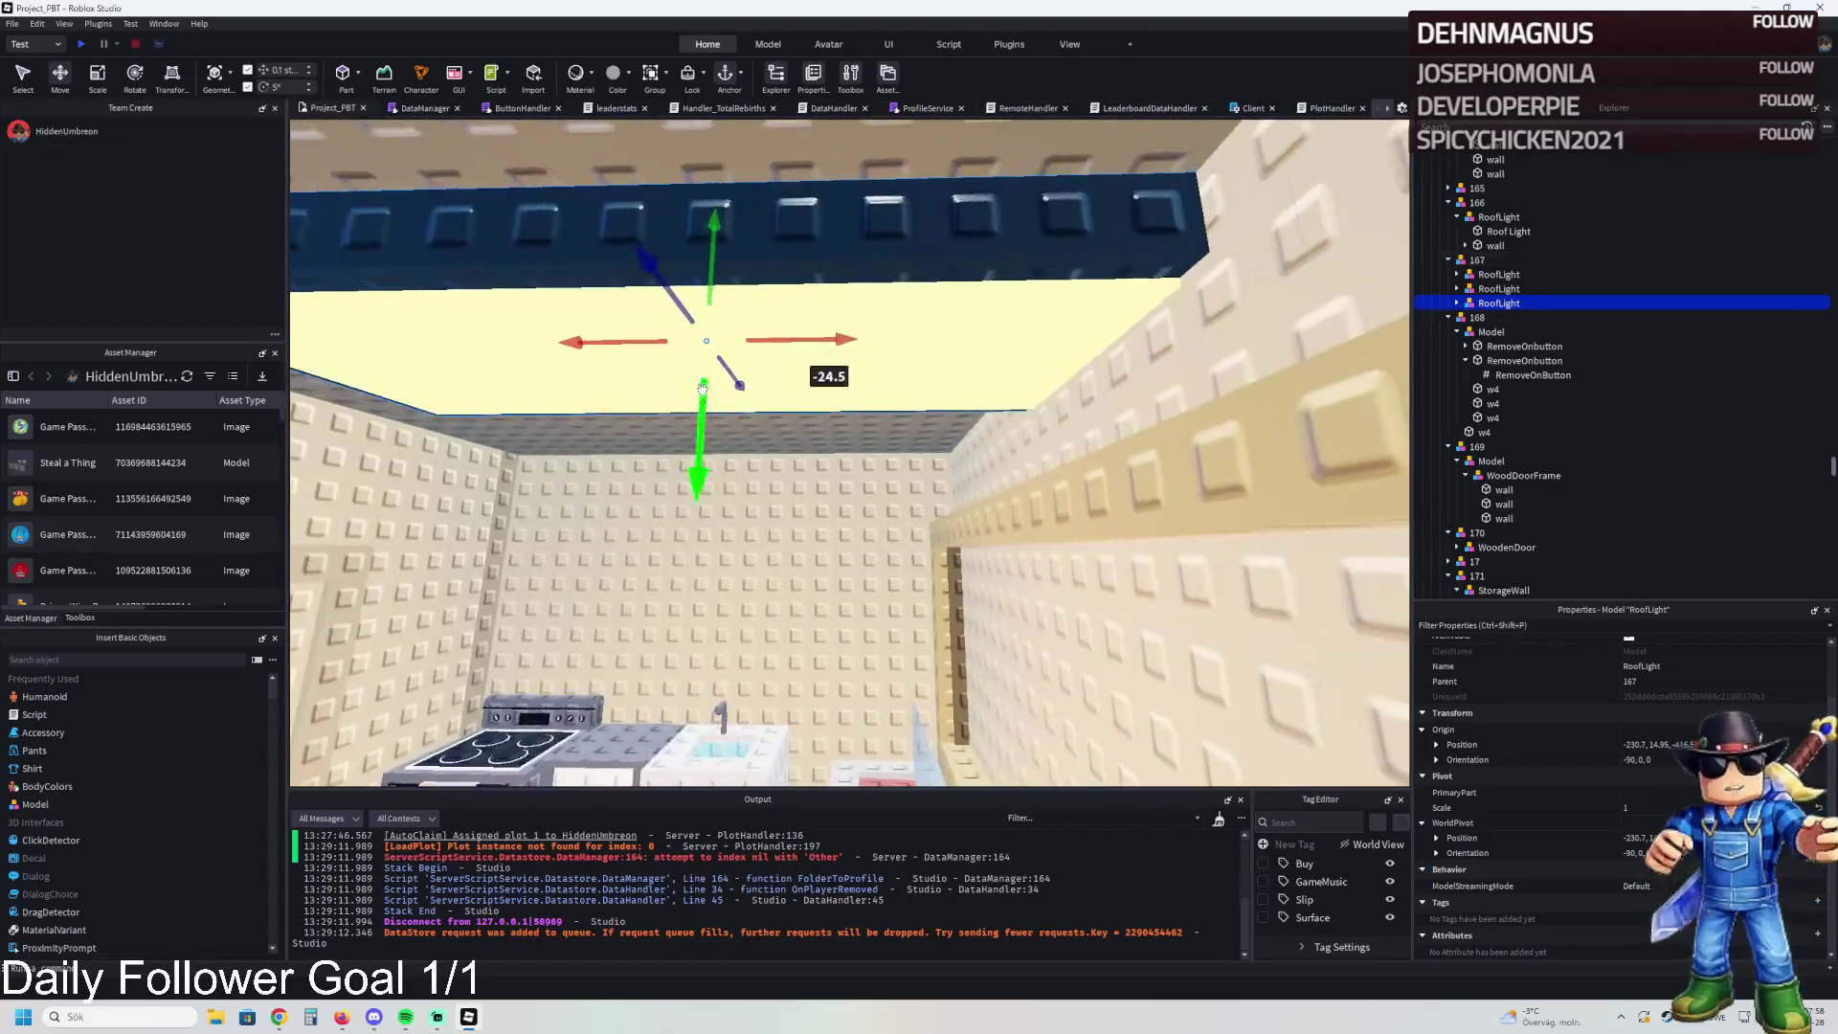
mouse_move(824, 362)
mouse_down()
mouse_move(871, 378)
mouse_move(1017, 339)
mouse_move(927, 350)
mouse_move(964, 364)
mouse_up()
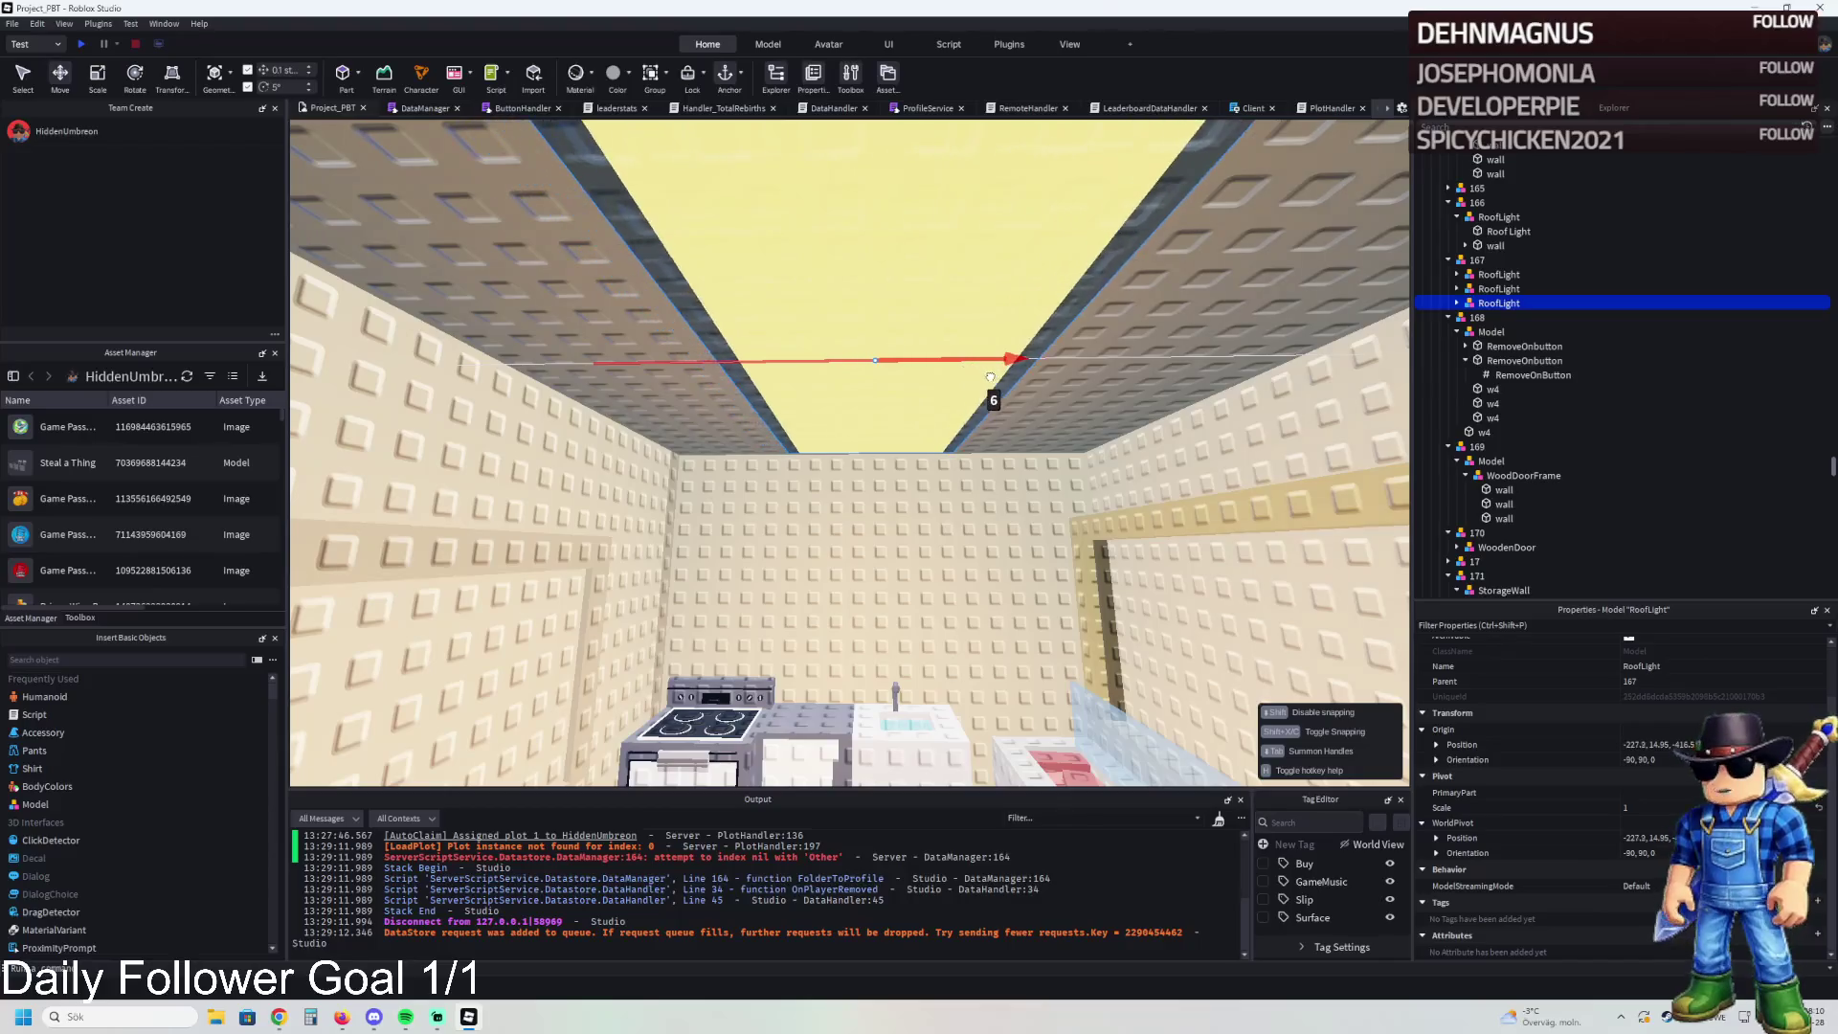
drag(1014, 380, 1014, 380)
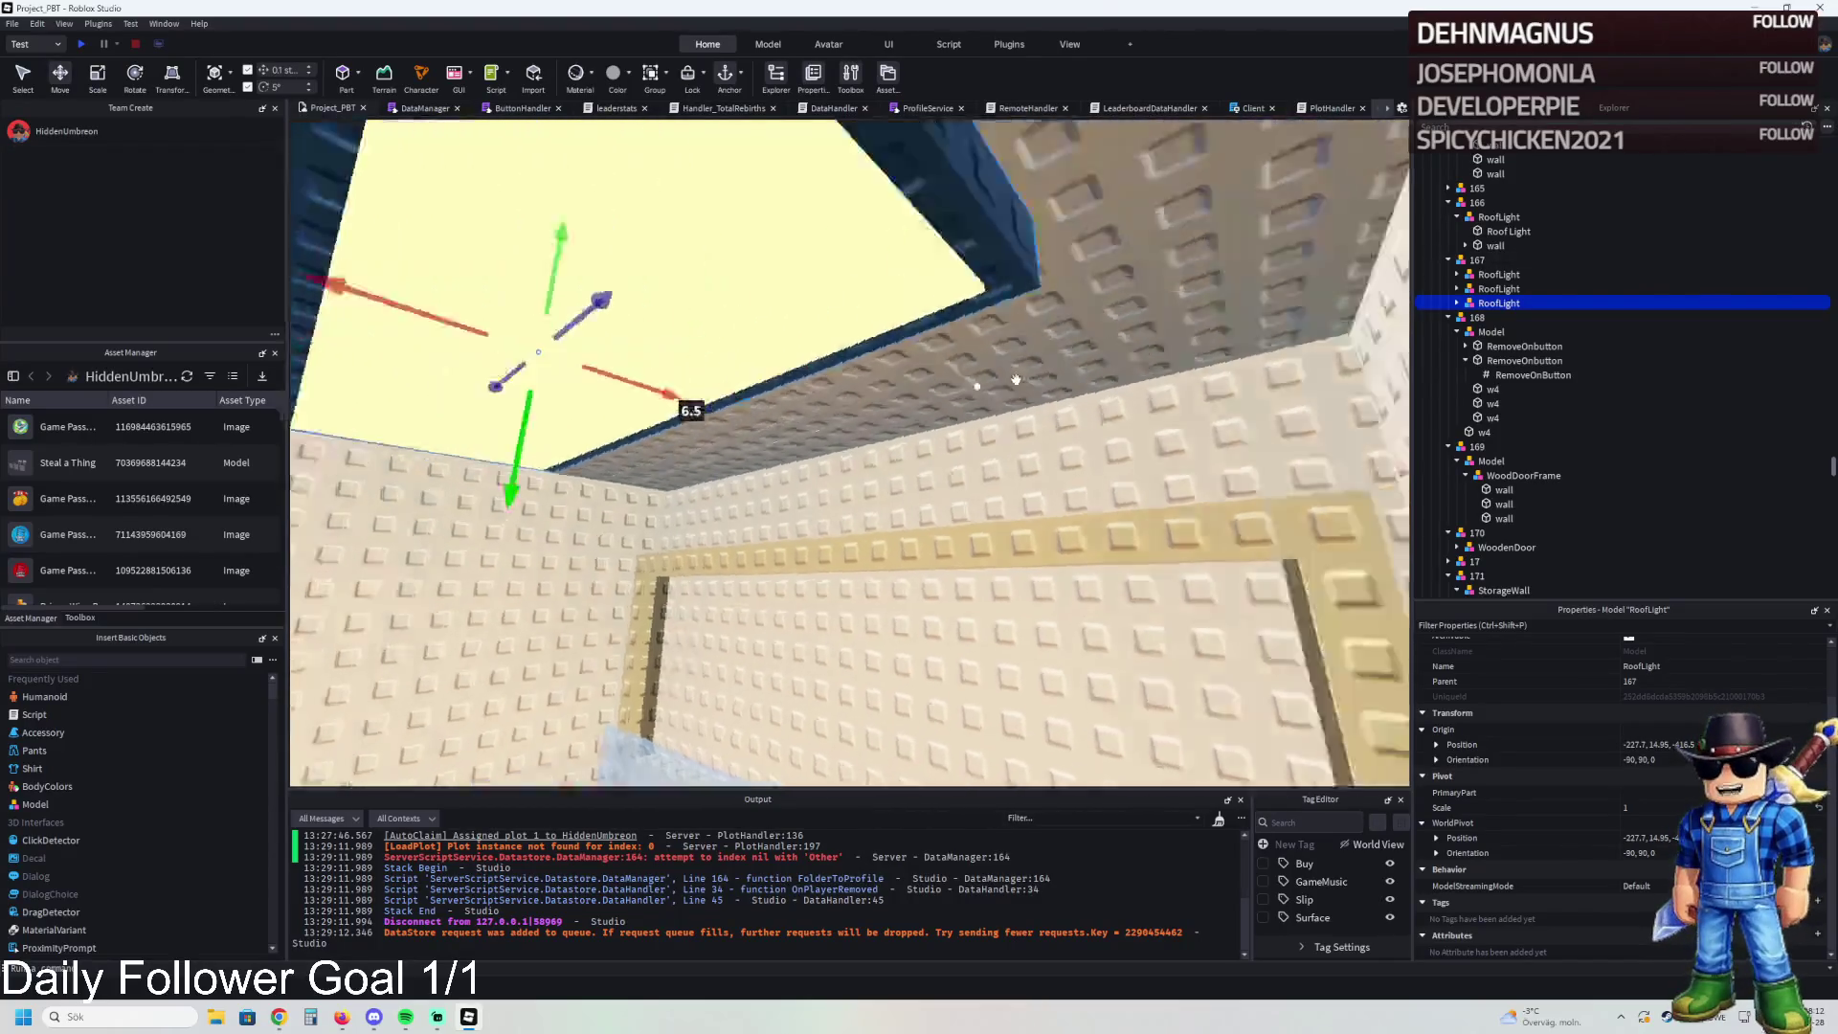
key(s)
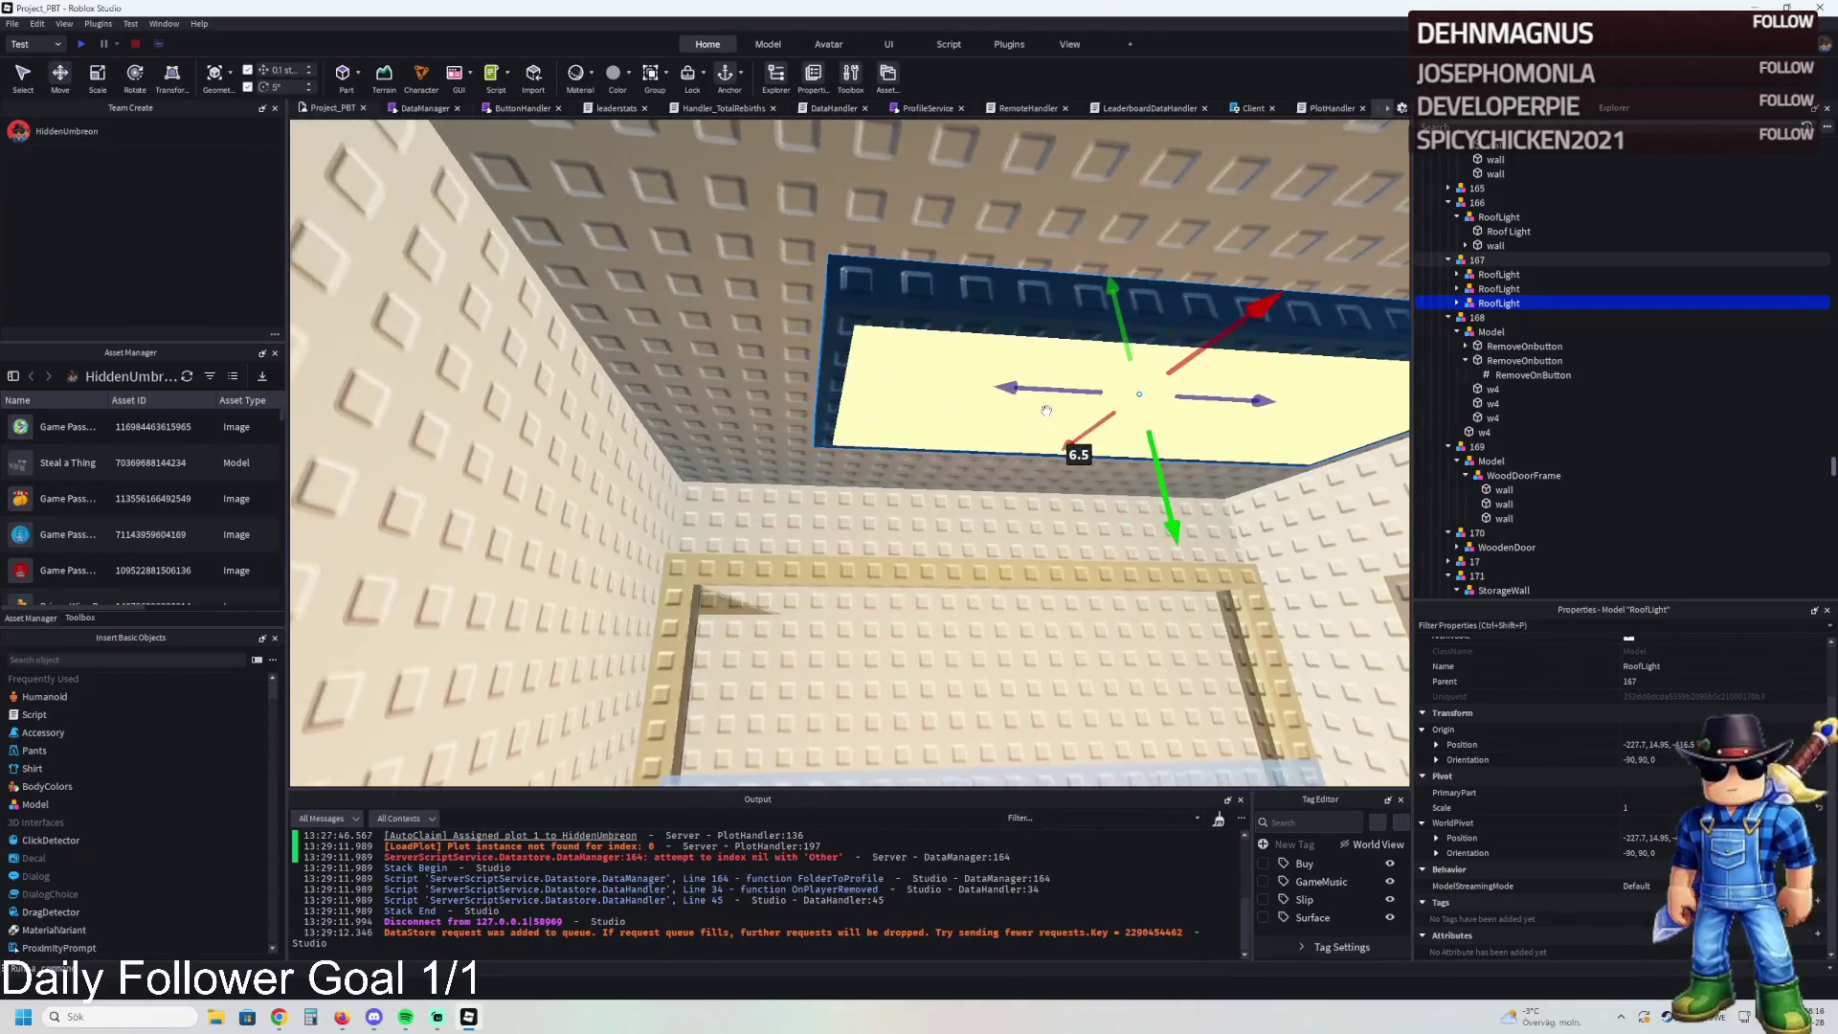
- Shift the new roof light about 8.5 studs sideways on the ceiling
click(1136, 406)
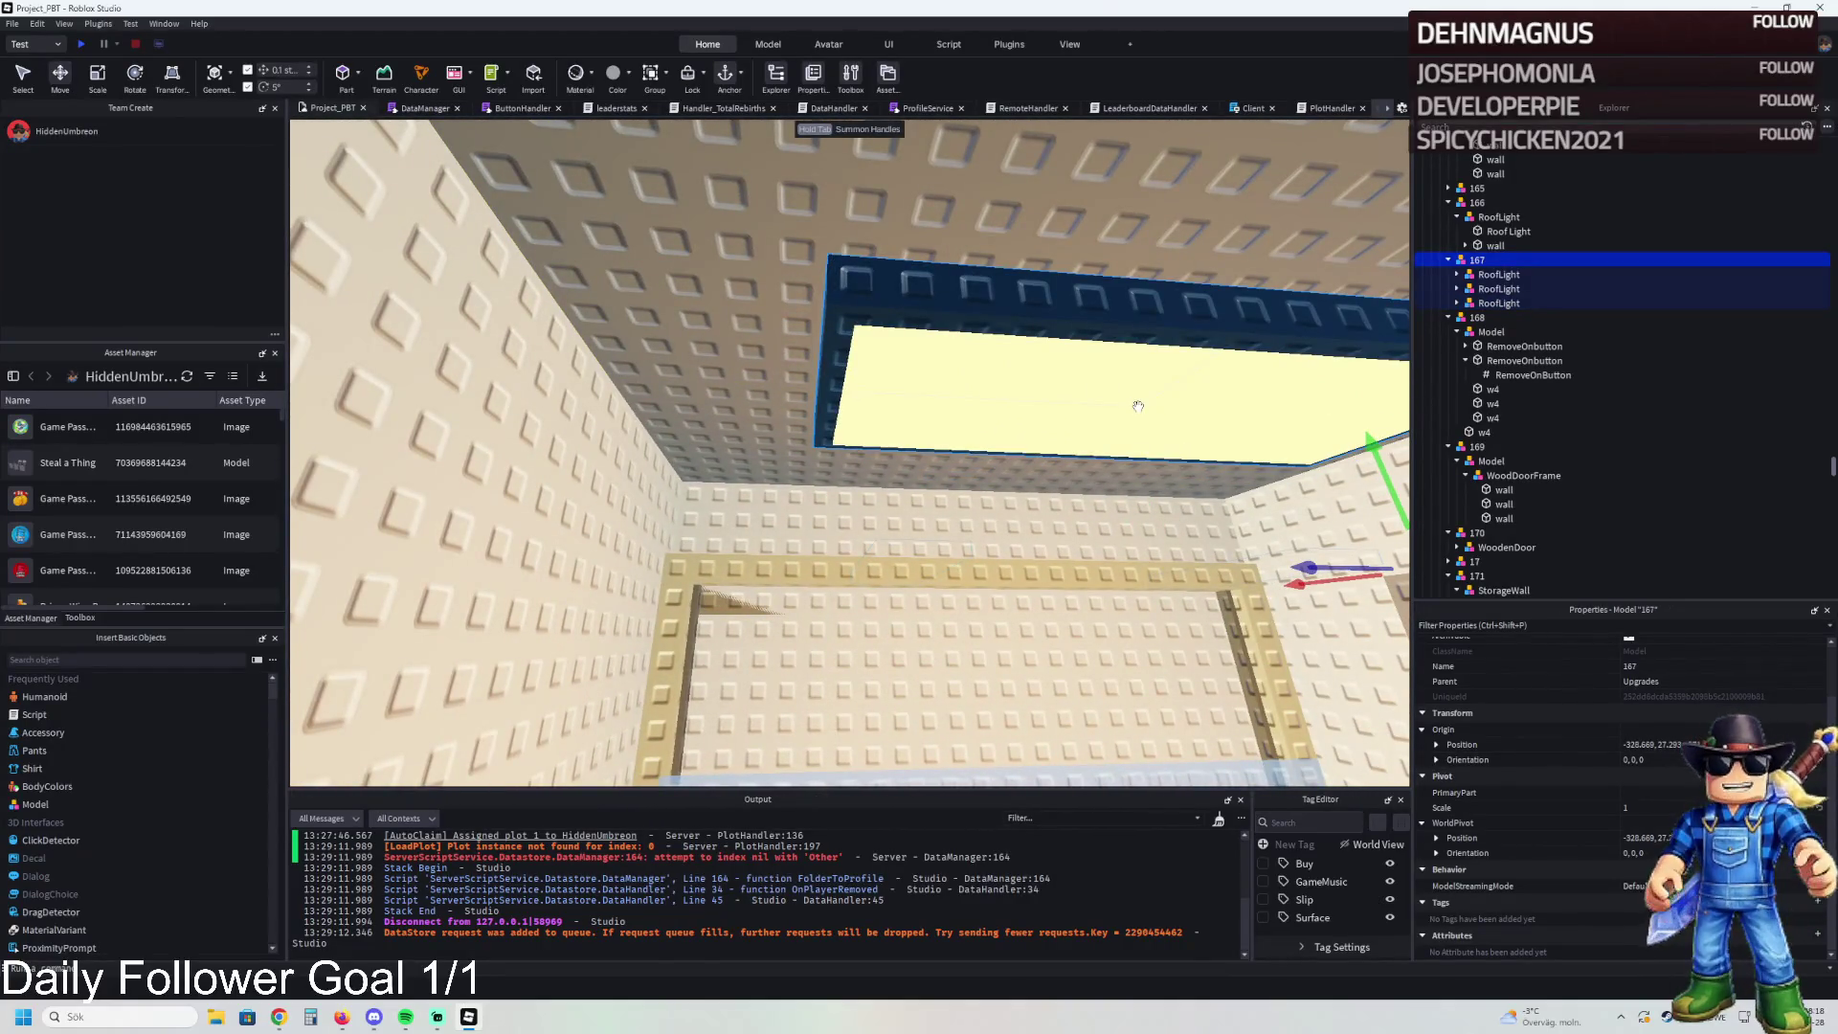
click(1084, 346)
mouse_move(1034, 391)
mouse_down()
mouse_move(778, 387)
mouse_move(855, 385)
mouse_up()
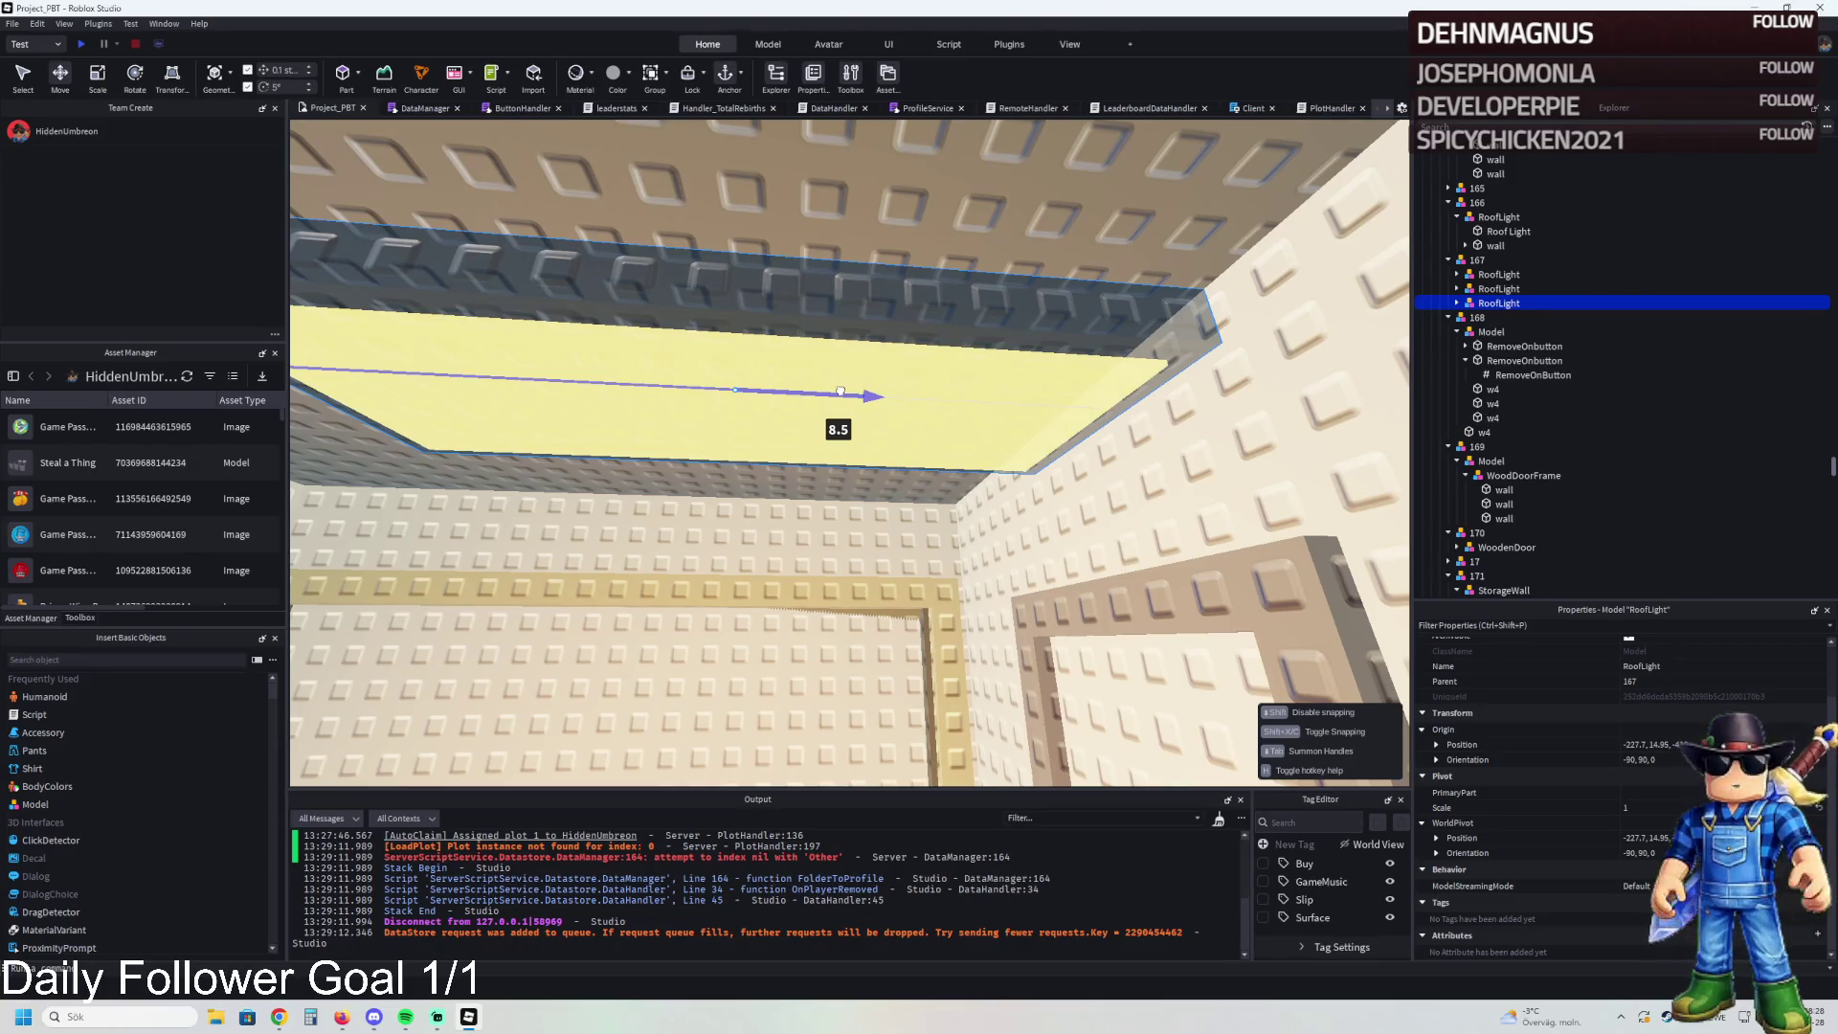
drag(841, 391, 839, 391)
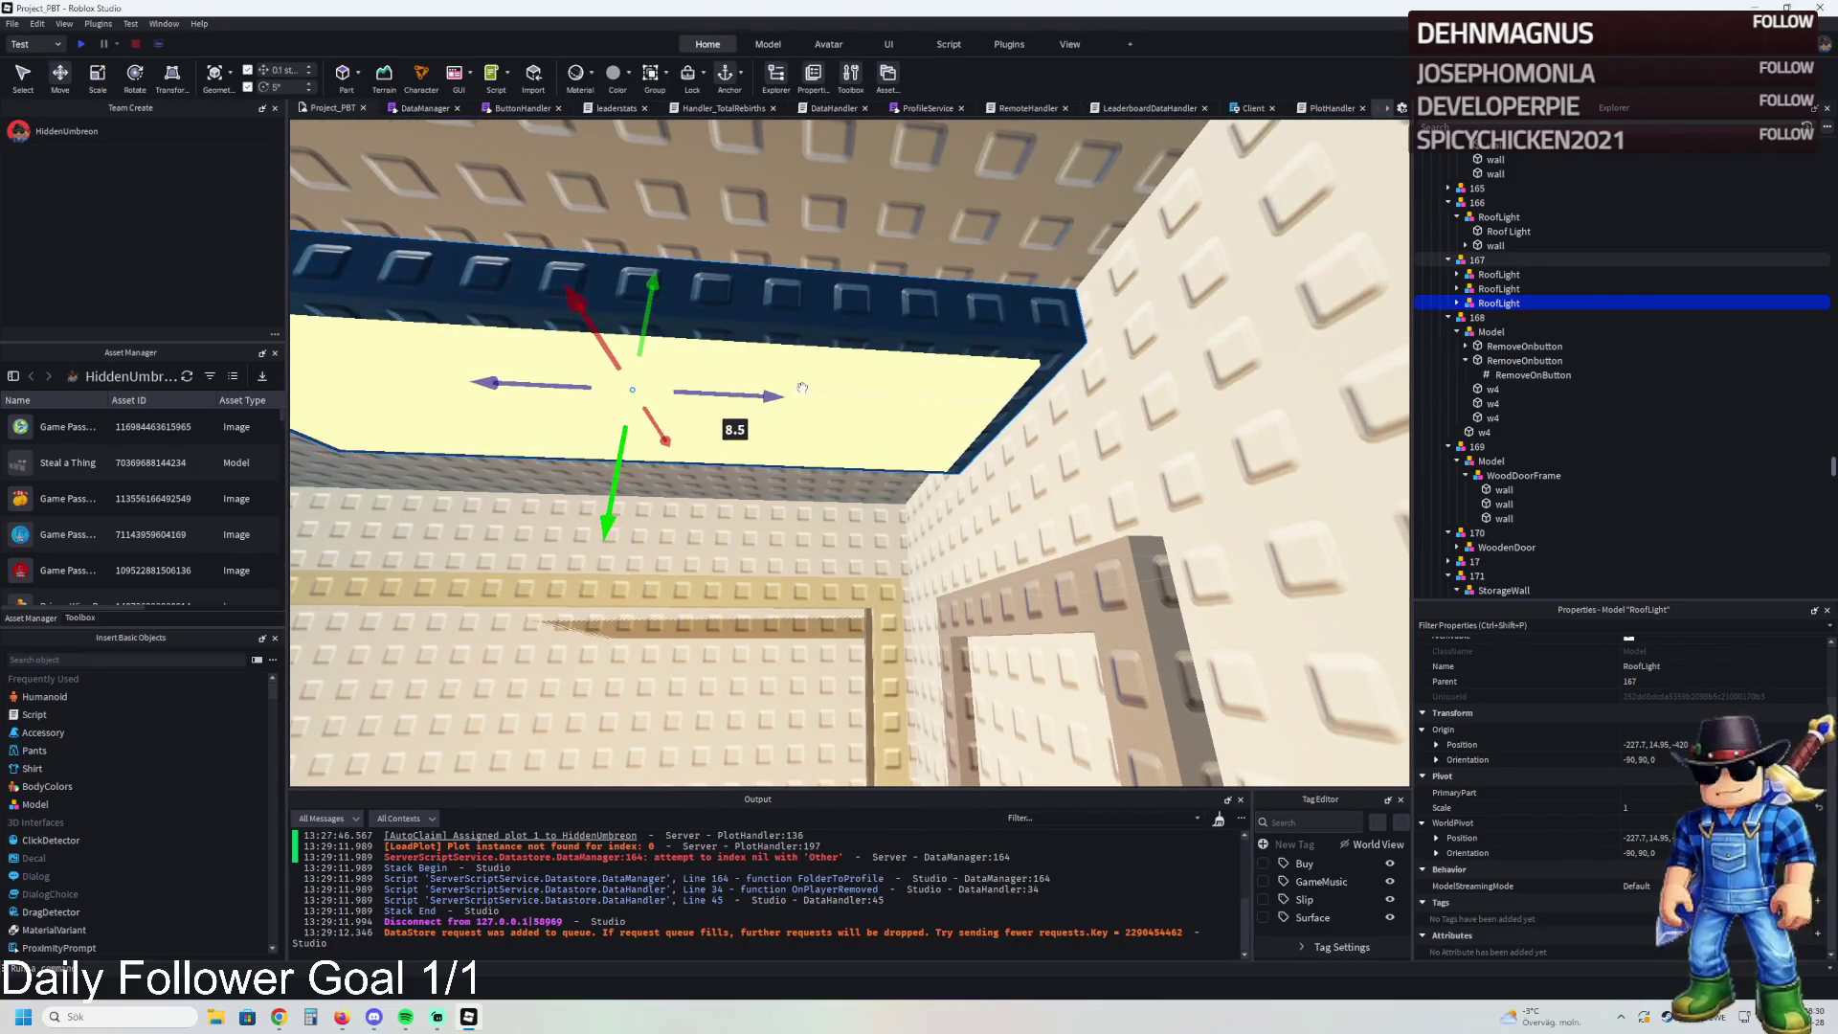
click(791, 392)
key(ctrl+3)
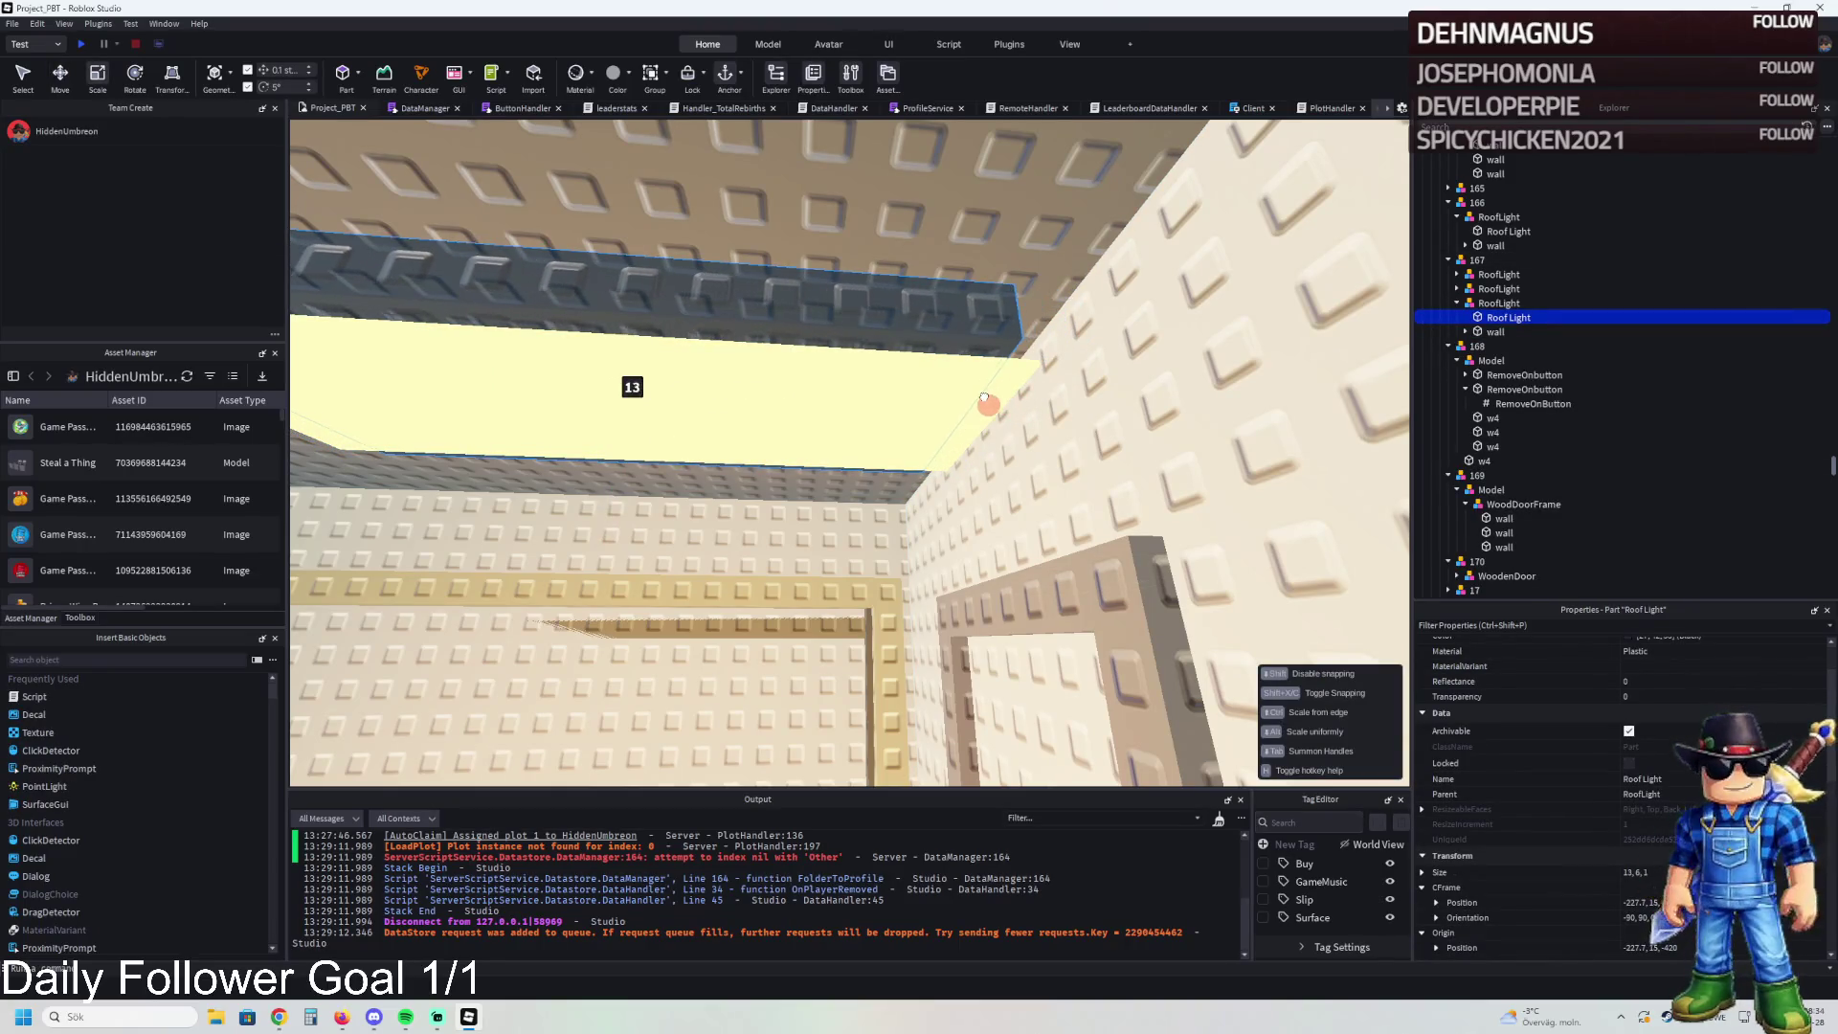
- Stretch the roof light's neon panel to fit its frame and move the light -5.25 studs along the ceiling
click(977, 407)
drag(1013, 423, 968, 423)
click(969, 357)
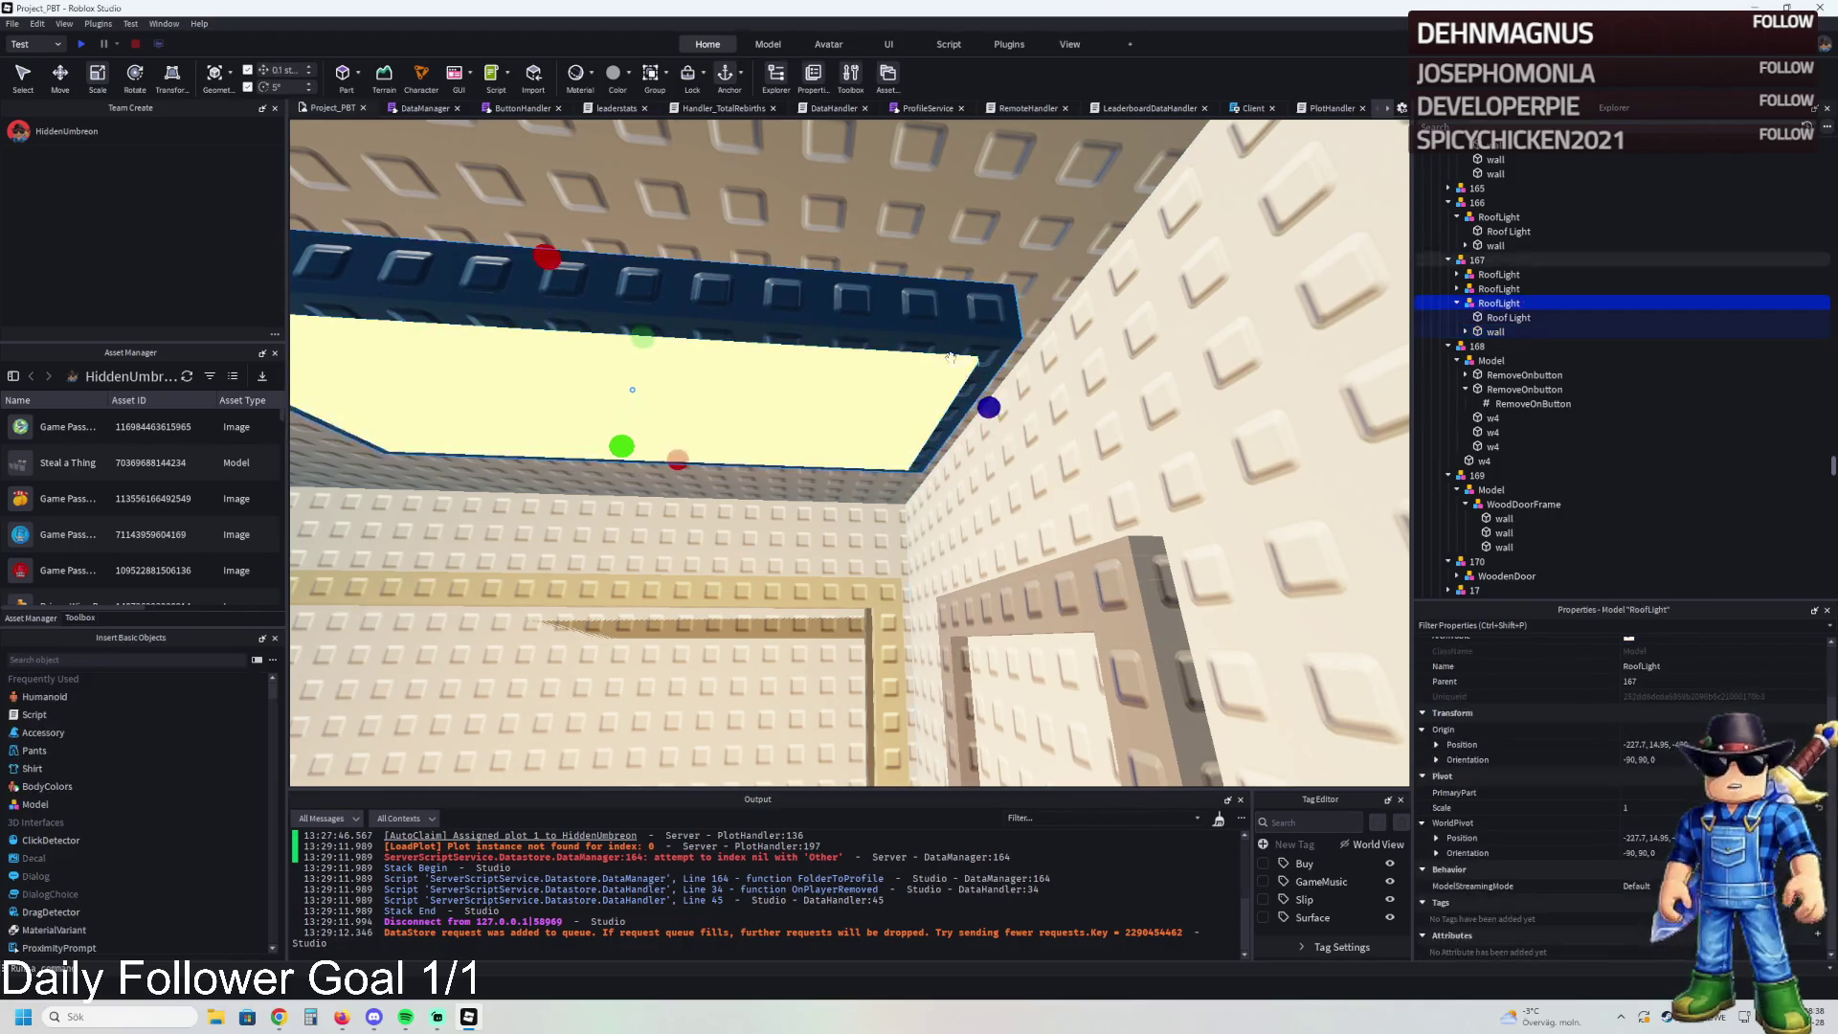
mouse_move(790, 397)
mouse_down()
mouse_move(1014, 380)
mouse_move(978, 379)
mouse_up()
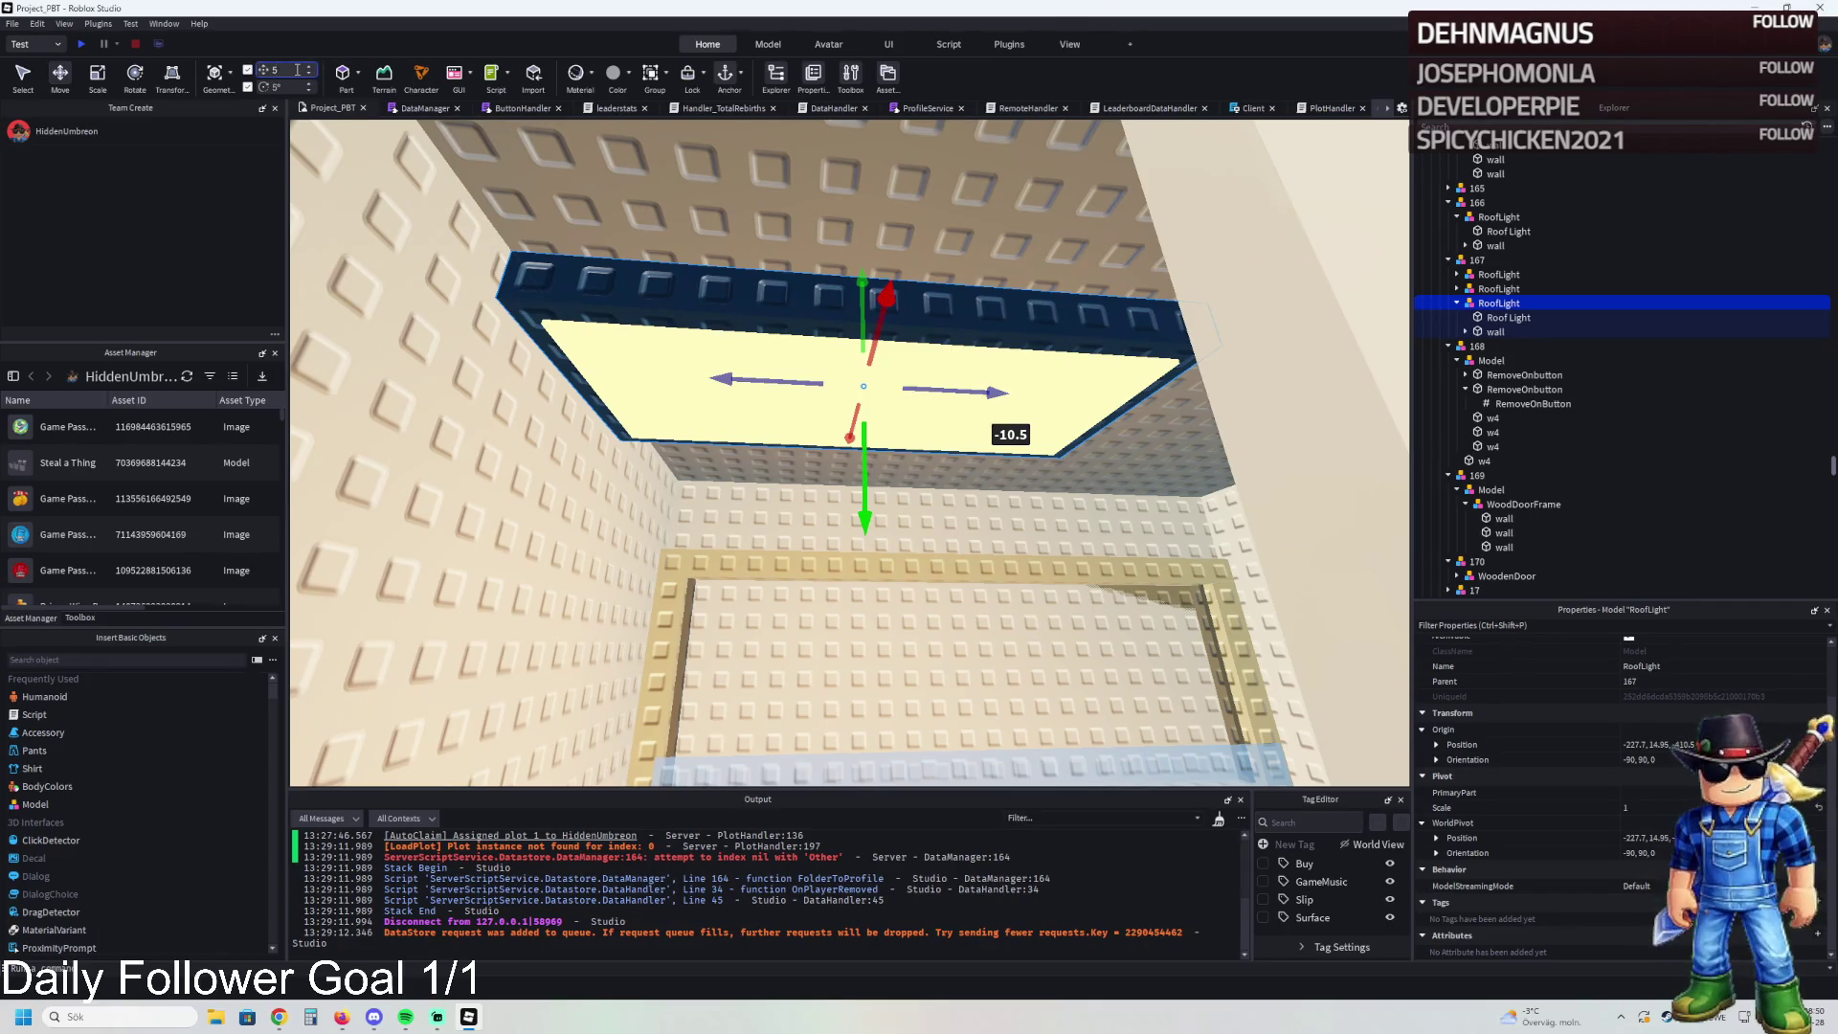
drag(713, 432, 870, 350)
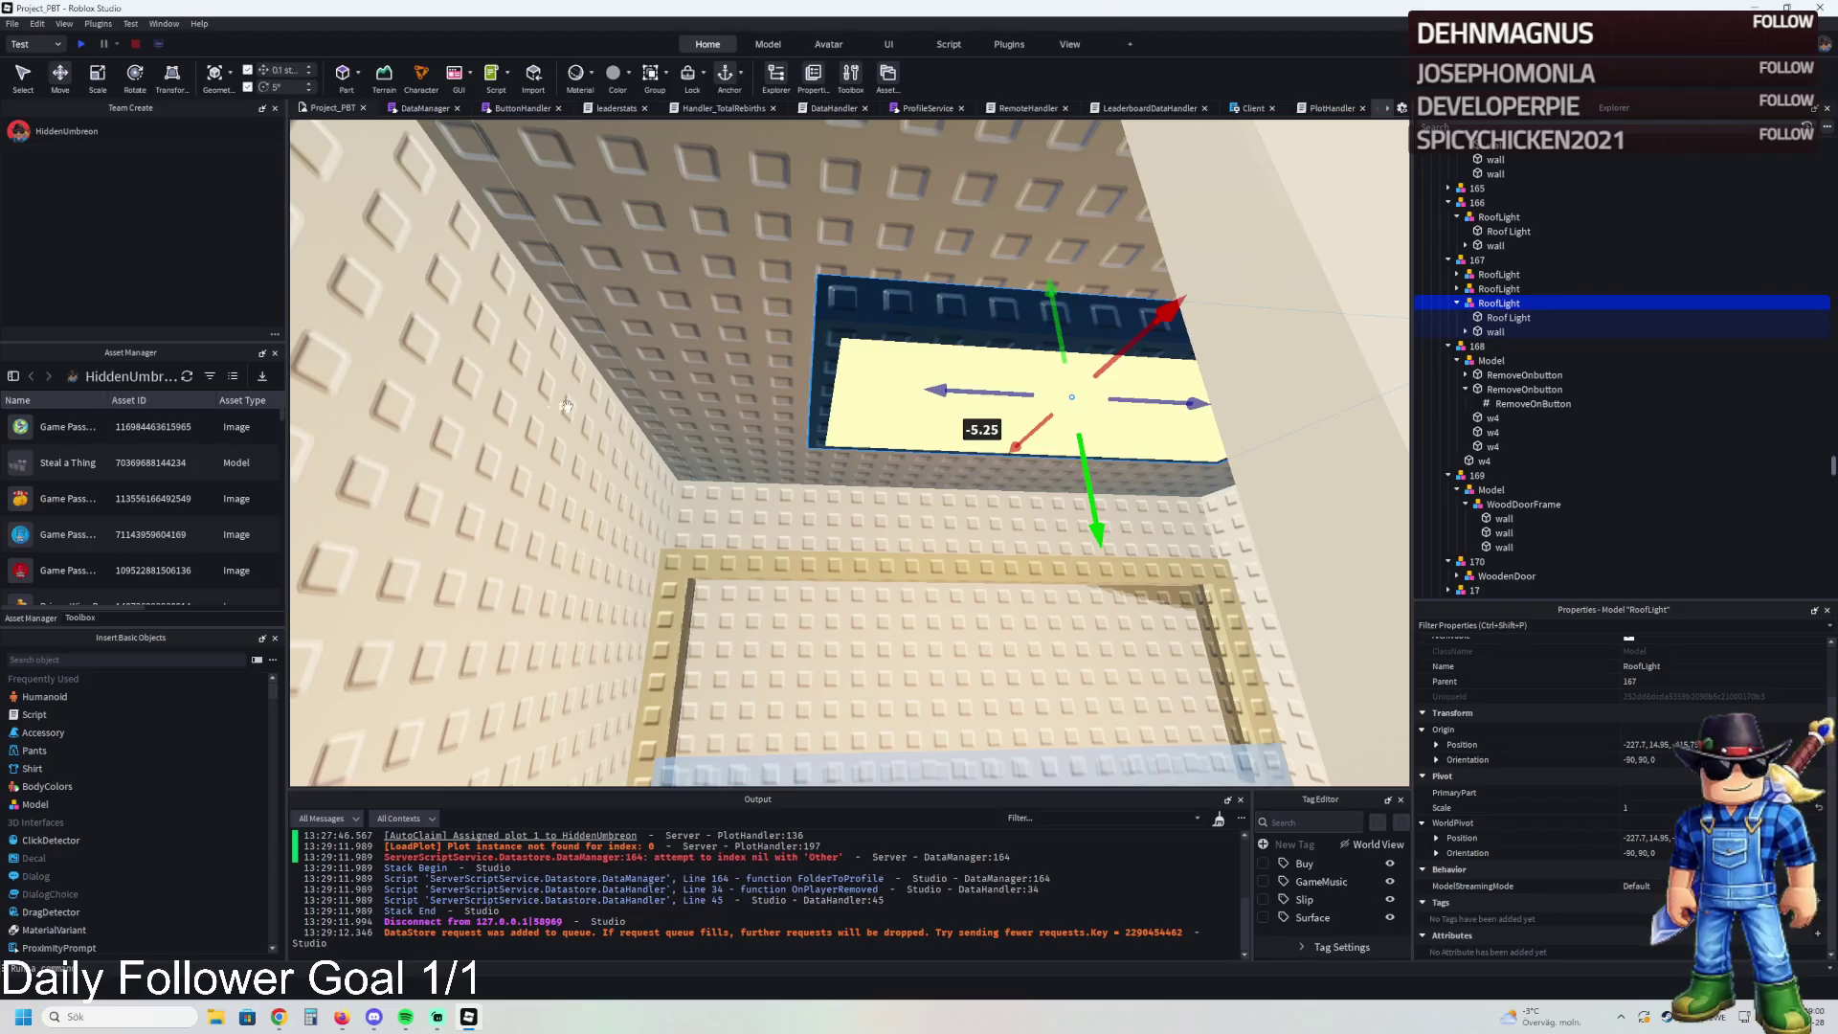
key(s)
key(s)
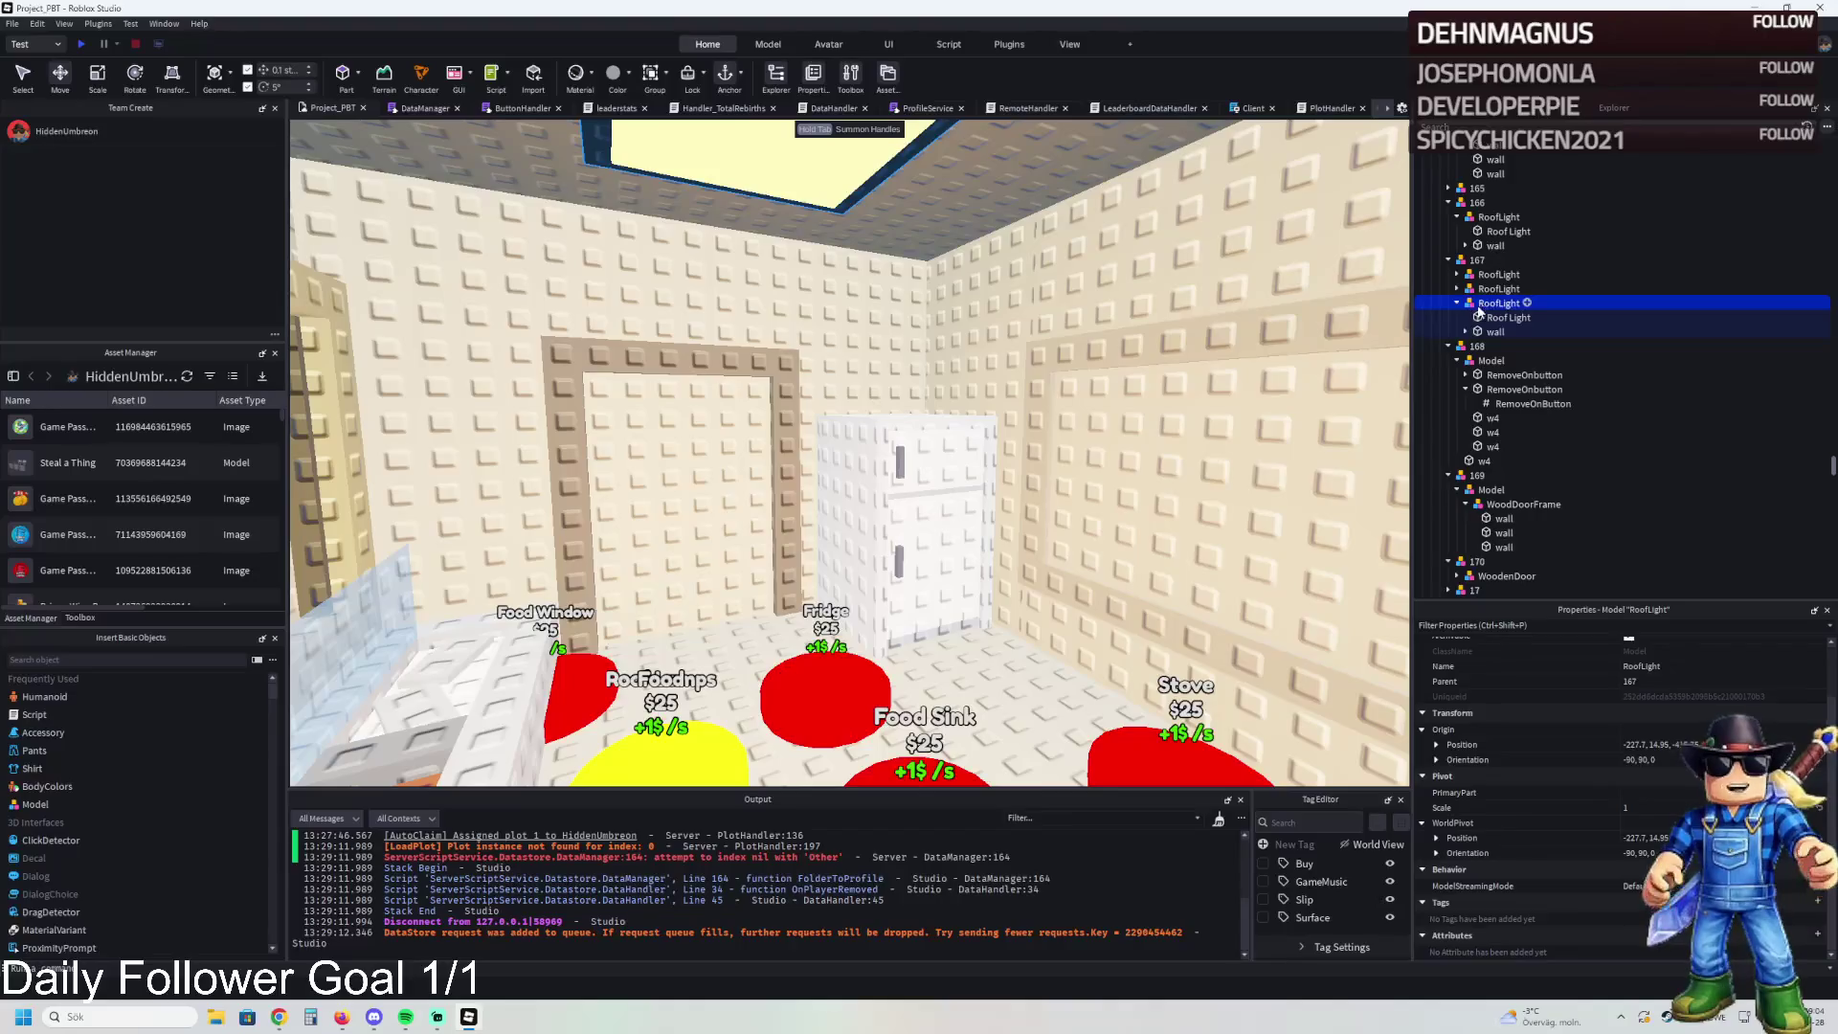
- Collapse upgrade models 168 through 178 in the Explorer list
click(1449, 345)
click(1449, 360)
click(1449, 374)
click(1449, 403)
click(1449, 418)
click(1448, 432)
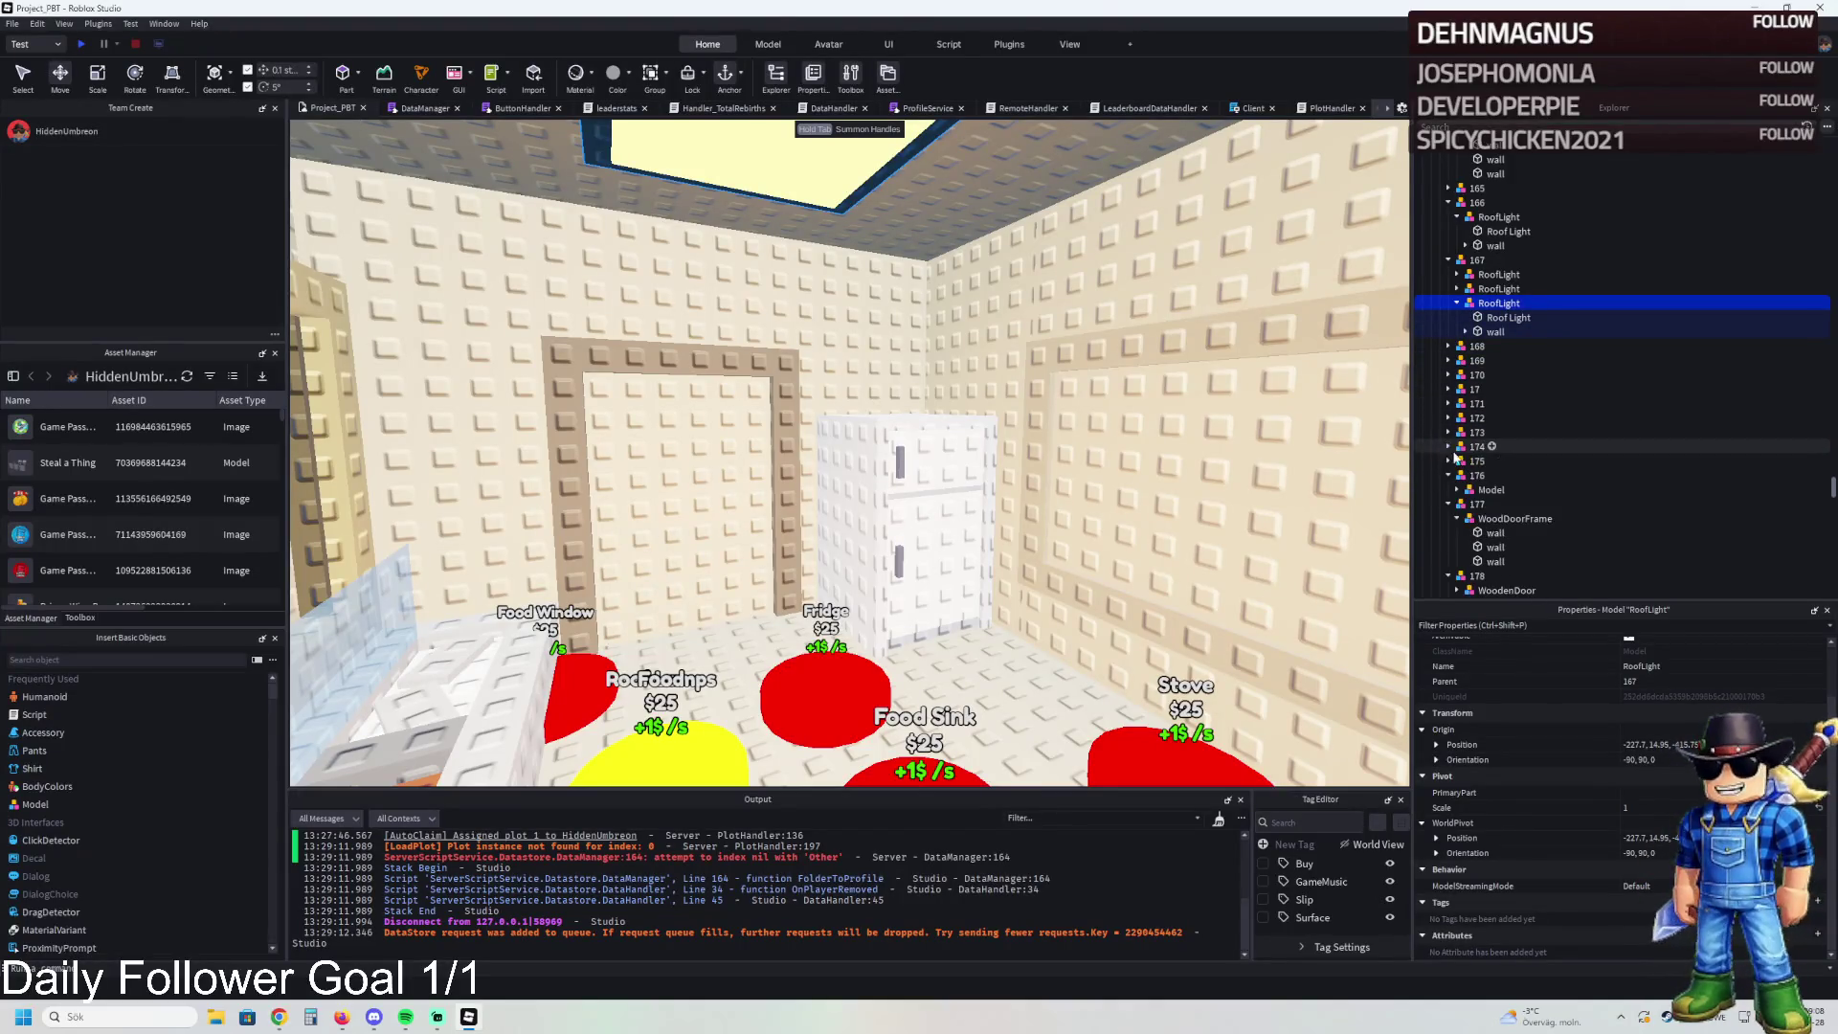
click(1448, 490)
click(1448, 504)
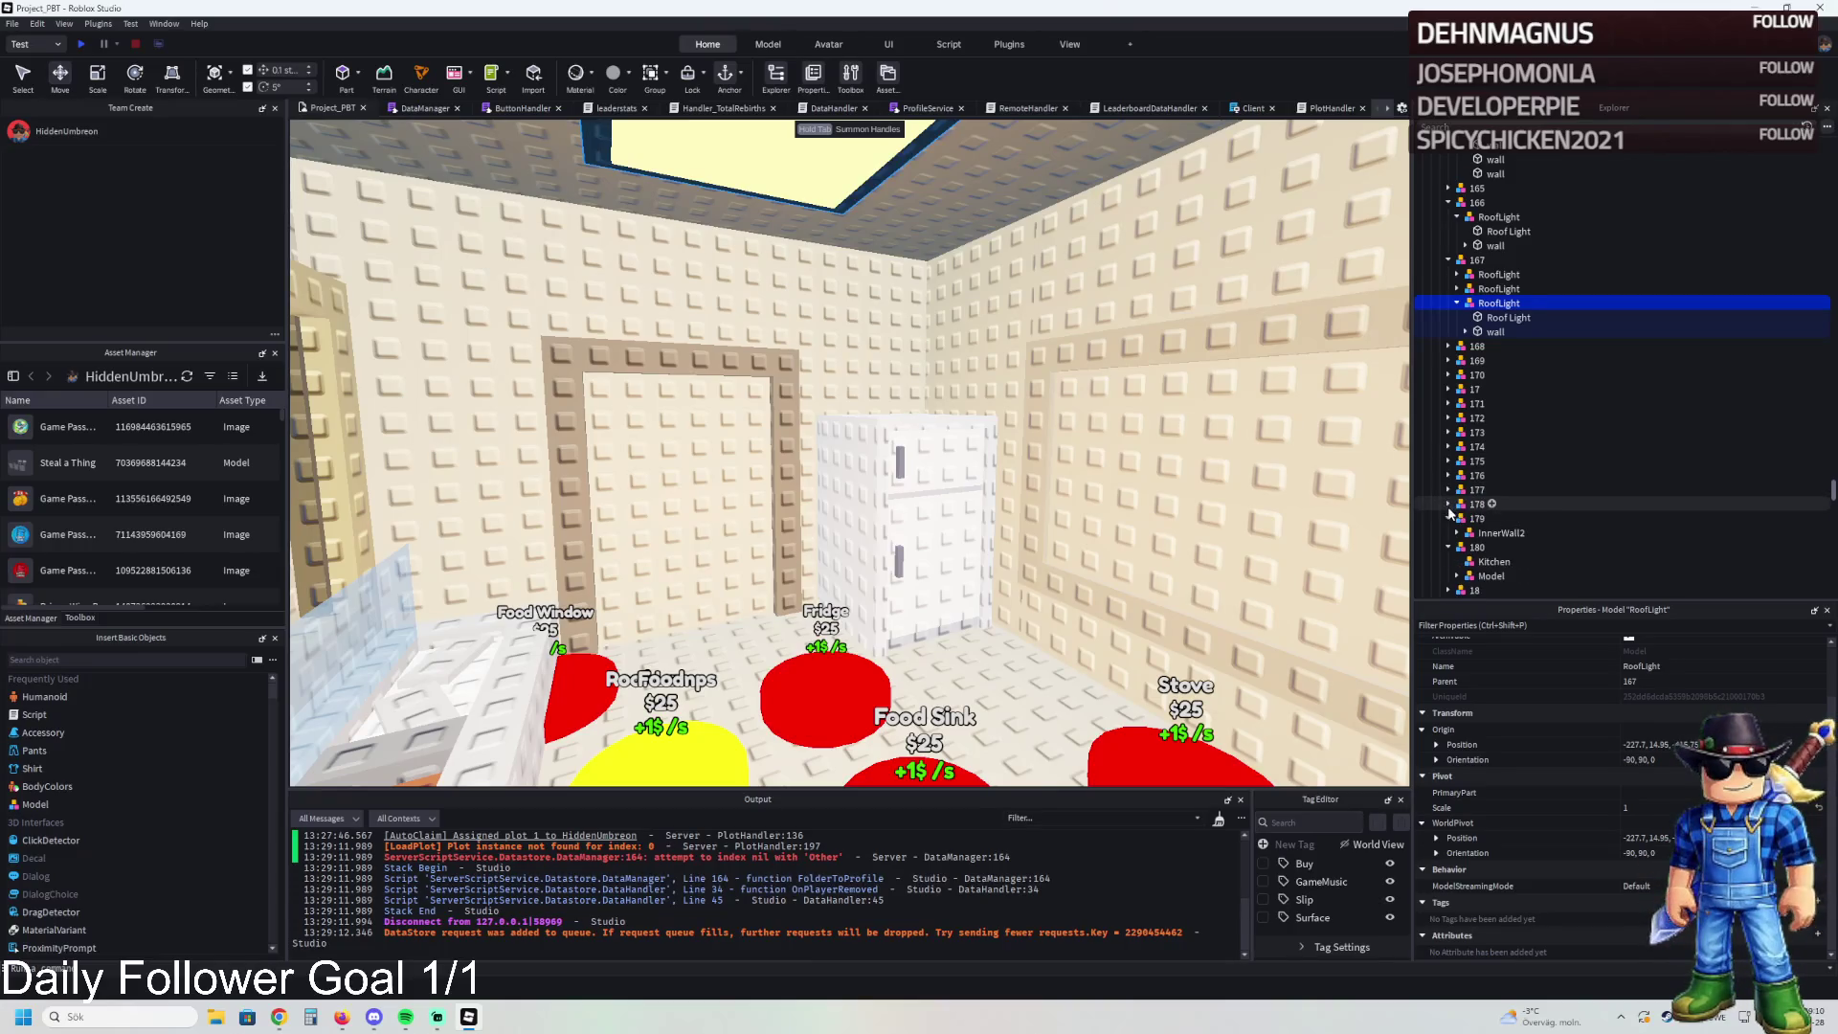
scroll(1452, 542, down, 3)
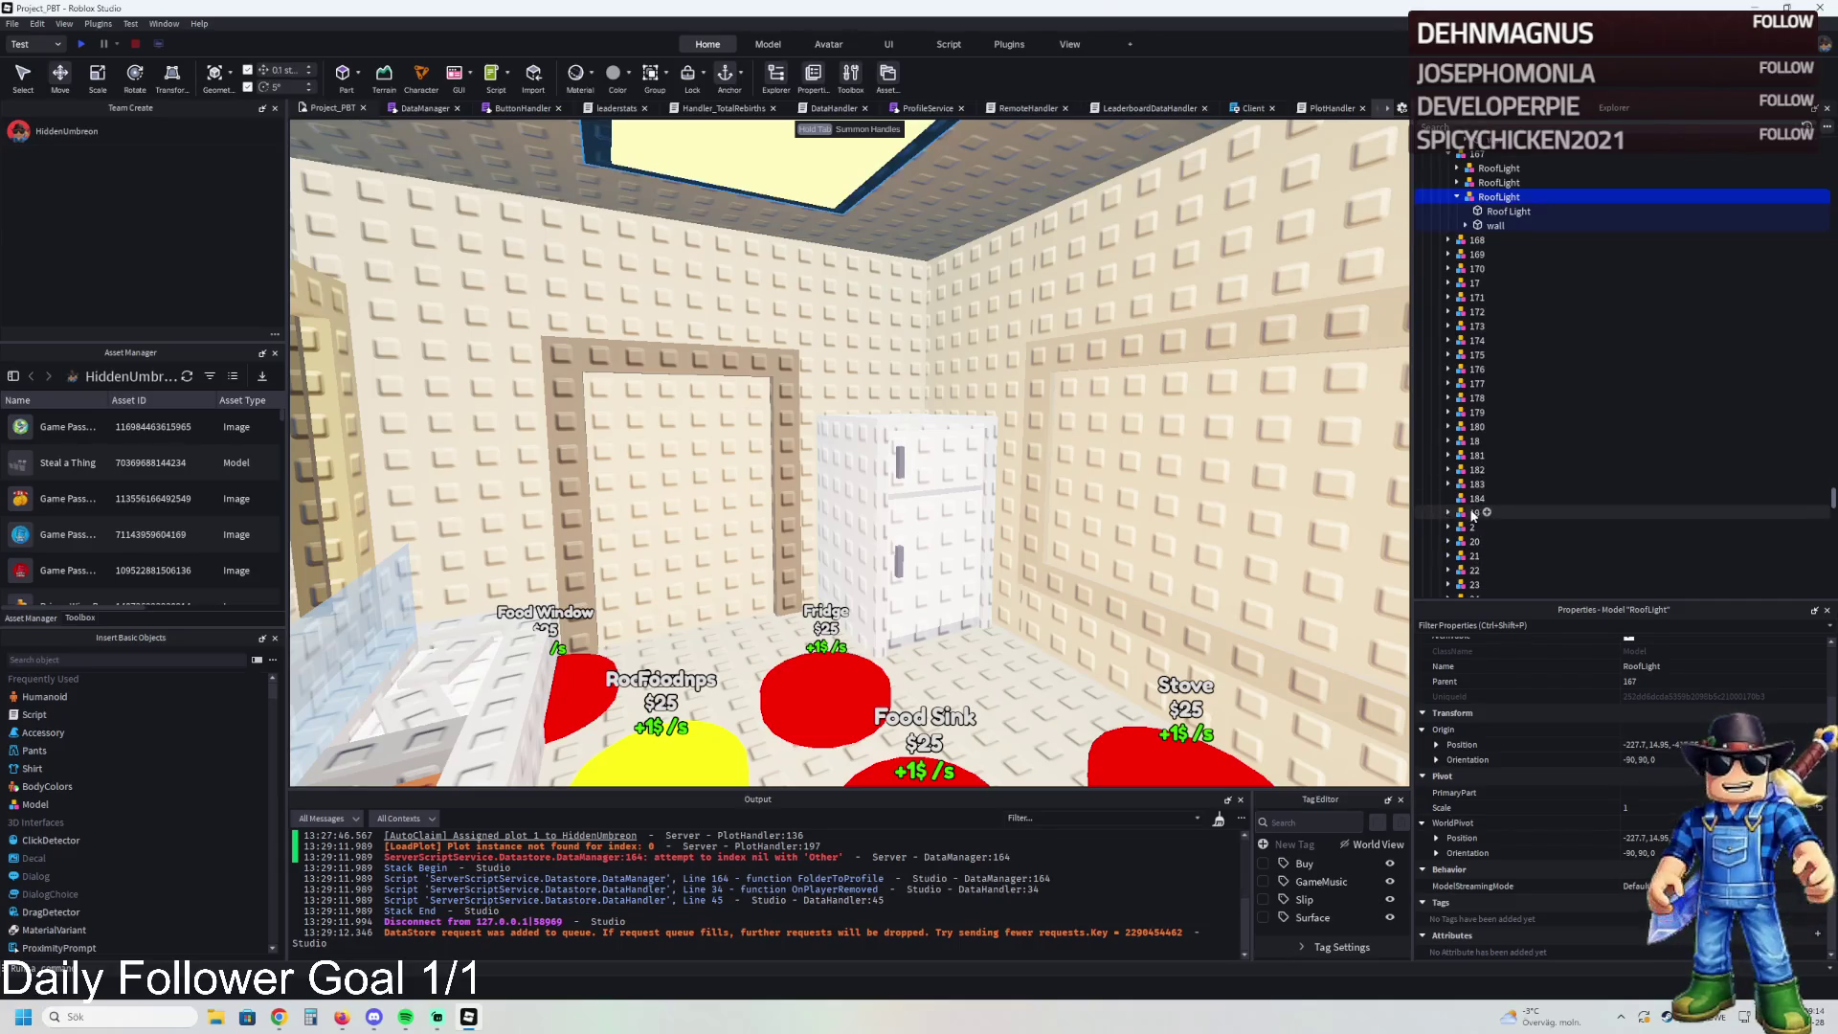
- Duplicate upgrade model 184 into a new model 185, then inspect the Kitchen folder and fridge
click(1463, 498)
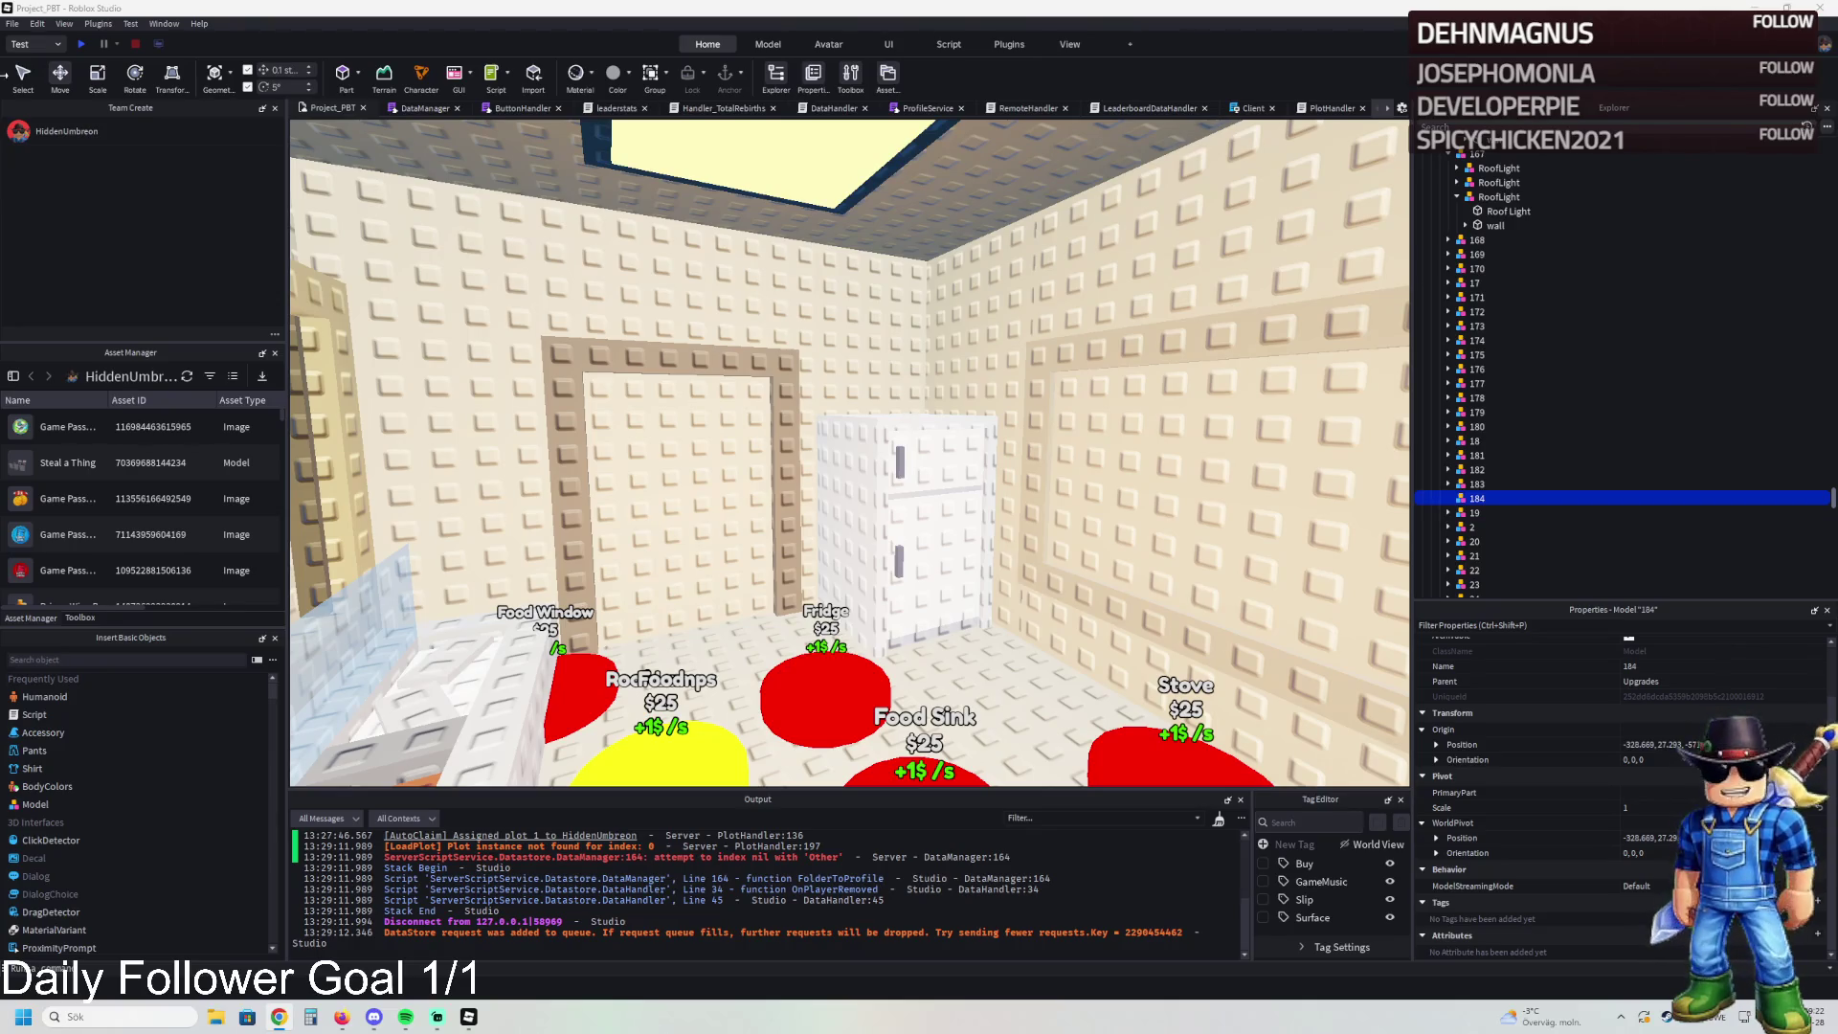
key(s)
key(w)
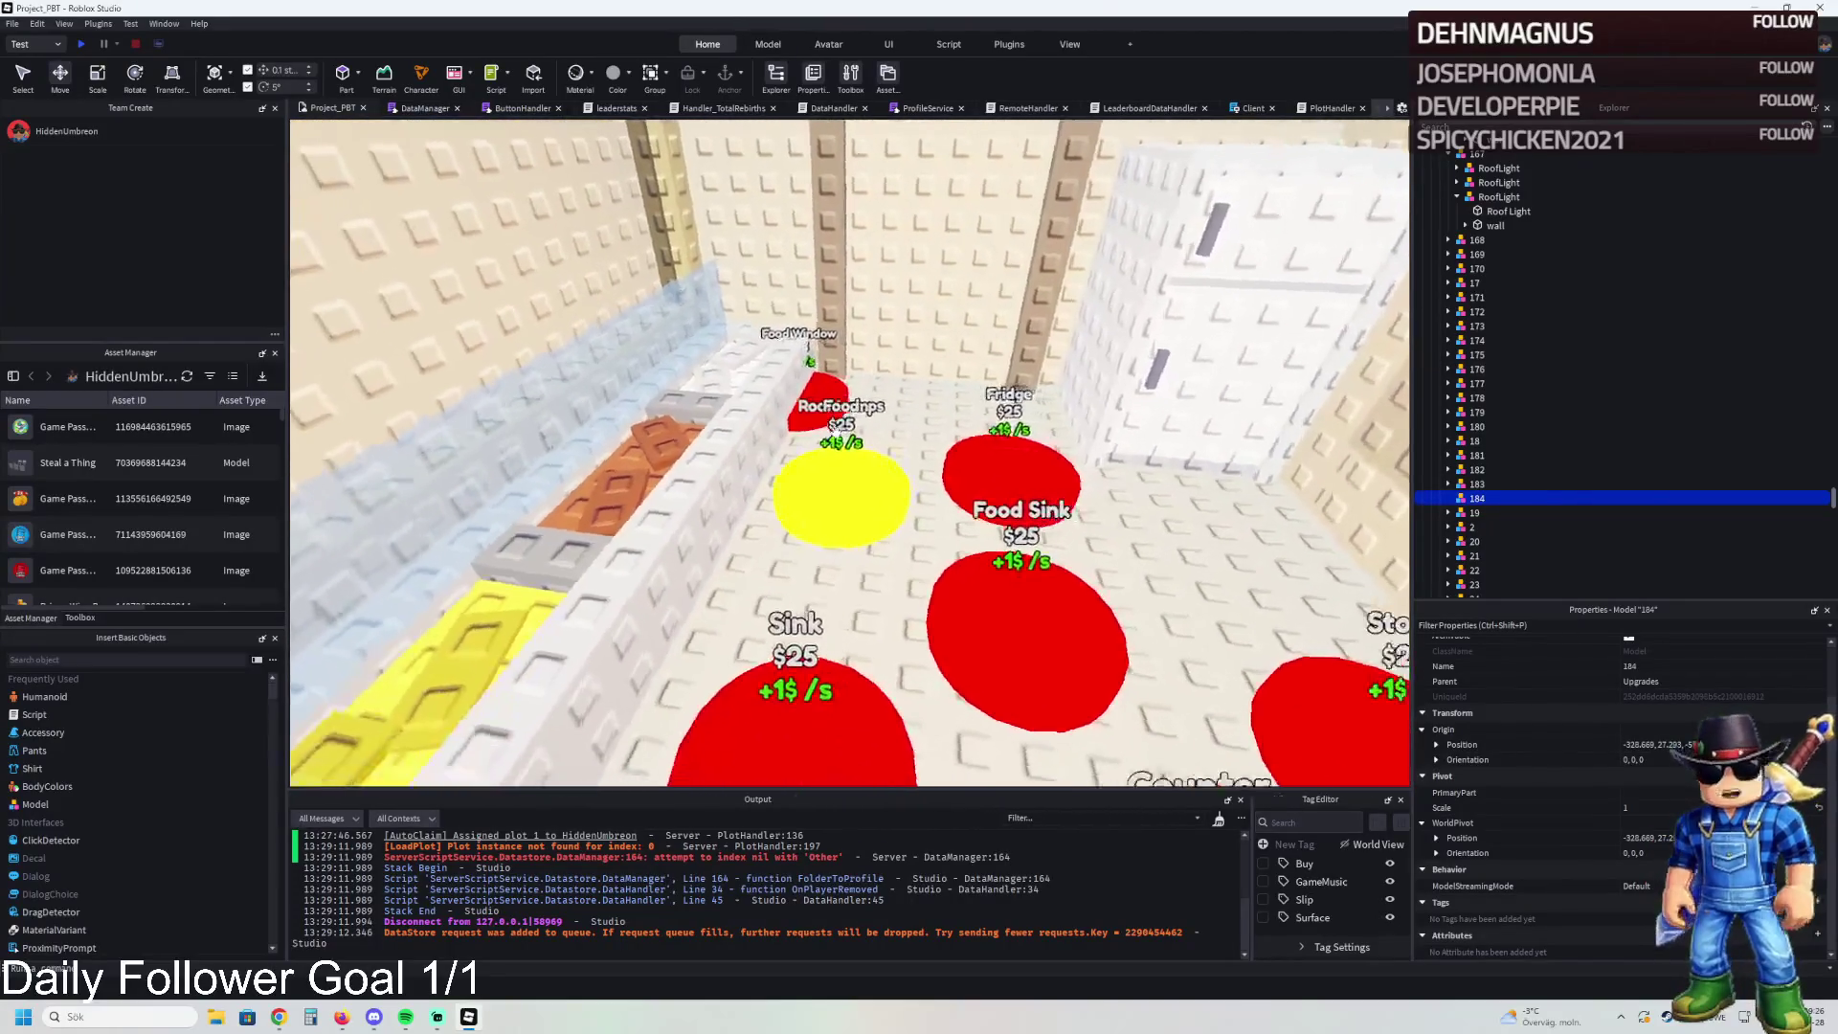
key(d)
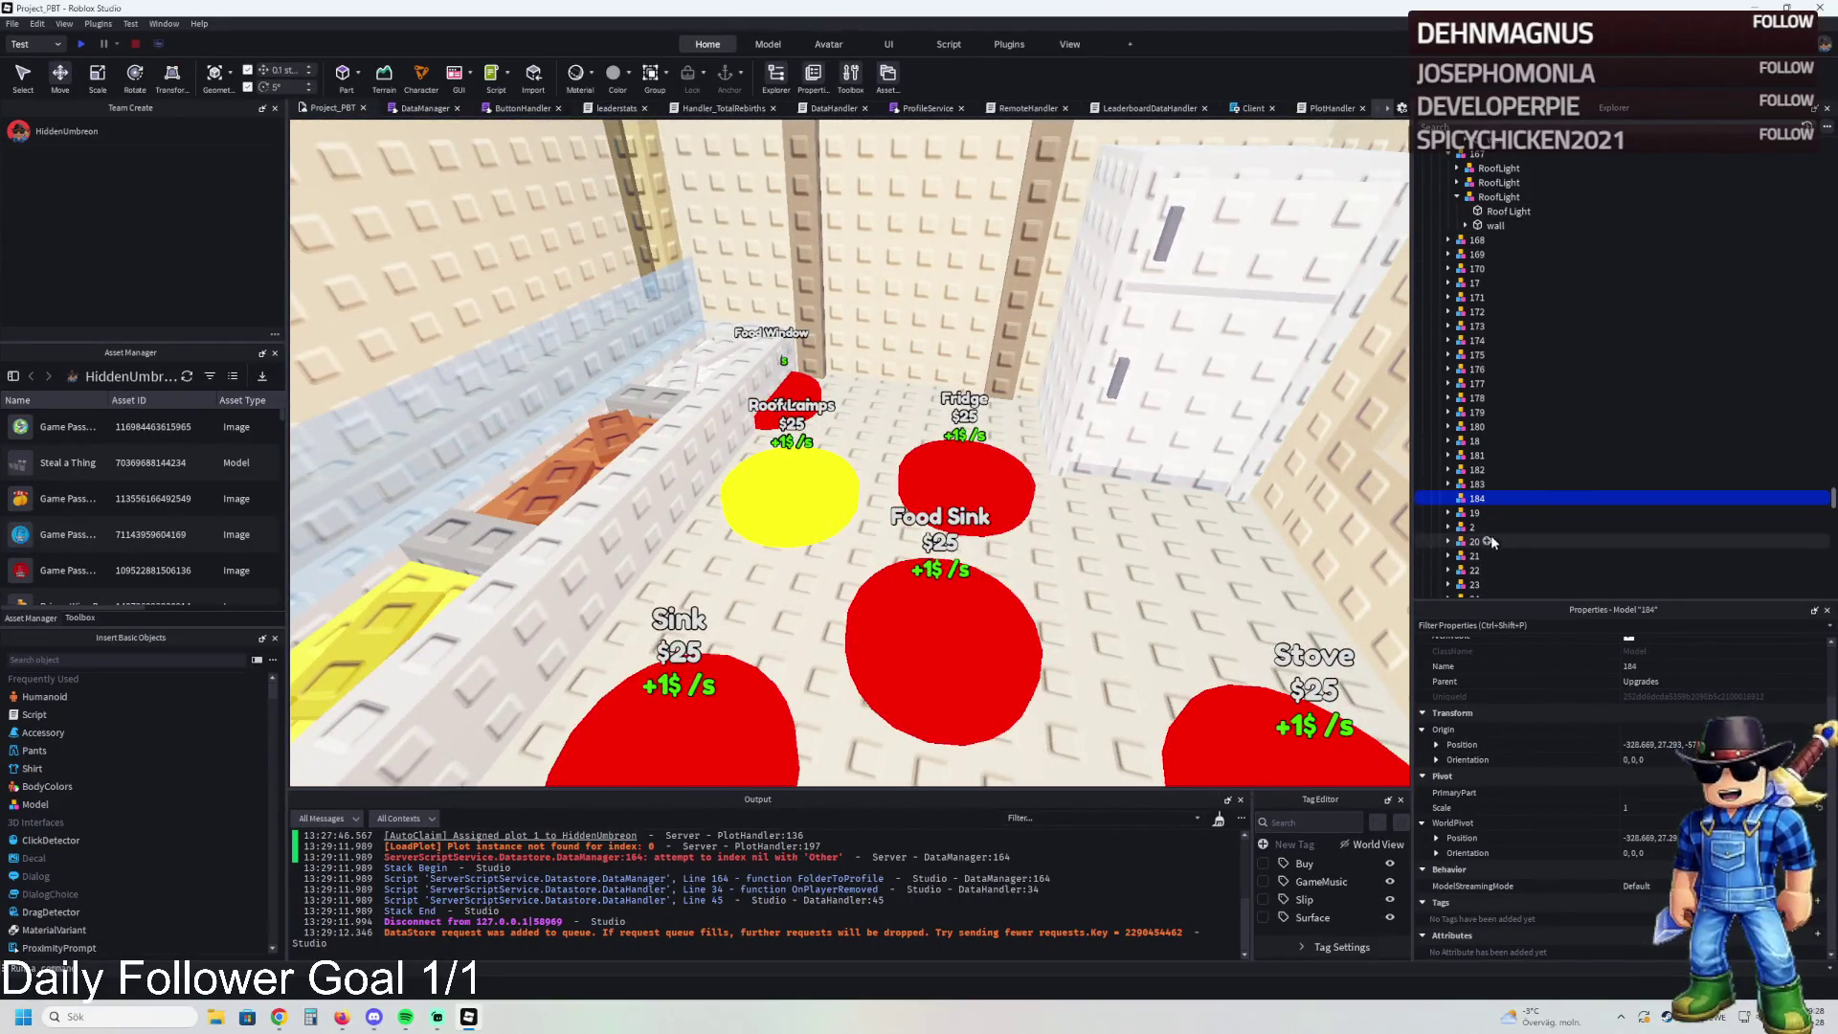
key(ctrl+d)
key(ctrl+d)
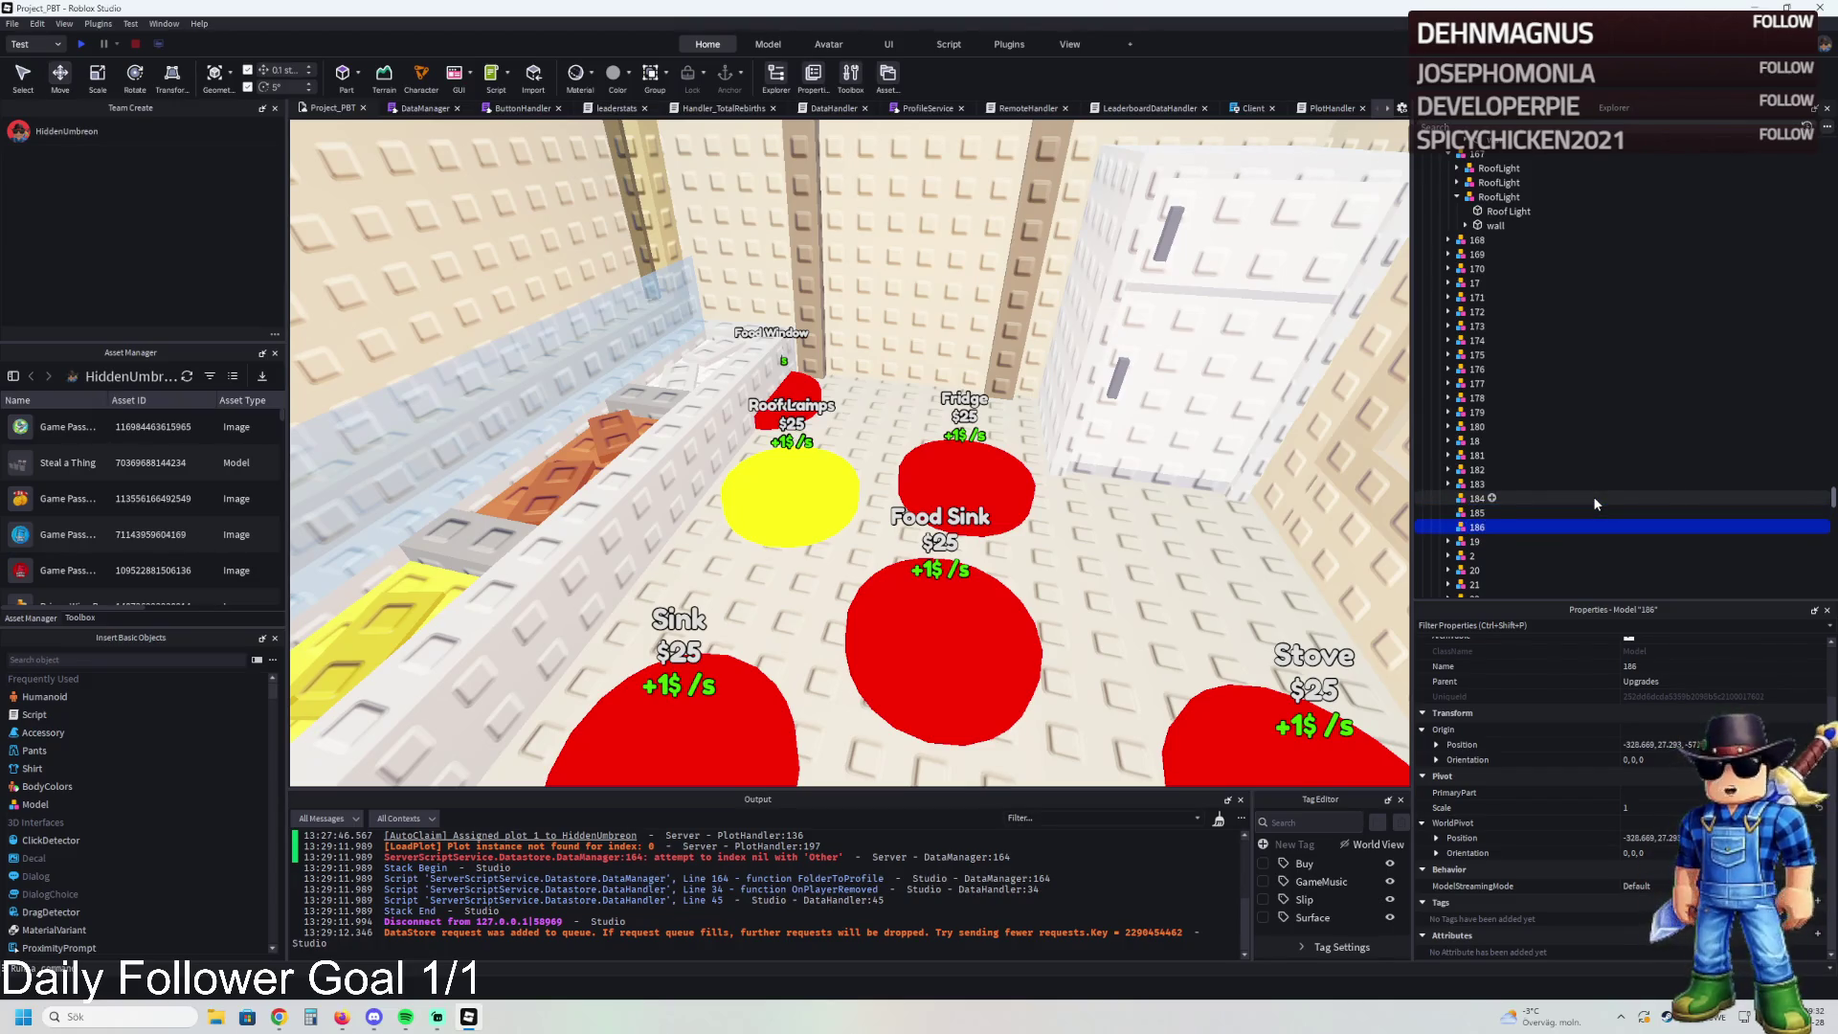
click(599, 486)
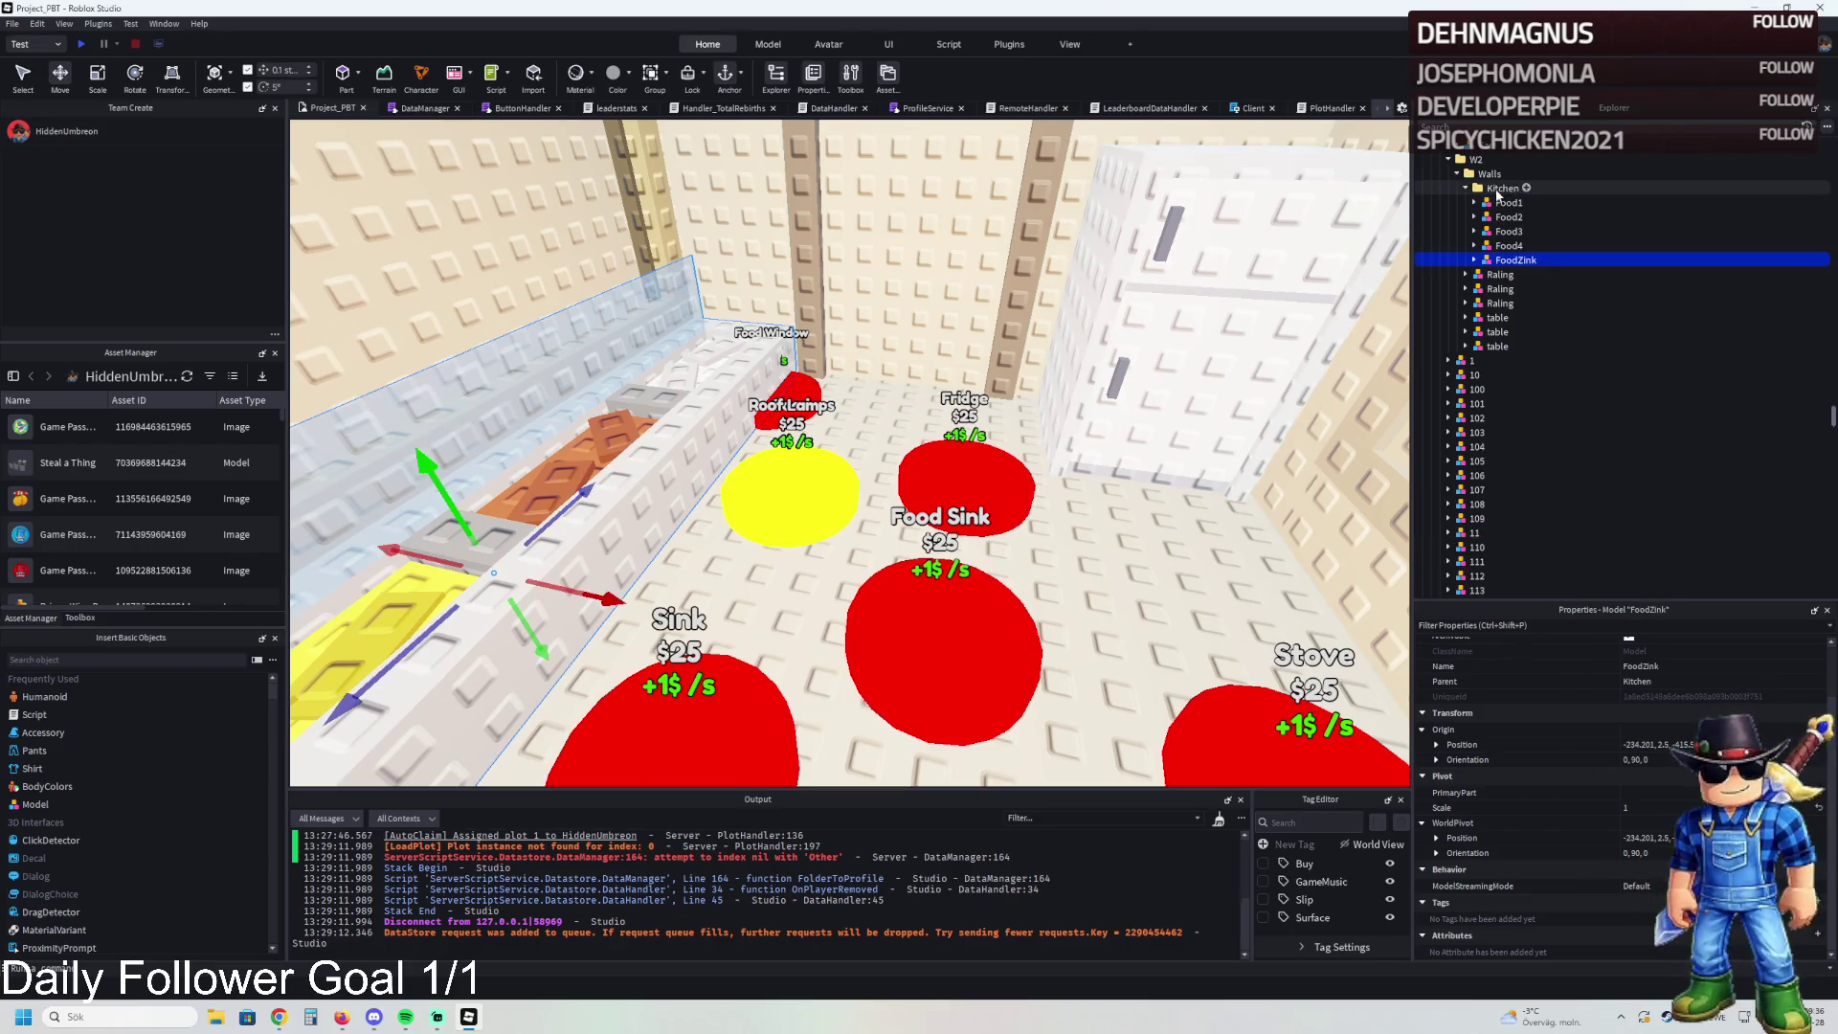
click(1499, 189)
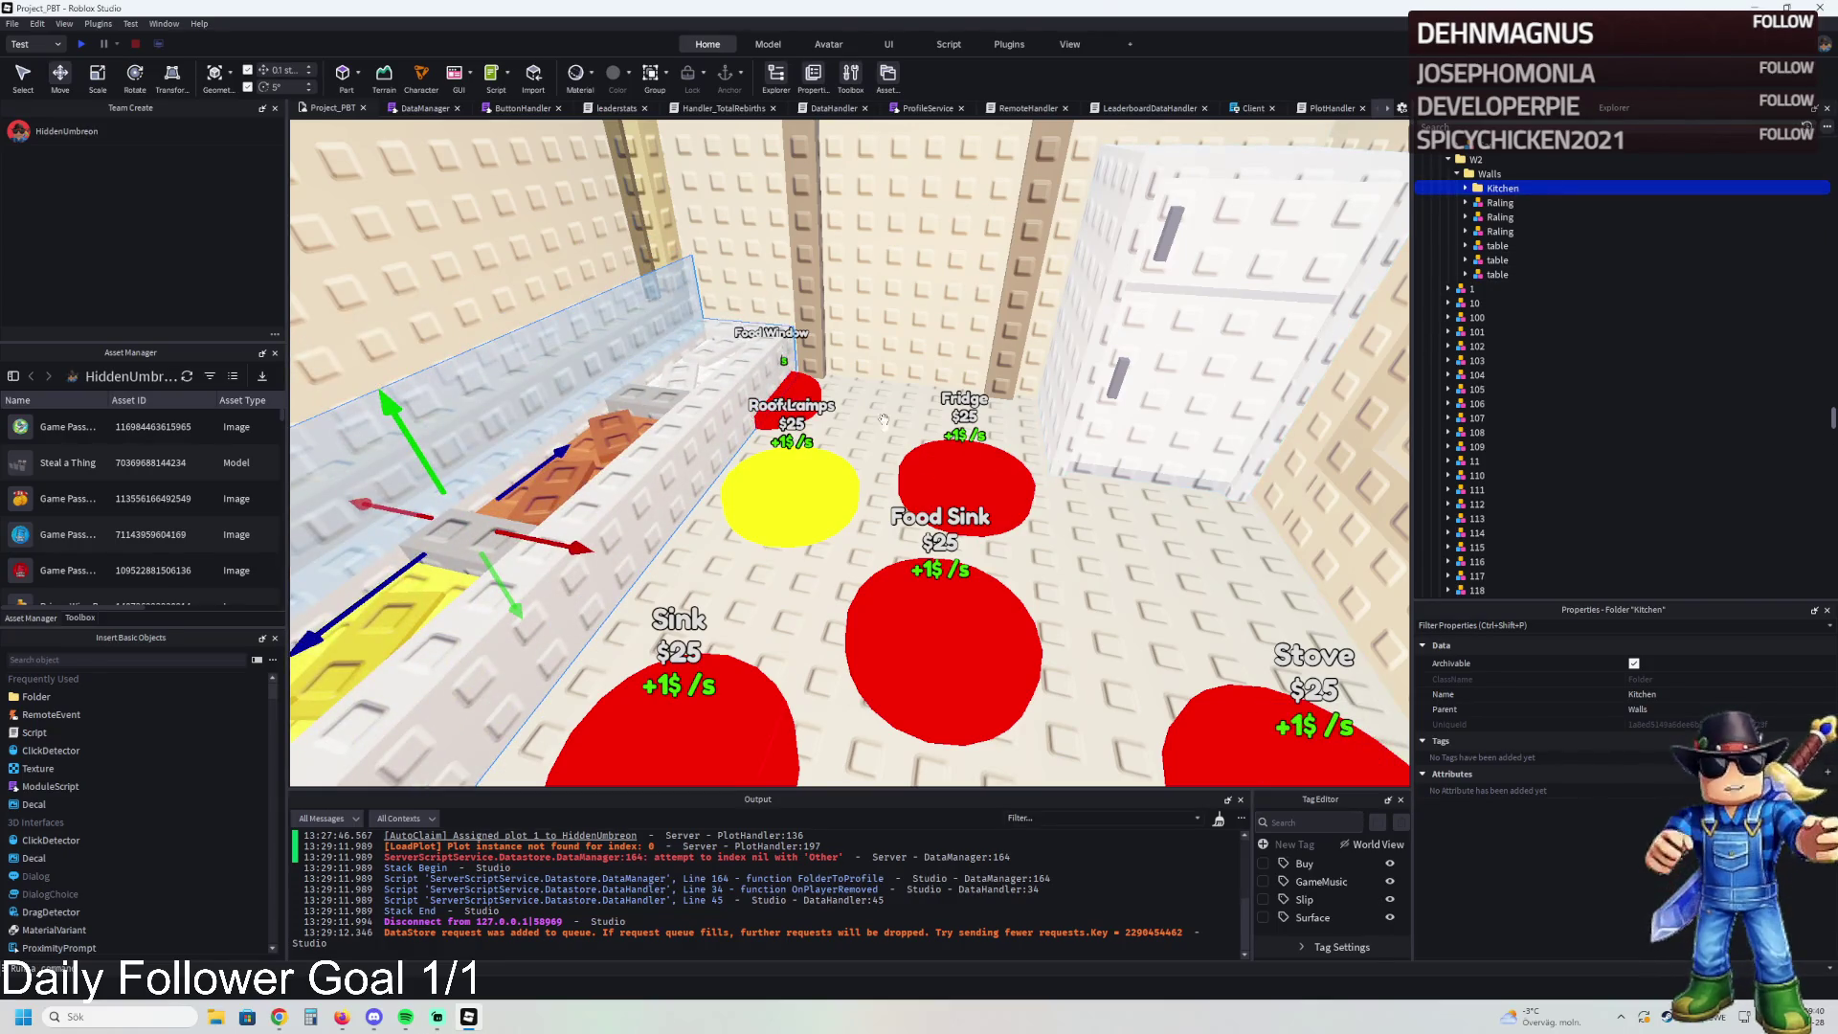
key(s)
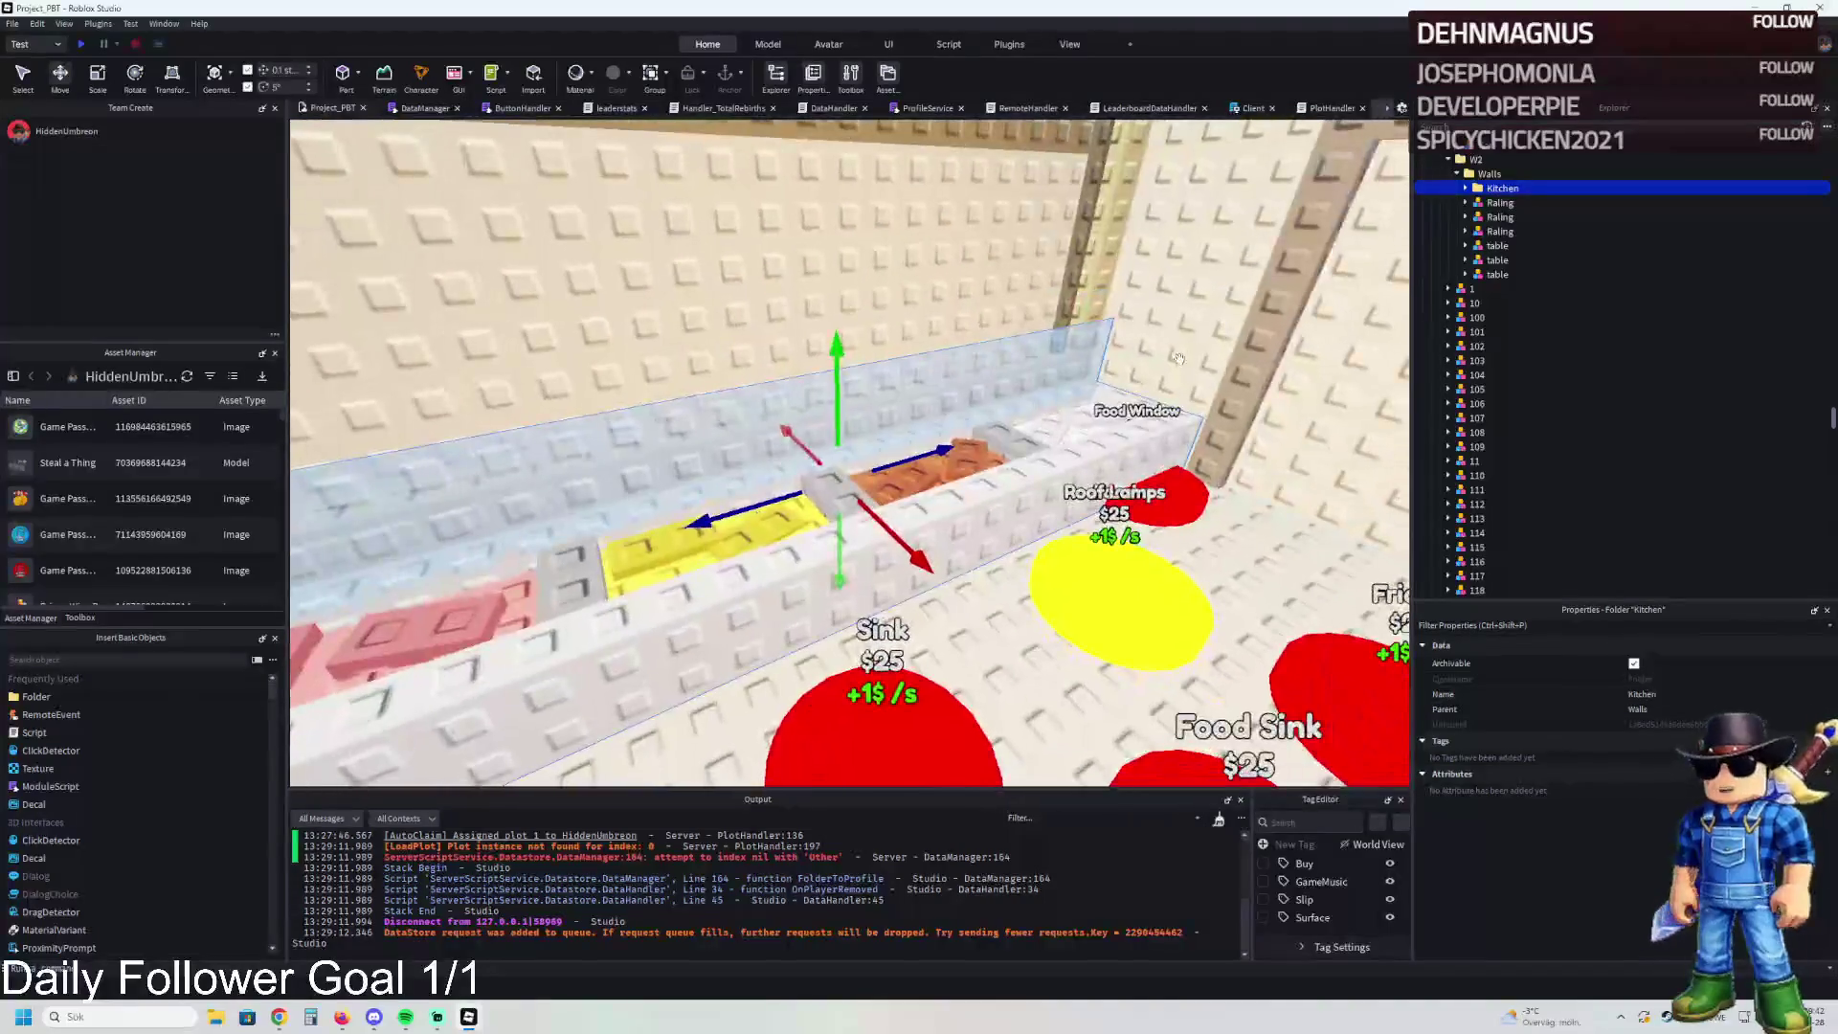
ctrl+click(1059, 315)
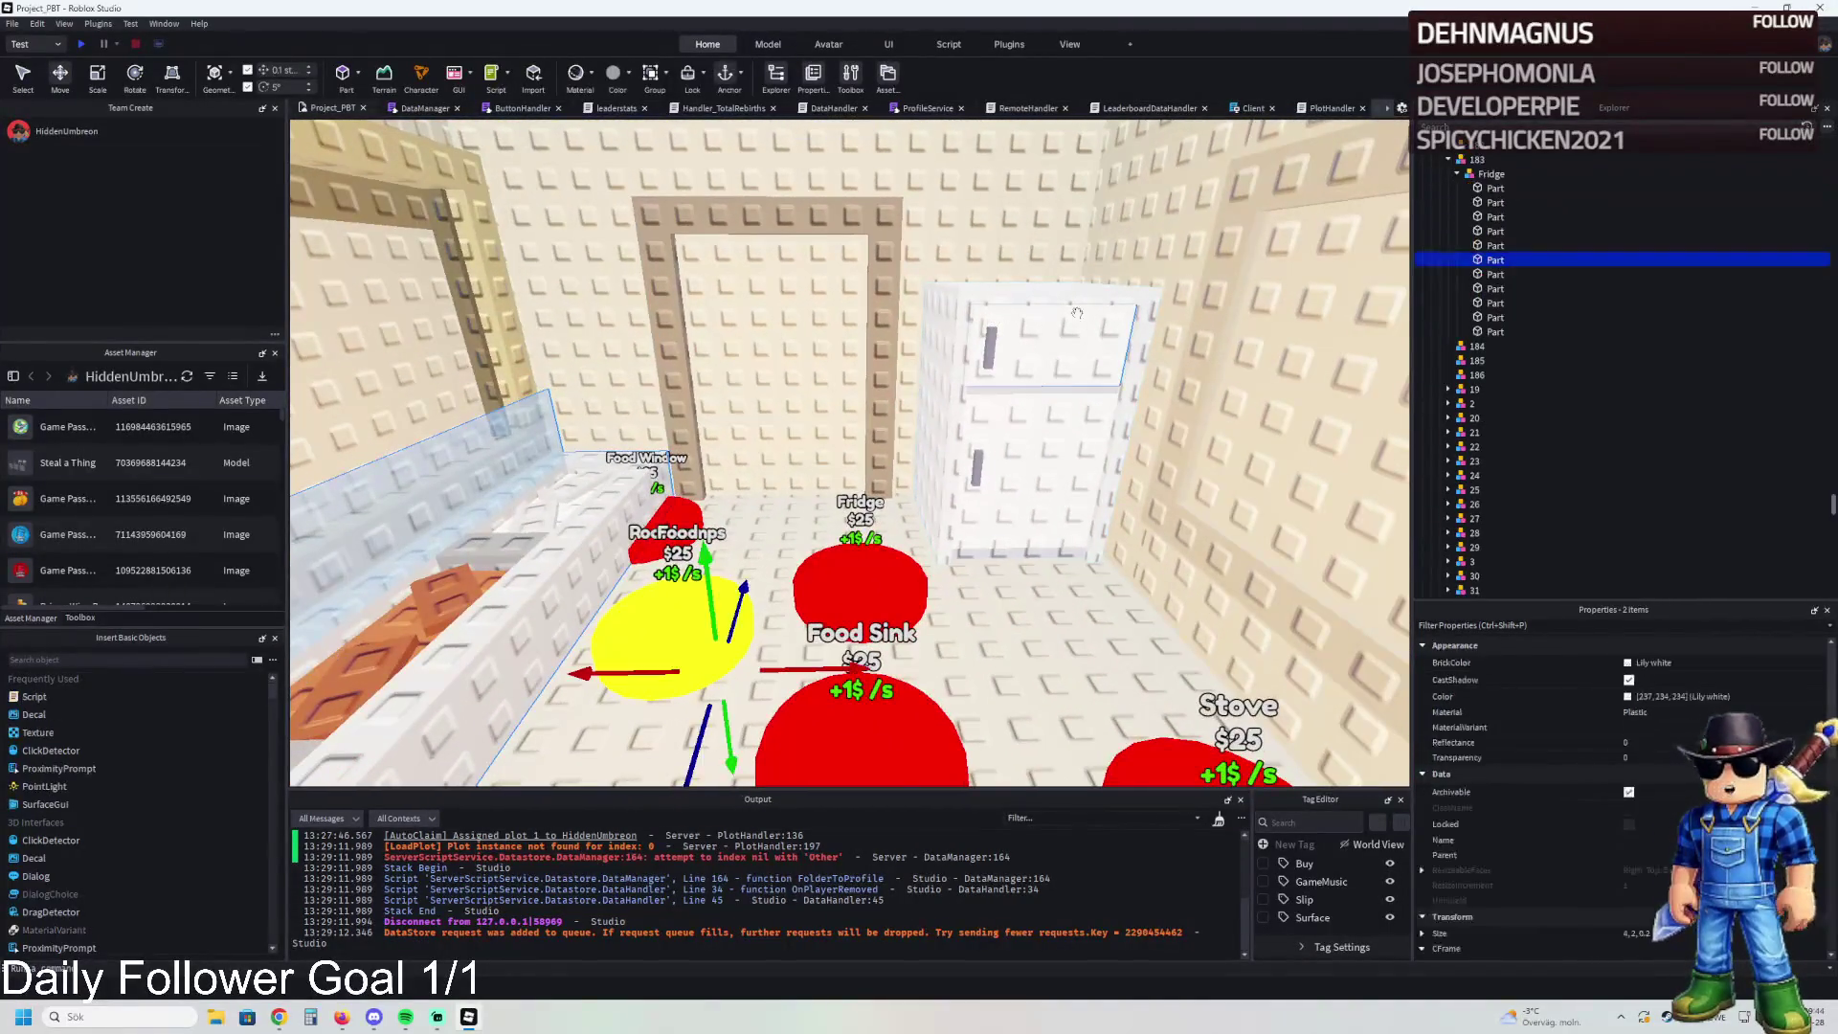
- Move Kitchen into 184, Food1–Food4 into 185, and FoodZink directly under 184
click(1495, 178)
drag(1498, 348, 1496, 347)
click(1500, 361)
shift+click(1504, 404)
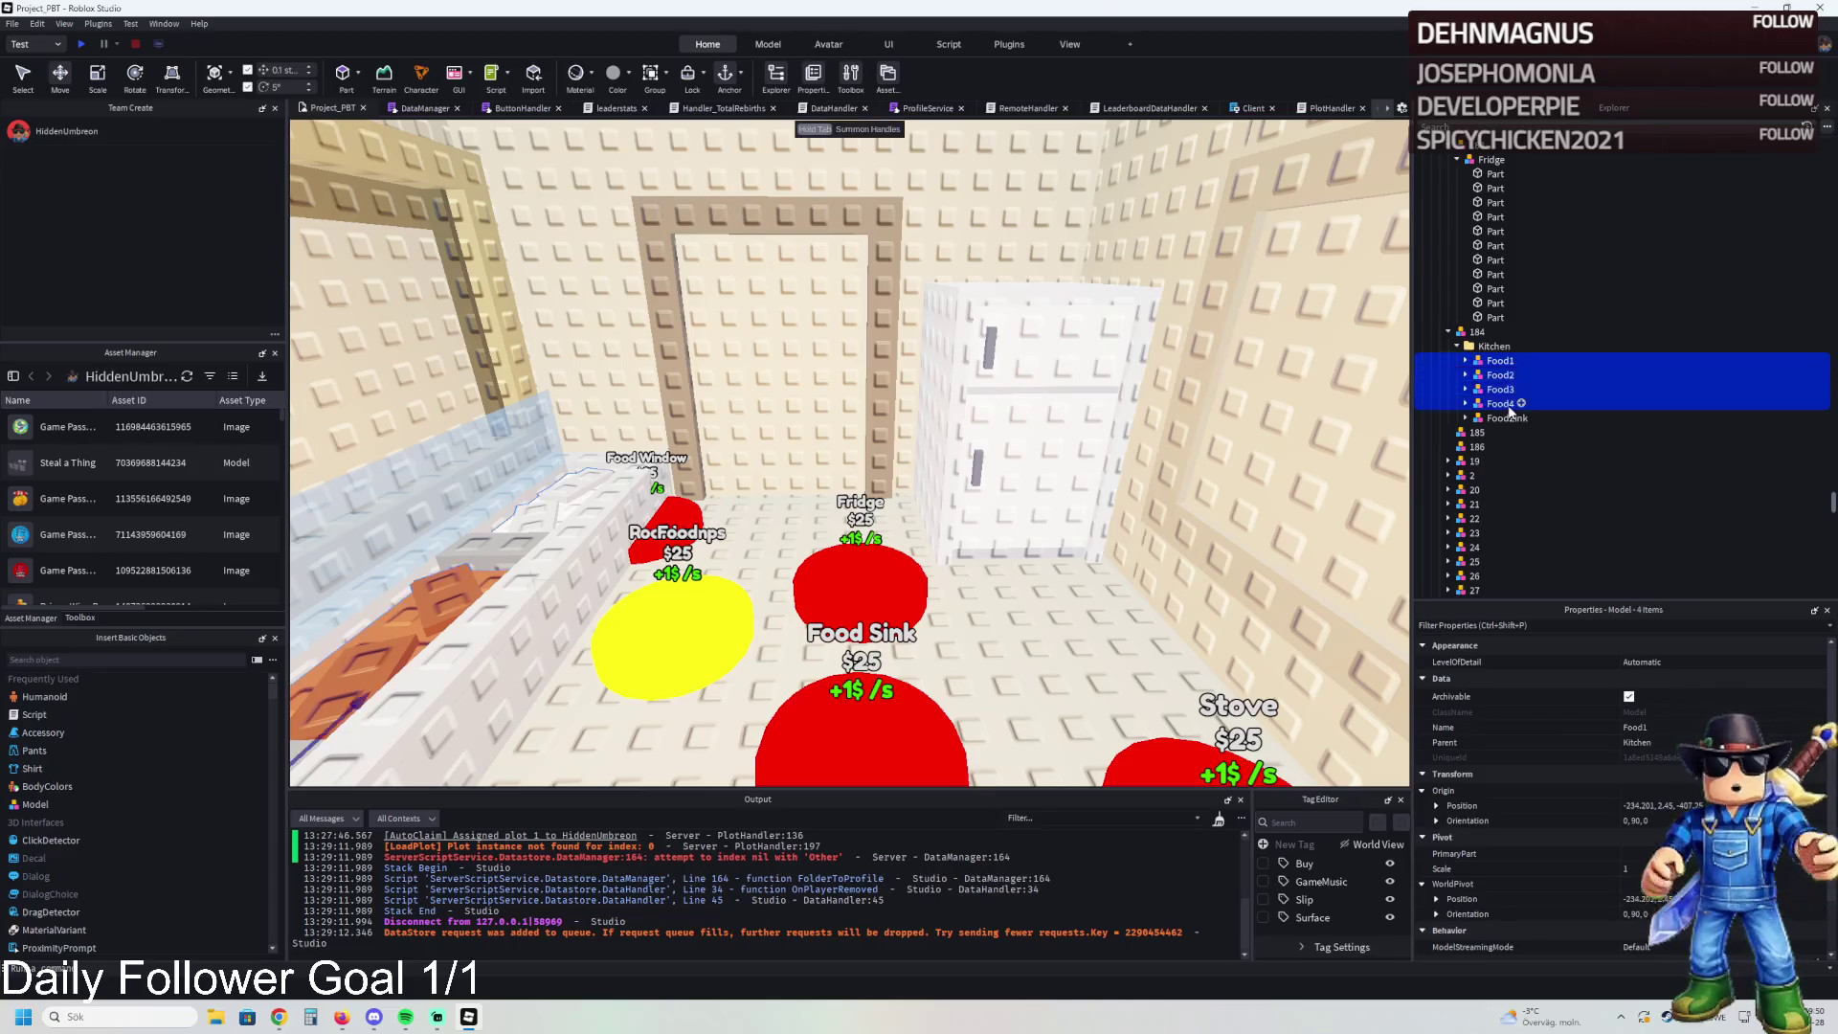
drag(1498, 434, 1499, 433)
click(1495, 361)
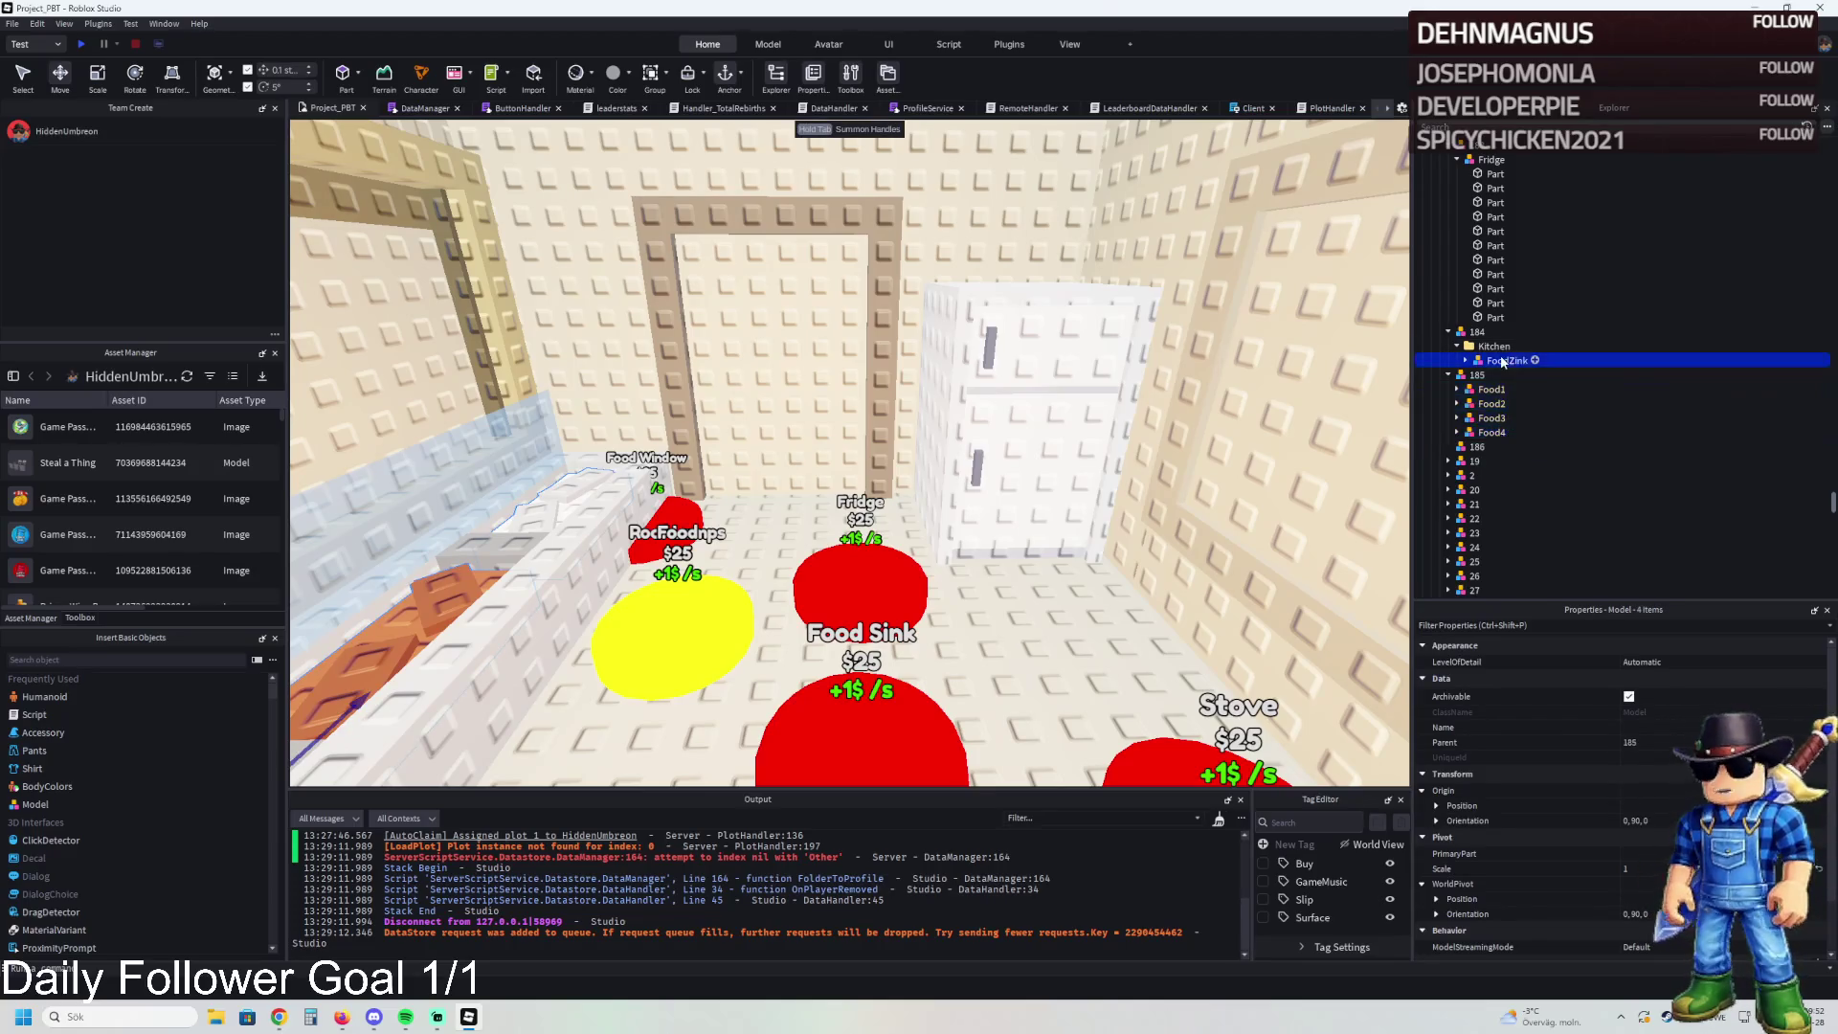
drag(1482, 344, 1482, 346)
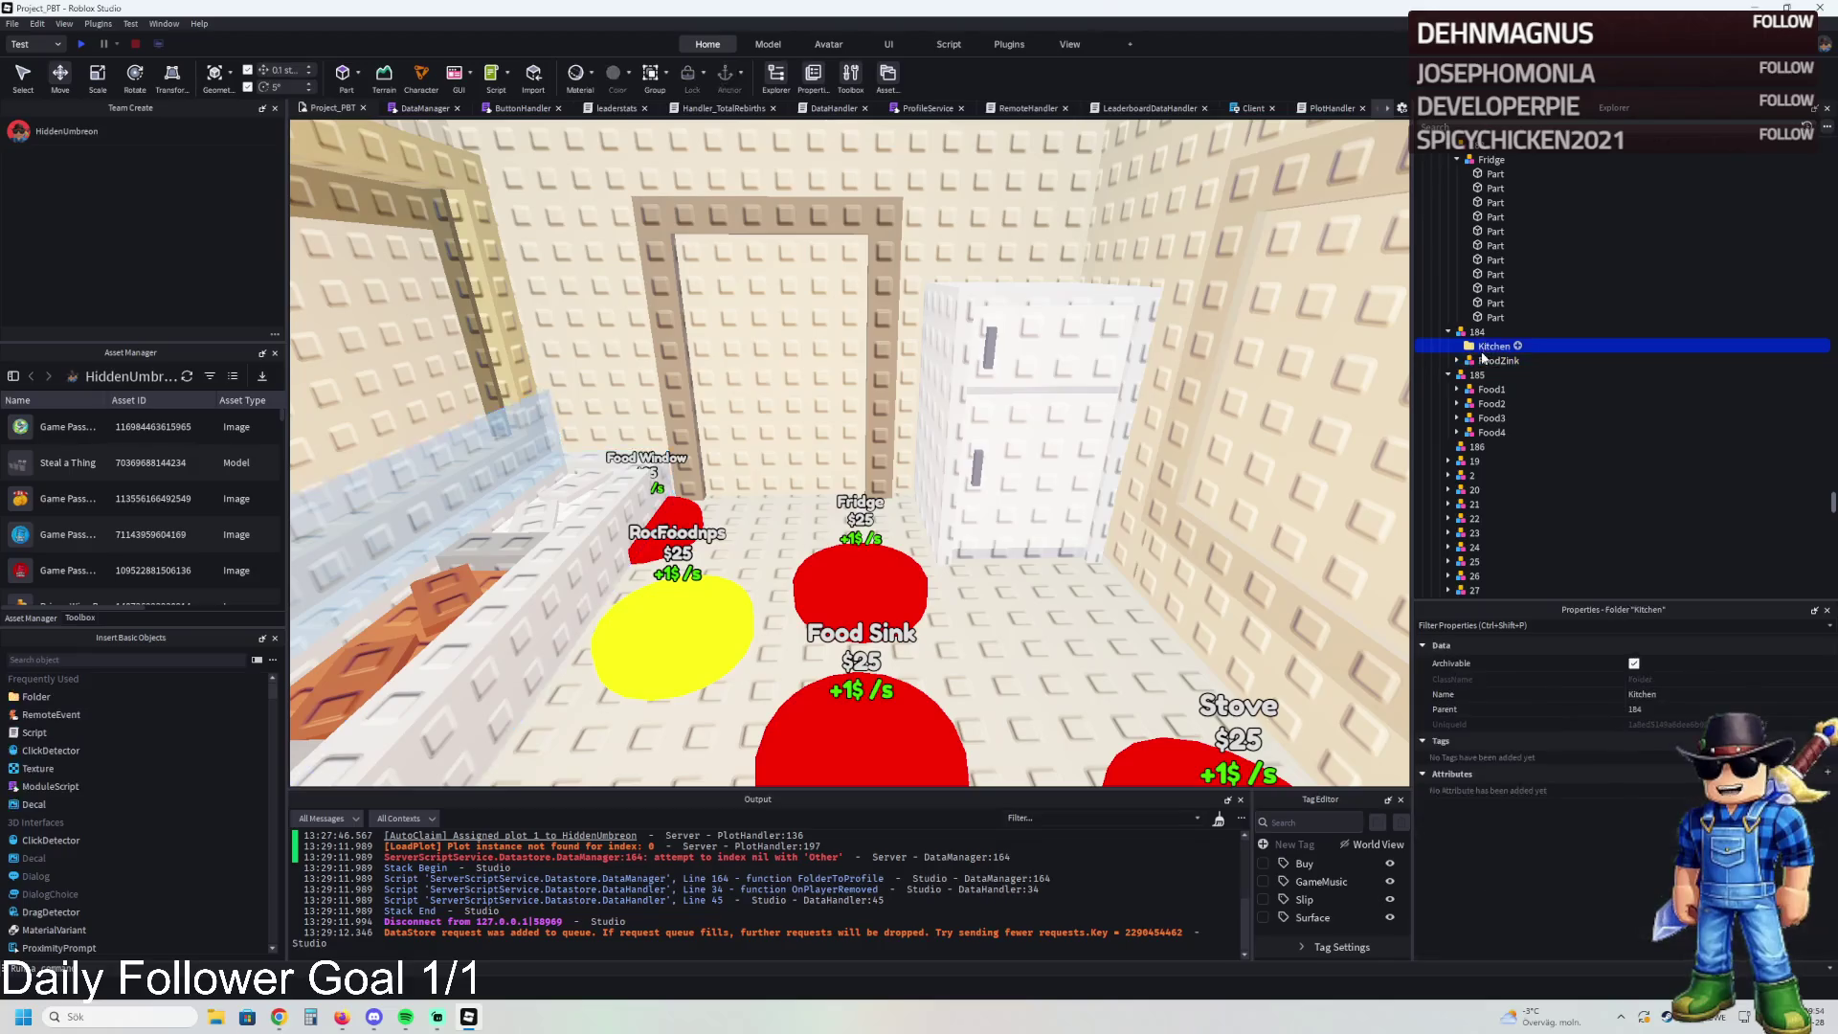
- Try raising the FoodZink counter, undo it, then select the third RoofLight of model 167
click(1482, 349)
key(f)
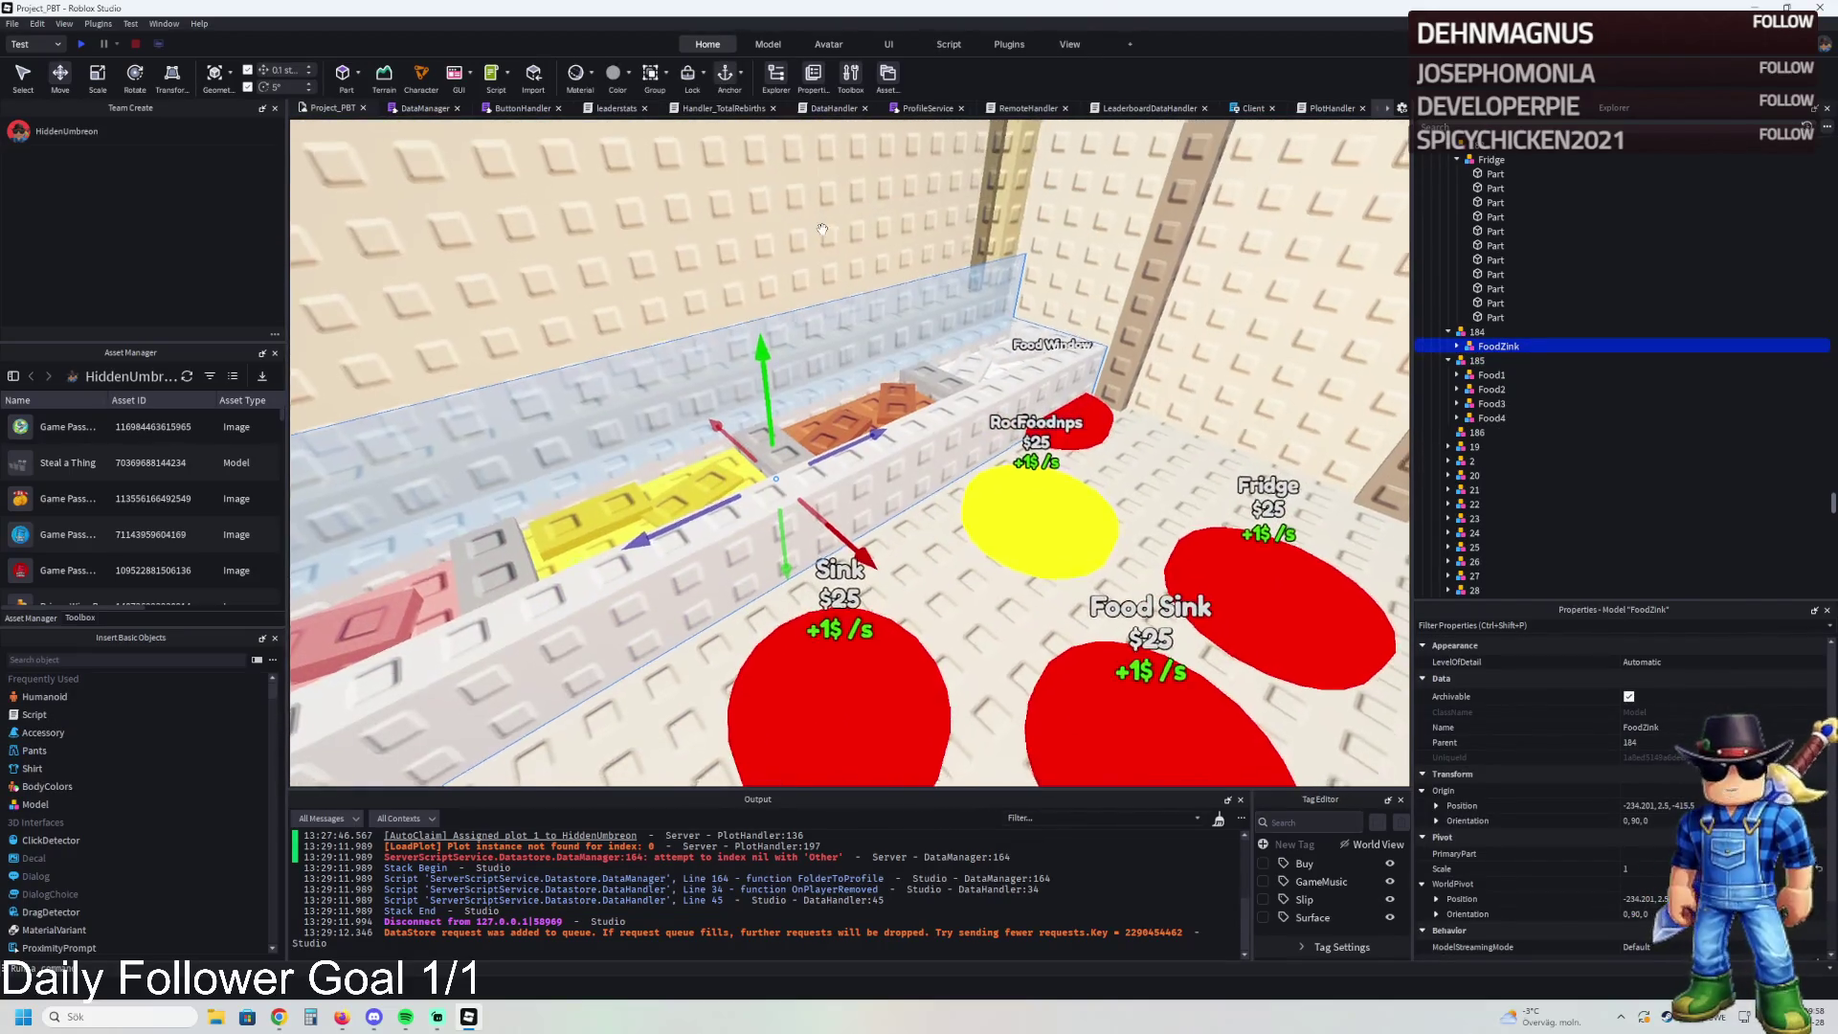
drag(823, 230, 822, 222)
scroll(843, 230, up, 5)
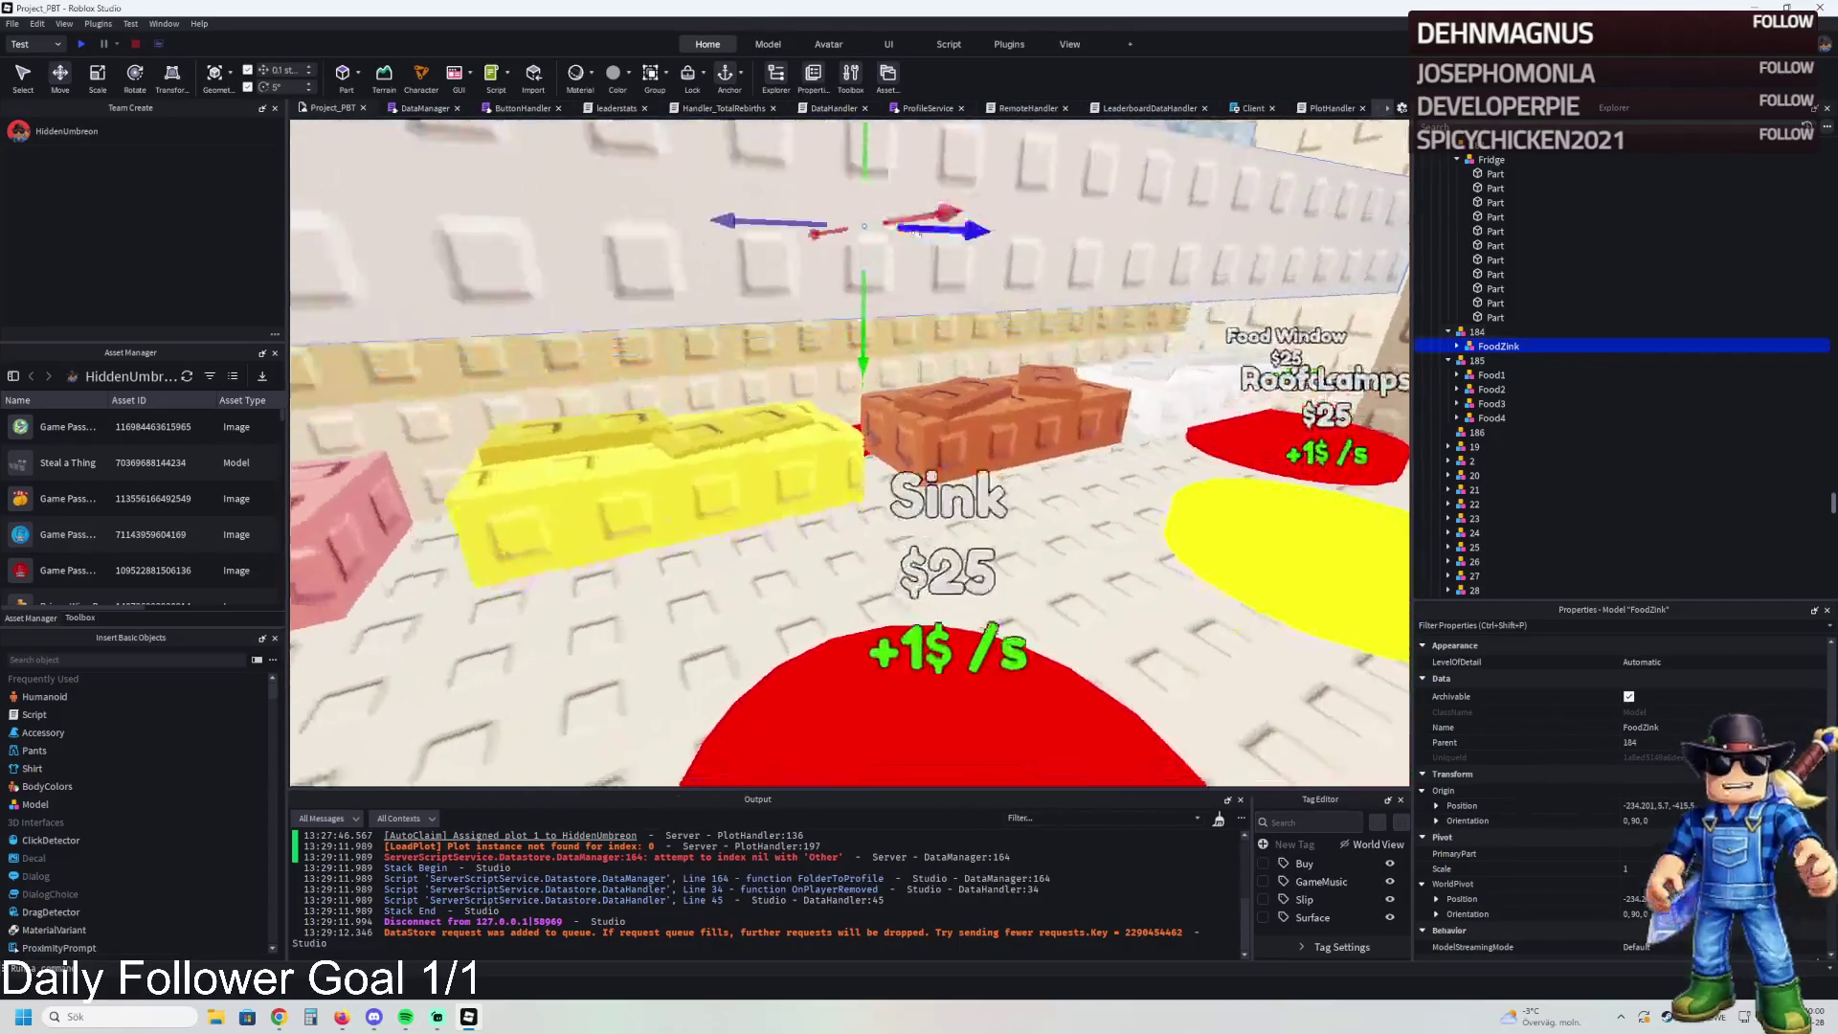
key(ctrl+z)
key(s)
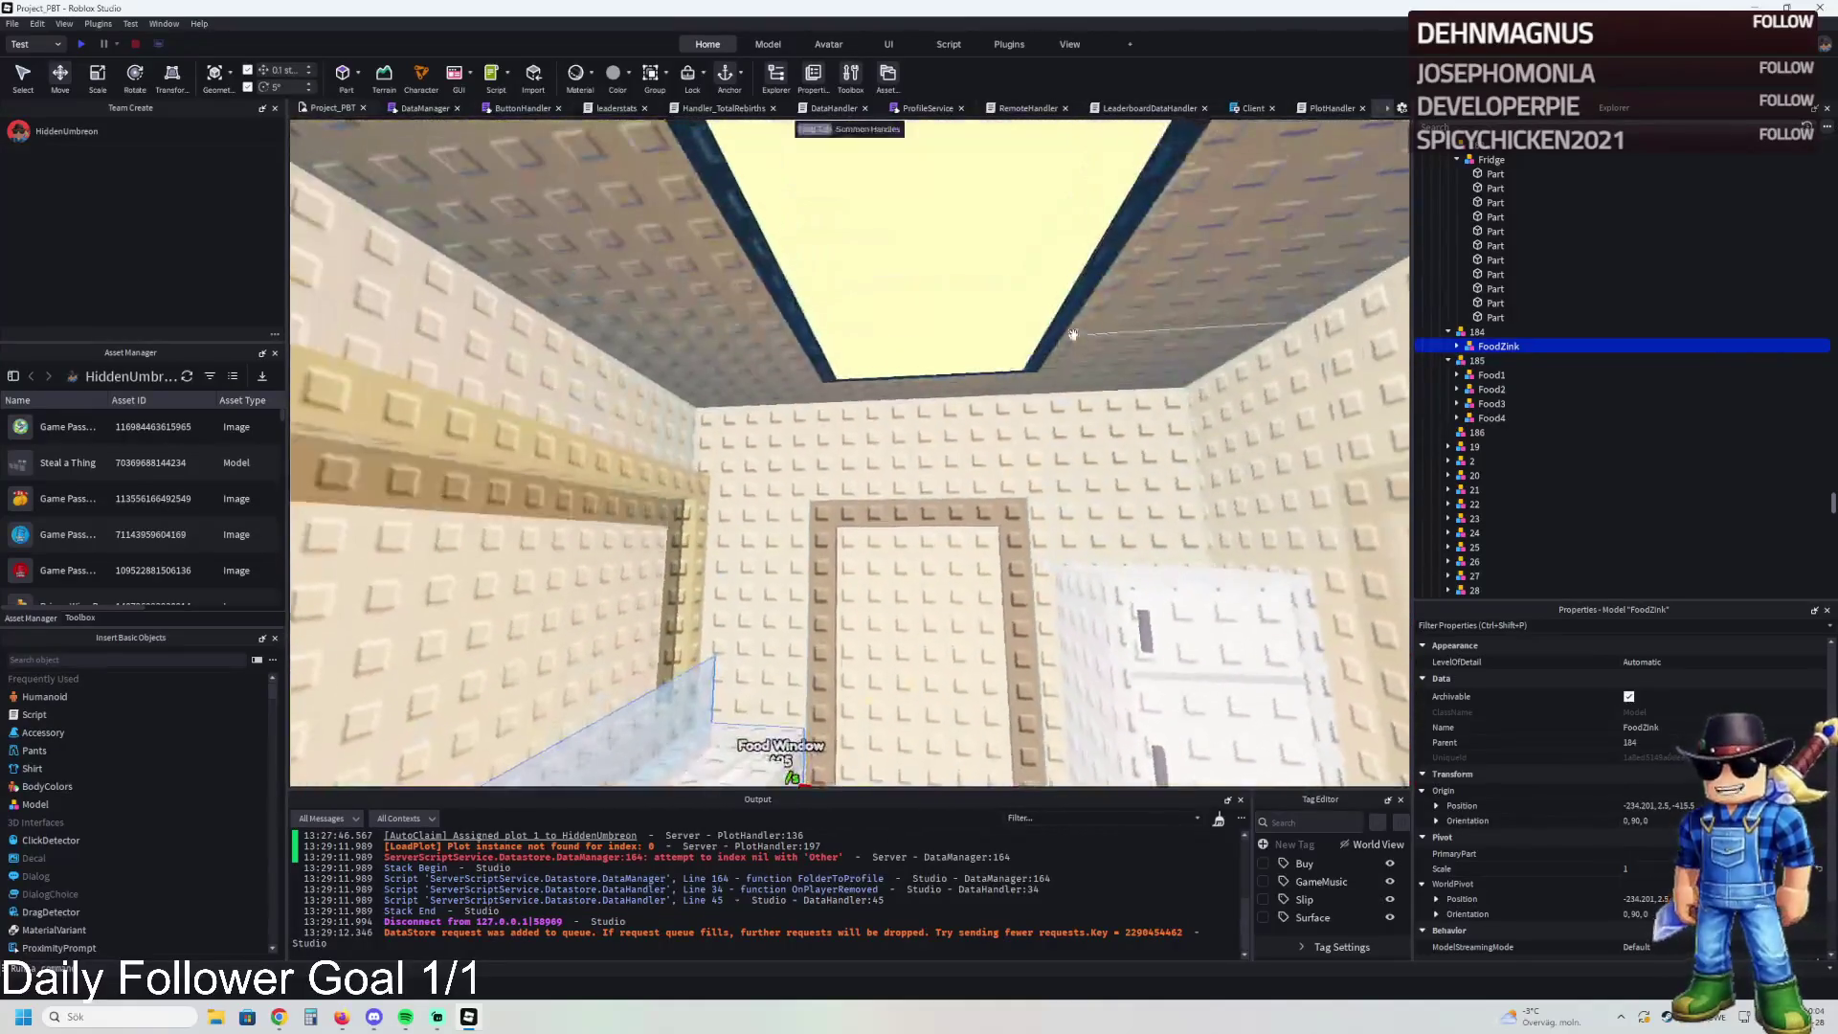
click(1000, 276)
click(1488, 303)
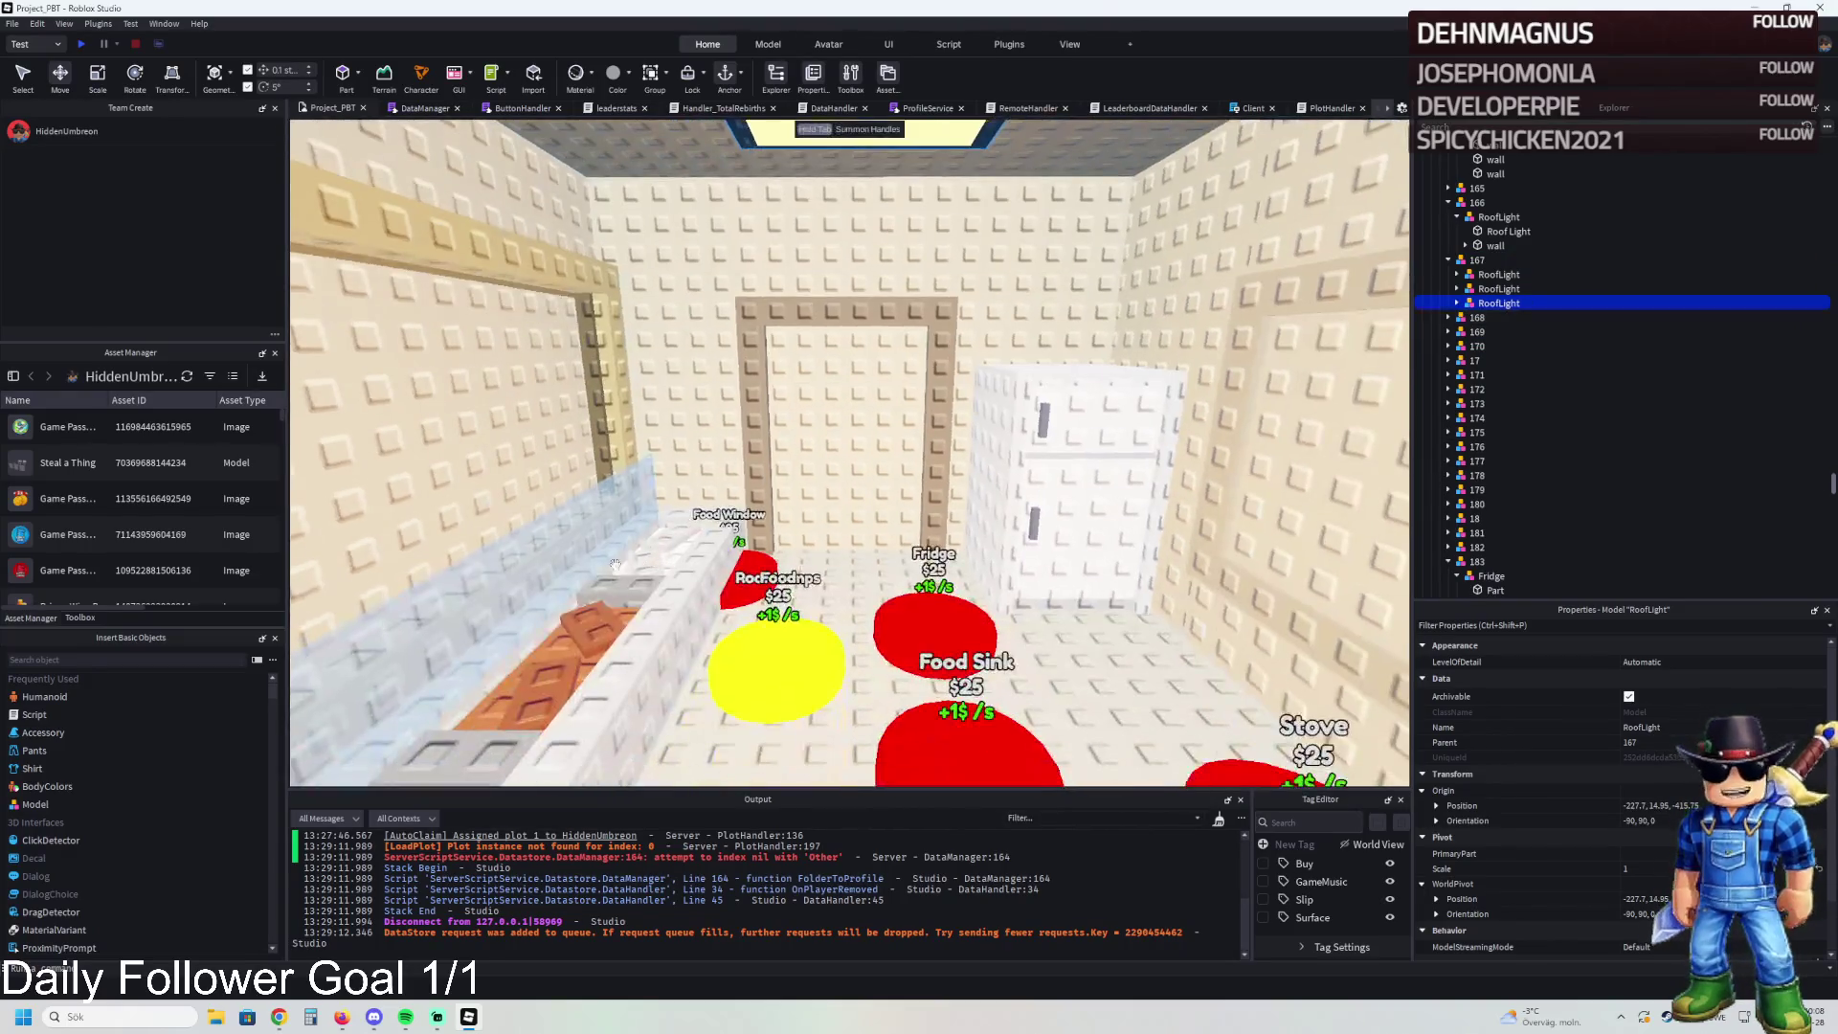
- Move the RoofLight into upgrade 186 and slide a duplicate of it along the ceiling
click(644, 534)
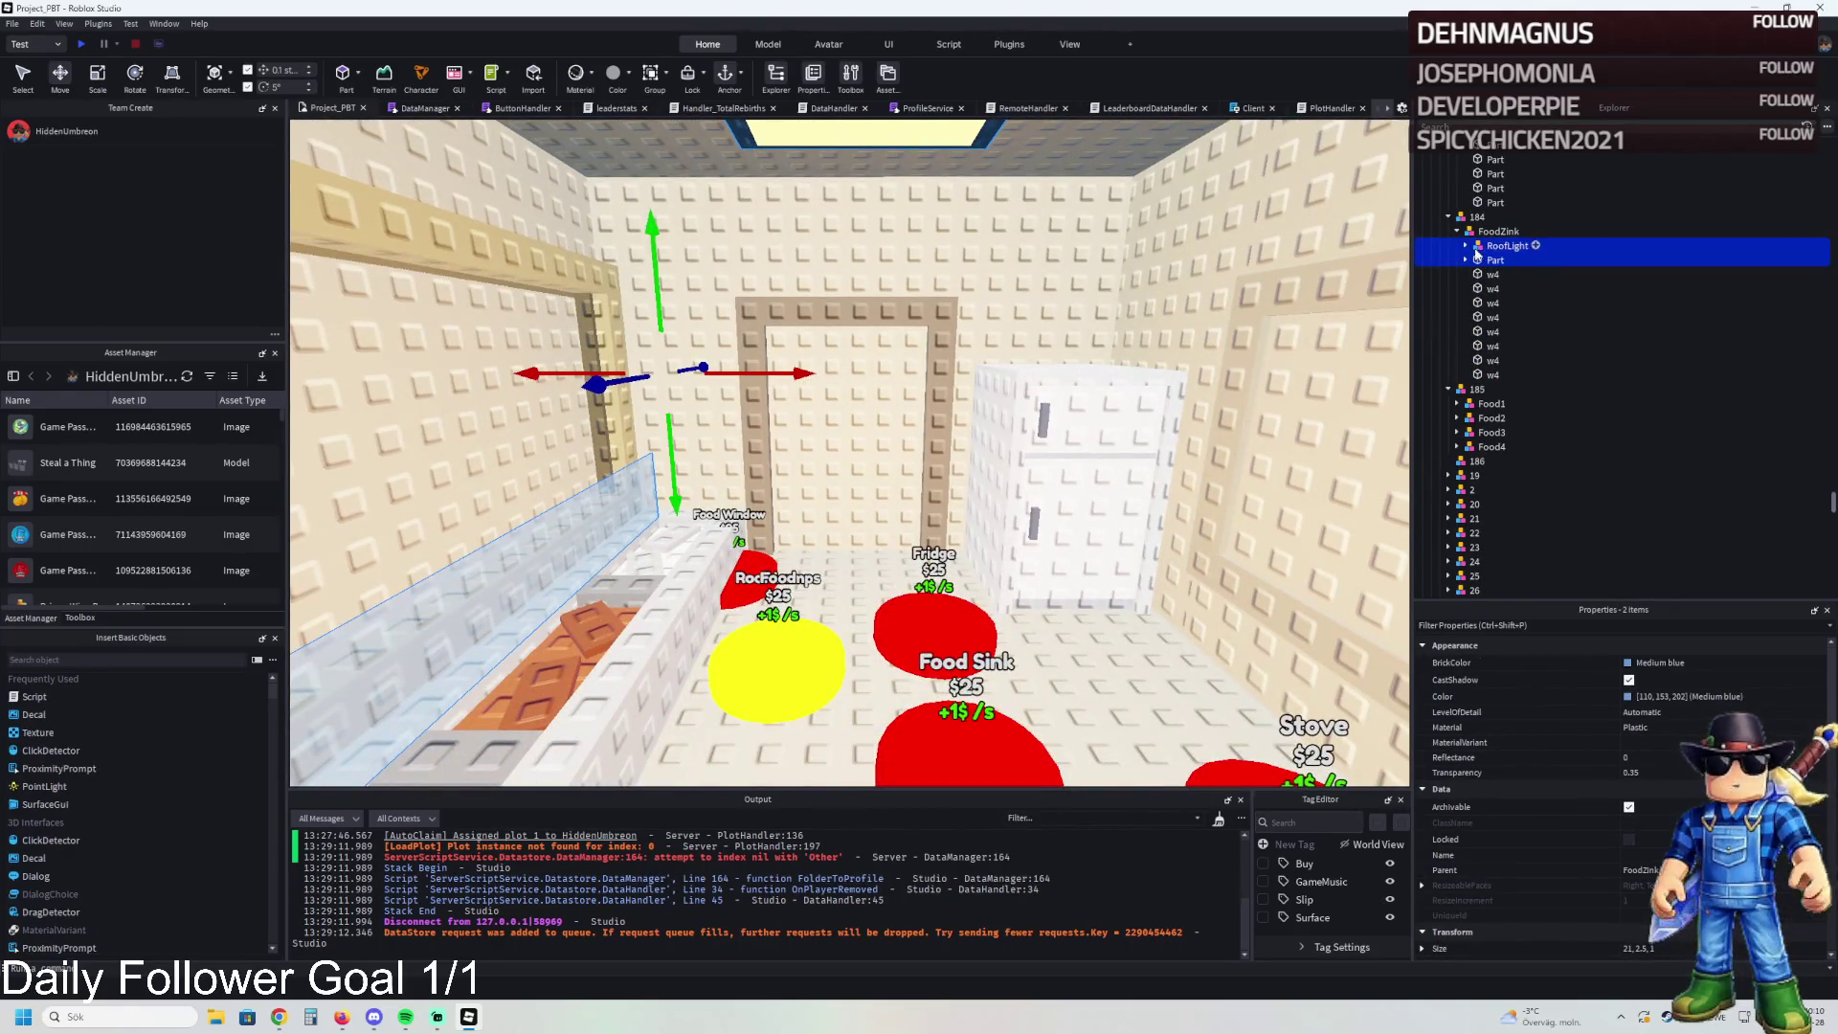
mouse_move(1495, 251)
mouse_down()
mouse_move(1532, 436)
mouse_move(1491, 462)
mouse_up()
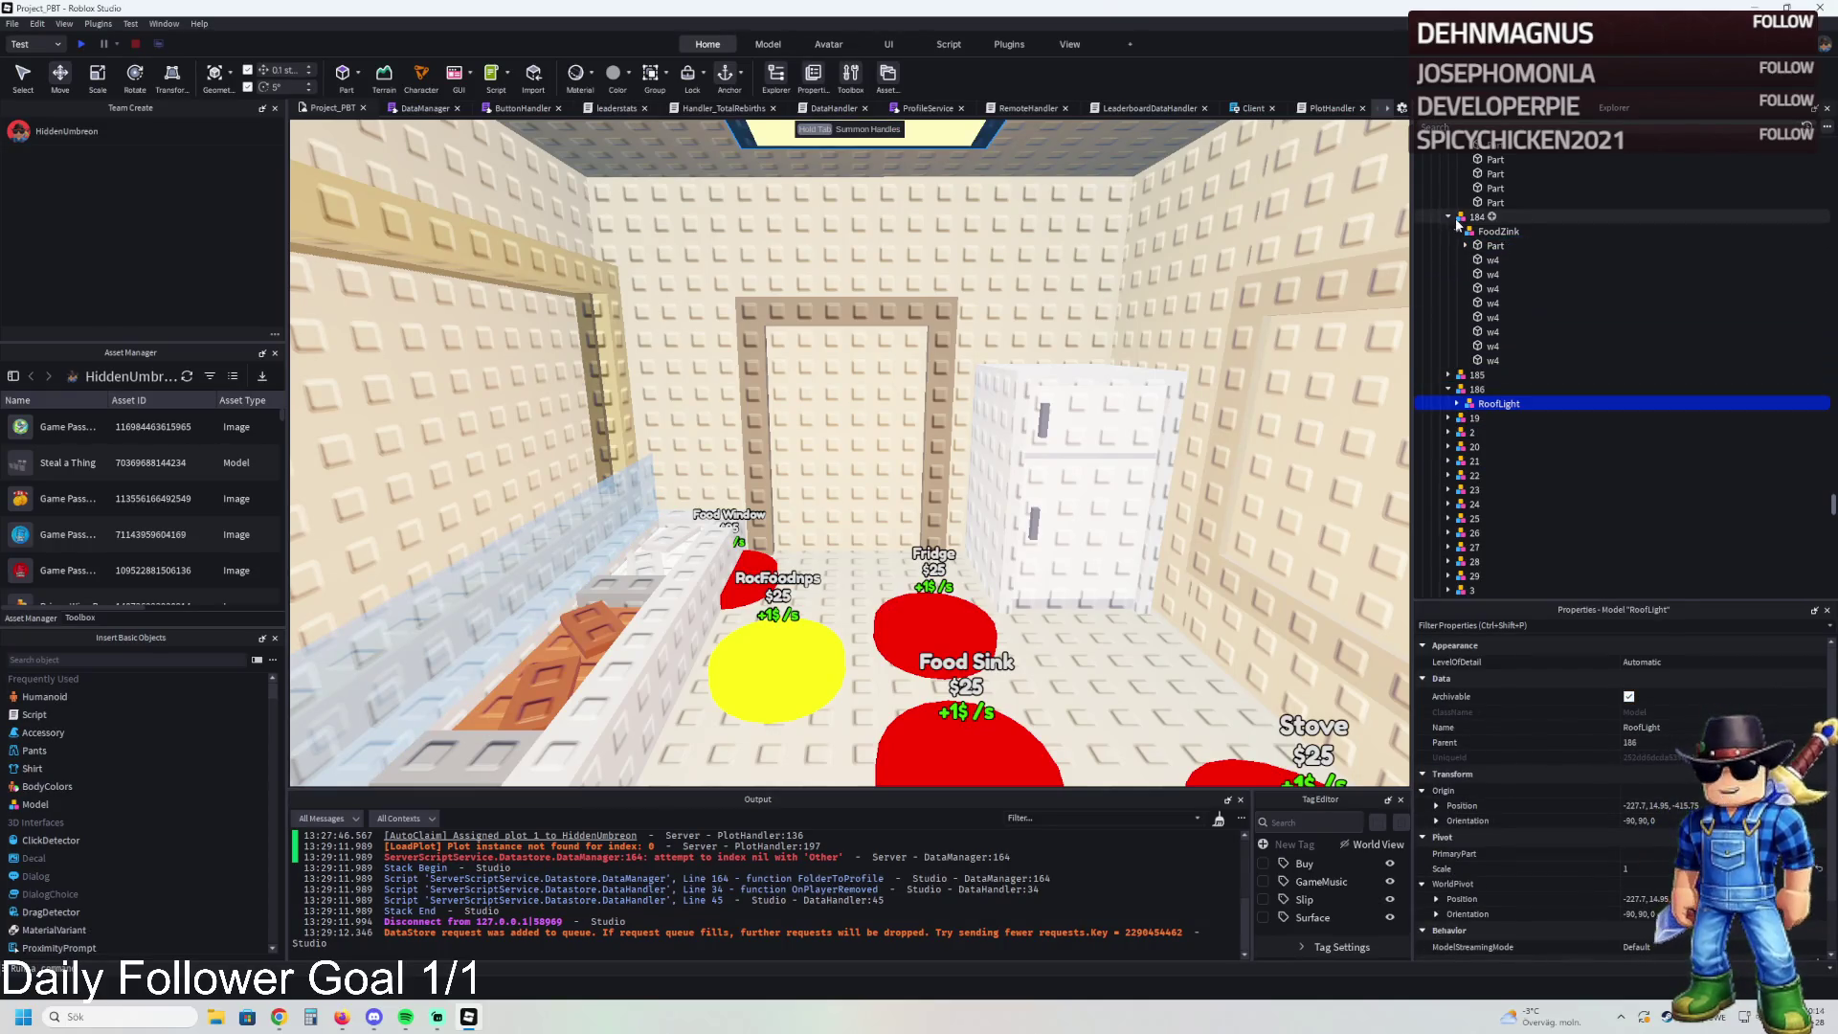
key(f)
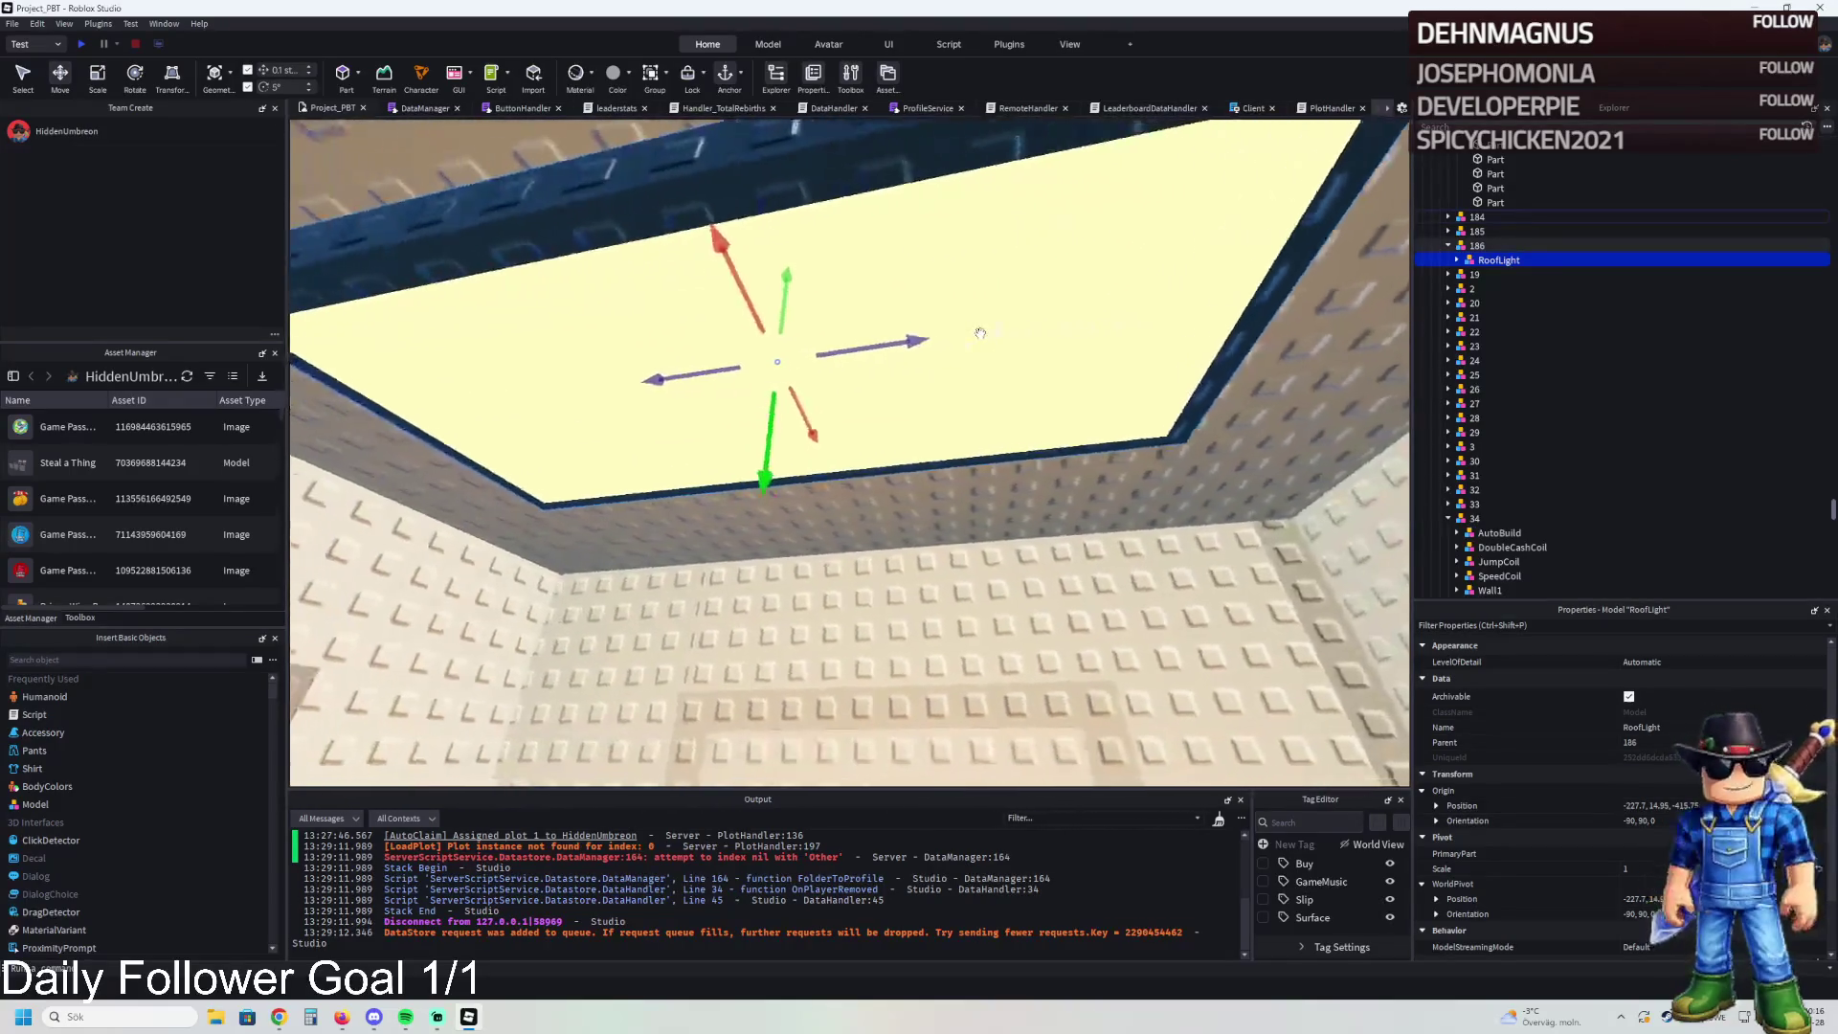
key(ctrl+d)
mouse_move(1021, 348)
mouse_down()
mouse_move(996, 402)
mouse_move(967, 363)
mouse_move(831, 363)
mouse_up()
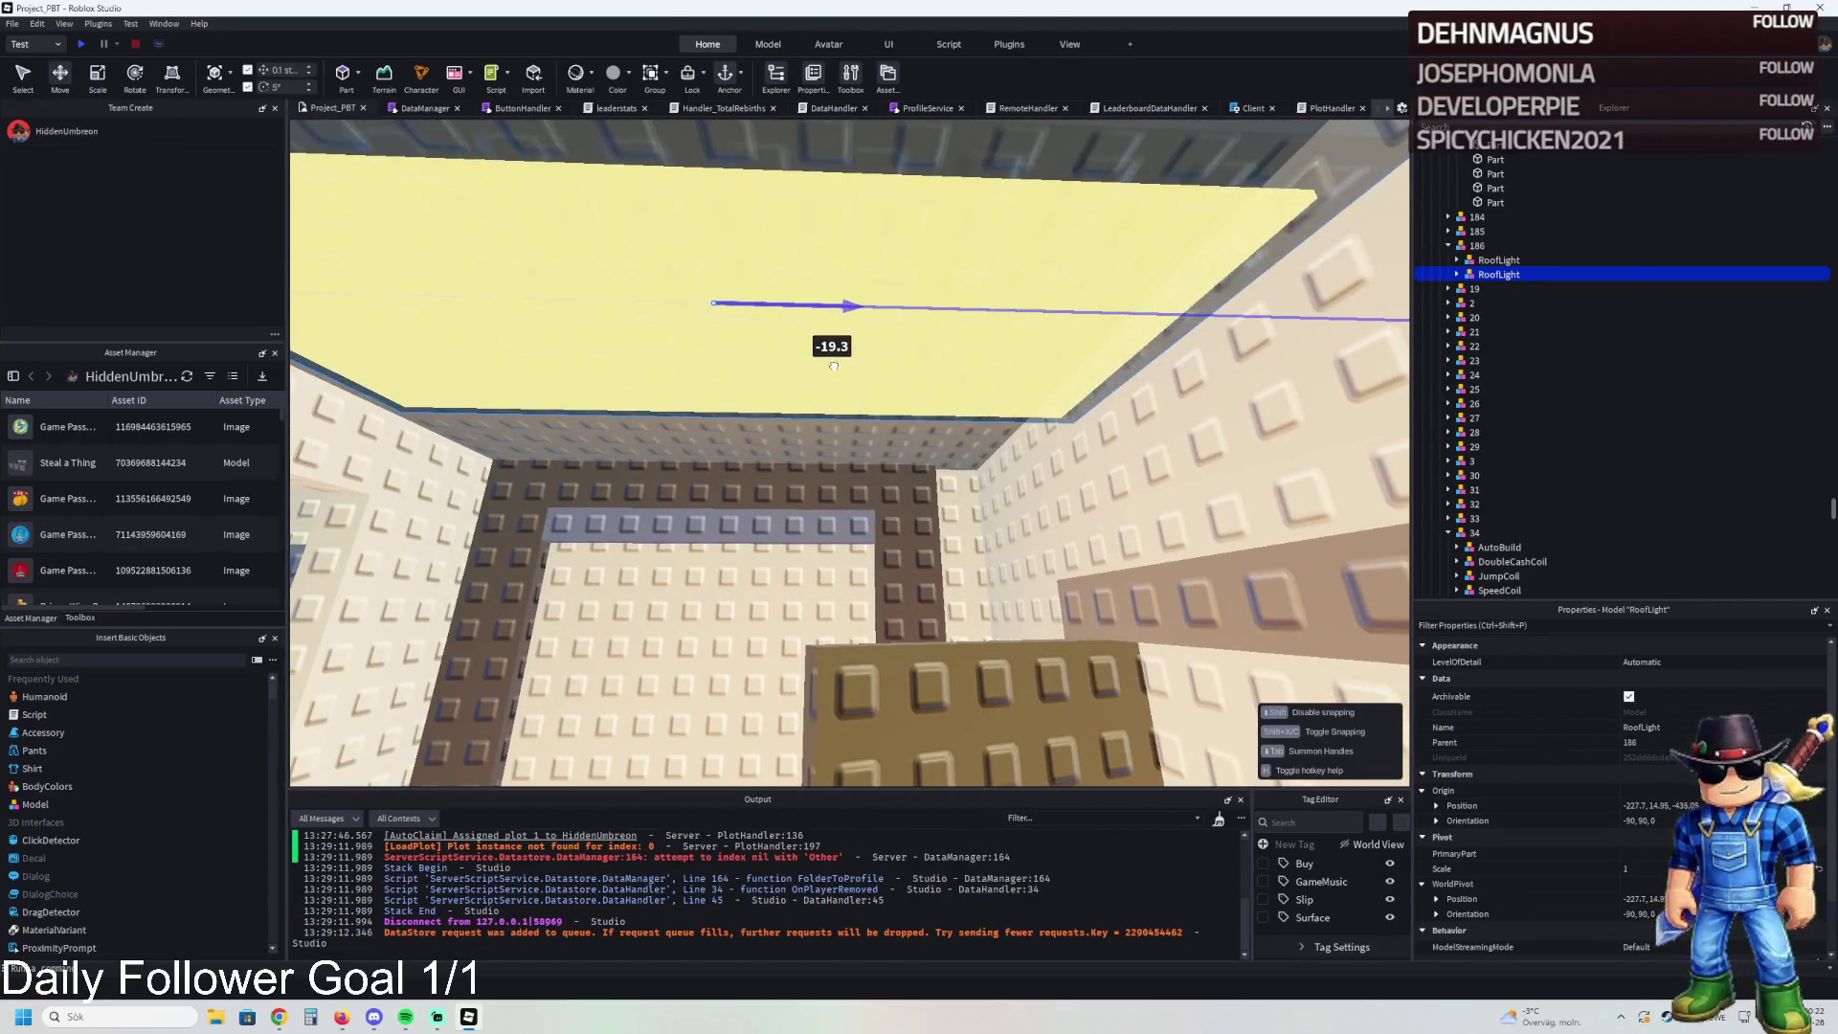
key(f)
key(a)
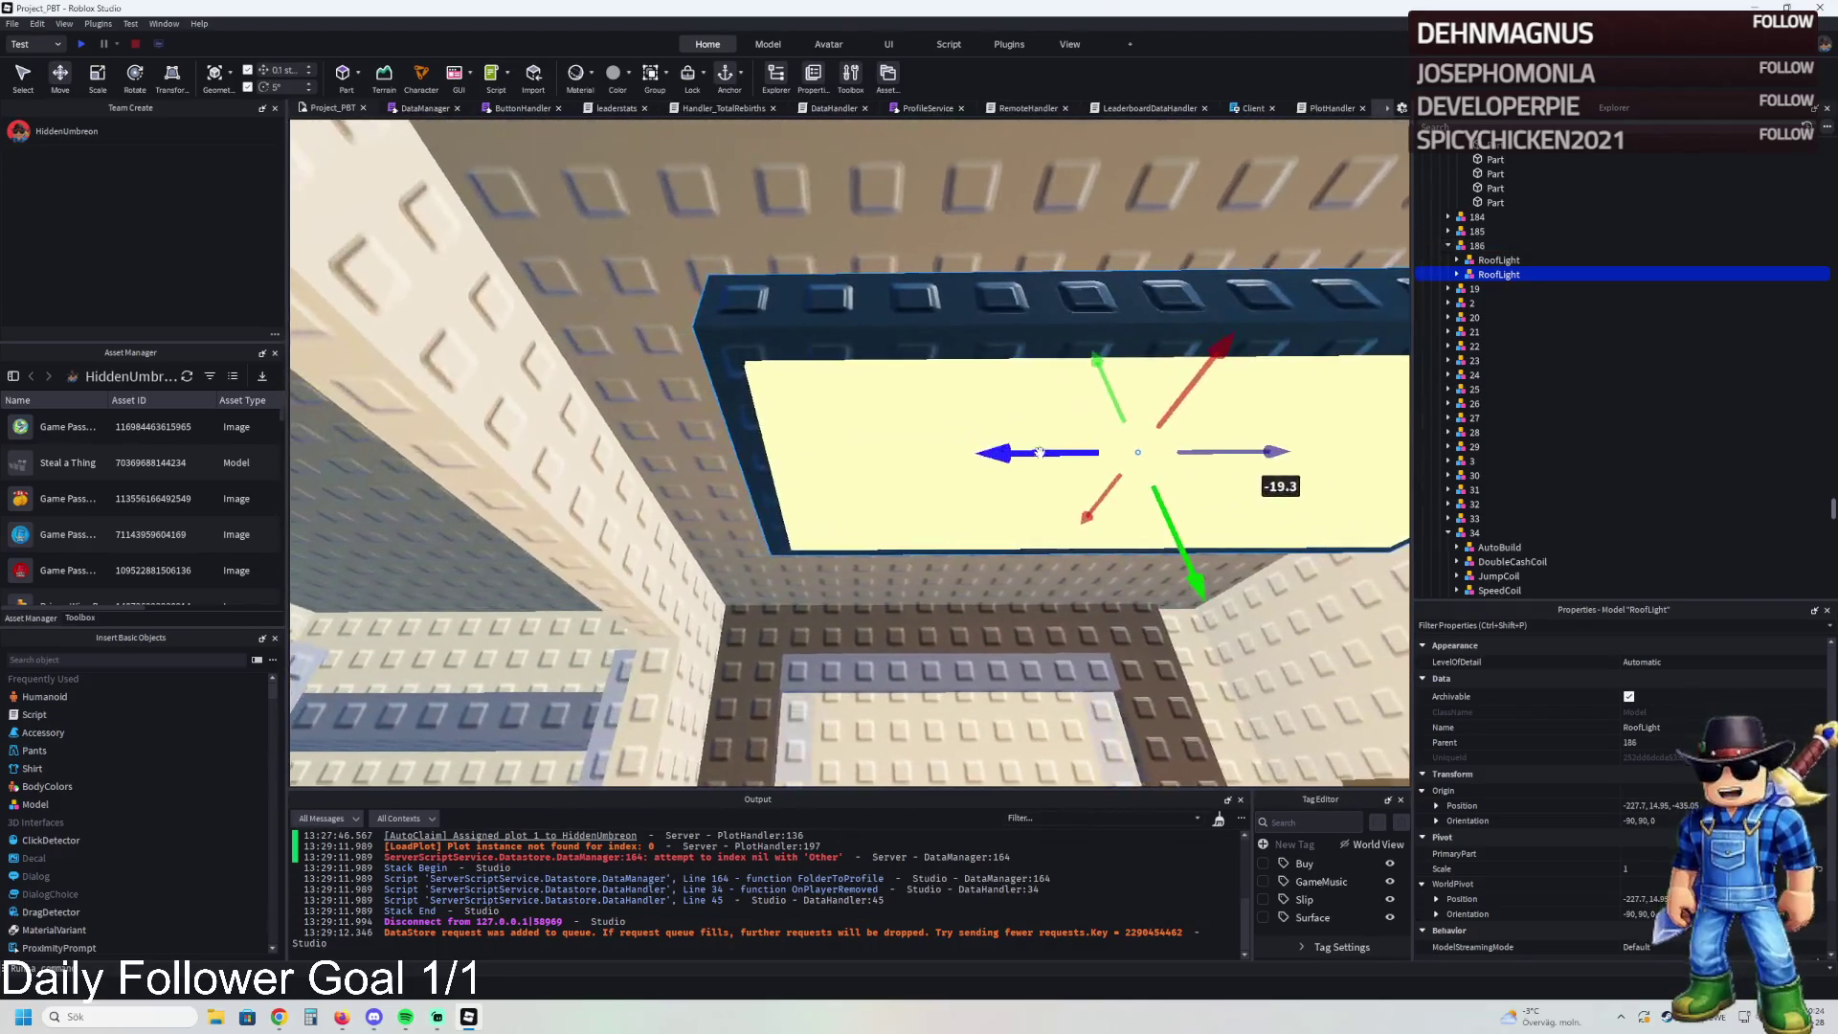
drag(1038, 452, 997, 442)
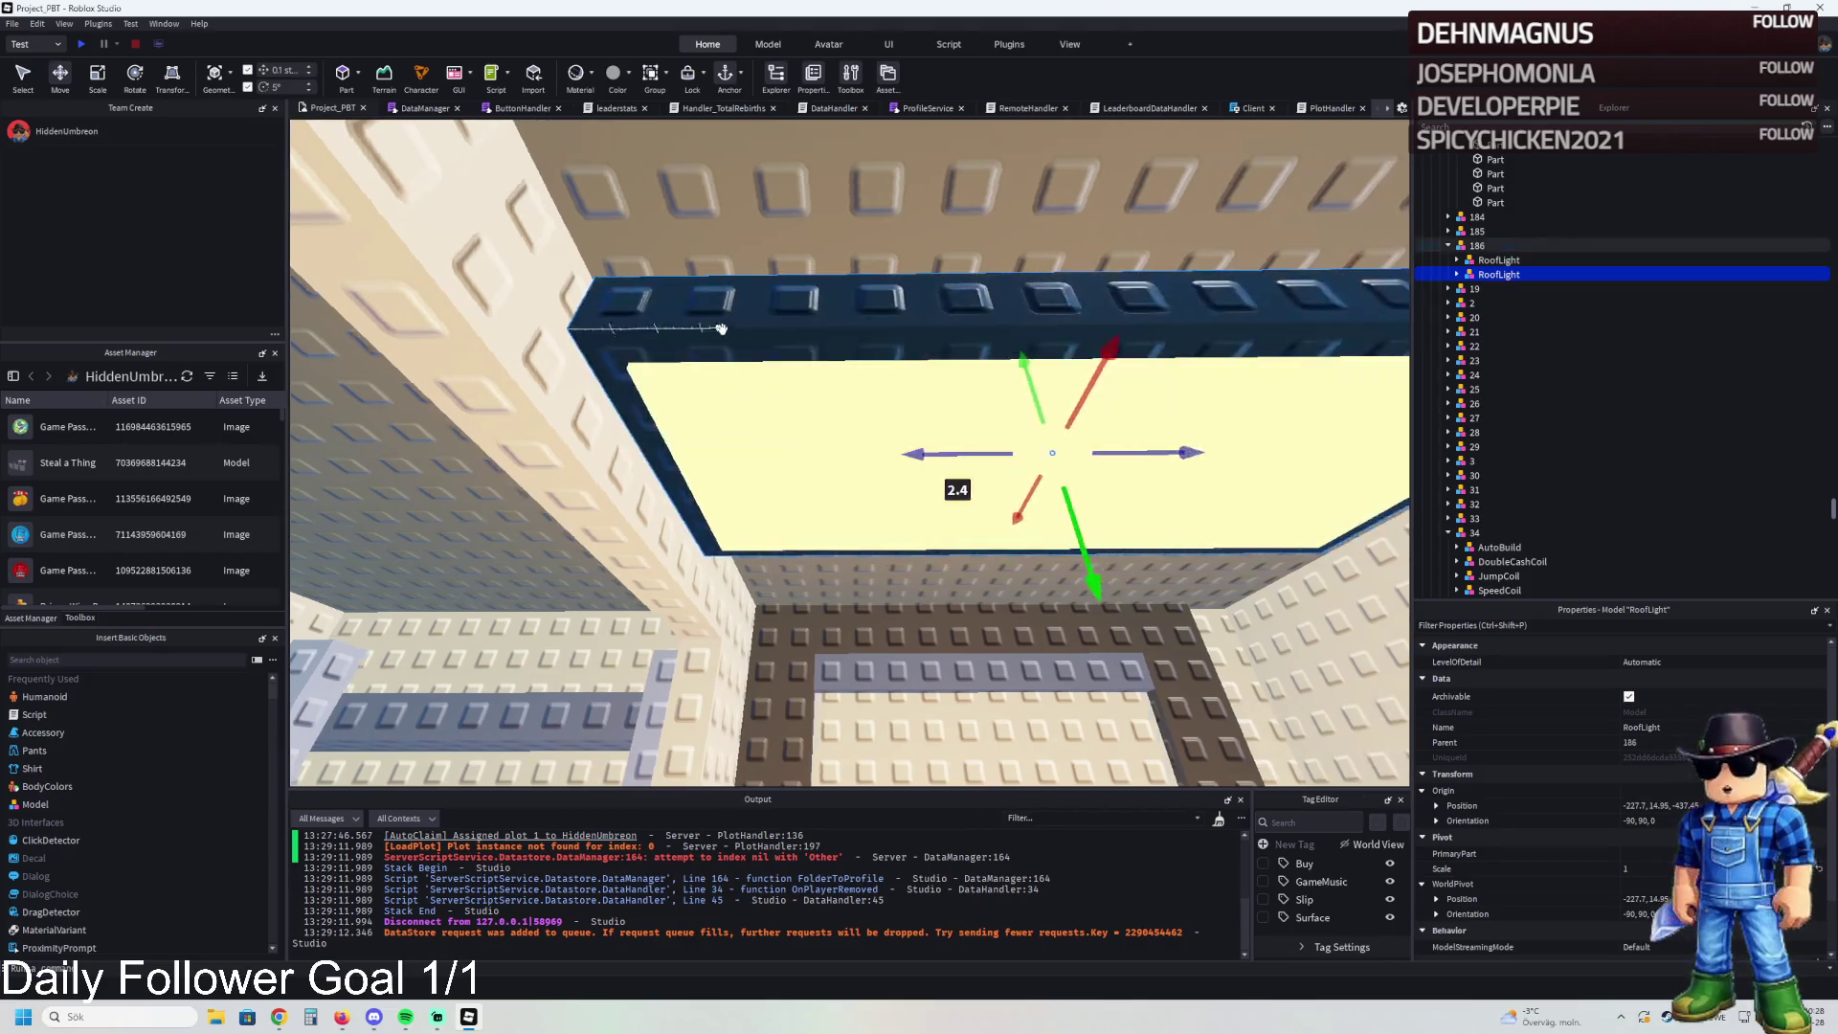
- Shrink the copy's Roof Light panel to about 6.6 wide and its wall frame to 4.8
click(996, 442)
drag(1103, 498, 948, 465)
mouse_move(940, 376)
mouse_down()
mouse_move(972, 380)
mouse_move(944, 396)
mouse_up()
click(934, 421)
drag(1059, 607, 952, 573)
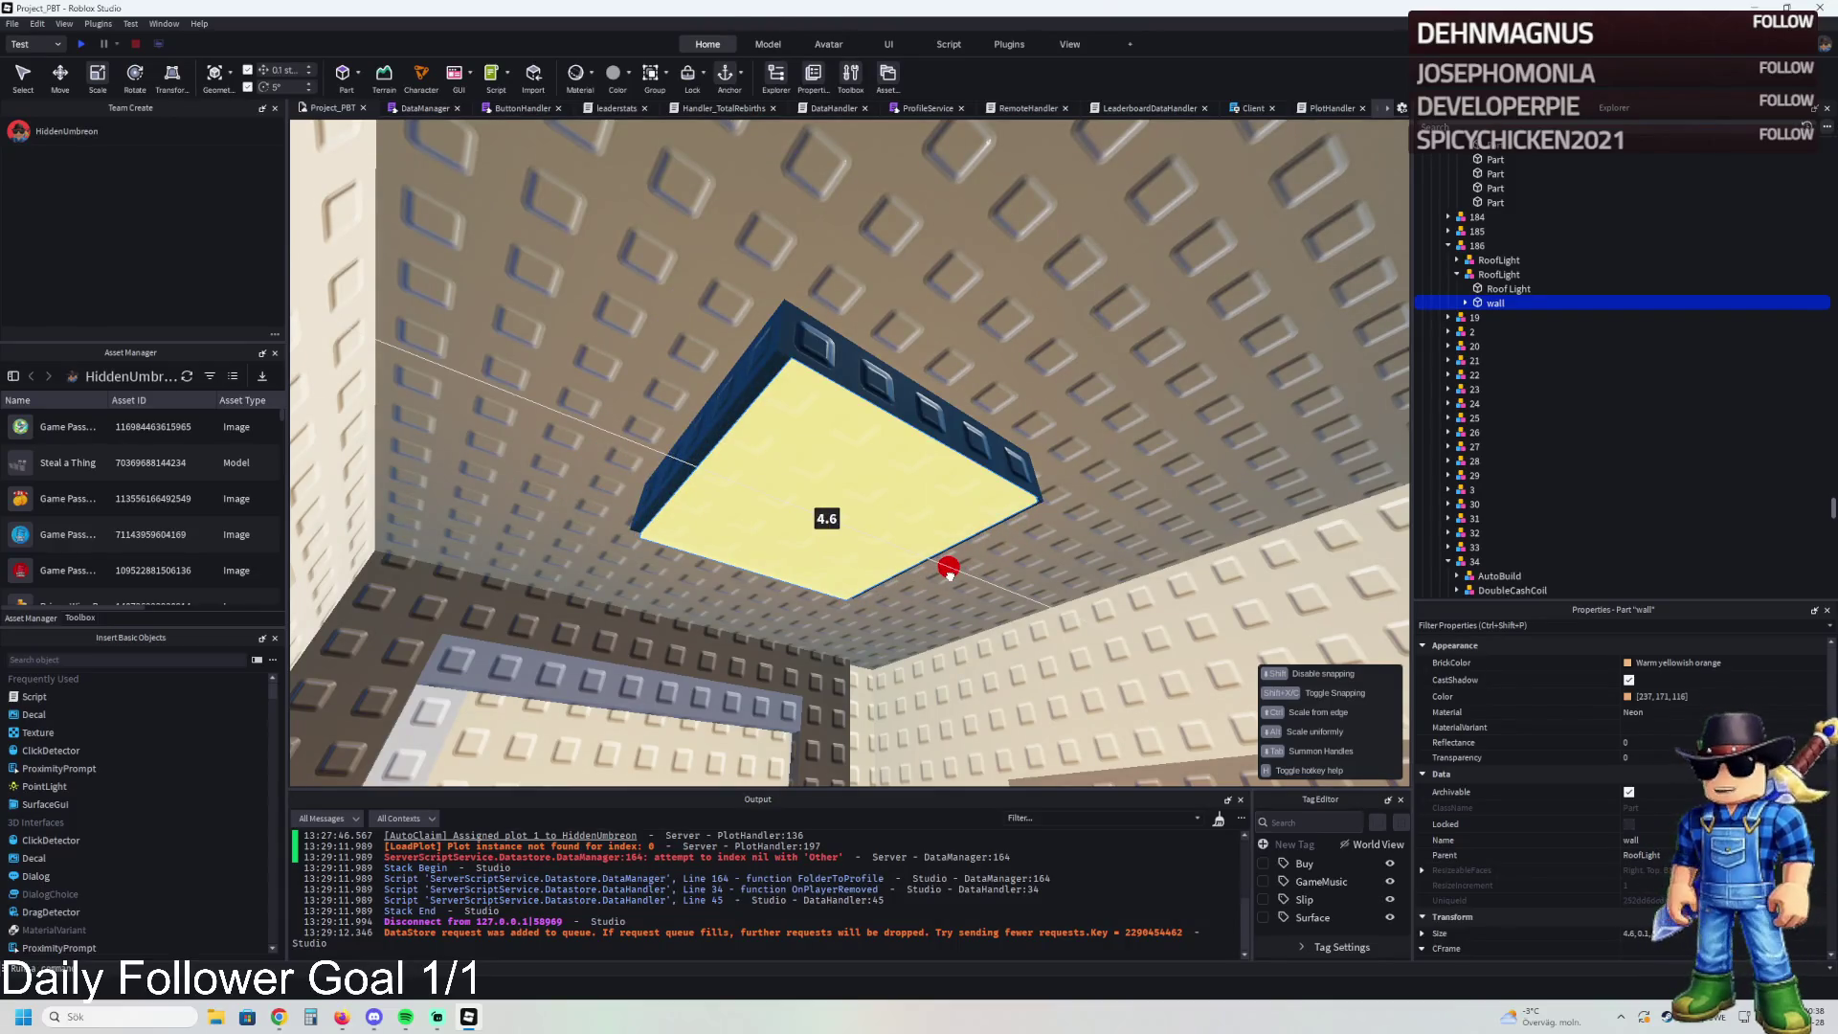
- Finish shrinking the wall frame into a small square and select the whole RoofLight lamp
drag(949, 573, 949, 572)
drag(960, 424, 943, 428)
click(1092, 361)
scroll(1082, 350, up, 5)
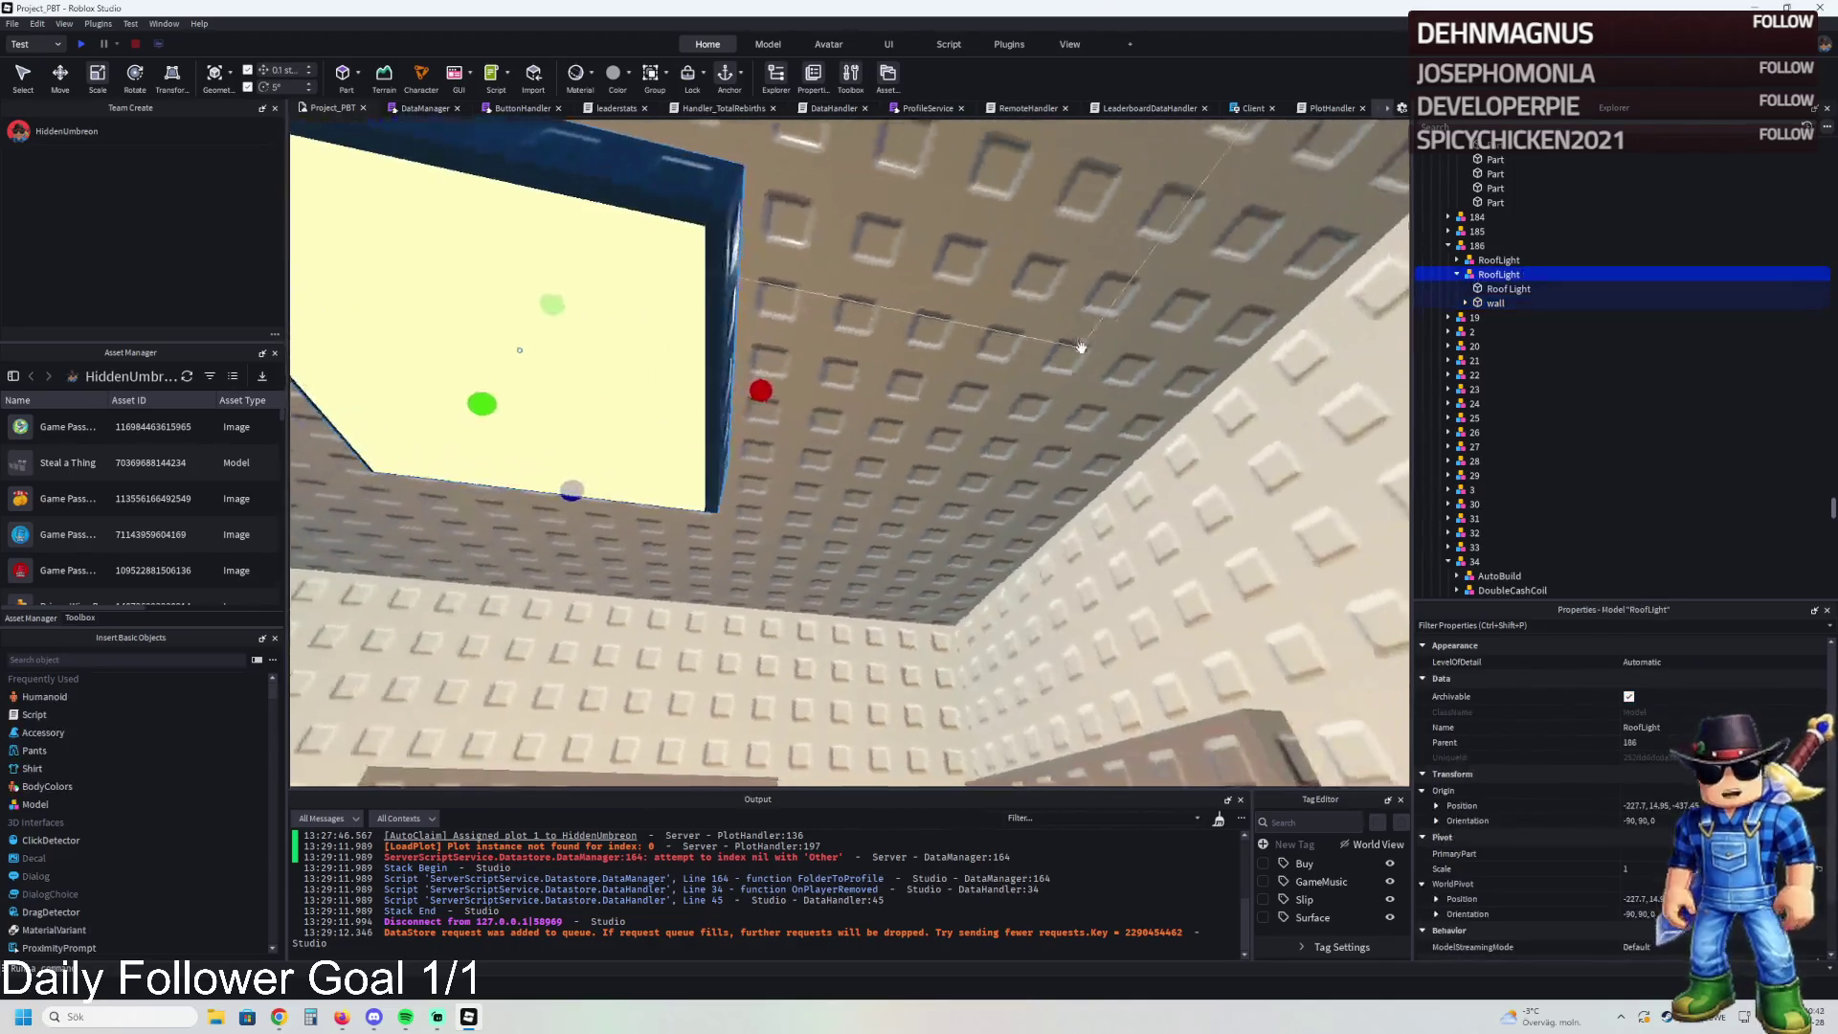
- Reposition the small lamp on the ceiling with the Move tool, undoing overshoots
key(ctrl+2)
mouse_move(605, 320)
mouse_down()
mouse_move(805, 412)
mouse_move(832, 383)
mouse_move(809, 396)
mouse_up()
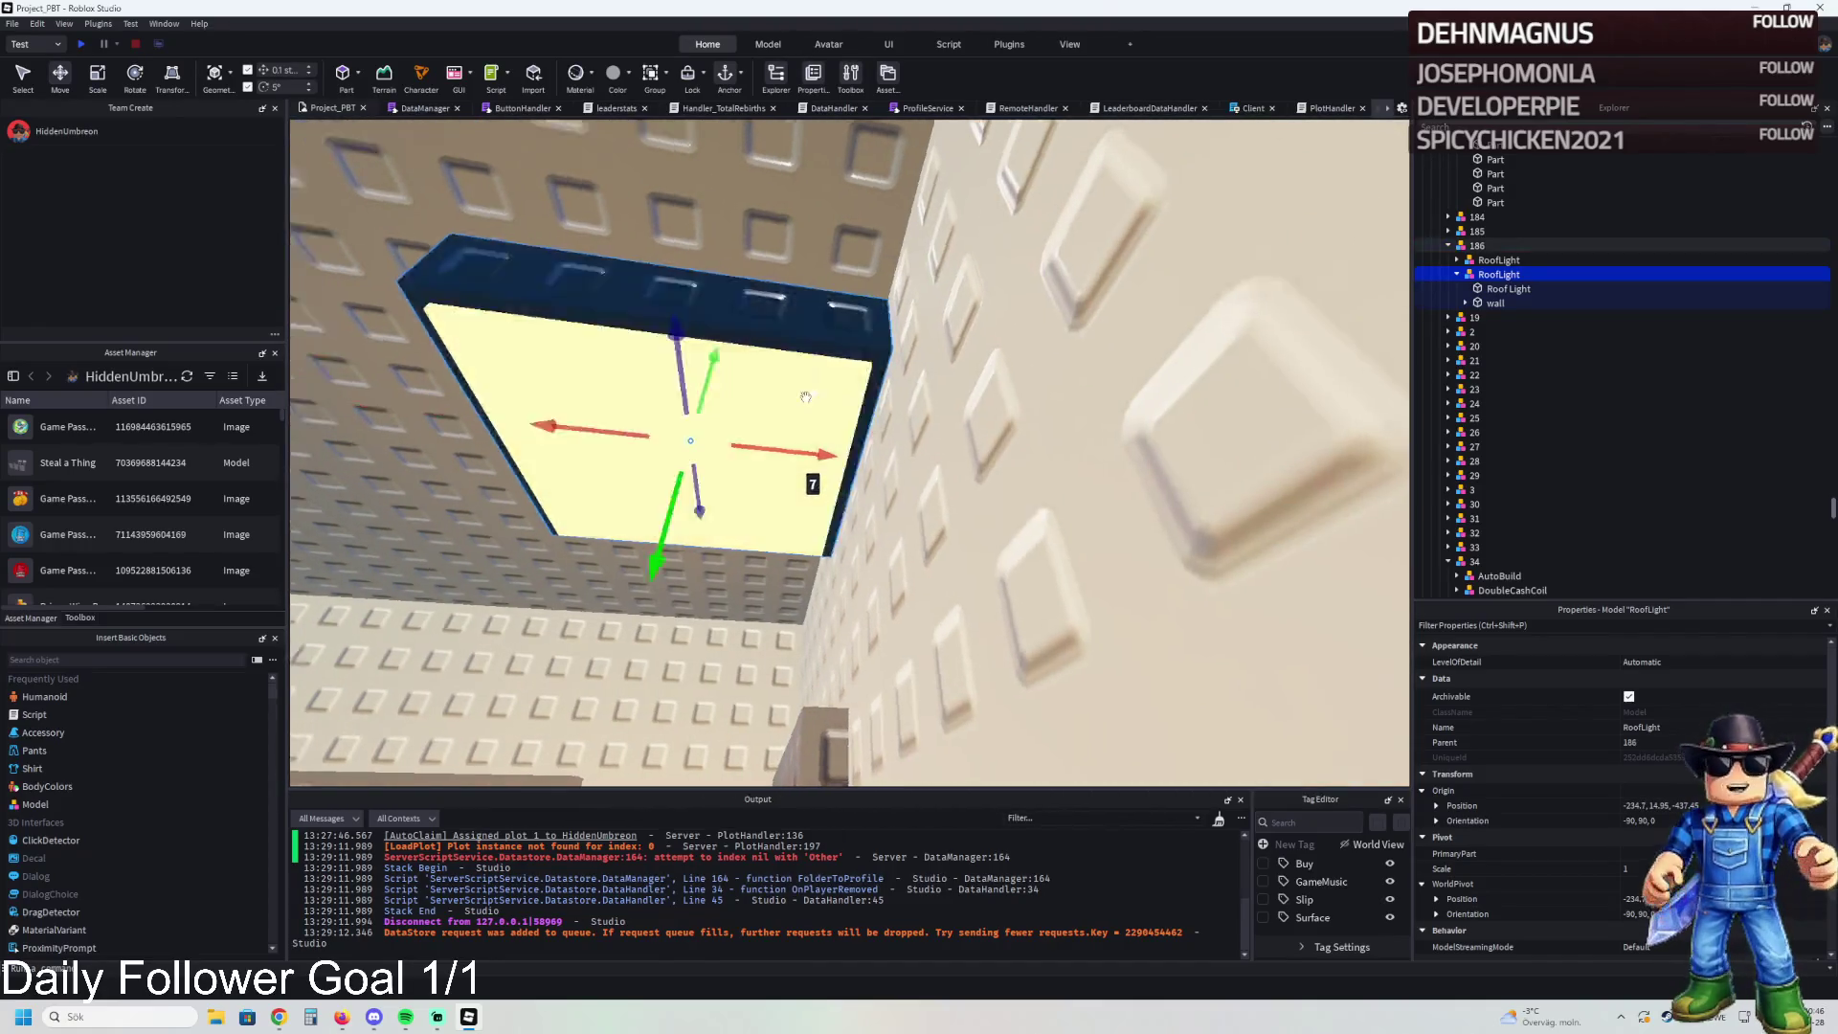
drag(933, 386, 716, 371)
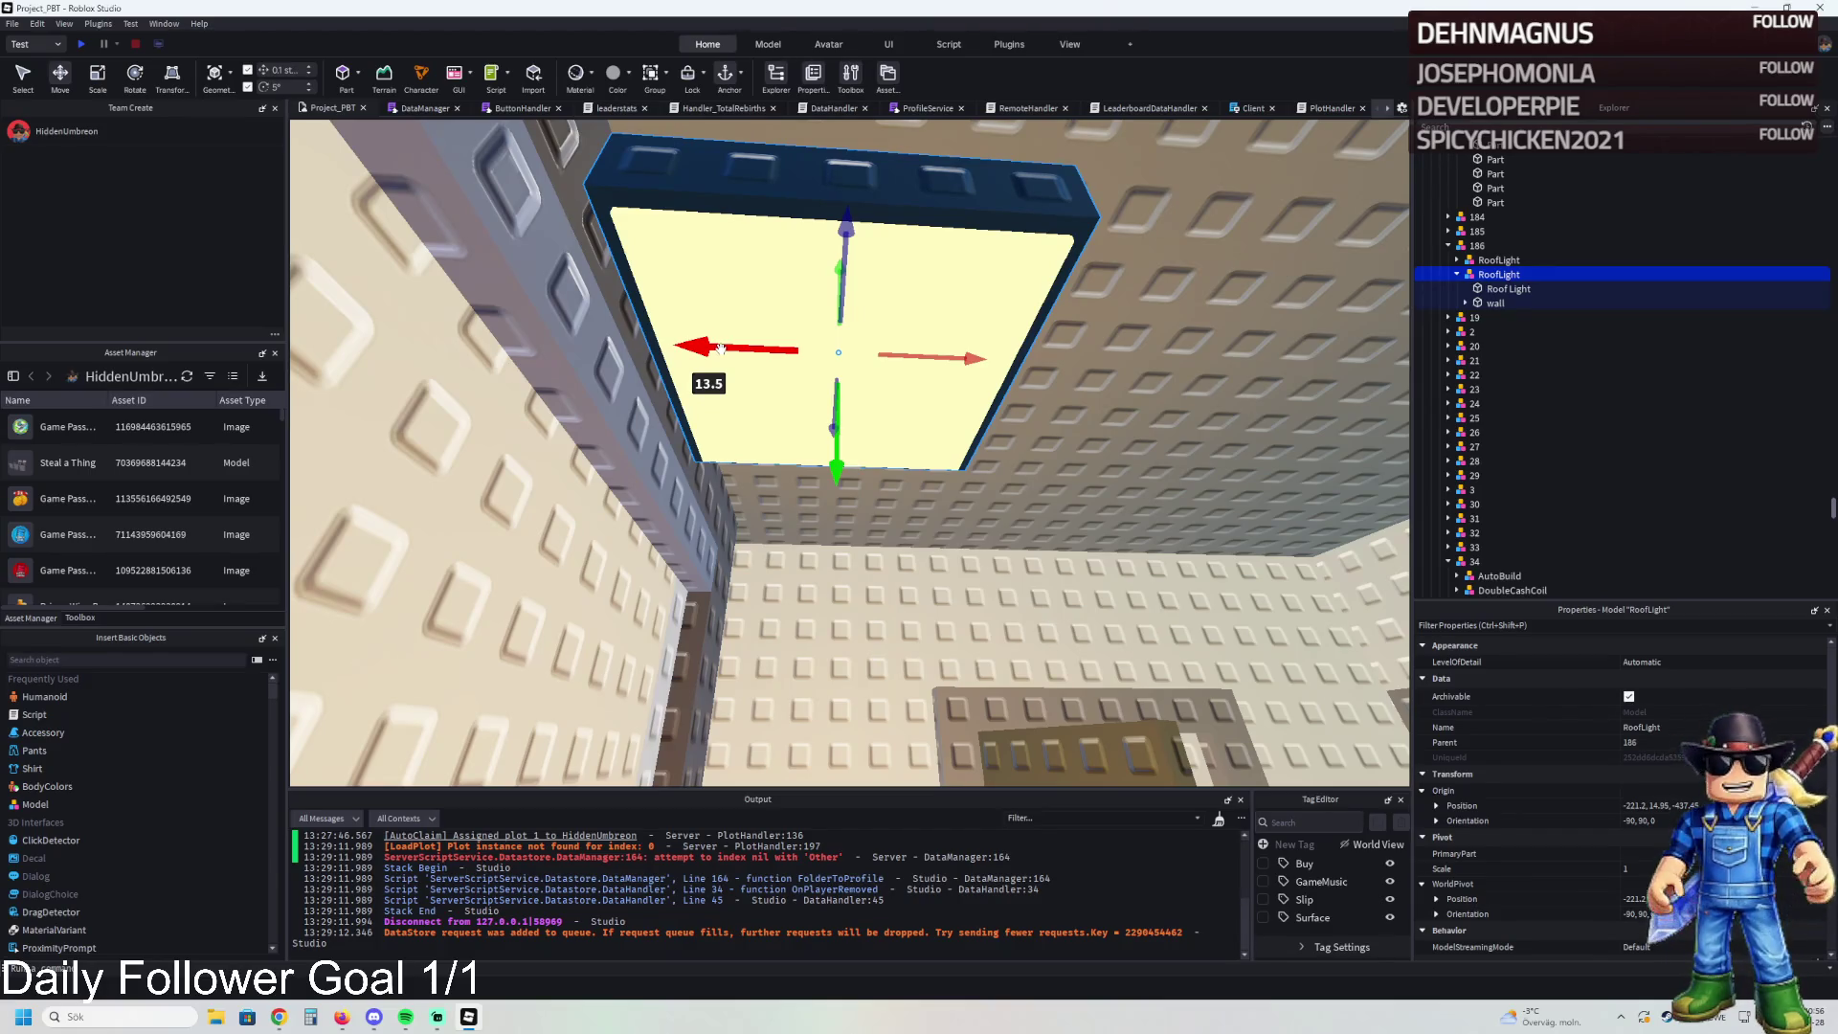
drag(720, 348, 909, 361)
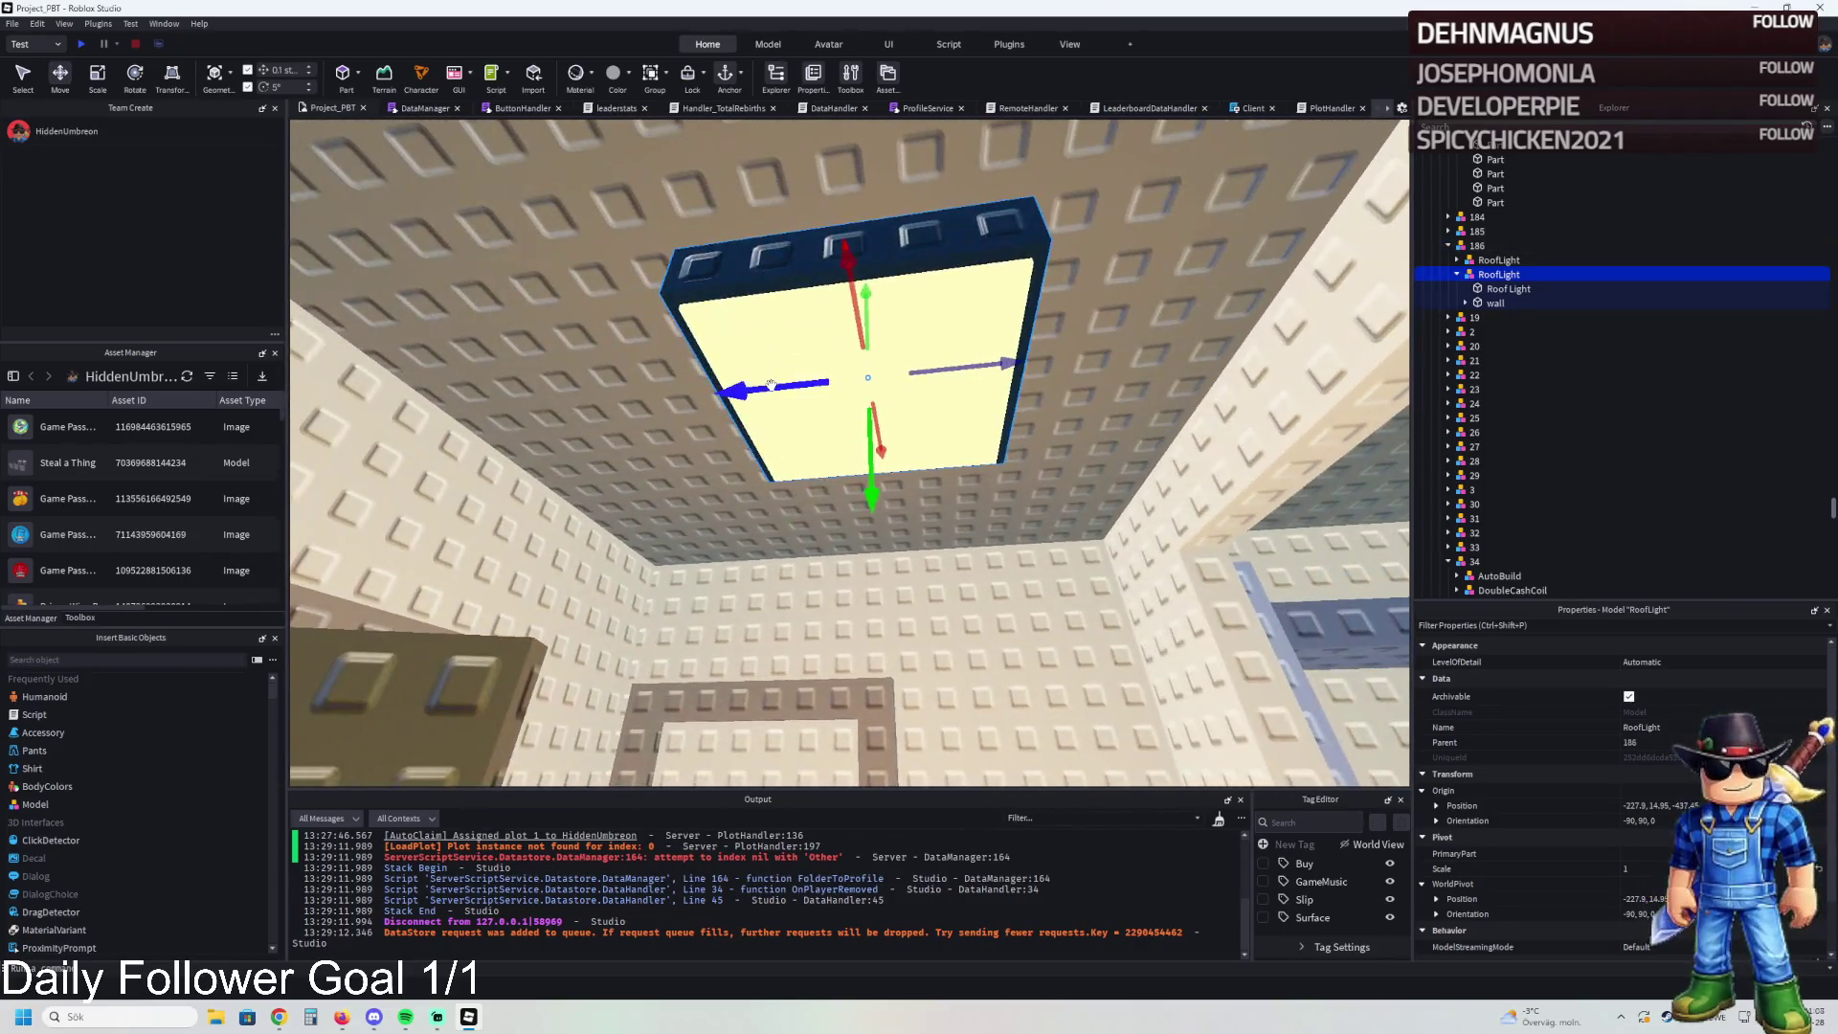
mouse_move(771, 385)
mouse_down()
mouse_move(637, 374)
mouse_move(617, 396)
mouse_up()
key(ctrl+z)
mouse_move(928, 369)
mouse_down()
mouse_move(875, 397)
mouse_move(632, 417)
mouse_up()
mouse_move(1066, 381)
mouse_down()
mouse_move(1043, 388)
mouse_move(1051, 364)
mouse_up()
key(ctrl+z)
mouse_move(771, 387)
mouse_down()
mouse_move(742, 392)
mouse_move(758, 374)
mouse_up()
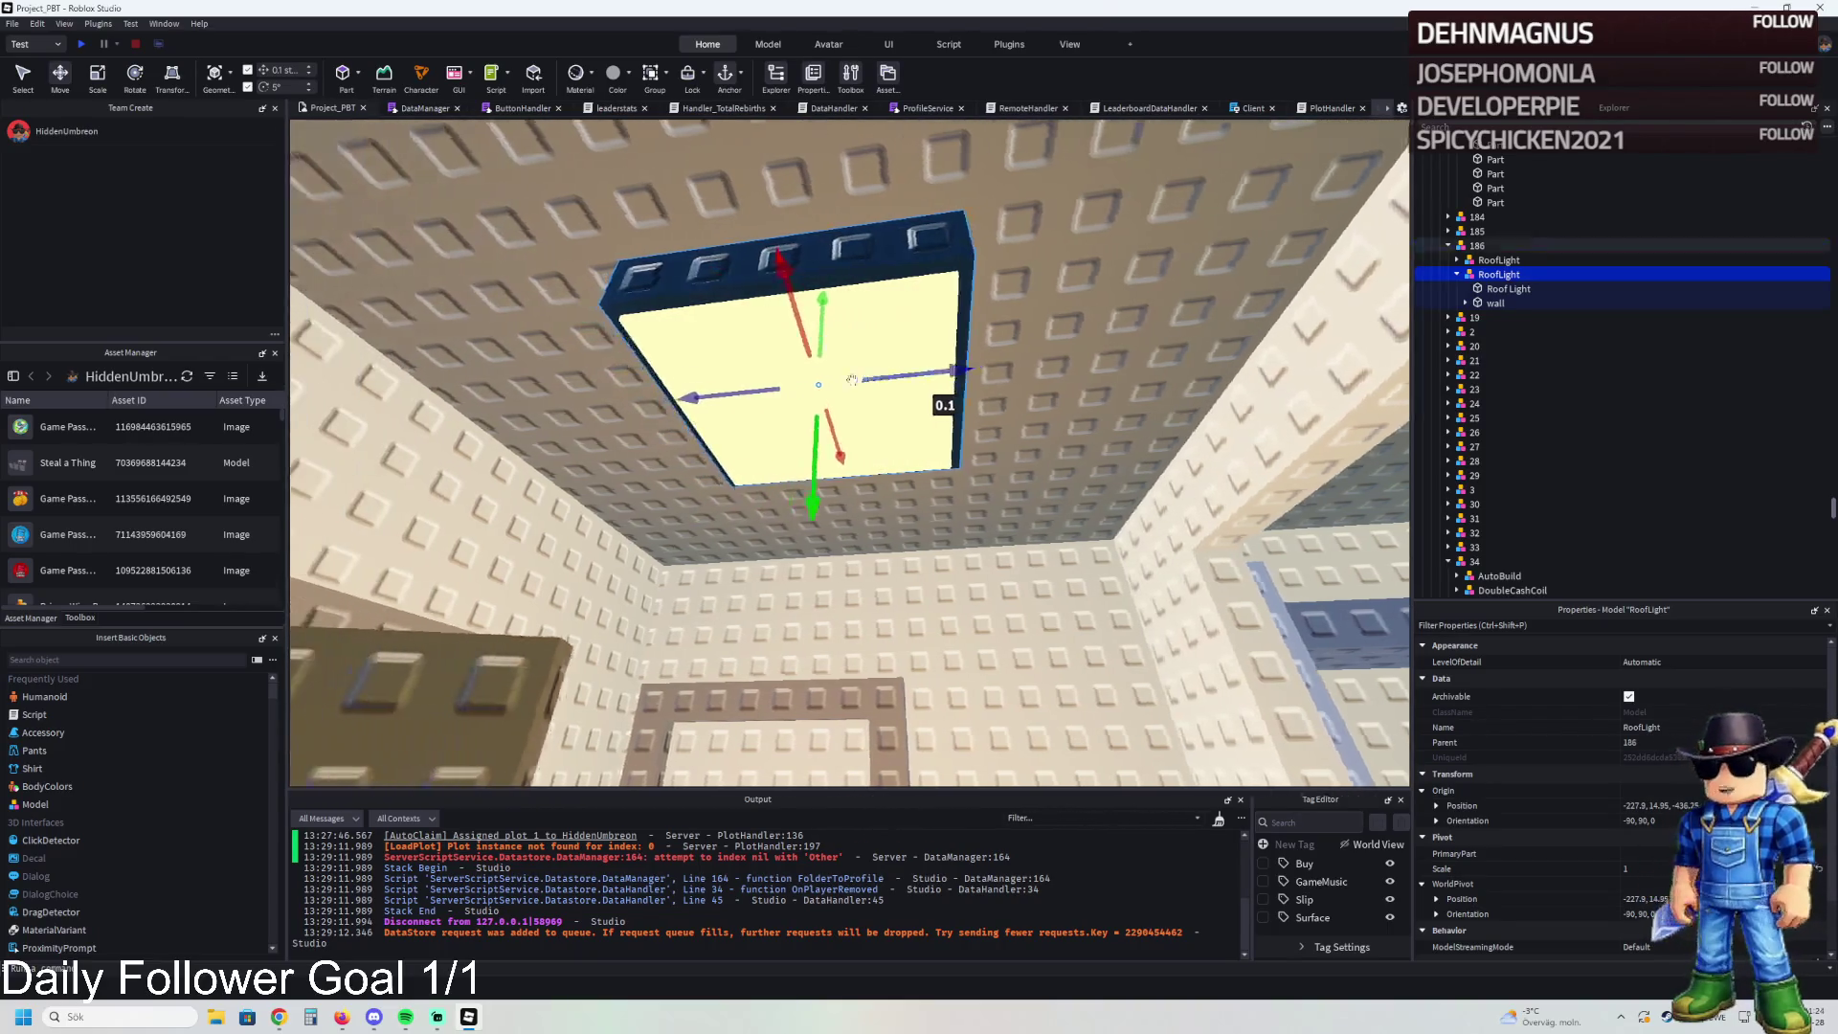
mouse_move(1034, 383)
mouse_down()
mouse_move(1048, 365)
mouse_move(1035, 368)
mouse_up()
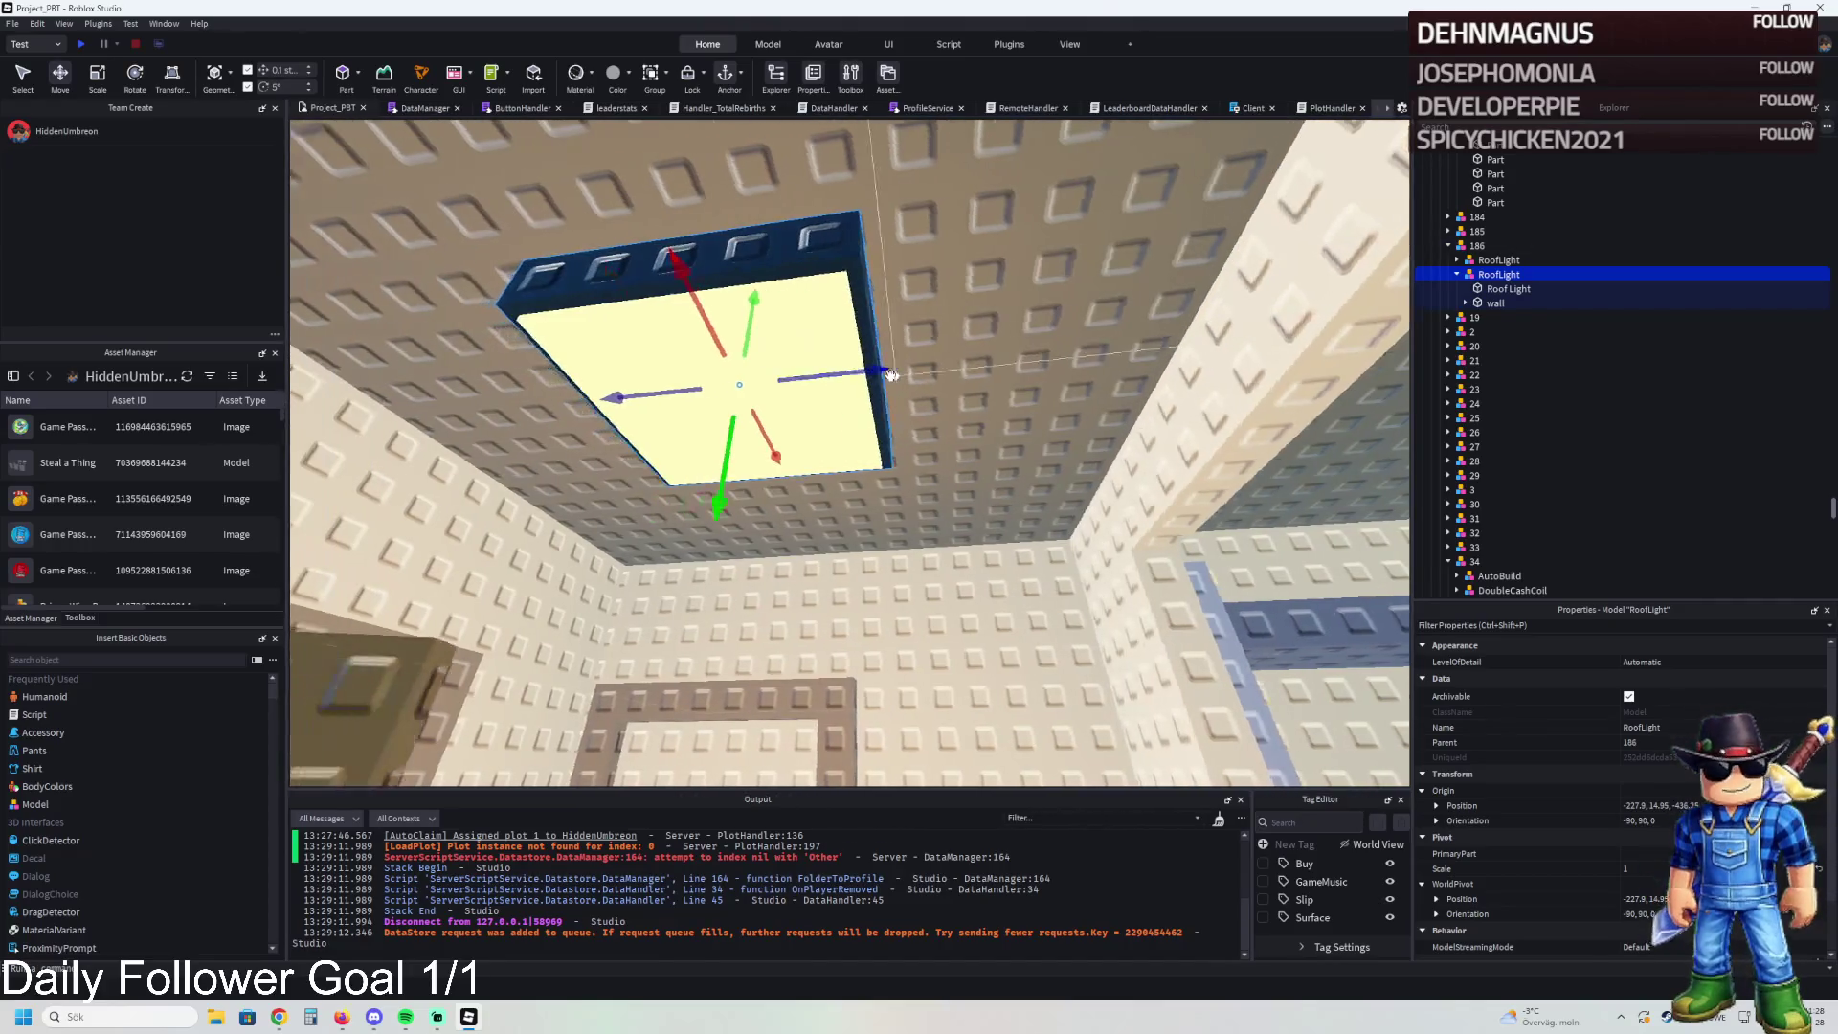
drag(867, 367, 781, 382)
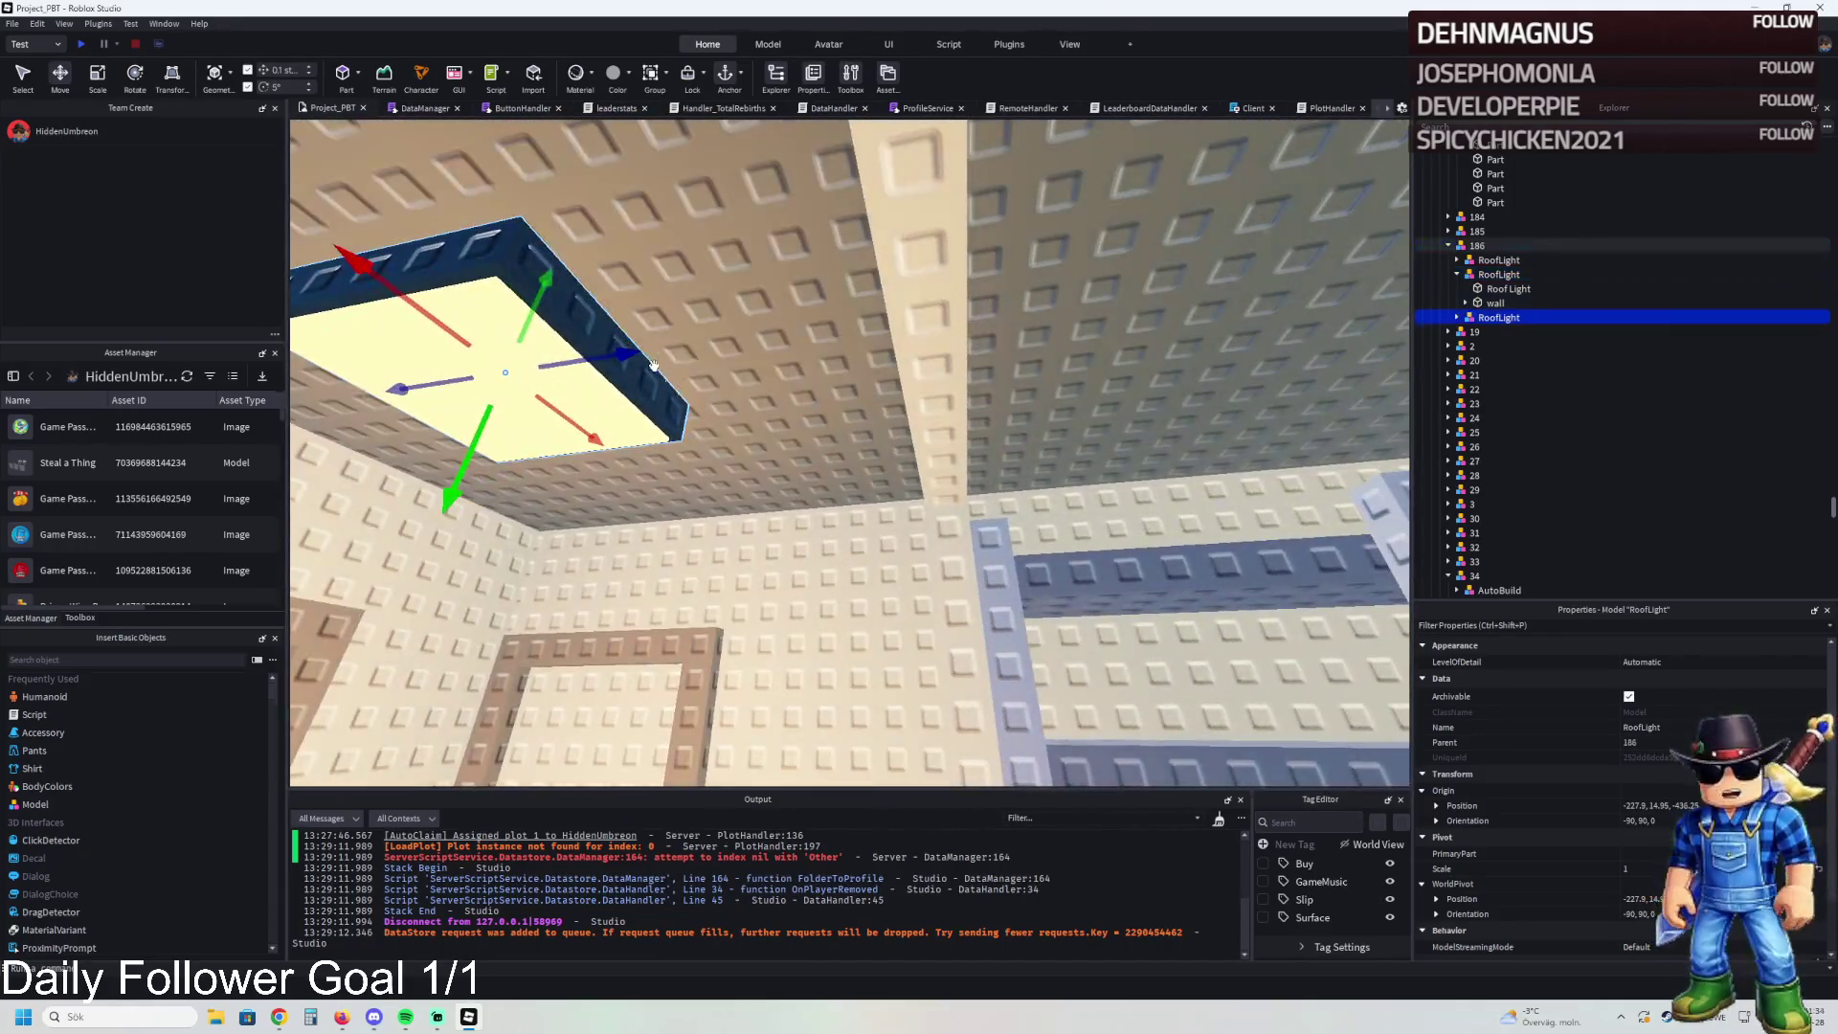
- Duplicate the small lamp and slide the third copy to a new ceiling spot
key(ctrl+d)
mouse_move(622, 344)
mouse_down()
mouse_move(1114, 315)
mouse_move(1050, 325)
mouse_up()
drag(872, 442, 968, 398)
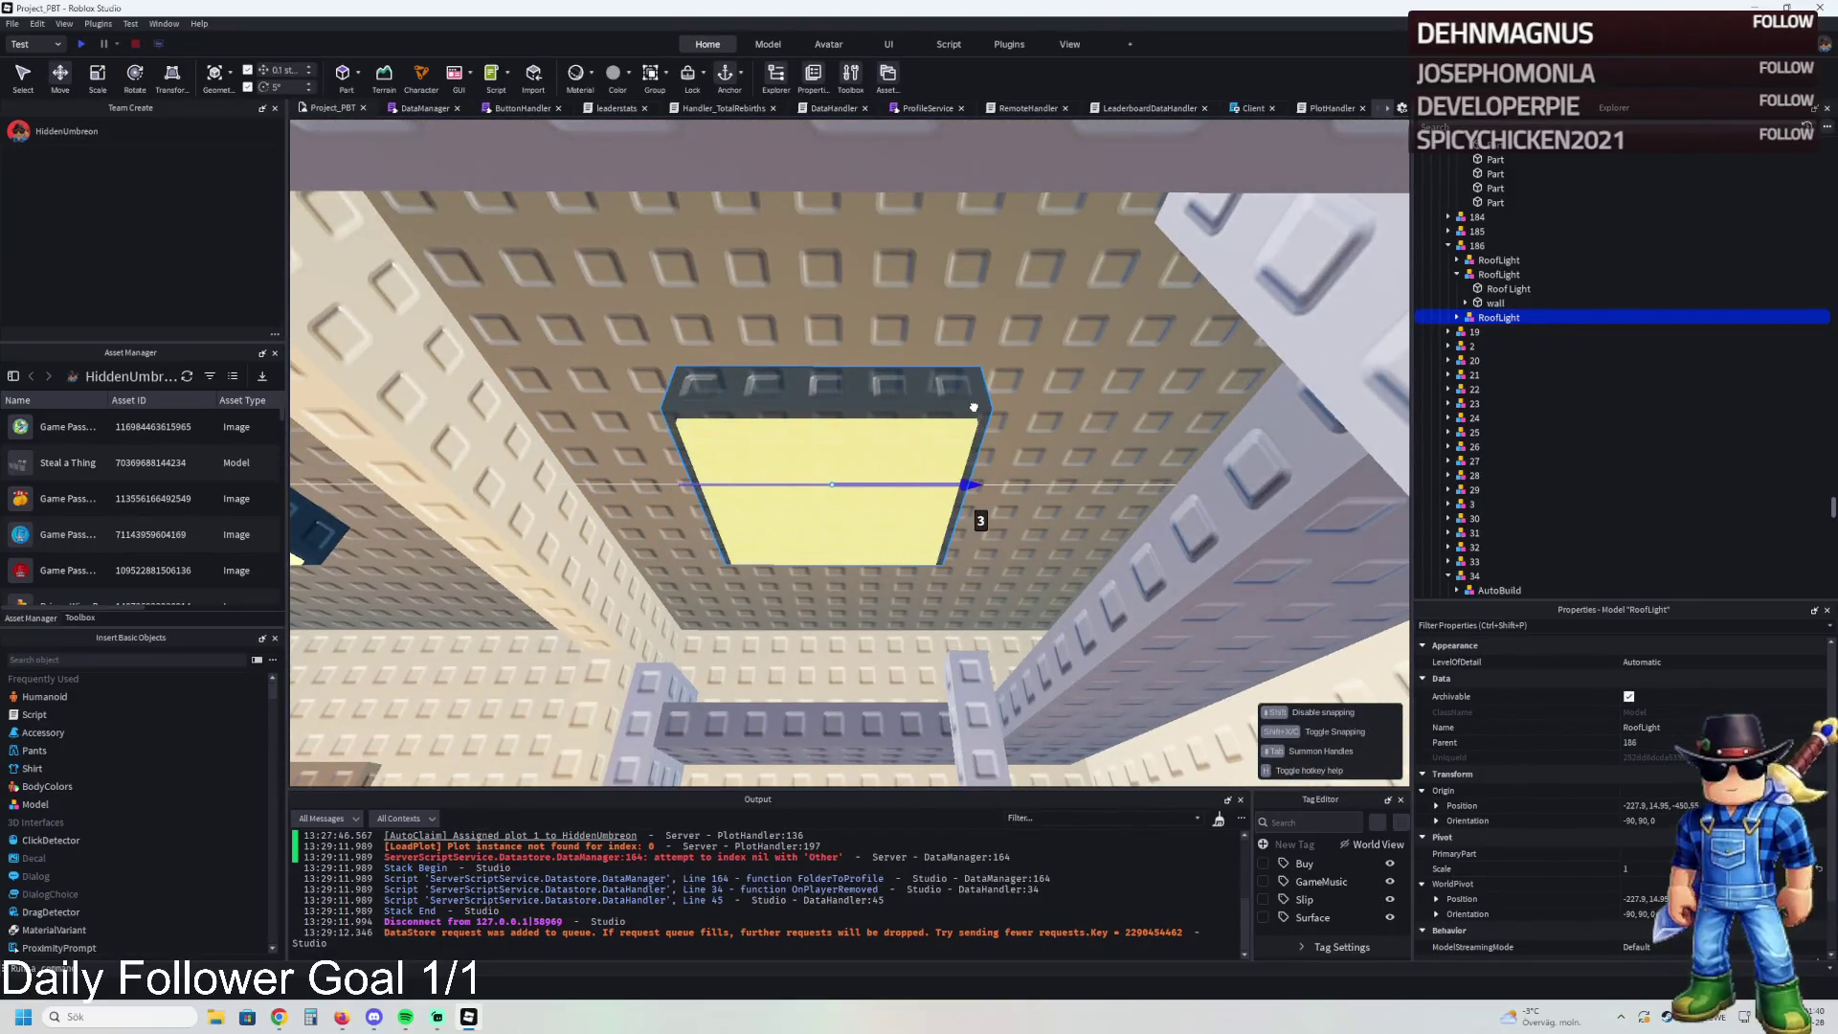
key(f)
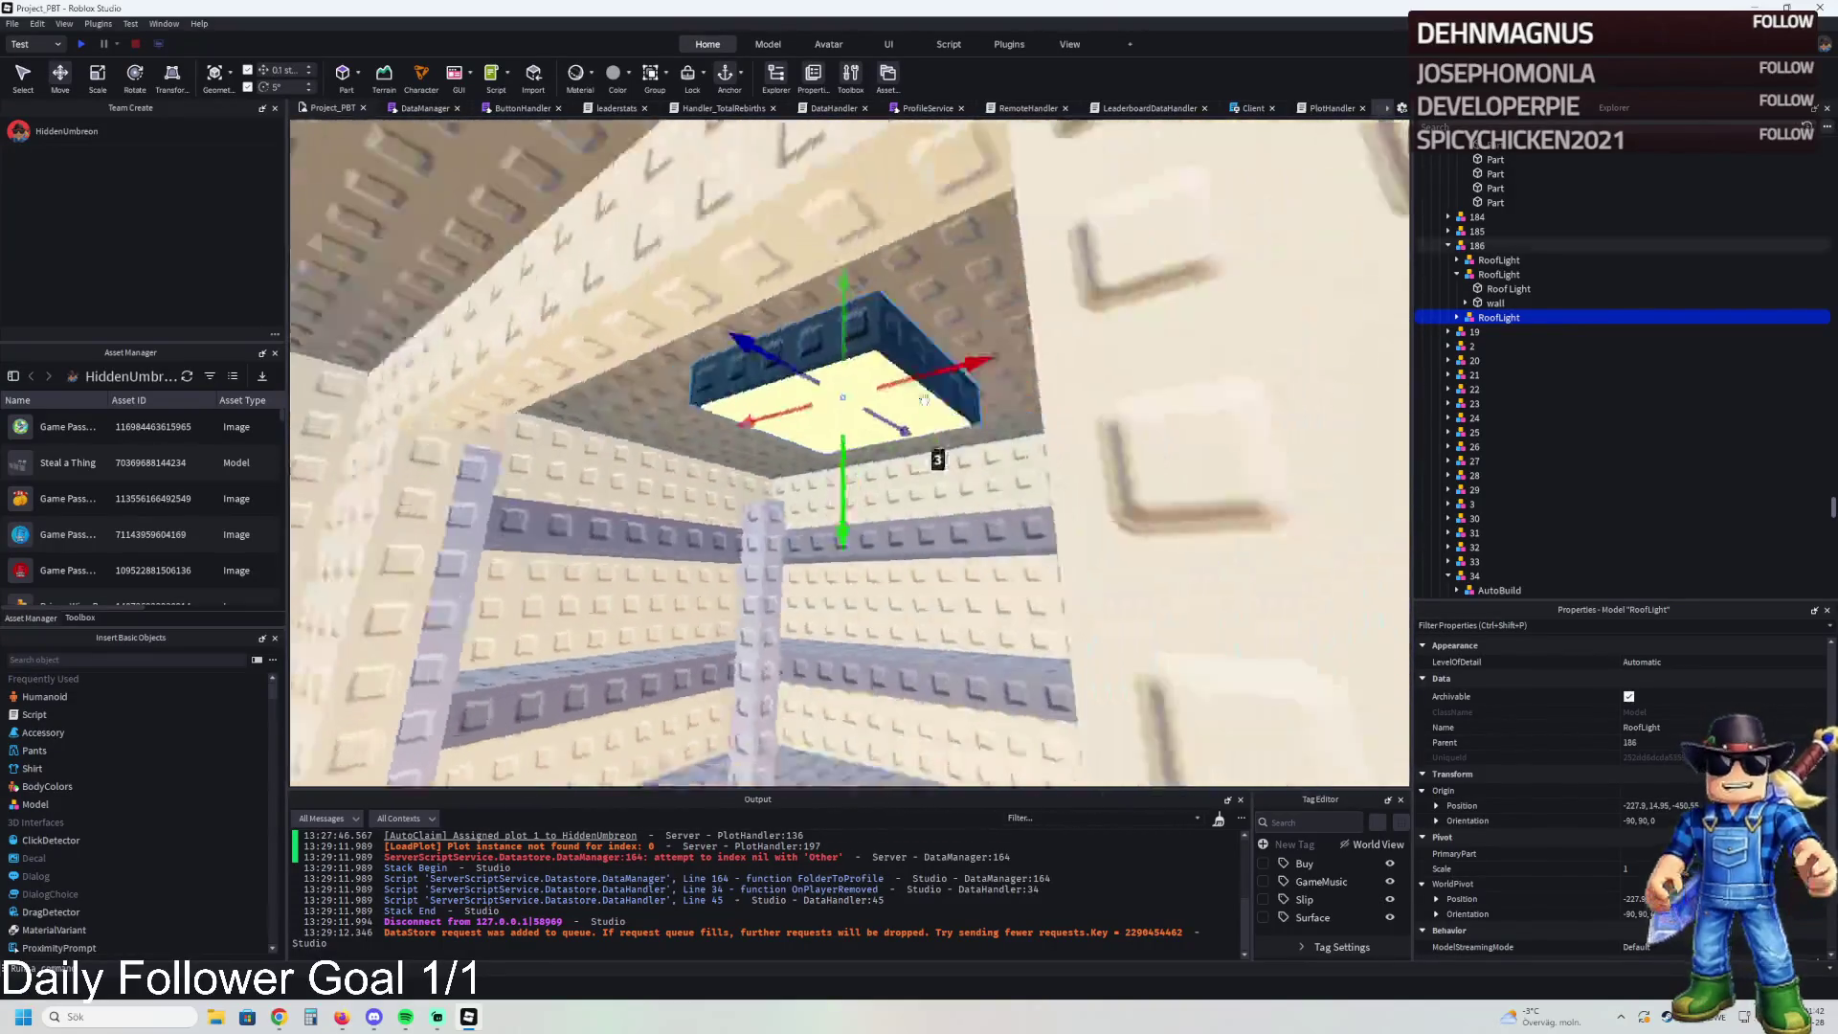
click(1465, 303)
- Set both lamps' SurfaceLights to an 80° beam angle and a range of 16
click(1457, 331)
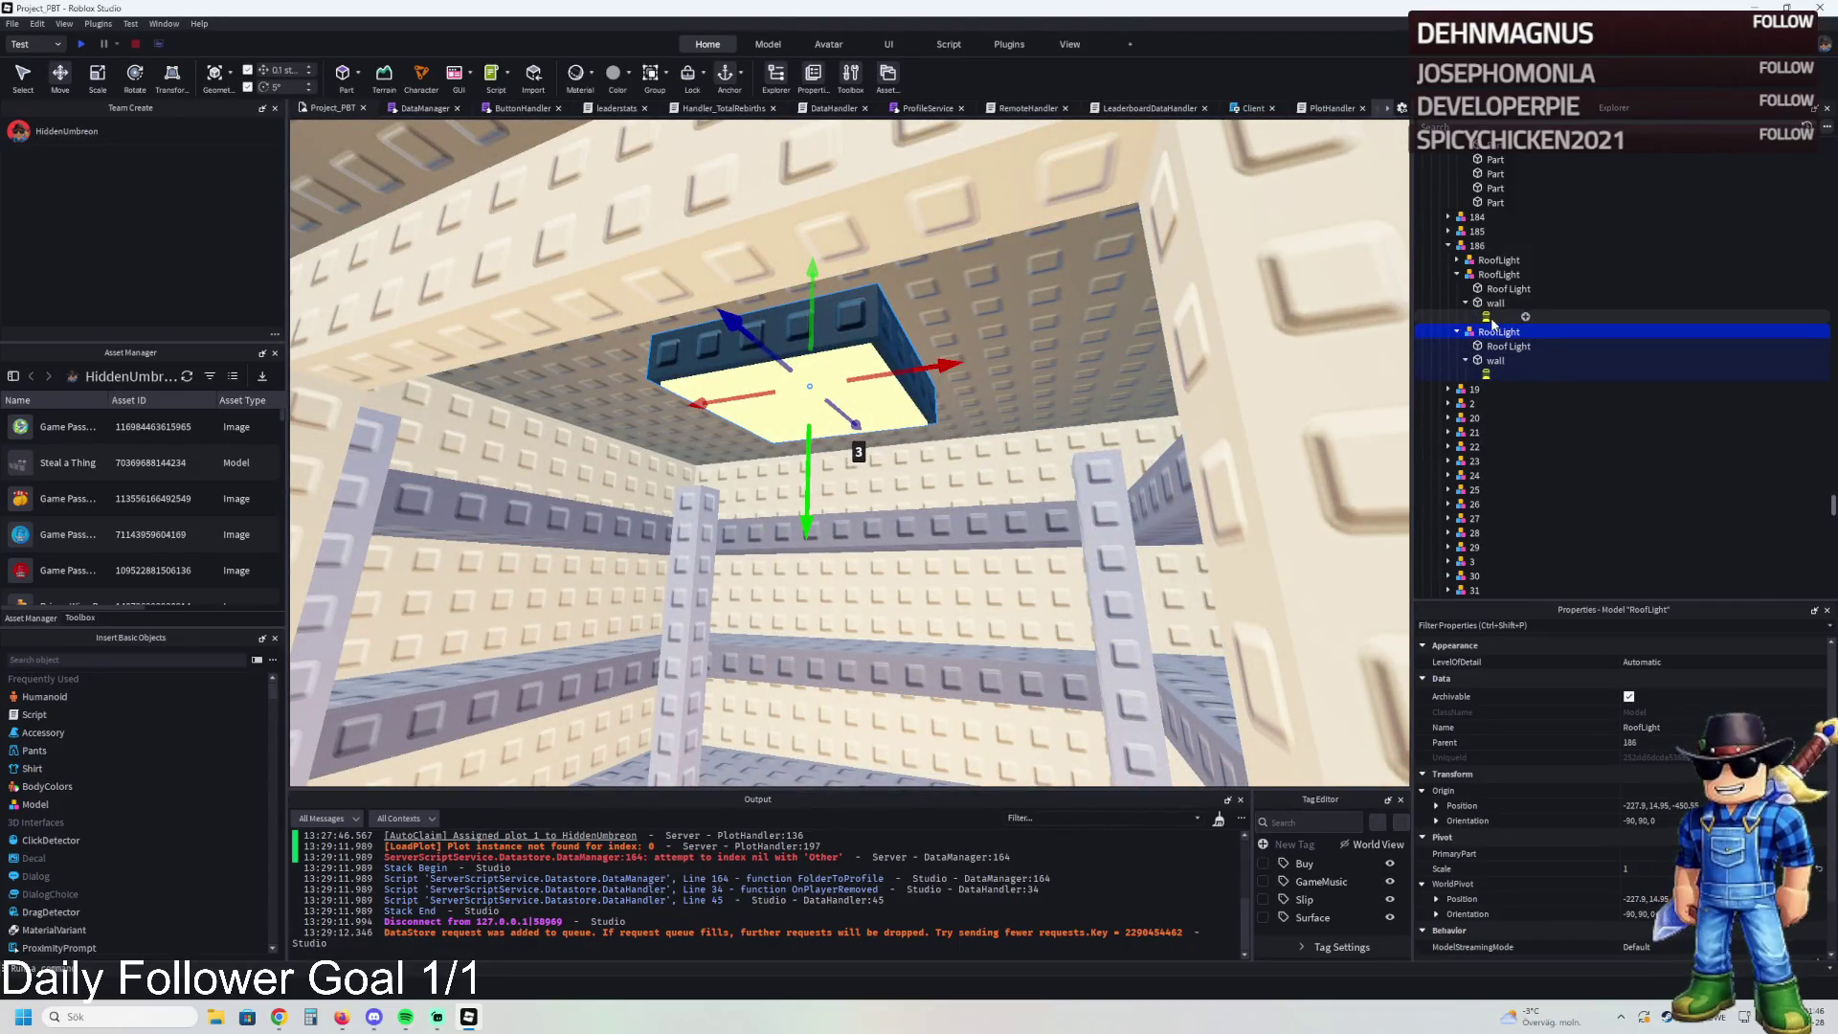
click(1486, 317)
ctrl+click(1486, 374)
click(1652, 662)
text(80)
key(Return)
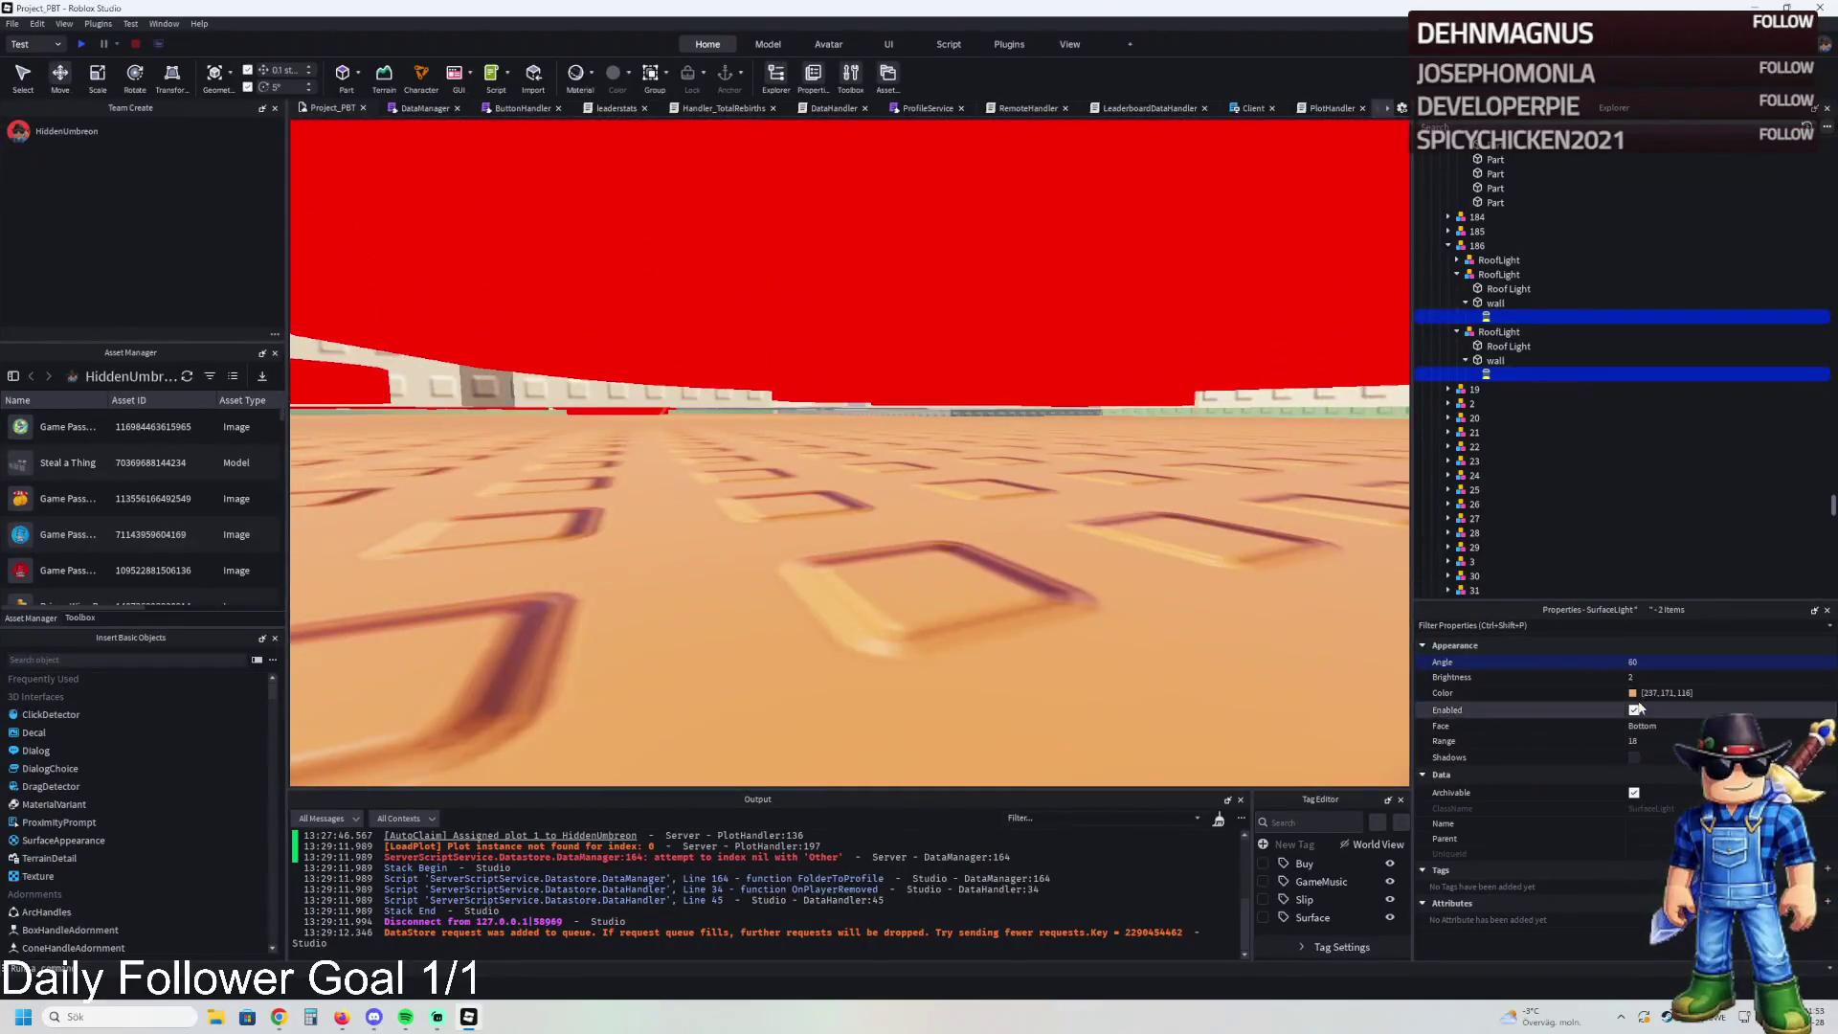
click(1645, 743)
key(Return)
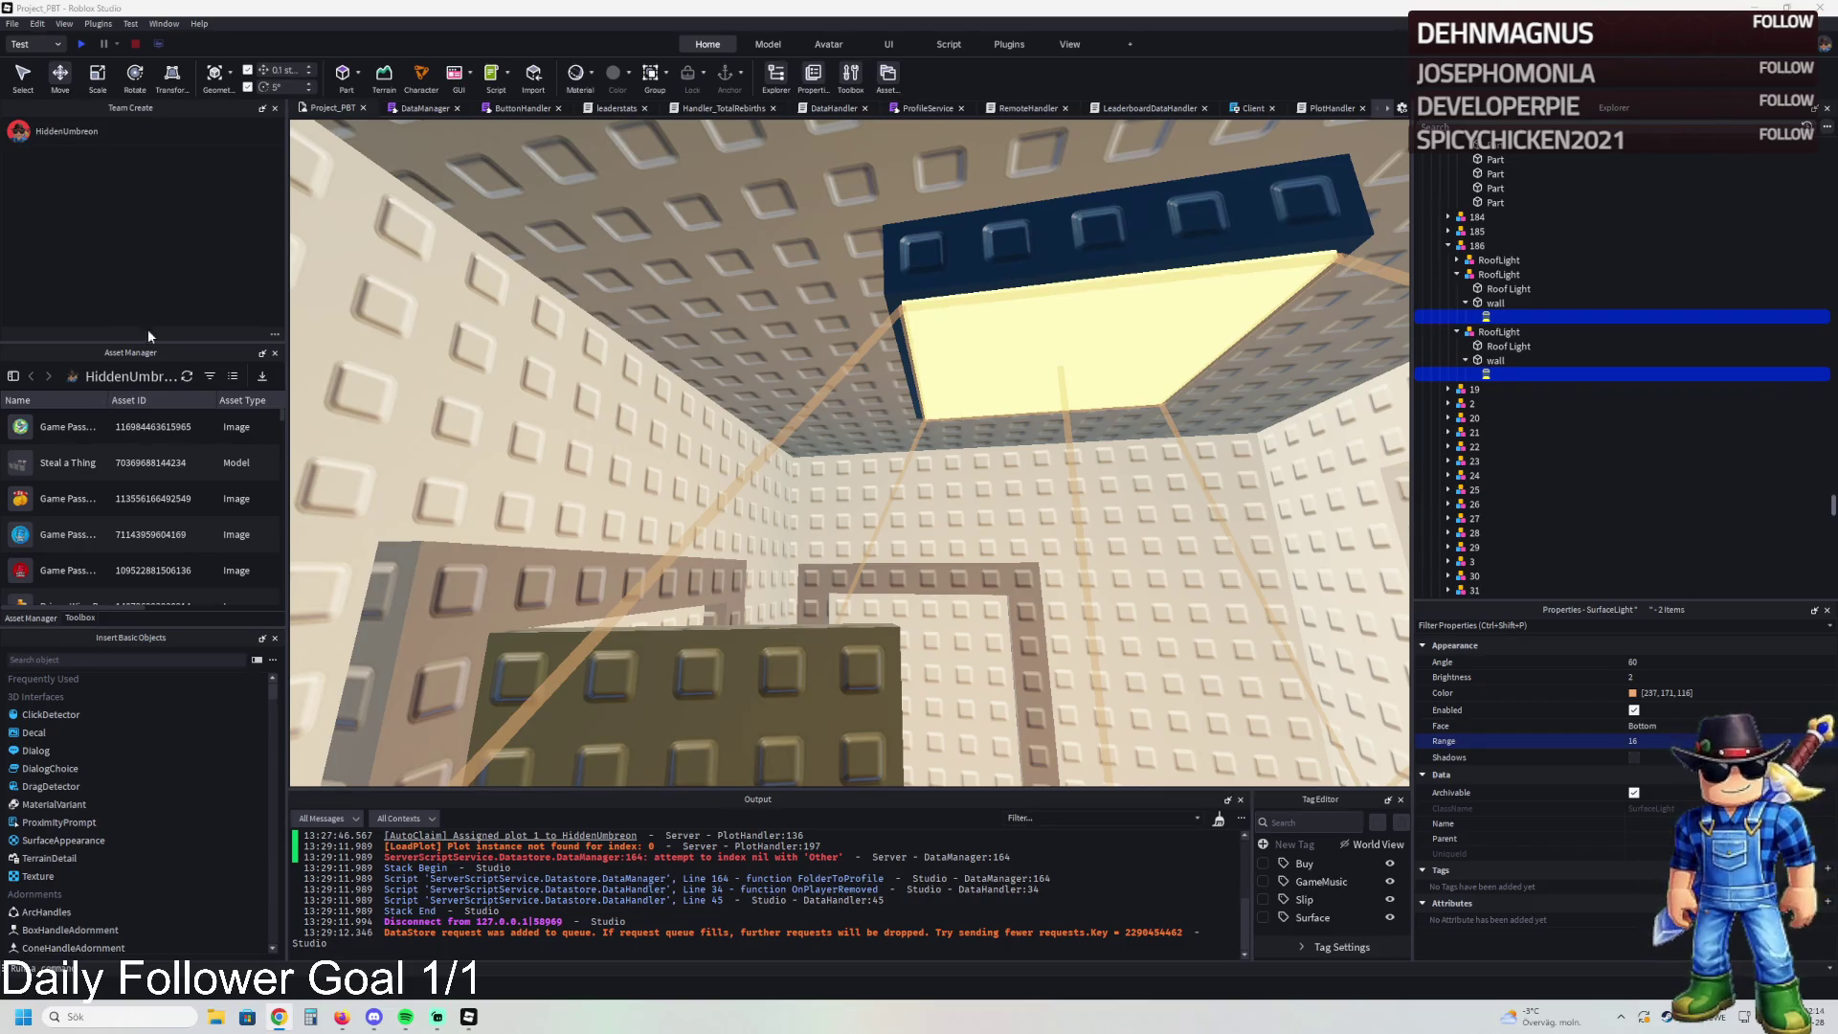
key(w)
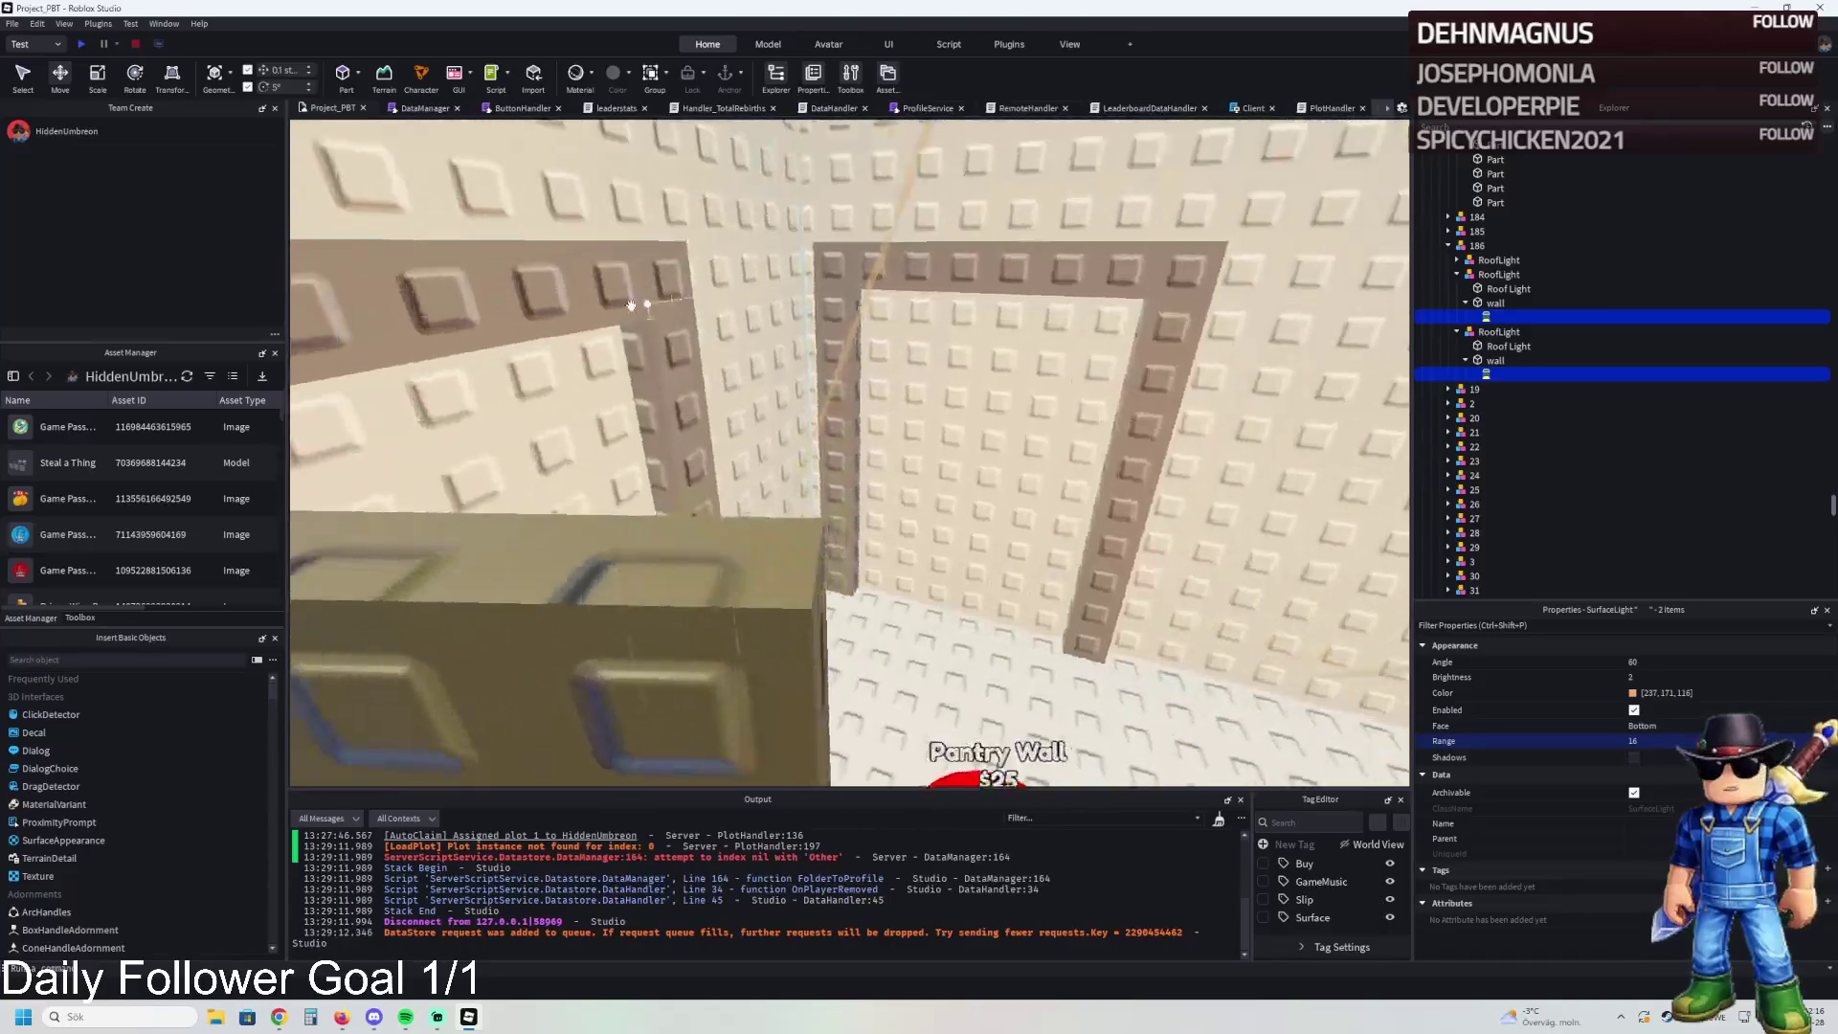
key(w)
key(w)
- Move the Roof Lamps pad off the Food pad and make it Really red
click(667, 344)
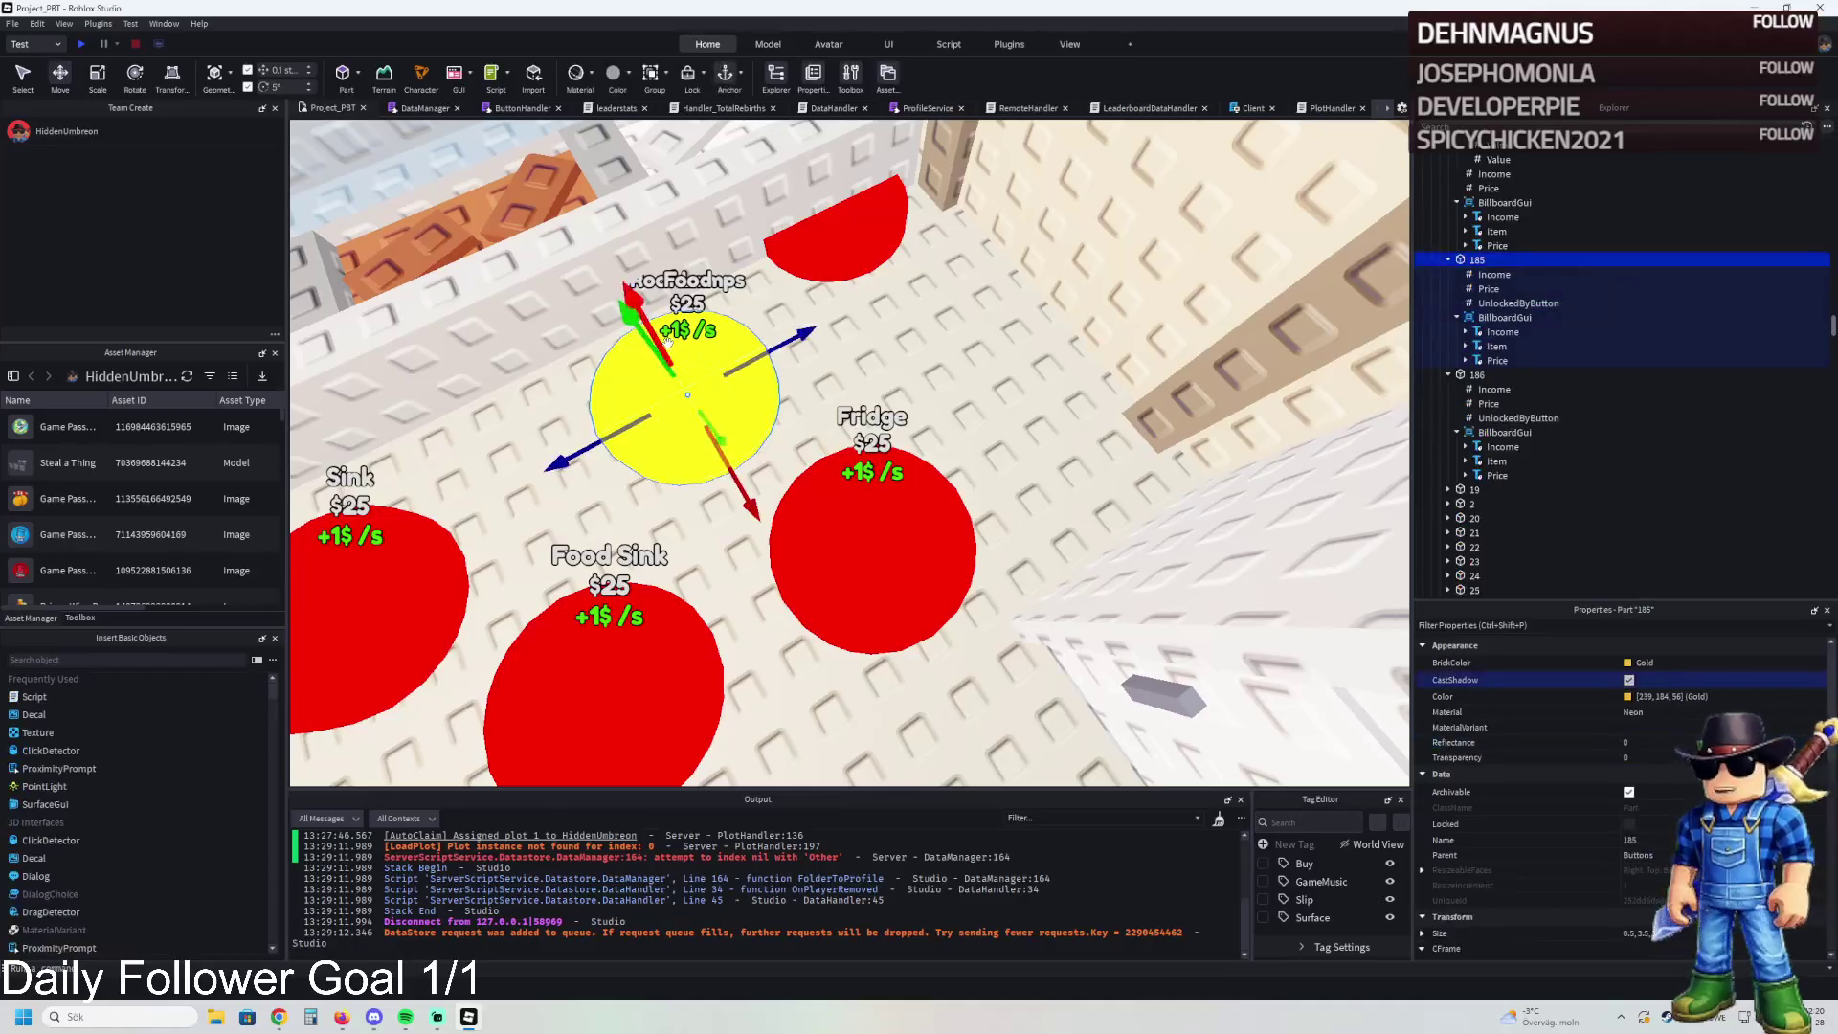
key(w)
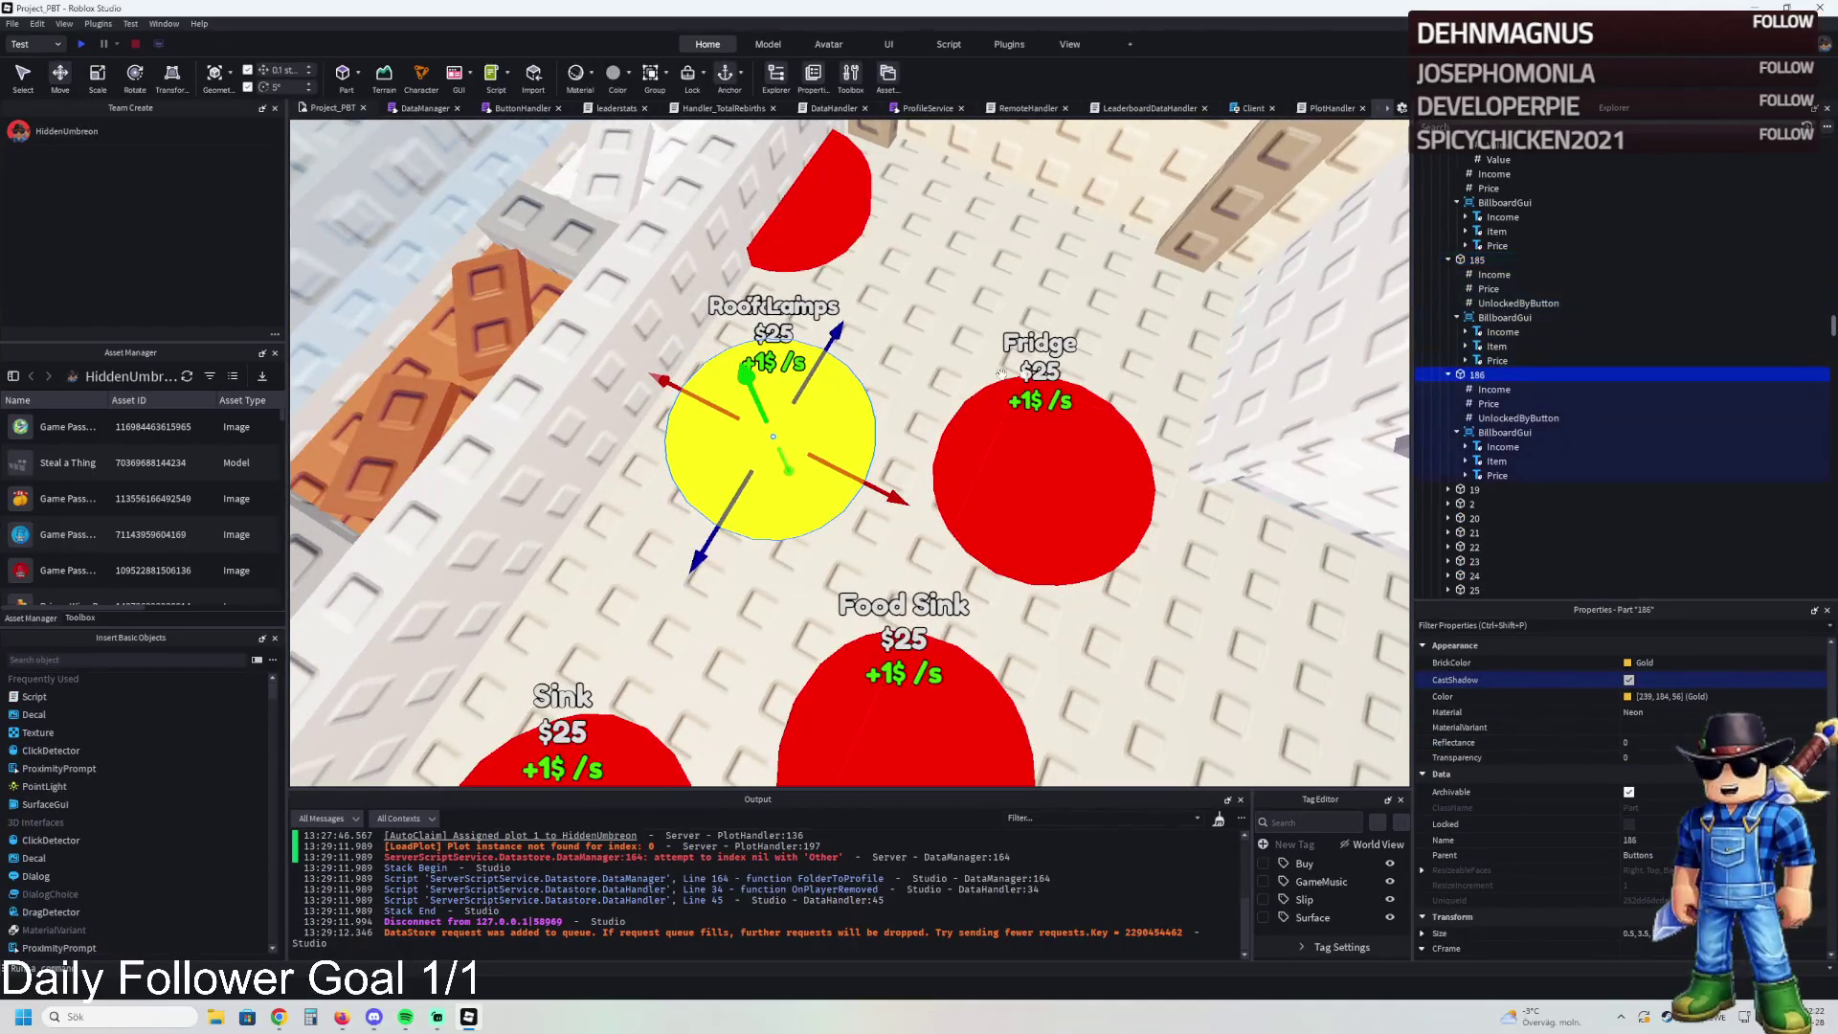
mouse_move(843, 431)
mouse_down()
mouse_move(919, 221)
mouse_move(967, 192)
mouse_move(1071, 263)
mouse_up()
drag(826, 400, 790, 453)
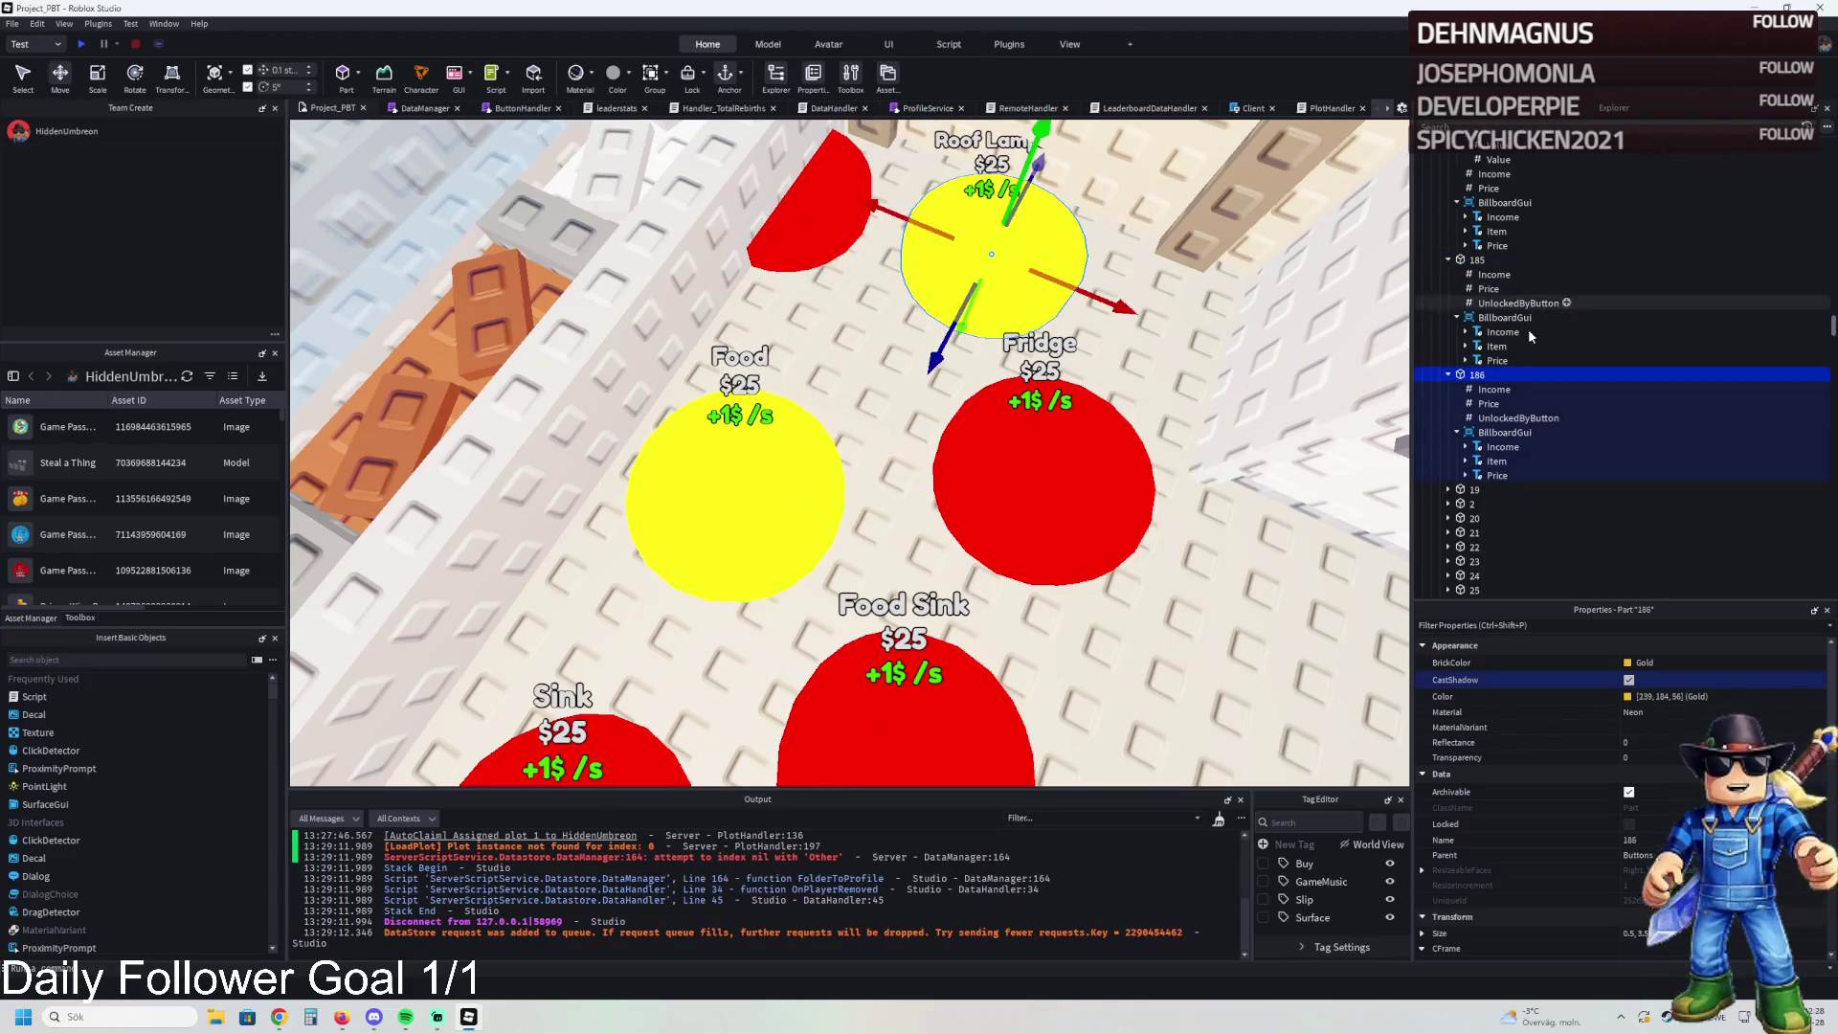
click(1643, 664)
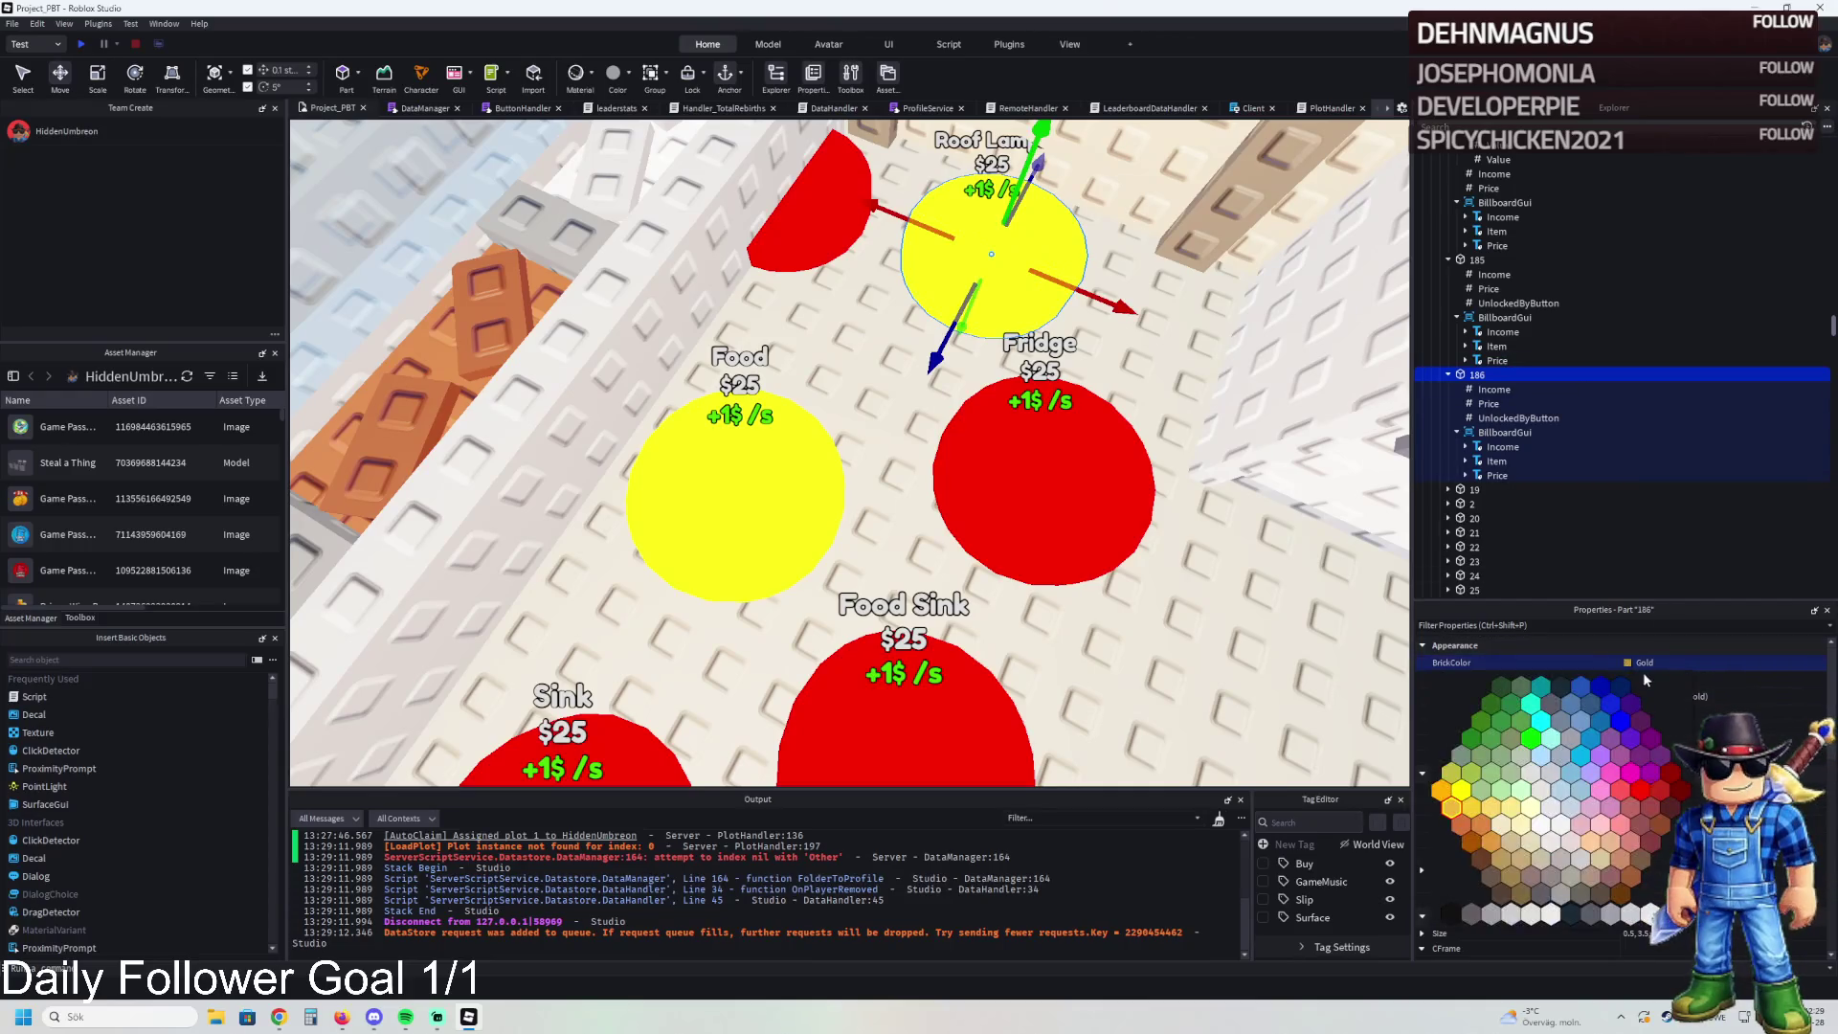
click(1643, 791)
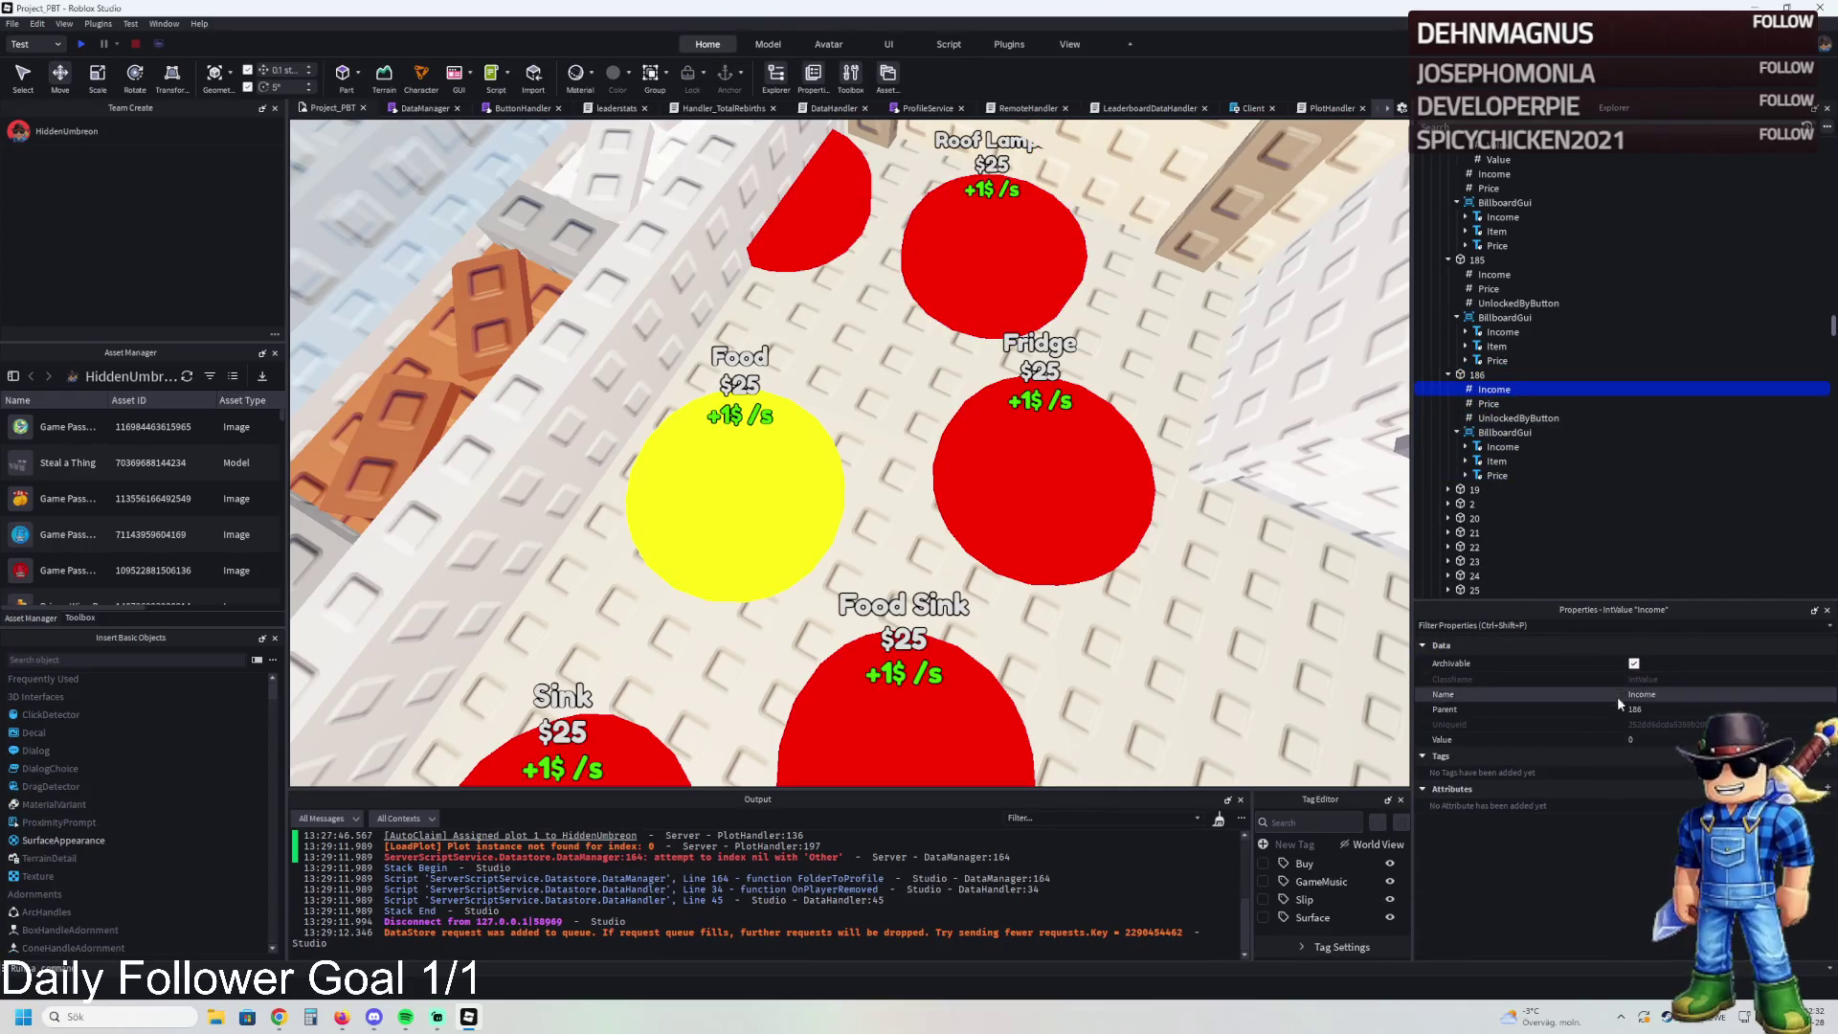
- Set pad 186's UnlockedByButton to 185 and confirm its Price is 2500
click(1494, 260)
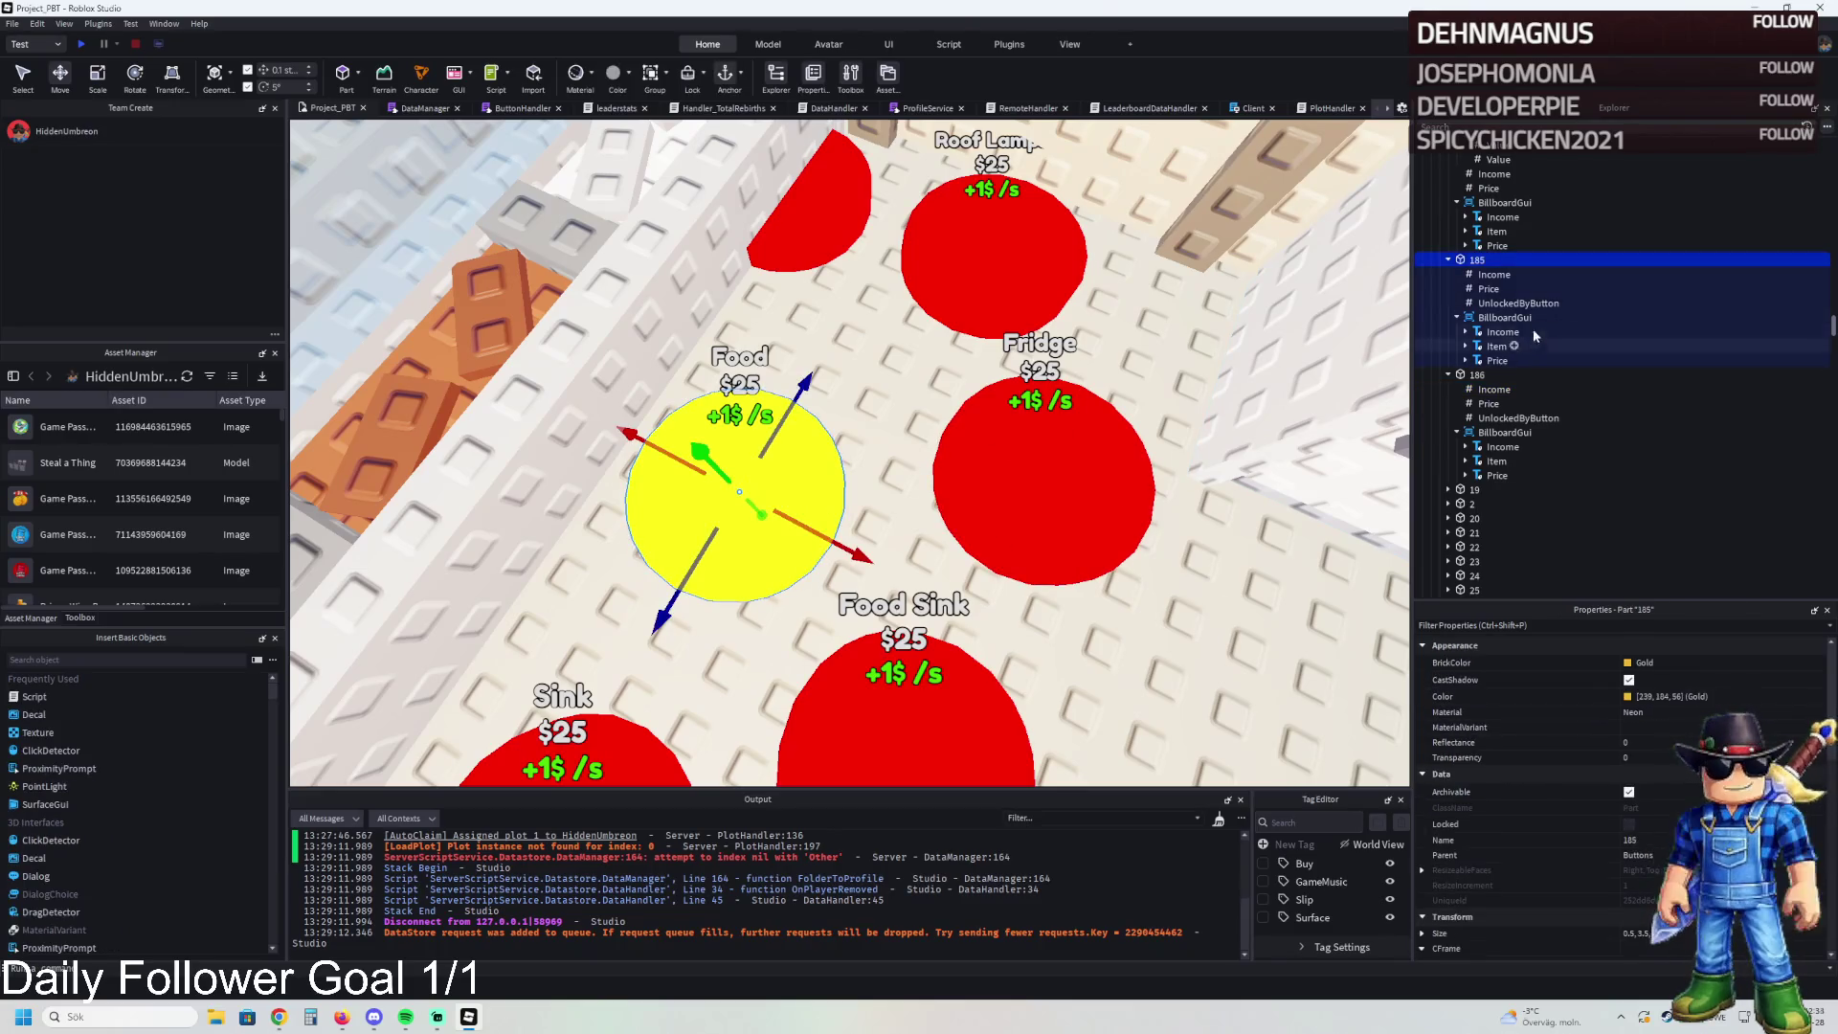
click(1479, 287)
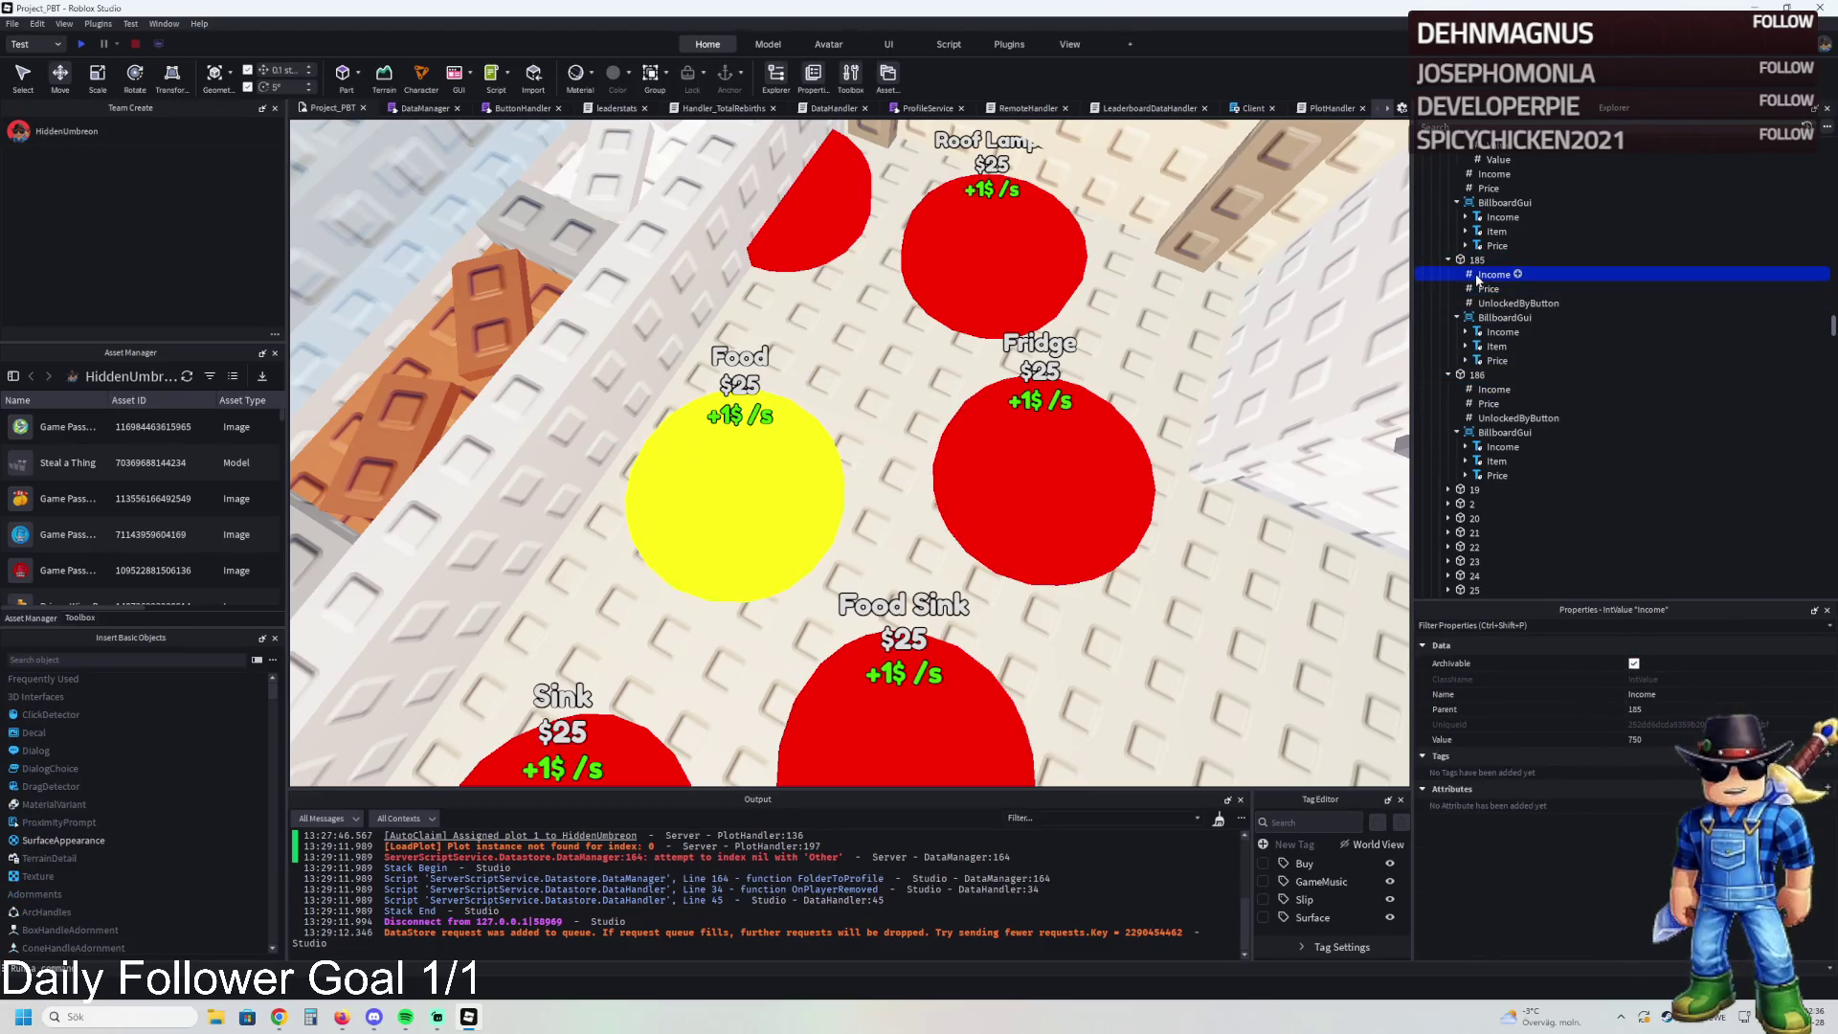
click(1492, 275)
click(1479, 375)
click(1518, 417)
click(1678, 740)
text(184)
key(BackSpace)
text(5)
key(Return)
click(1484, 403)
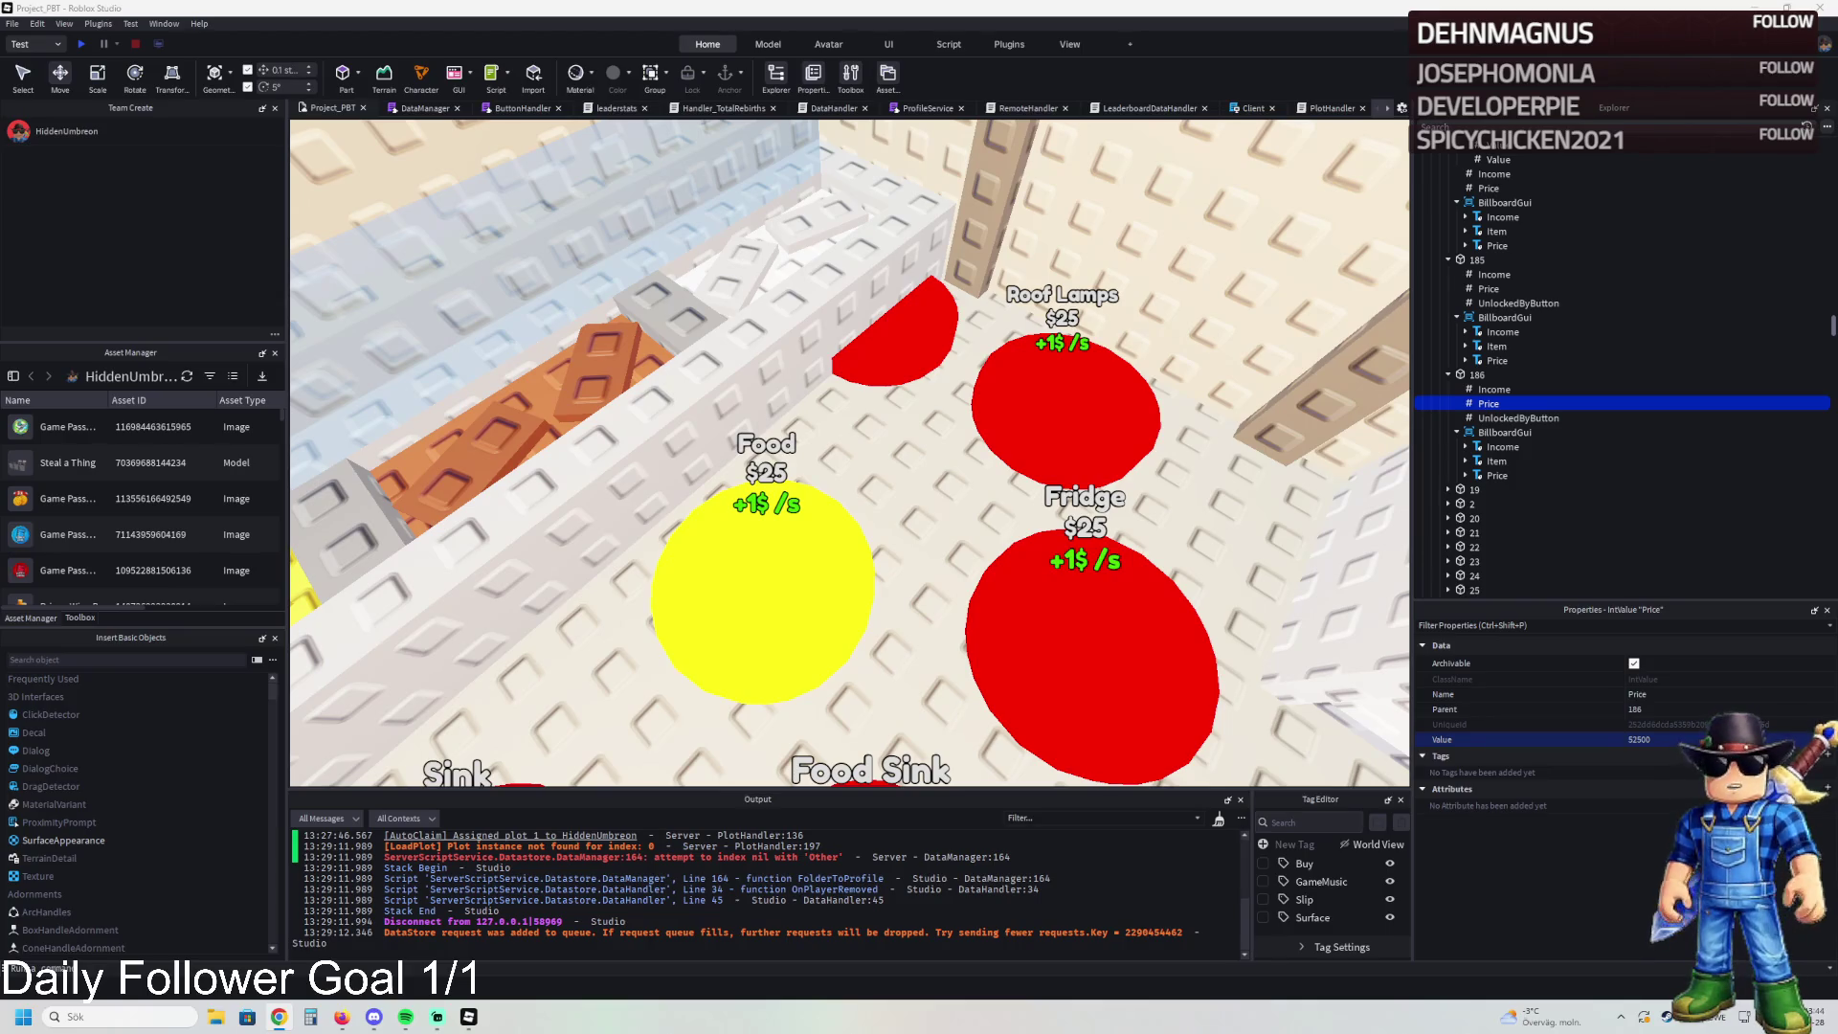
- Widen one Food Window wall piece and shift another along its axis
key(w)
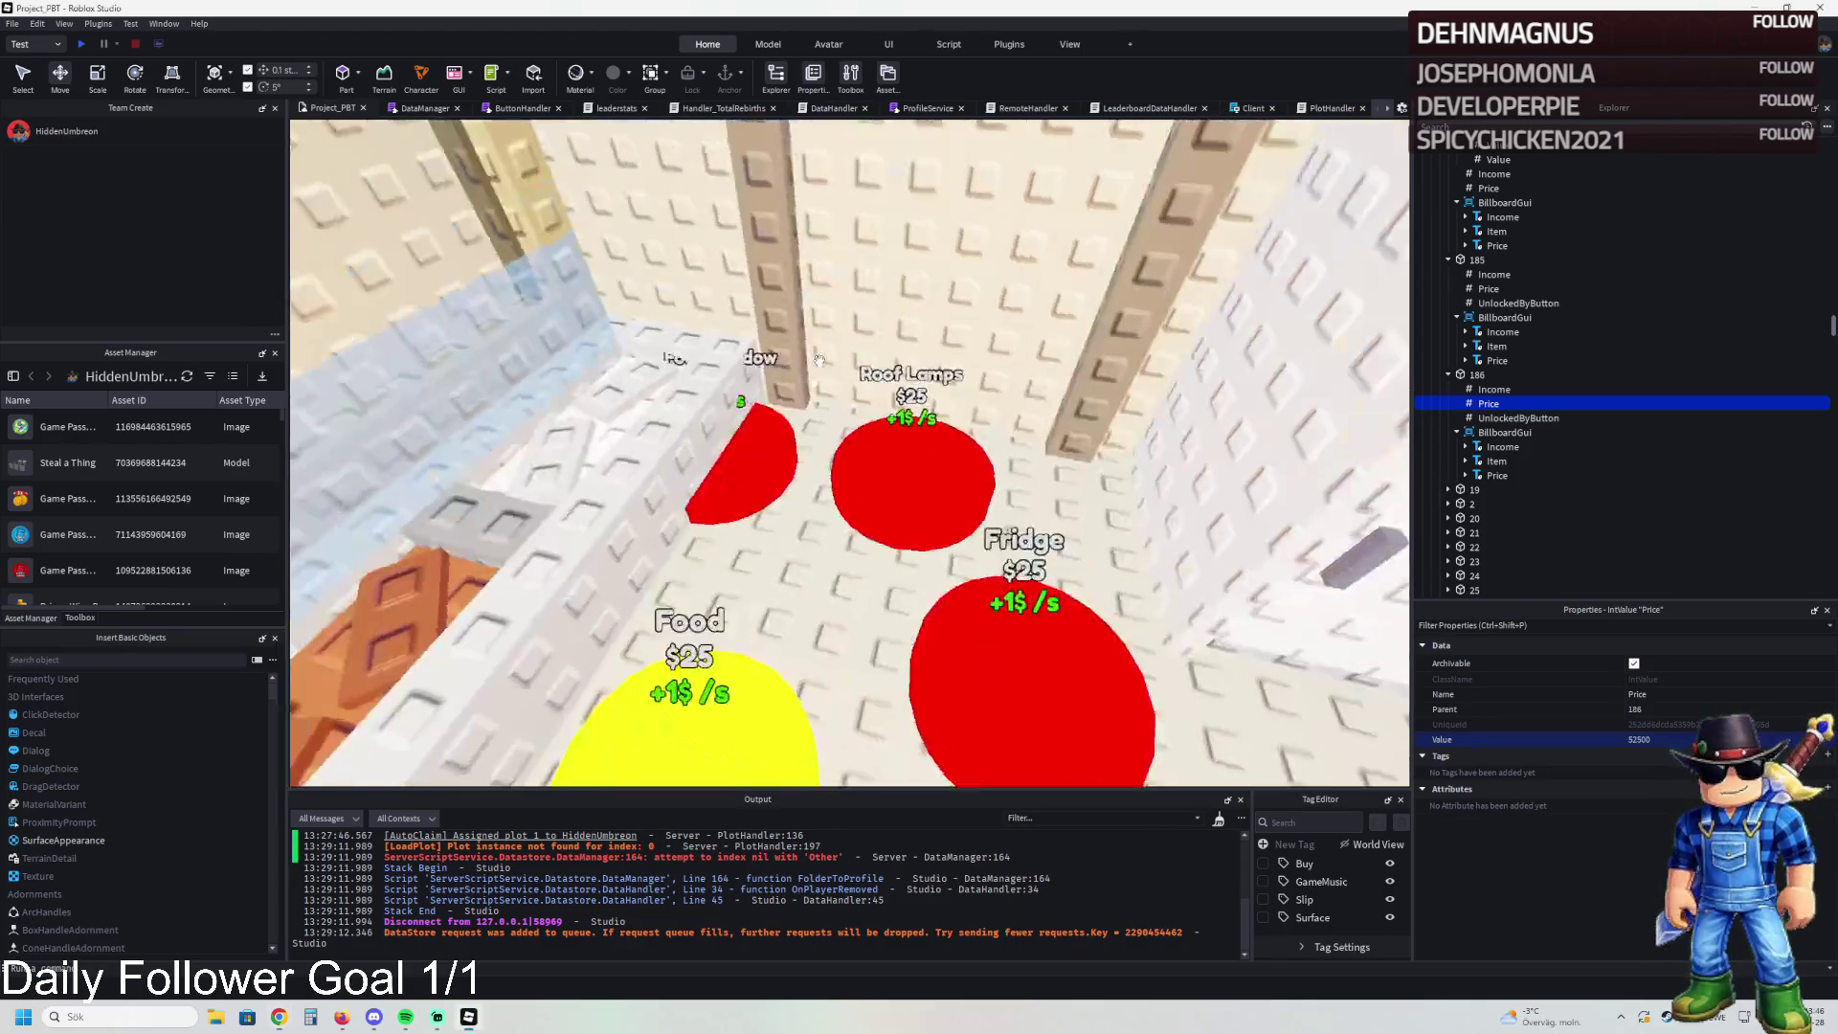
key(w)
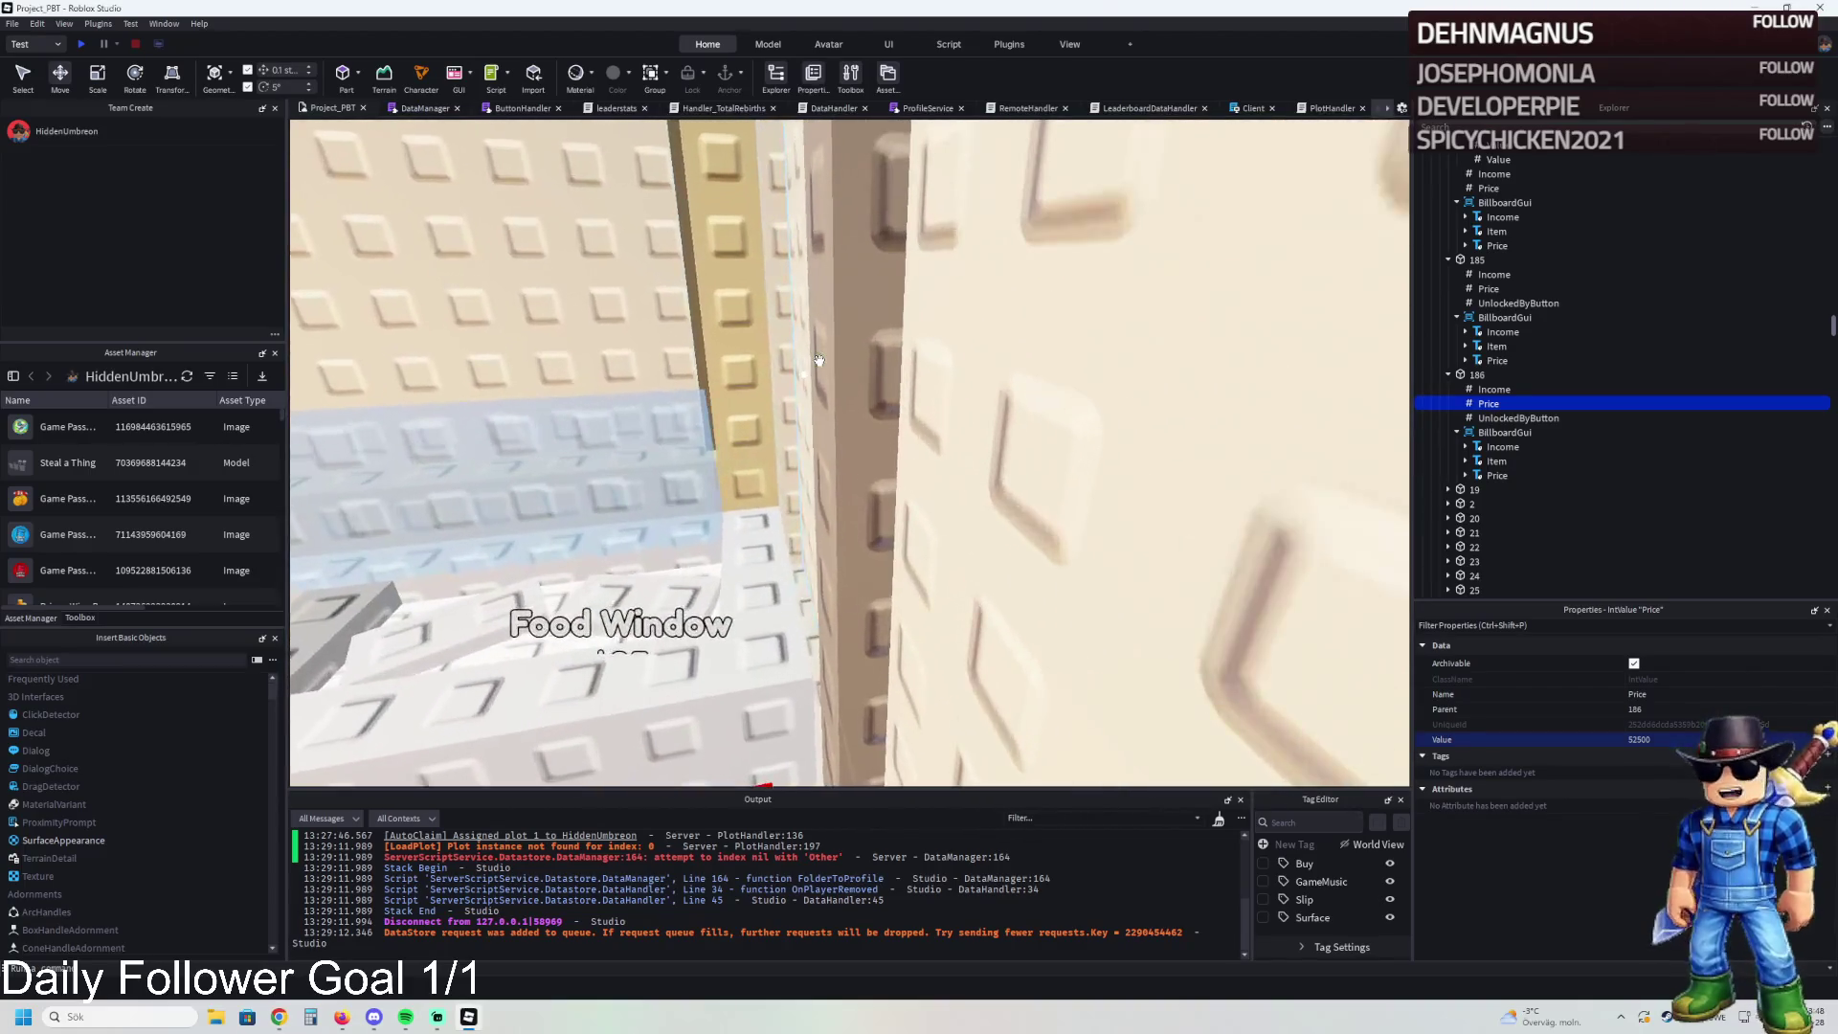
key(s)
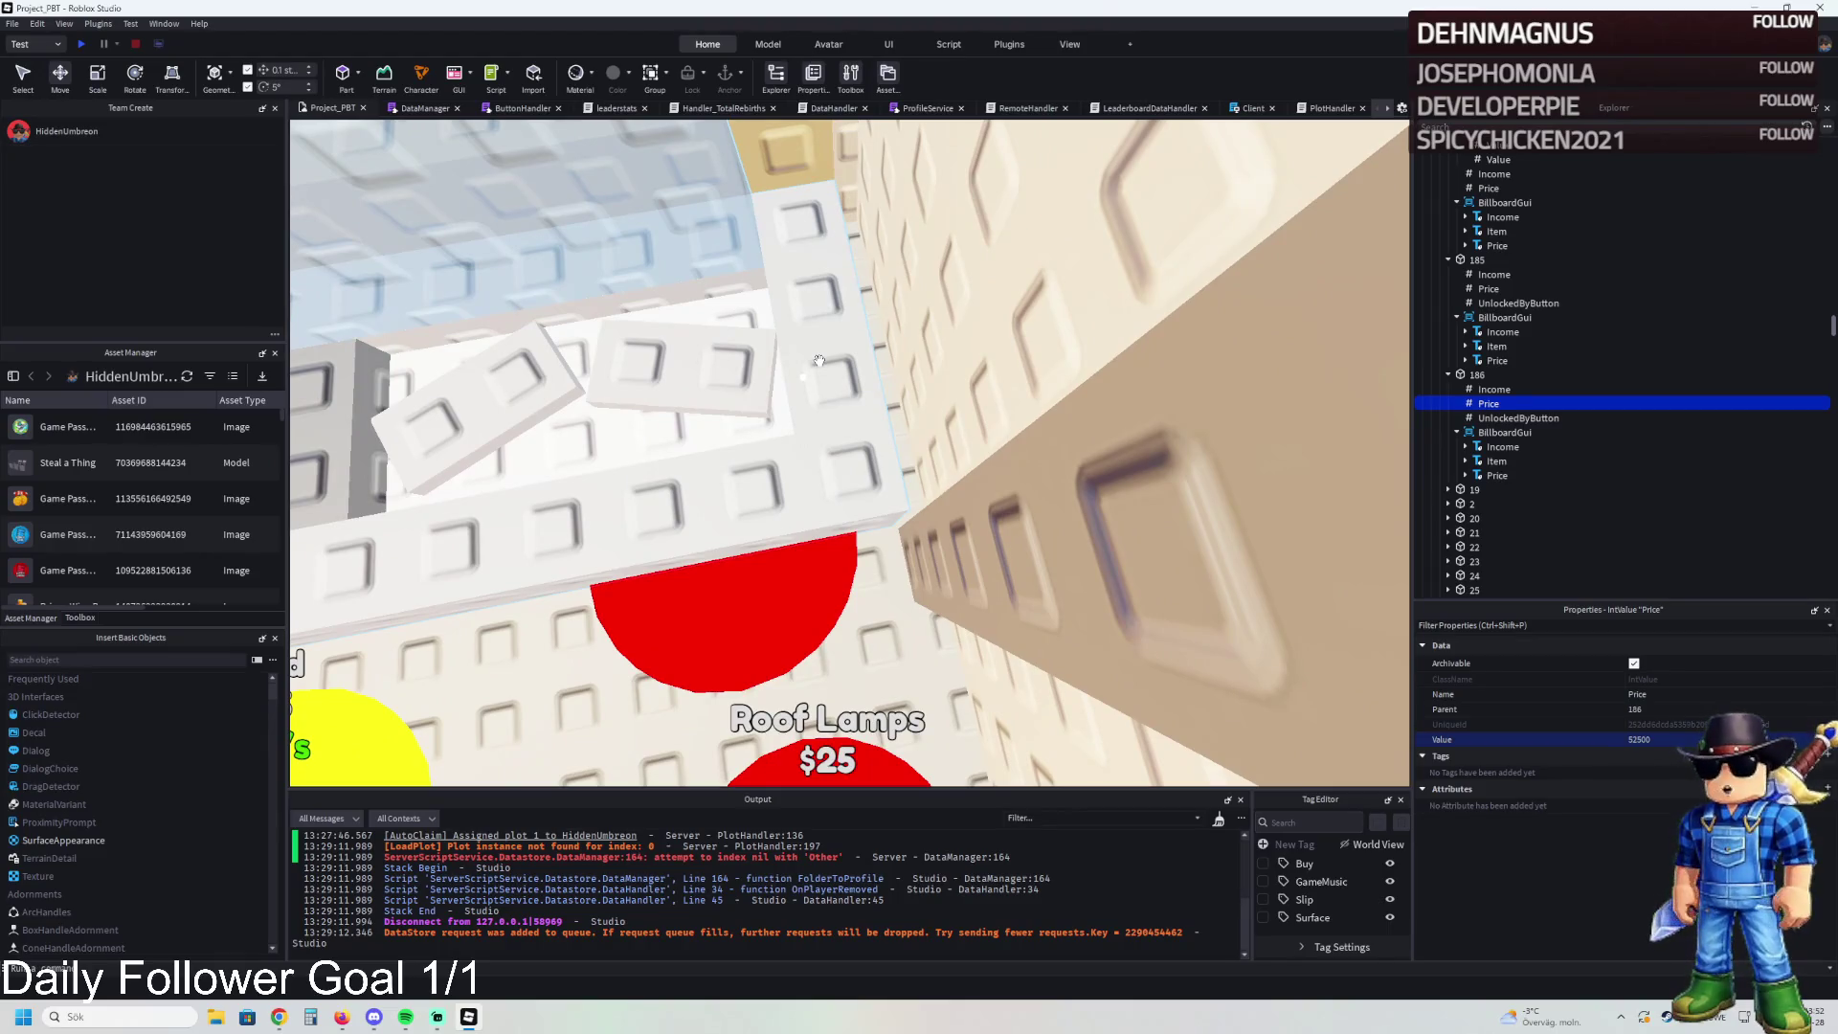
key(w)
key(s)
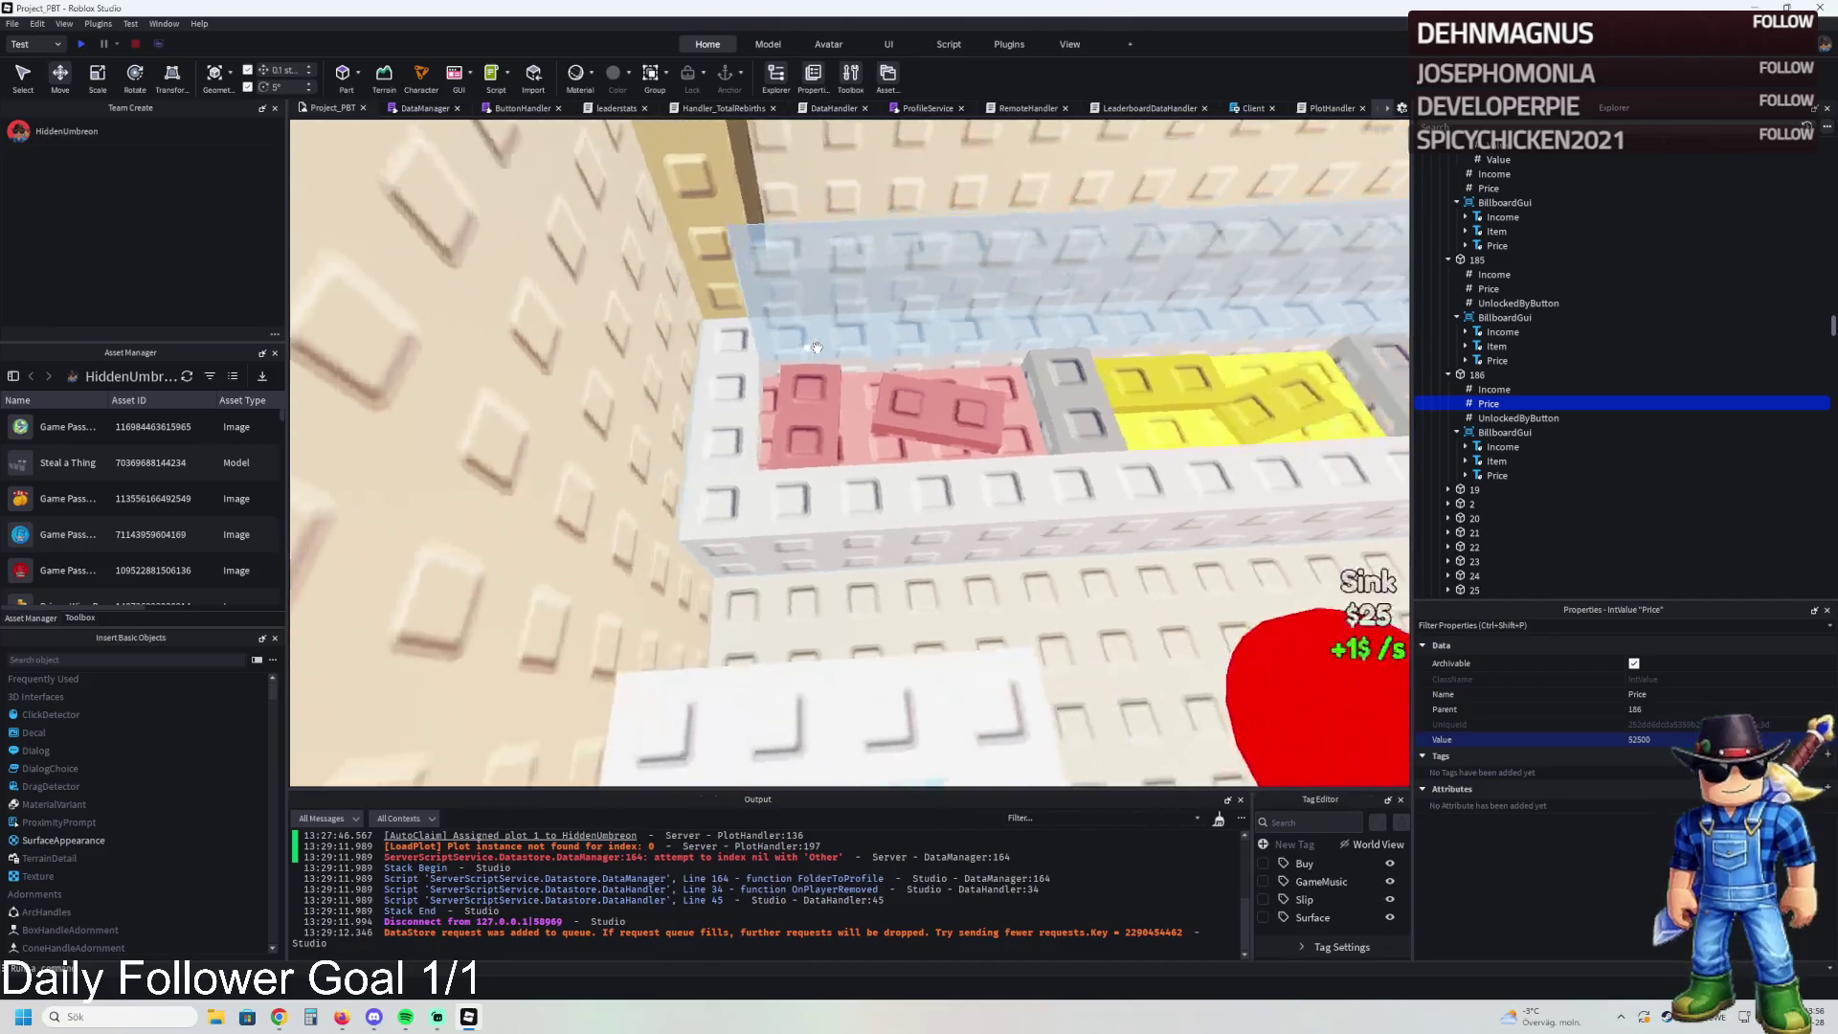
key(d)
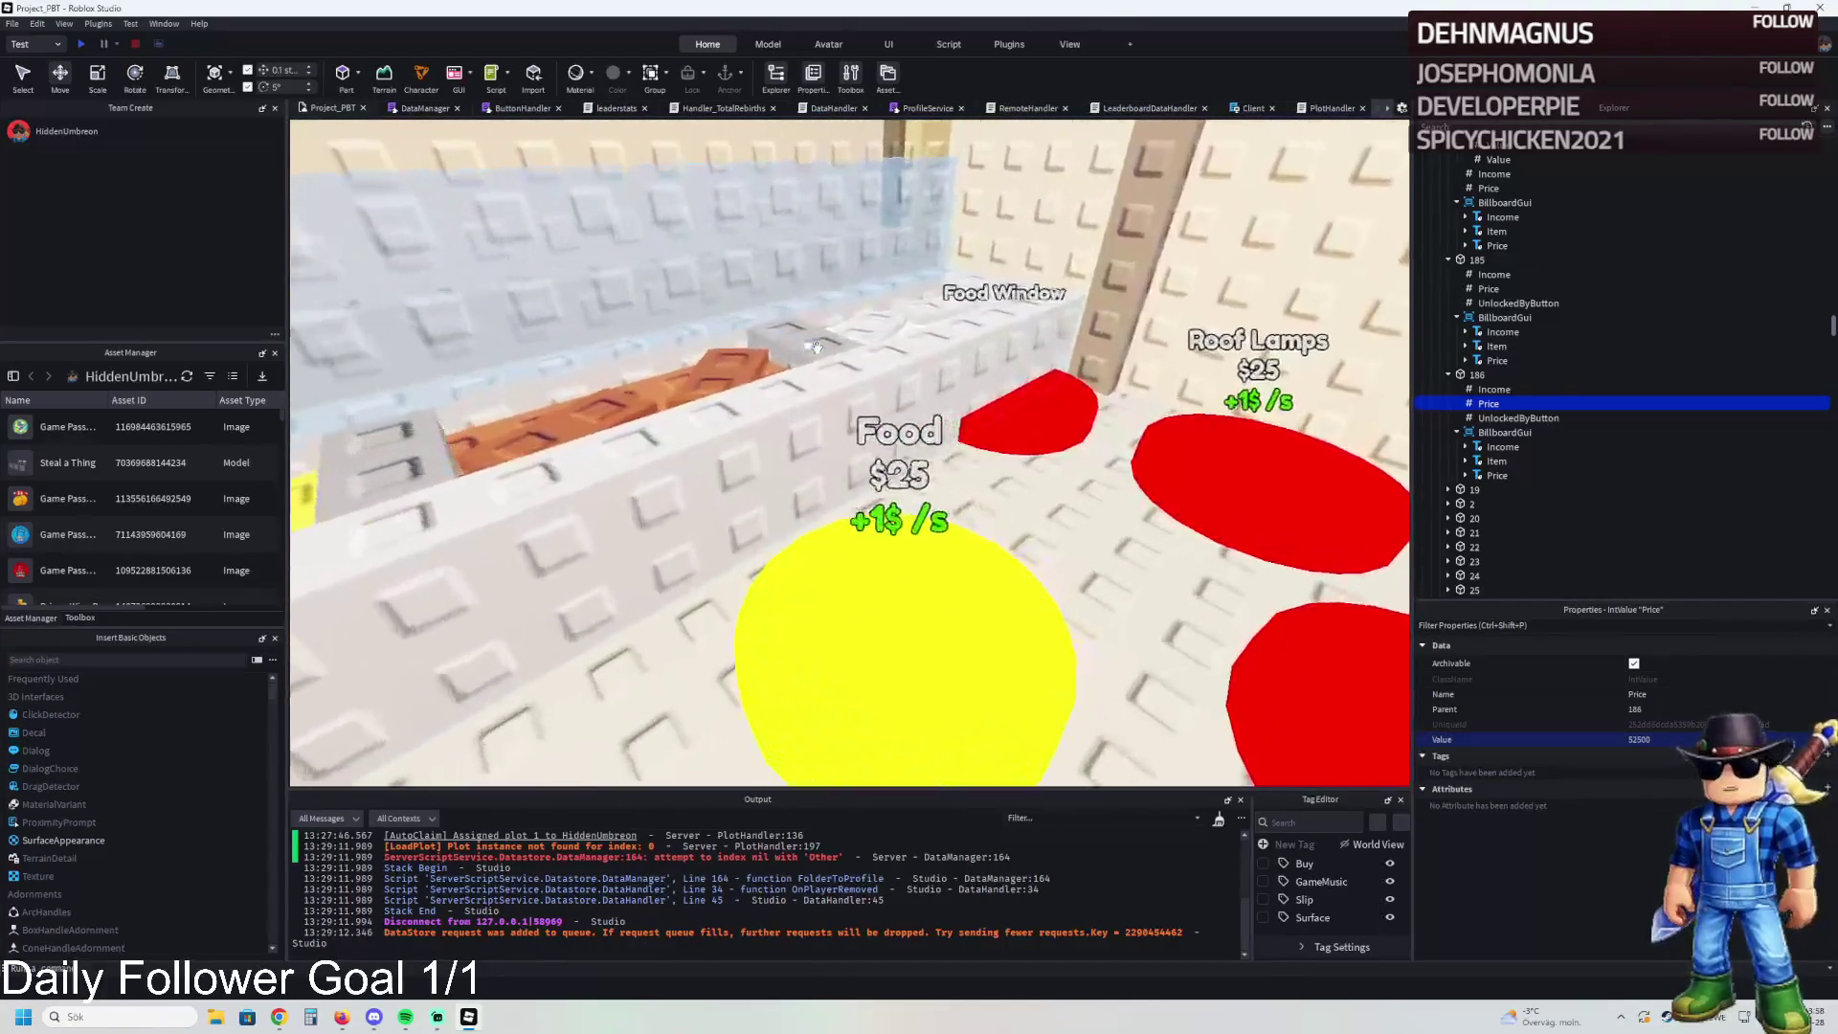
key(w)
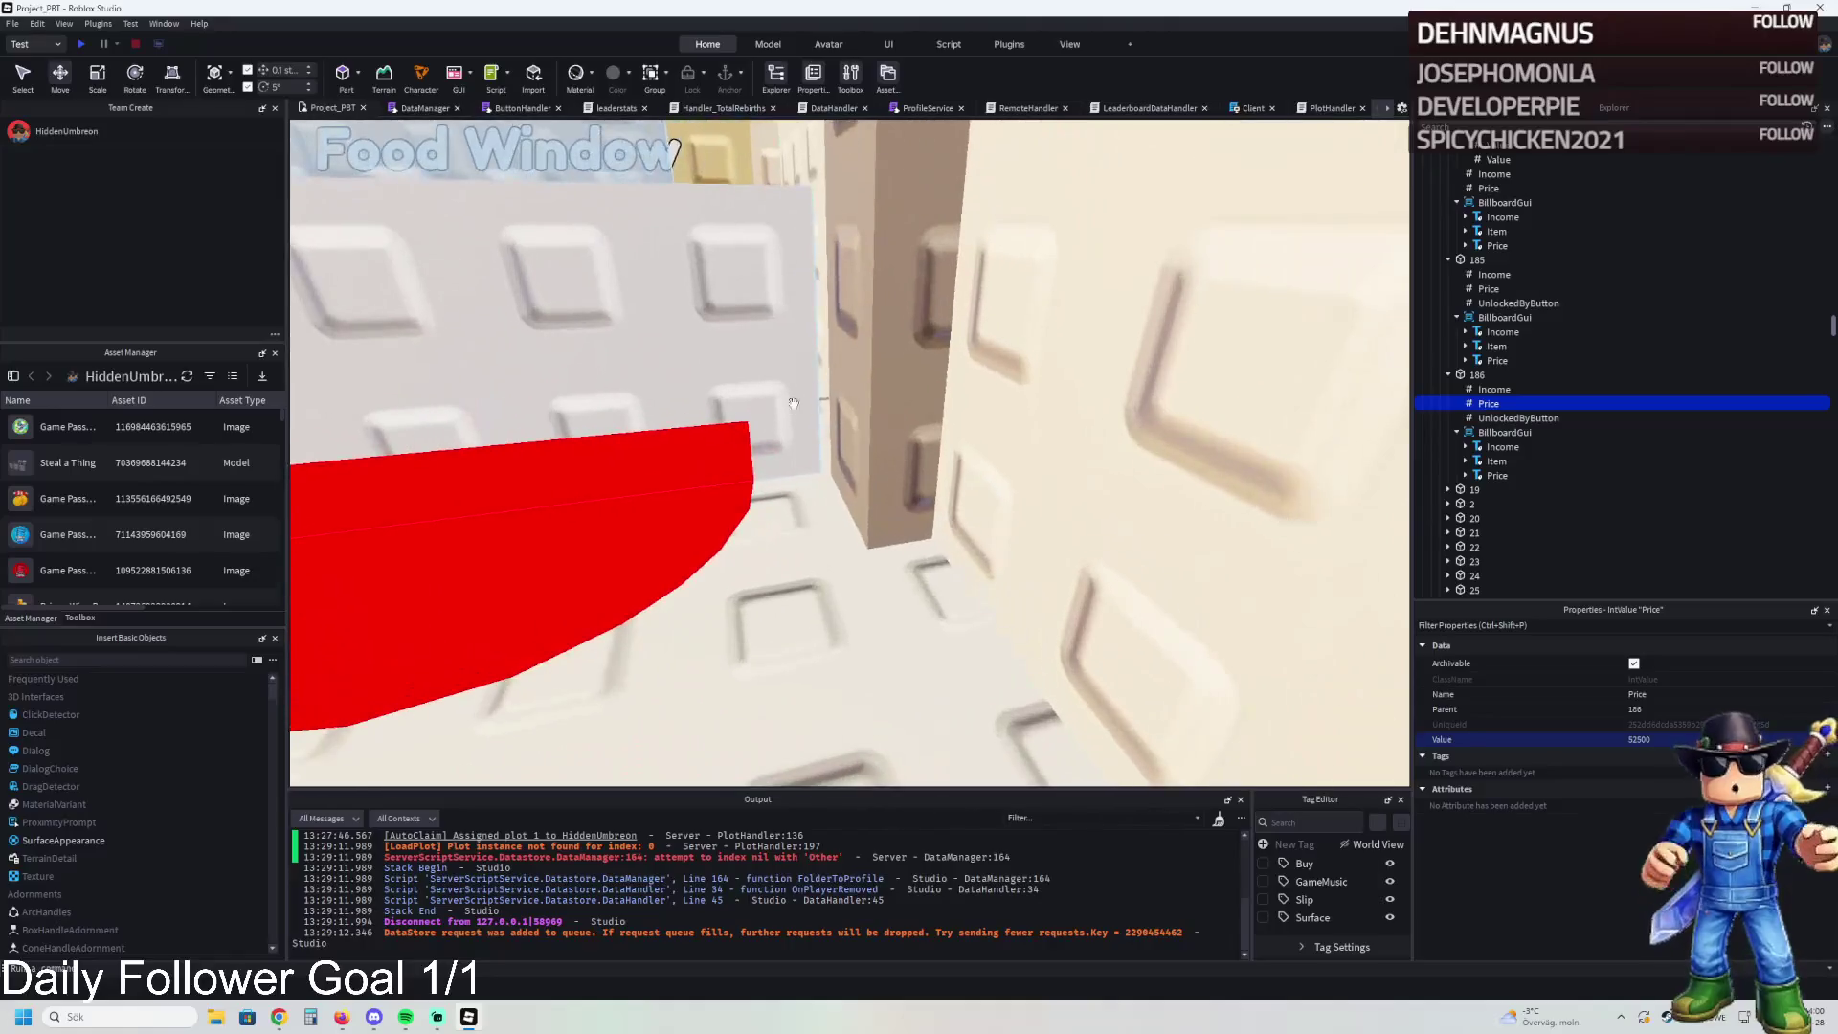
click(794, 403)
key(w)
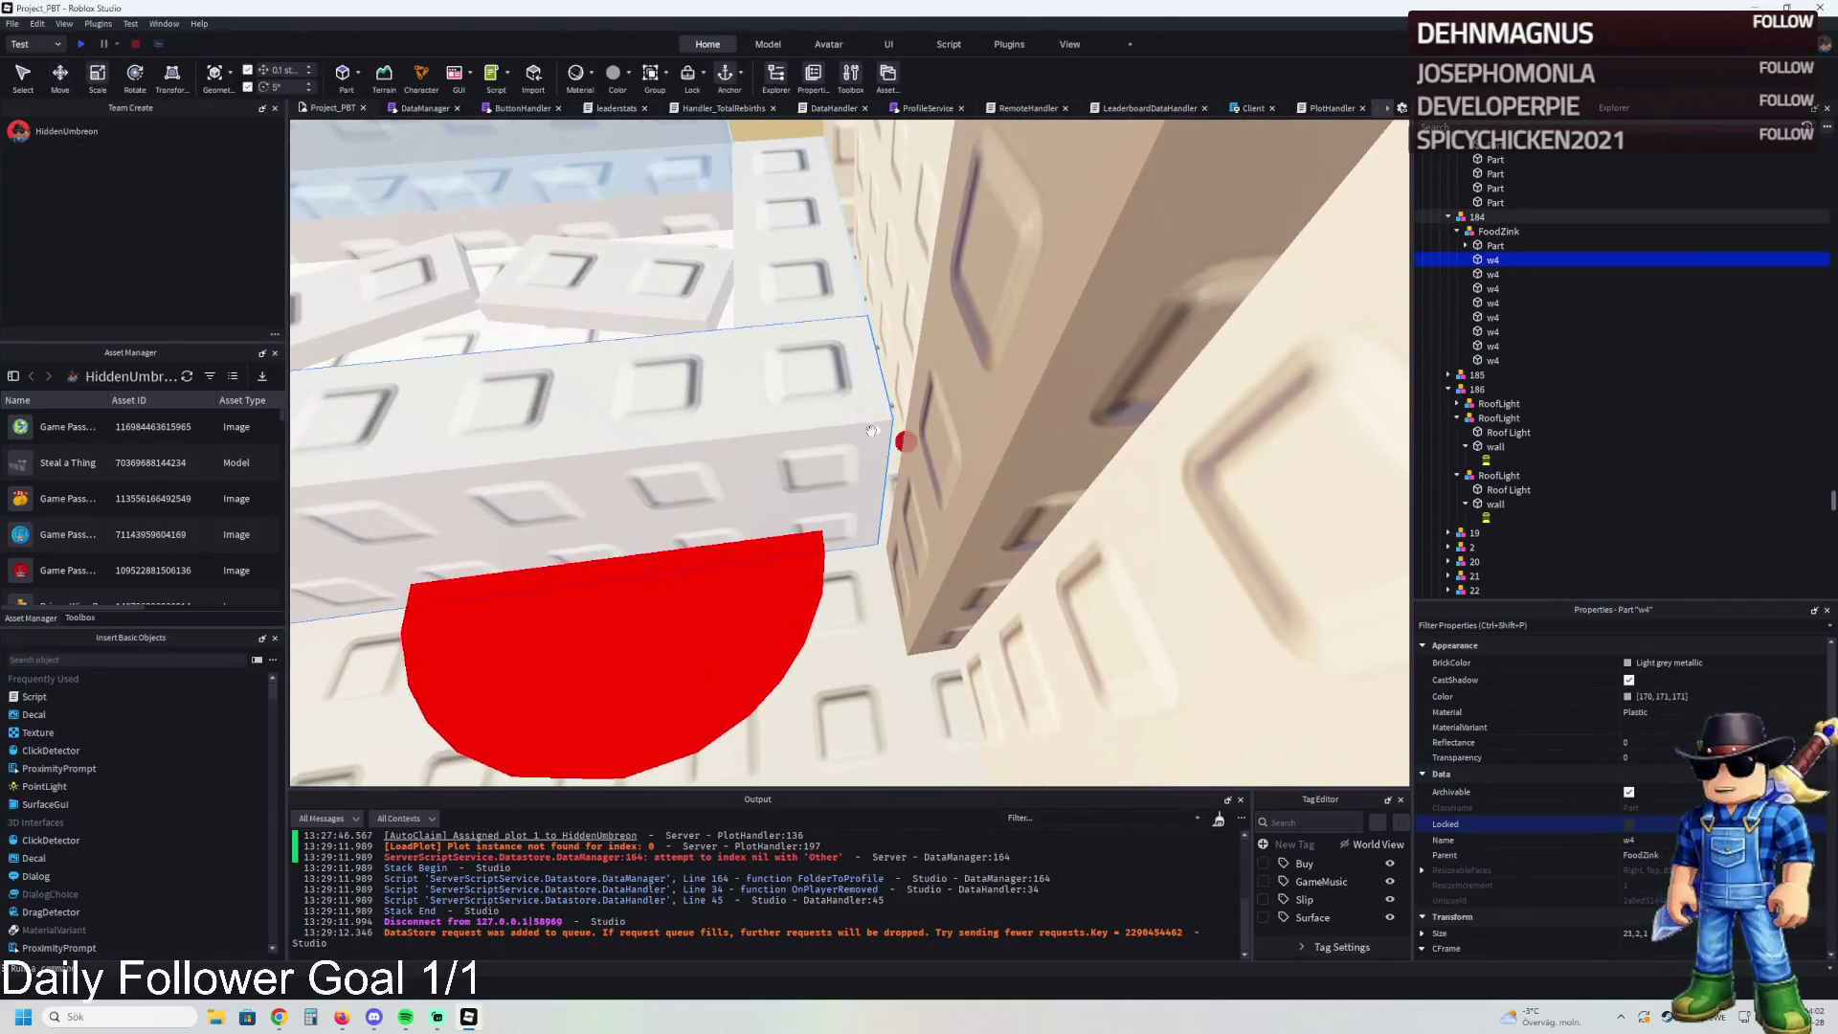
drag(905, 441, 1001, 439)
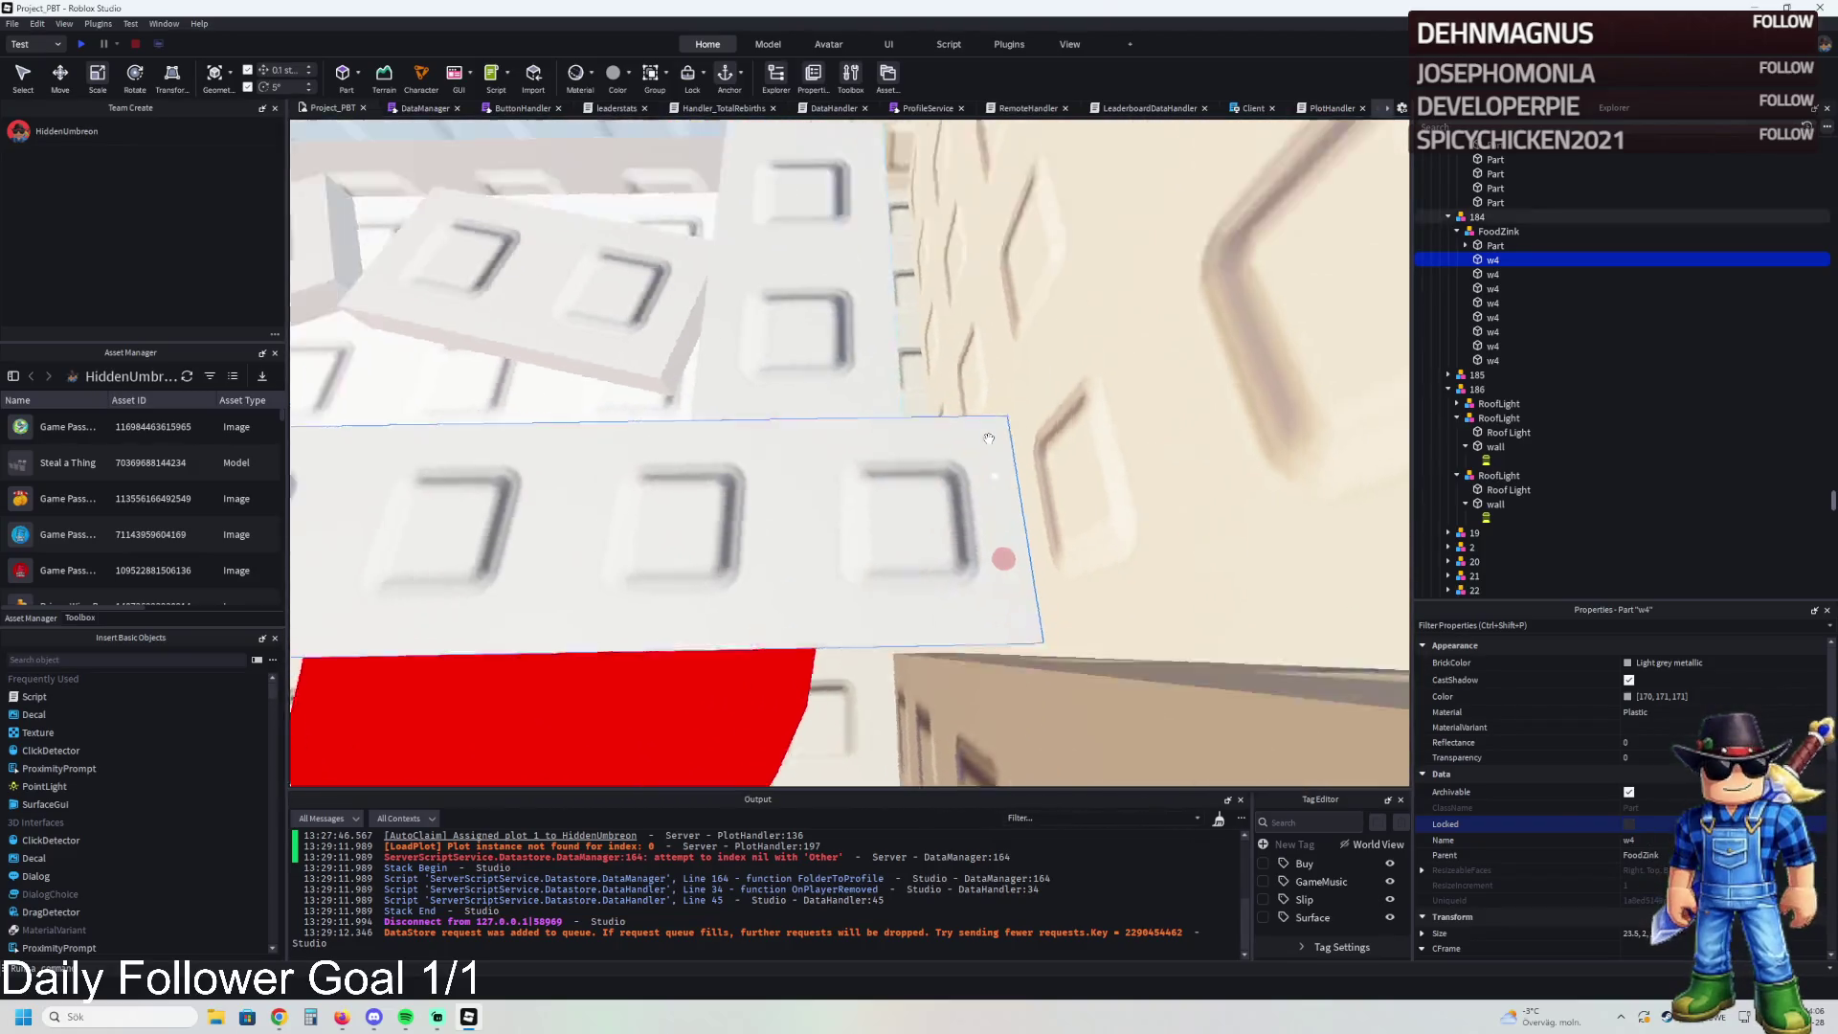
click(895, 460)
key(ctrl+2)
drag(936, 494, 995, 492)
- Widen the upper window wall piece to 23.6 and stretch the blue glass pane slightly
click(898, 286)
key(ctrl+3)
drag(922, 337, 989, 352)
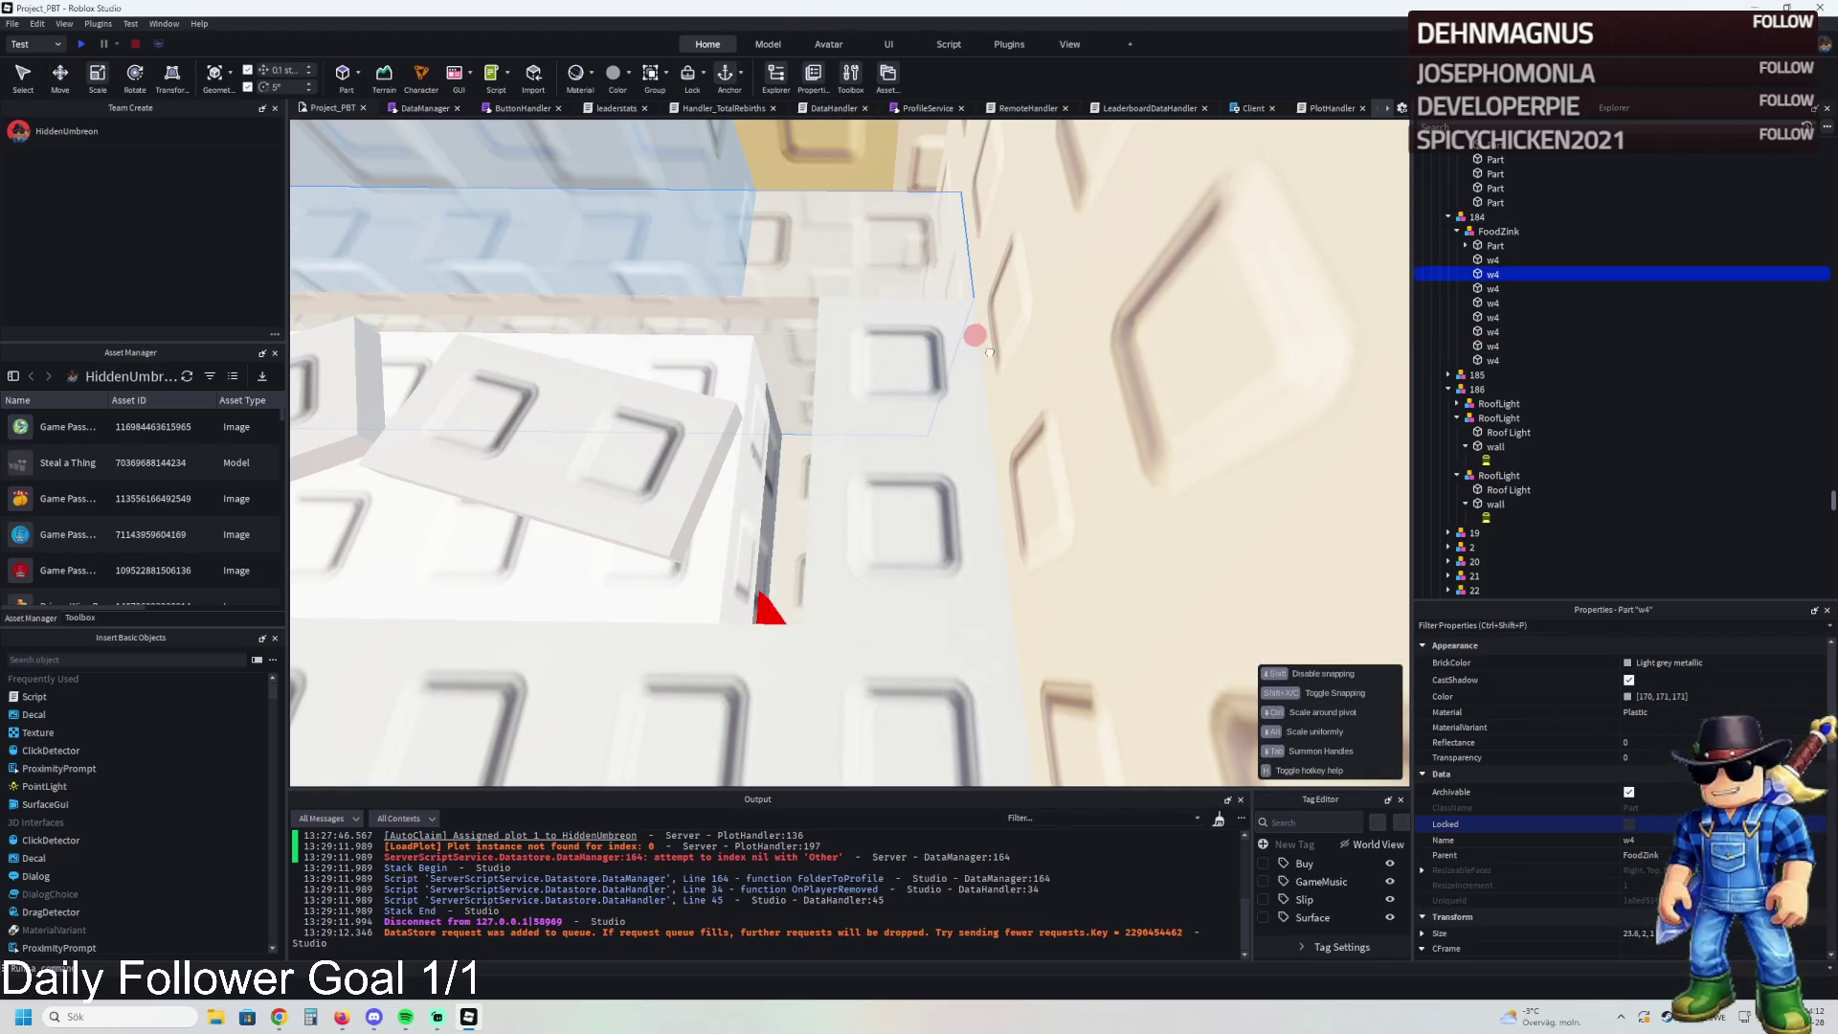
click(981, 337)
drag(845, 359, 878, 356)
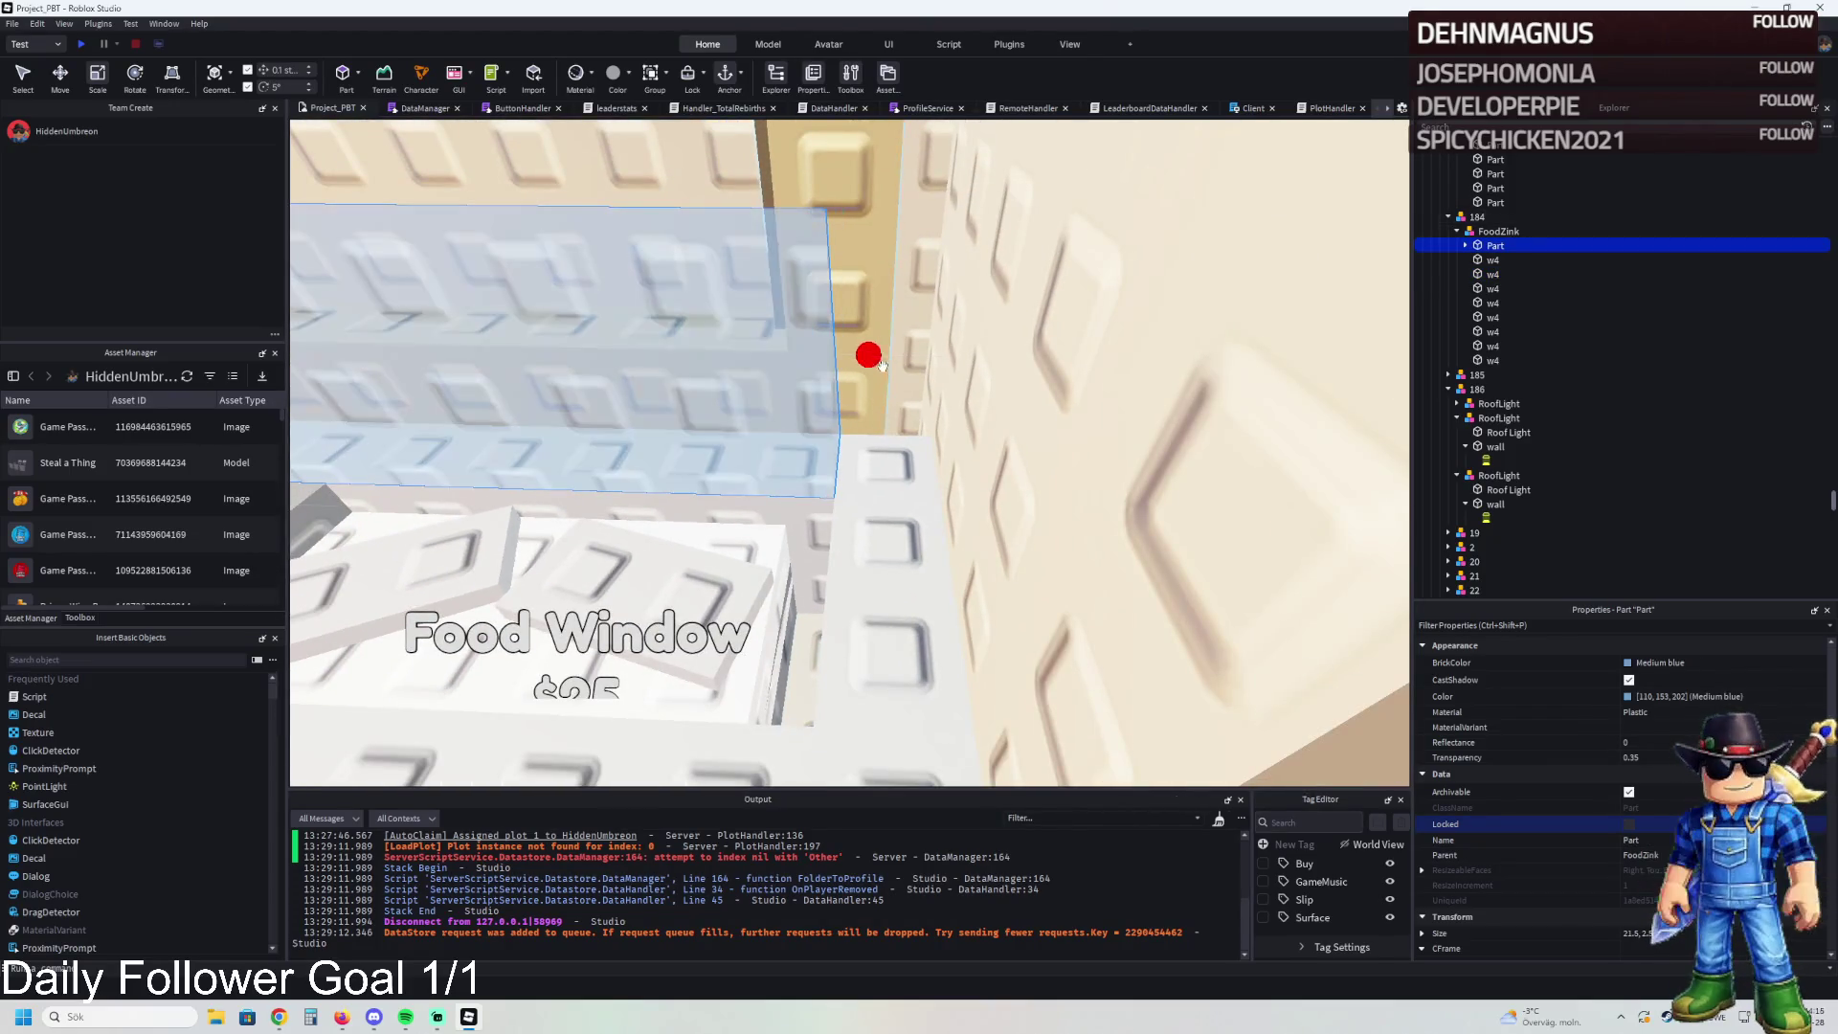
- Enlarge the wall pieces under FoodZink and Food4, lengthening the small one to 5.1
click(779, 627)
click(780, 688)
mouse_move(812, 677)
mouse_down()
mouse_move(872, 677)
mouse_move(879, 637)
mouse_move(872, 670)
mouse_up()
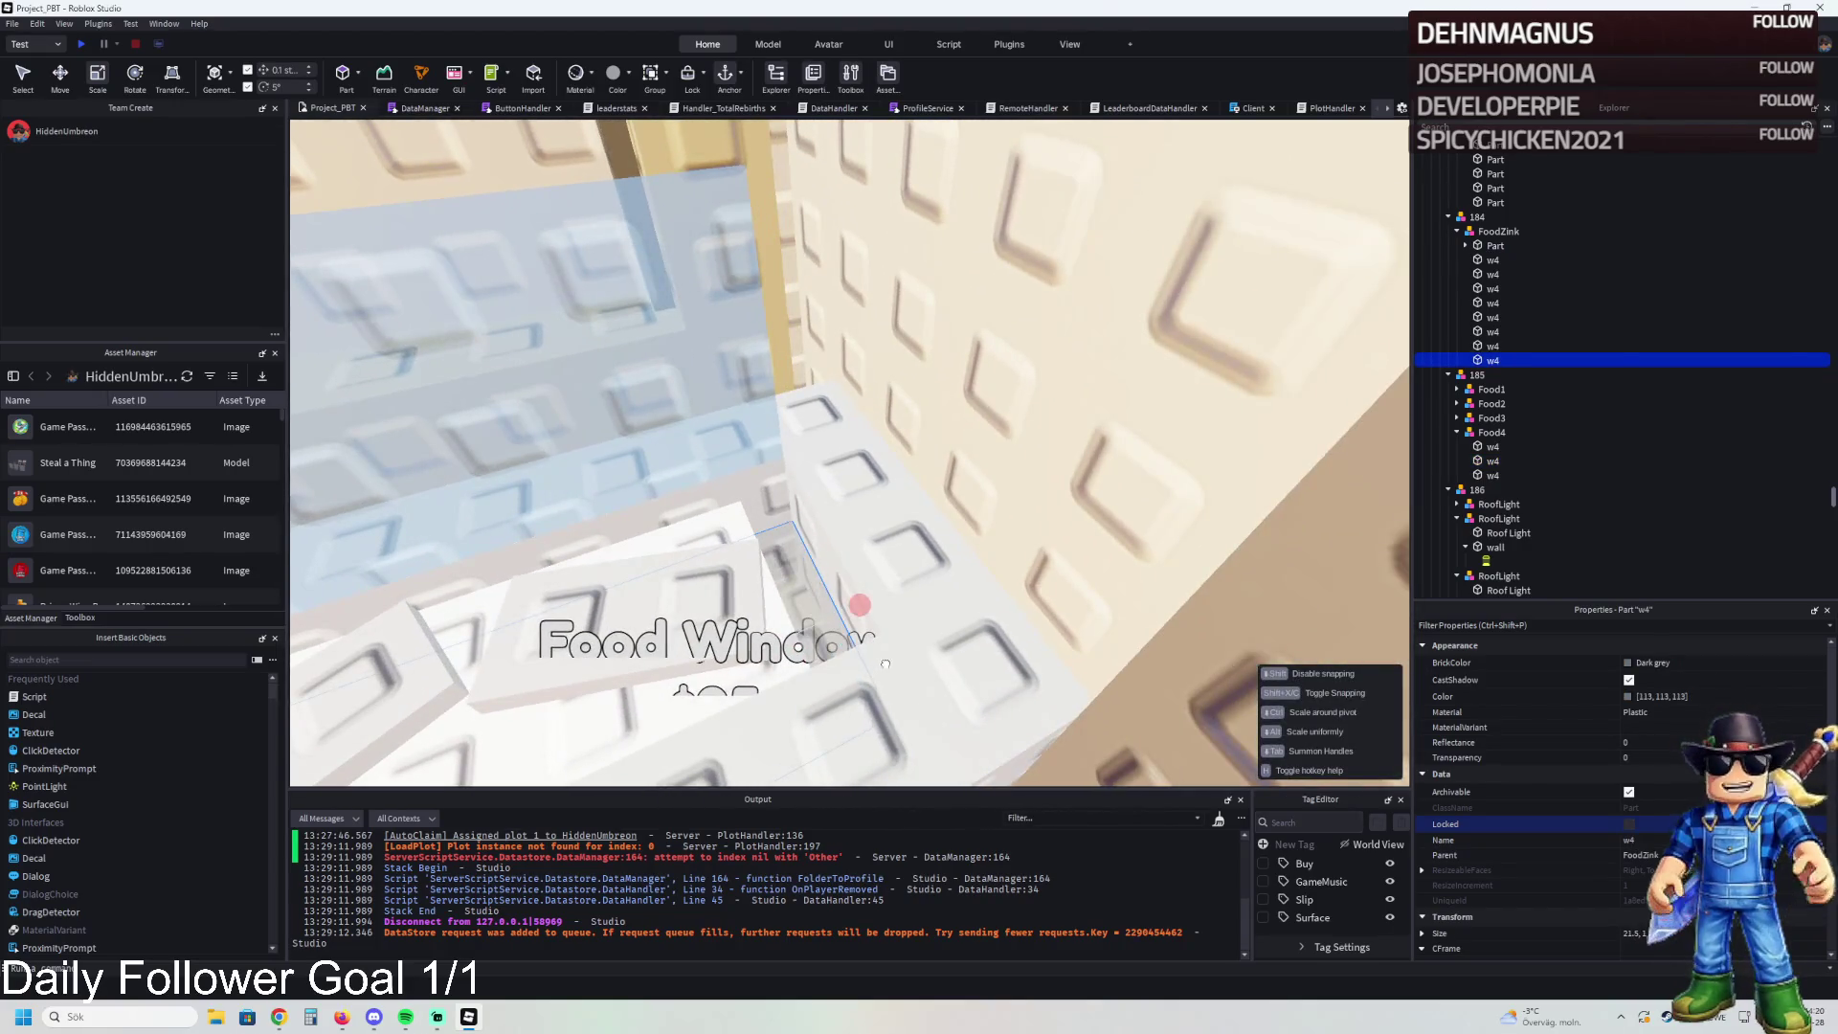
click(761, 620)
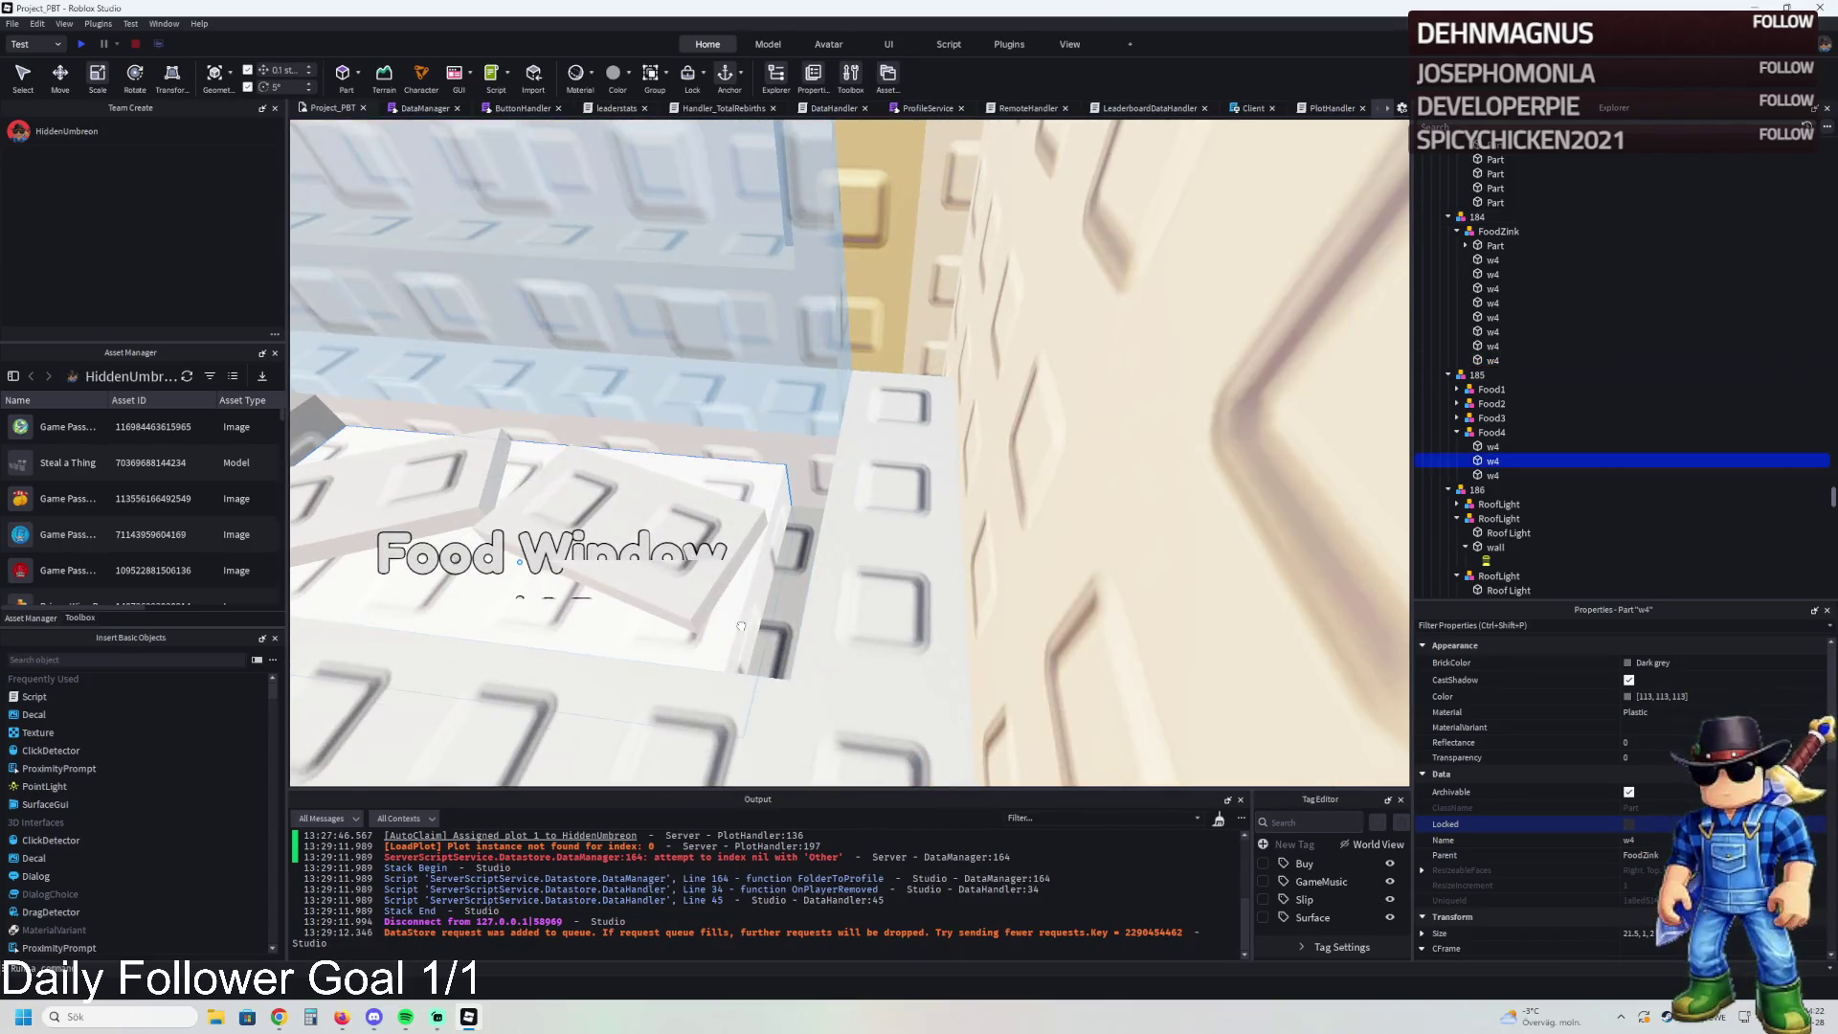
mouse_move(797, 593)
mouse_down()
mouse_move(816, 479)
mouse_move(853, 479)
mouse_move(865, 602)
mouse_move(847, 574)
mouse_move(811, 576)
mouse_up()
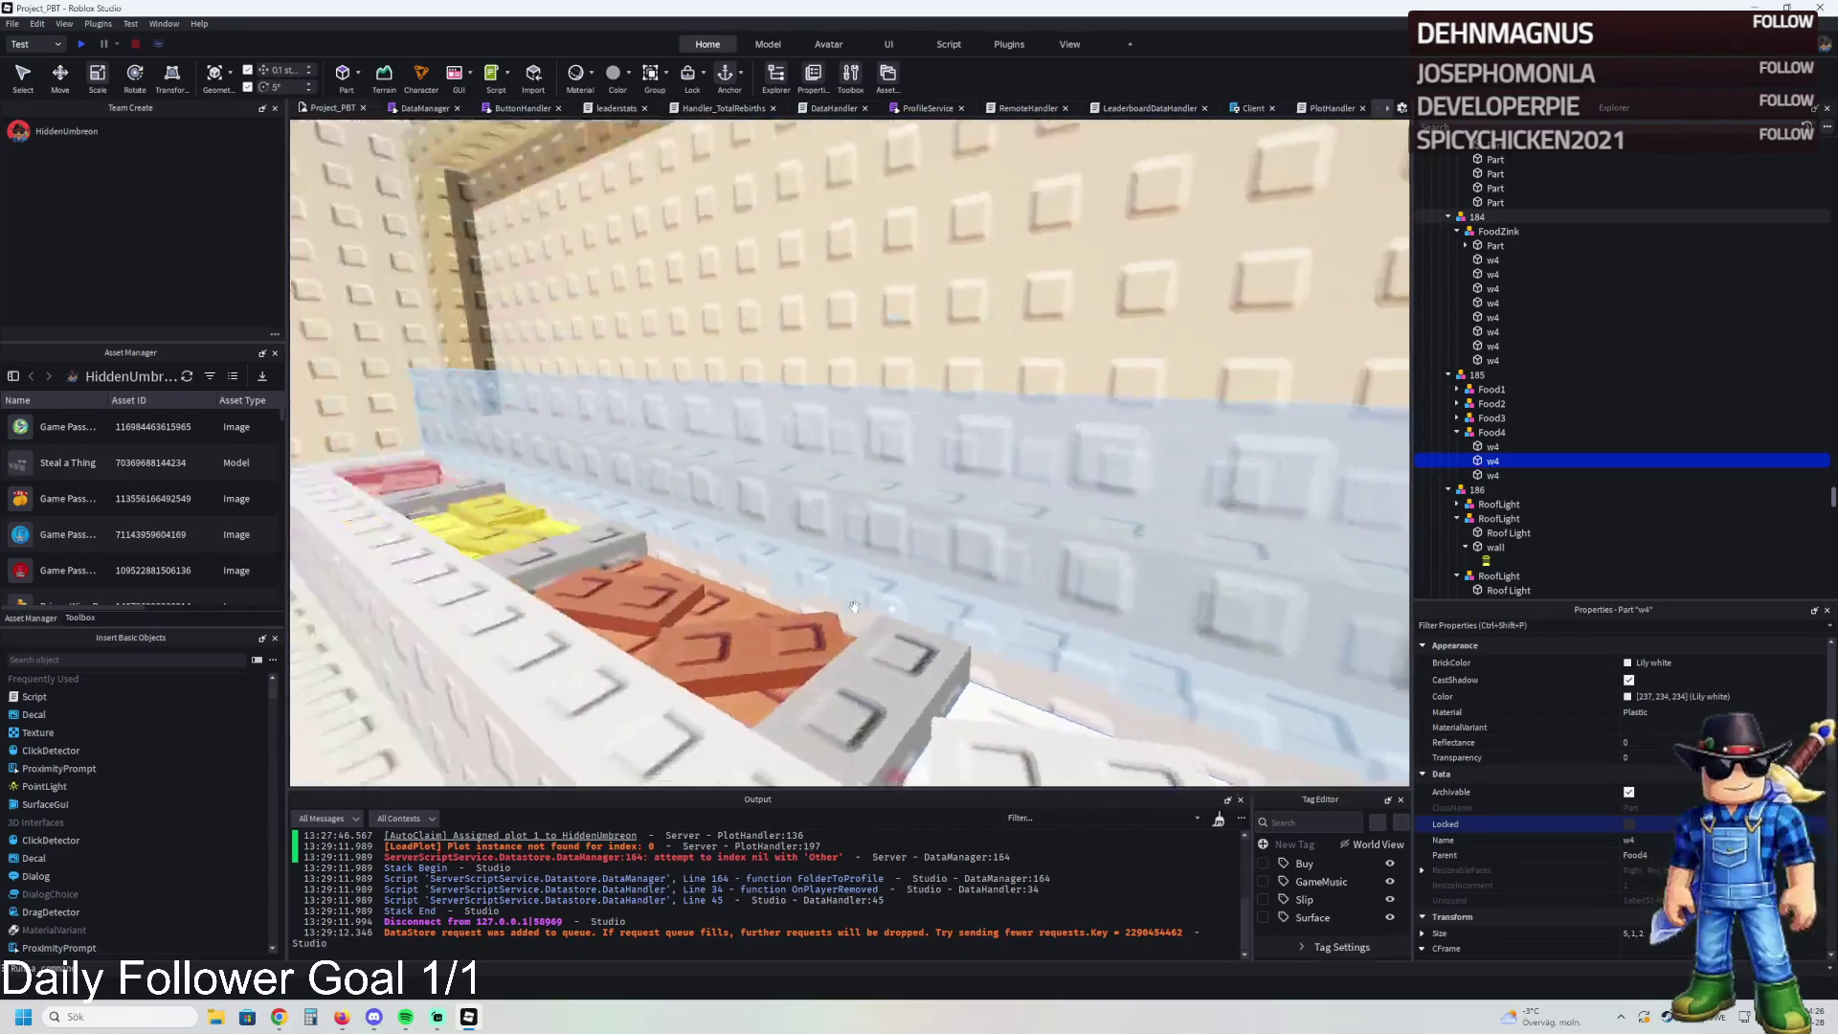
- Collapse the TemplatePlot tree and move it from Workspace into ReplicatedStorage
key(w)
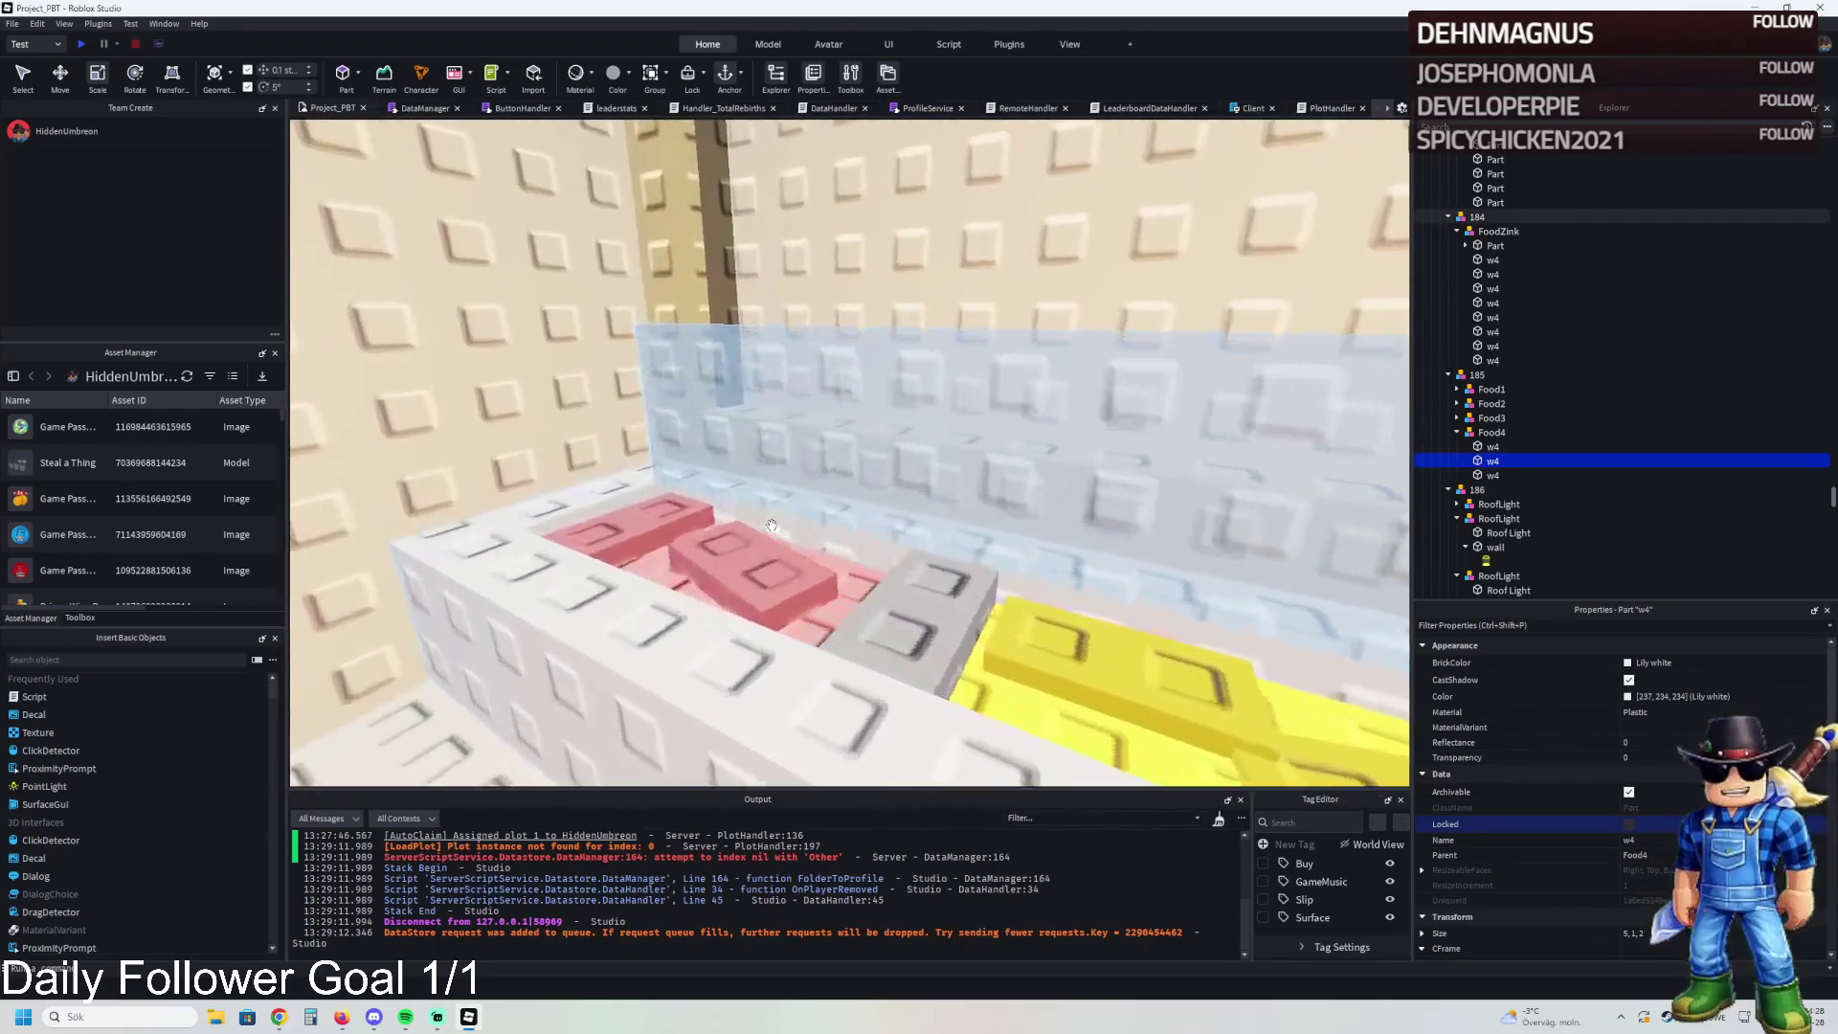
key(w)
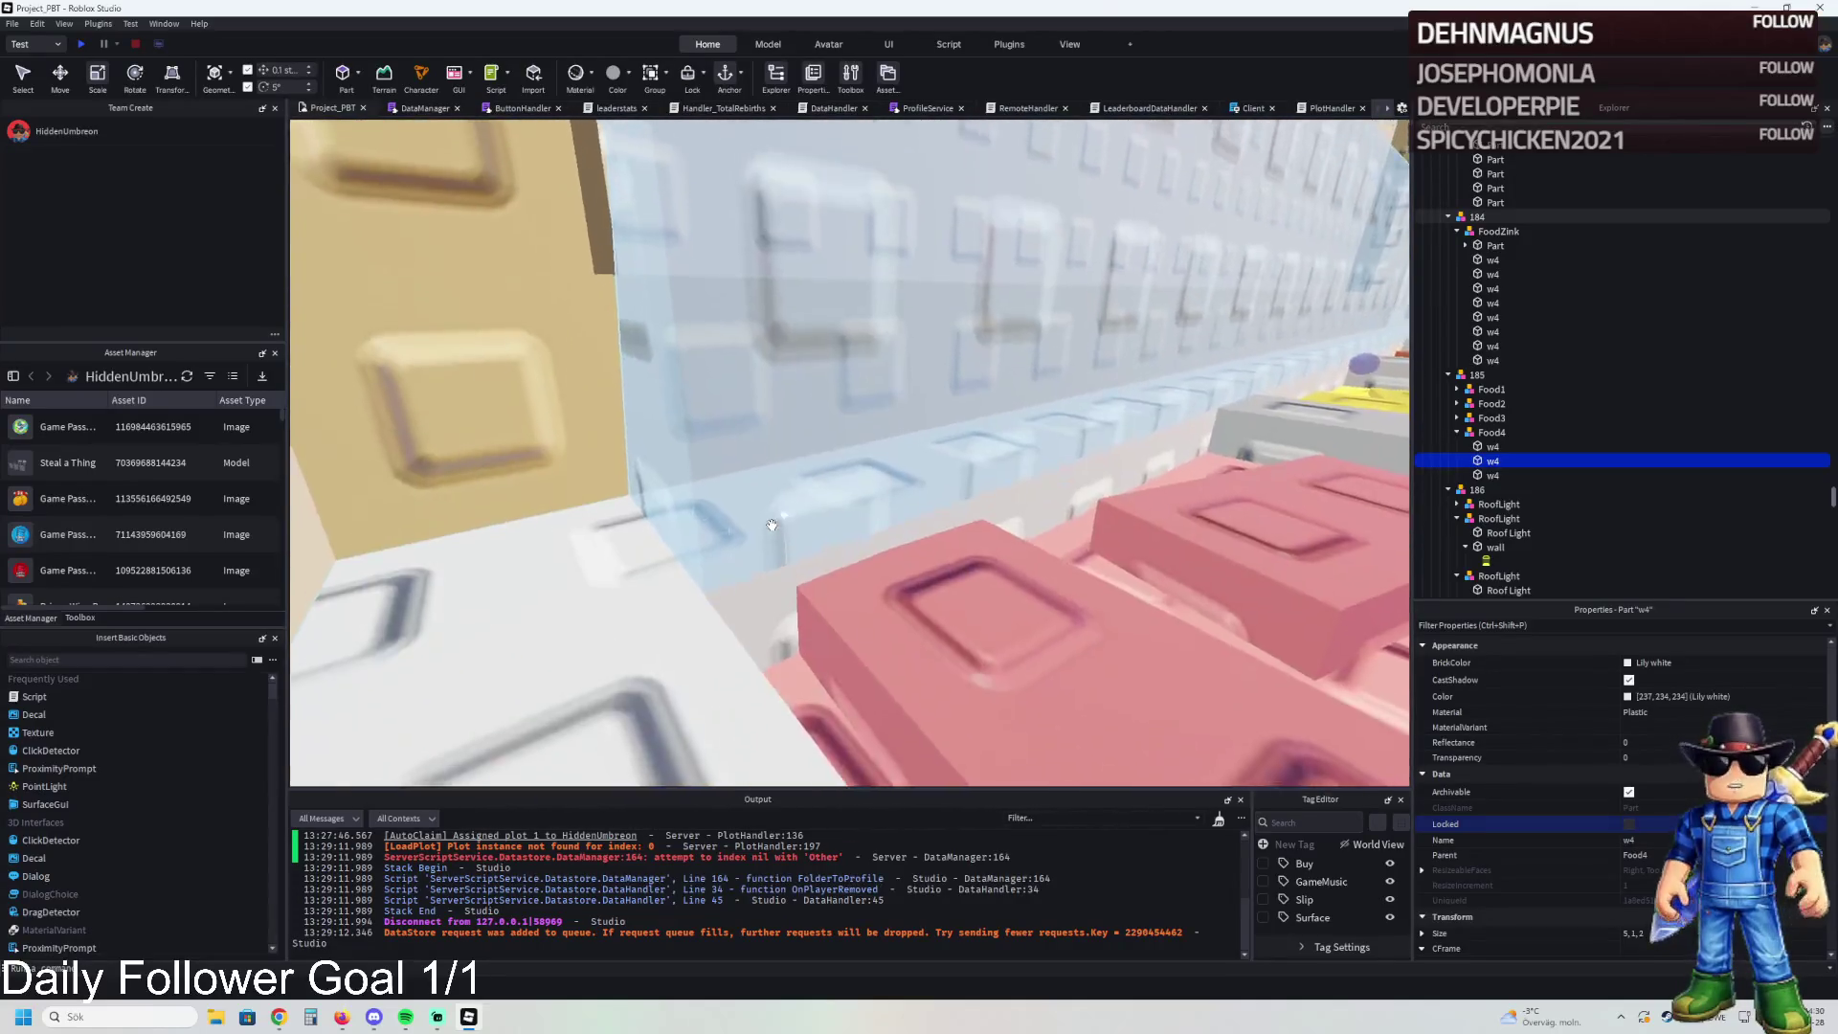
key(f)
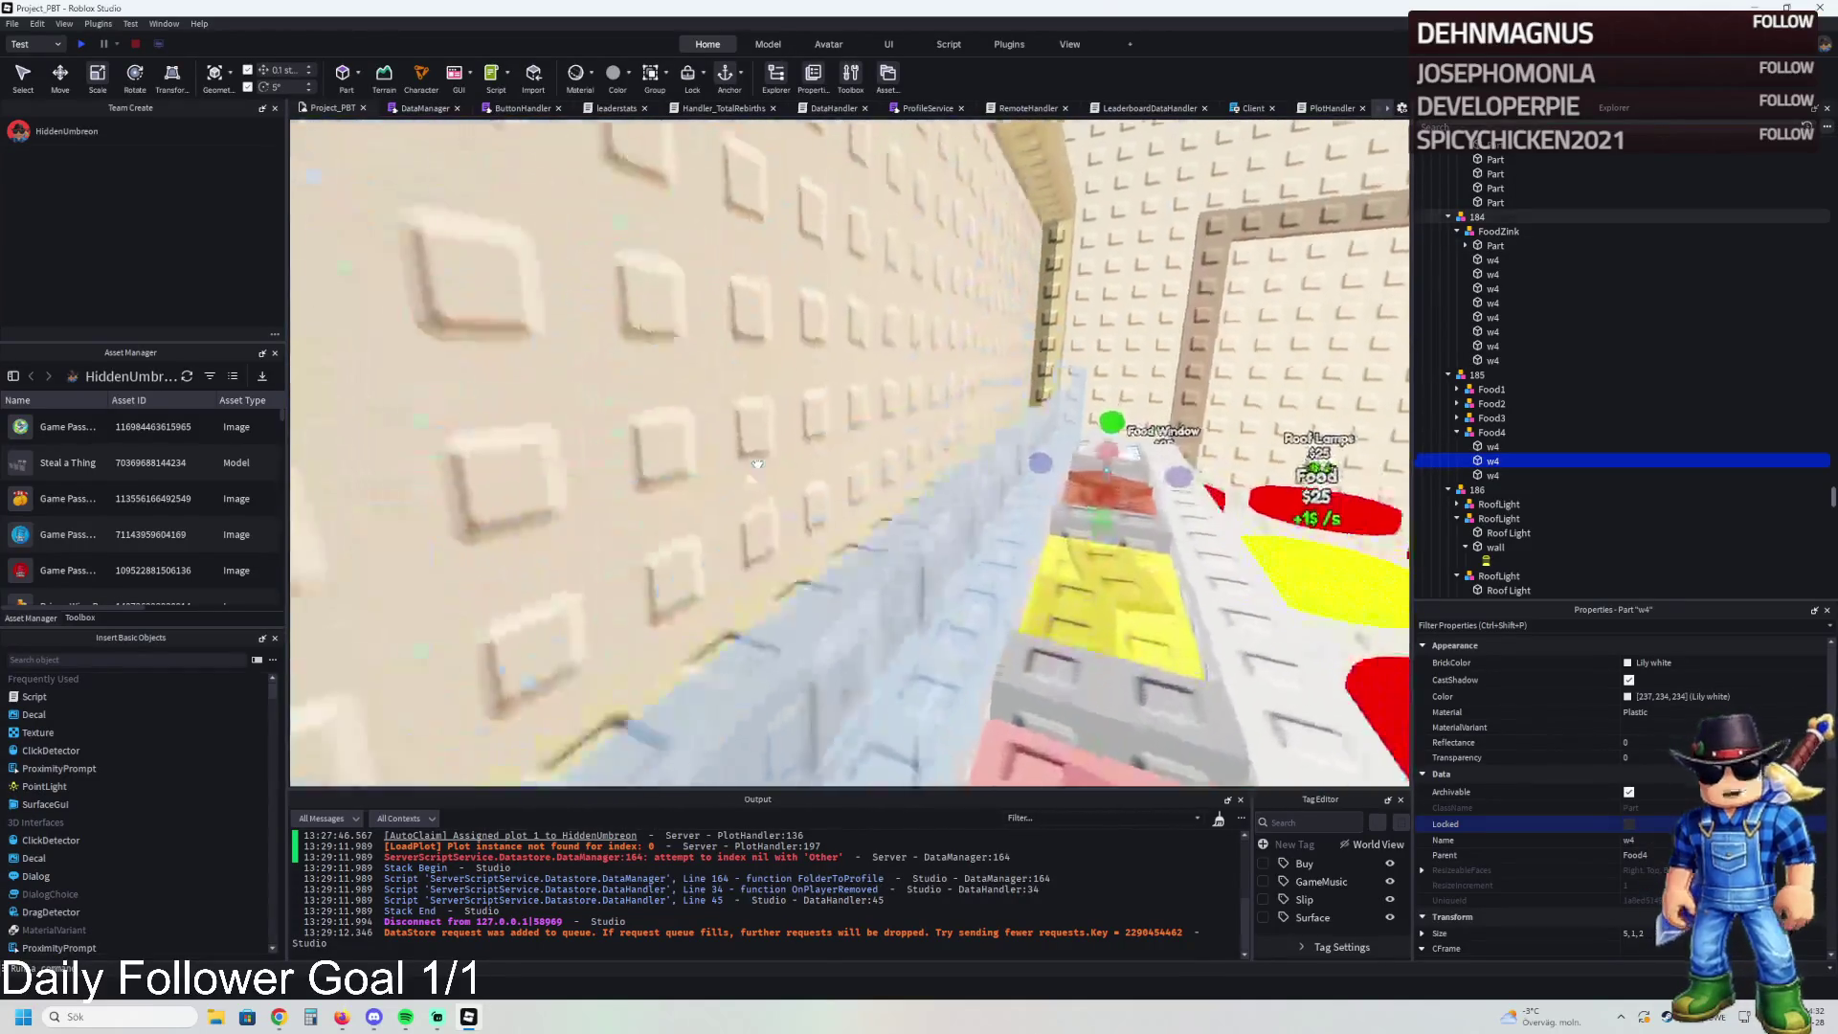
key(s)
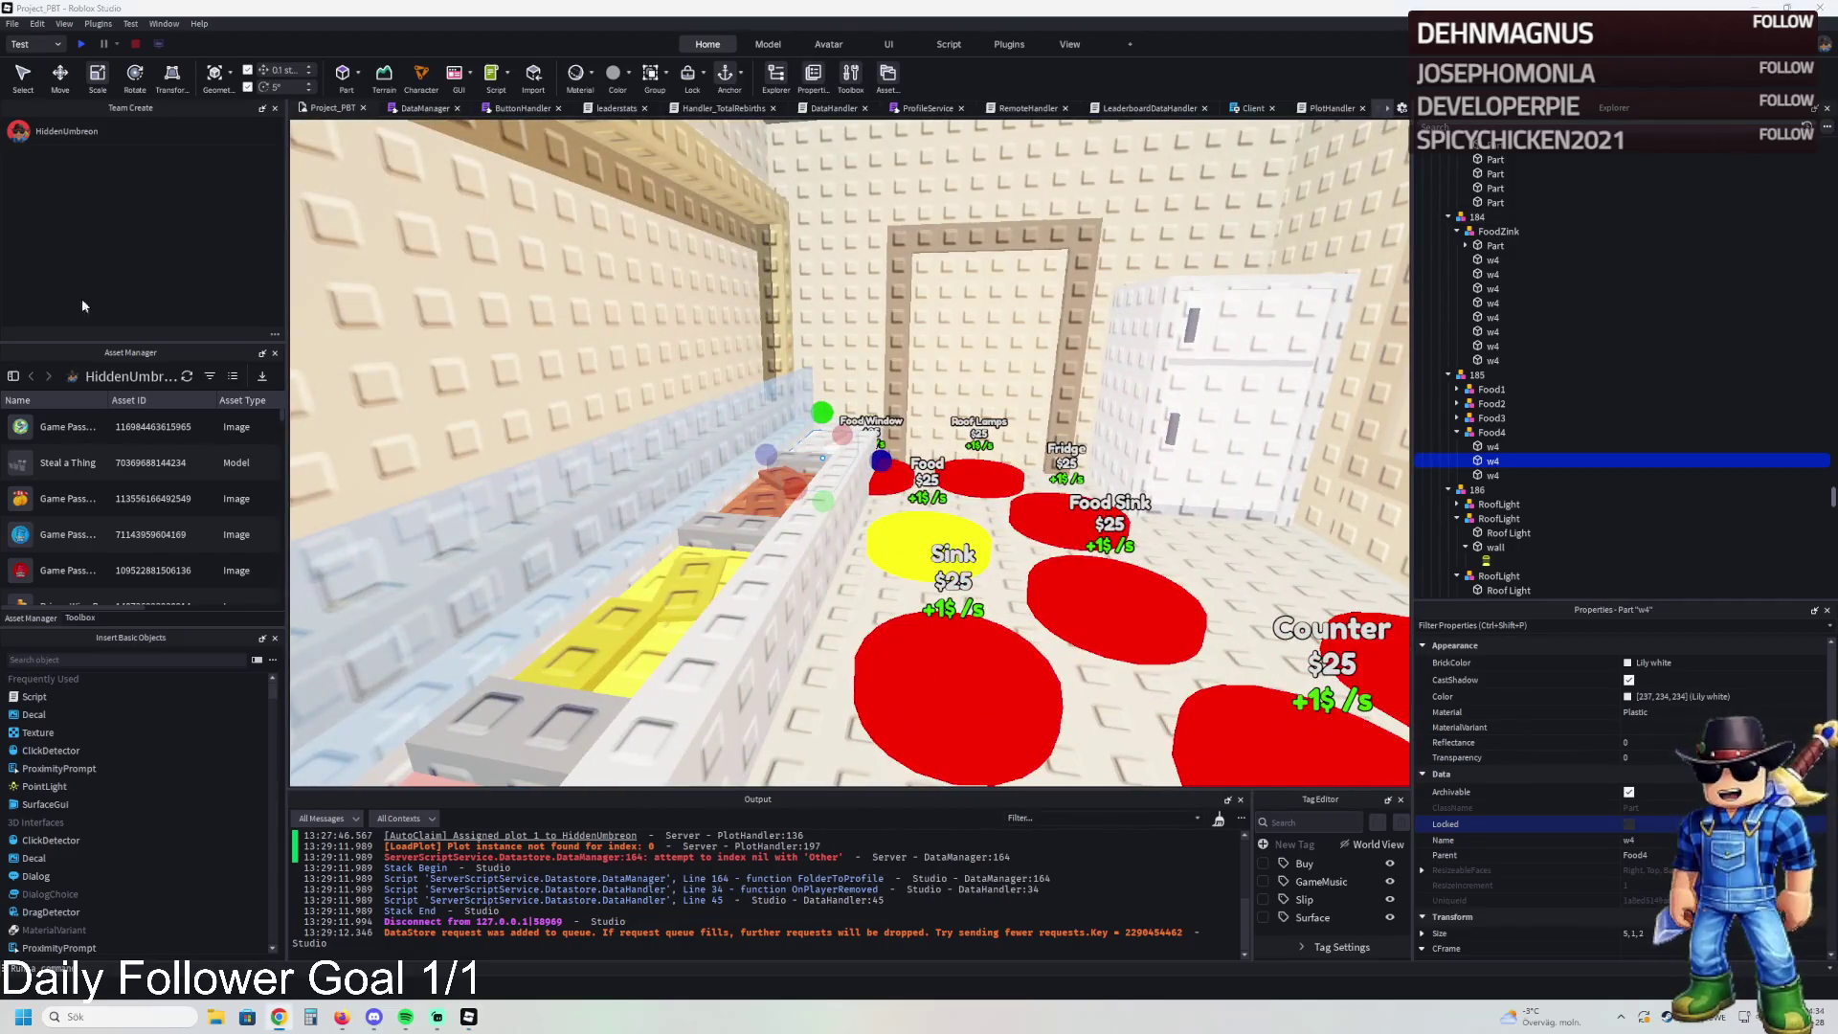
key(w)
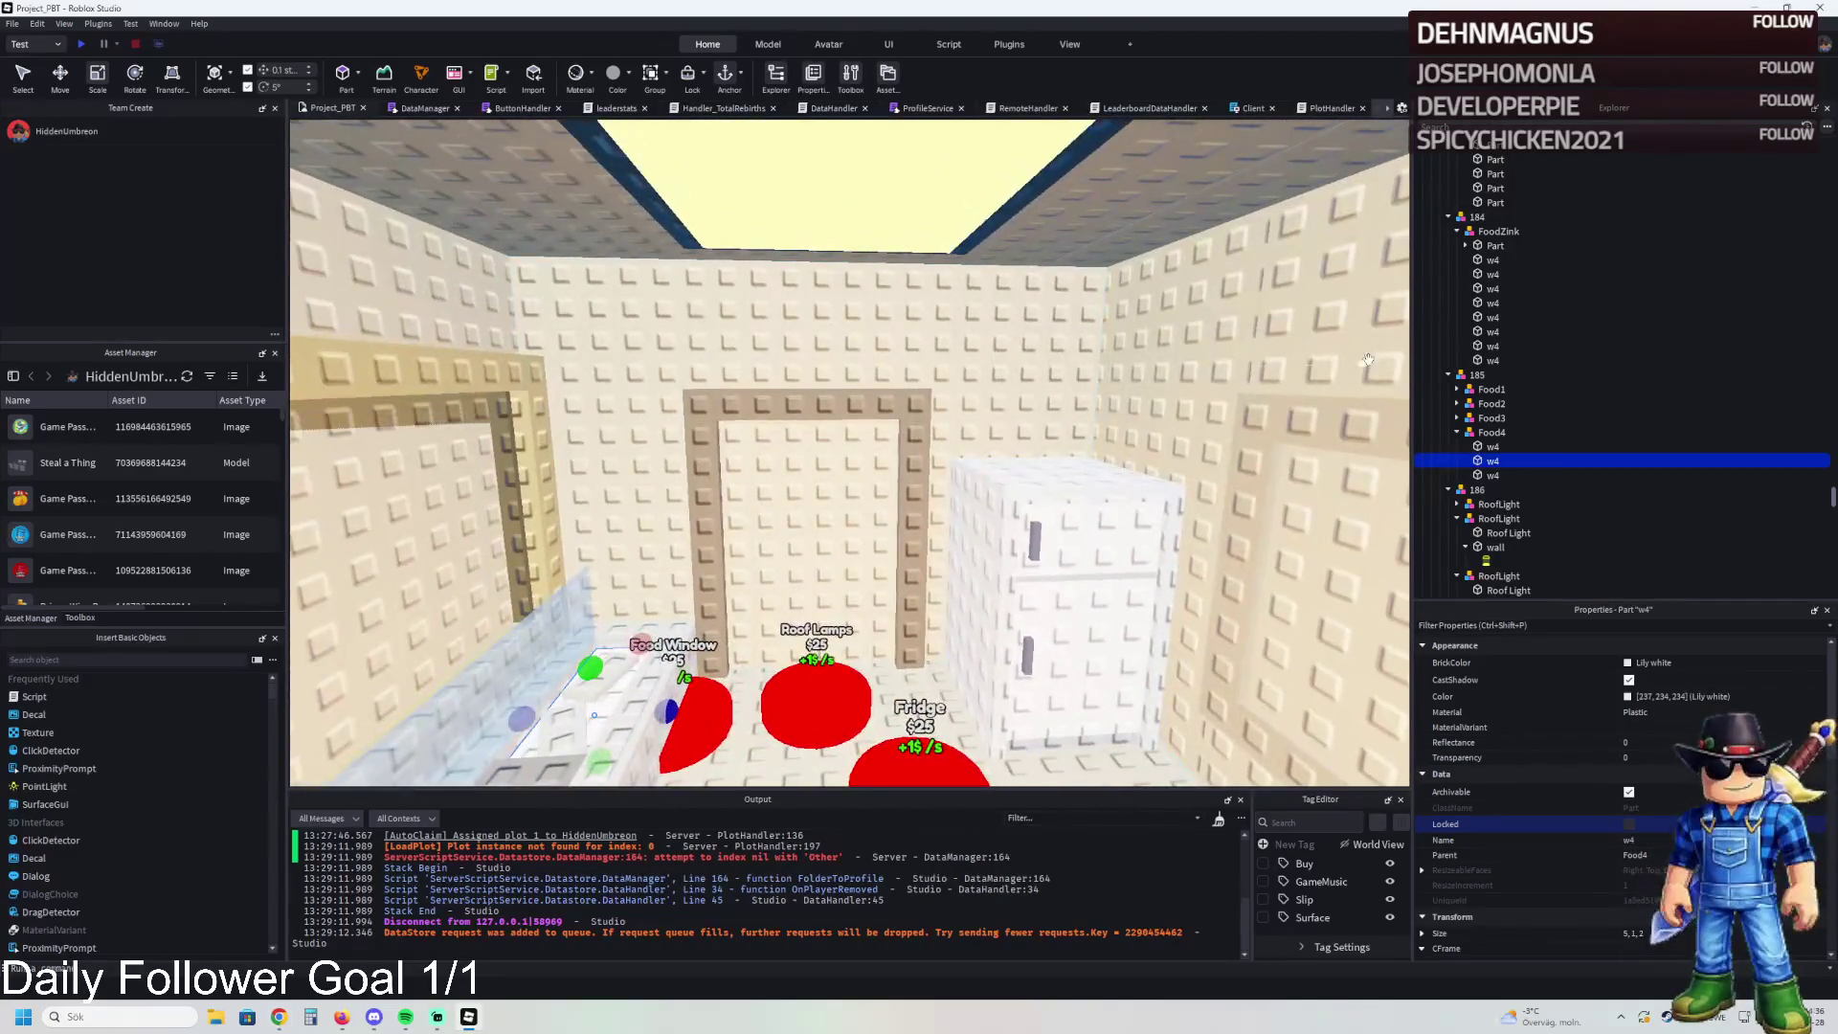
click(1468, 375)
key(Left)
key(Left)
key(Left)
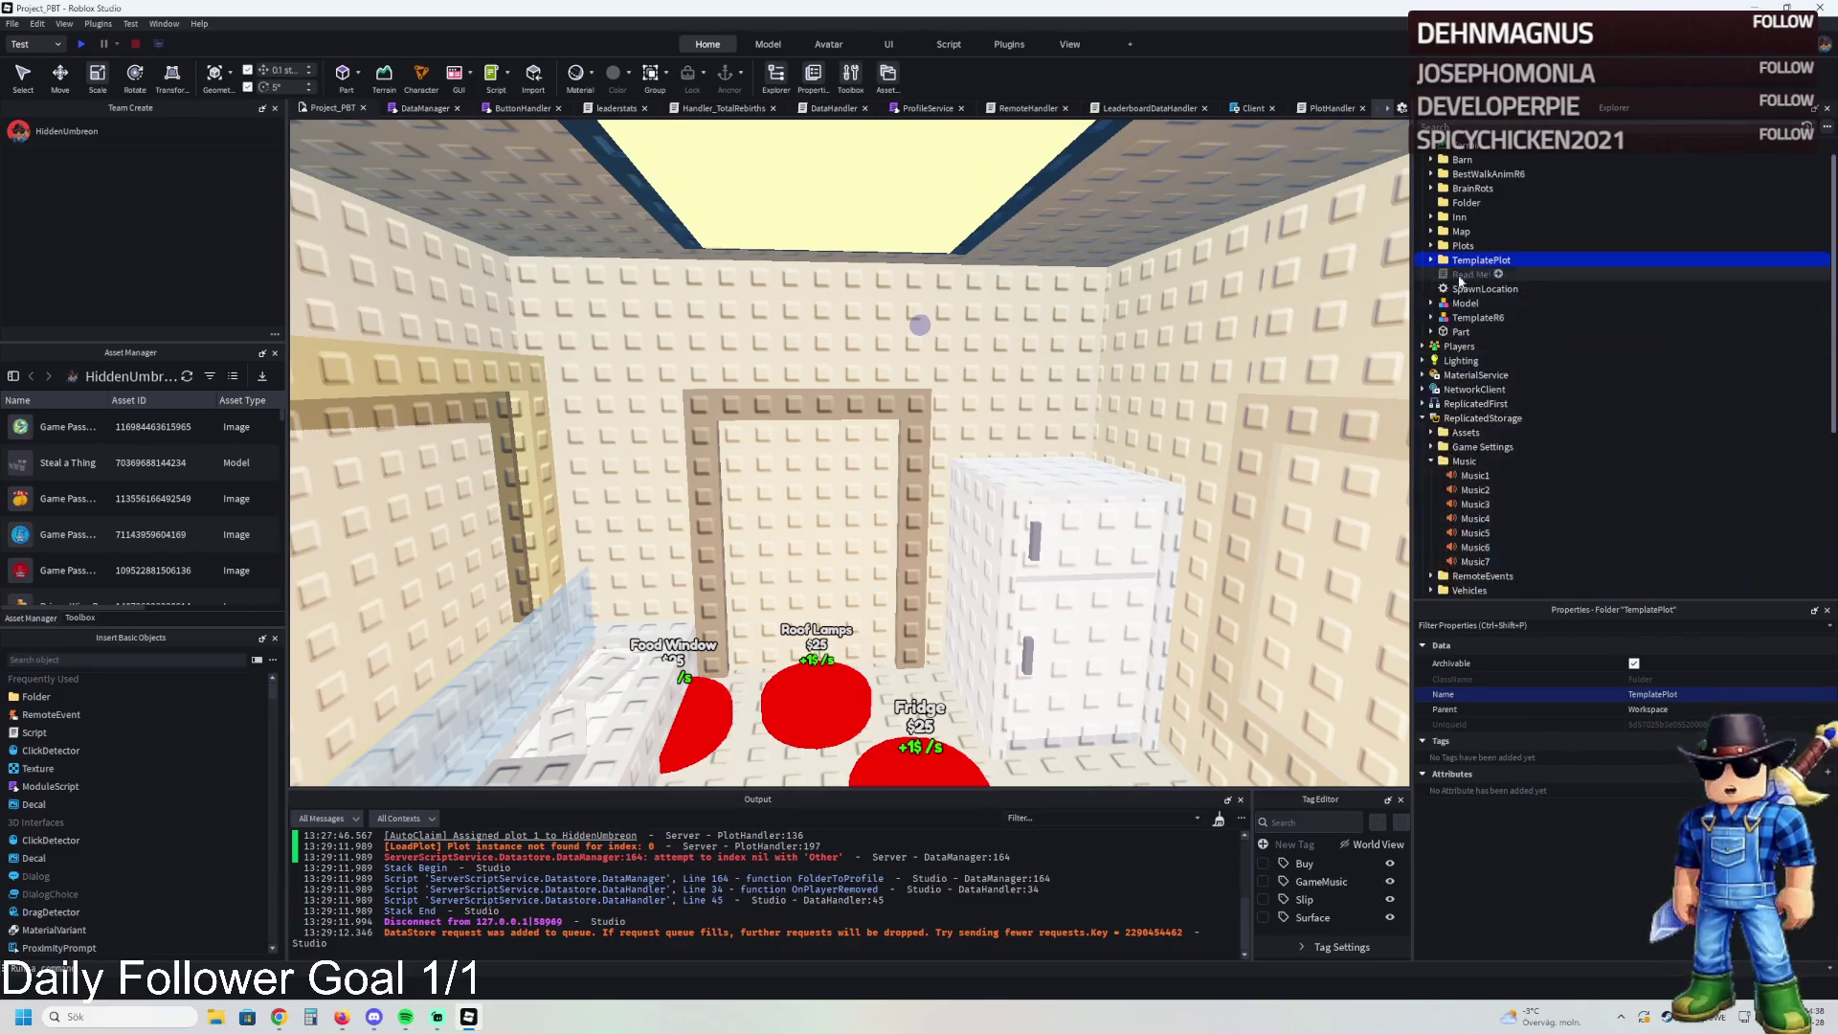
mouse_move(1477, 275)
mouse_down()
mouse_move(1485, 450)
mouse_move(1484, 419)
mouse_up()
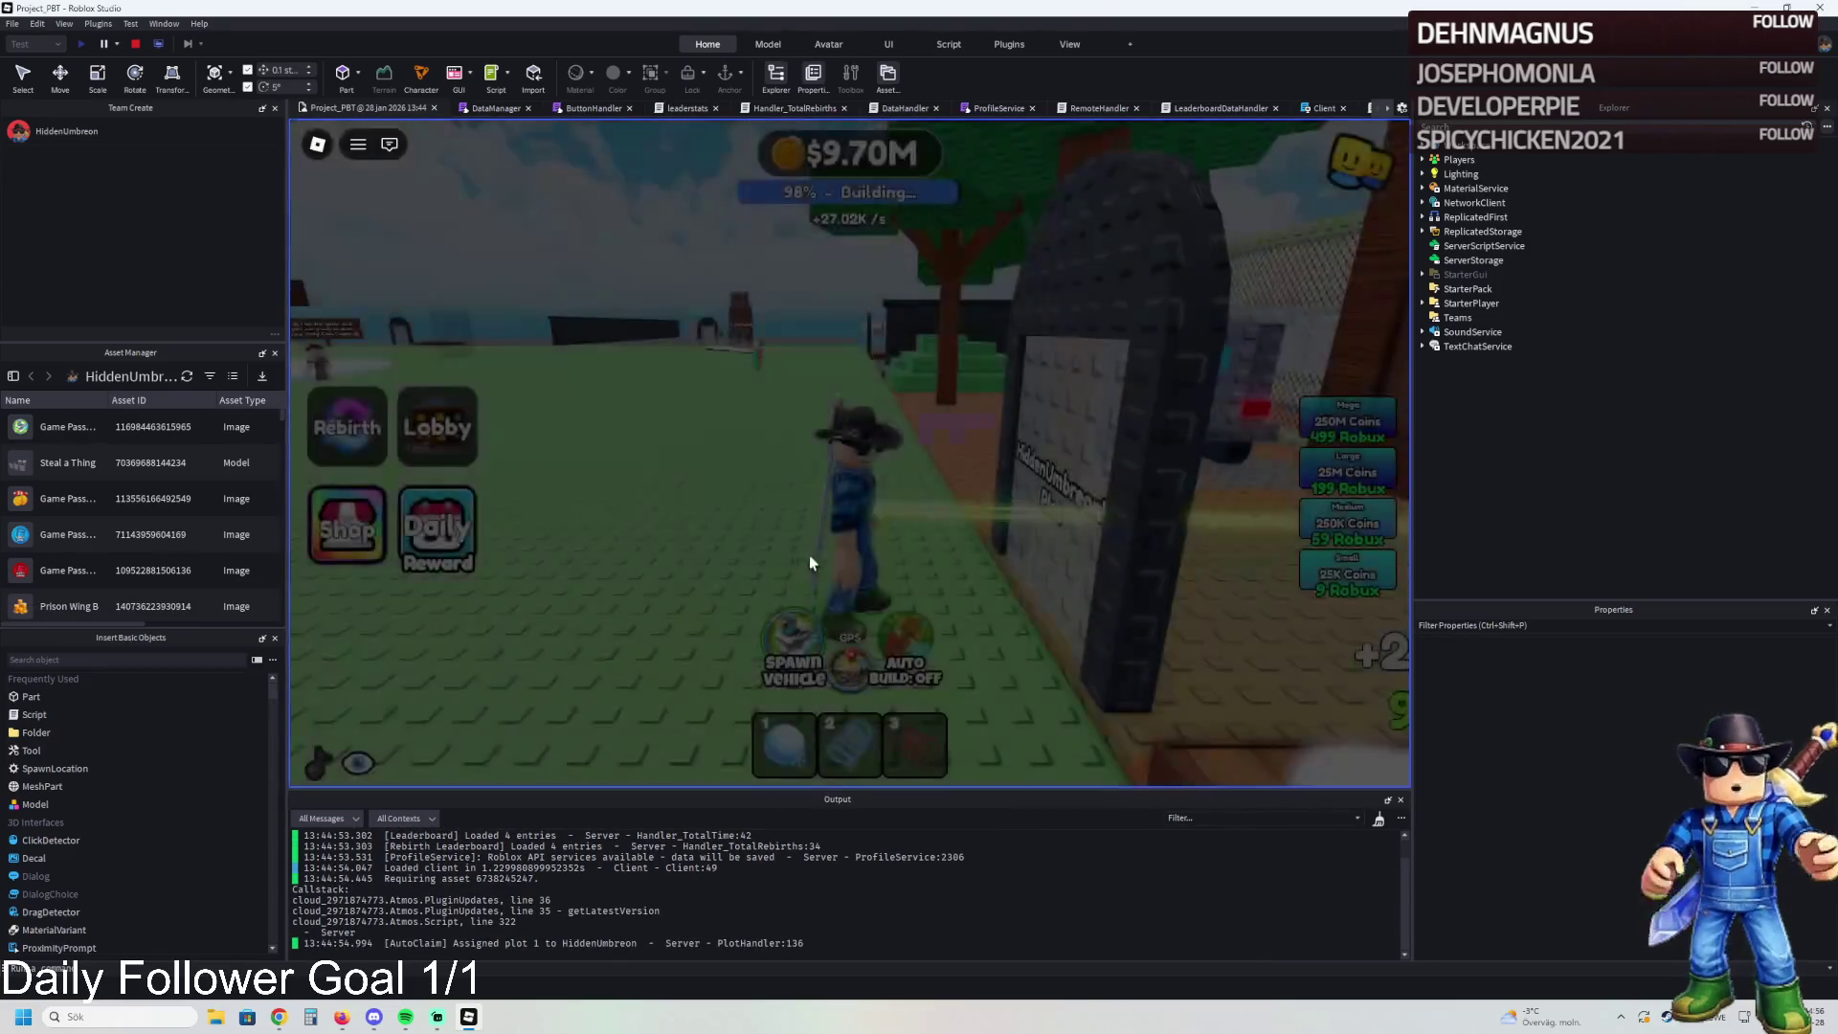
key(w)
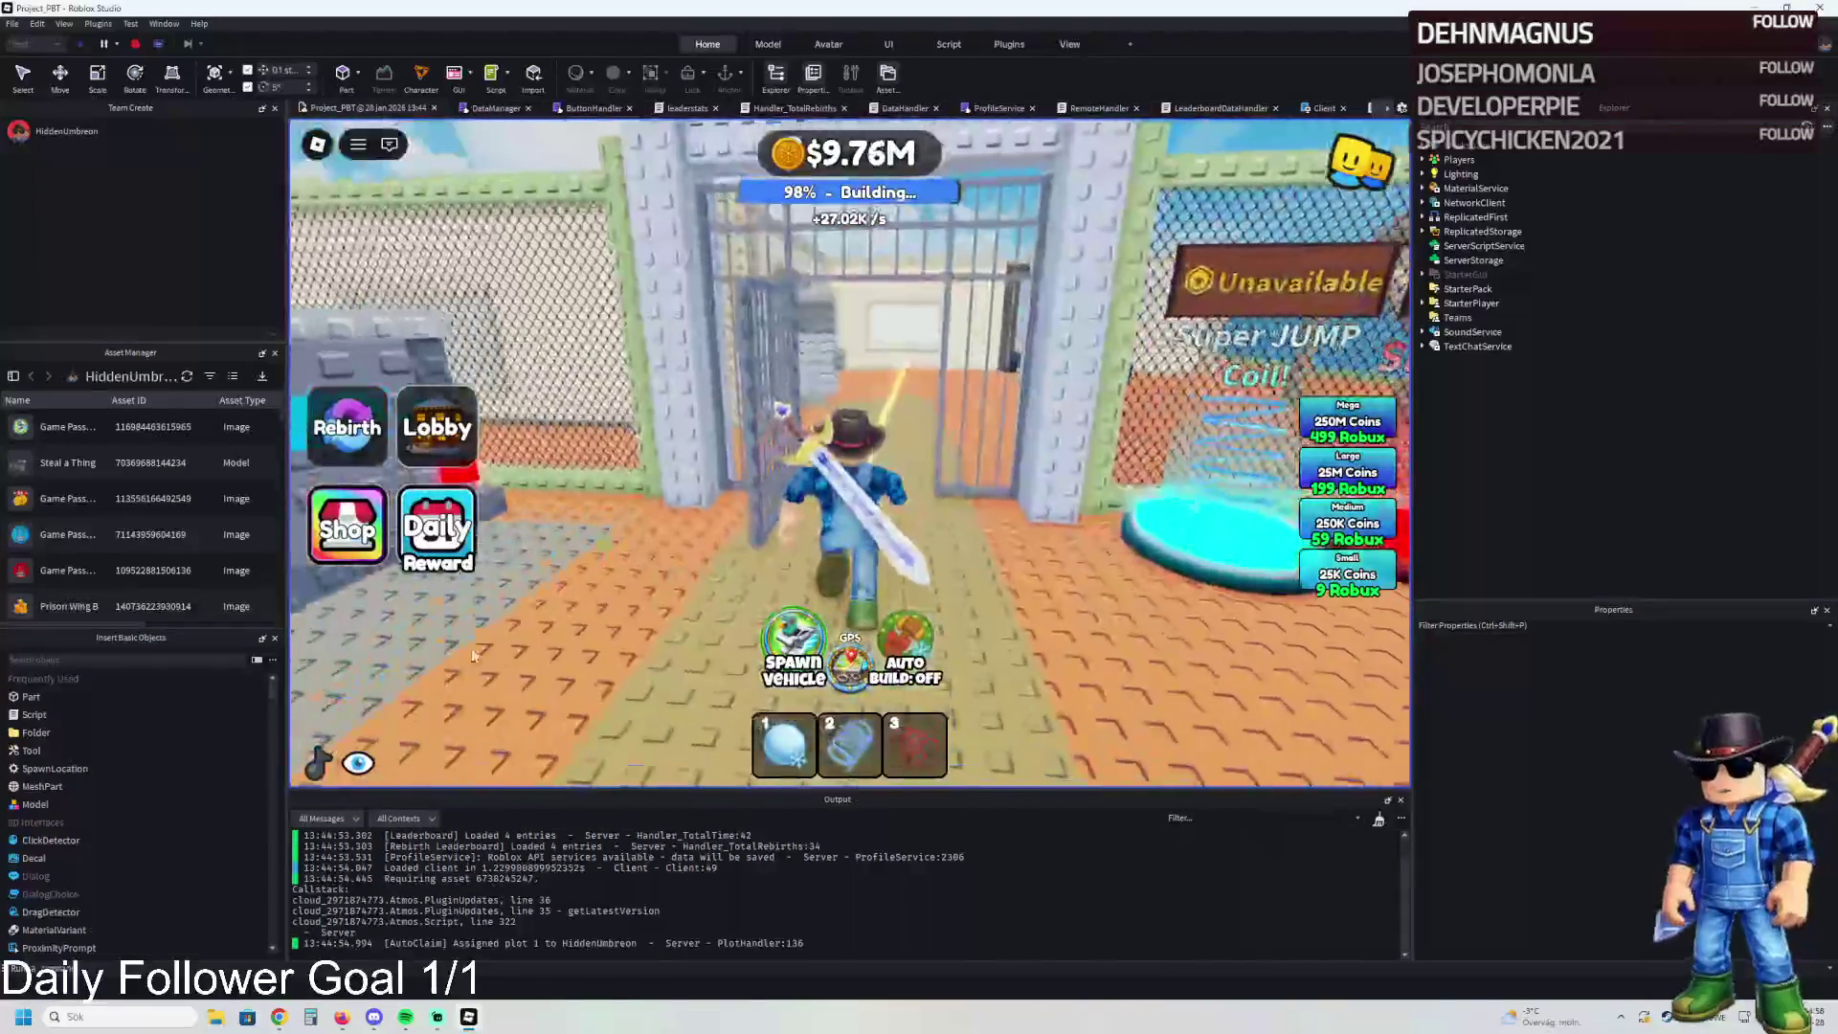
key(w)
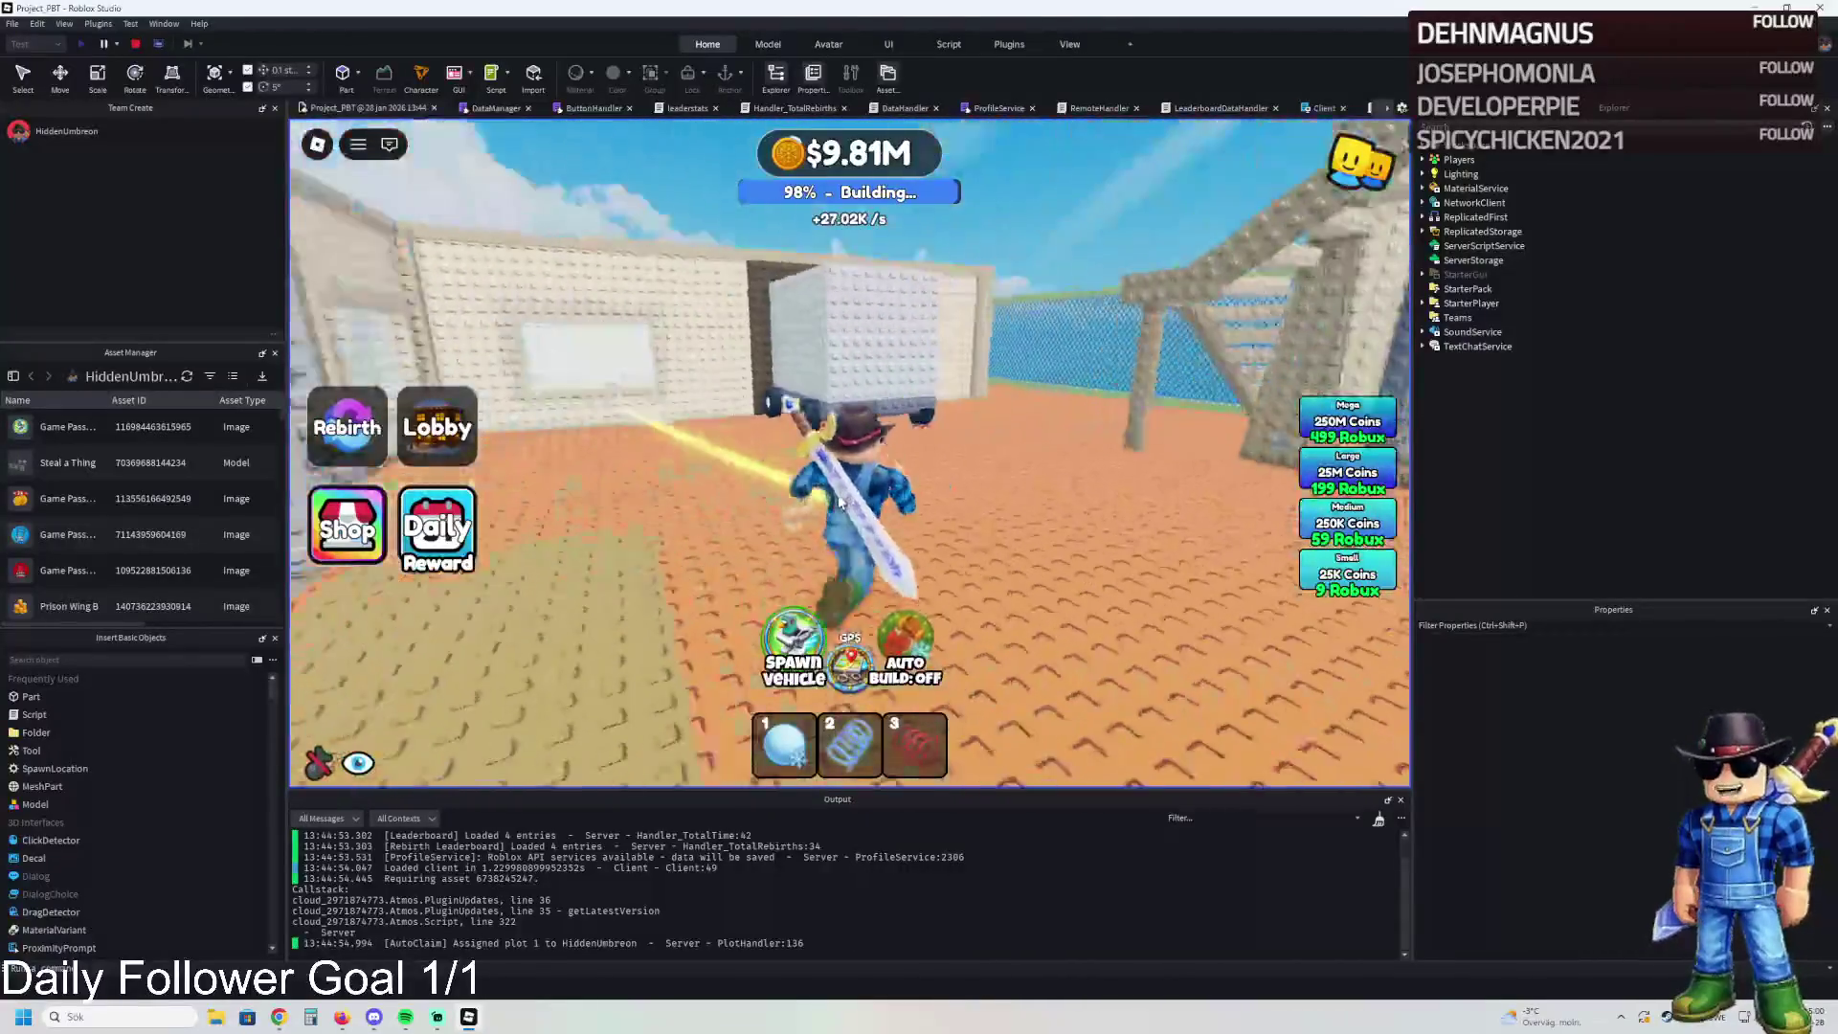
key(3)
key(w)
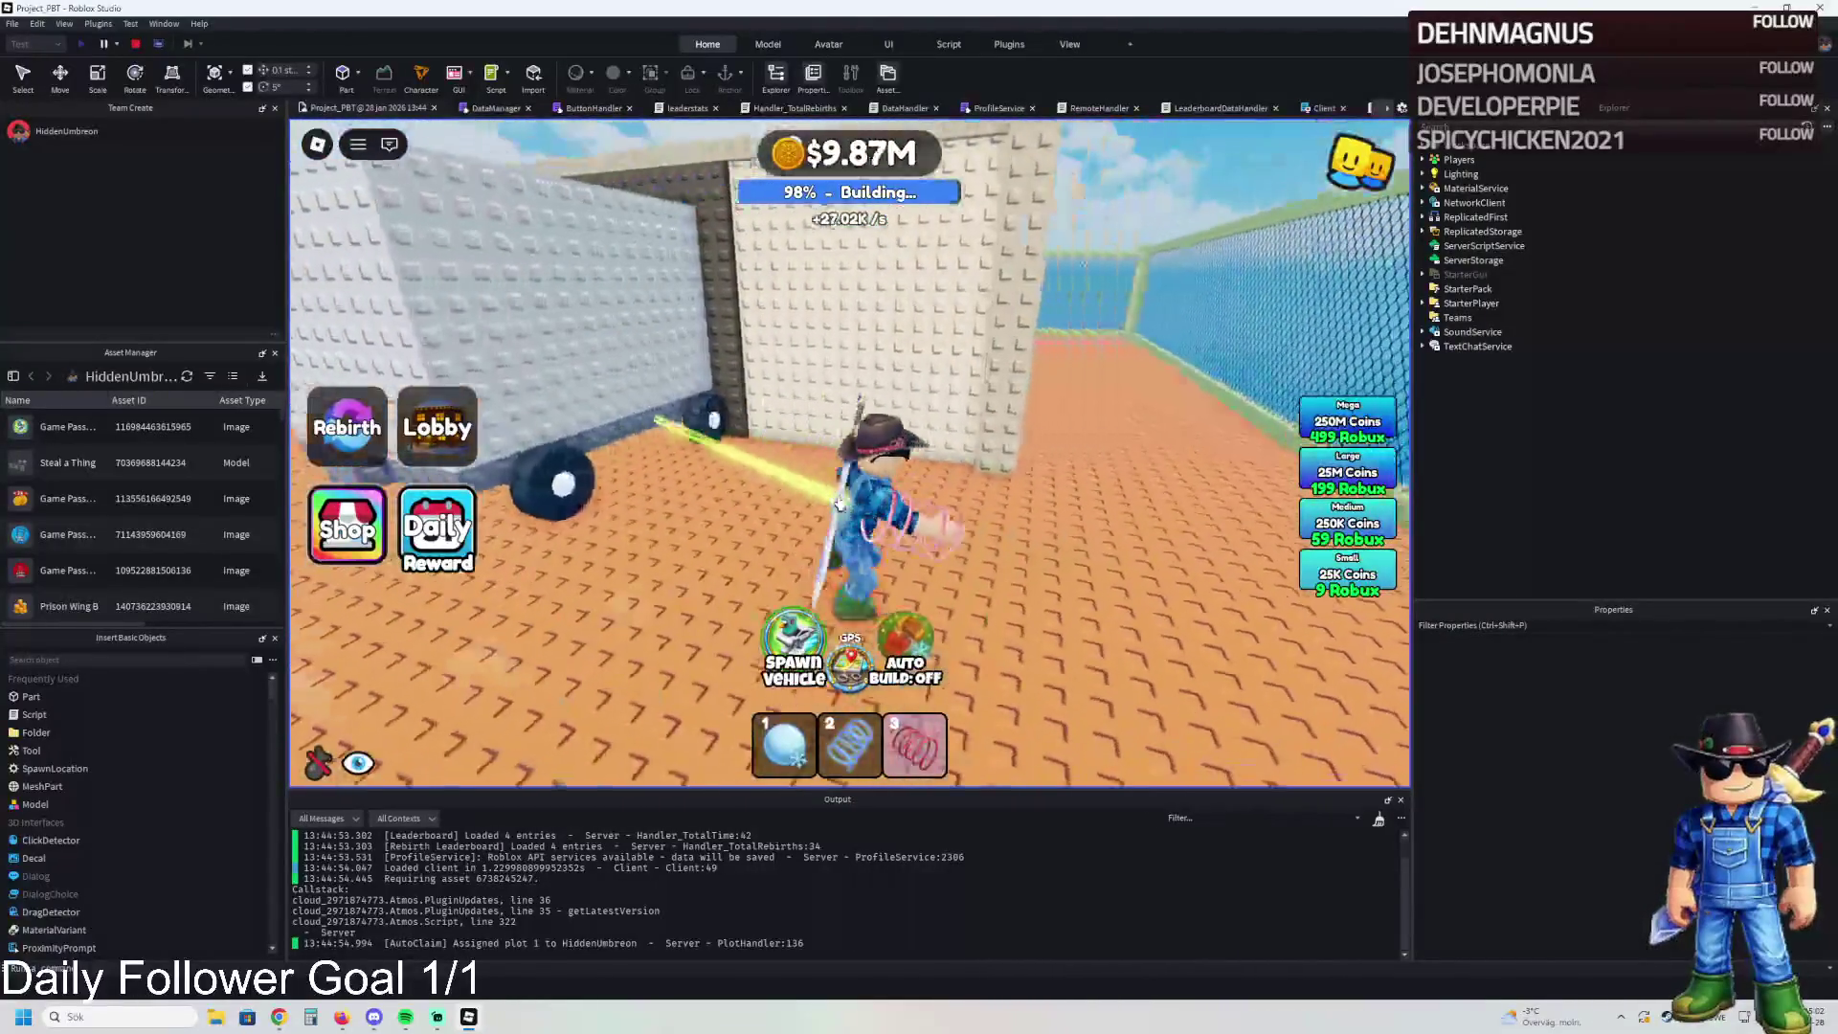
key(w)
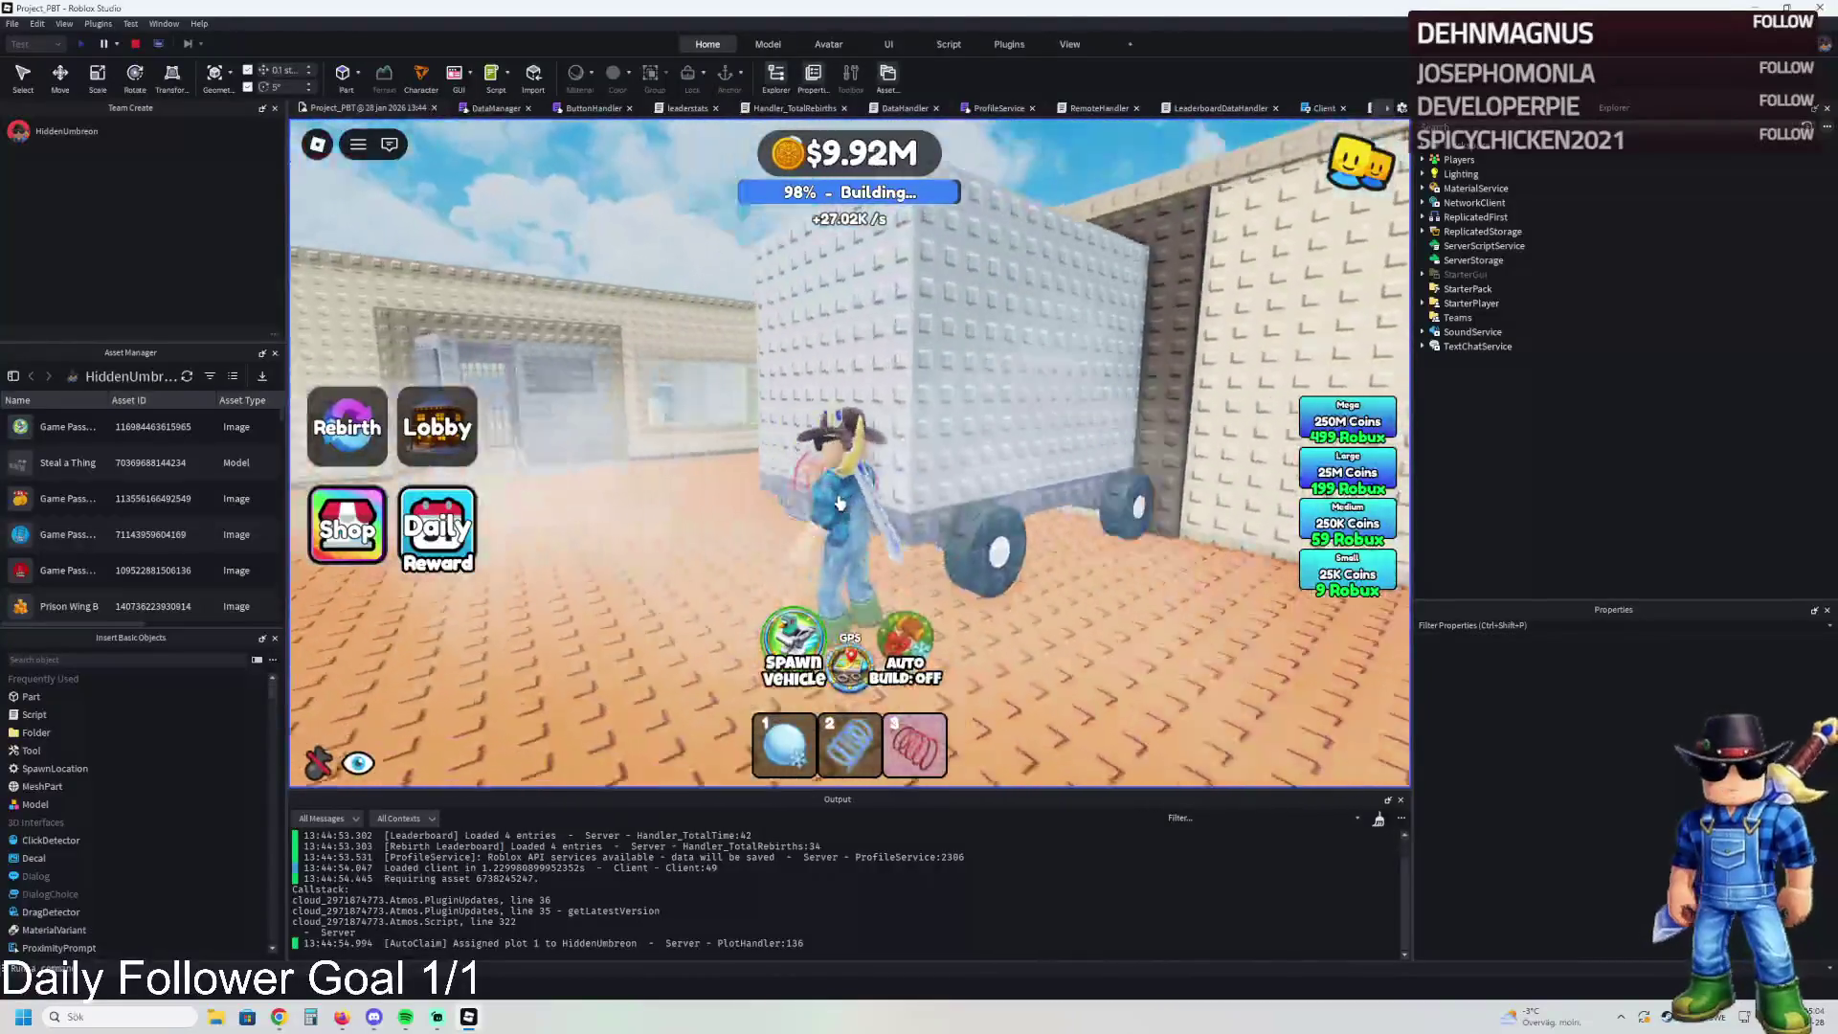
key(w)
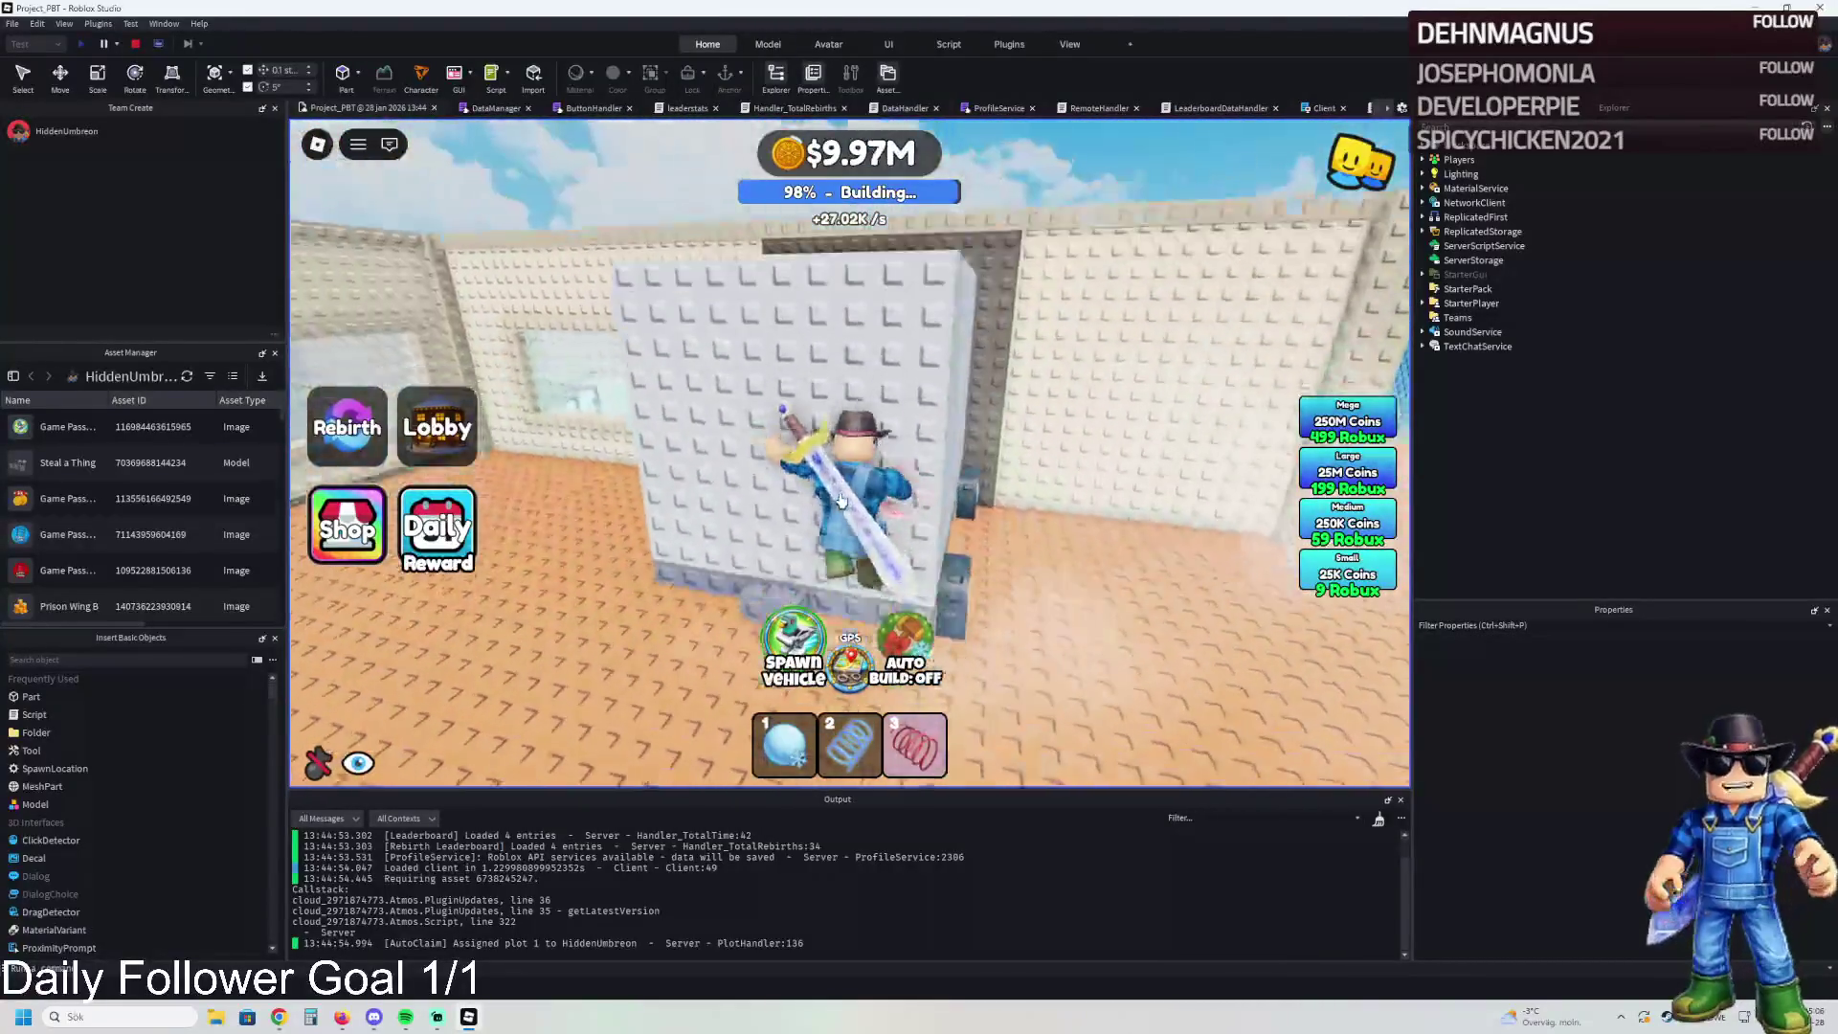
key(w)
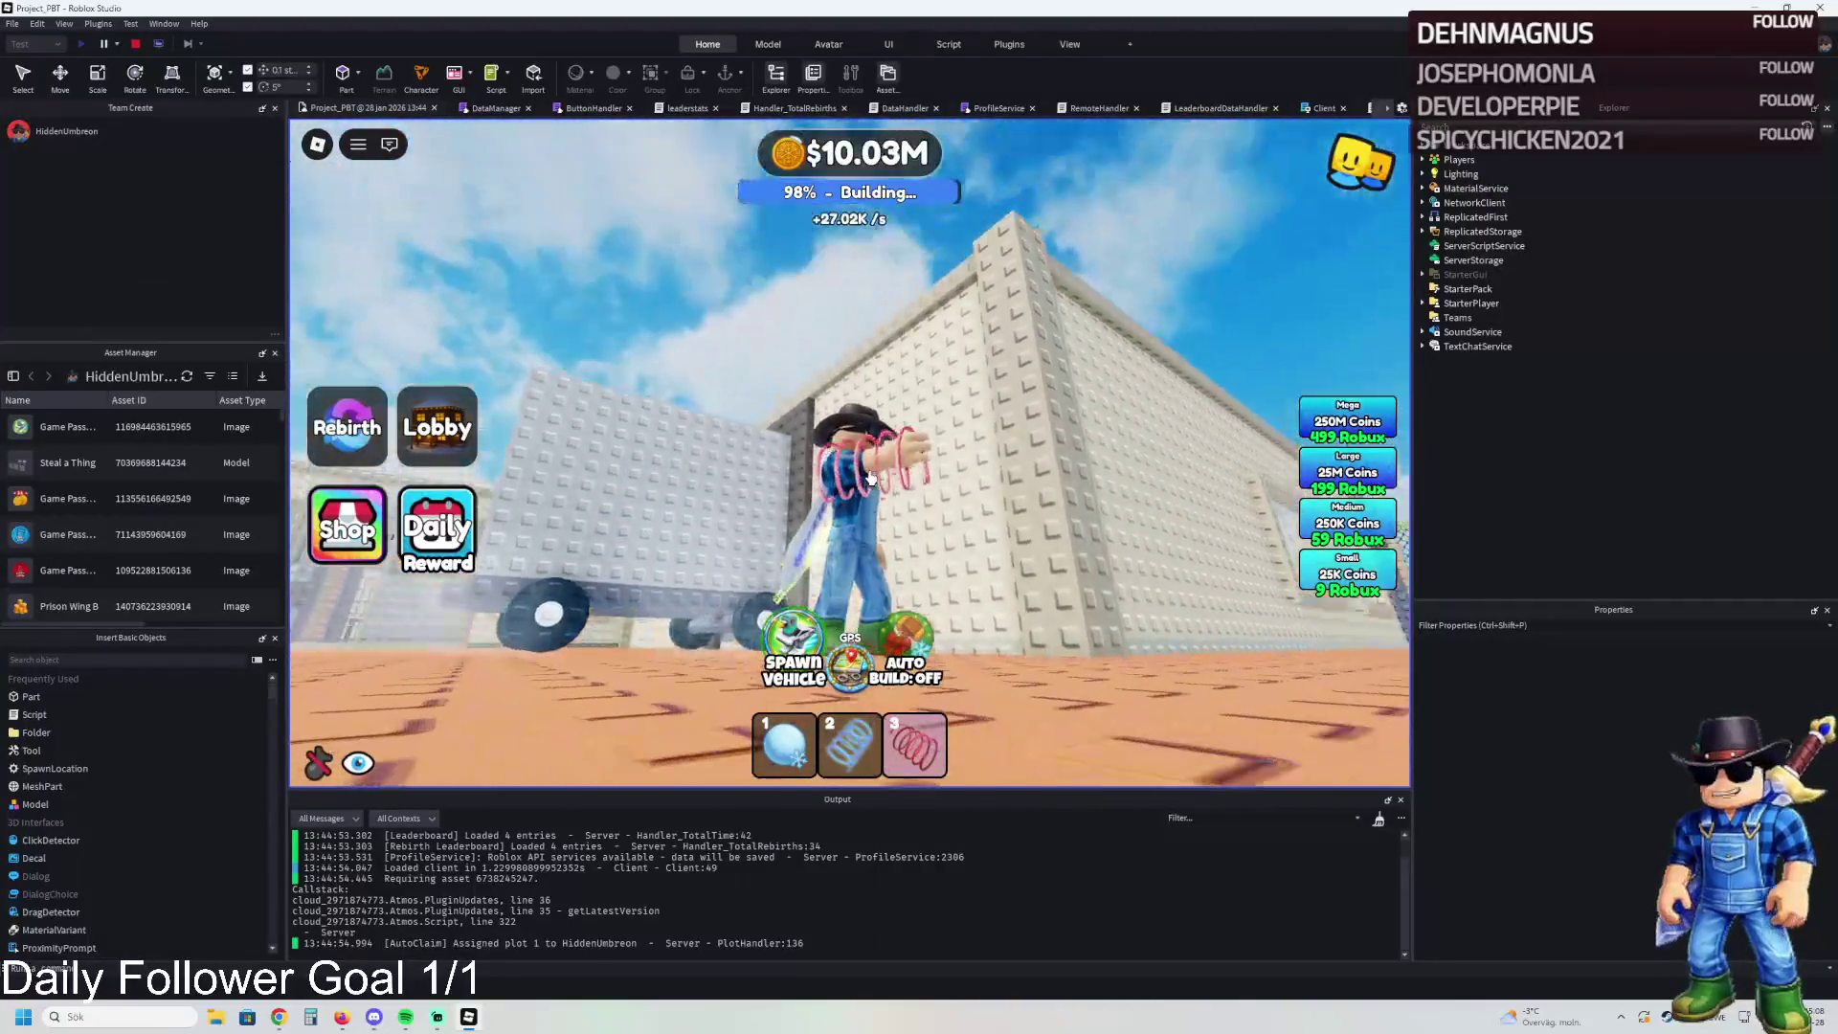
key(w)
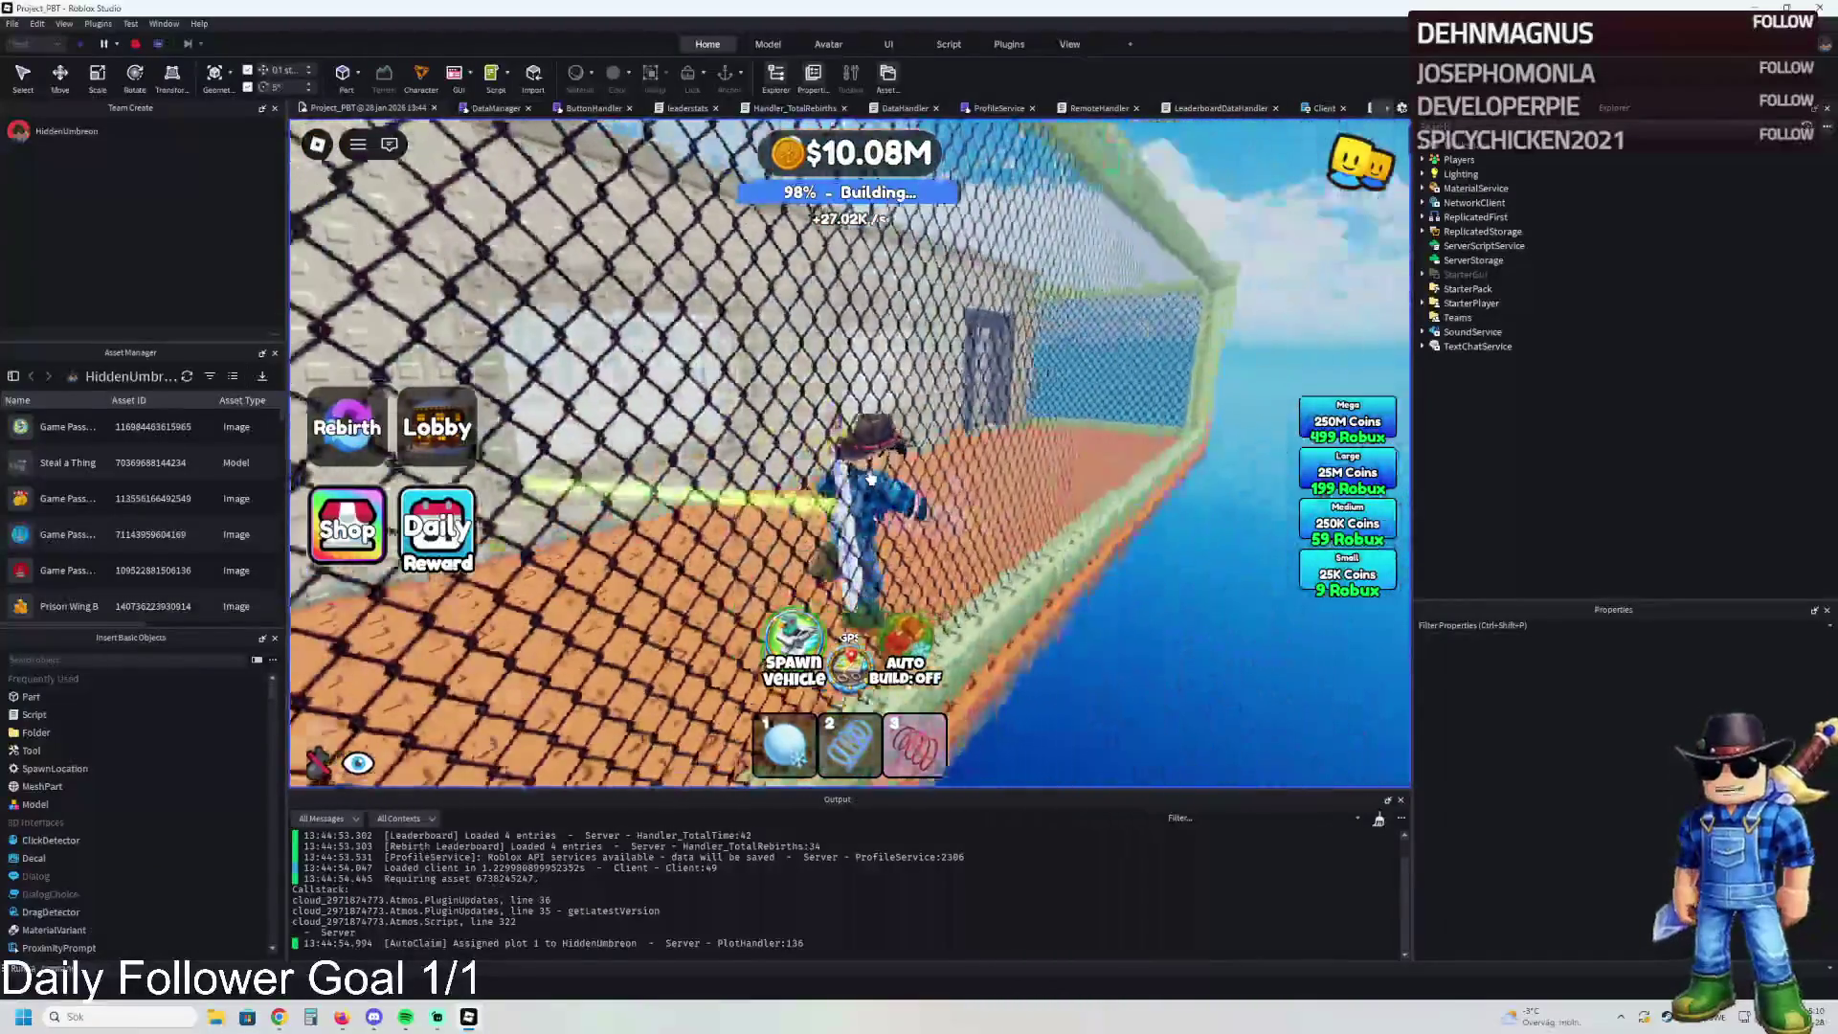
key(w)
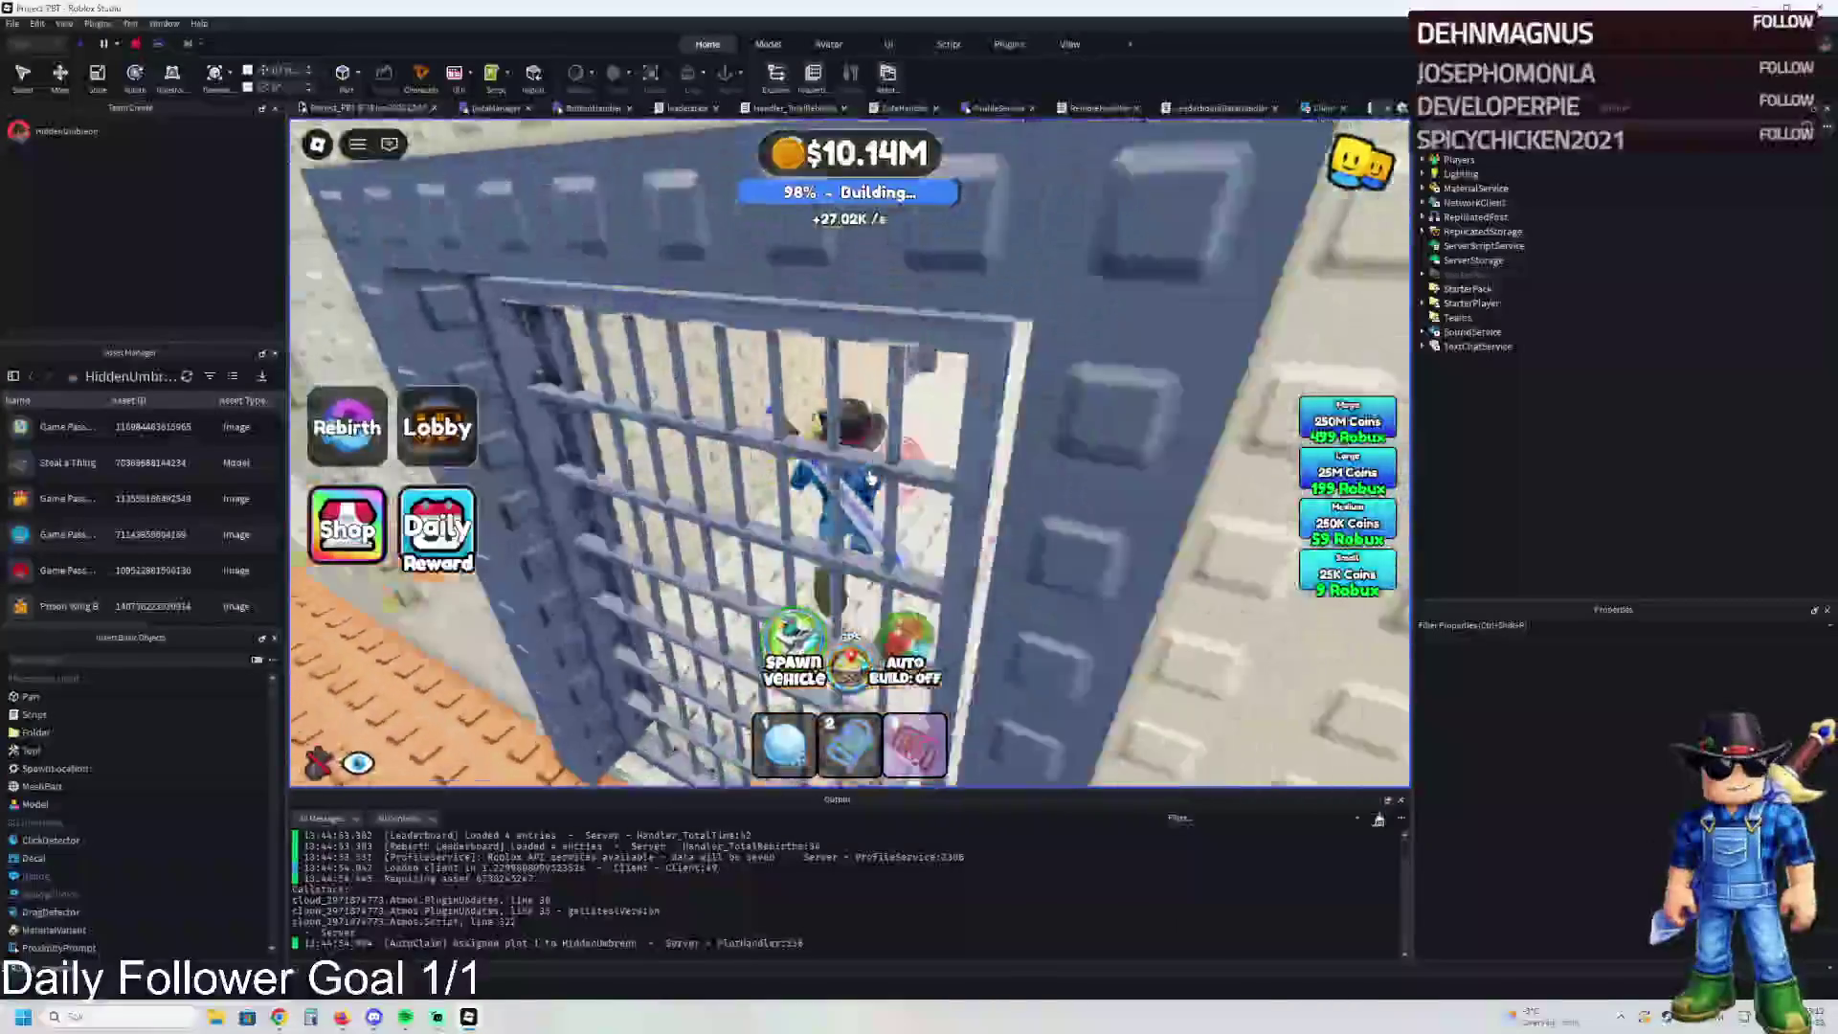
key(w)
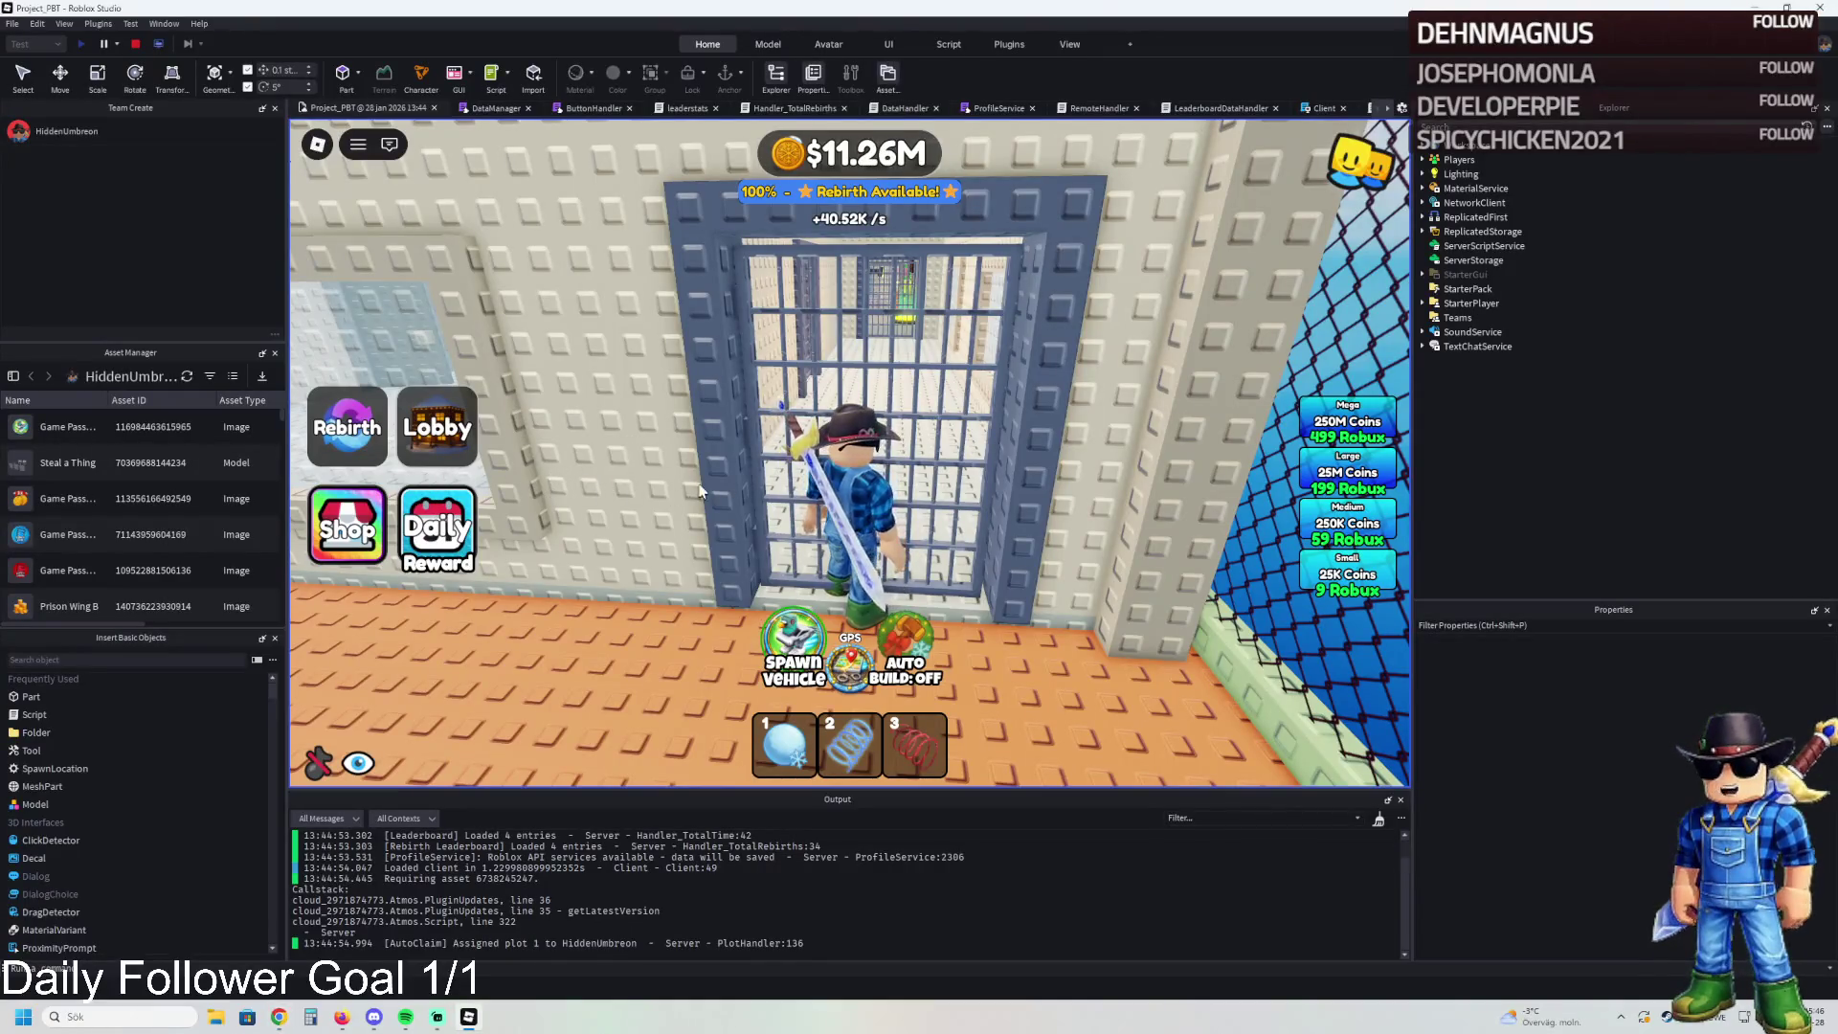
key(w)
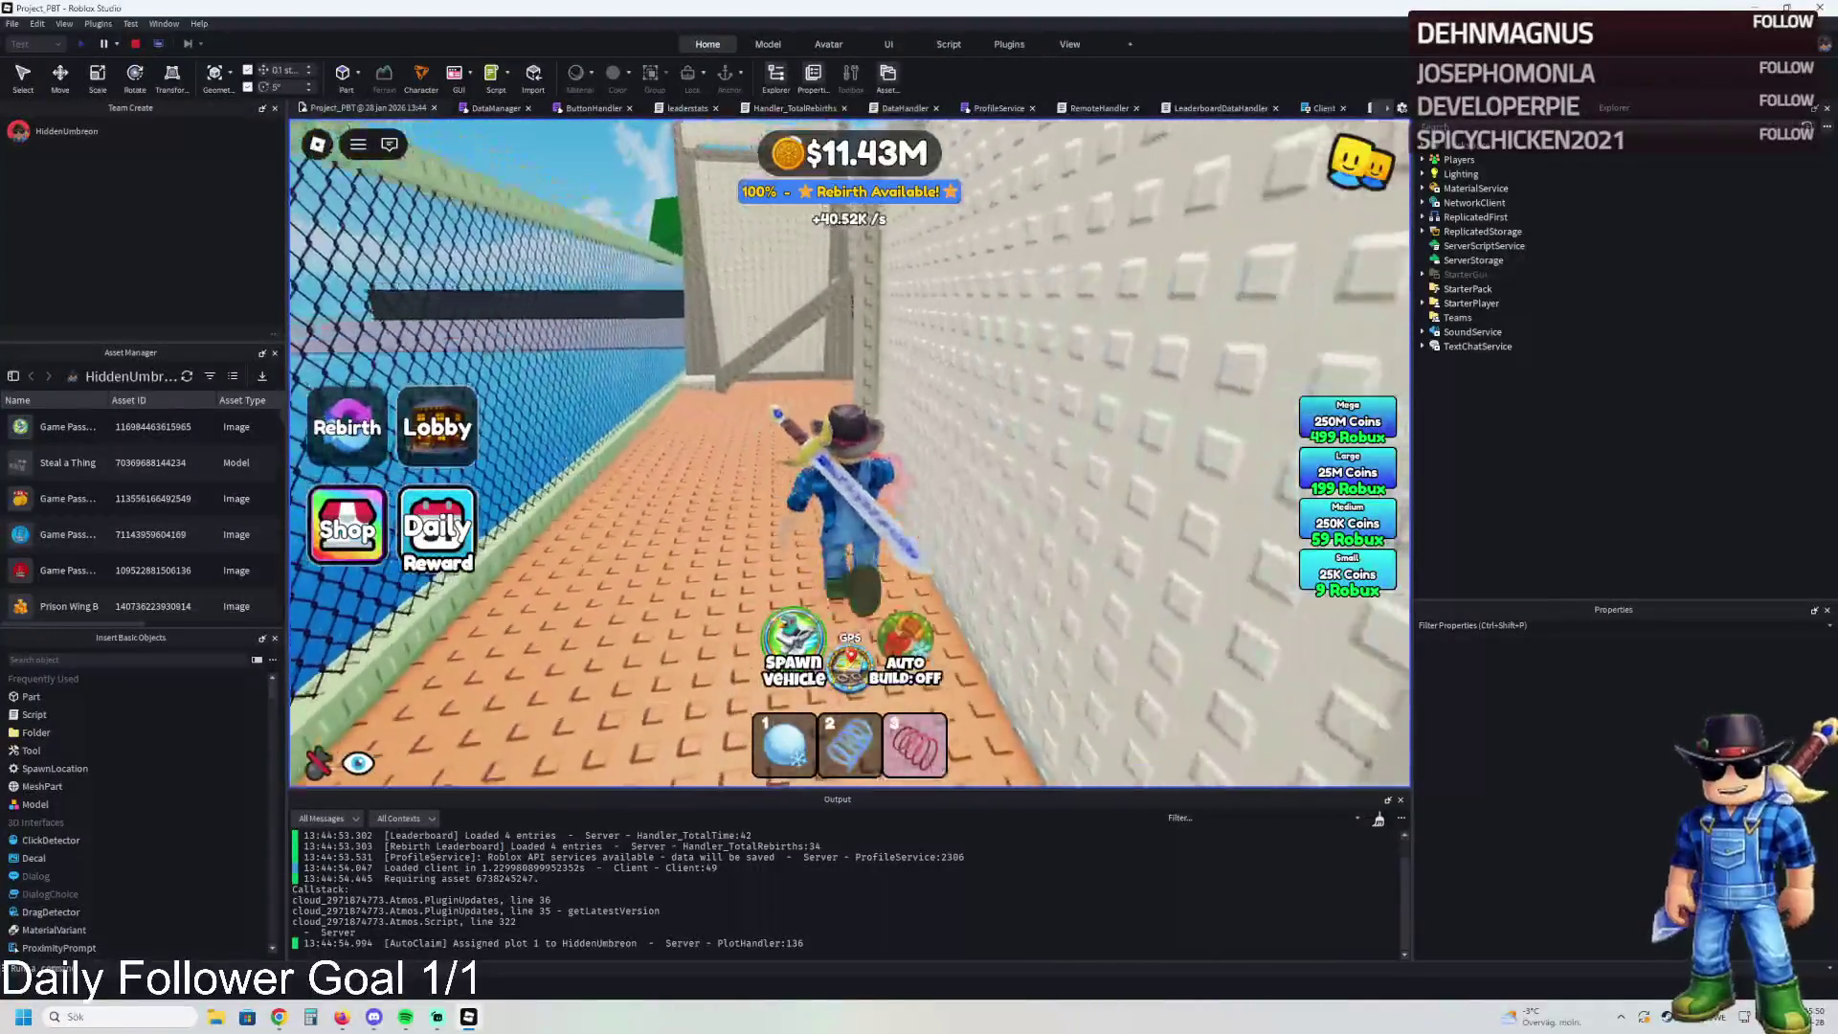
key(w)
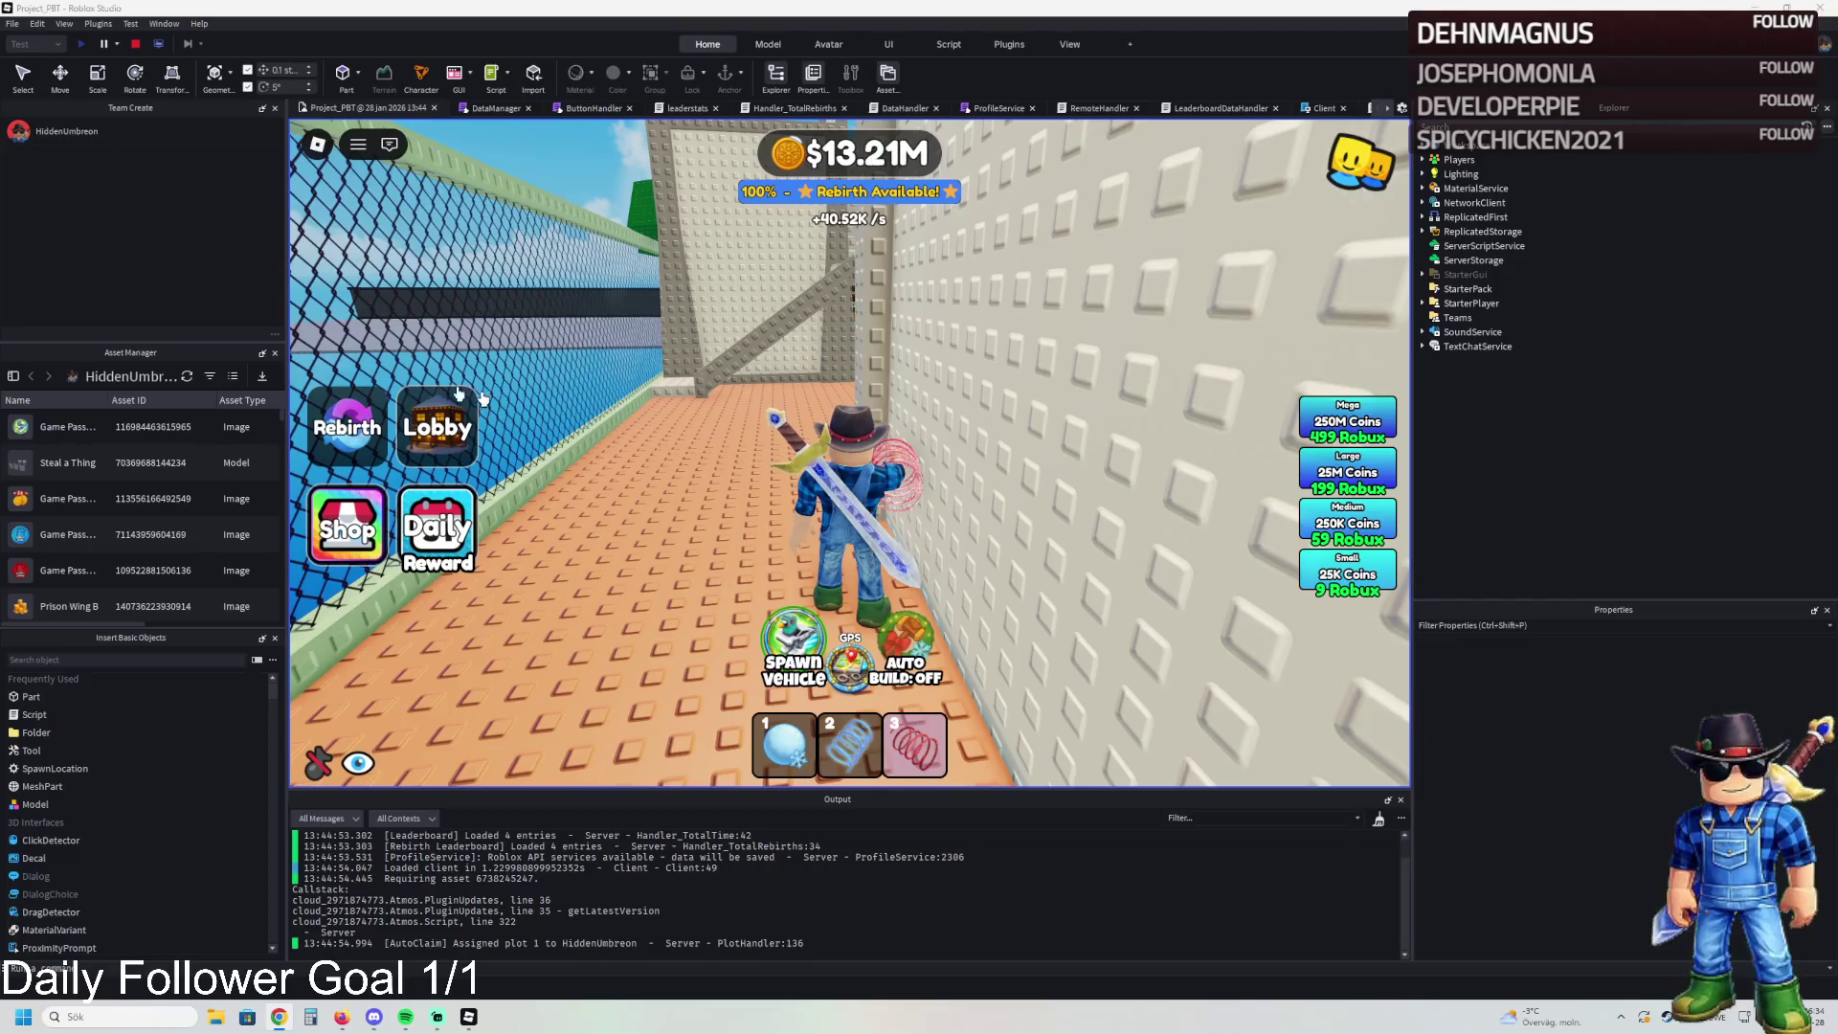
key(w)
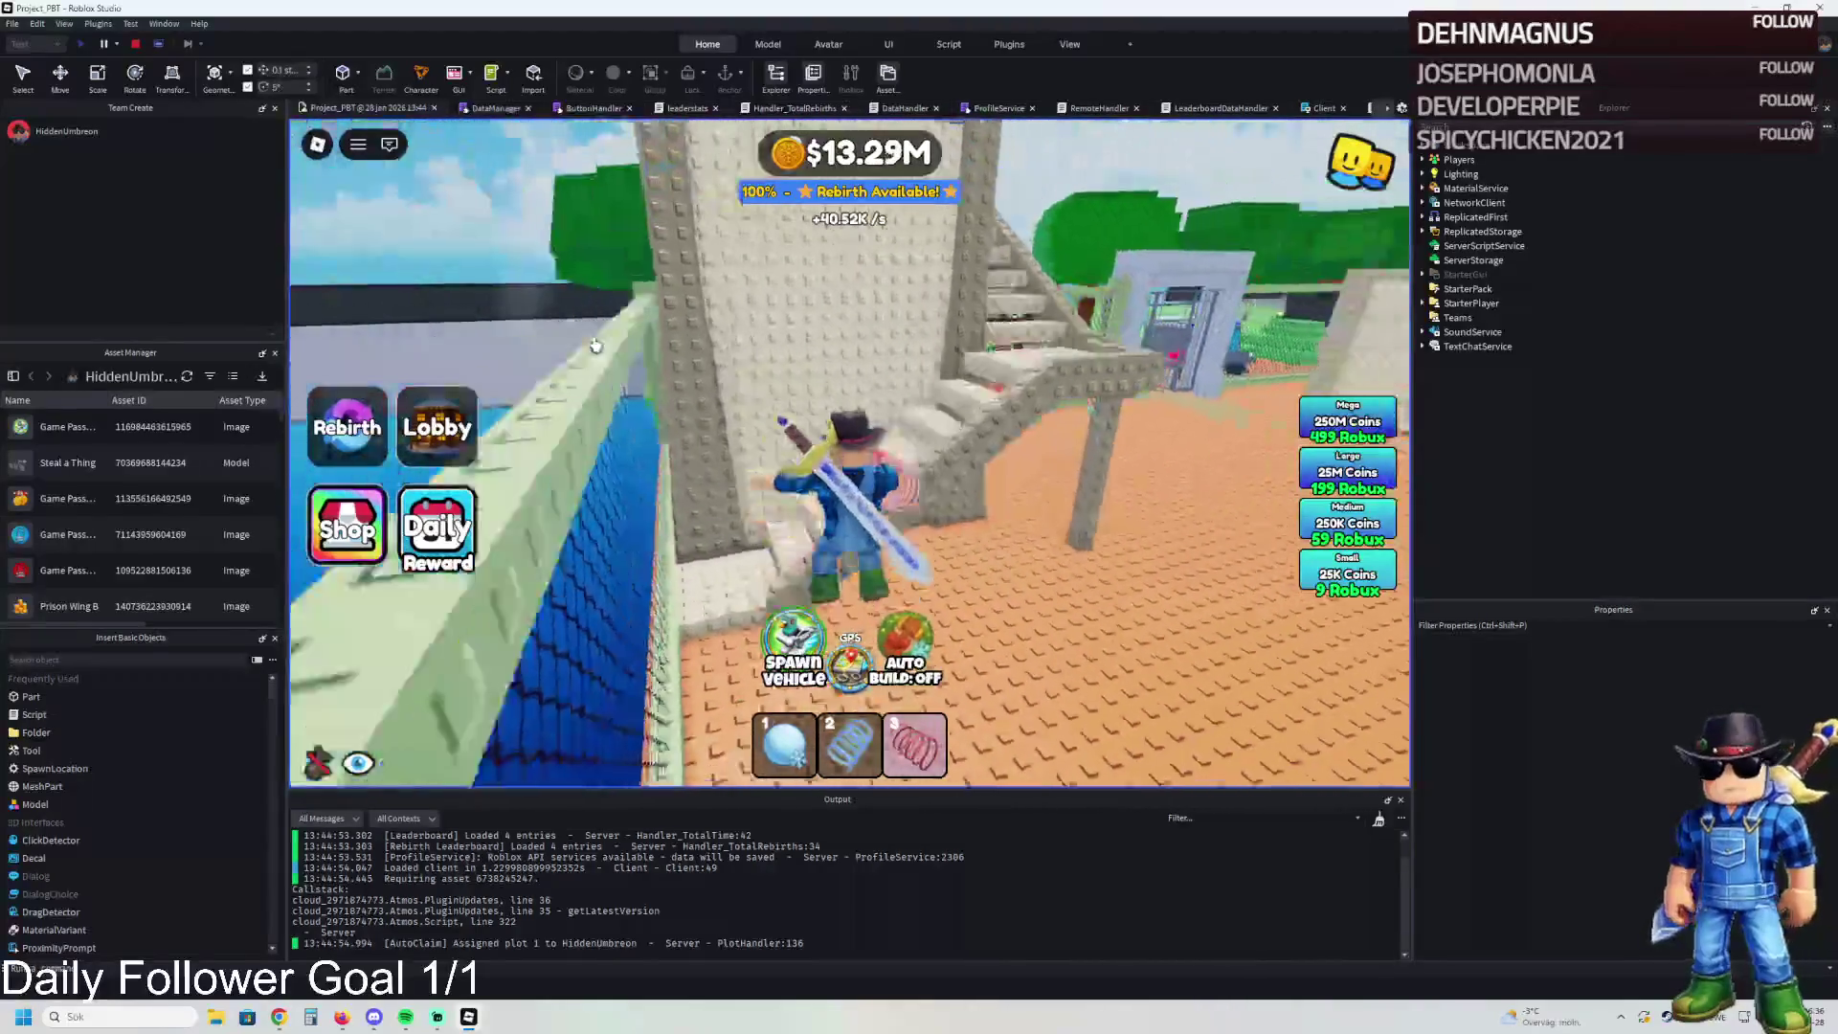
key(w)
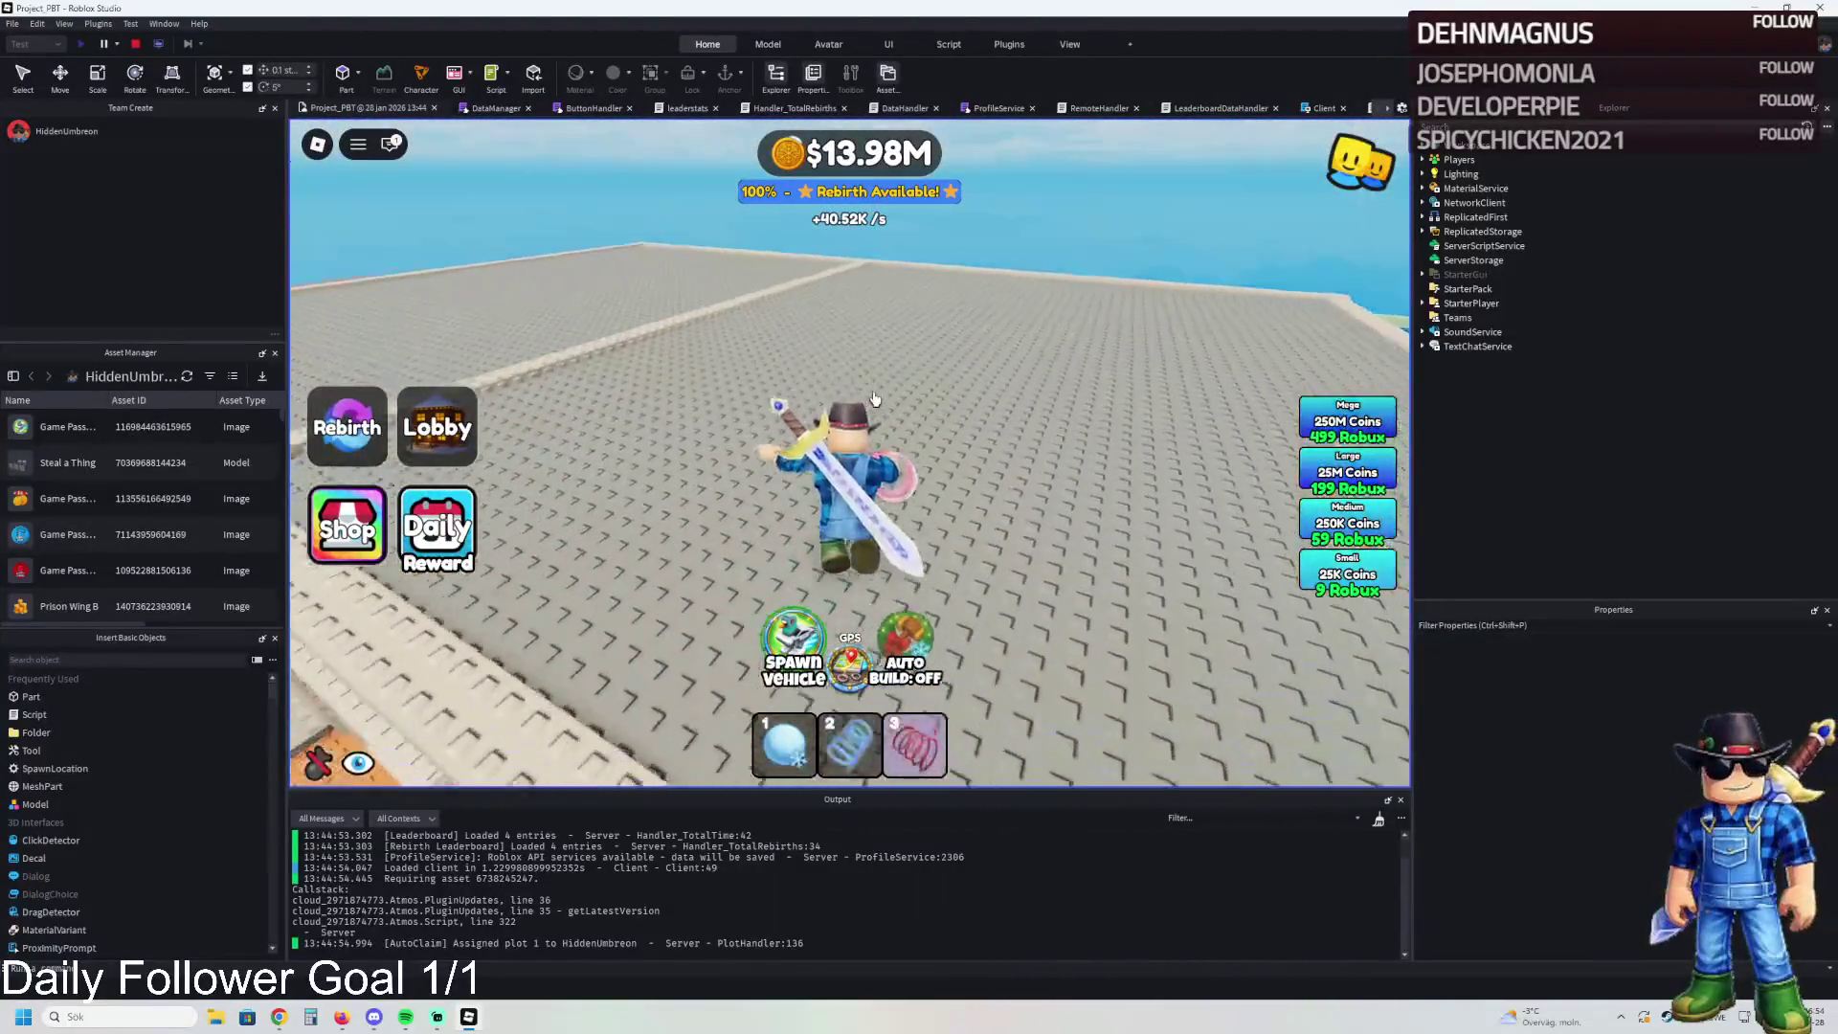
key(a)
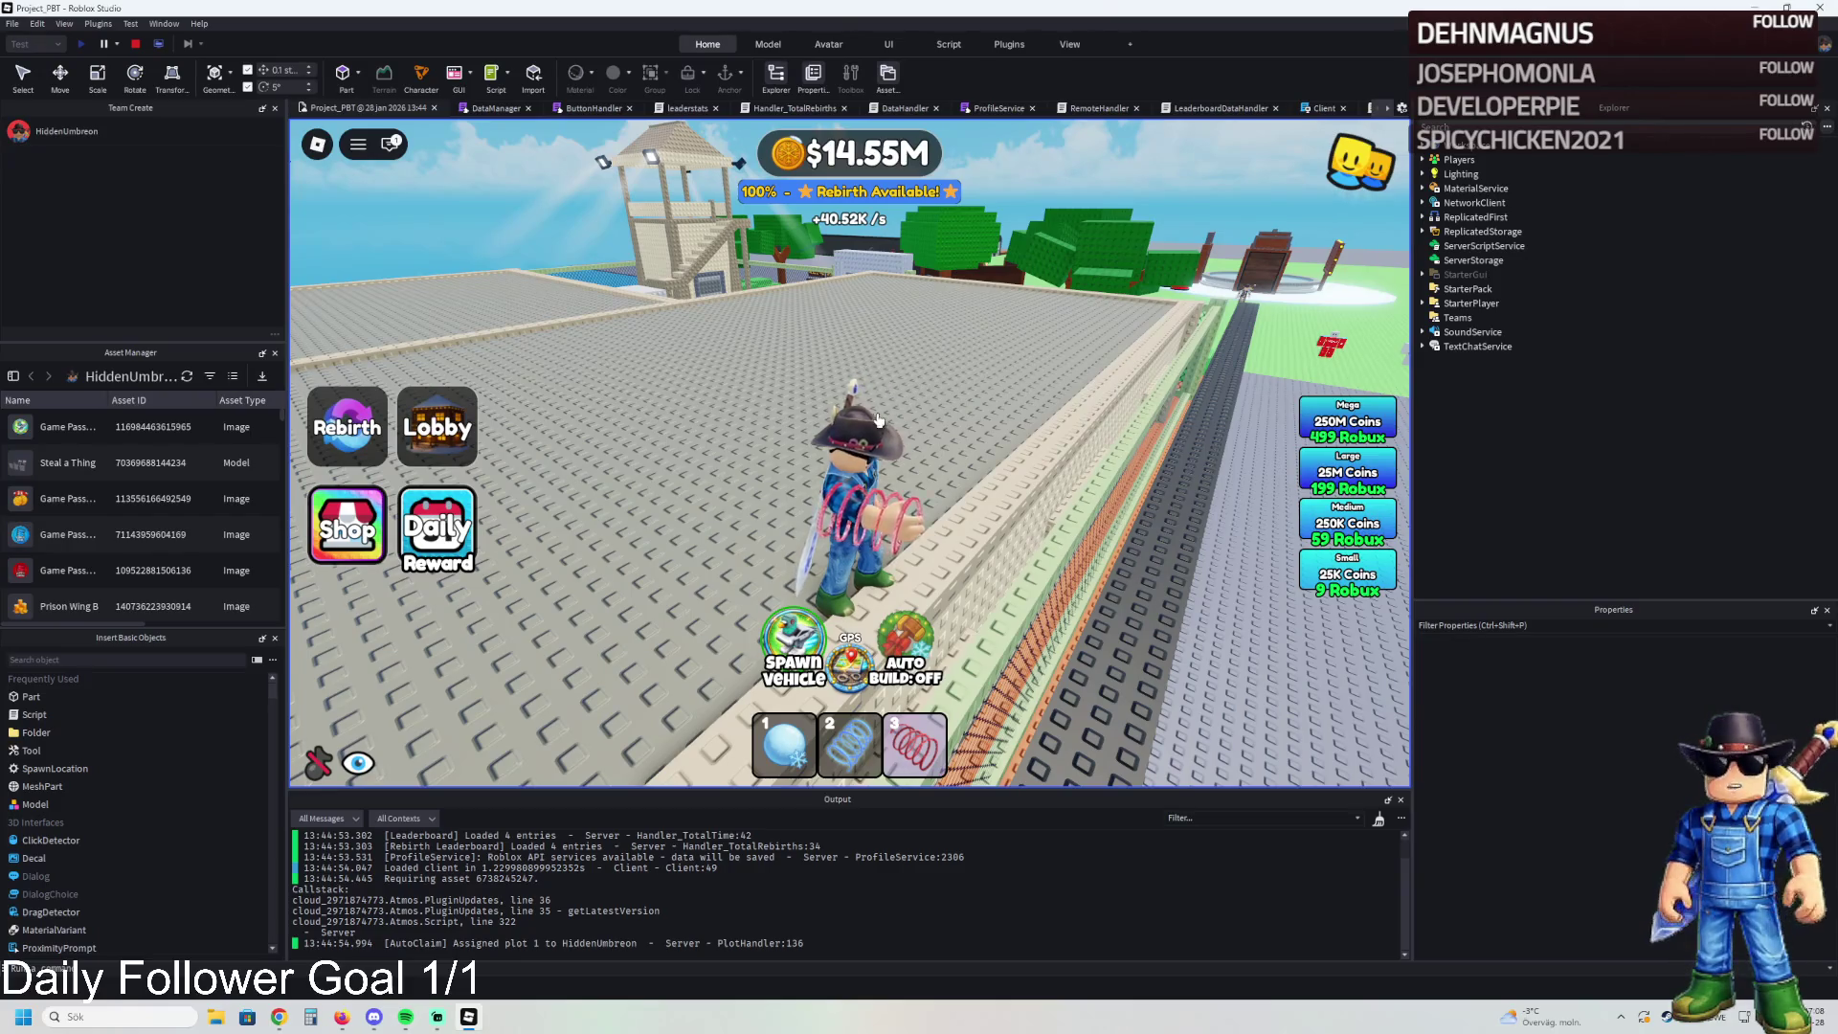
key(w)
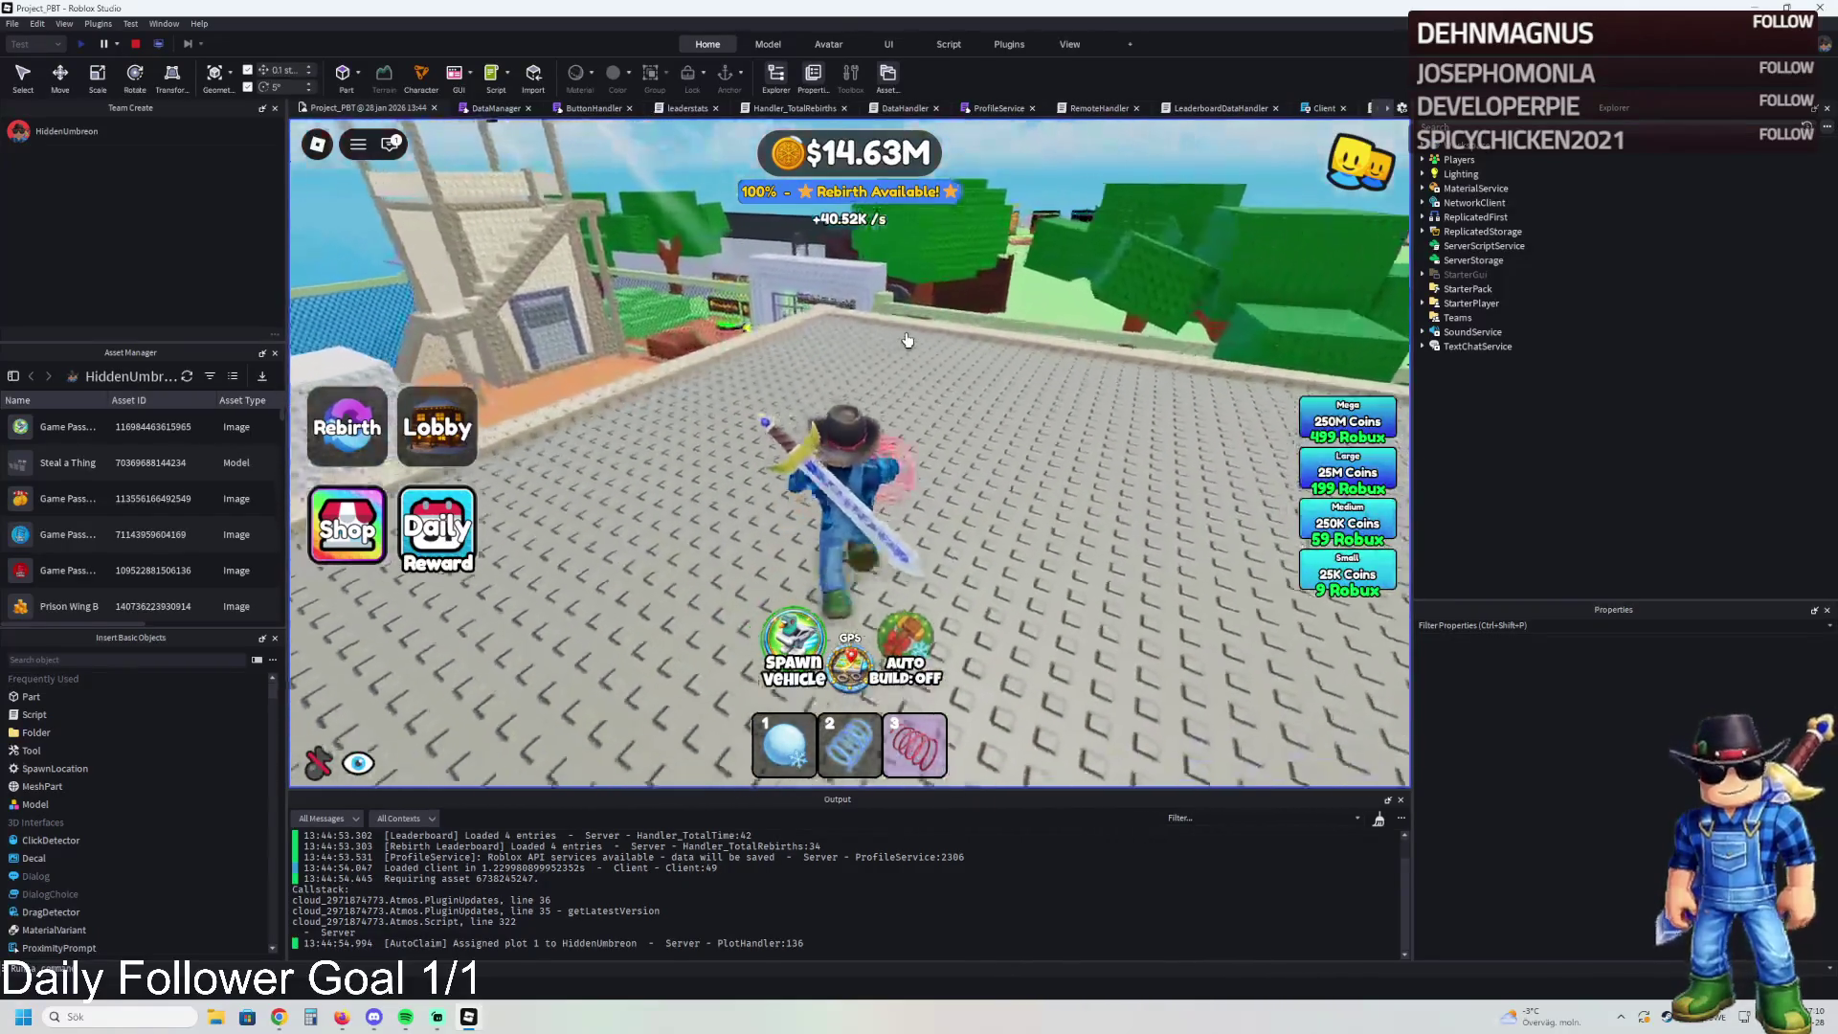
key(w)
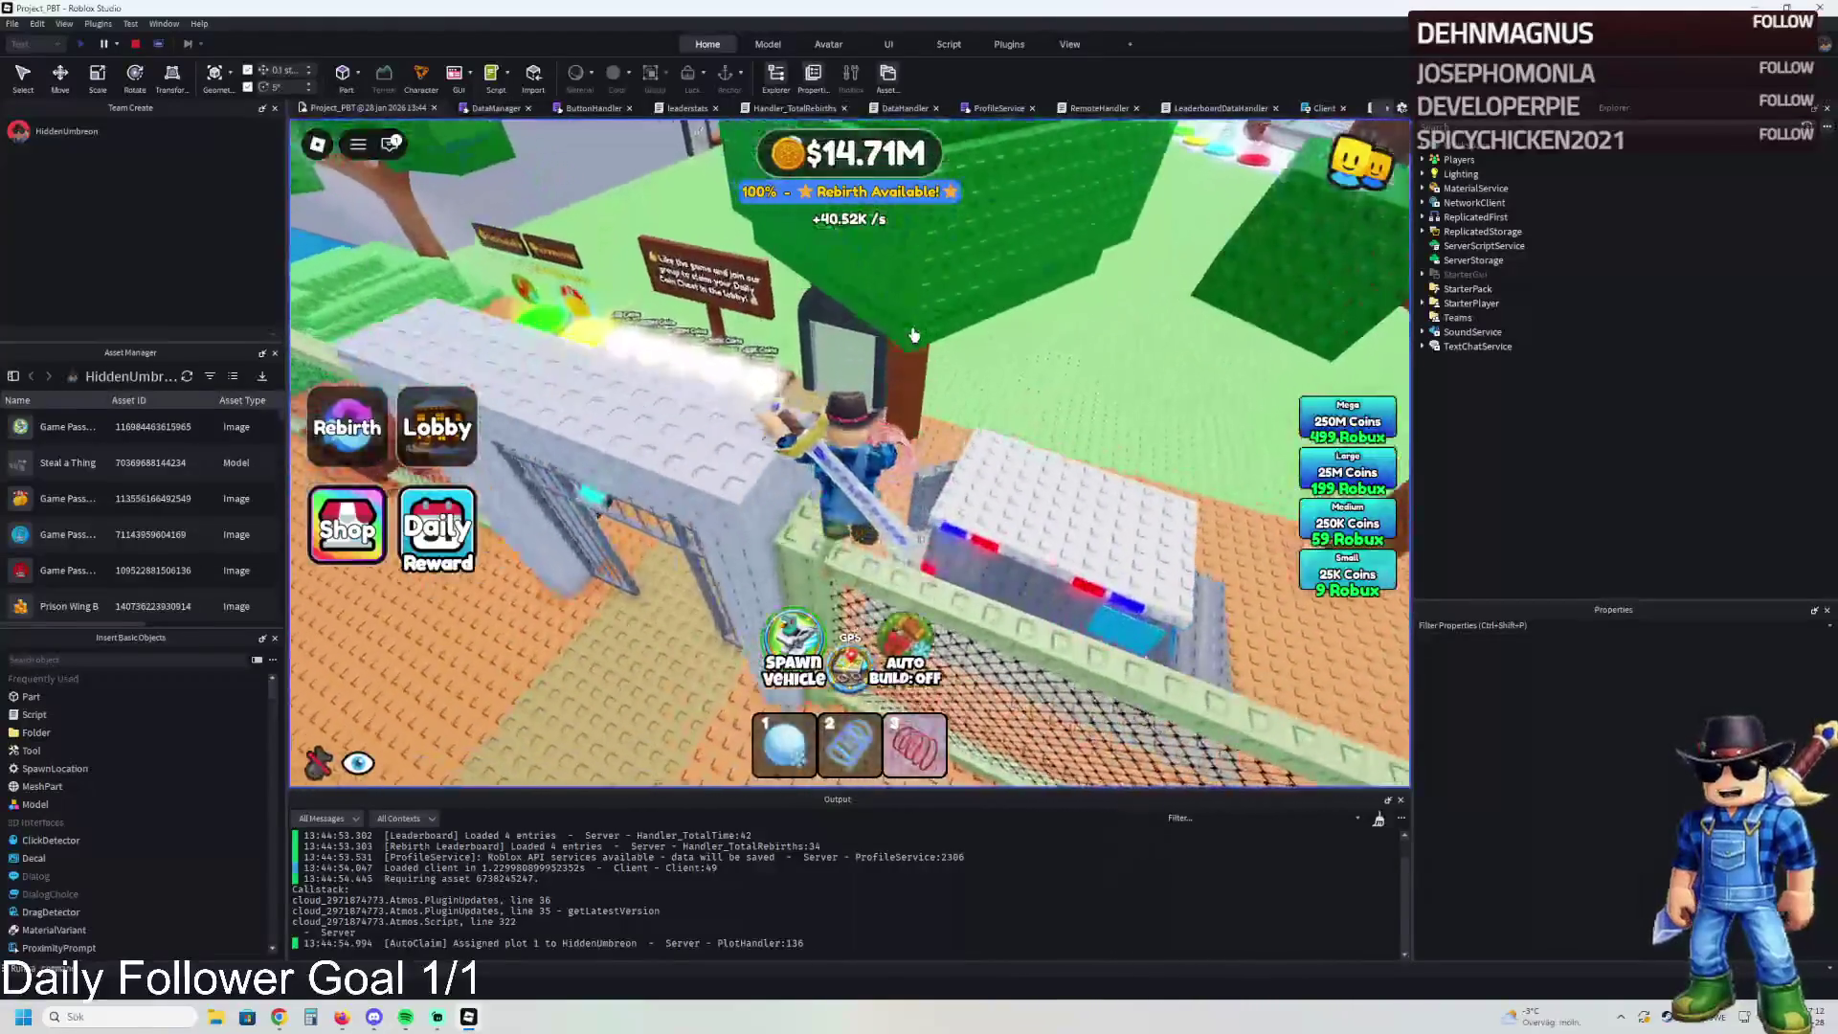
key(w)
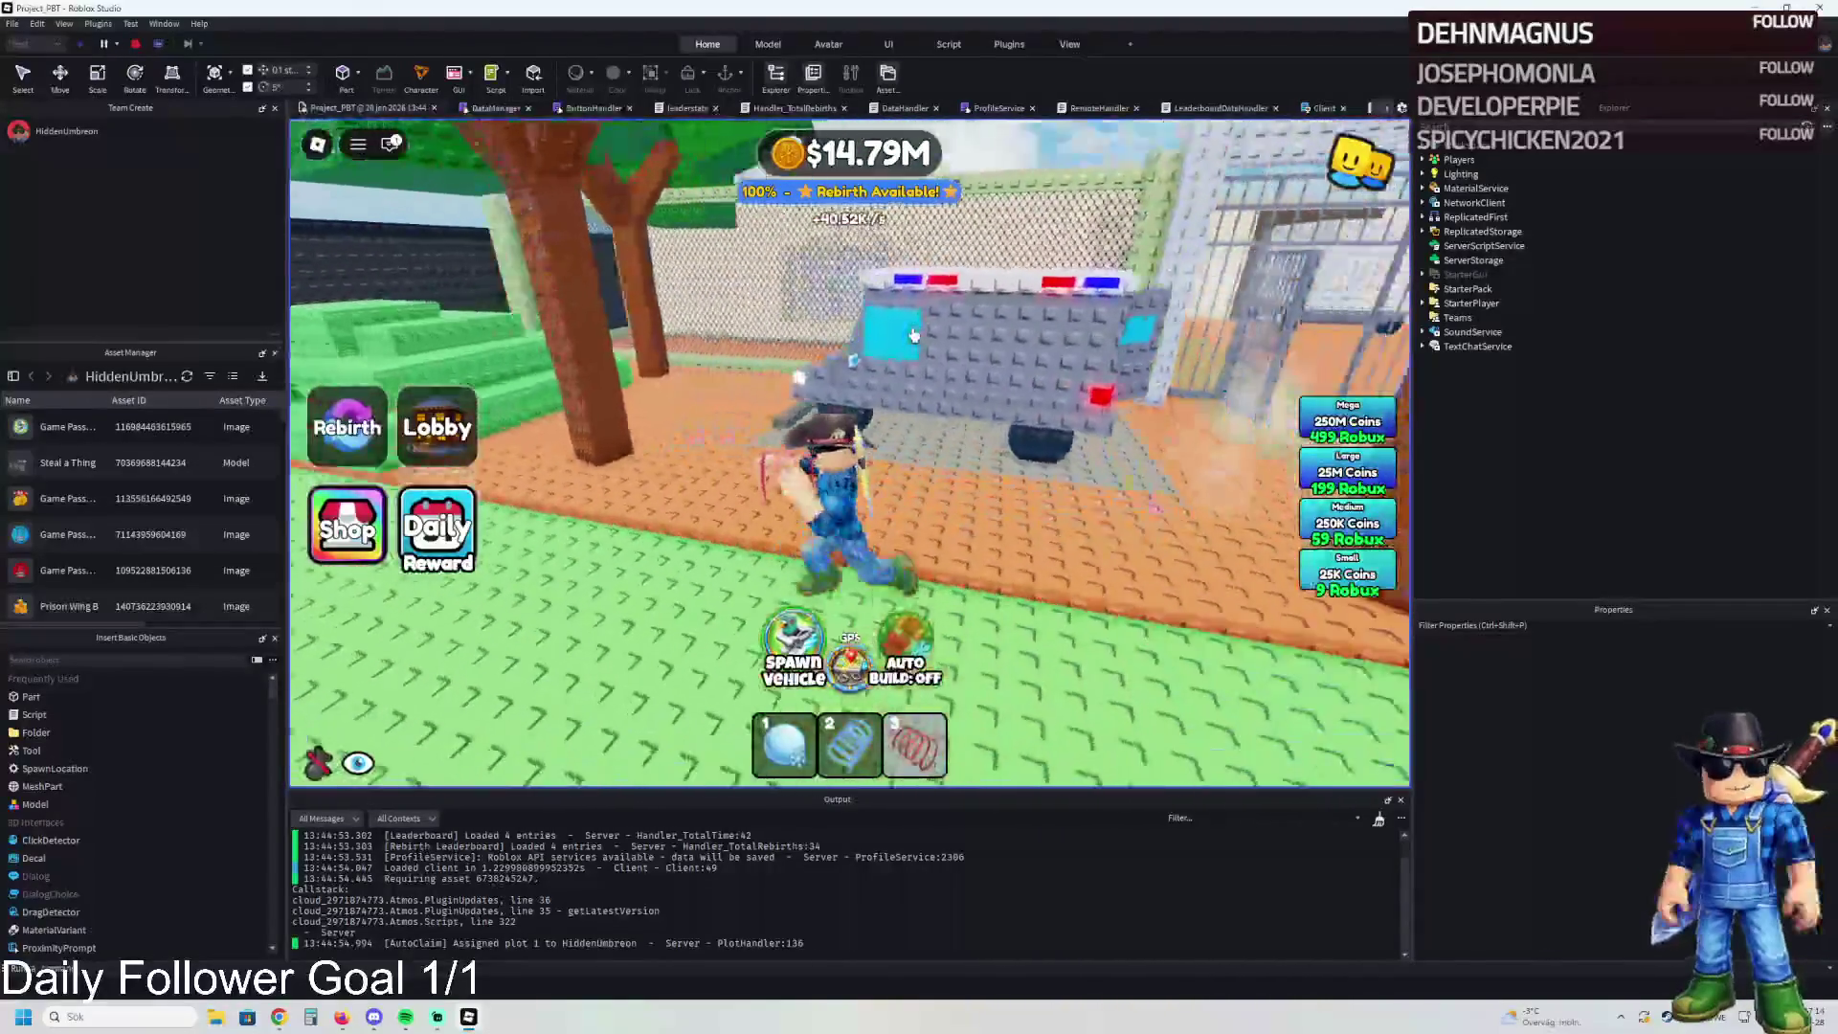
key(w)
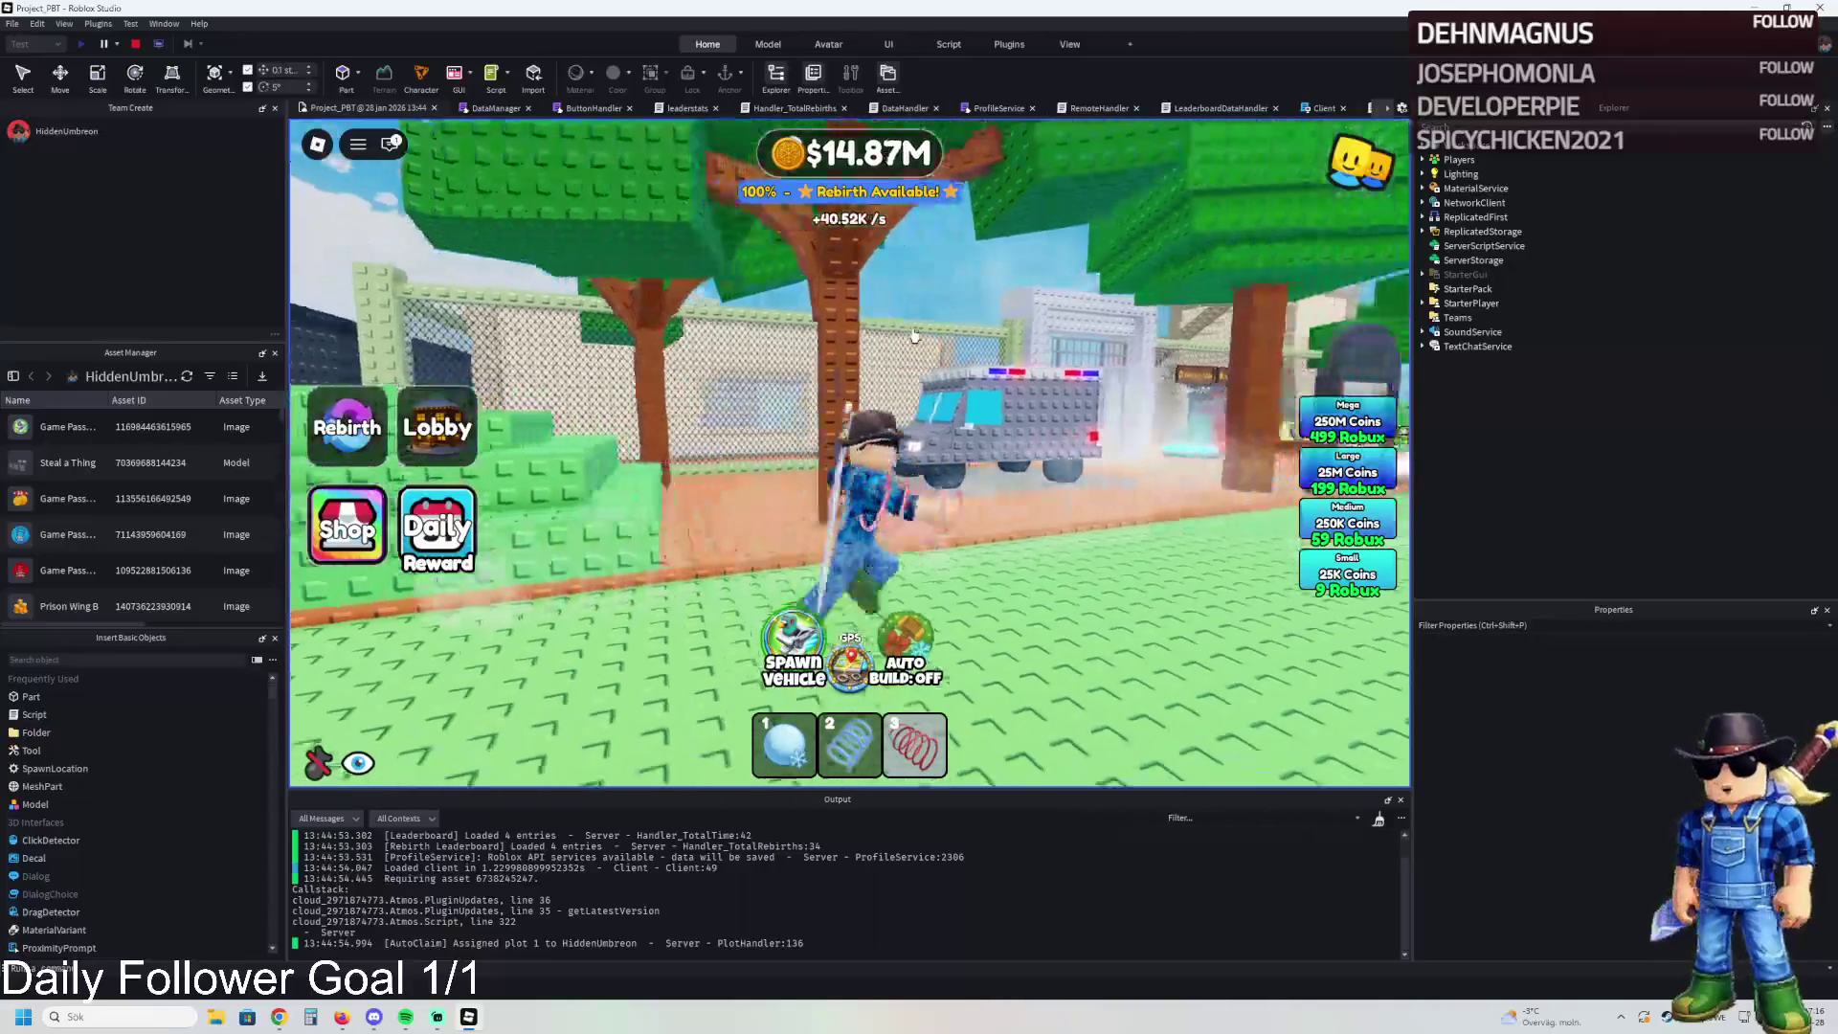
key(w)
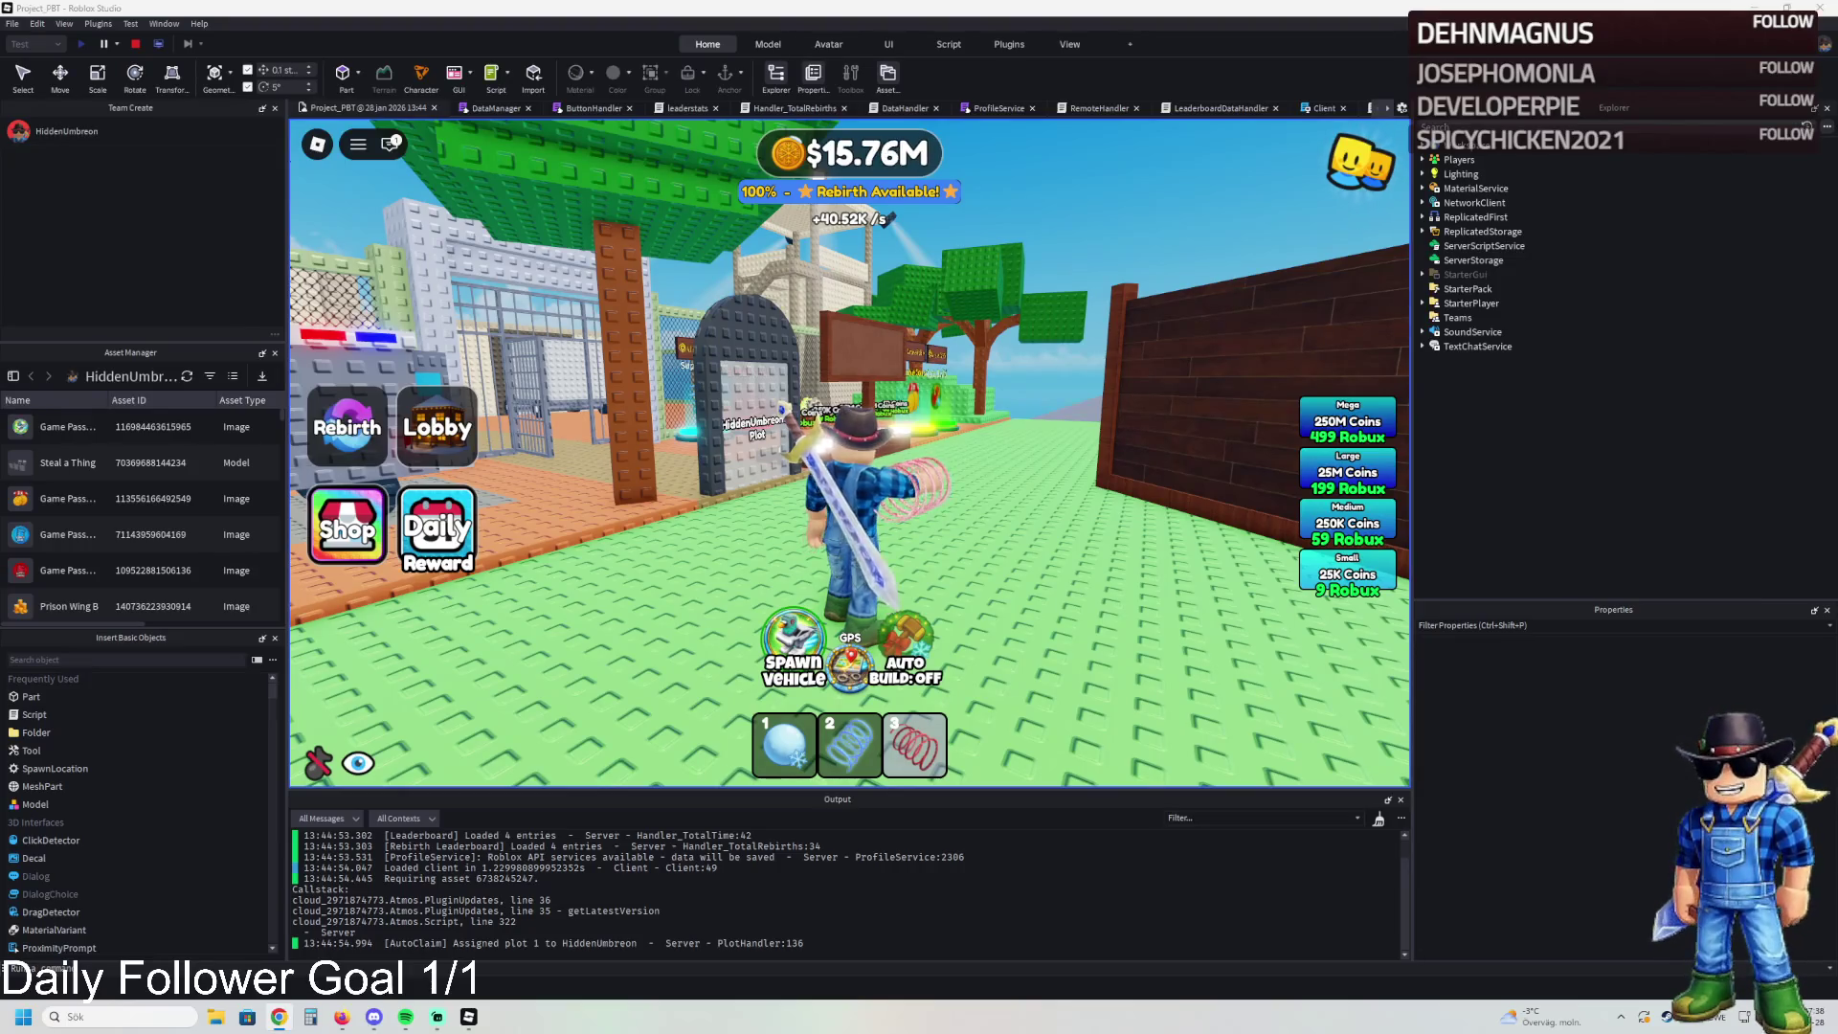
key(w)
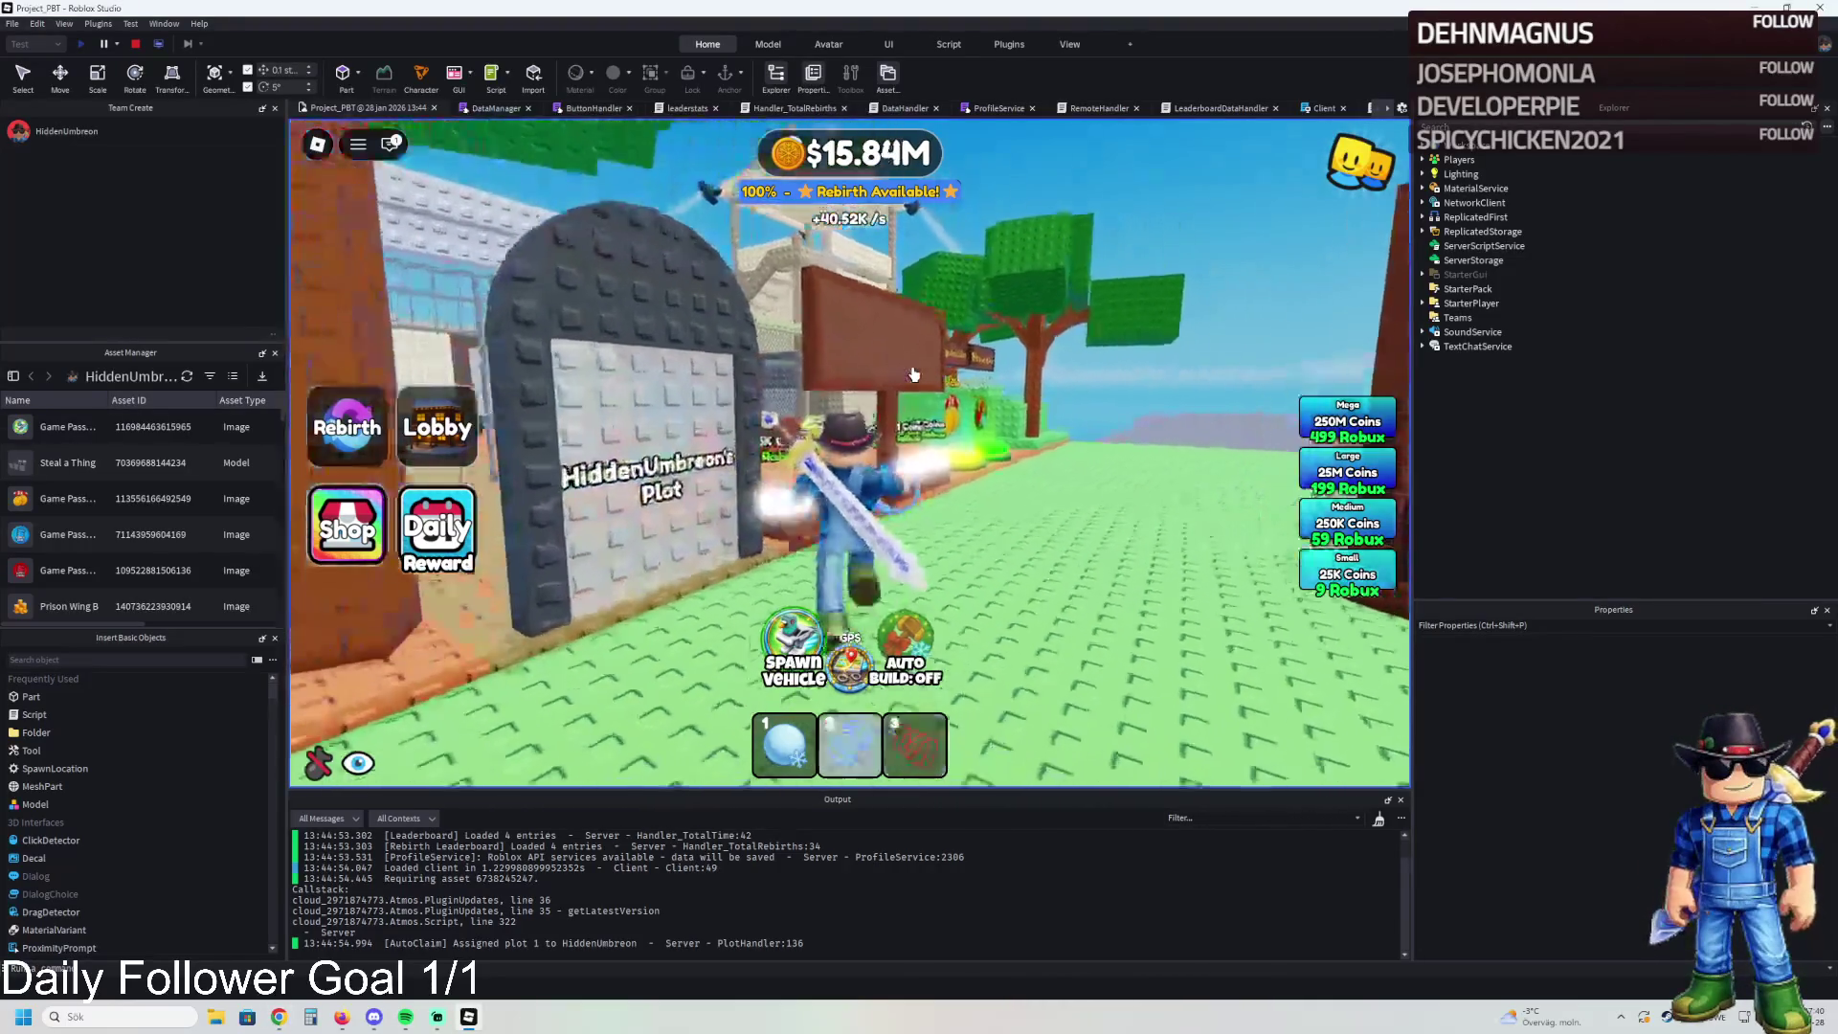
key(w)
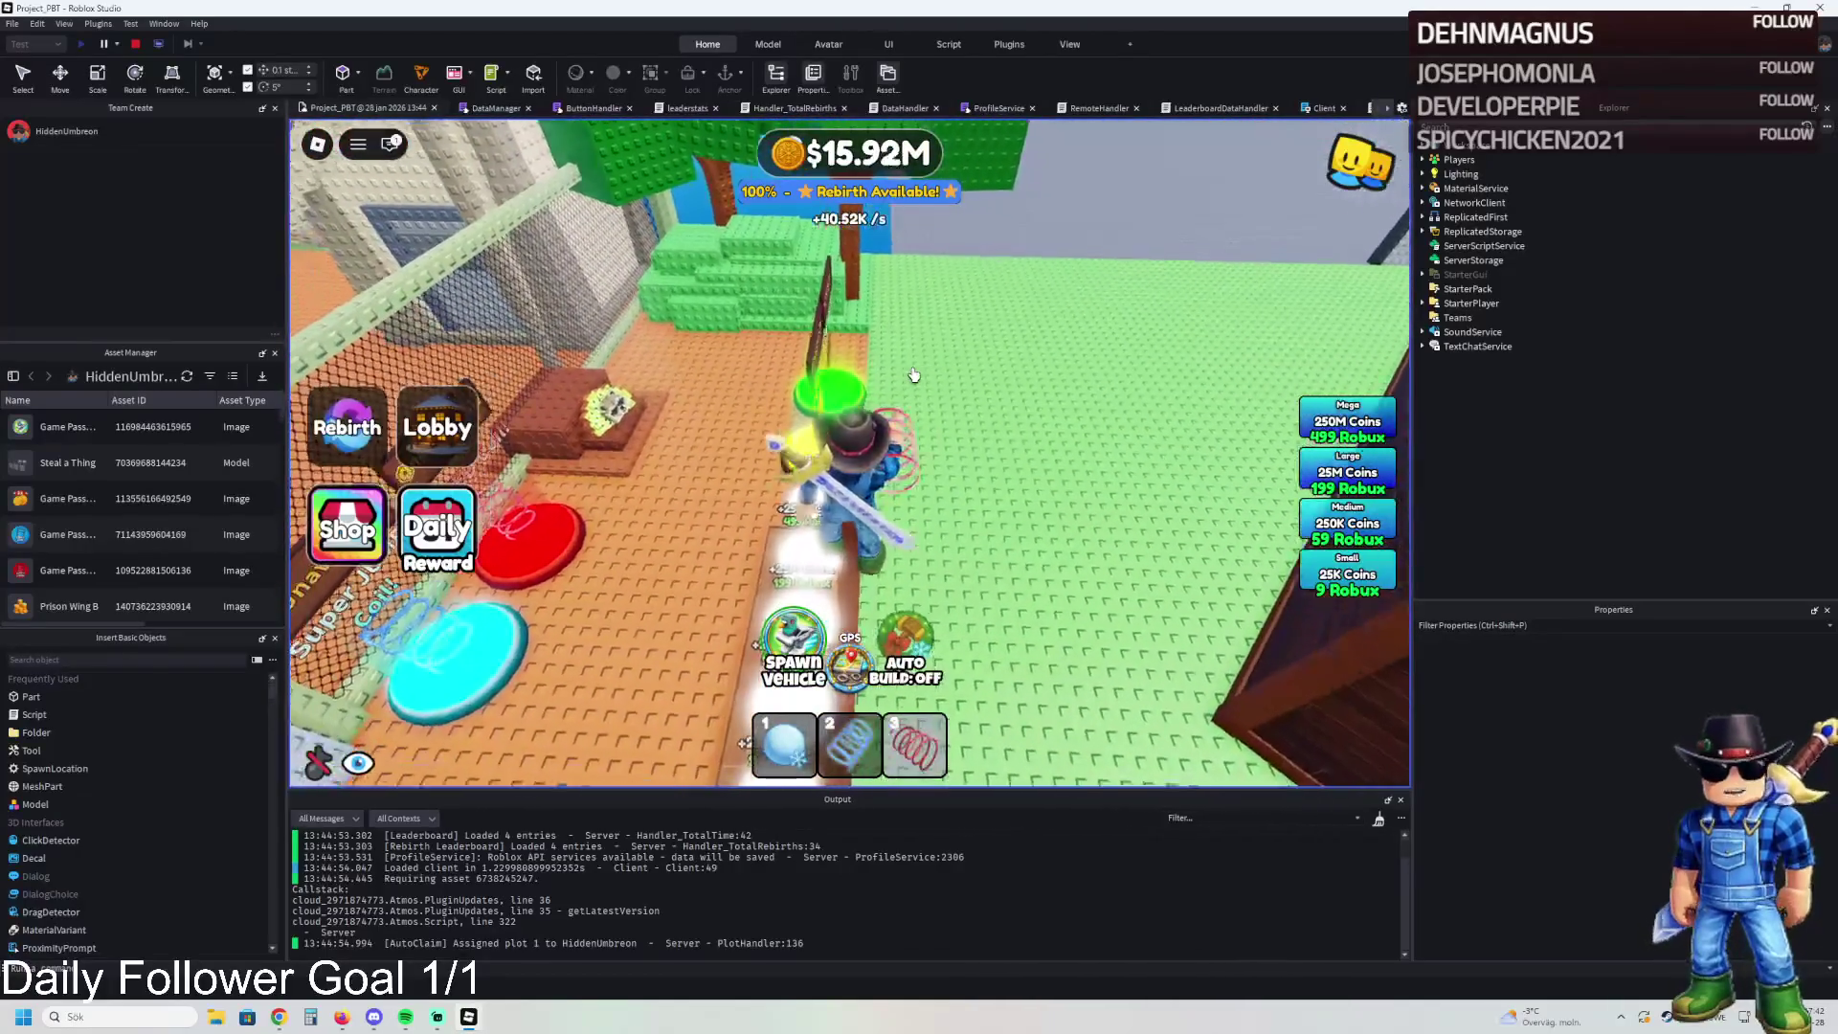
key(w)
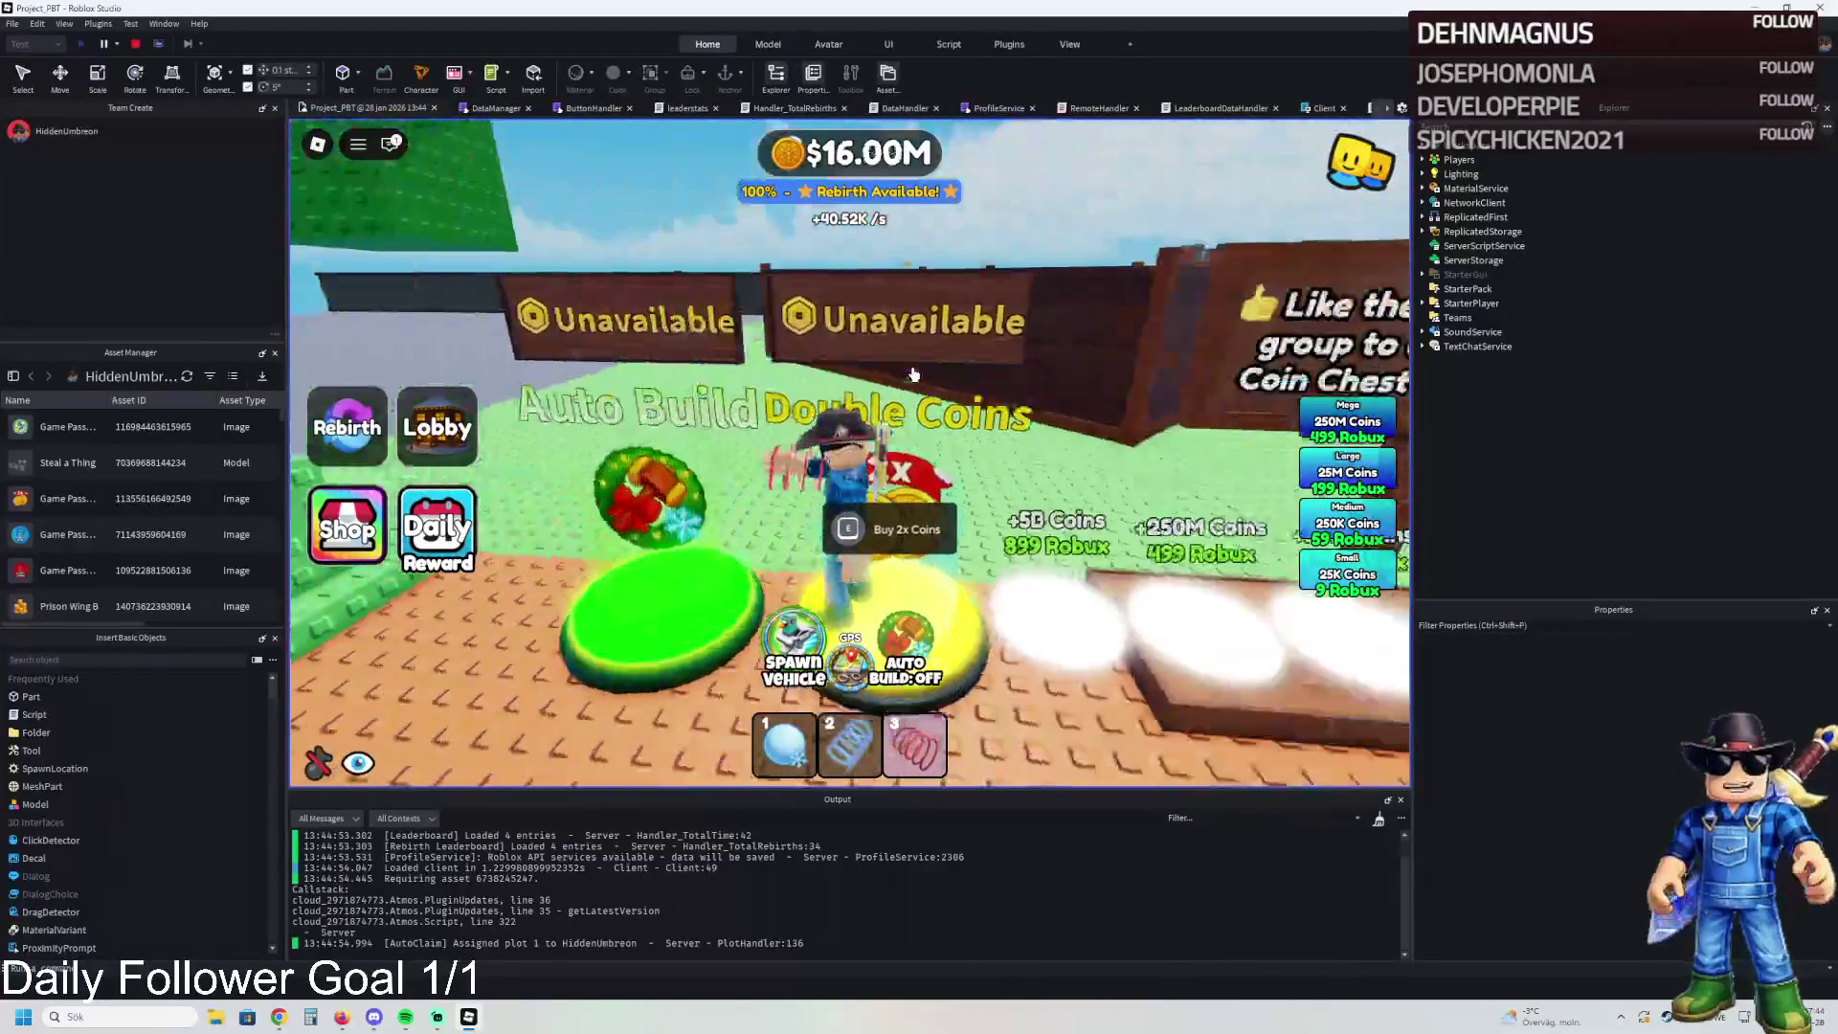
key(a)
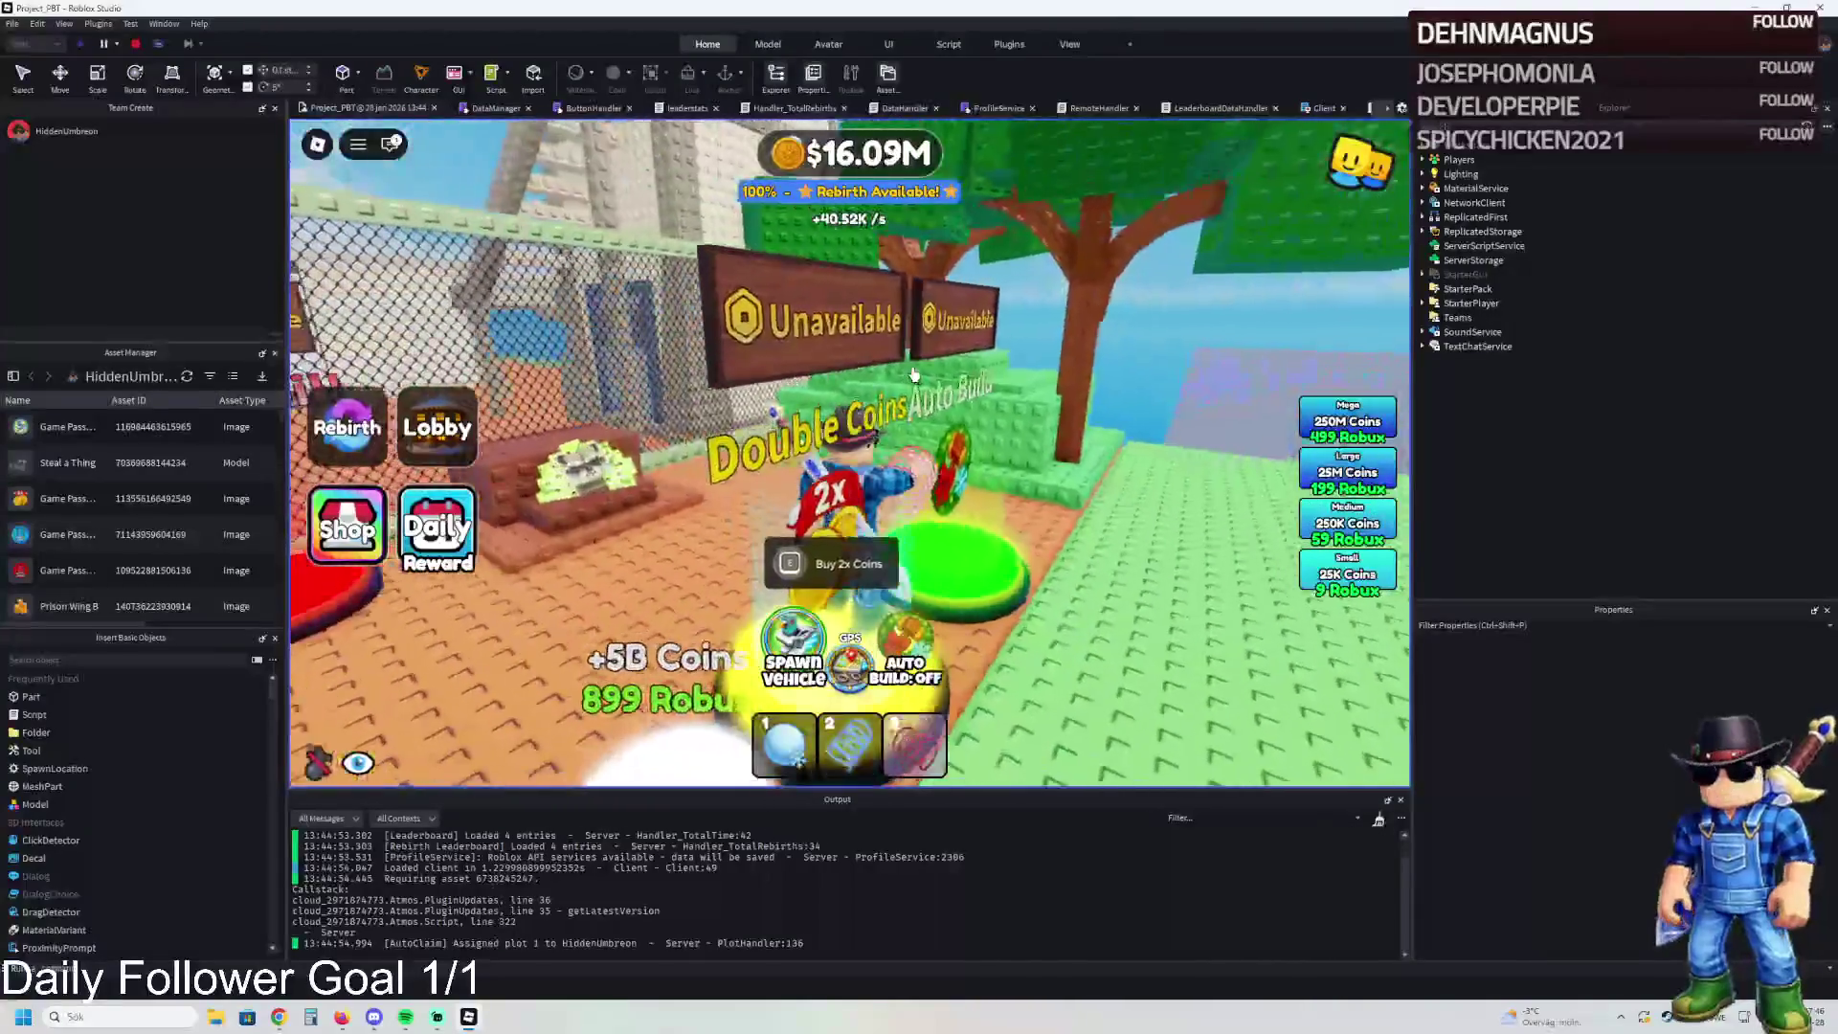
key(w)
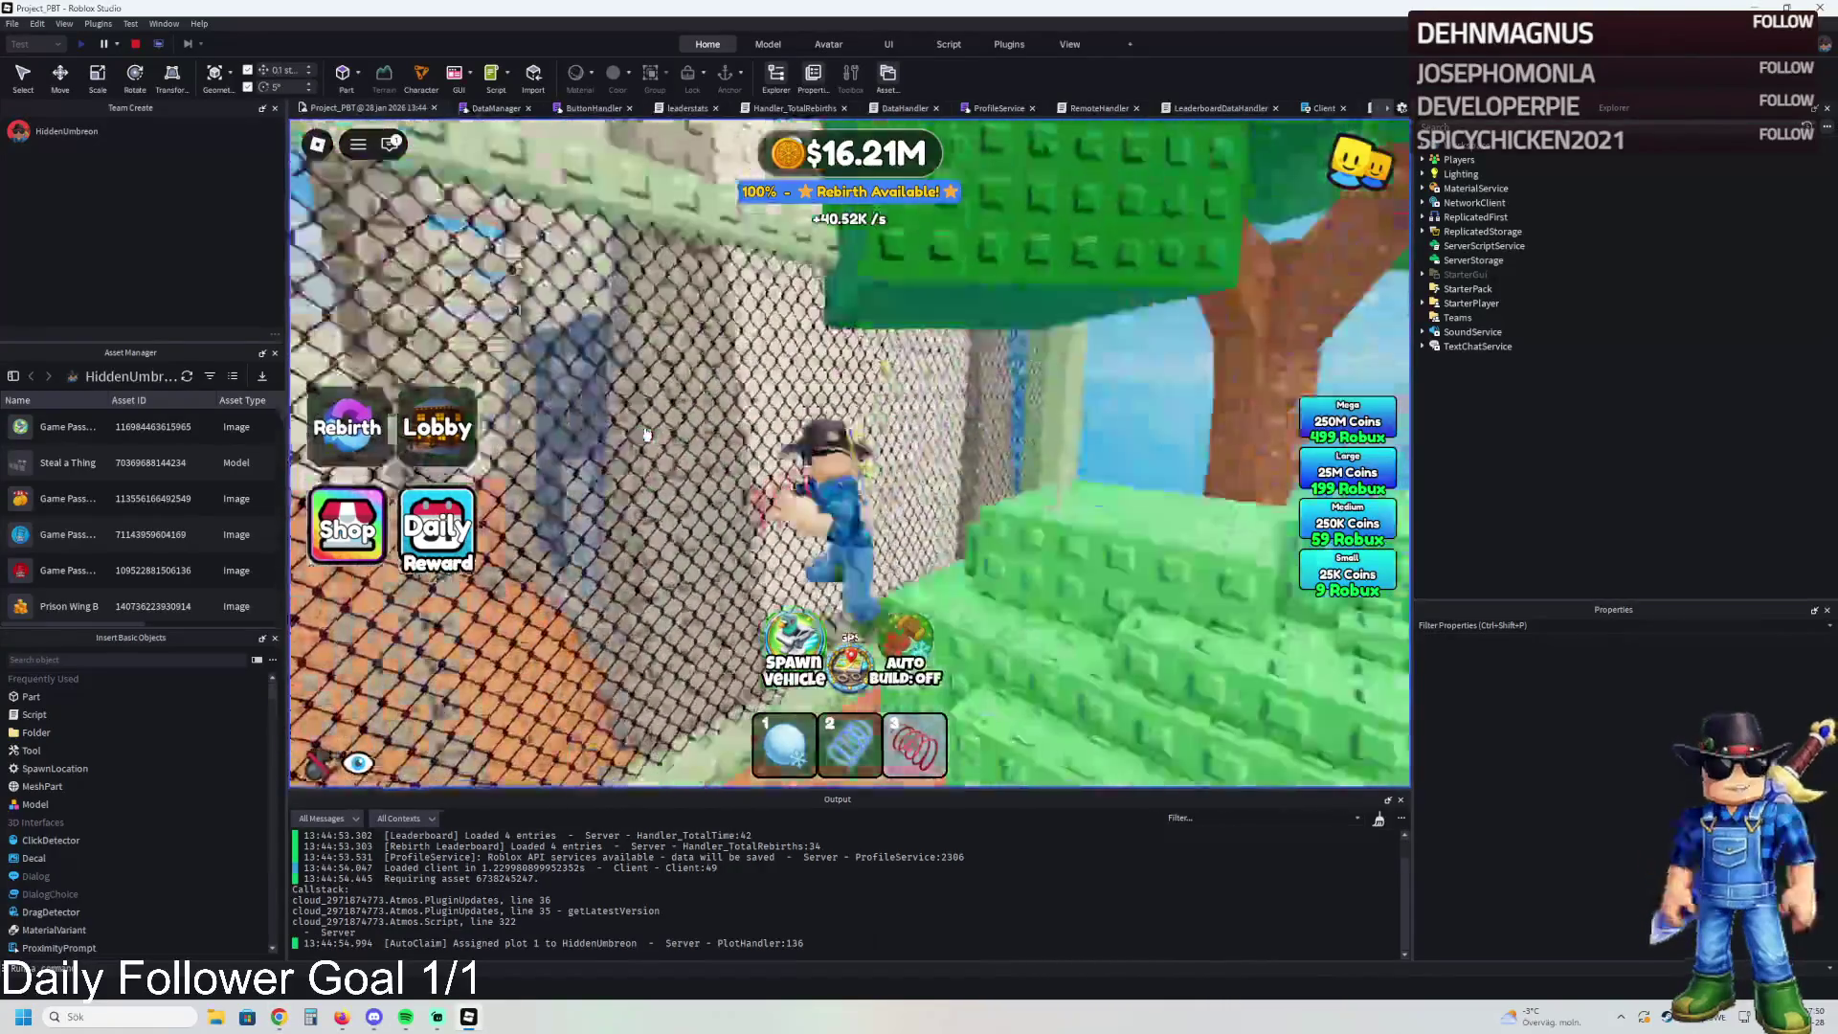
key(a)
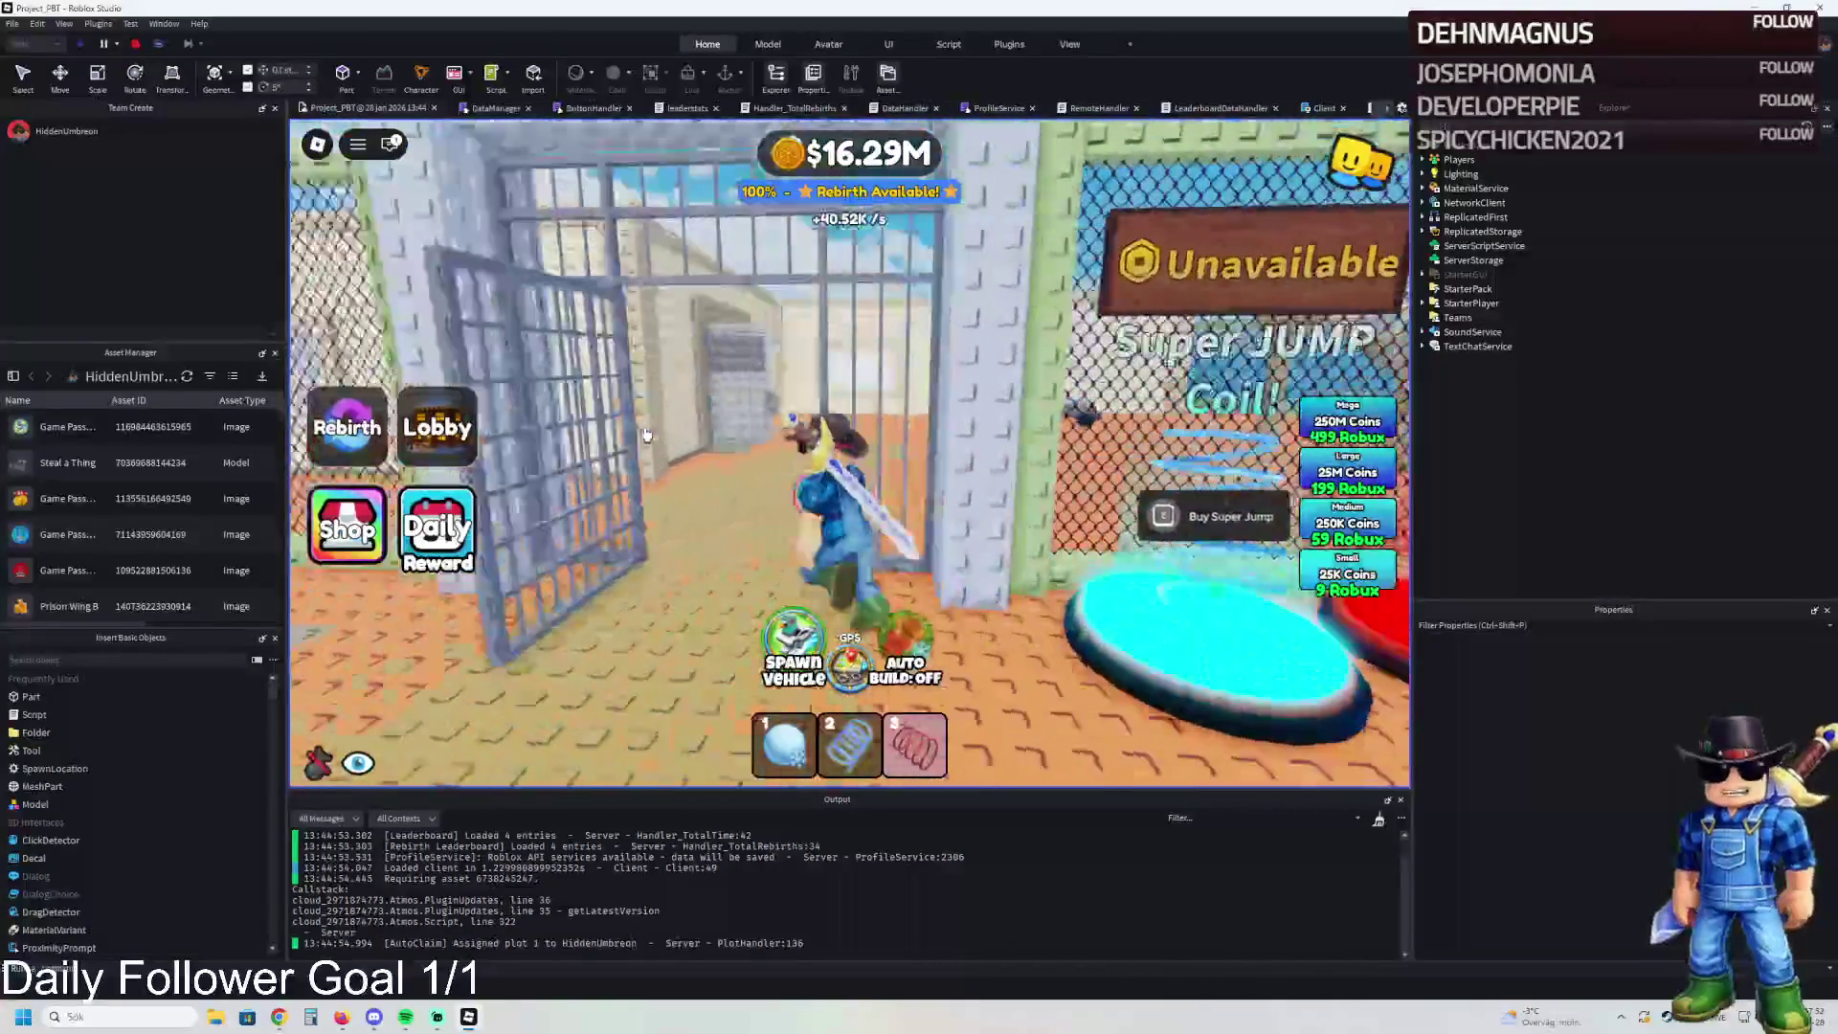
key(w)
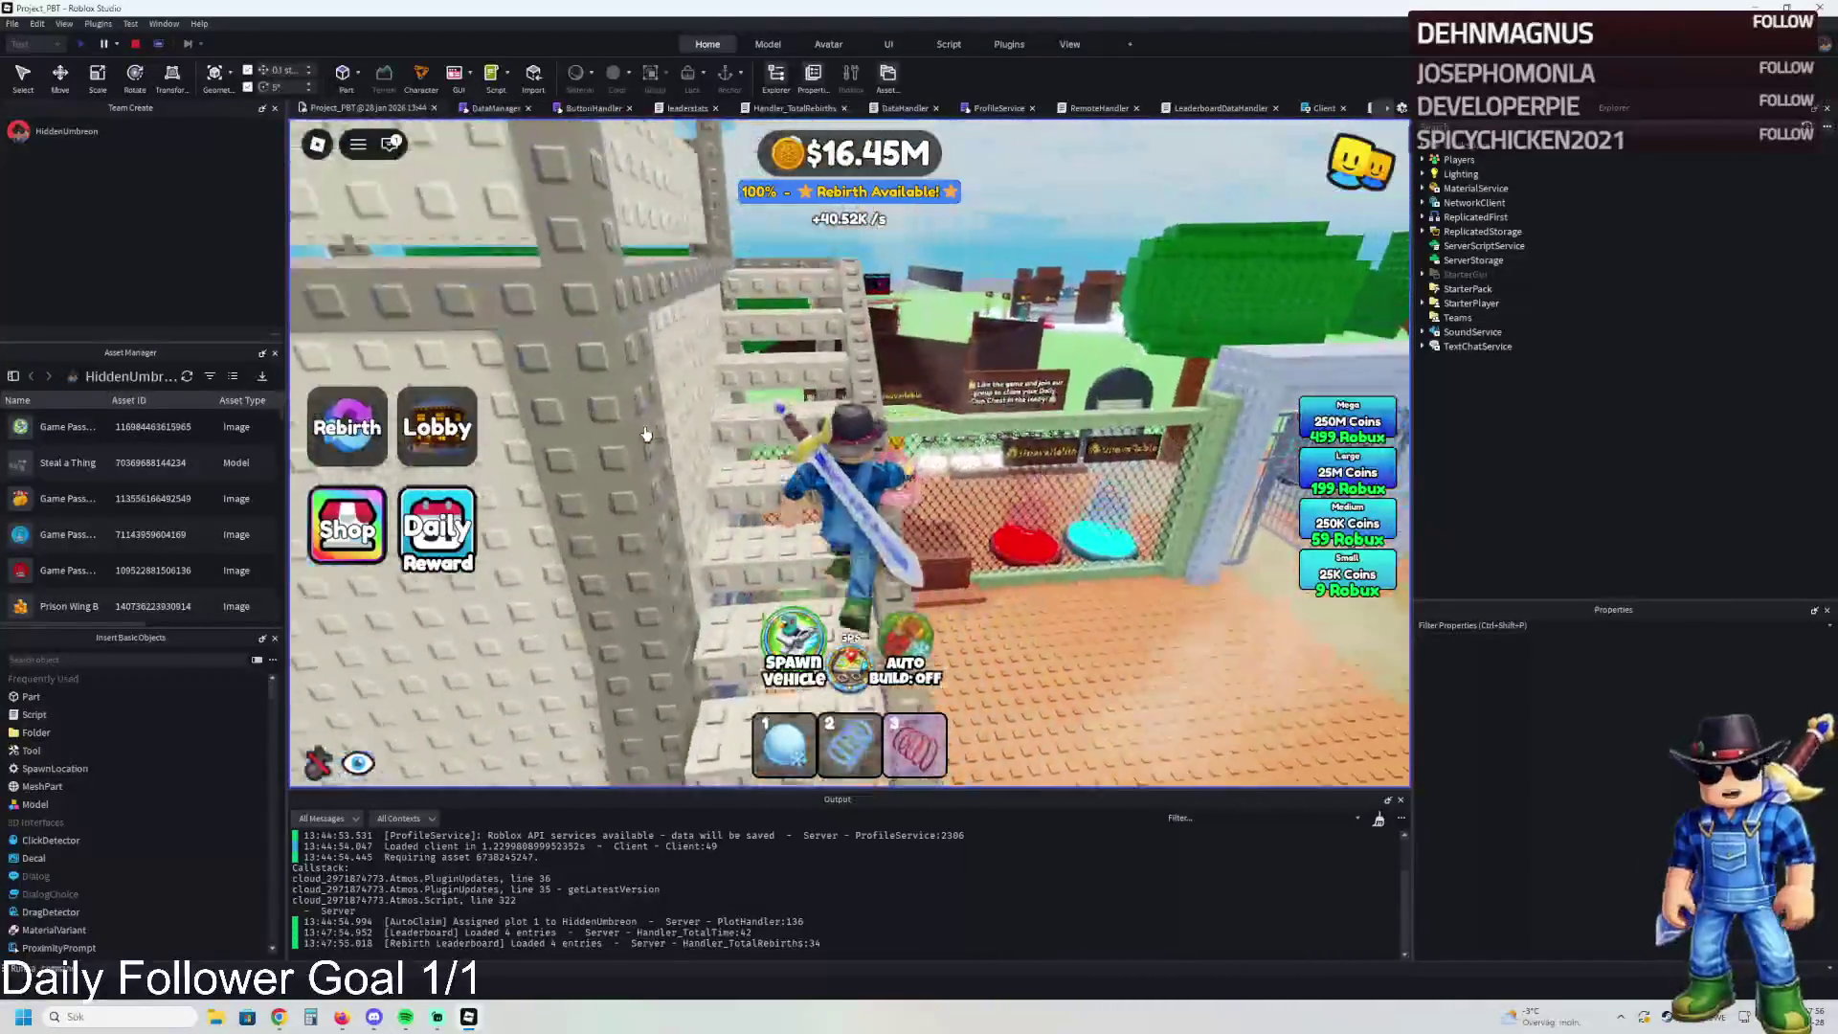
key(w)
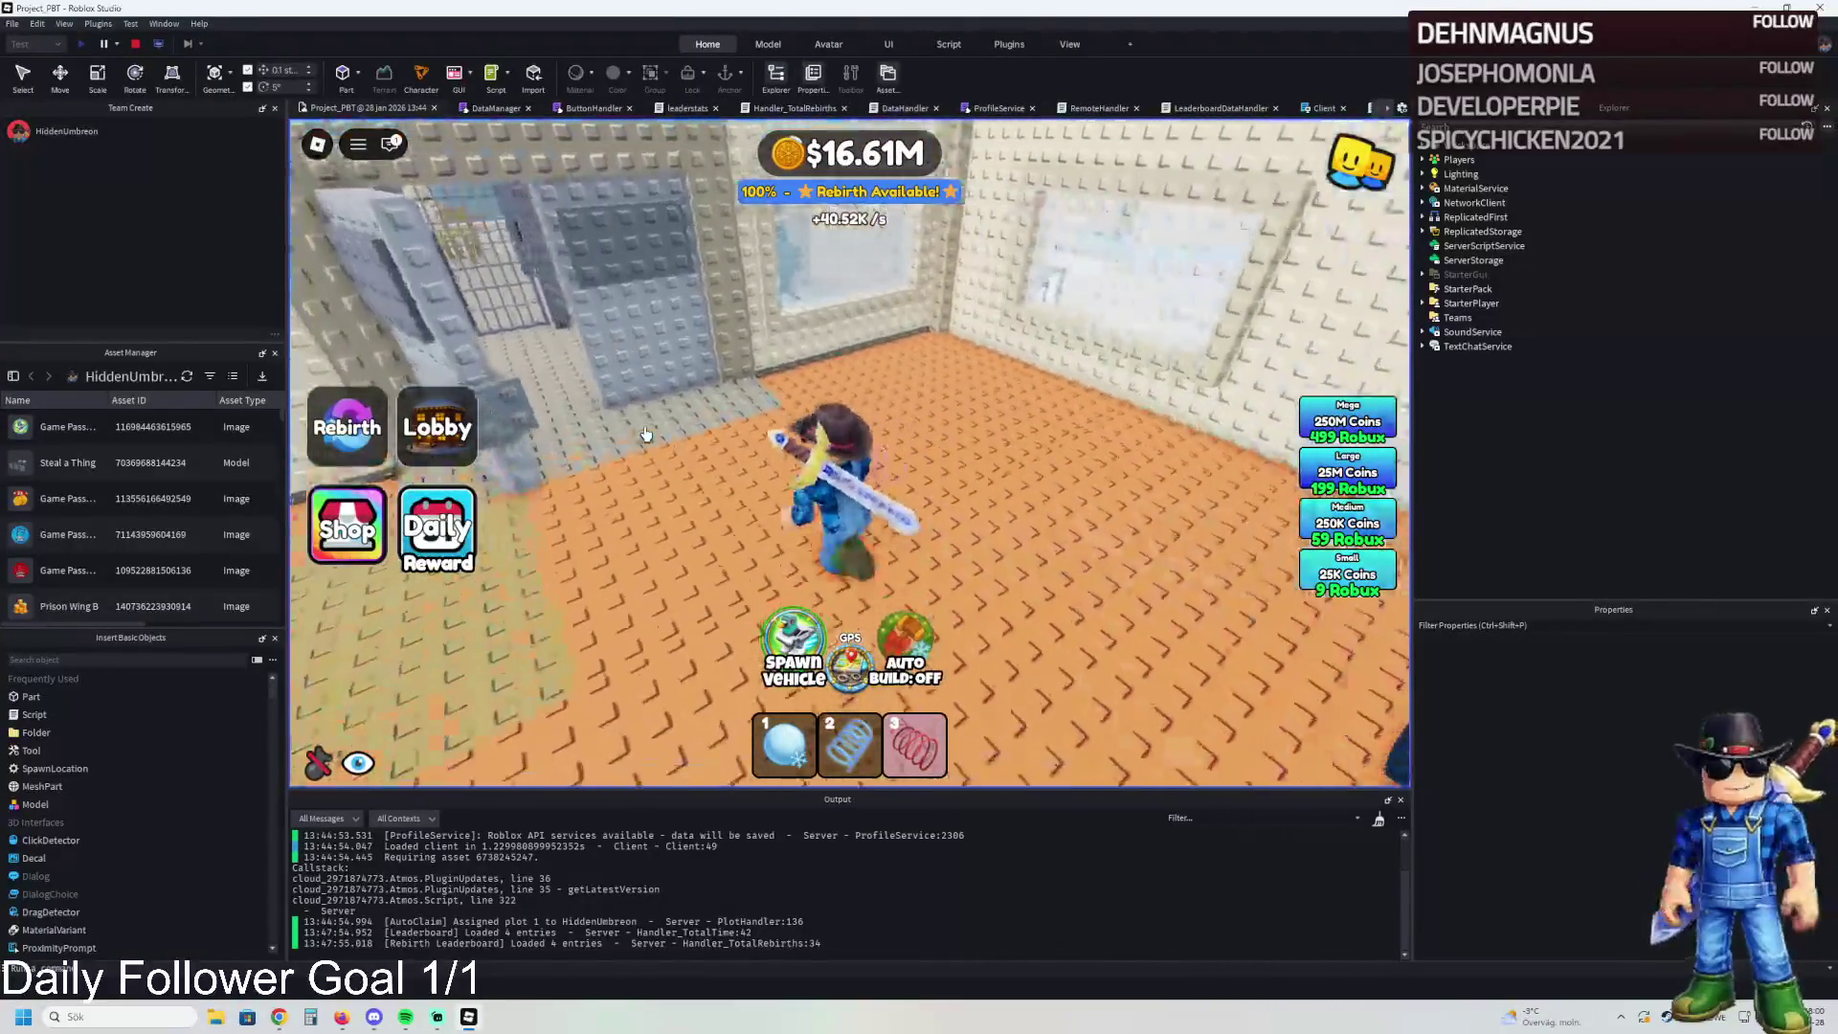
key(s)
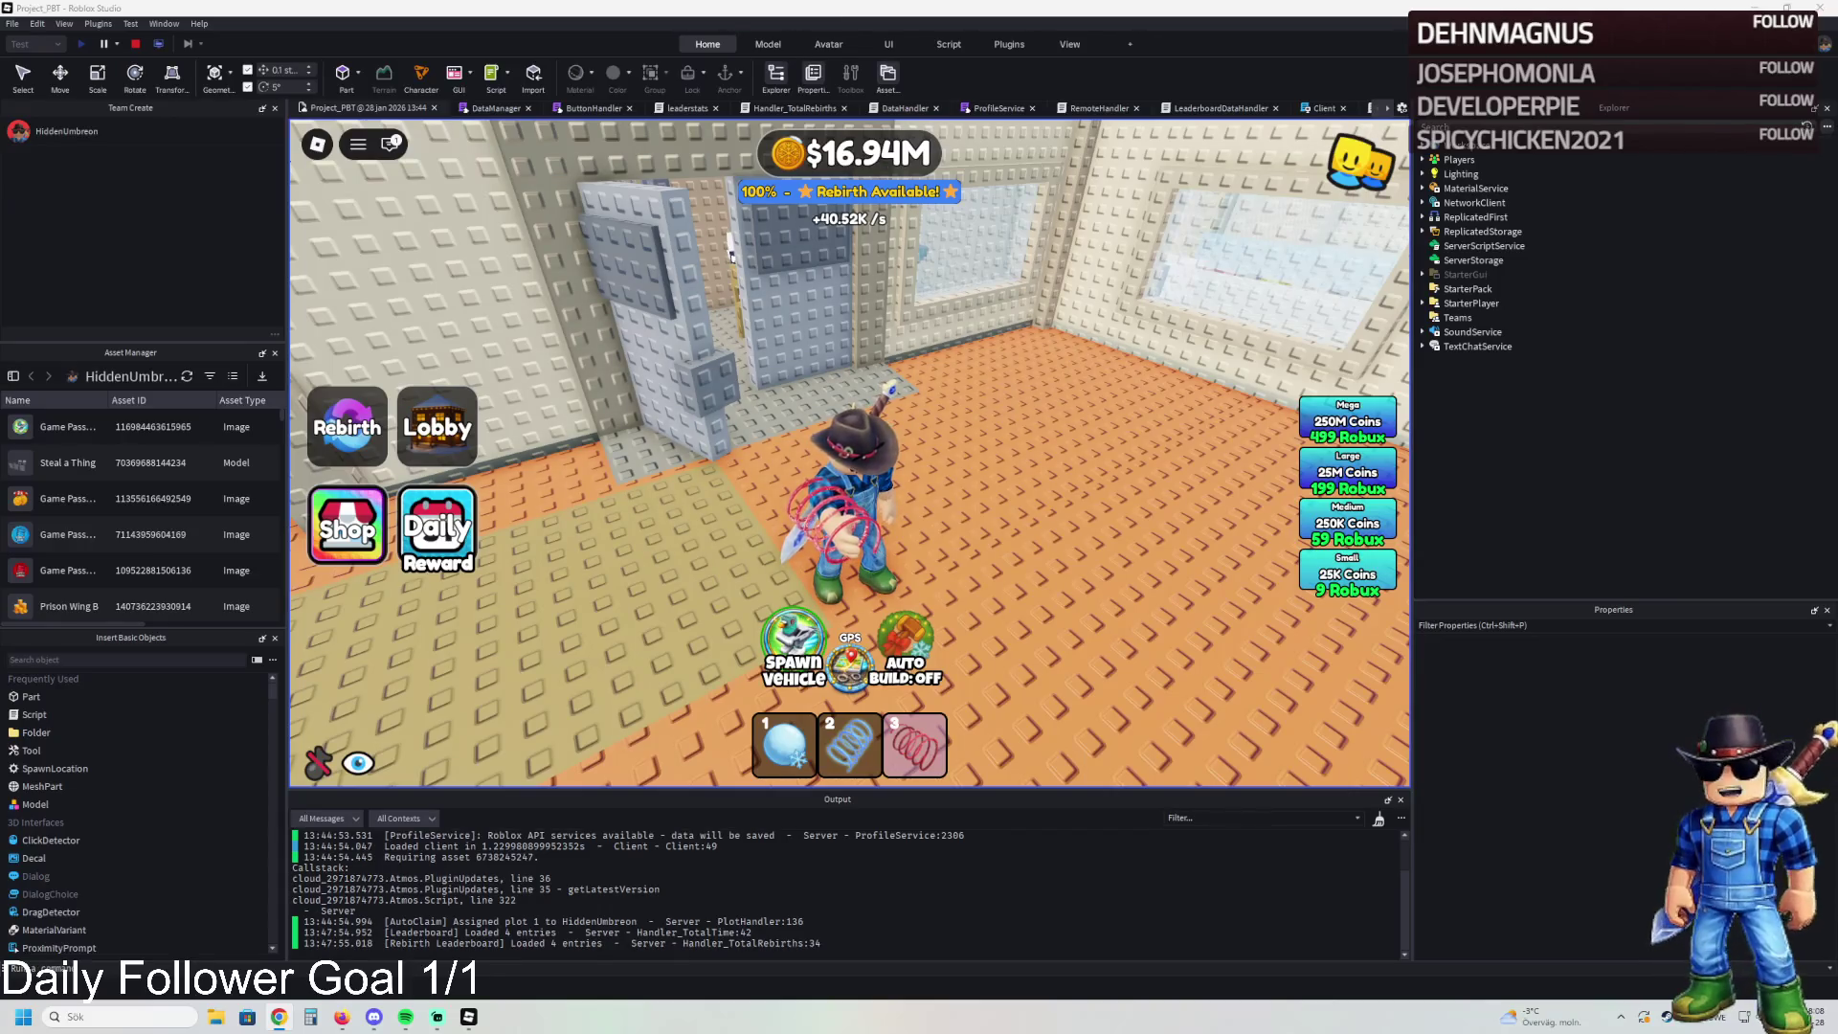
key(w)
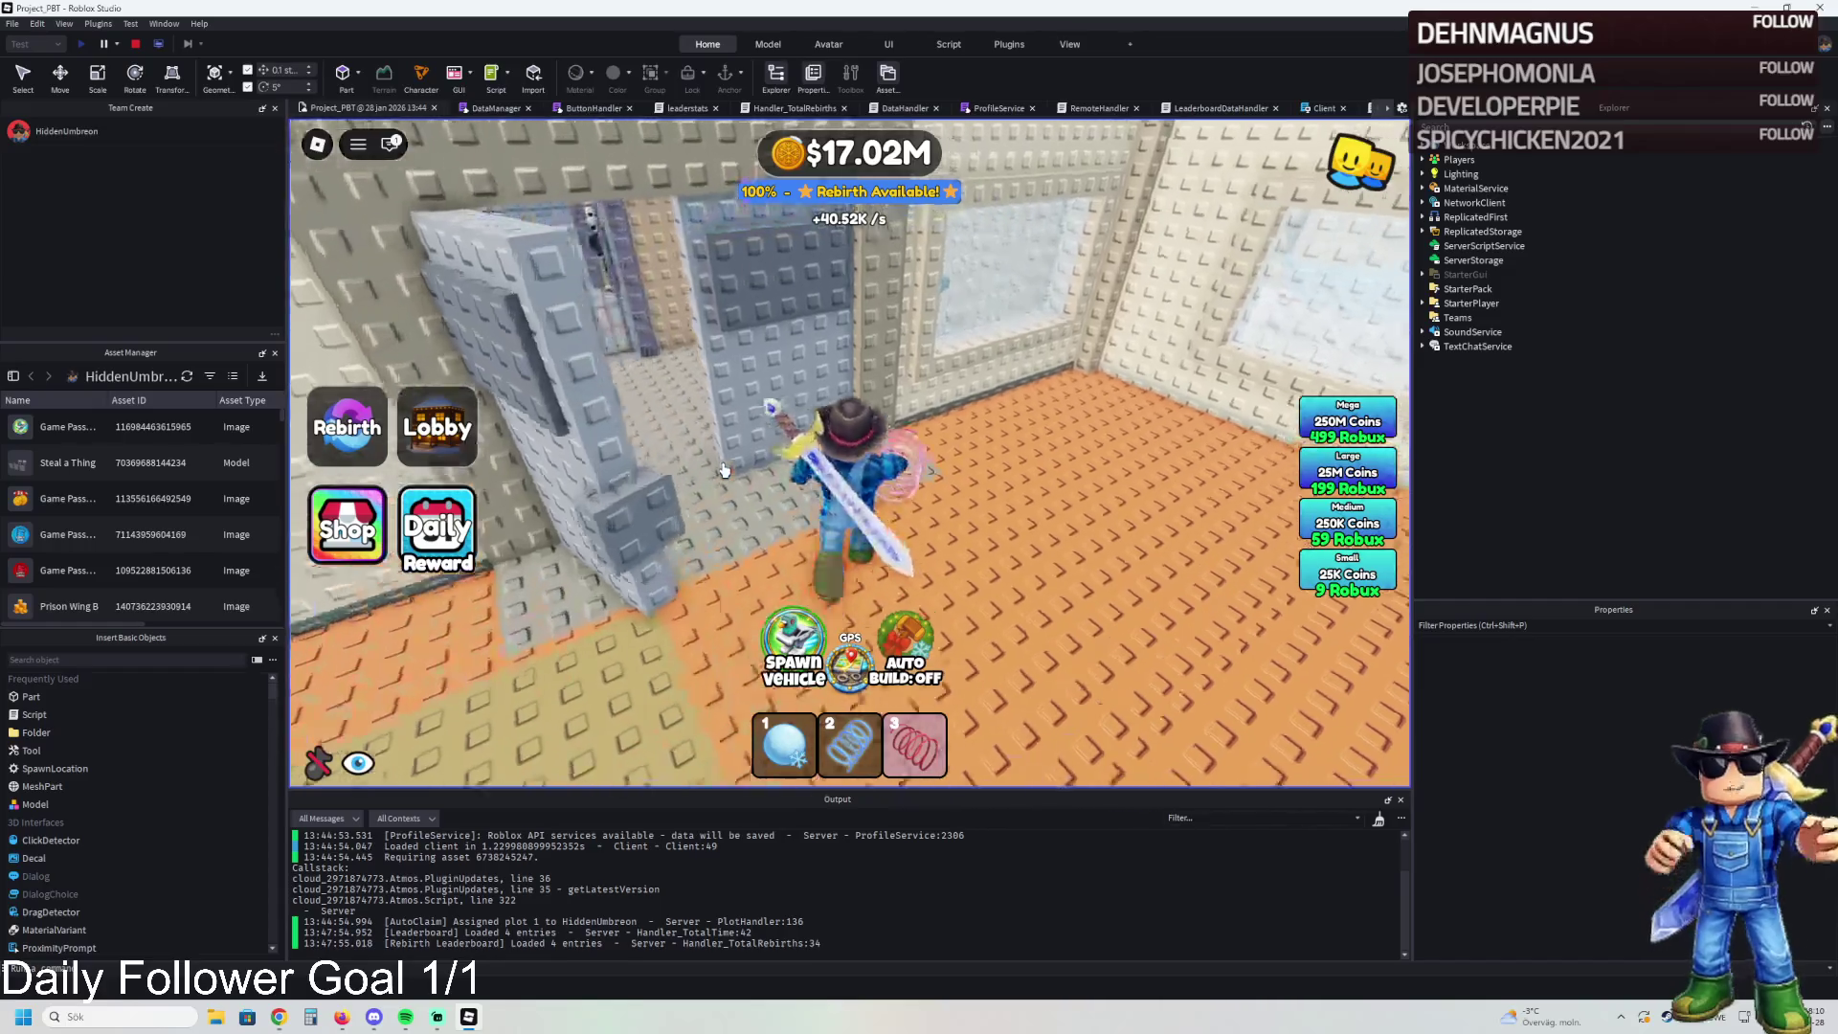
key(a)
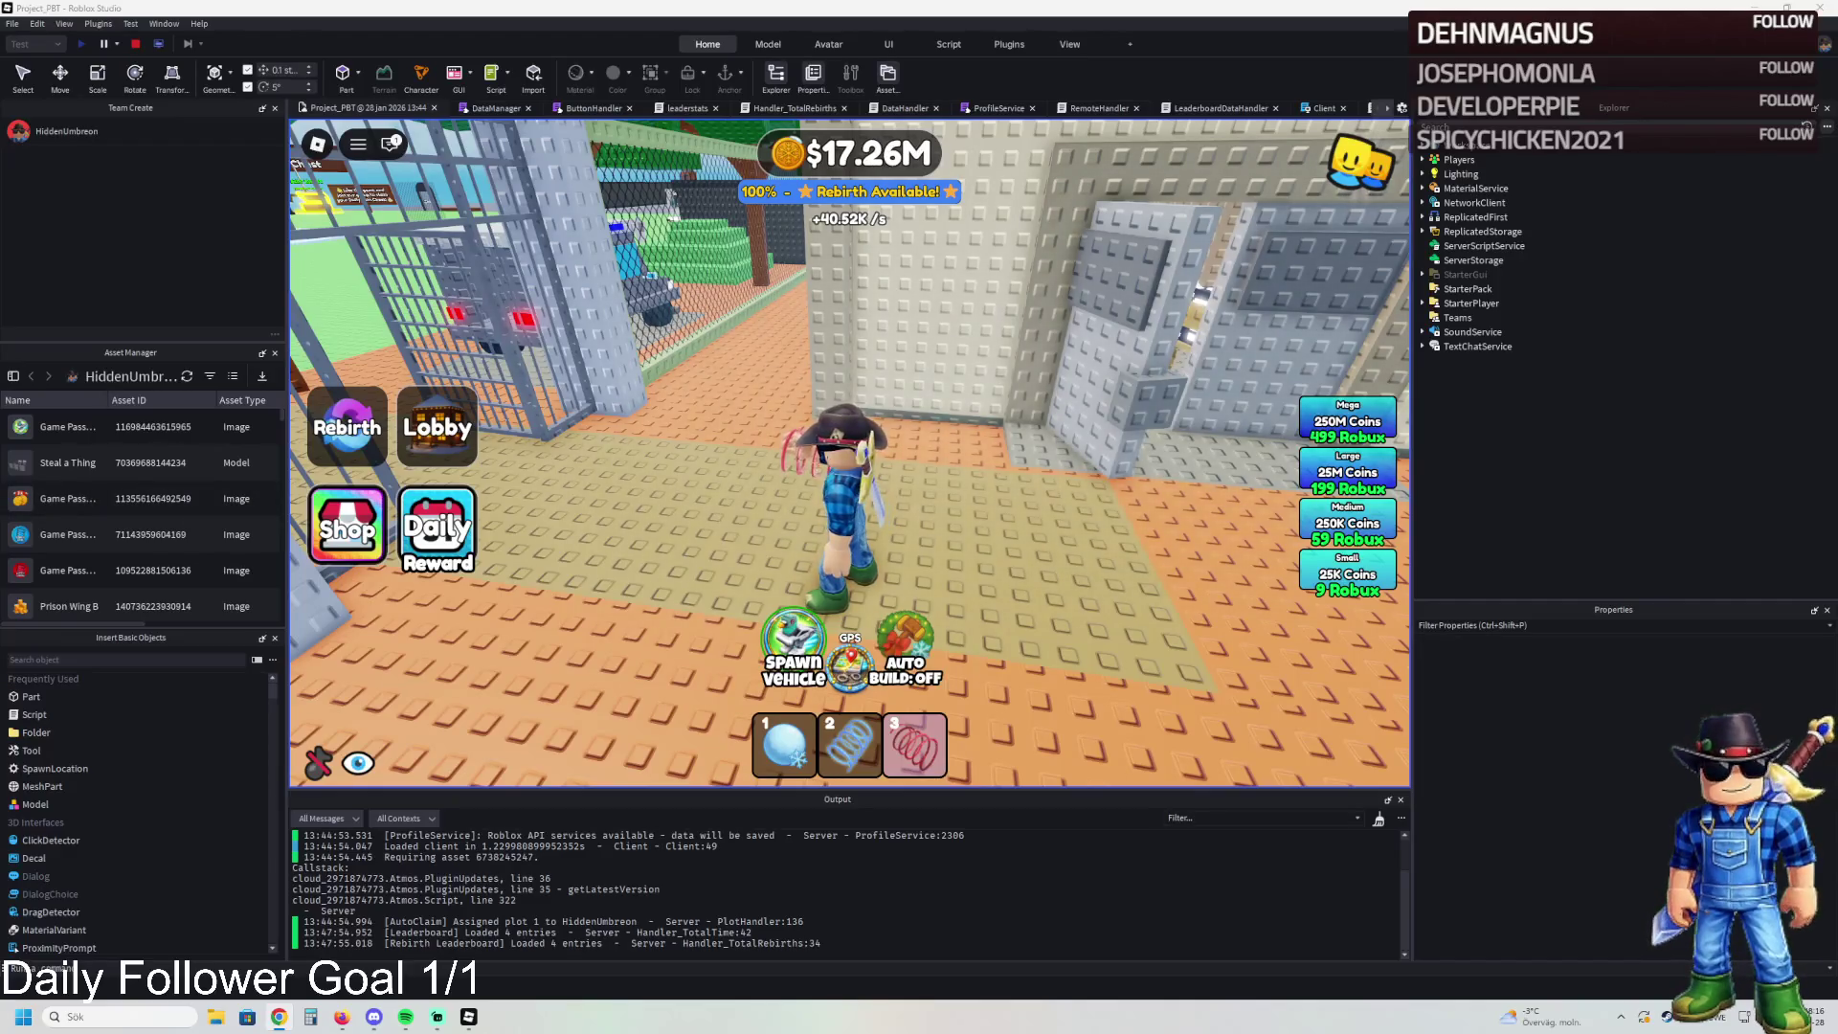
key(d)
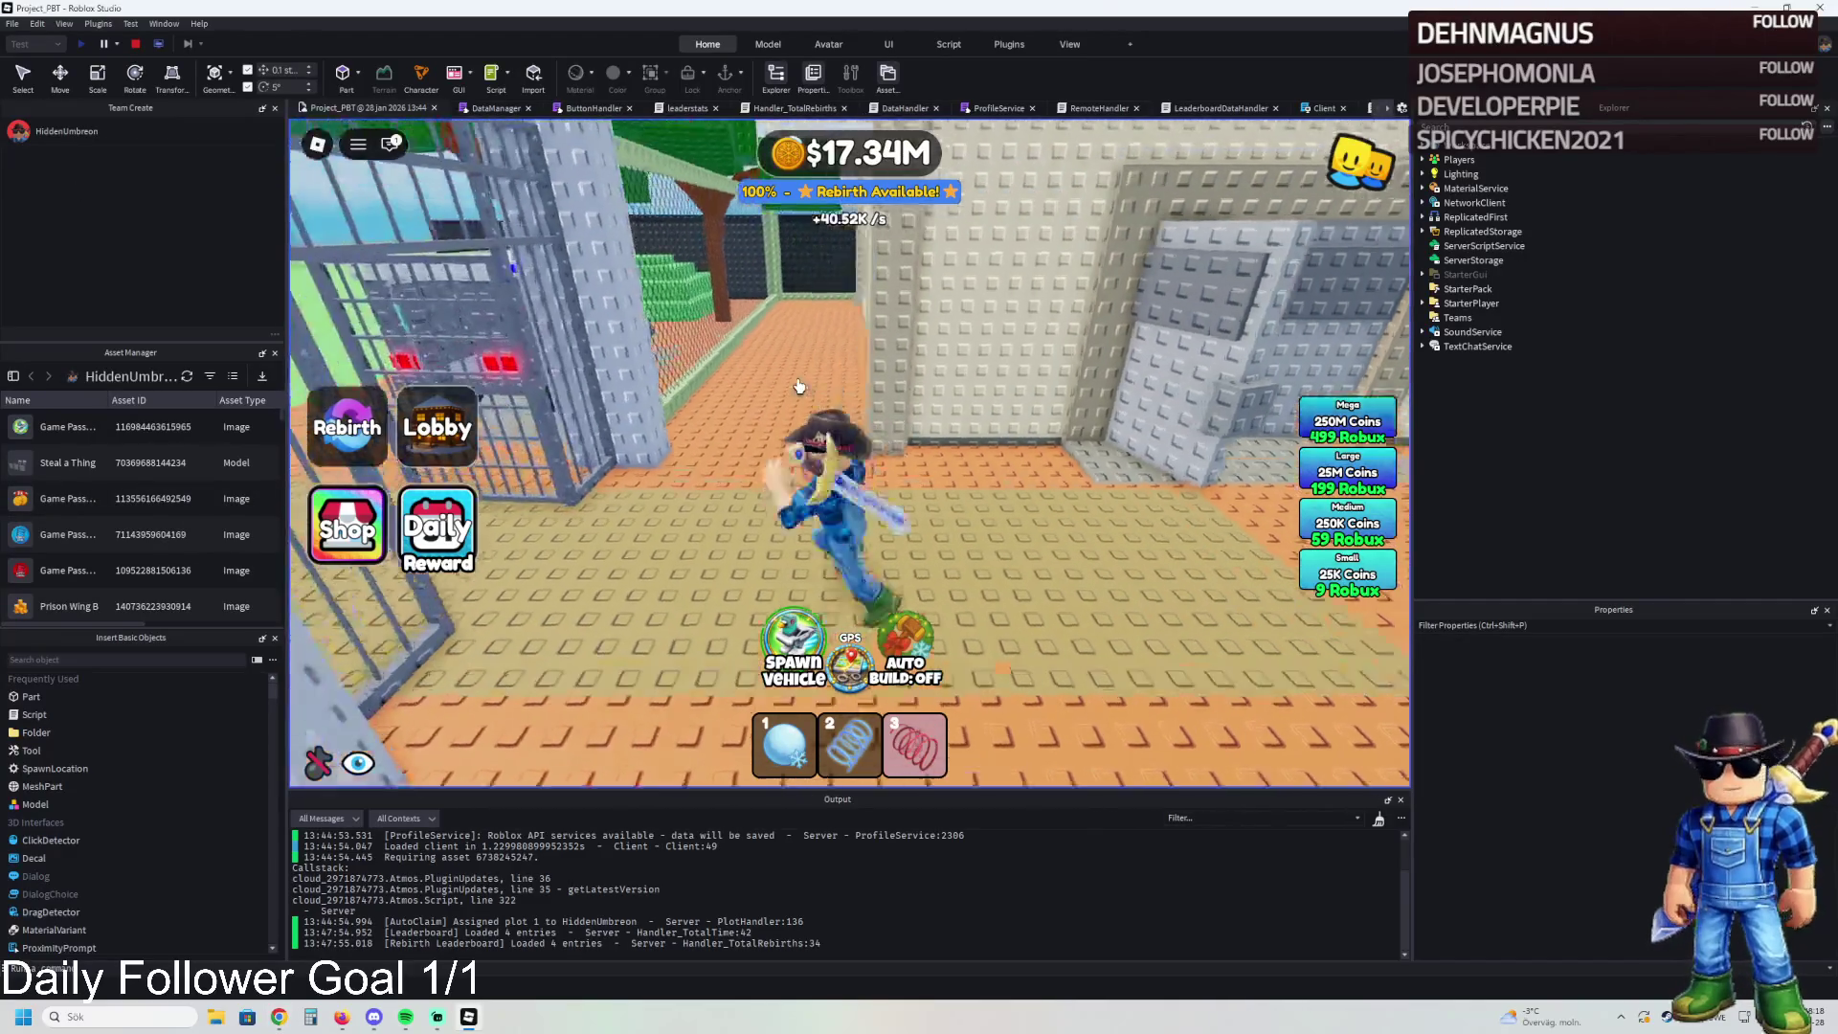
- Run the character through the jail corridor past the fence and climb out onto the baseplate
key(w)
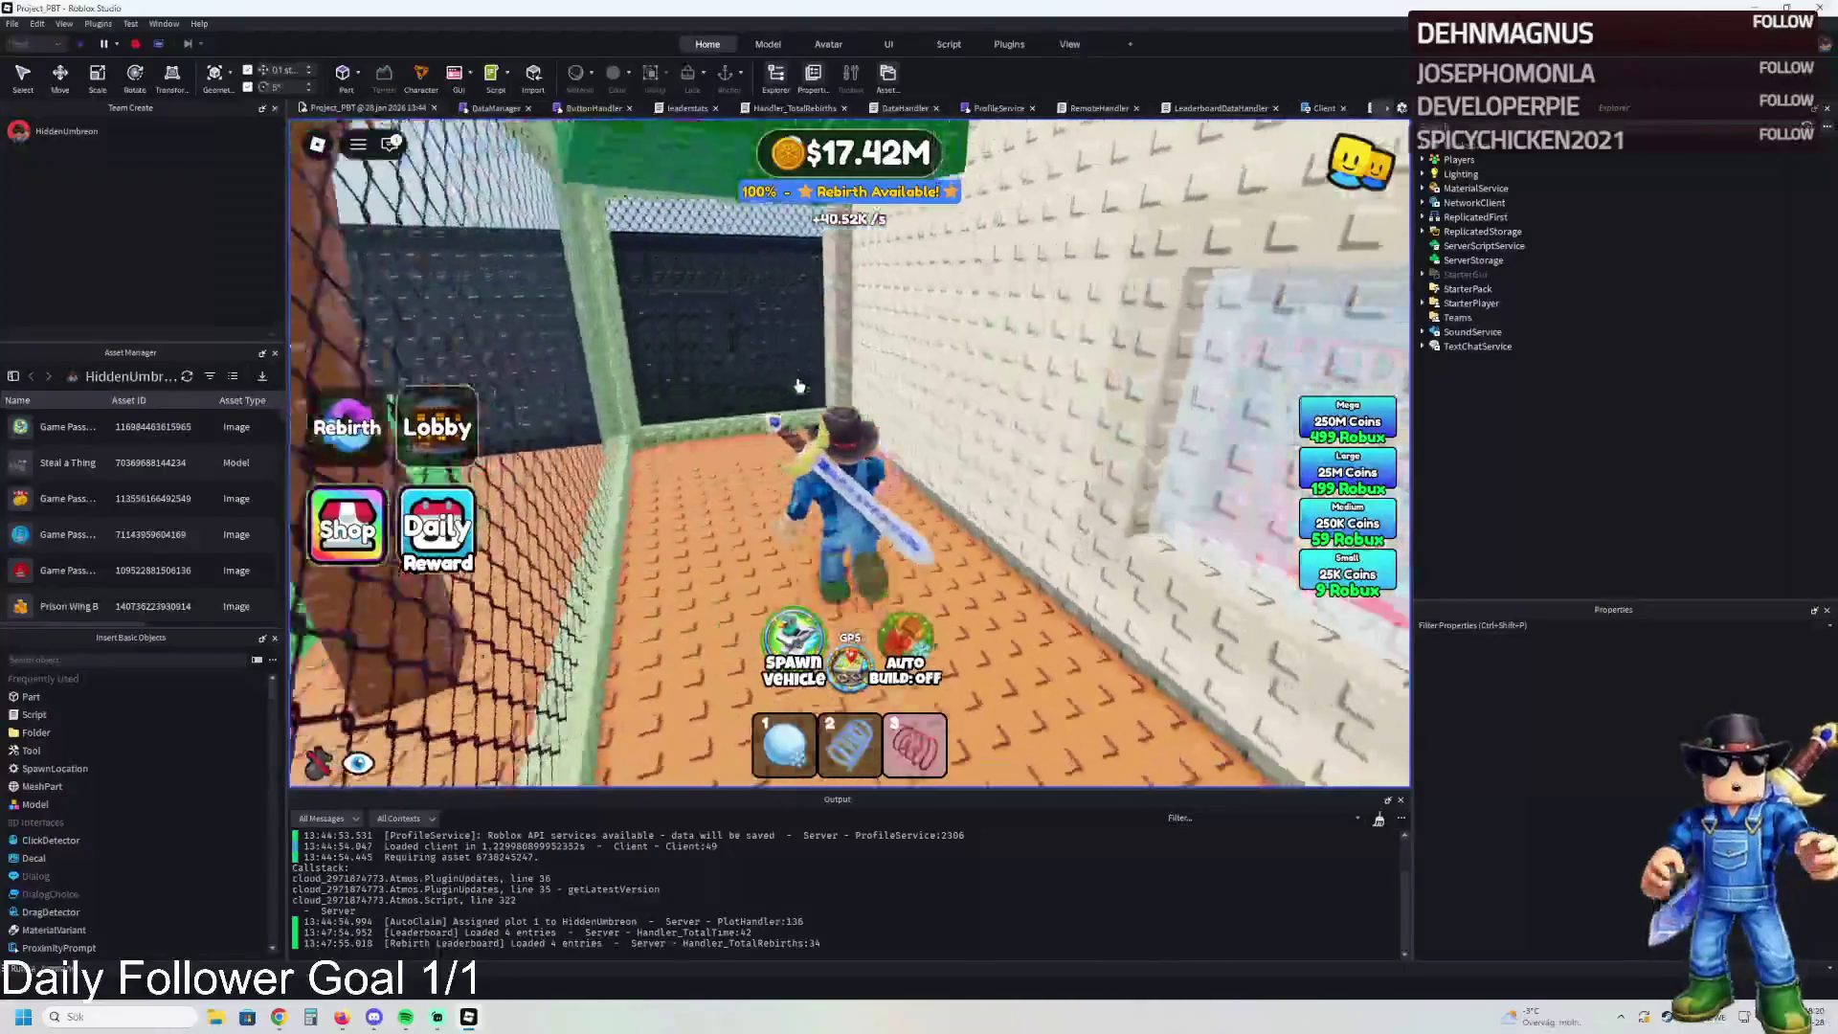
key(w)
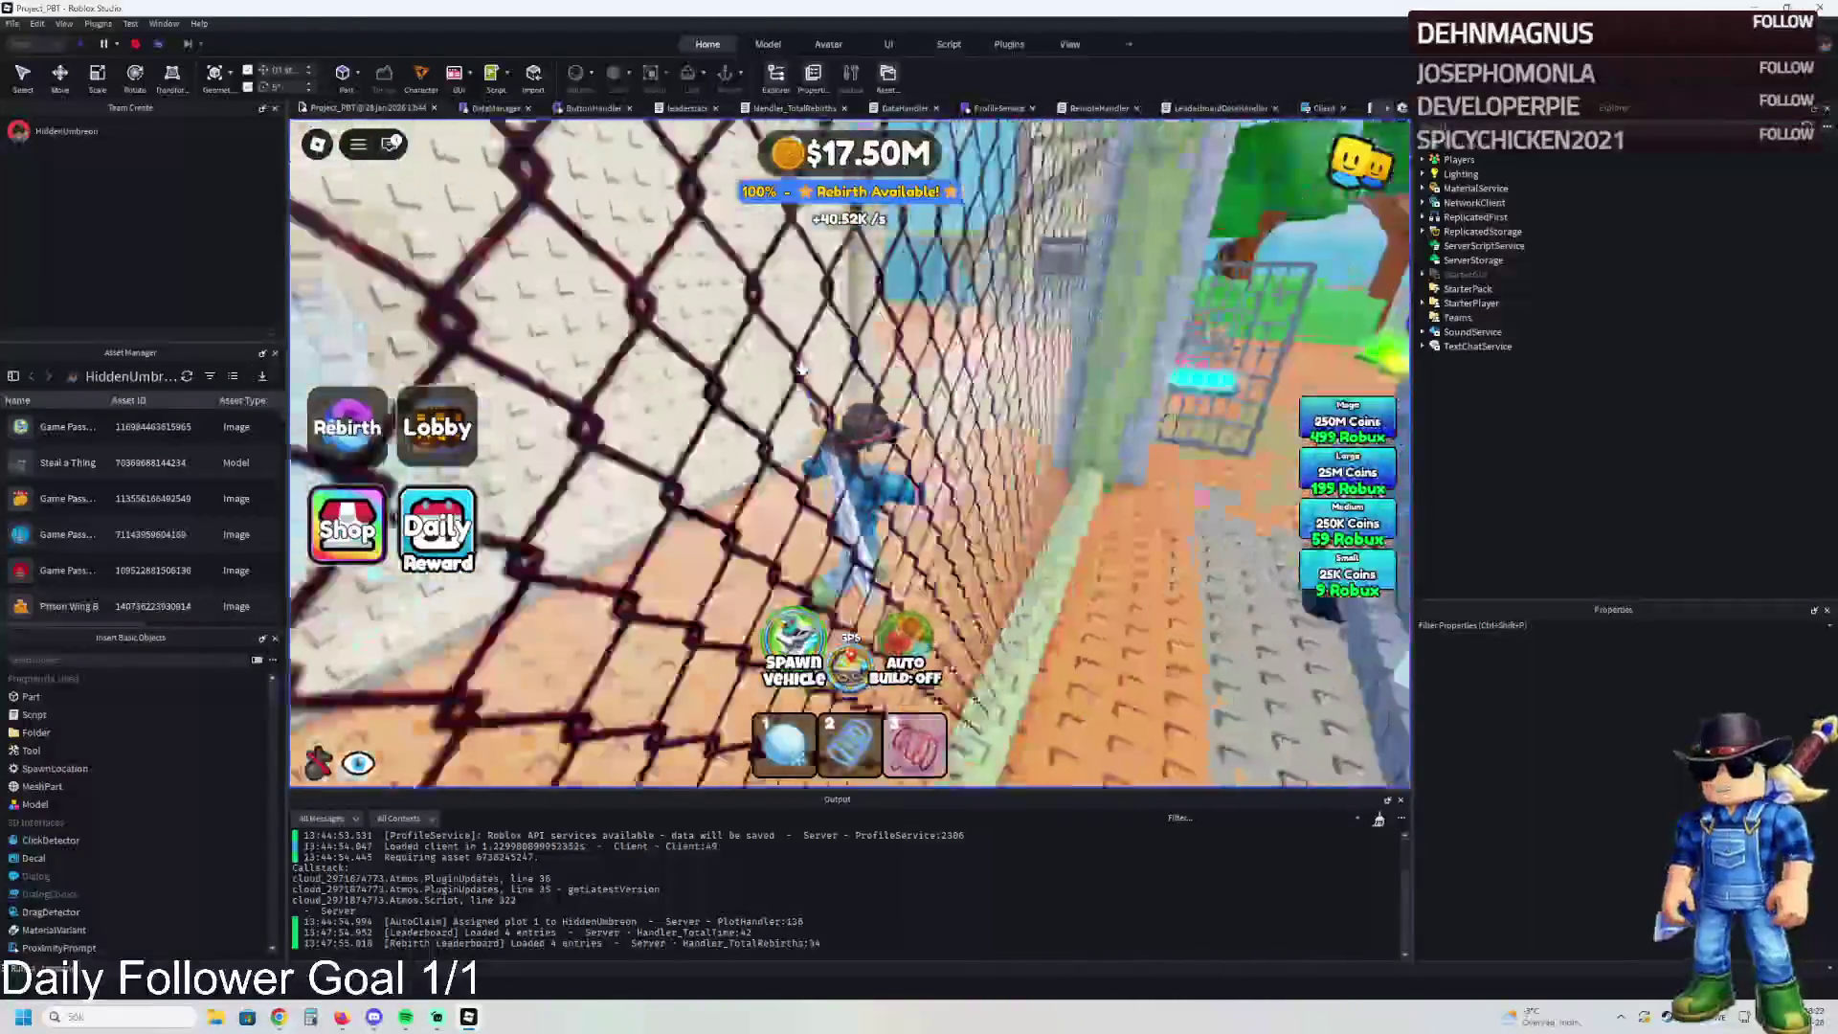
key(w)
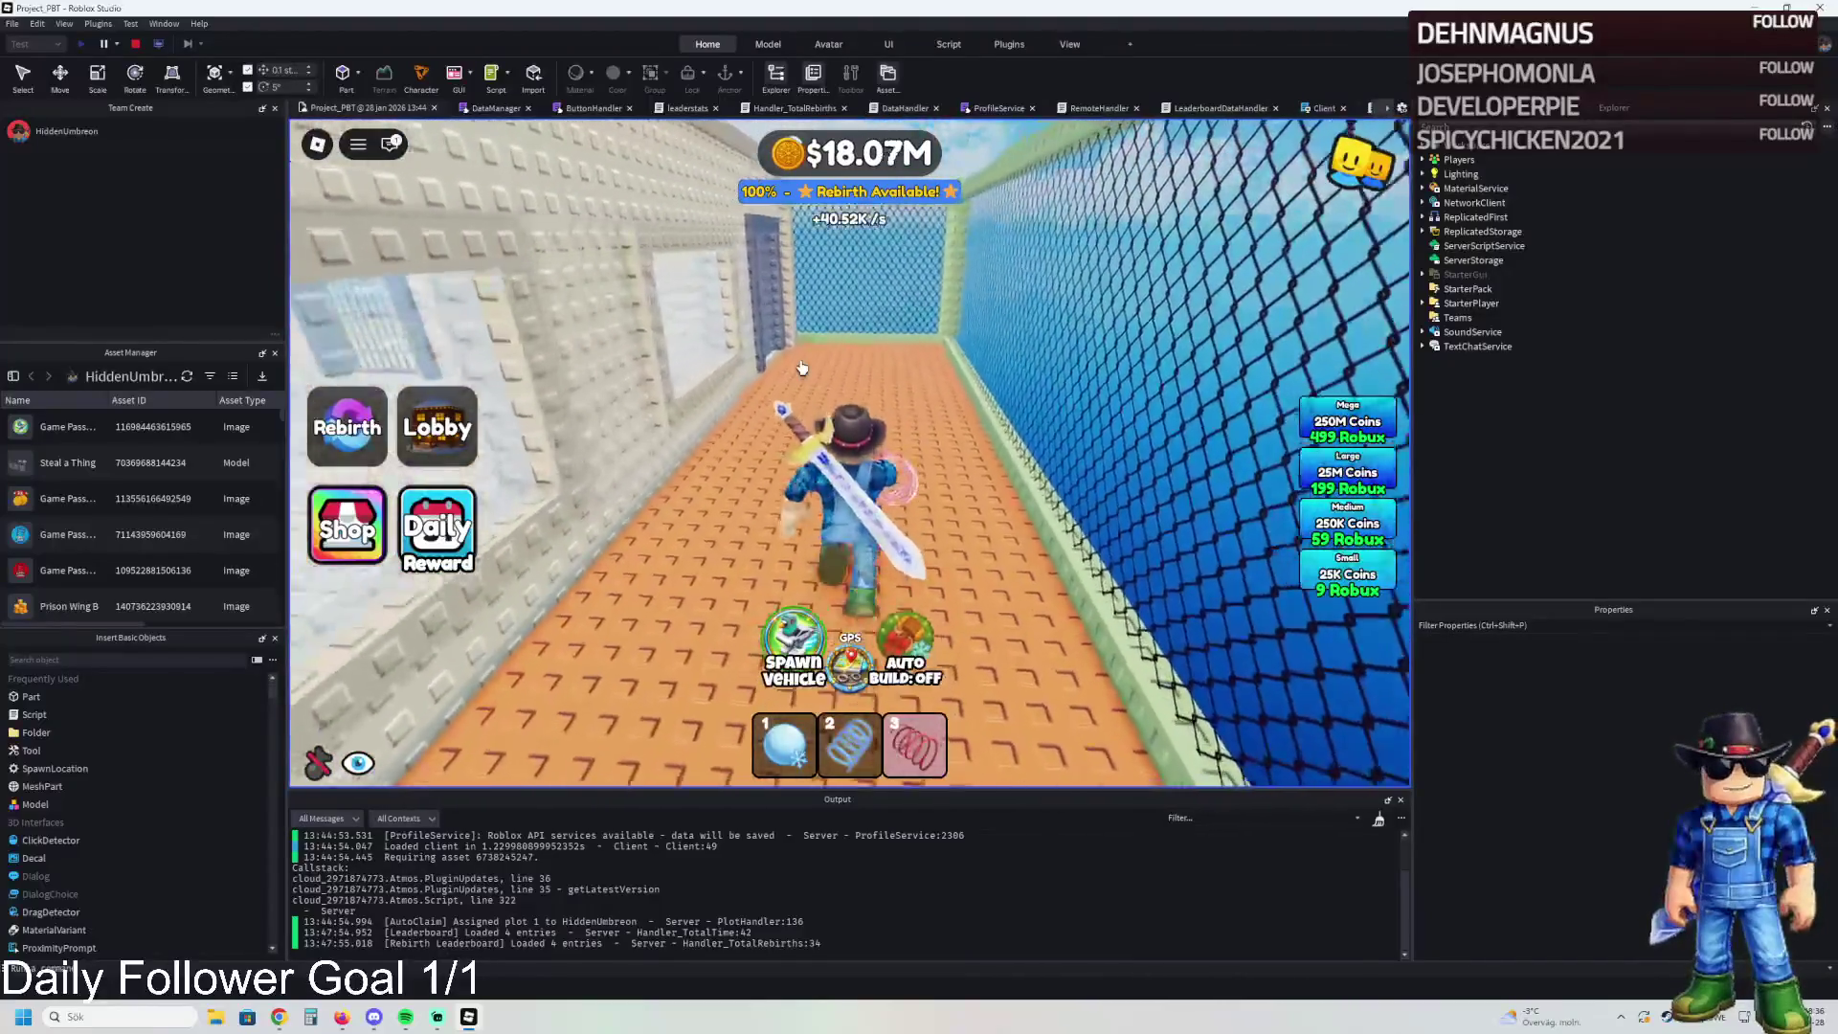
key(d)
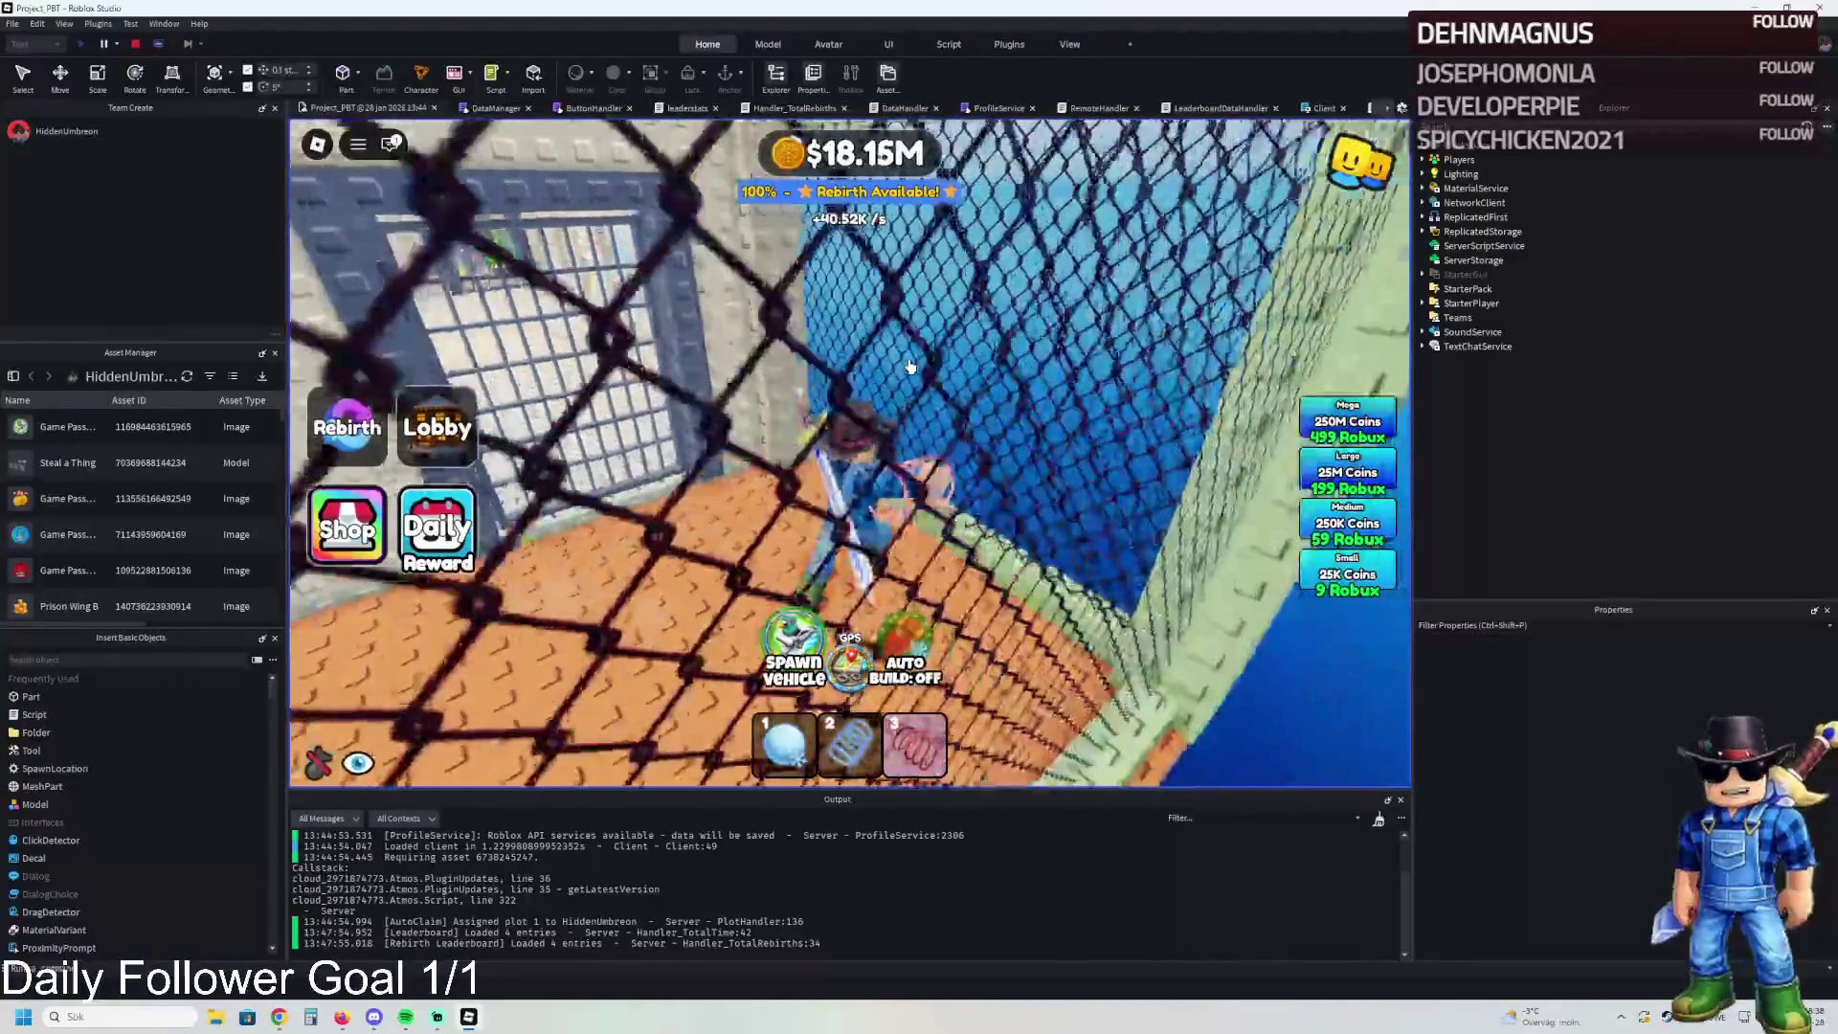
key(a)
key(s)
key(a)
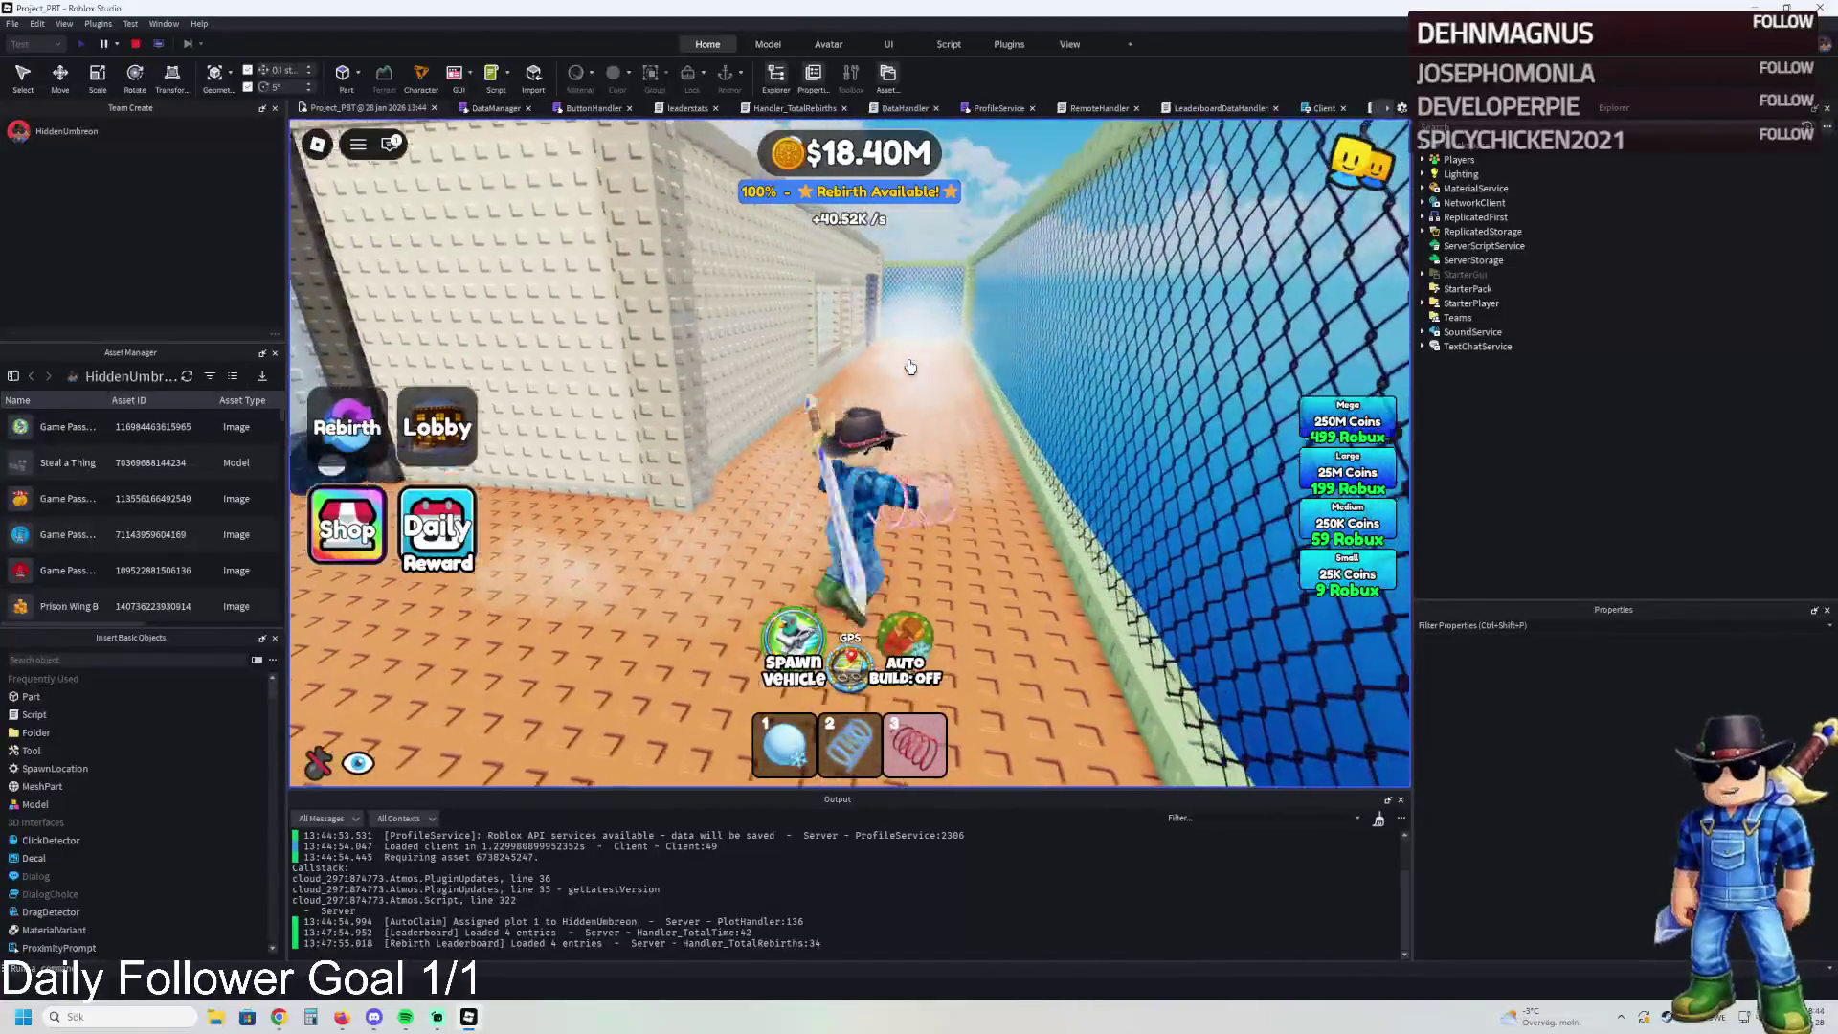
key(w)
key(w)
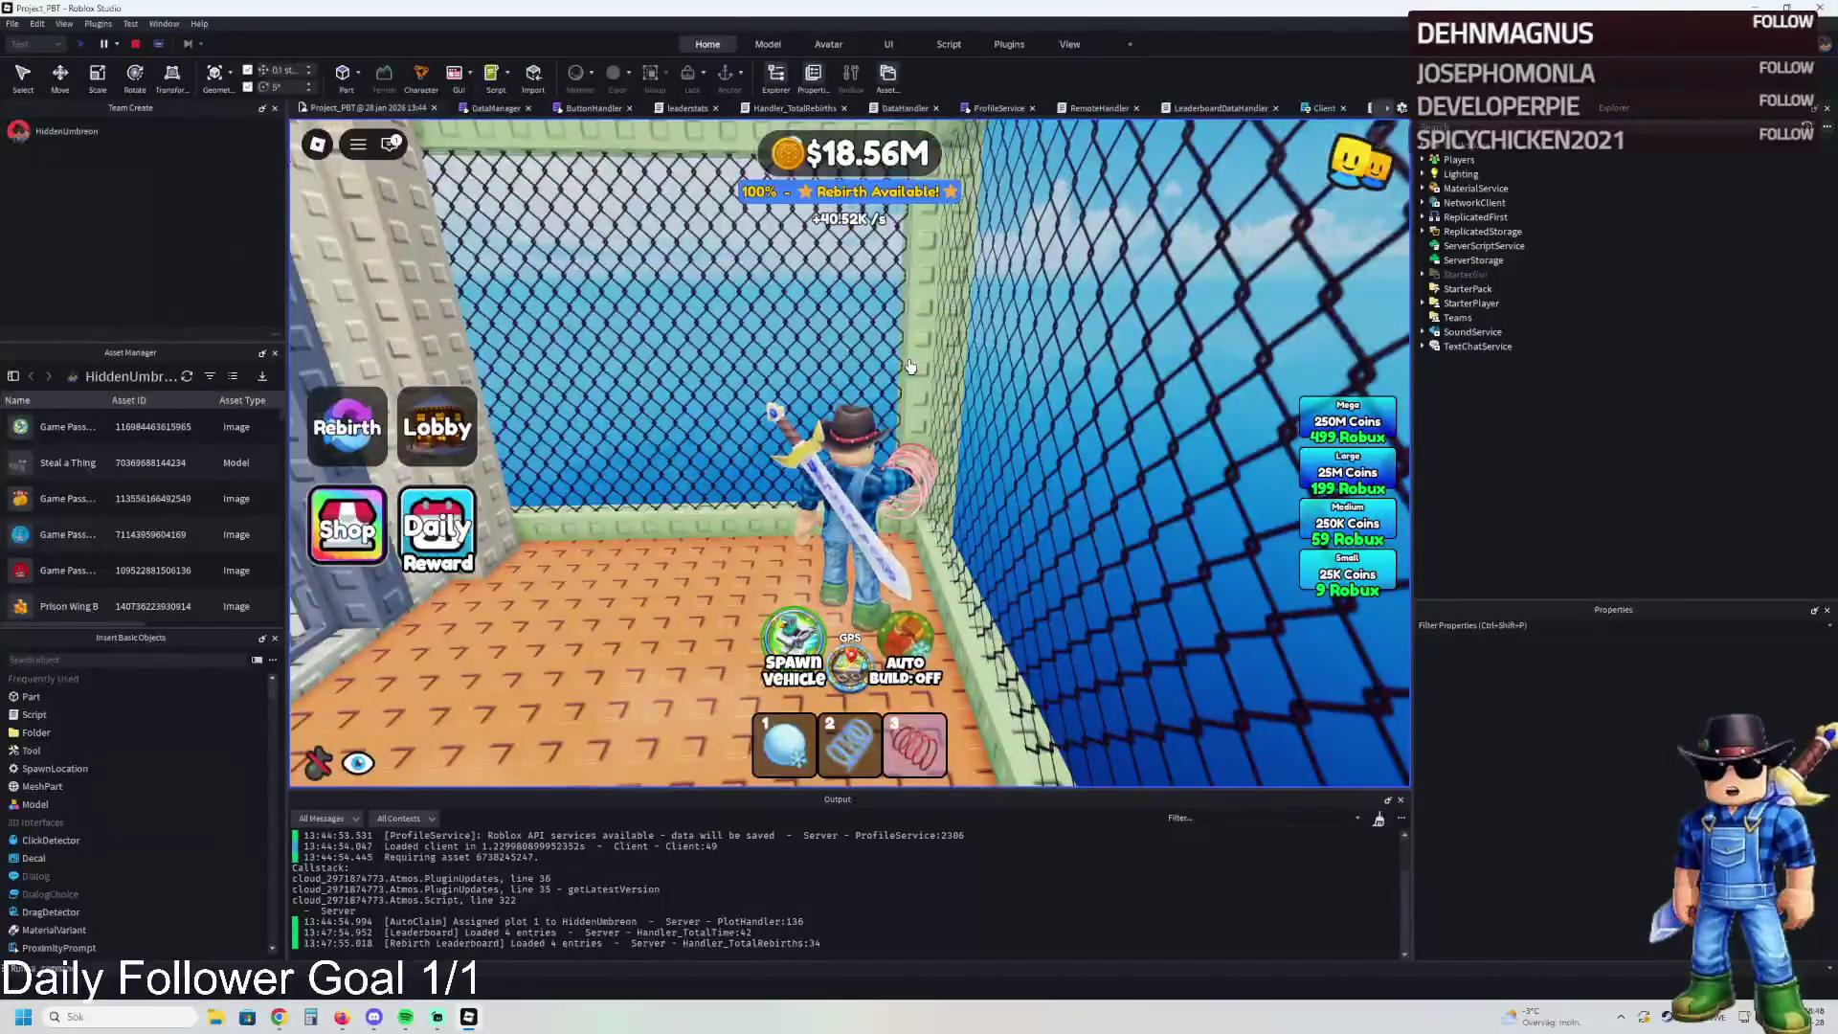
key(a)
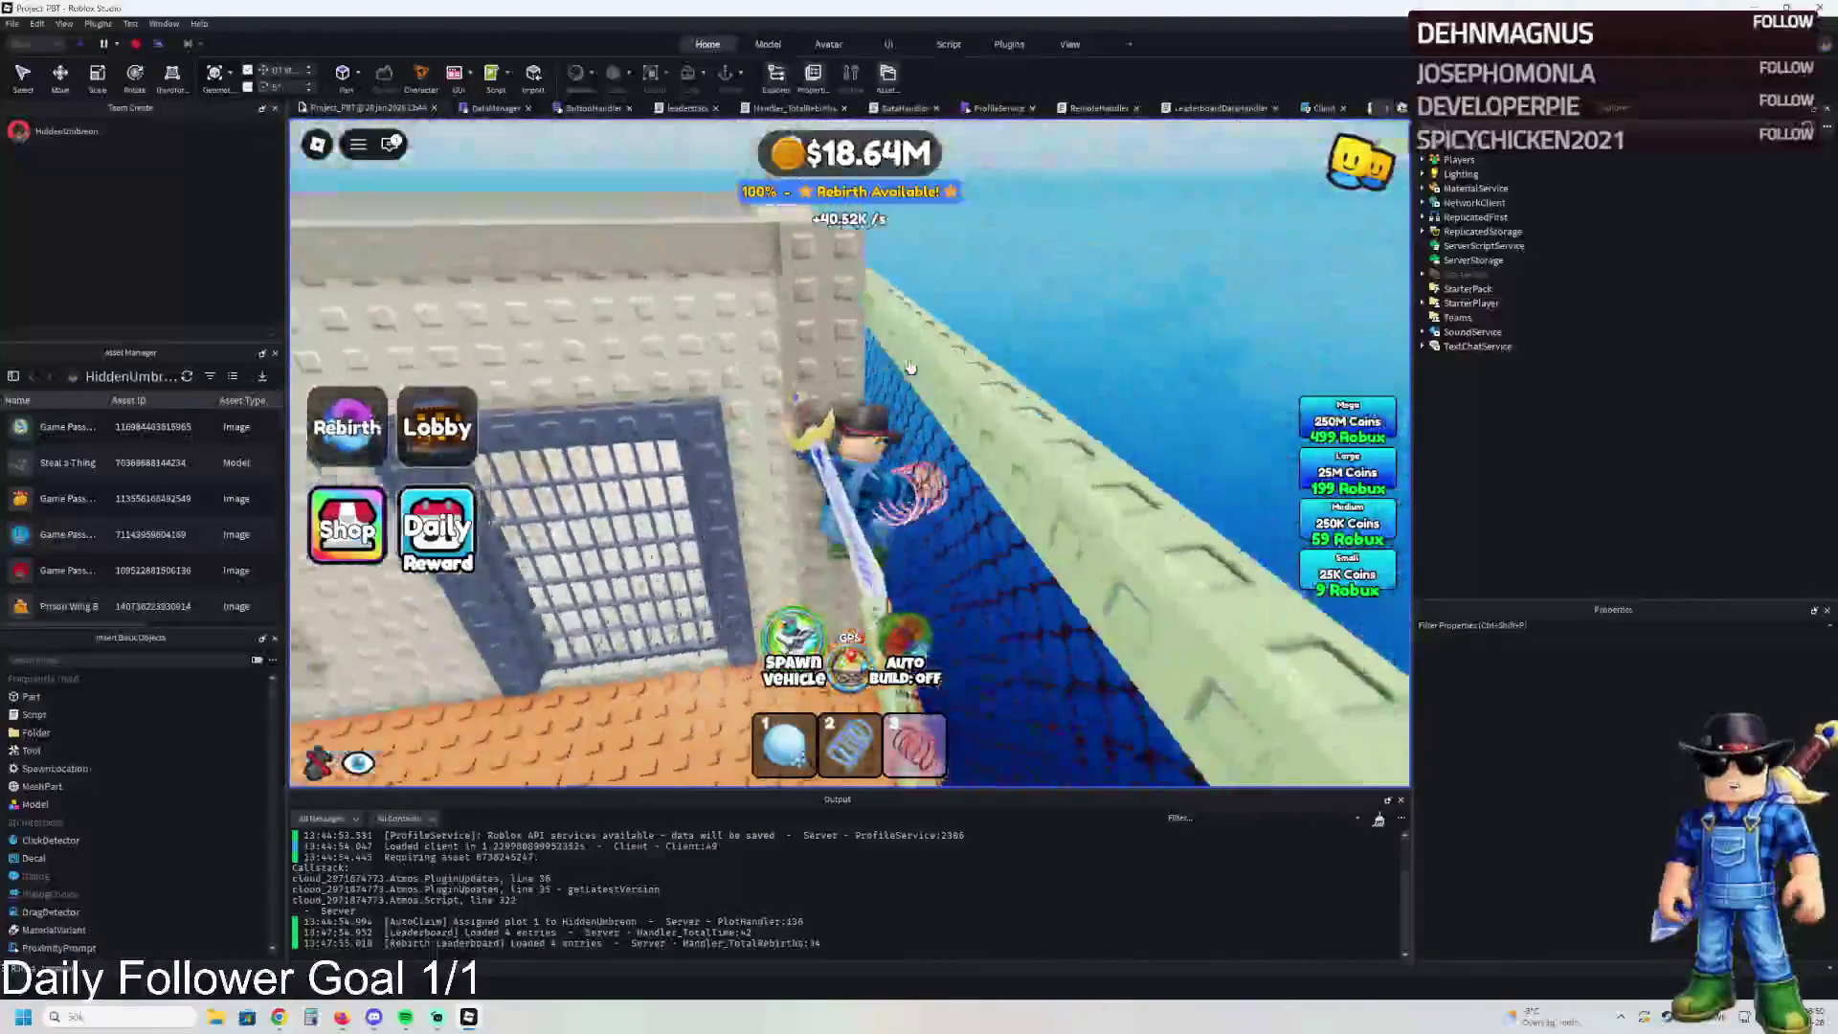
key(a)
key(s)
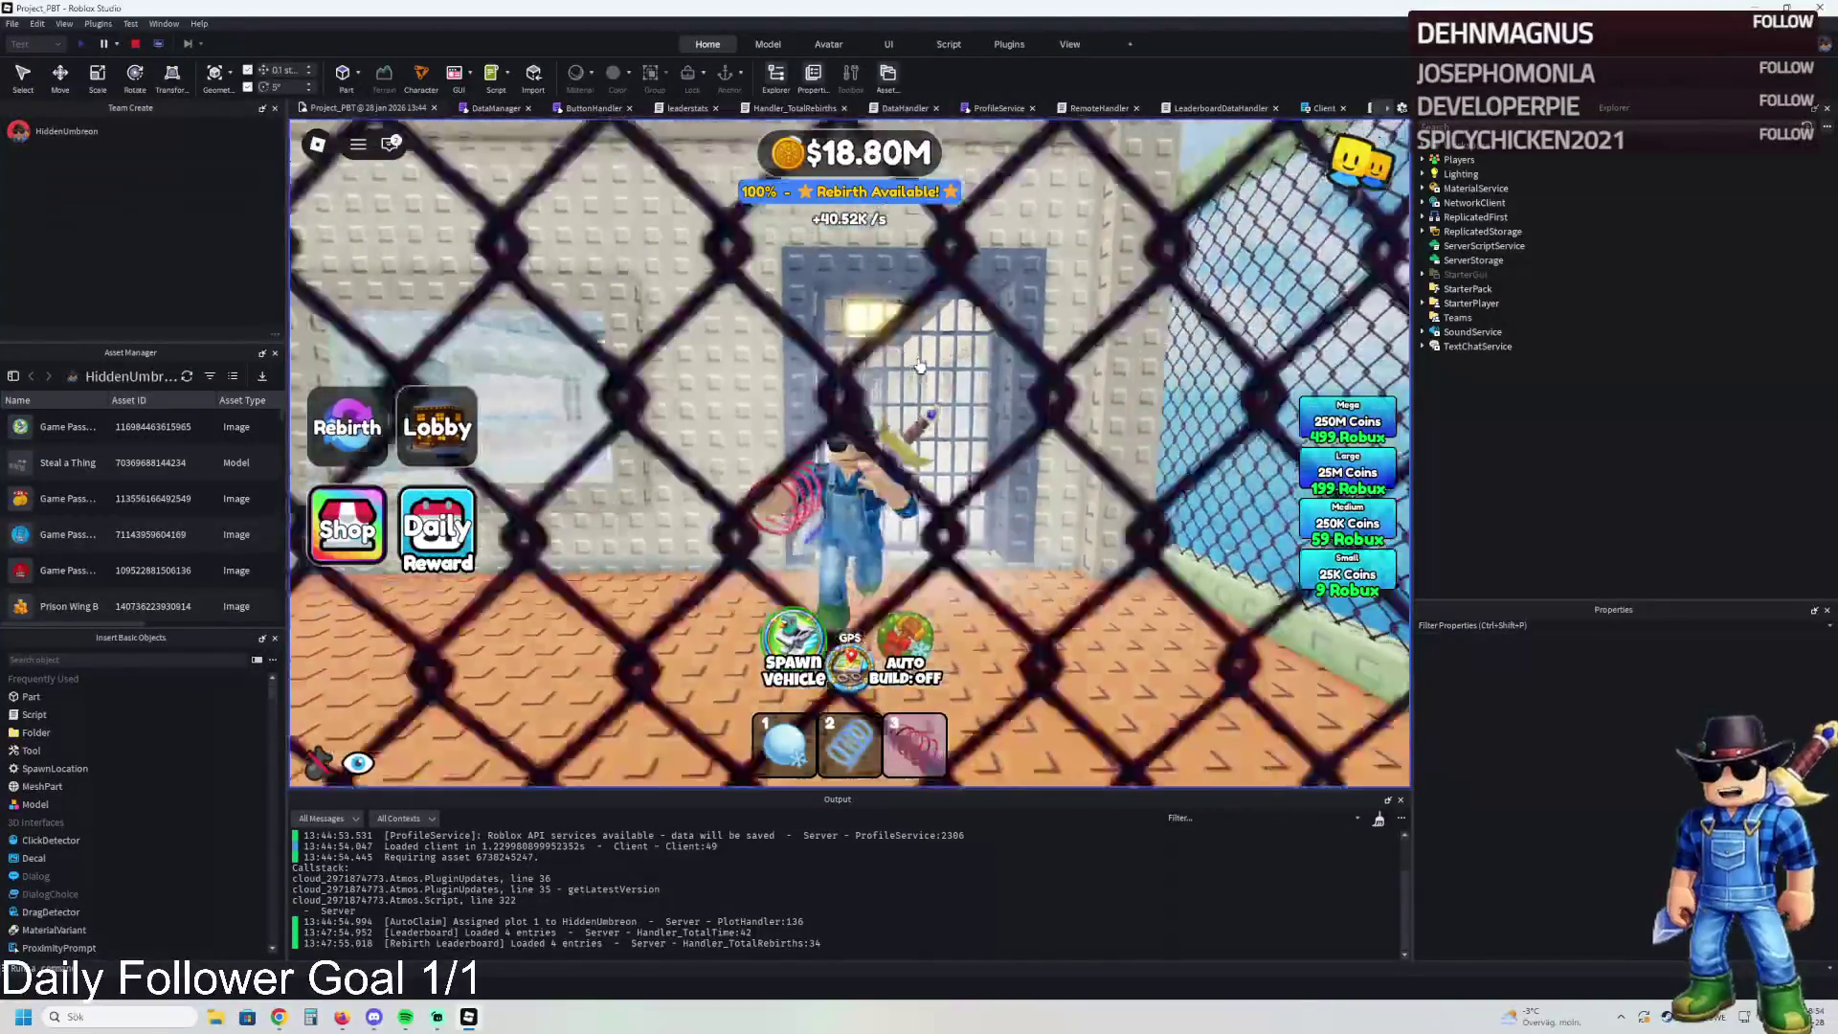
key(w)
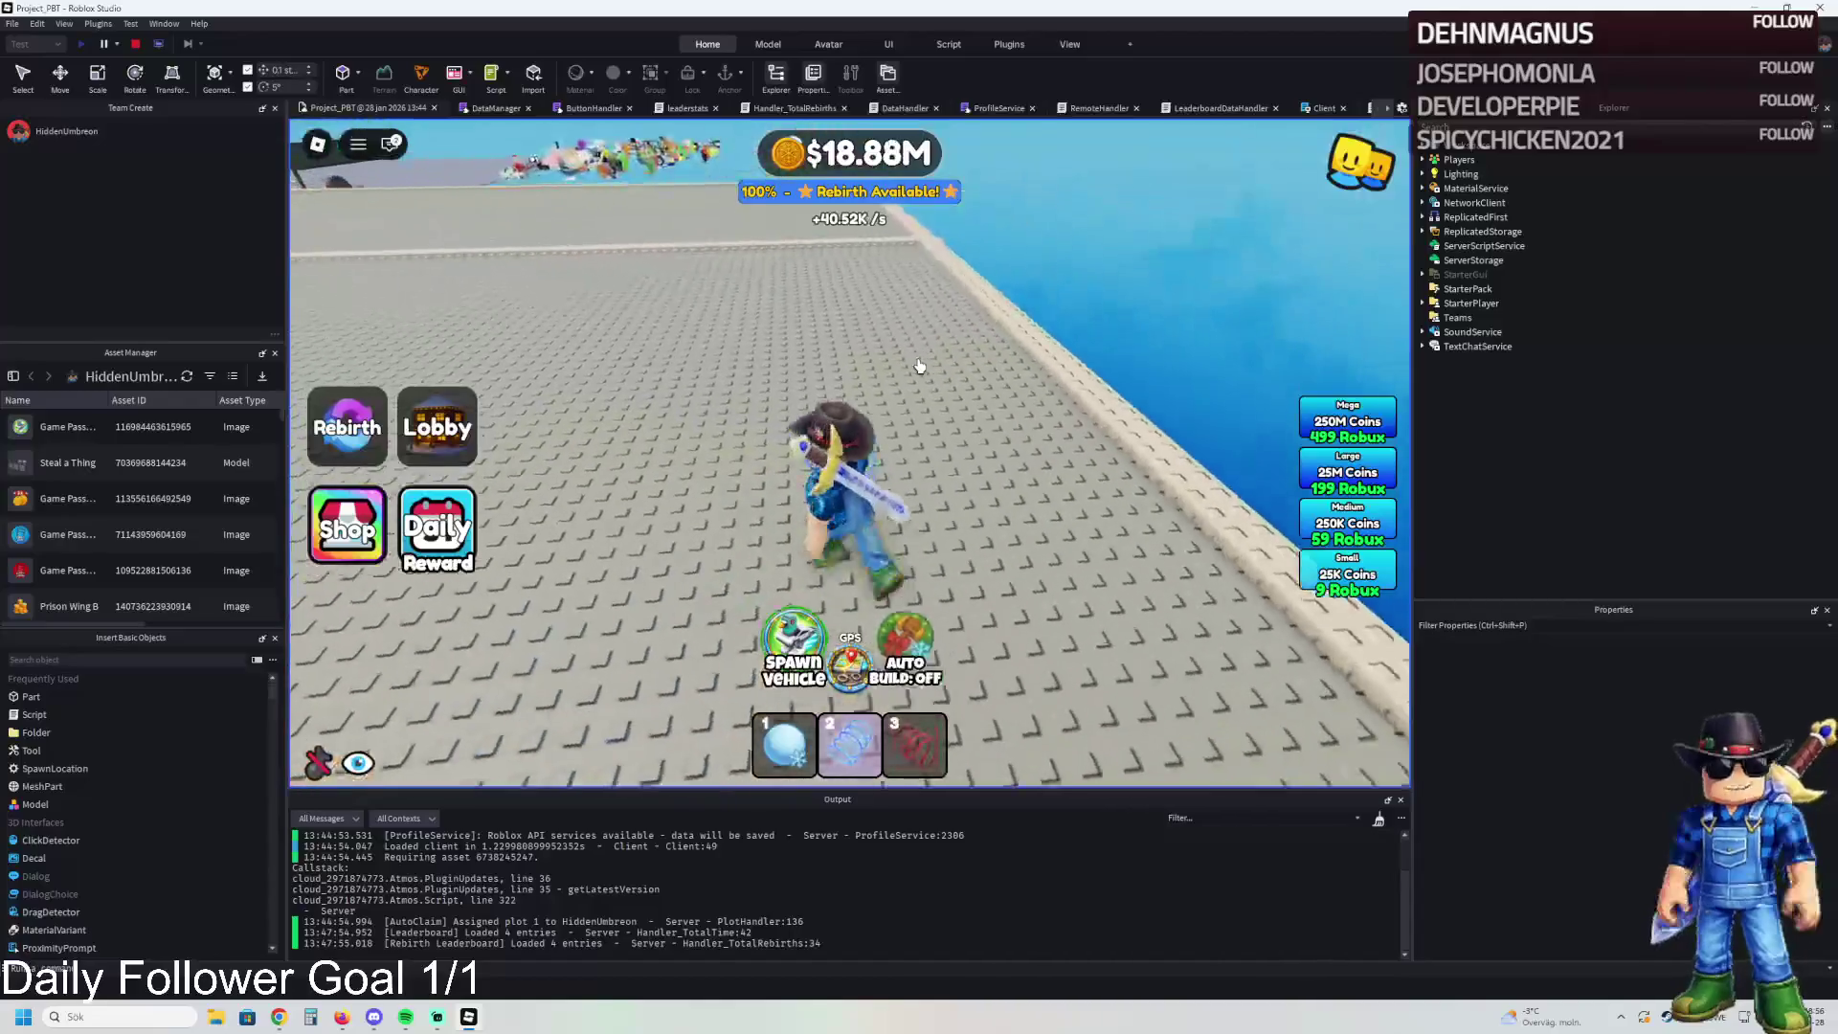
- Briefly equip and put away the pink coil item, then head toward the shop buildings
key(3)
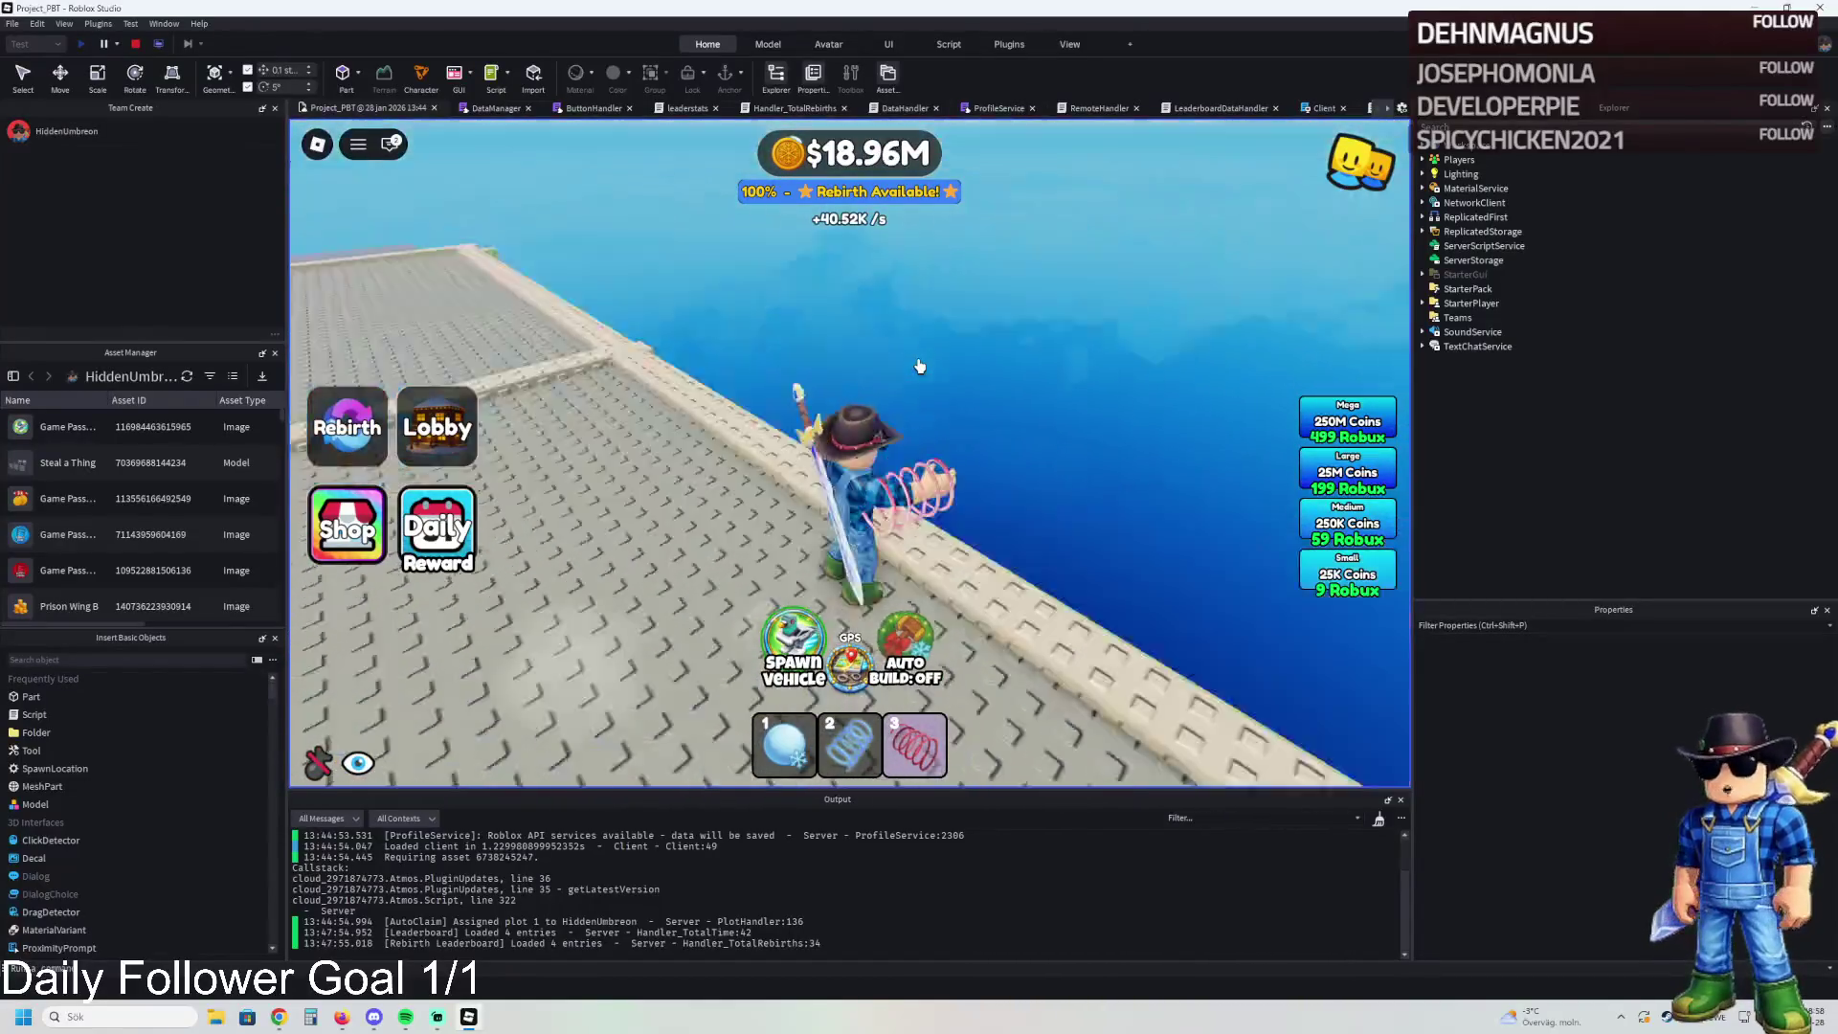
key(3)
key(w)
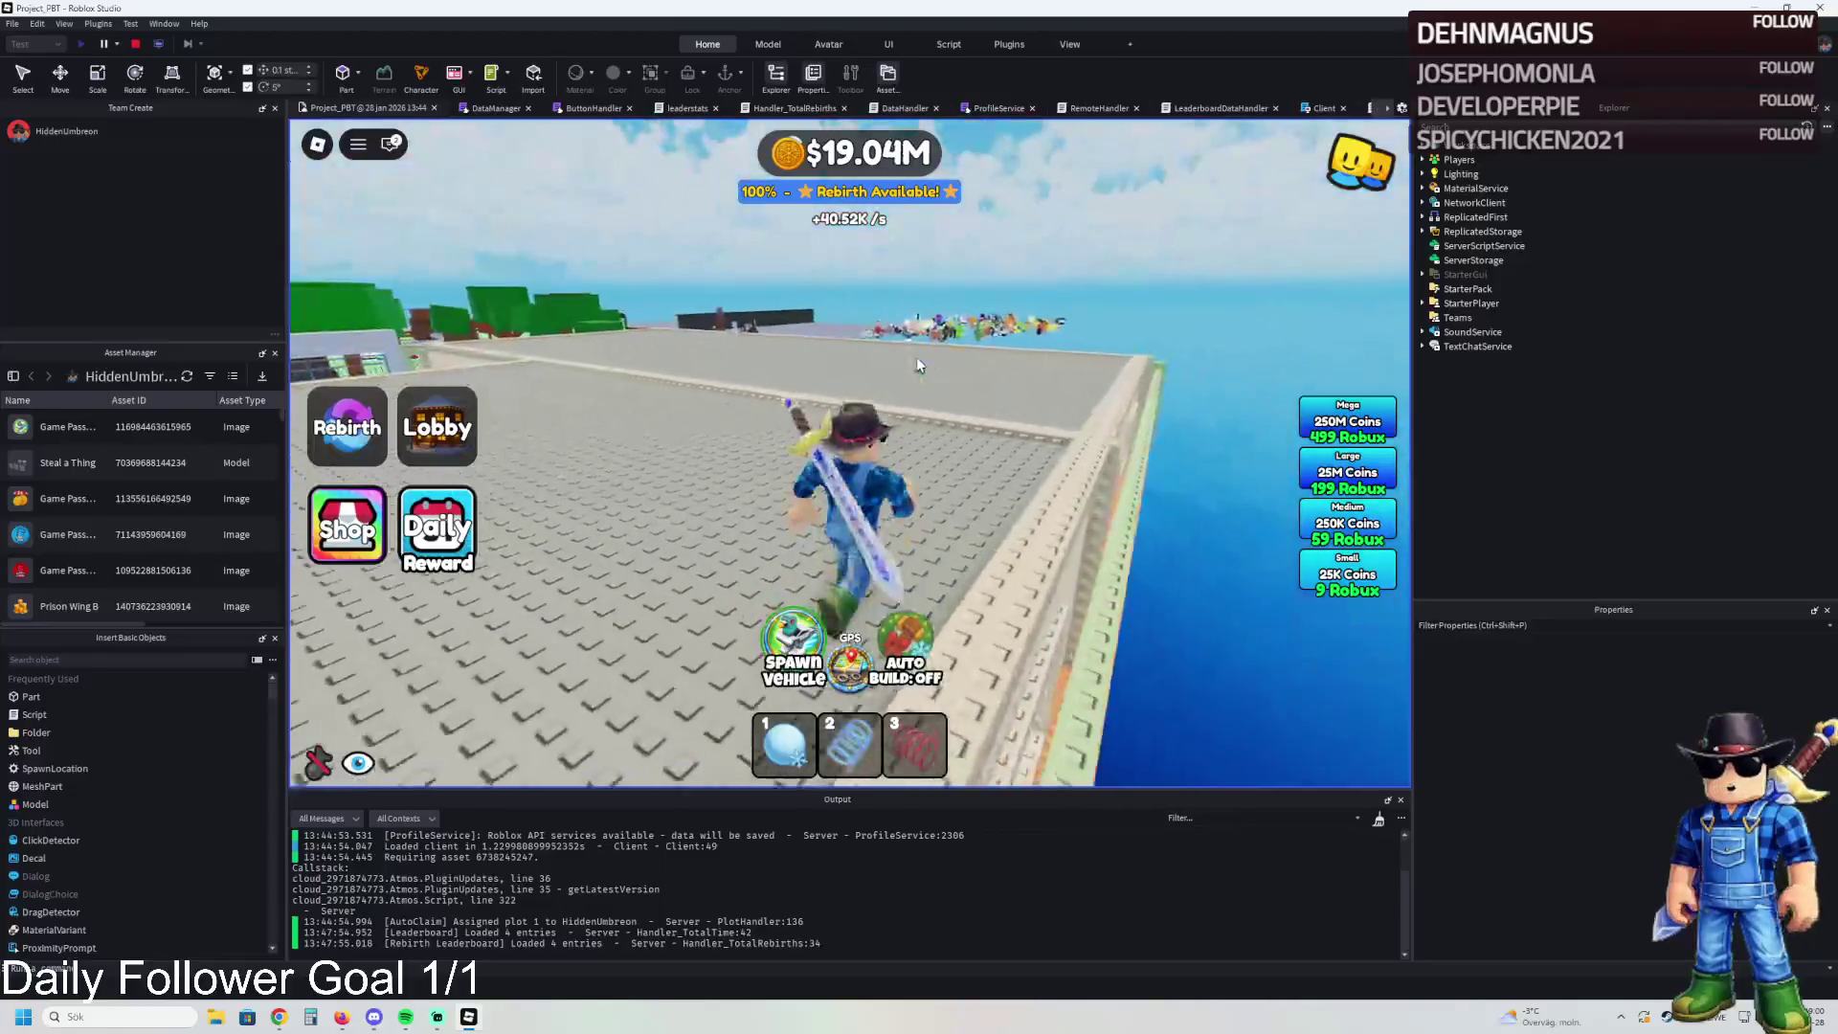
key(a)
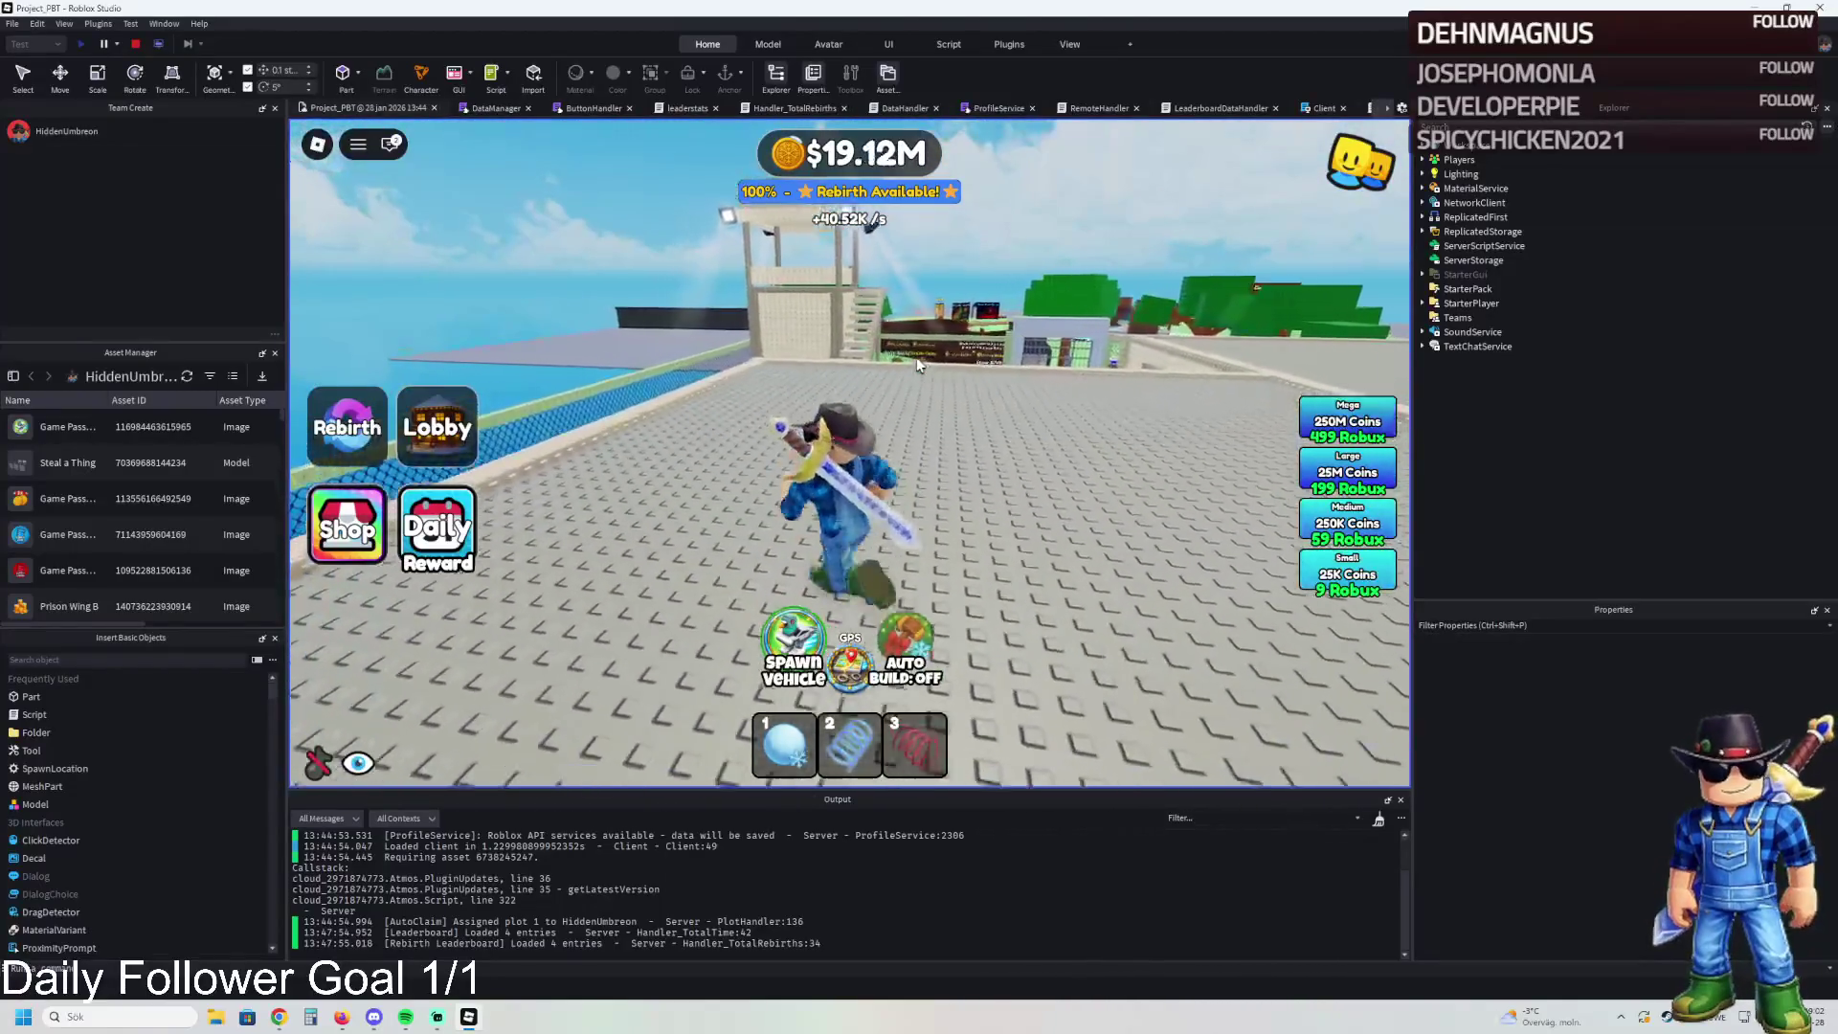
key(a)
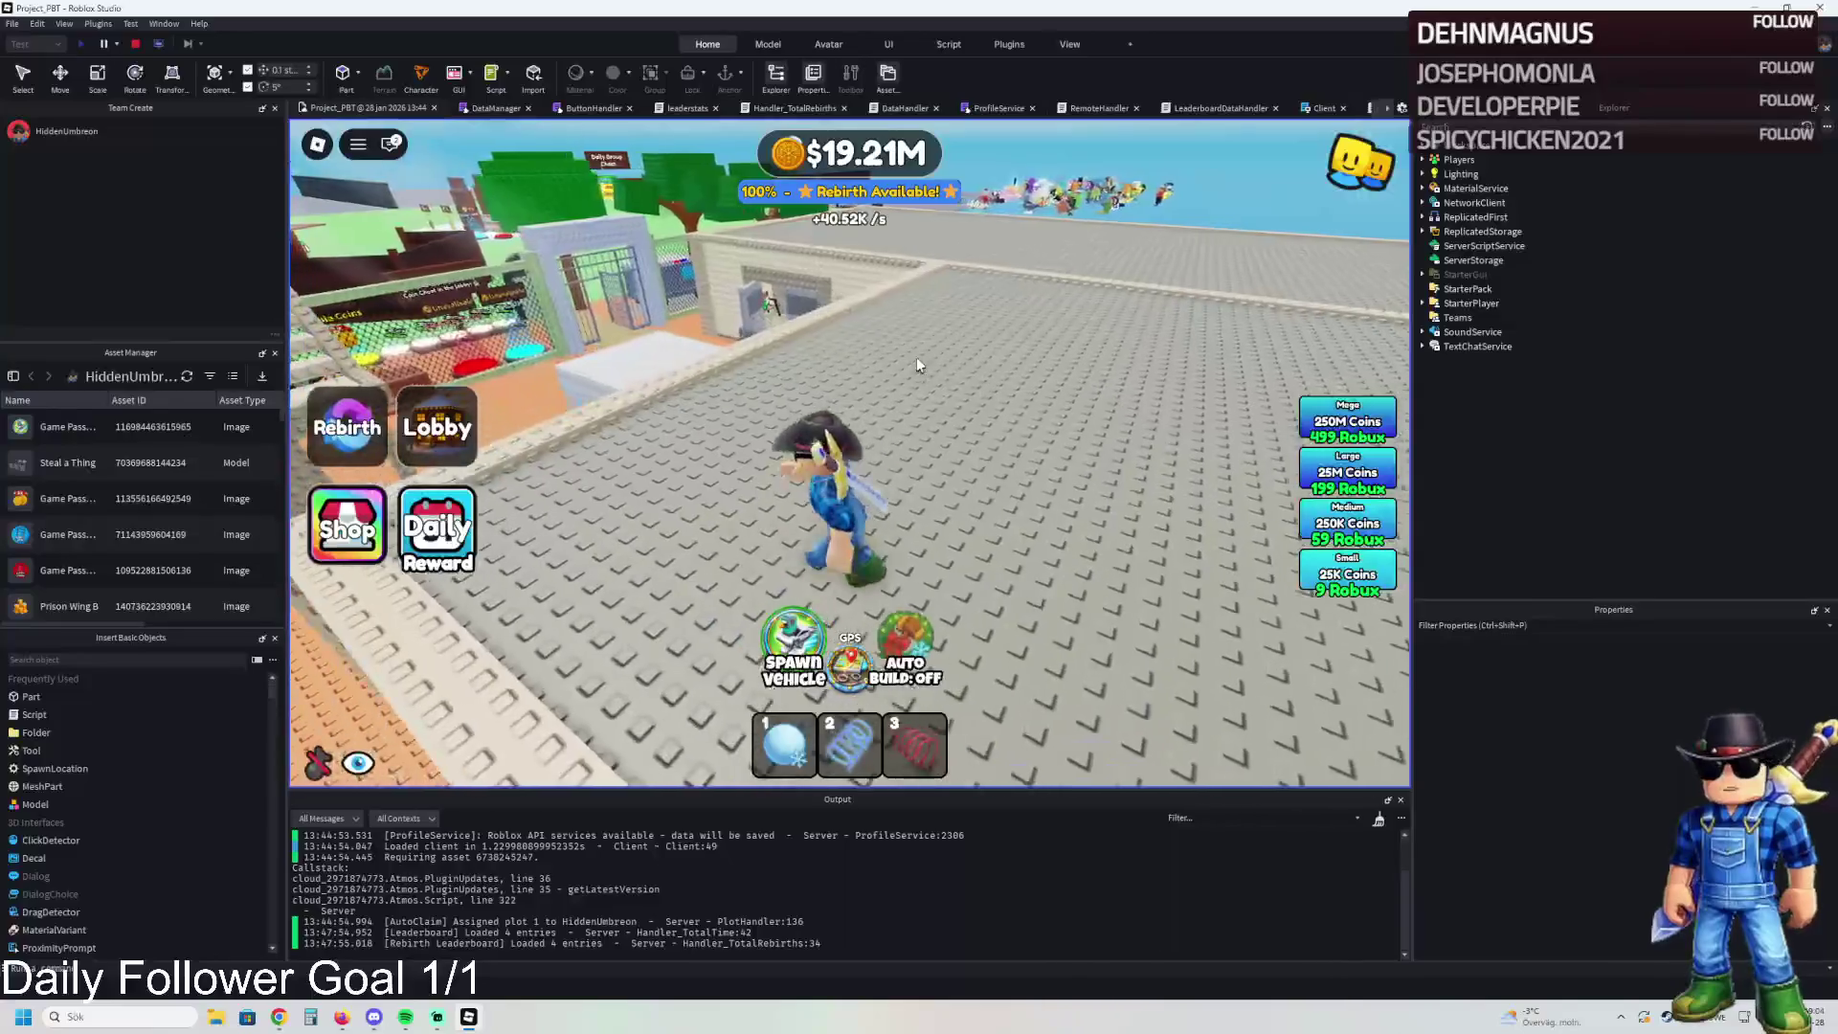
key(w)
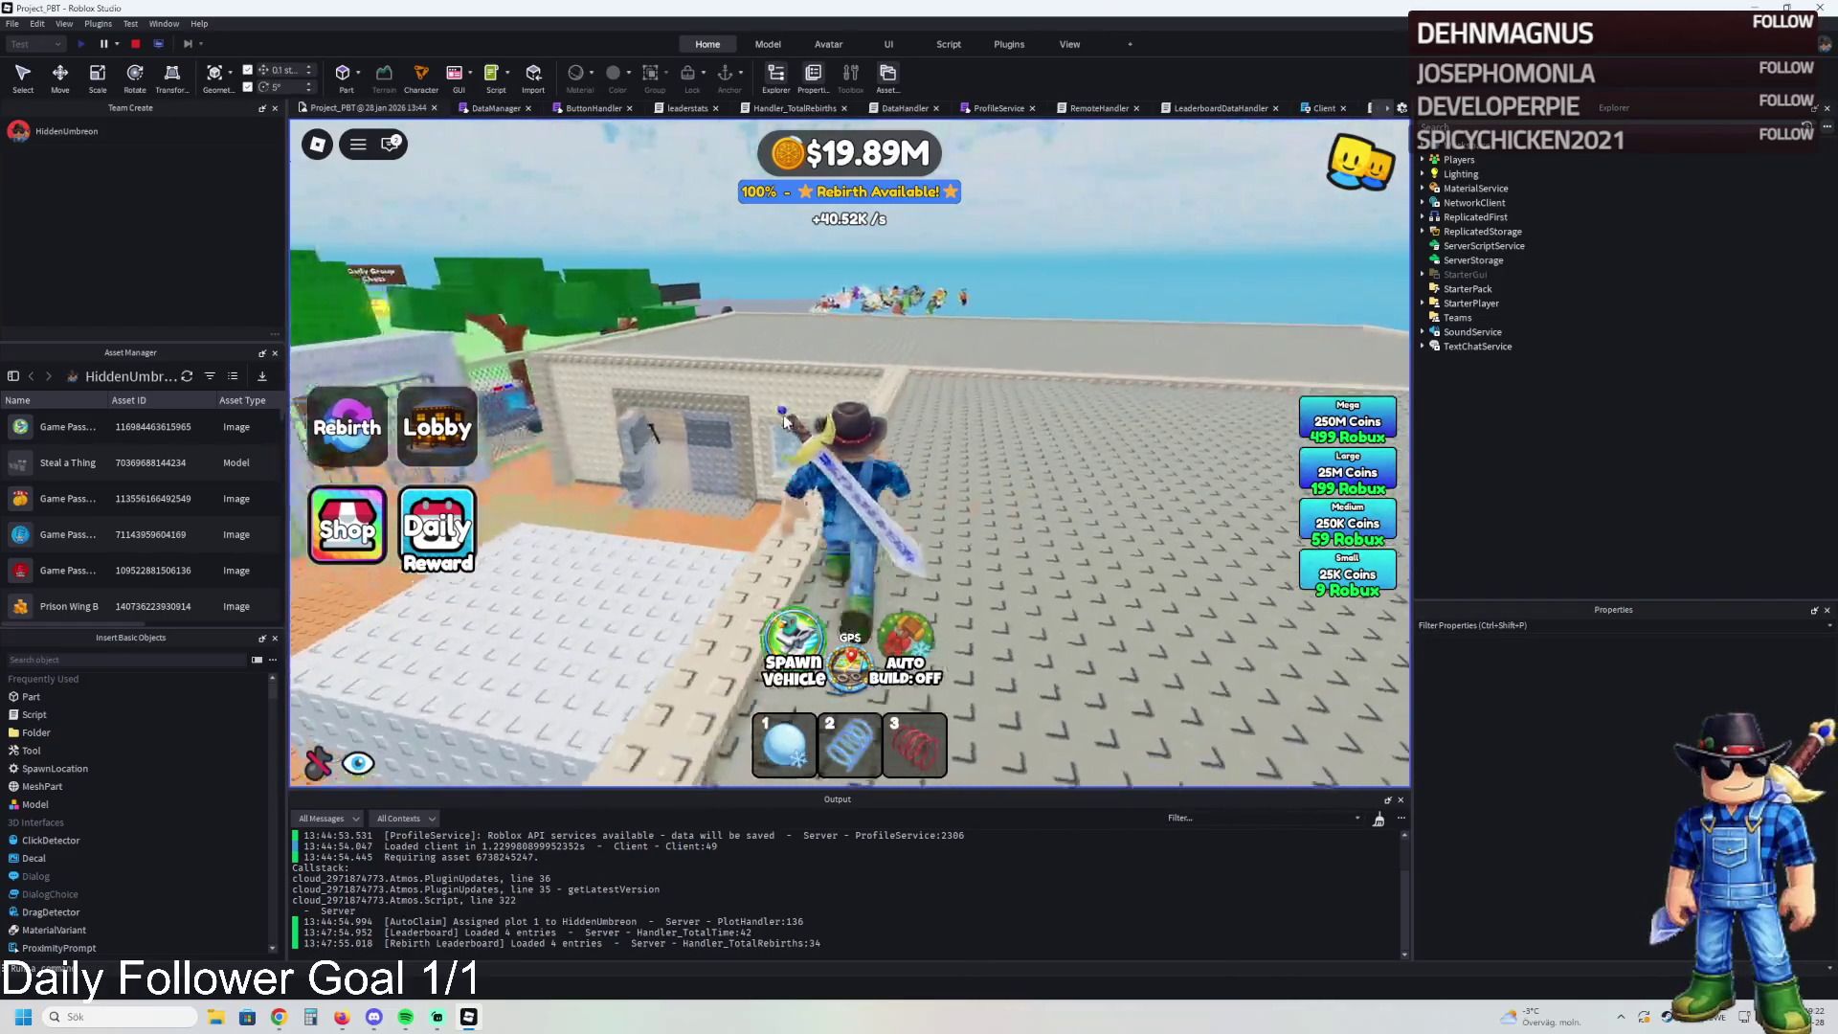
- Stop the playtest and move TemplatePlot from ReplicatedStorage into the Workspace
click(136, 45)
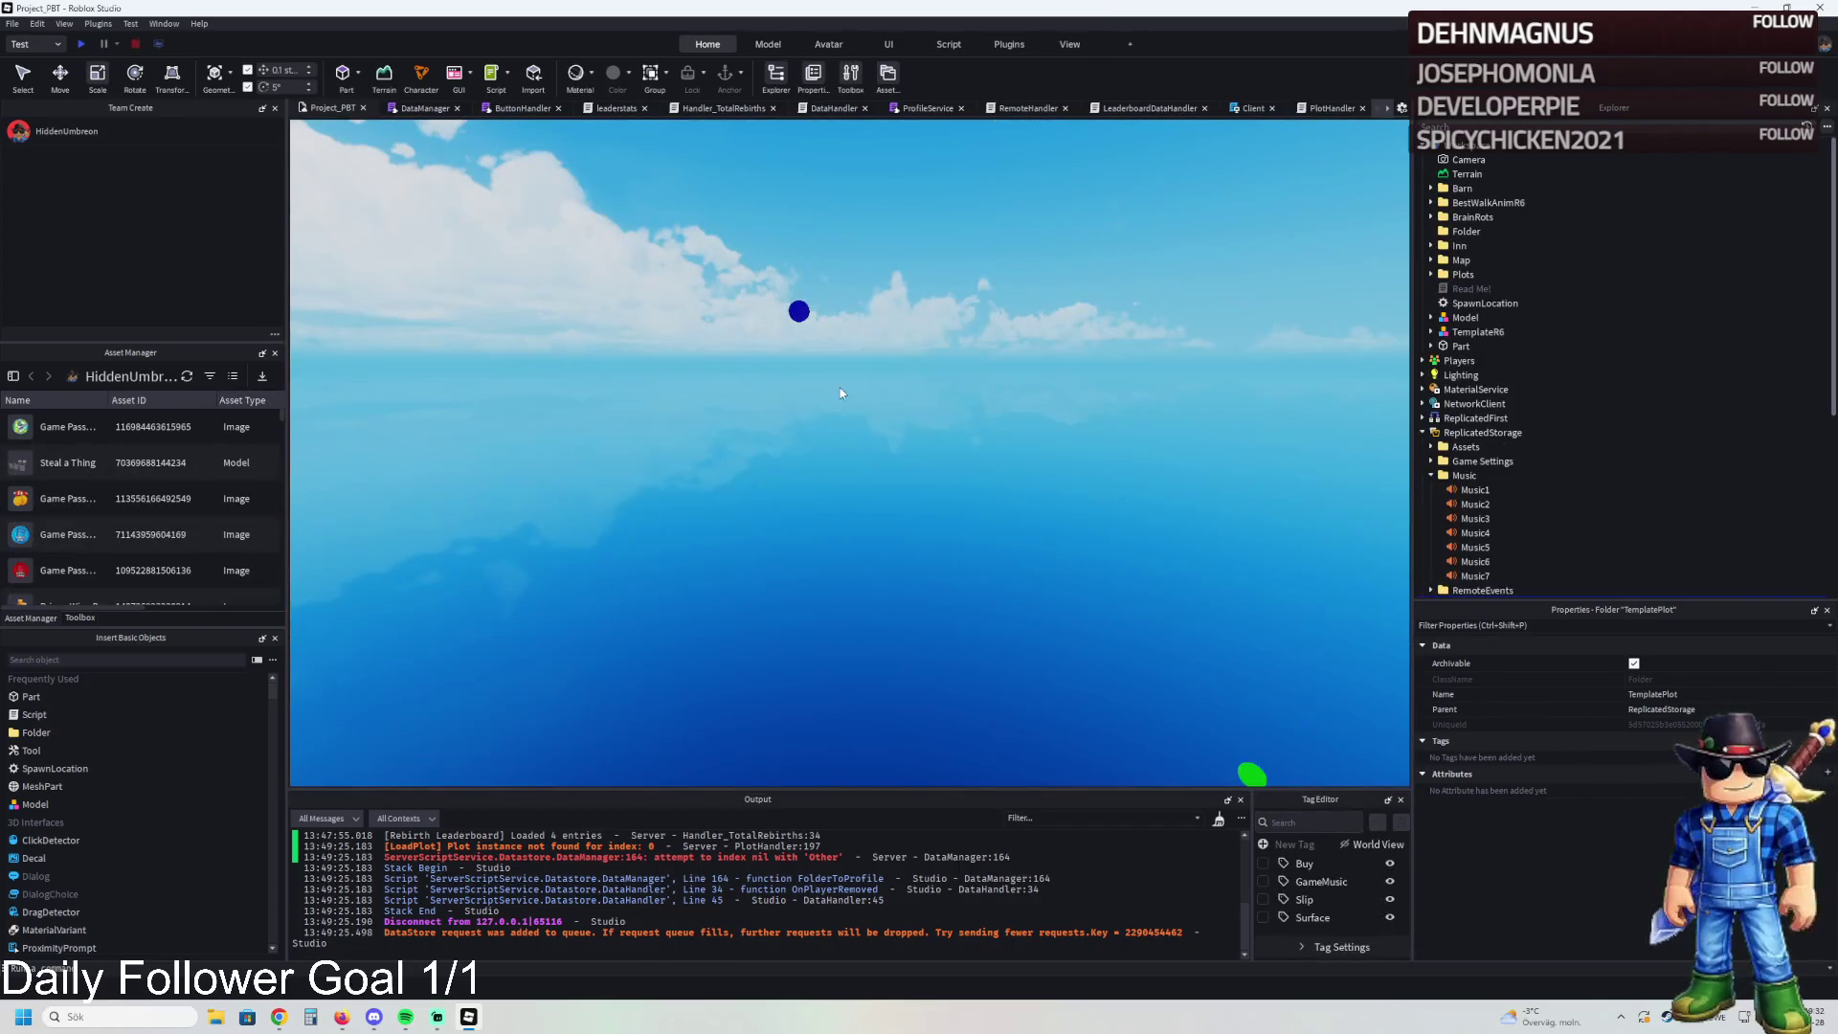
key(ctrl+x)
key(ctrl+v)
- Look over the template's stove and red buy-pads, then select the Chef_Crabracadabra crab model
key(f)
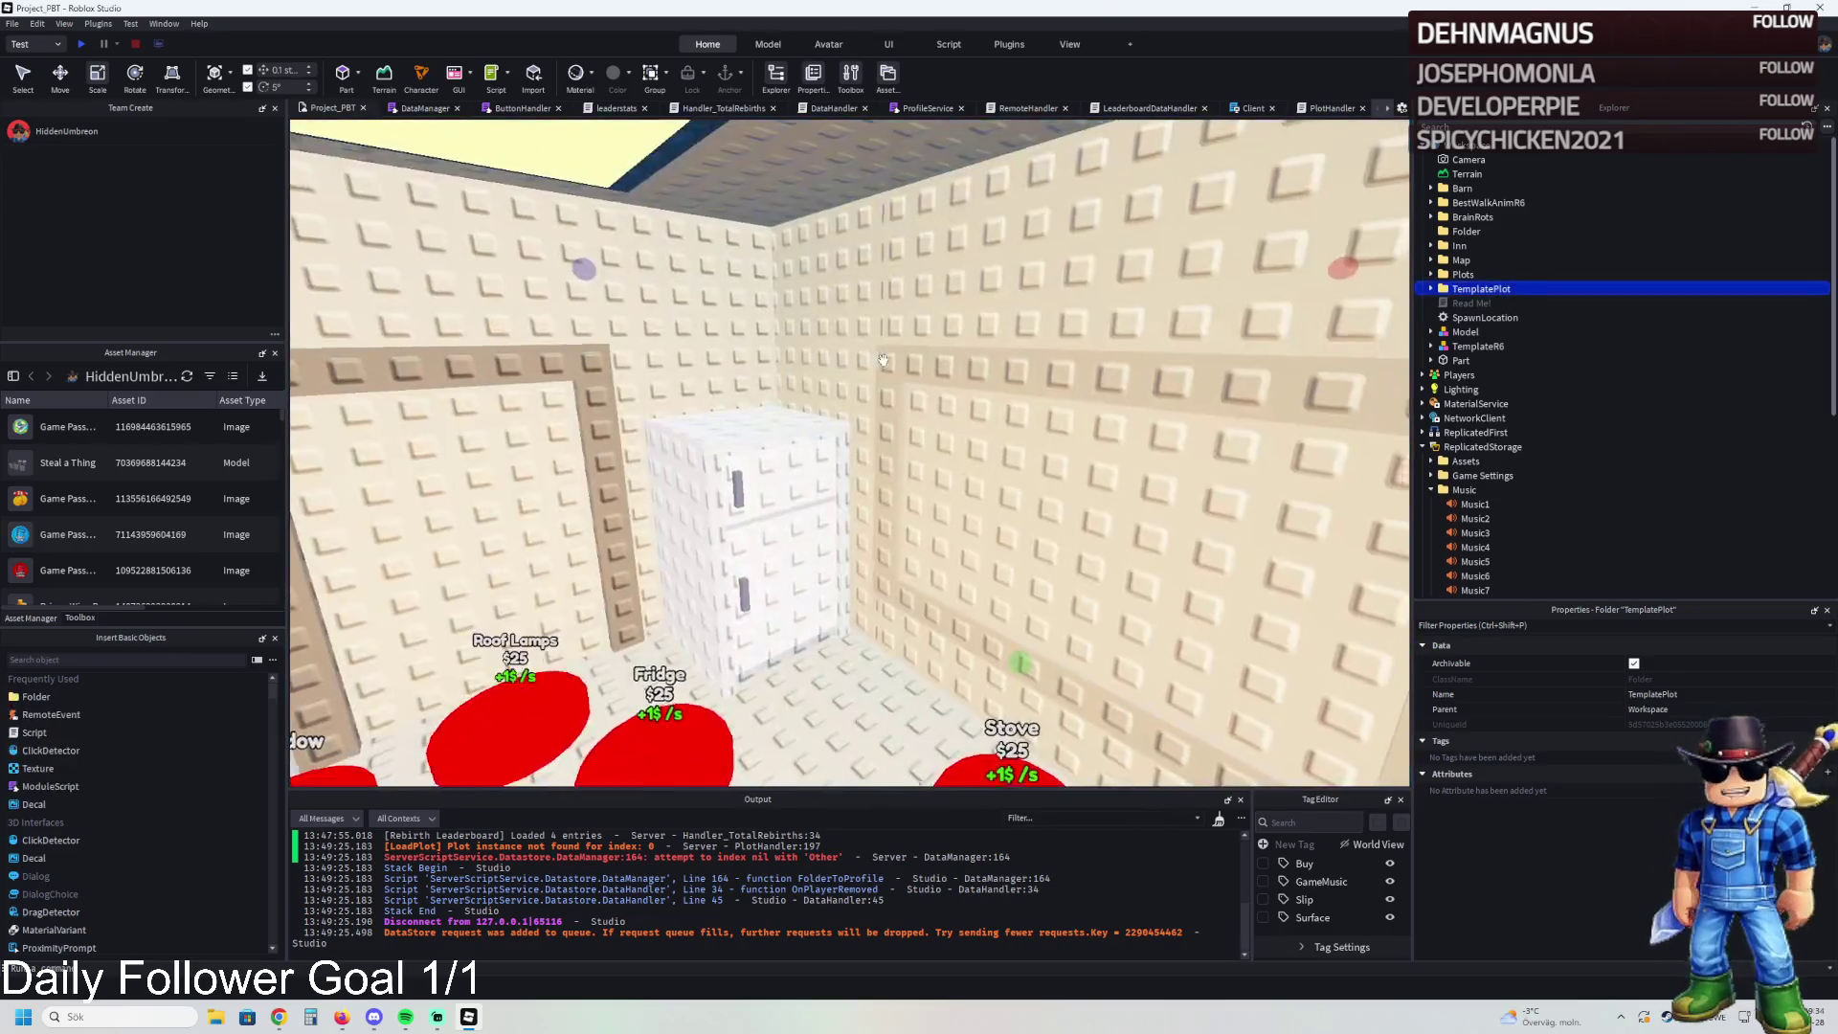
key(d)
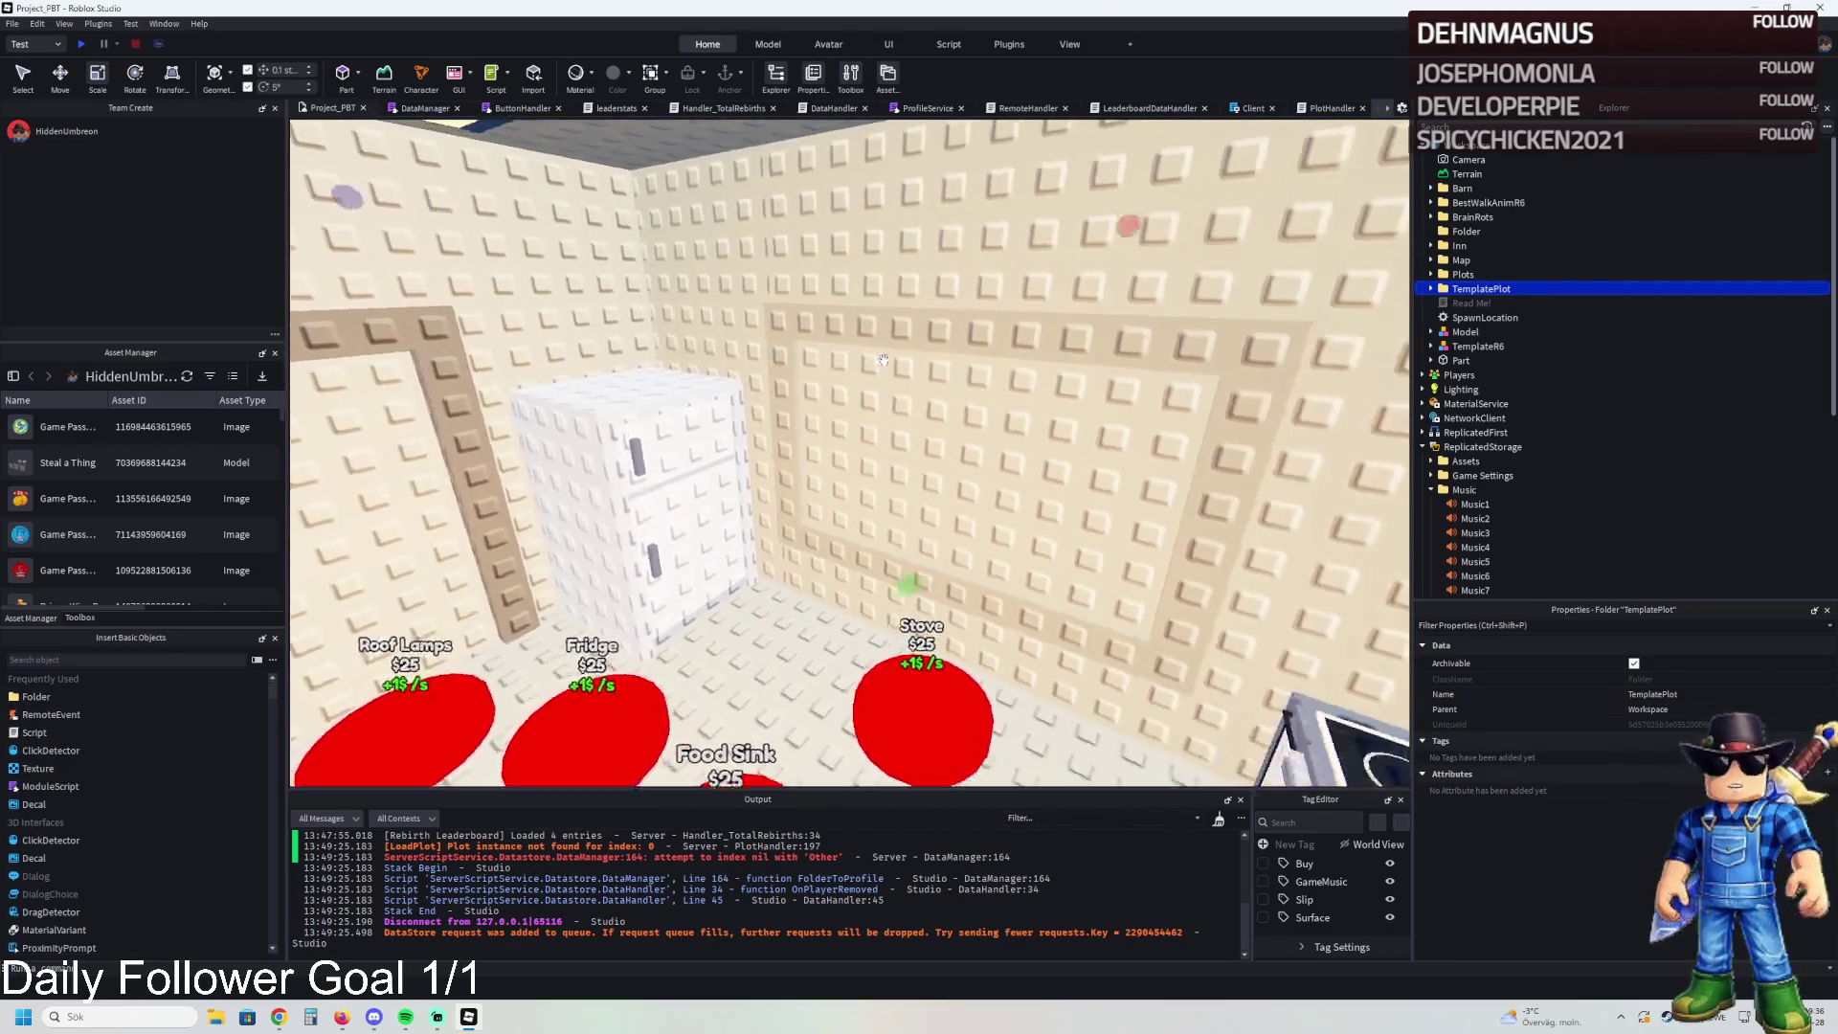
key(s)
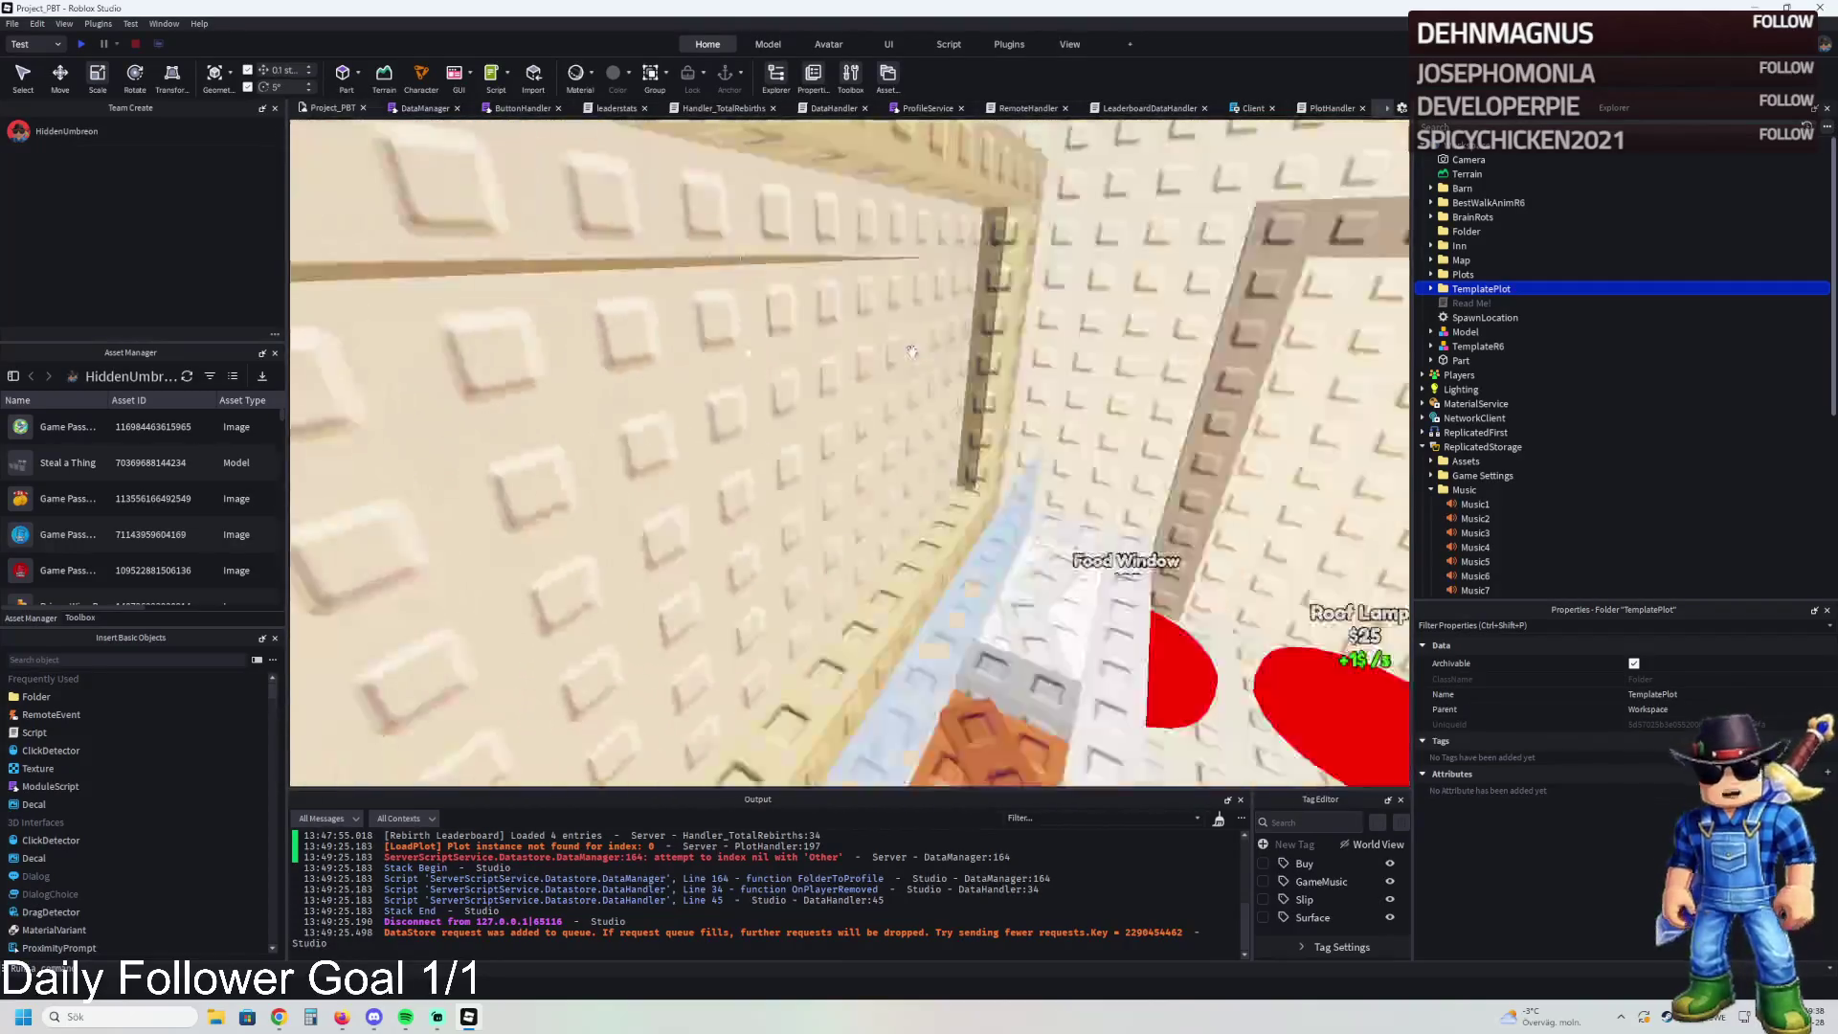
key(s)
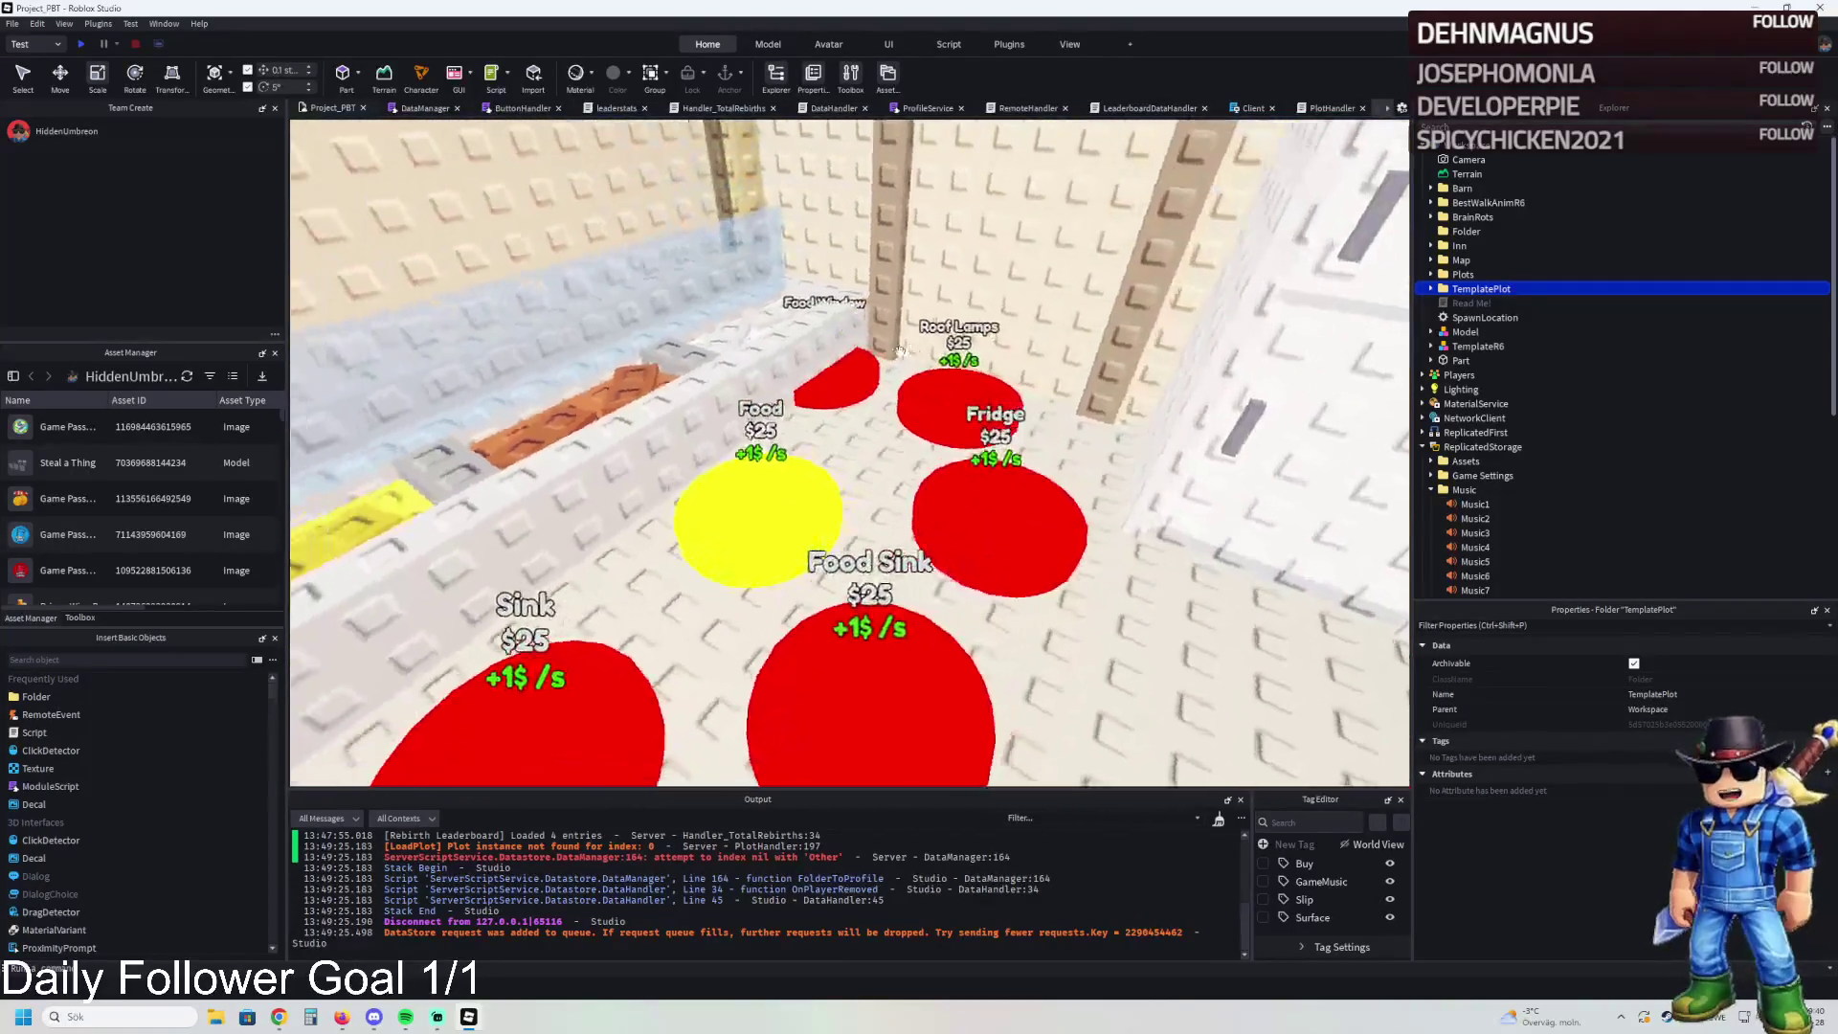
key(s)
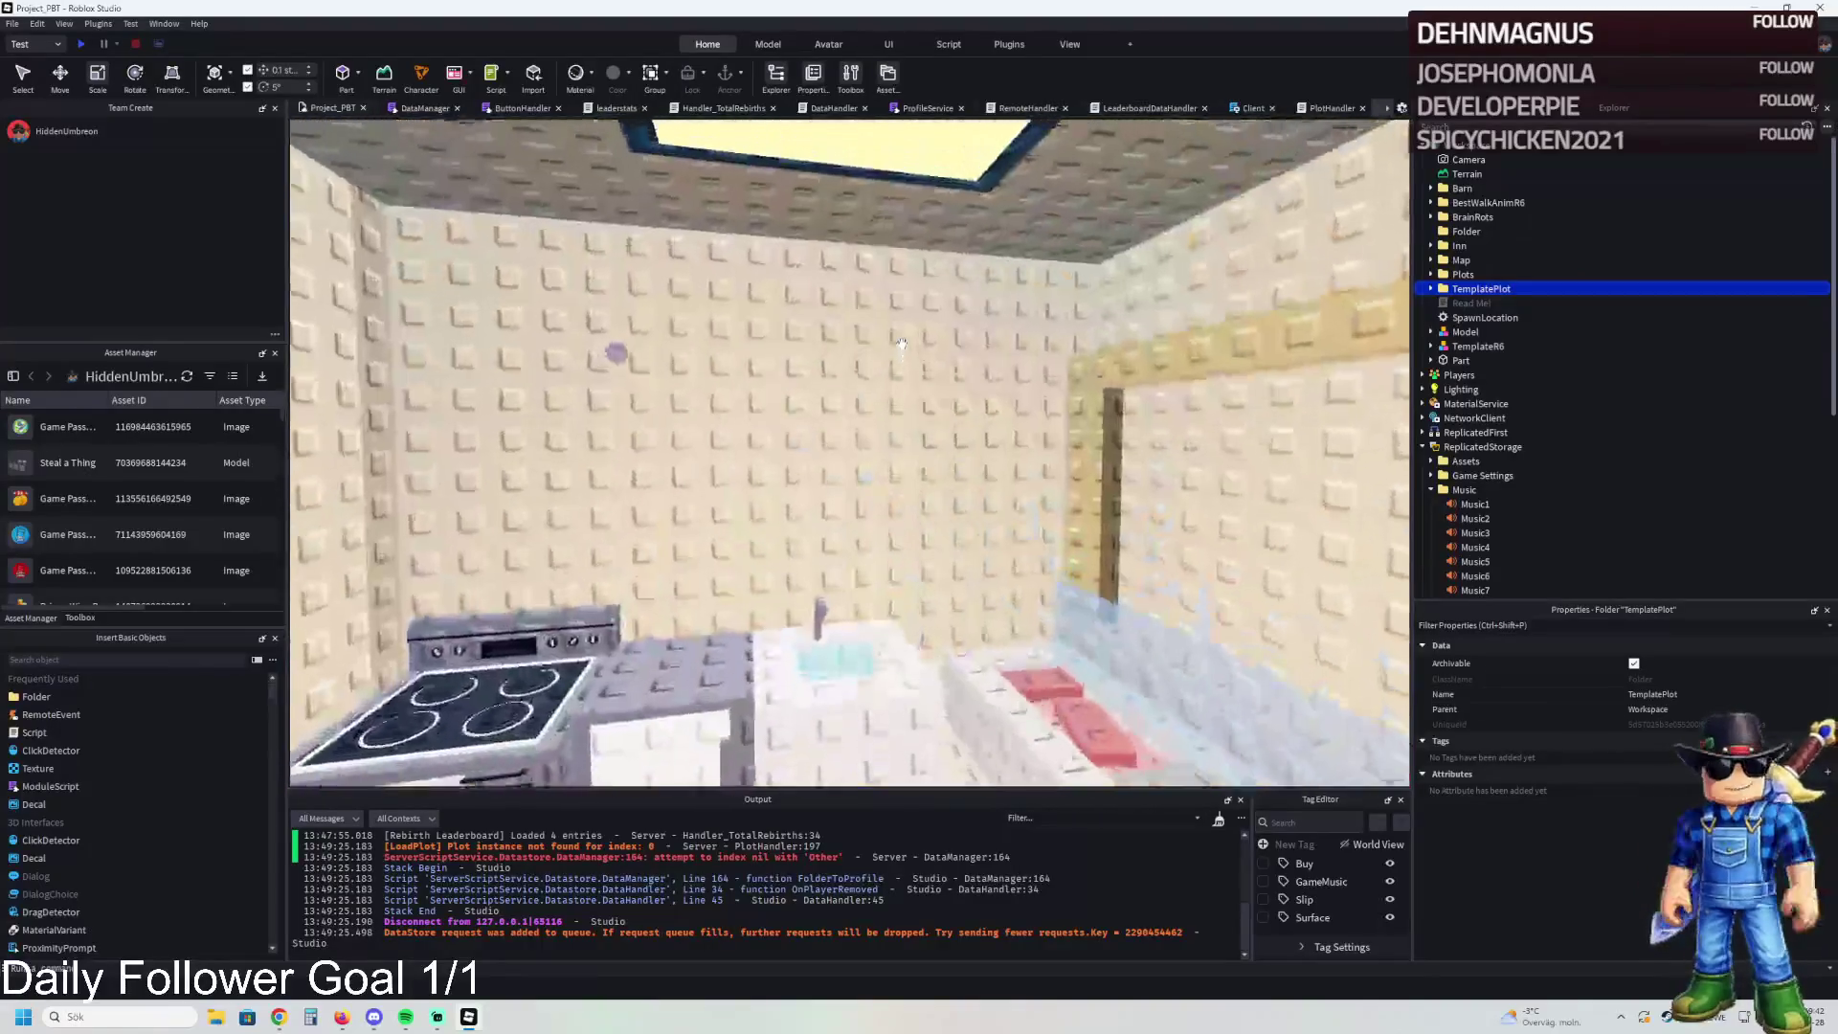
key(w)
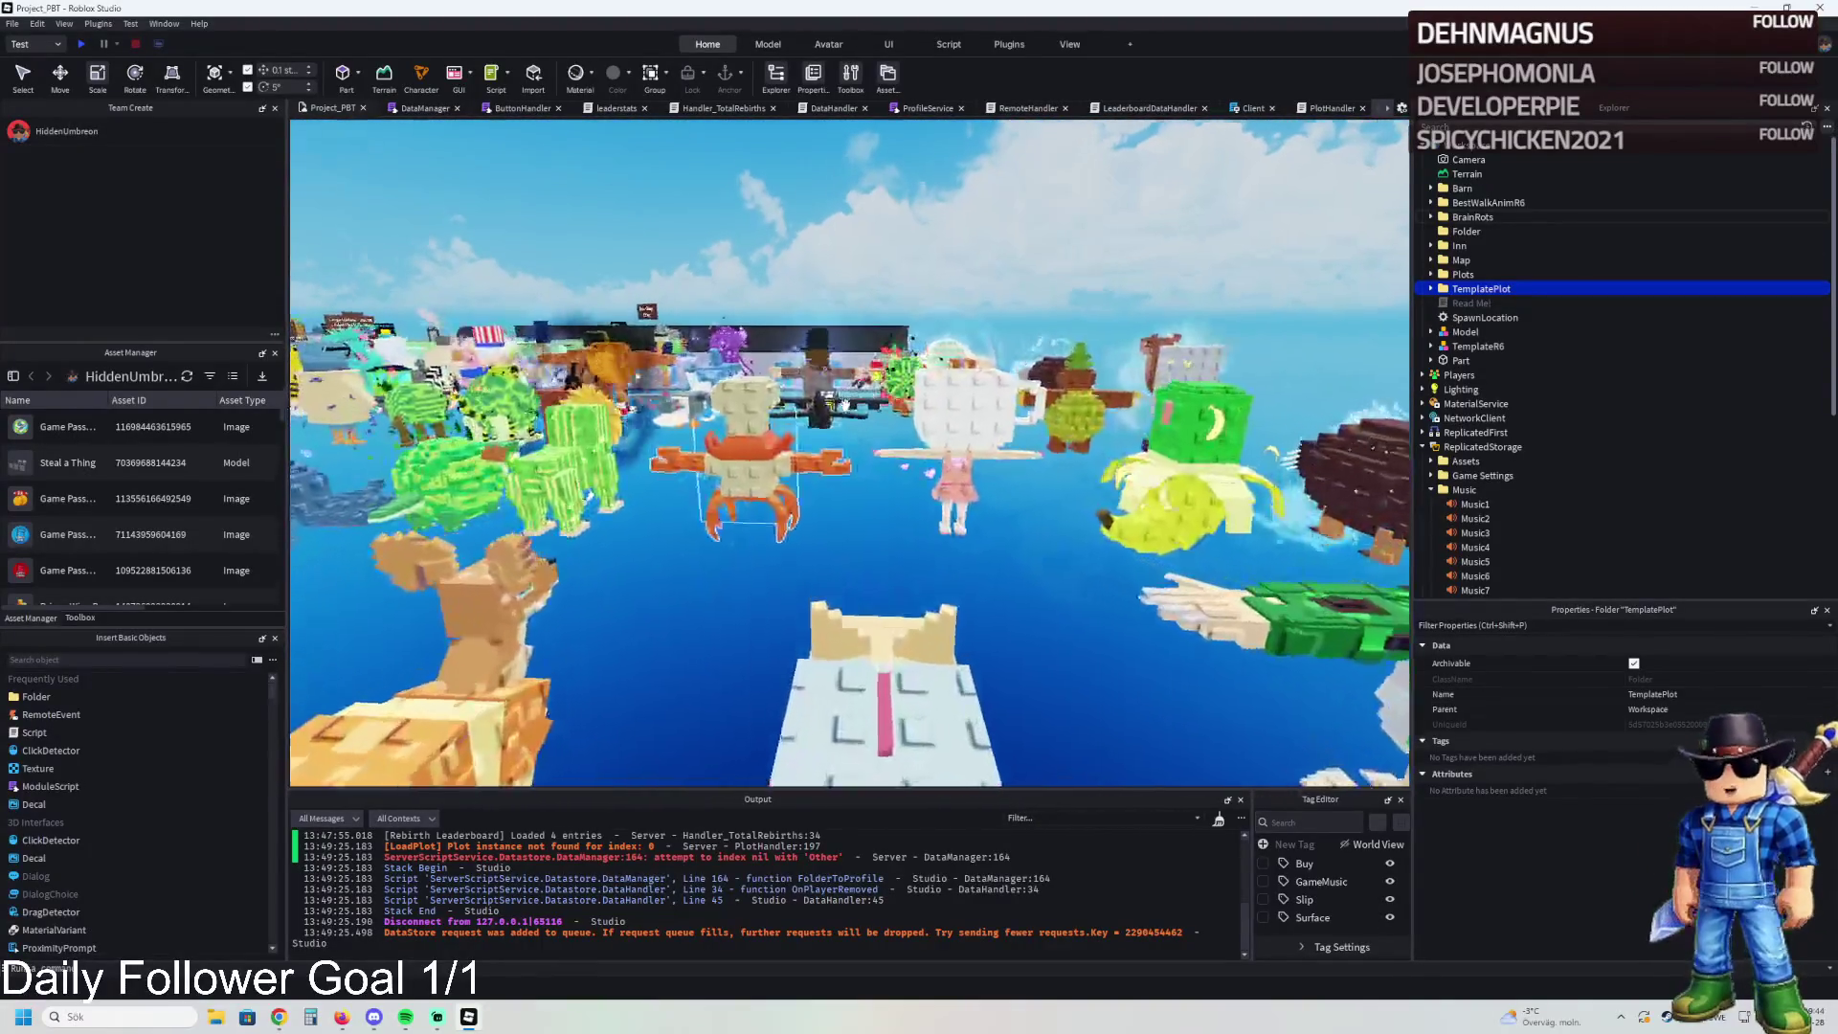
key(w)
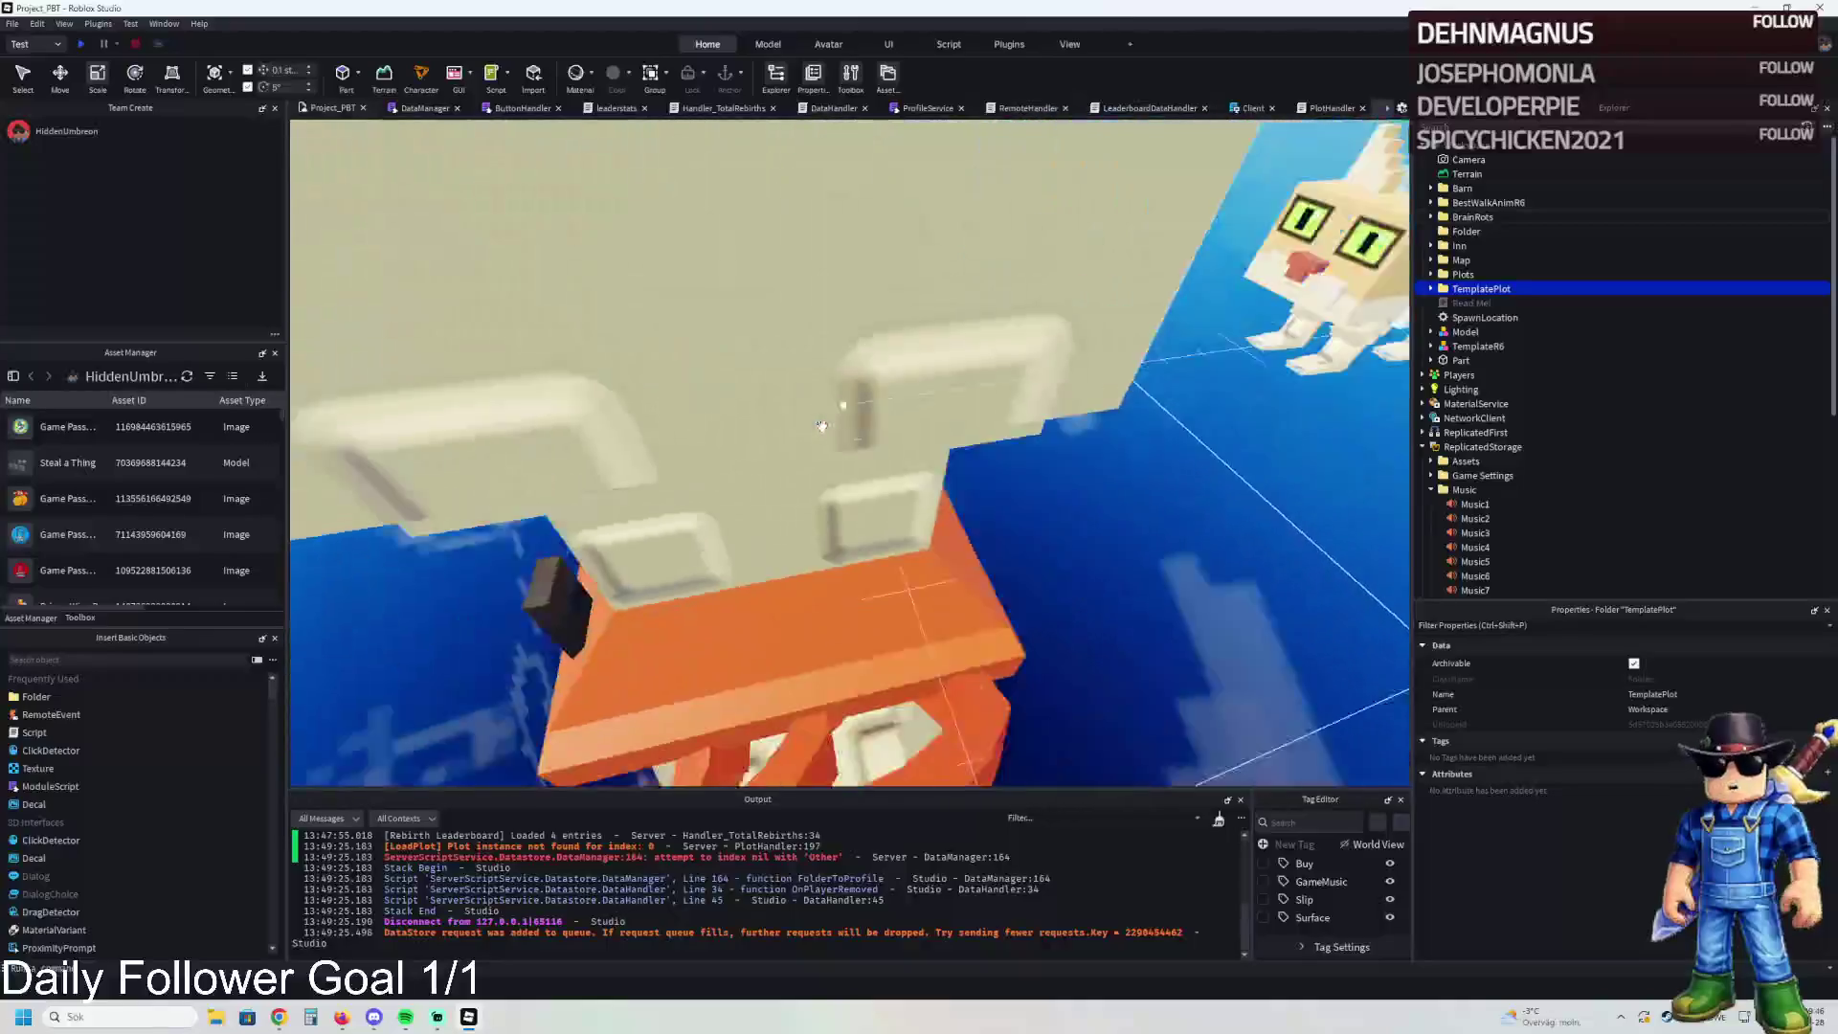
click(821, 425)
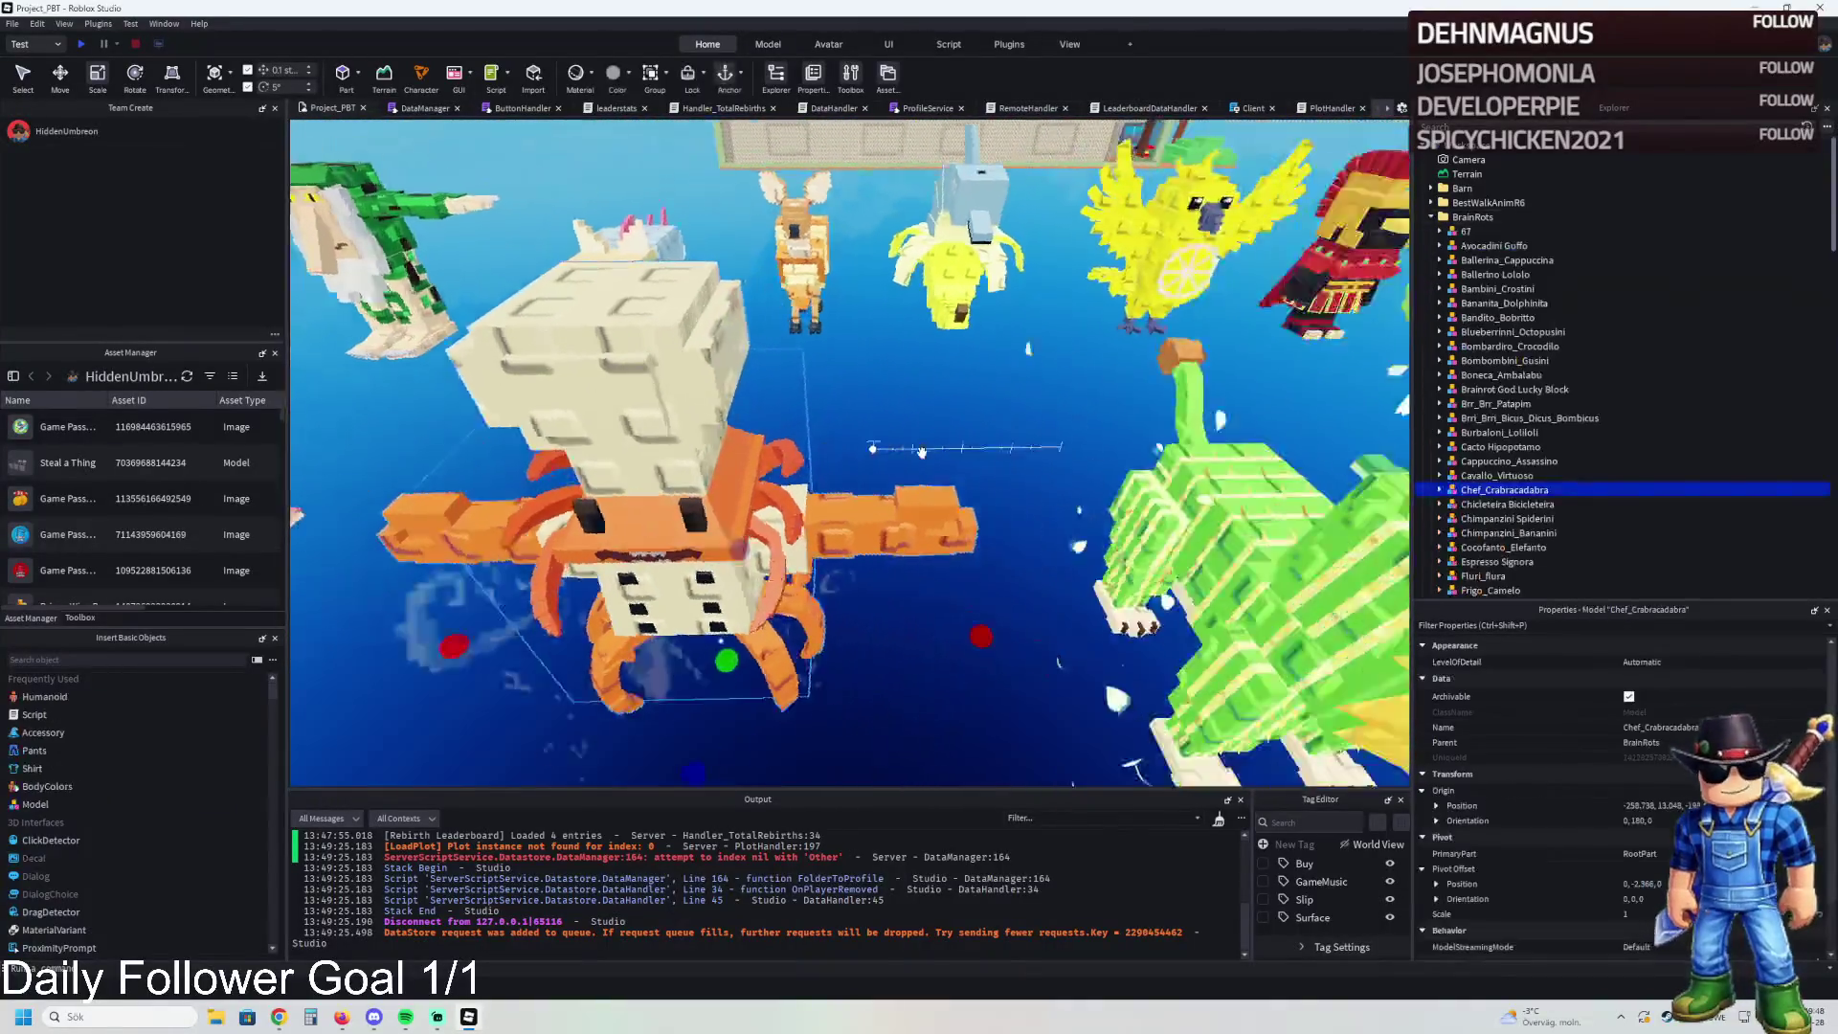
key(s)
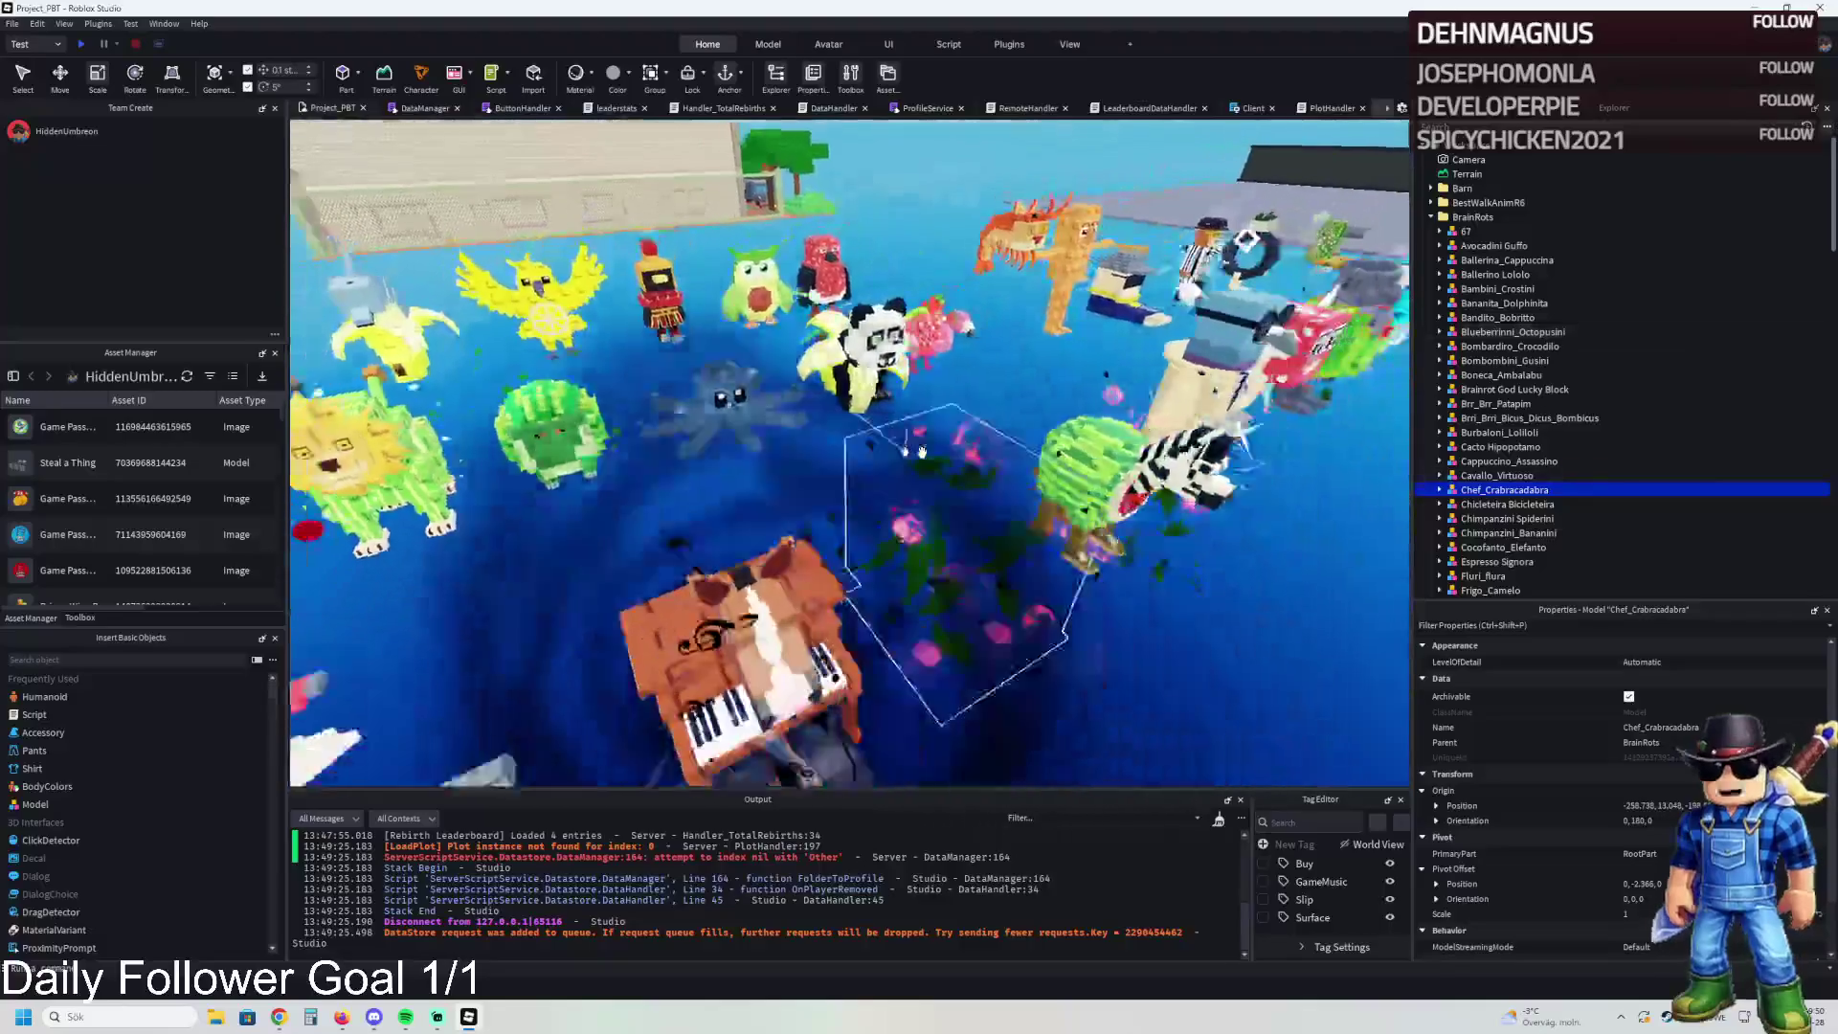
key(w)
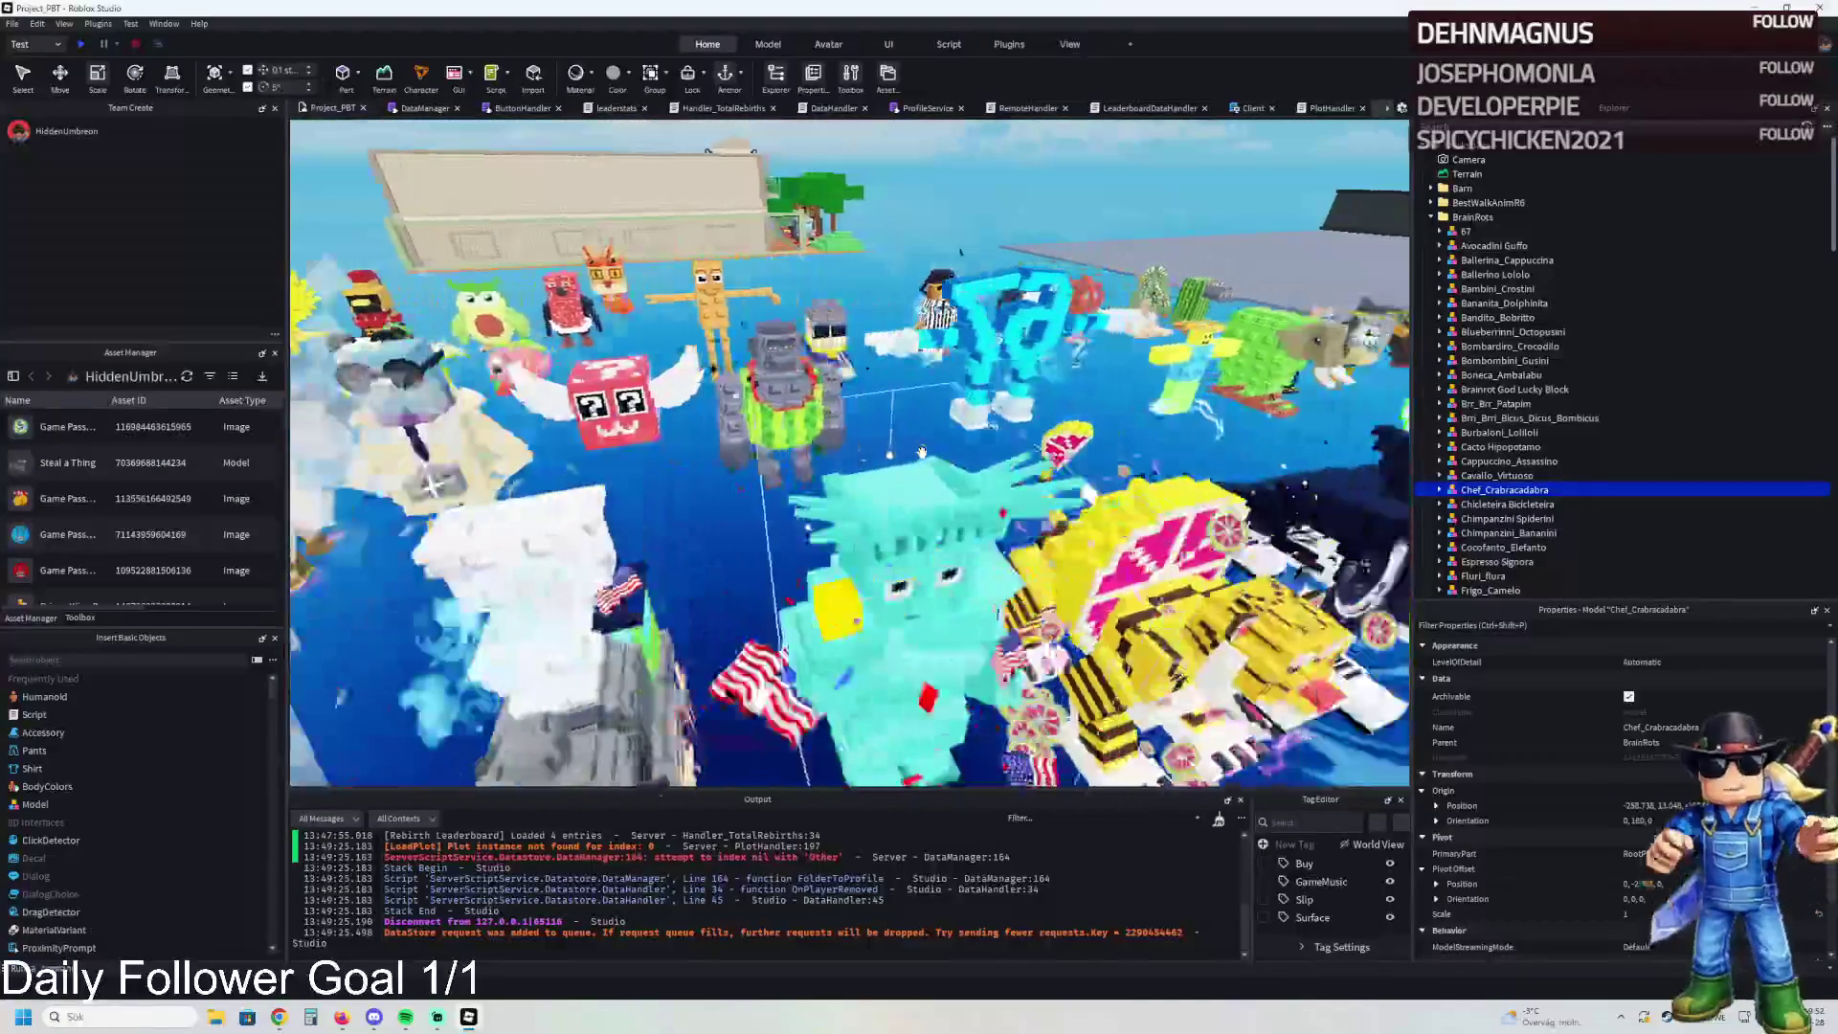
key(d)
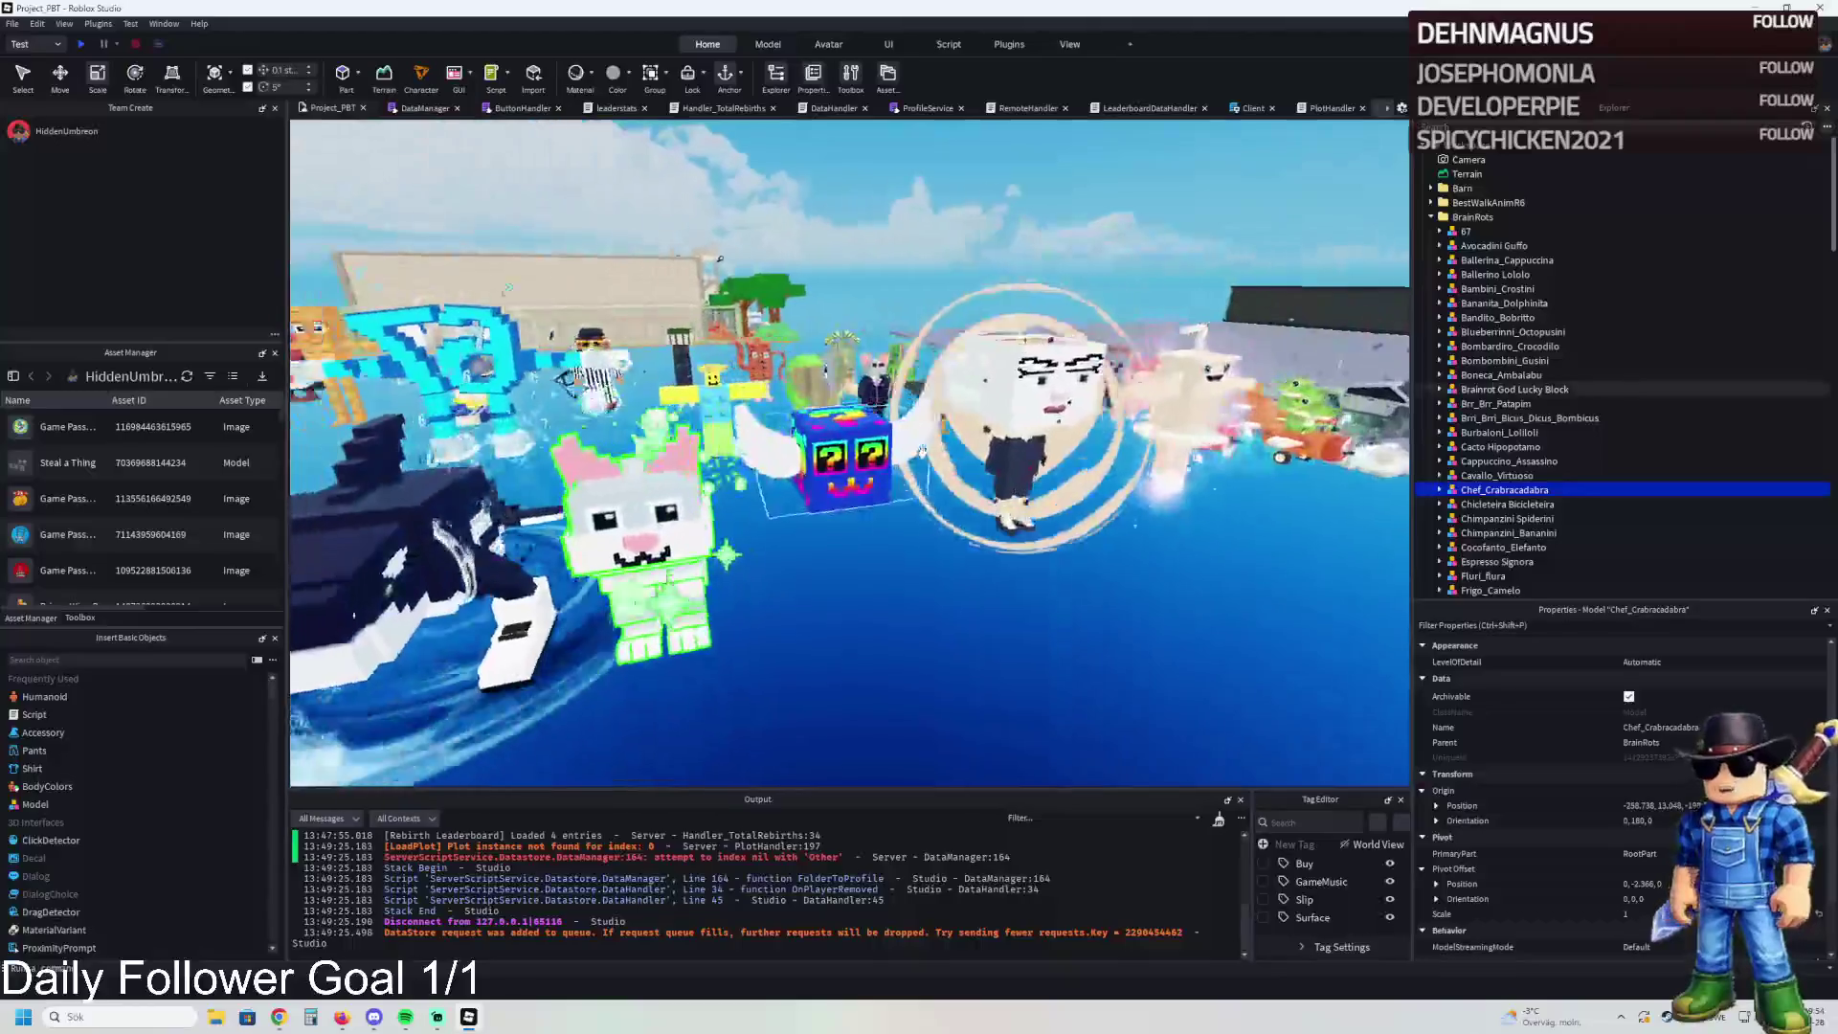
key(w)
key(s)
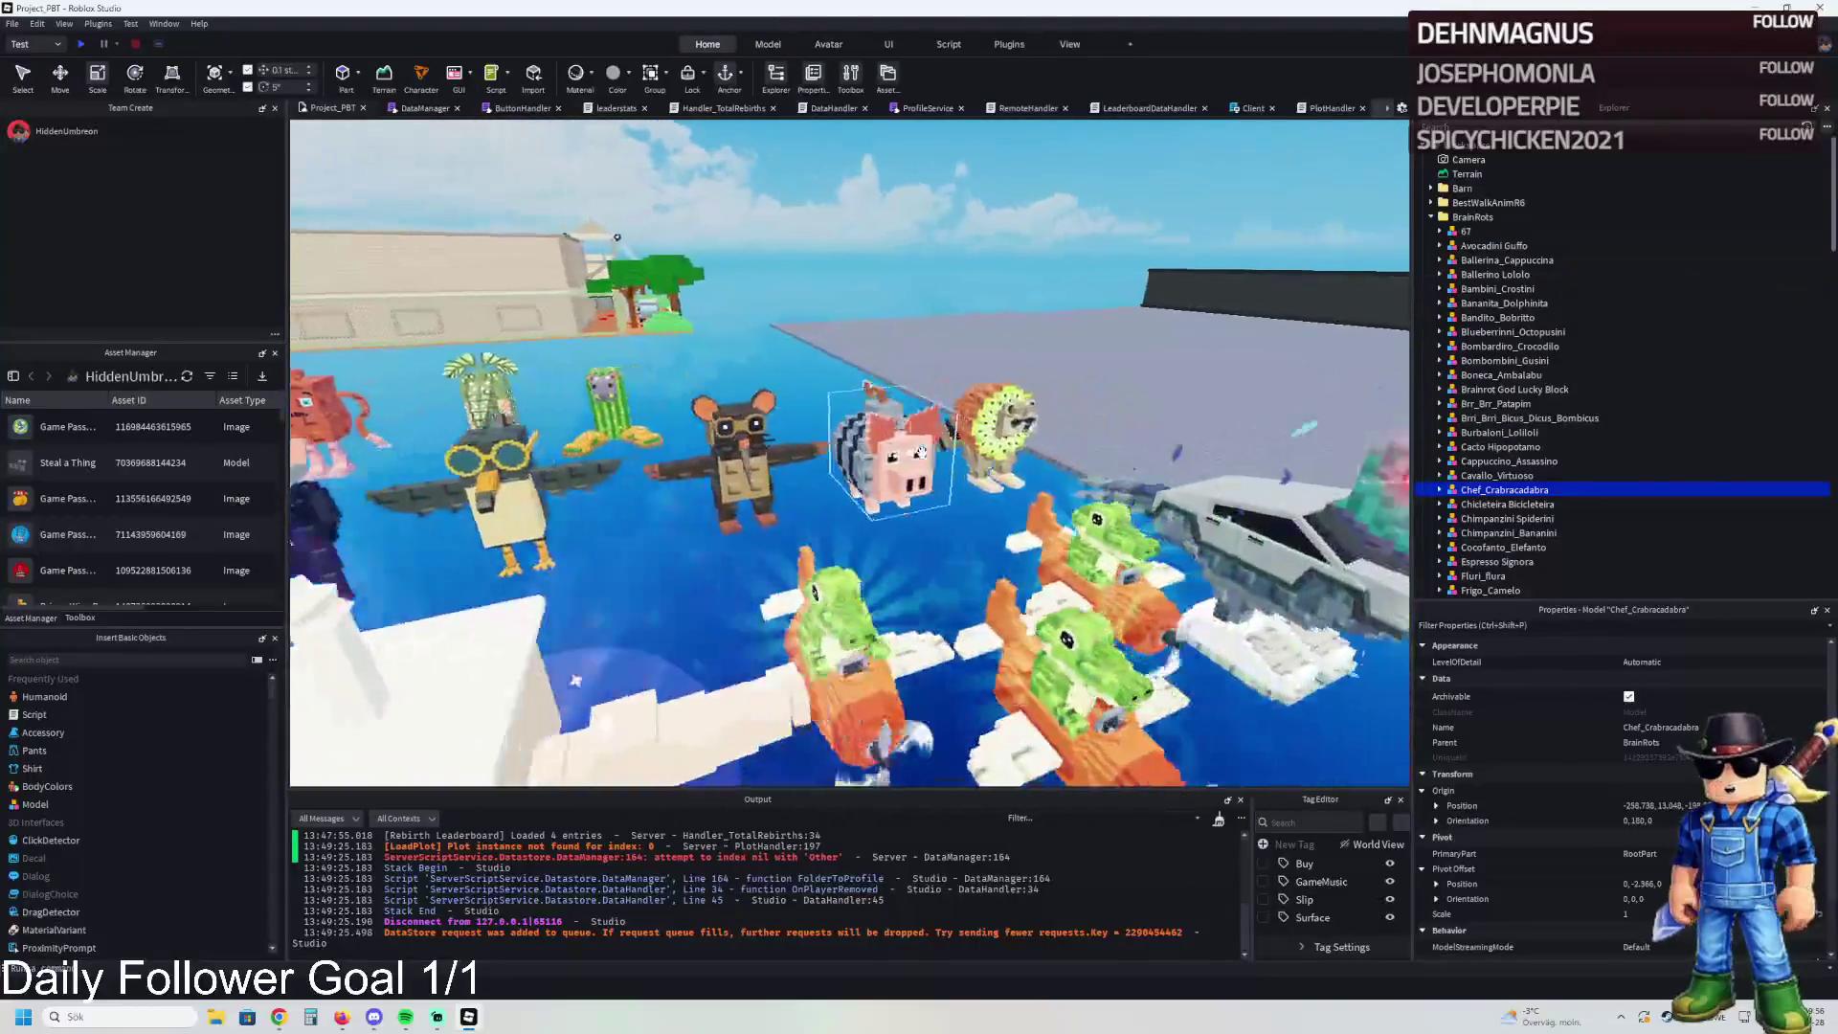
key(a)
key(s)
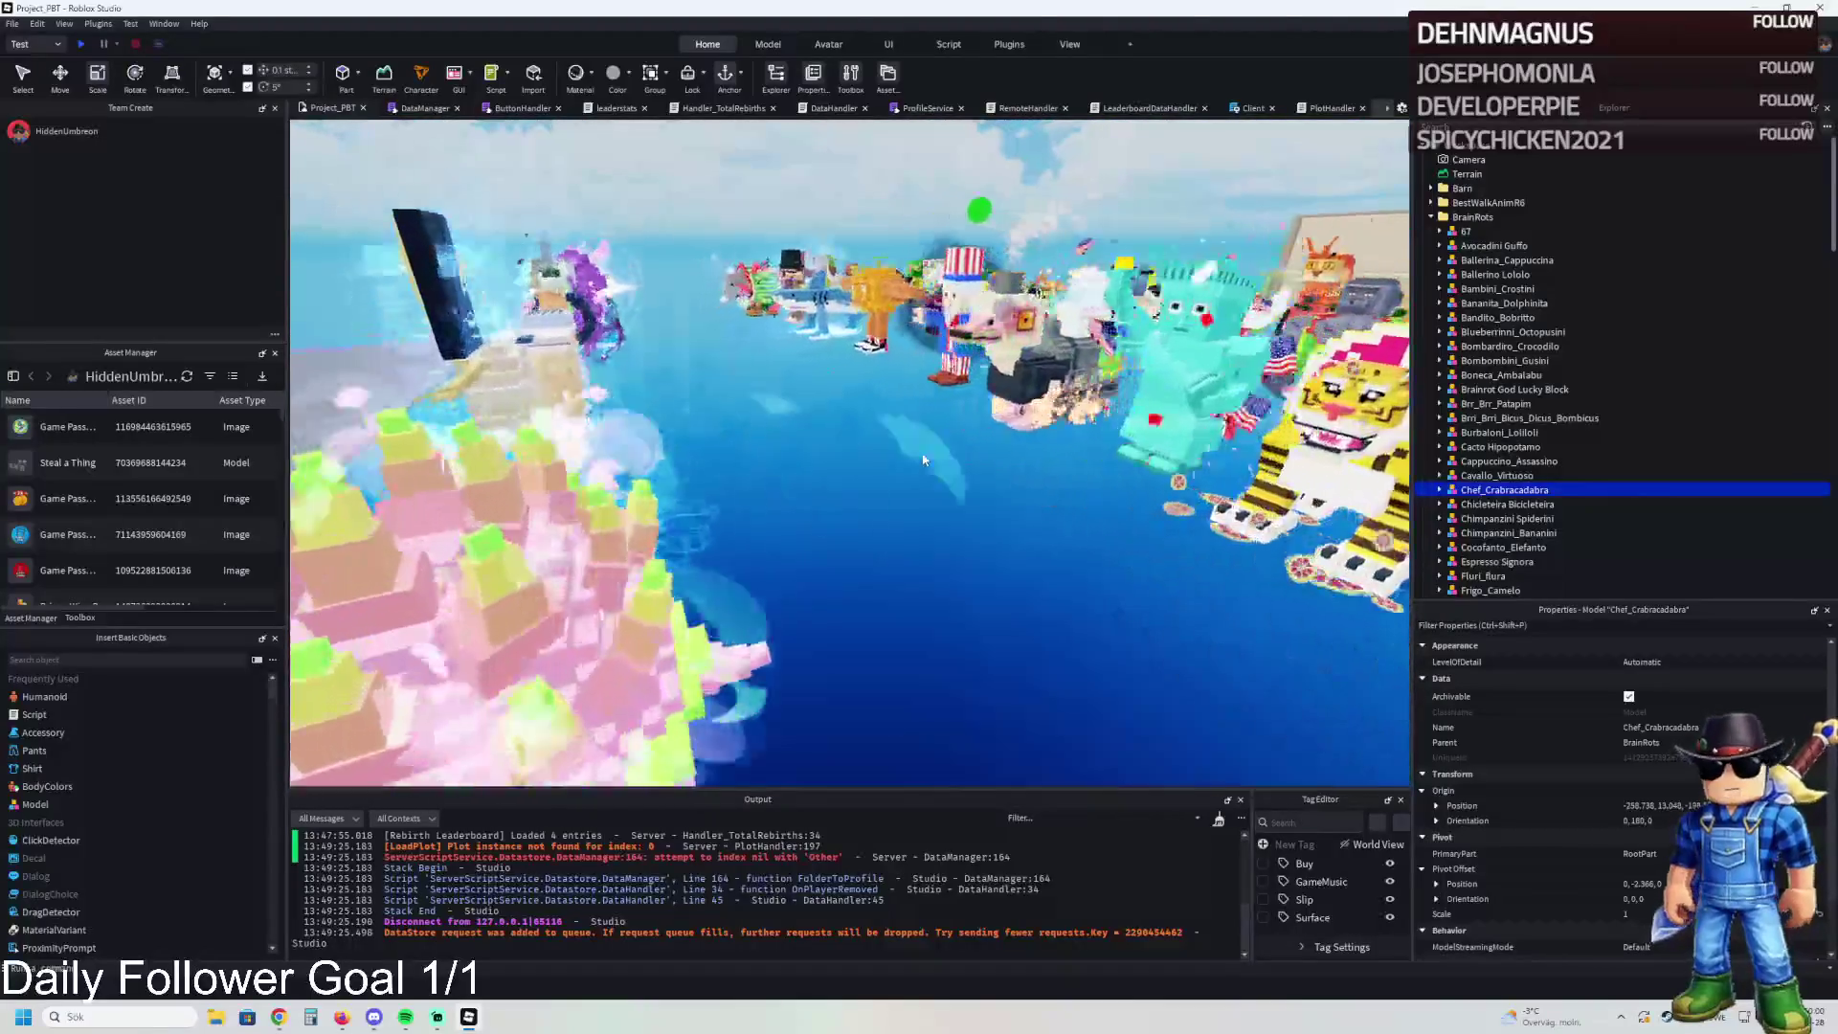
key(w)
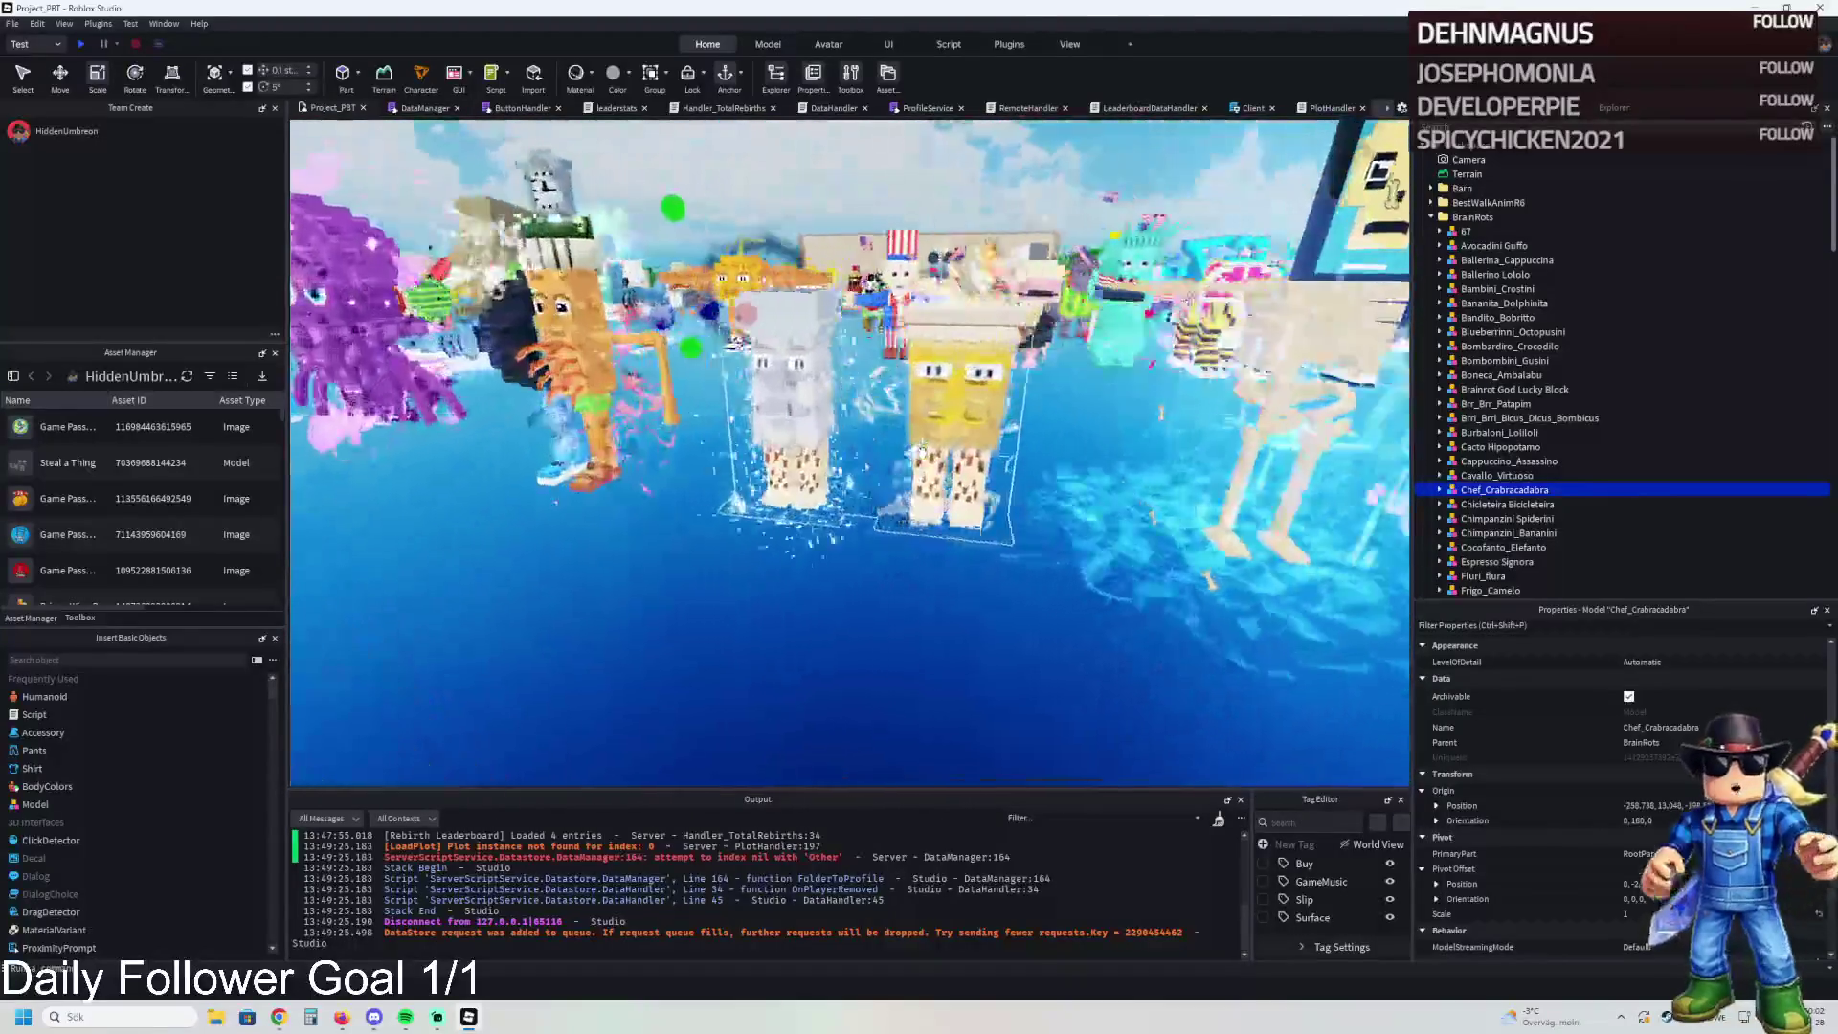
key(w)
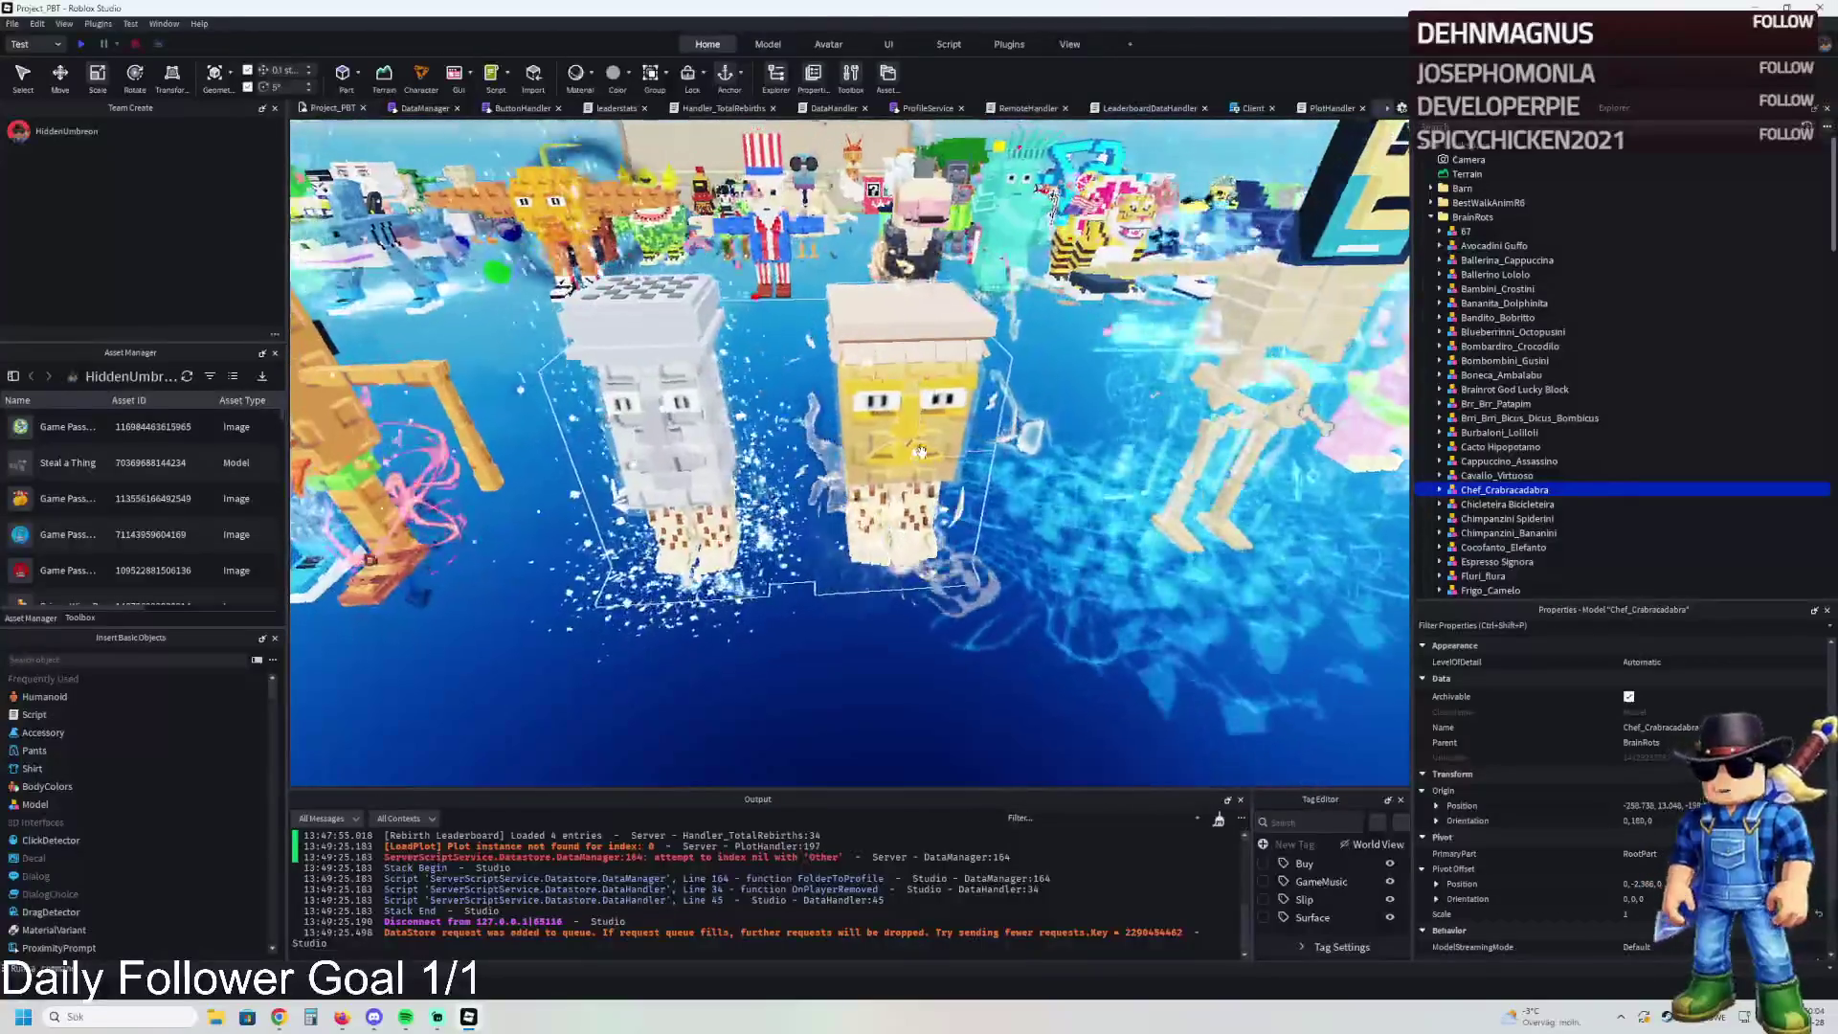
key(a)
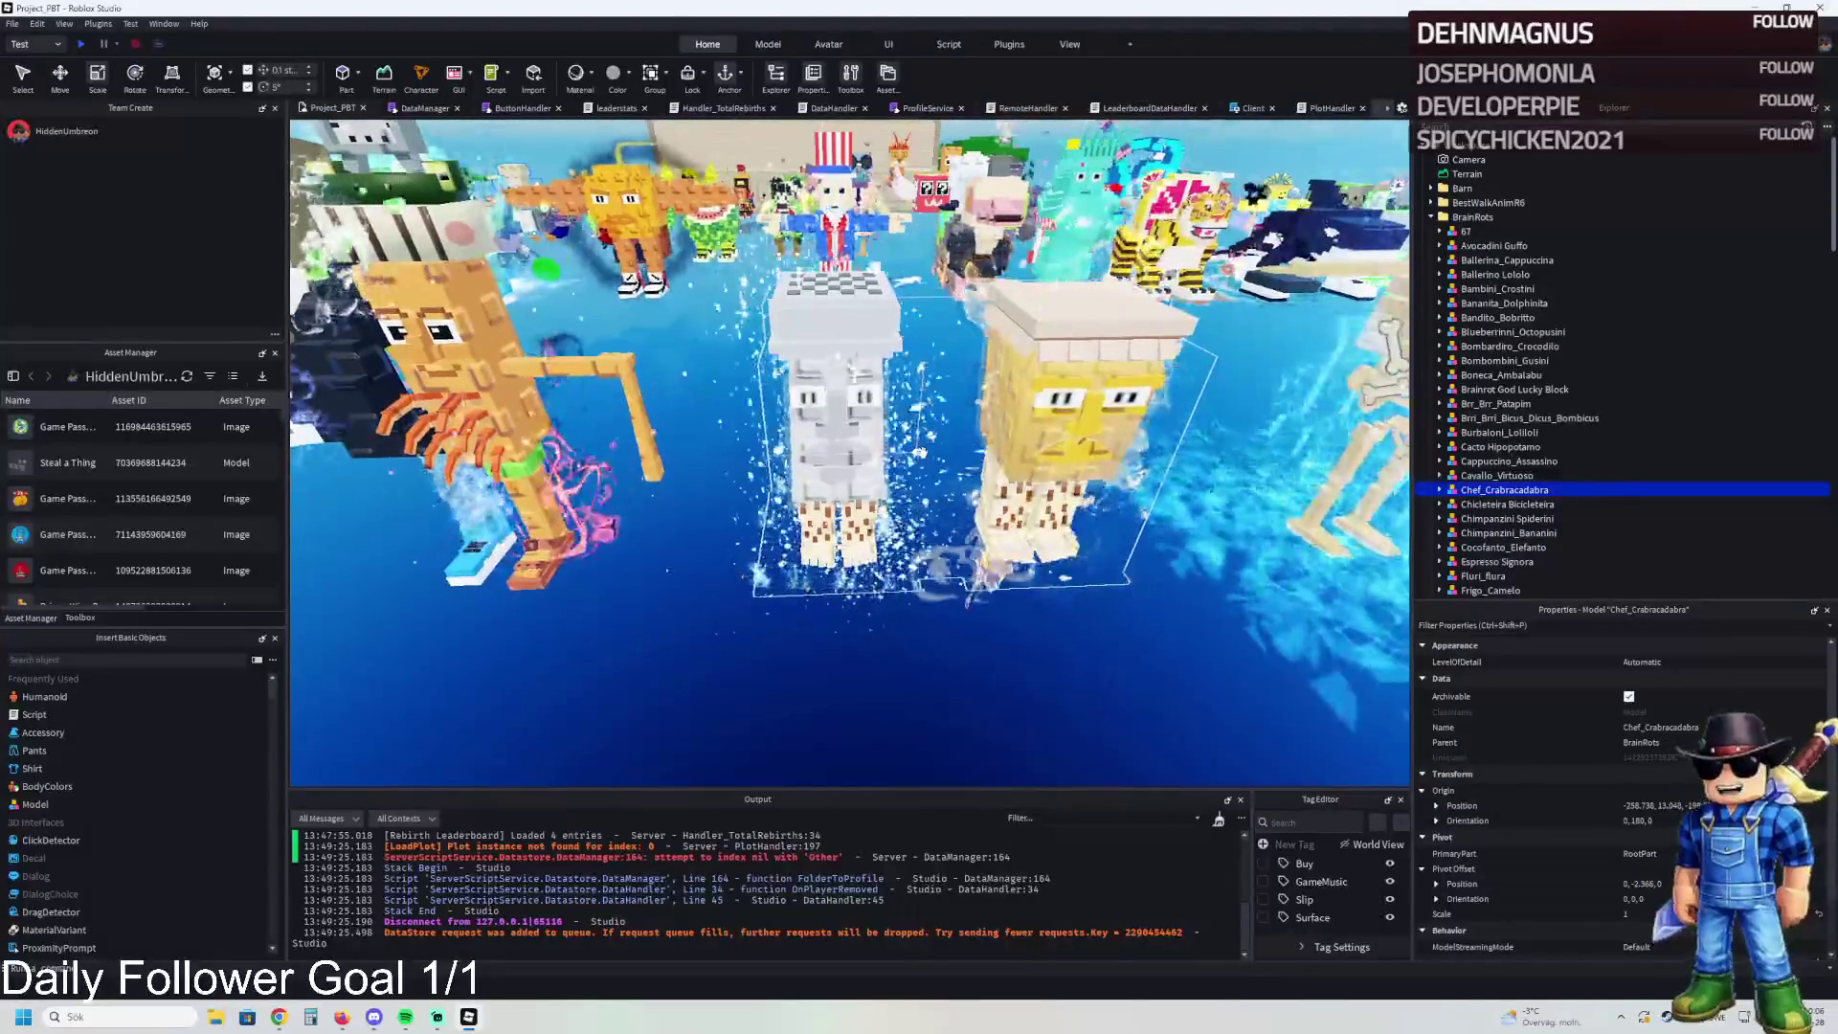
key(a)
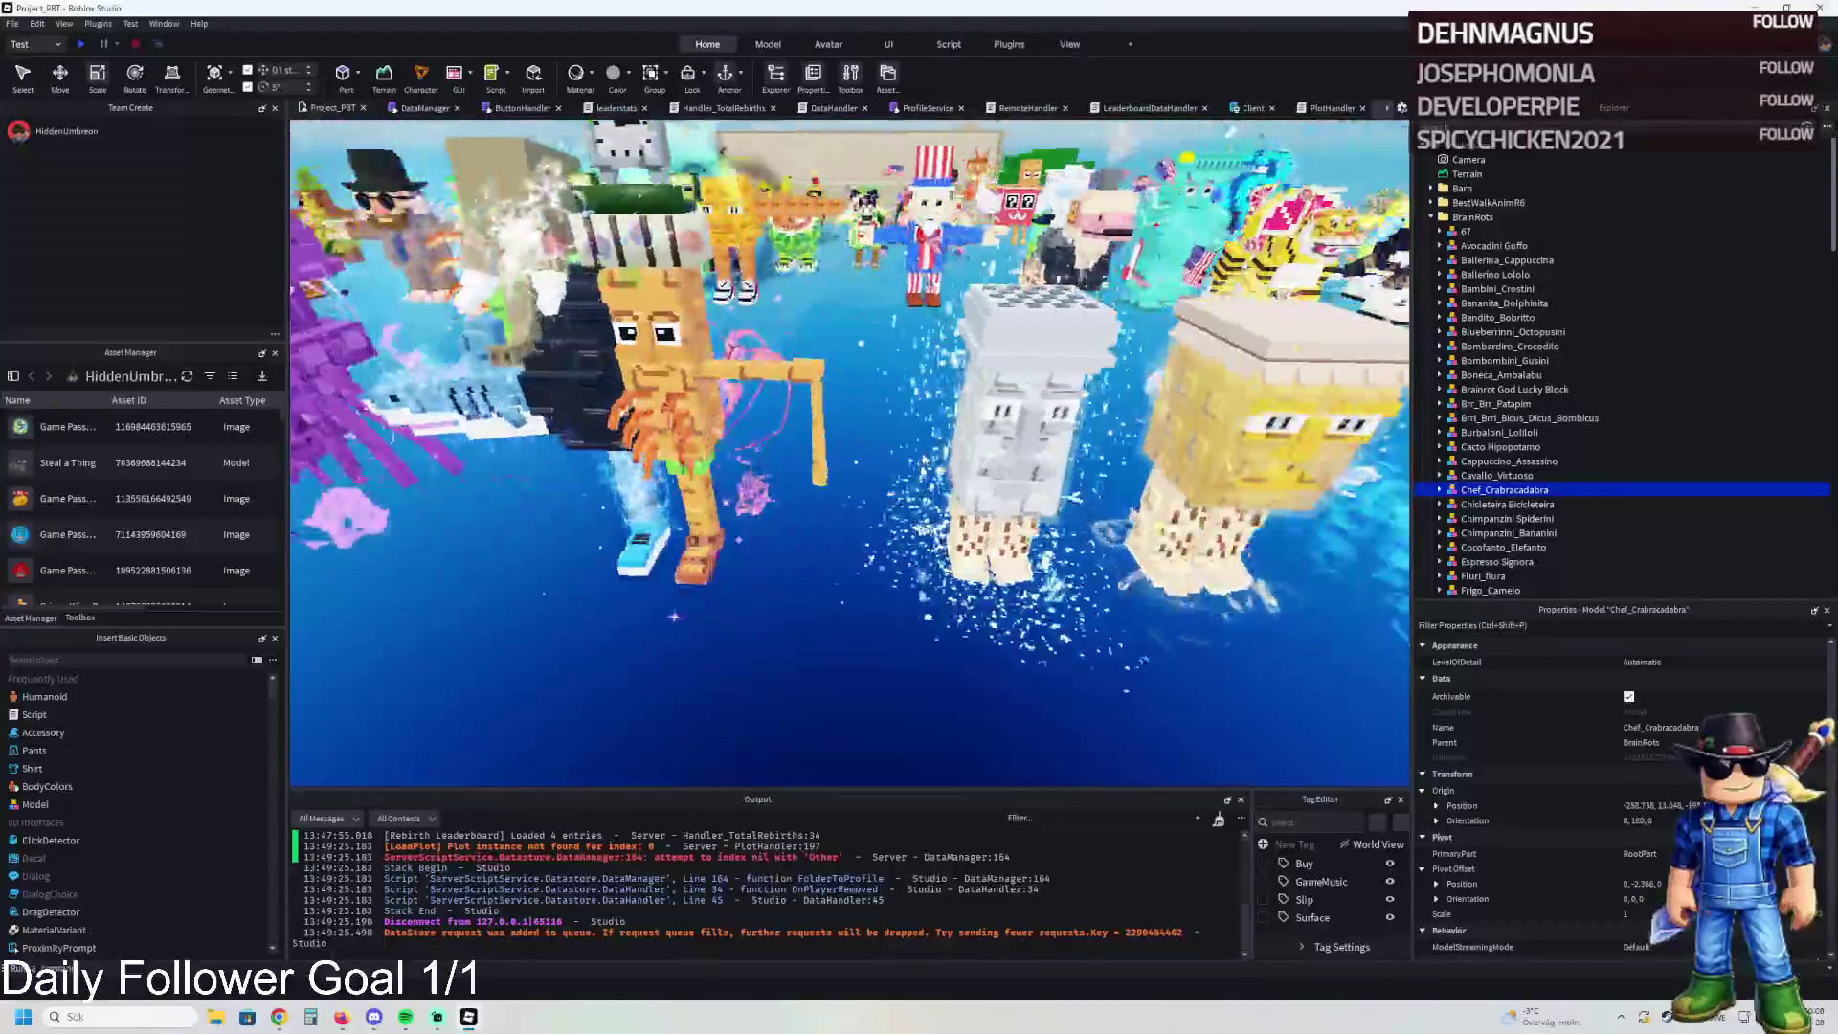
key(a)
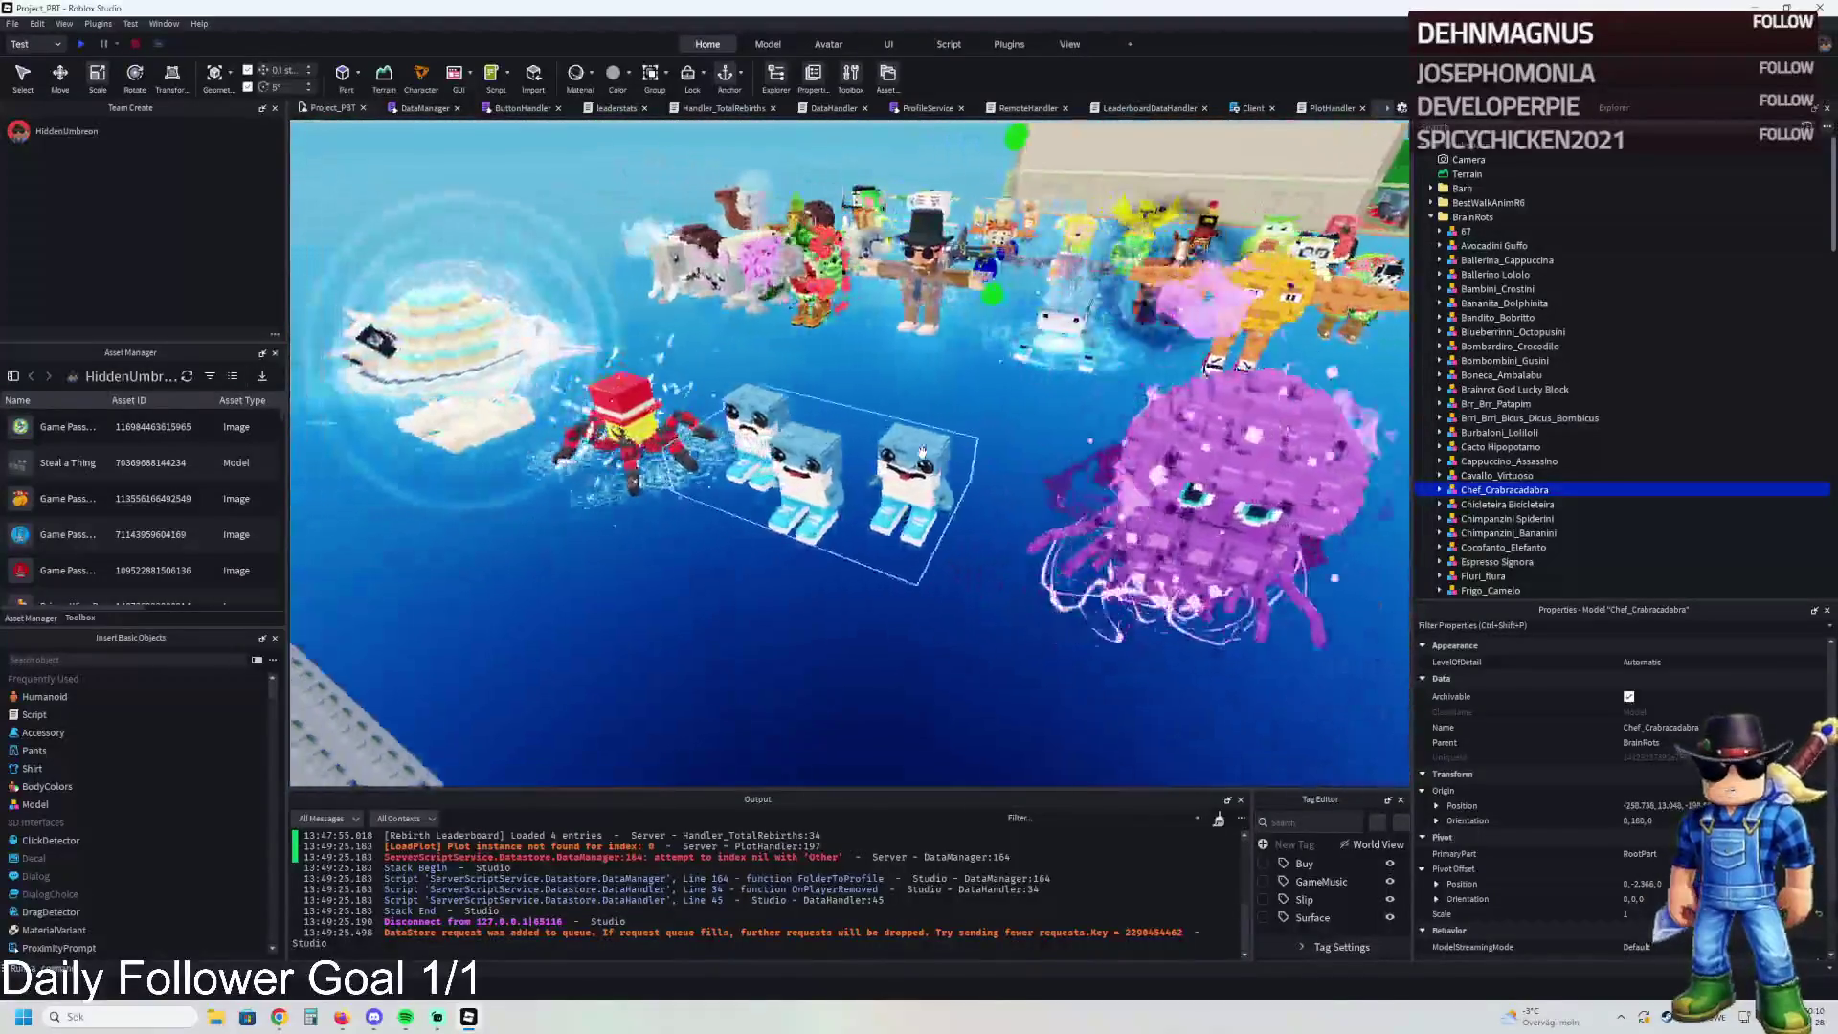